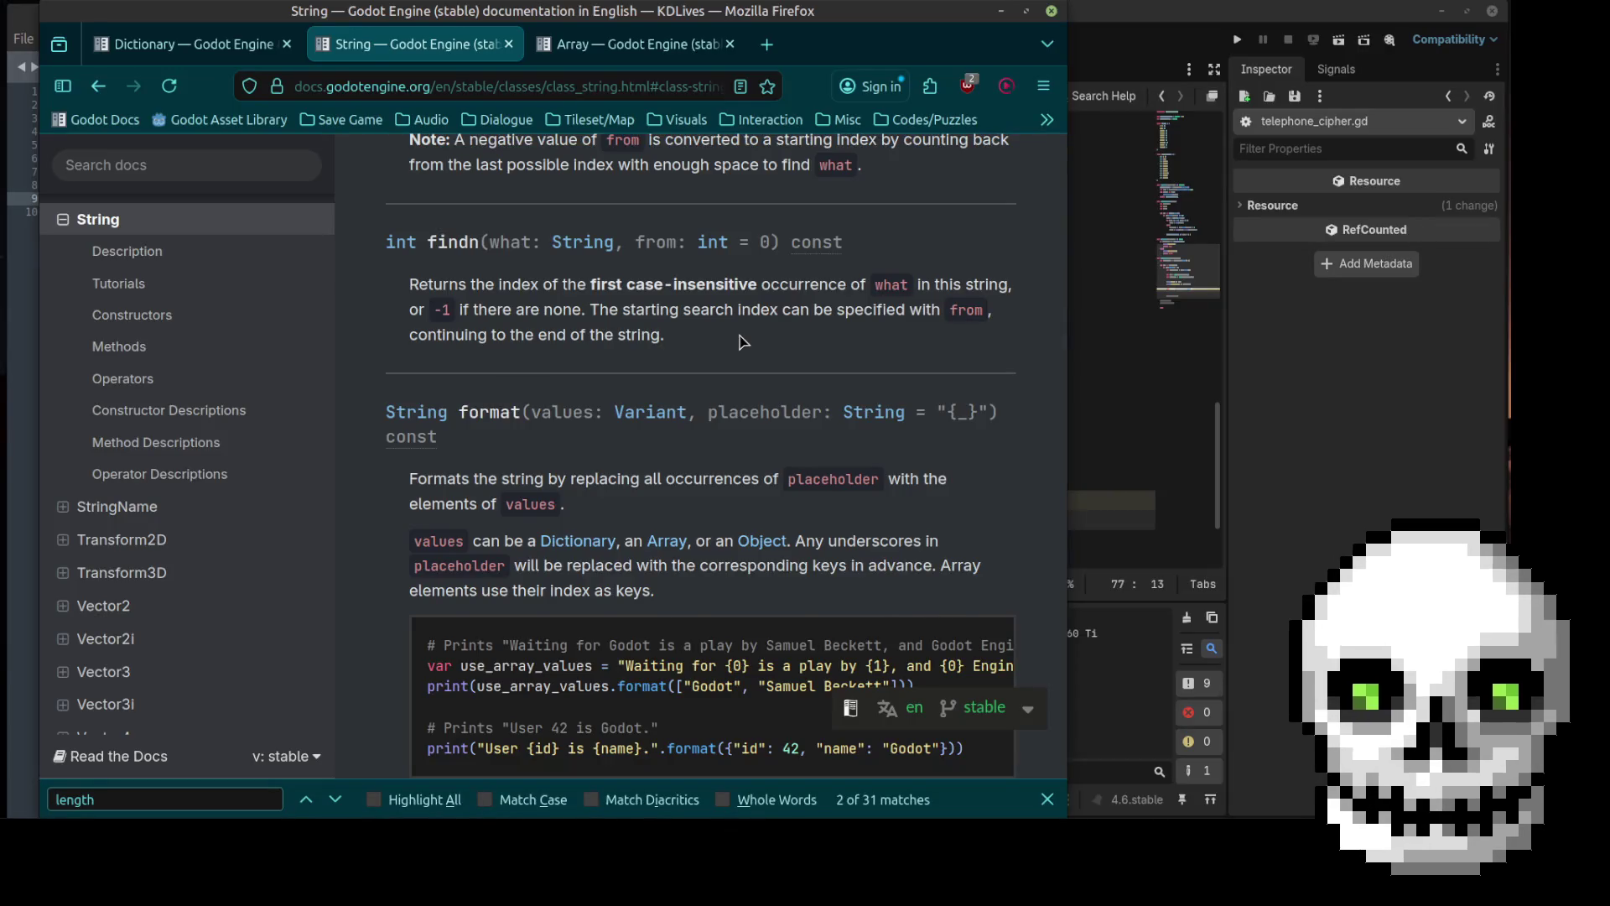
Step: Scroll through the String class methods, then minimize Firefox to bring back the Godot editor
scroll(741, 341, "down", 5)
scroll(741, 341, "up", 3)
scroll(741, 340, "down", 10)
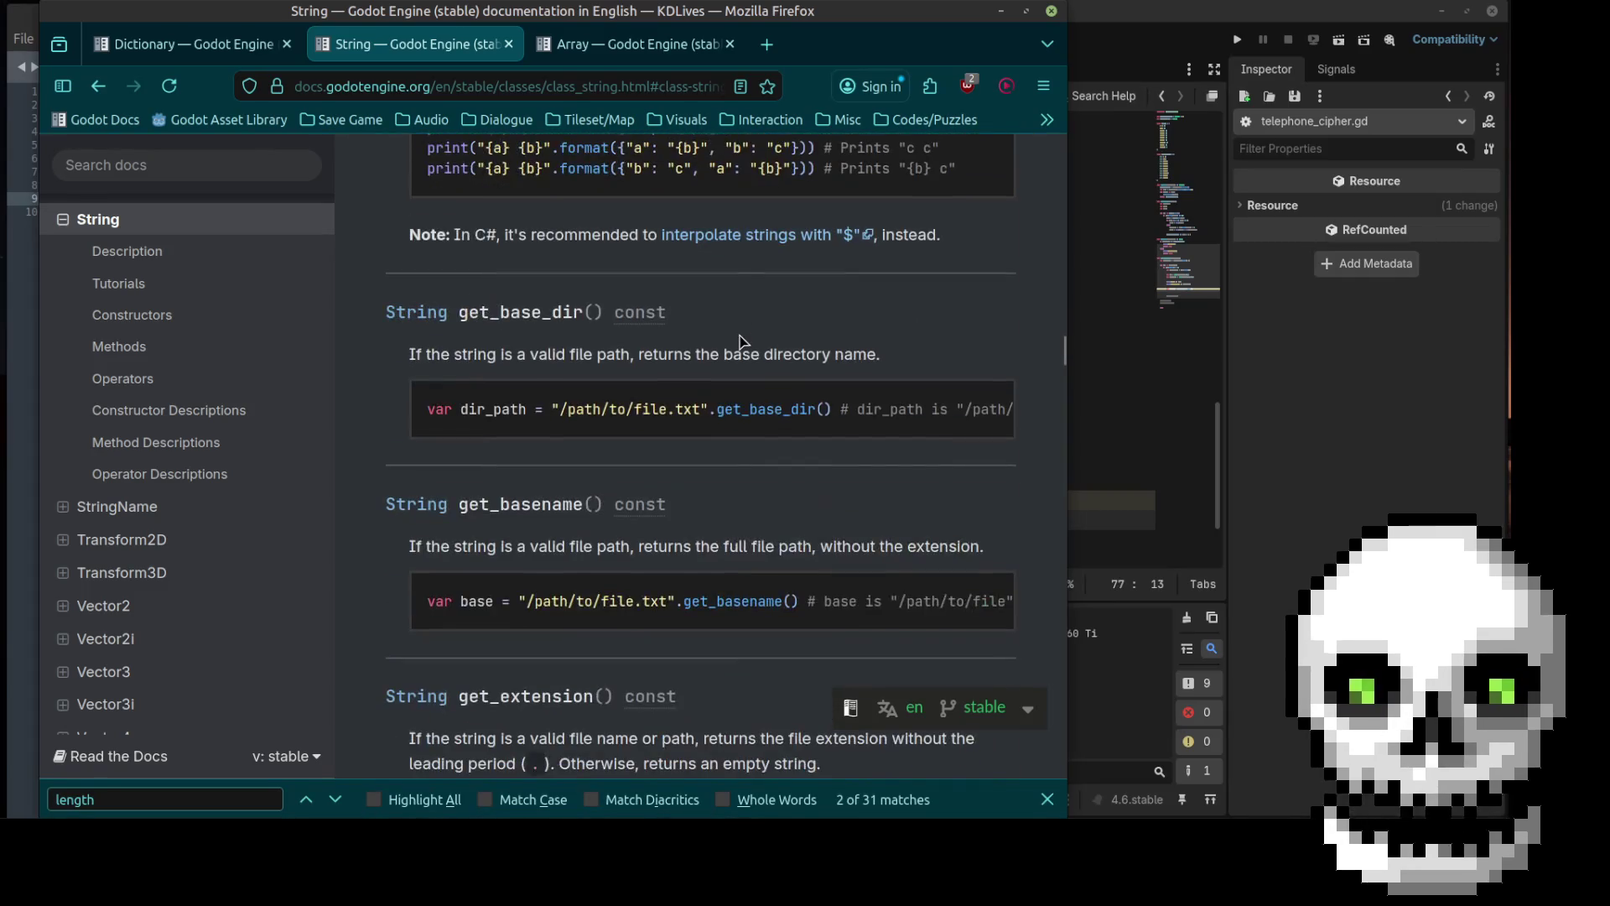
scroll(742, 341, "down", 5)
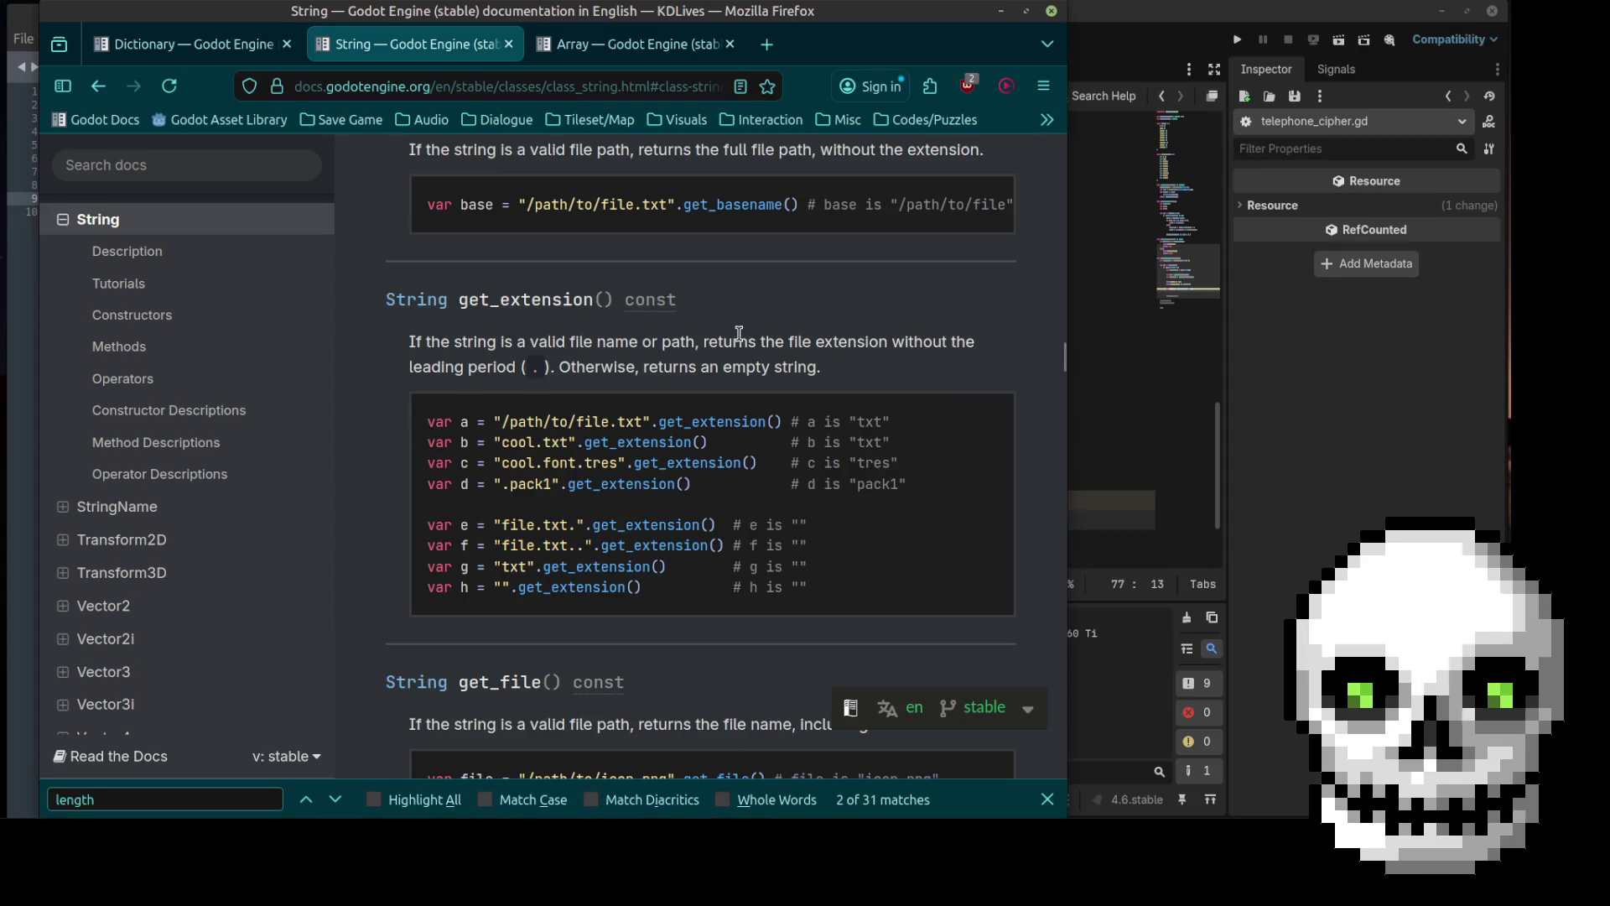
scroll(739, 333, "down", 3)
scroll(742, 339, "down", 10)
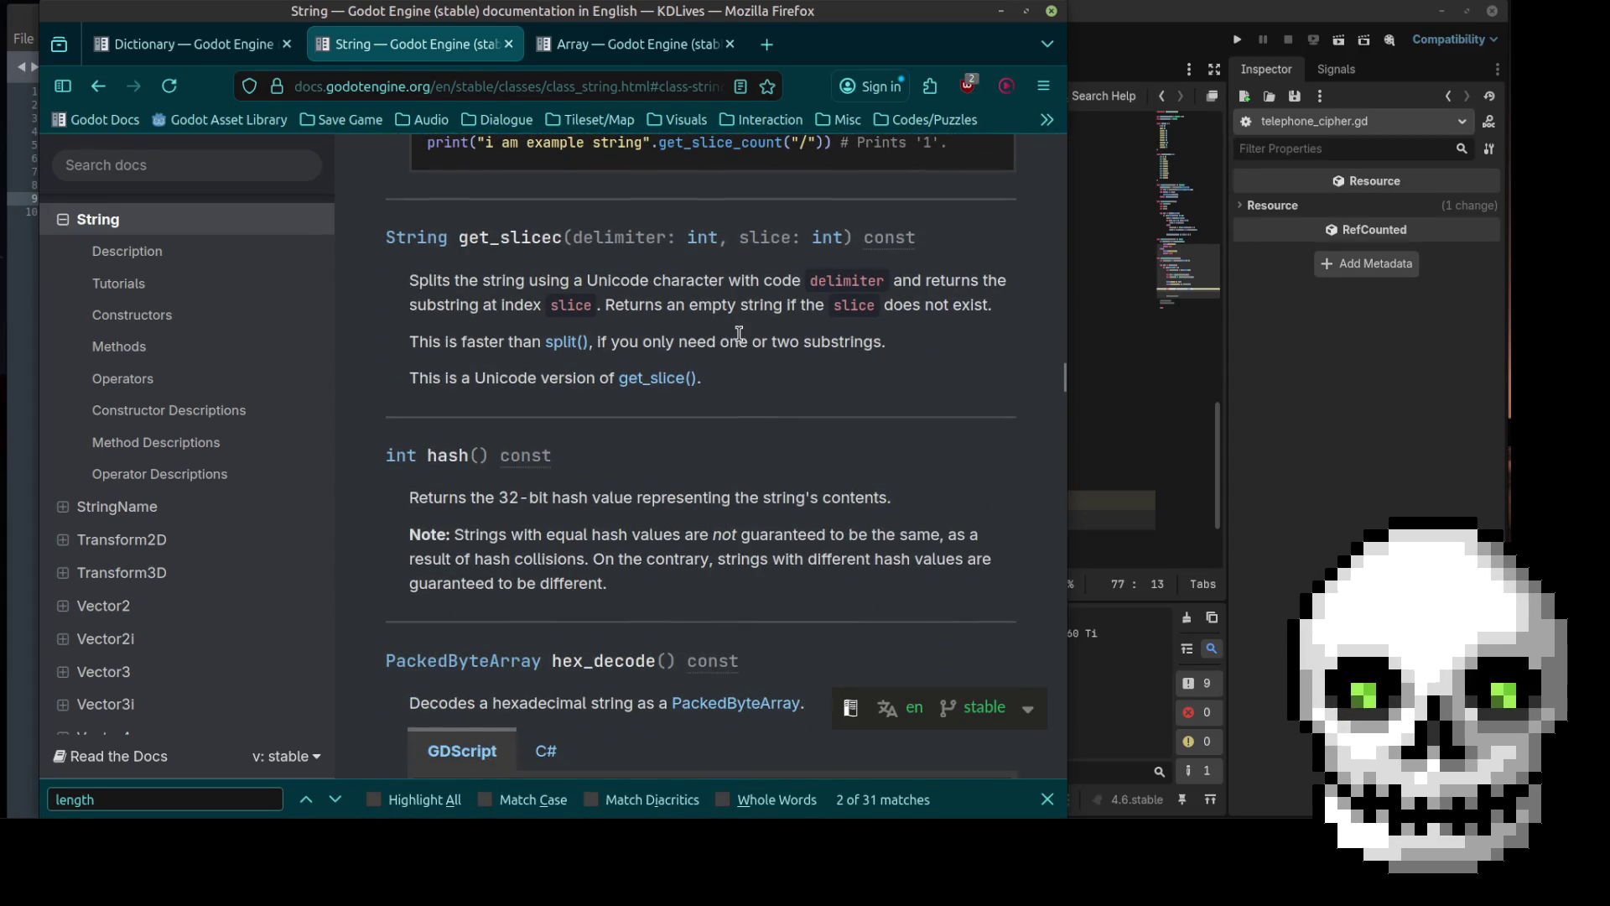
scroll(739, 333, "down", 8)
scroll(739, 333, "down", 3)
scroll(738, 333, "down", 3)
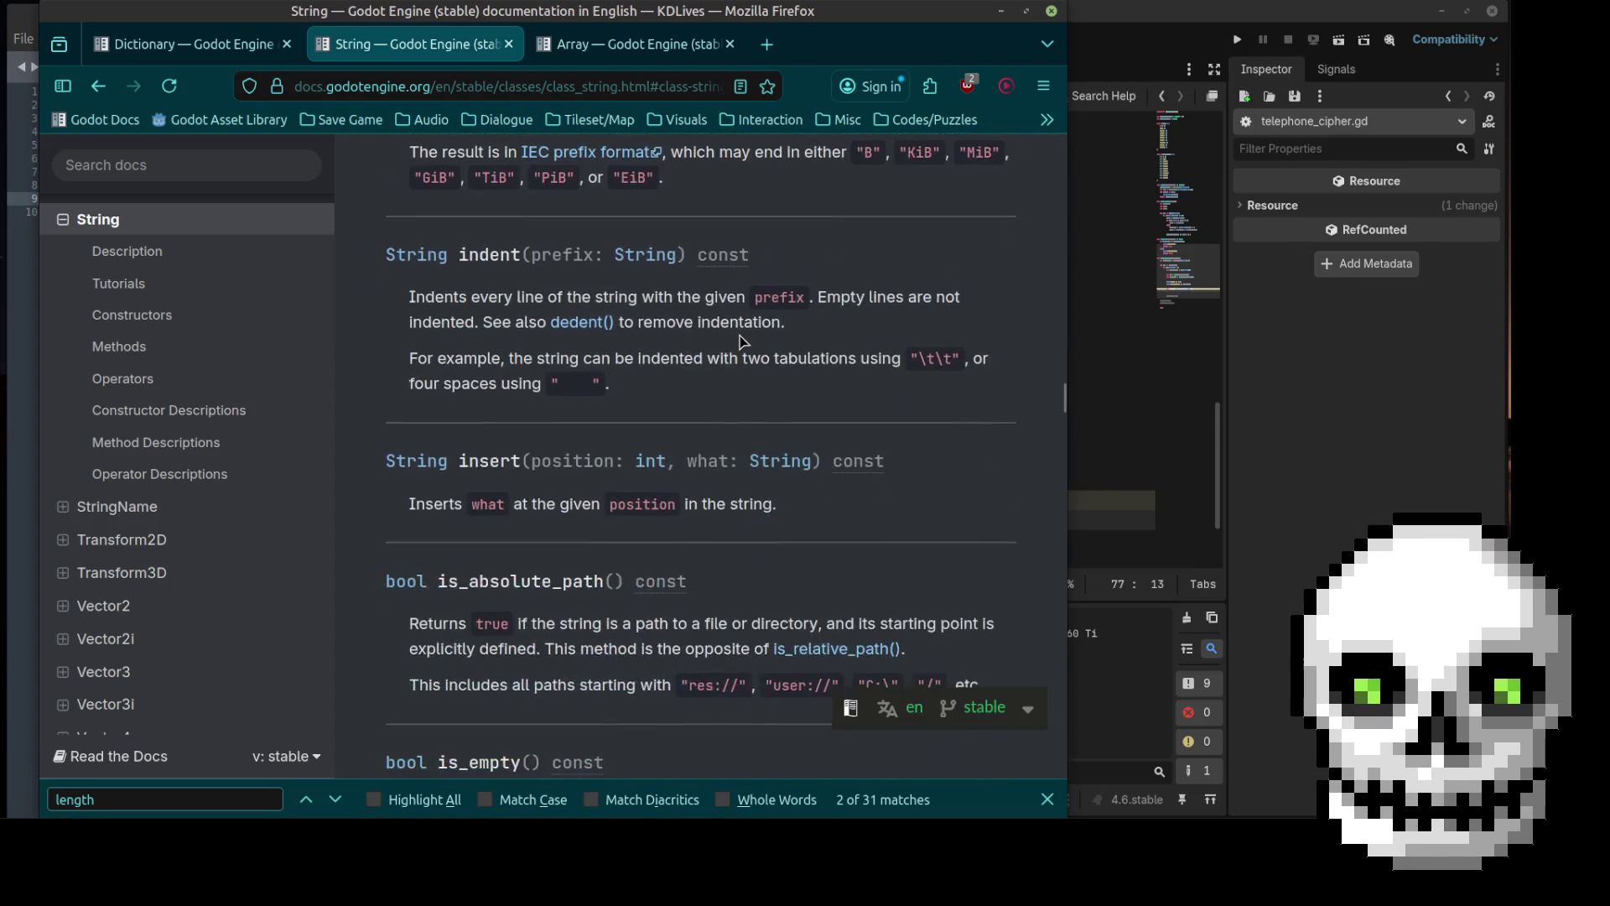
scroll(739, 342, "down", 6)
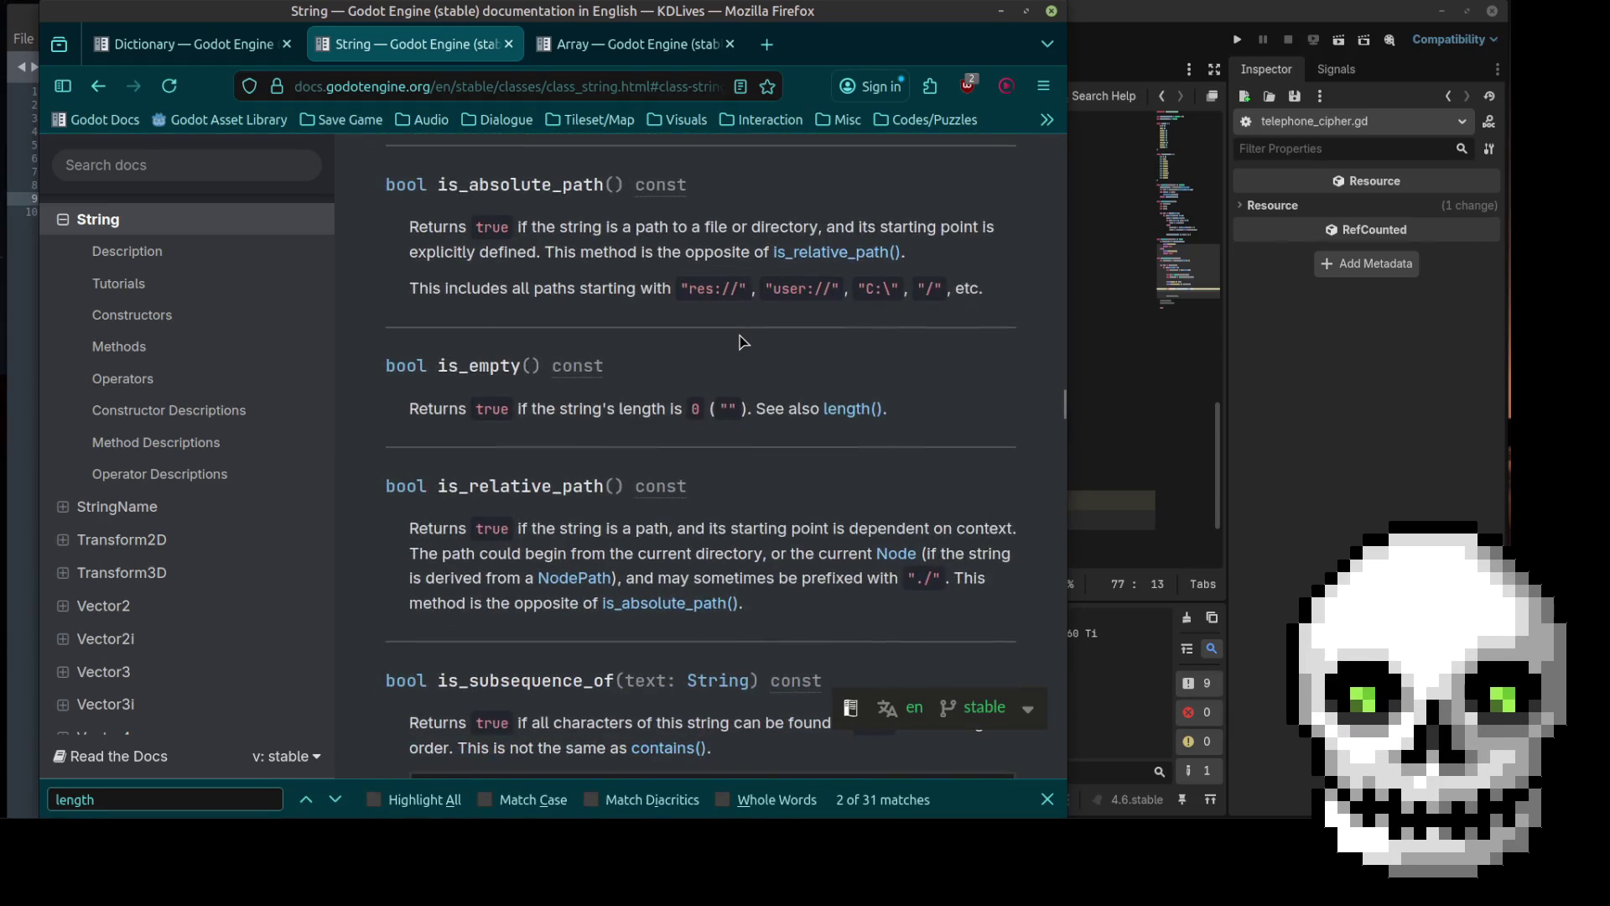
scroll(739, 341, "down", 10)
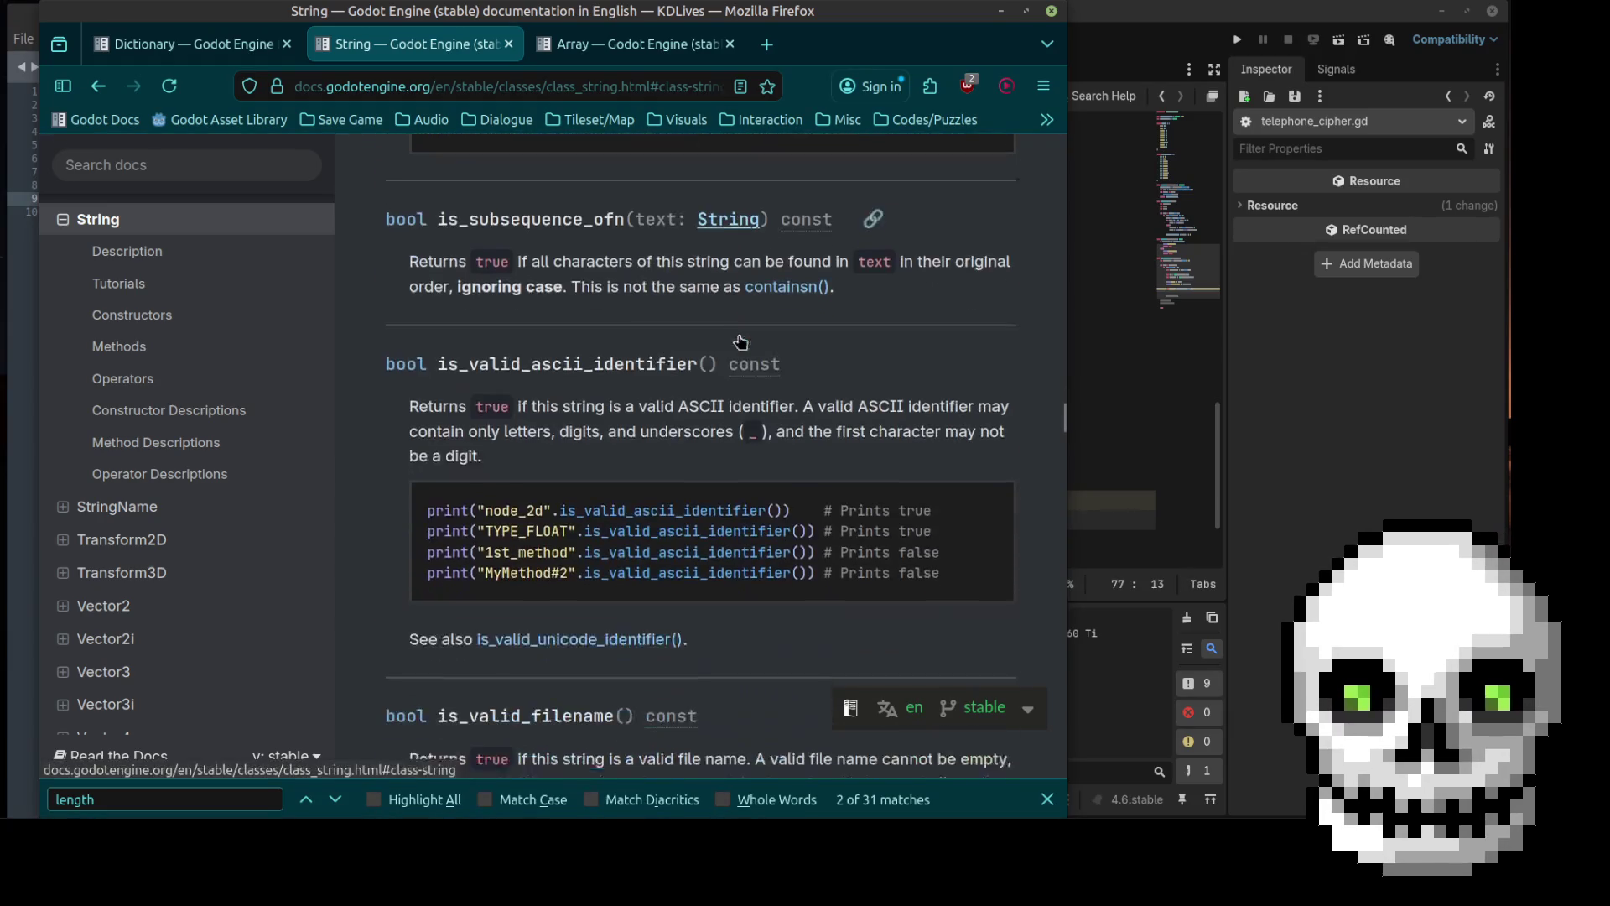
scroll(739, 339, "down", 10)
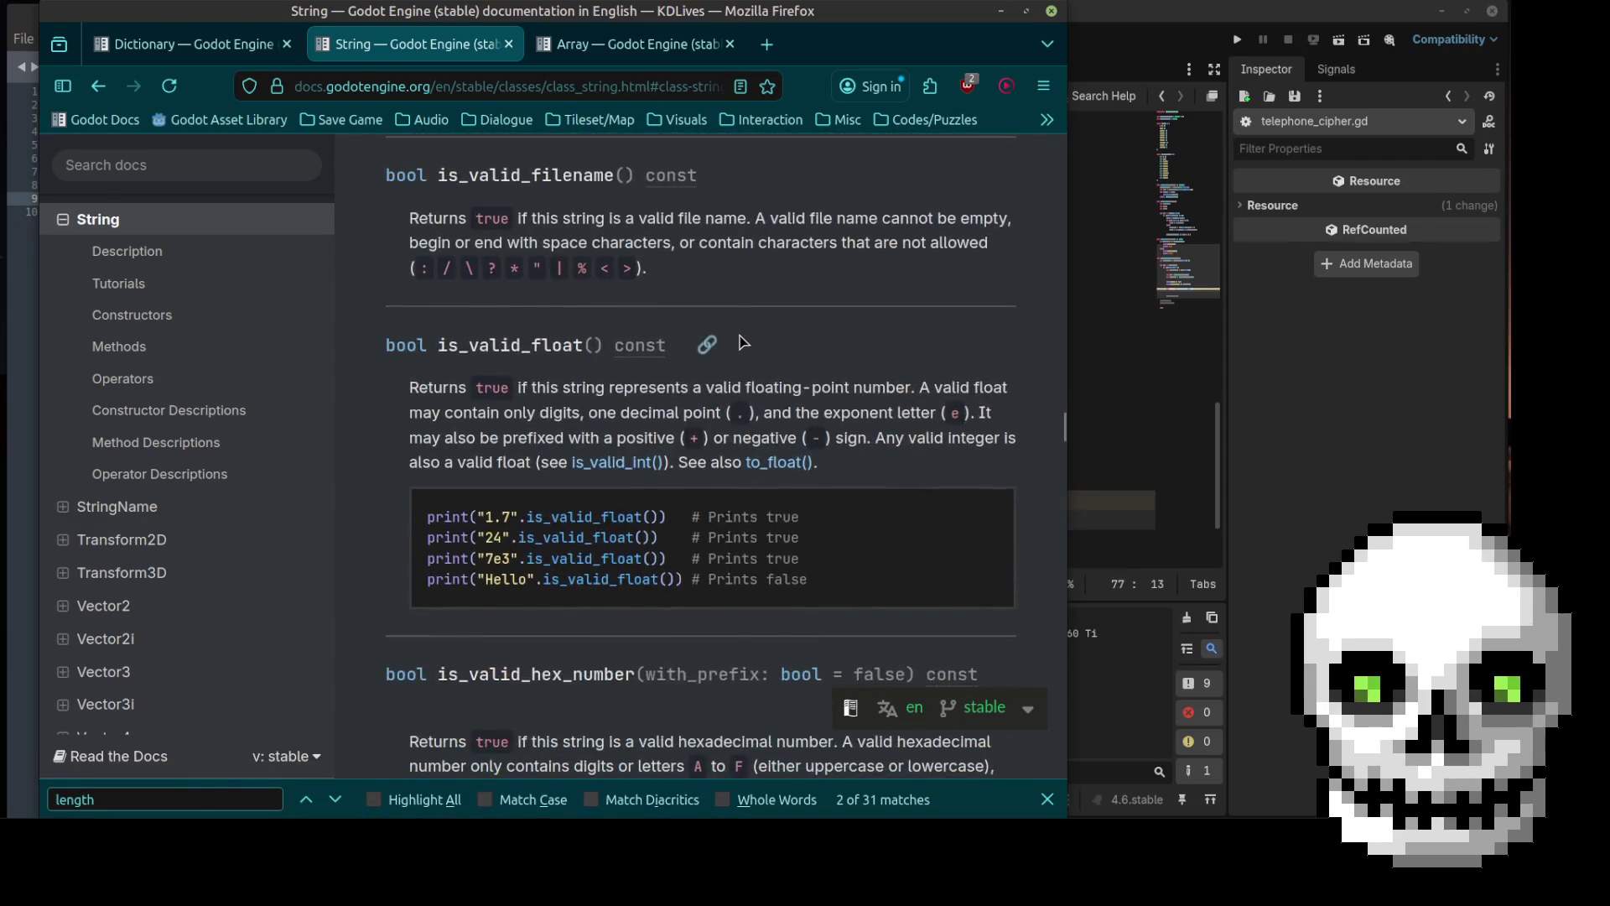
scroll(739, 341, "down", 10)
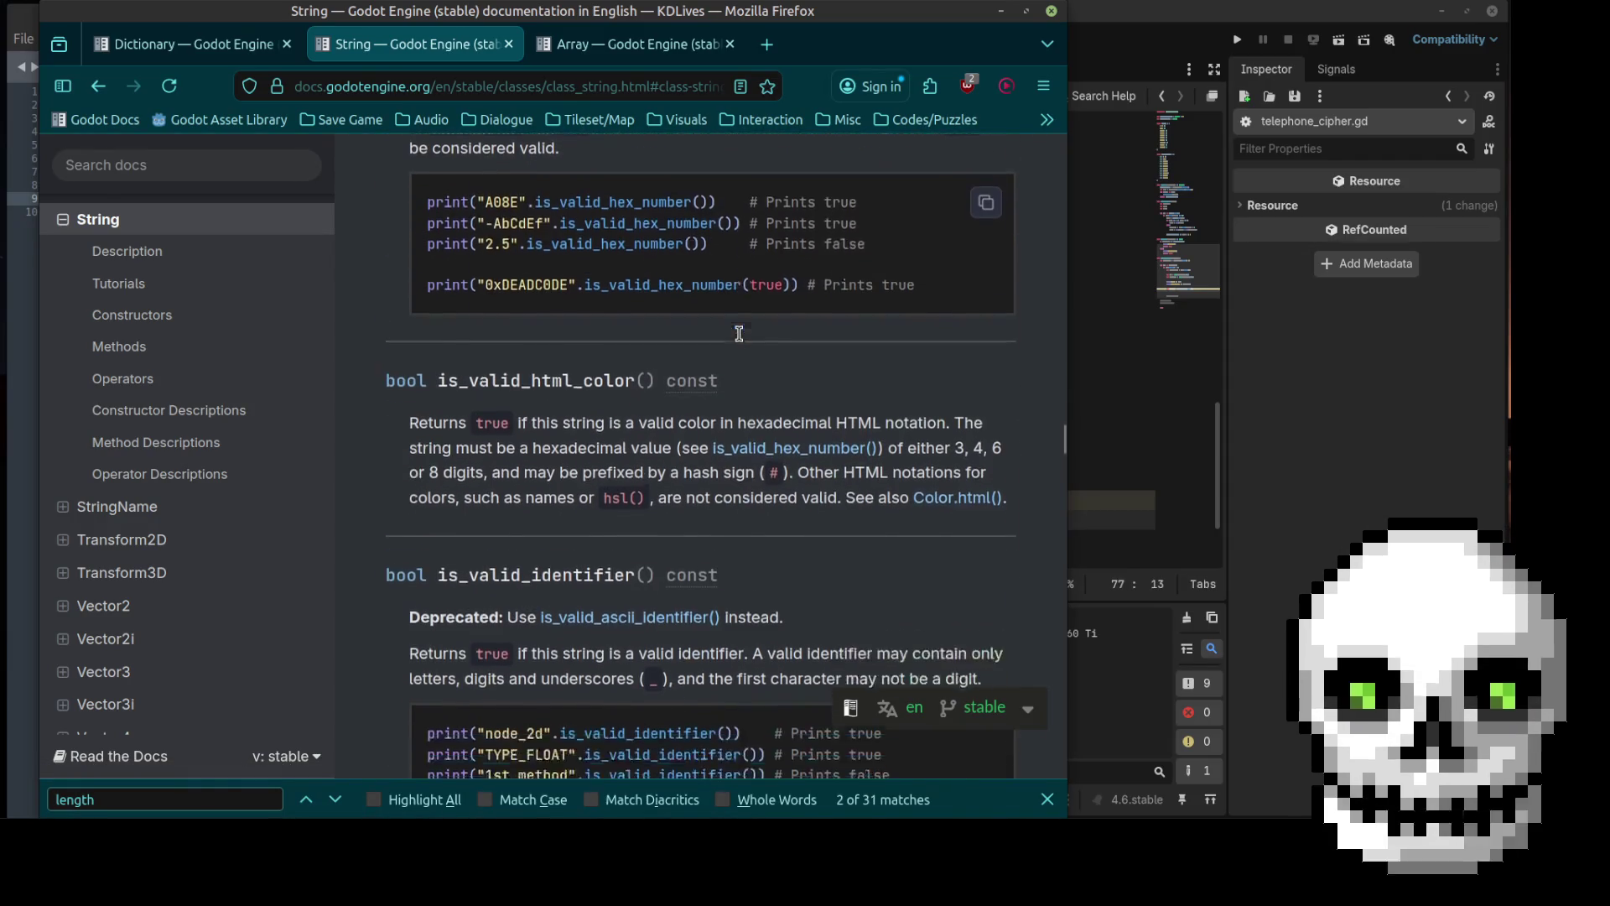
scroll(739, 342, "down", 5)
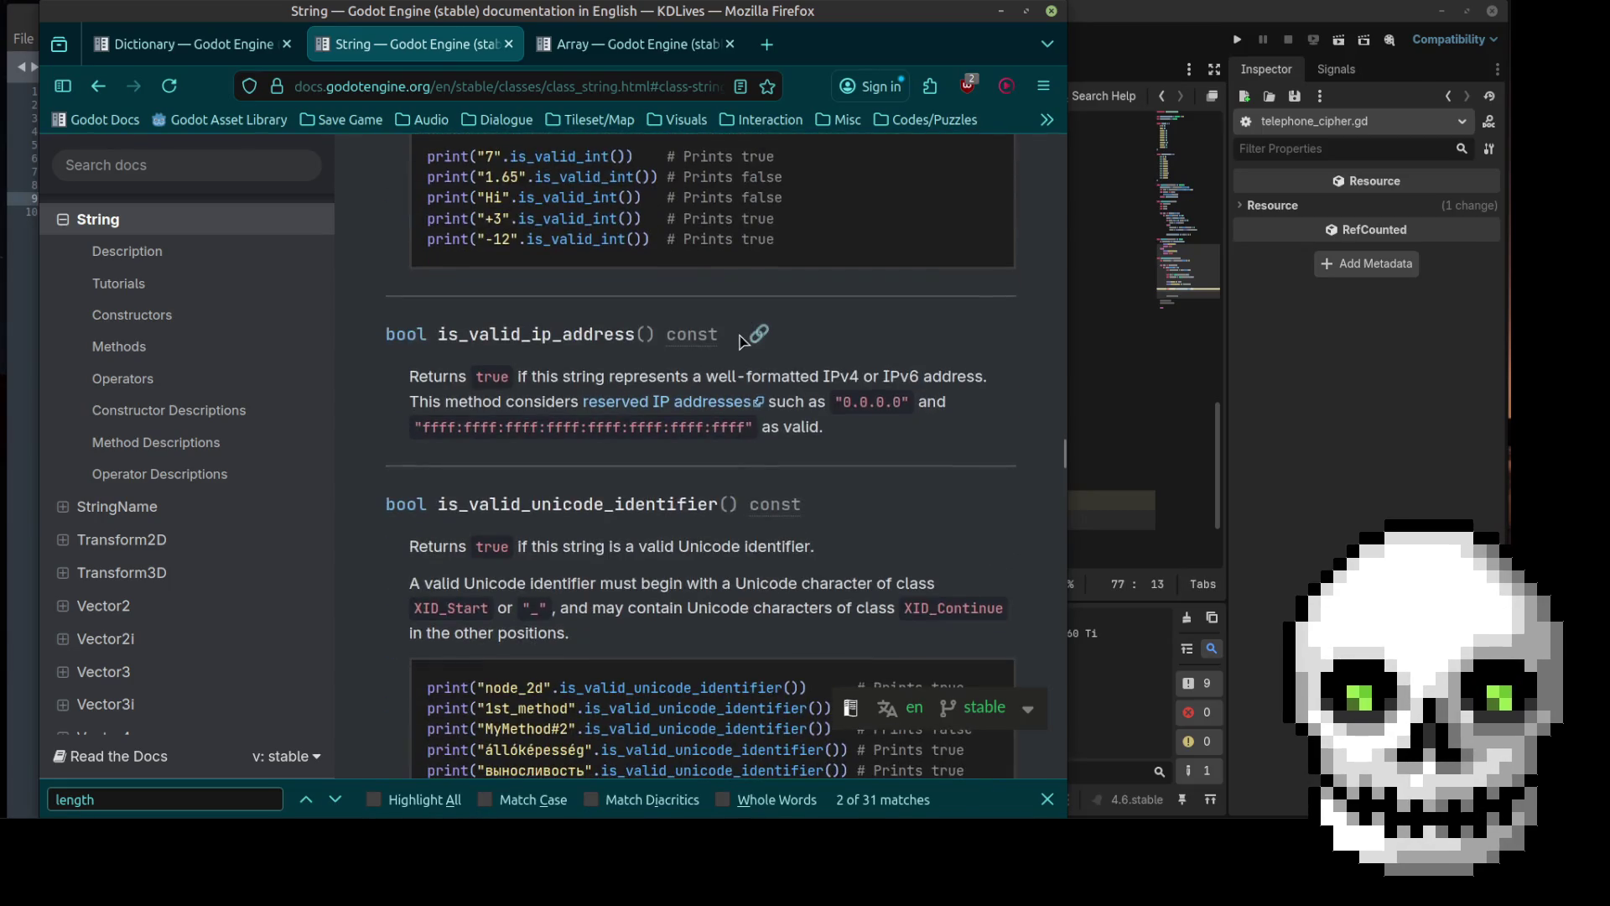
left_click(1002, 11)
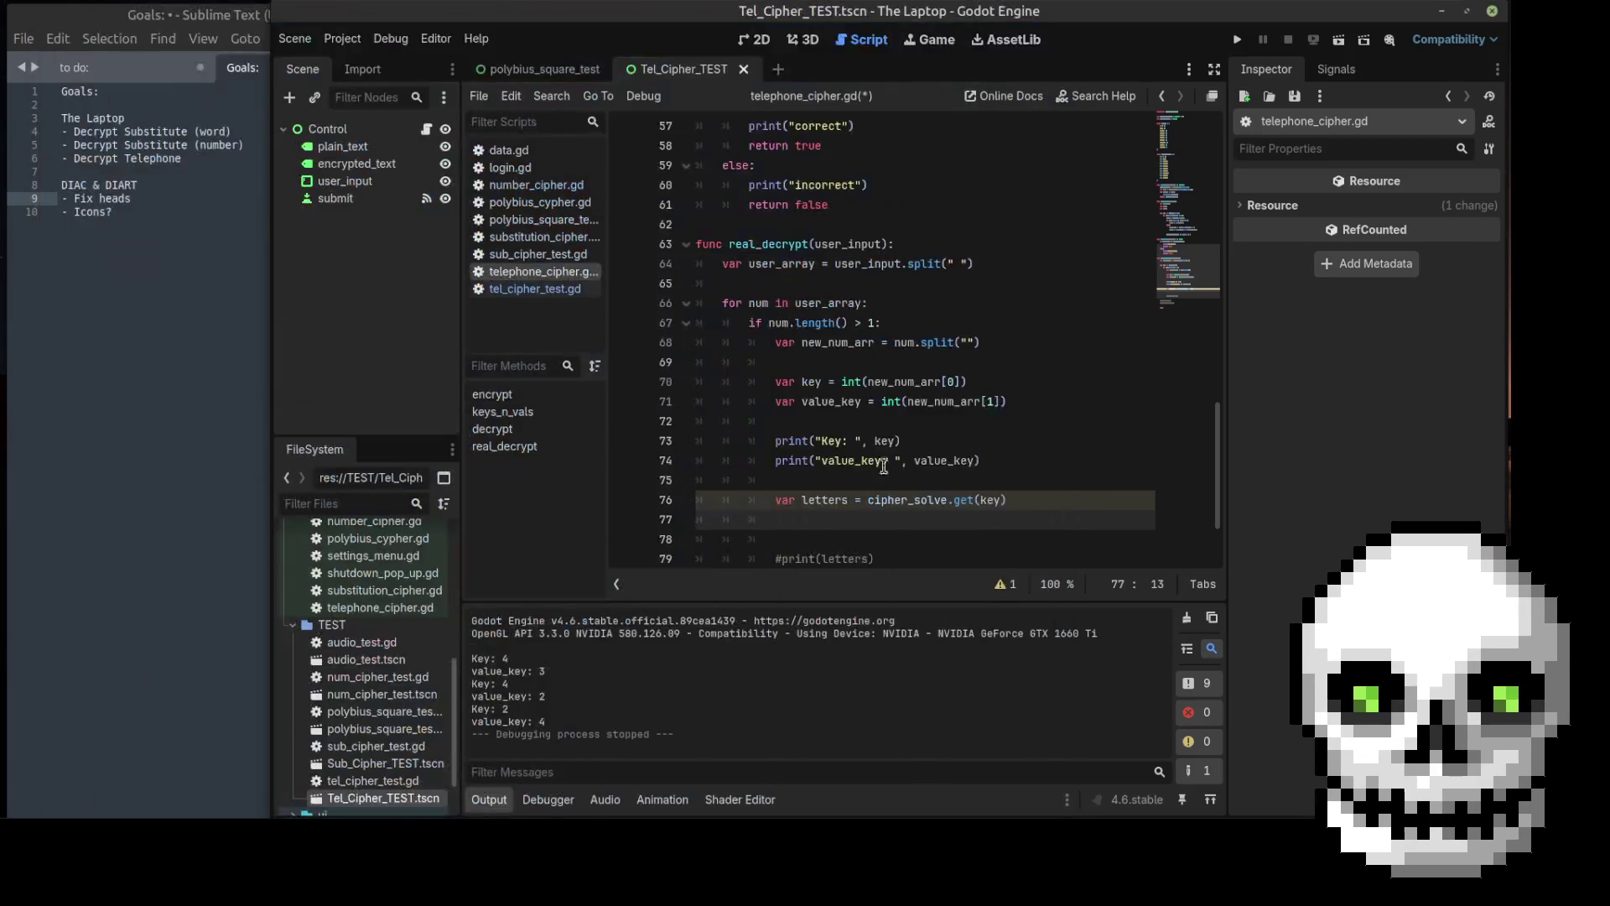
Step: Append .split("") to line 76 and add var letter = letters[value_key] below it
left_click(1023, 501)
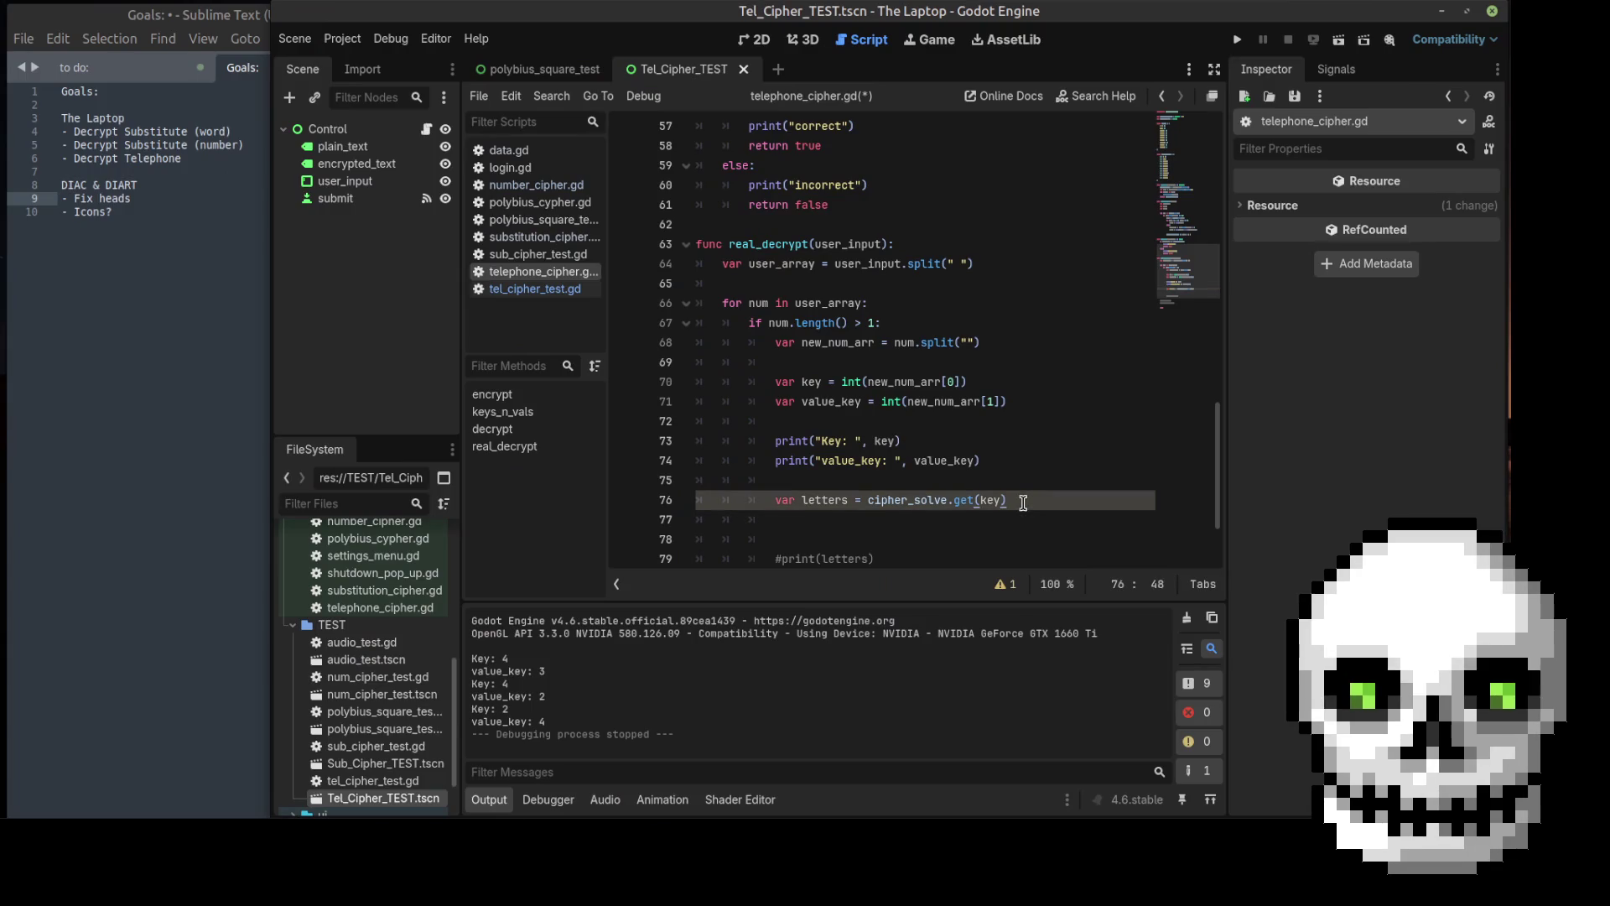
type(".split(")
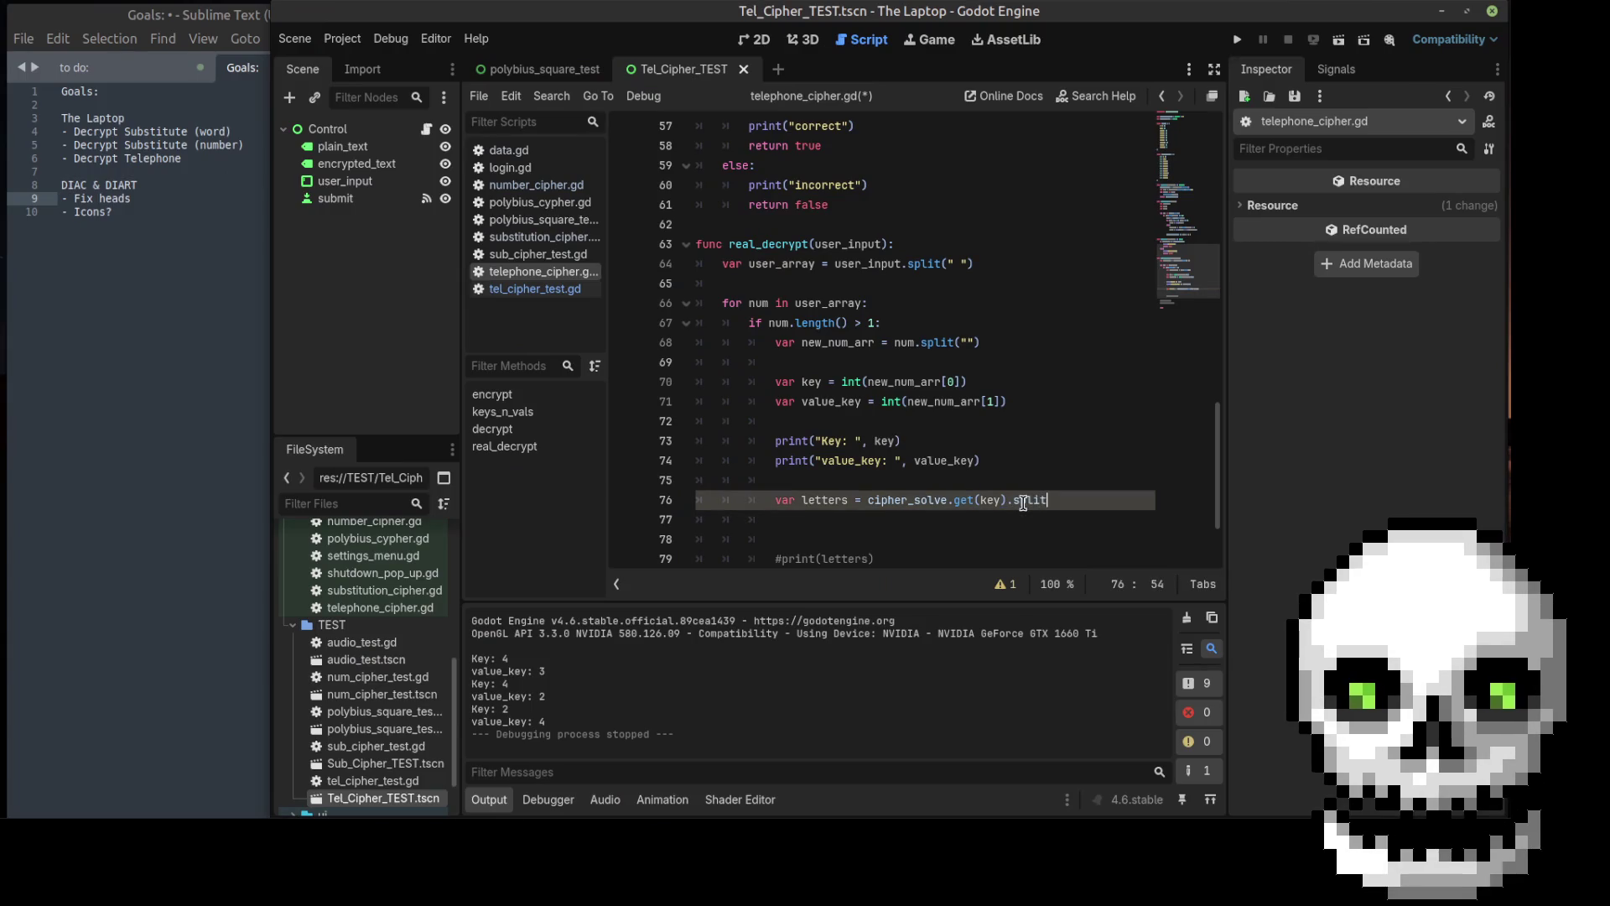
type("\"")
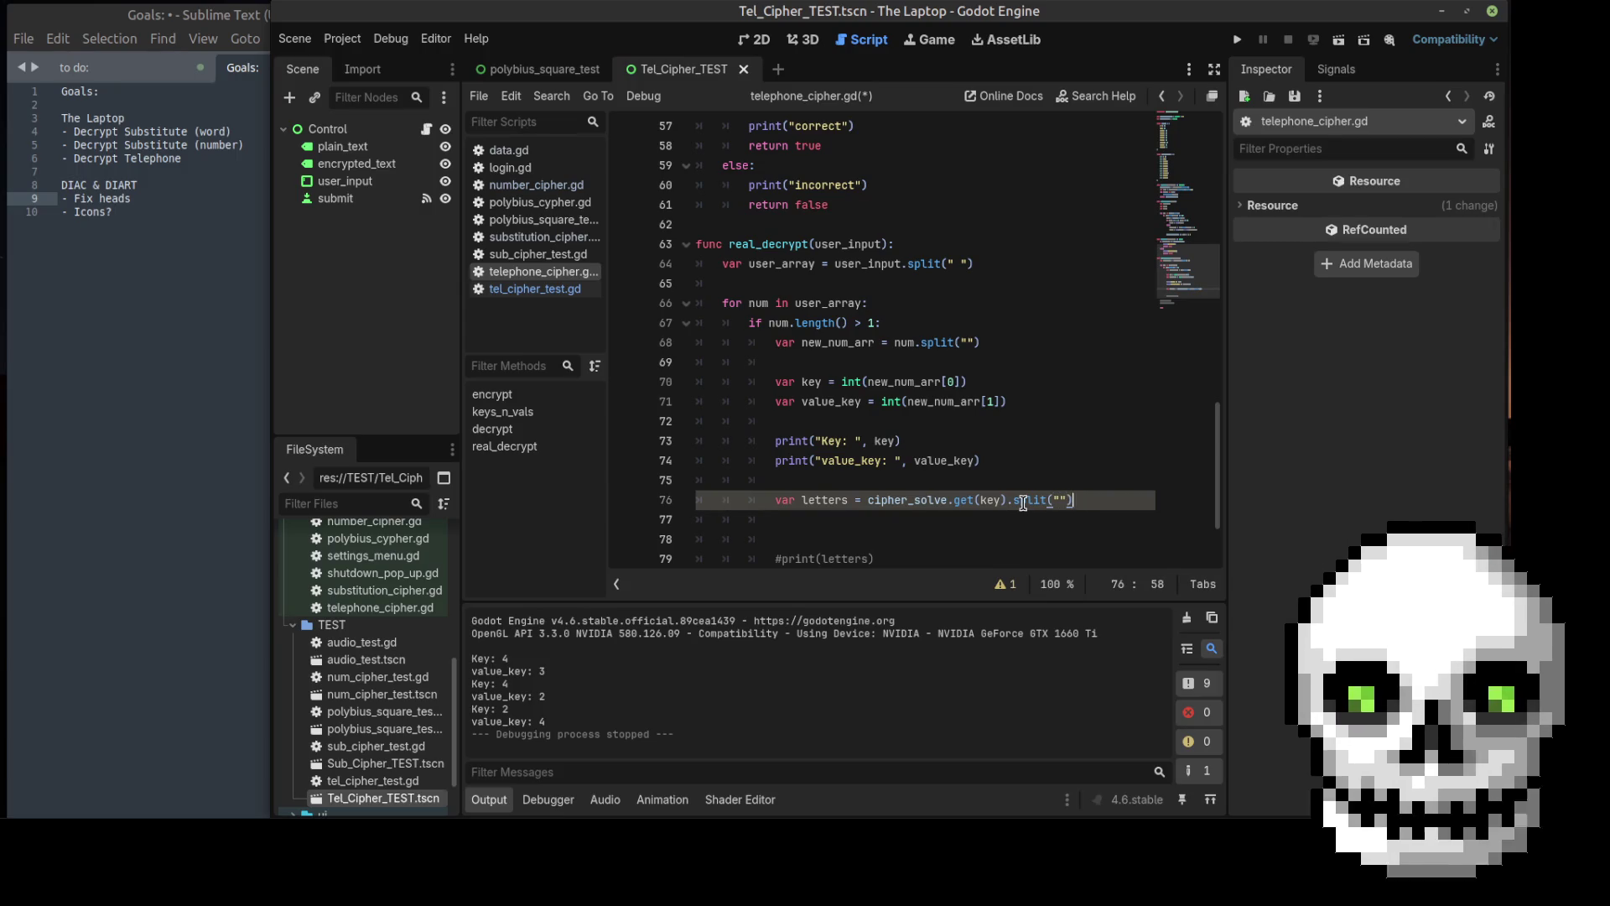
key("Return")
key("Return")
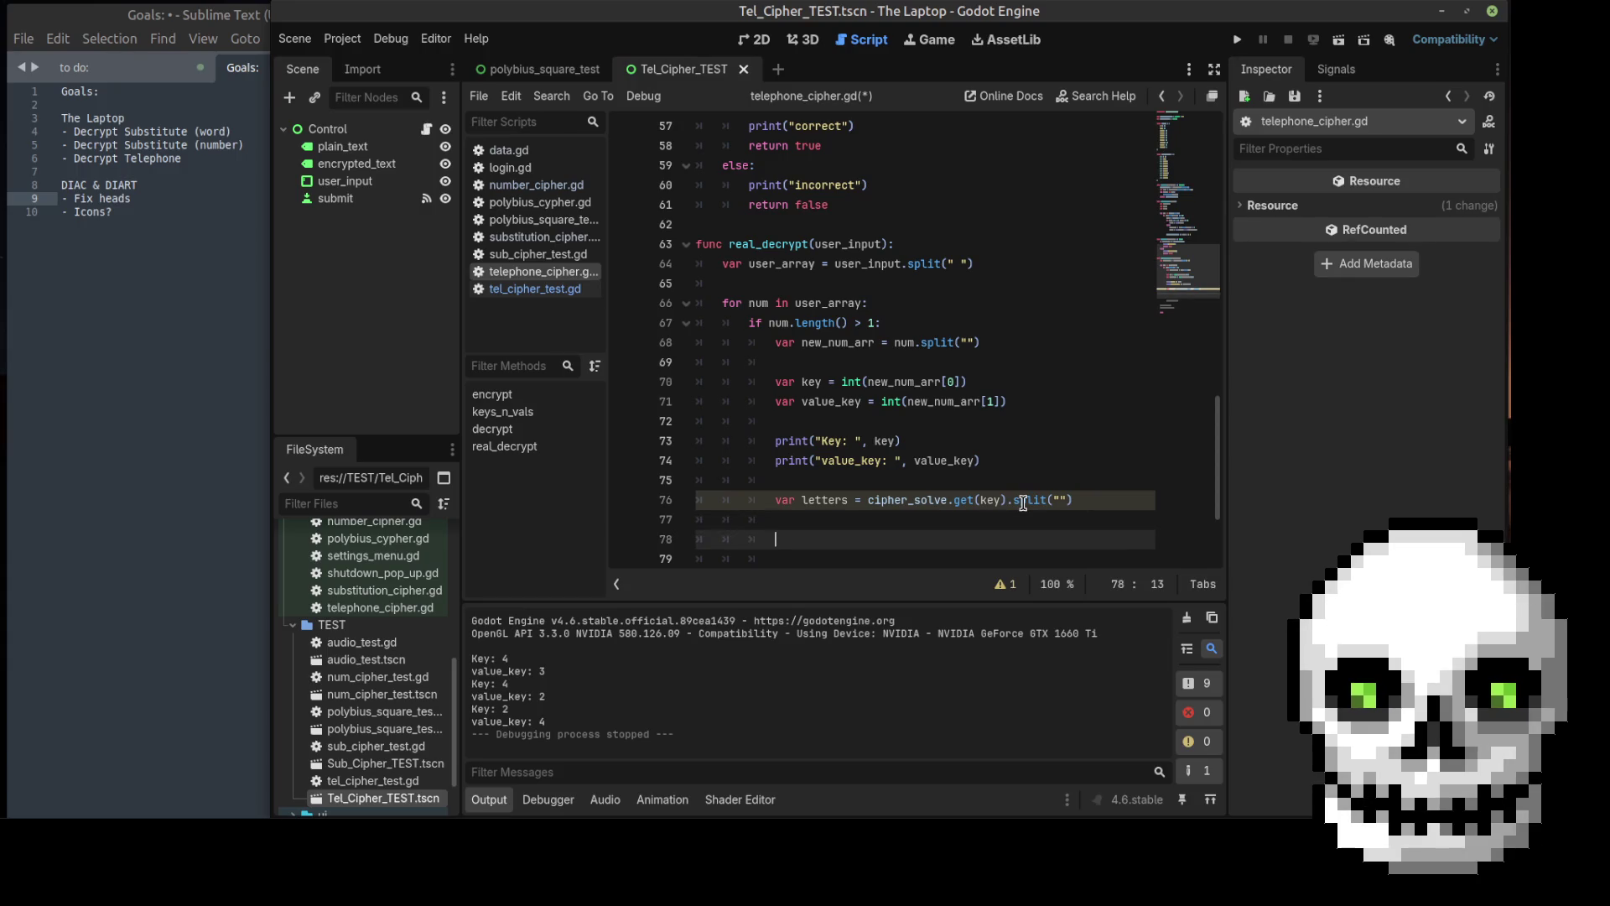
type("varletter")
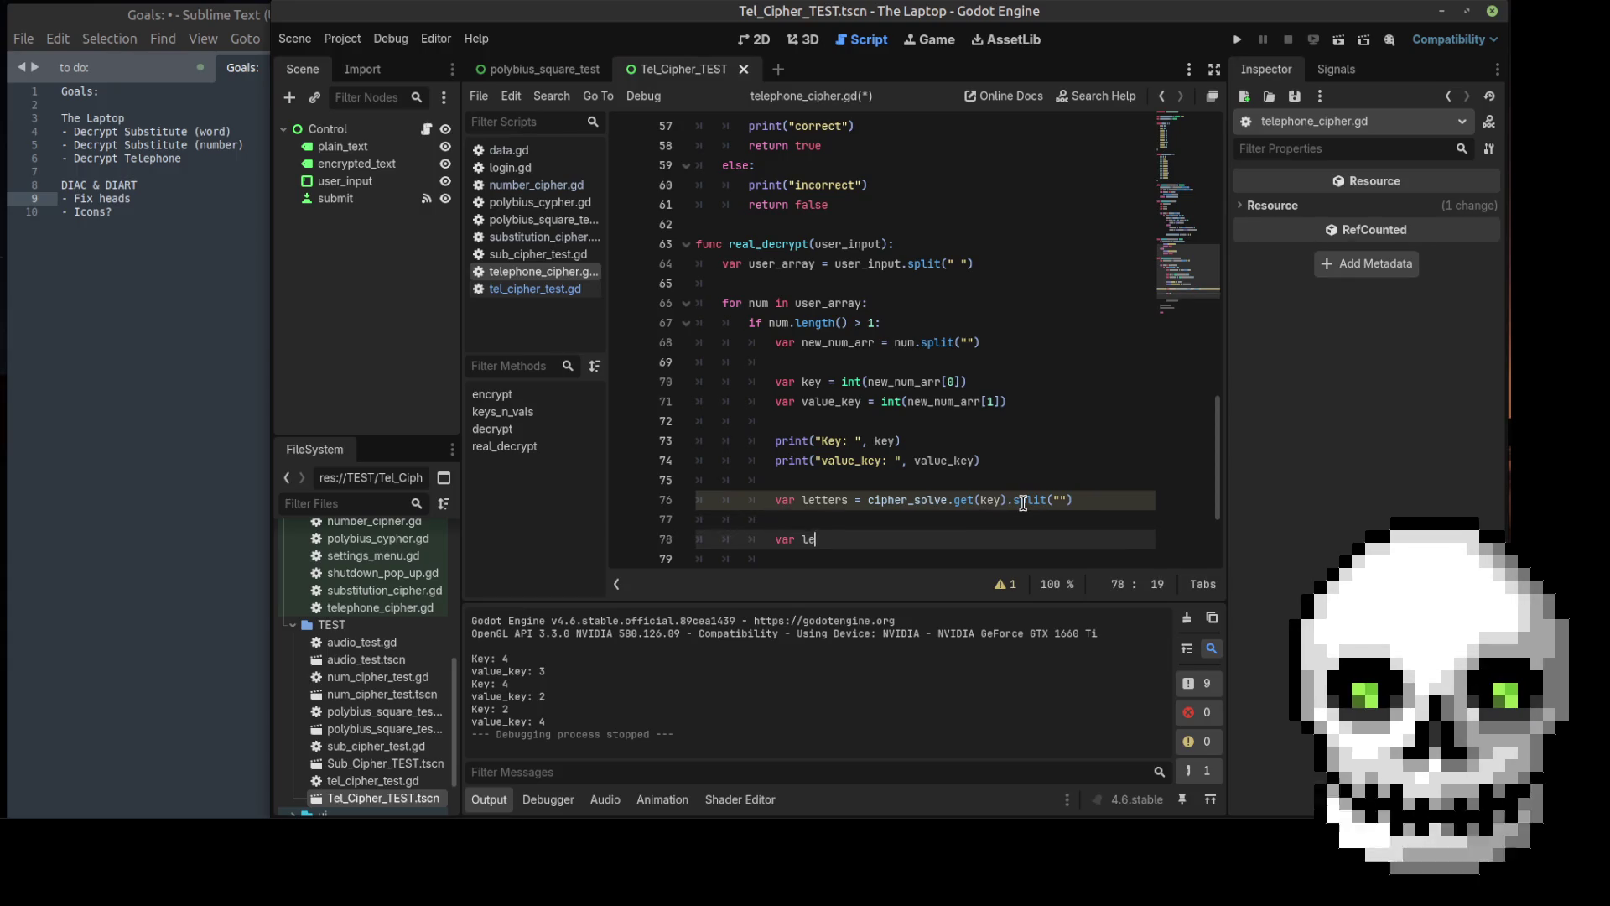
type(" = ")
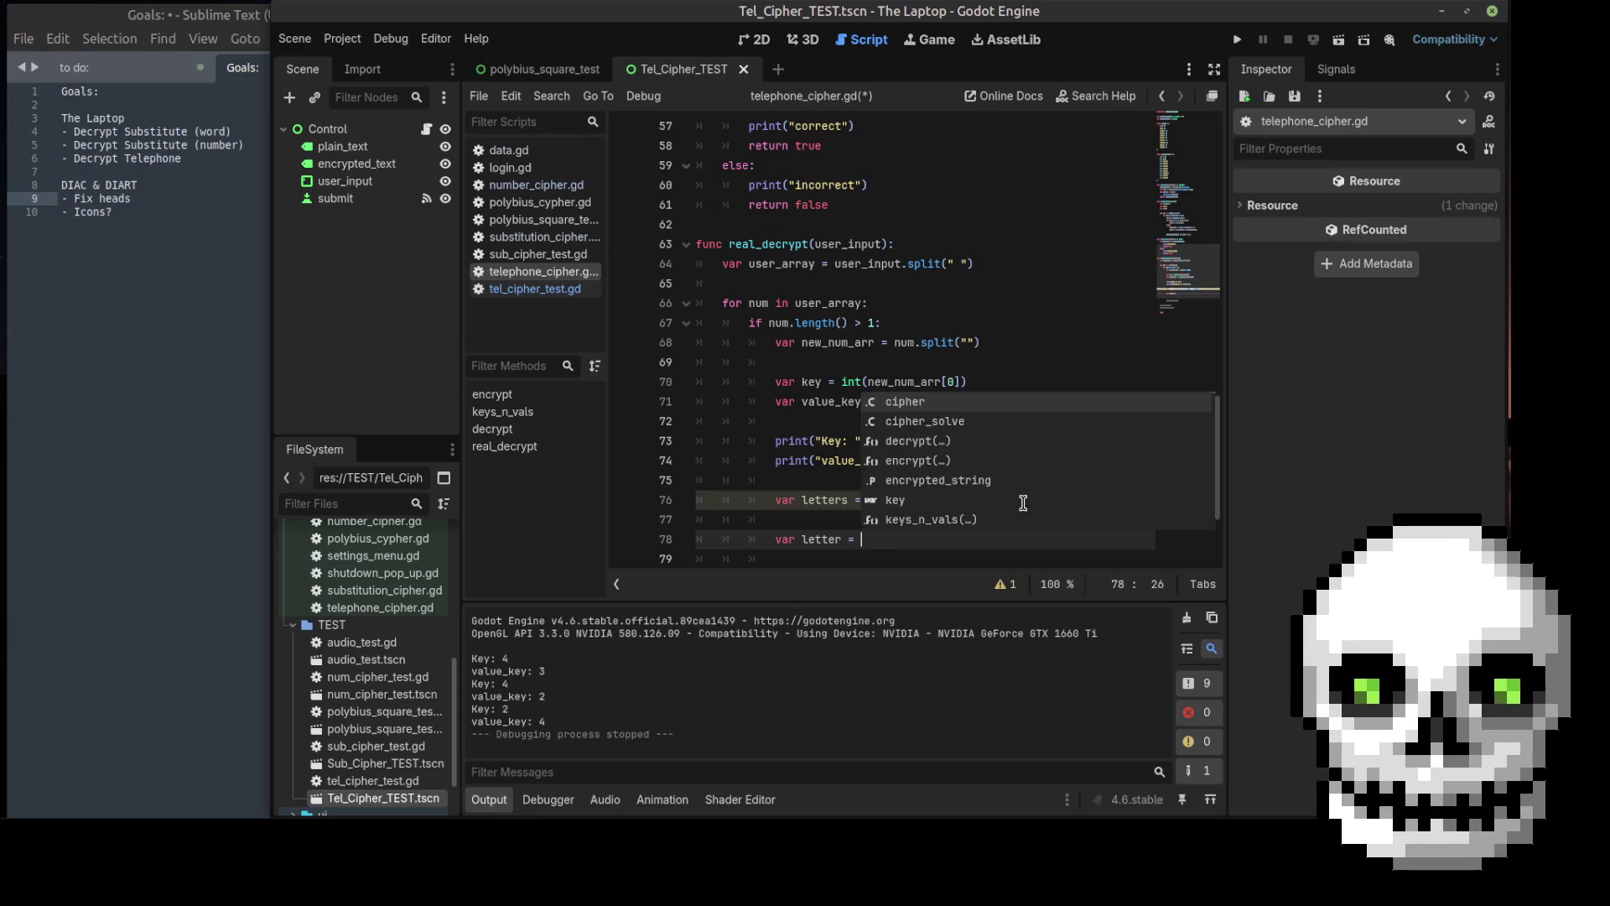
type("let")
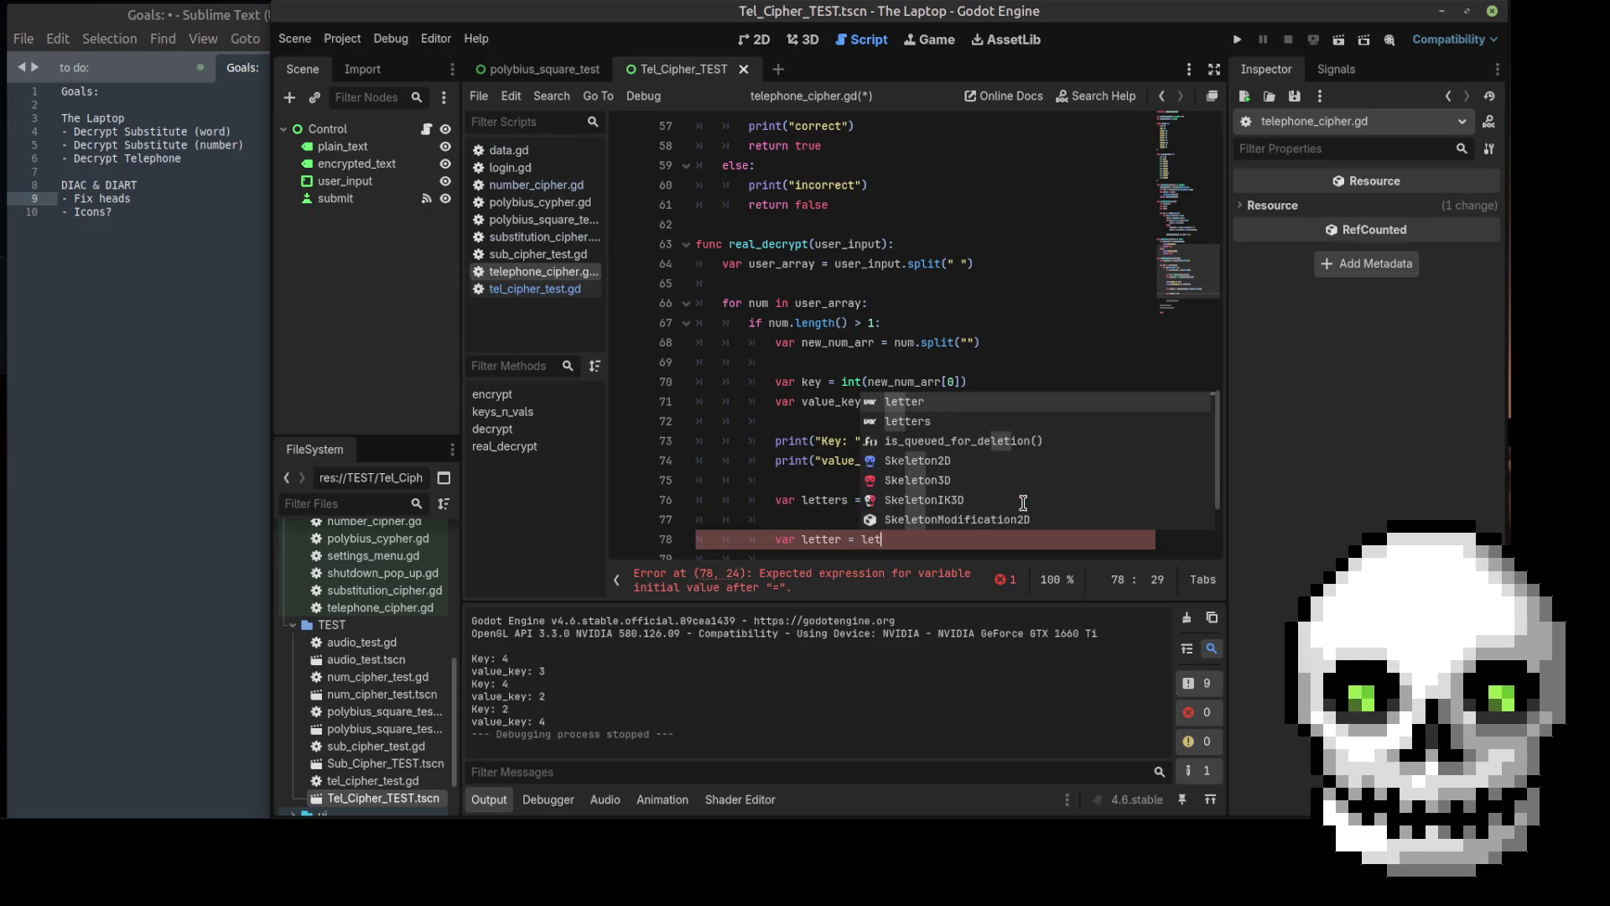
type("ters[")
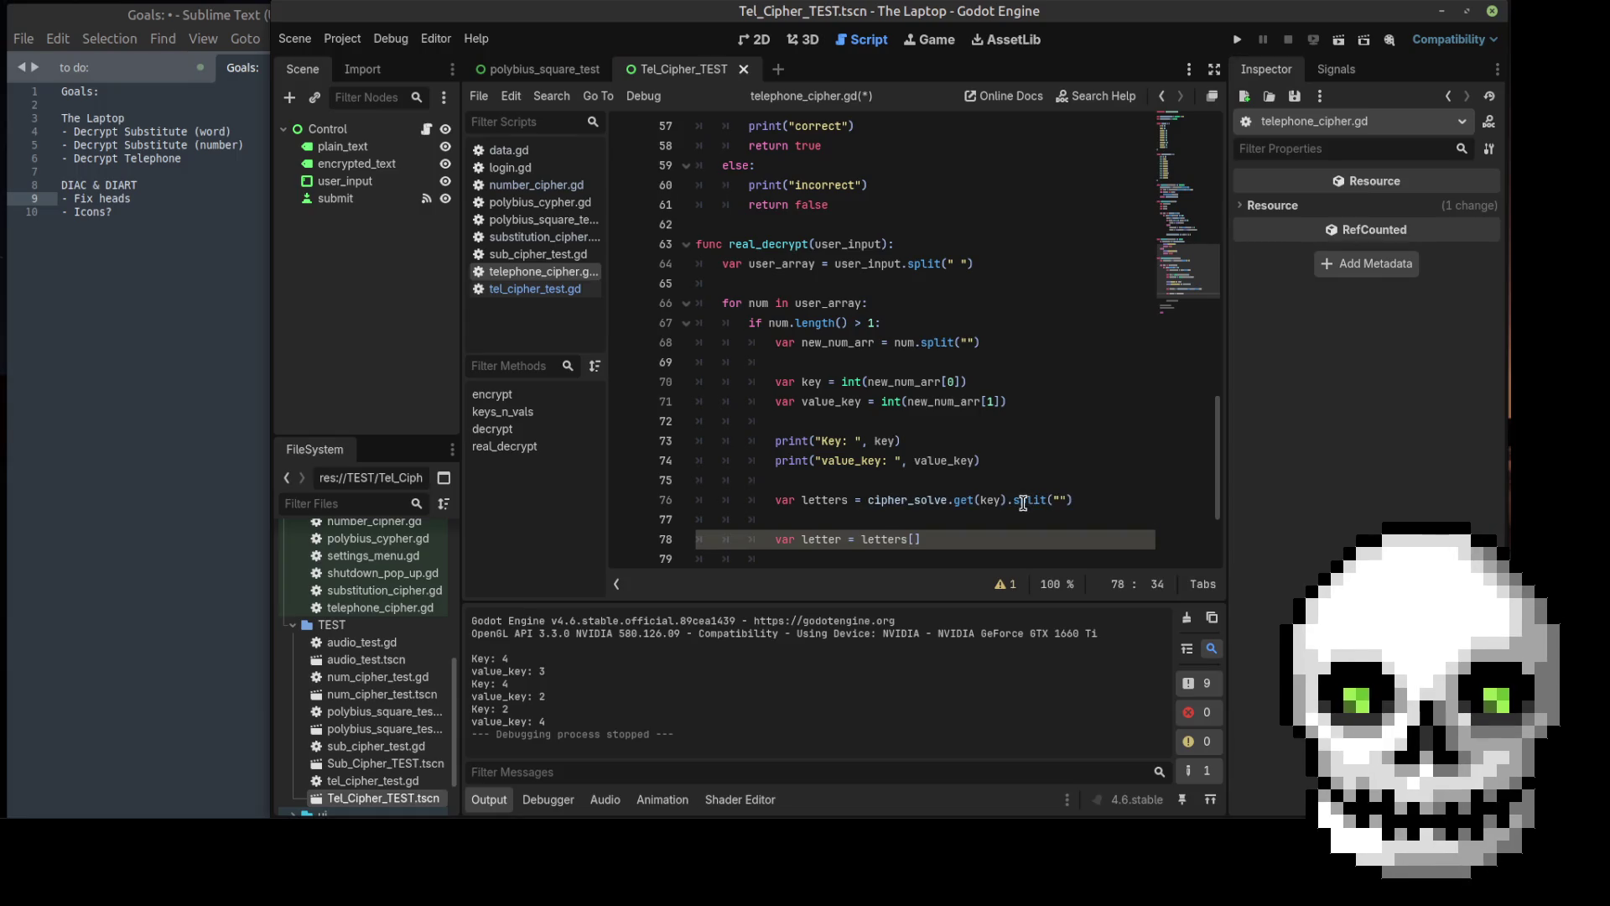
type("value")
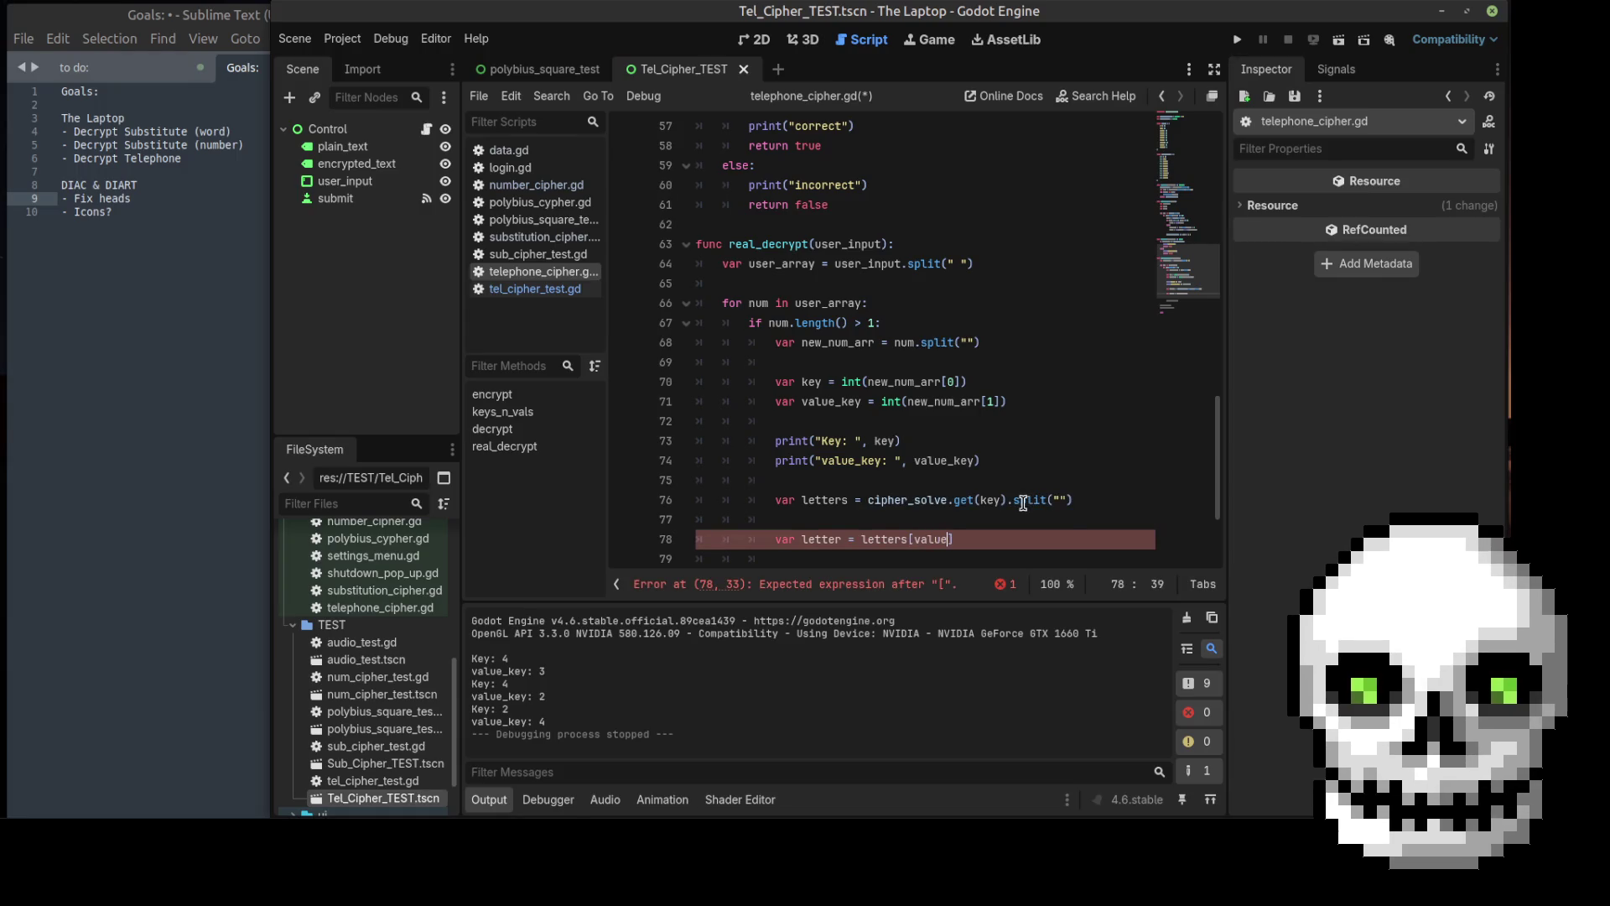
type("_key")
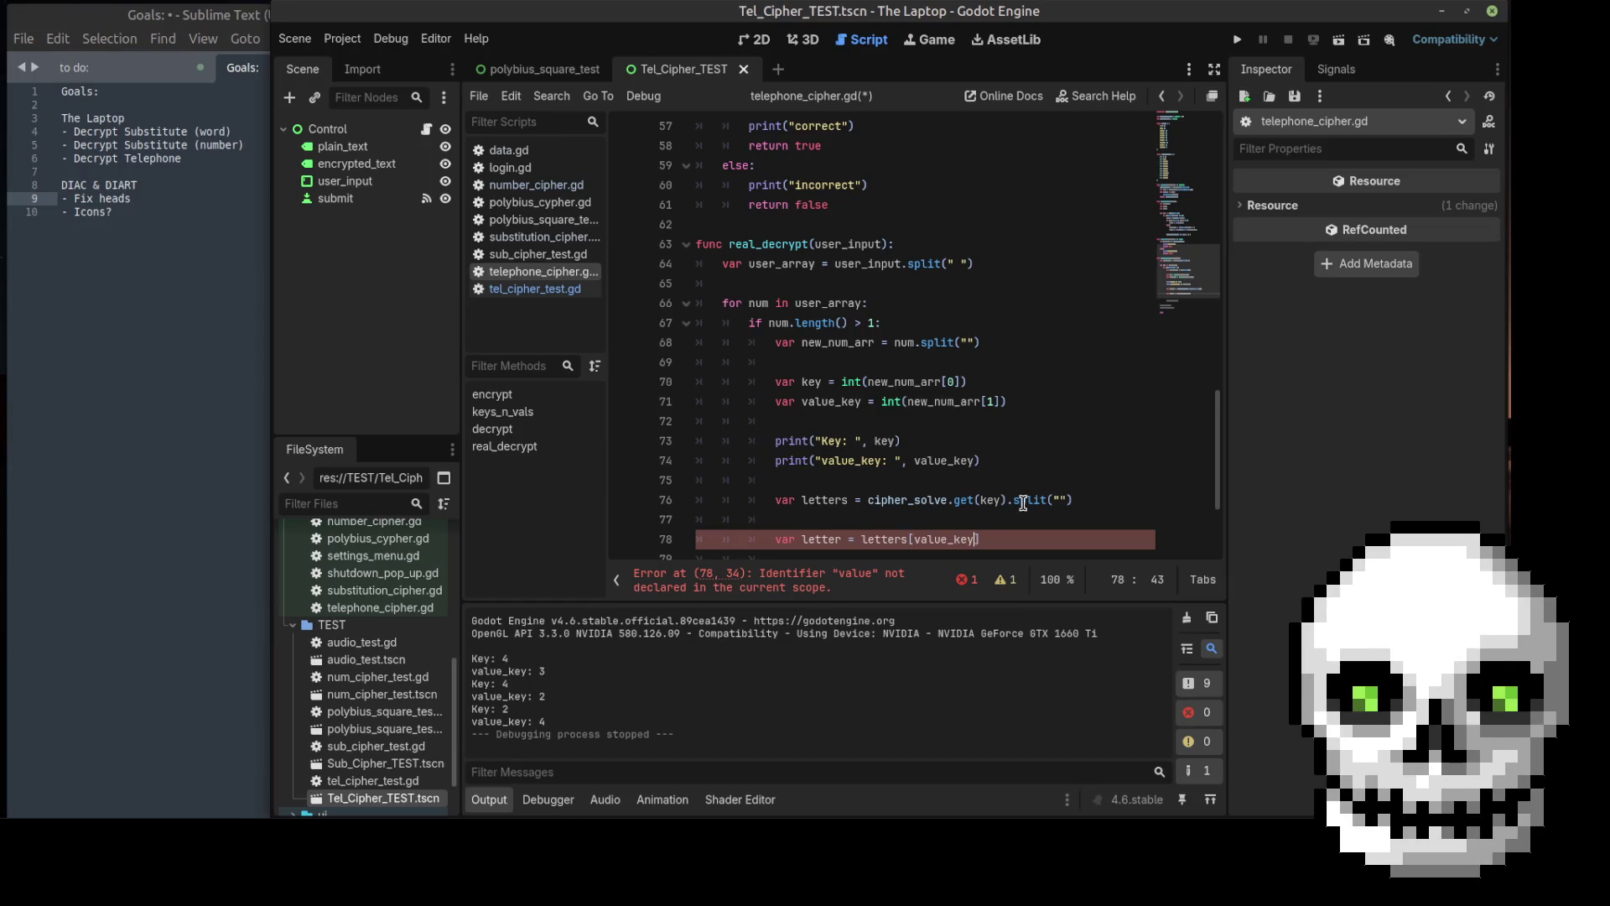
type("]")
key("Return")
key("Return")
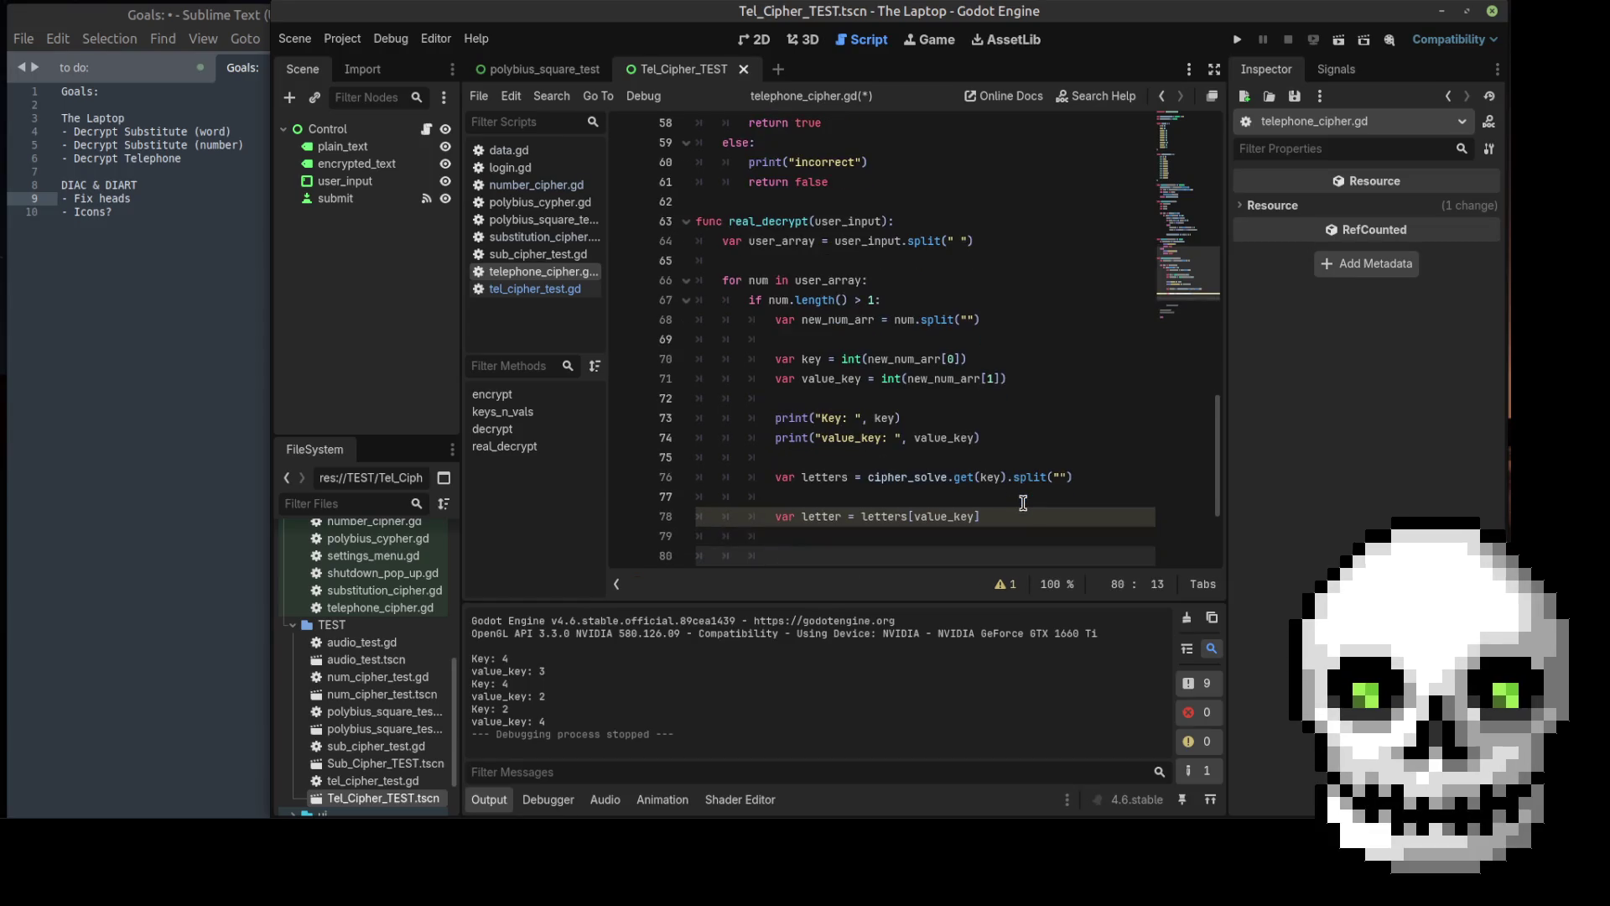
Step: Add print(letter) and change the line 74 debug label to "Value: "
type("print")
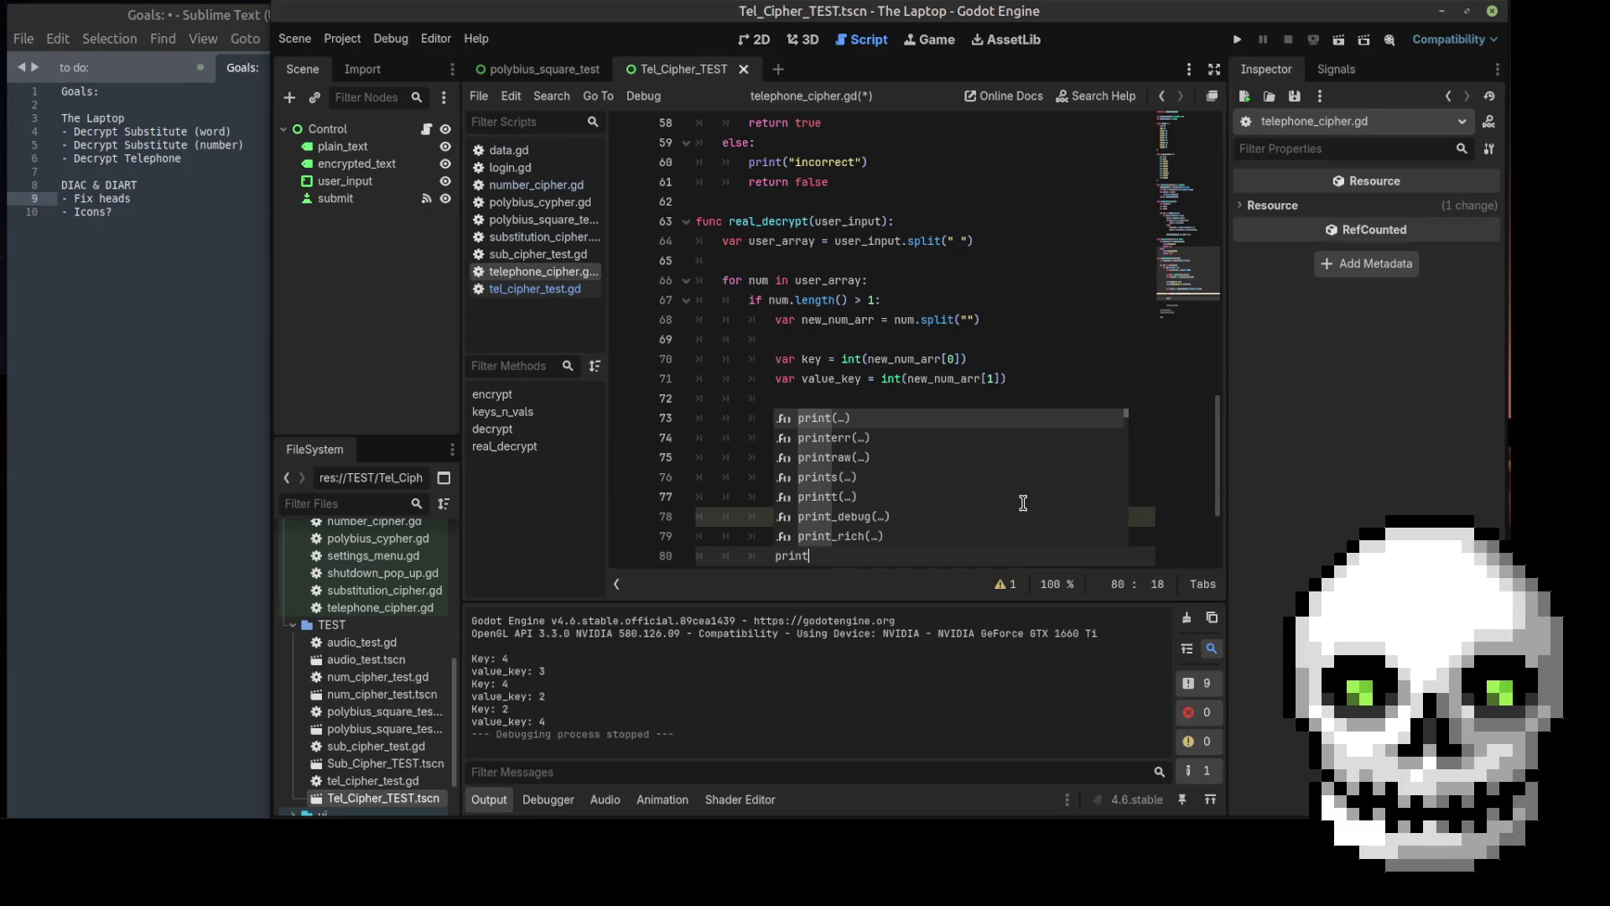
type("(letter")
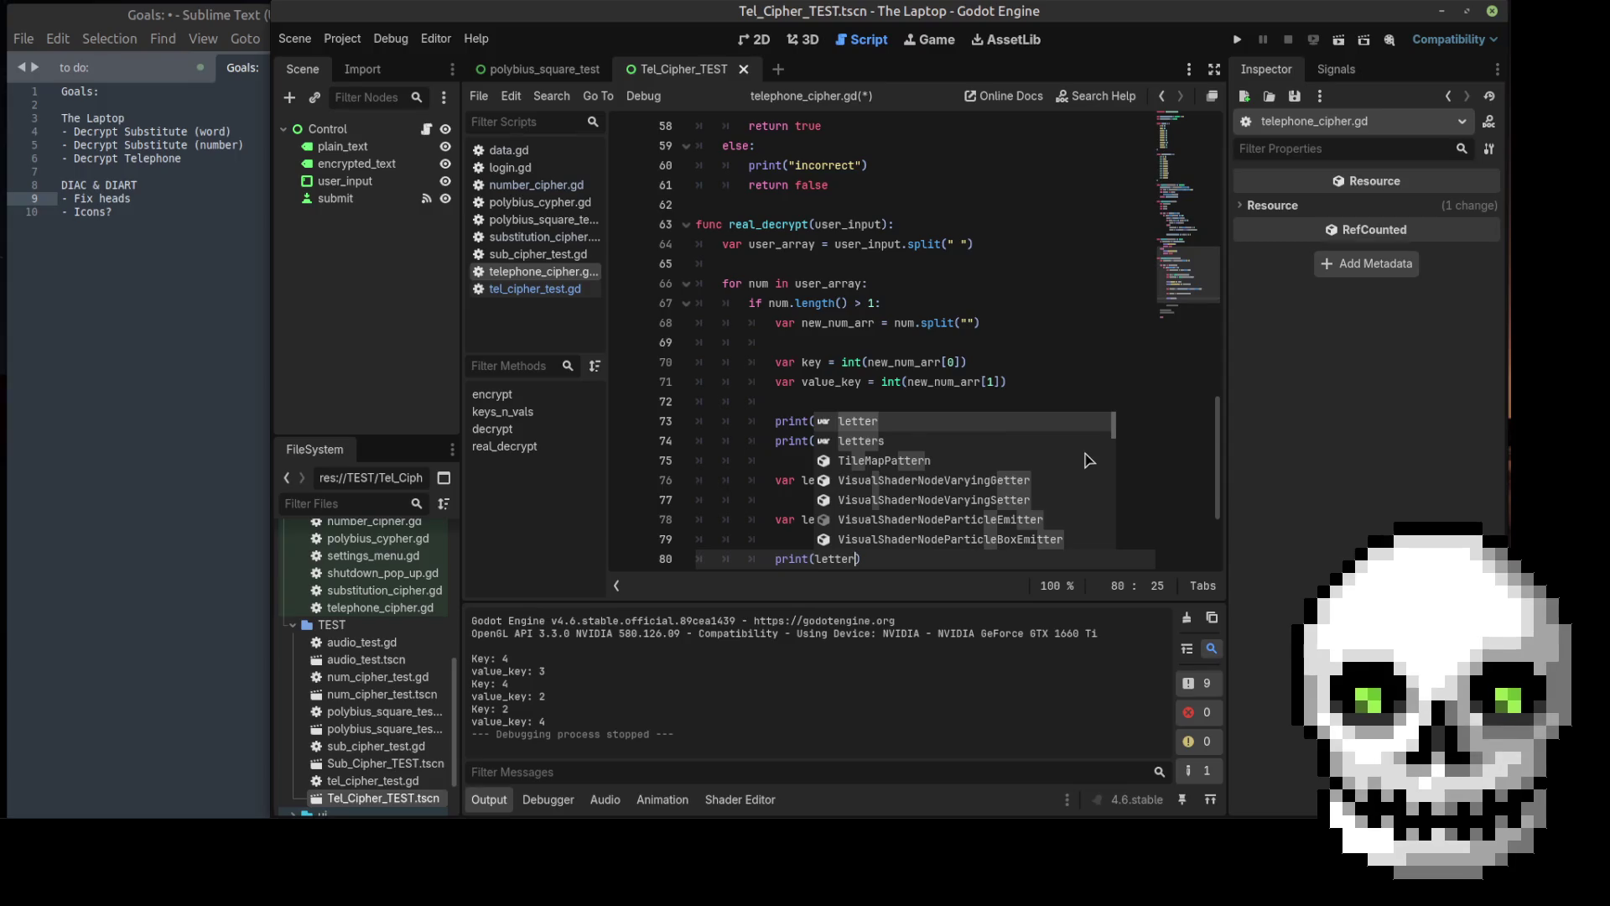
left_click(780, 441)
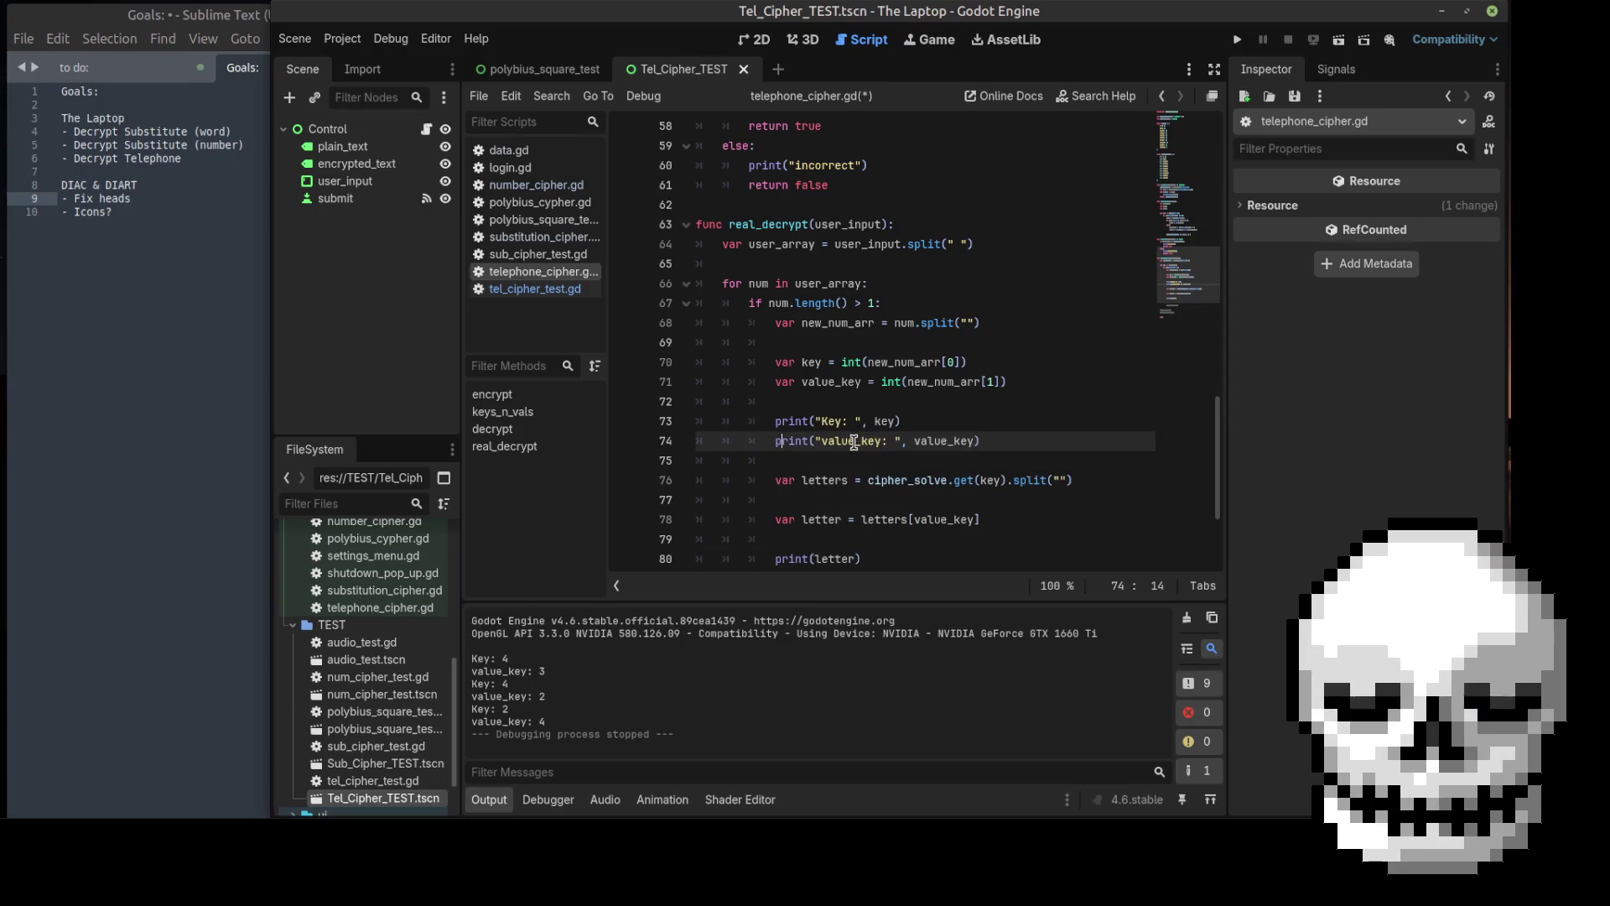
left_click(828, 442)
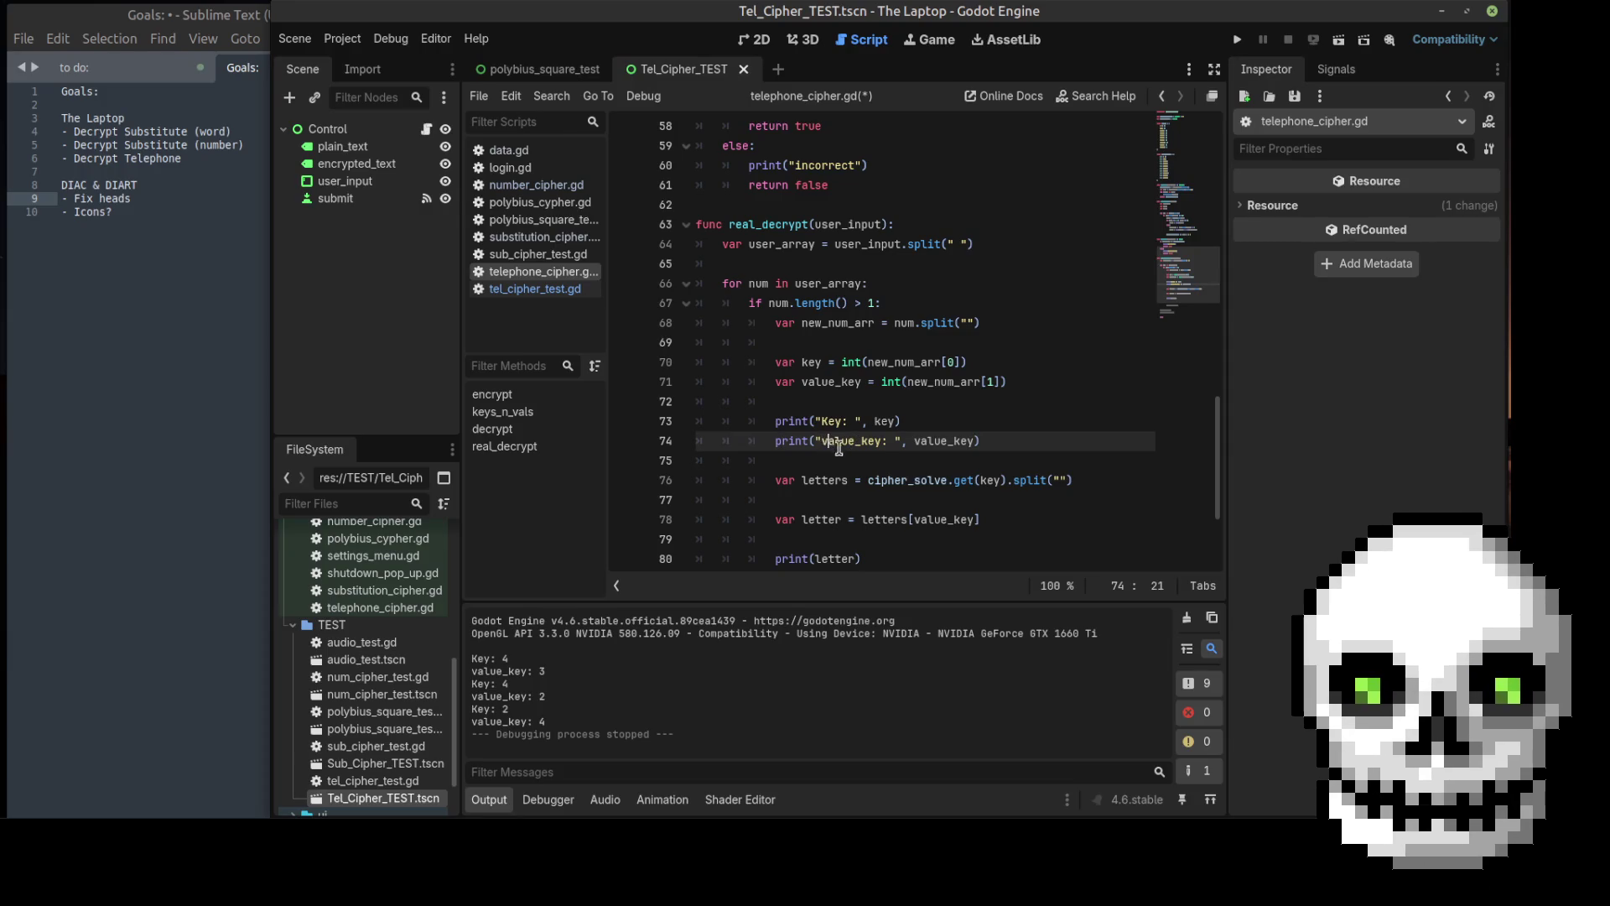
key("BackSpace")
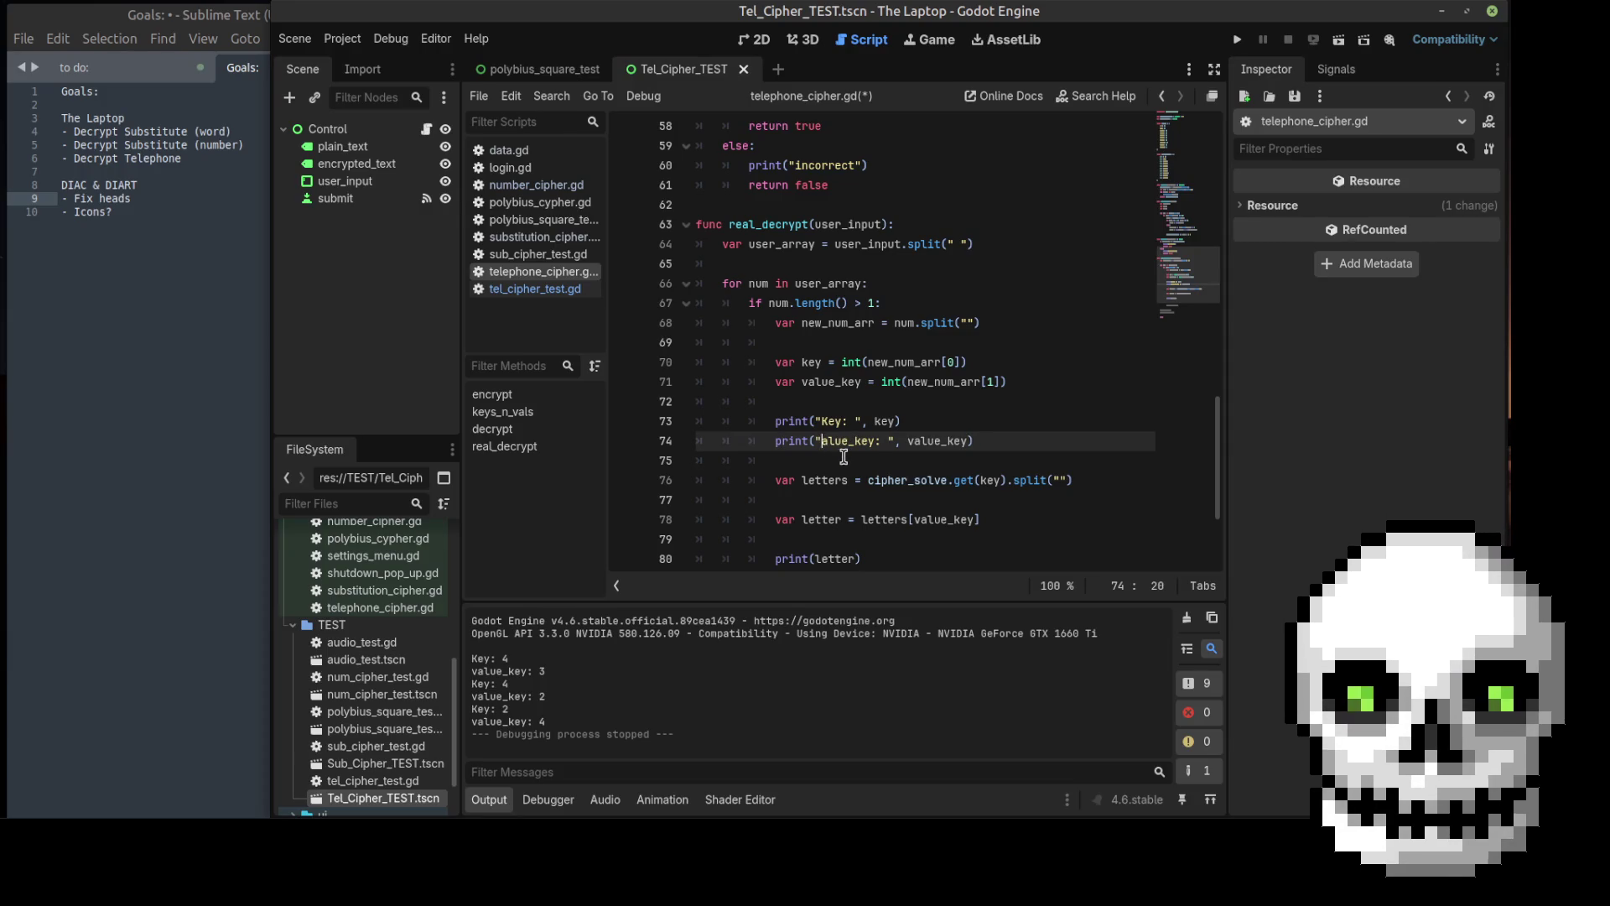
type("V")
key("BackSpace")
type("K")
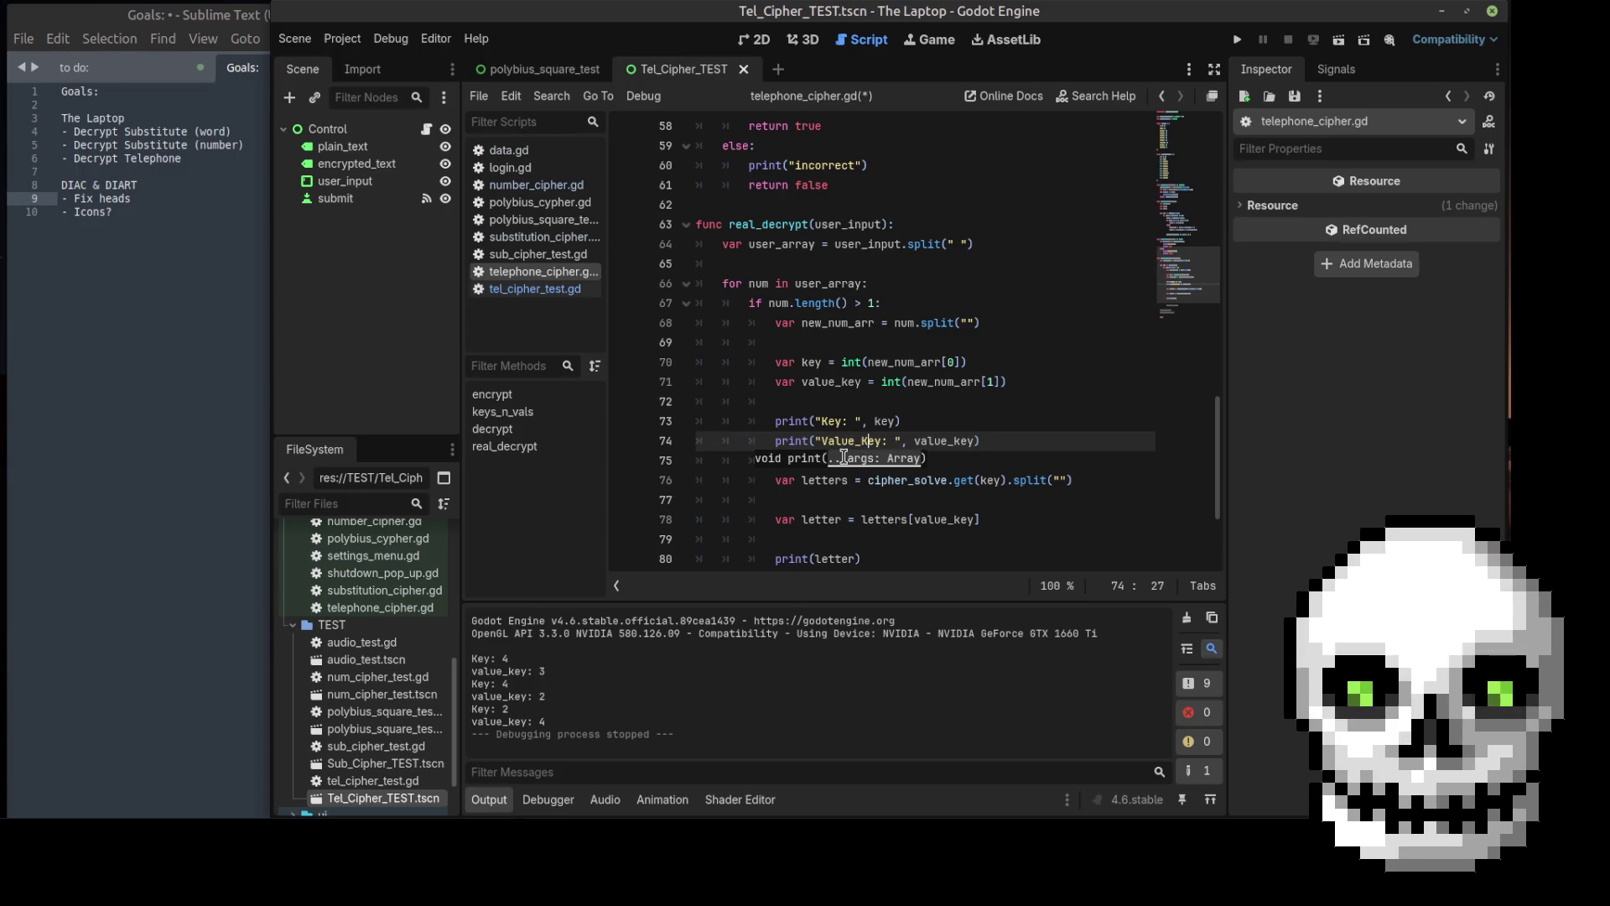
left_click(957, 424)
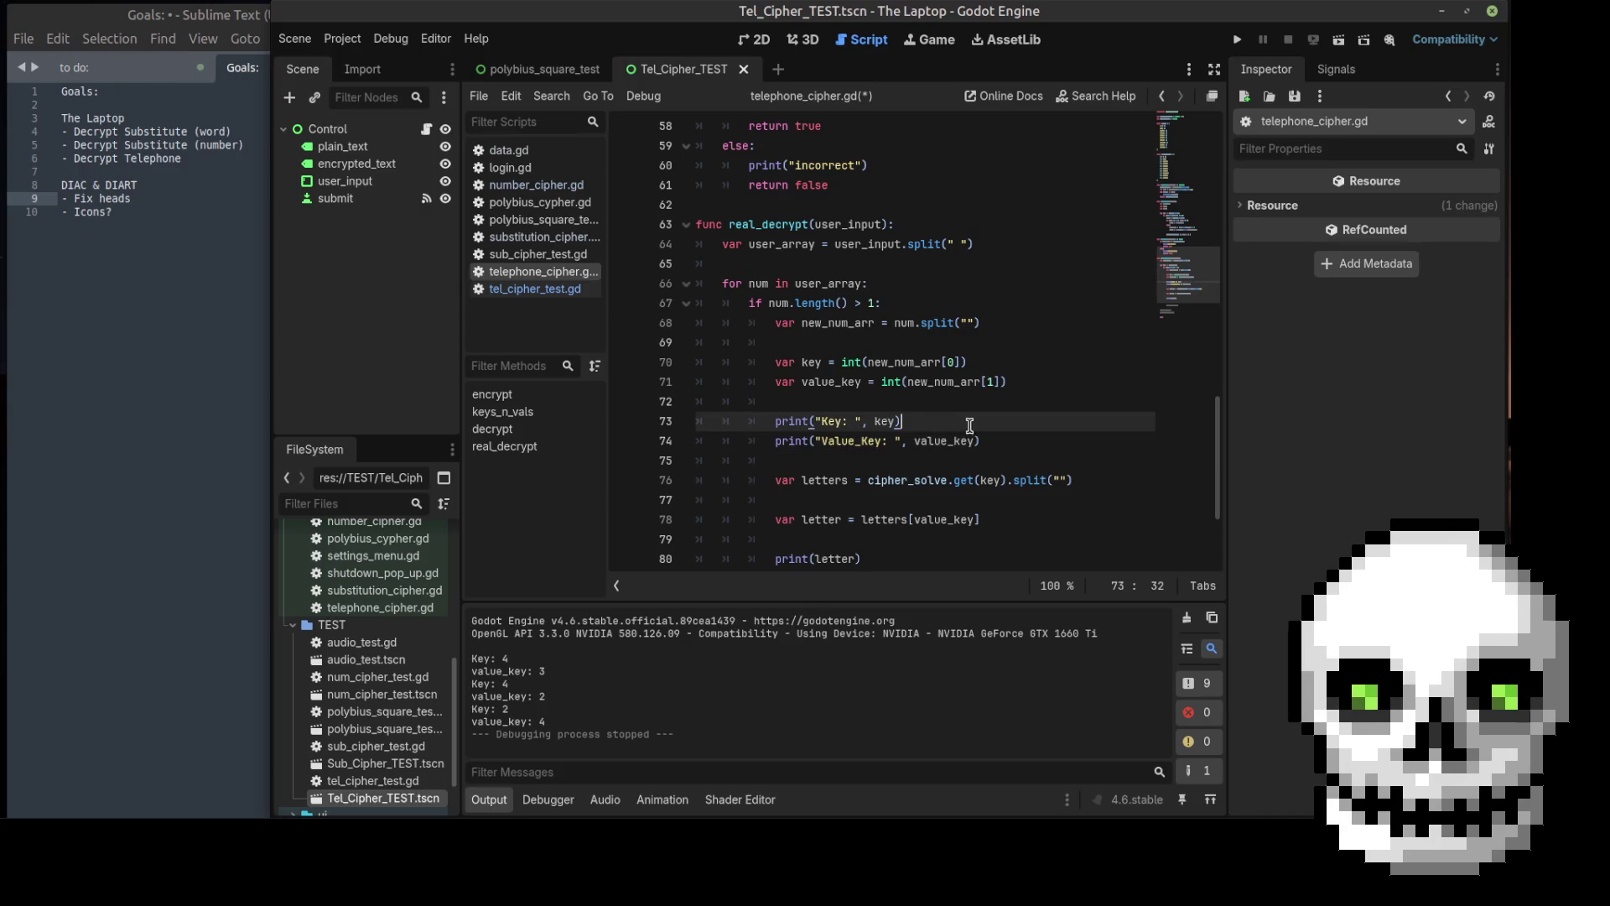
left_click_drag(879, 442, 857, 445)
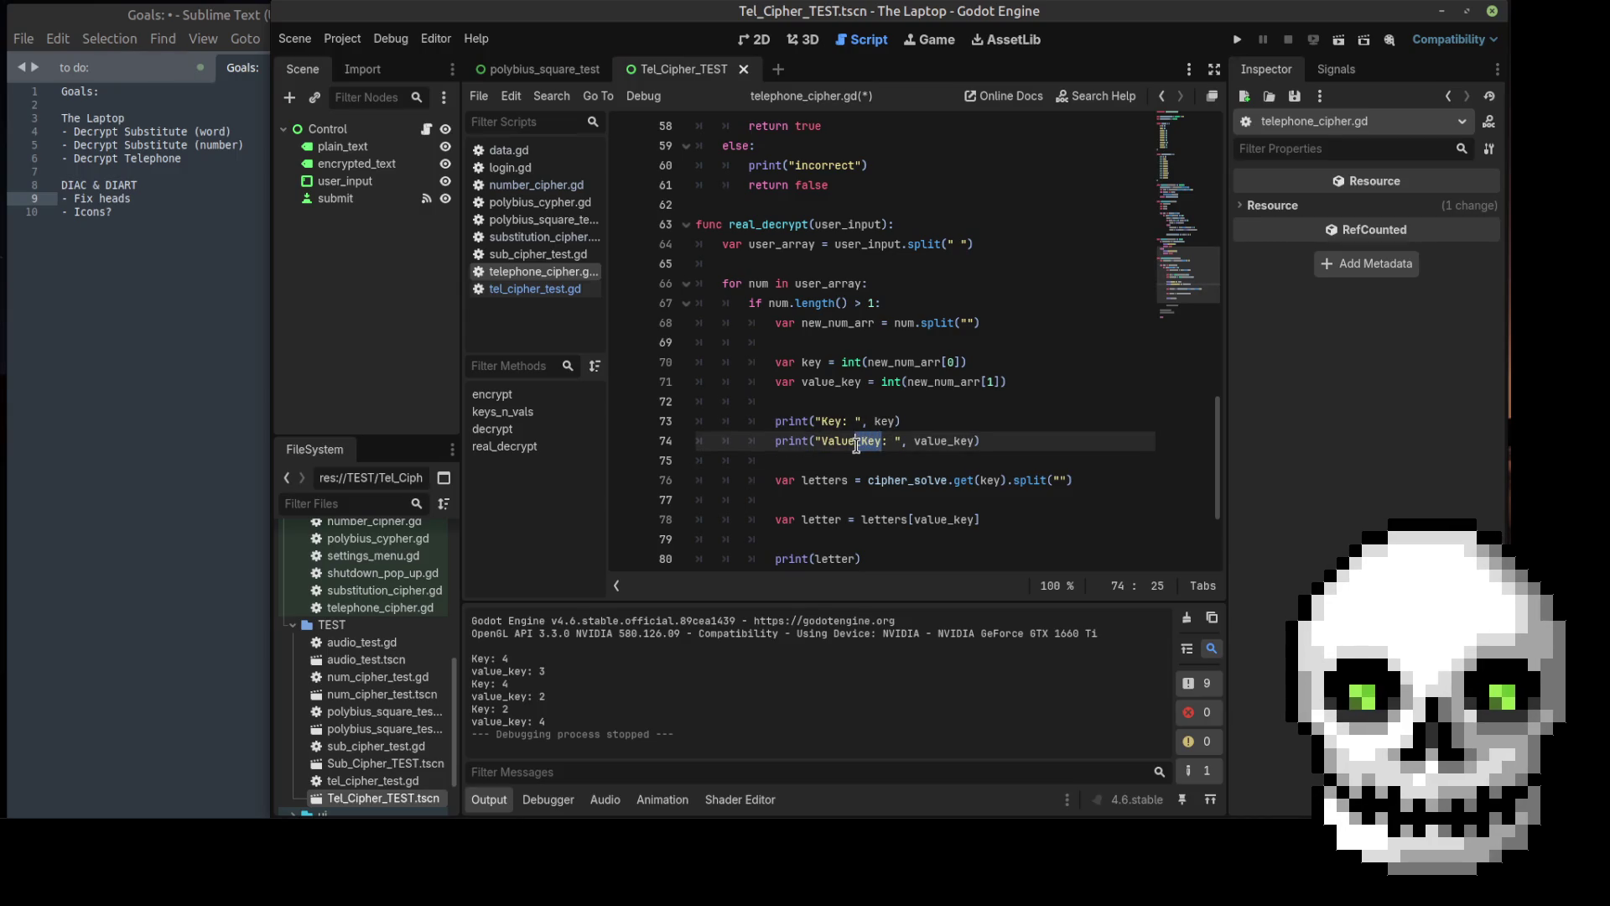
key("BackSpace")
left_click(946, 424)
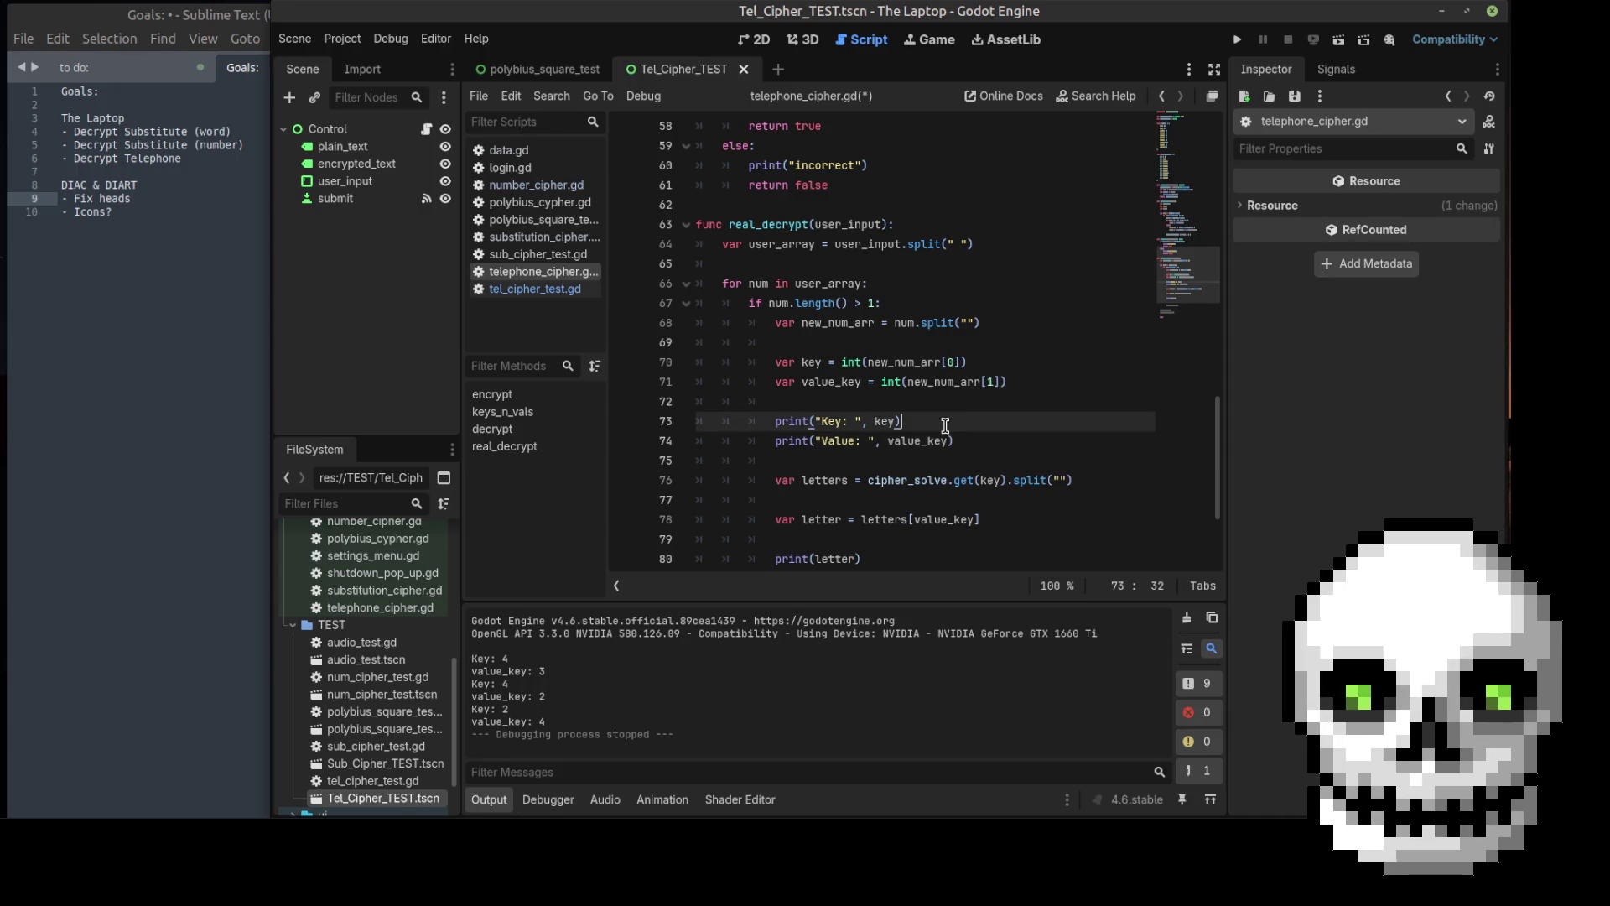
Step: Save the script, run the current scene and move the game window aside
key("ctrl+s")
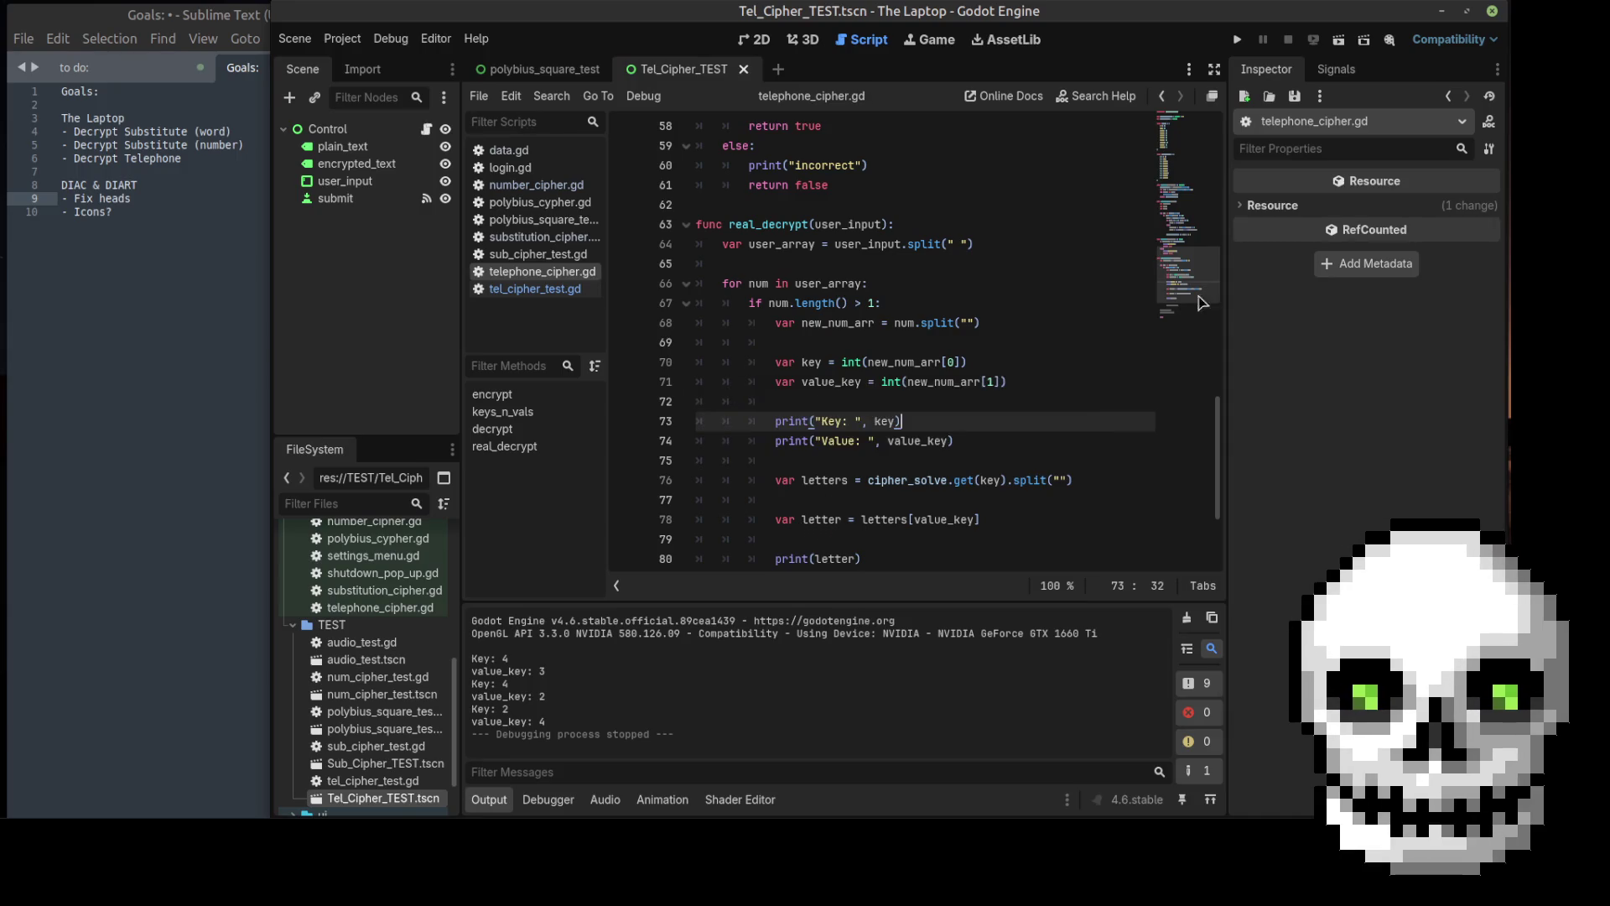
left_click(1339, 41)
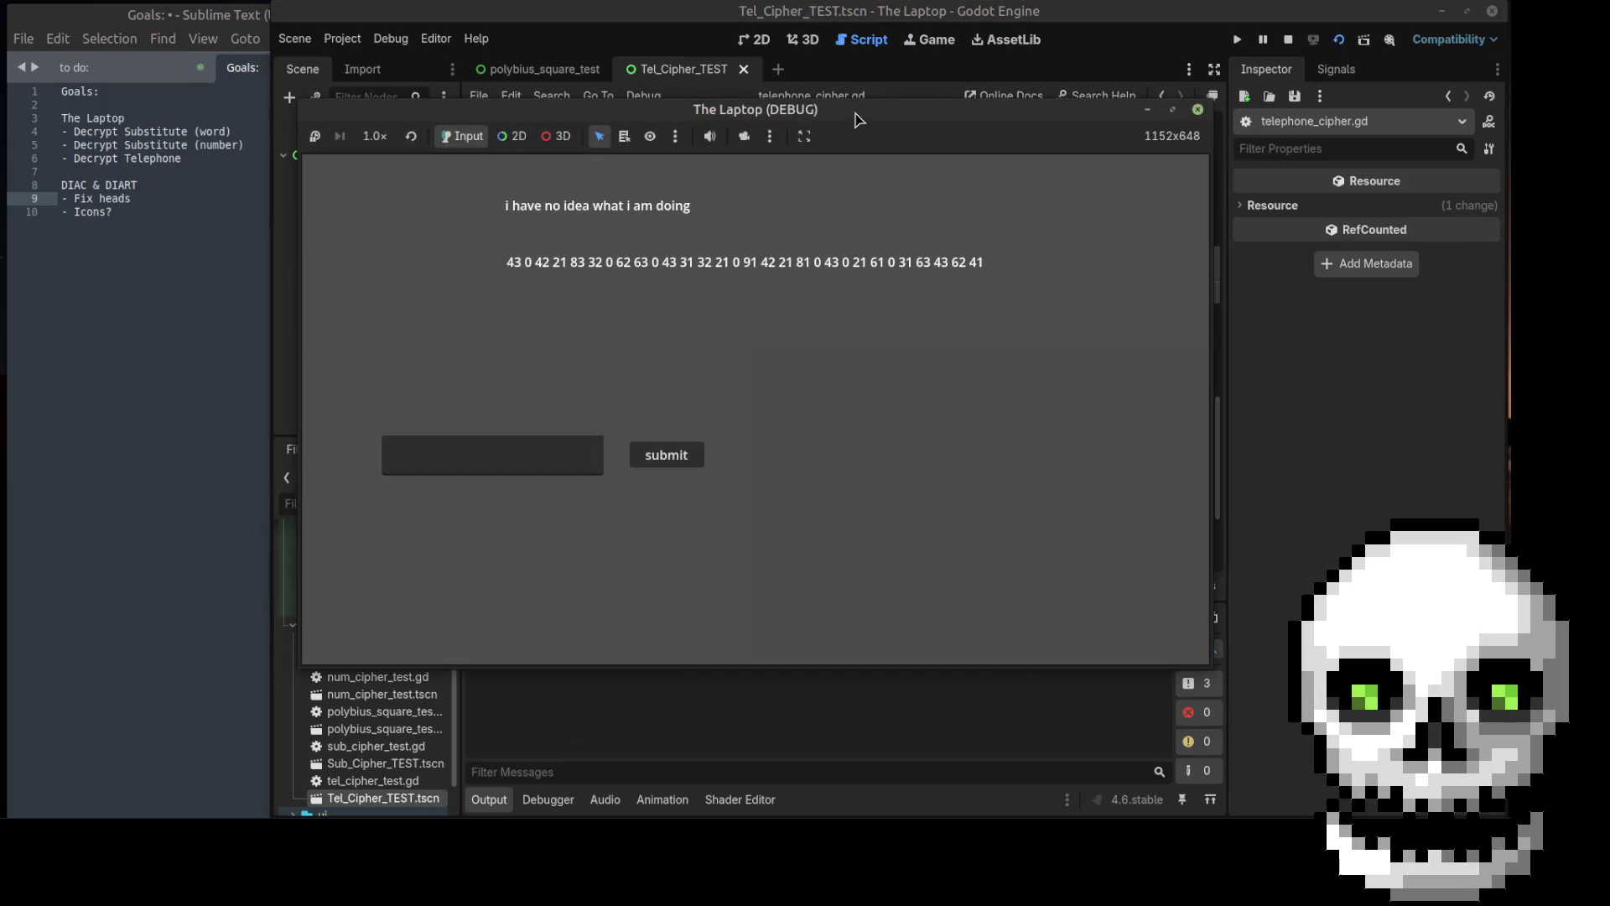
mouse_move(852, 107)
left_mouse_down()
mouse_move(586, 51)
mouse_move(607, 38)
left_mouse_up()
left_click(302, 379)
type("43 0 42 24")
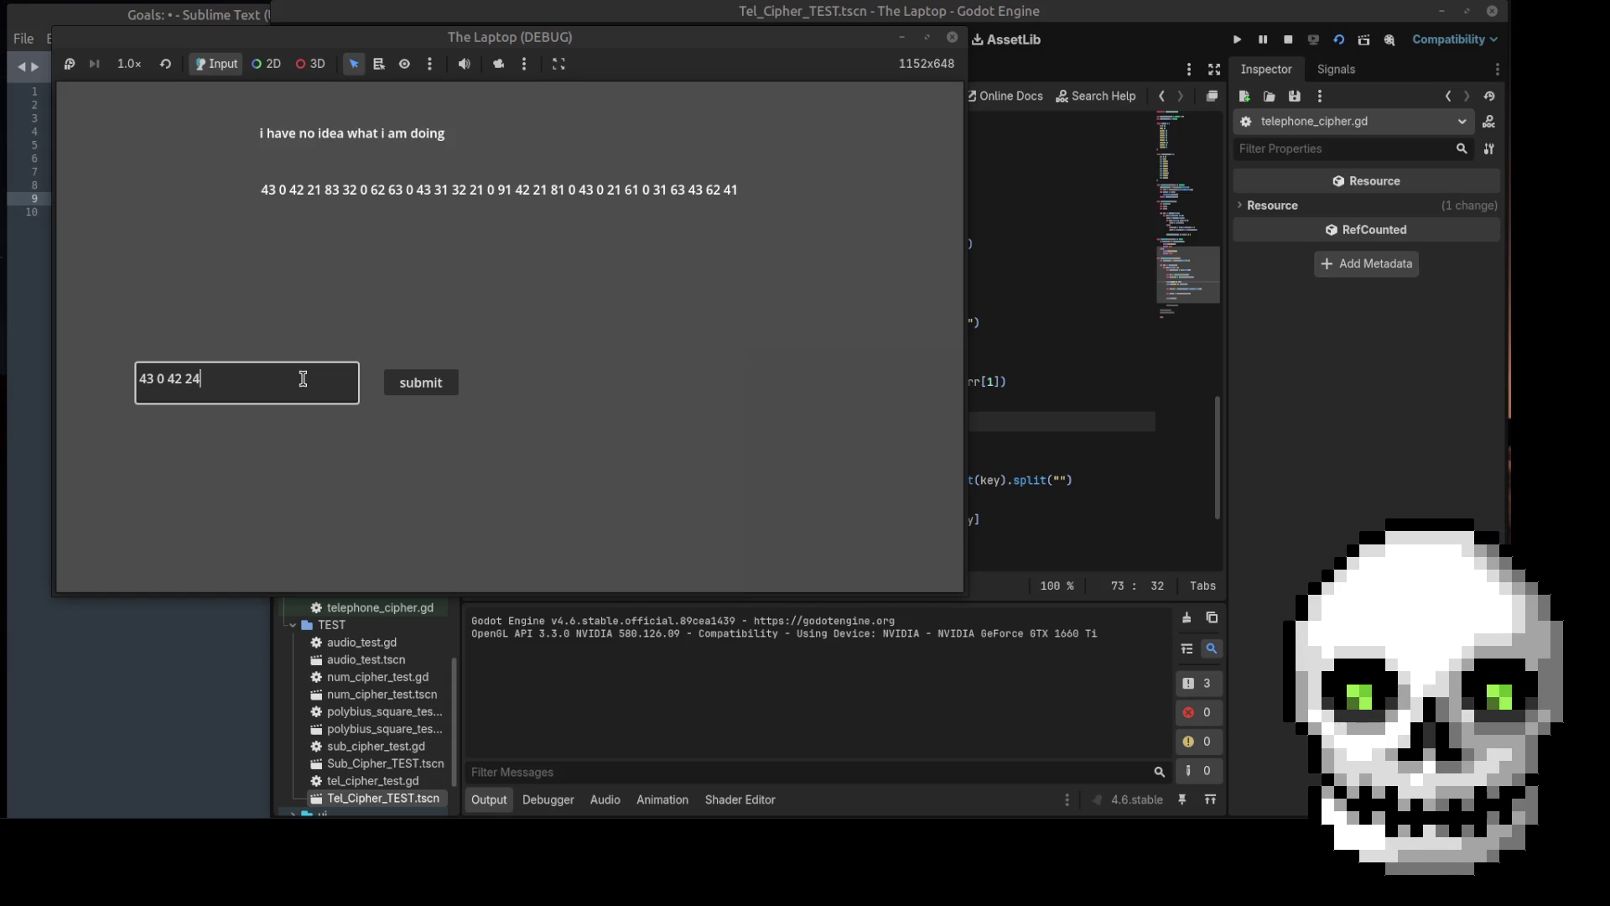
Step: Submit 43 0 42 24, which halts on an invalid index 3 error at line 78
left_click(438, 381)
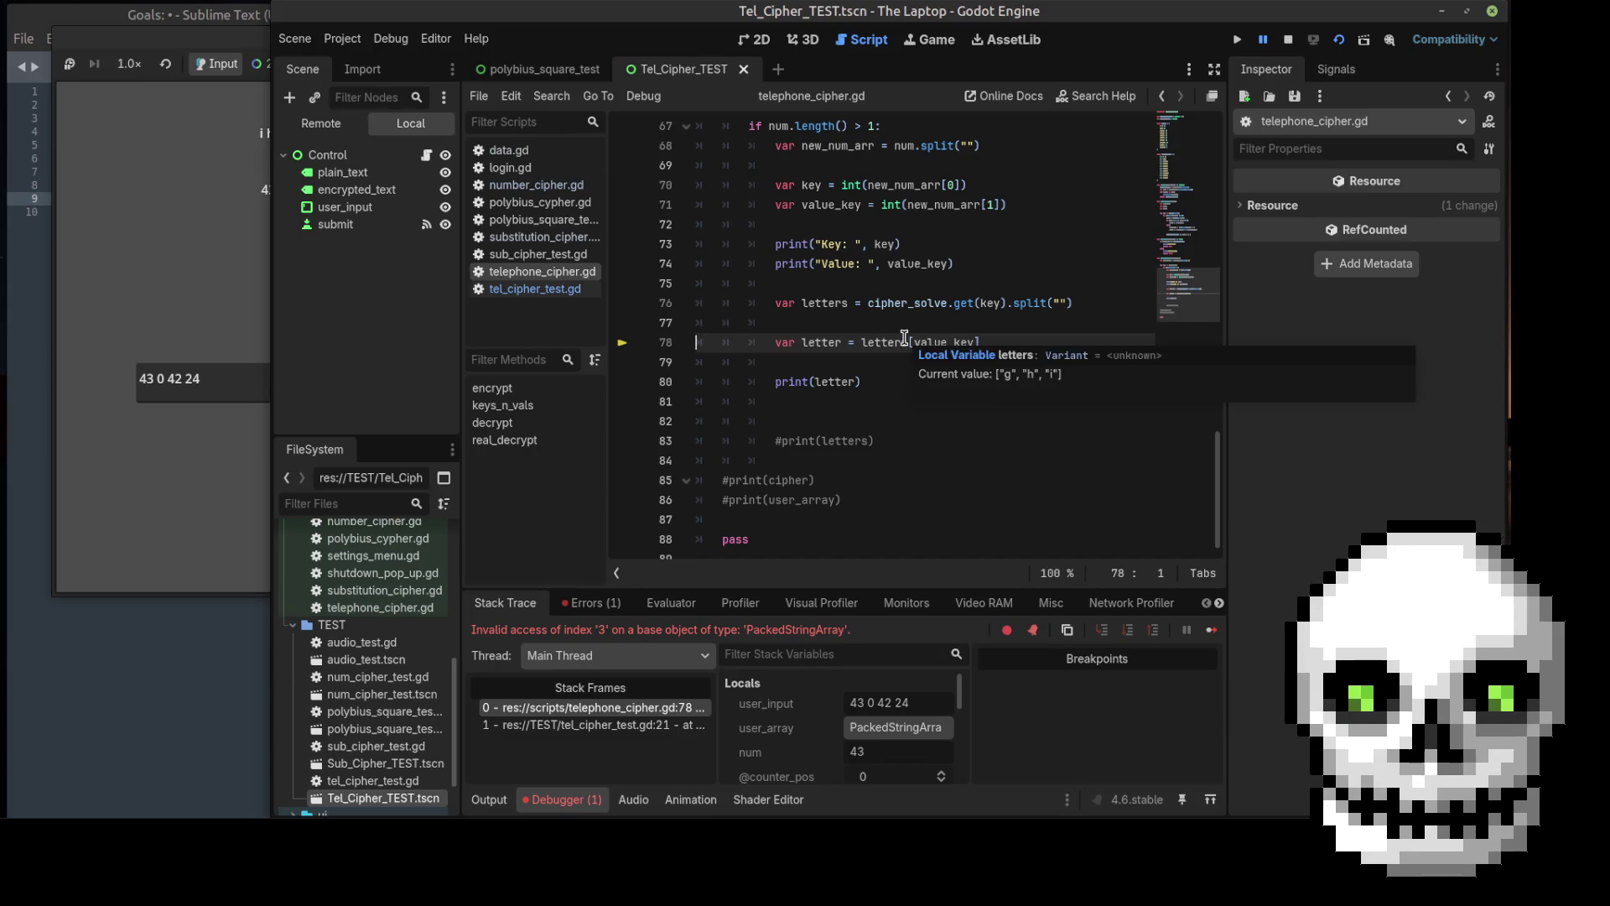
Step: Insert print(letters) on a new line 78 before the letter lookup
left_click(860, 320)
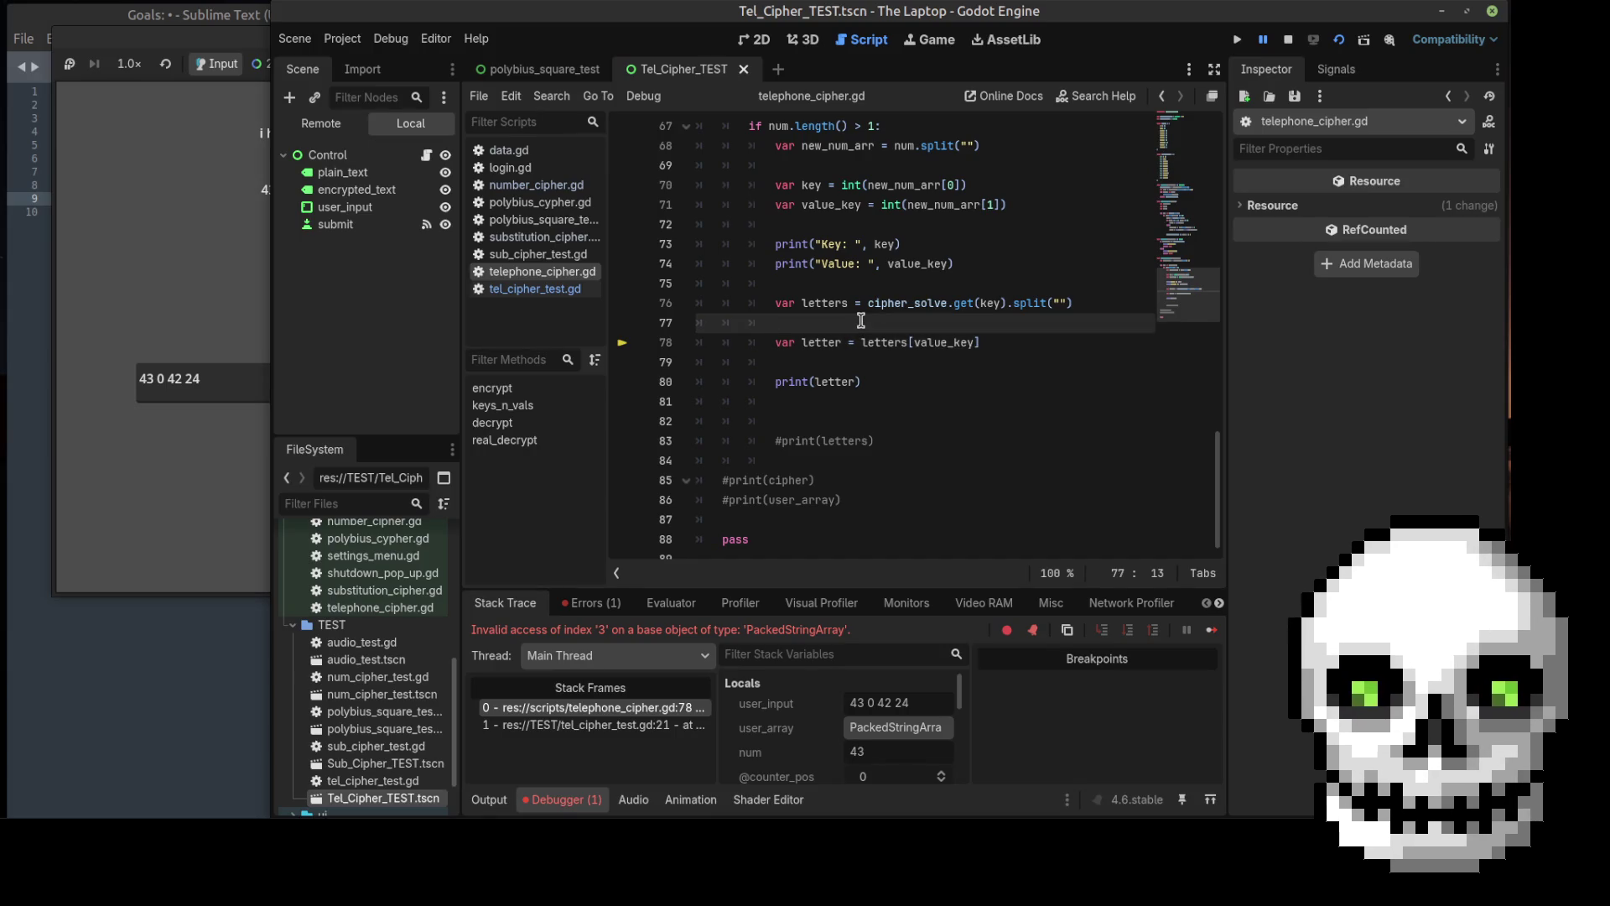
key("Return")
key("Up")
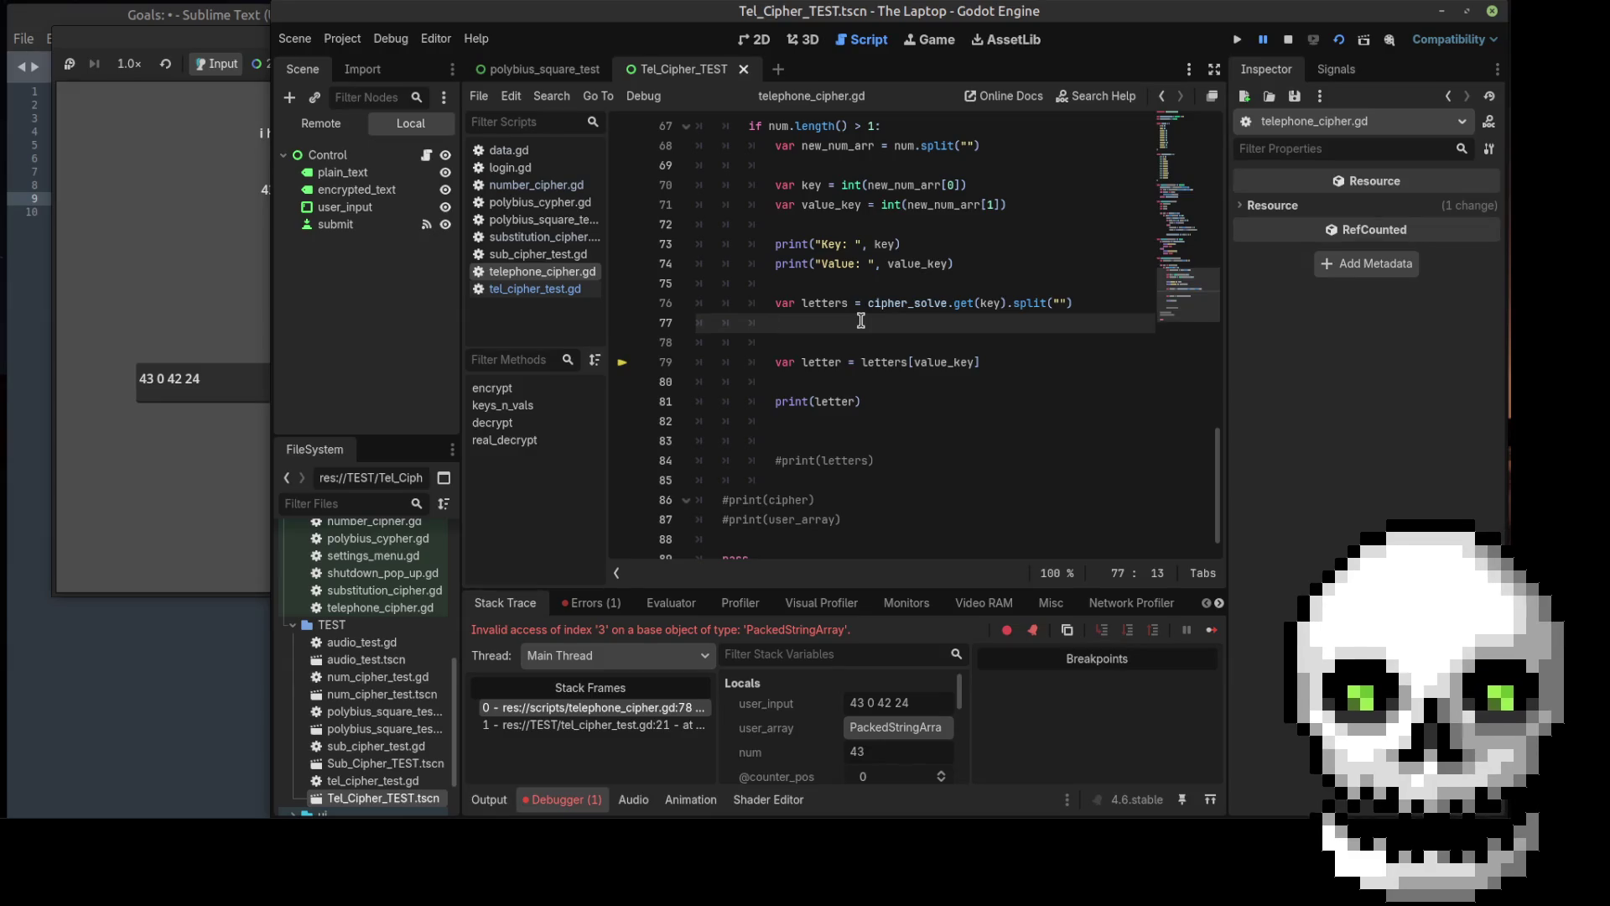
key("Down")
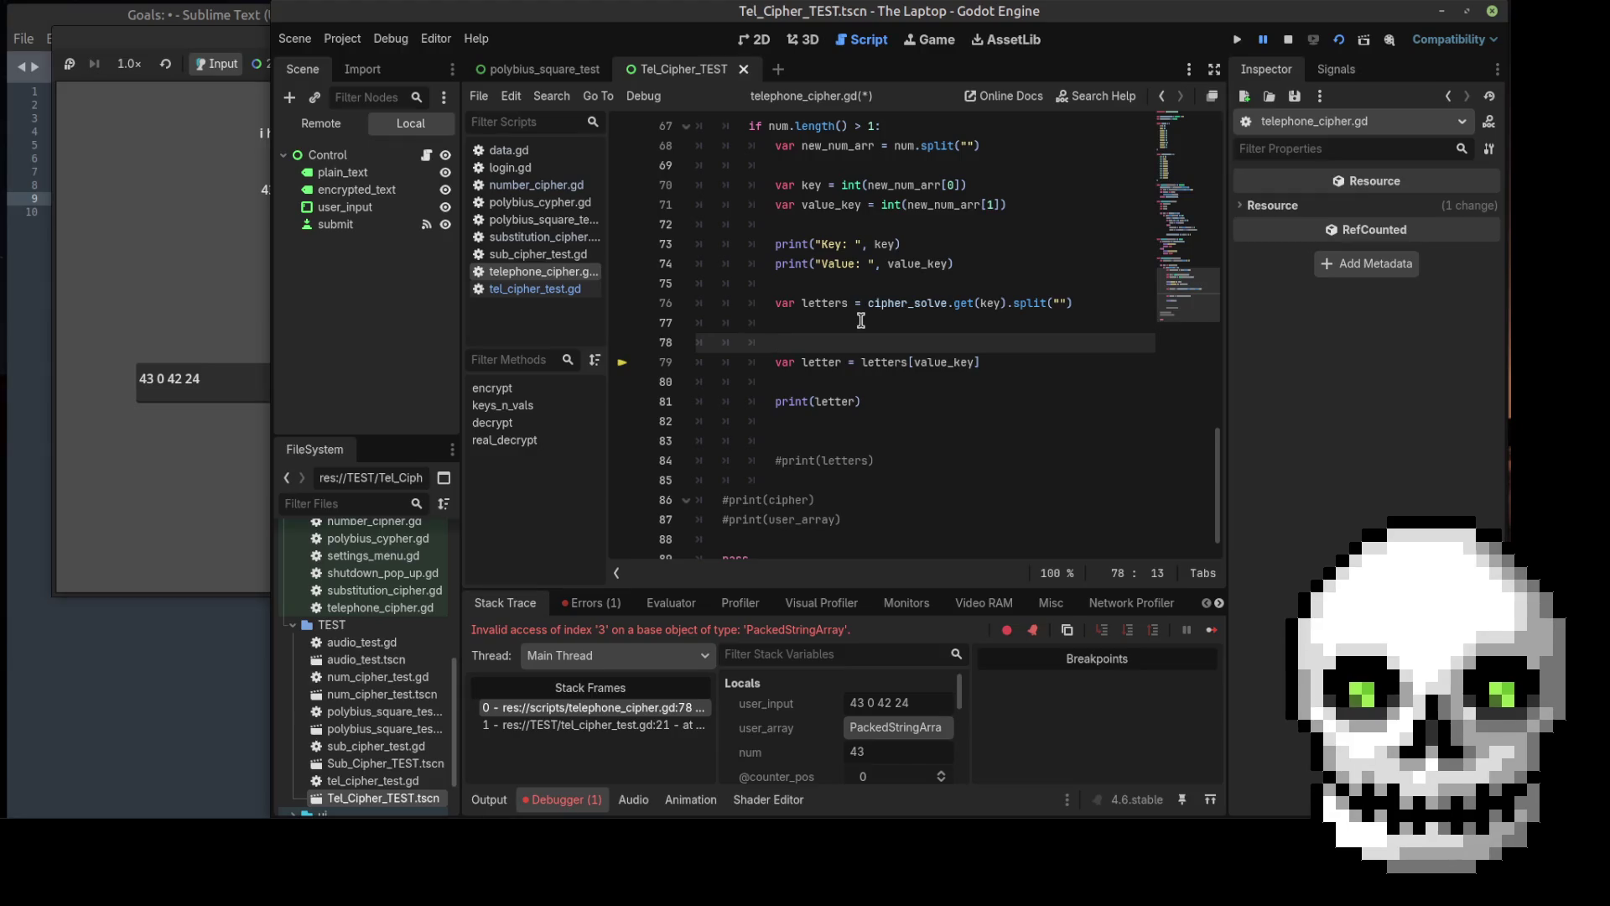
type("print")
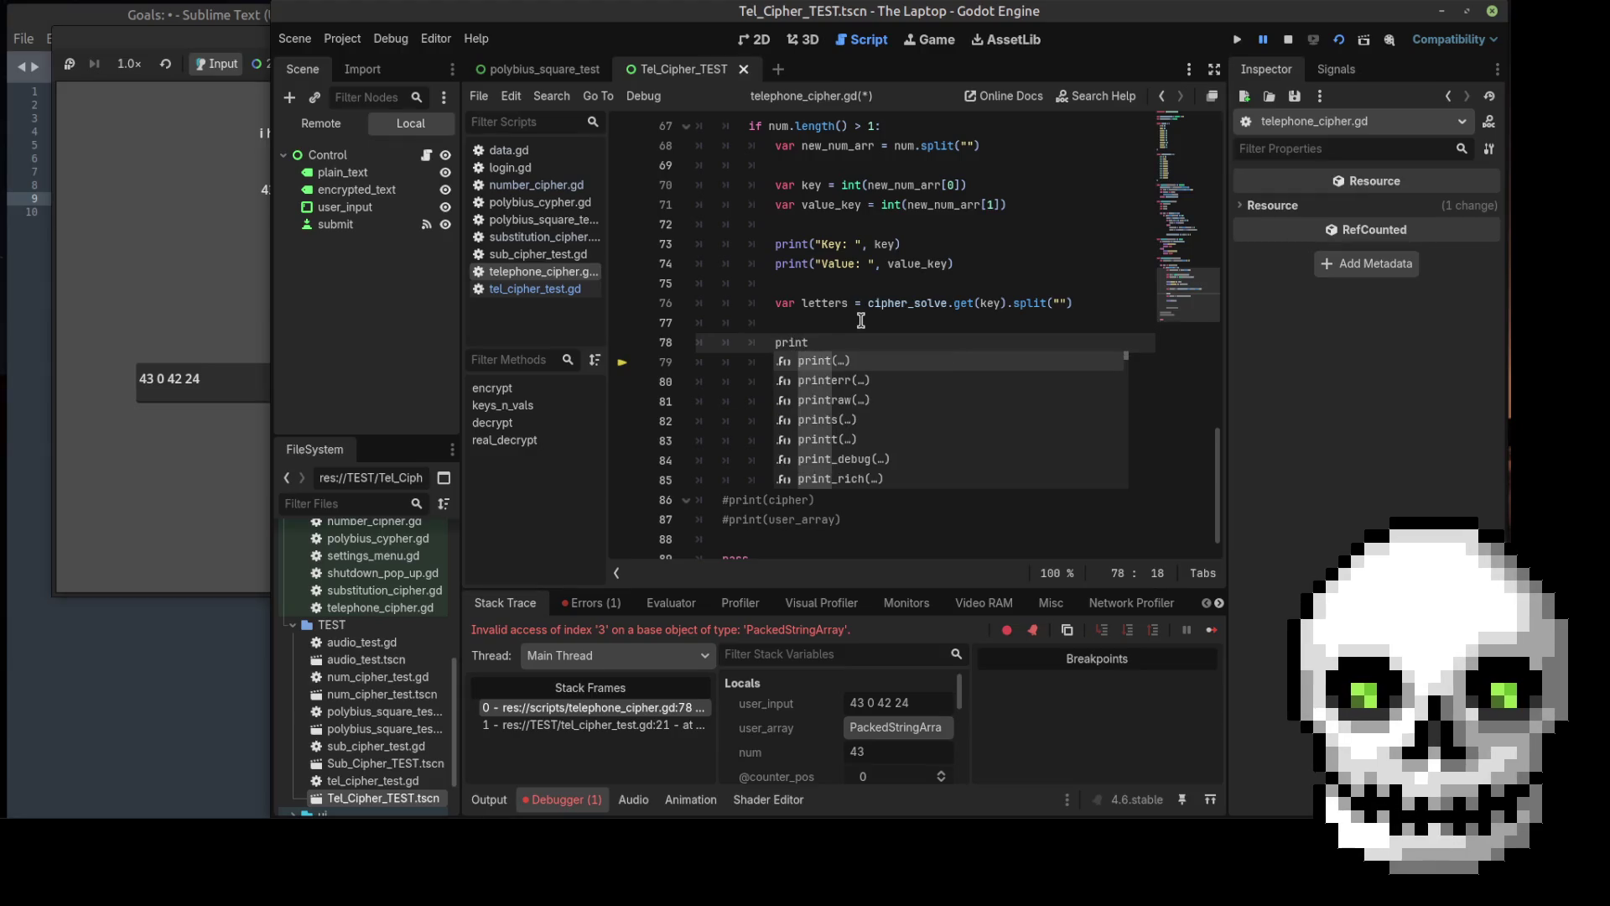
type("(letters")
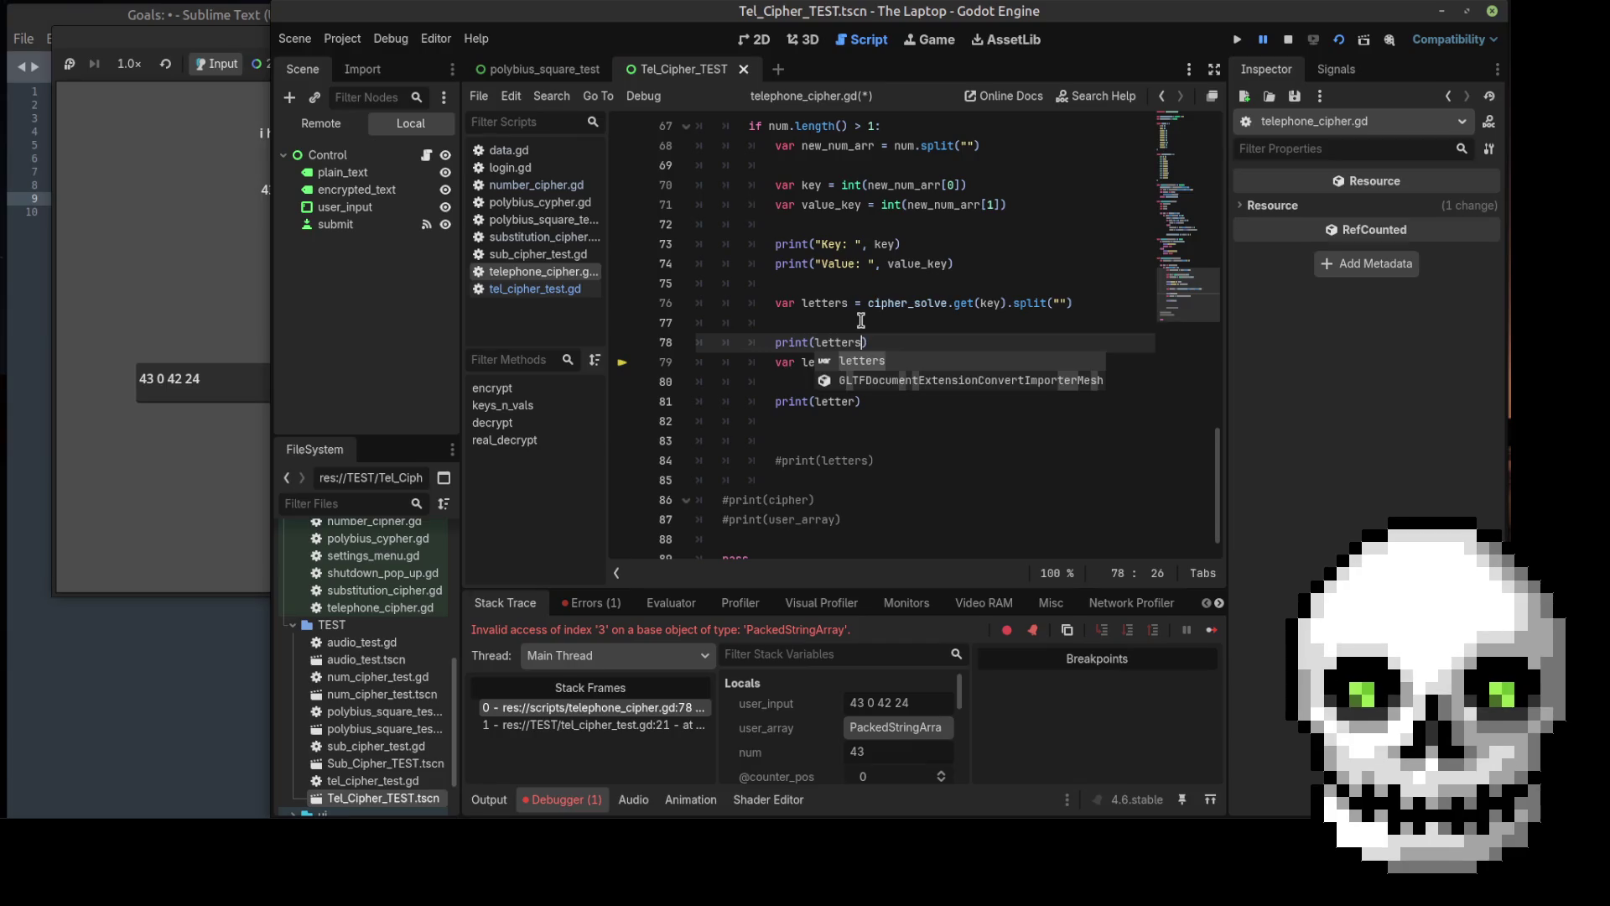
Step: Comment out the letter lookup and its print, then save and rerun
left_click_drag(774, 361, 821, 399)
key("ctrl+k")
key("ctrl+s")
Step: Rerun the scene, submit 43 0 42 21 83, read the output, and close the game
left_click(1340, 41)
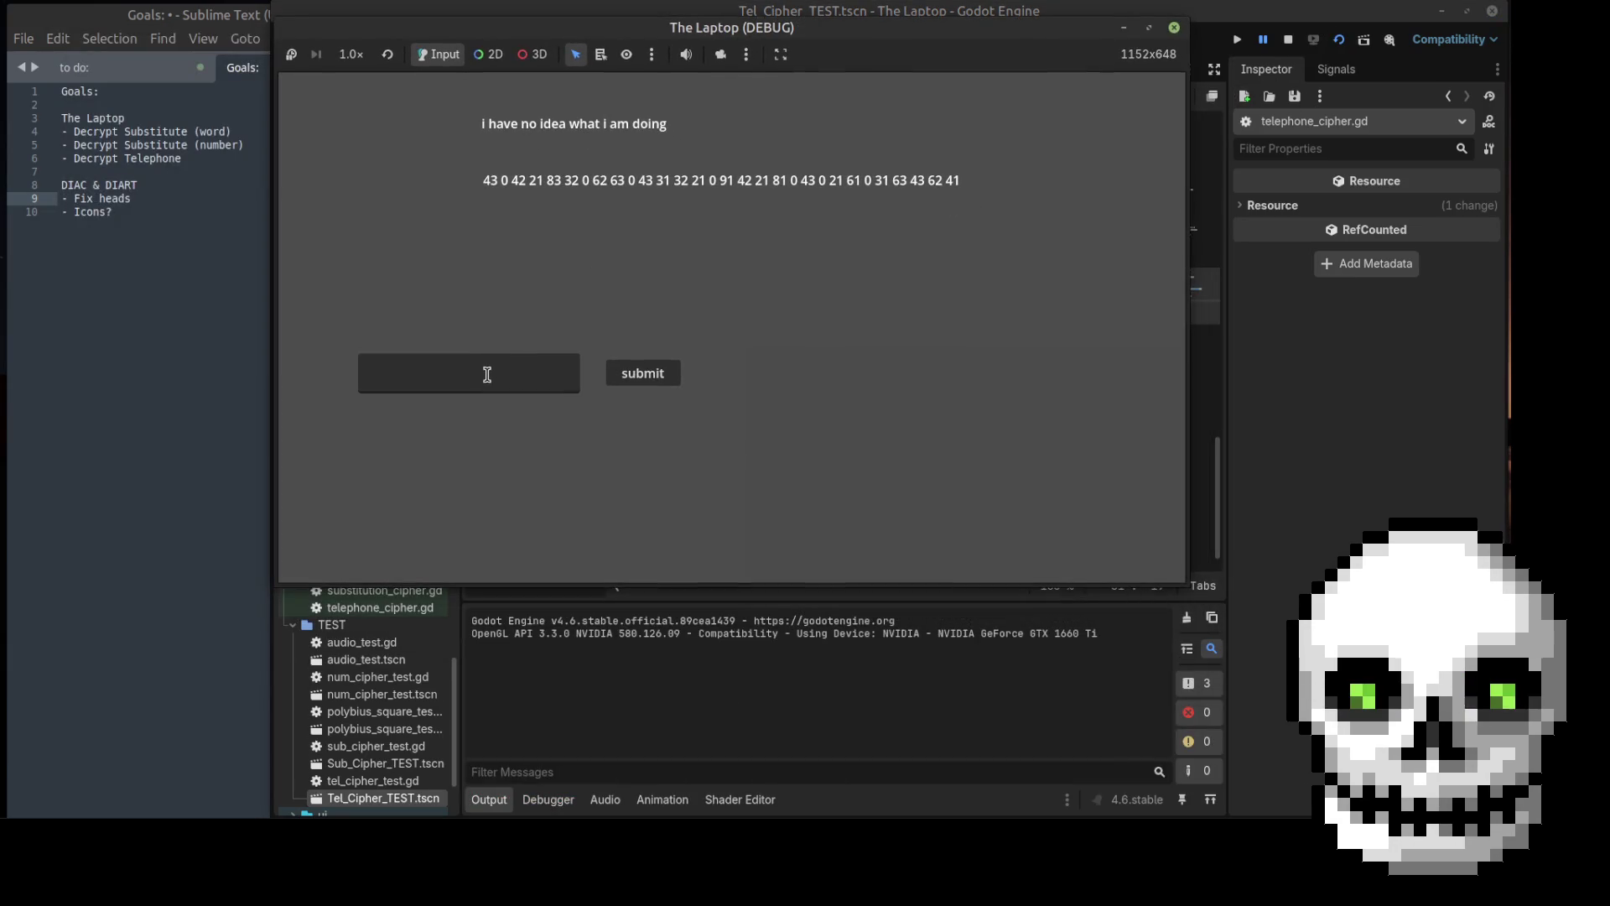
left_click(486, 375)
type("43 0 42 2")
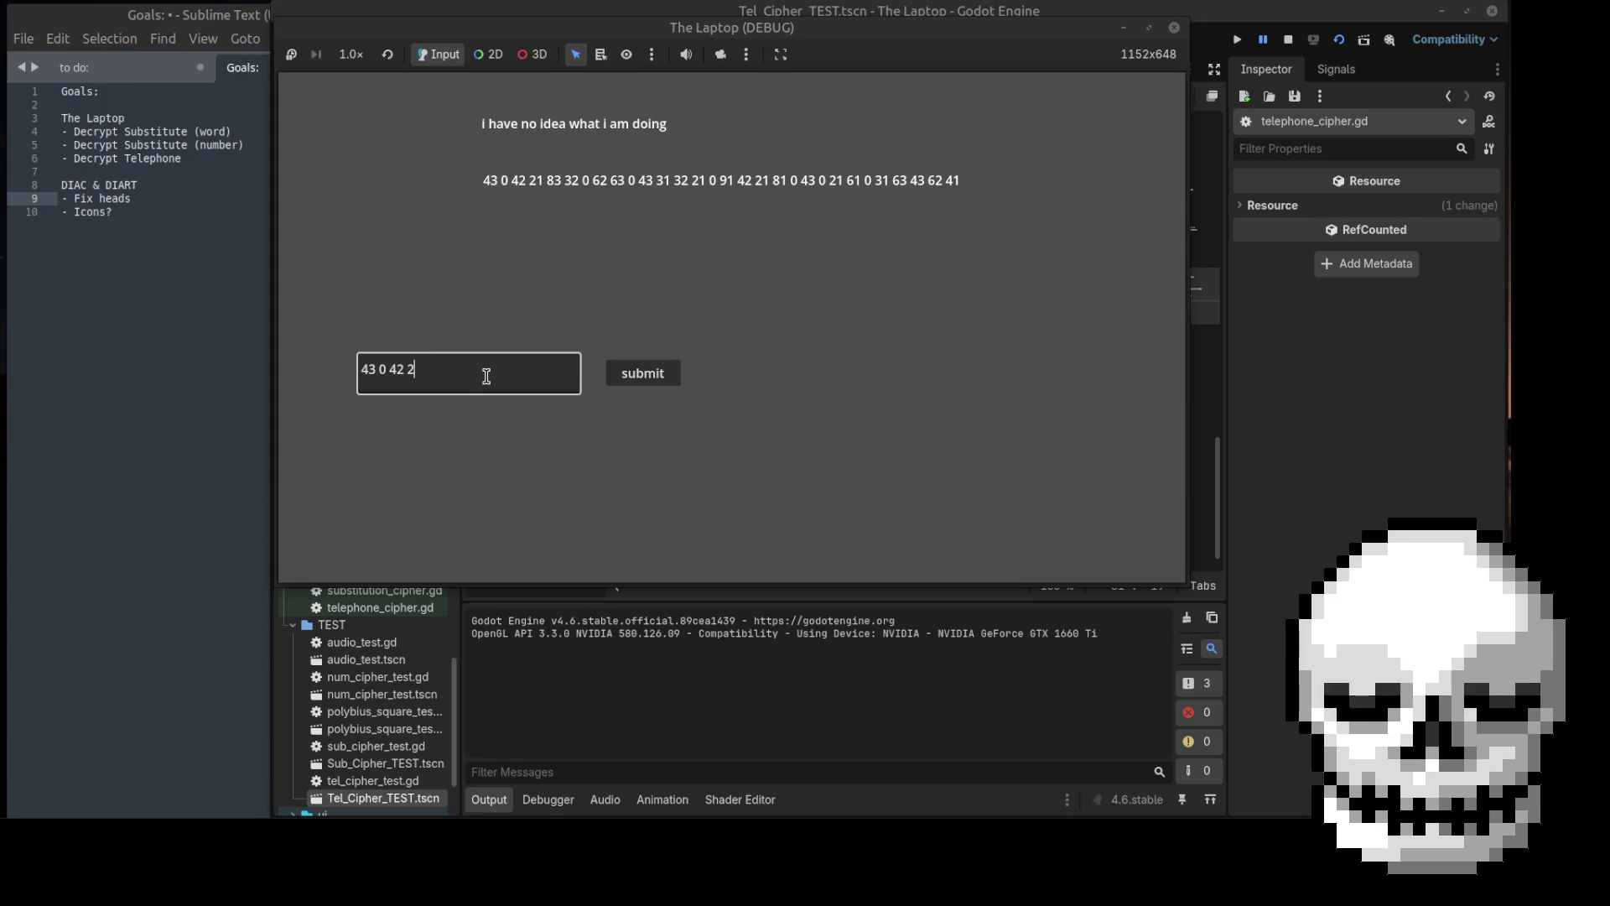
type("1 9")
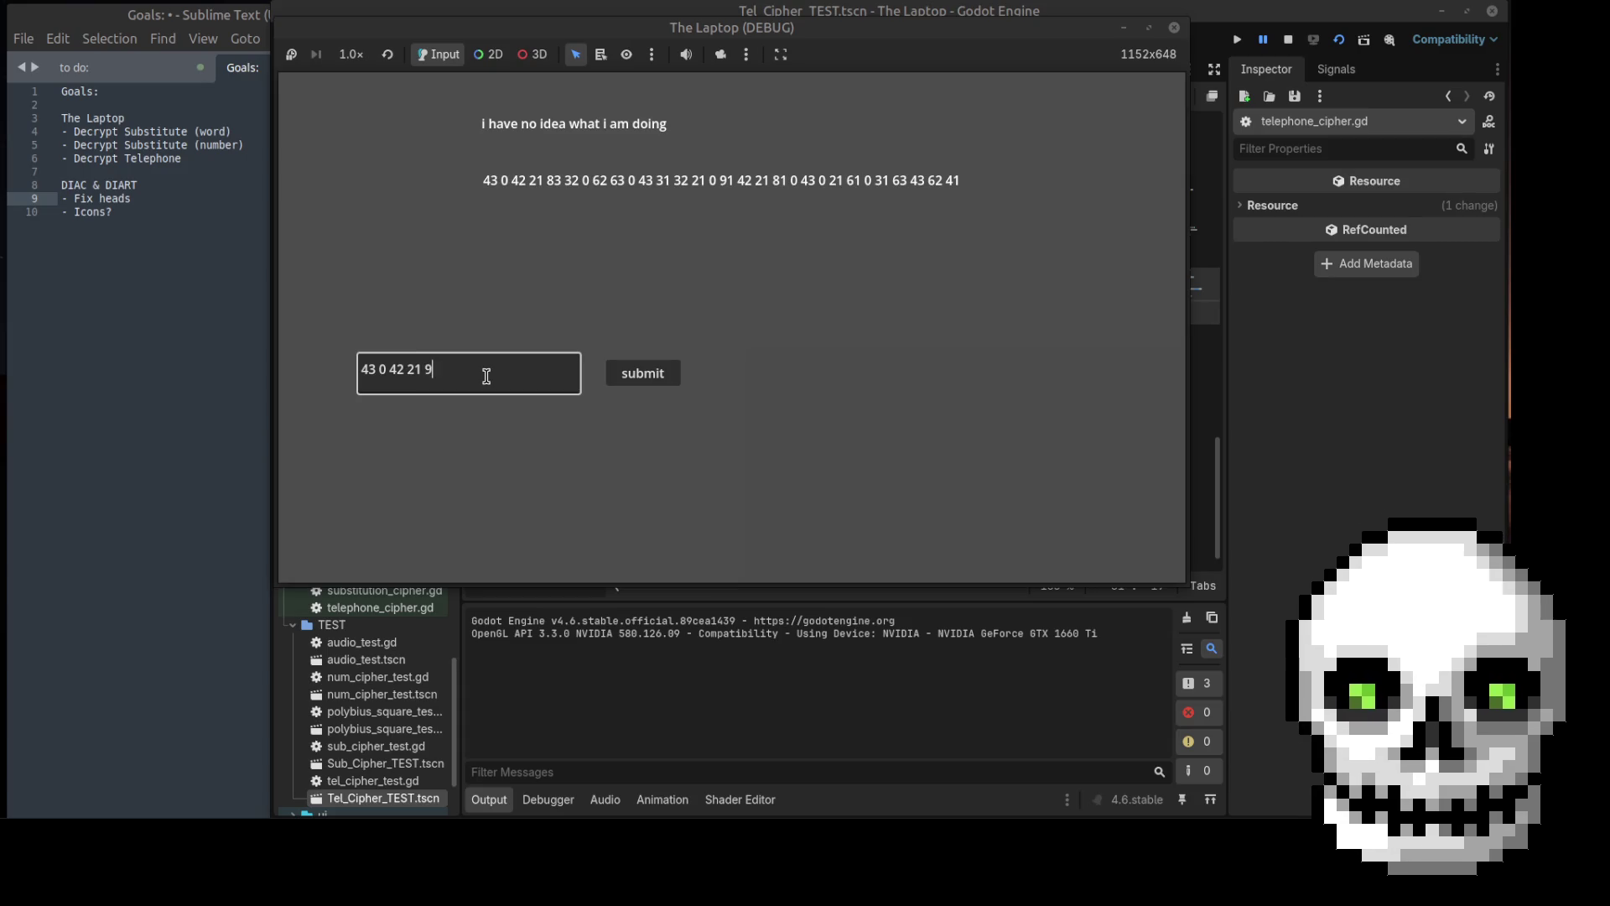
key("BackSpace")
type("83")
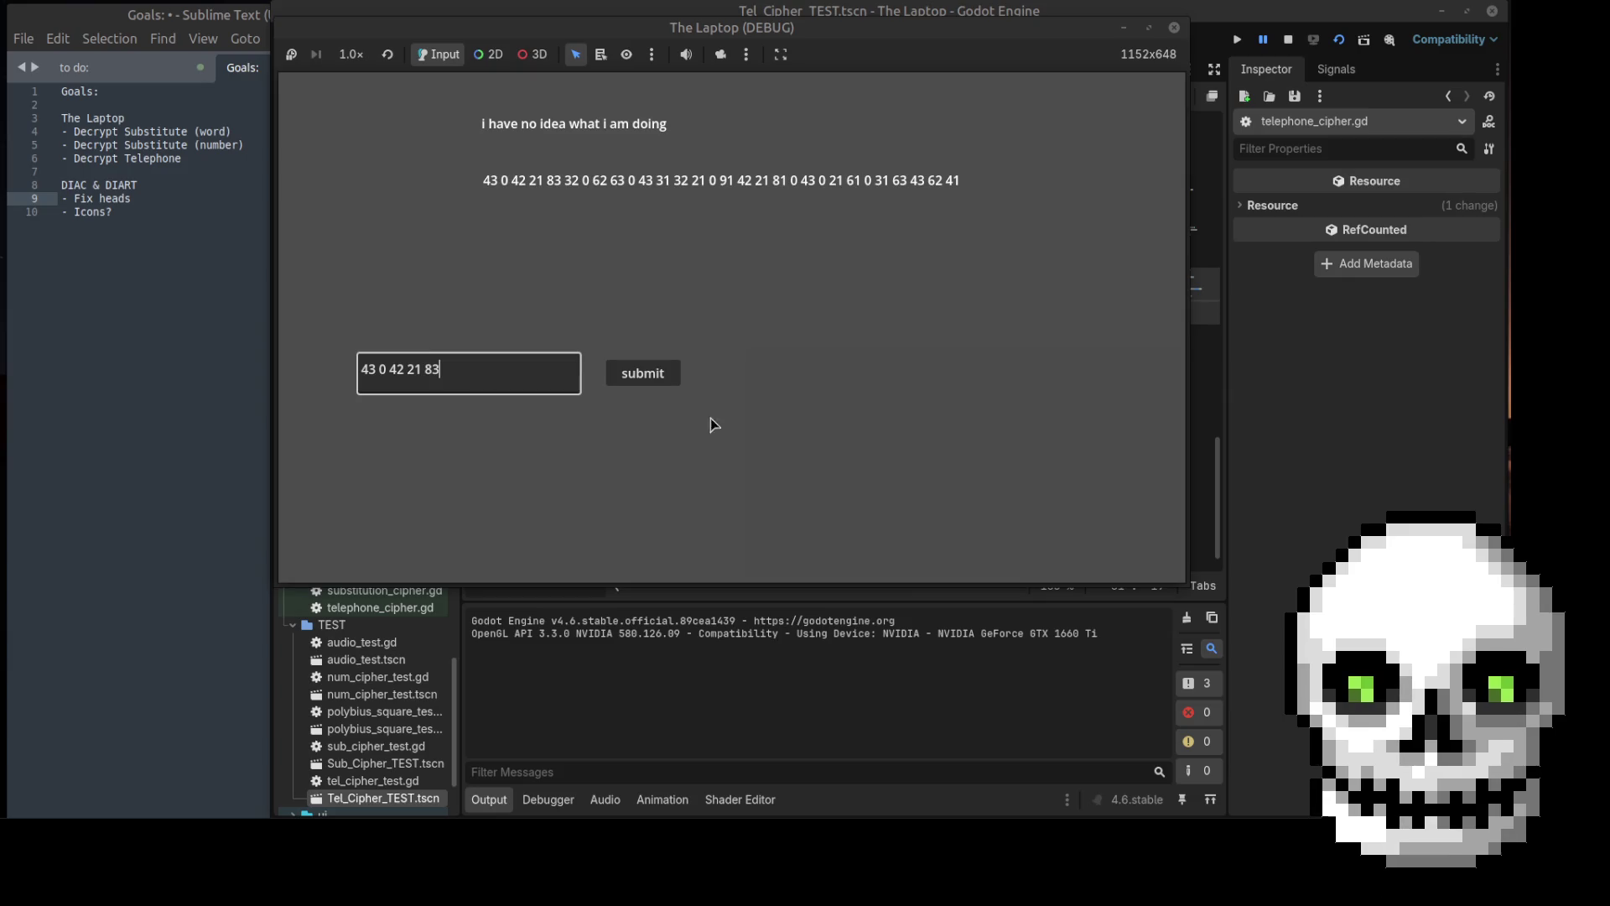
left_click(655, 372)
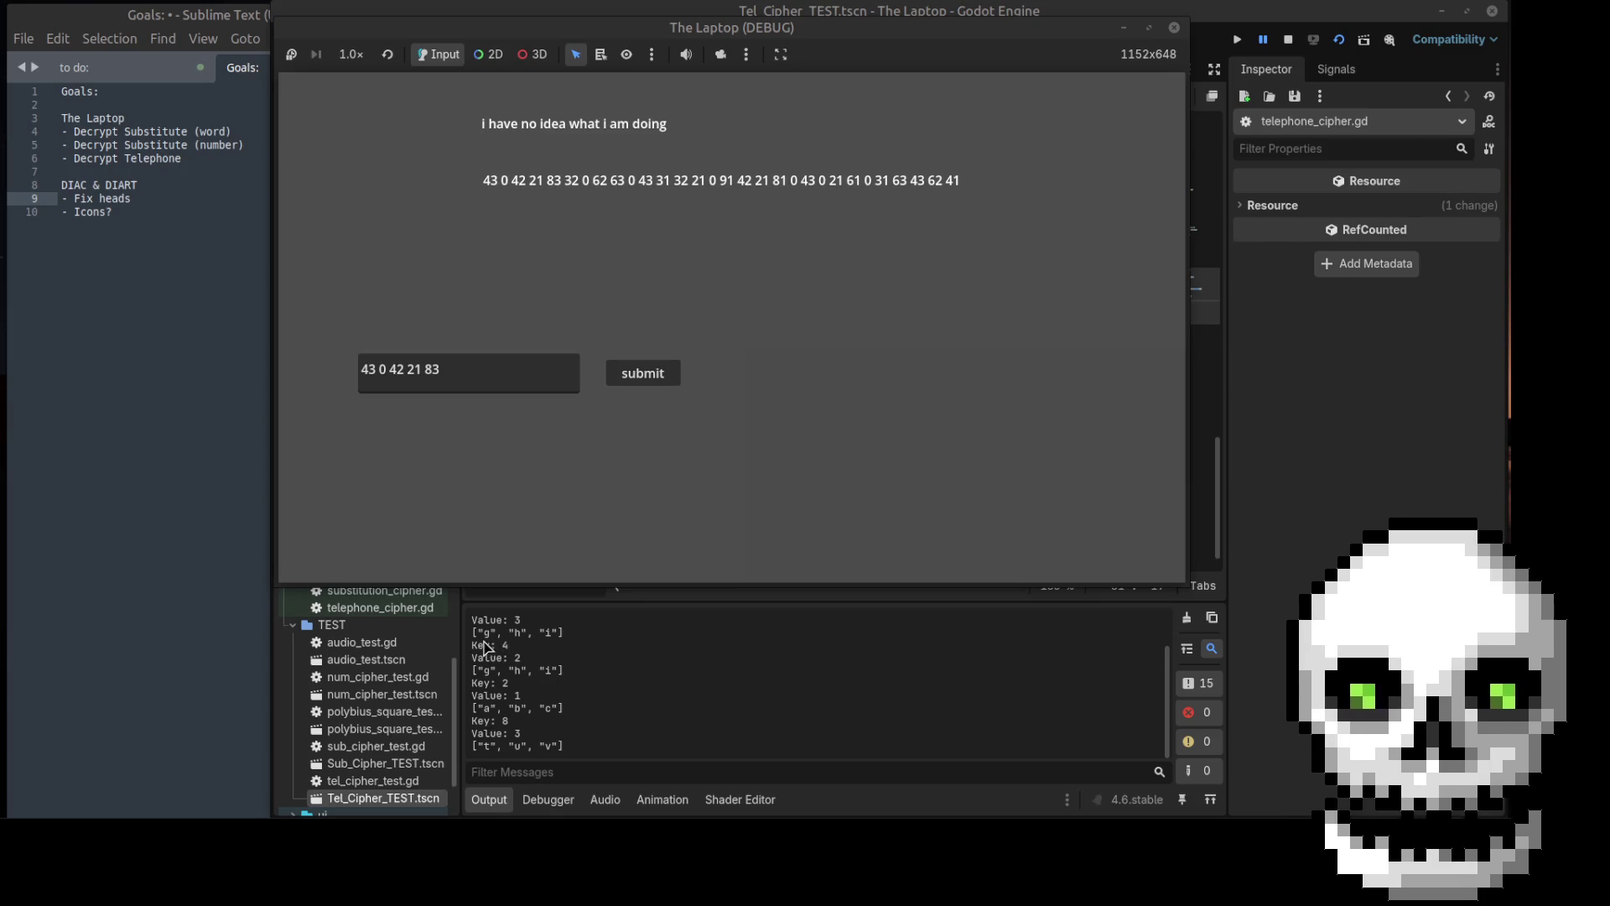
scroll(485, 643, "up", 2)
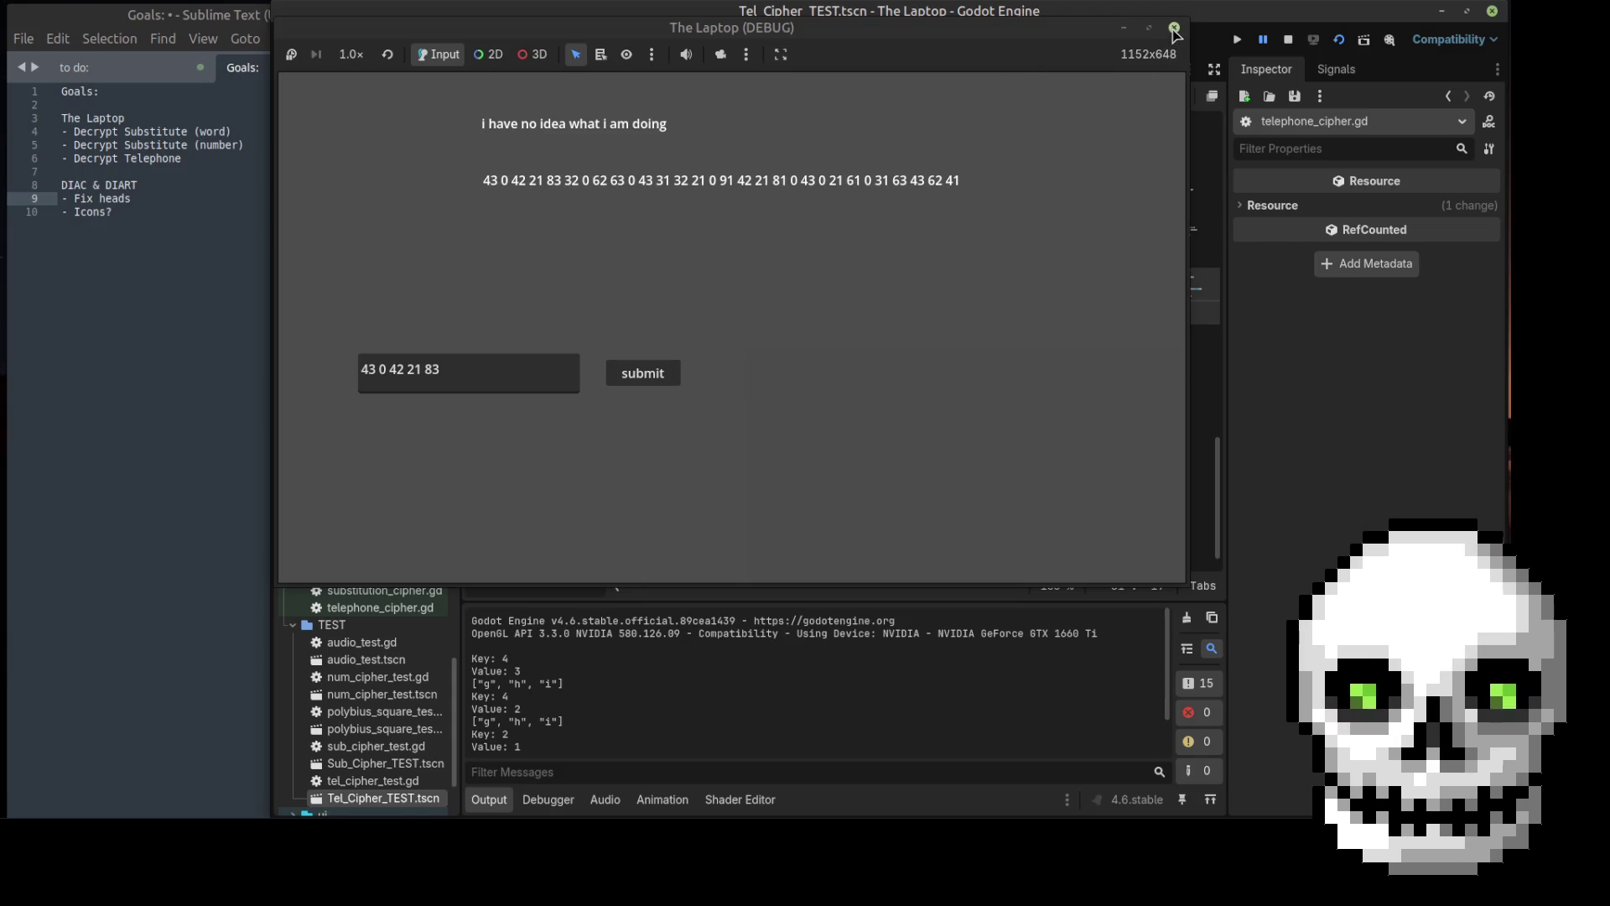
left_click(1174, 27)
Step: Stop the game and change line 78 to print(letters[1])
key("ctrl+k")
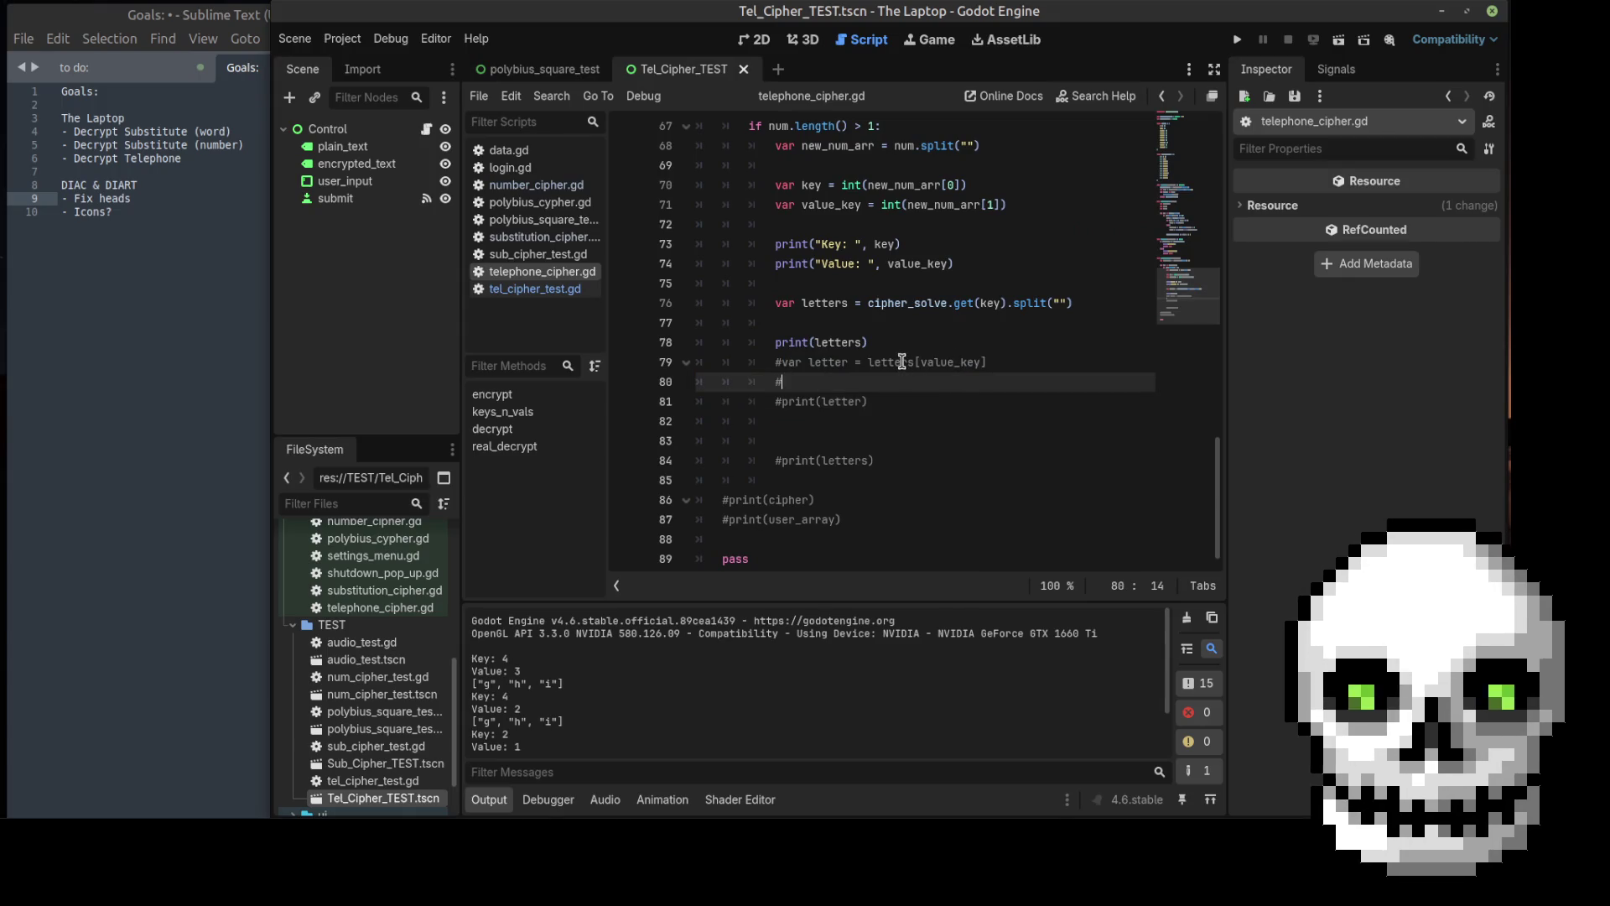
left_click(864, 343)
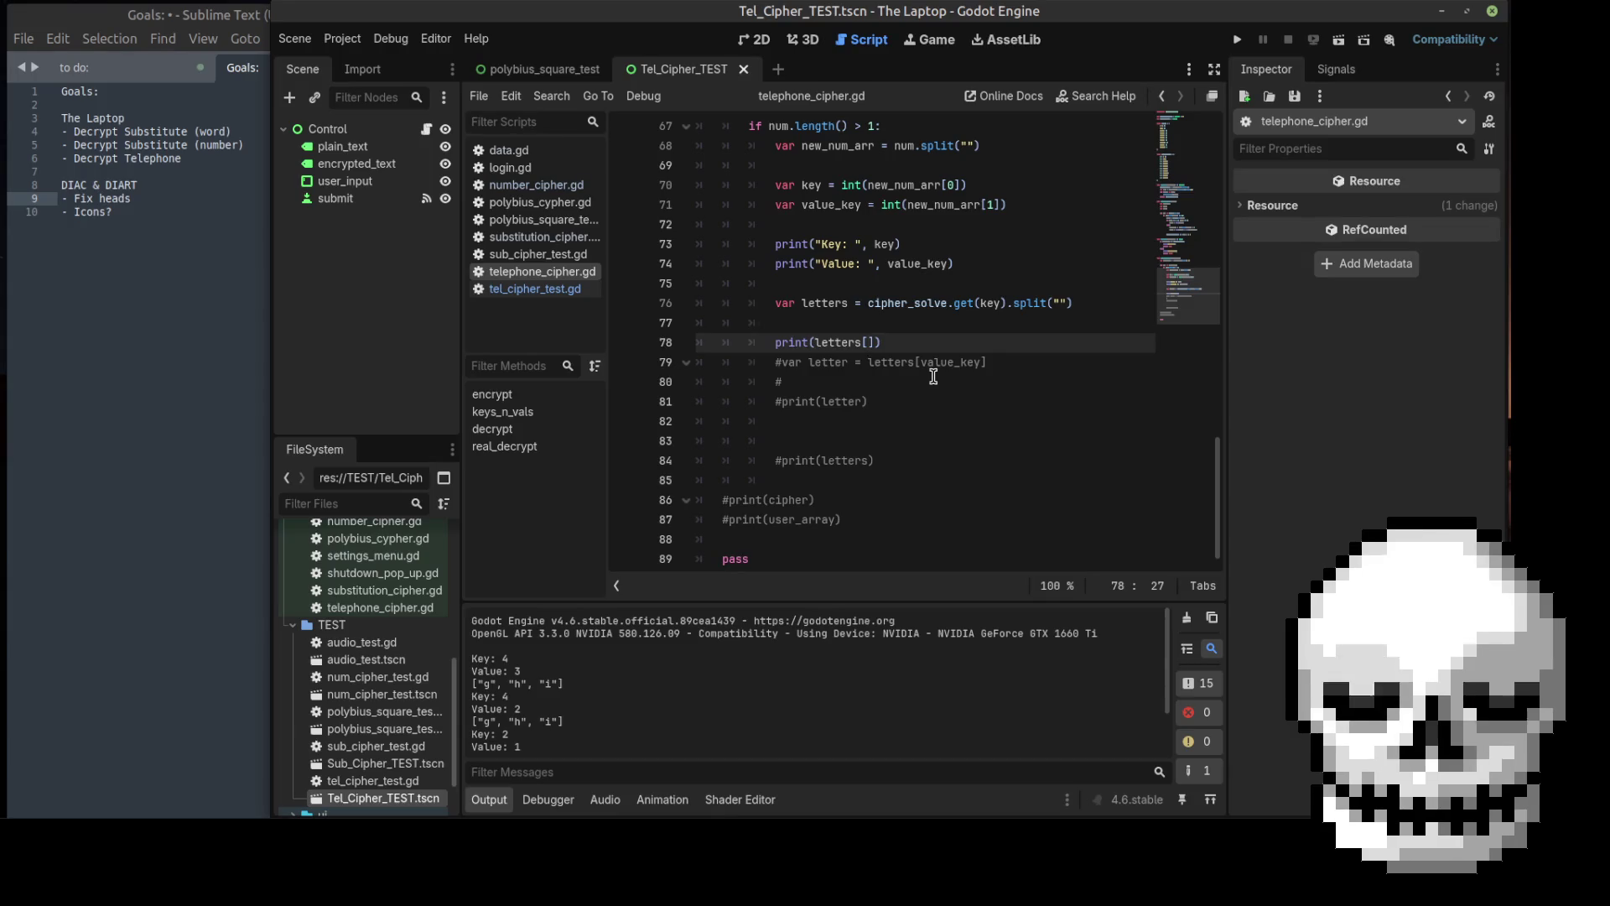
type("1")
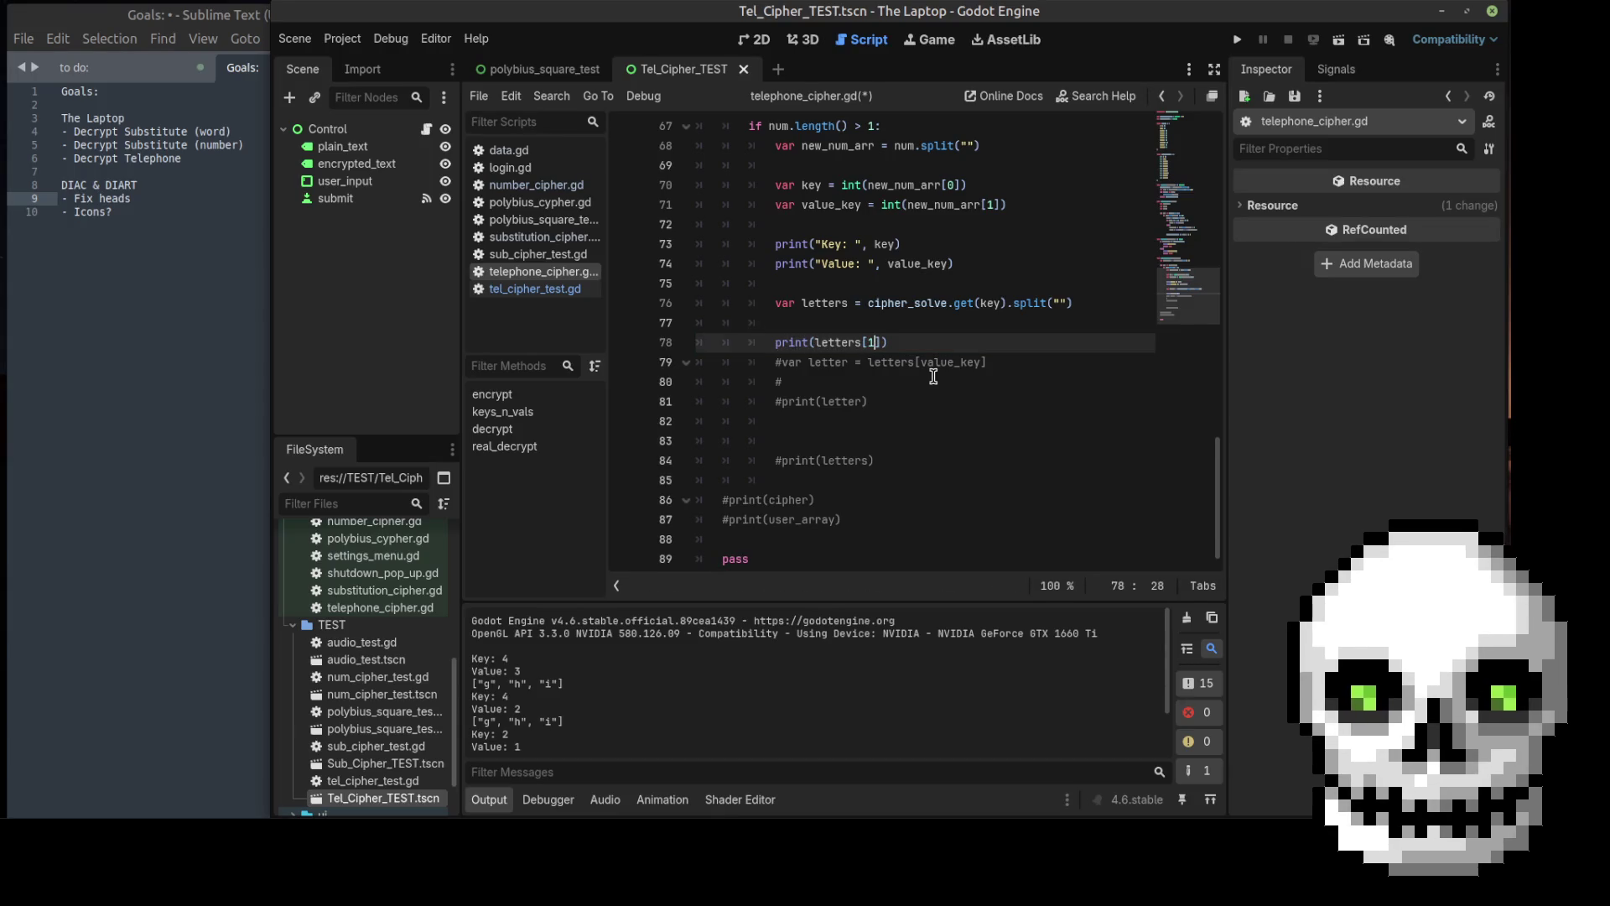
Step: Run the scene, submit 43 0 42, check the h outputs, and close the game
left_click(1339, 39)
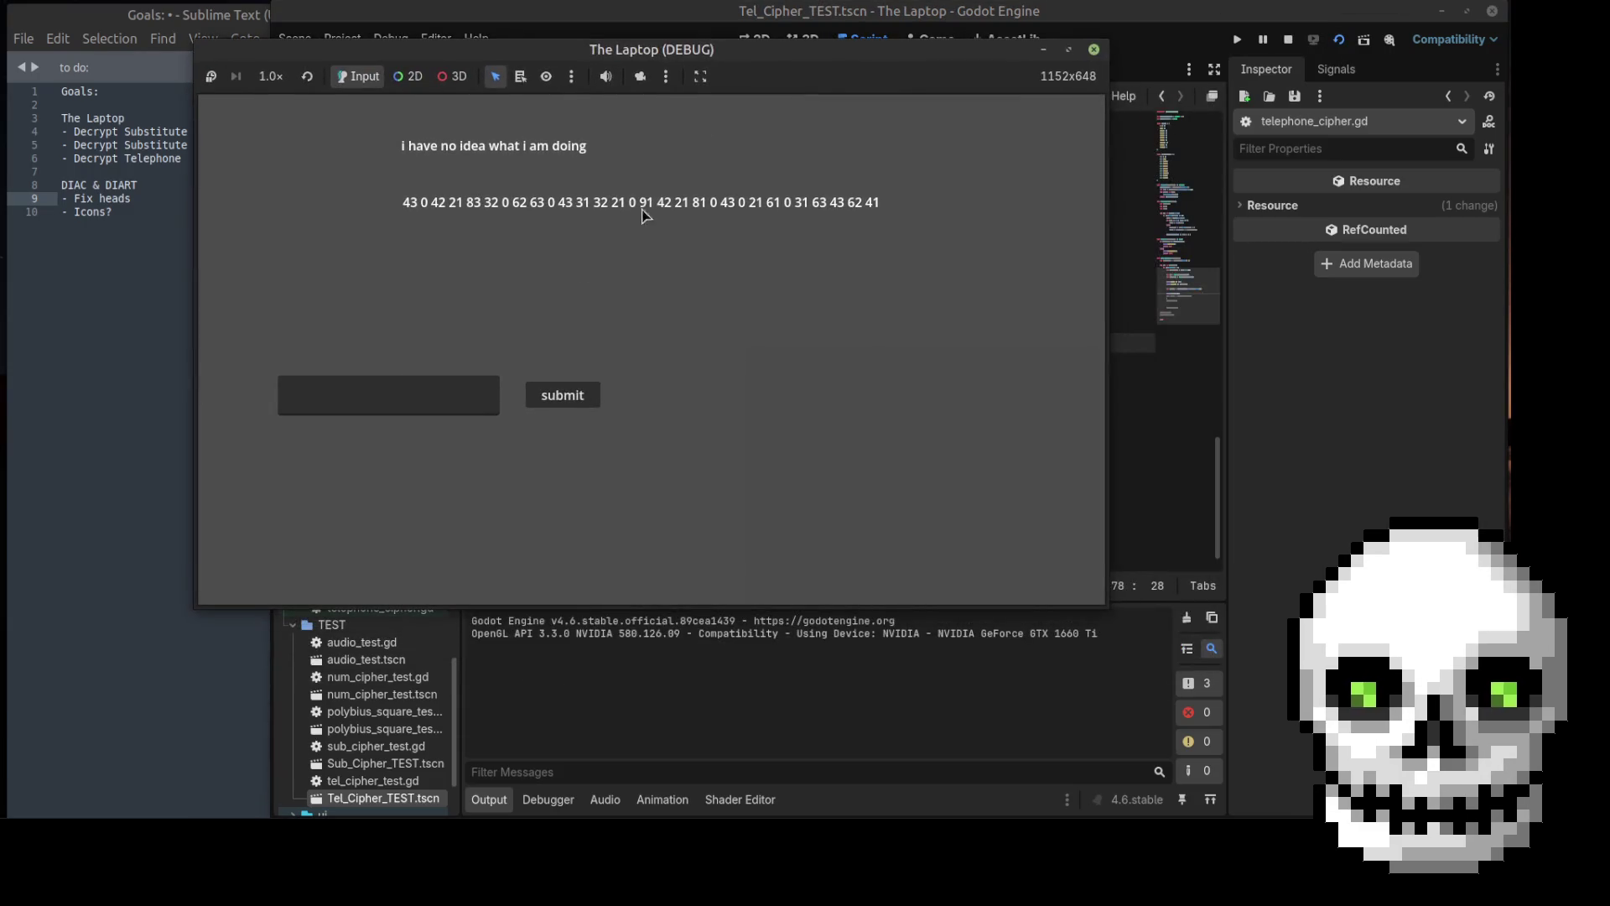
left_click(421, 392)
type("43 0")
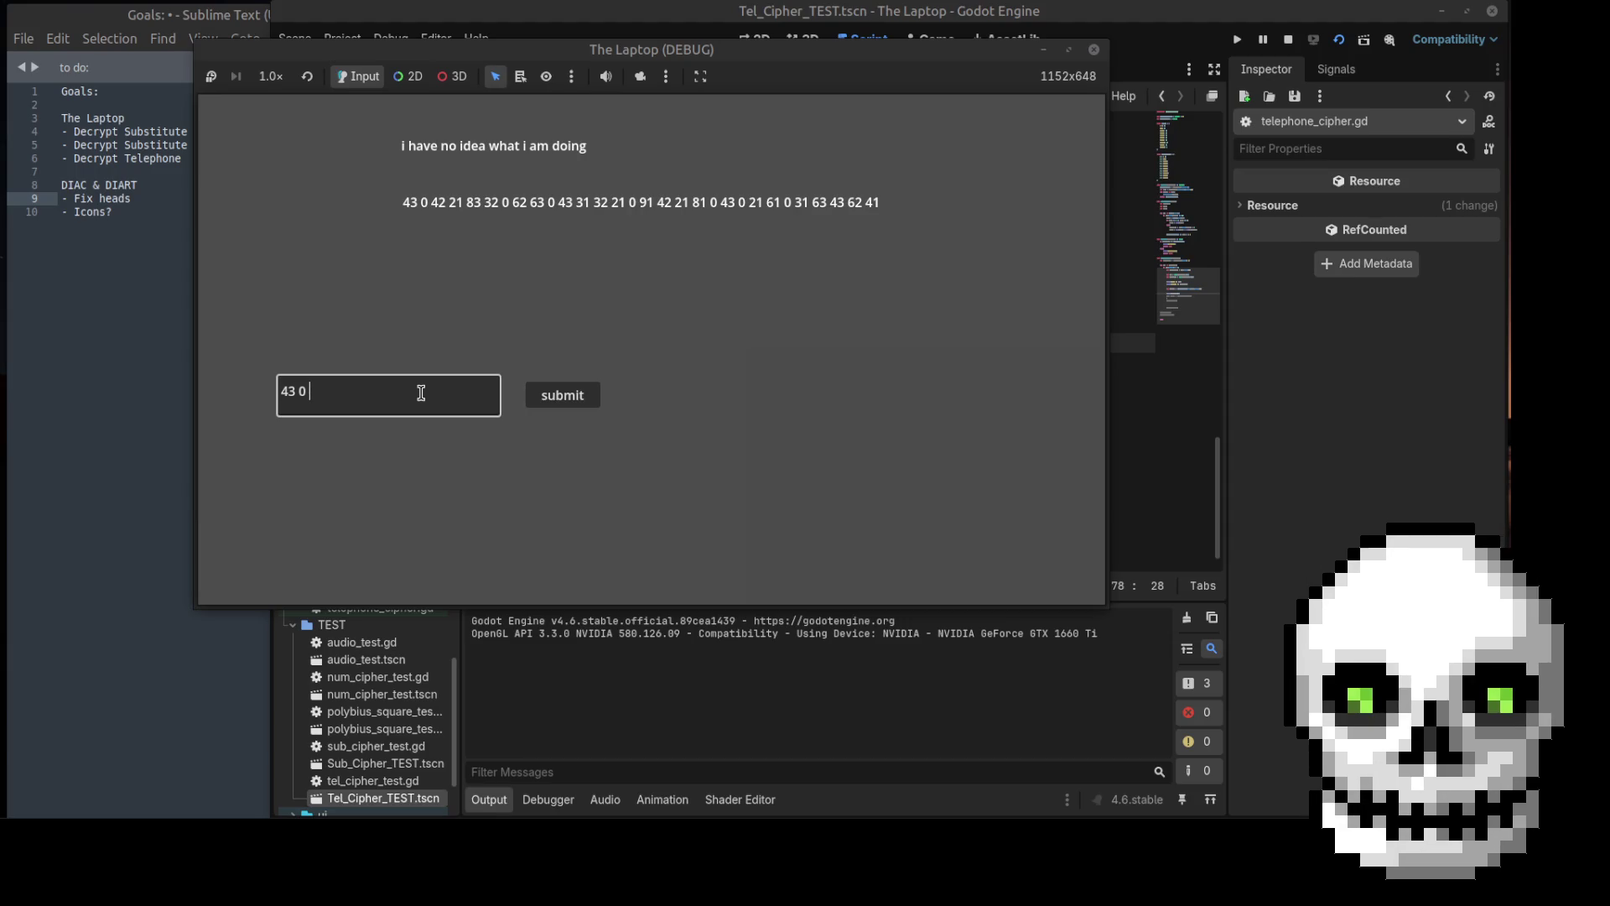
type("42")
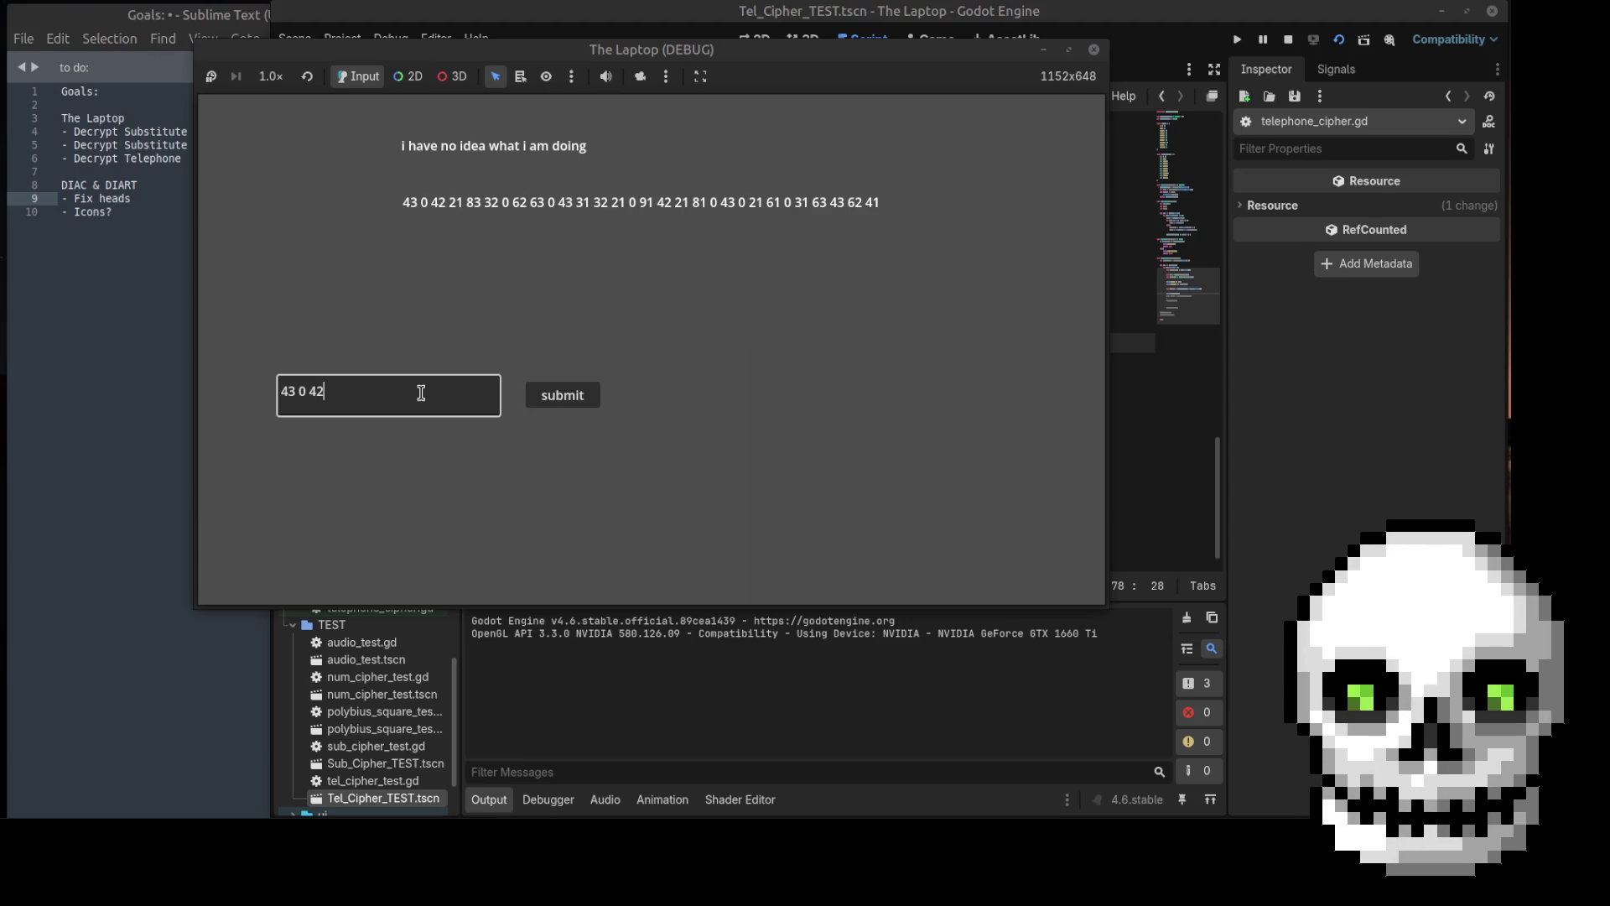
left_click(535, 397)
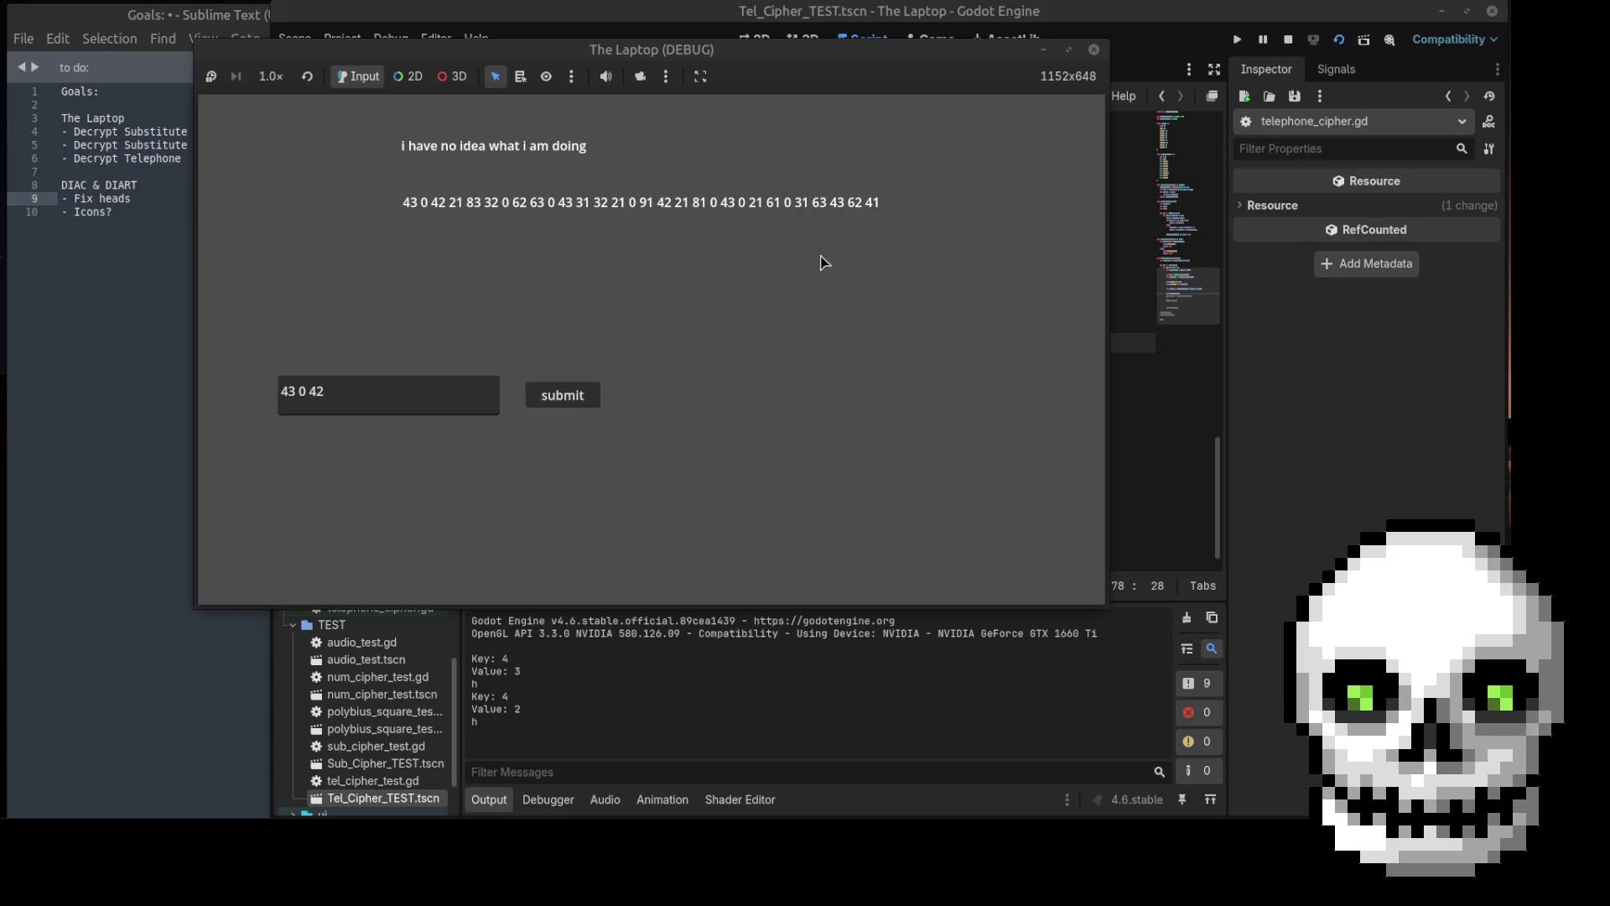
left_click(1094, 52)
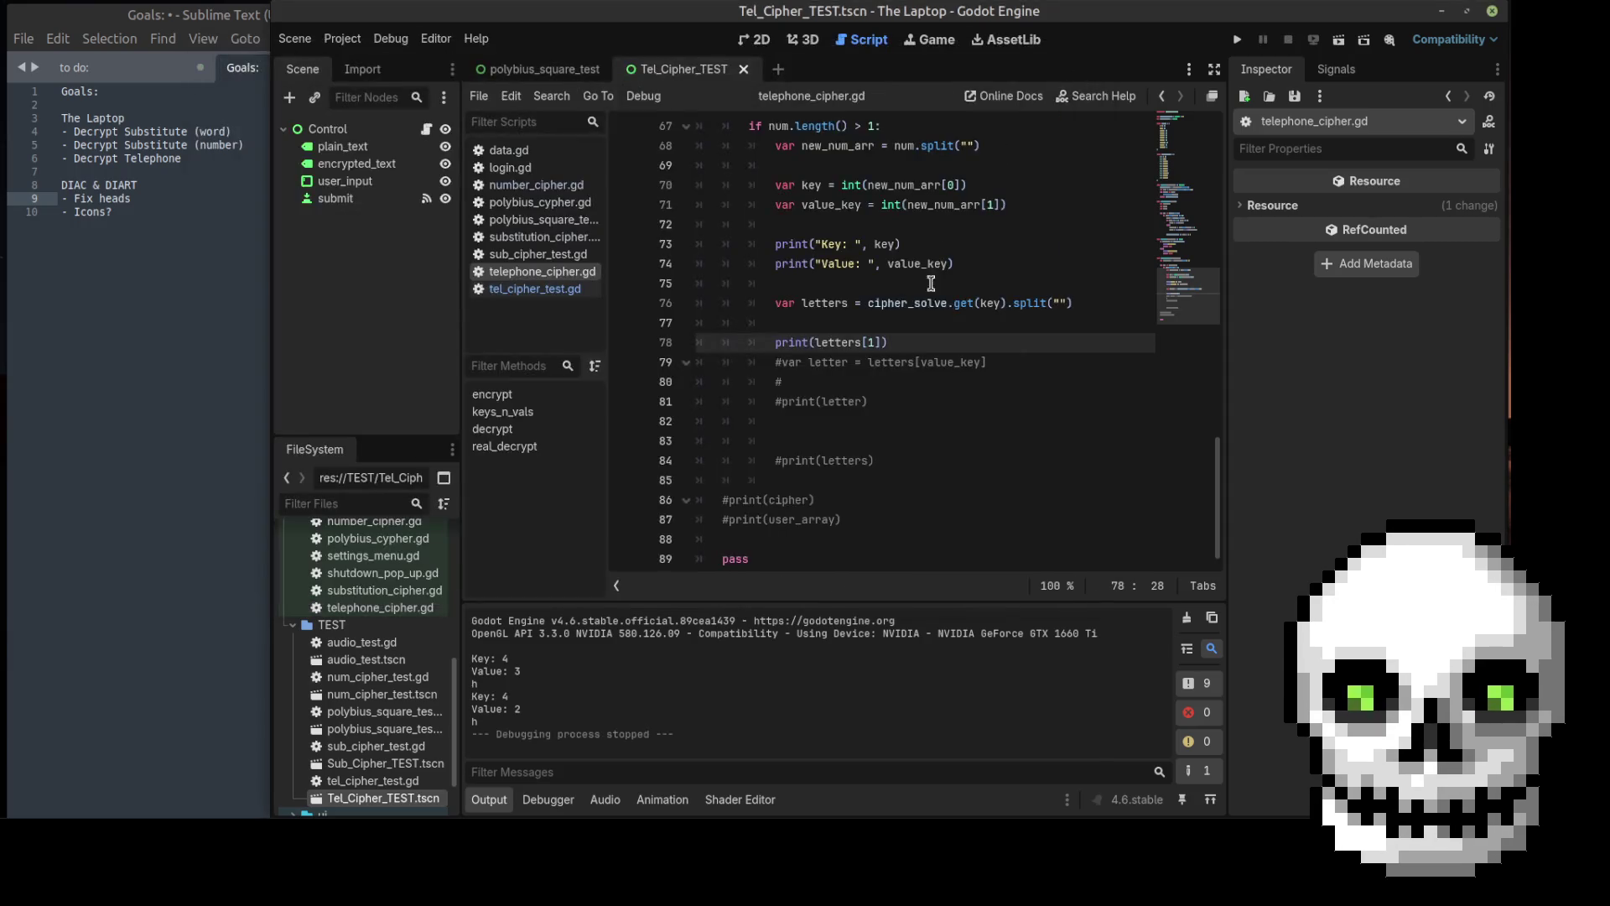
Step: Change line 78 to print(letters[value_key]) and save the script
left_click(945, 264)
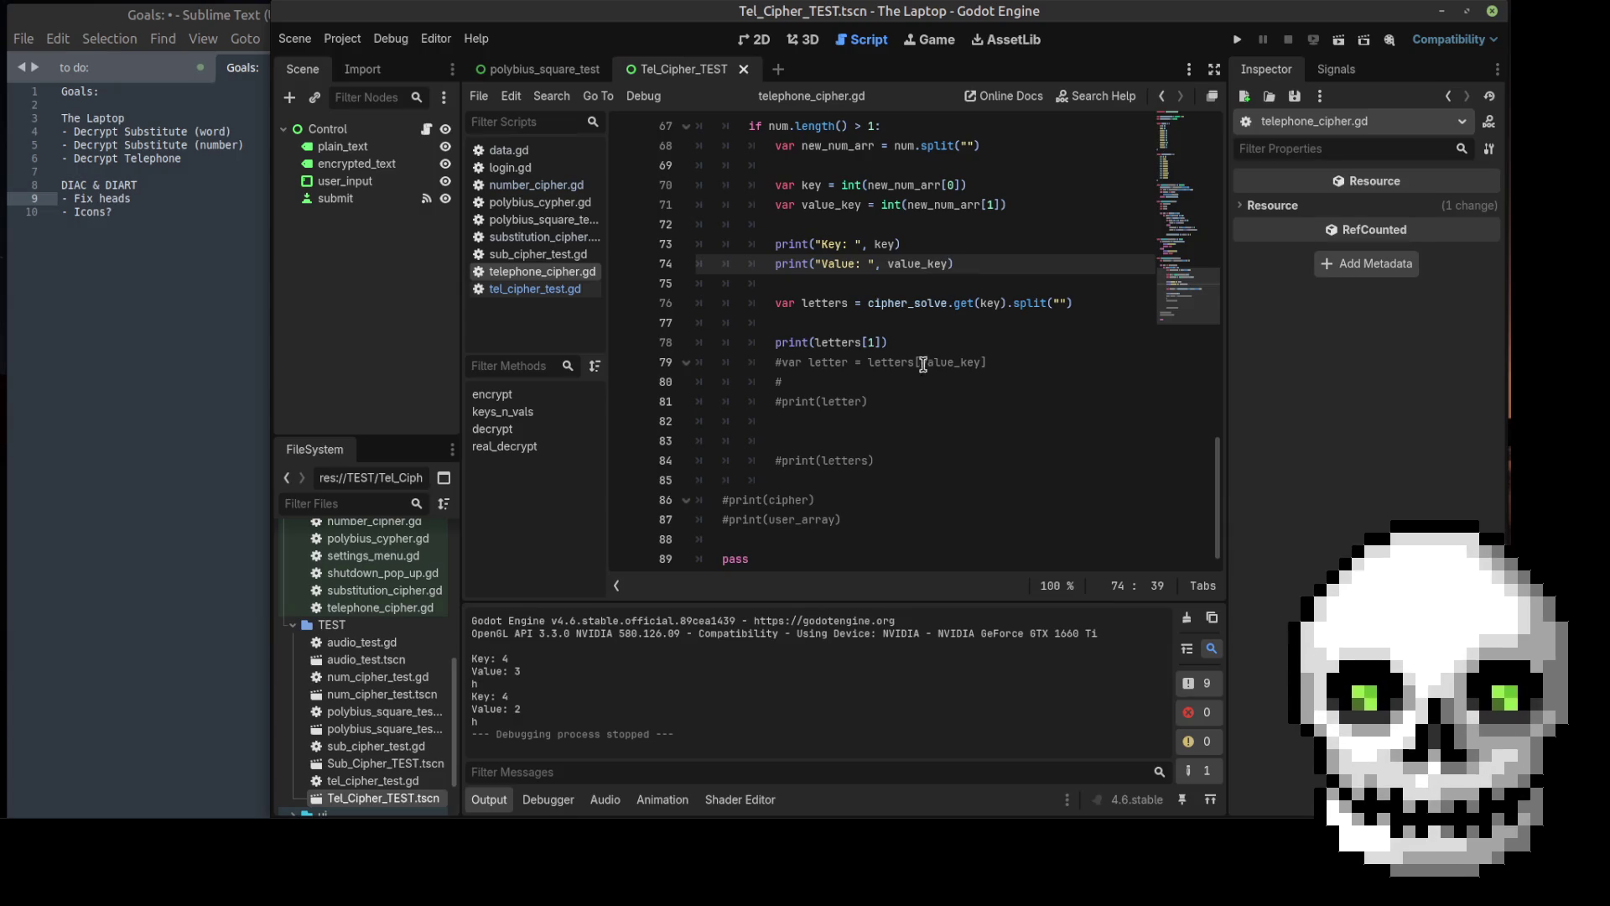
left_click(954, 362)
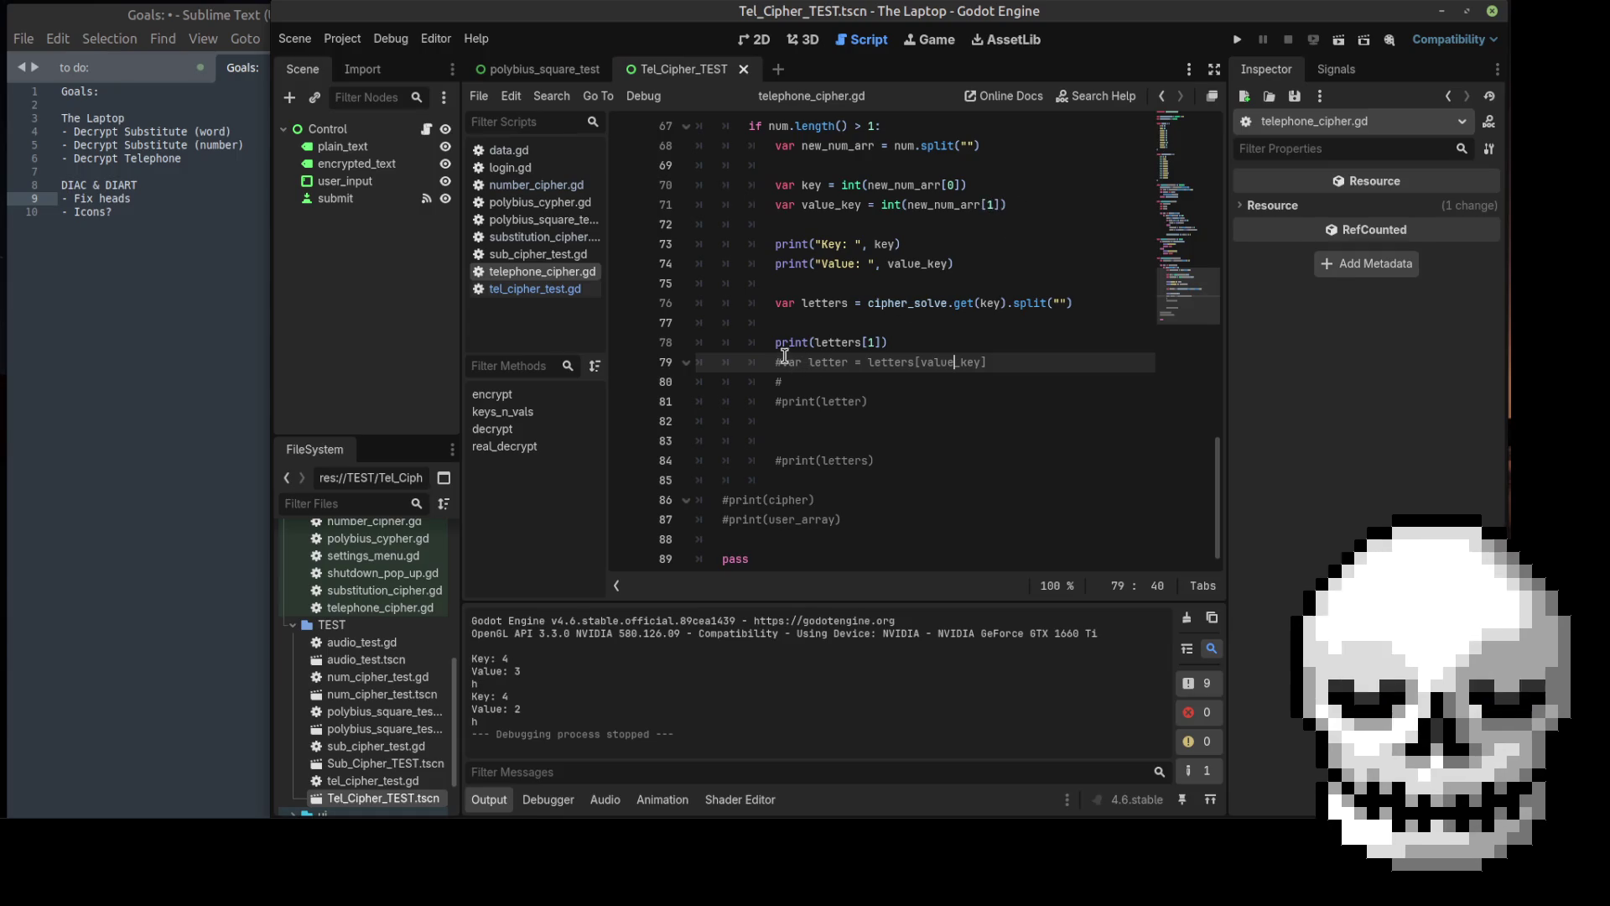
left_click(875, 341)
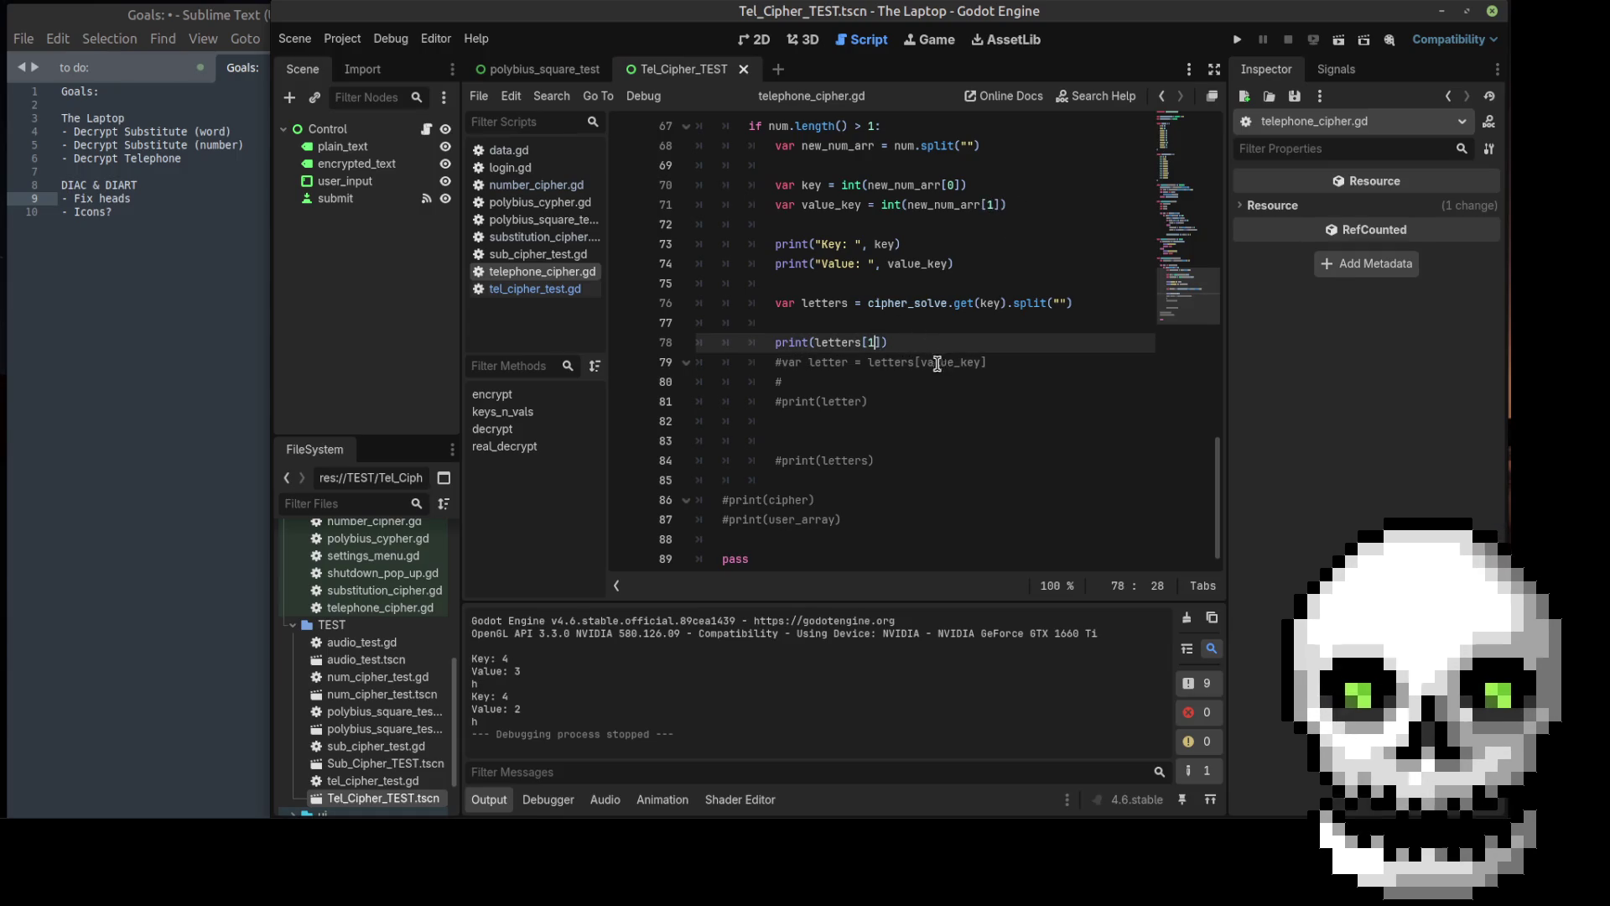
left_click_drag(866, 362, 1008, 361)
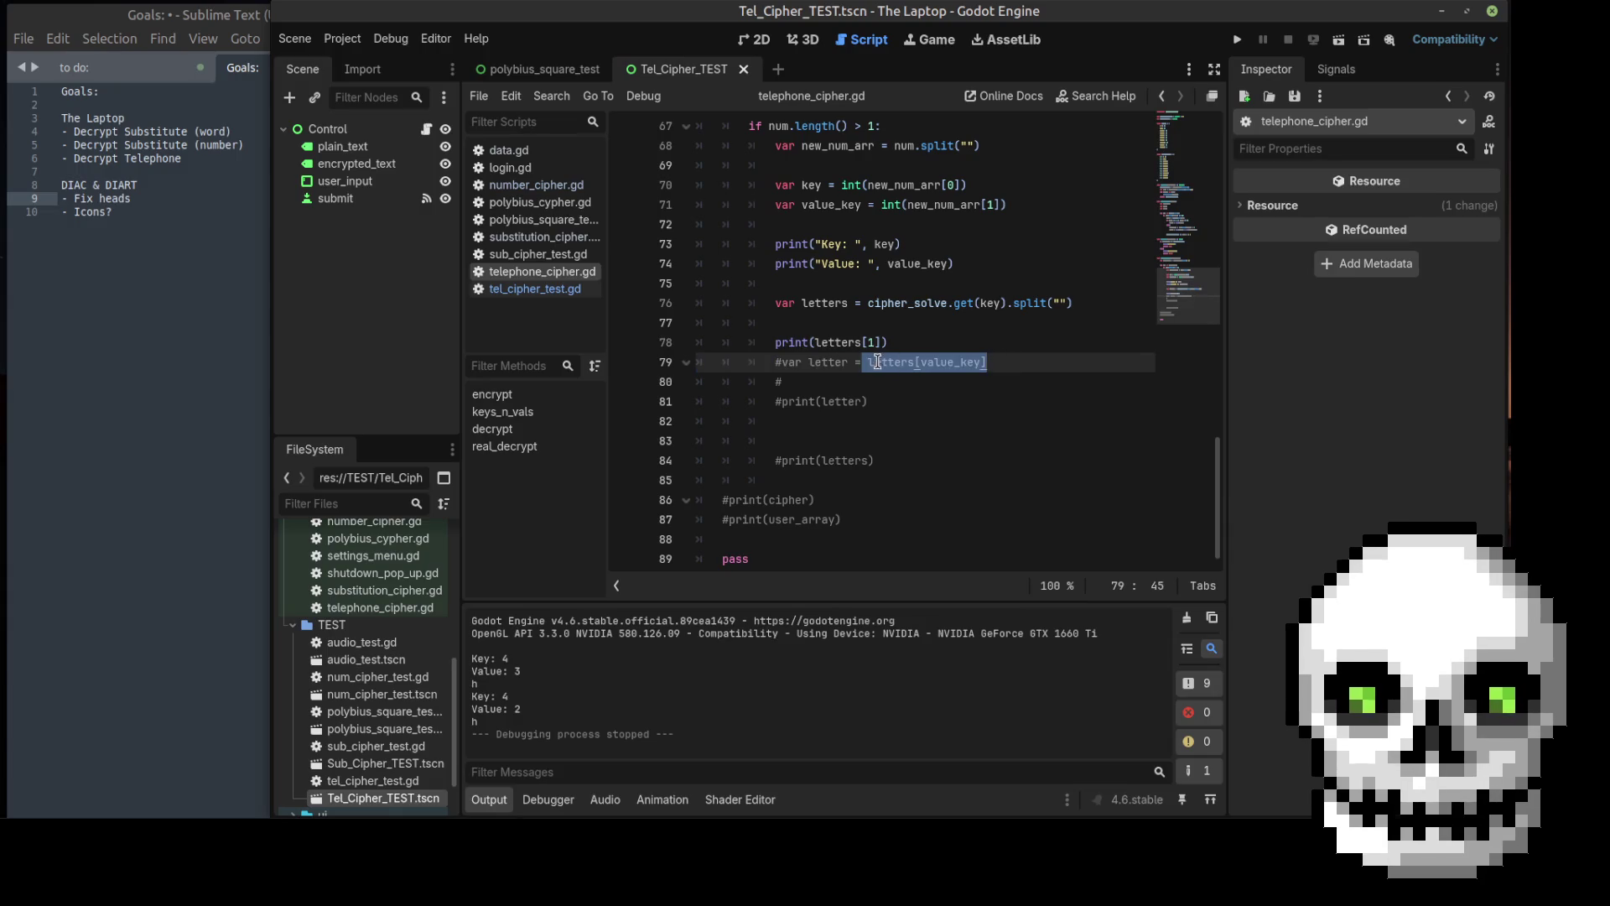
key("Home")
left_click(781, 362)
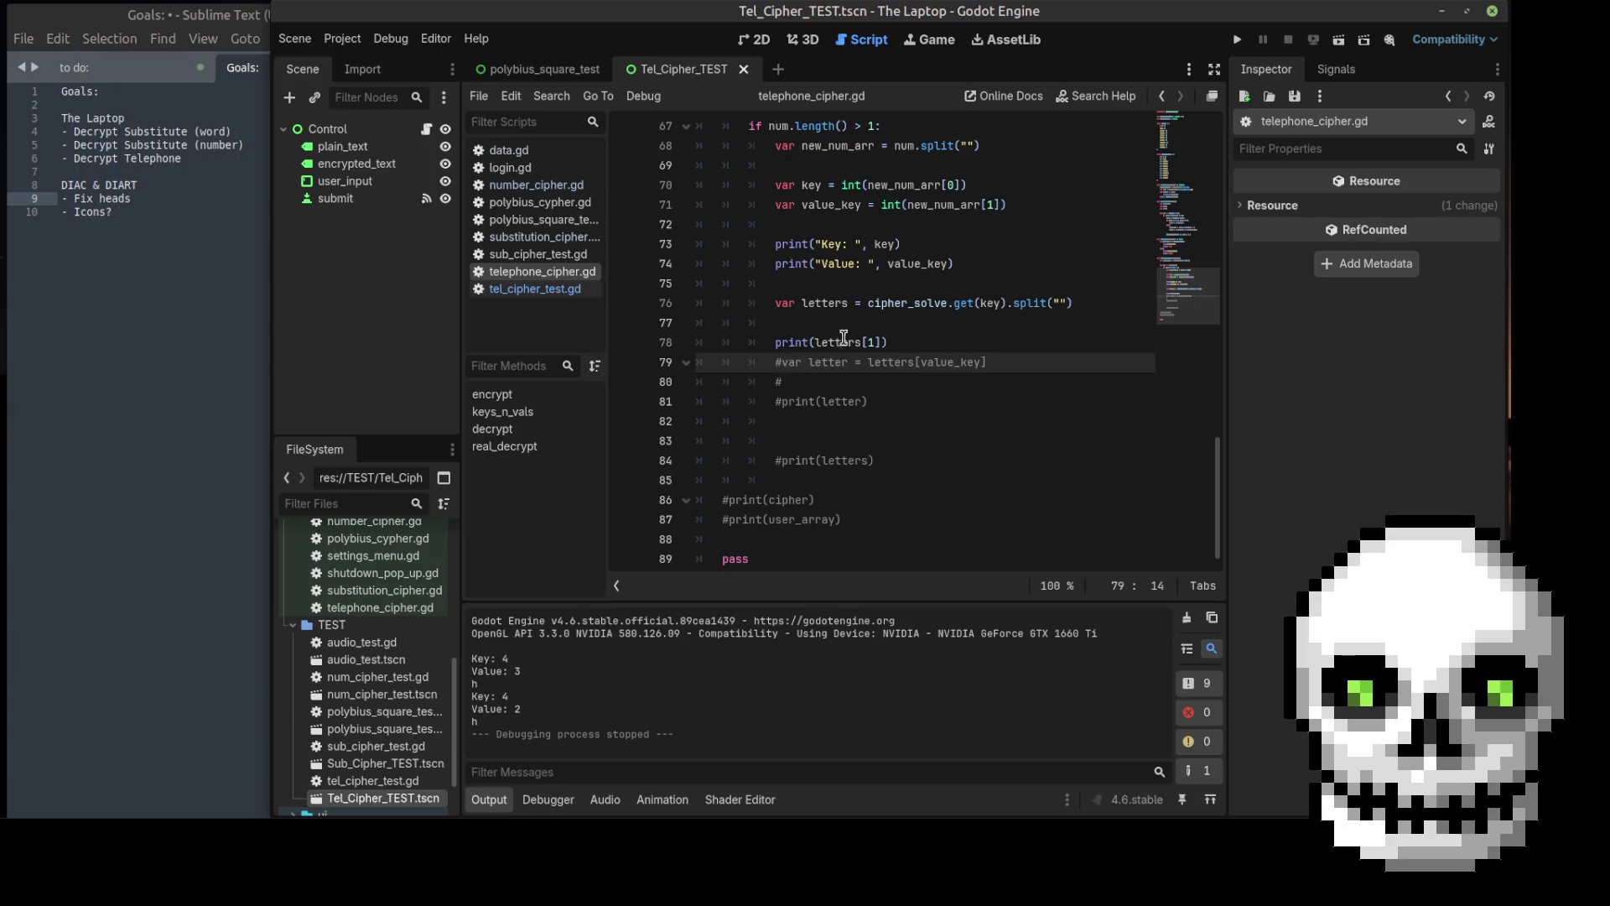
left_click(877, 341)
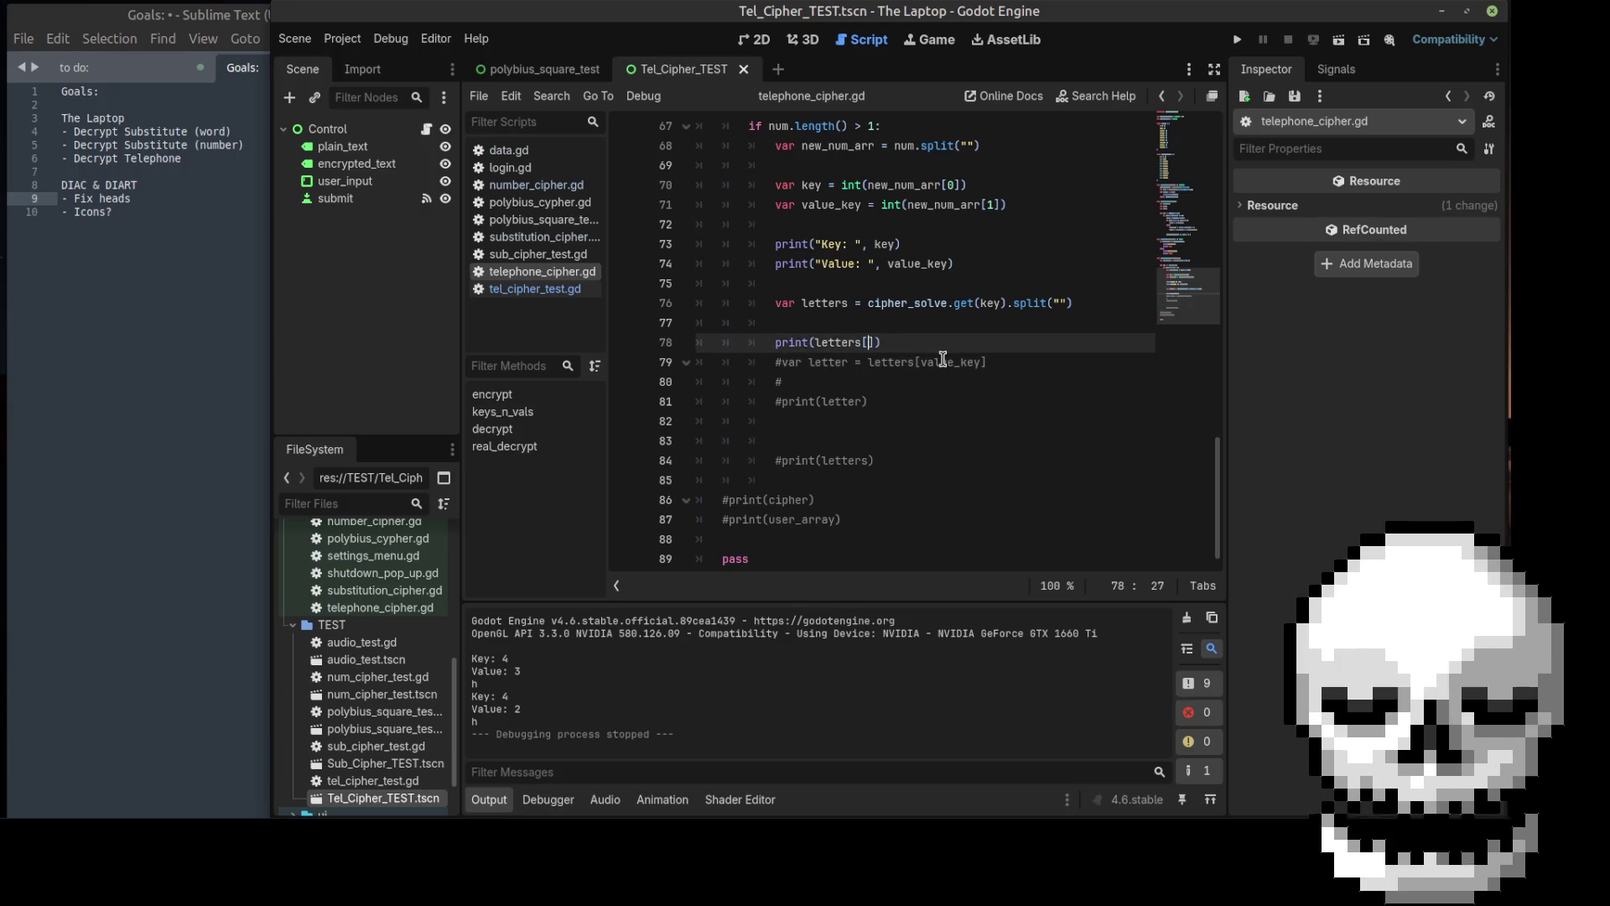
type("value_")
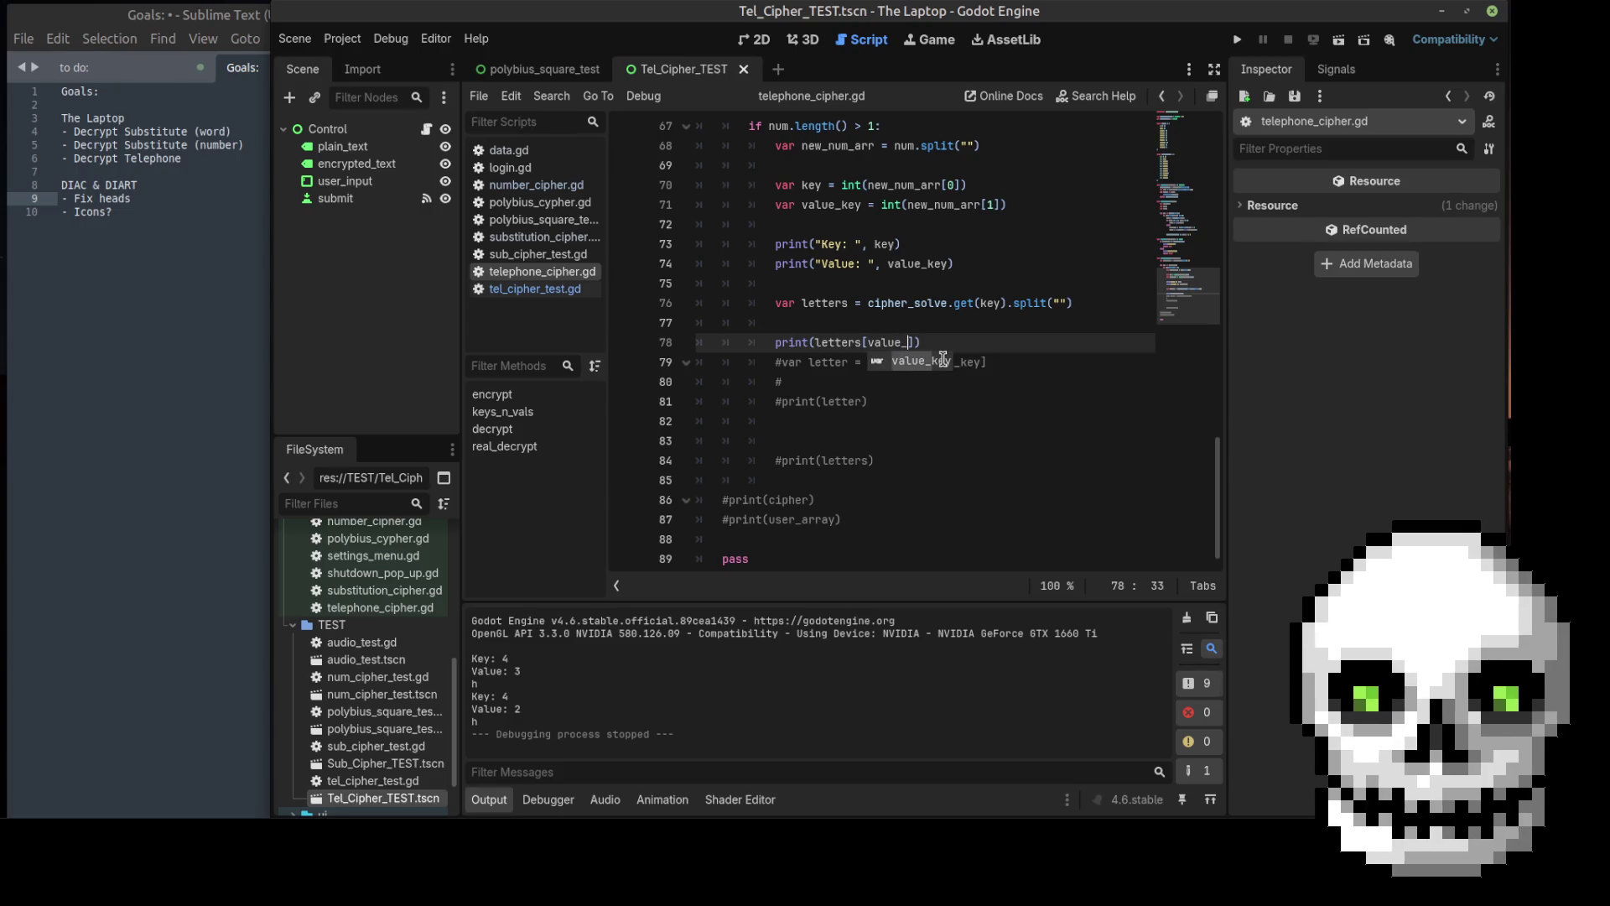
type("key")
key("ctrl+s")
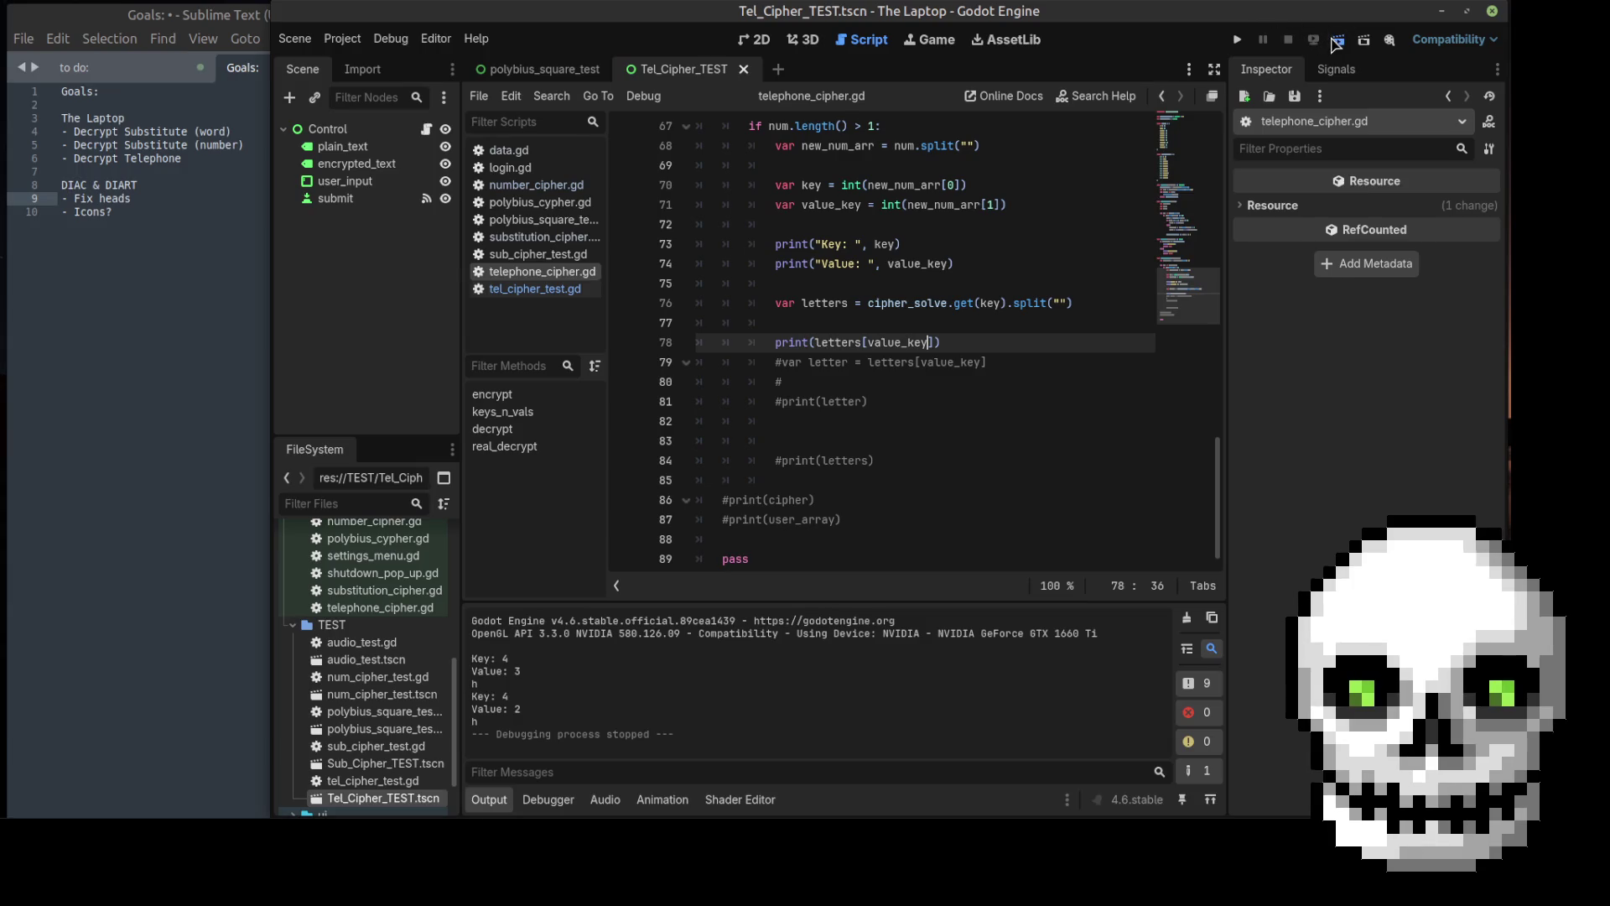
Step: Run the scene and submit 43 0 42, which halts on an invalid index '3' error
left_click(1338, 40)
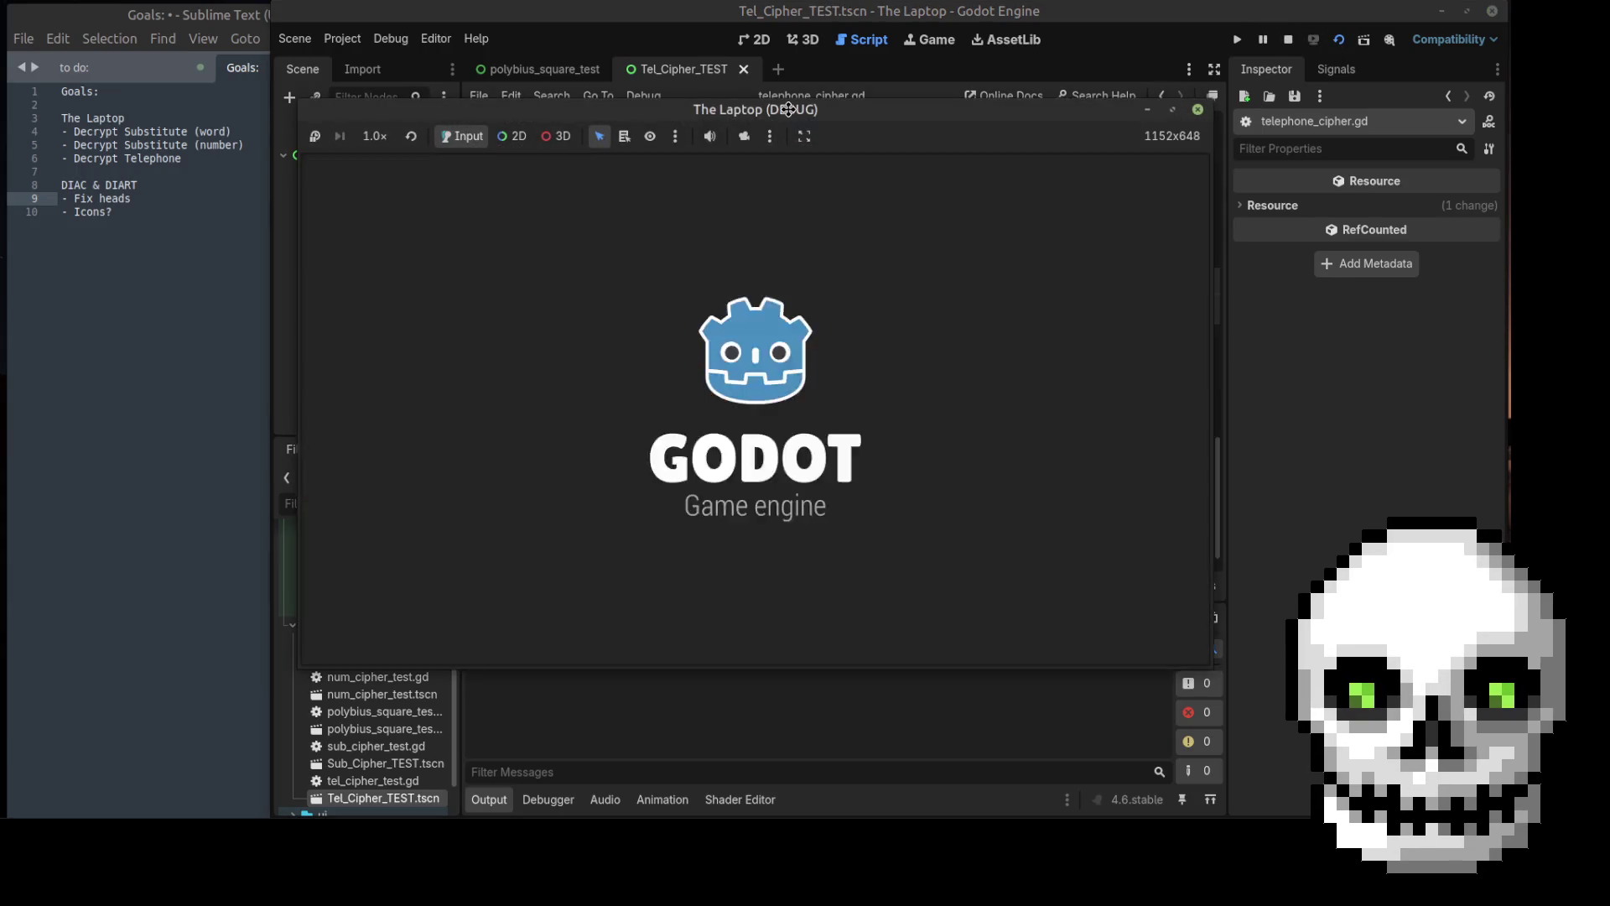
left_click_drag(788, 109, 761, 49)
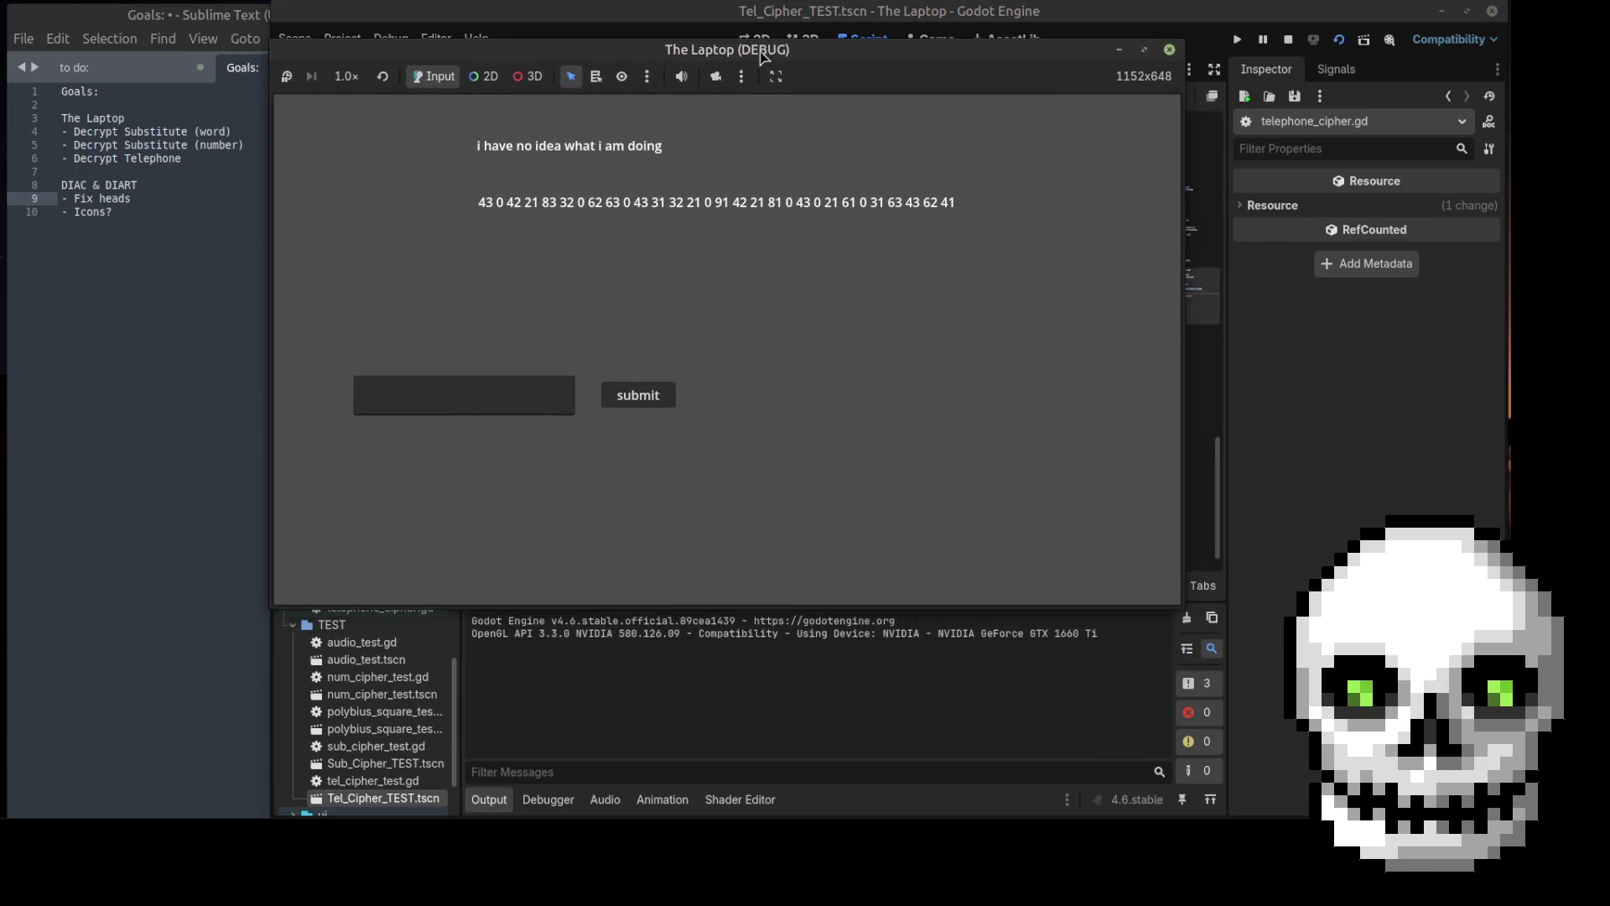
left_click(466, 383)
type("43")
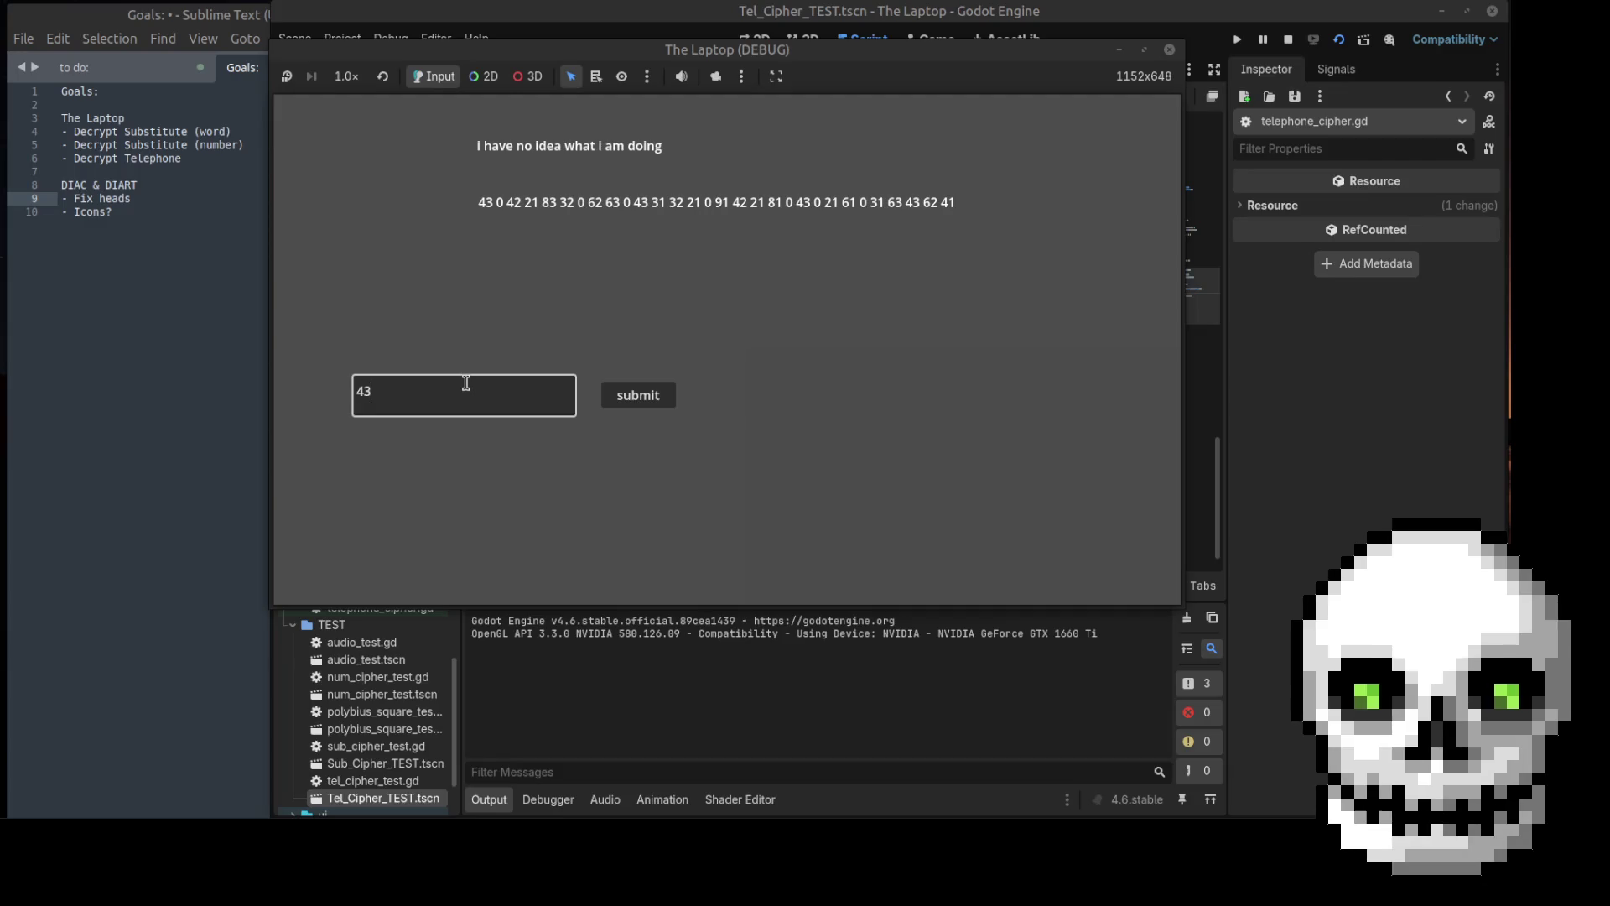
type(" 0 42")
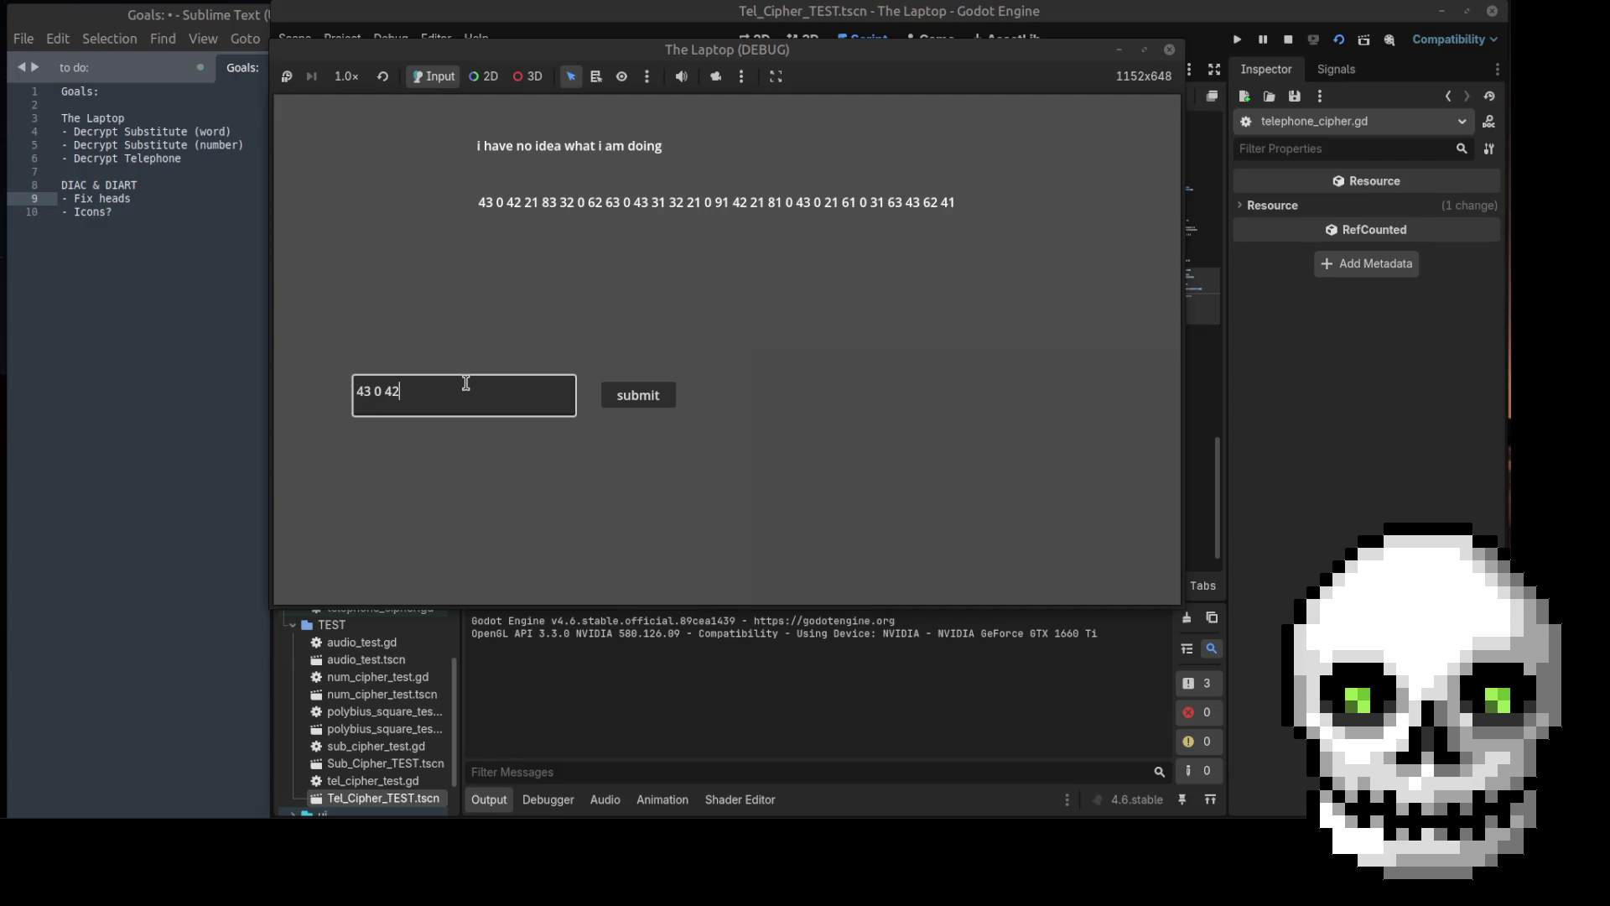
left_click(631, 405)
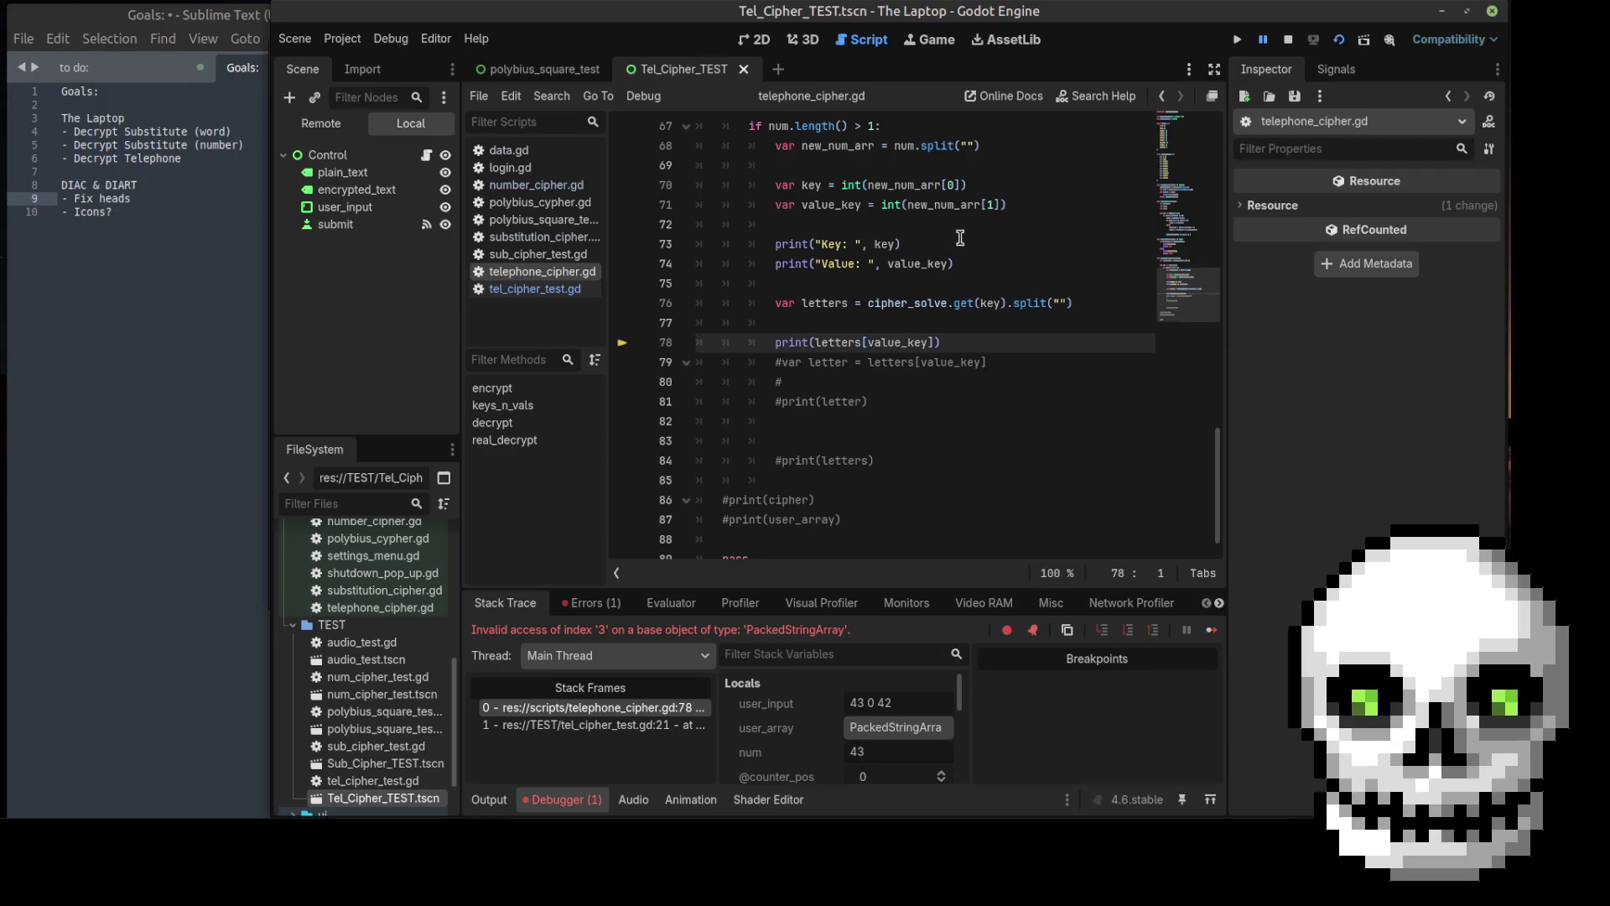
Step: Append -1 to int(new_num_arr[1]) on line 71 and rerun the scene
left_click(1019, 205)
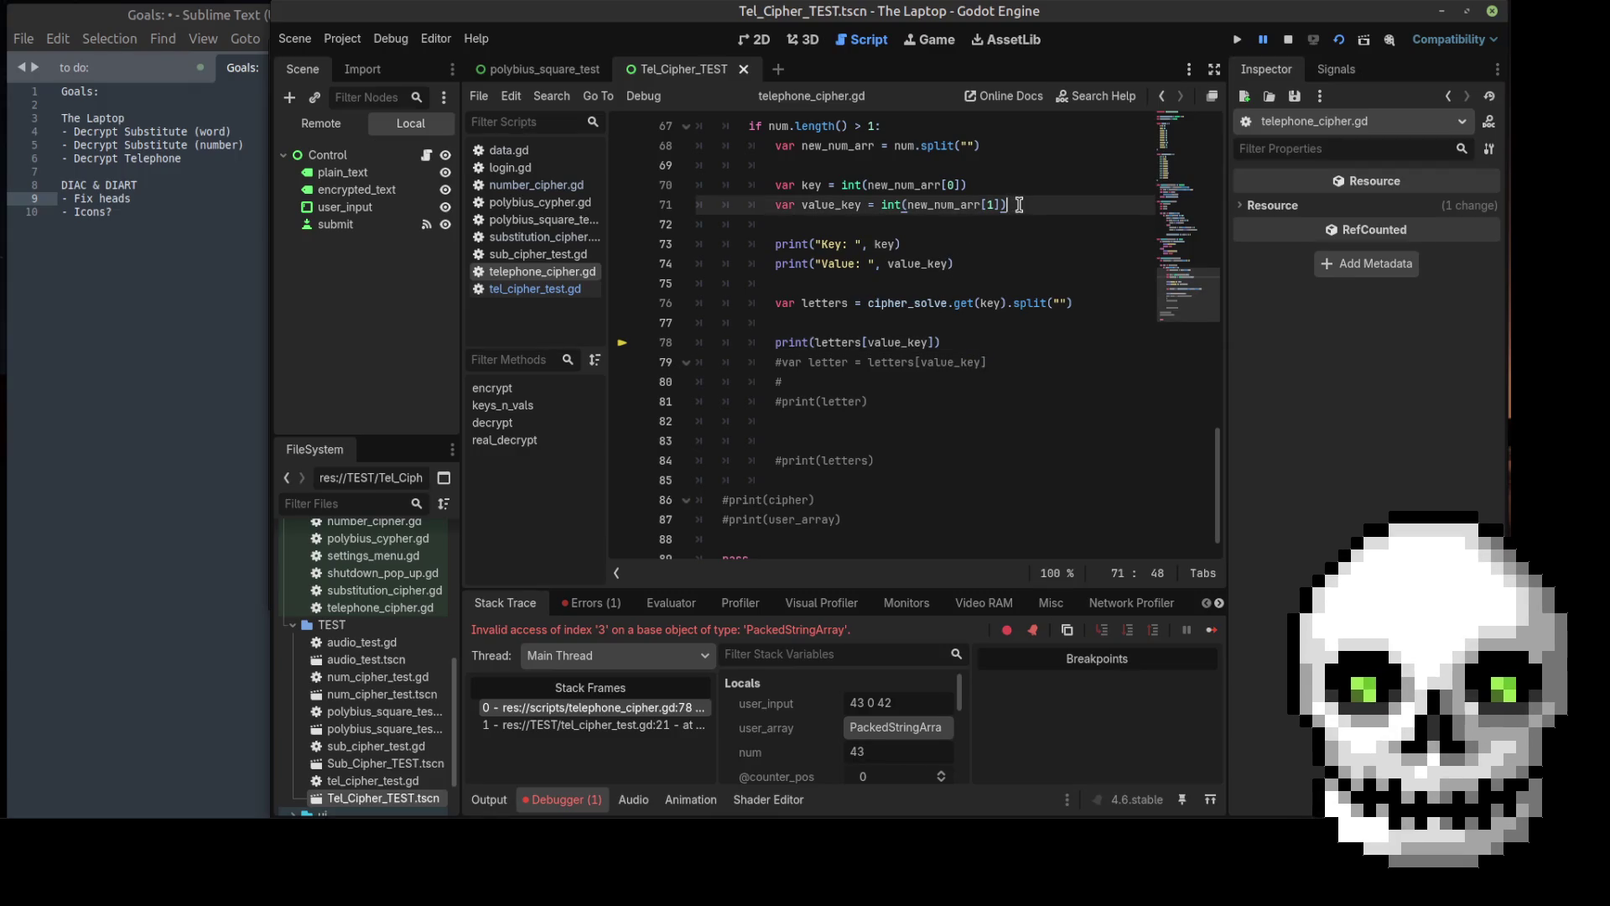
type("-1")
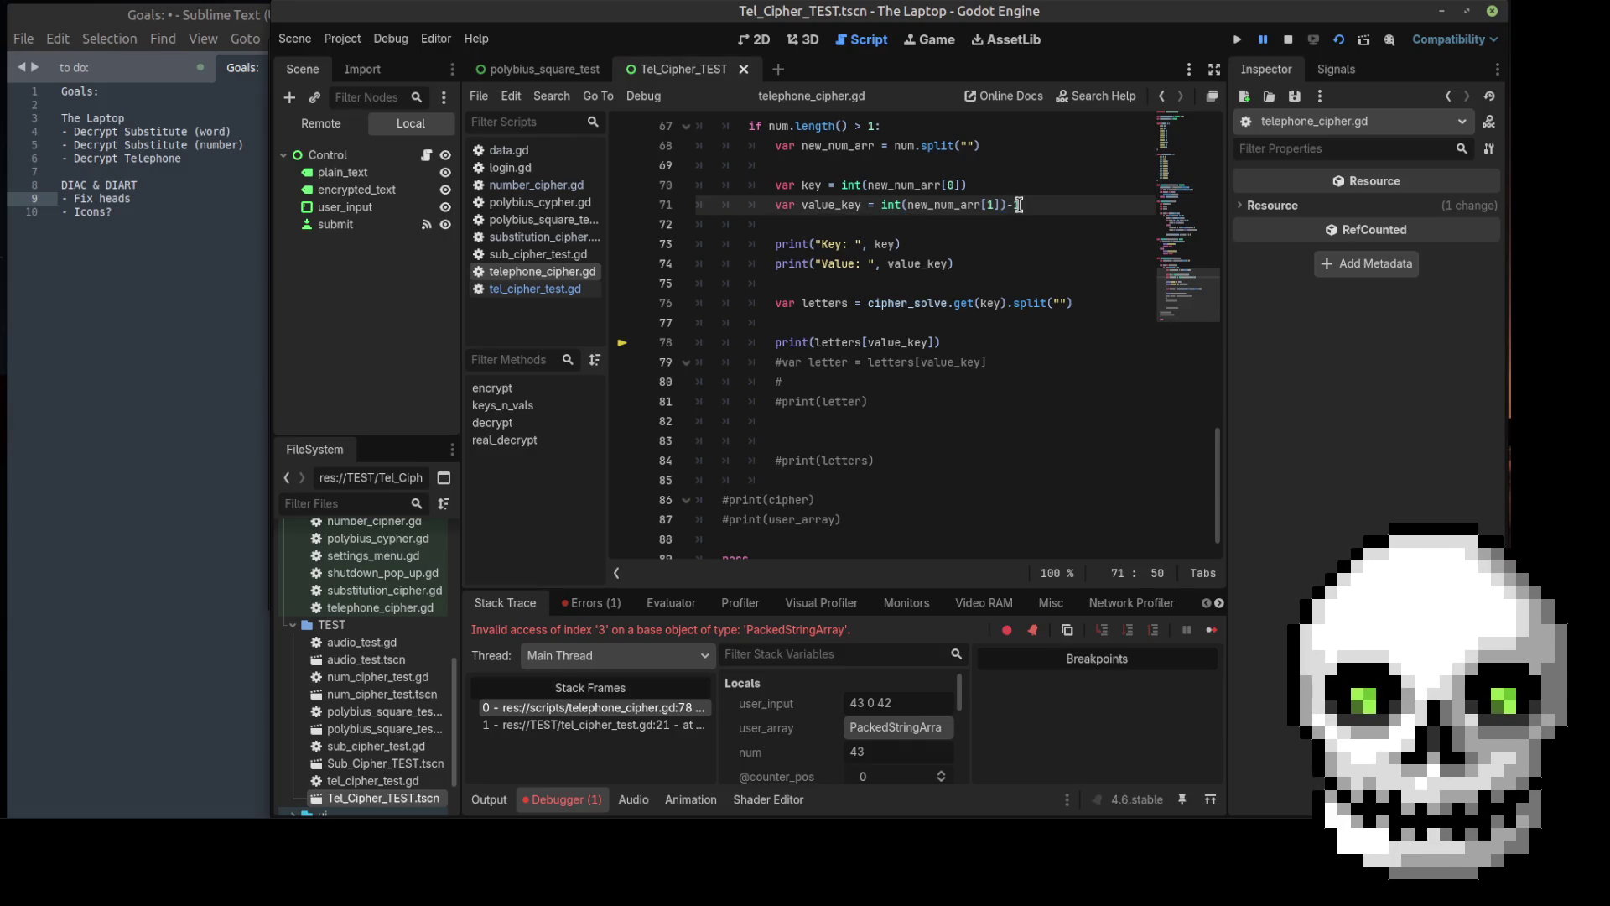
left_click(1338, 40)
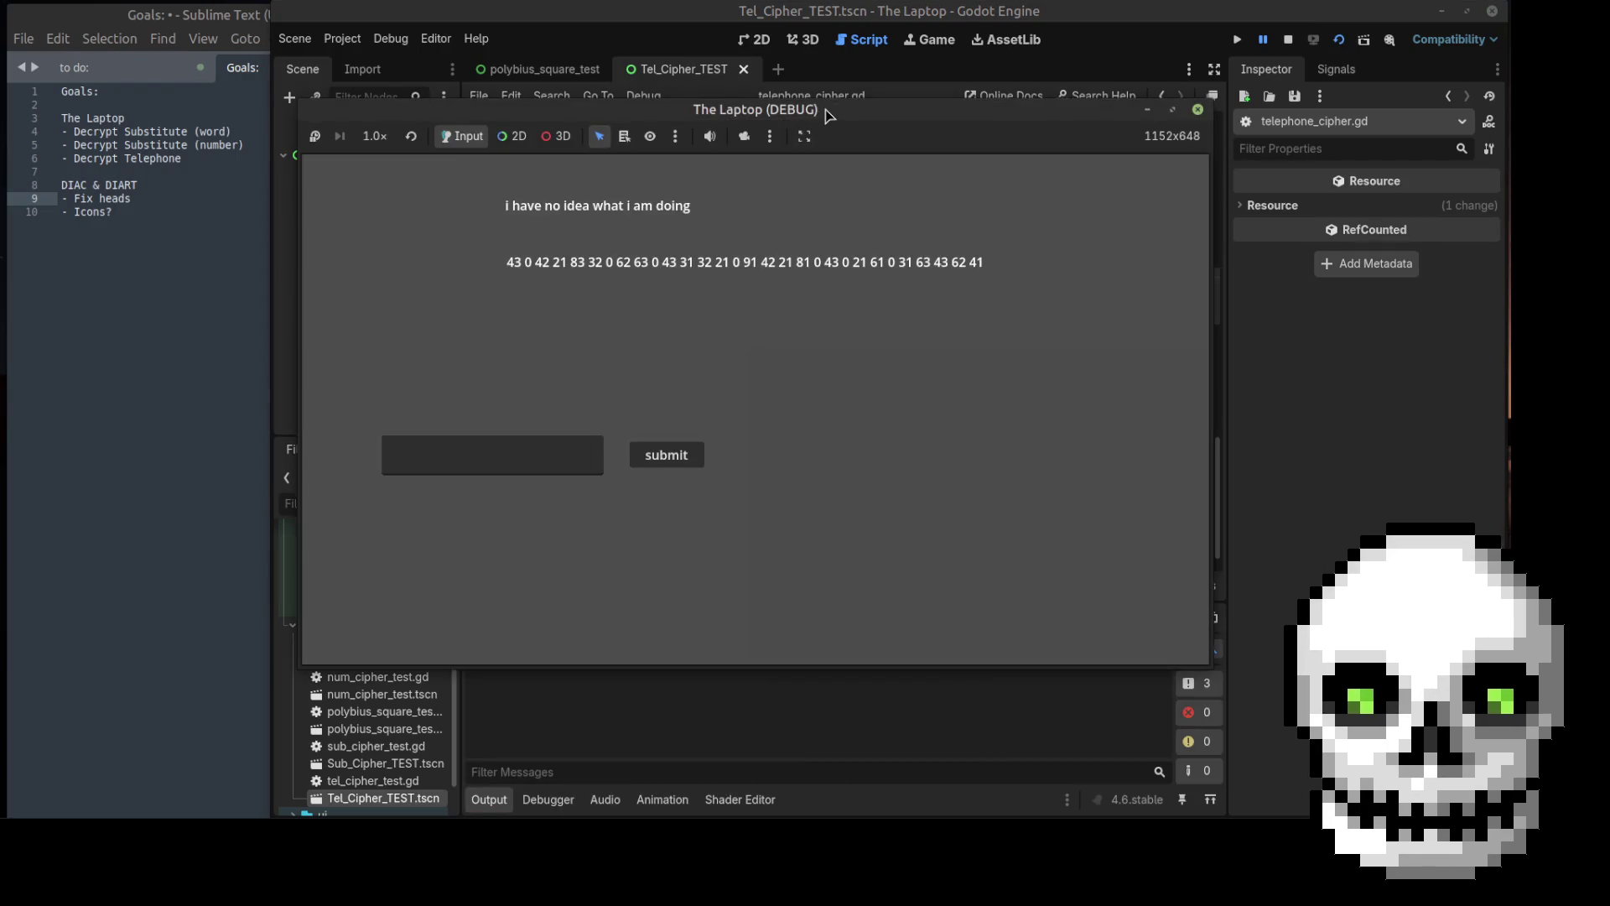
Step: Submit 43 0 42 21, confirm i, h and a print, then close the game
left_click_drag(828, 114, 671, 46)
left_click(354, 394)
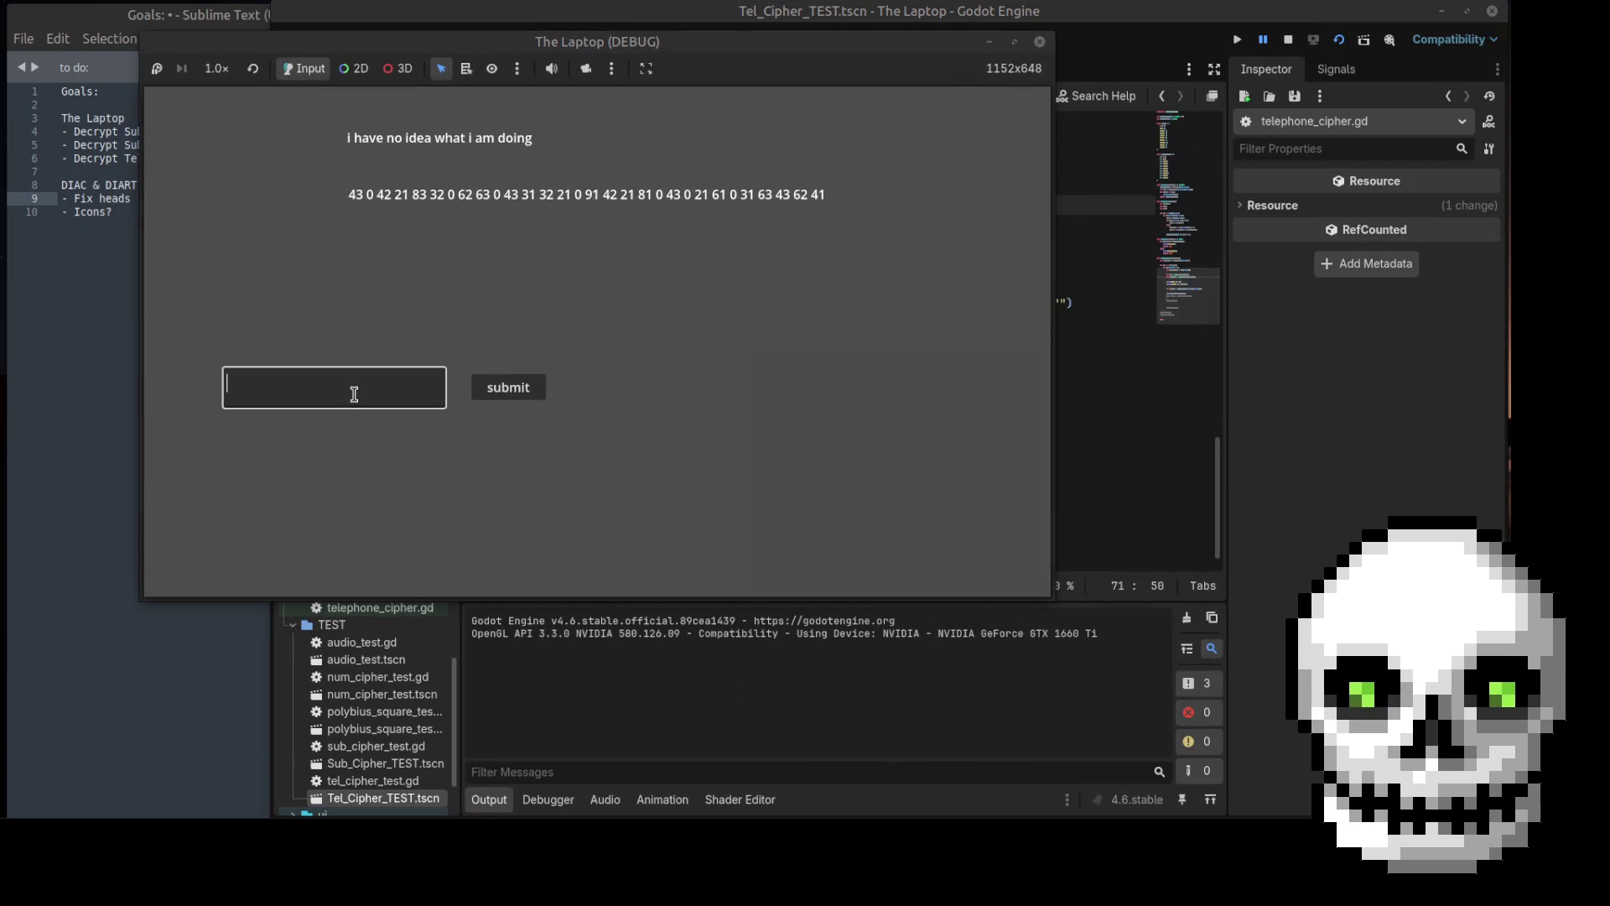
type("43 0 ")
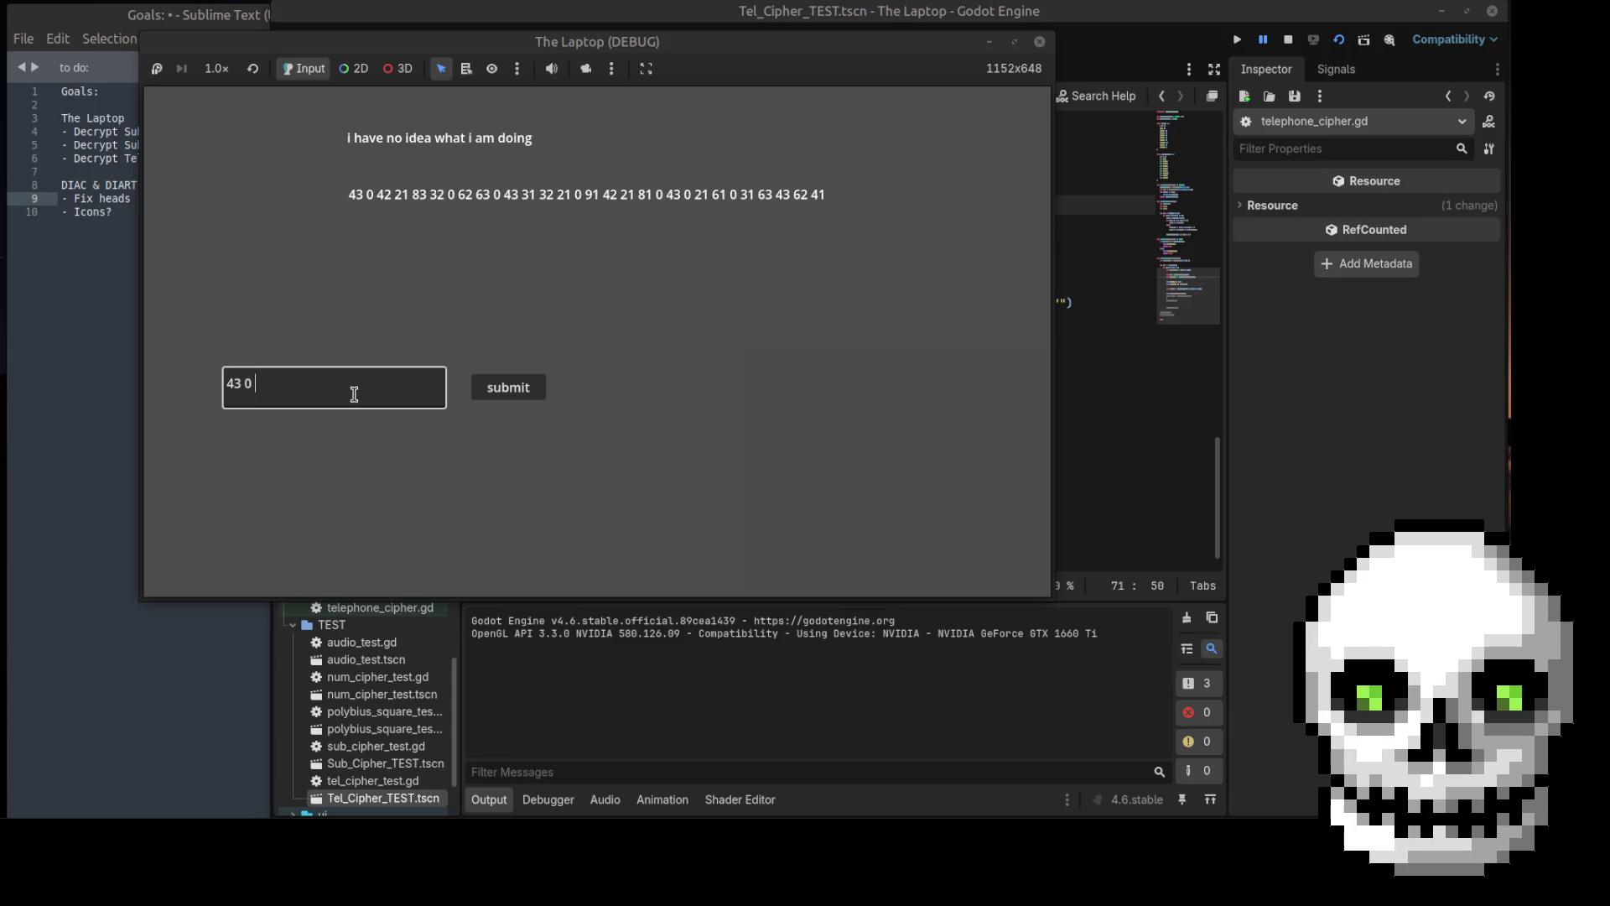
type("42 ")
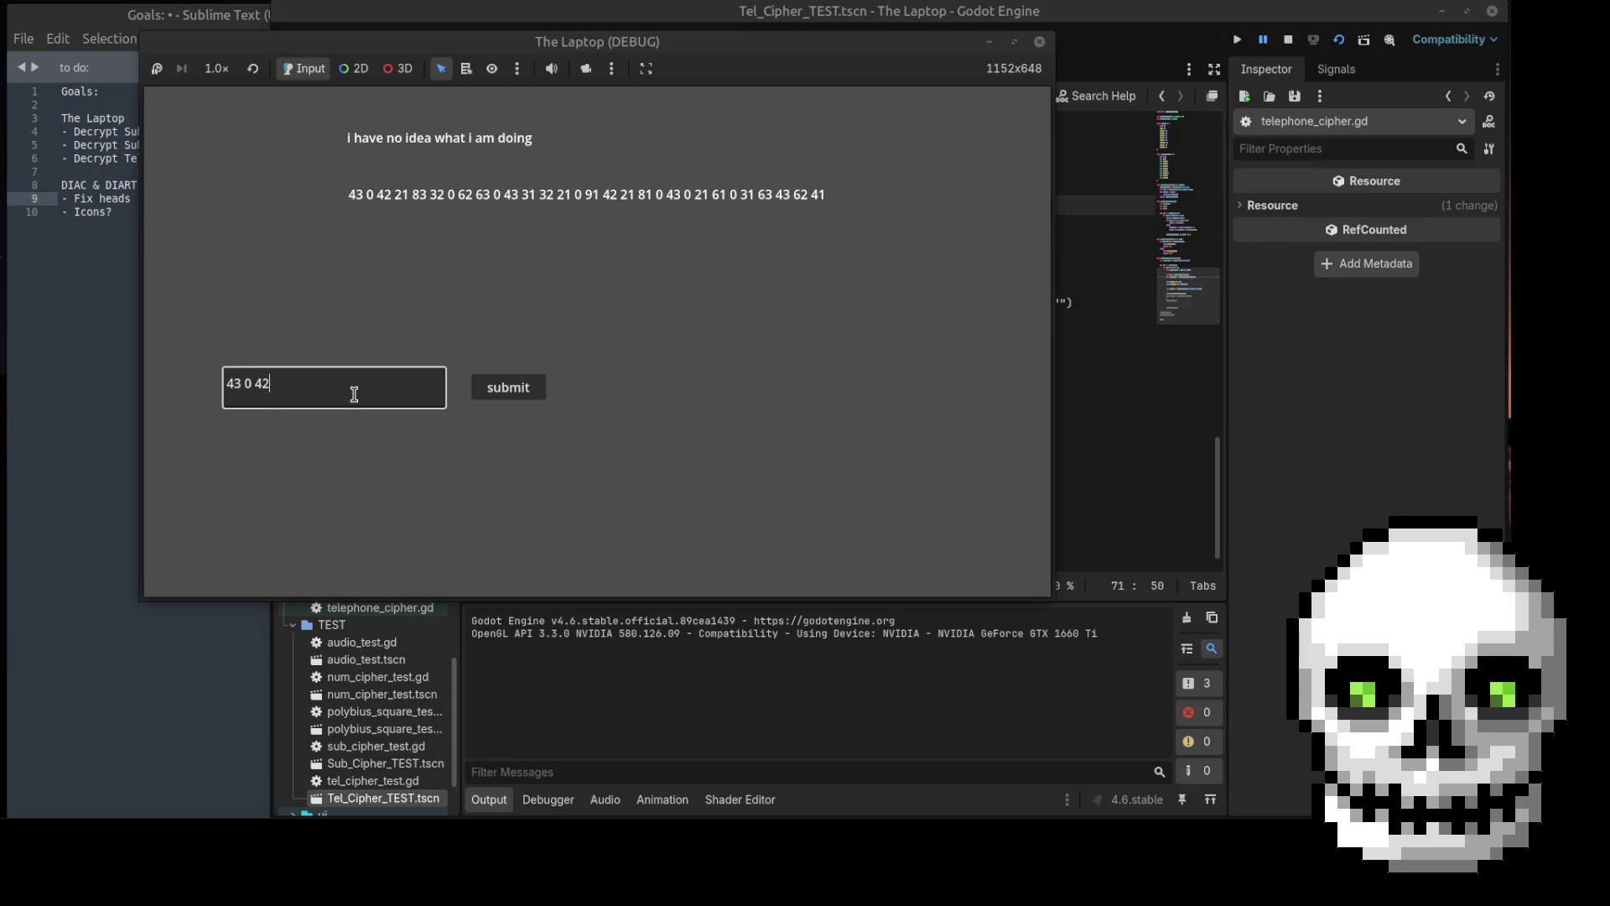
type("21")
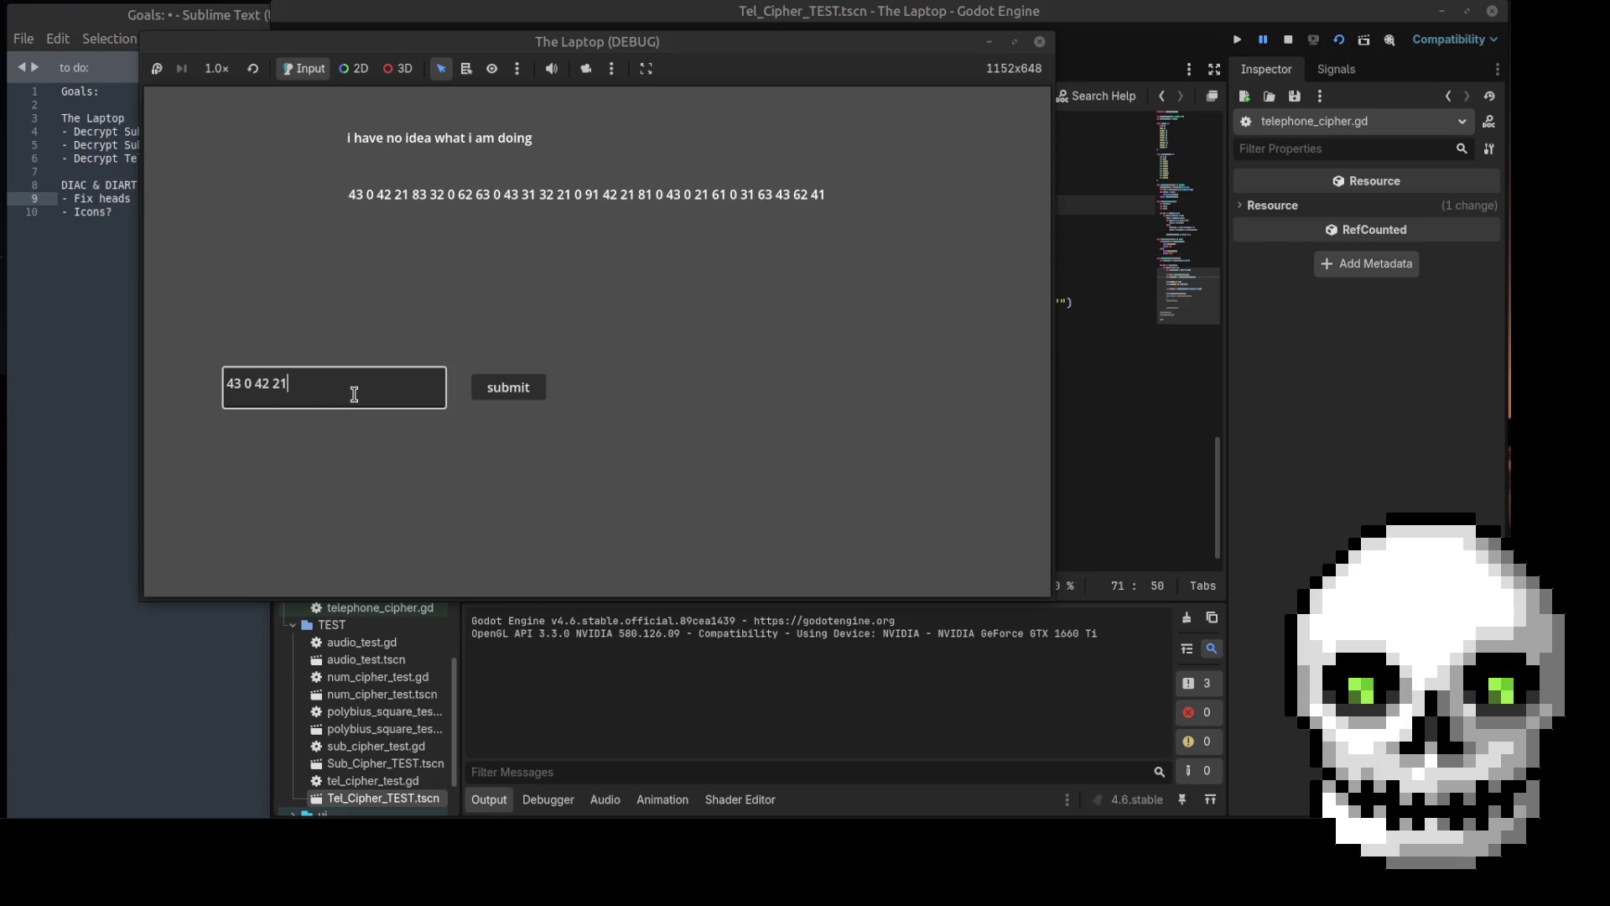
left_click(509, 395)
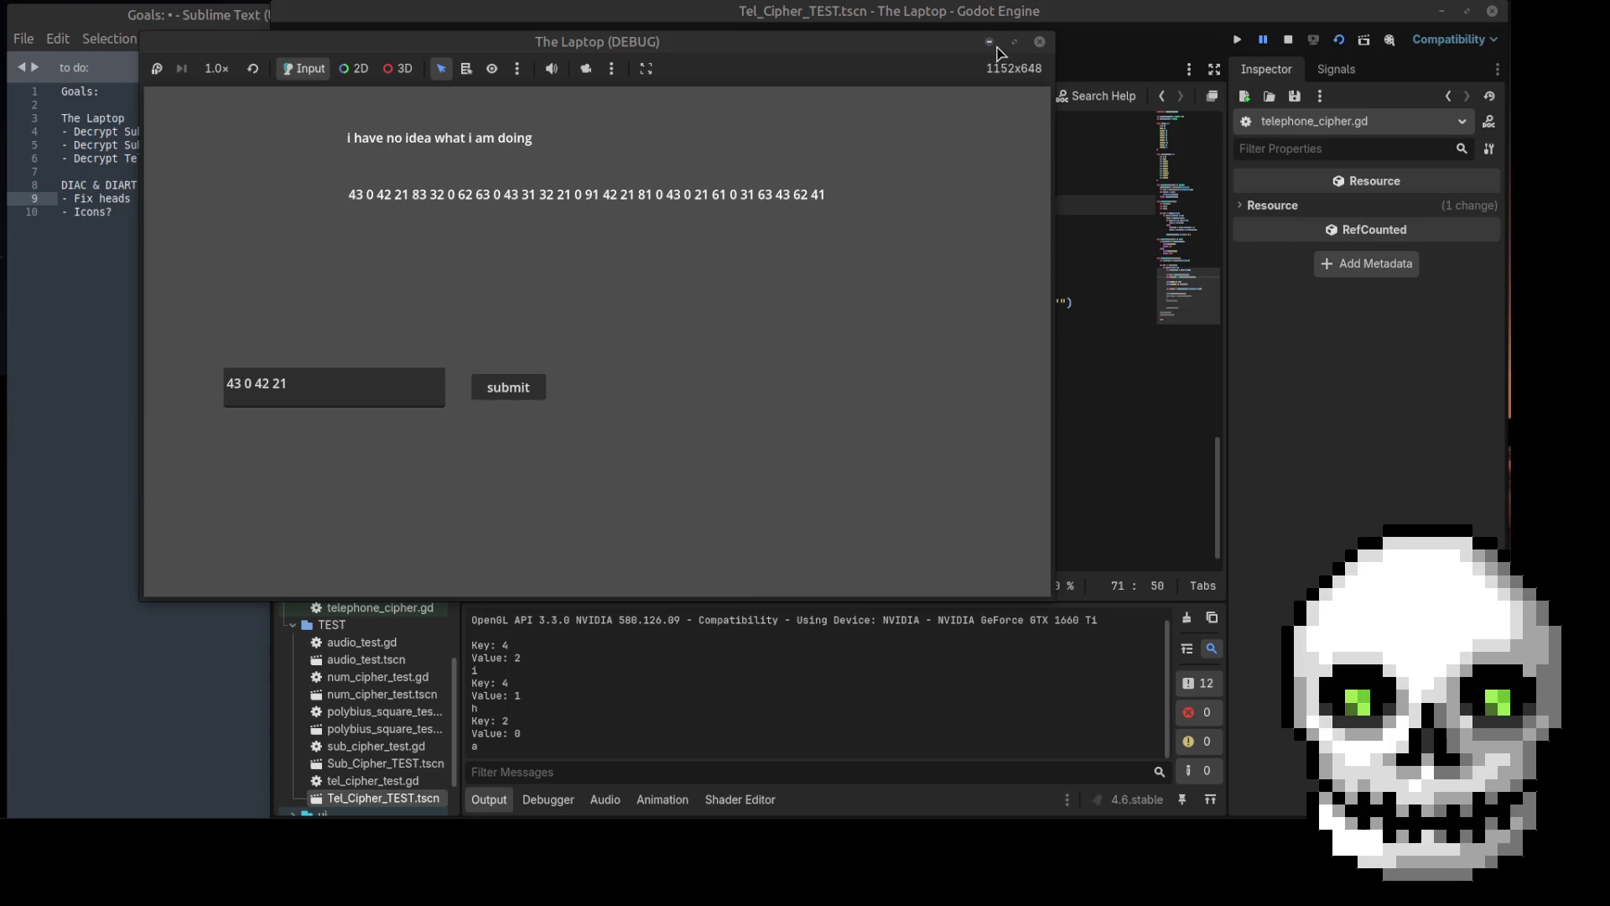
left_click(1039, 41)
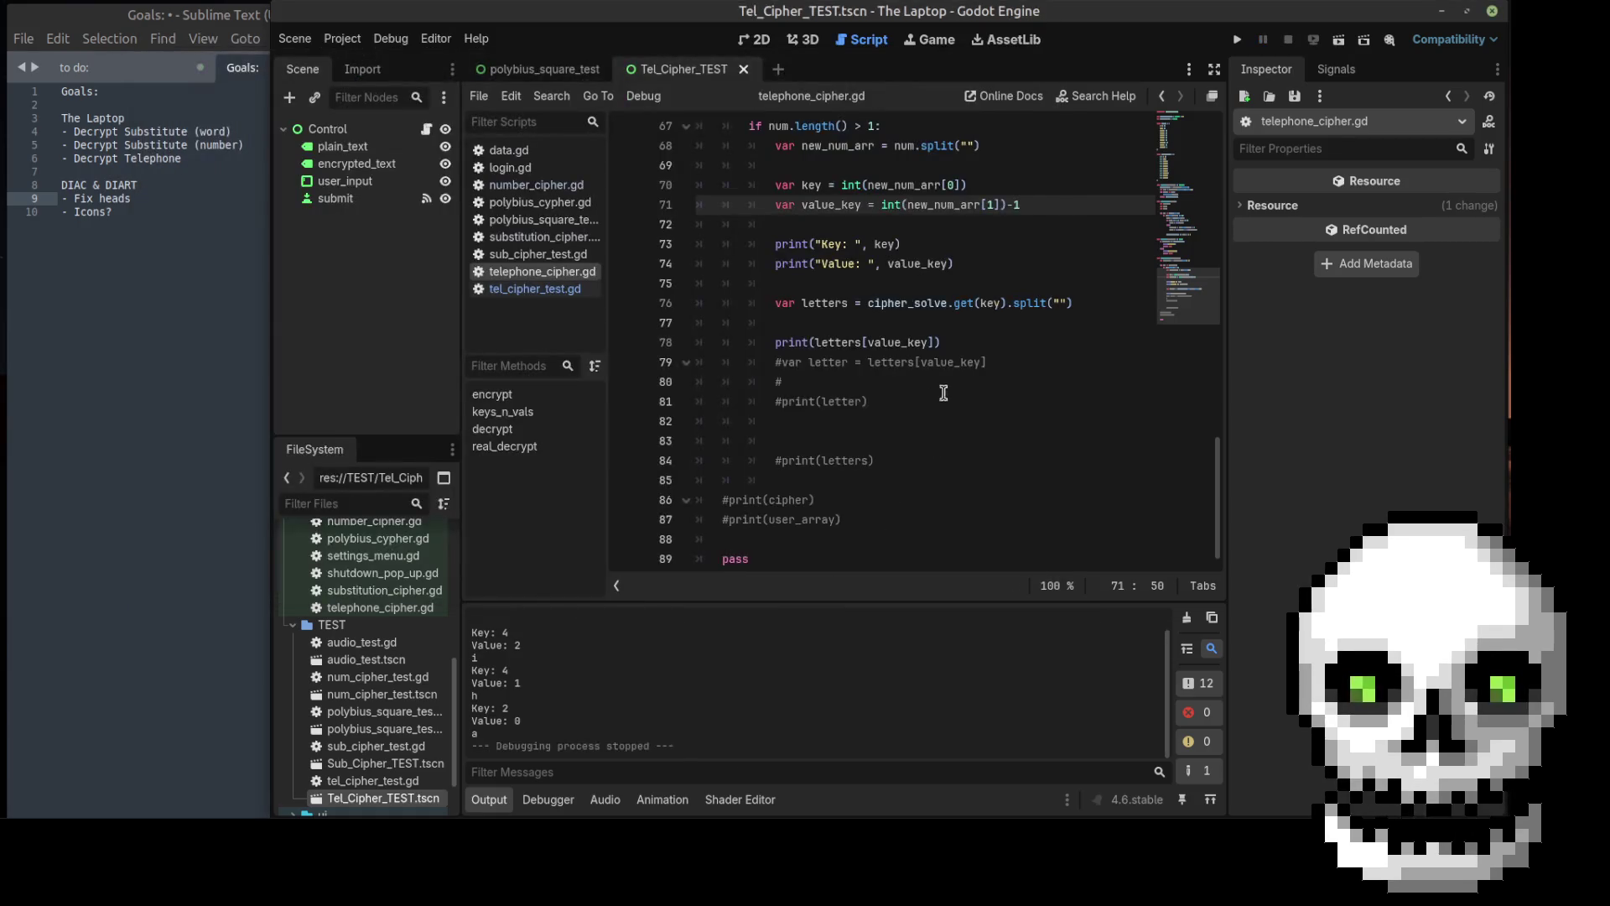
Step: Uncomment the var letter assignment and comment out the Key and Value prints
left_click(1008, 359)
left_click(780, 361)
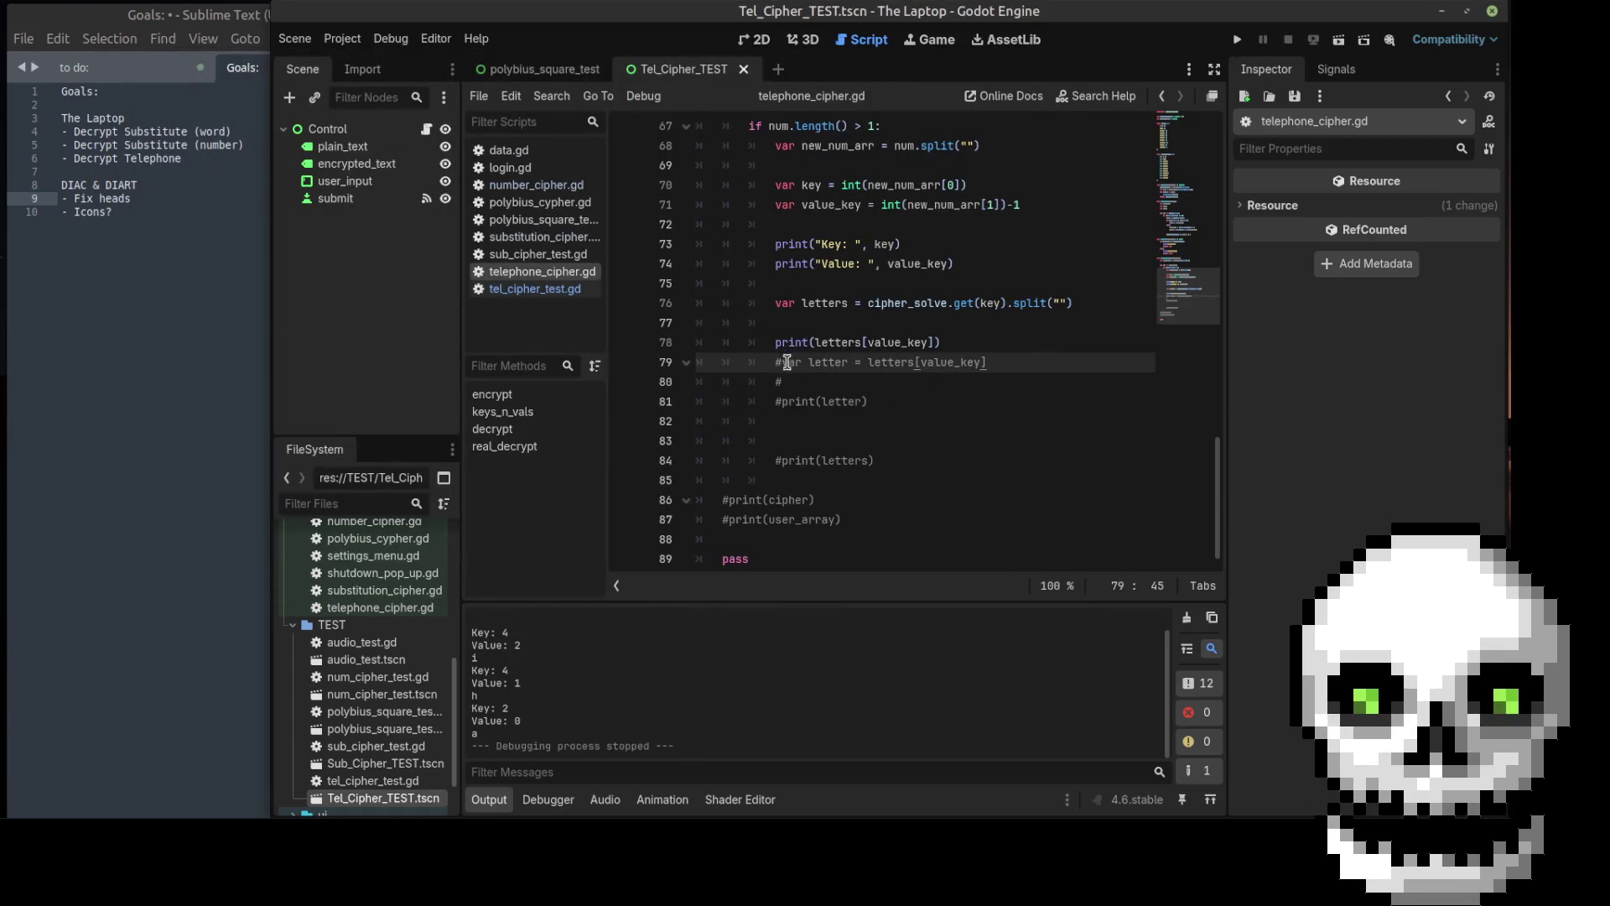
key("BackSpace")
left_click_drag(958, 263, 754, 246)
key("ctrl+k")
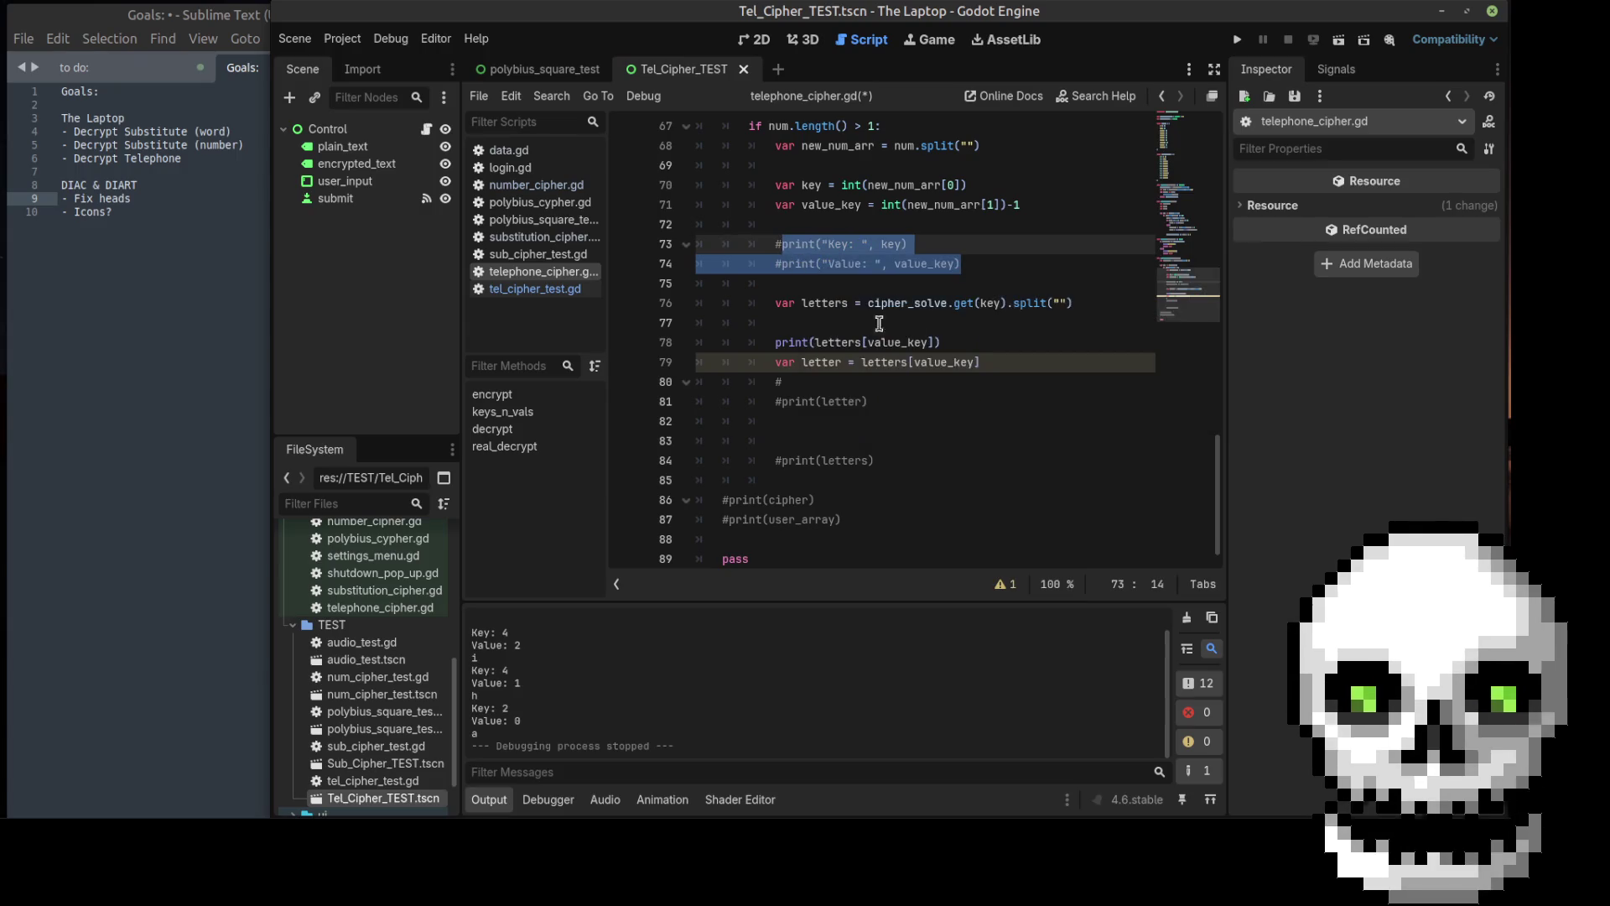
left_click(801, 382)
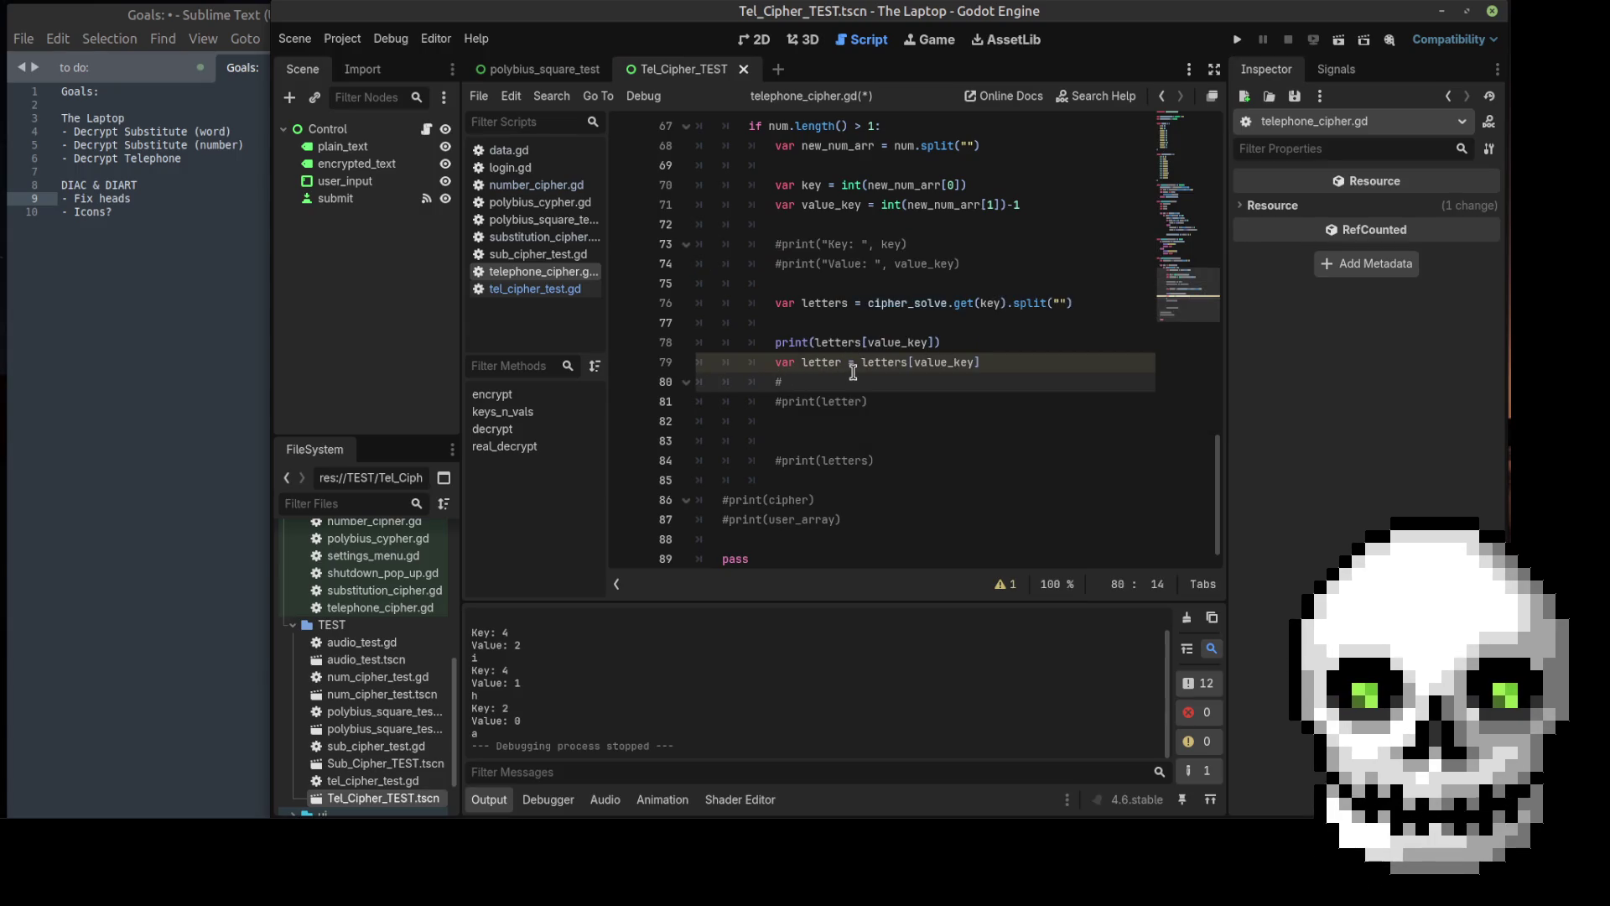
Step: Delete print(letters[value_key]) and its stray line, and uncomment print(letter)
left_click_drag(961, 343, 772, 344)
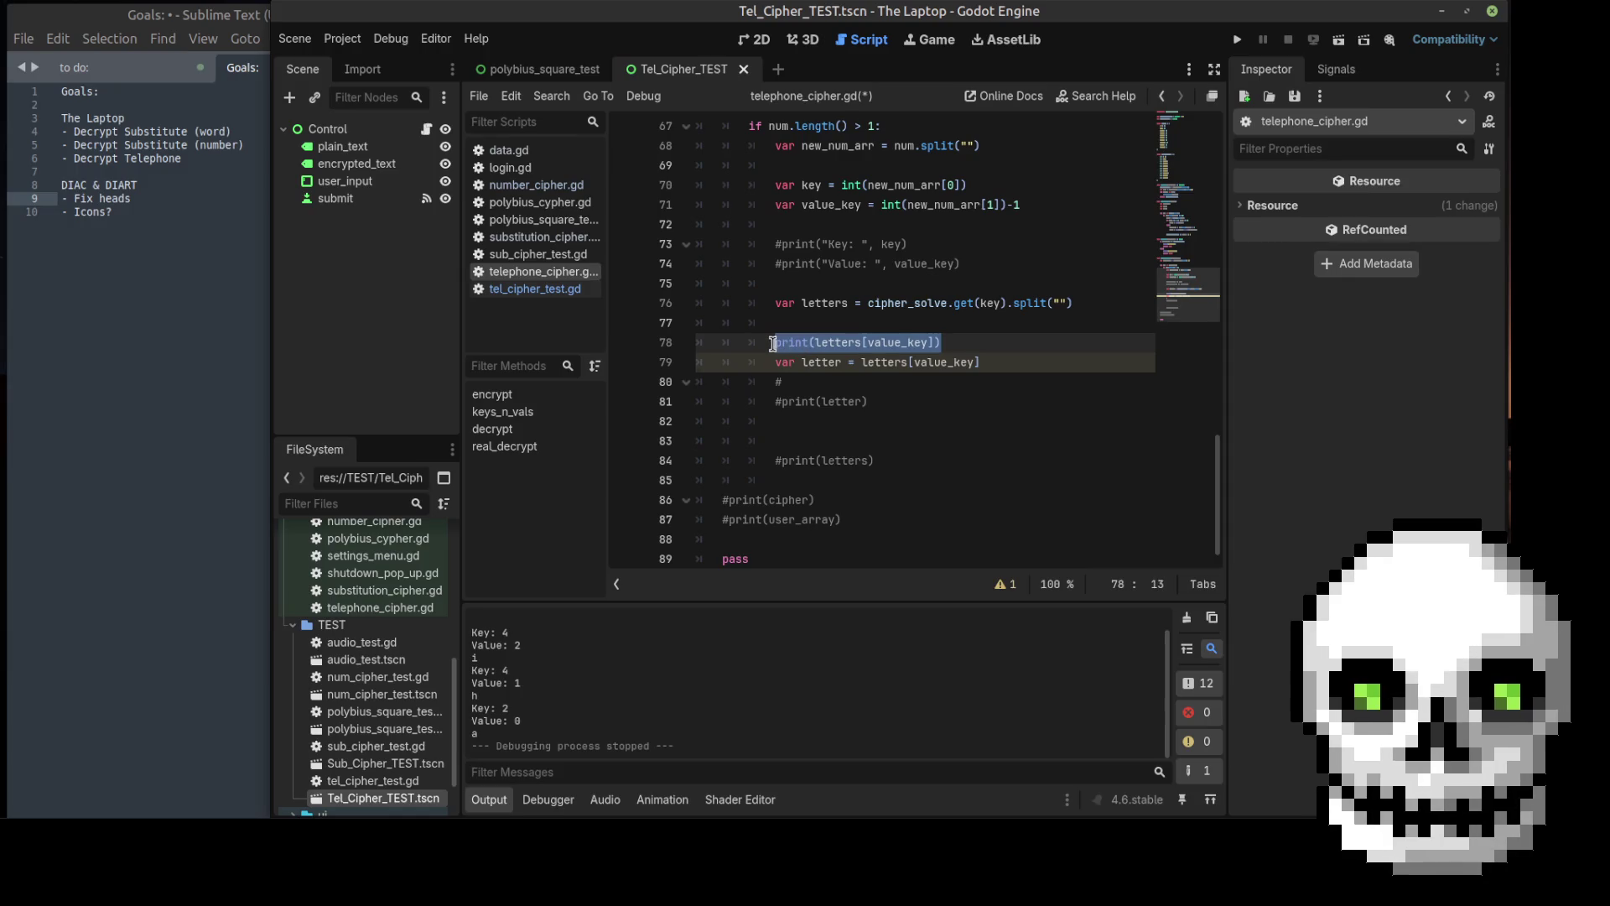
key("ctrl+x")
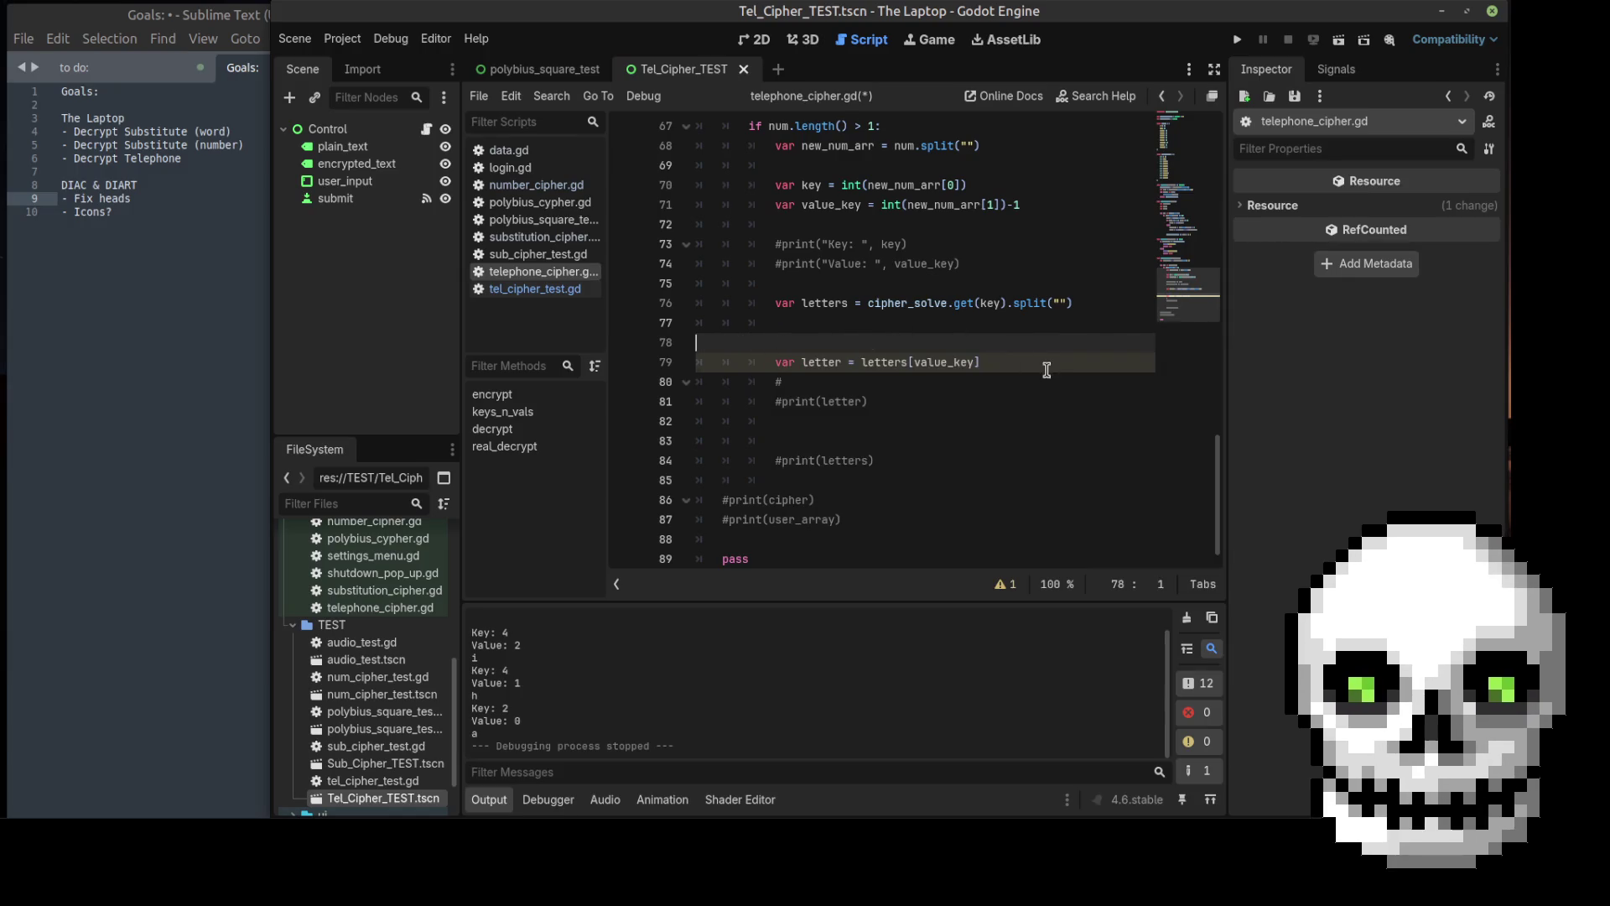
key("BackSpace")
key("BackSpace")
key("BackSpace")
left_click(783, 362)
key("BackSpace")
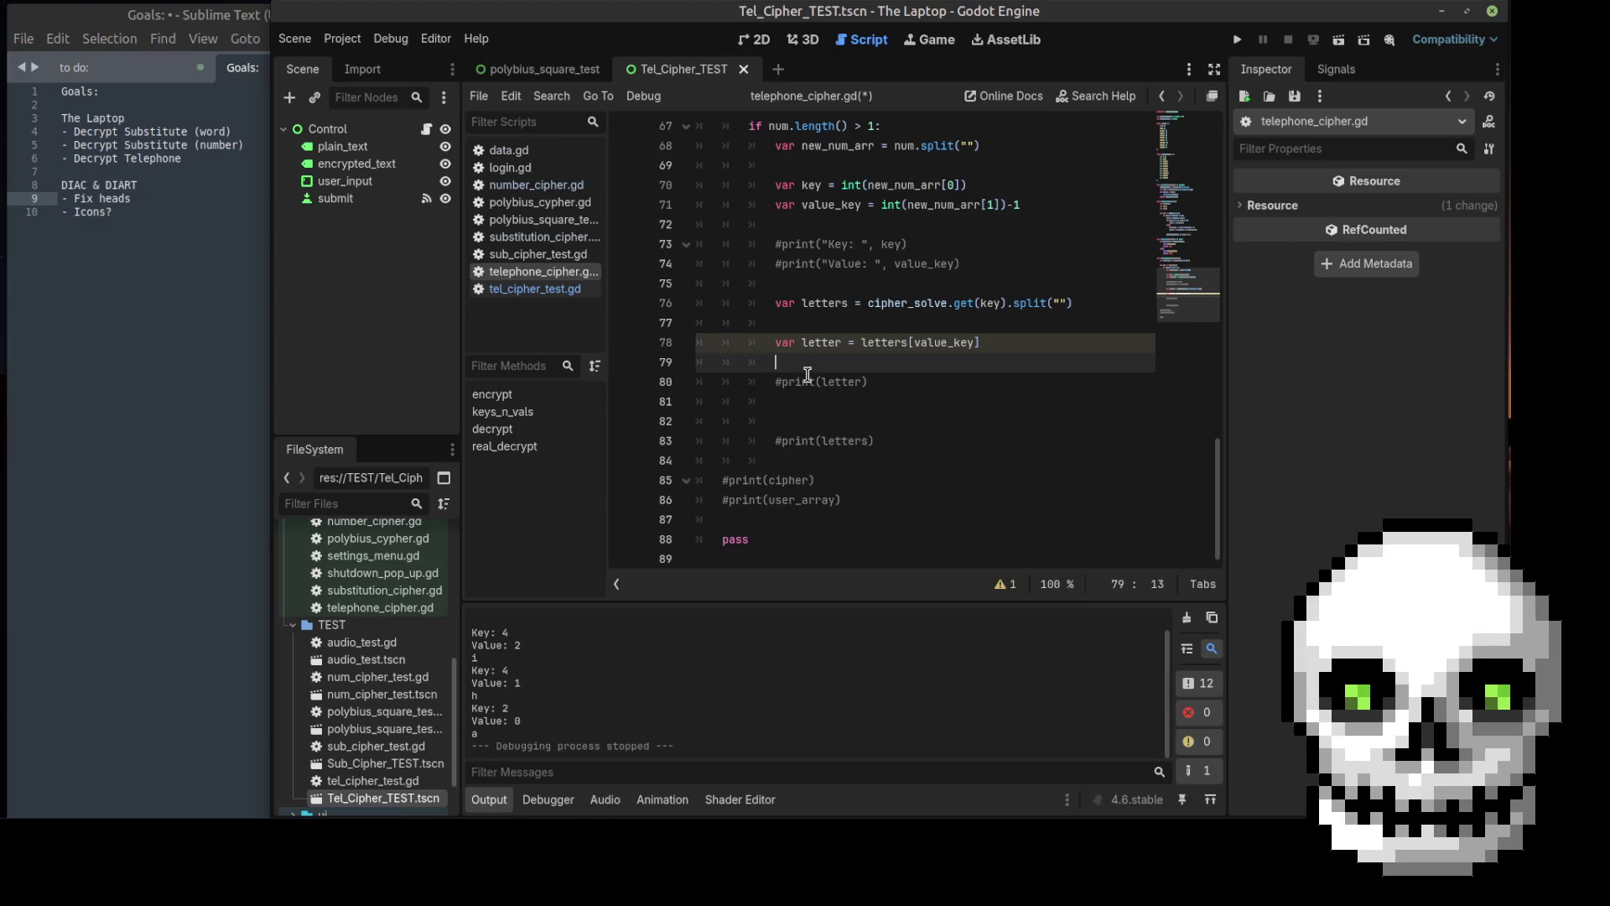
left_click(783, 379)
key("BackSpace")
Step: Insert blank lines after the user_array split at the top of real_decrypt
left_click(864, 363)
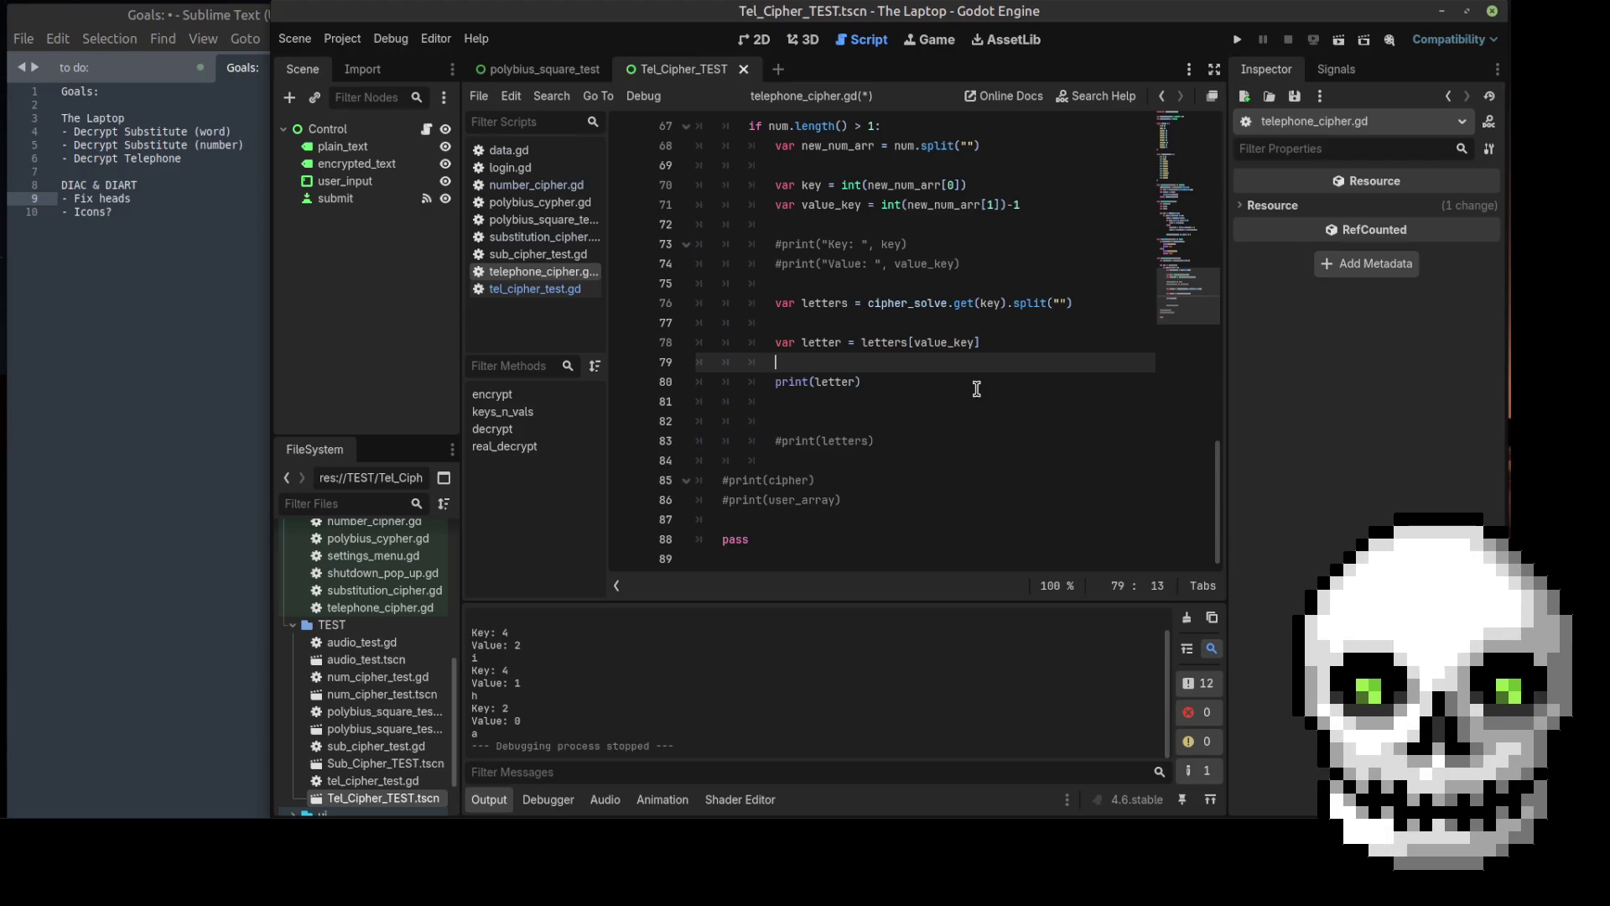
left_click(893, 453)
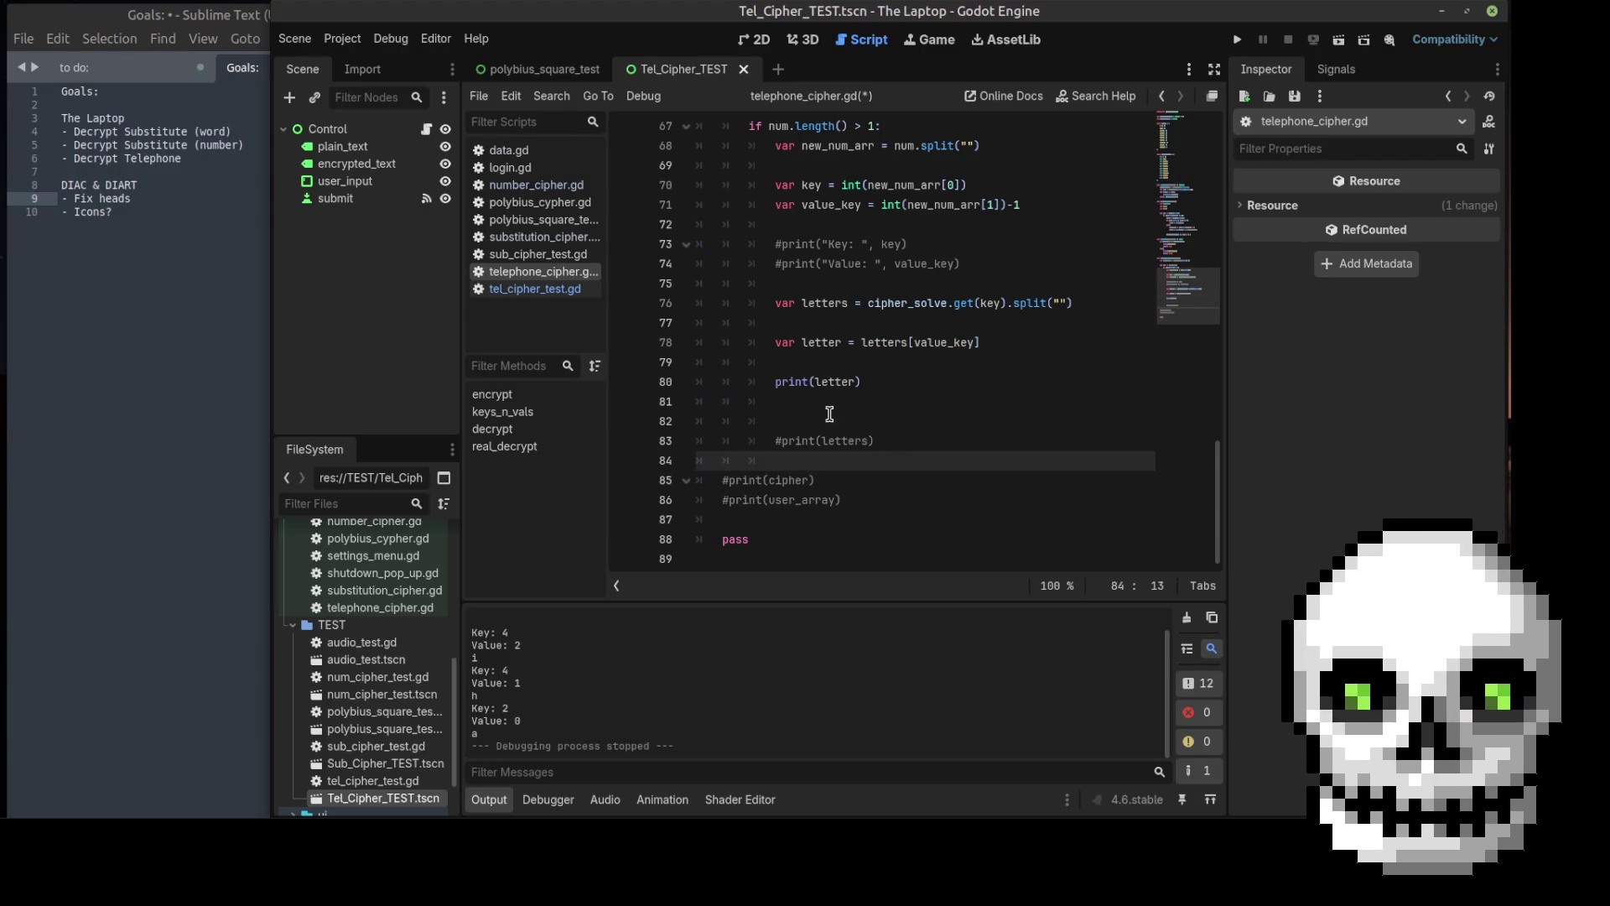
scroll(832, 414, "up", 2)
scroll(838, 414, "down", 1)
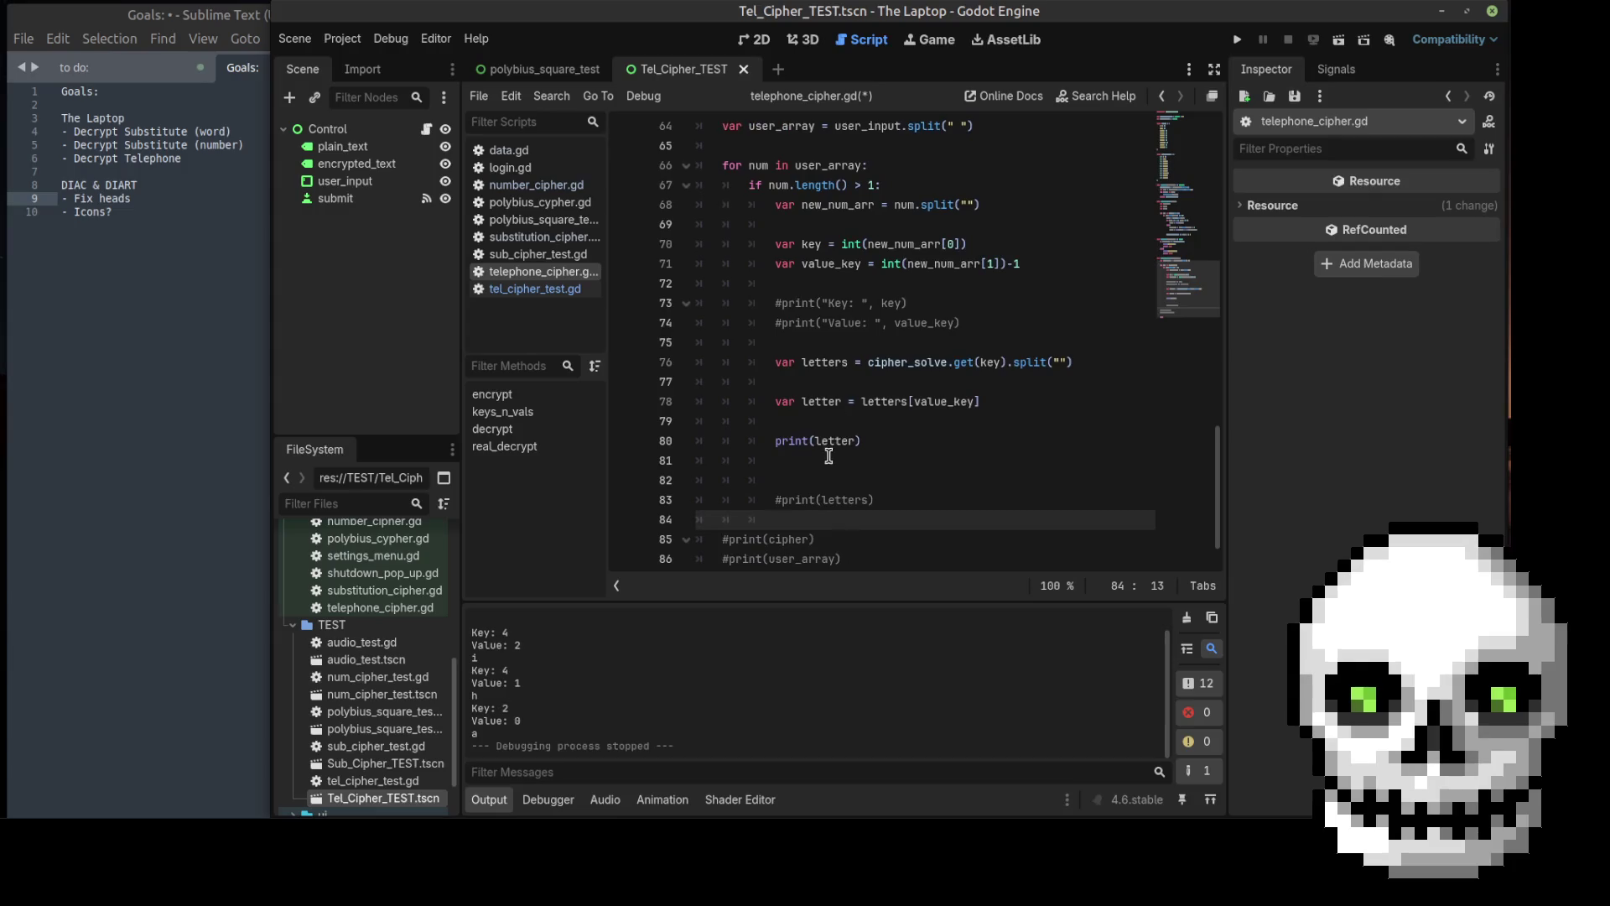
left_click(828, 457)
left_click(805, 418)
scroll(814, 403, "up", 2)
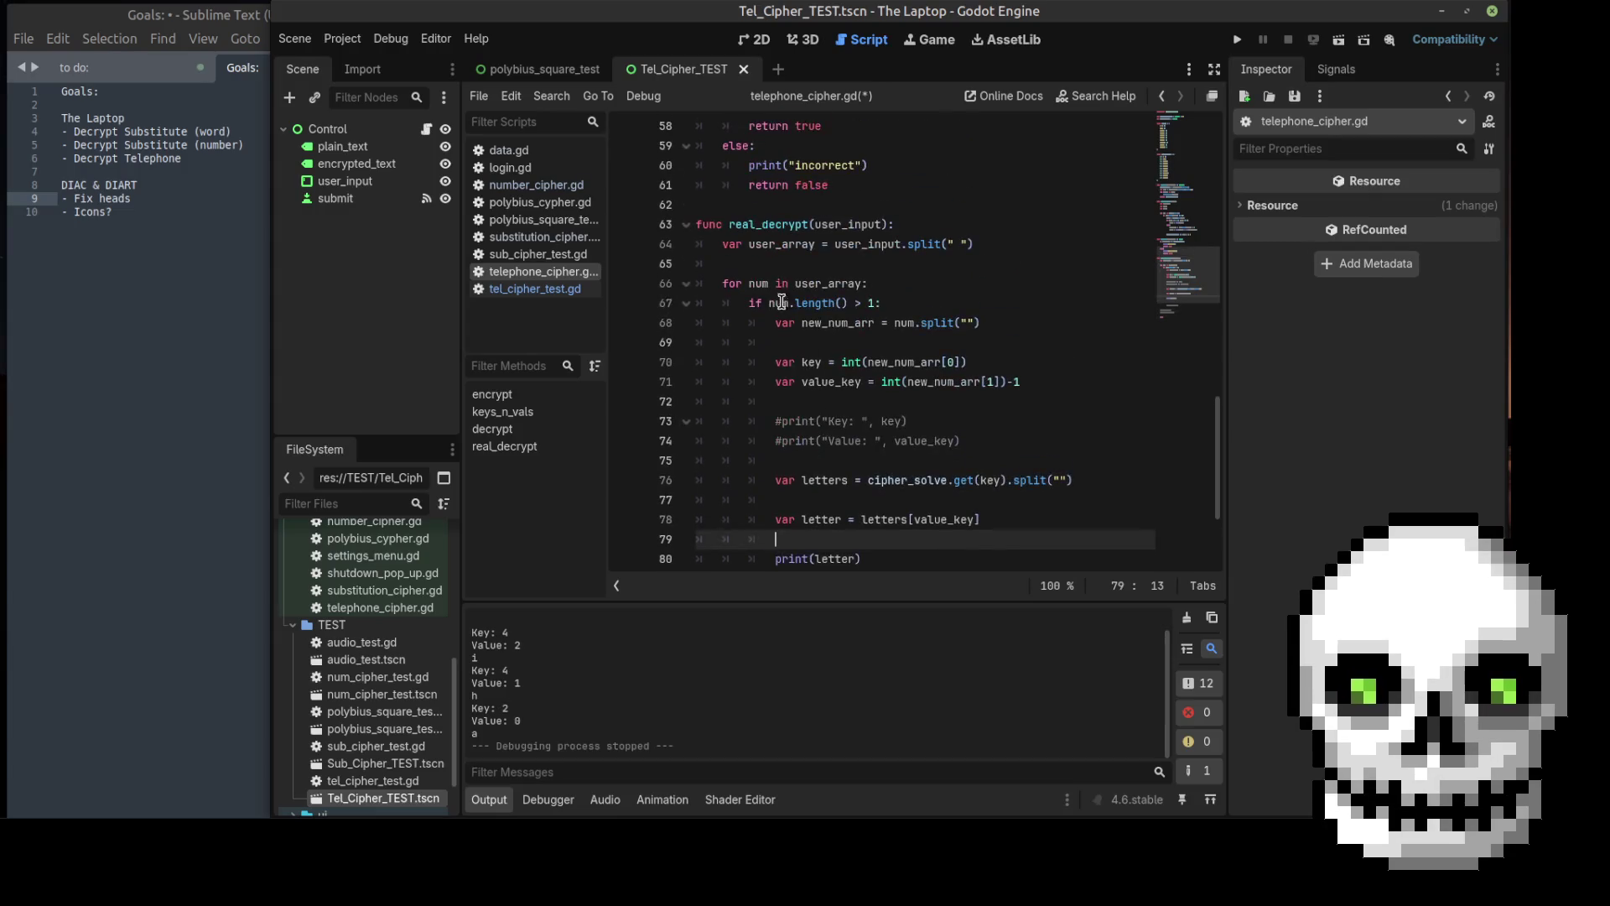
left_click(811, 263)
key("Return")
key("Return")
key("Up")
key("Up")
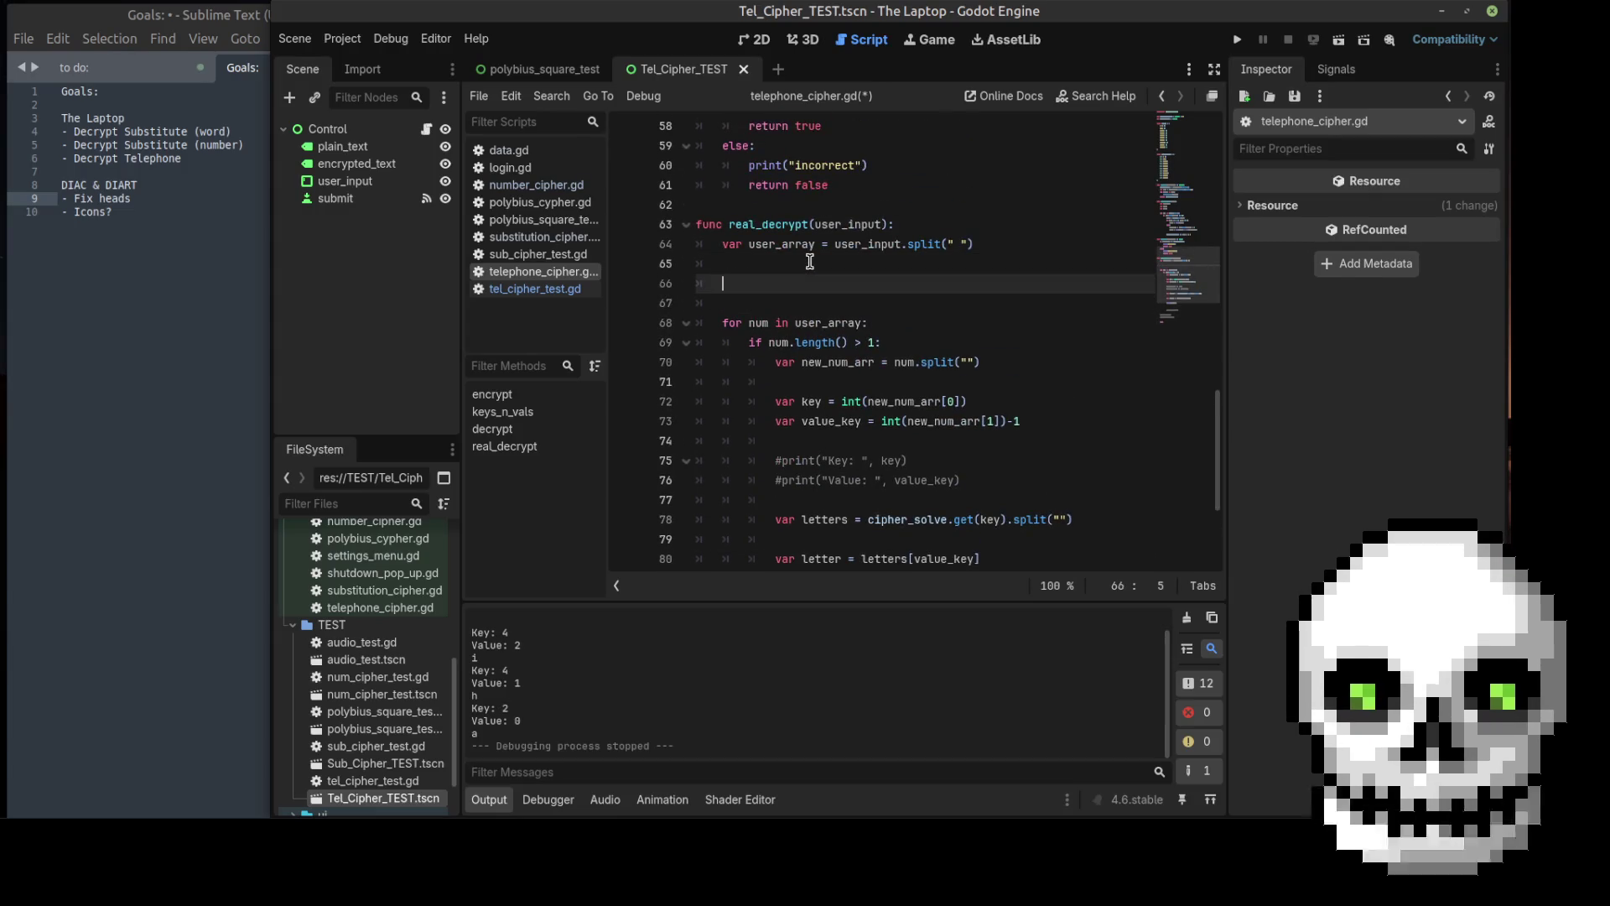
key("Return")
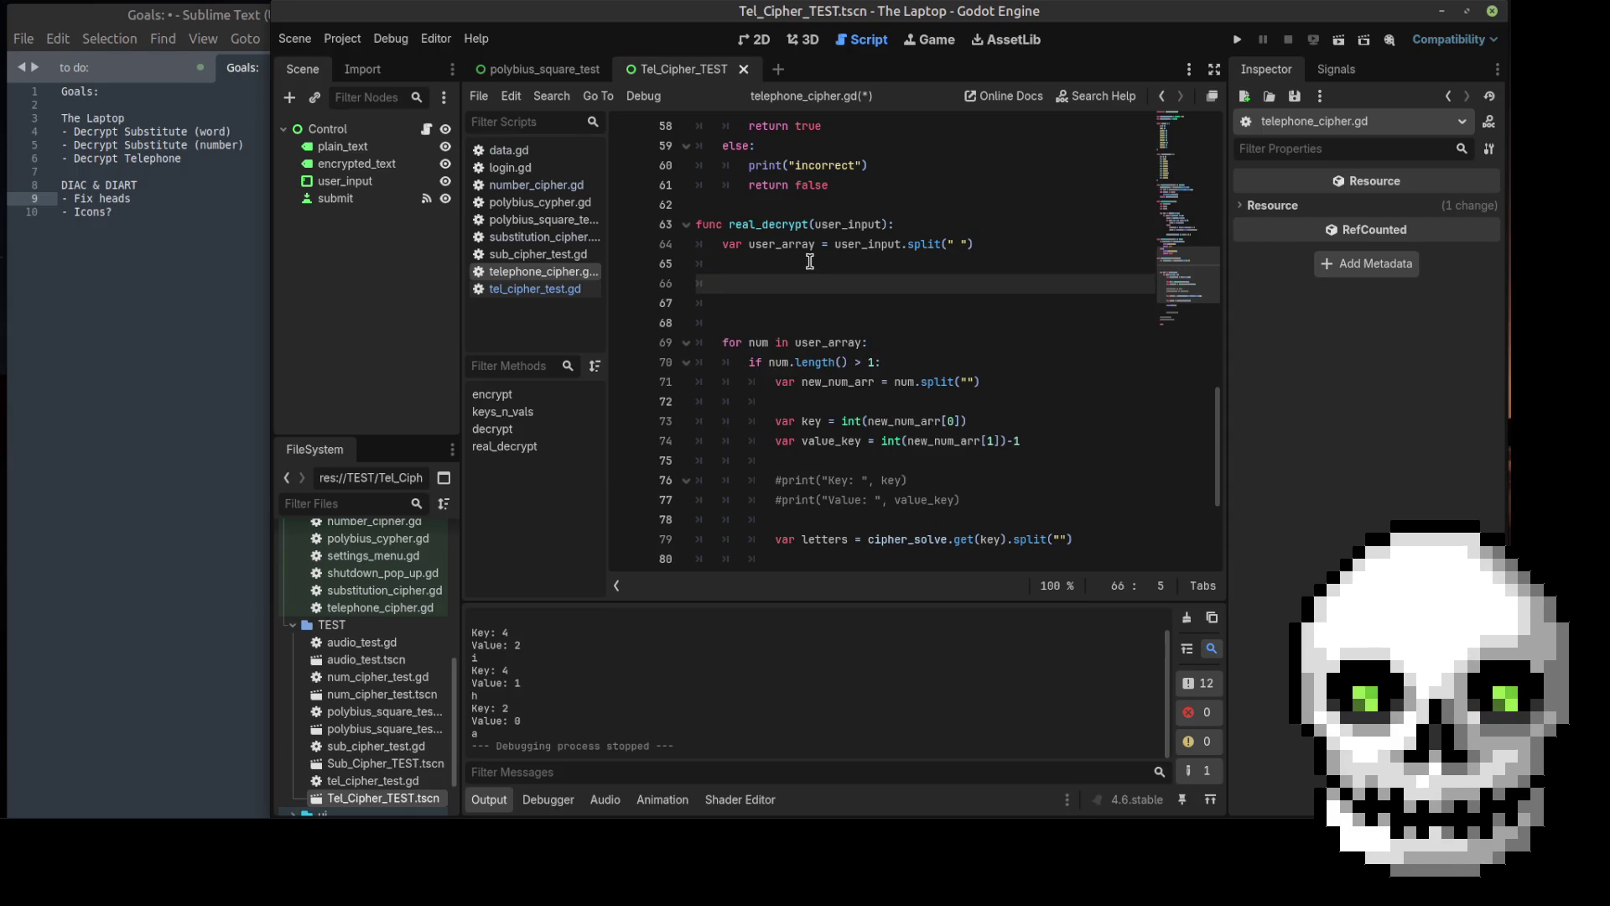
Step: Declare `var solution : String` at the top of real_decrypt and tidy the surrounding blank lines
type("var solution =")
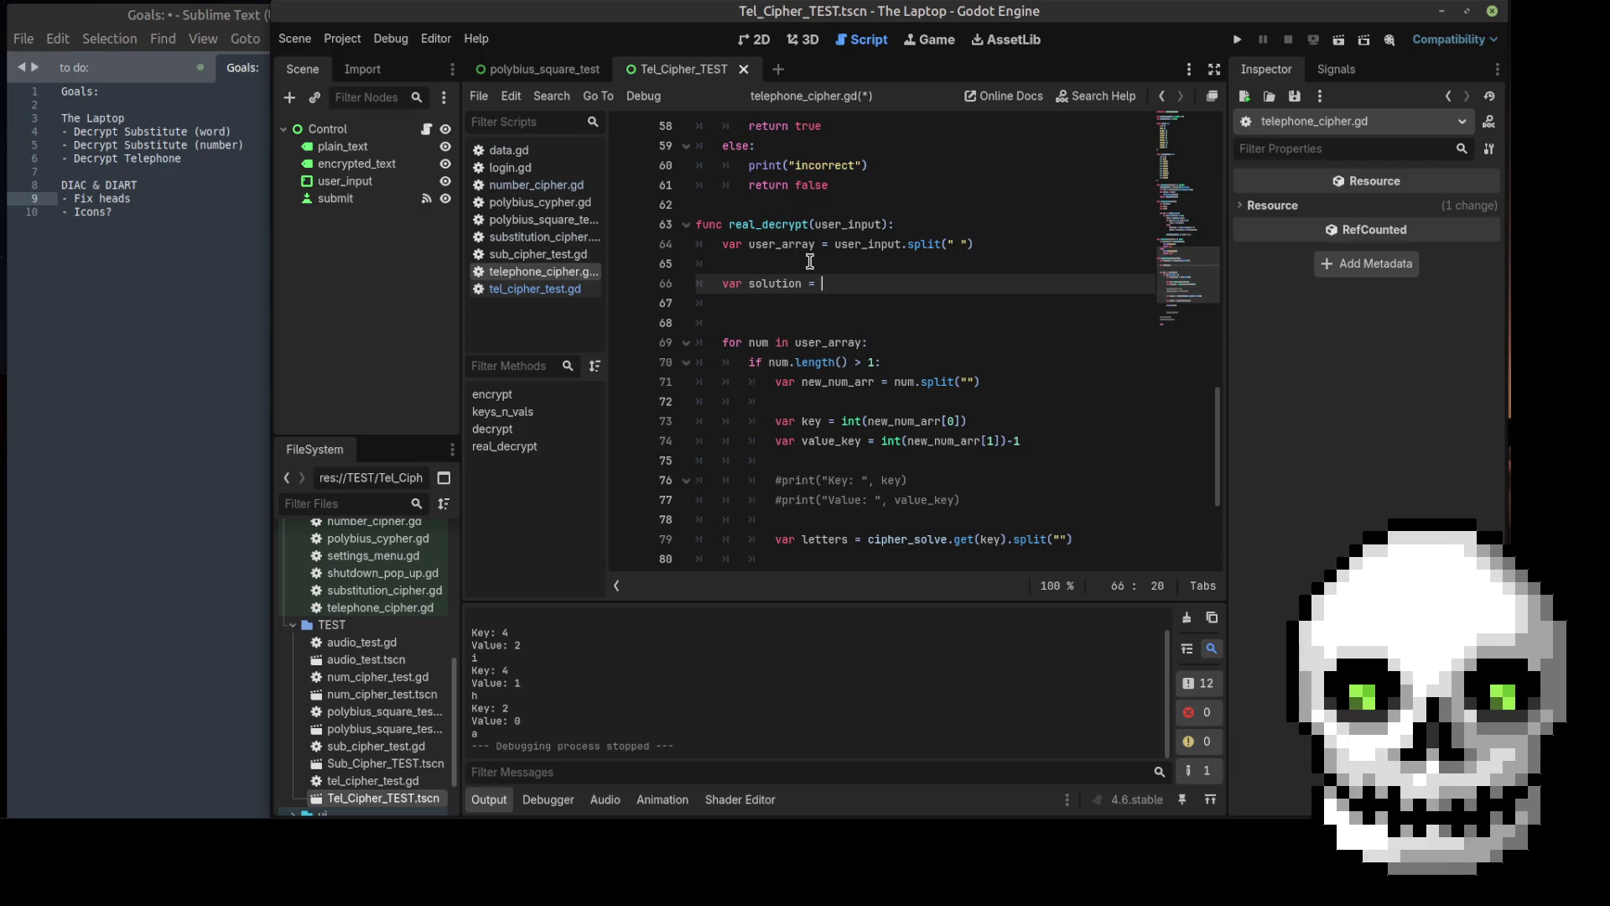
key("BackSpace")
key("BackSpace")
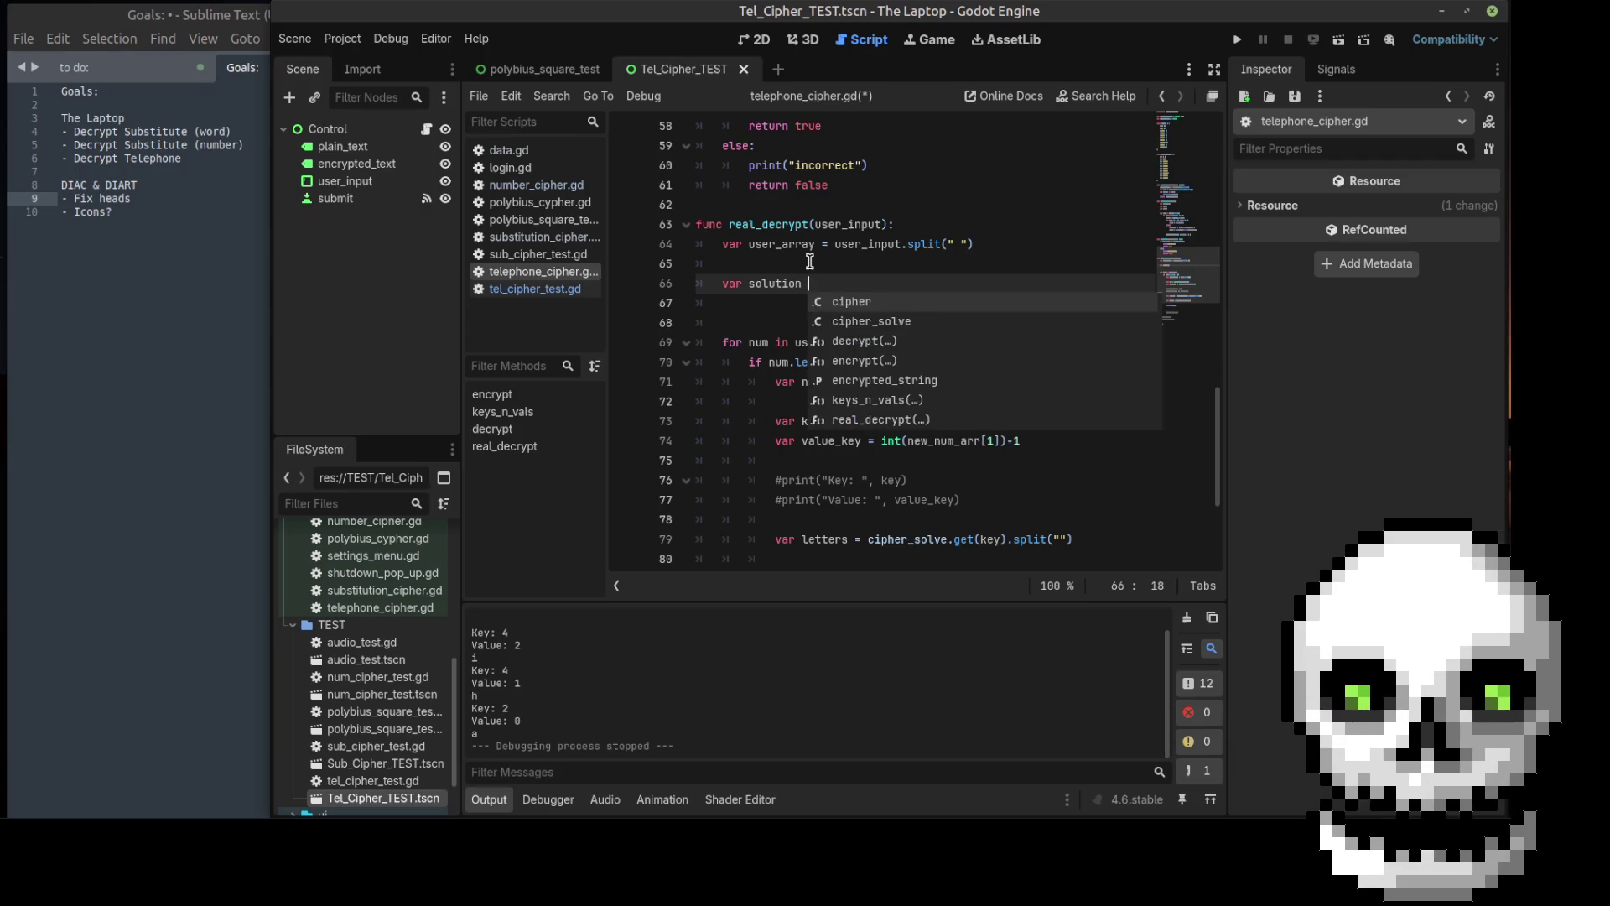
type(": String")
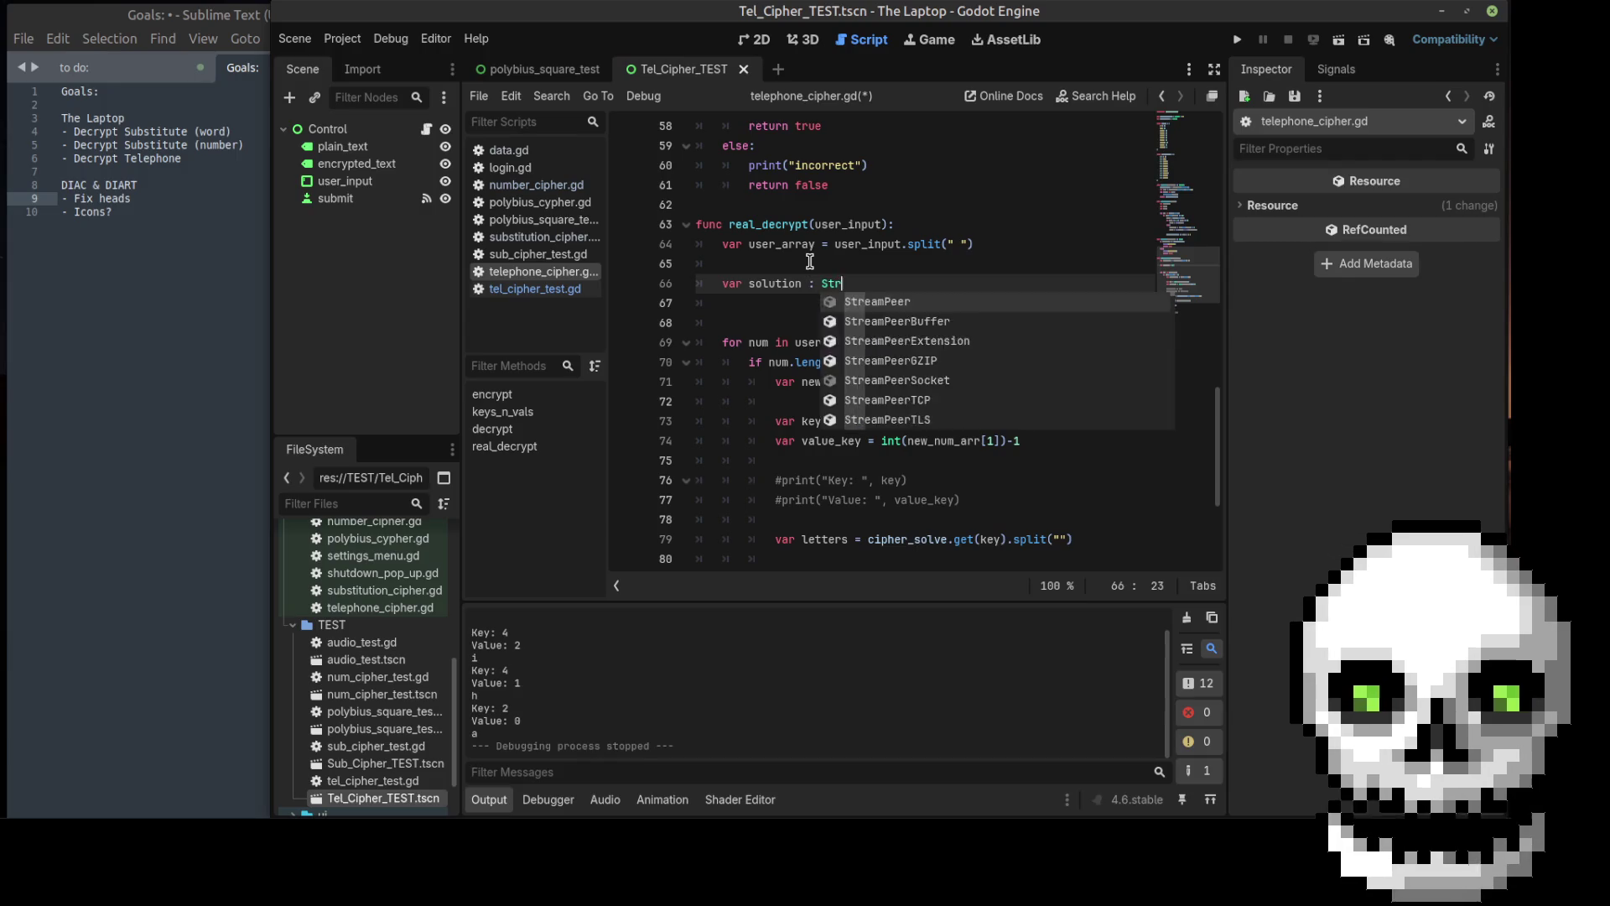
left_click(793, 296)
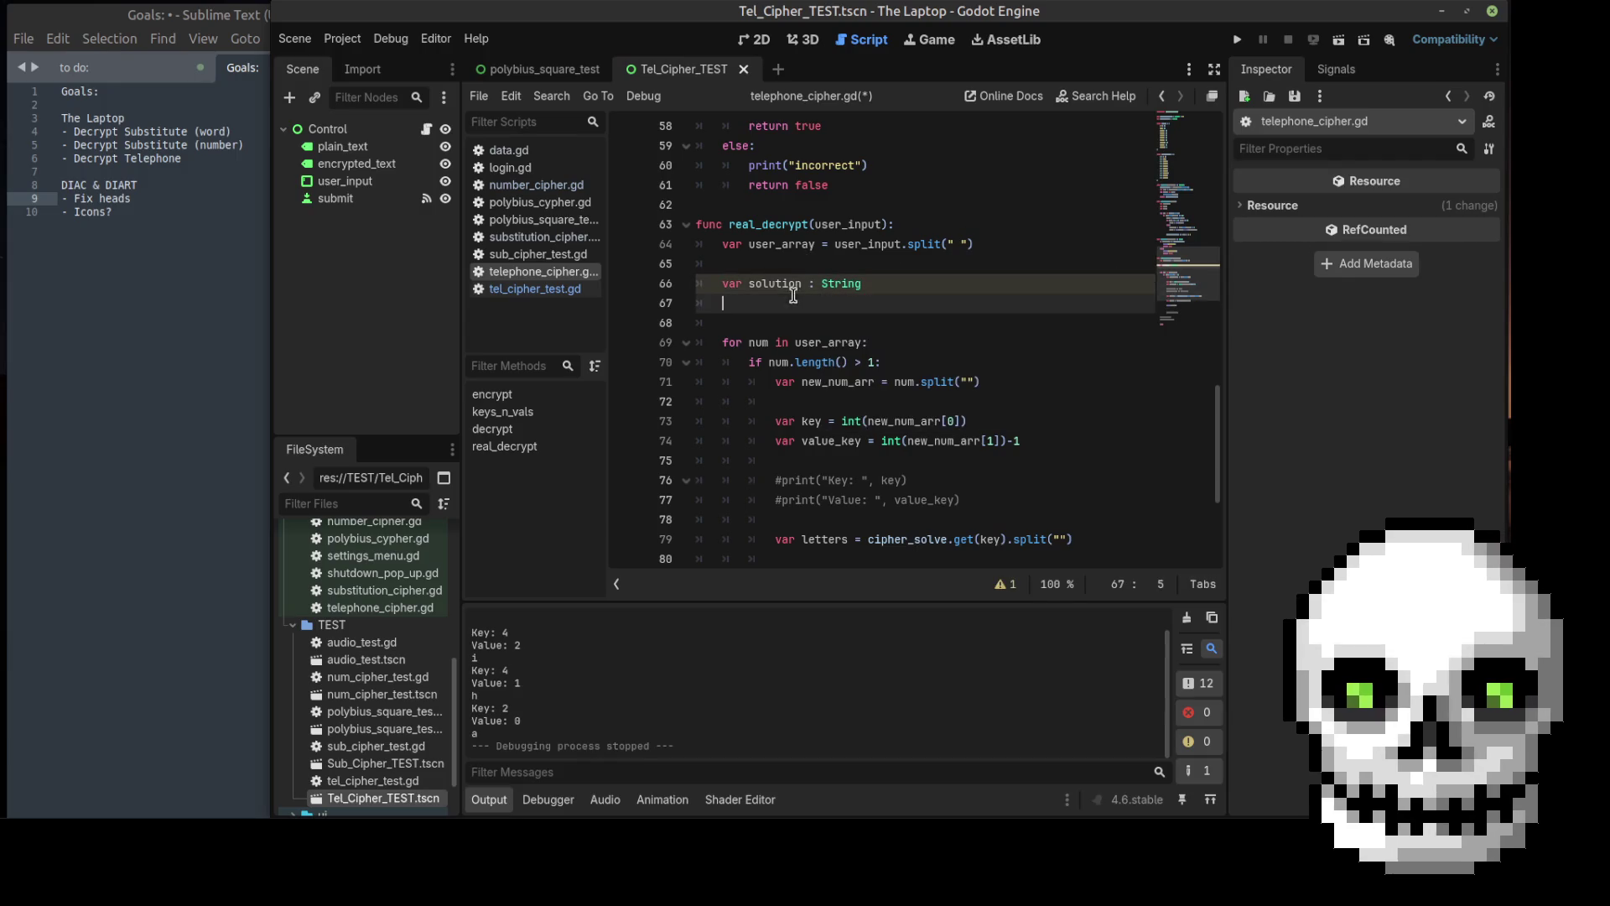
key("BackSpace")
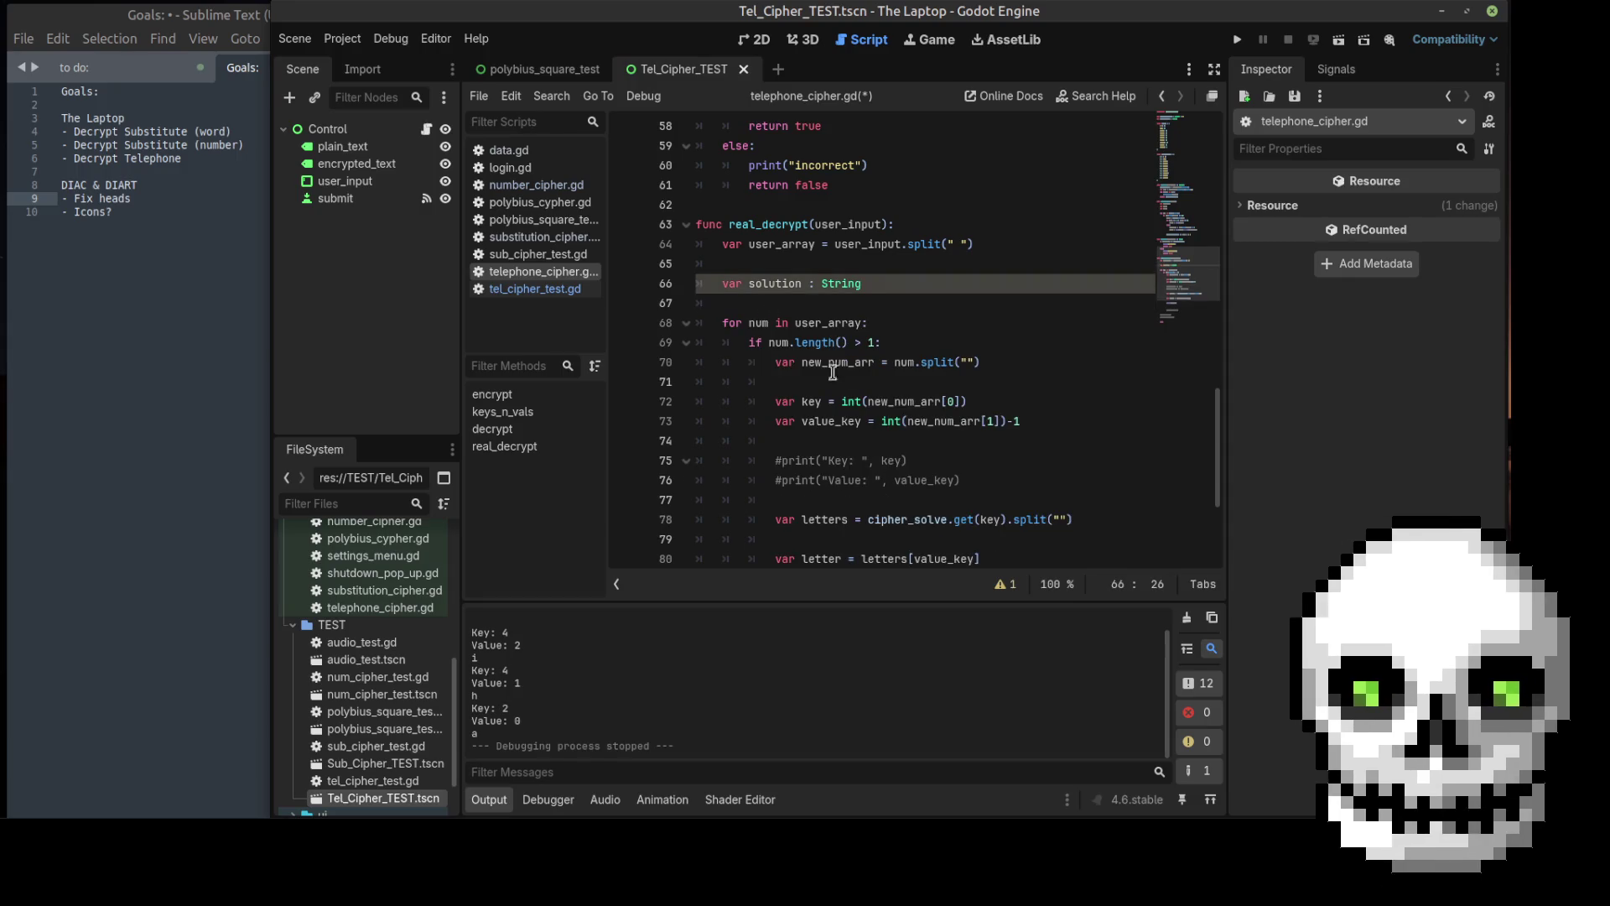
scroll(834, 362, "down", 4)
left_click(811, 393)
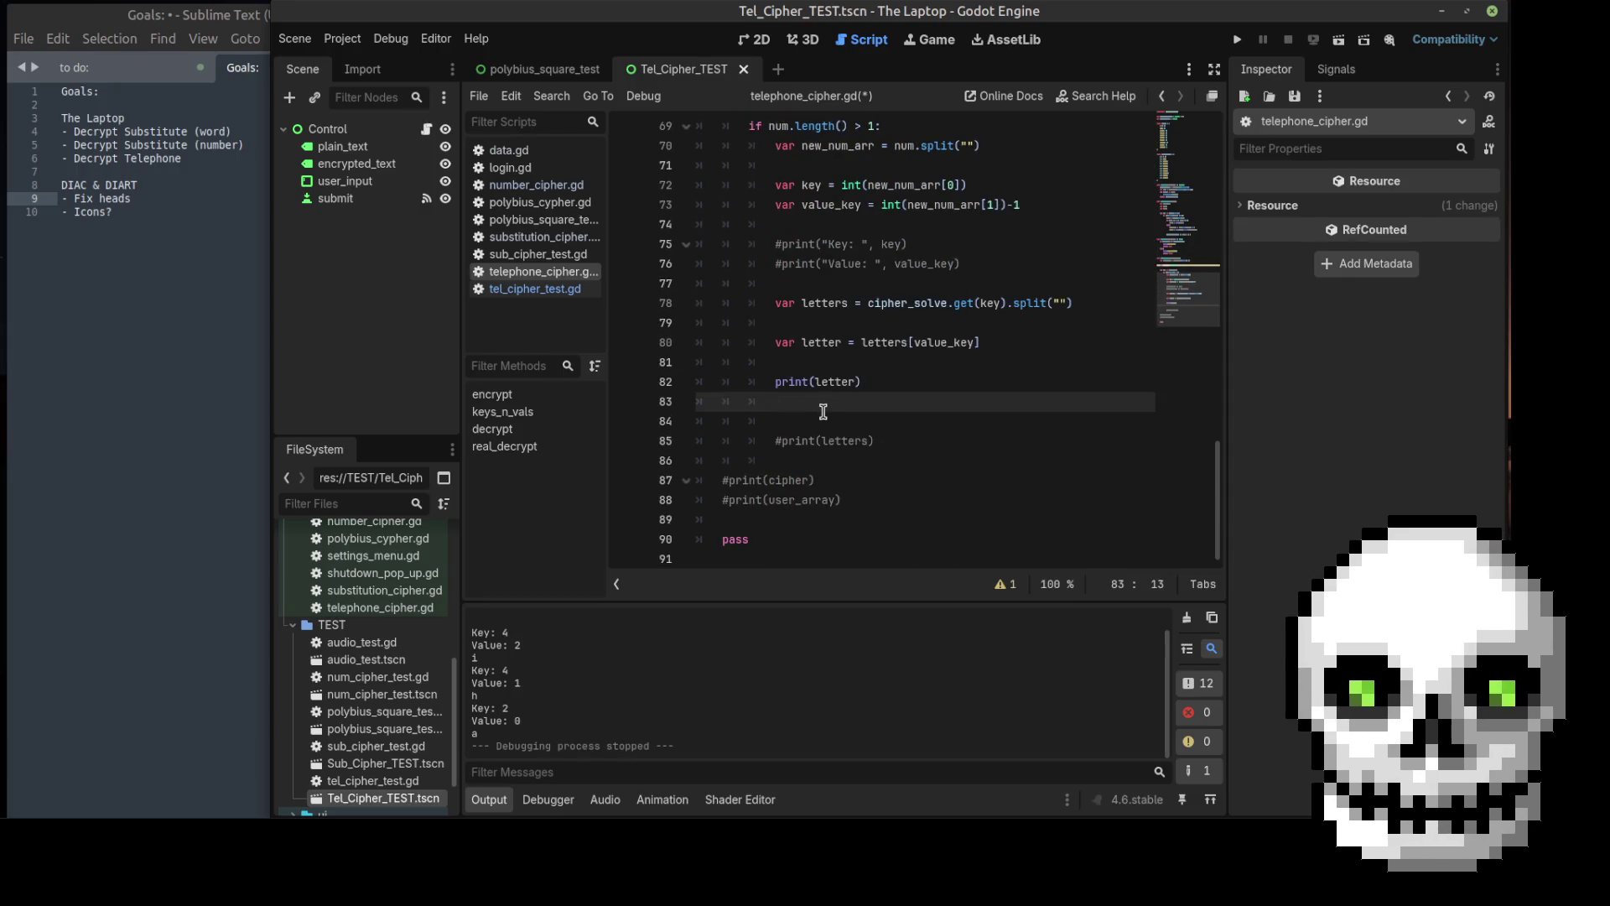
key("Return")
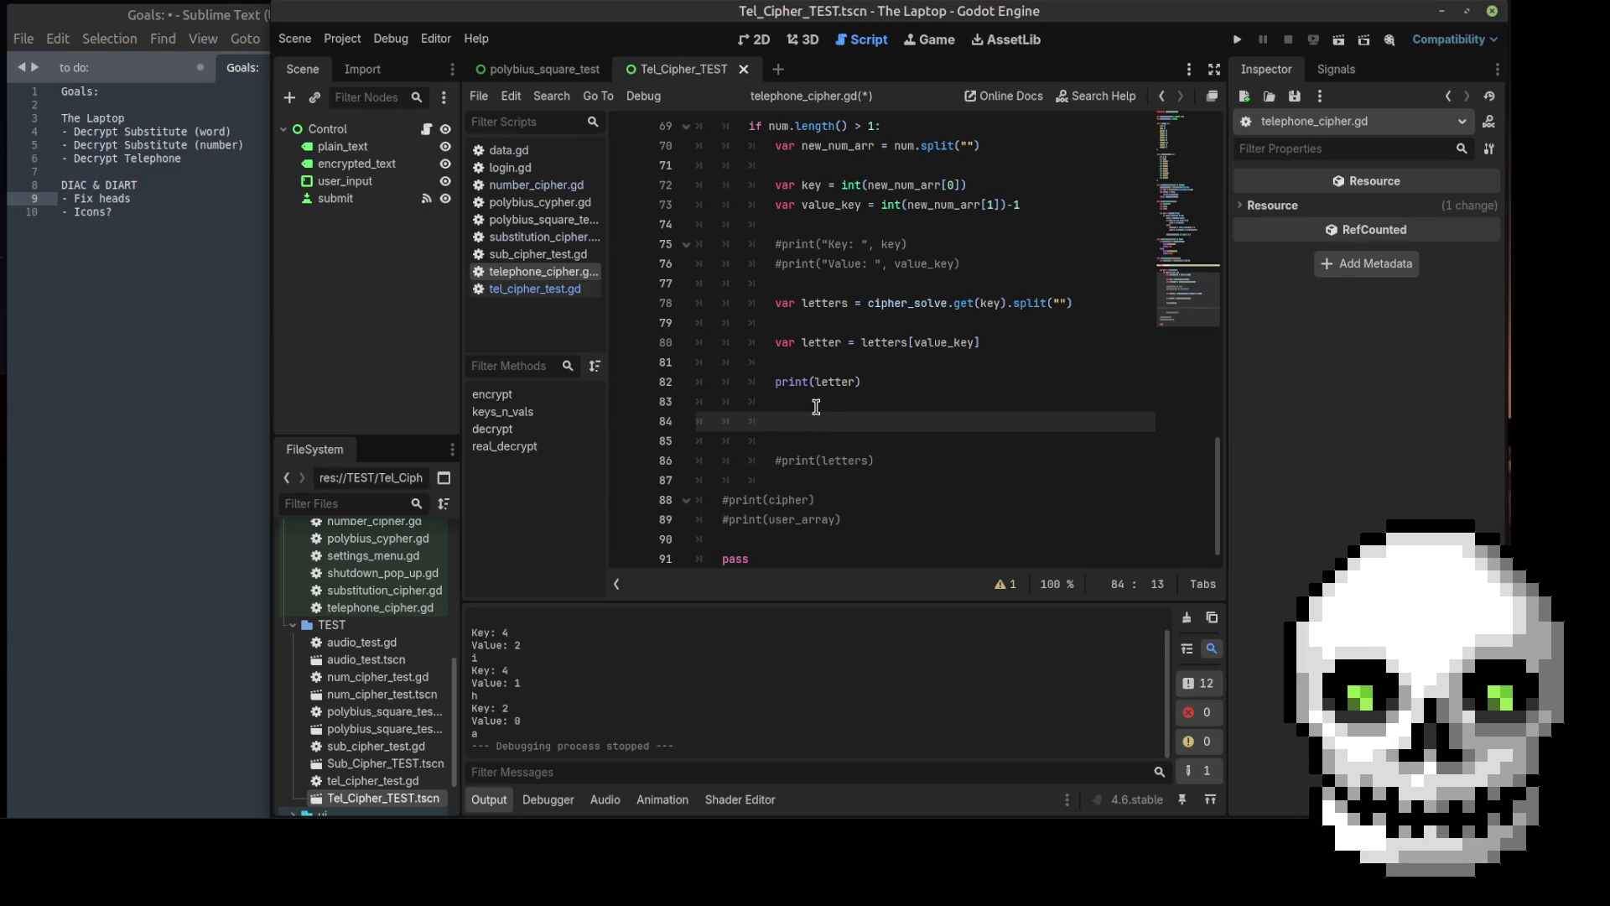
scroll(863, 295, "up", 2)
left_click(894, 224)
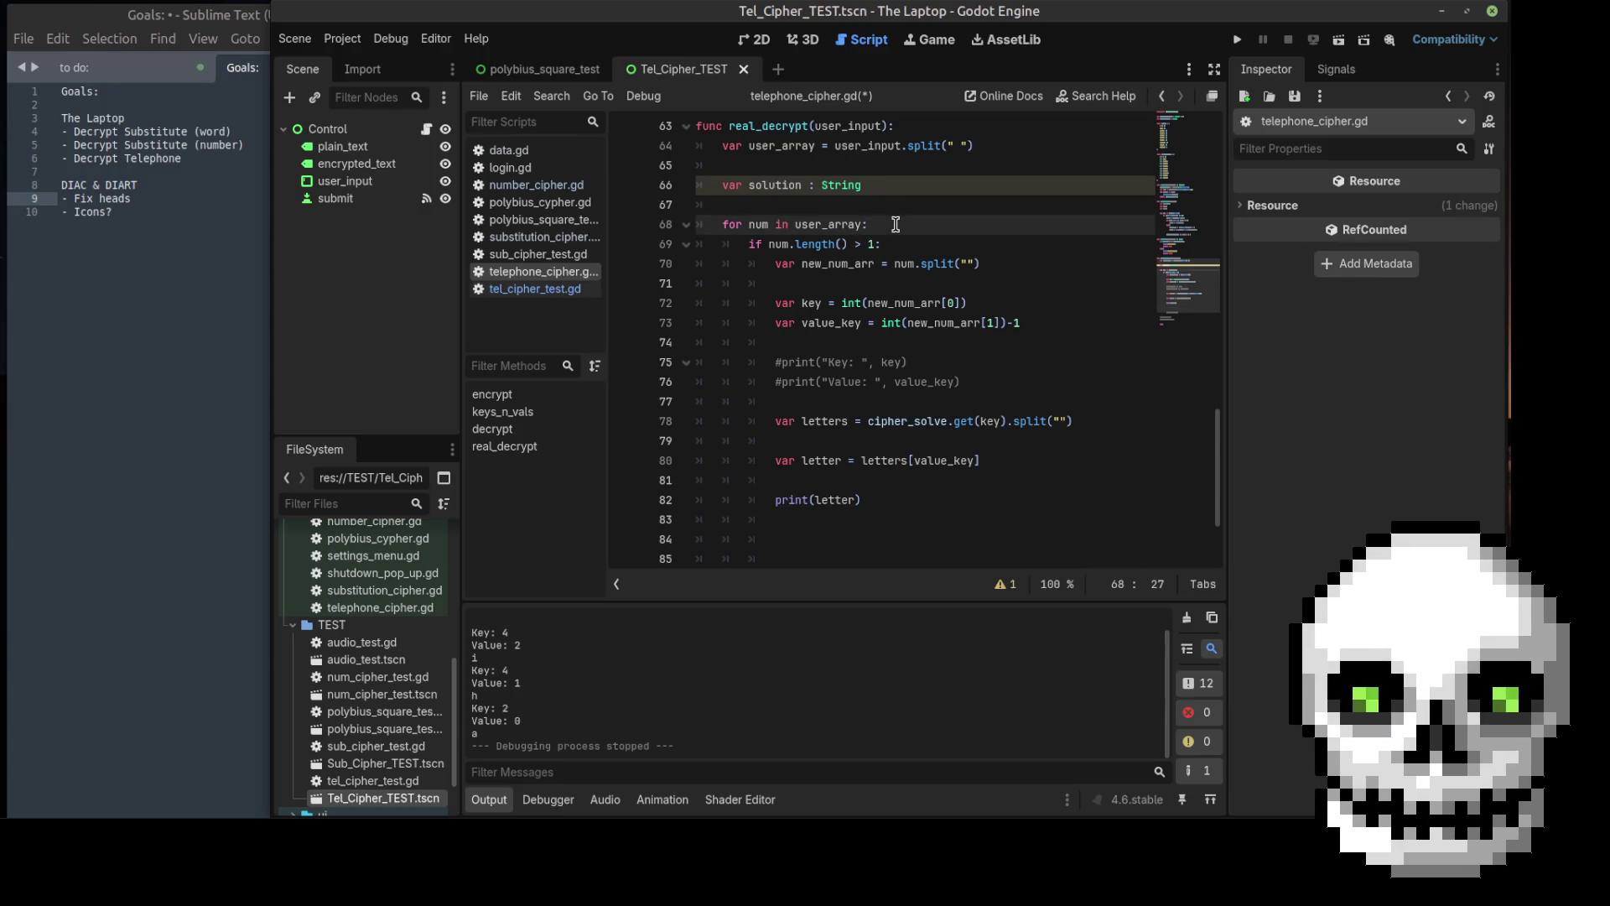
Step: Open the loop body with the check `if num.length() < 1:`
key("Return")
type("if ")
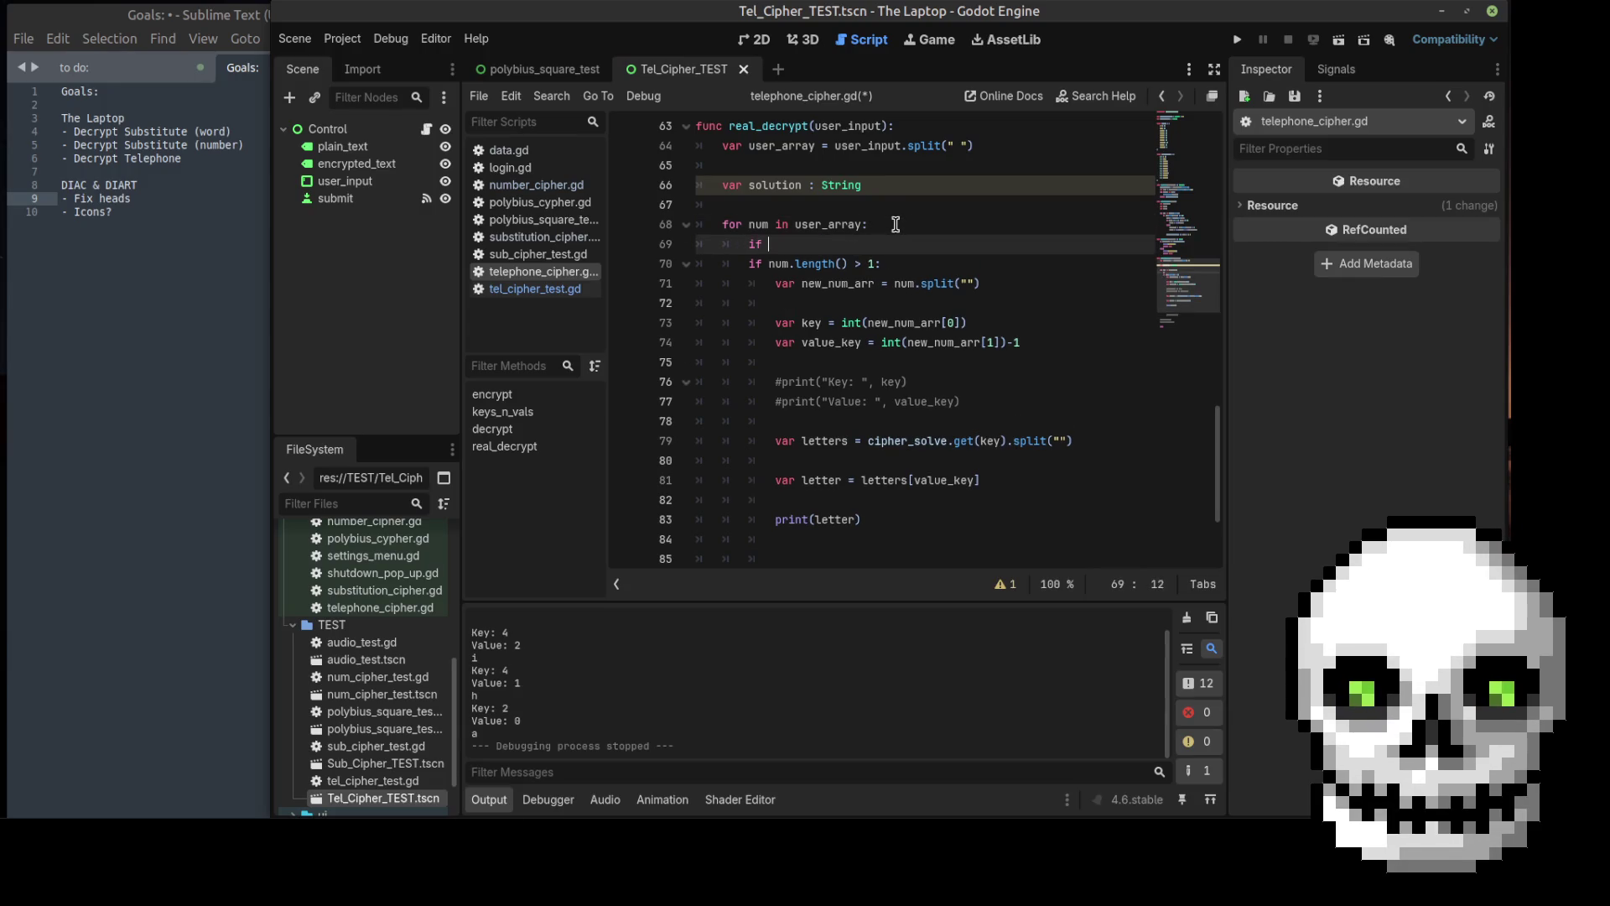
type("nu")
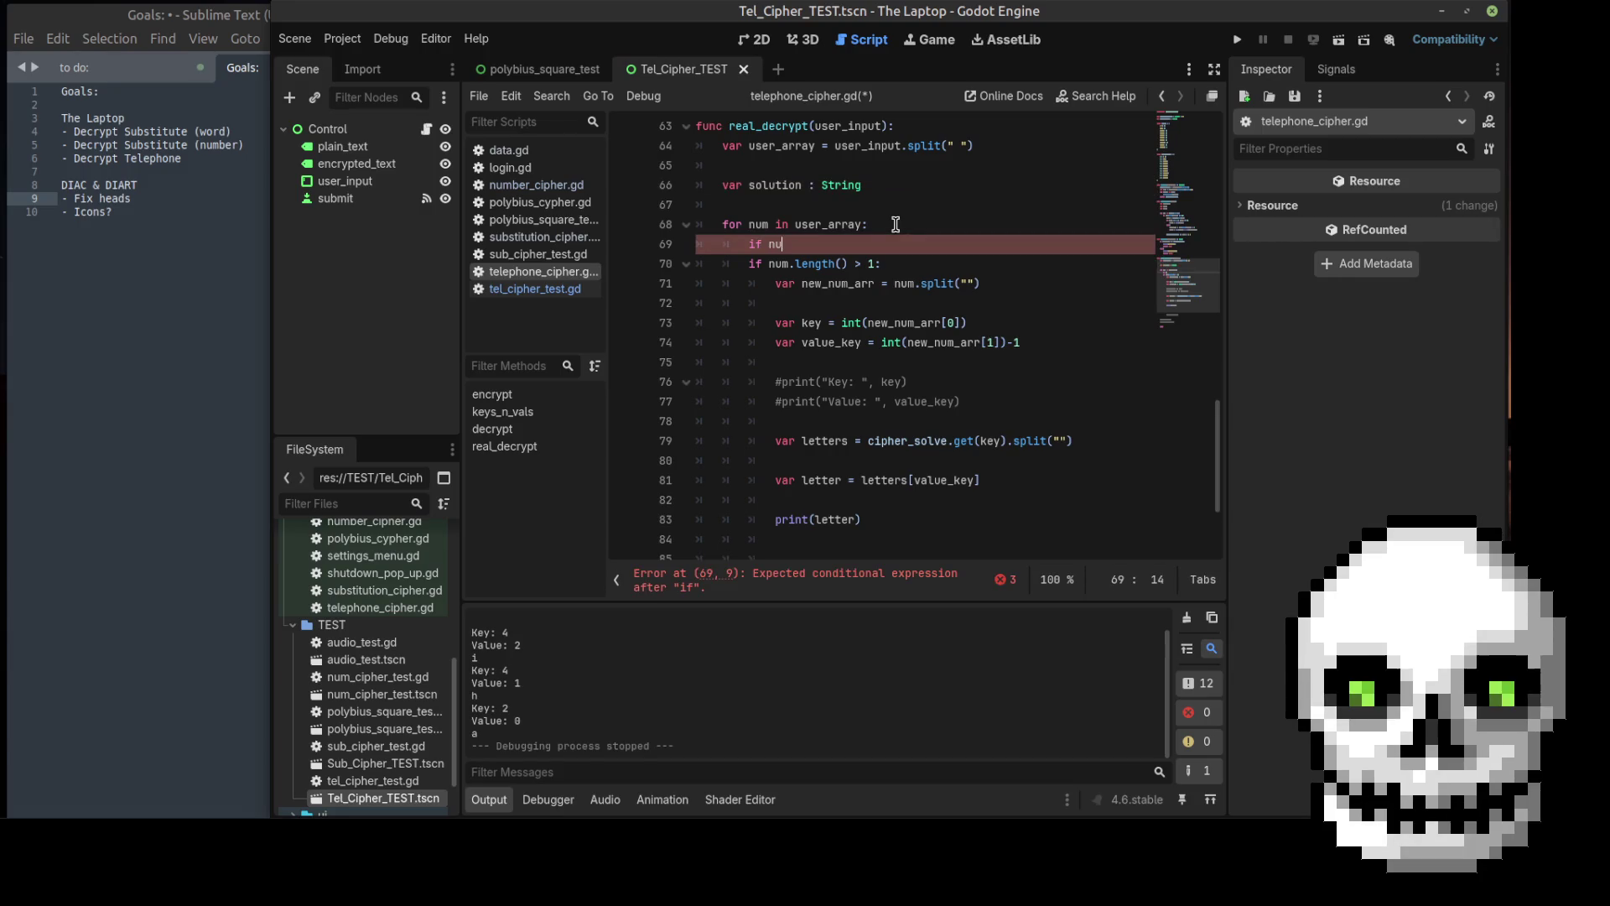
type("m.lenght")
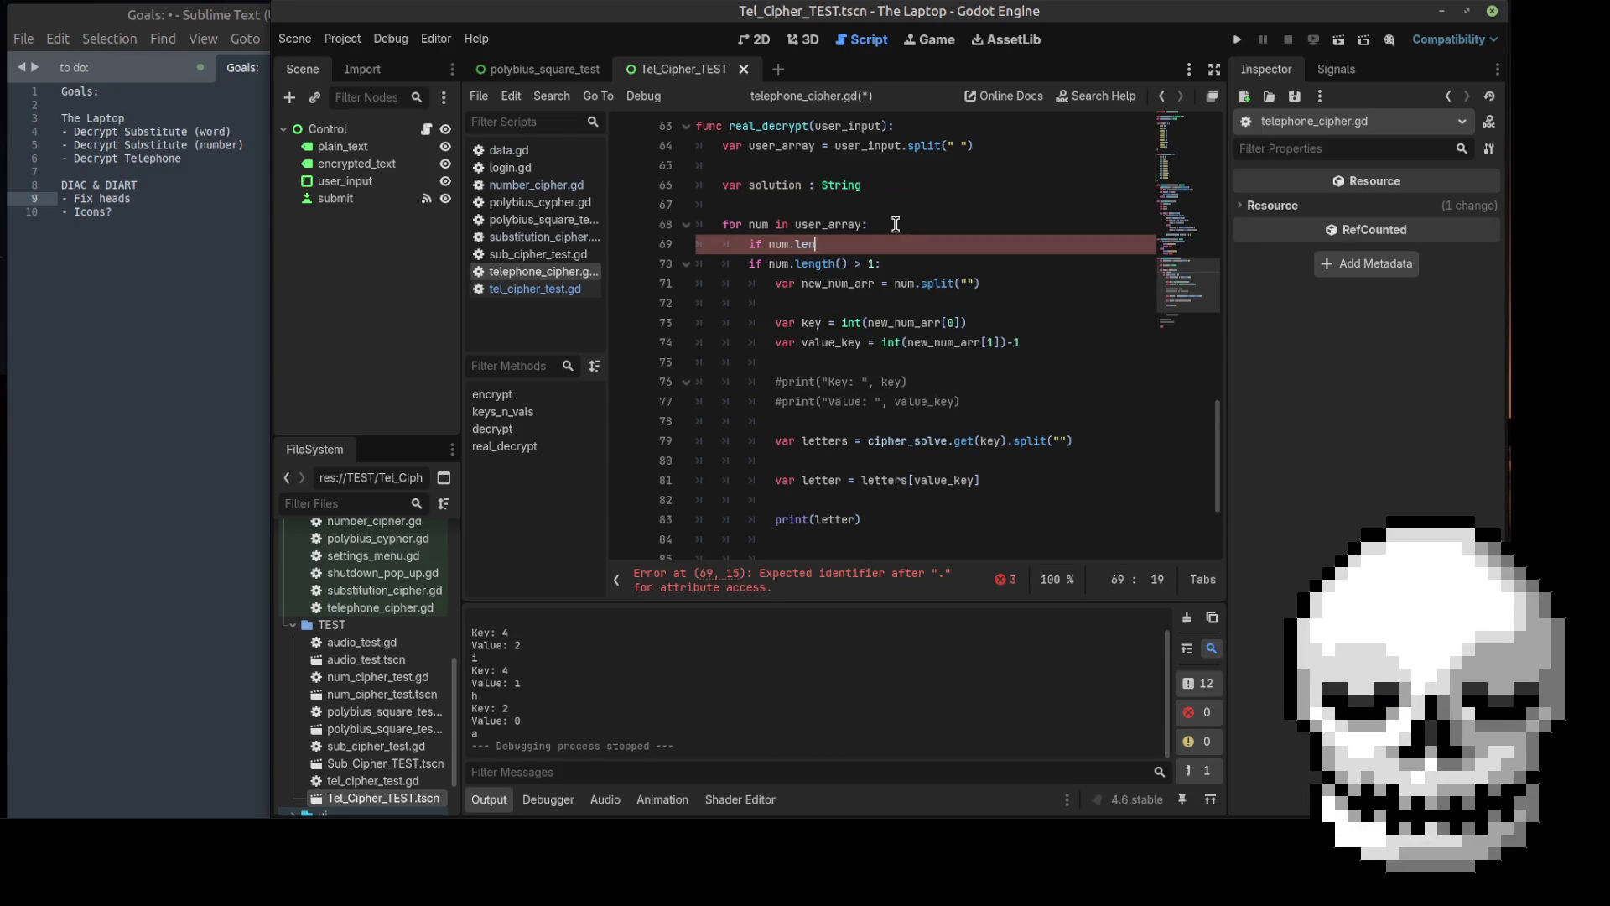
key("BackSpace")
key("BackSpace")
type("th")
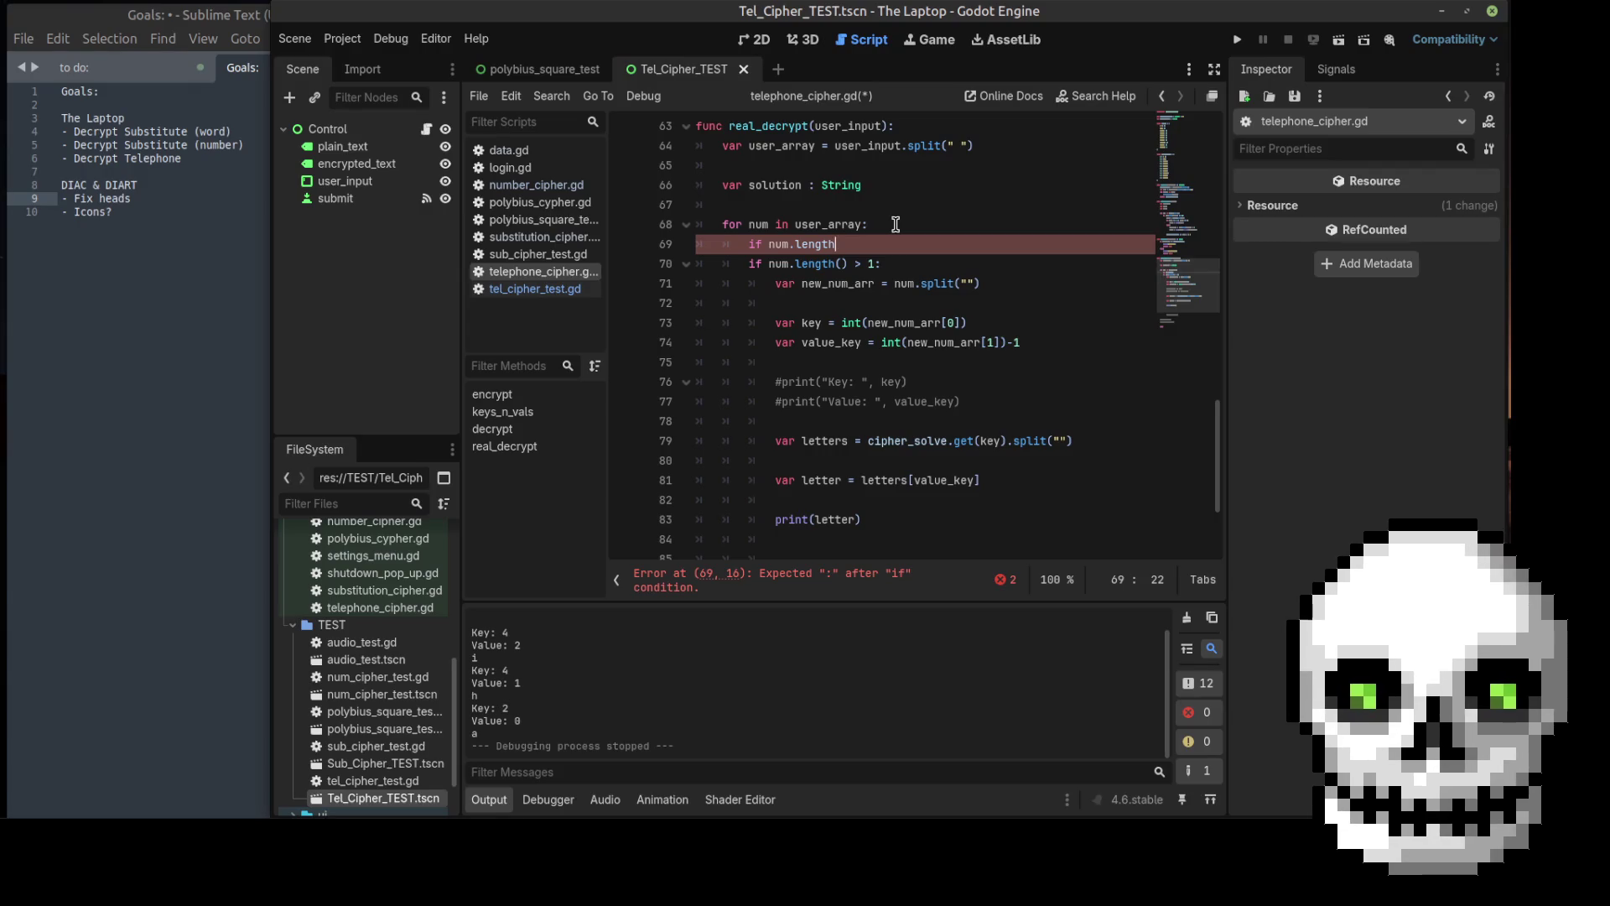
type("()")
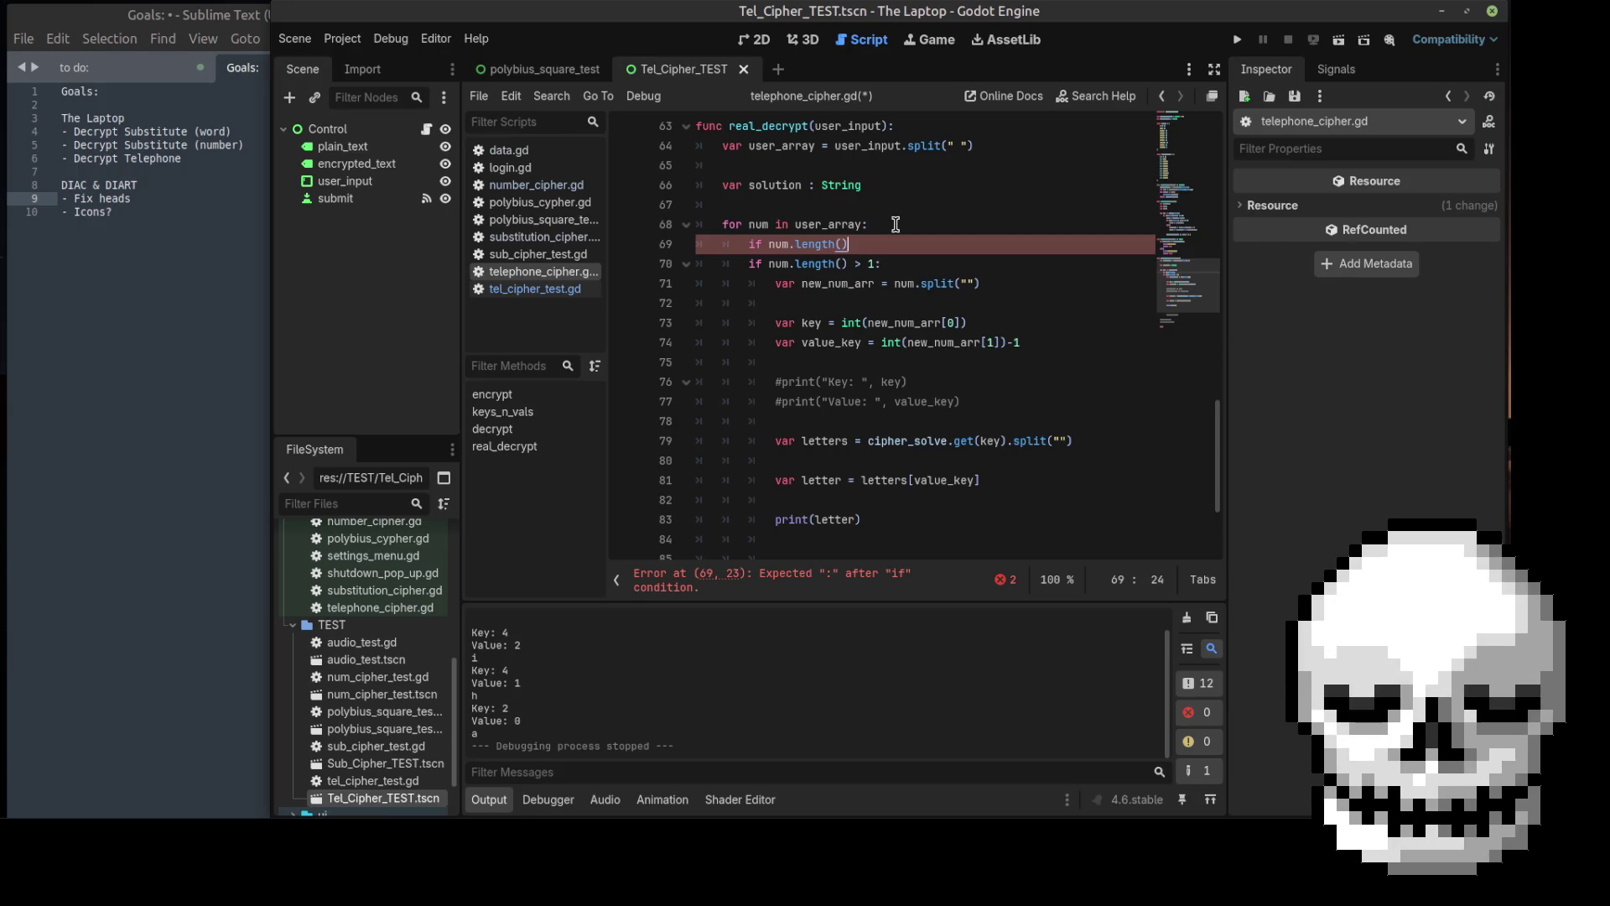
type("<1")
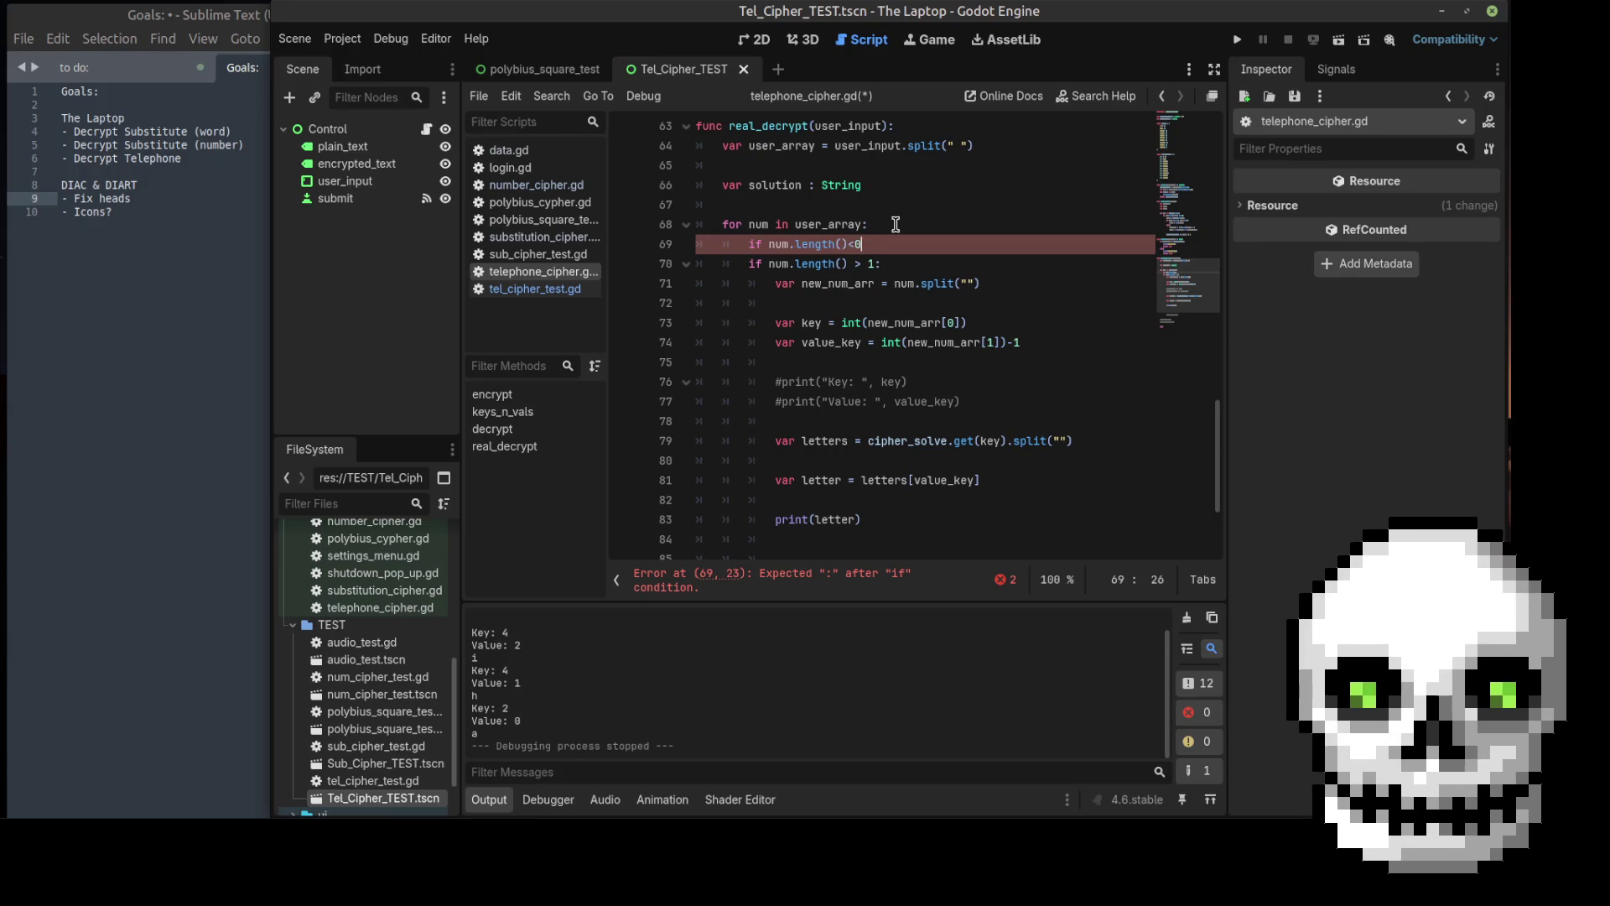
key("Left")
key("Left")
key("Right")
key("Left")
type(":")
Step: Nest `if num == 0:` inside the length check
key("Return")
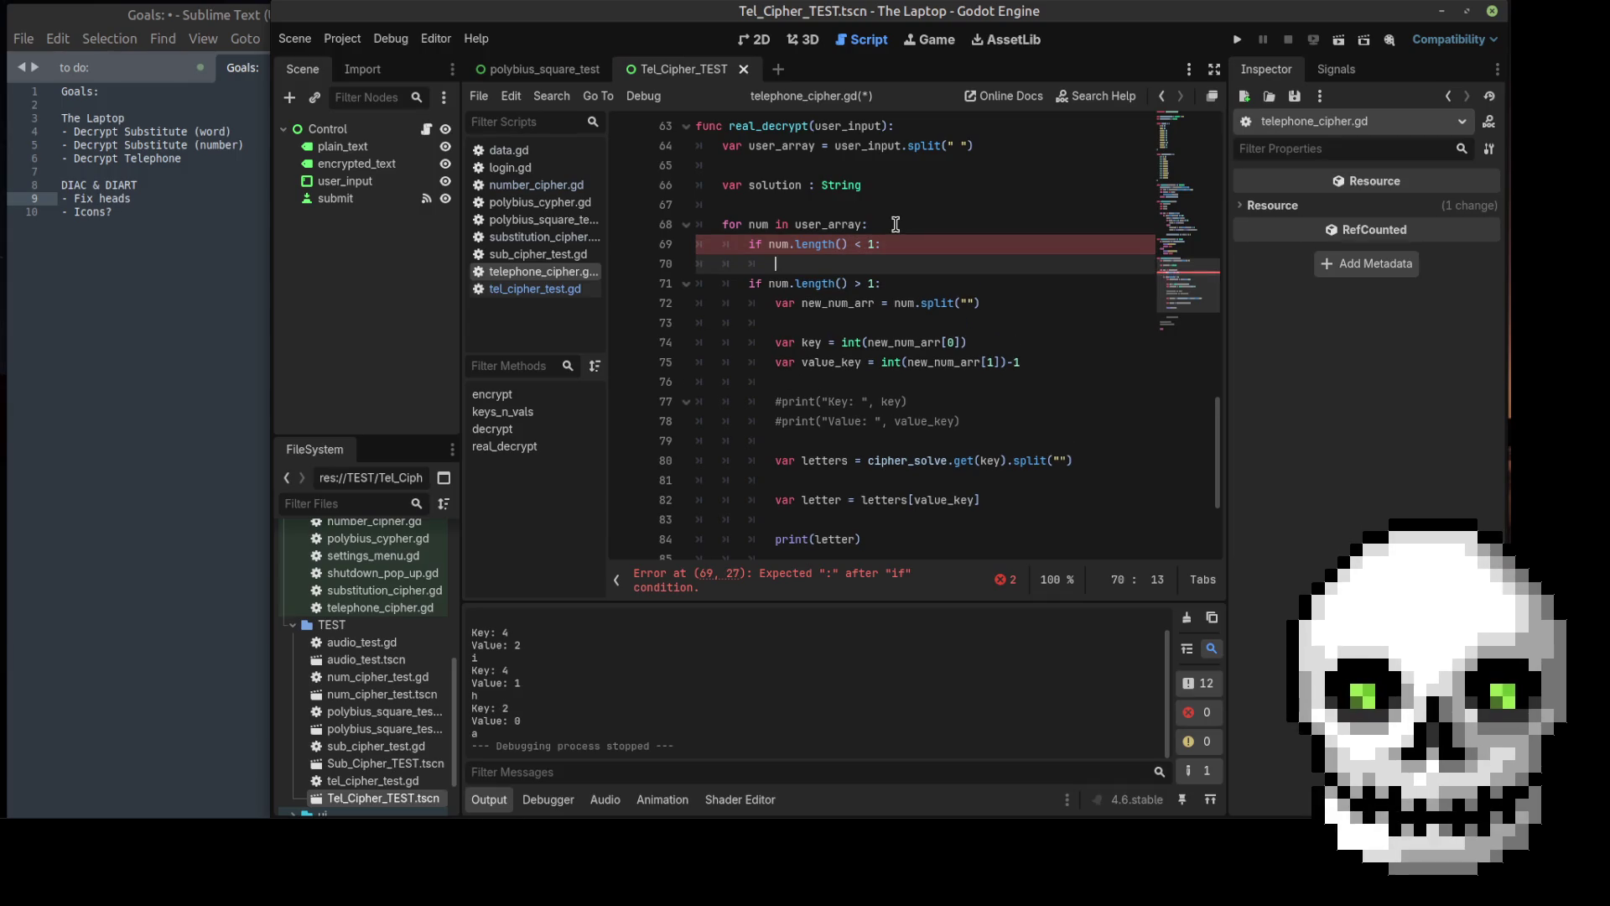
type("if ")
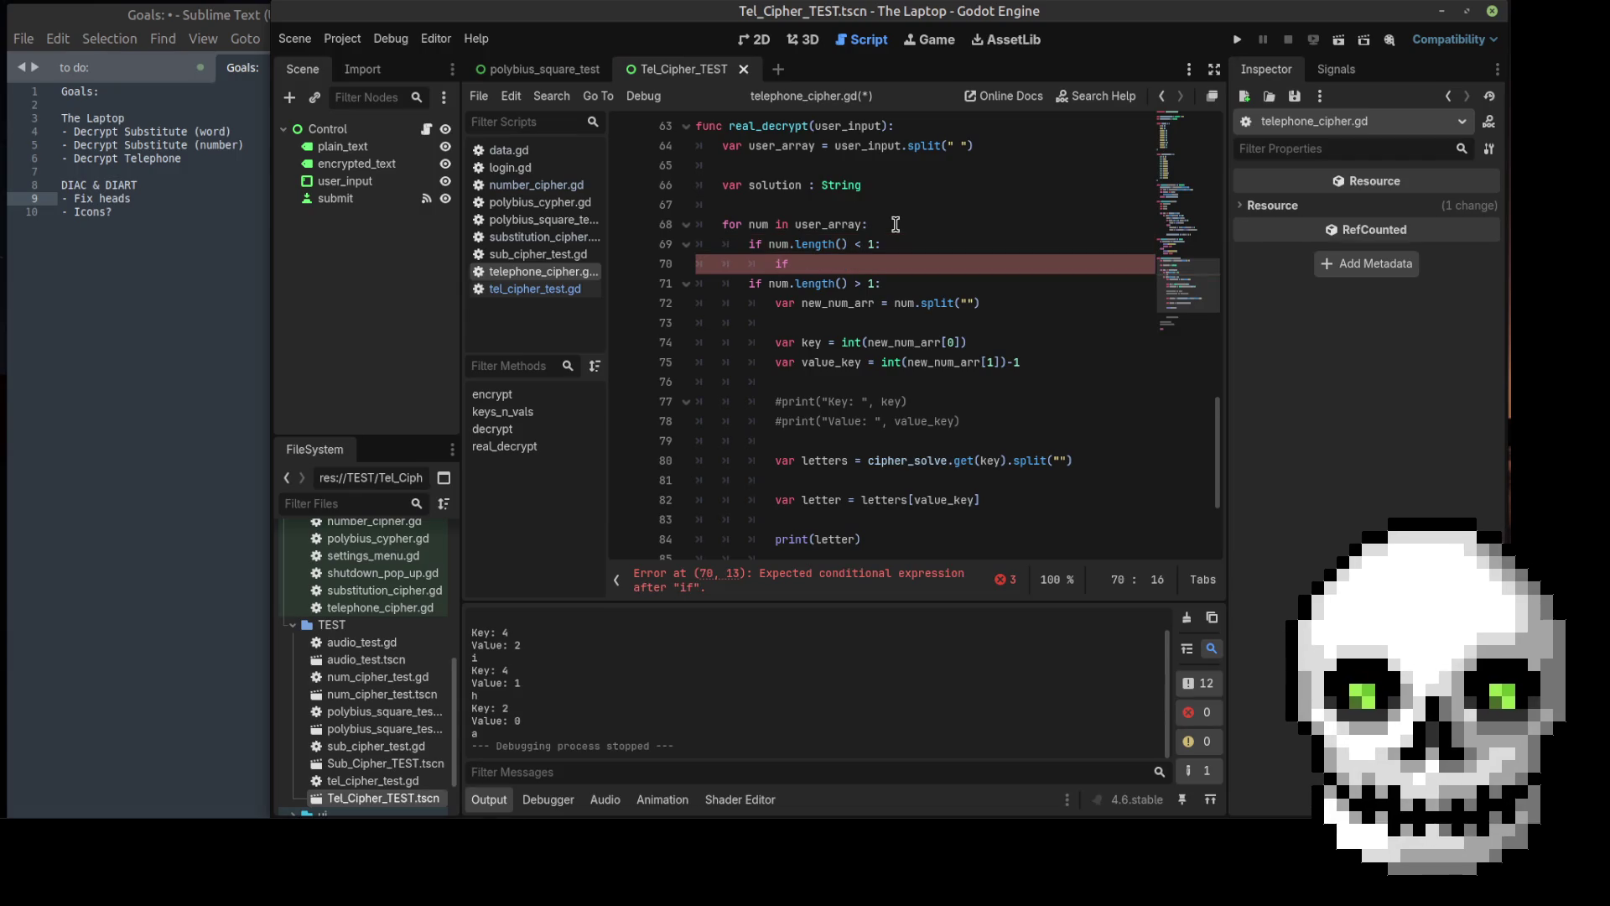
type("num ")
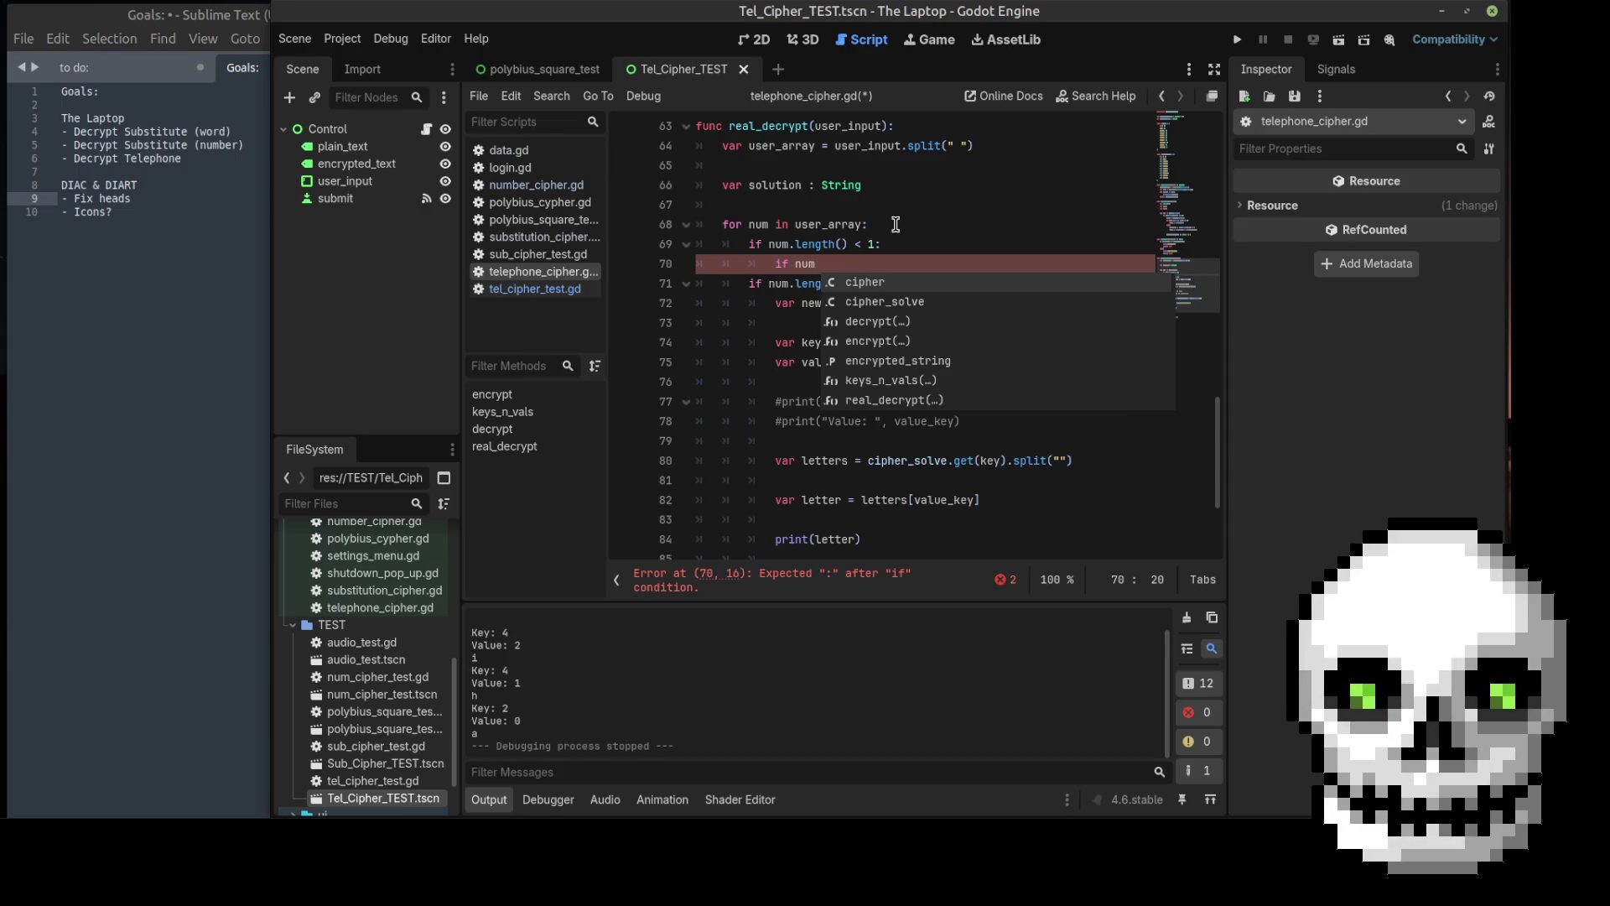
type("== ")
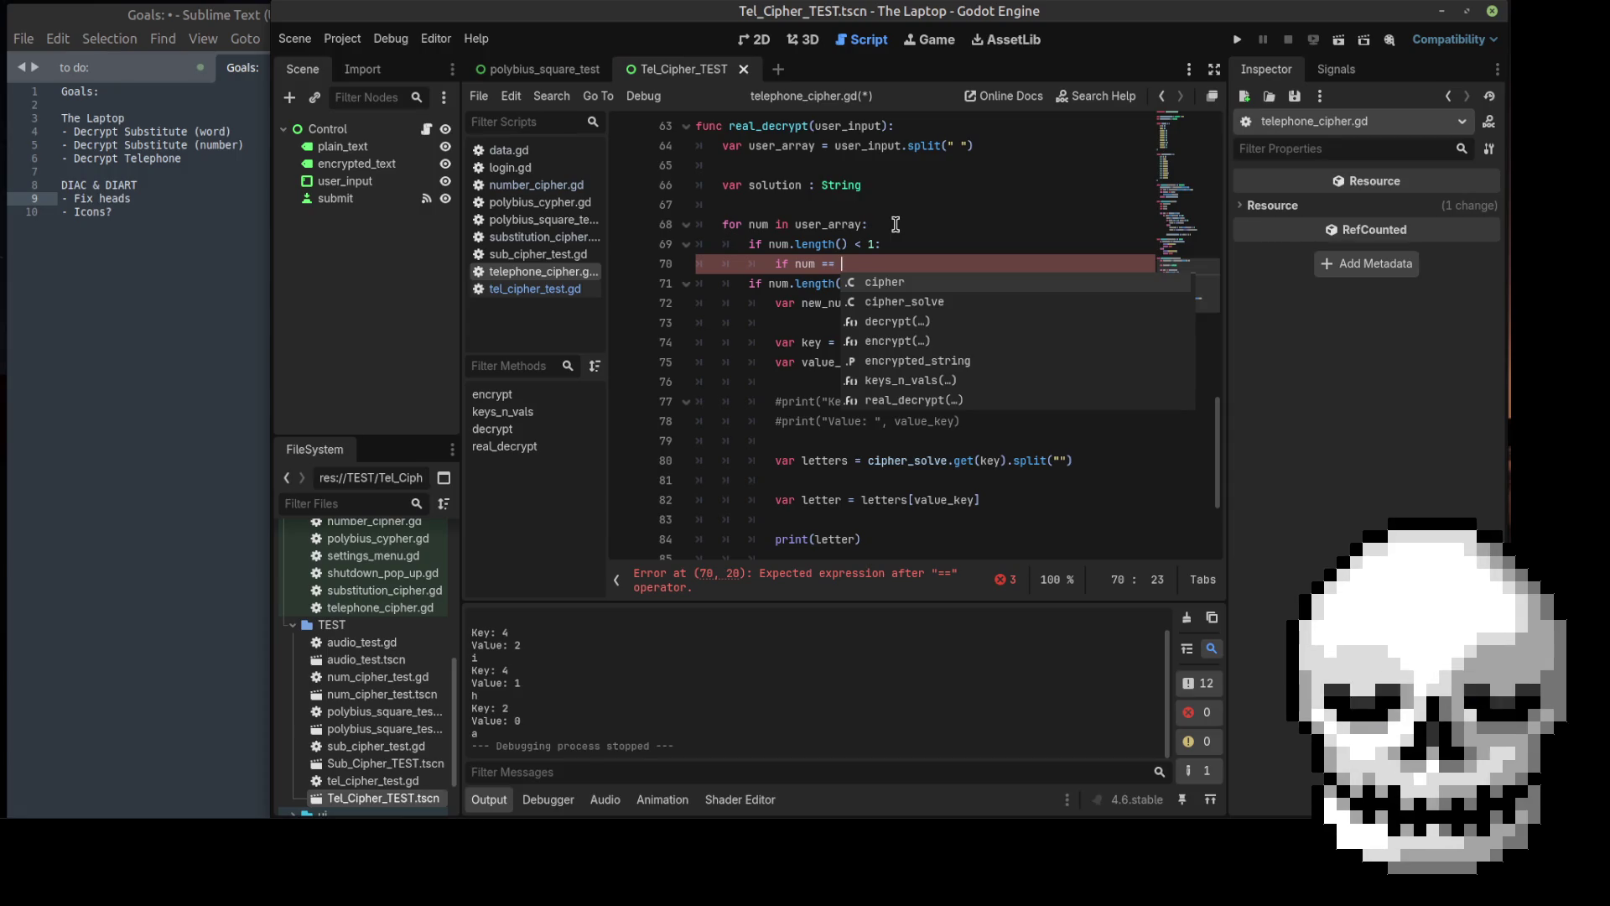
type("0:")
key("Return")
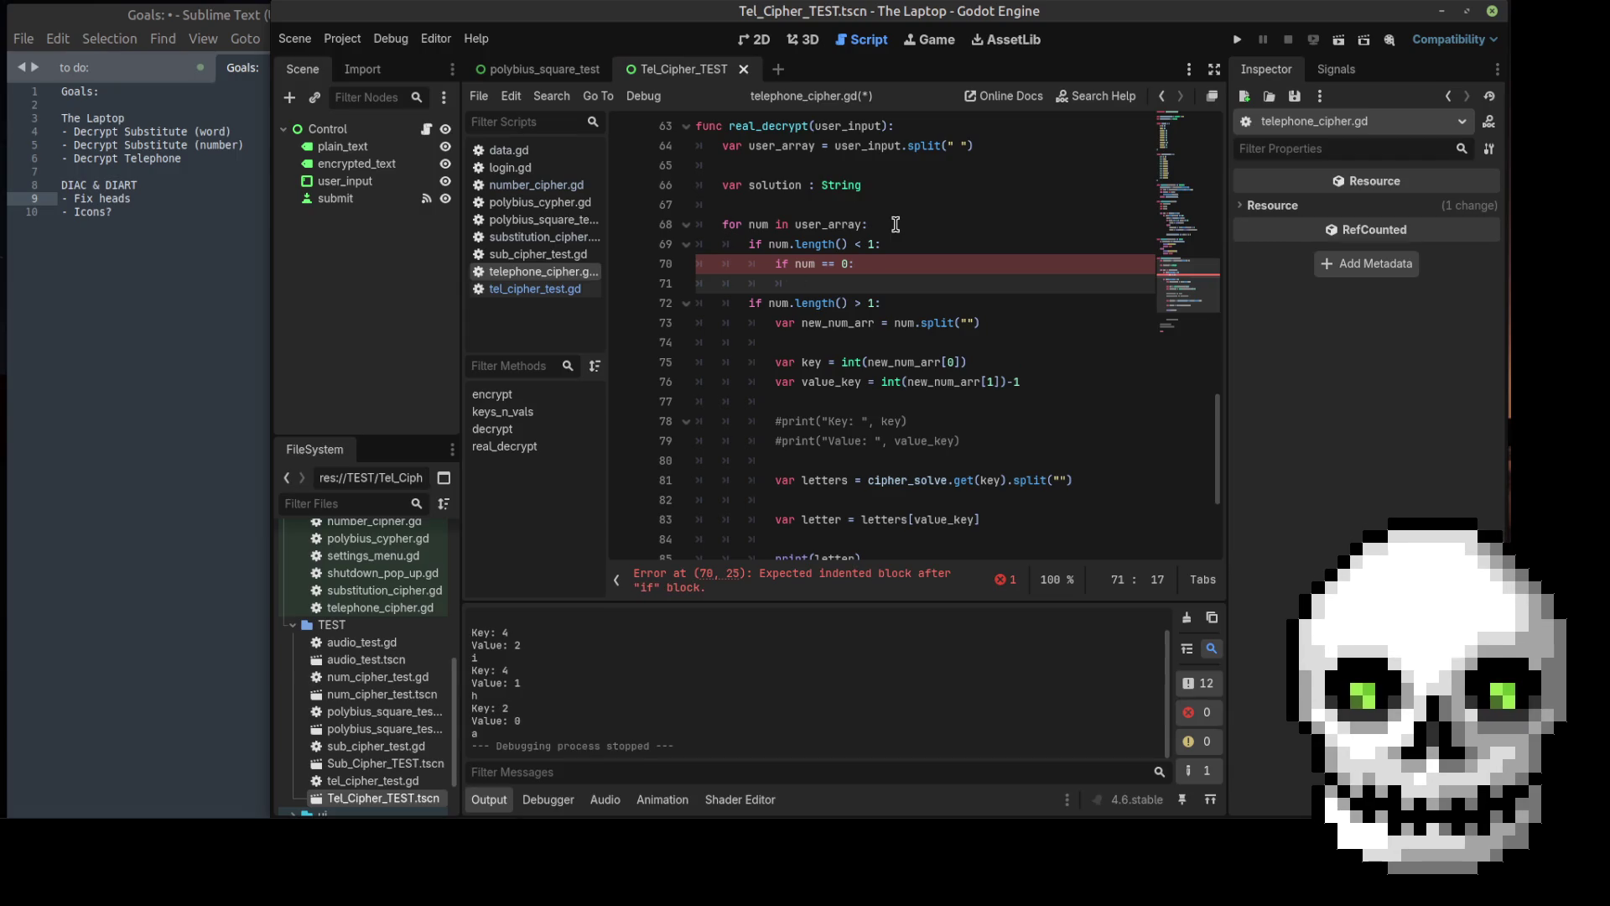
scroll(934, 211, "up", 19)
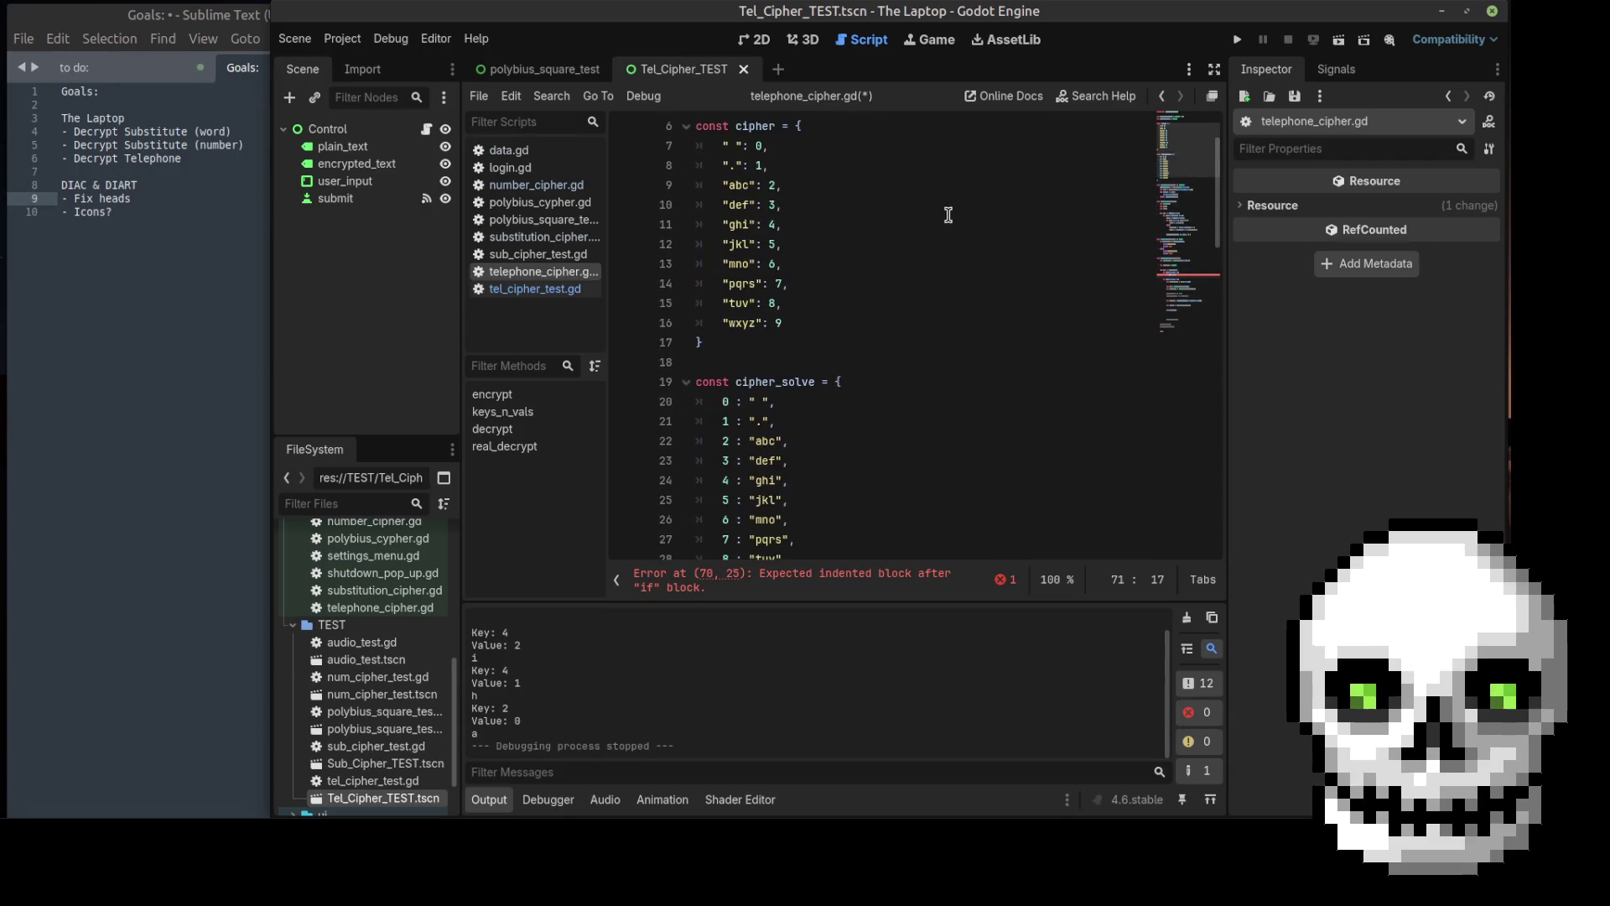
Step: Make the 0 check append a space to solution, and initialise solution to ""
scroll(946, 211, "down", 19)
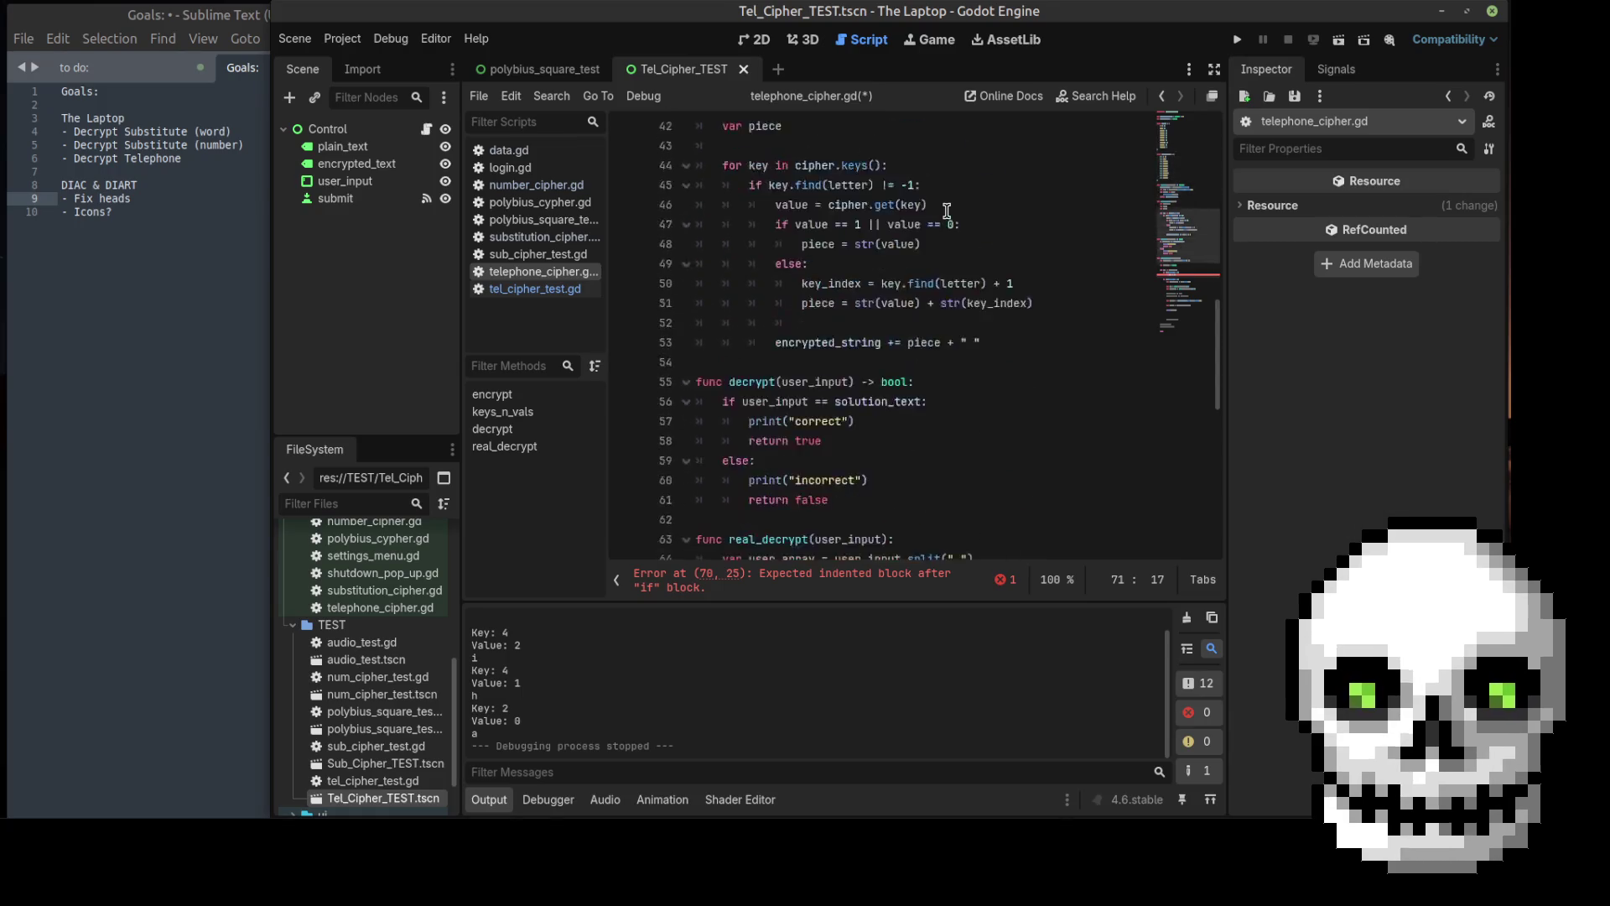
type("solution")
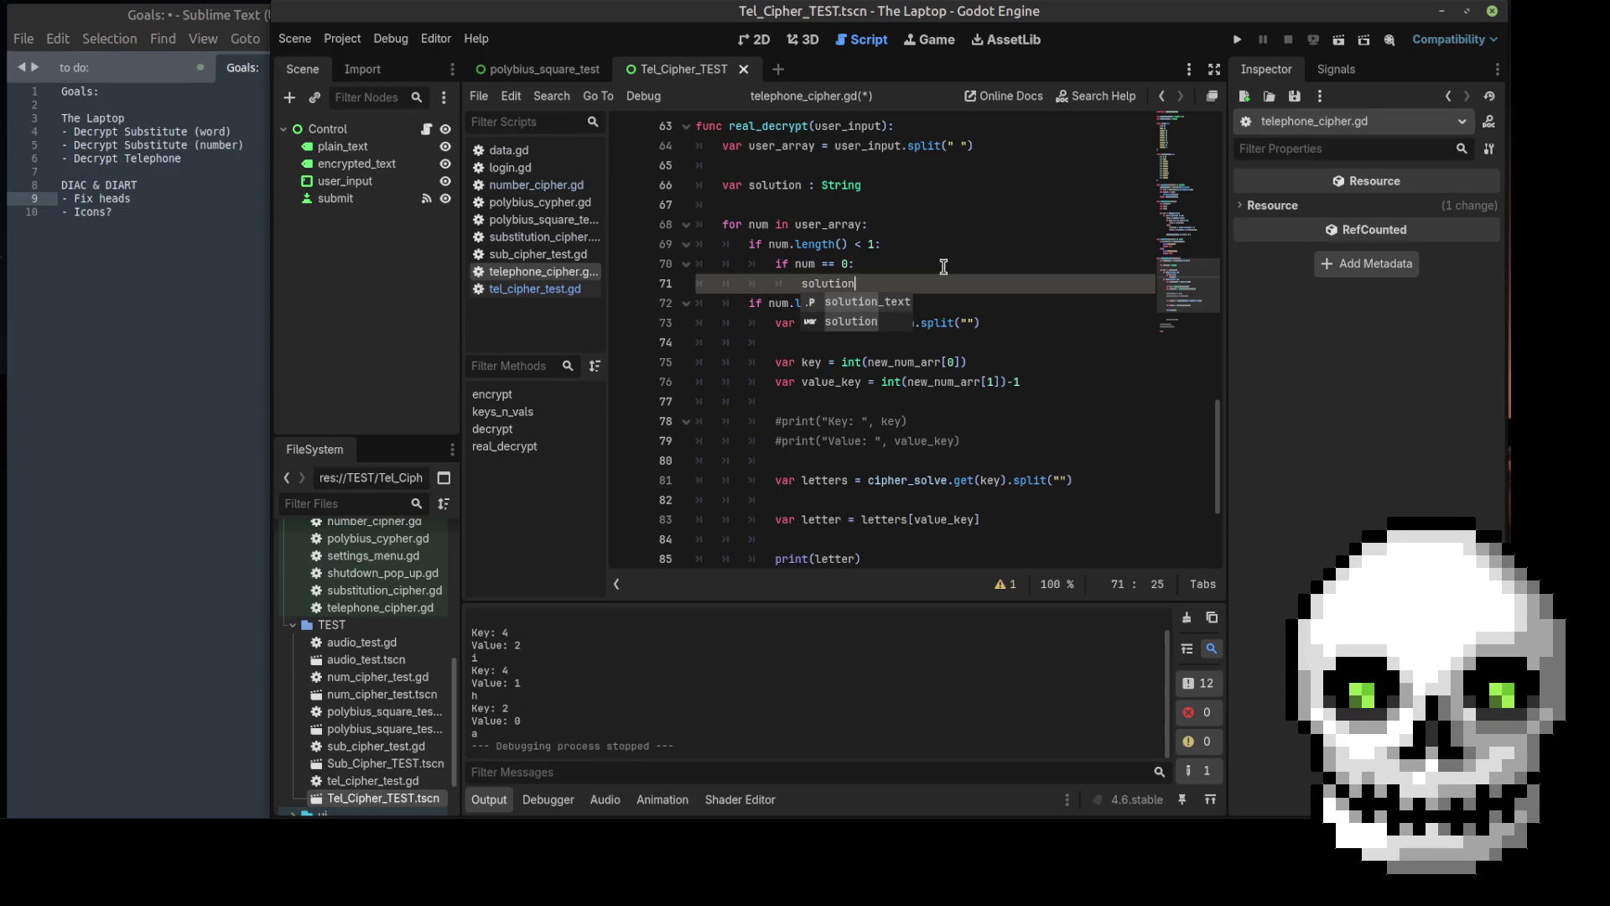
type(" +")
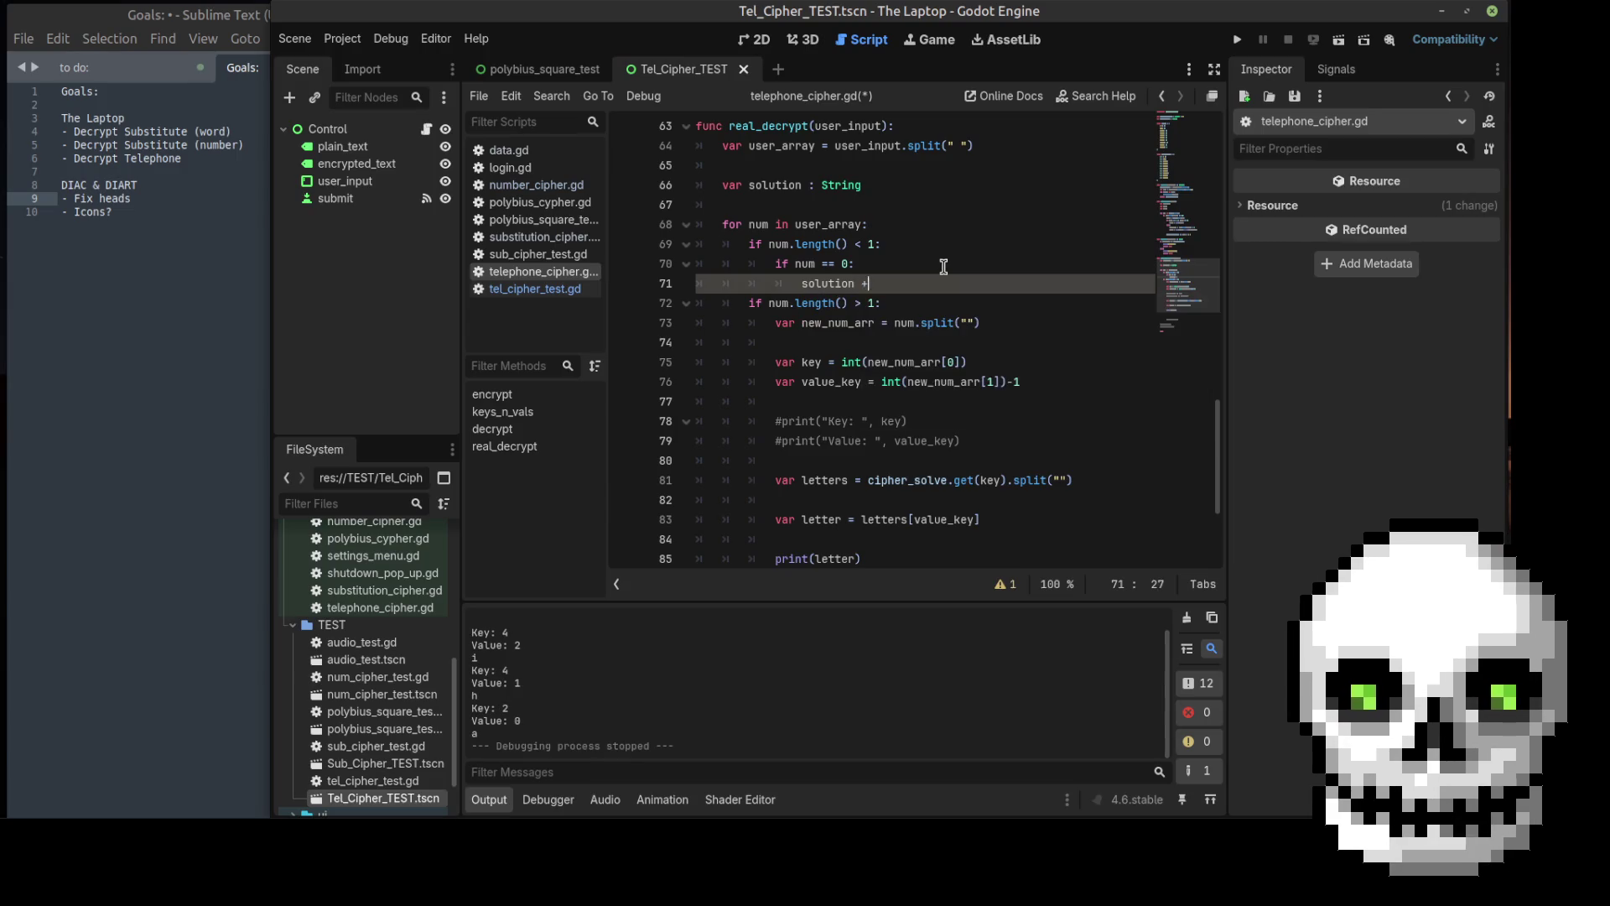
type("= \"")
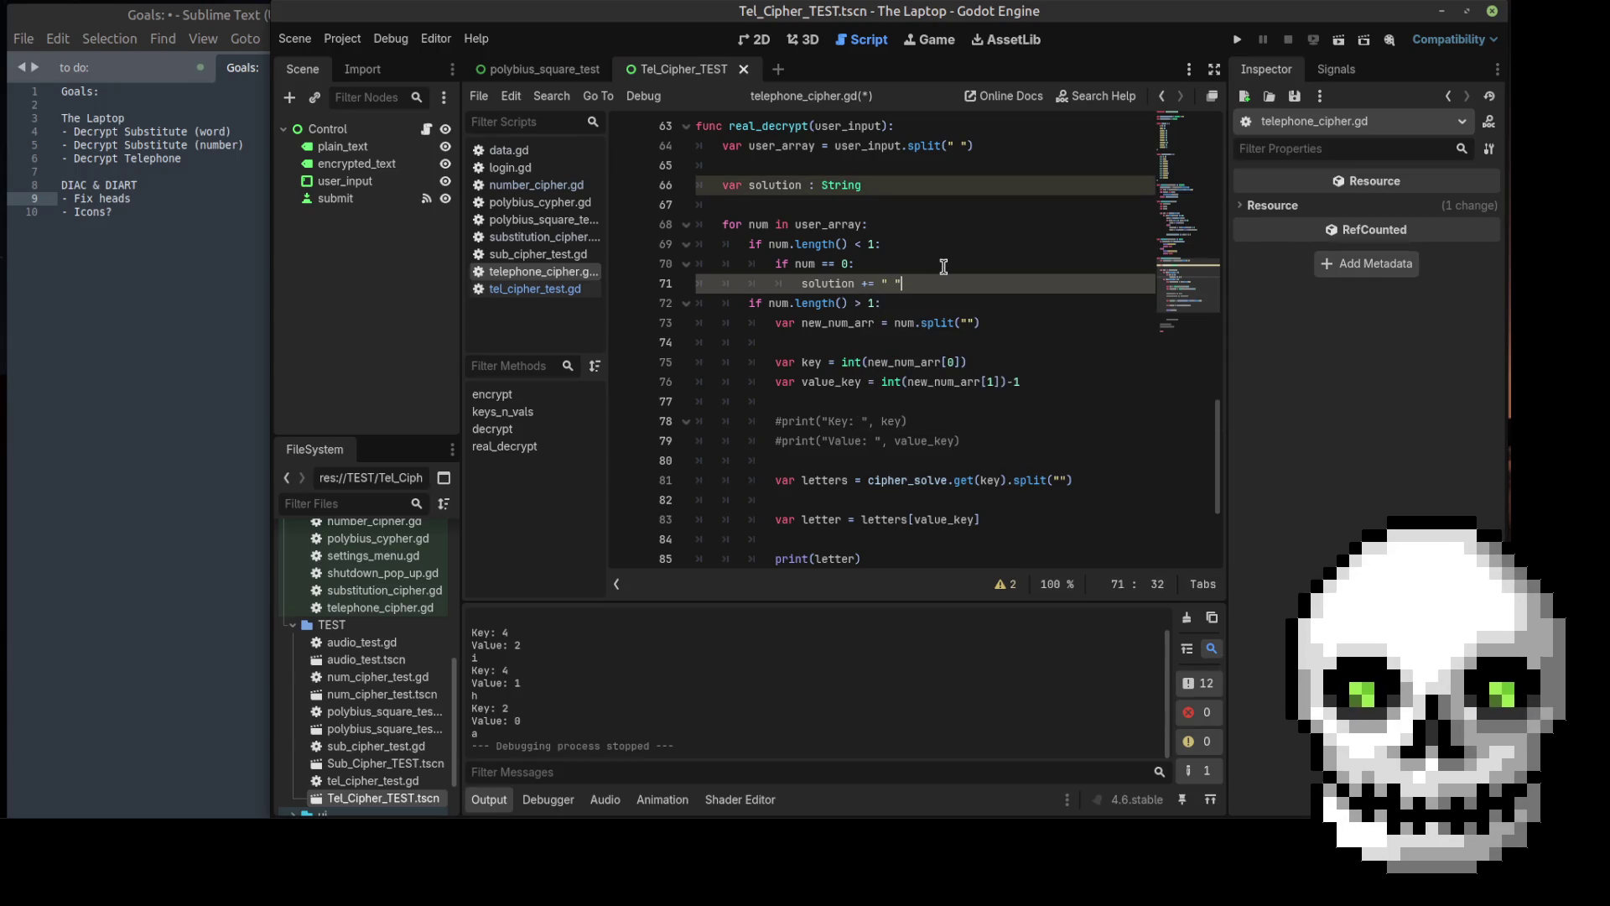
key("Return")
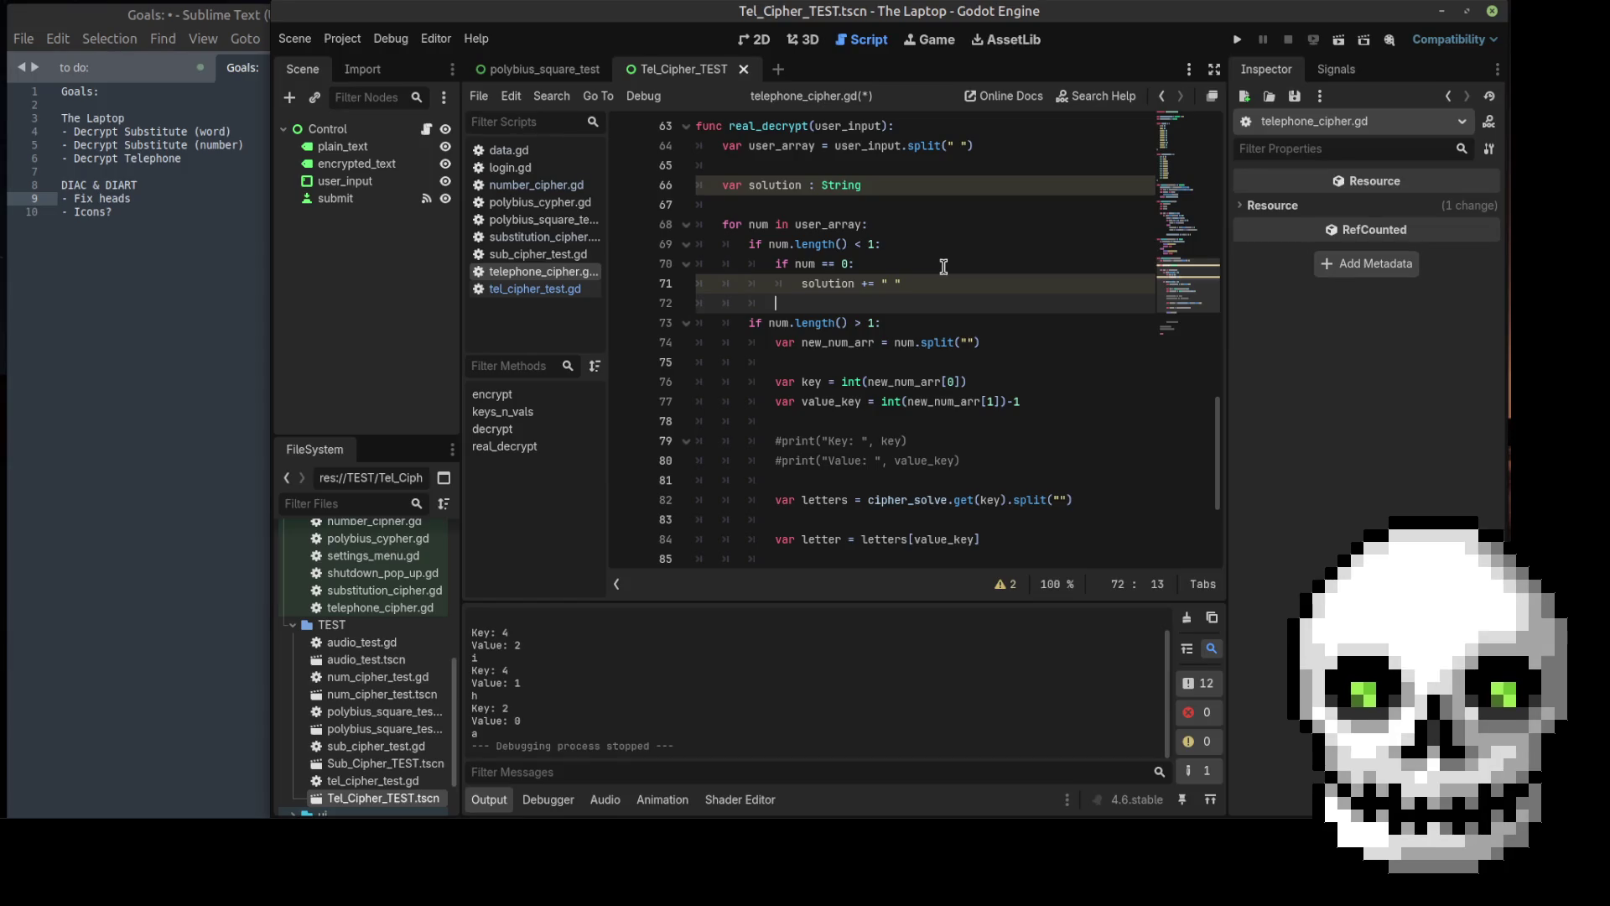
left_click(879, 182)
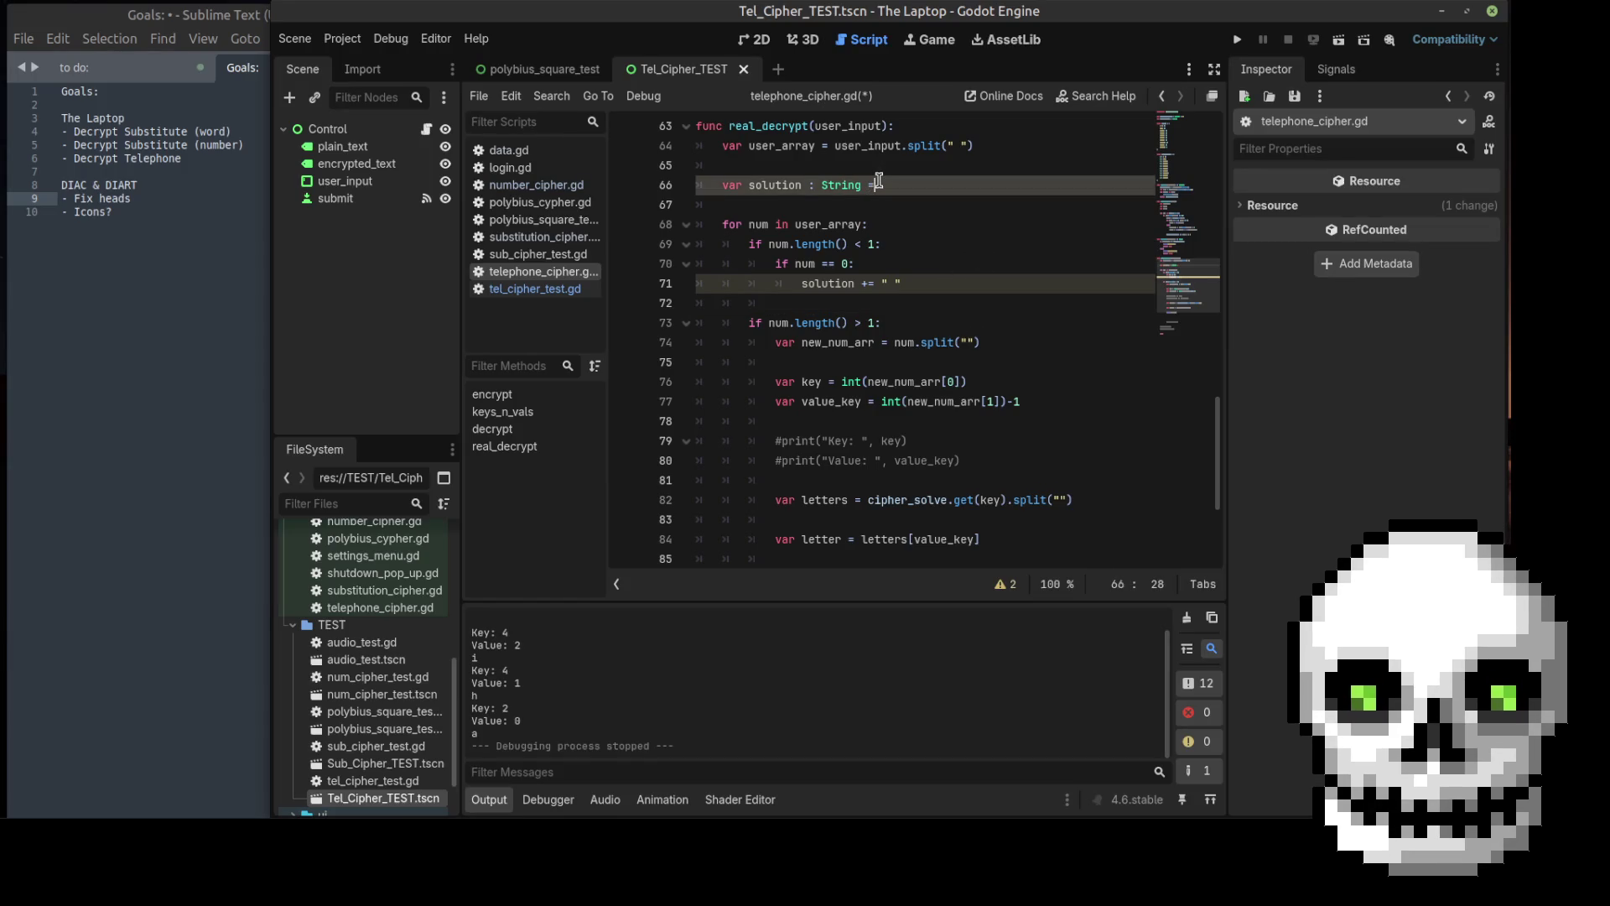
type("=\"")
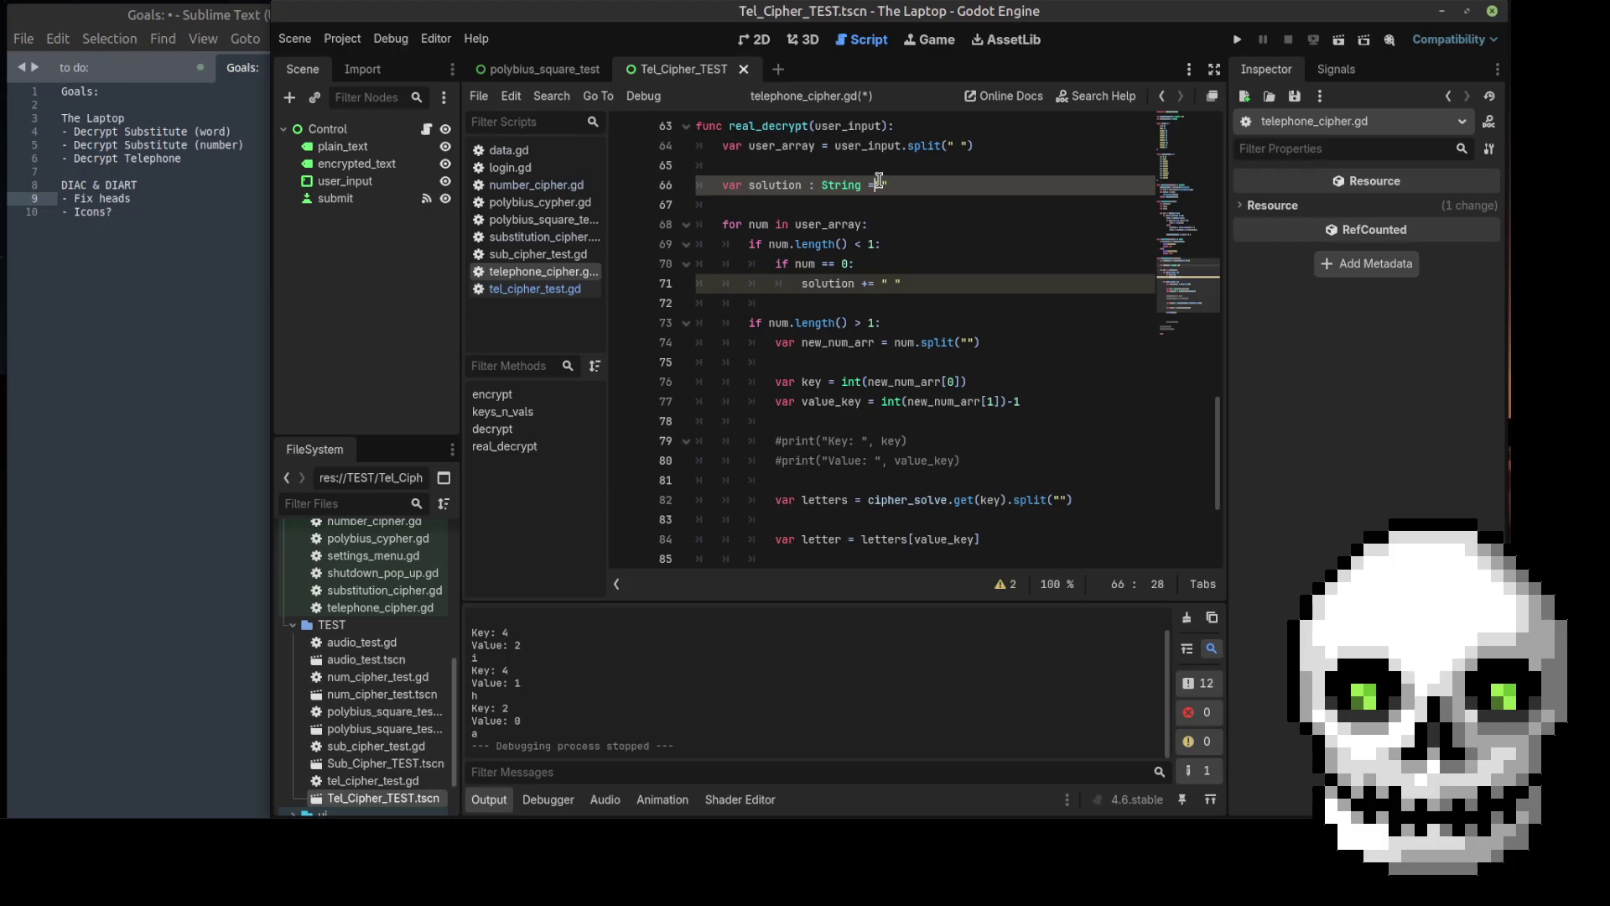
Step: Add an `if num == 1:` branch that appends "." to solution
left_click(823, 304)
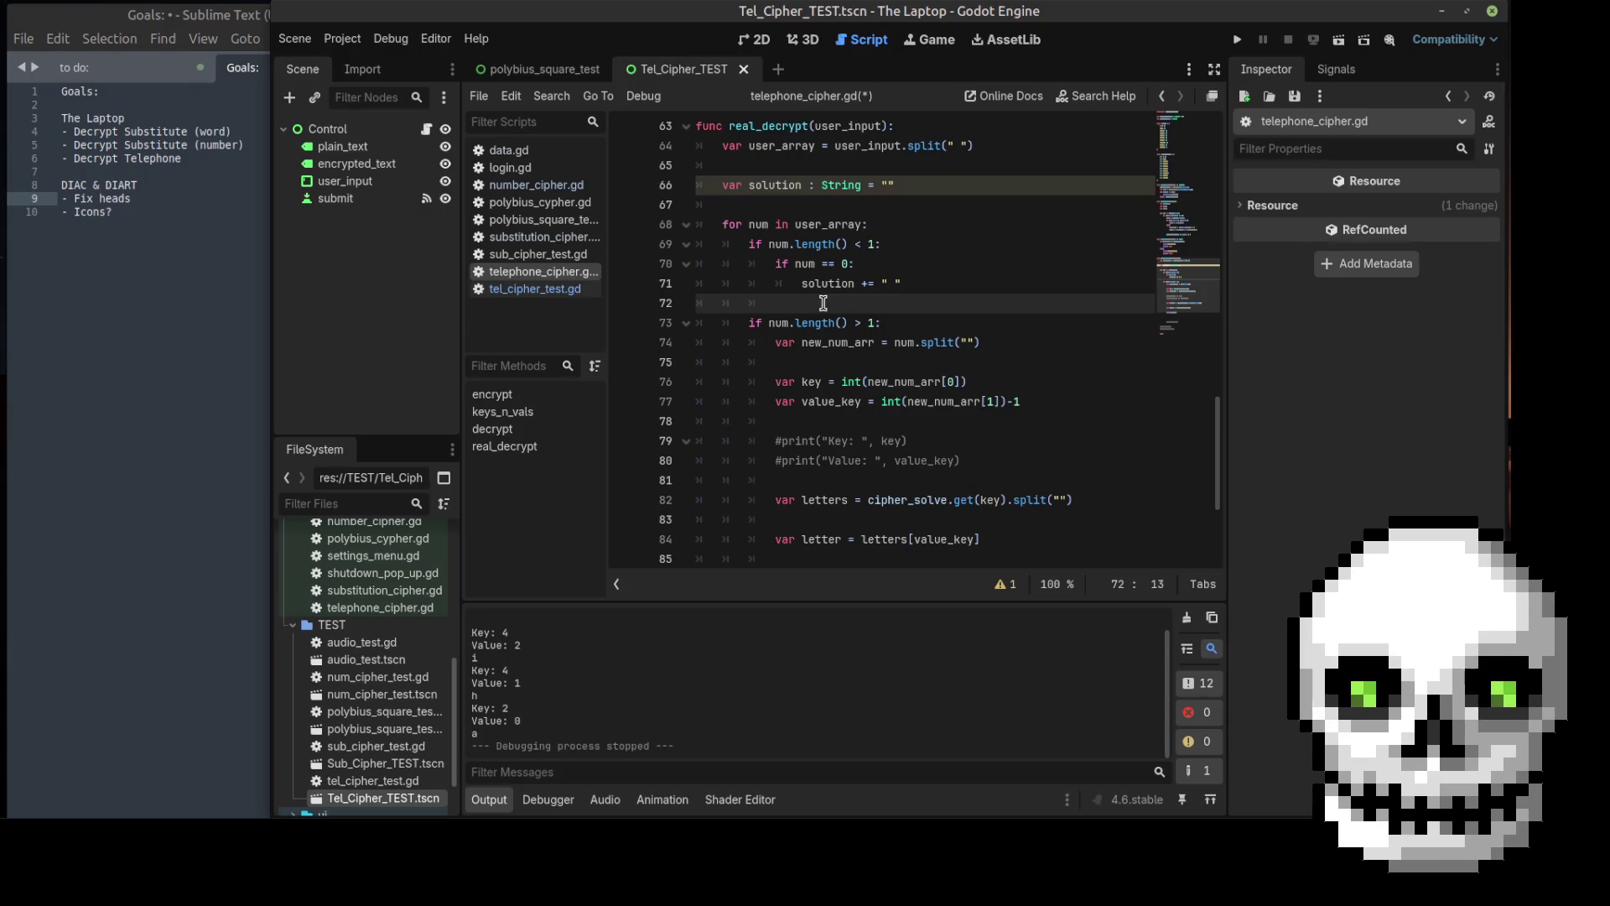
type("if num == ")
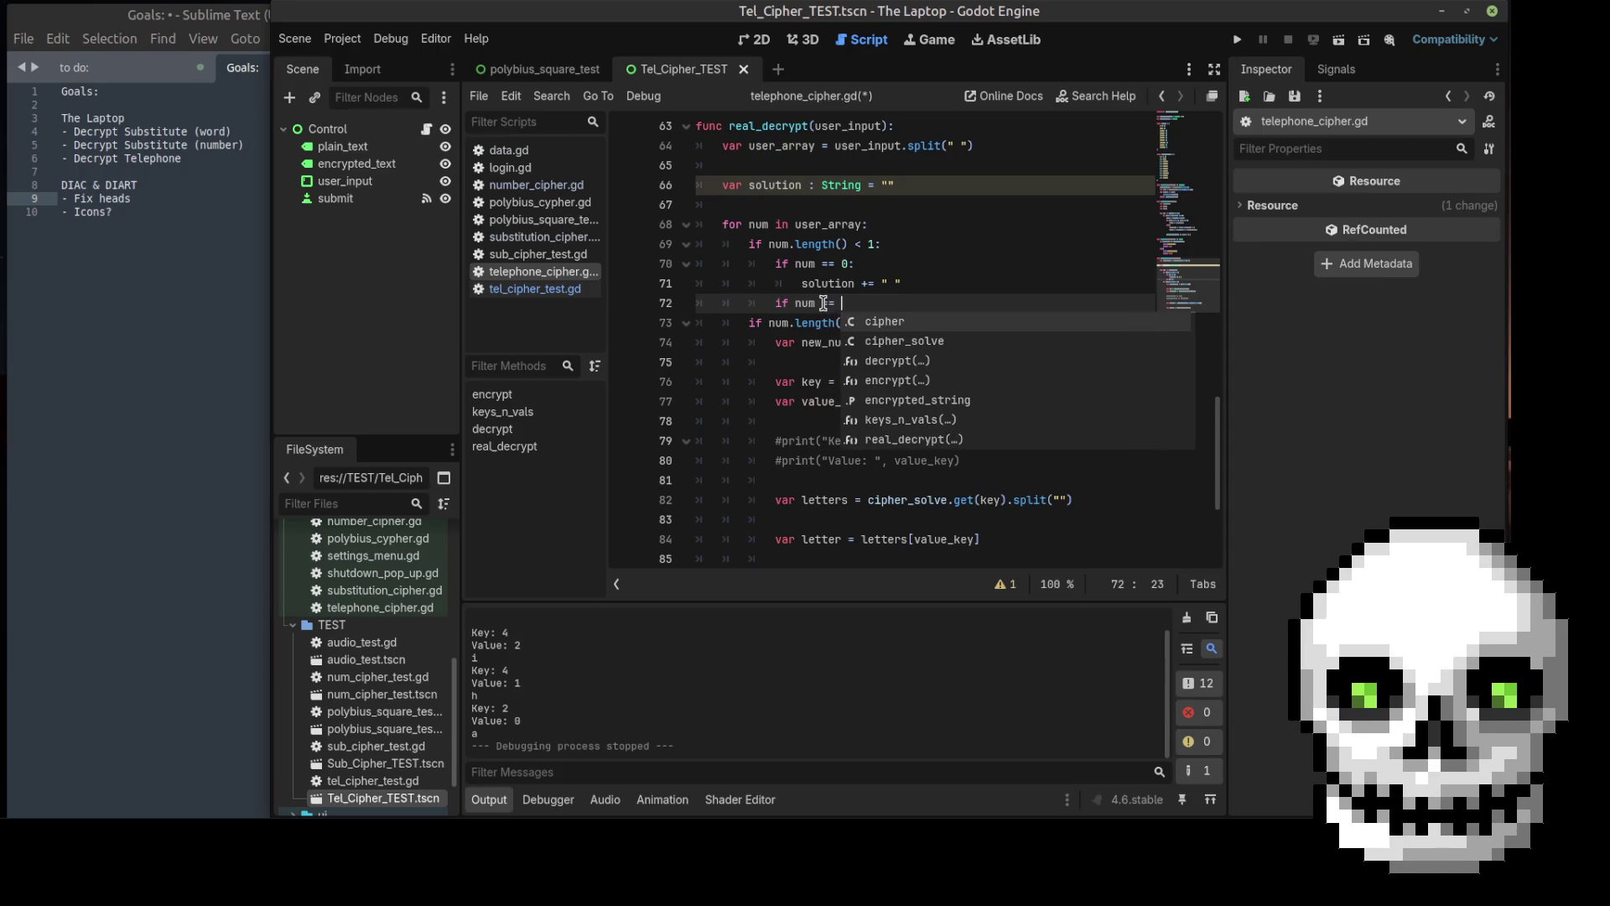
type("1:")
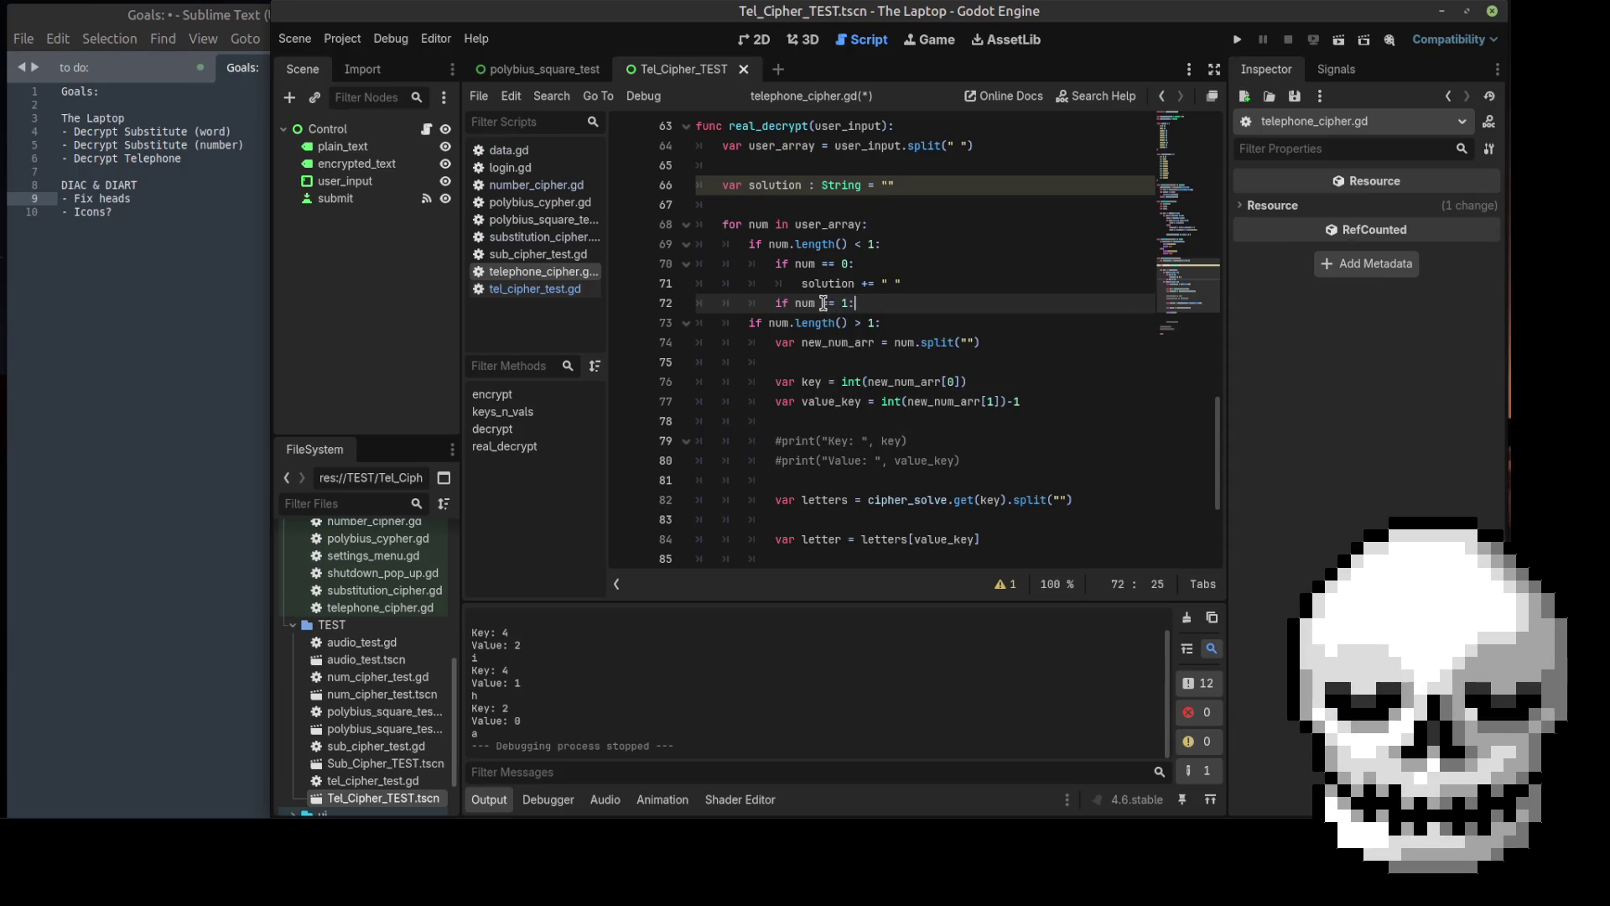
key("Return")
type("soluti")
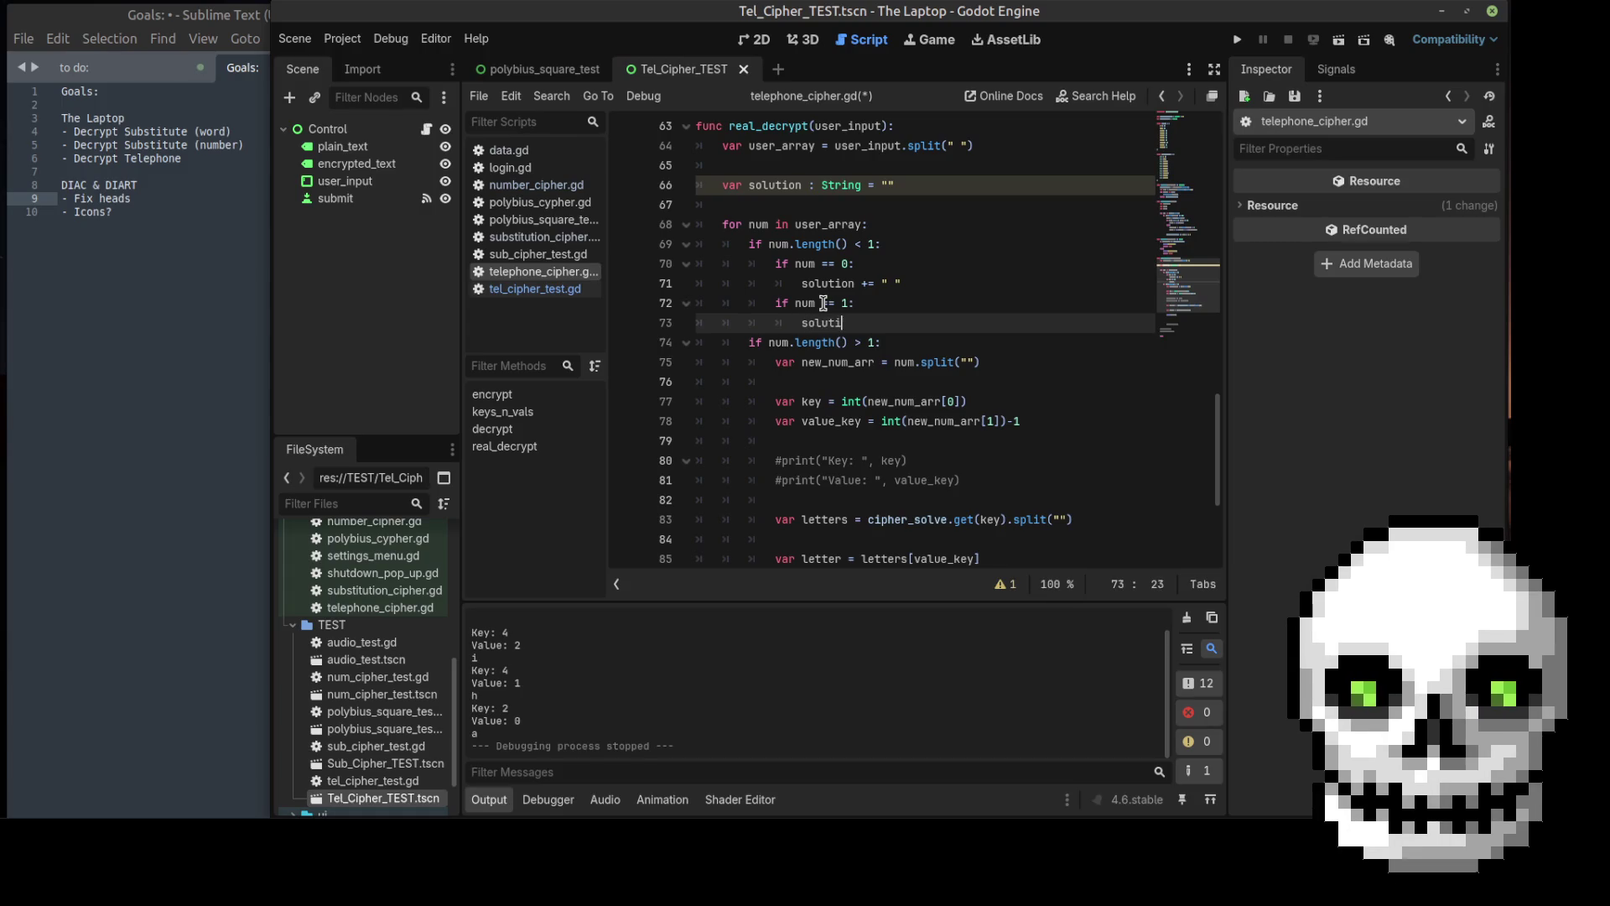
type("on += ")
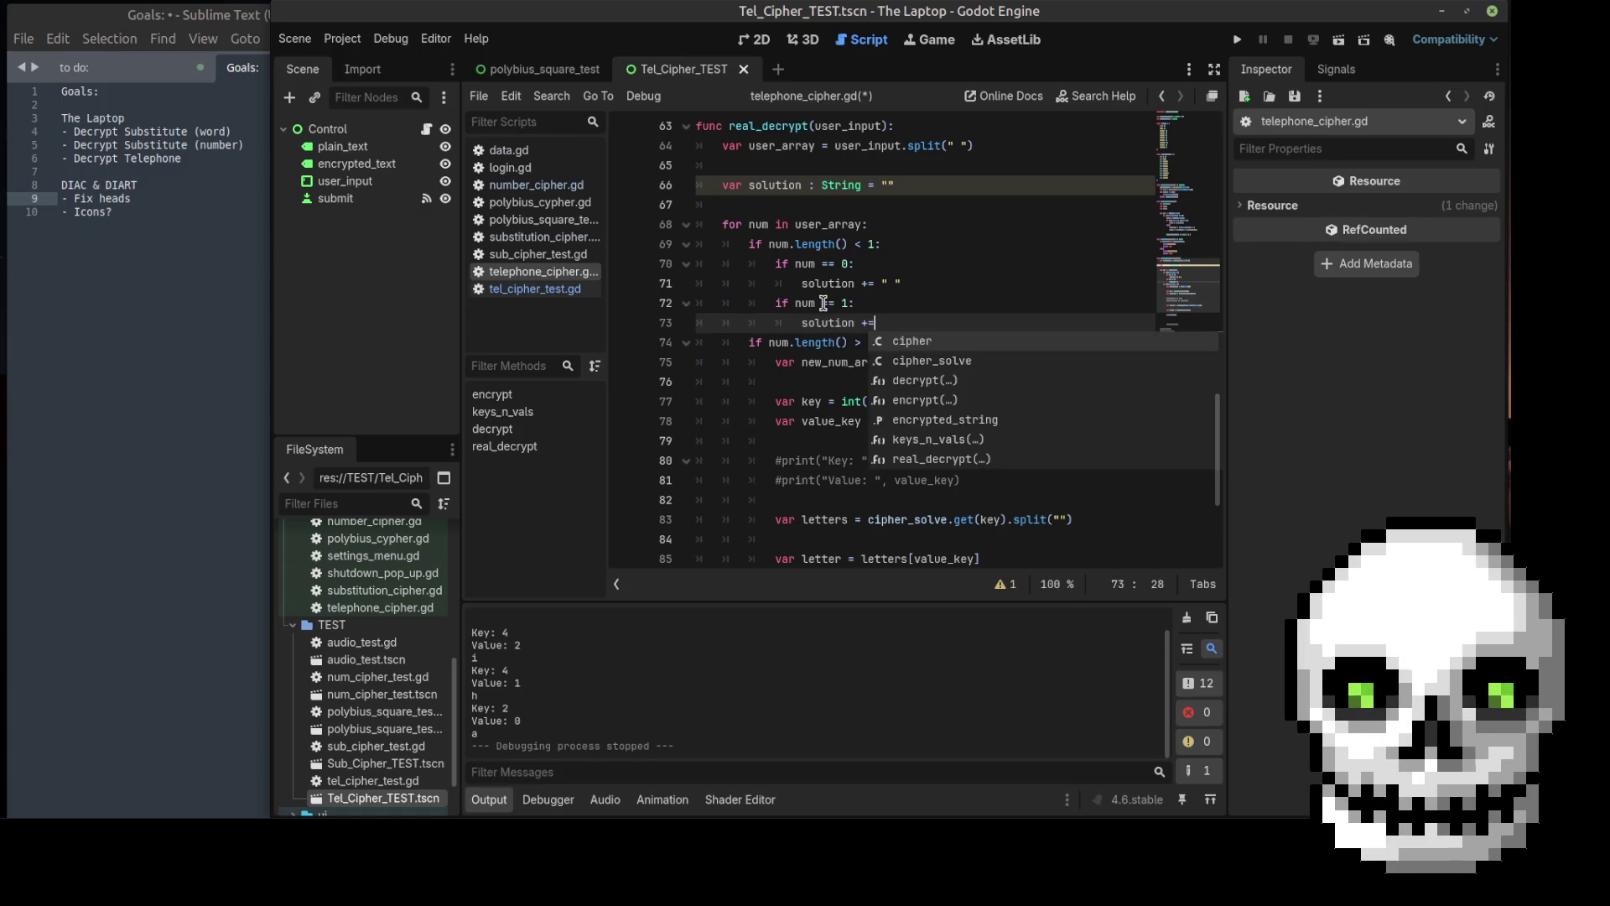
type("\"")
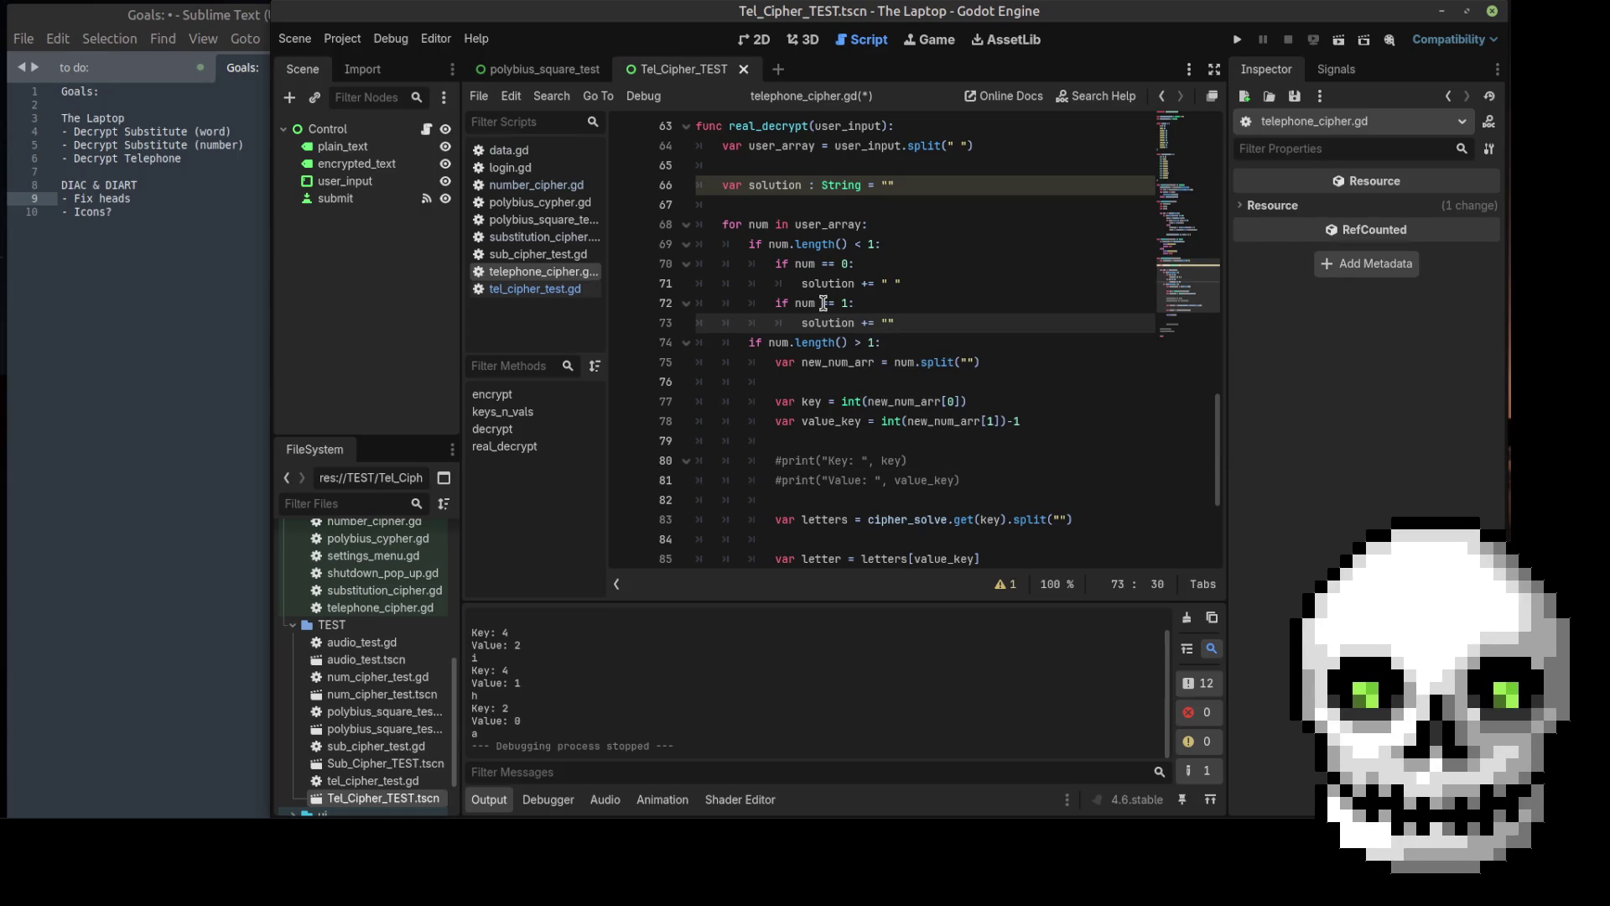
type(".")
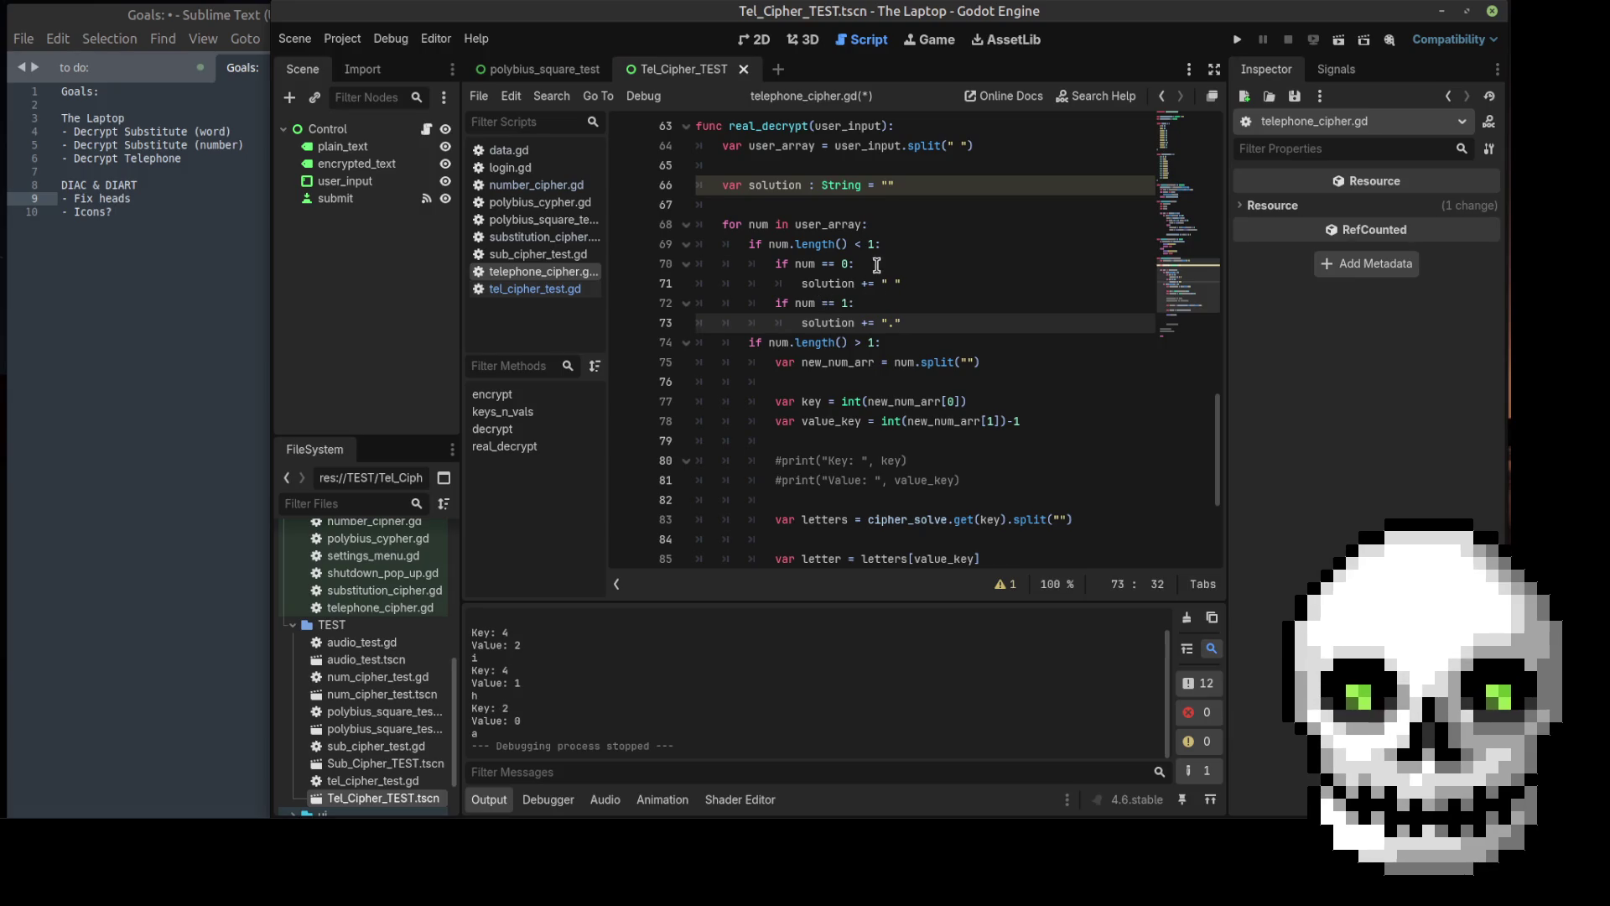
Step: Add `solution += letter` above print(letter) in the loop
left_click(907, 249)
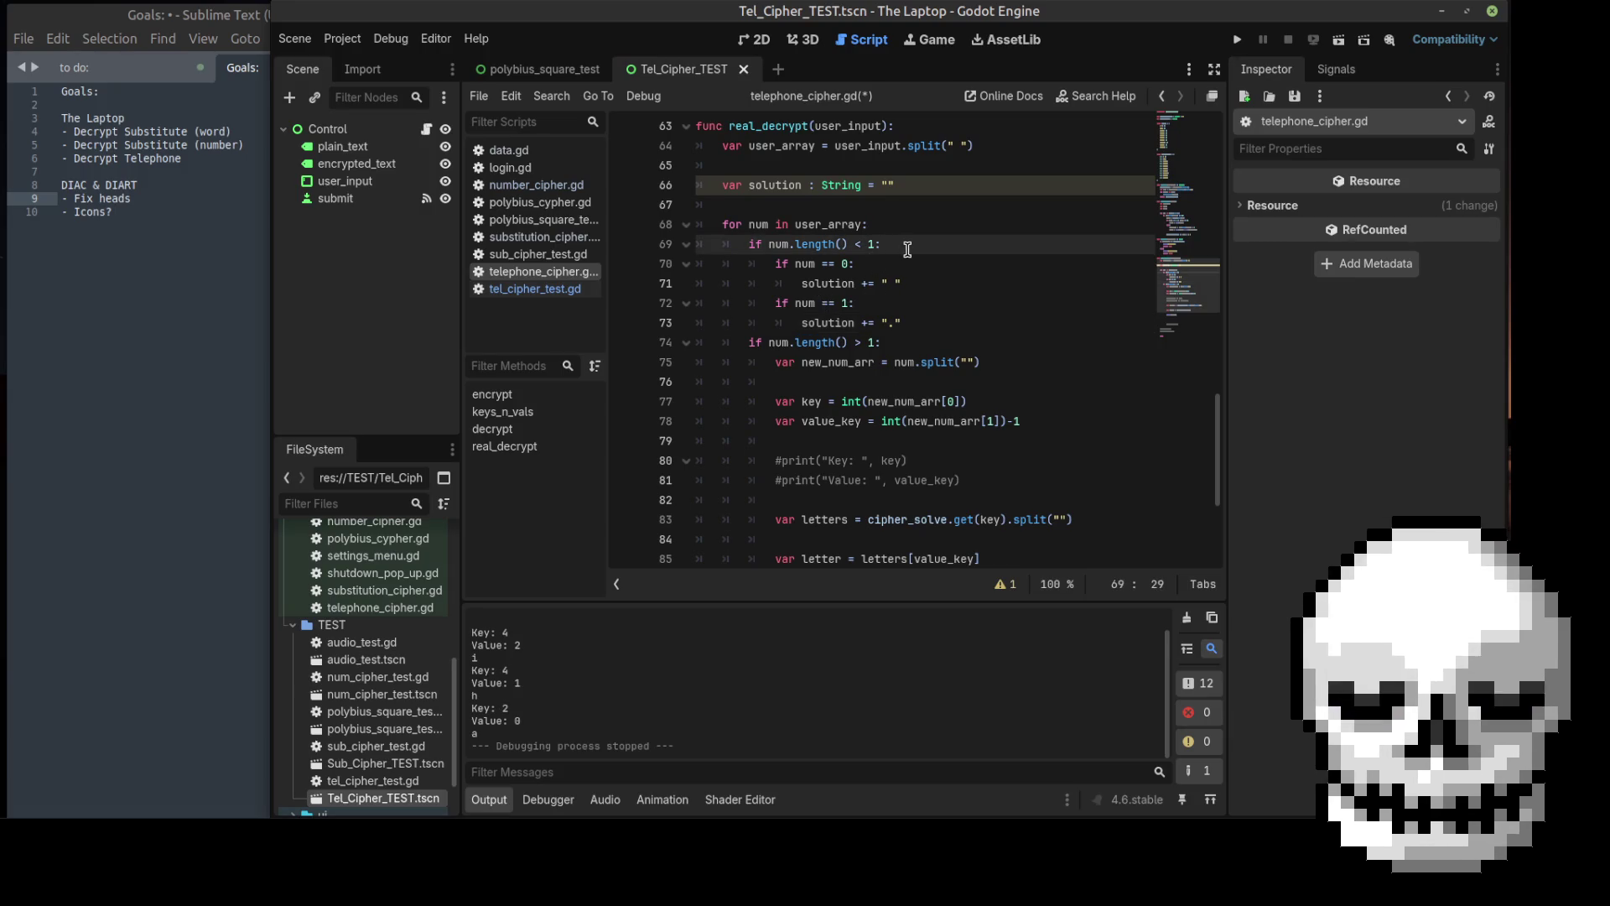
scroll(926, 295, "down", 1)
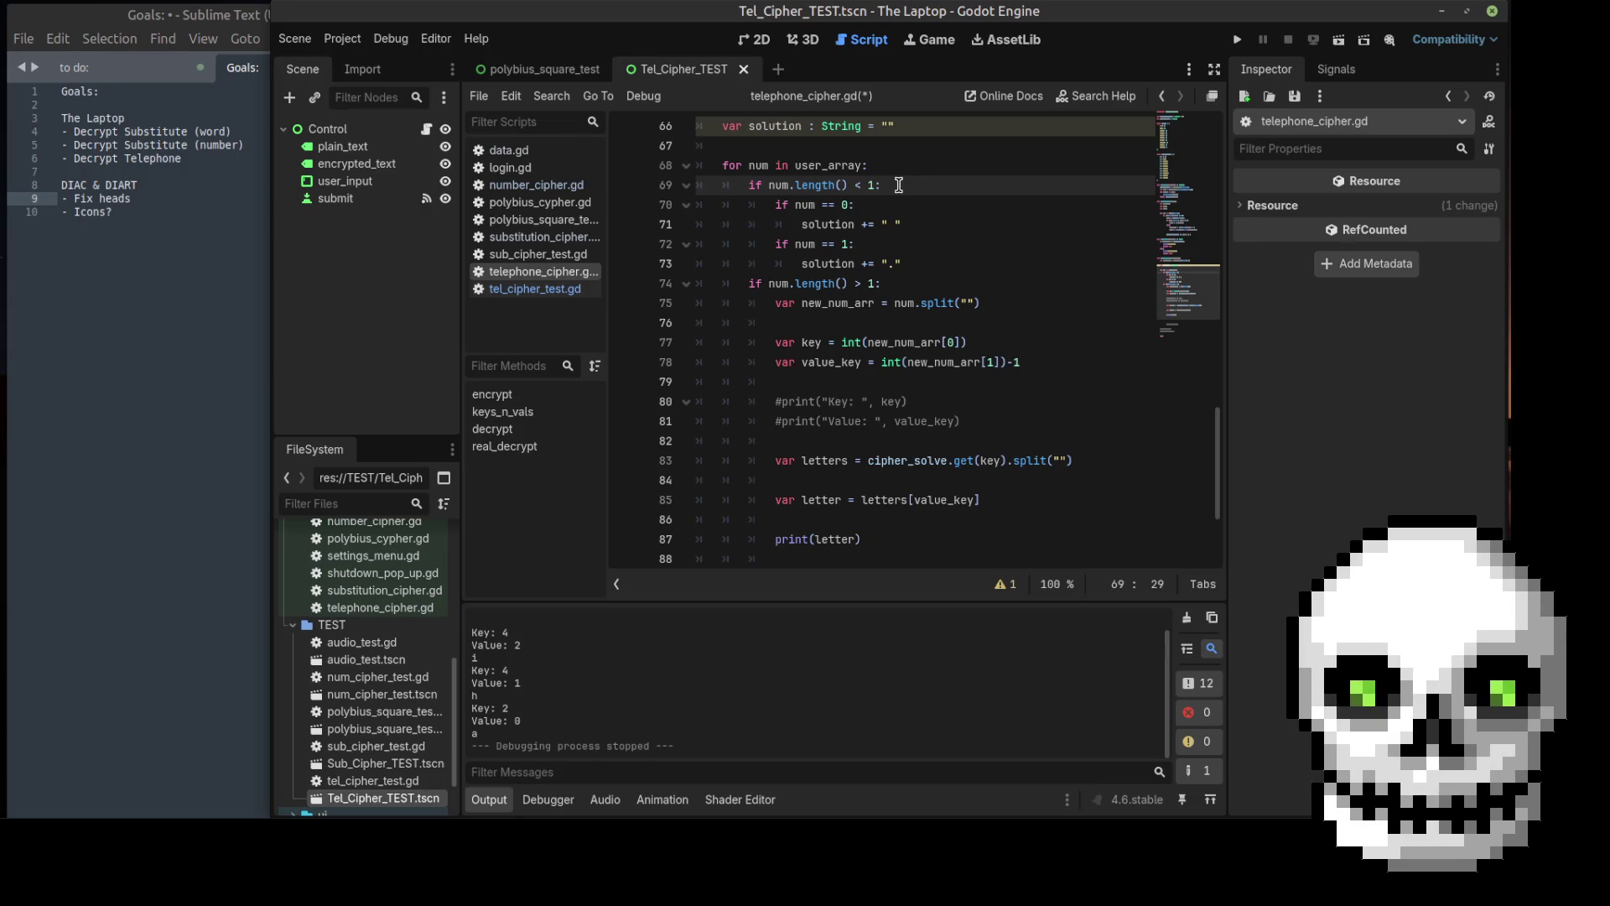
left_click_drag(899, 185, 745, 188)
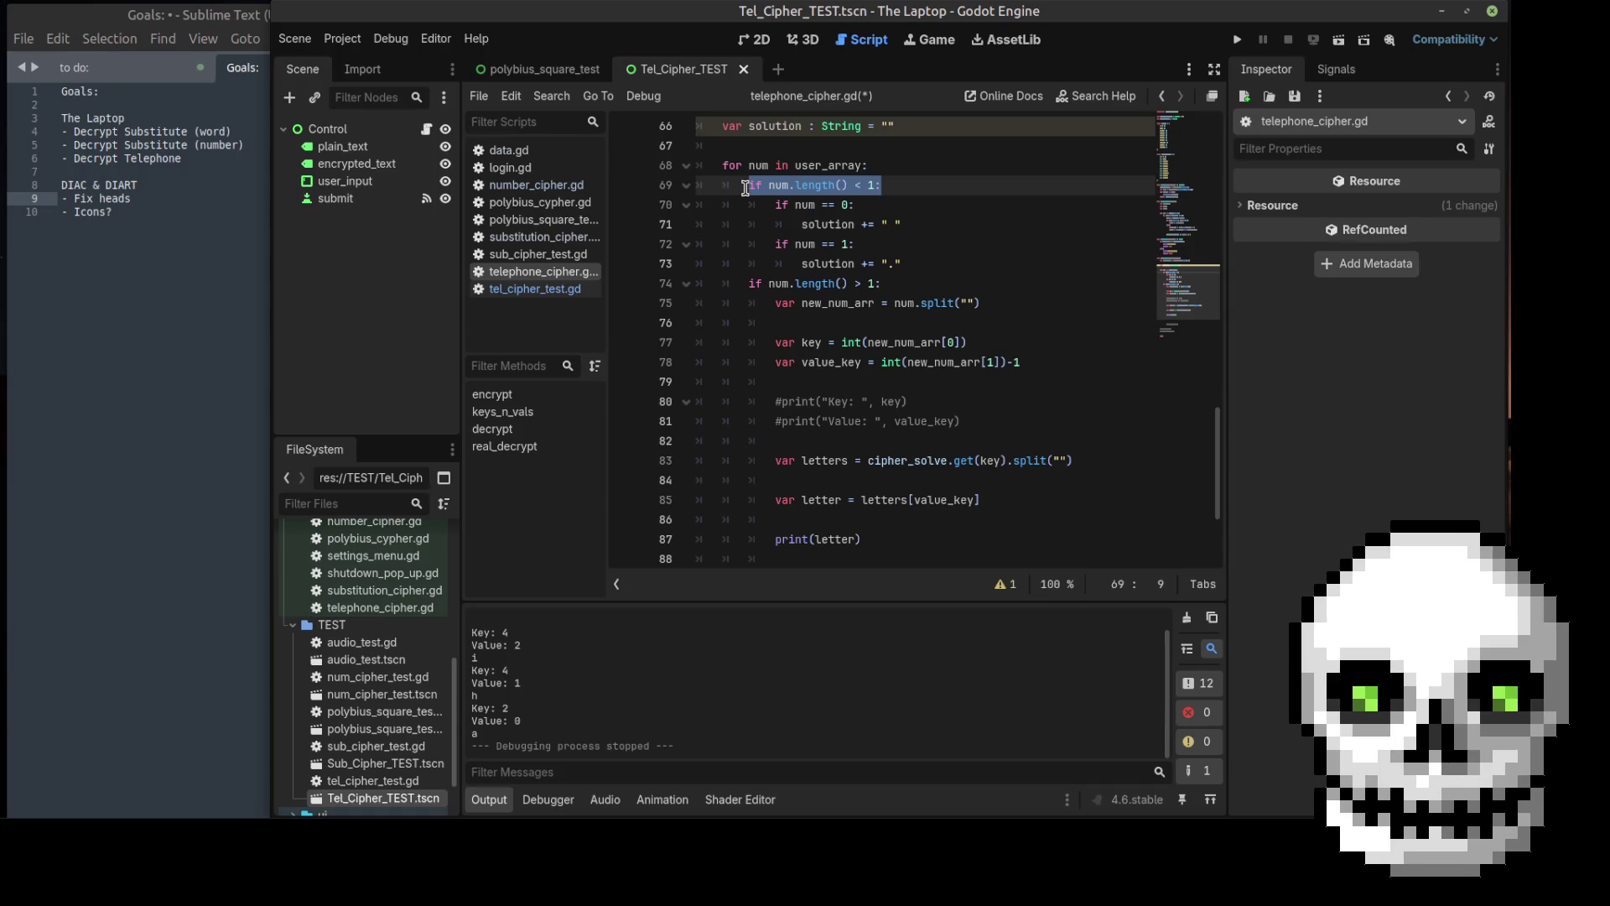
left_click(1072, 312)
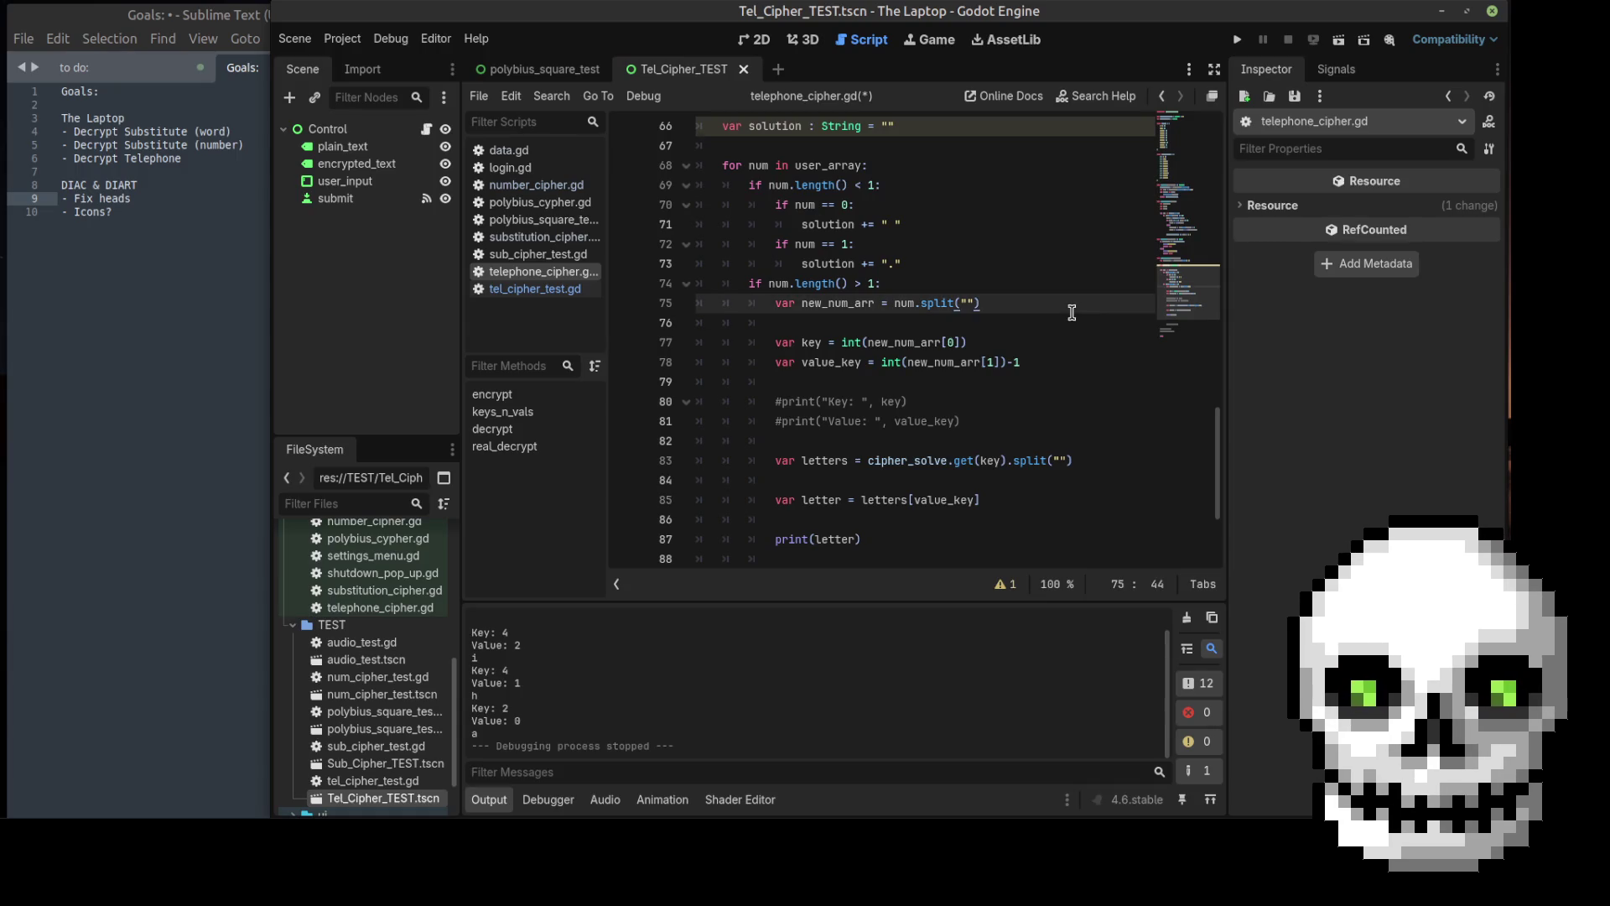
scroll(1071, 312, "down", 1)
left_click(815, 500)
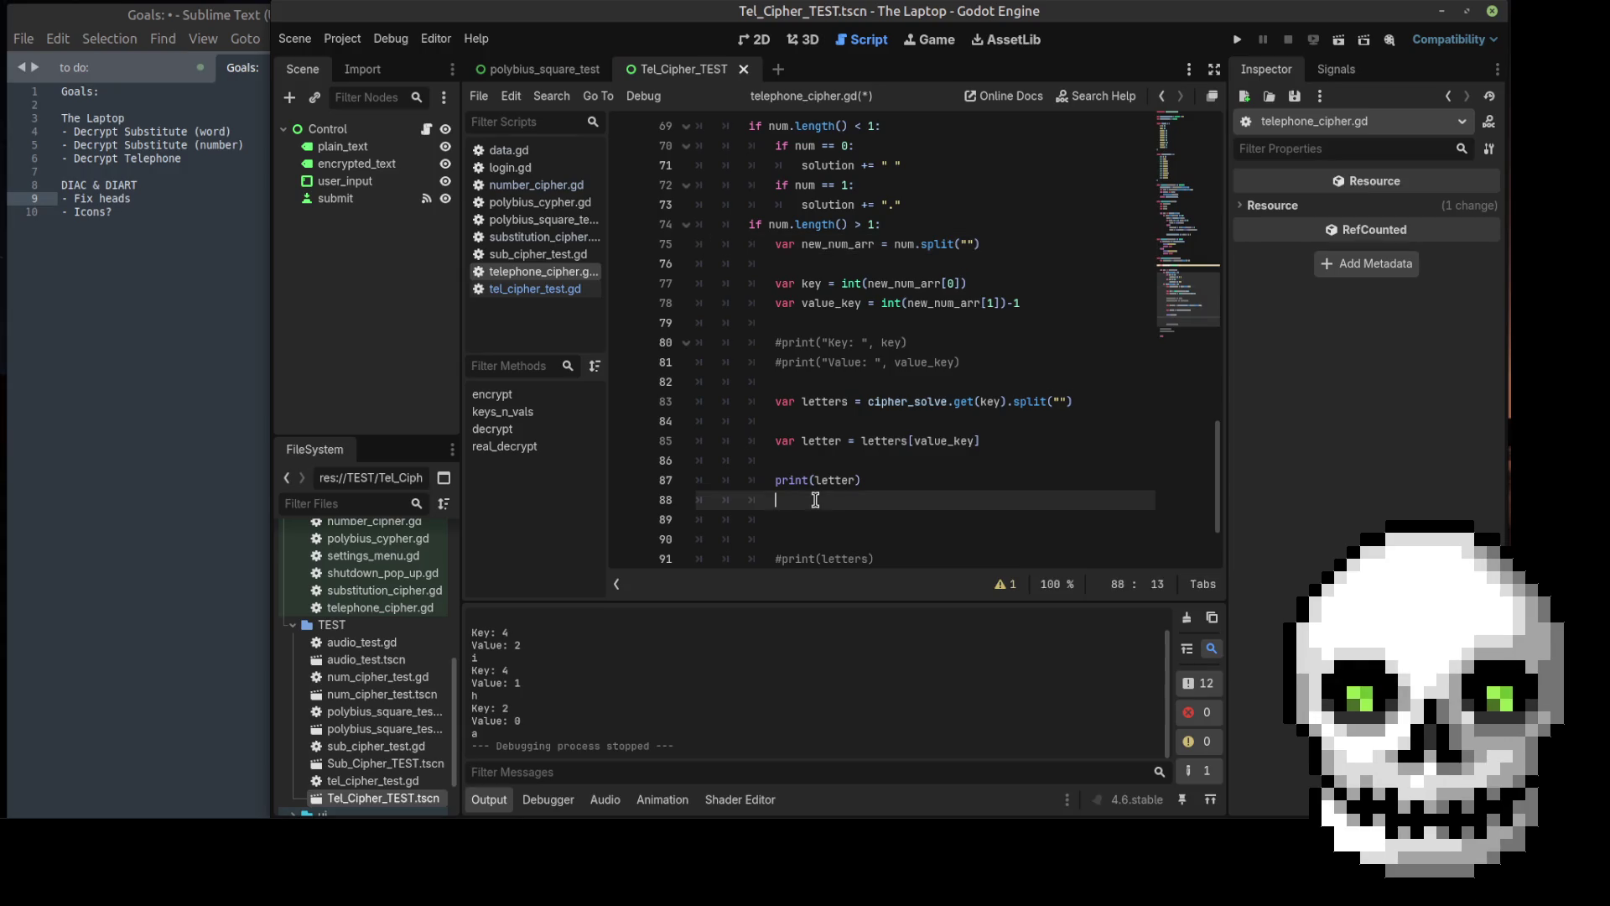
left_click(825, 462)
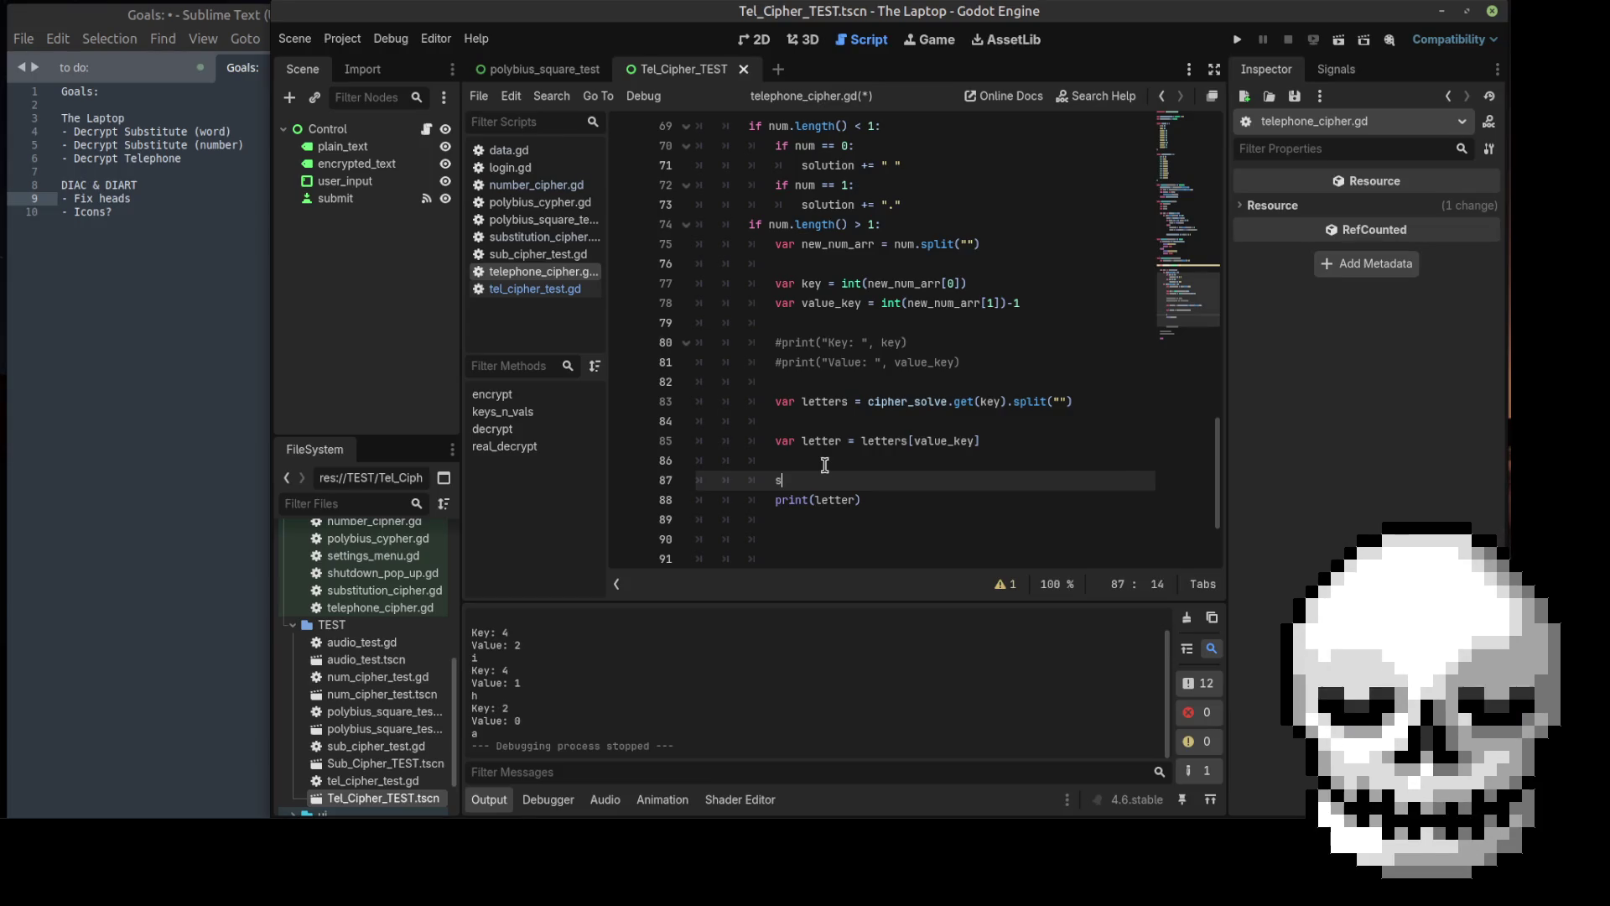
type("olution")
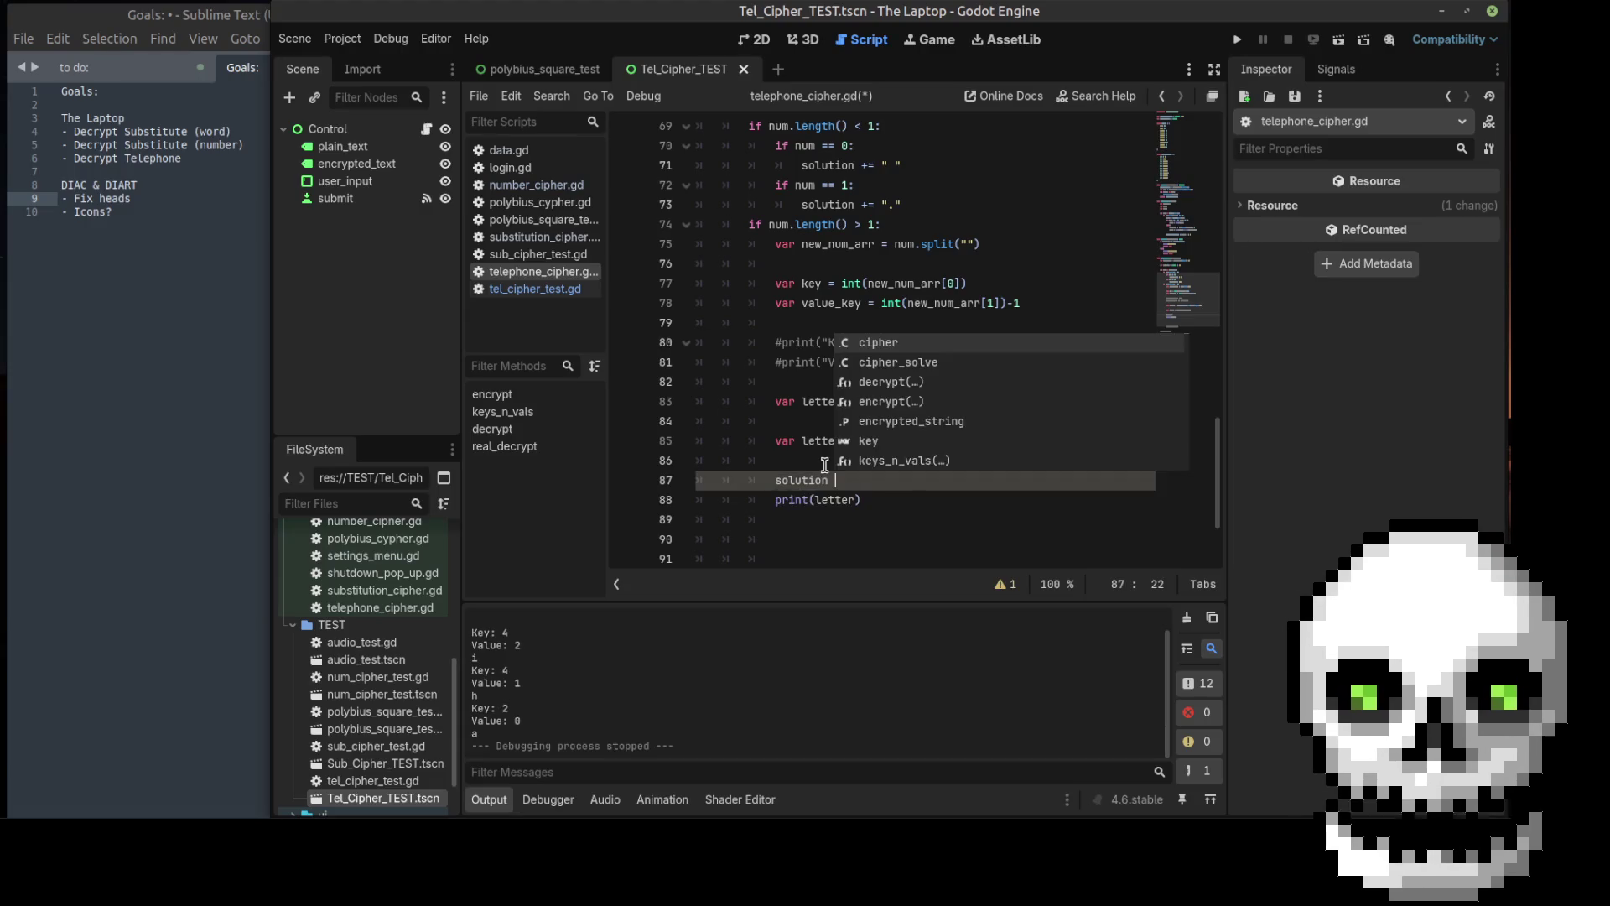
type(" += letter")
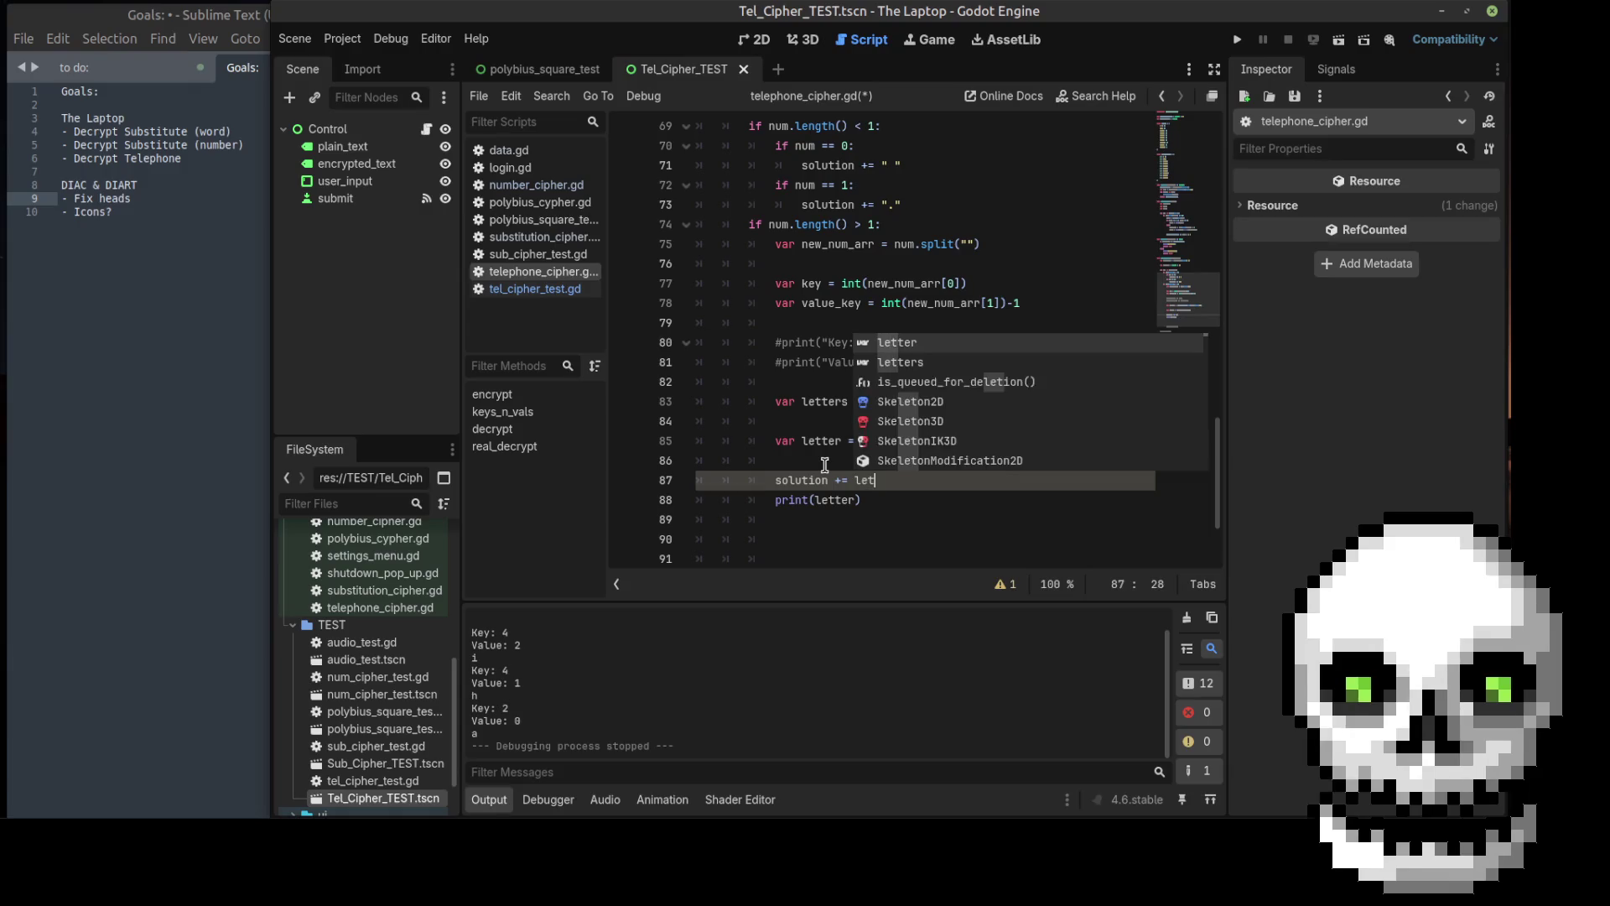
Step: Change print(letter) to print(solution)
left_click(825, 465)
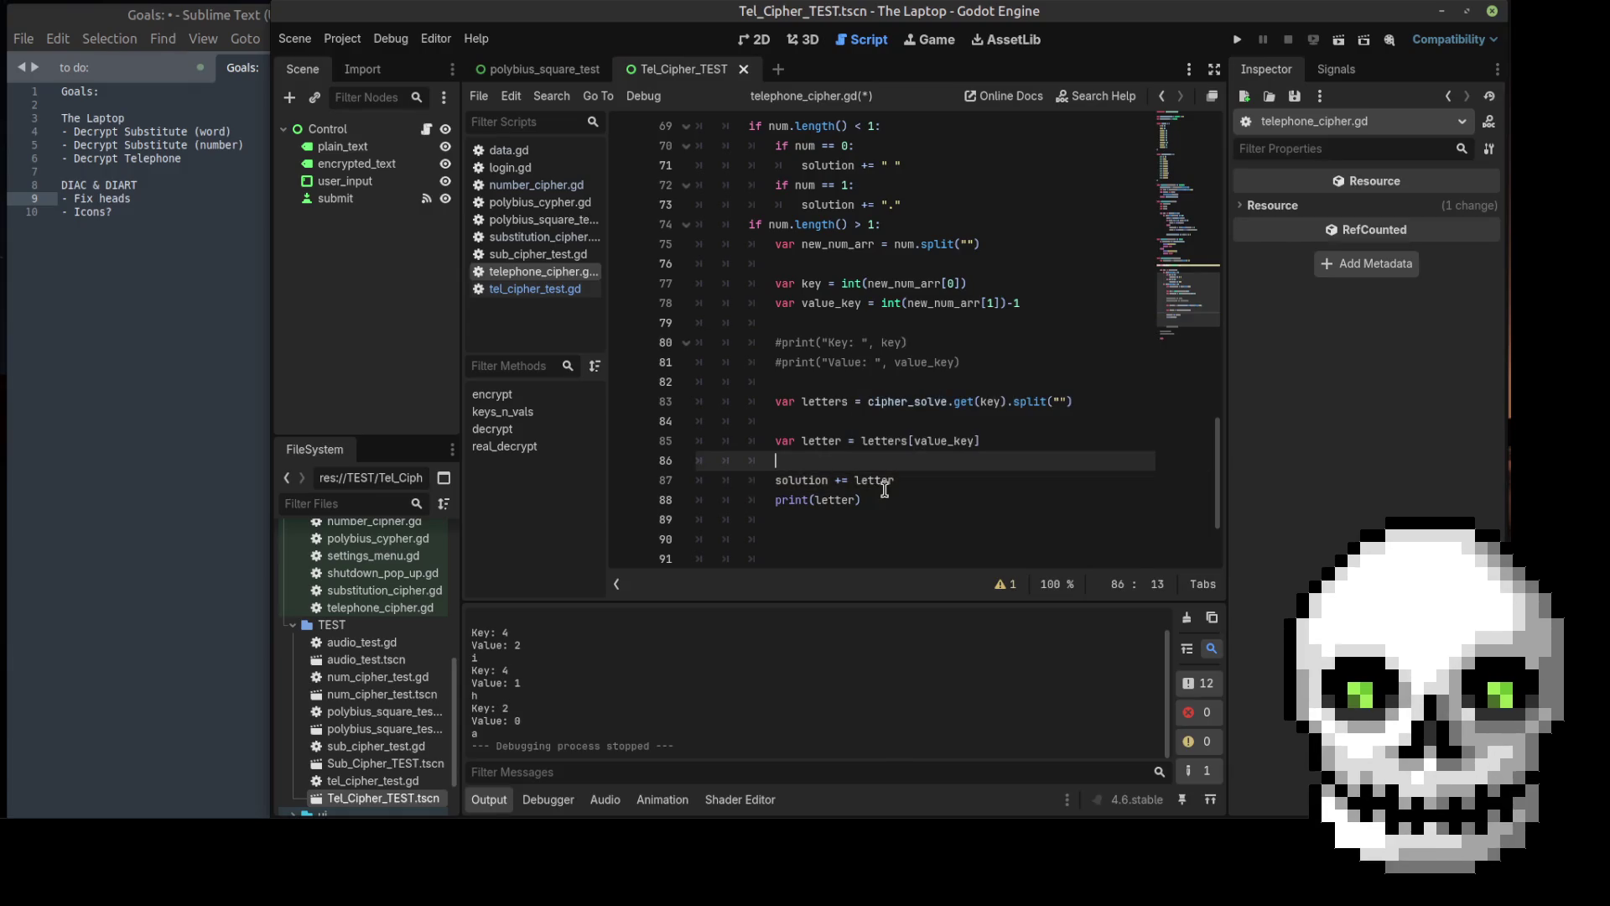
left_click(880, 501)
double_click(848, 501)
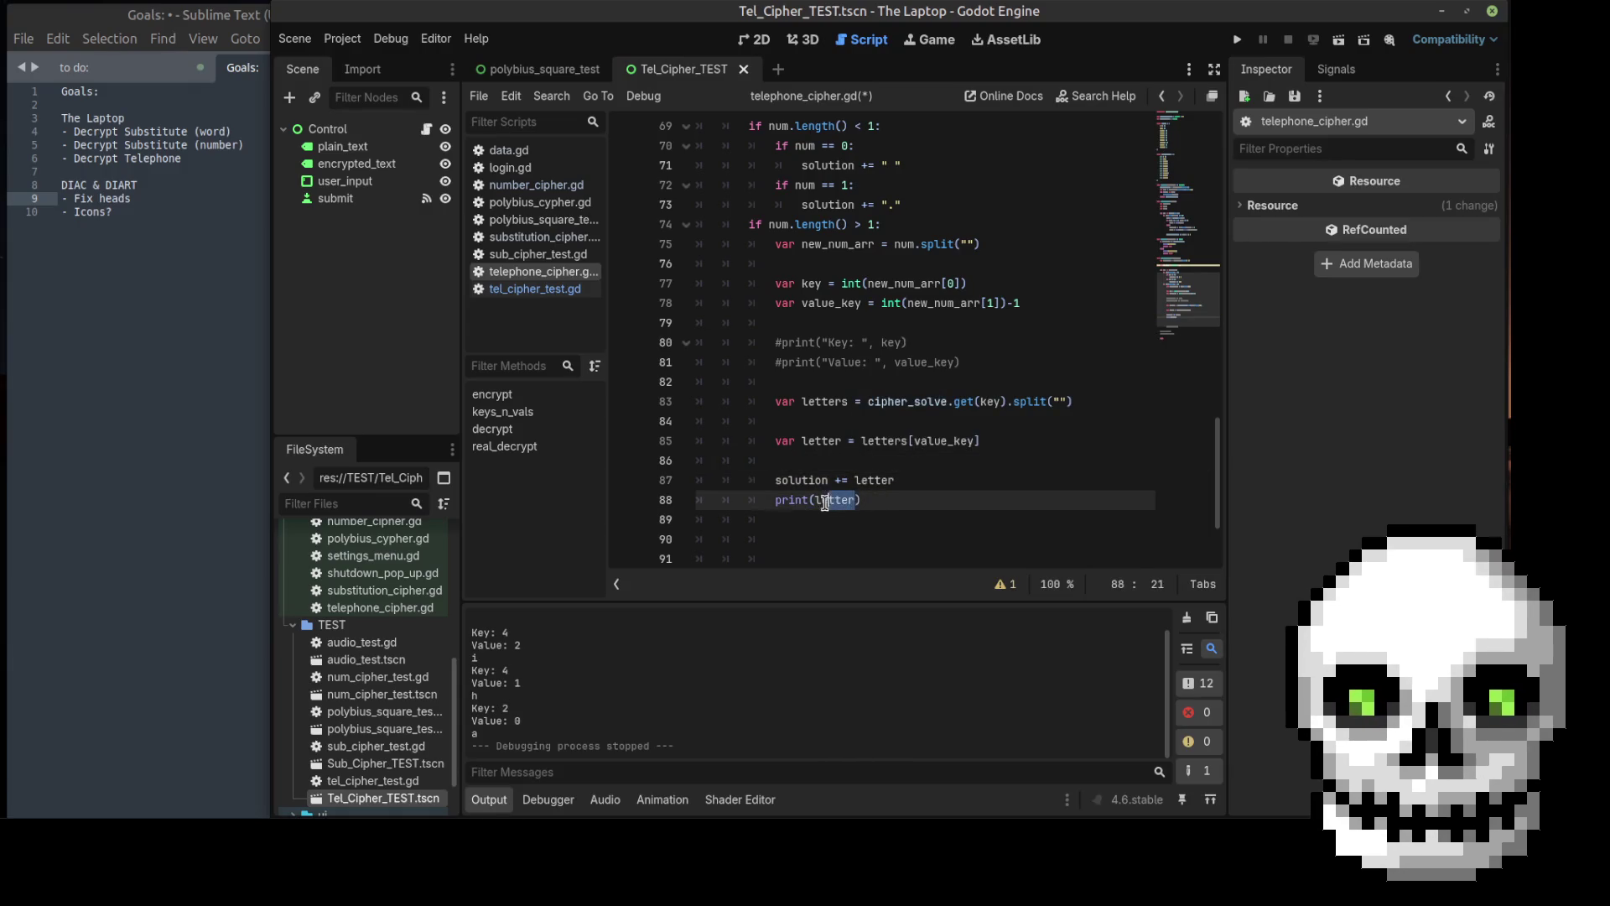
type("solution")
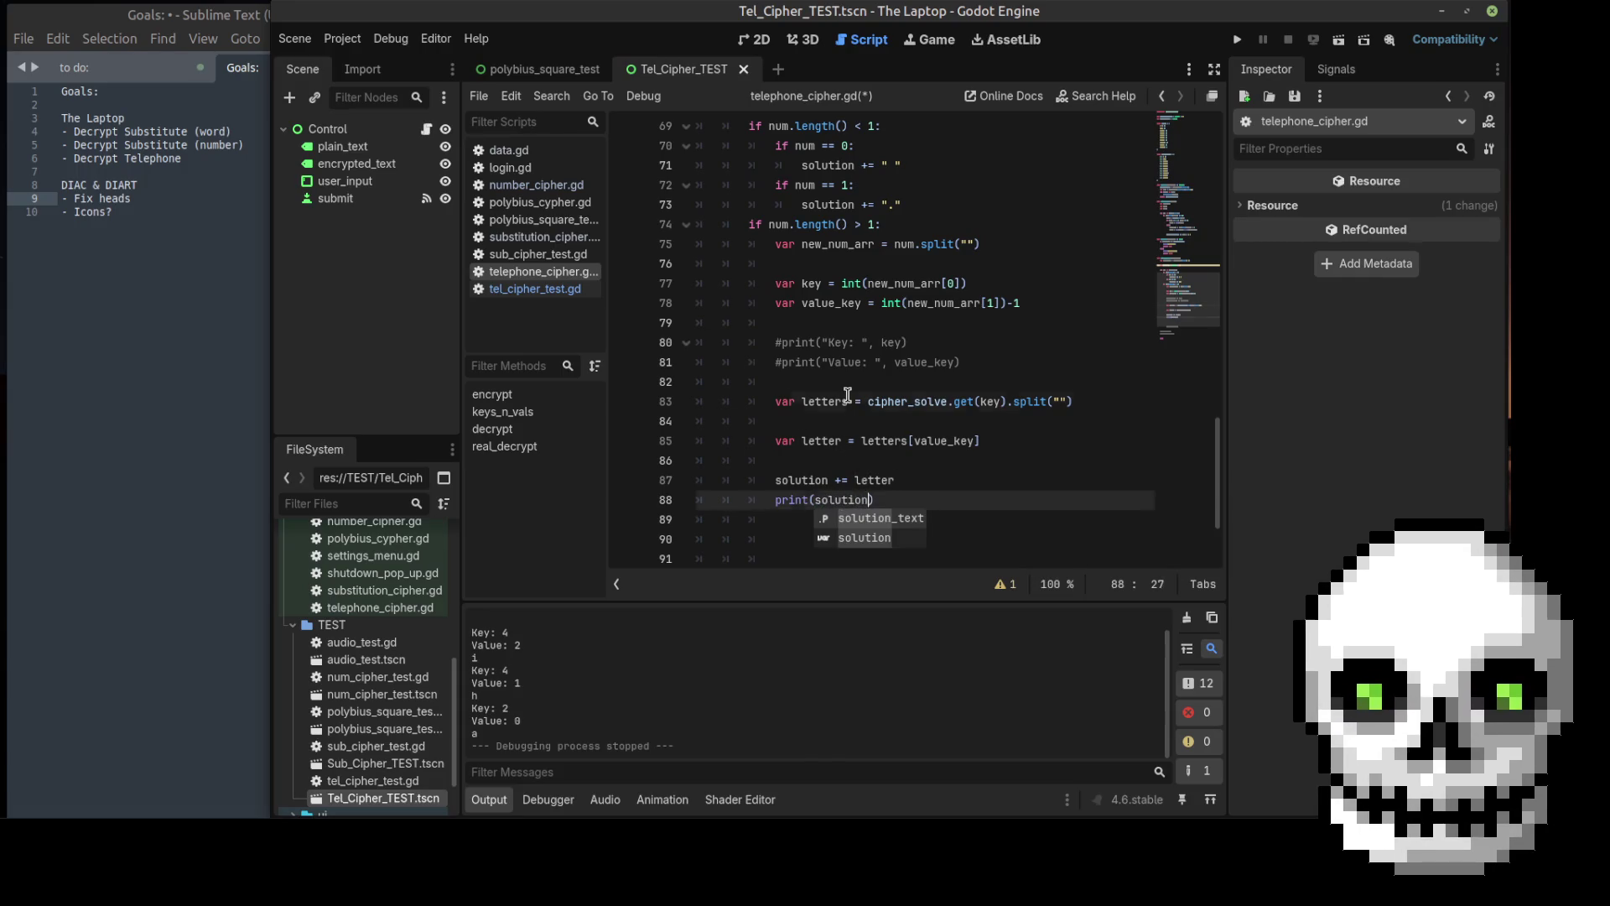
Step: Delete the commented-out debug prints and pass, then save and run the scene
scroll(845, 502, "down", 2)
left_click_drag(777, 421, 887, 524)
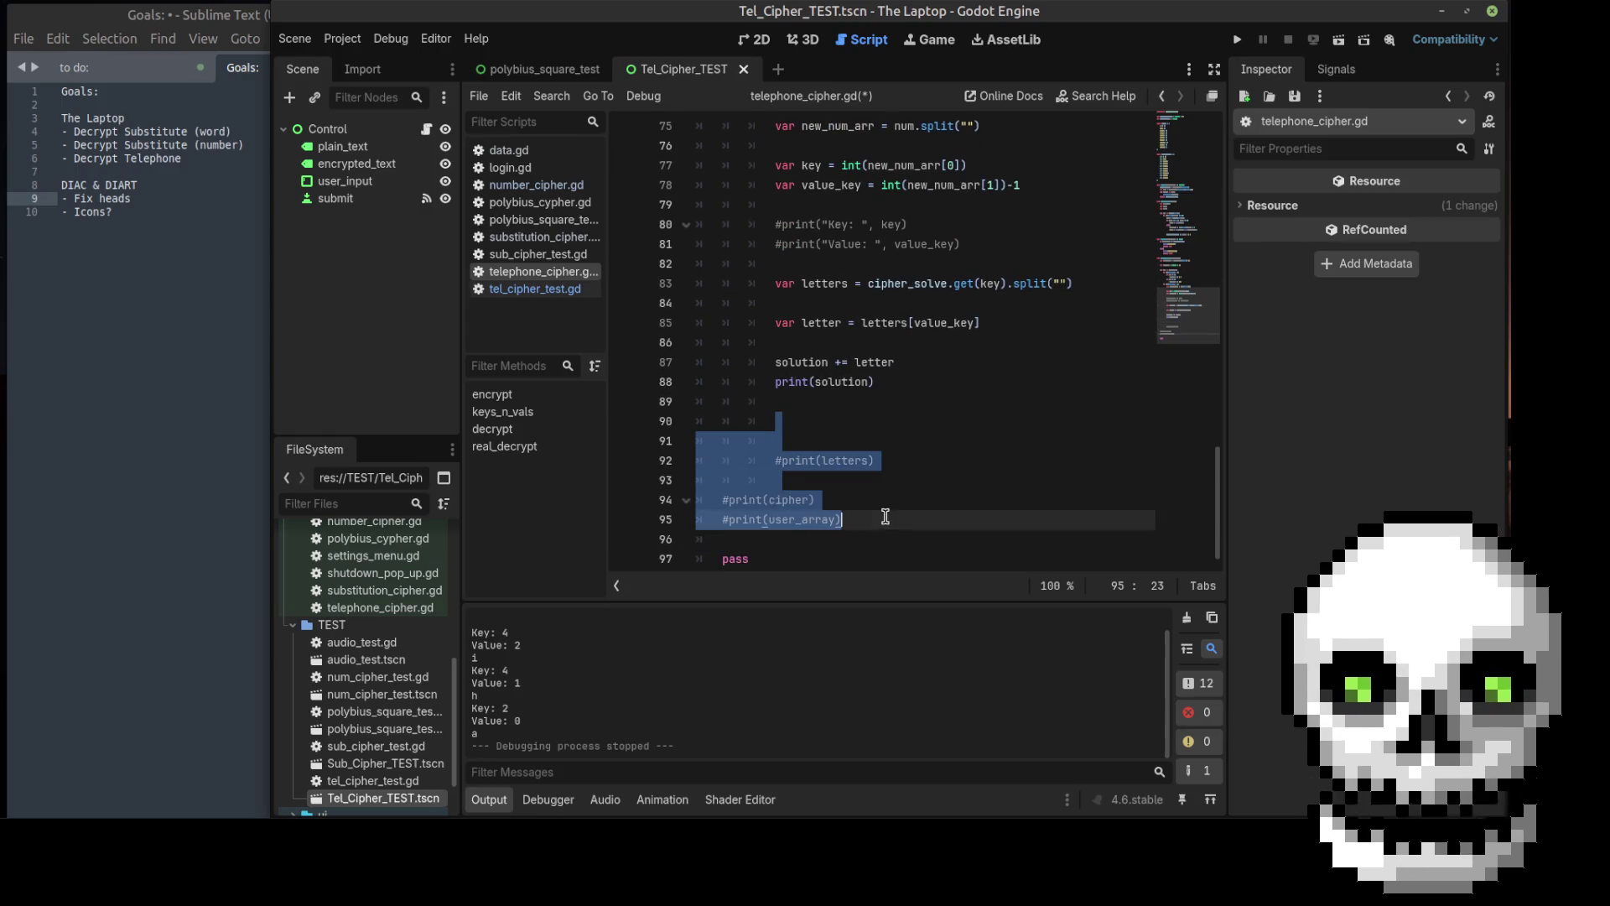
key("BackSpace")
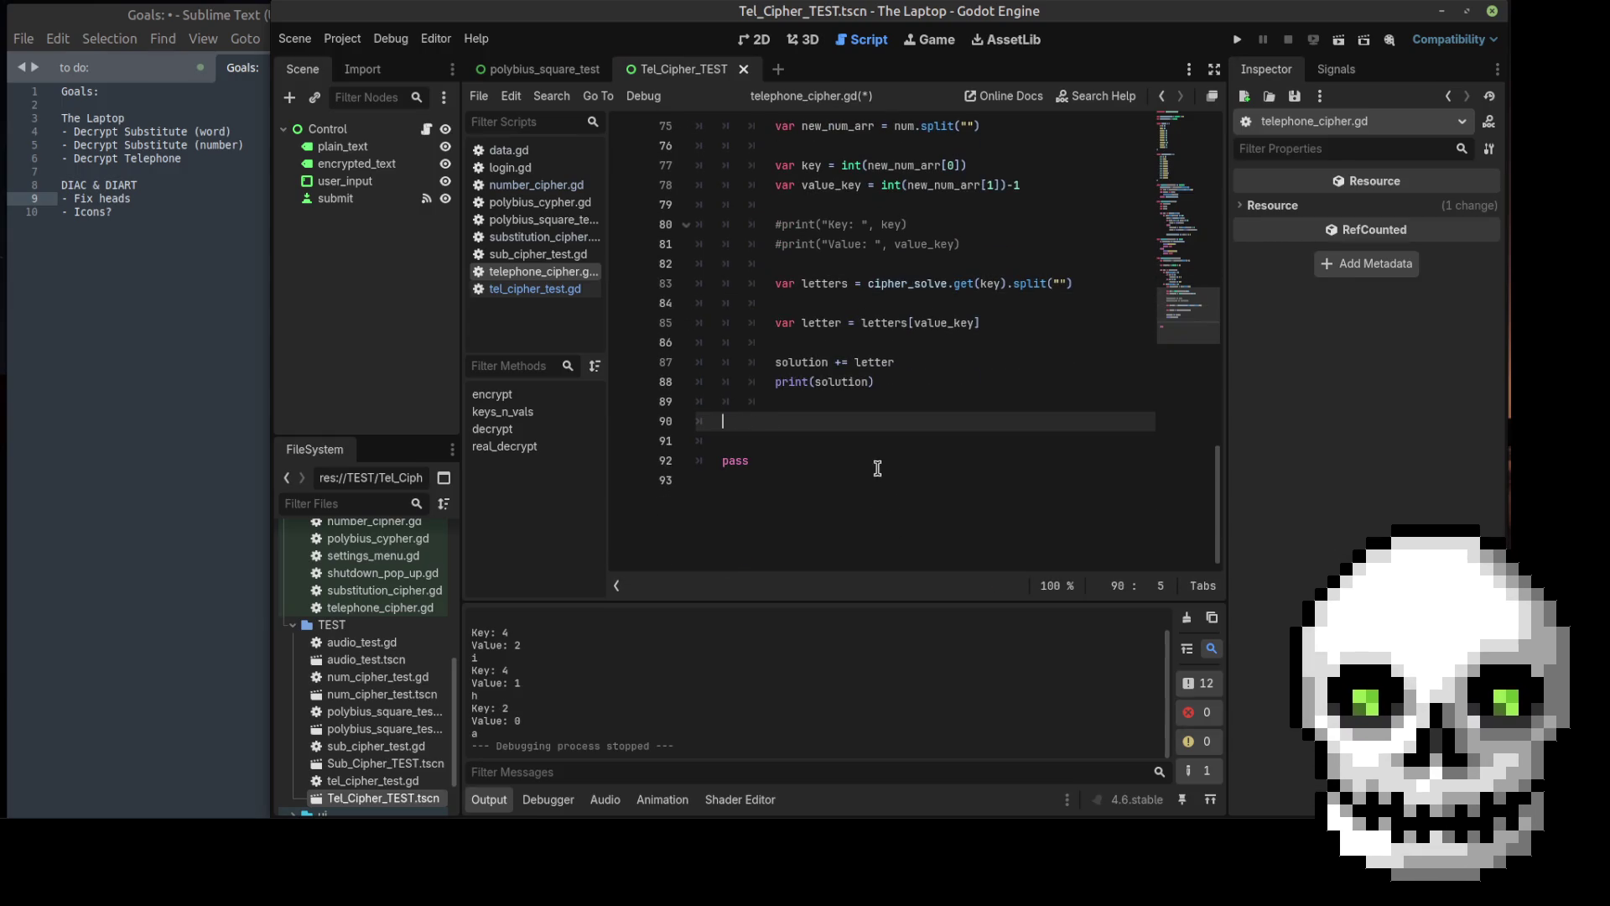
left_click_drag(786, 486, 696, 403)
key("BackSpace")
scroll(1009, 439, "up", 5)
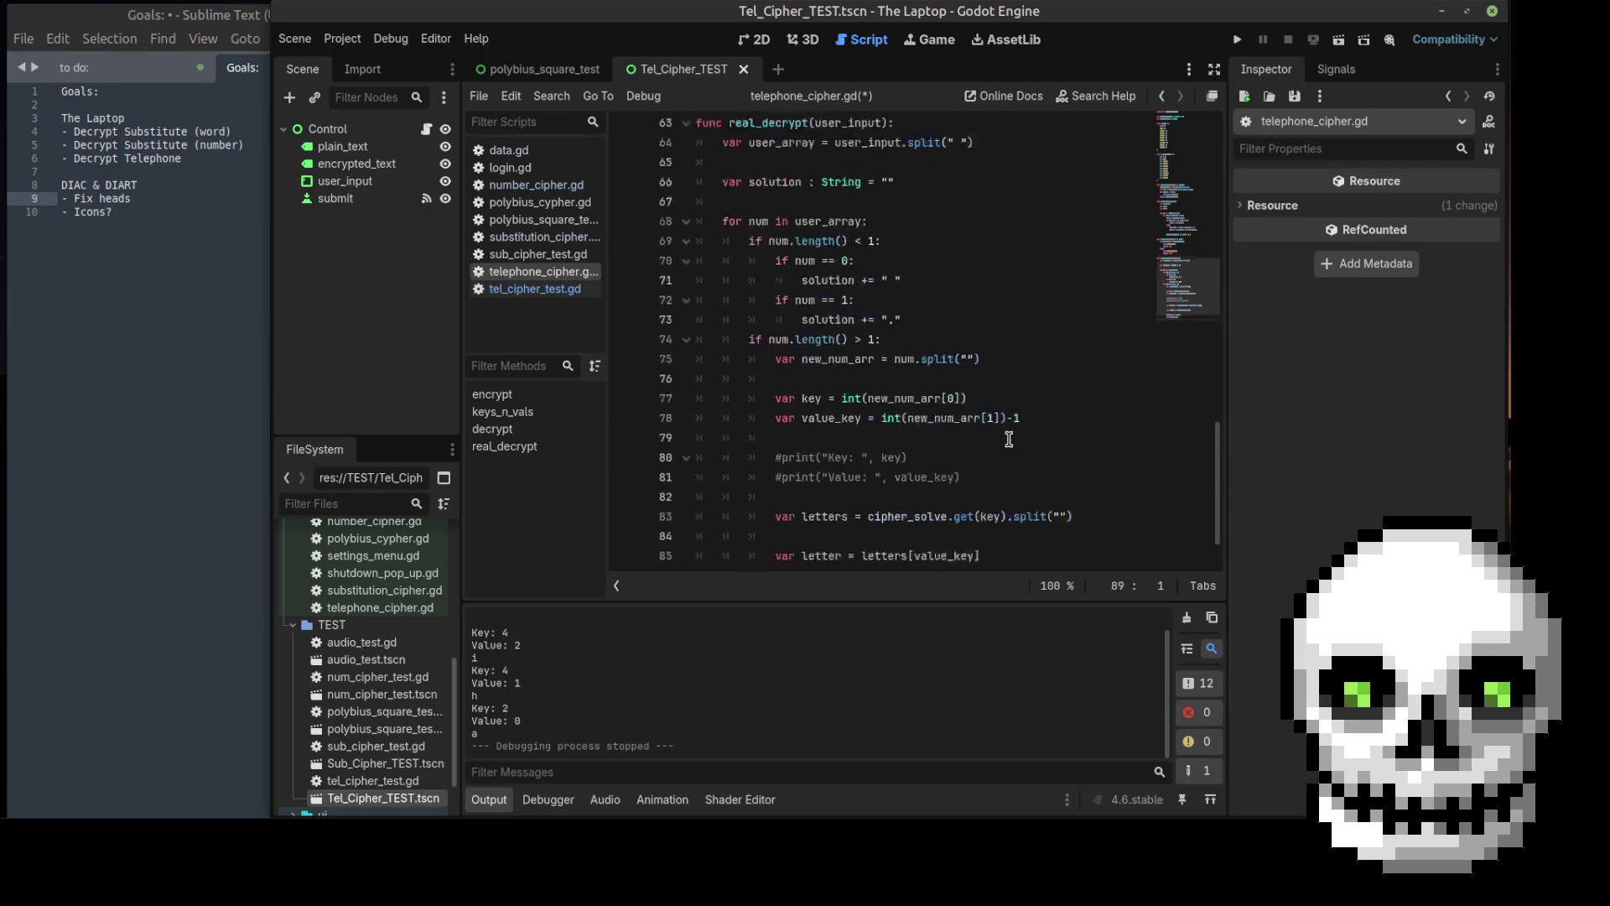
scroll(868, 322, "down", 2)
key("ctrl+s")
left_click(1340, 40)
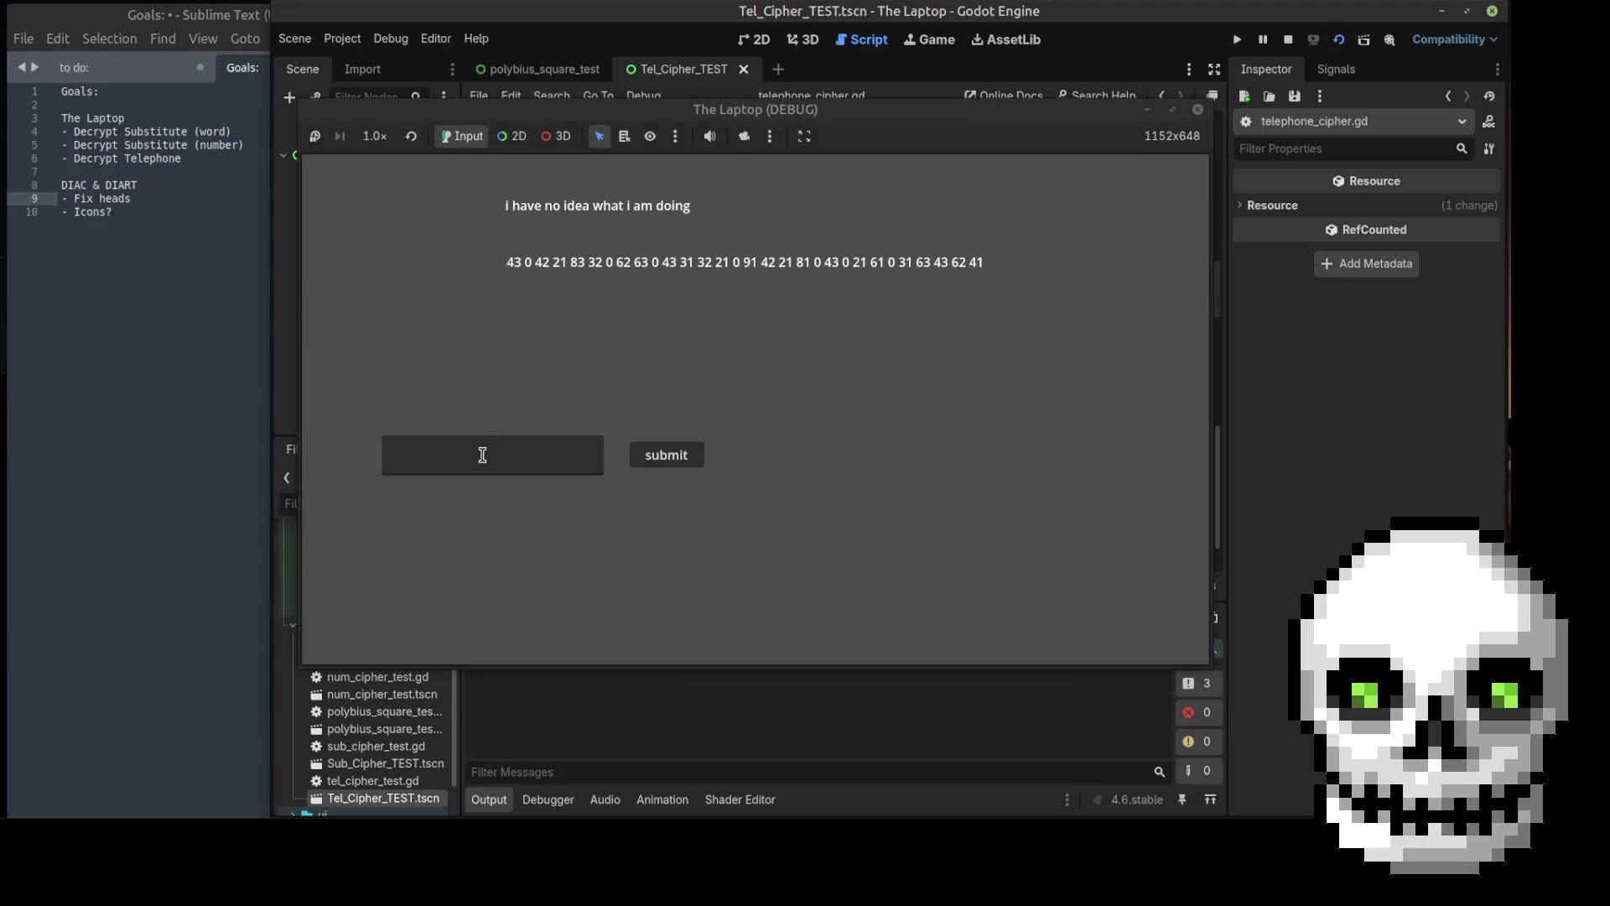
left_click(482, 455)
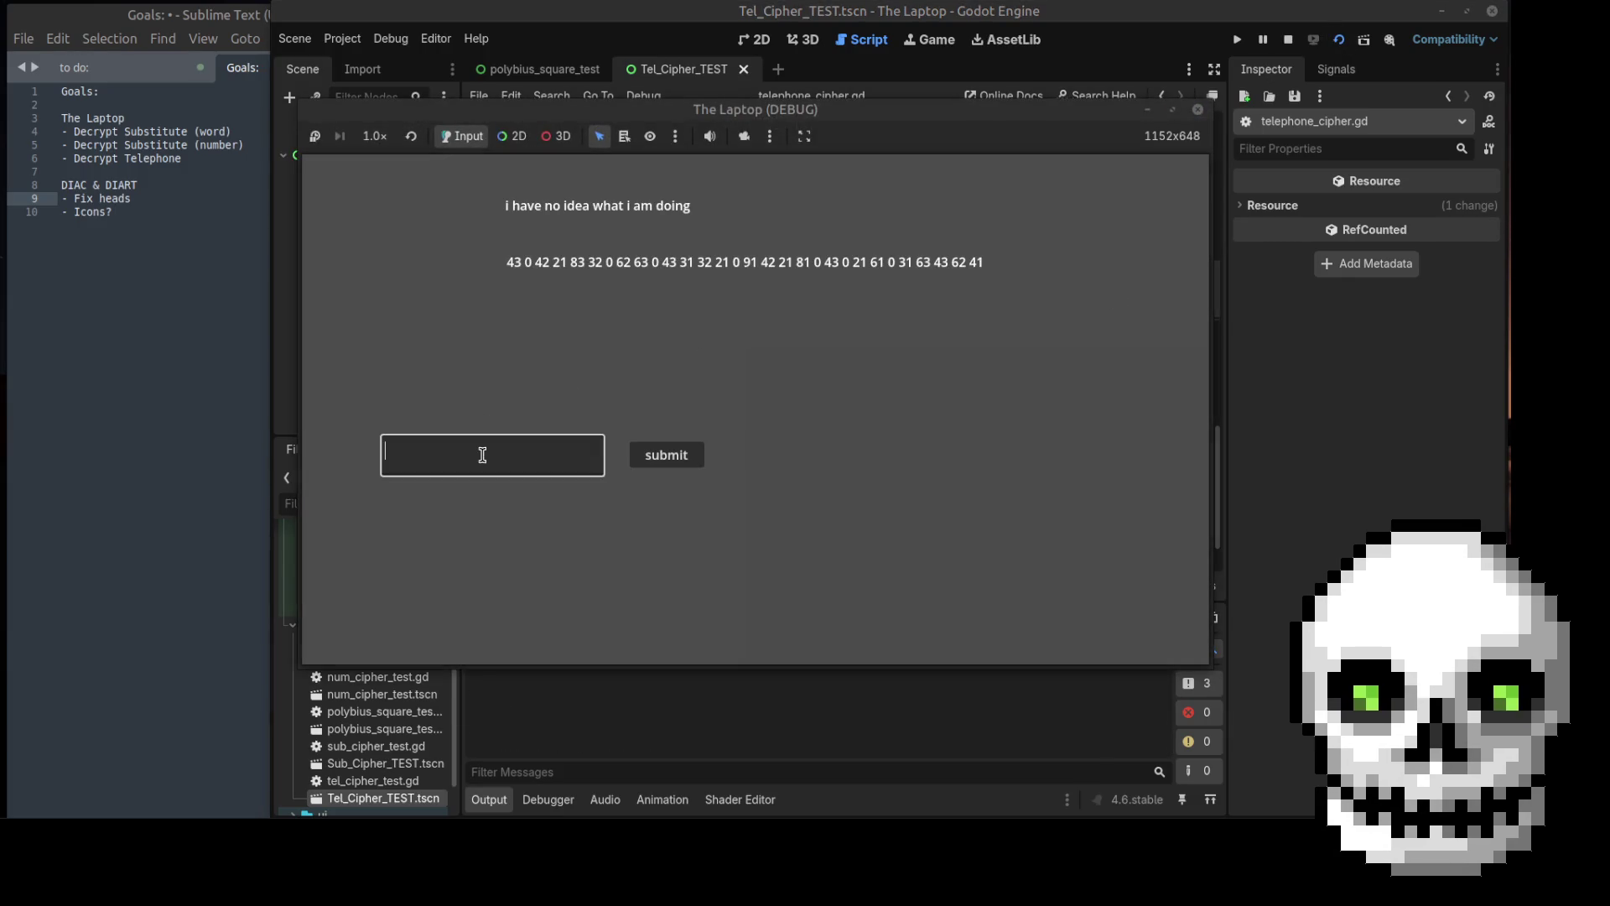
type("430 42 2")
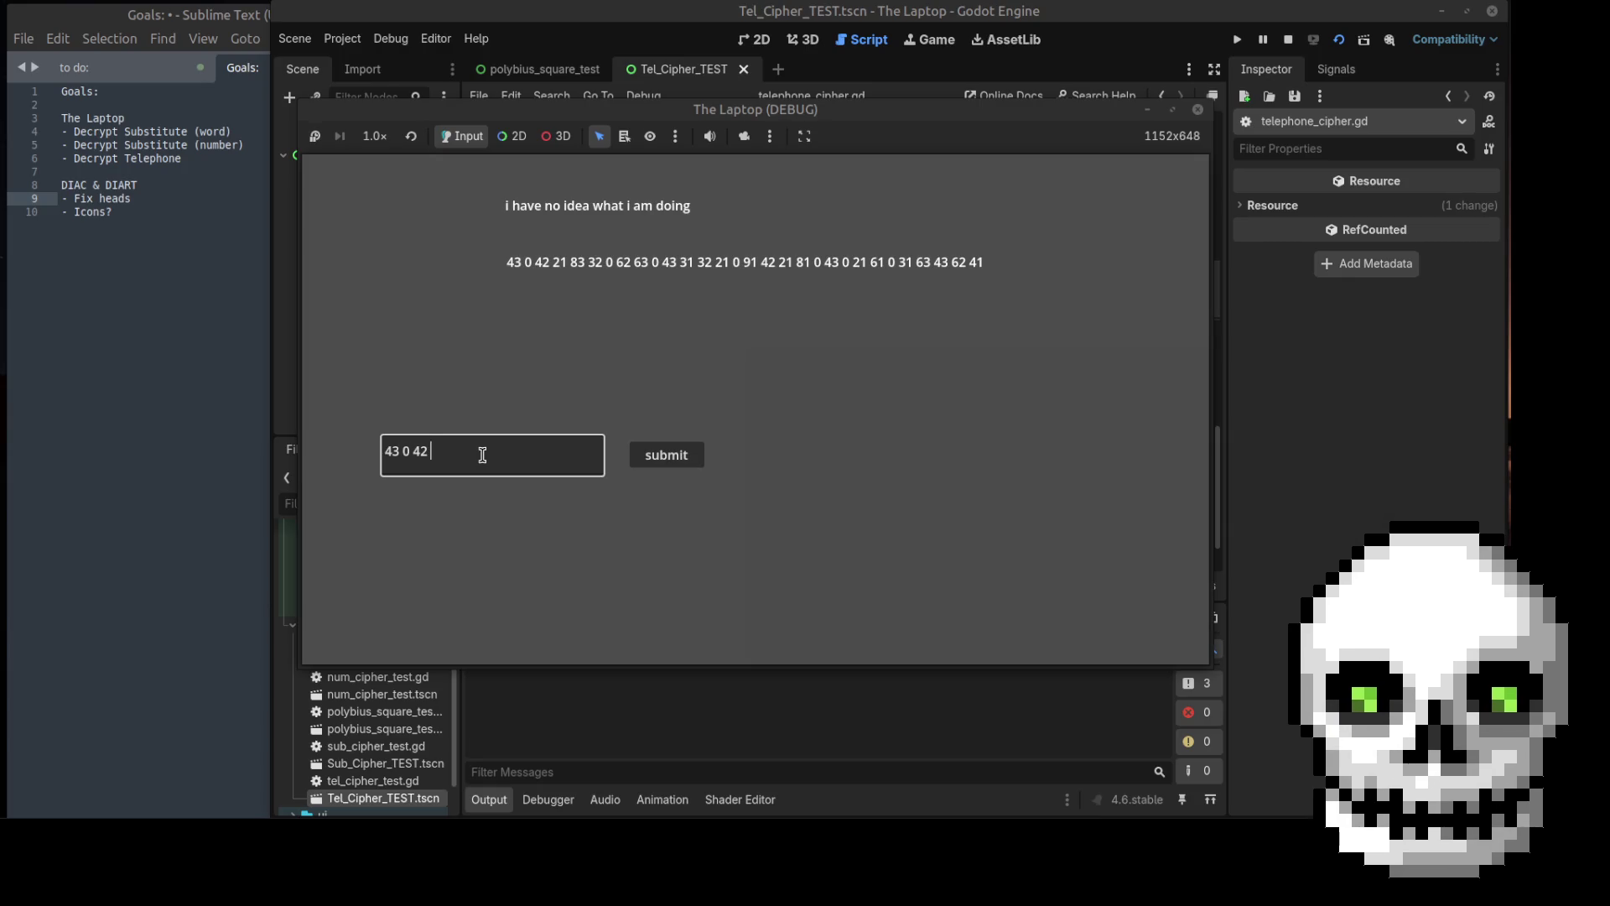
type("1 ")
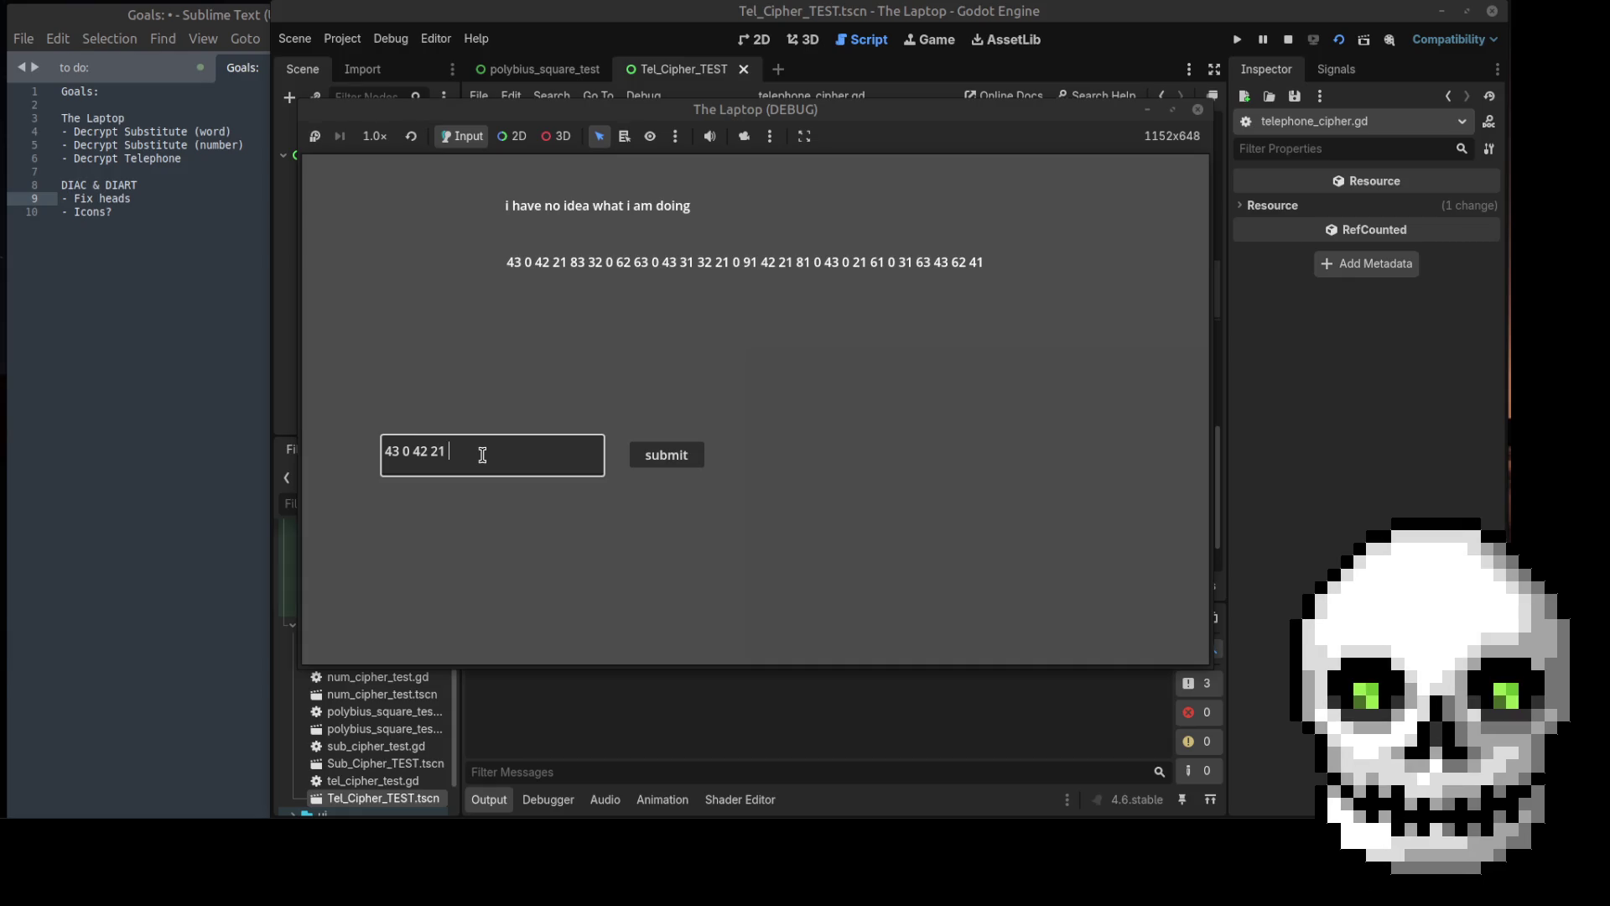
type("83 32 0")
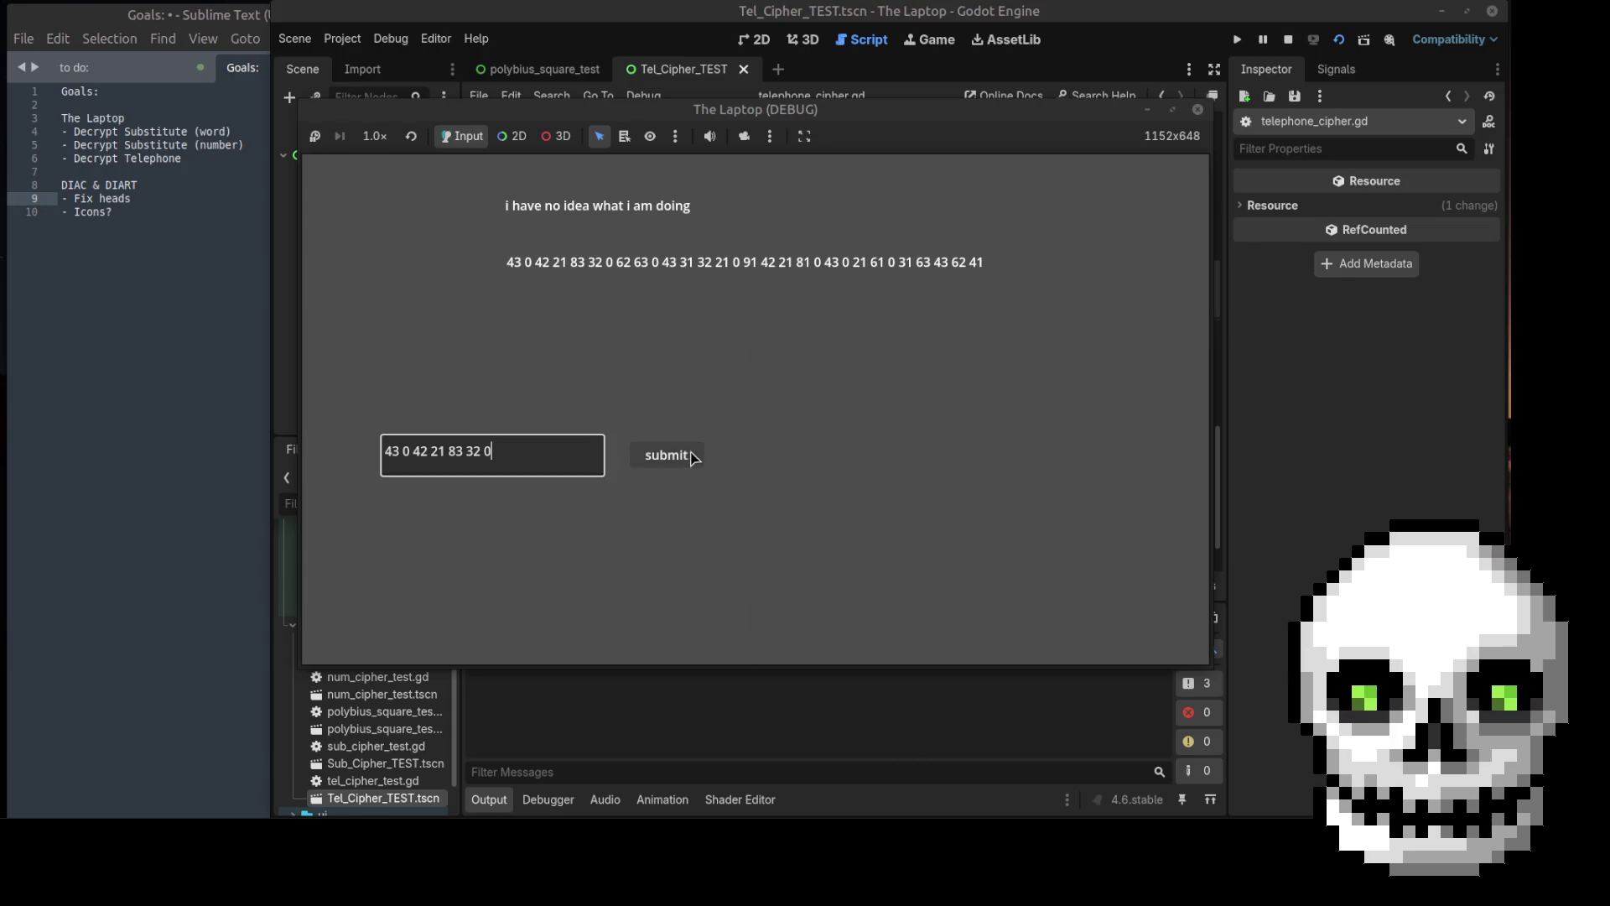
left_click(689, 457)
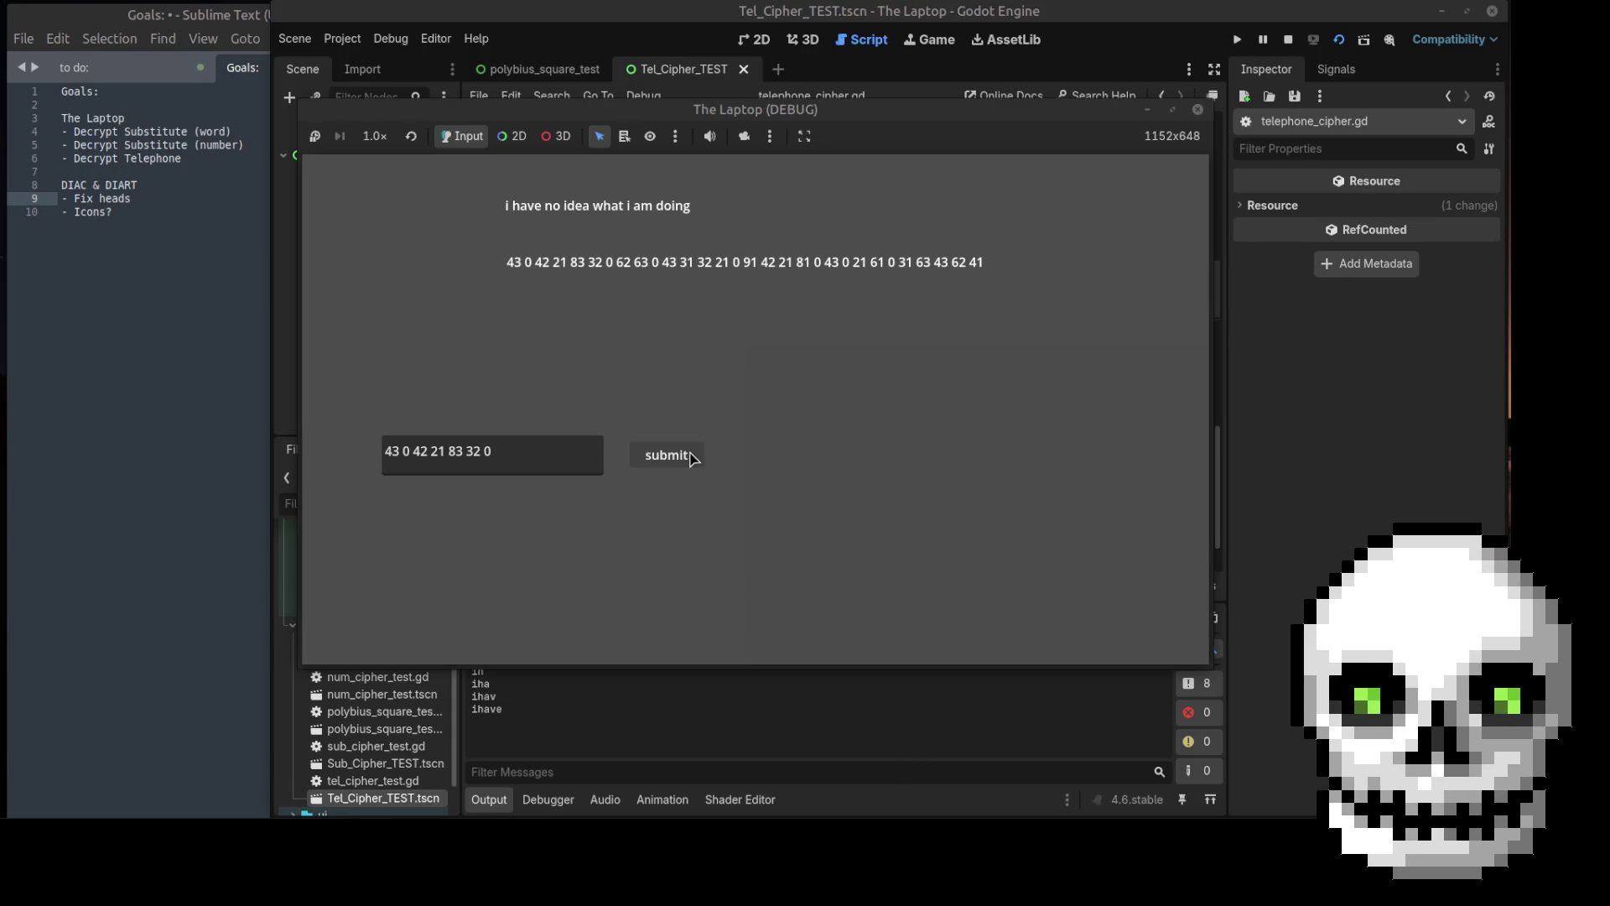
left_click_drag(613, 109, 570, 25)
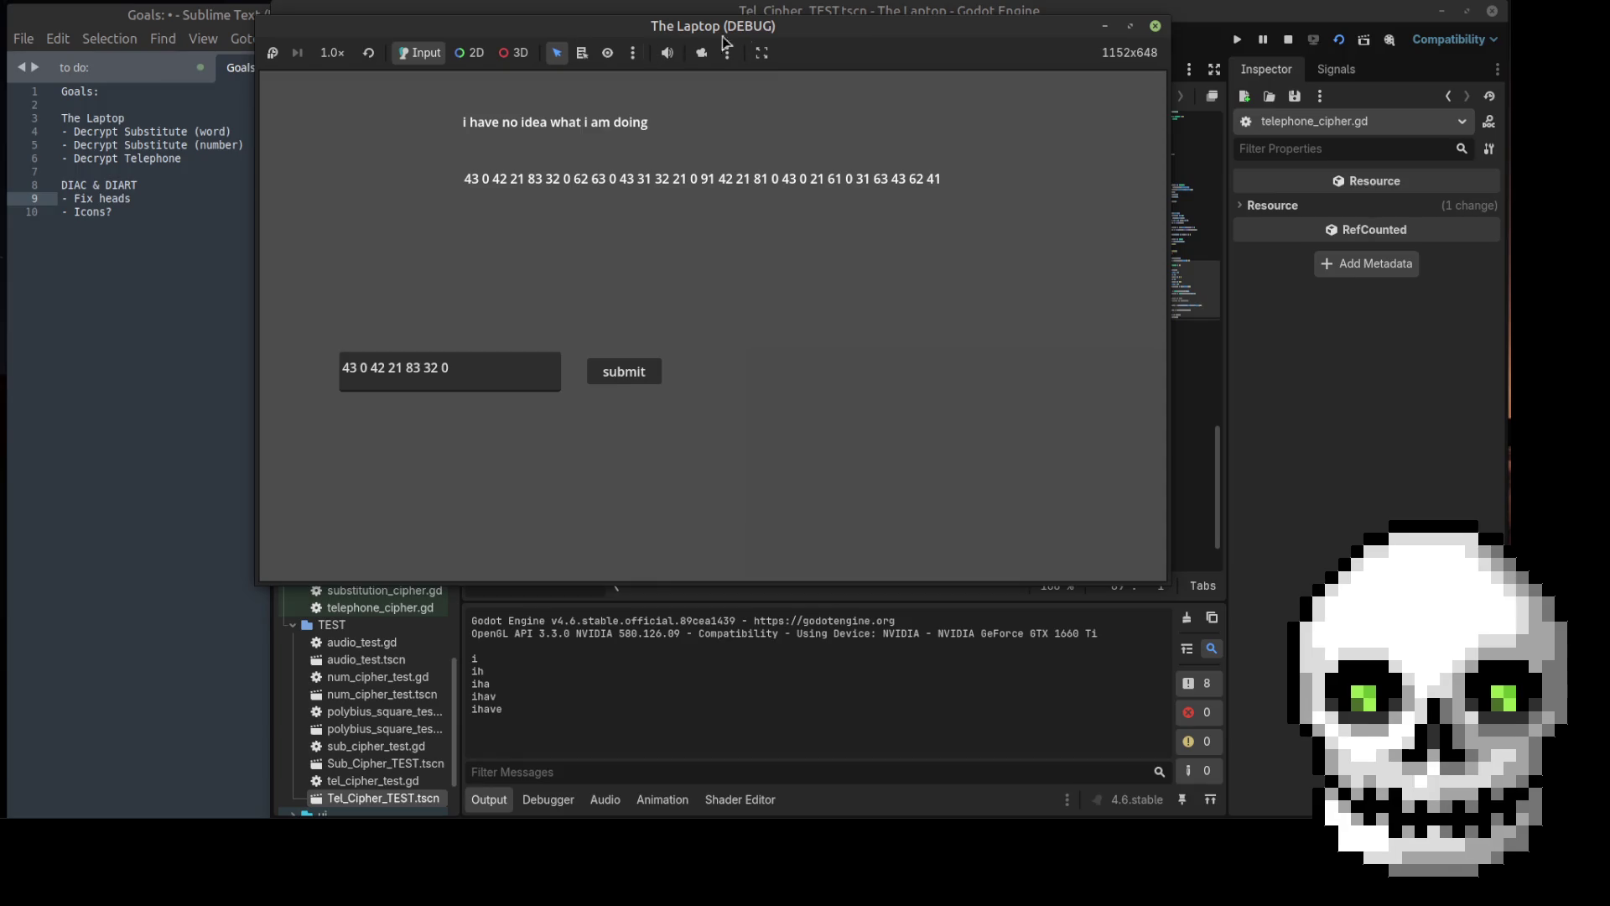
left_click(1158, 28)
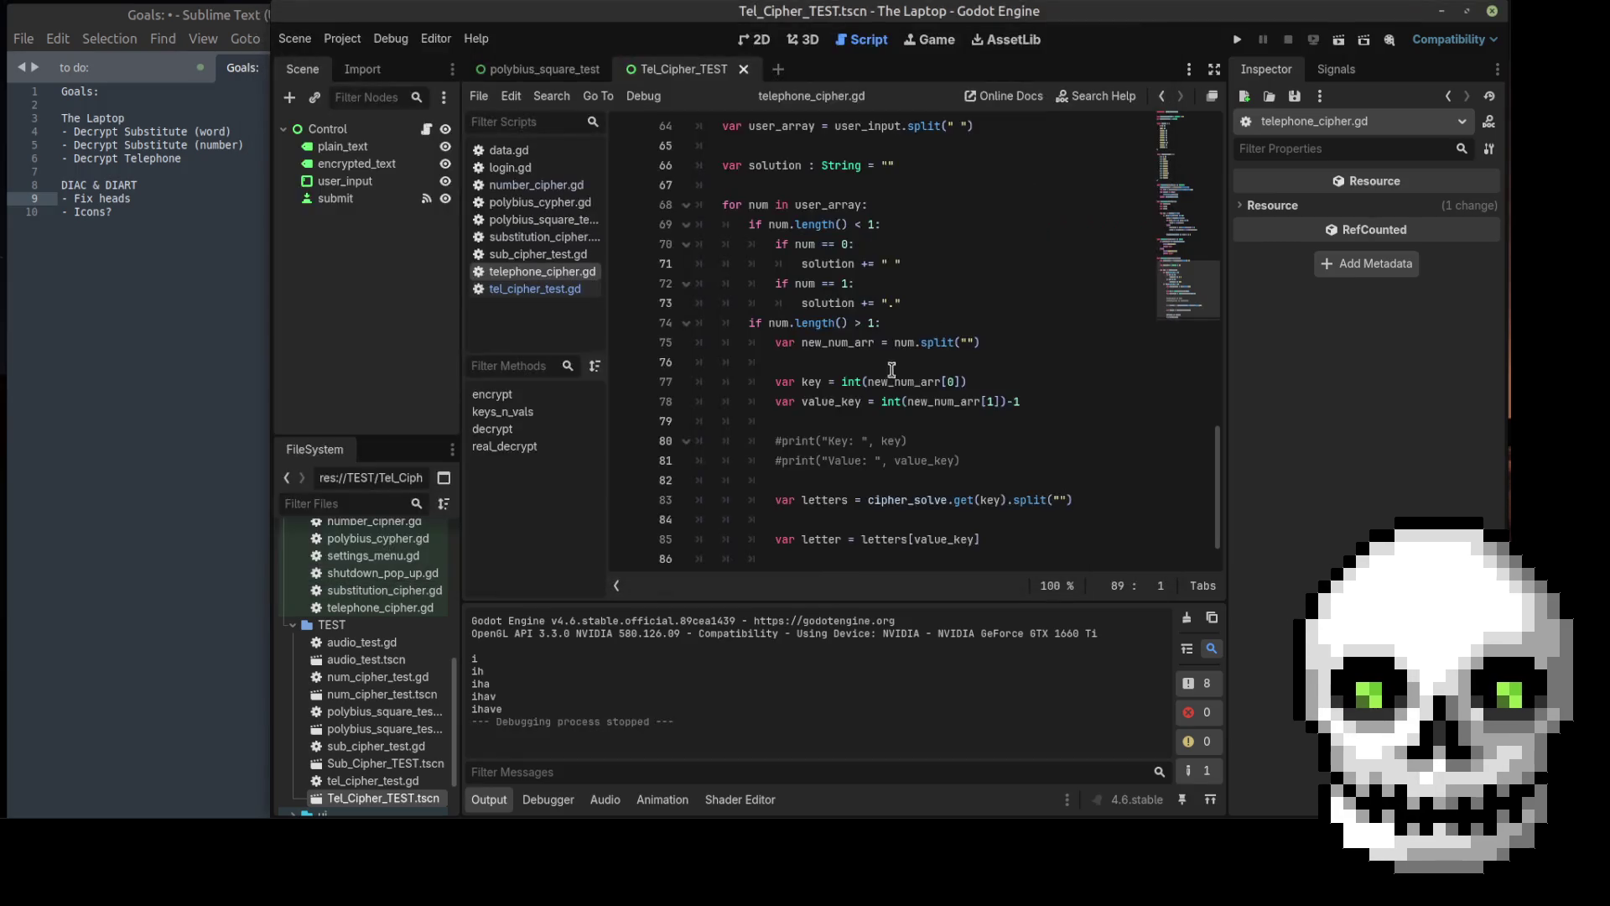
Step: Remove the `if num.length() < 1:` line from the loop
left_click(859, 224)
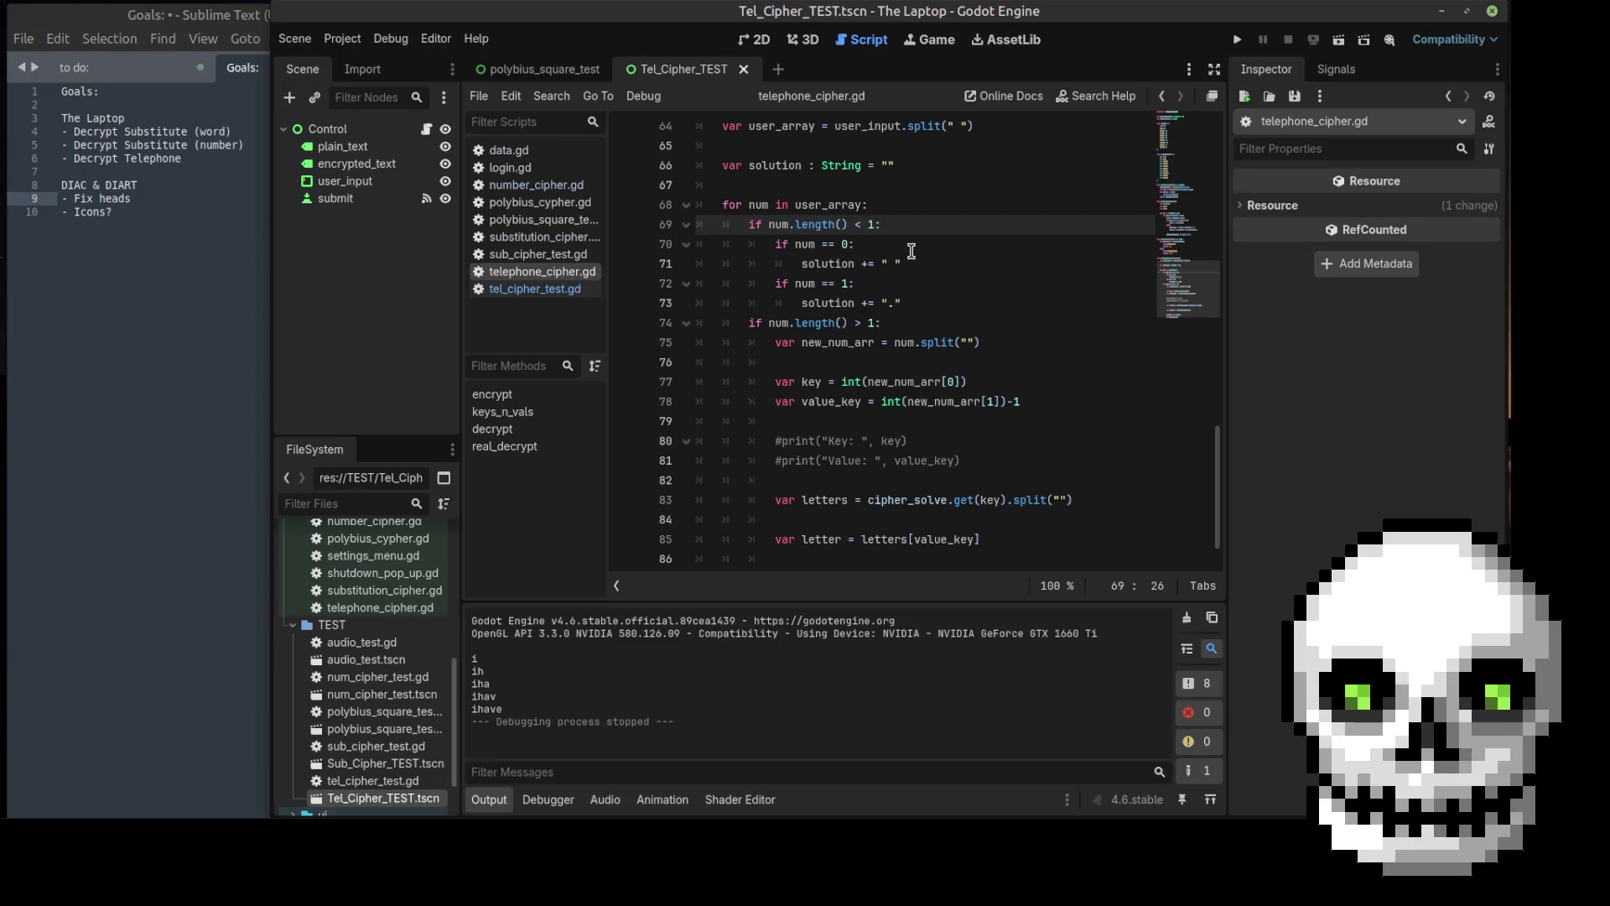
key("BackSpace")
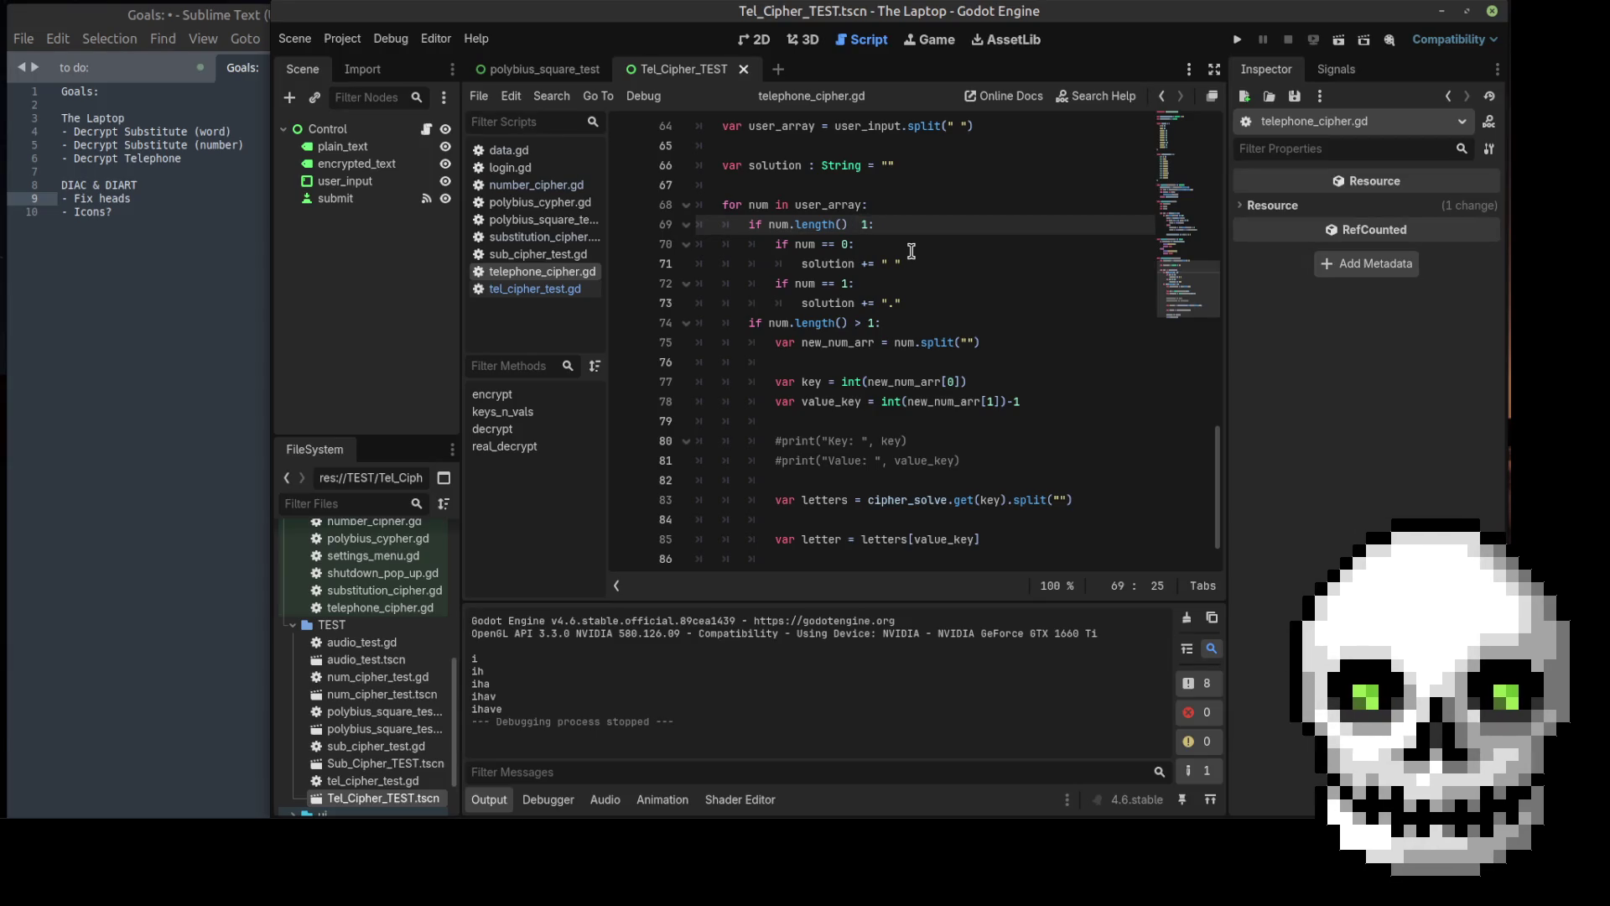
type("==")
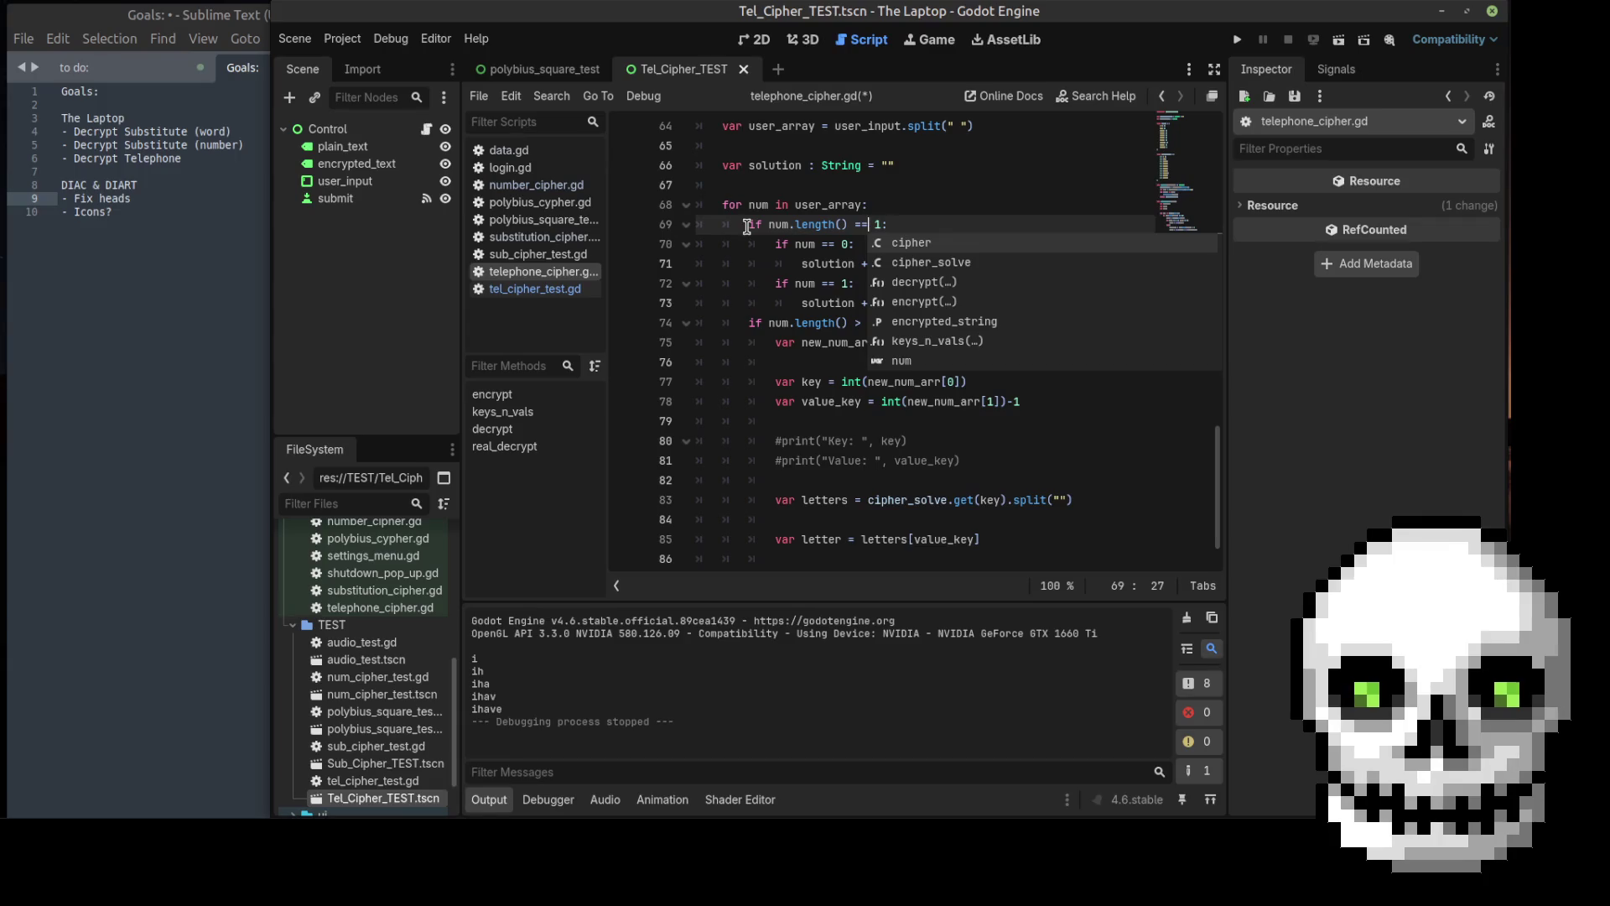
left_click_drag(747, 227, 893, 227)
key("BackSpace")
key("BackSpace")
key("BackSpace")
Step: Outdent the num == 0 and num == 1 checks to loop level and save
left_click(773, 225)
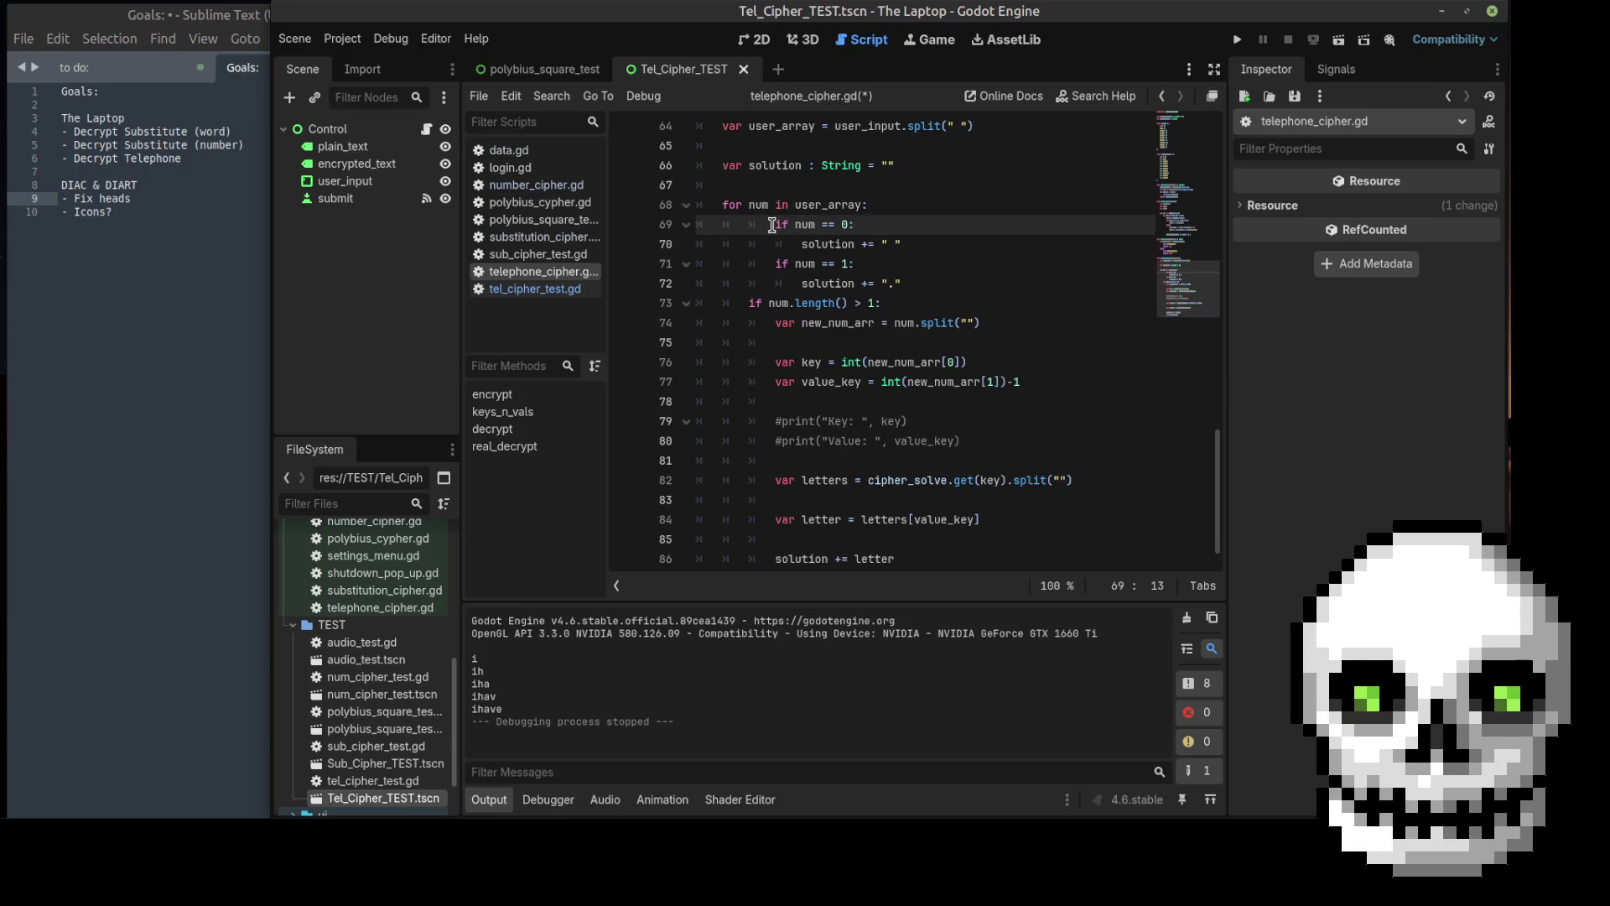
key("BackSpace")
left_click(780, 249)
key("Delete")
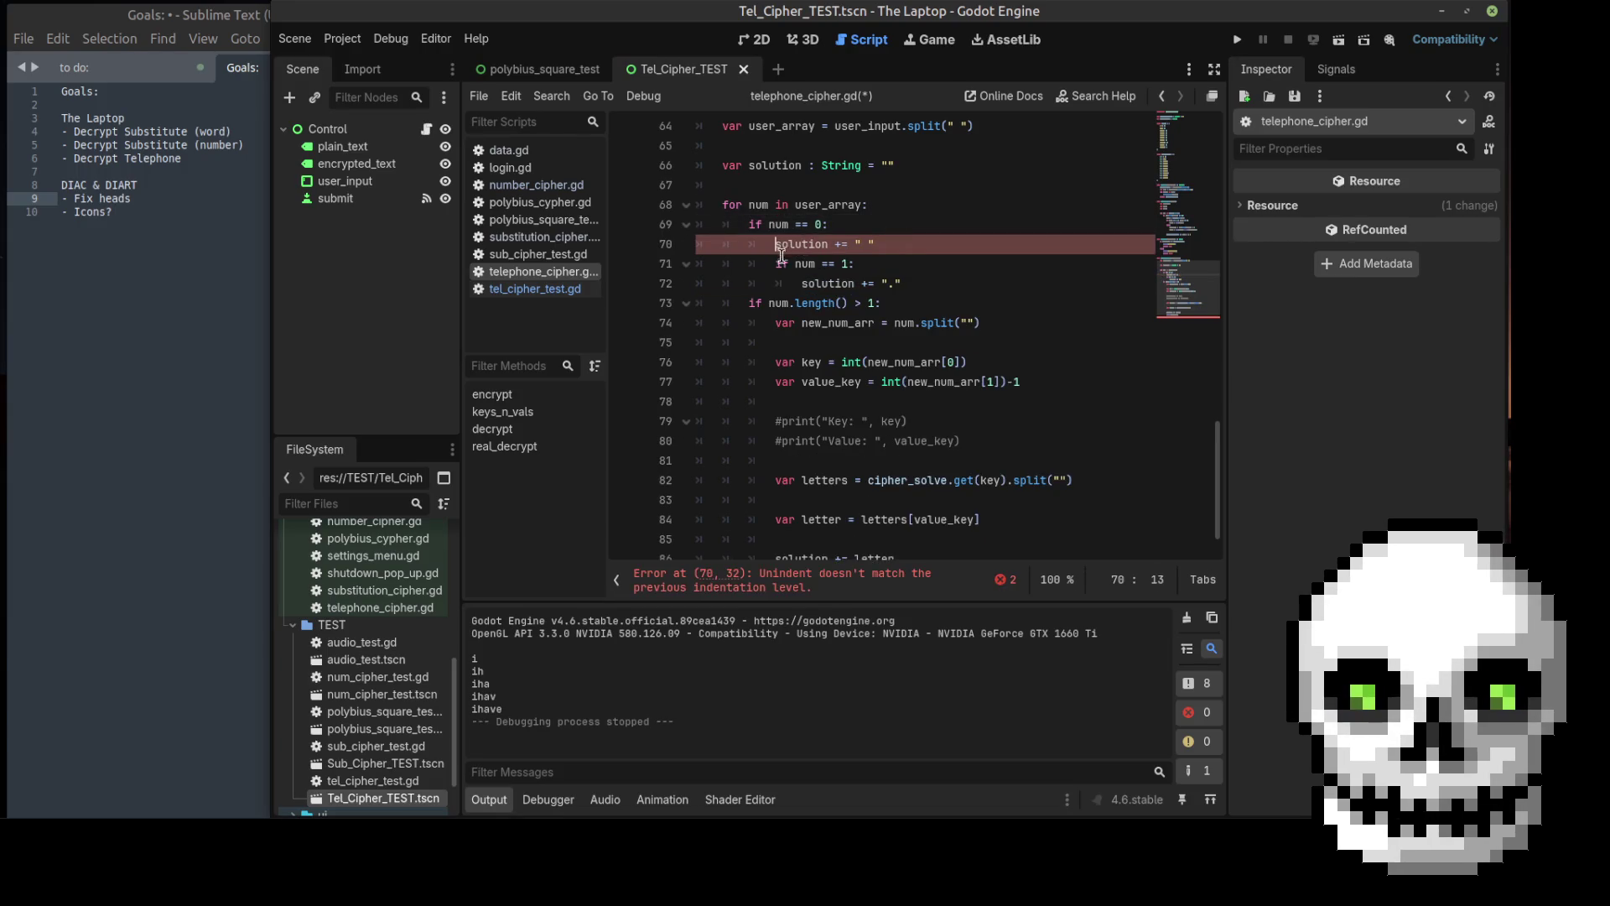
left_click(777, 263)
key("BackSpace")
left_click(801, 284)
key("BackSpace")
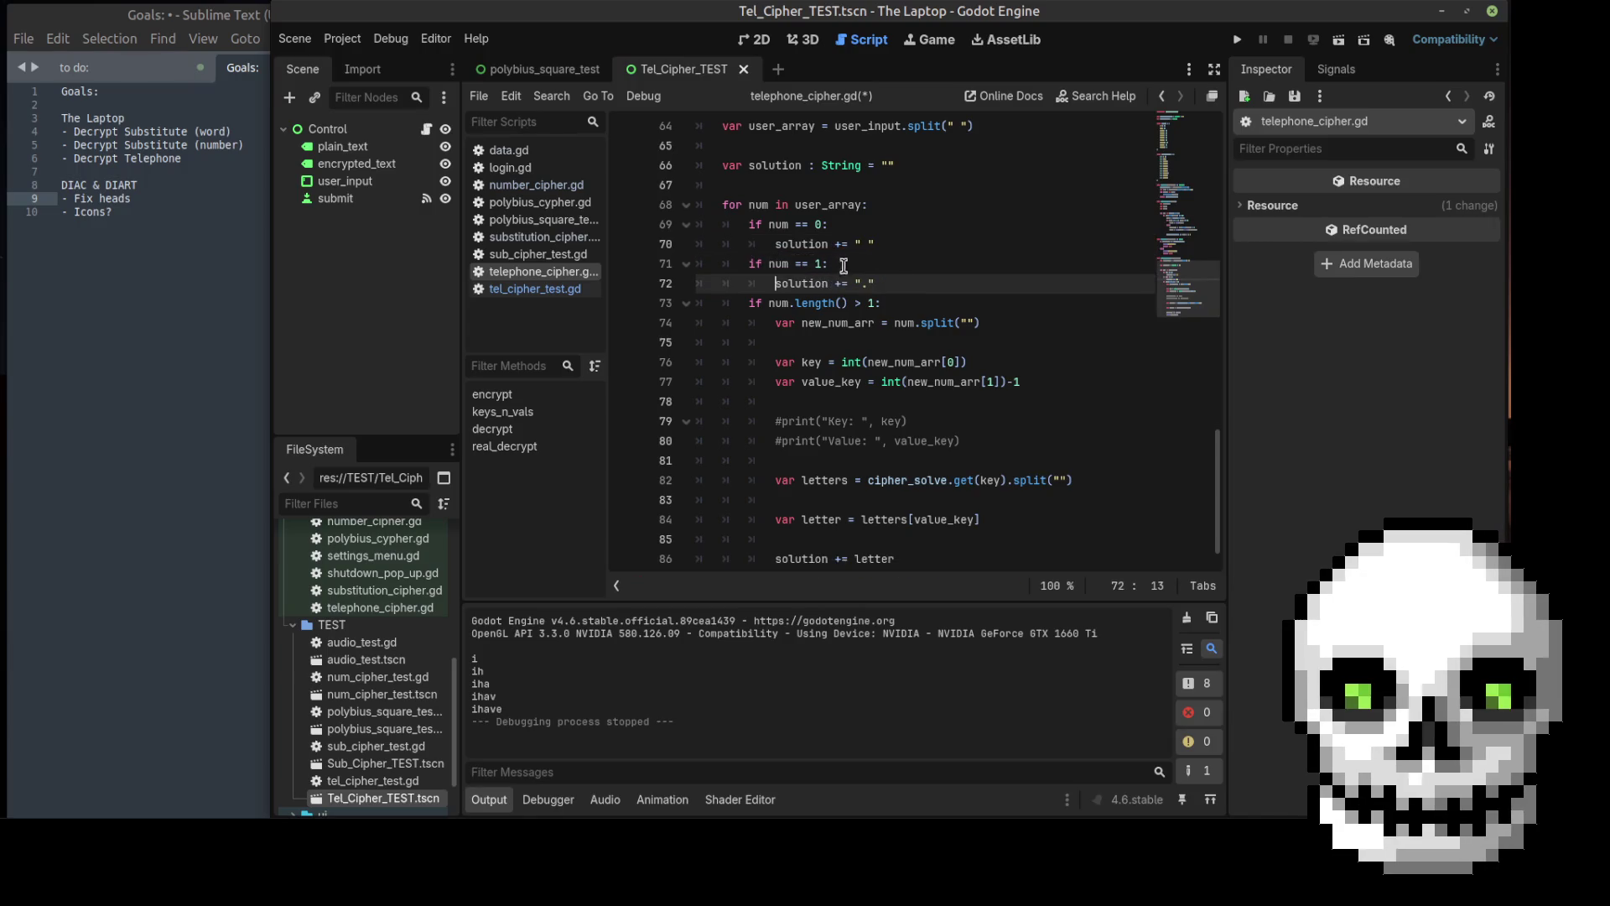
left_click(876, 243)
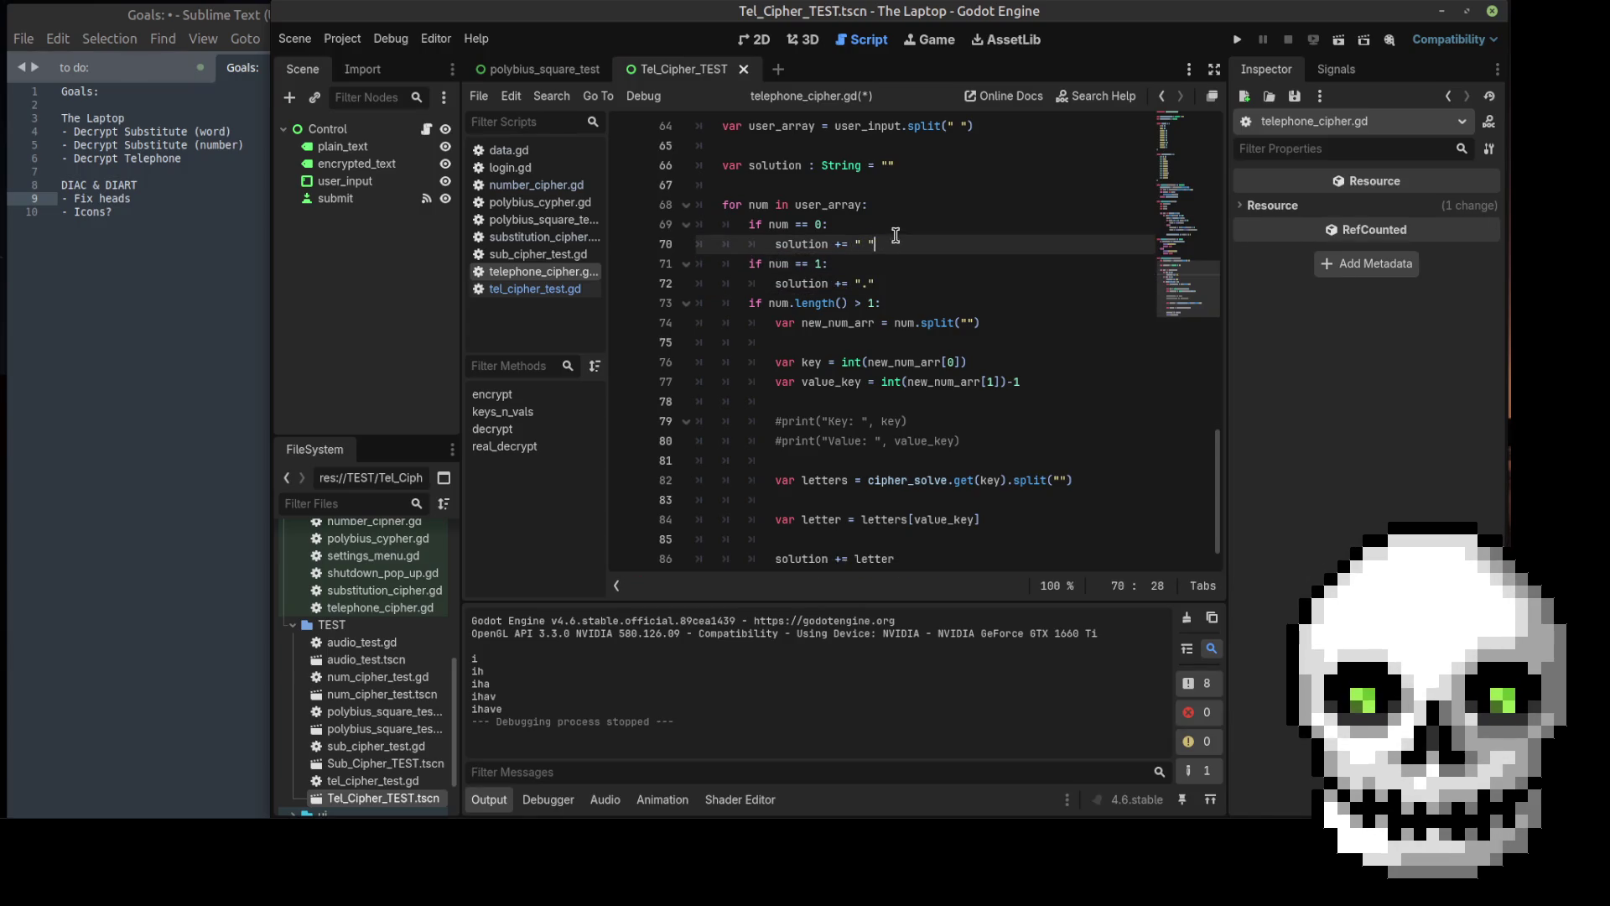
key("ctrl+s")
Step: Delete the commented Key/Value print lines and launch the game
scroll(979, 260, "down", 2)
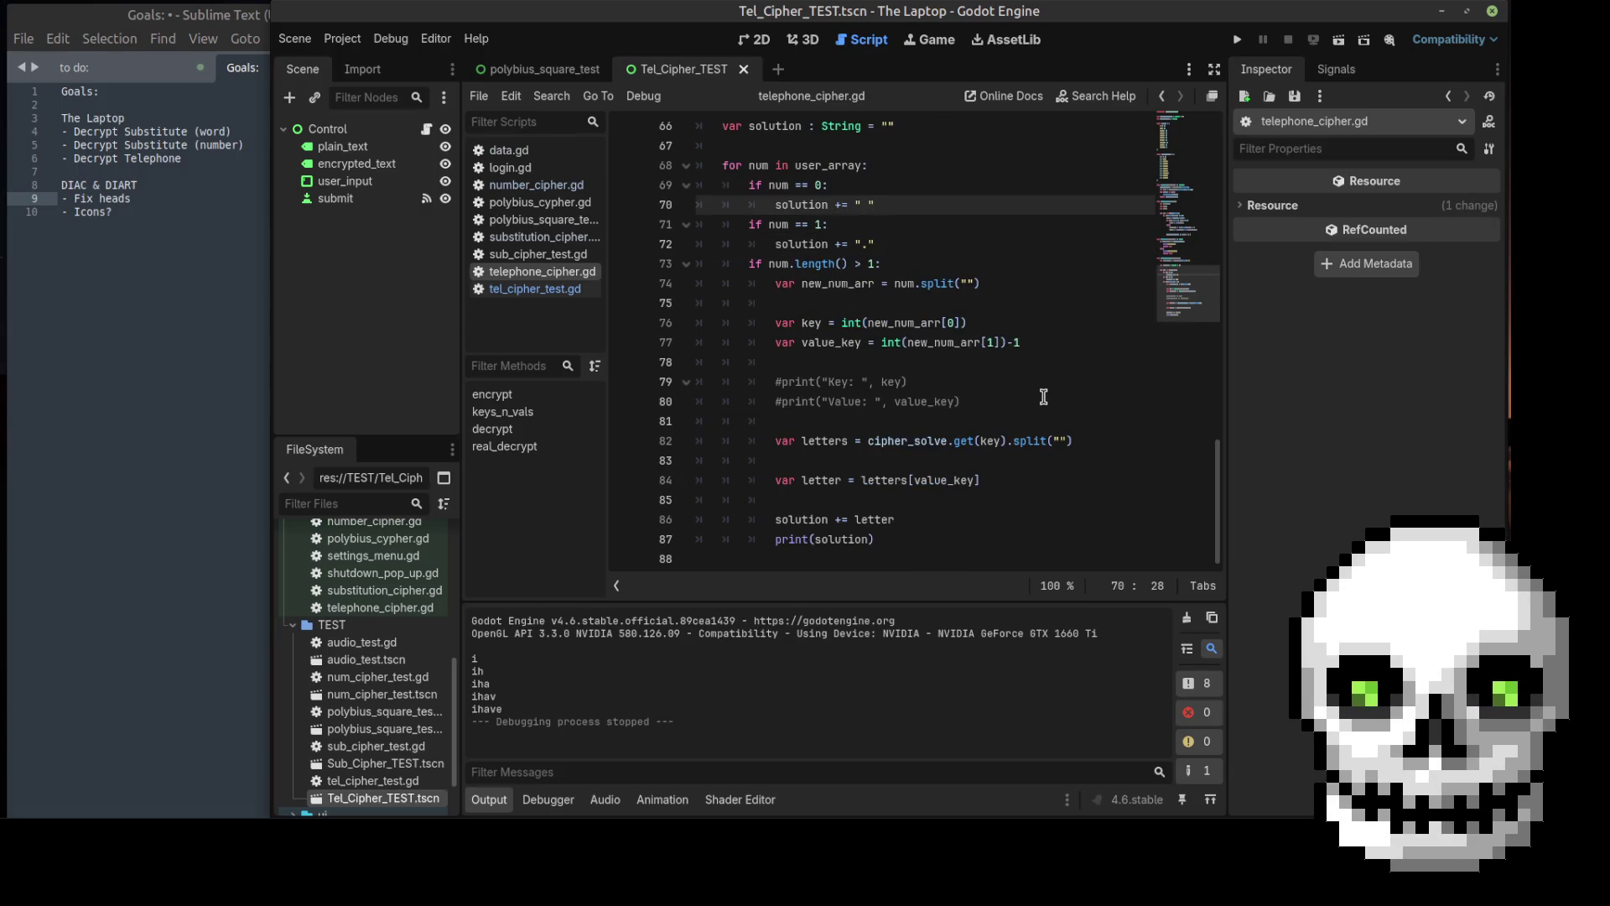
left_click_drag(987, 414, 749, 382)
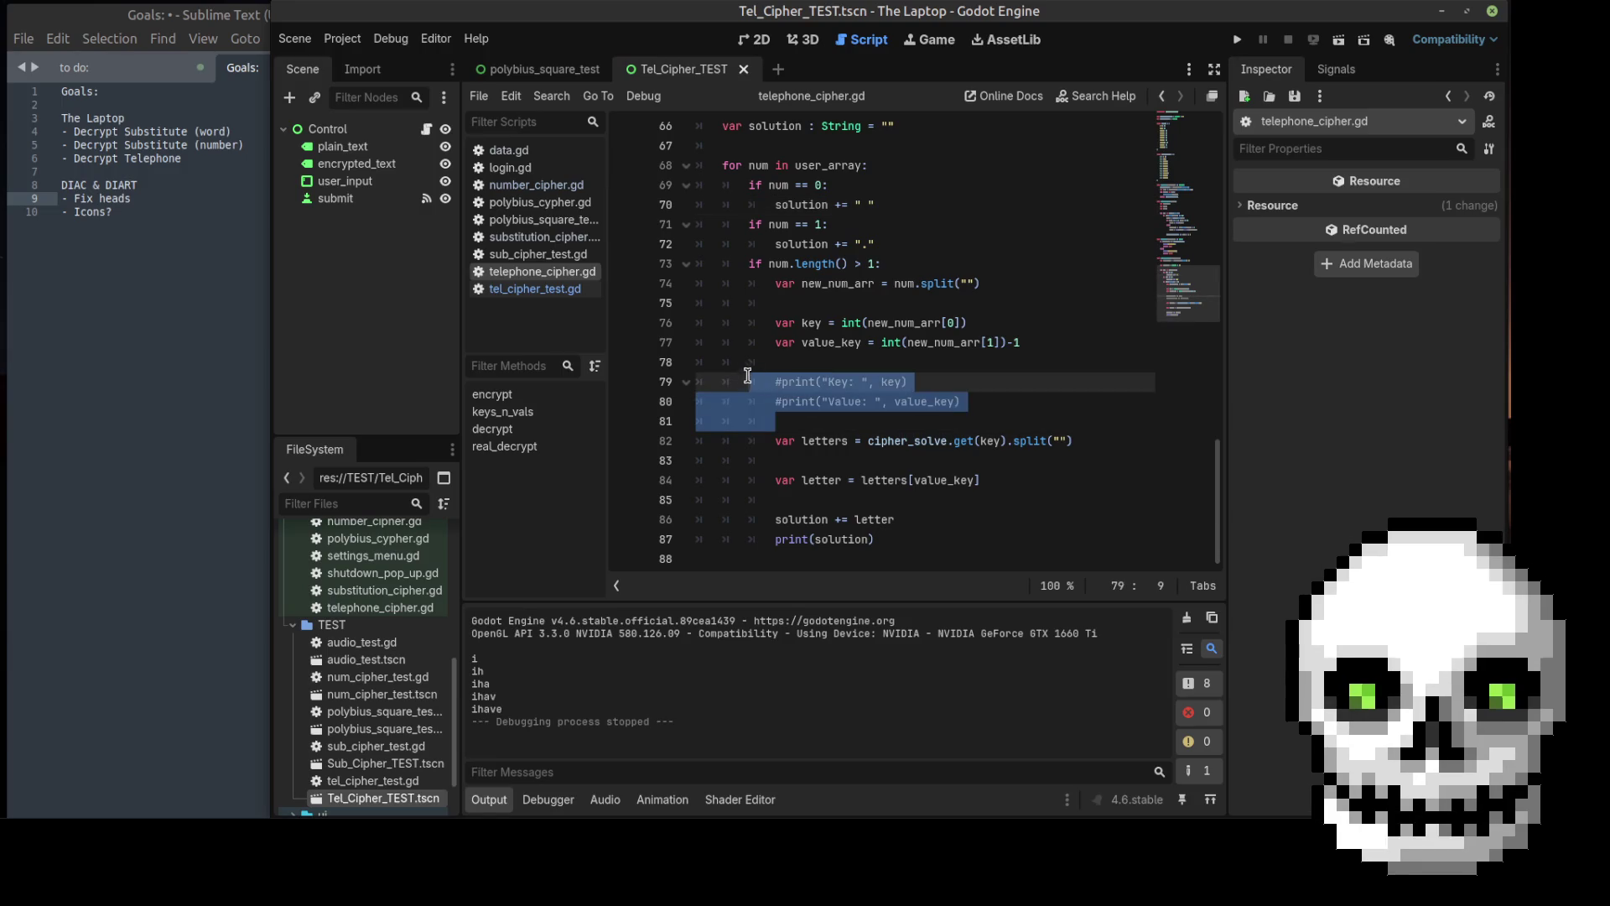
key("BackSpace")
key("BackSpace")
key("BackSpace")
key("BackSpace")
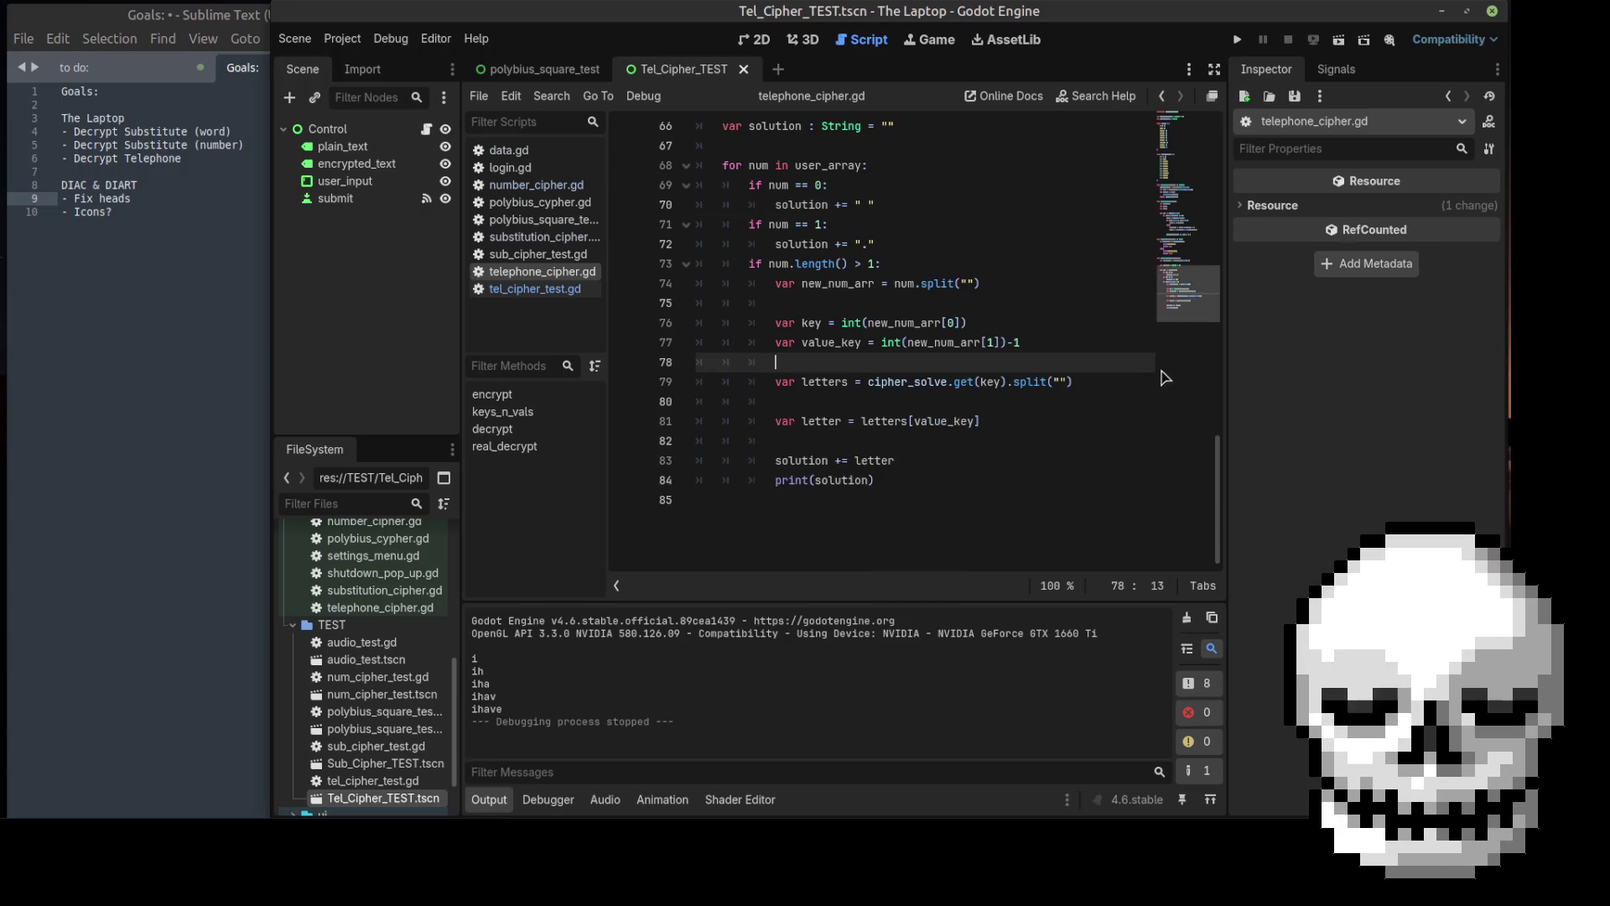
left_click(810, 295)
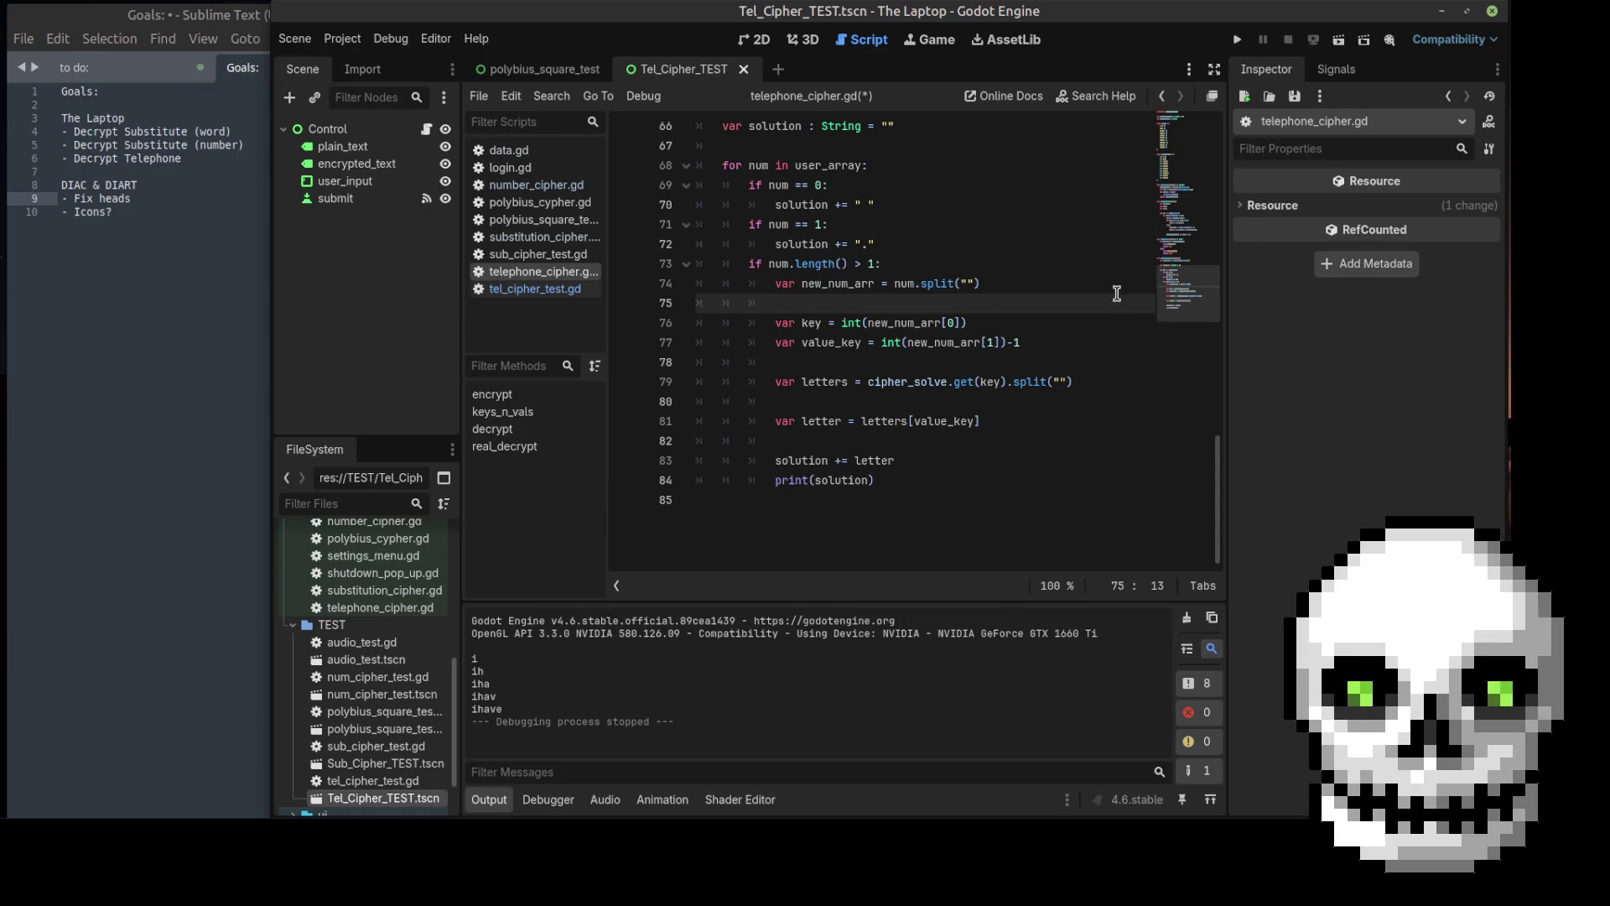
key("F6")
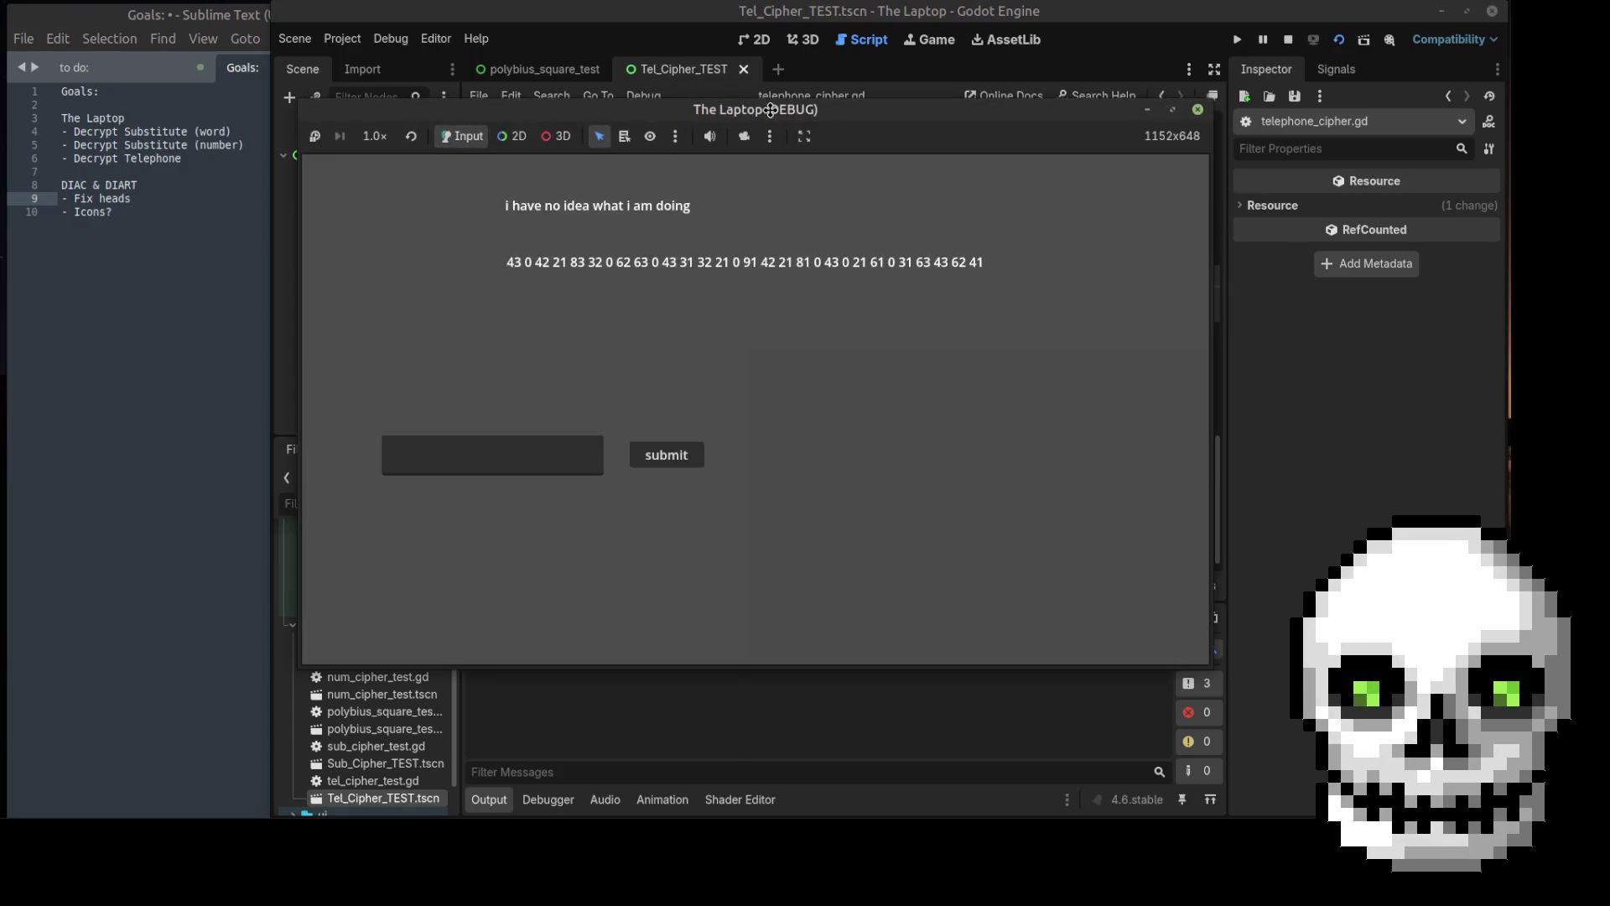
Step: Submit 43 0 42 21 83 in the game, triggering the String-vs-int comparison error
left_click_drag(780, 117, 778, 64)
left_click(488, 404)
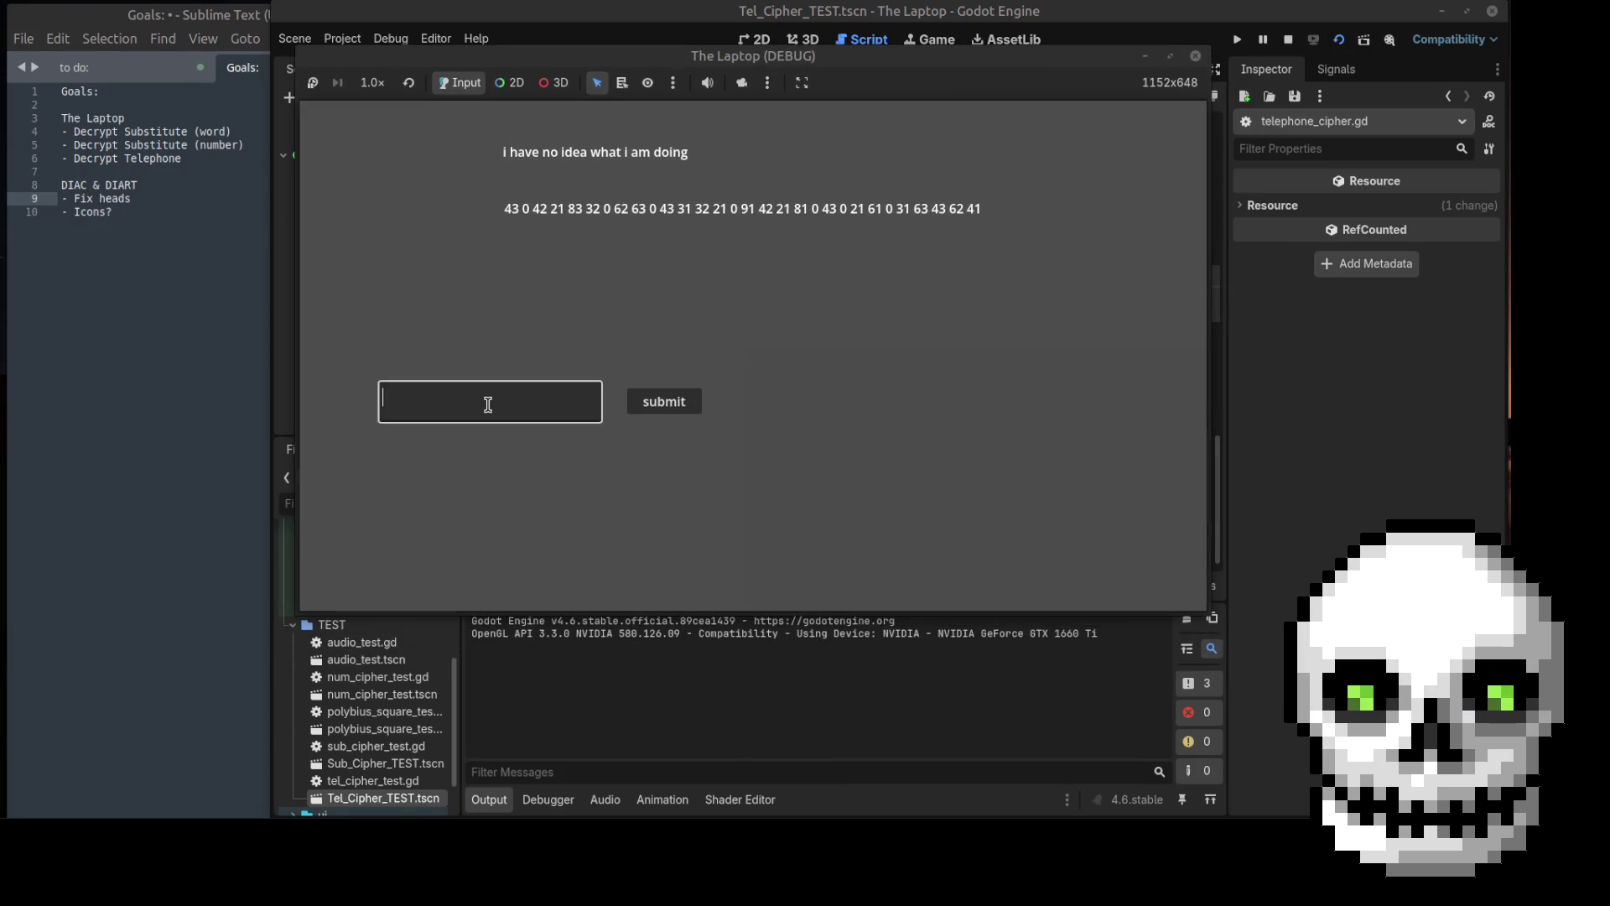
type("430 42 21 83")
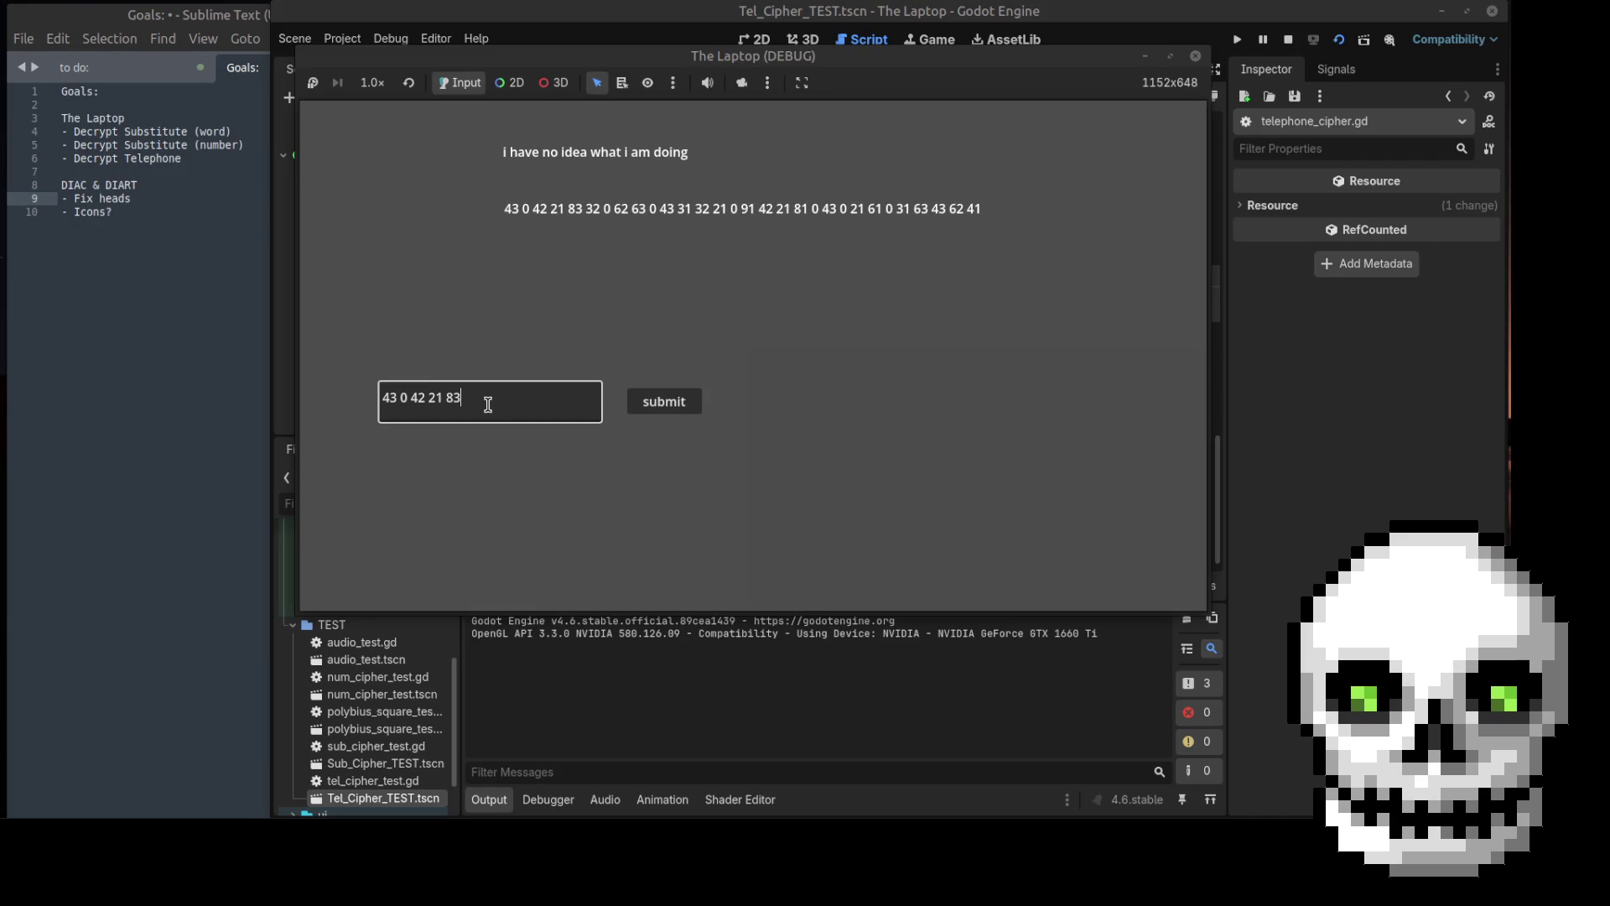
left_click(662, 400)
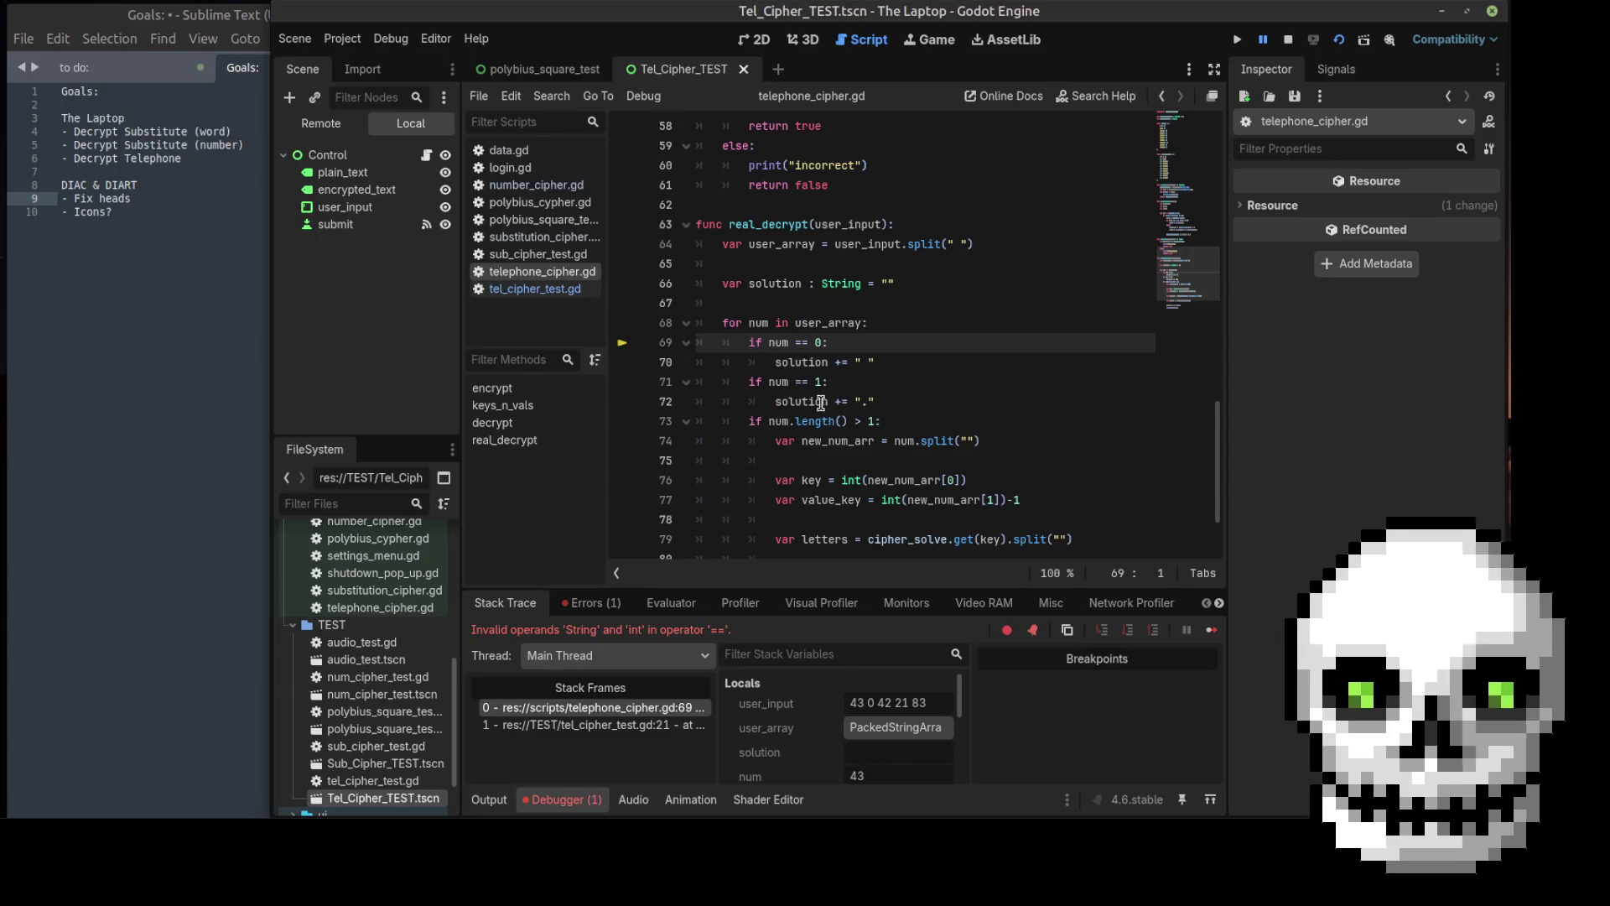
Step: Change the 0 and 1 checks on lines 69 and 71 to int(num), save, and relaunch
left_click(808, 343)
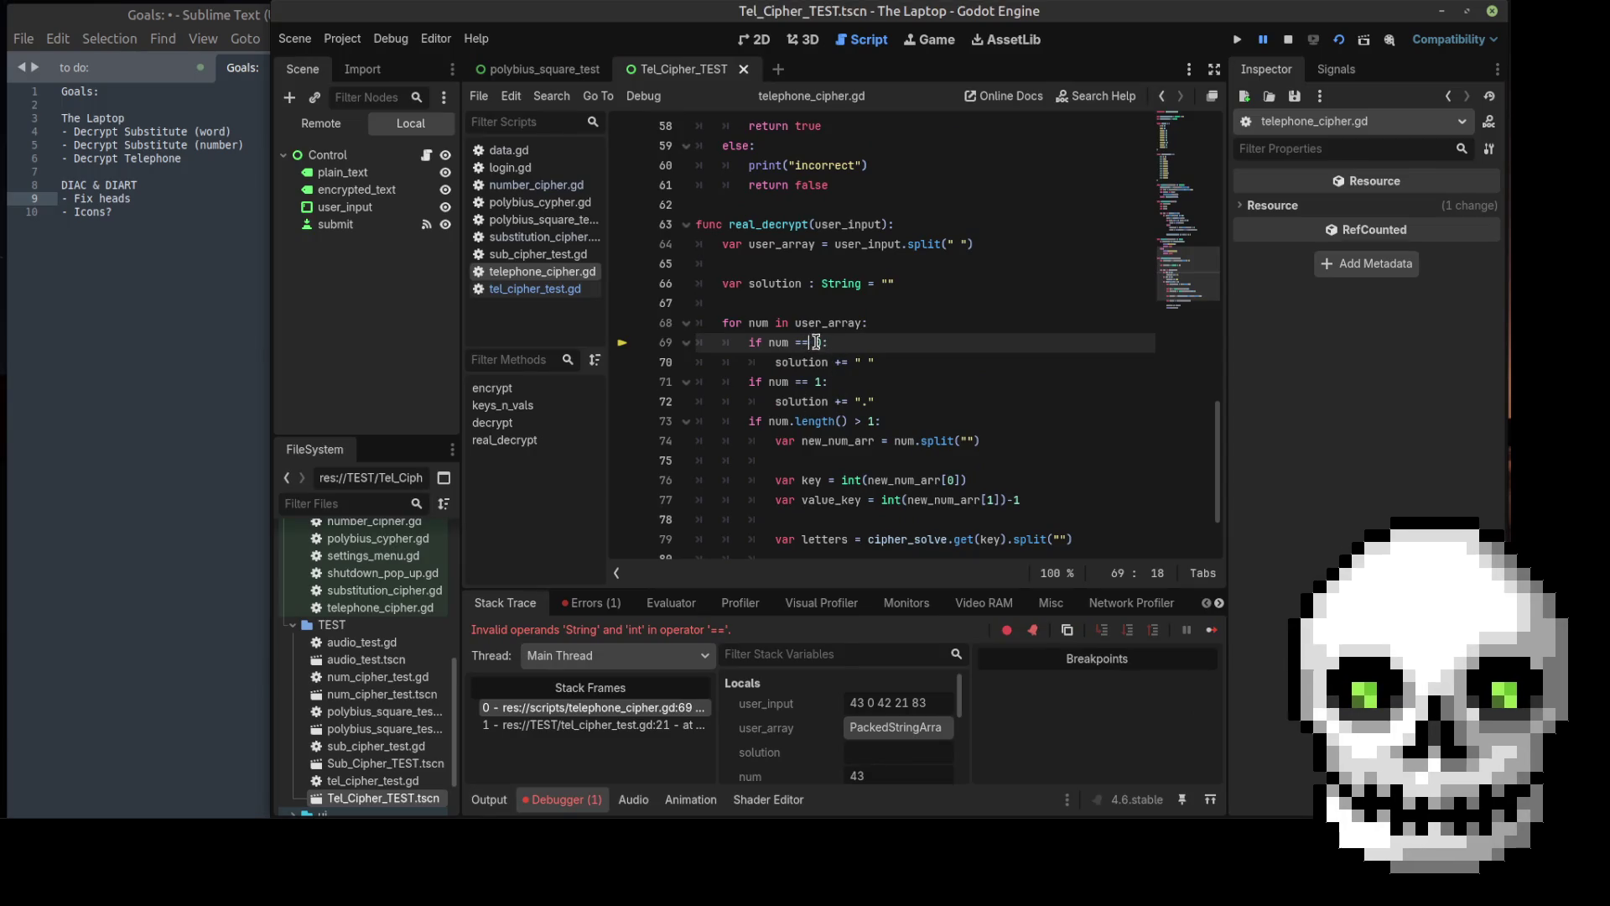
left_click(789, 343)
left_click(765, 343)
type("int(num")
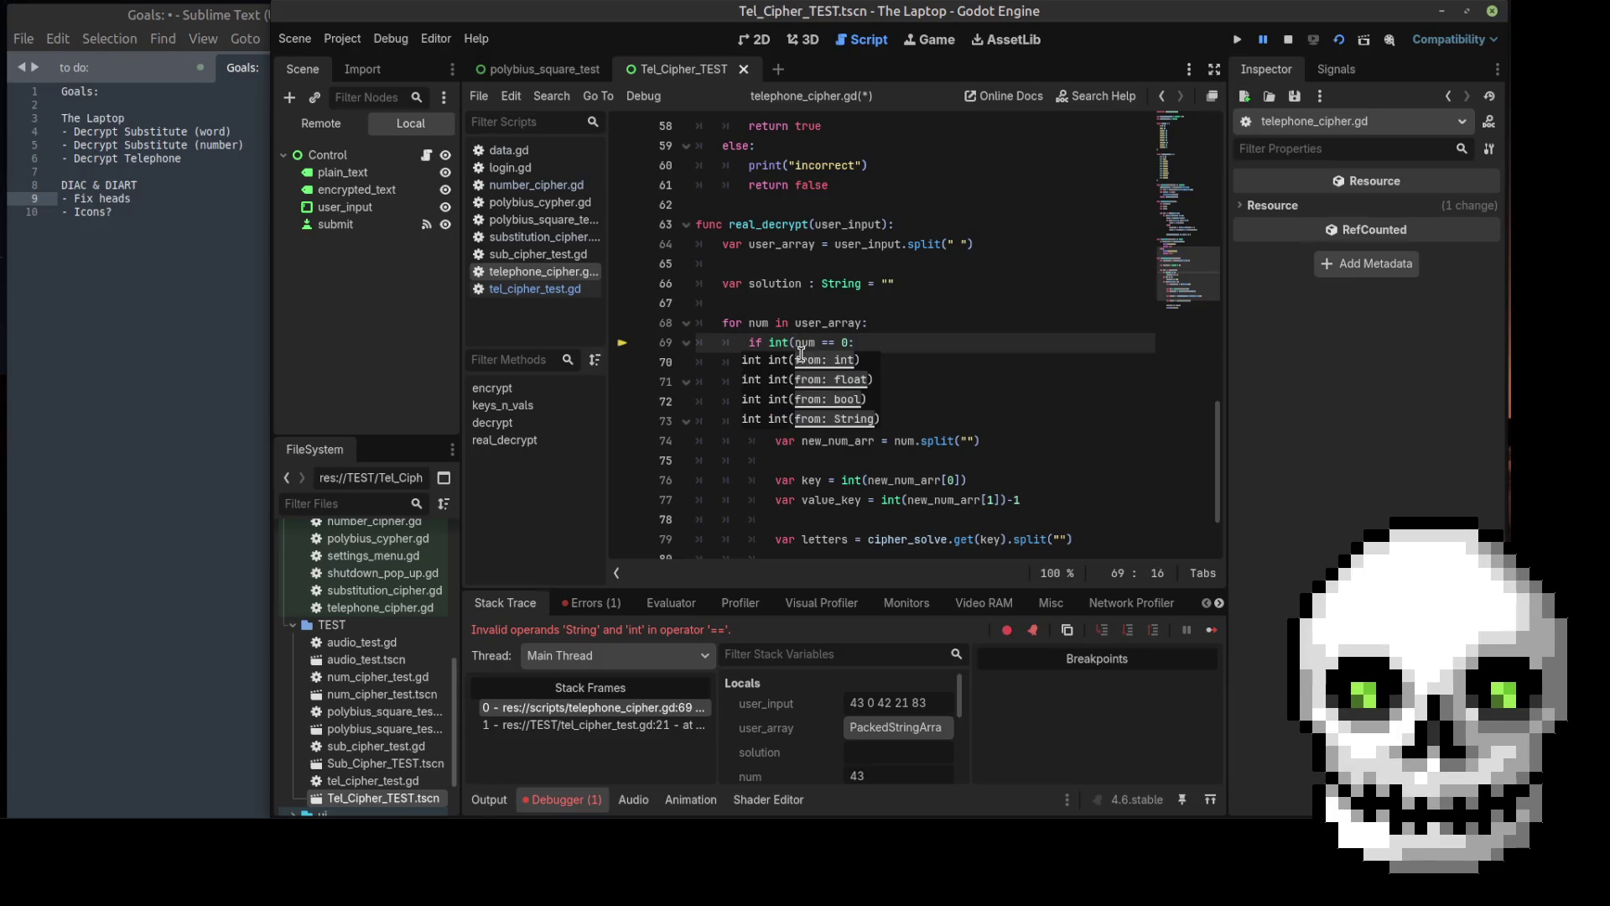
type(")")
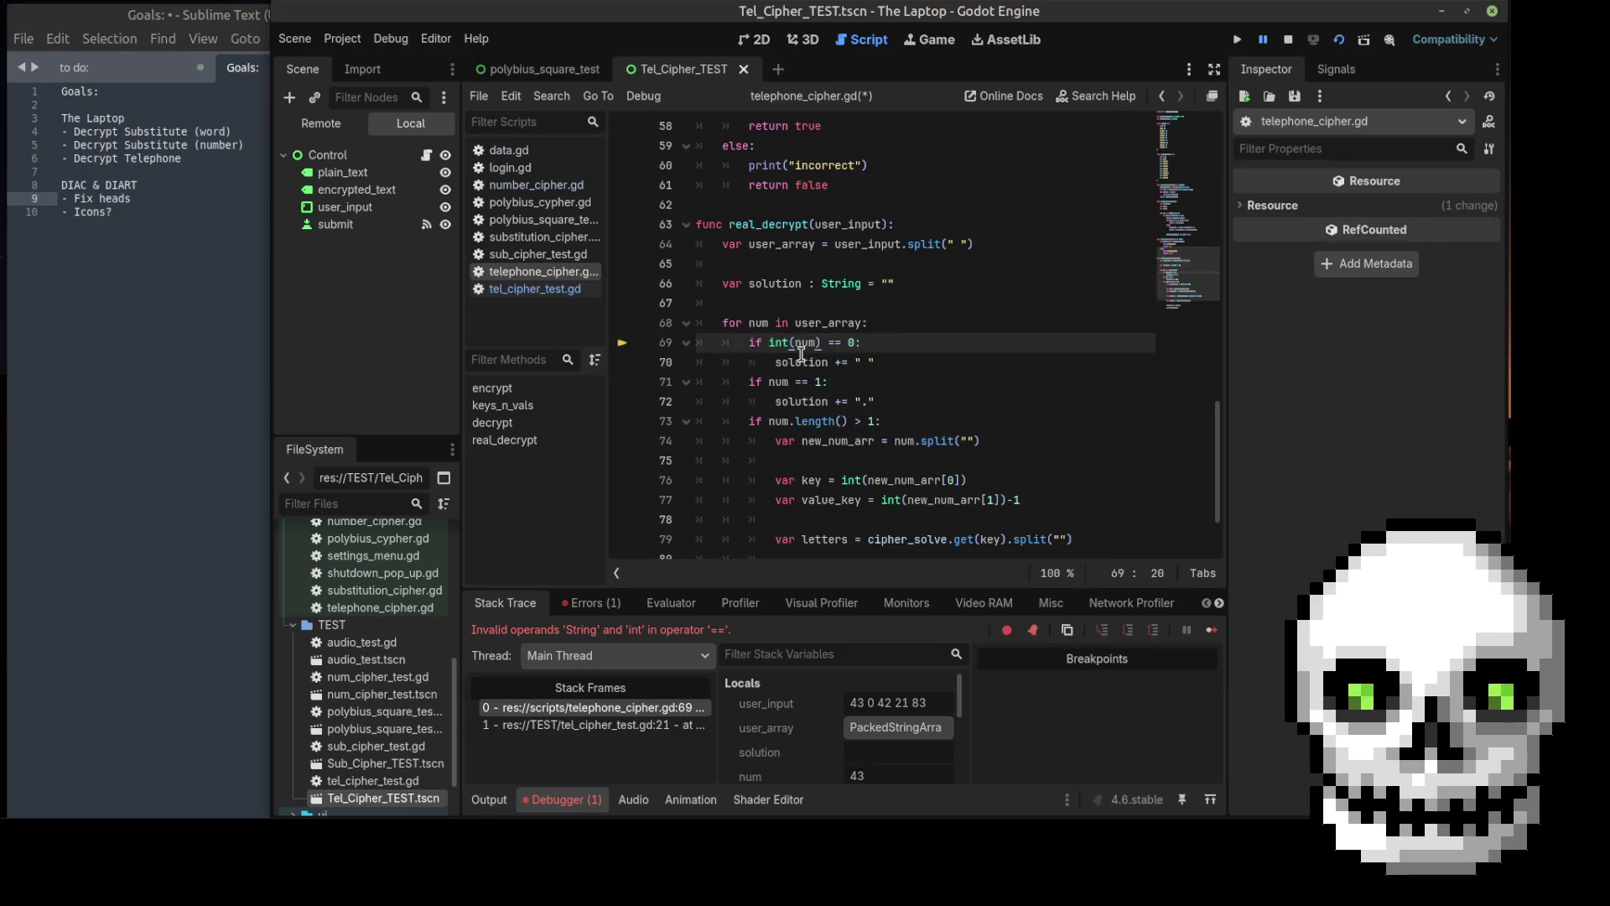
left_click(768, 383)
type("int(")
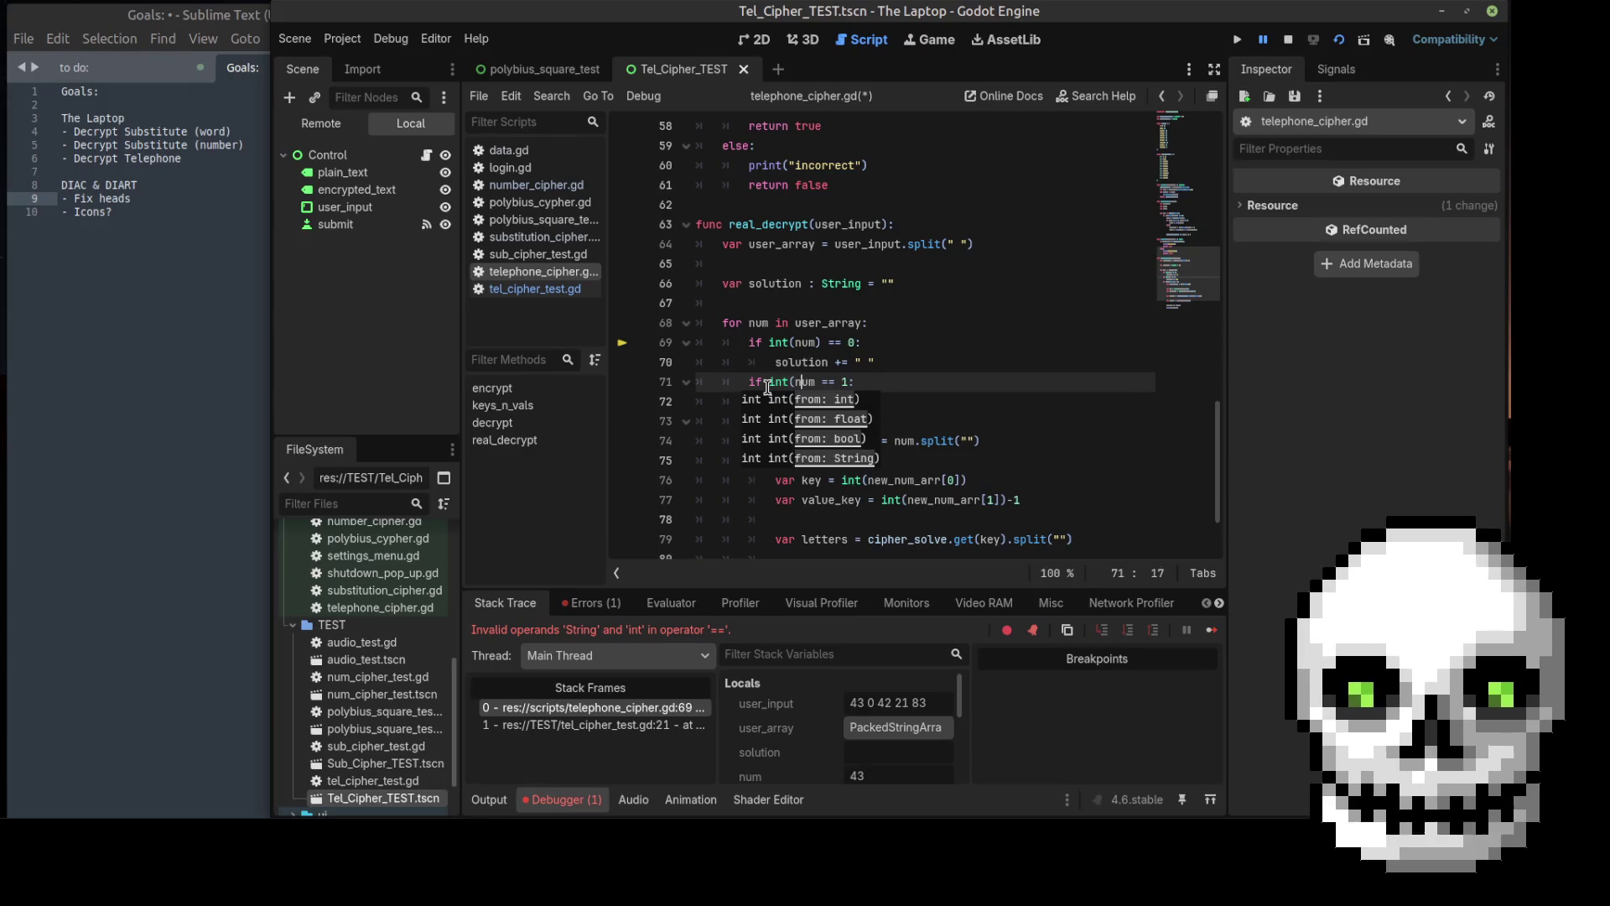
key("Right")
key("Right")
type(")")
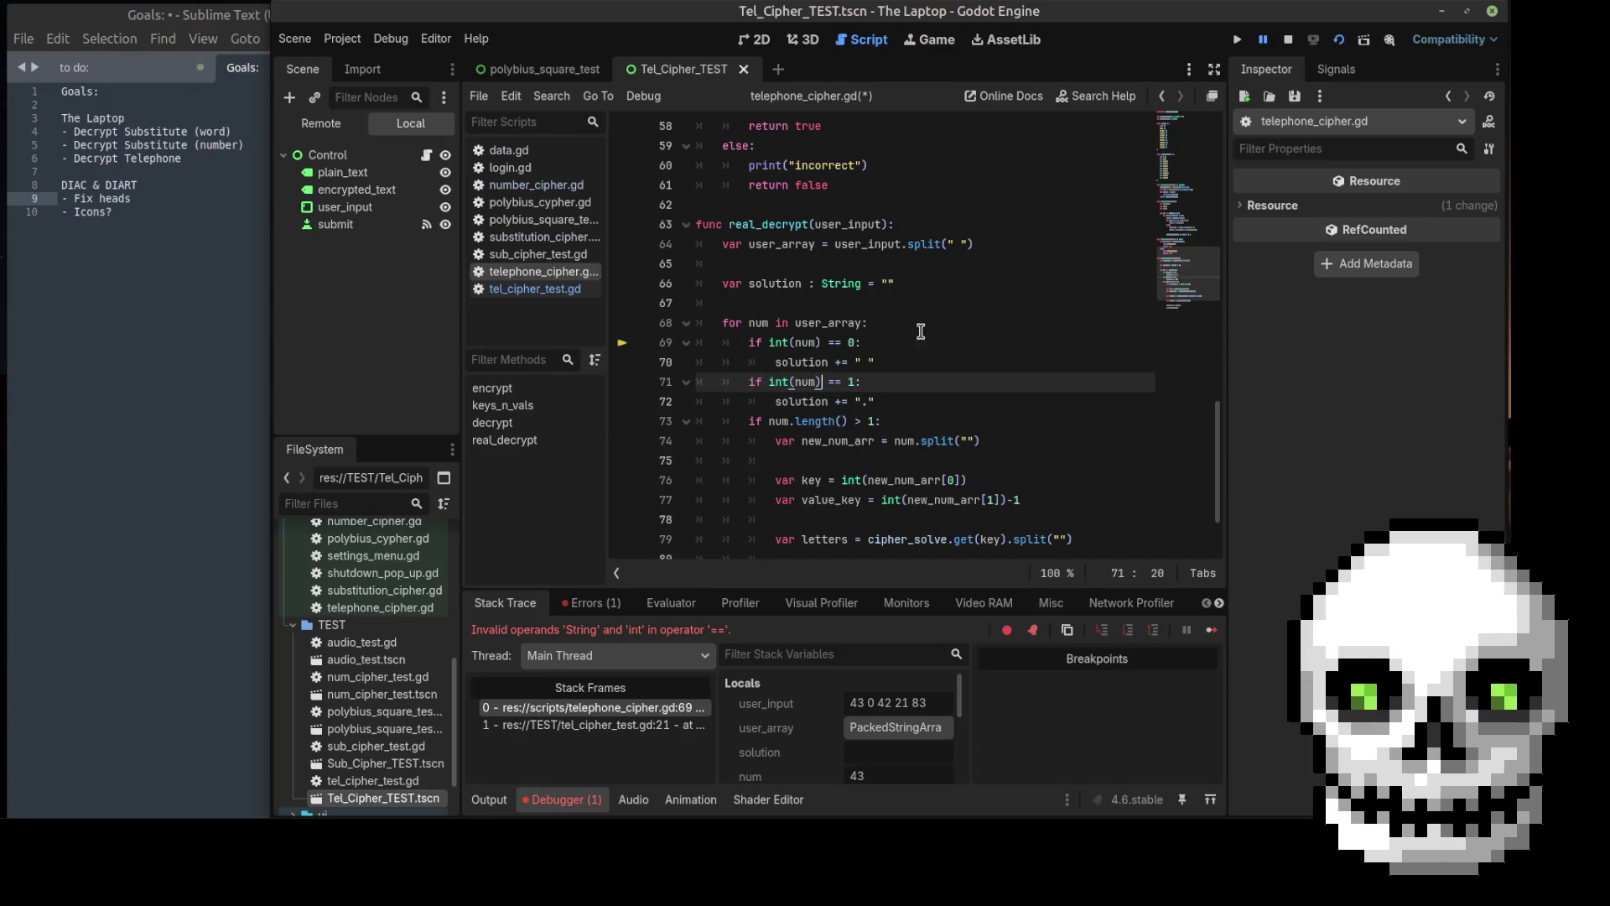
left_click(915, 333)
key("ctrl+s")
left_click(1340, 42)
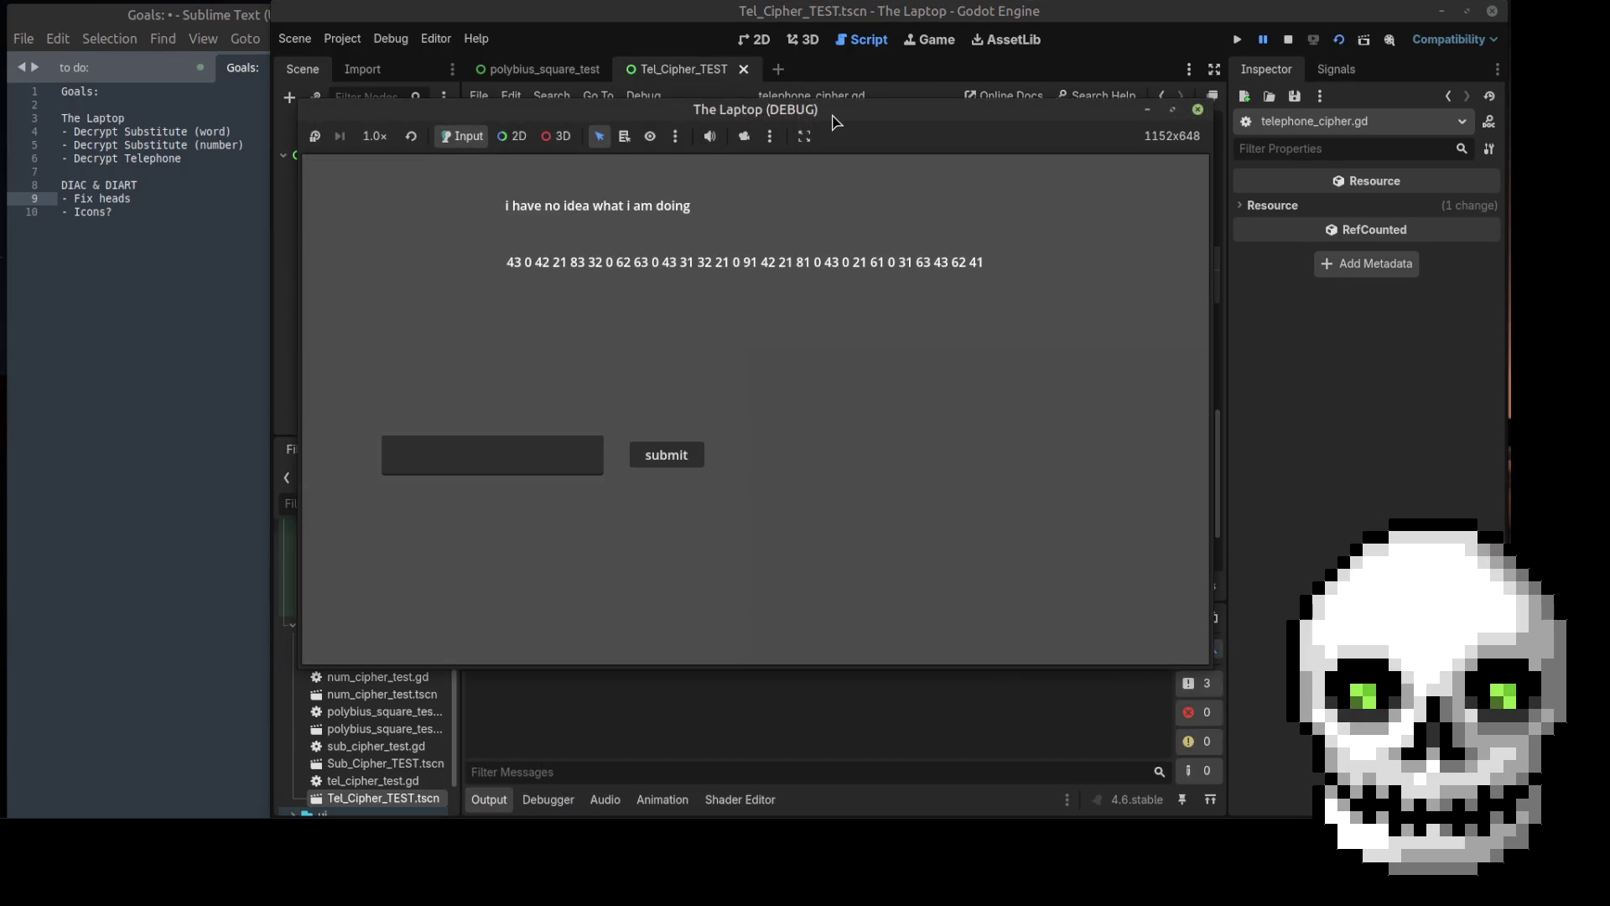
Step: Decode 43 0 42 21 83 in the game, confirm 'i hav' in Output, and close it
left_click(498, 375)
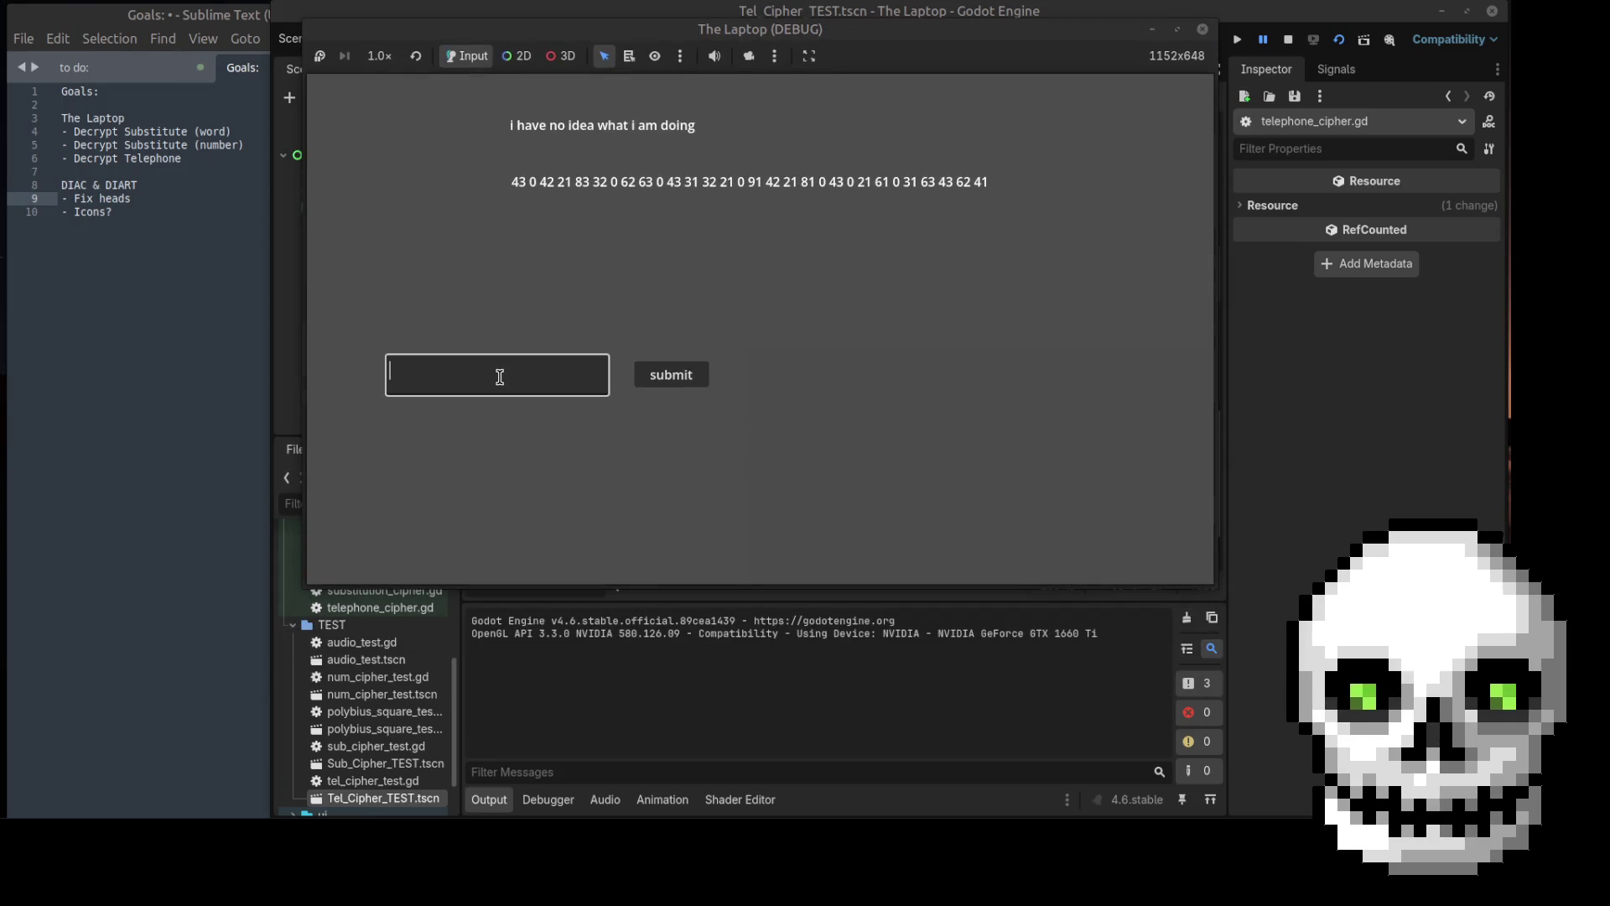
type("43 0 42 21 83")
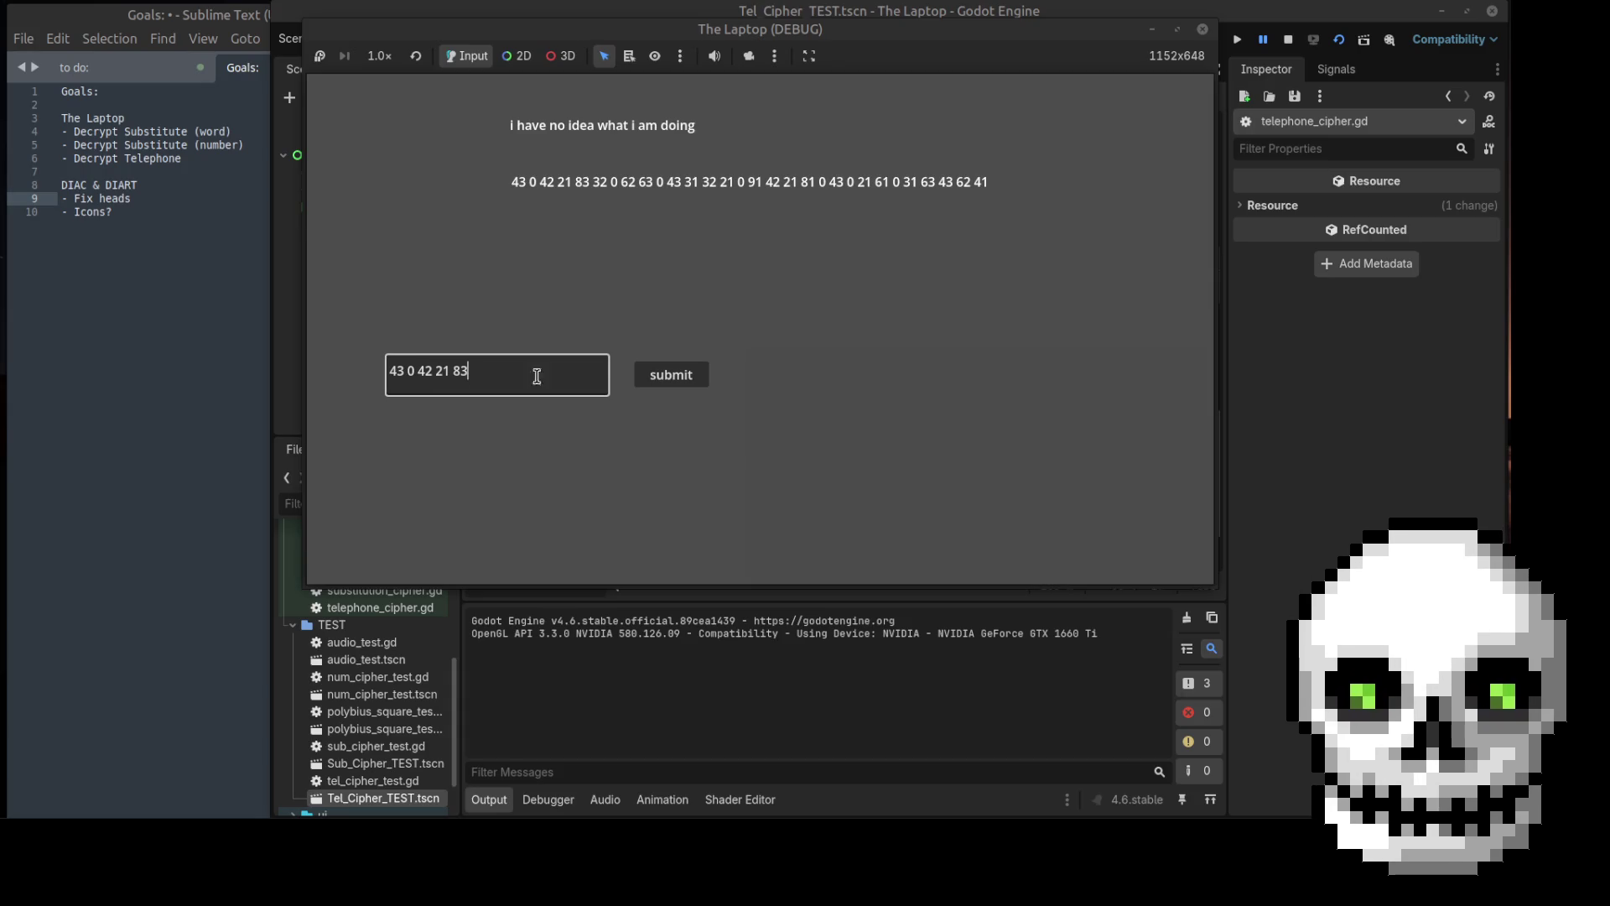
left_click(658, 379)
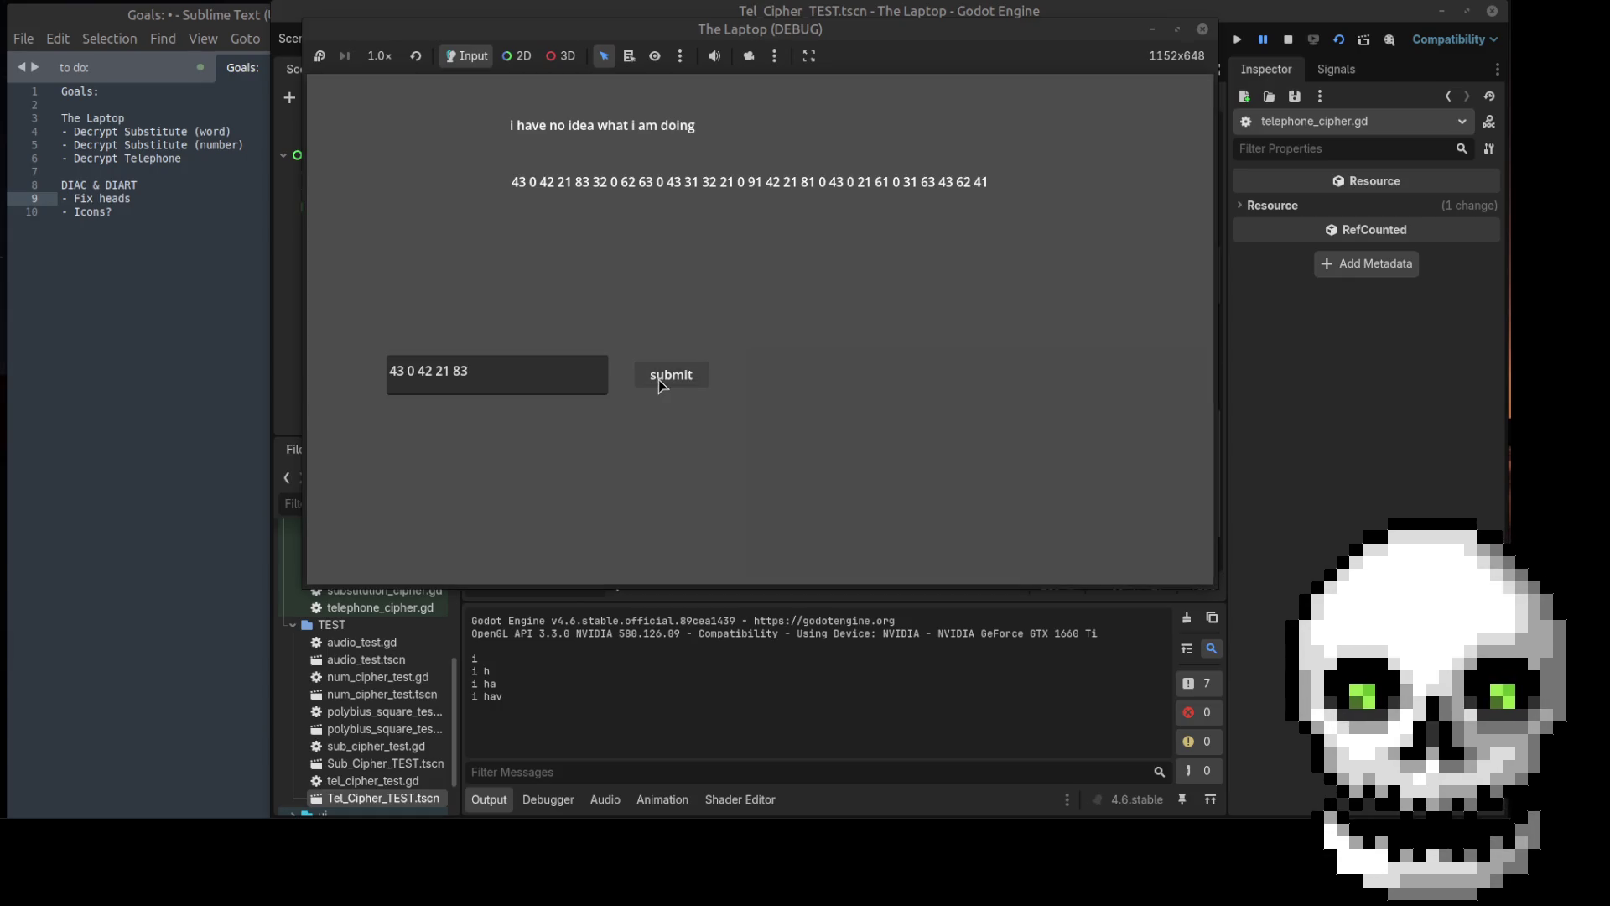
left_click(1203, 30)
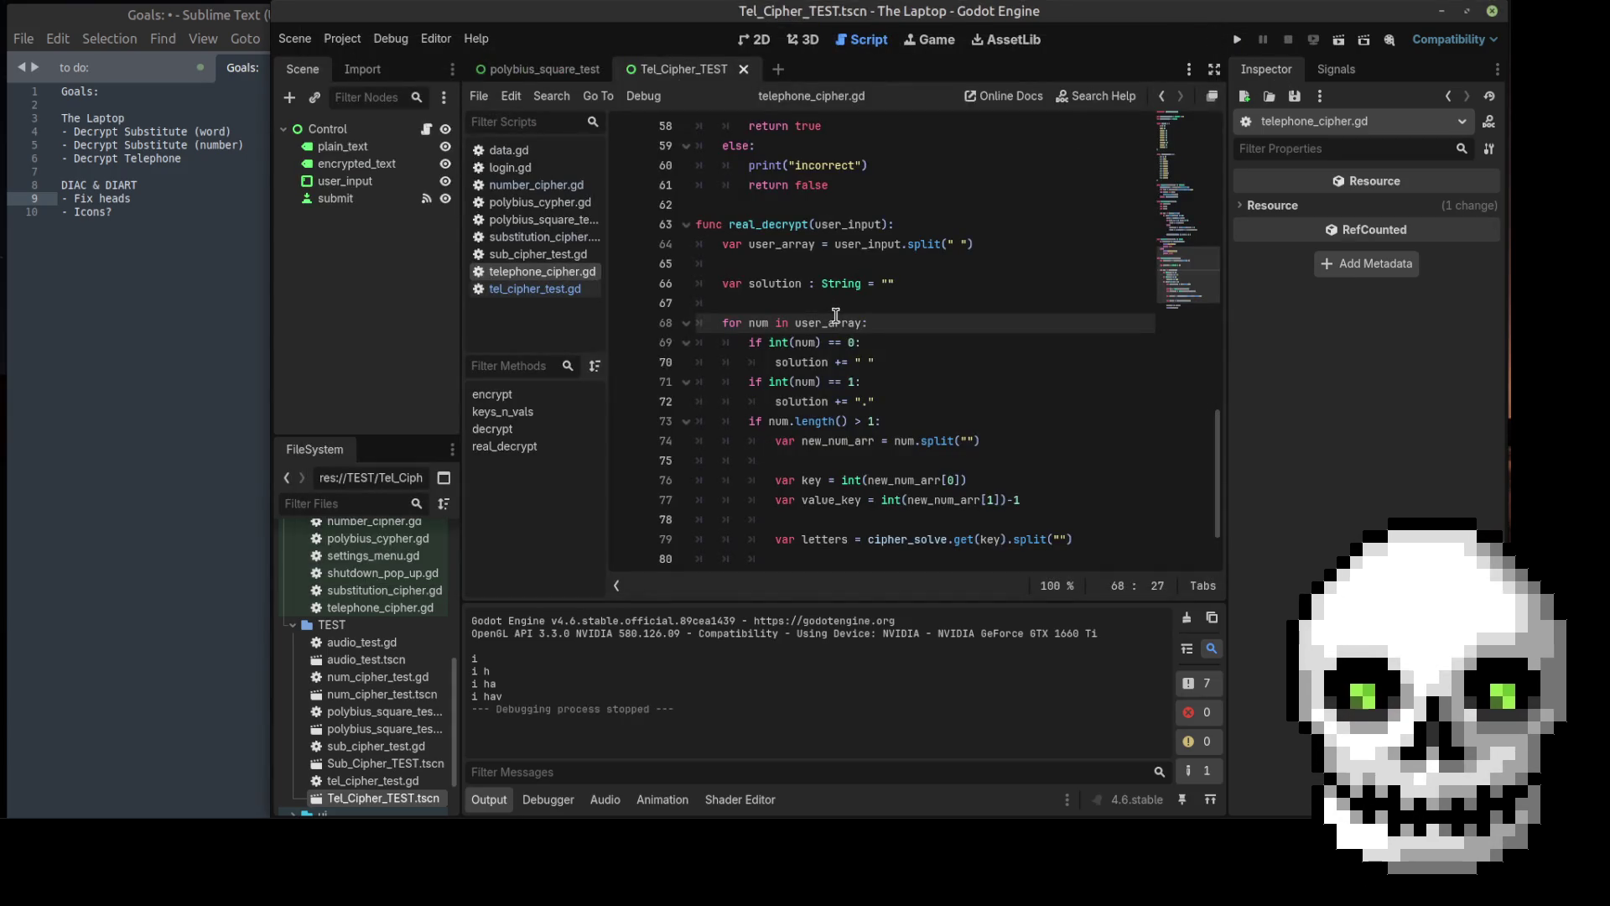
scroll(836, 314, "down", 1)
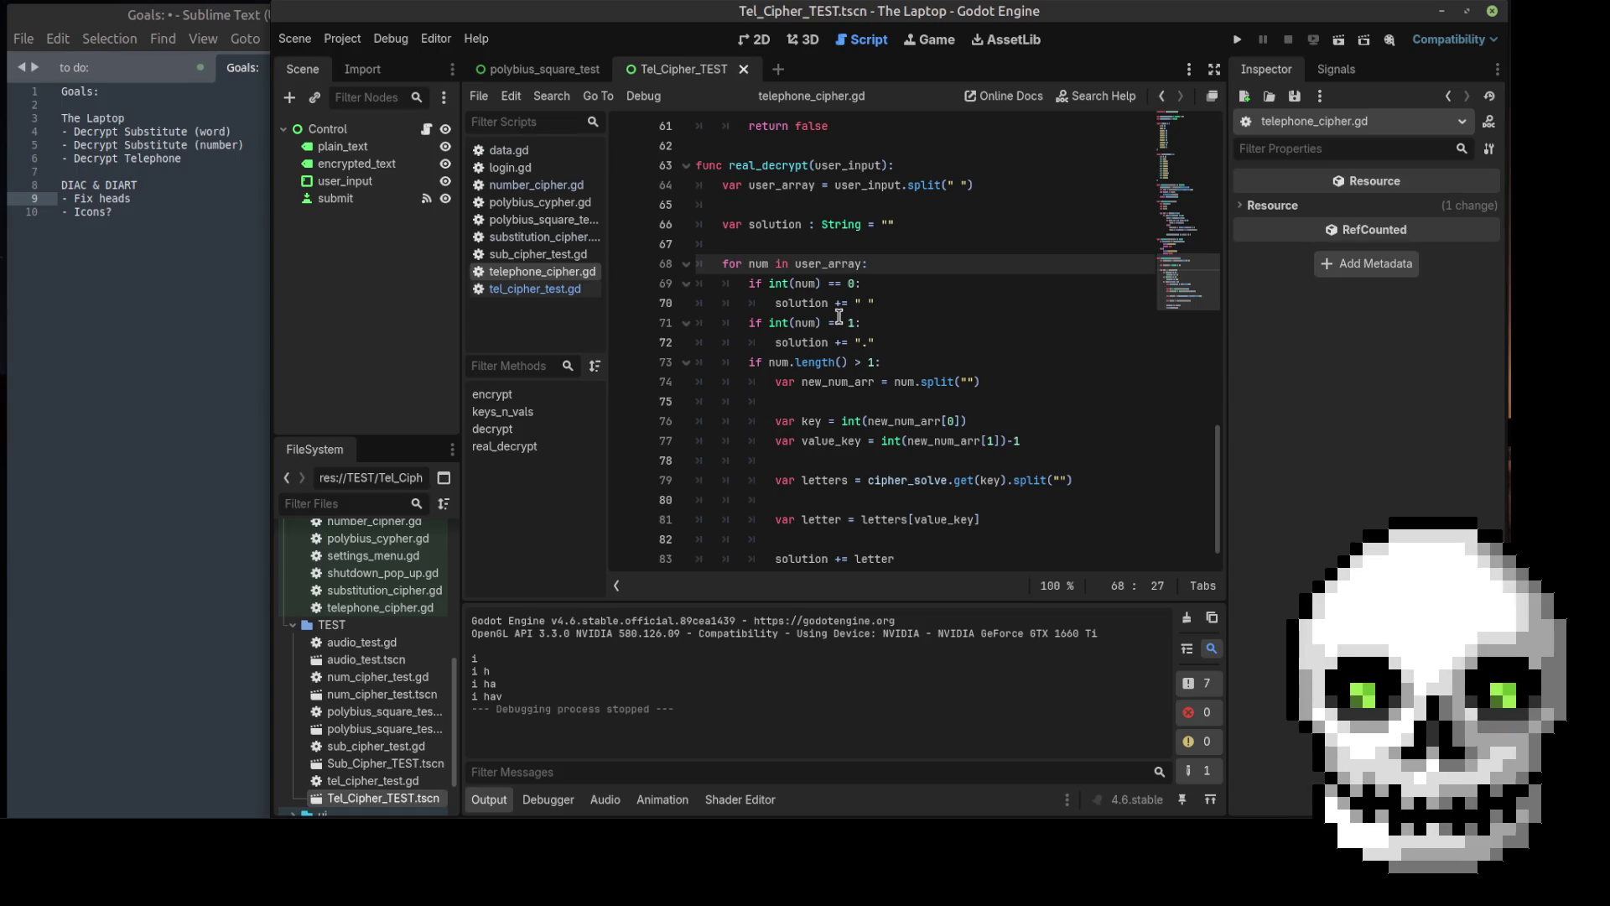
scroll(932, 273, "down", 1)
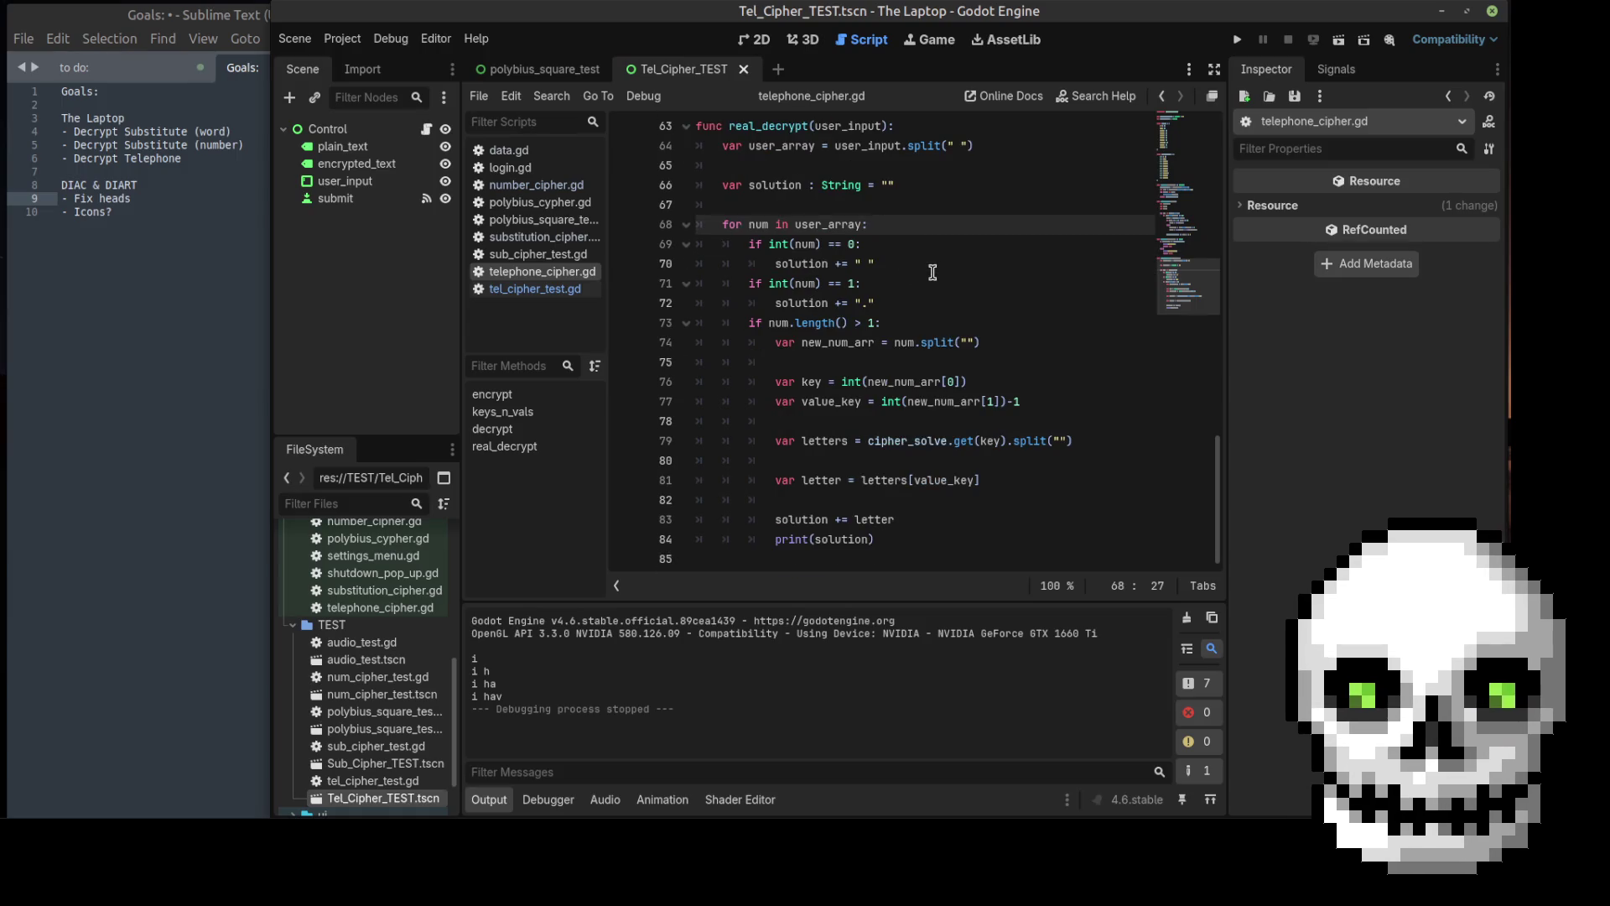
left_click(938, 540)
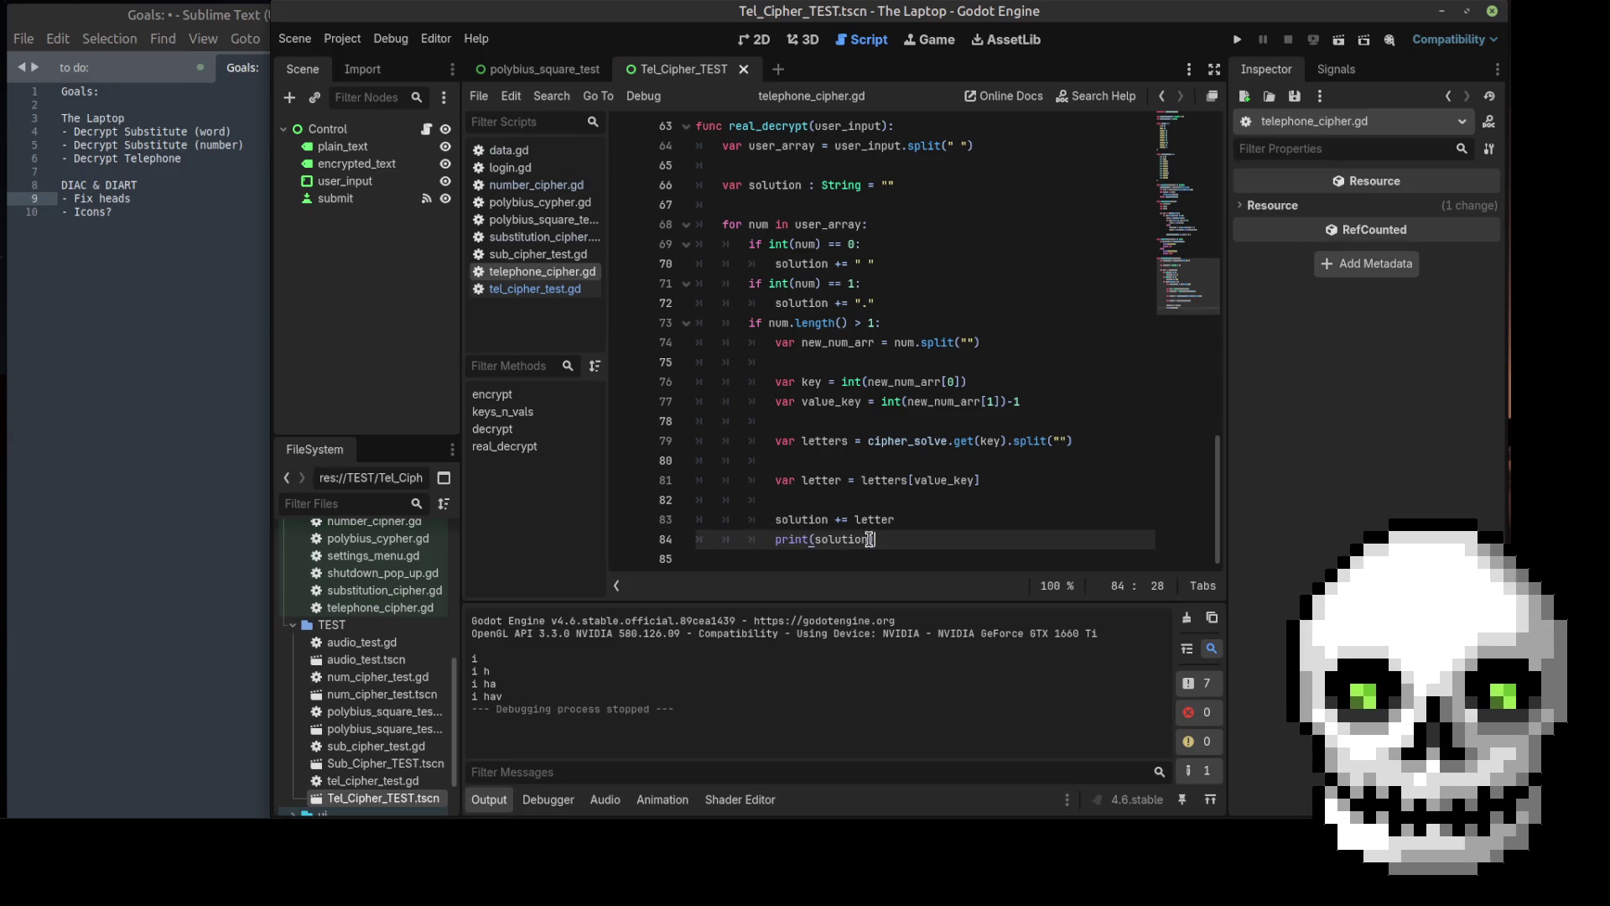
Step: End real_decrypt with `return solution` after print(solution) and save telephone_cipher.gd
key("Return")
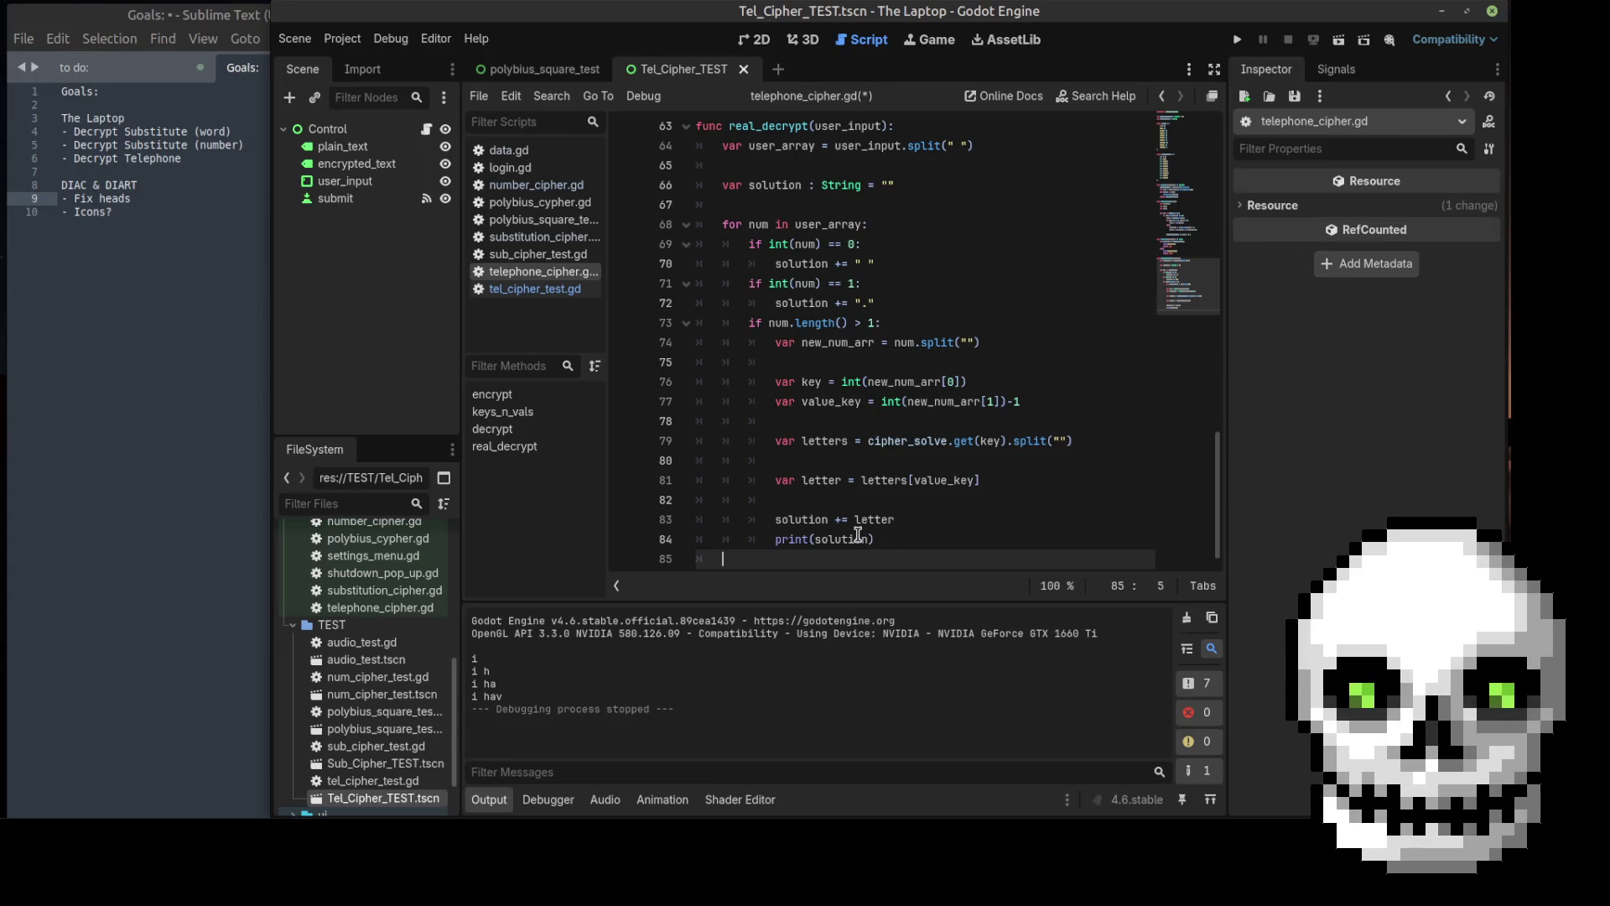
key("BackSpace")
scroll(869, 520, "down", 1)
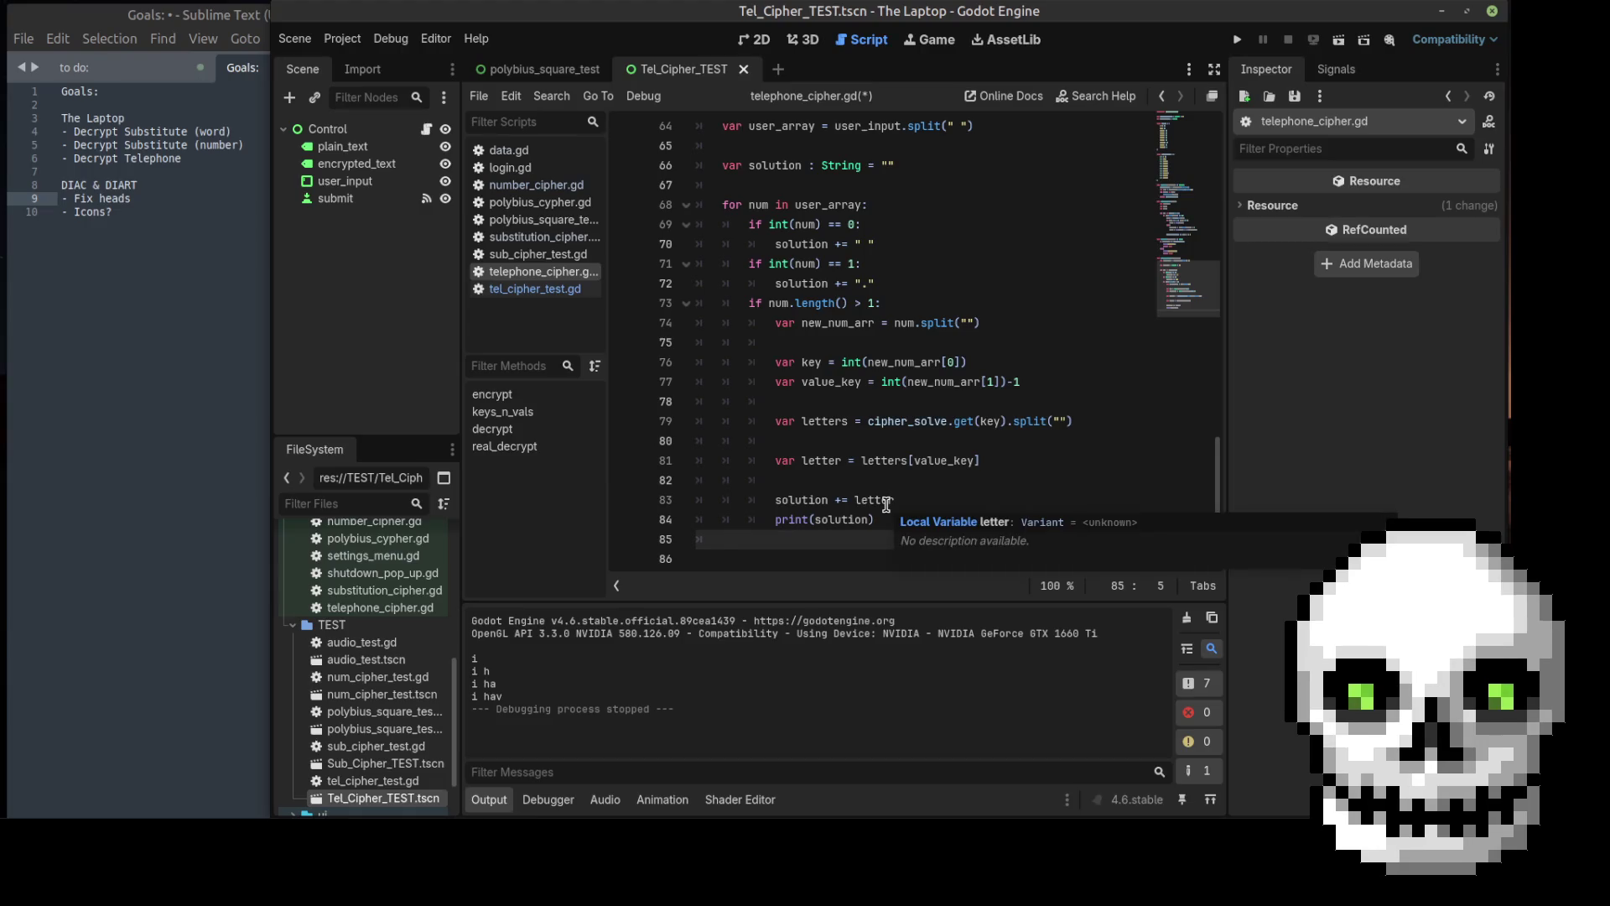
key("Return")
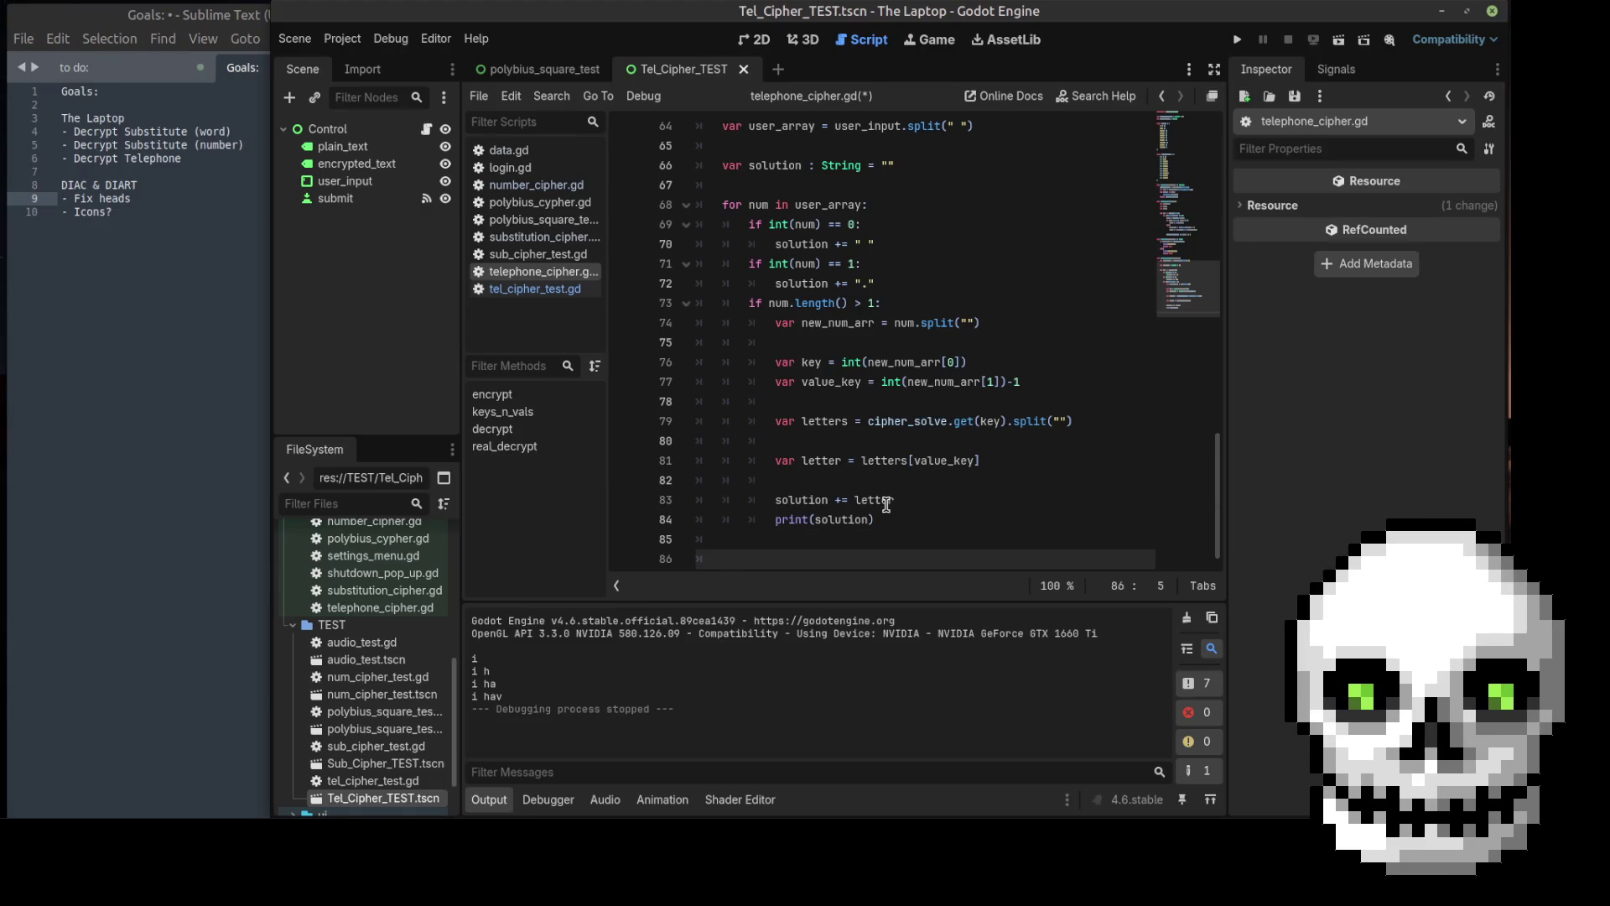
type("return")
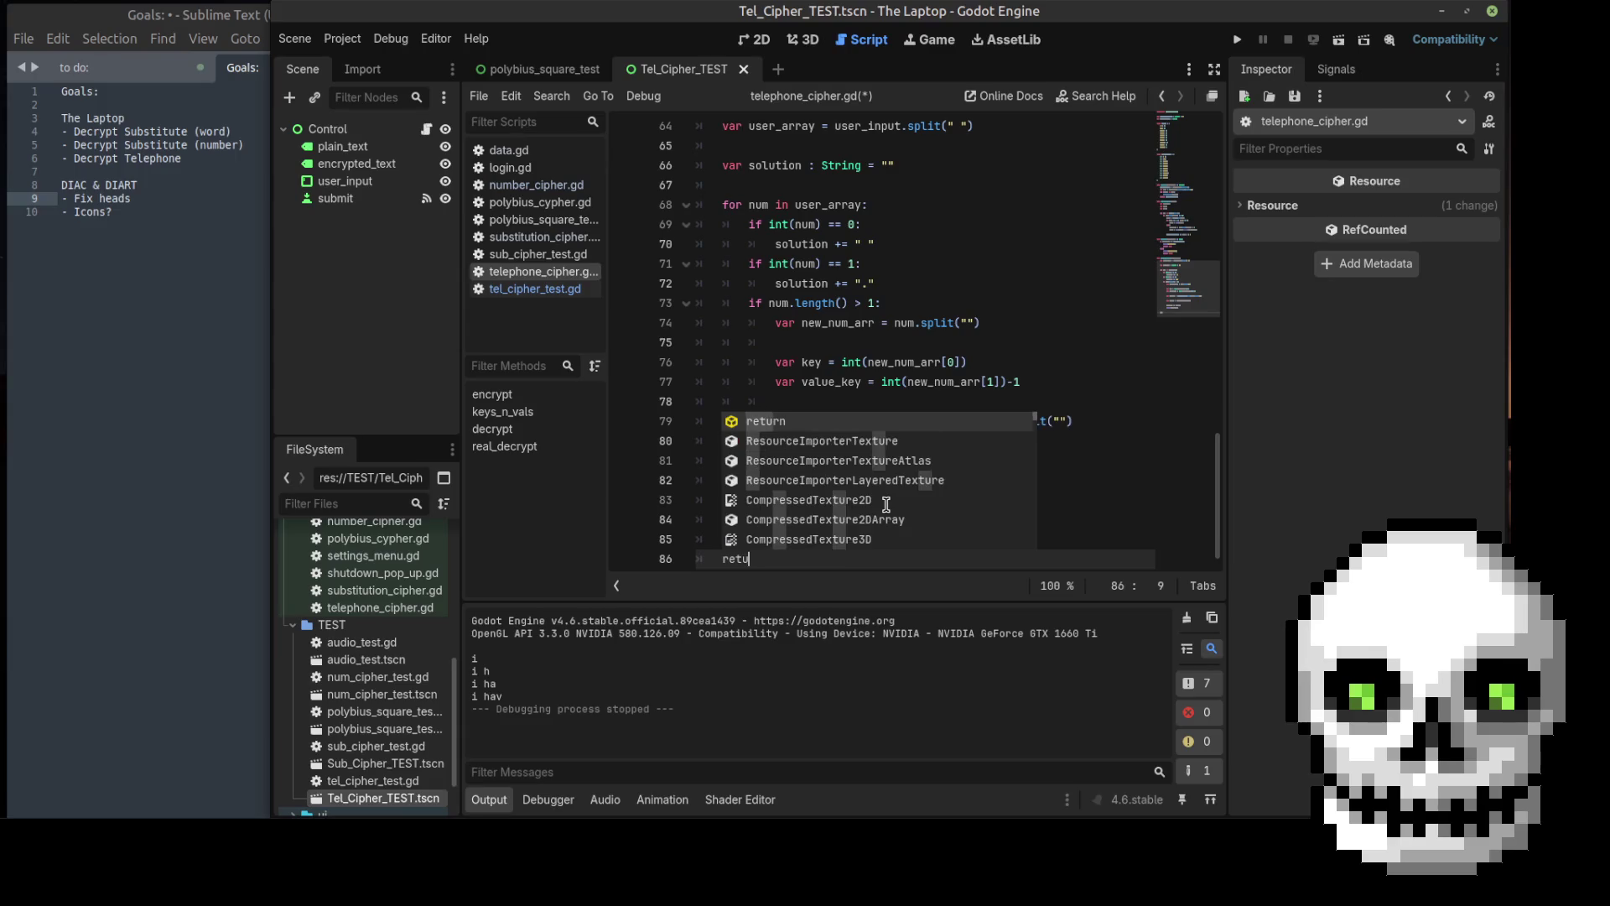
key("Escape")
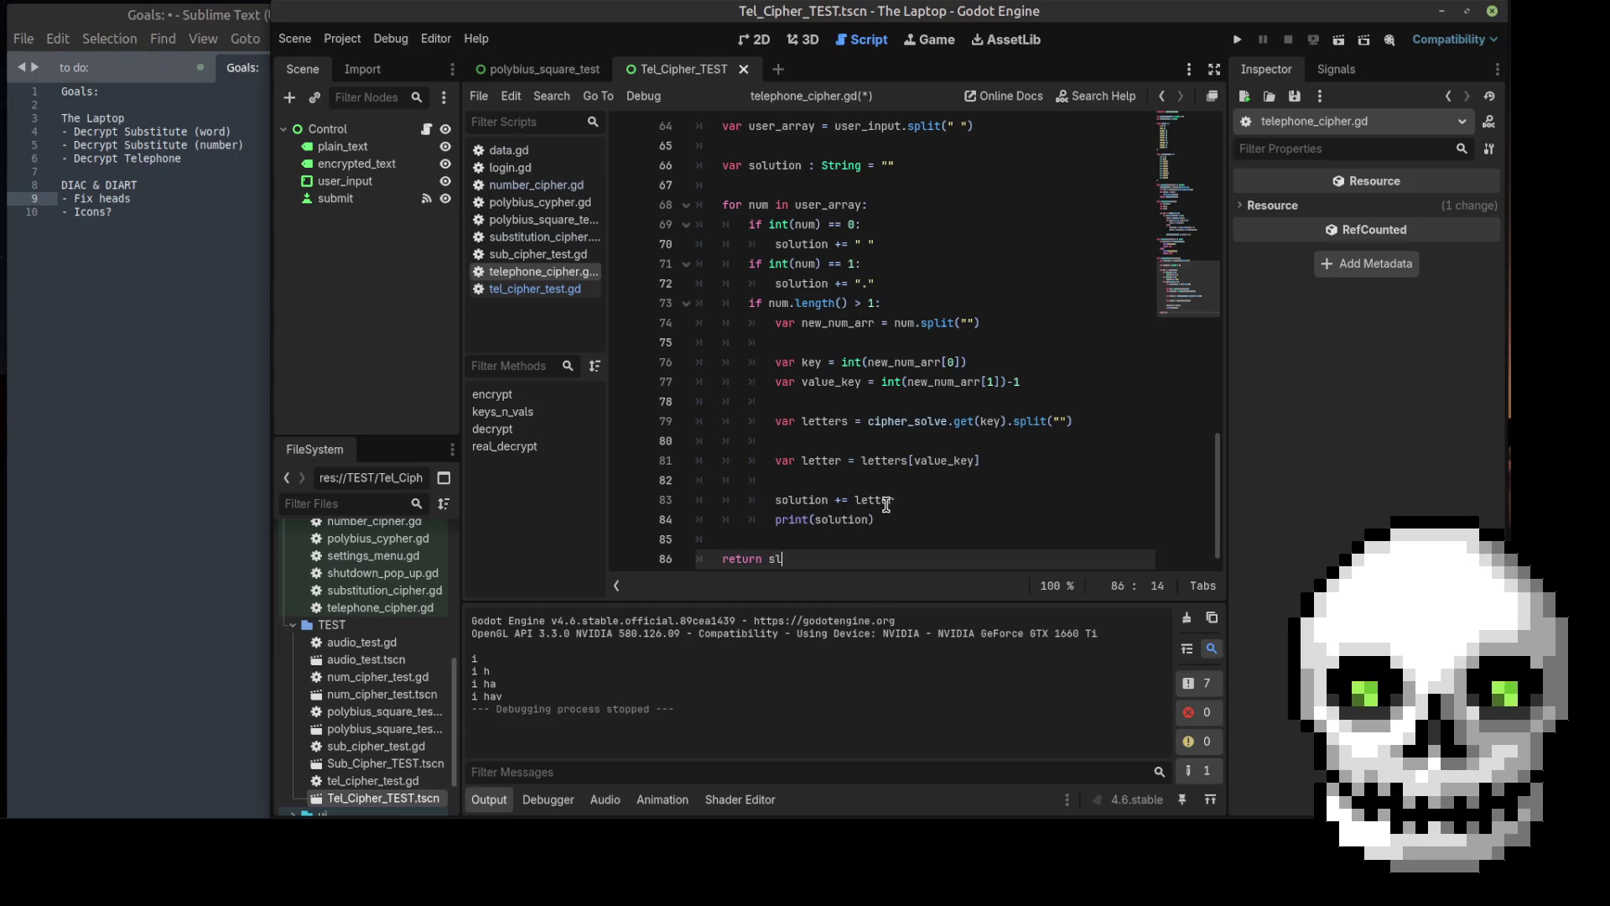
key("BackSpace")
type("olution")
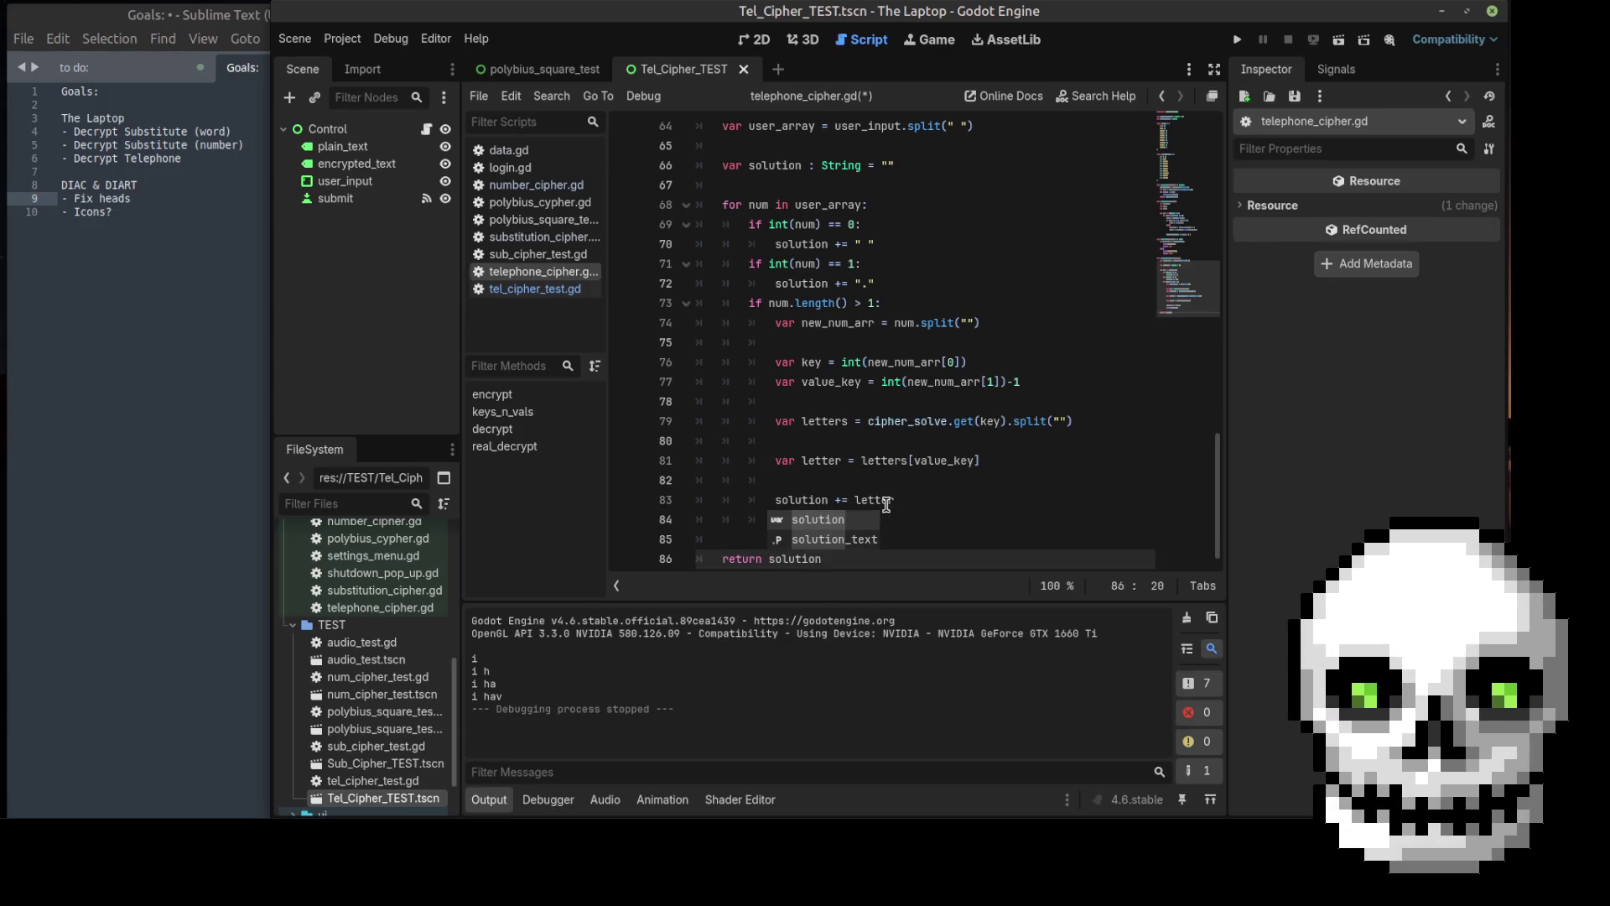
left_click(948, 519)
type("print(solution)")
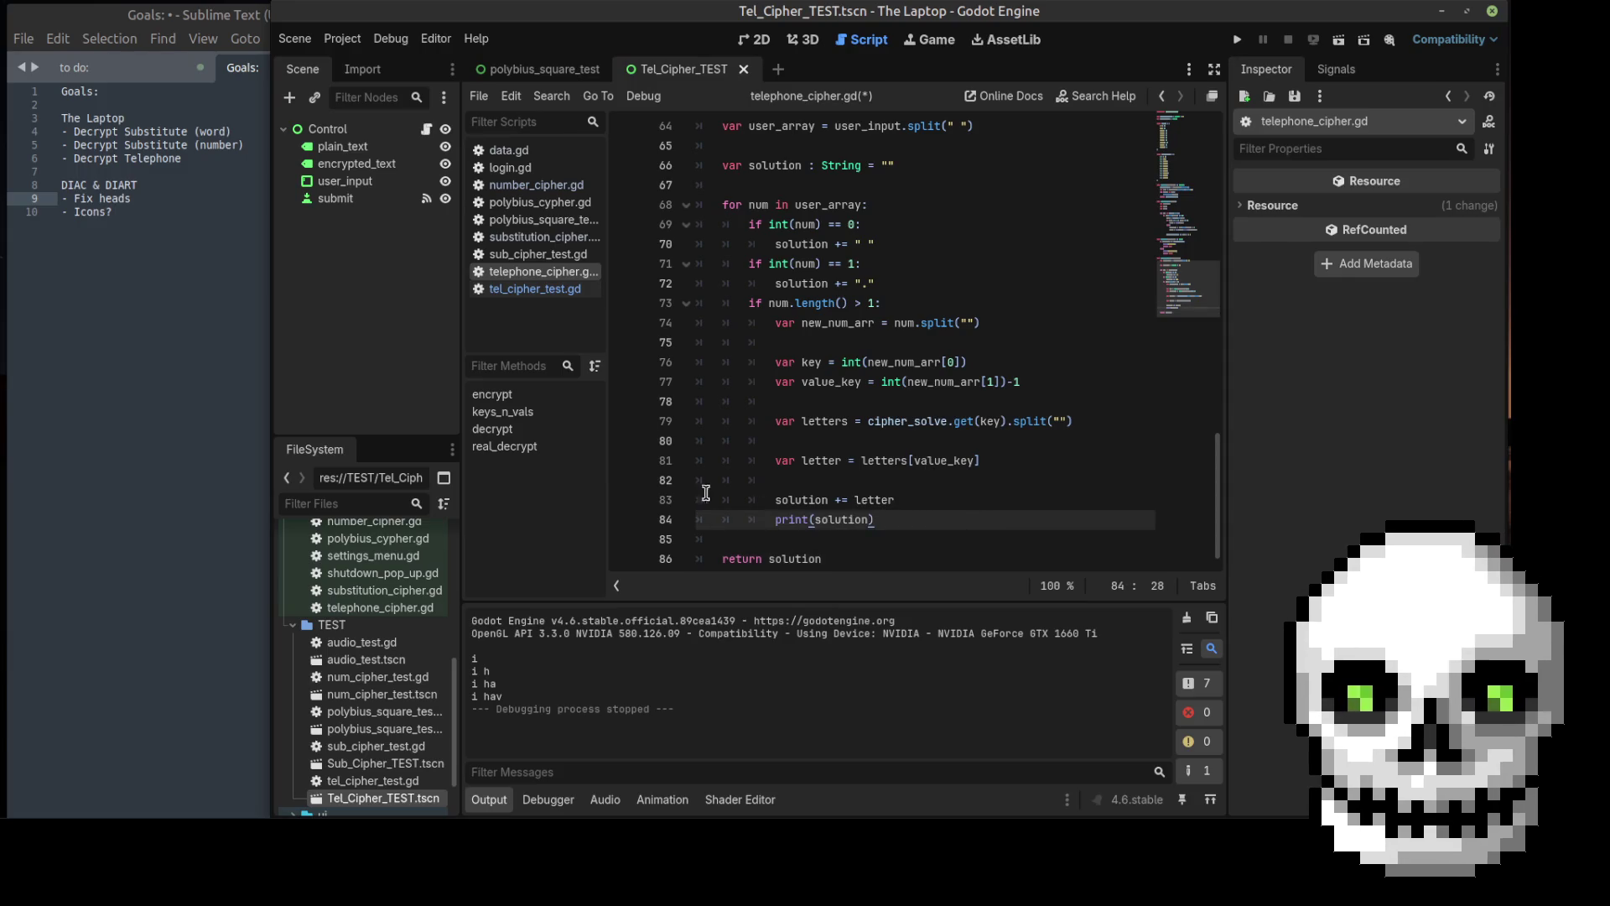
scroll(804, 361, "up", 2)
key("ctrl+s")
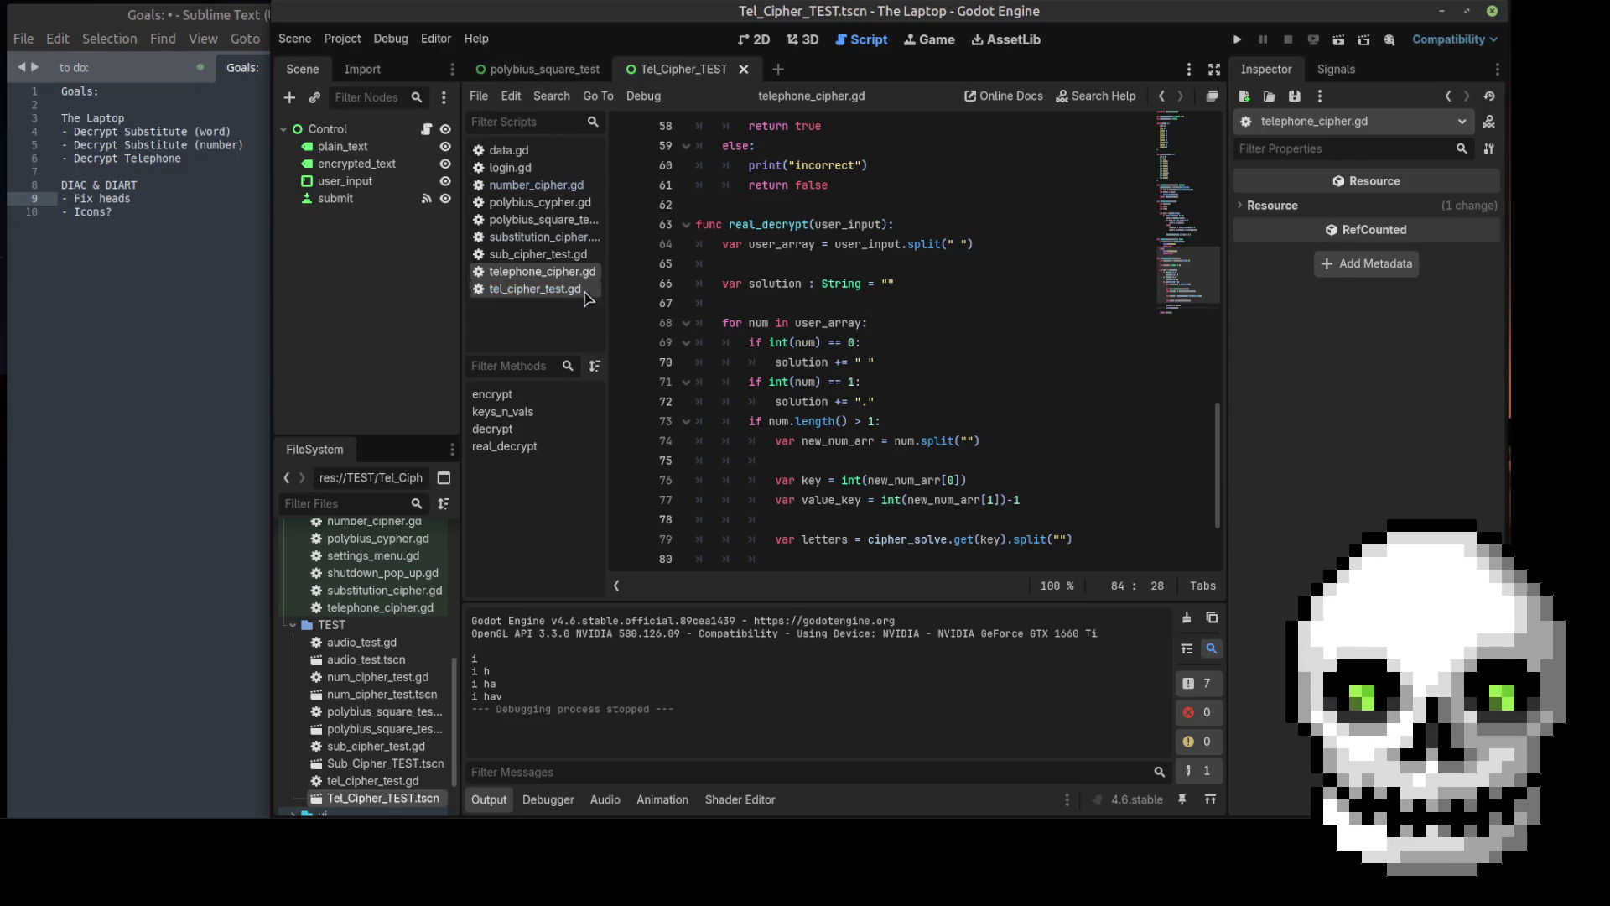
Step: Open tel_cipher_test.gd at the encoder line, then view the Tel_Cipher_TEST scene in 2D
left_click(546, 292)
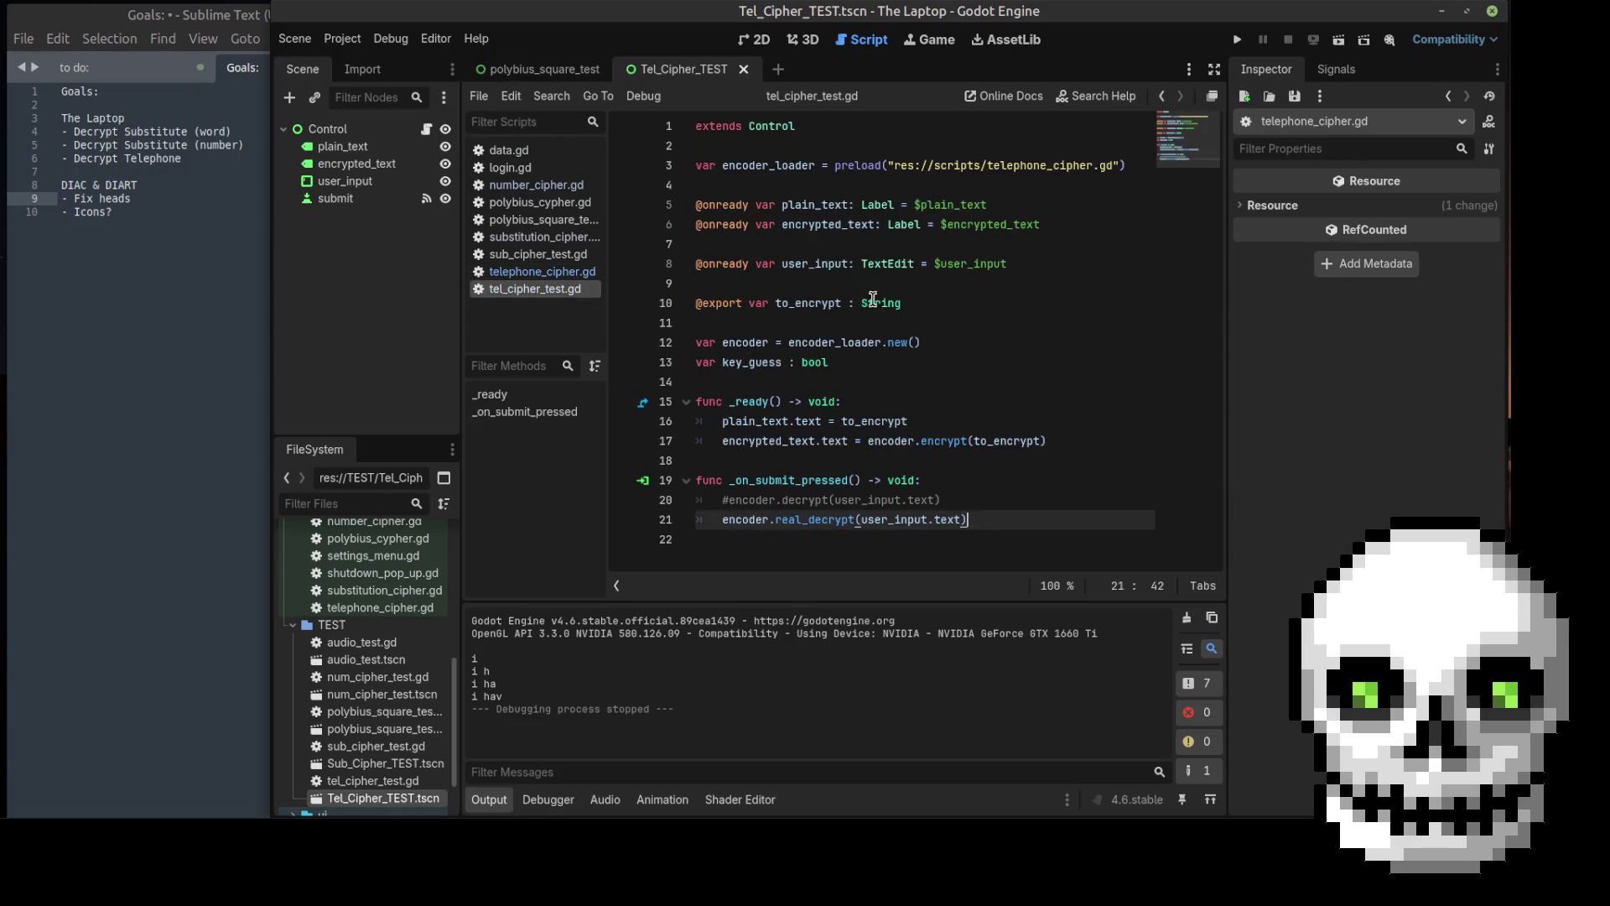
left_click(720, 520)
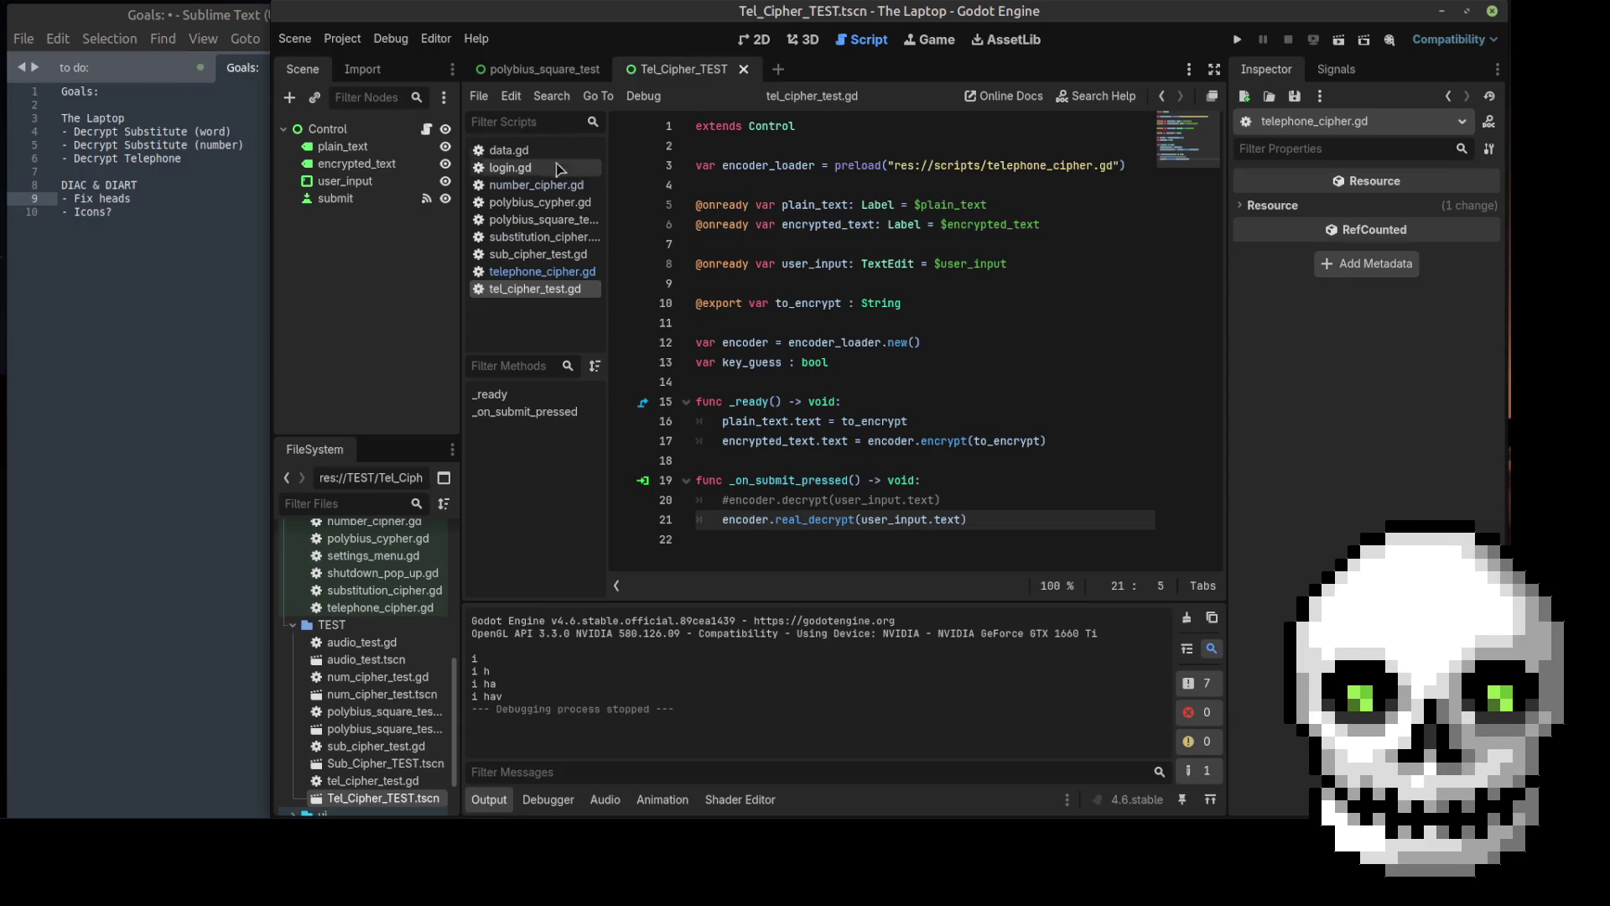
left_click(762, 42)
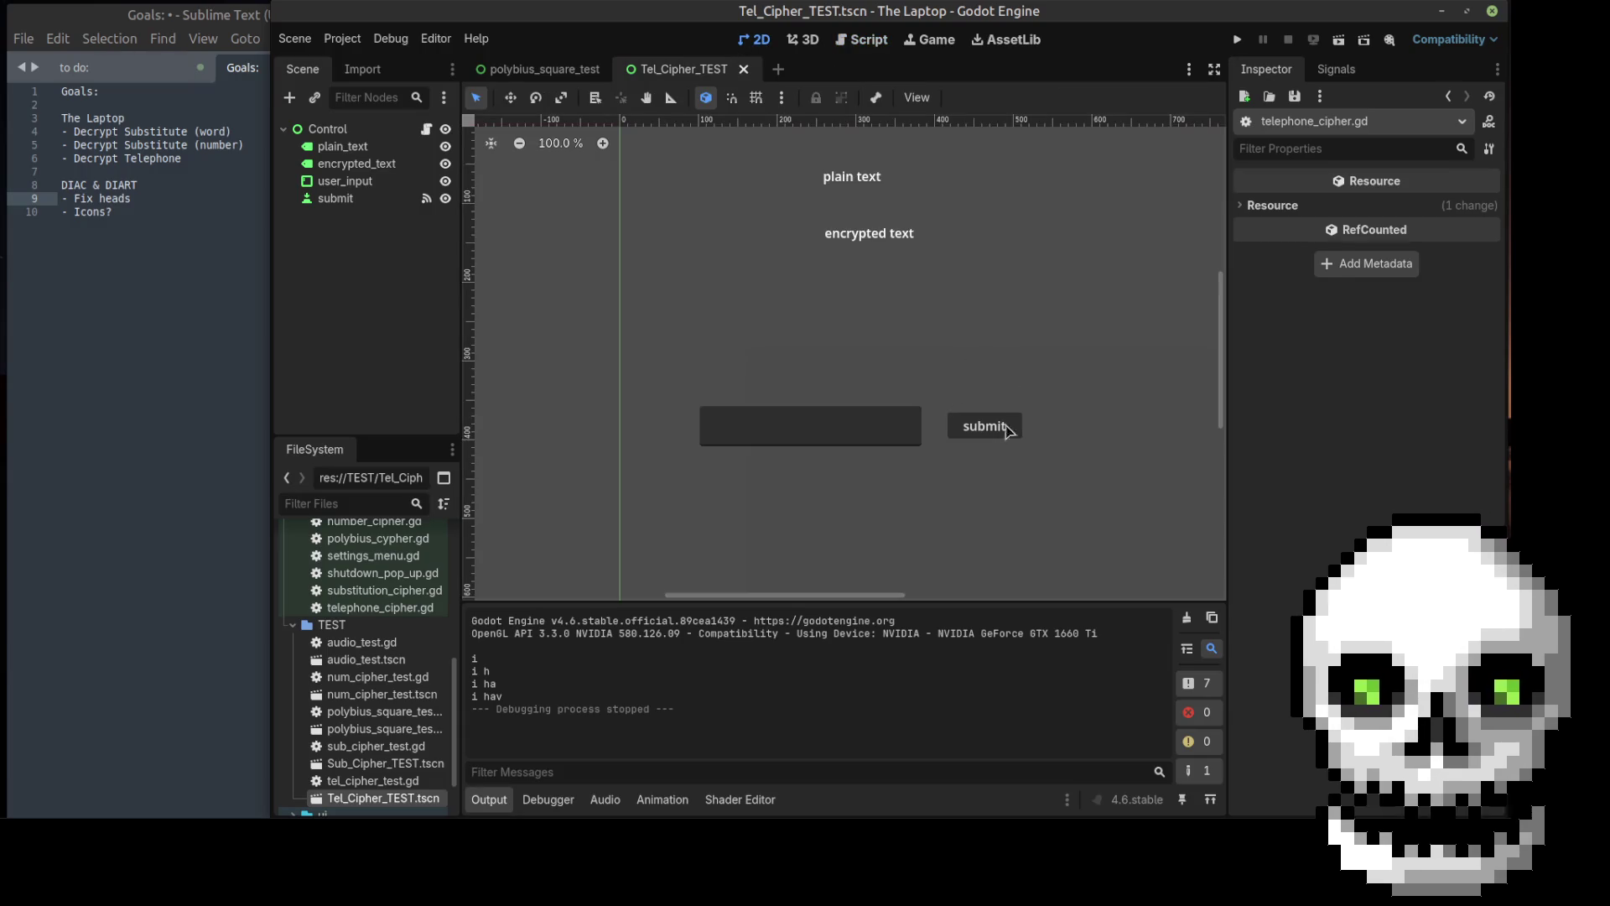
Step: Add a Label child under Control and position it below the input field
right_click(348, 130)
left_click(387, 166)
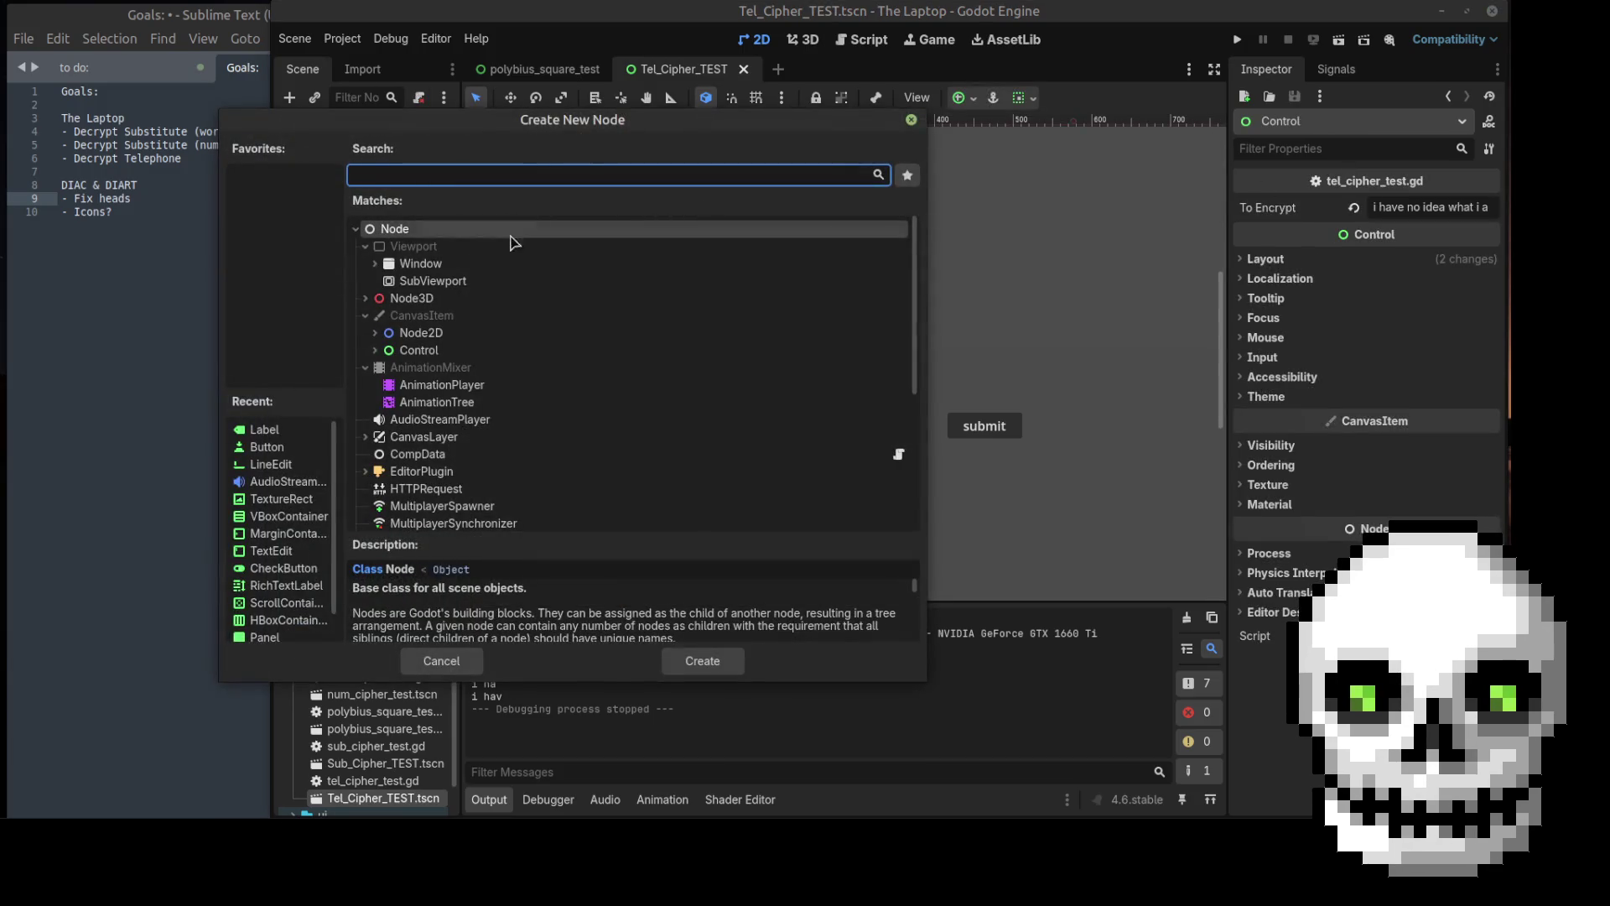
type("label")
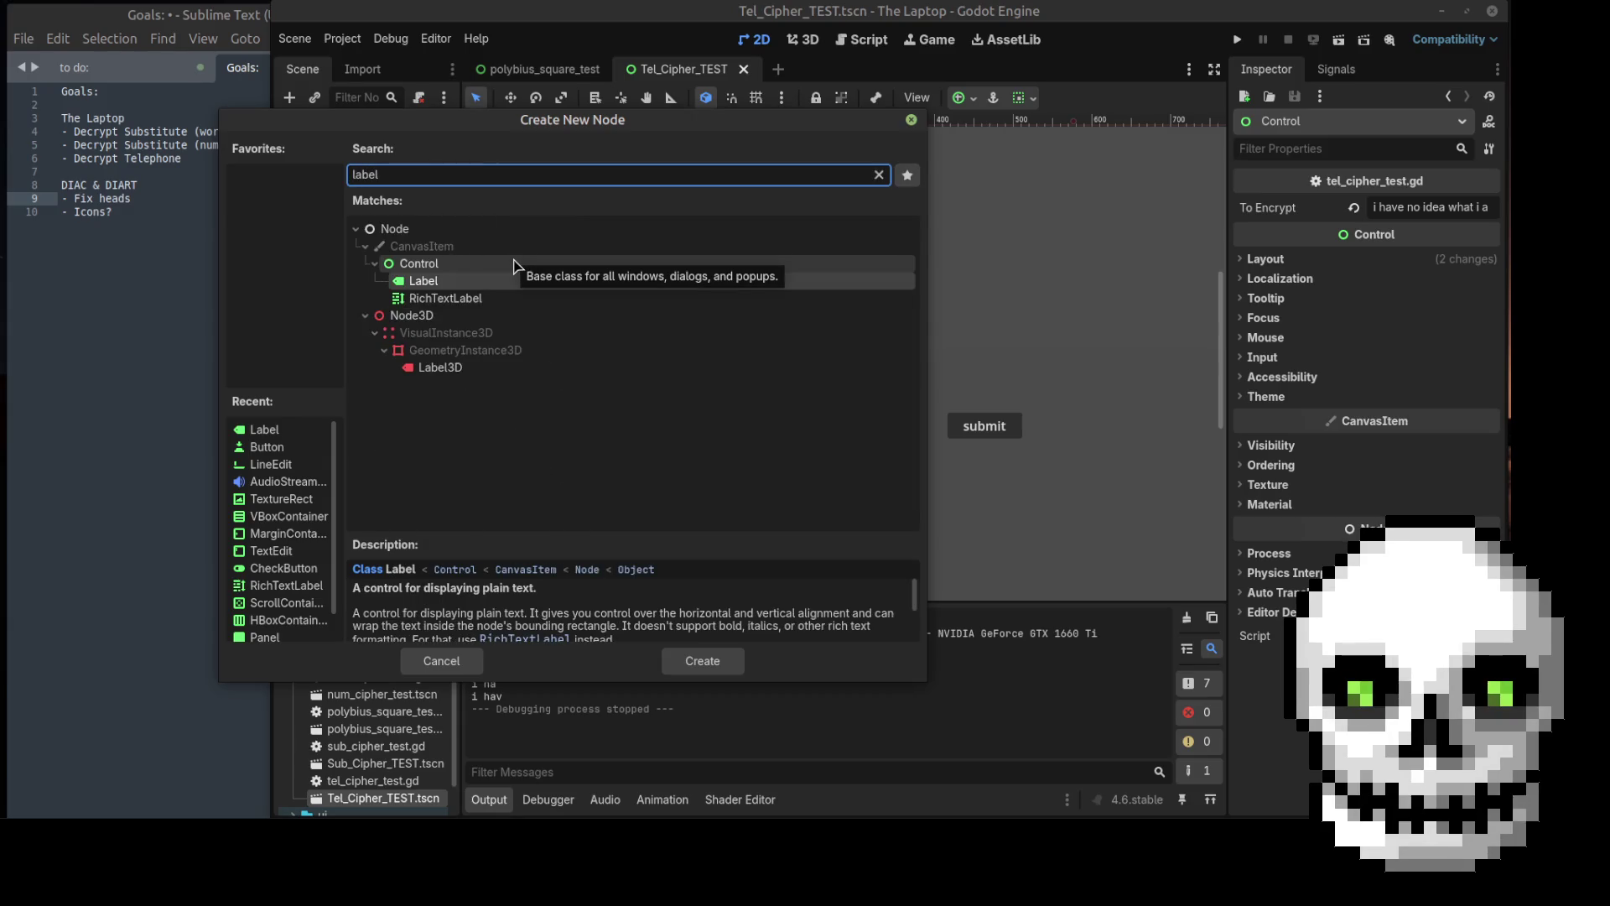
double_click(545, 282)
mouse_move(653, 144)
left_mouse_down()
mouse_move(681, 209)
mouse_move(733, 509)
mouse_move(1062, 507)
mouse_move(975, 503)
left_mouse_up()
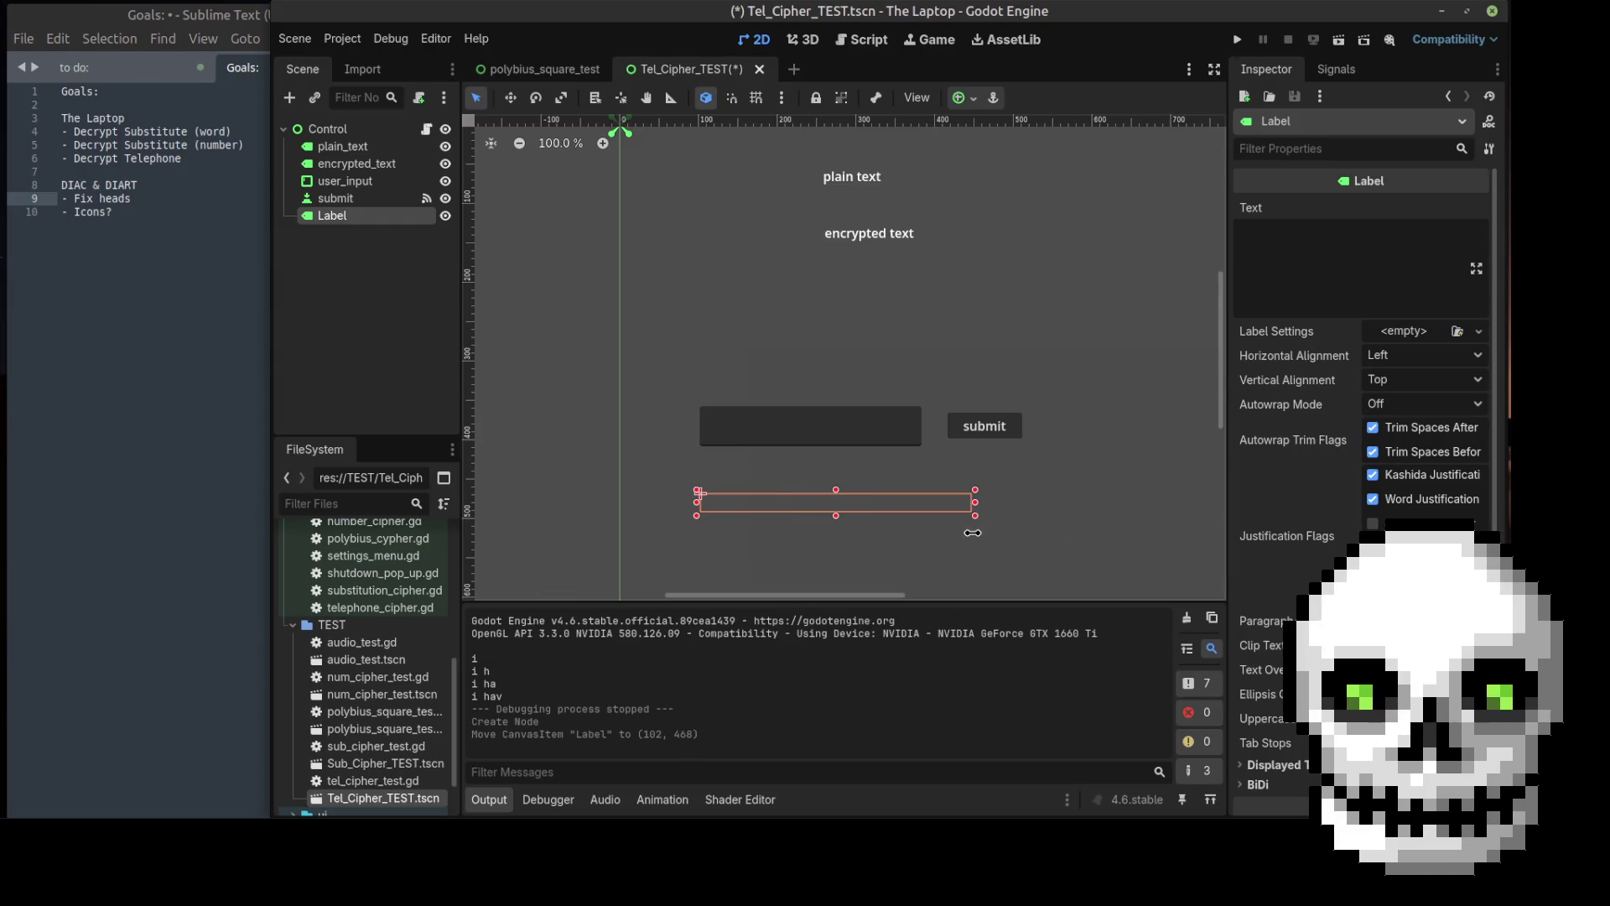
Step: Rename the new Label to solution_text and save the scene
double_click(348, 220)
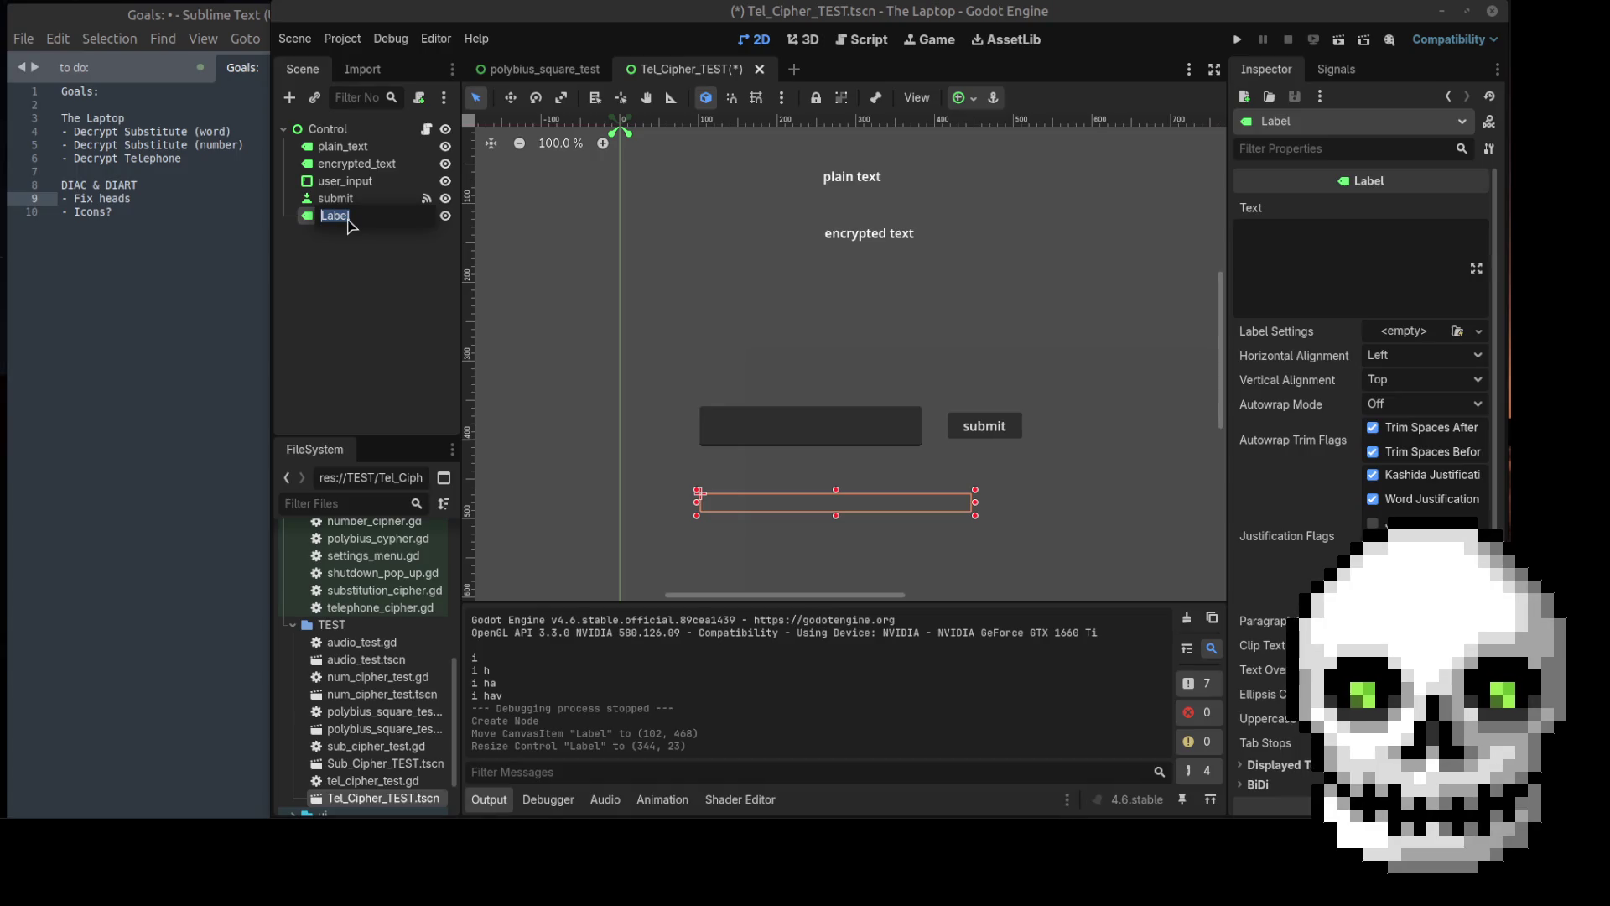
type("solution")
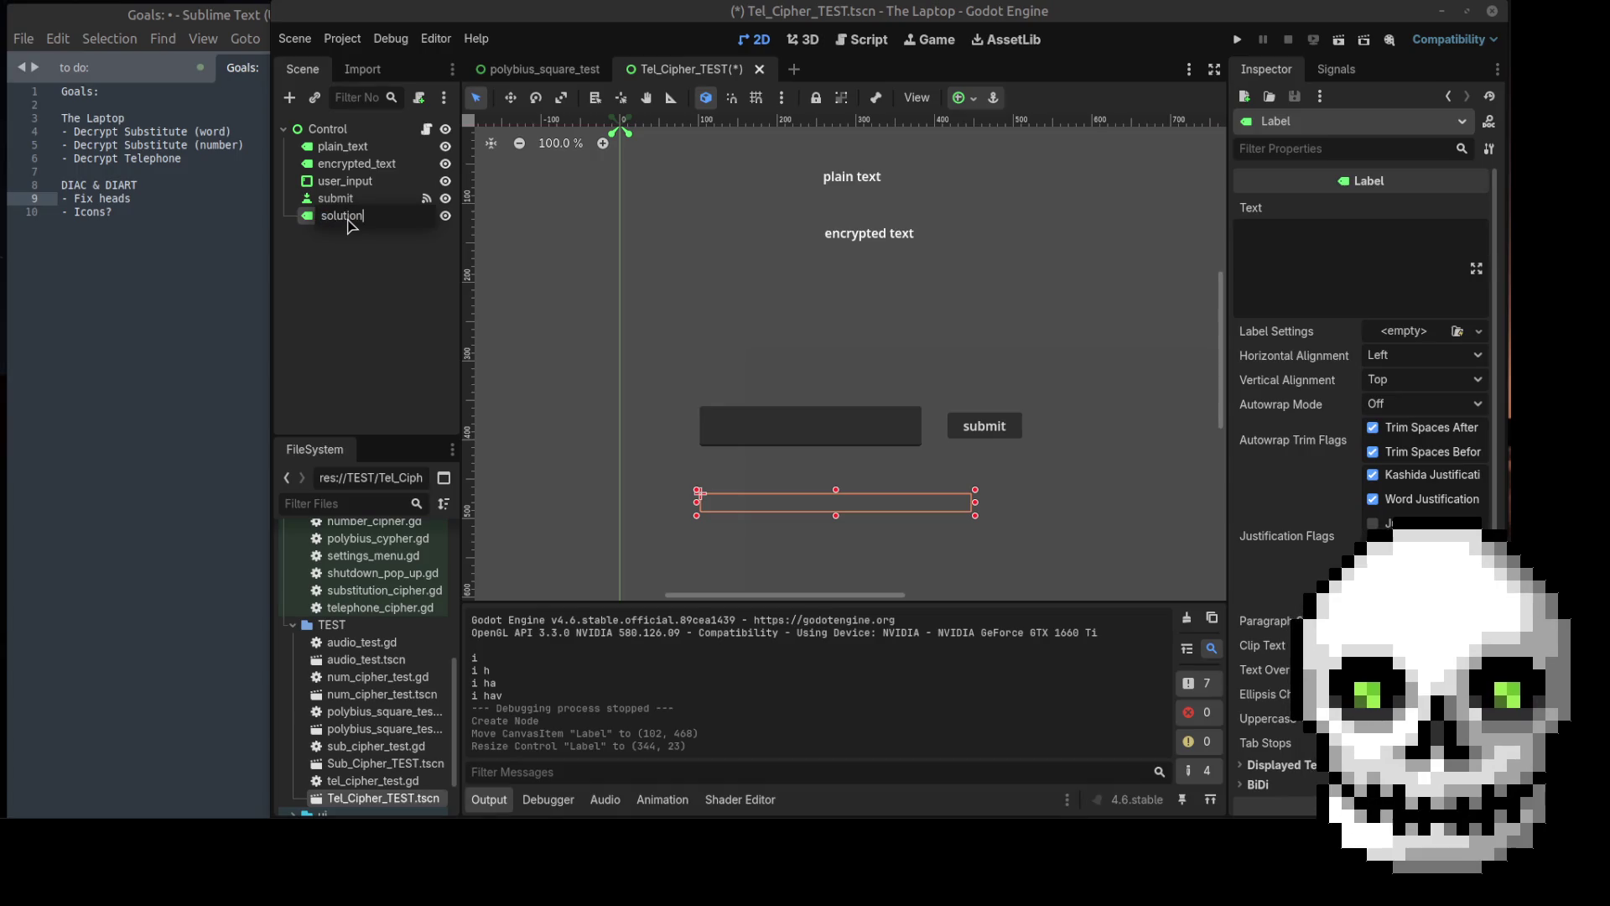
type("_text")
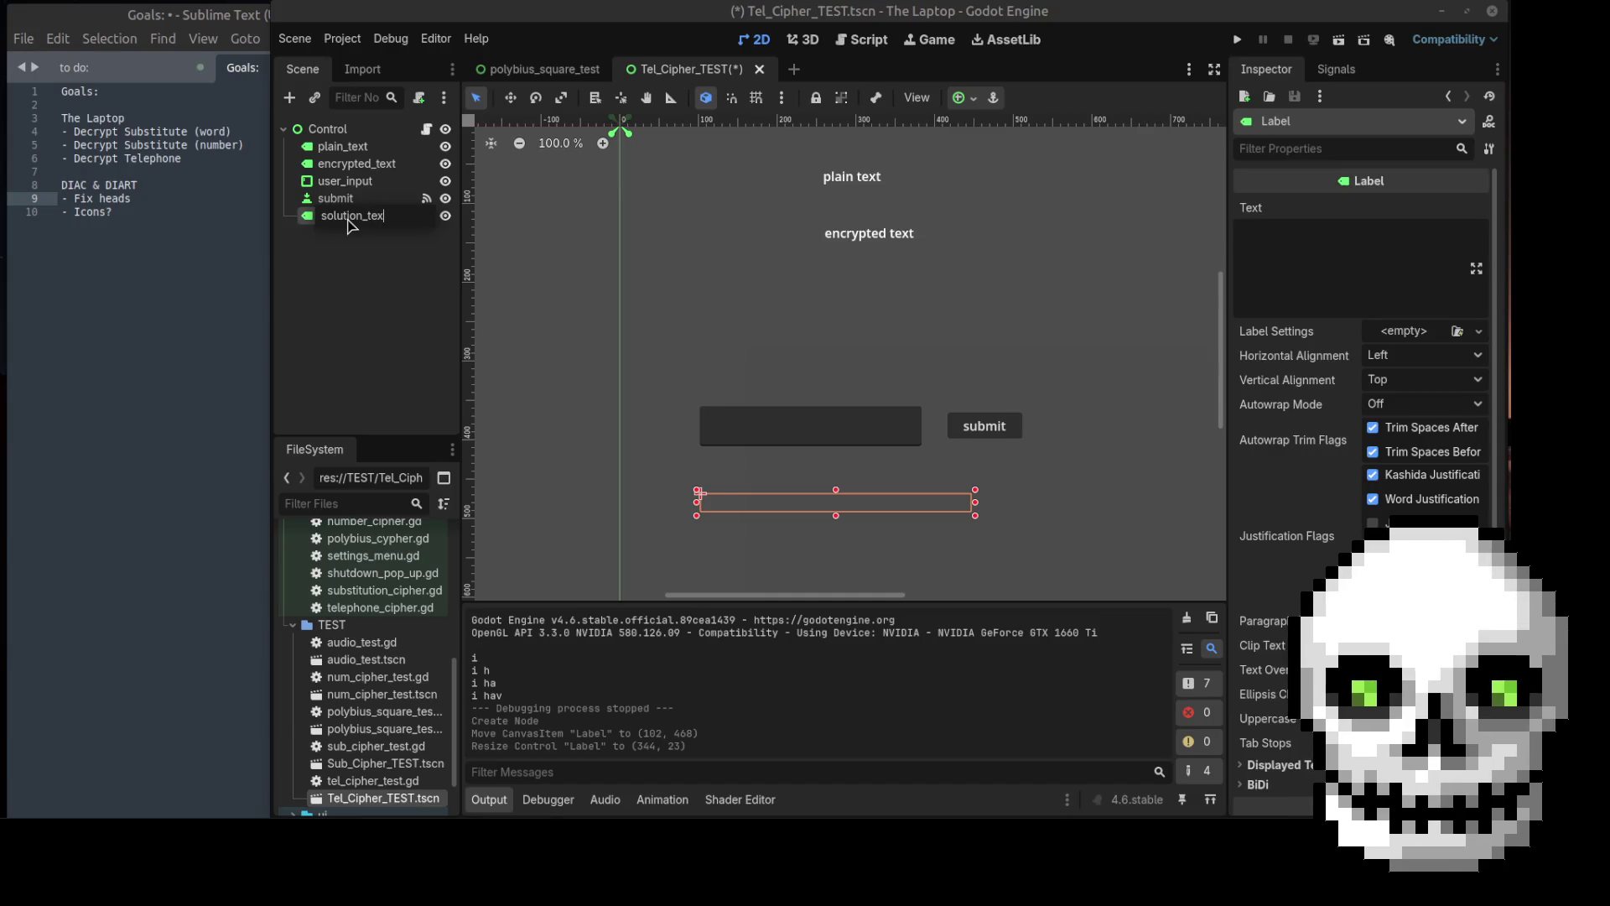
key("Return")
key("ctrl+s")
Step: Skip attaching a script to solution_text and open the Control node's tel_cipher_test.gd instead
left_click(419, 98)
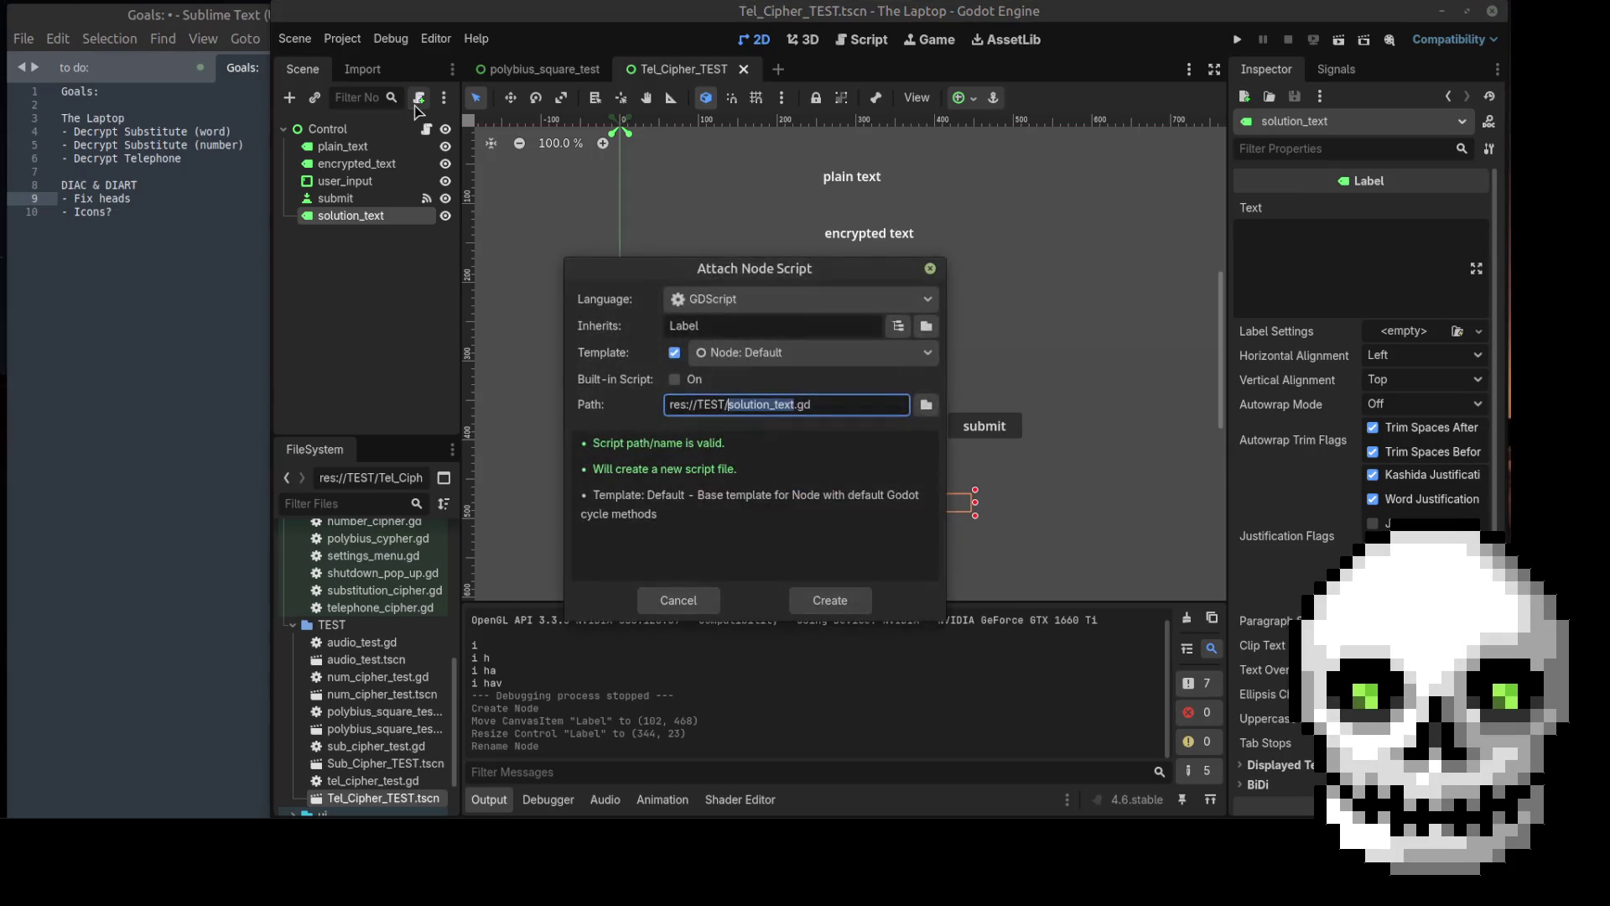
left_click(678, 600)
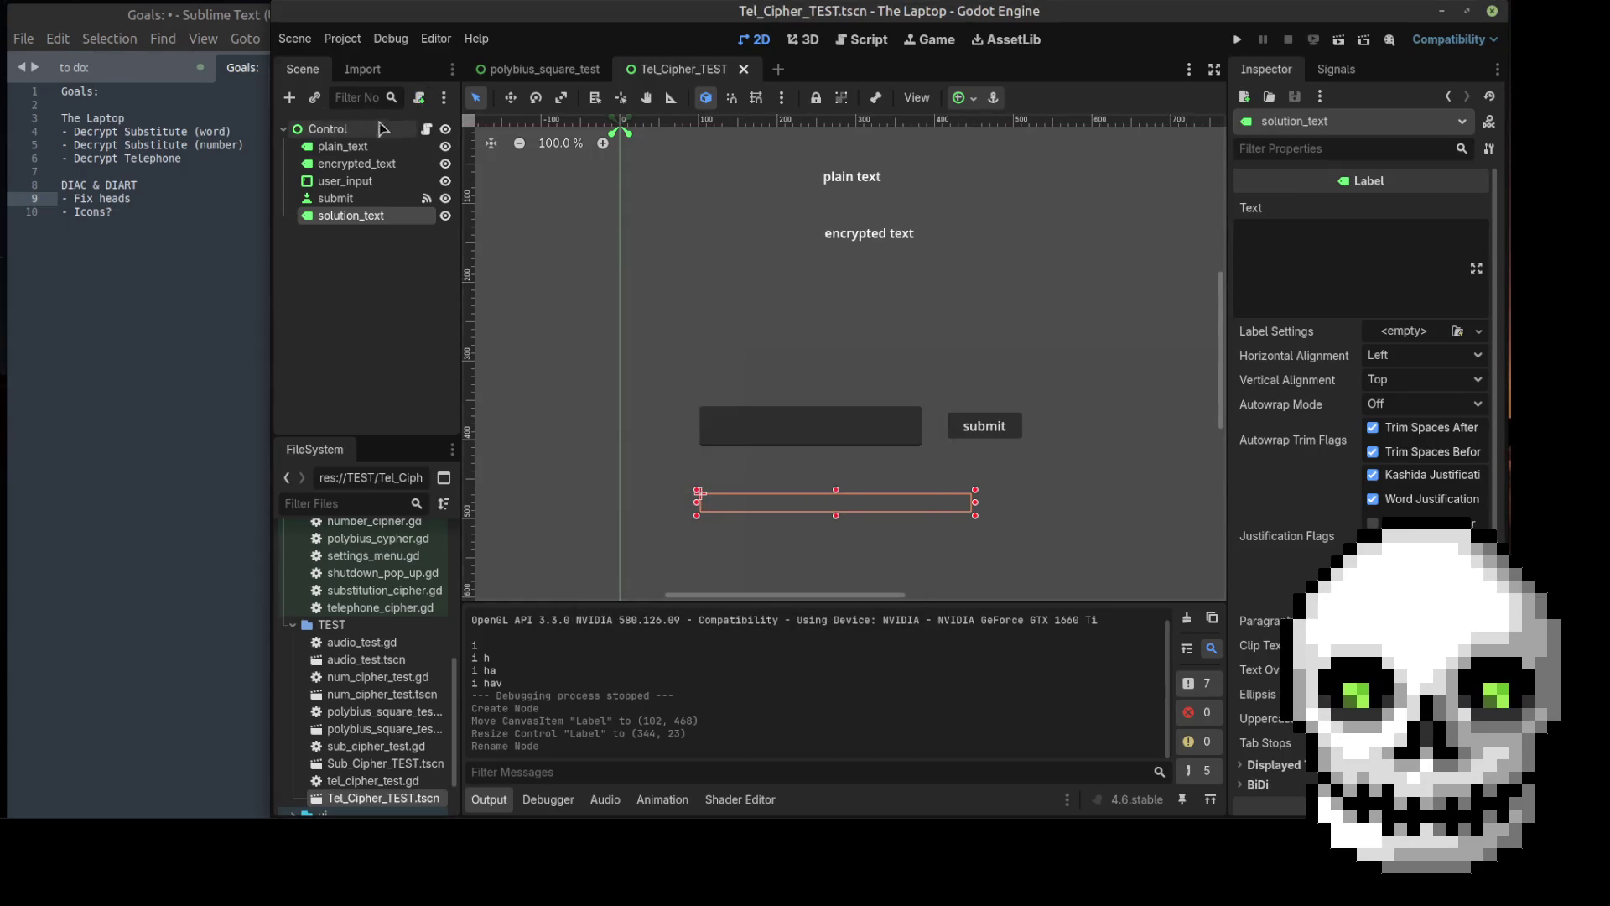
left_click(426, 128)
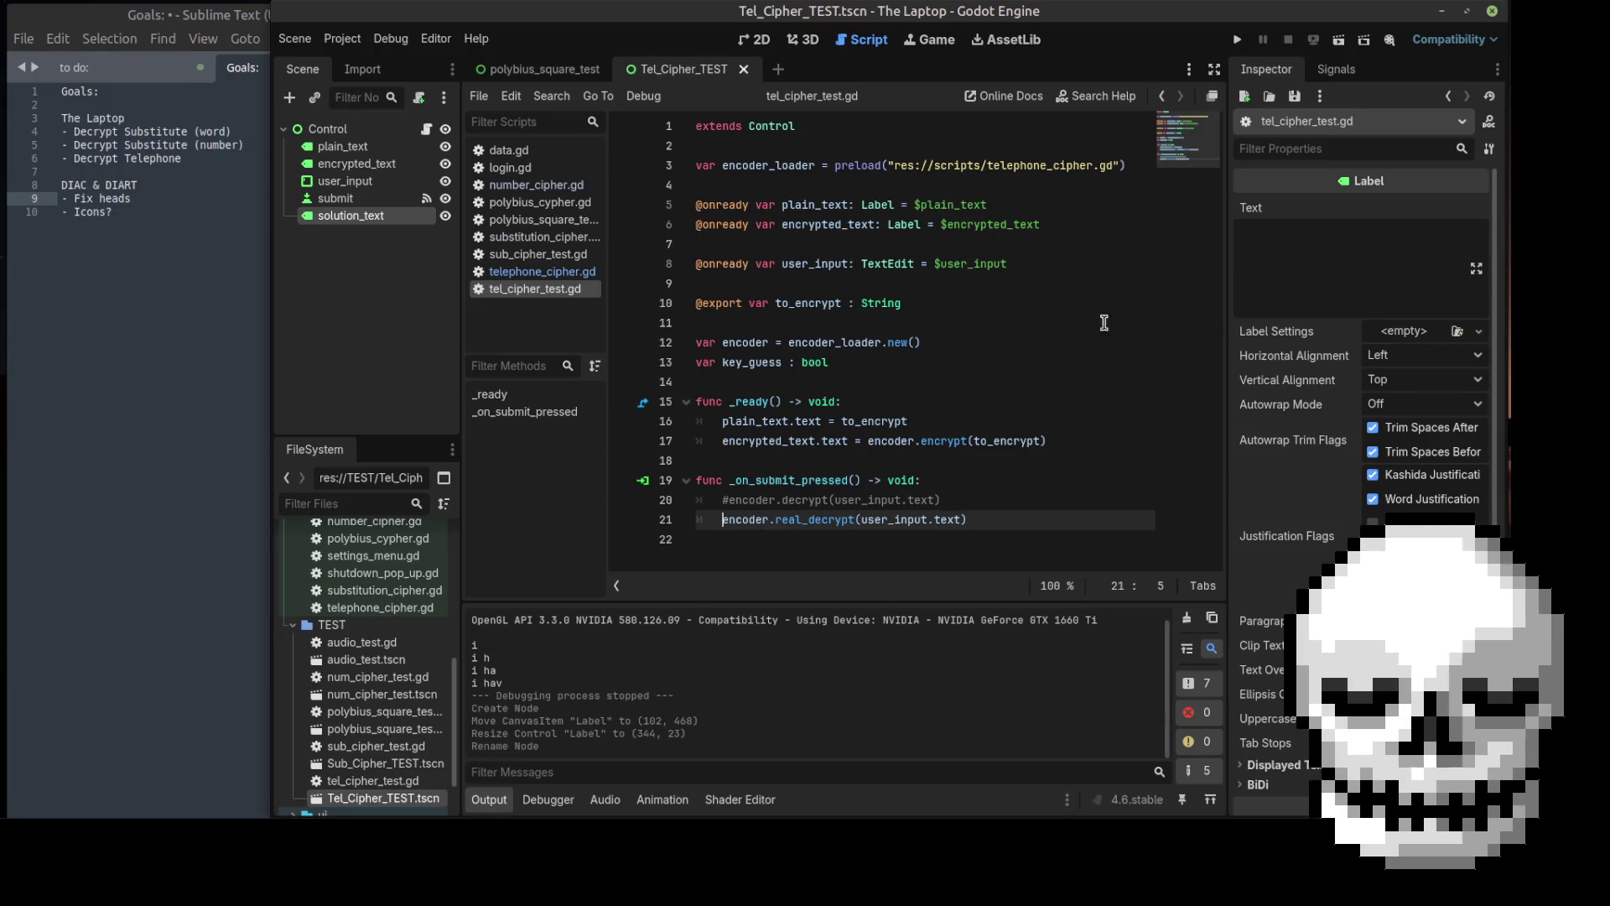
Step: Declare an onready reference to solution_text at line 8 of tel_cipher_test.gd
left_click(823, 244)
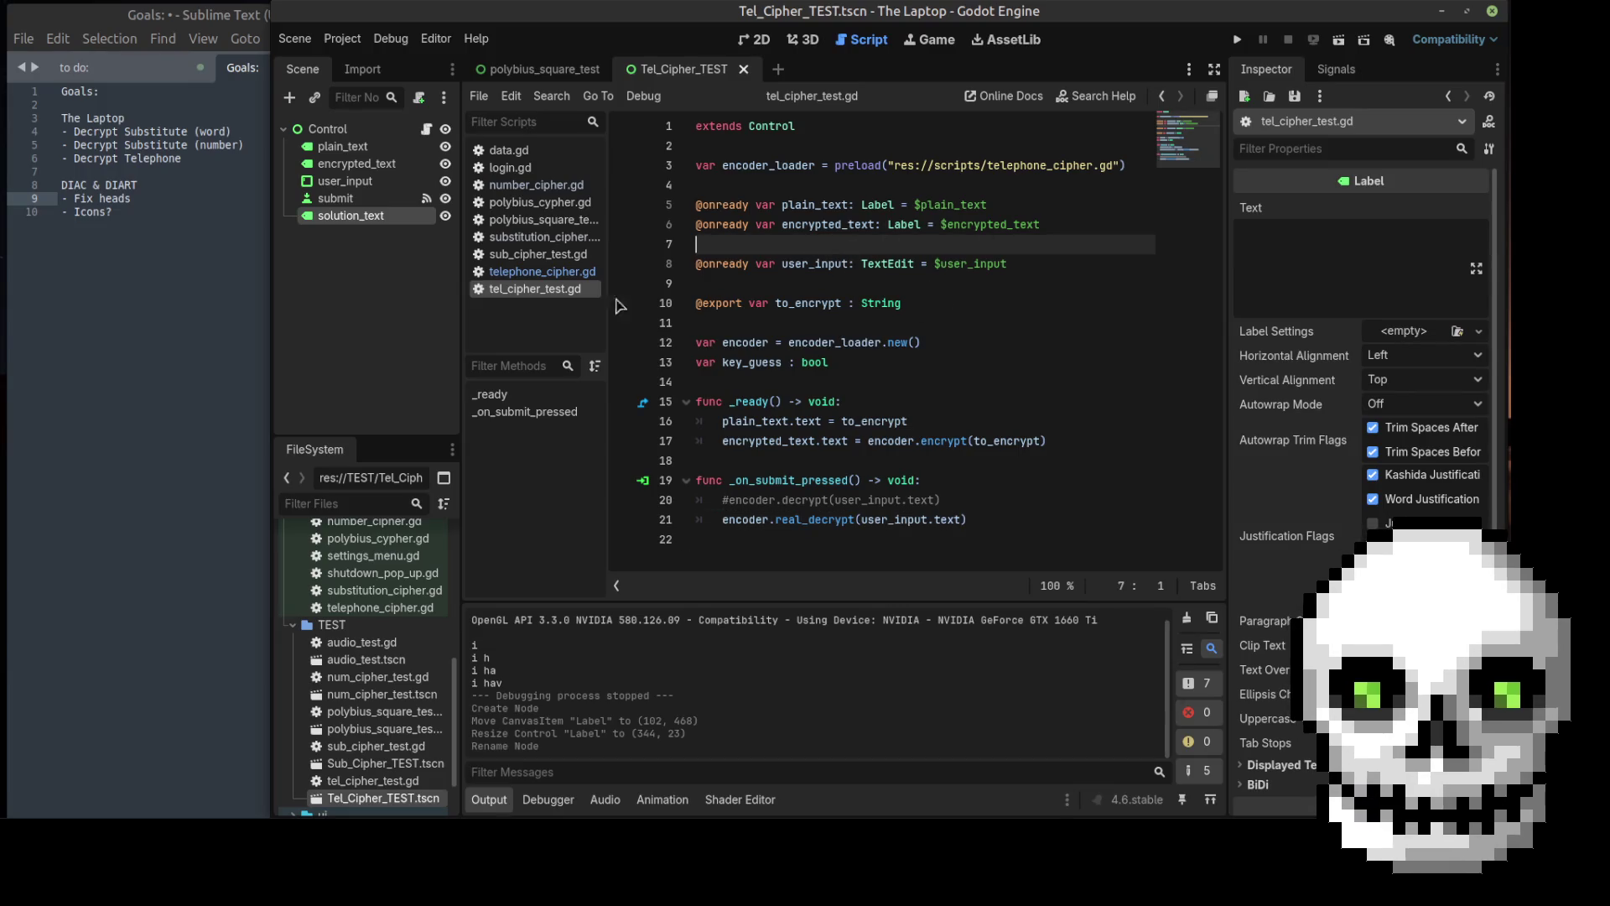
left_click_drag(356, 220, 681, 281)
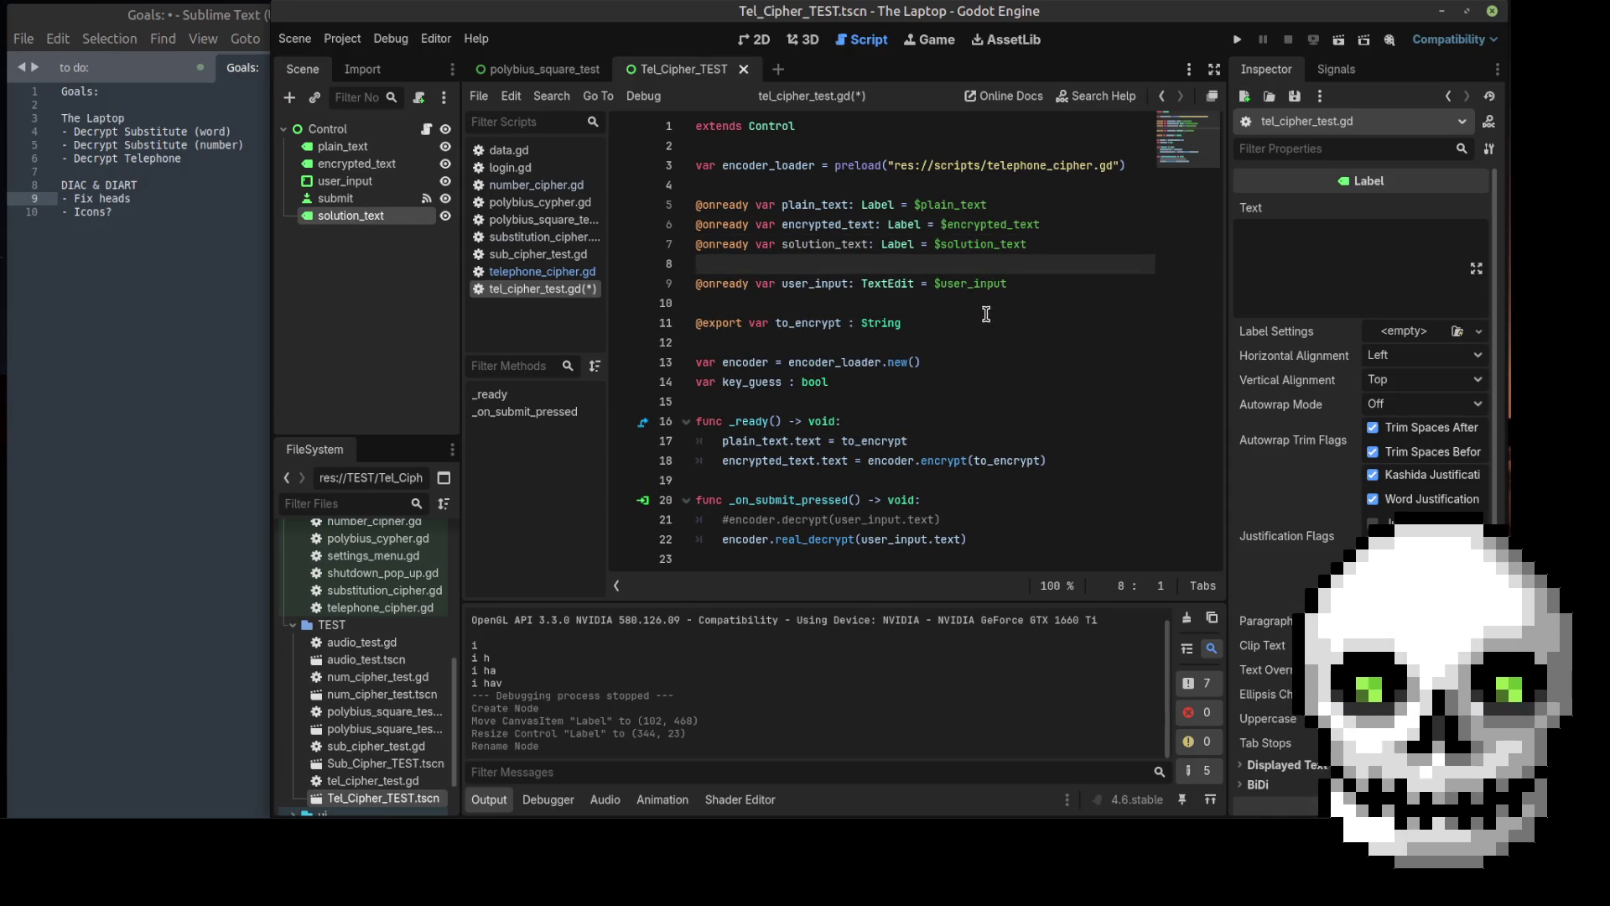
left_click_drag(1038, 282, 644, 283)
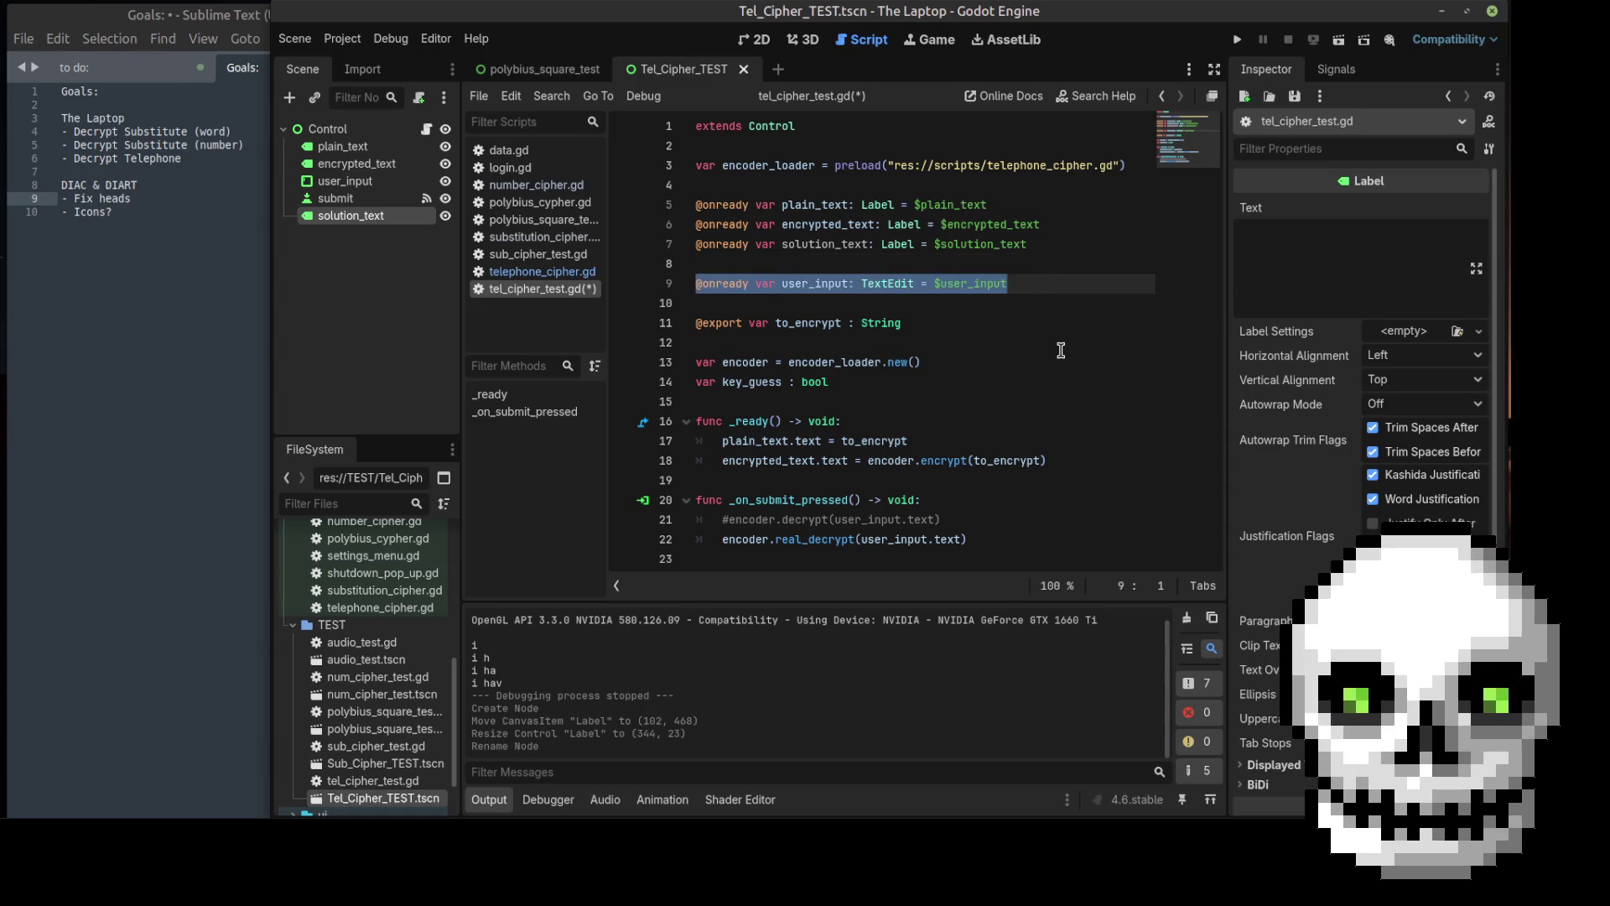
Step: In _on_submit_pressed, set solution_text.text = encoder.real_decrypt(user_input.text) and save
left_click(971, 541)
key("Return")
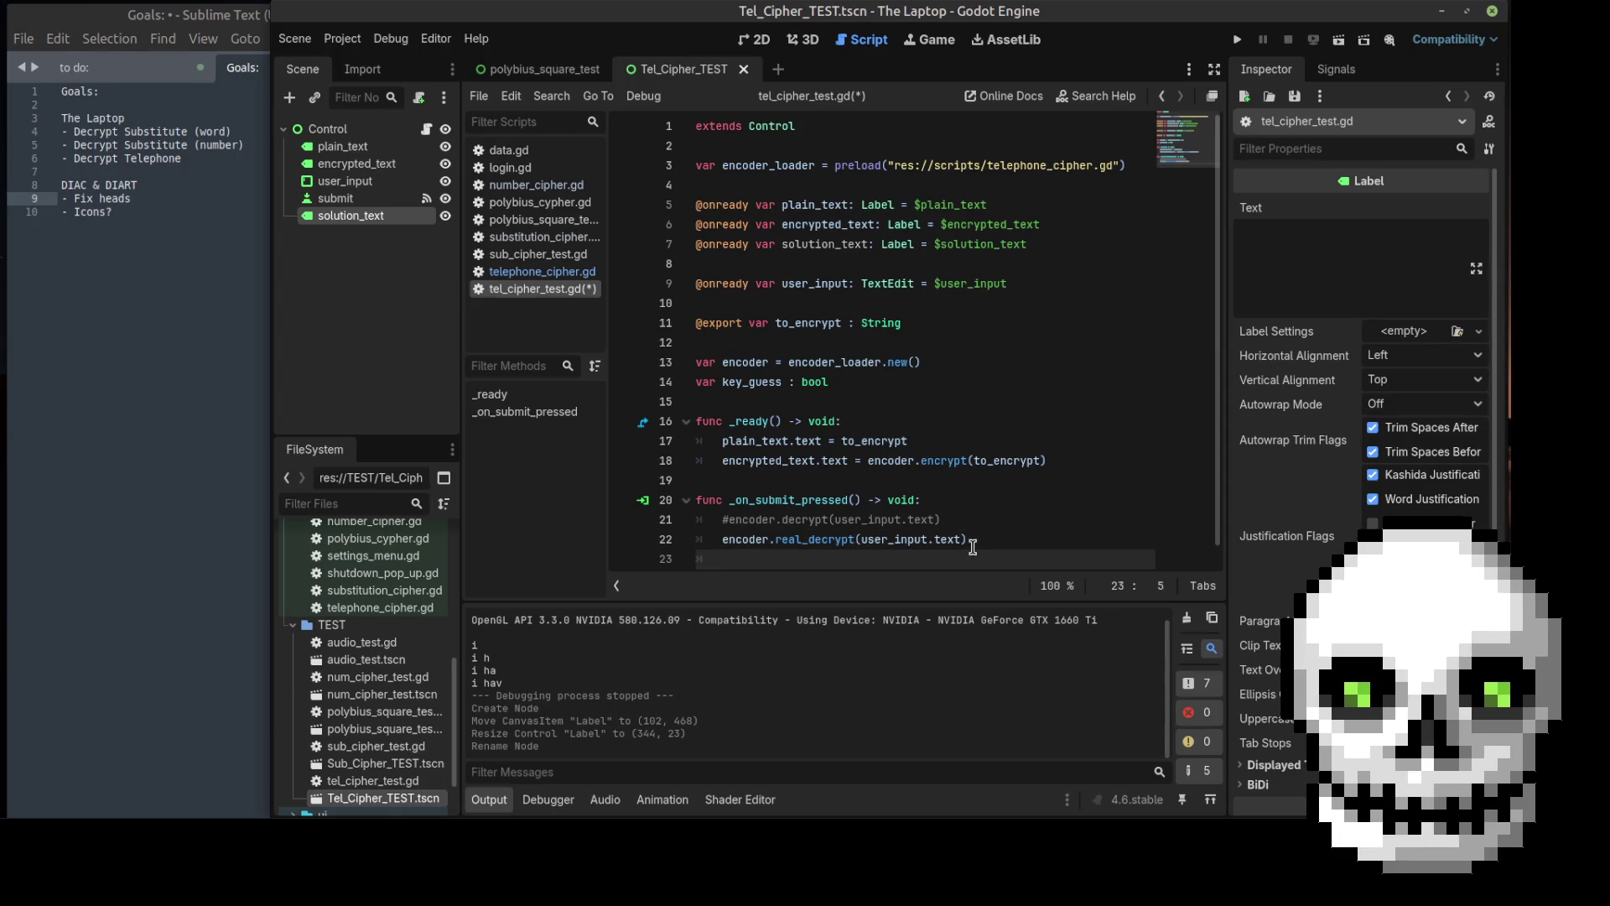
key("Up")
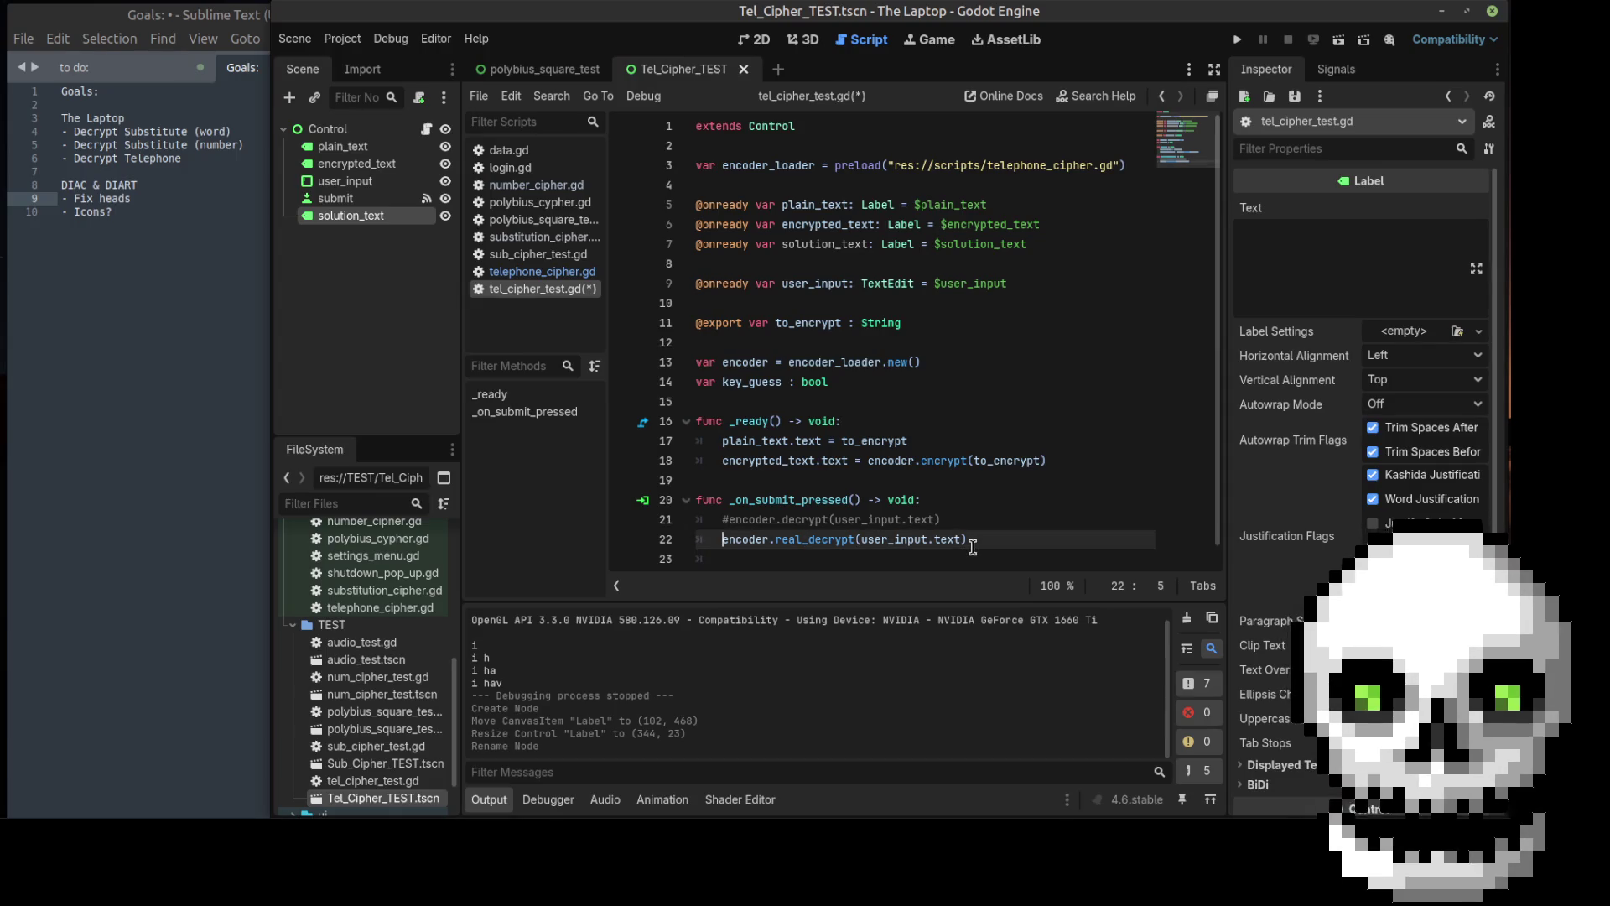
type("solution")
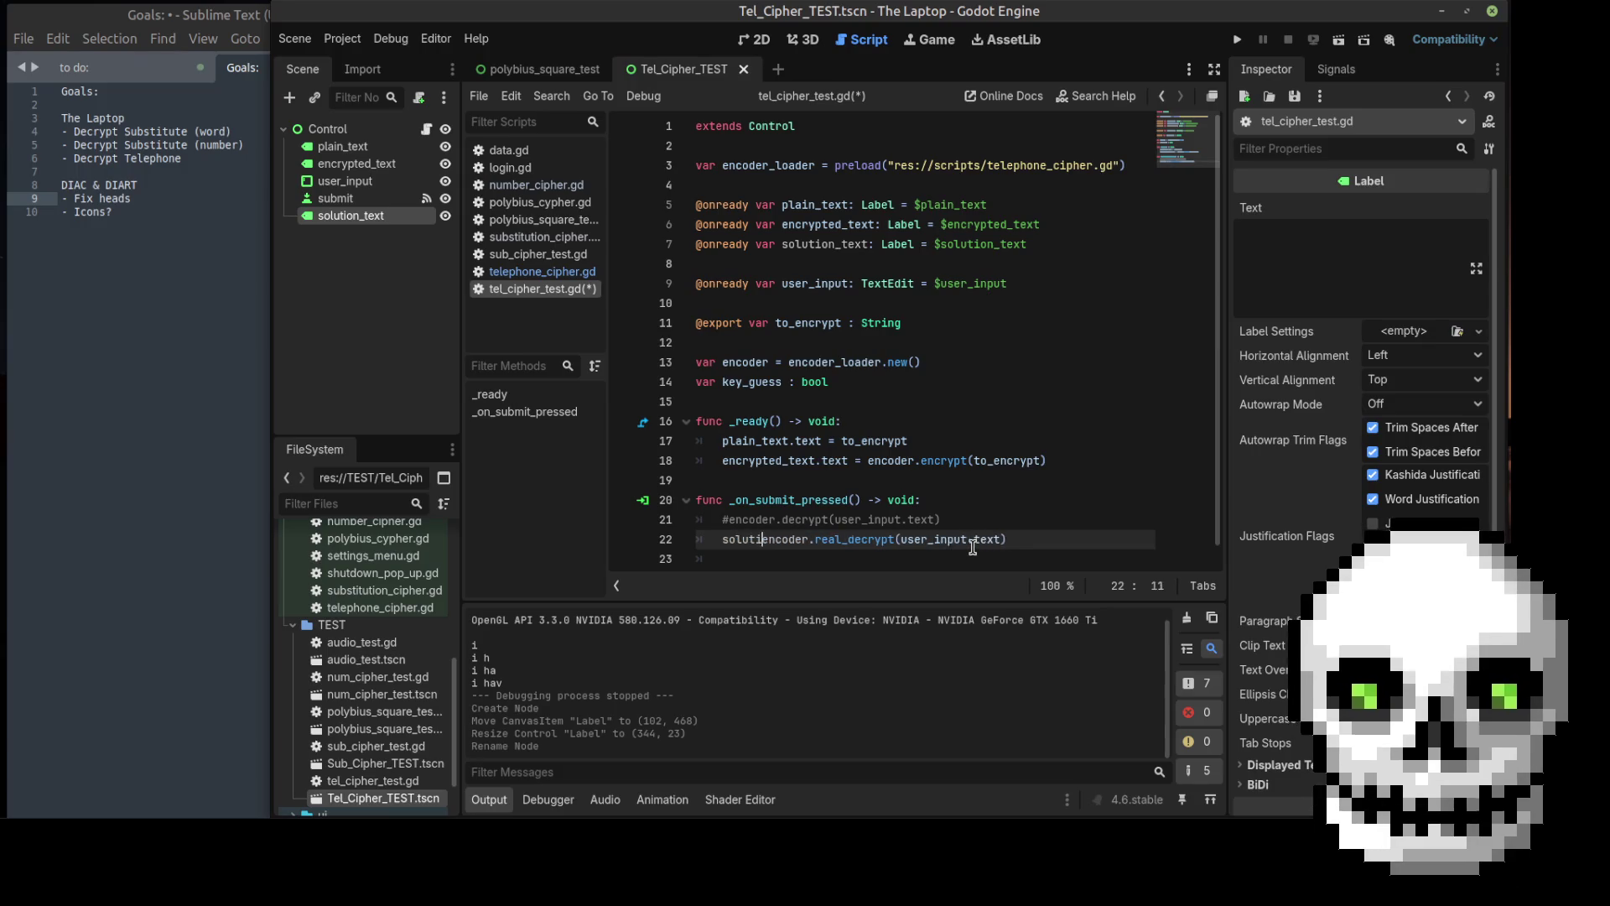
key("Tab")
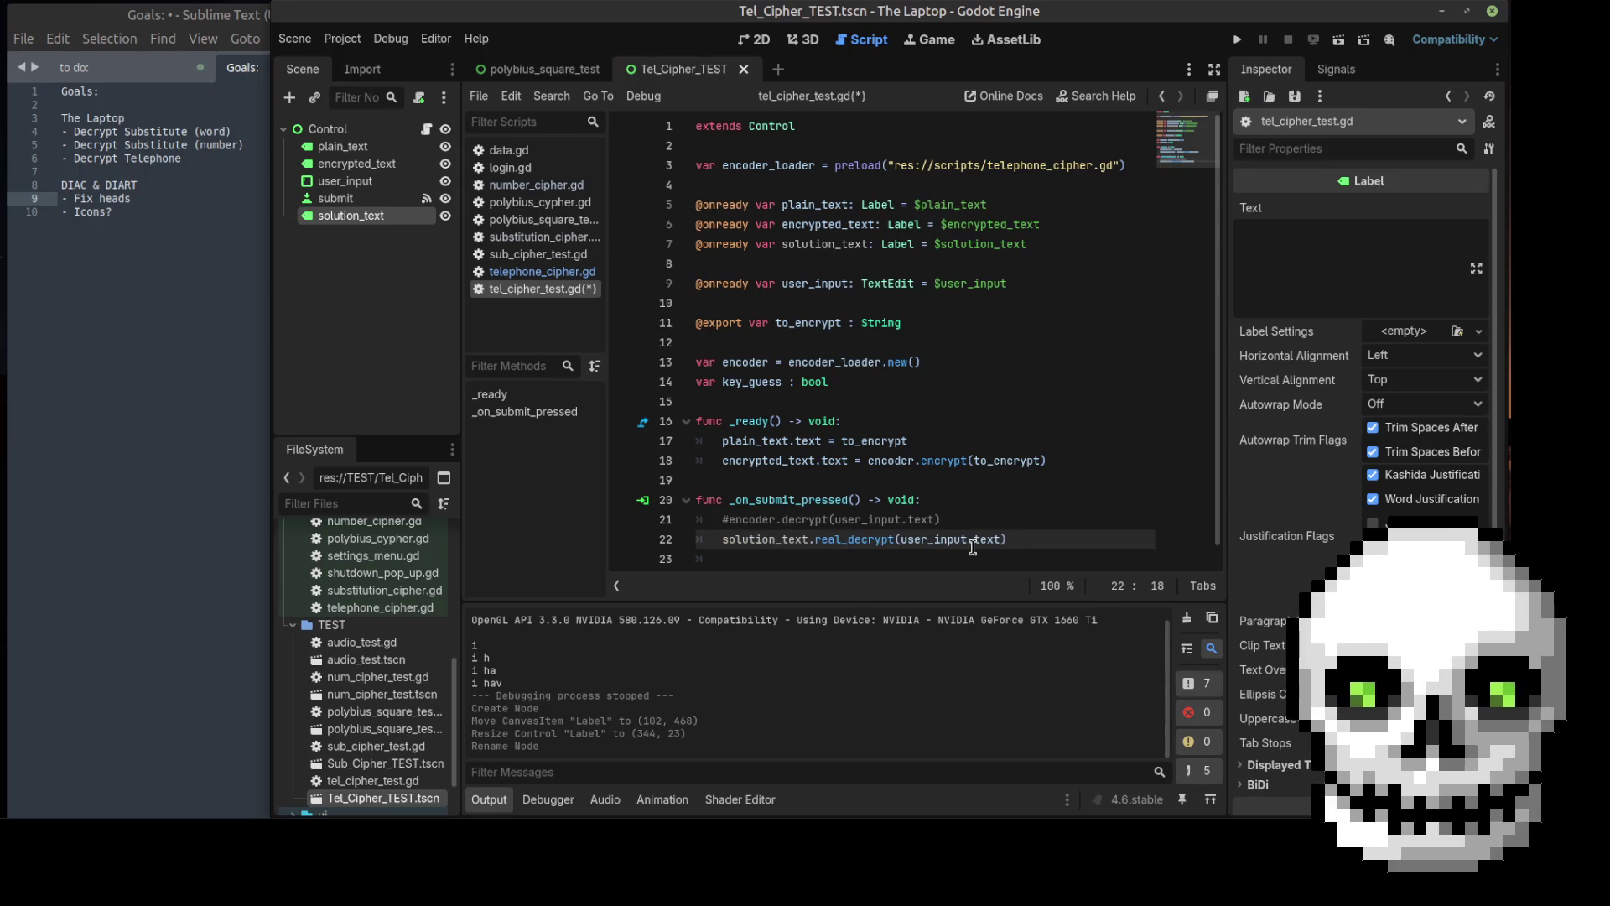
type("=")
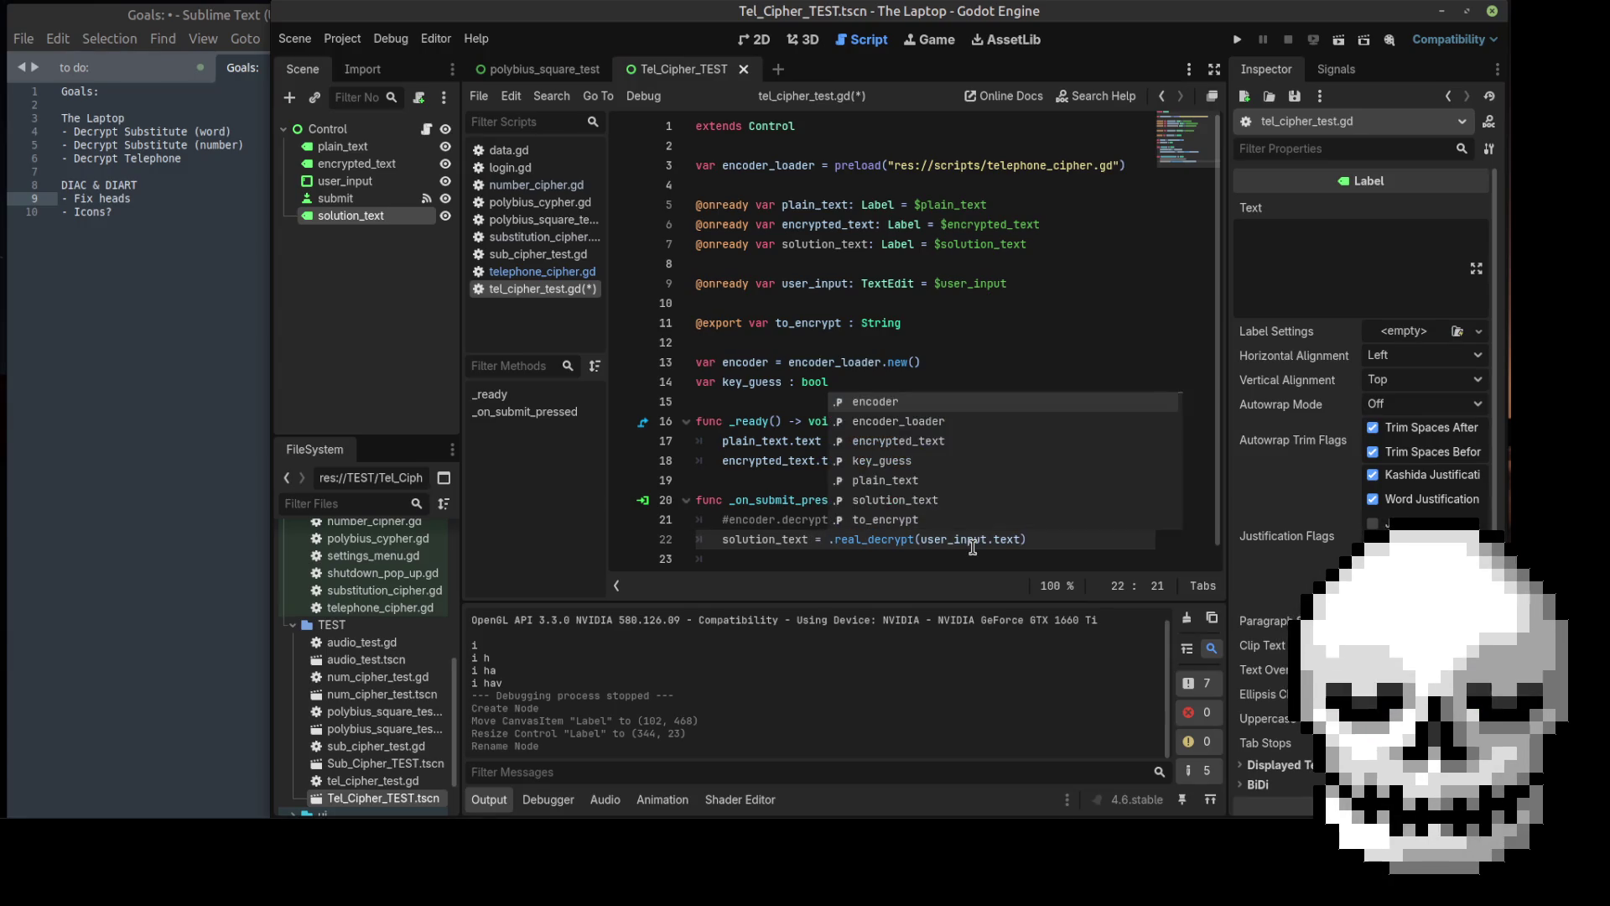
key("Return")
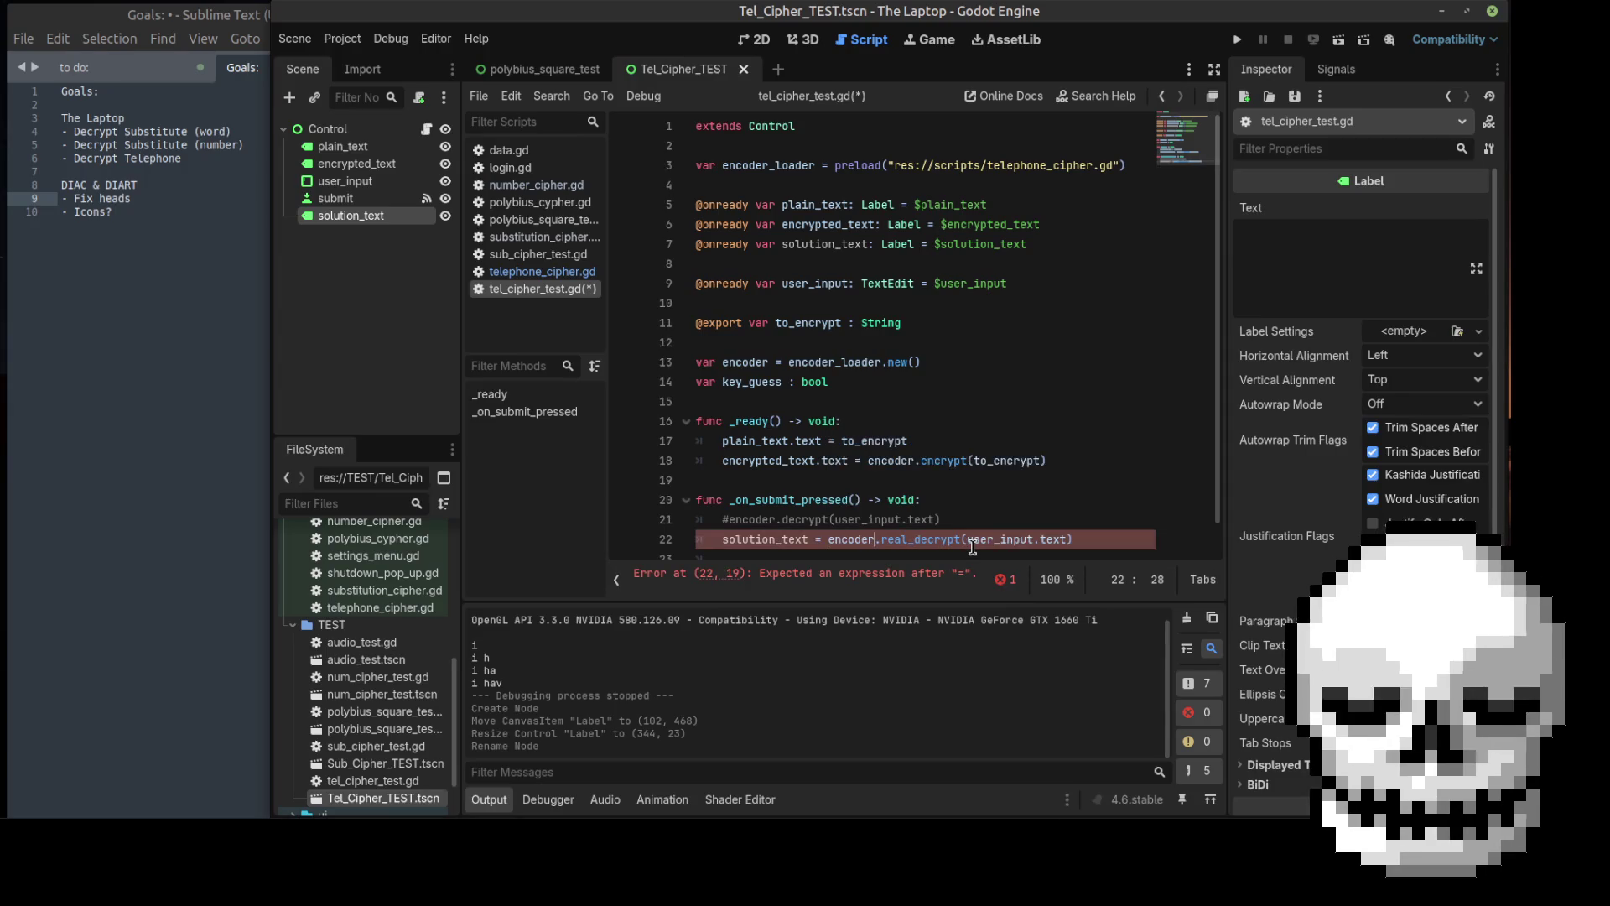
key("Left")
key("Left")
key("Left")
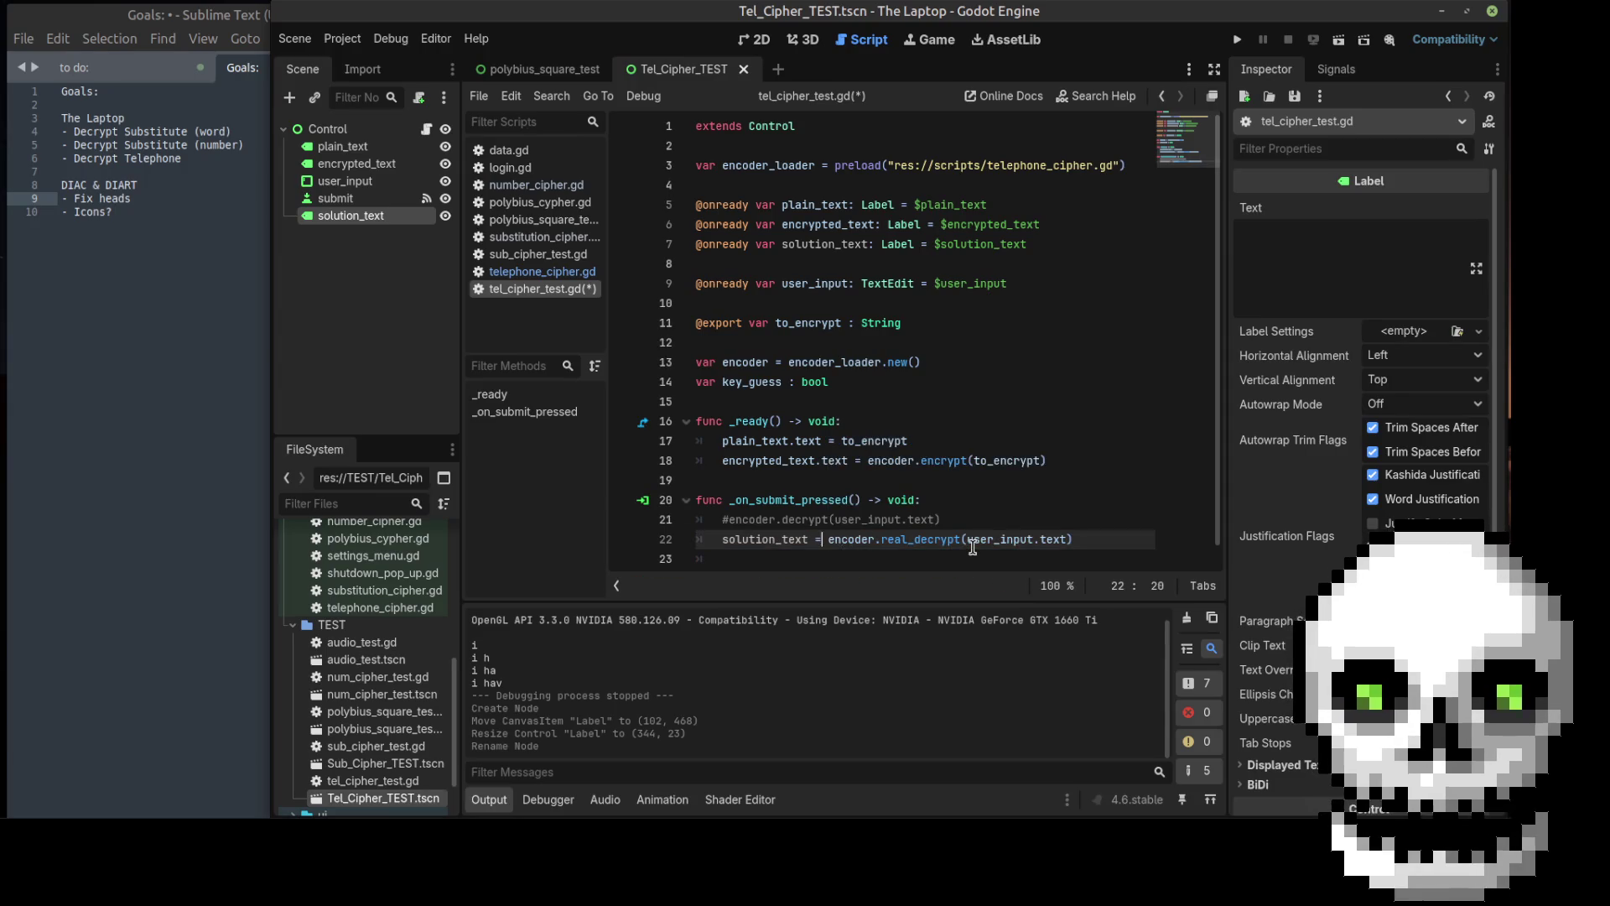
type(".text")
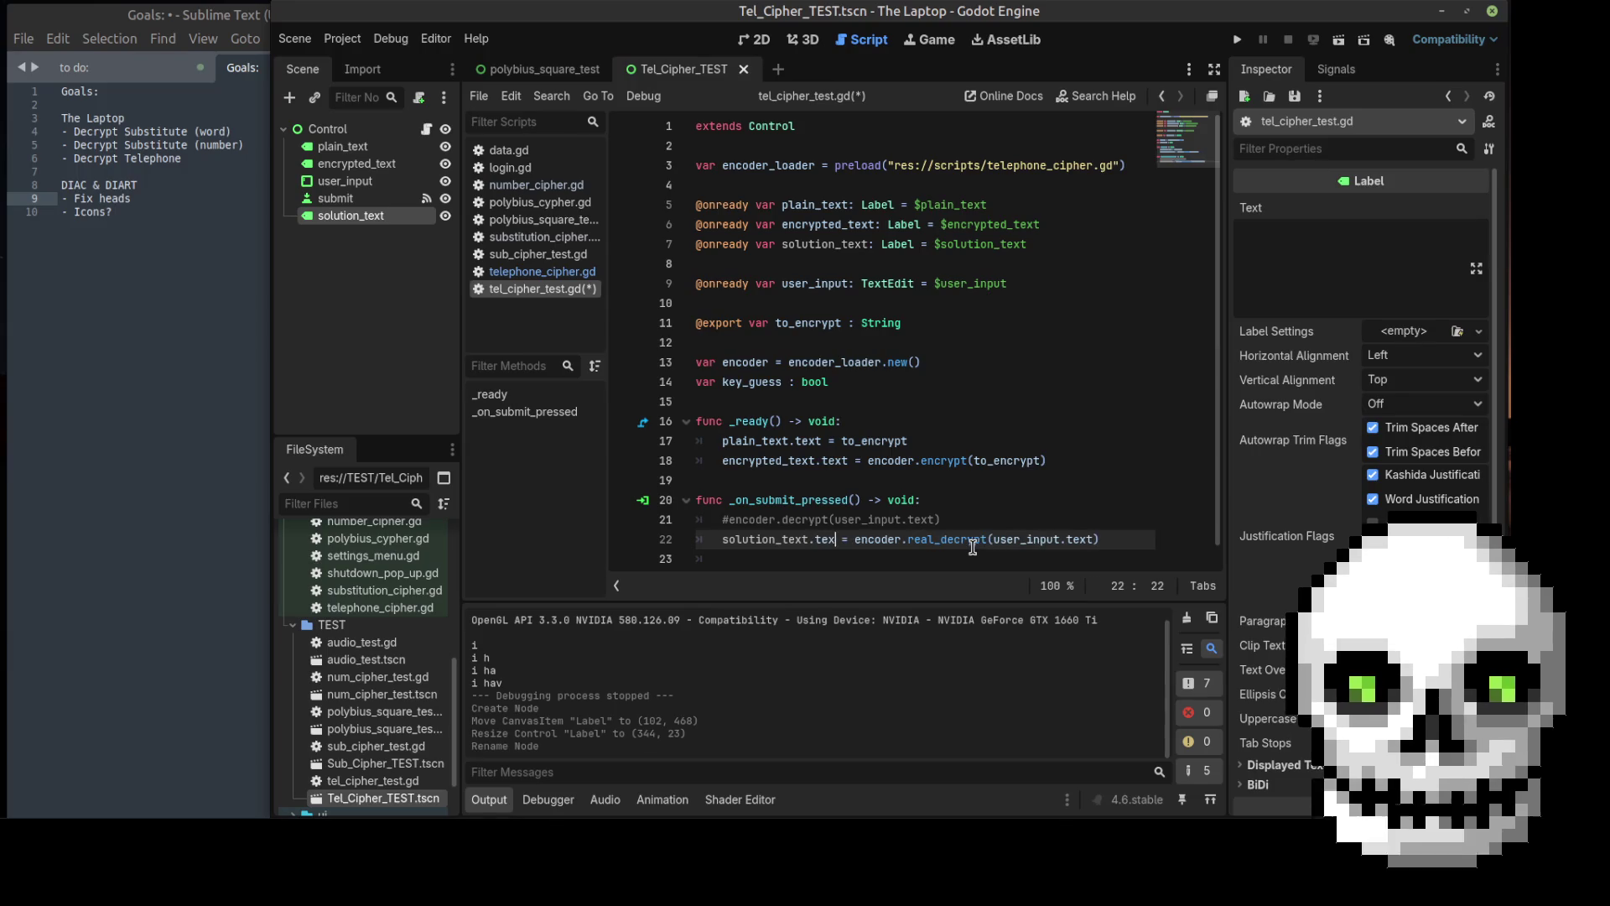
key("Escape")
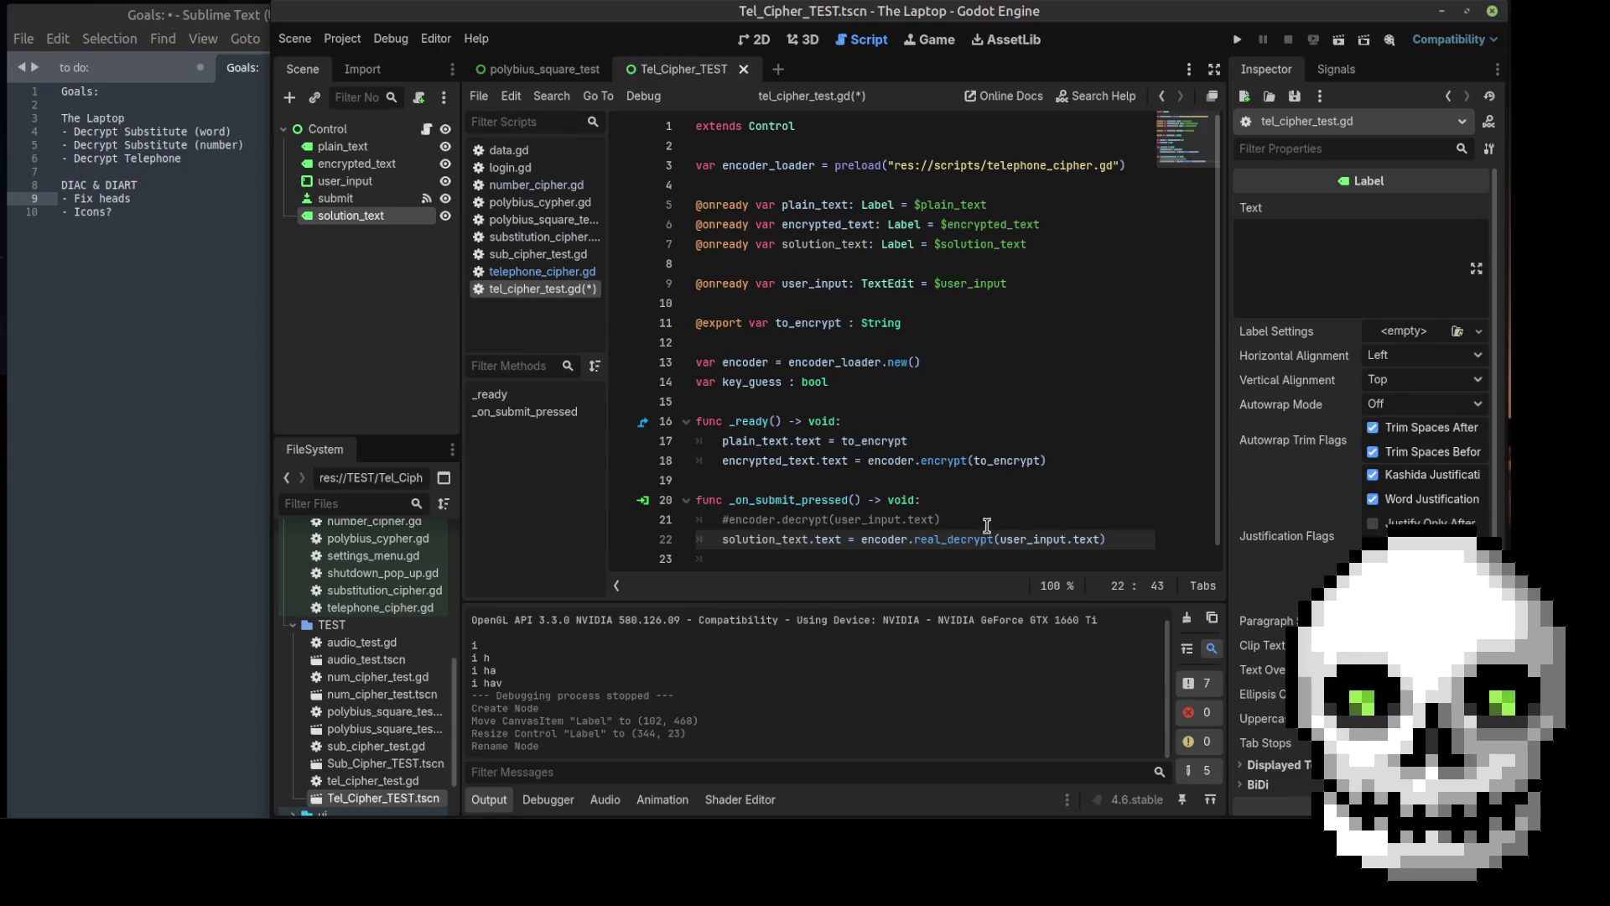
left_click(996, 513)
key("ctrl+s")
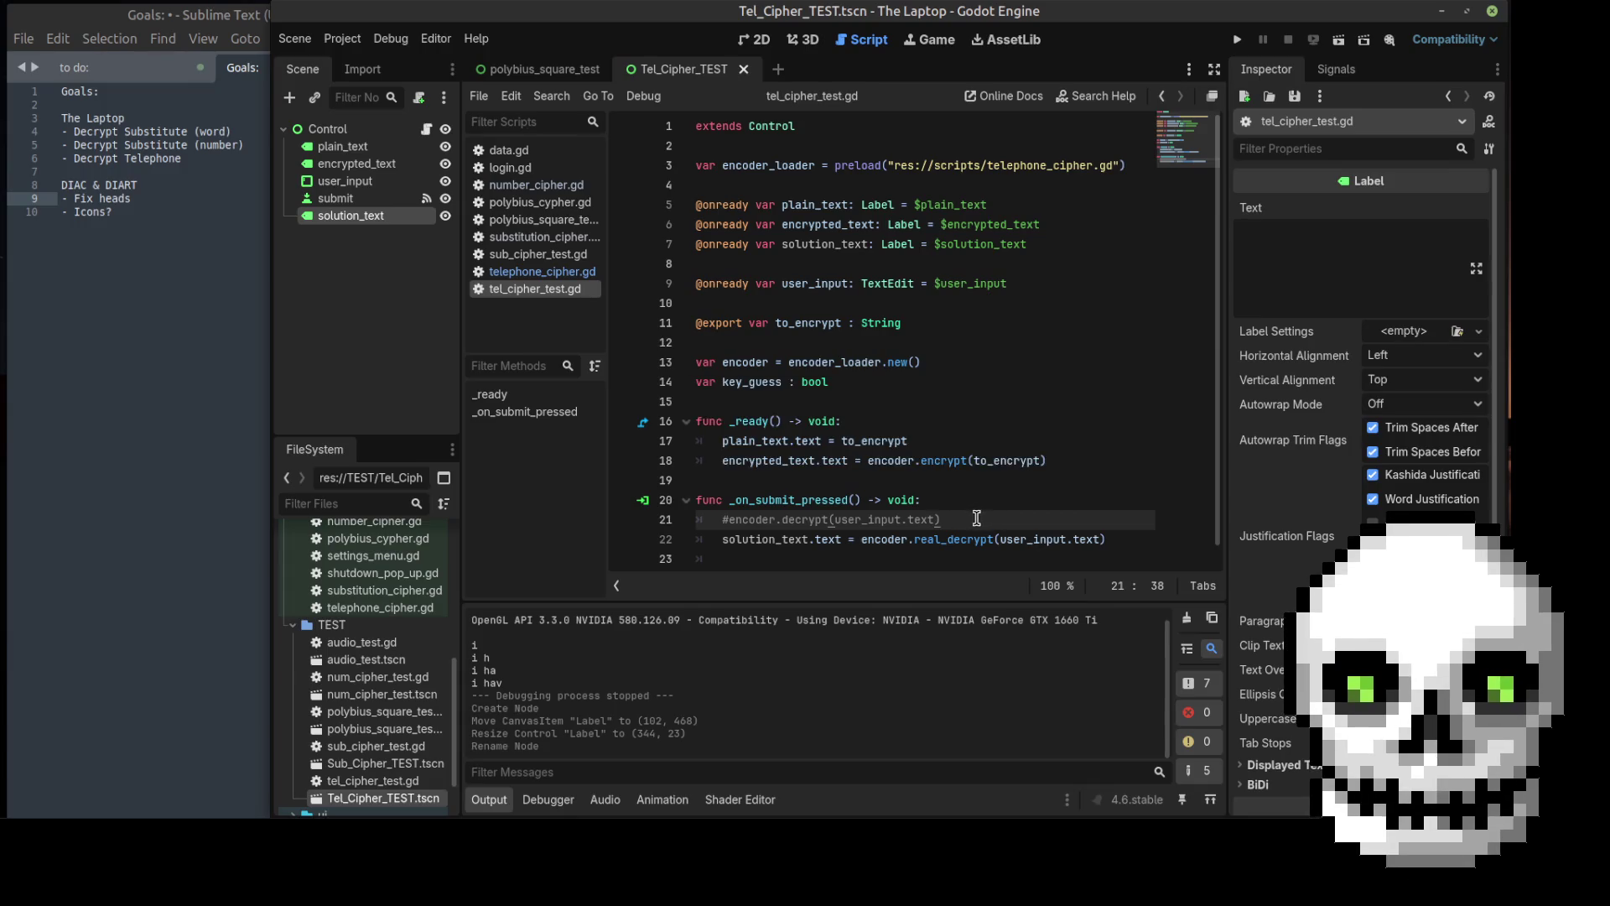
Step: Delete the commented-out decrypt call on line 21 and run the scene with F6
left_click_drag(949, 518, 698, 519)
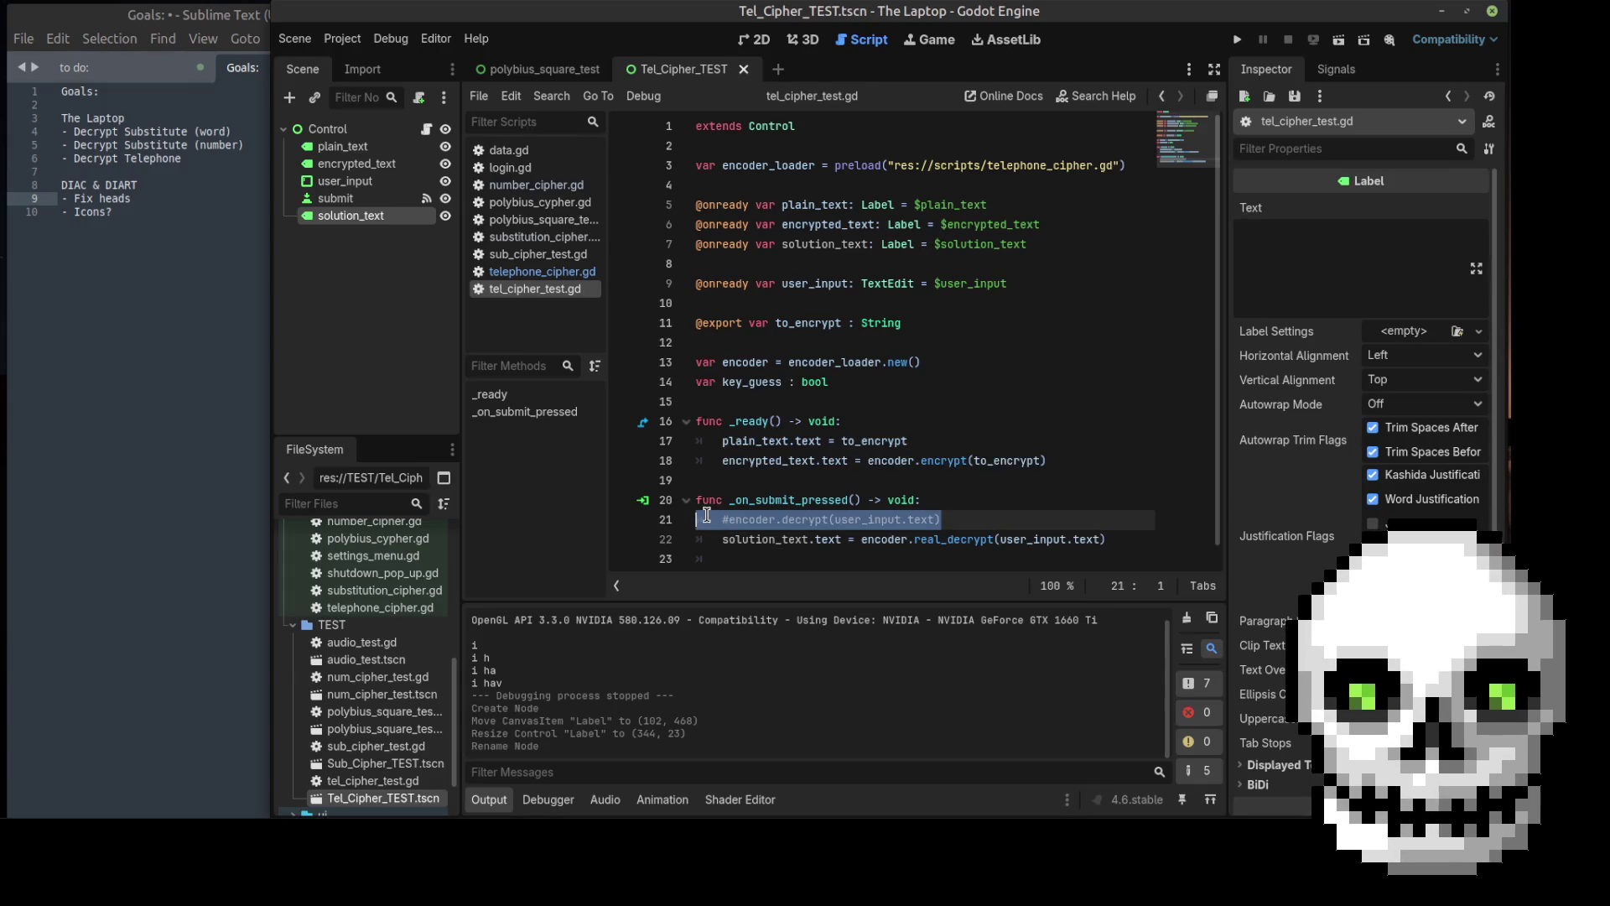
key("BackSpace")
key("BackSpace")
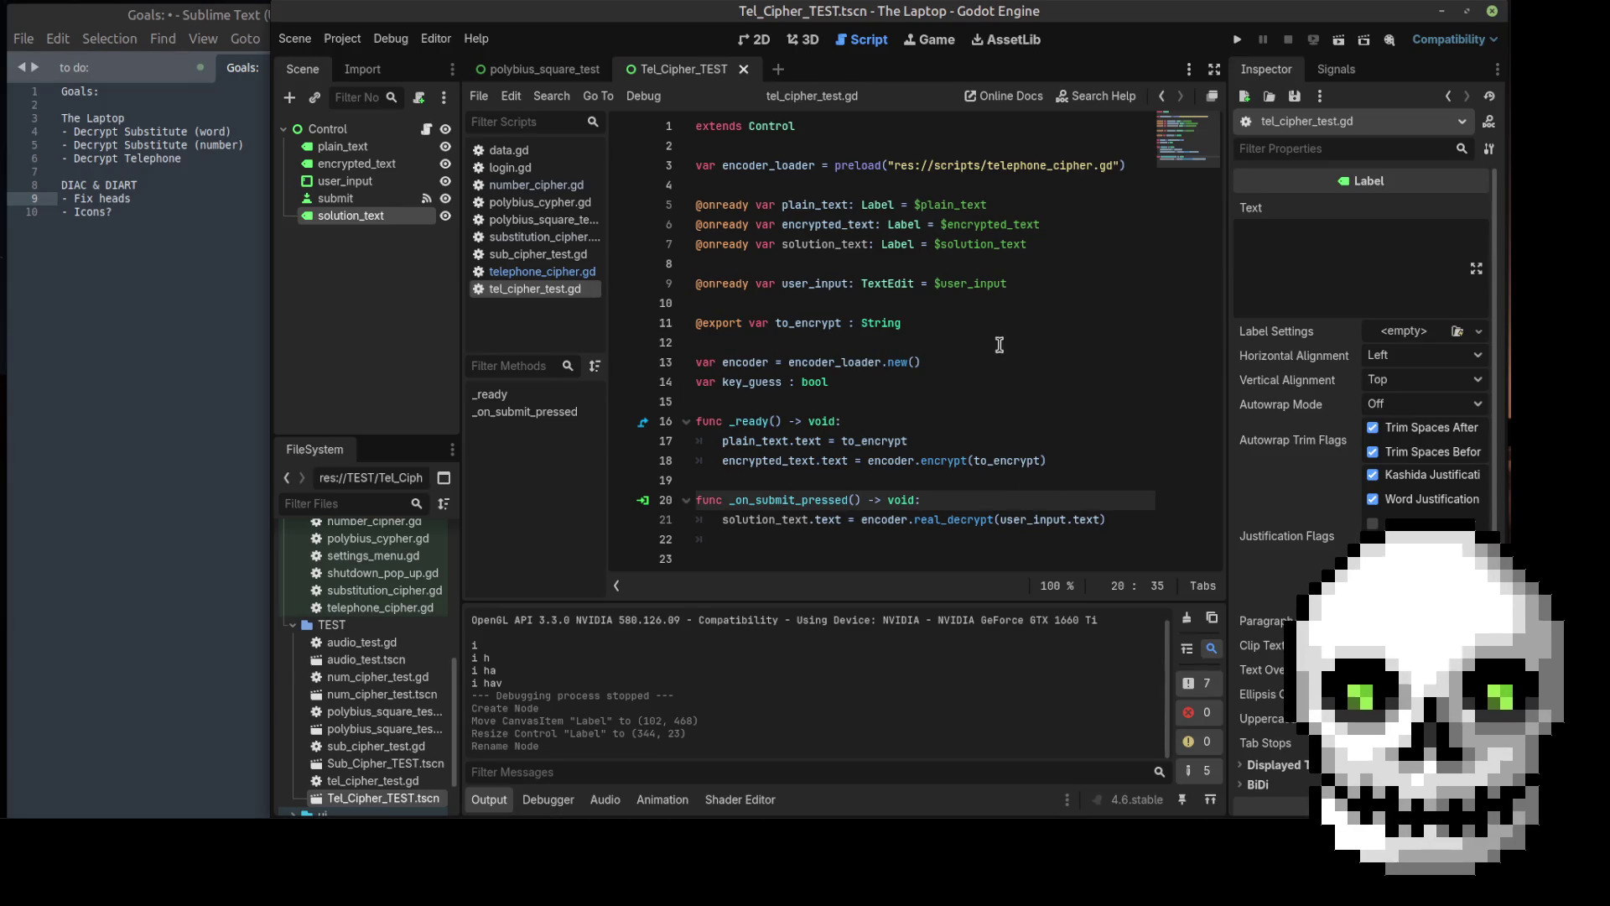
key("F6")
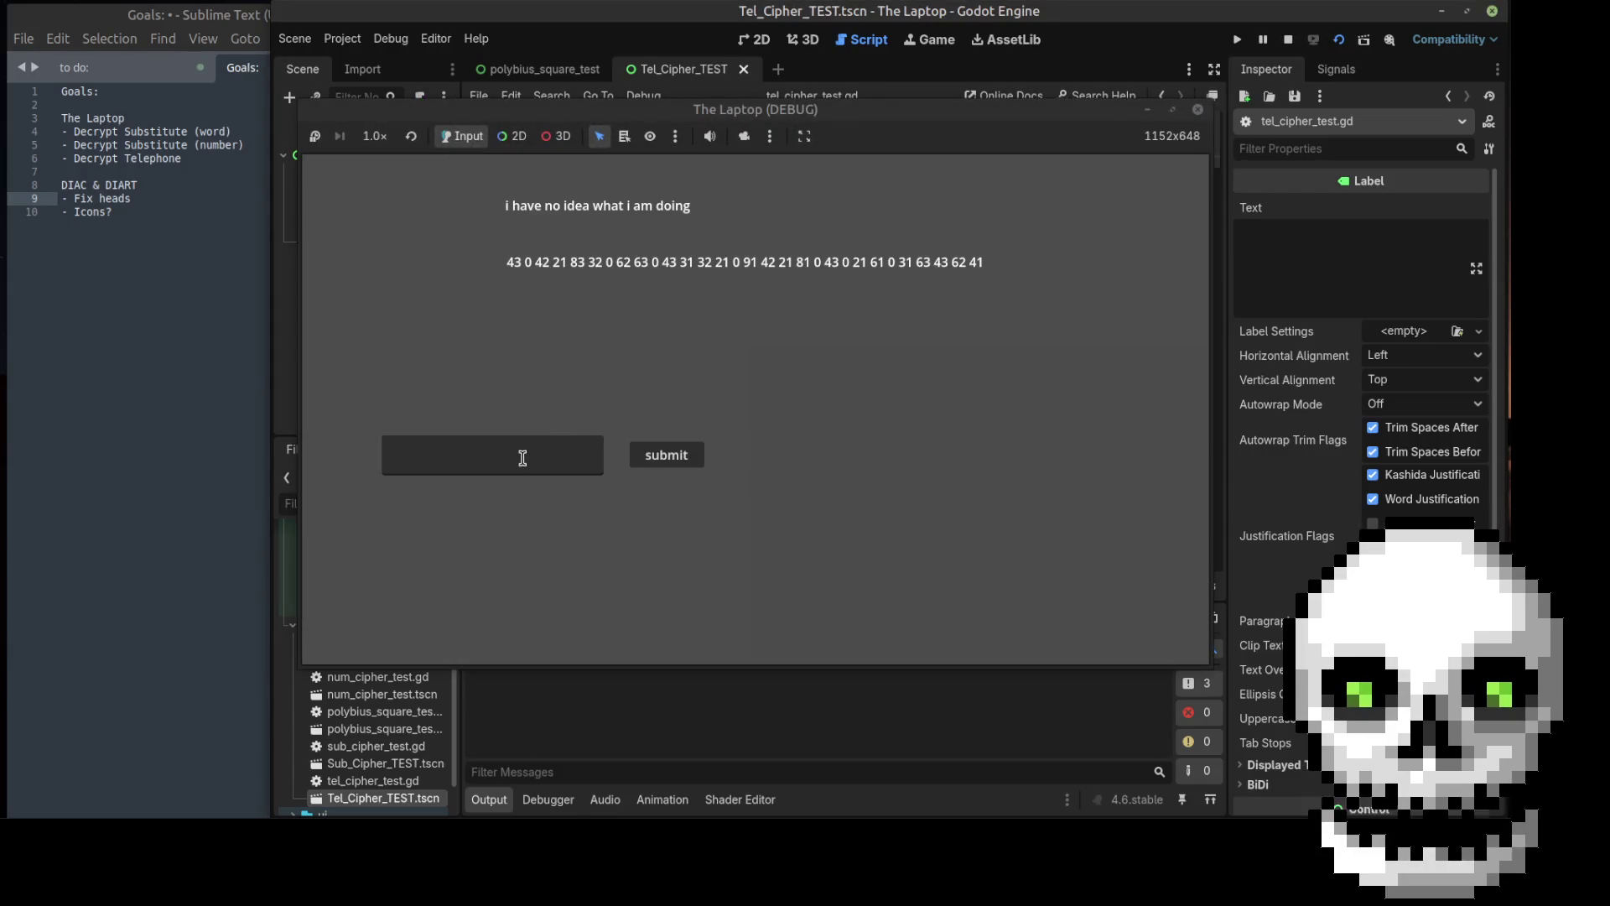
left_click(523, 457)
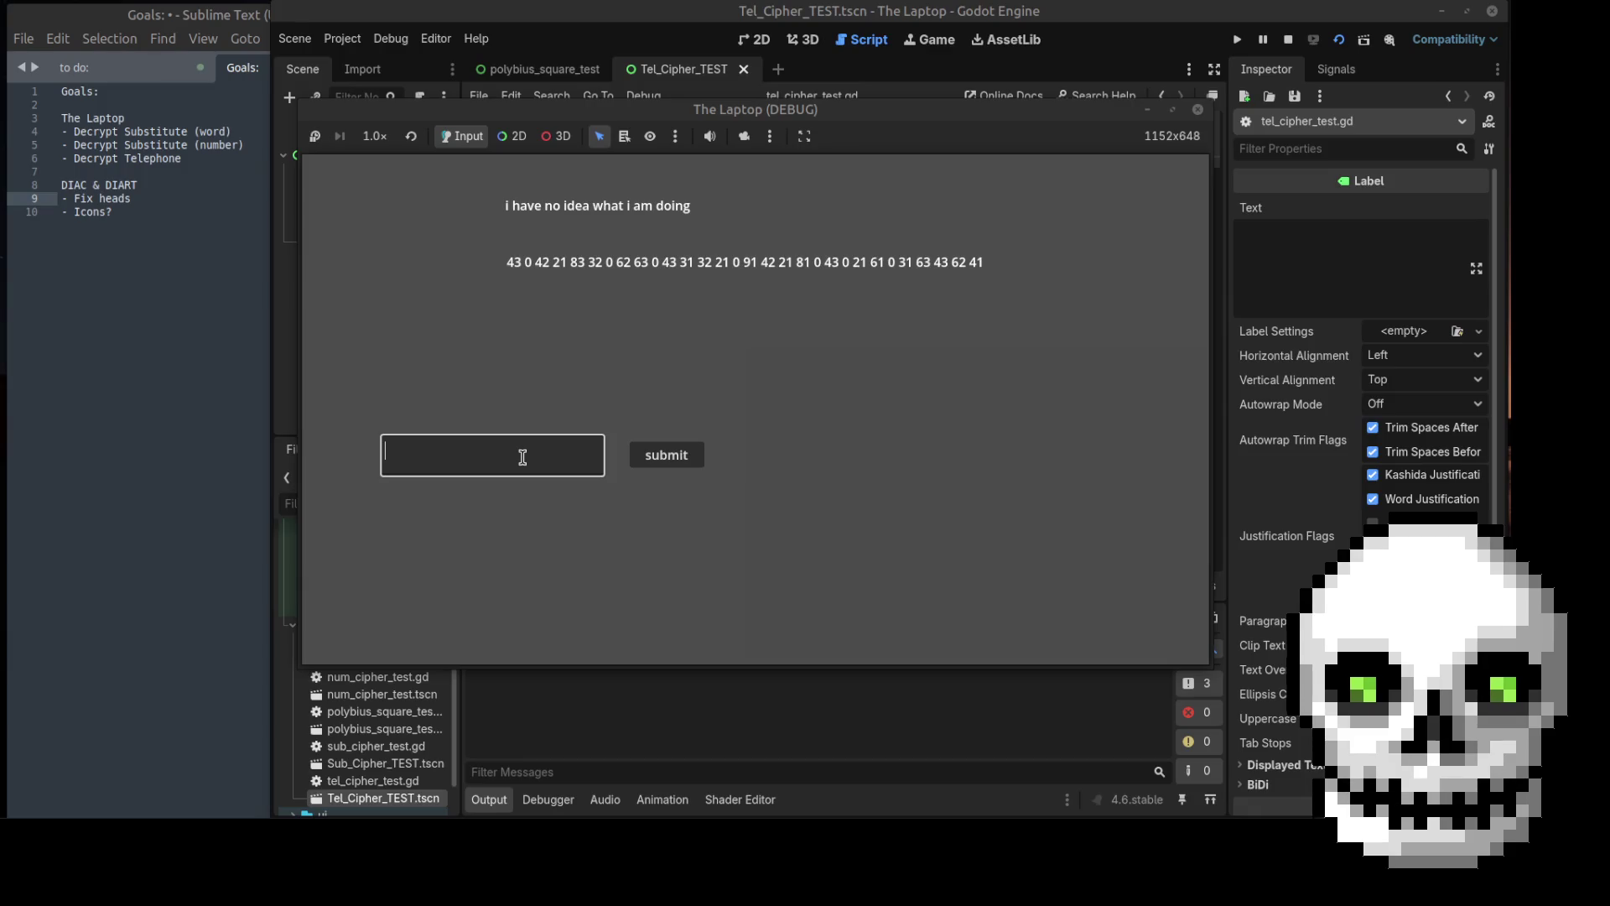
type("43 0 ")
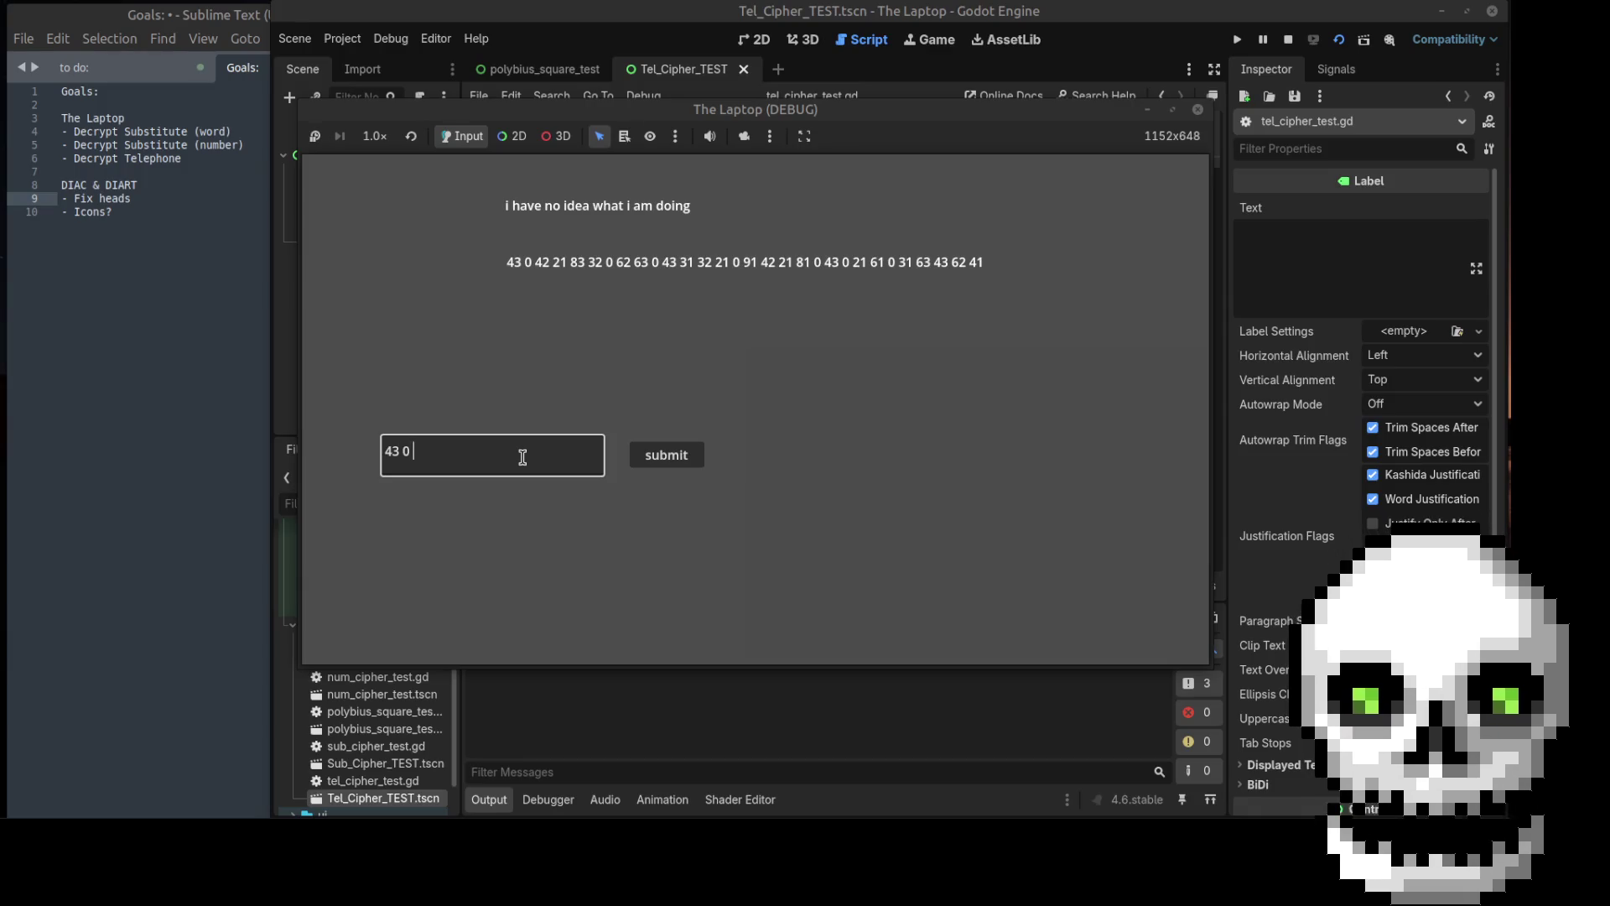
type("42 21 ")
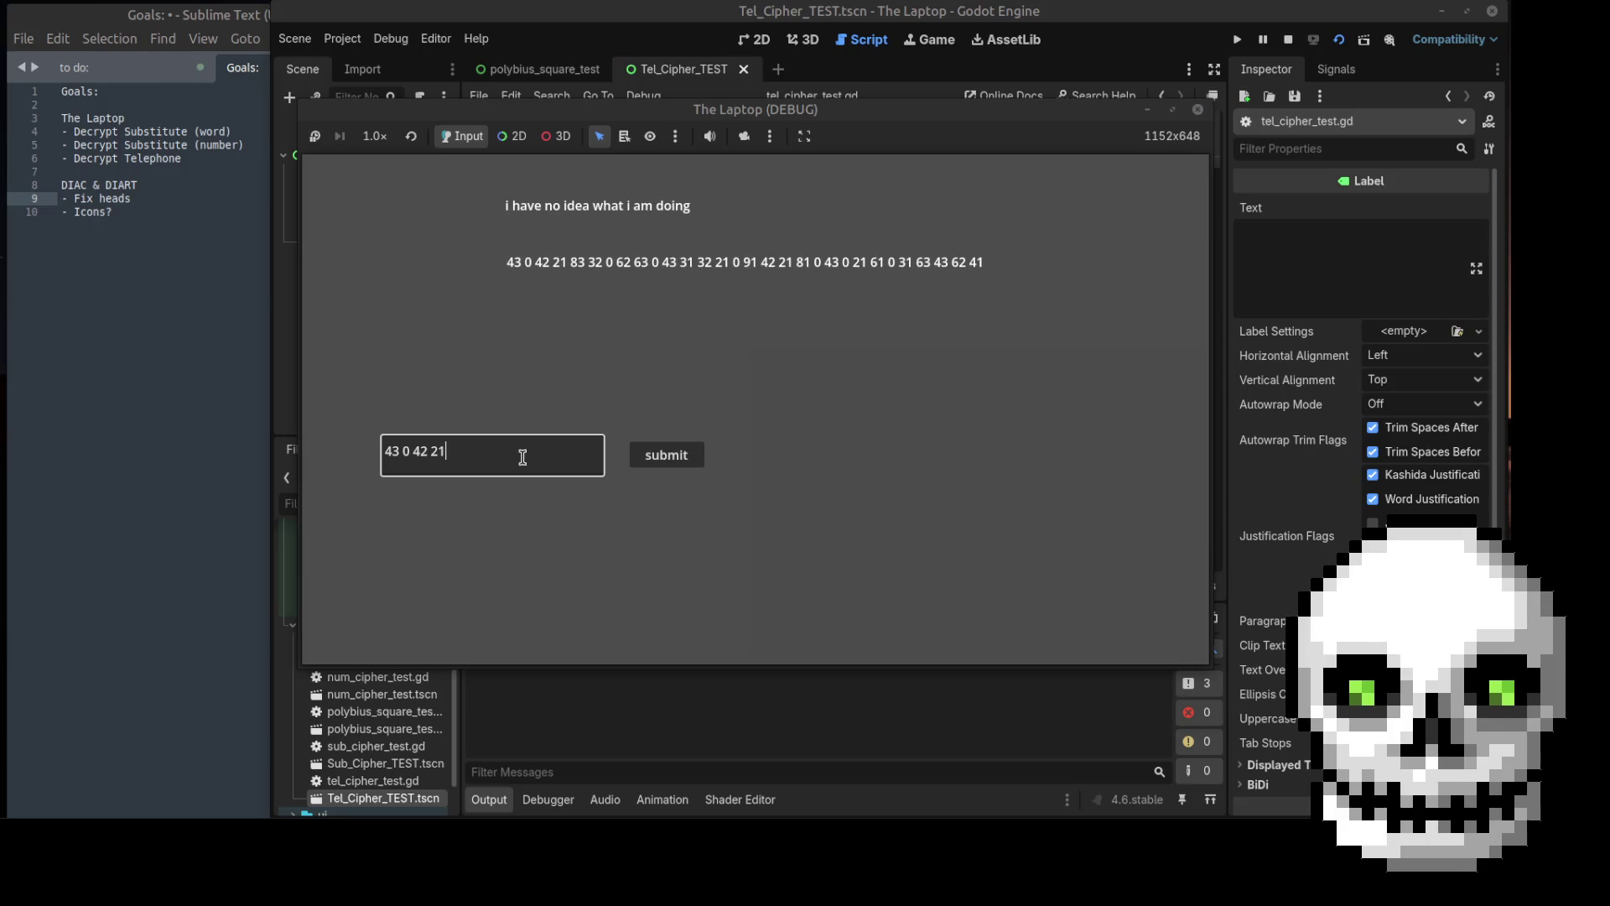
type("83 ")
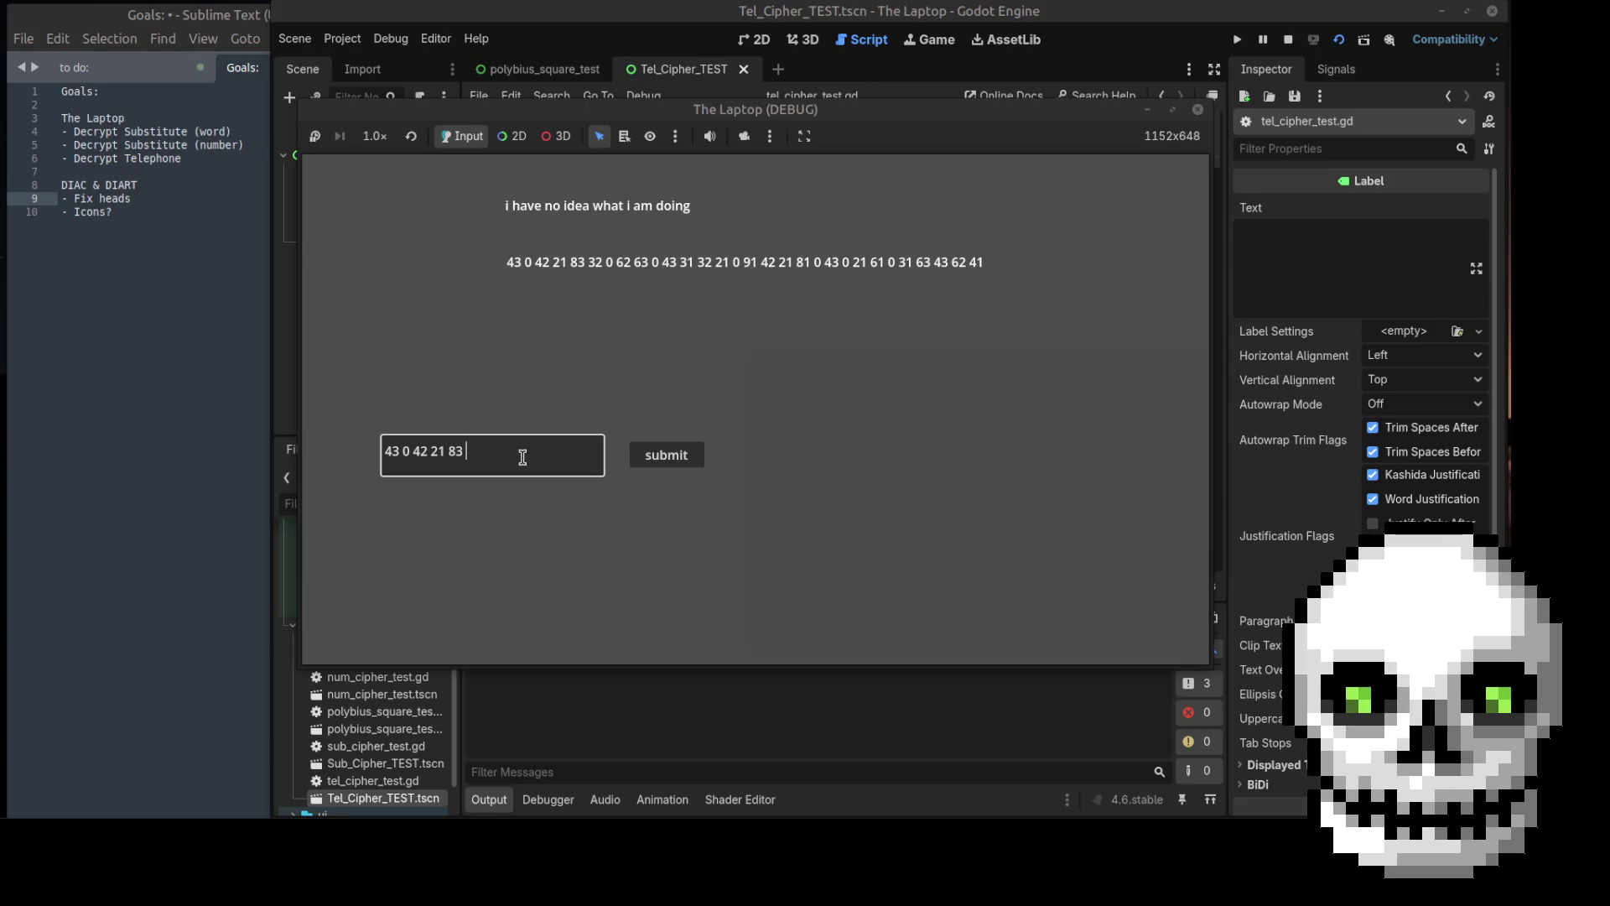
type("32 0 62 63")
left_click(667, 462)
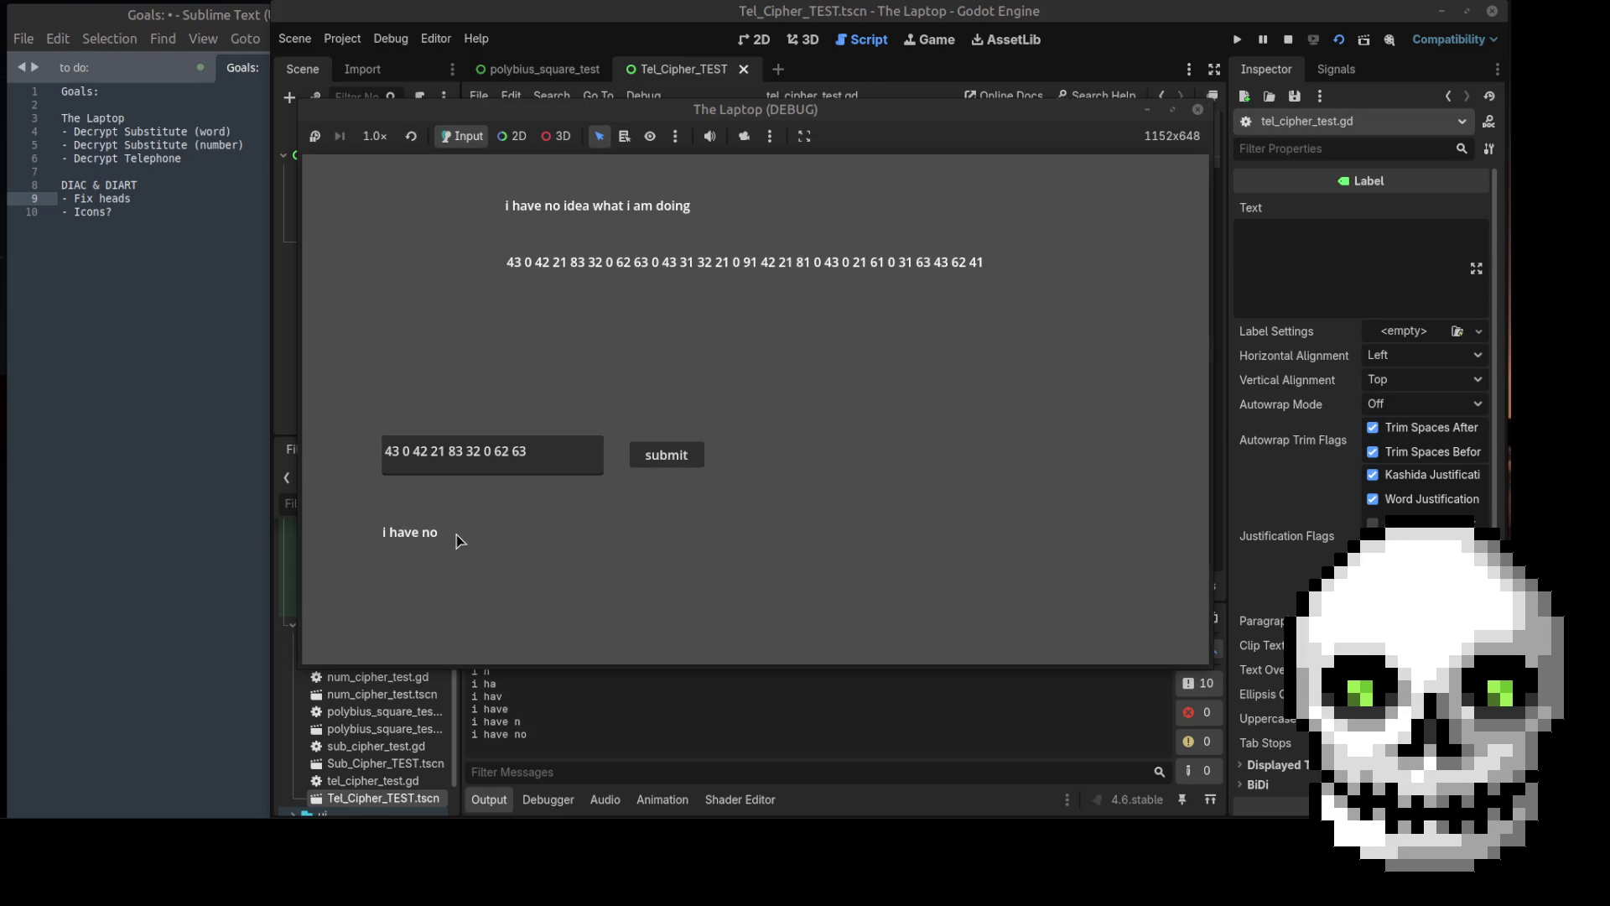
left_click(1198, 109)
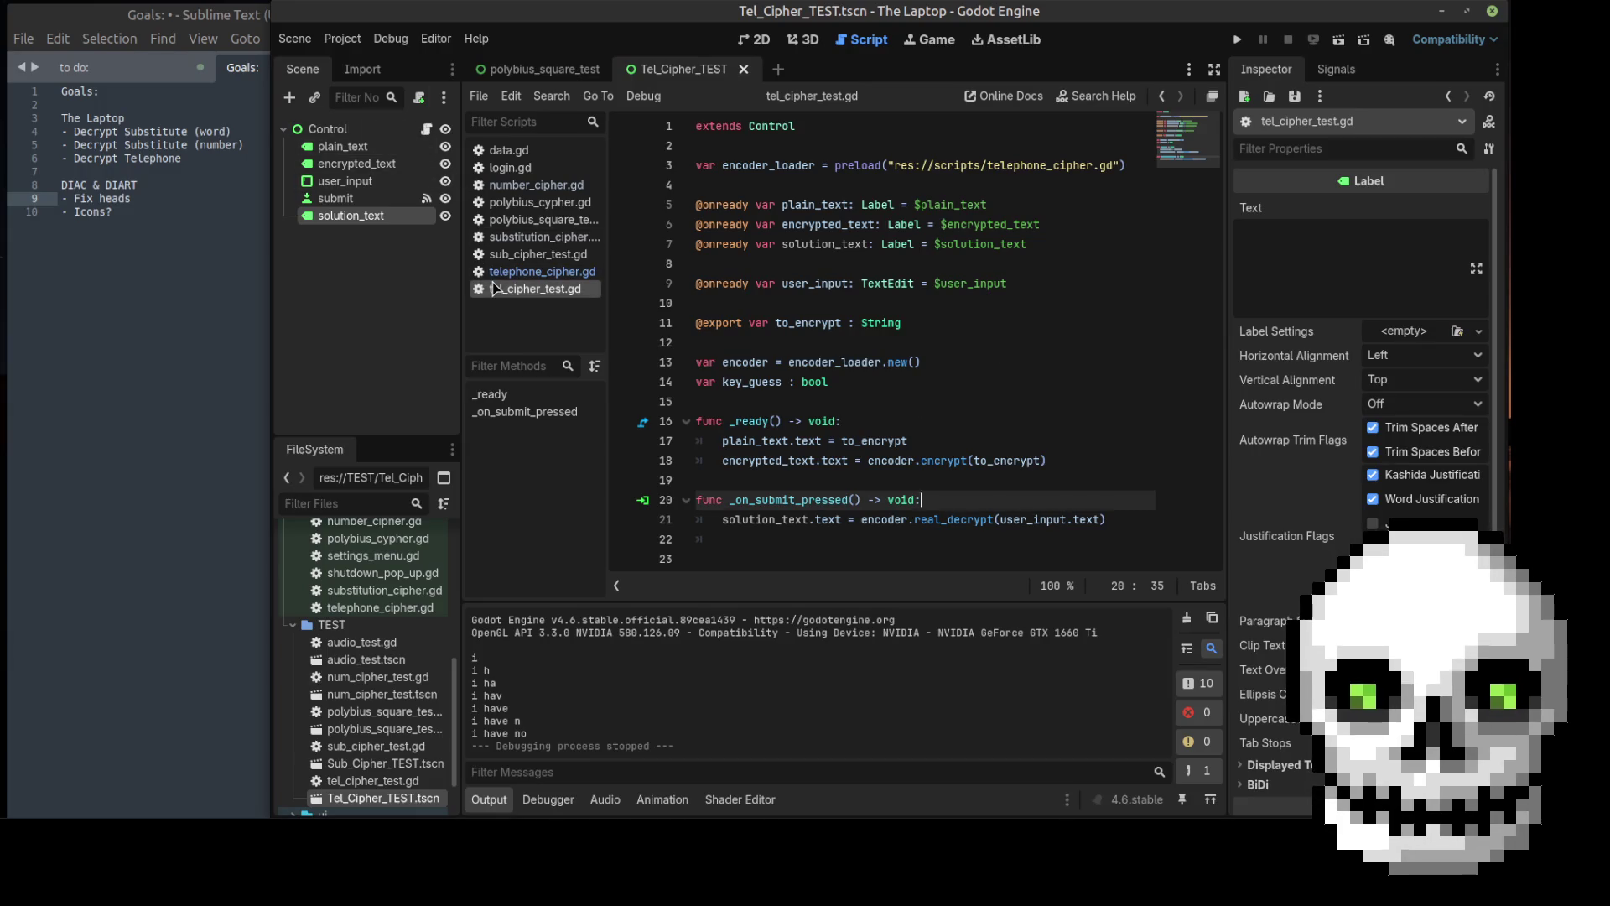
Step: Open telephone_cipher.gd and select the old boolean decrypt function on lines 55–61
left_click(542, 271)
scroll(1001, 345, "down", 2)
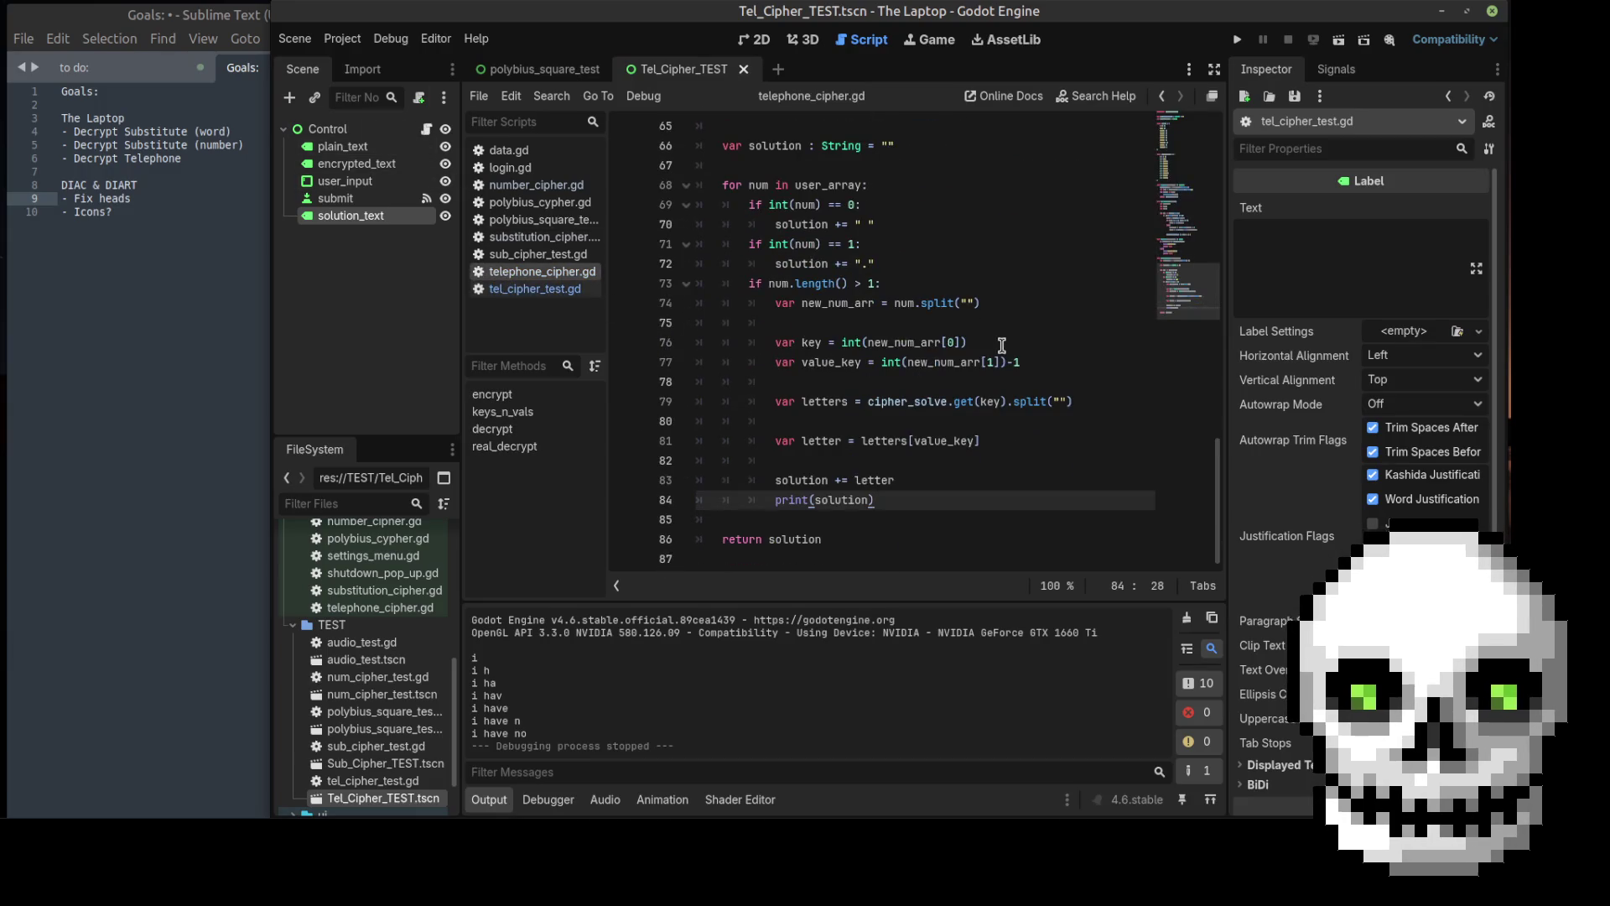
scroll(1002, 344, "up", 4)
scroll(1002, 344, "up", 1)
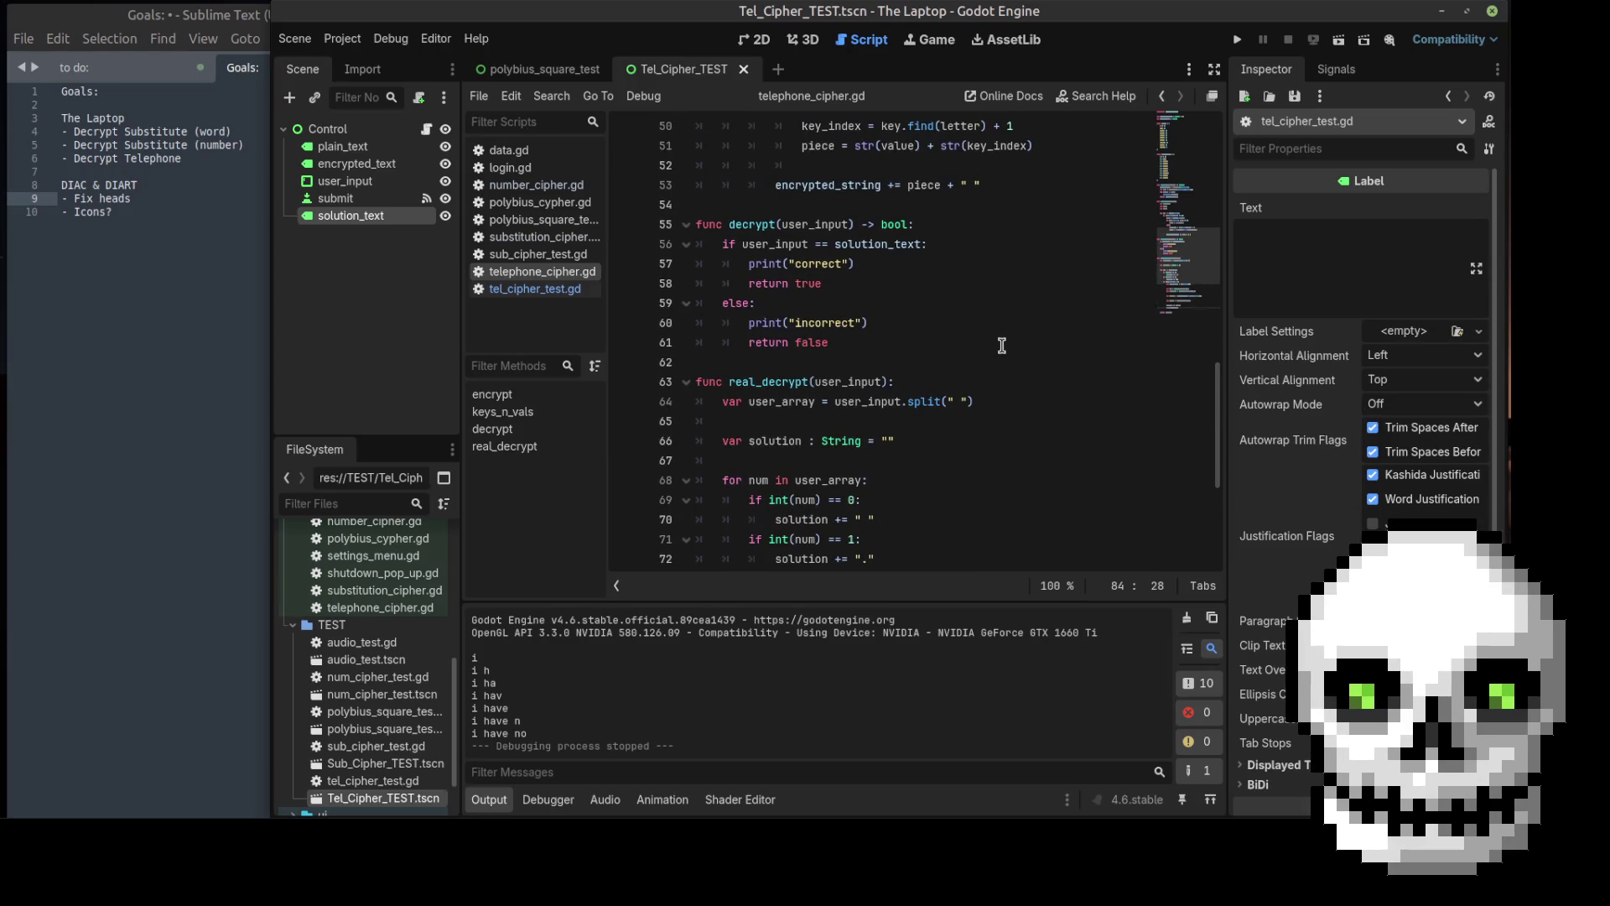
scroll(1001, 345, "down", 1)
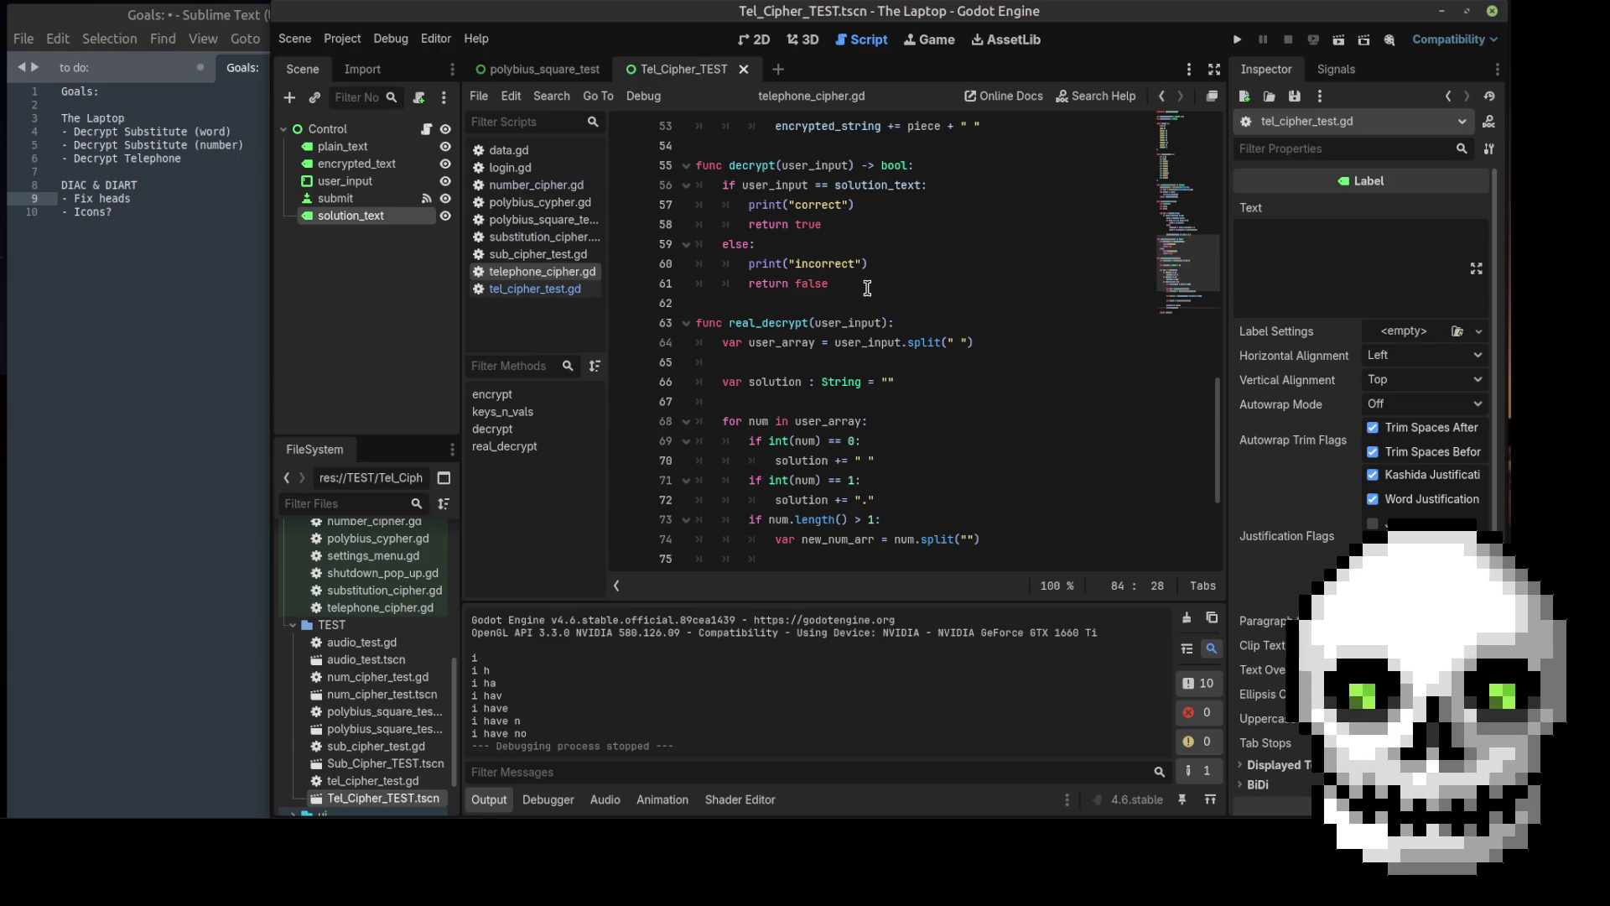
mouse_move(867, 287)
left_mouse_down()
mouse_move(723, 167)
mouse_move(693, 171)
left_mouse_up()
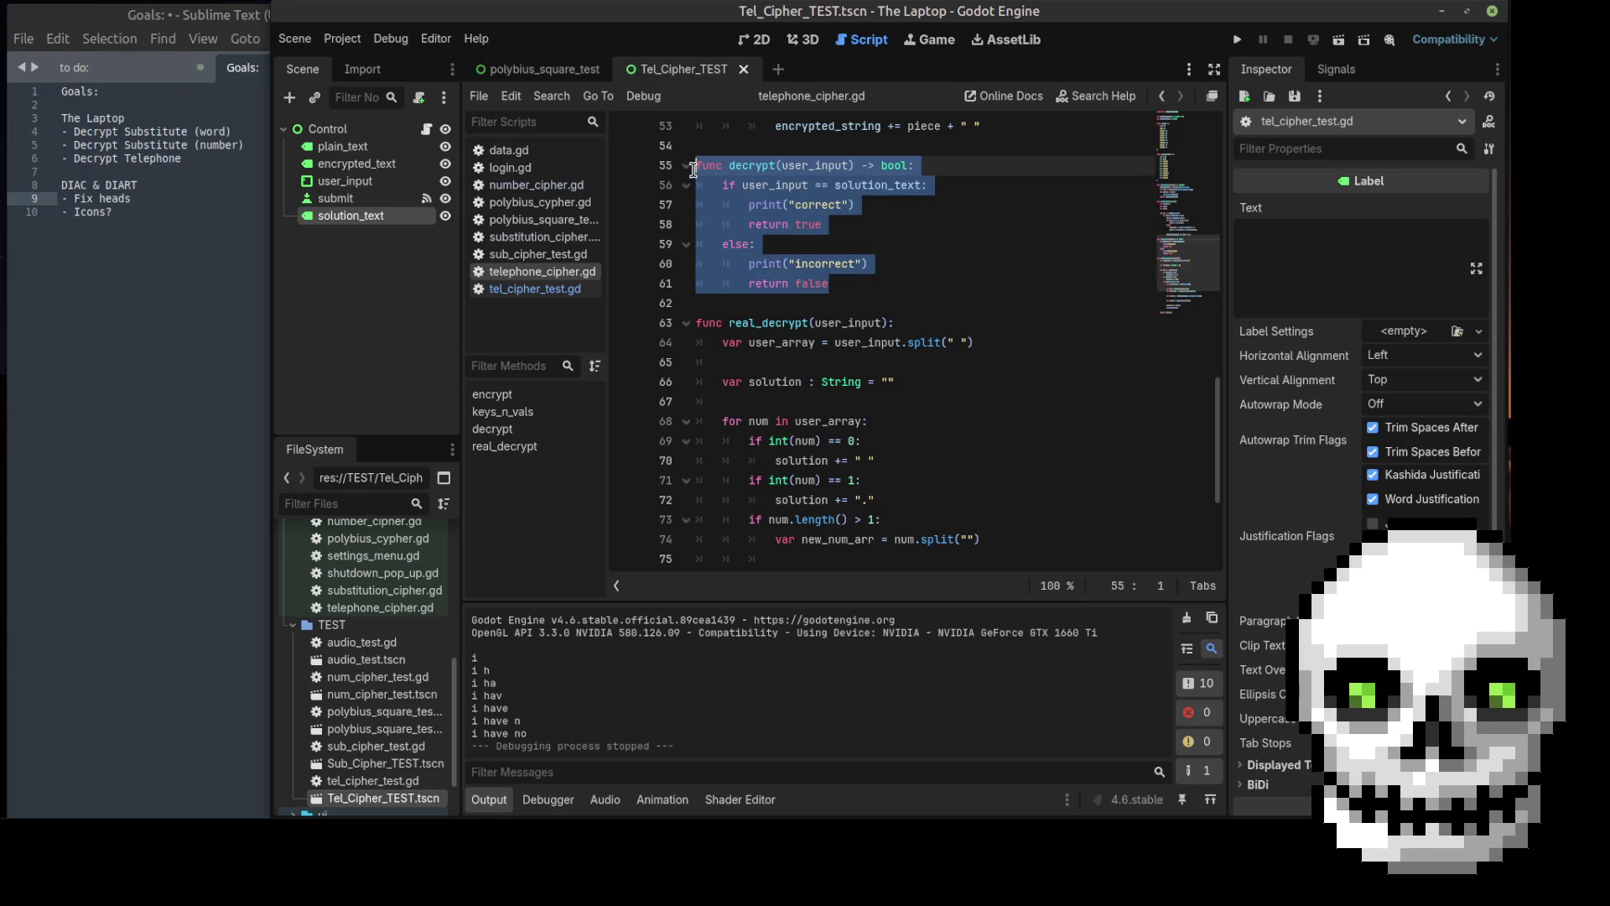
Step: Delete the old boolean decrypt, rename real_decrypt to decrypt, and save telephone_cipher.gd
key("BackSpace")
key("BackSpace")
key("Delete")
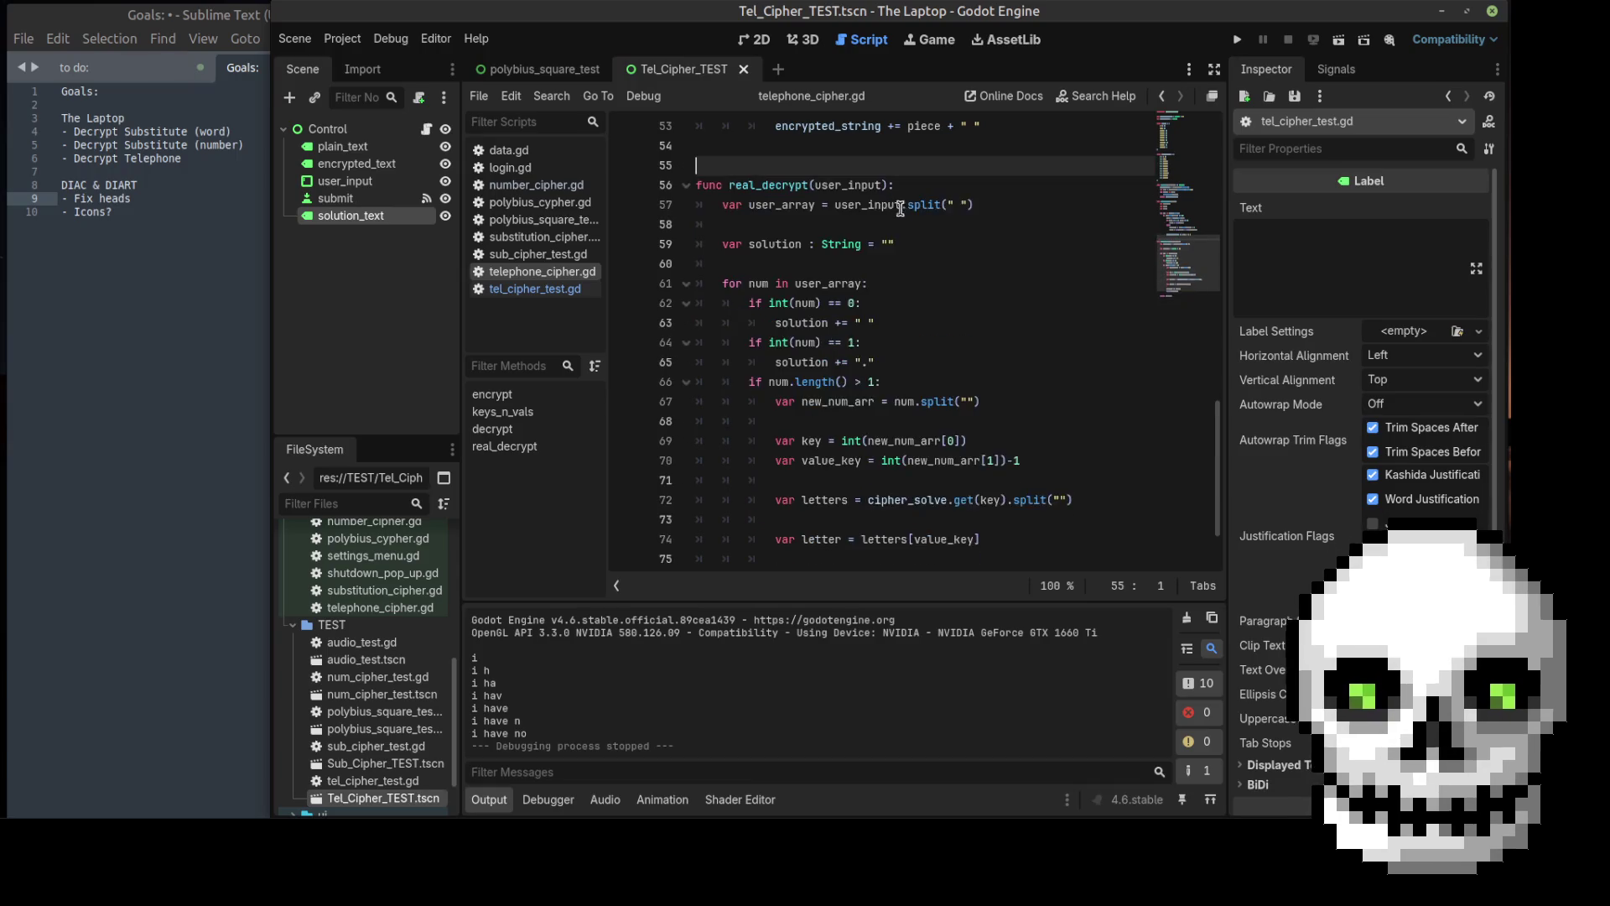
left_click_drag(807, 166, 726, 168)
key("BackSpace")
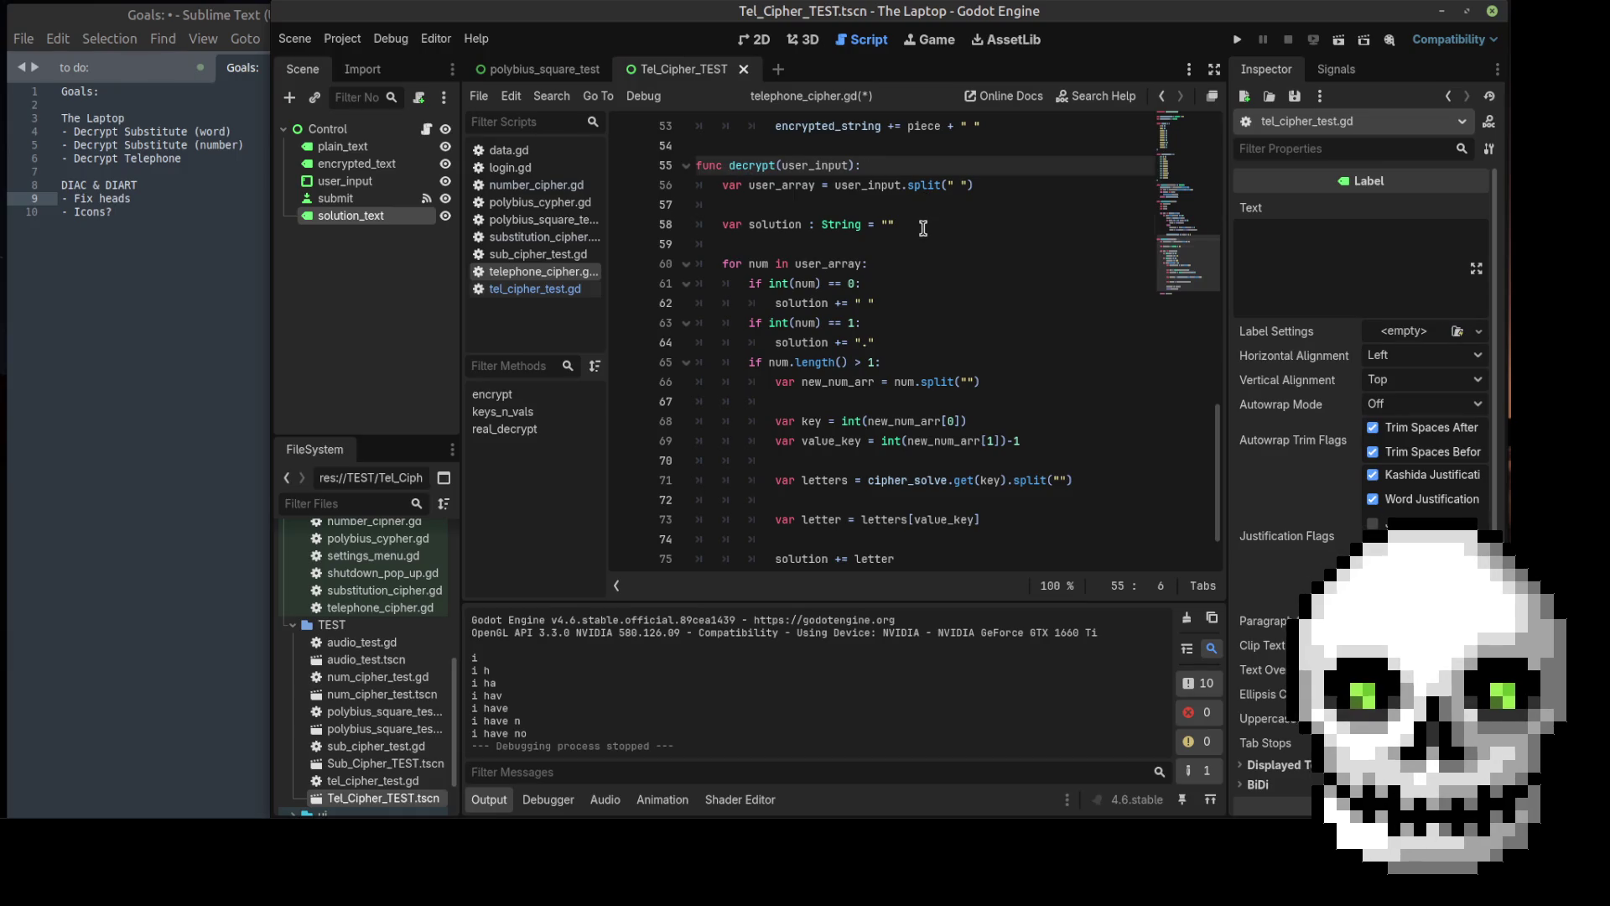
left_click(923, 224)
scroll(955, 264, "down", 2)
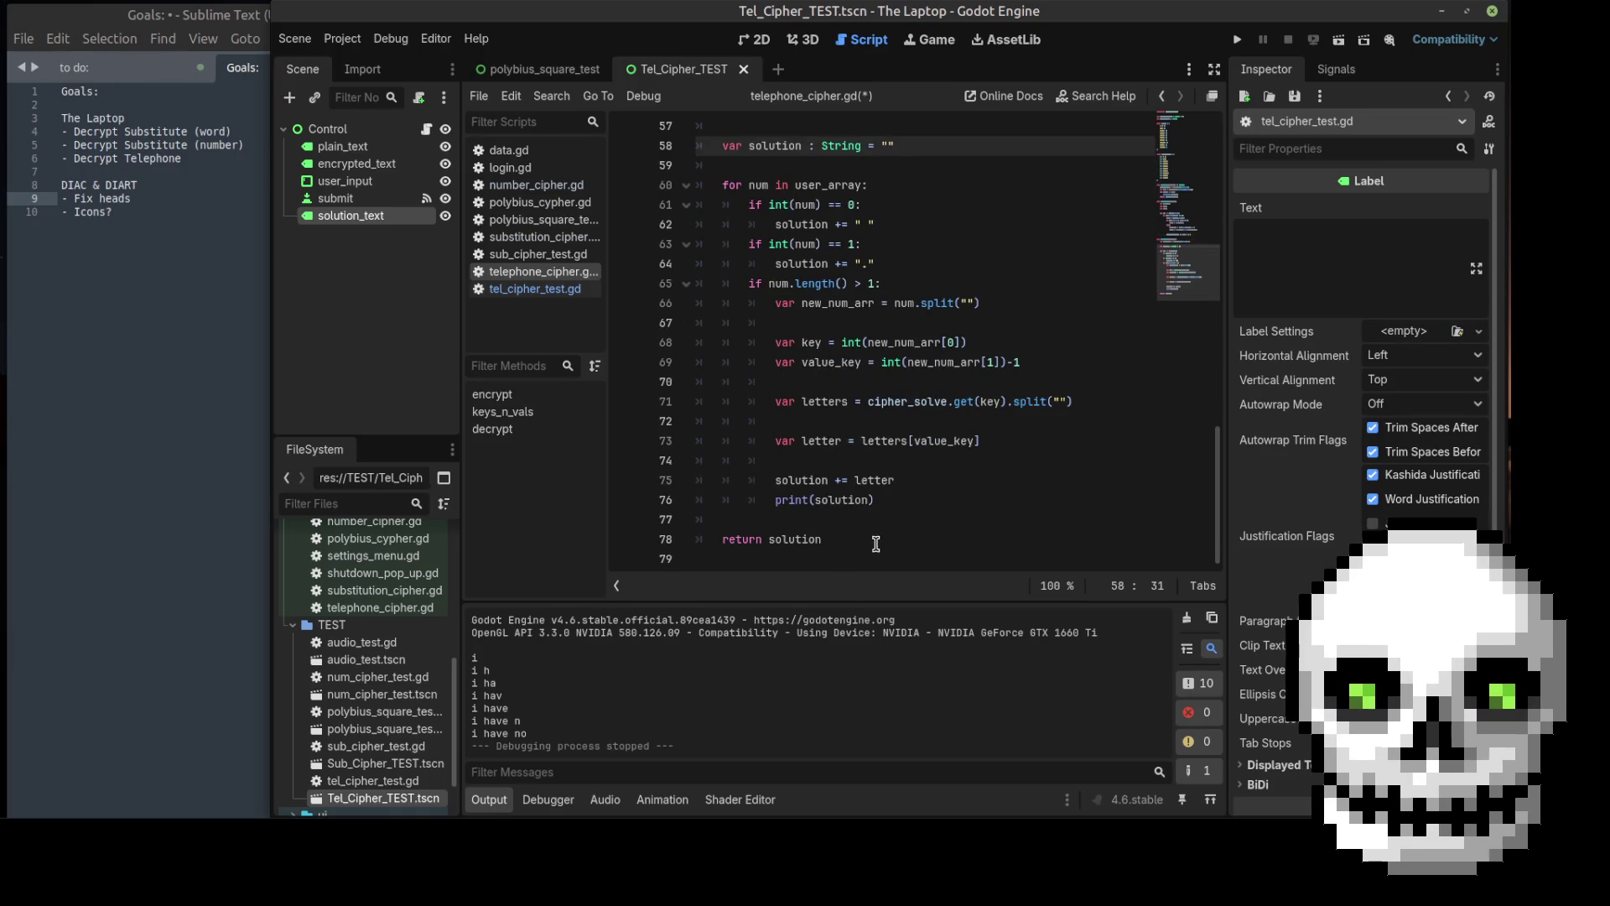
left_click(843, 534)
scroll(955, 455, "up", 3)
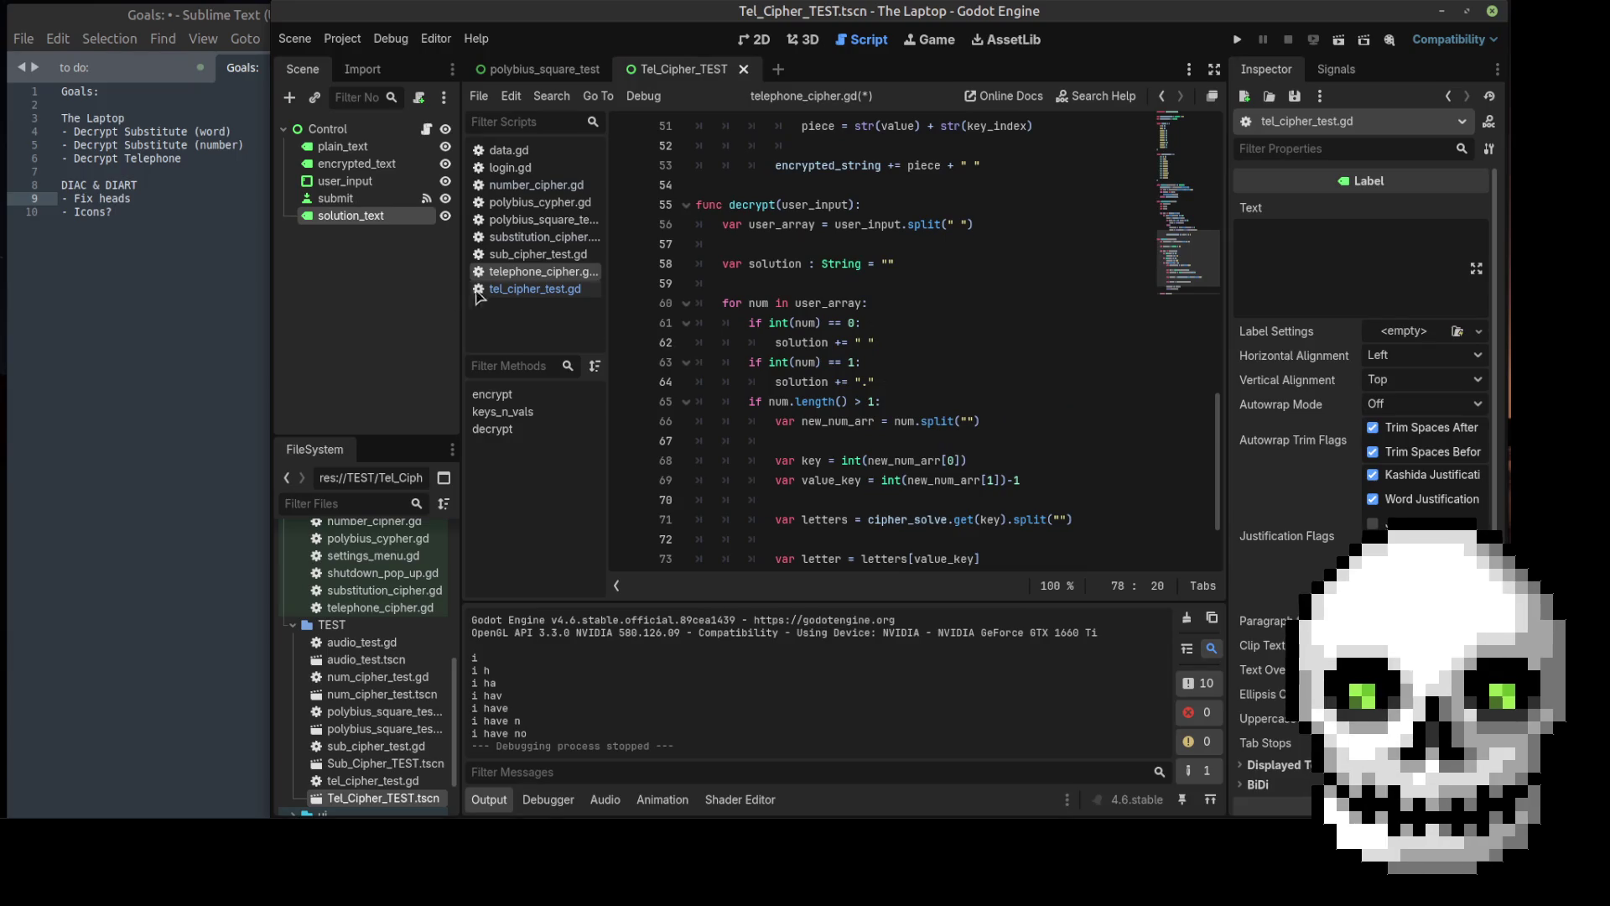
key("ctrl+s")
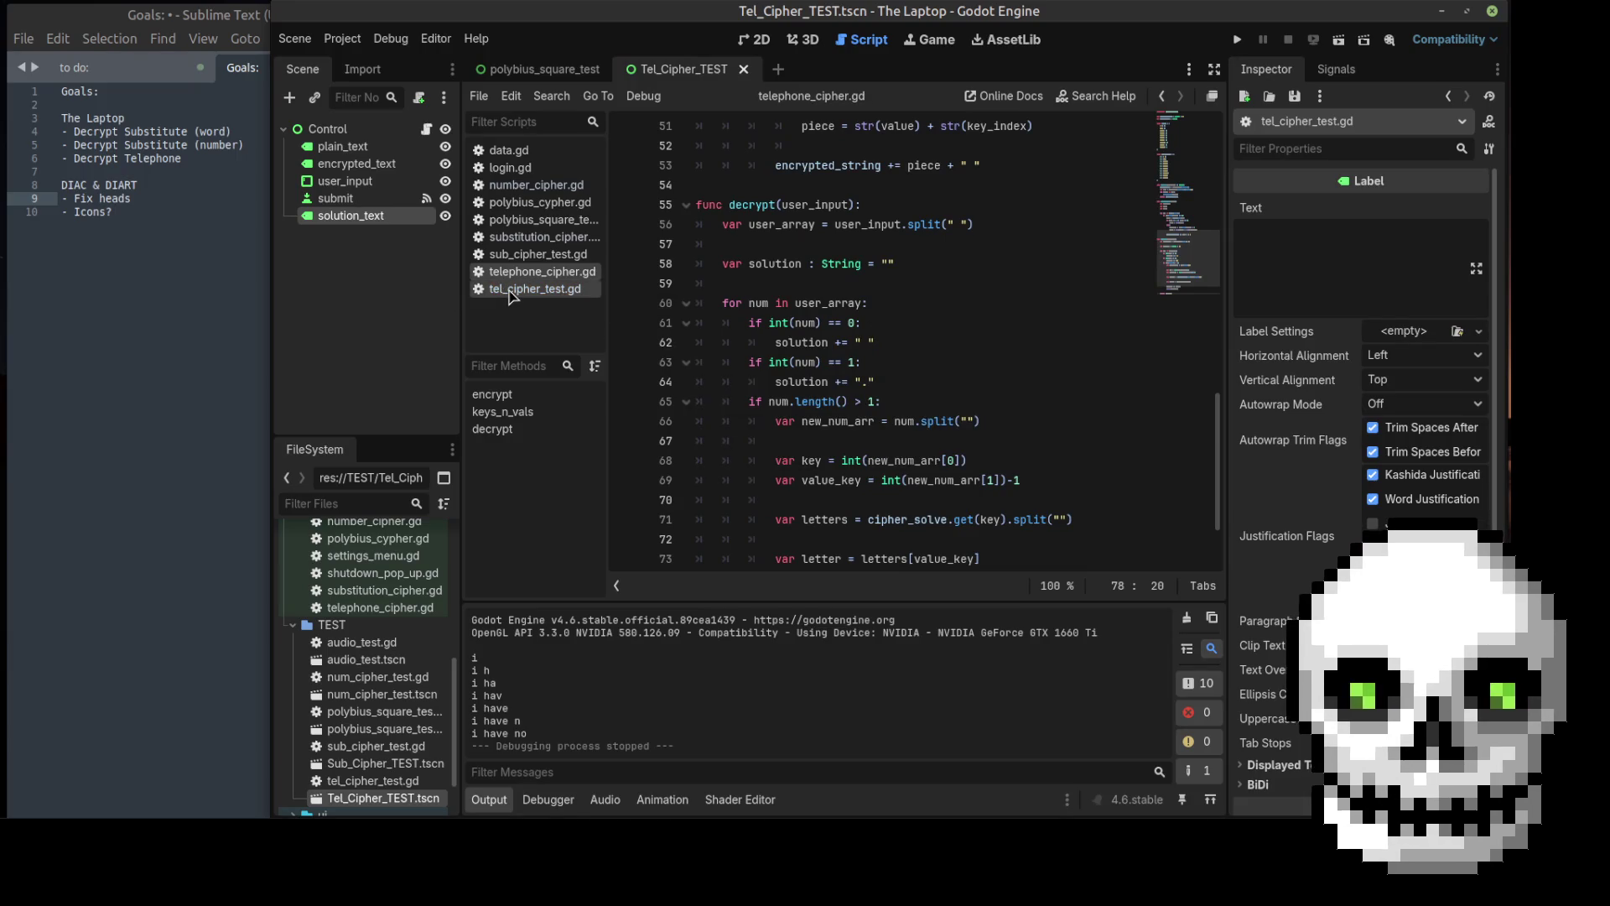
Step: Change tel_cipher_test.gd's call to encoder.decrypt, save, and return to telephone_cipher.gd
left_click(520, 288)
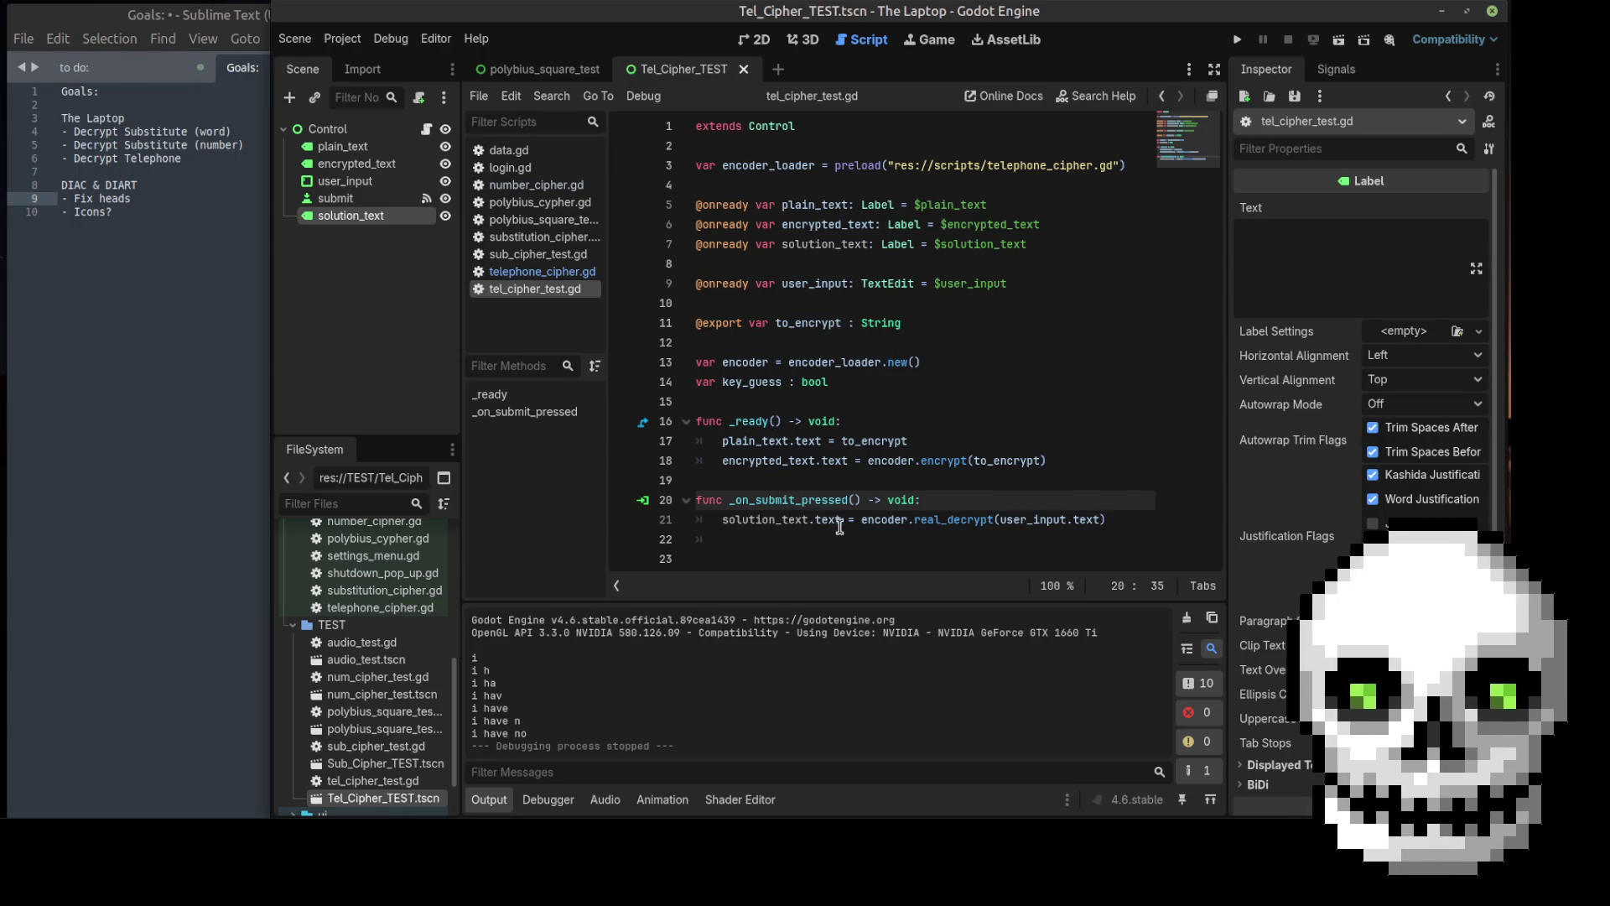
left_click(947, 520)
key("BackSpace")
key("BackSpace")
key("BackSpace")
key("BackSpace")
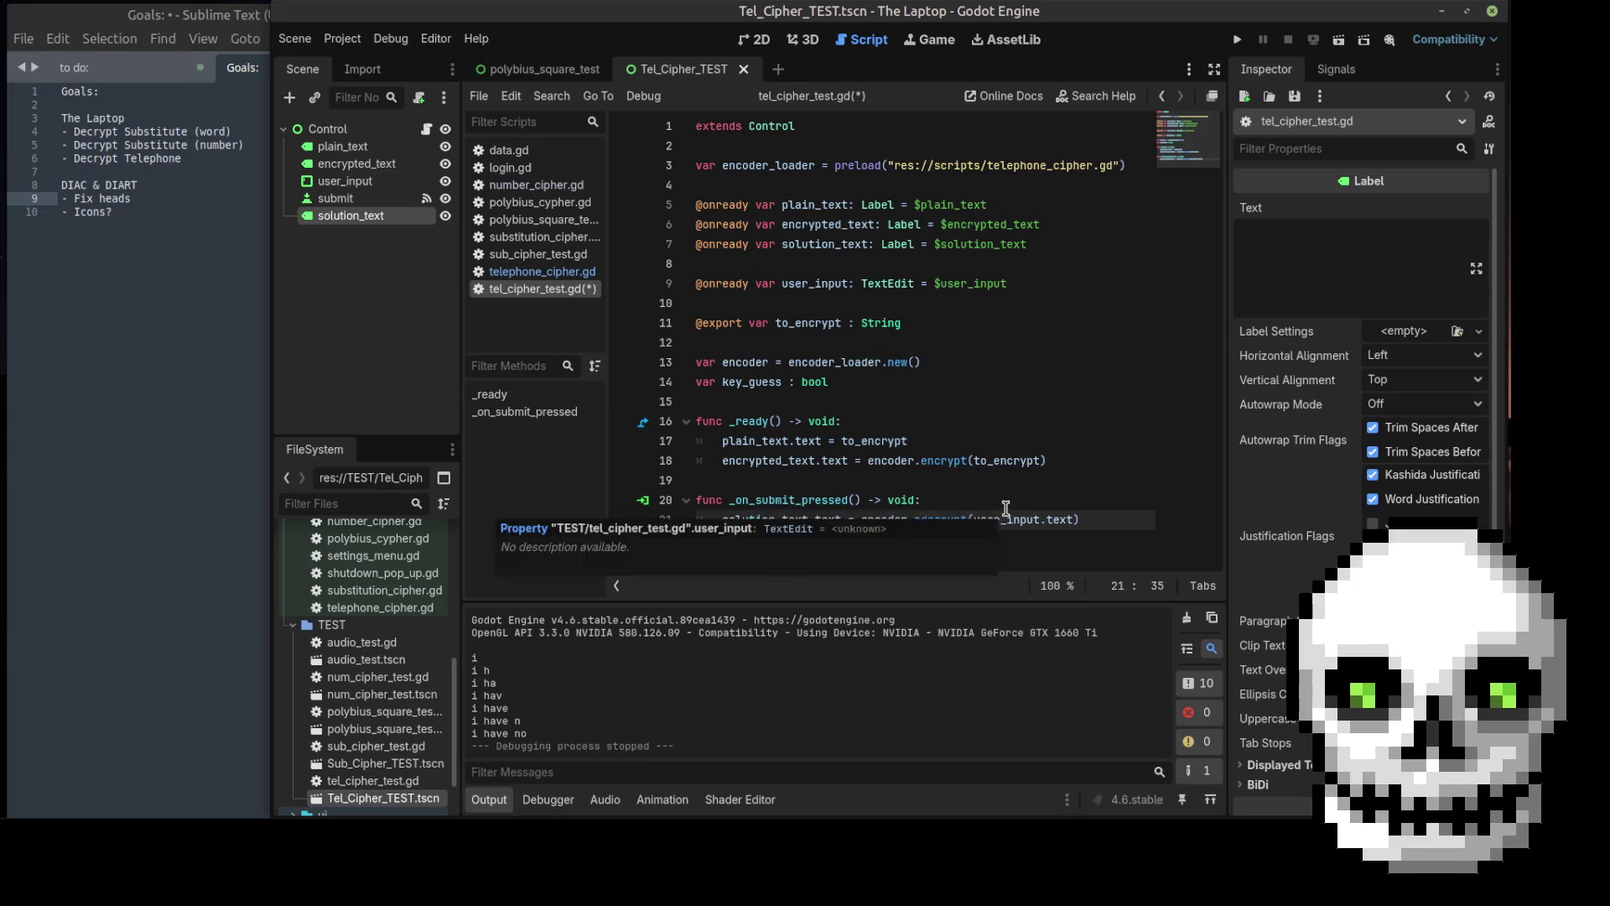
left_click(1005, 501)
key("ctrl+s")
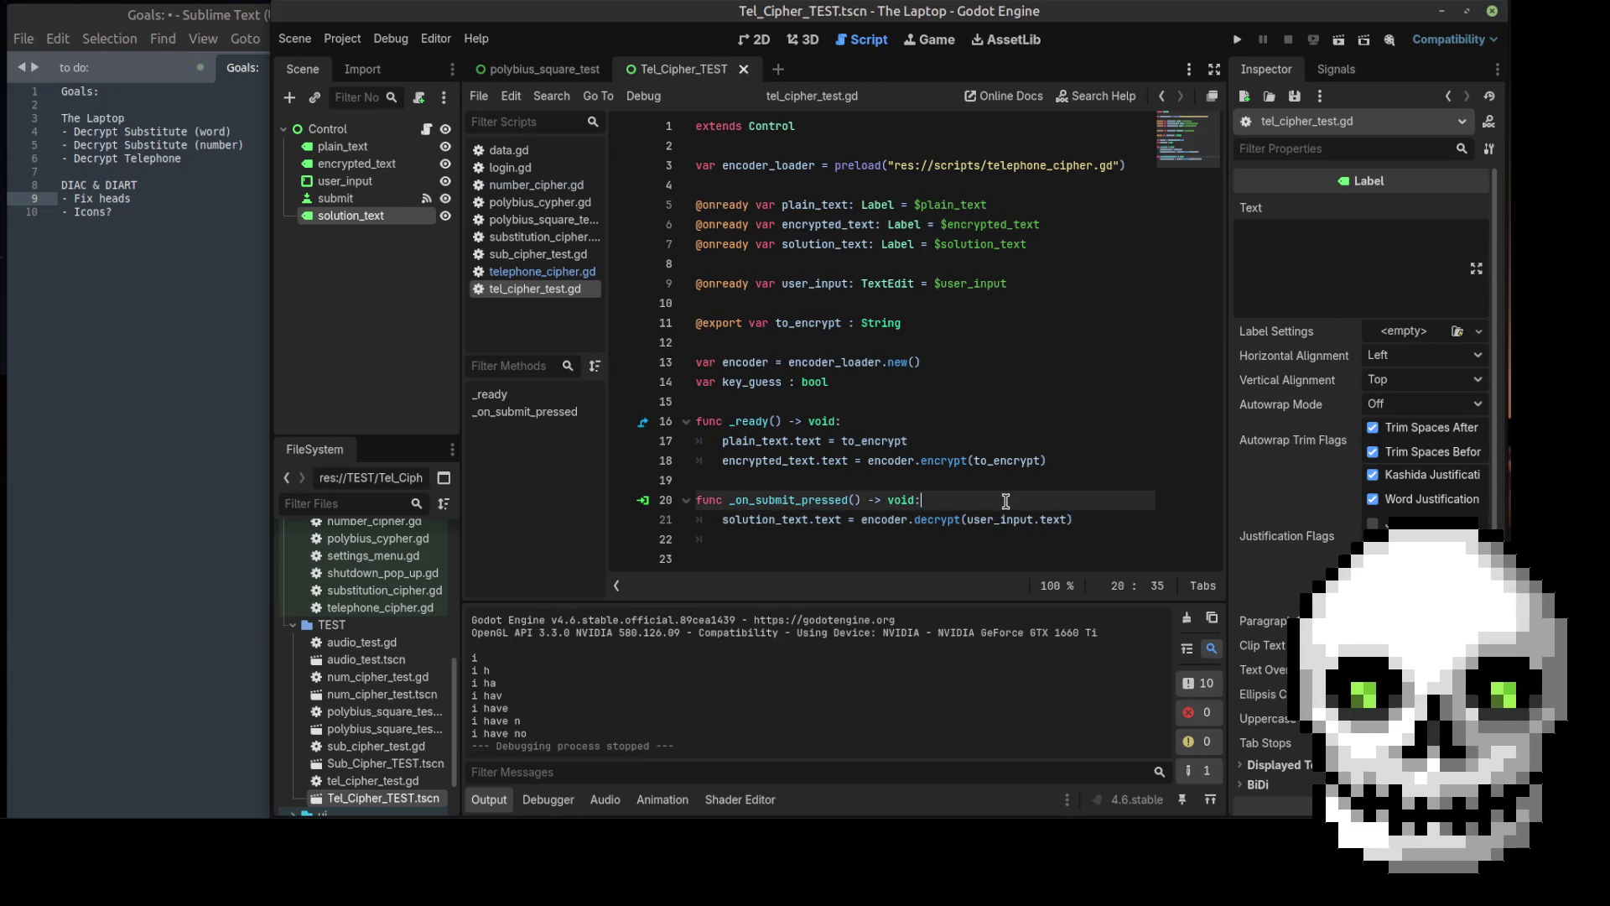
left_click(556, 275)
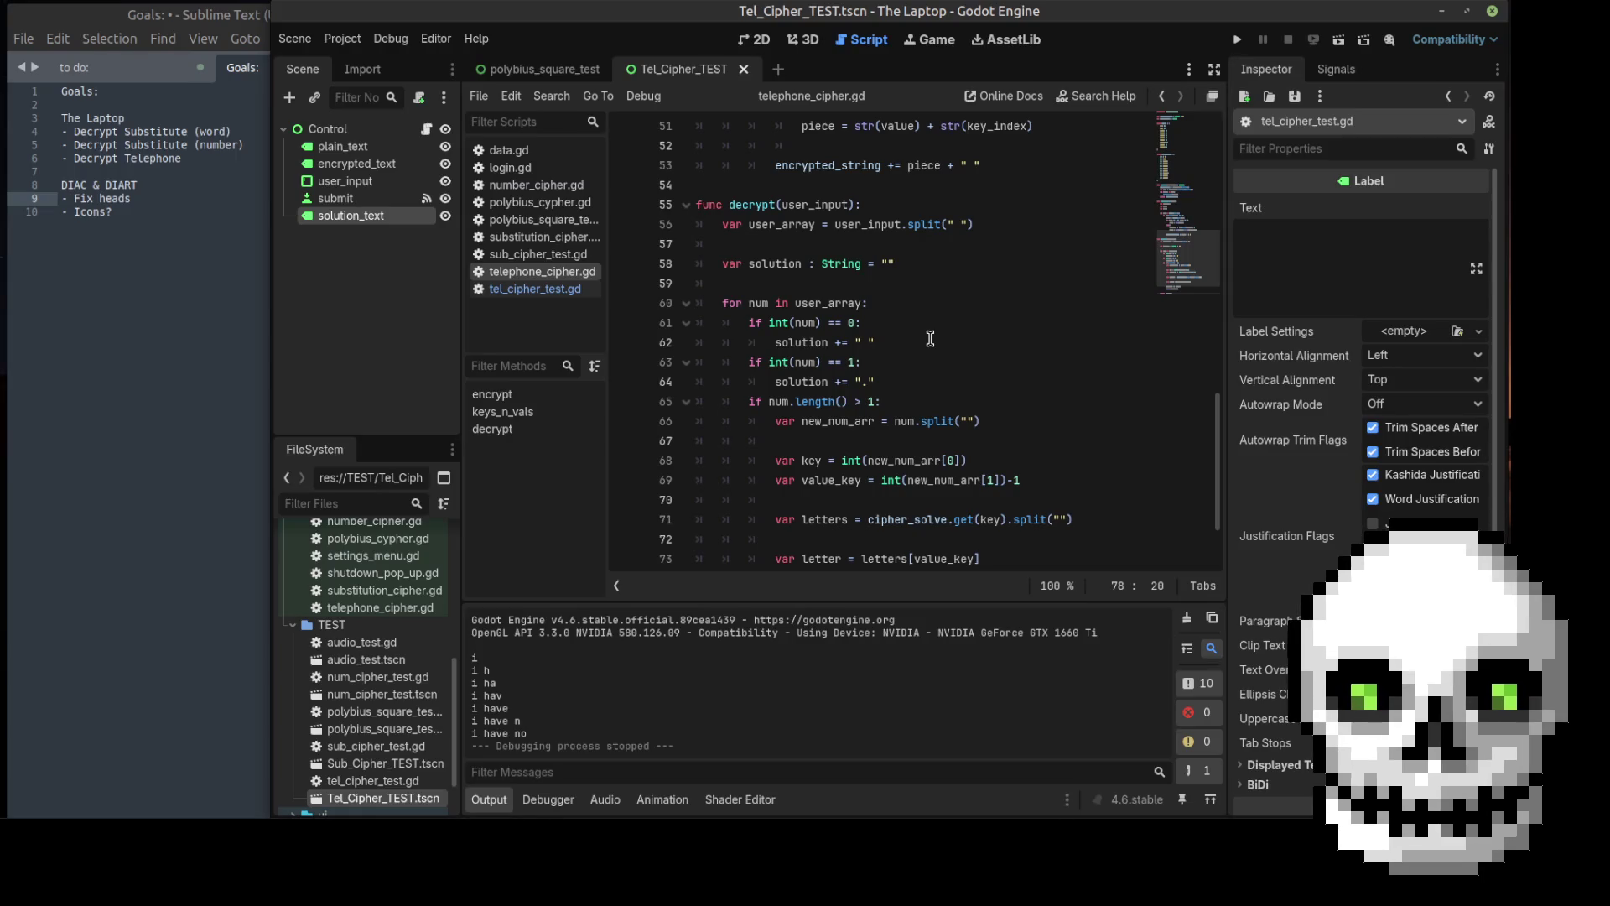
left_click(904, 233)
Step: Begin a draft check `if user_input.contains("` after the split line in decrypt
left_click(999, 232)
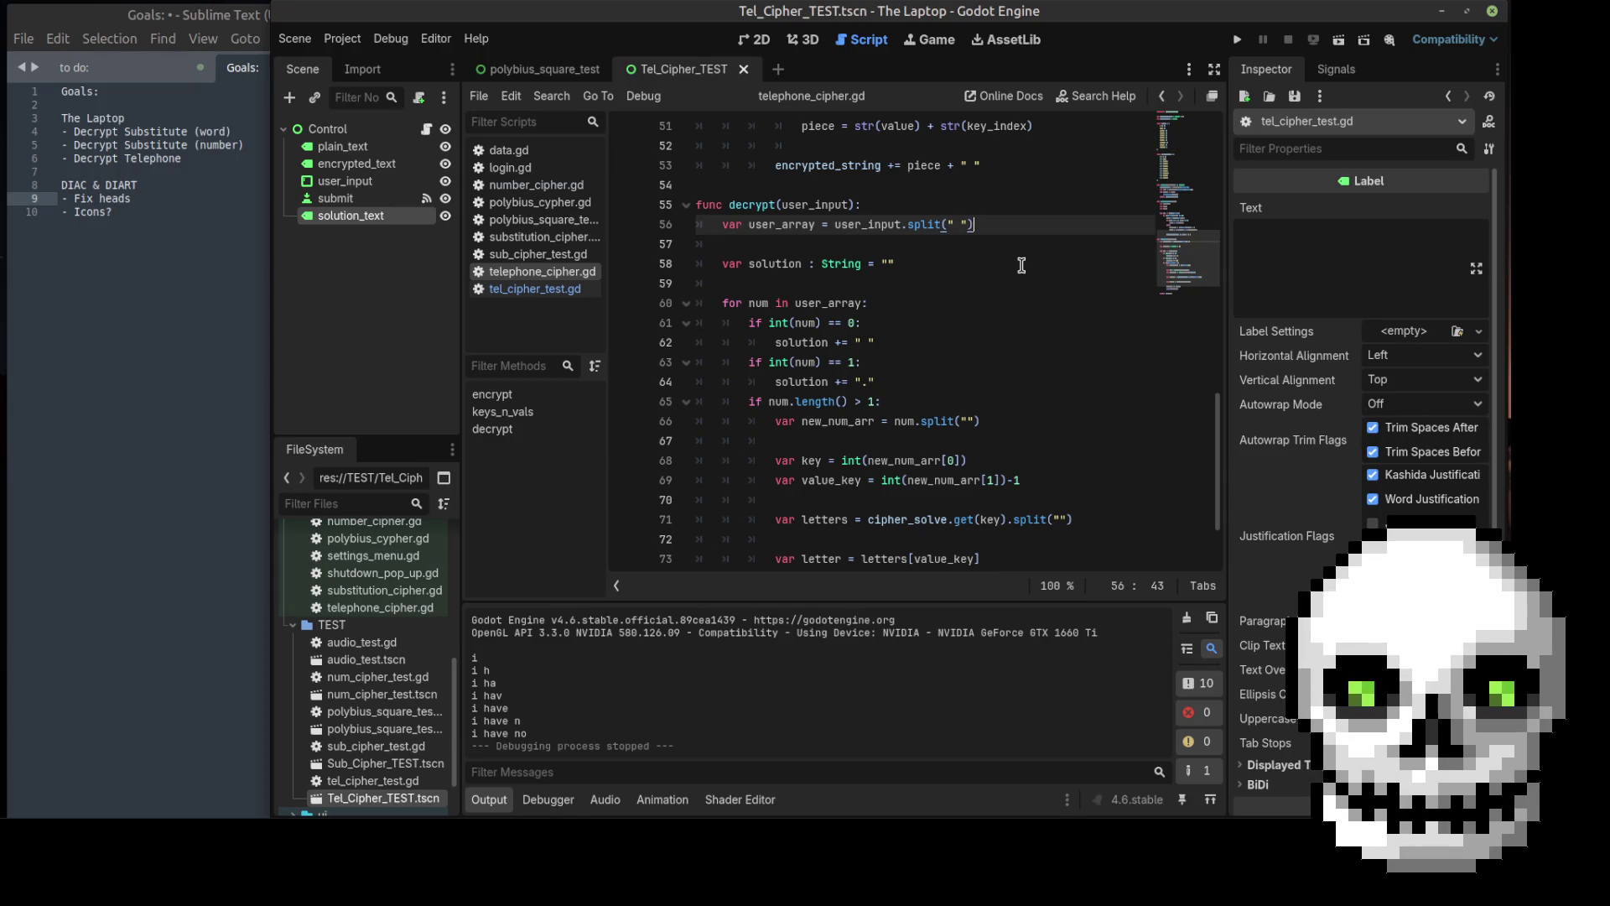
key("Return")
key("Return")
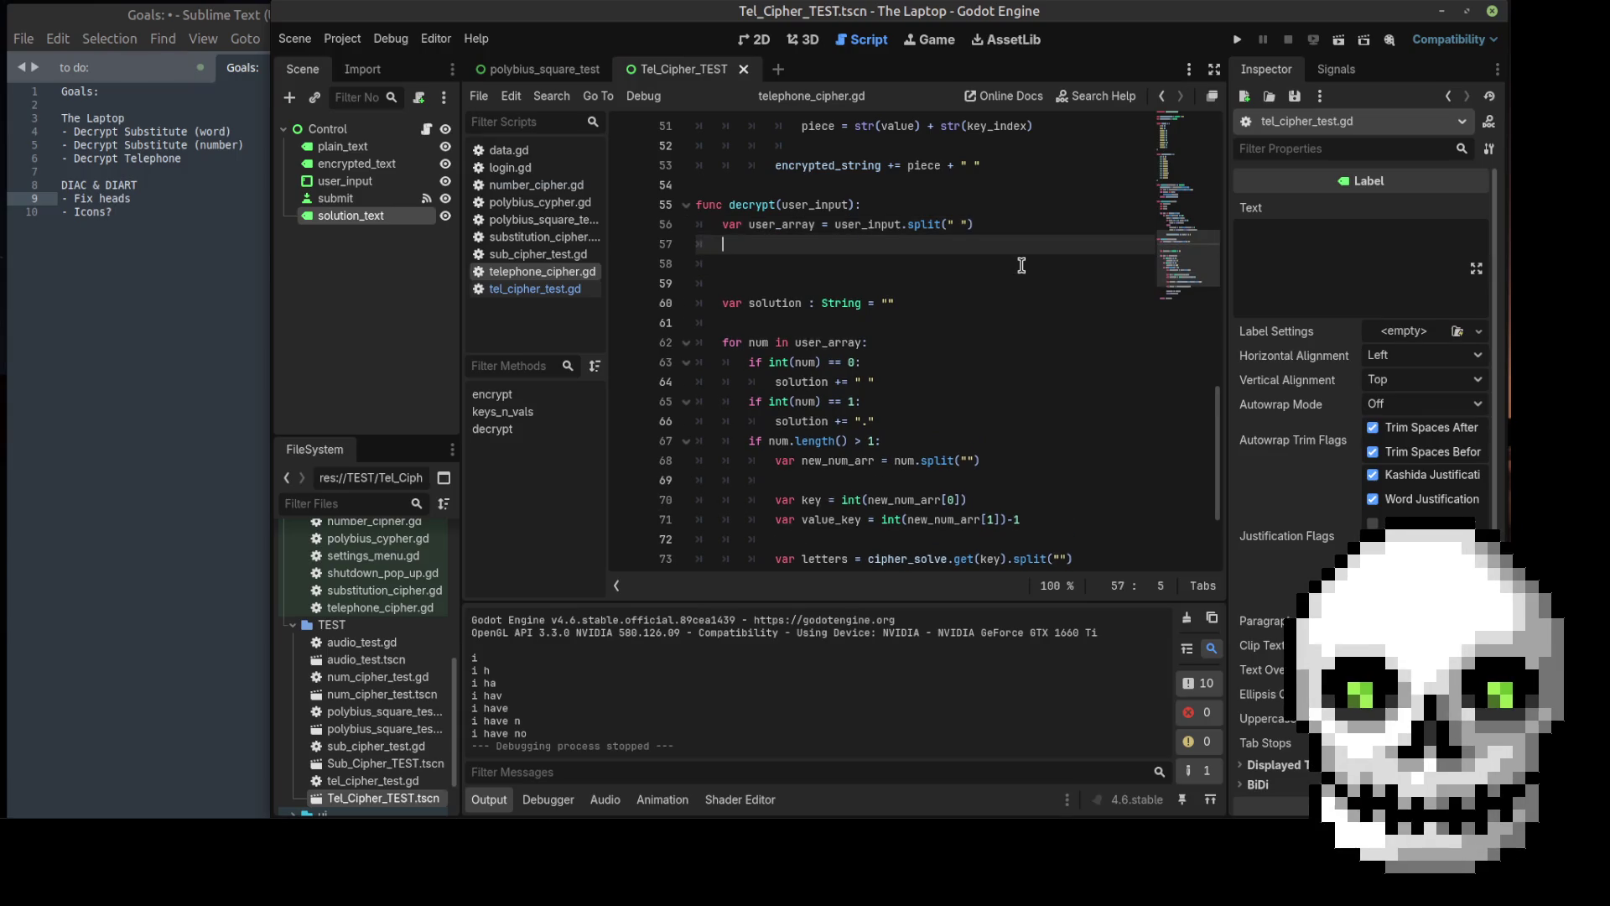
type("if")
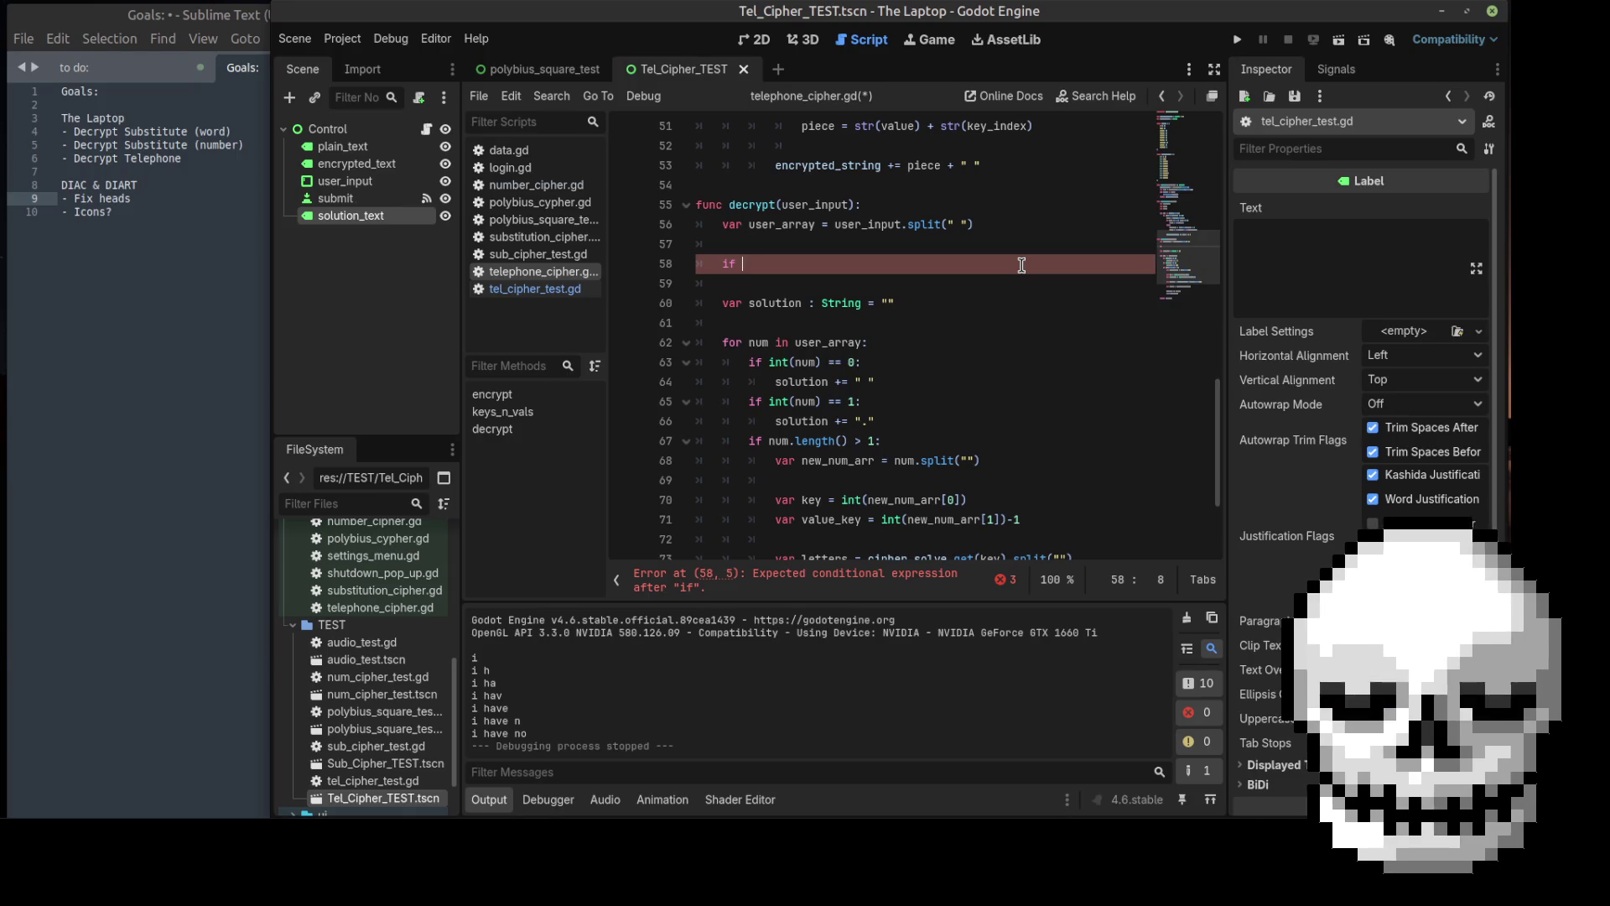
type("u")
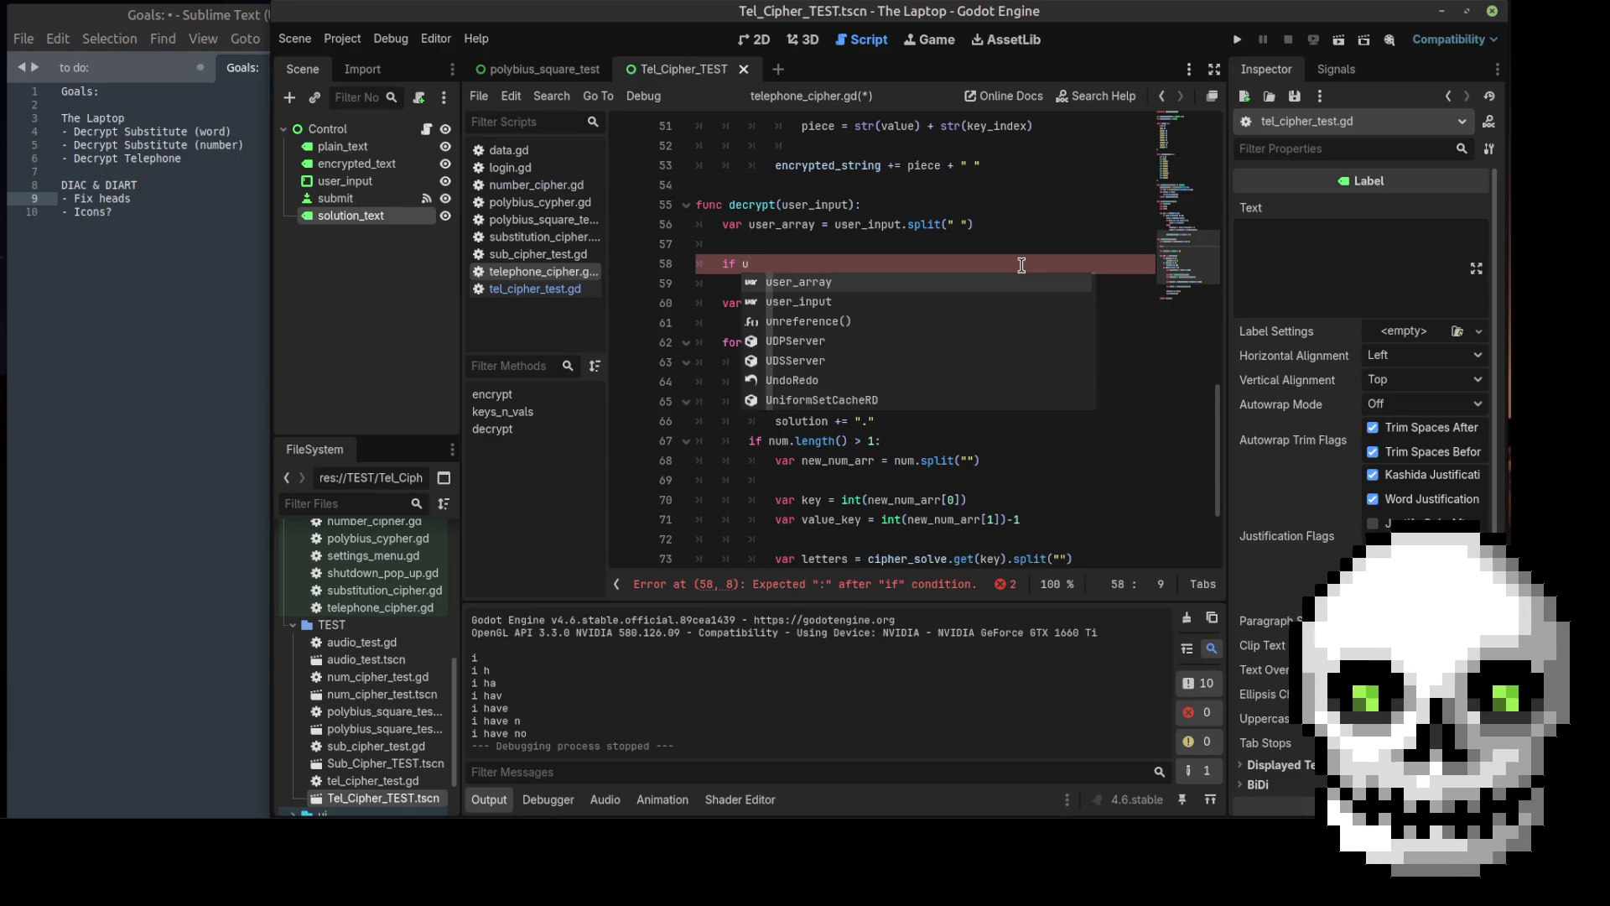
key("Down")
key("Return")
type(".contains")
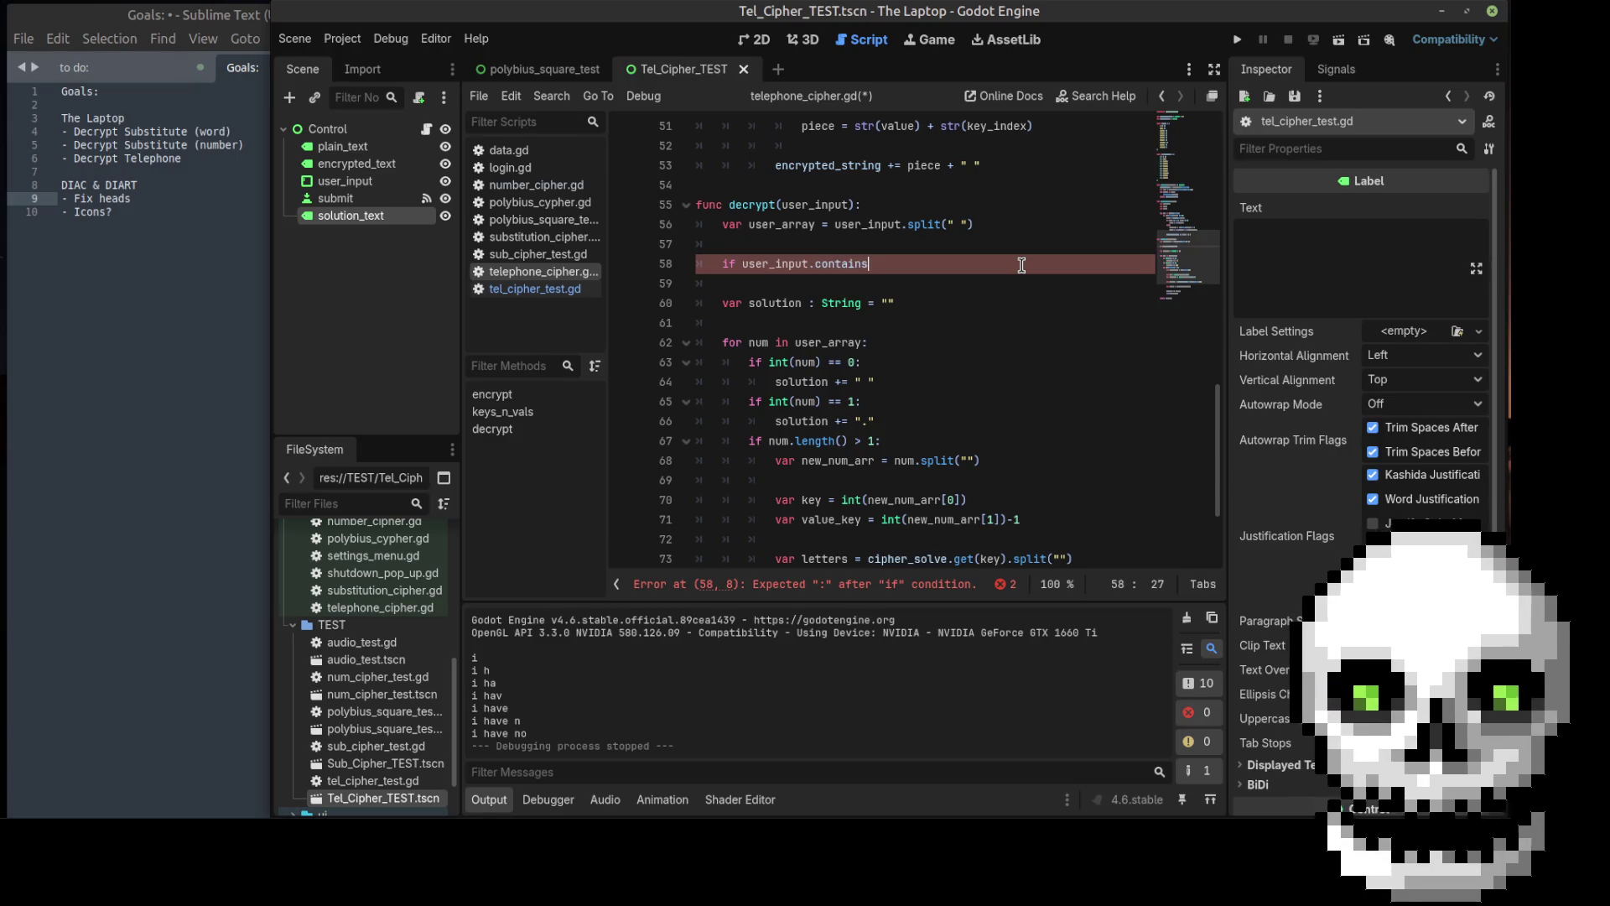
type("(")
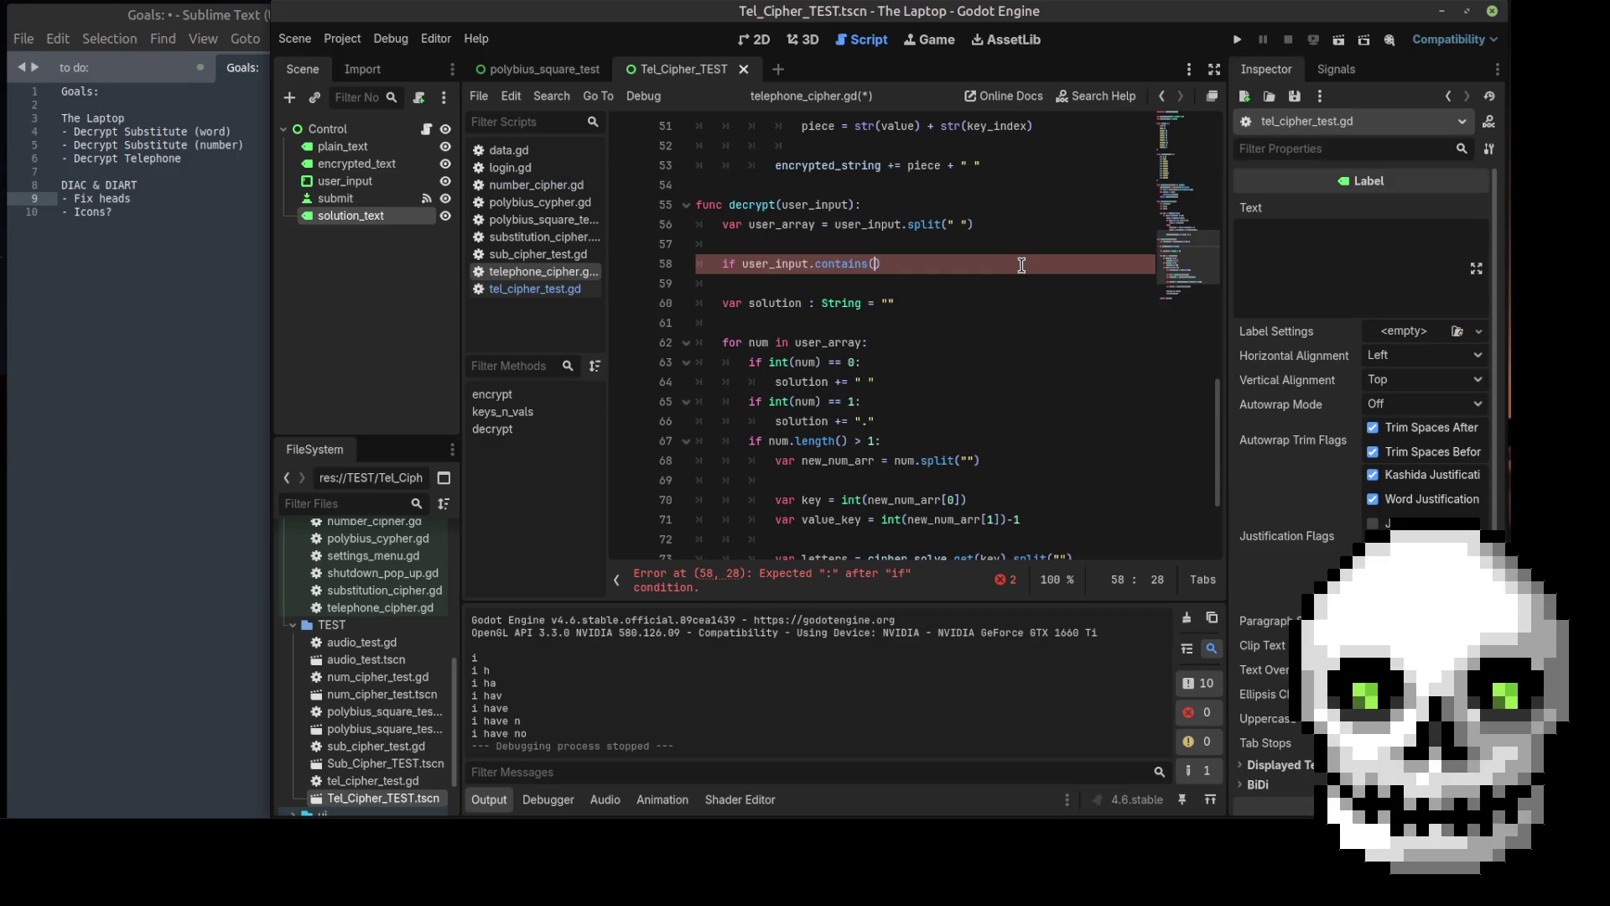
type("\"")
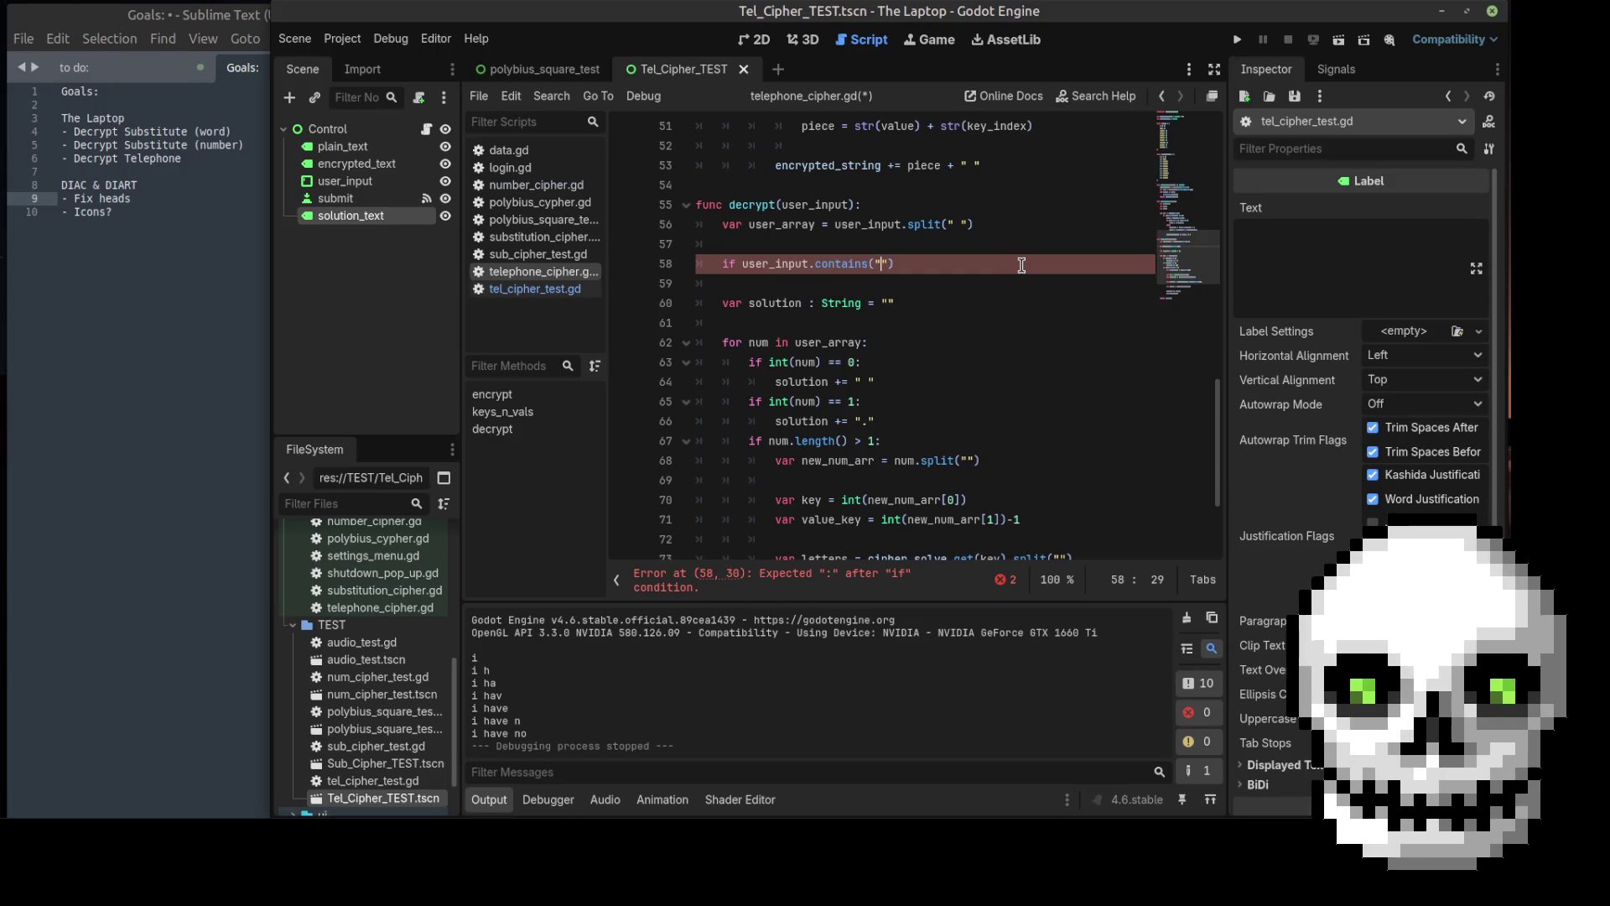
left_click(98, 830)
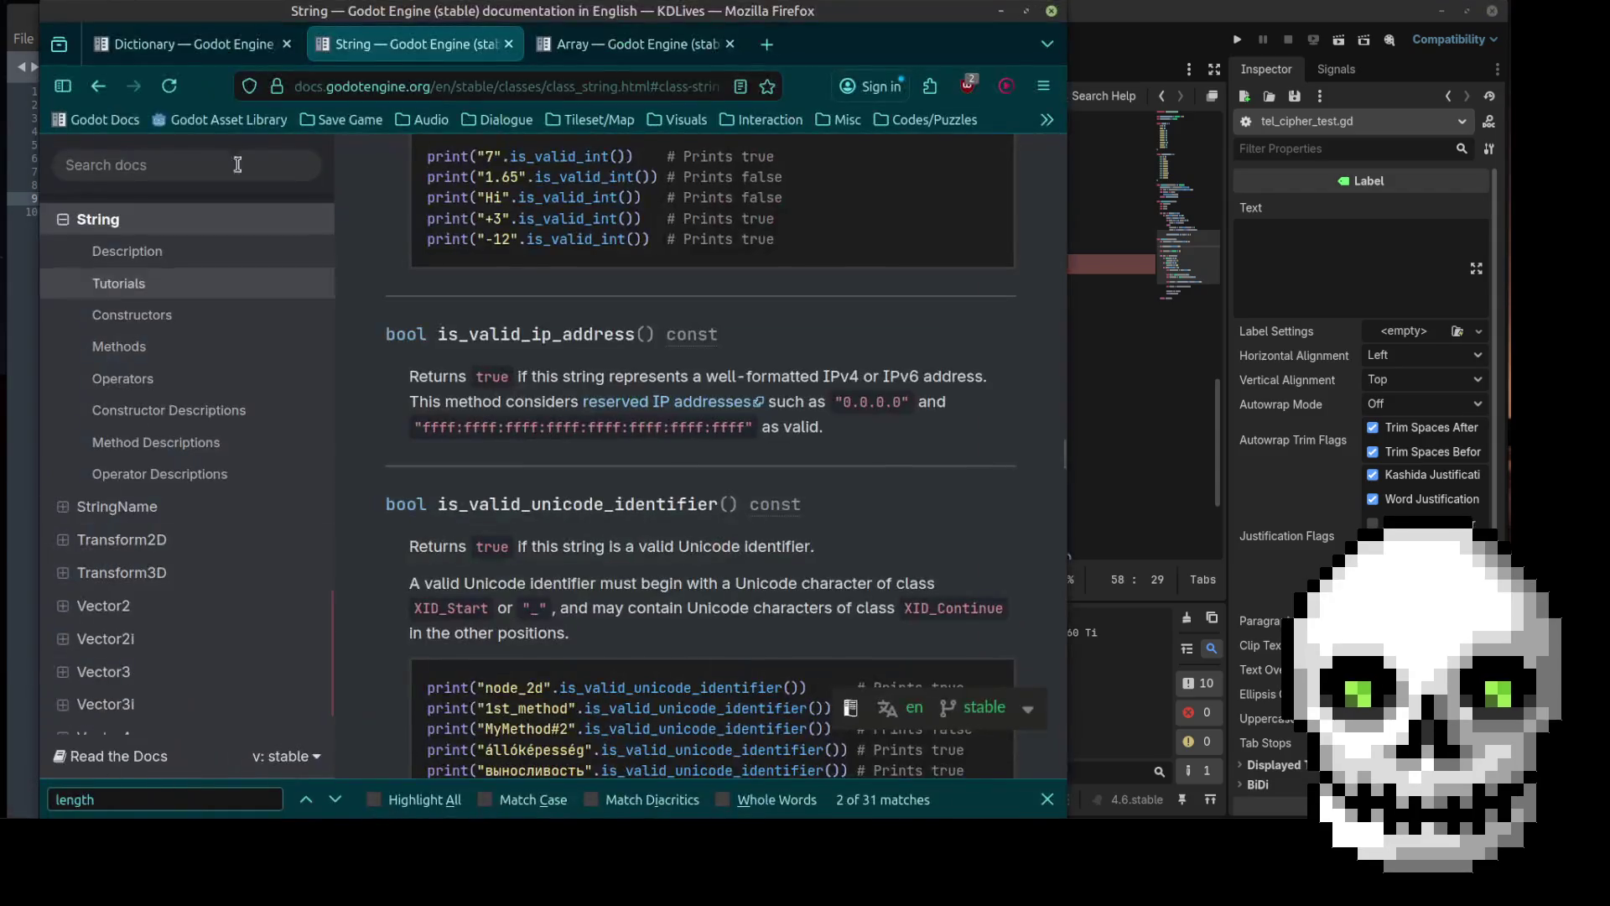
Step: Search the String documentation page for "contains" and read its matches
scroll(578, 431, "up", 5)
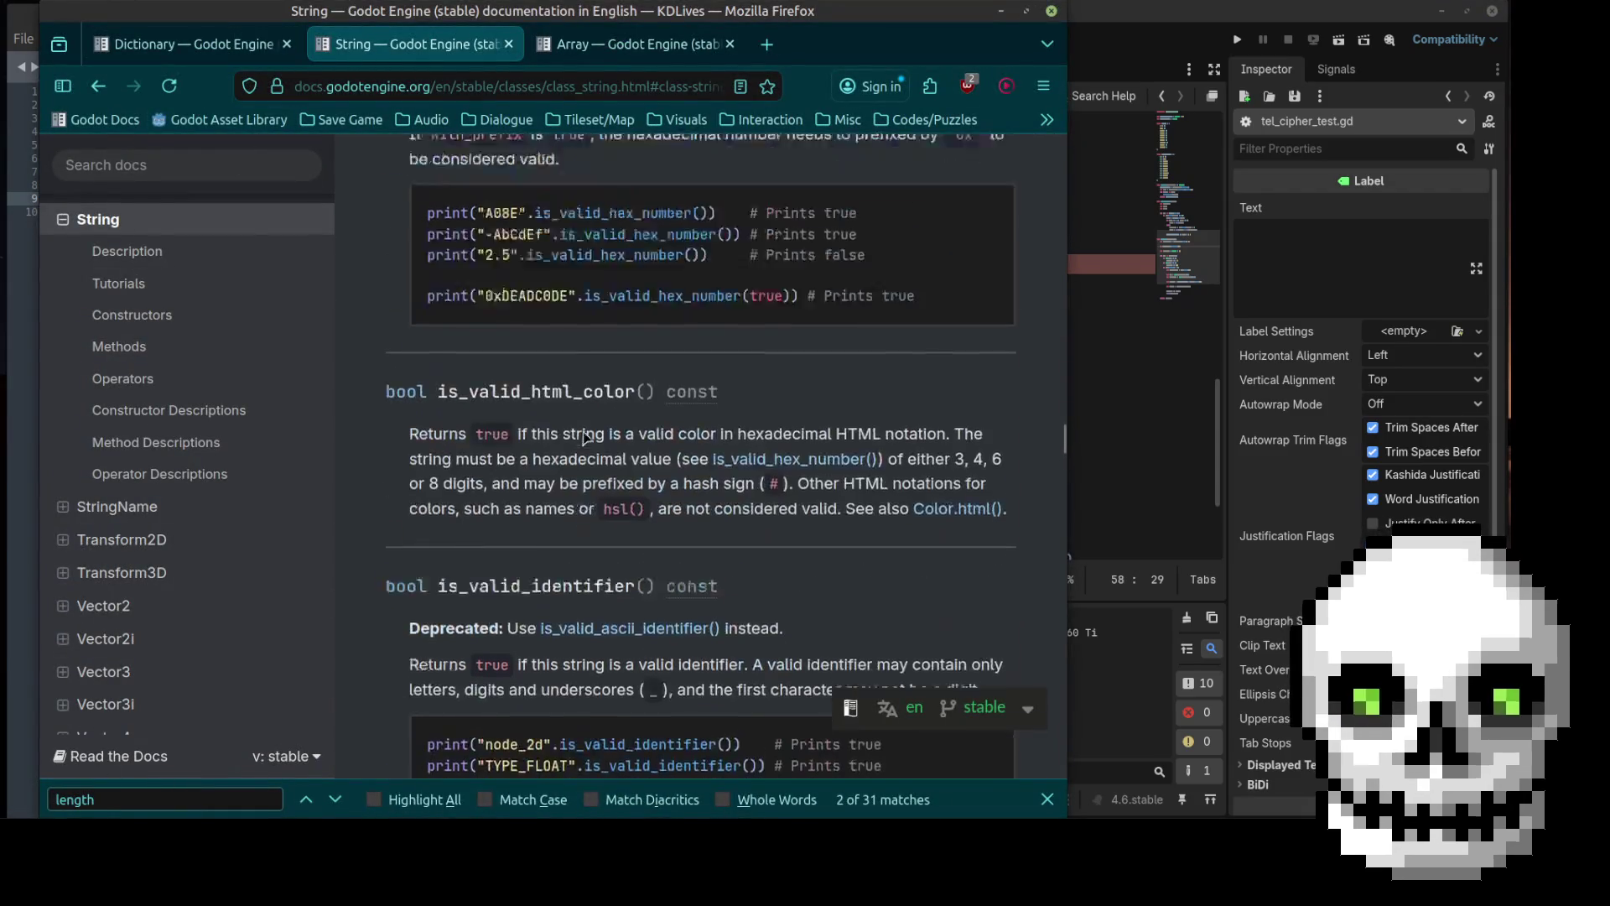
key("ctrl+f")
type("contains")
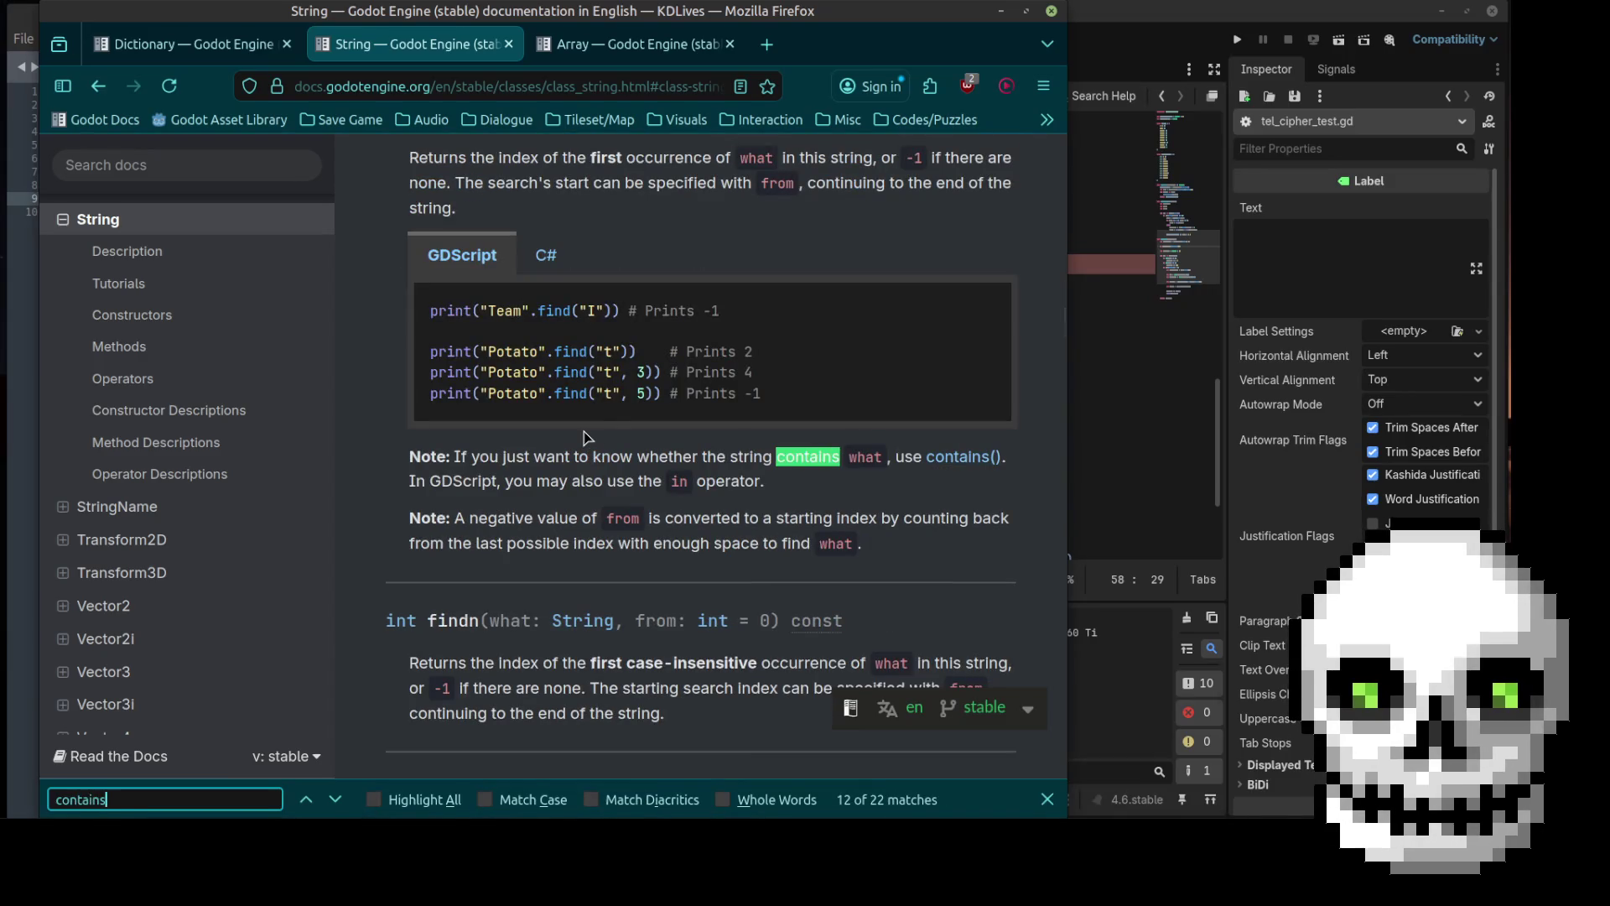
scroll(588, 445, "up", 6)
scroll(603, 513, "down", 9)
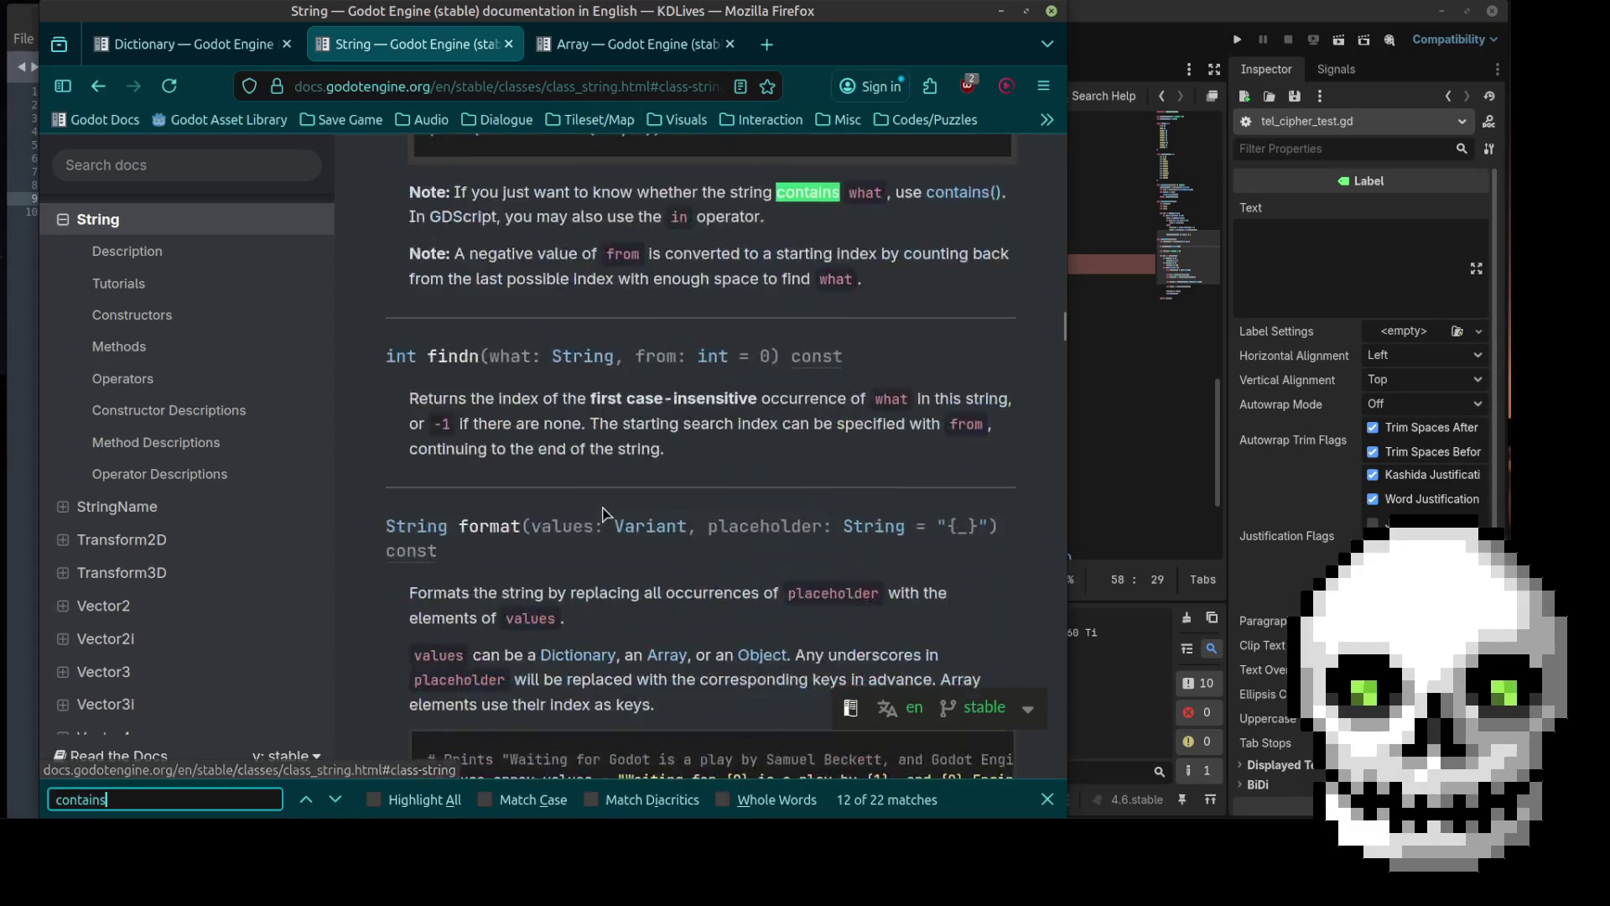
scroll(602, 513, "down", 4)
scroll(603, 513, "up", 4)
scroll(604, 514, "down", 5)
scroll(605, 513, "up", 5)
scroll(604, 511, "down", 10)
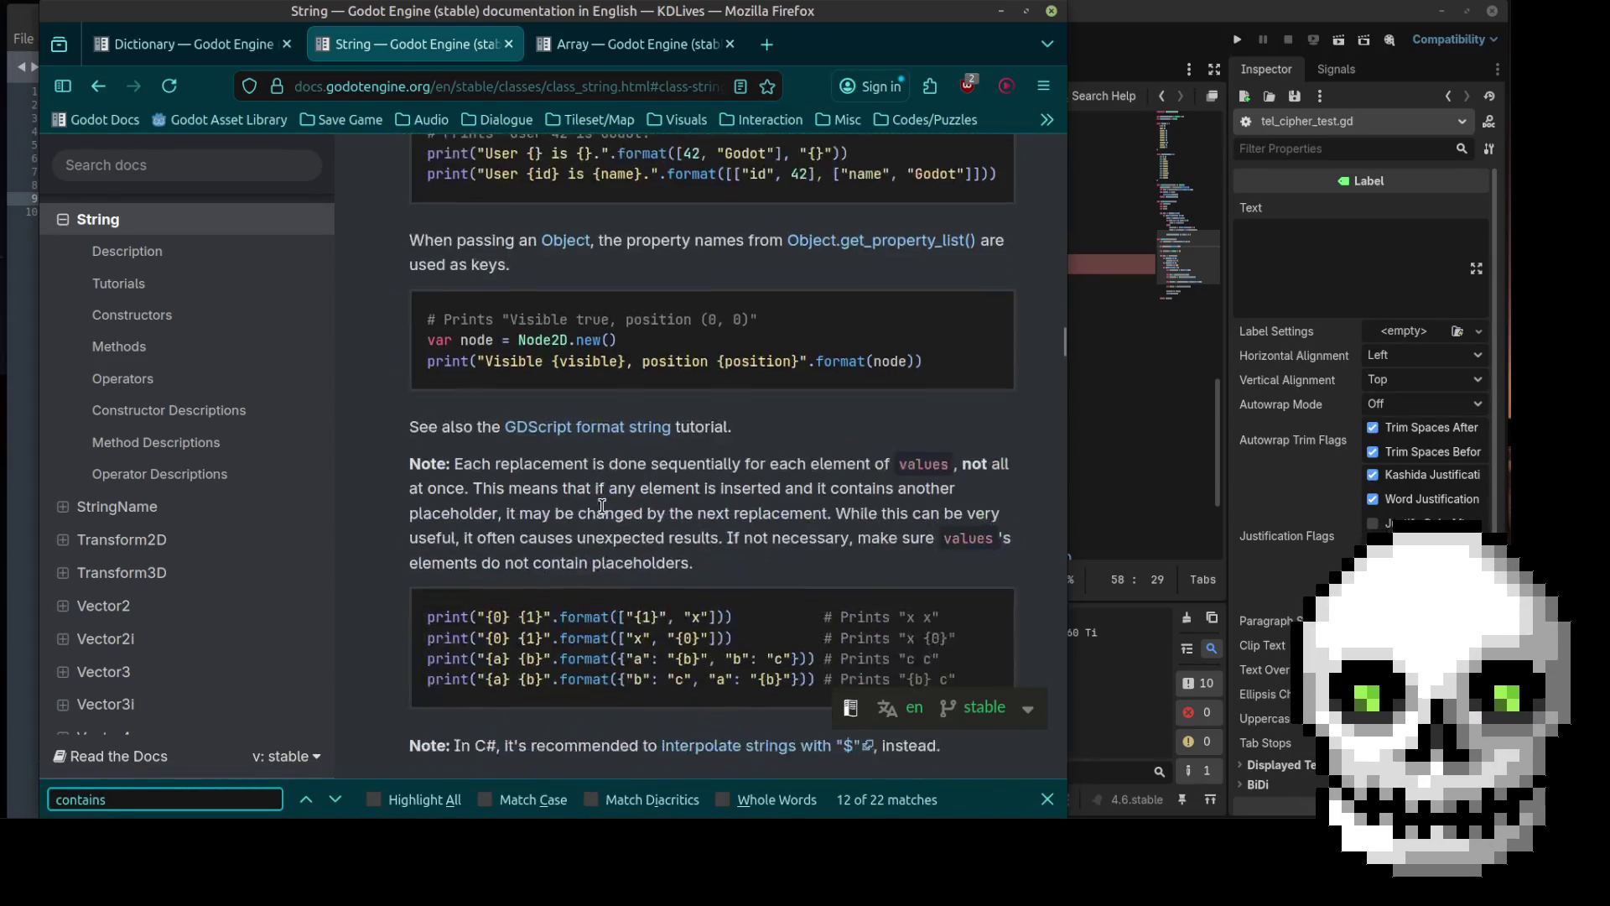
scroll(603, 506, "down", 3)
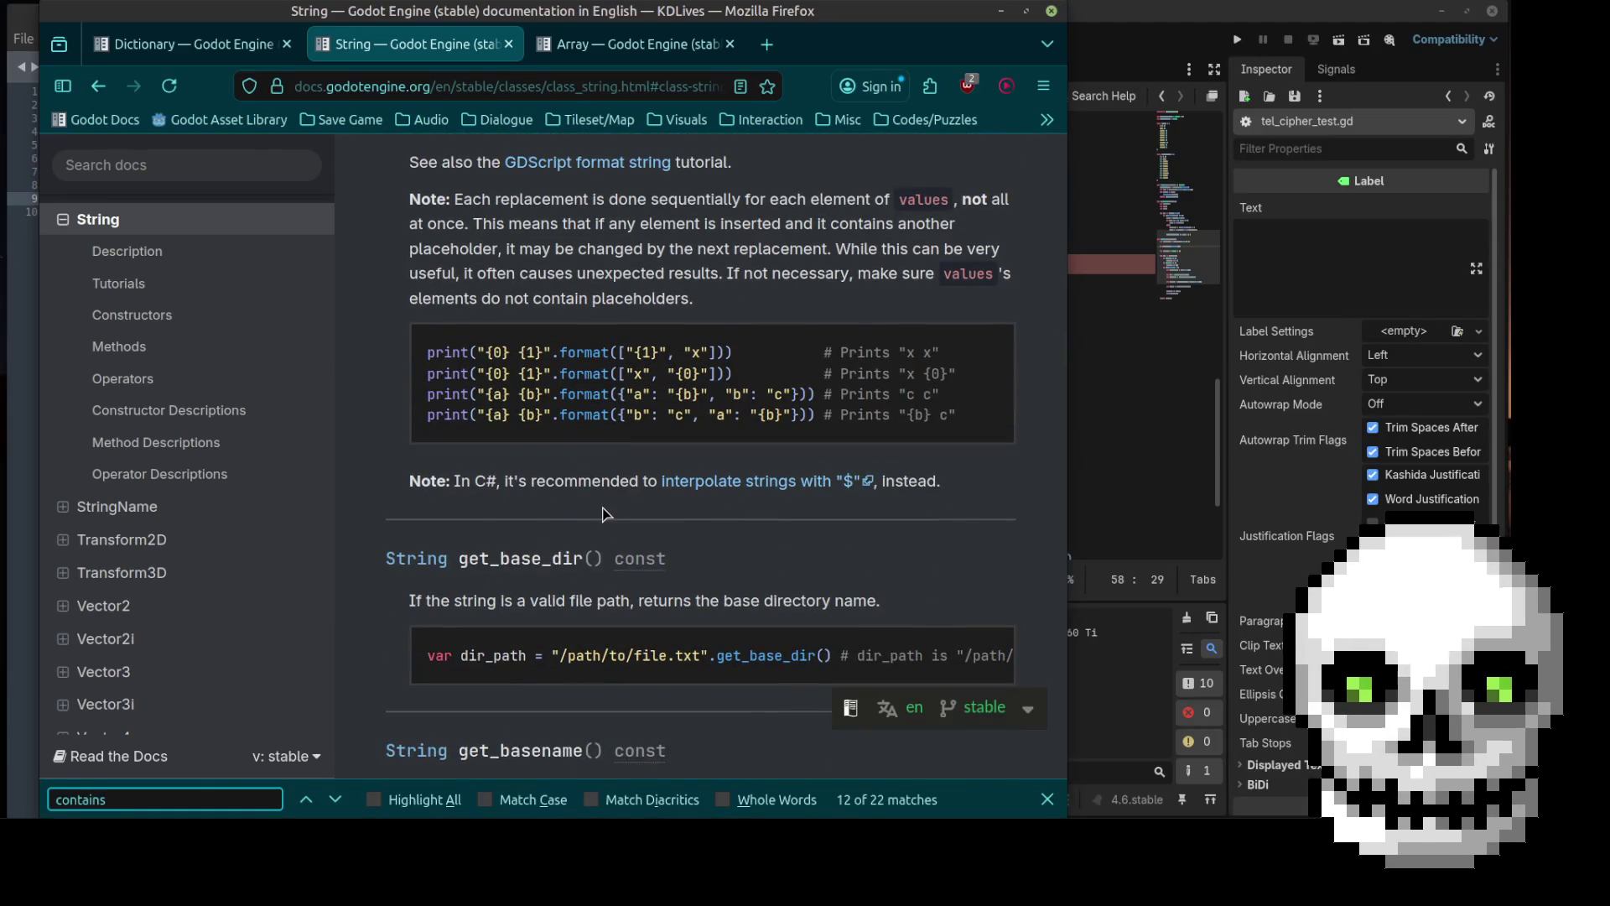
scroll(606, 513, "up", 10)
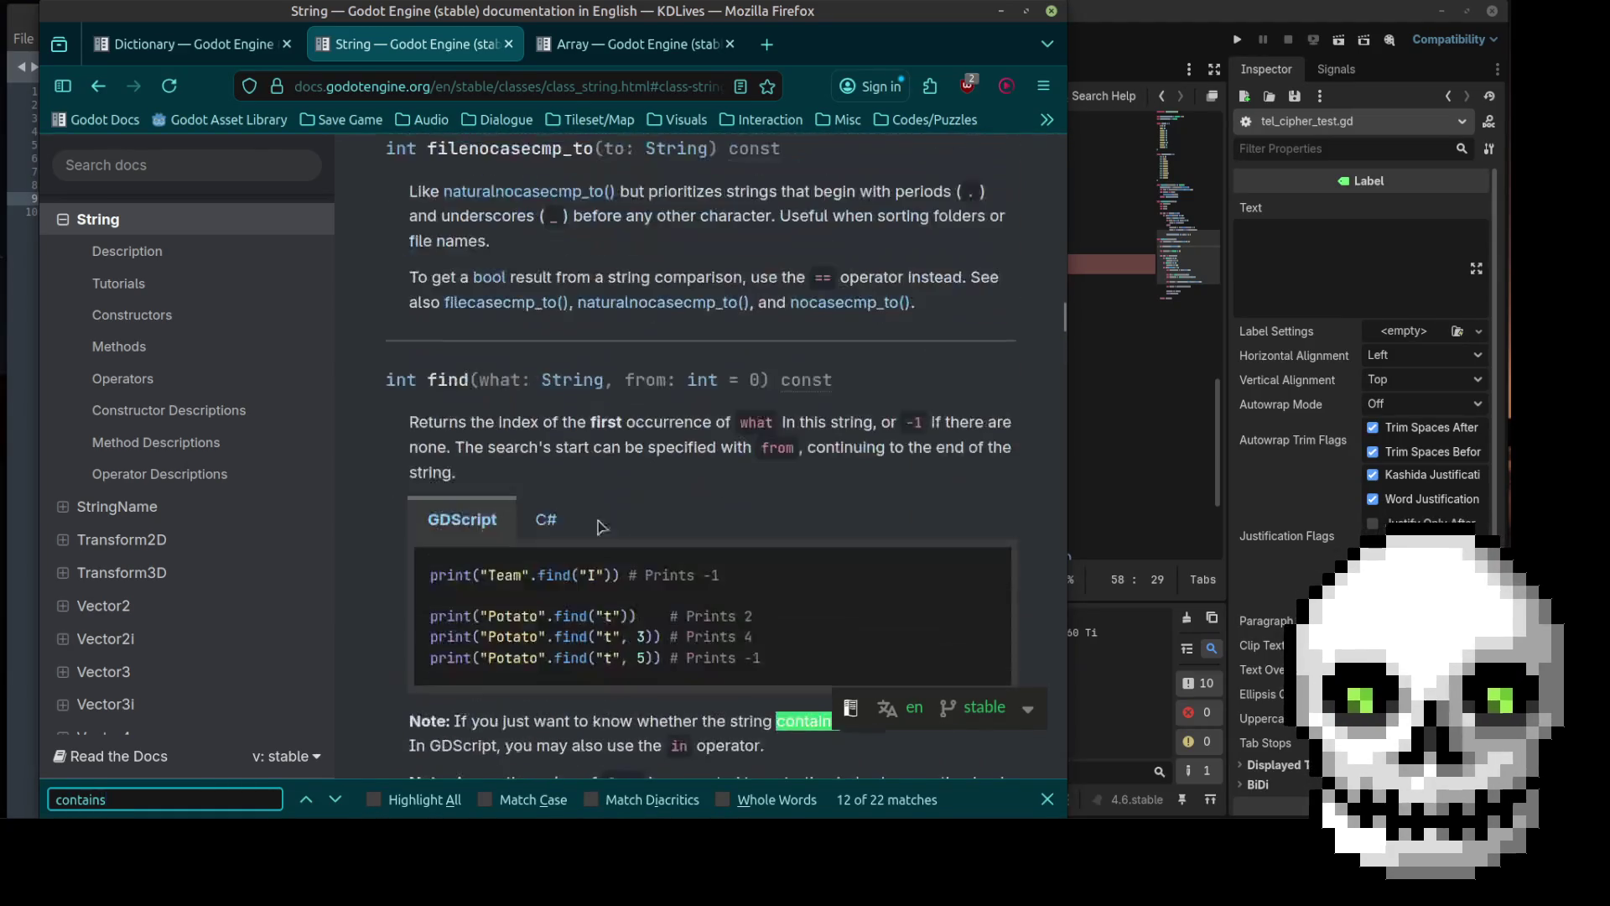
left_click(307, 799)
left_click(307, 801)
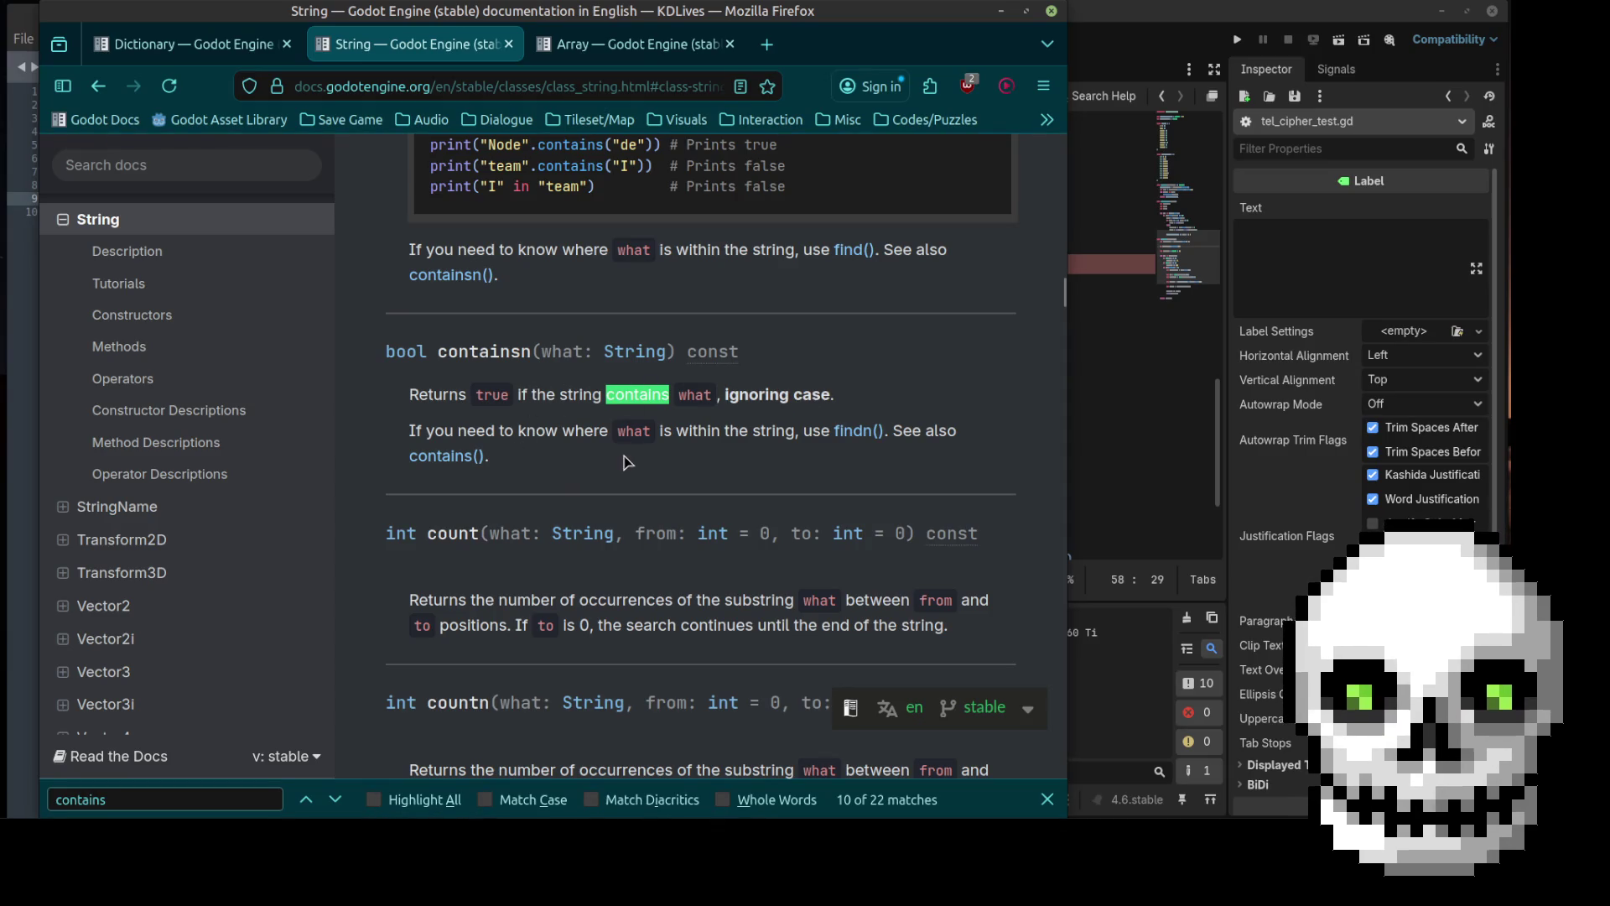
scroll(625, 462, "up", 5)
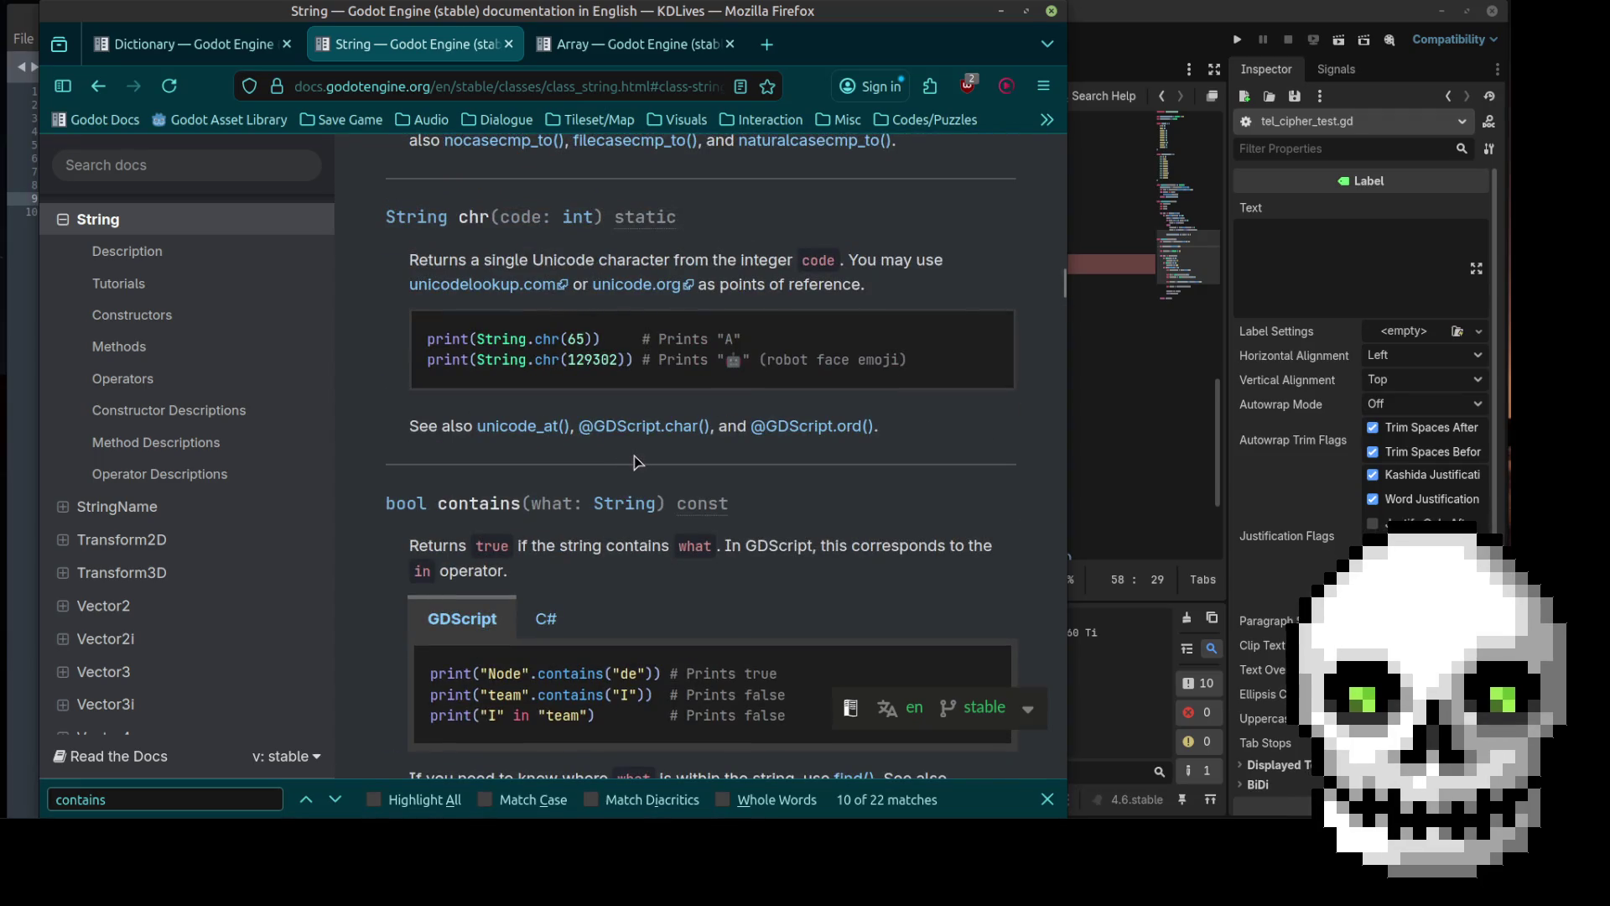
scroll(634, 460, "down", 3)
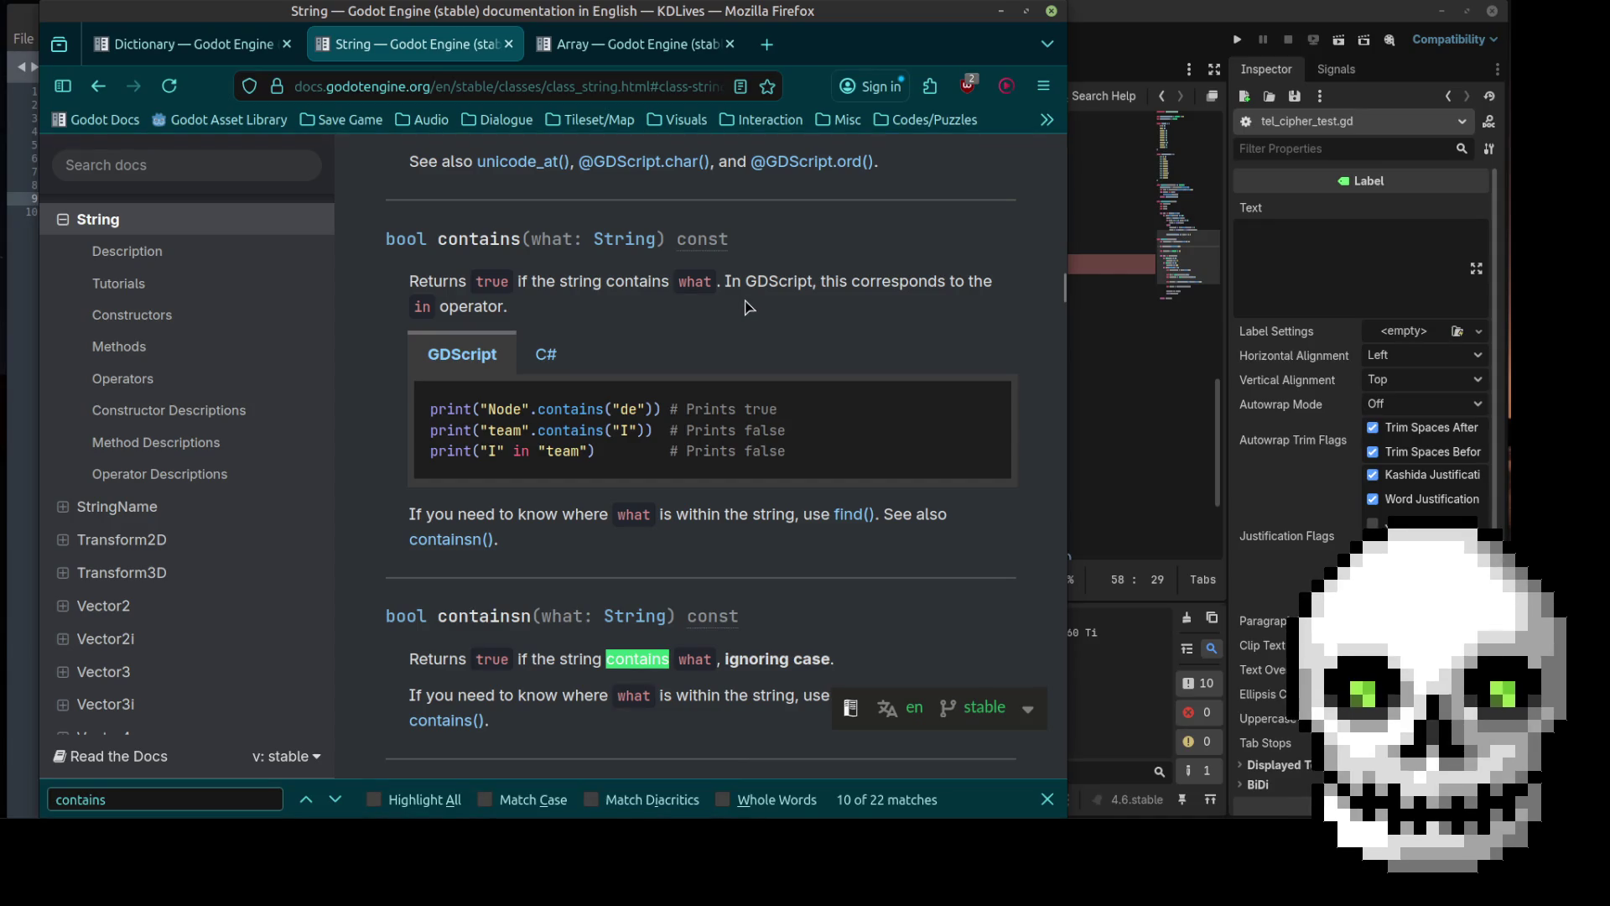
scroll(749, 307, "down", 2)
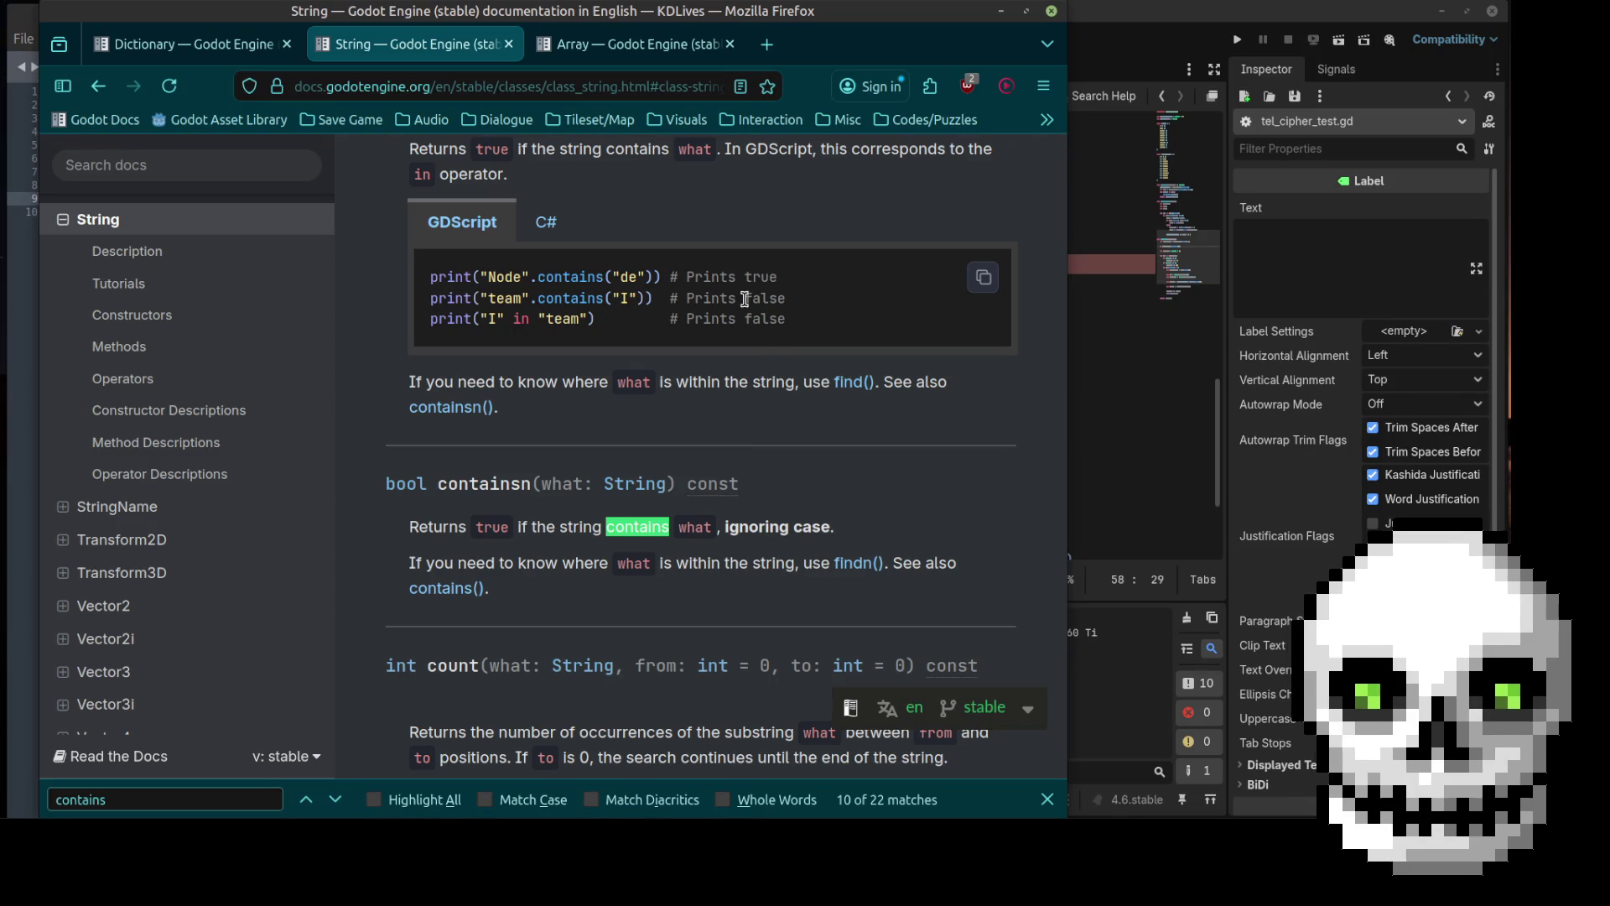
scroll(742, 304, "up", 8)
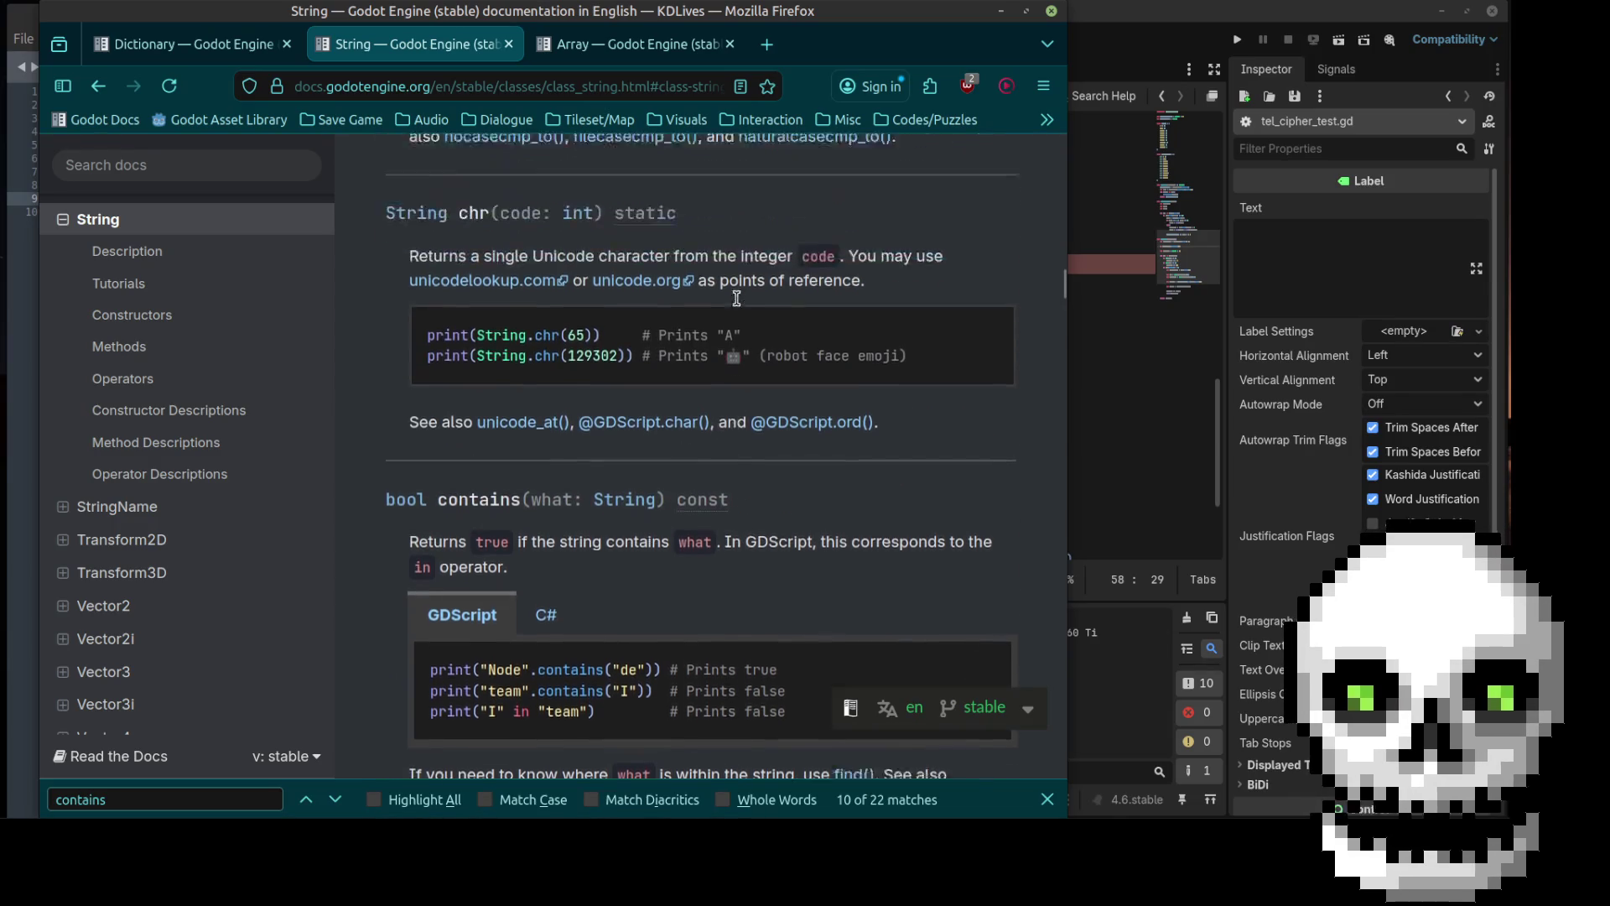
Step: Look up is_empty() on the Array documentation page, then return to Godot
left_click(621, 44)
scroll(726, 417, "up", 10)
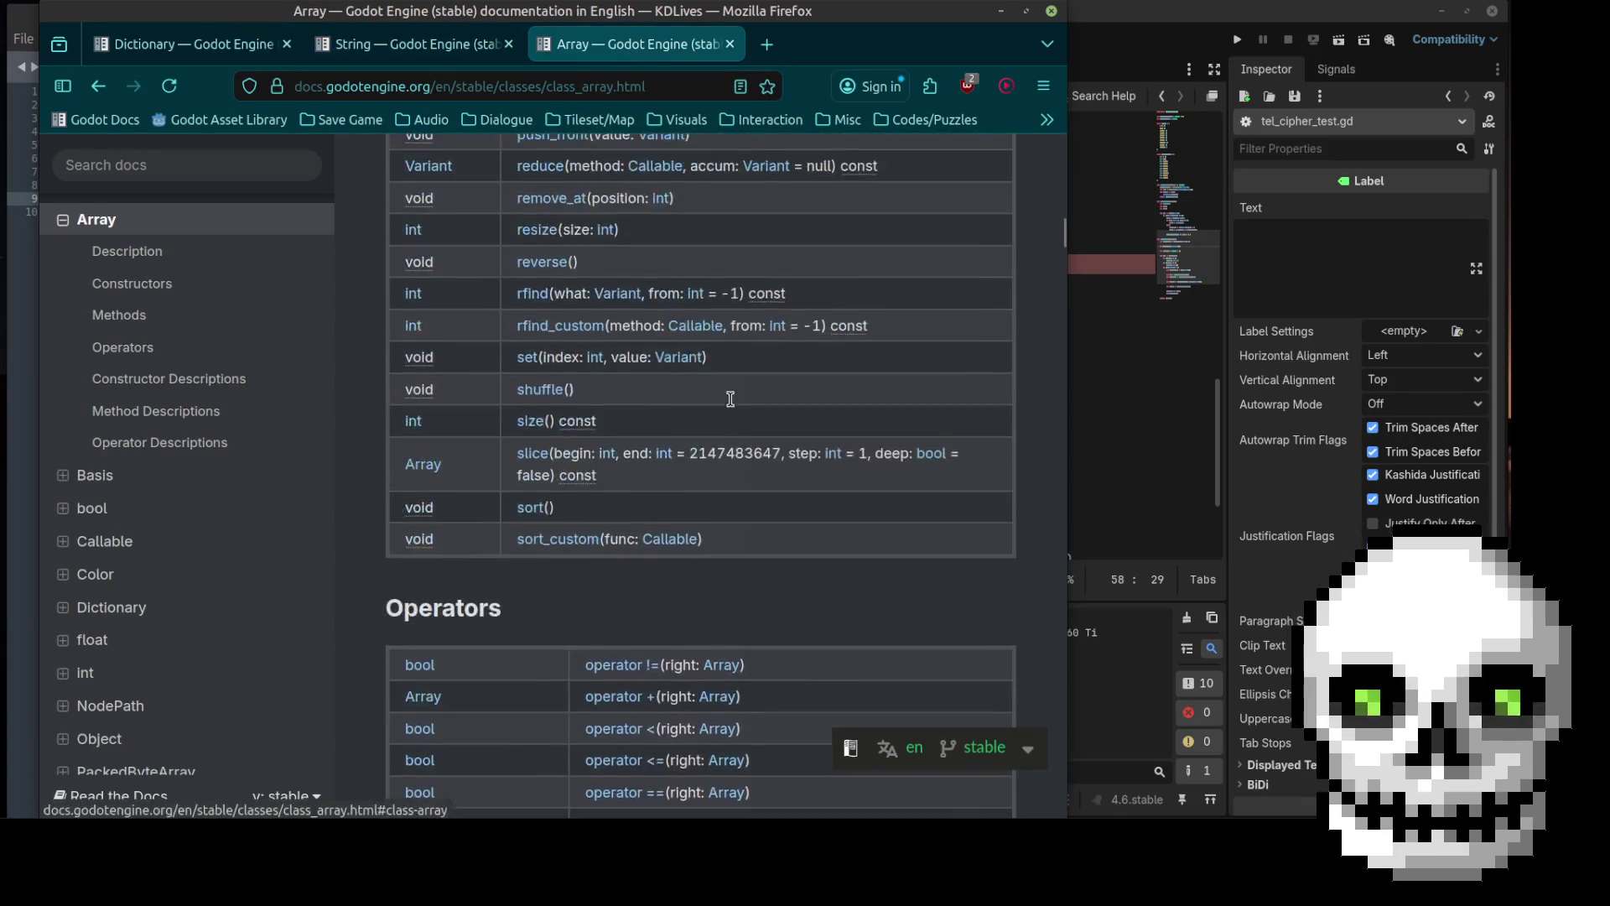
scroll(732, 407, "up", 4)
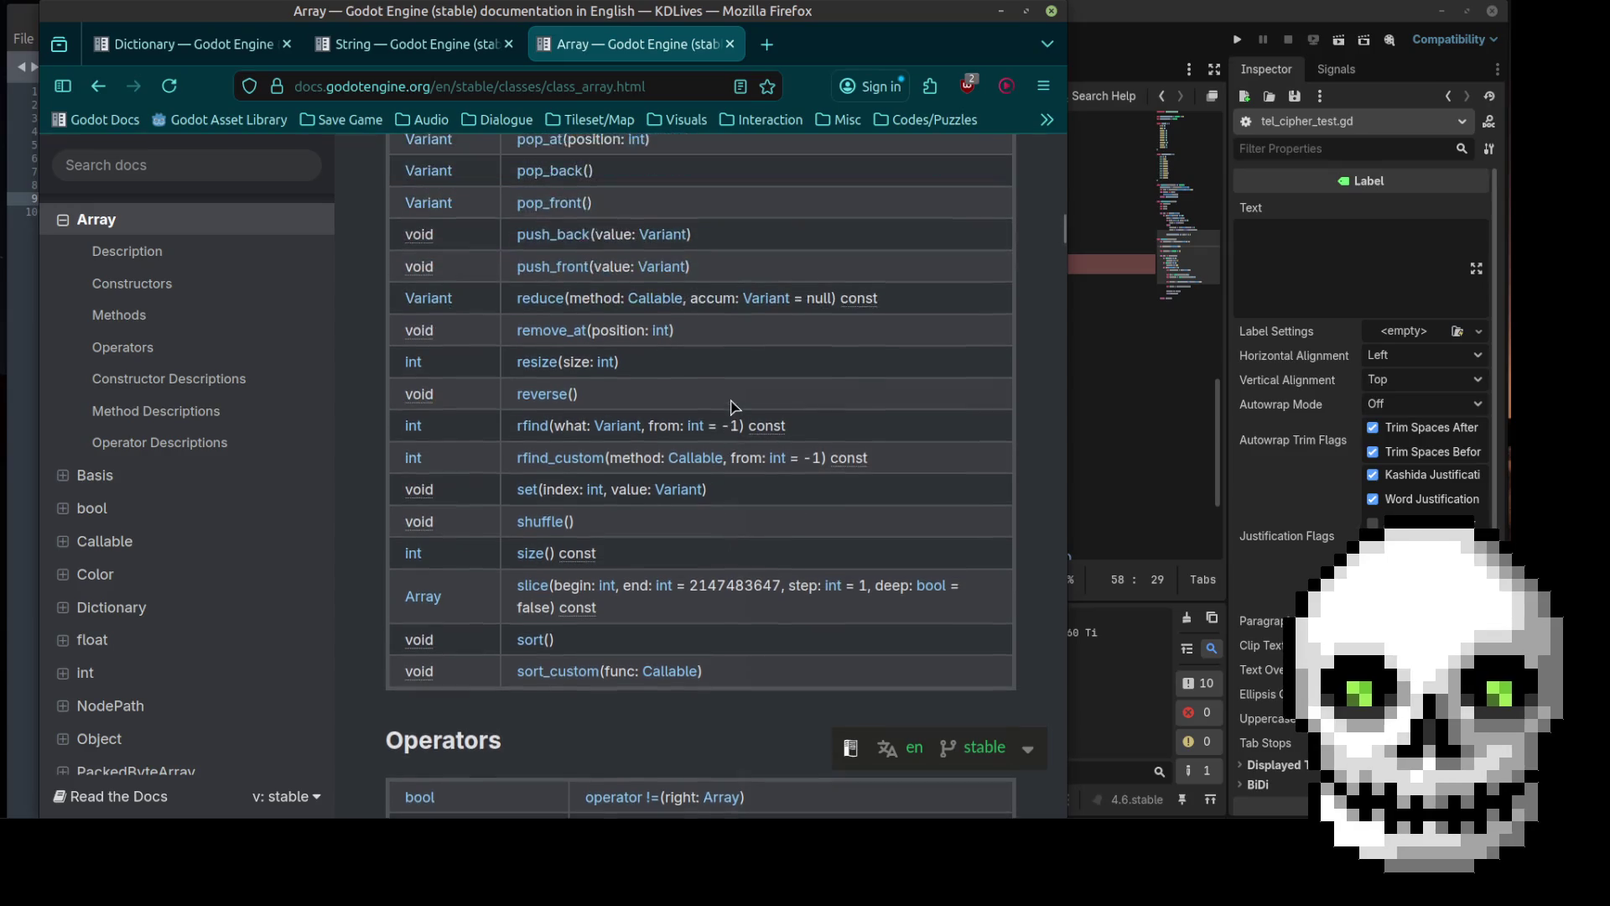
scroll(731, 407, "up", 2)
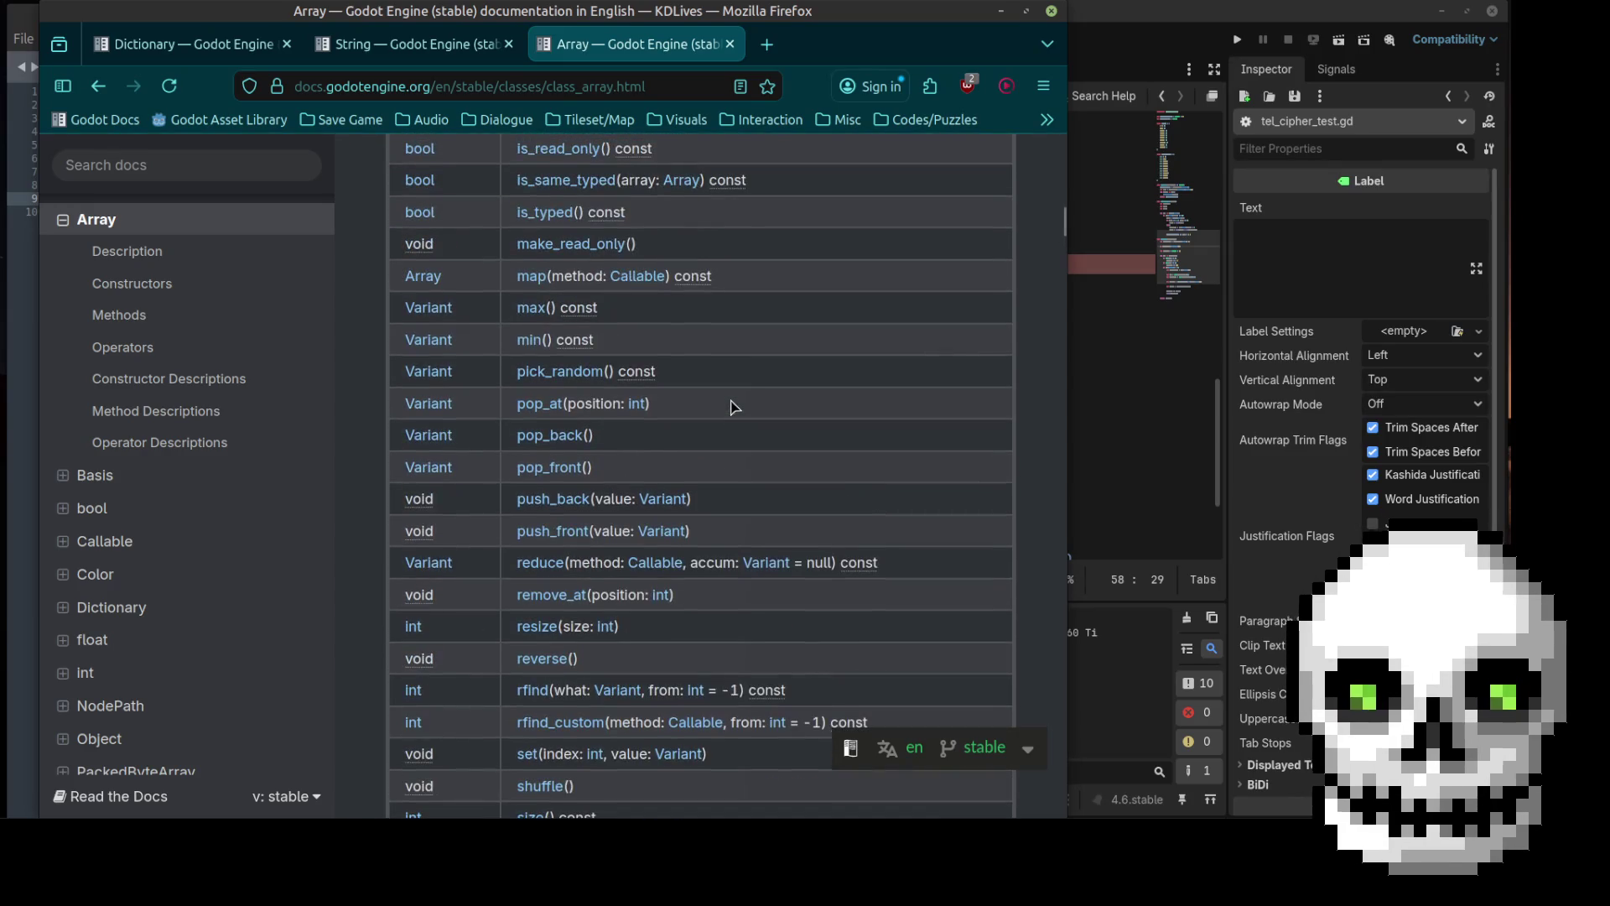
scroll(732, 406, "up", 4)
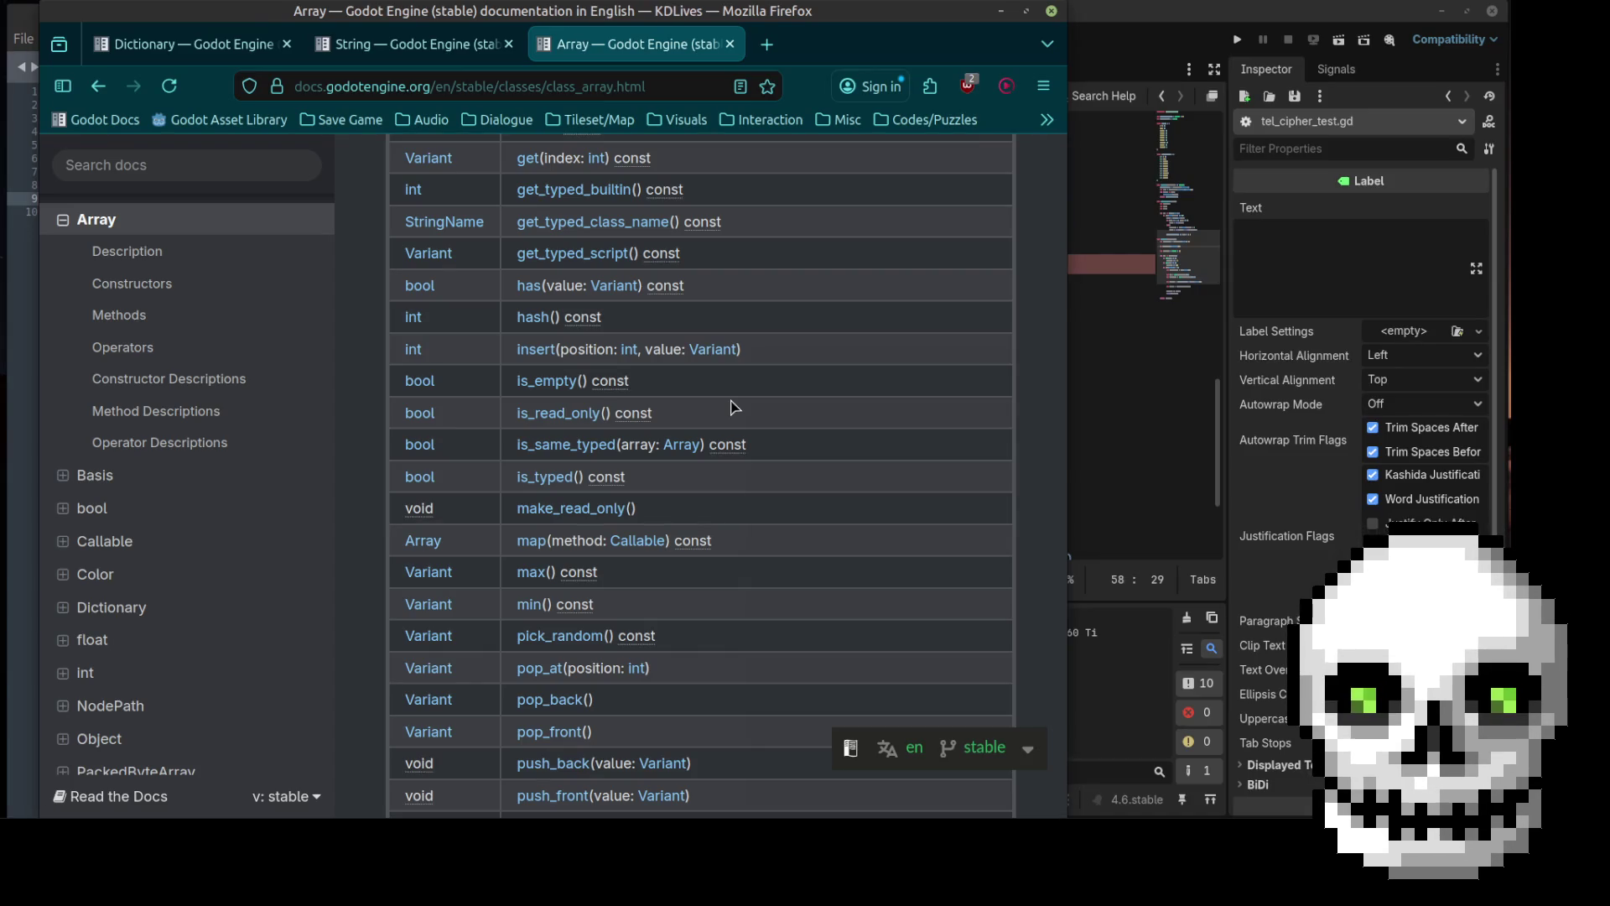
left_click(1088, 372)
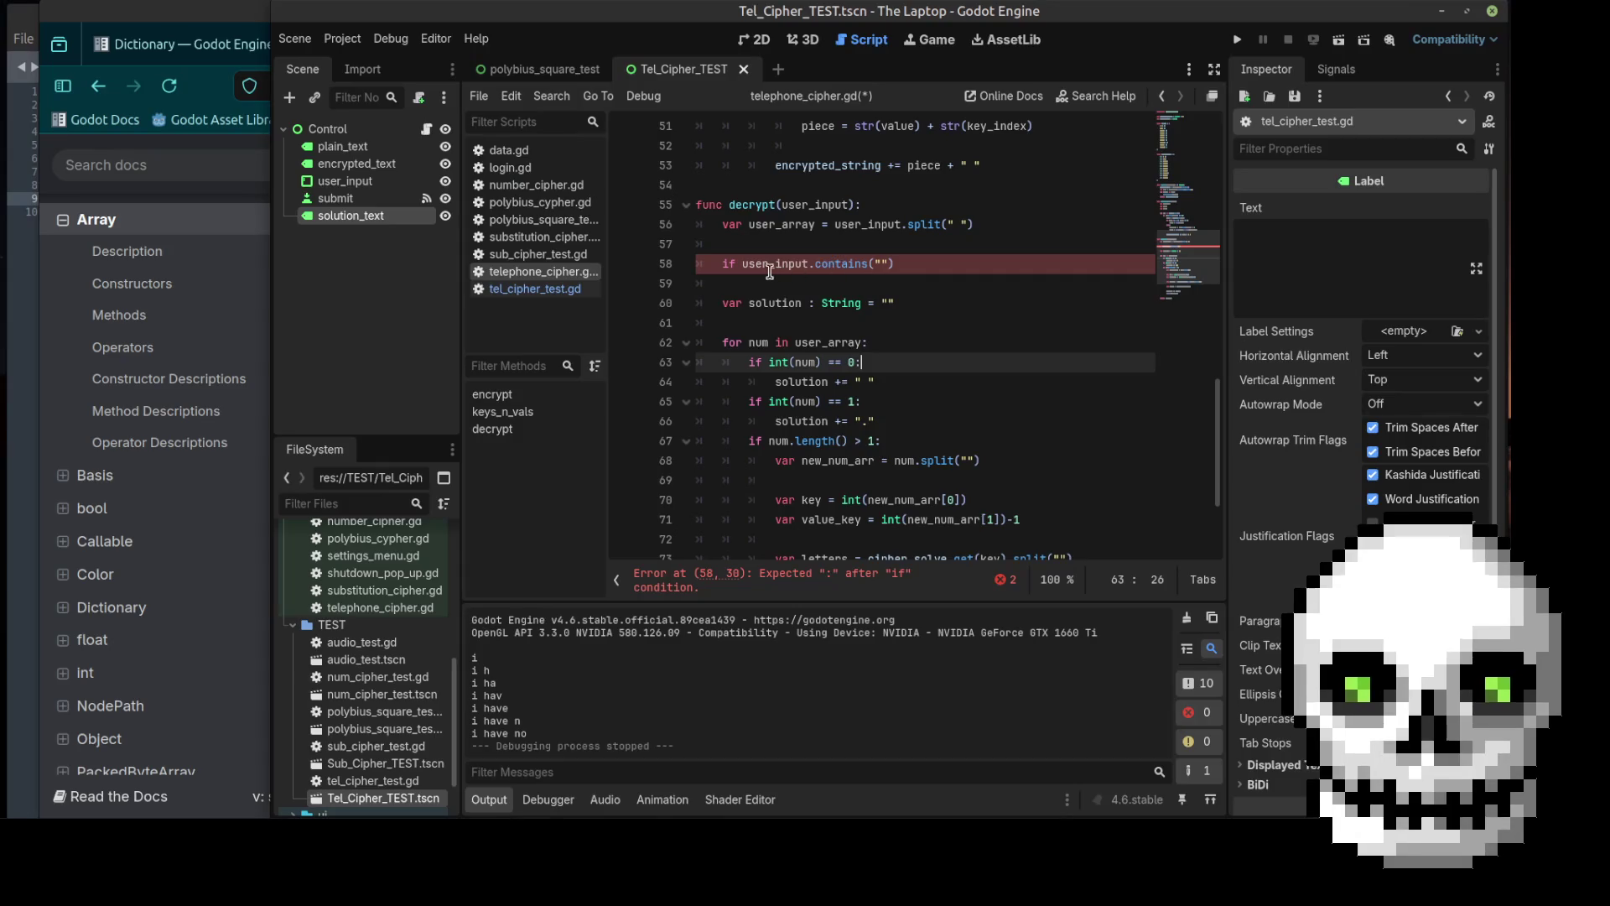
Step: Add an `if user_array.is_empty():` guard below line 59 in decrypt
left_click(806, 287)
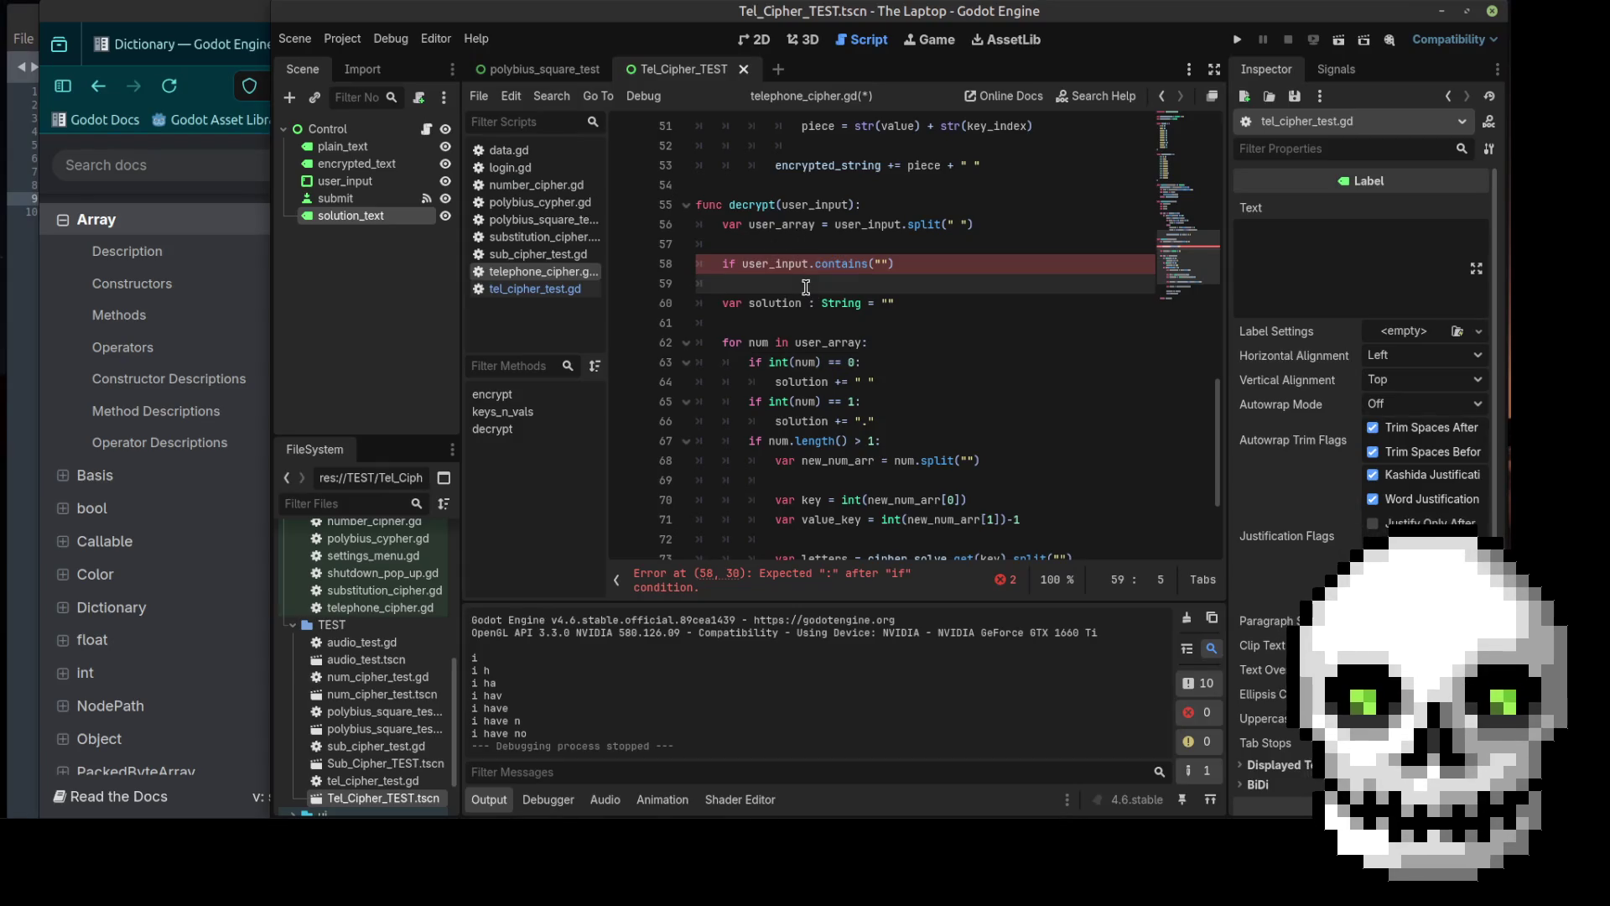
key("Return")
type("if ")
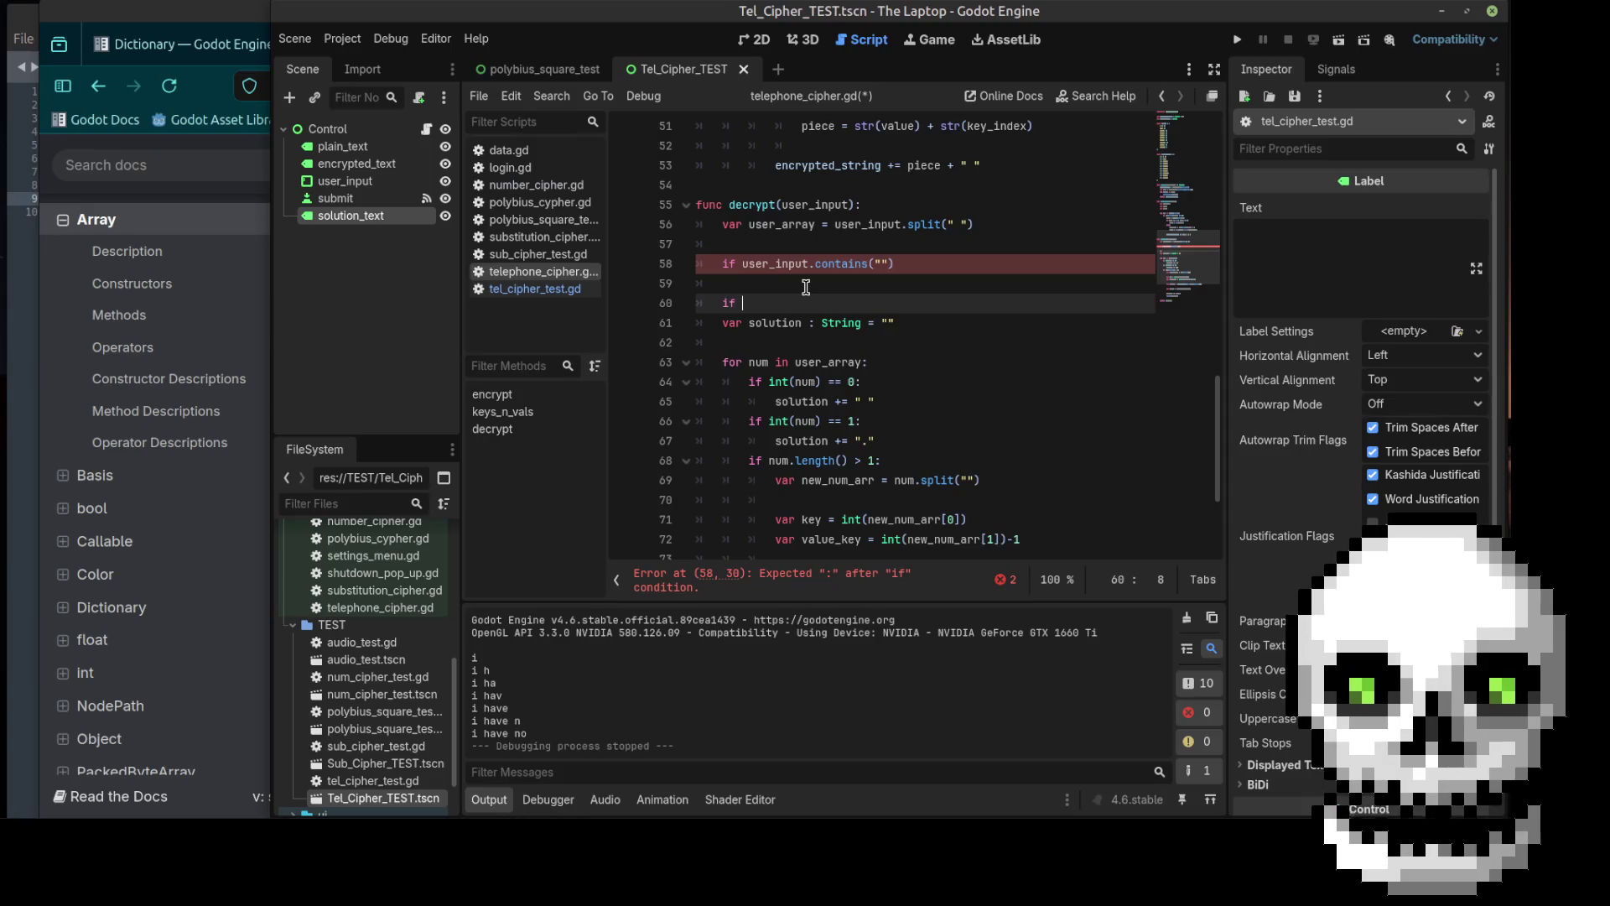
type("user_")
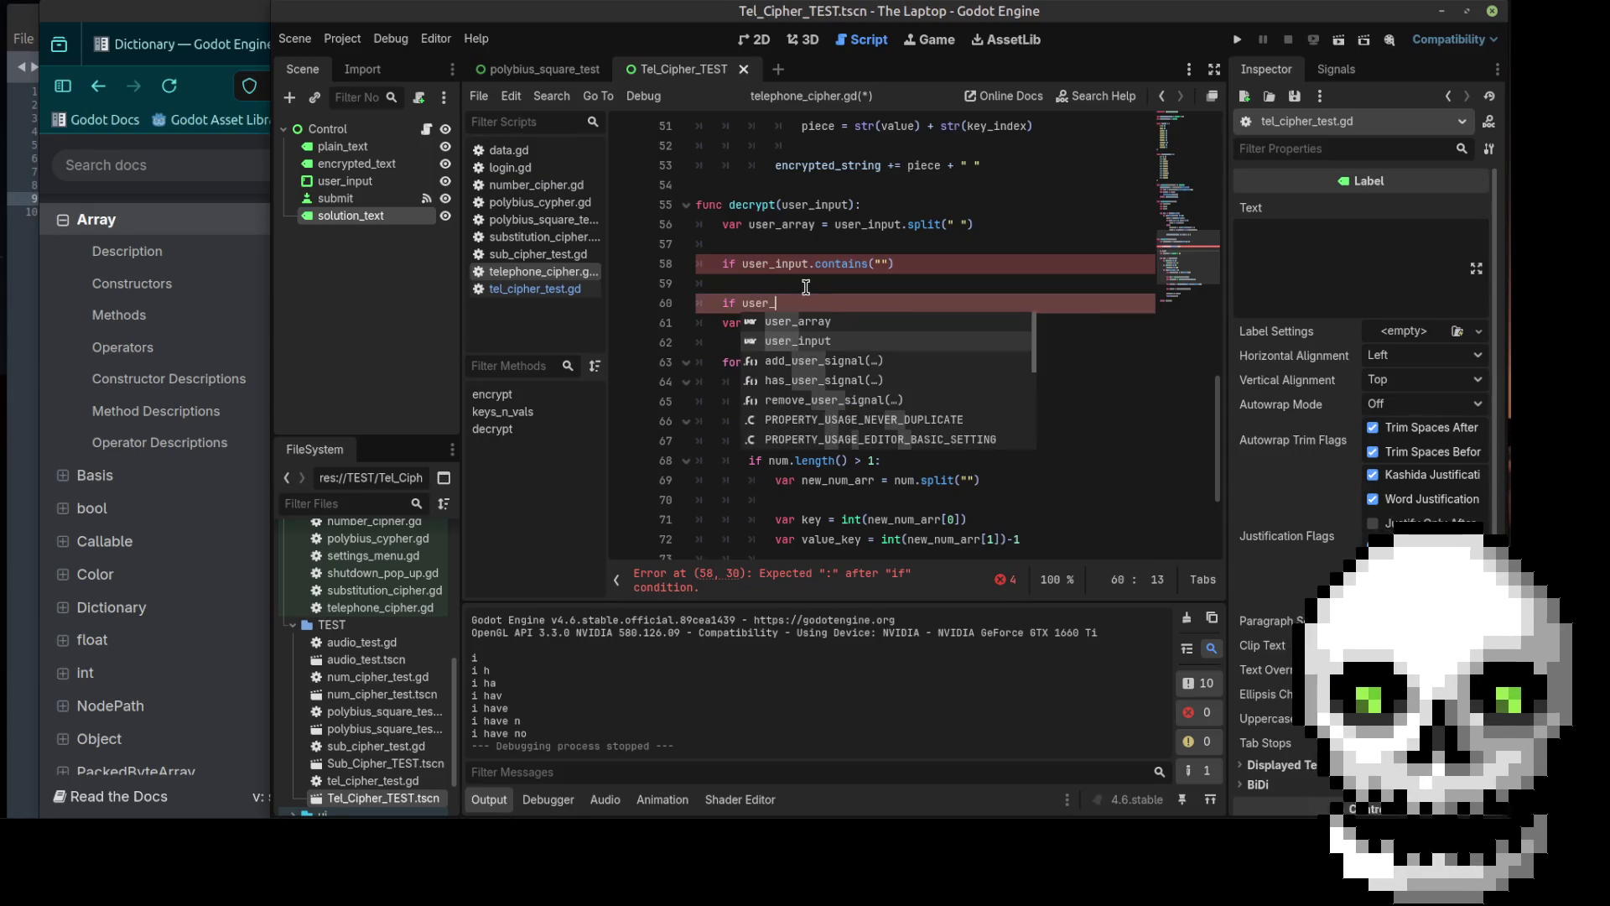
key("Return")
type(".")
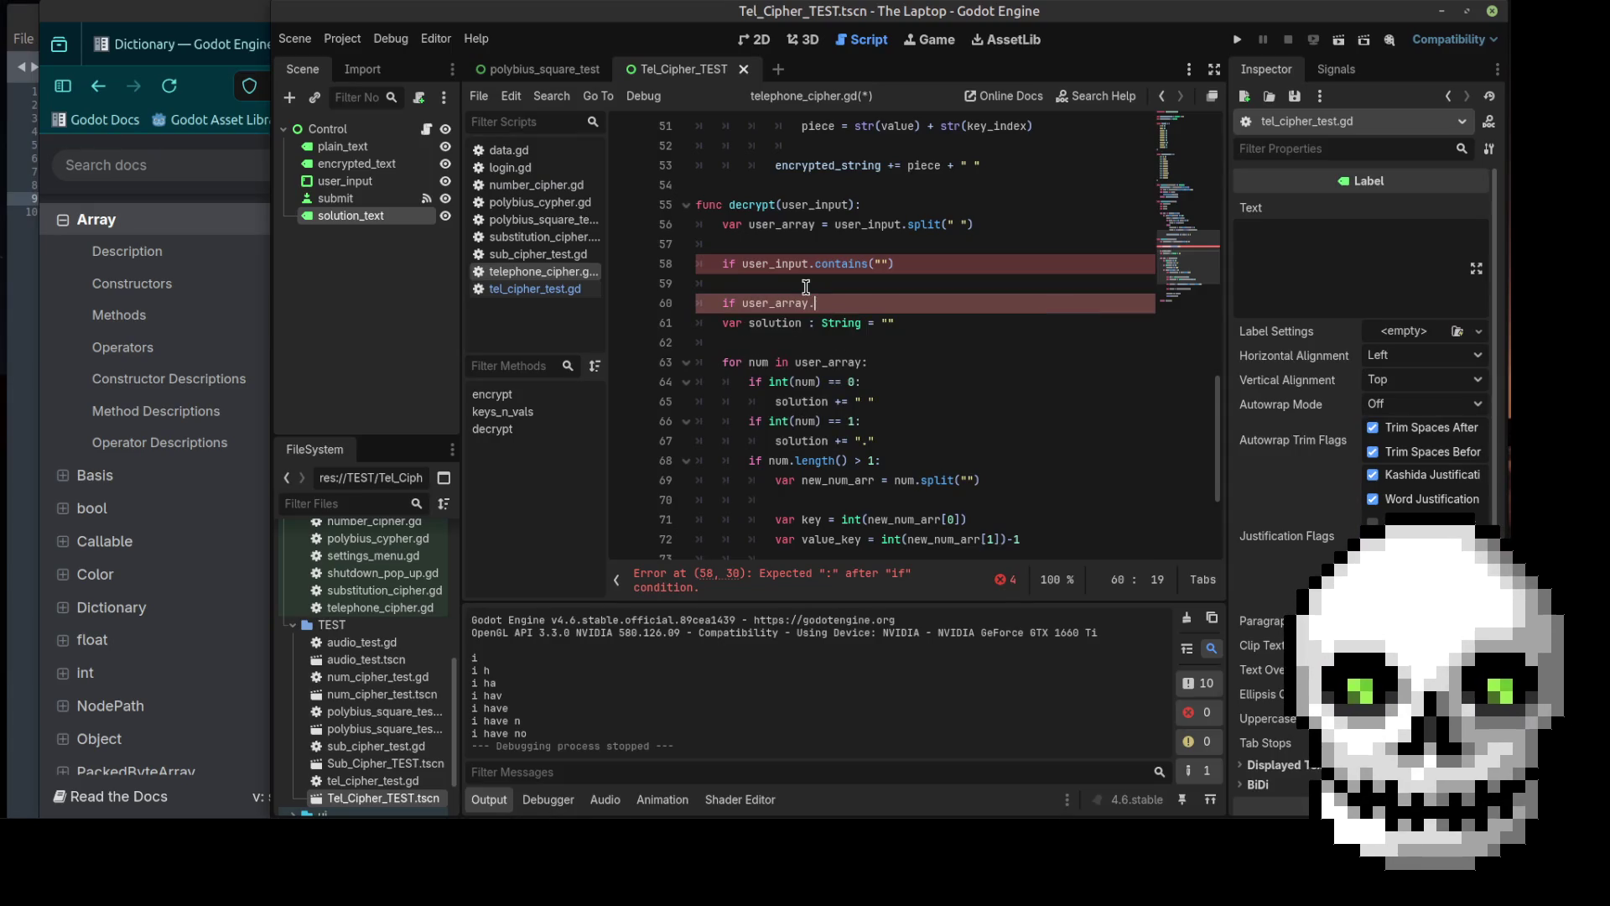
type("is_")
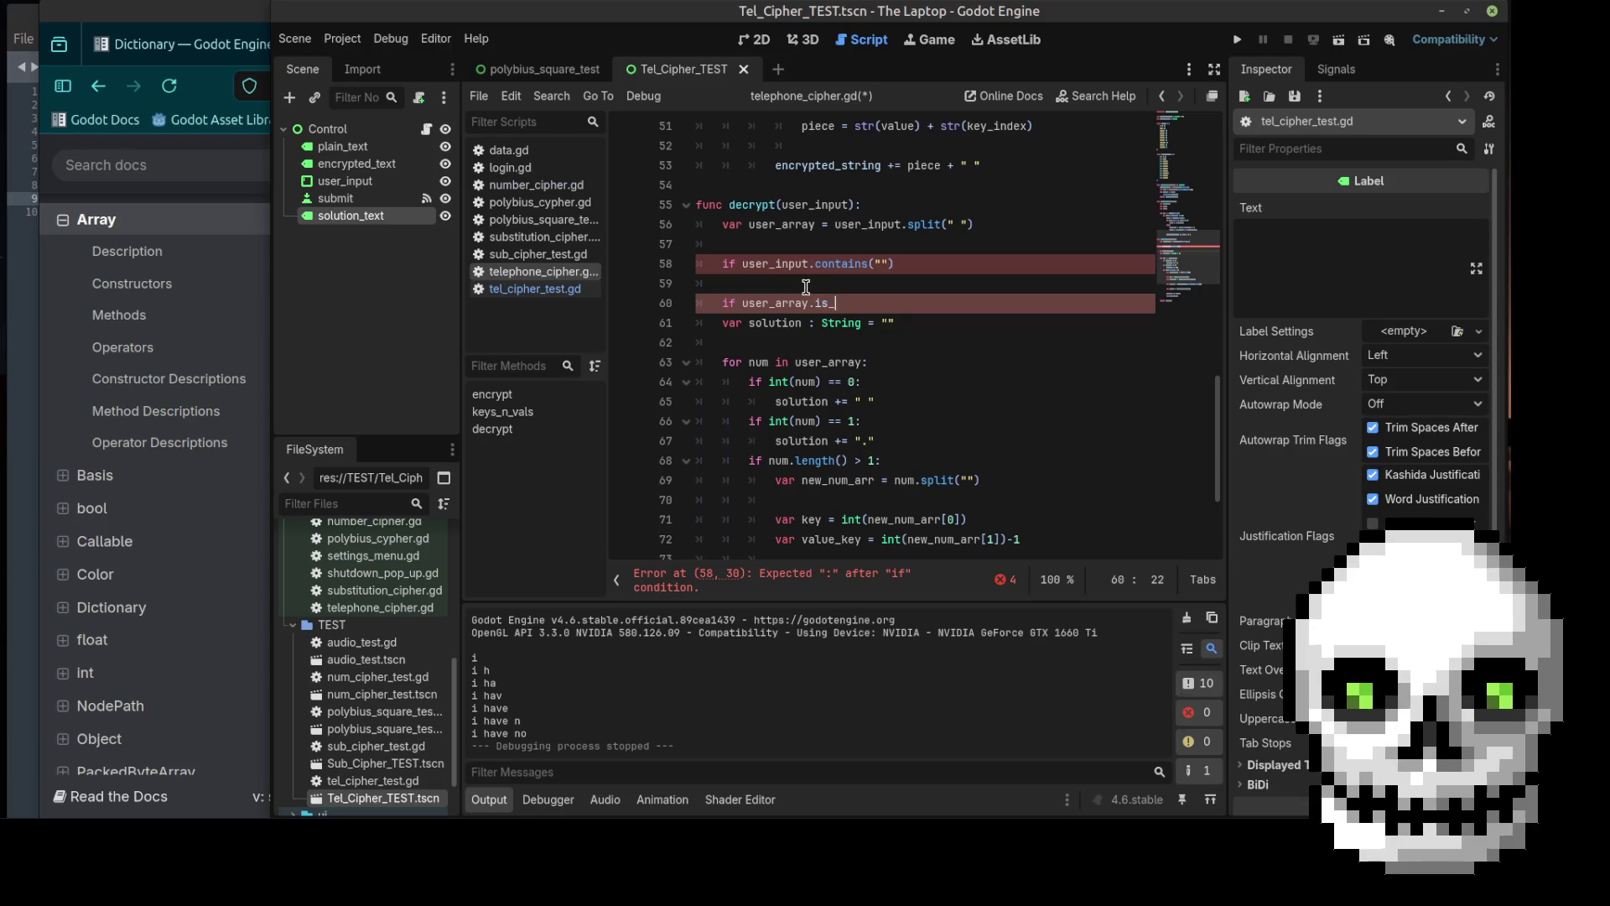
type("empty():")
key("Return")
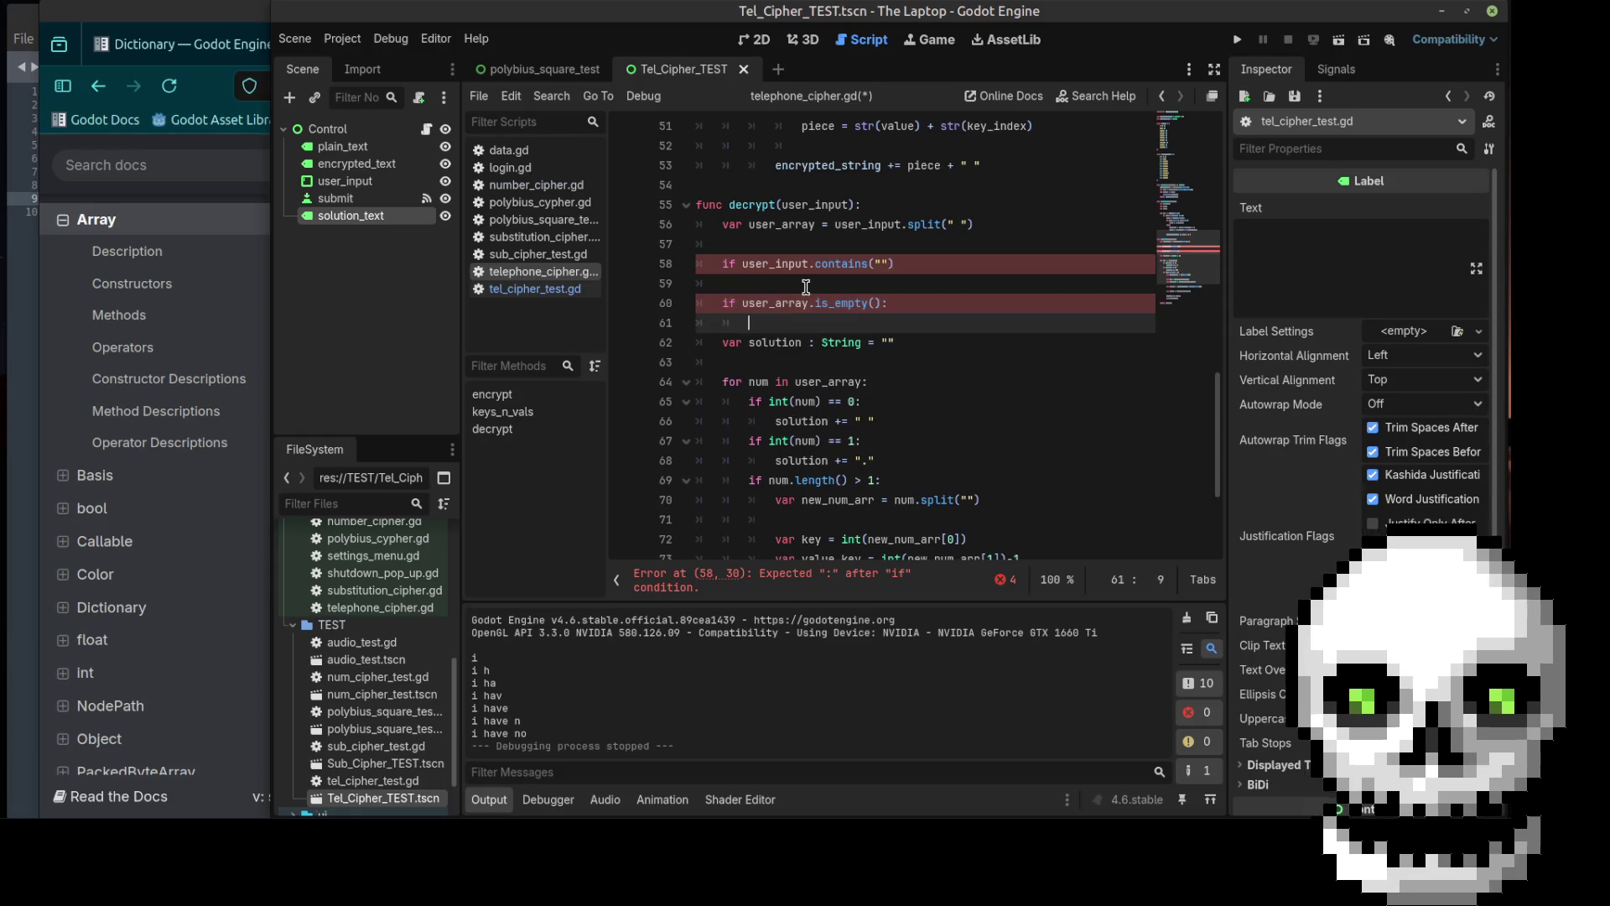
Step: Make the guard return "You need to put something in to get something out"
type("return")
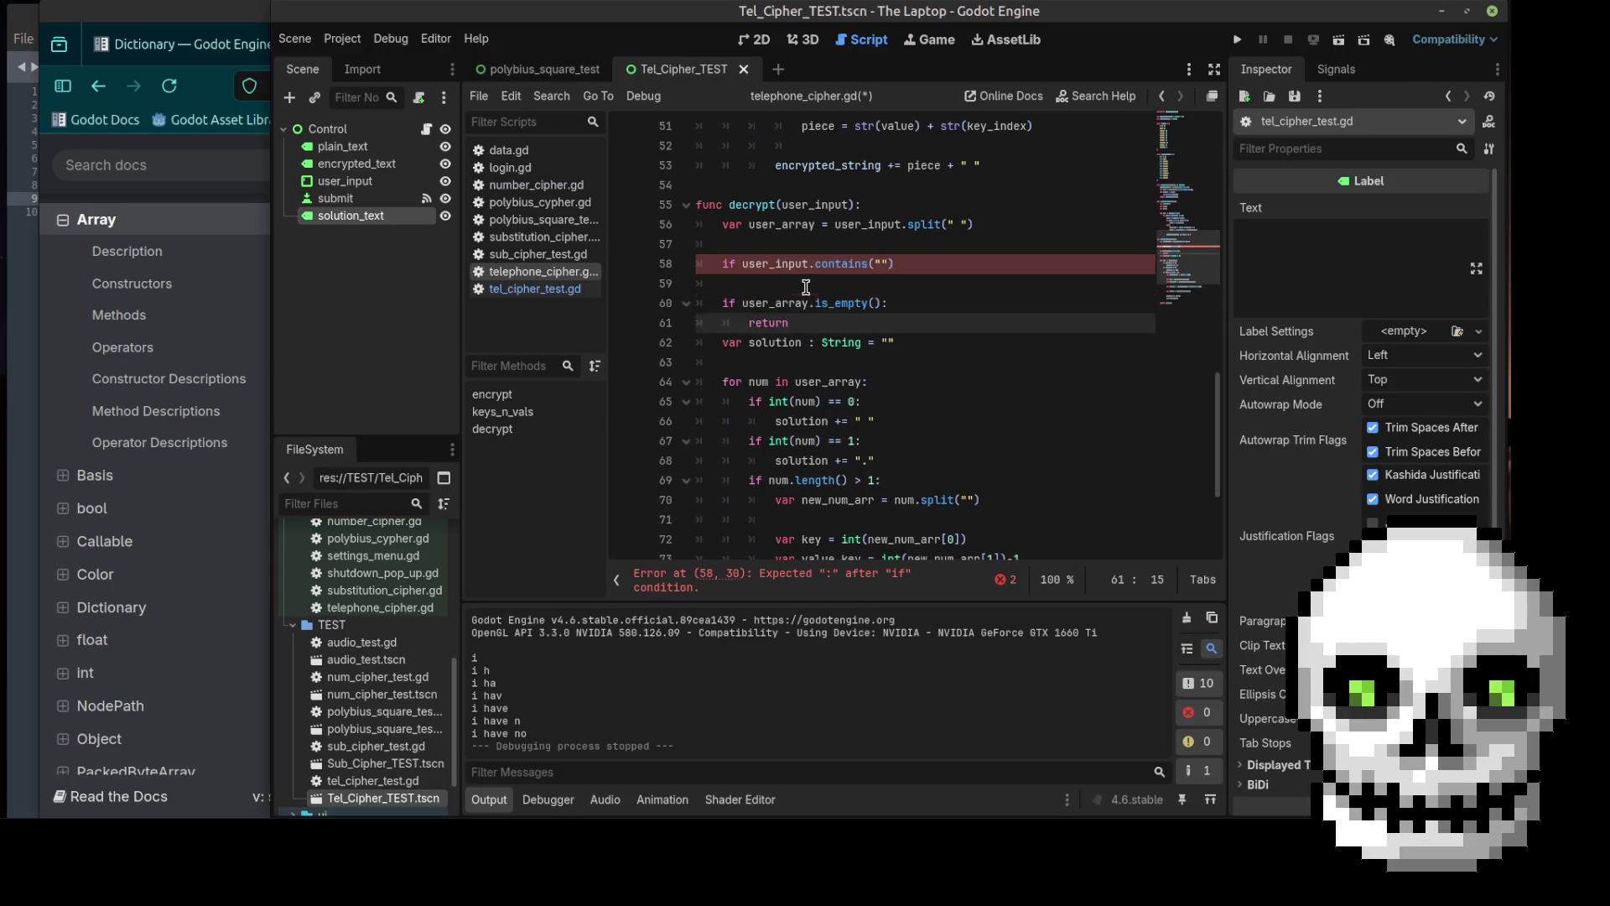
type(" \"")
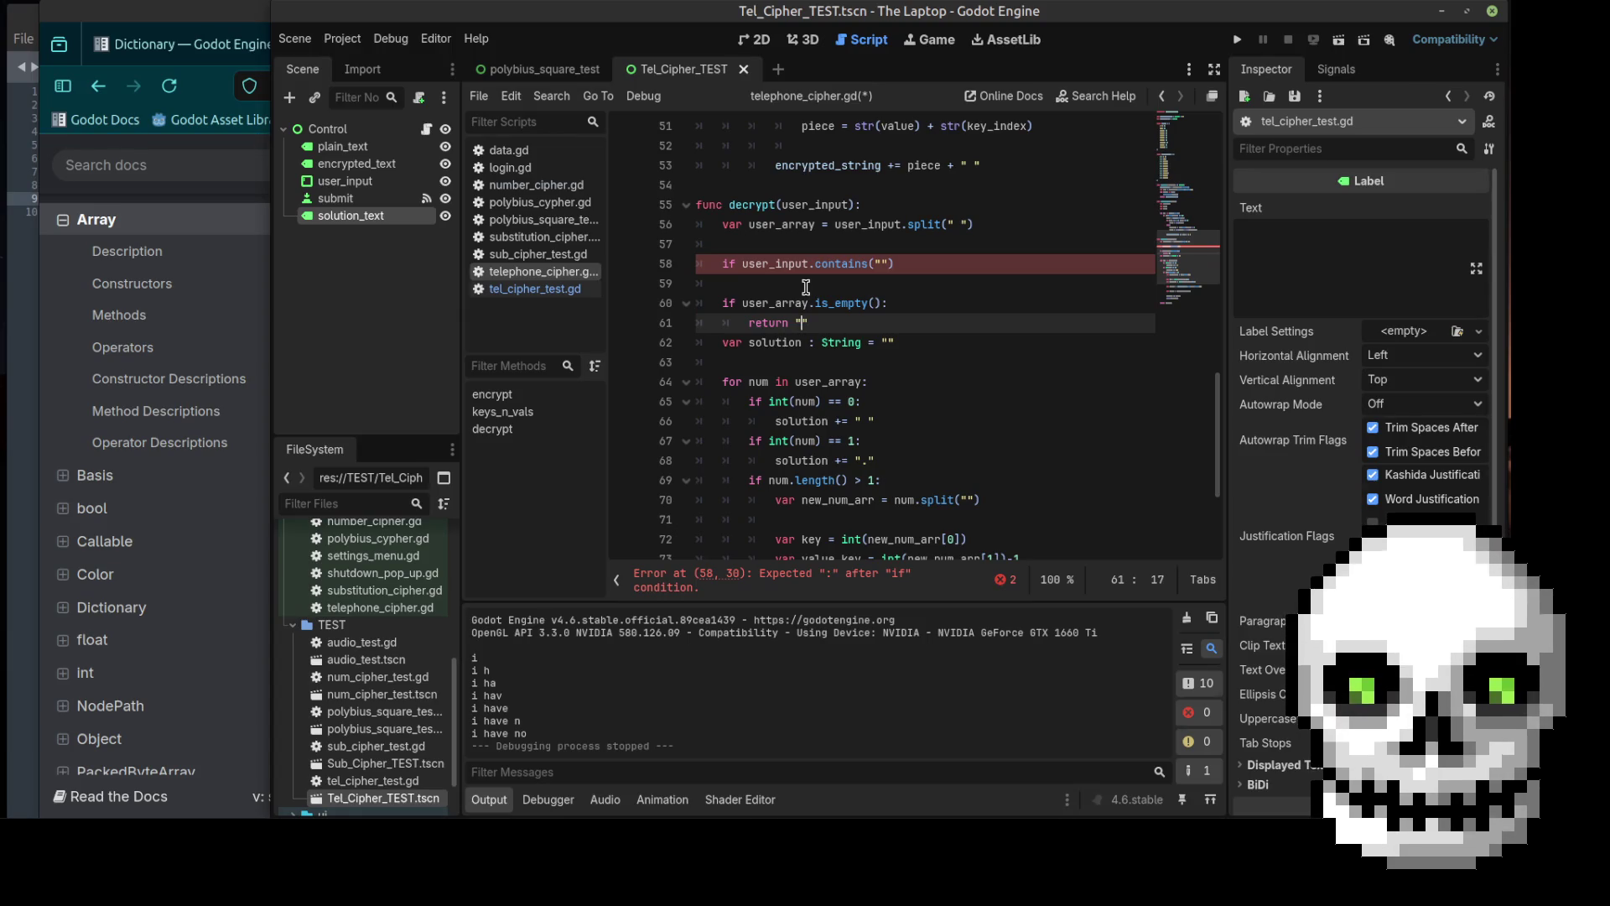
type("You ")
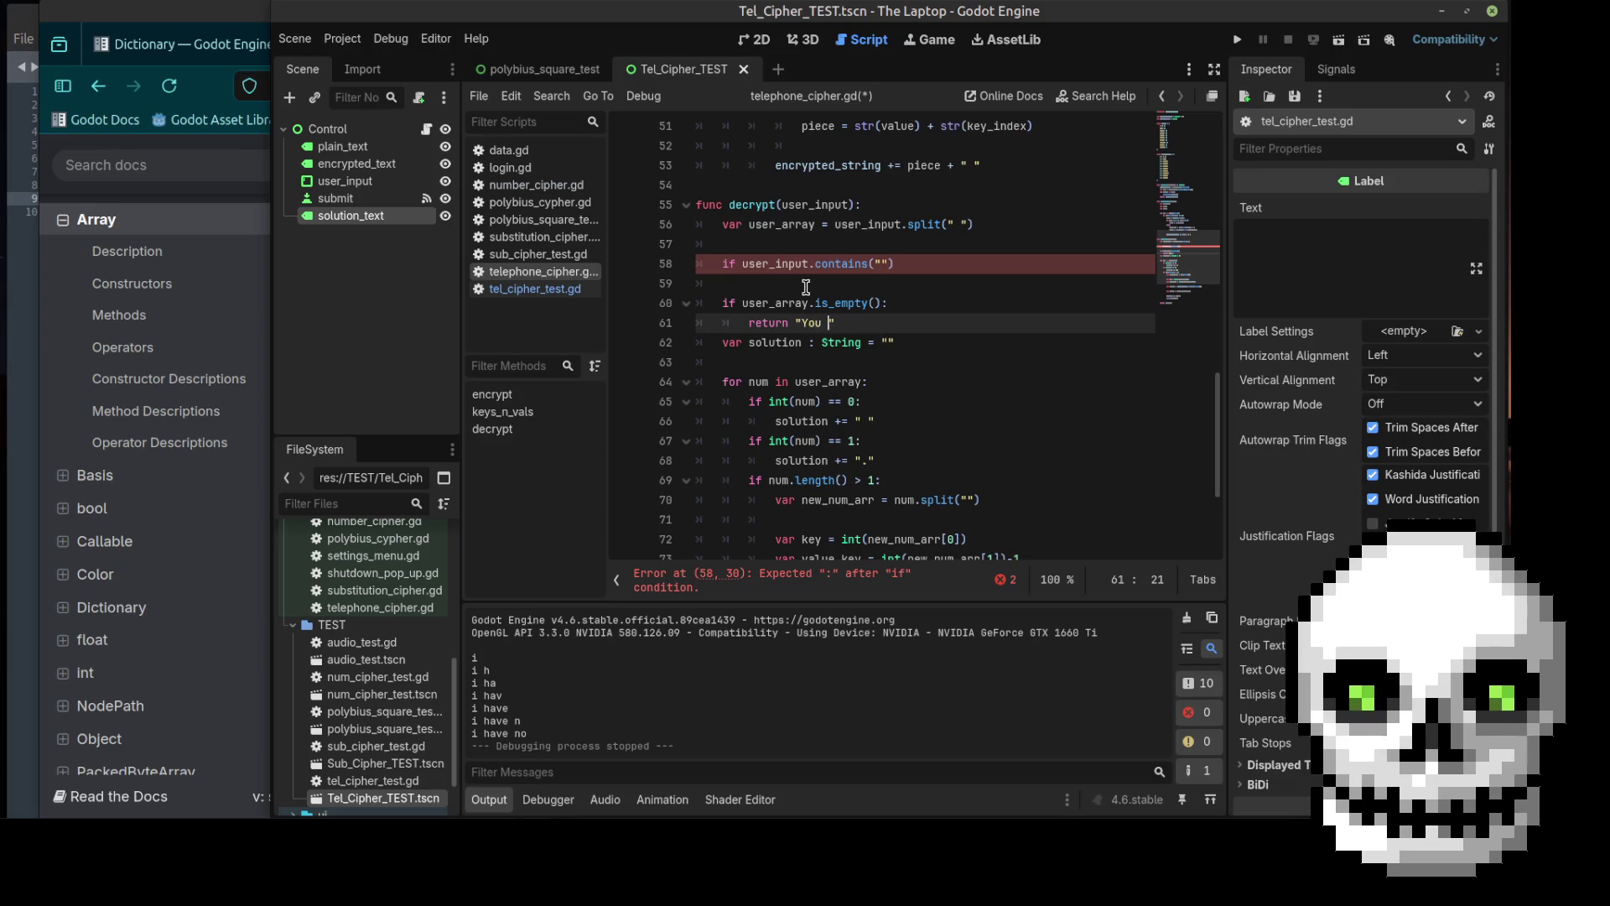
type("need to put")
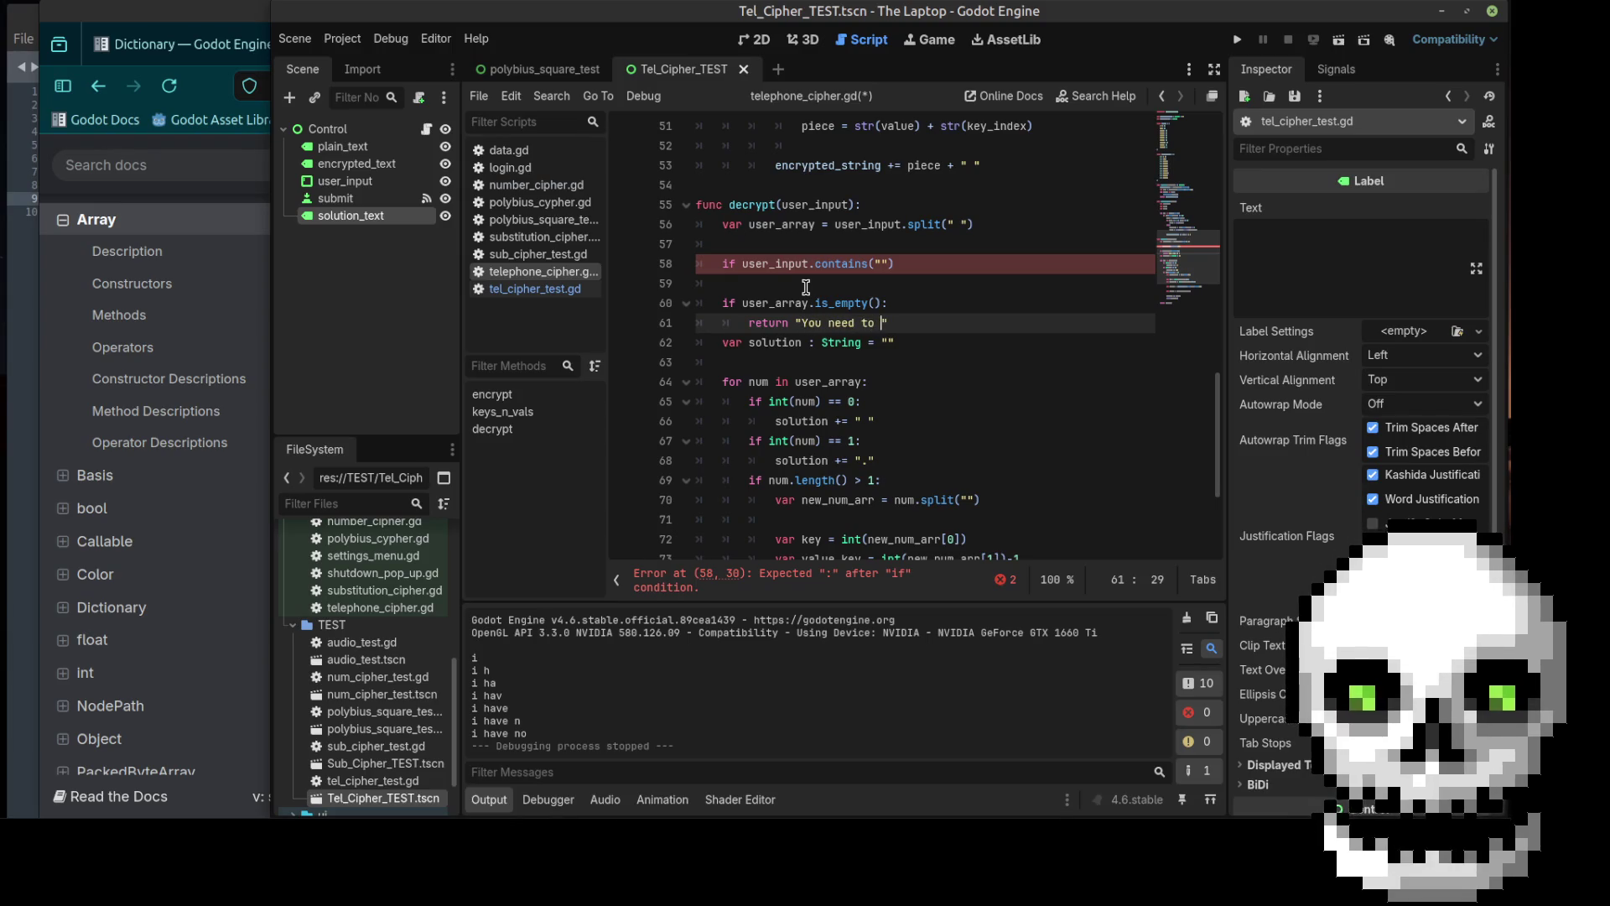
type(" in a")
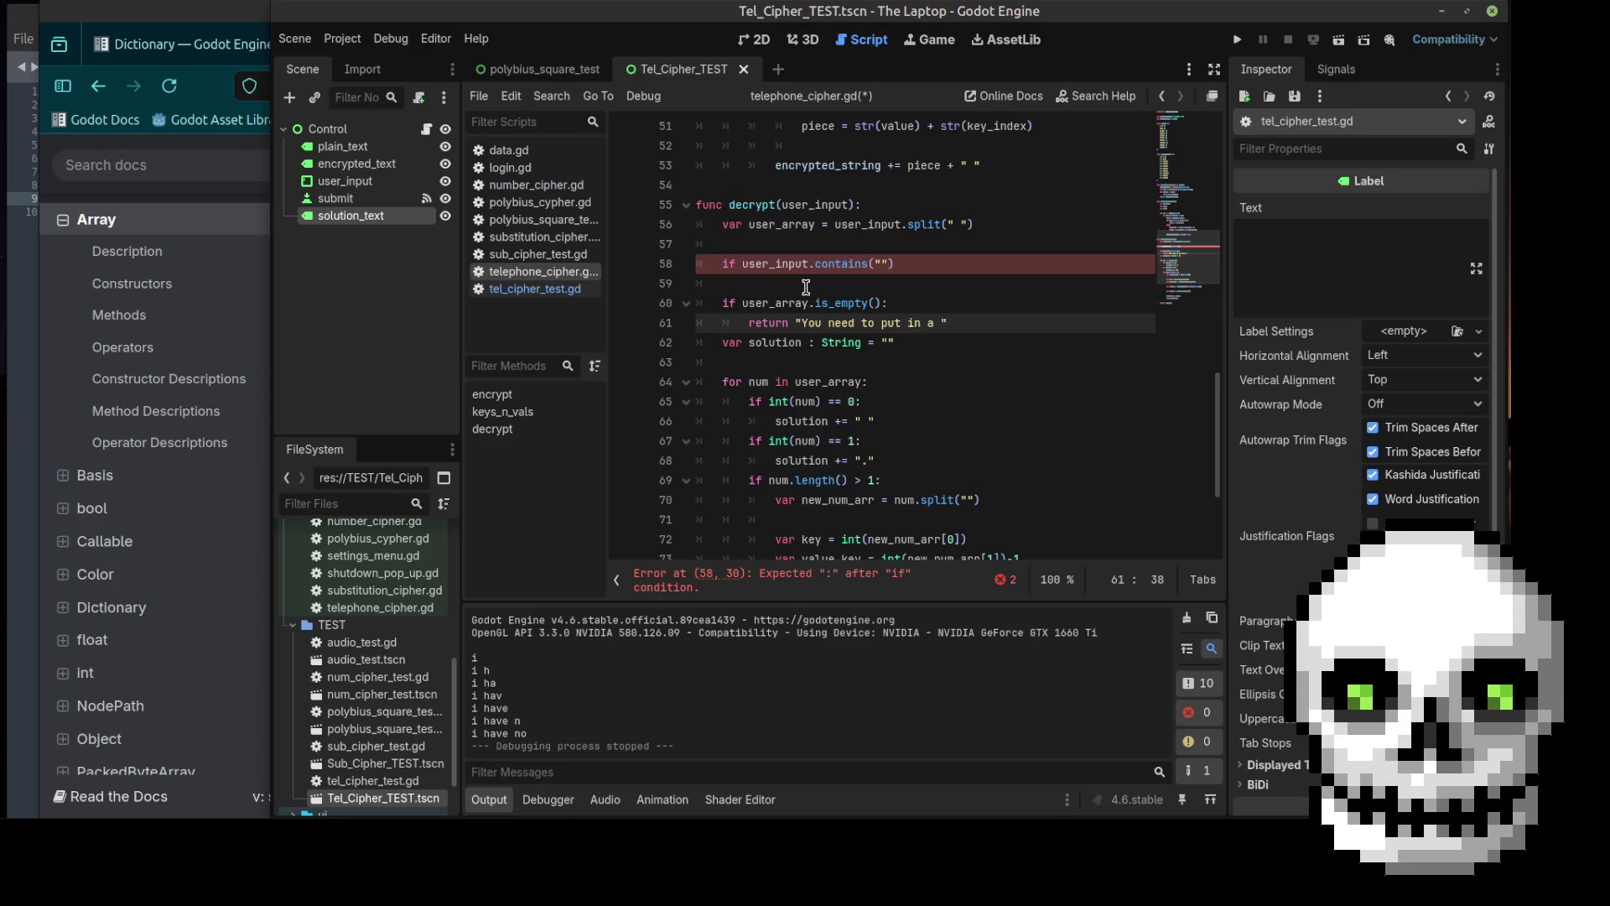
key("BackSpace")
key("BackSpace")
type("something")
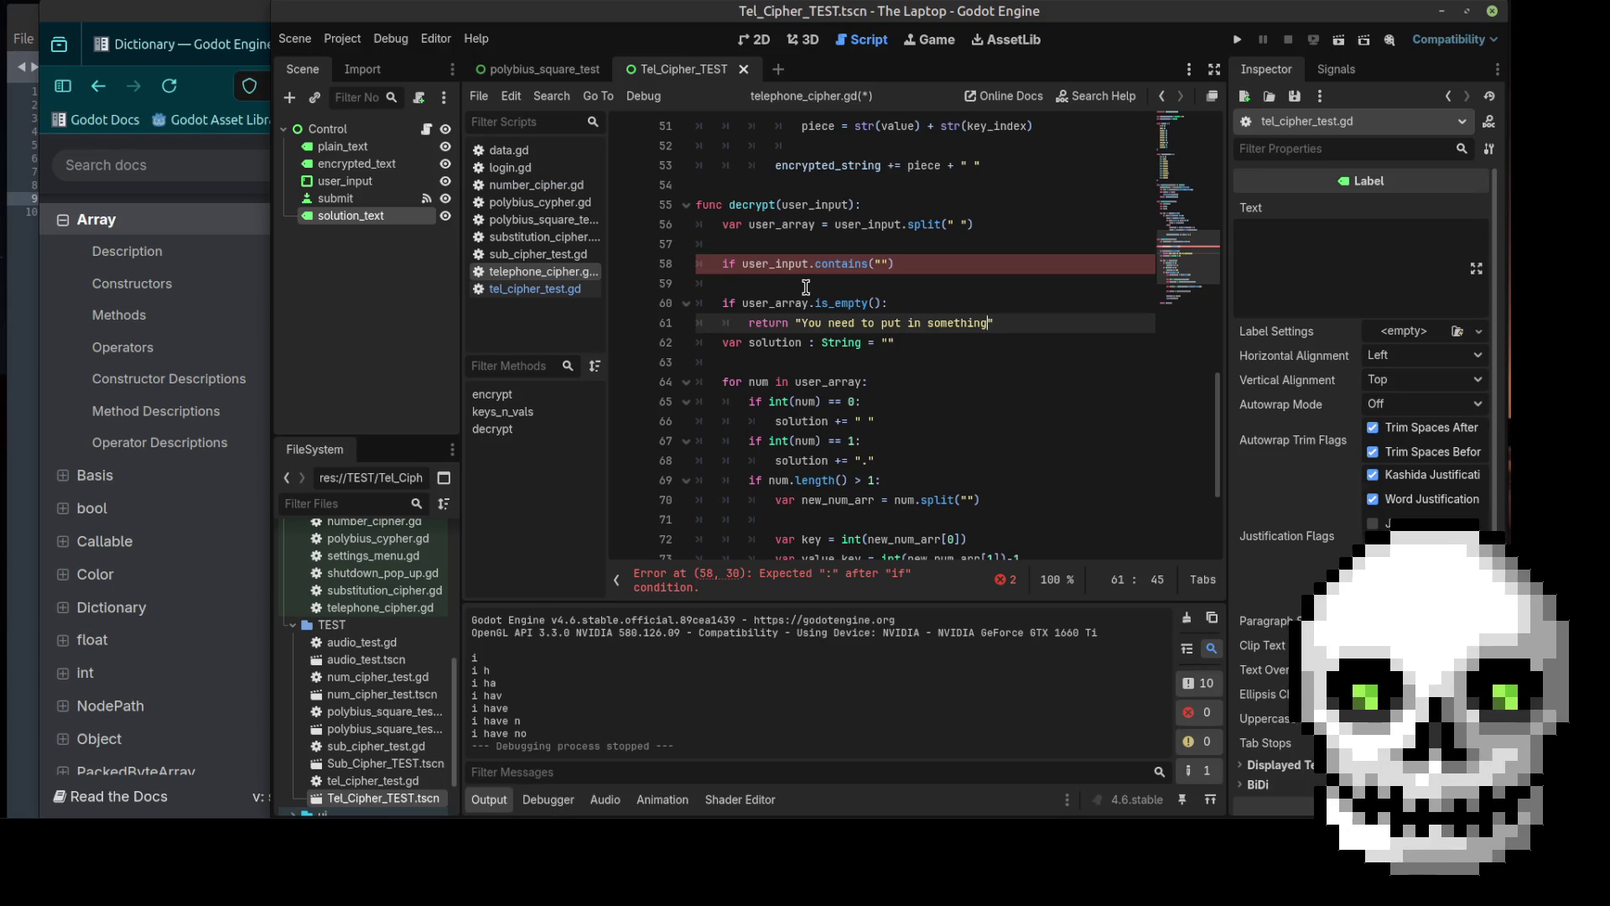
type(" to get some")
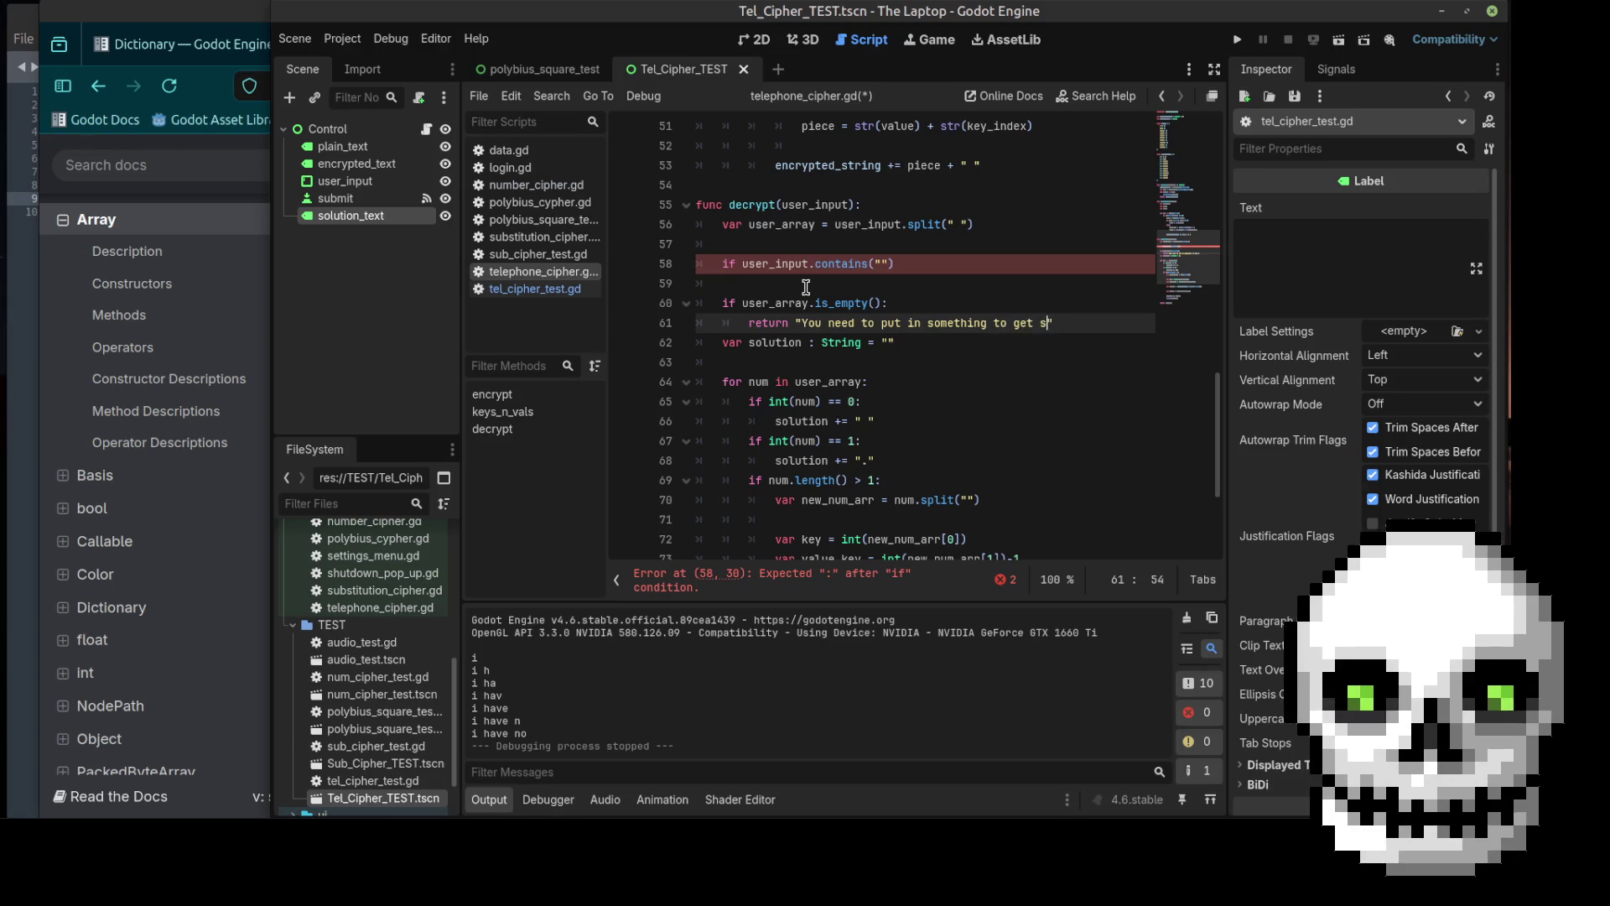
key("Left")
key("Left")
key("Left")
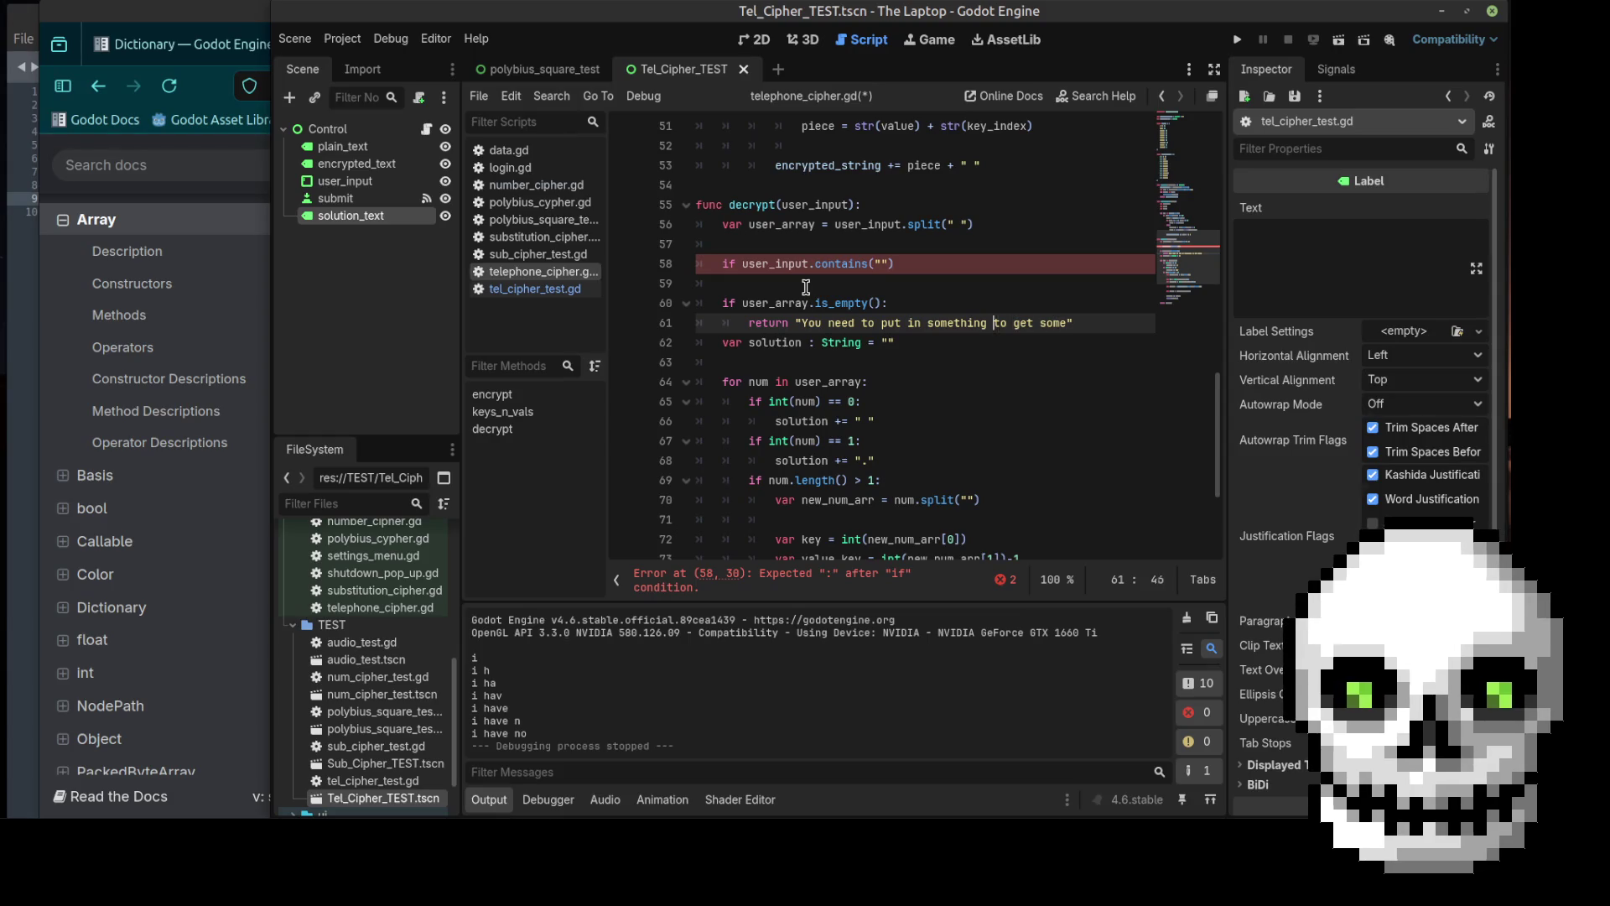
key("BackSpace")
key("BackSpace")
key("BackSpace")
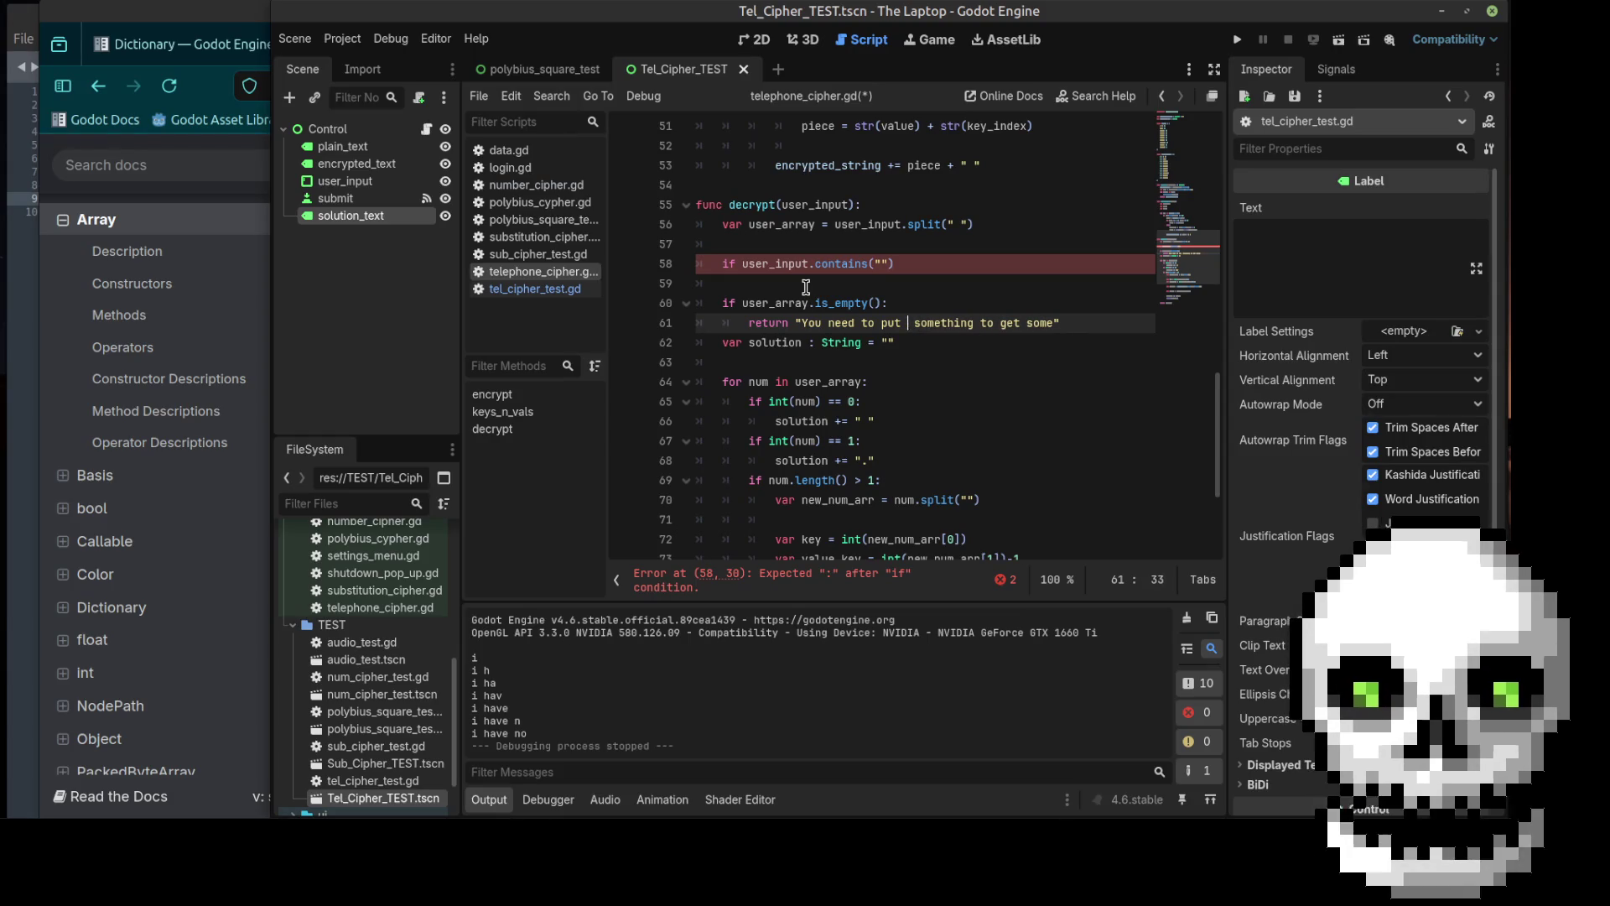
key("ctrl+Right")
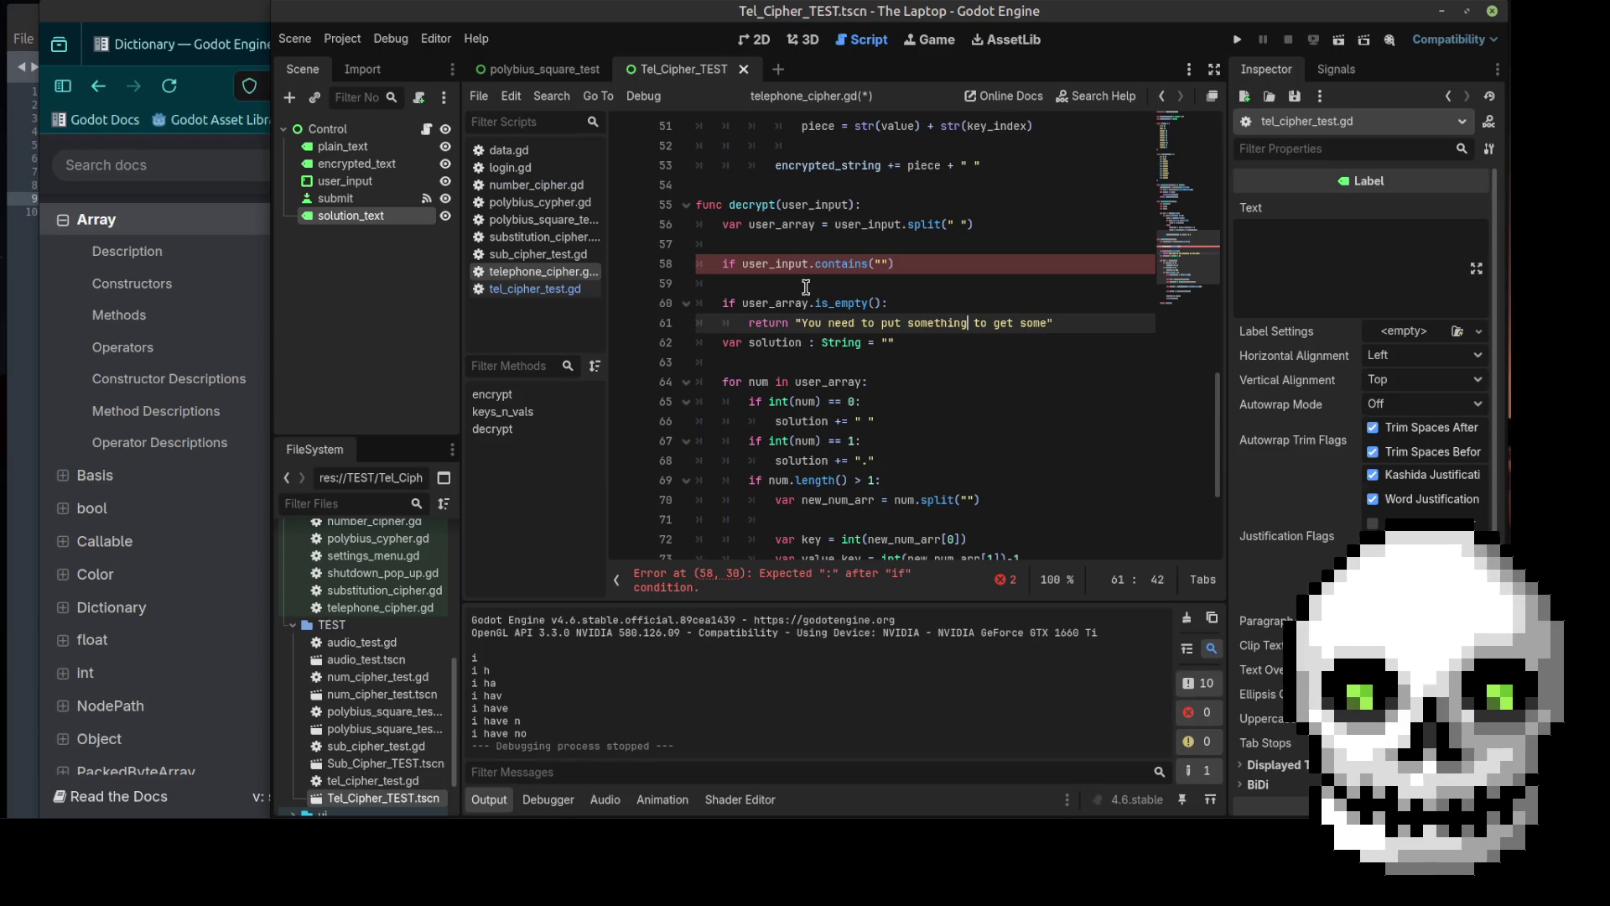
type("in")
key("BackSpace")
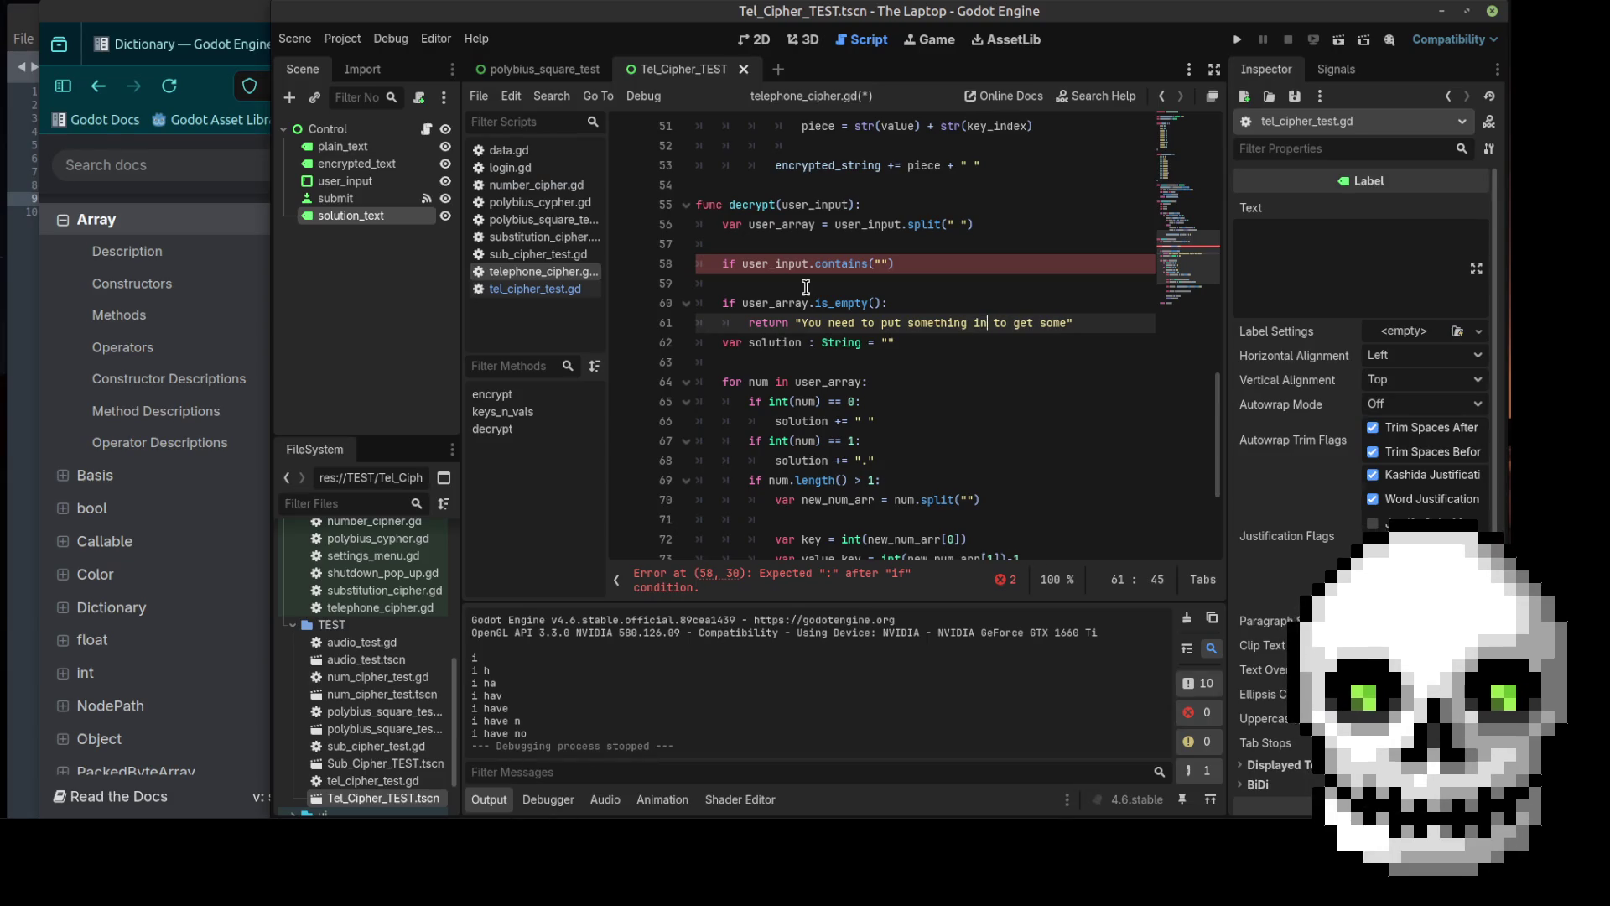
key("ctrl+Right")
key("ctrl+Right")
key("ctrl+Right")
type("thing out")
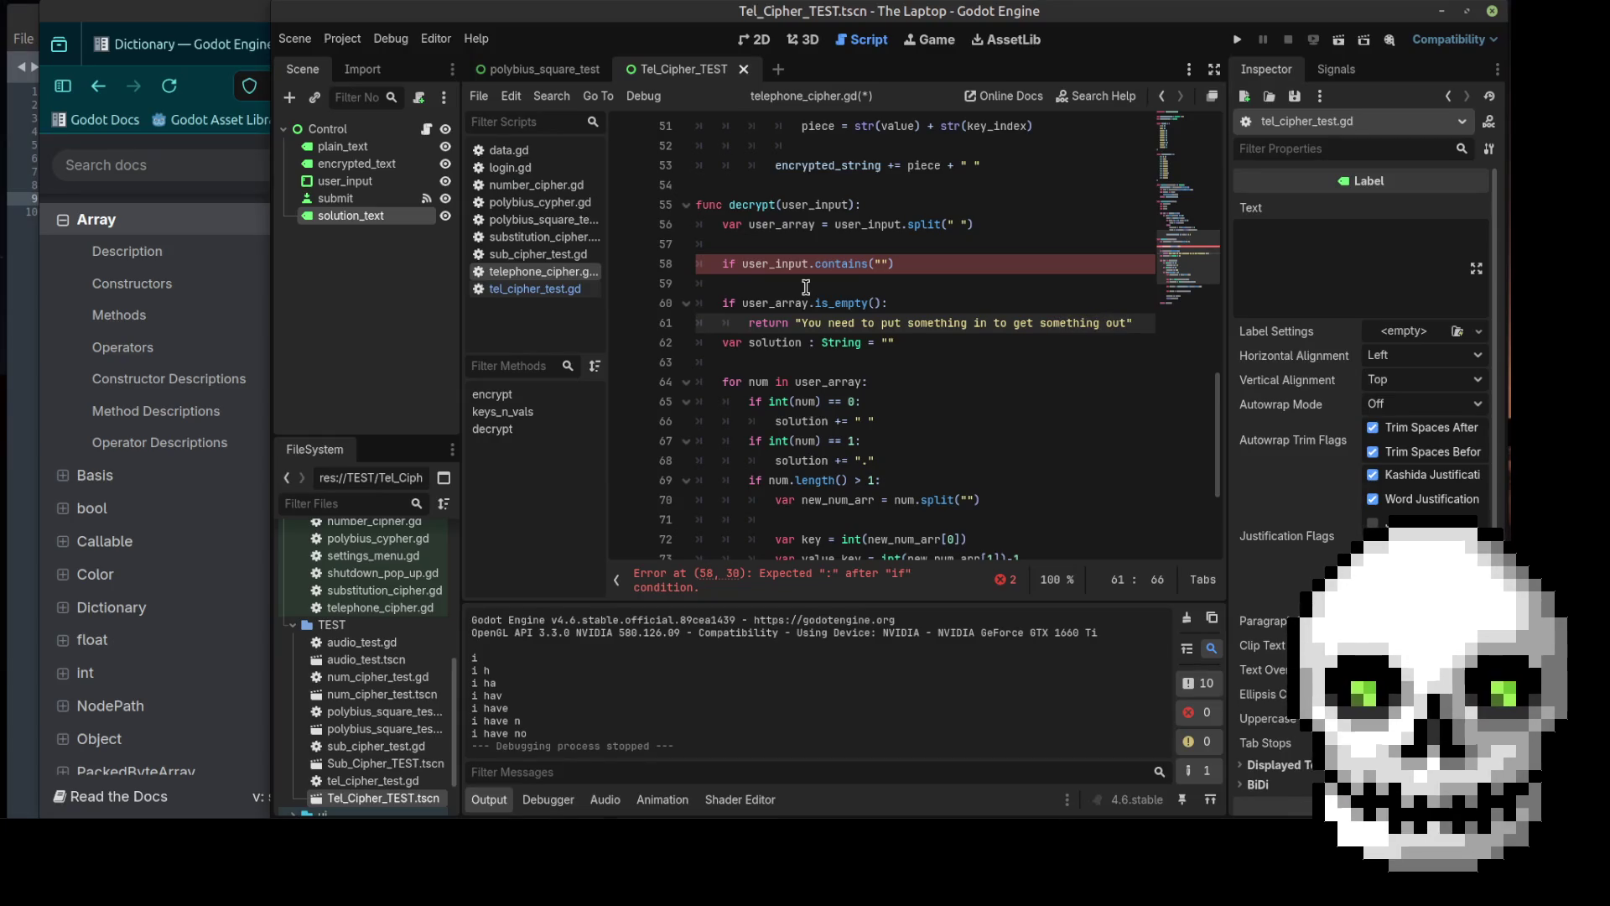
Step: Insert a blank line above the solution variable declaration
left_click(722, 342)
key("Return")
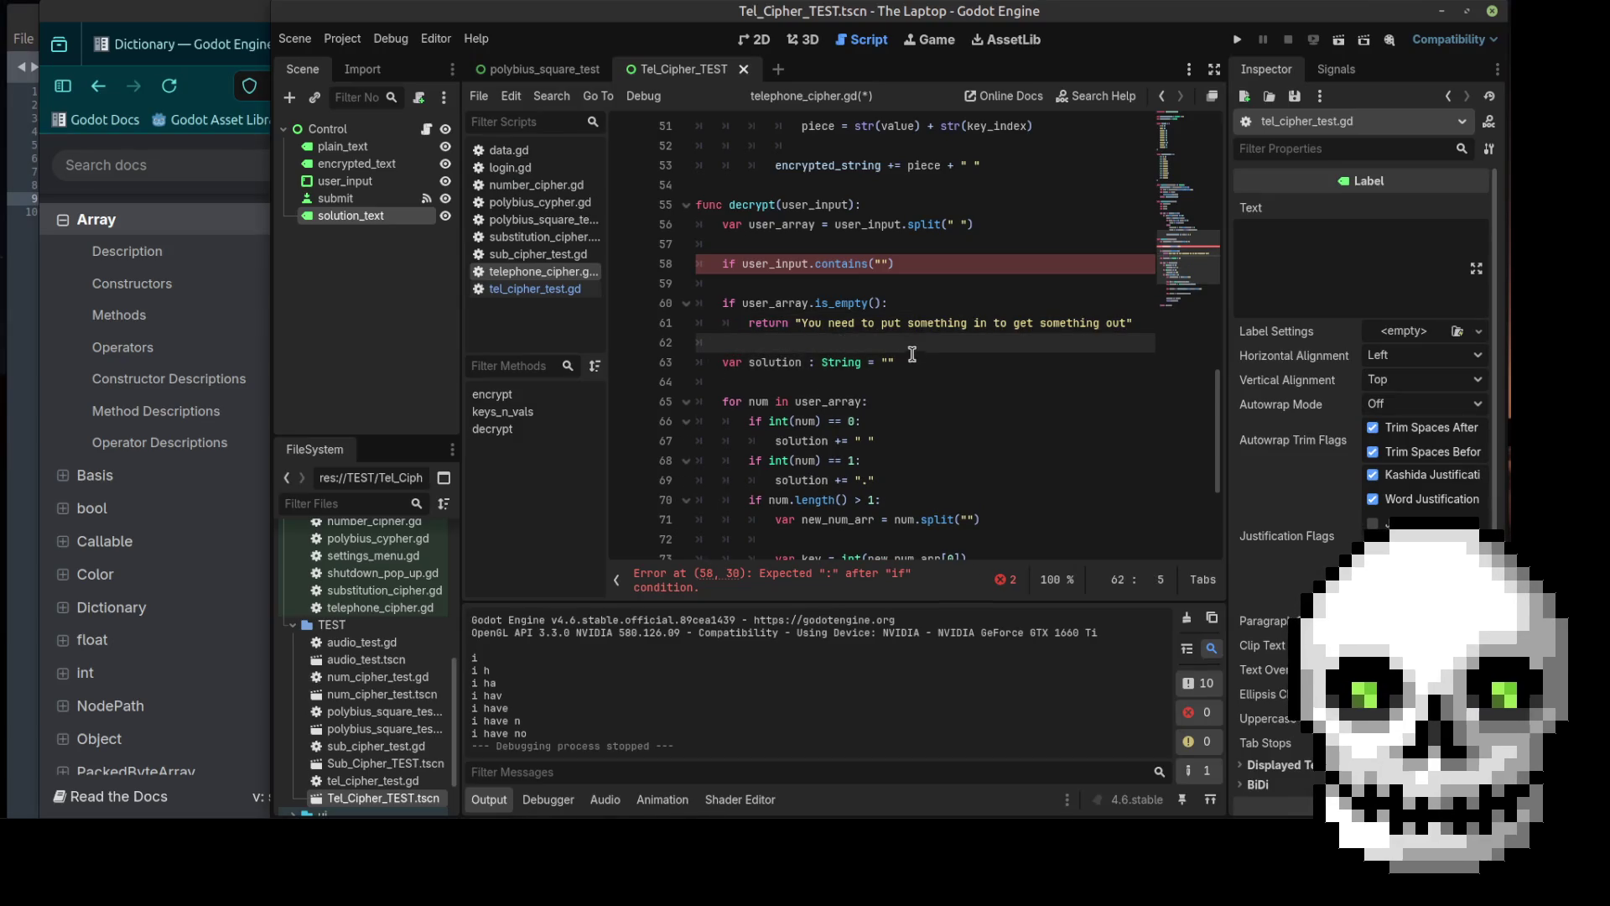
left_click_drag(898, 362, 655, 365)
left_click(760, 344)
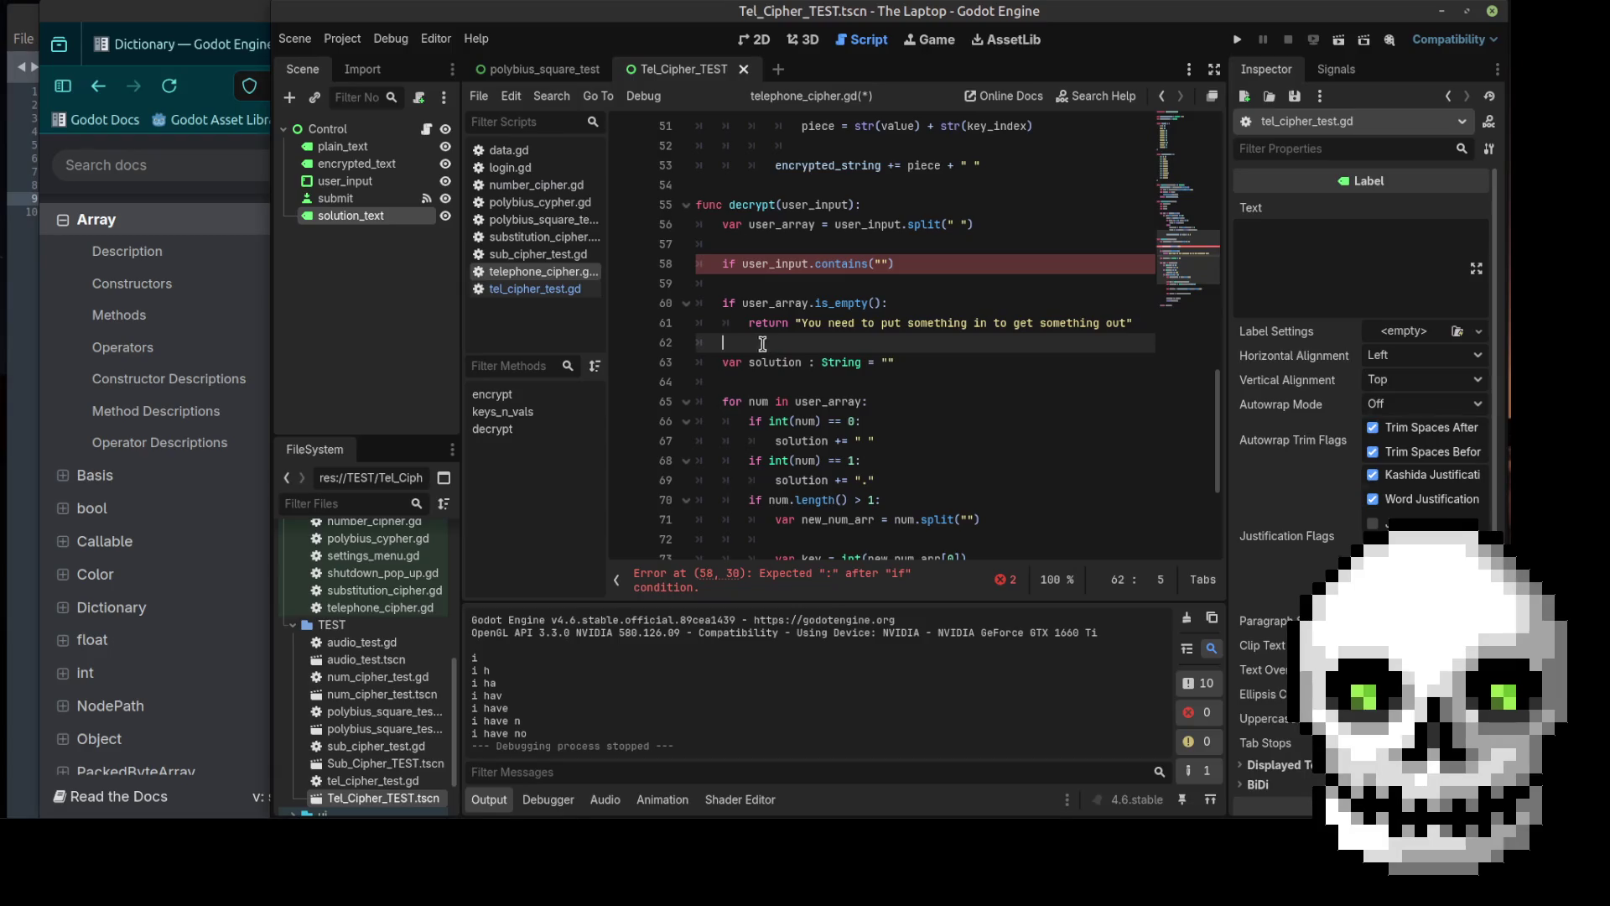
Step: Rewrite the draft contains check as `if user_array:`
left_click(782, 283)
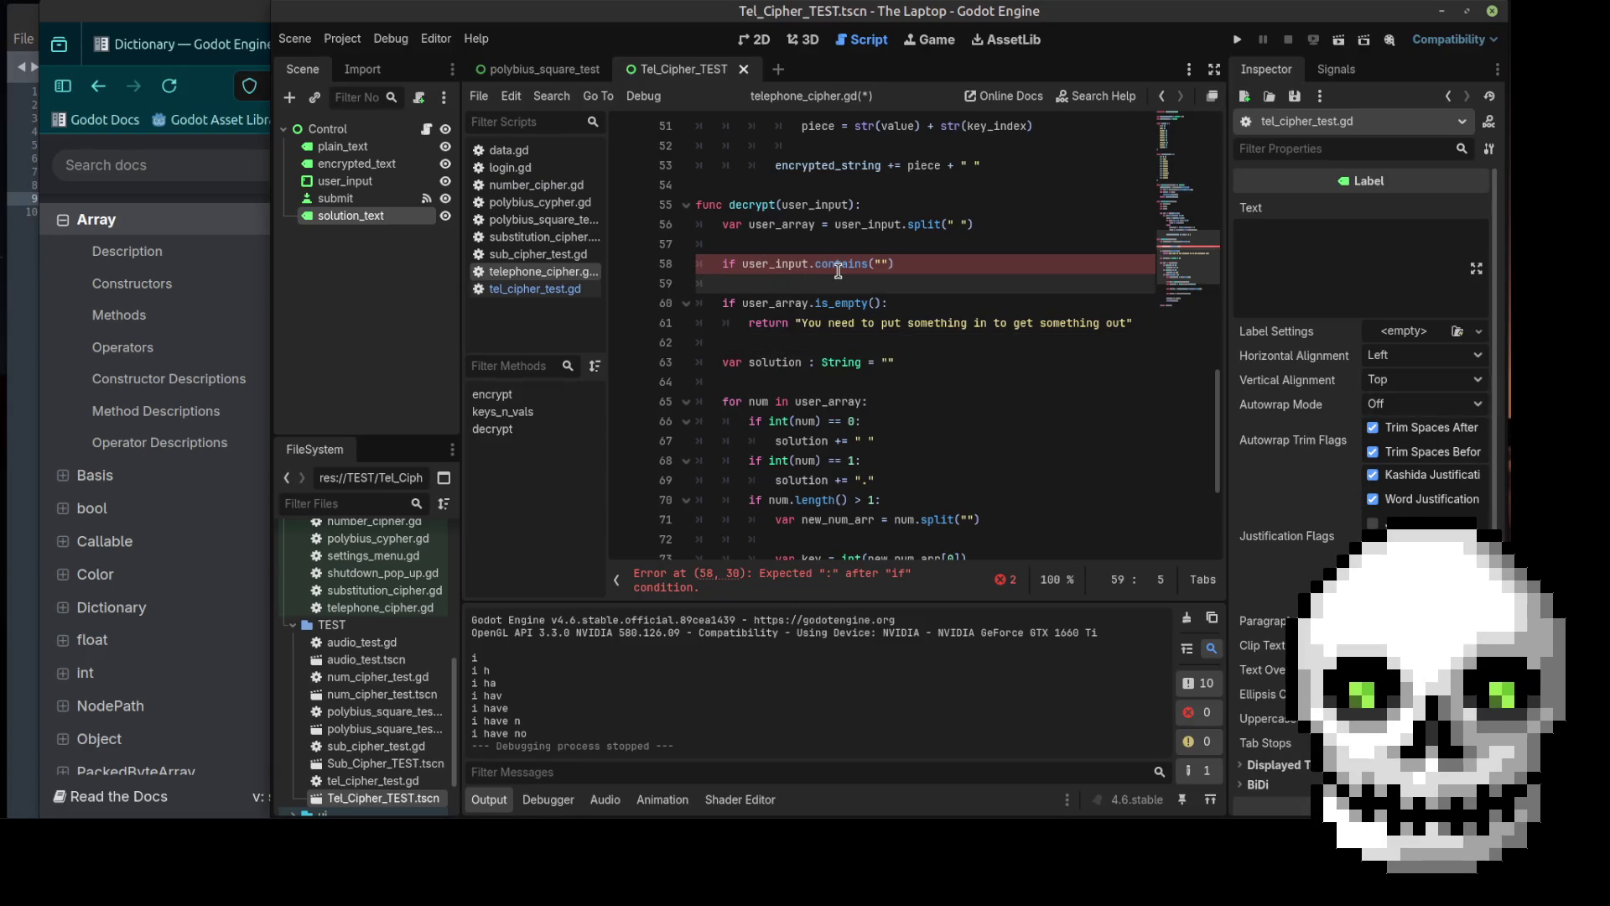
key("Return")
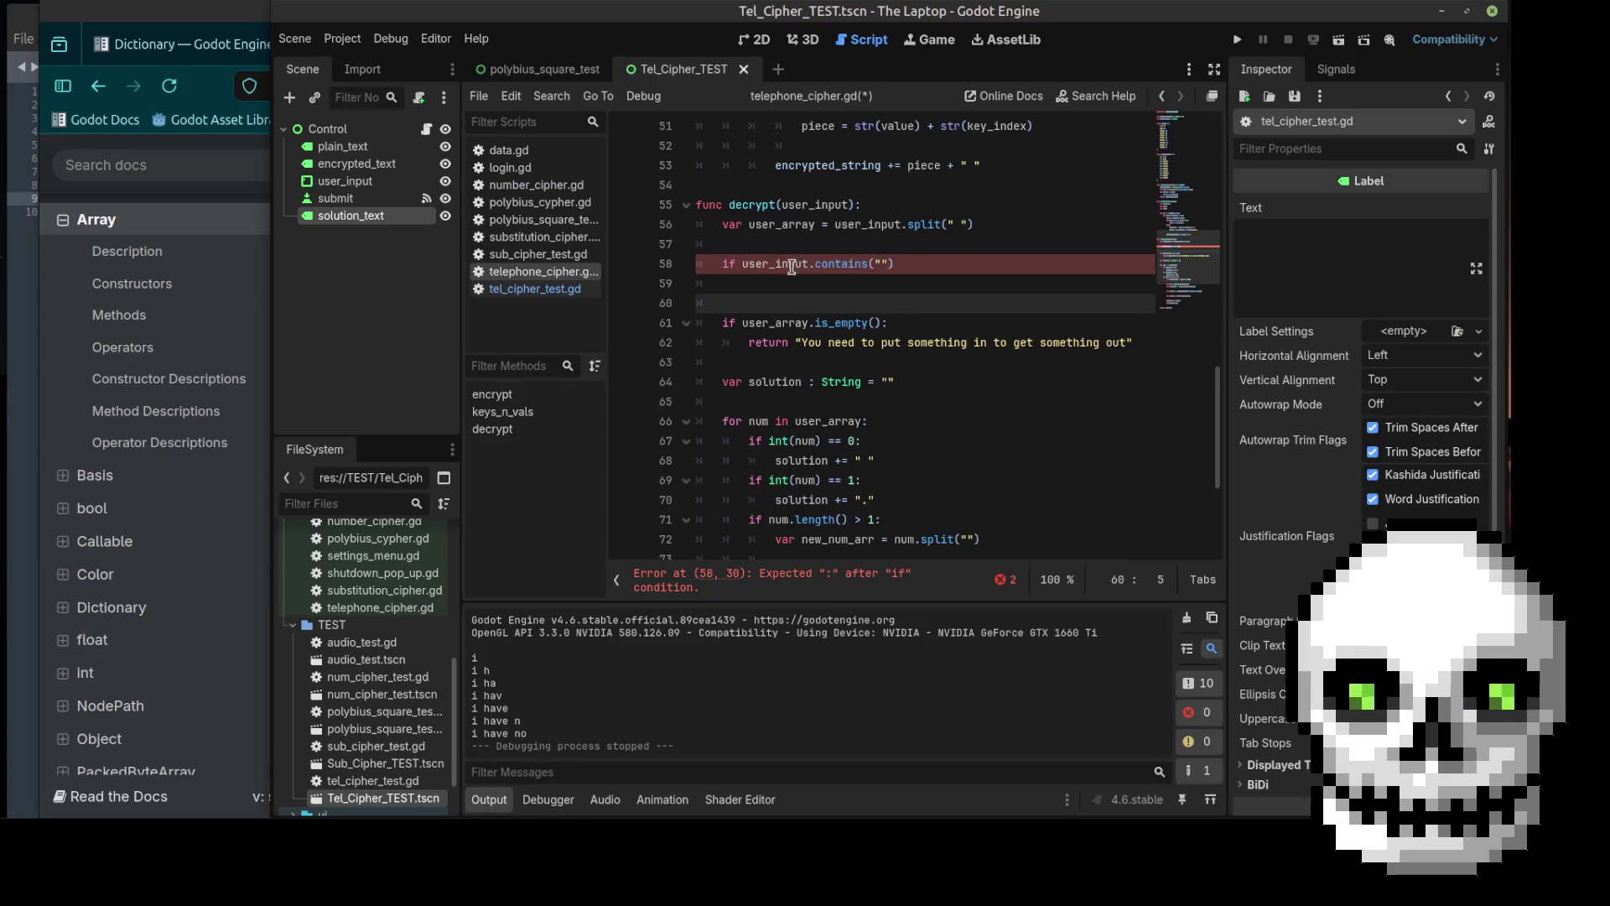
left_click_drag(809, 265, 777, 267)
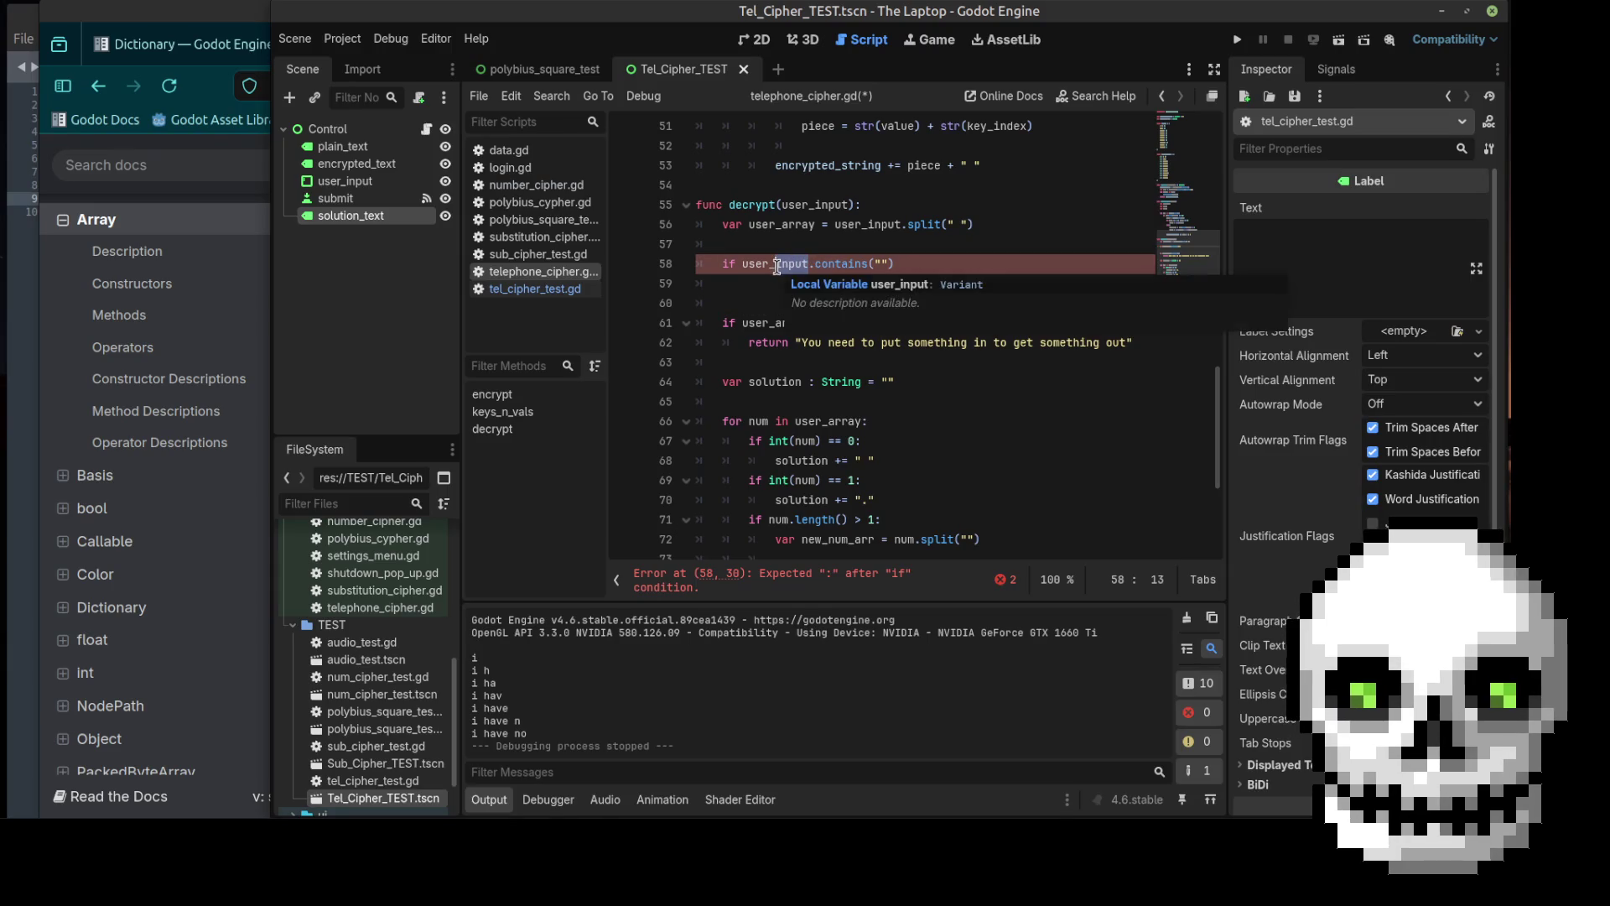
type("array")
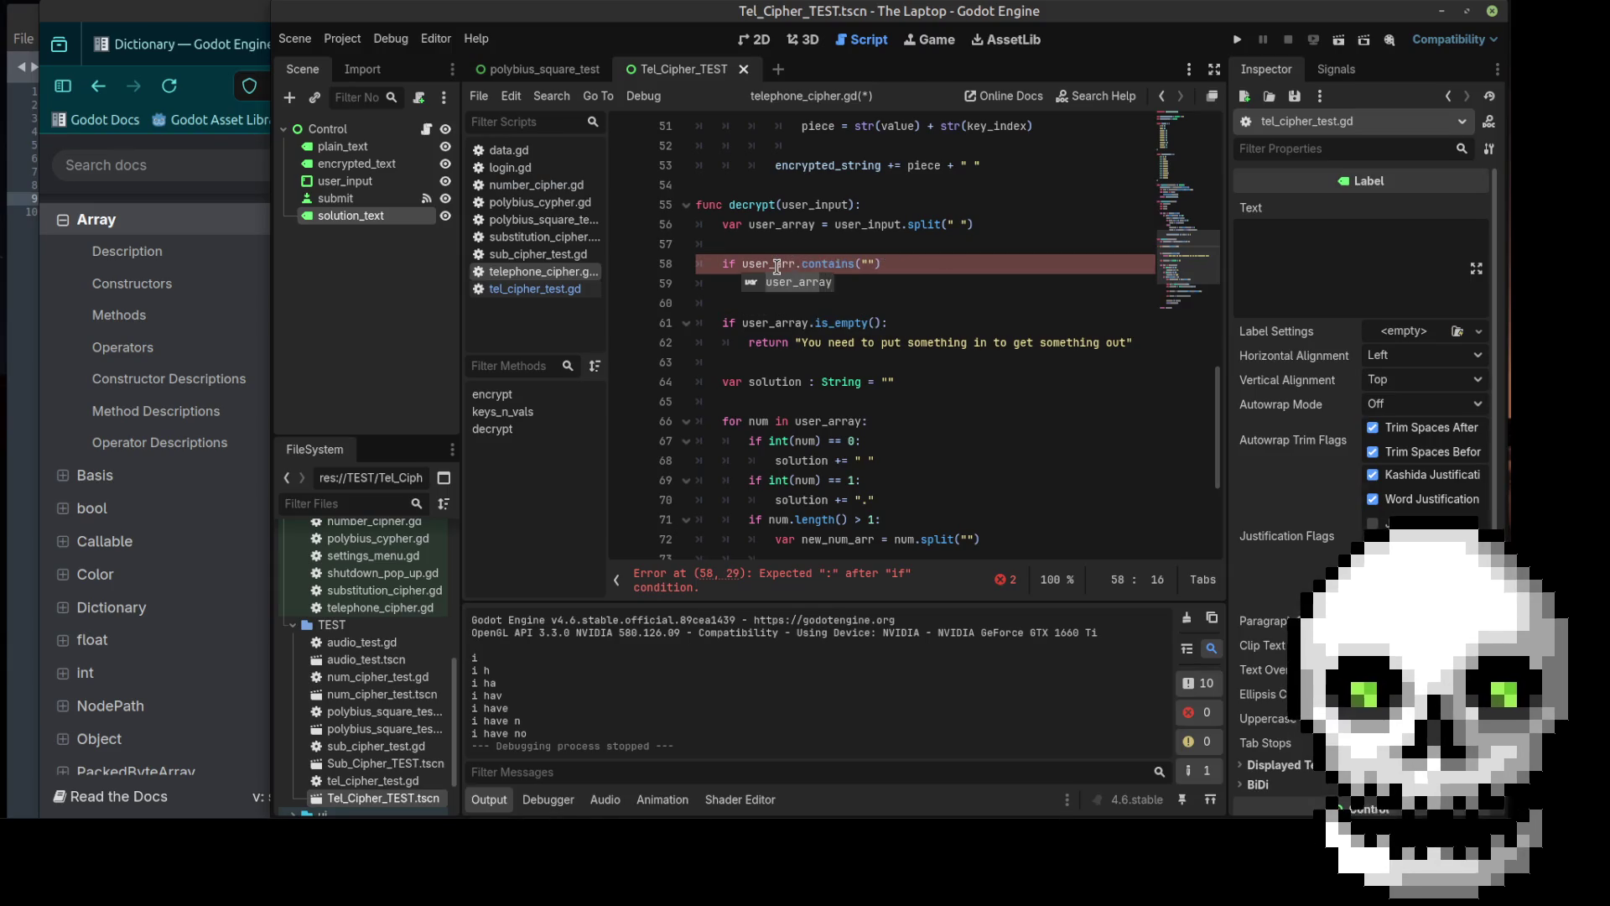
left_click_drag(896, 267, 814, 269)
key("BackSpace")
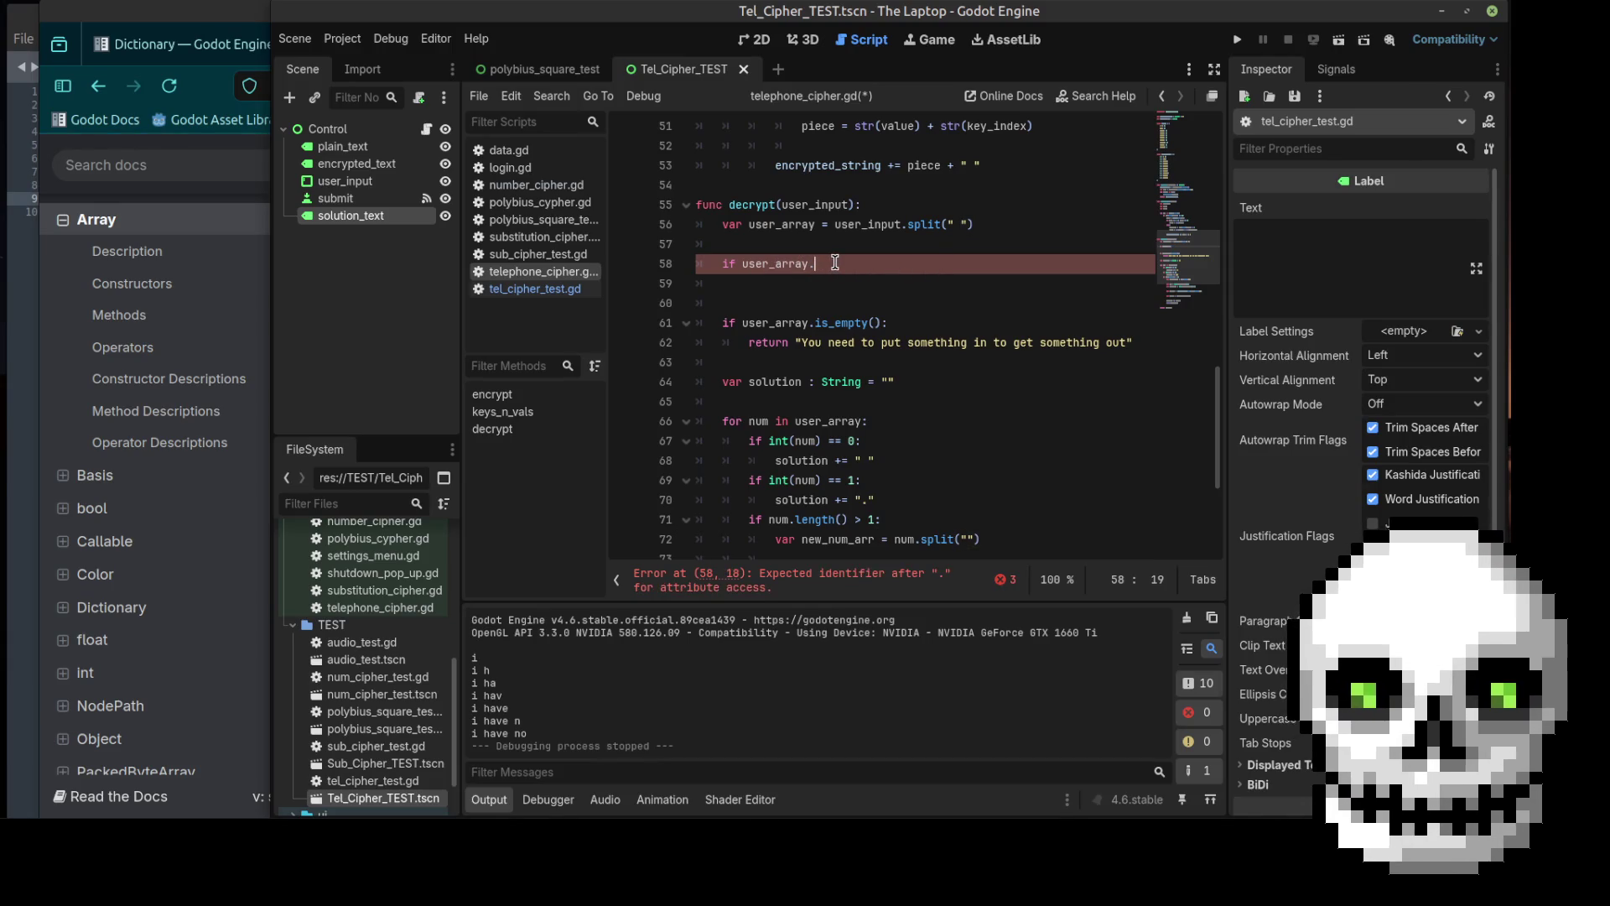
key("BackSpace")
type(":")
Step: Give the check a pass placeholder body and remove the extra blank line
key("Return")
type("pass")
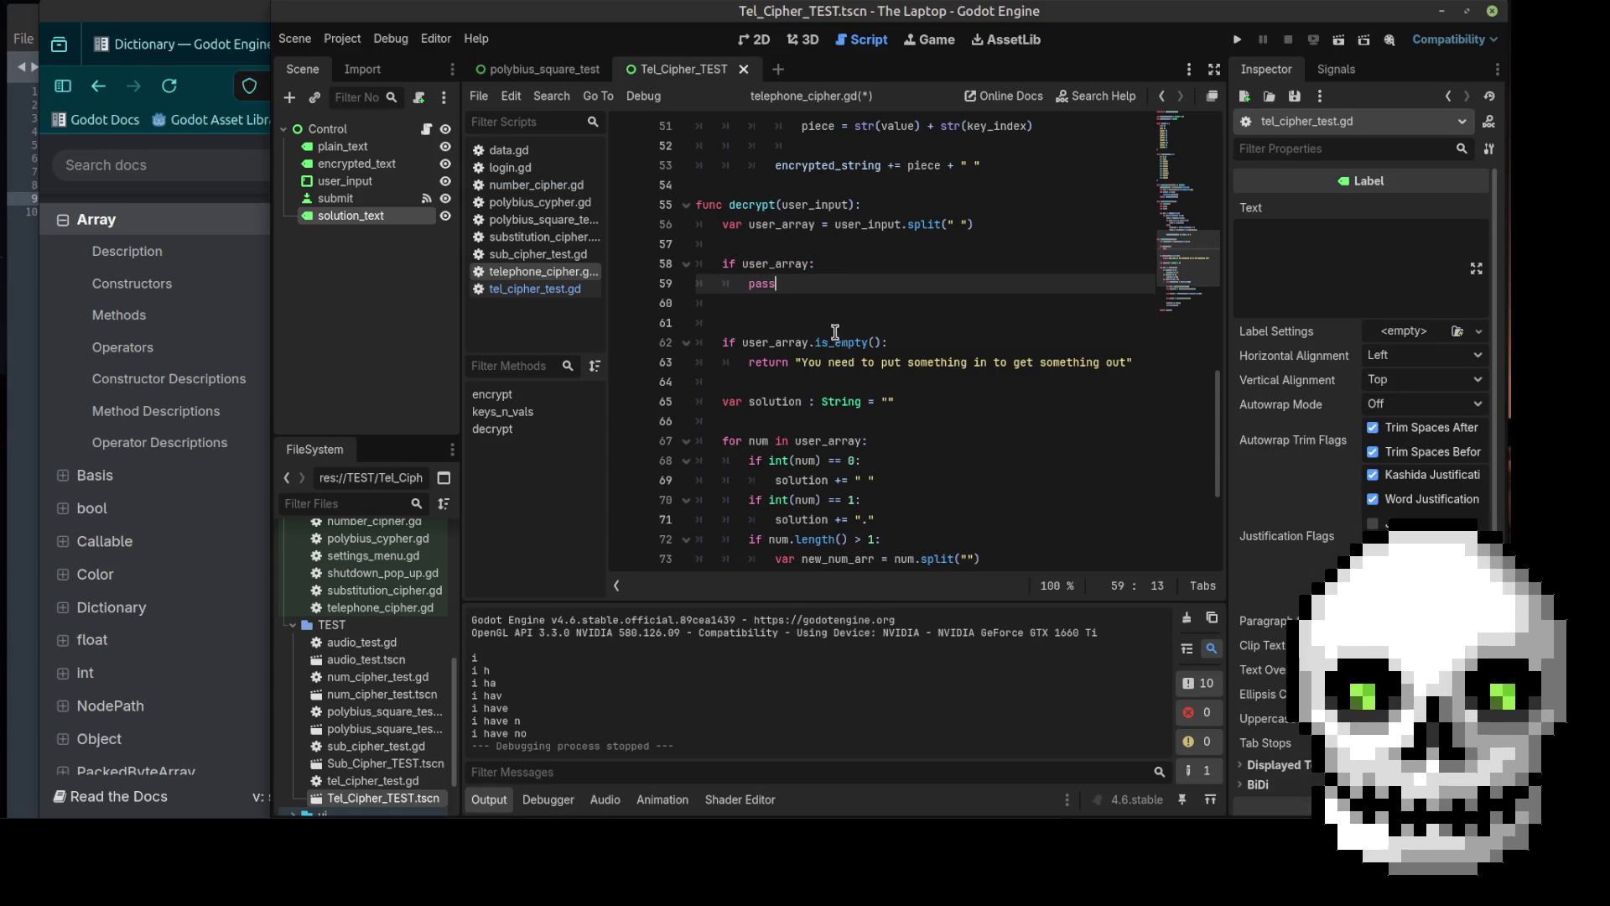
left_click(825, 307)
key("Delete")
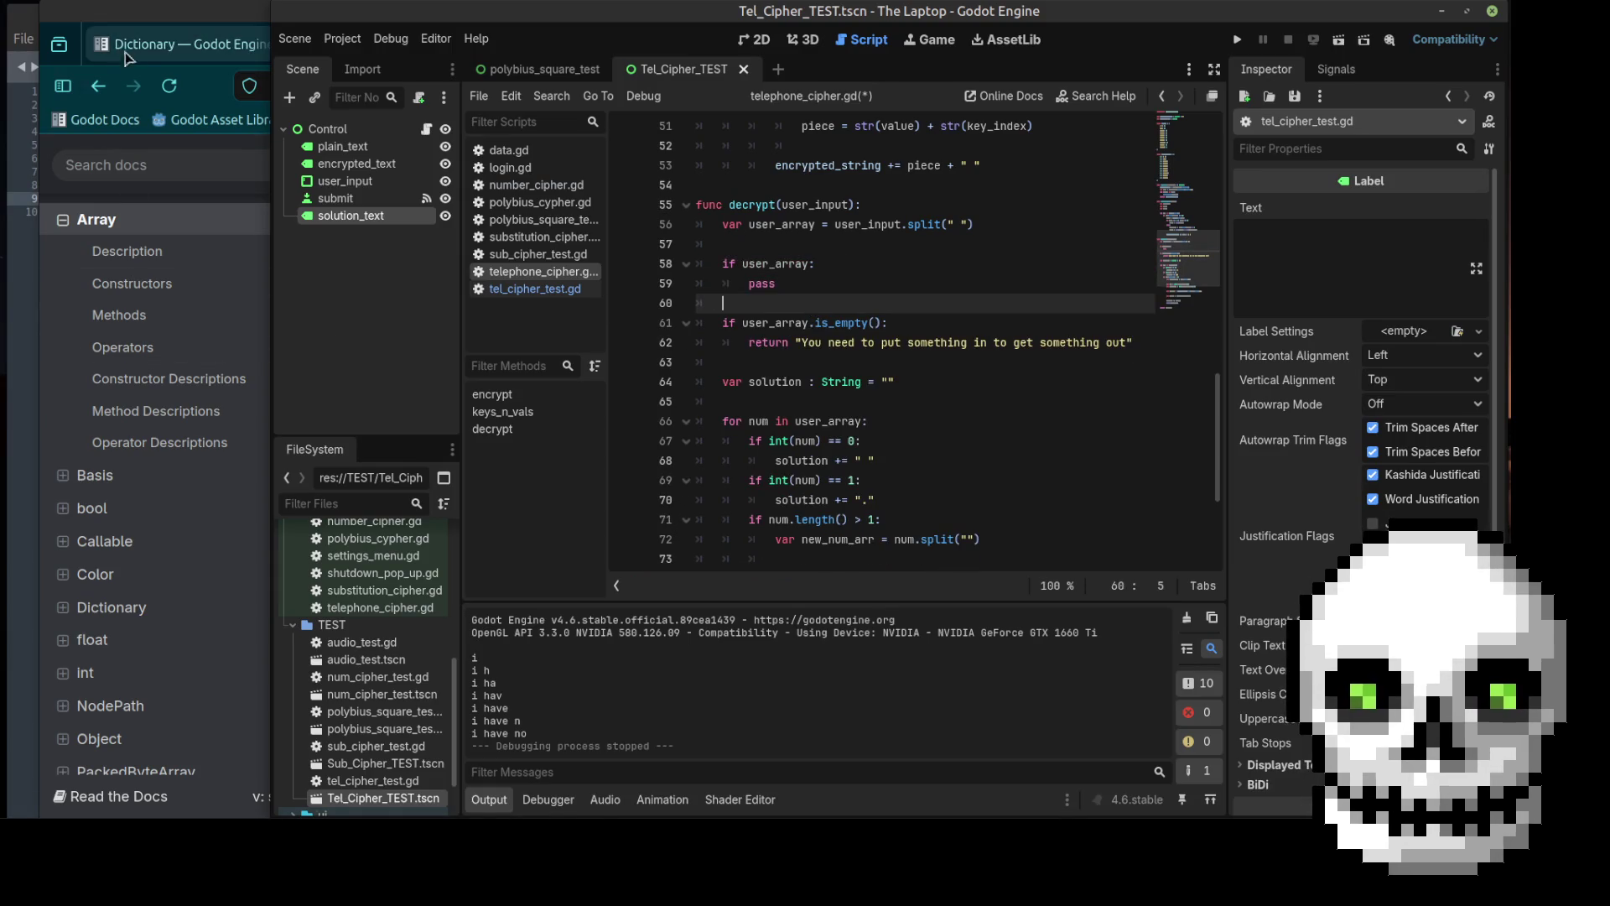
left_click(123, 50)
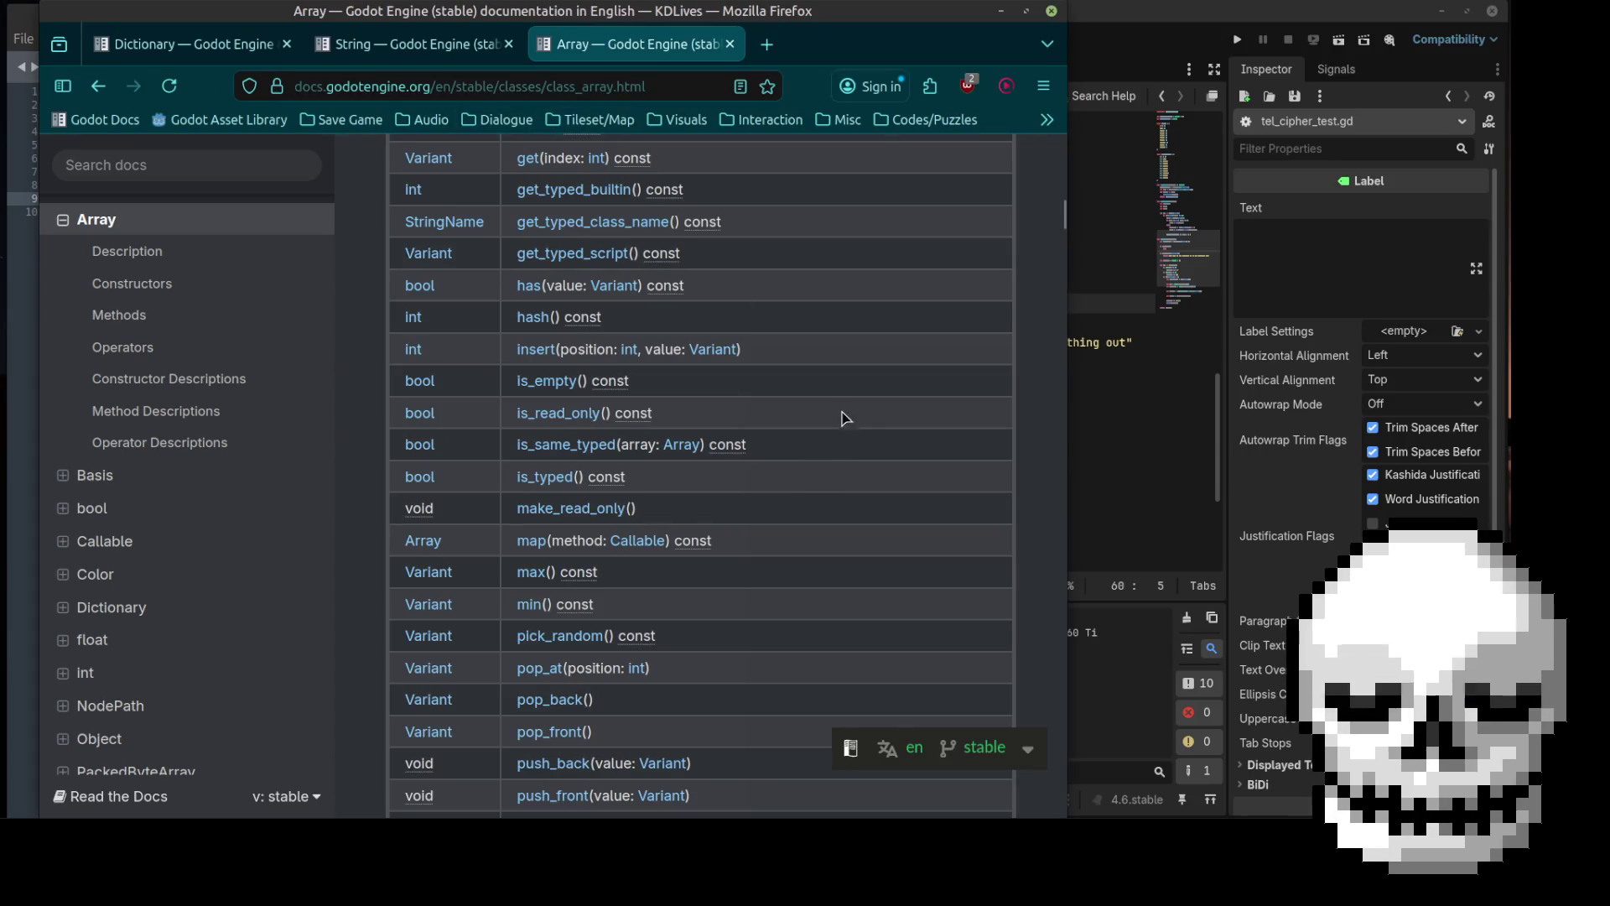
Step: Browse the Array methods table, open rfind, then scroll back up to map()
scroll(842, 403, "down", 3)
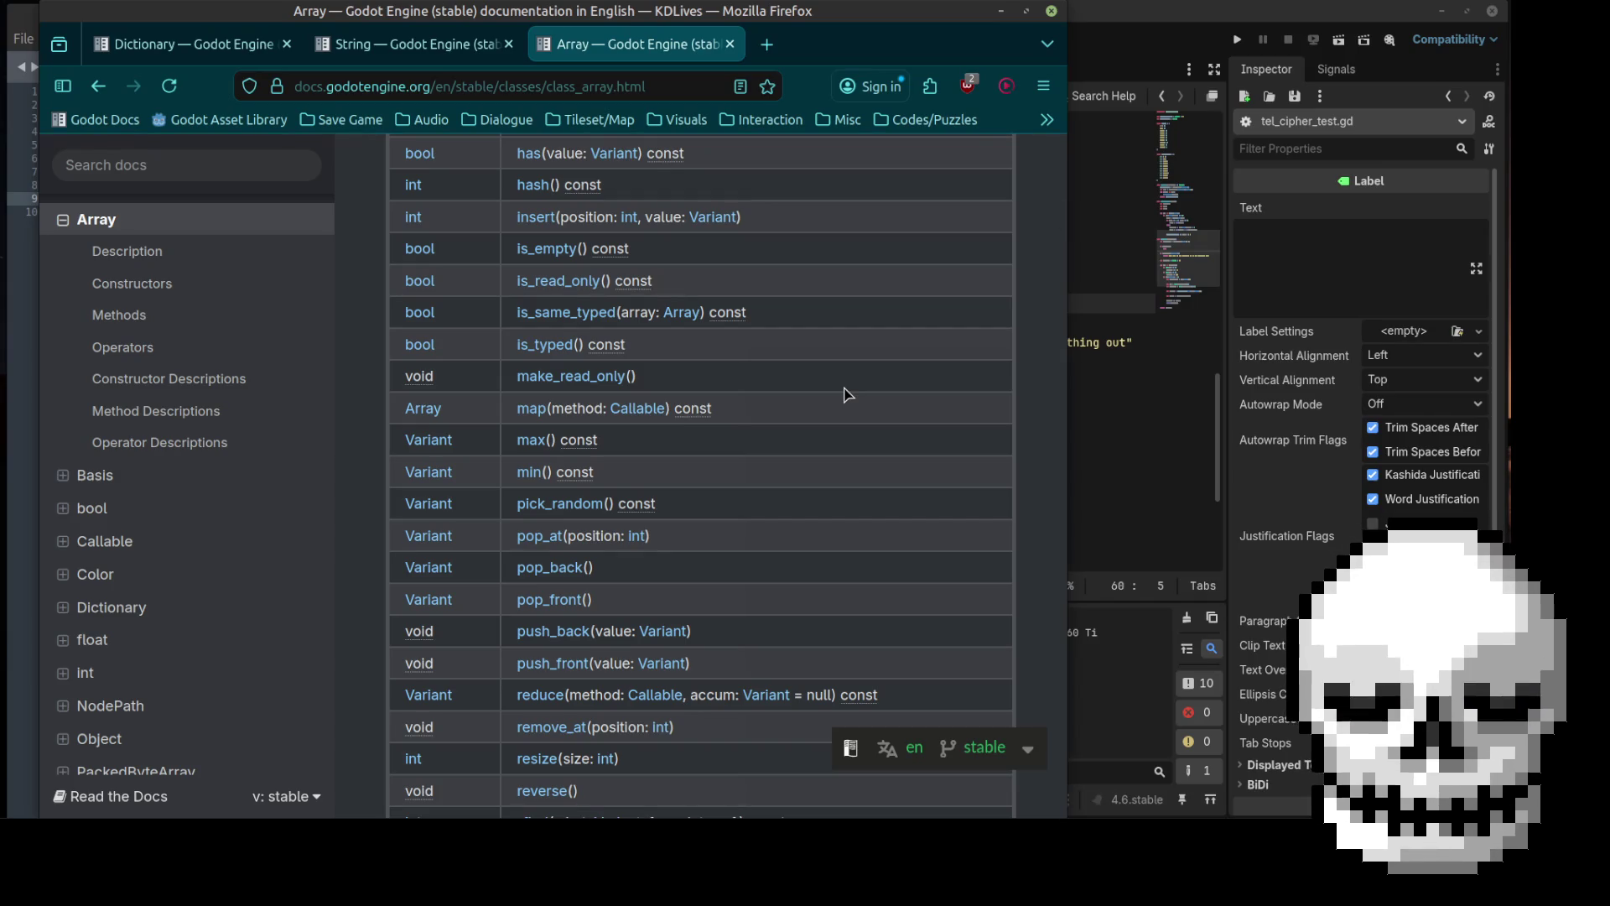
scroll(845, 394, "down", 3)
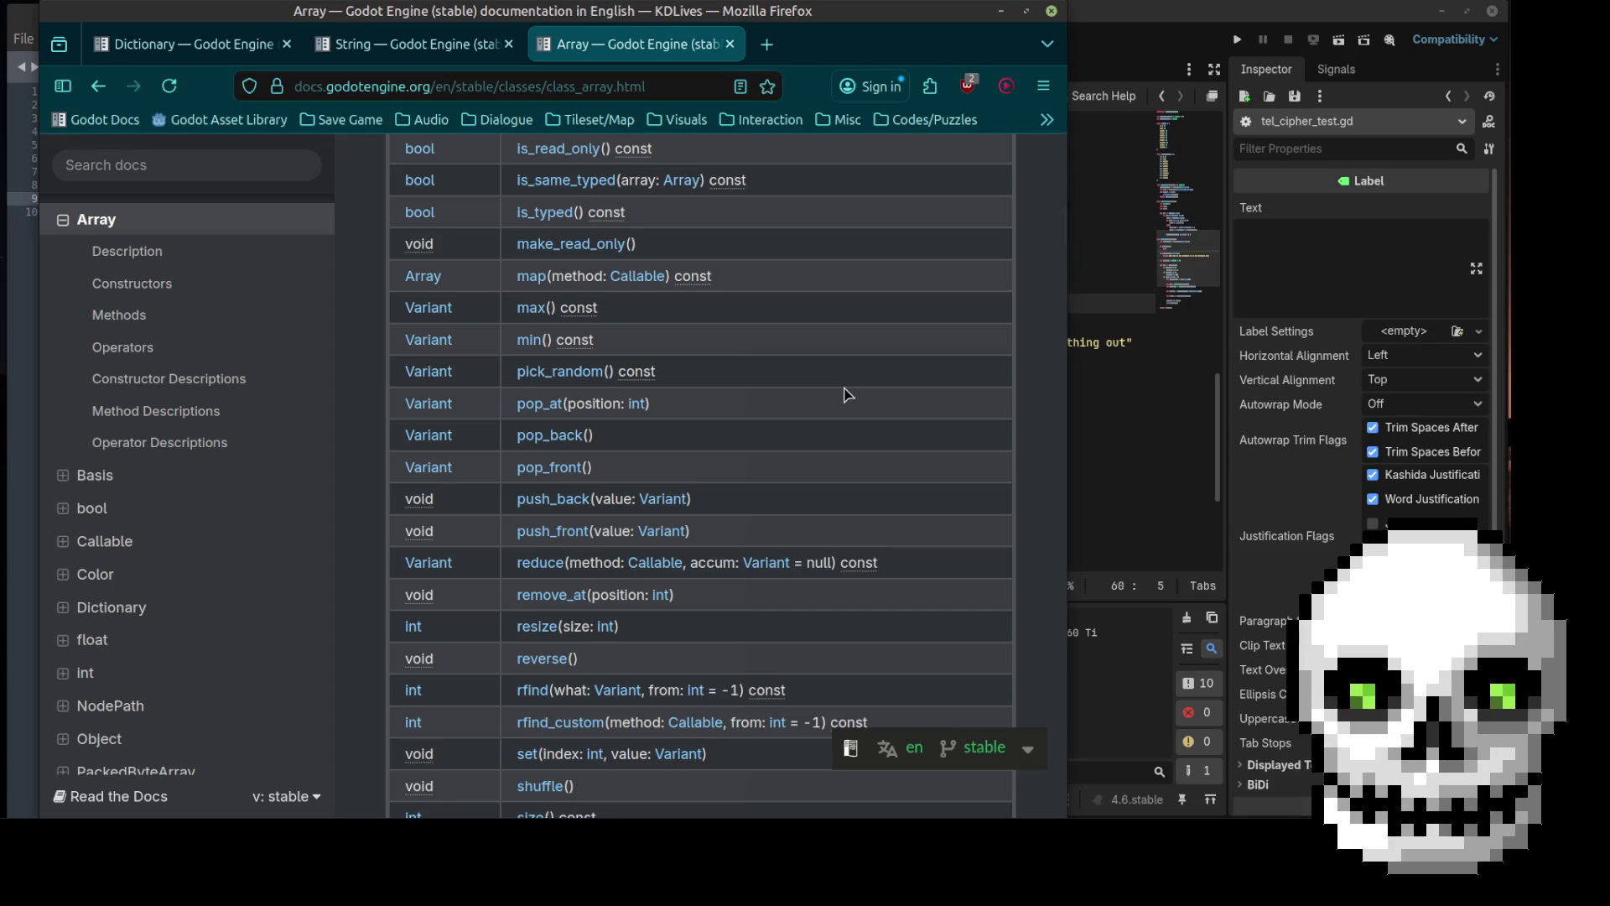
scroll(846, 394, "down", 3)
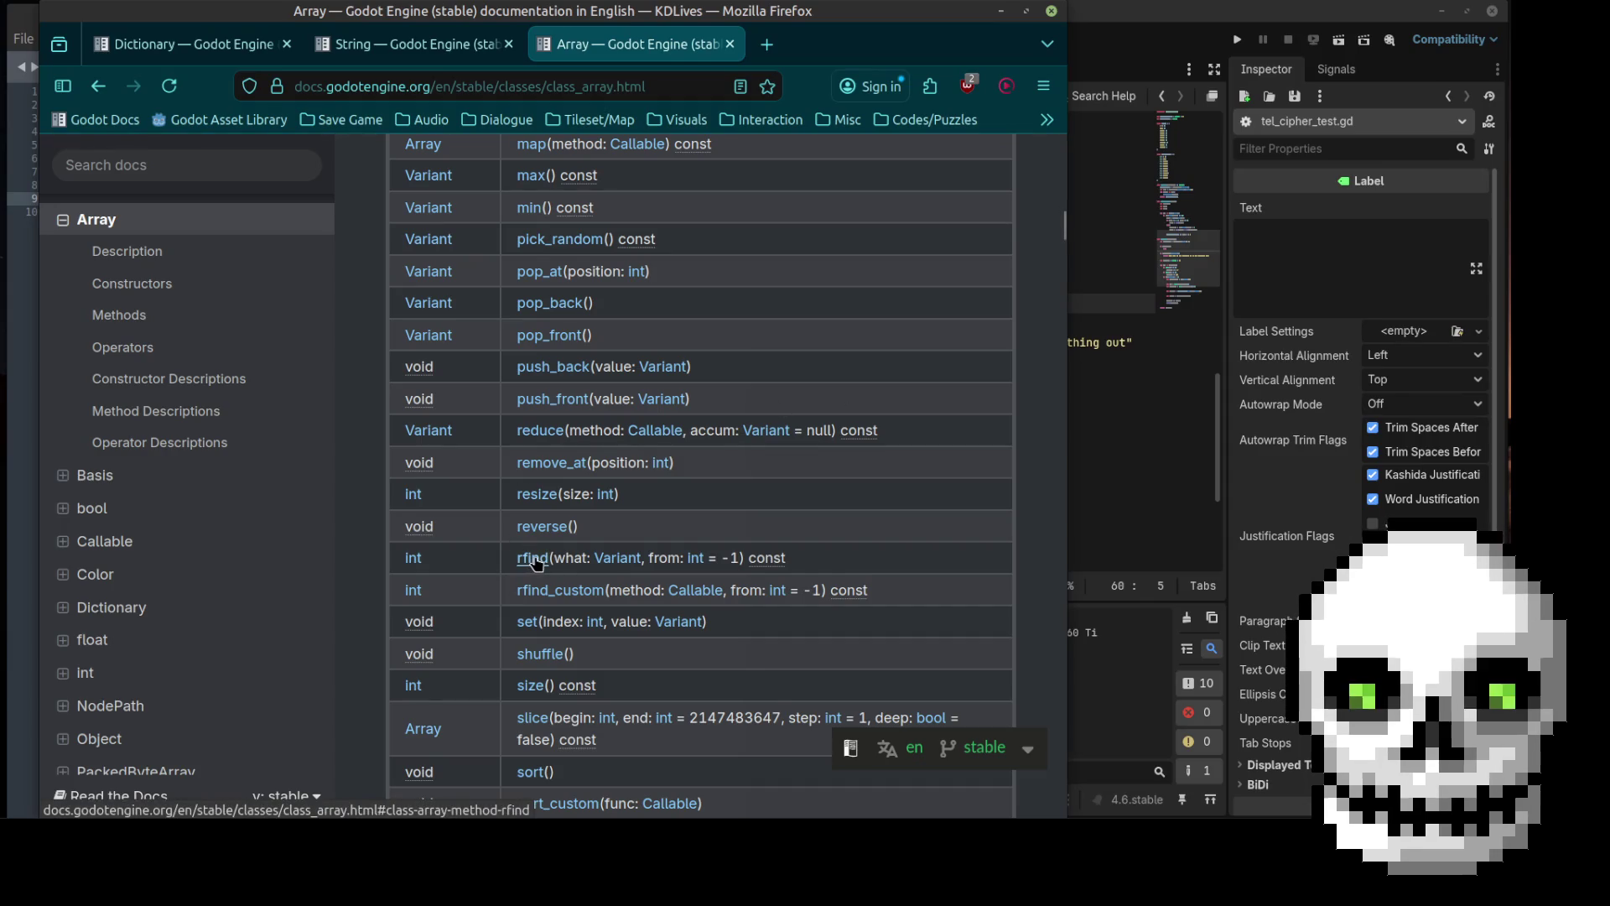
scroll(534, 562, "down", 3)
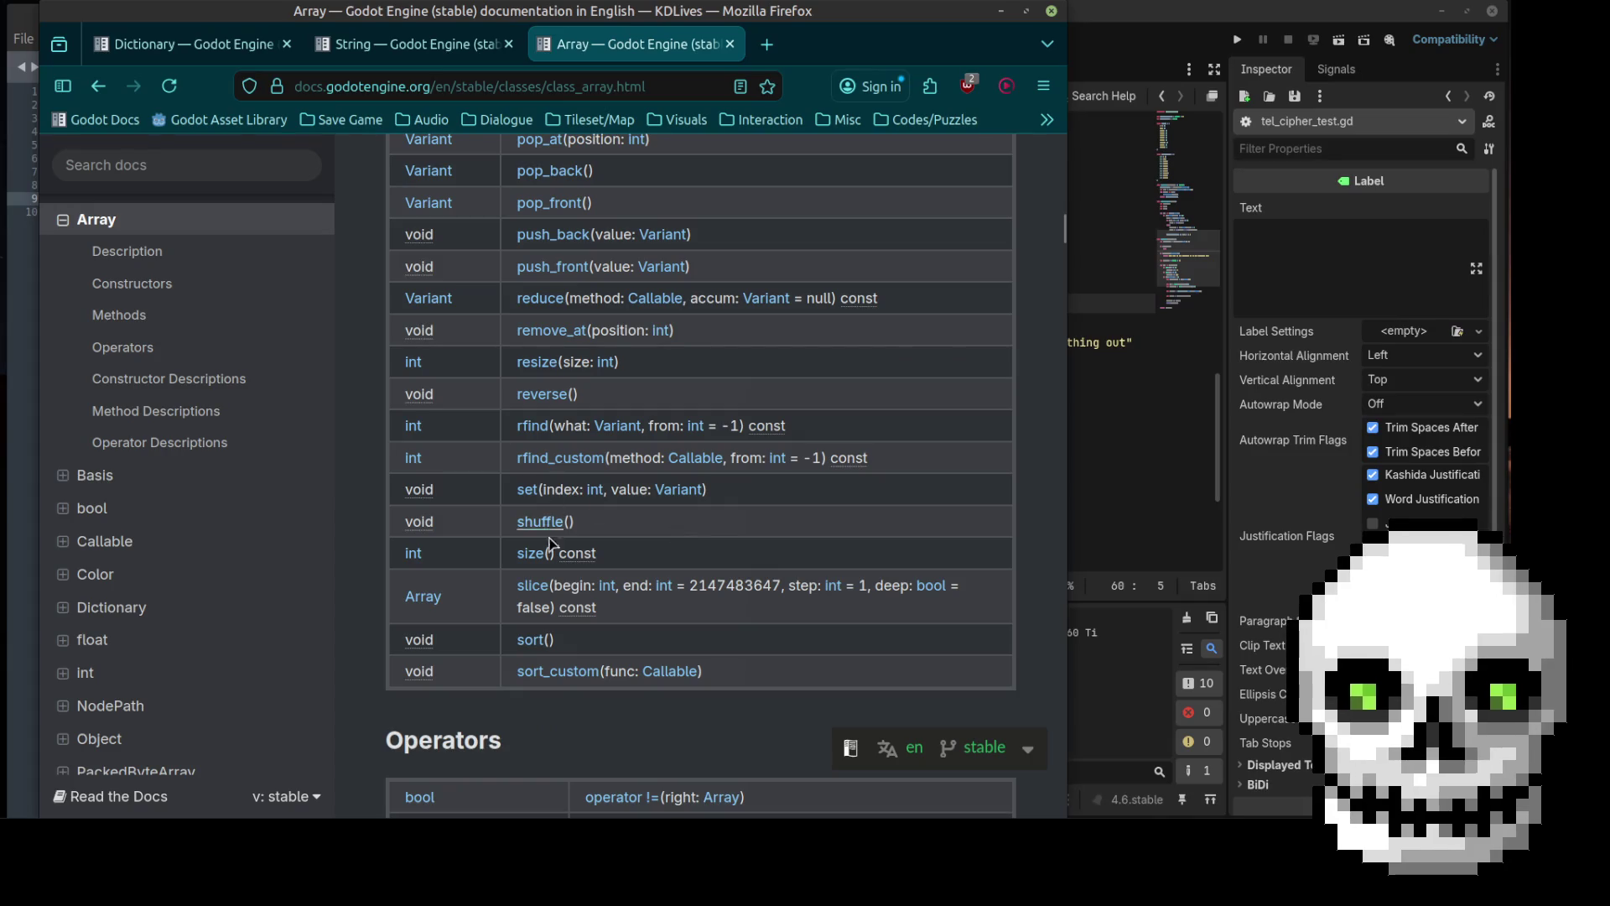
left_click(532, 428)
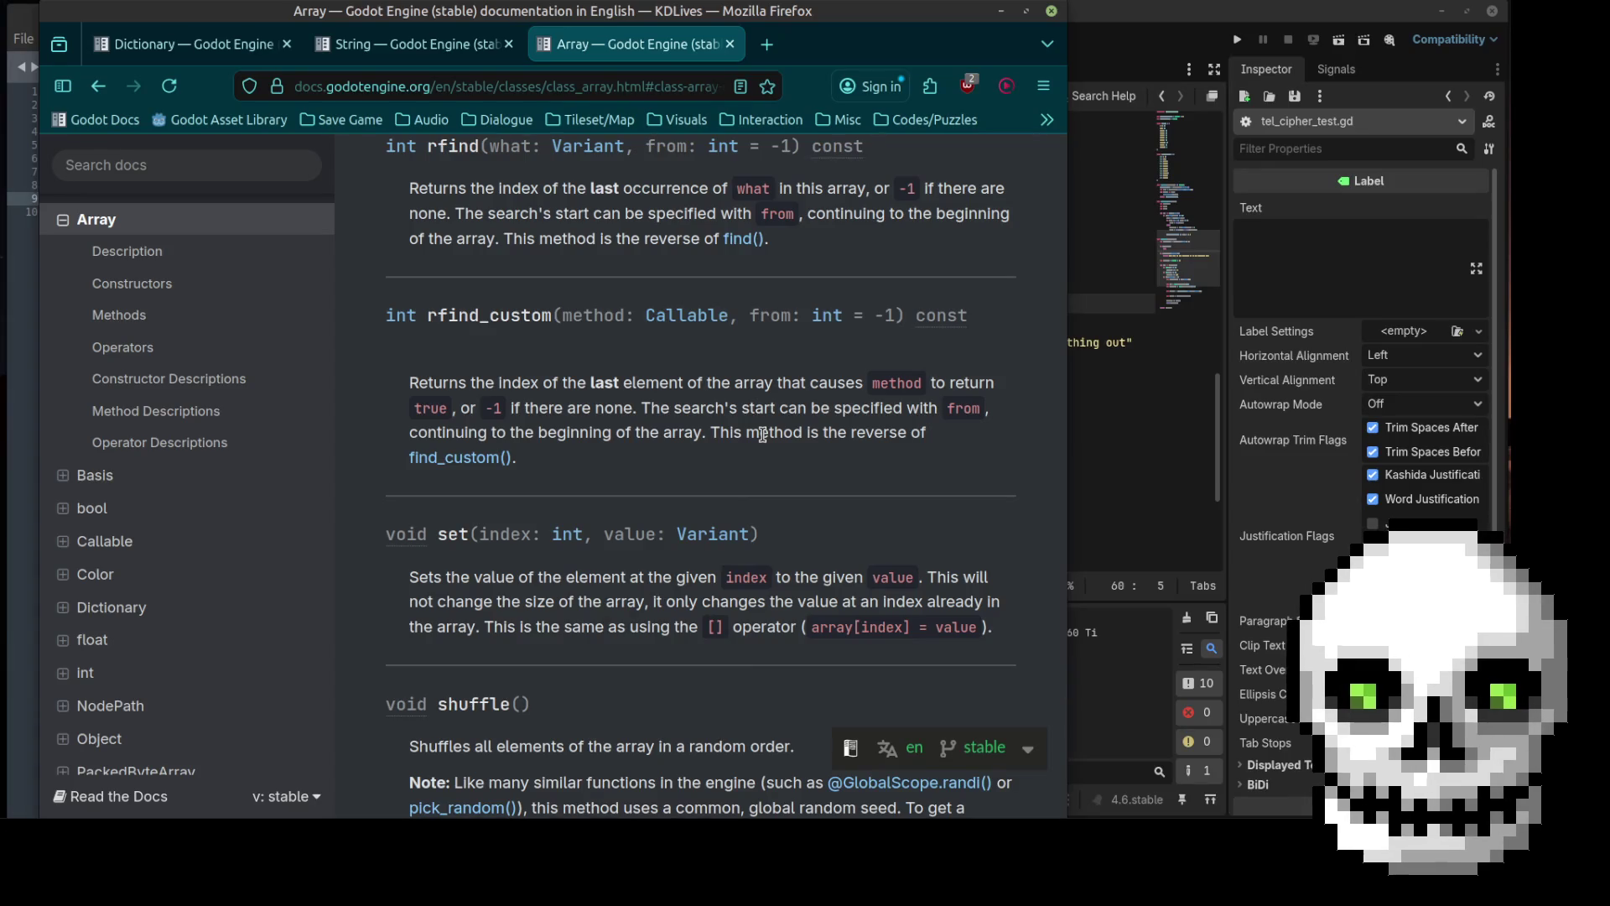
scroll(762, 431, "up", 10)
scroll(762, 431, "up", 10)
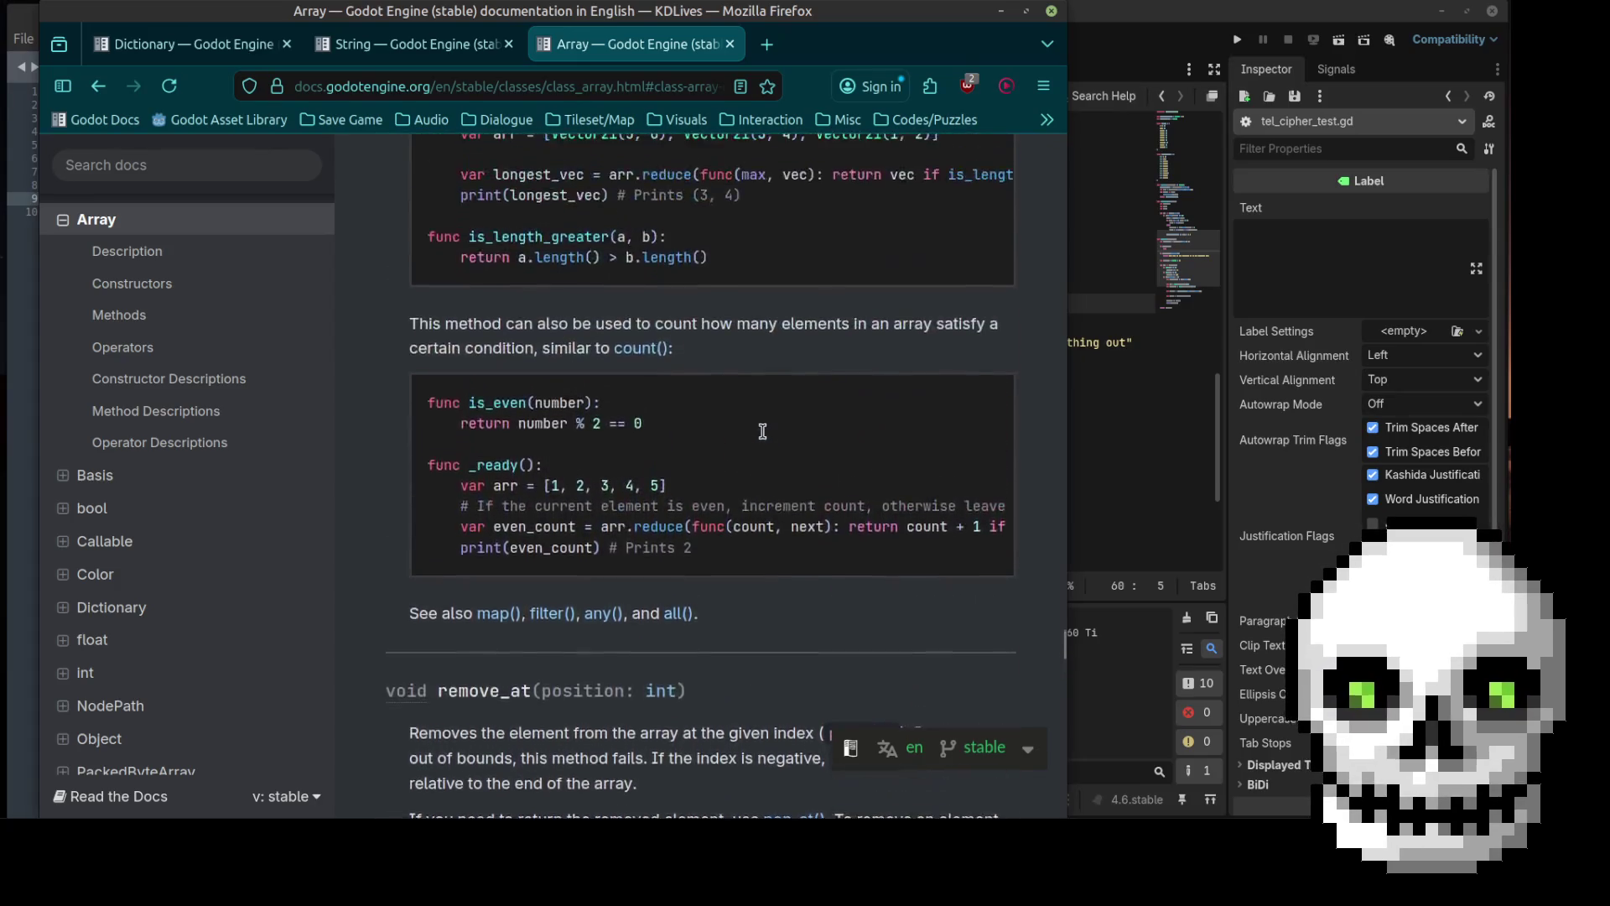
scroll(762, 431, "up", 2)
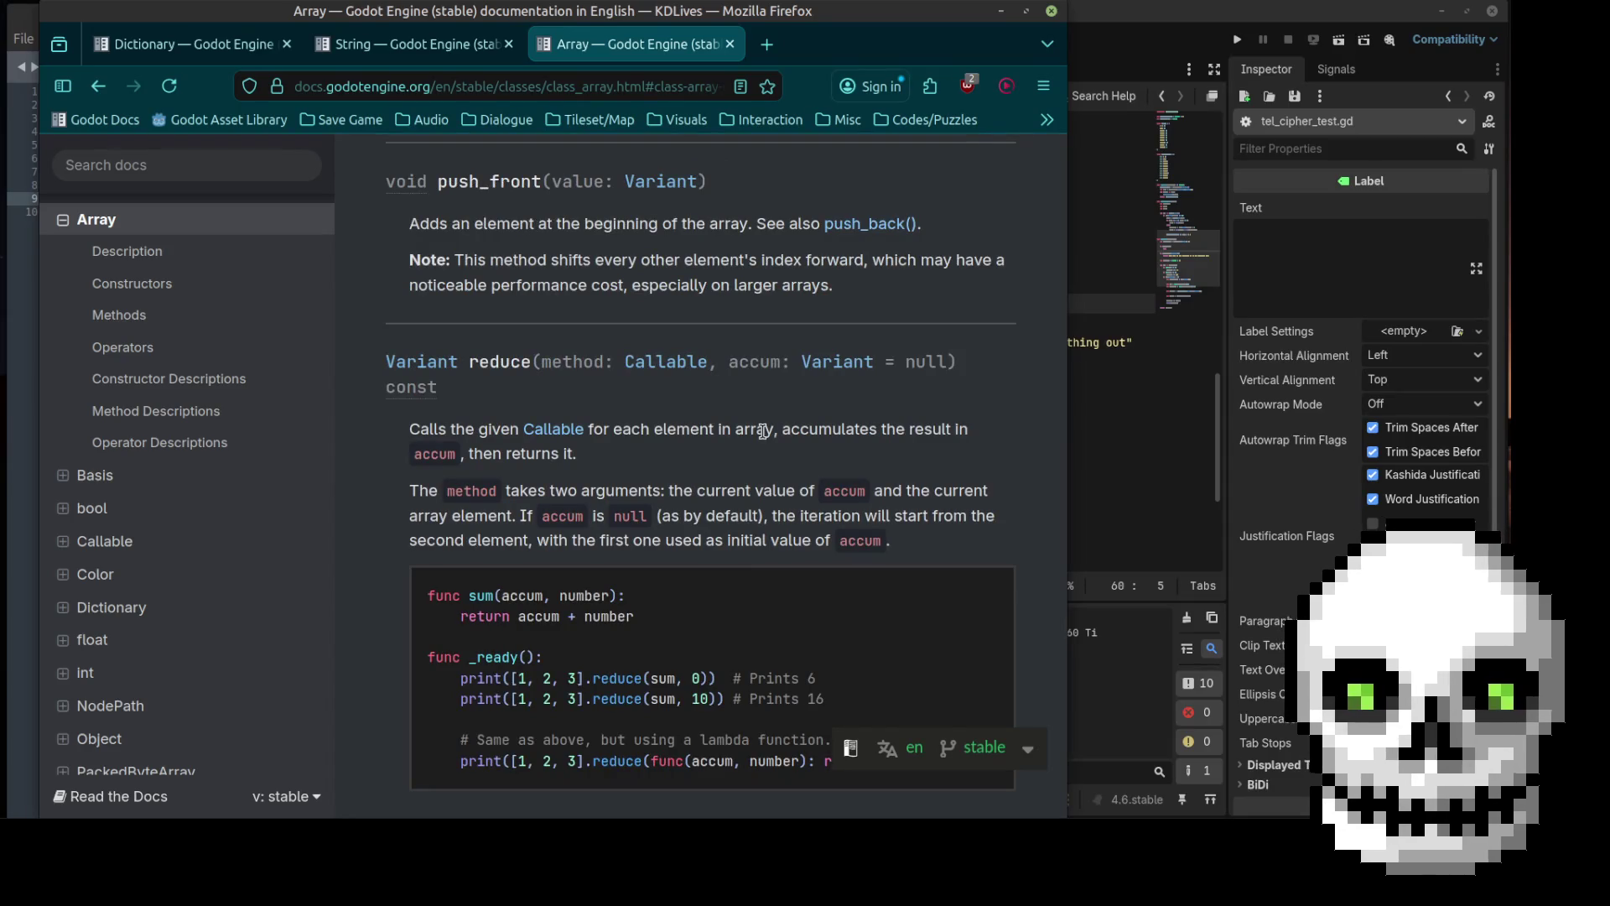
scroll(763, 431, "up", 3)
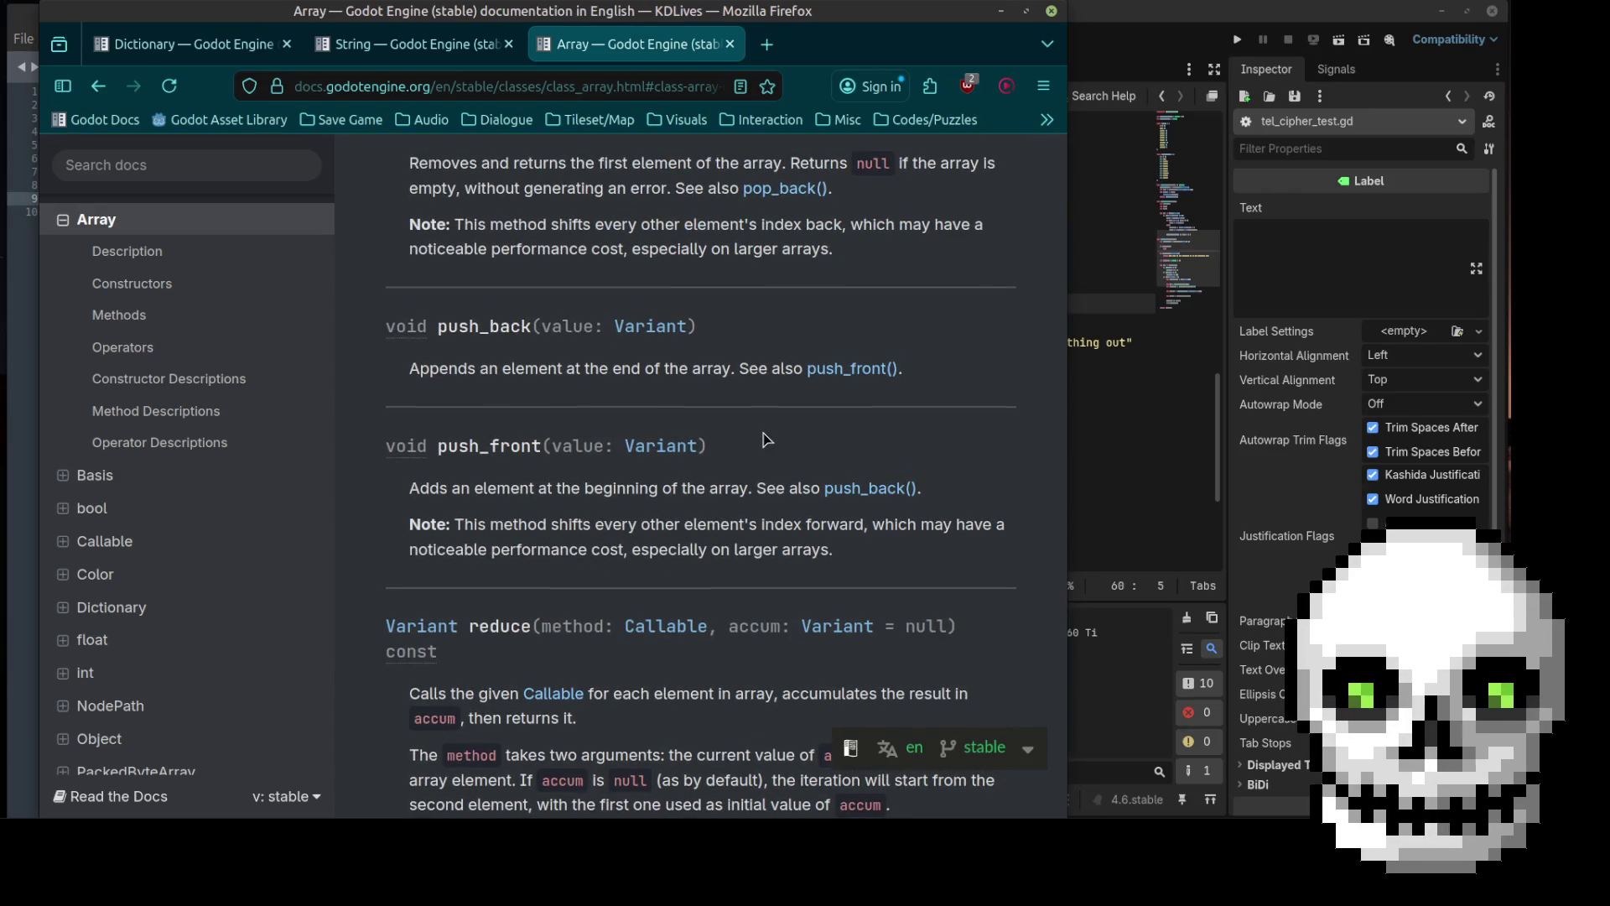
scroll(763, 436, "up", 2)
scroll(763, 438, "up", 5)
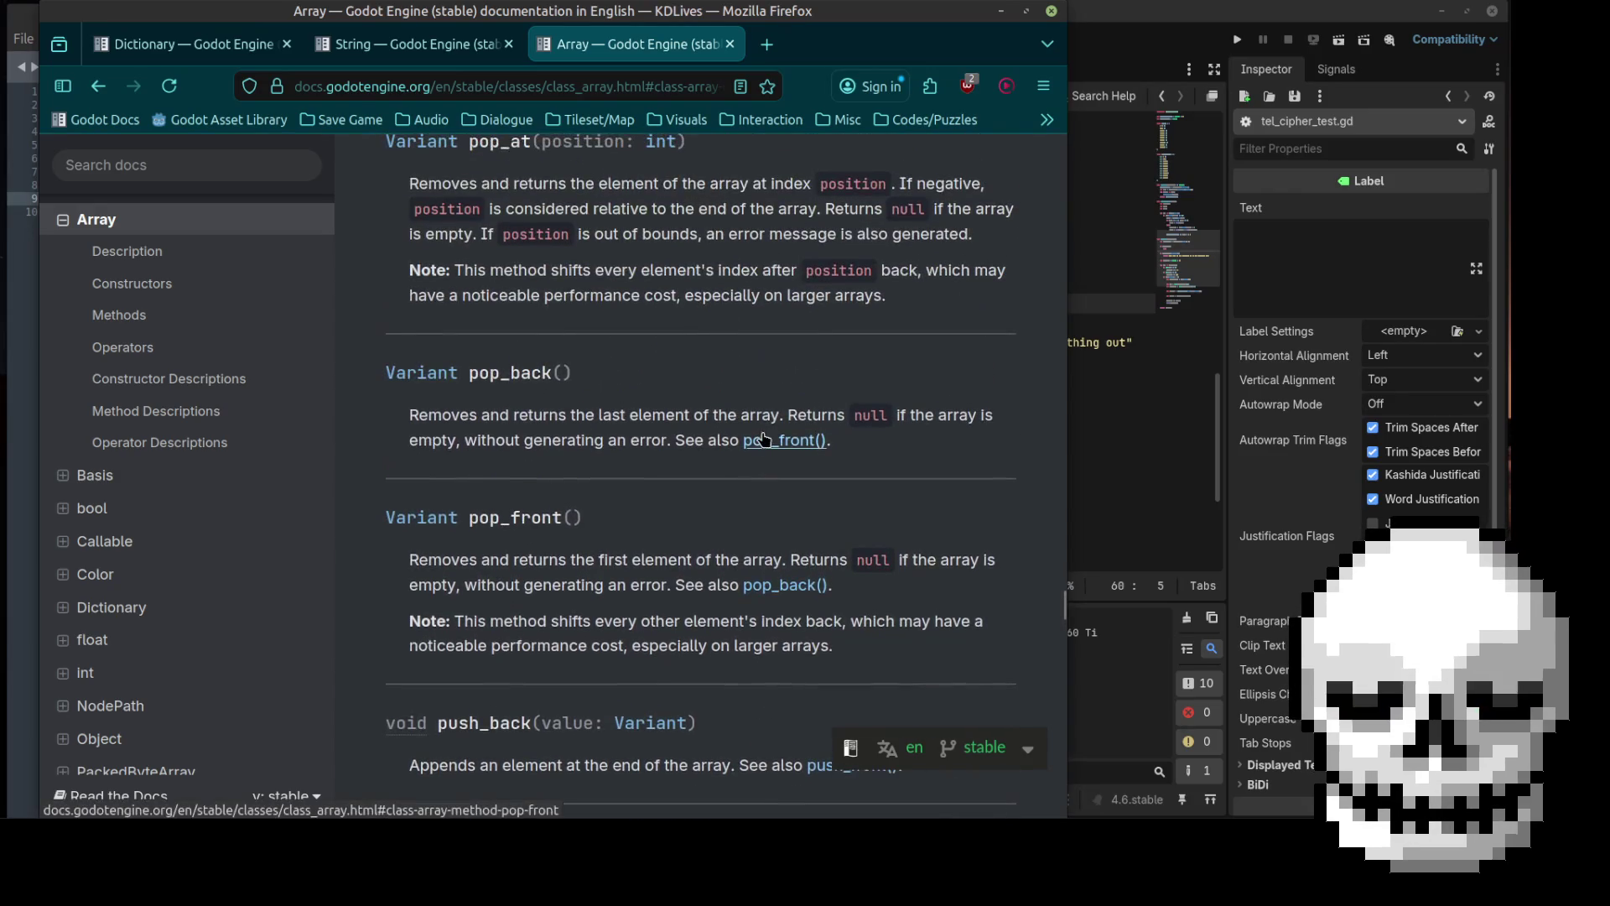
scroll(763, 437, "up", 7)
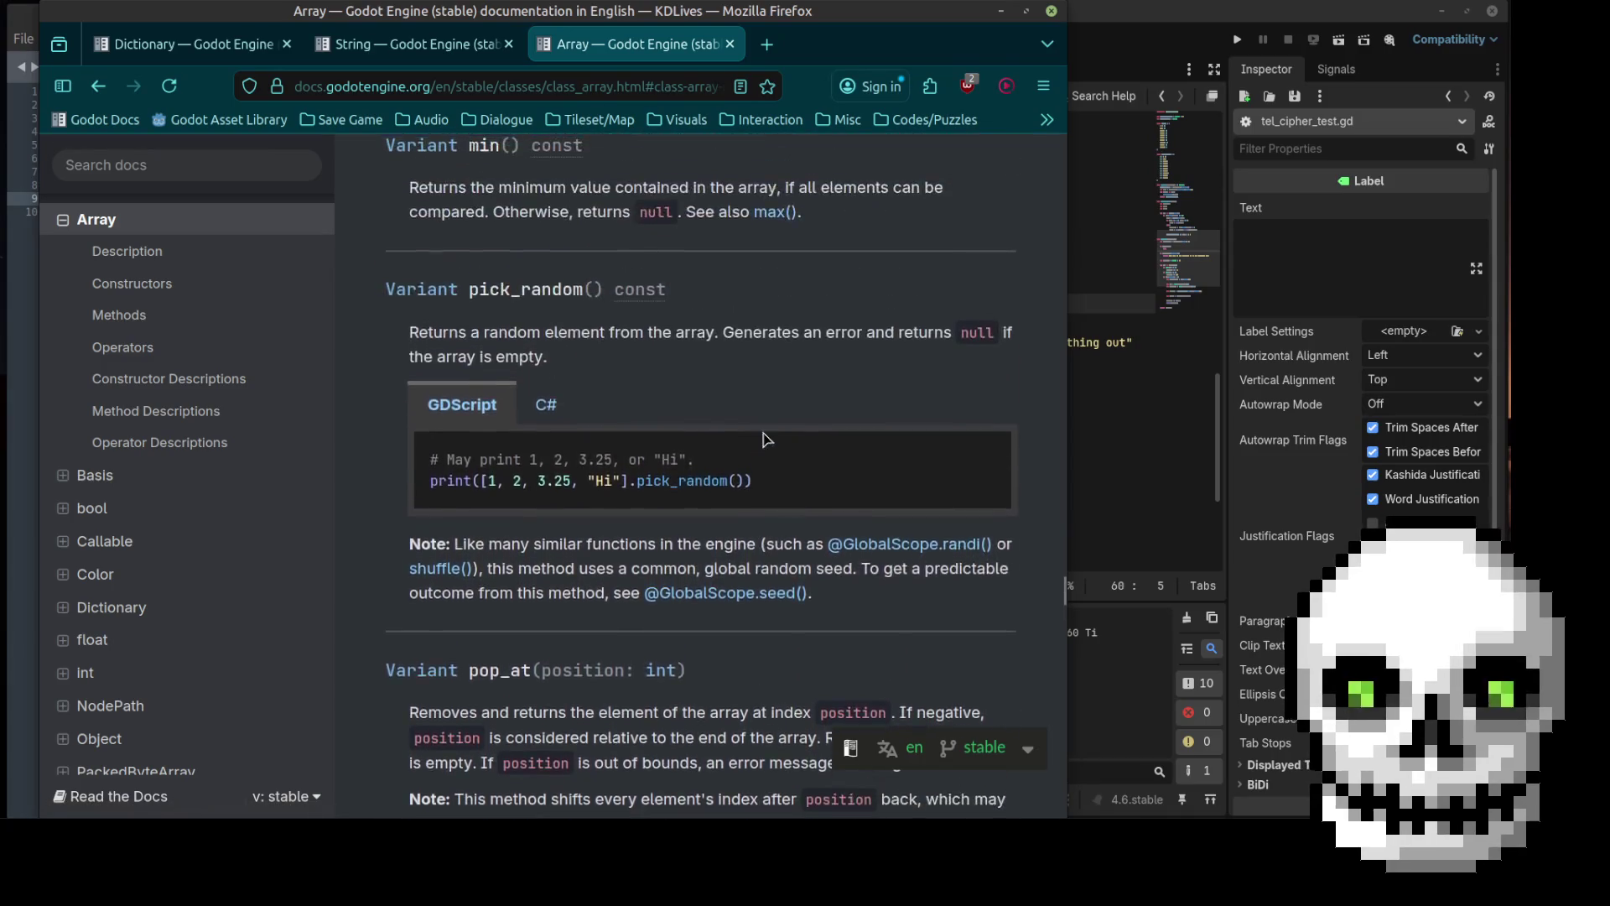
scroll(763, 436, "up", 3)
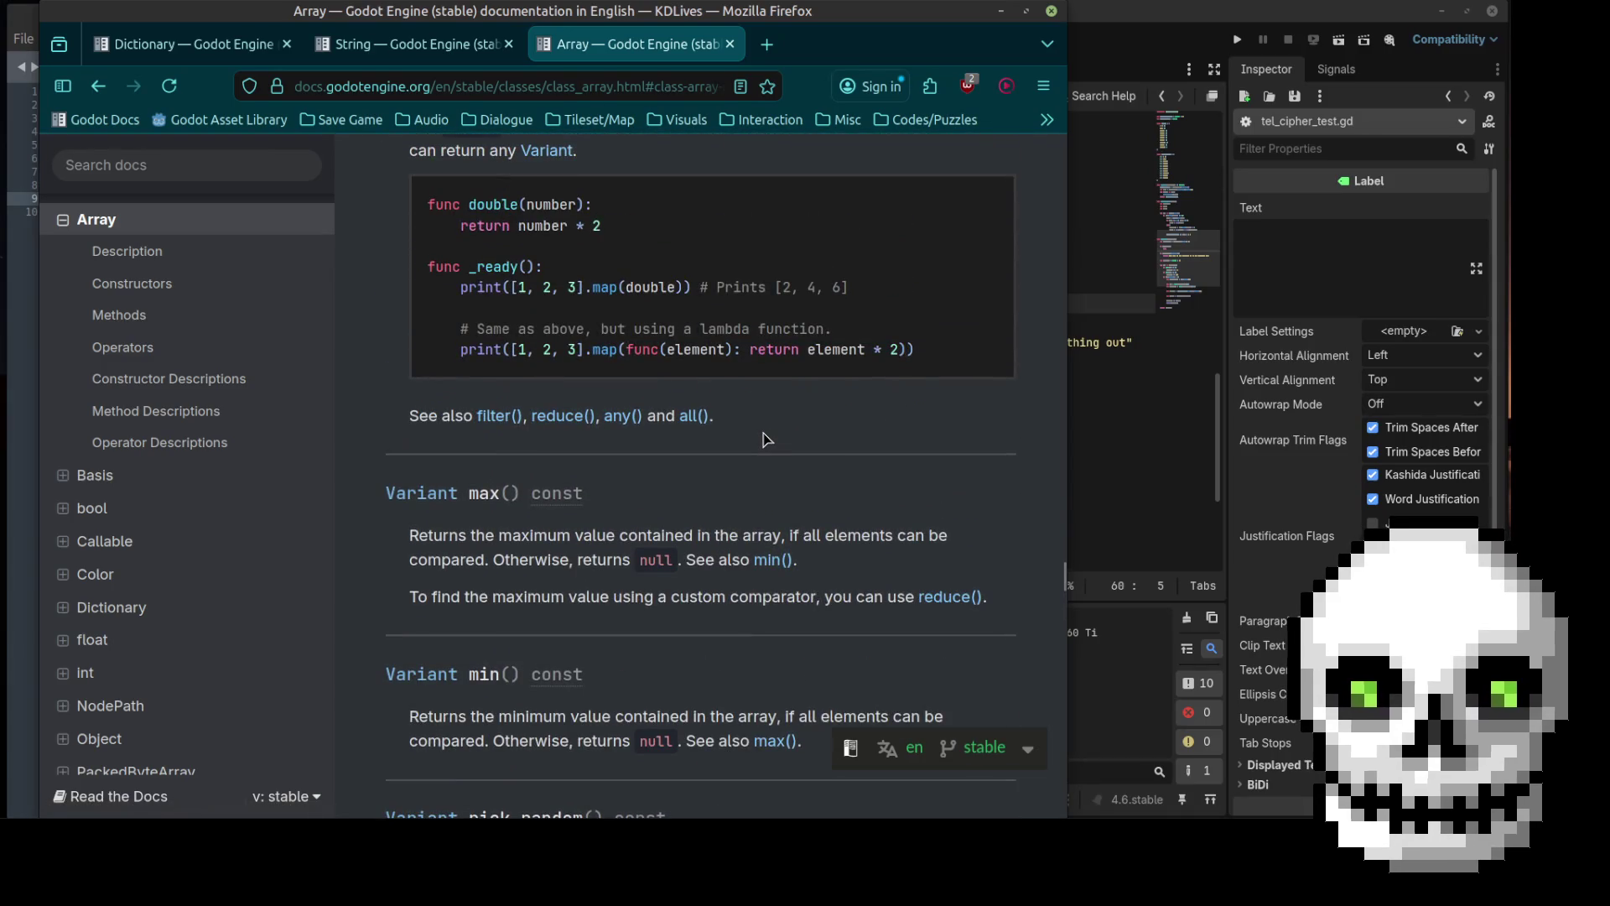
scroll(764, 437, "up", 2)
scroll(763, 438, "up", 3)
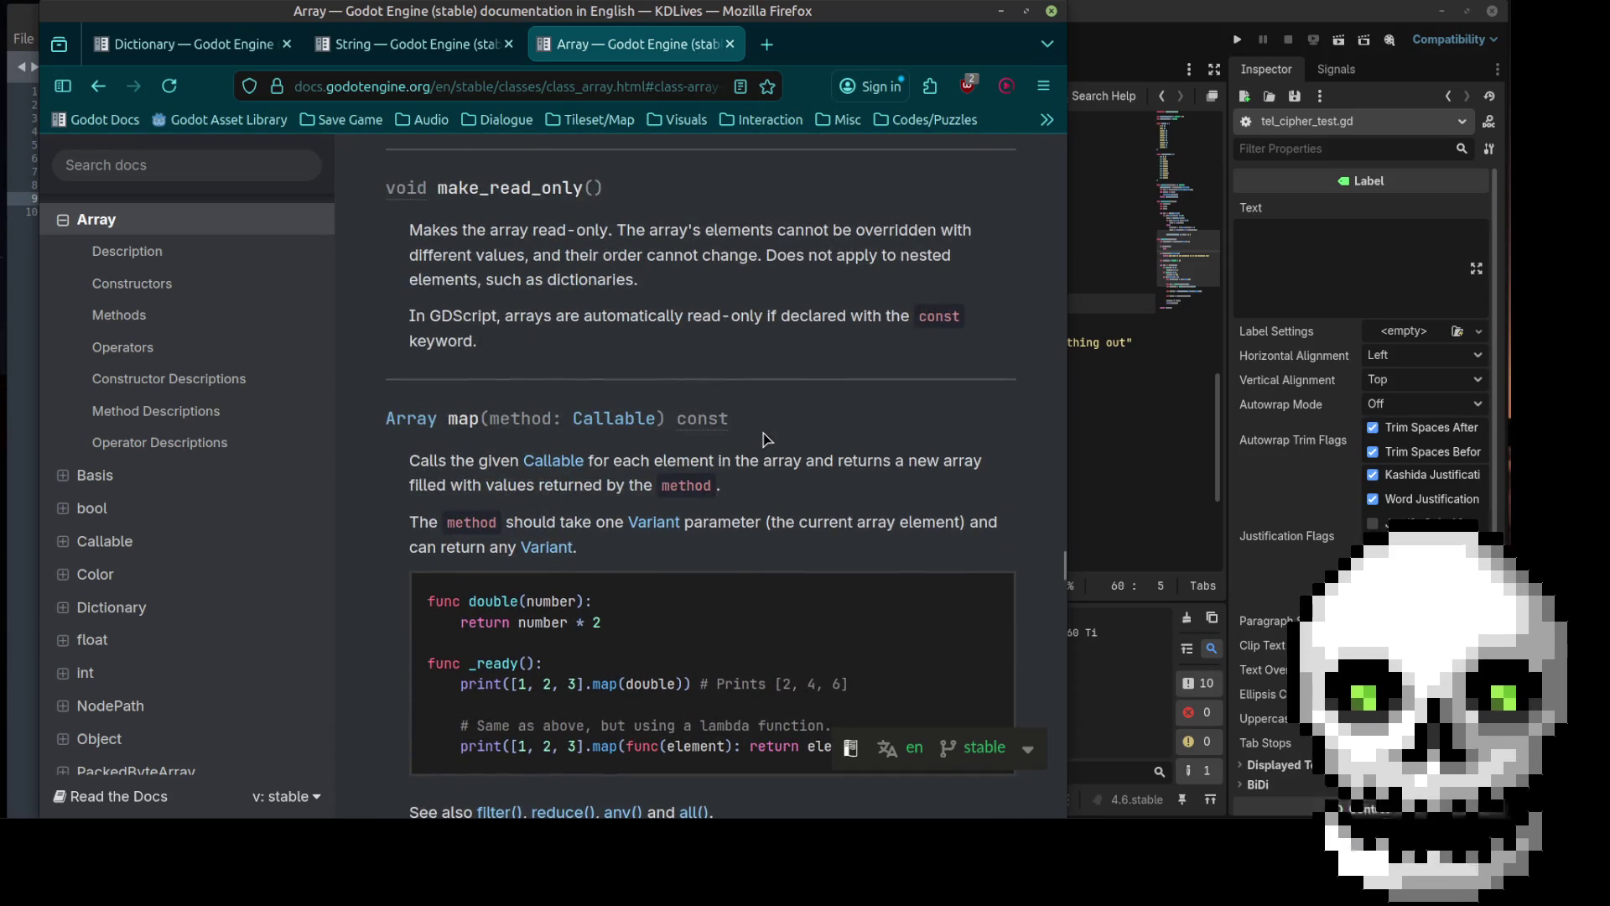
scroll(764, 438, "down", 2)
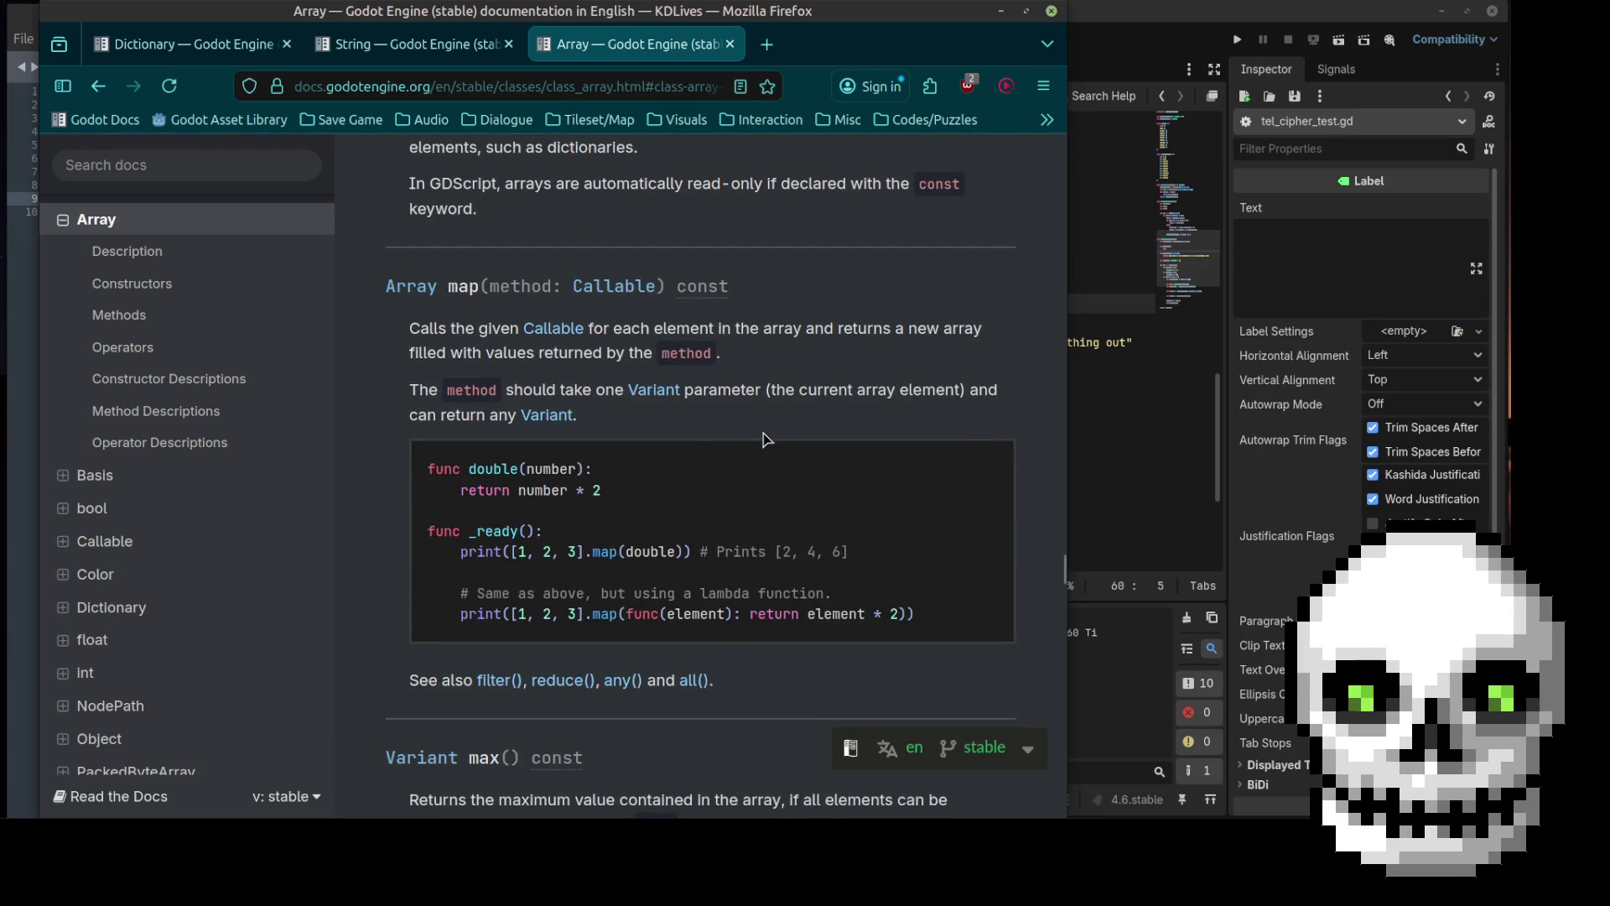
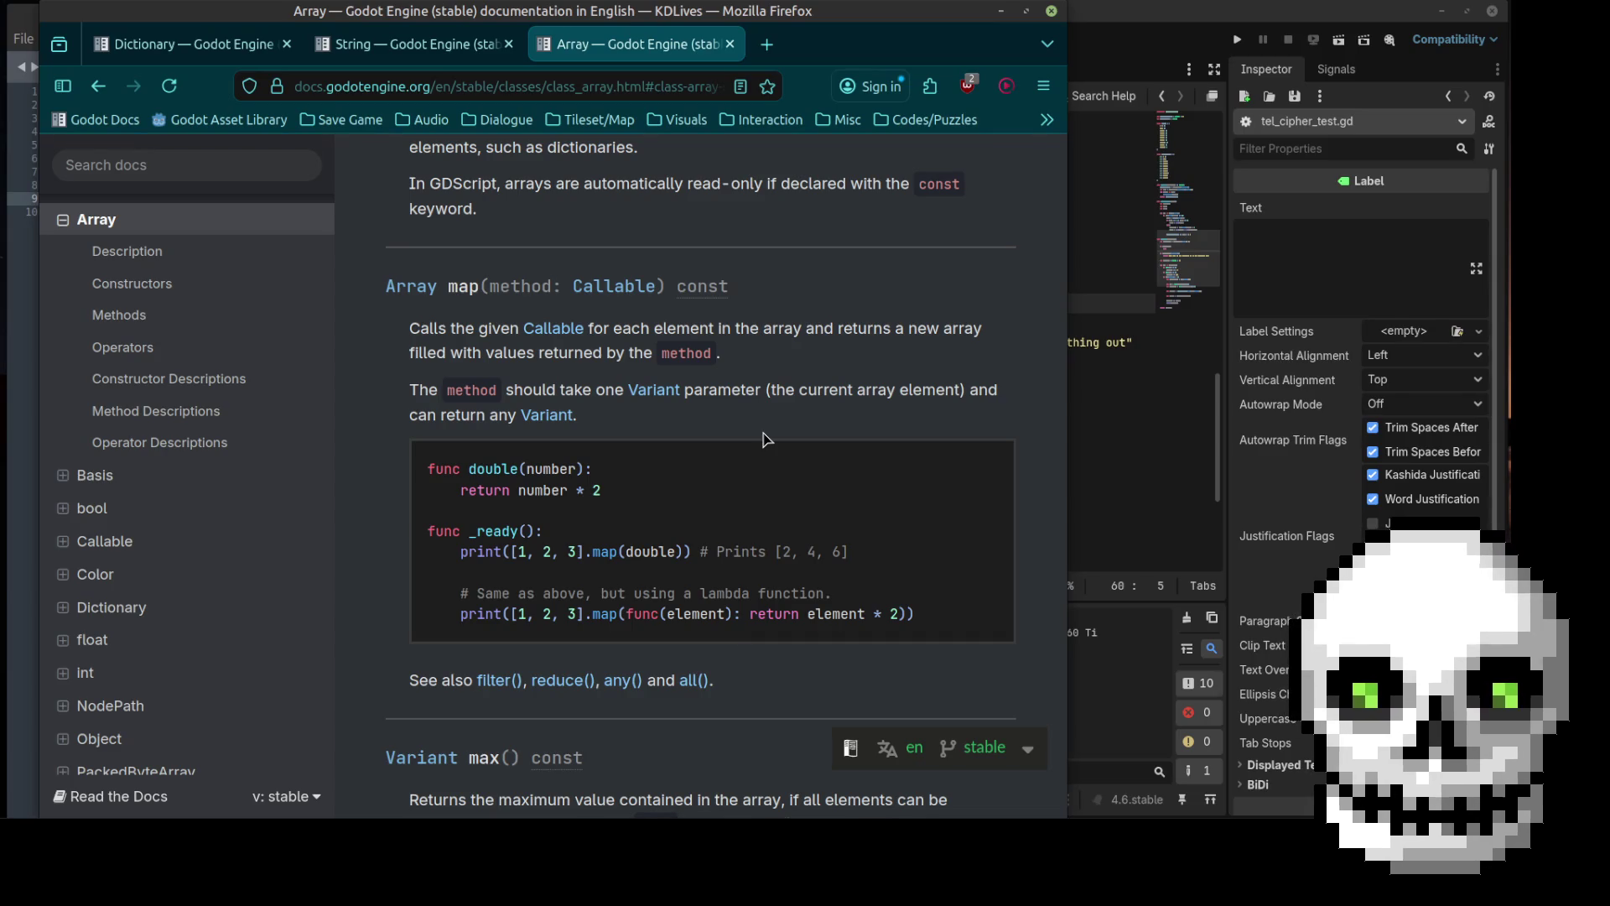
Step: Scroll back up through the Array documentation page
scroll(766, 439, "up", 5)
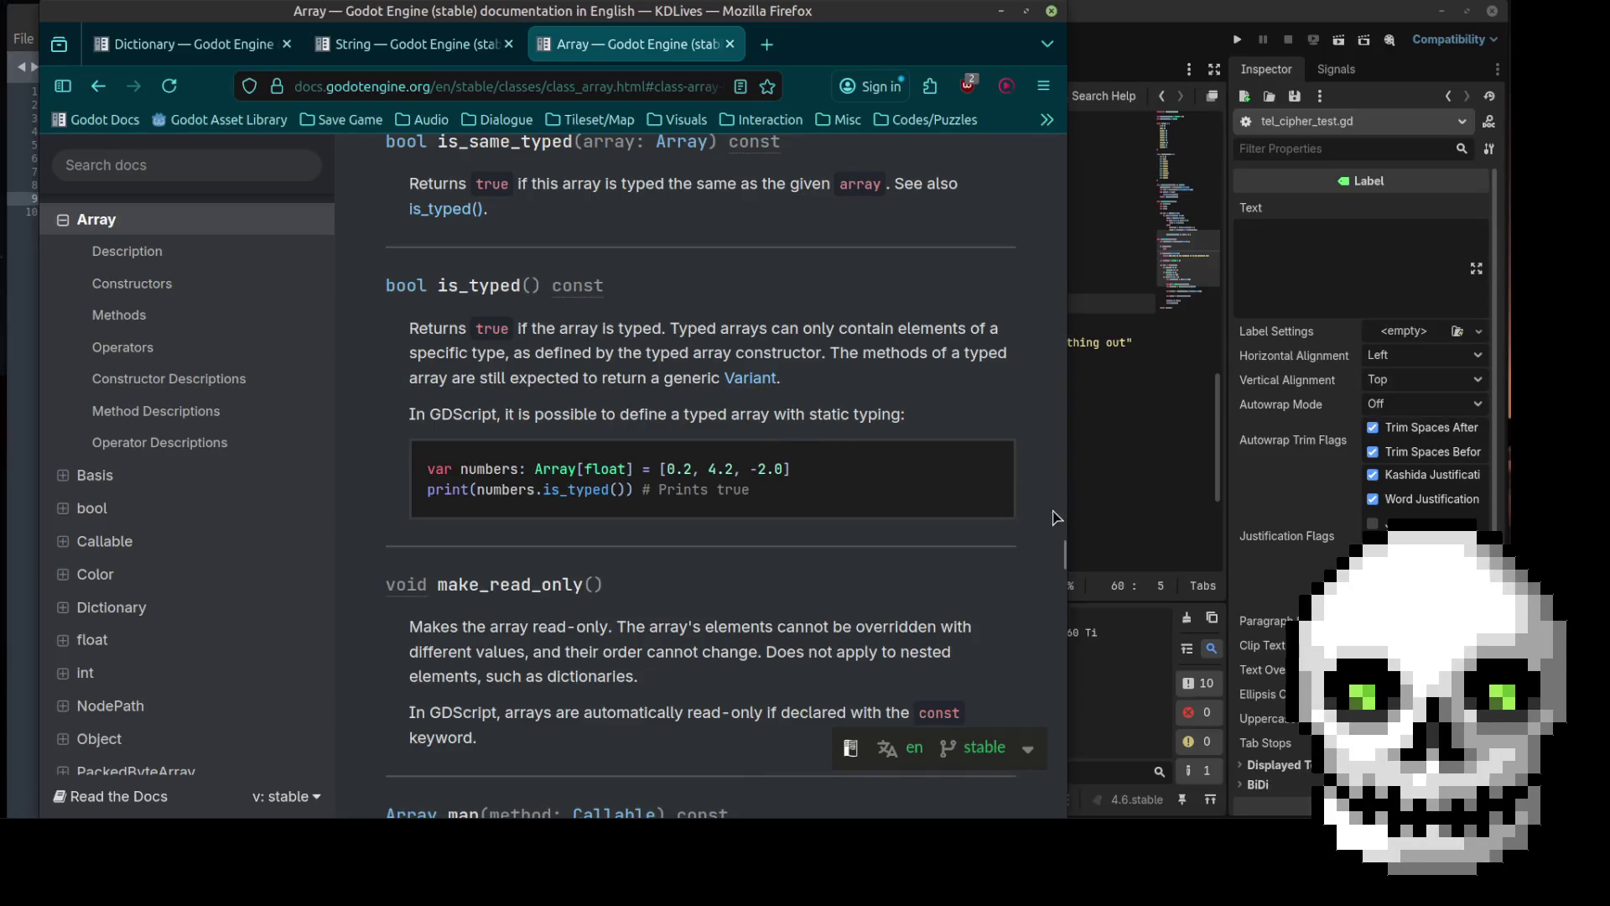
left_click(1145, 456)
left_click(942, 428)
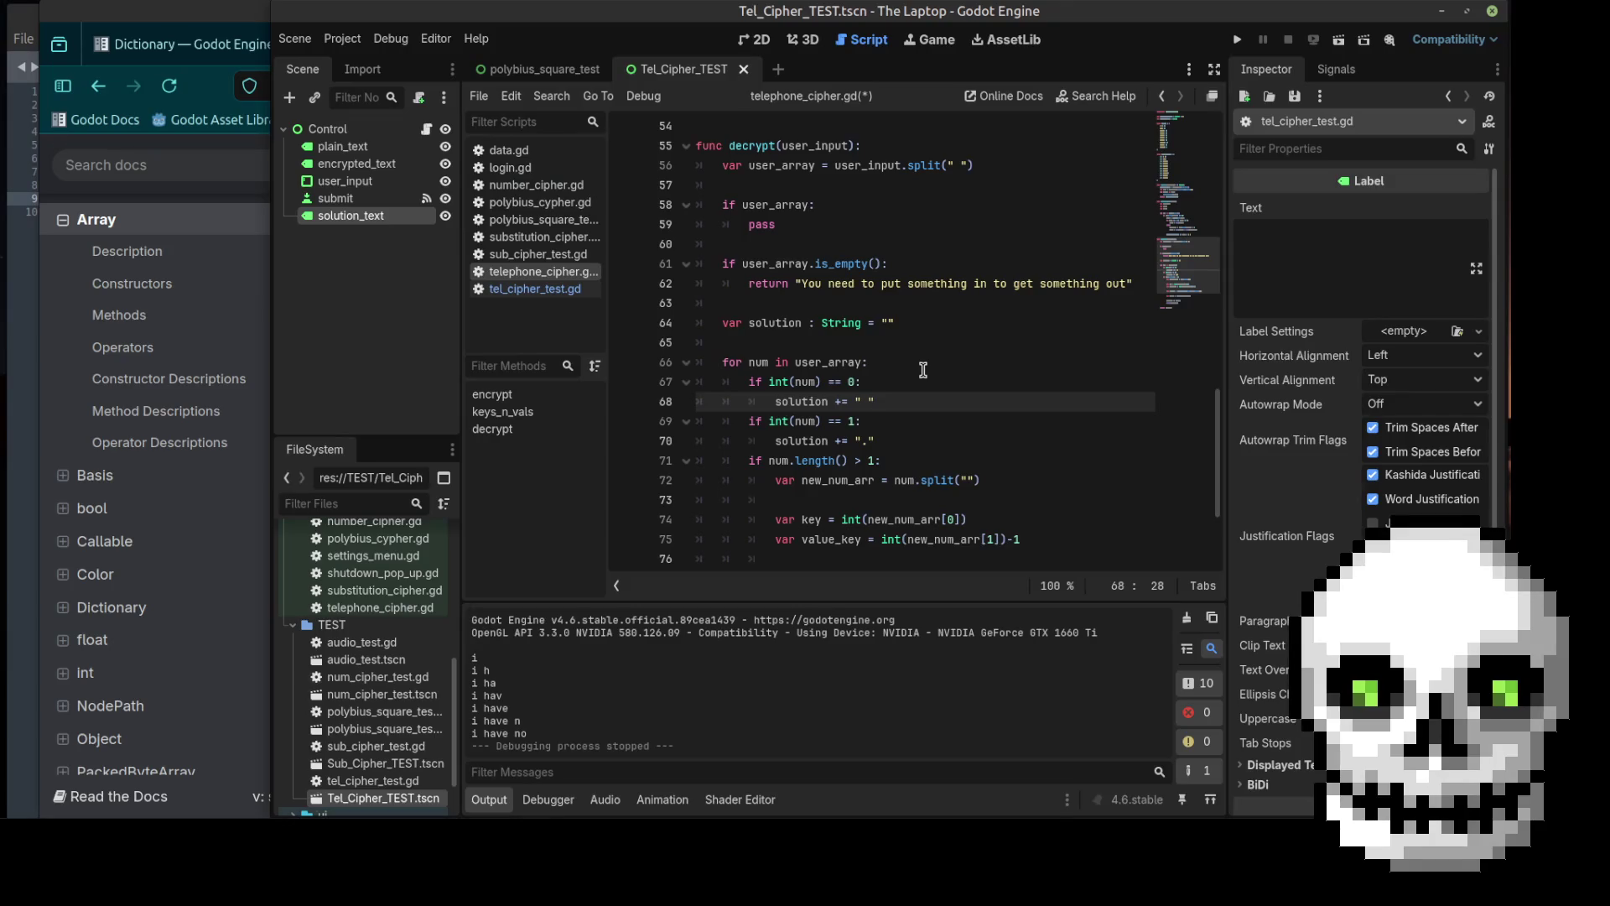
left_click(217, 85)
scroll(738, 521, "up", 3)
scroll(755, 517, "up", 5)
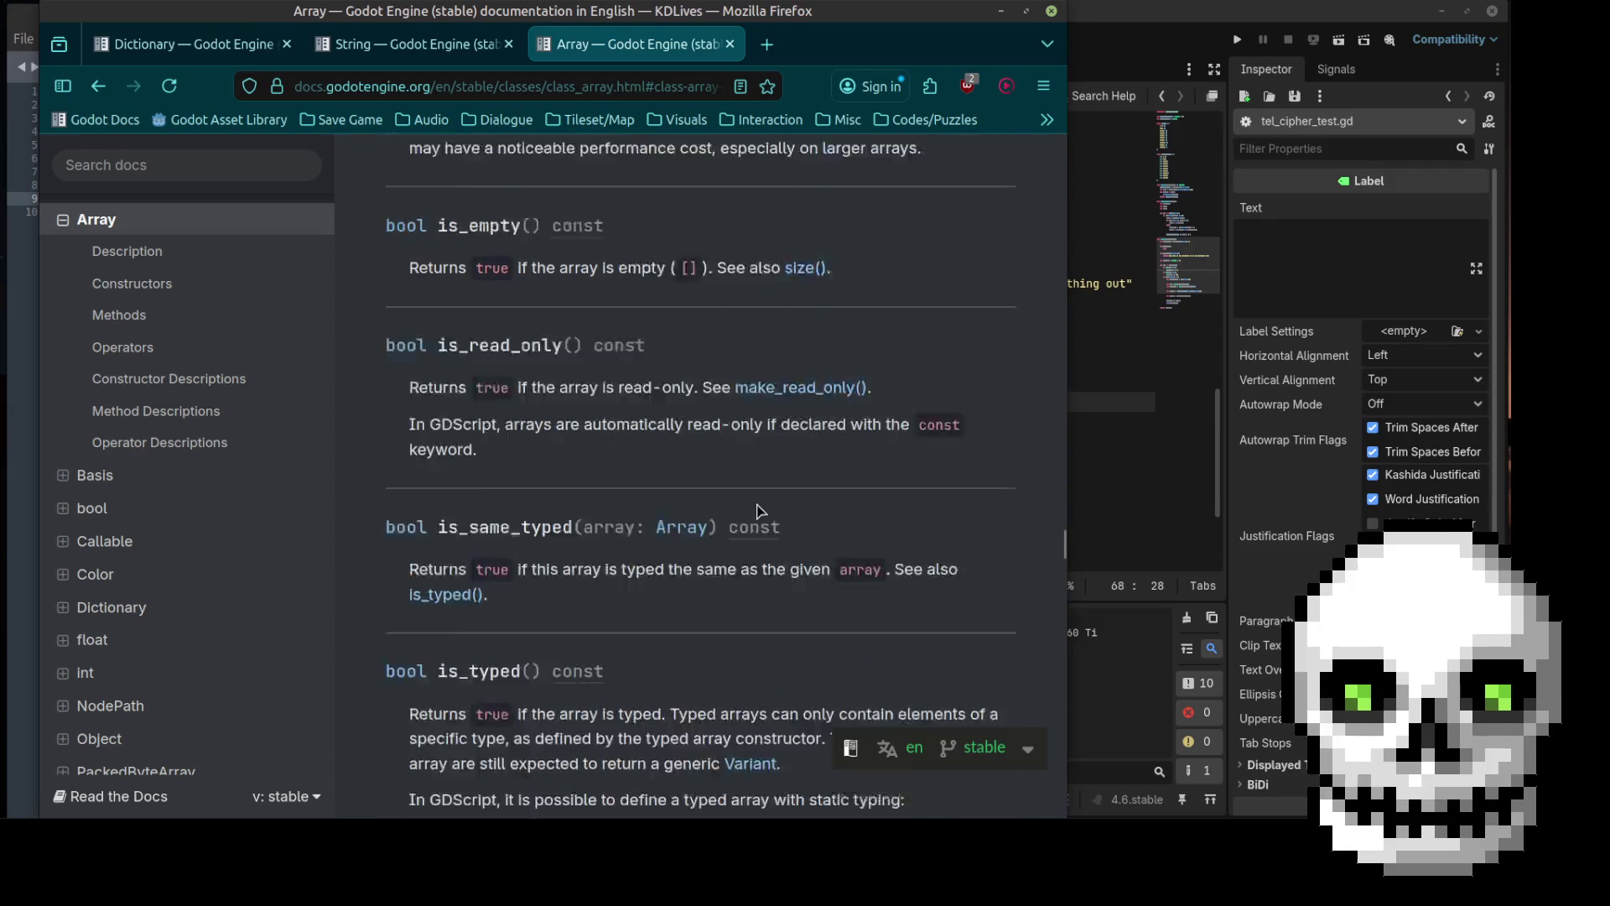
scroll(757, 509, "down", 3)
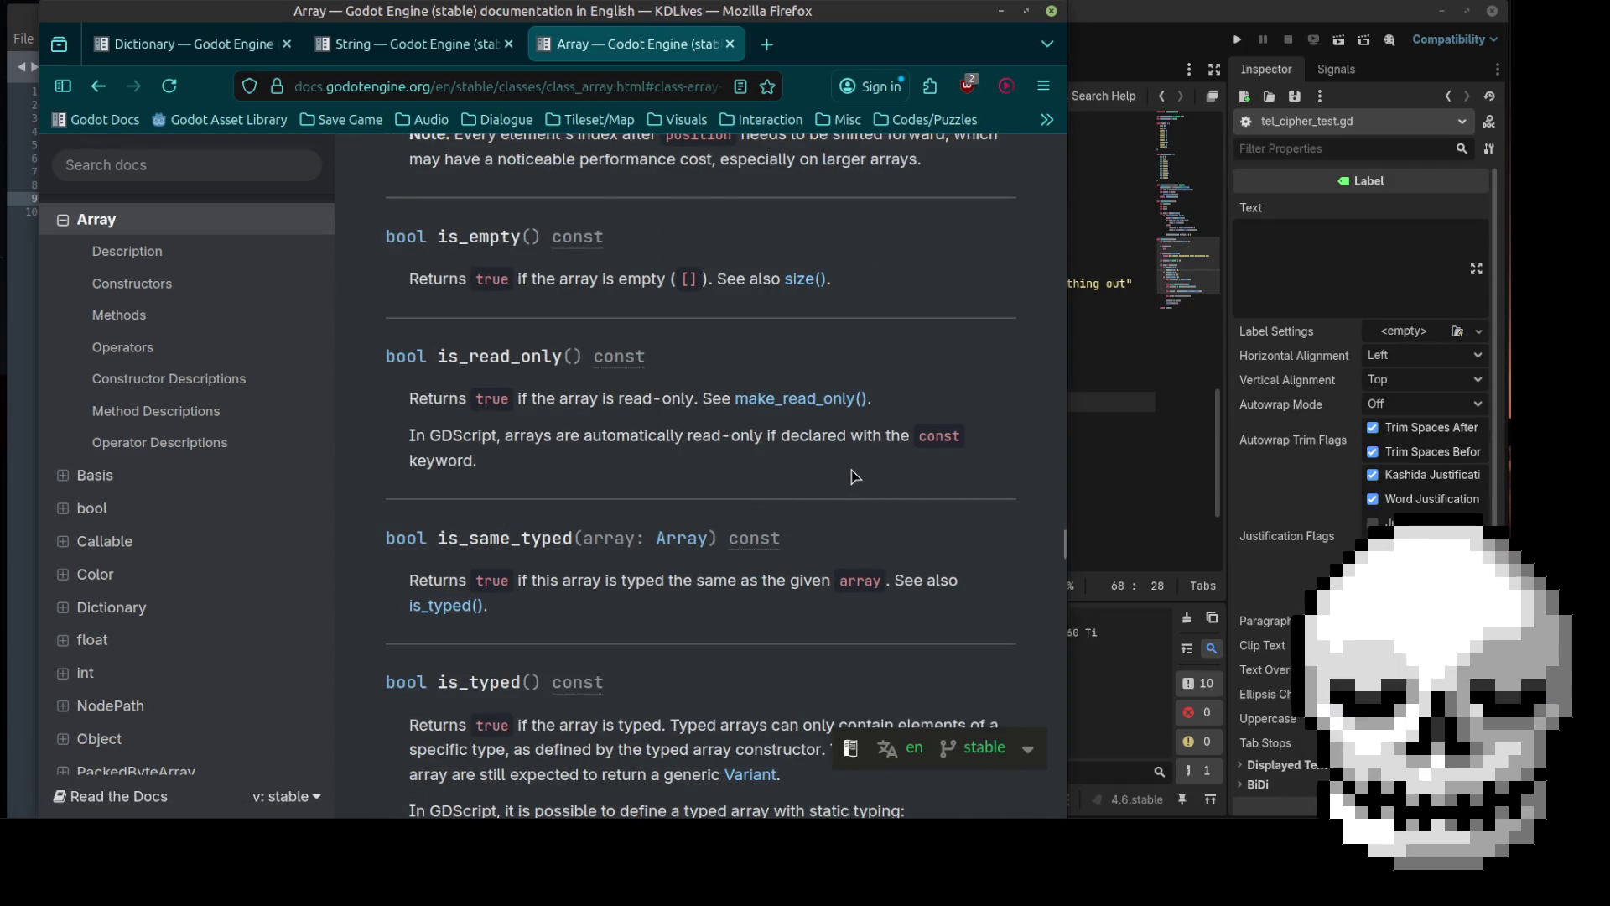
scroll(852, 475, "up", 10)
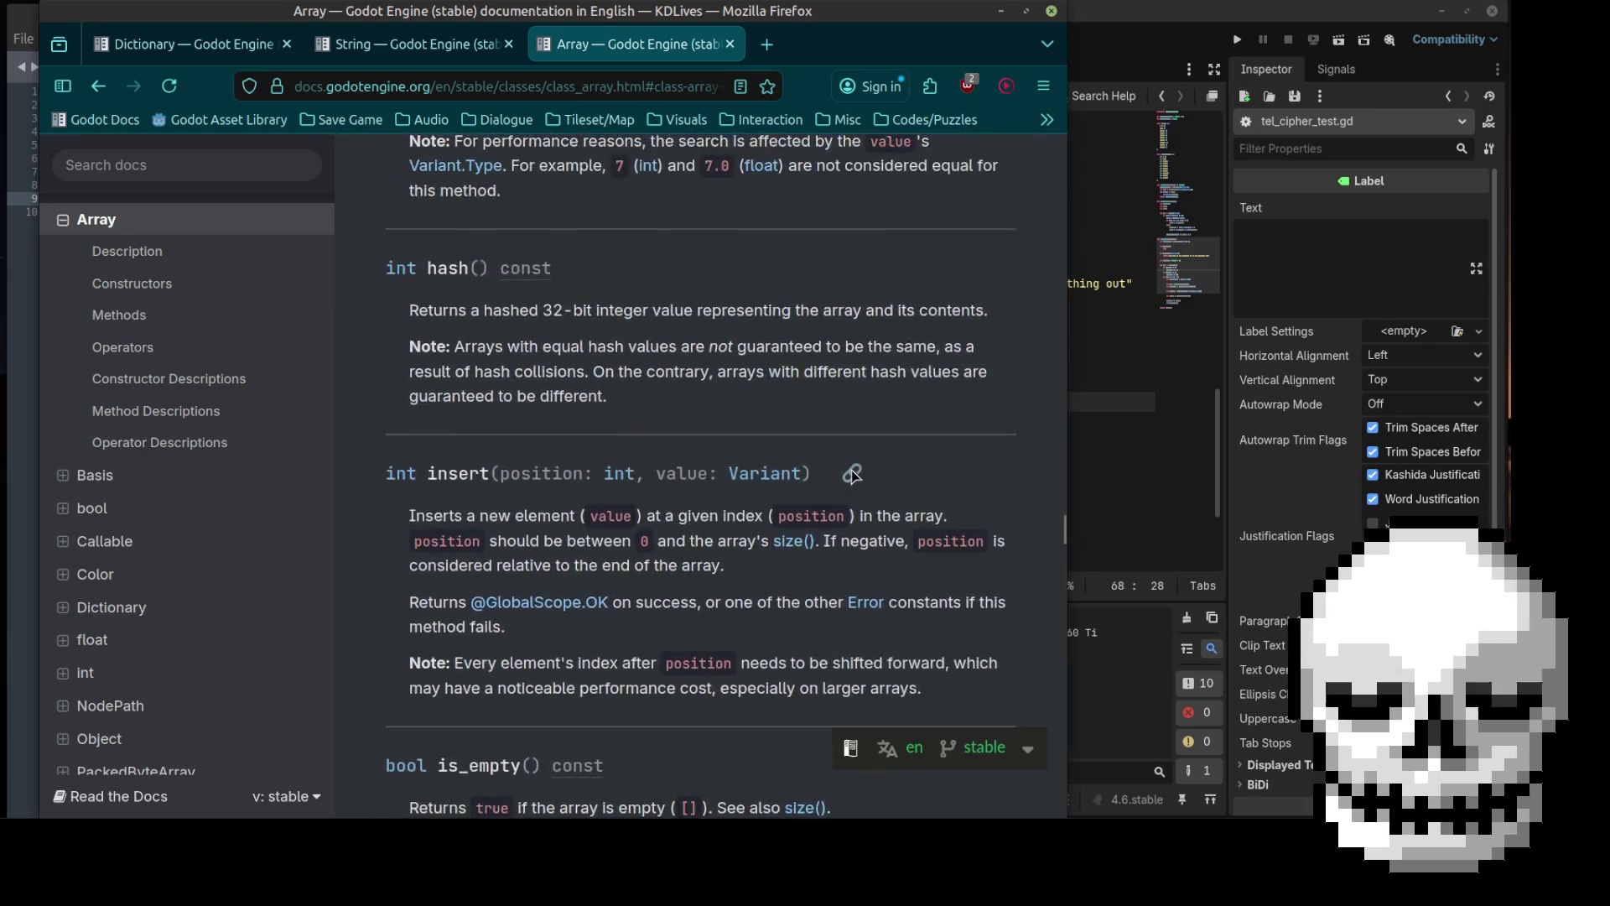
scroll(852, 475, "up", 5)
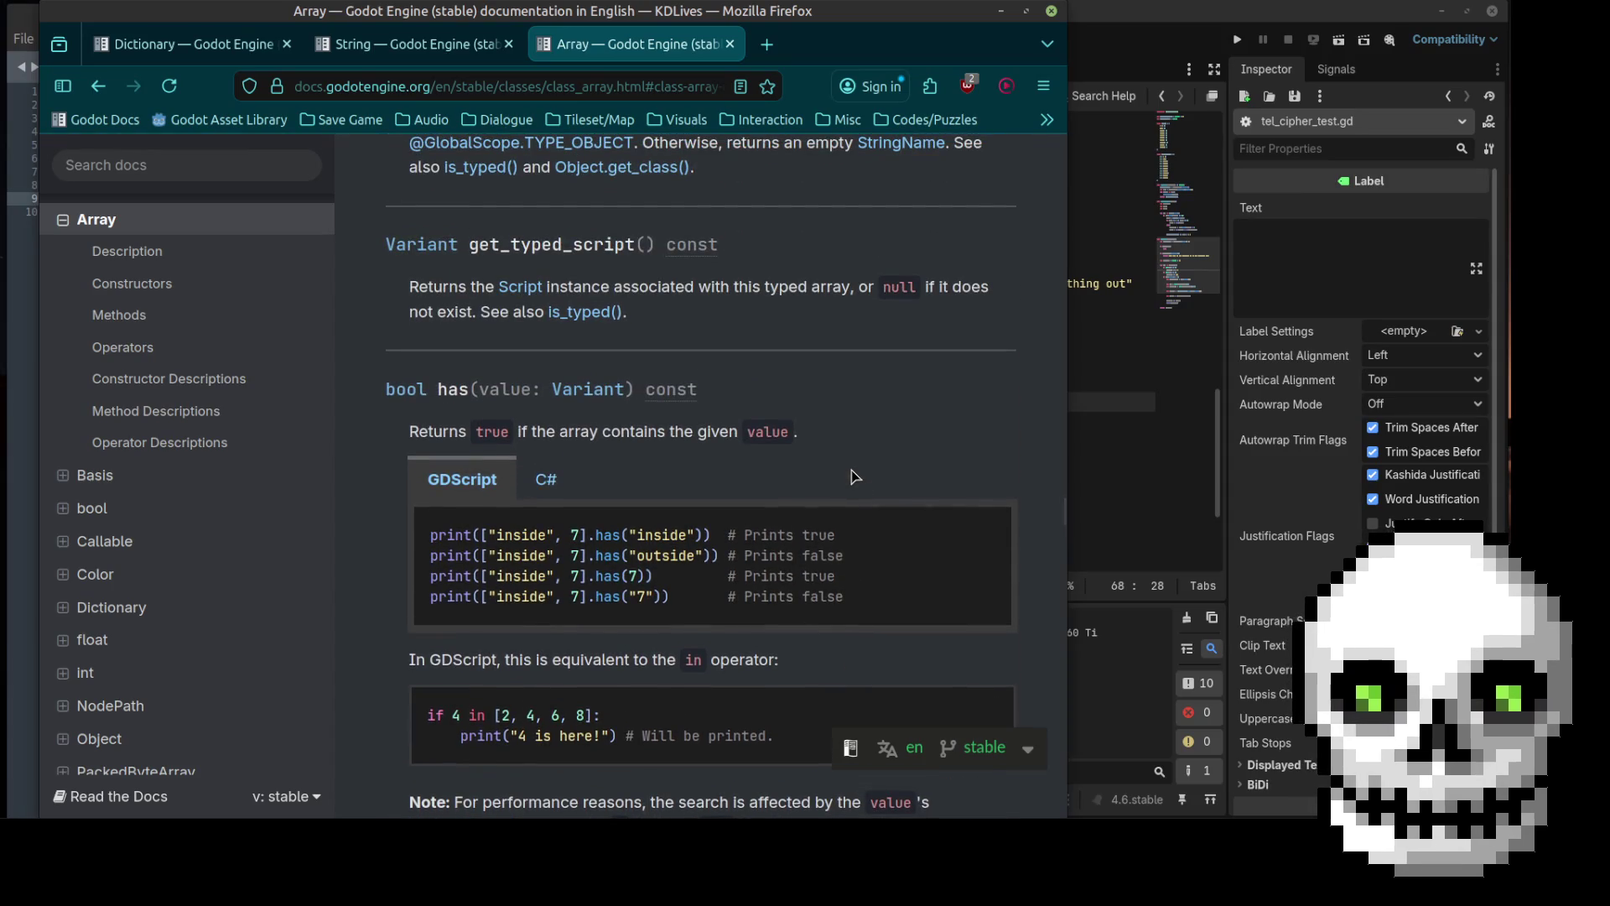
scroll(853, 476, "up", 7)
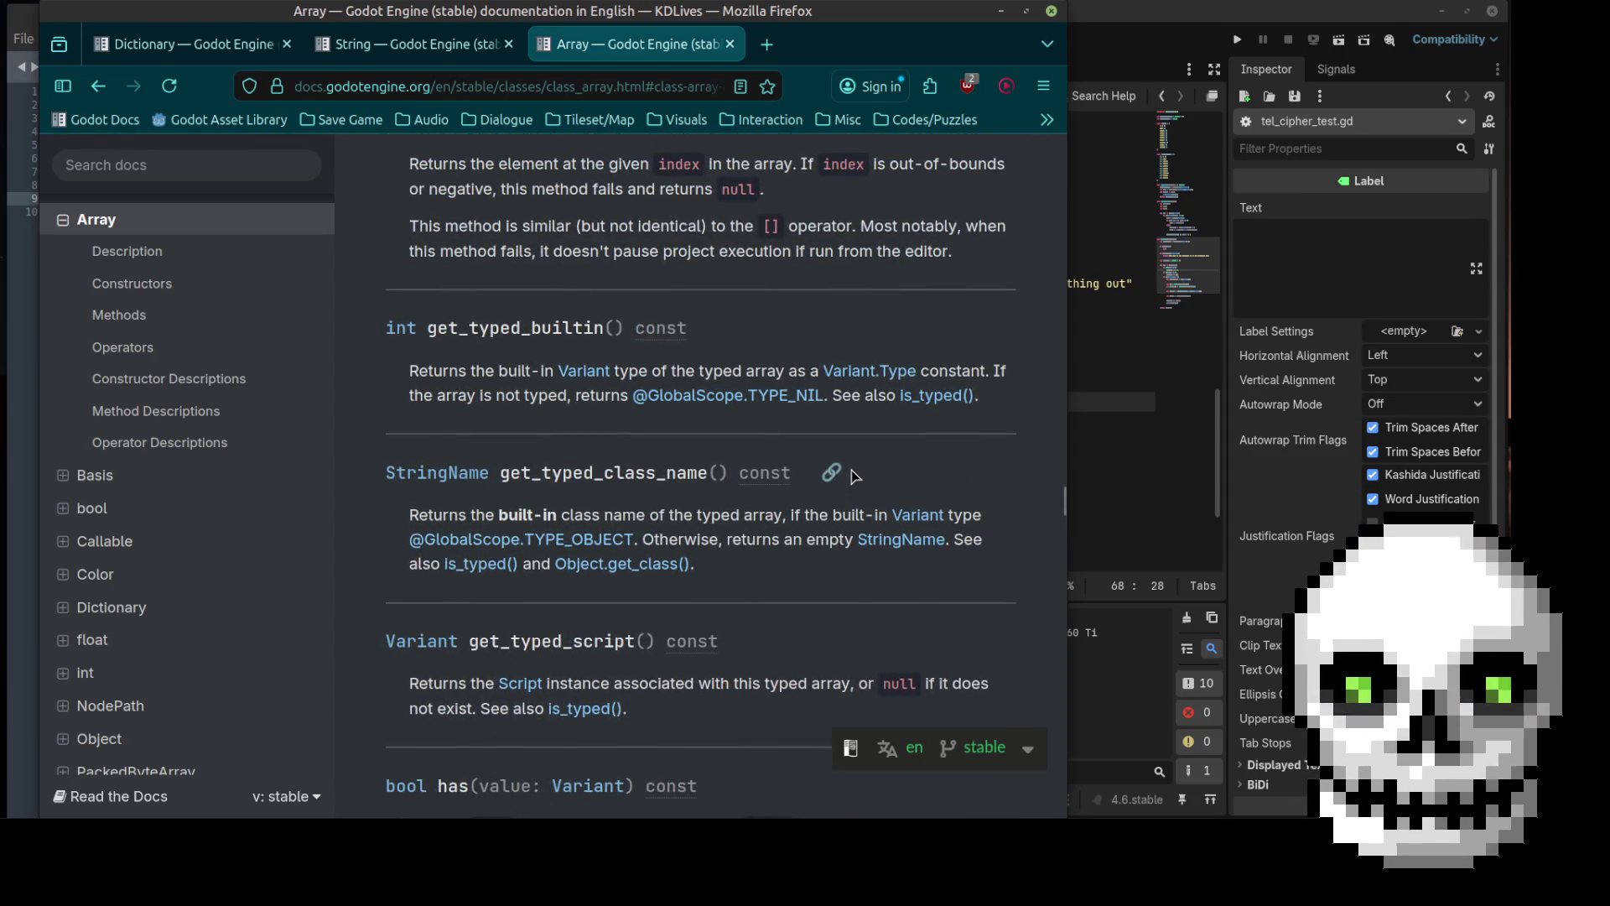
scroll(852, 476, "up", 5)
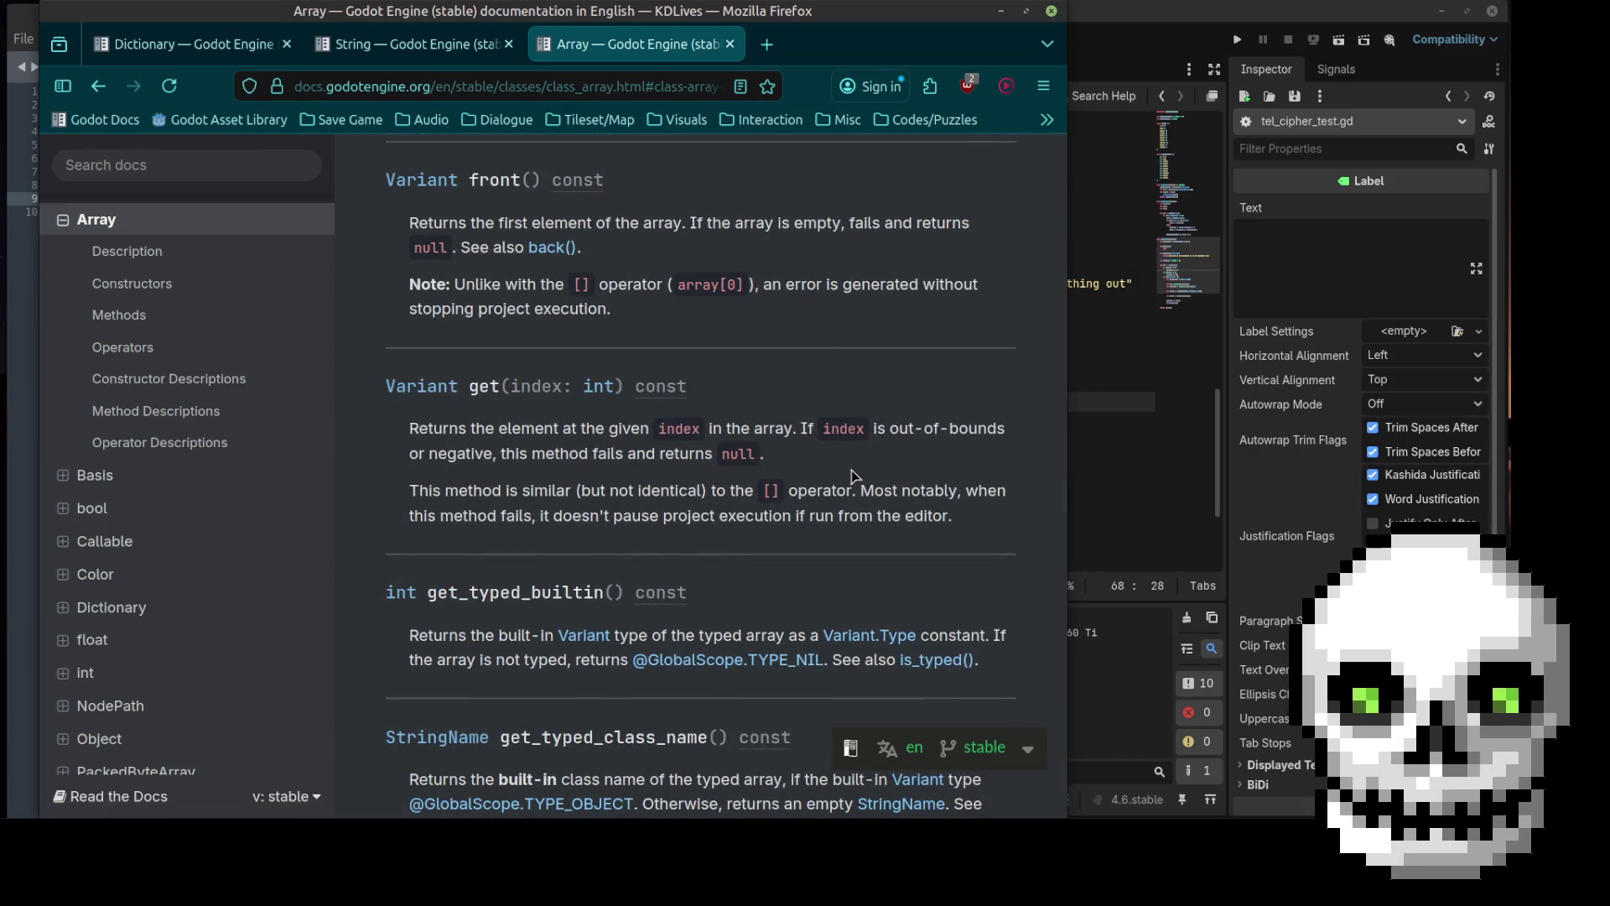
scroll(852, 476, "up", 2)
scroll(852, 476, "up", 2)
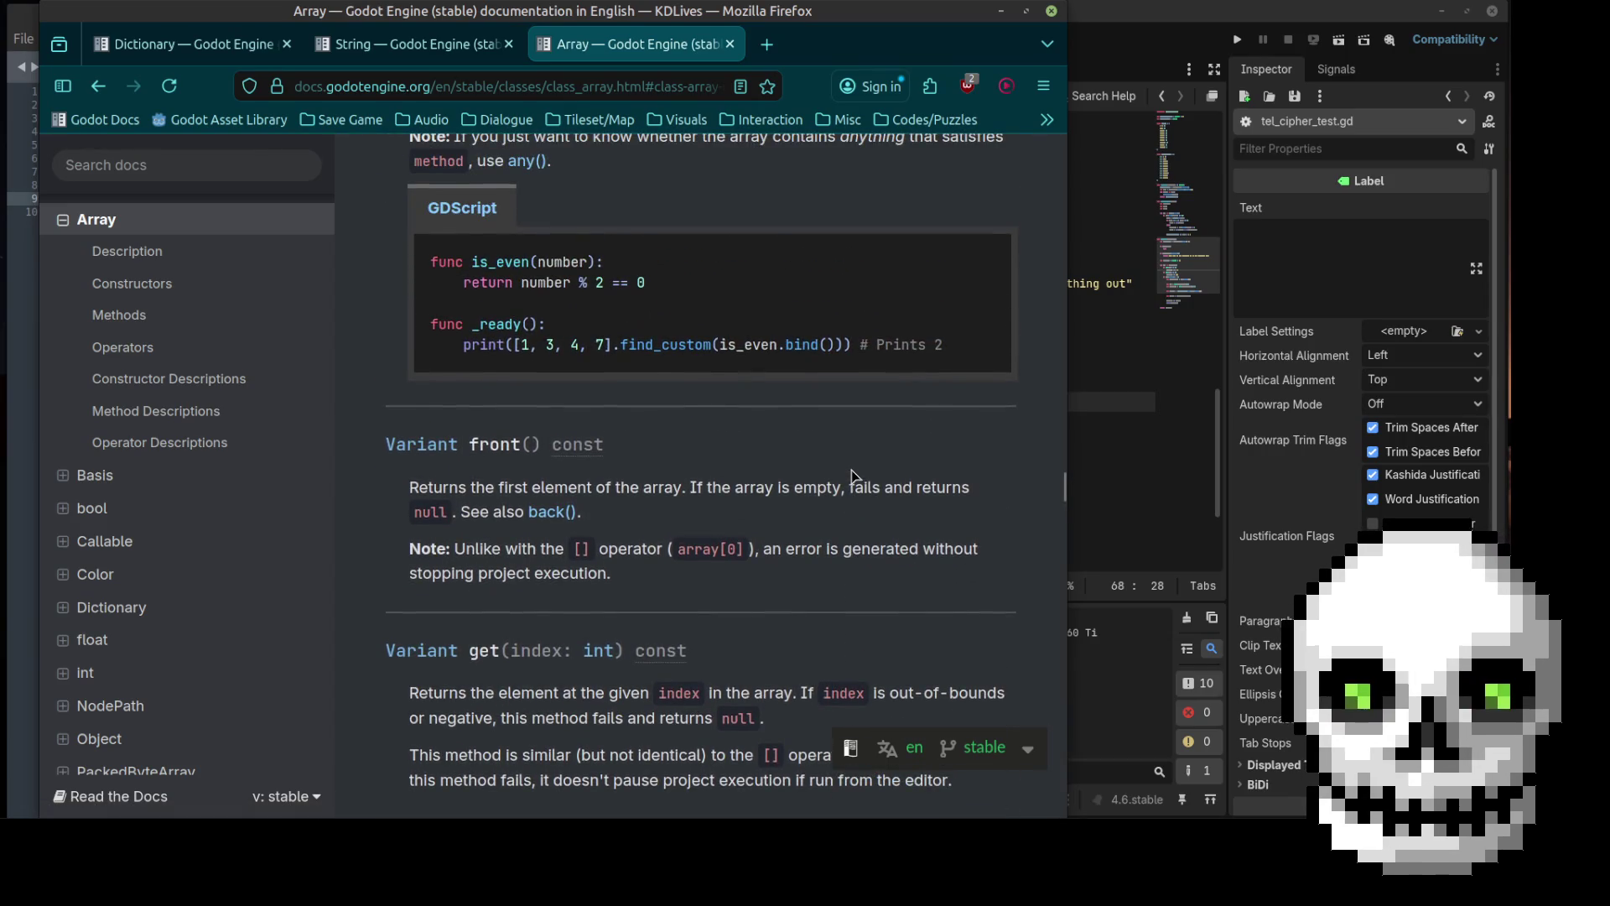
scroll(852, 470, "up", 10)
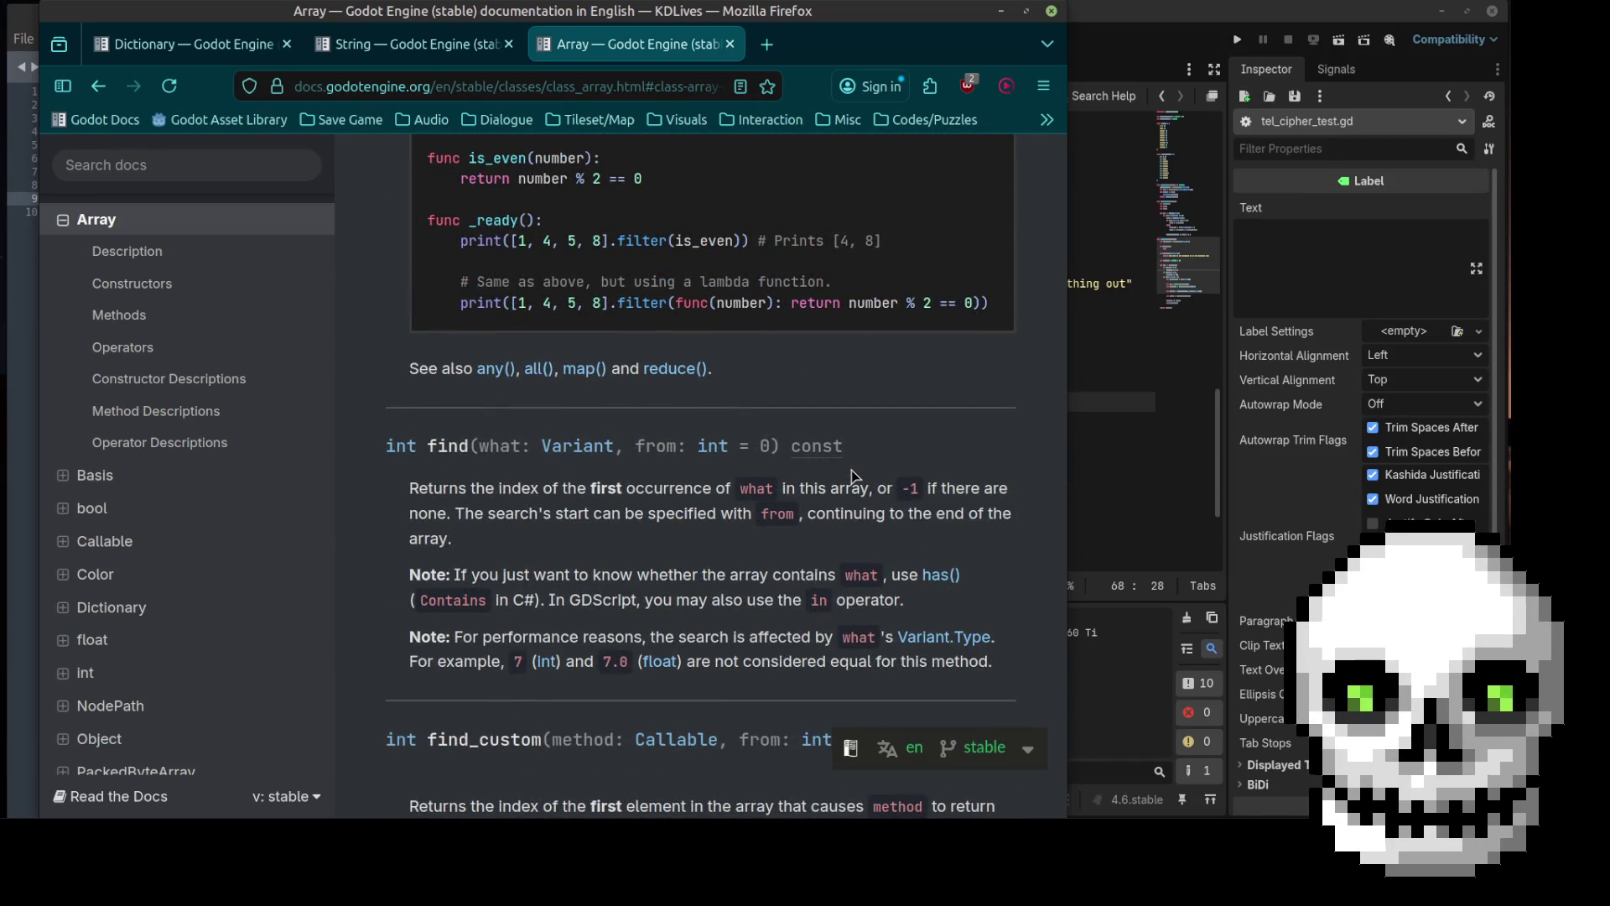
scroll(852, 470, "up", 8)
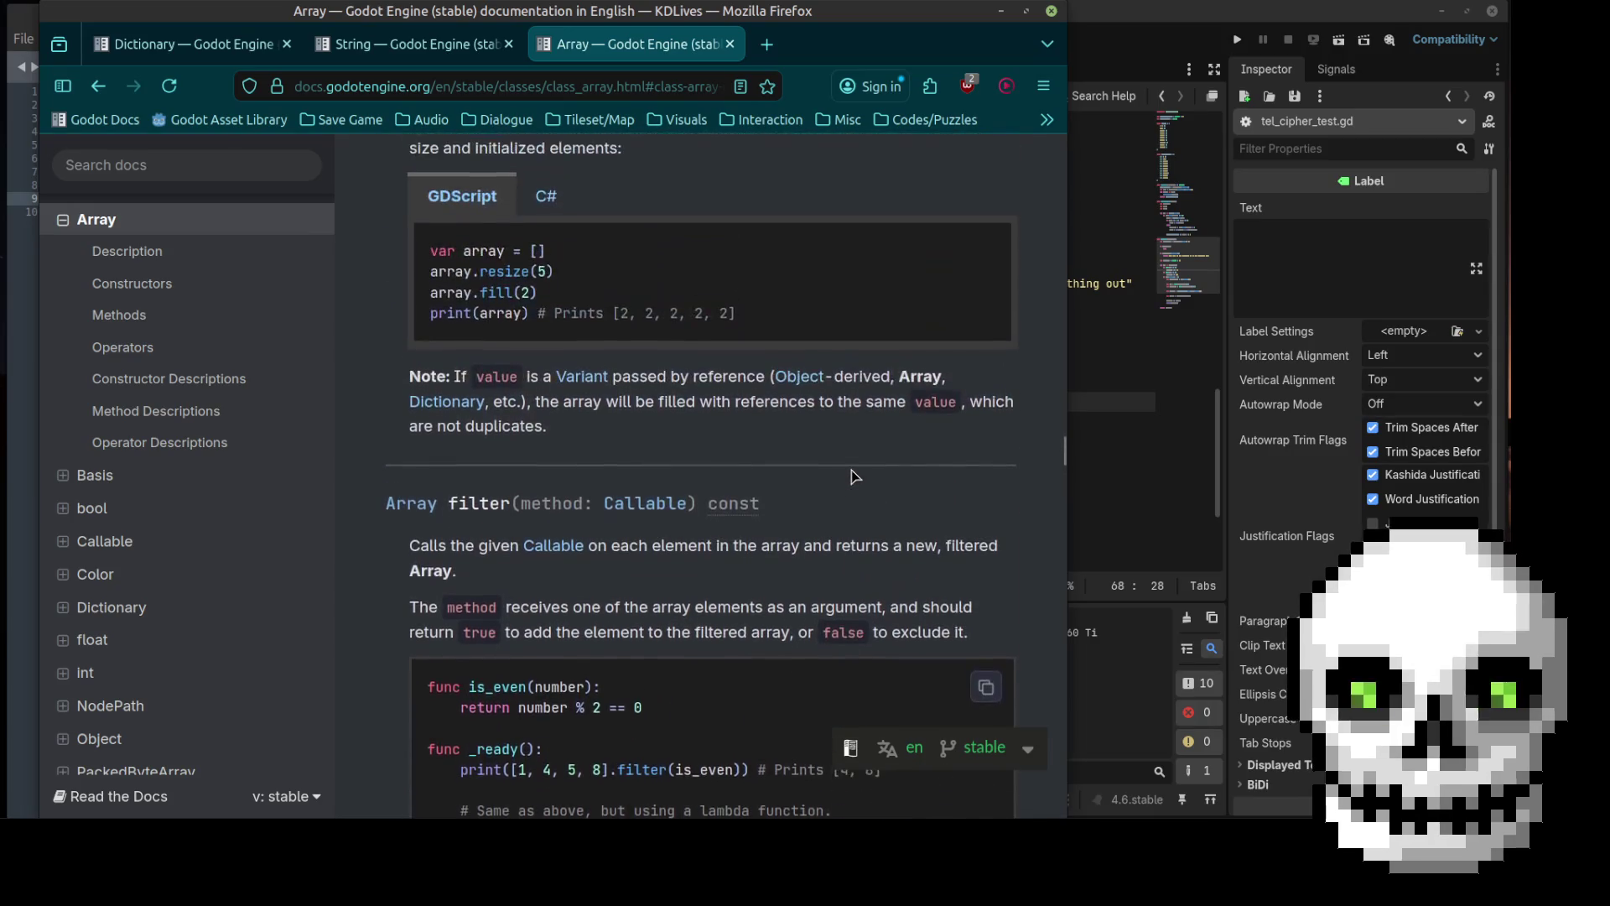
Step: Start an 'if num !=' line inside the for loop, then erase it again
left_click(1132, 401)
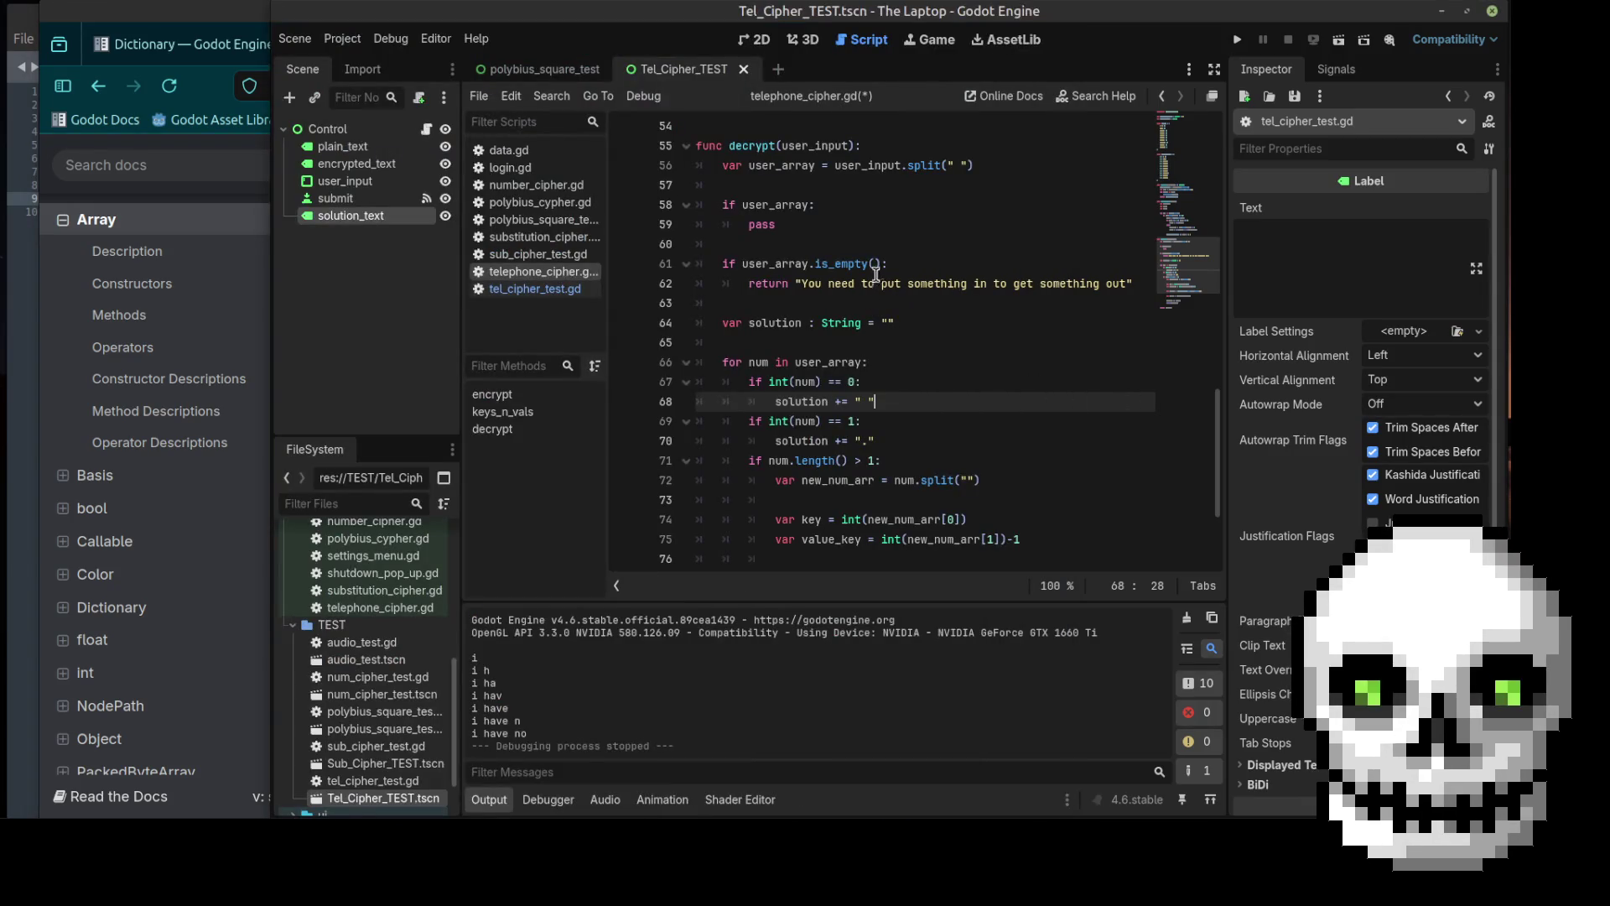
left_click(814, 203)
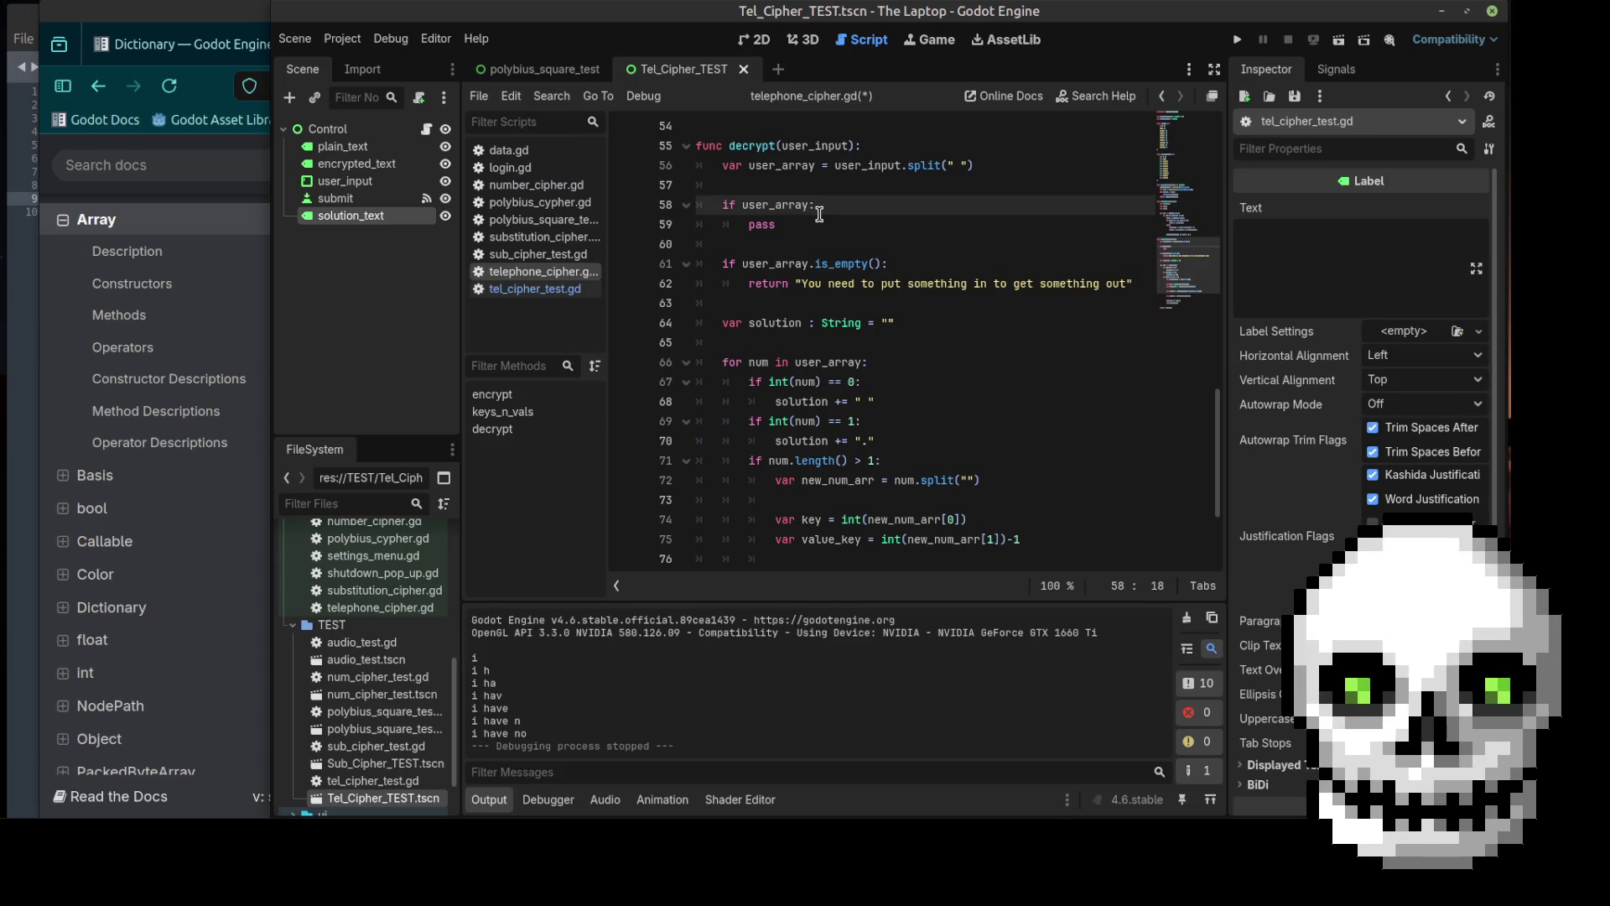
left_click(883, 364)
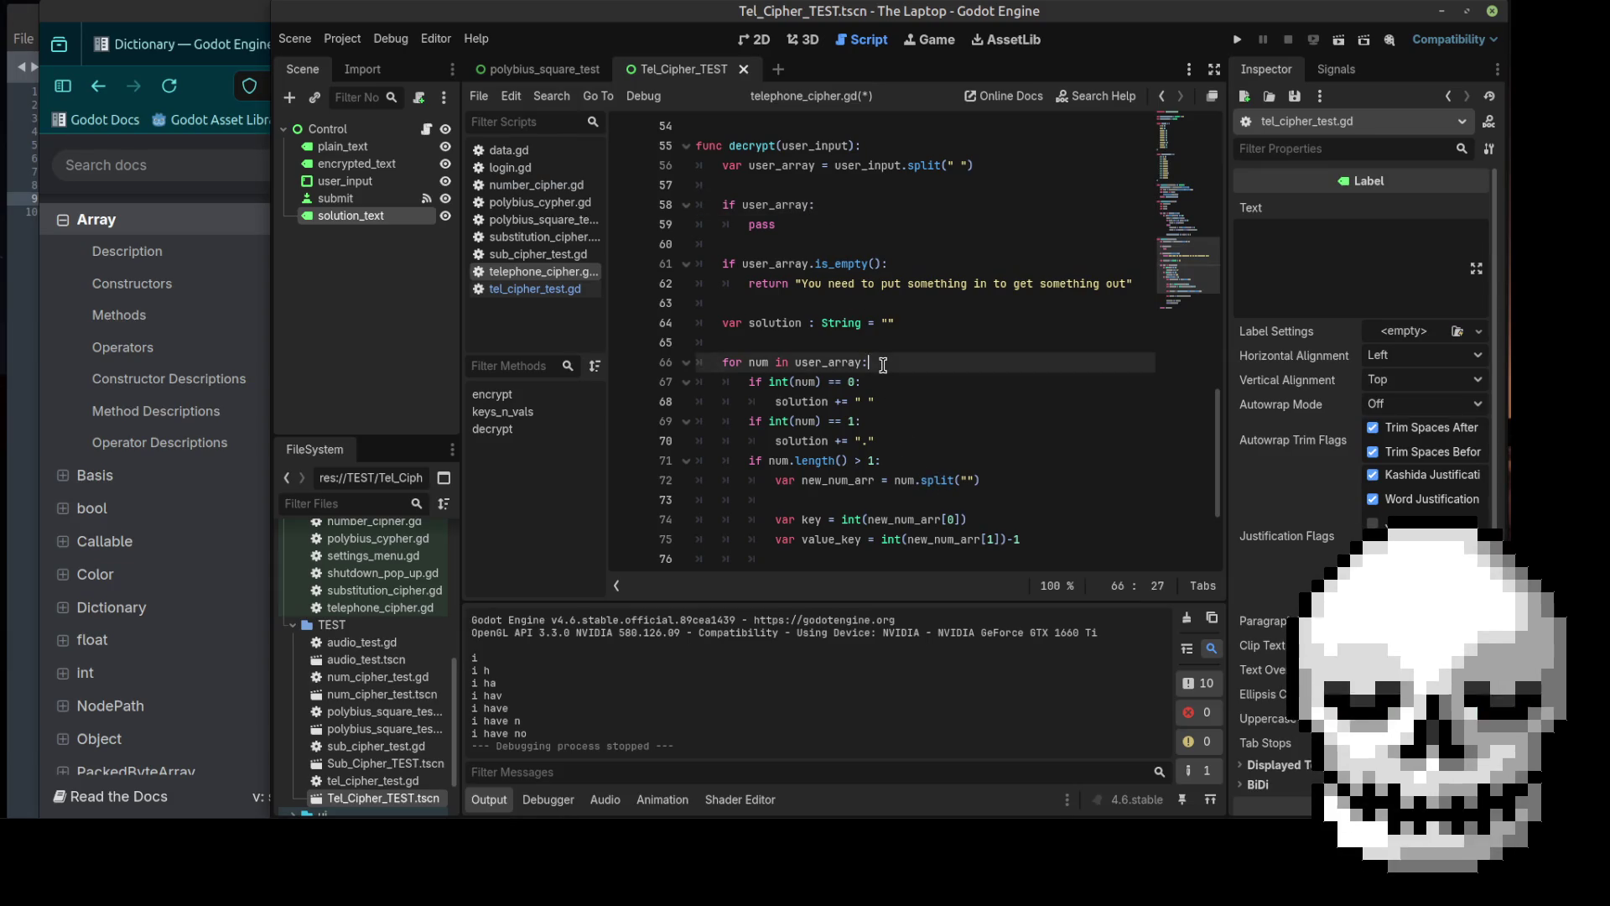
key("Return")
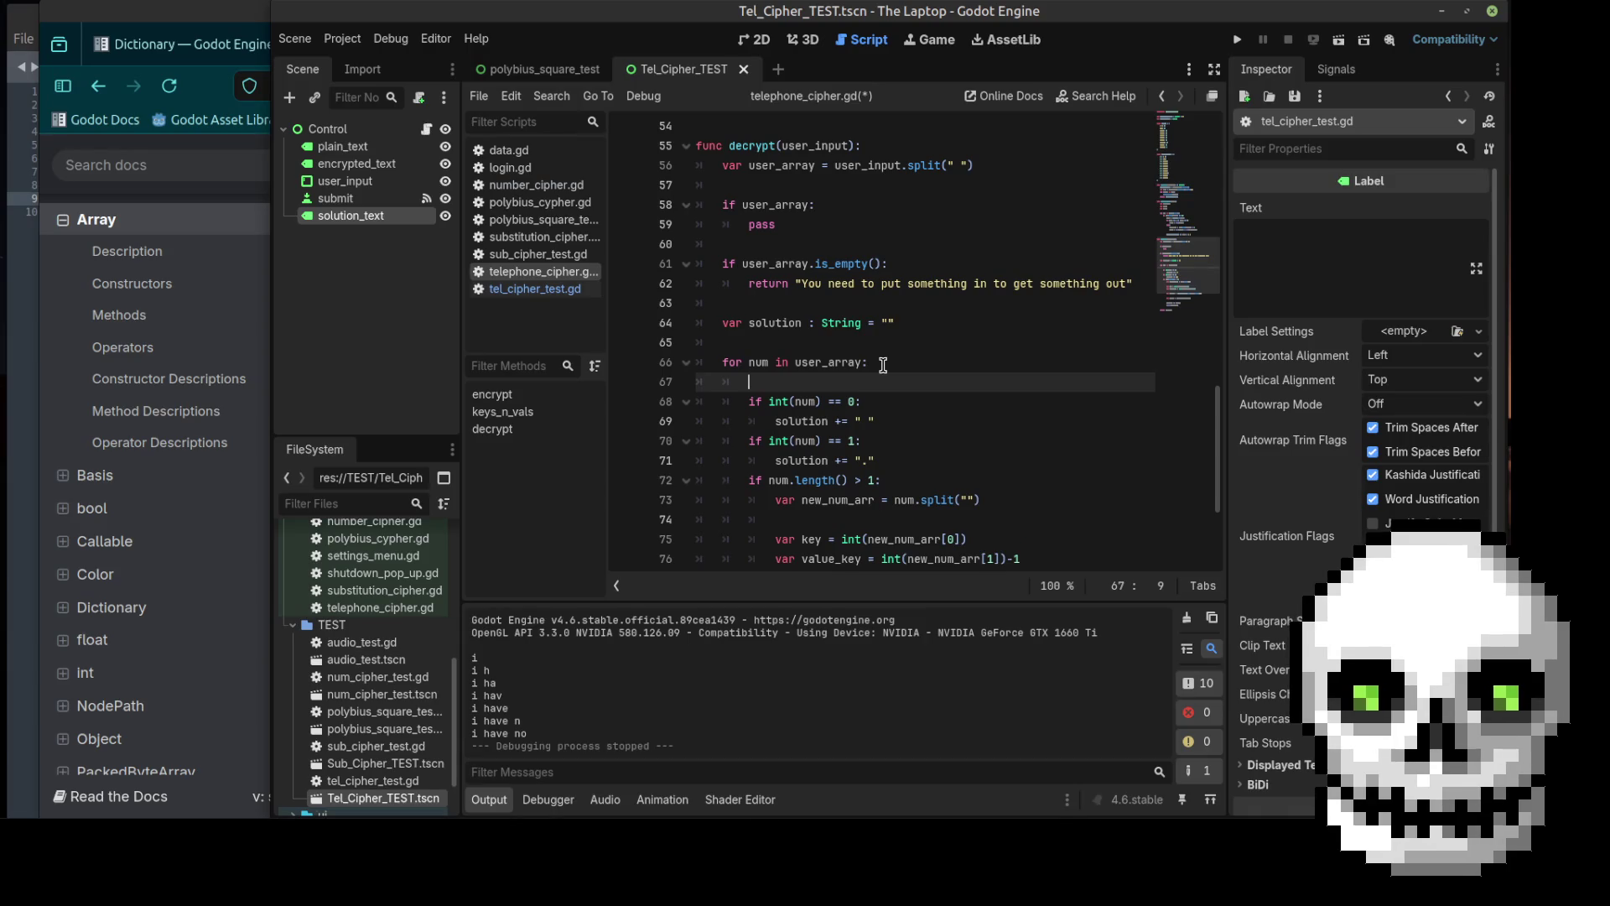
type("if ")
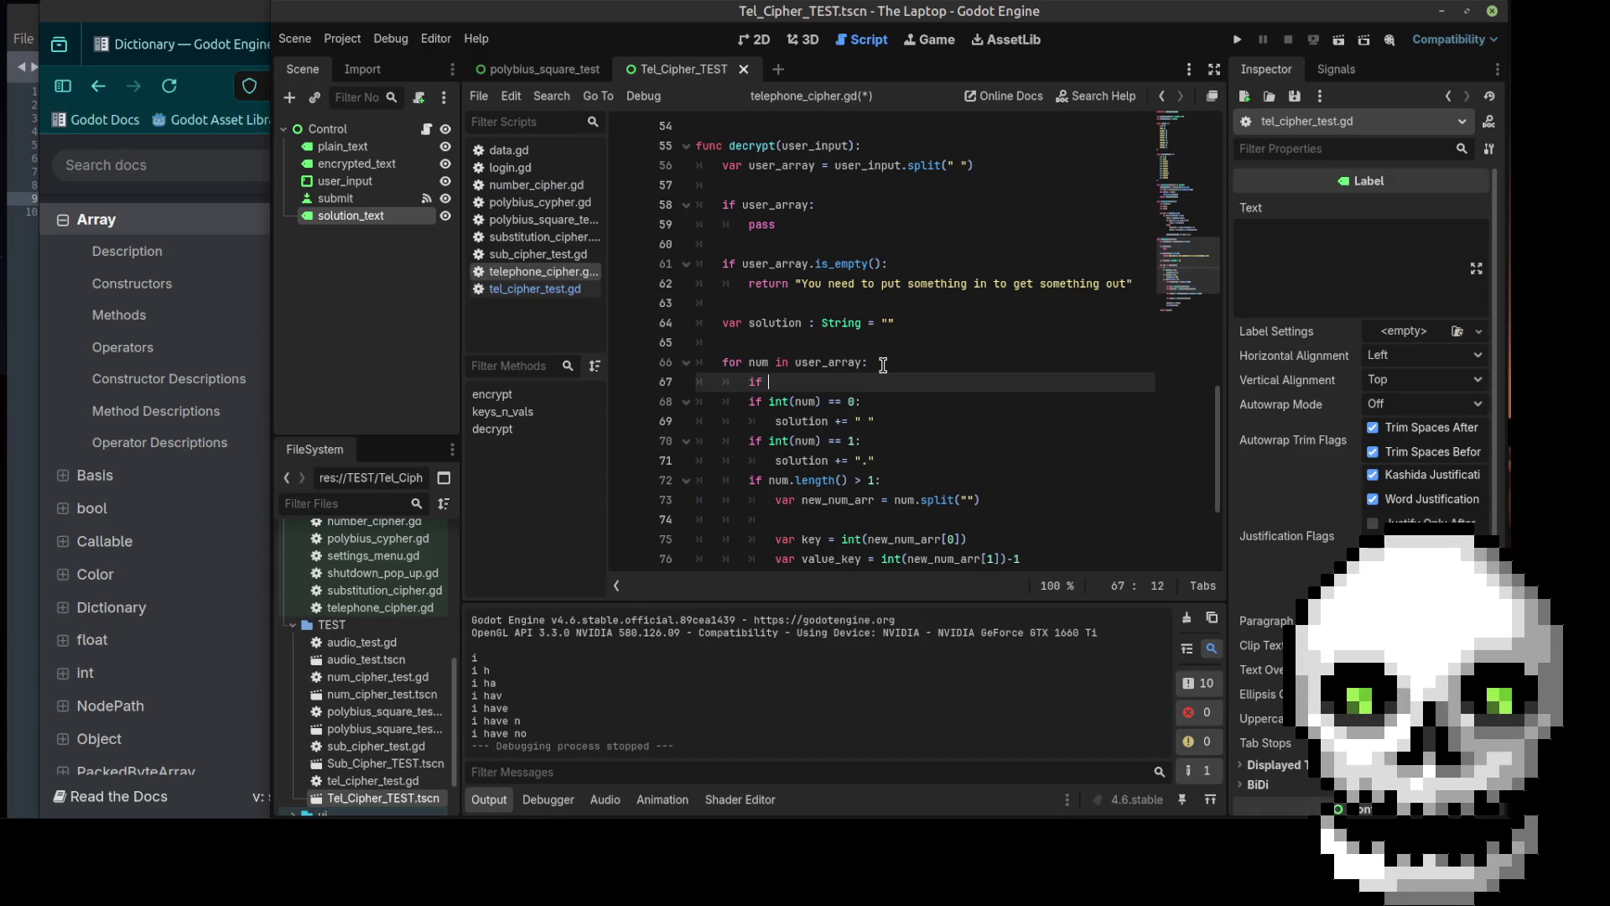
type("num")
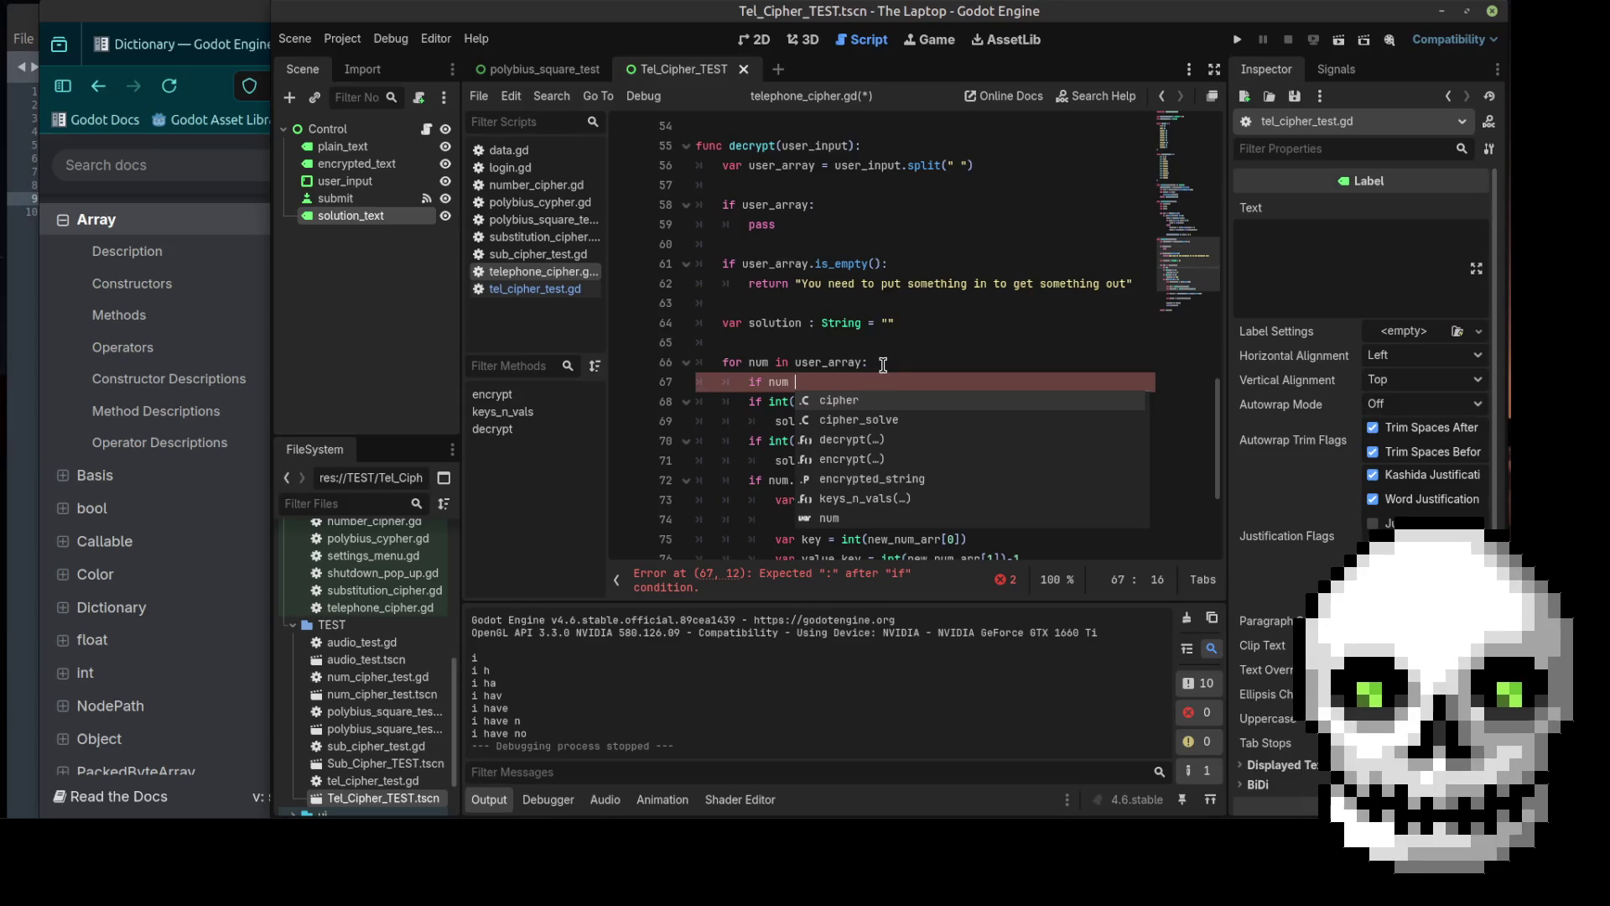
type(" !=")
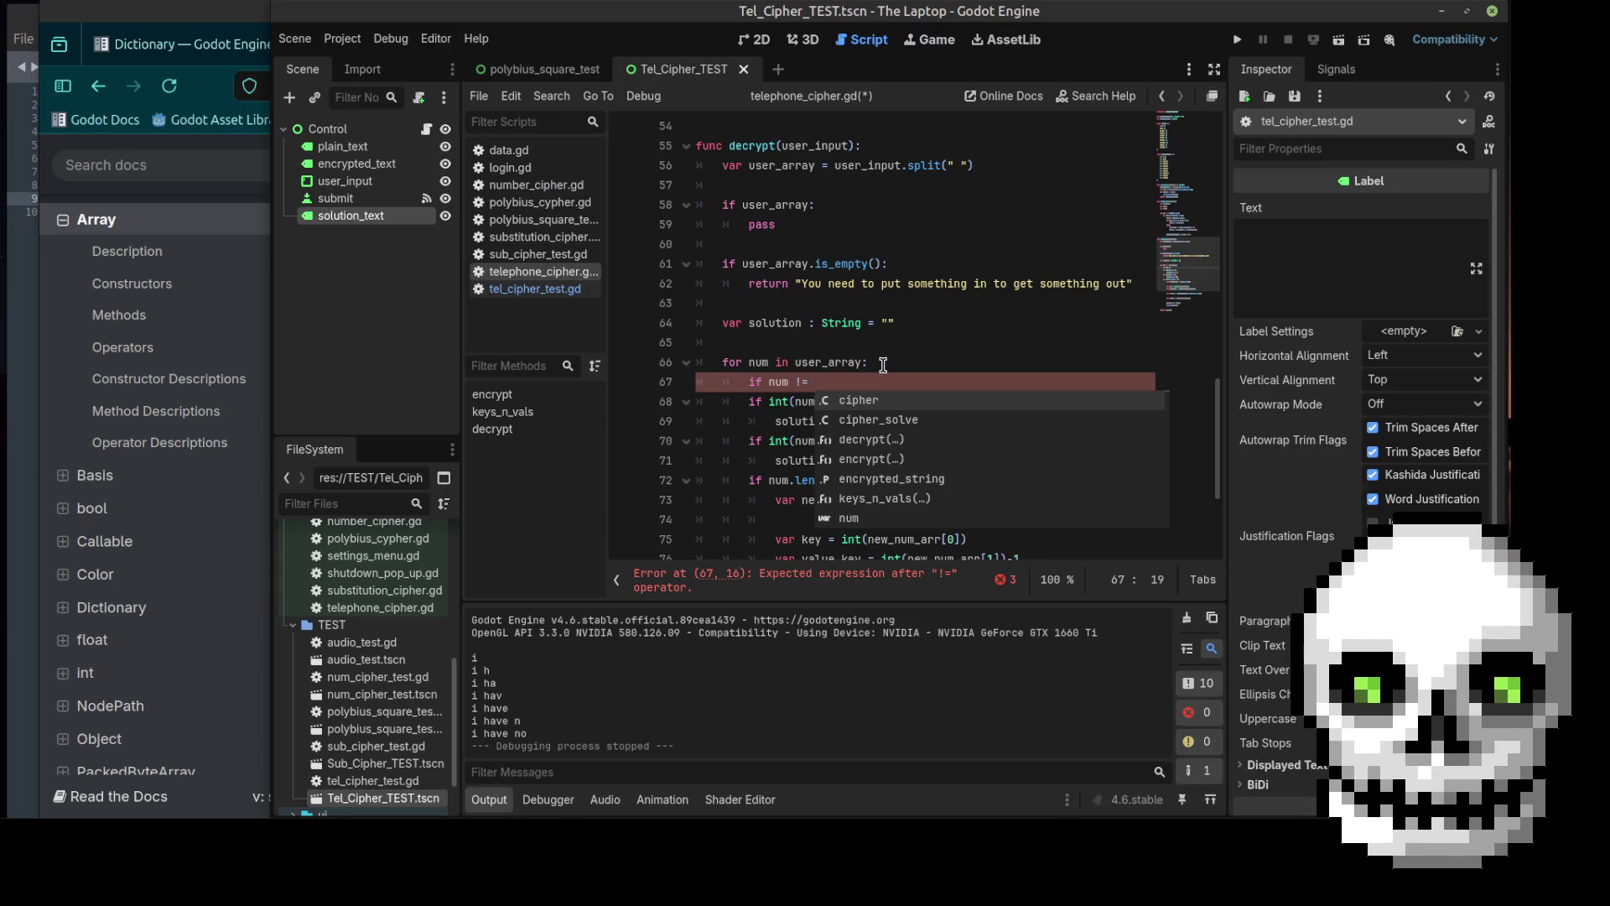
key("BackSpace")
key("BackSpace")
key("BackSpace")
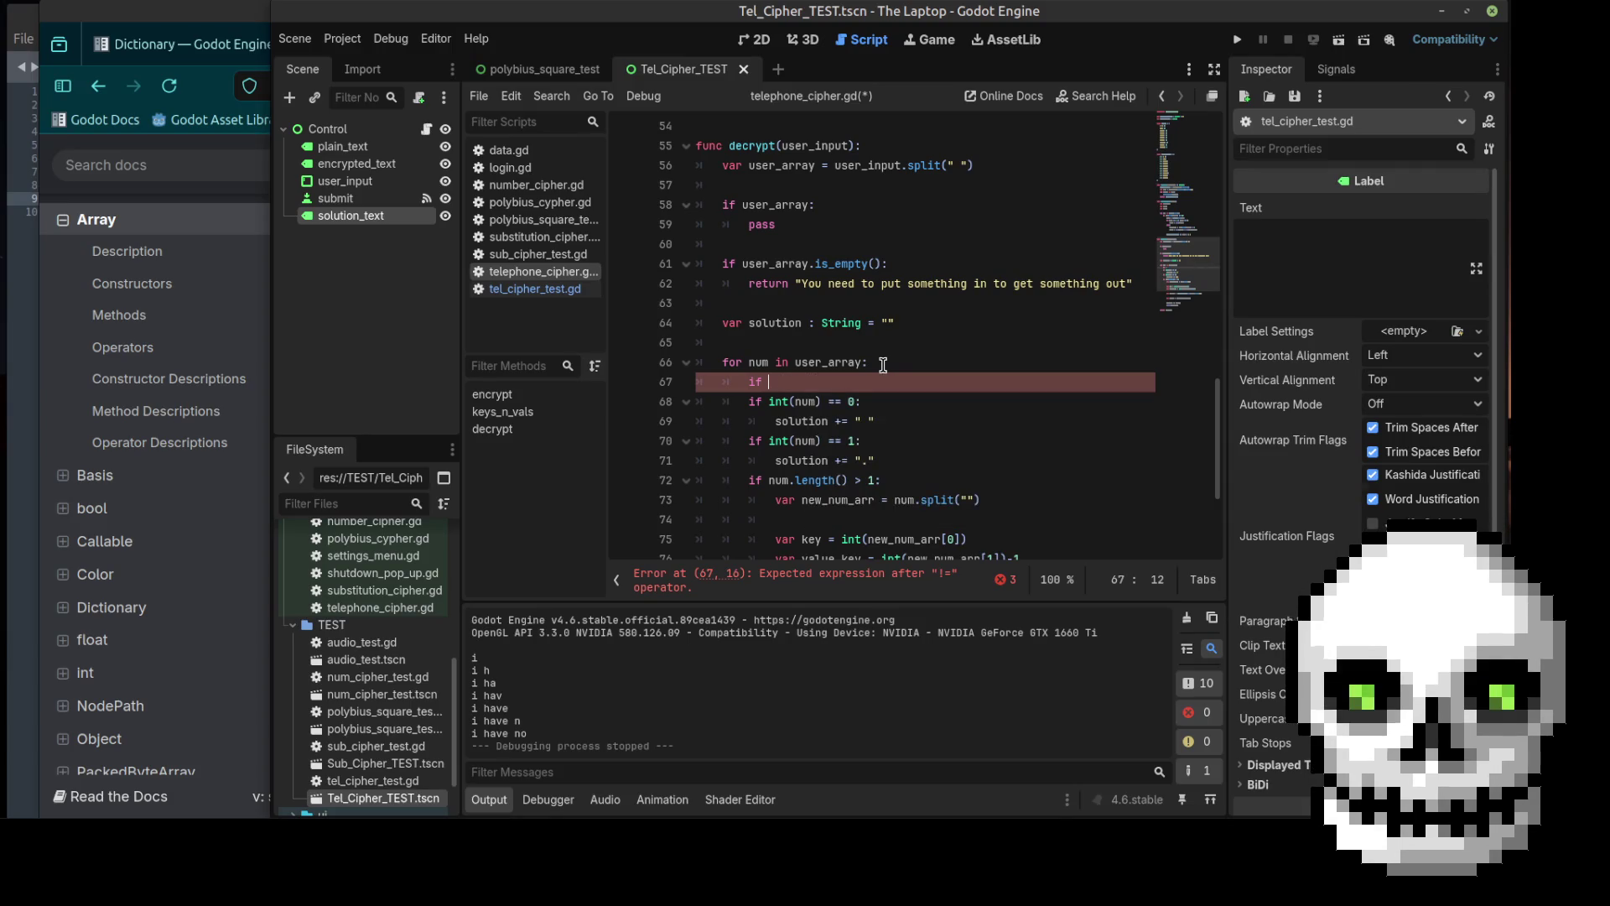
key("BackSpace")
key("BackSpace")
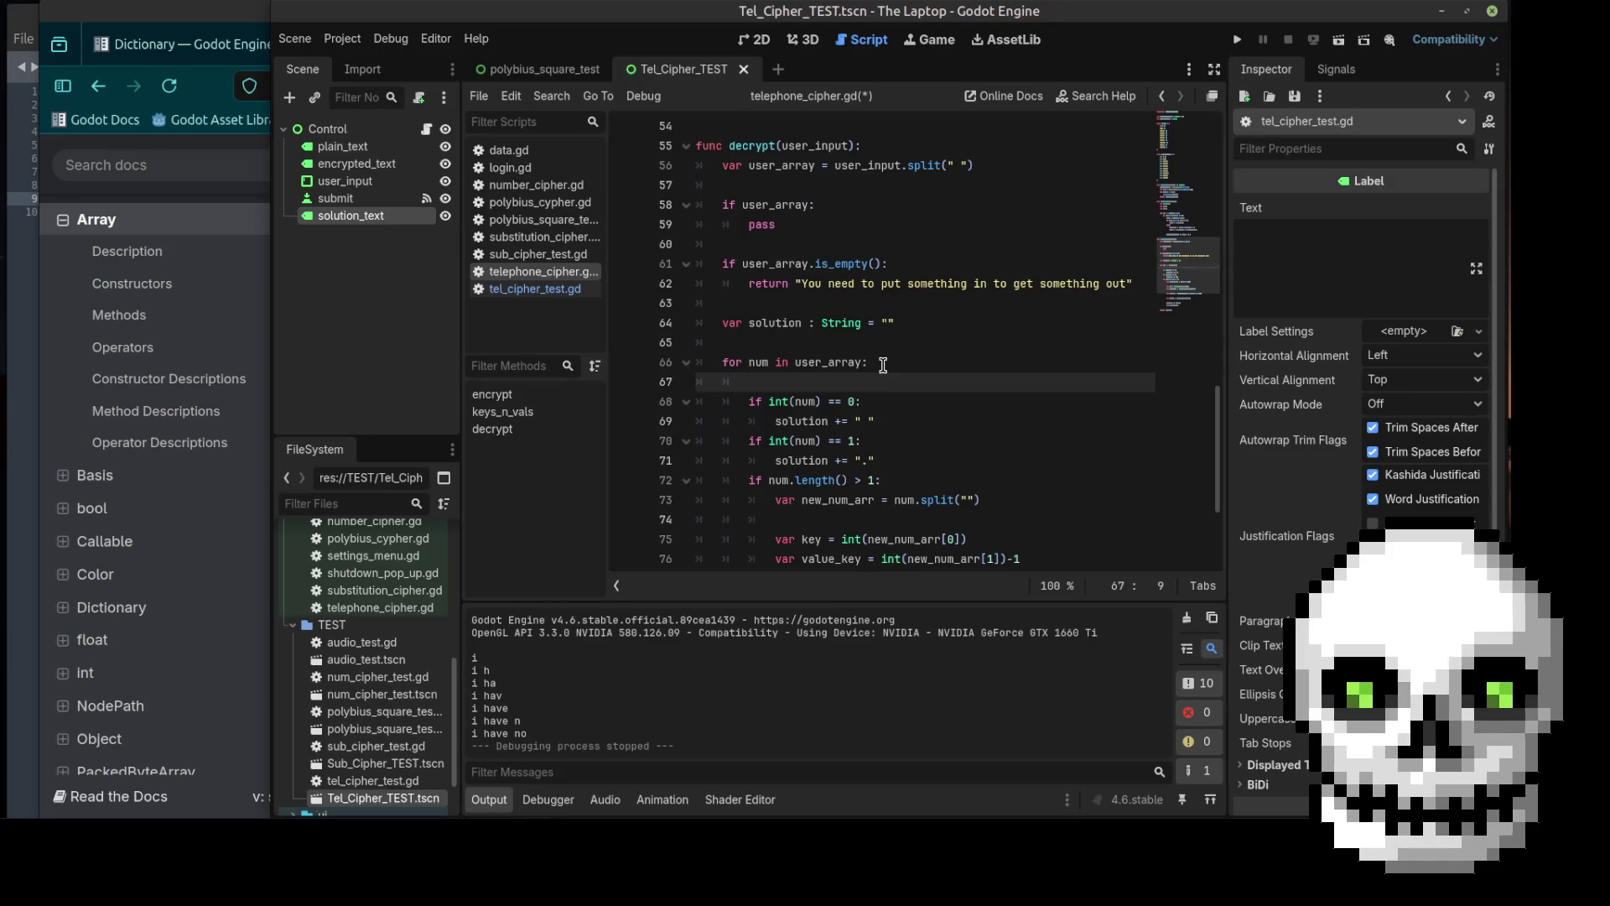
key("BackSpace")
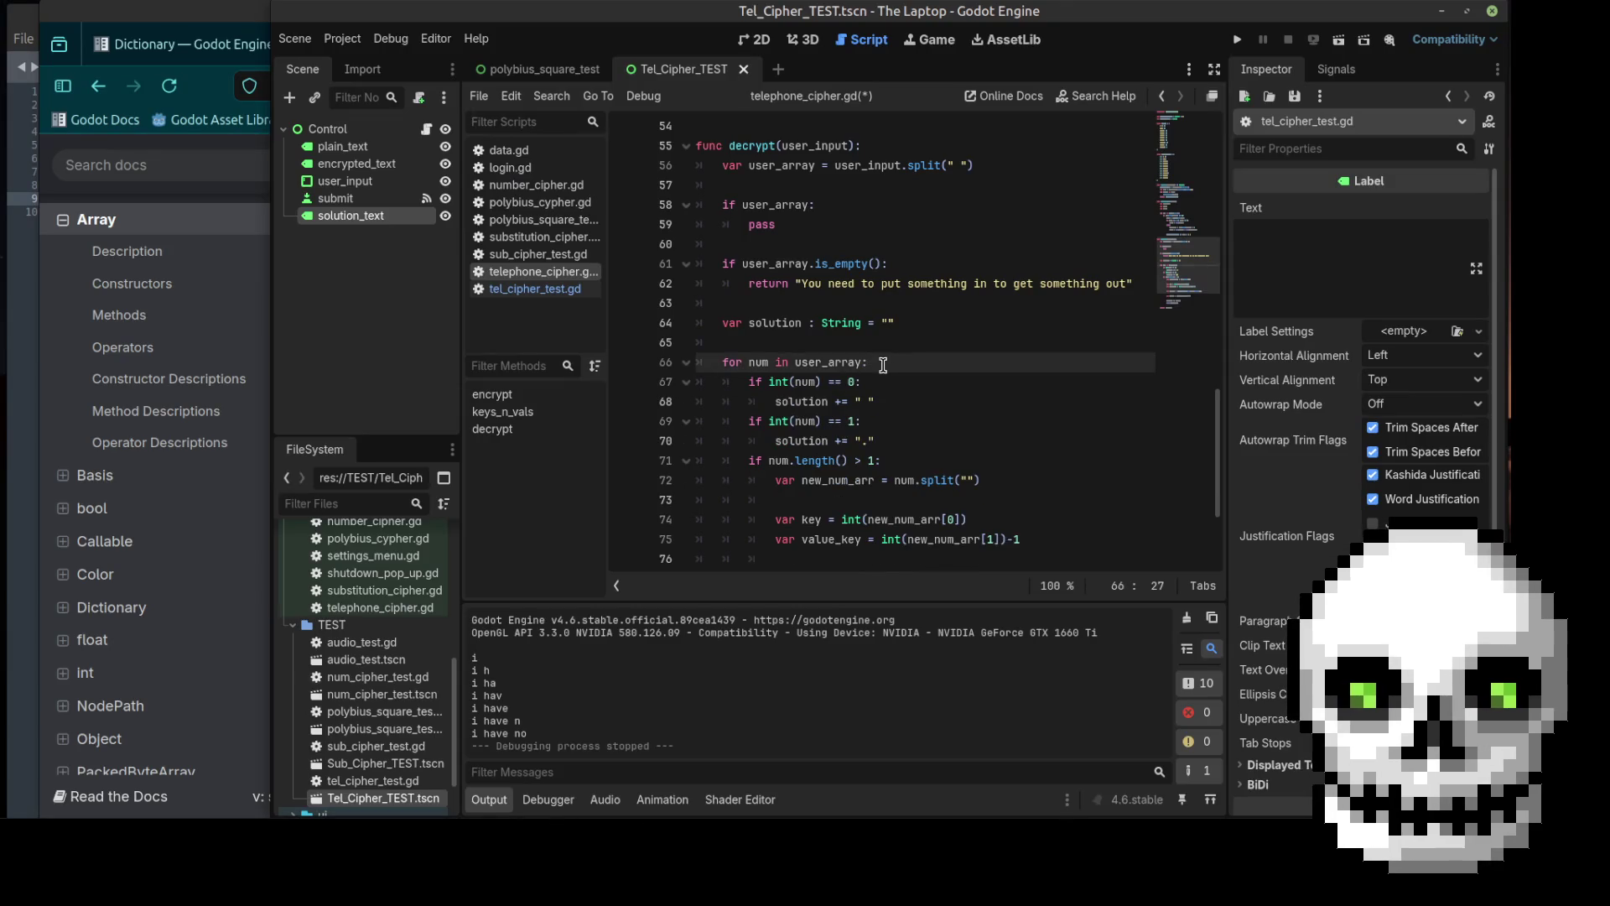
Step: Delete the placeholder 'if user_array: pass' lines, leaving a blank line
left_click_drag(827, 231, 723, 207)
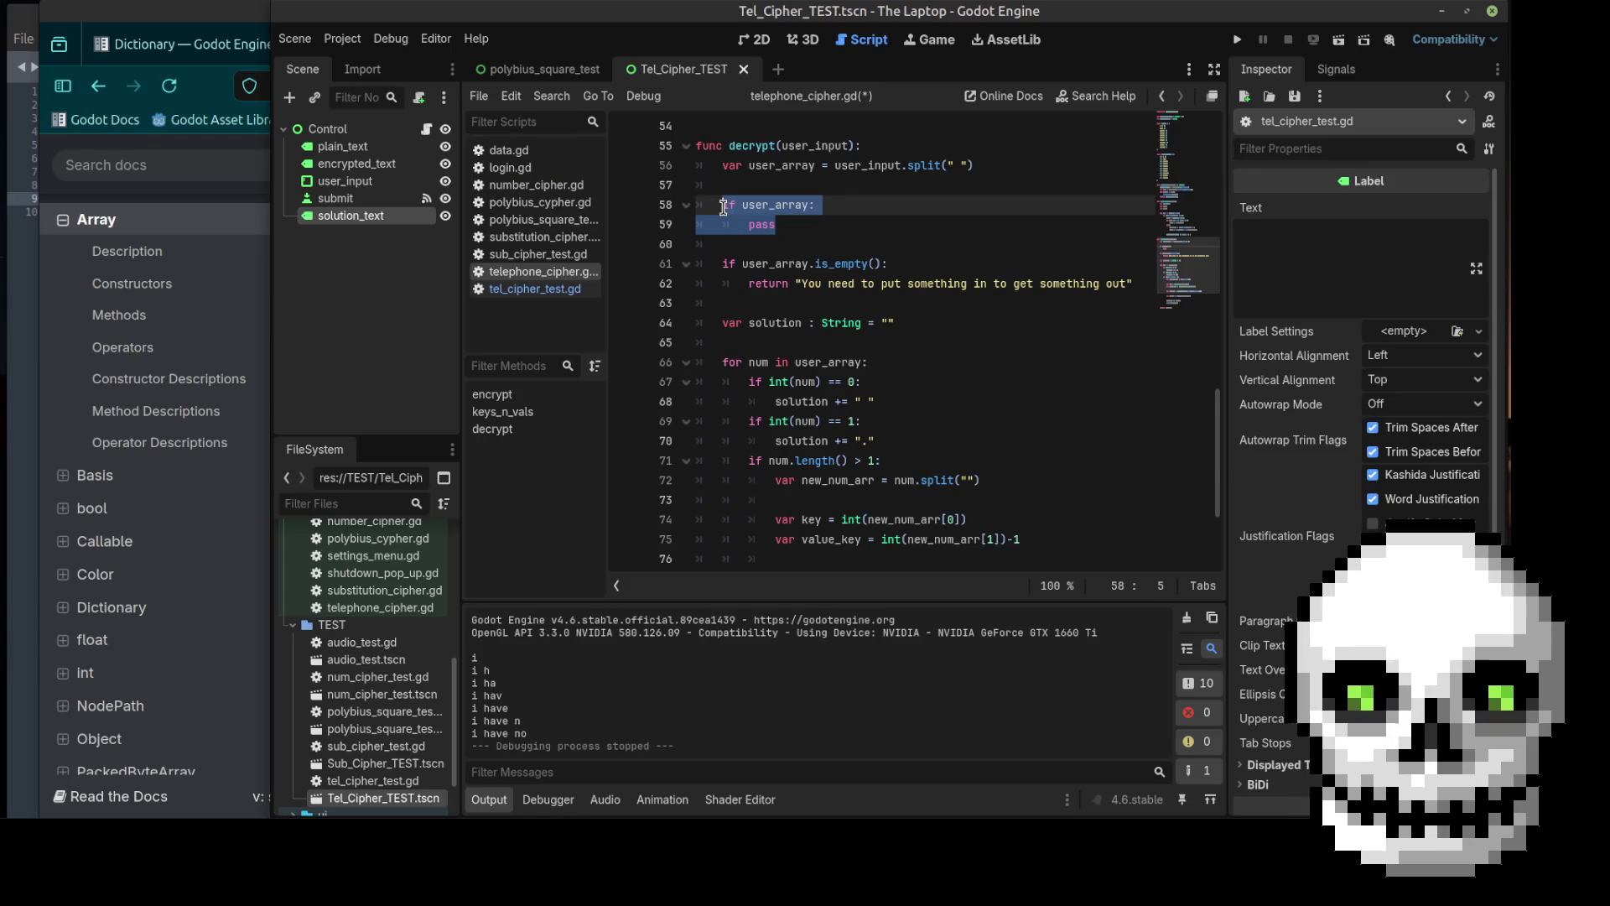
key("BackSpace")
key("BackSpace")
key("BackSpace")
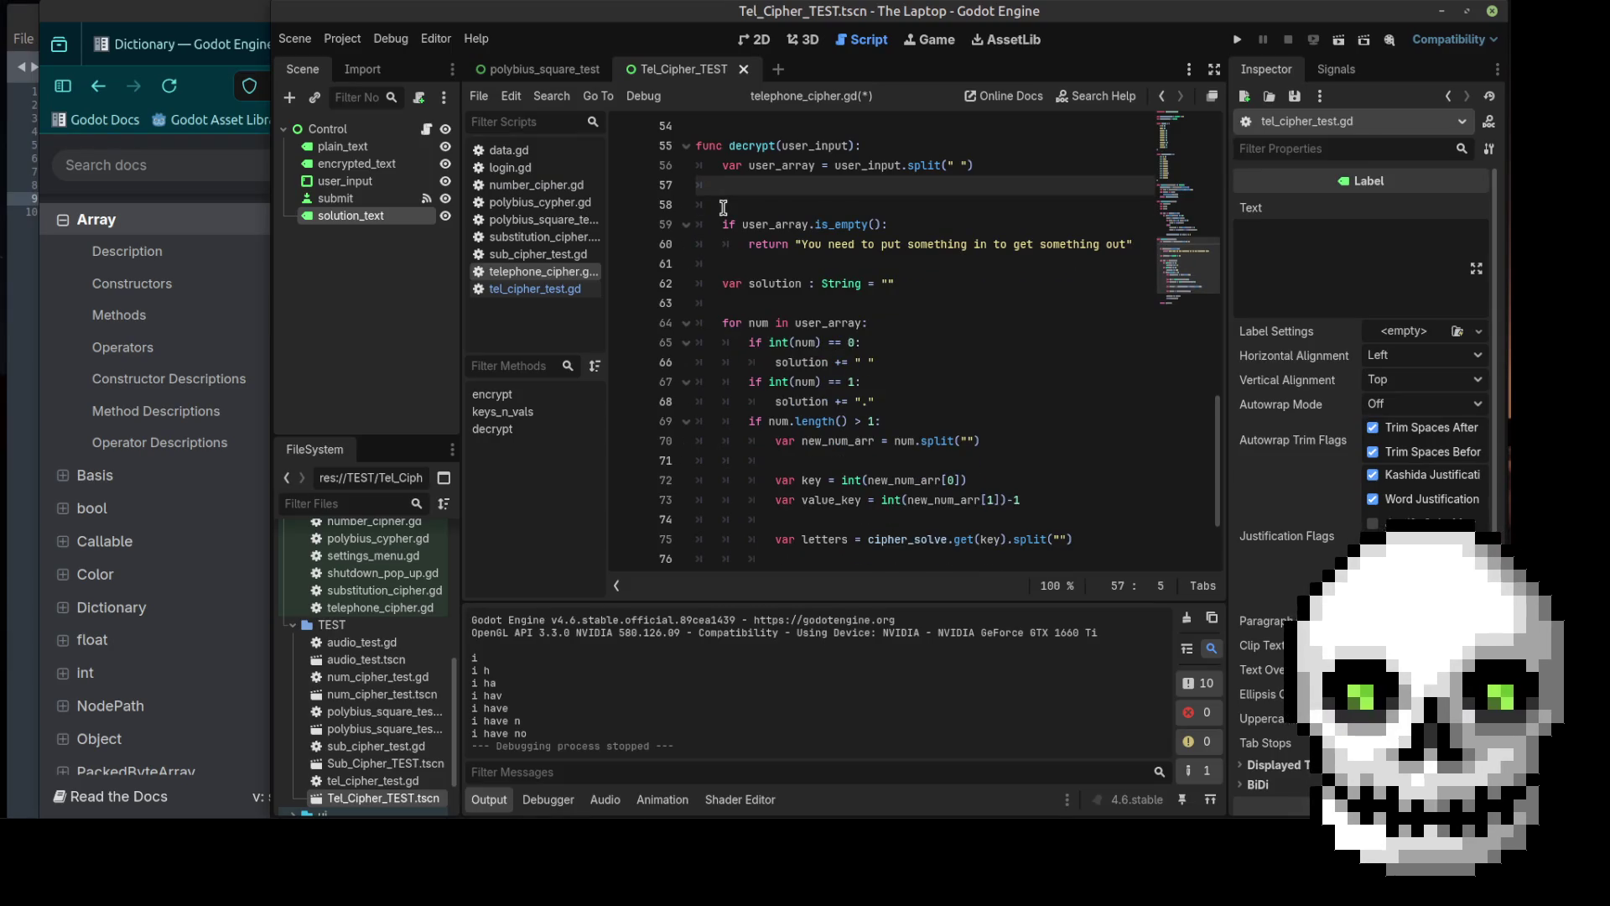
key("Return")
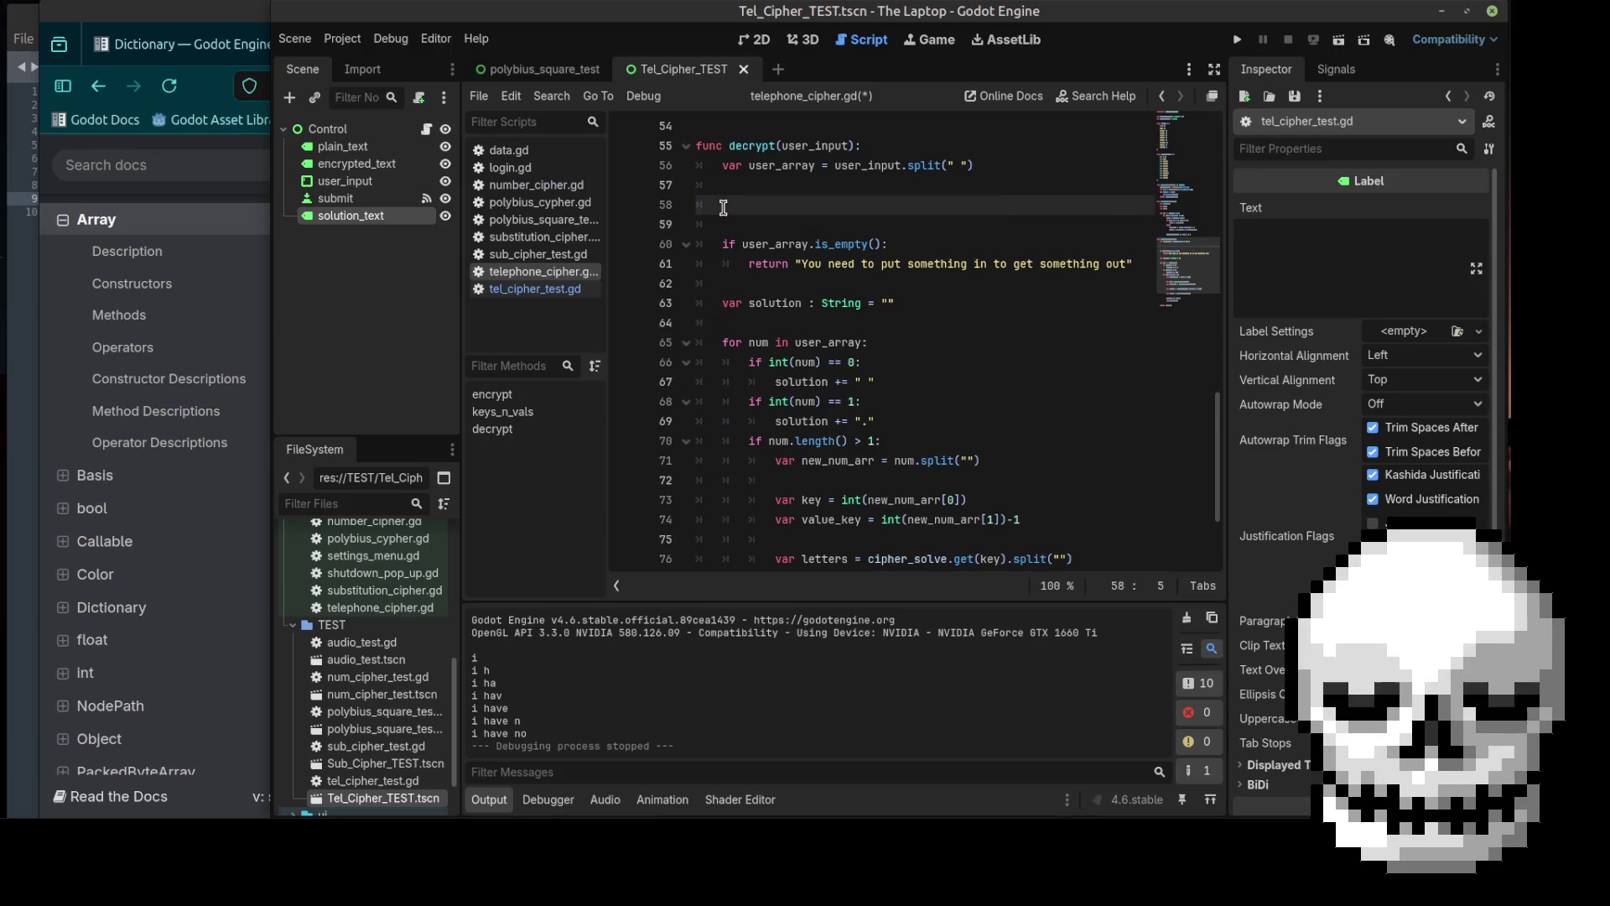
Step: Scroll the Array documentation page to the any() method entry
left_click(209, 87)
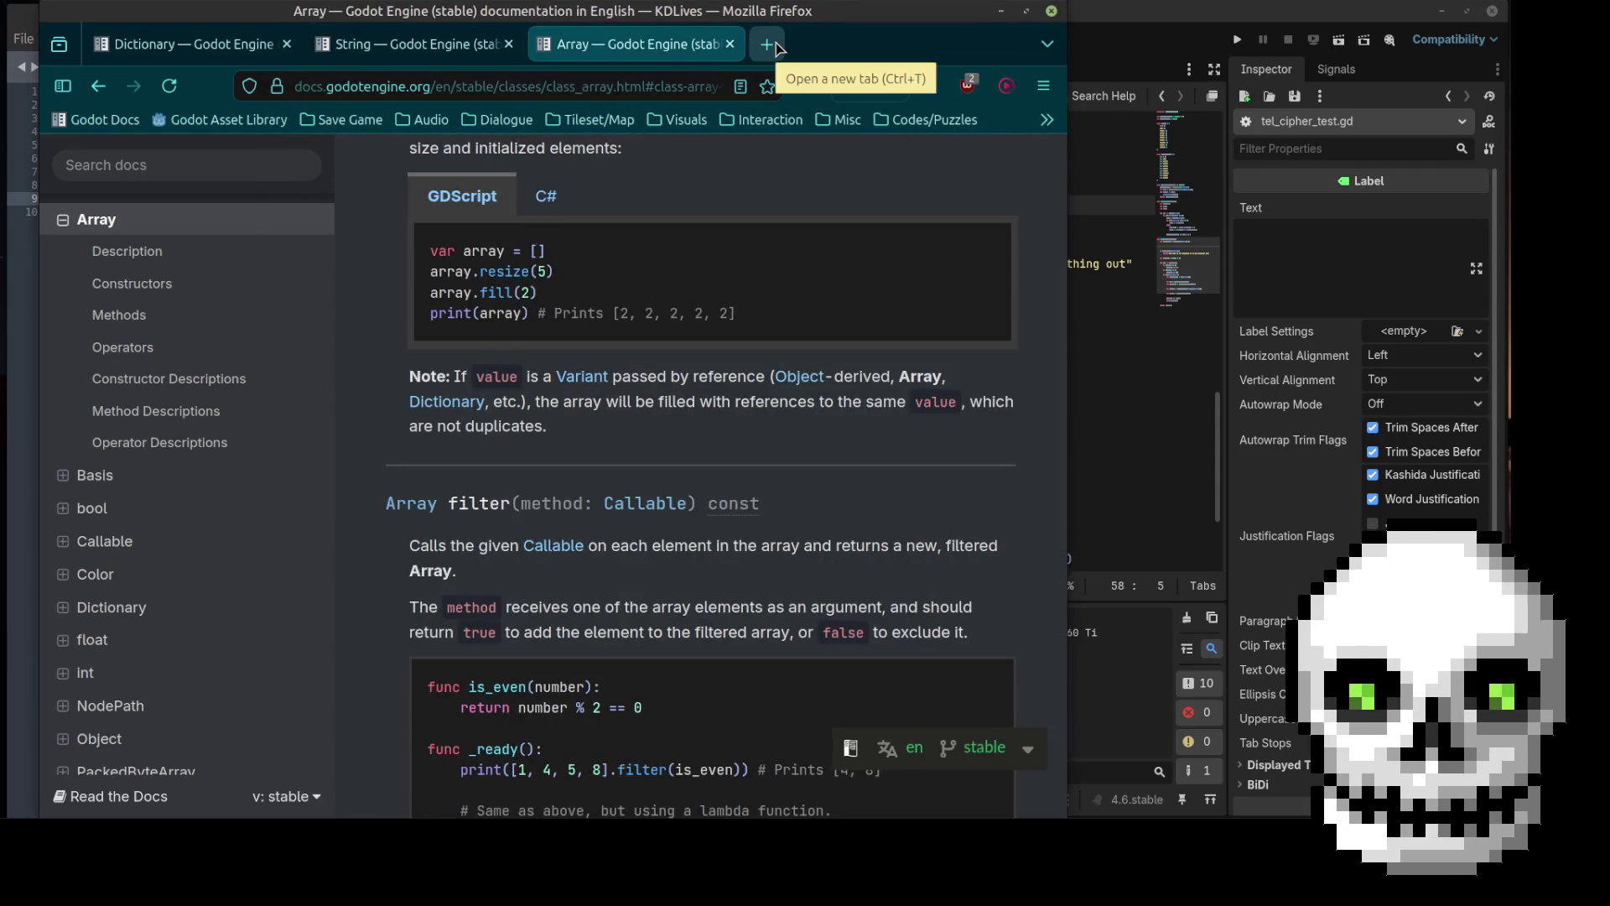
scroll(683, 428, "down", 3)
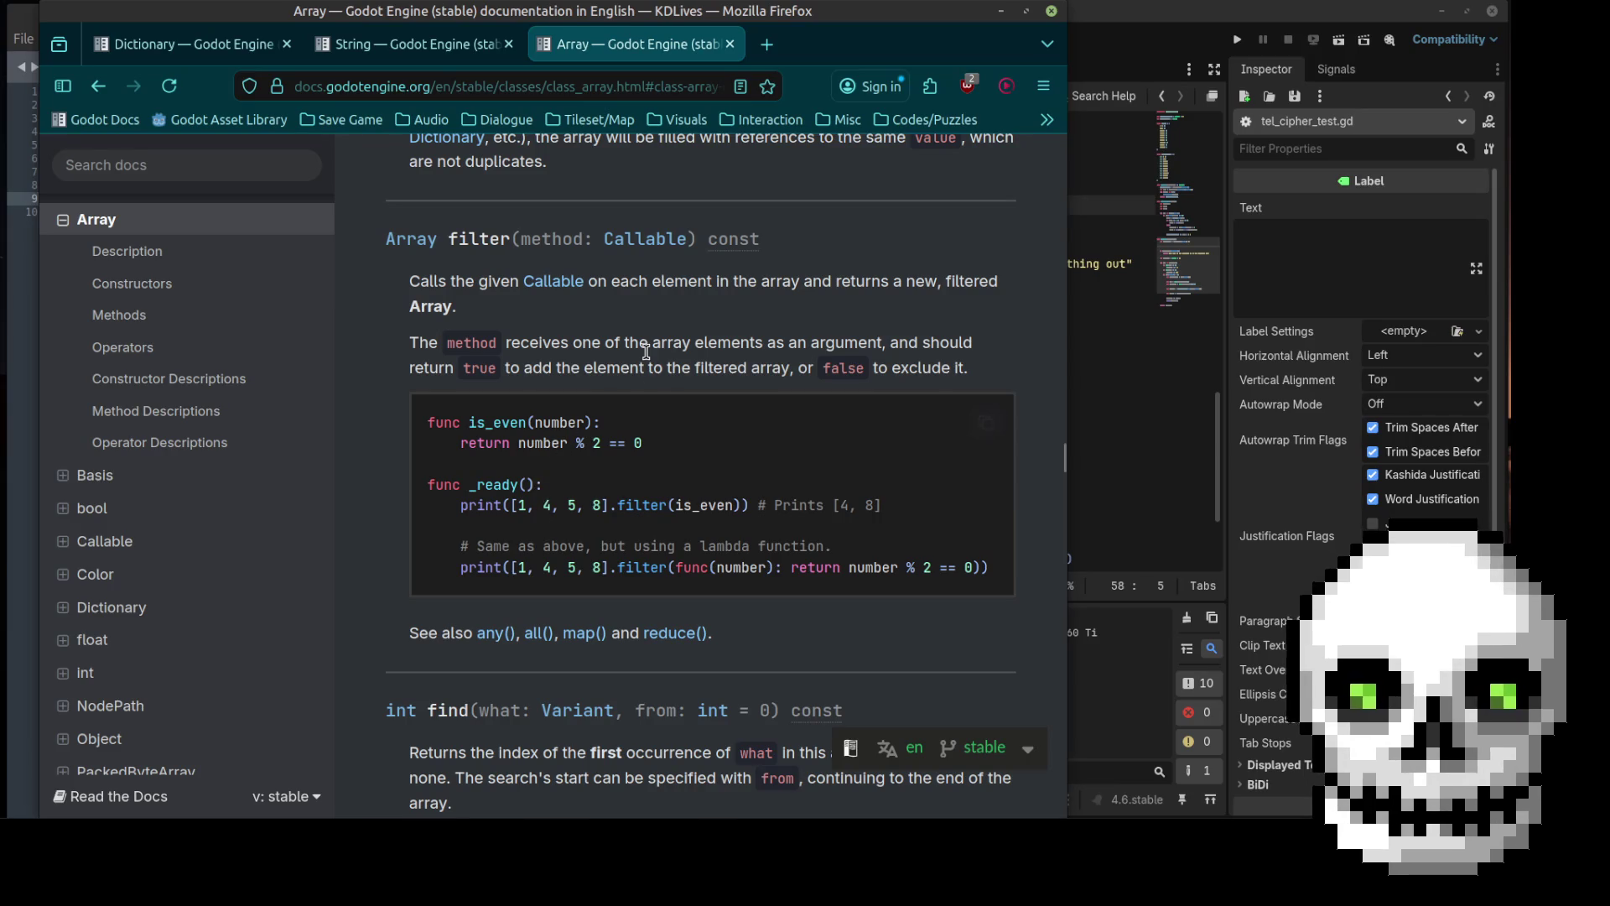
scroll(645, 351, "up", 8)
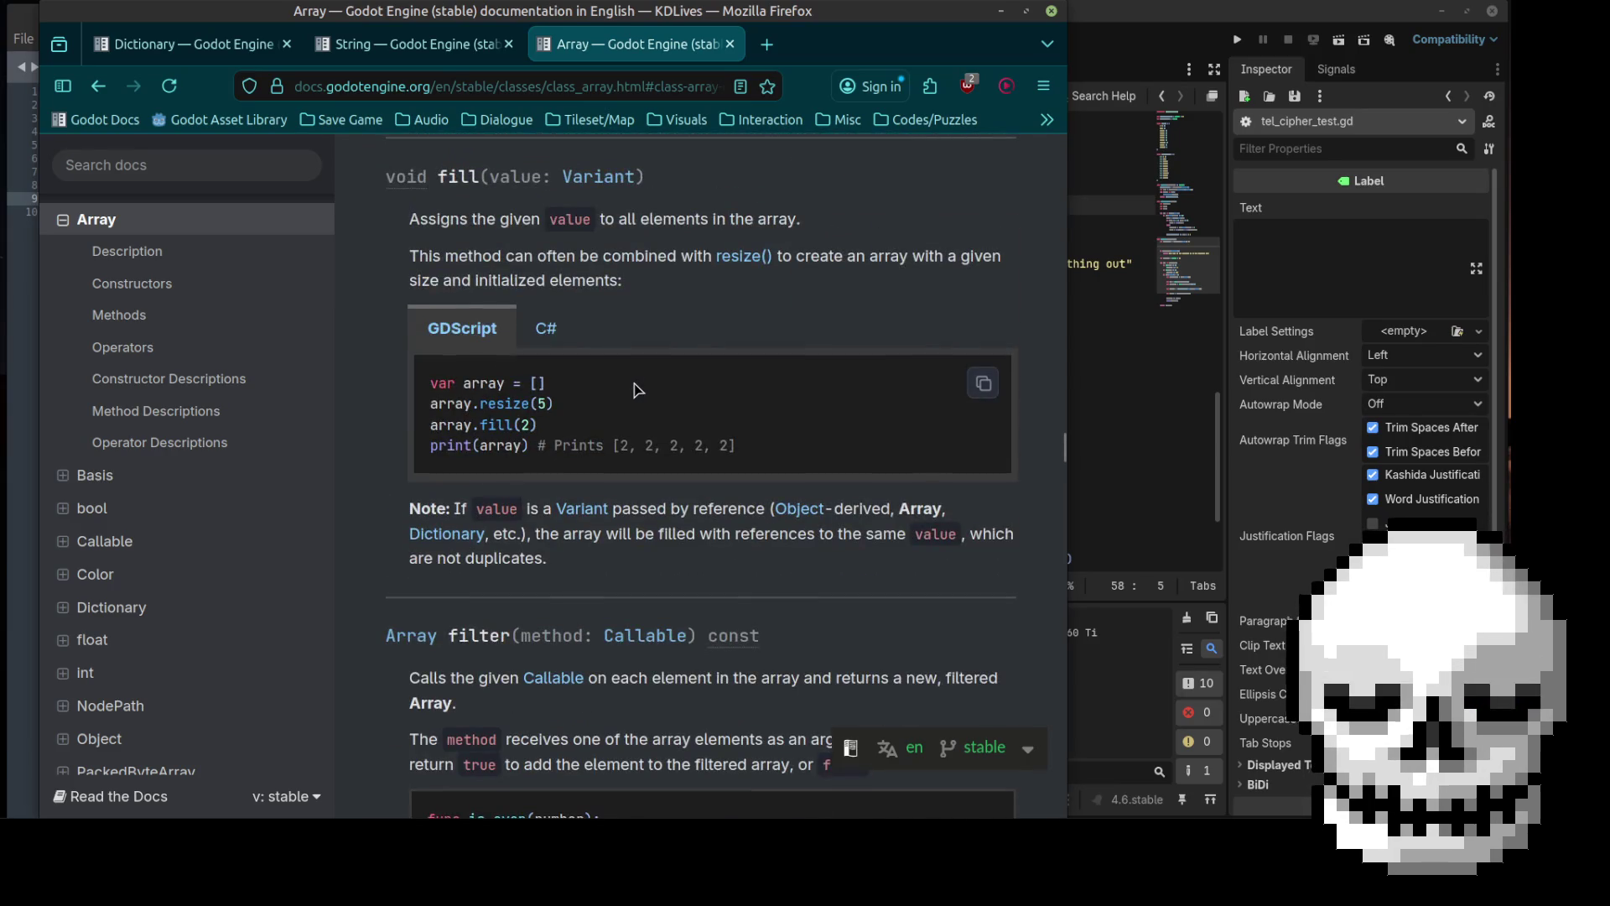
scroll(635, 384, "up", 5)
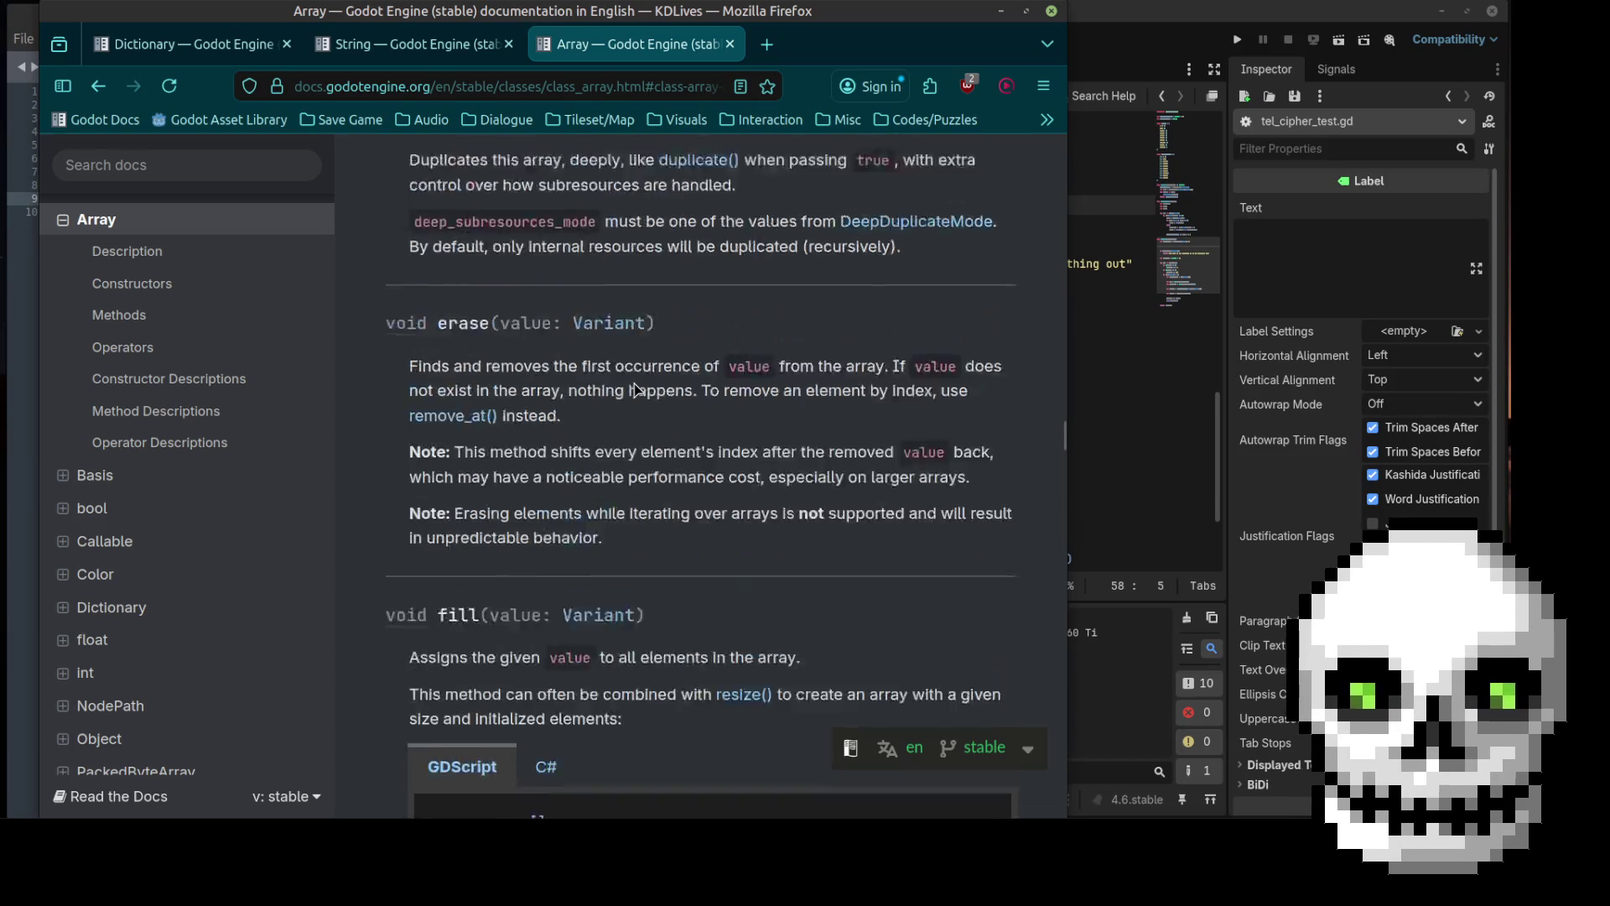
scroll(634, 384, "up", 7)
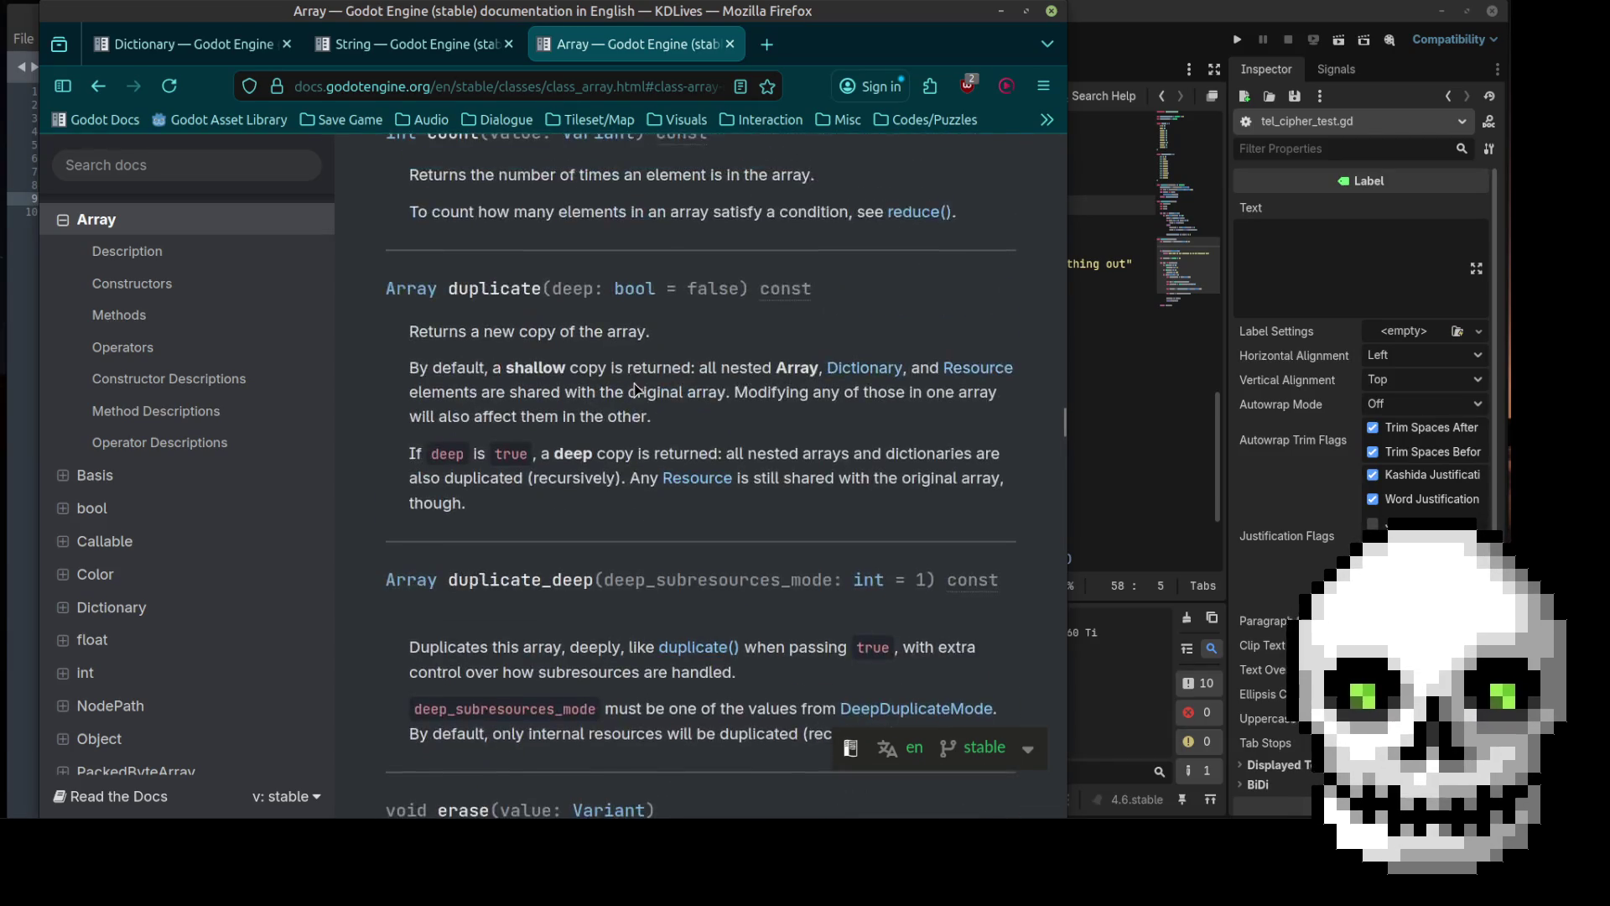
scroll(634, 384, "up", 6)
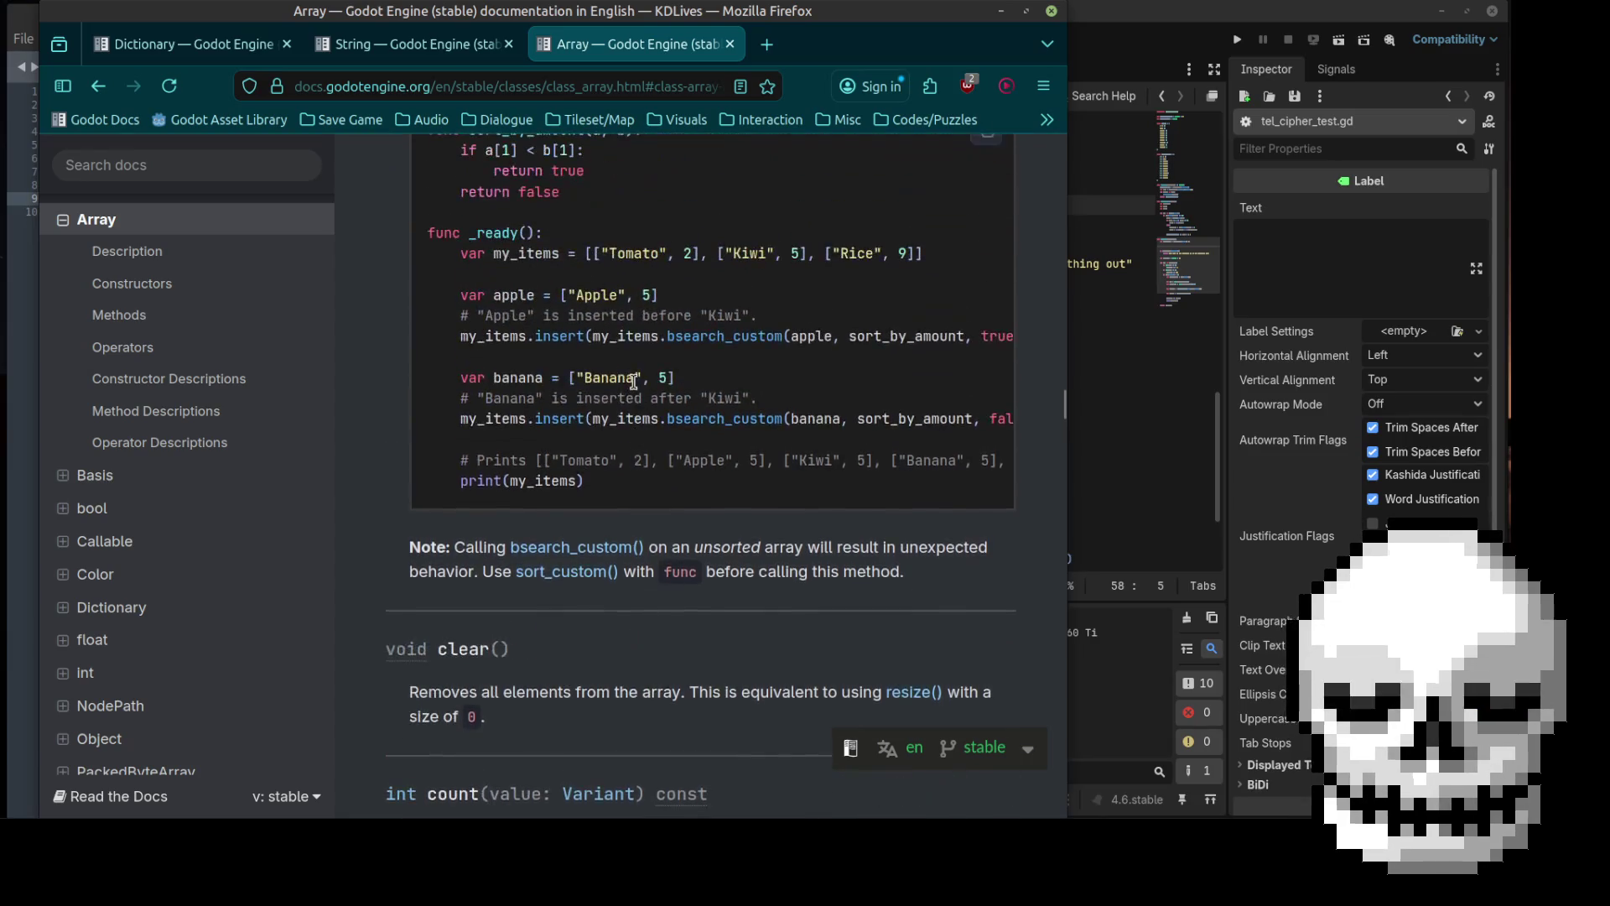
scroll(634, 385, "down", 8)
scroll(634, 384, "down", 1)
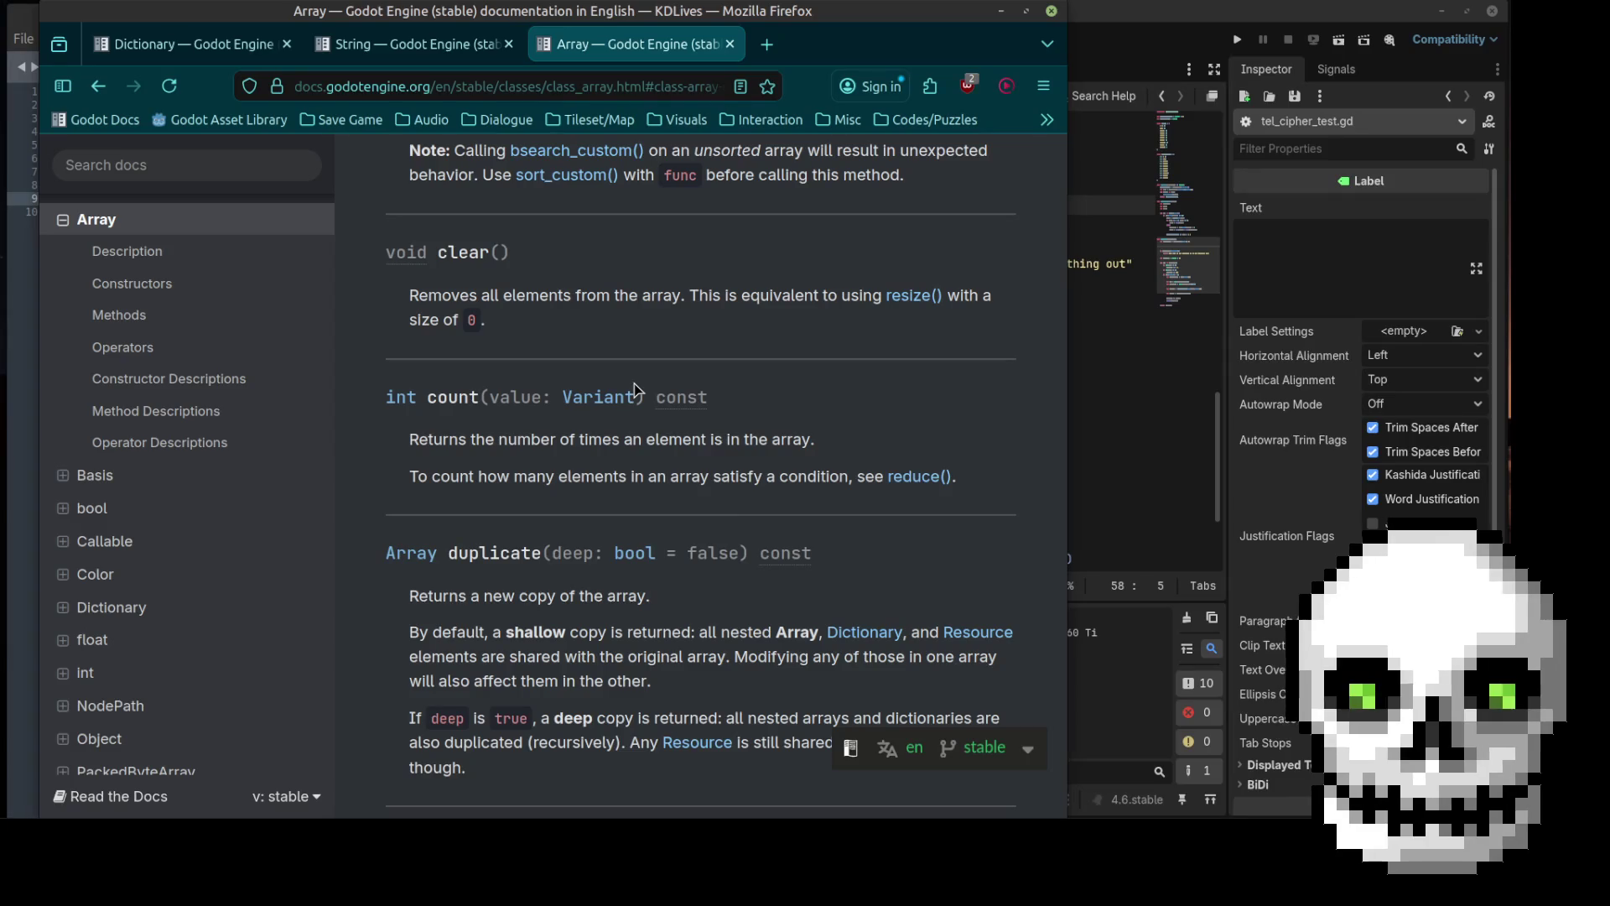
scroll(634, 384, "up", 12)
scroll(634, 384, "up", 5)
scroll(634, 388, "down", 3)
scroll(634, 388, "up", 3)
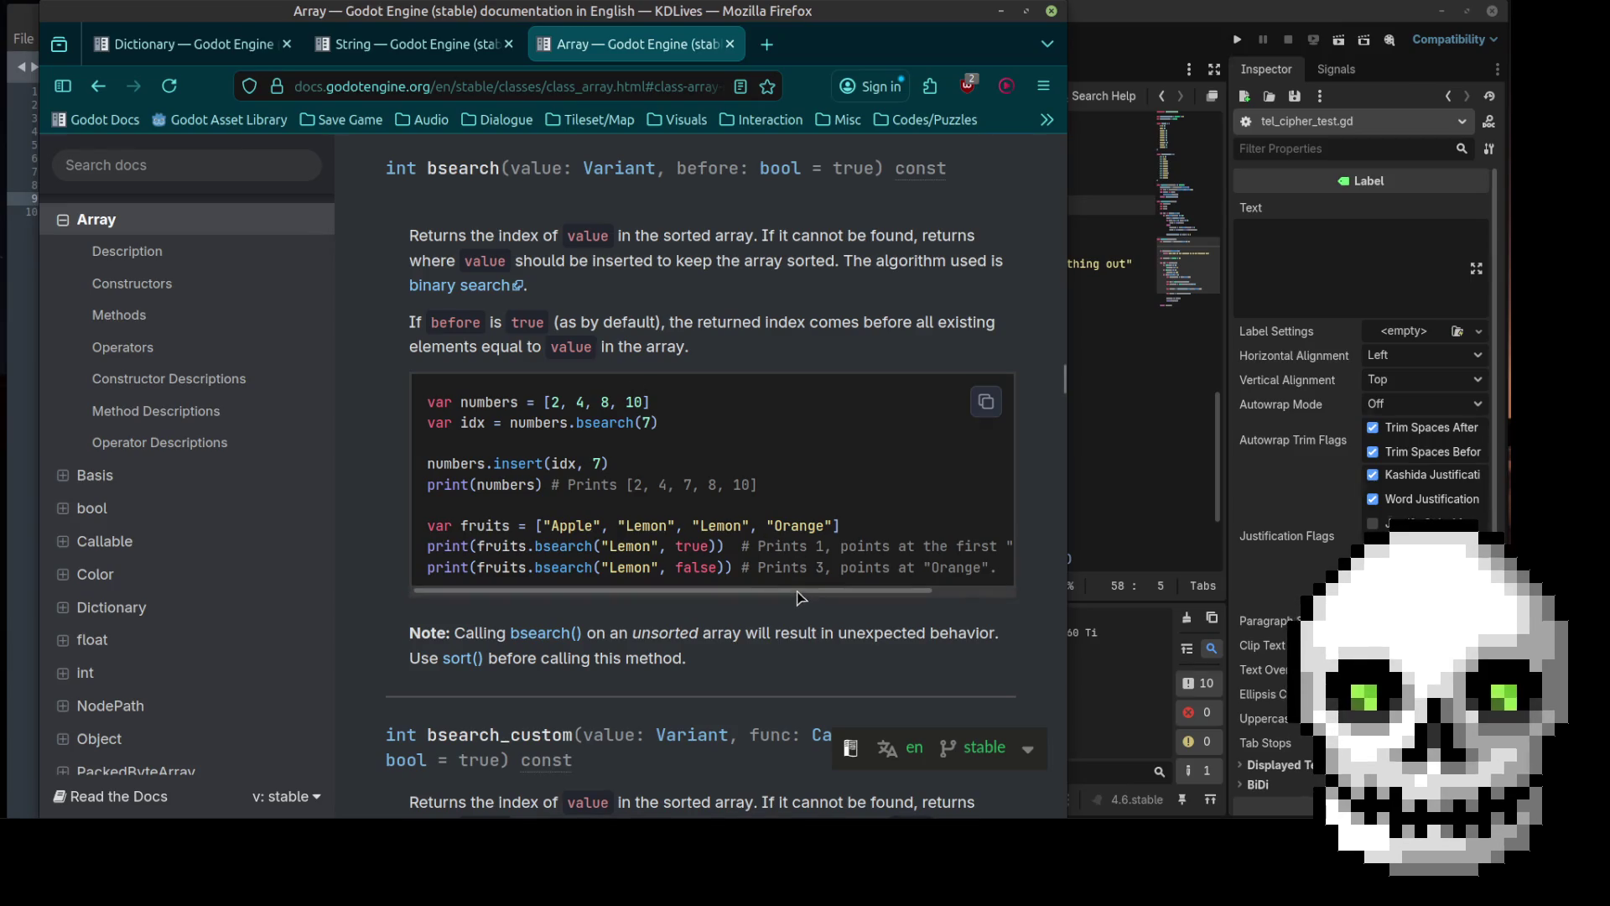
scroll(874, 606, "right", 2)
scroll(723, 615, "left", 2)
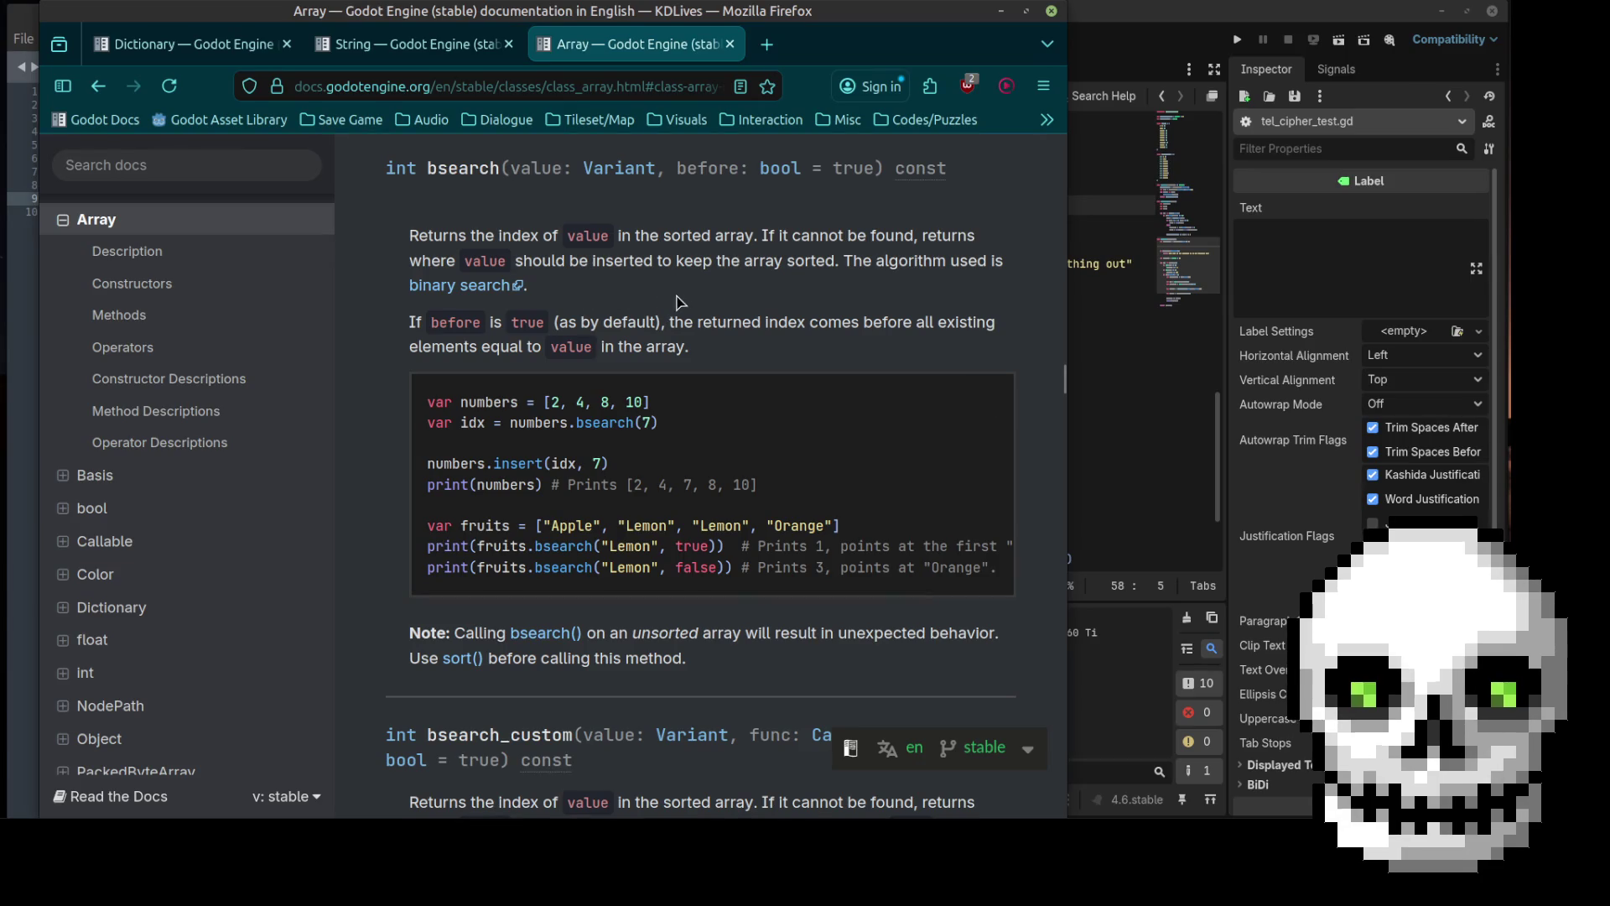
scroll(679, 302, "up", 5)
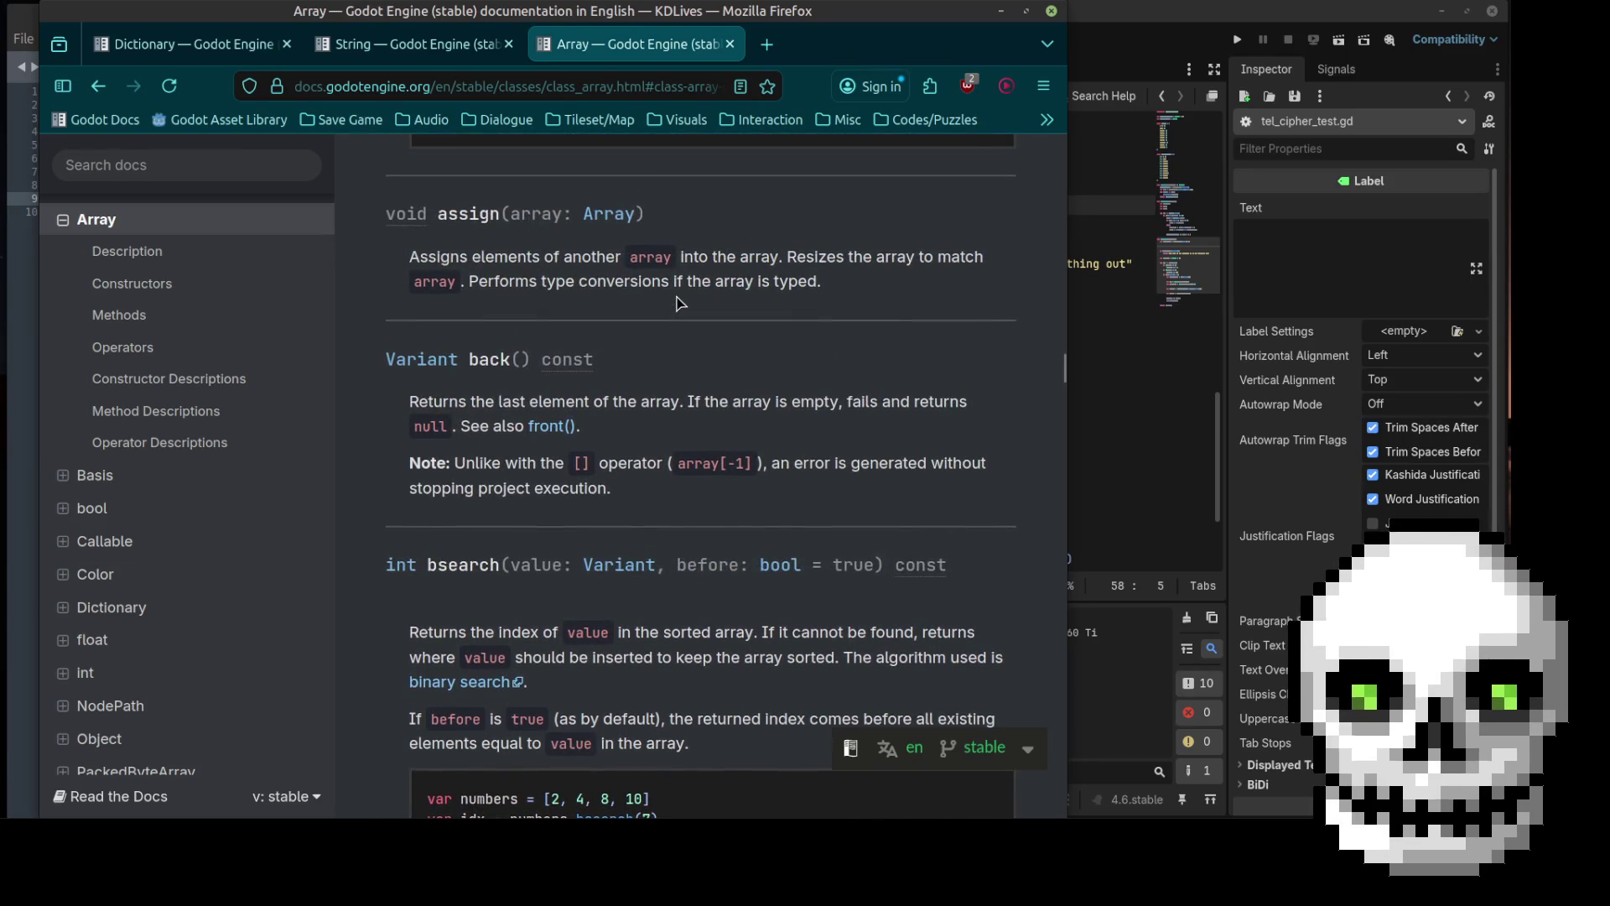
scroll(679, 302, "up", 6)
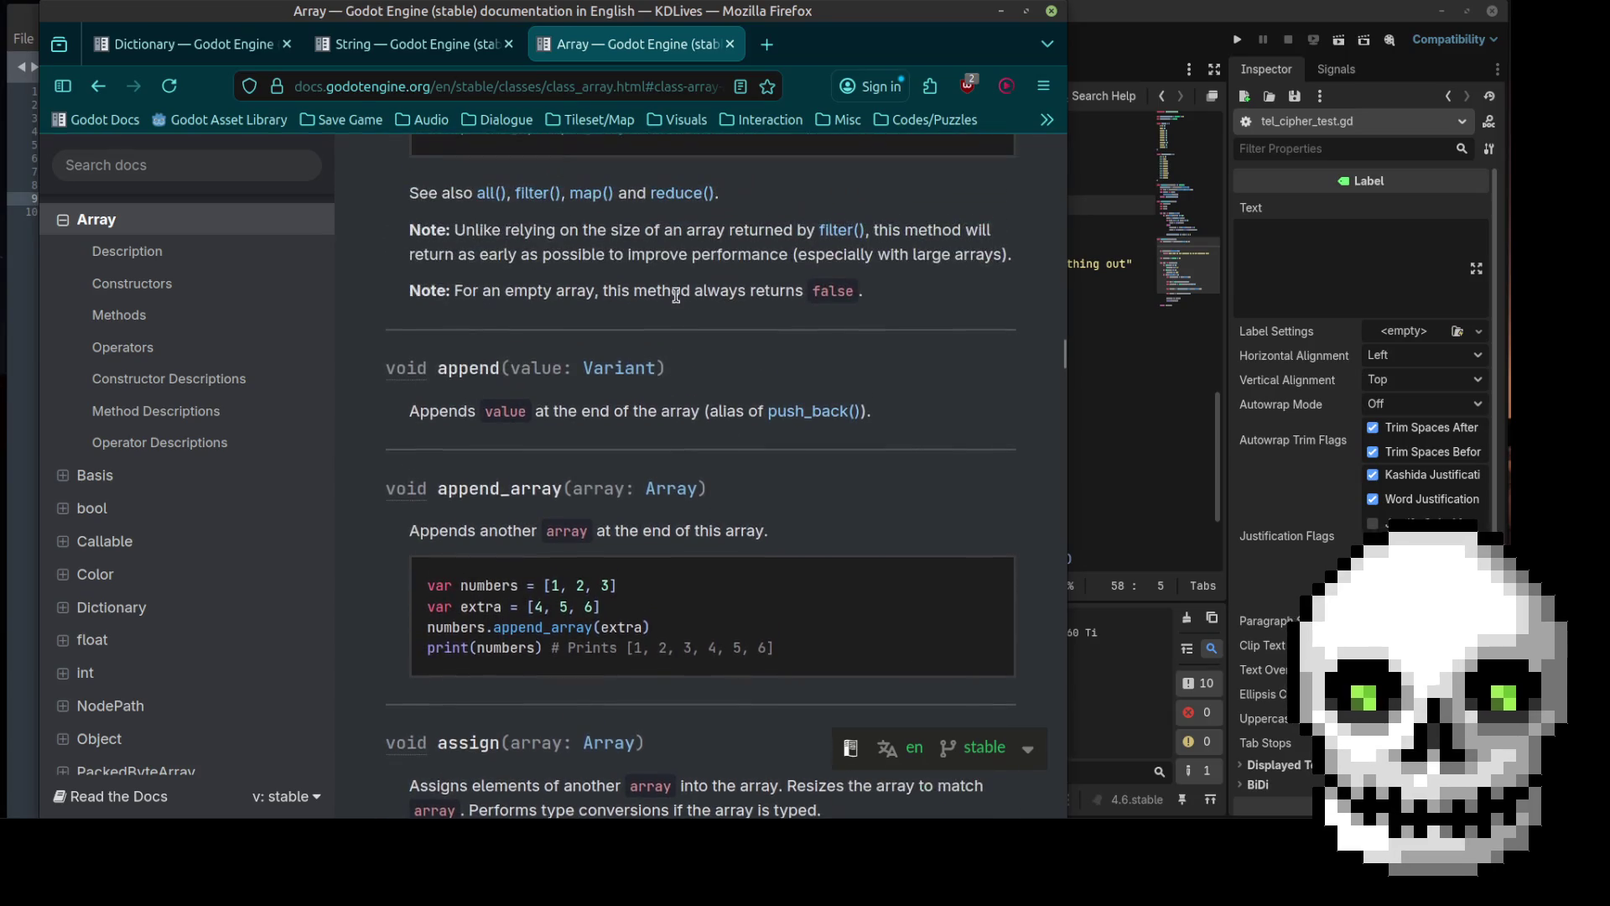
scroll(676, 295, "up", 6)
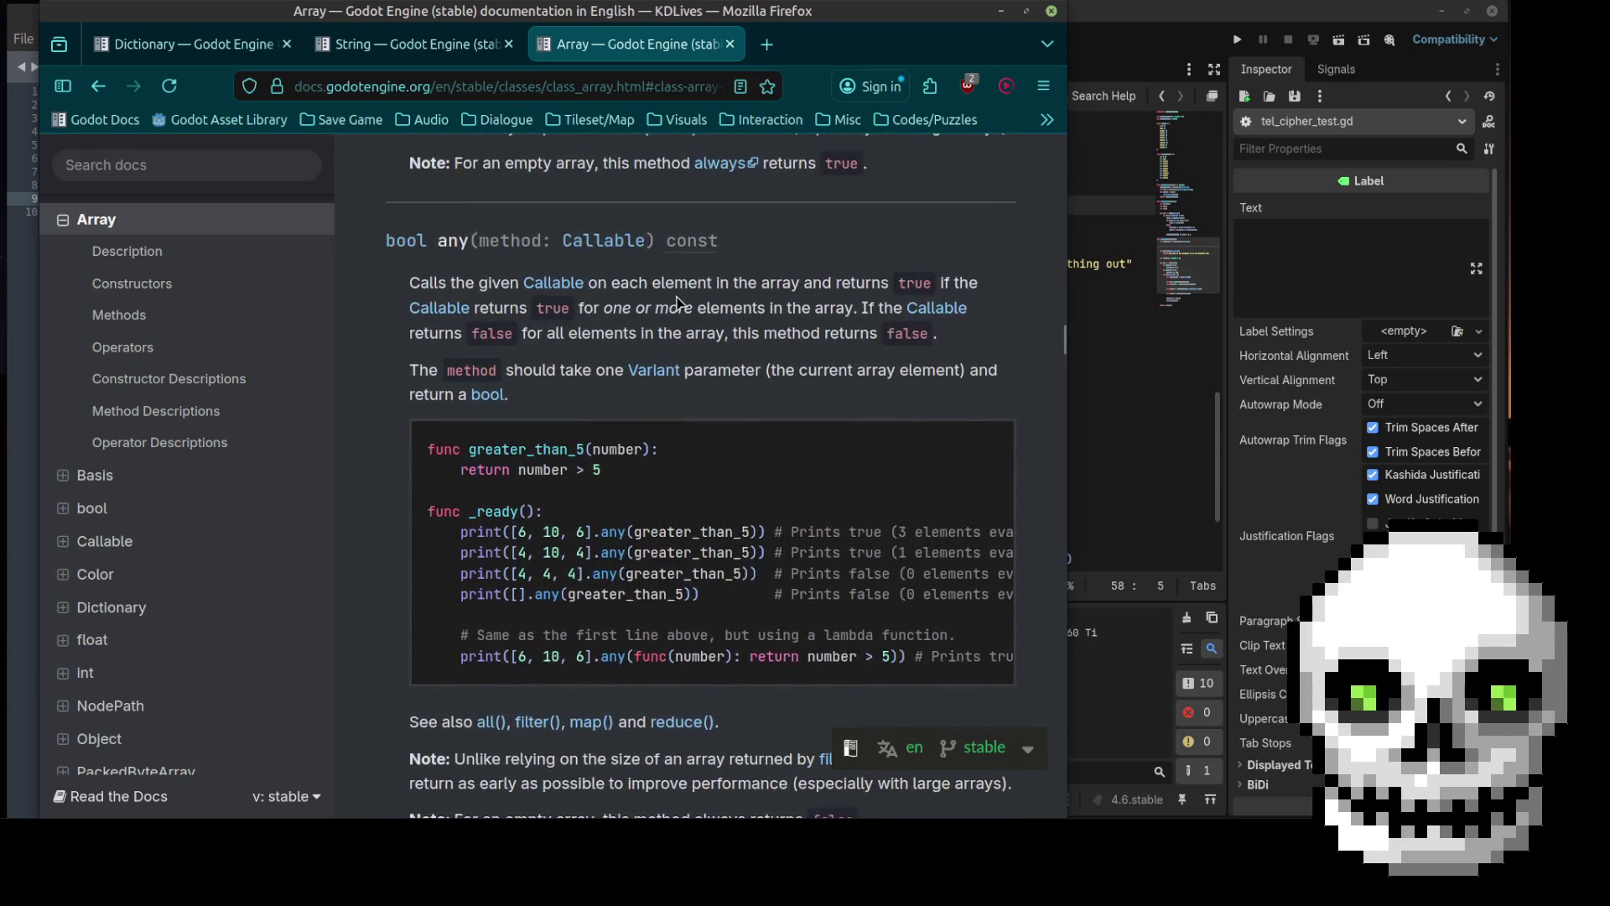
scroll(678, 302, "up", 5)
scroll(676, 296, "down", 4)
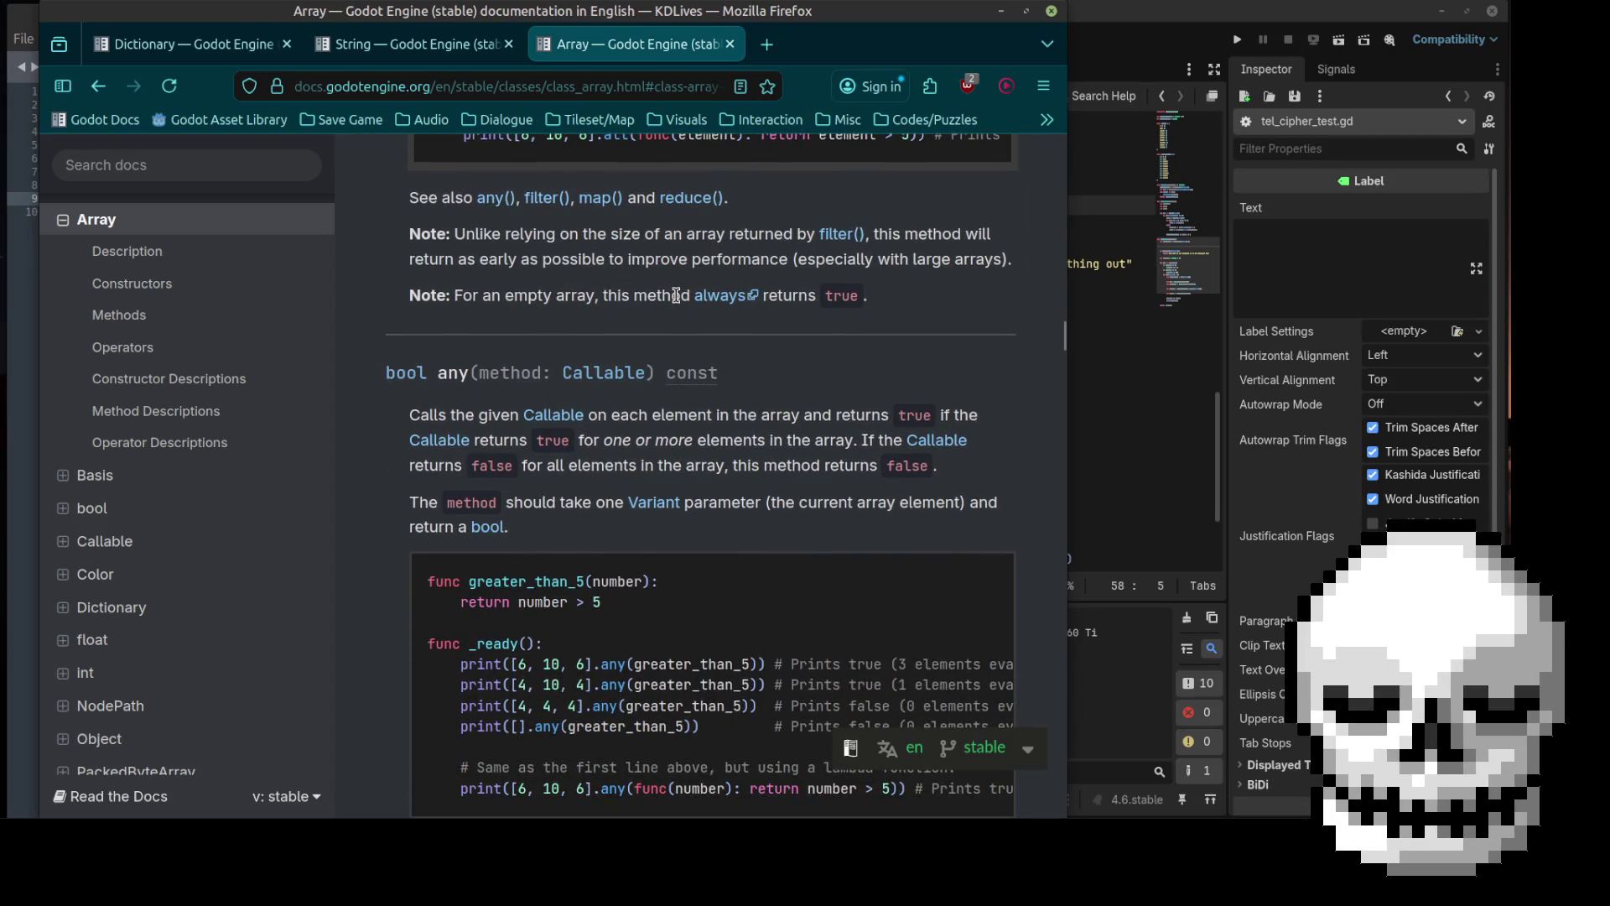
scroll(676, 295, "down", 2)
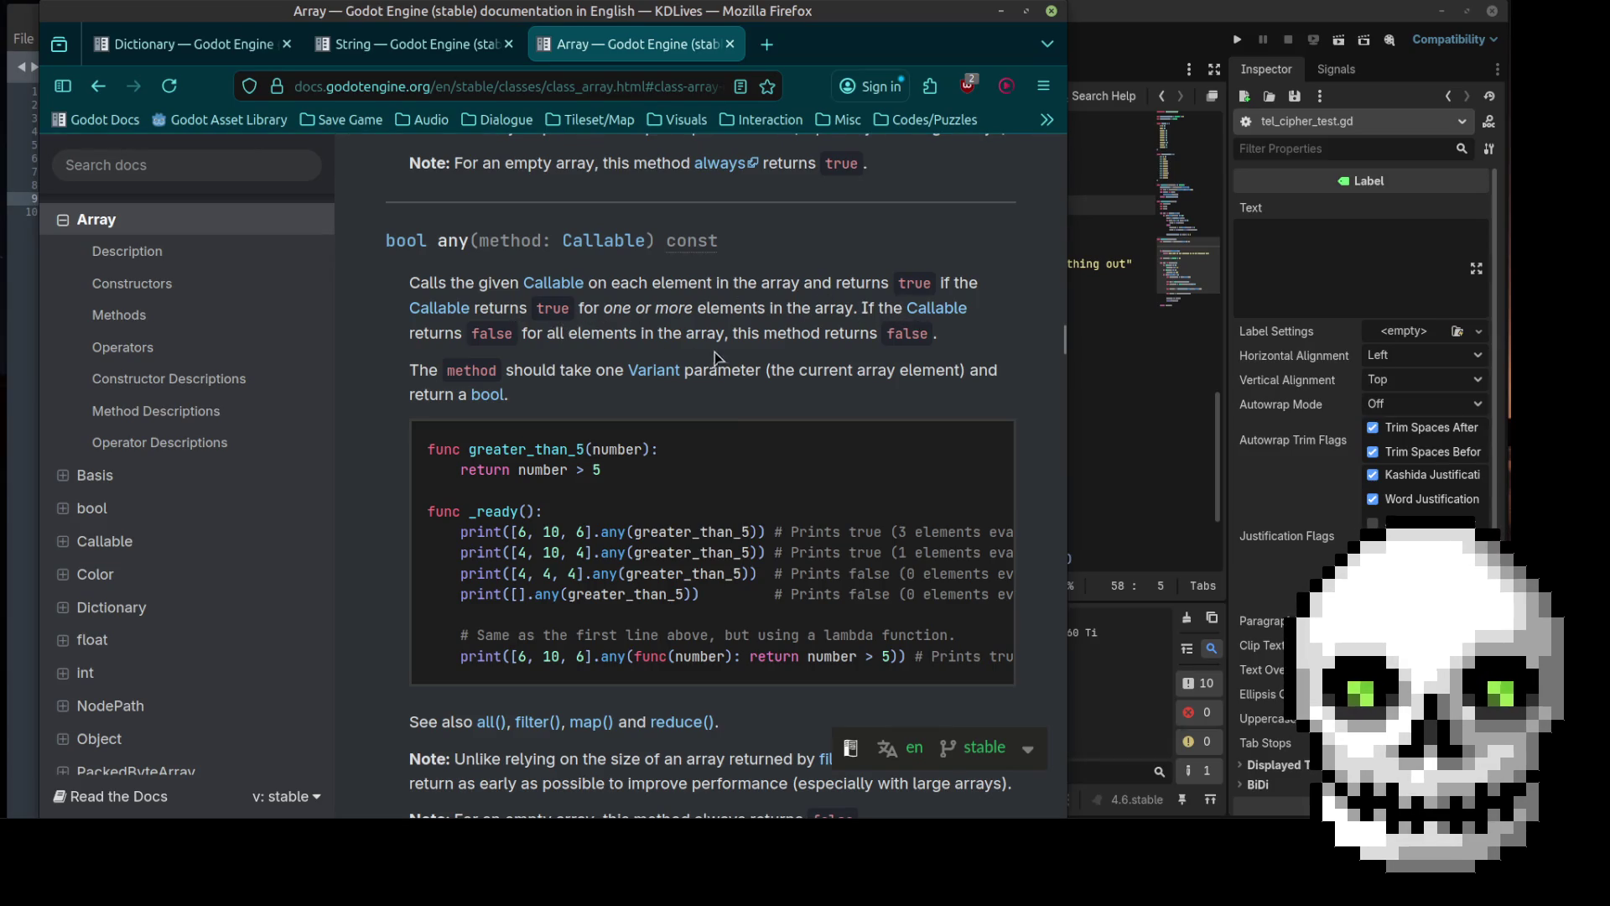
Step: Highlight the any() heading and description, then return to line 58 of the script
double_click(453, 243)
left_click_drag(495, 255, 931, 285)
left_click(832, 377)
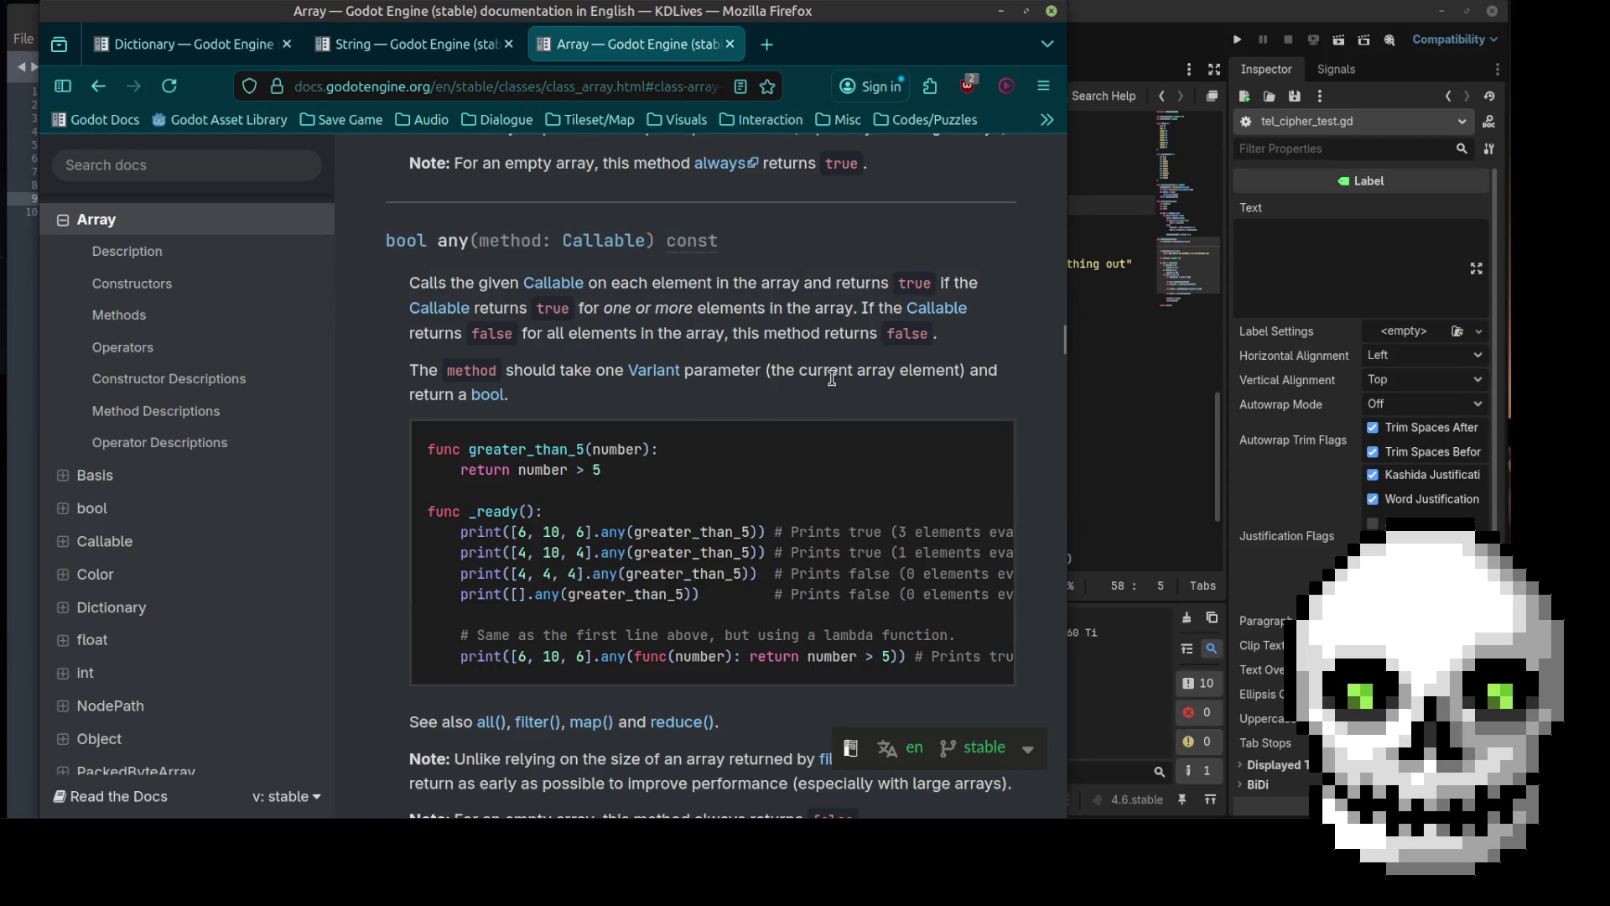
scroll(832, 377, "down", 3)
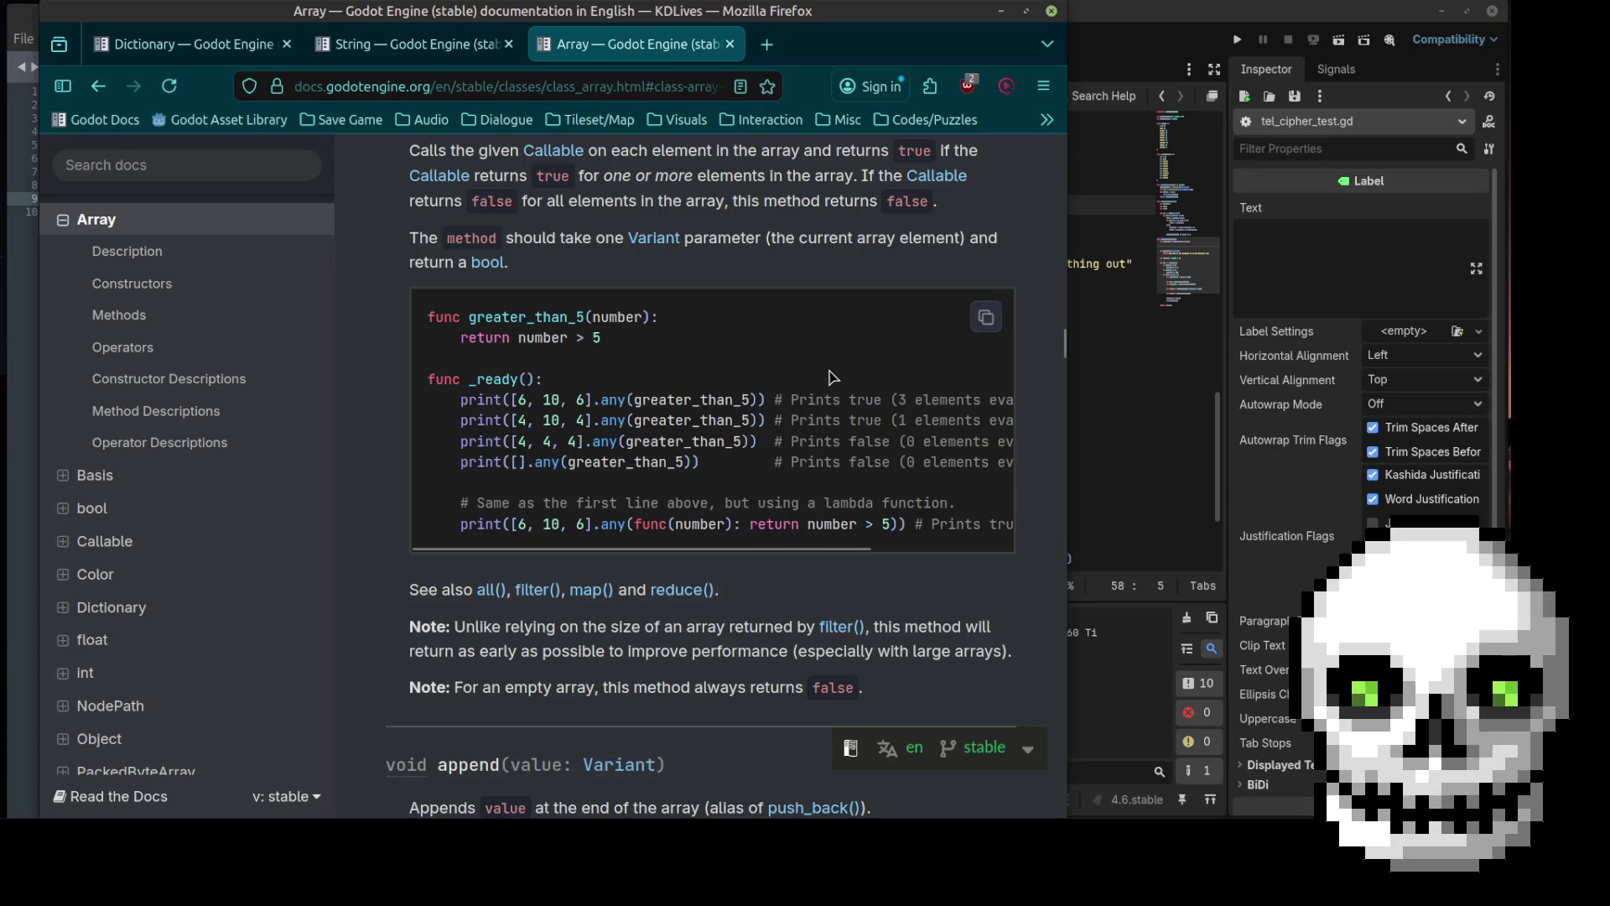
scroll(828, 369, "up", 2)
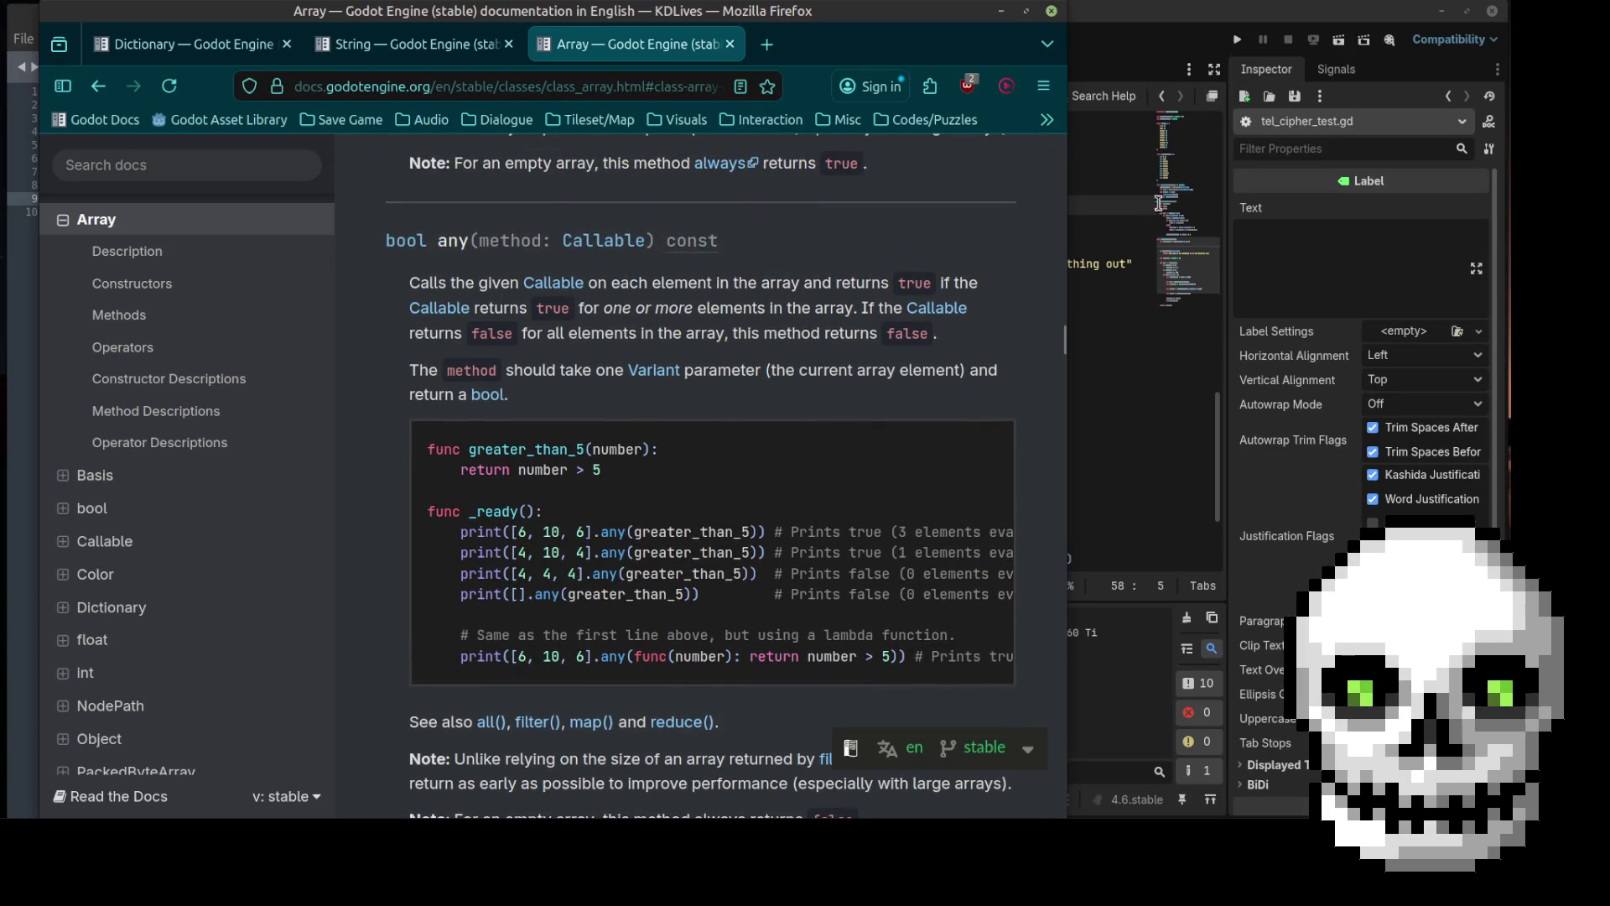
key("alt+Tab")
left_click(824, 212)
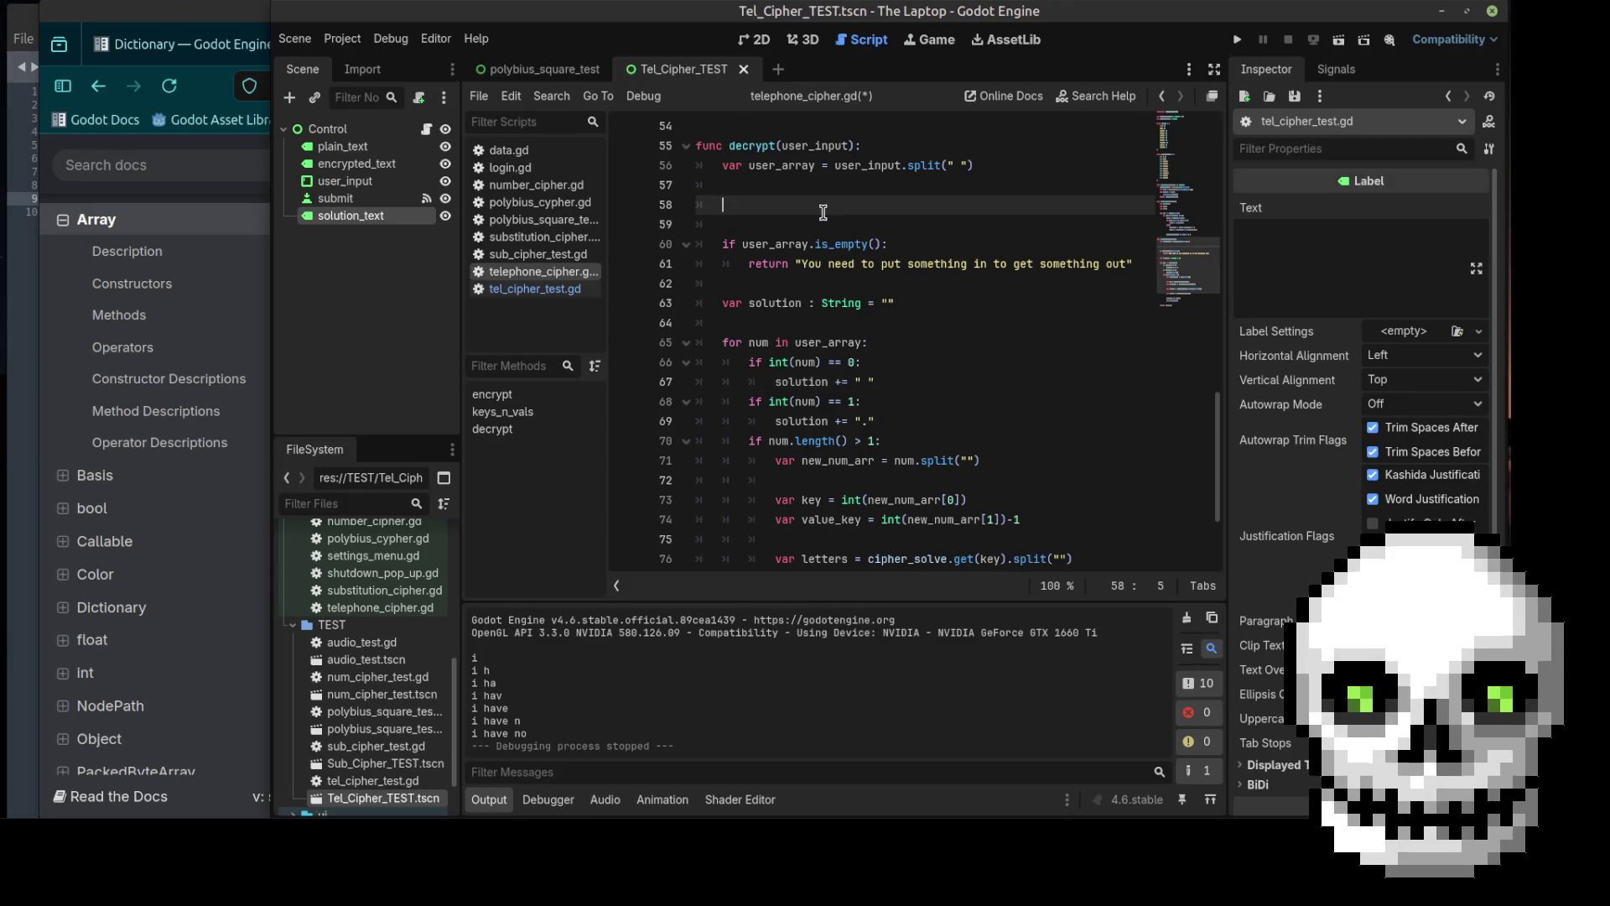
Step: Delete decrypt's blank lines and add an empty 'func is_letter():' after return solution
key("BackSpace")
key("BackSpace")
key("BackSpace")
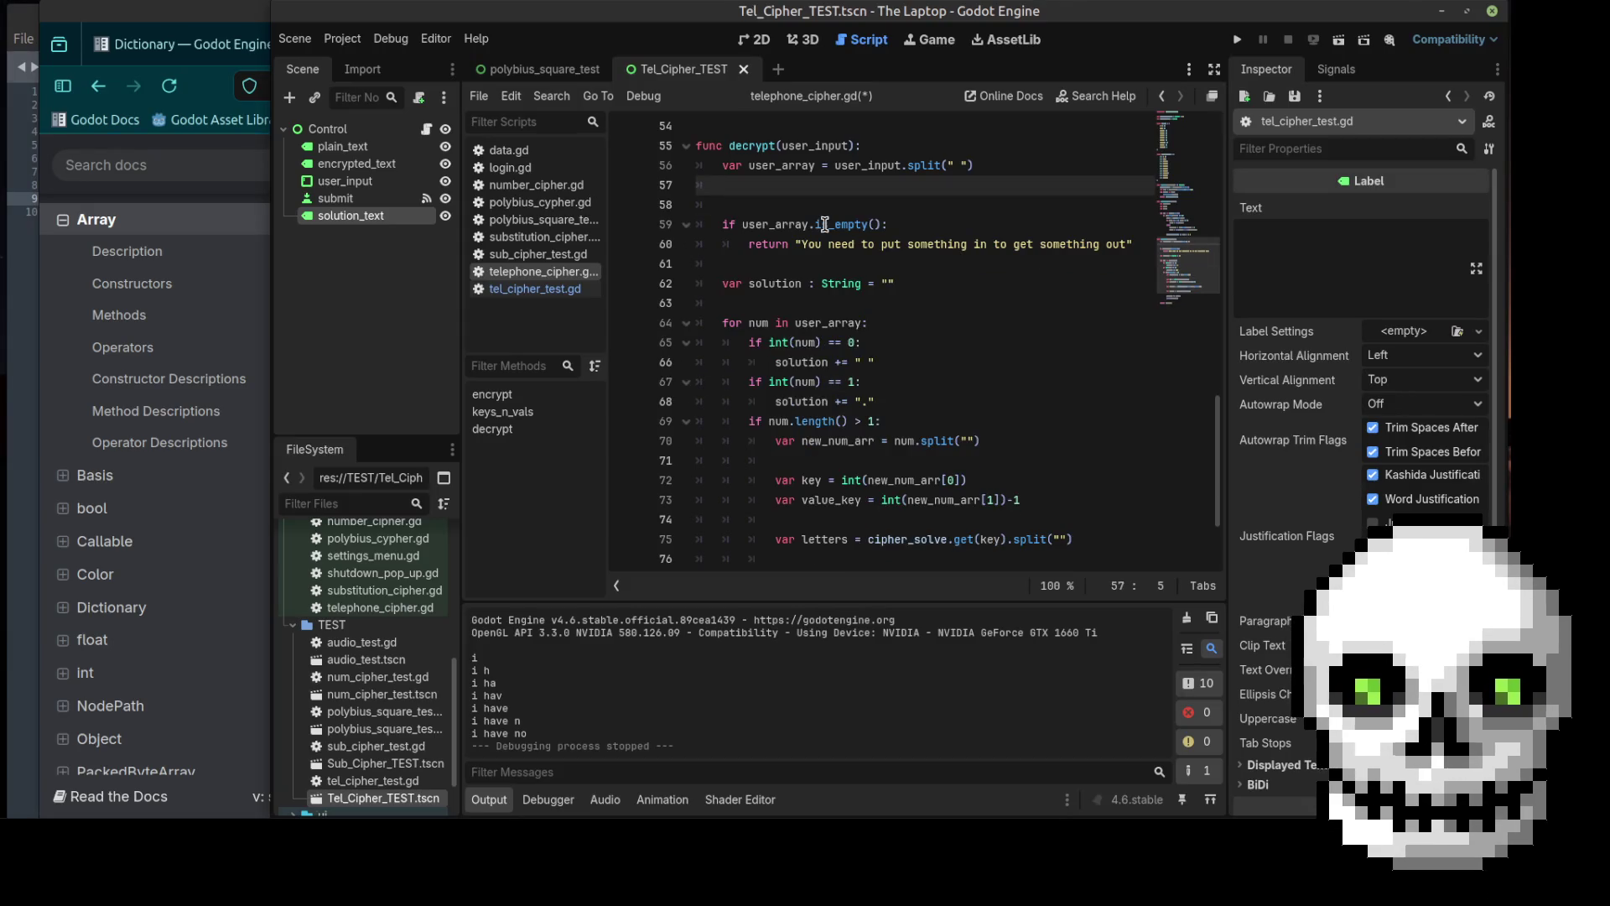
scroll(858, 239, "down", 2)
left_click(747, 557)
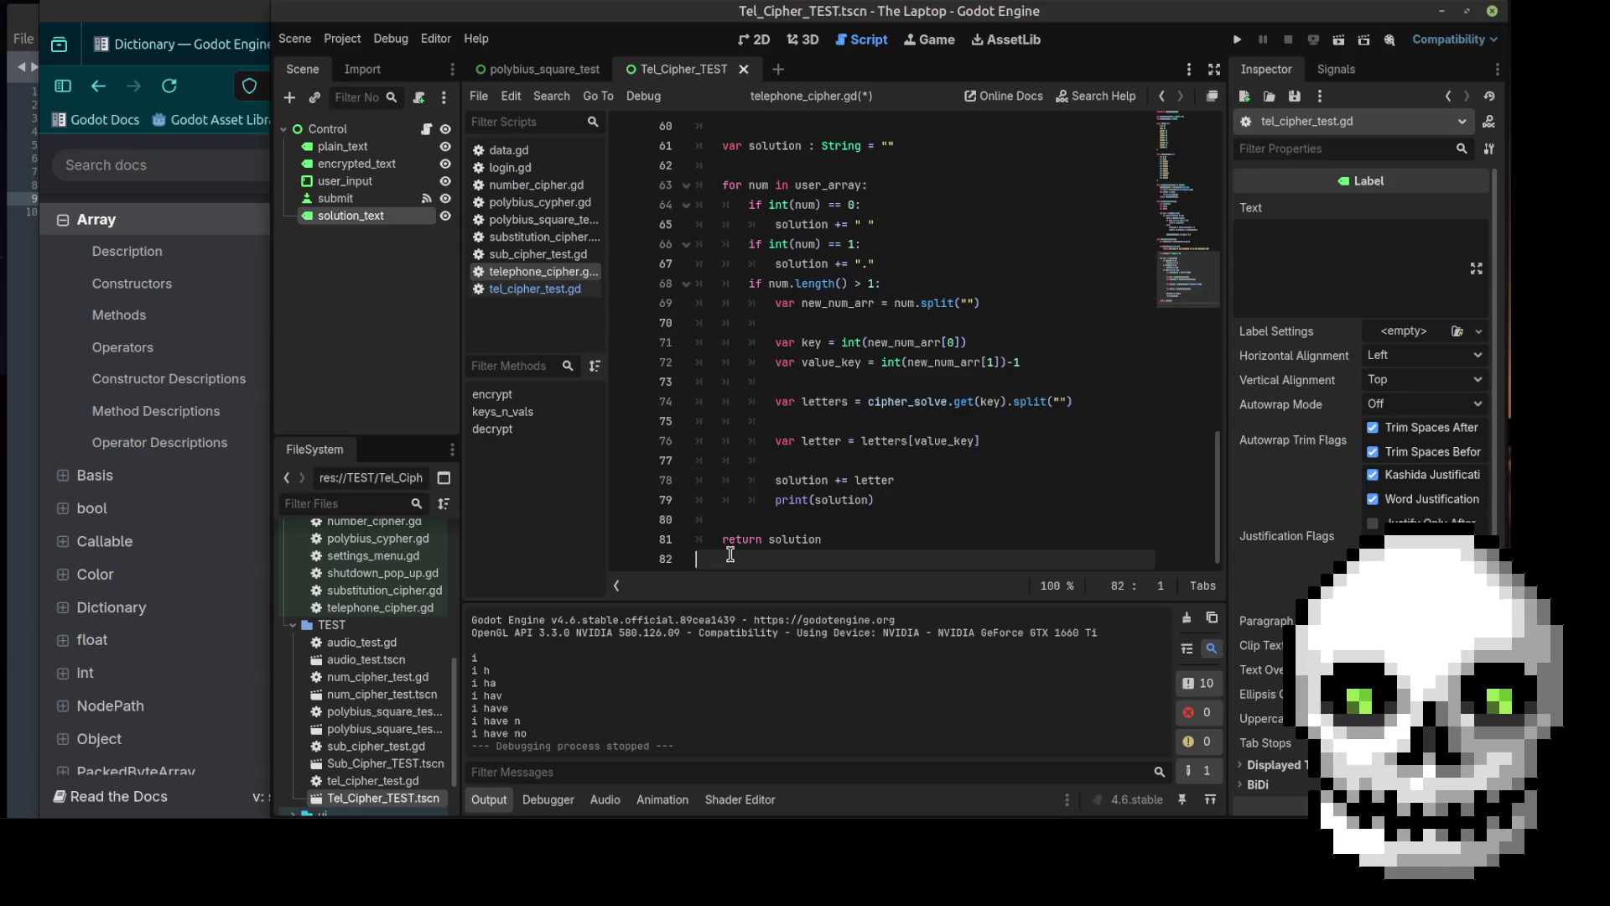
key("Return")
key("Return")
type("func ")
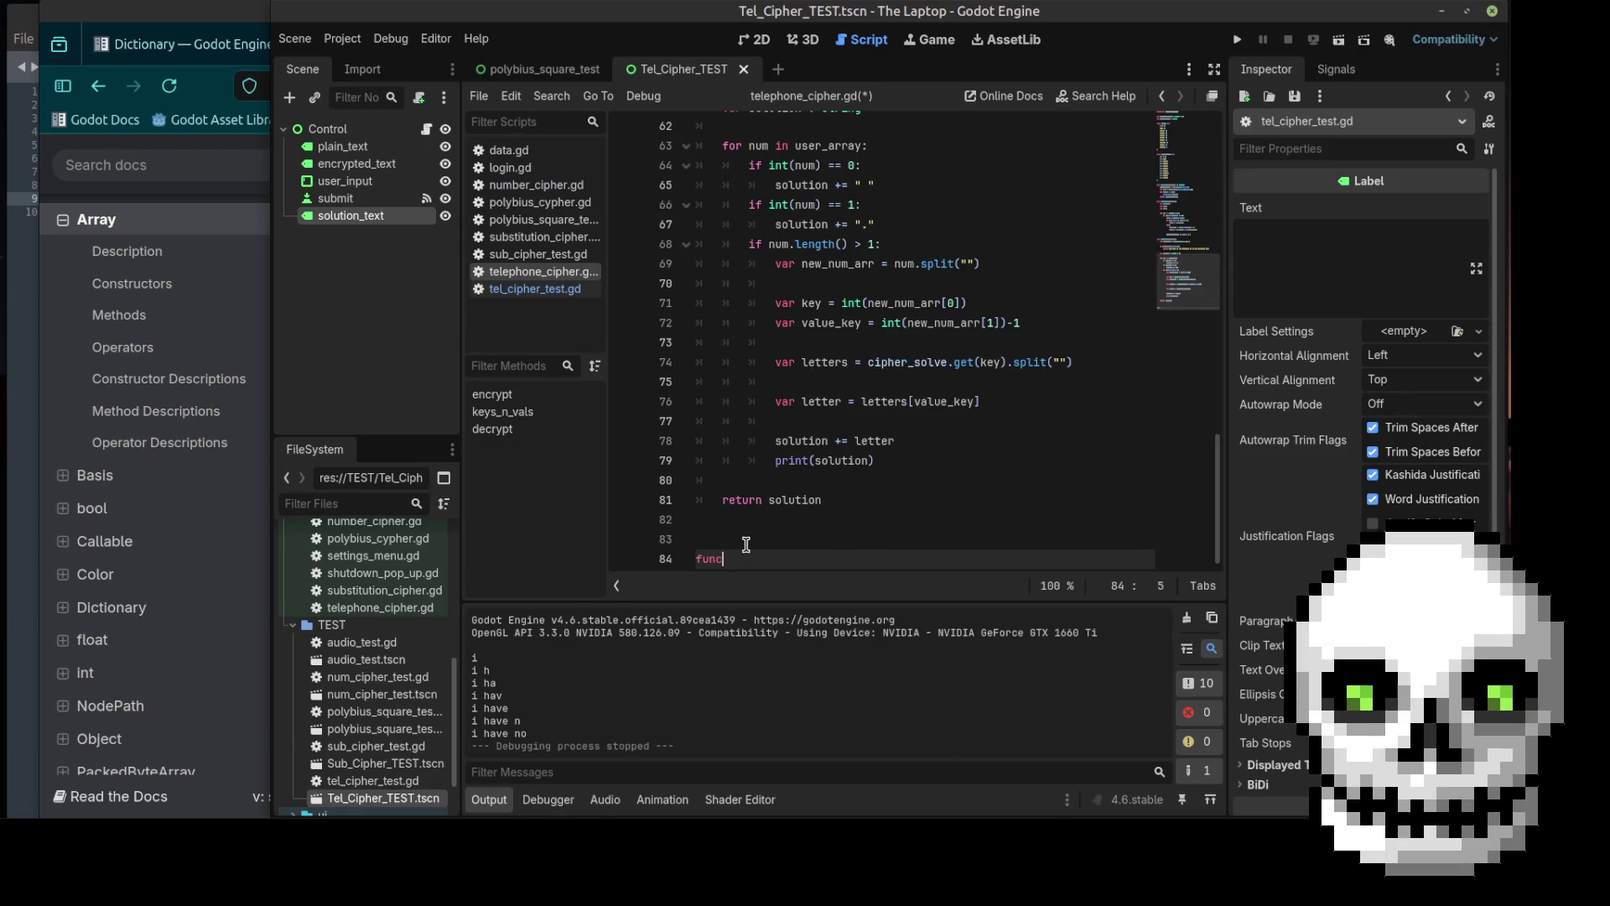
type("is")
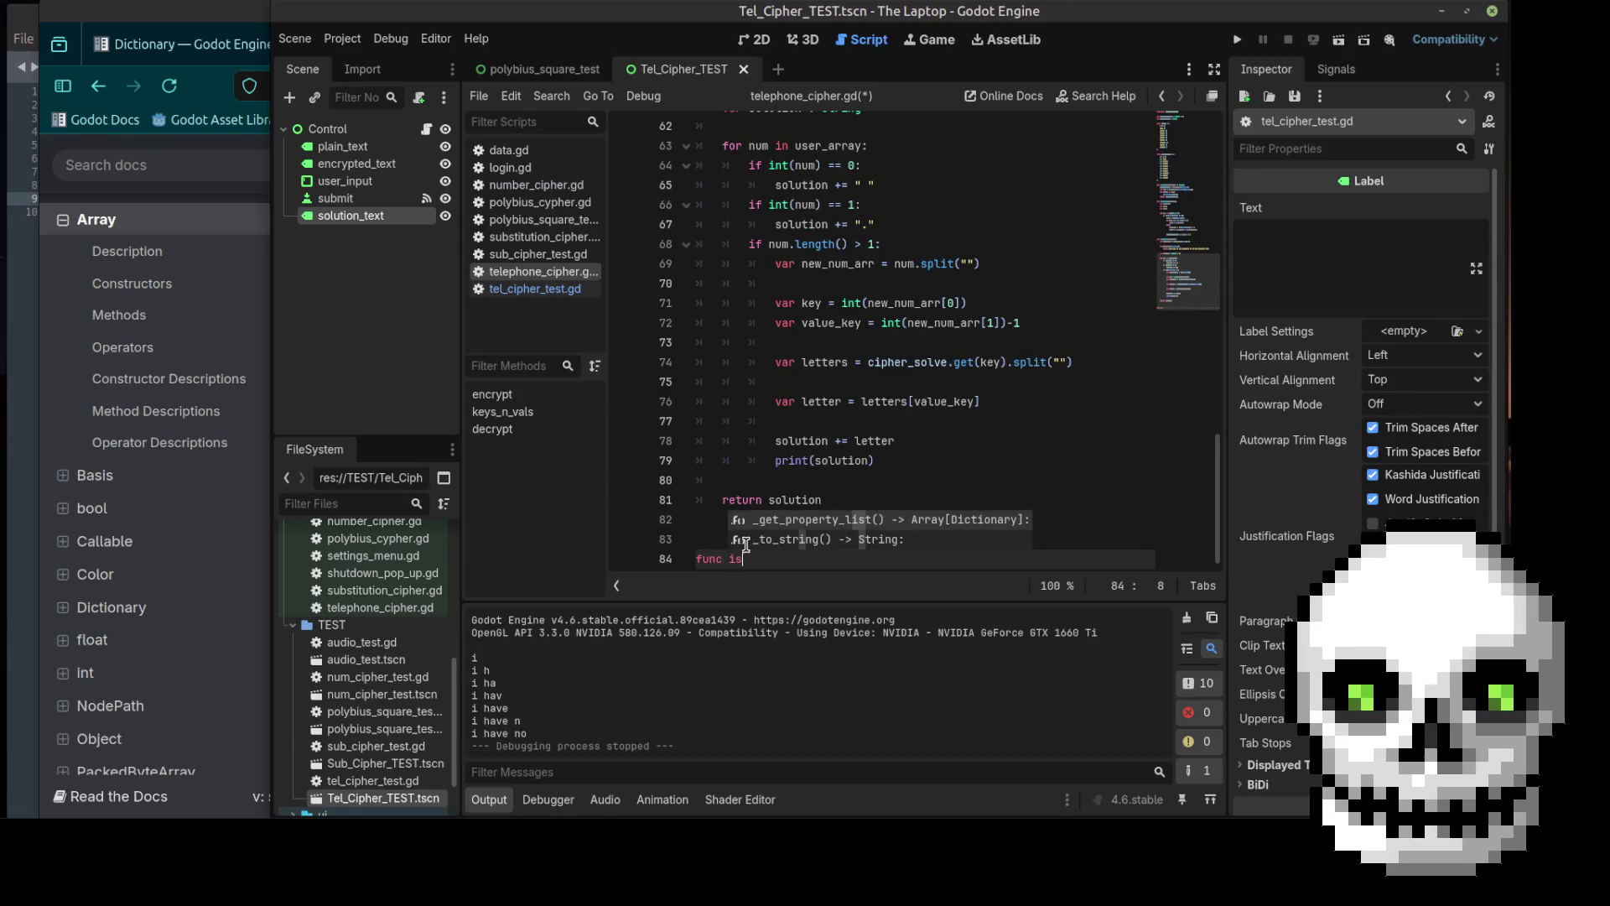
key("Escape")
type("_letter")
type("():")
key("Return")
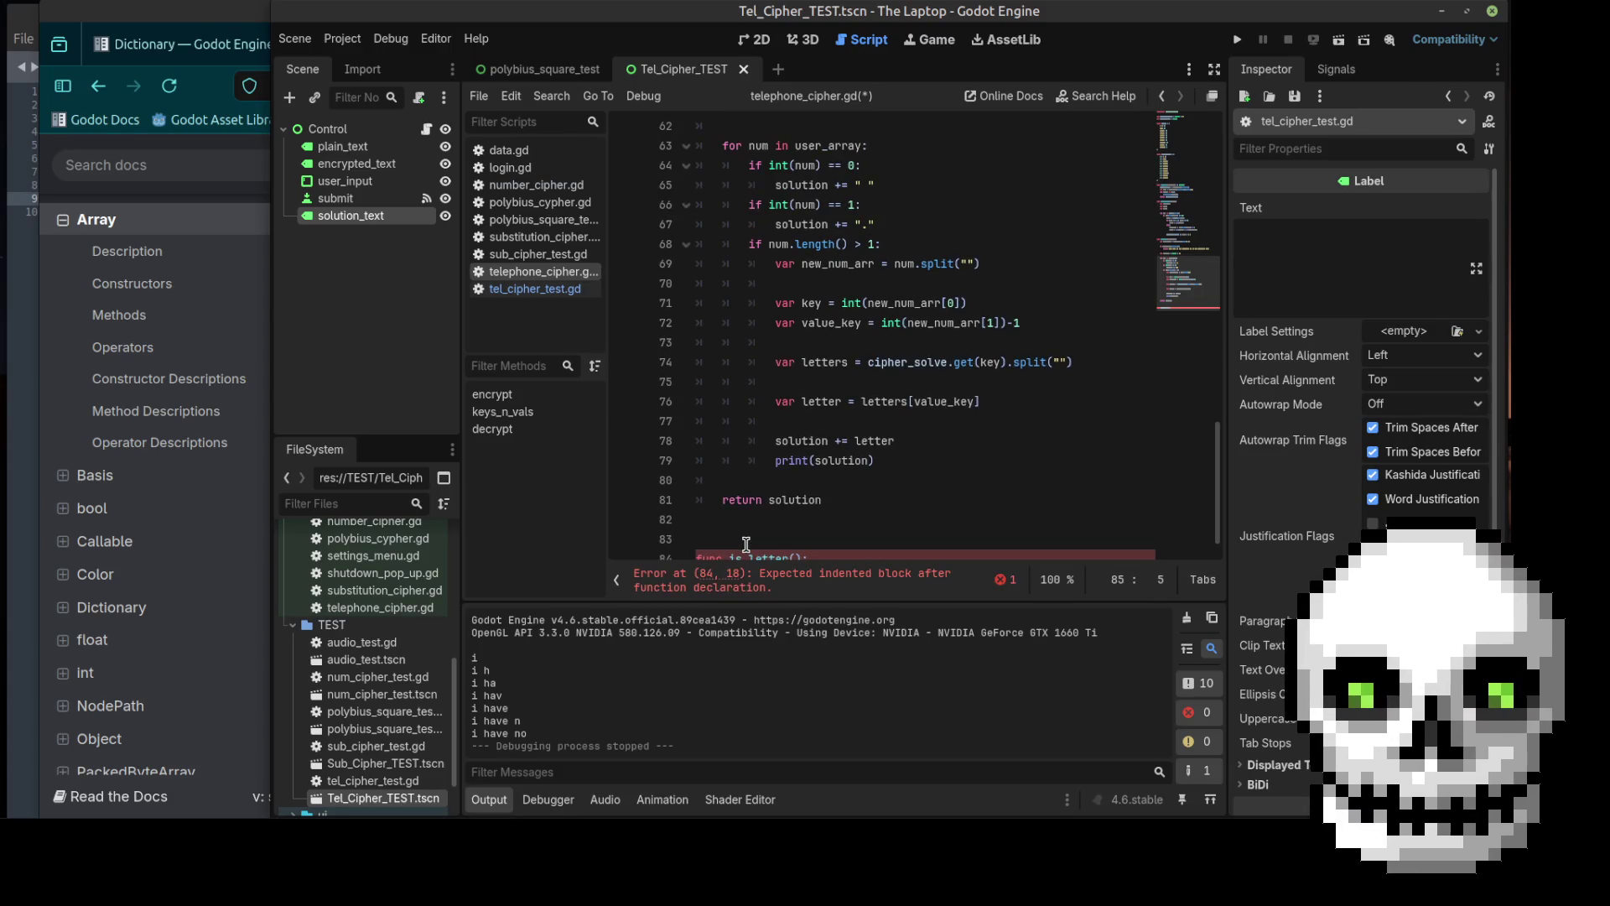
Step: Type 'thing' as is_letter's parameter, then go back to the Array any() documentation
left_click(222, 94)
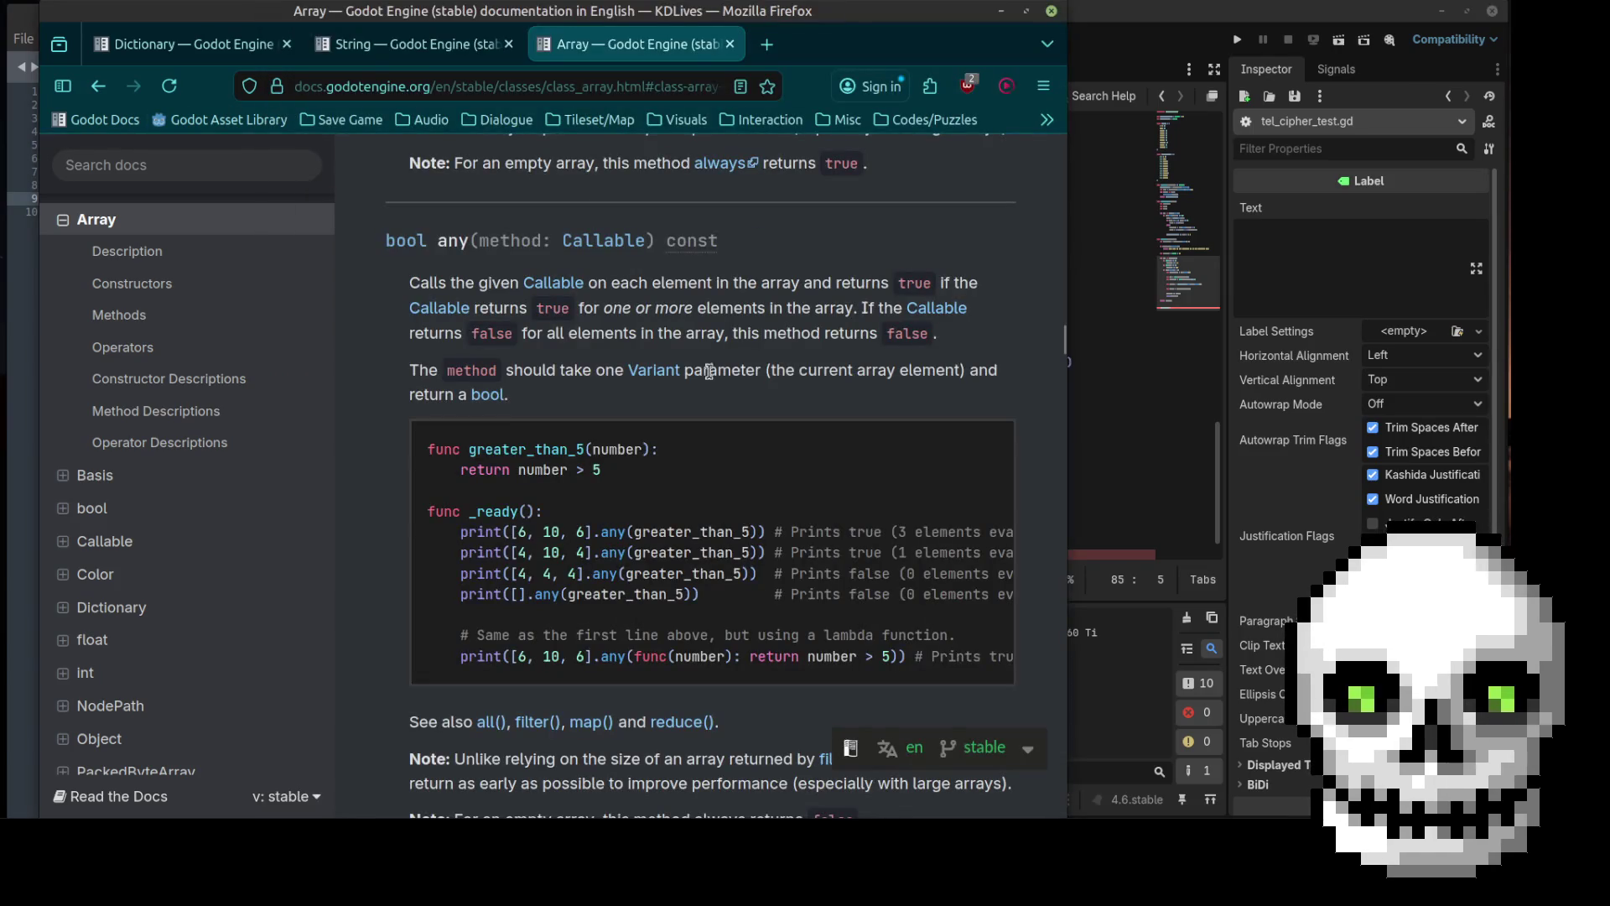
left_click(1116, 485)
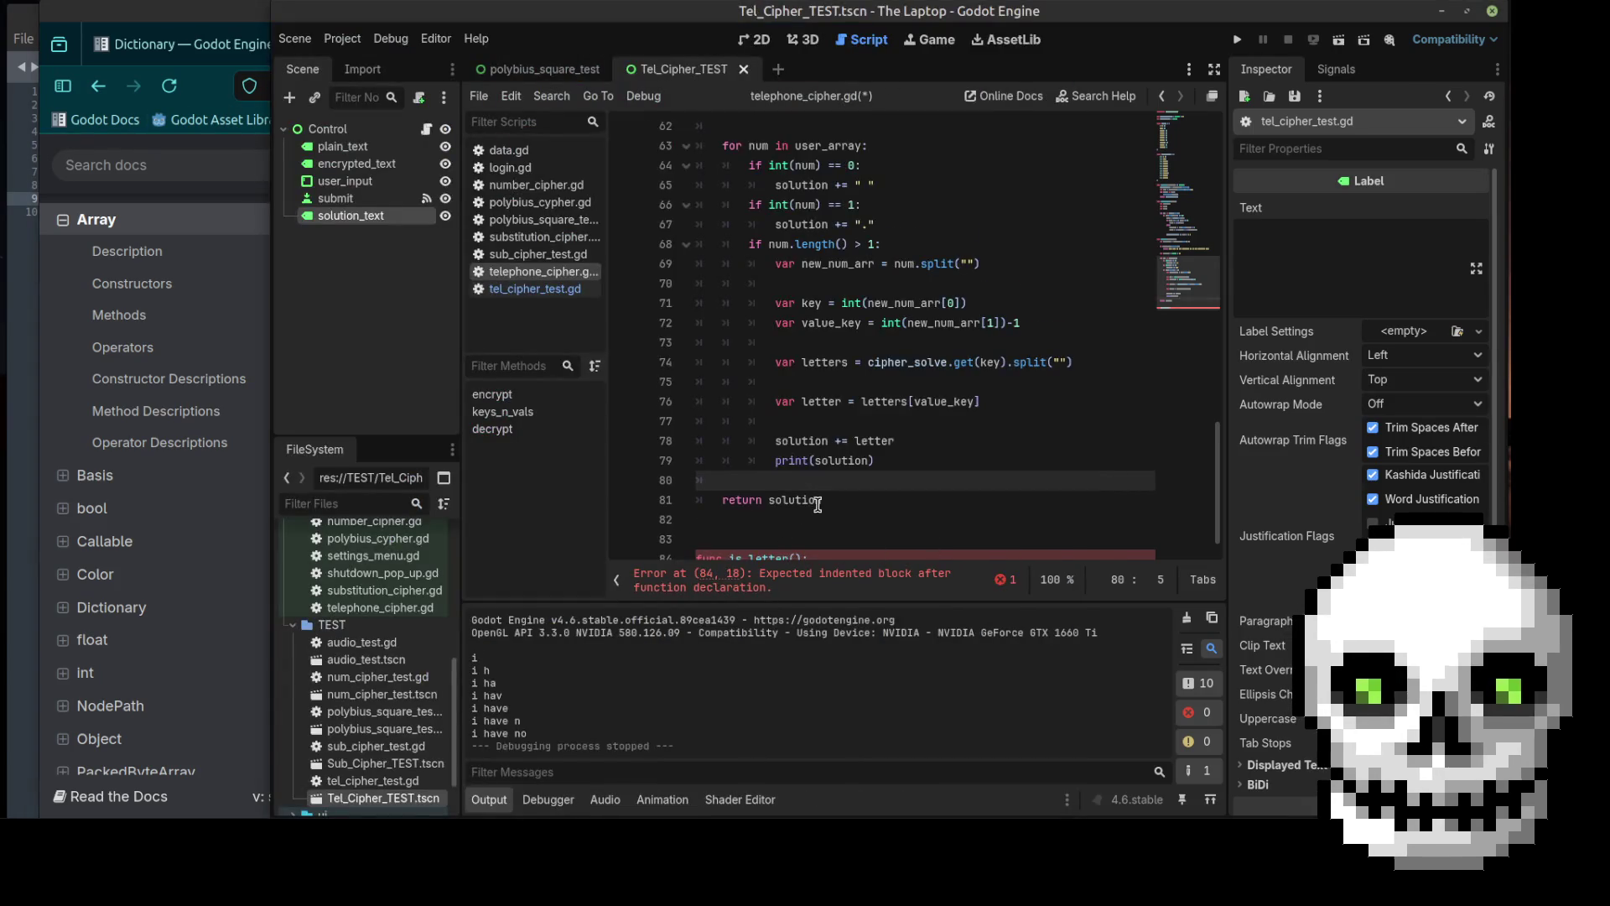
scroll(818, 504, "down", 1)
left_click(794, 530)
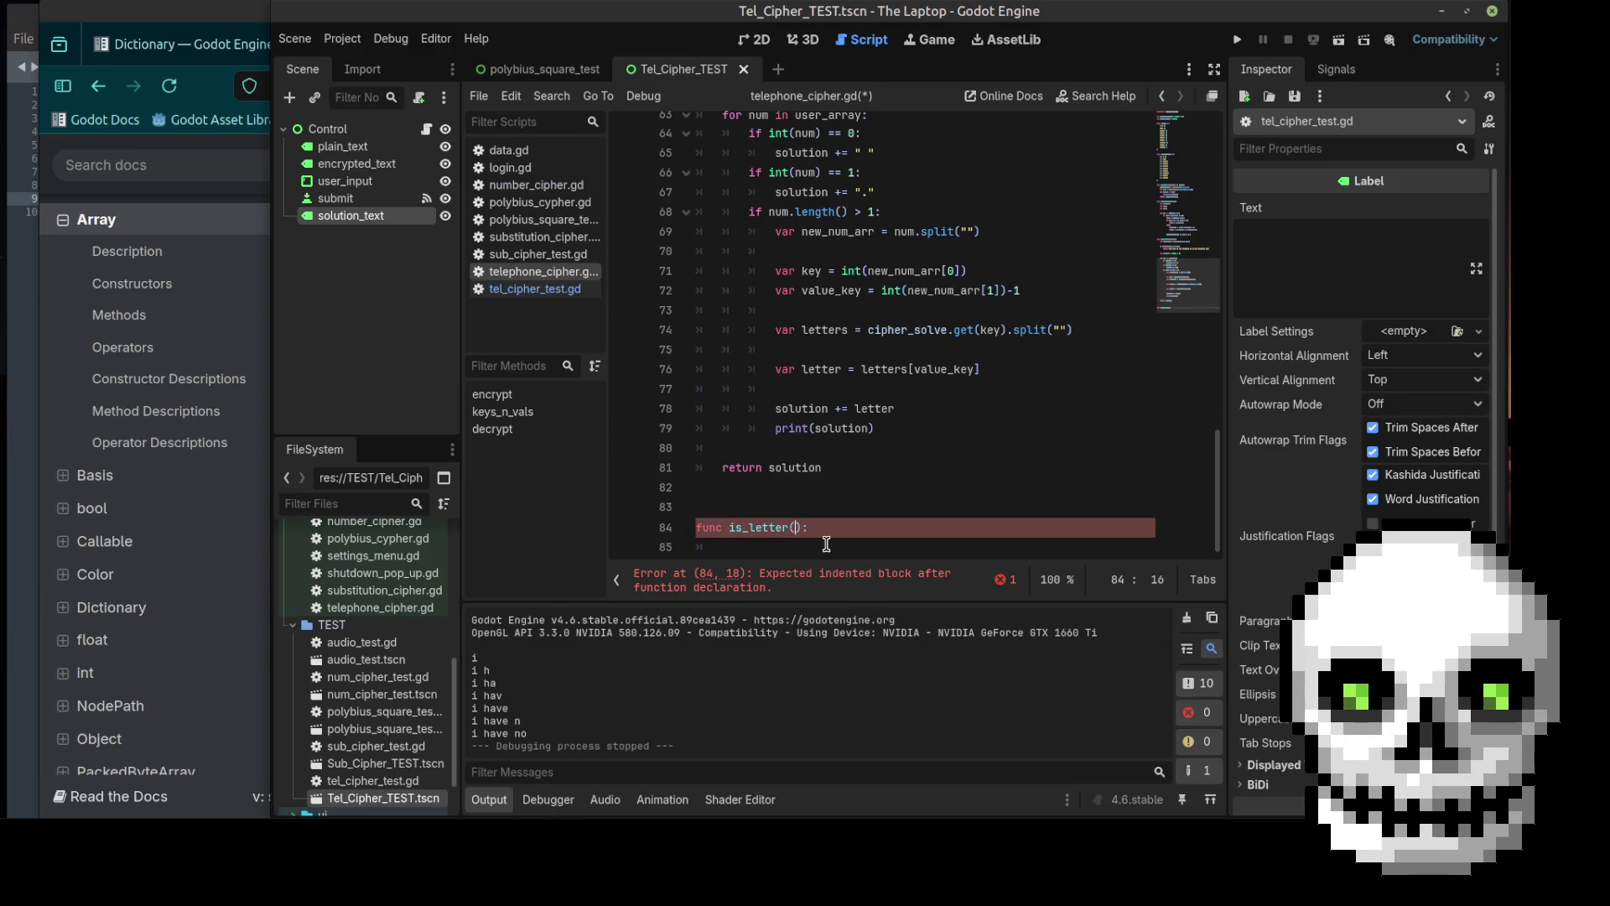
type("thing")
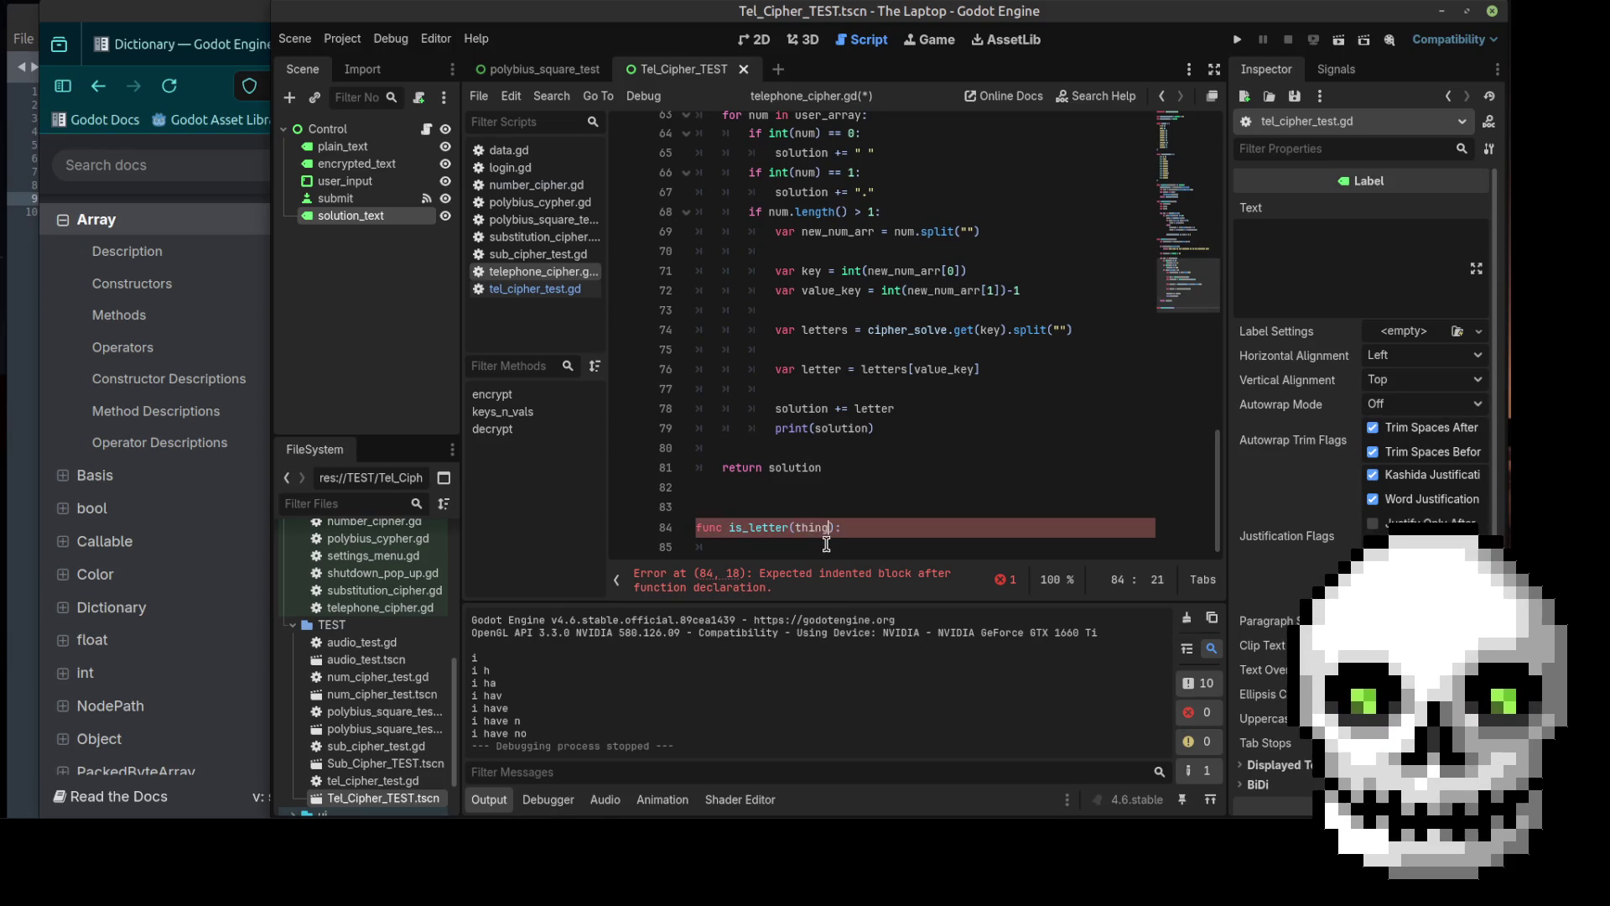
left_click(827, 545)
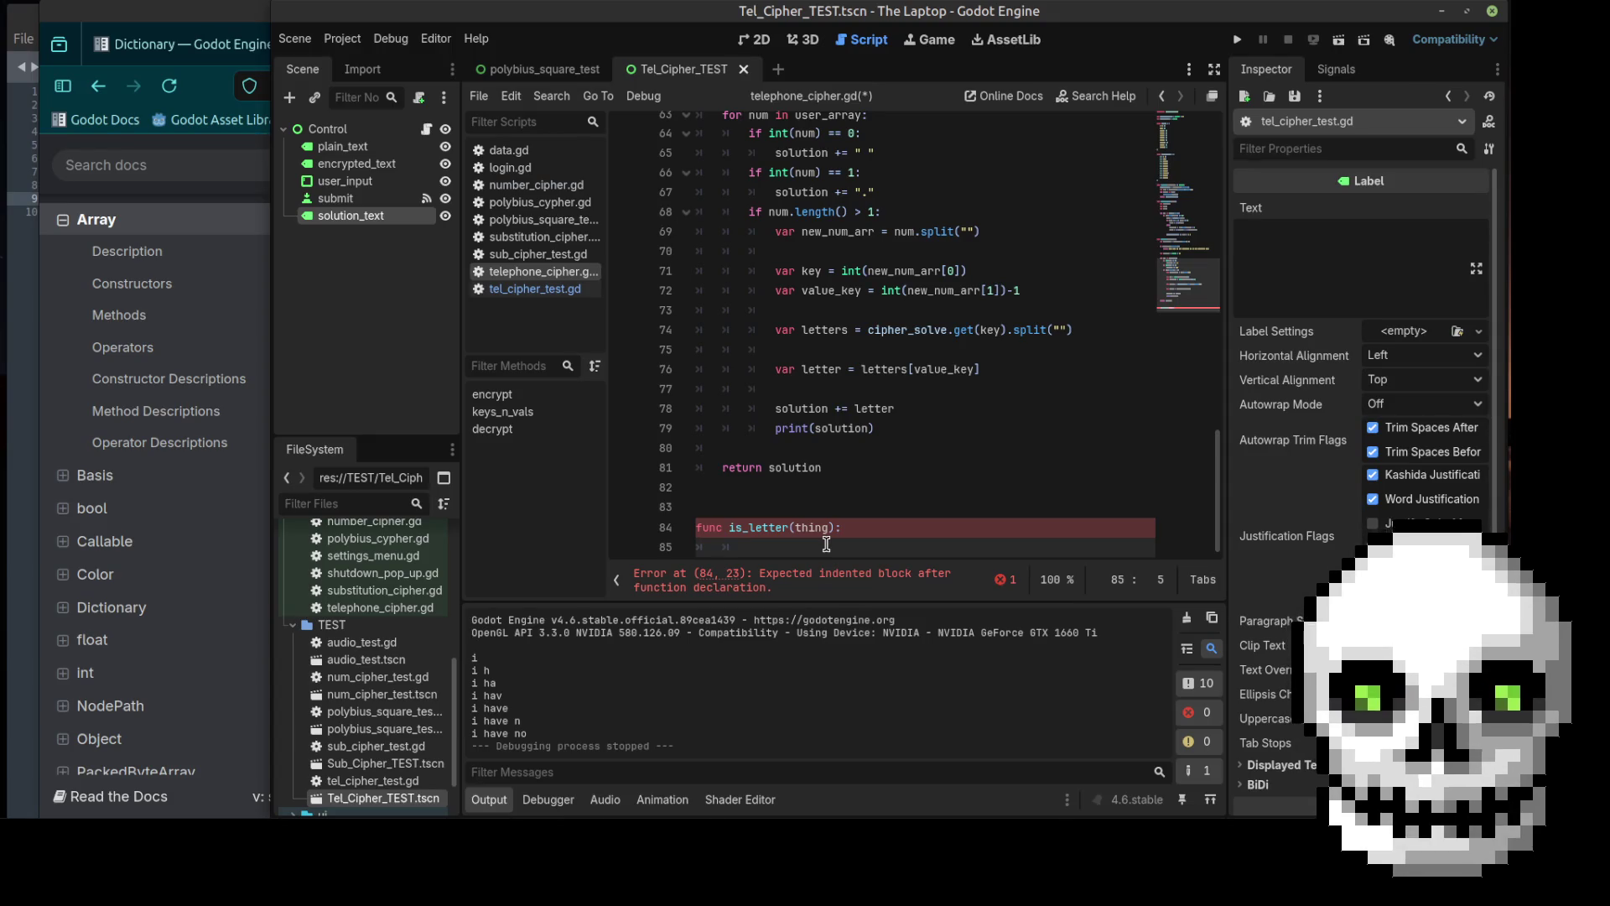
scroll(854, 475, "up", 5)
scroll(854, 474, "down", 5)
scroll(854, 475, "up", 3)
scroll(854, 474, "down", 3)
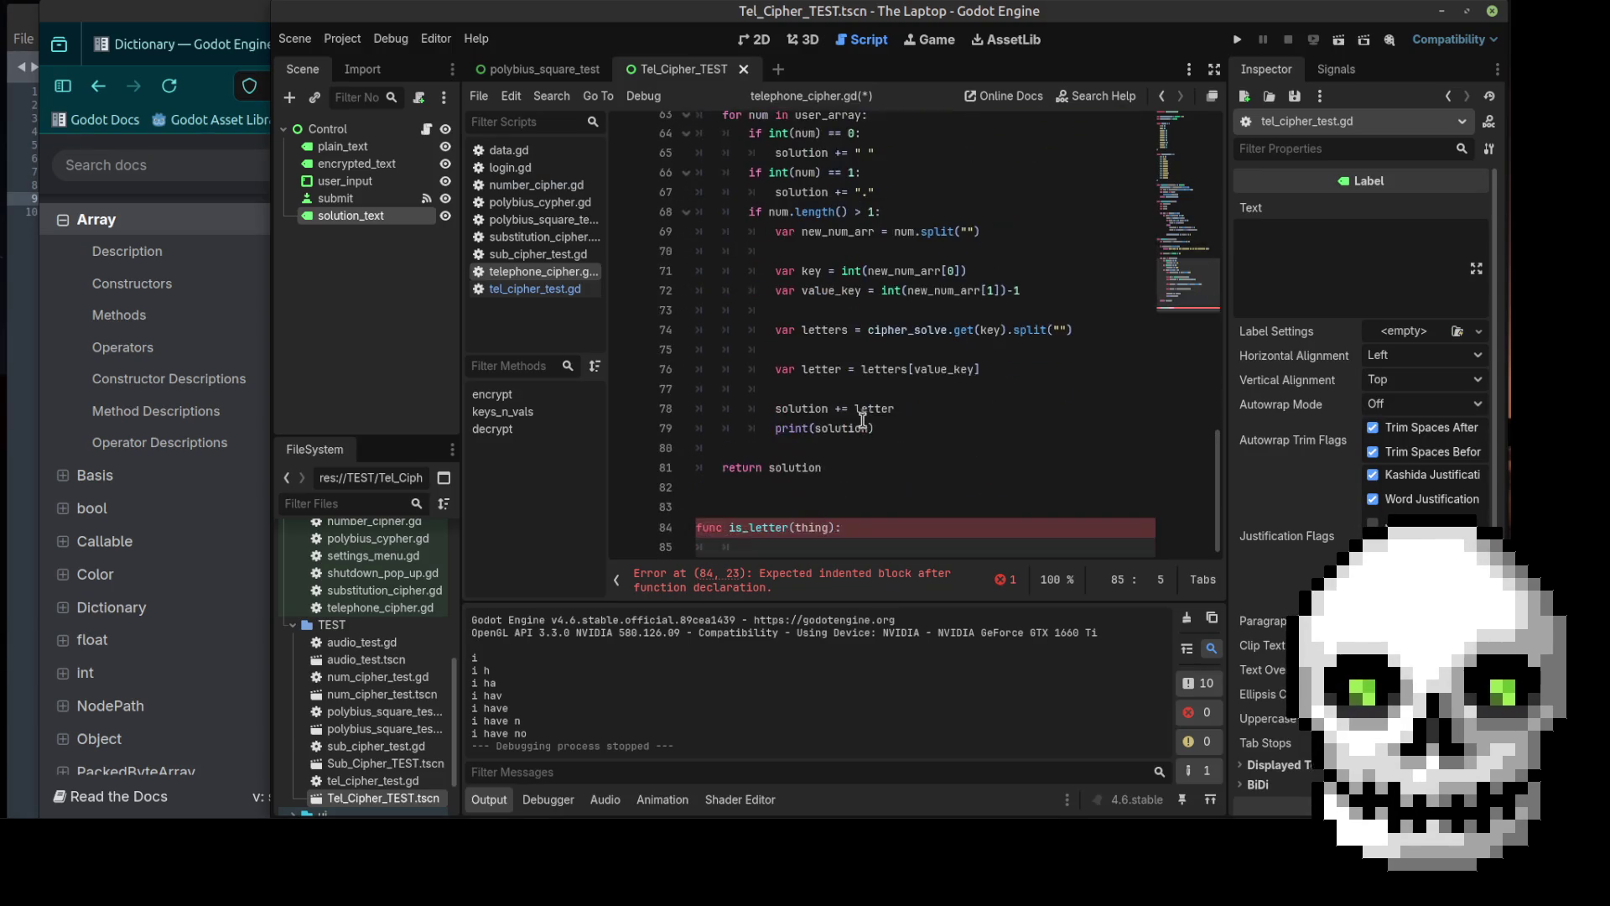
left_click(228, 155)
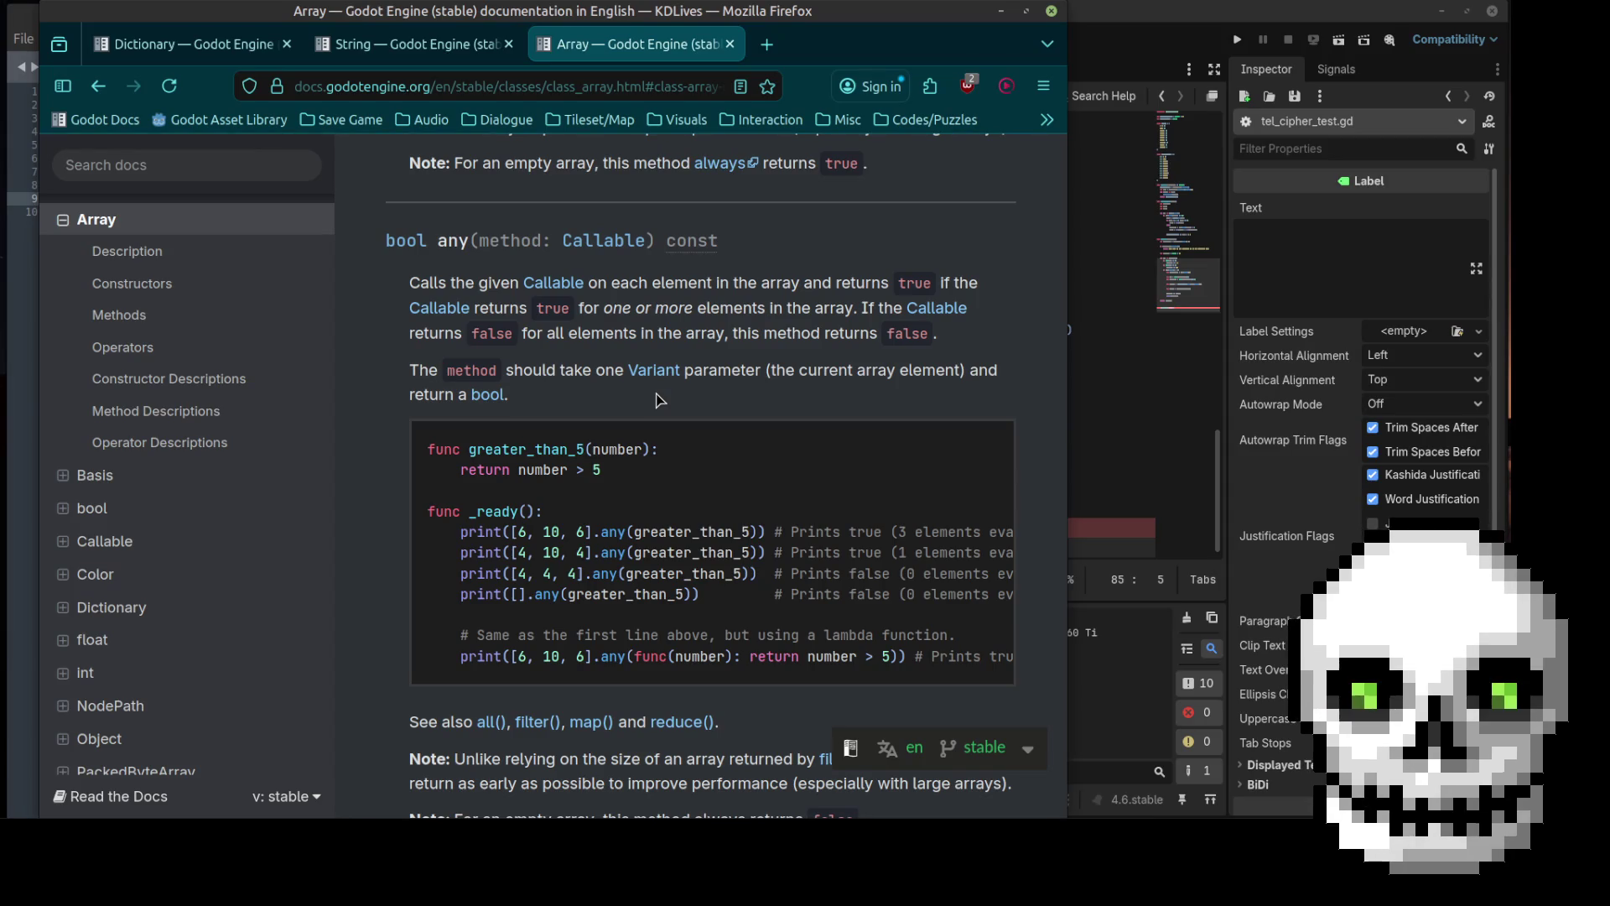
left_click(1127, 387)
left_click(769, 543)
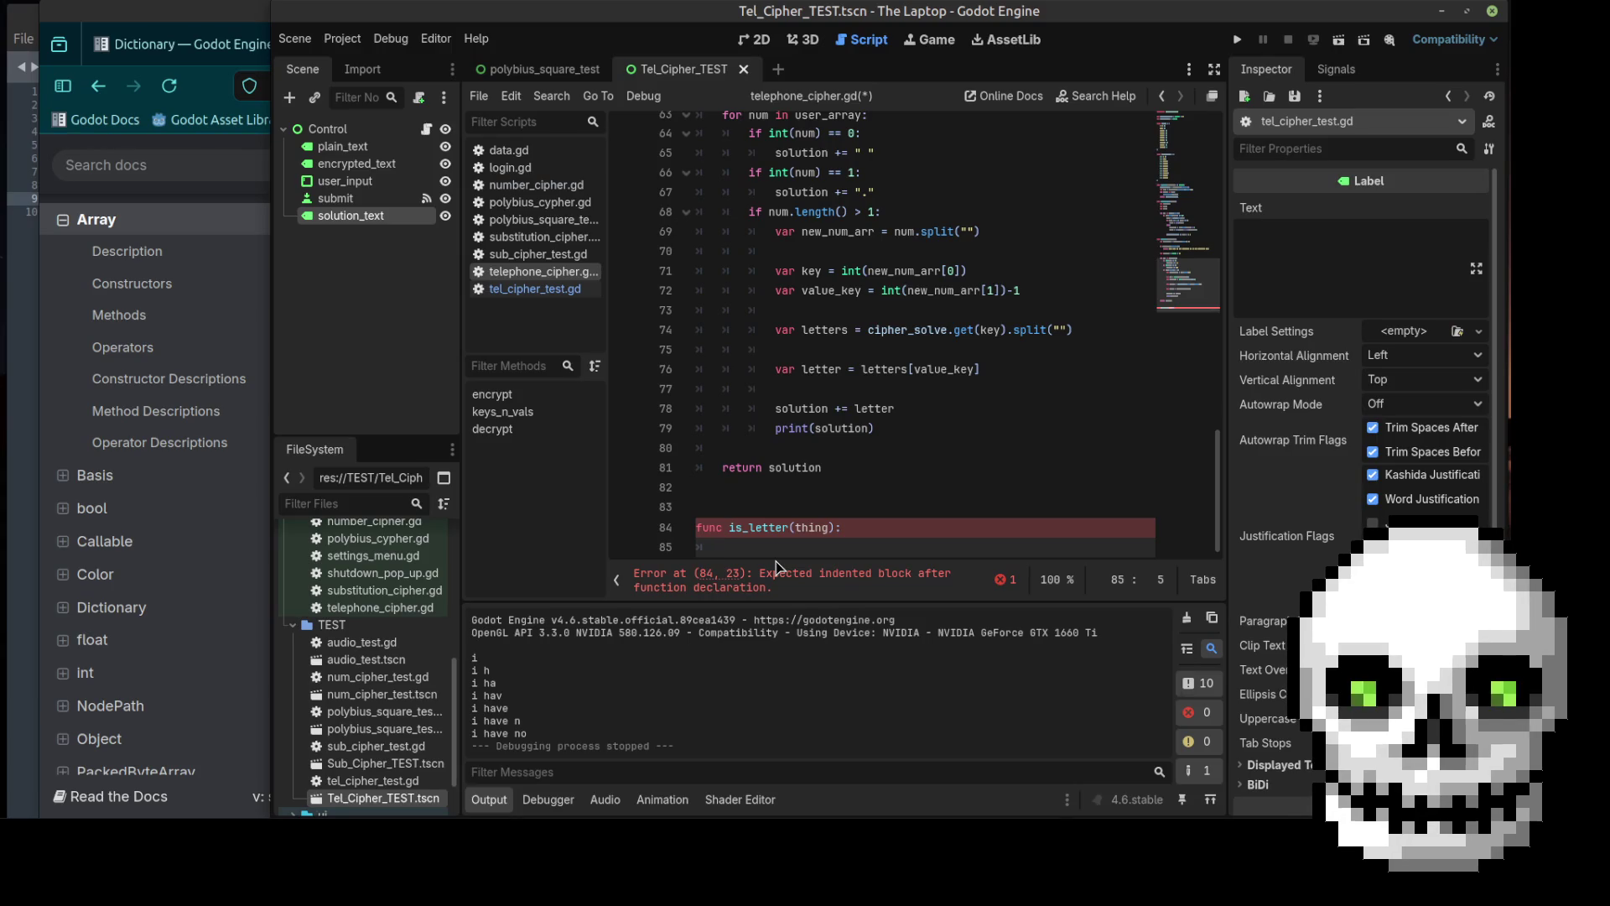
type("if")
Step: Replace the half-written if in is_letter with 'var alphabet ='
key("BackSpace")
key("BackSpace")
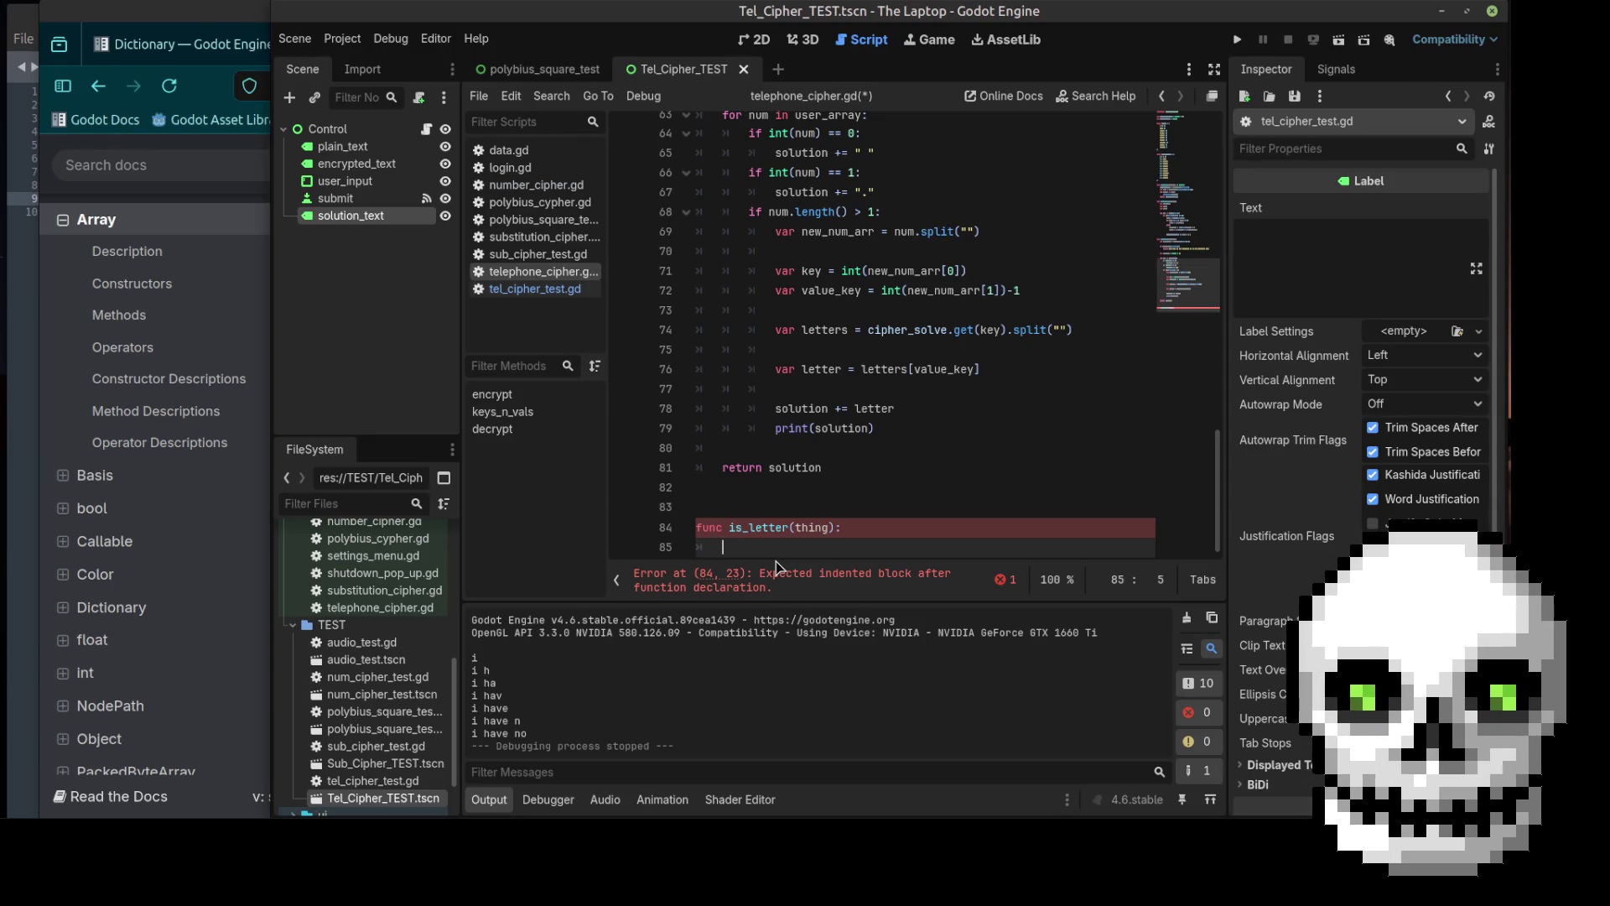
type("var aph")
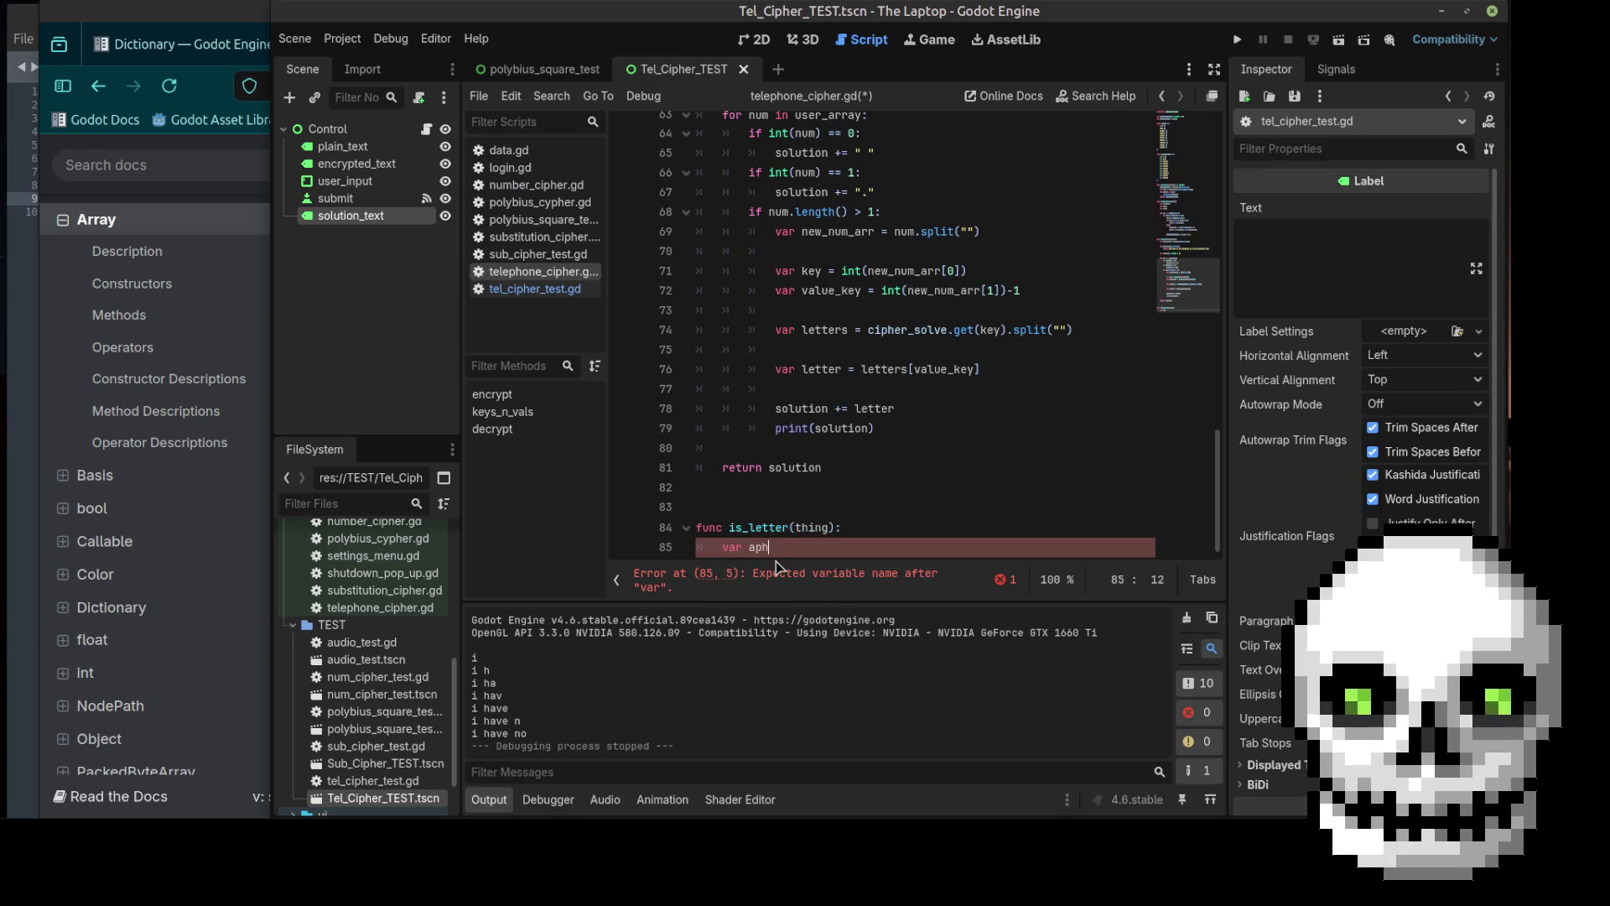
key("BackSpace")
key("BackSpace")
type("lphabet")
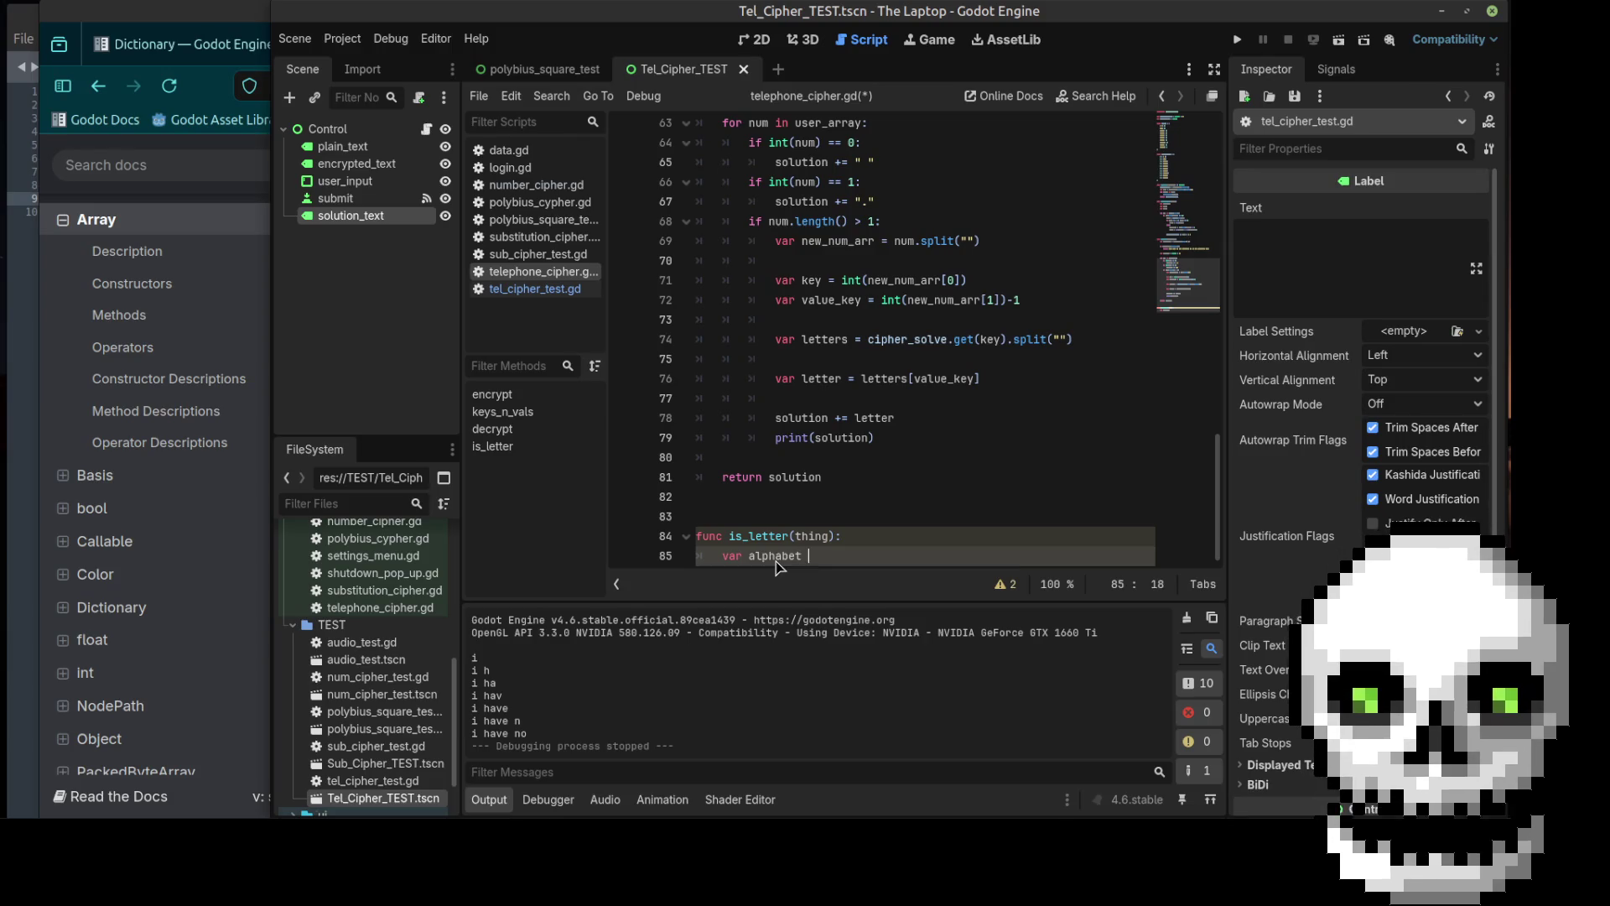
type(" =")
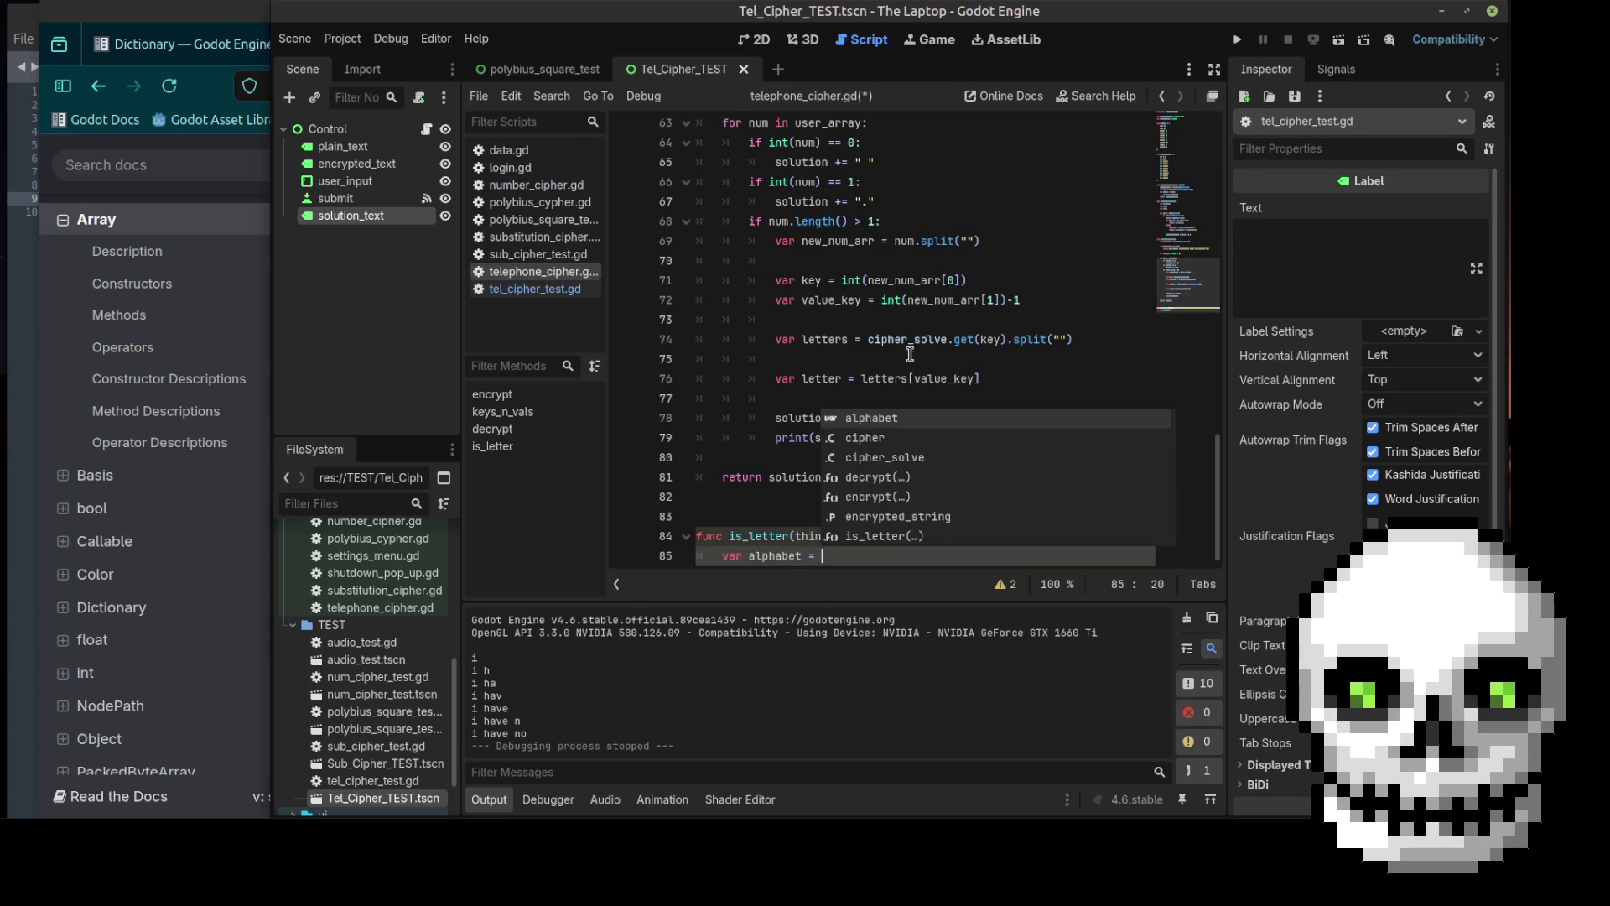
Step: Select the a–z letters string in substitution_cipher.gd, then return to telephone_cipher.gd
left_click(520, 254)
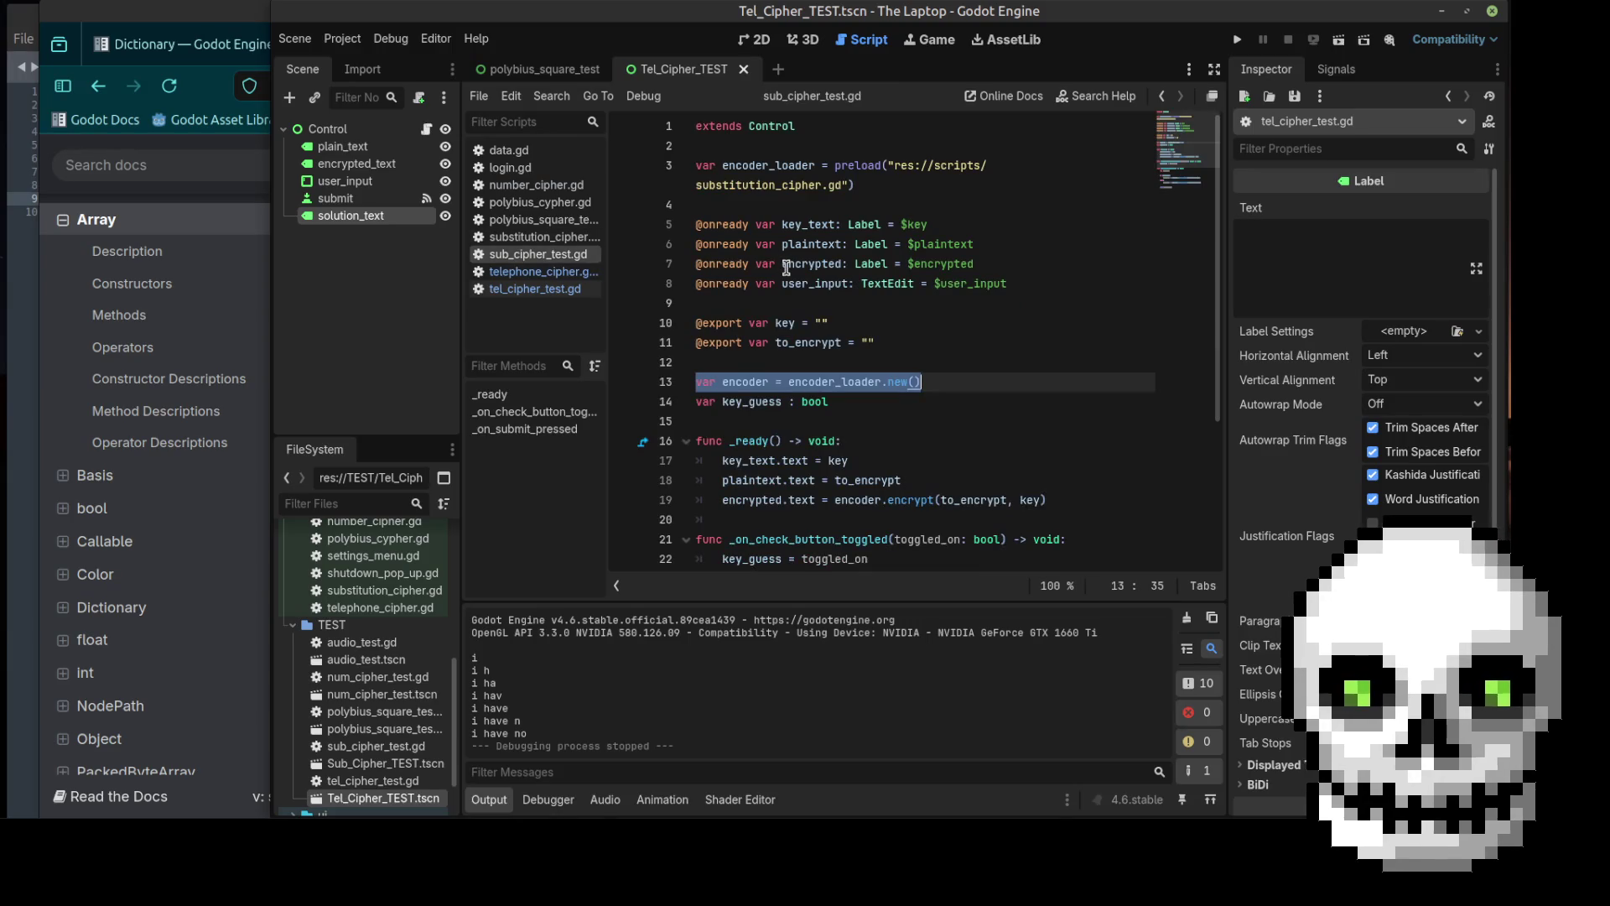
left_click(527, 236)
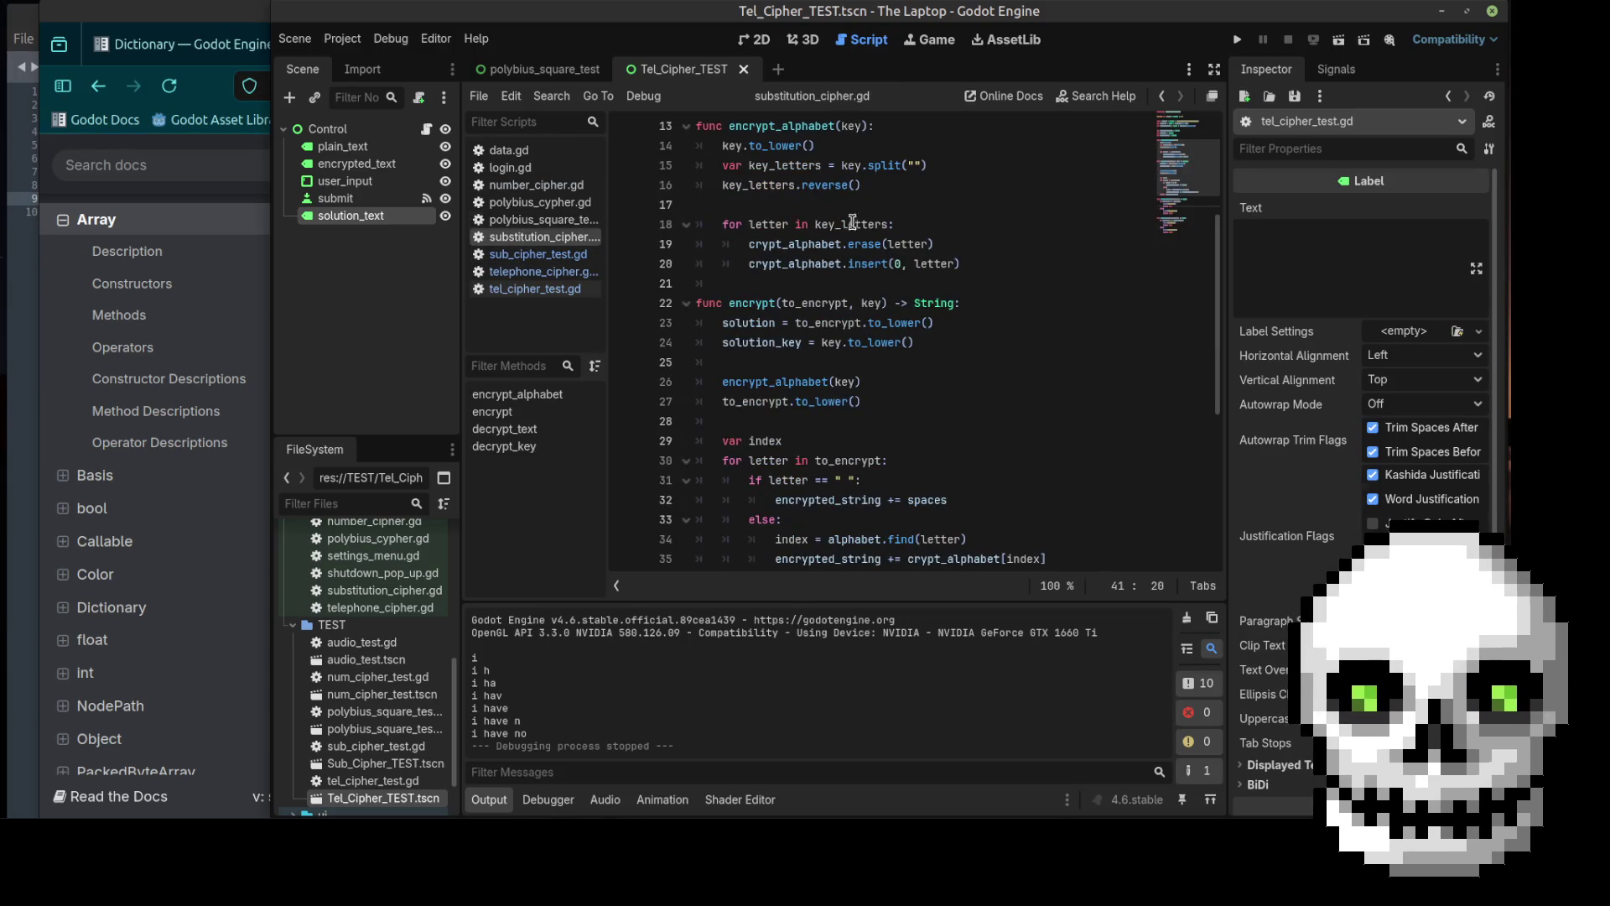
scroll(990, 269, "up", 4)
left_click_drag(1048, 205, 861, 199)
key("ctrl+c")
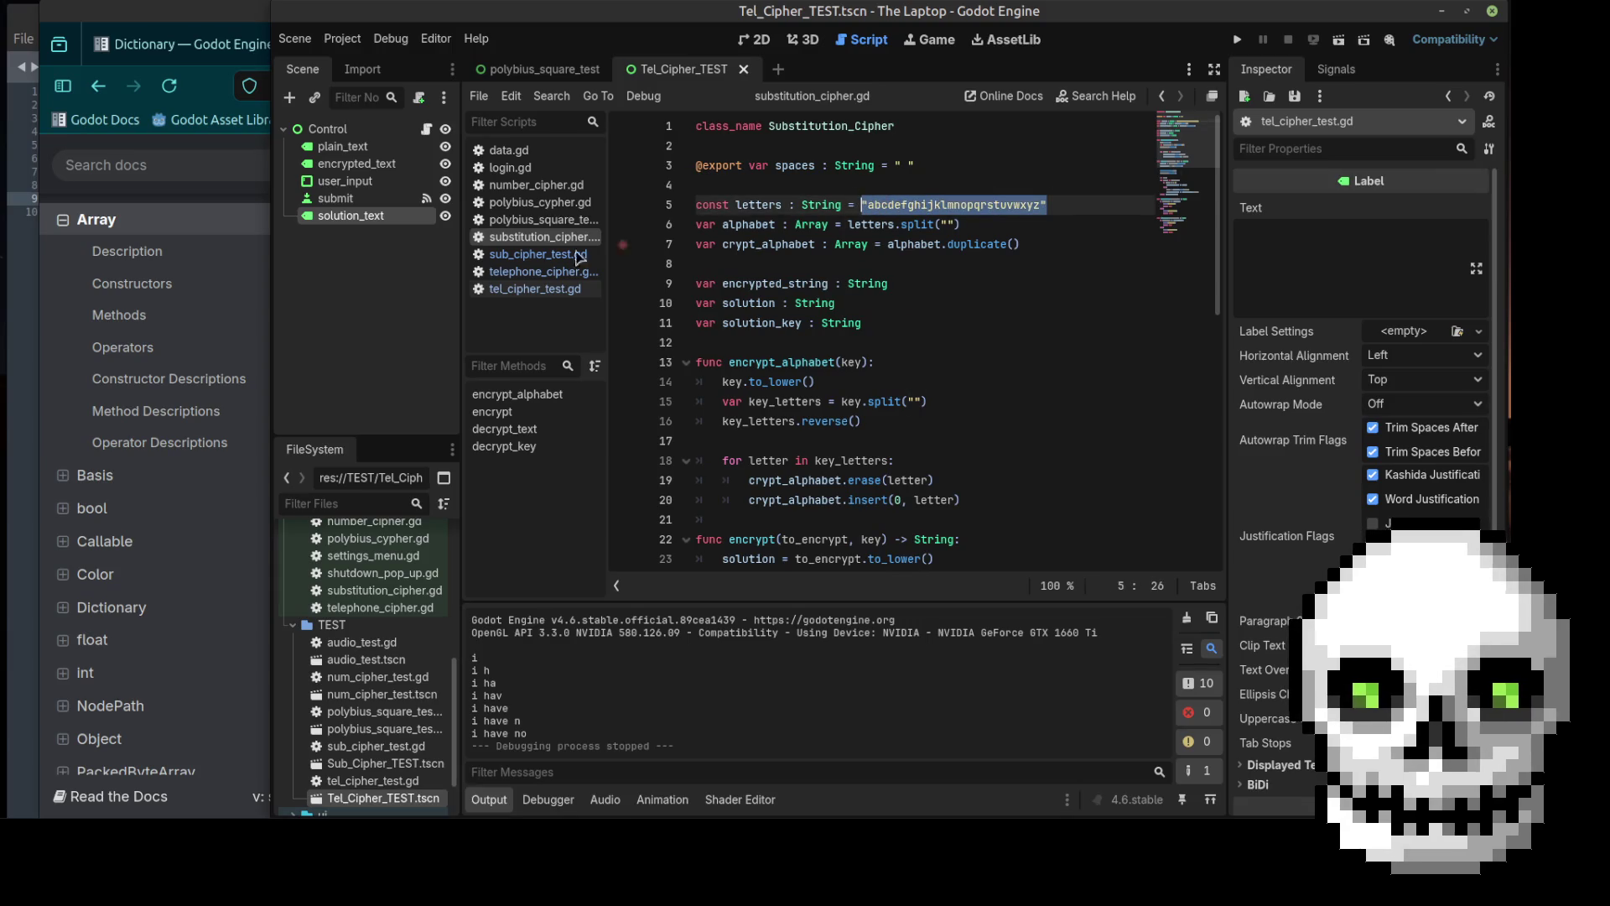
left_click(528, 290)
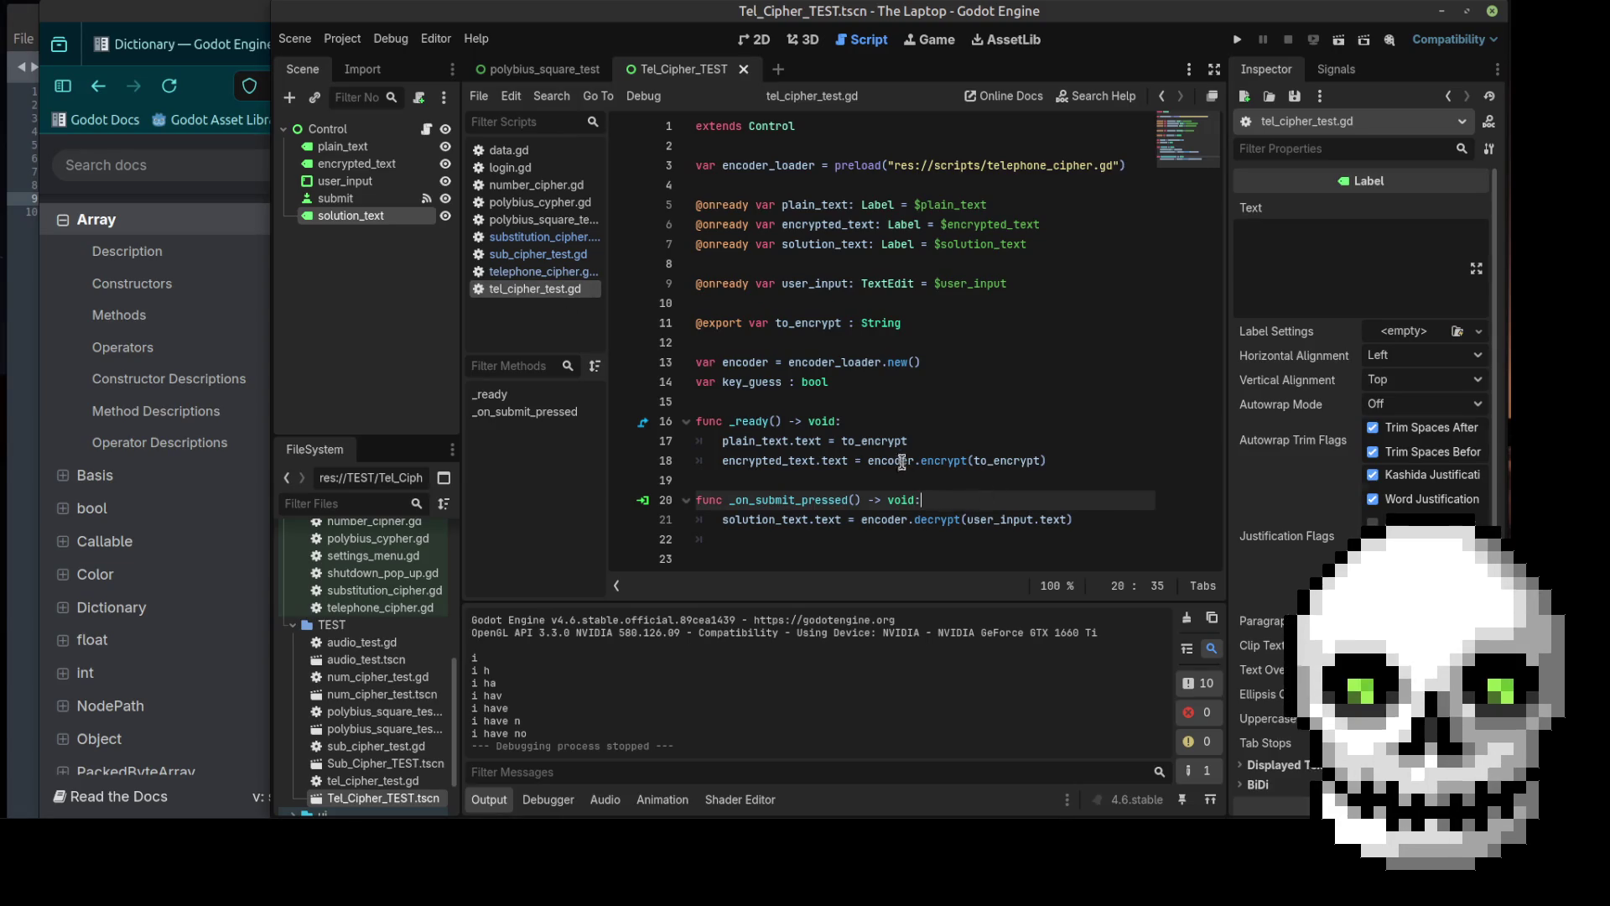
left_click(541, 272)
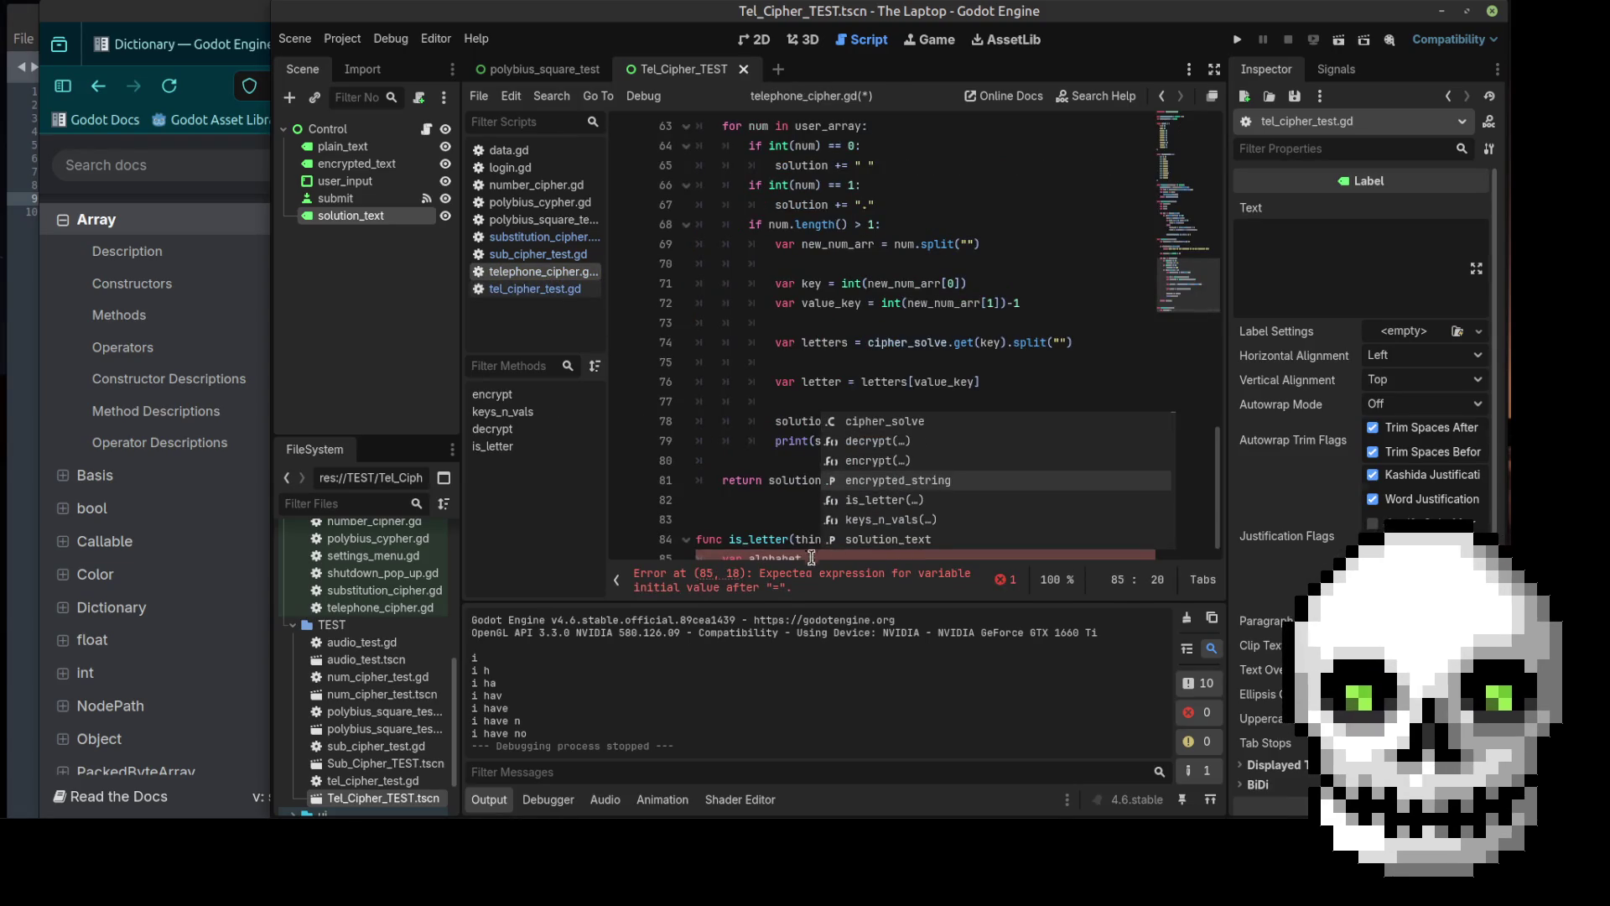
Step: Paste the lowercase alphabet string into the alphabet variable and remove the blank line above is_letter
key("Escape")
key("ctrl+v")
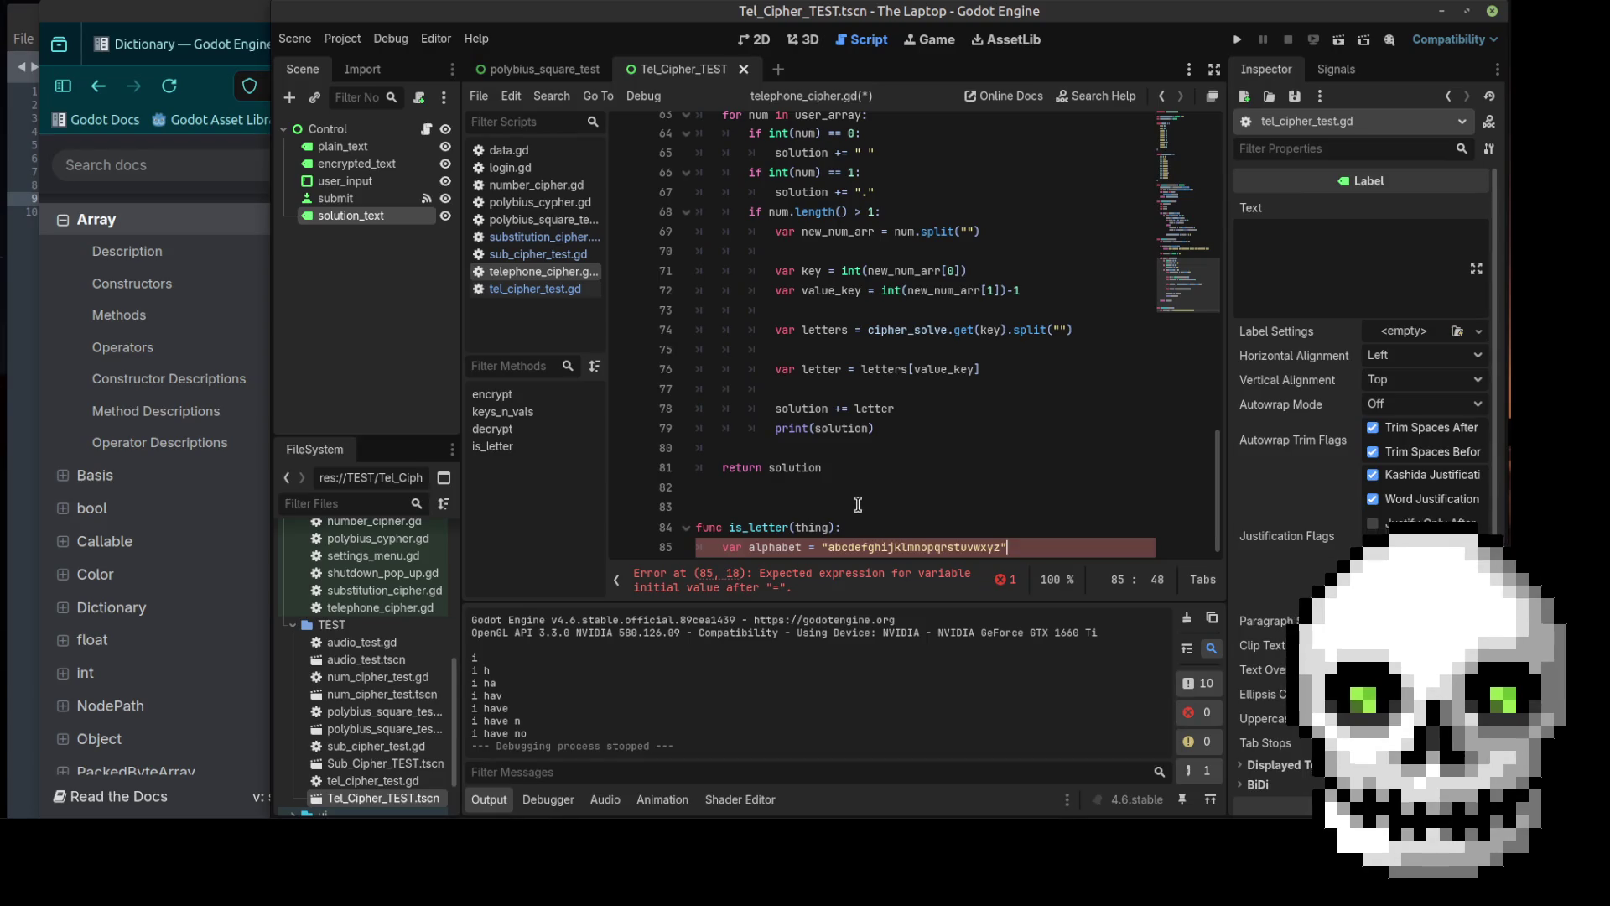
left_click(773, 501)
left_click(758, 518)
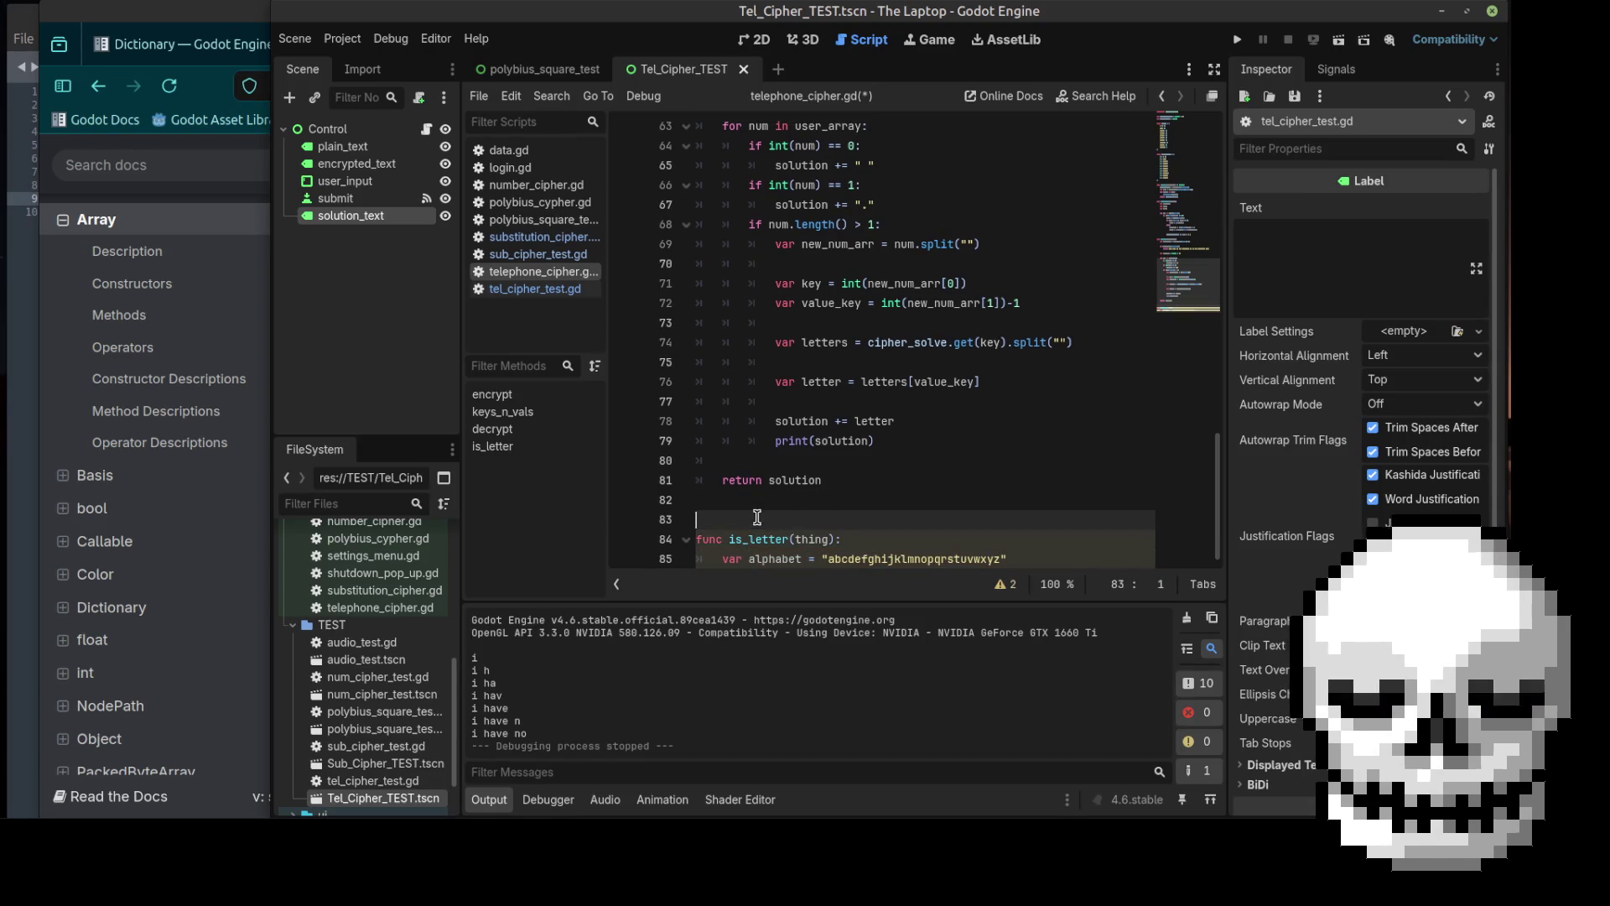
key("BackSpace")
scroll(878, 470, "up", 4)
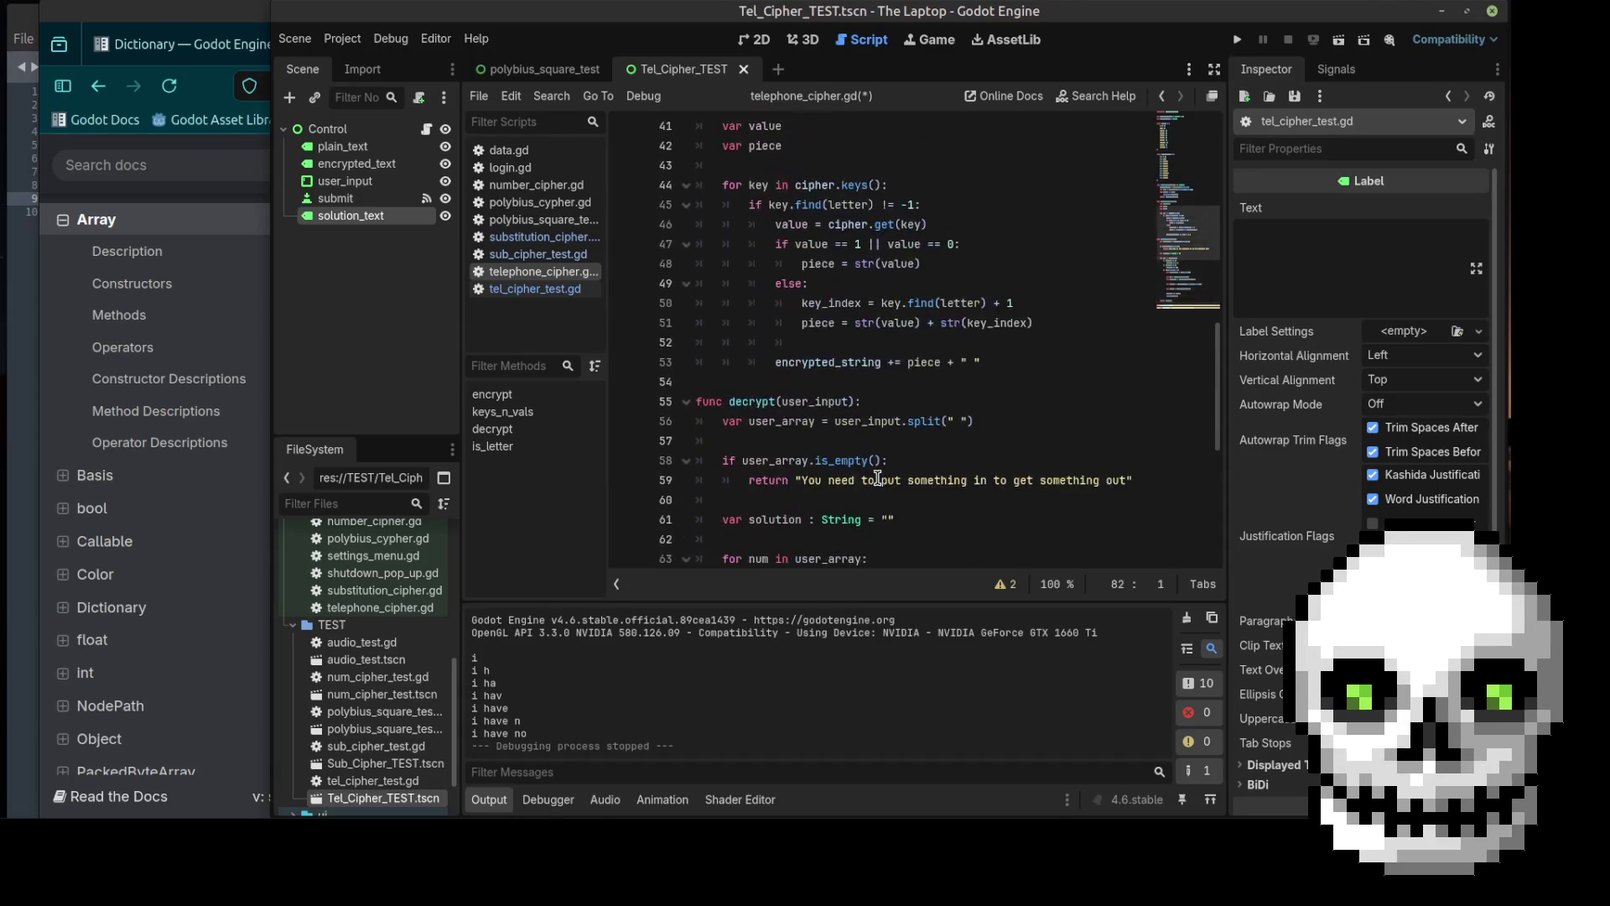
scroll(875, 474, "down", 3)
Step: Append .split("") to the alphabet string and add blank lines below it
left_click(1016, 557)
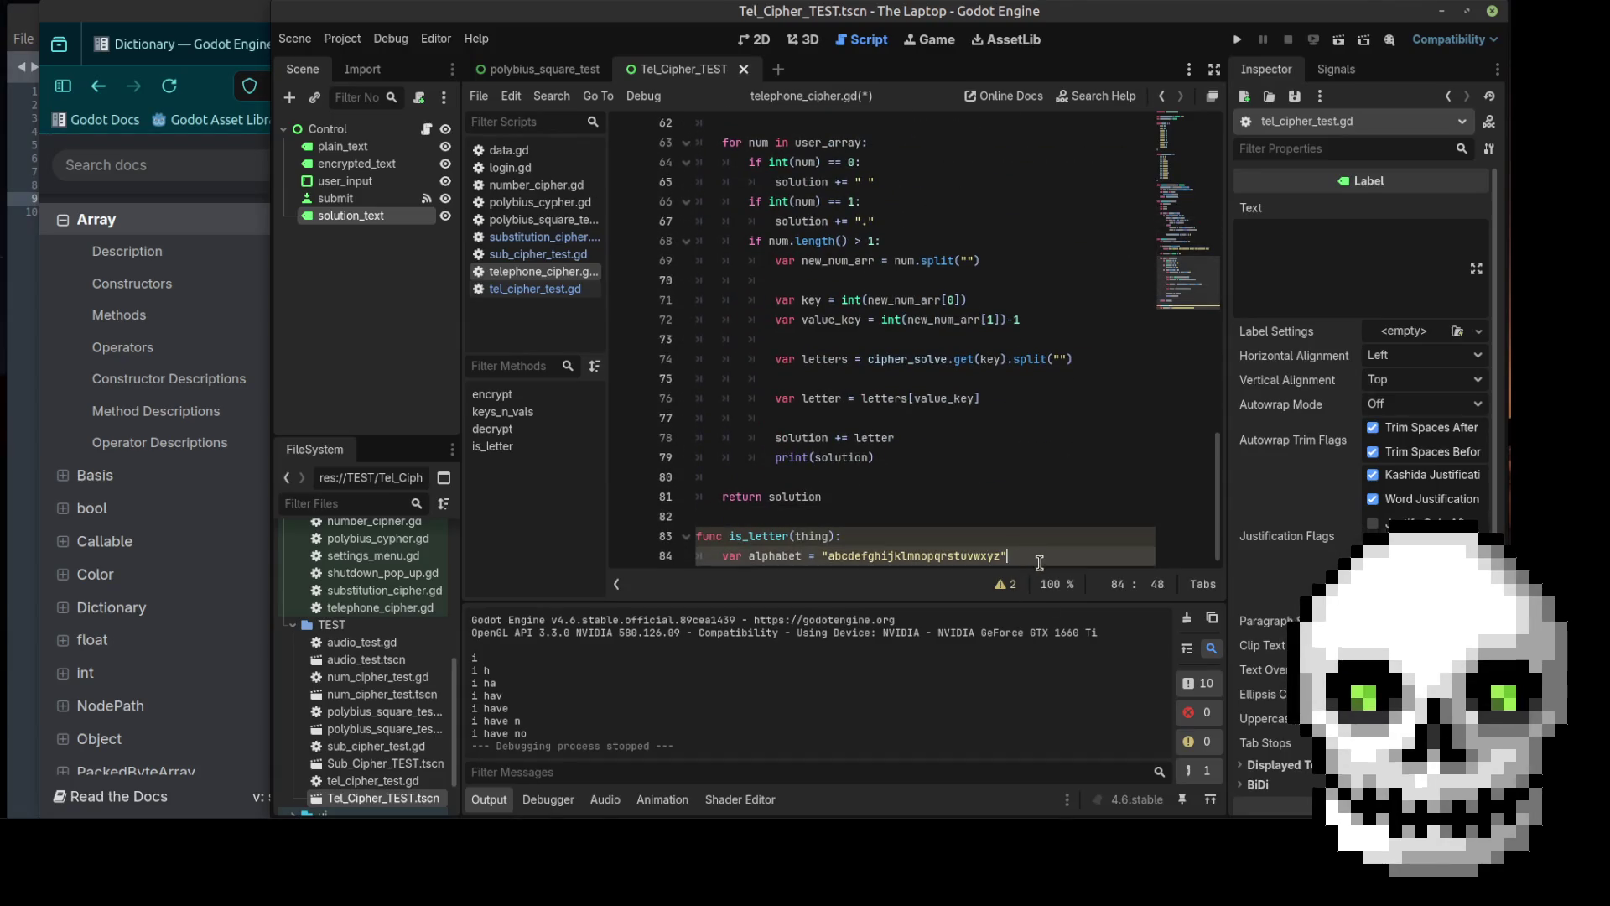
type(".spl")
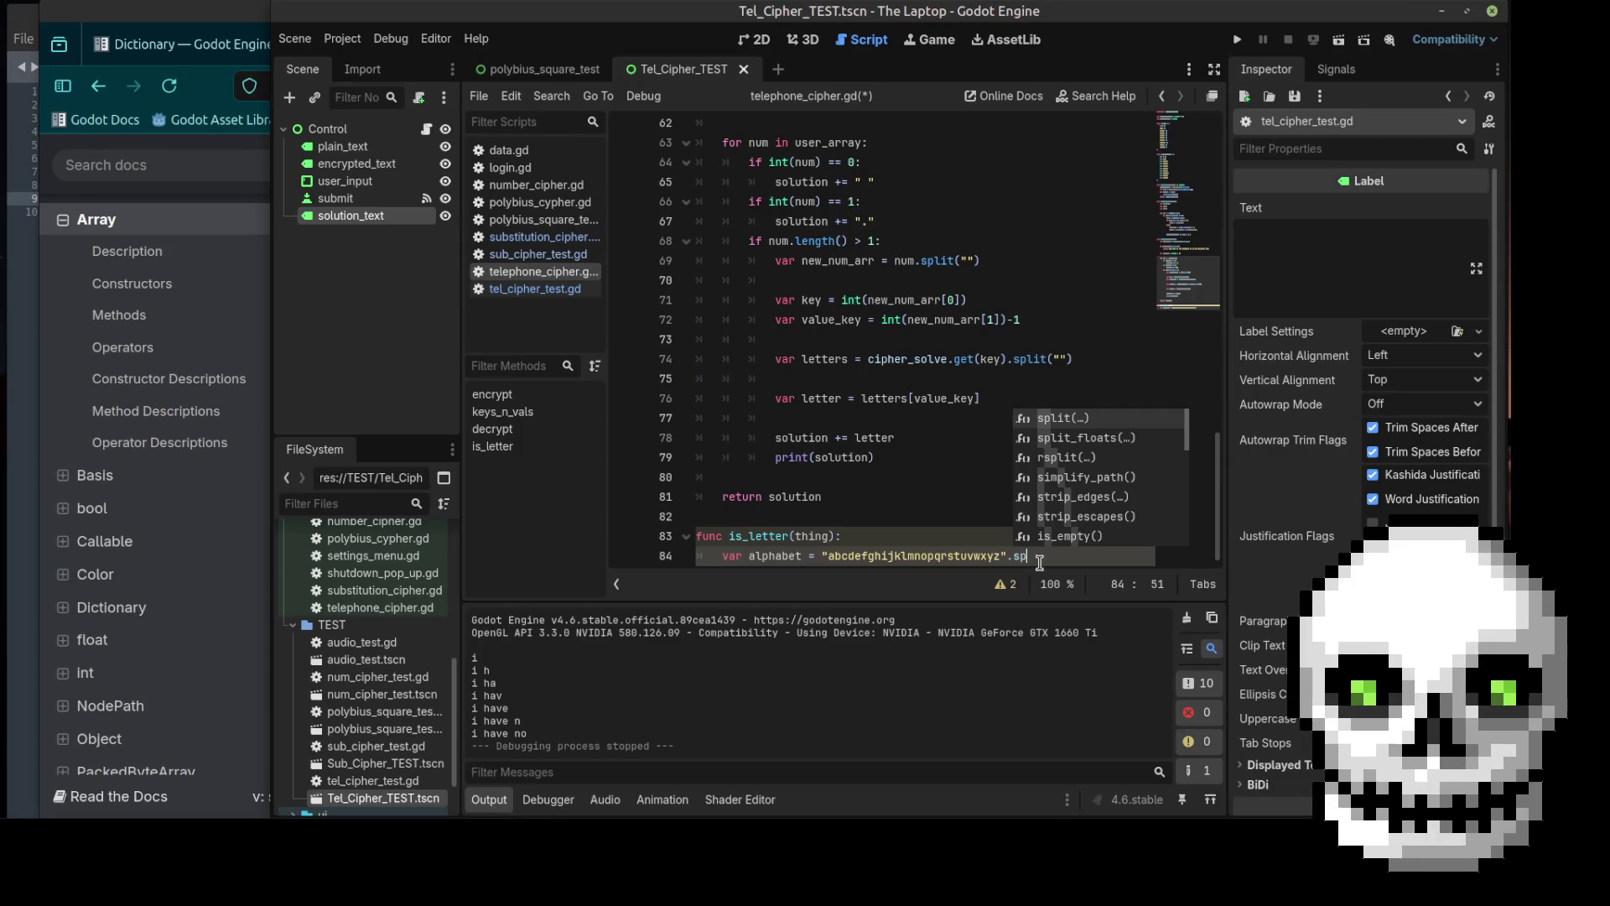
key("Escape")
type("it(")
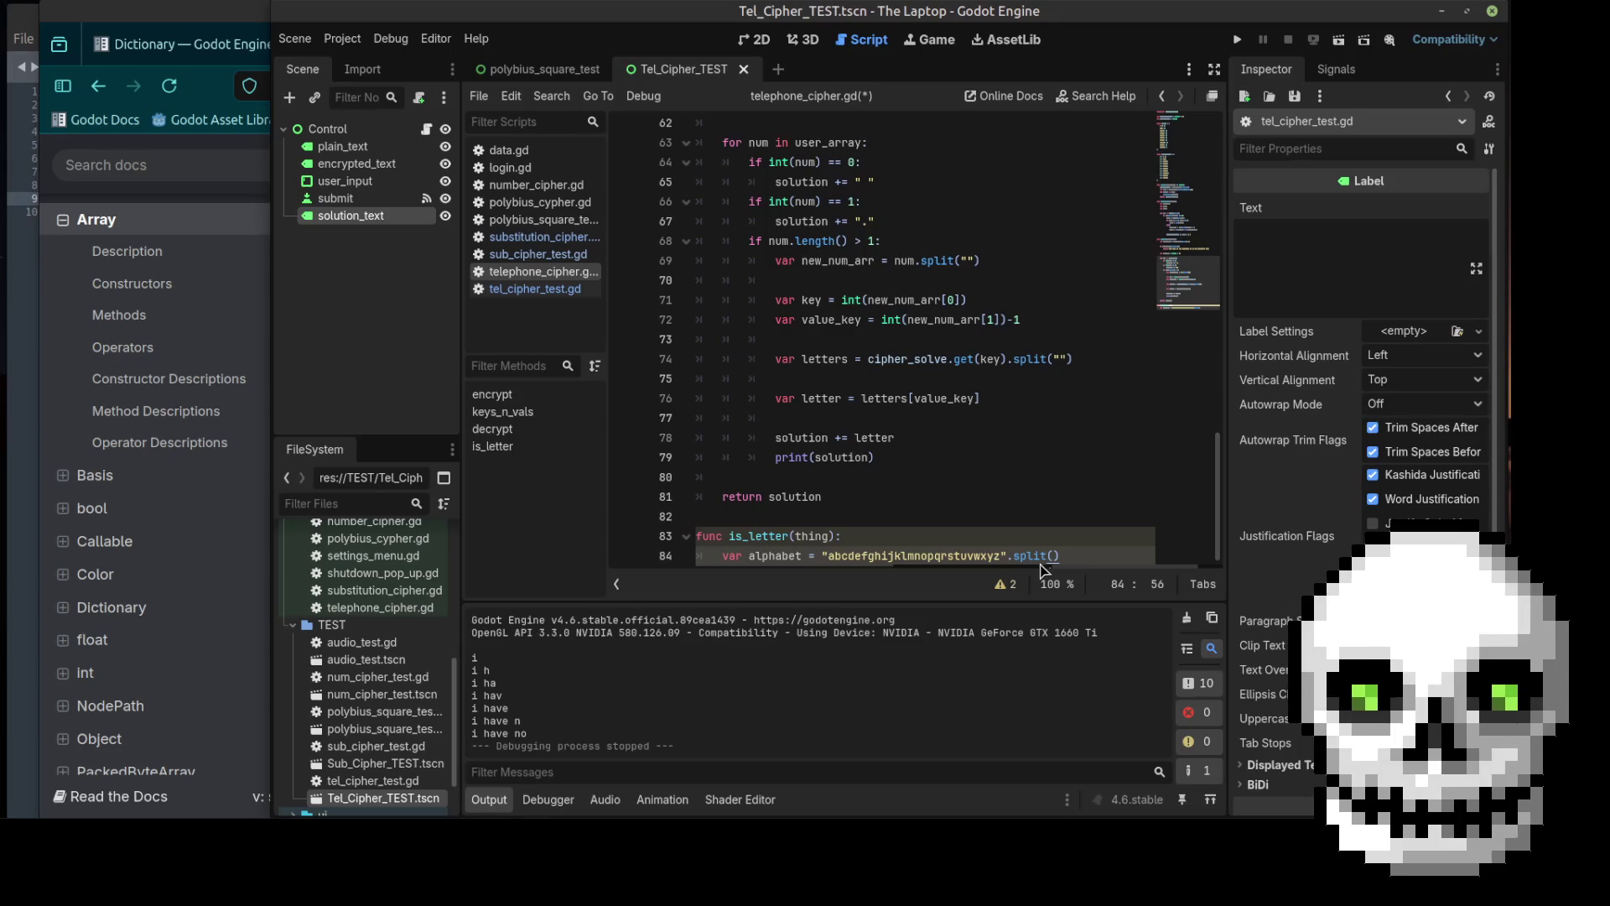
key("Return")
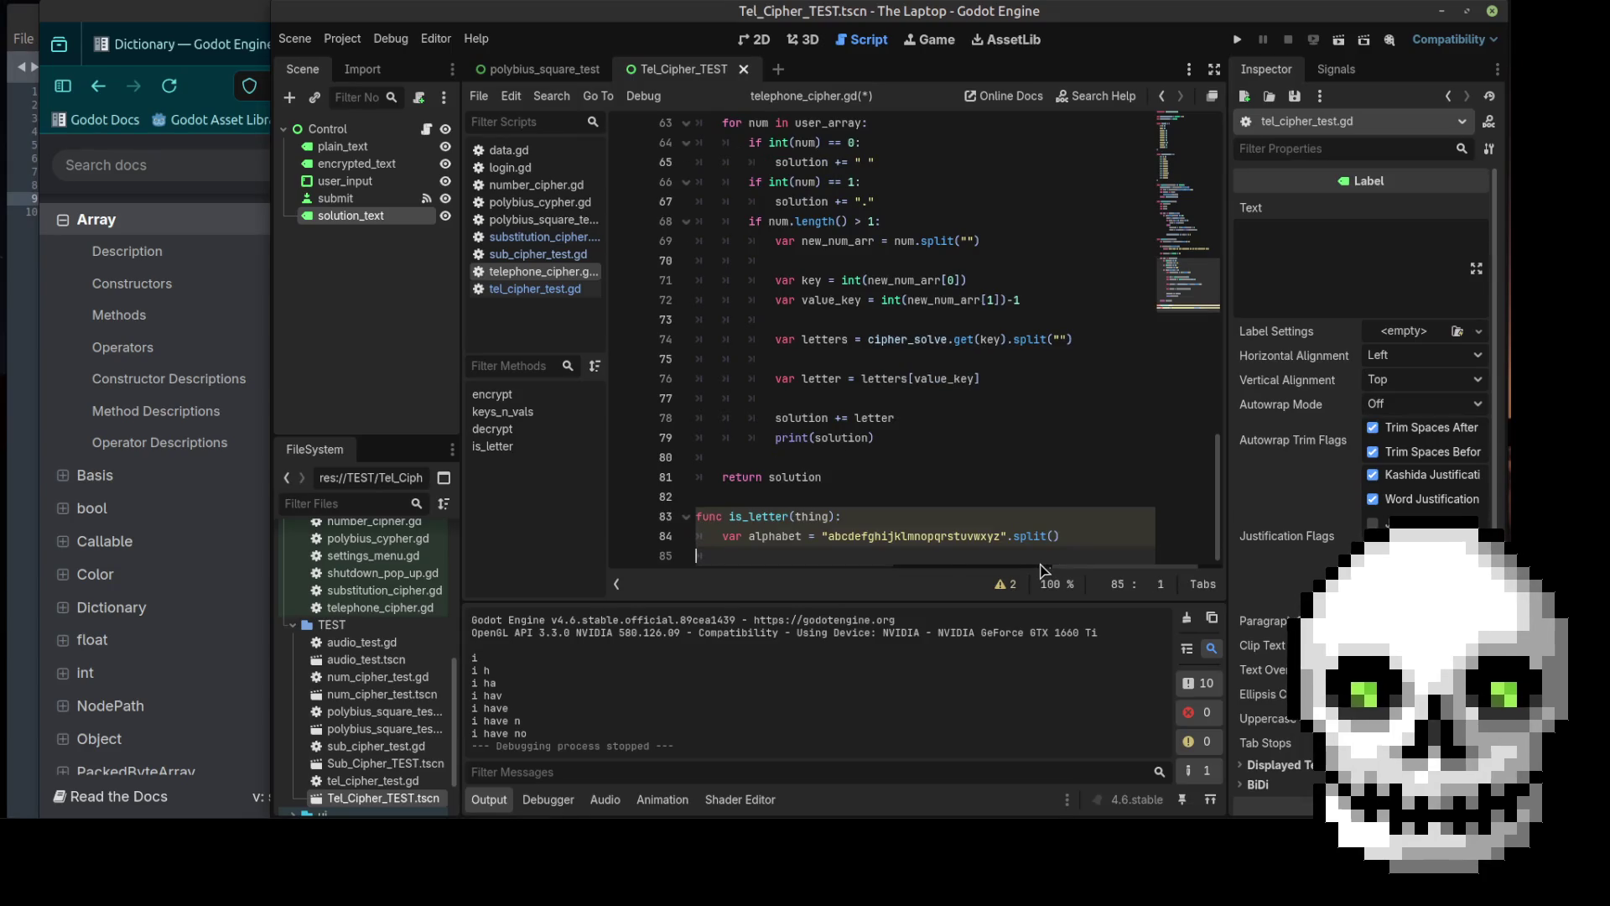
key("Up")
key("End")
key("Left")
type("\"")
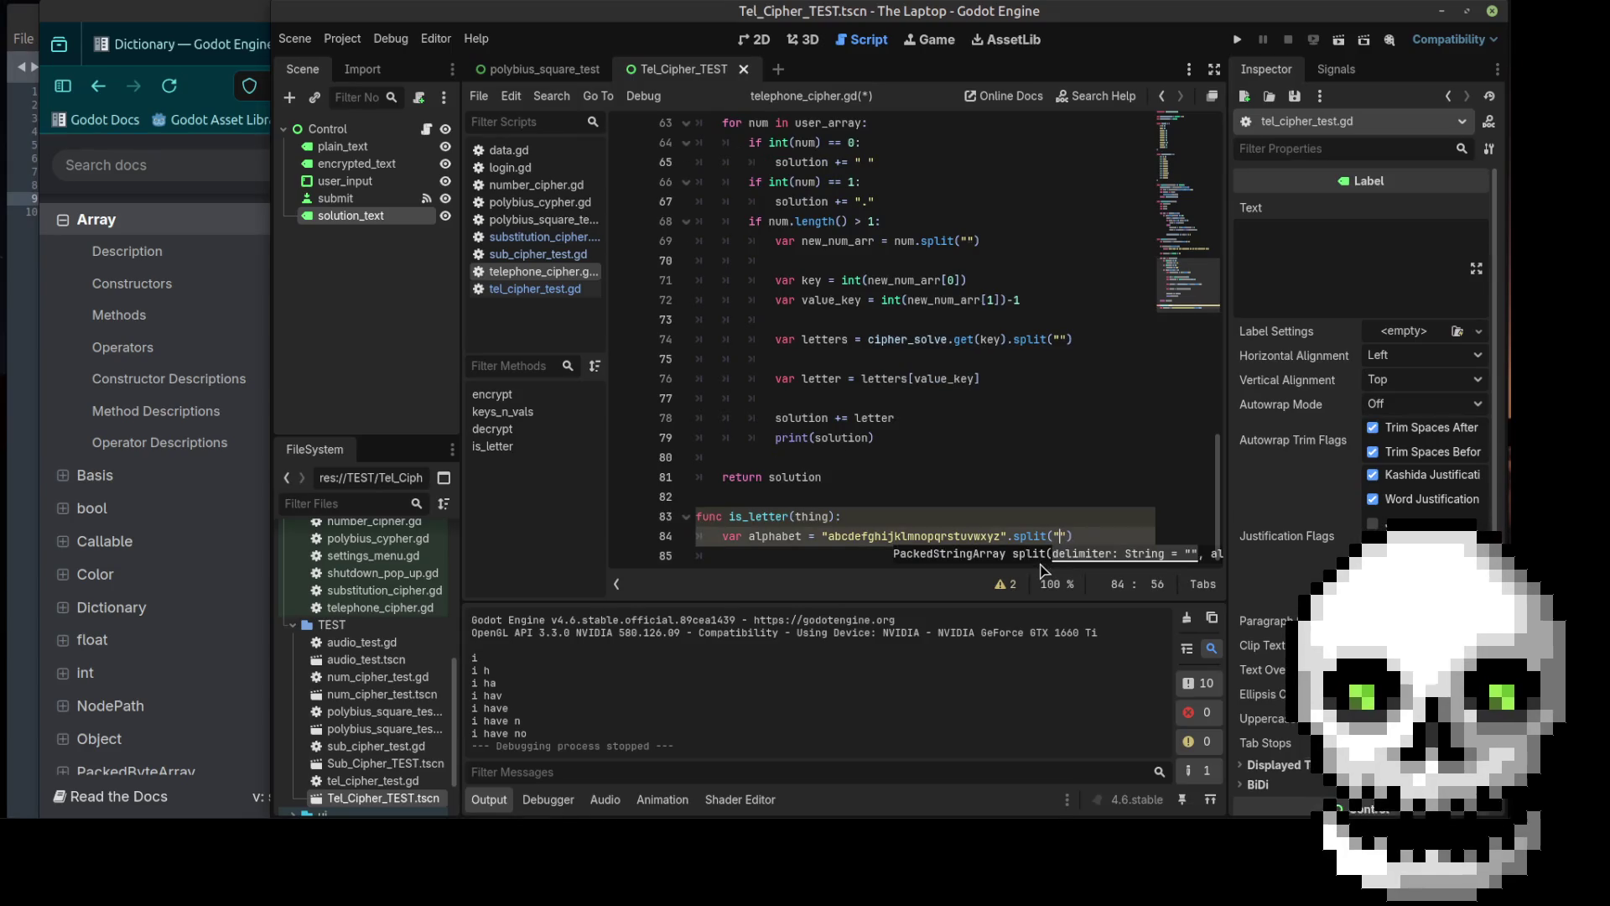
key("Down")
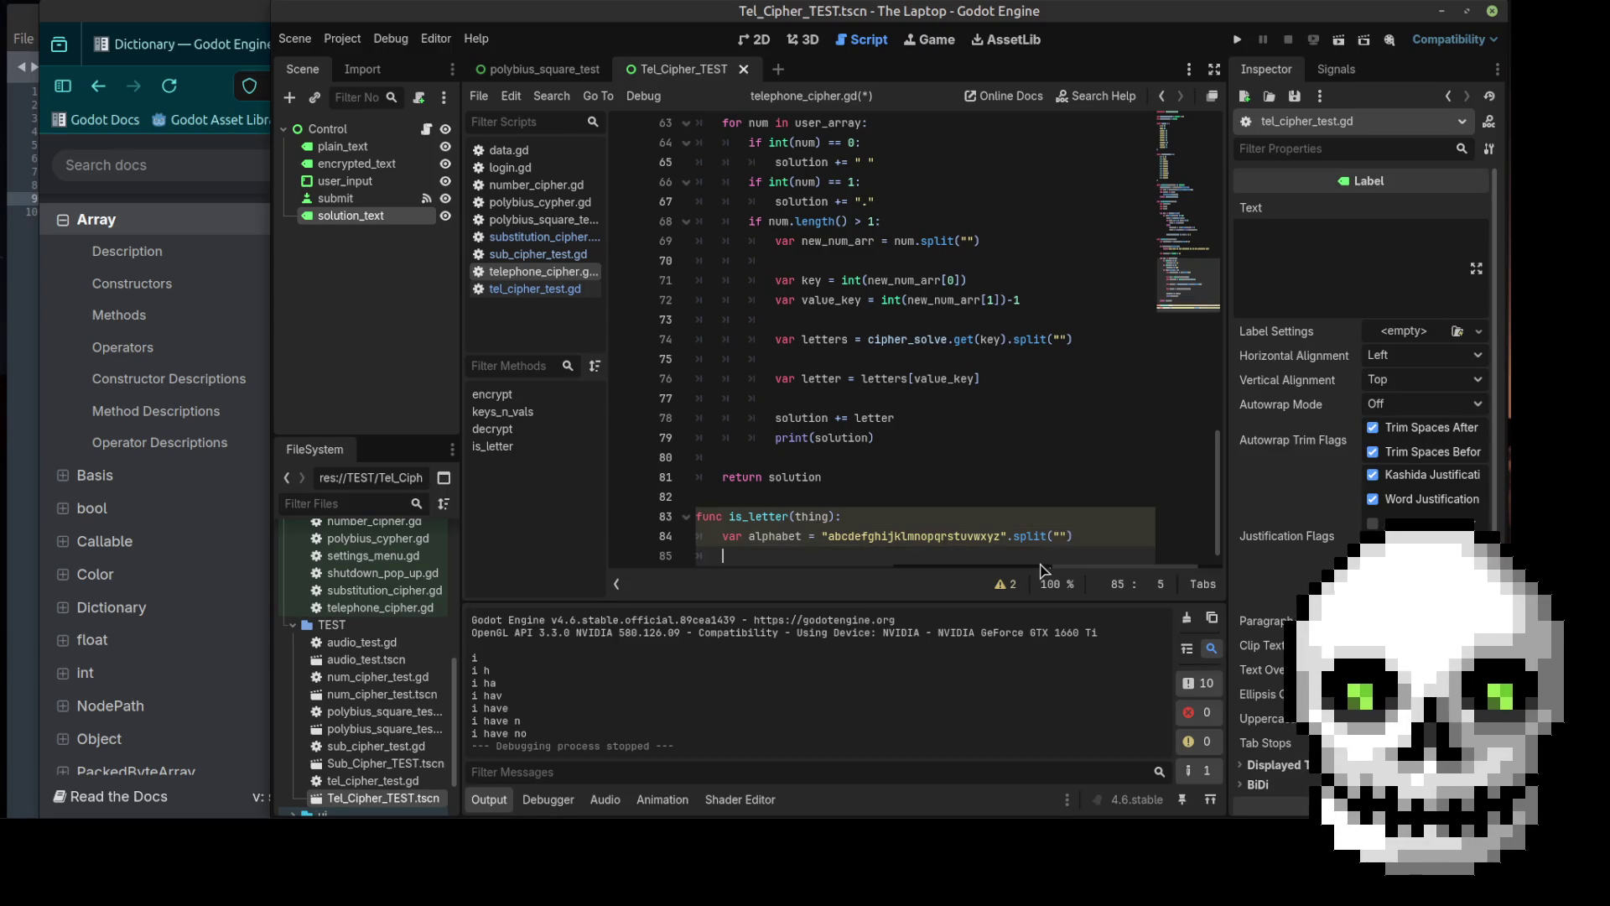
key("Return")
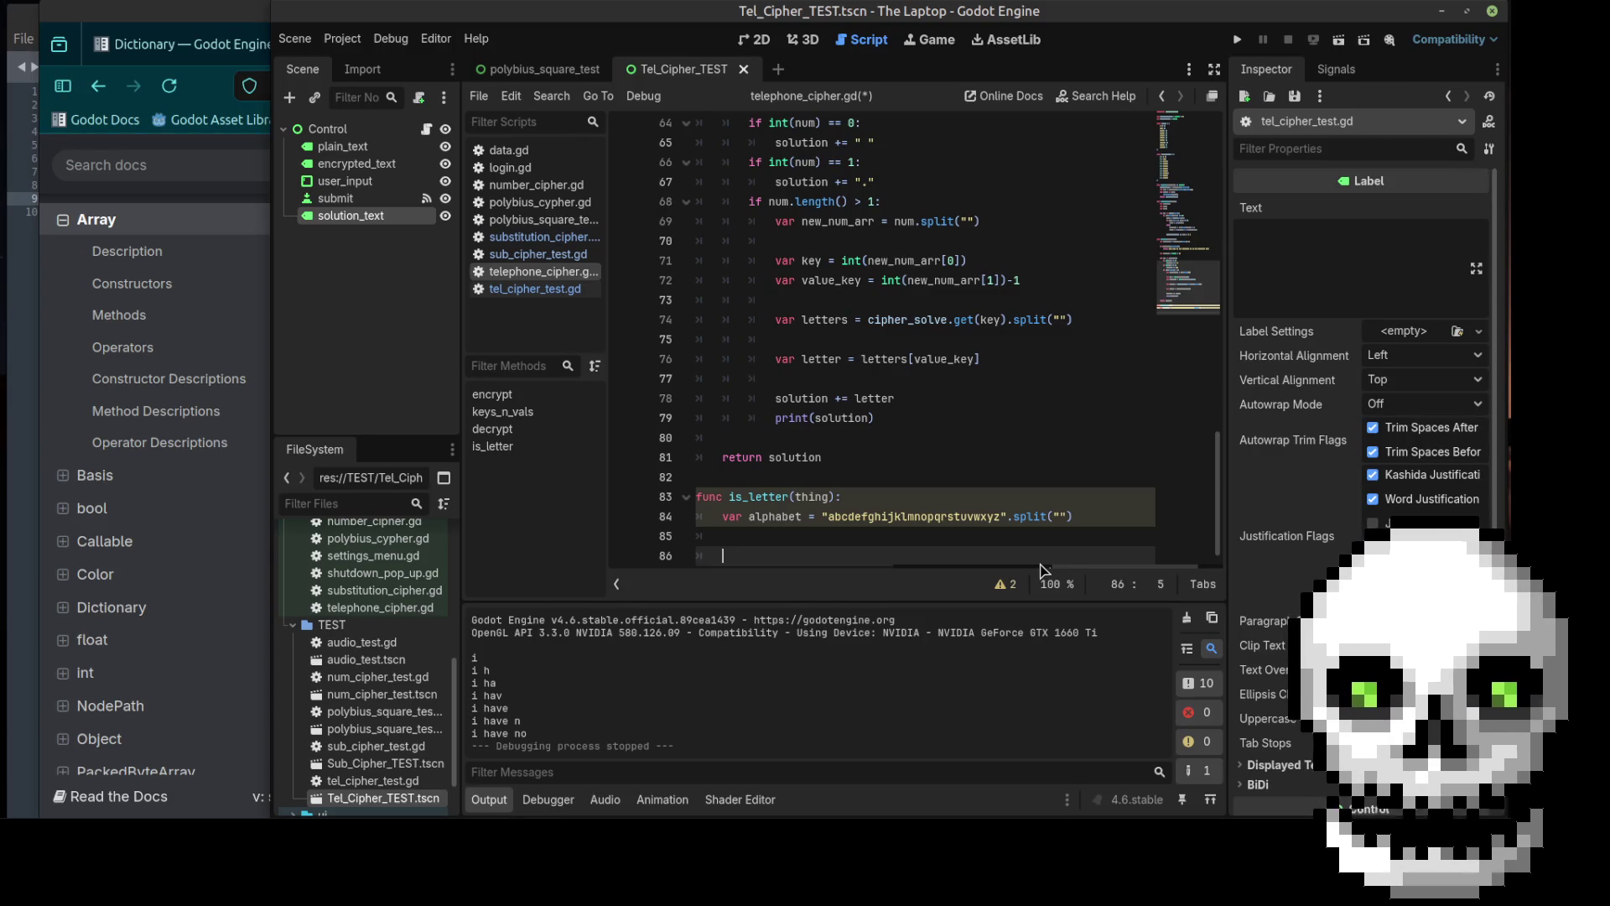
Step: Scroll the Godot Array documentation down to the has() method and read it
left_click(202, 15)
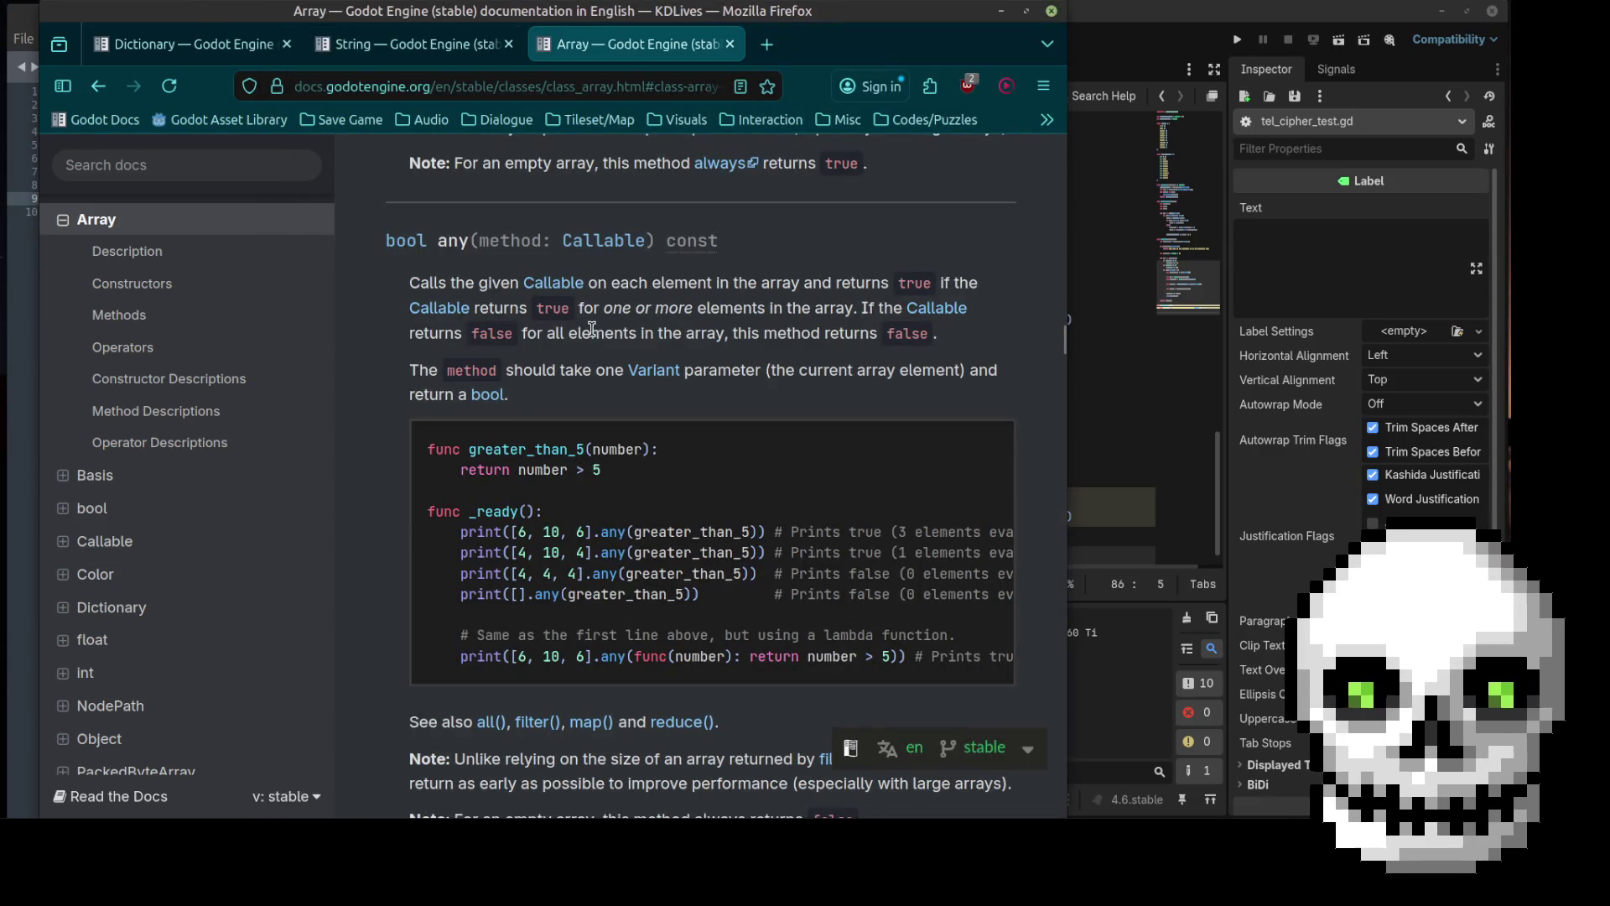
scroll(660, 358, "down", 3)
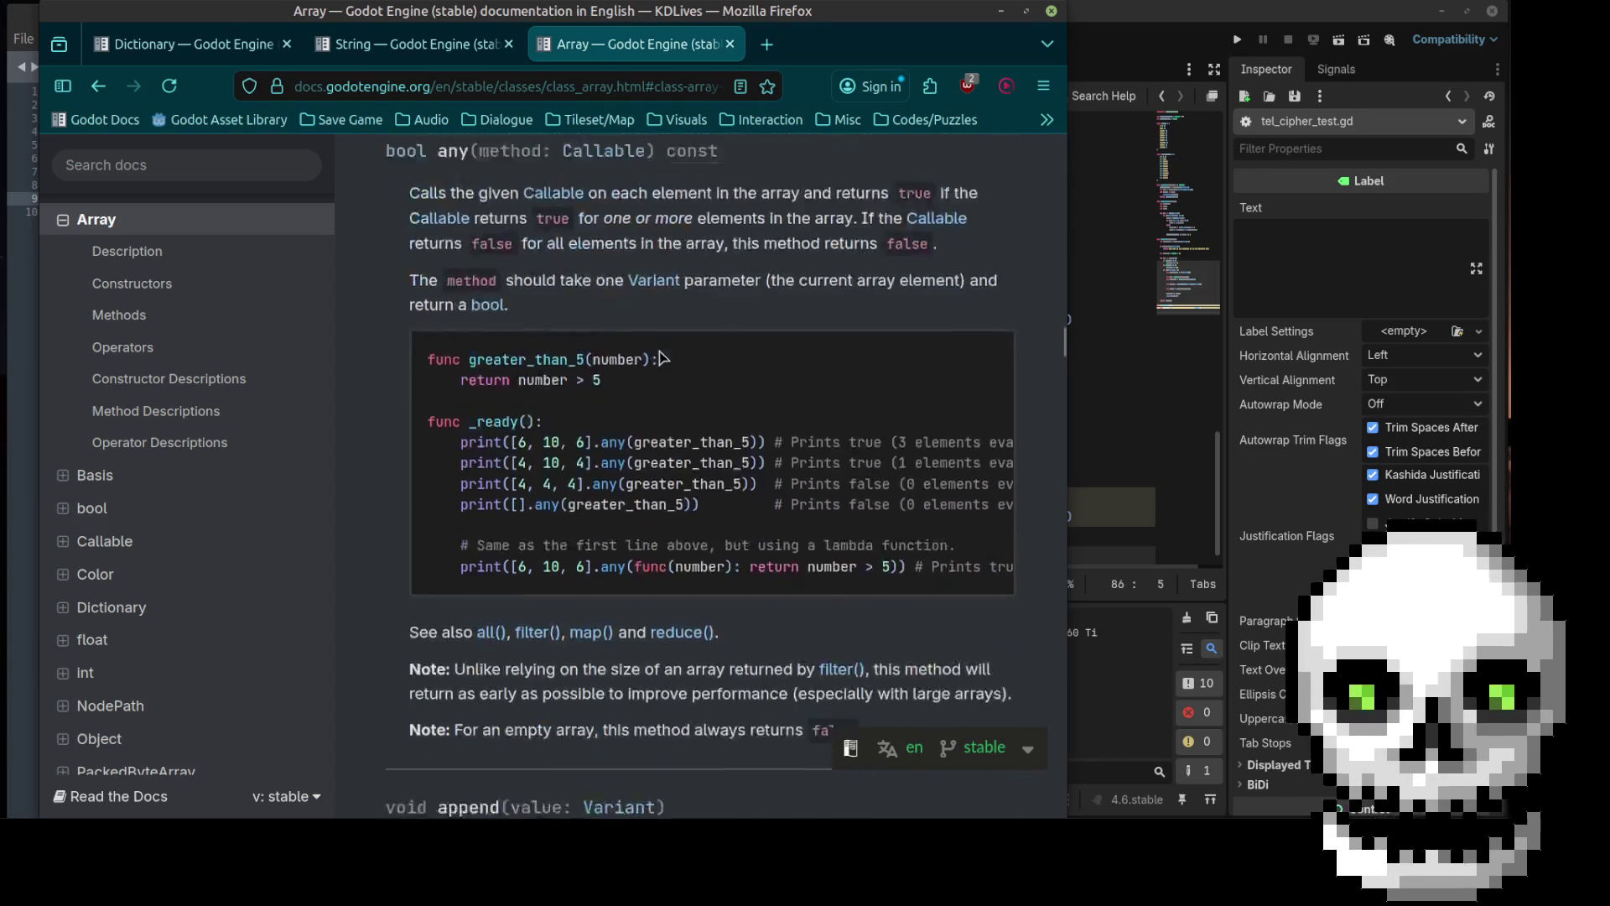
scroll(662, 357, "up", 3)
scroll(666, 356, "down", 8)
scroll(671, 354, "down", 5)
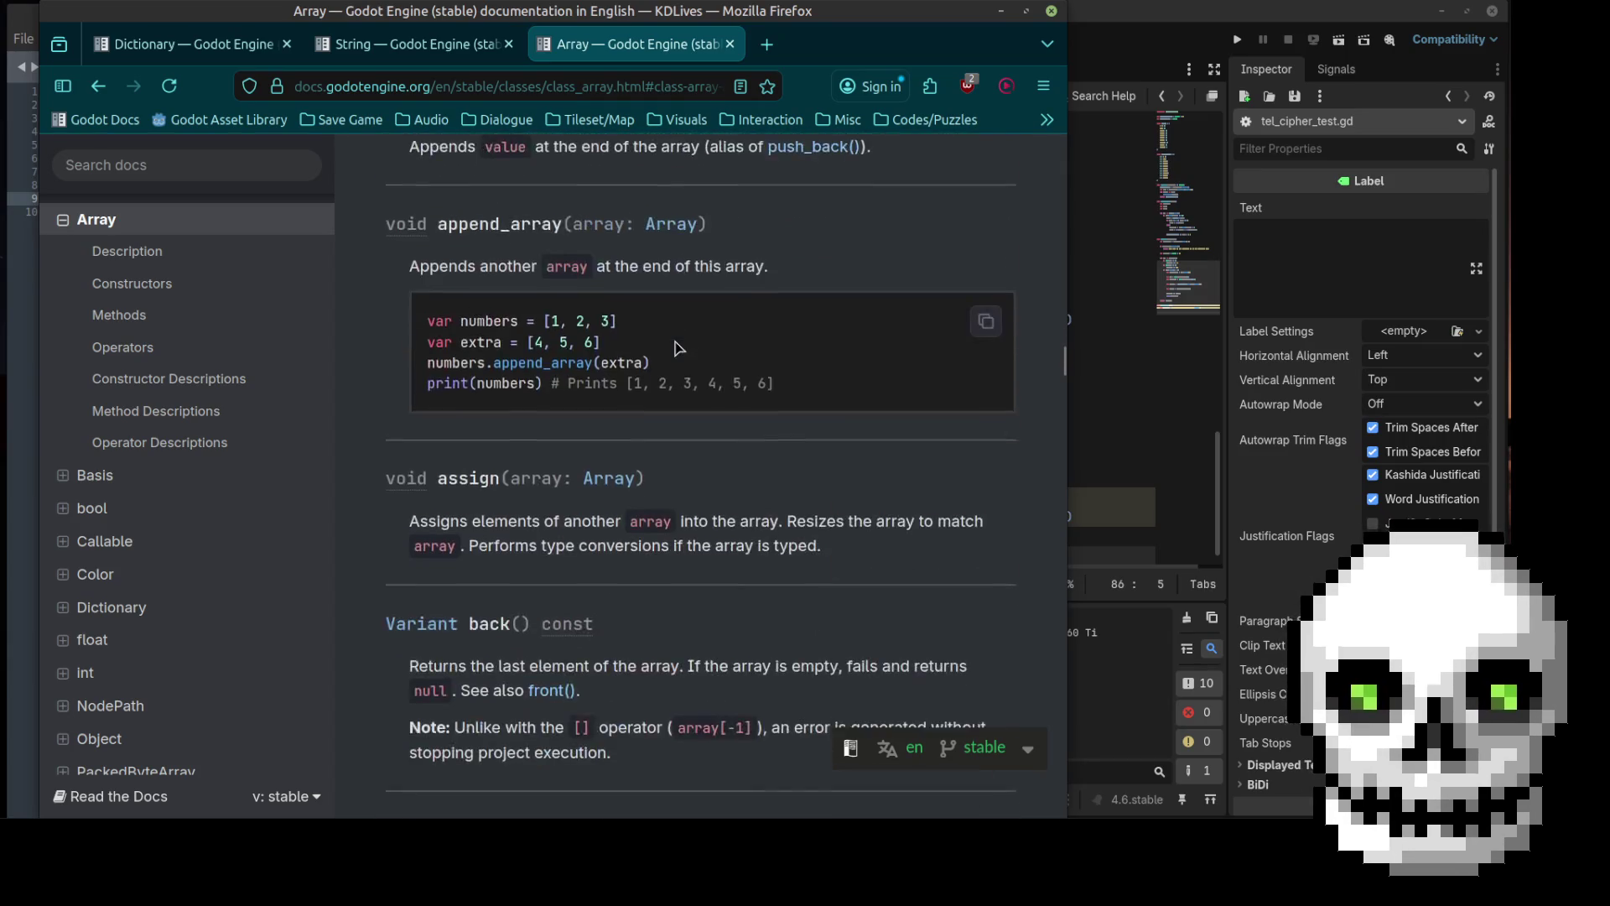
scroll(678, 347, "up", 10)
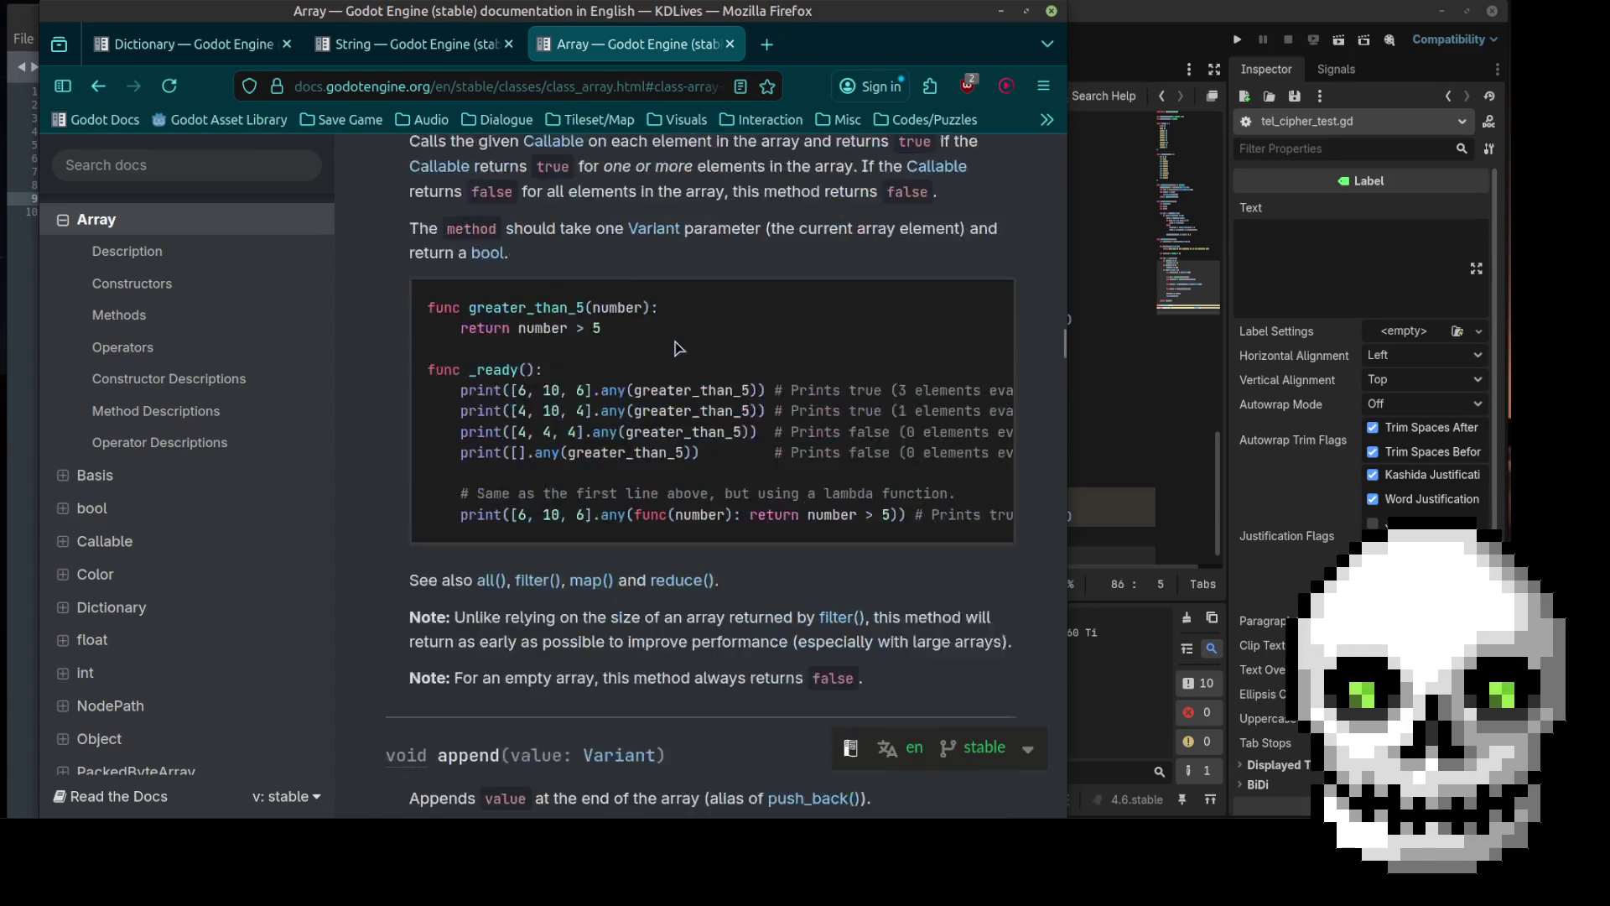
scroll(676, 346, "up", 5)
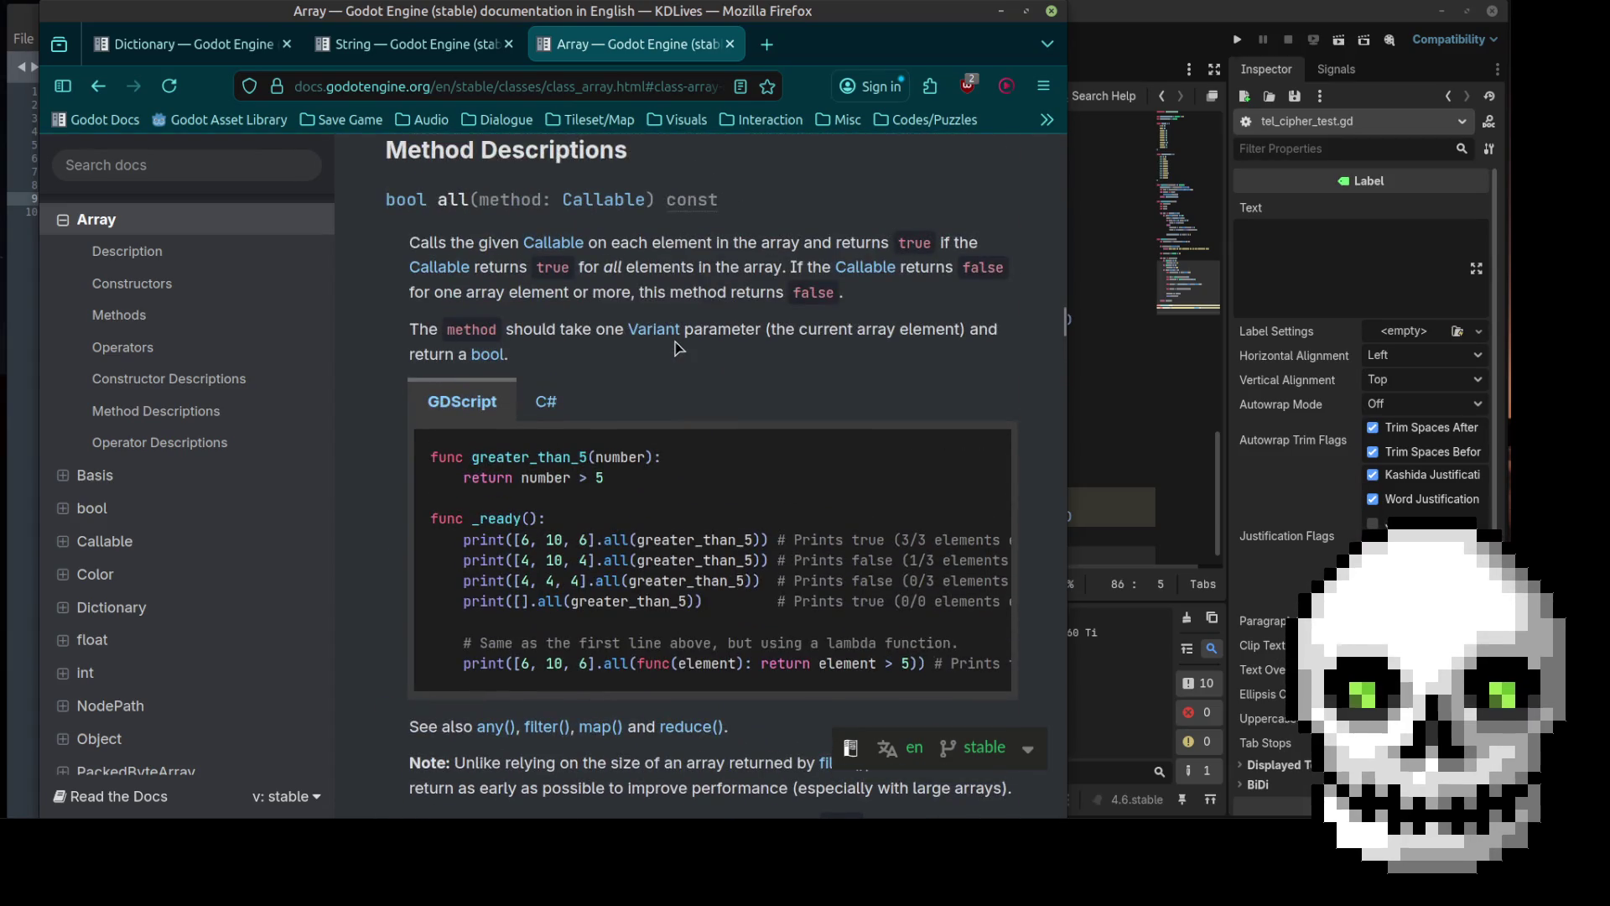
scroll(679, 347, "down", 10)
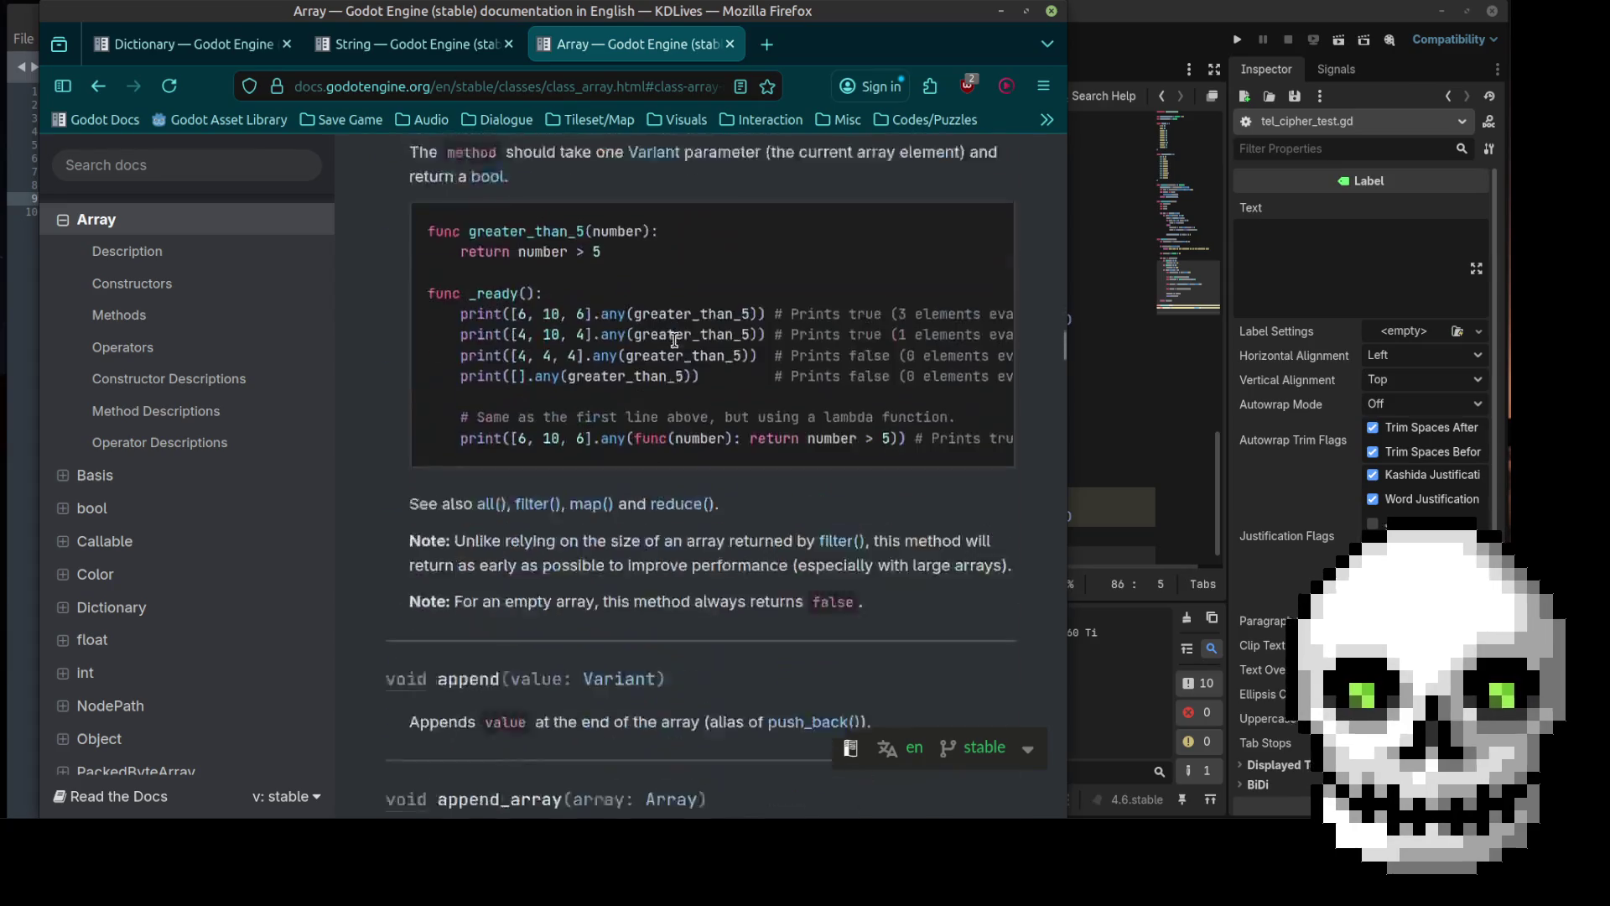
scroll(679, 347, "down", 15)
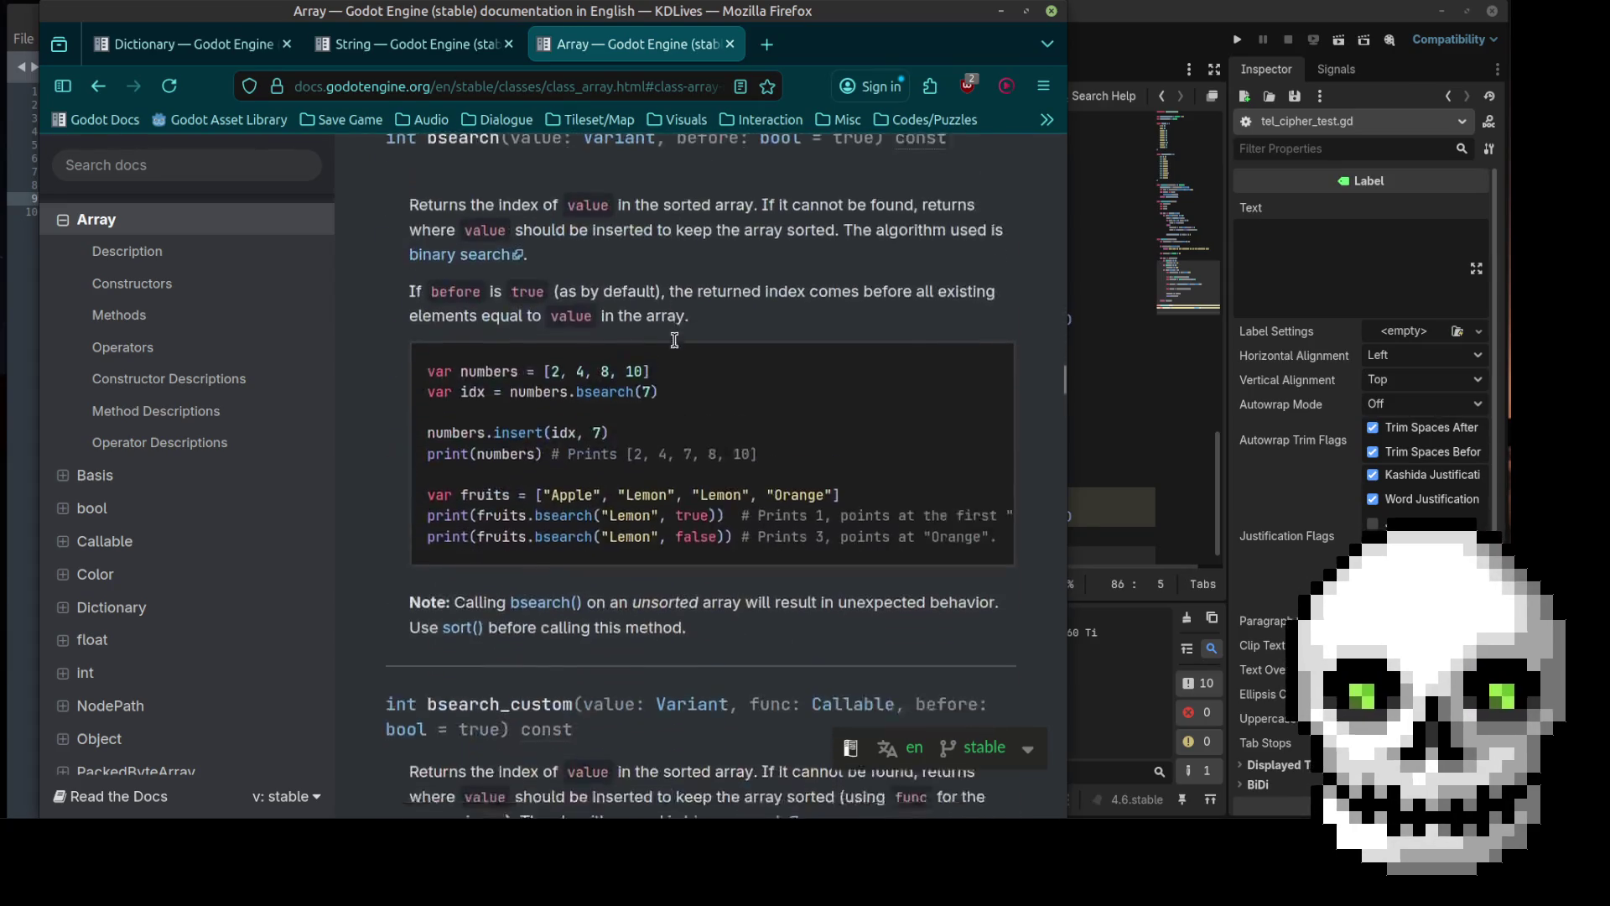
scroll(676, 348, "down", 7)
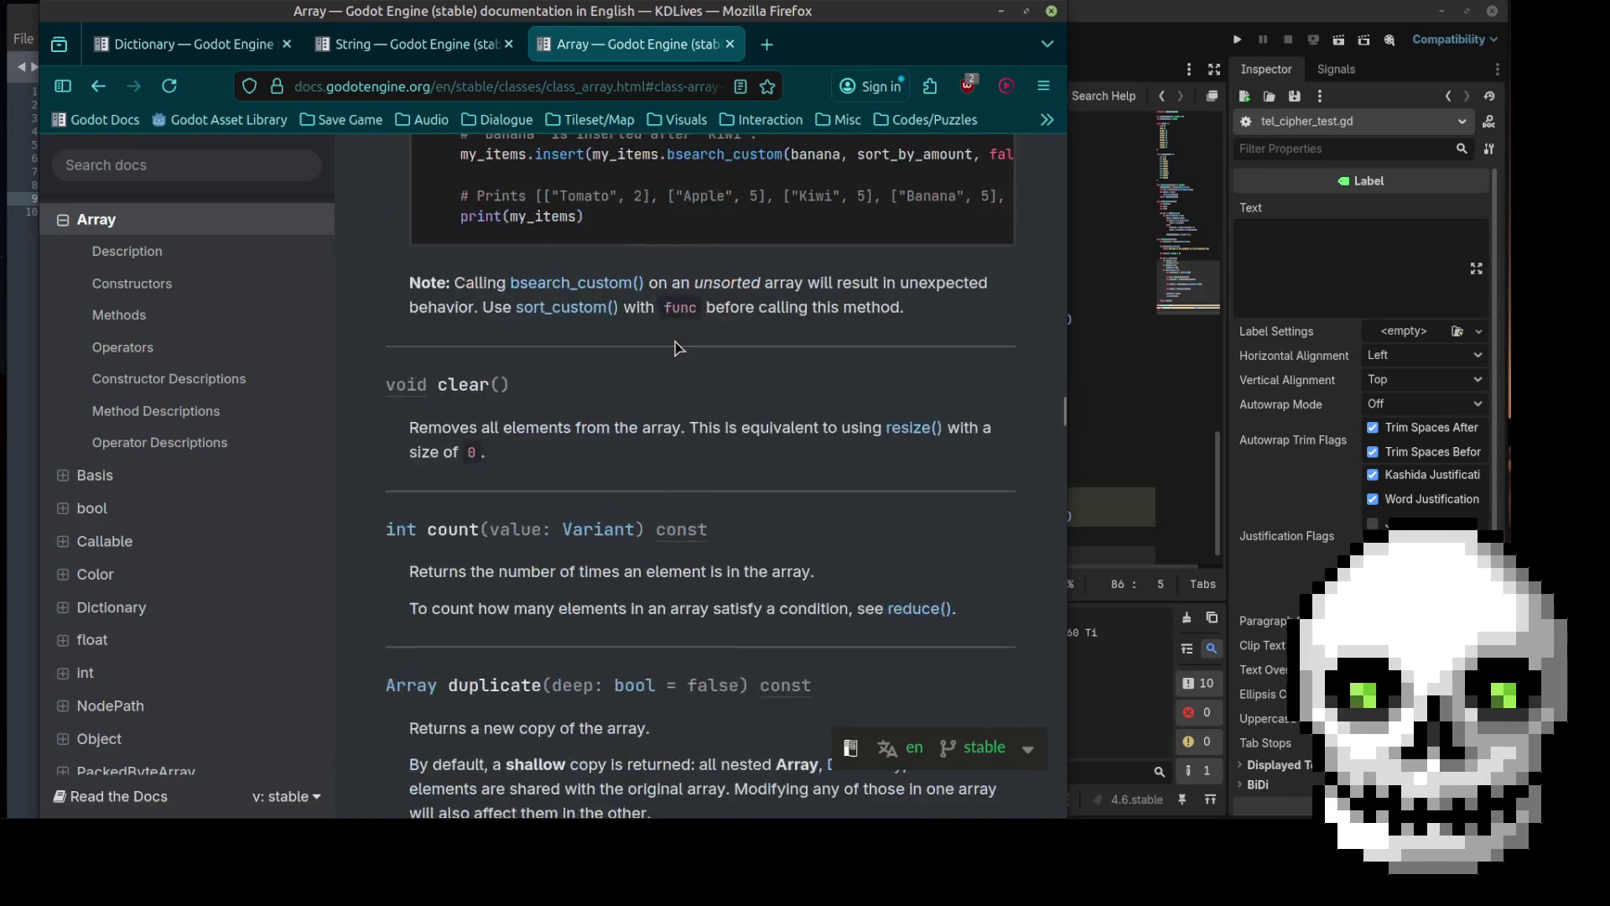
scroll(679, 348, "down", 15)
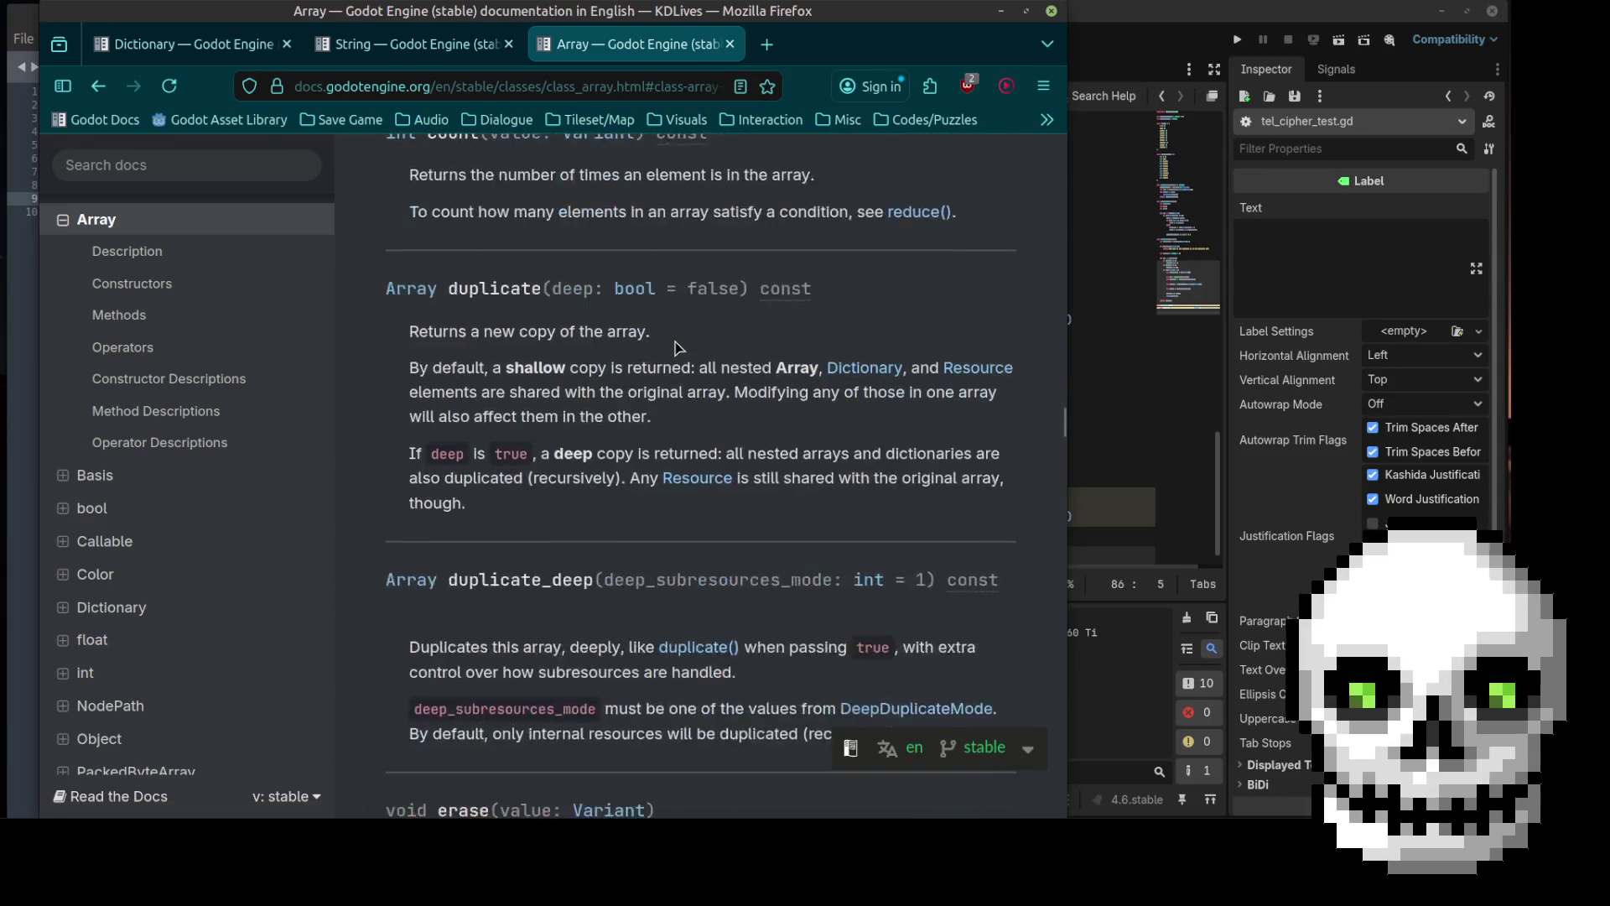
scroll(676, 347, "down", 12)
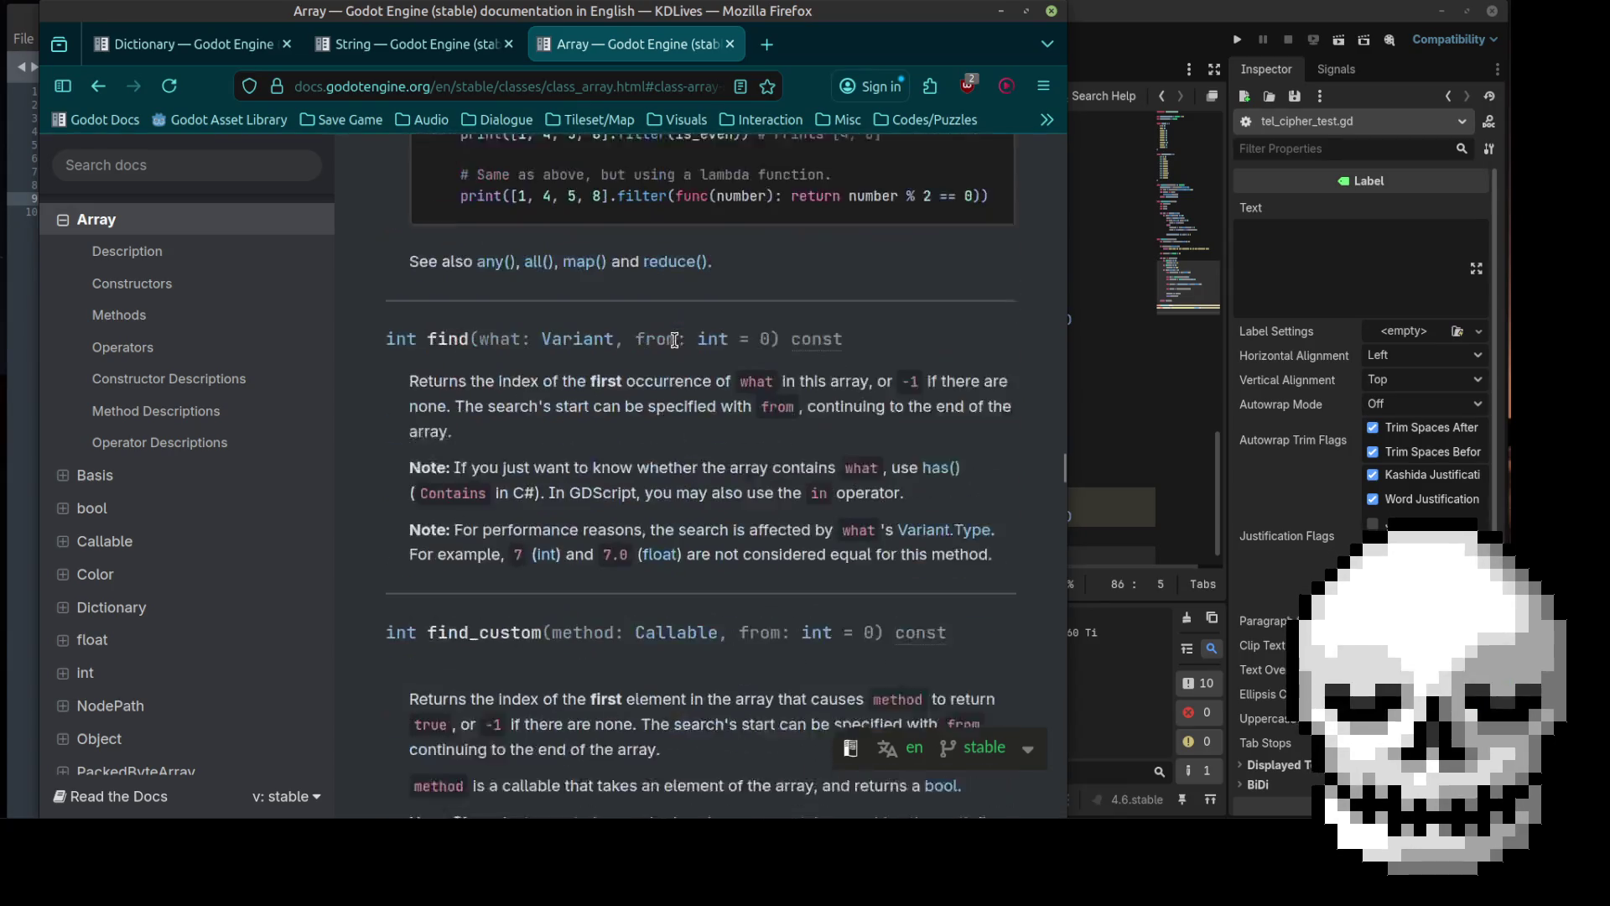
scroll(676, 347, "down", 8)
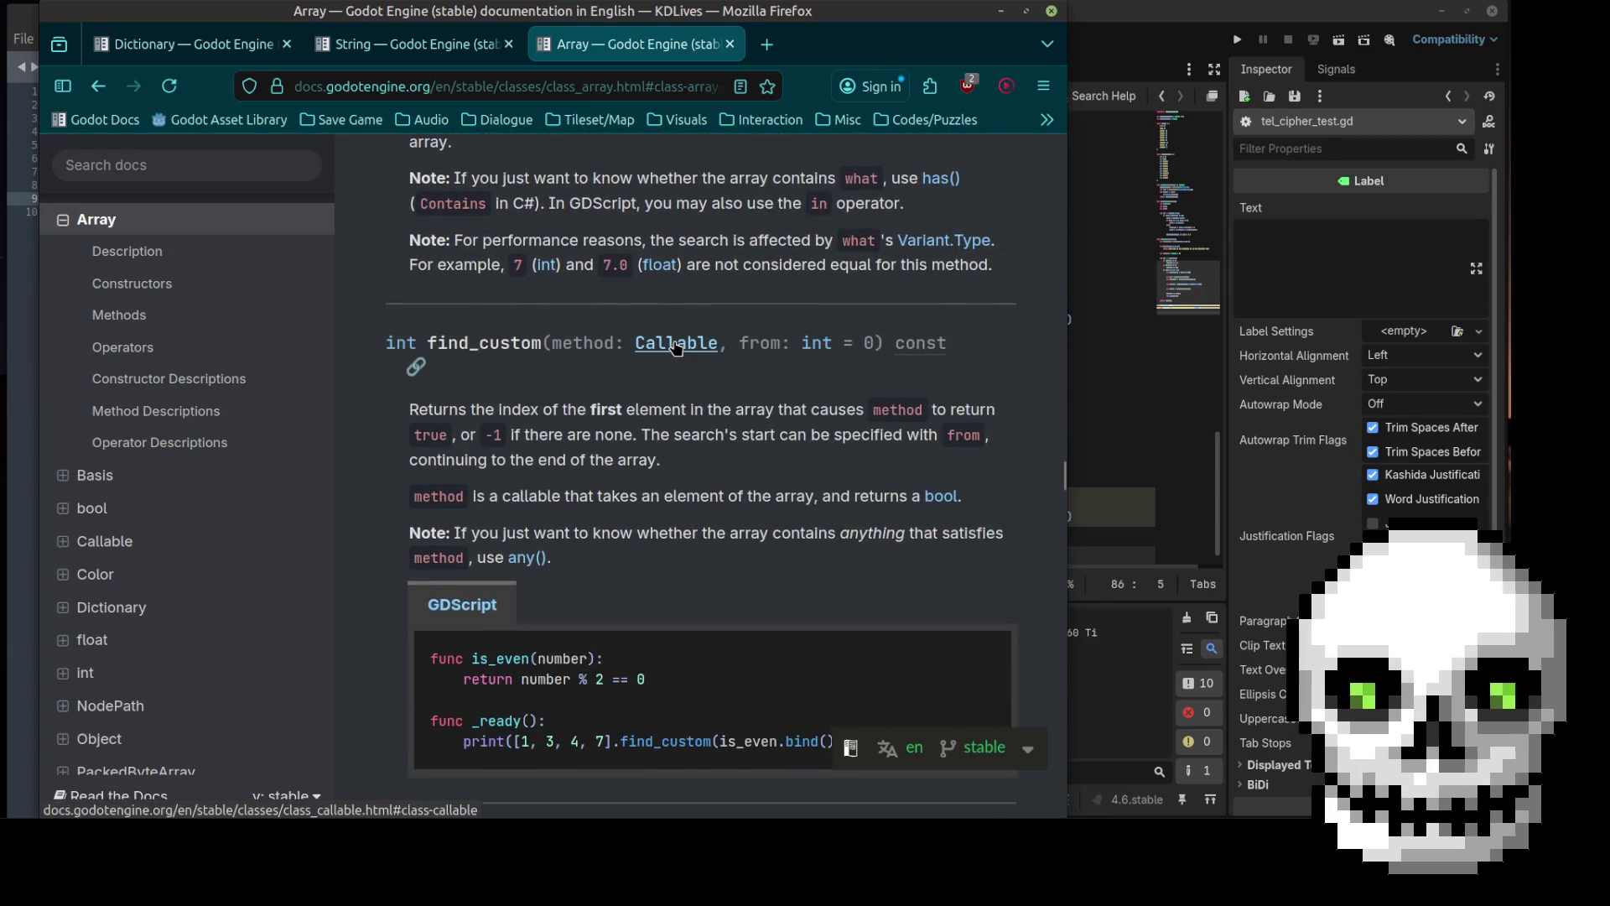
scroll(674, 342, "up", 5)
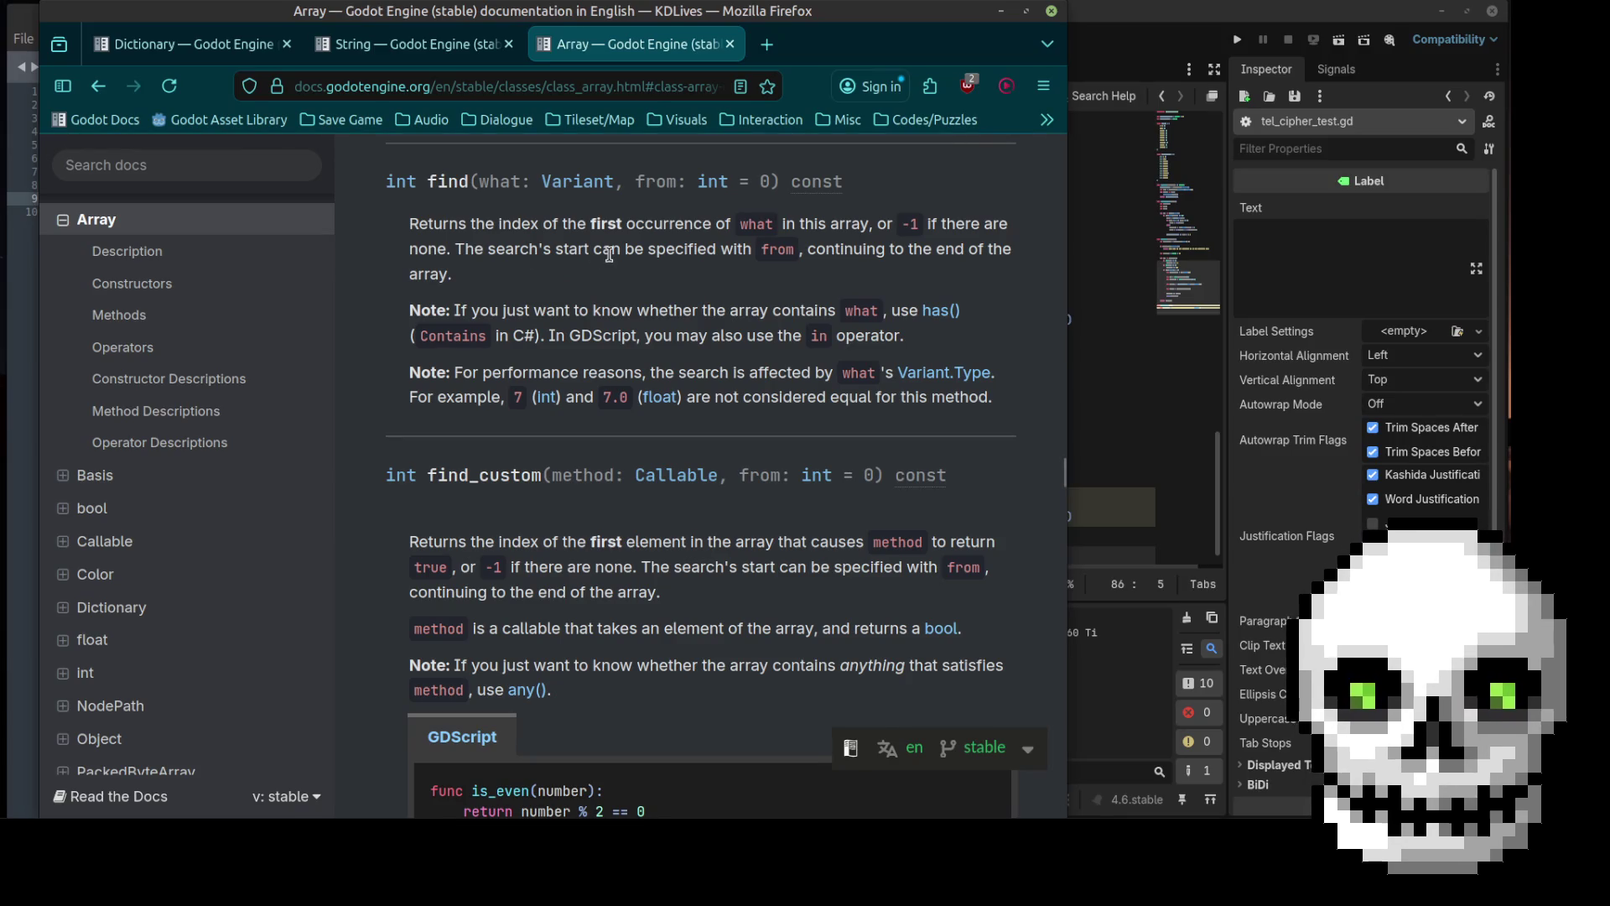
scroll(608, 254, "down", 3)
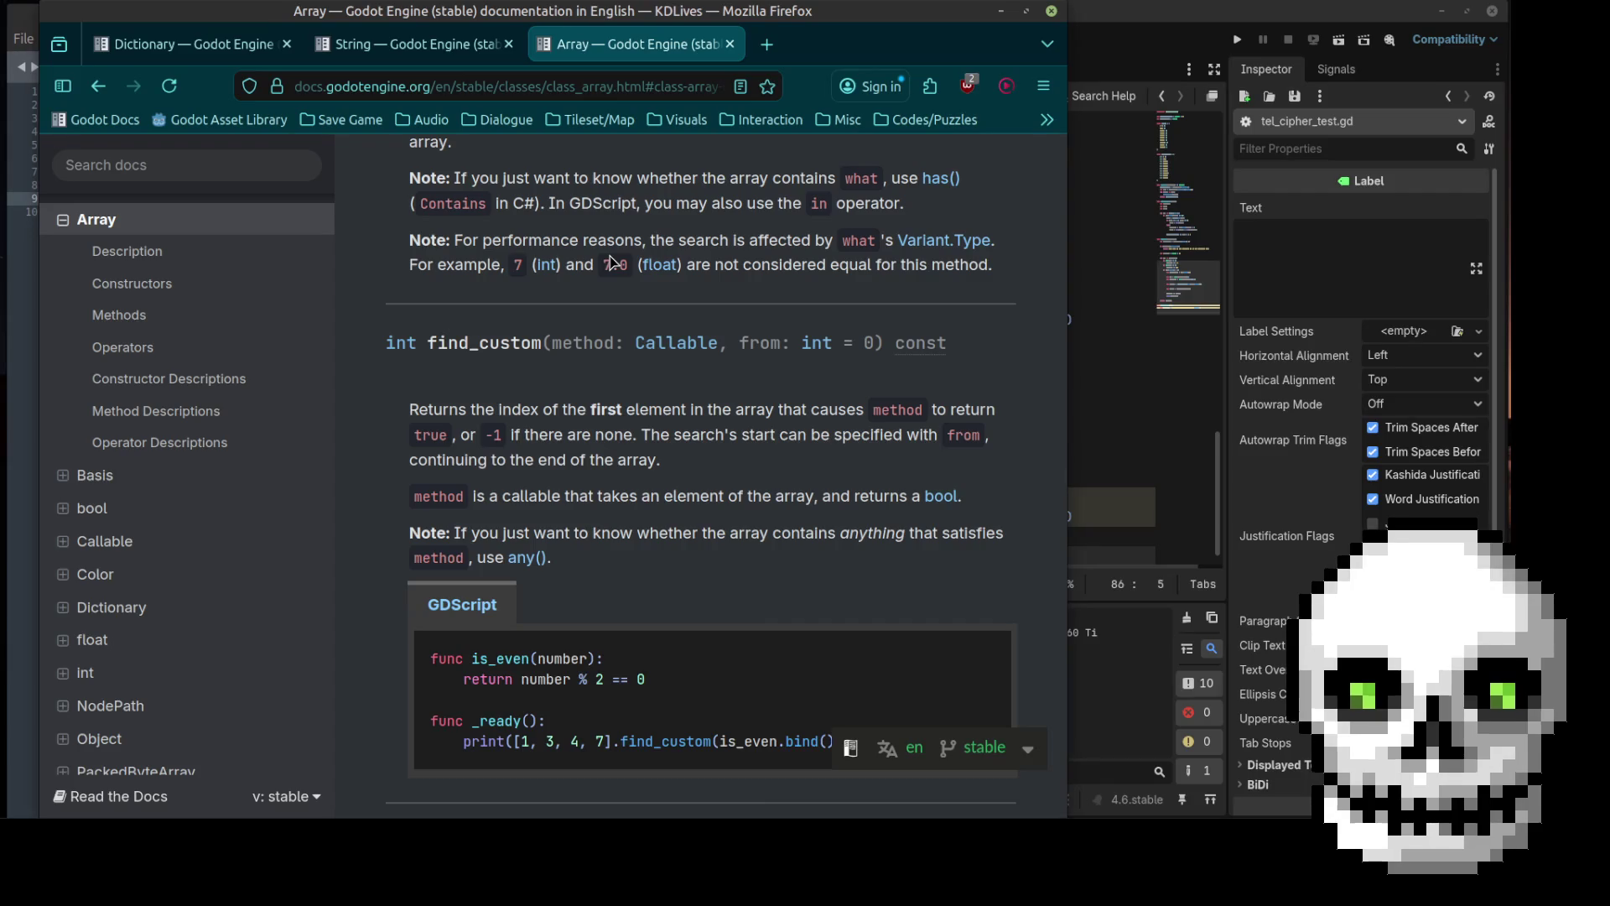
scroll(613, 261, "up", 6)
scroll(610, 262, "down", 20)
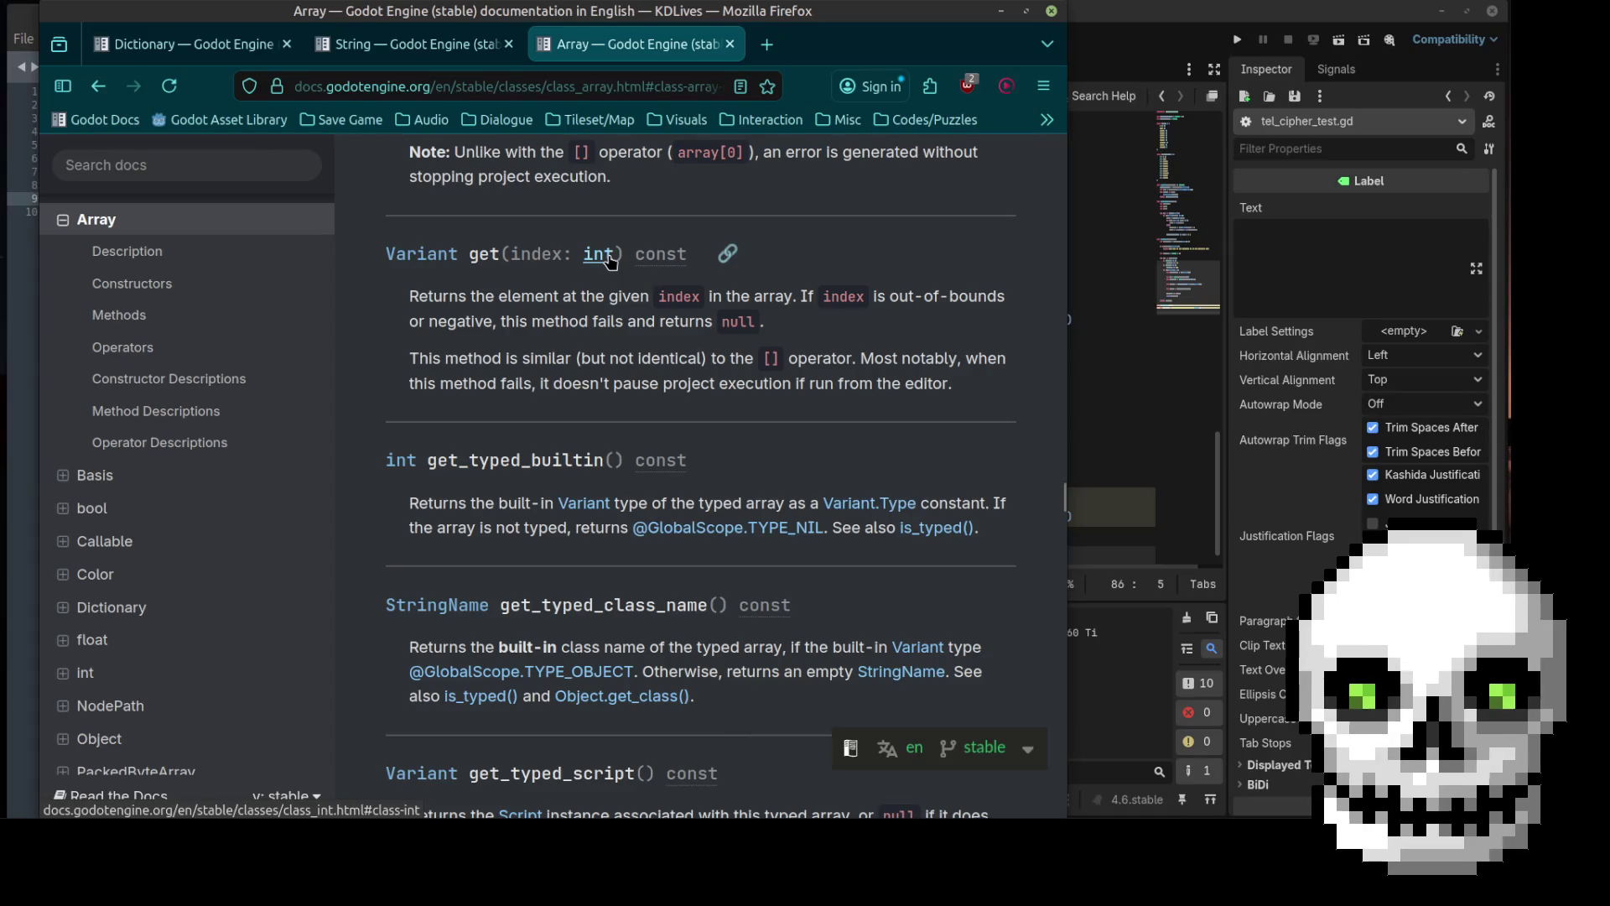
scroll(813, 352, "down", 6)
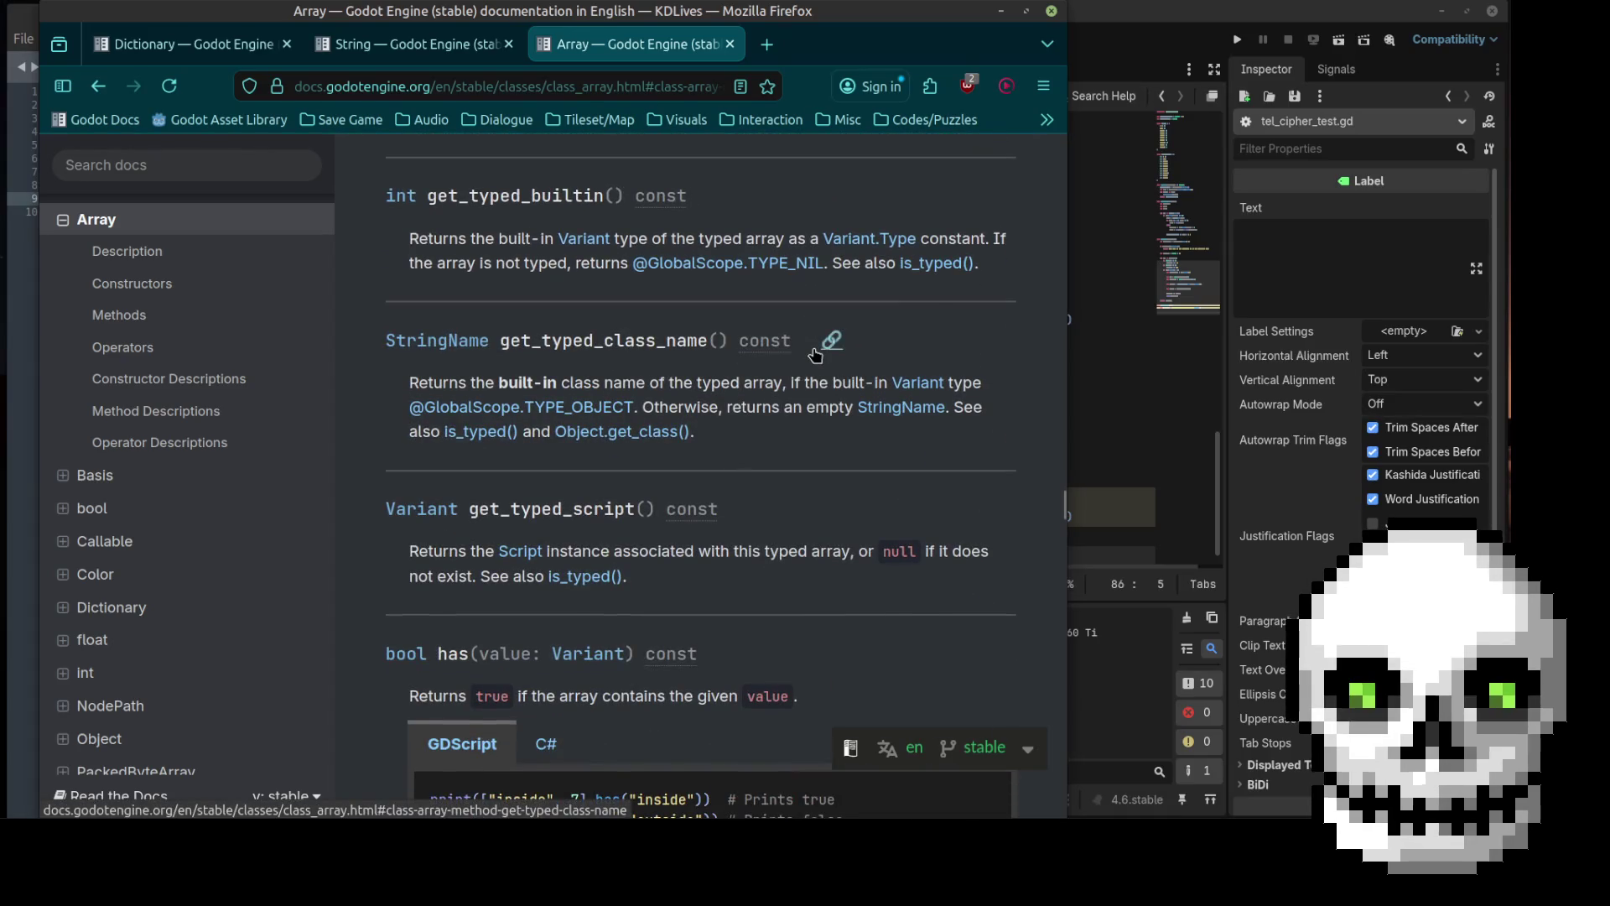
scroll(814, 353, "down", 12)
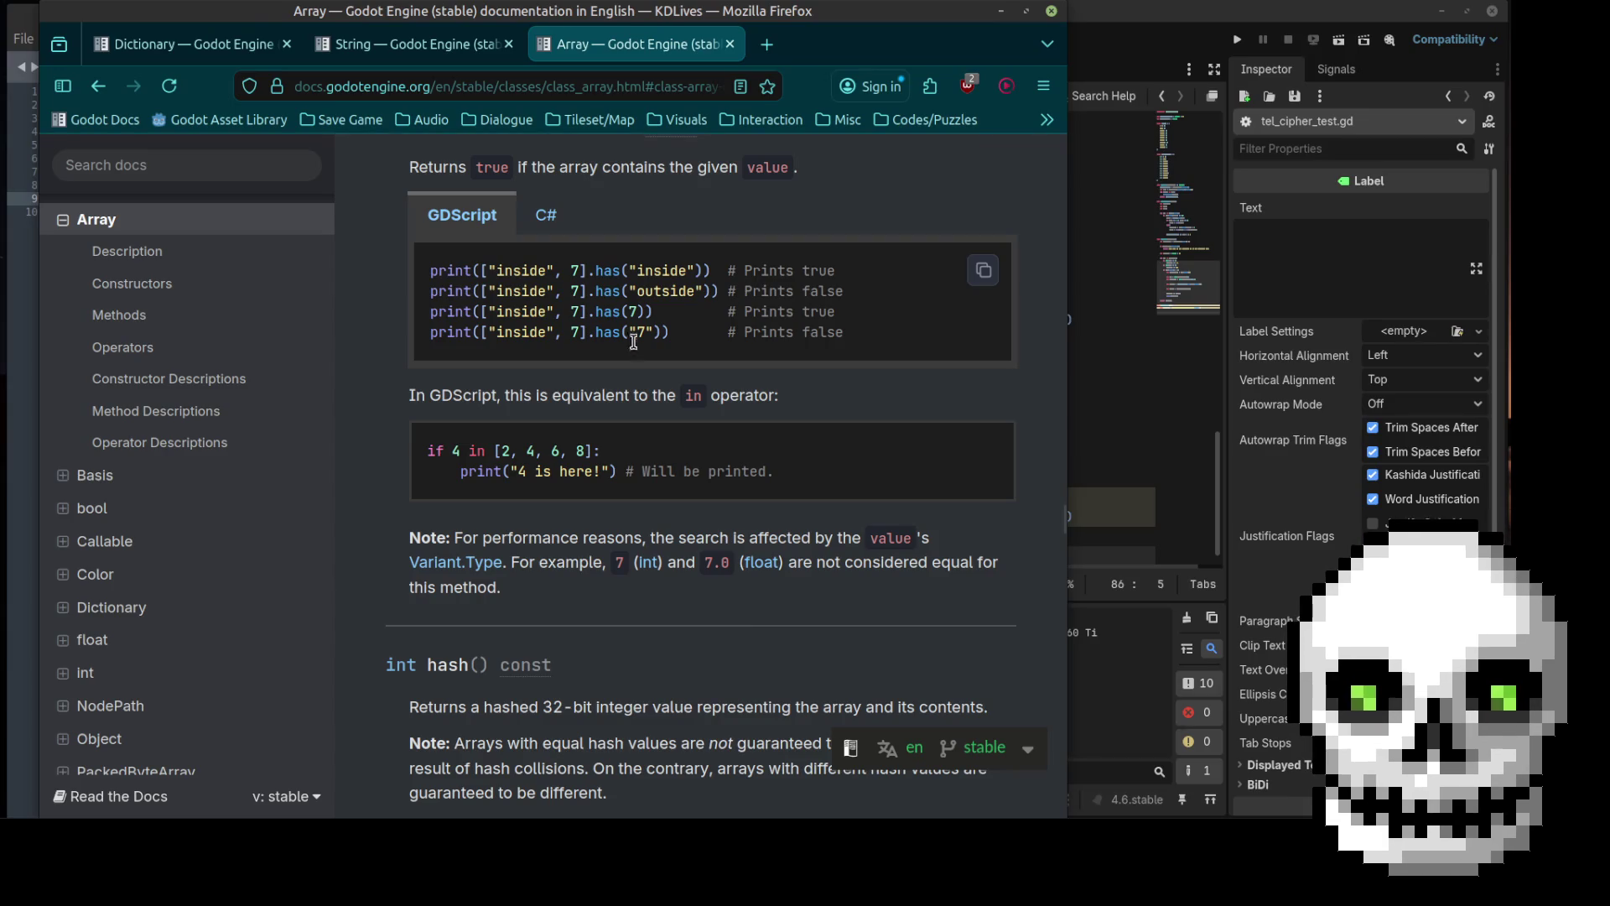
scroll(678, 310, "up", 2)
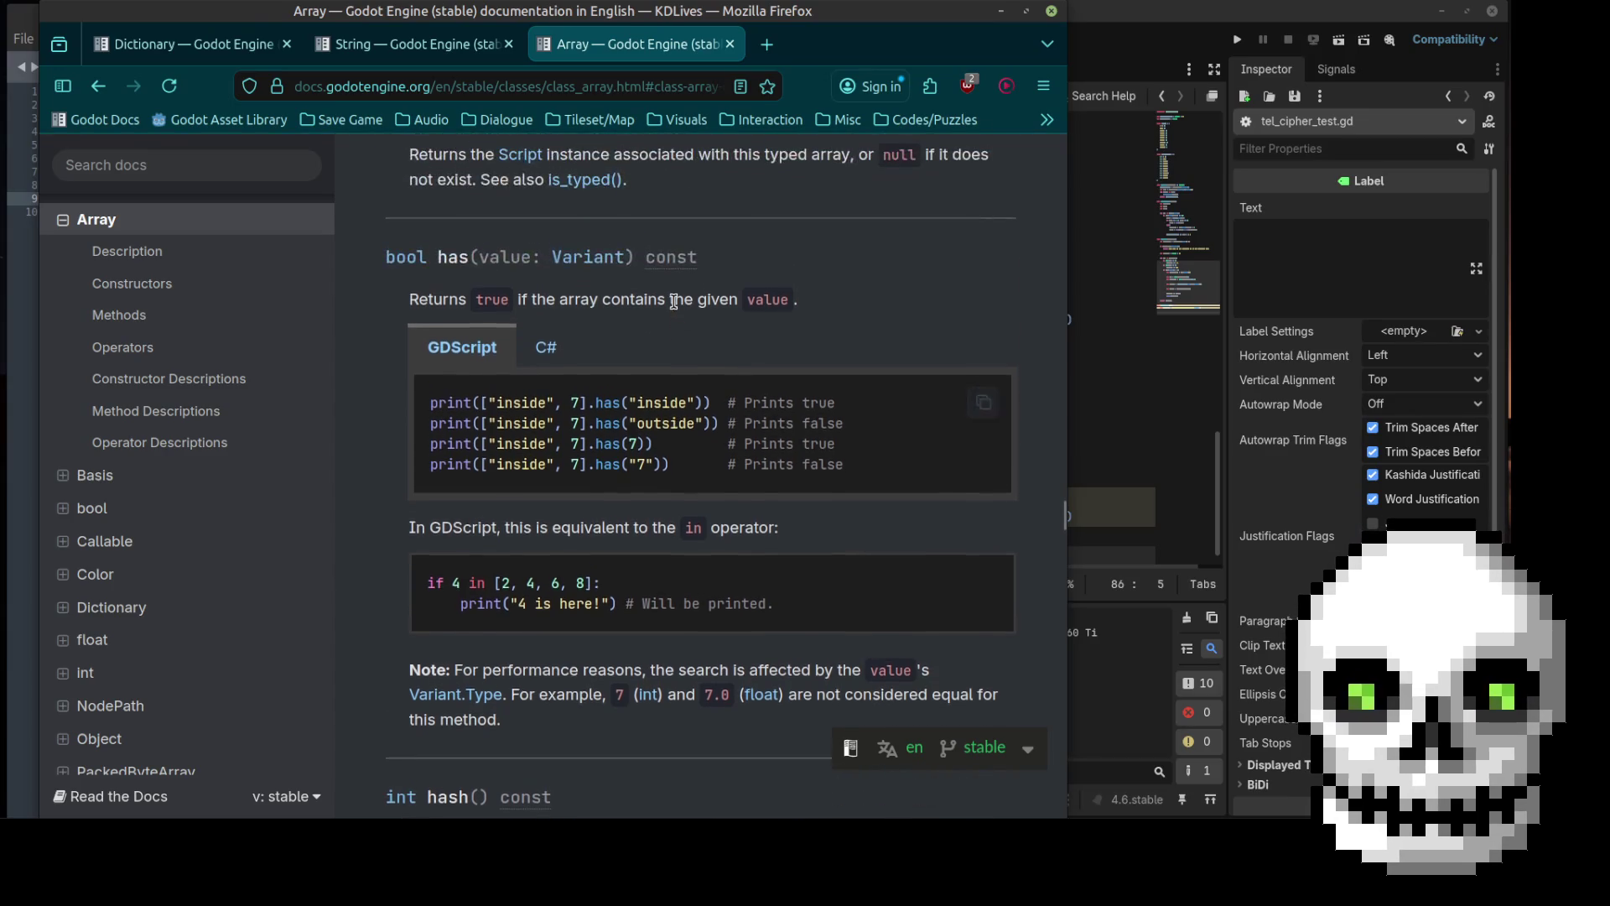
left_click(1107, 386)
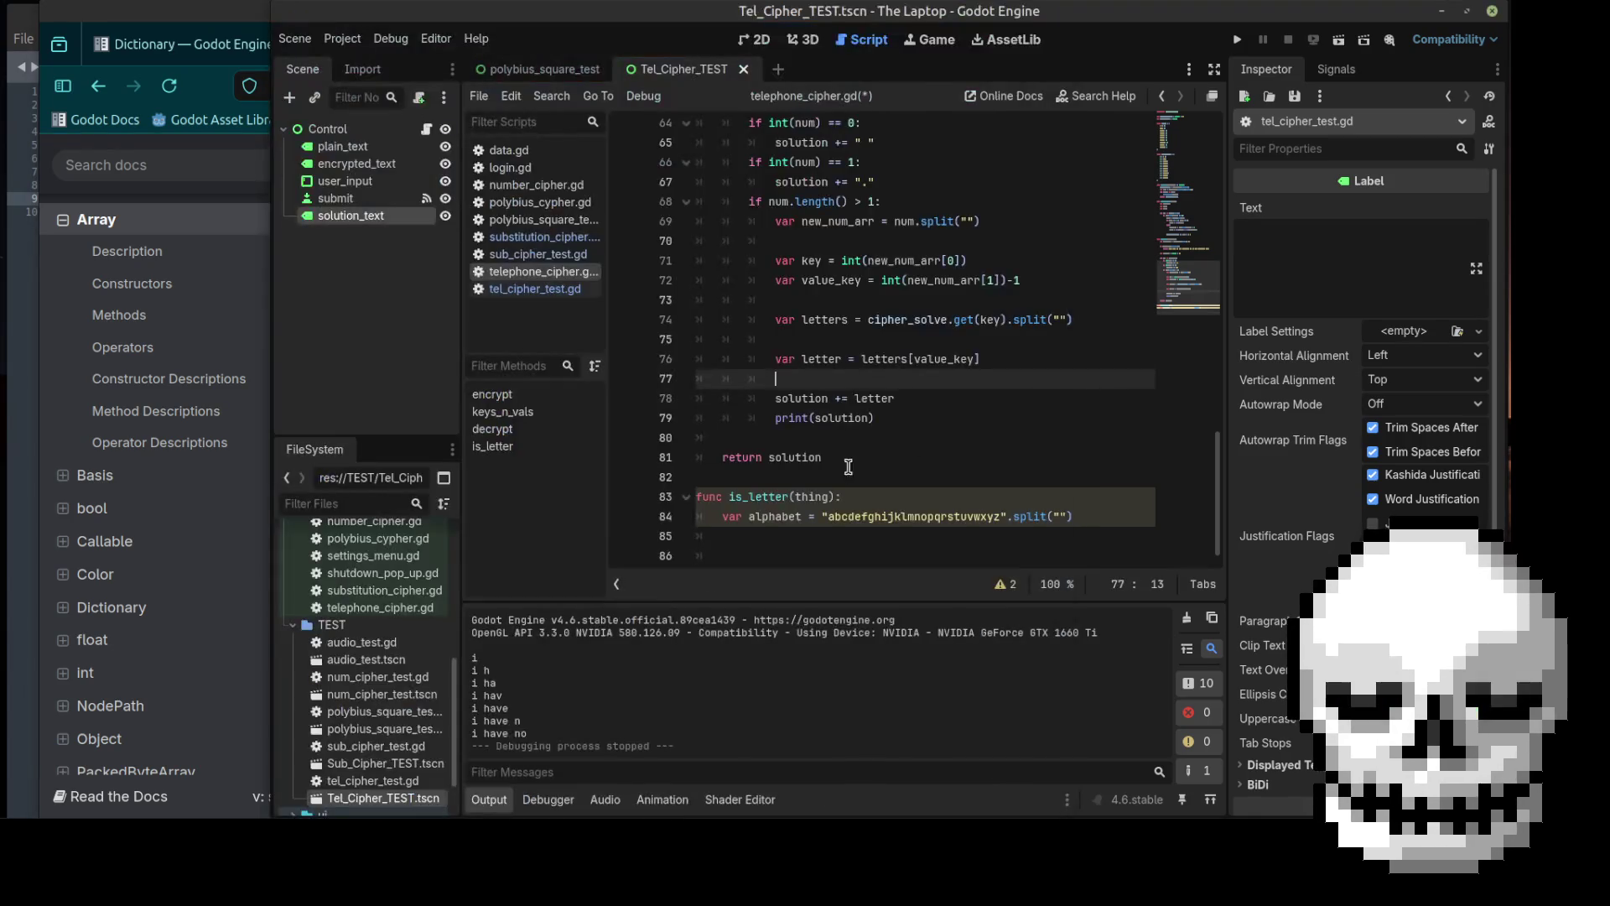
Step: Write alphabet.has(thing) on line 86 of is_letter
left_click(775, 539)
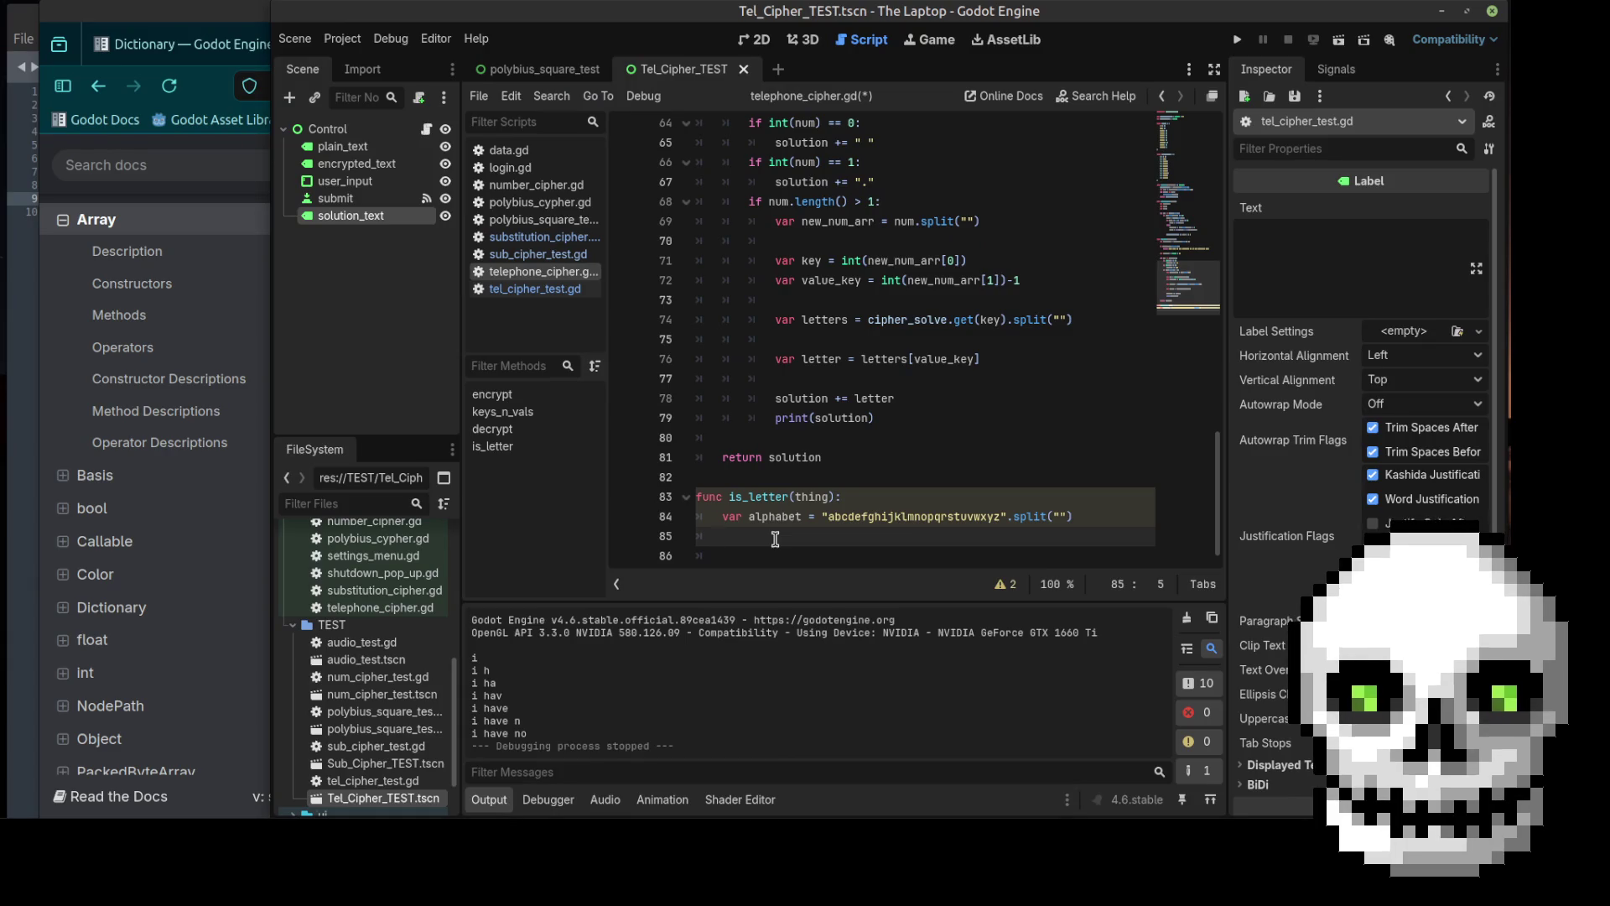
key("Down")
type("t")
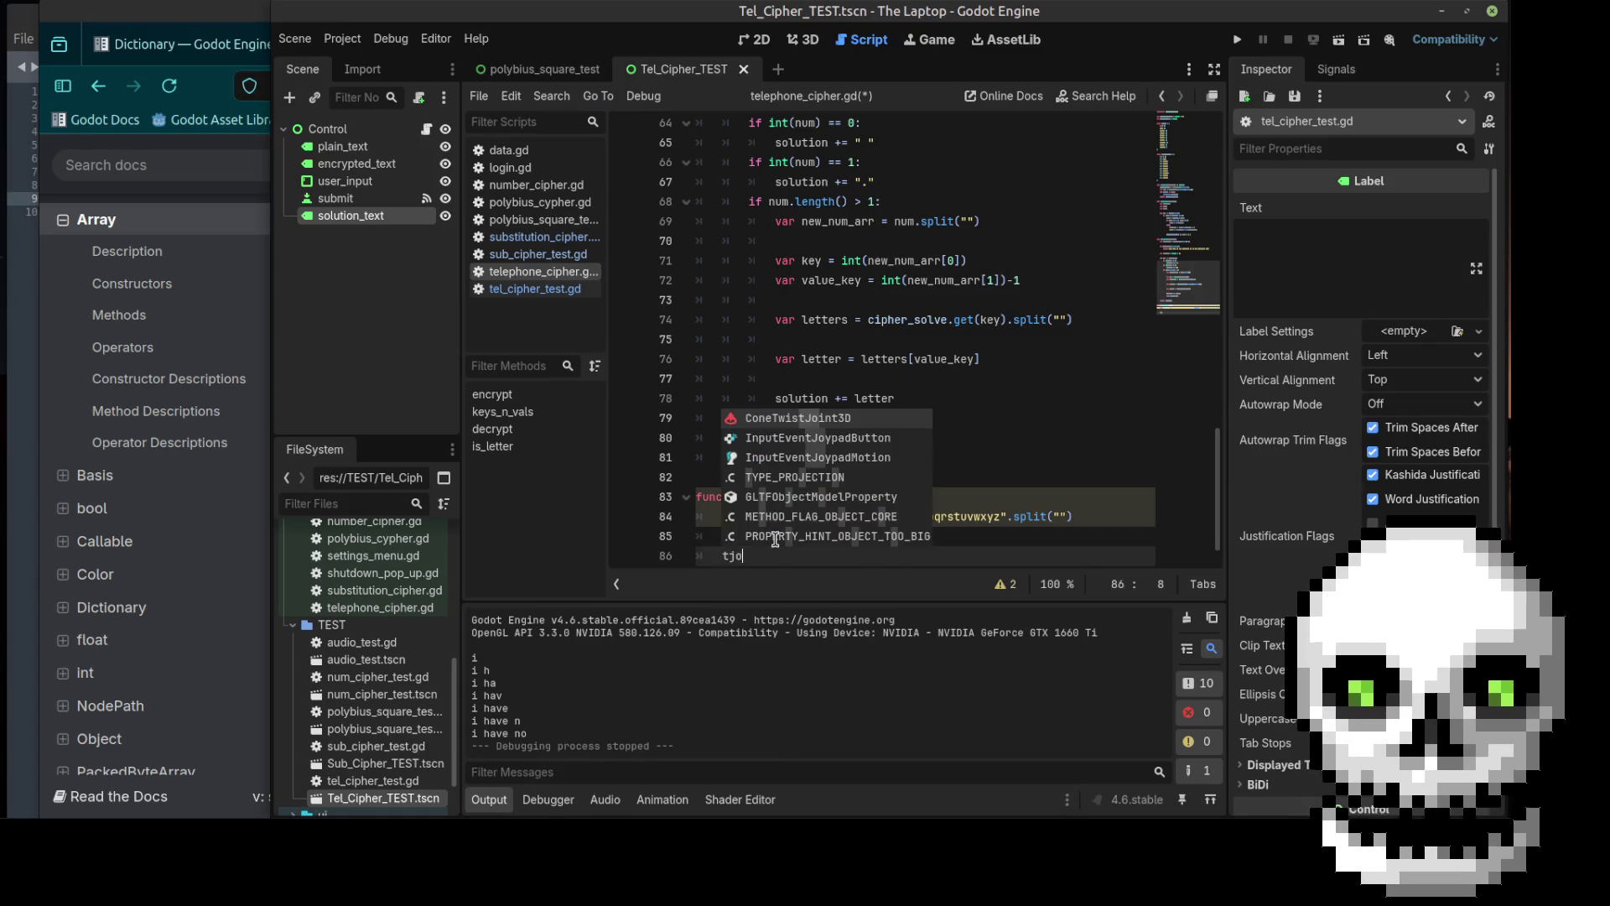
type("hin")
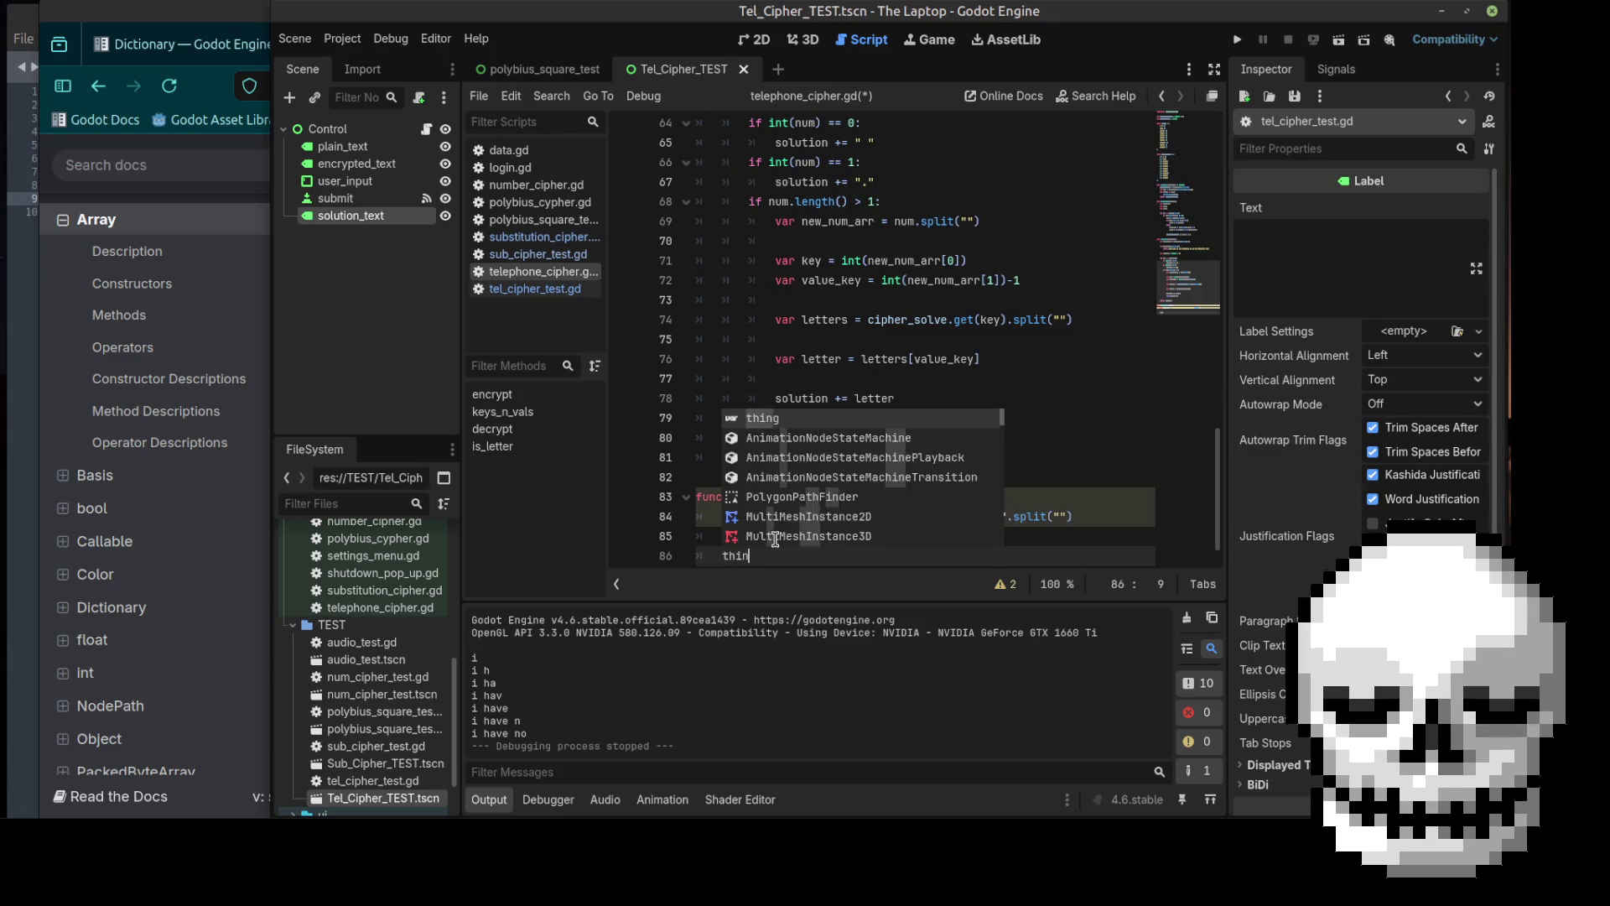
type("g.has")
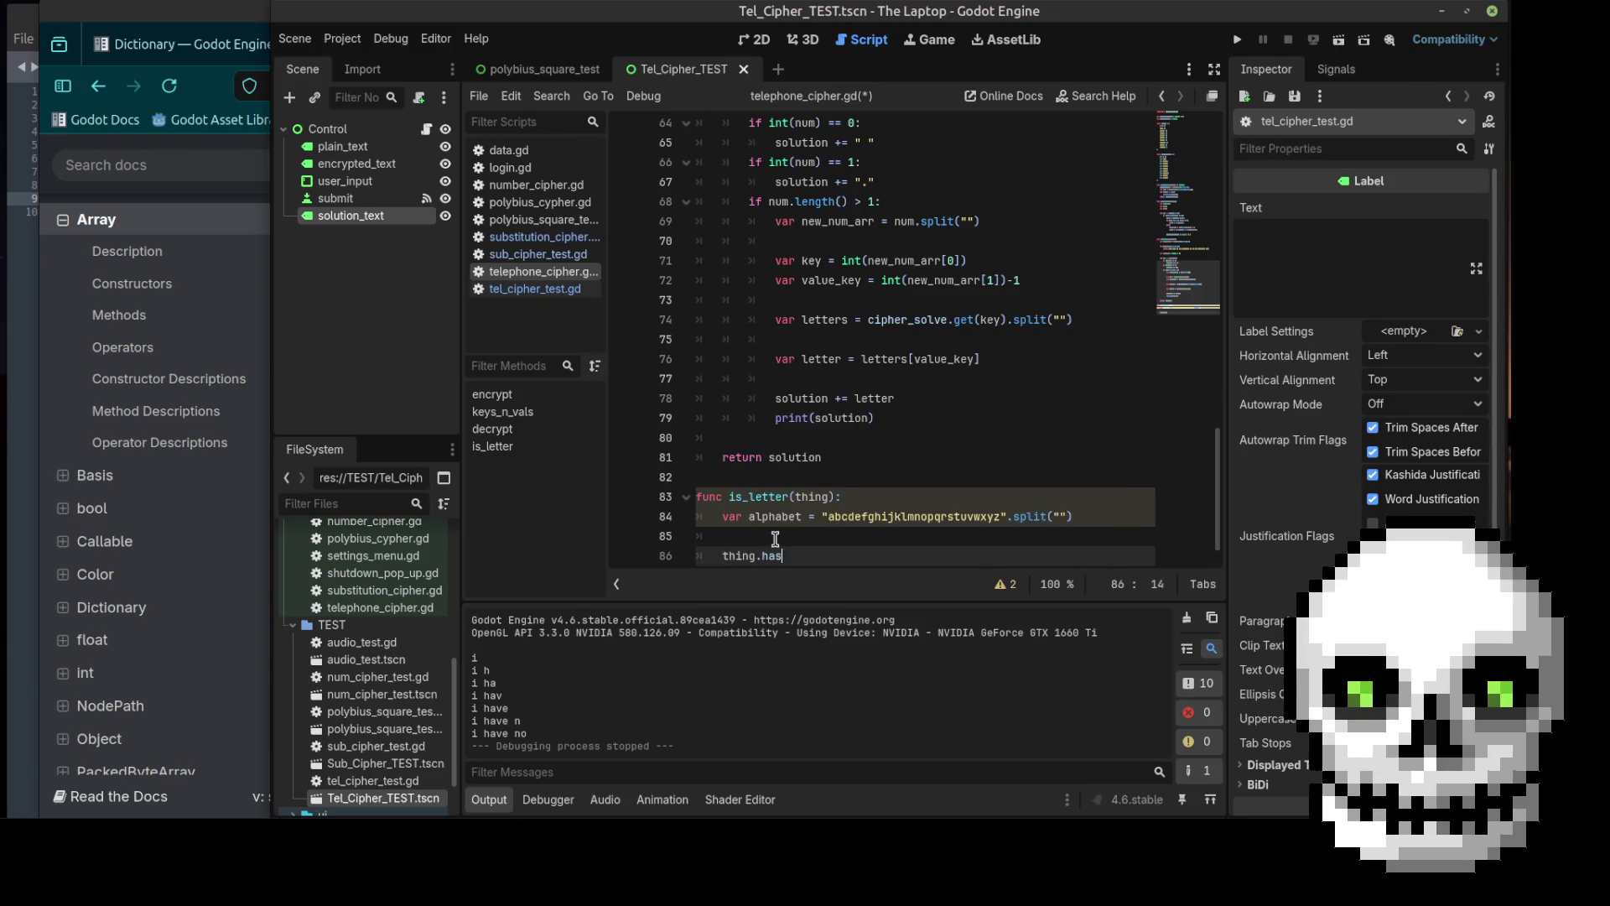
key("BackSpace")
key("BackSpace")
key("BackSpace")
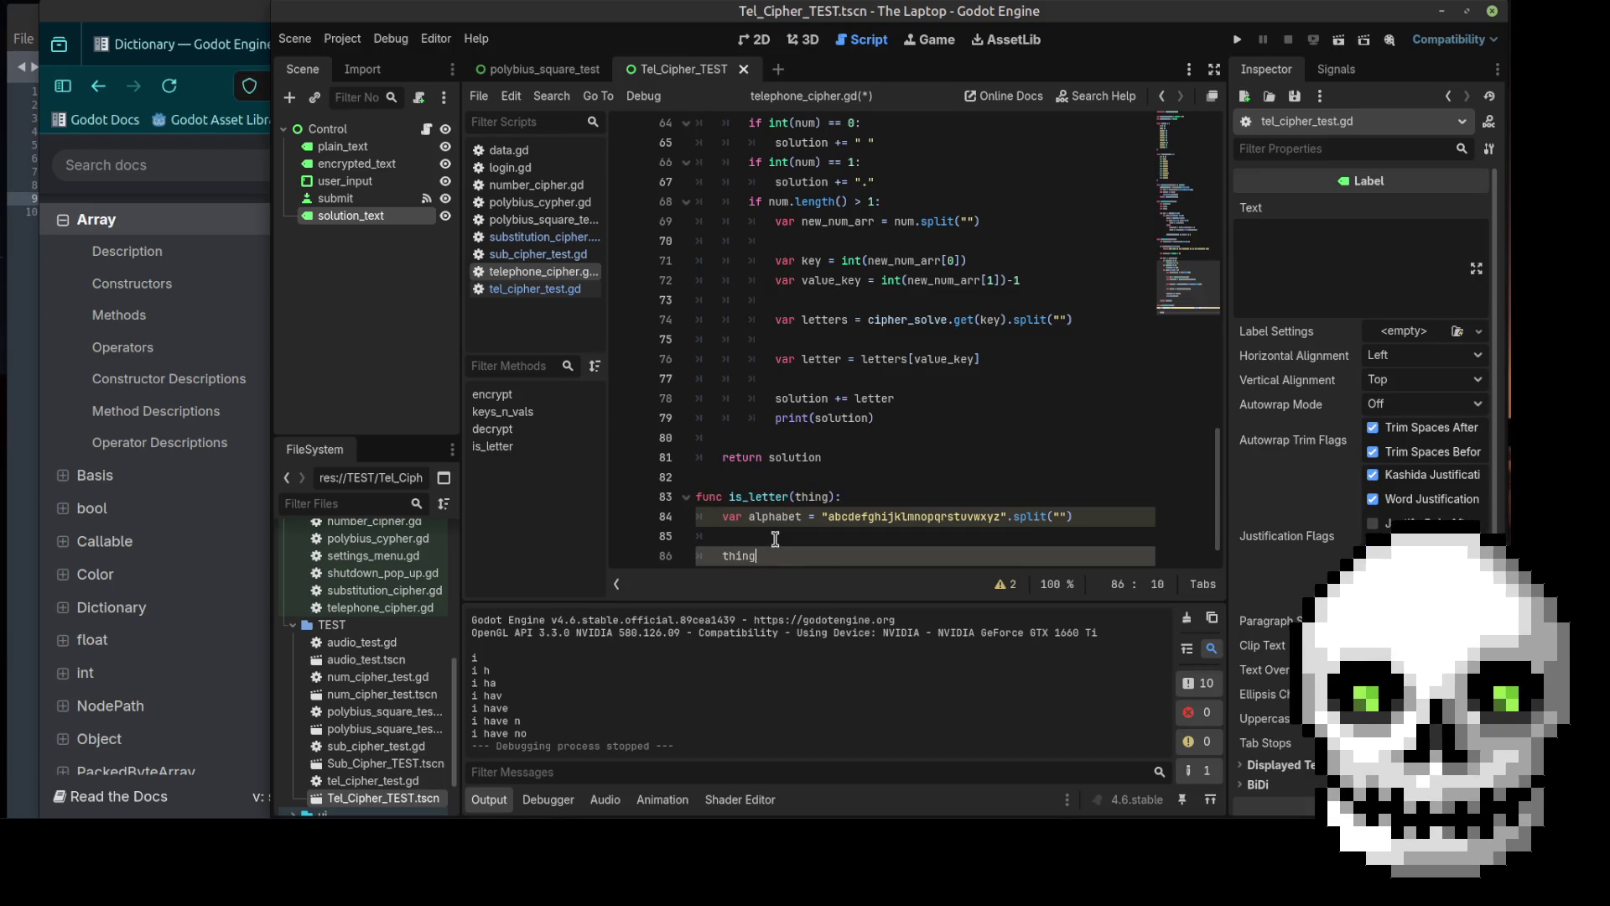
type("al")
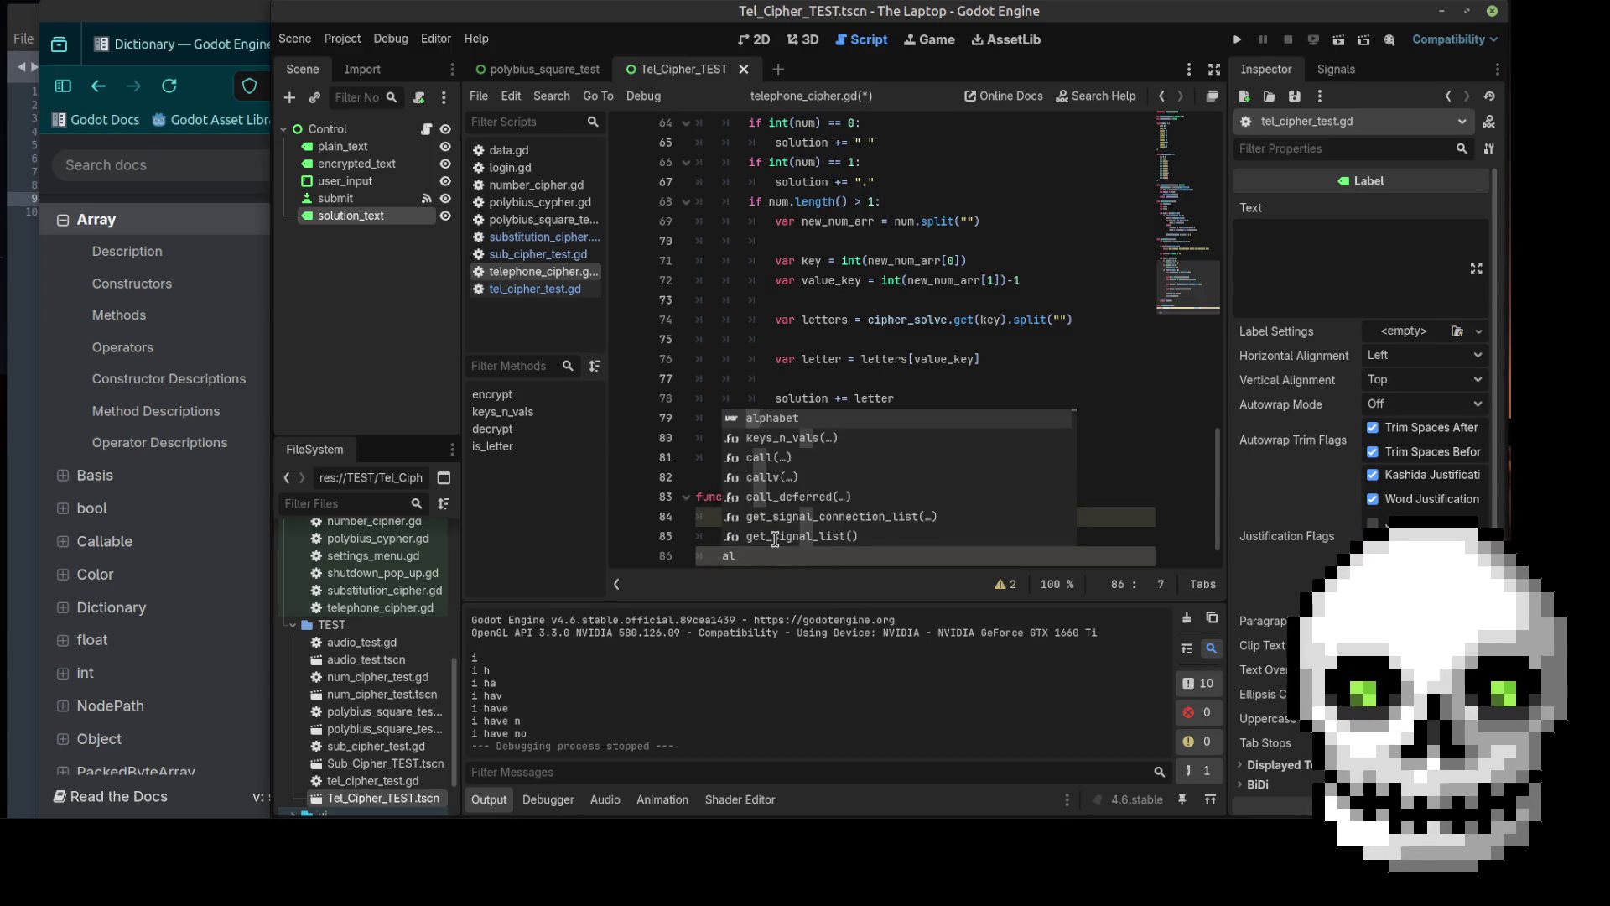
key("Return")
type(".")
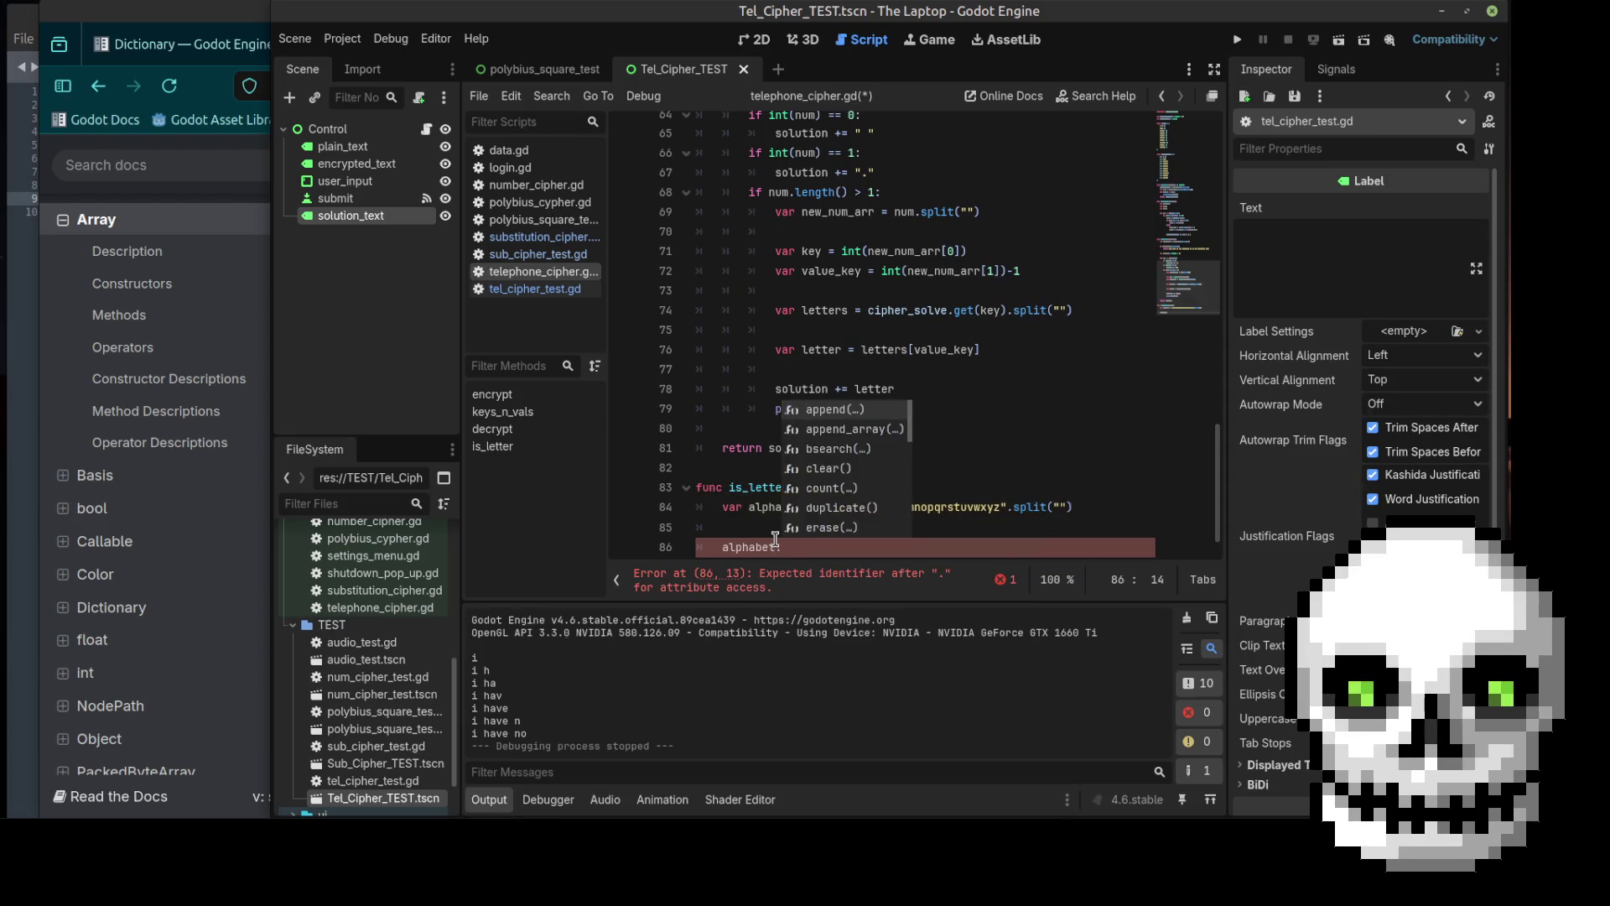
type("has(thing")
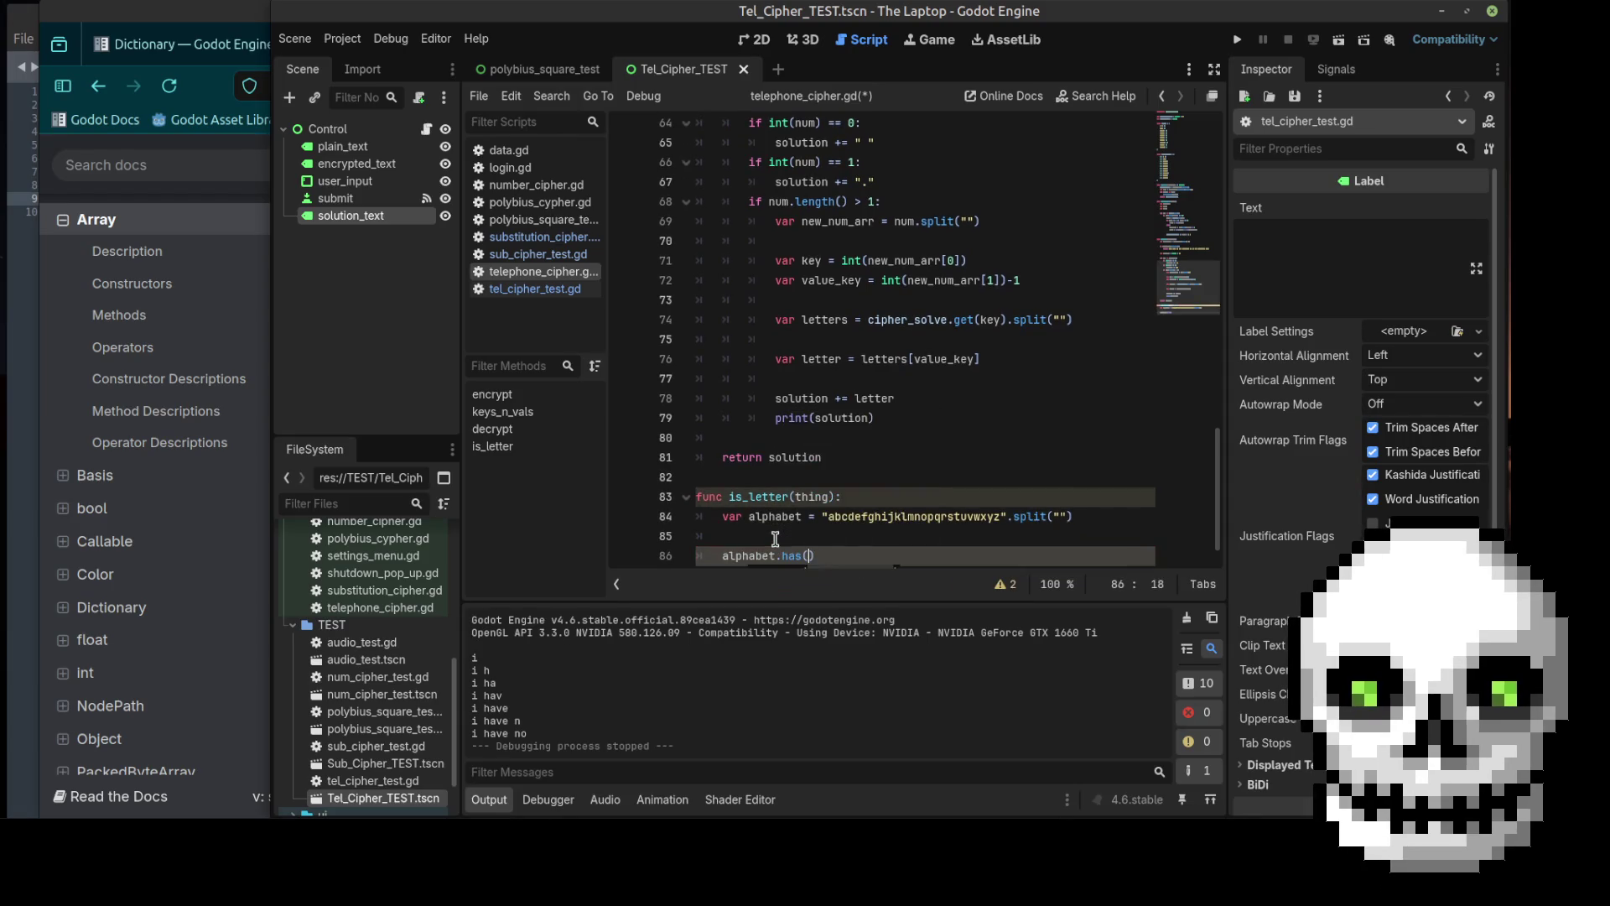
type(")")
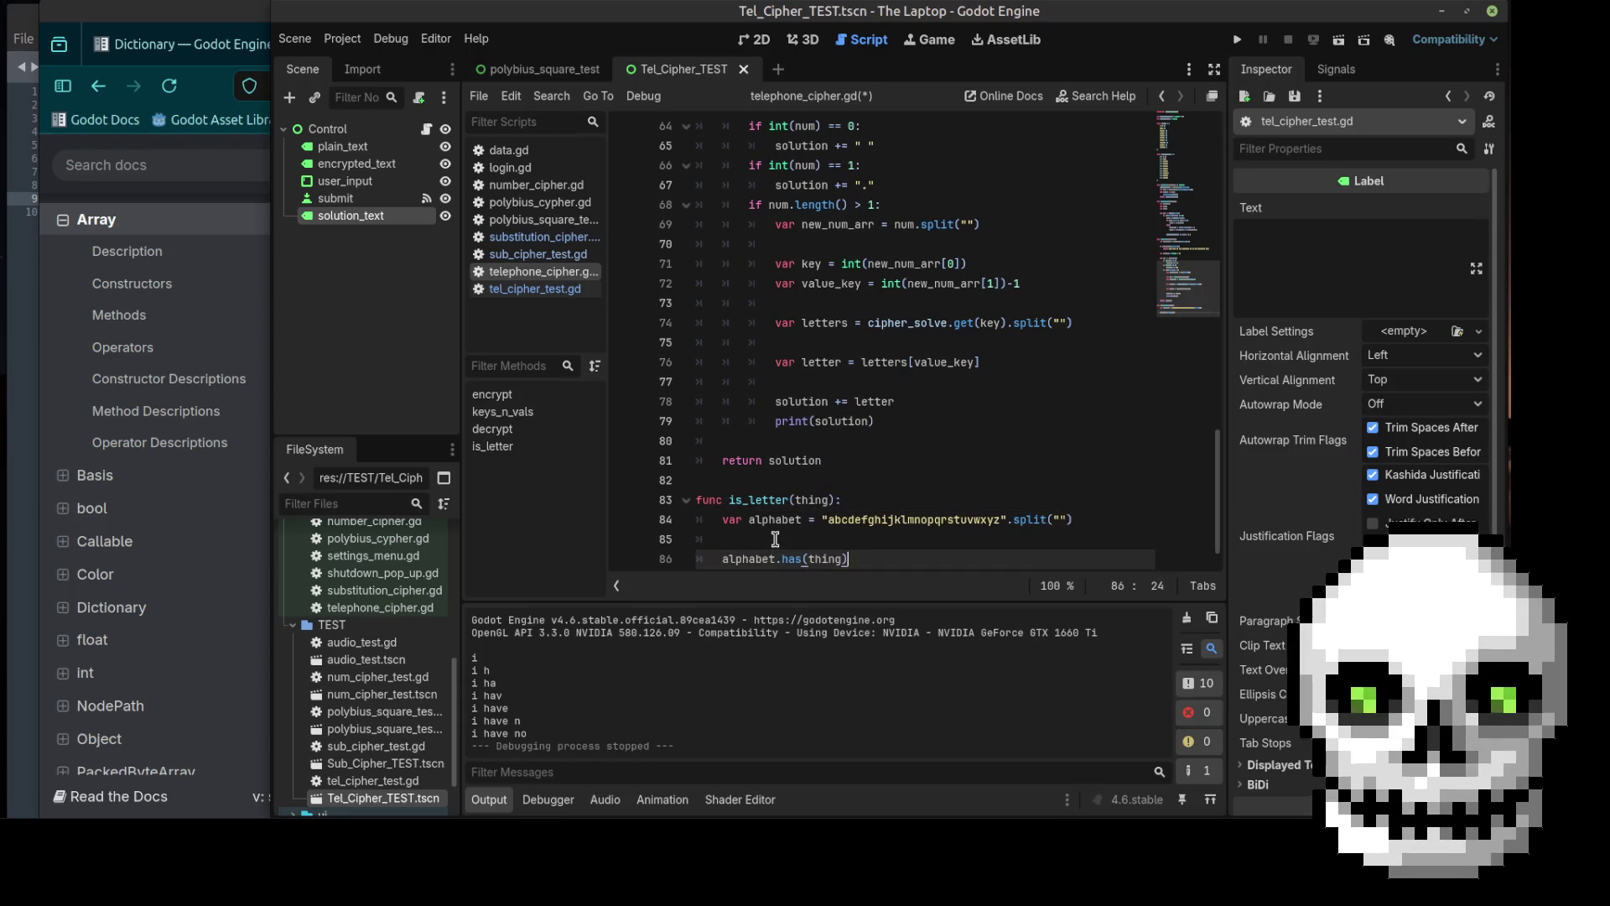
Step: Check Array.has() in the docs, prefix the line with return, and delete the trailing blank line
left_click(238, 140)
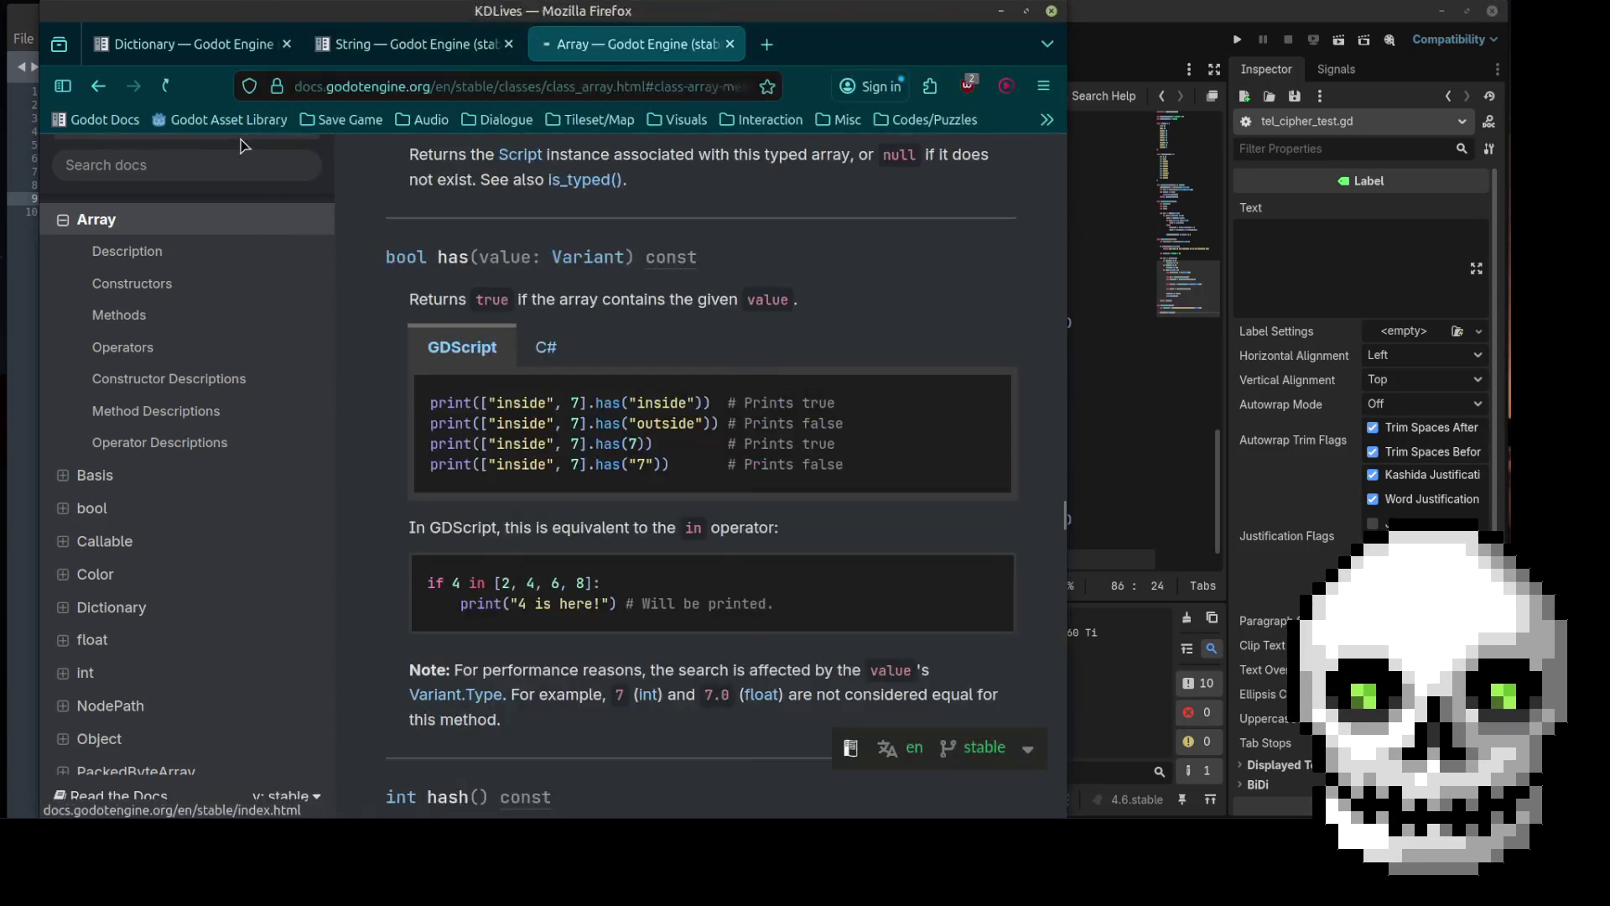
key("alt+Left")
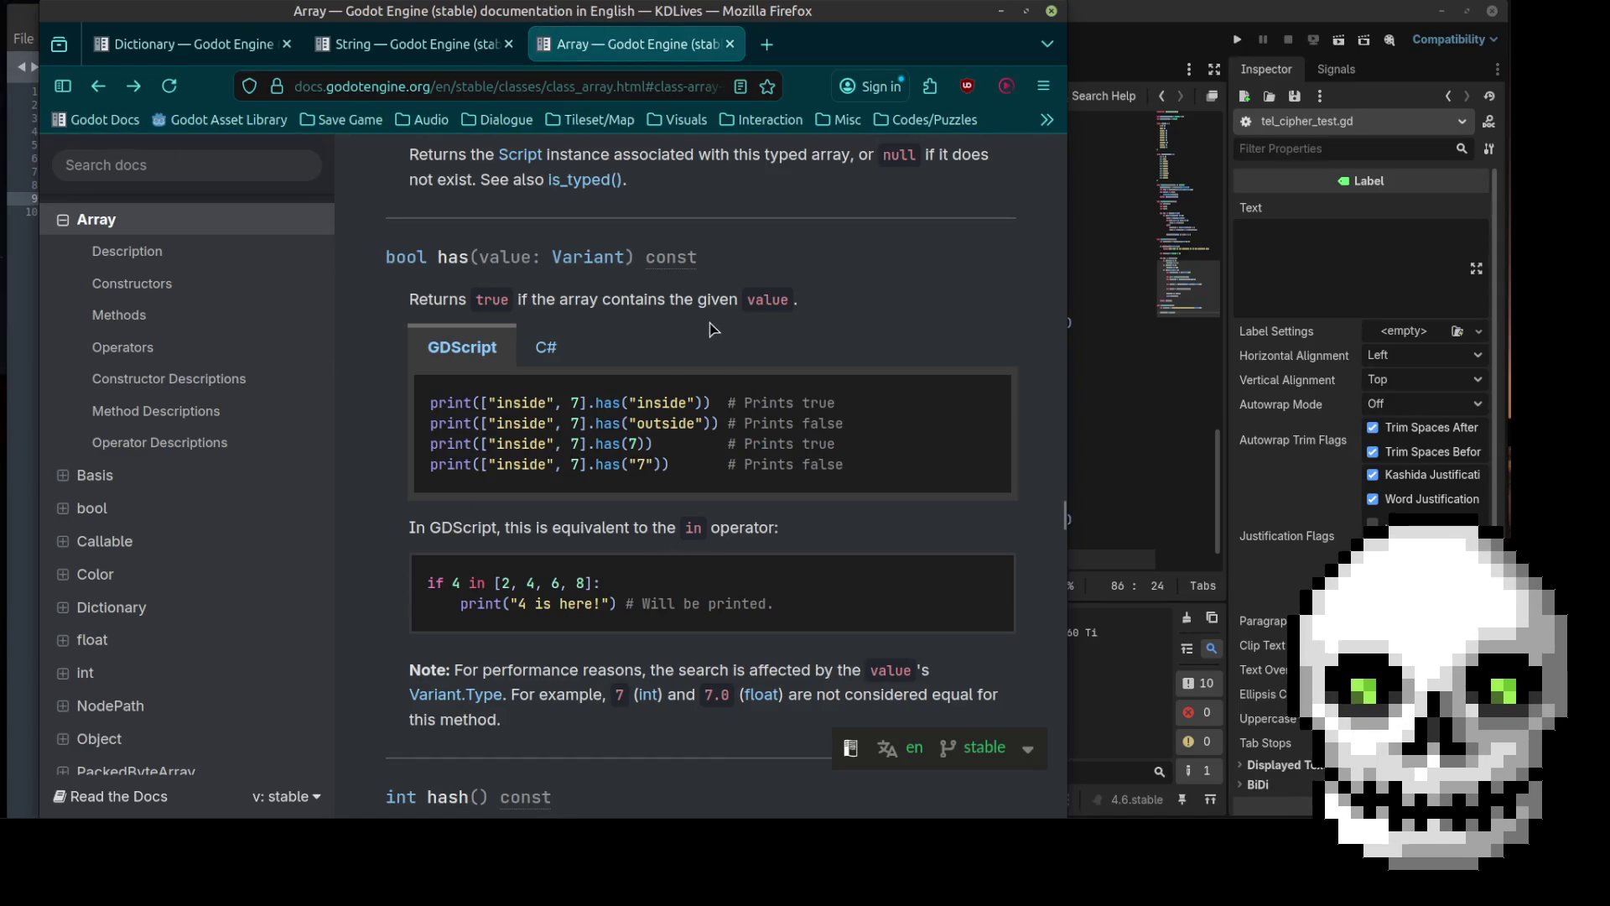
left_click(1110, 385)
scroll(901, 433, "down", 1)
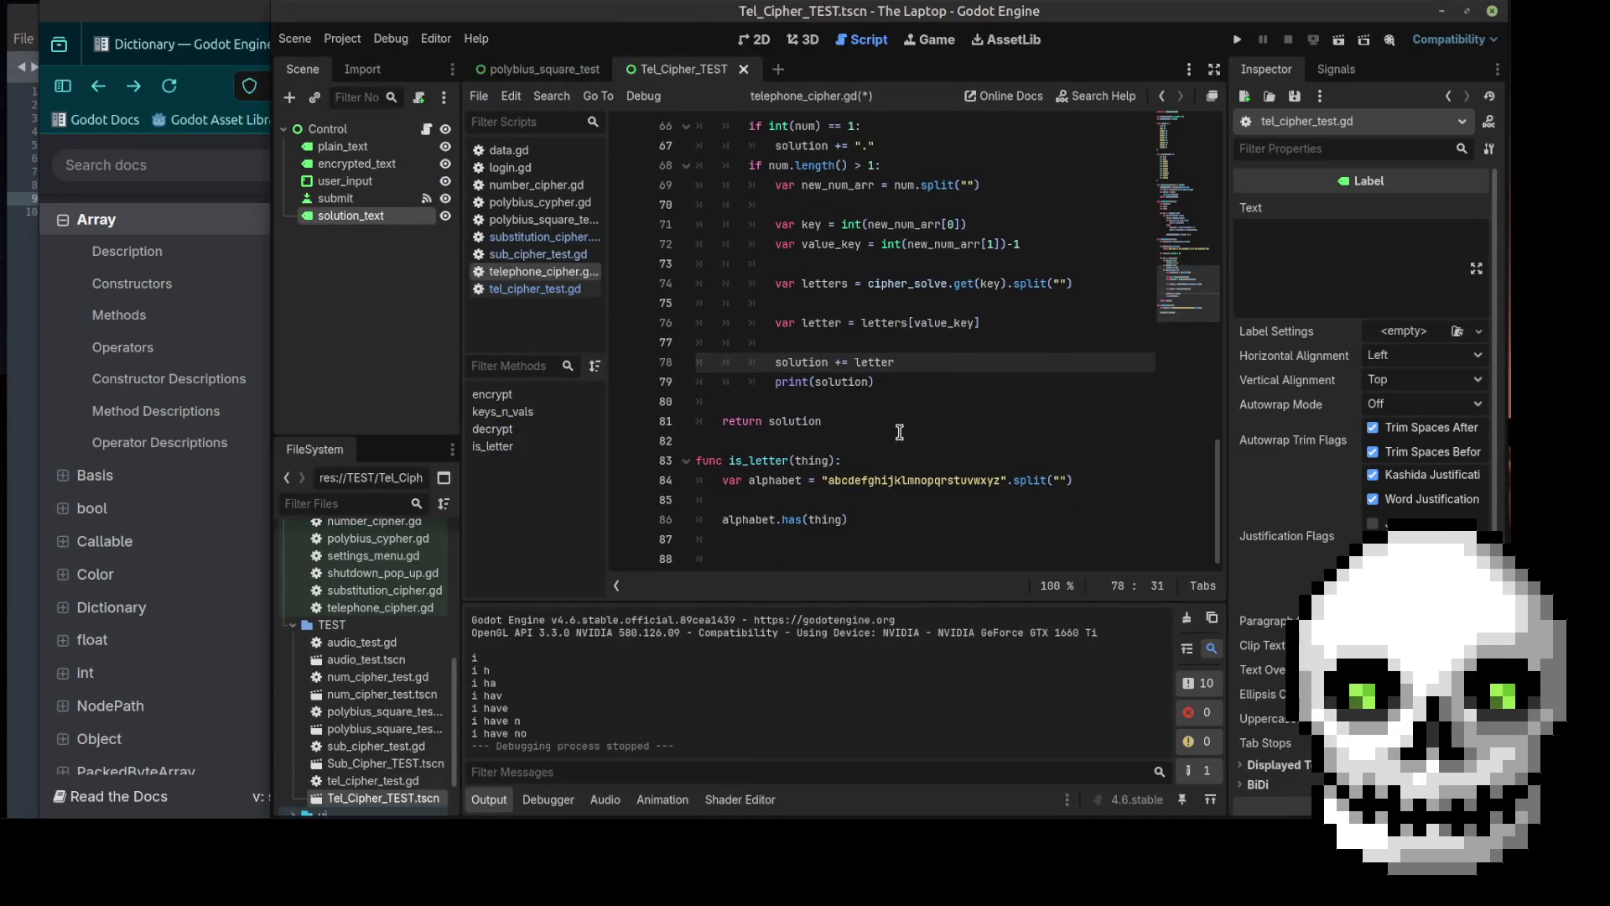
left_click(719, 521)
type("re")
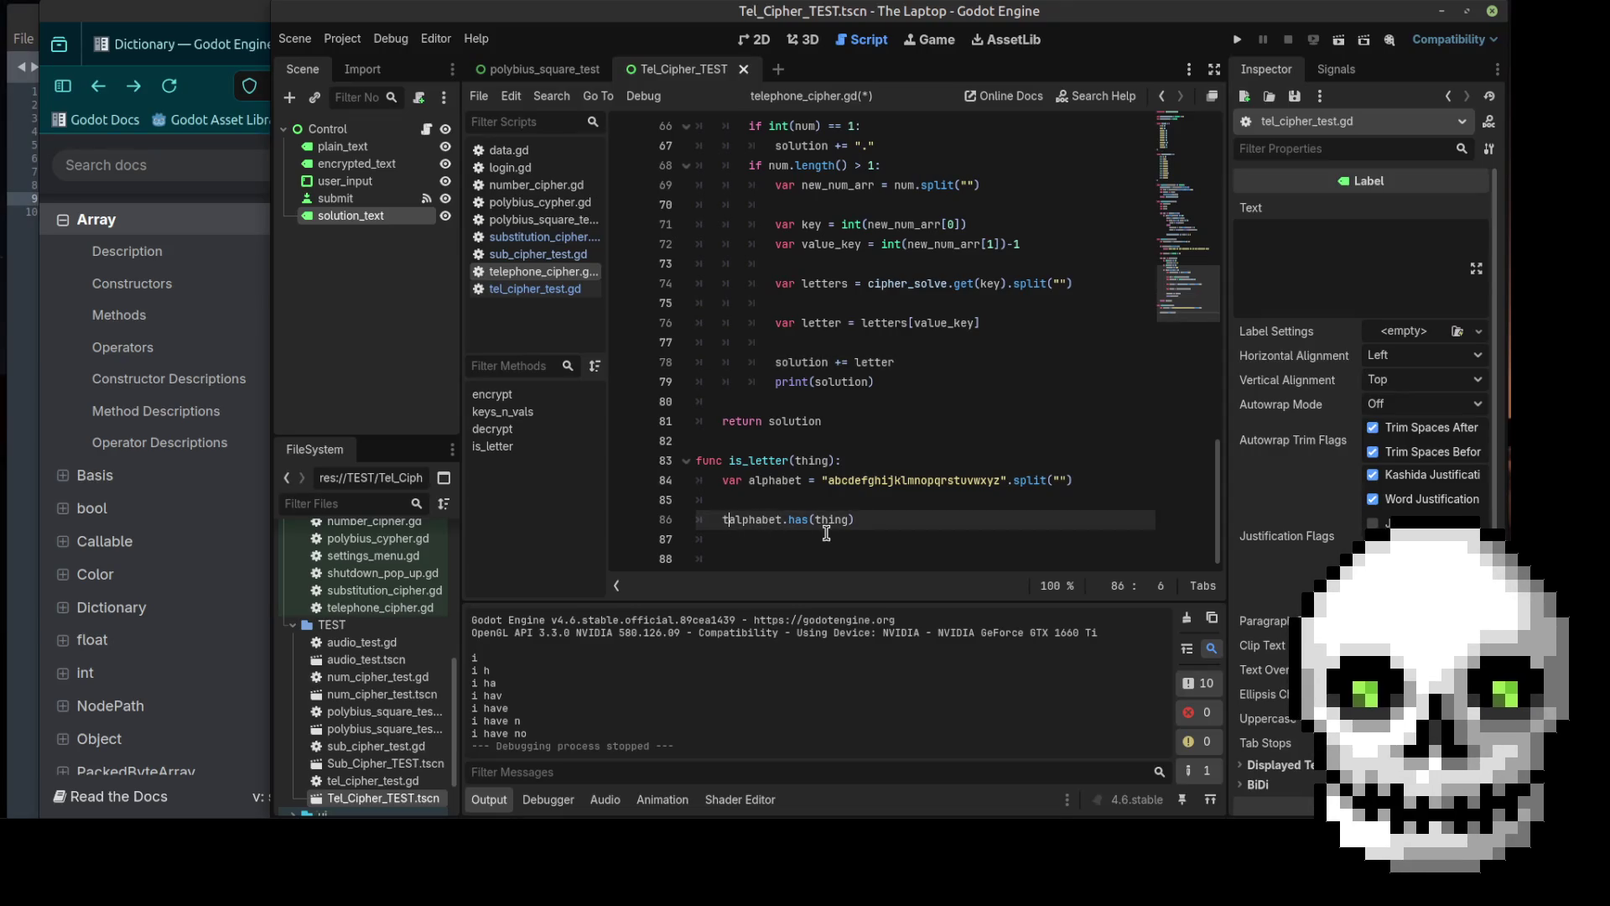
type("turn")
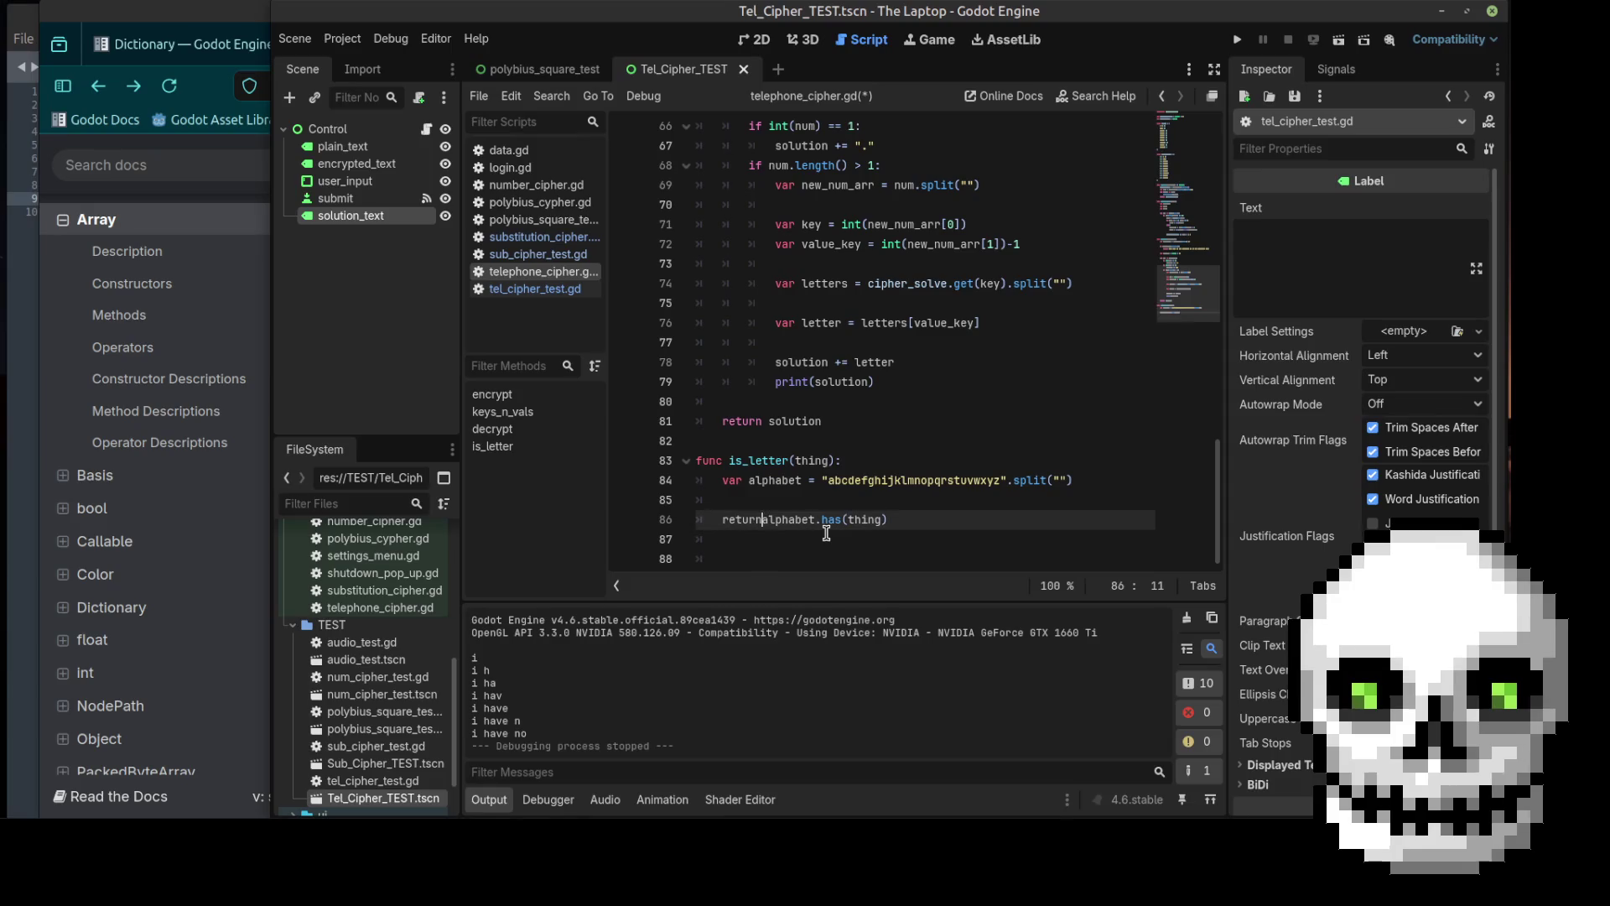
left_click(737, 559)
key("BackSpace")
key("BackSpace")
key("BackSpace")
key("BackSpace")
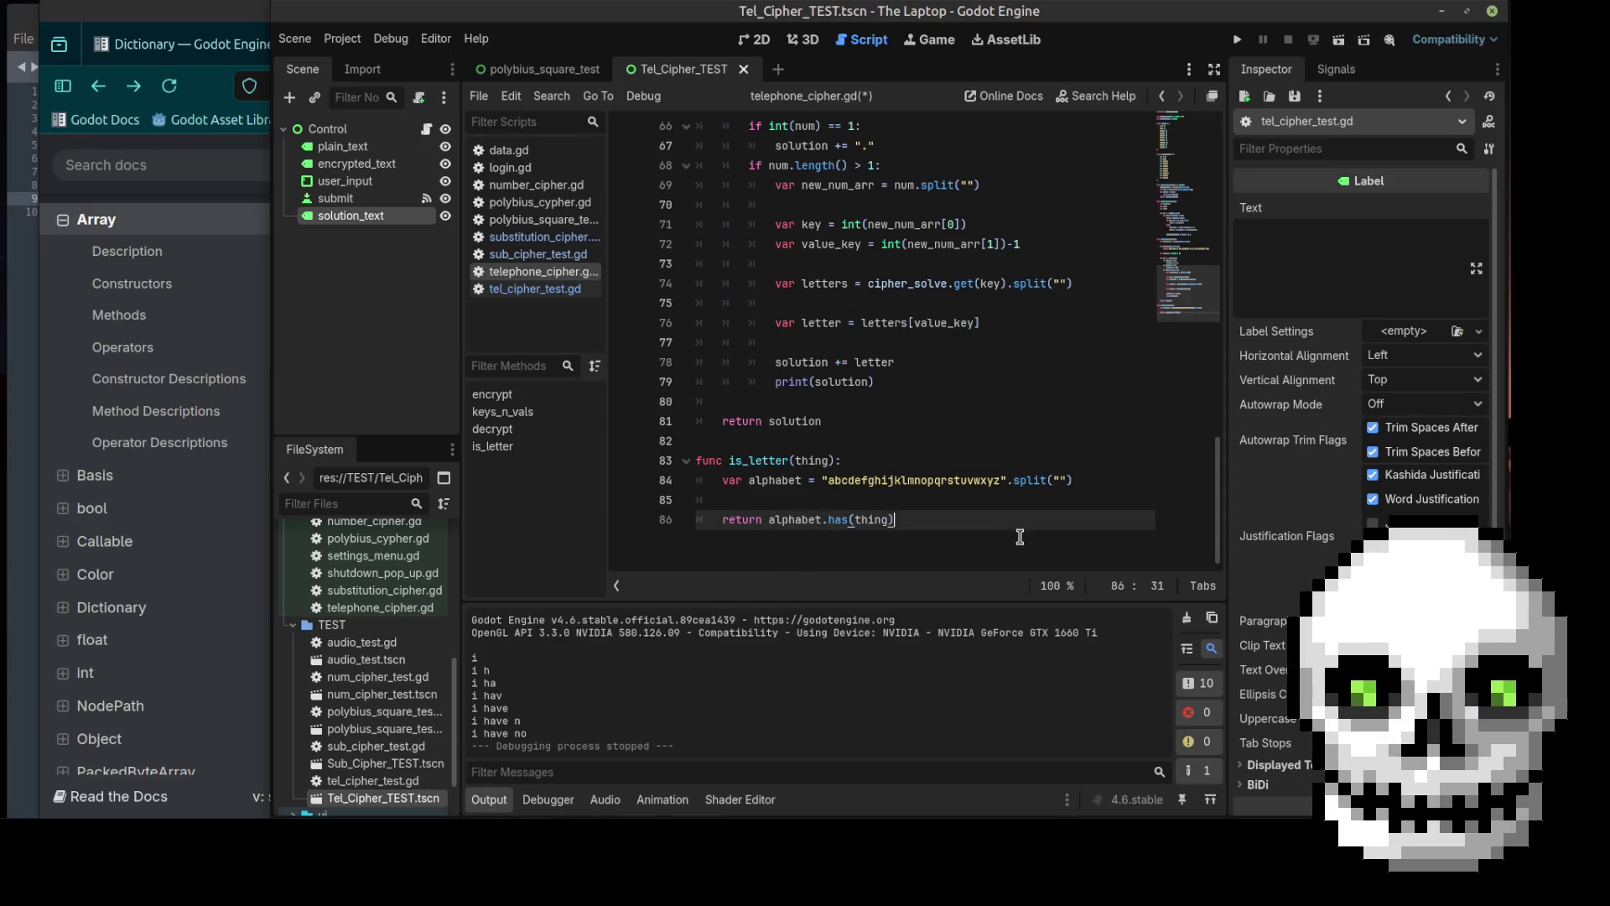
left_click(737, 500)
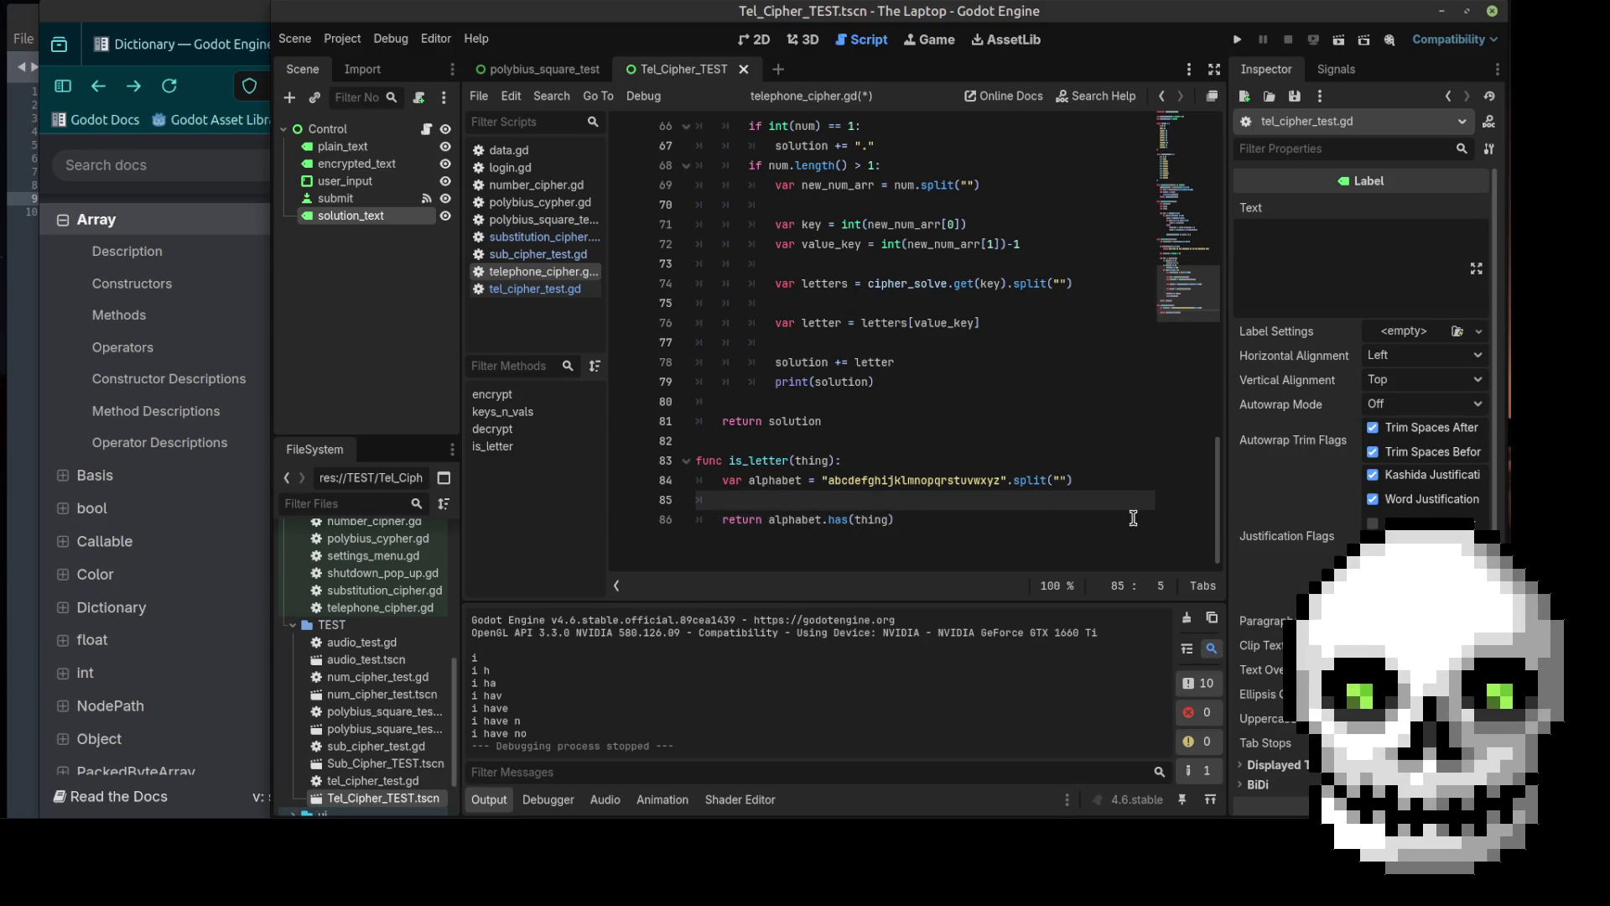
scroll(991, 291, "up", 3)
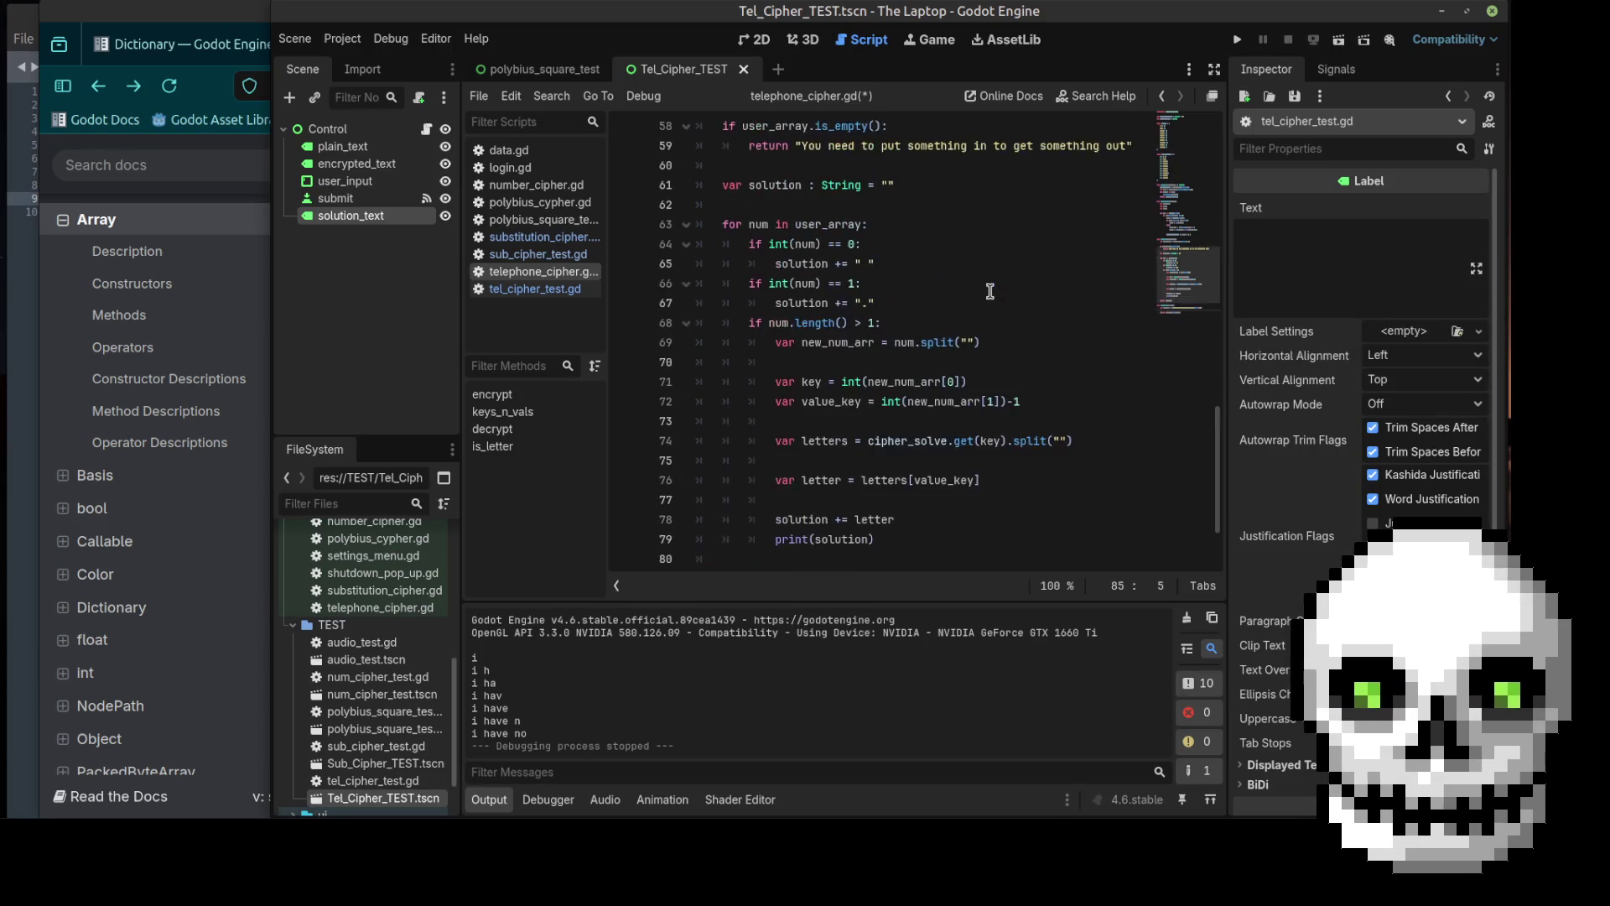
Step: In decrypt, add 'if user_array.any(is_letter):' returning "Only numbers & spaces please"
scroll(991, 291, "up", 1)
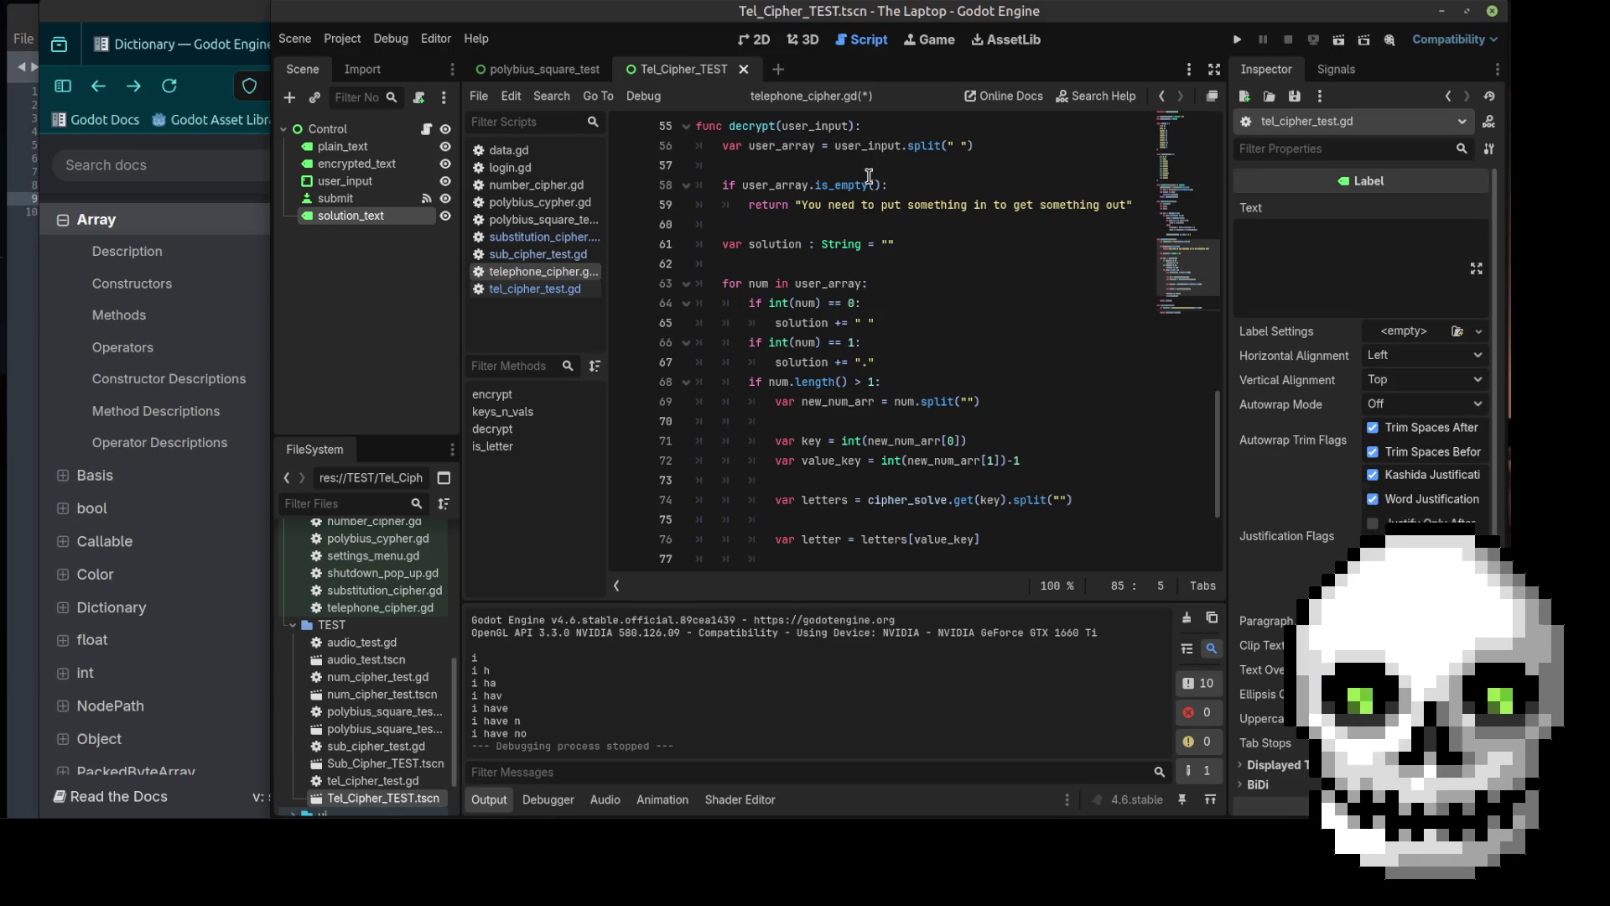
left_click(791, 164)
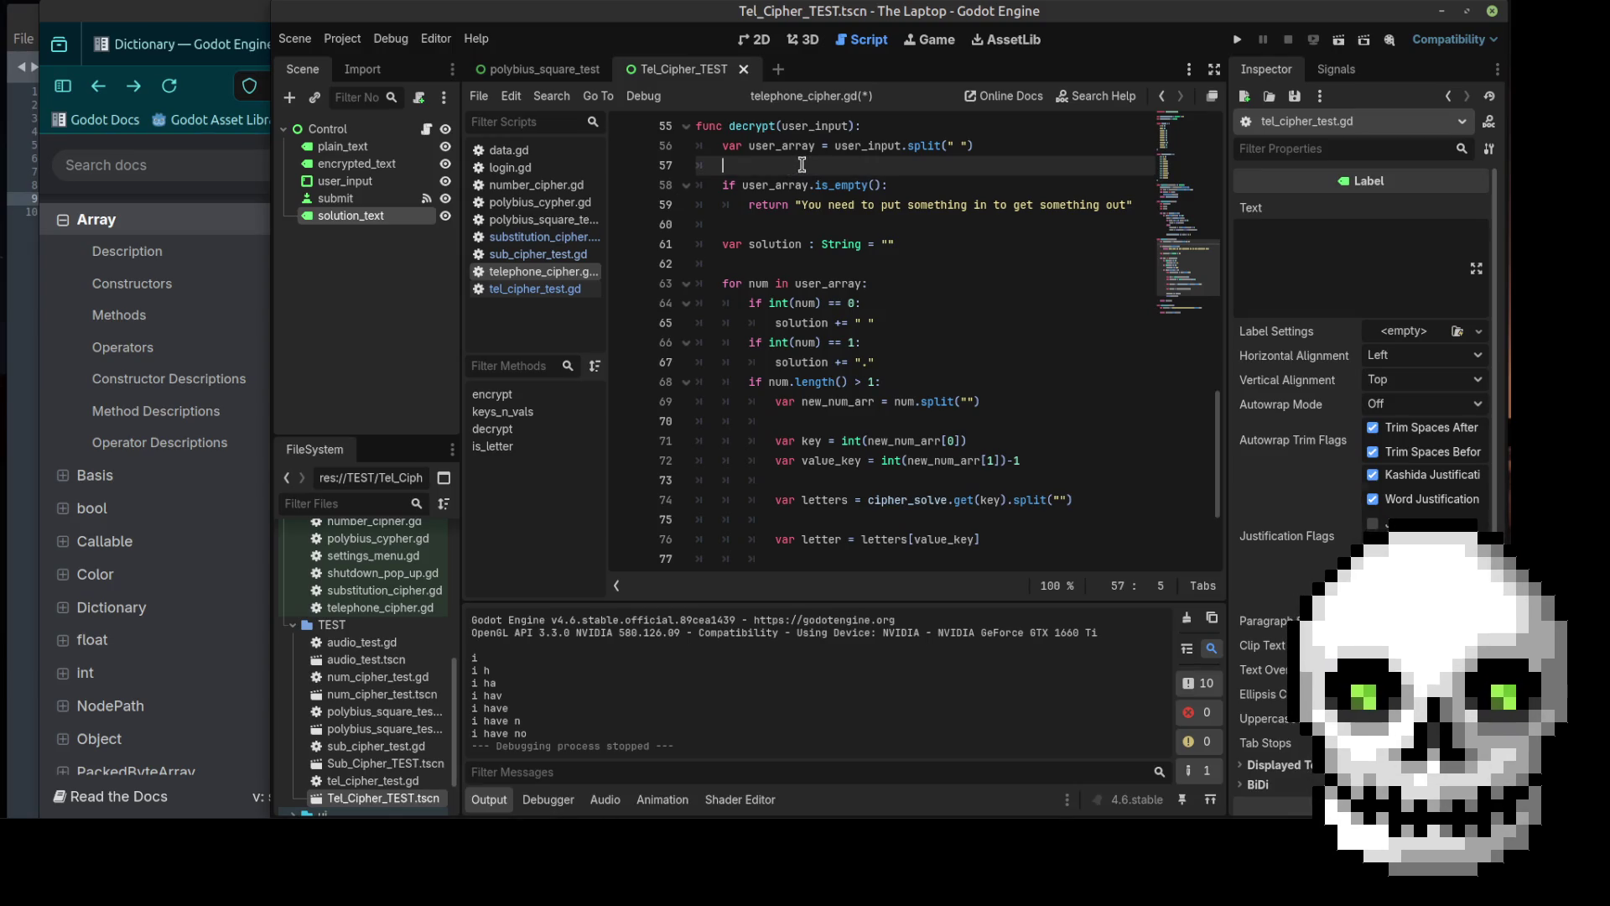
key("Return")
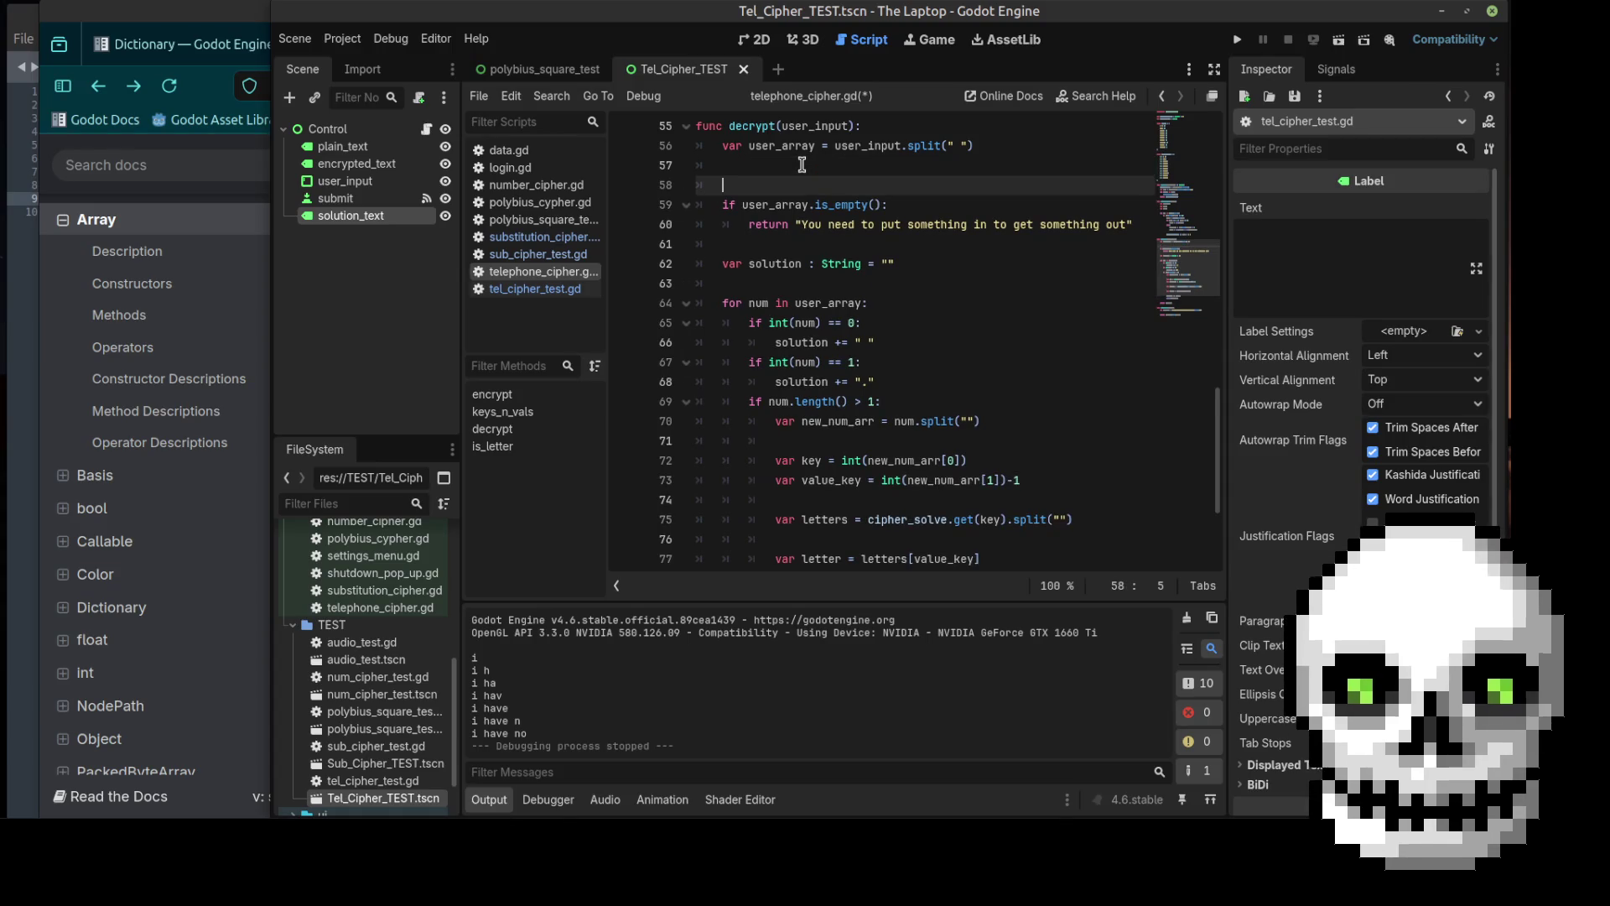
type("if ")
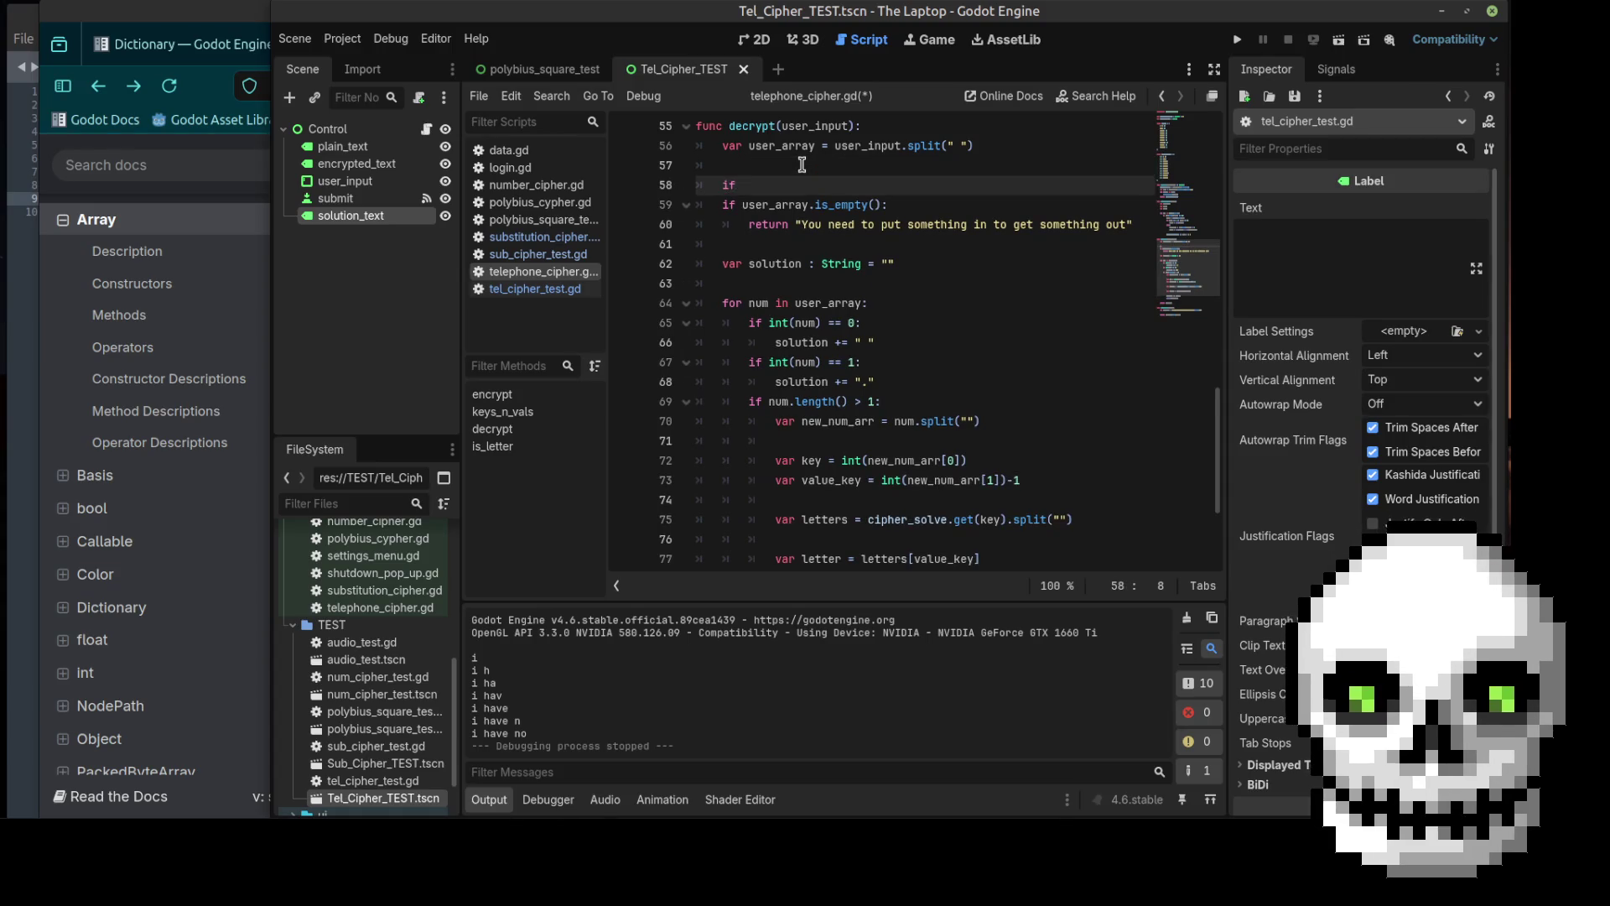
type("user")
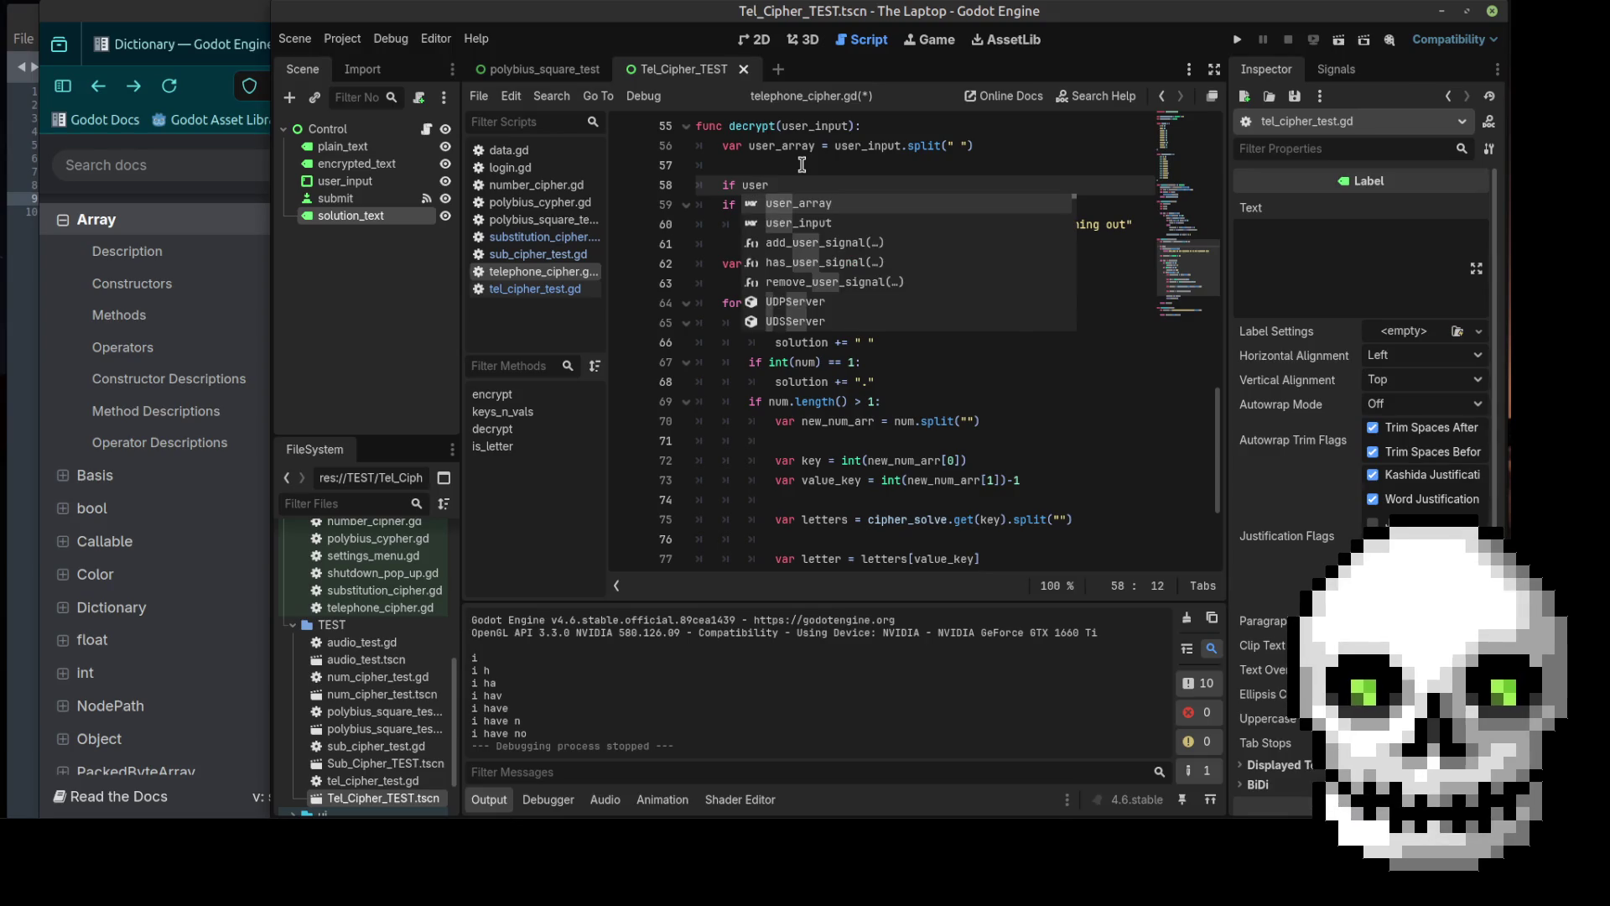
key("Return")
type(".")
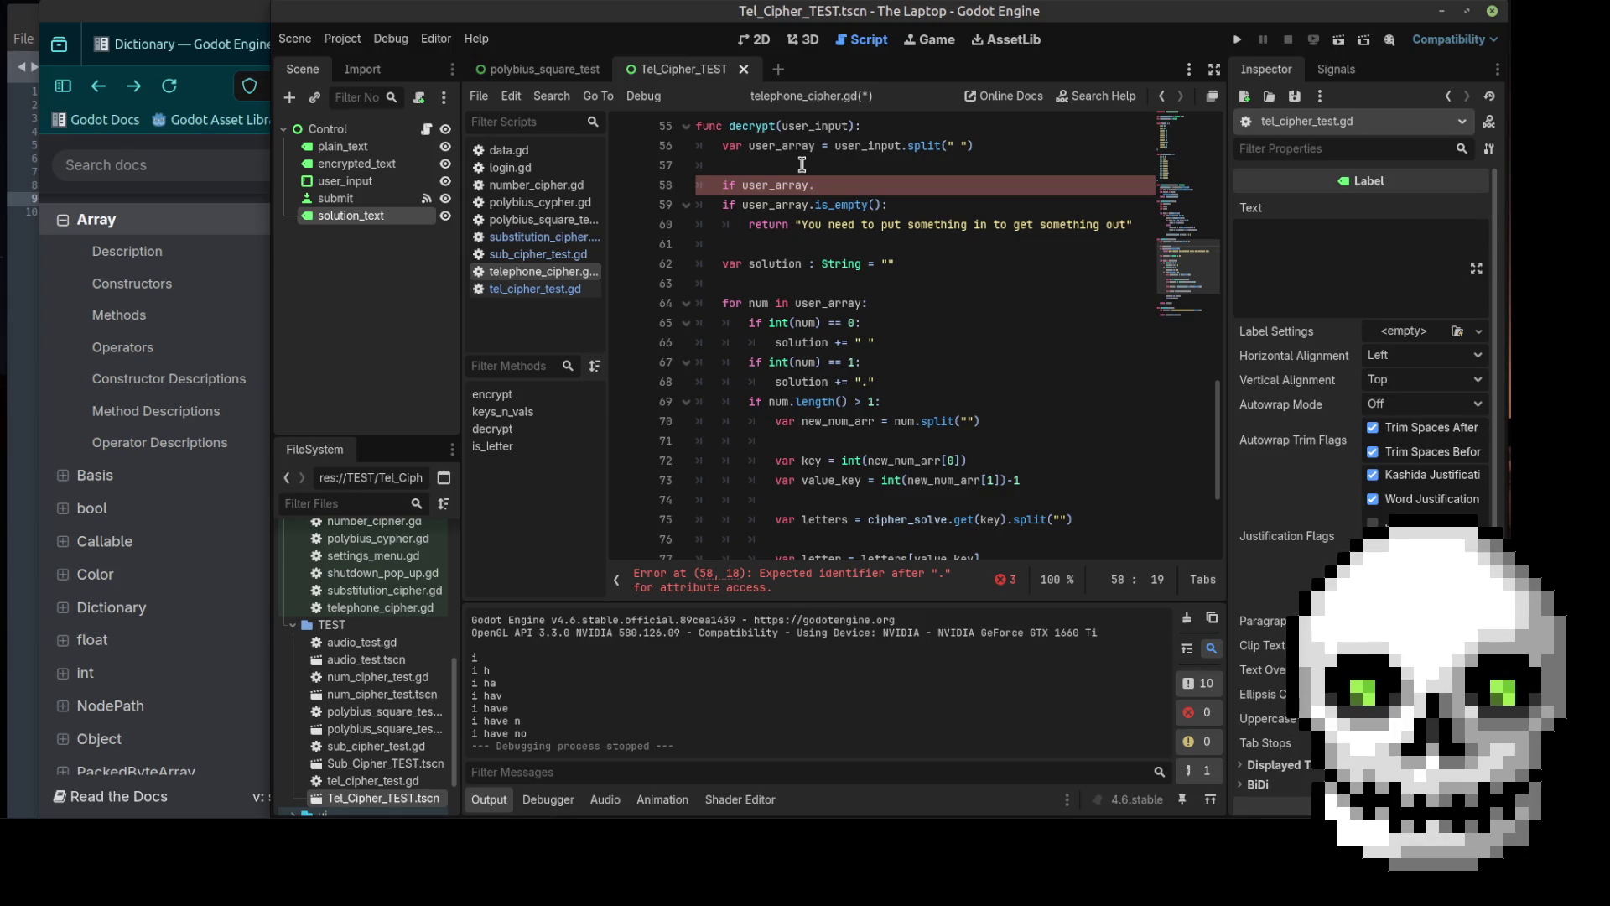
type("any(")
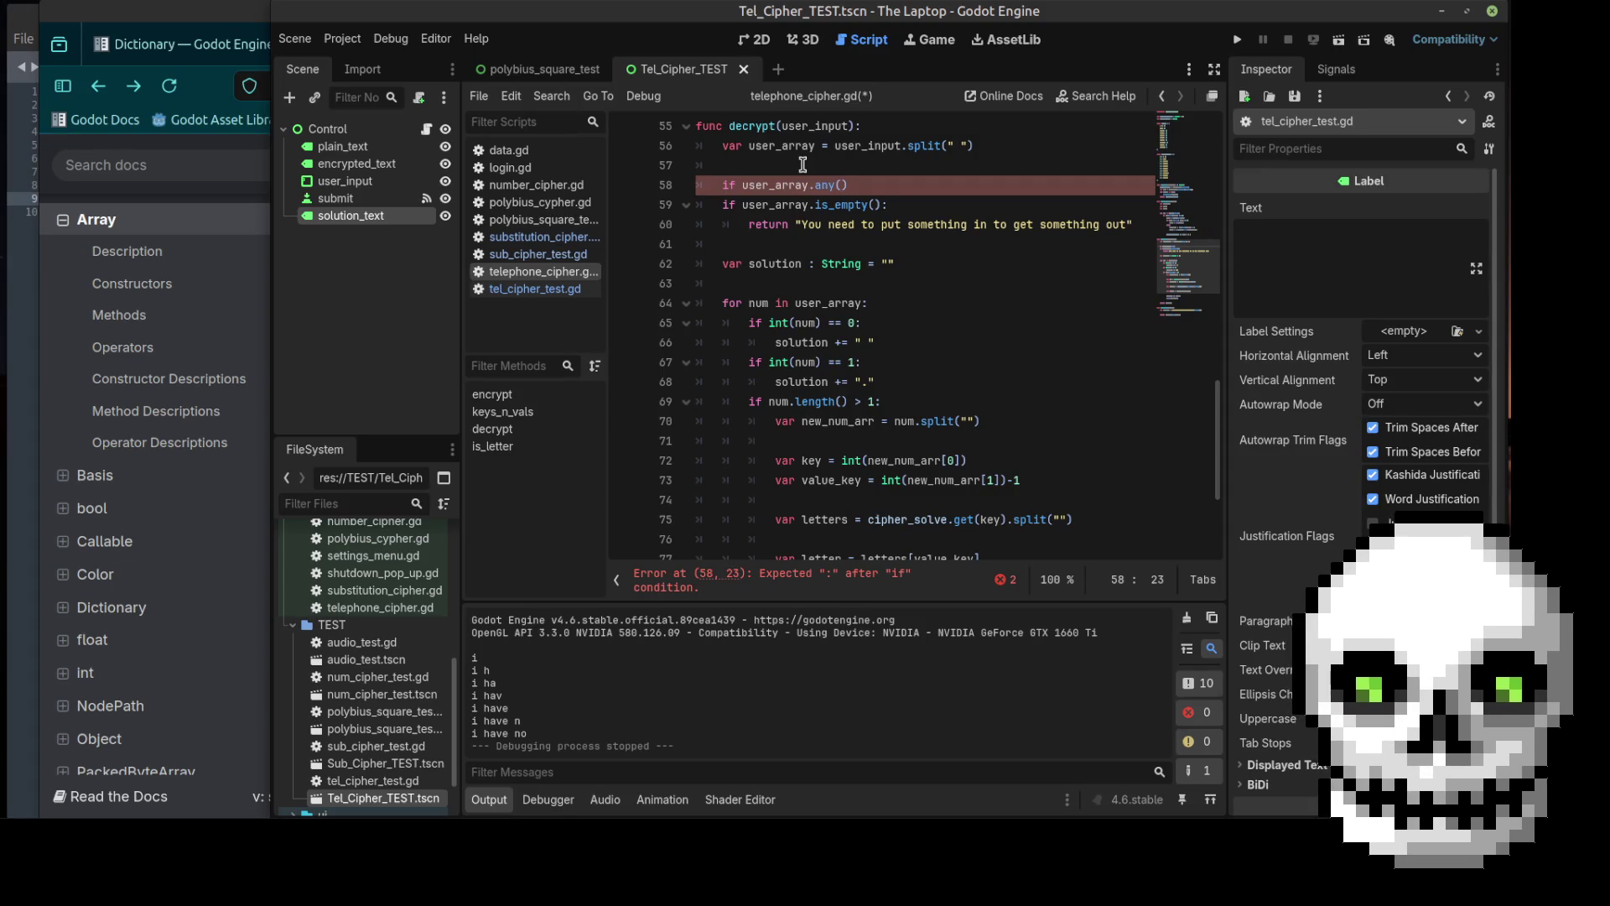
scroll(802, 164, "down", 3)
left_click_drag(730, 489, 787, 488)
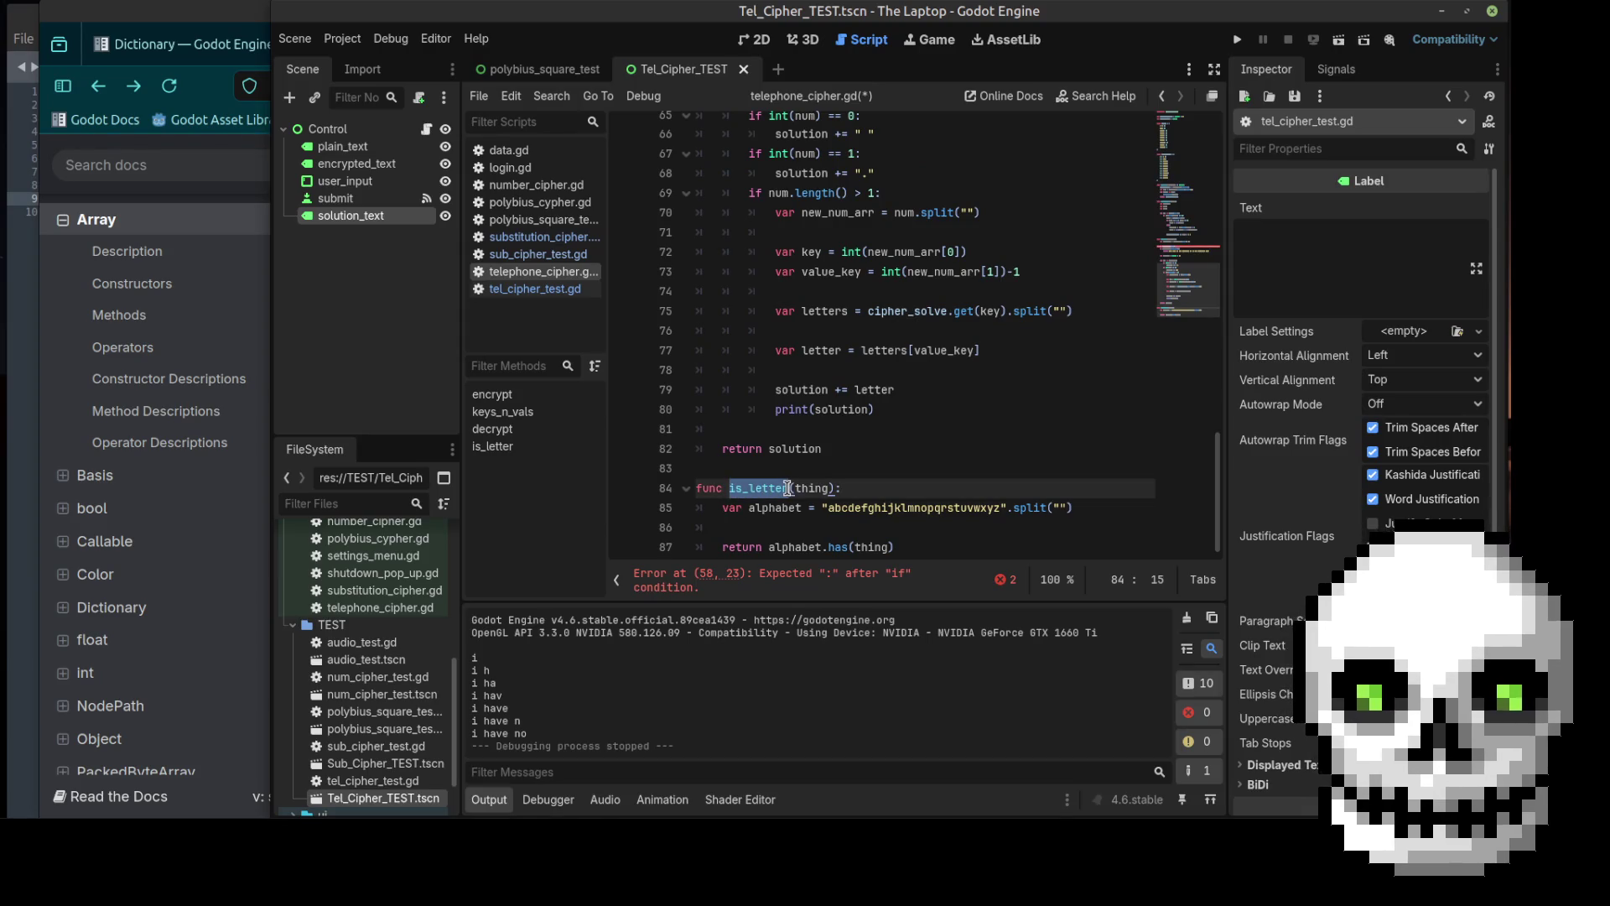
left_click(738, 574)
type("is_letter")
type(":")
key("Return")
type("return")
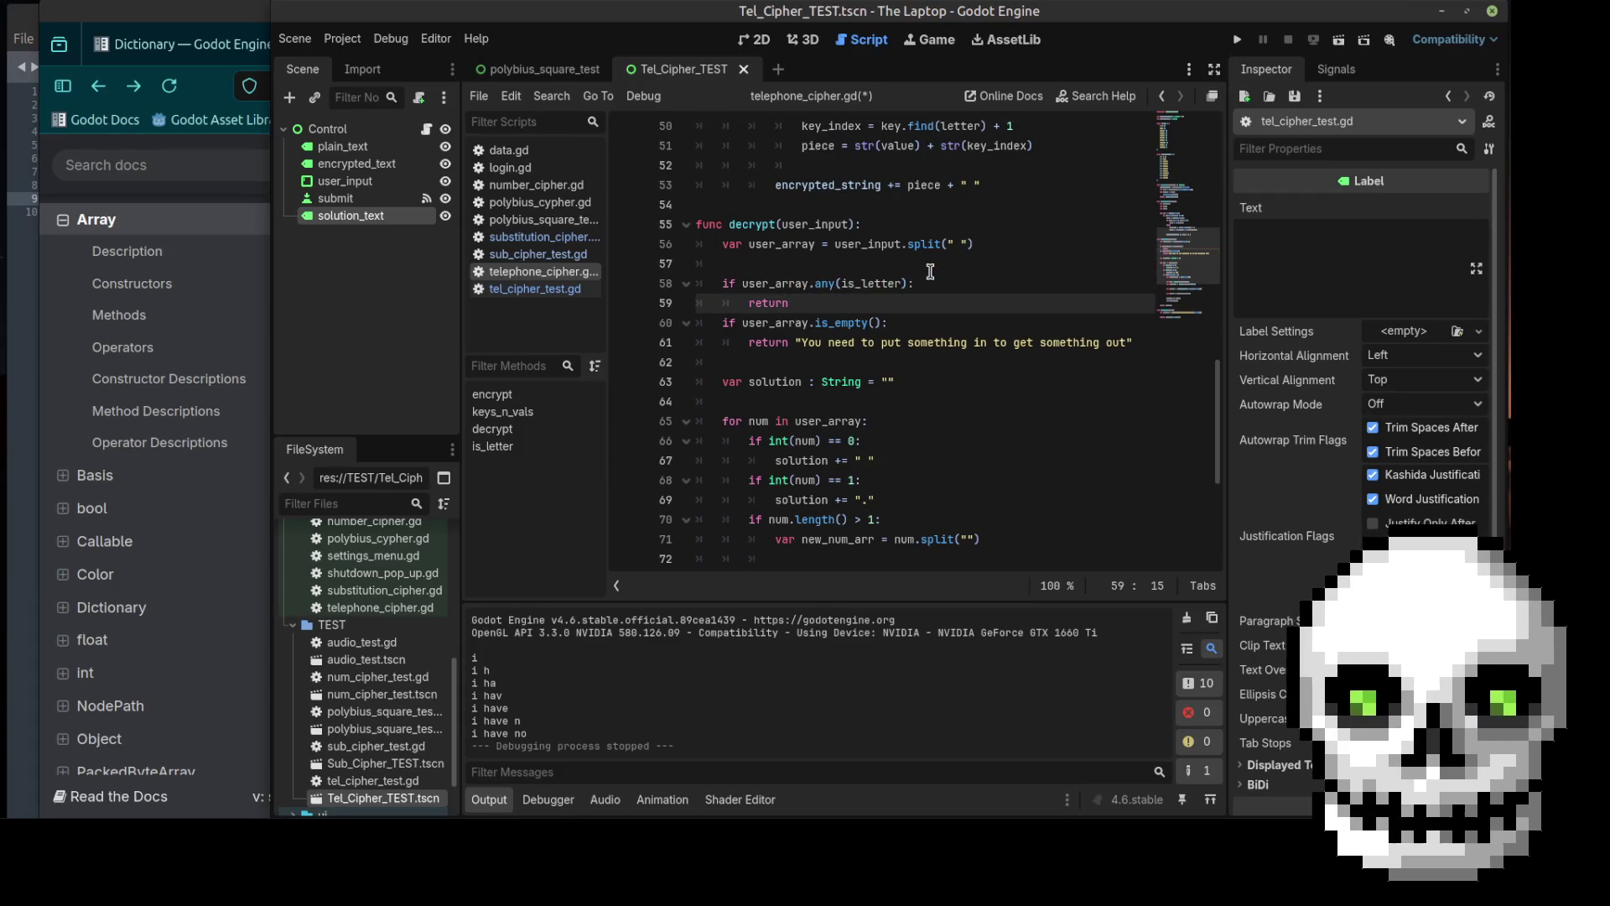
type(" \"")
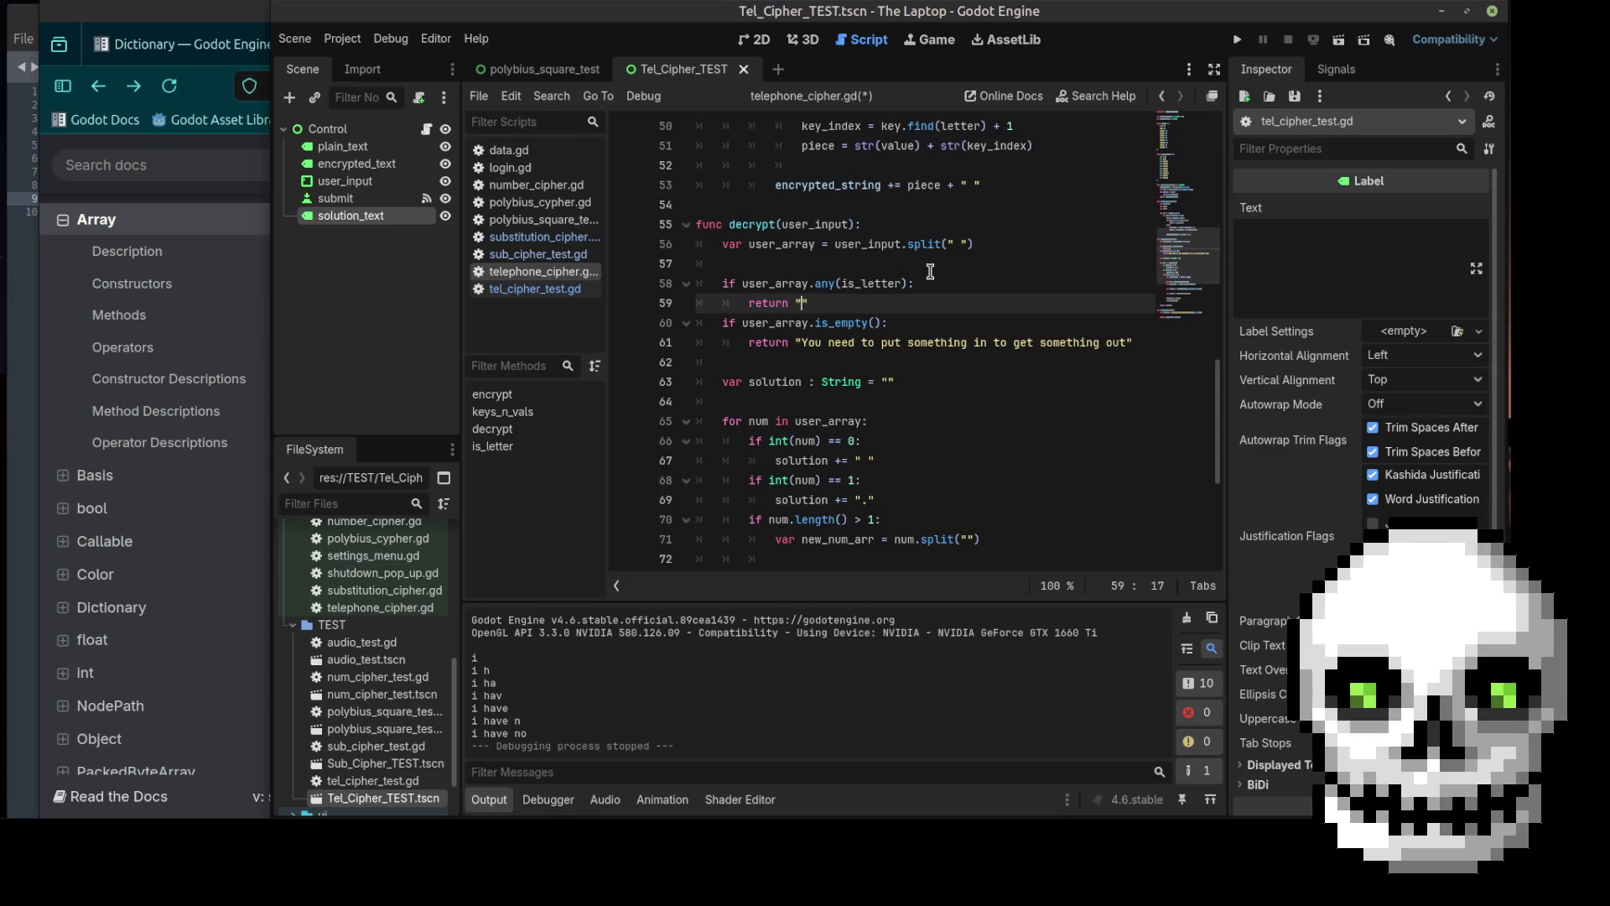
type("Only n")
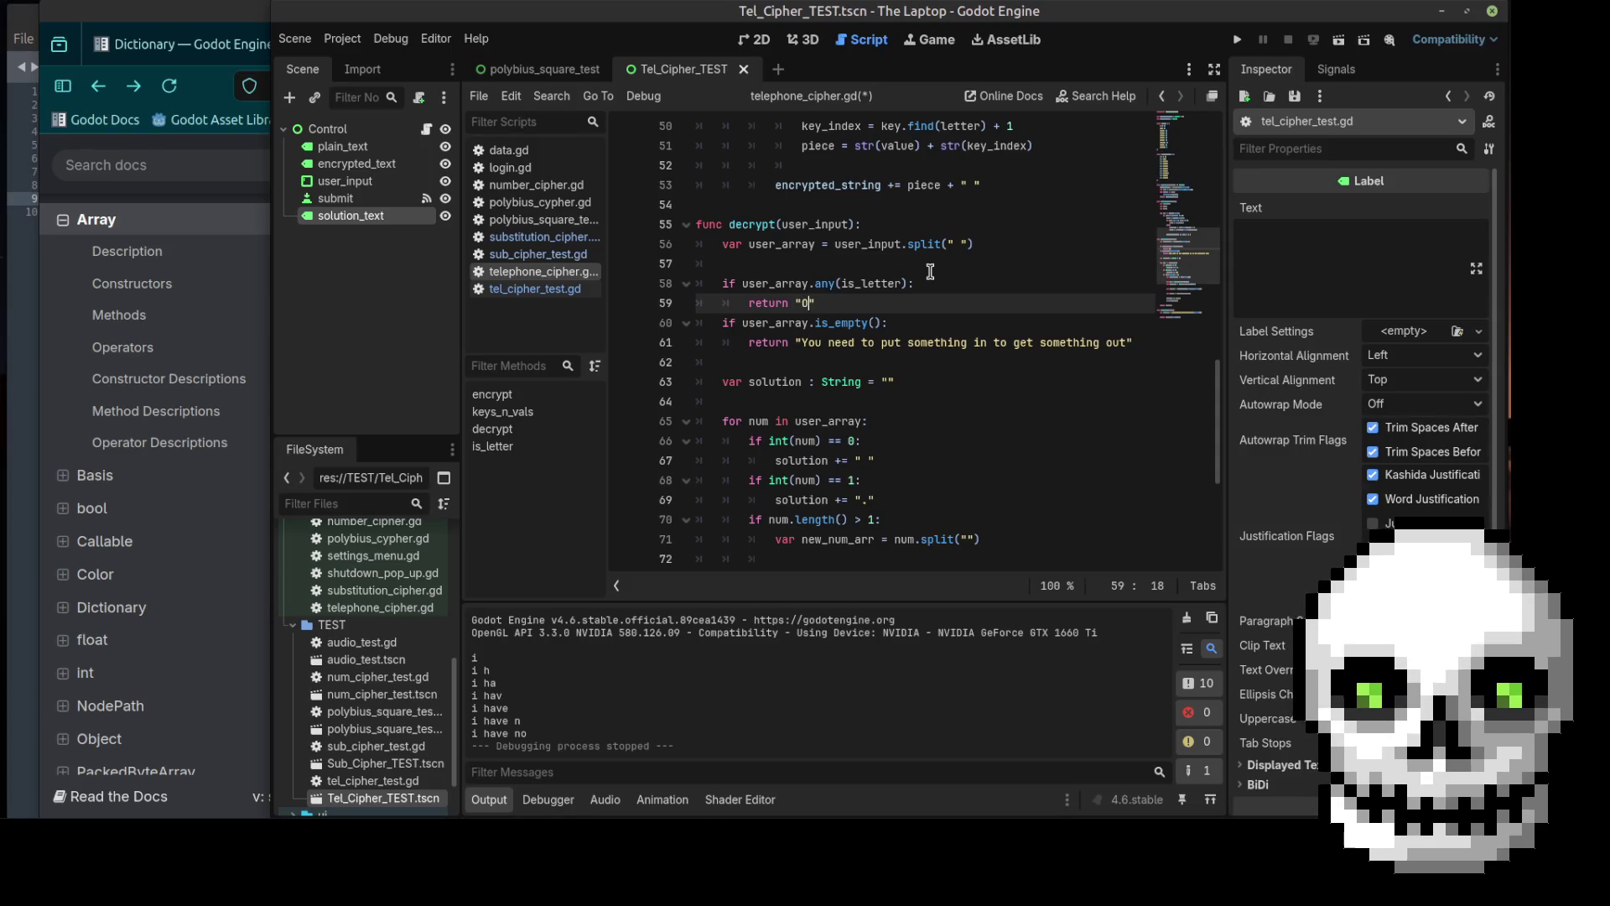
type("umbers")
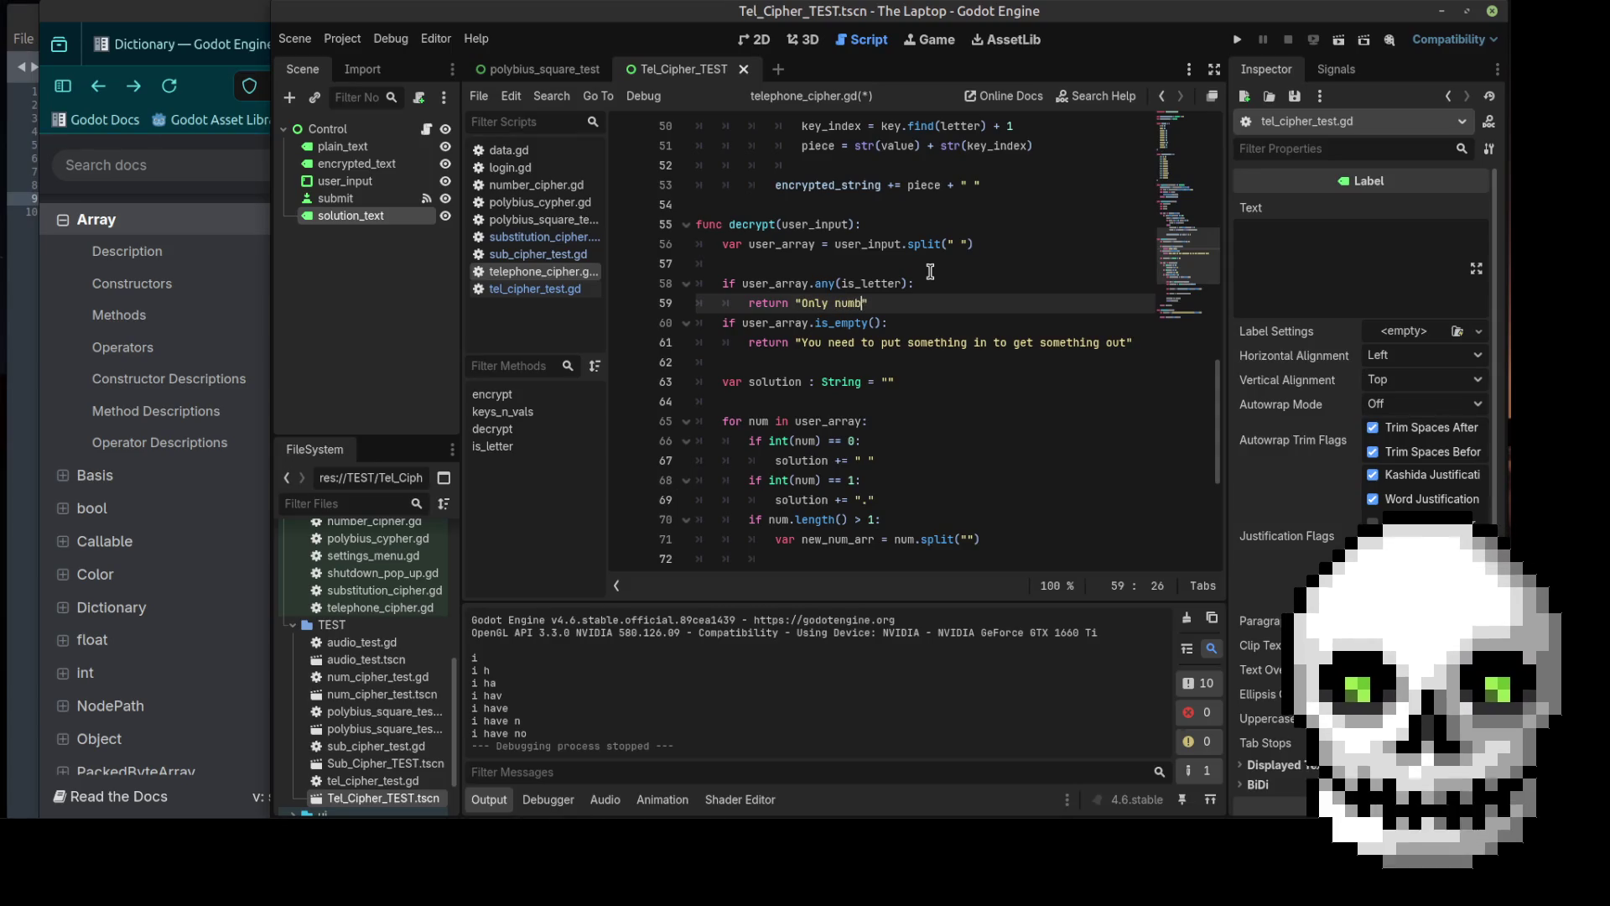
type(" please")
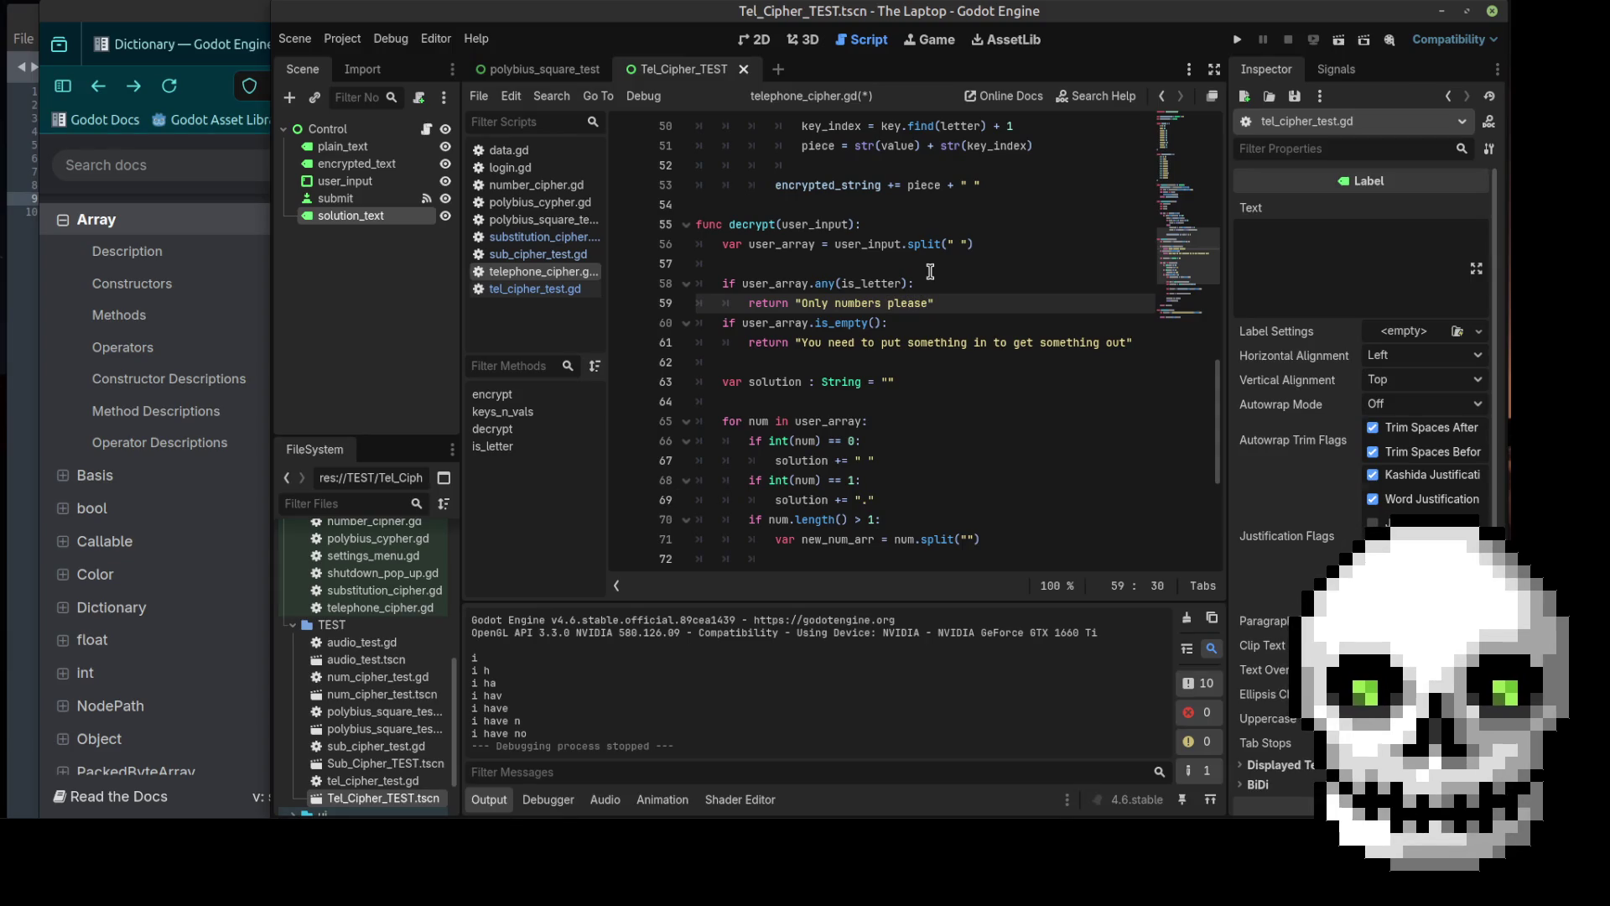
type("& space")
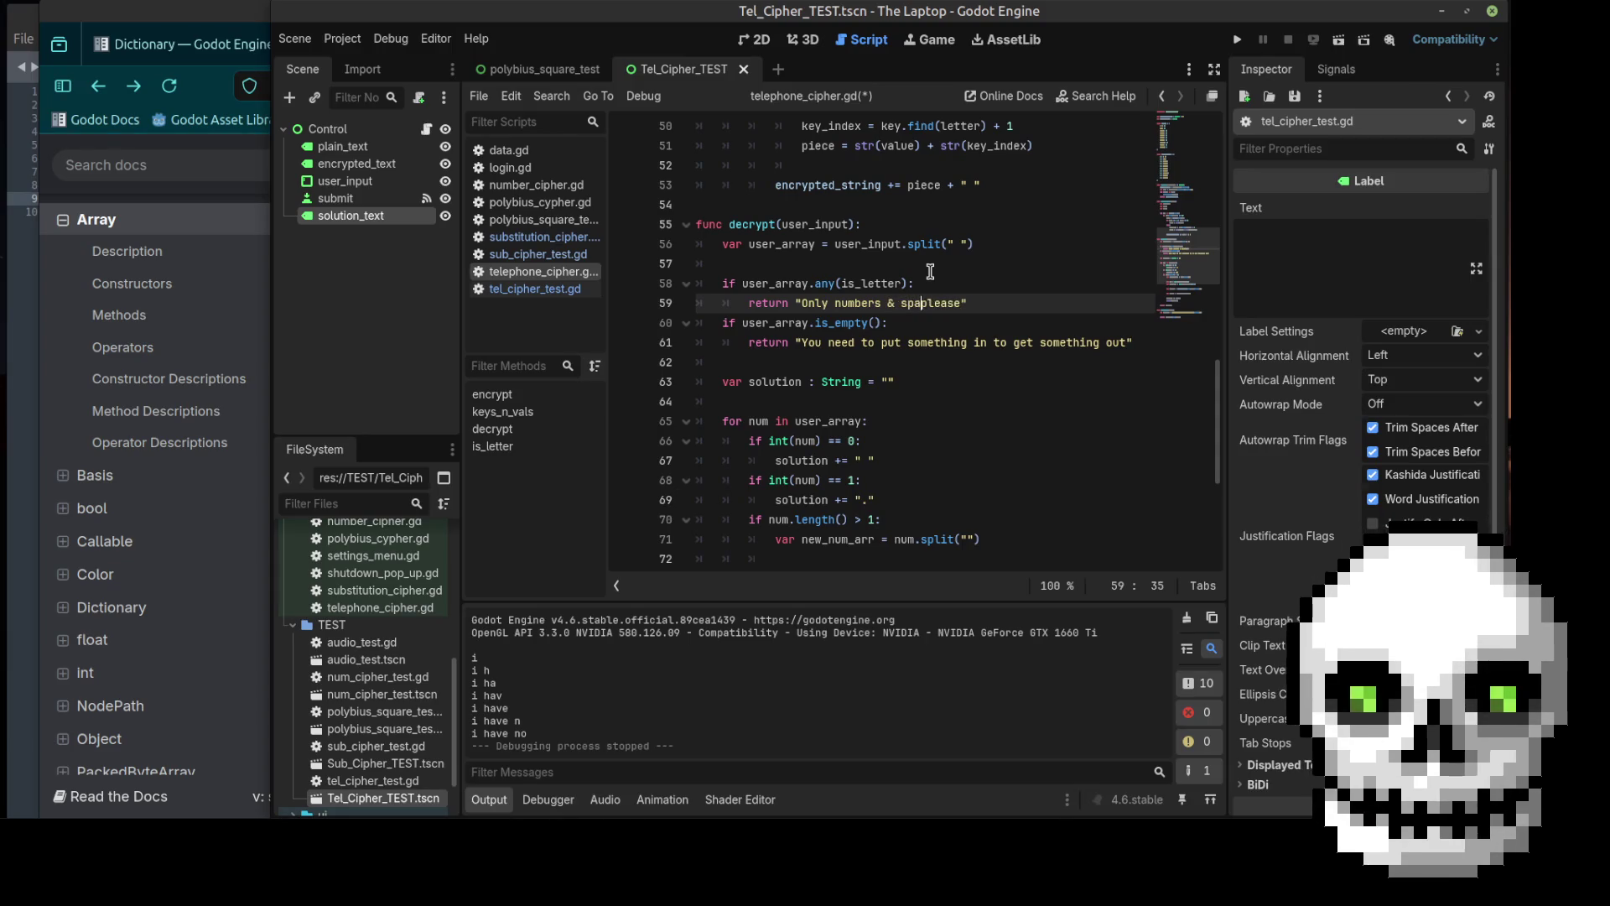
type("s")
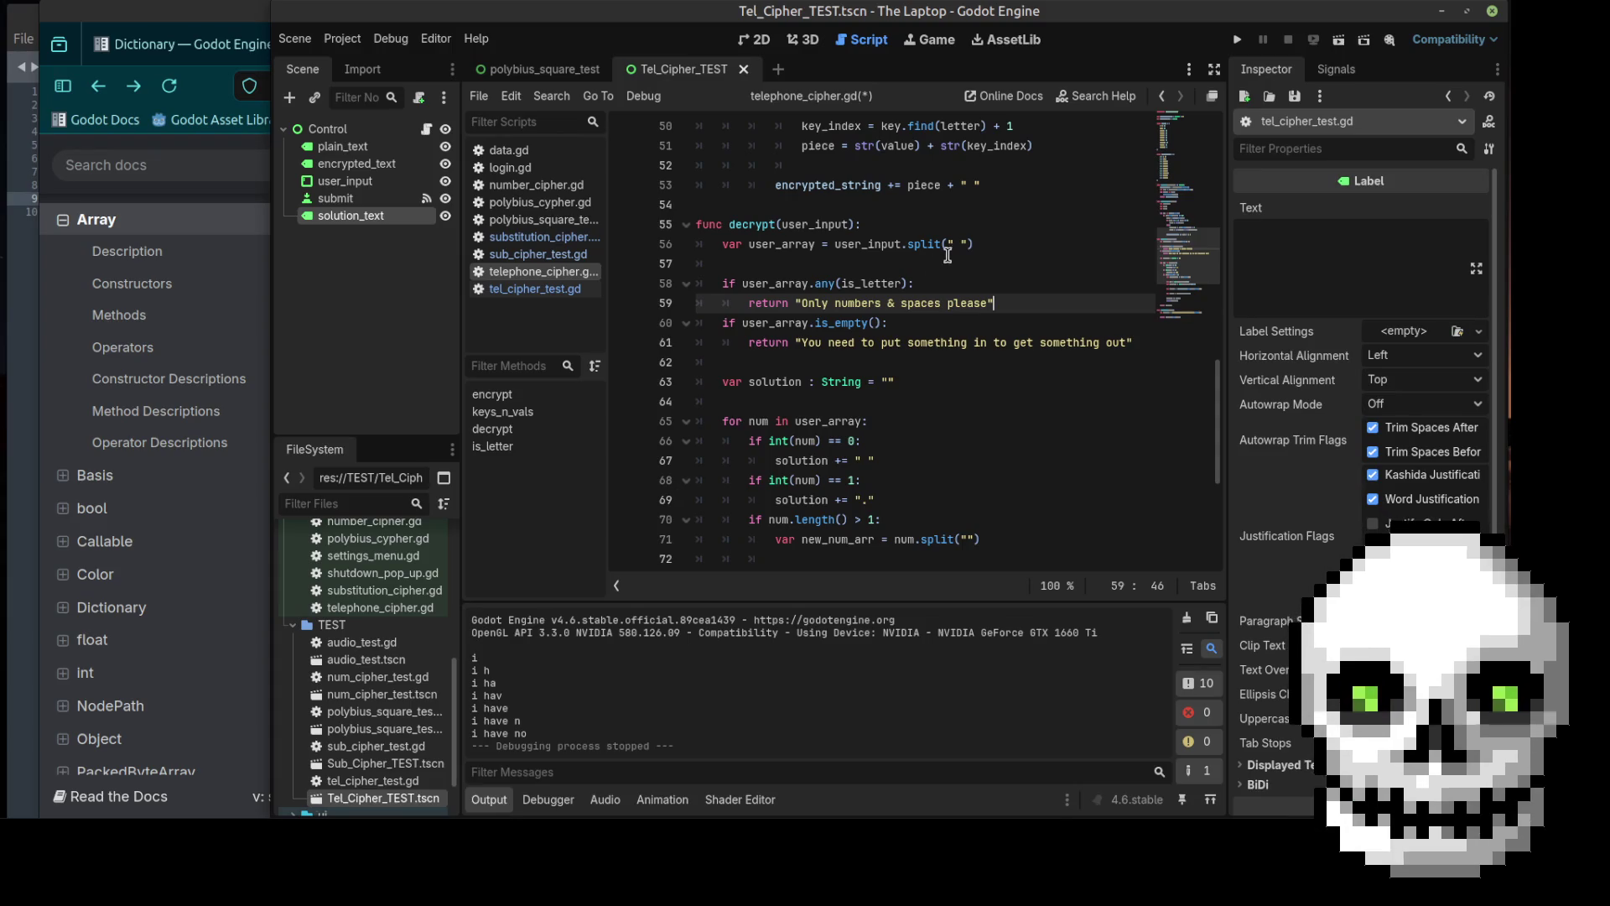
Step: Save the script and run the current scene
left_click(947, 260)
key("ctrl+s")
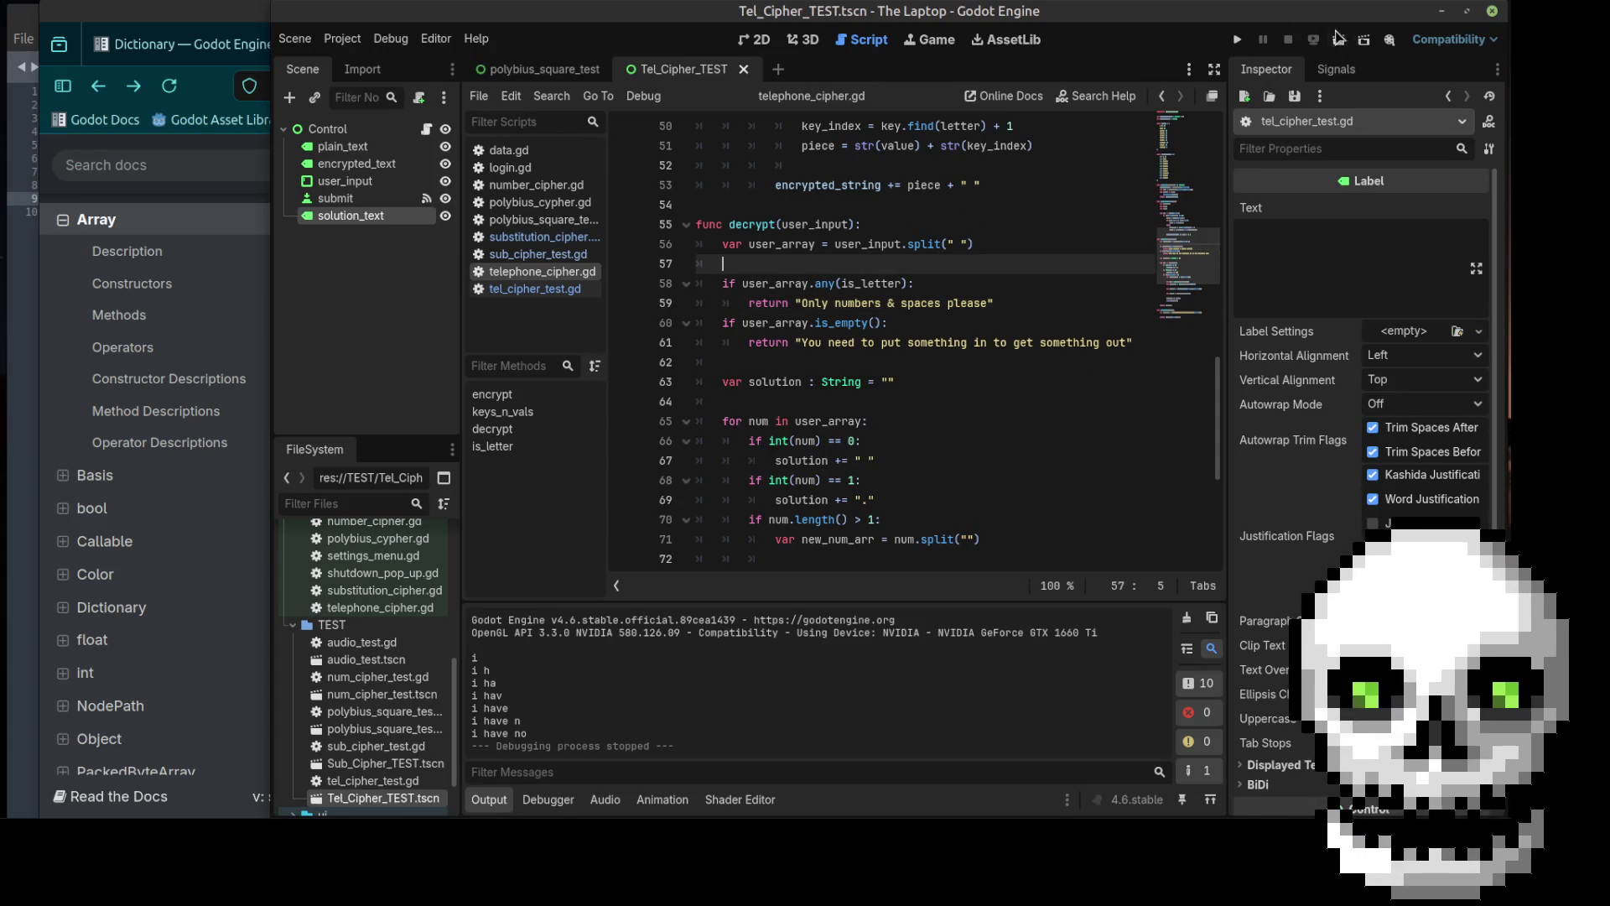
left_click(1339, 40)
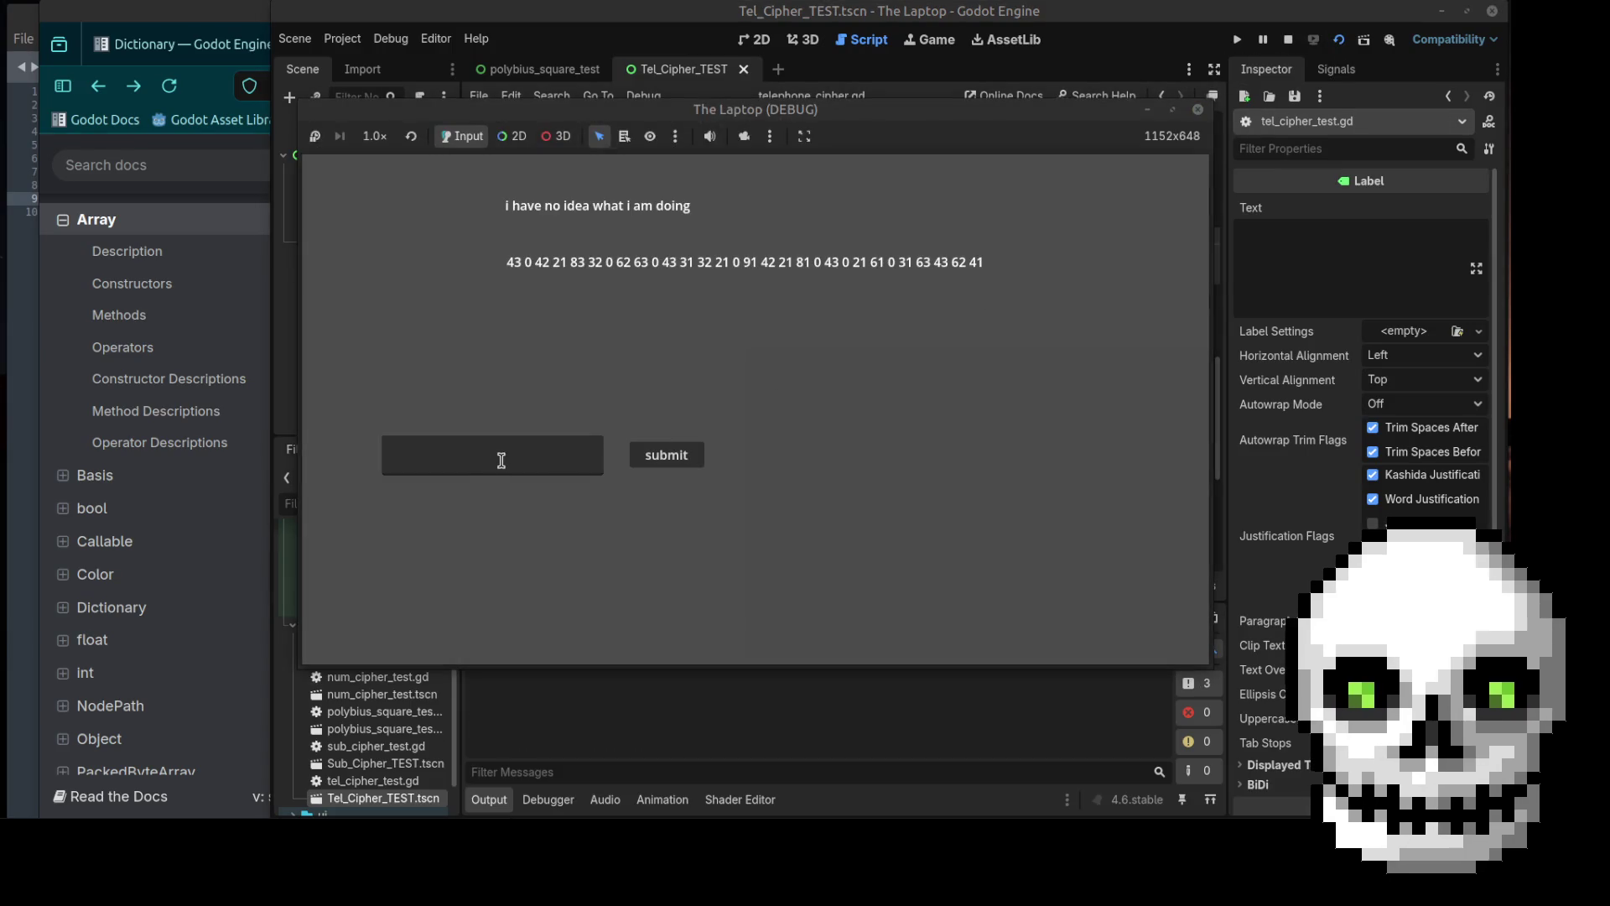
Step: Submit 'lol' in the running game, triggering the PackedStringArray any() error on line 58
left_click(501, 460)
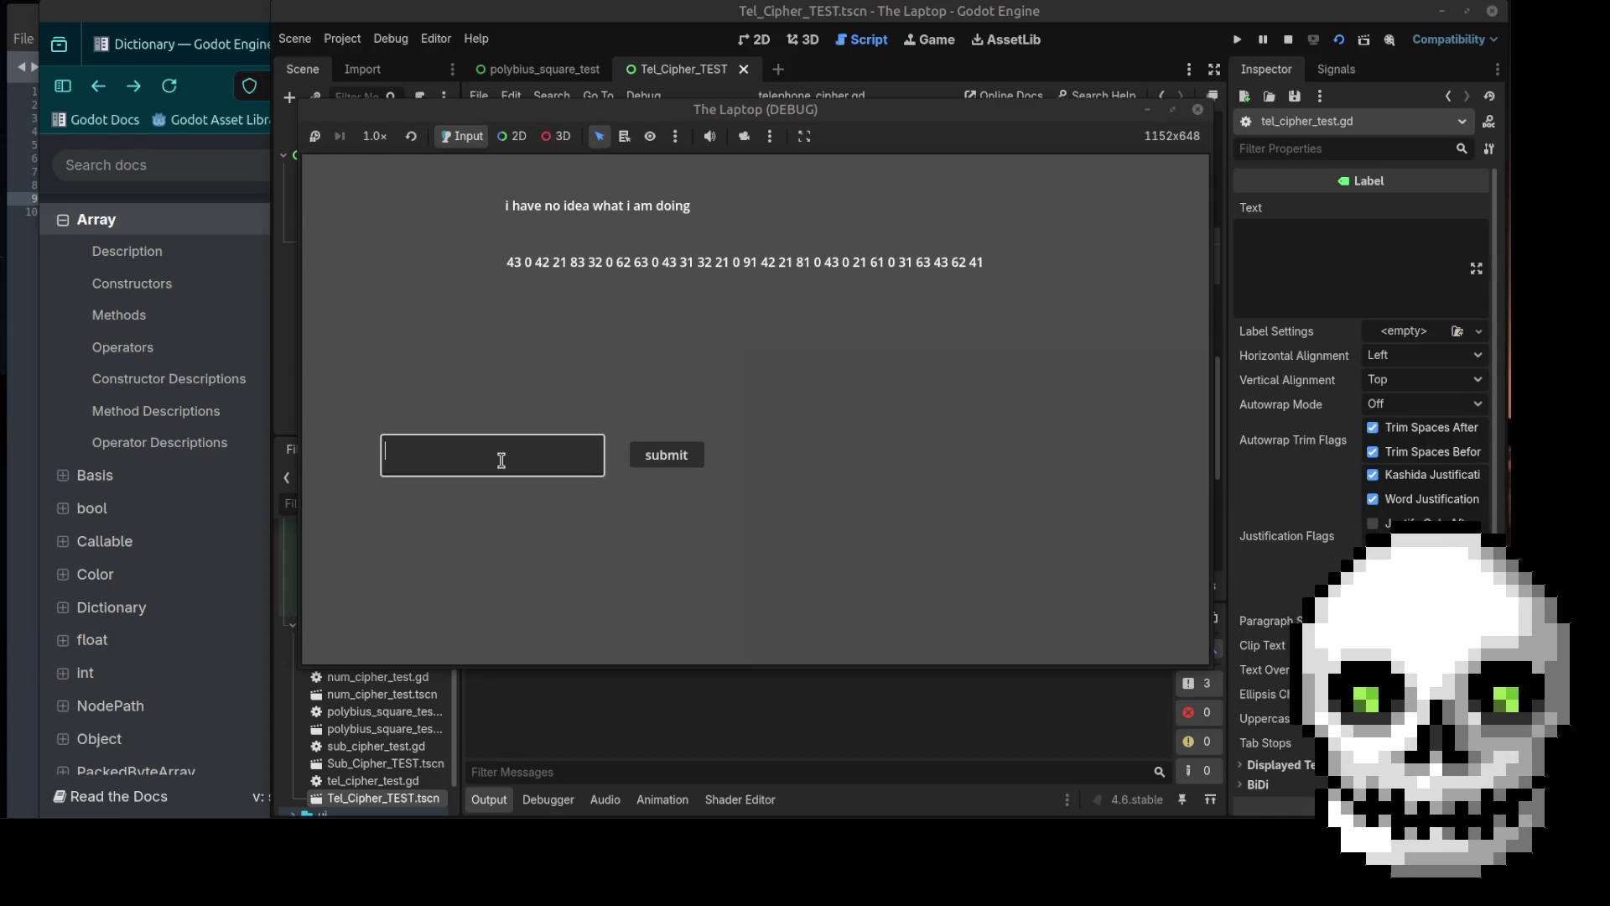
type("lol")
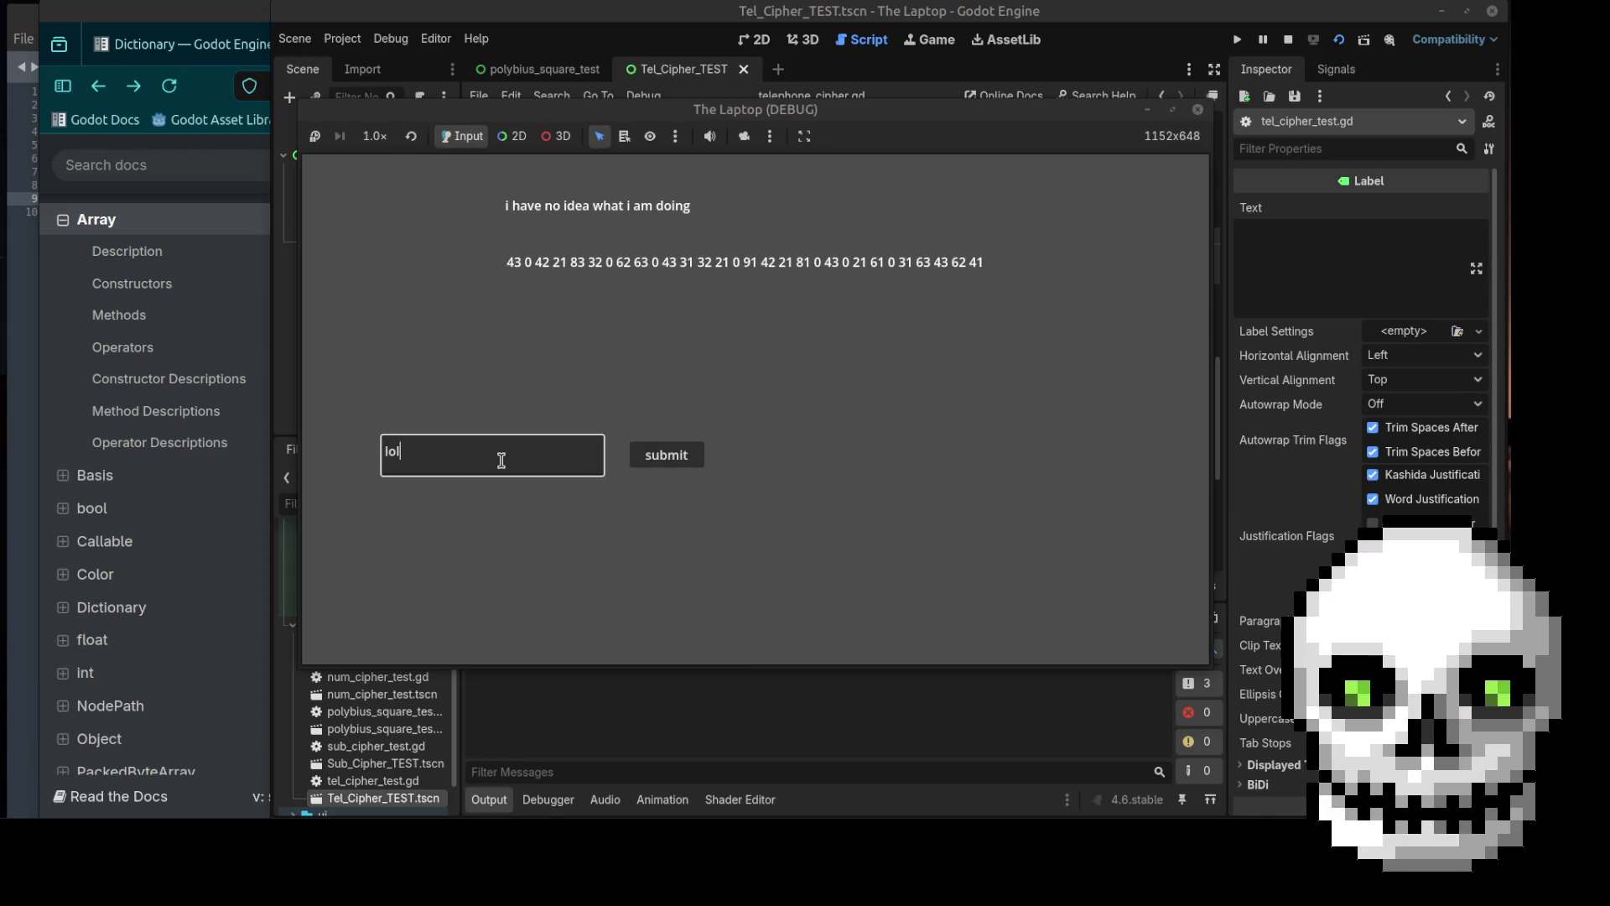
left_click(654, 458)
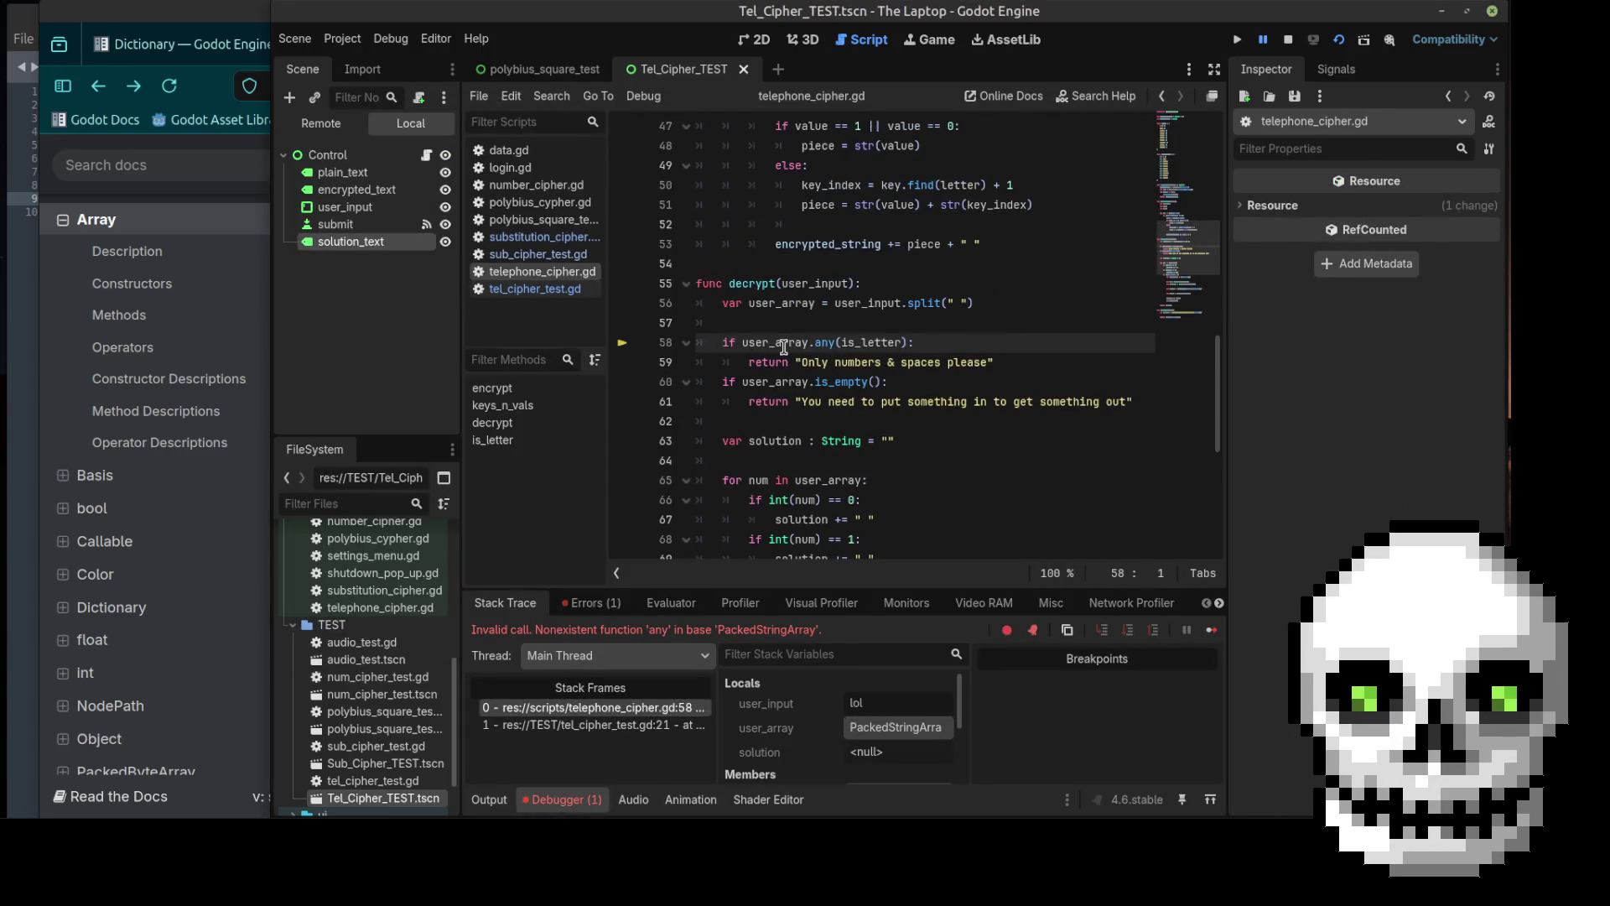
left_click(210, 37)
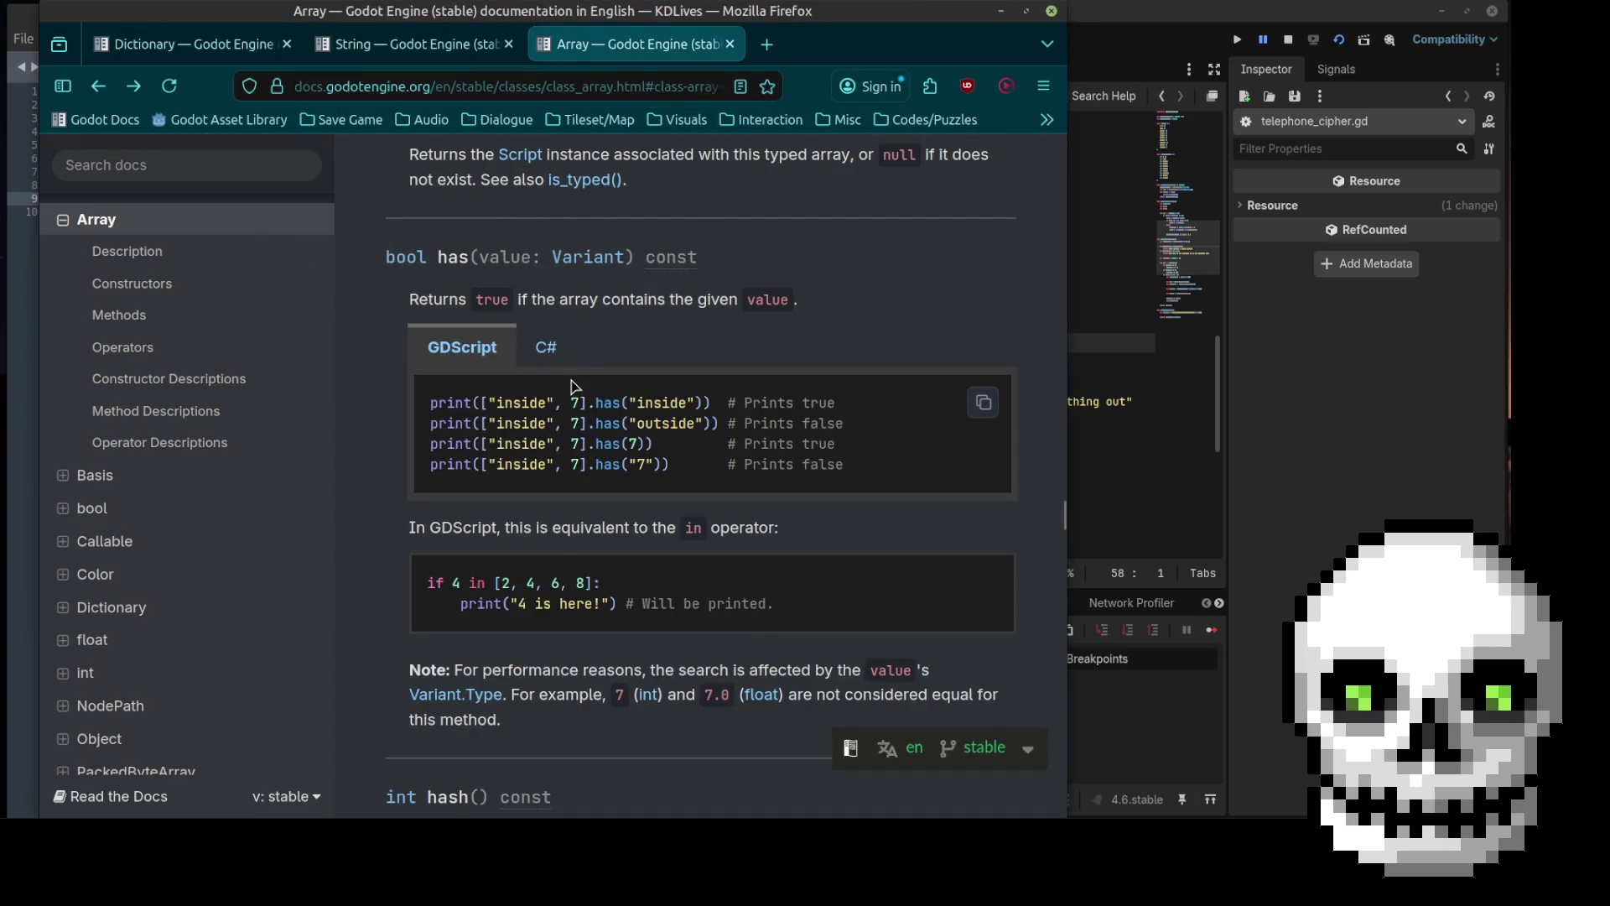
Step: Find and read the any() method entry in the Godot Array documentation
key("ctrl+f")
type("any")
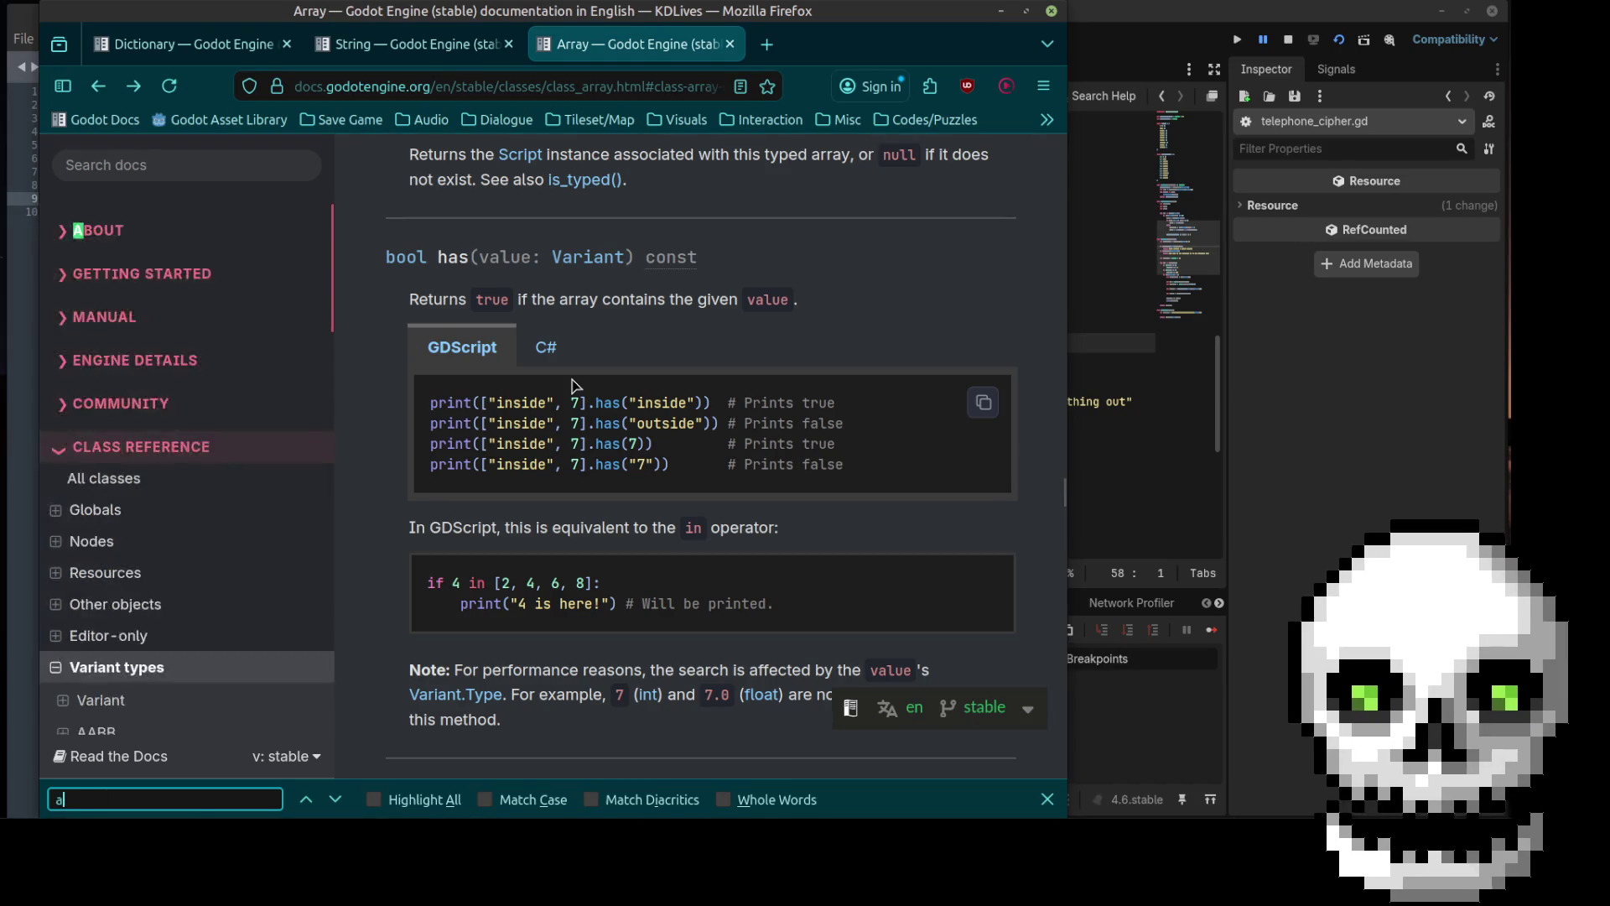
key("Return")
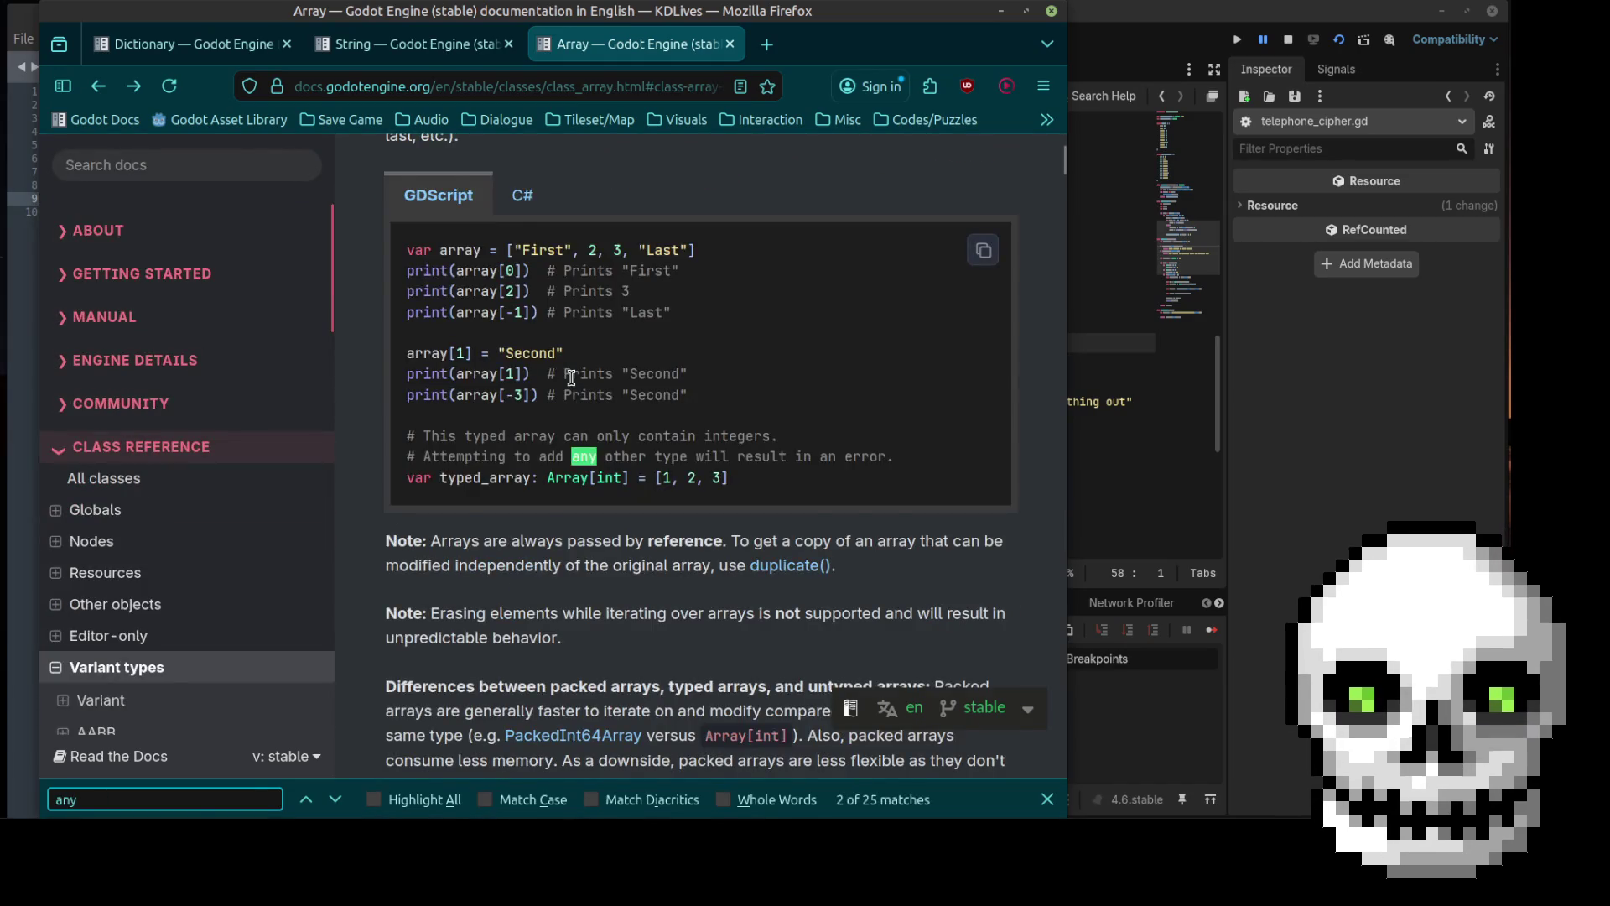
key("Return")
key("Return")
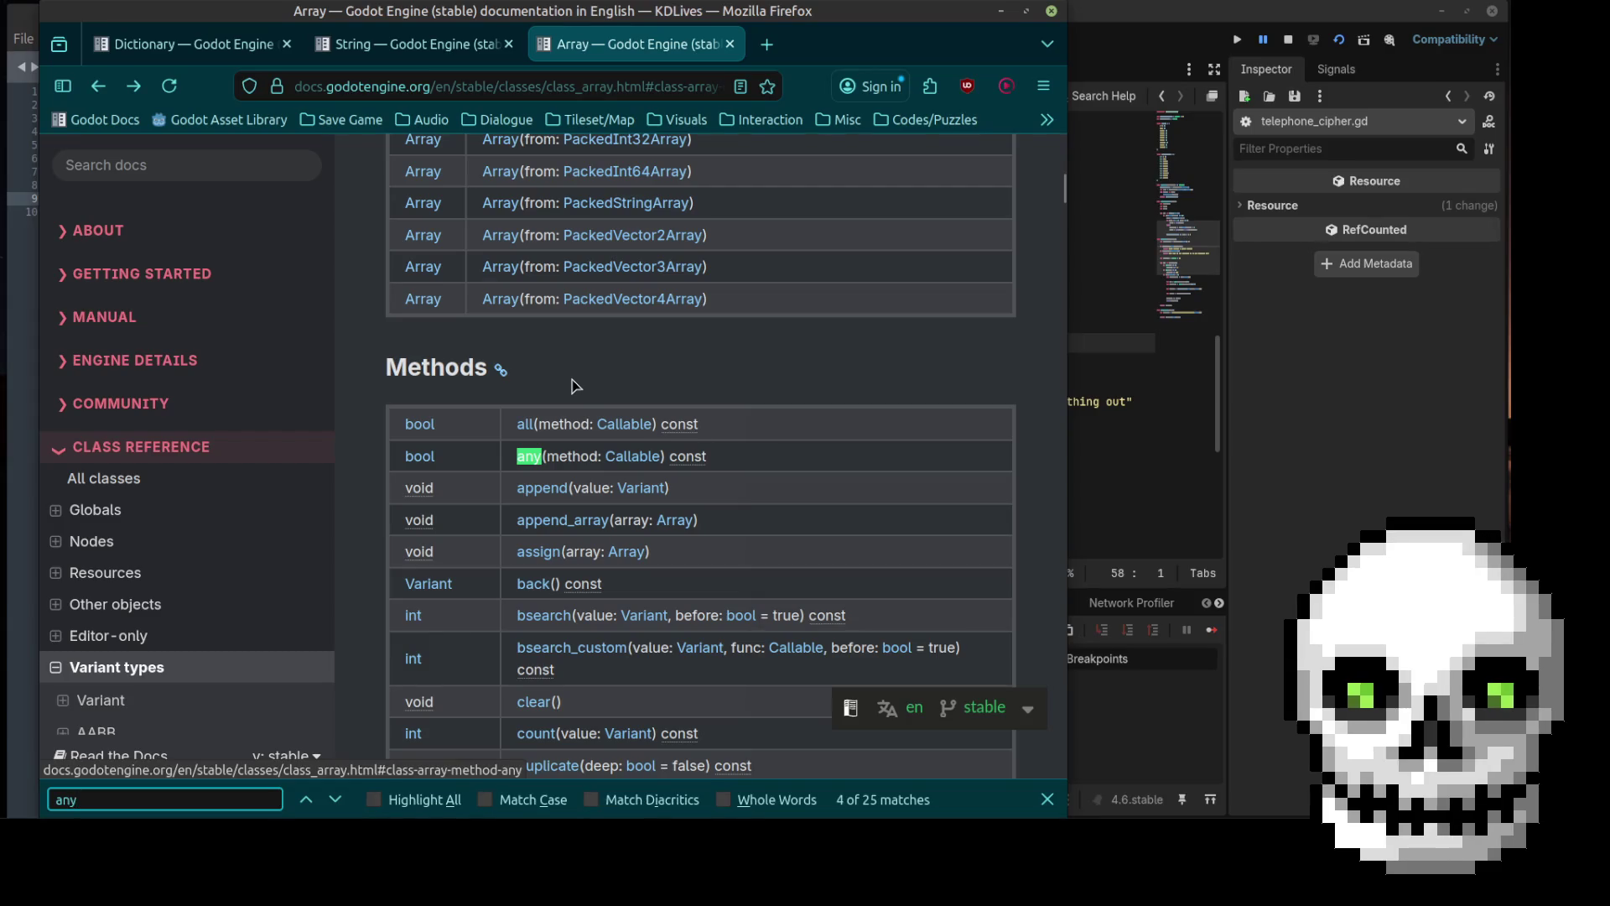
left_click(527, 456)
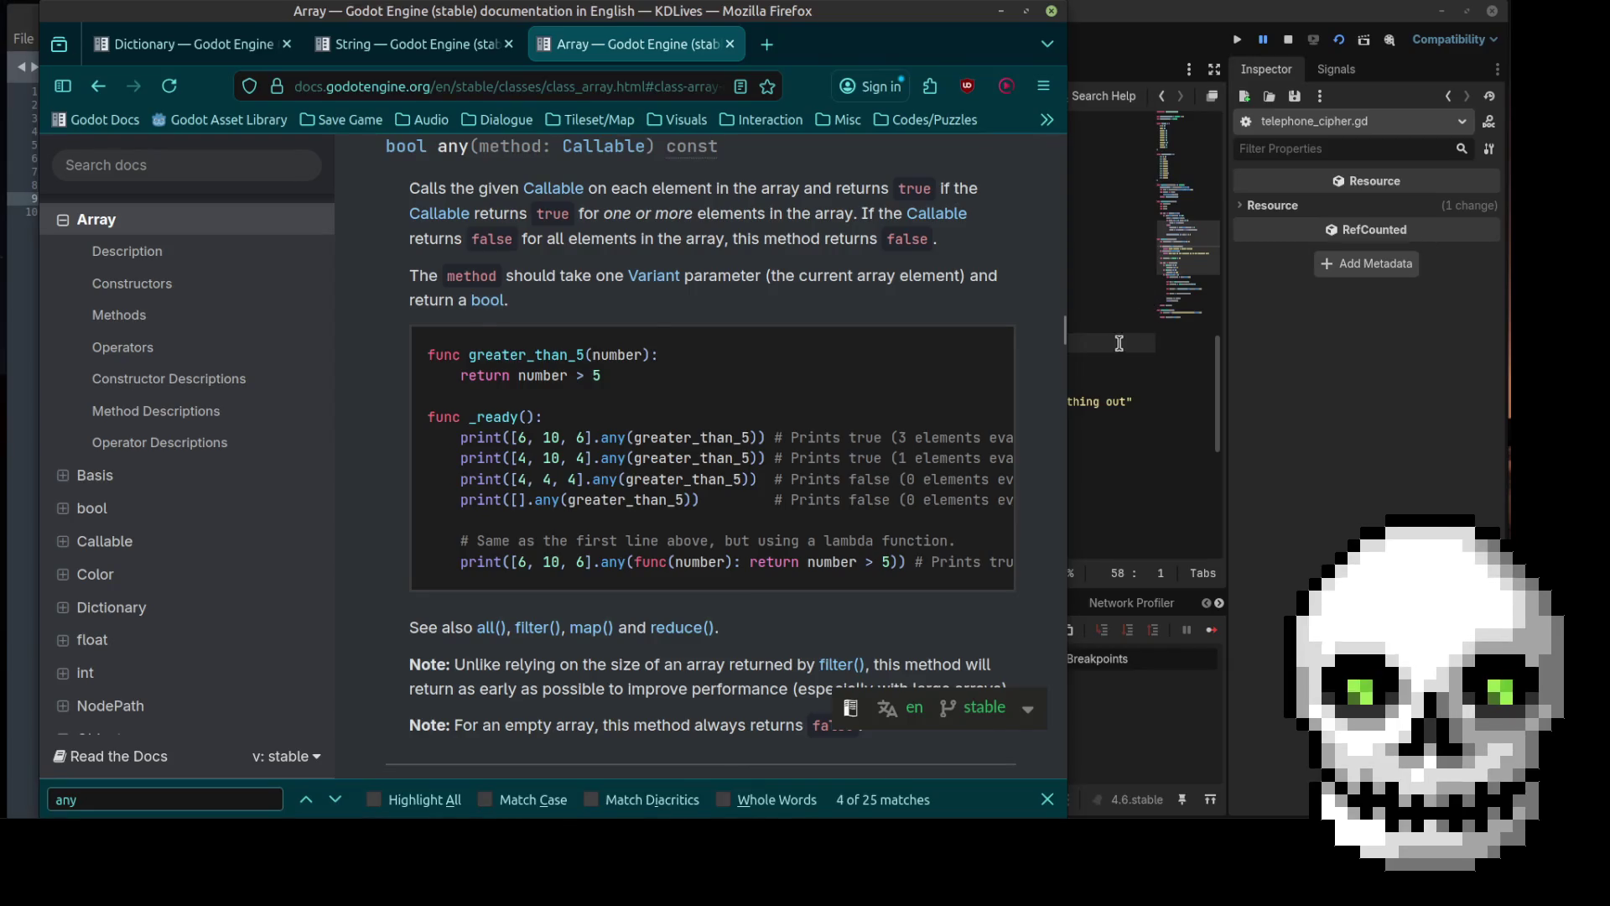
left_click(1123, 340)
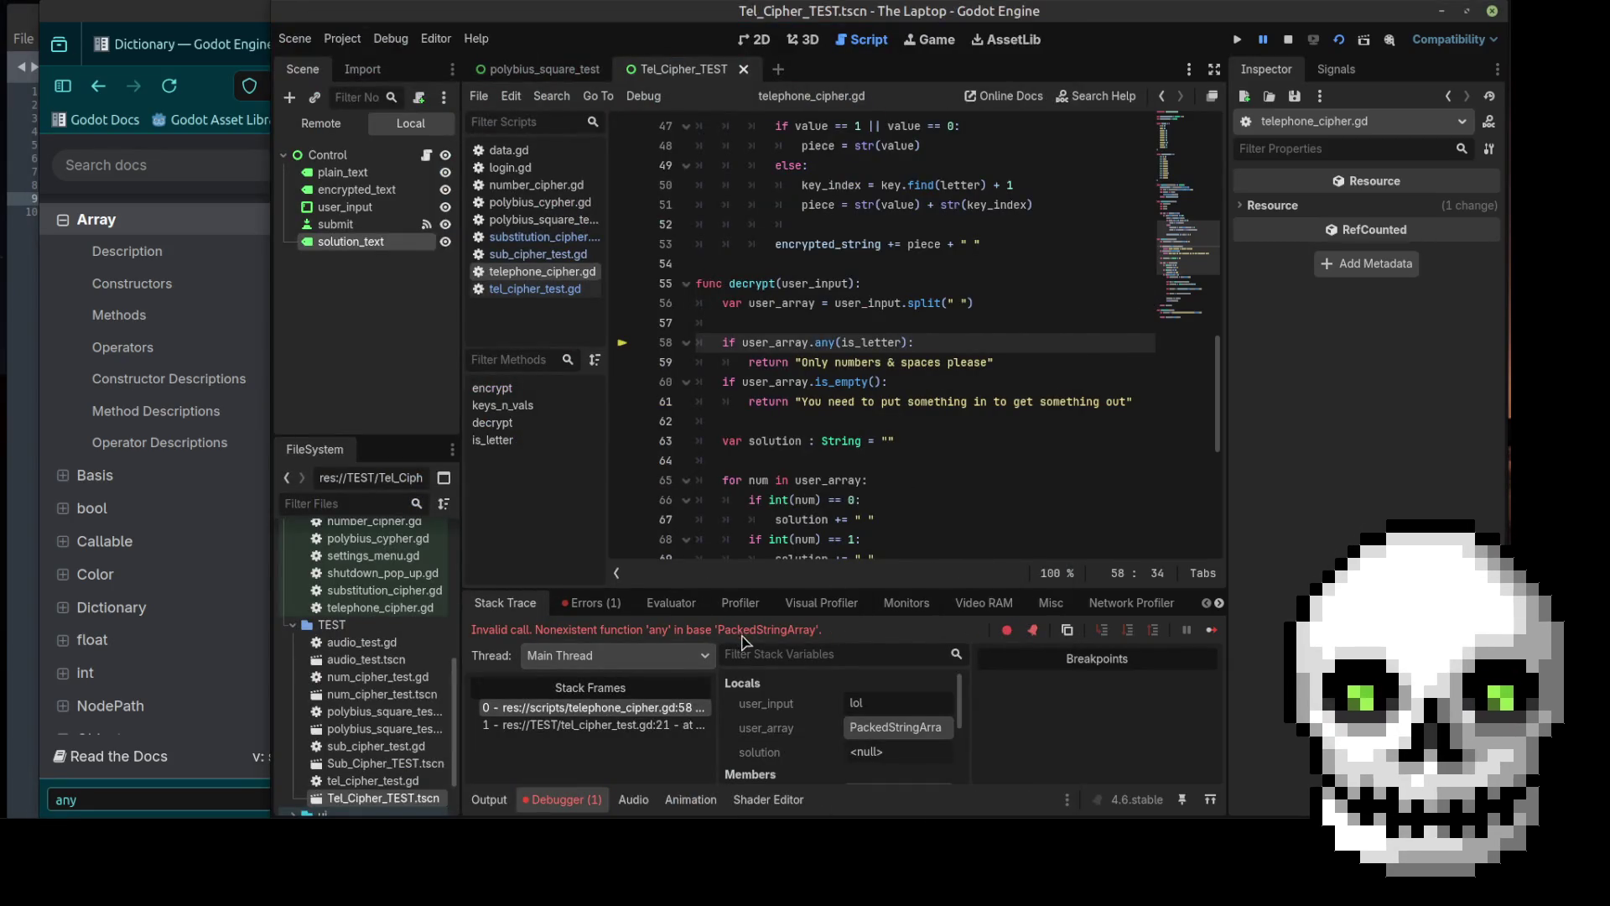
left_click(821, 343)
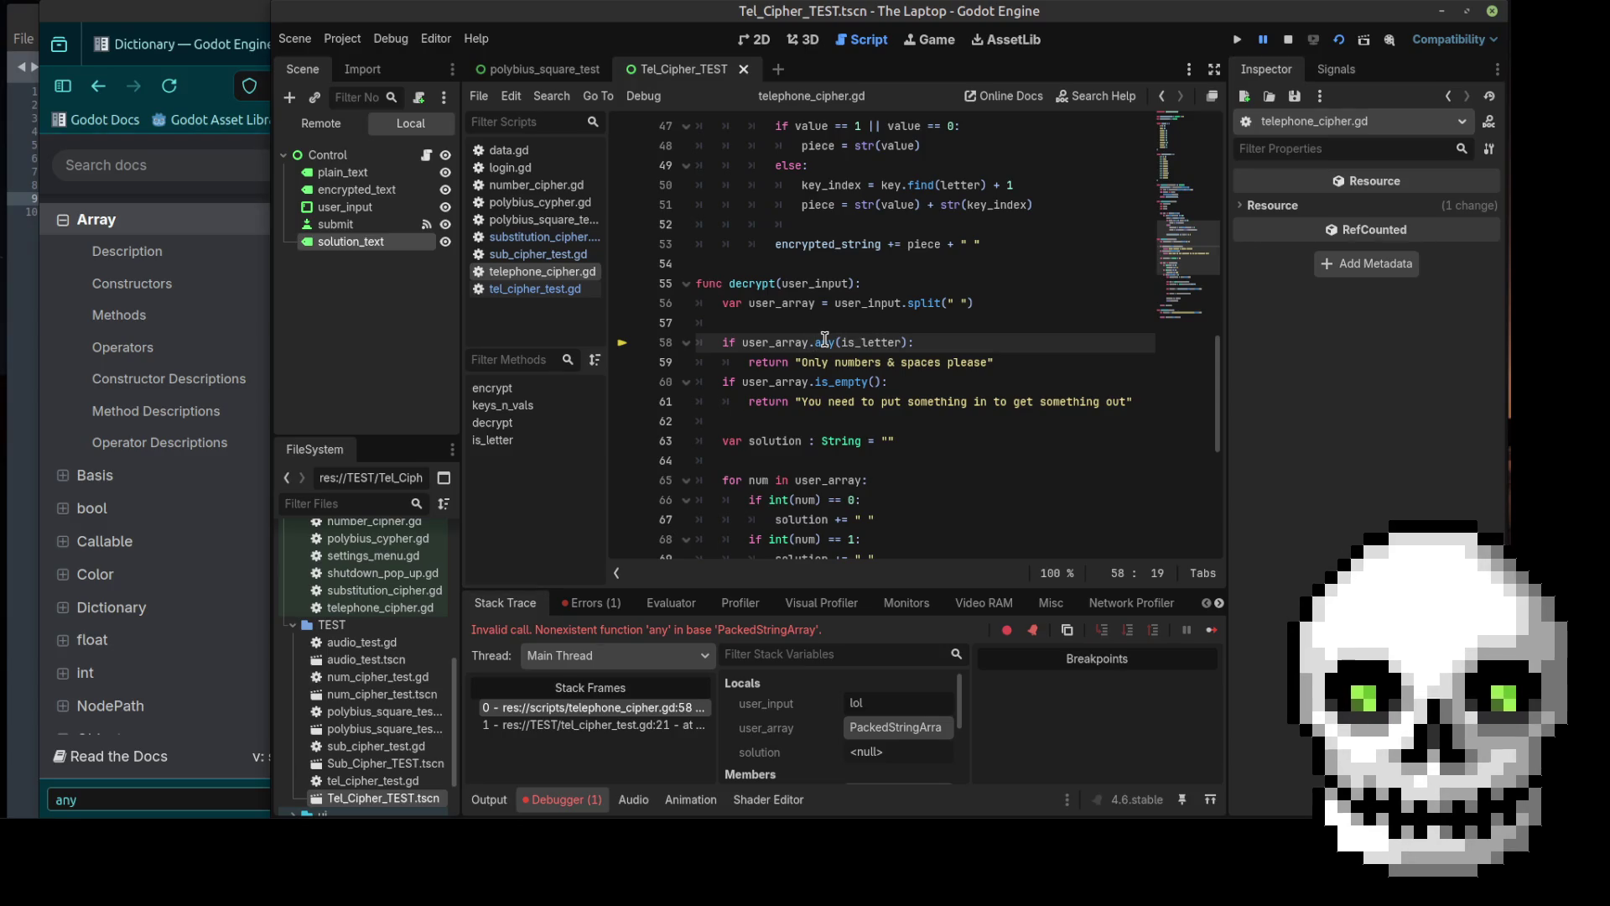
left_click(892, 322)
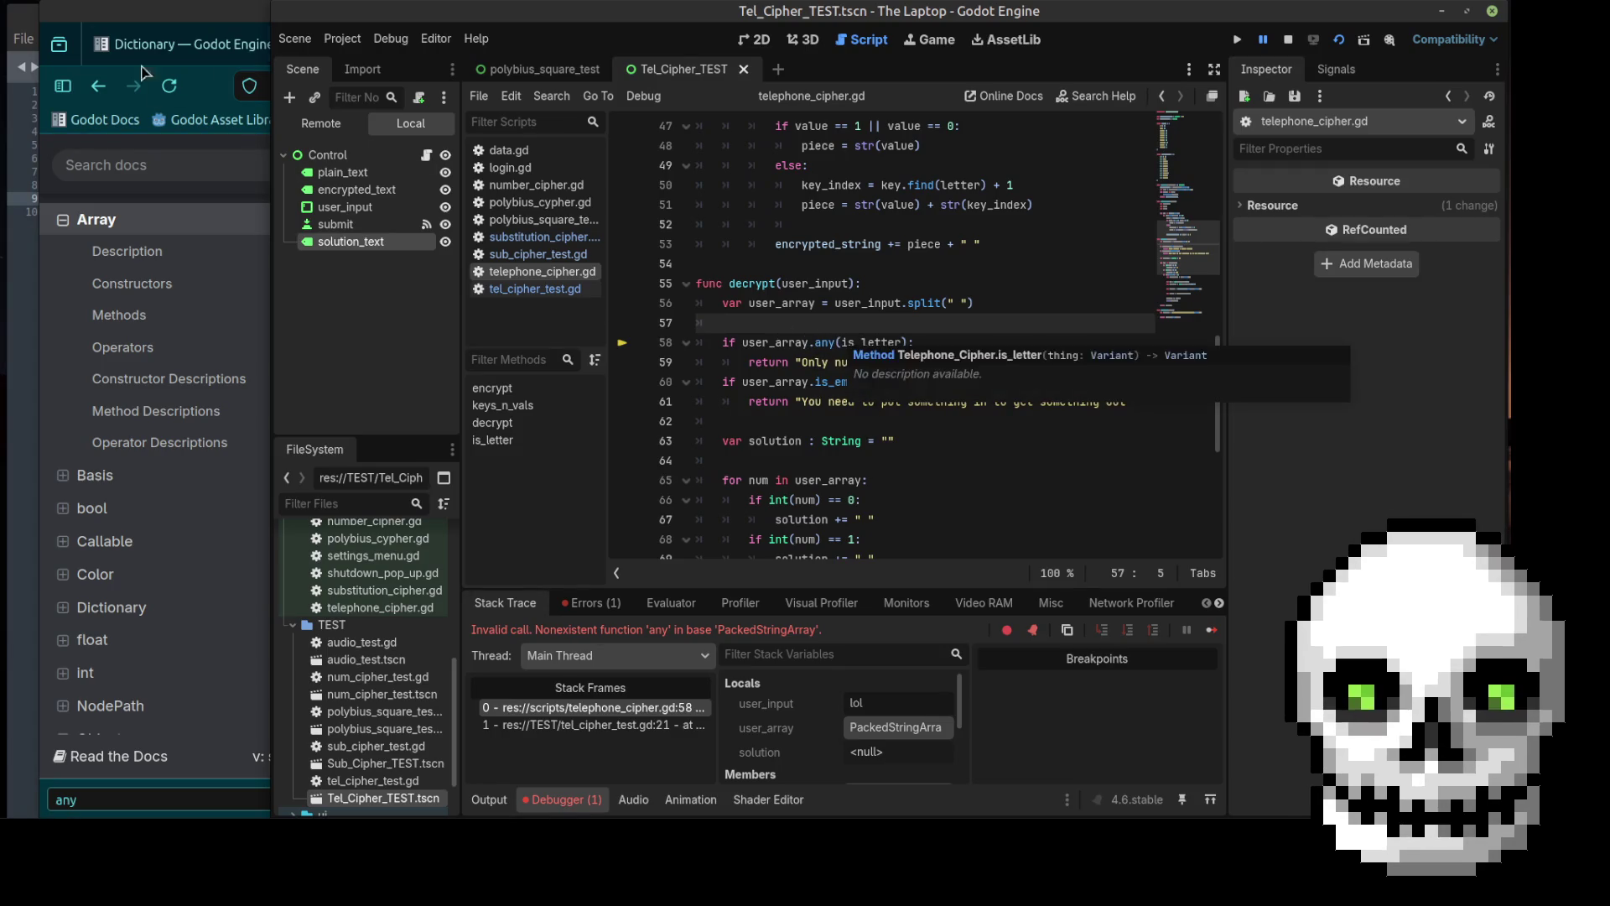
key("alt+Tab")
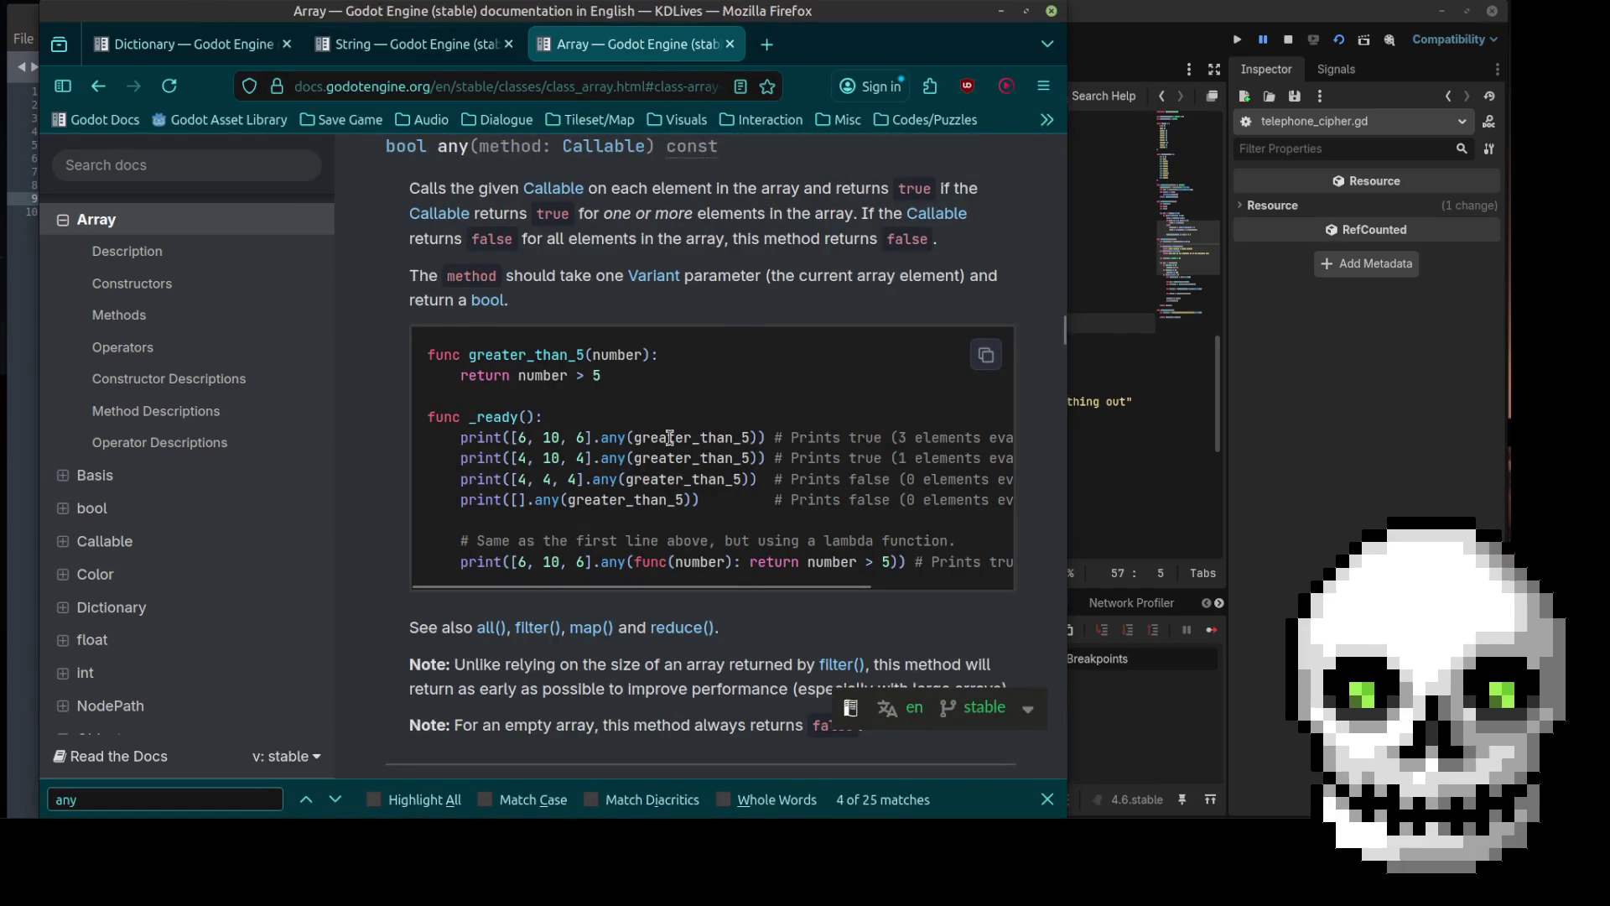
left_click(1123, 347)
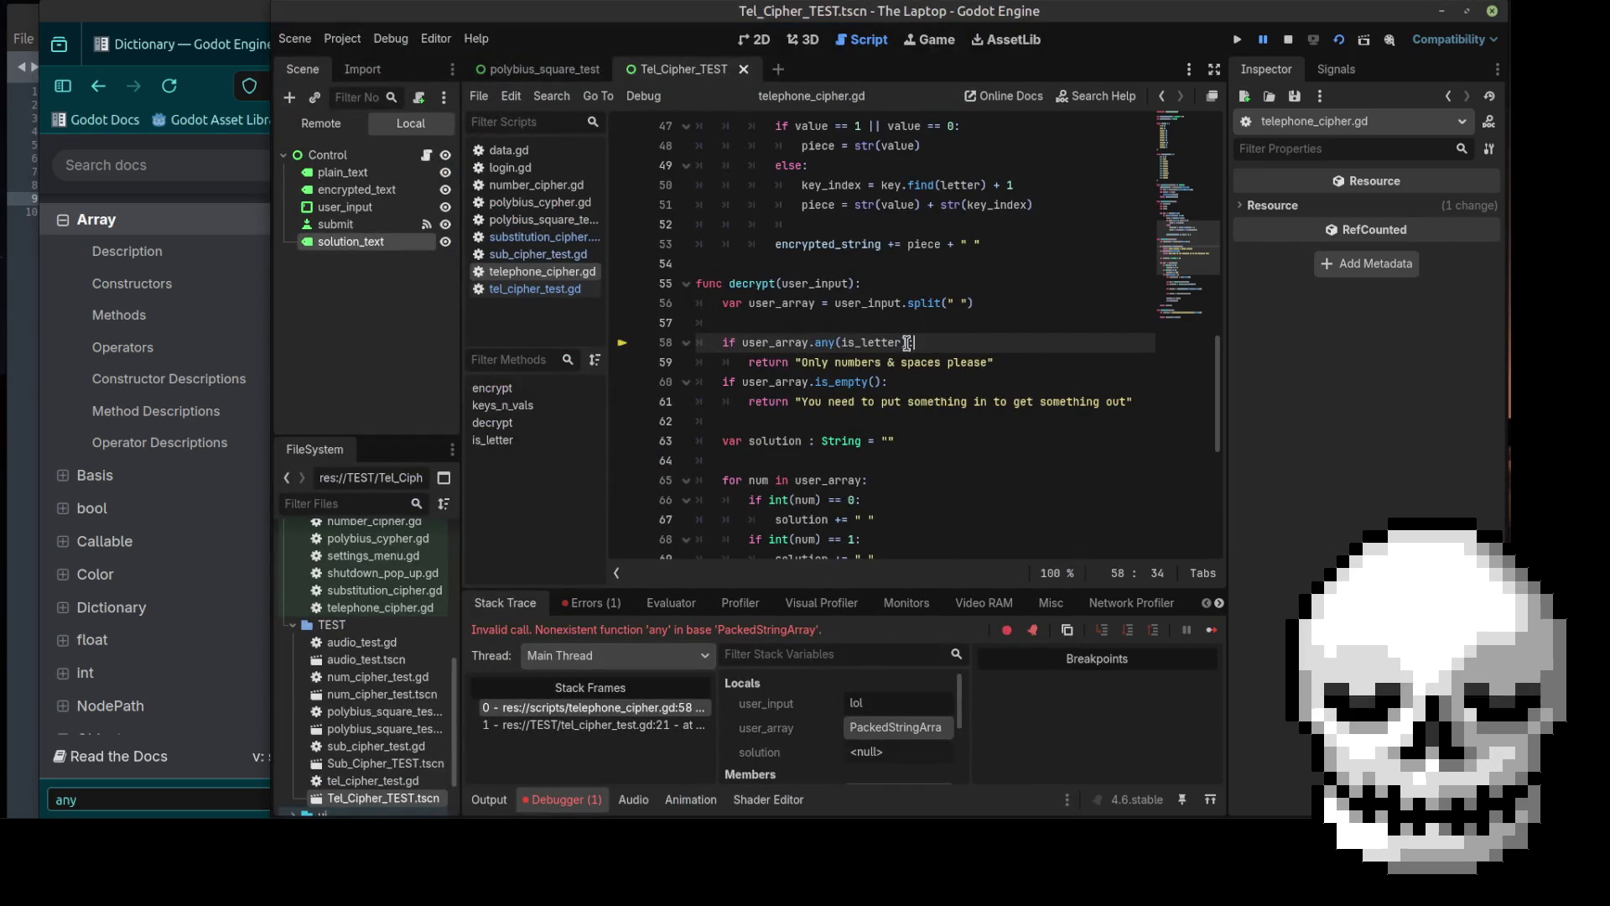
left_click(820, 319)
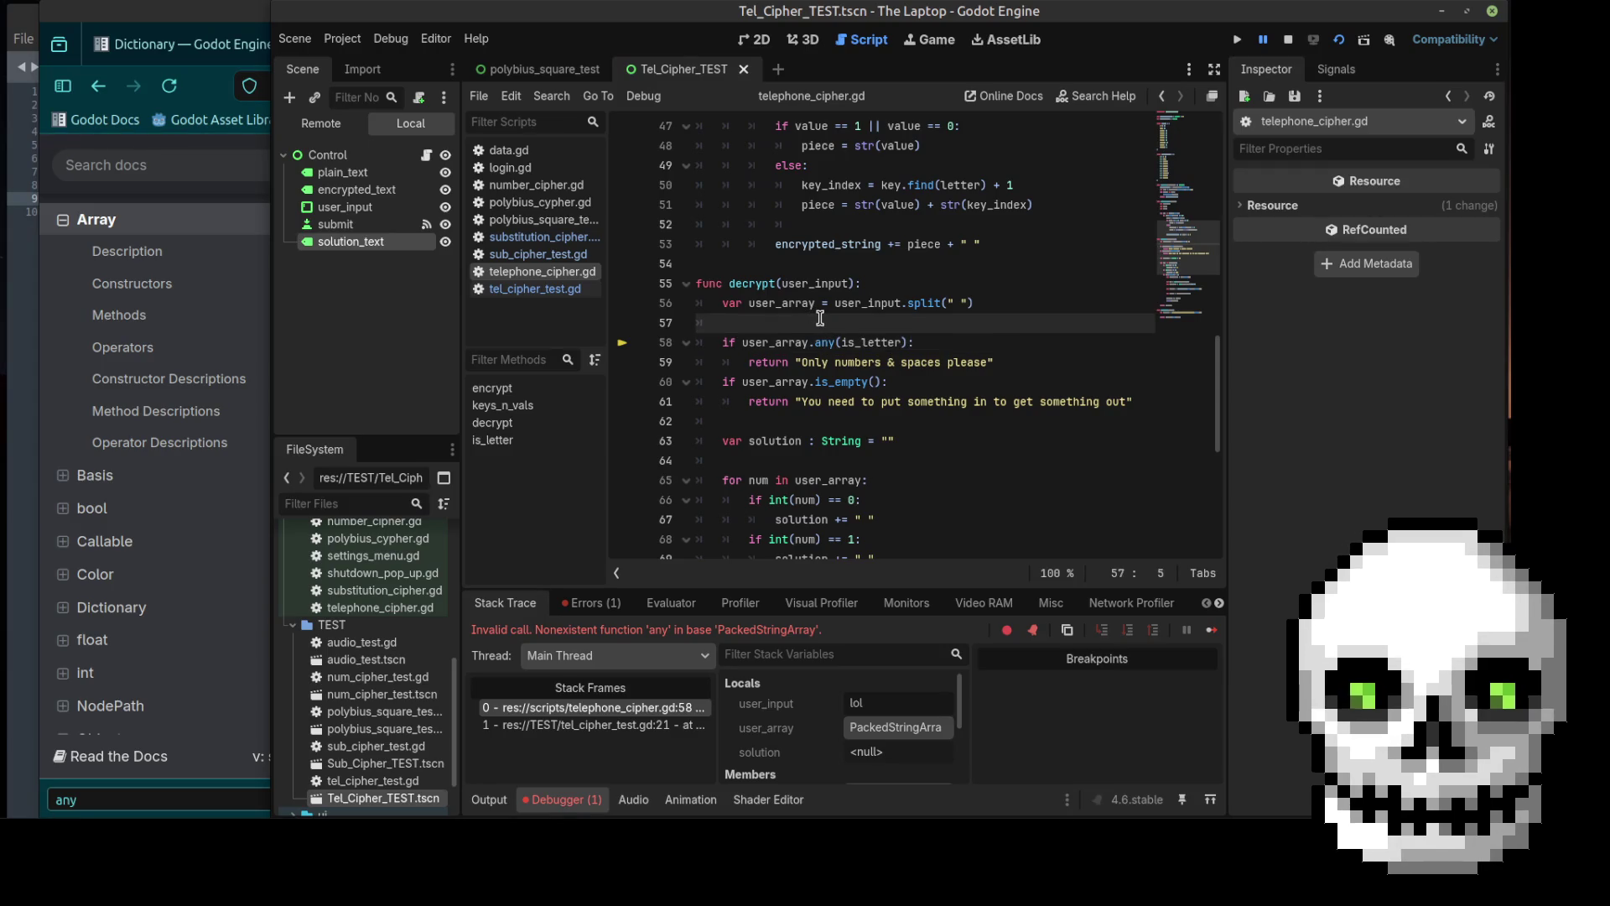
type("pr")
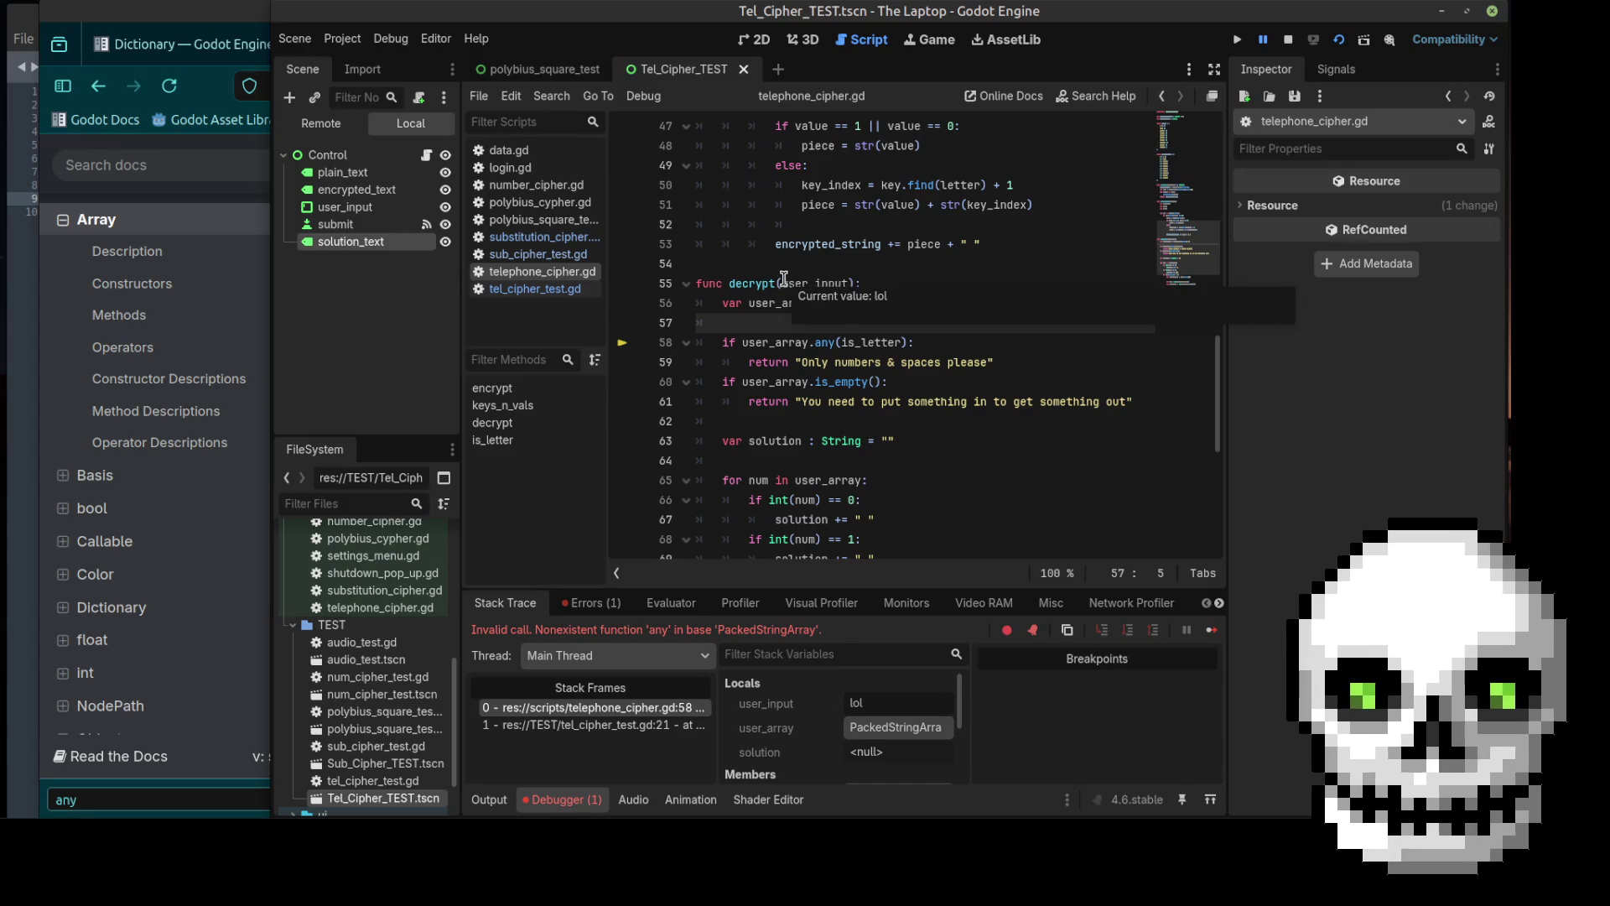
type("int(user")
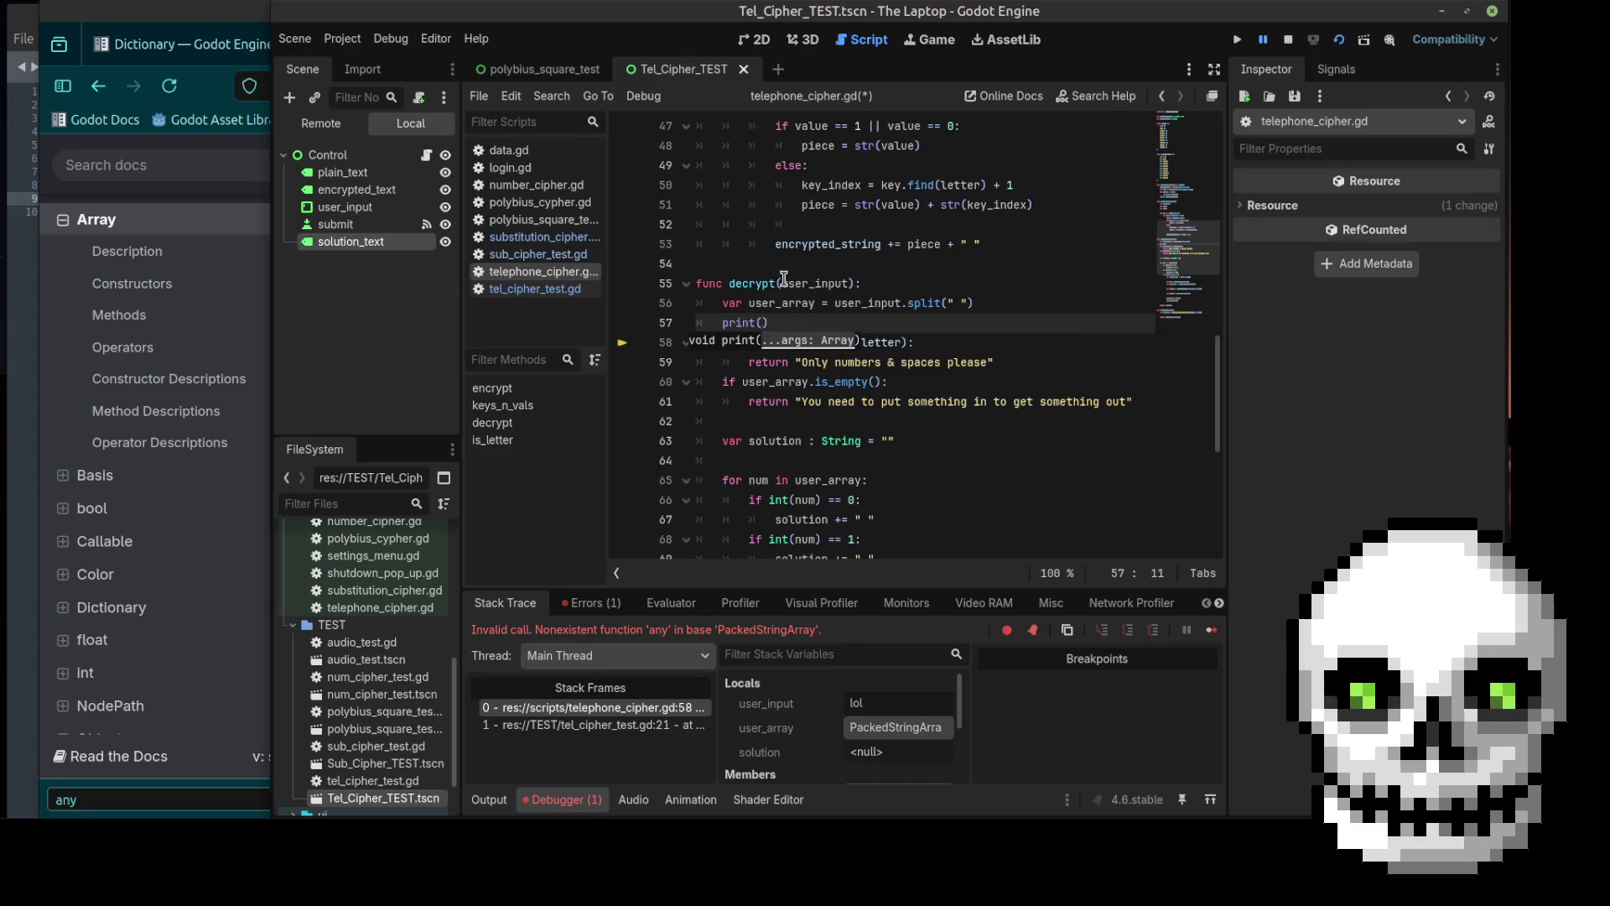
type("_arrya")
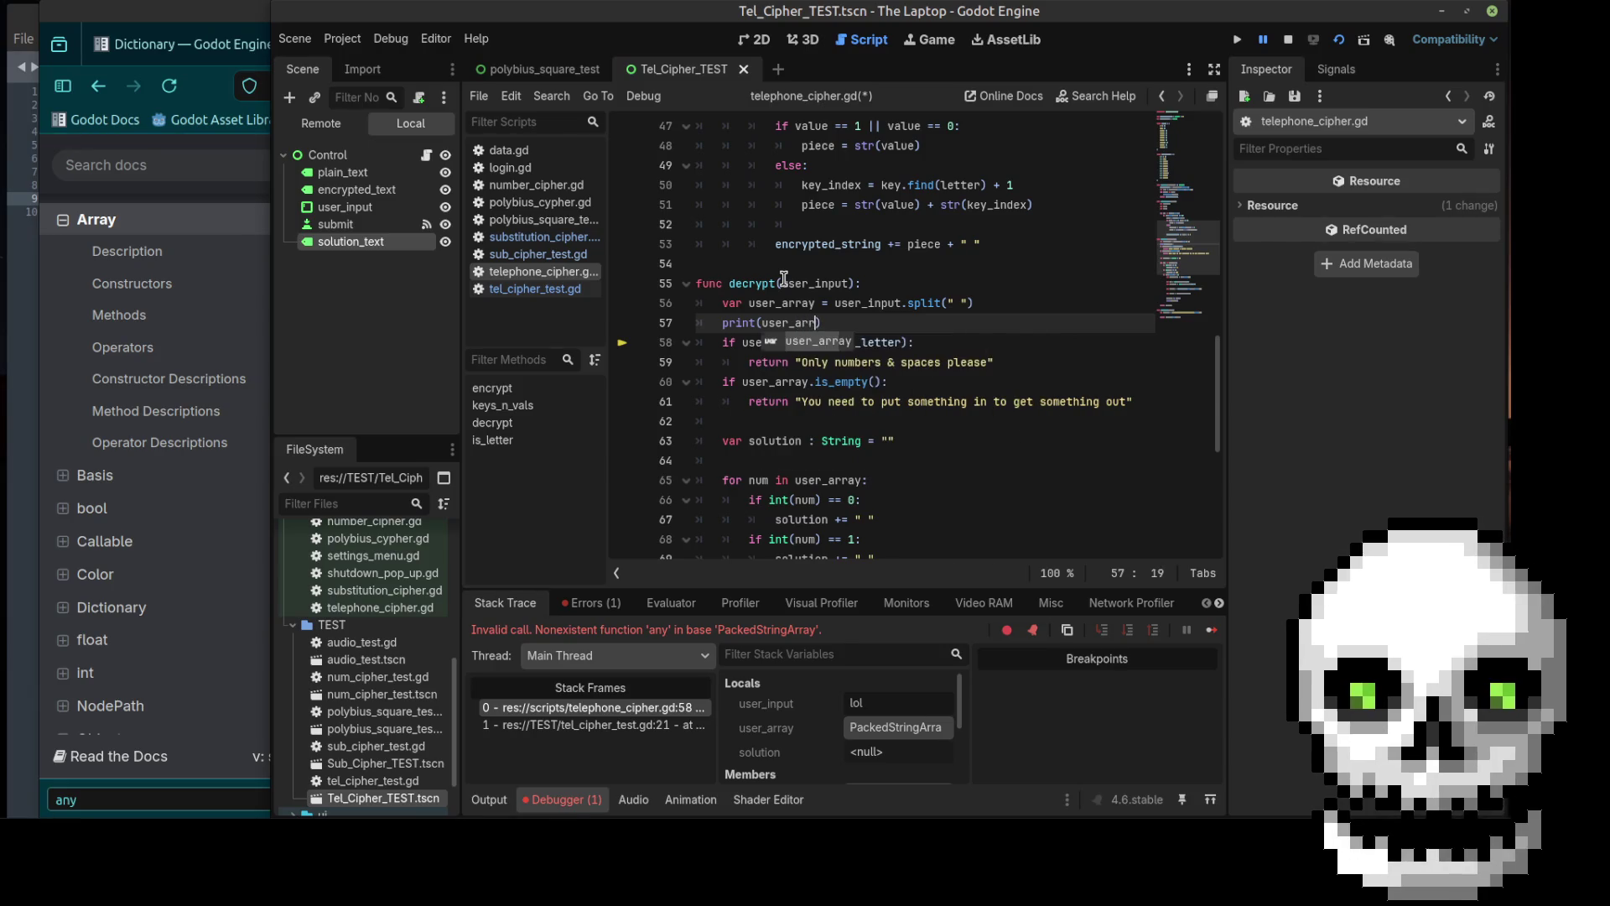
Step: Fix the user_array spelling in print(user_array), save, run, and submit 'sup bro'
key("BackSpace")
key("BackSpace")
type("ay")
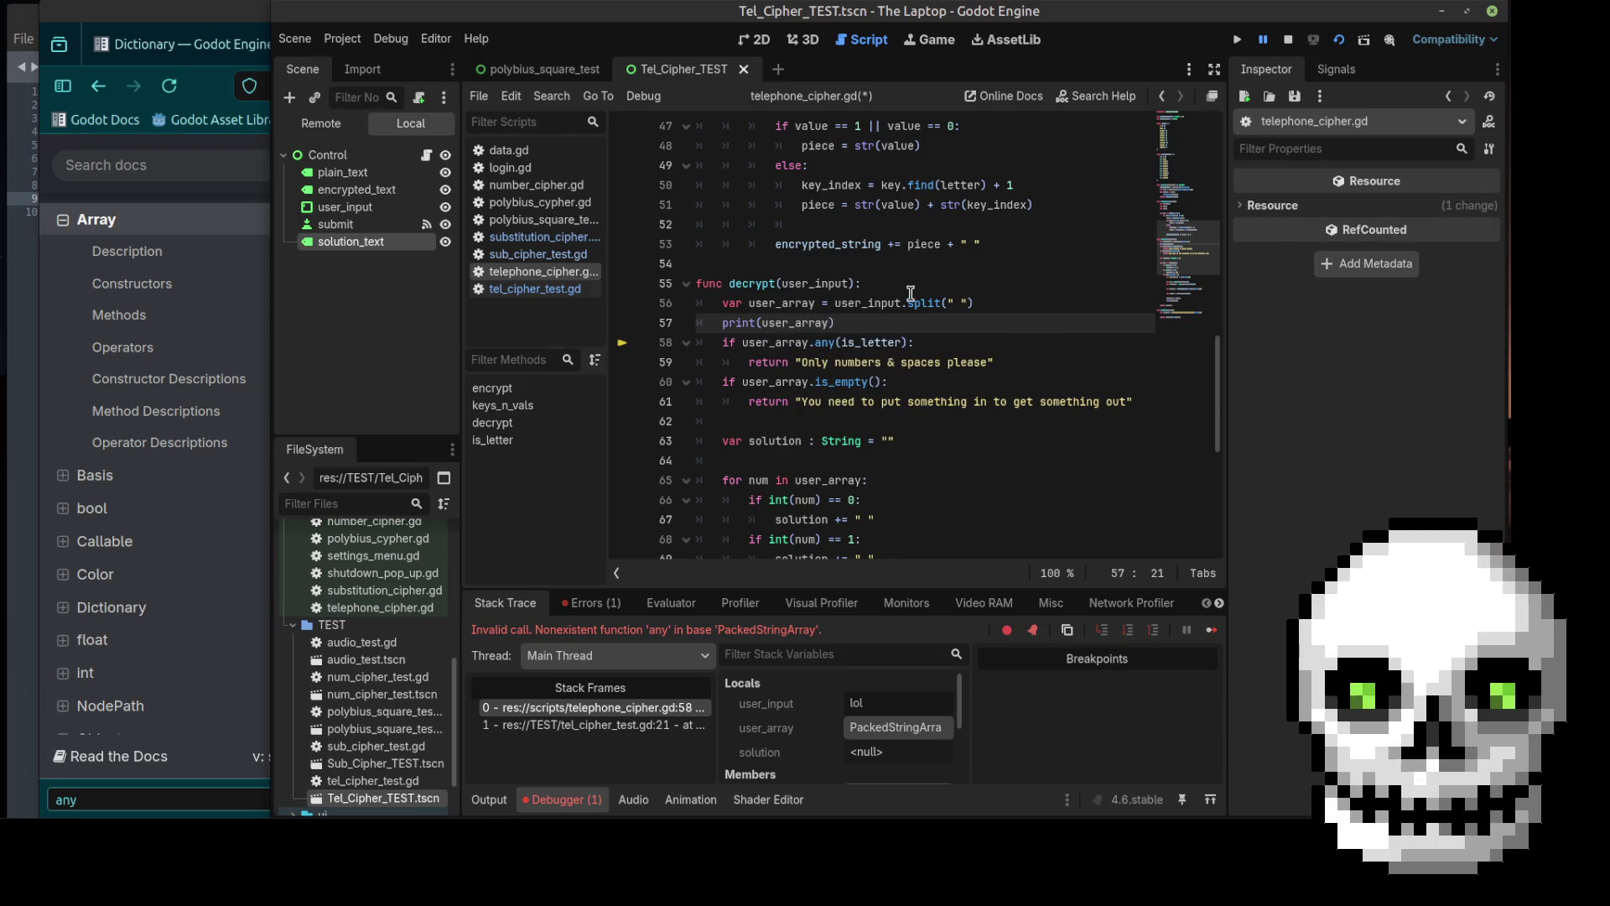
key("ctrl+s")
left_click(1338, 39)
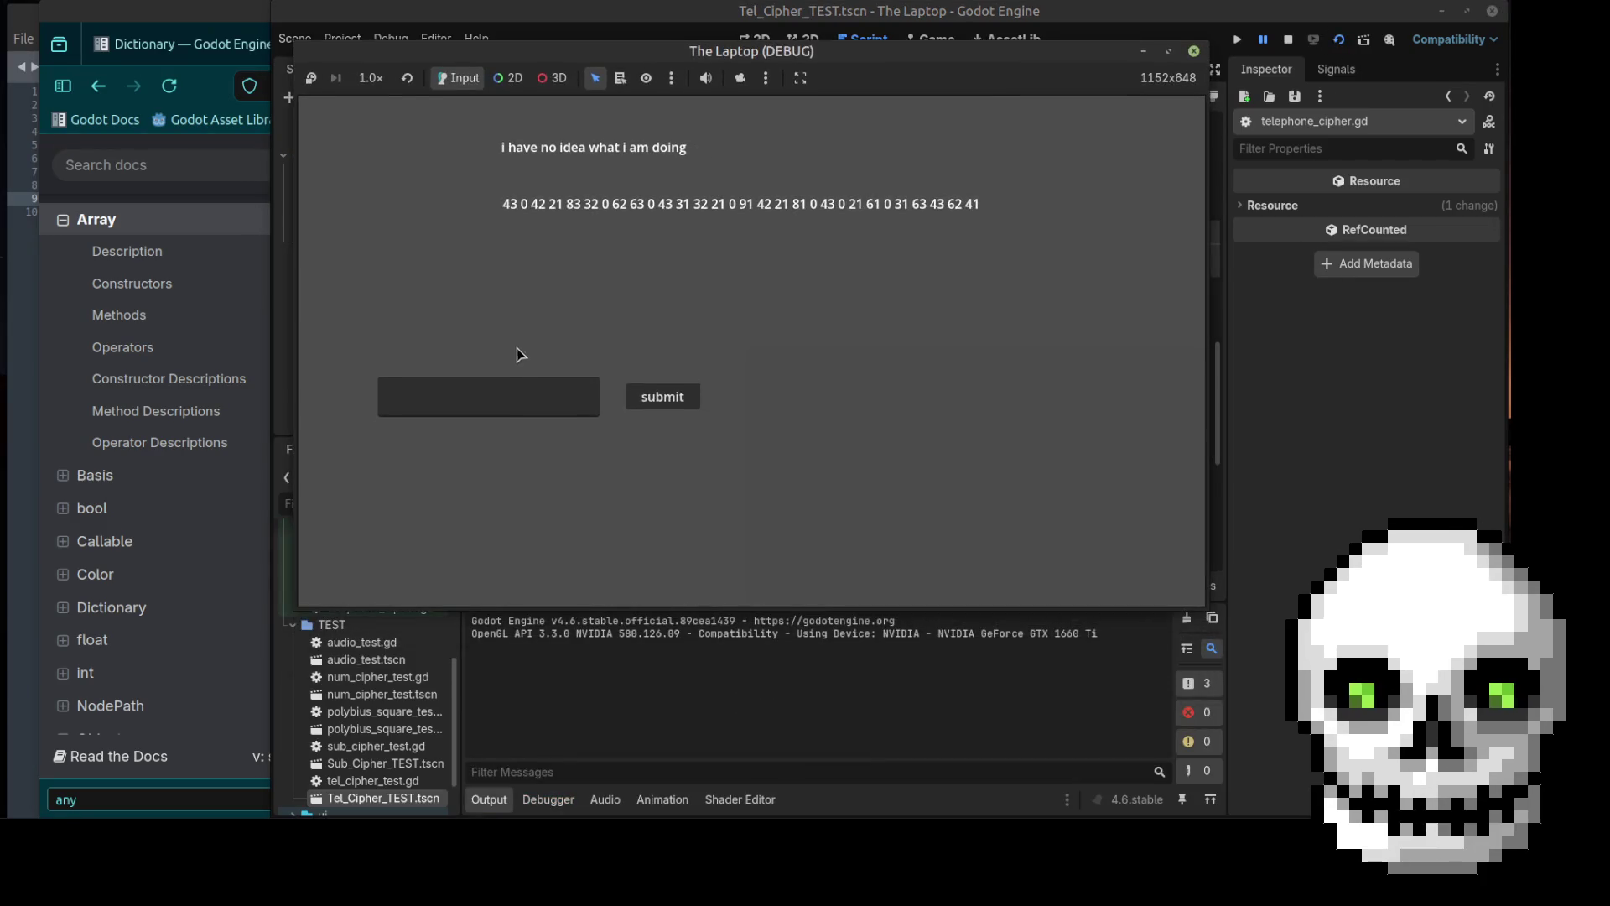
left_click(507, 393)
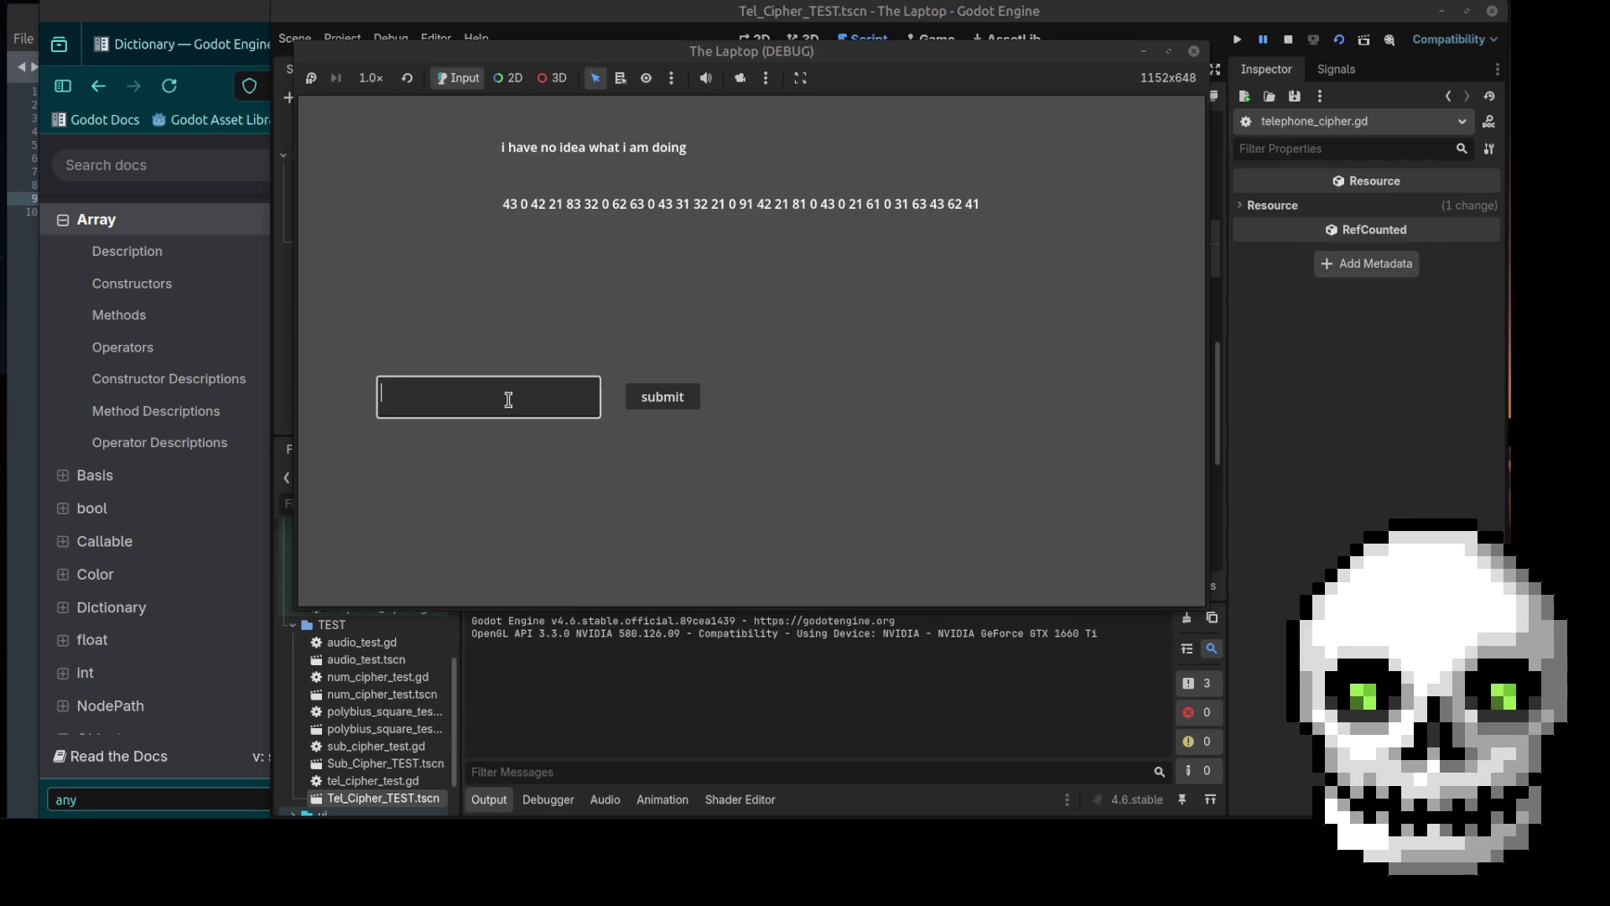
type("sup bro")
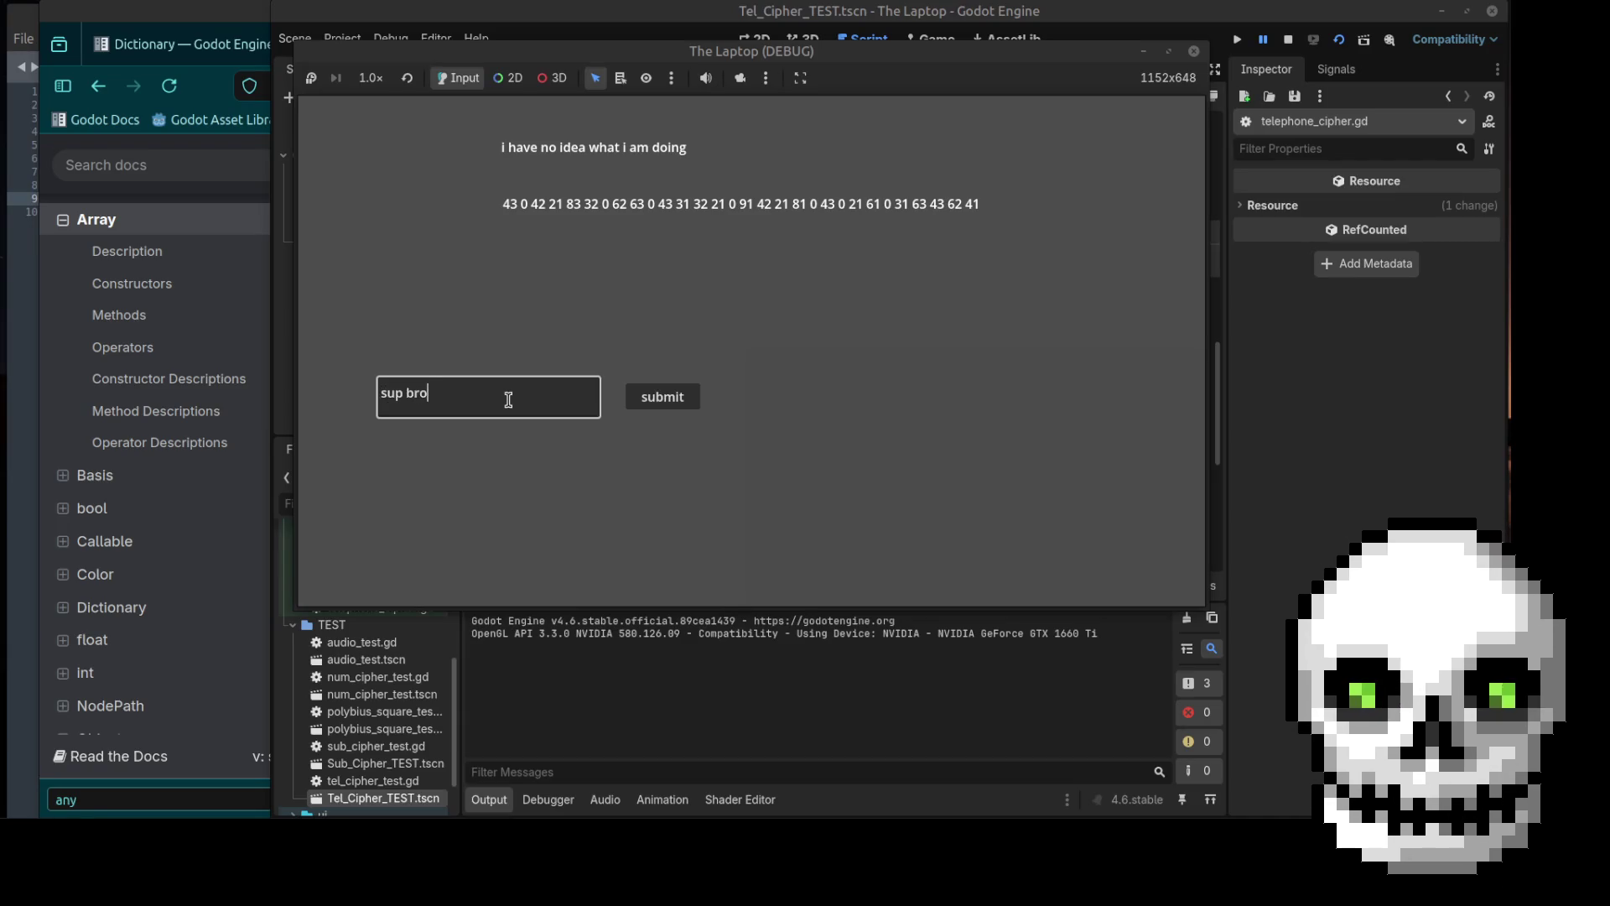
left_click(679, 406)
Step: Comment out the old solving code on lines 62–83, save, run, and submit 'lol sup bro'
mouse_move(712, 341)
left_mouse_down()
mouse_move(755, 503)
mouse_move(781, 541)
left_mouse_up()
key("ctrl+k")
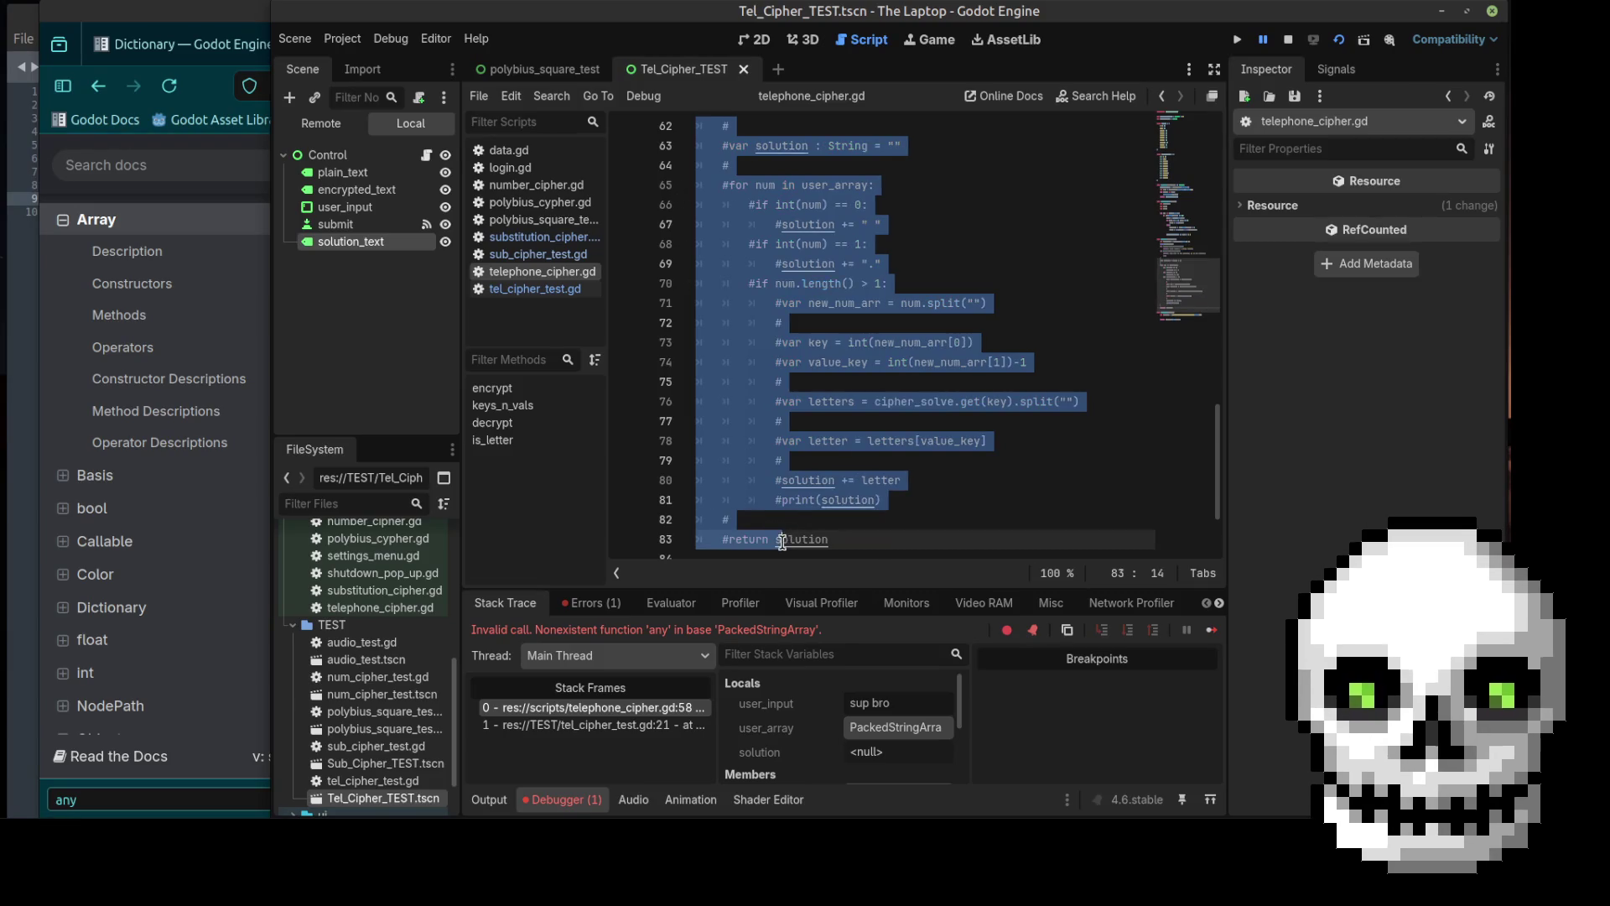
scroll(864, 327, "up", 5)
key("ctrl+s")
left_click(1339, 39)
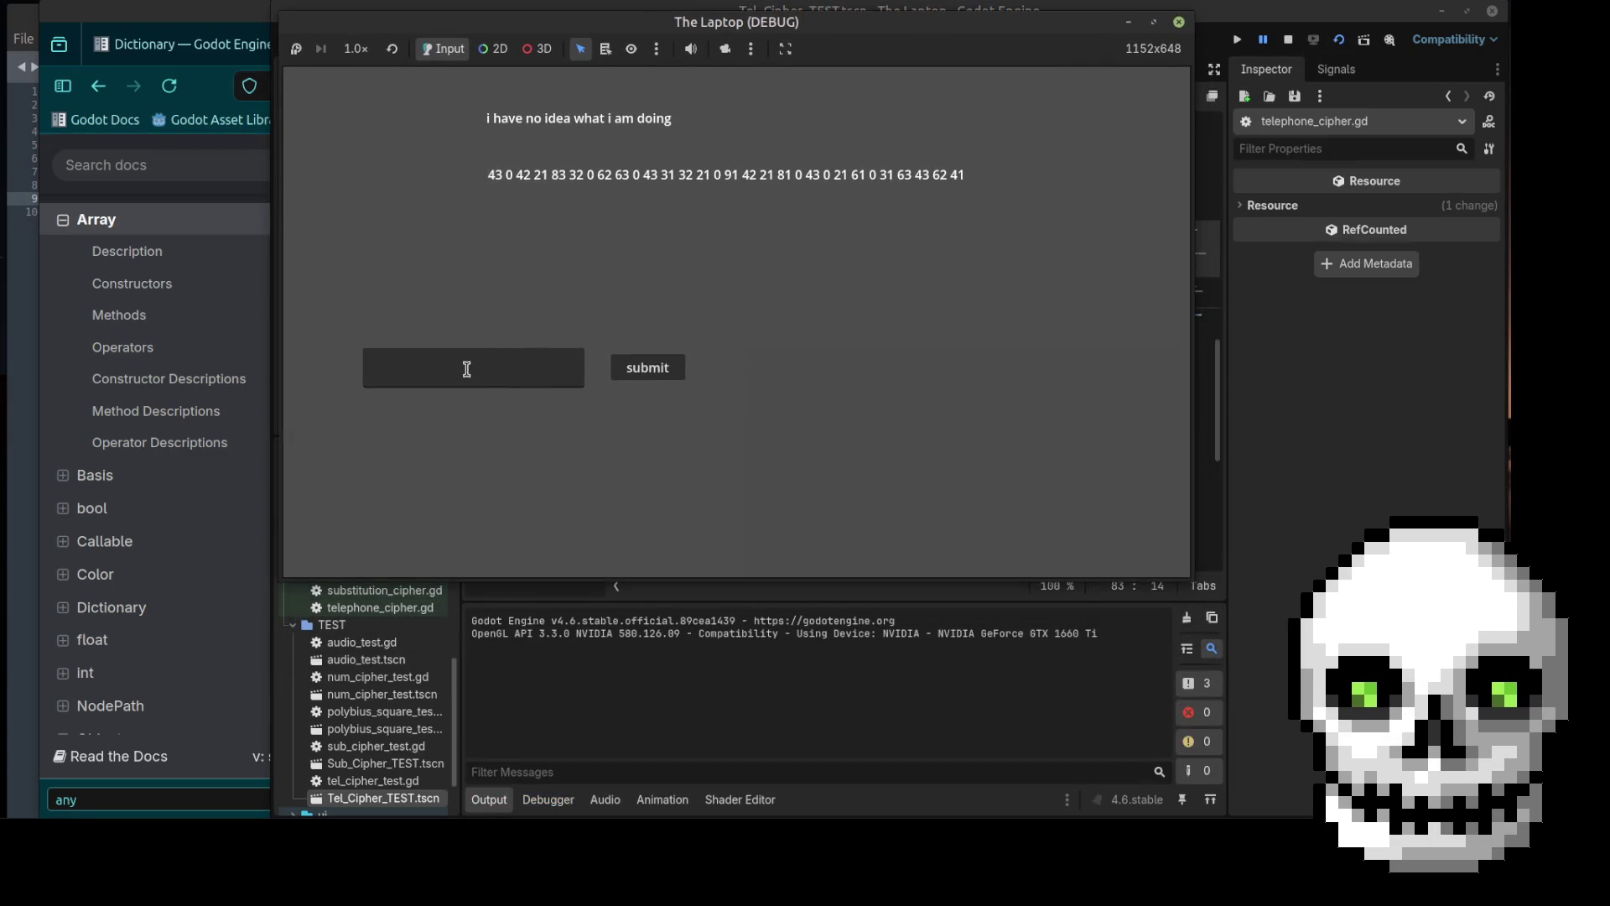
left_click(468, 369)
type("lol sub")
key("BackSpace")
type("p ")
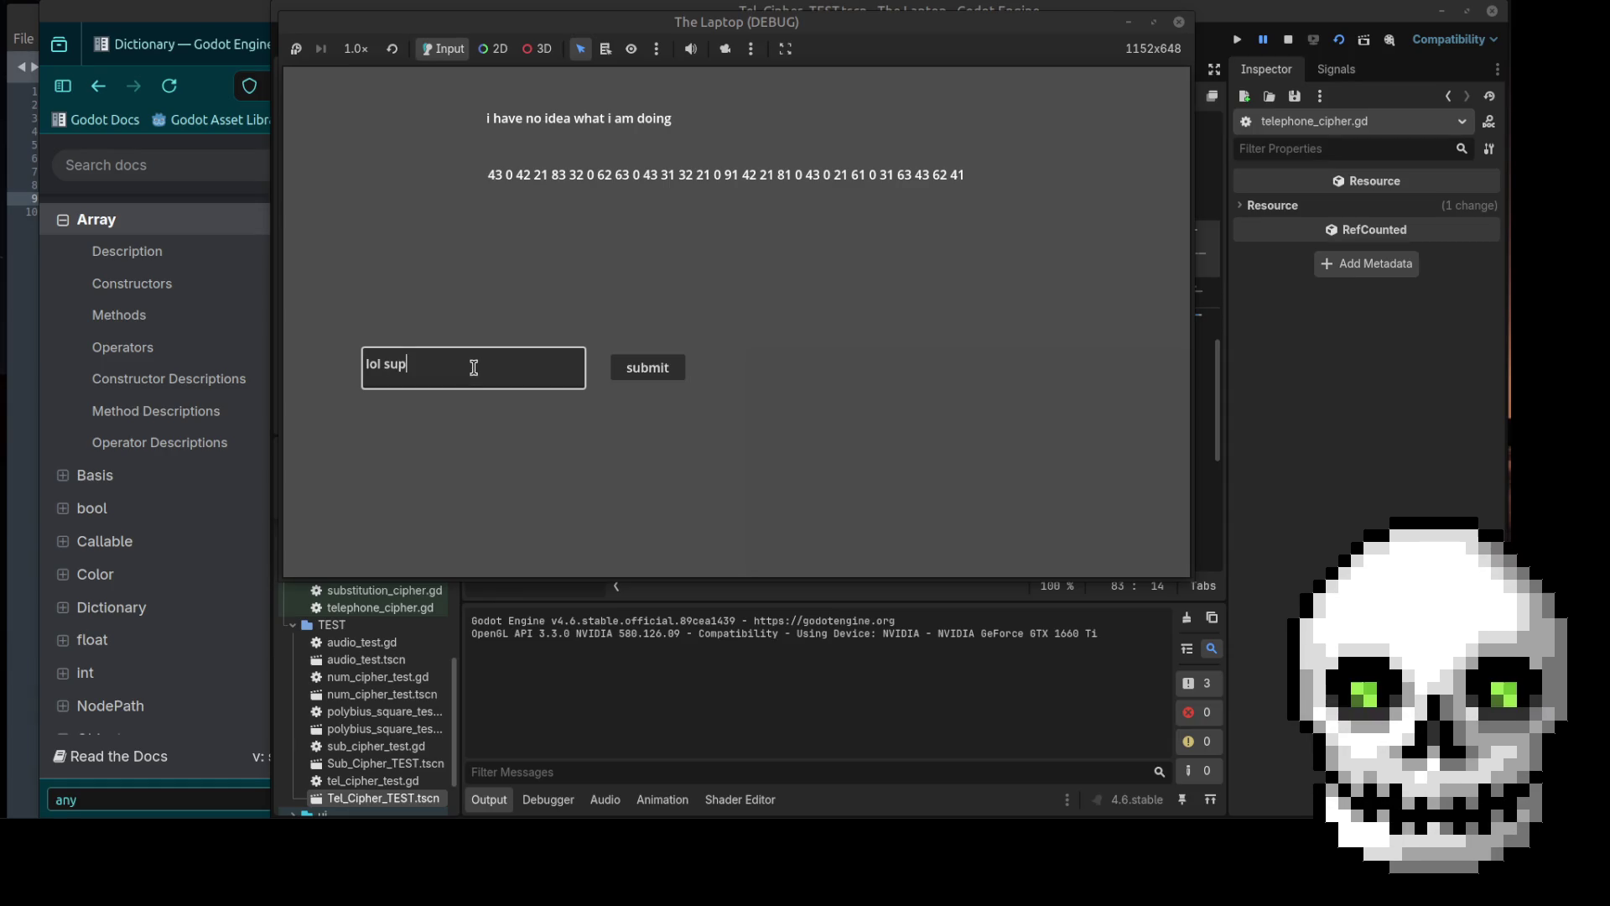
type("bro")
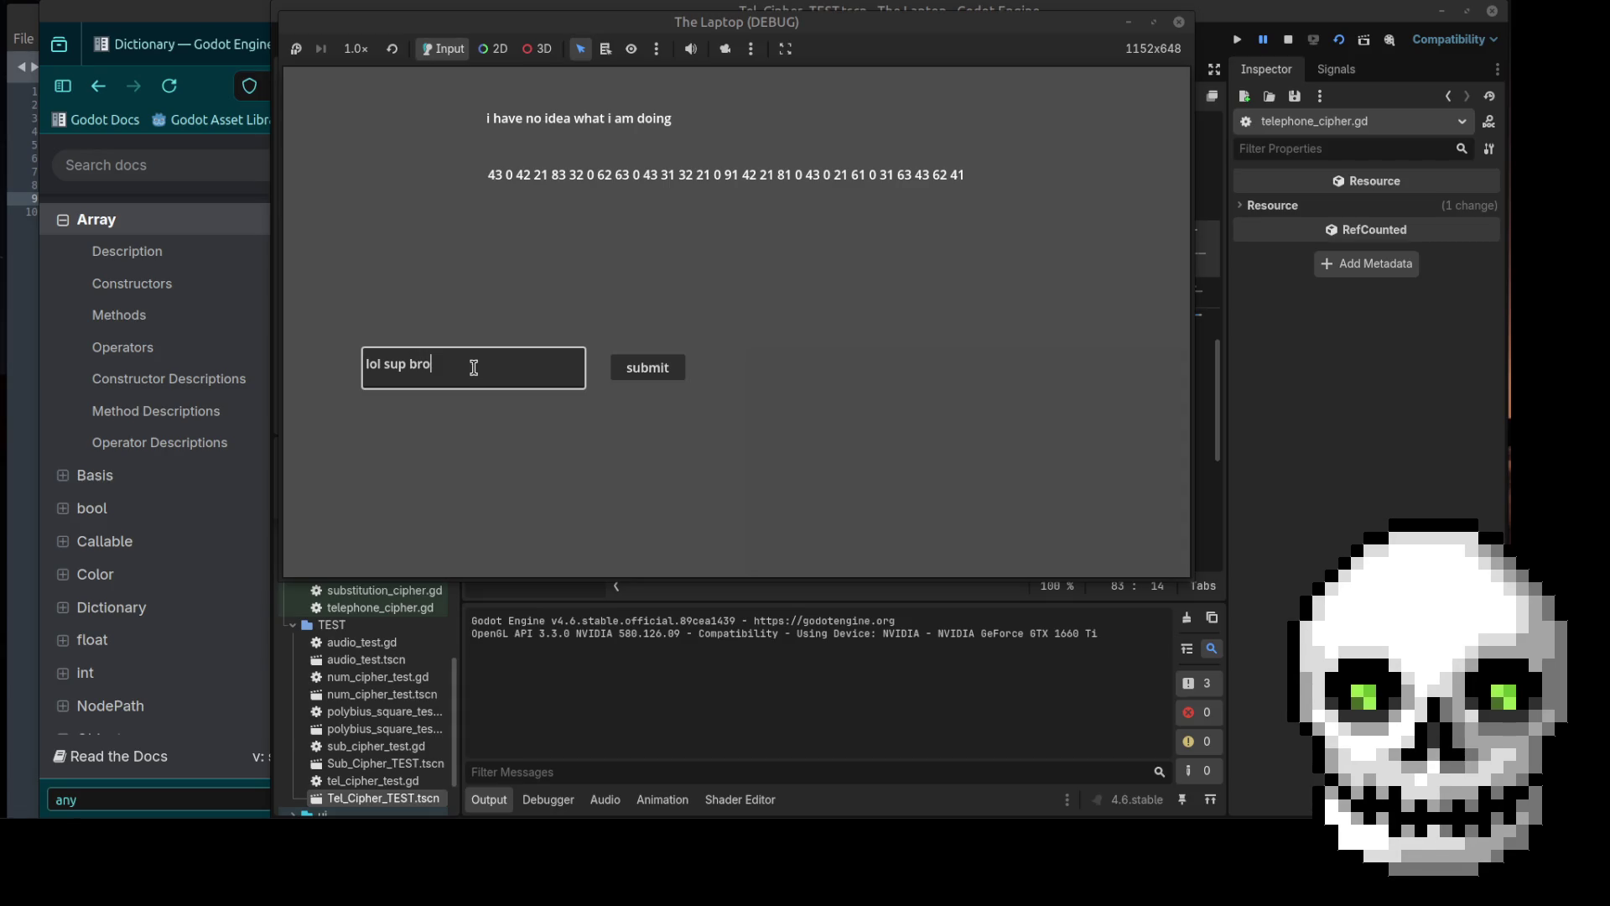
left_click(671, 373)
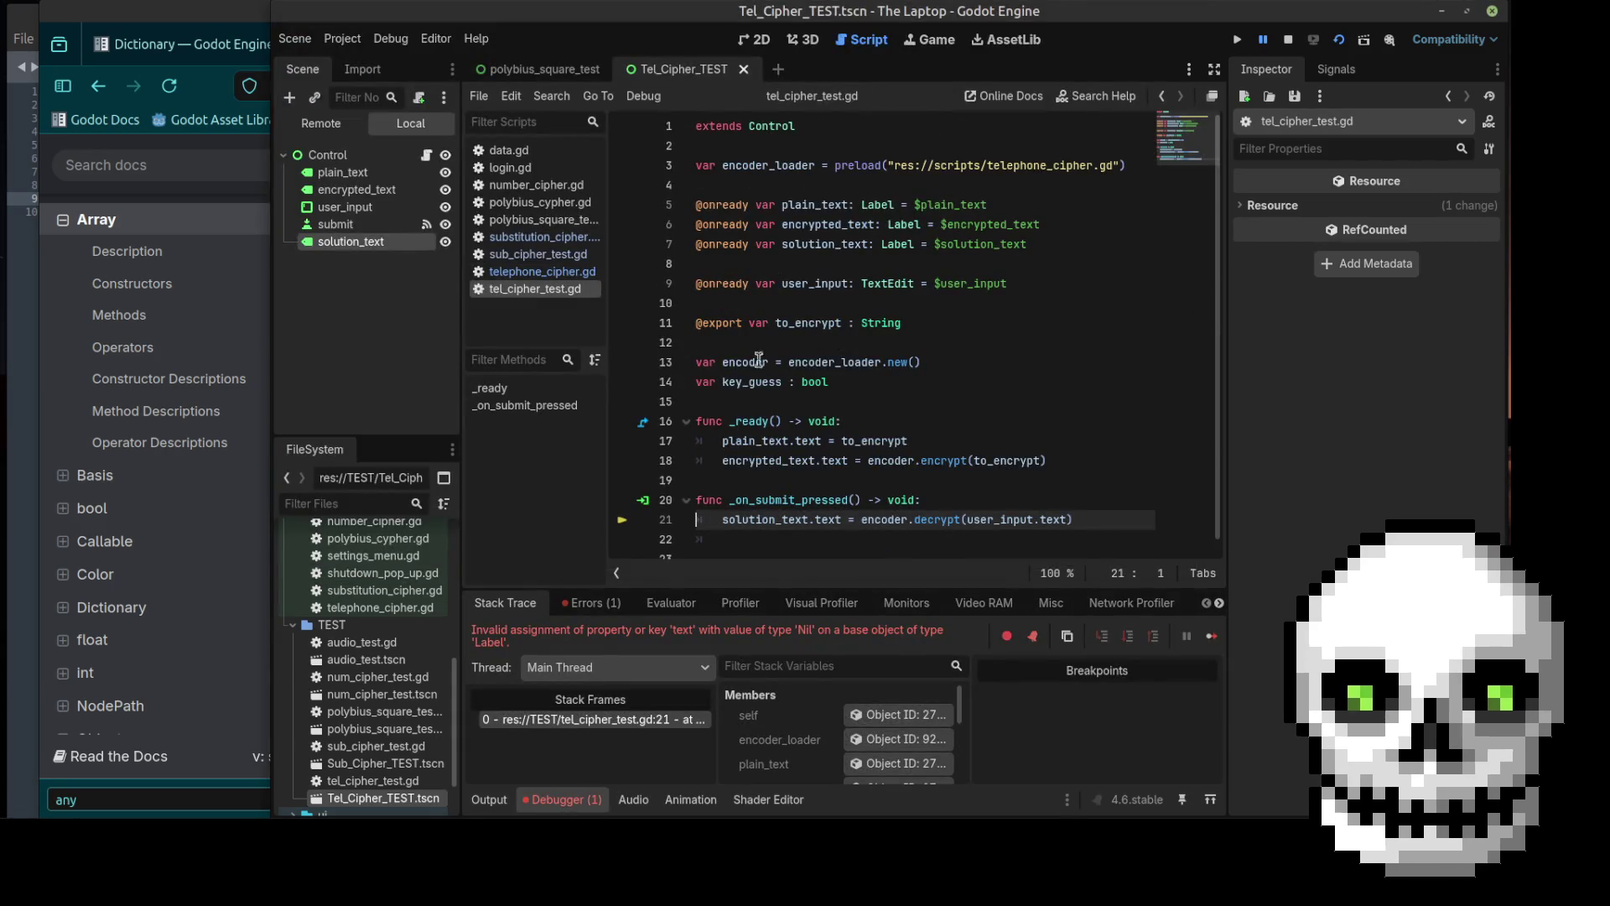
Step: Append an || "" fallback to line 21, then rerun and submit 'sup'
scroll(866, 404, "down", 1)
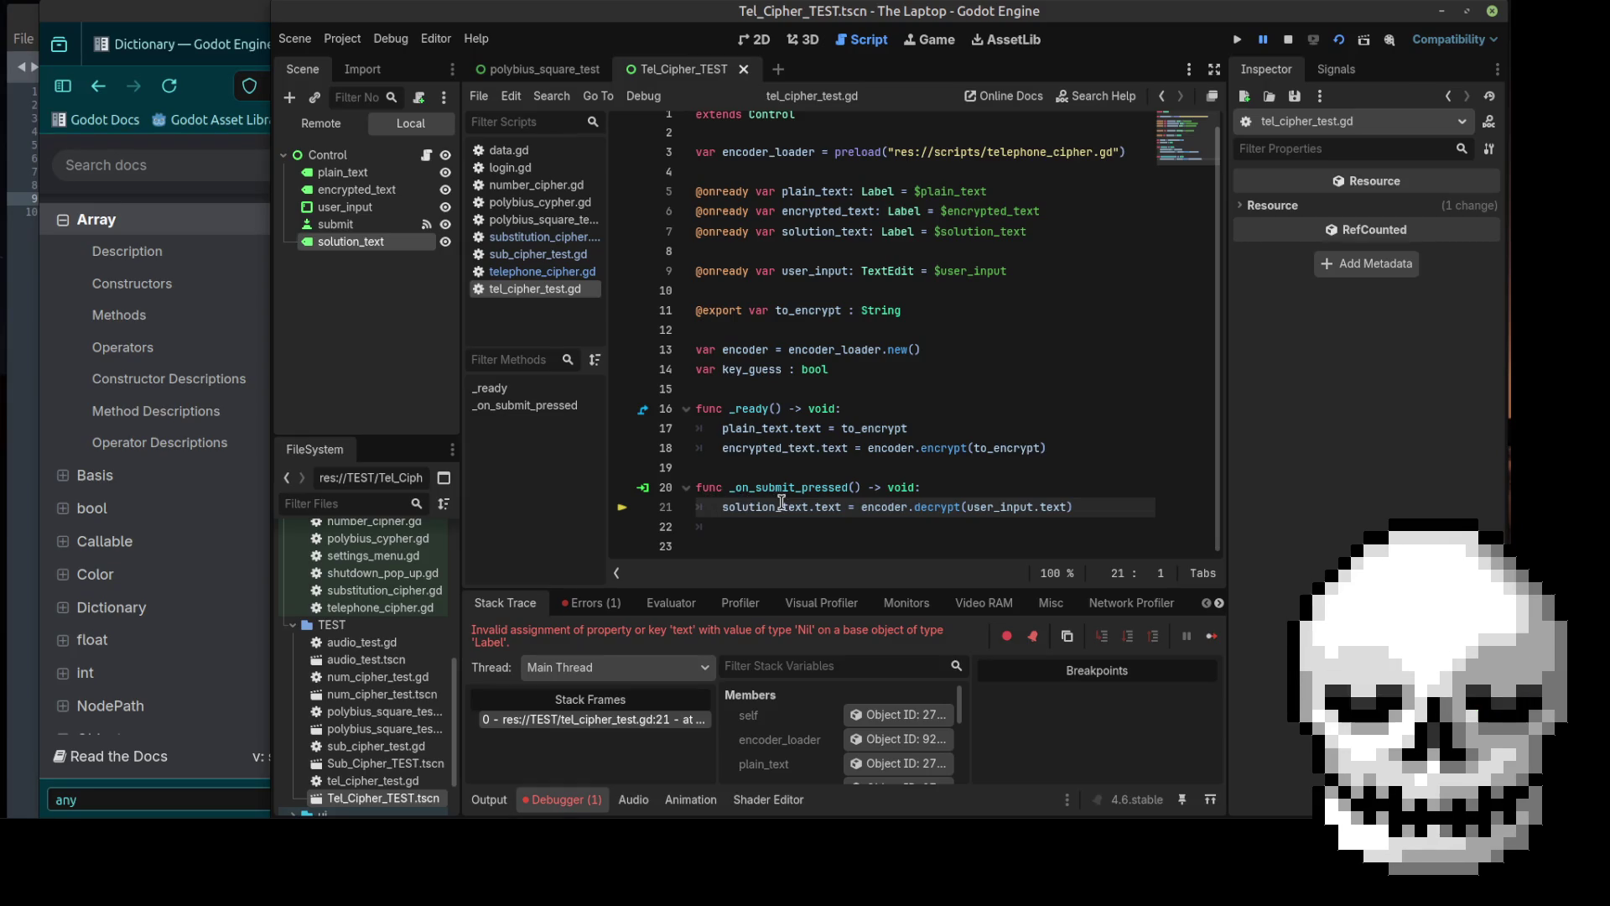
left_click(1096, 503)
type("||")
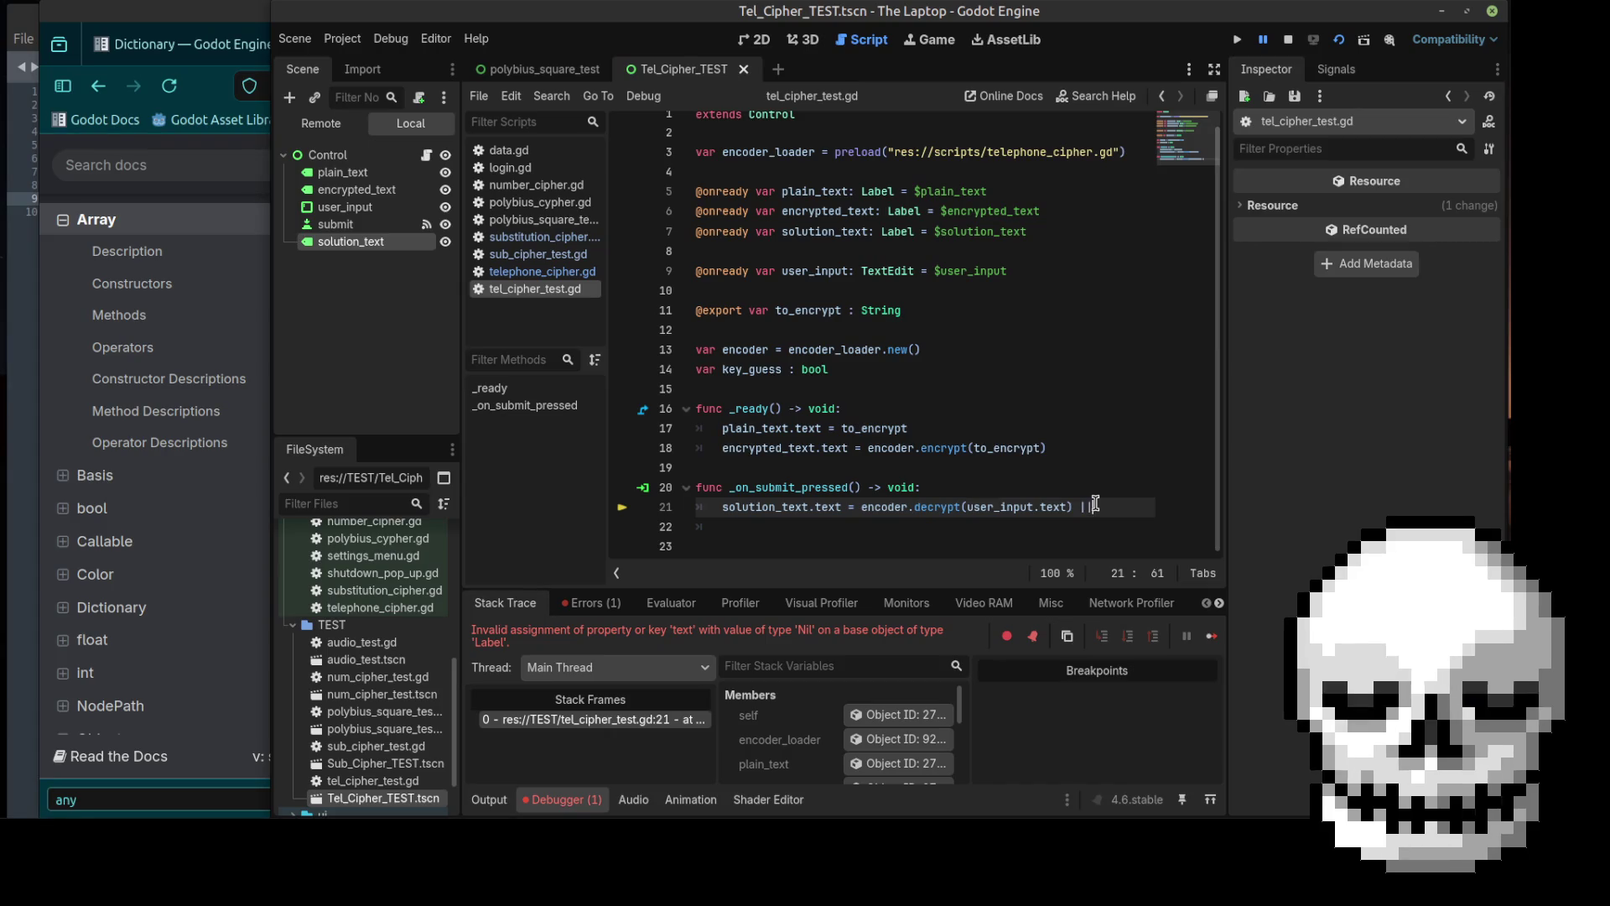
type("\"")
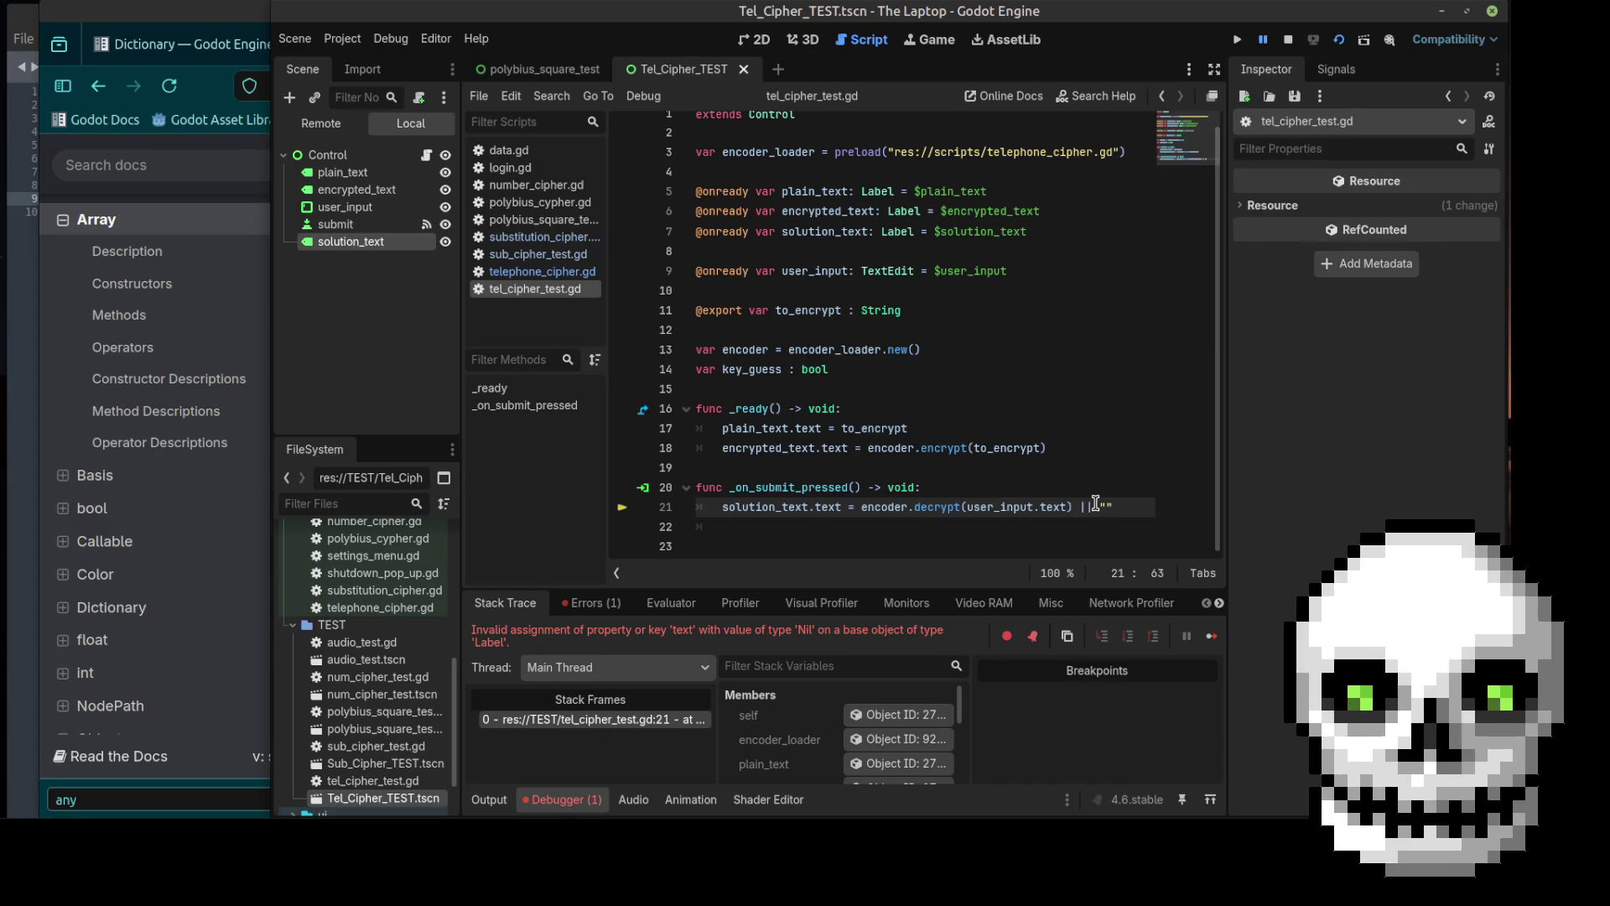
key("F6")
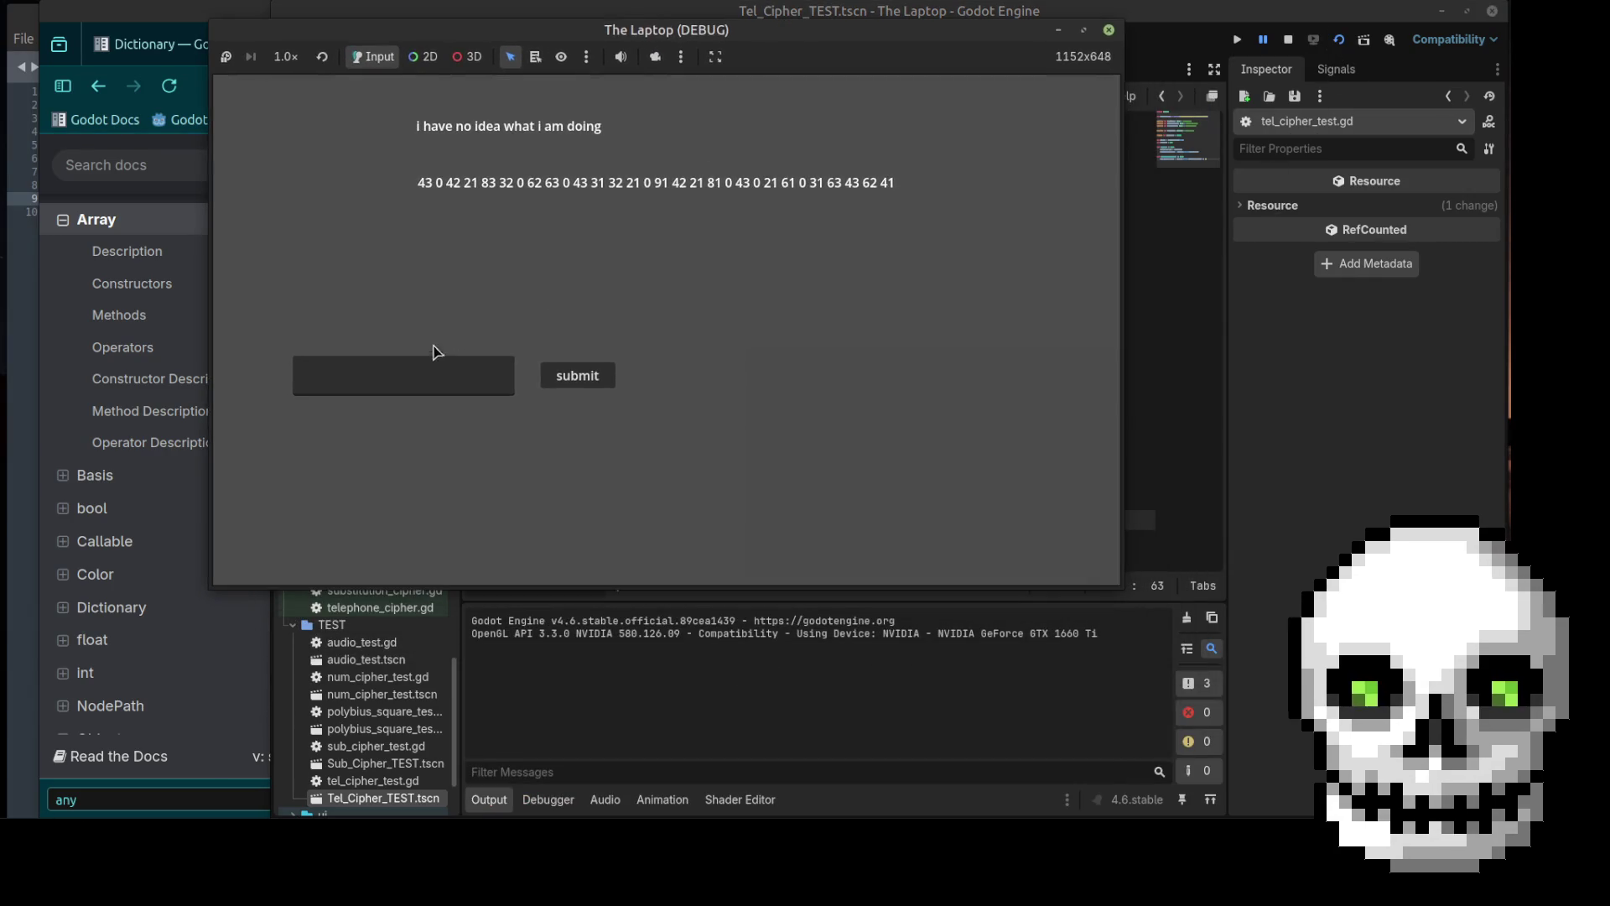
left_click(413, 374)
type("su")
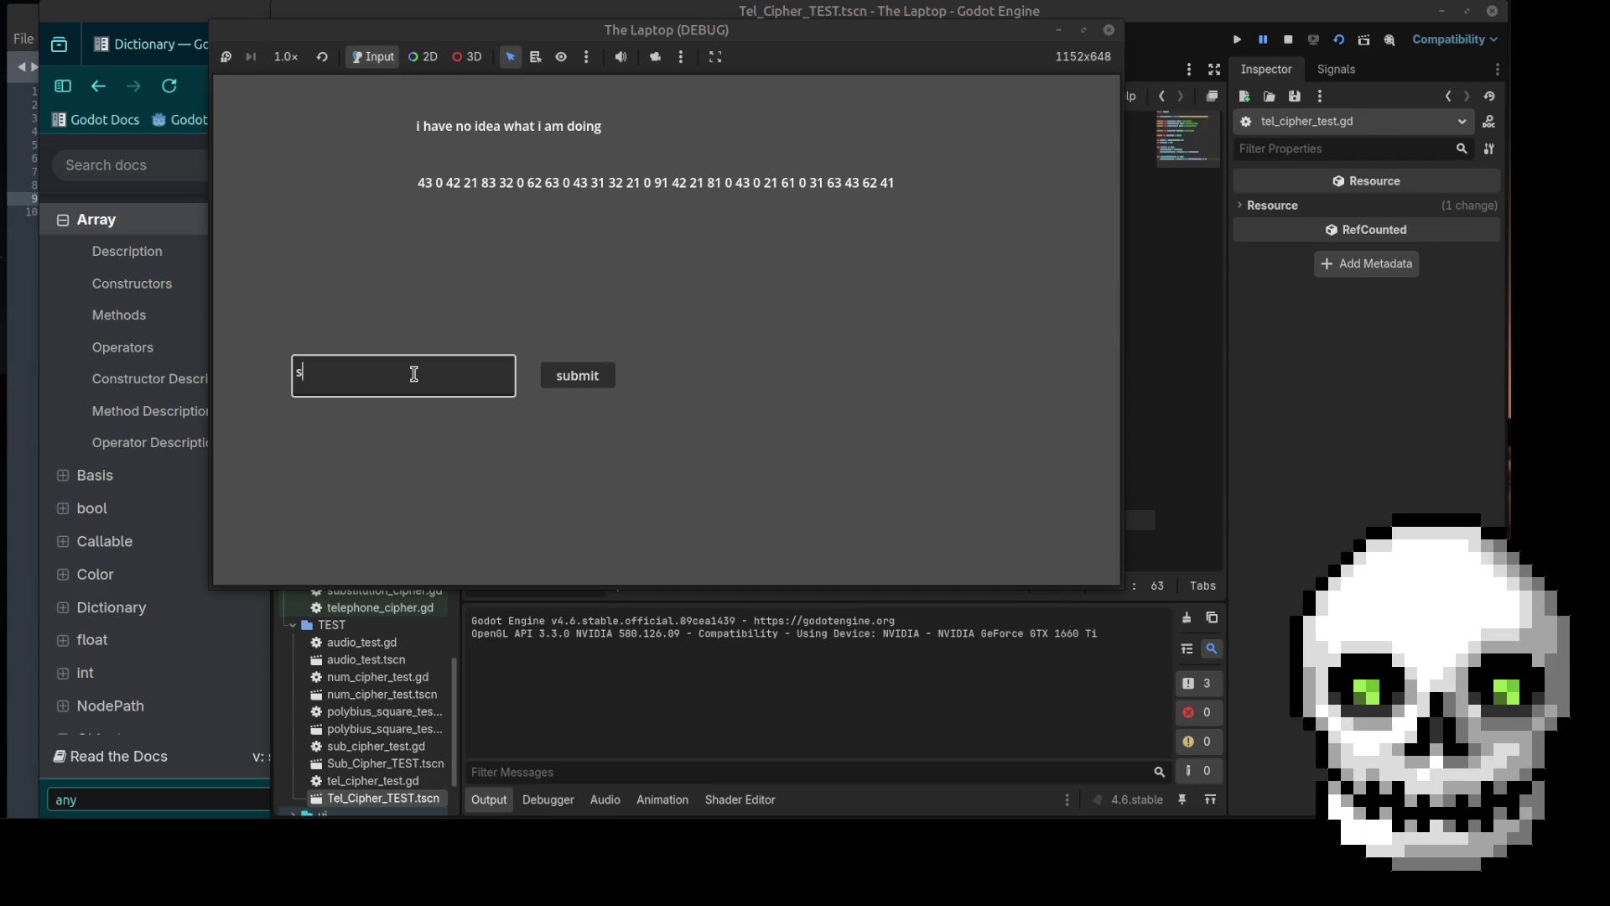
type("p")
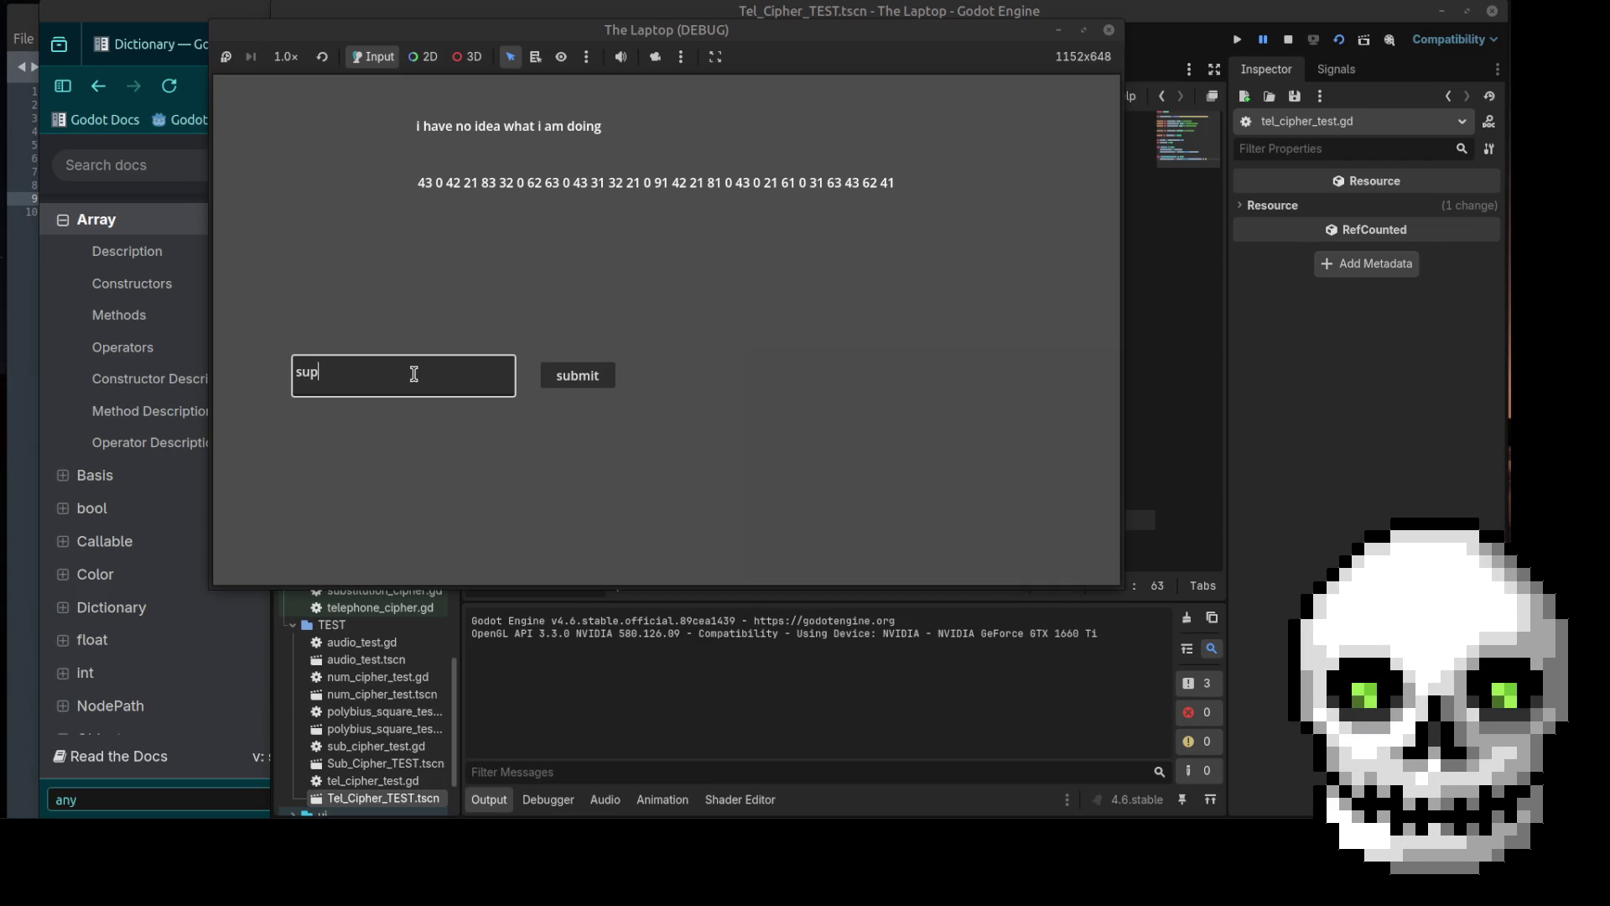
left_click(586, 375)
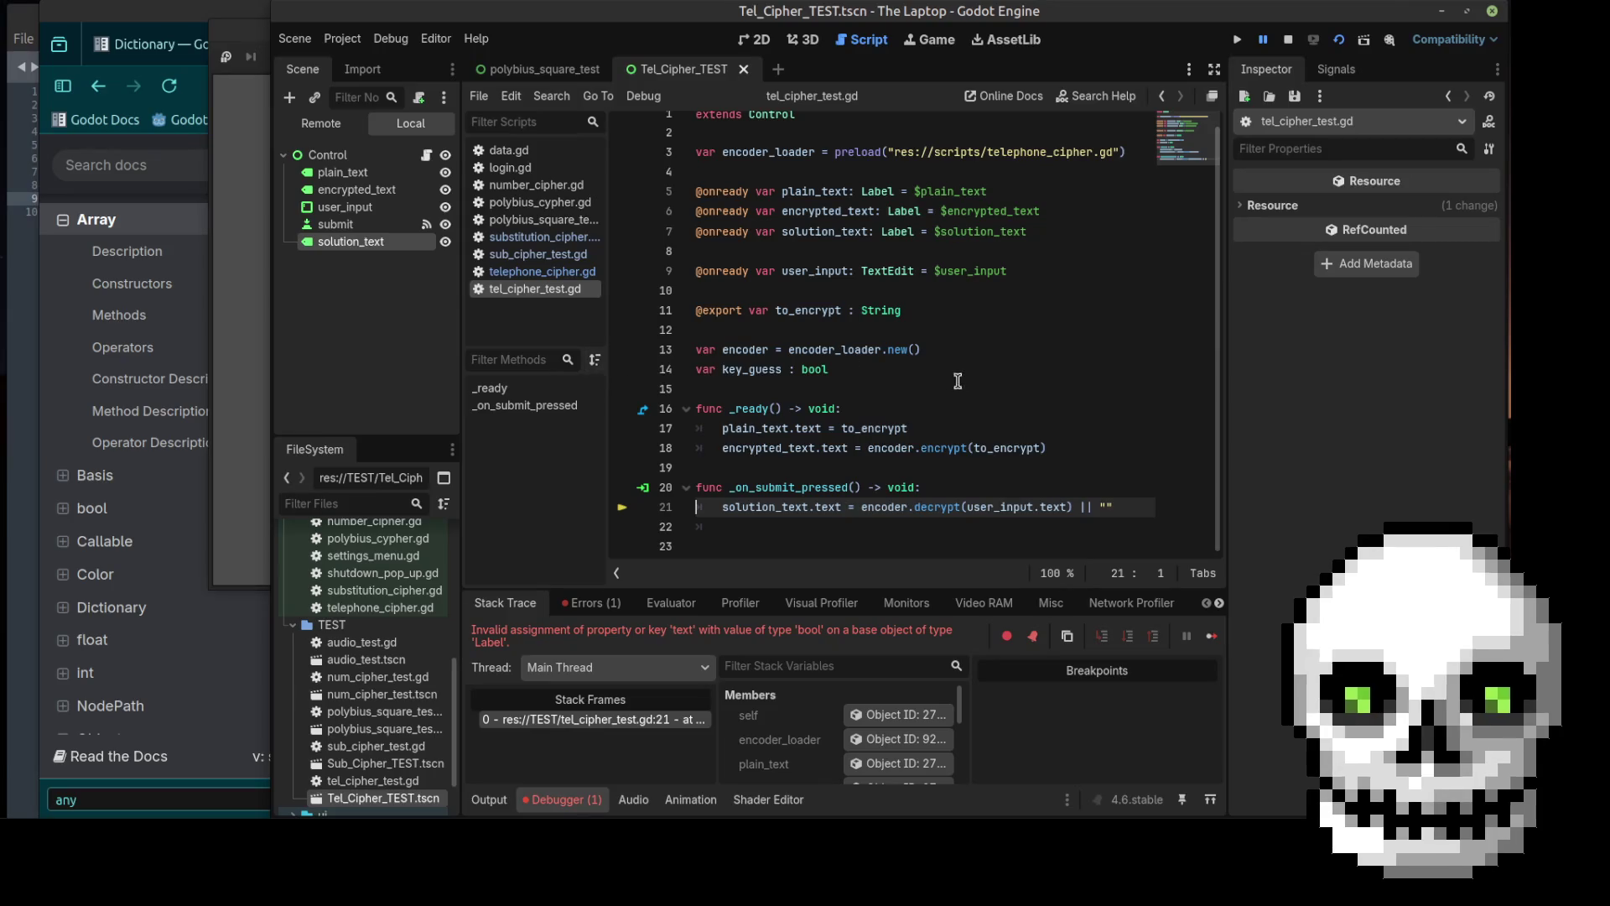
Step: Strip the solution_text.text prefix and || "" fallback from the decrypt line, moving the assignment below
left_click(722, 508)
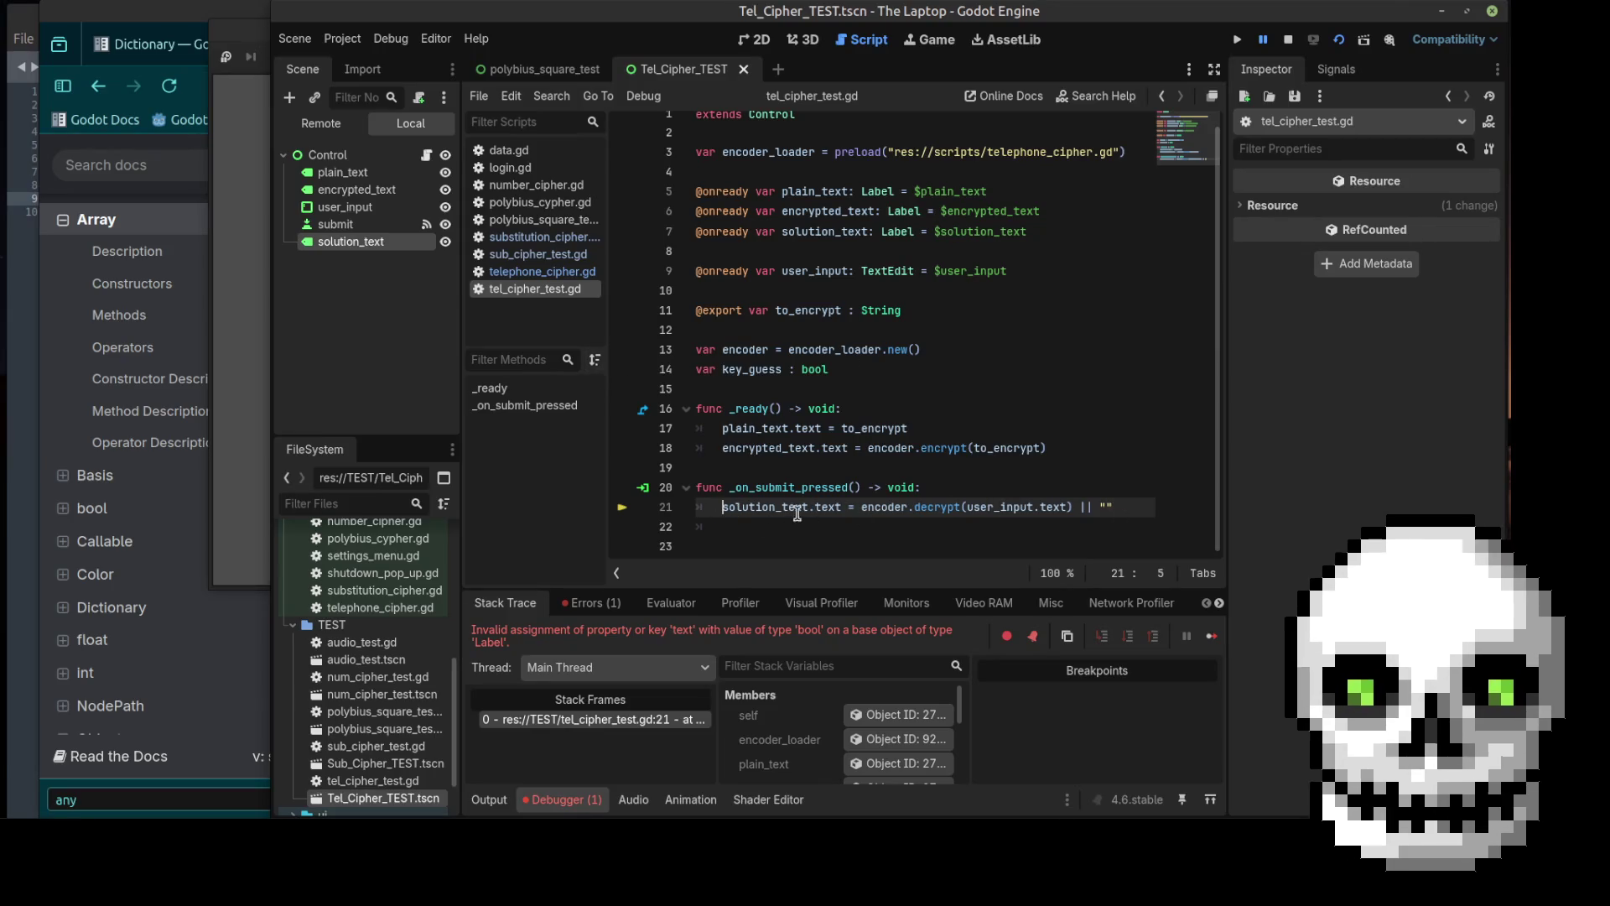
key("End")
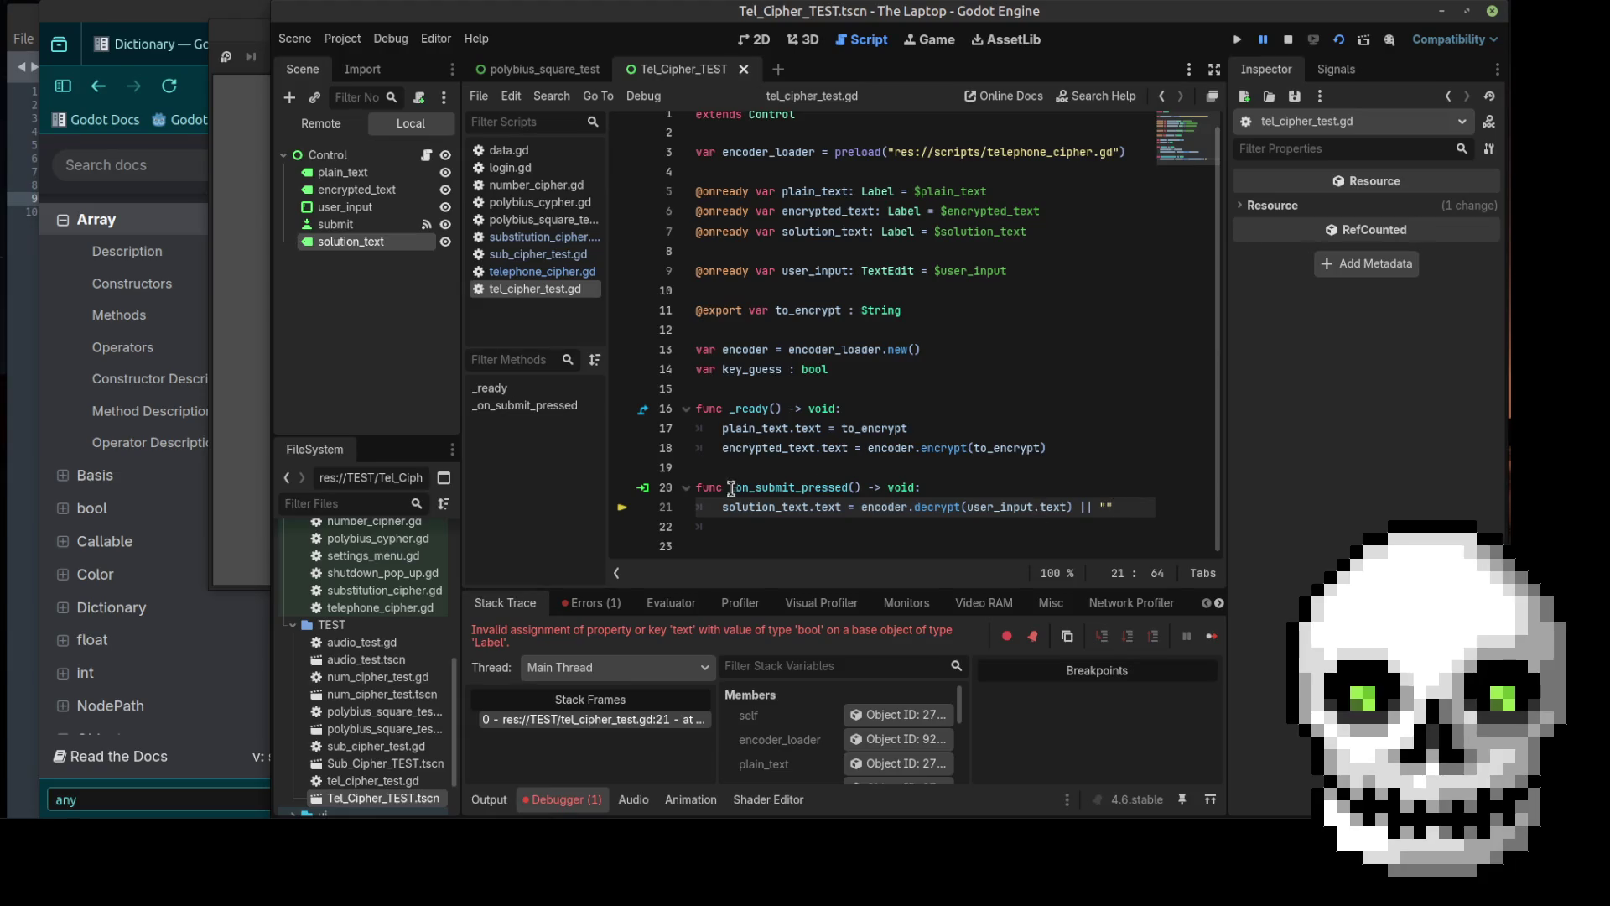
left_click_drag(861, 509, 725, 507)
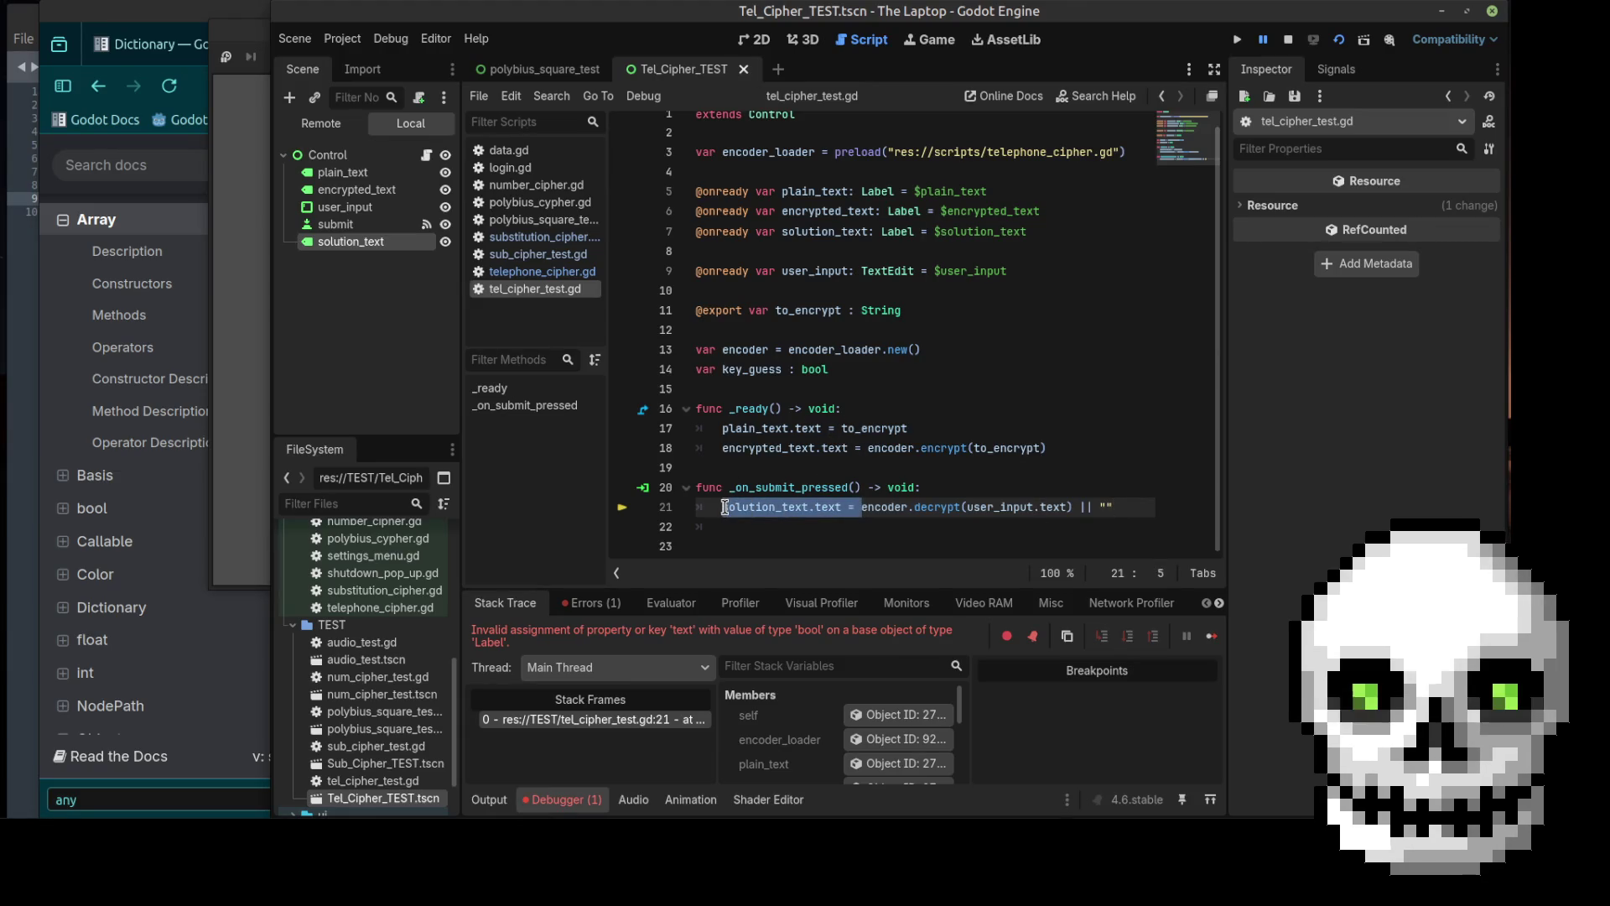
mouse_move(741, 505)
key("BackSpace")
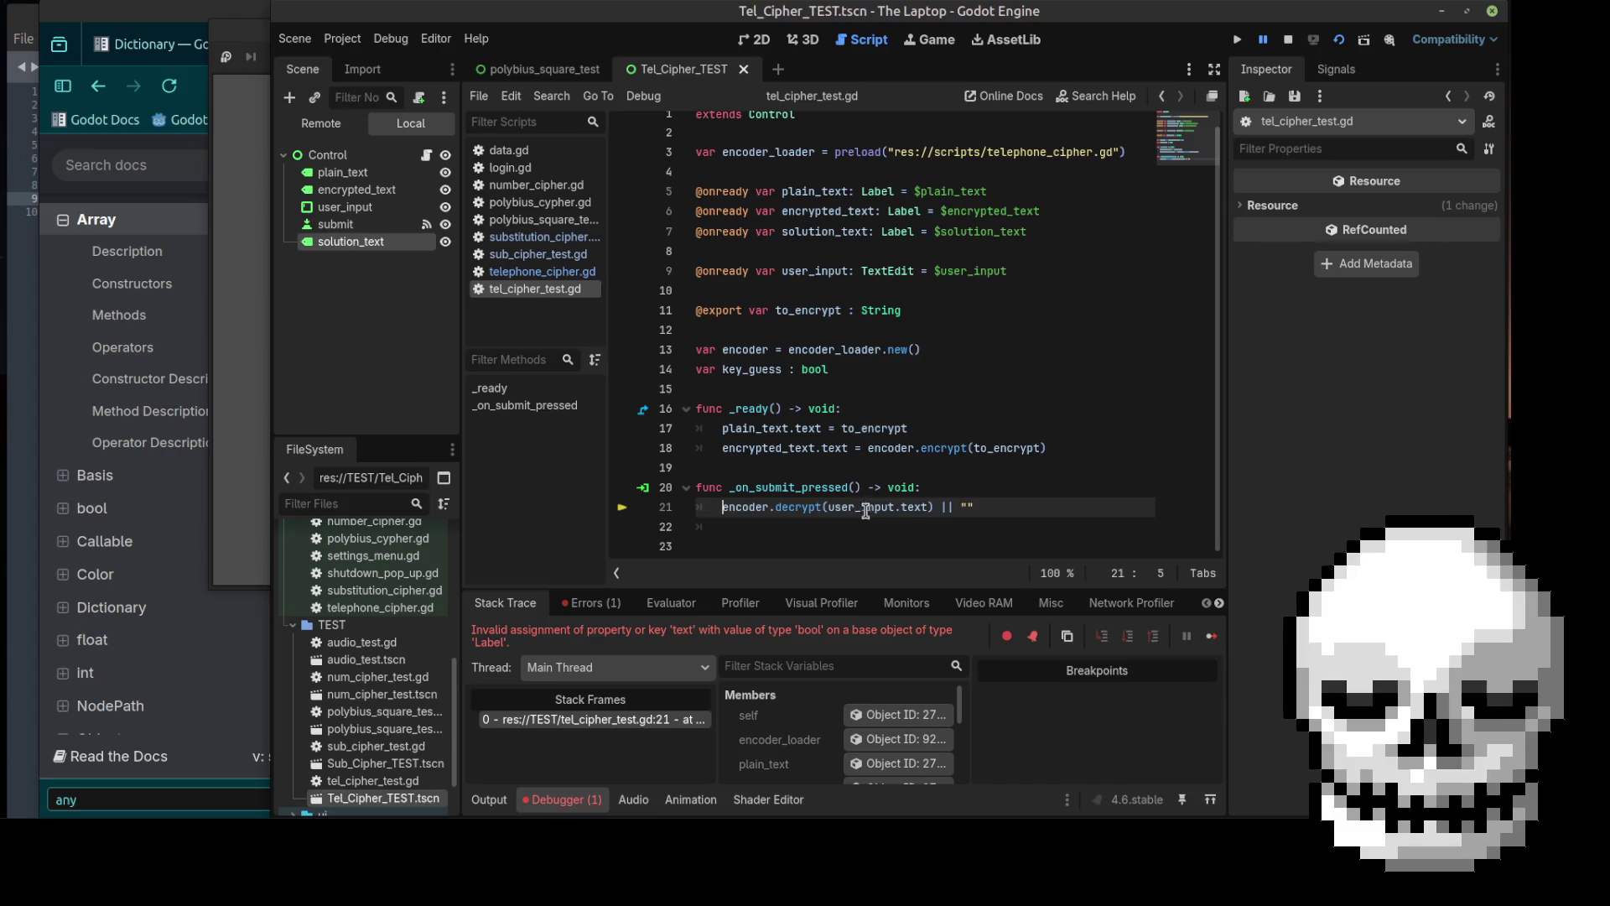
left_click_drag(977, 504, 952, 514)
left_click(951, 513)
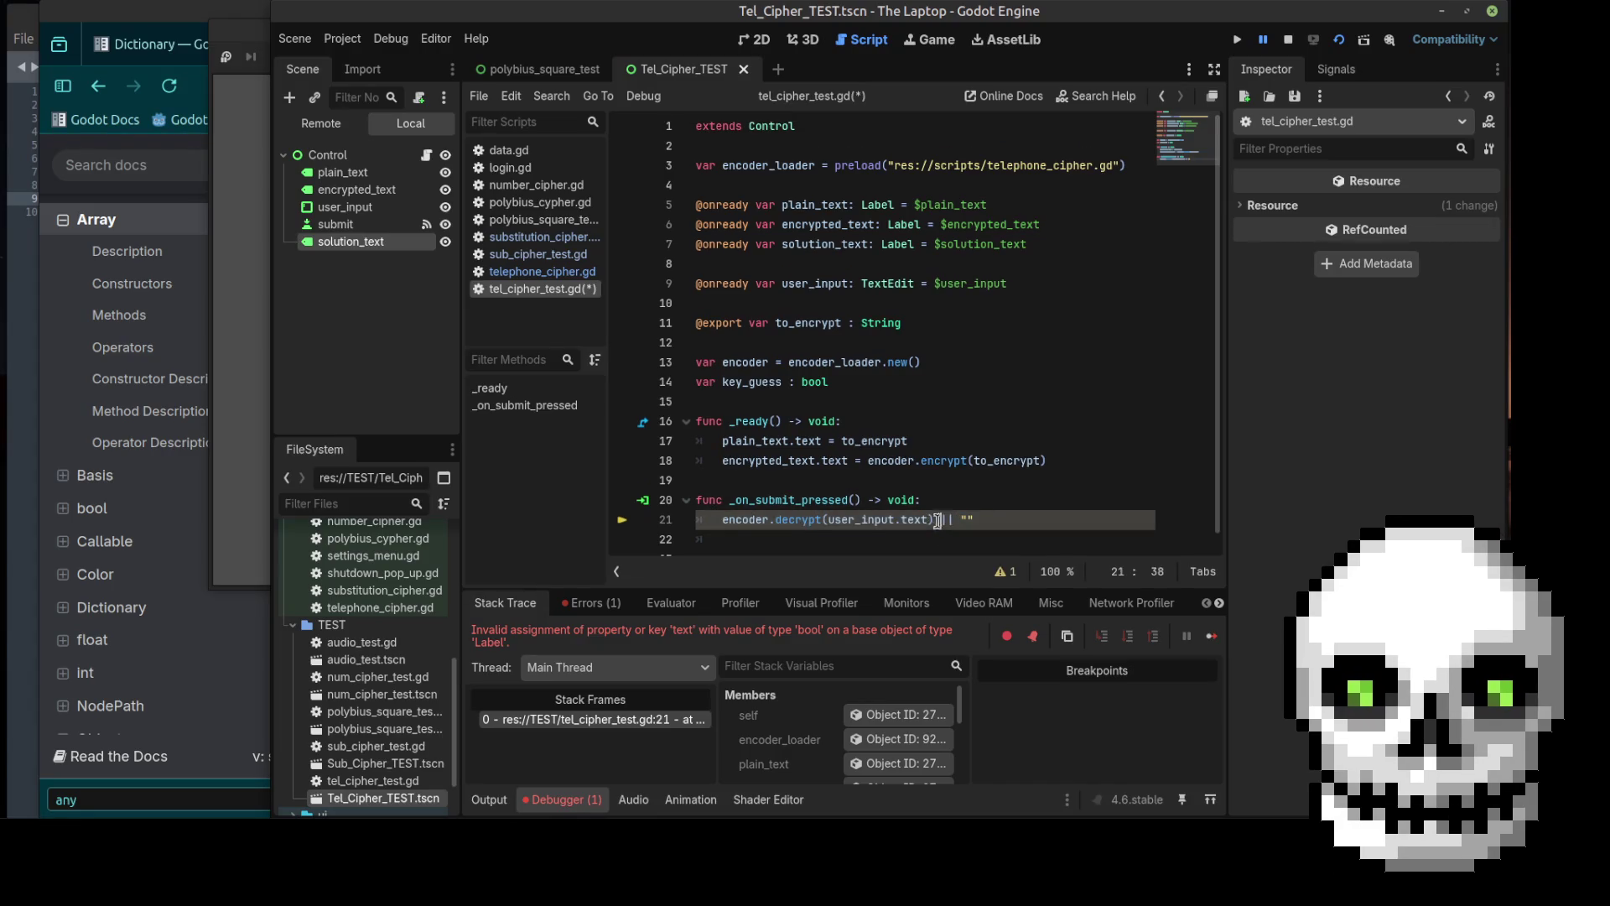
key("shift+End")
key("BackSpace")
key("Return")
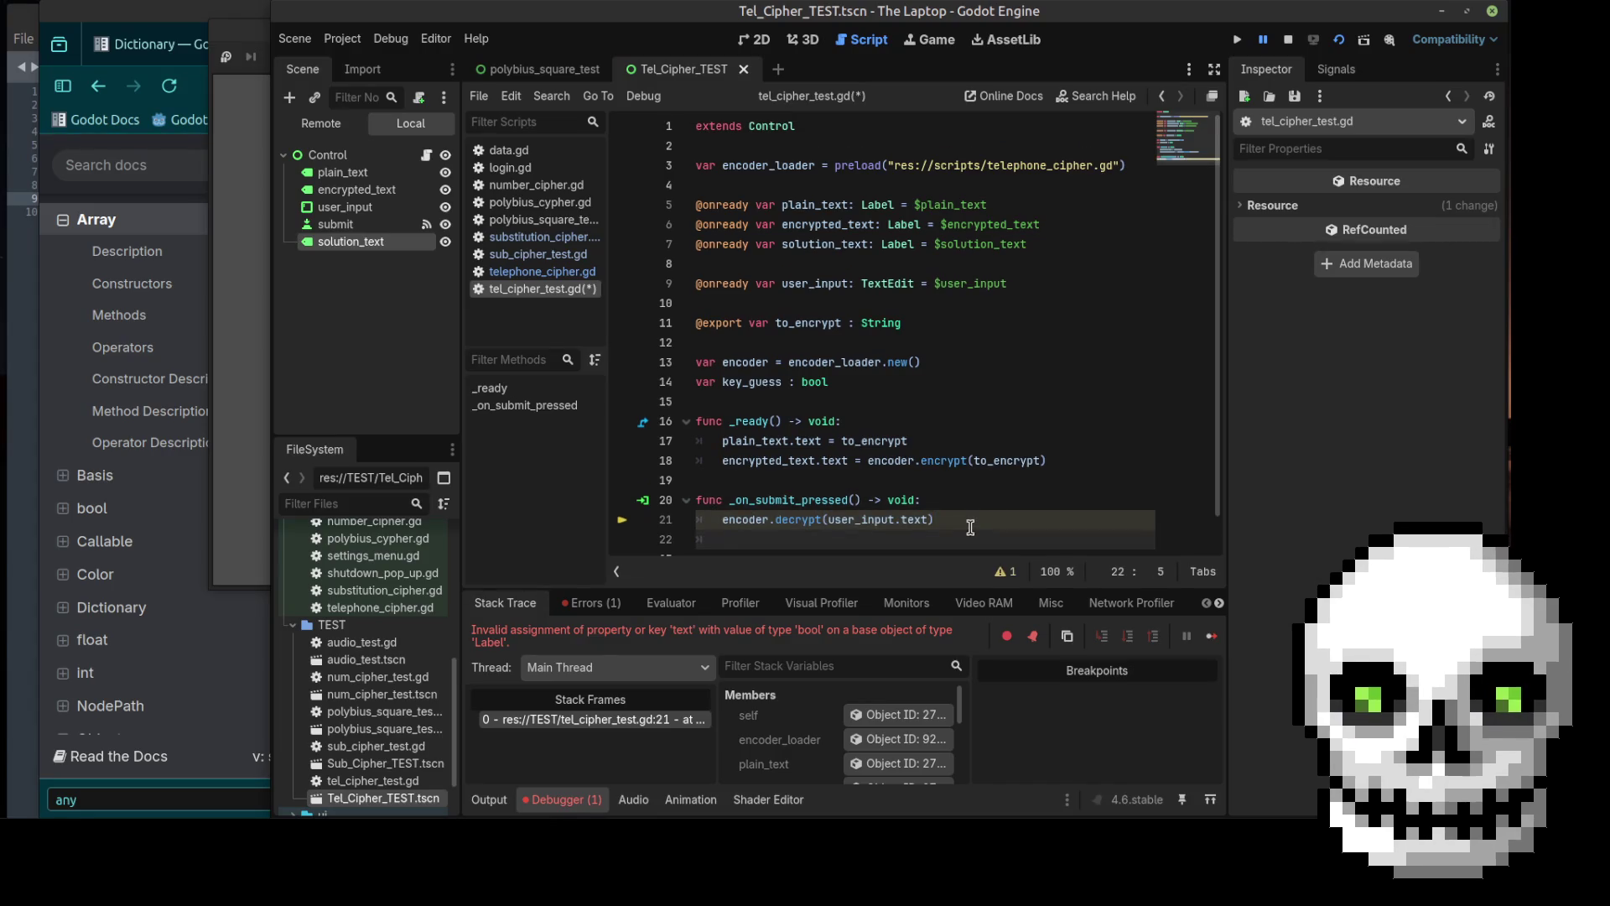
key("Return")
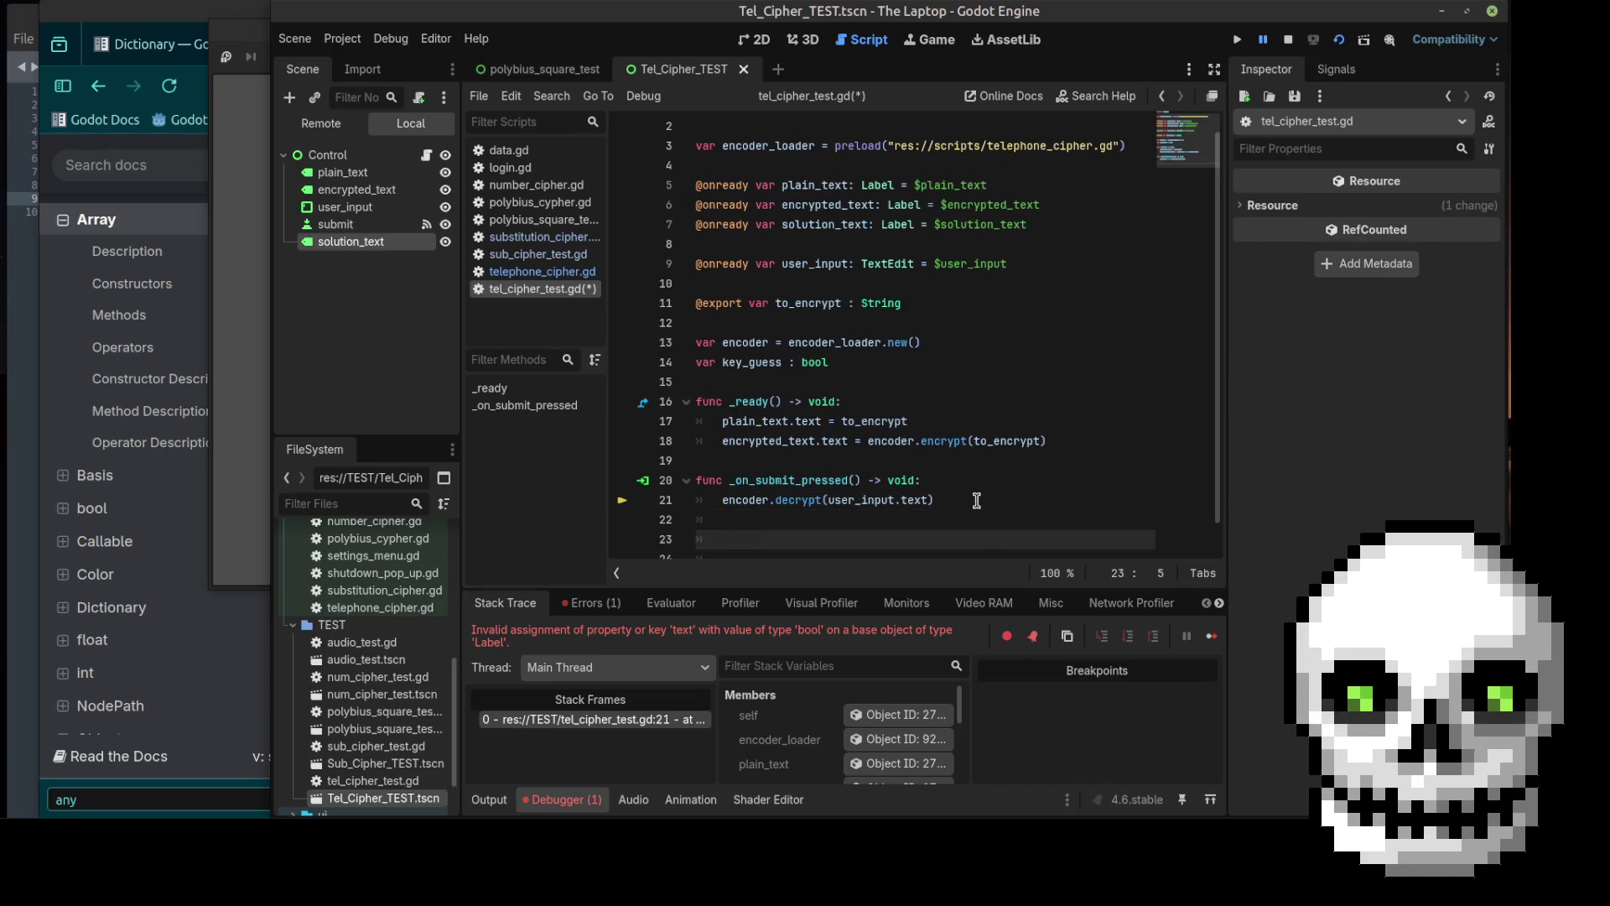
type("solution_text.text =")
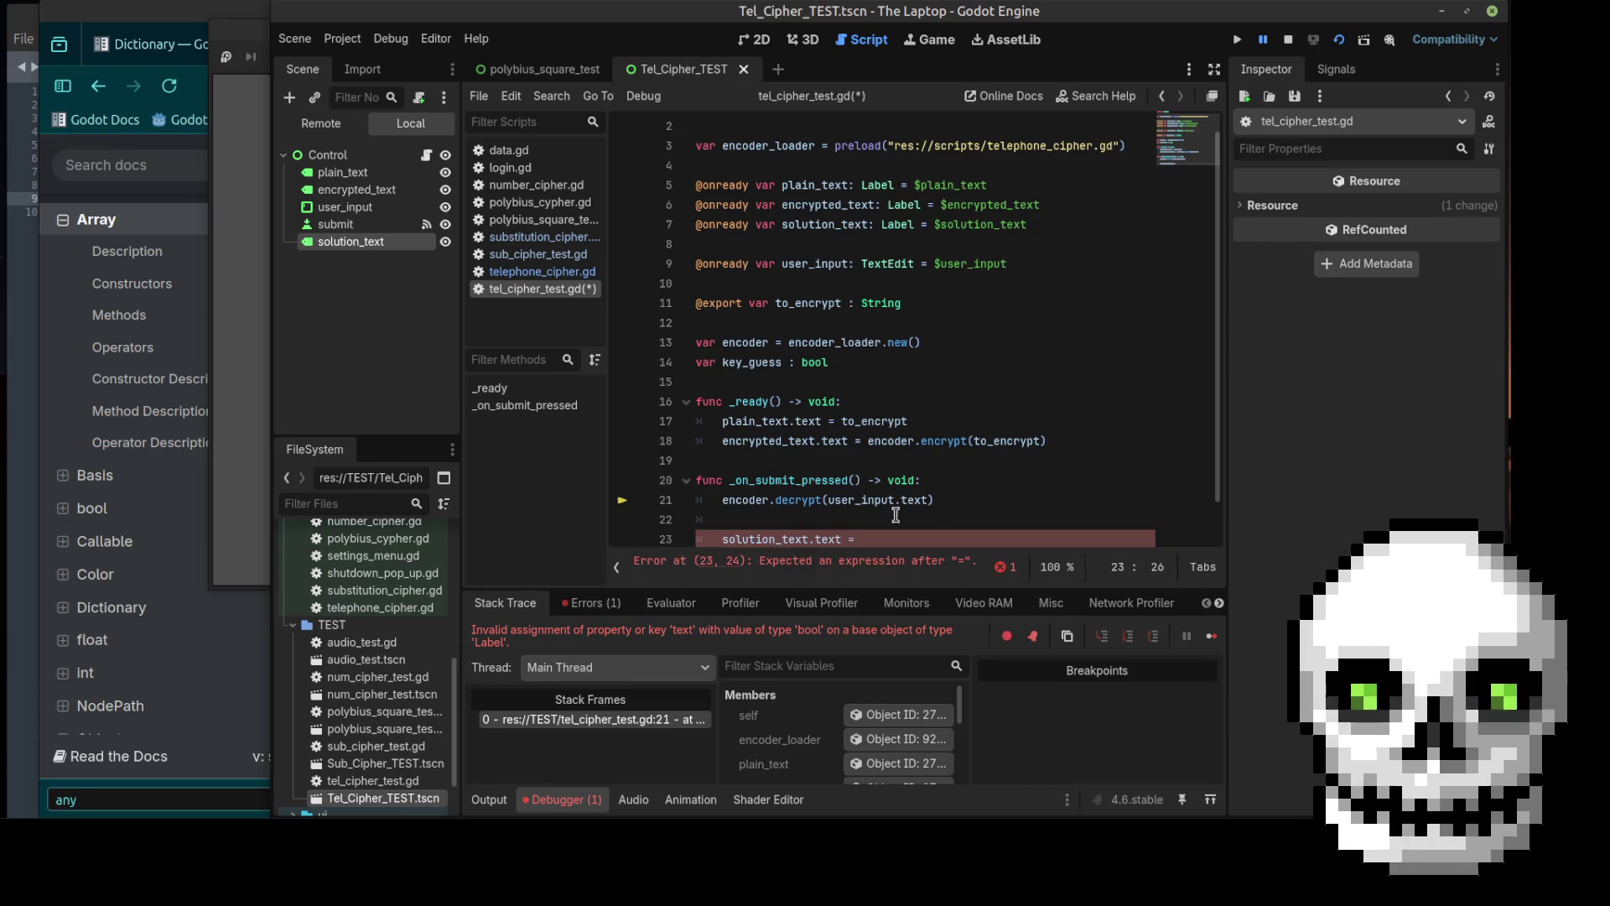
Step: Store the result in var text and indent solution_text.text = under 'if text != null'
left_click(761, 519)
left_click(720, 499)
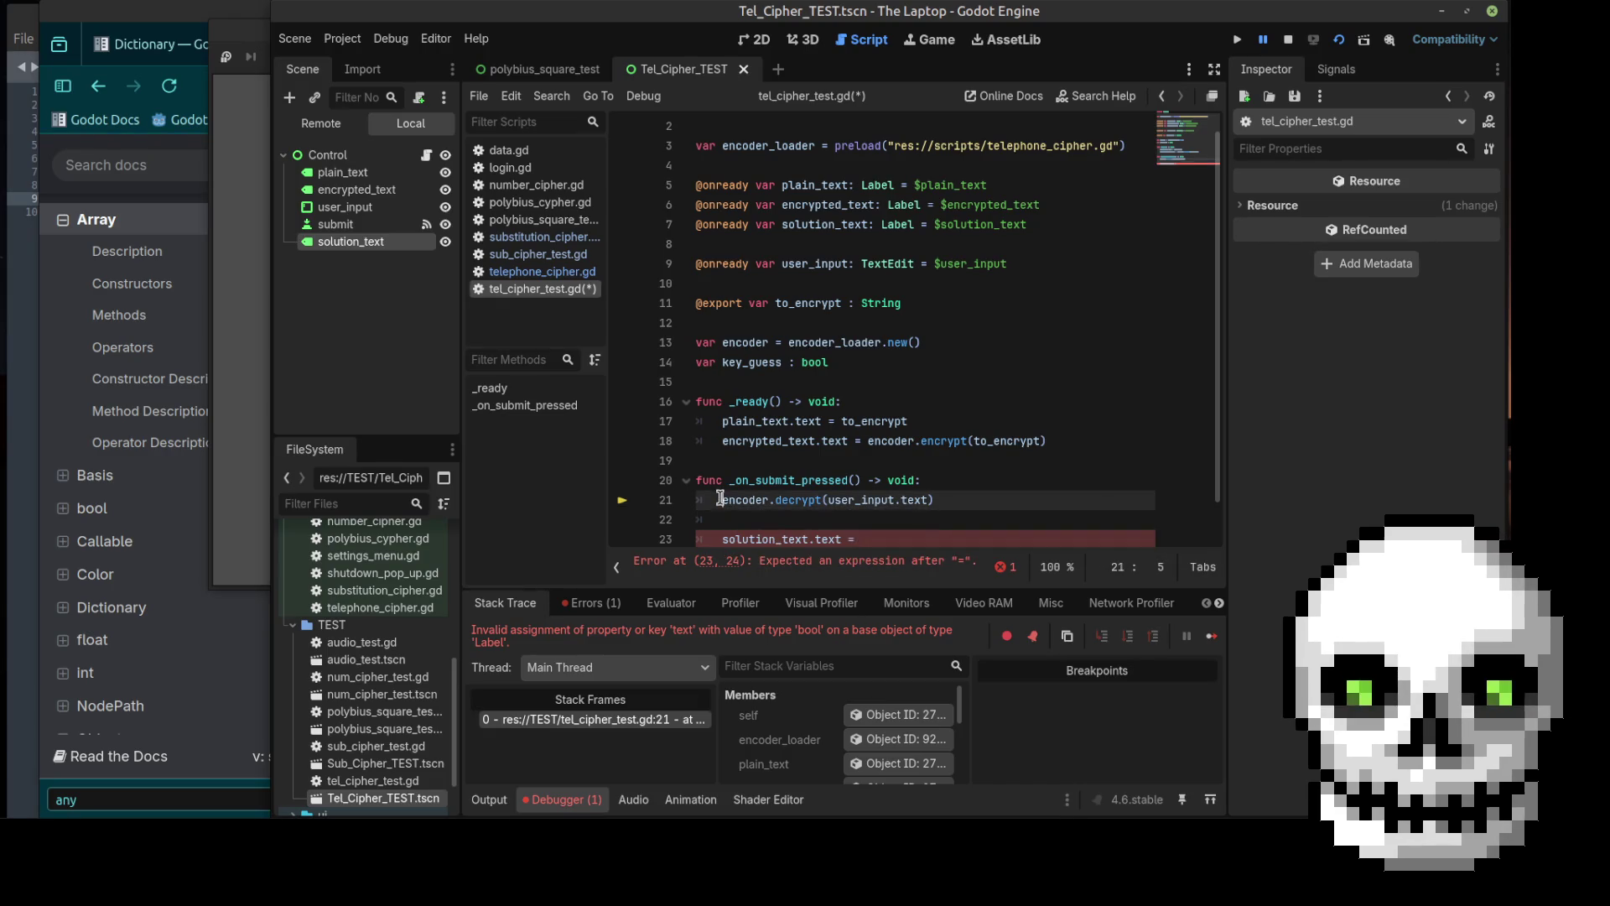
type("var text ")
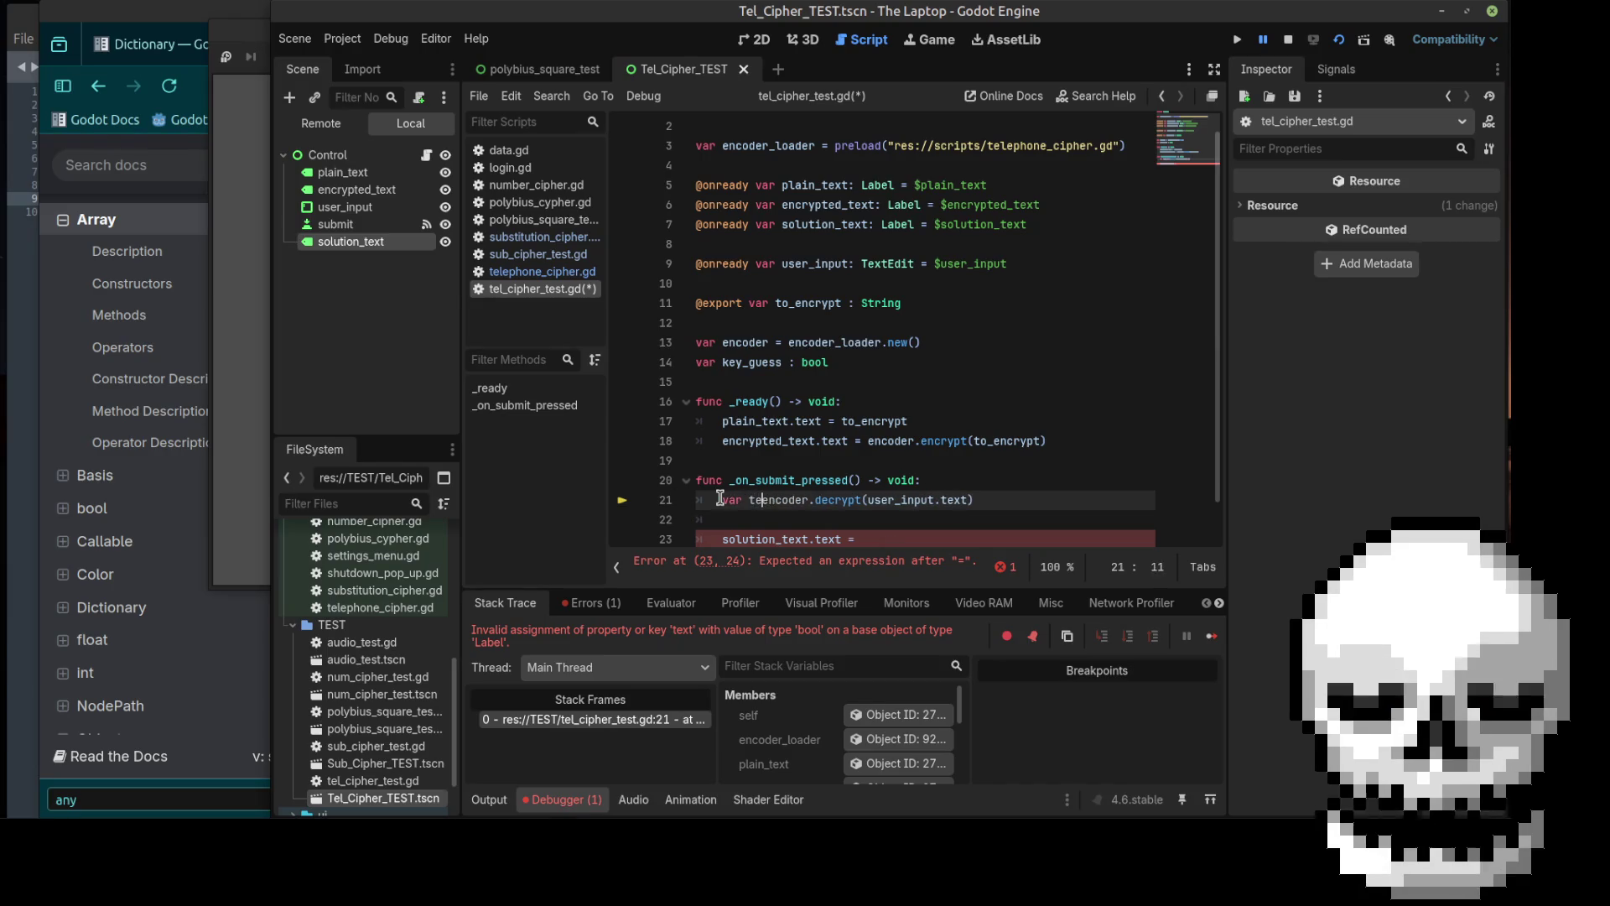
type("=")
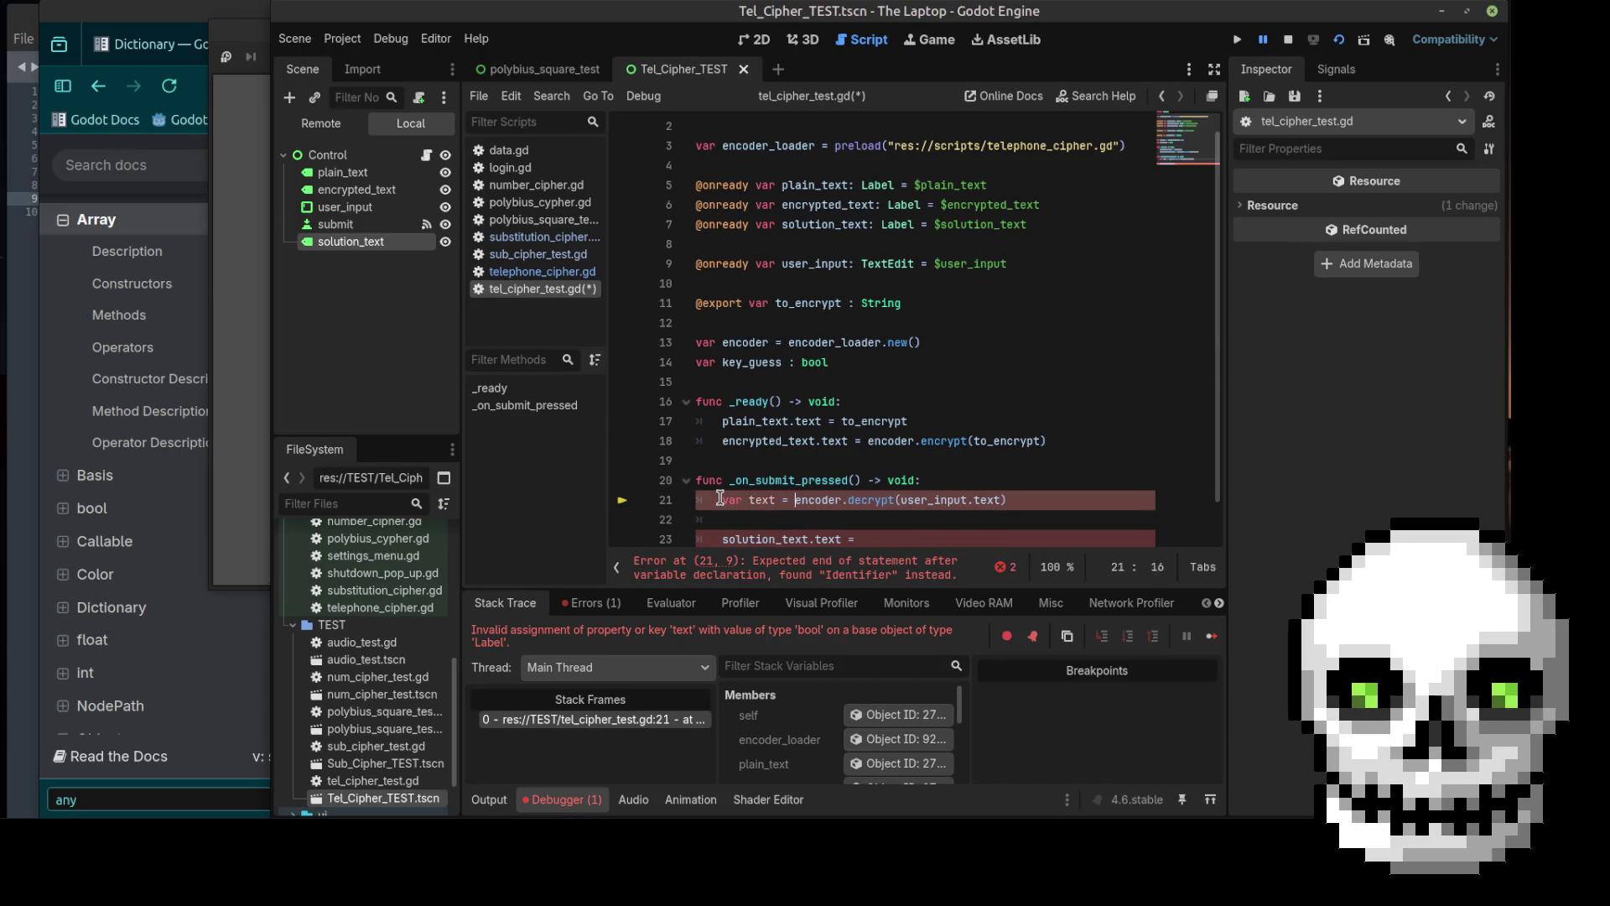
left_click(844, 521)
type("if")
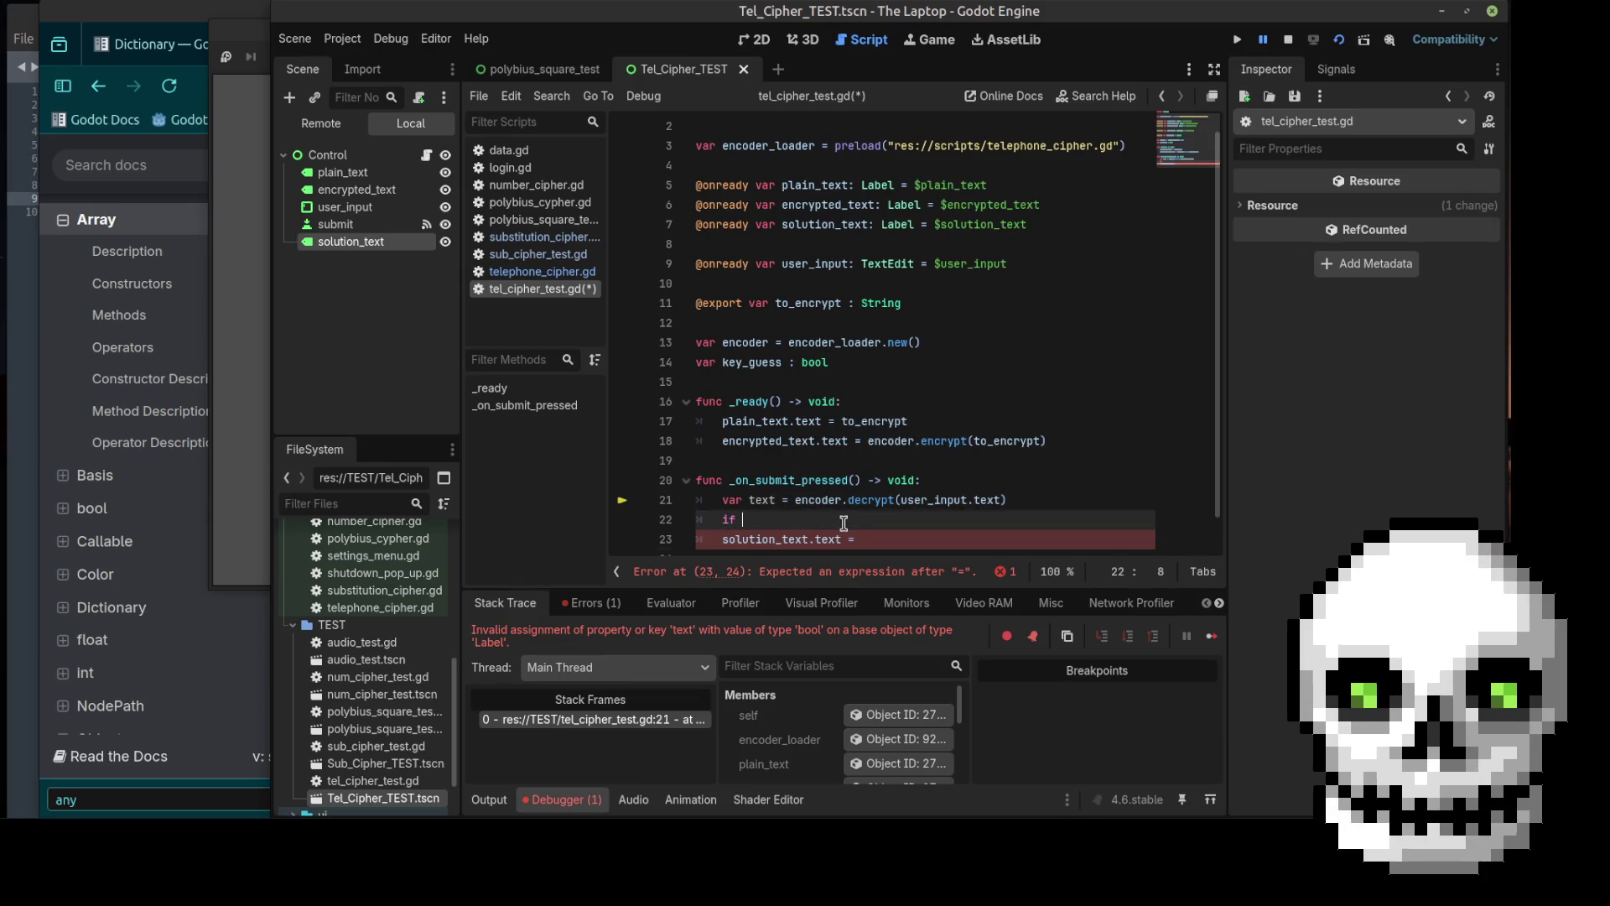
type("text ")
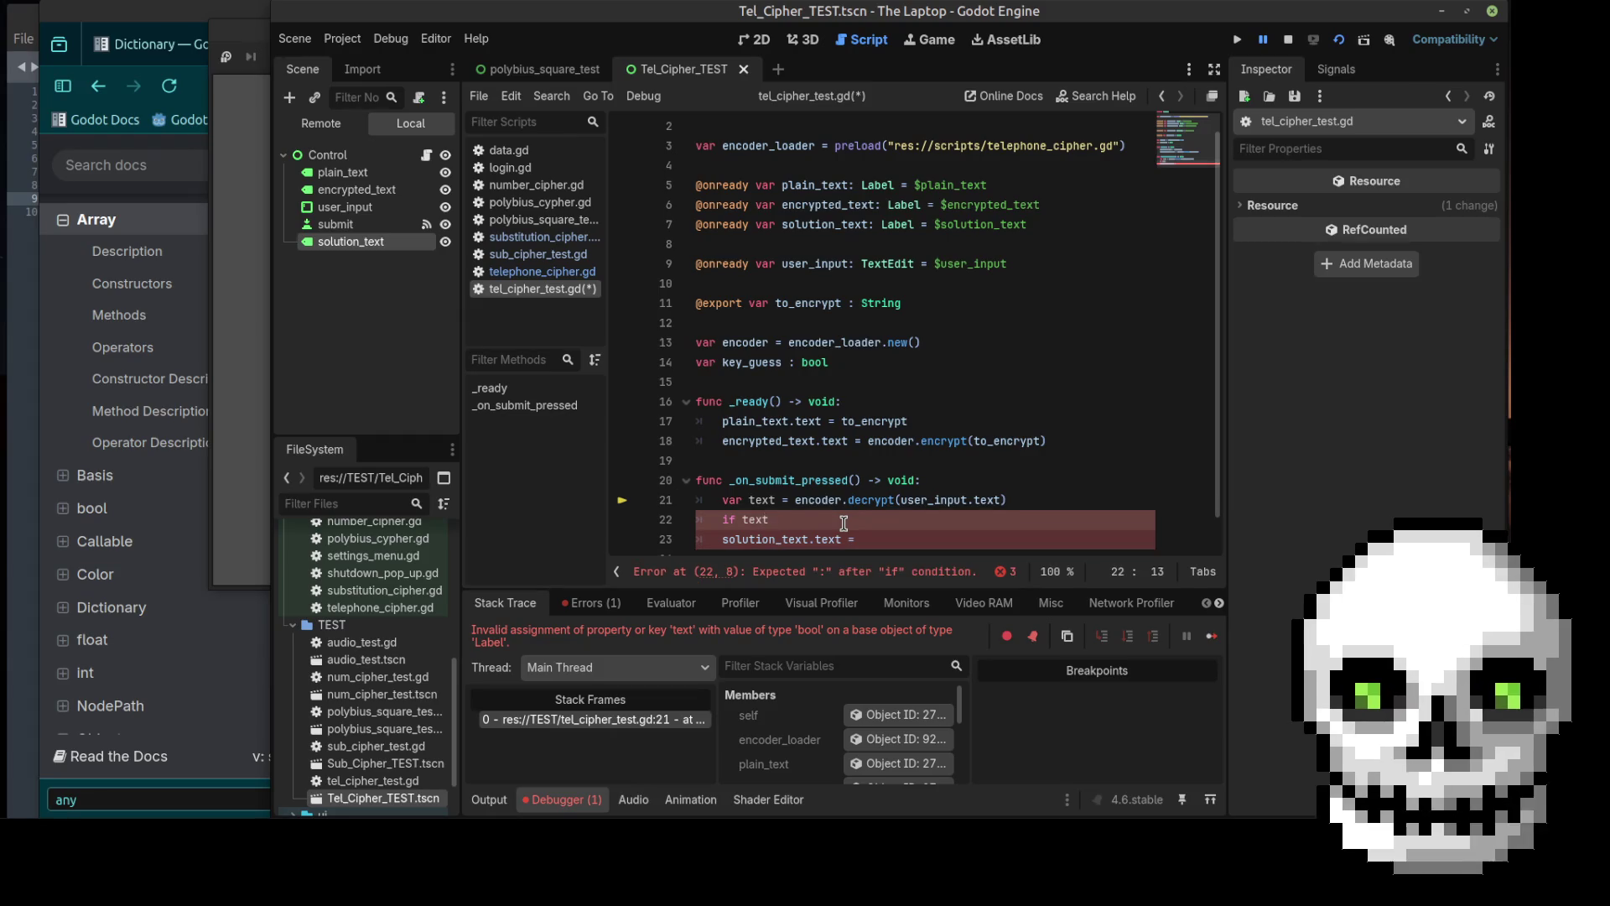
type("!= null")
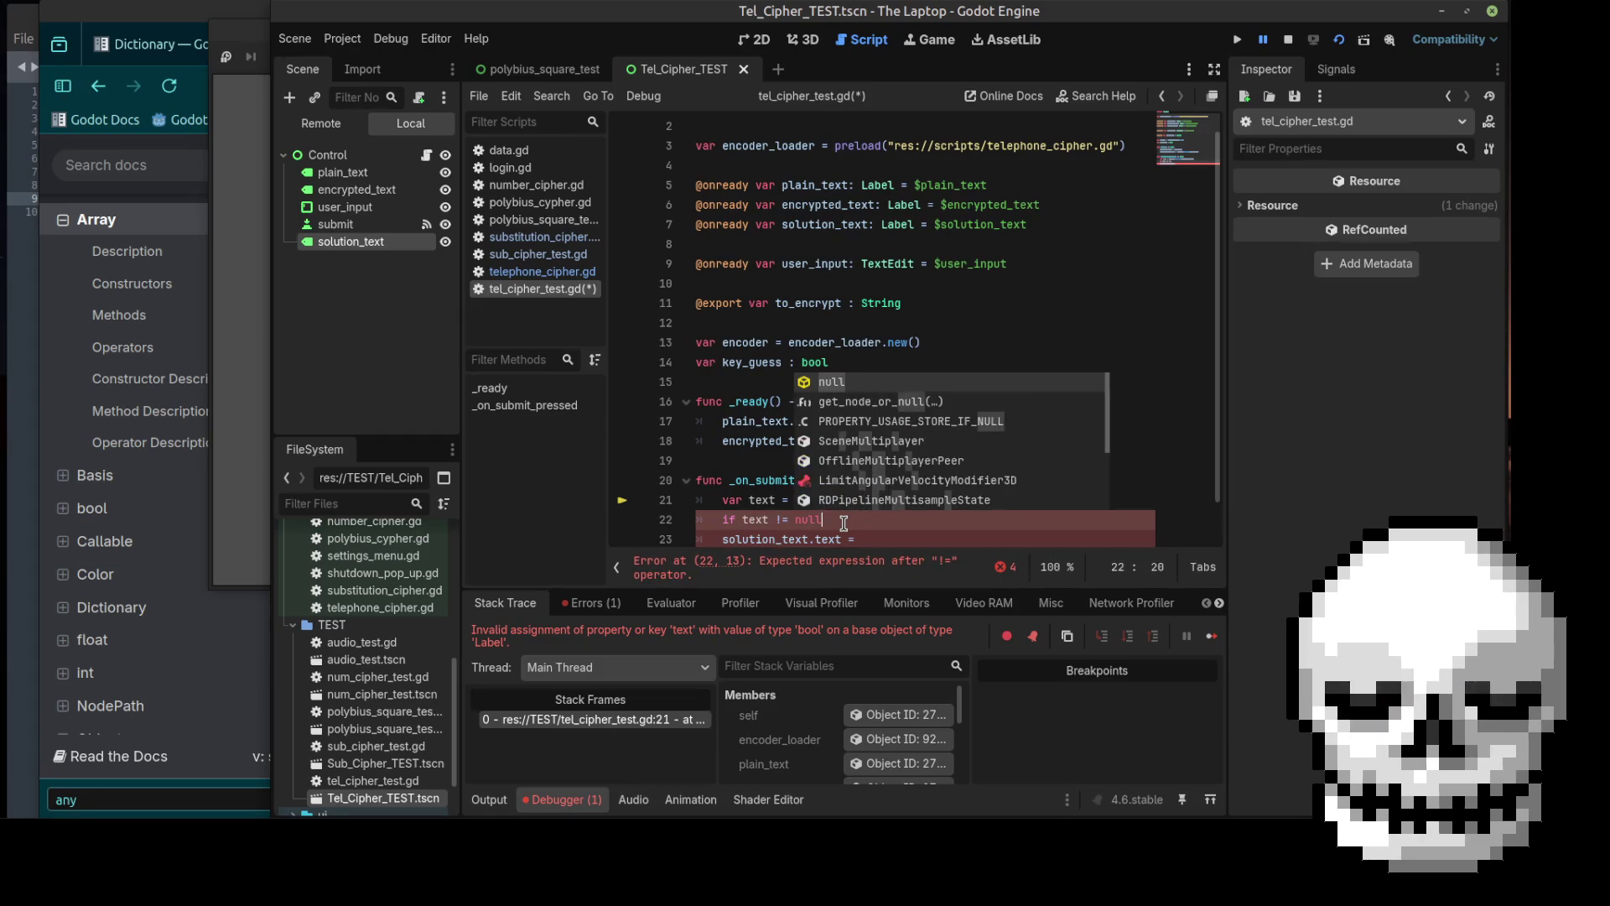
key("Down")
key("Home")
key("Tab")
Step: Insert a blank line above the if check, save the script, and run the project
left_click(903, 534)
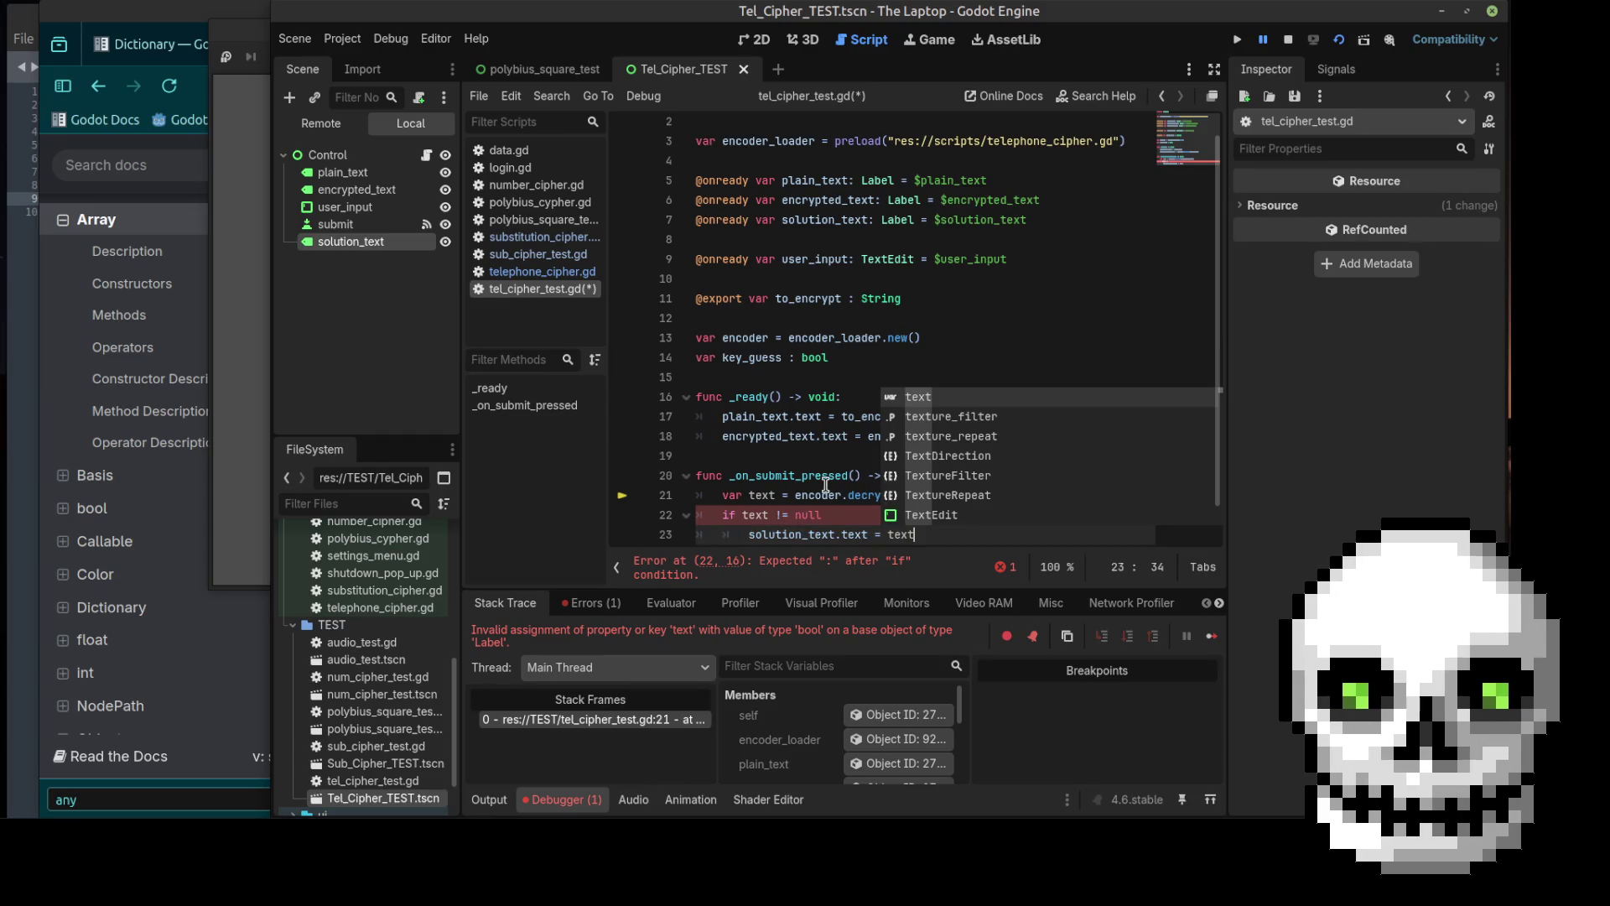
left_click(722, 514)
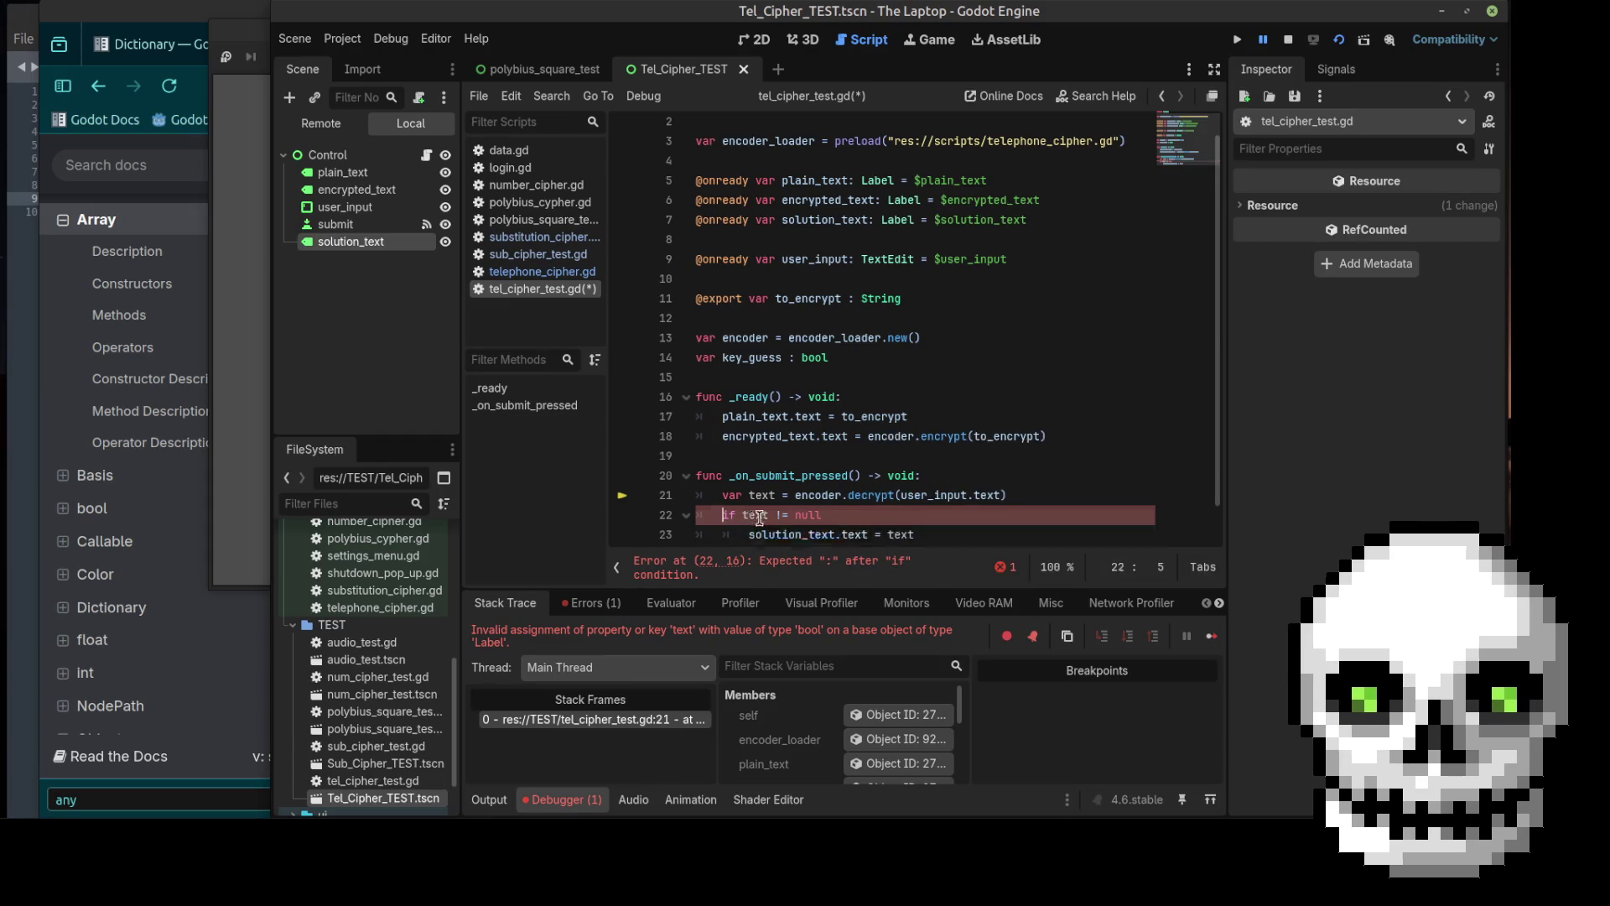
key("Return")
left_click(855, 534)
type(":")
left_click(856, 516)
key("ctrl+s")
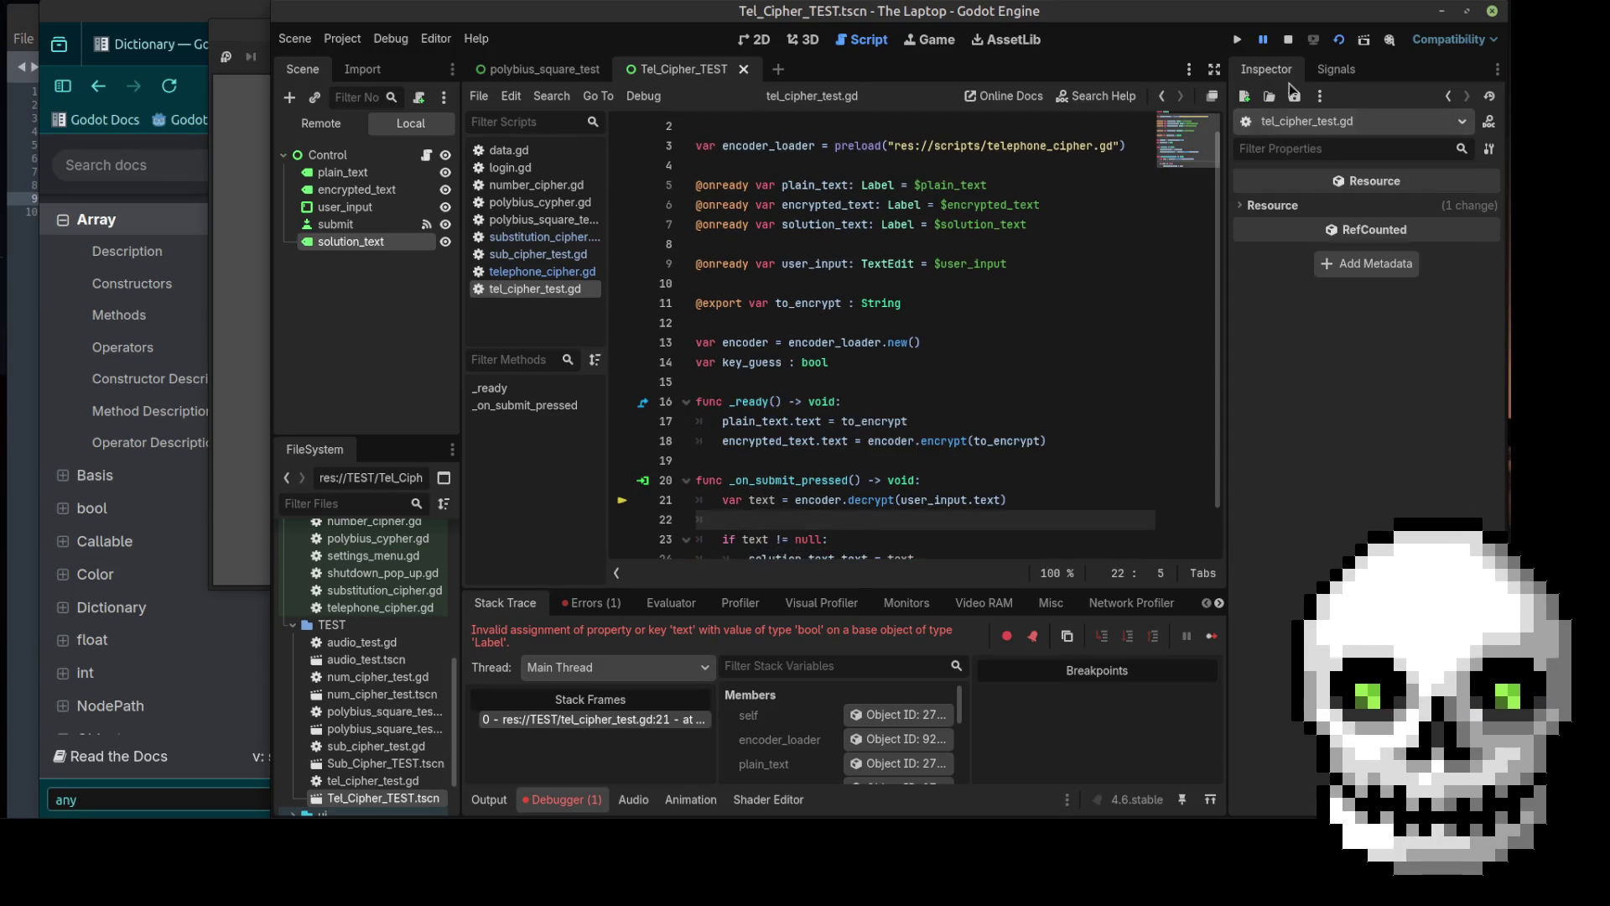
left_click(1339, 39)
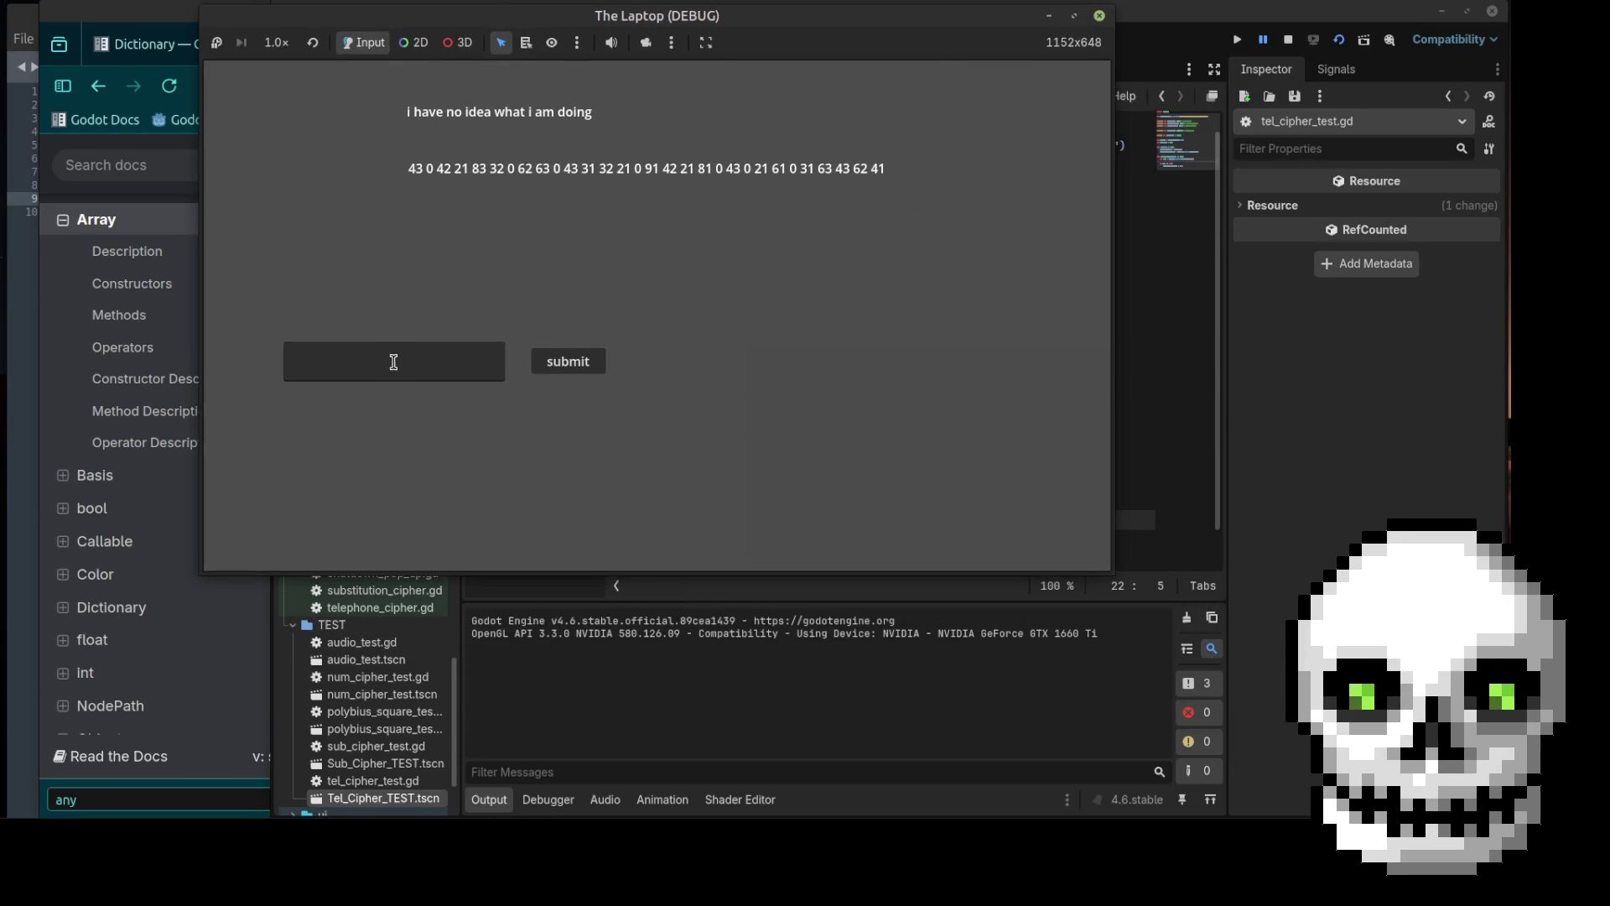
Step: Submit 'sup' in the game, confirm ["sup"] prints in Output, then close the game window
left_click(393, 364)
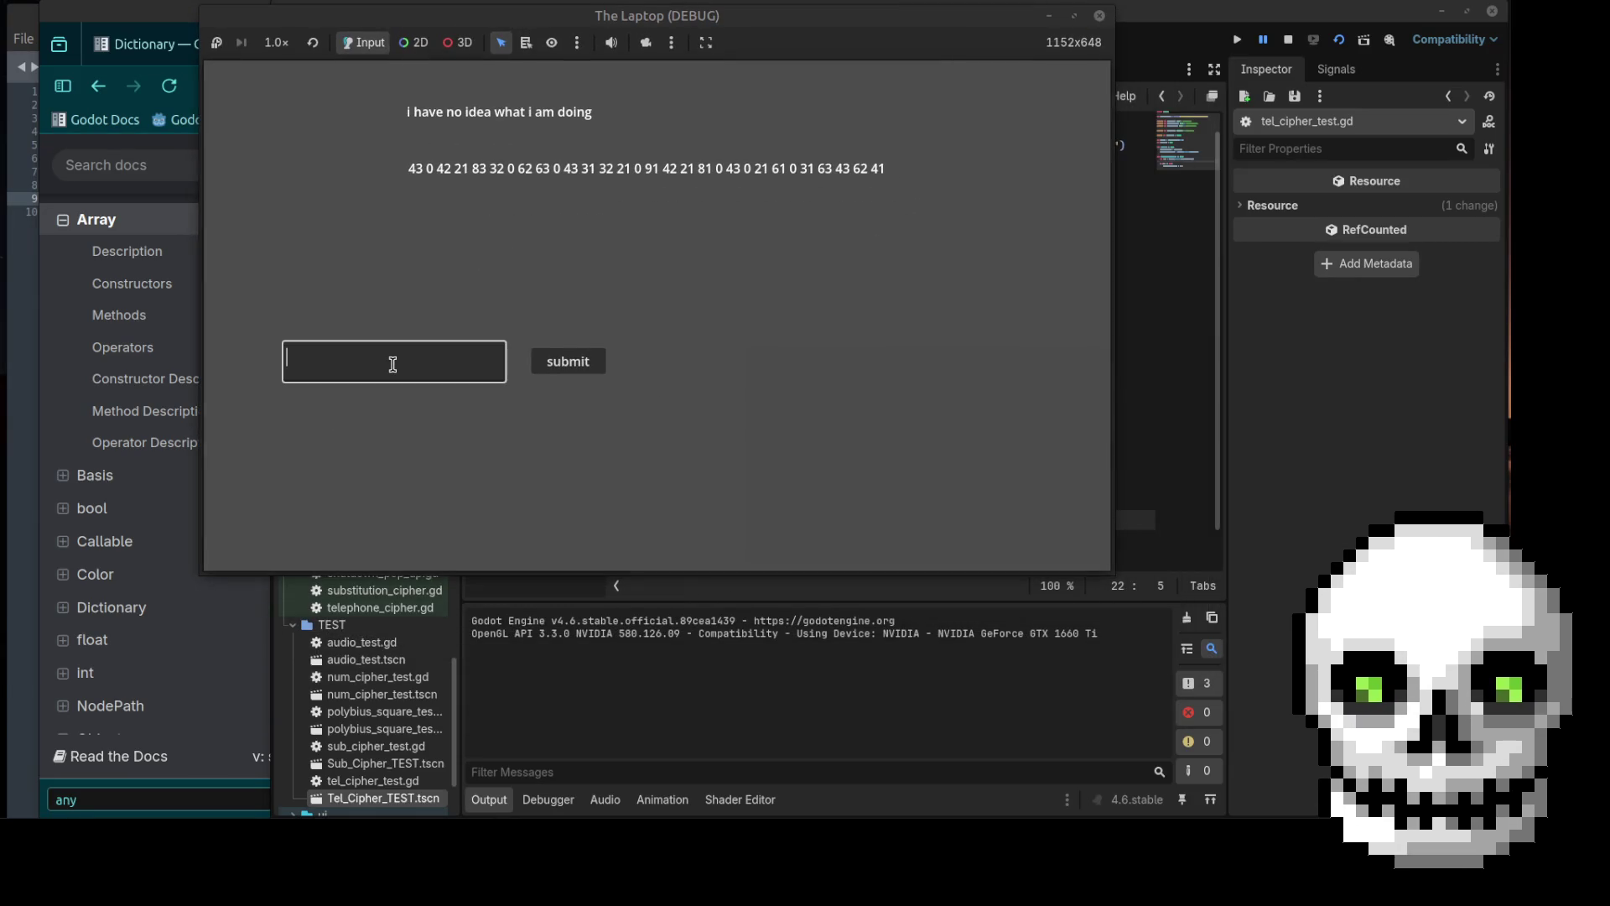
type("sup")
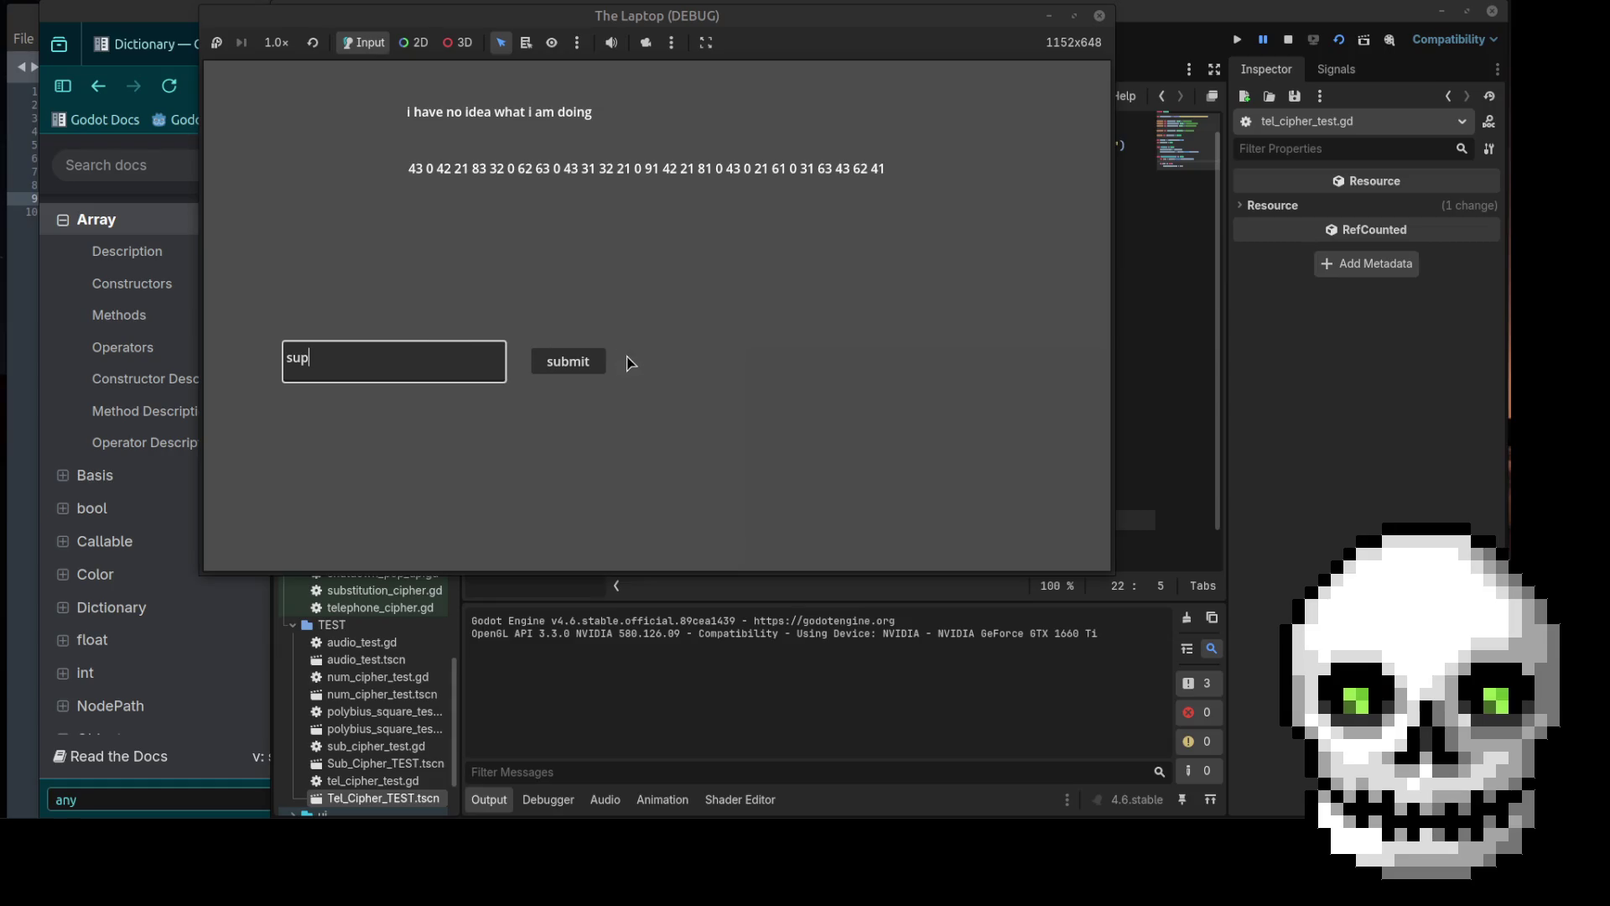
left_click(582, 369)
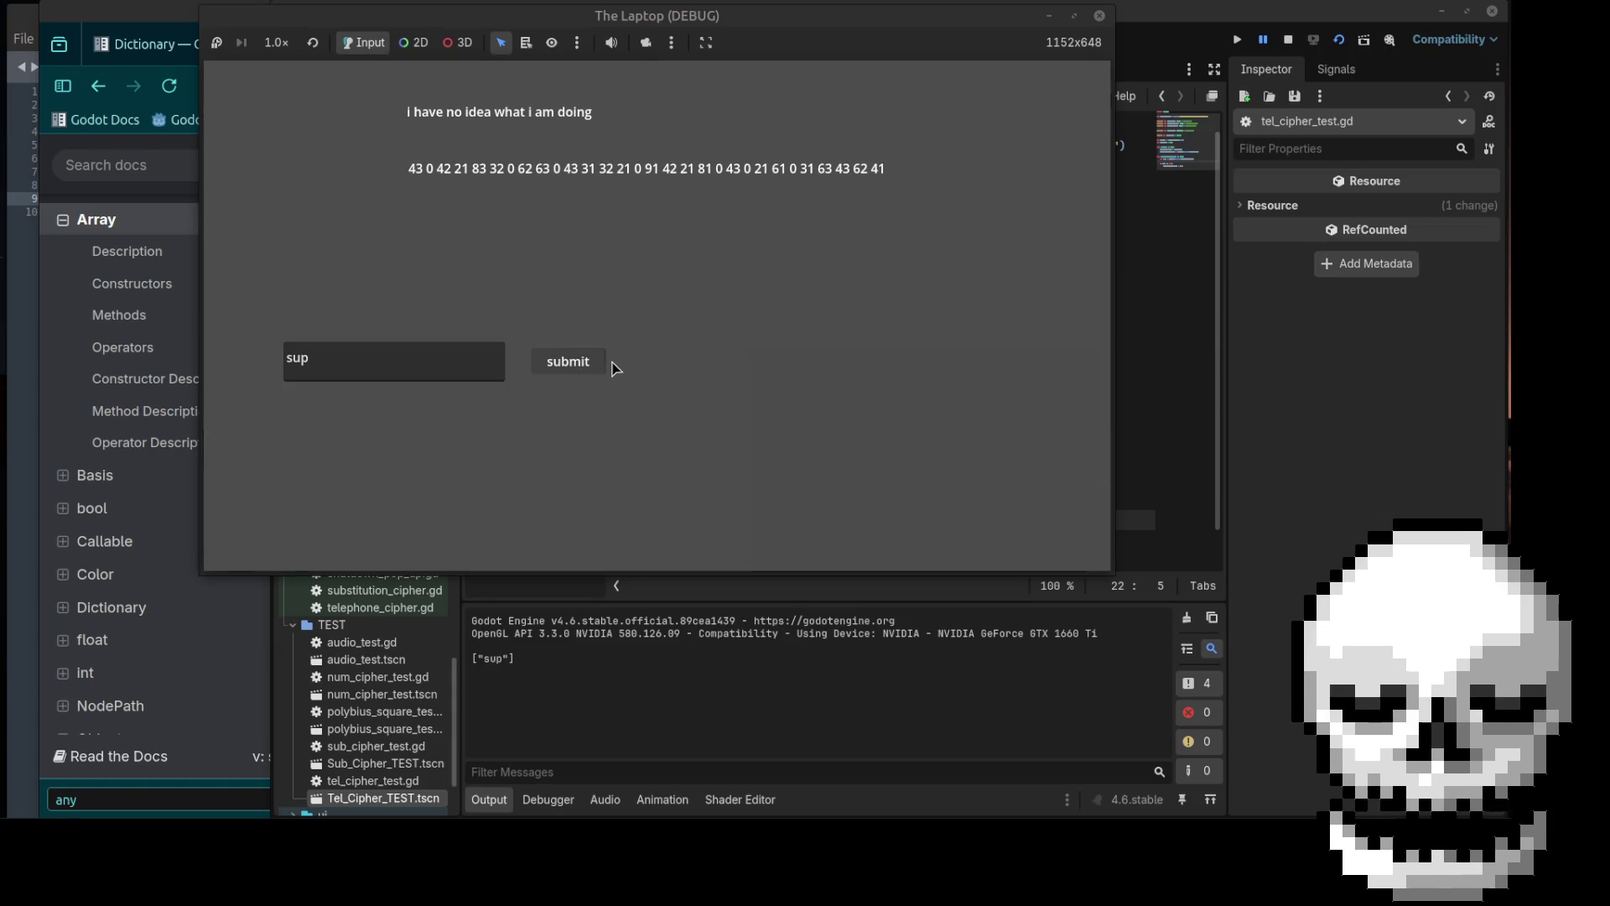
left_click(1100, 16)
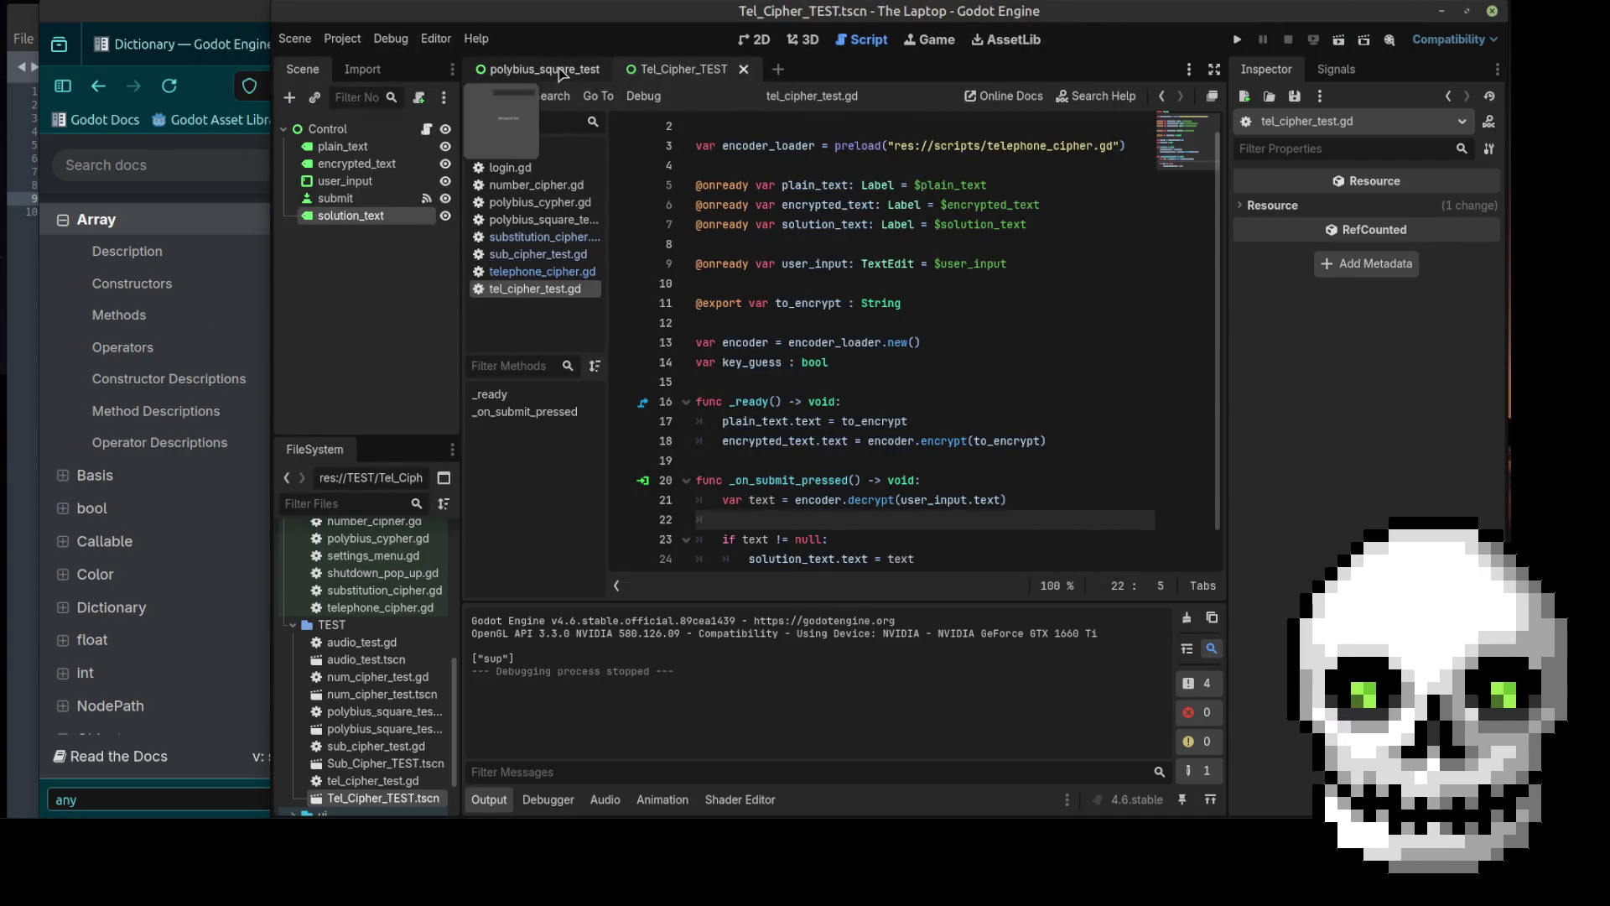
Step: Open telephone_cipher.gd and read through decrypt, print(user_array), and the is_letter helper
left_click(541, 272)
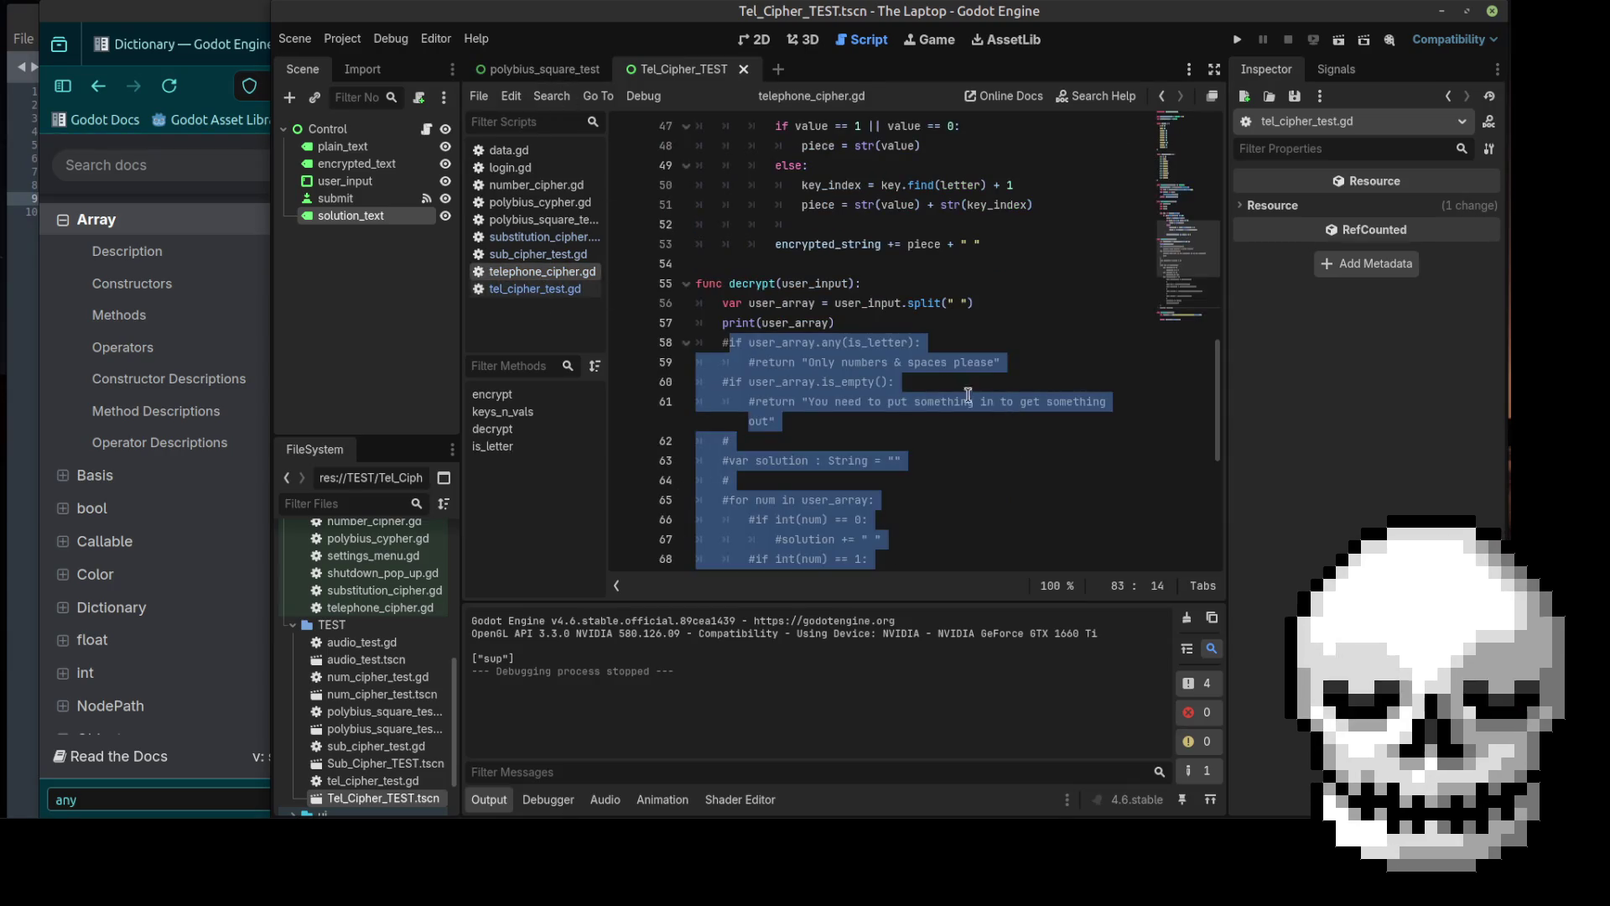
left_click(827, 323)
left_click(861, 328)
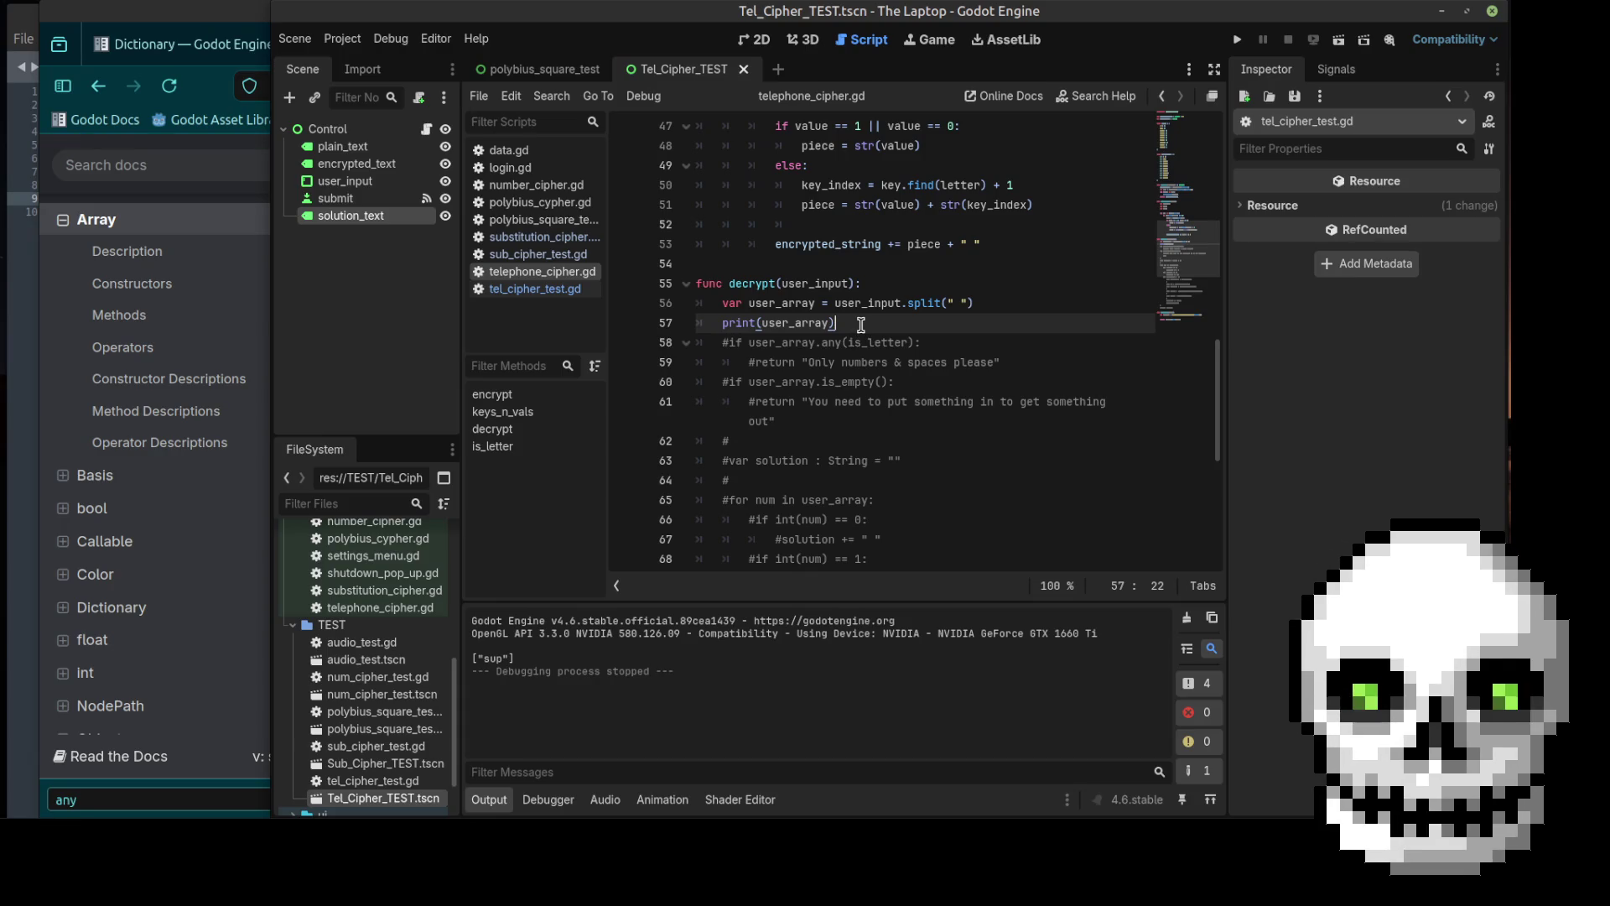
scroll(864, 361, "down", 7)
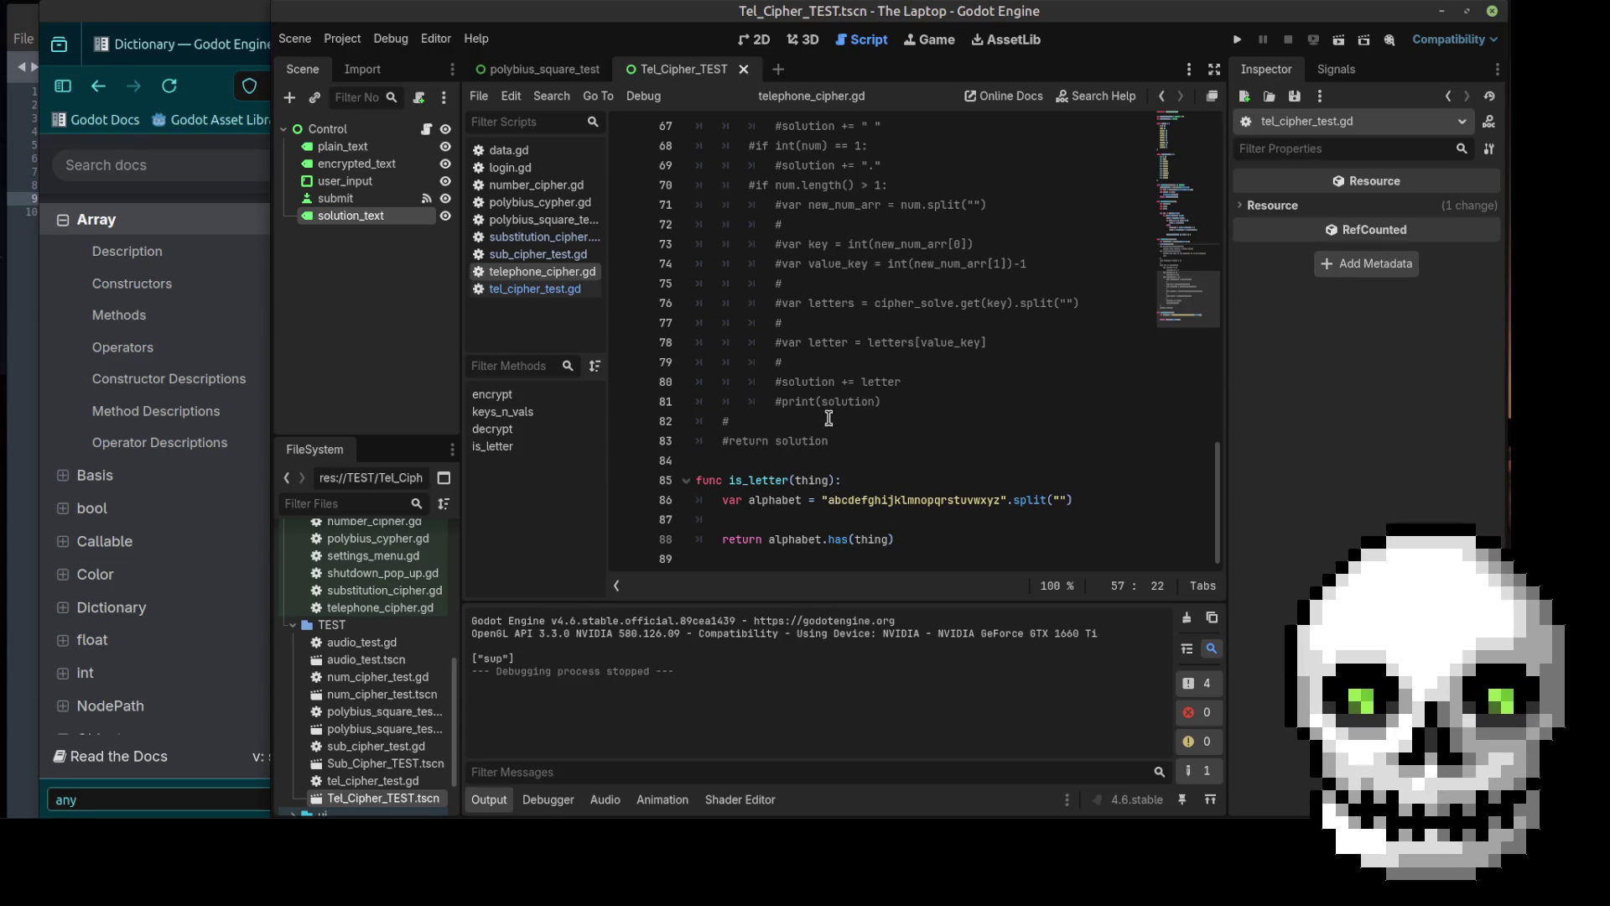
scroll(847, 405, "up", 5)
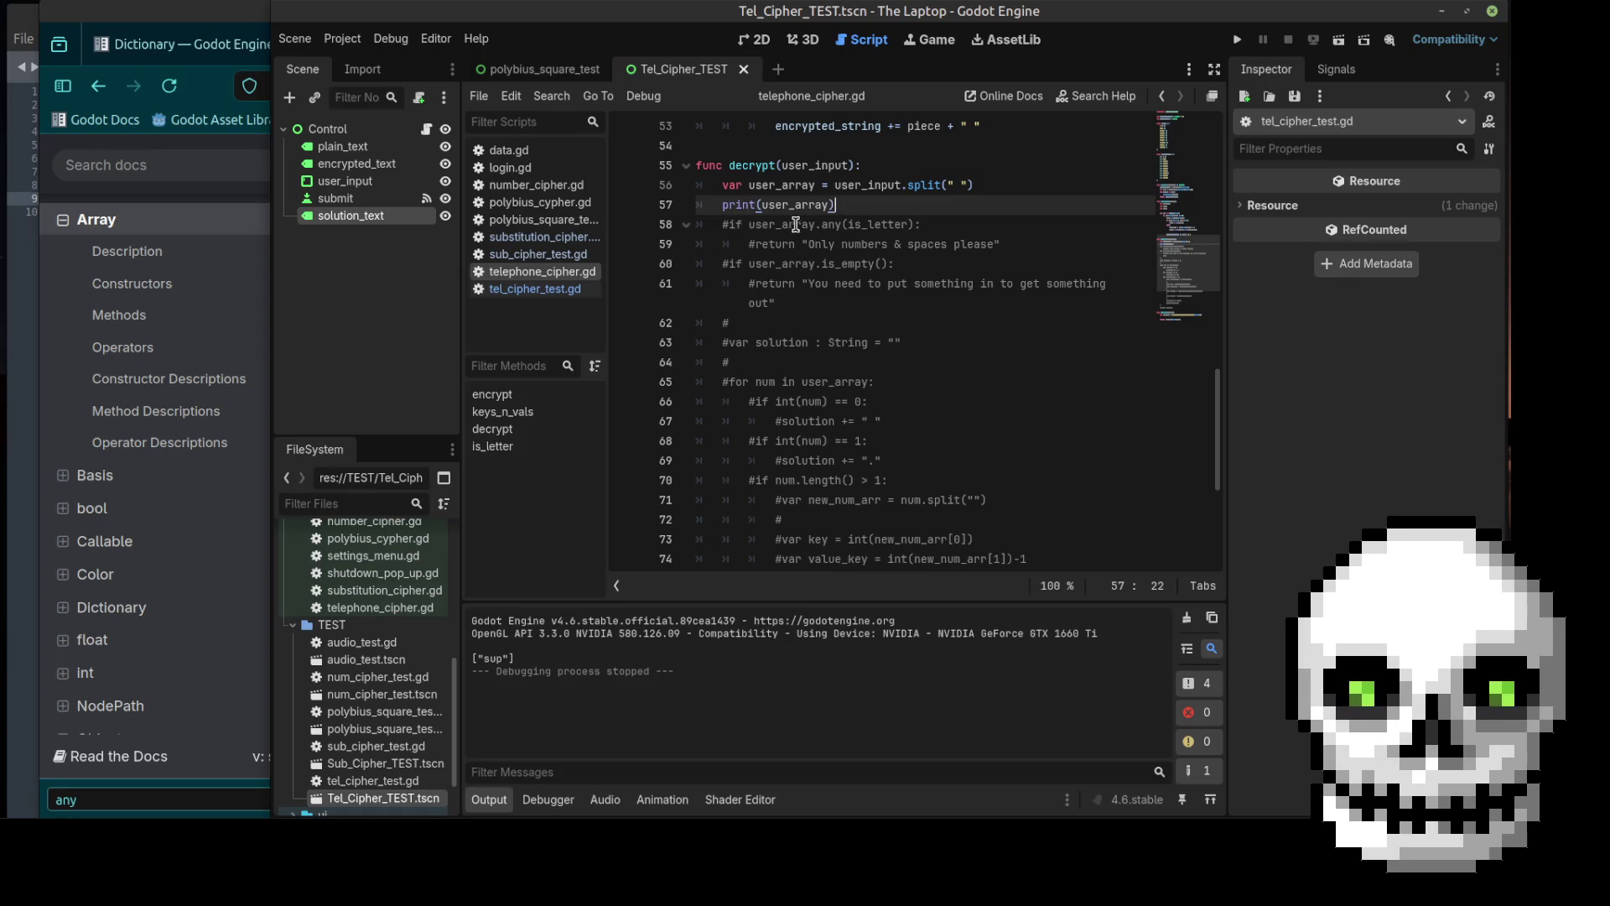
left_click(728, 224)
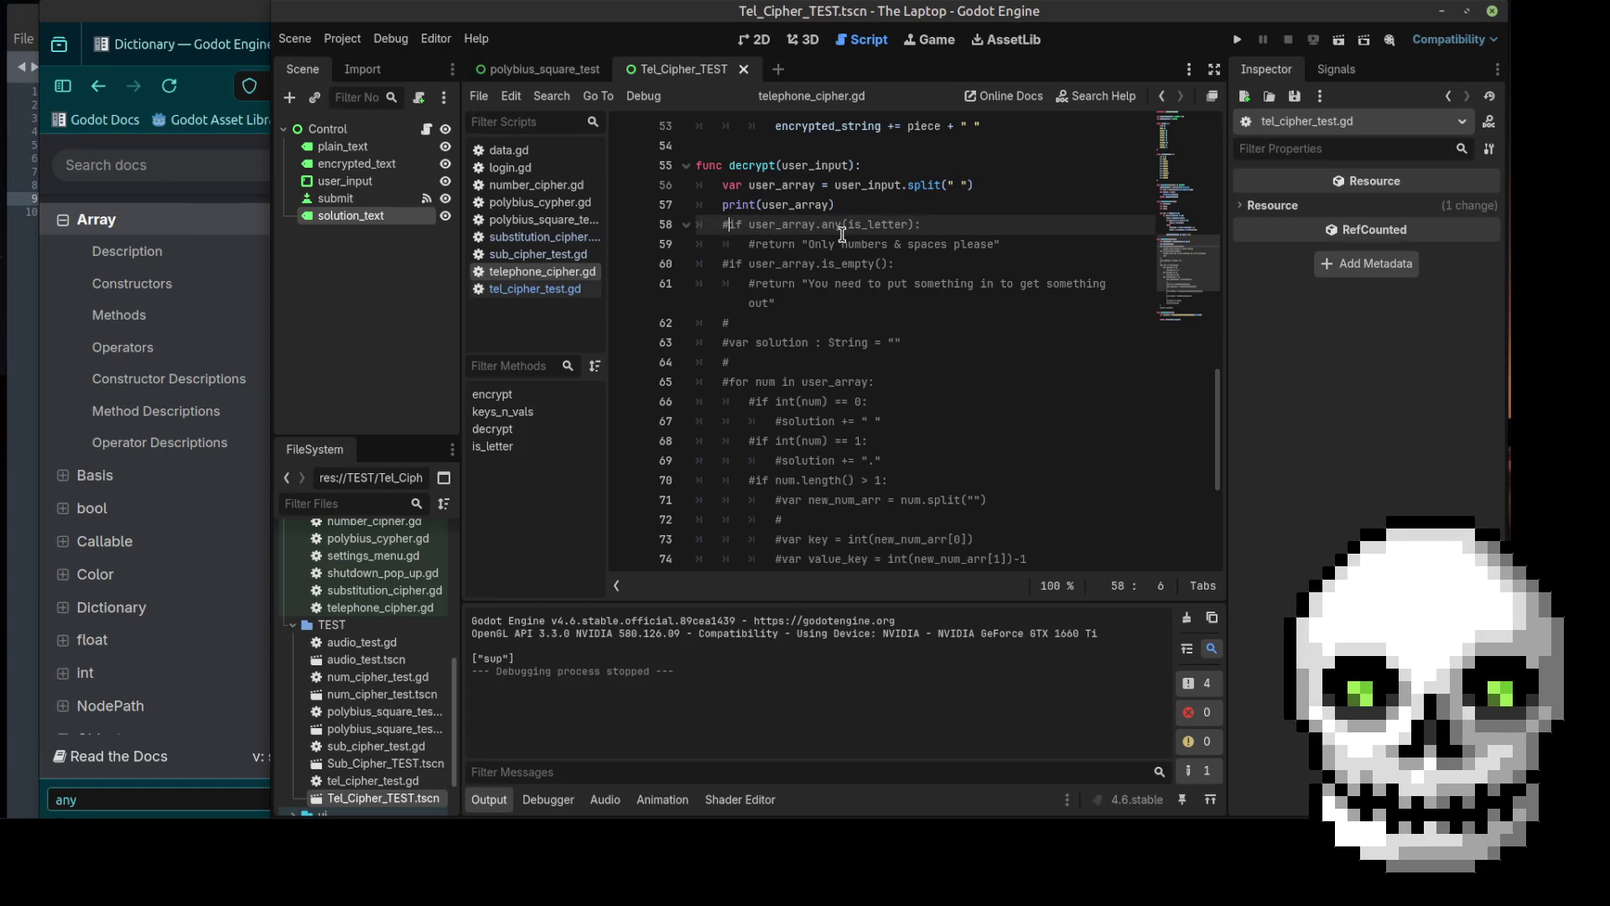
left_click(139, 151)
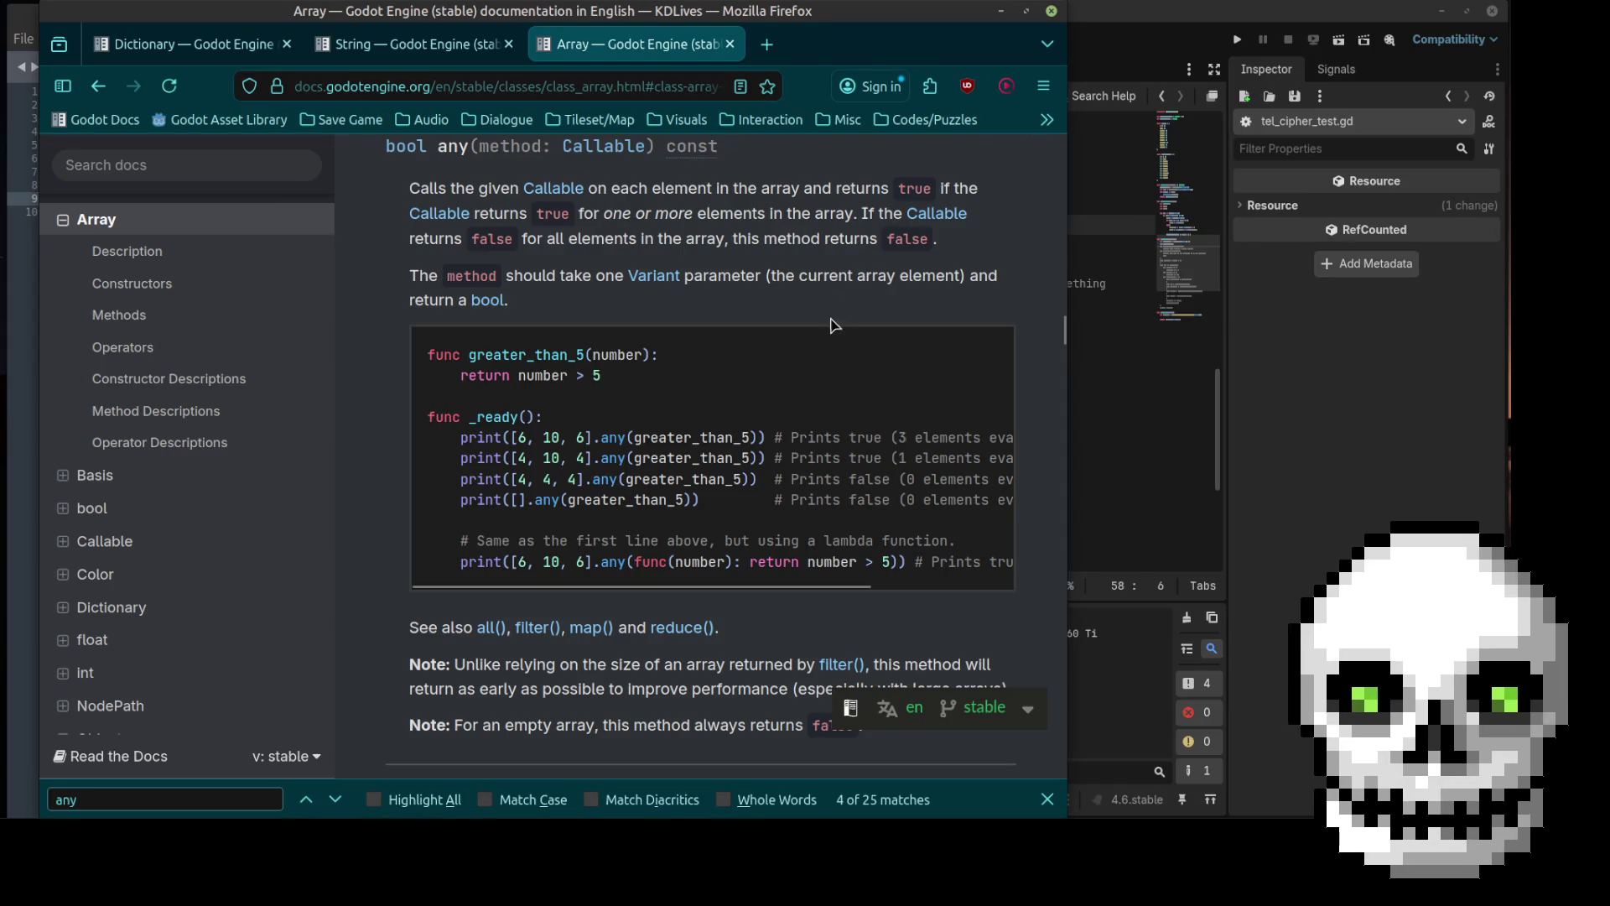
scroll(836, 321, "down", 3)
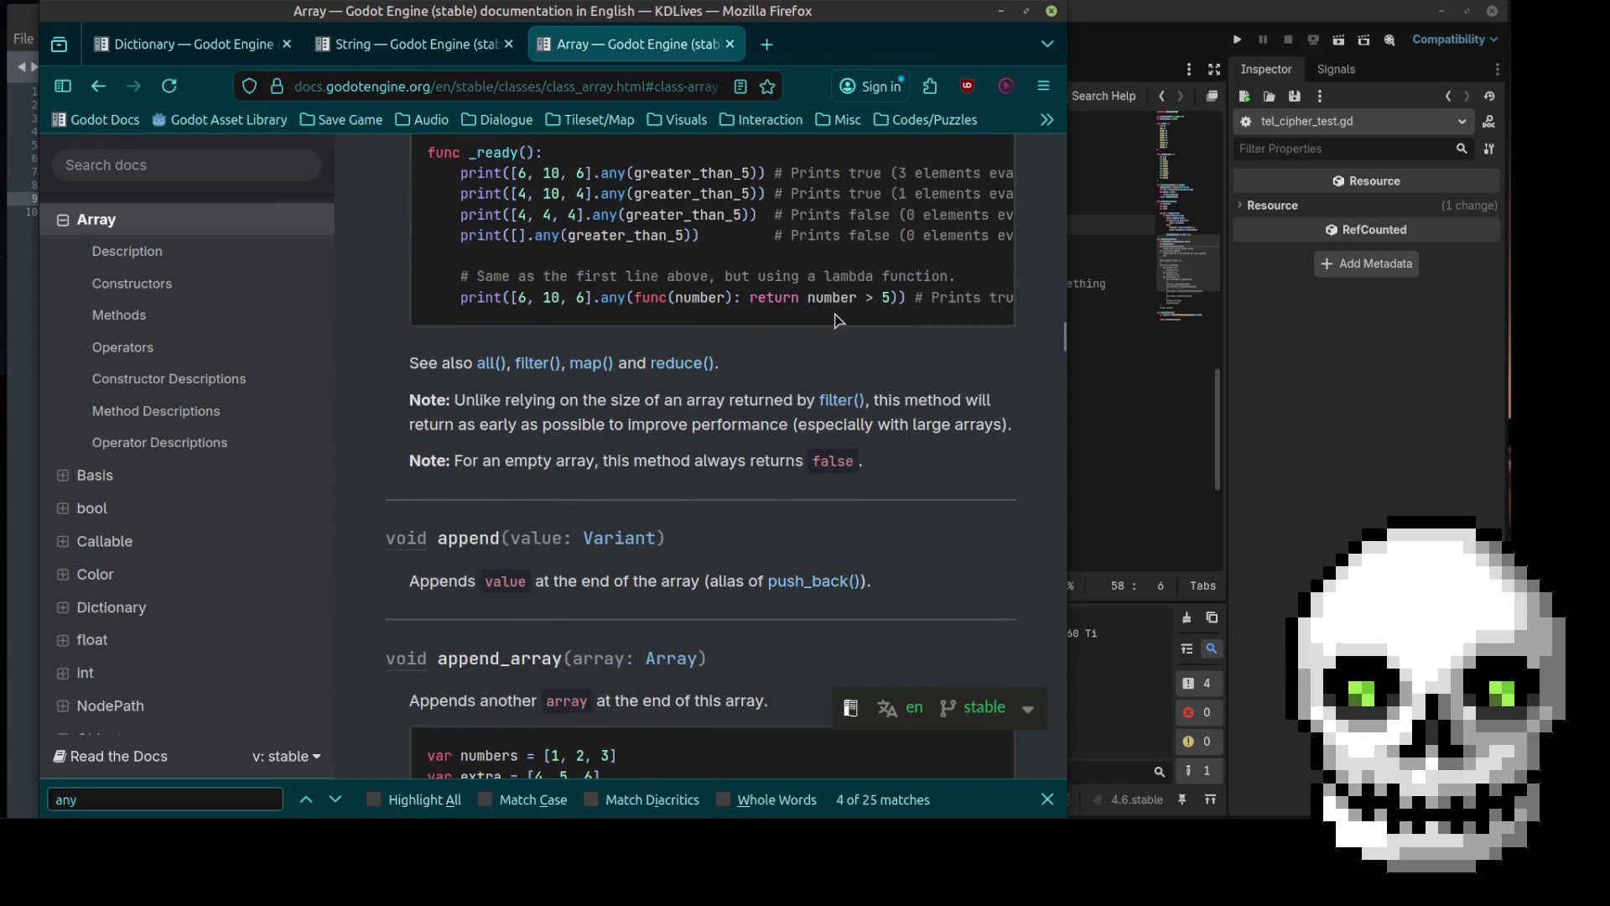
scroll(837, 321, "up", 5)
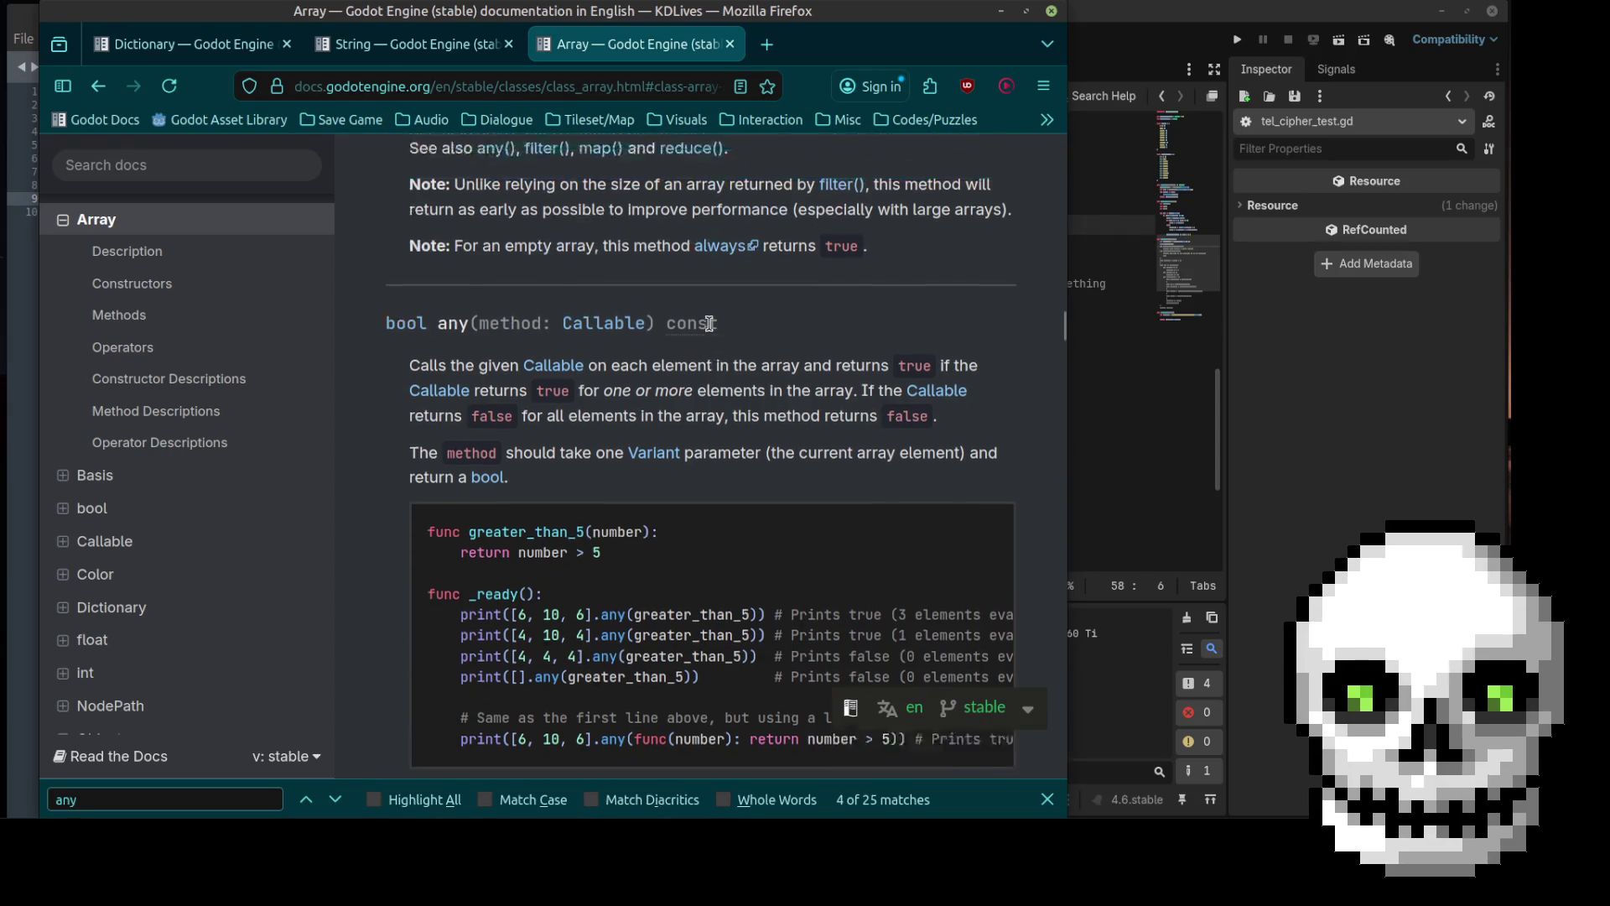
scroll(708, 323, "up", 1)
scroll(721, 328, "up", 2)
scroll(755, 327, "down", 4)
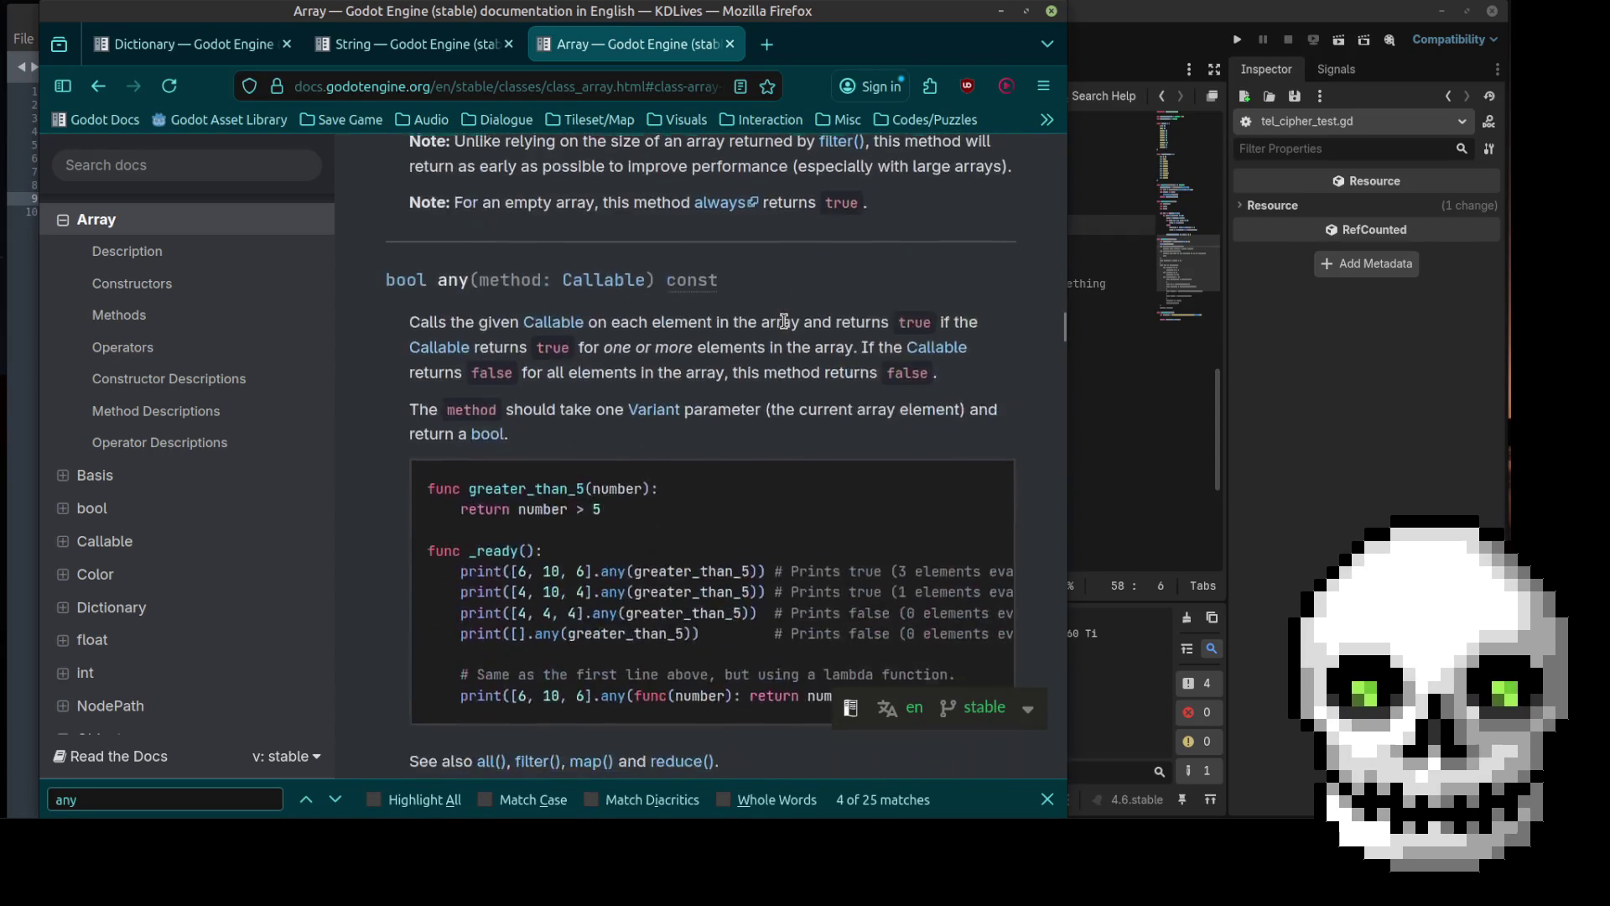
scroll(787, 328, "up", 2)
scroll(787, 328, "up", 2)
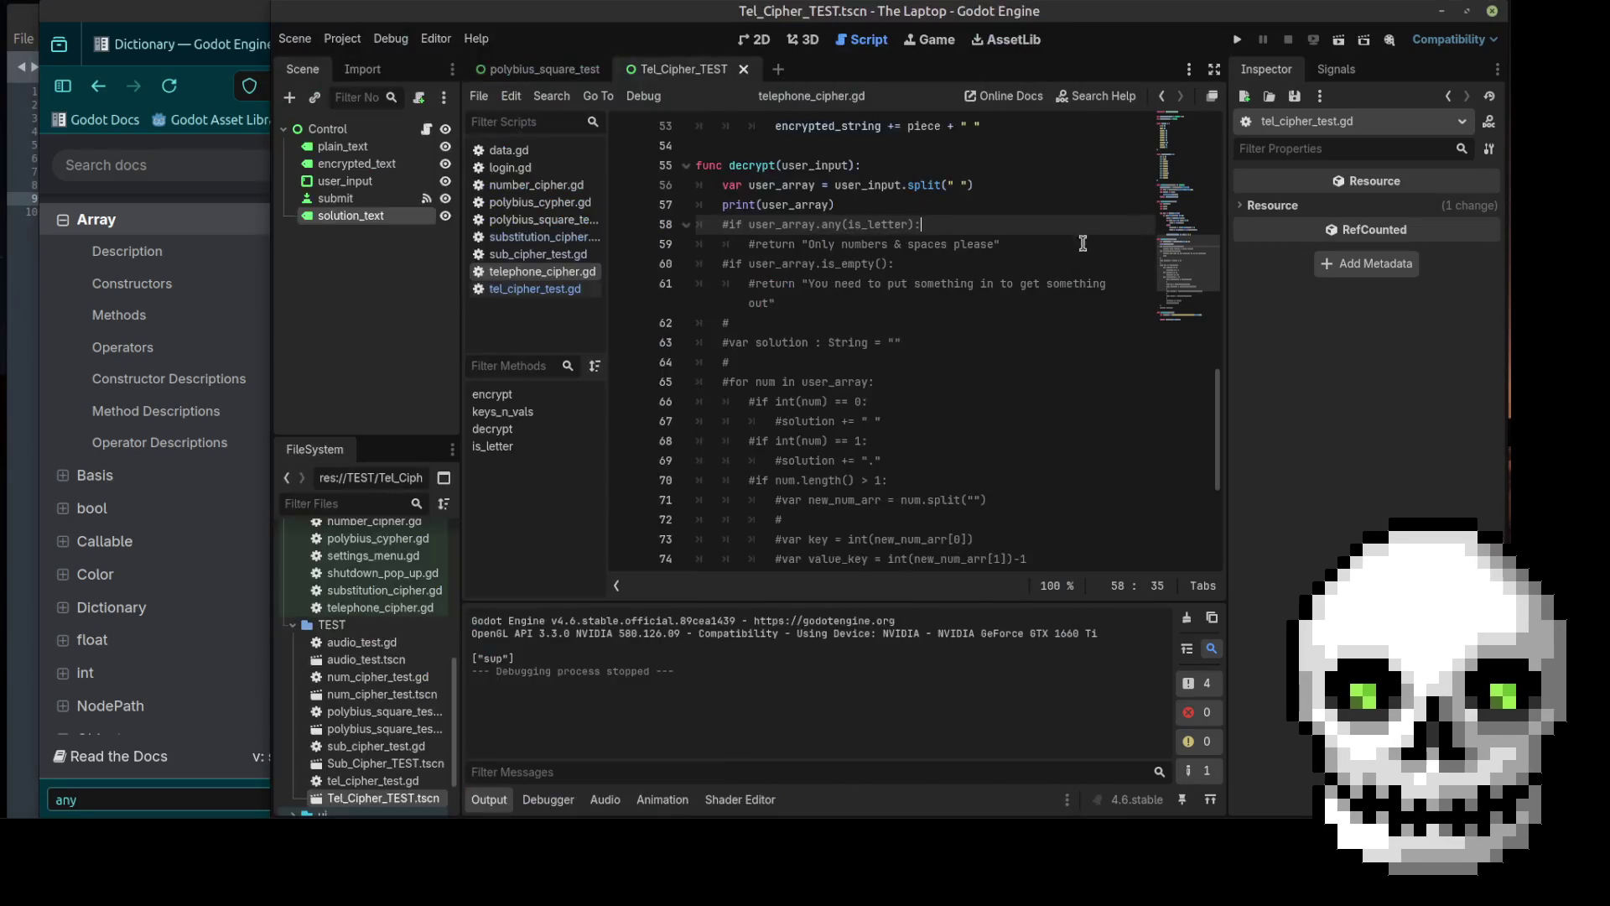
left_click(1090, 226)
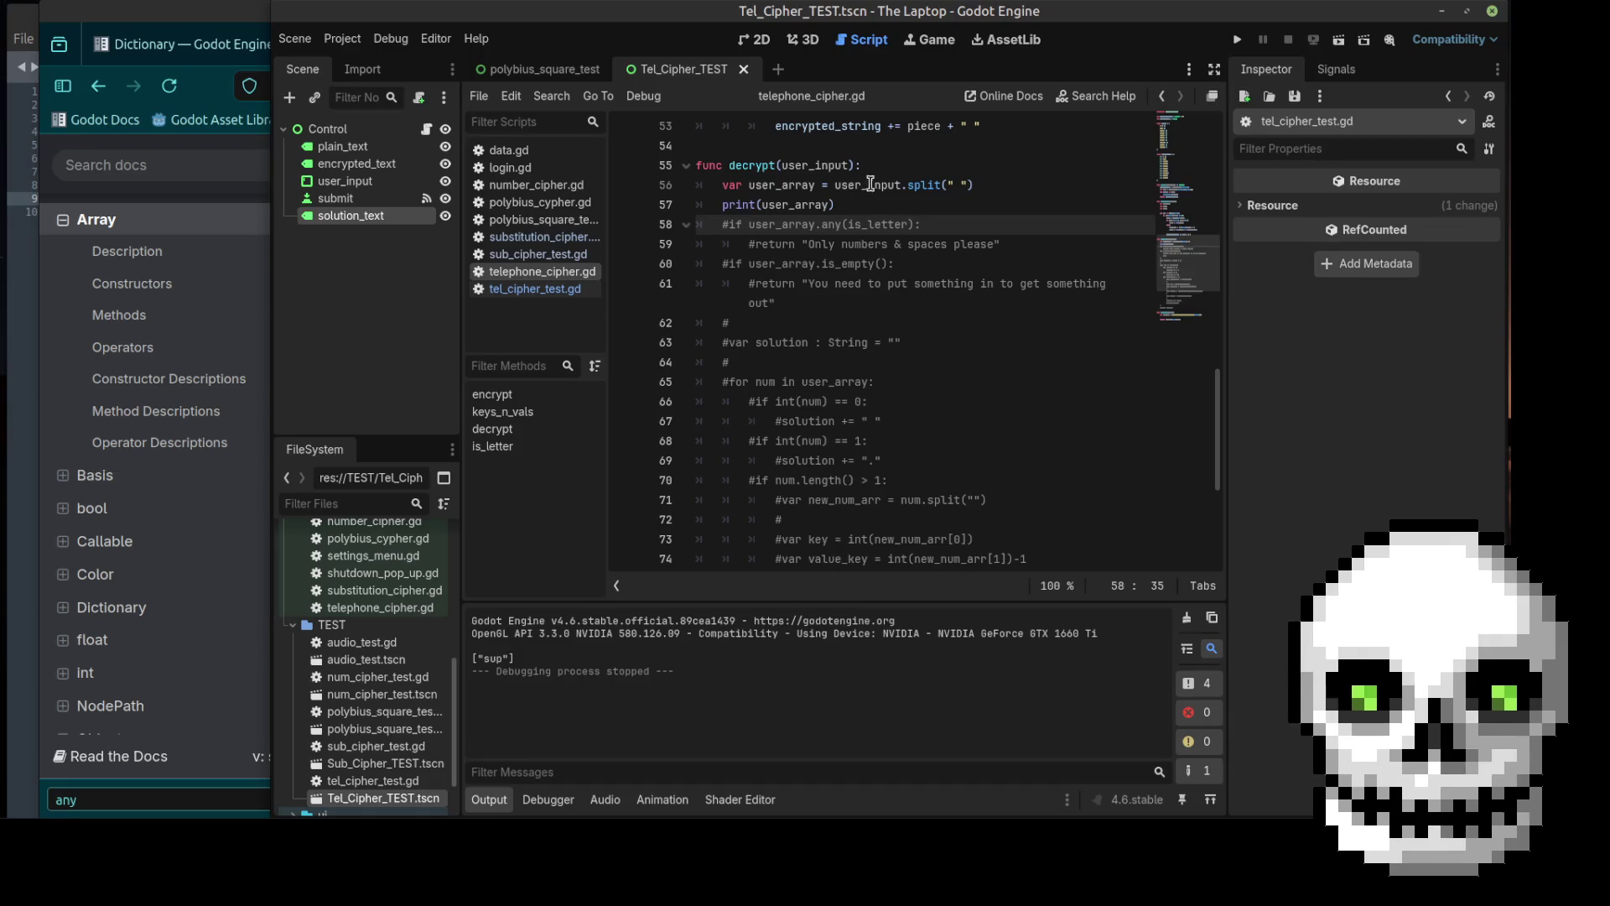
Step: Run the scene, submit 'sup bro what the frick is up kyle', check the word array in Output, then close it
left_click(1336, 41)
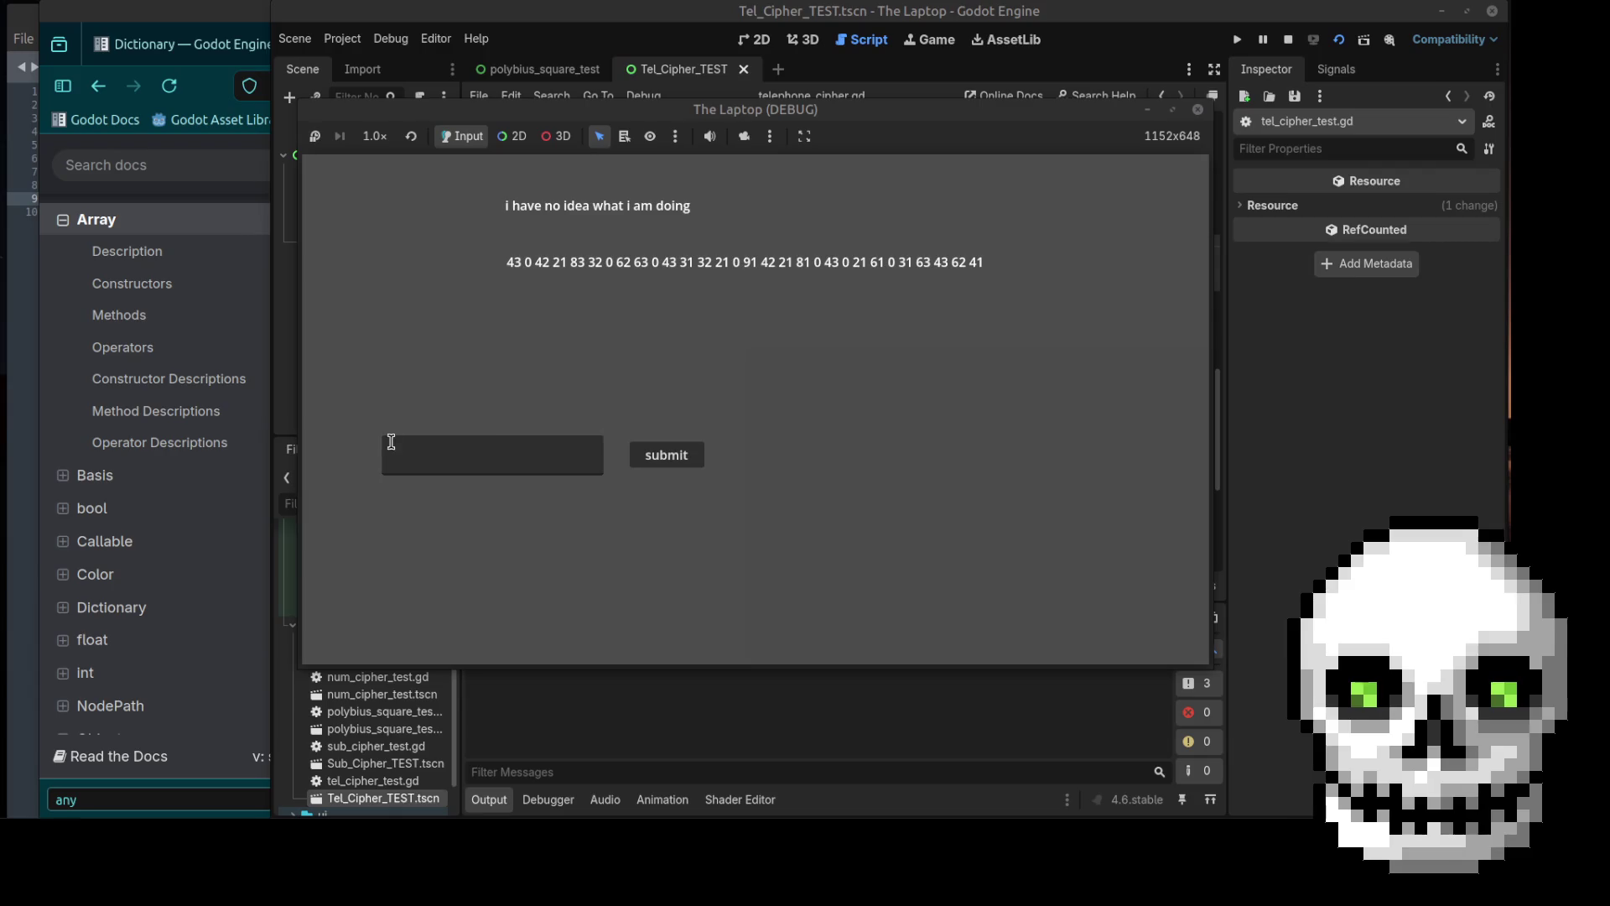
left_click(432, 443)
type("sup bro what the f")
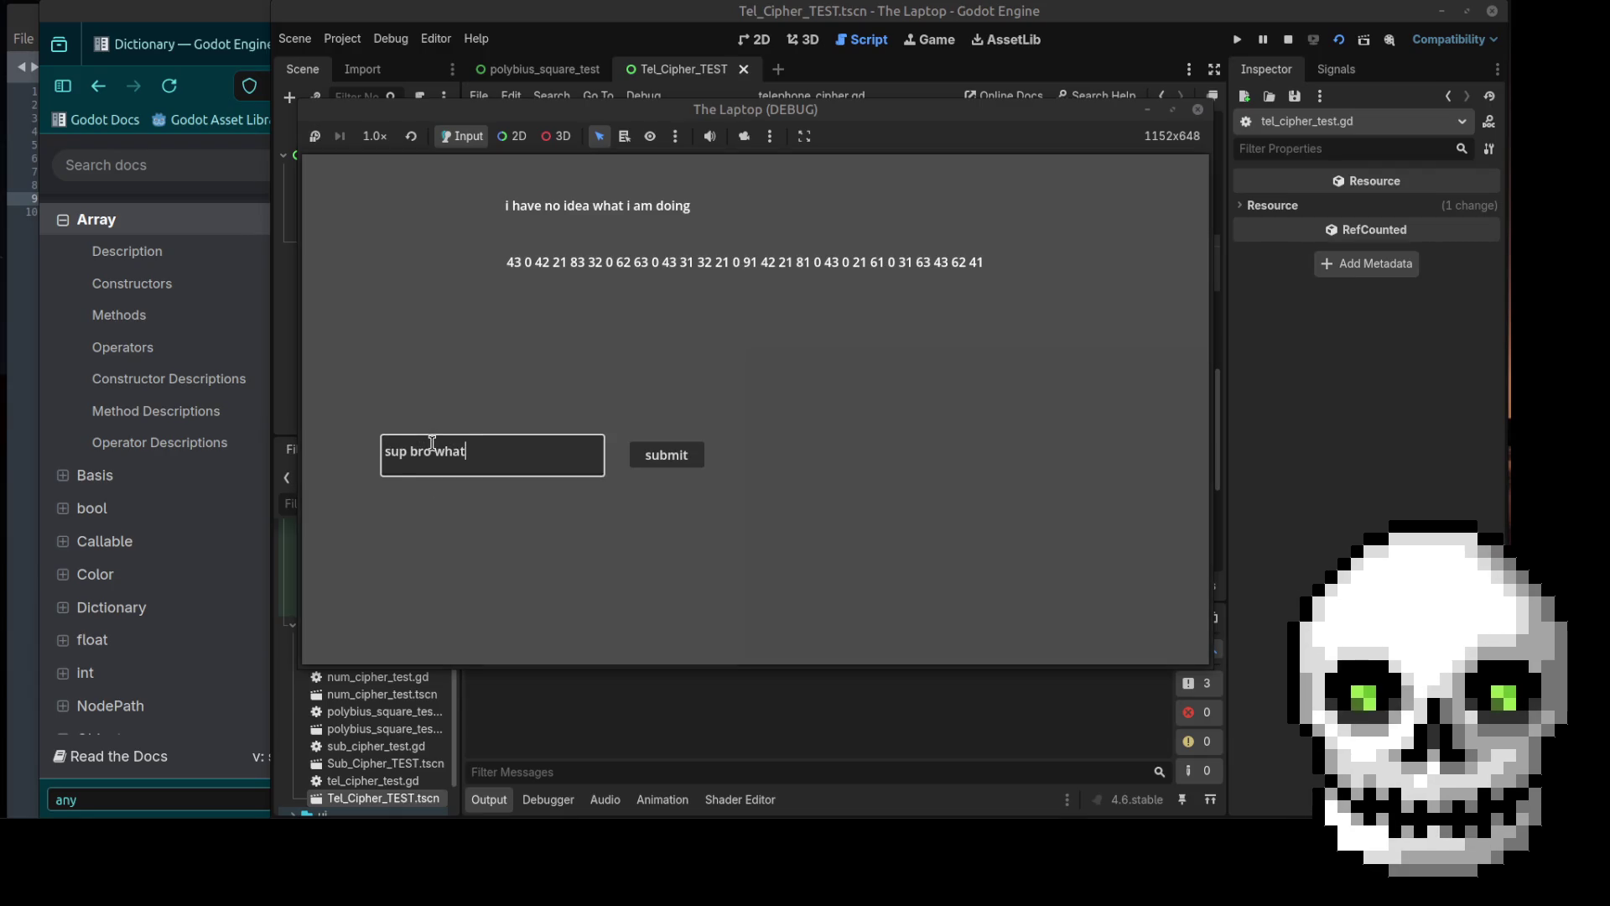
type("ri")
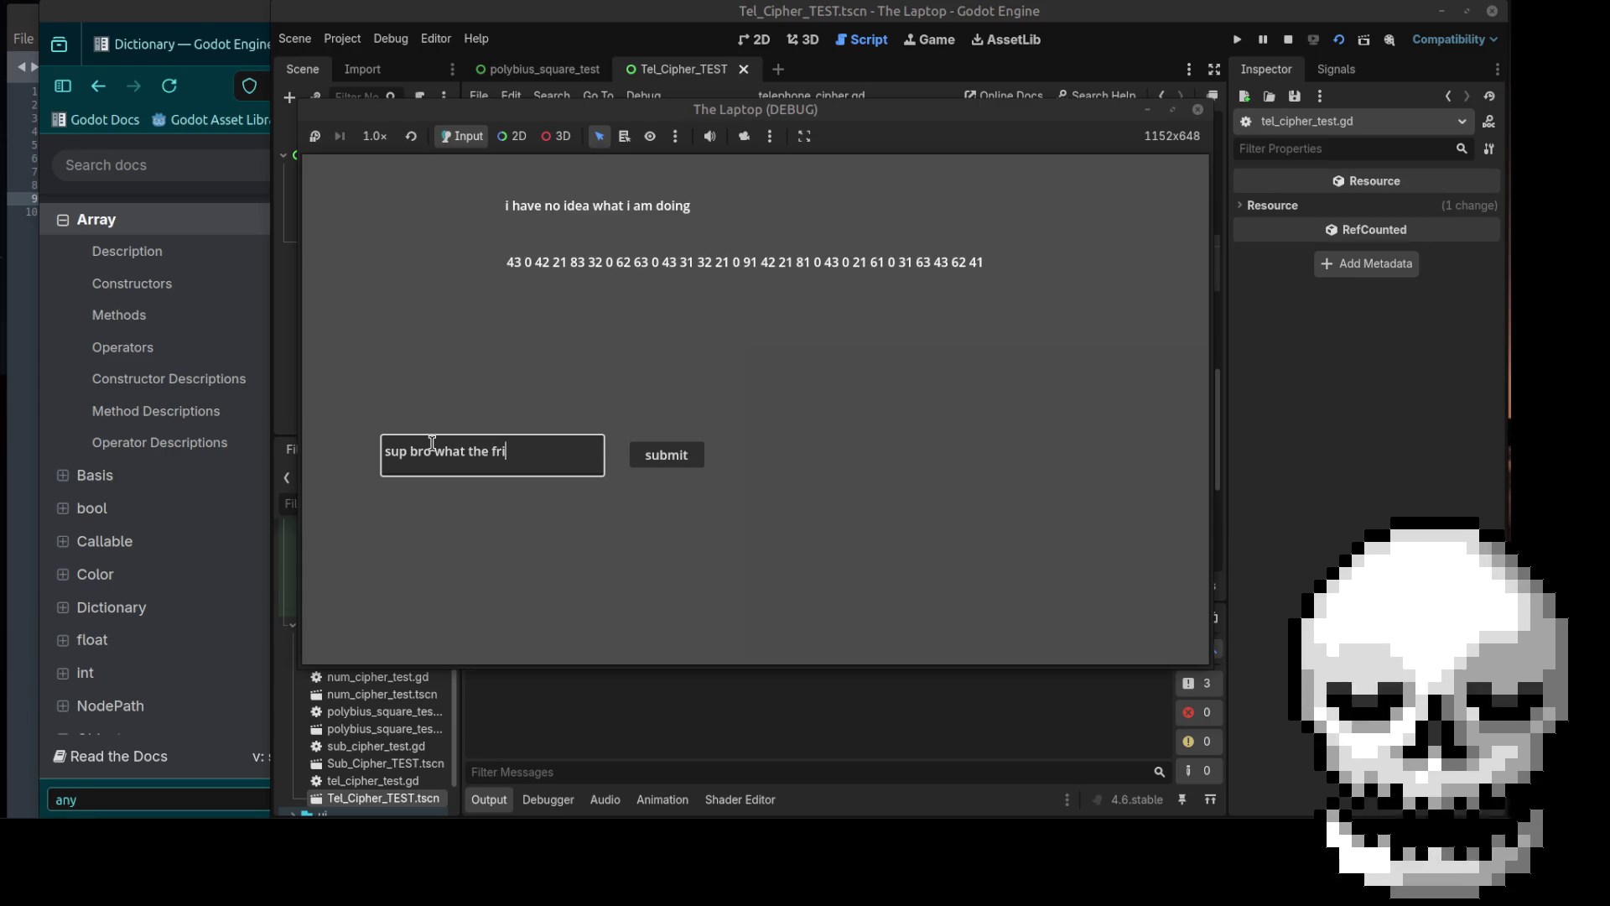
type("ck is up kyle")
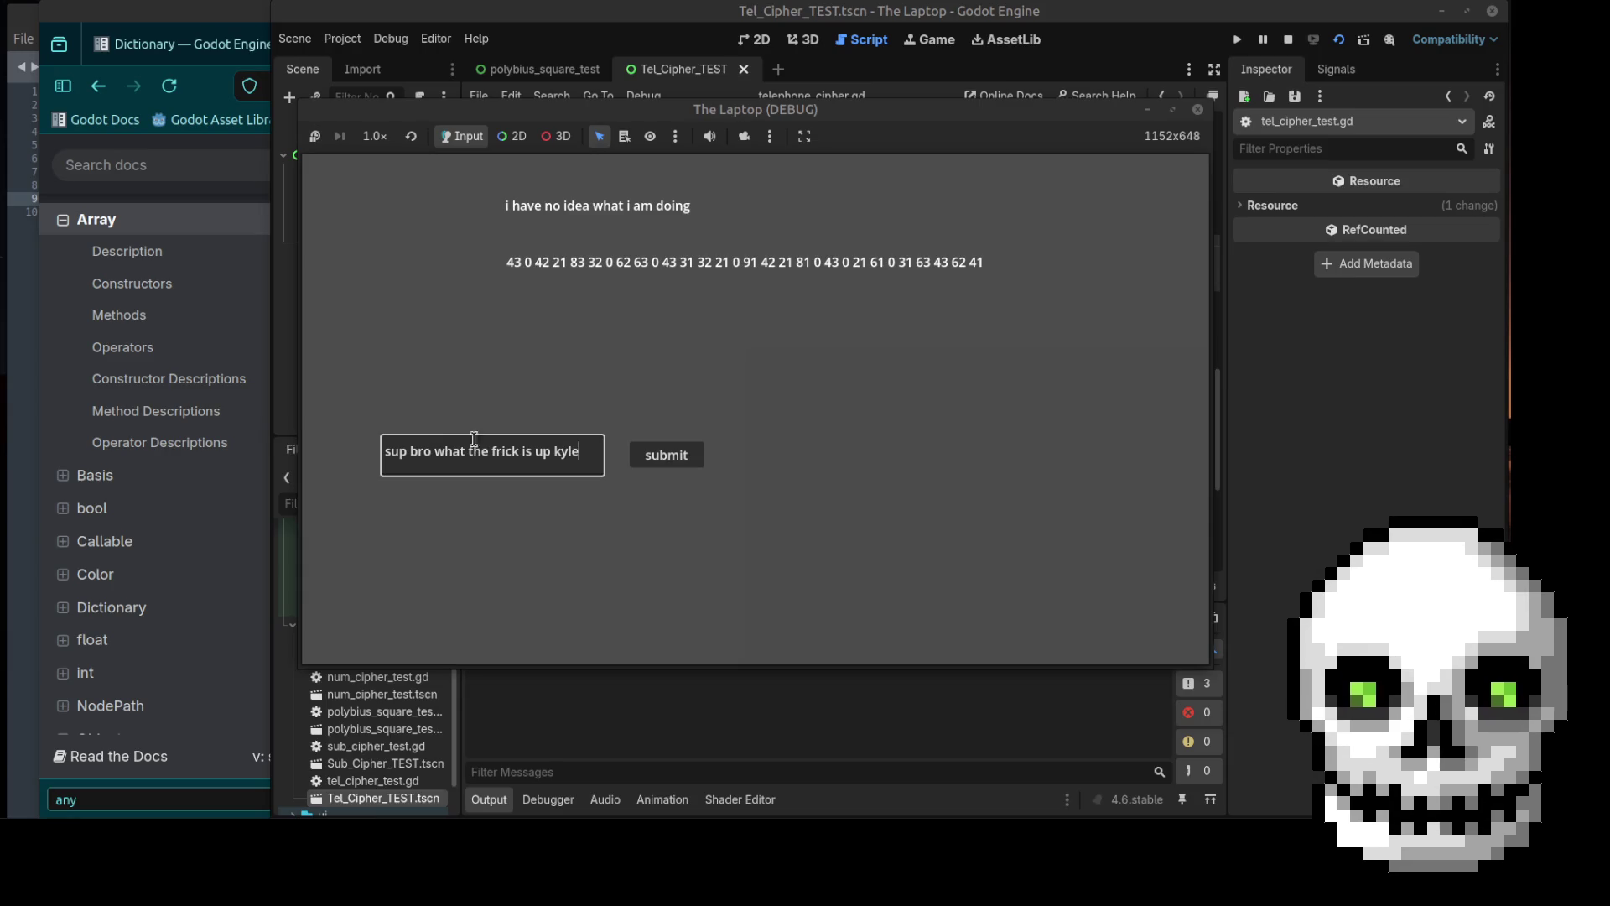
left_click(667, 456)
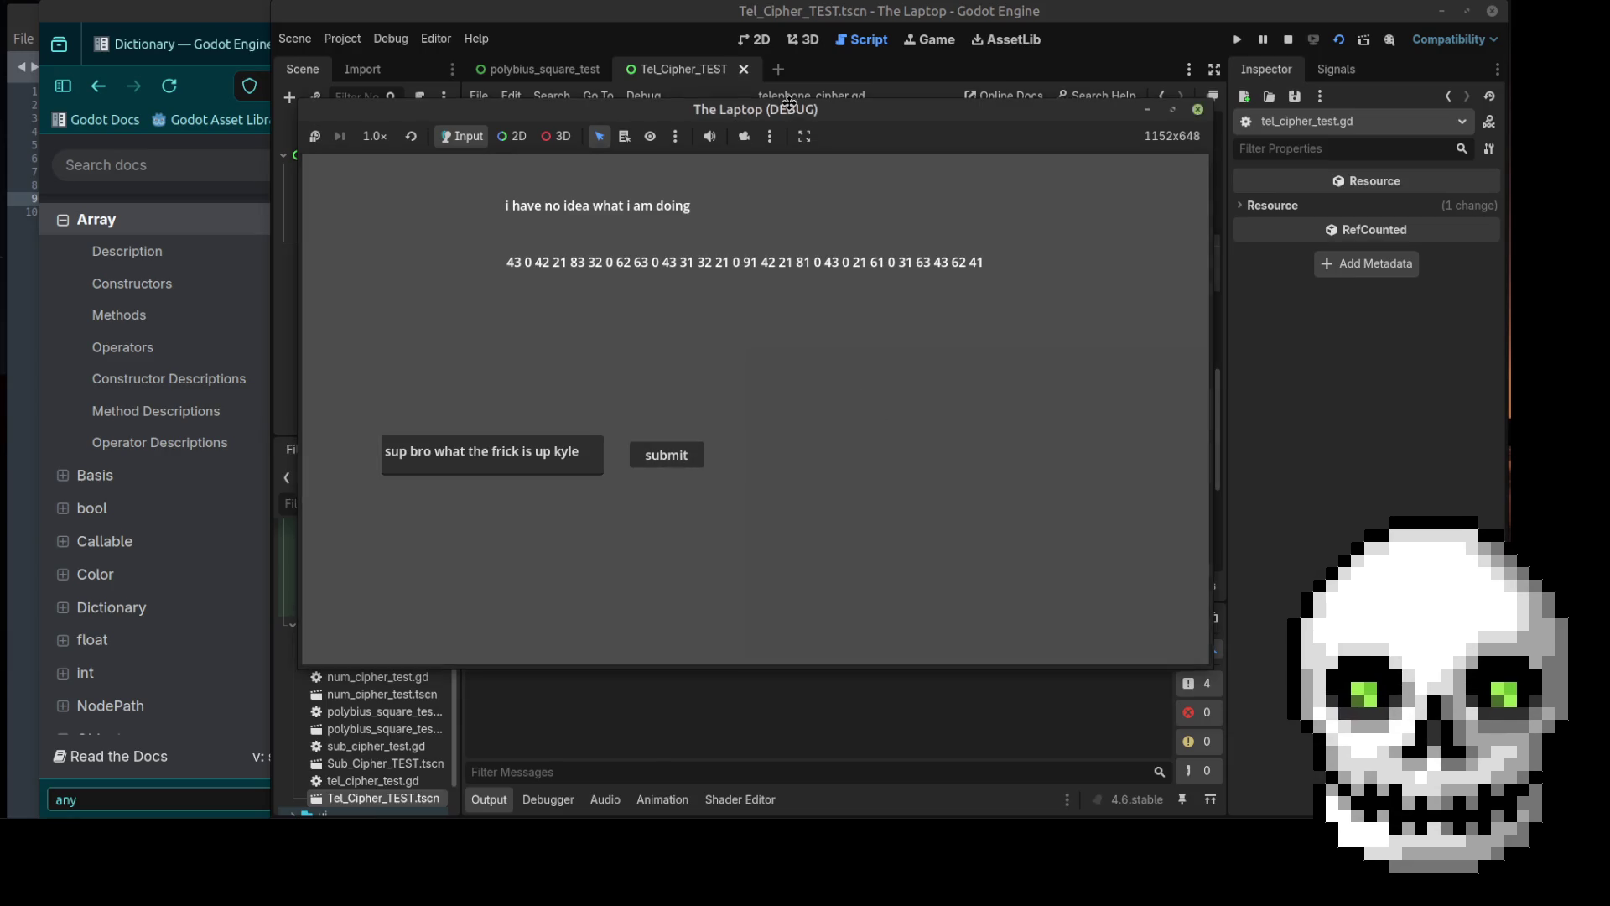
left_click_drag(792, 109, 753, 20)
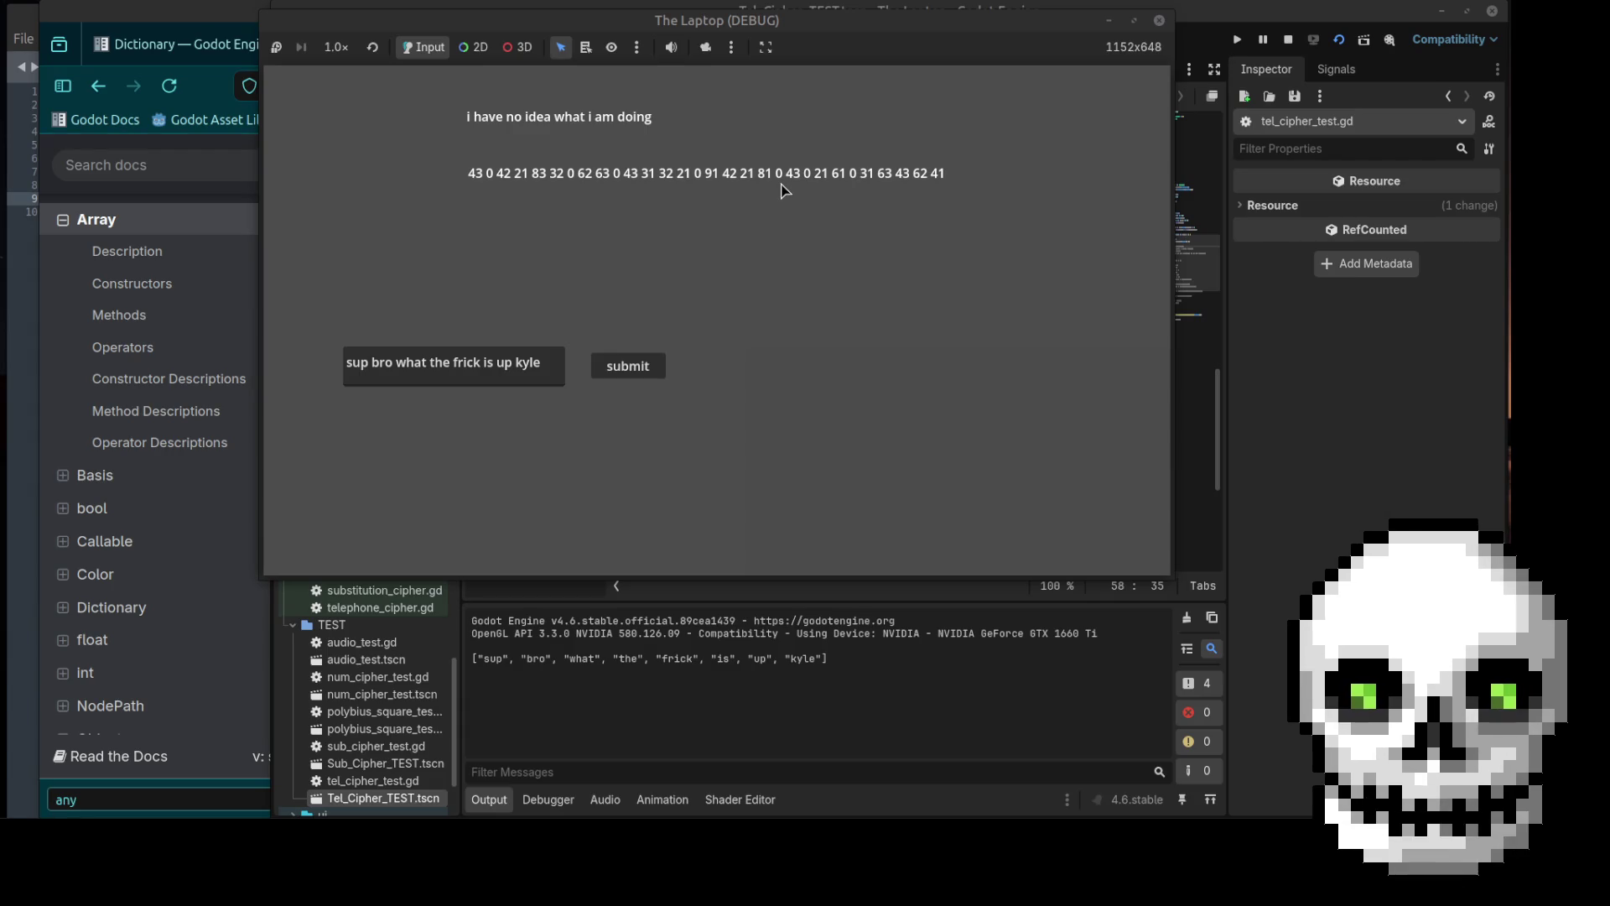
left_click(1159, 20)
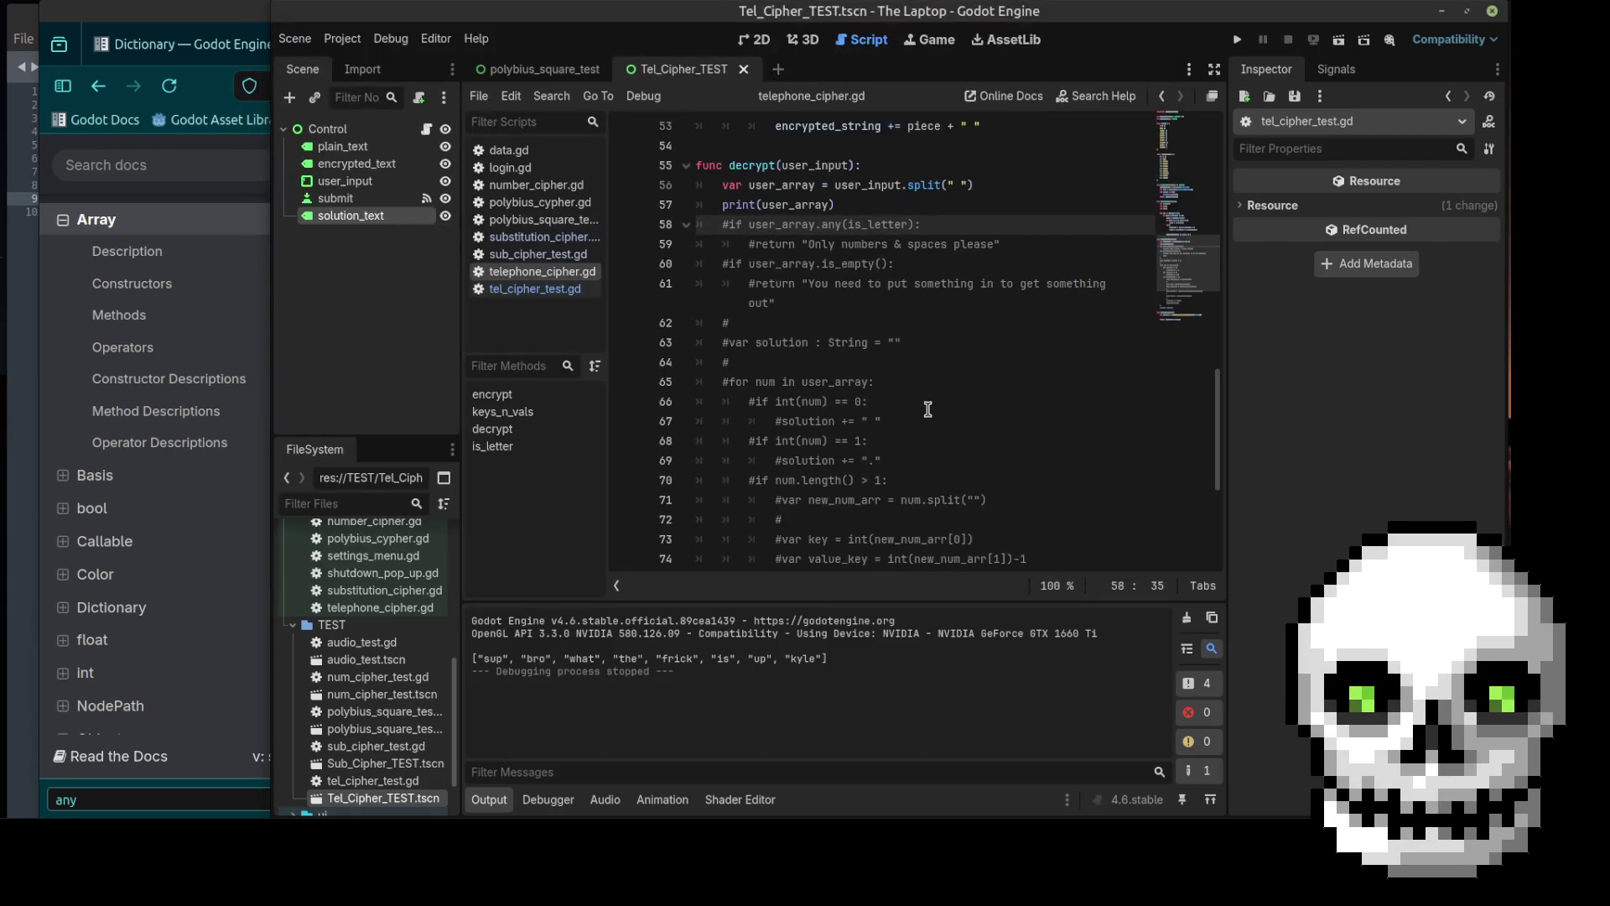
left_click(827, 225)
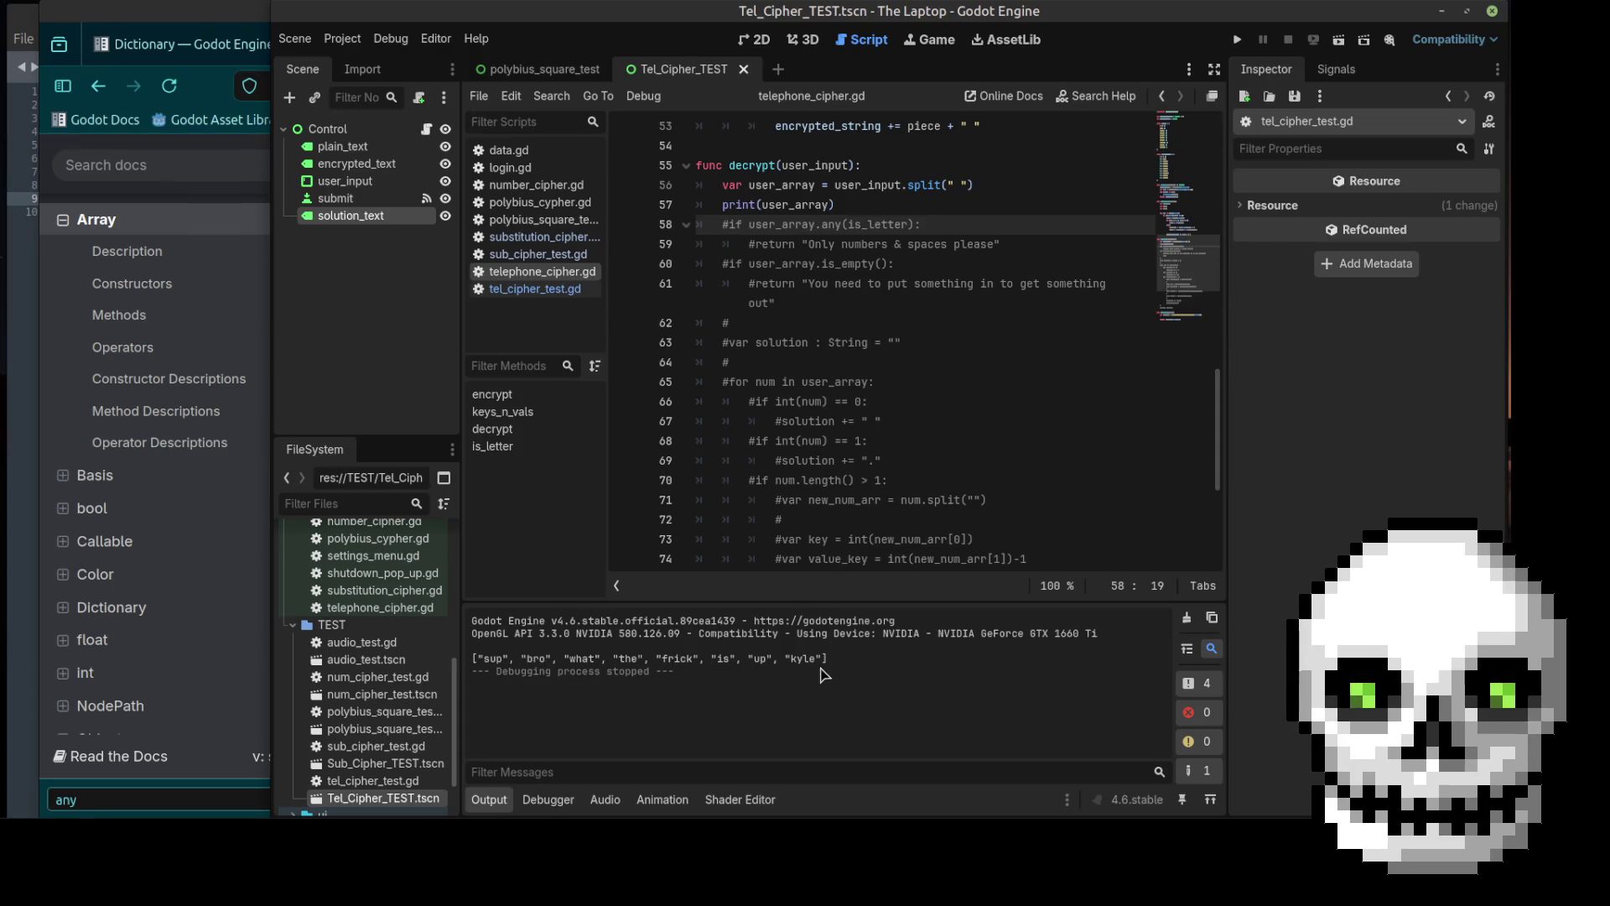
scroll(883, 383, "down", 5)
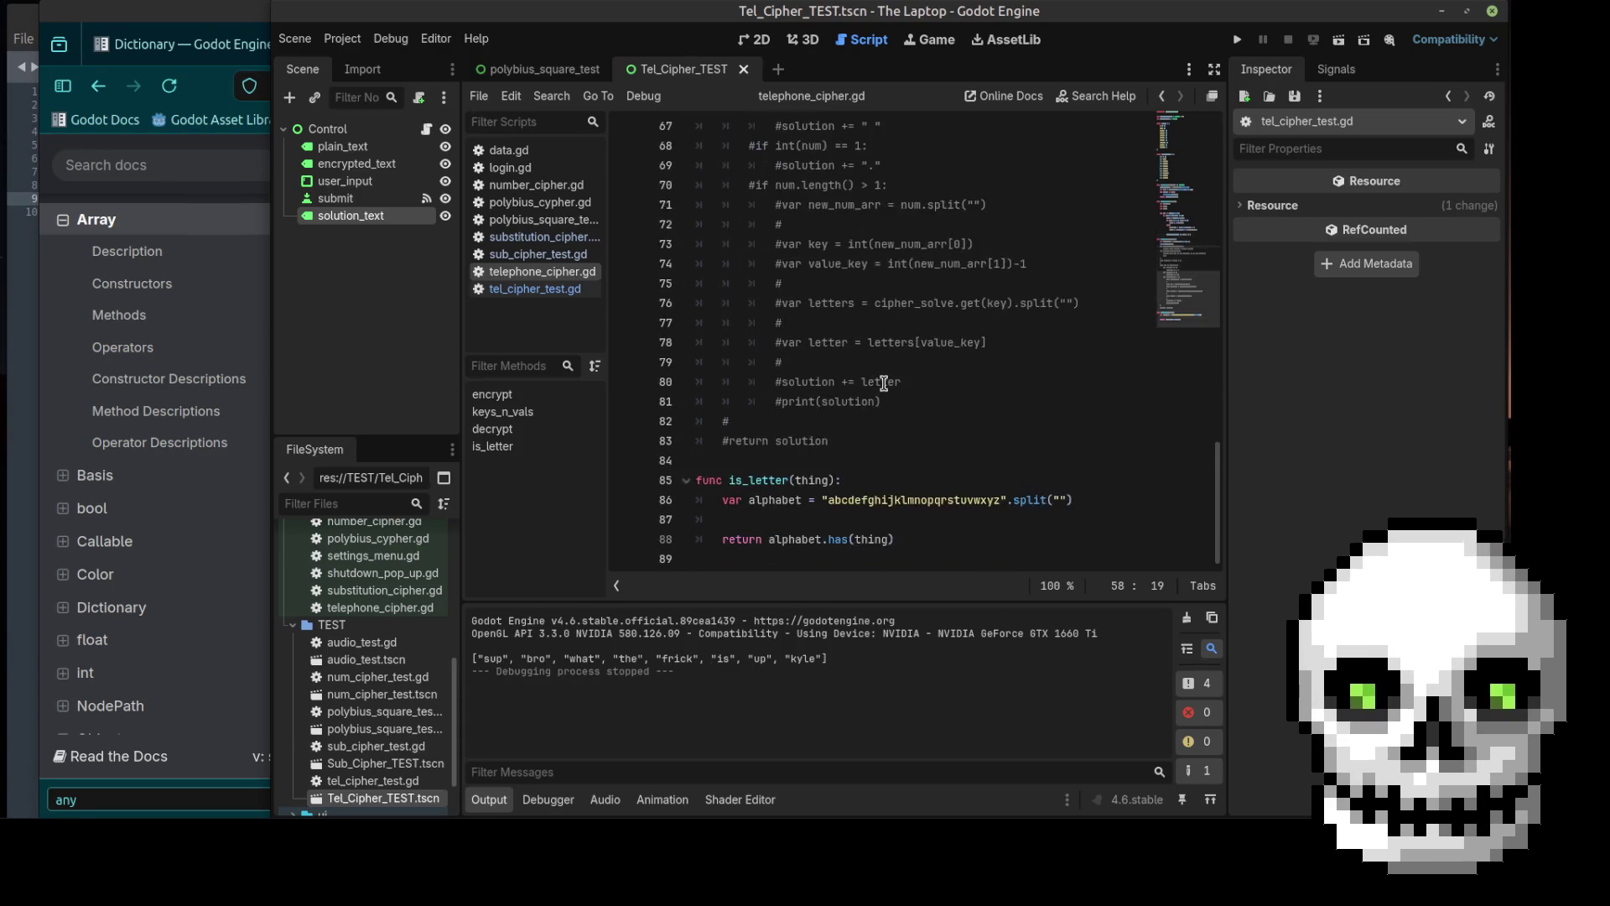
scroll(883, 384, "up", 3)
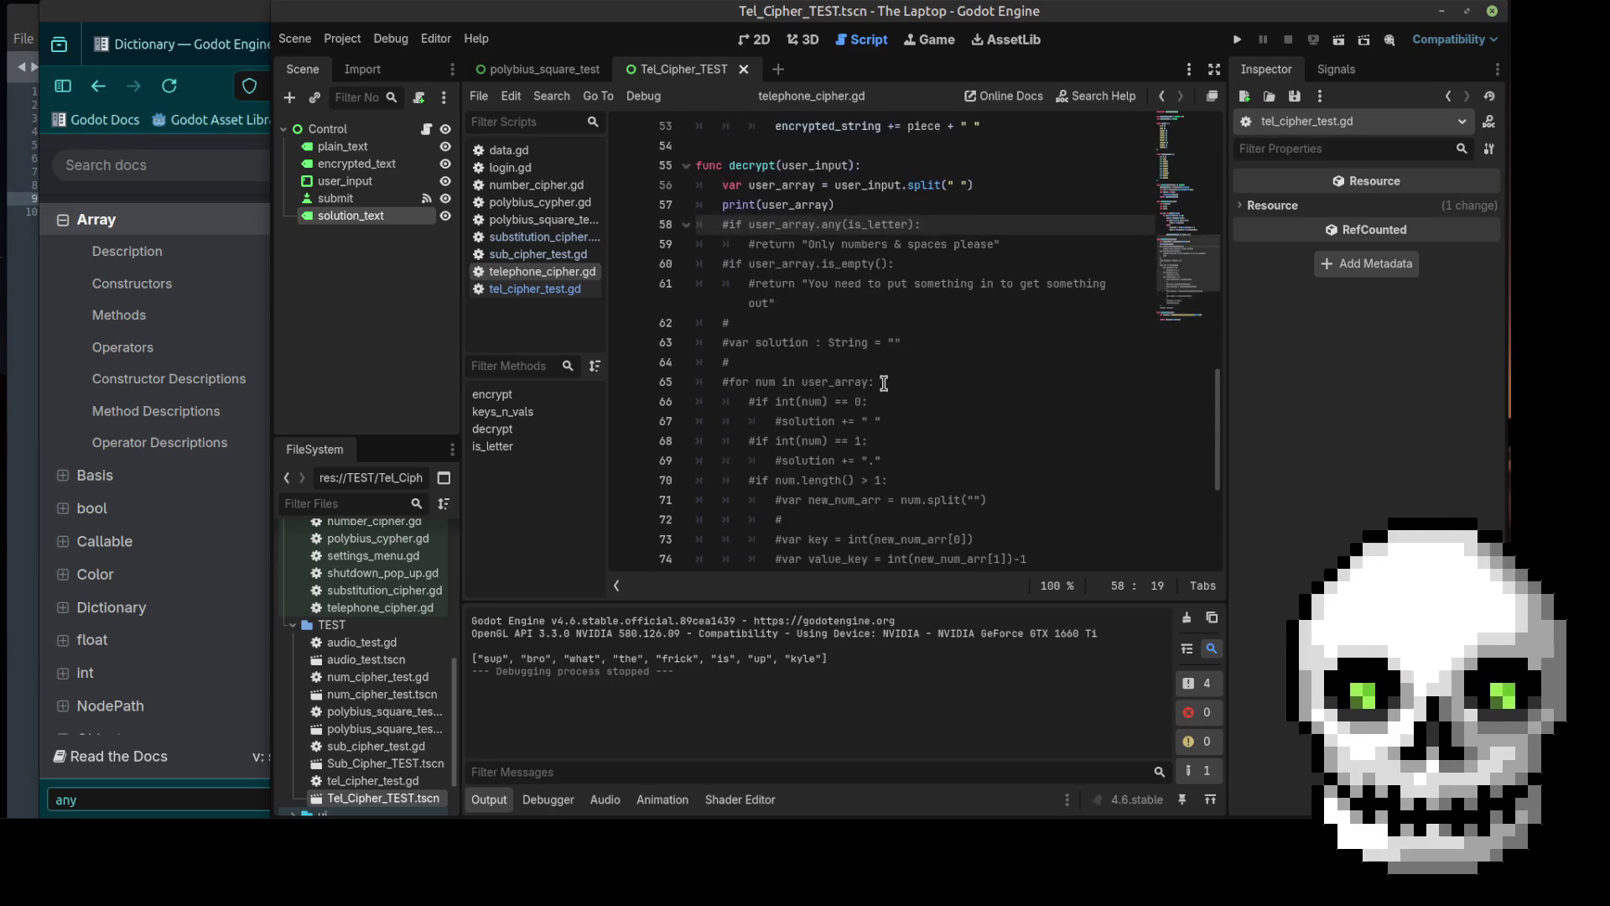
scroll(850, 442, "down", 3)
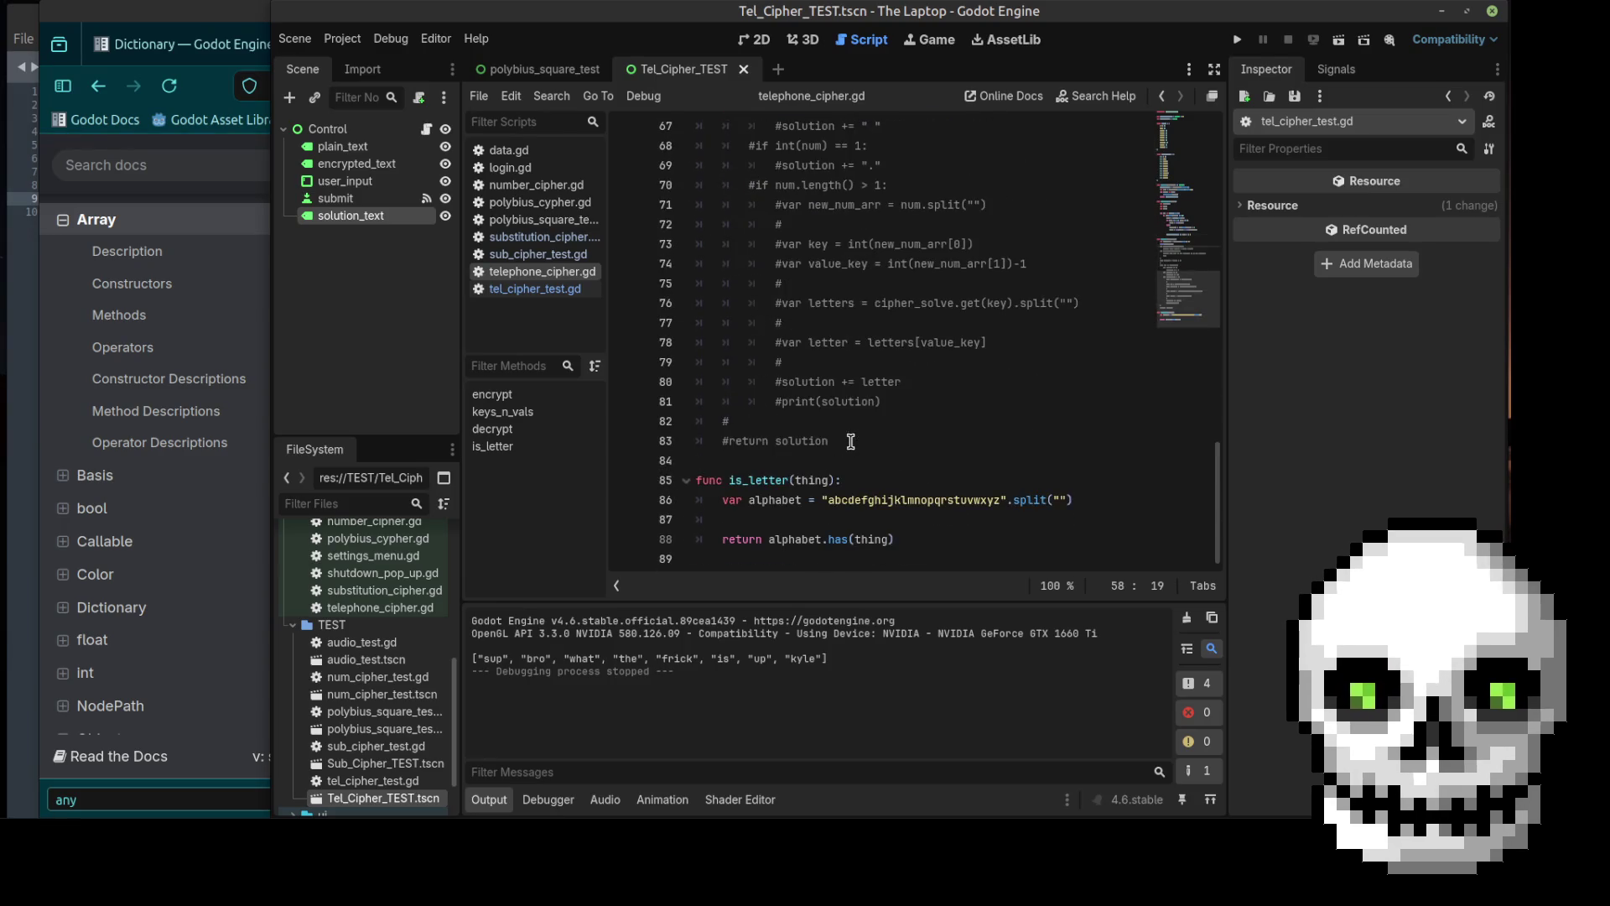
left_click(839, 540)
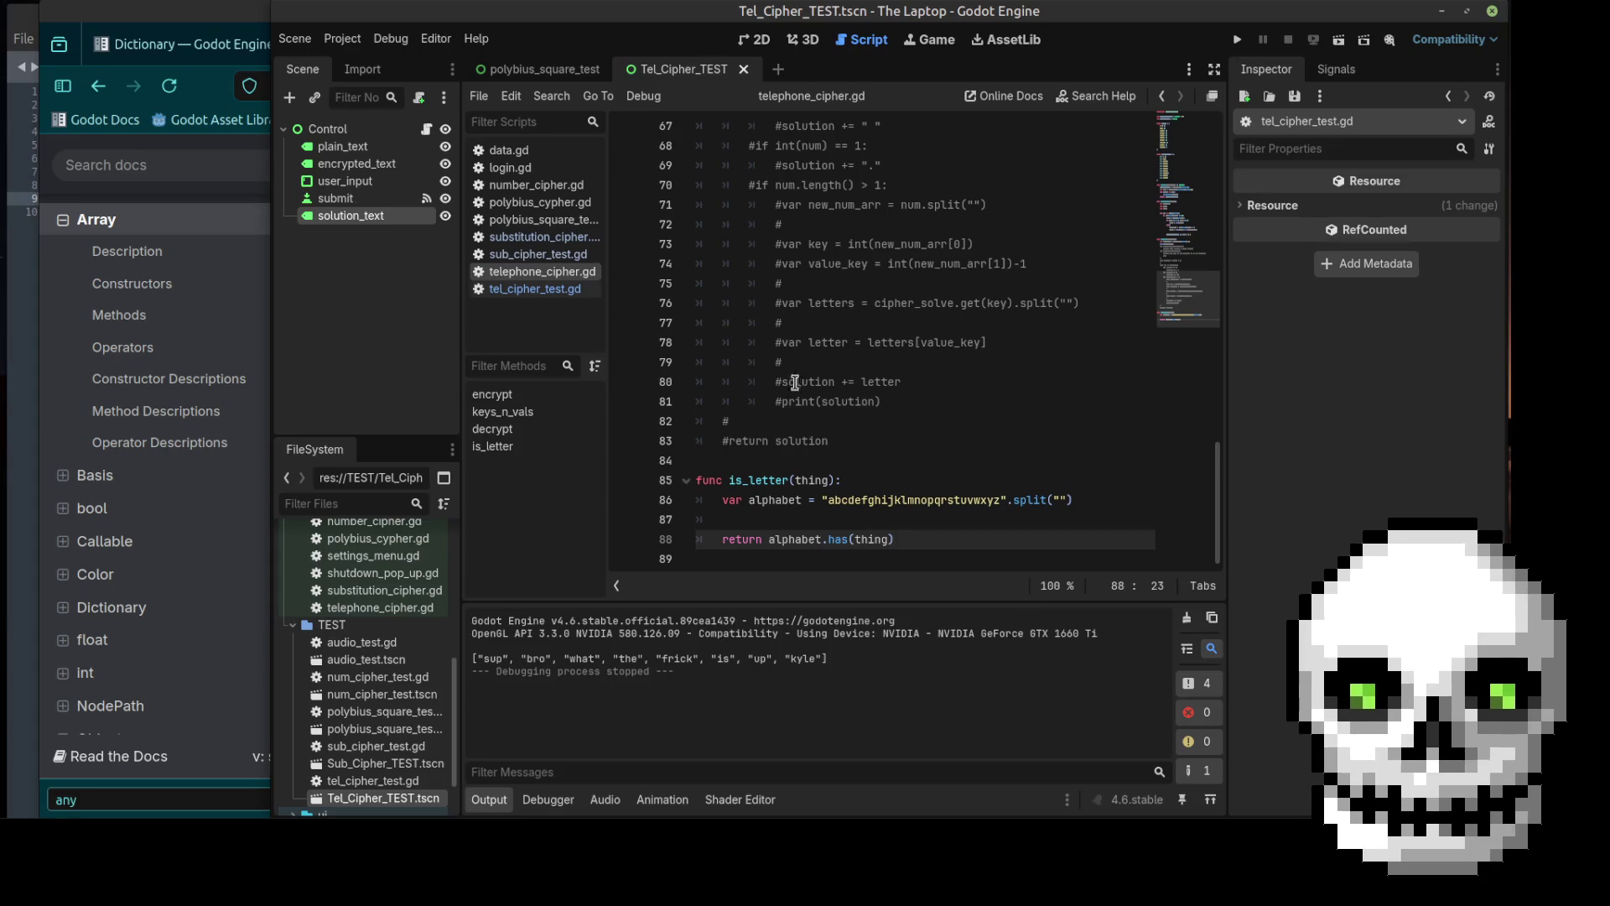
left_click(217, 17)
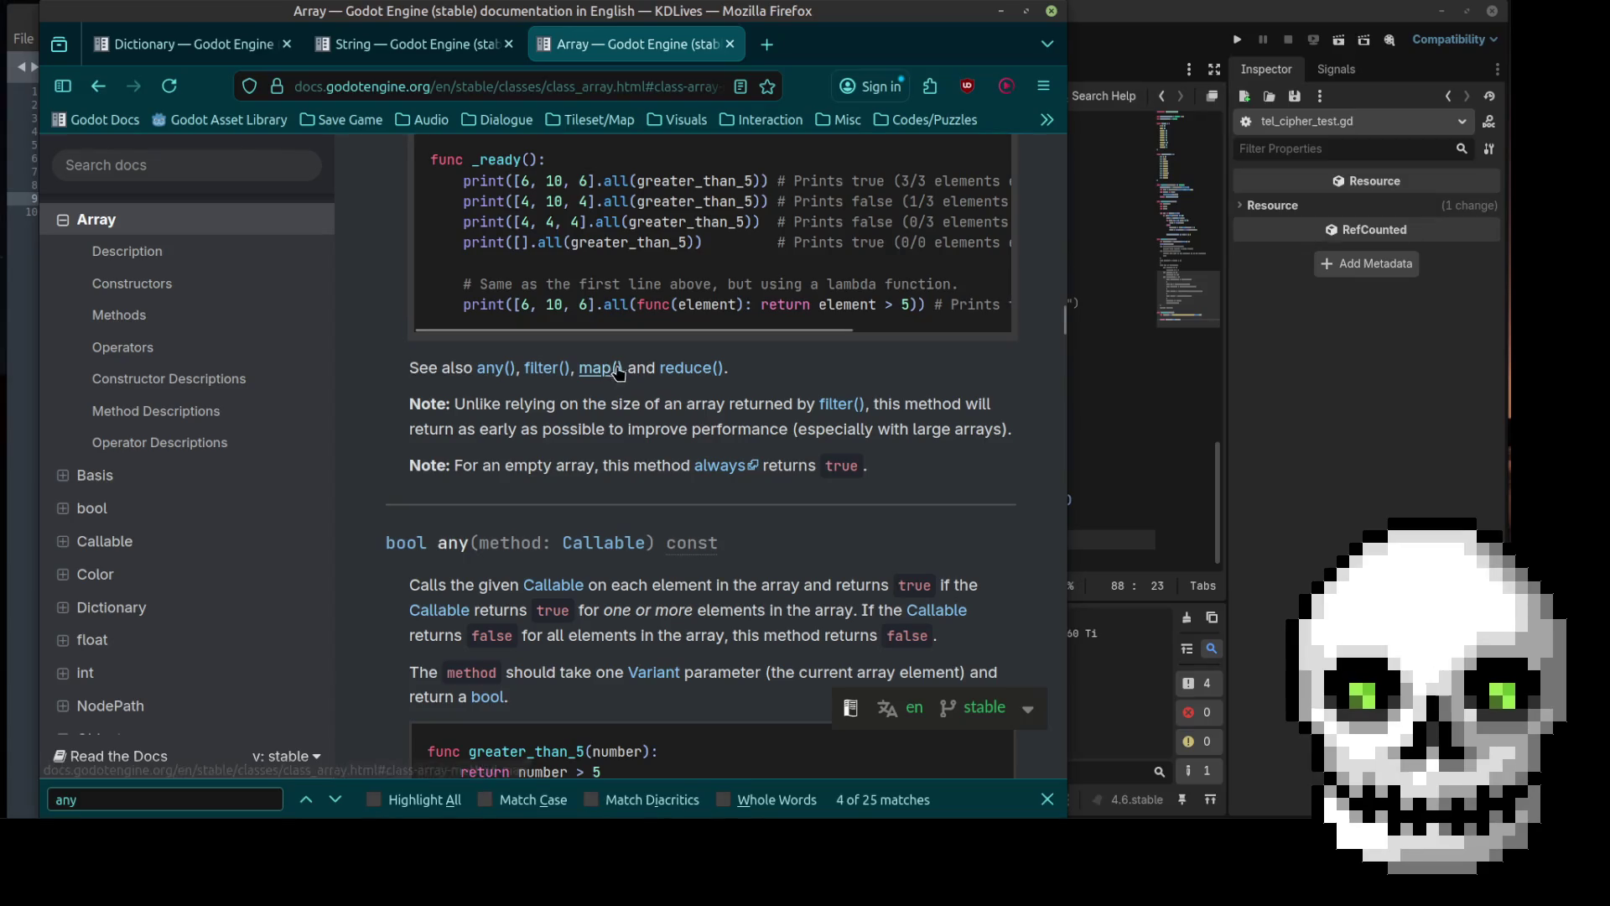
scroll(728, 495, "down", 4)
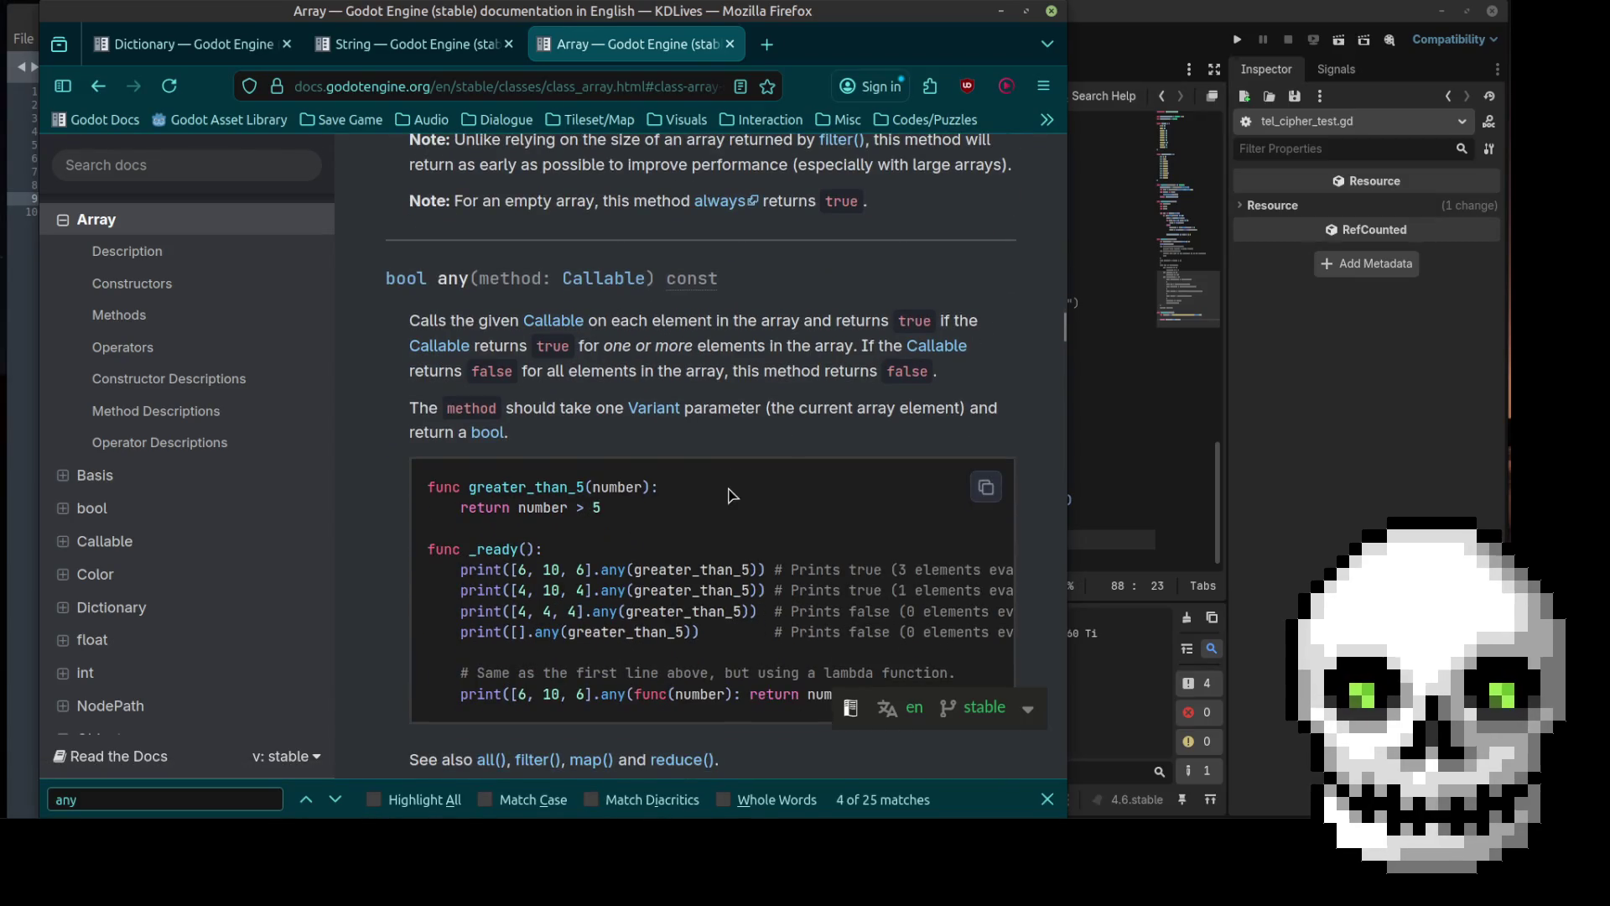
scroll(734, 484, "up", 4)
scroll(734, 482, "up", 5)
key("alt+Tab")
left_click(919, 363)
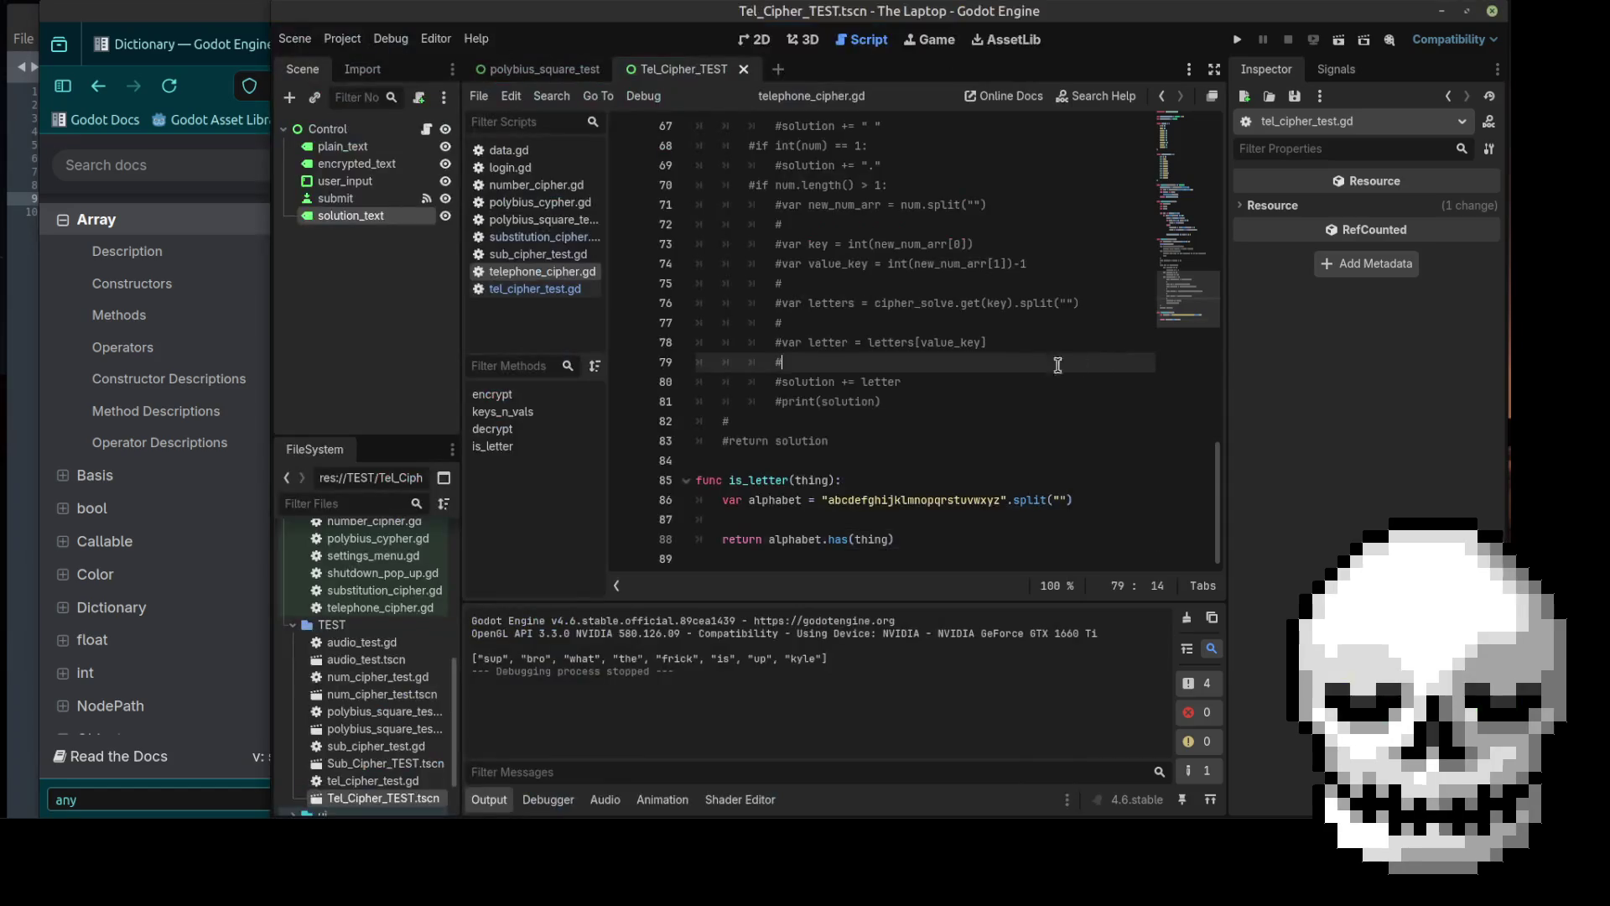
Step: Review the commented any() check, the is_letter definition and print(user_array) in decrypt
scroll(844, 385, "up", 5)
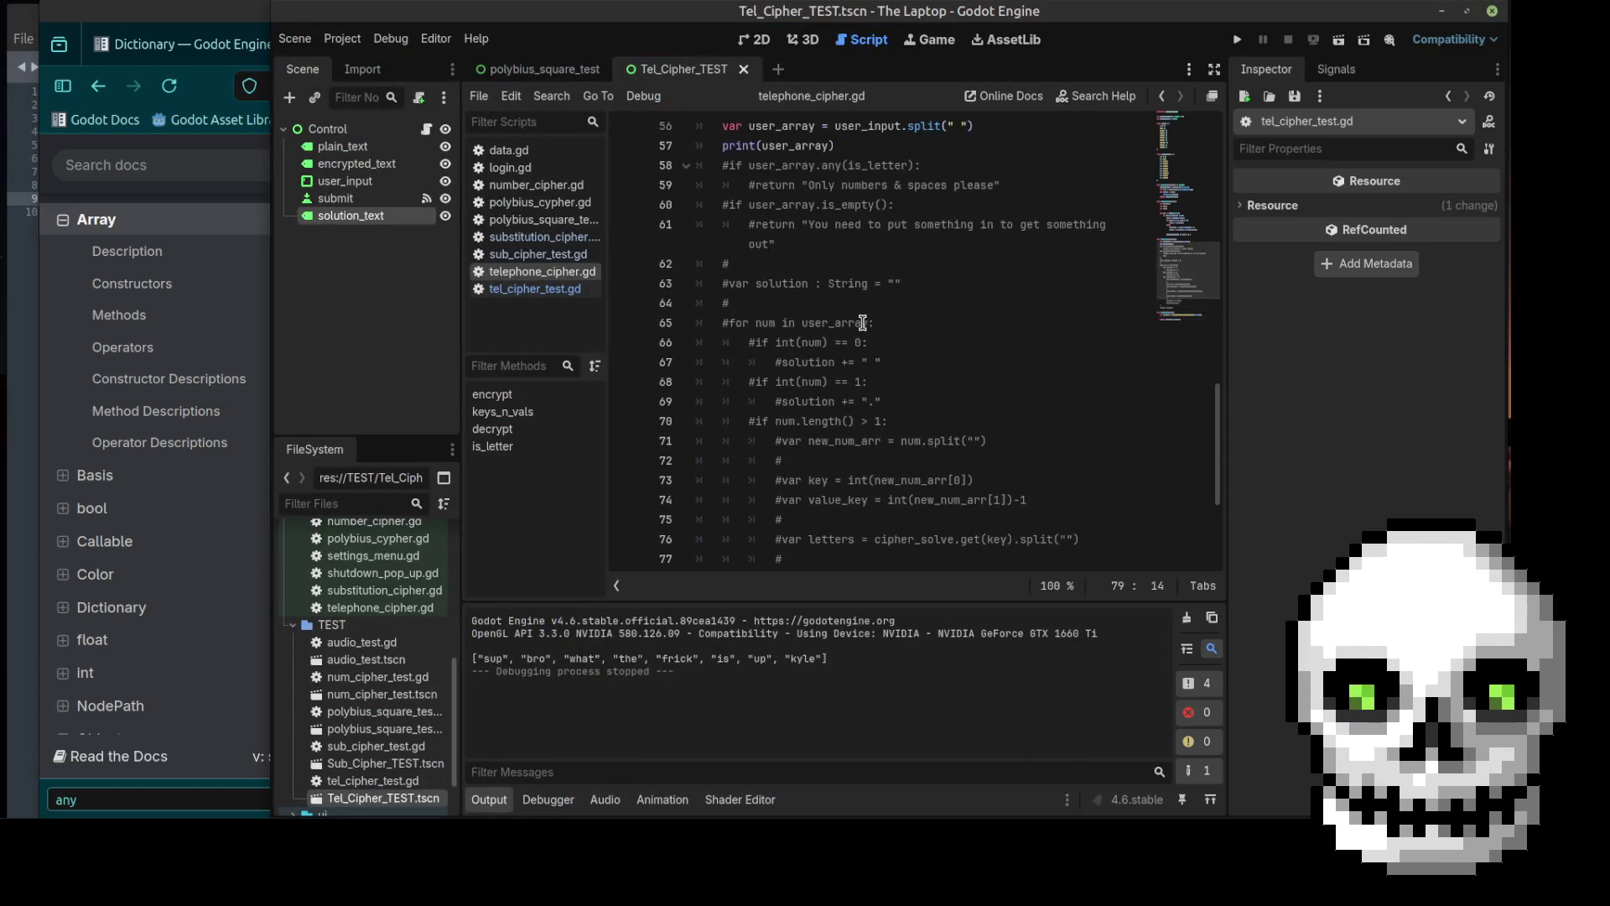
scroll(849, 300, "up", 1)
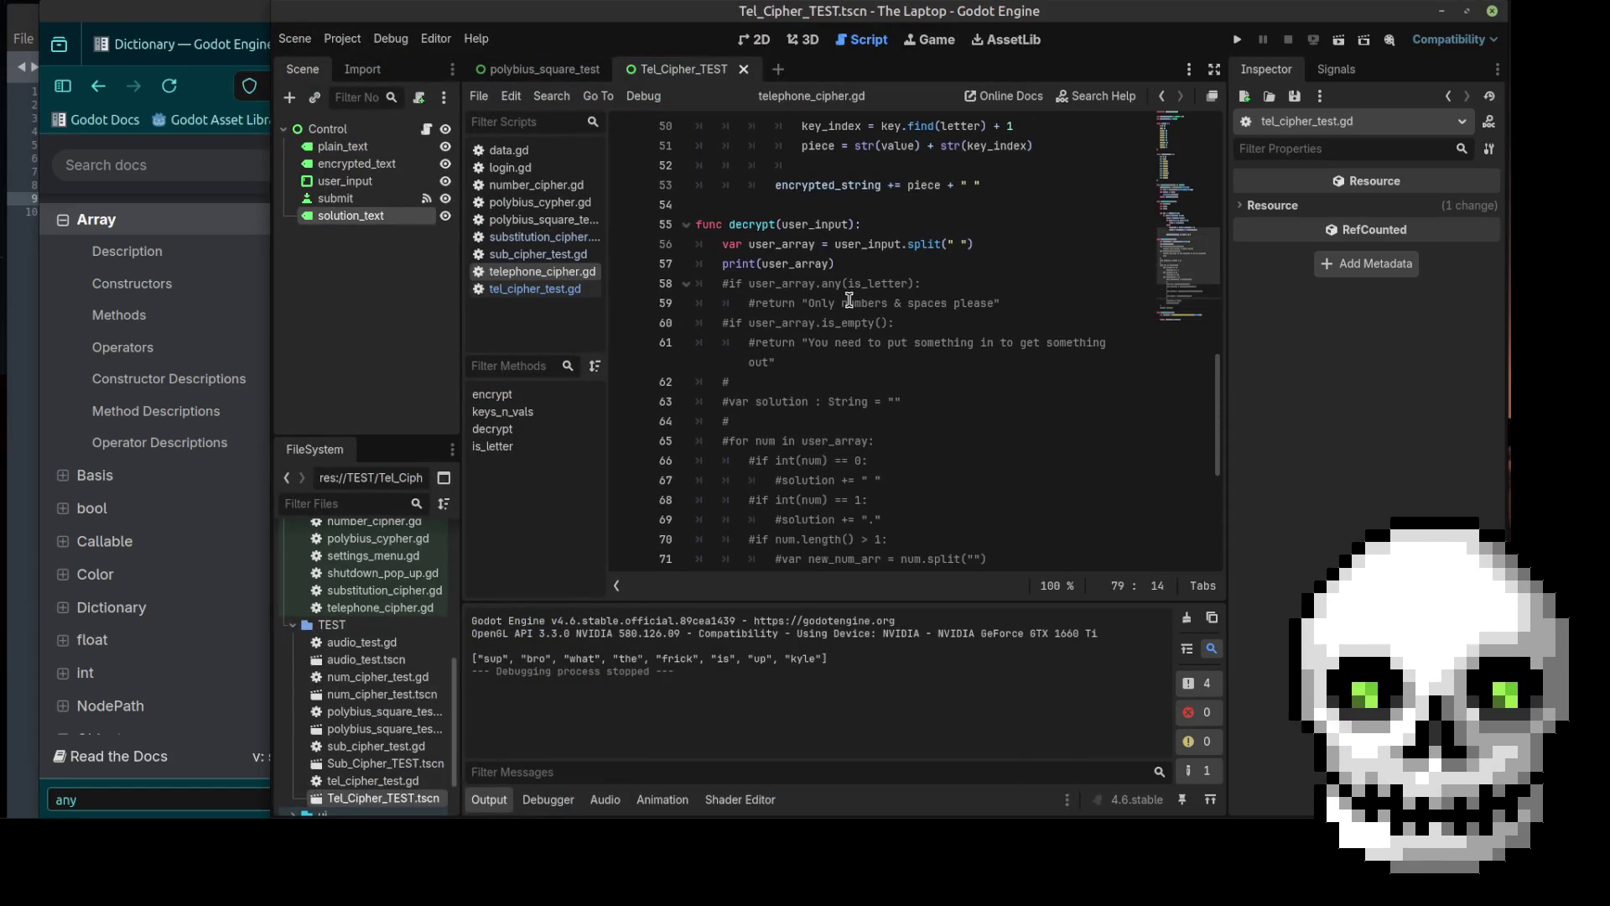
left_click(732, 286)
scroll(864, 304, "down", 4)
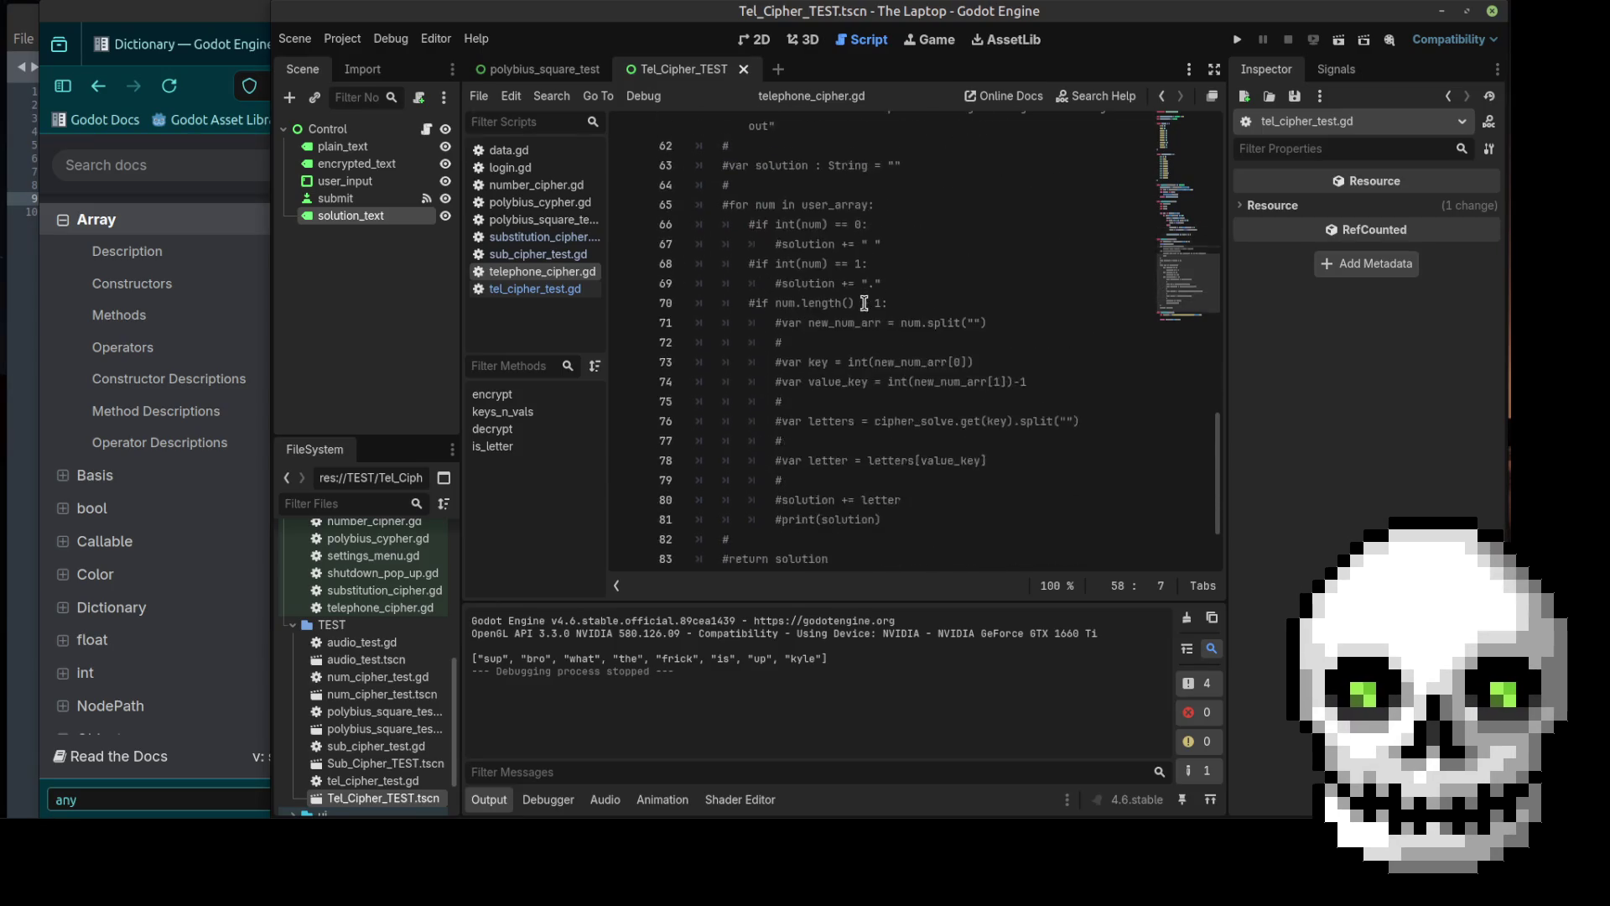
scroll(864, 302, "down", 2)
scroll(864, 303, "up", 4)
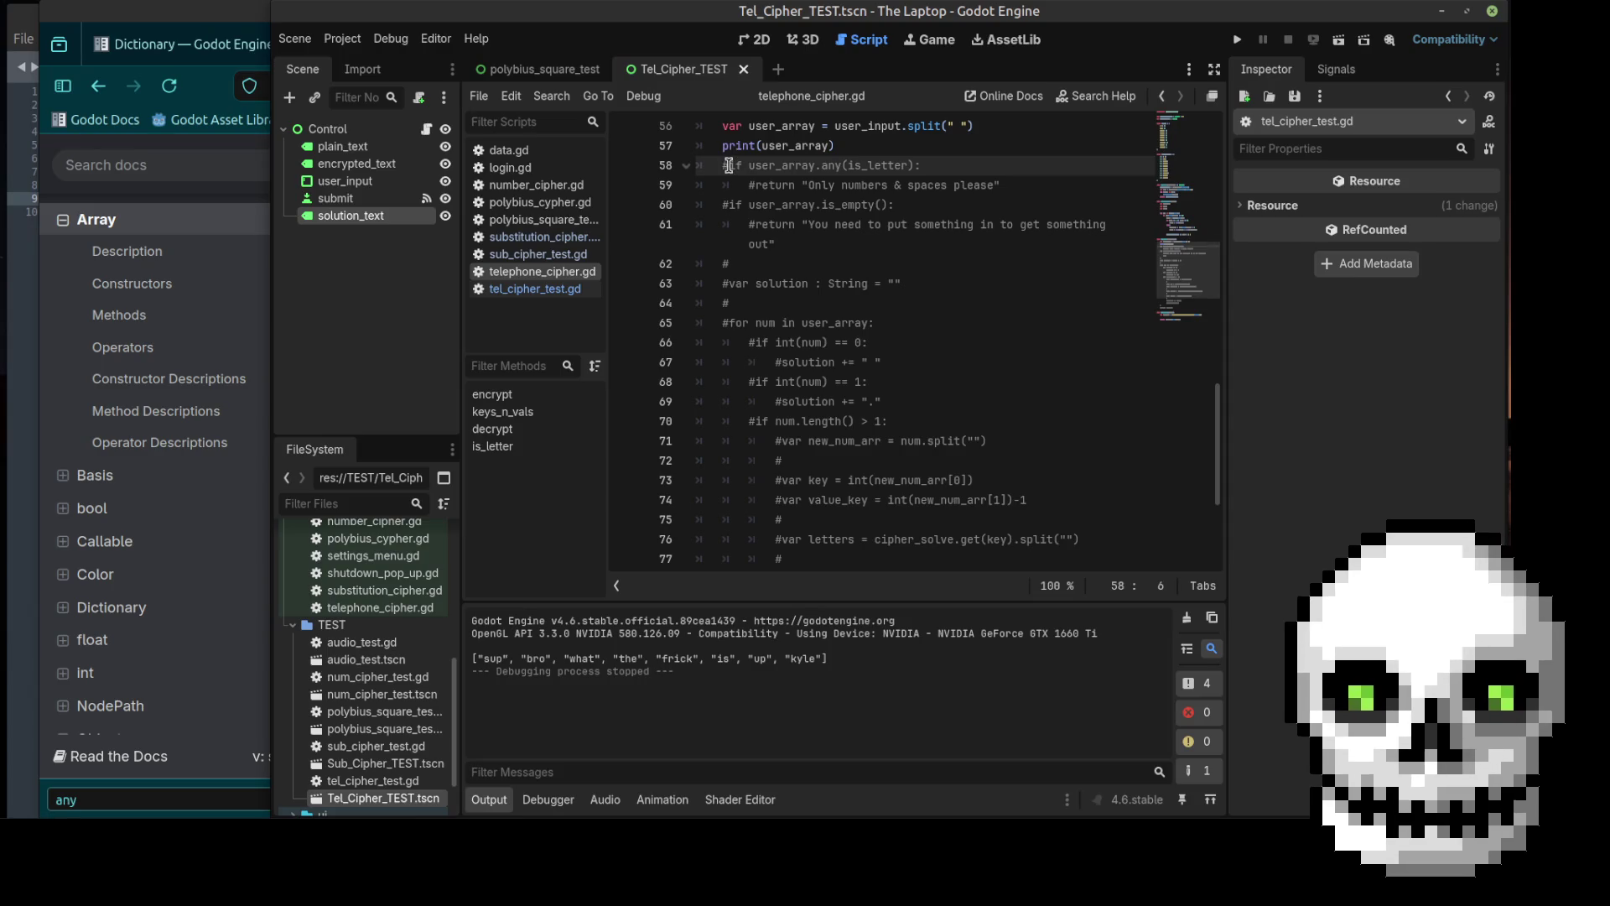
scroll(883, 279, "down", 4)
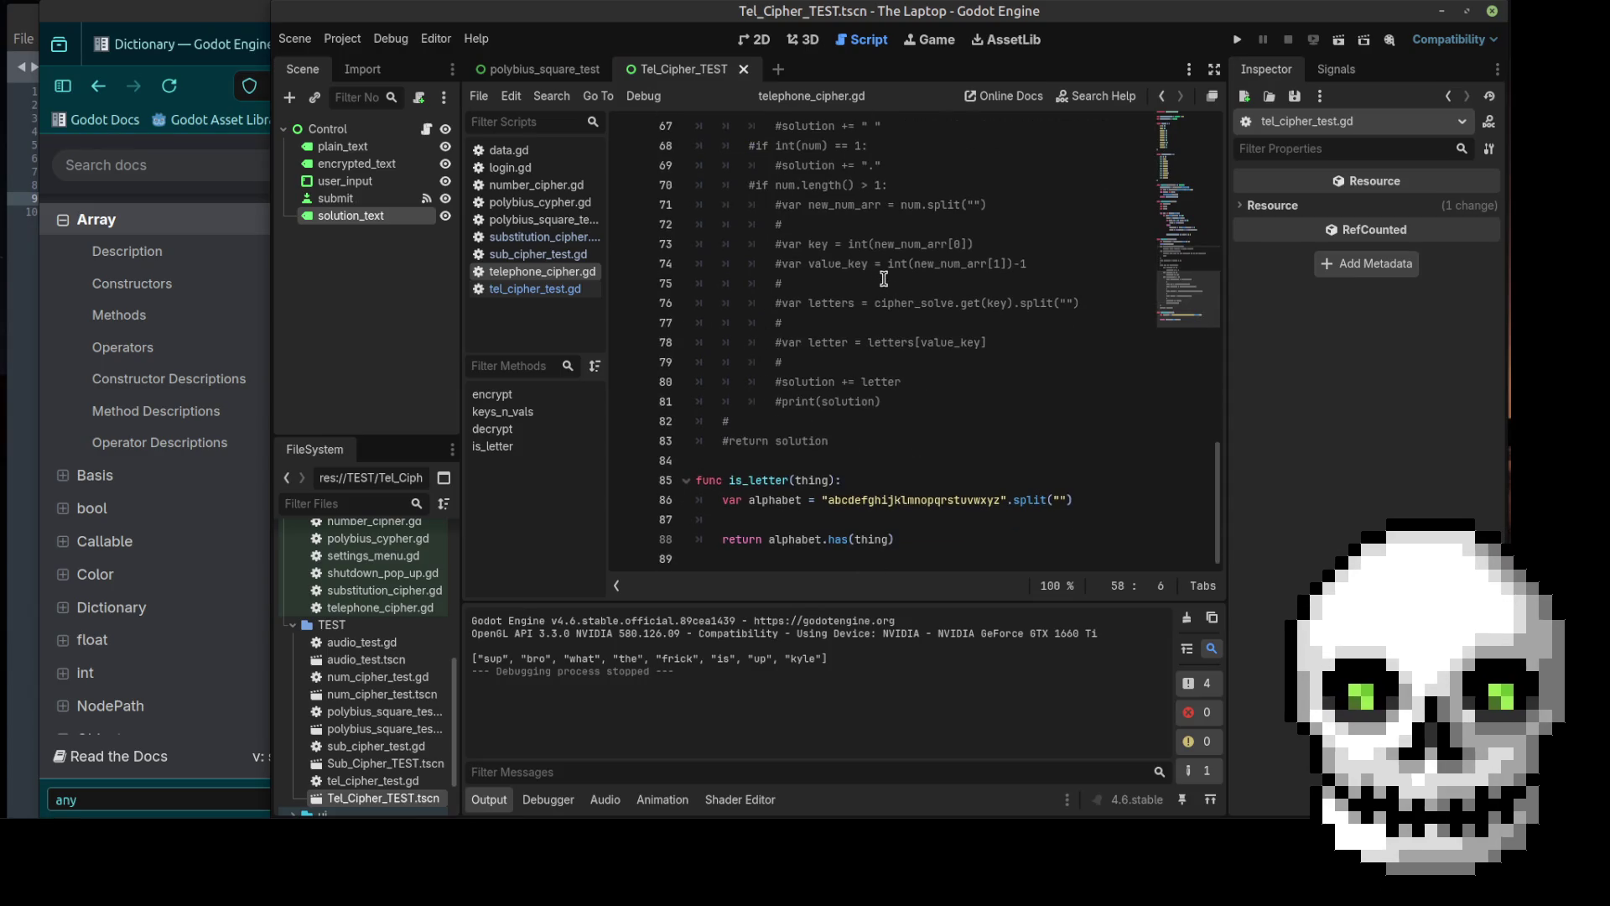
left_click(853, 480)
left_click_drag(828, 482, 798, 484)
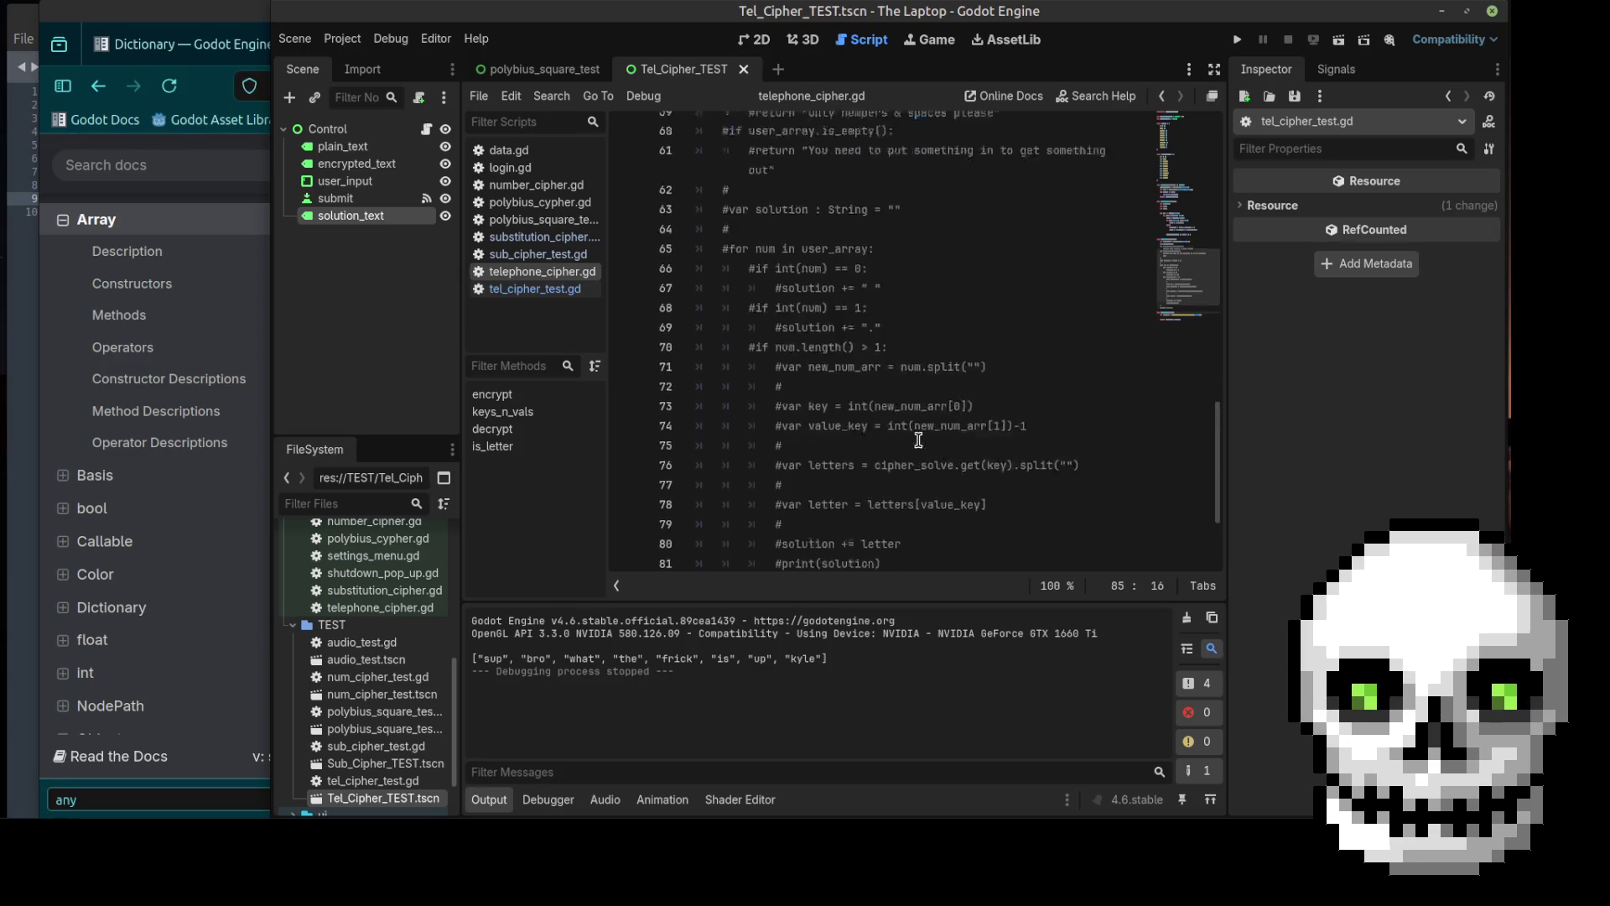
scroll(801, 485, "up", 5)
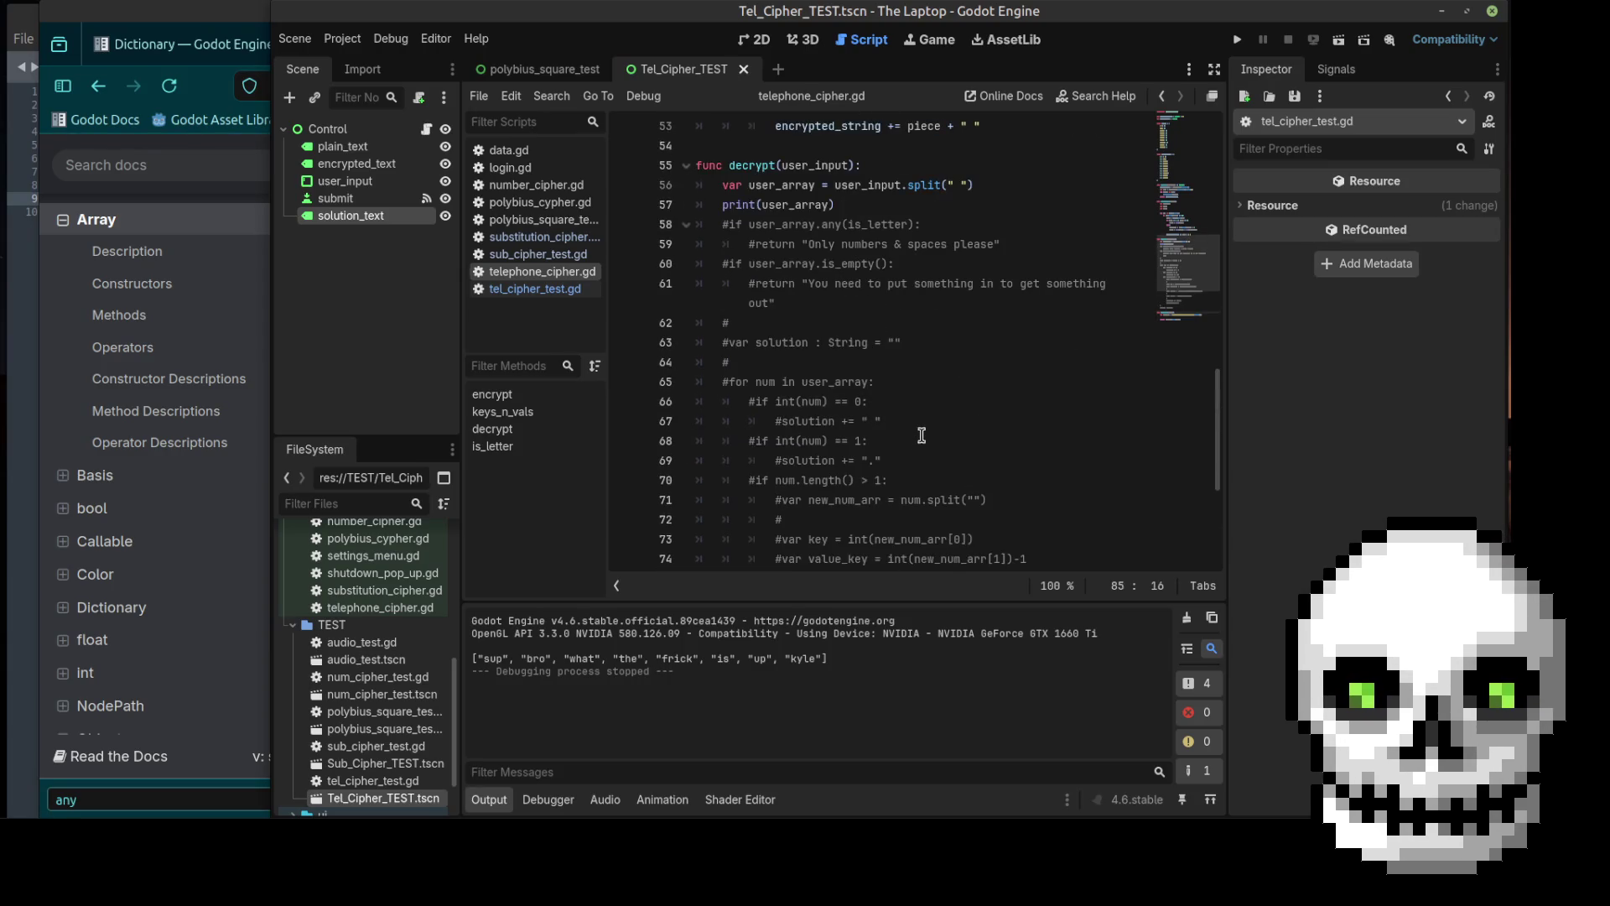
left_click(887, 202)
Step: Leave one blank line after the input split line, discarding a started func declaration
left_click(996, 188)
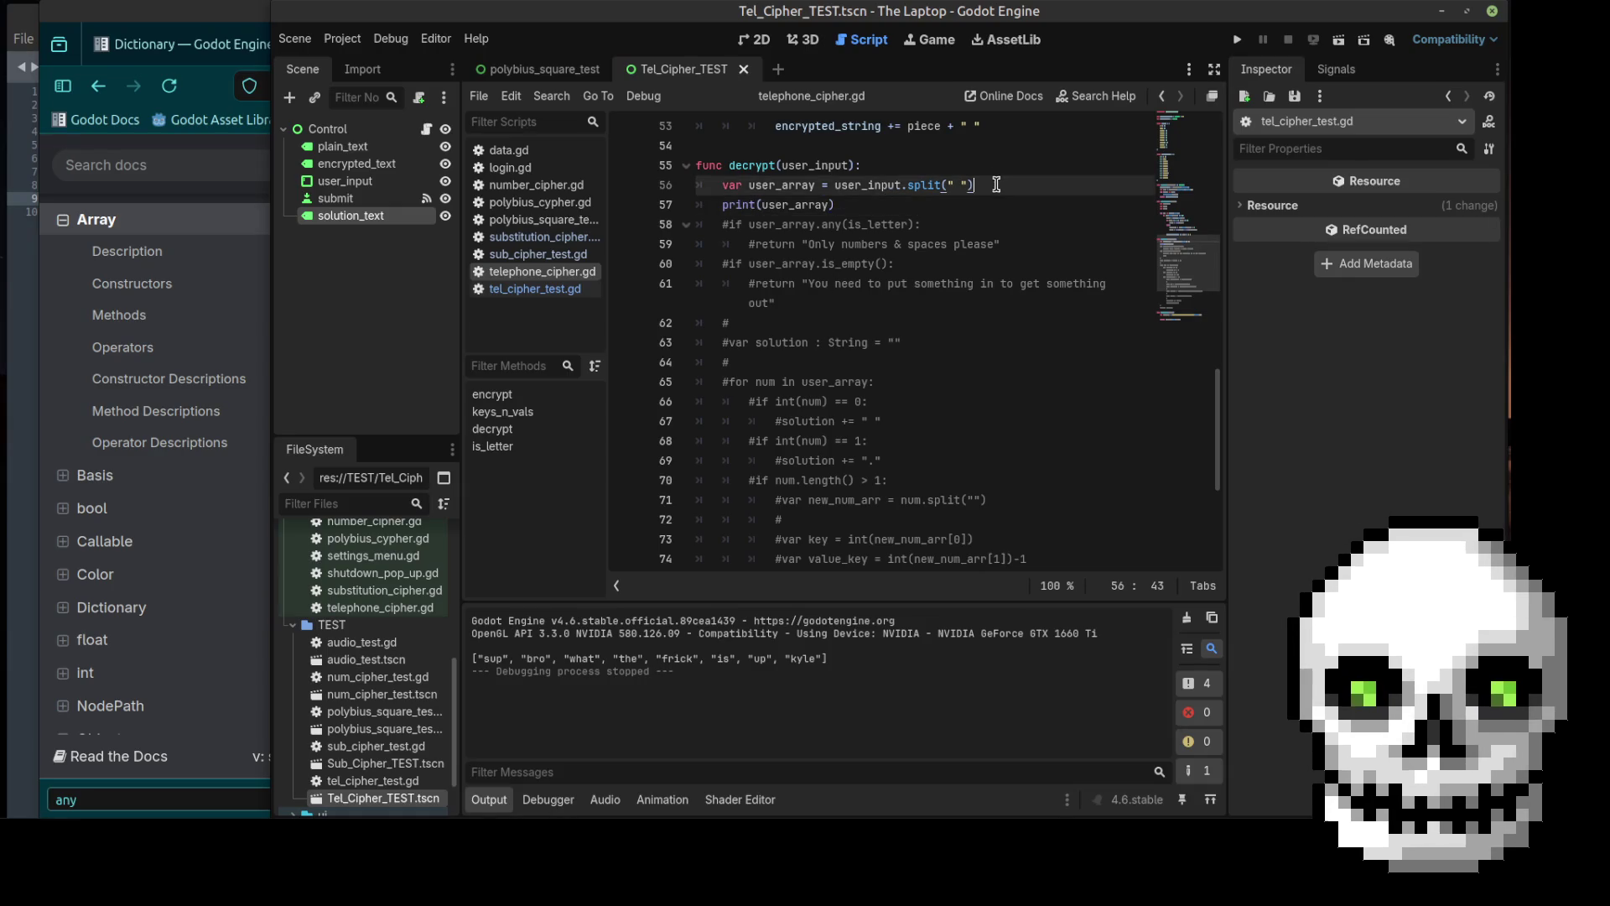
key("Return")
key("Return")
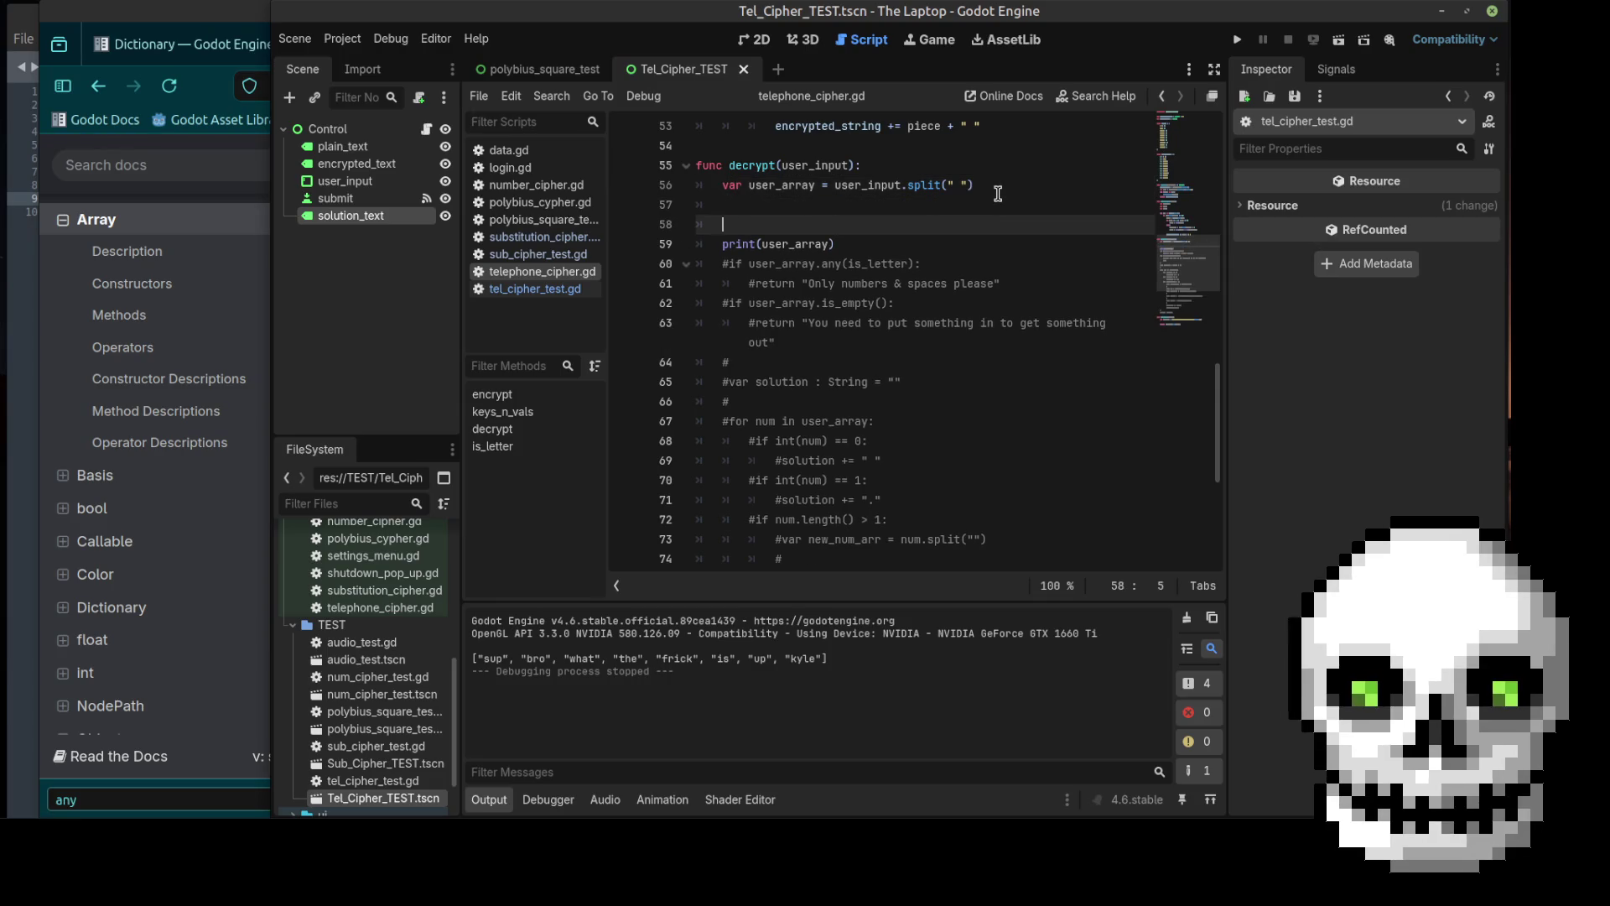
type("fucn")
key("BackSpace")
key("BackSpace")
type("nc ")
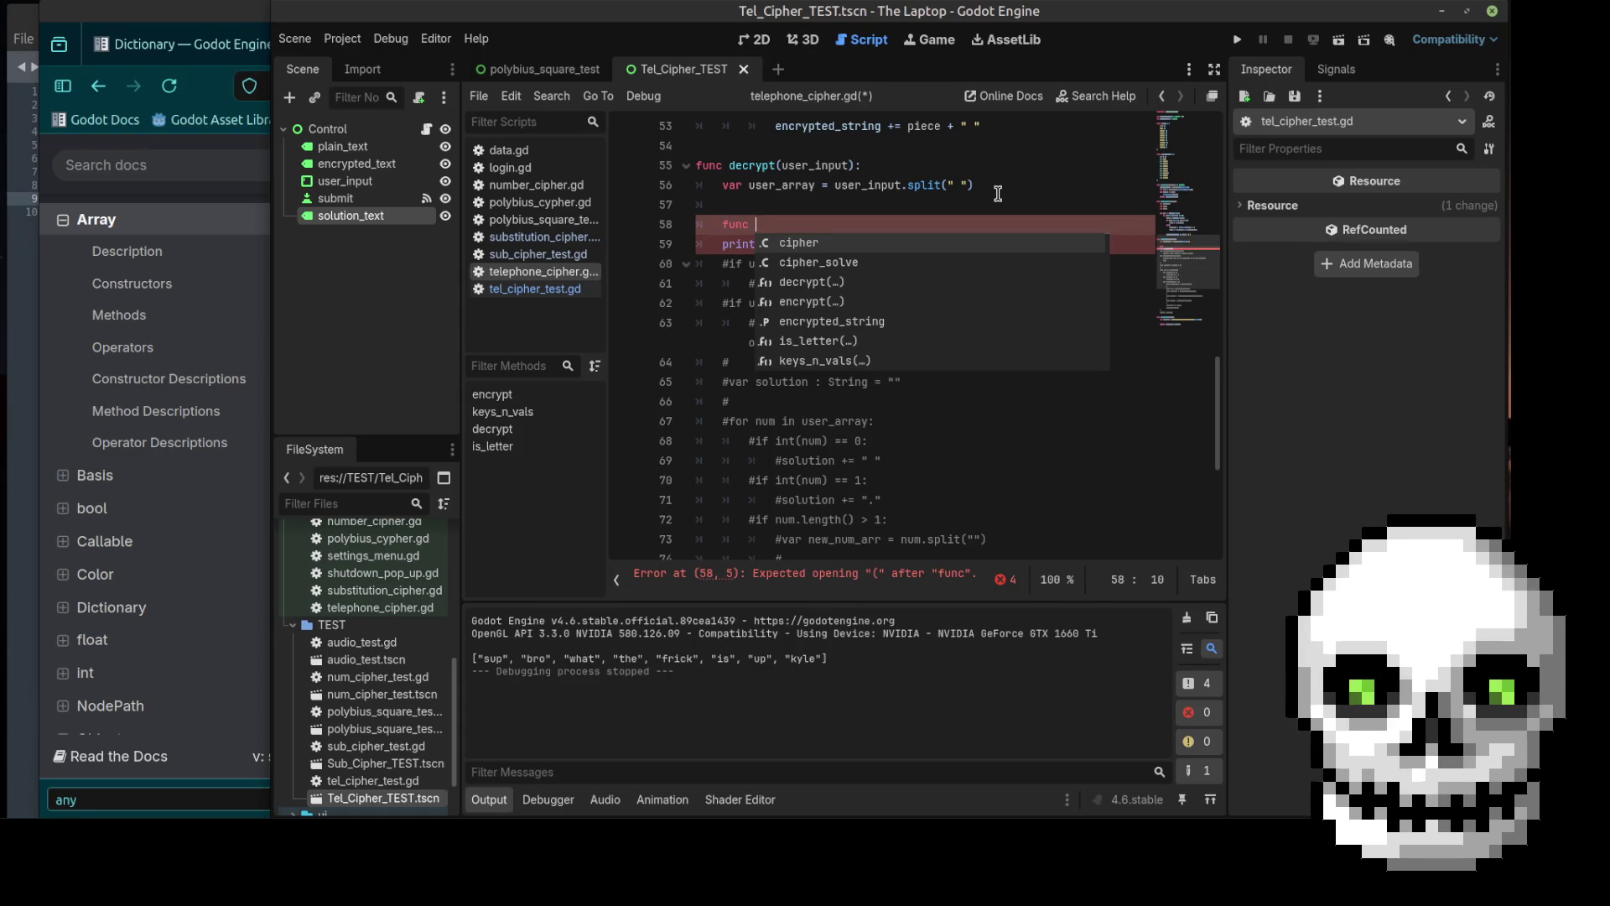
type("che")
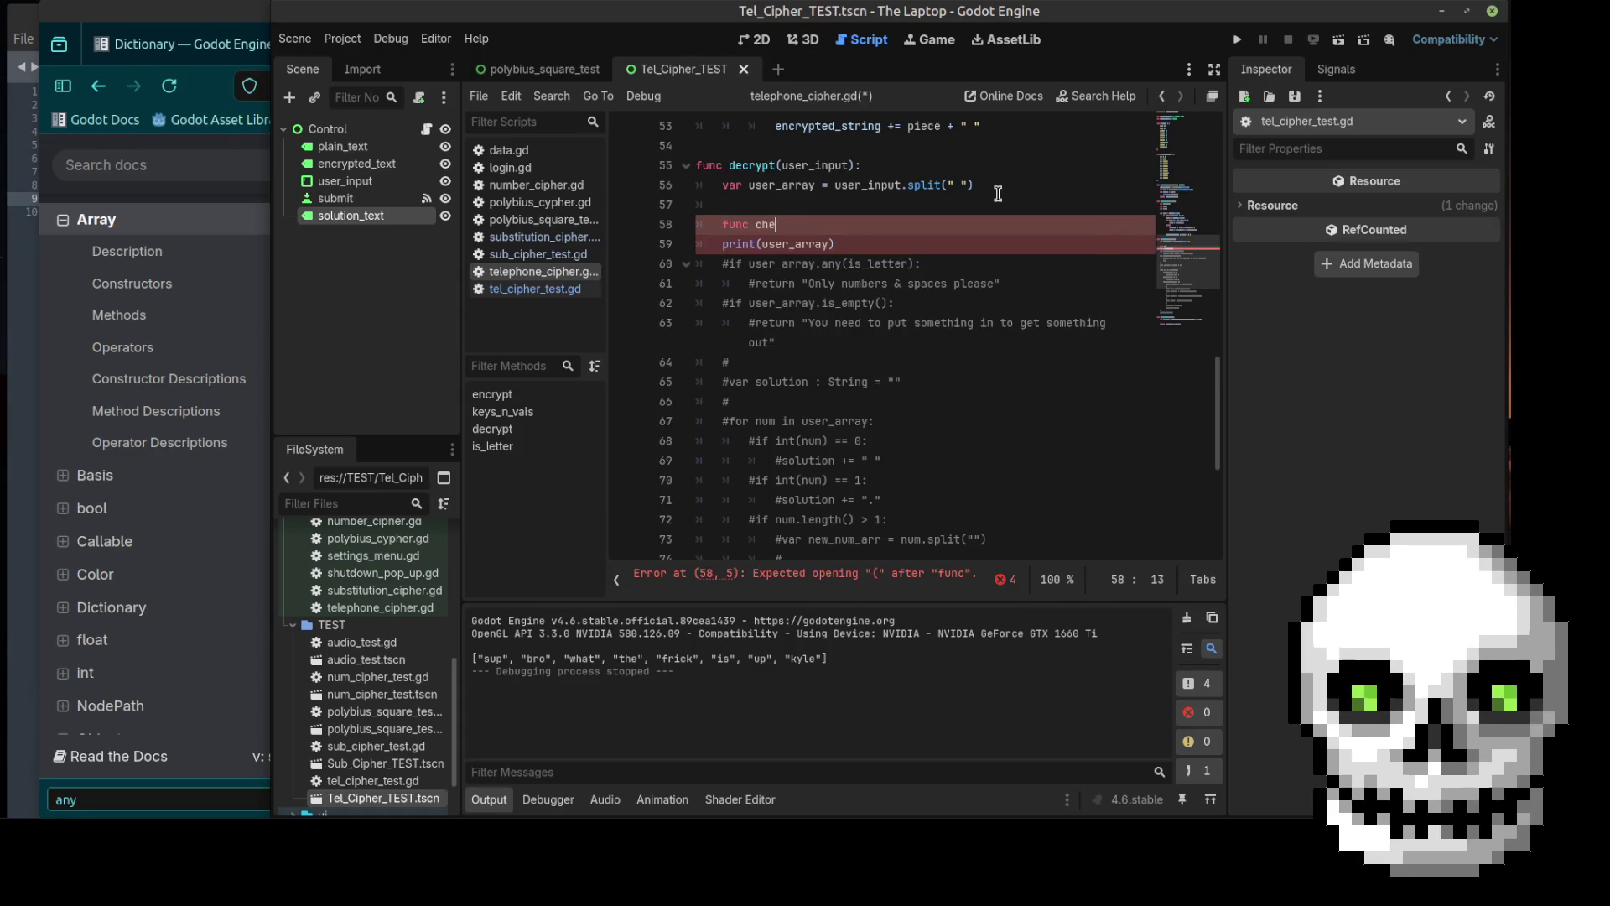
key("BackSpace")
key("BackSpace")
key("BackSpace")
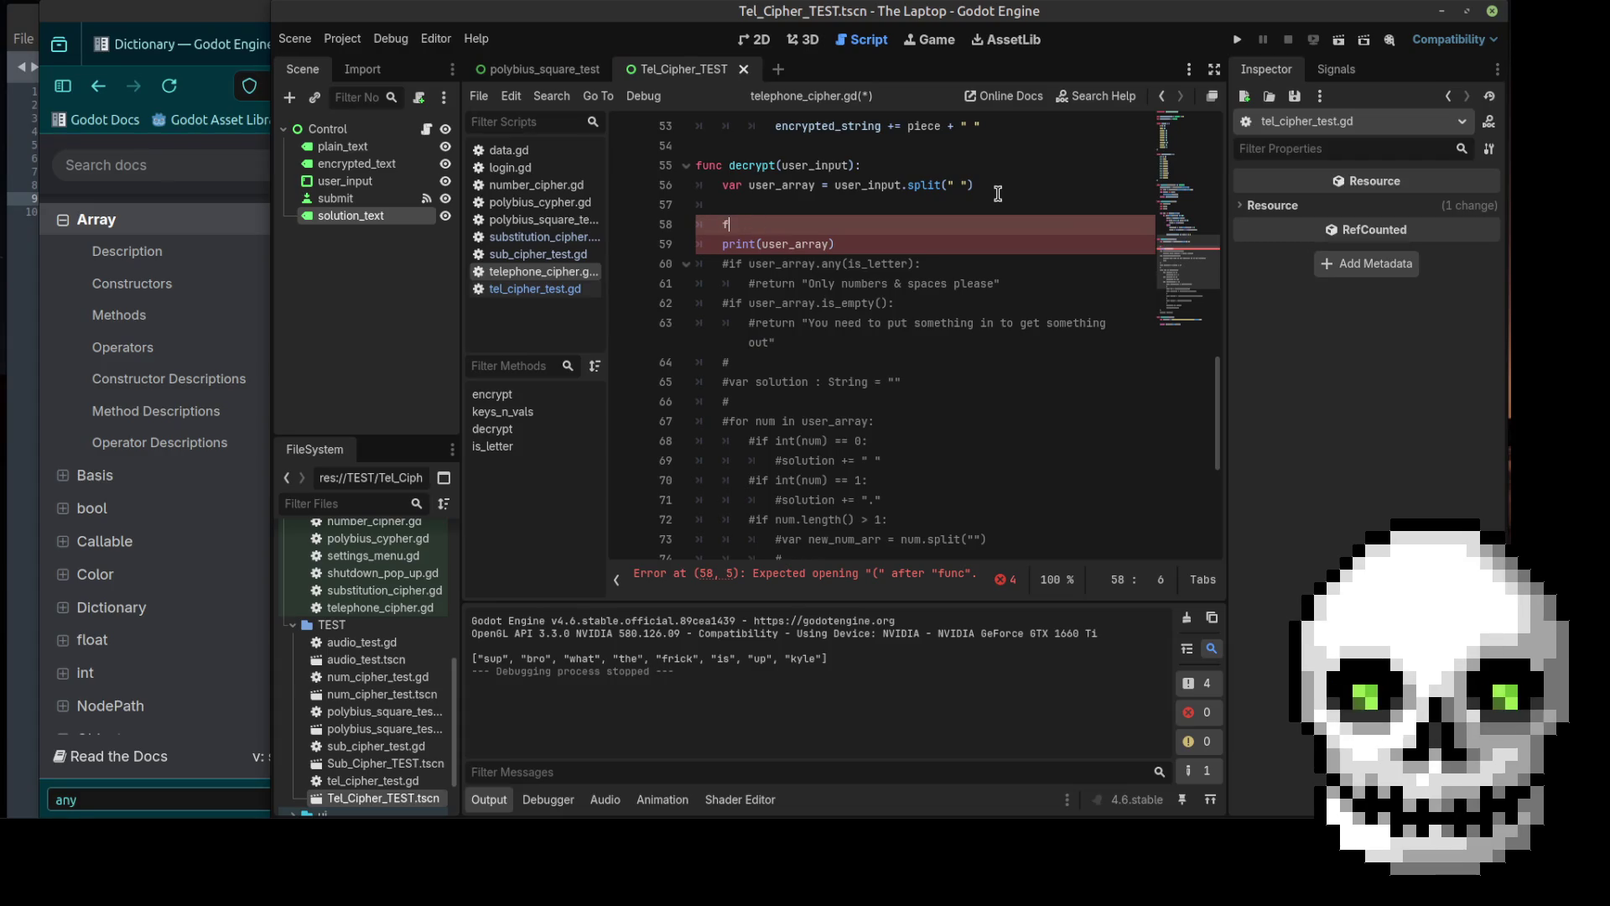
key("BackSpace")
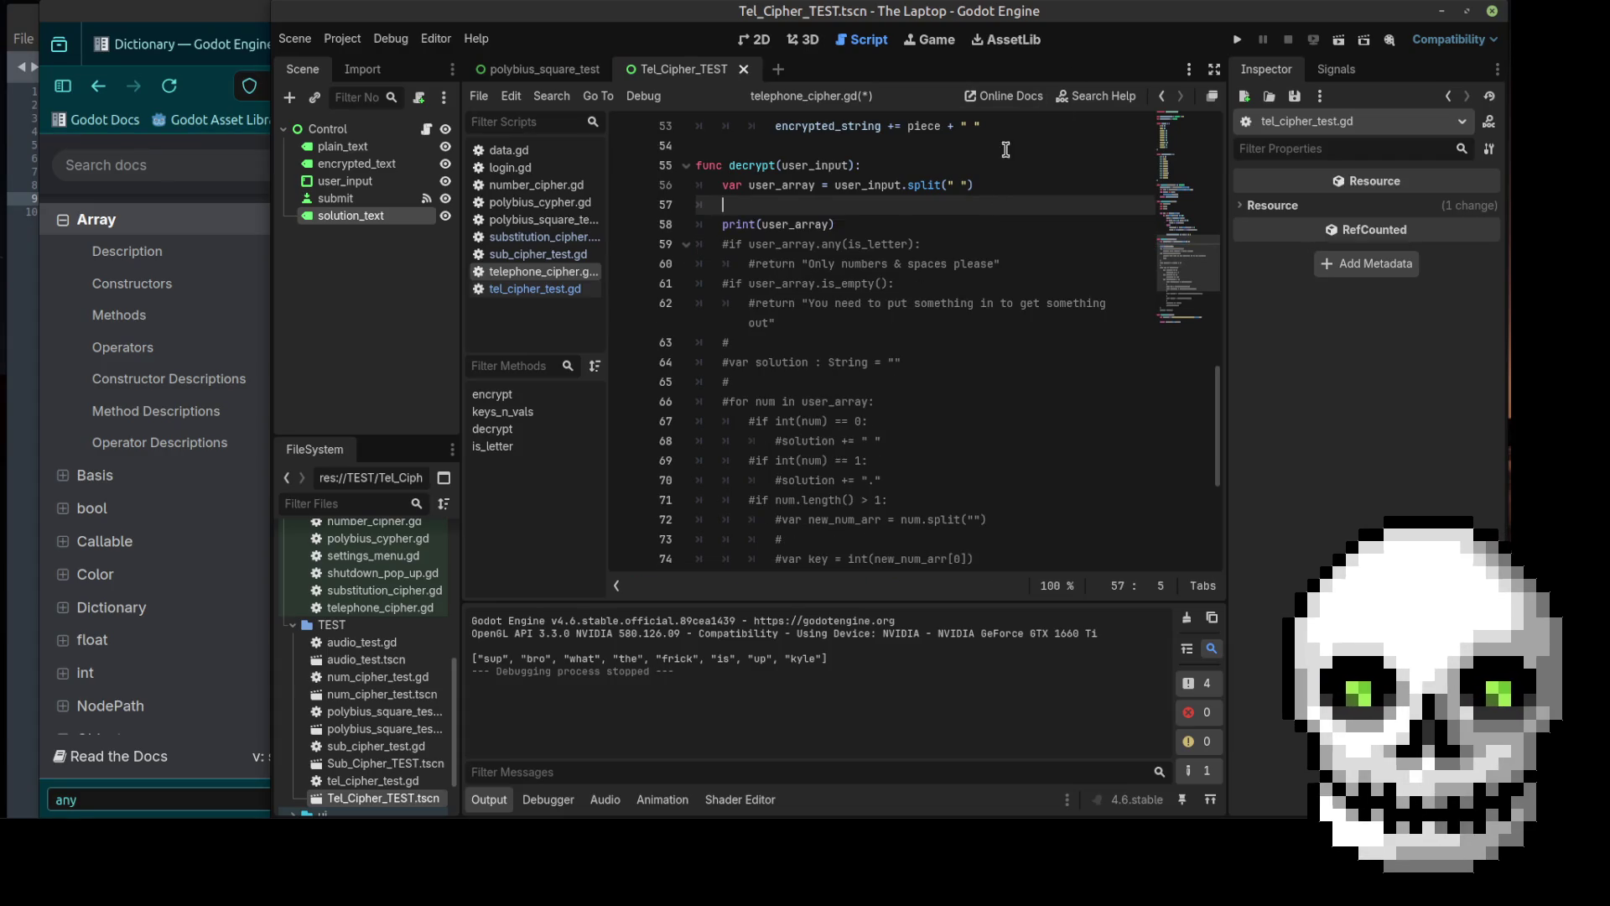
scroll(839, 377, "down", 5)
left_click_drag(728, 480, 843, 481)
left_click(820, 455)
Step: Add func check_4_dumbasses(user_input): with a pass body above is_letter
key("Return")
key("Return")
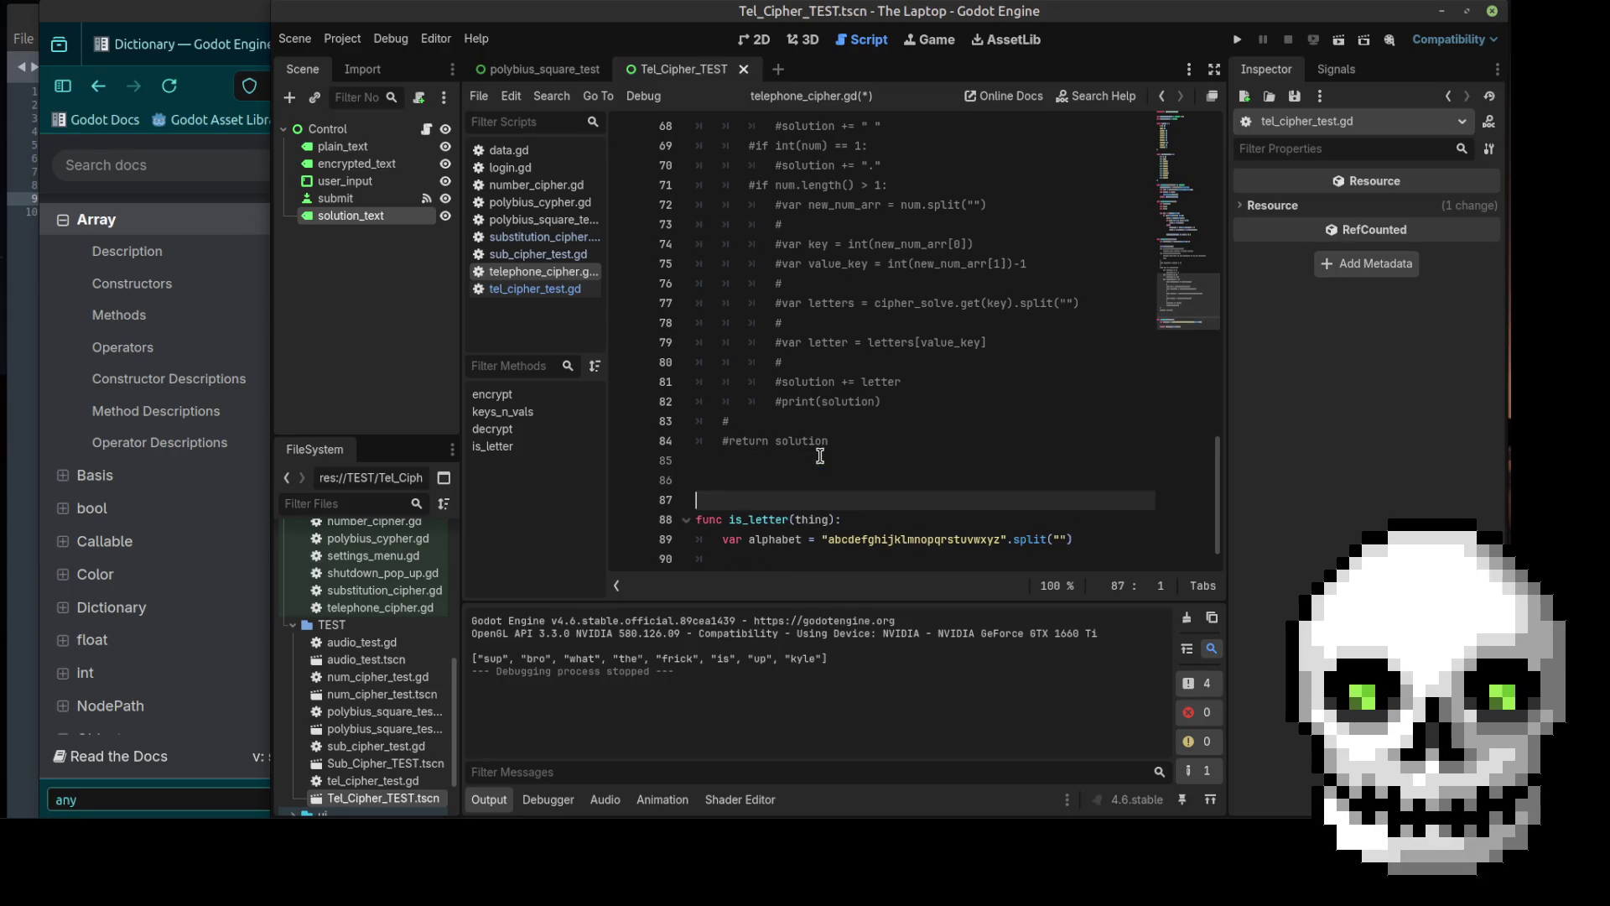
key("Up")
type("nc ")
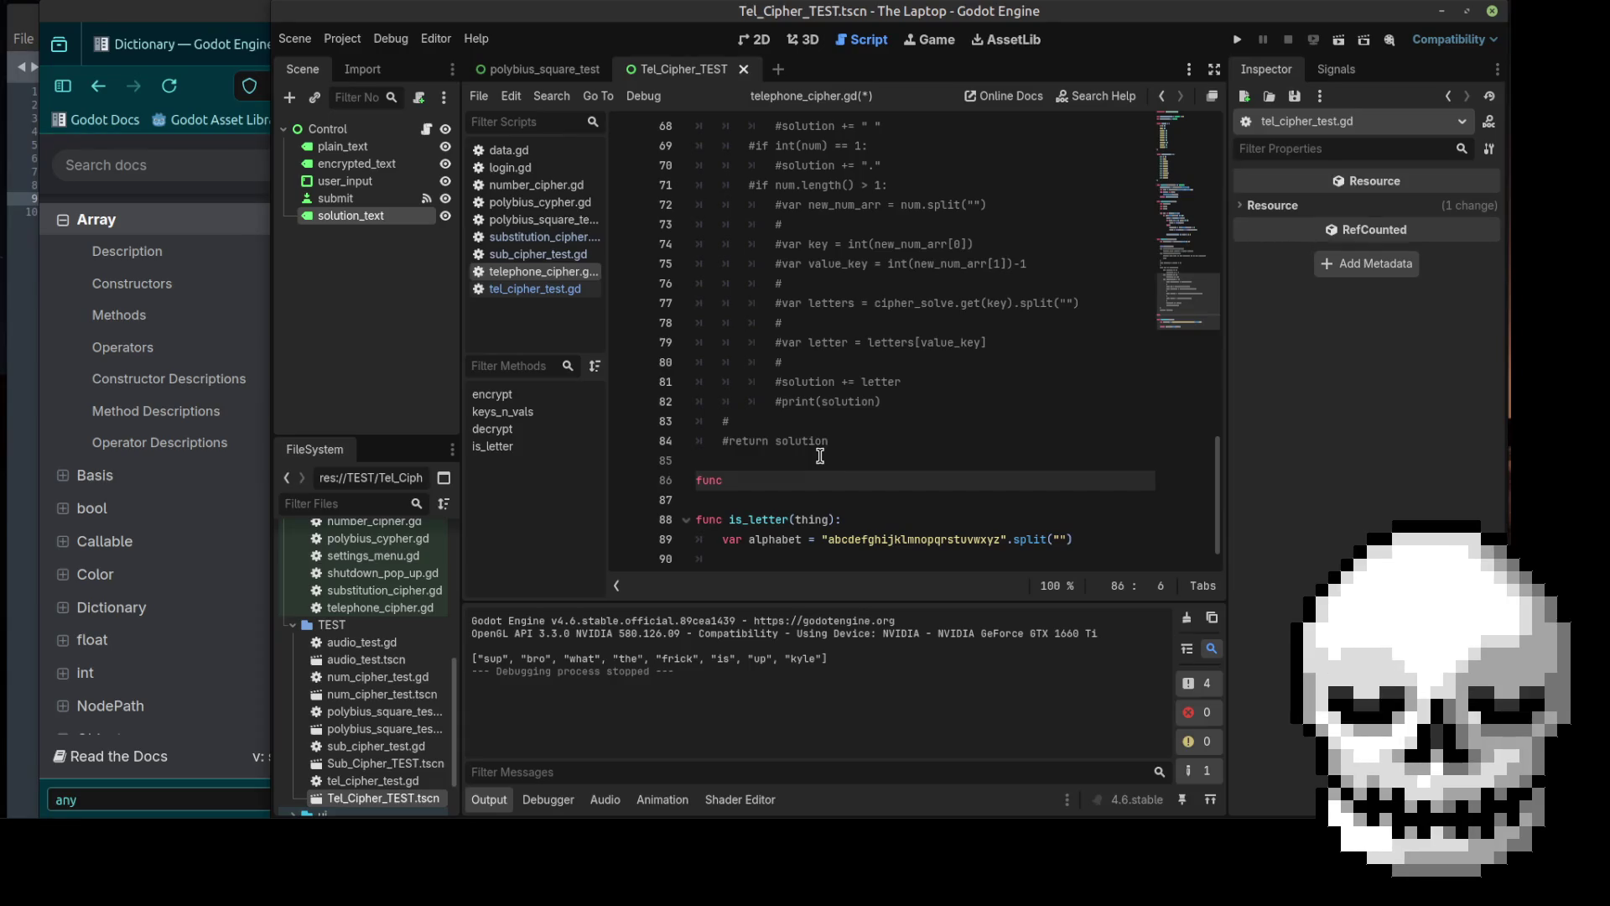
type("check")
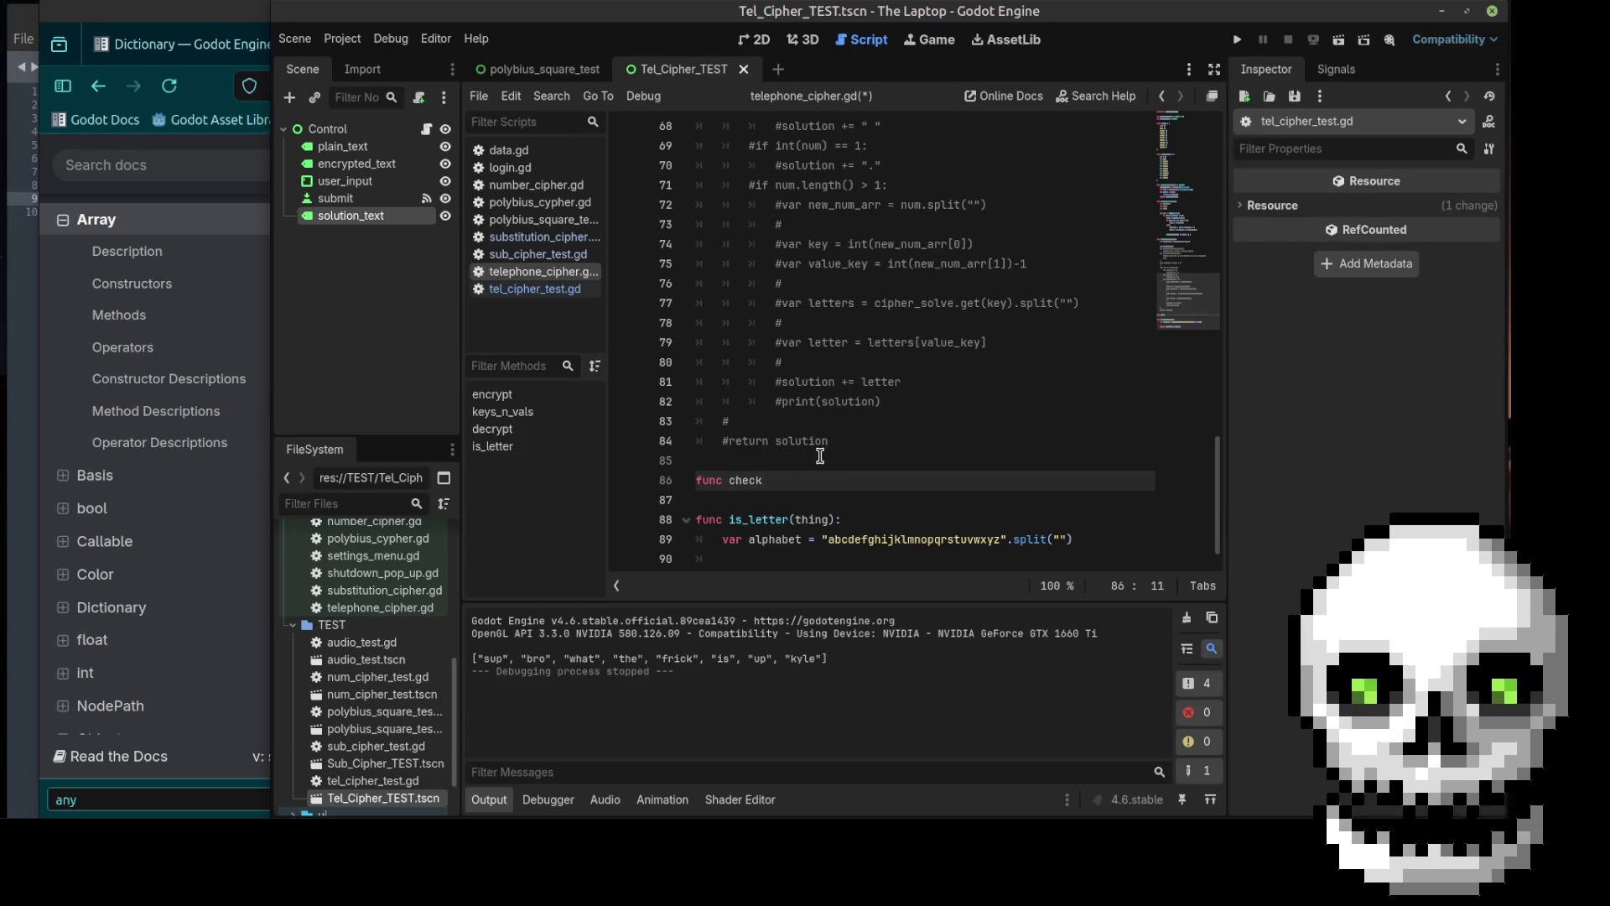
type("_4_dumbasses")
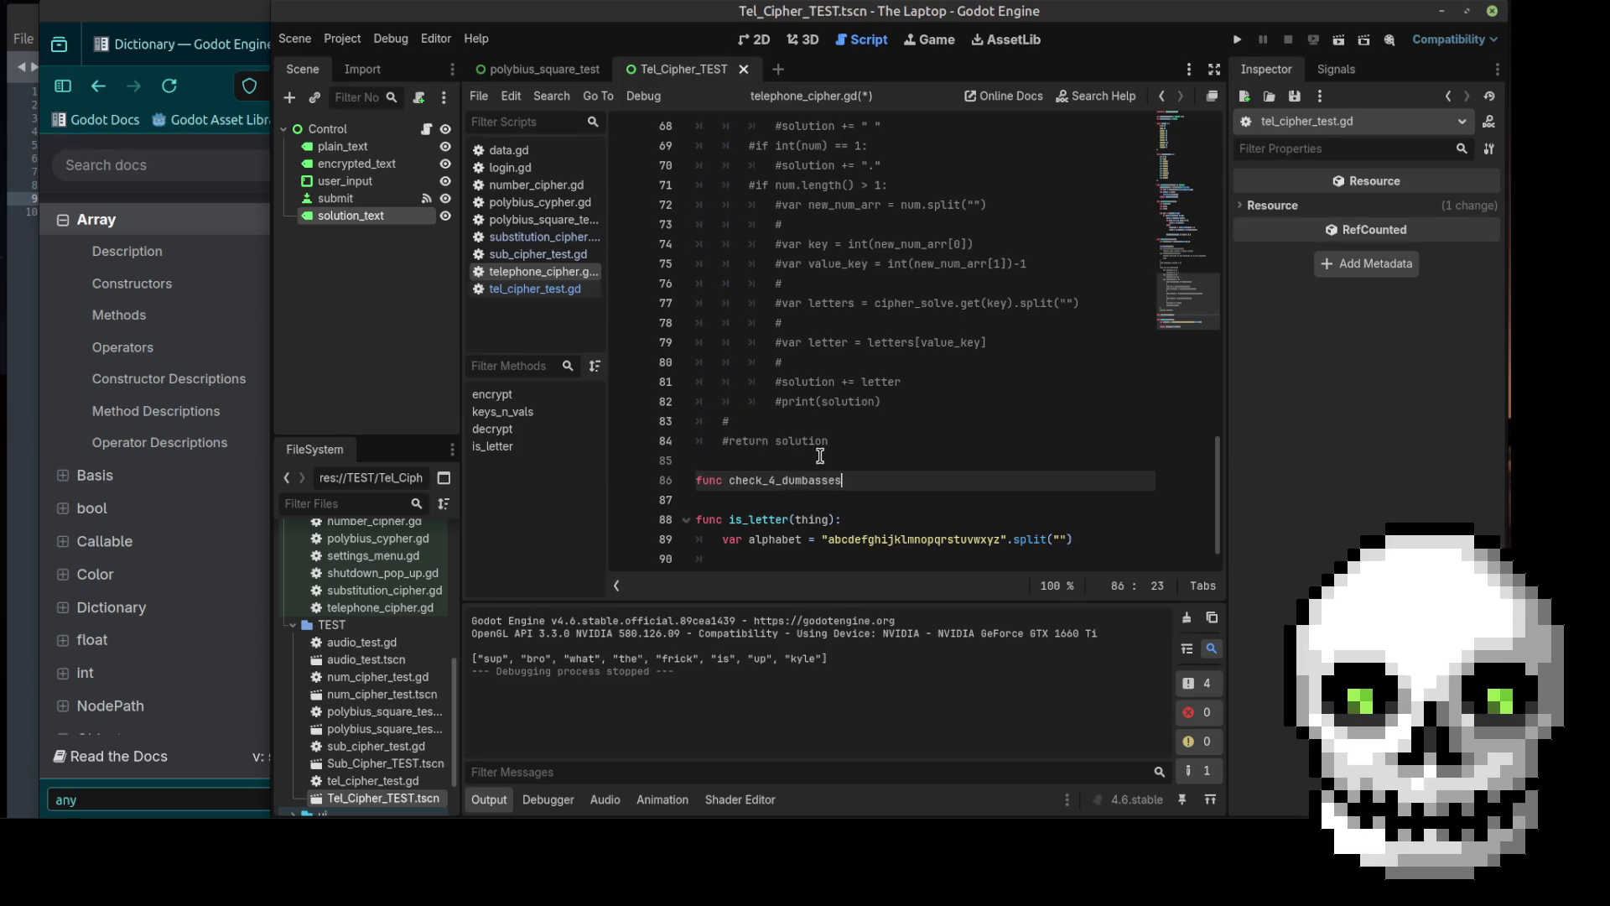
type("arr")
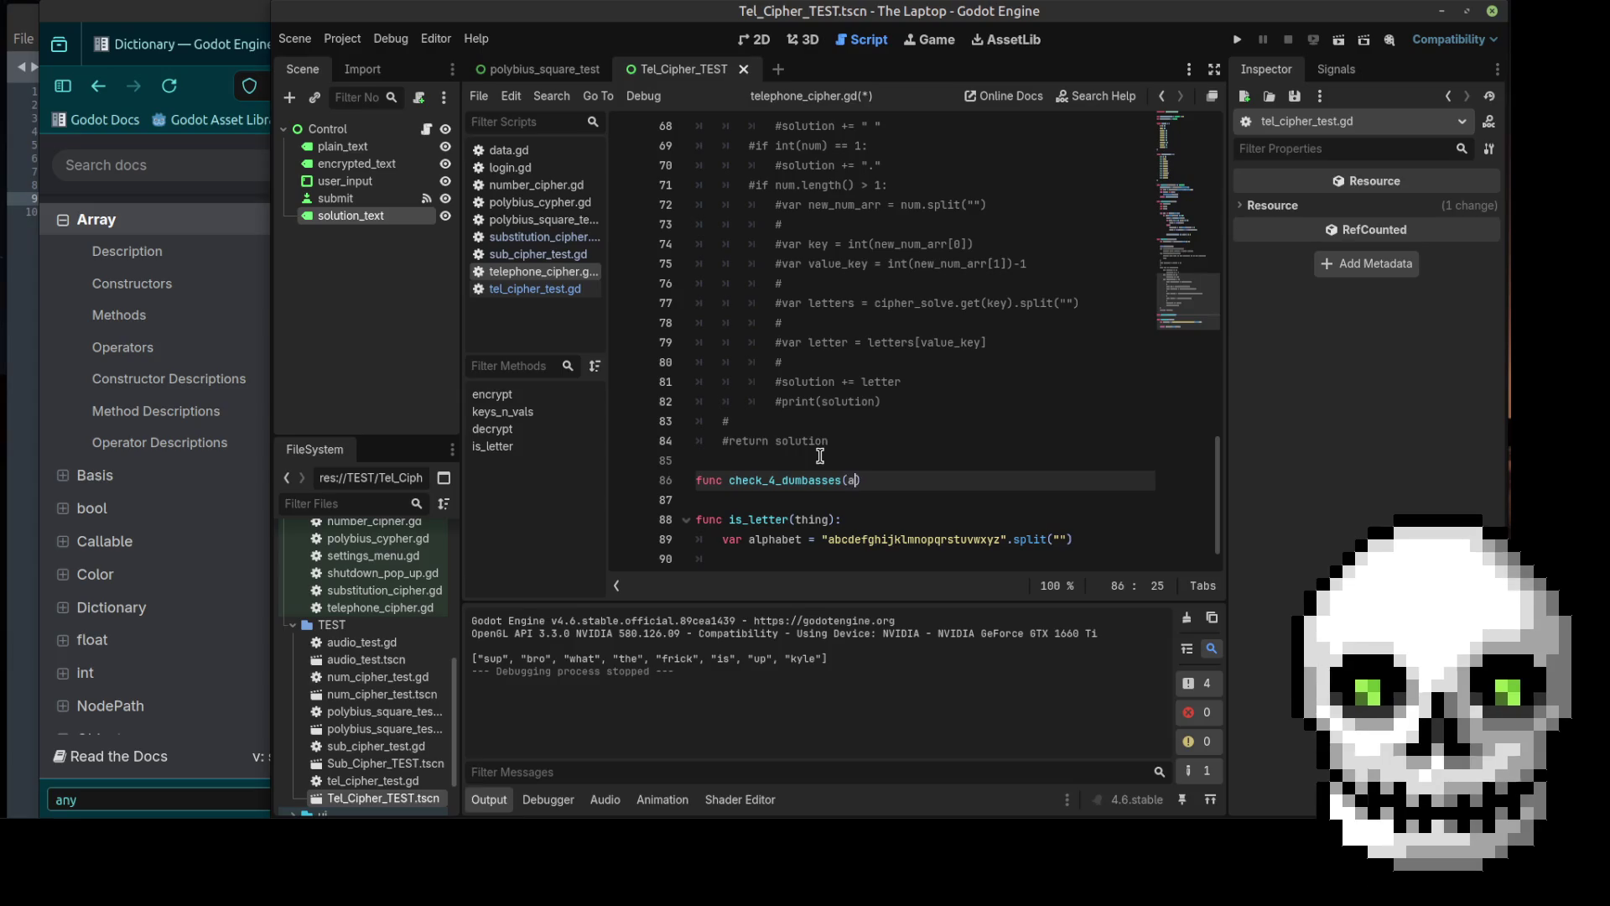
type("ay):")
key("Return")
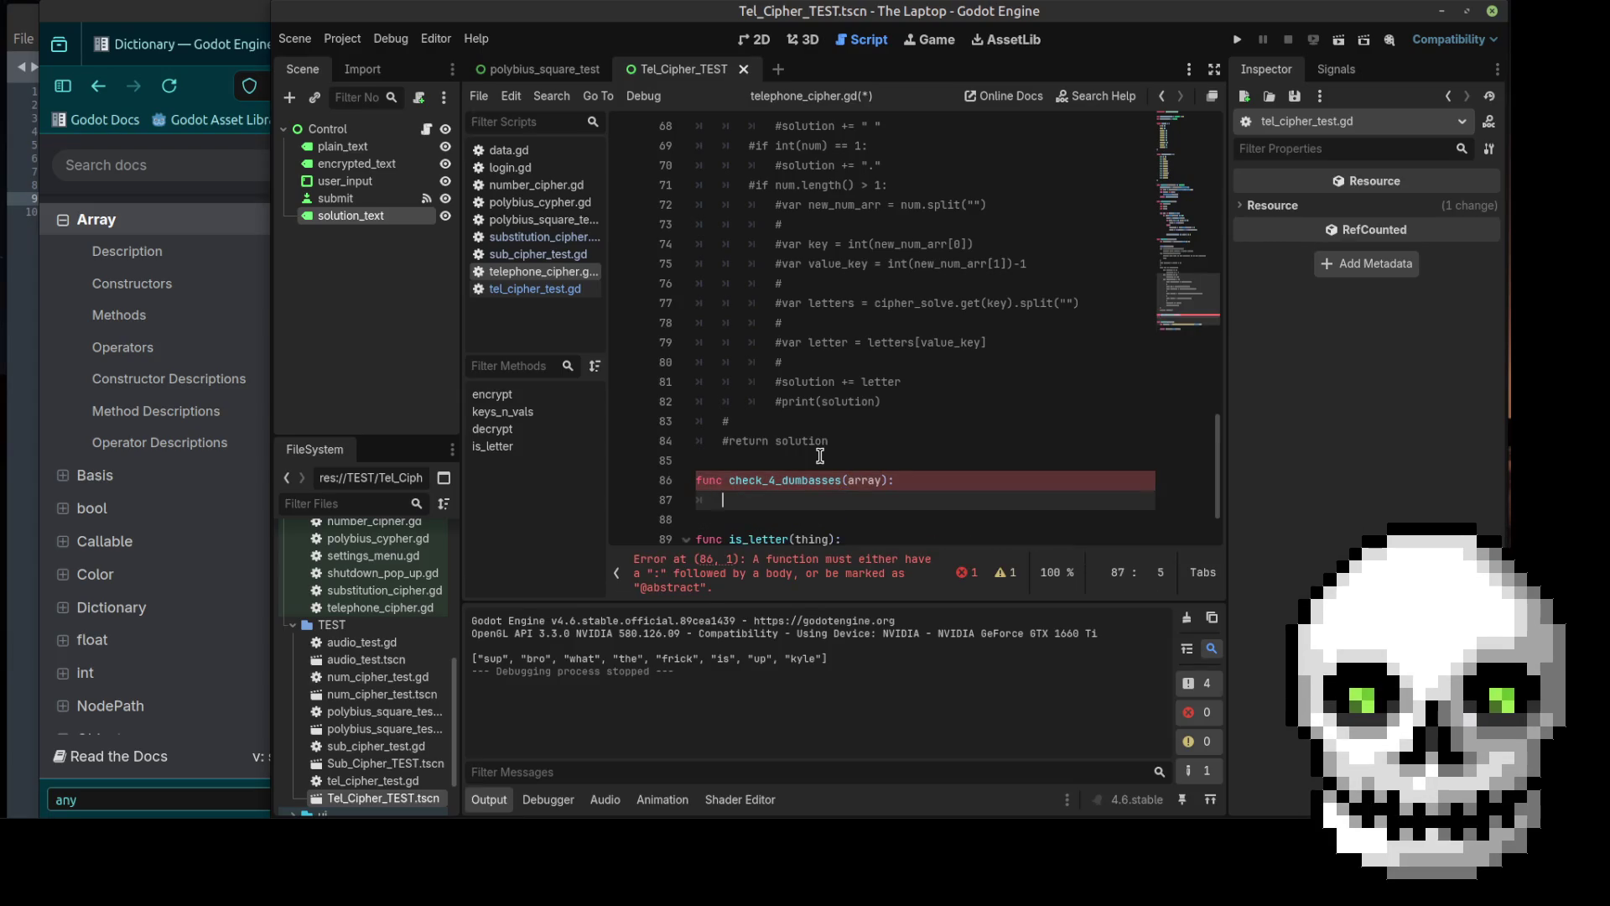
key("Up")
key("ctrl+Right")
key("ctrl+Right")
key("shift+Left")
key("shift+Left")
key("shift+Left")
key("shift+Left")
type("user")
type("_input")
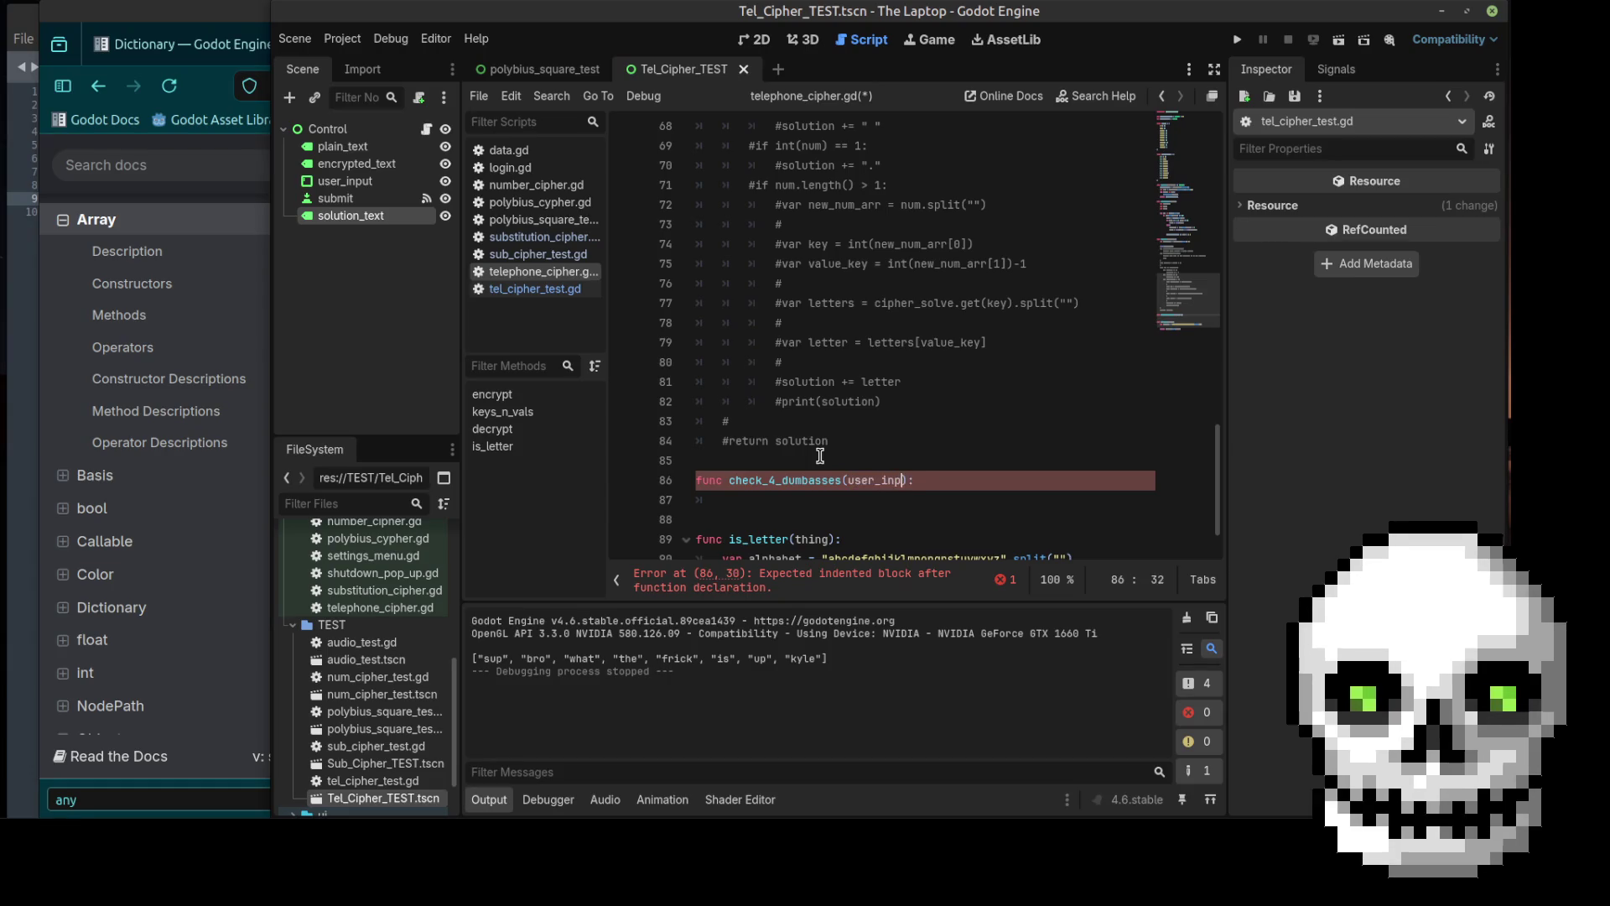
key("Down")
type("pass")
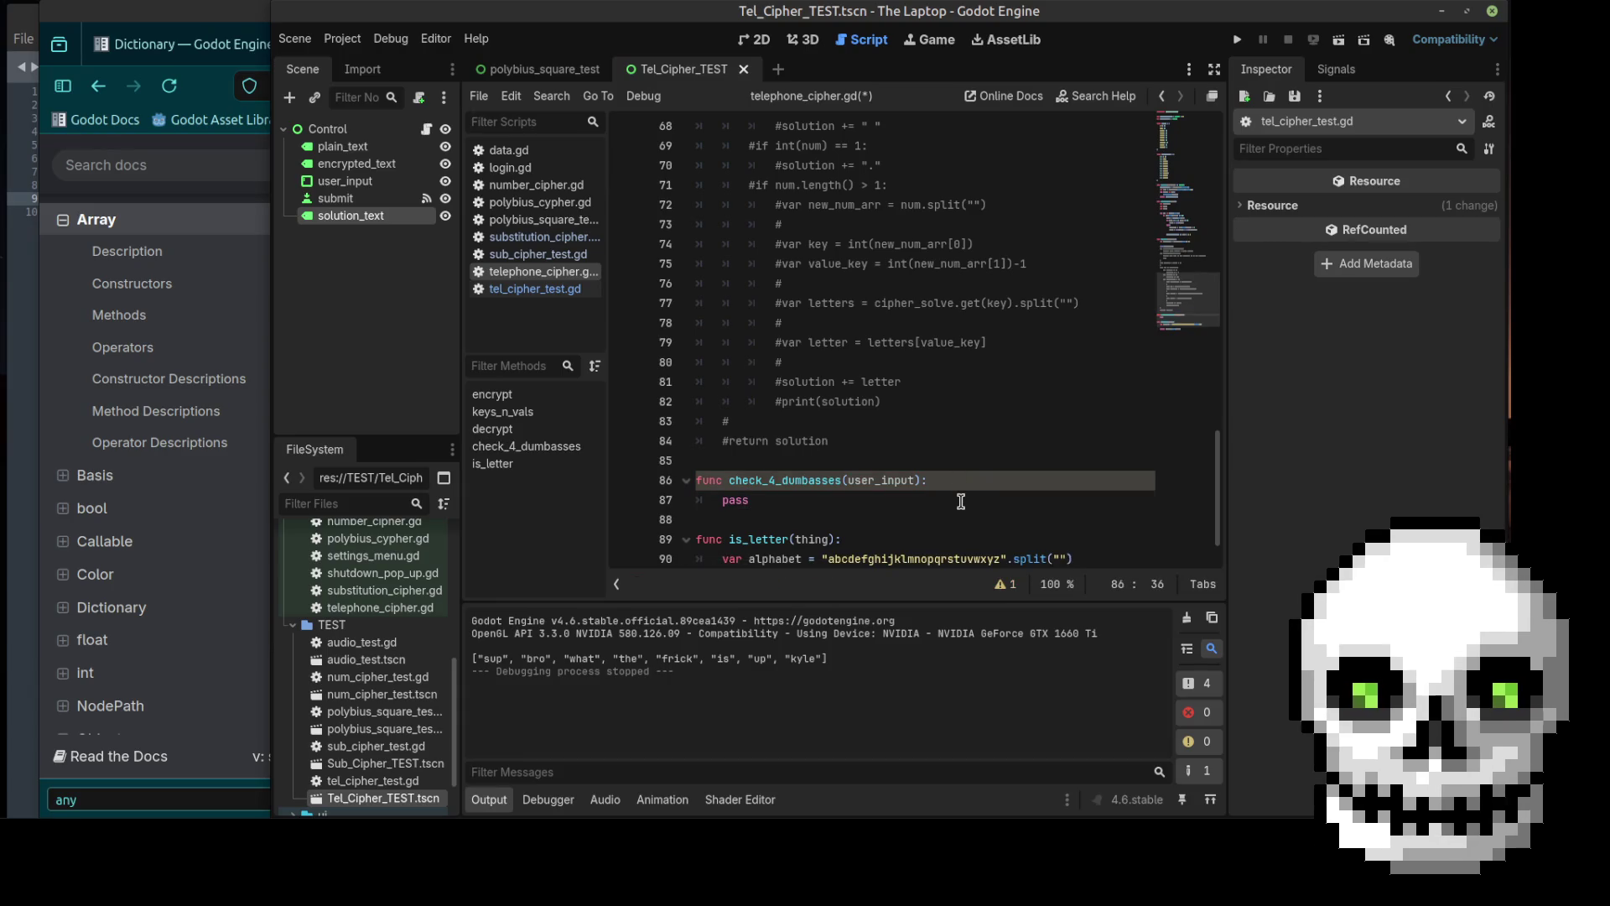
key("ctrl+shift+Return")
Step: Cut the commented is_empty() check out of decrypt and paste it into check_4_dumbasses
scroll(987, 303, "up", 7)
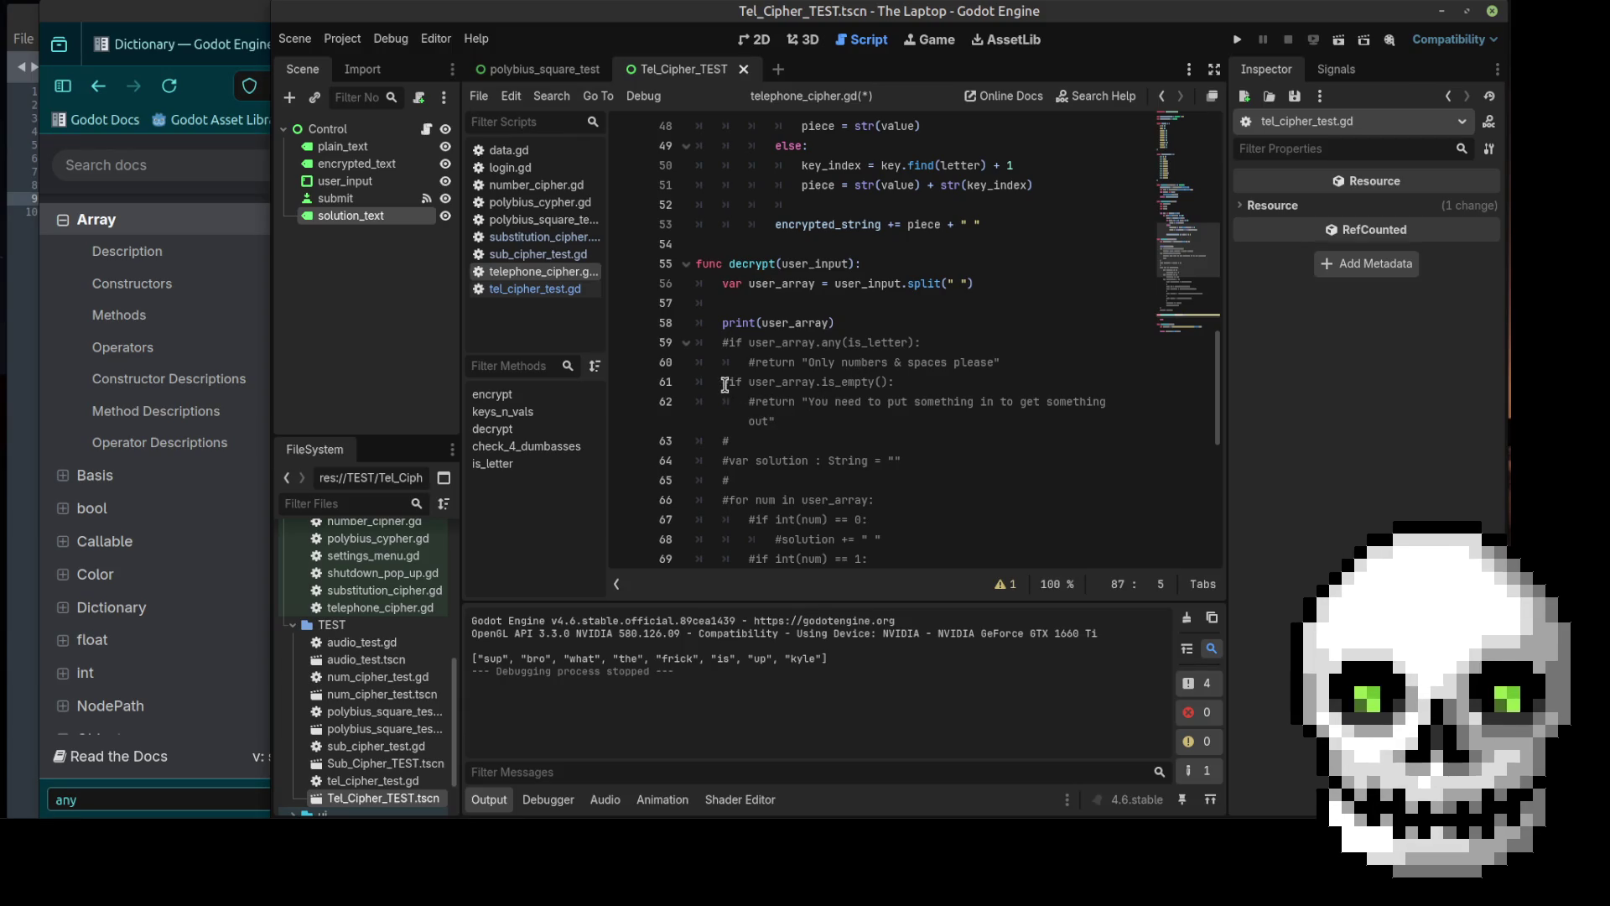
left_click_drag(729, 382, 787, 425)
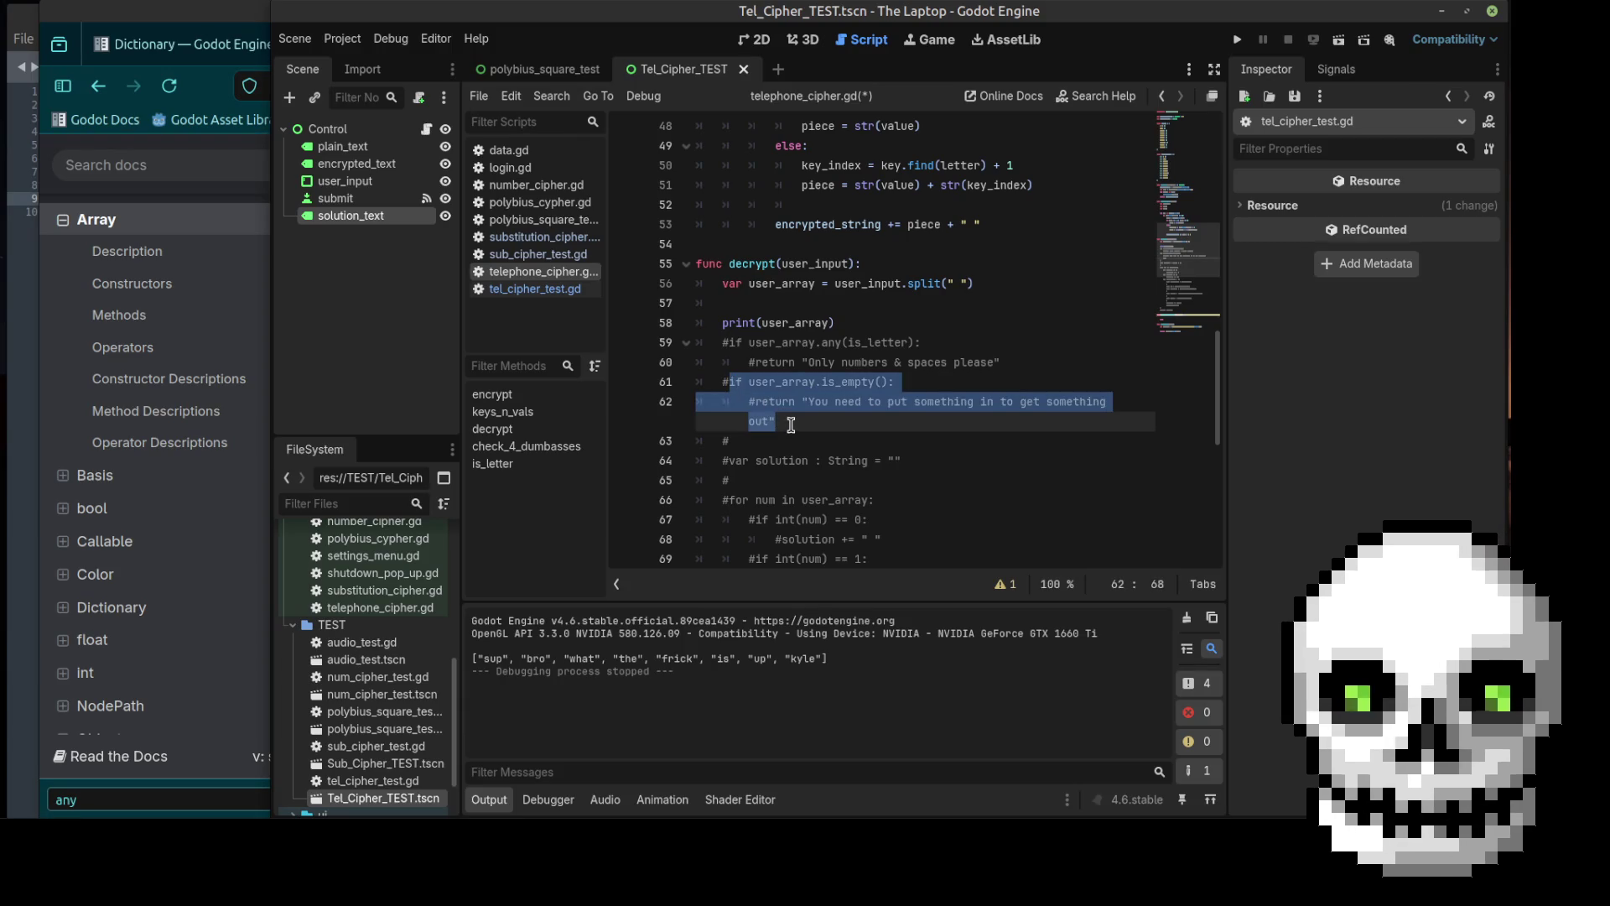
key("ctrl+x")
scroll(790, 425, "down", 7)
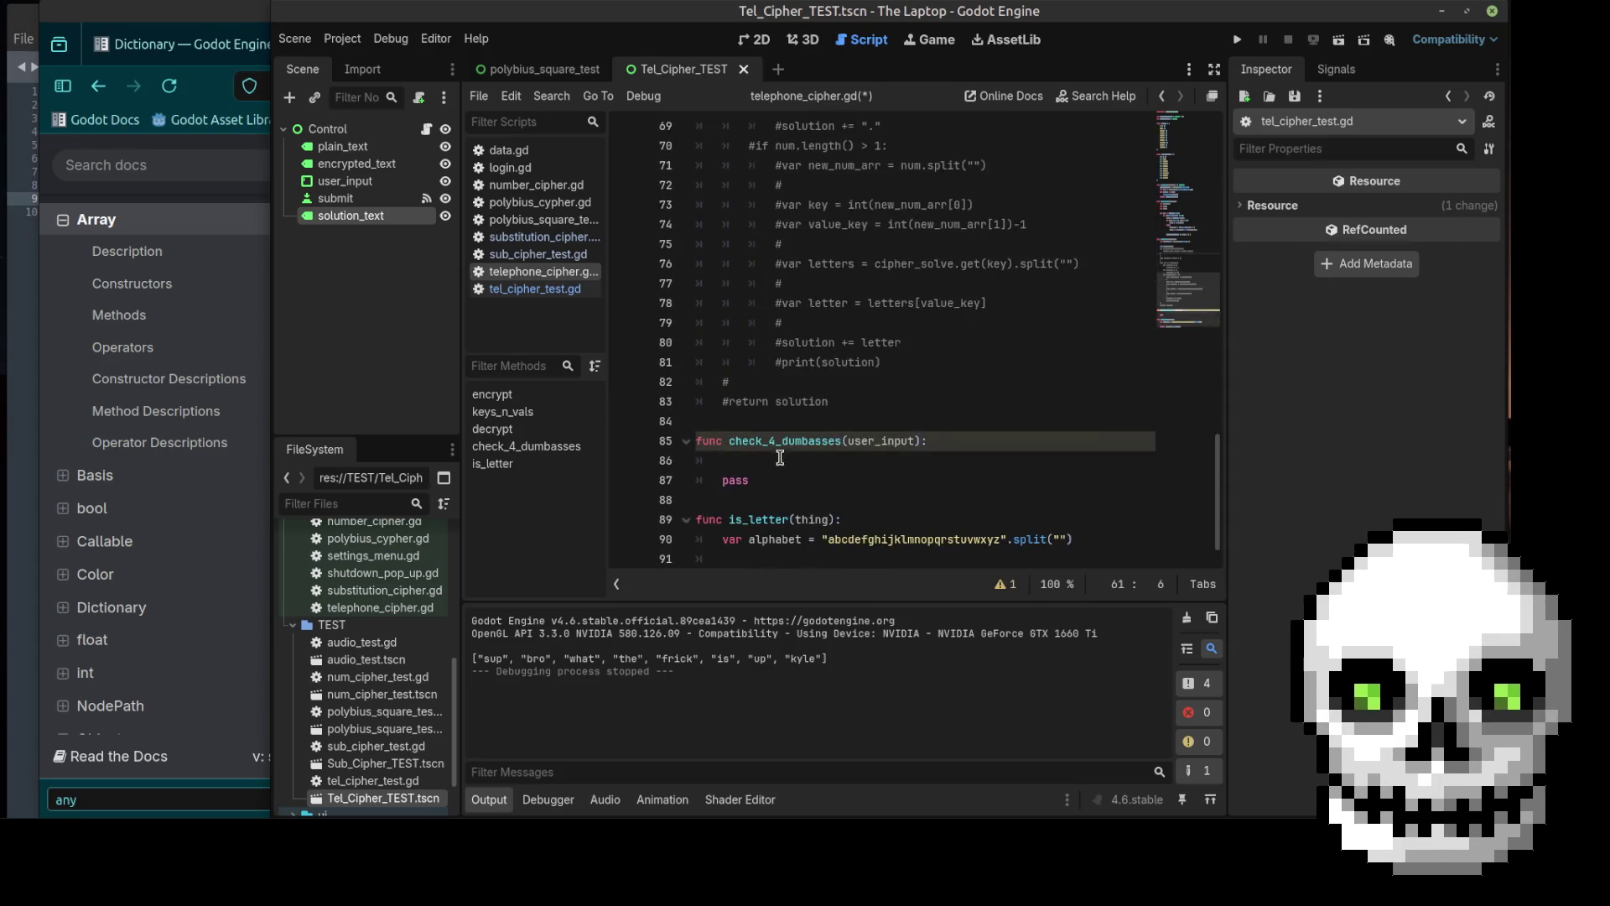
left_click(777, 459)
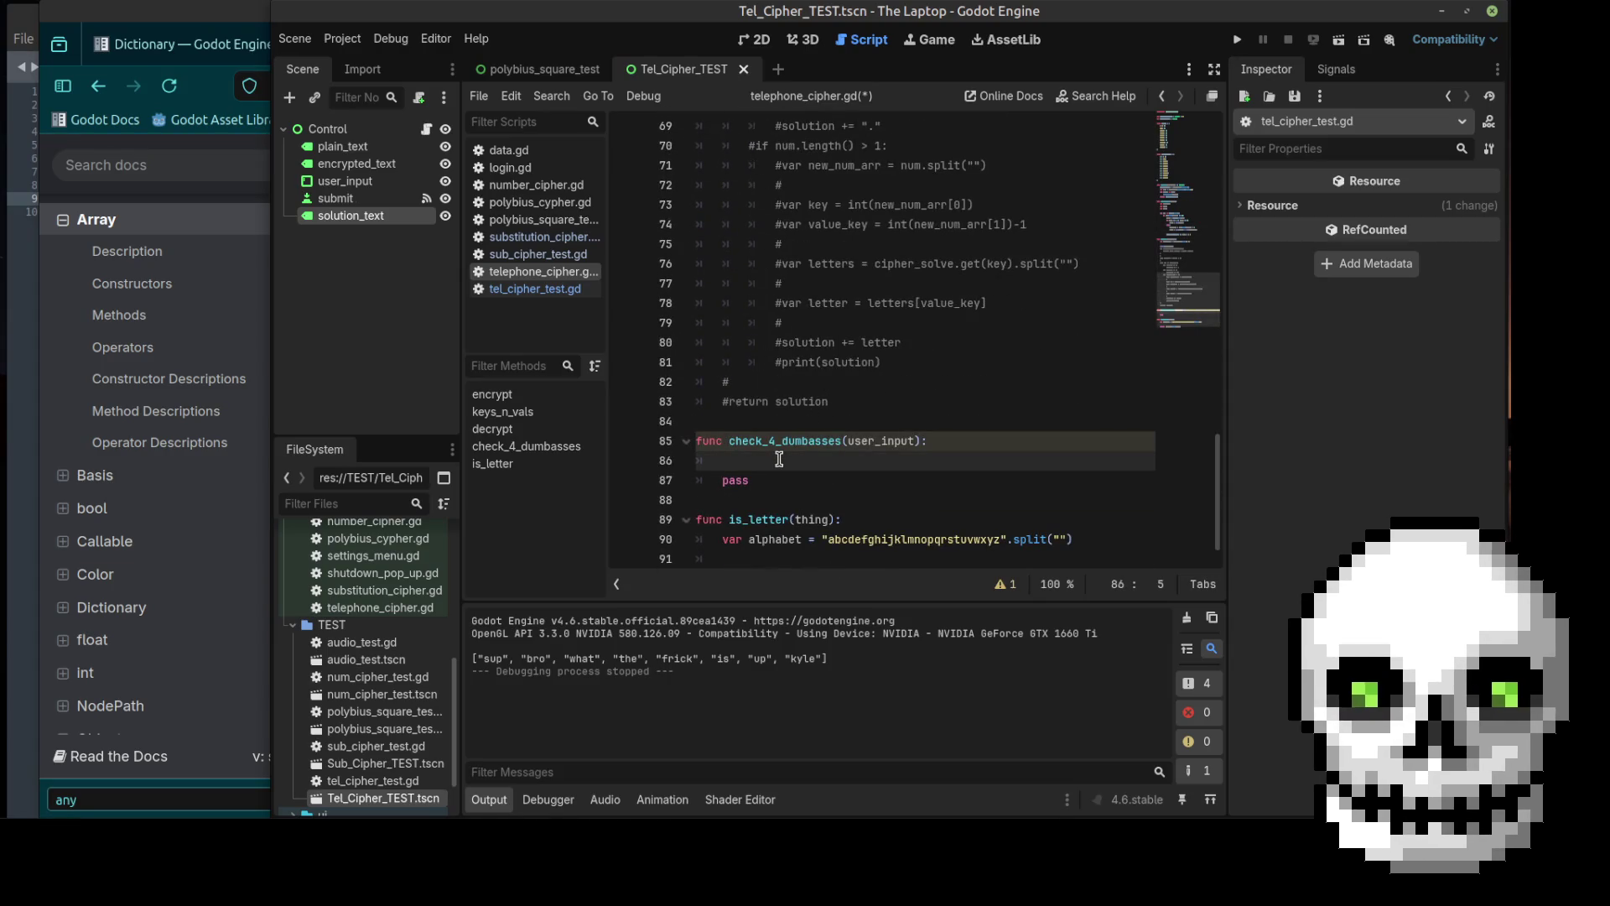
key("ctrl+v")
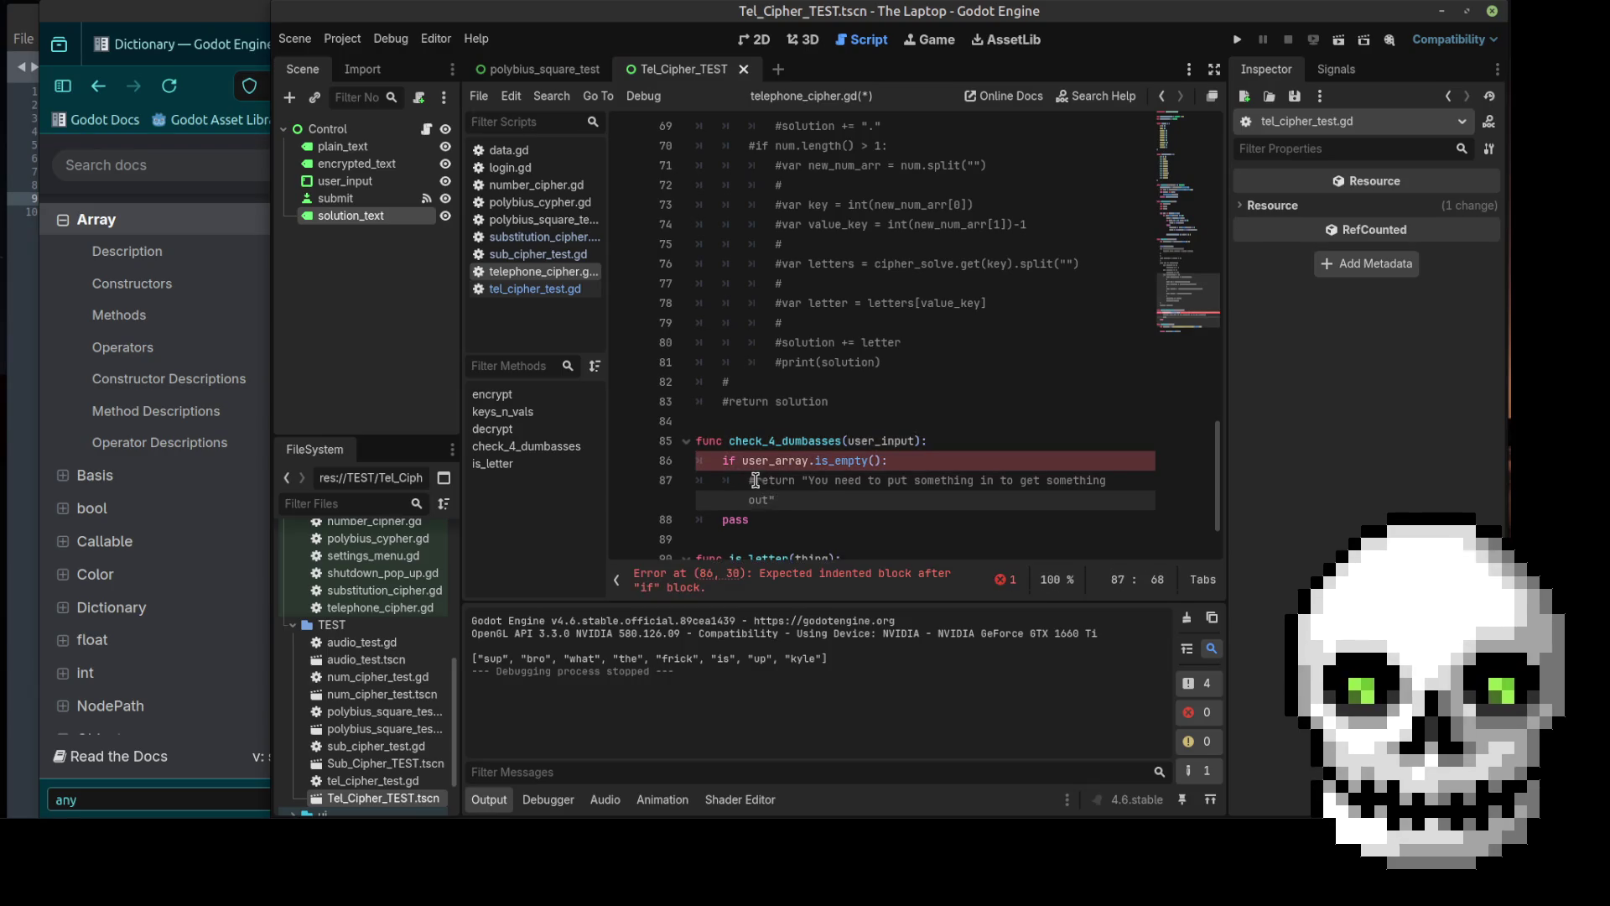
Step: Uncomment the pasted return statement and change user_array to user_input in the check
left_click(755, 480)
type("#")
key("BackSpace")
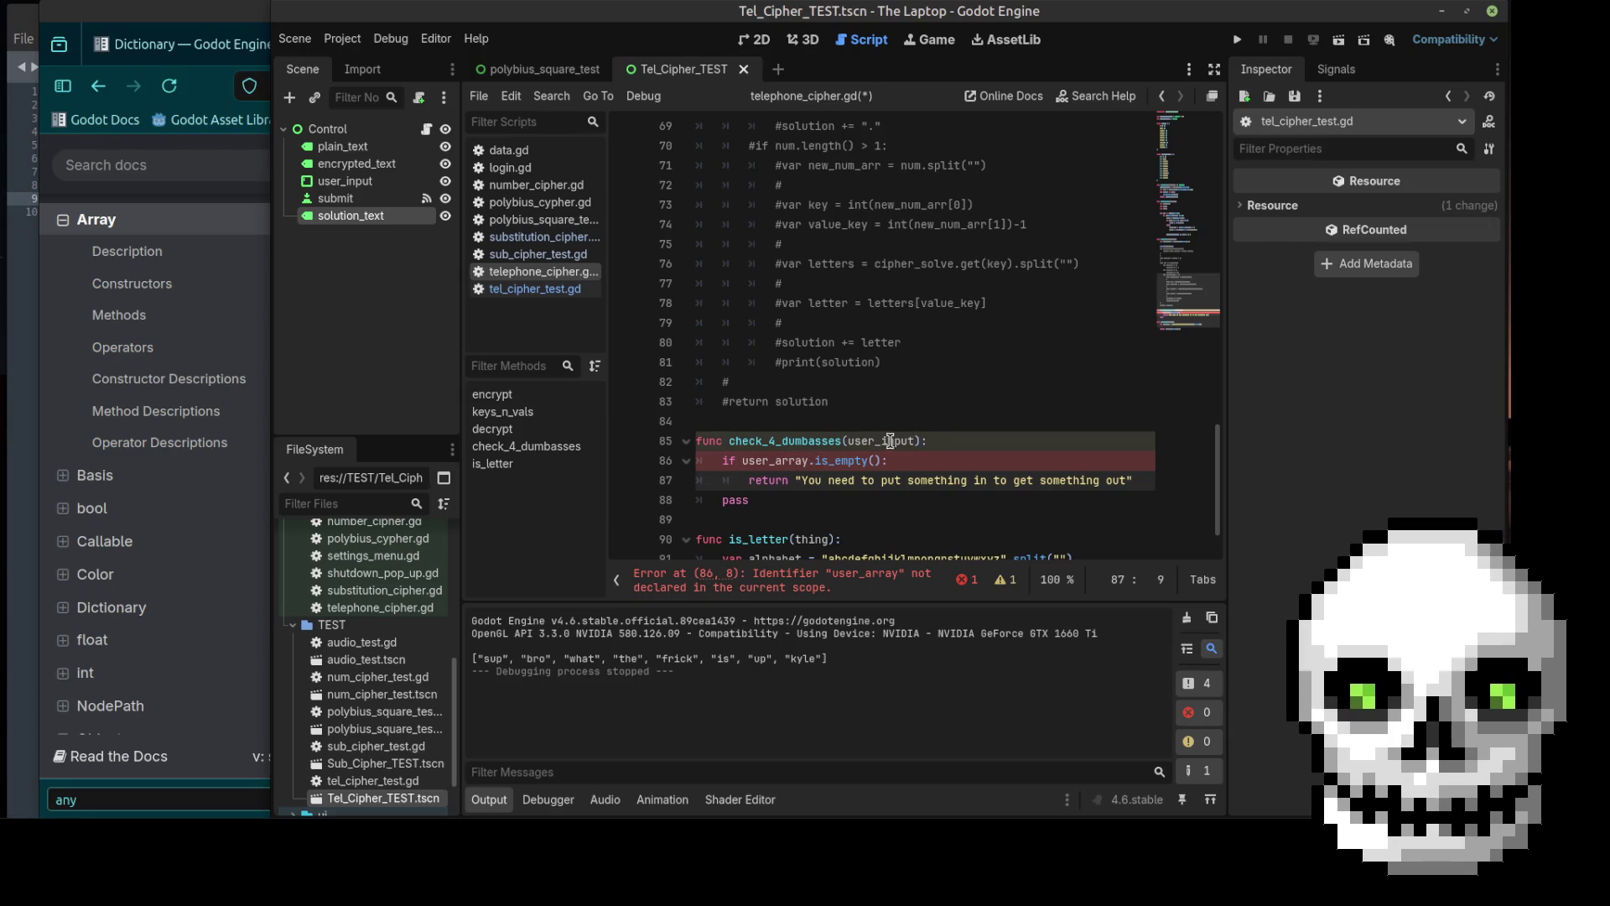
left_click_drag(807, 461, 777, 461)
type("input")
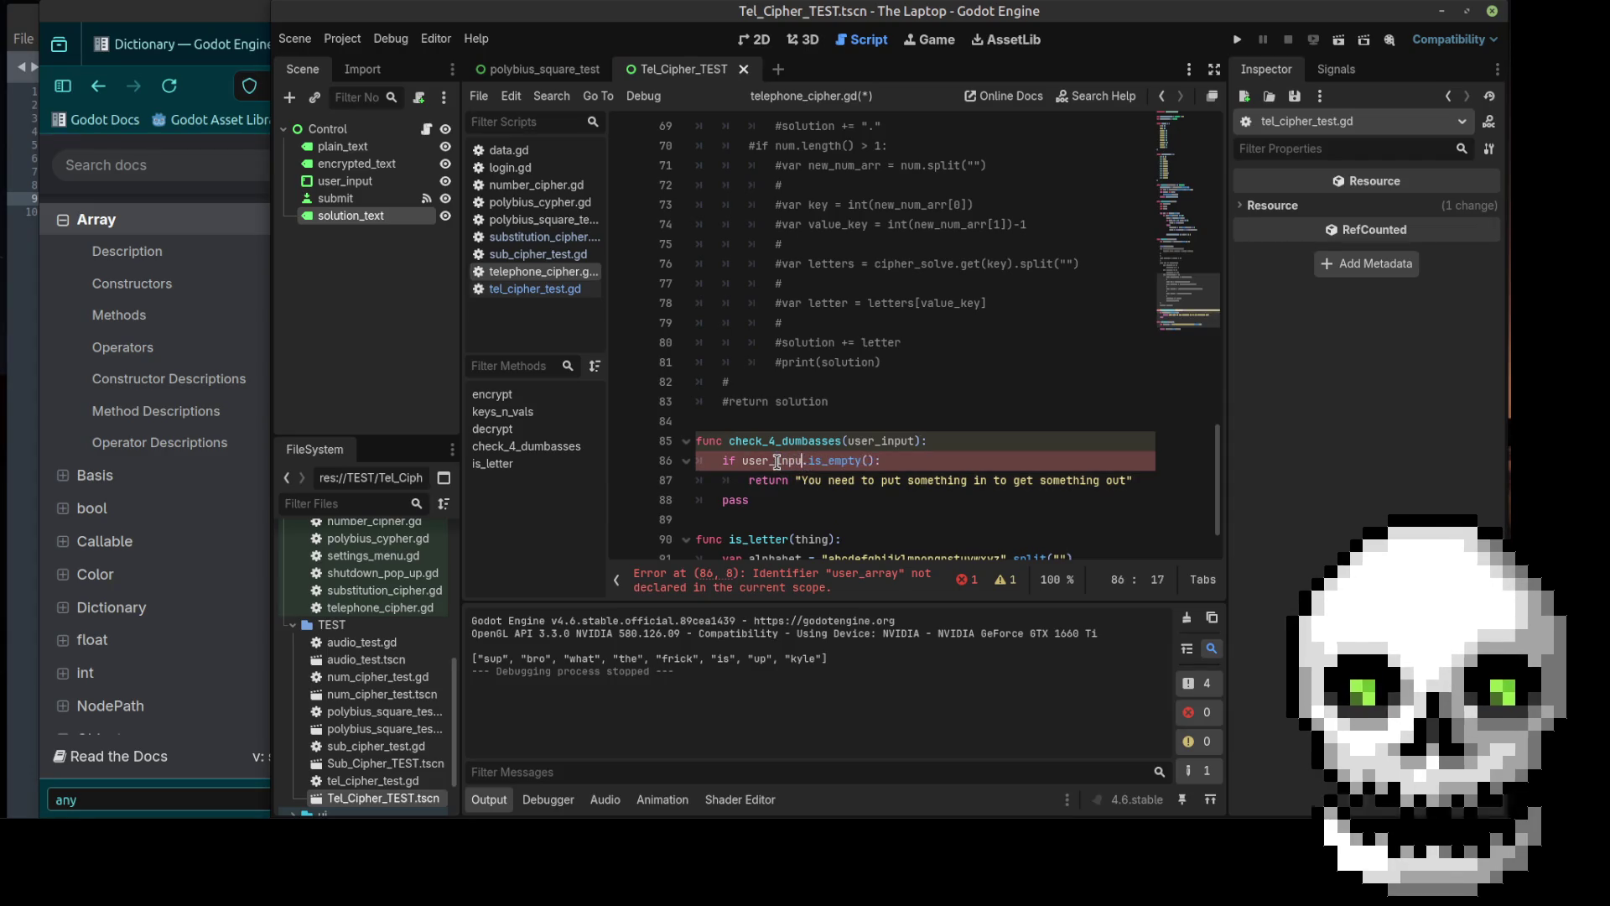
left_click(807, 501)
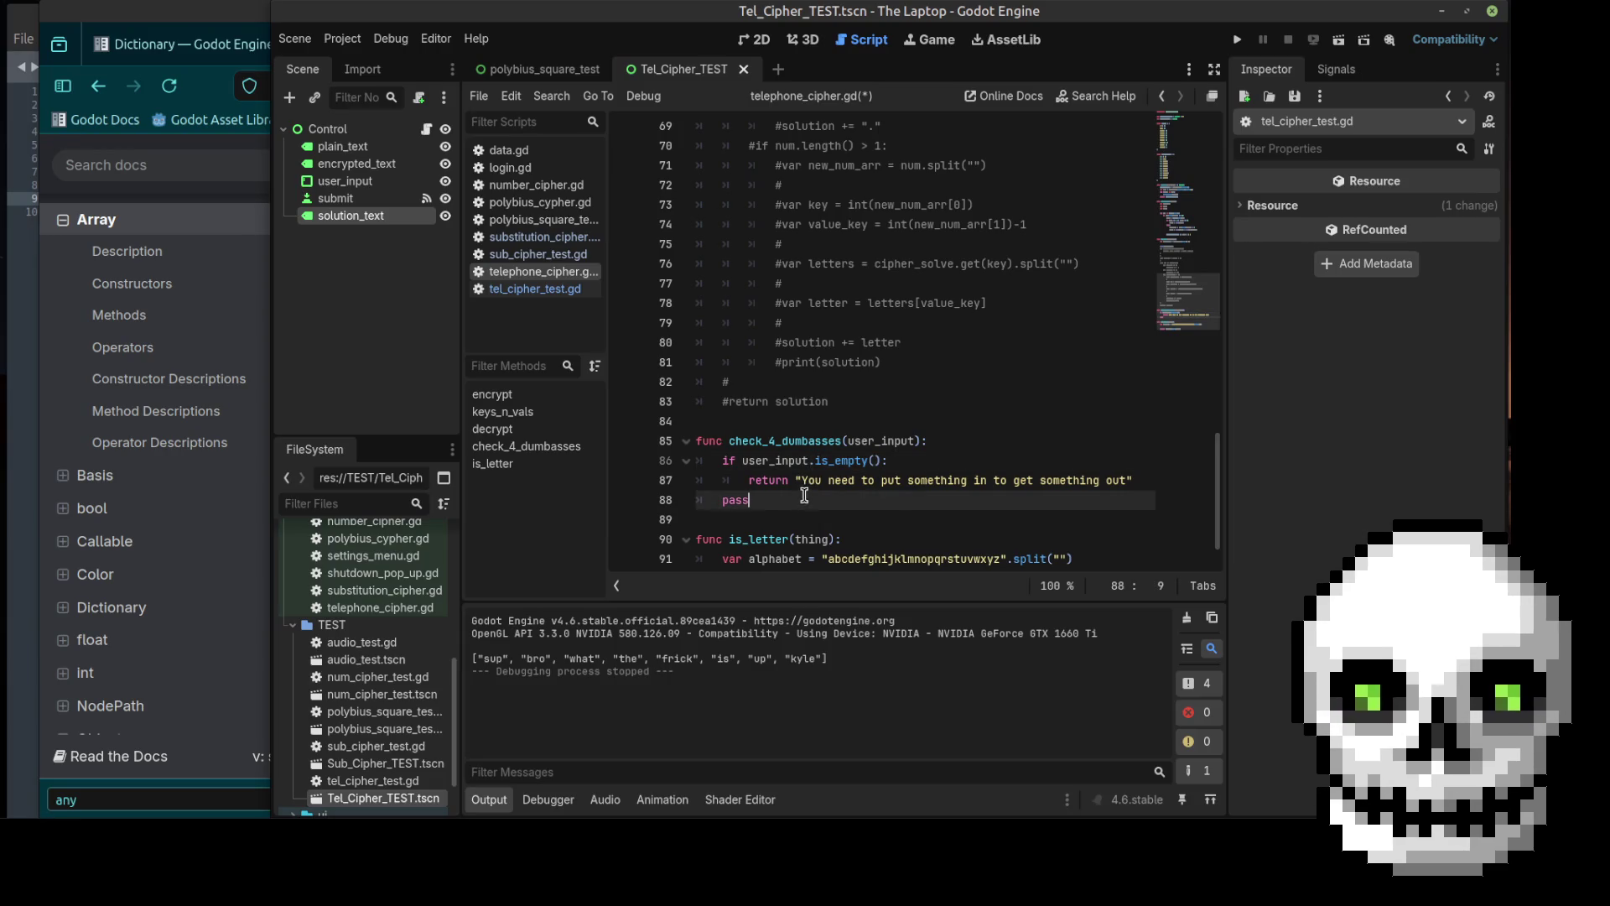
scroll(808, 502, "up", 4)
left_click(793, 209)
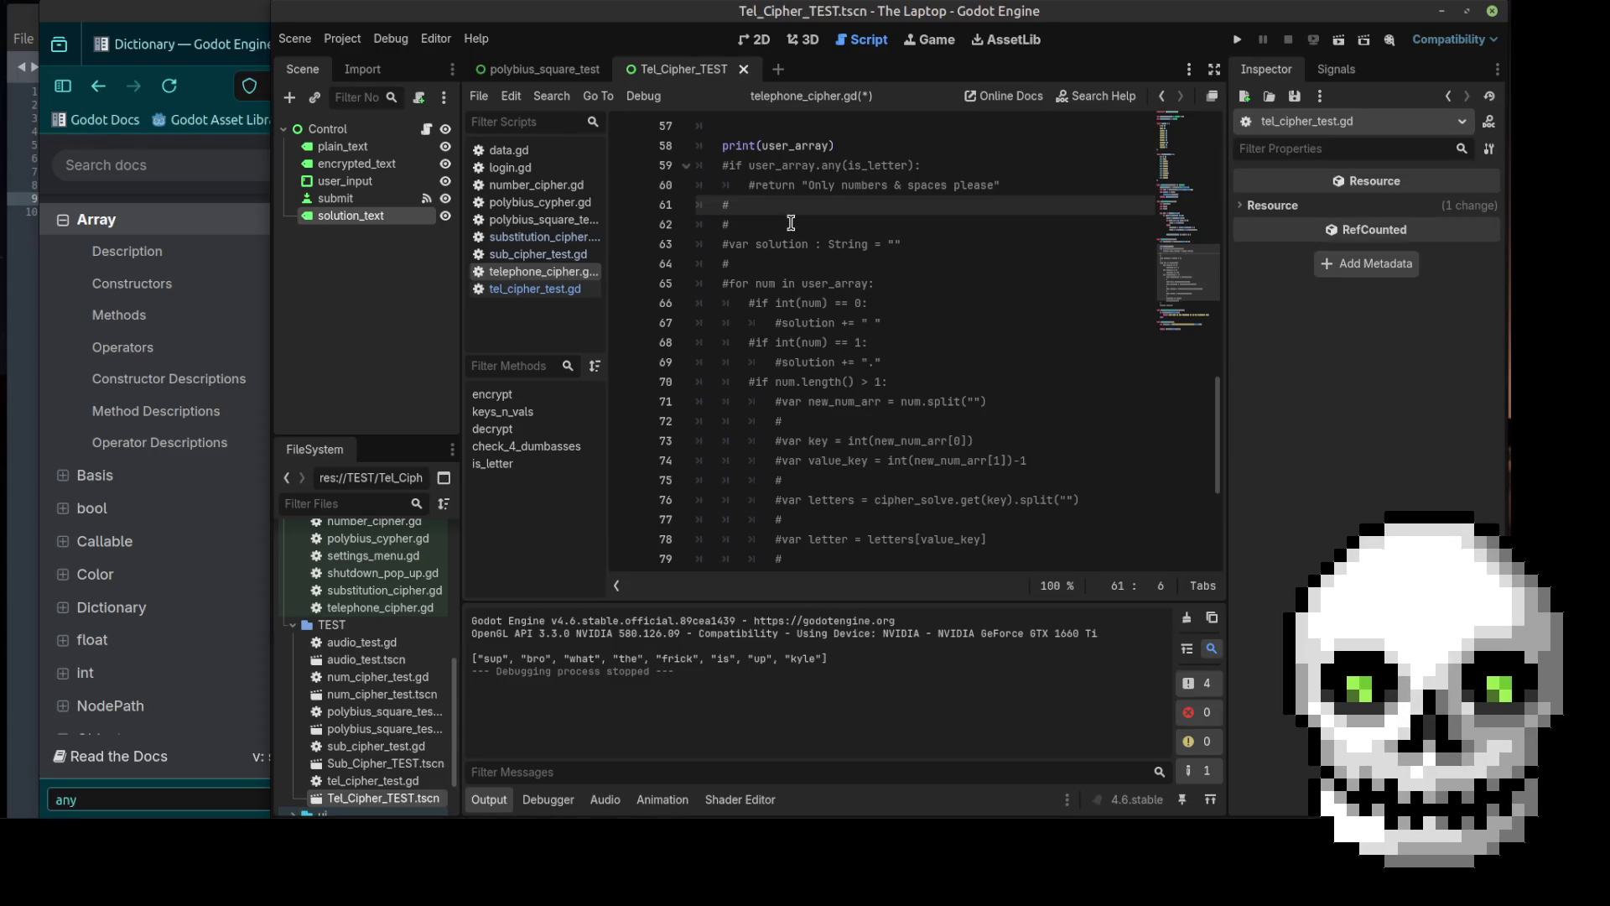
scroll(793, 224, "up", 1)
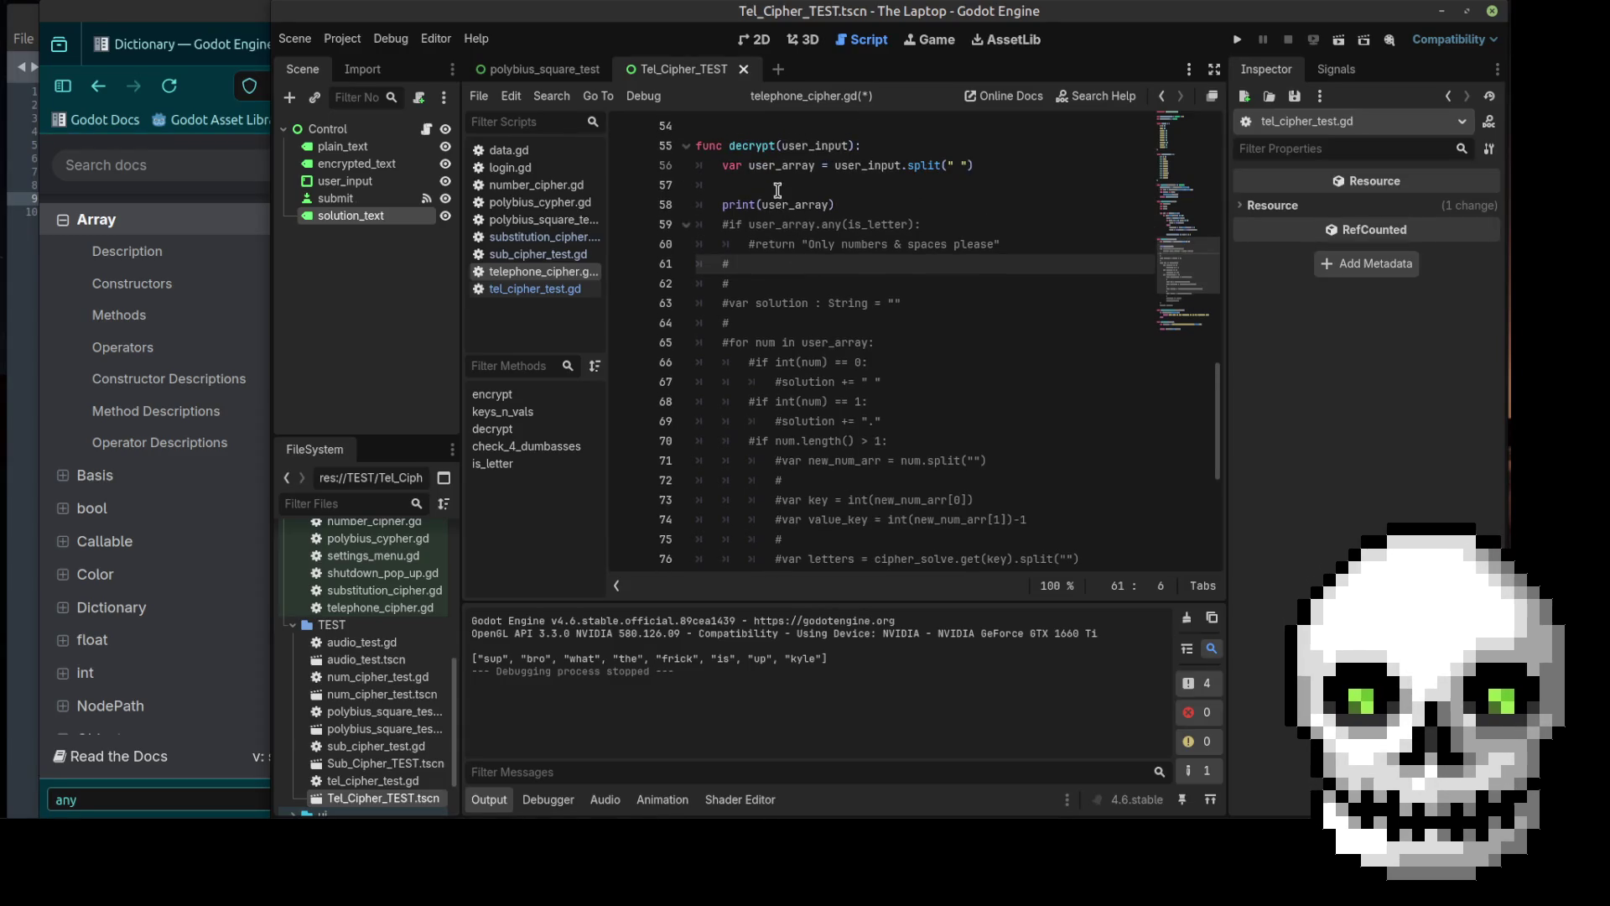
left_click(775, 186)
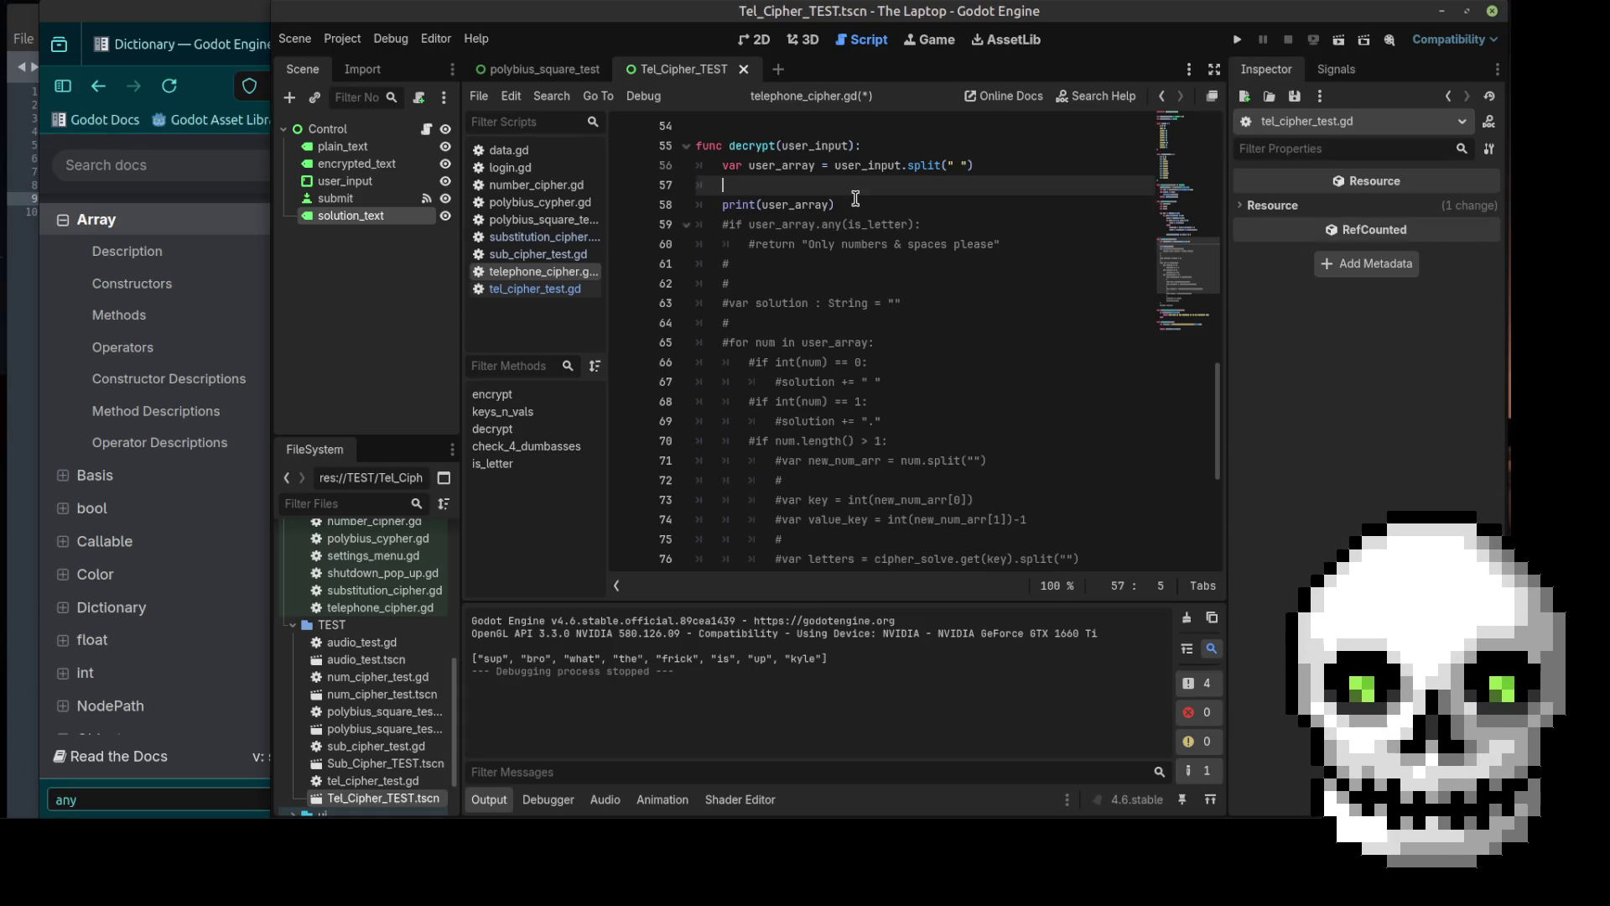
Step: Add a check_4_dumbasses(user_array) call after the split line in decrypt using autocomplete
key("Return")
type("che")
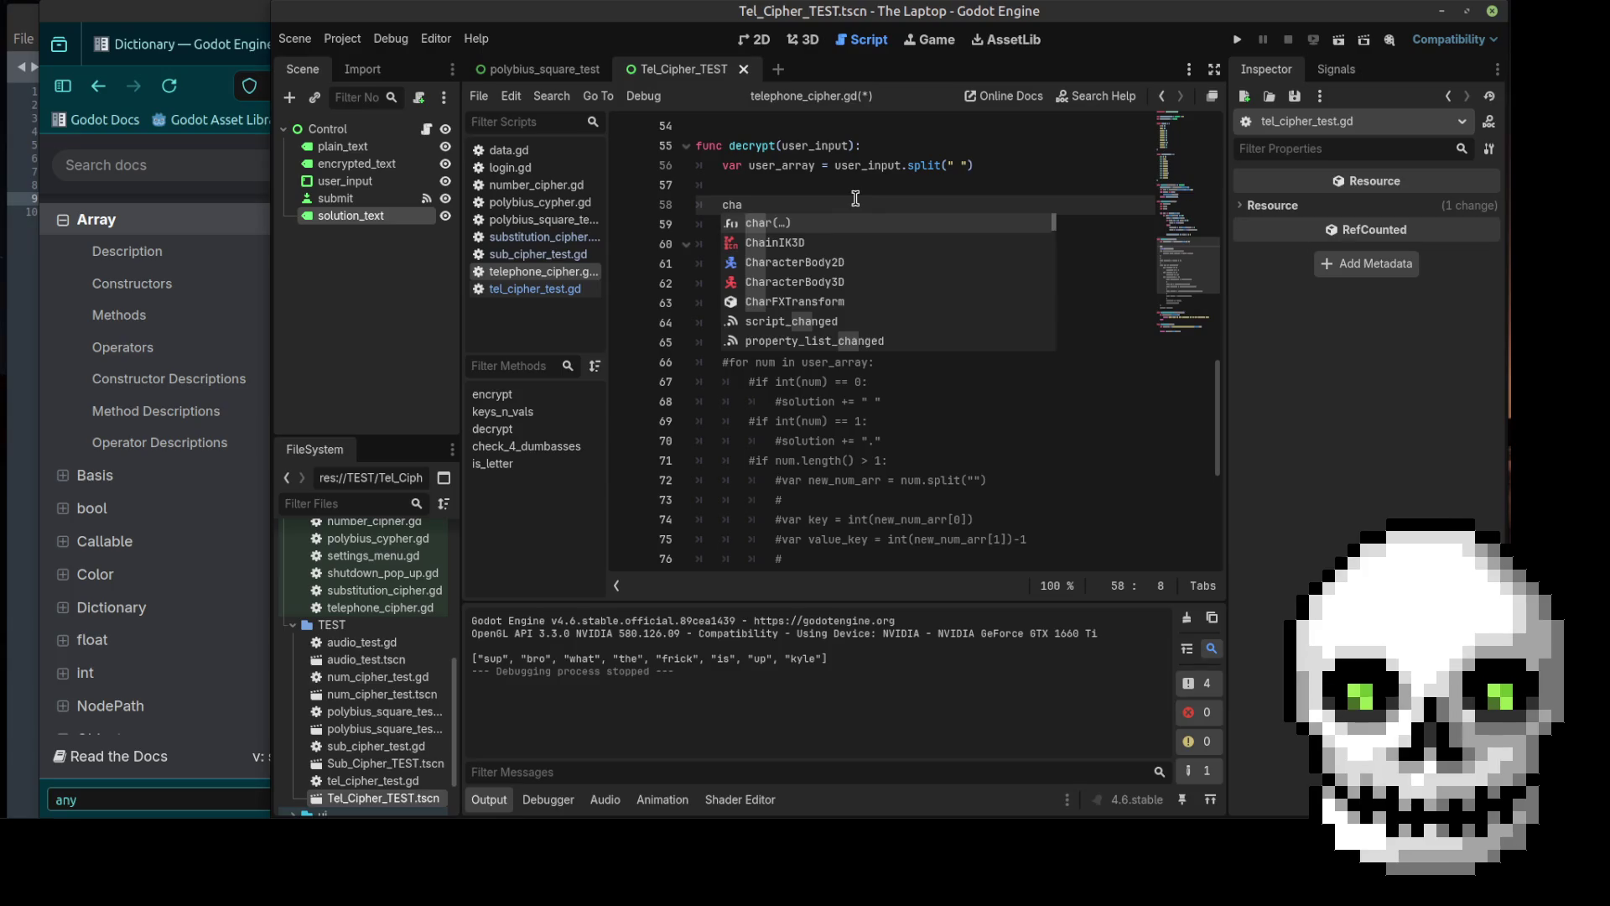
key("Return")
type("user")
key("Return")
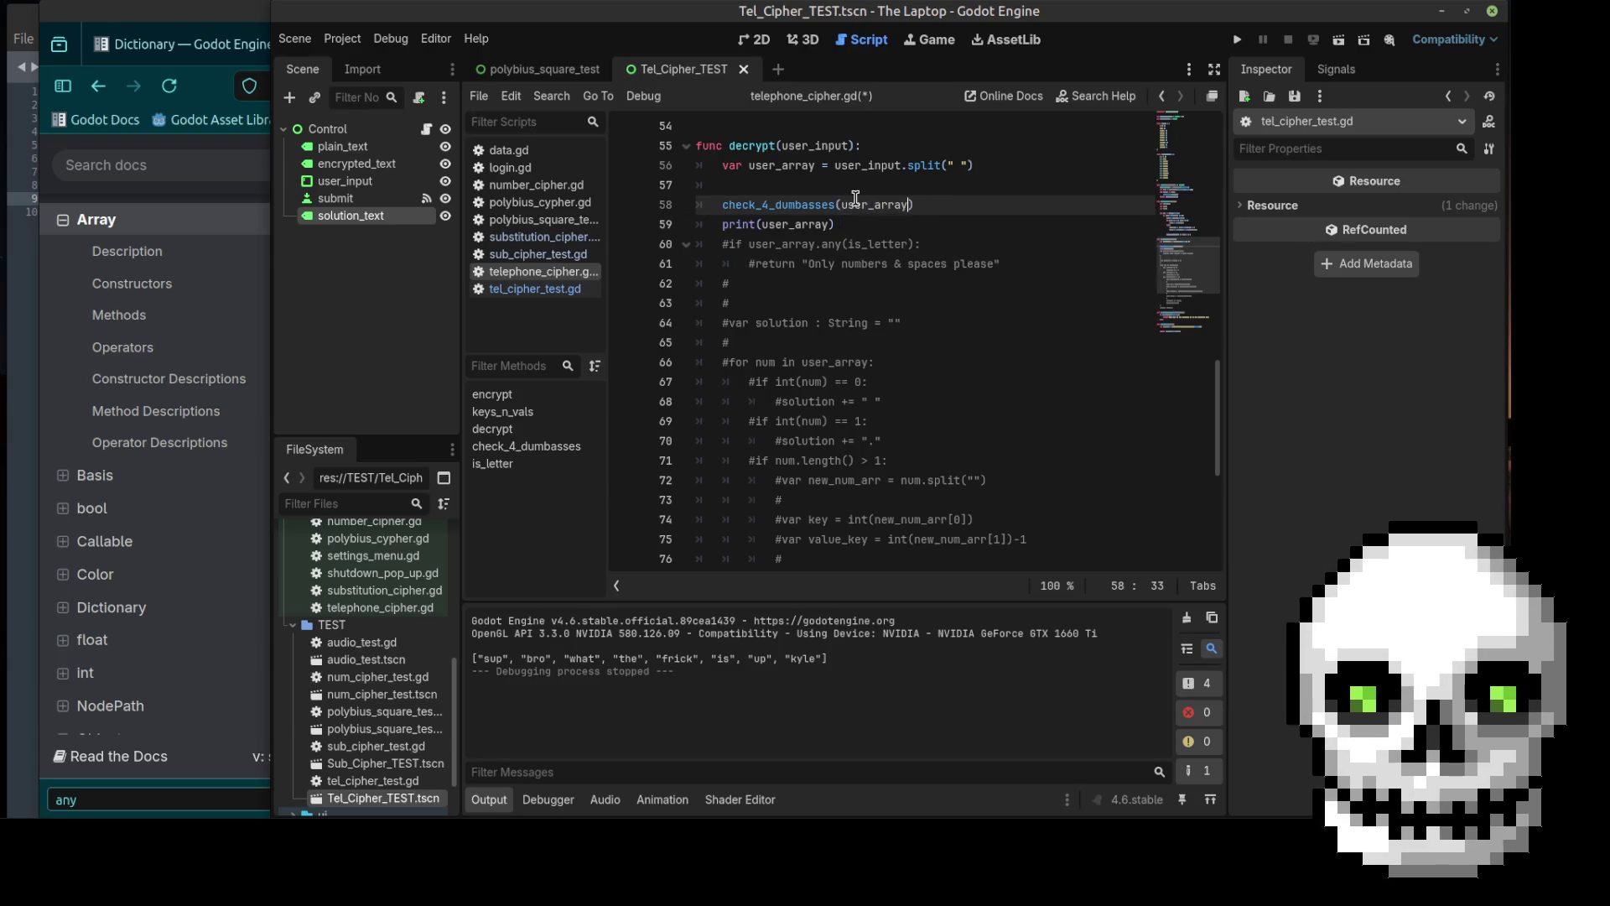
Step: Delete print(user_array), the stray # comment line, and the placeholder pass in check_4_dumbasses
left_click_drag(878, 225, 723, 226)
key("BackSpace")
key("BackSpace")
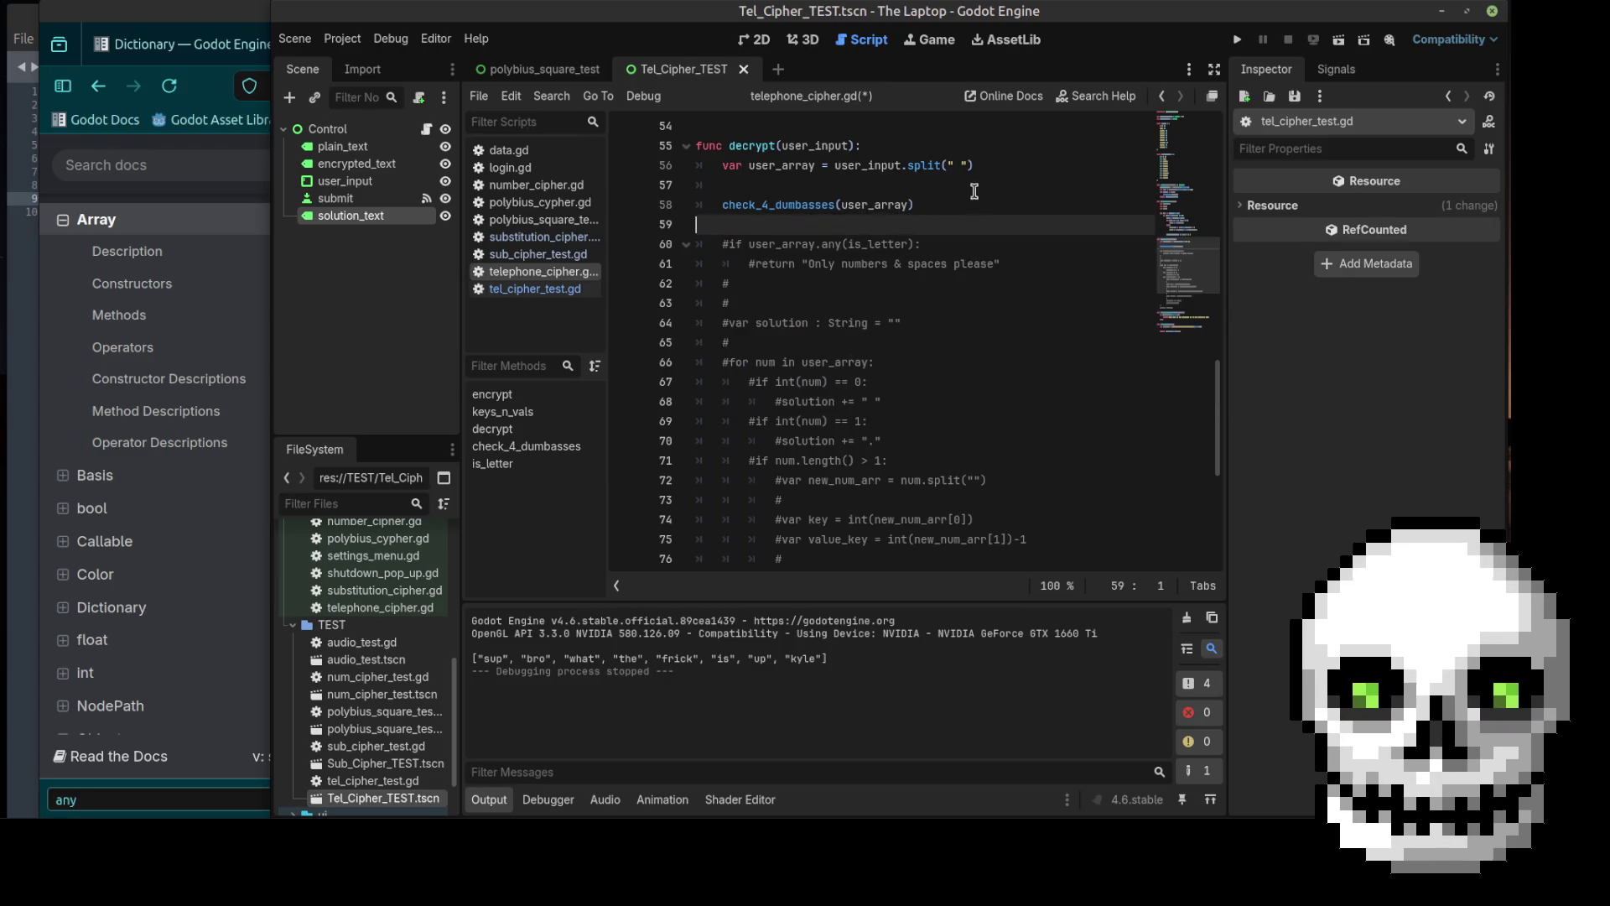
left_click(796, 303)
key("BackSpace")
key("BackSpace")
key("BackSpace")
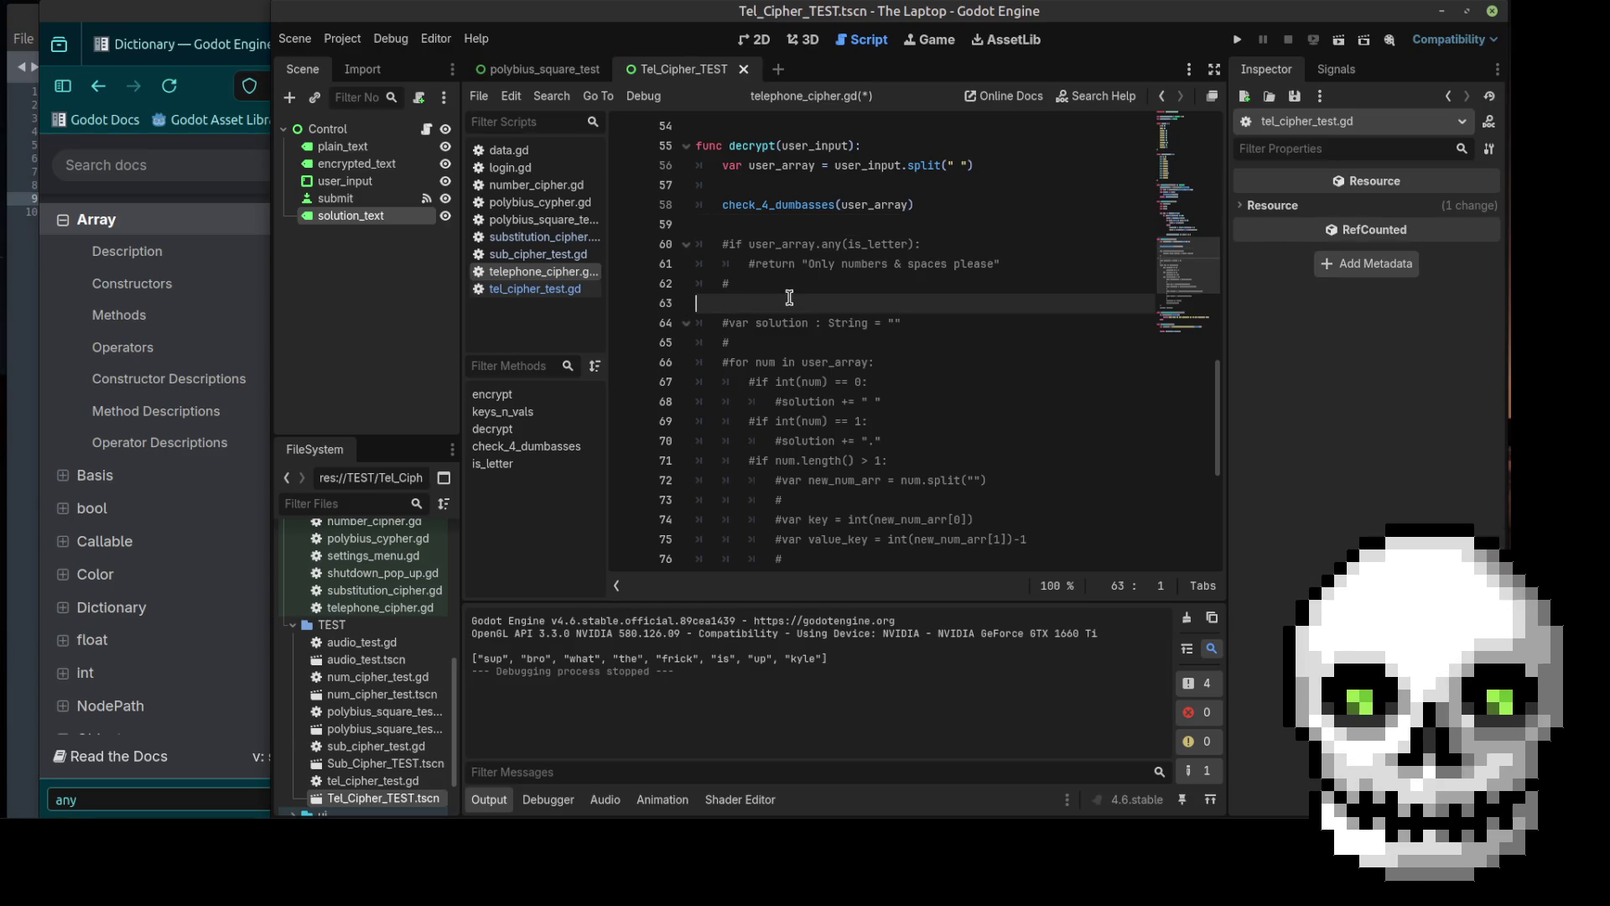
key("BackSpace")
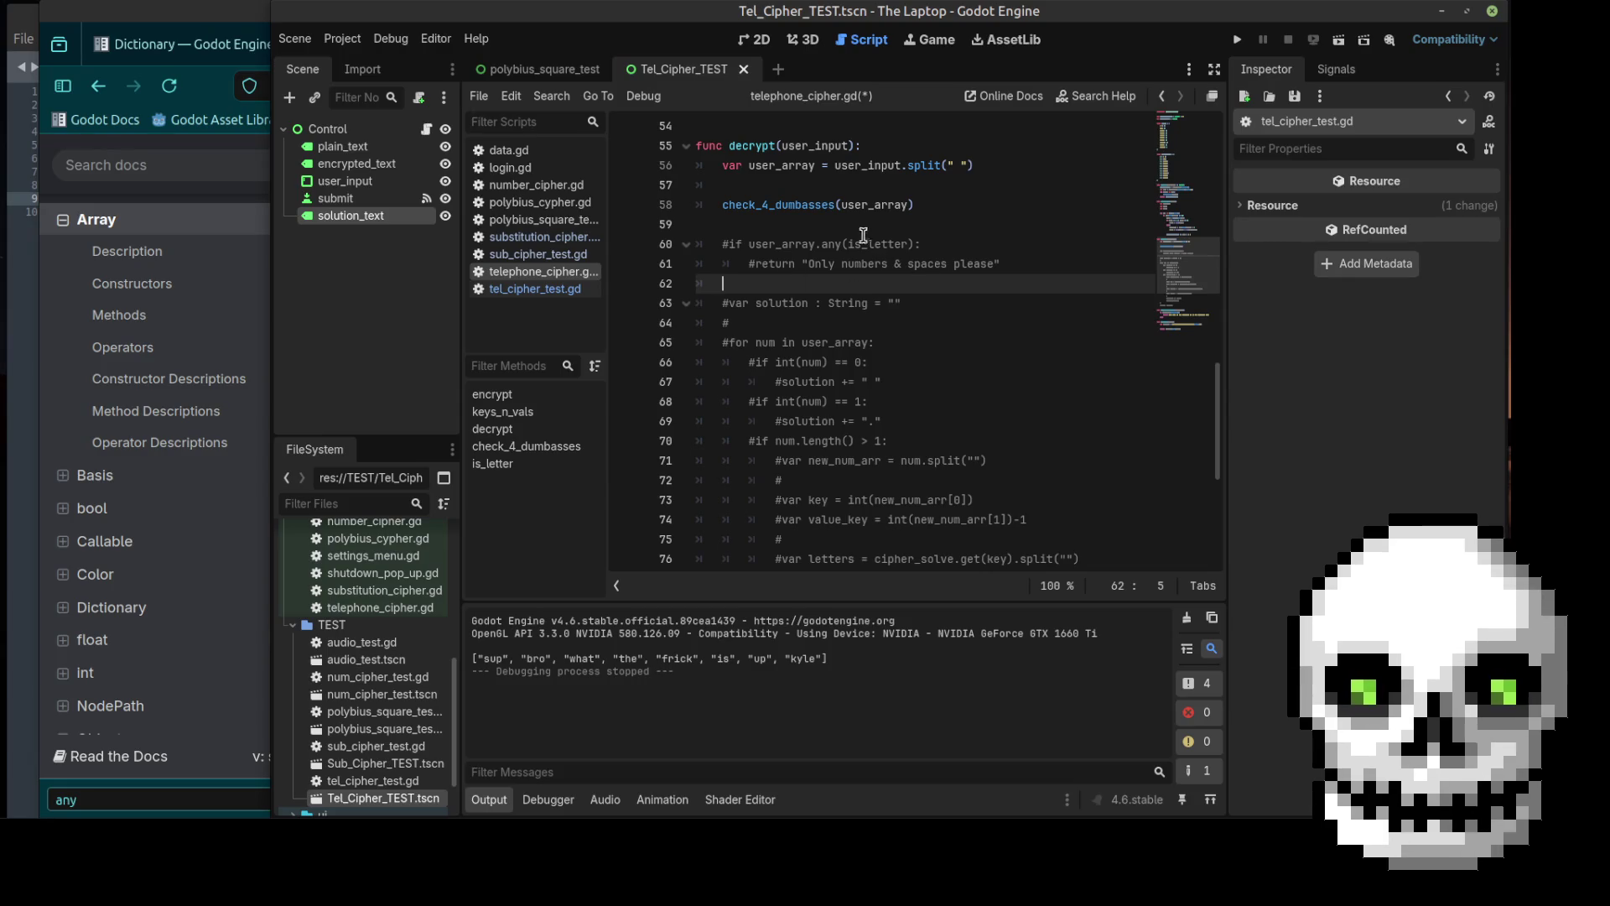
scroll(756, 297, "down", 1)
scroll(756, 297, "down", 5)
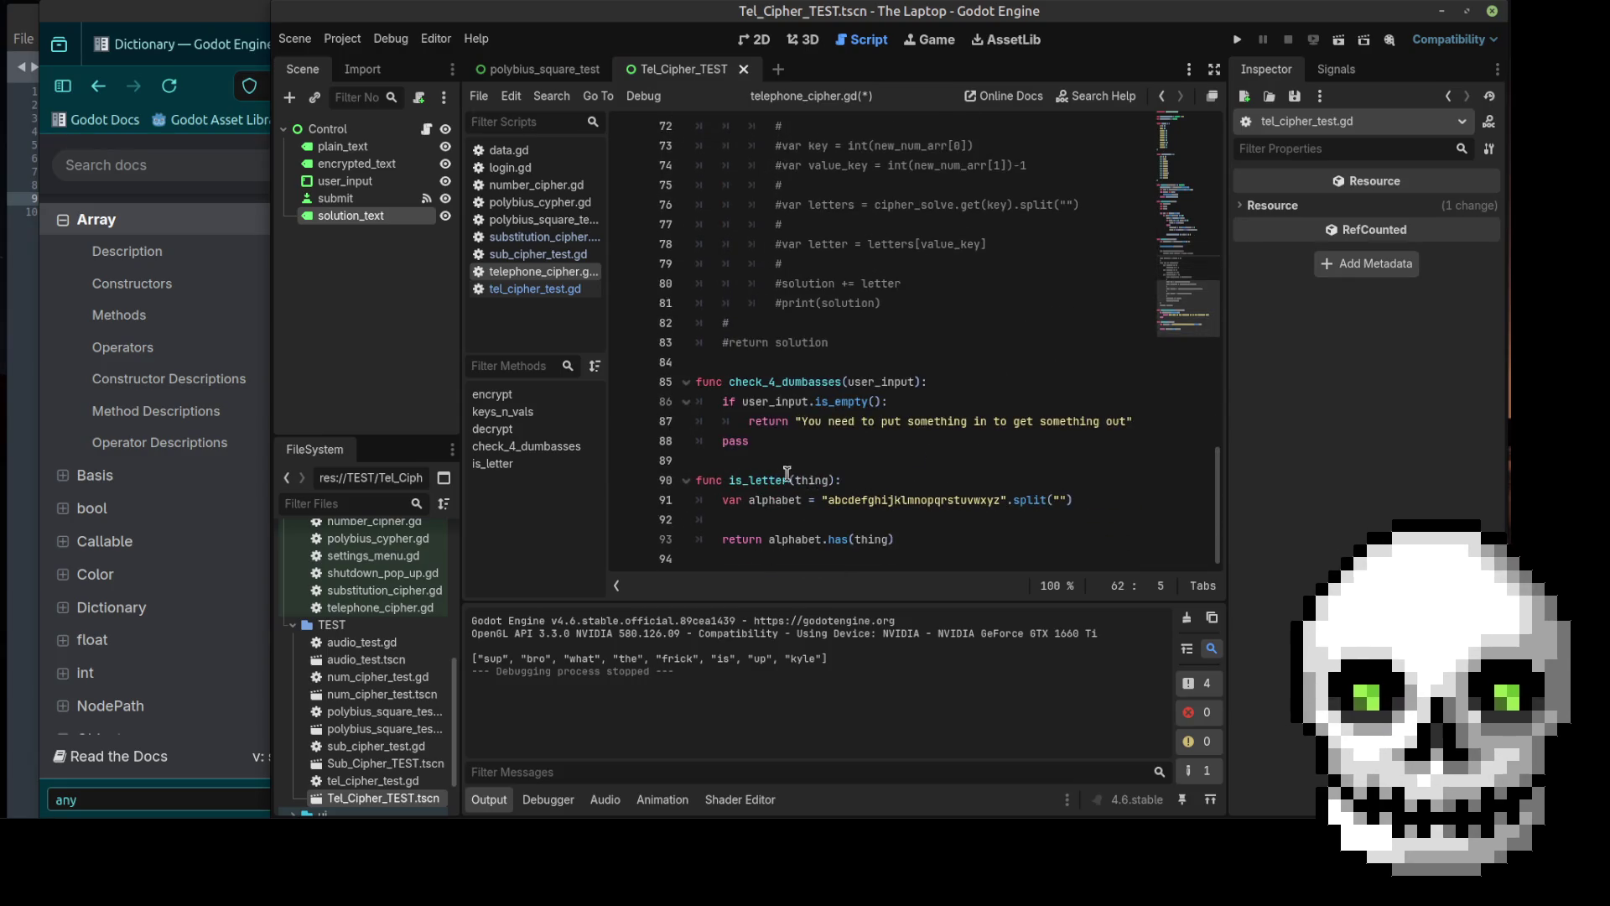
left_click_drag(769, 444, 718, 443)
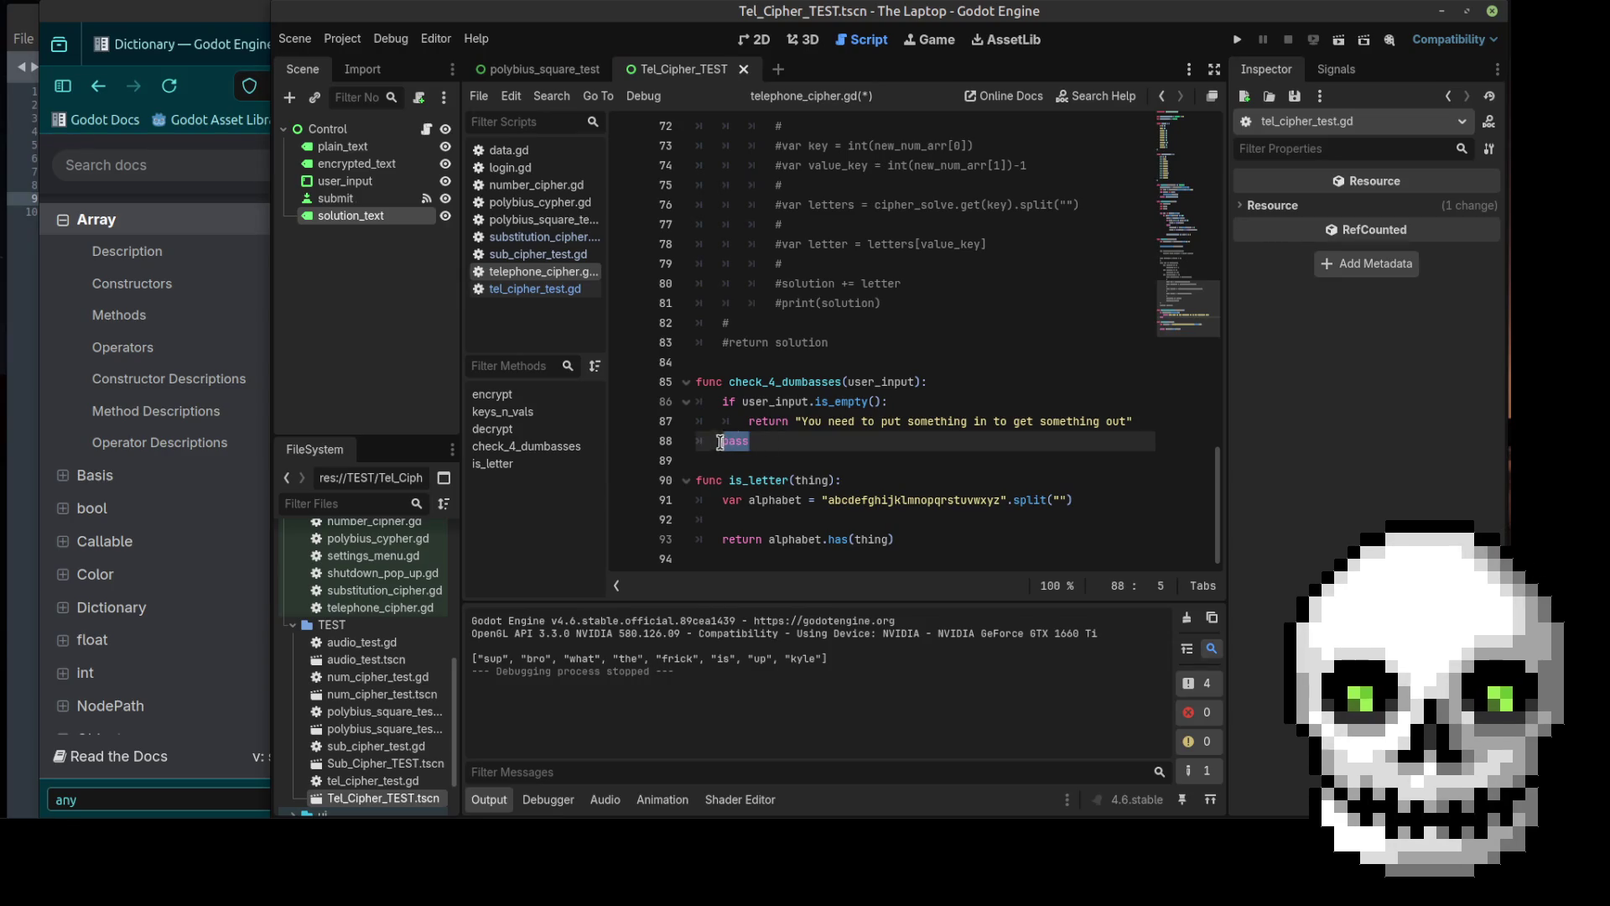
key("BackSpace")
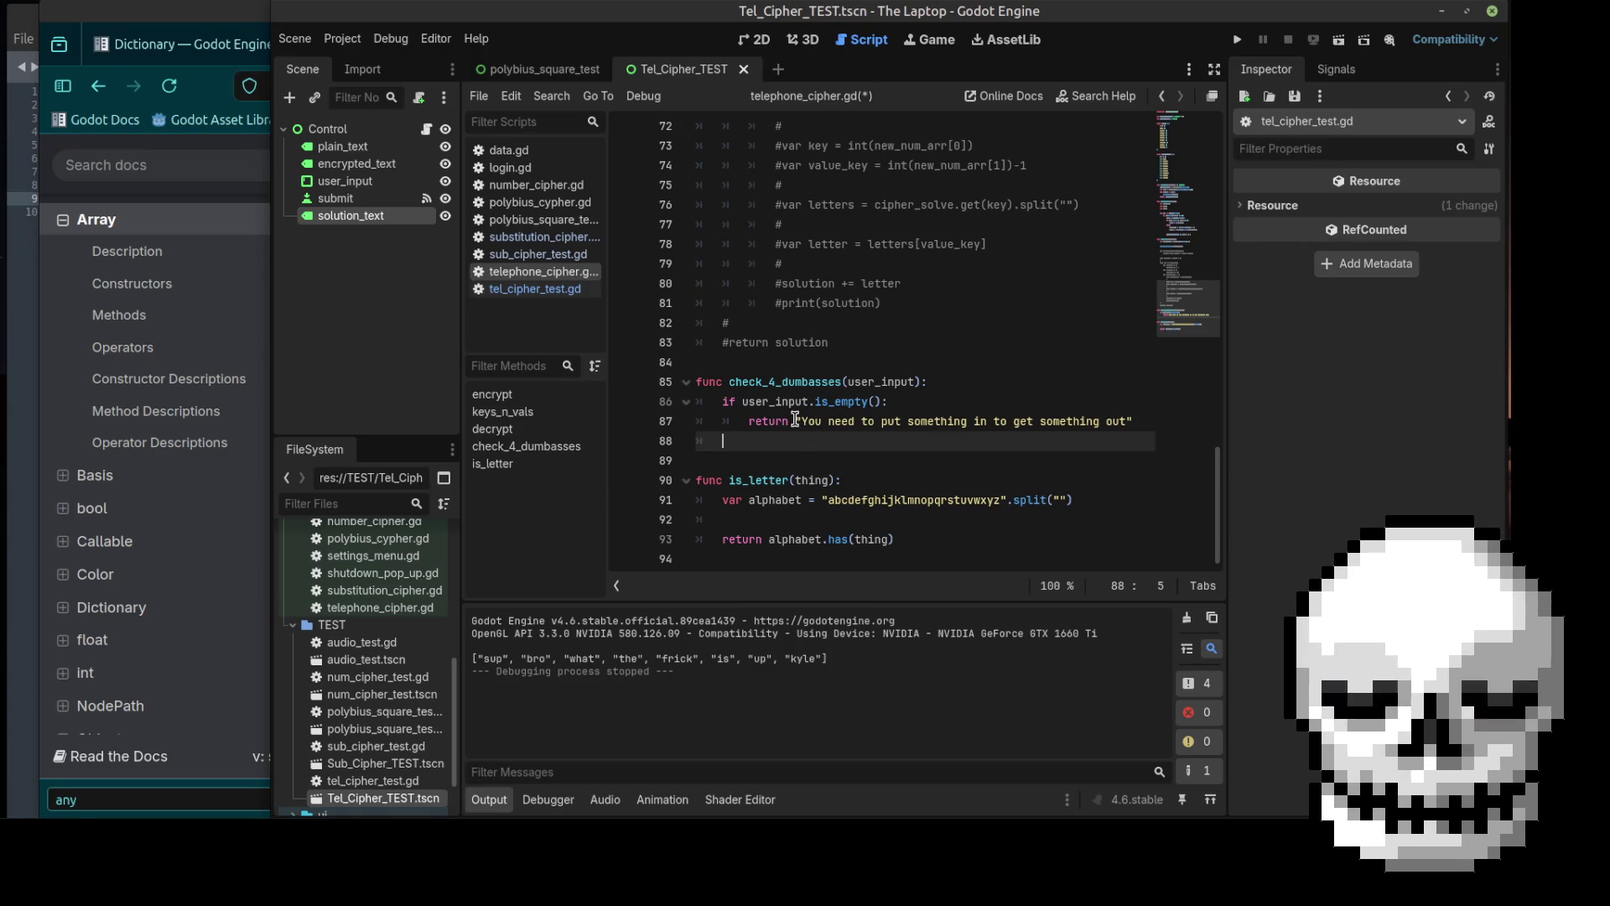
scroll(795, 419, "up", 8)
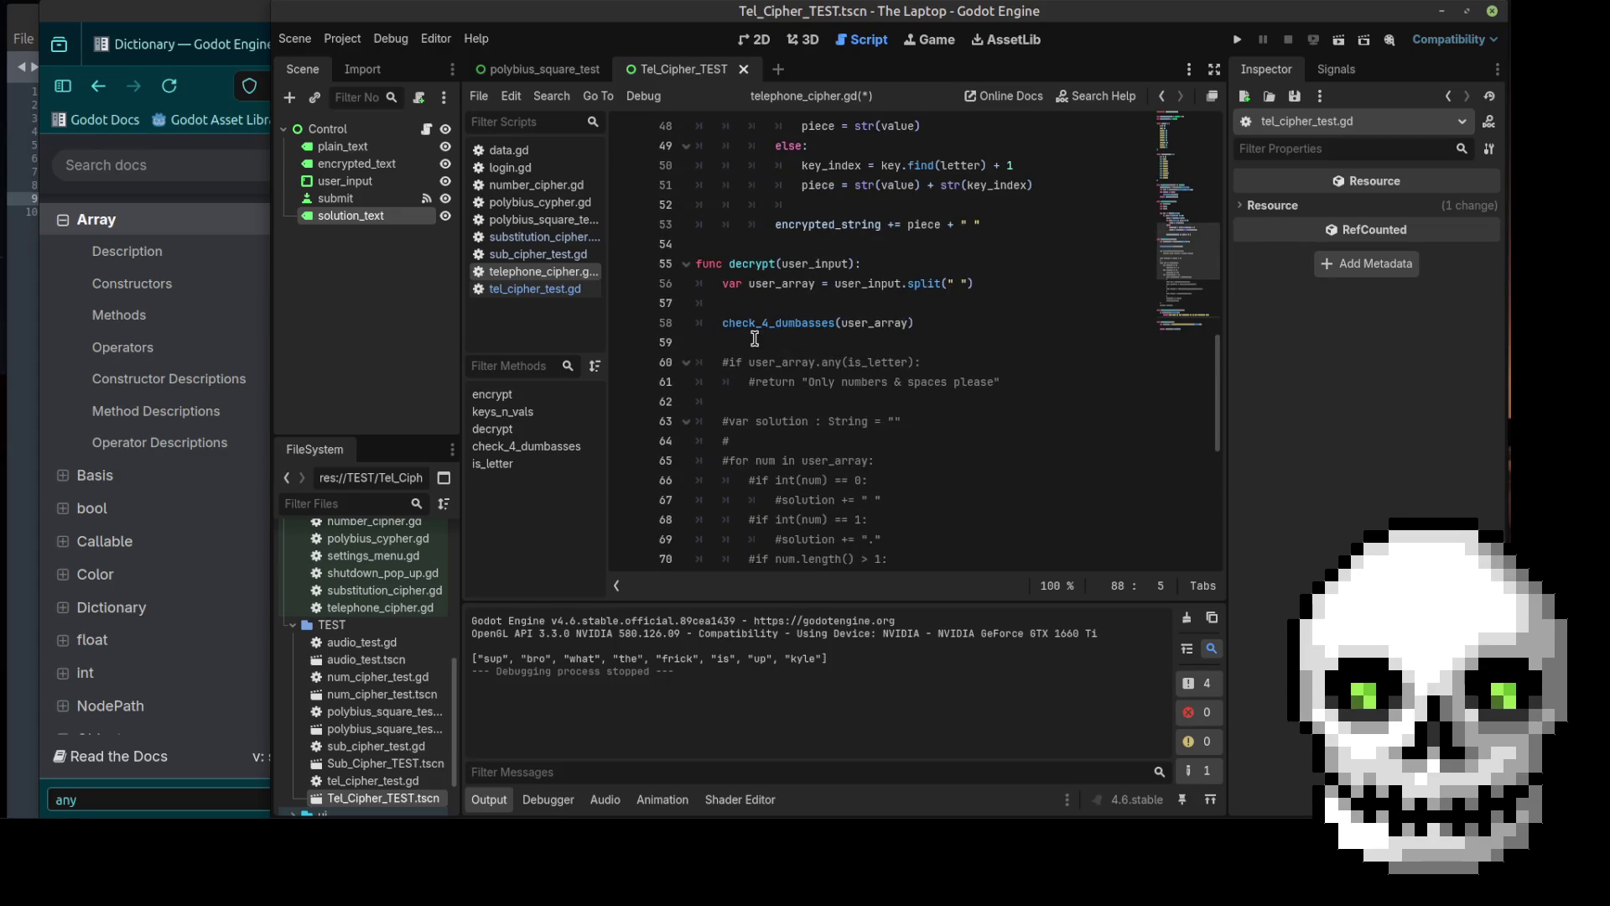
left_click(723, 324)
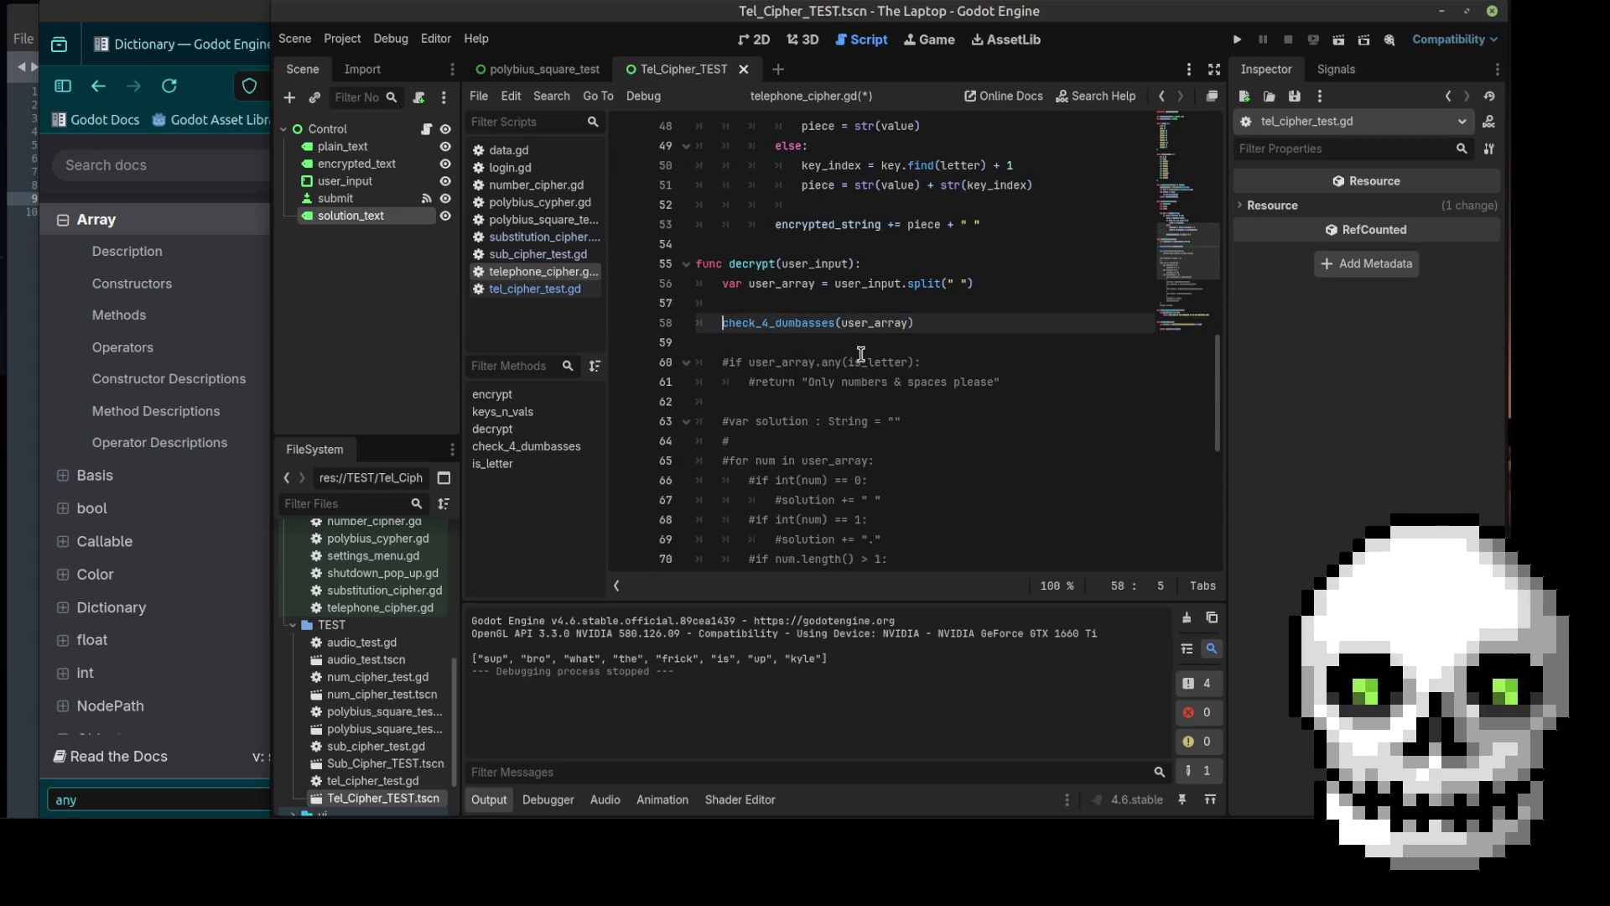
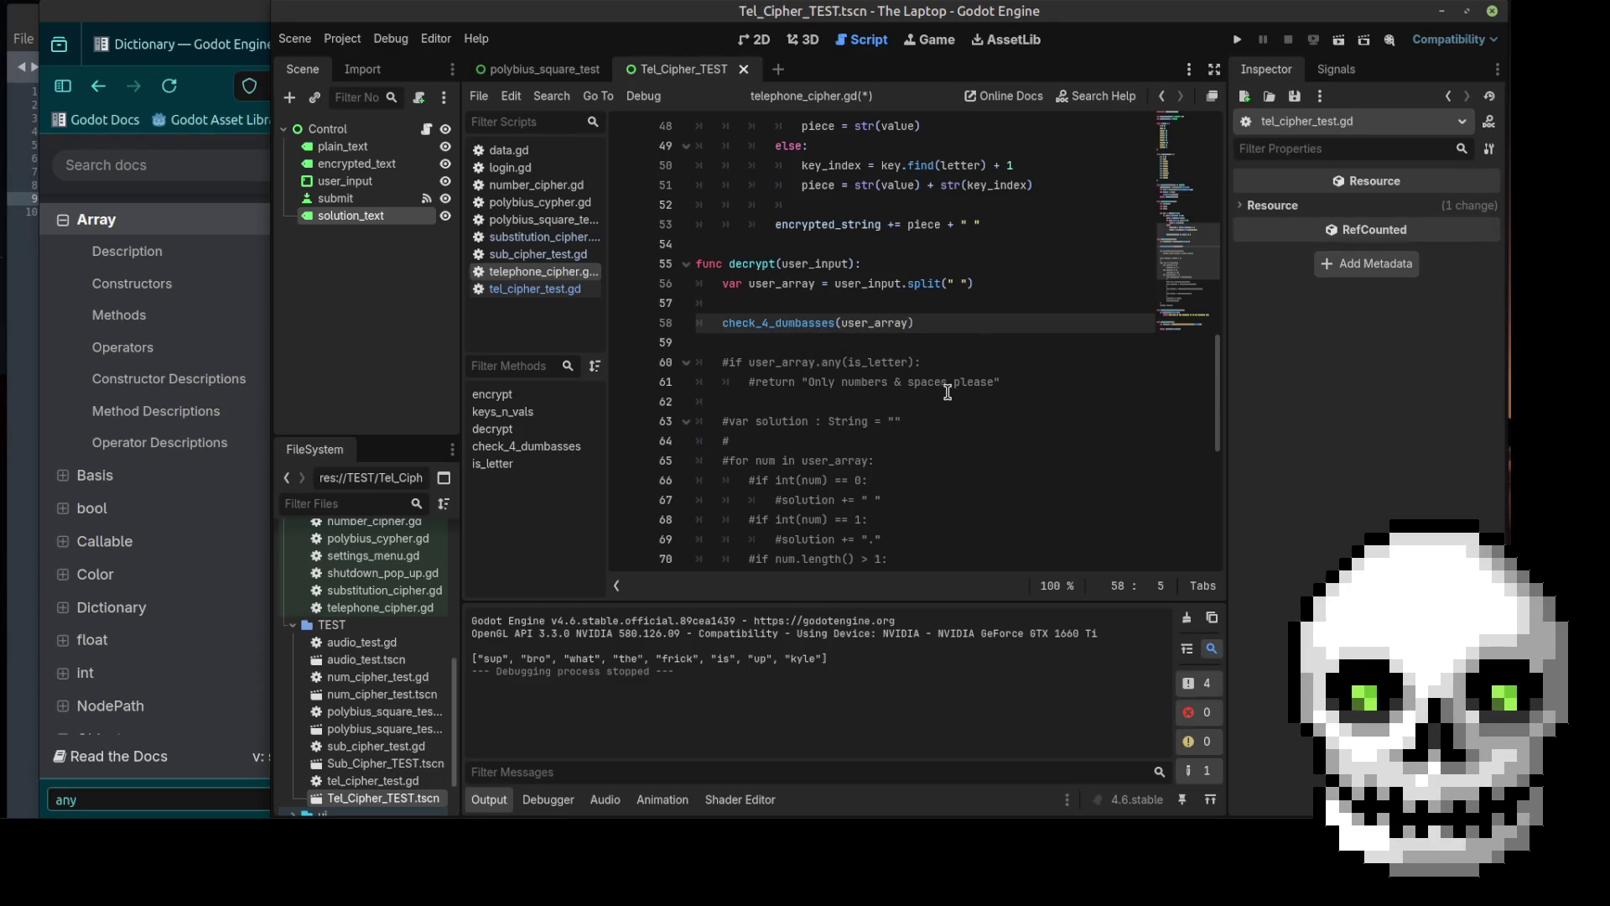
Step: Add an is_letter(user_input) call on a new line after check_4_dumbasses's empty-input check
scroll(946, 391, "down", 8)
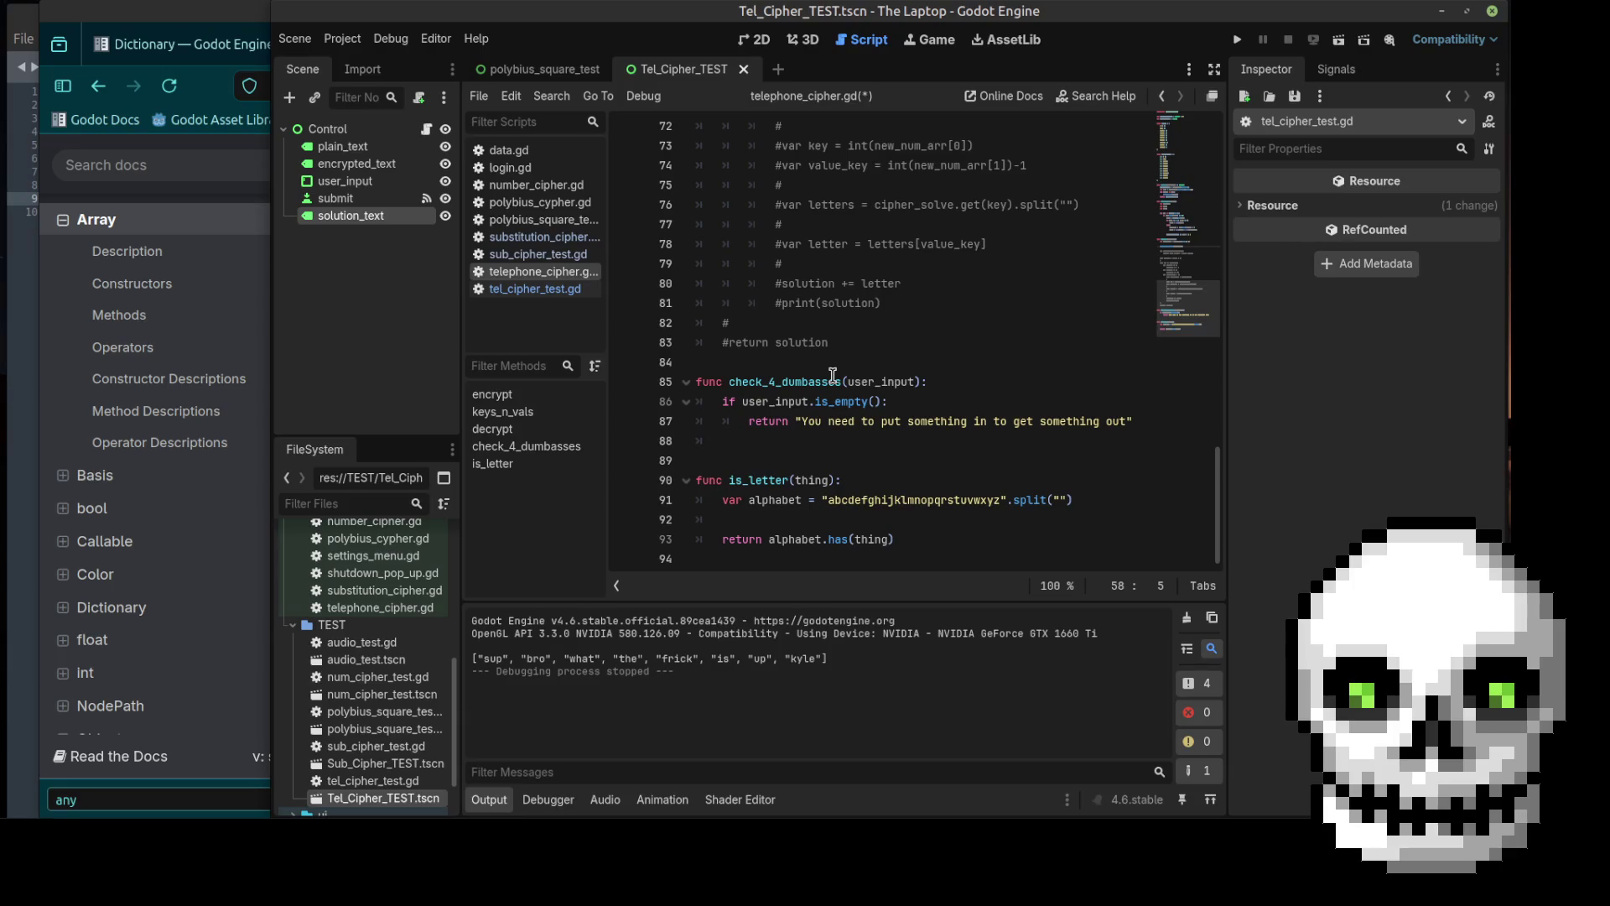
left_click(770, 522)
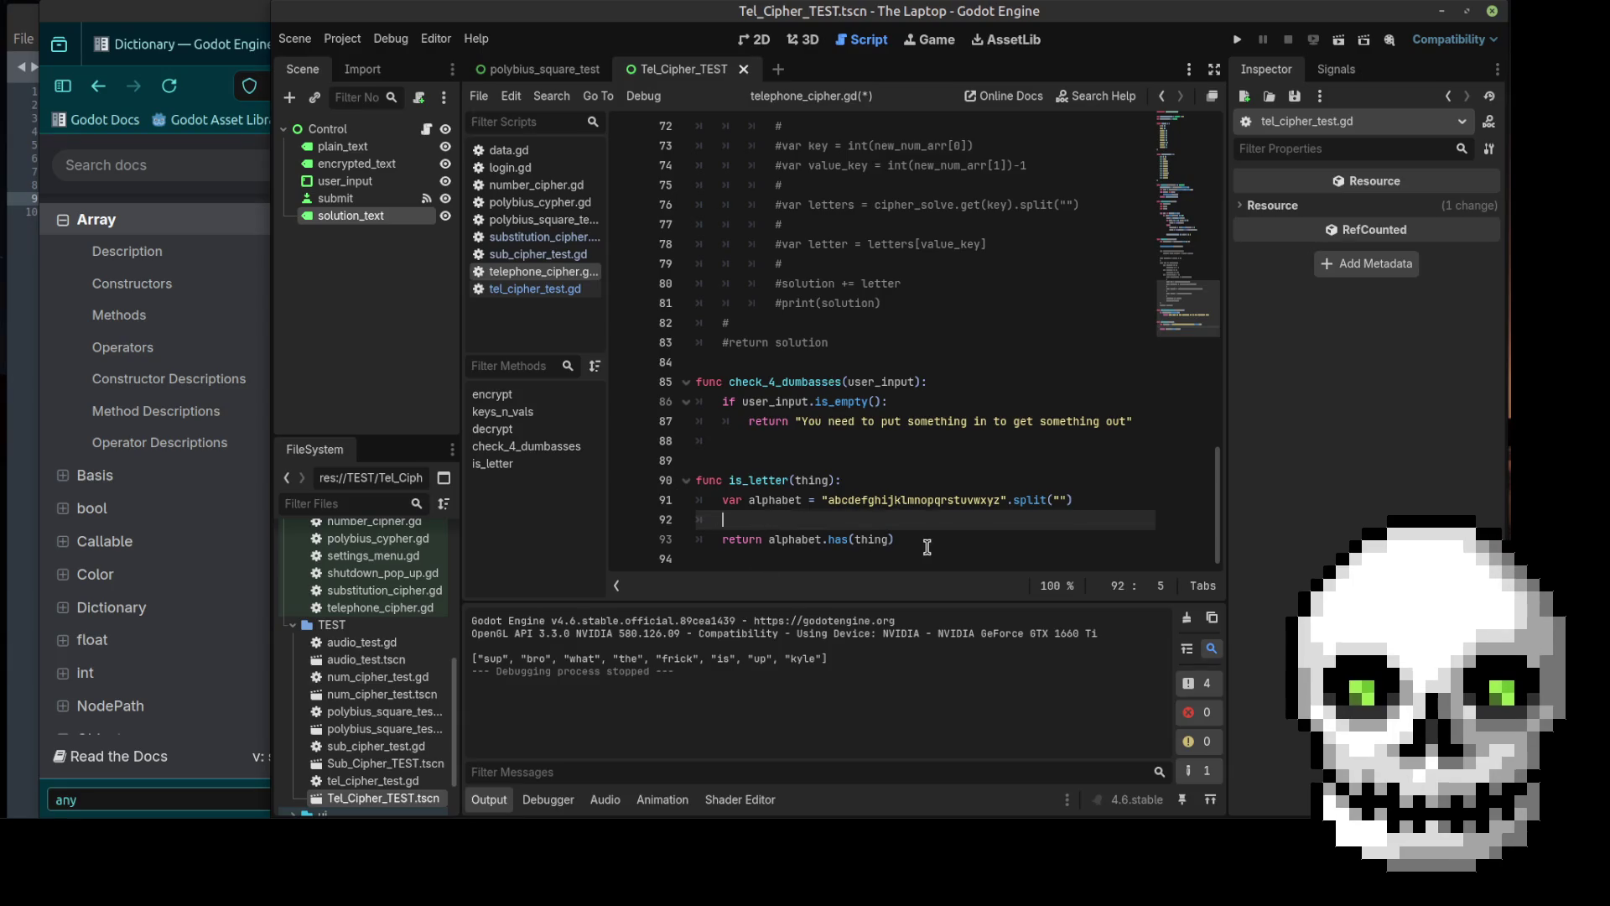
left_click(759, 443)
key("Return")
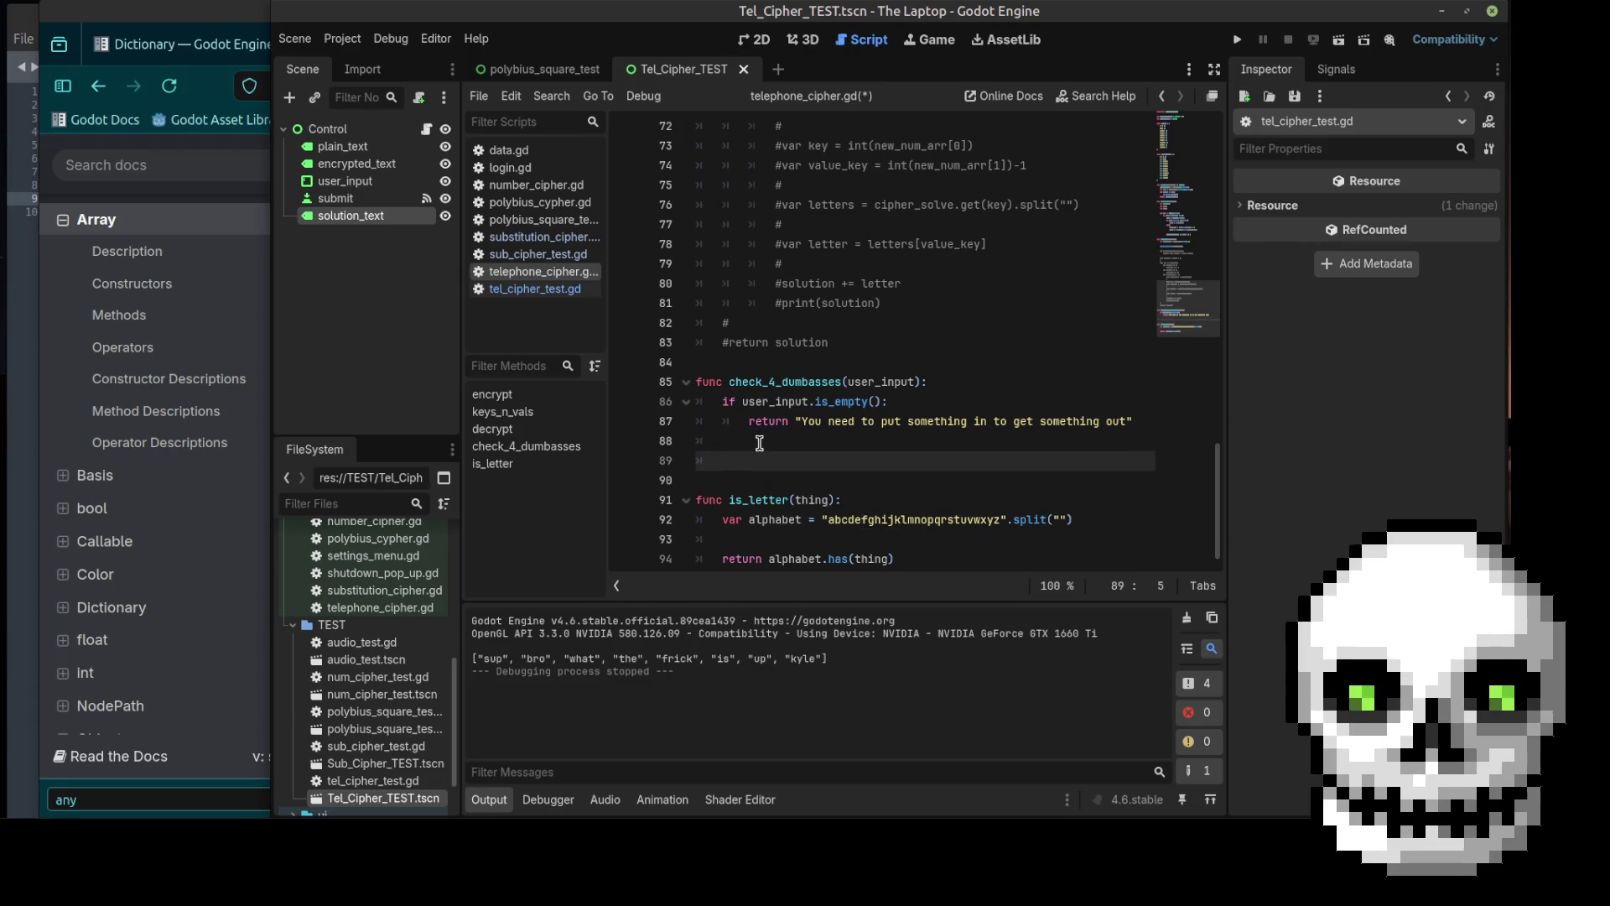
type("user_input.")
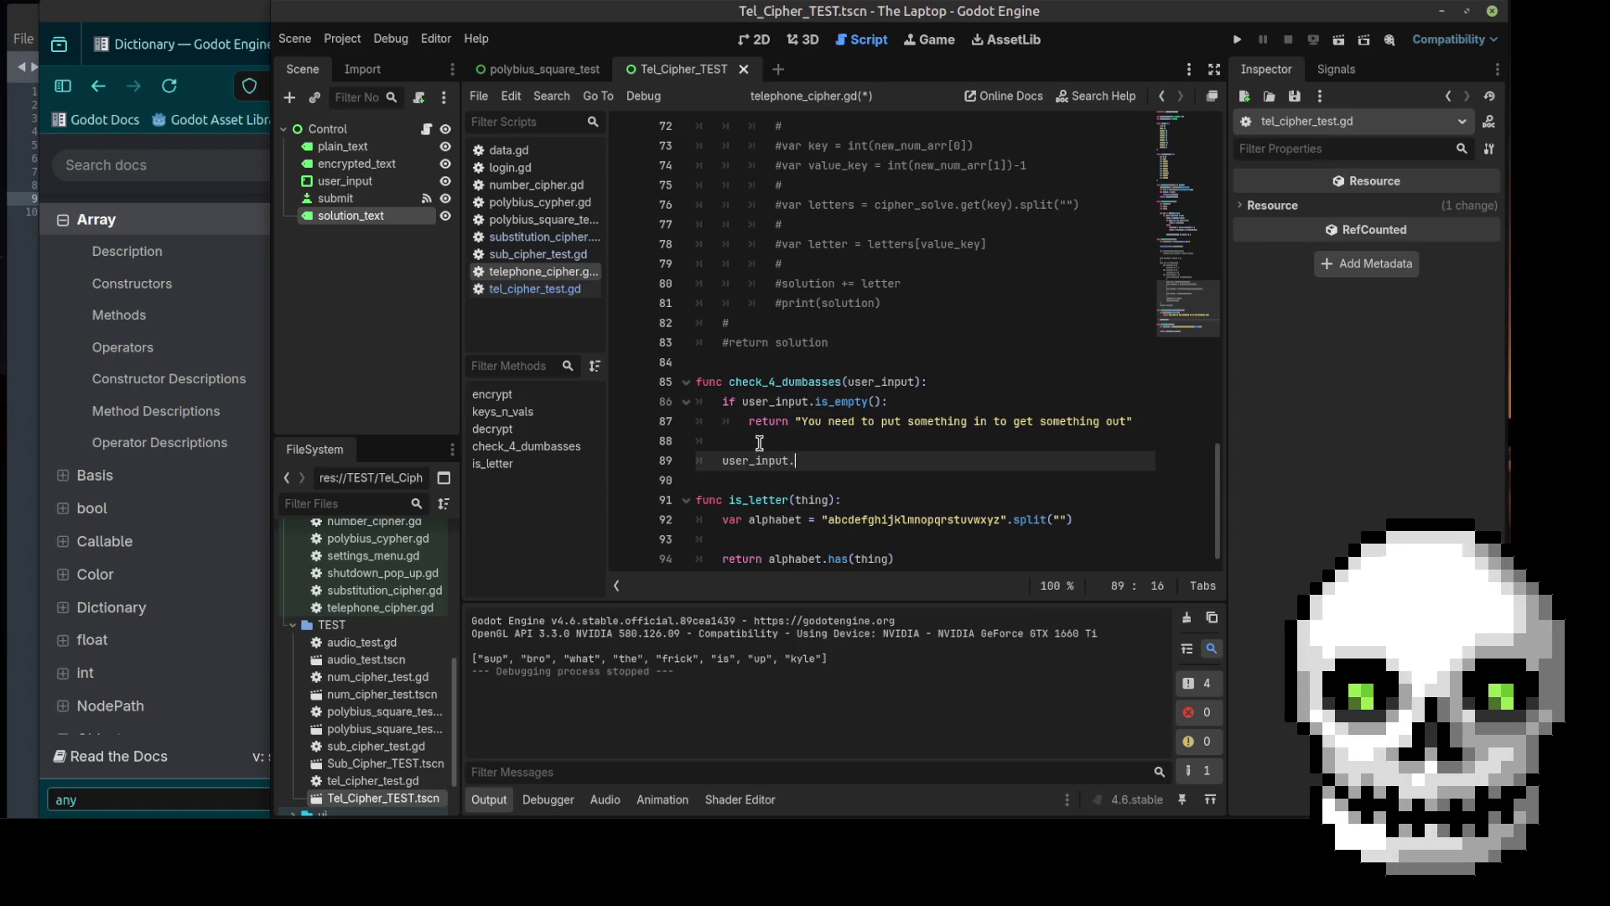
type("i")
key("BackSpace")
key("BackSpace")
key("BackSpace")
type("is")
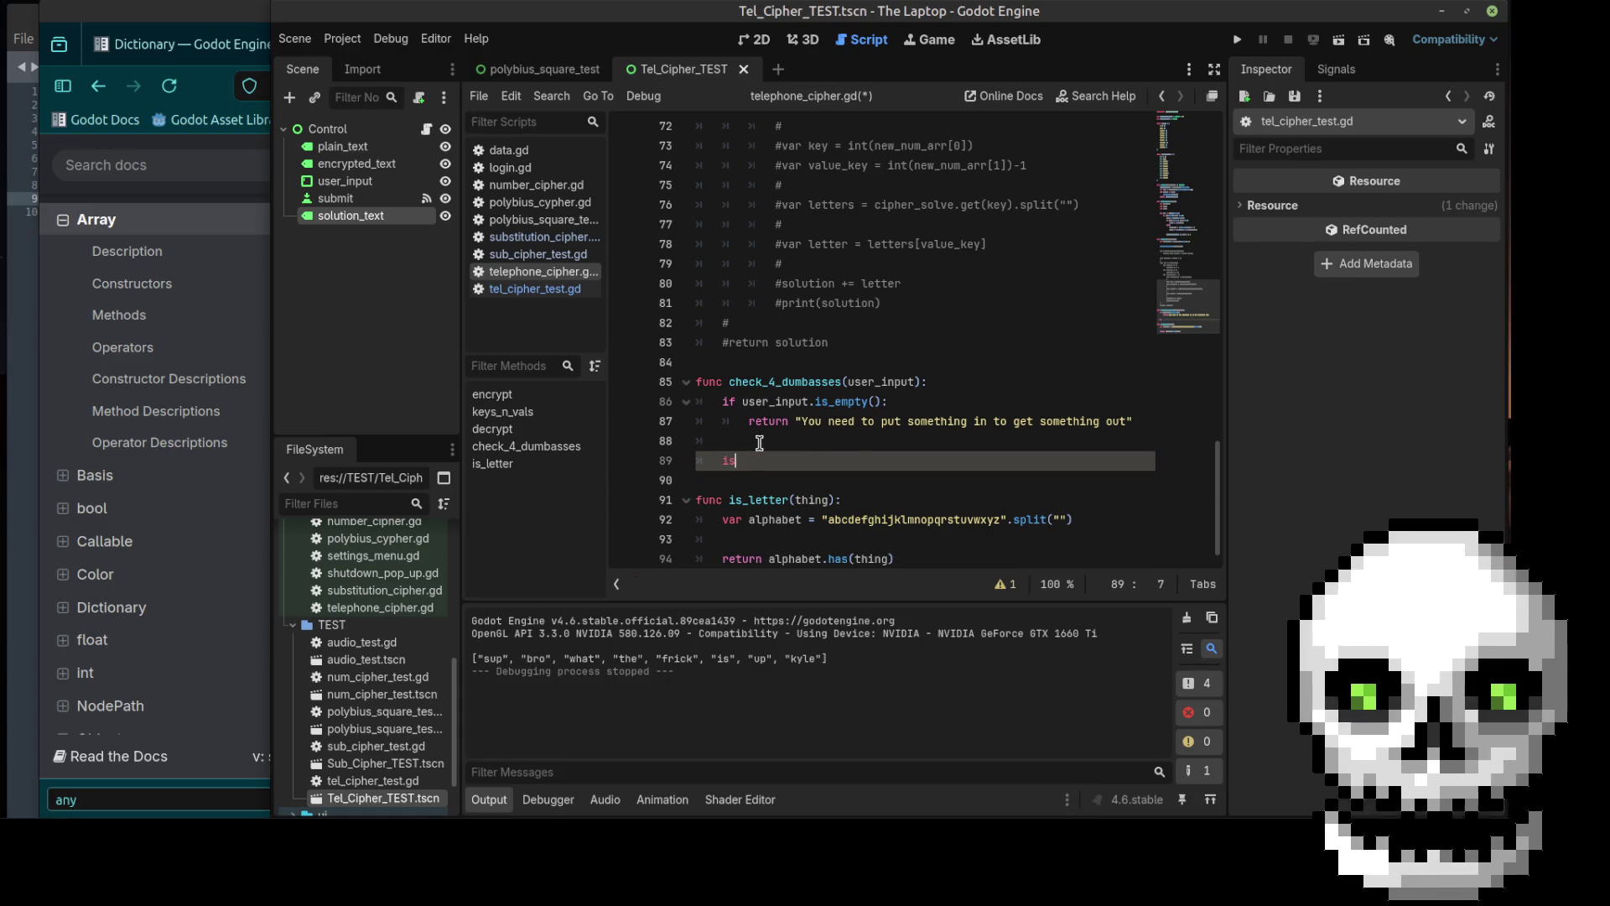
type("_letter")
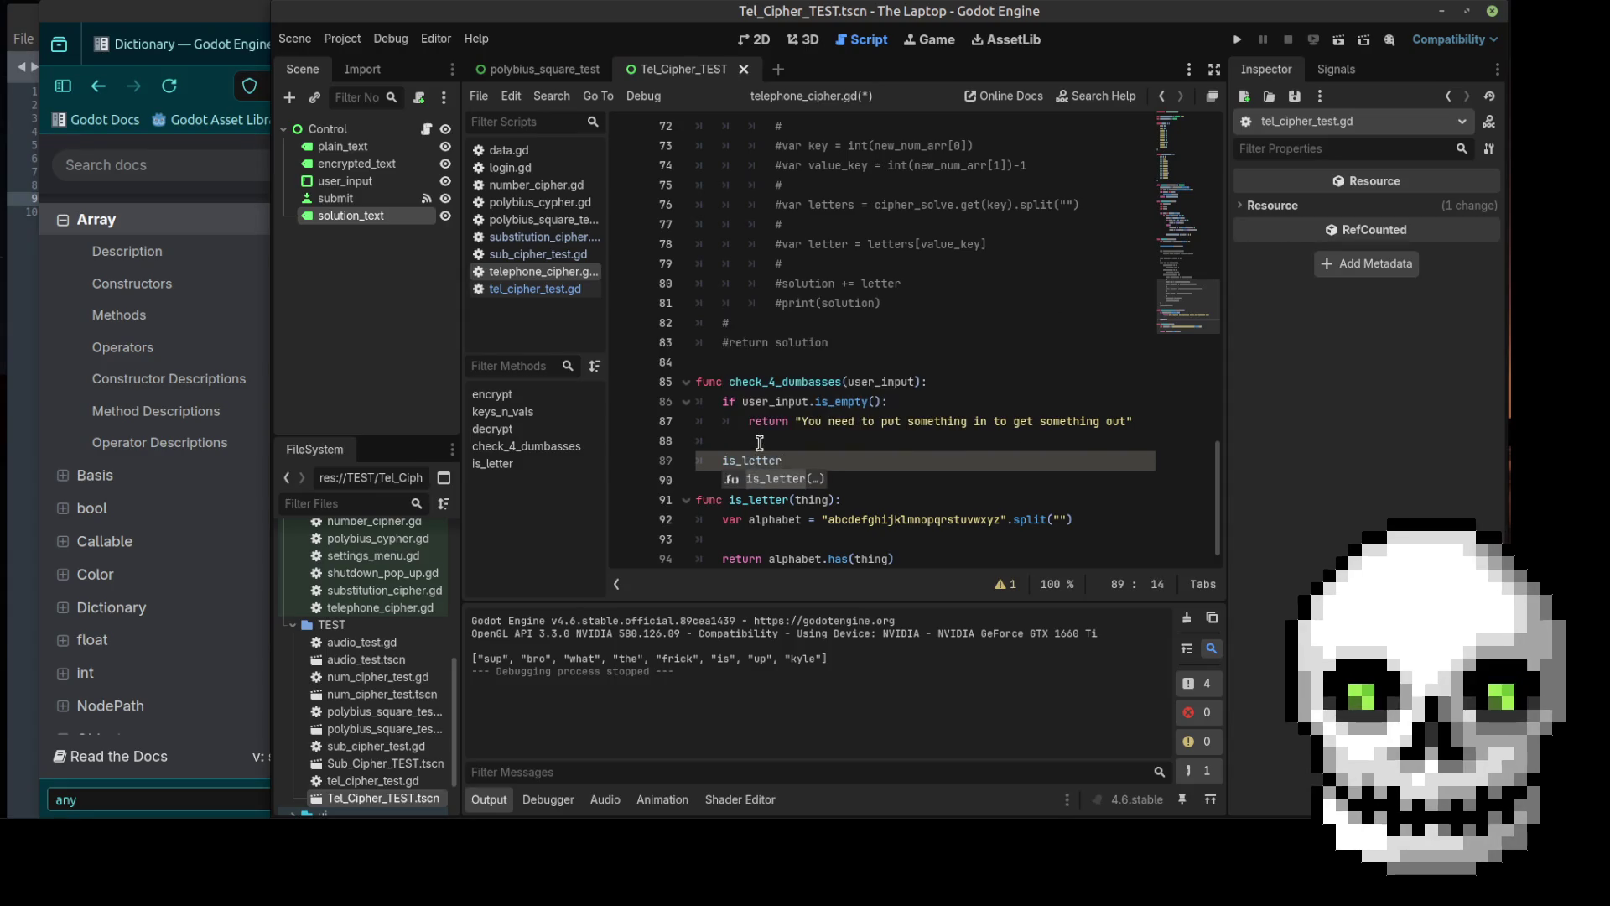
key("Return")
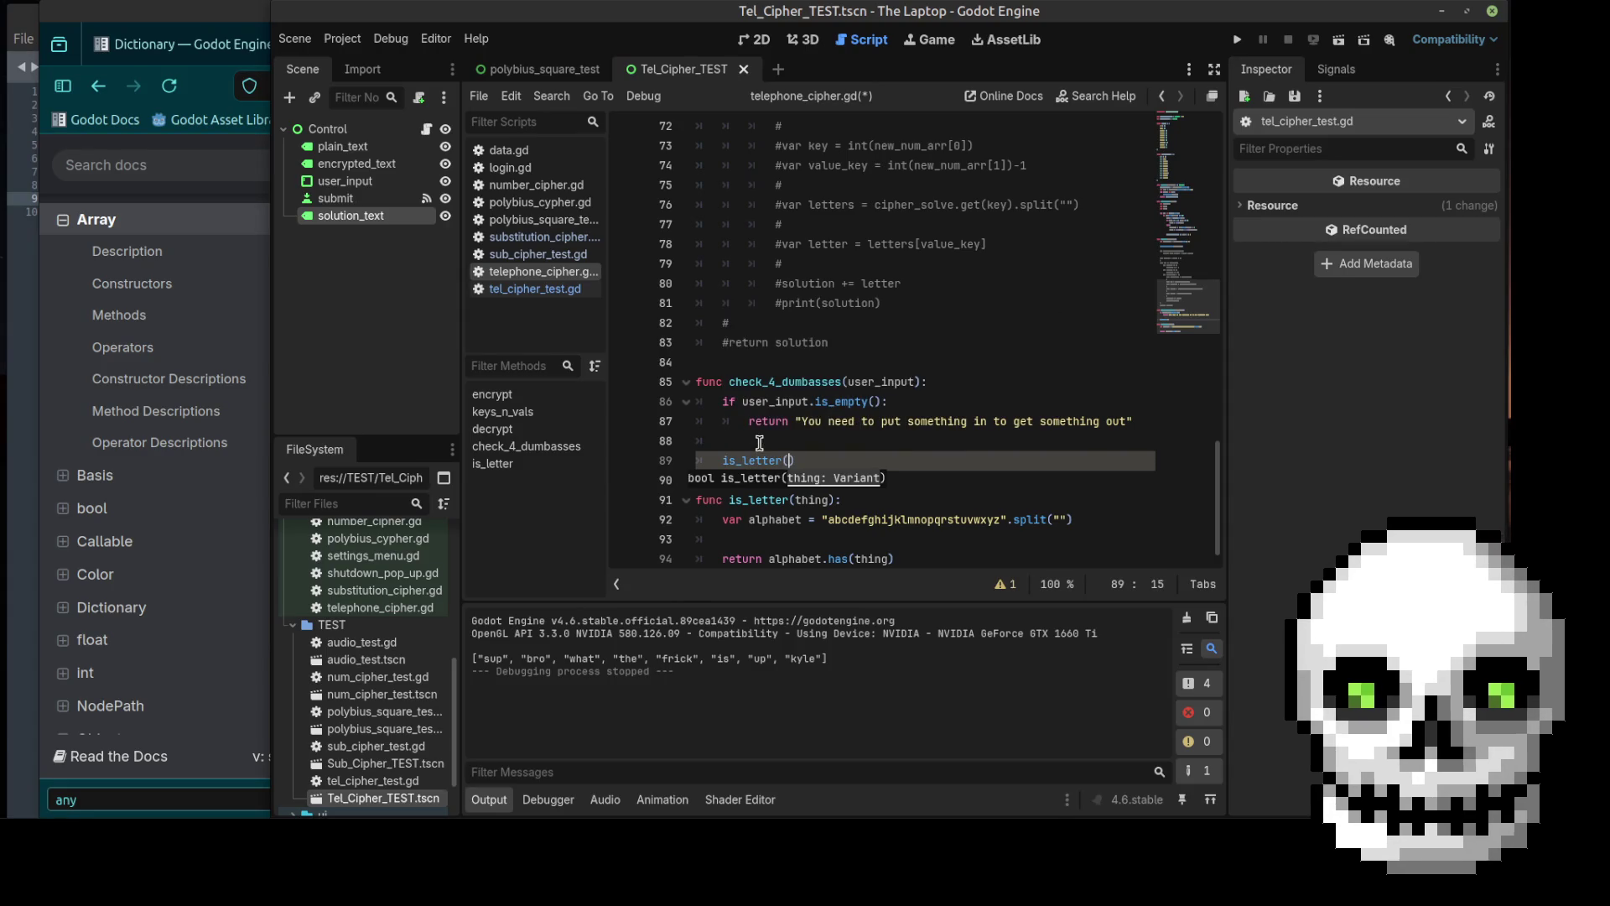
type("user")
key("Return")
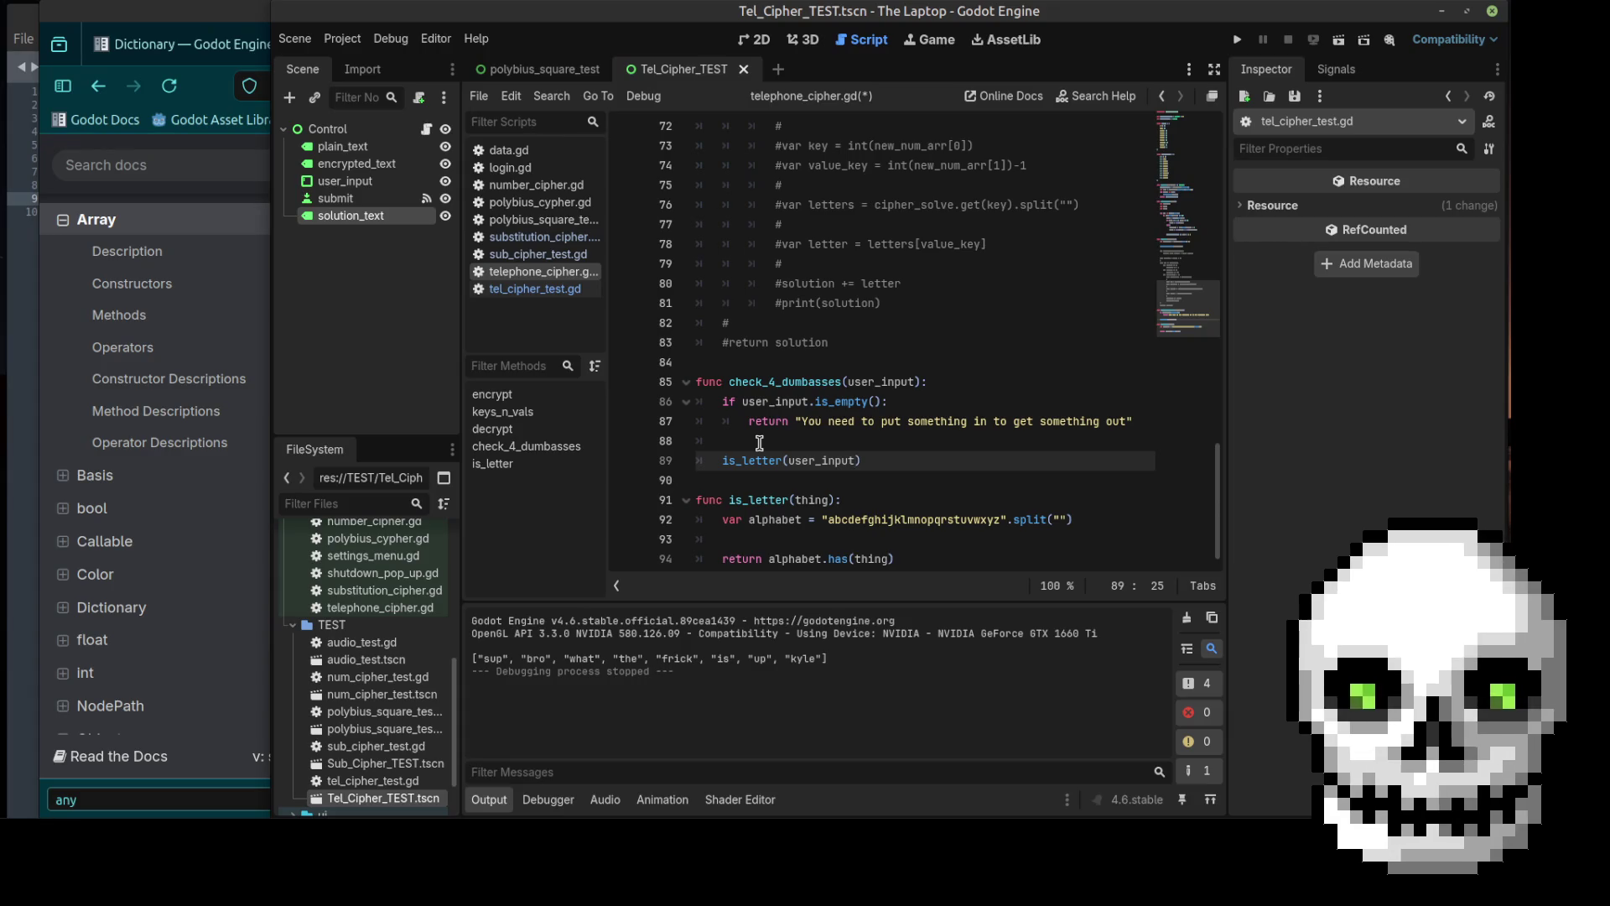
left_click(759, 443)
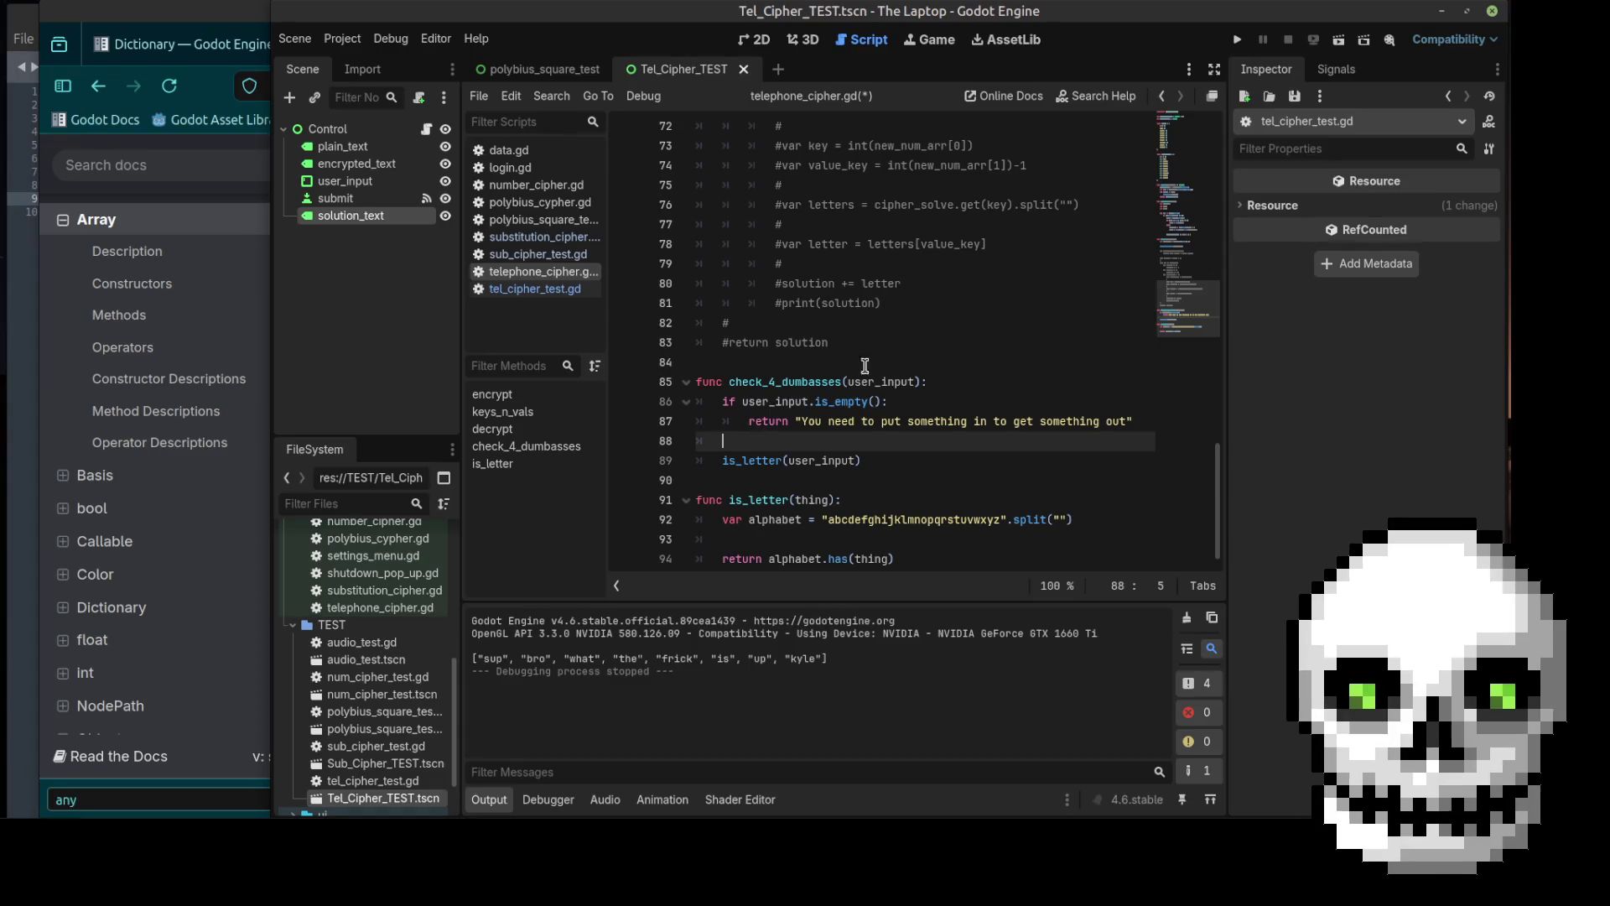
left_click(921, 382)
Step: Give check_4_dumbasses a -> bool return type and make the empty-input branch return true
type("->")
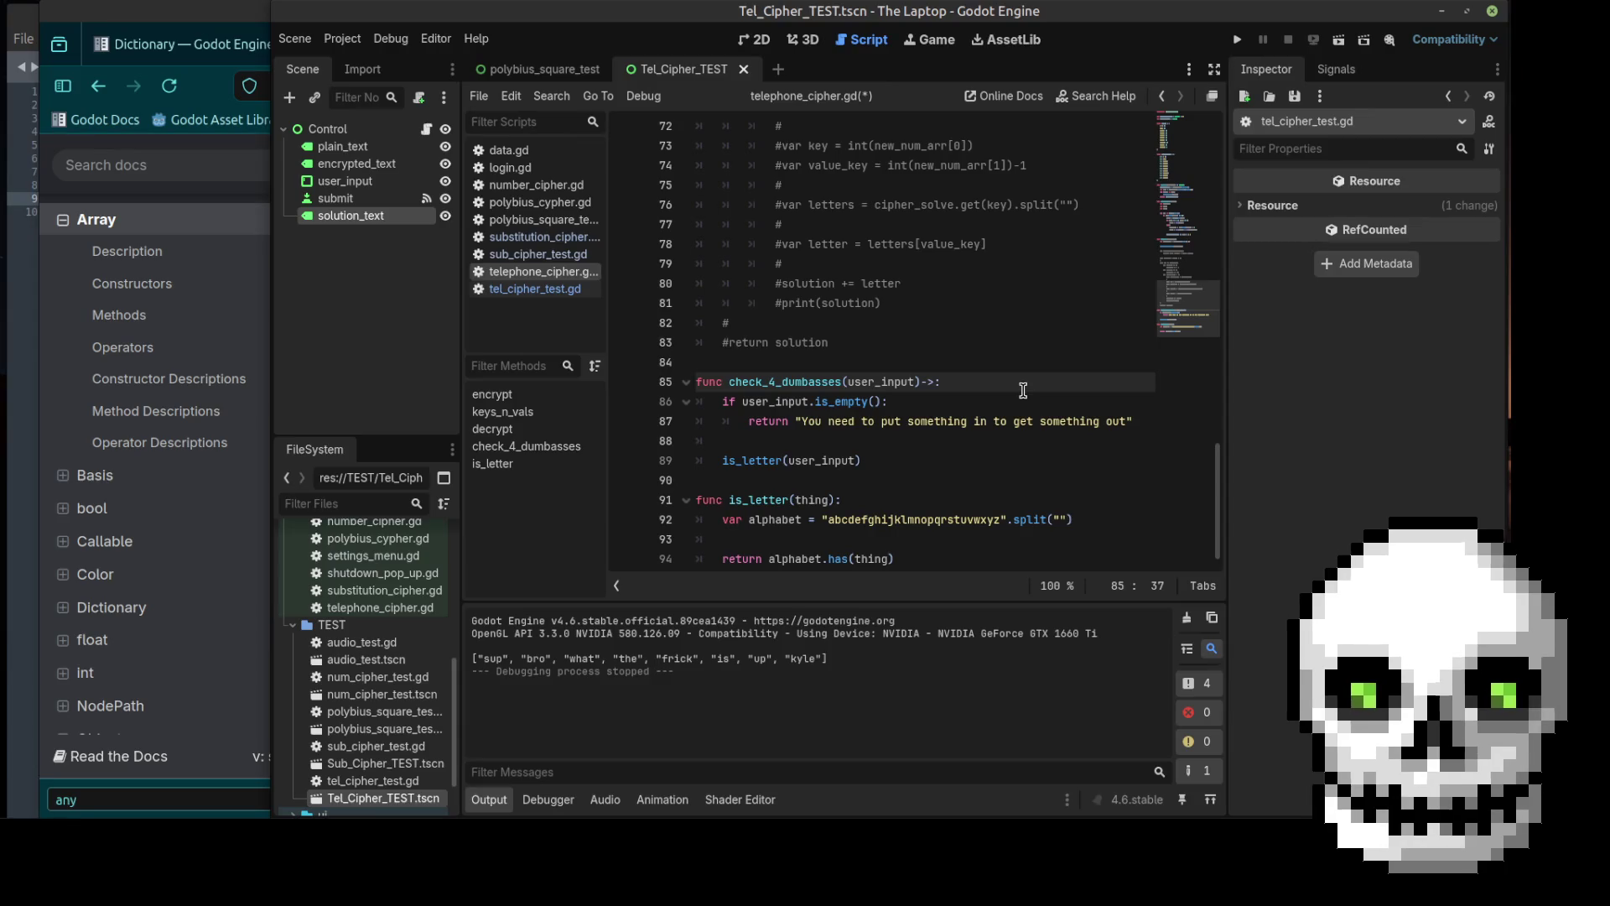
type(" bool")
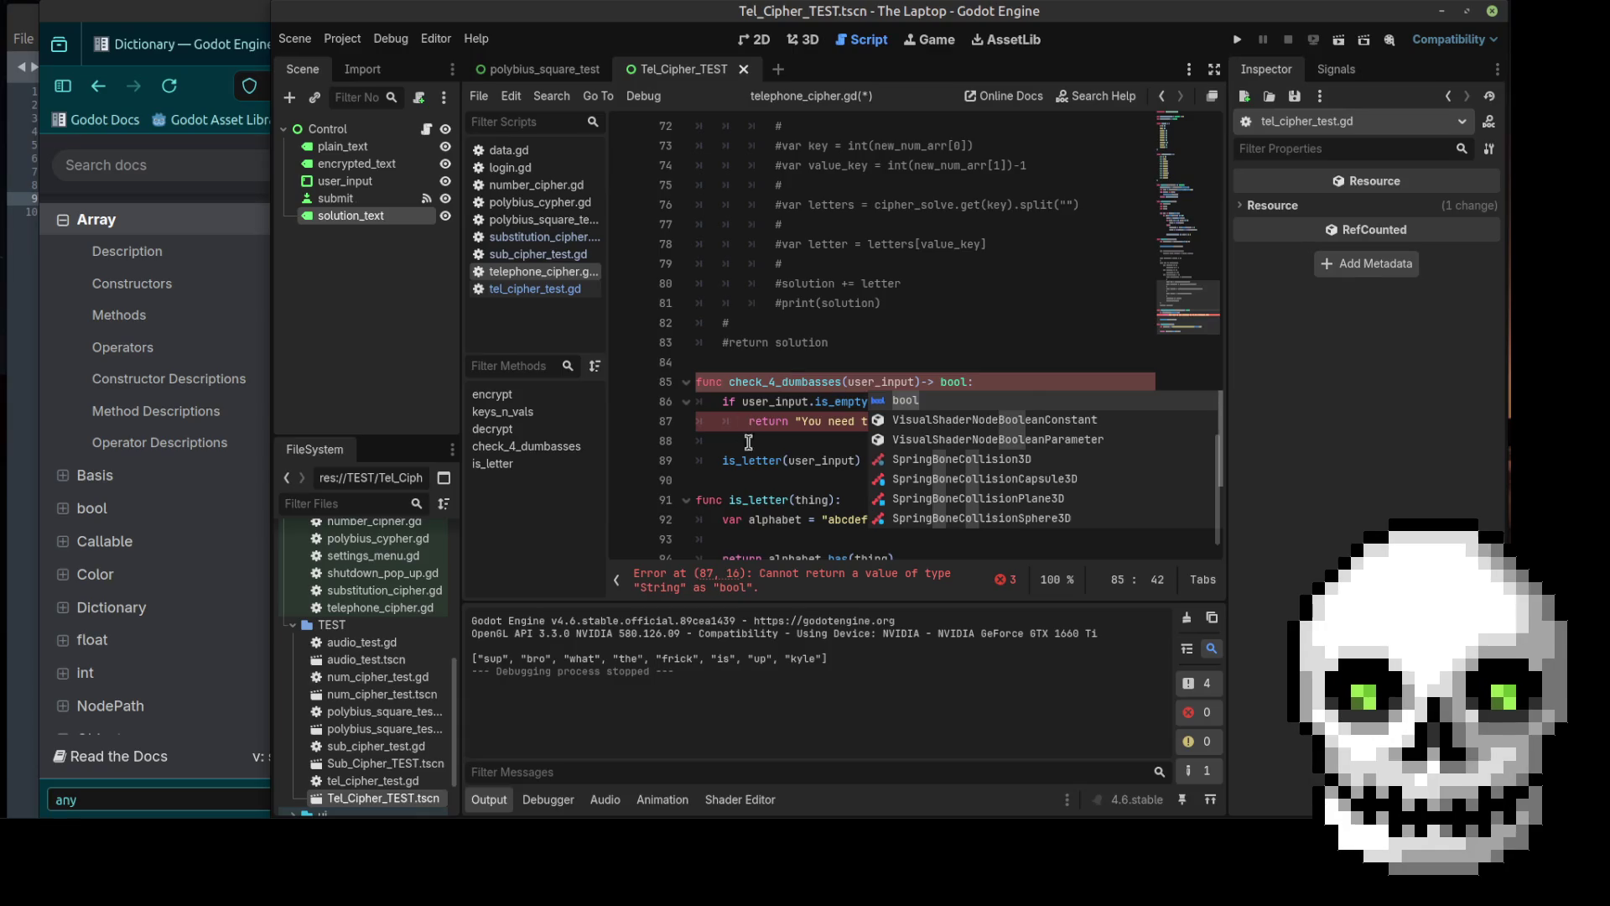
mouse_move(796, 423)
left_mouse_down()
mouse_move(1148, 434)
mouse_move(1141, 416)
left_mouse_up()
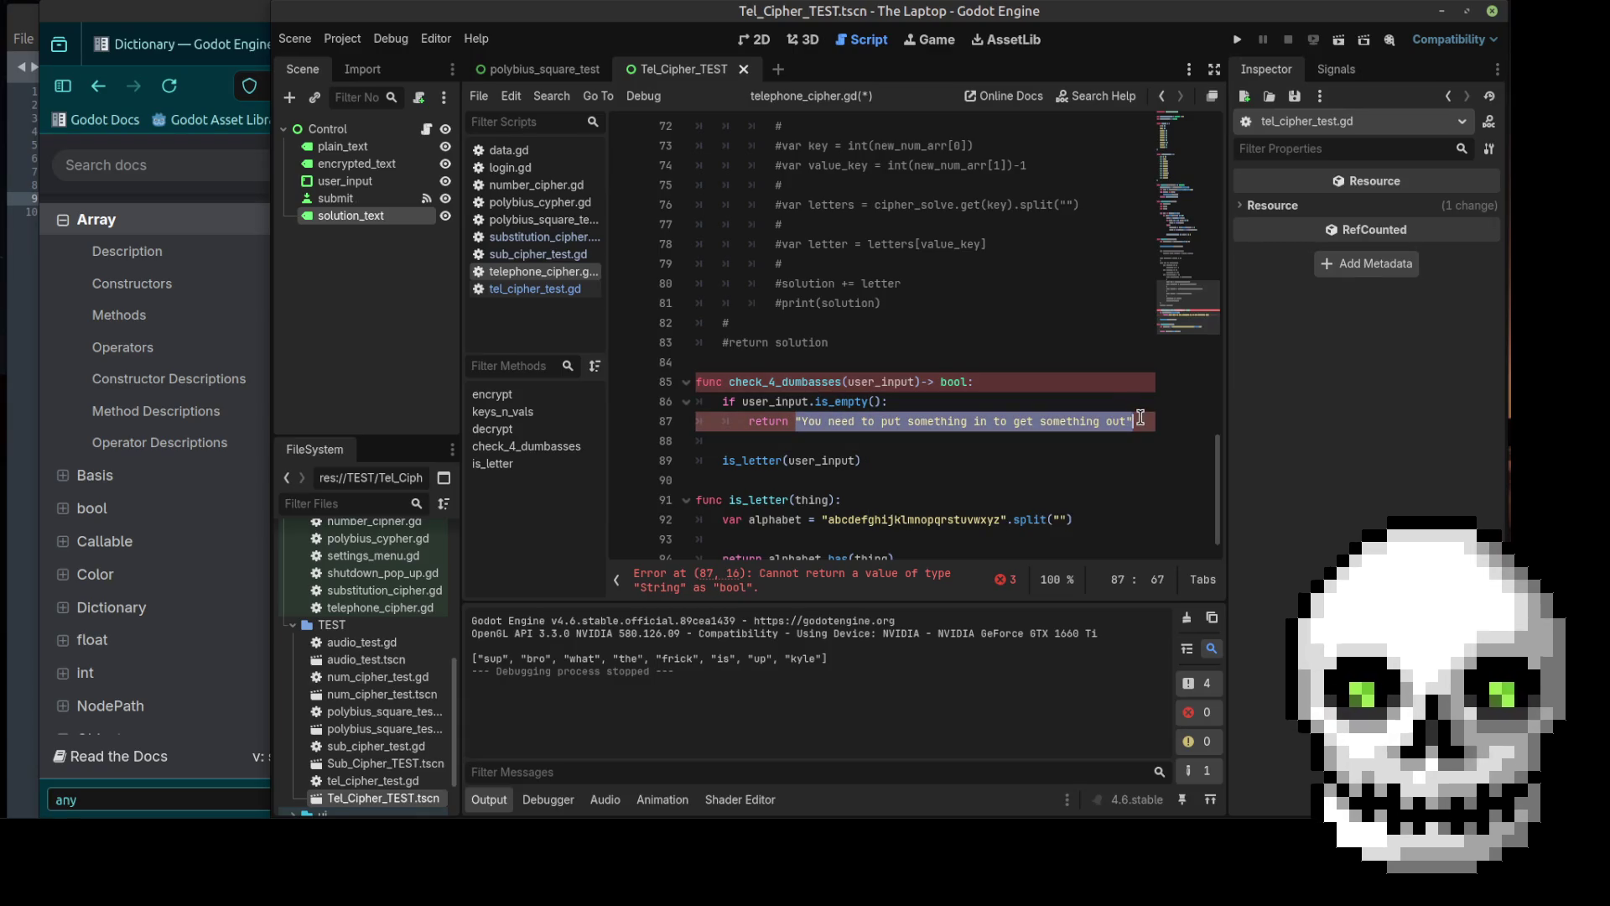
type("true")
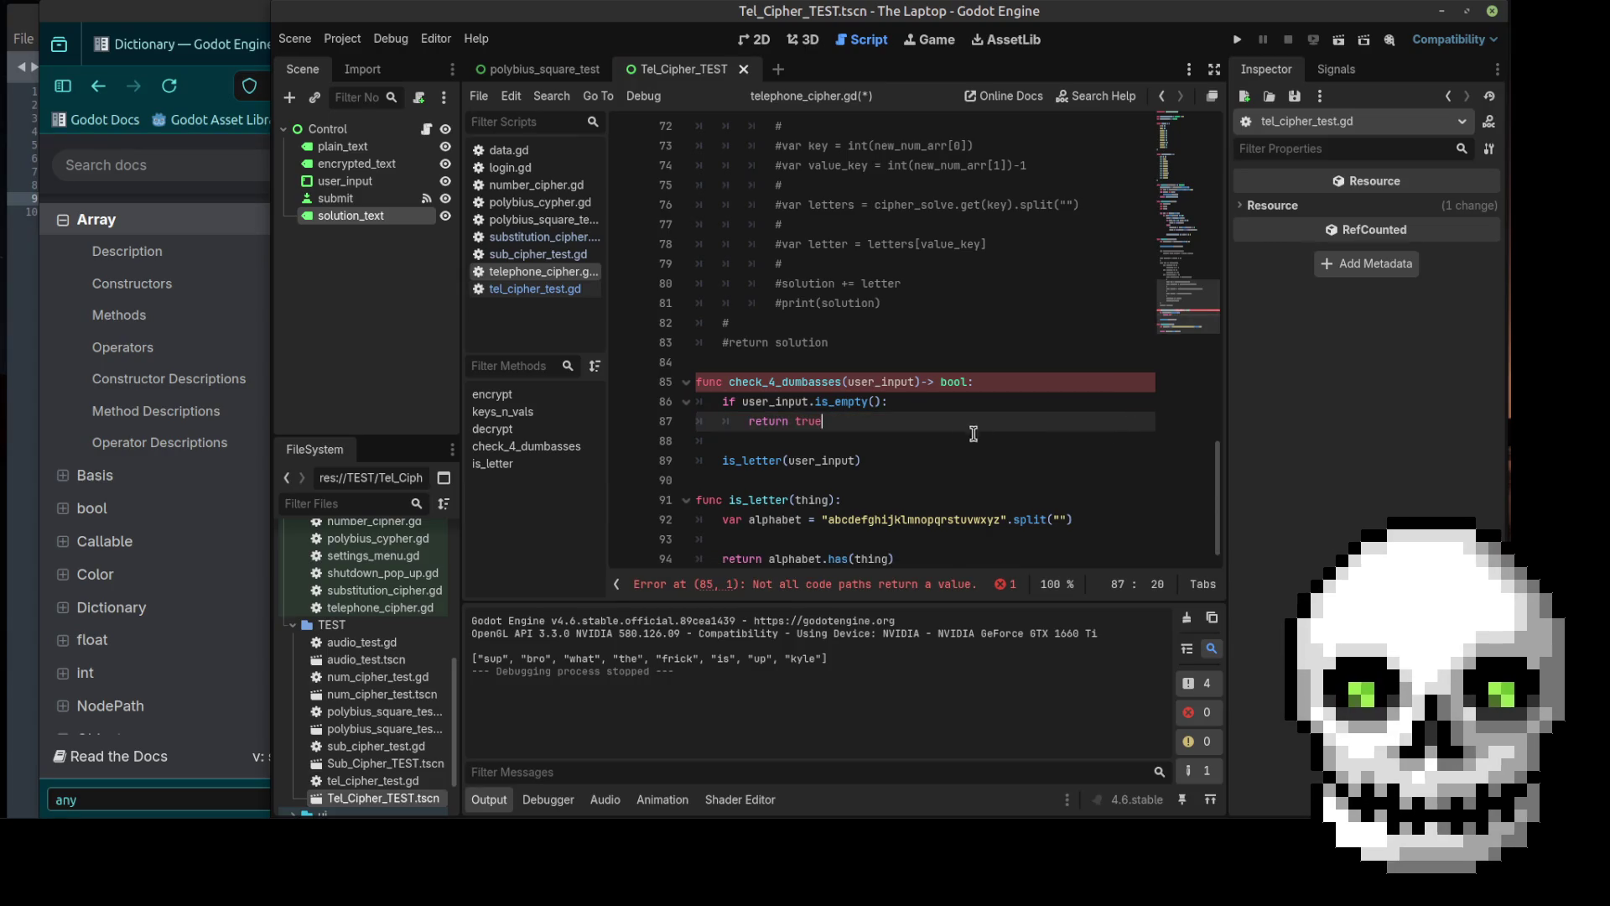
Step: Wrap the is_letter(user_input) call in an if that returns true
left_click(925, 382)
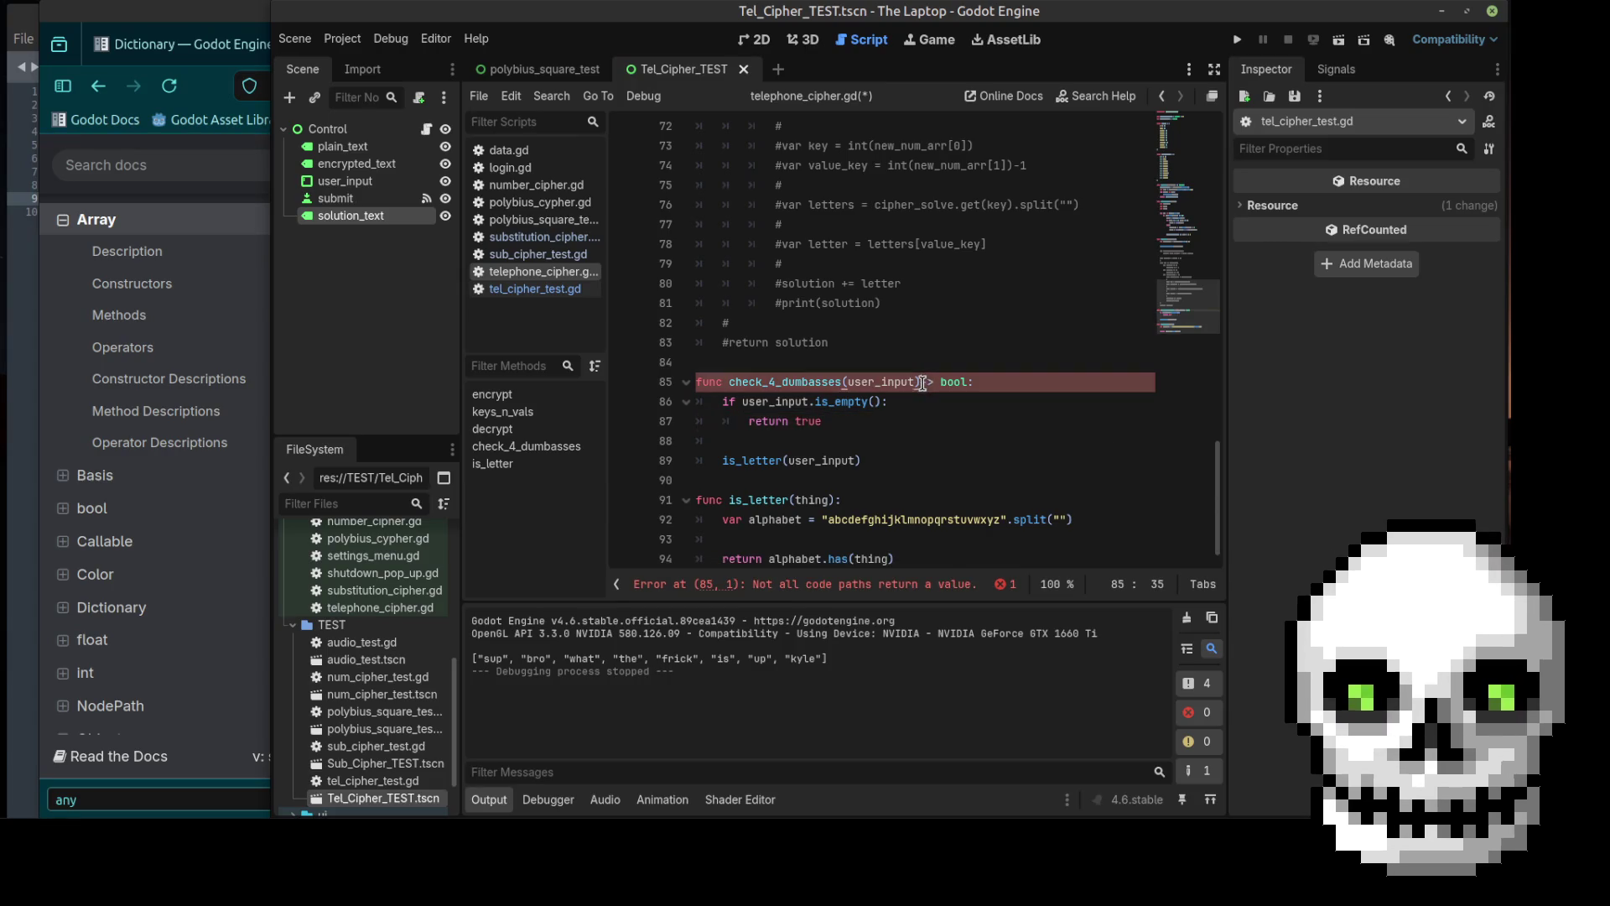
left_click(789, 474)
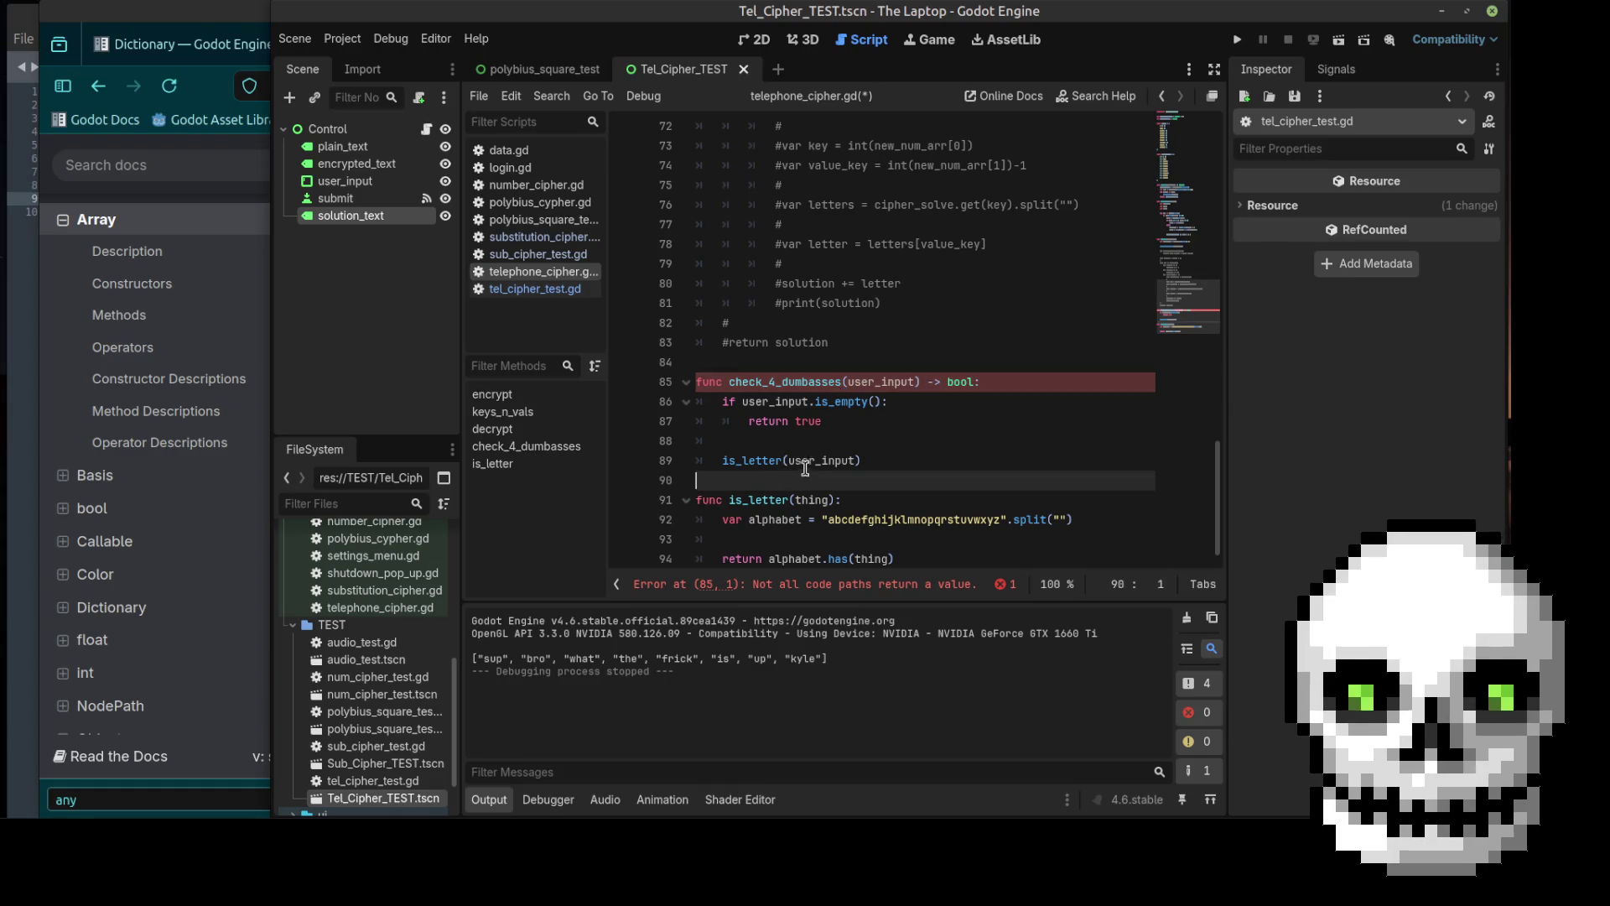
left_click(797, 441)
left_click(721, 460)
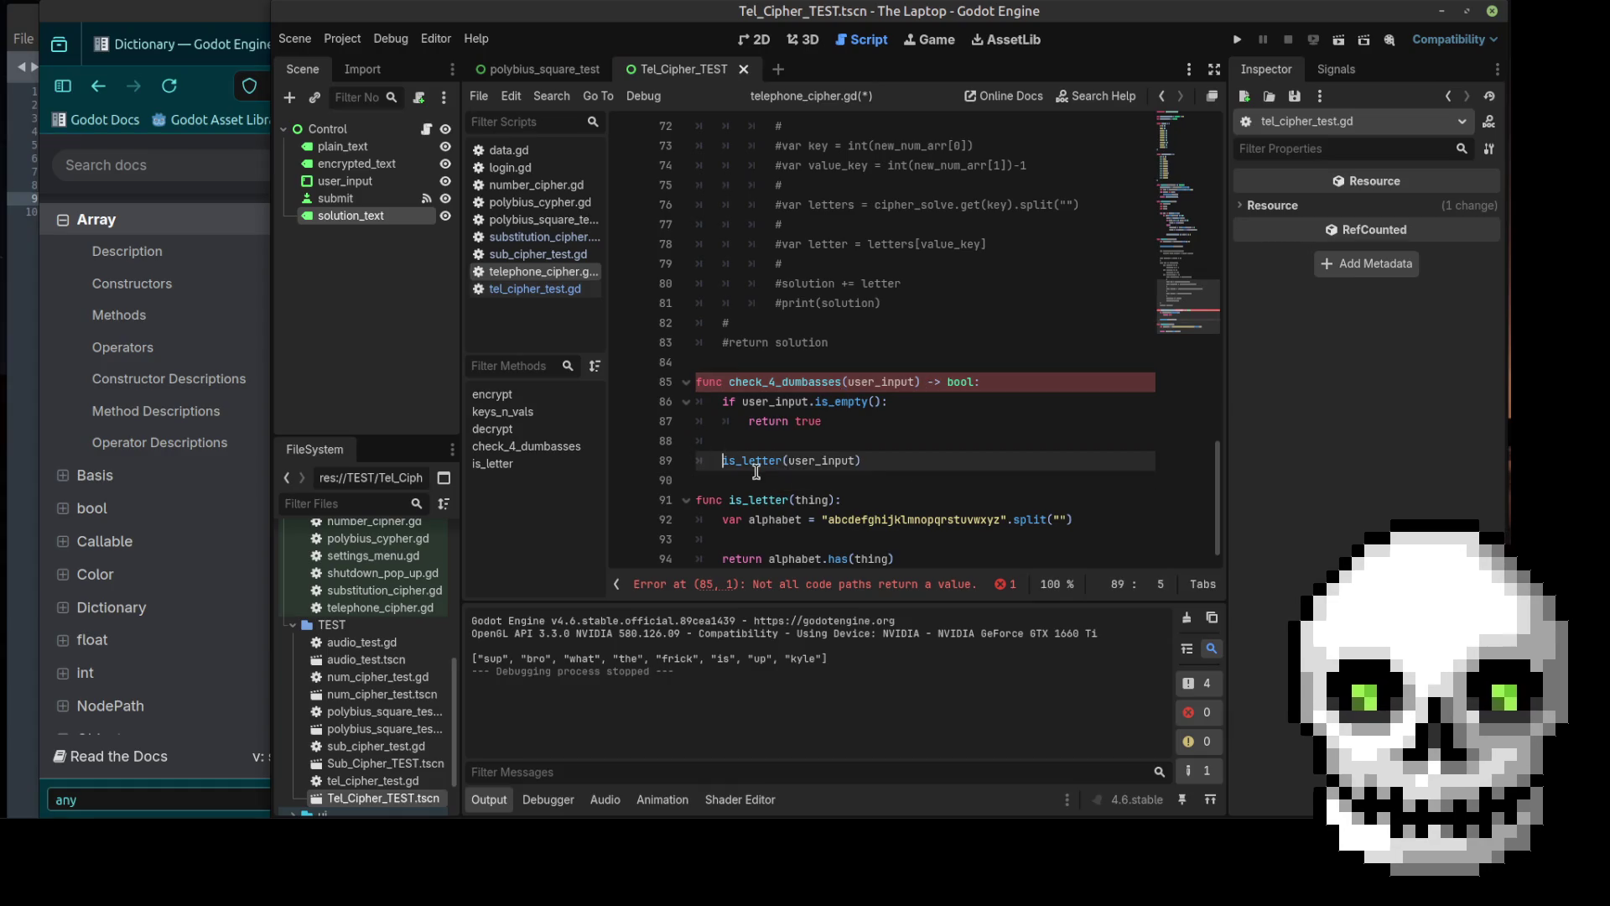
type("if")
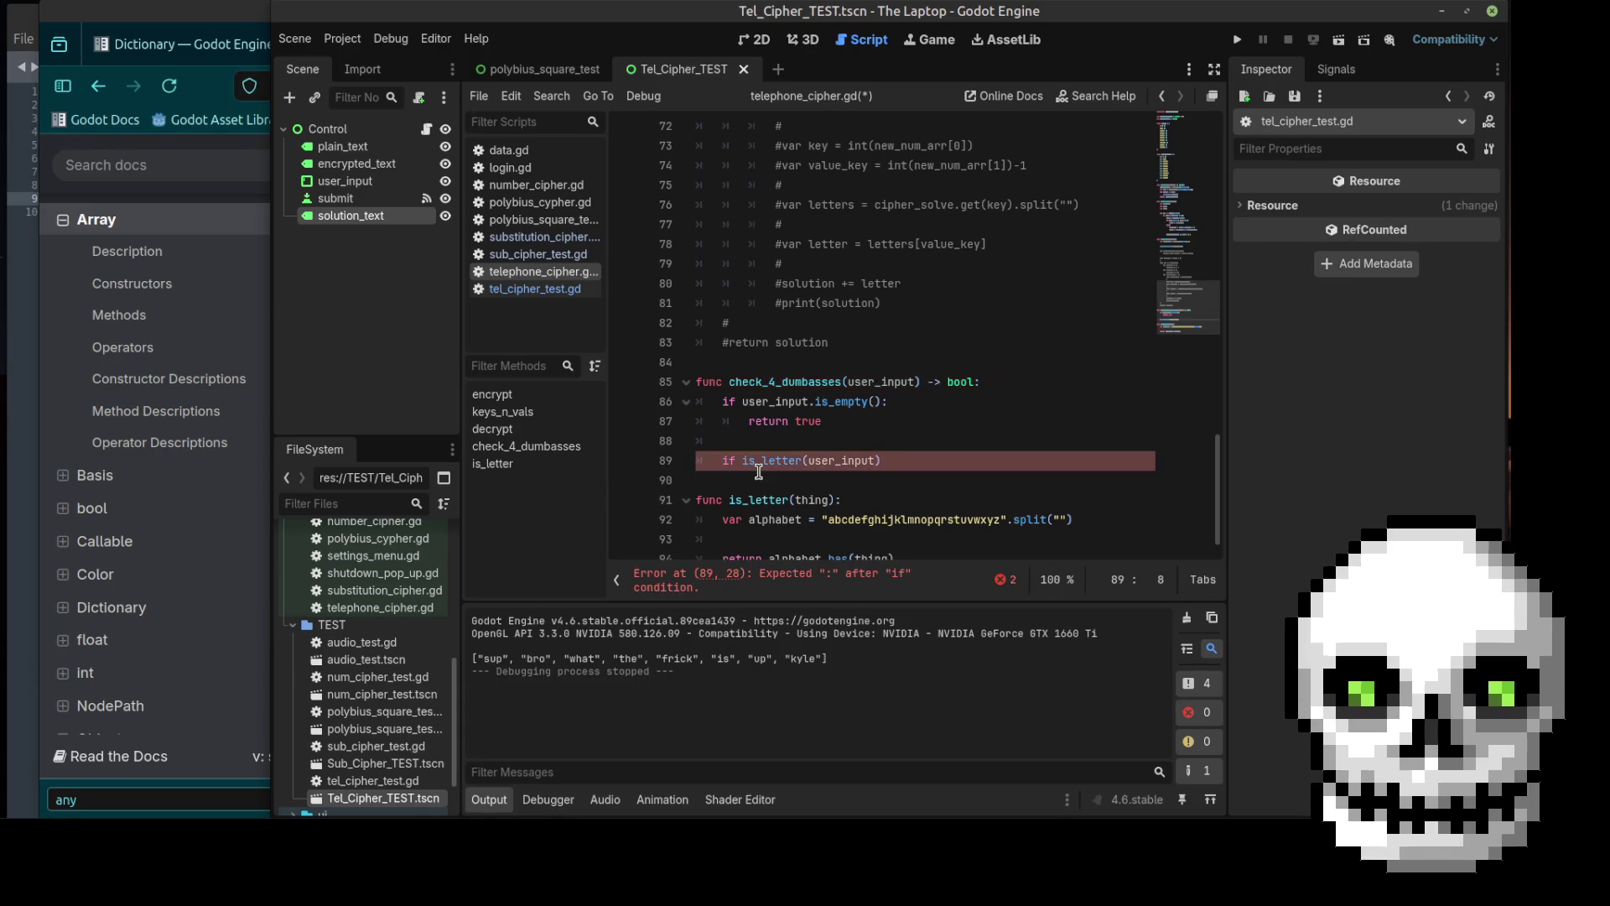
left_click(934, 463)
type(":")
key("Return")
type("re")
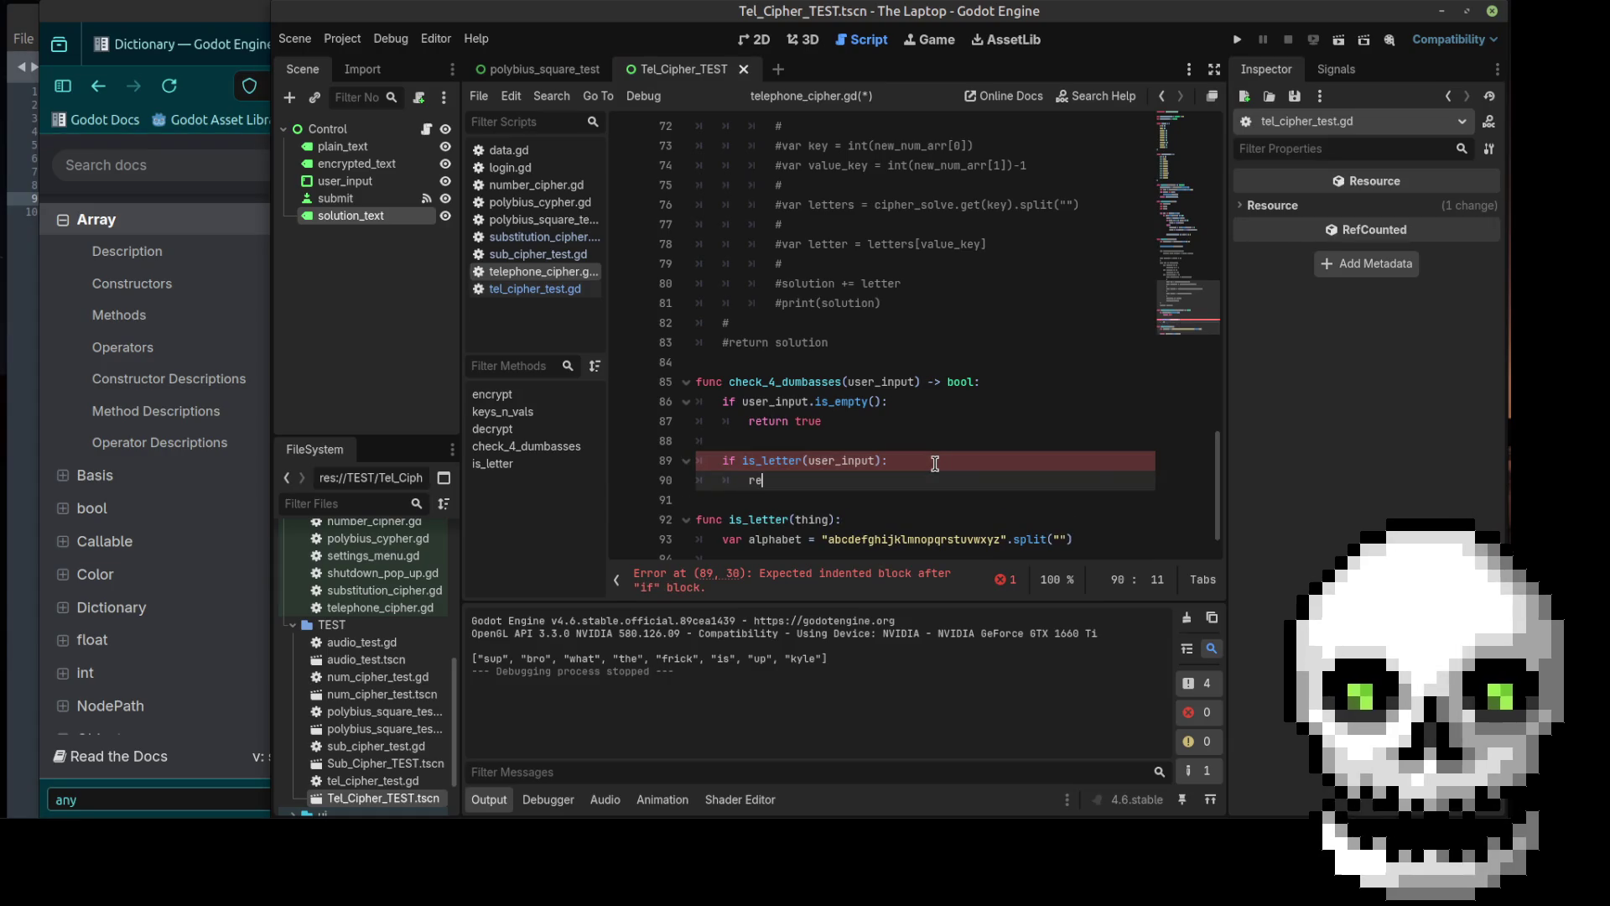
type("turn true")
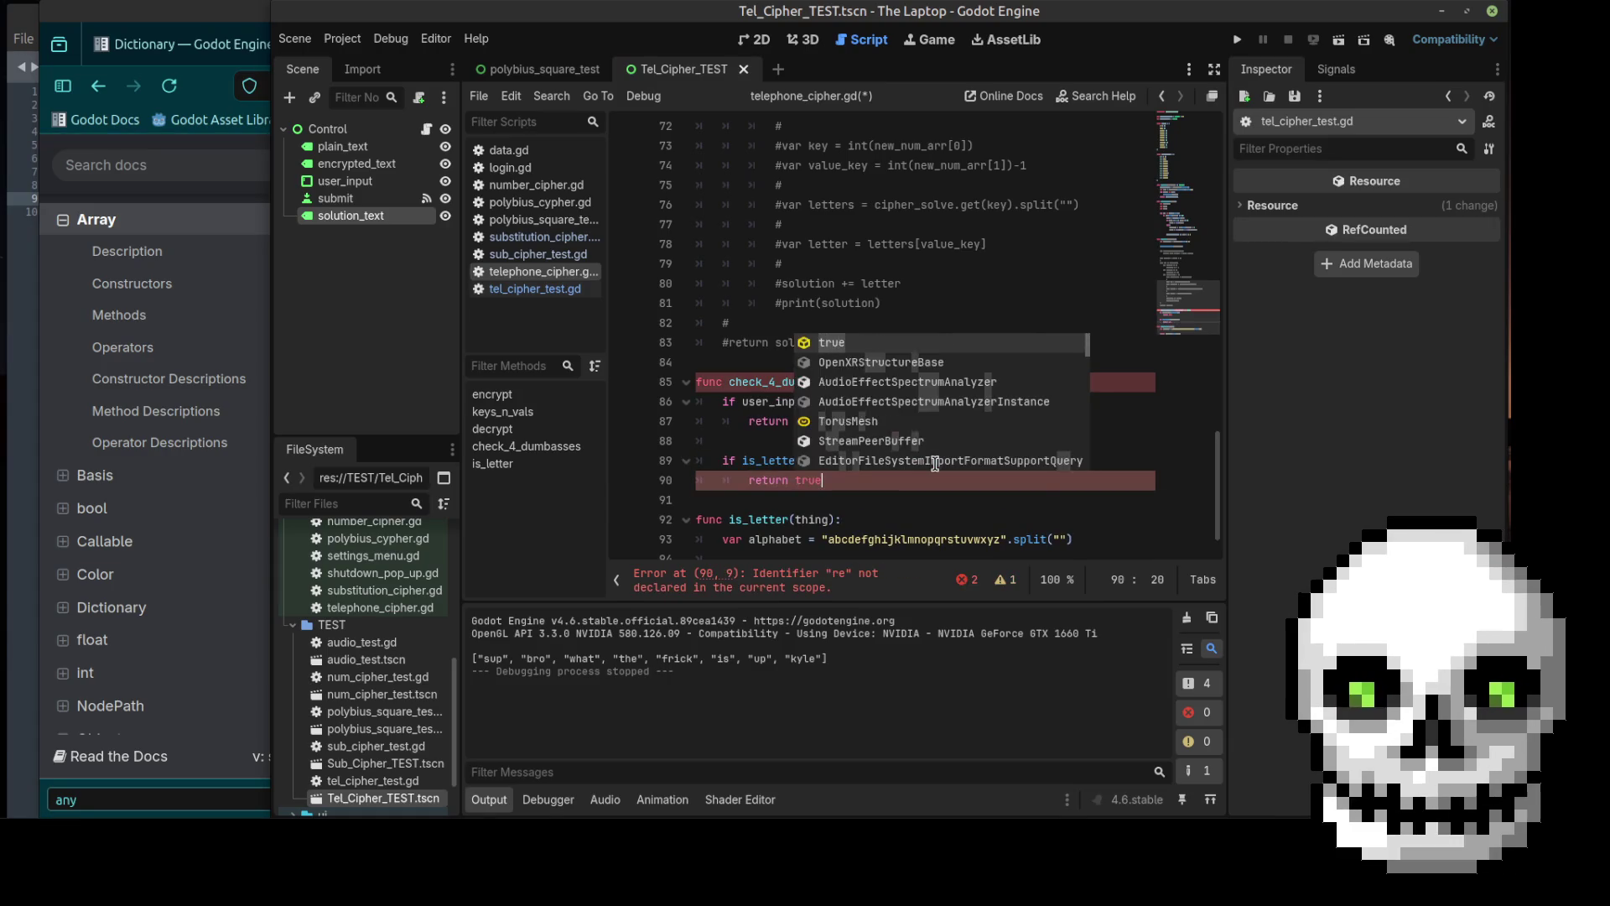
key("Escape")
Step: Add an else branch returning false and remove the extra blank lines
key("Return")
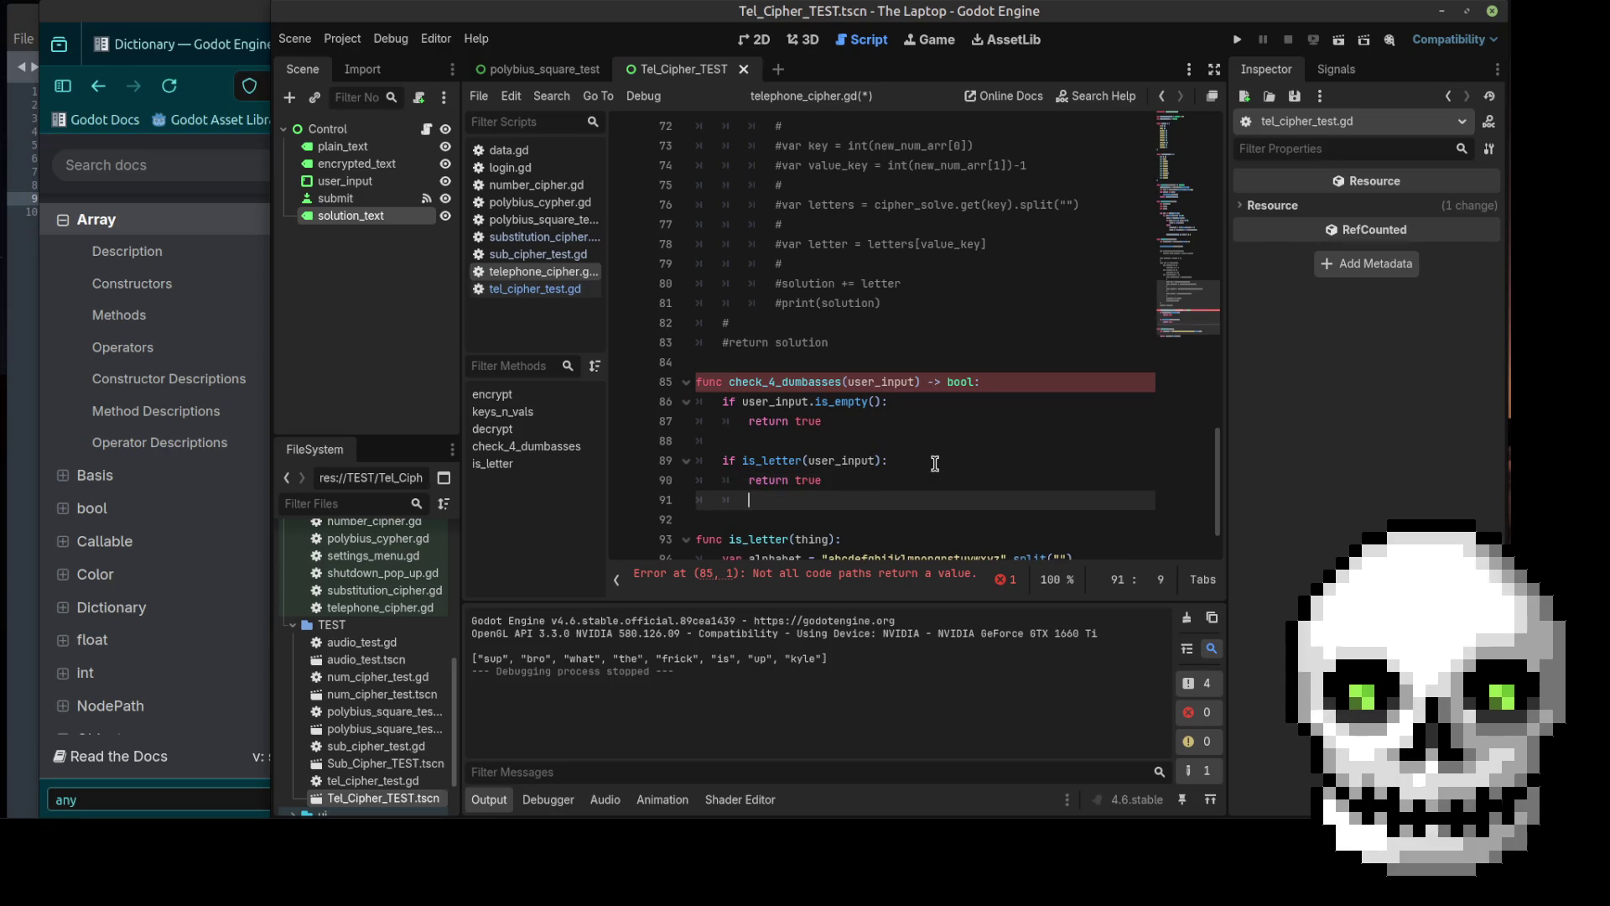
key("Return")
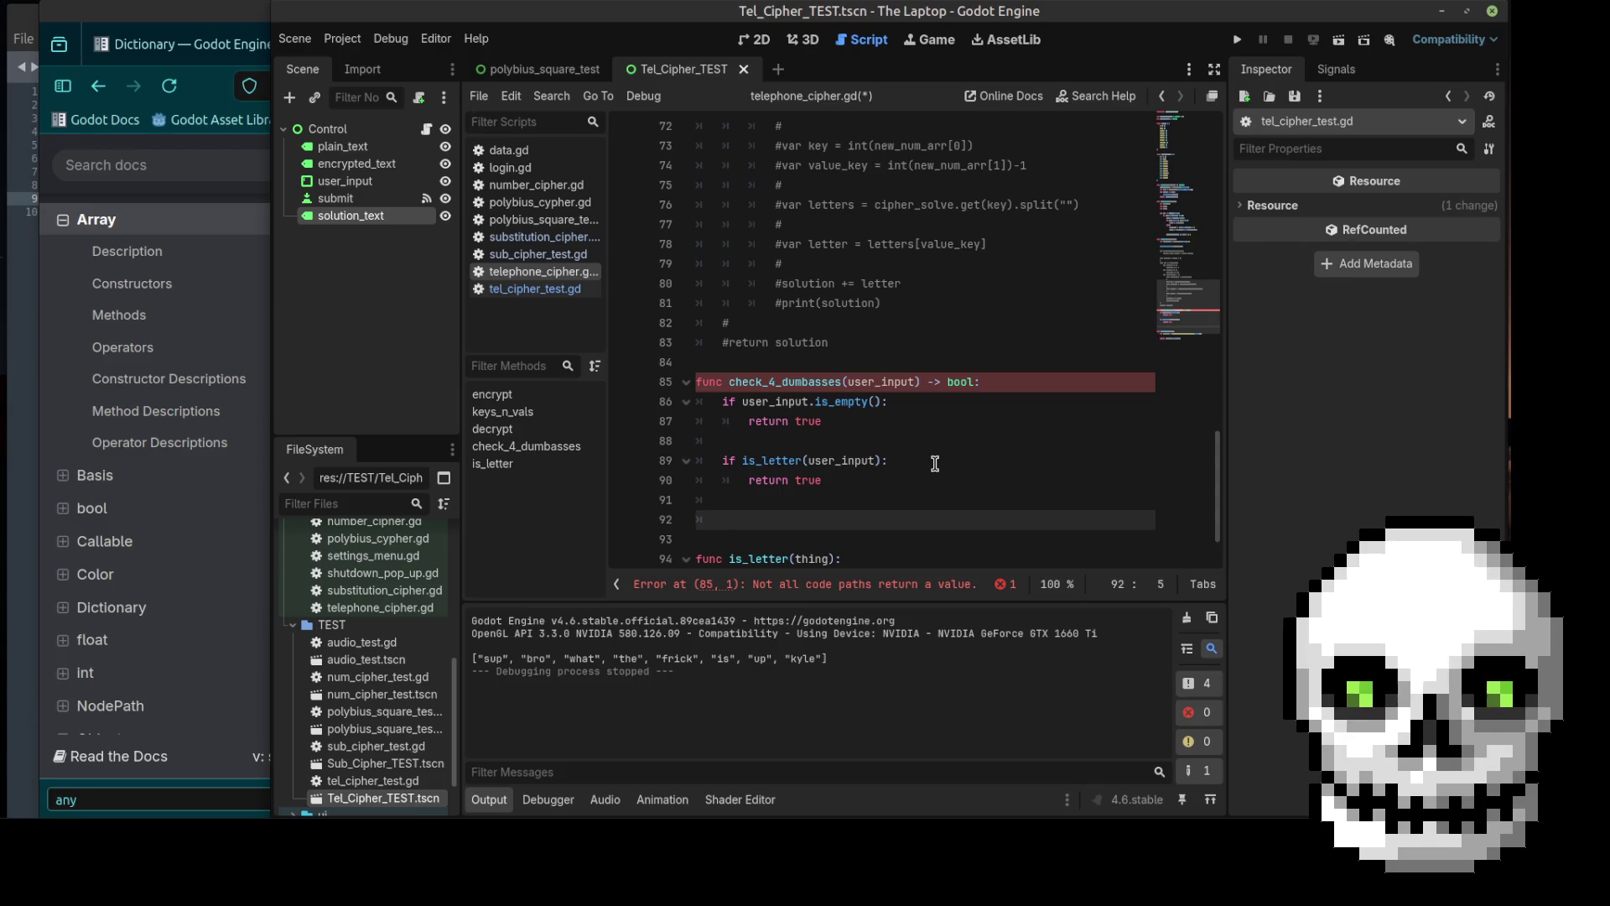
type("else:")
key("Return")
type("return fals")
key("Return")
key("Up")
key("Up")
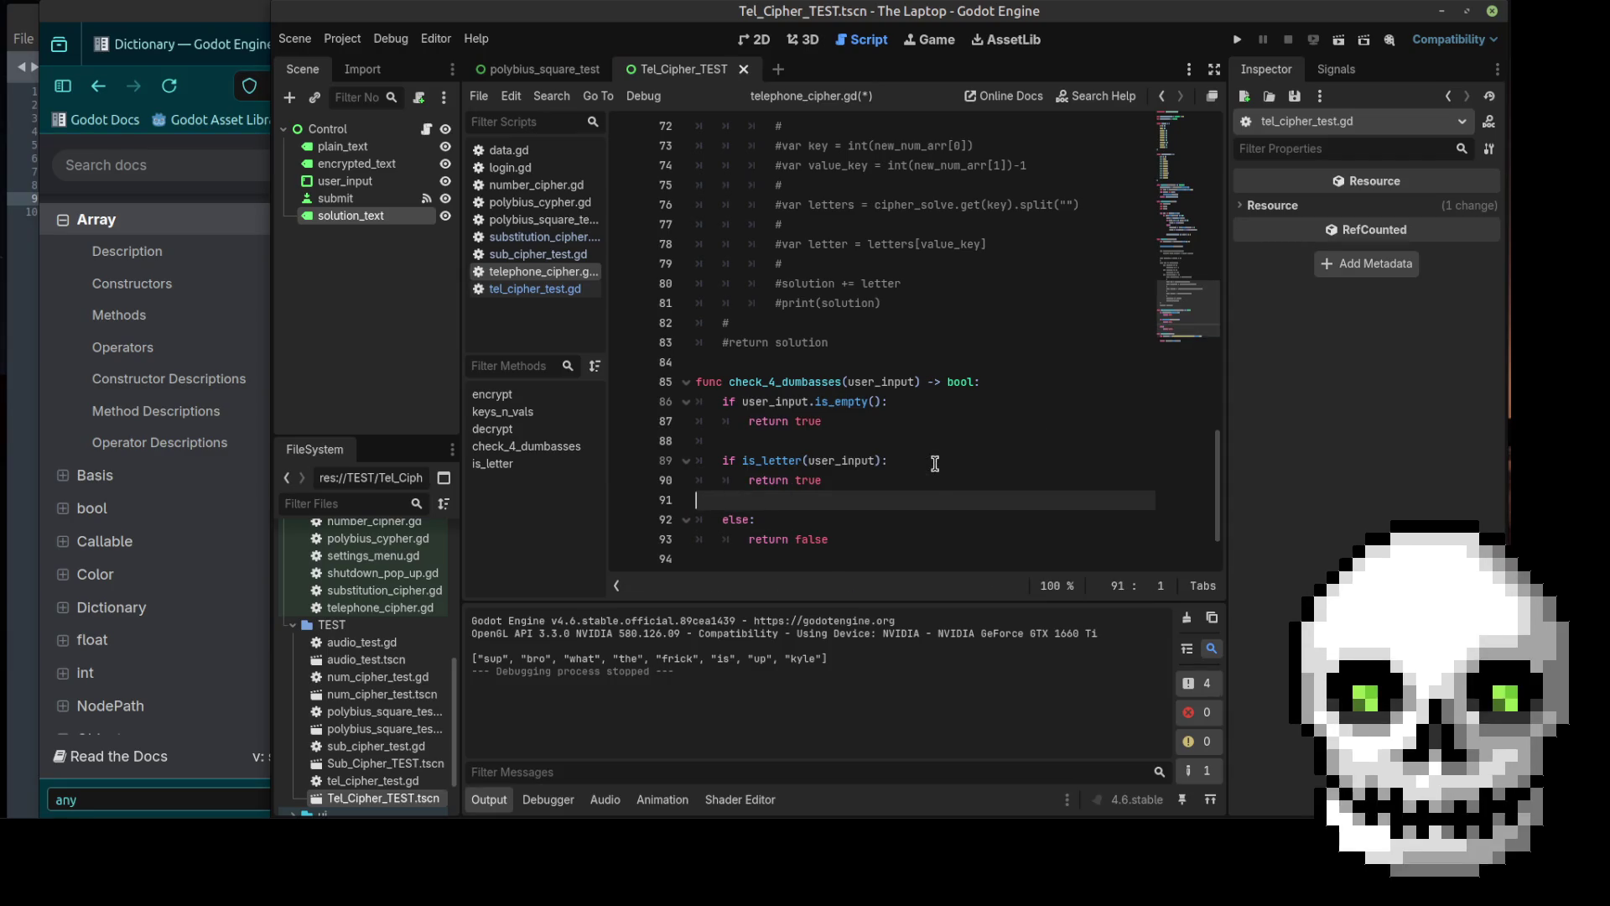
key("BackSpace")
key("Up")
key("Up")
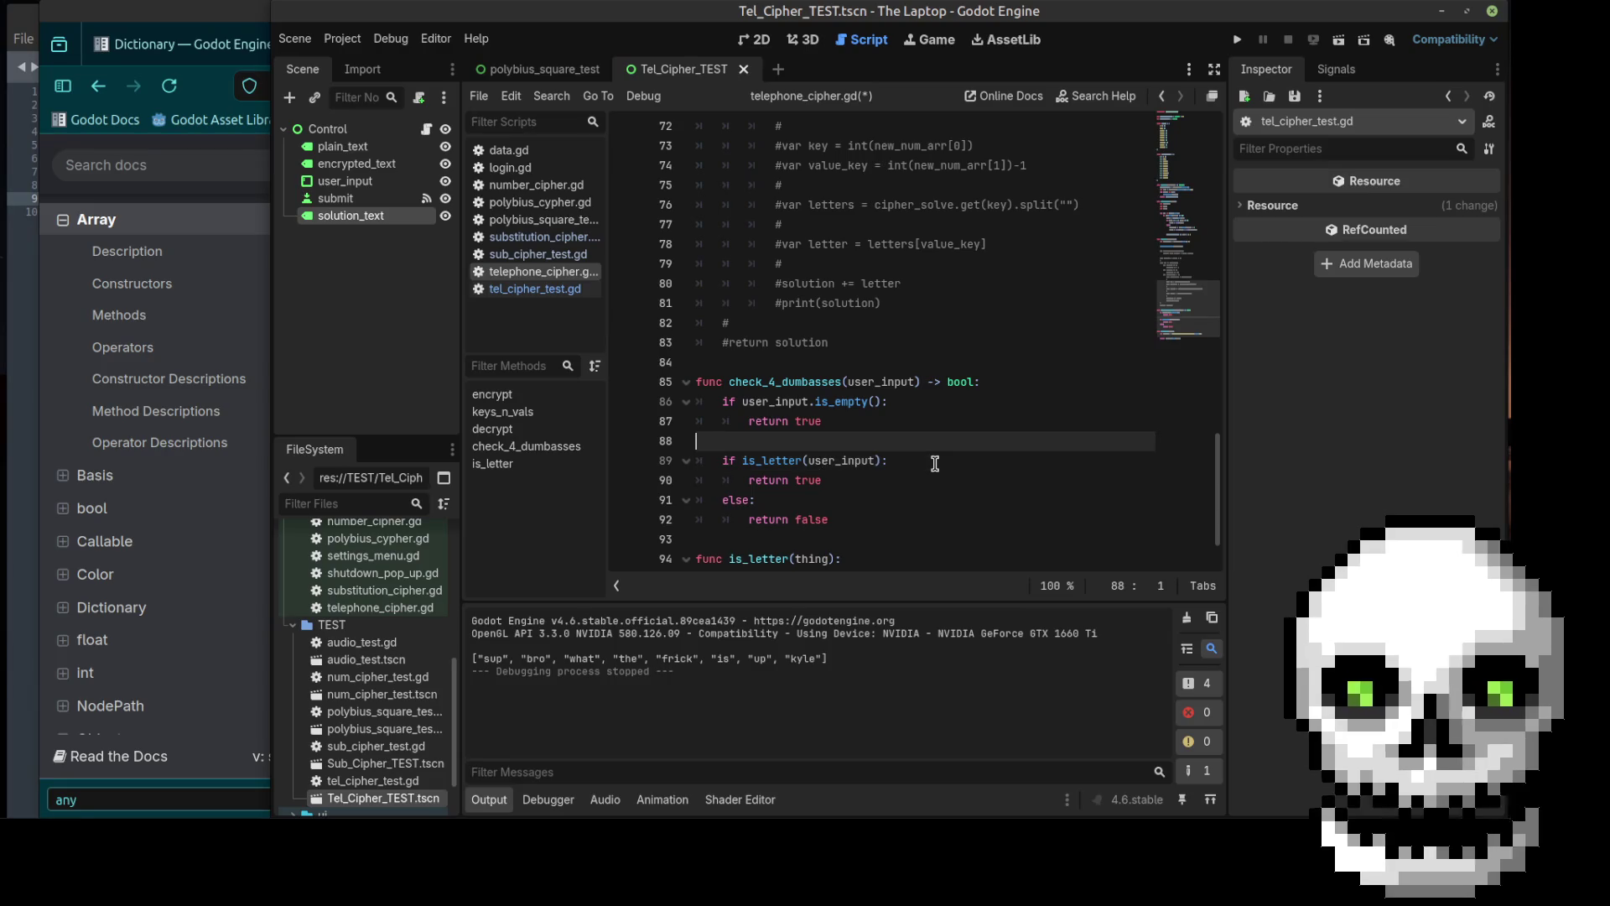
key("BackSpace")
scroll(935, 464, "up", 6)
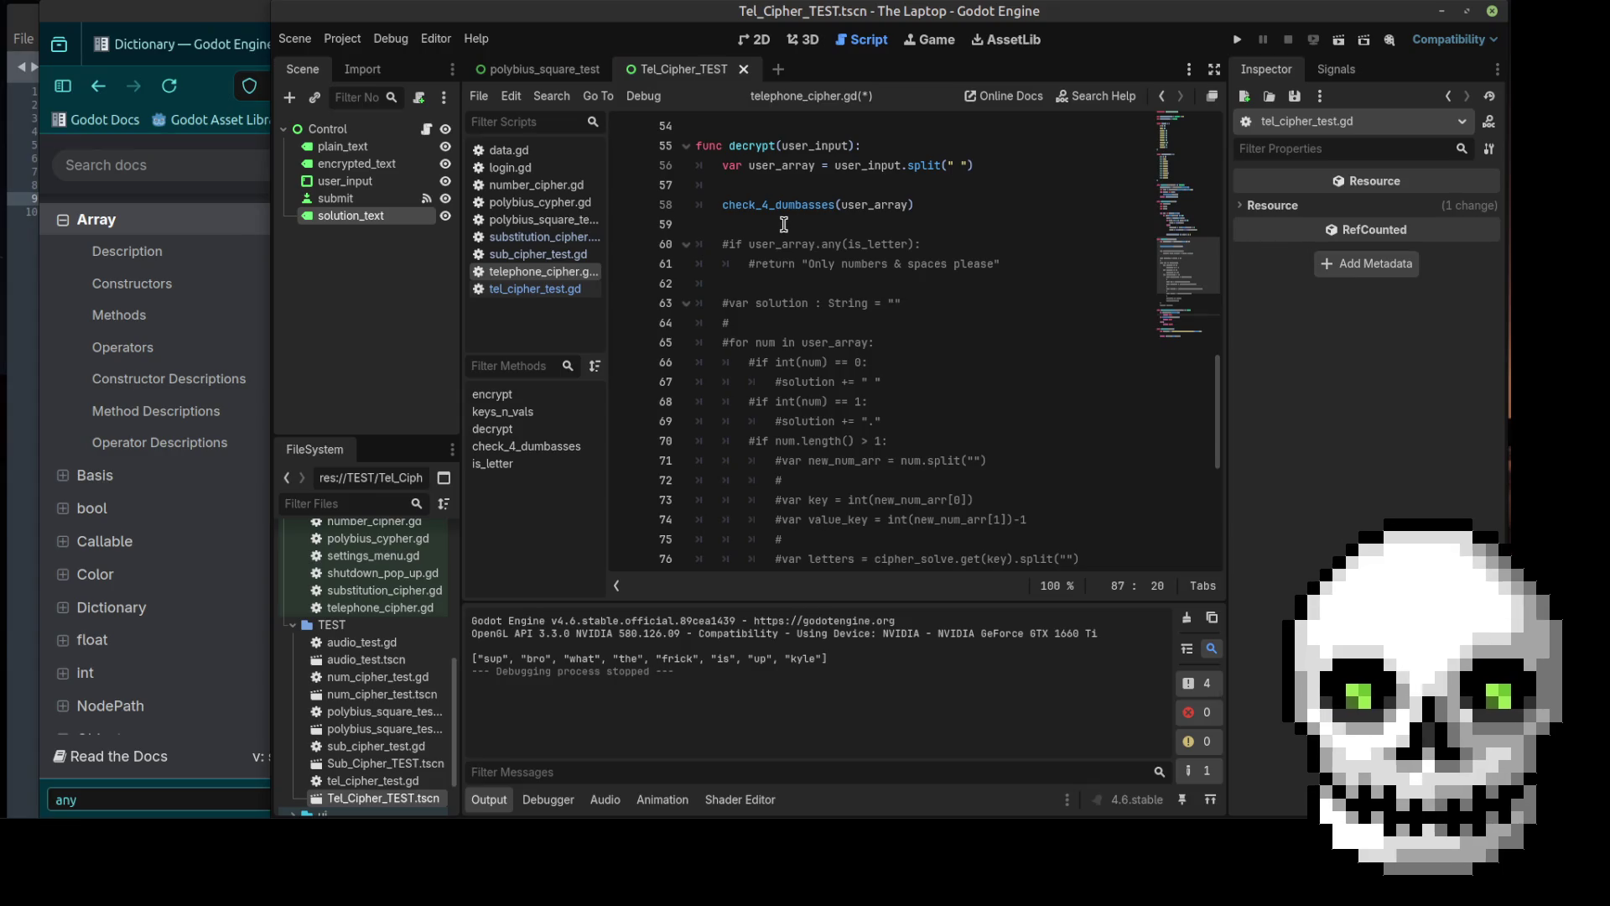
Step: In decrypt, make a failed check_4_dumbasses return 'There is something wrong with your input, please try again'
left_click(723, 205)
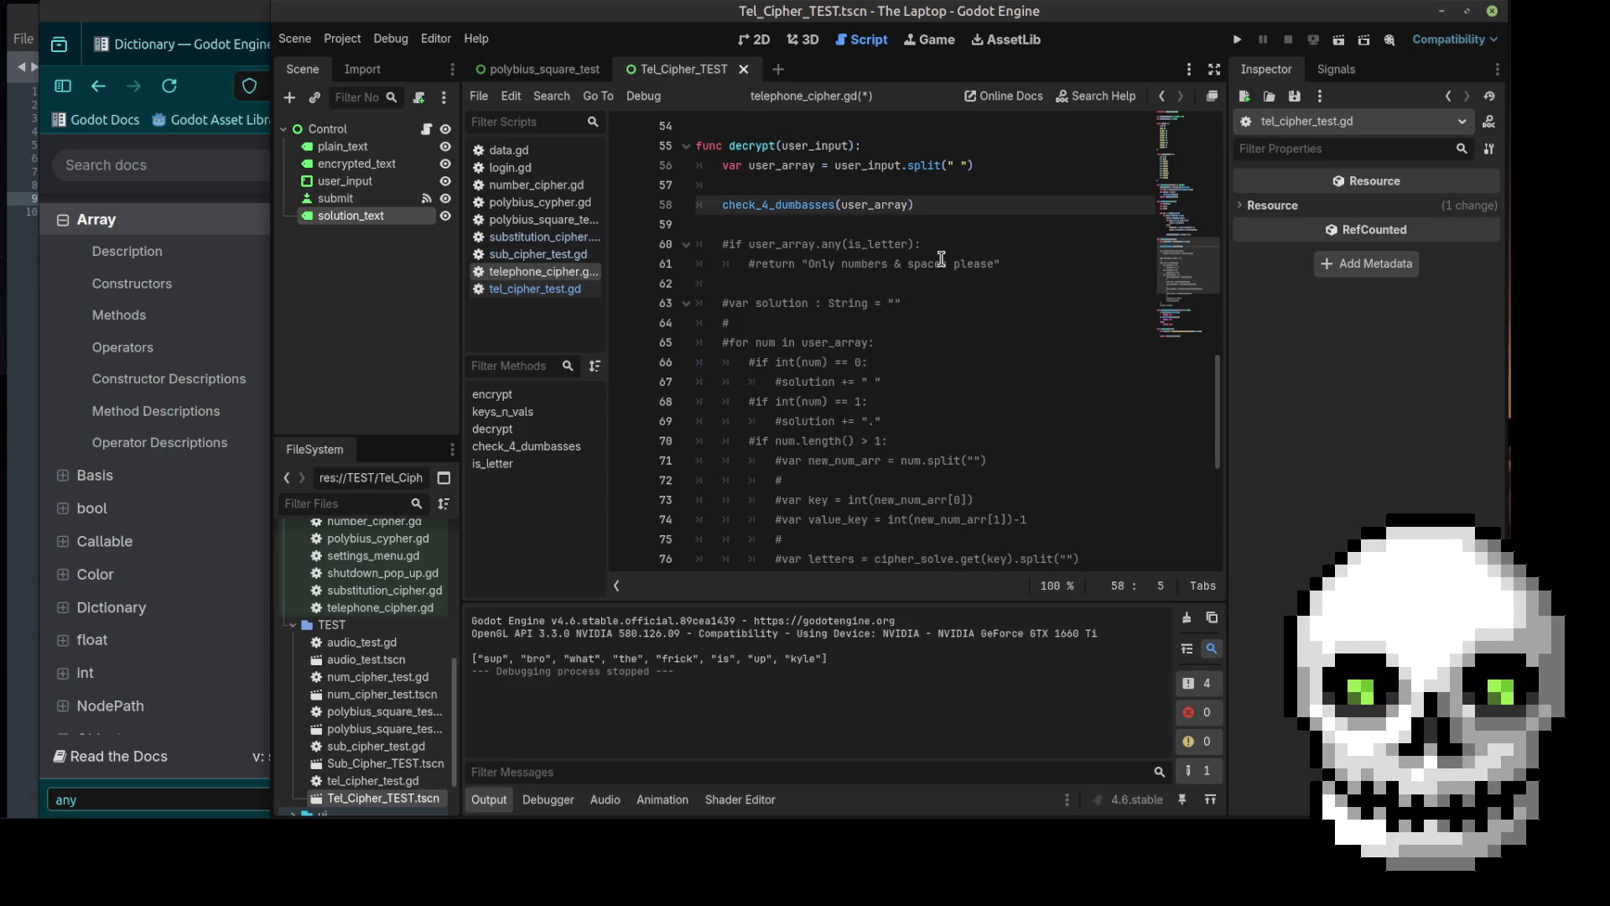
type("if")
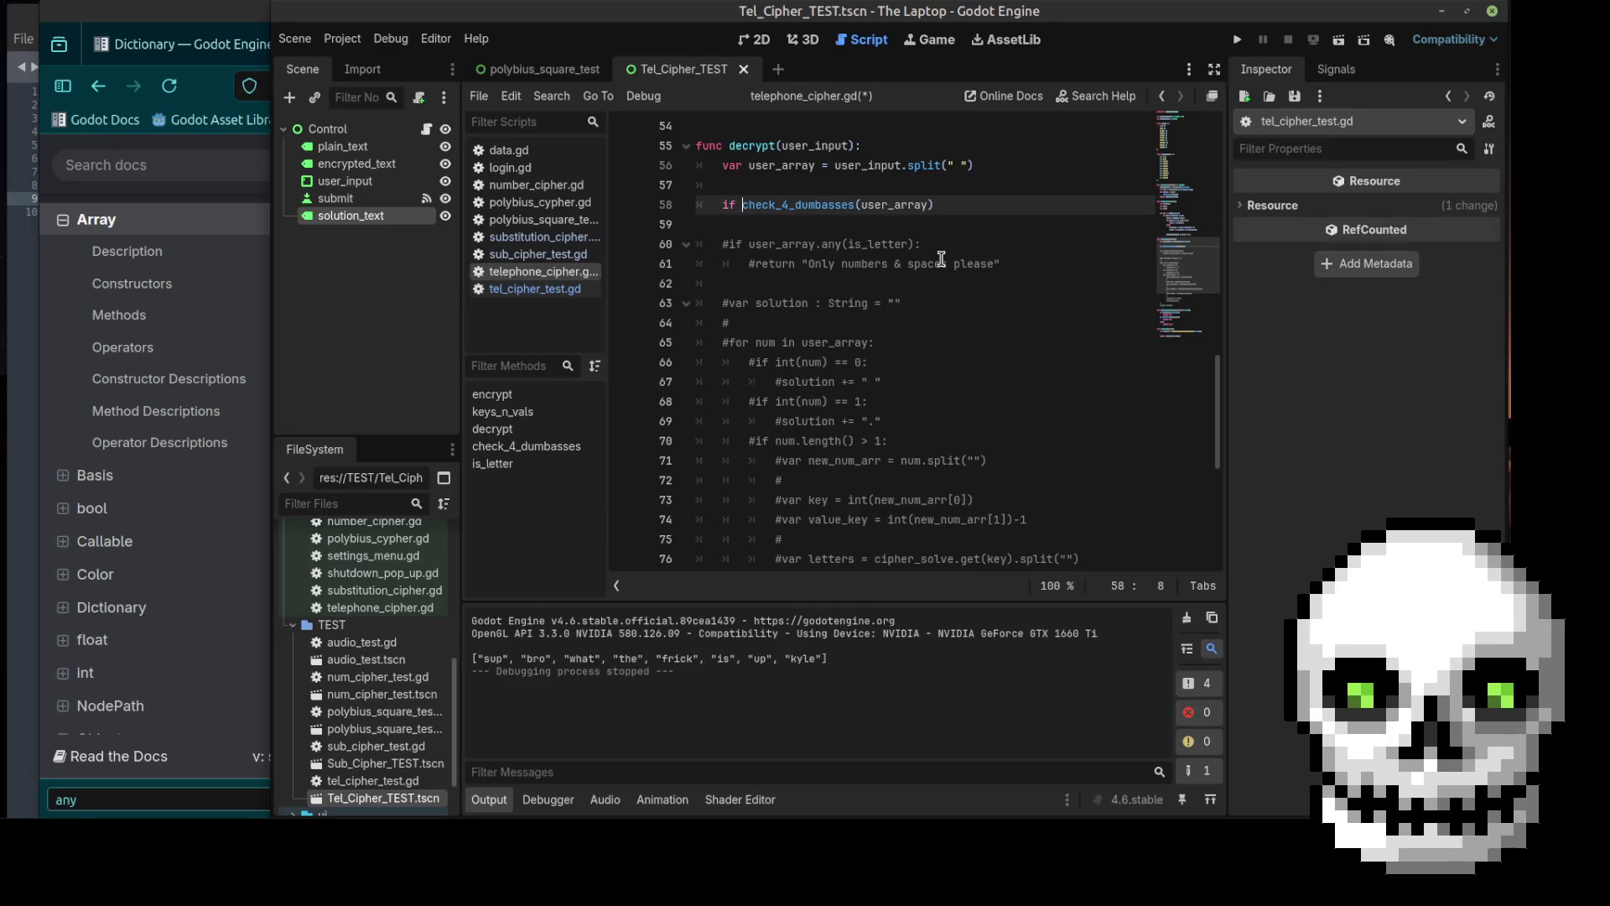
left_click(951, 201)
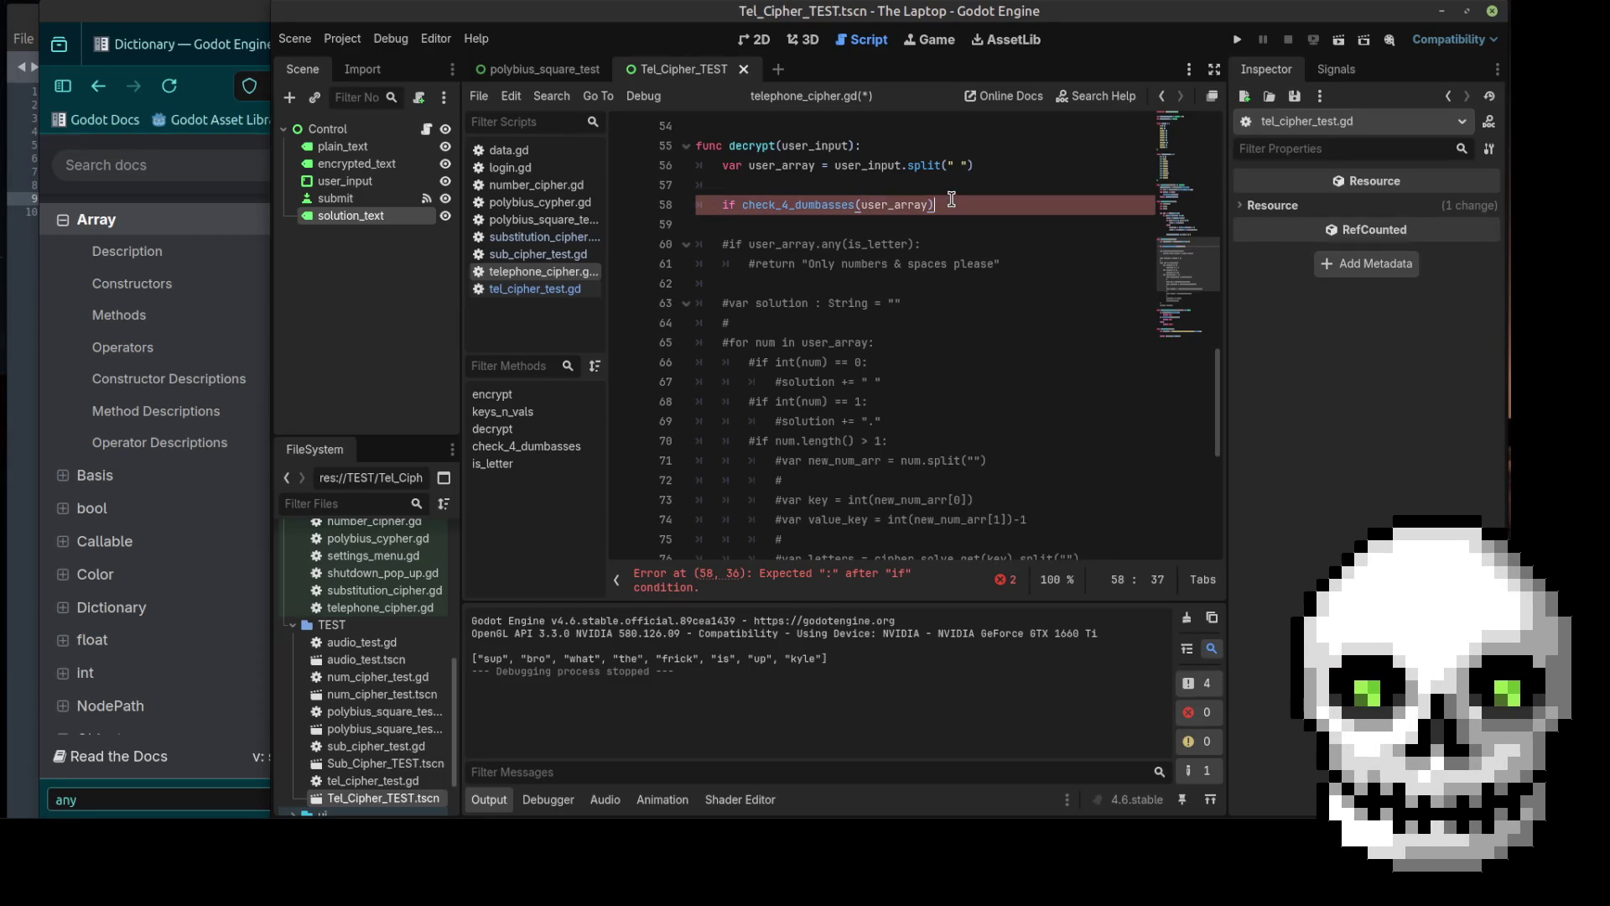
type(":")
key("Return")
type("r")
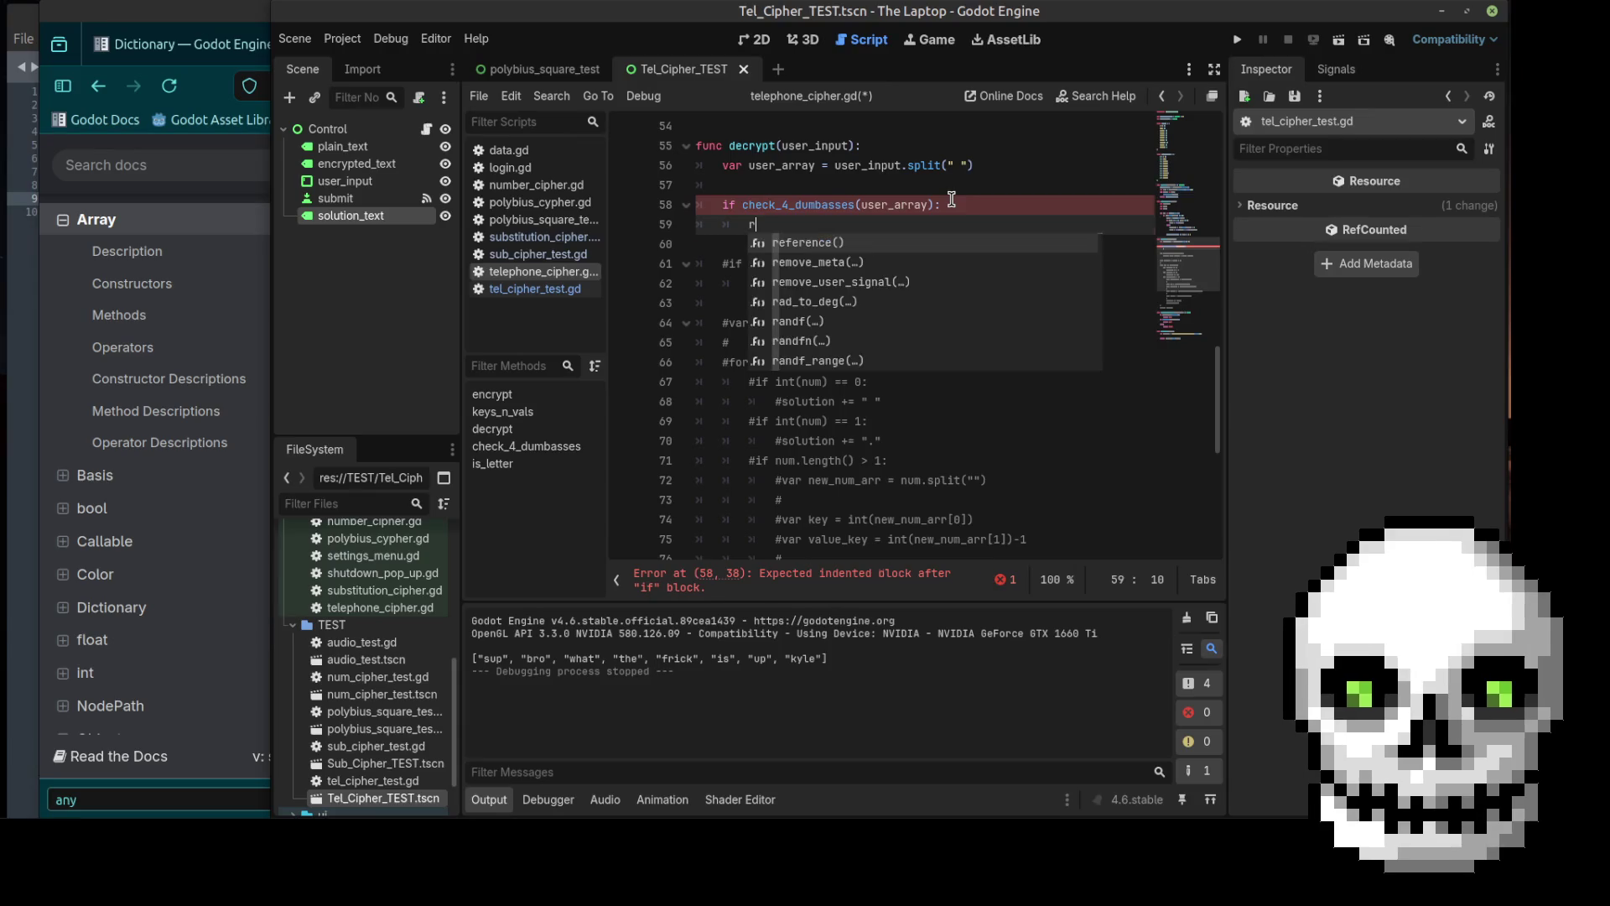
type("eturn \"")
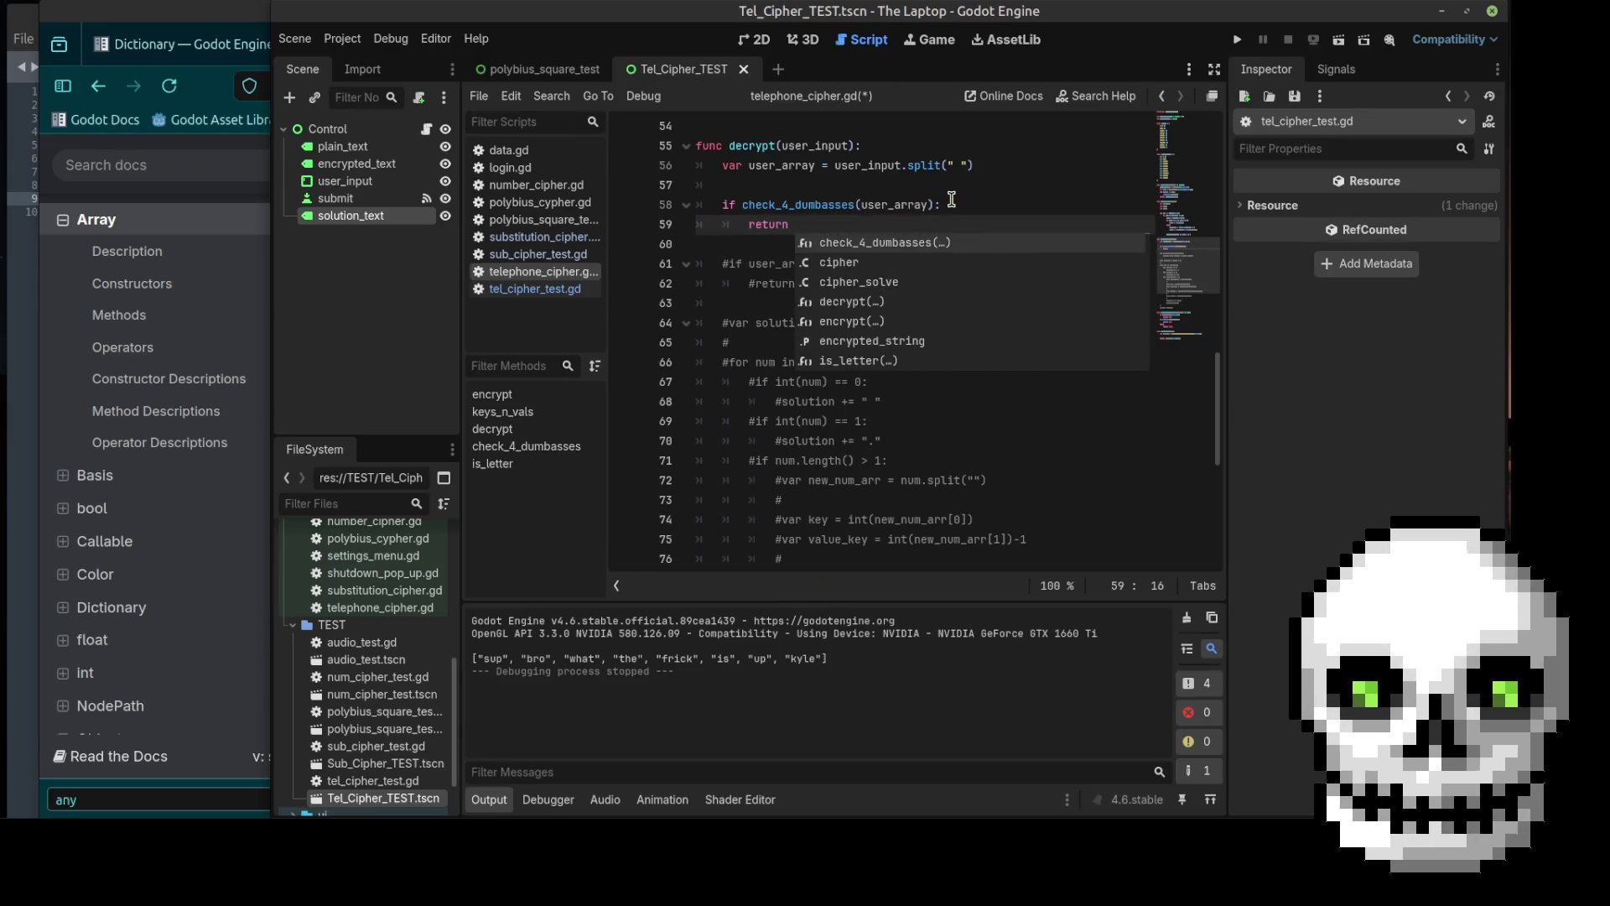
key("Escape")
key("BackSpace")
key("BackSpace")
key("BackSpace")
type("There is so")
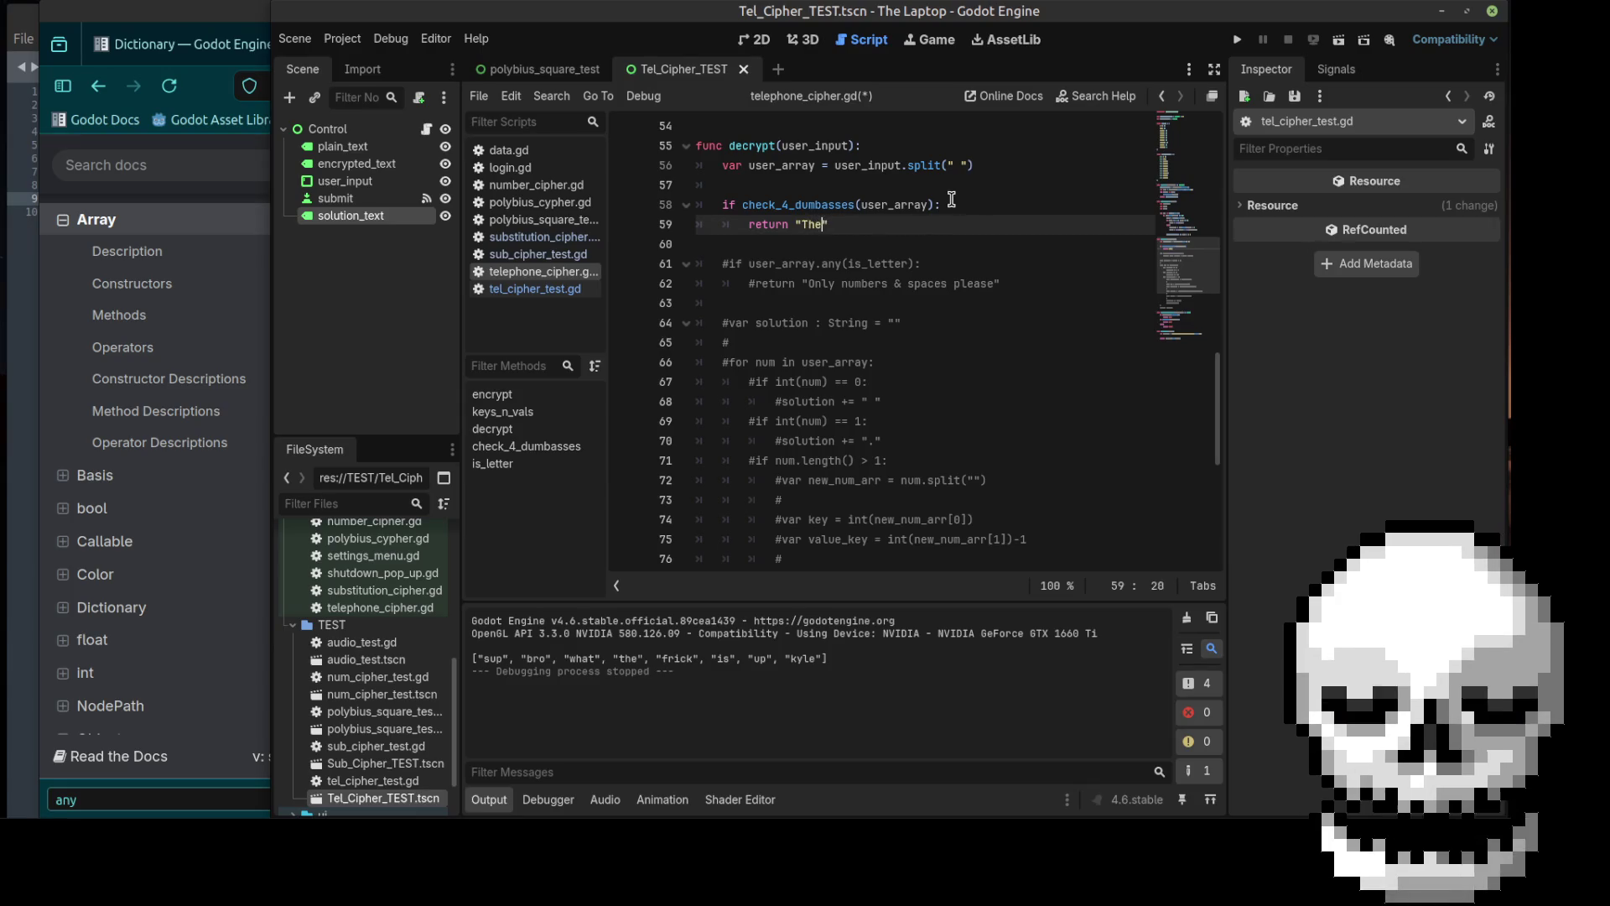
type("mething wrong ")
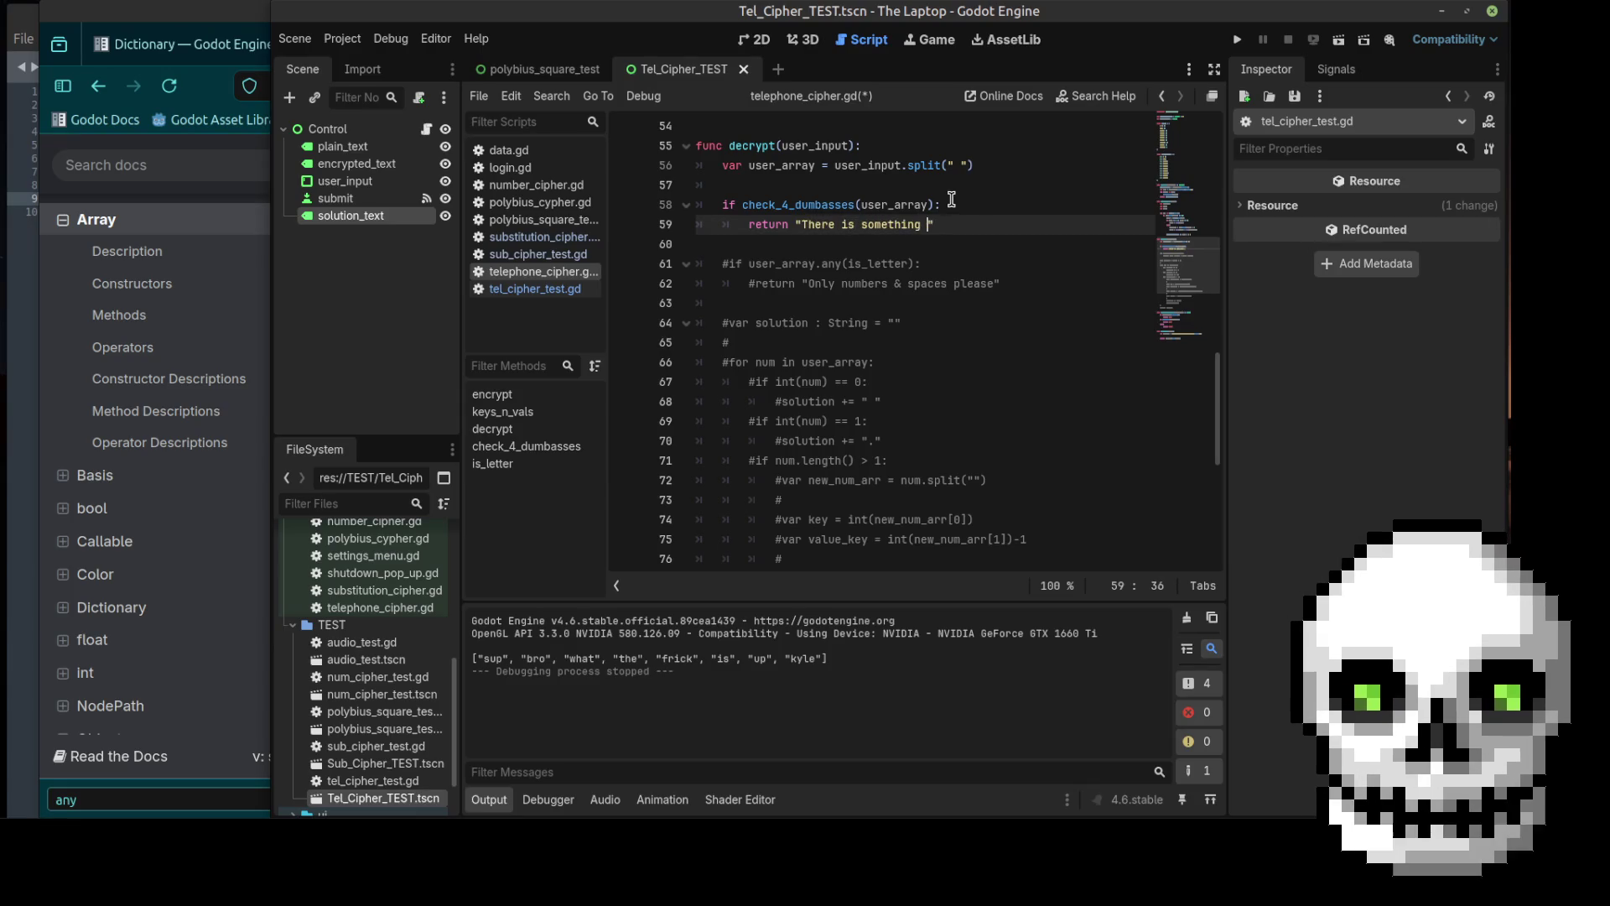
type("with your in")
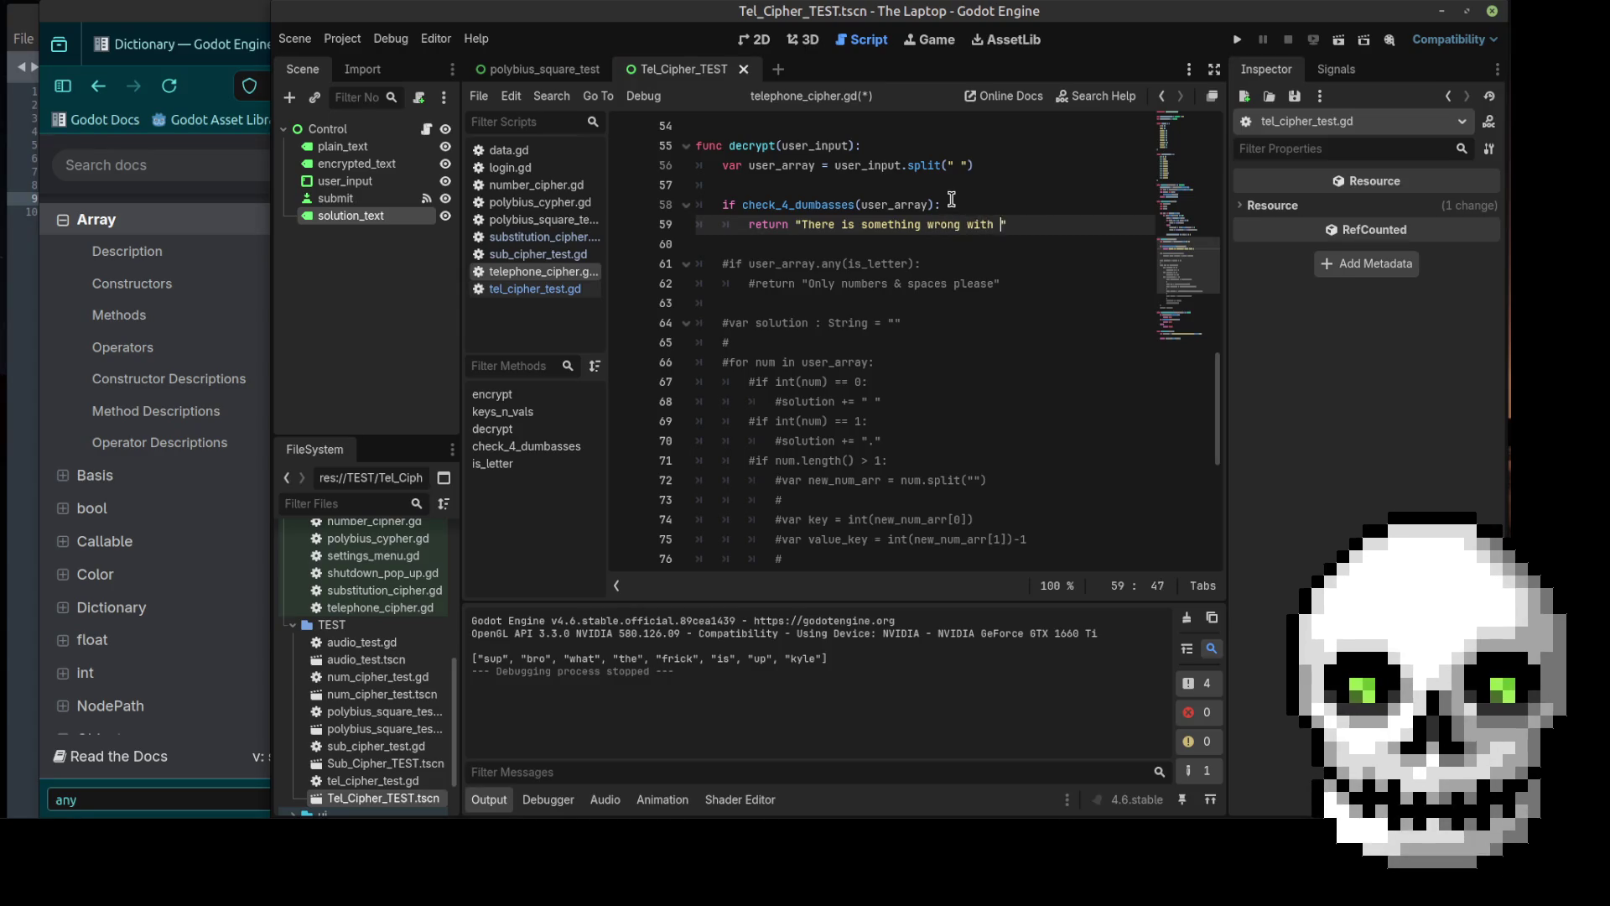
type("put, please try again.")
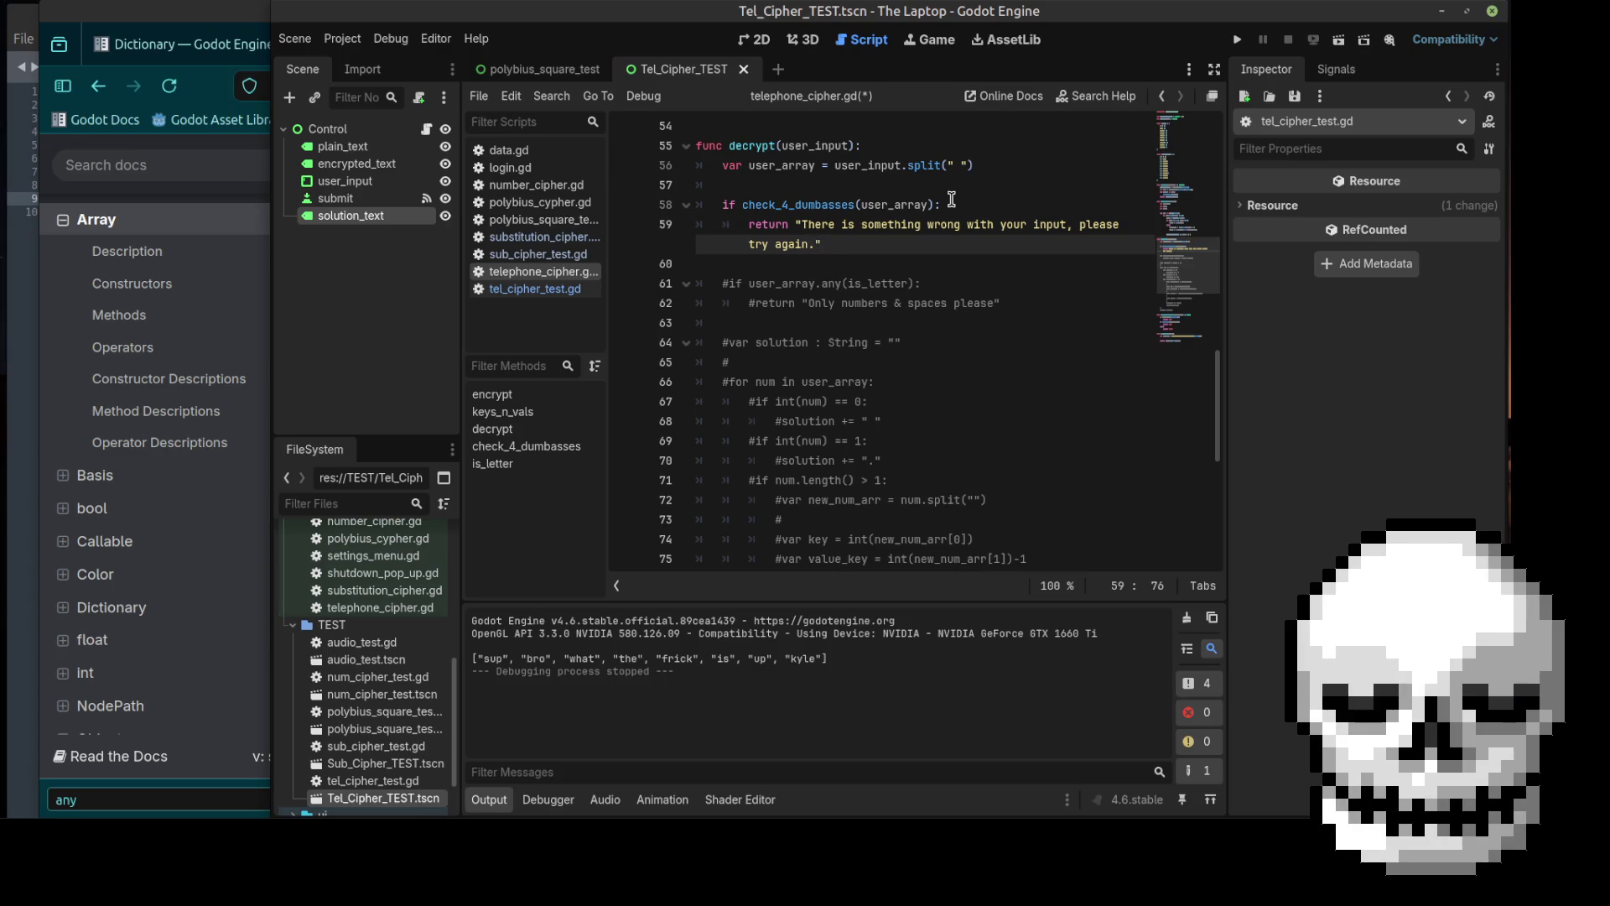
key("Down")
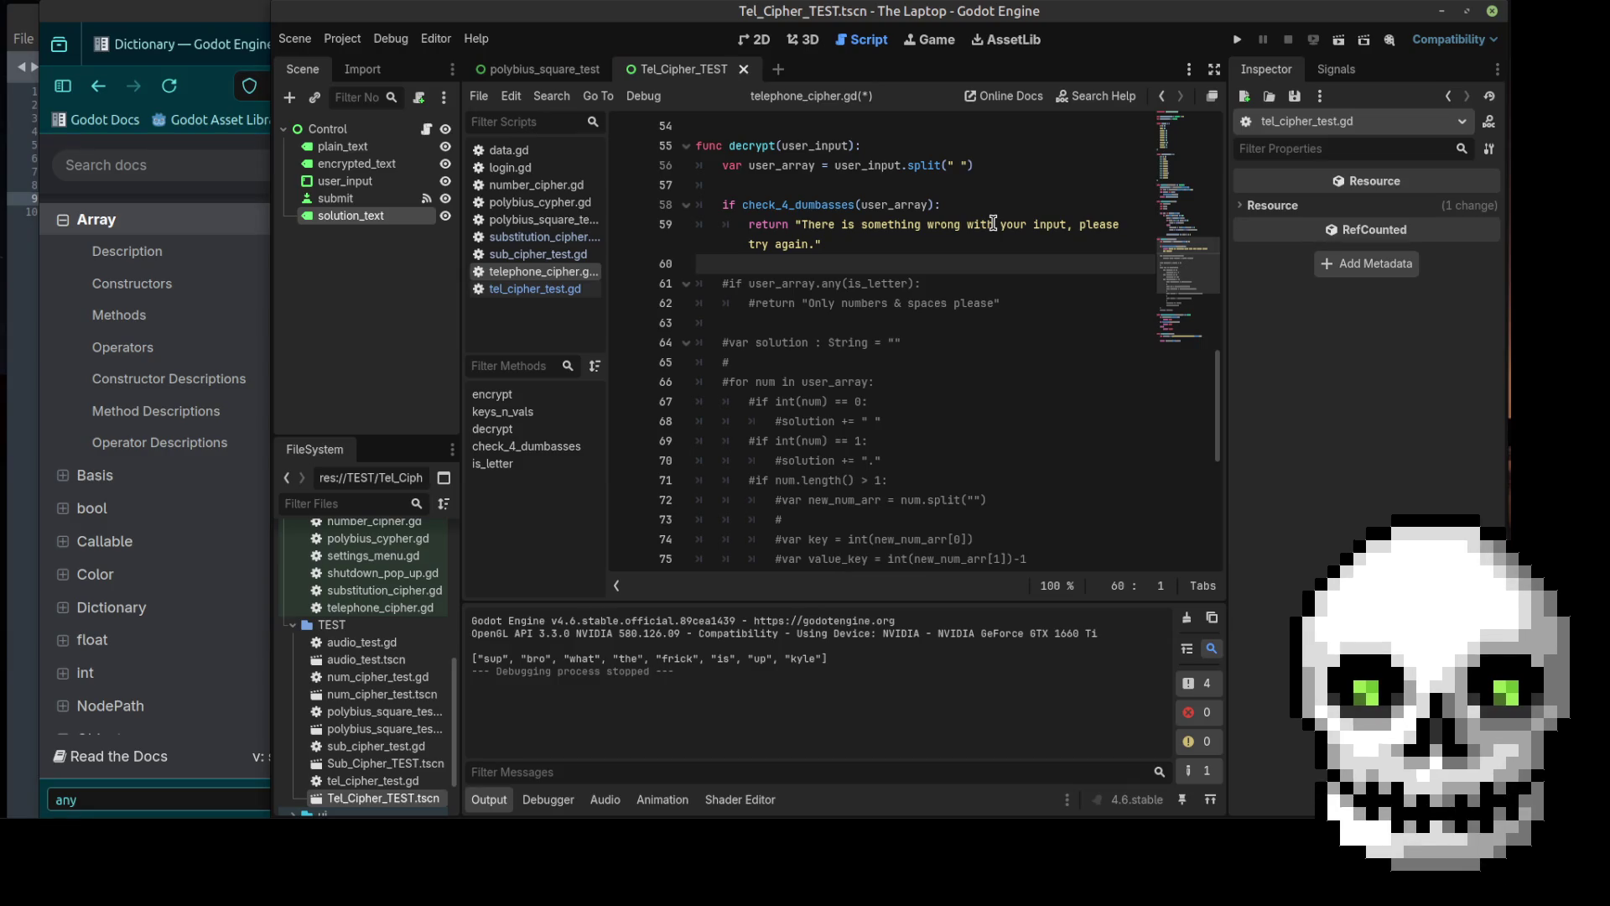
Step: Delete the stray blank line in is_letter and open a new blank Firefox tab
scroll(877, 406, "down", 7)
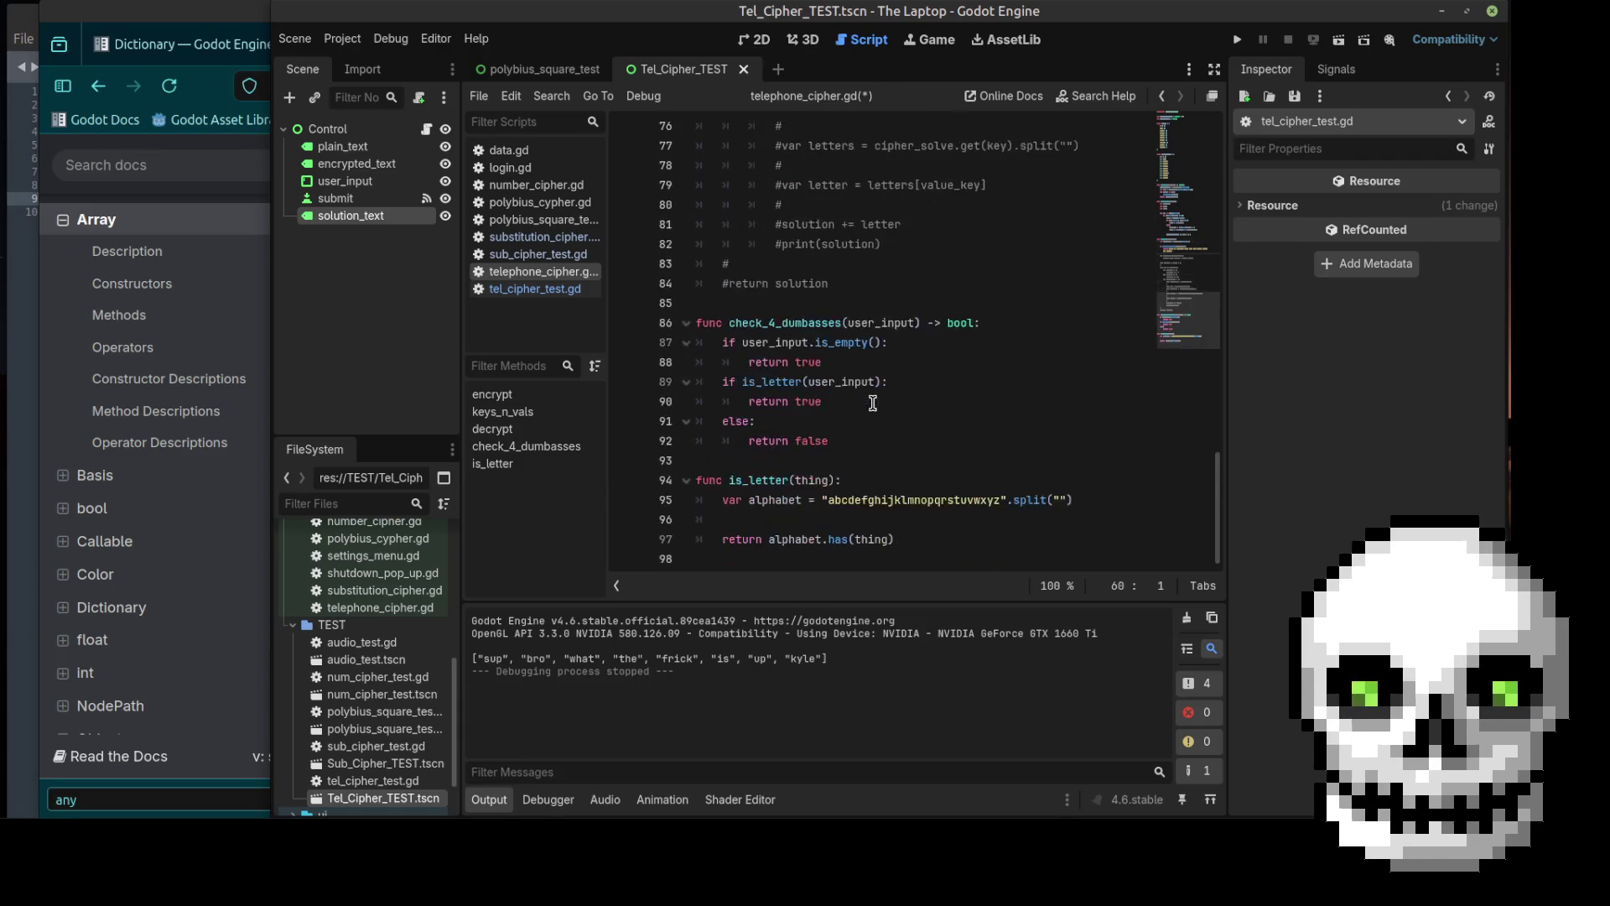
left_click(826, 521)
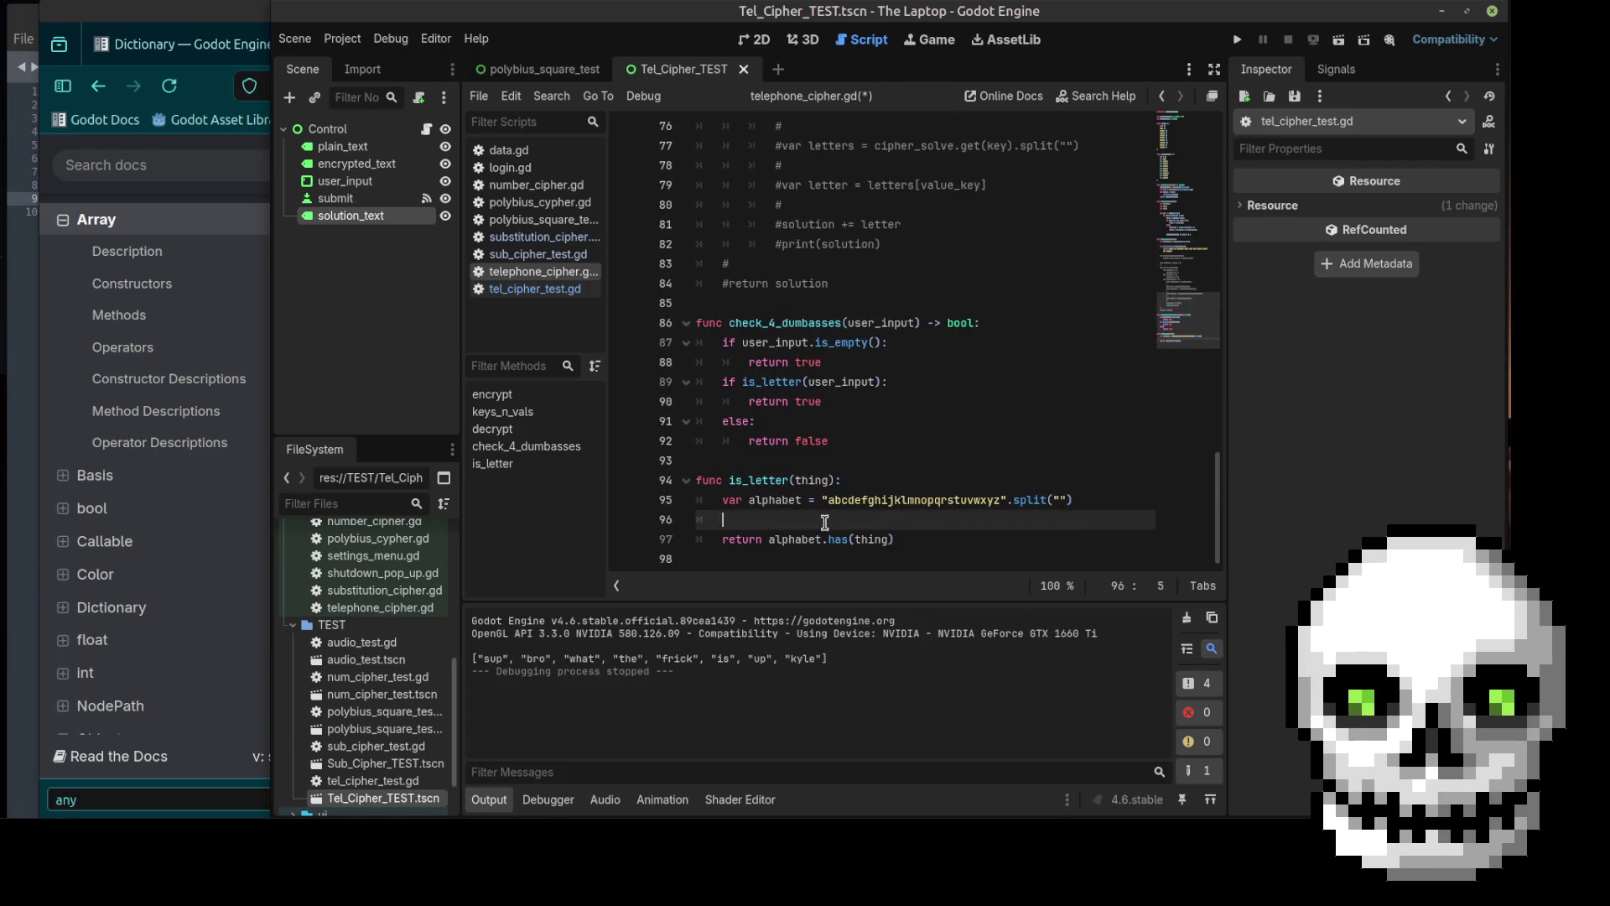
key("BackSpace")
key("BackSpace")
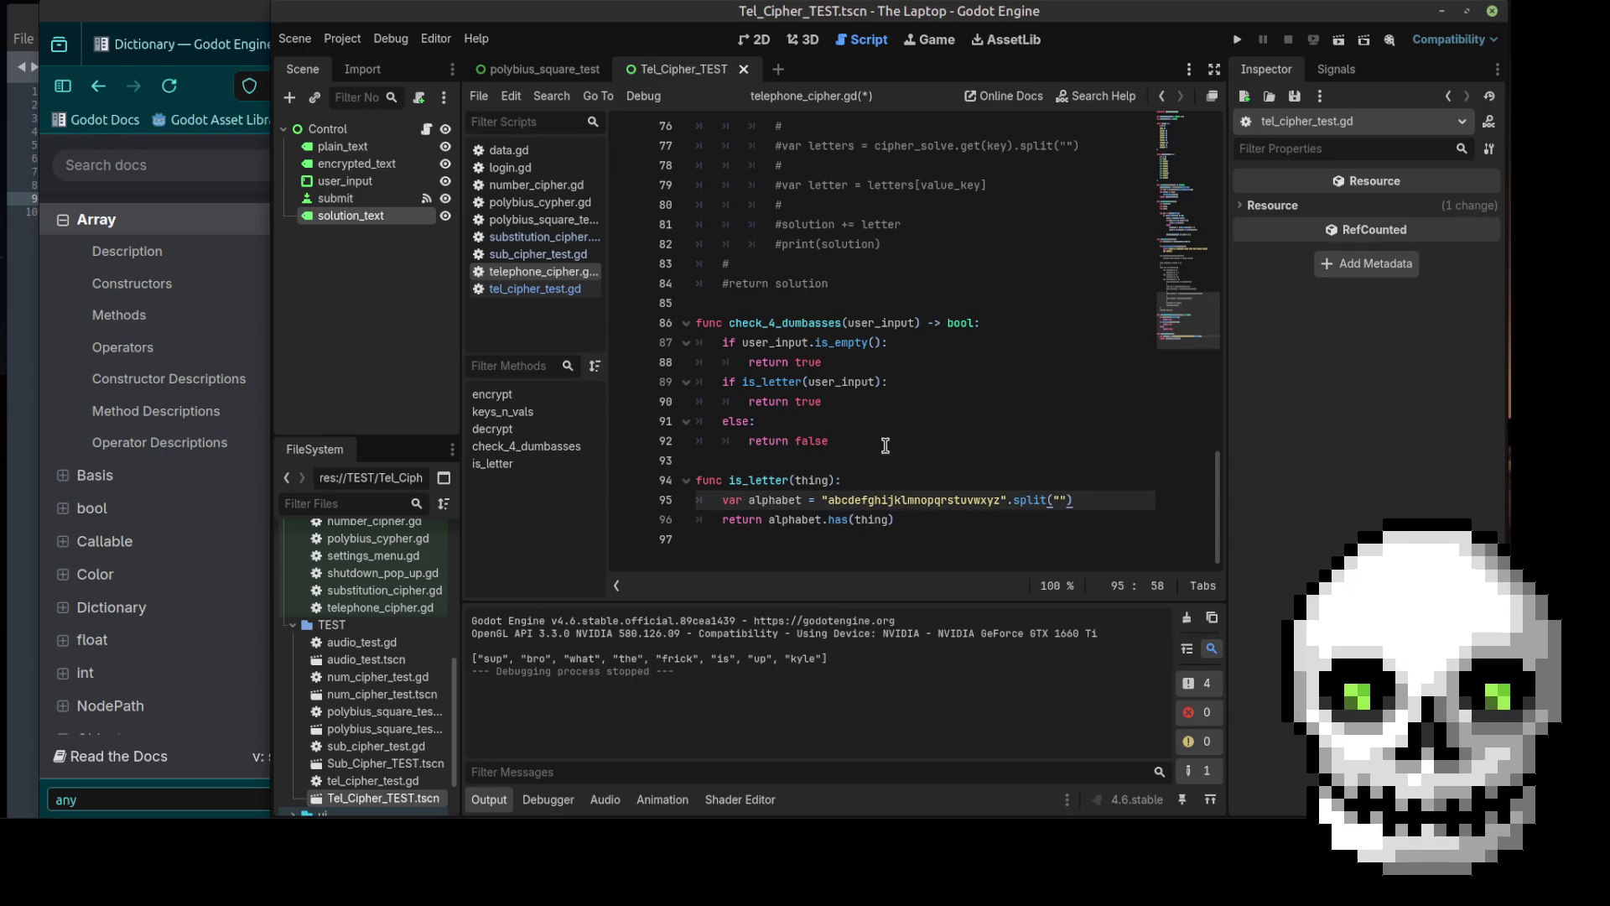
left_click(871, 484)
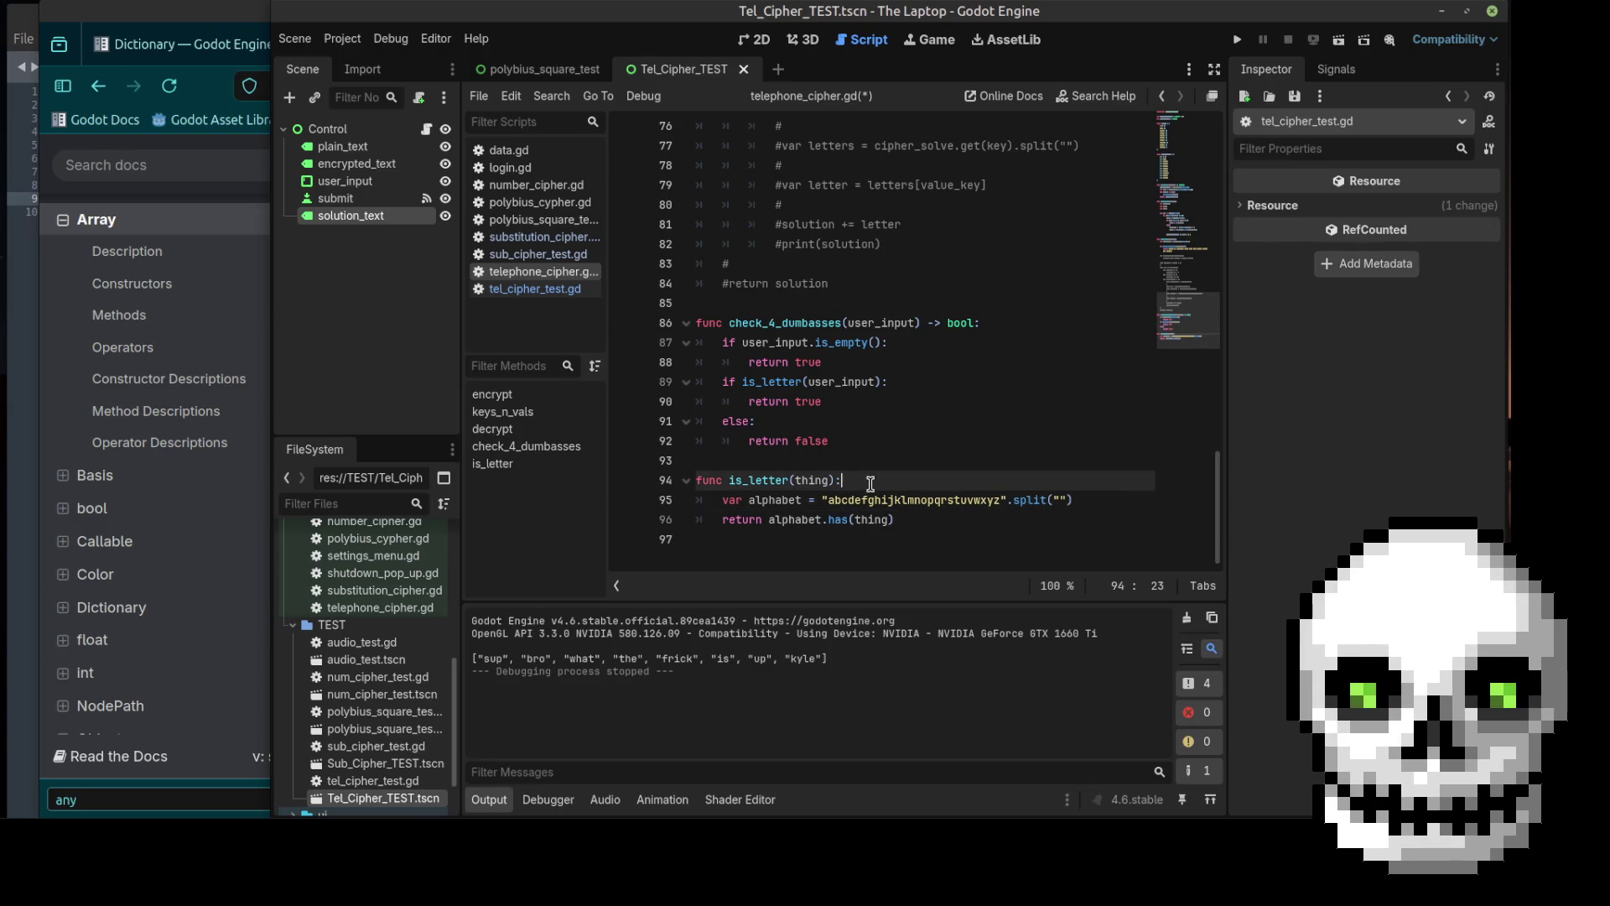
left_click(195, 19)
left_click(768, 44)
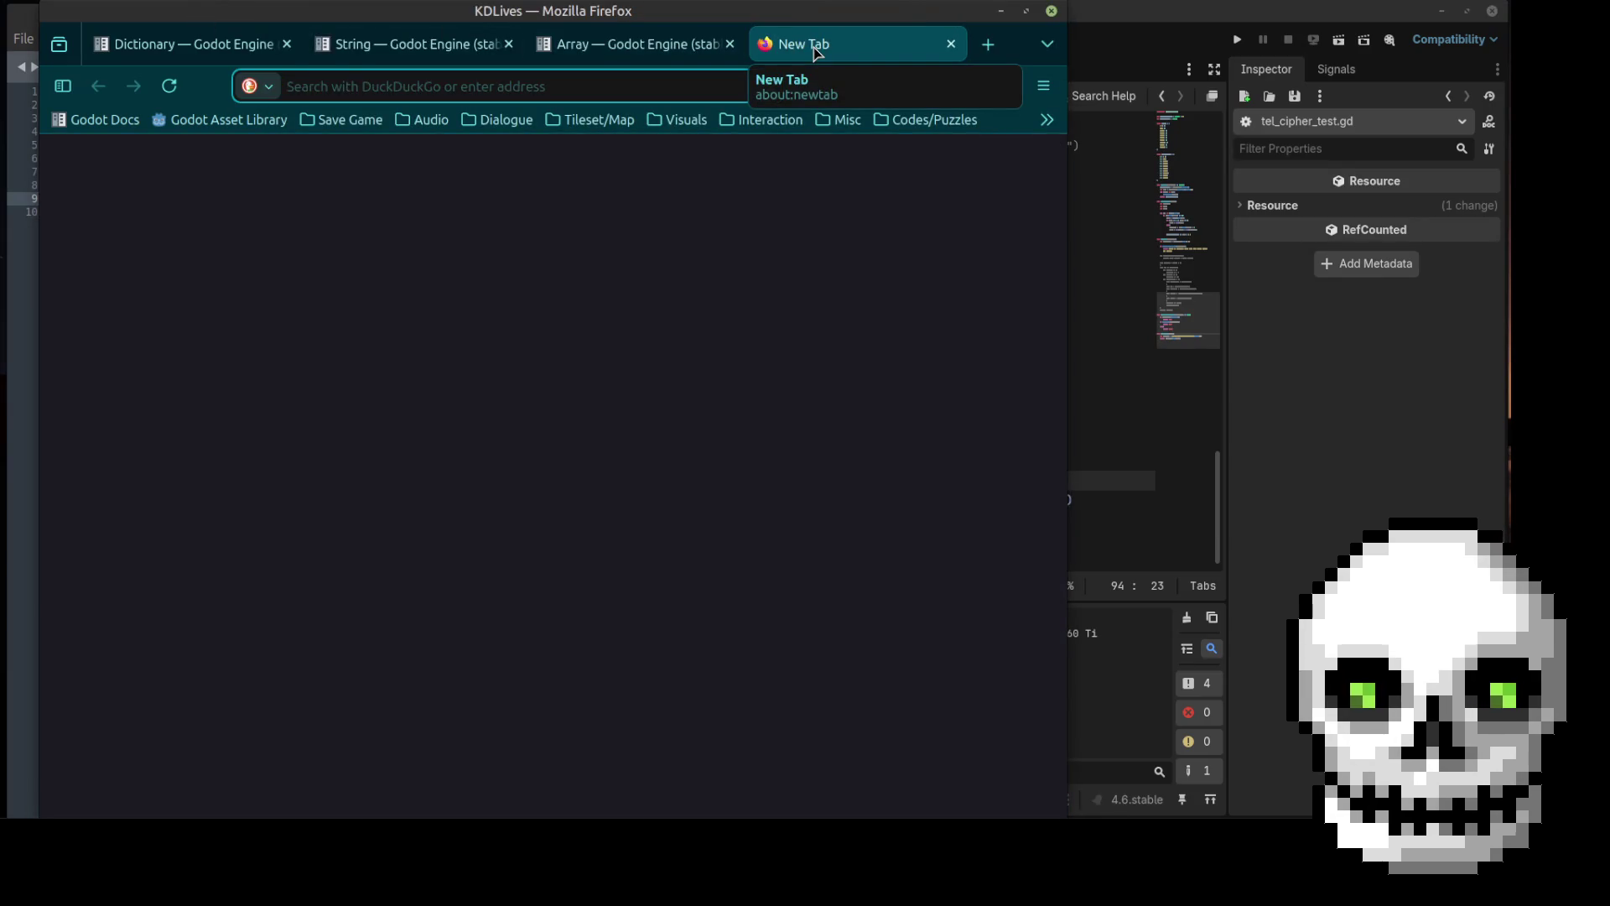
Step: Search the web for 'check if input has number godot' and open the Godot Forum numbers-only thread
type("check in")
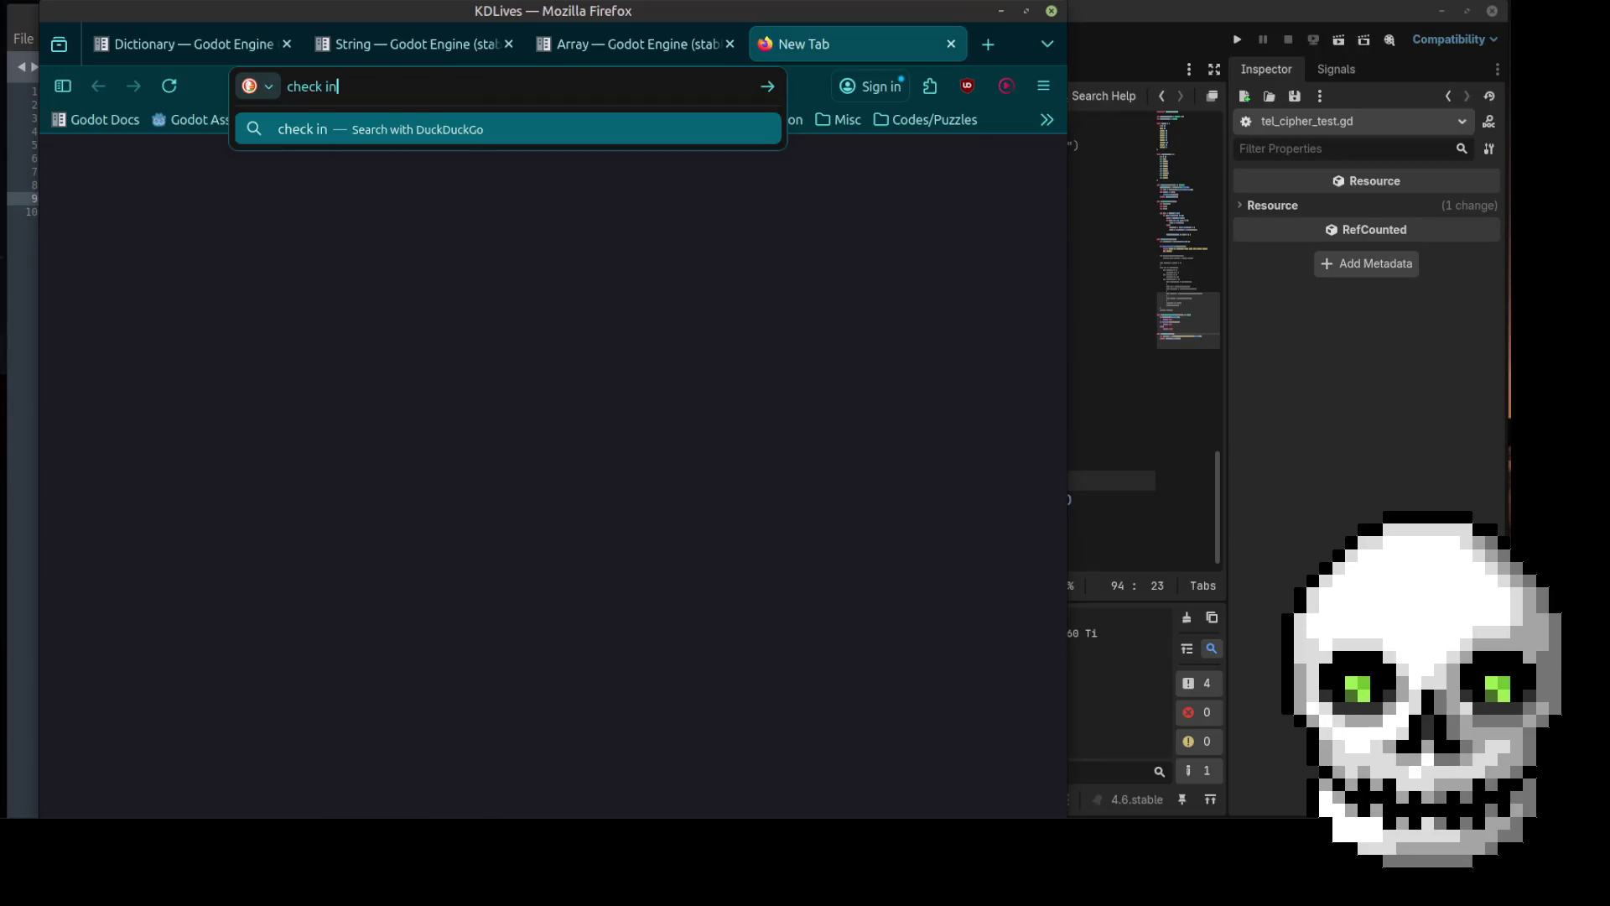
key("BackSpace")
type("f input h")
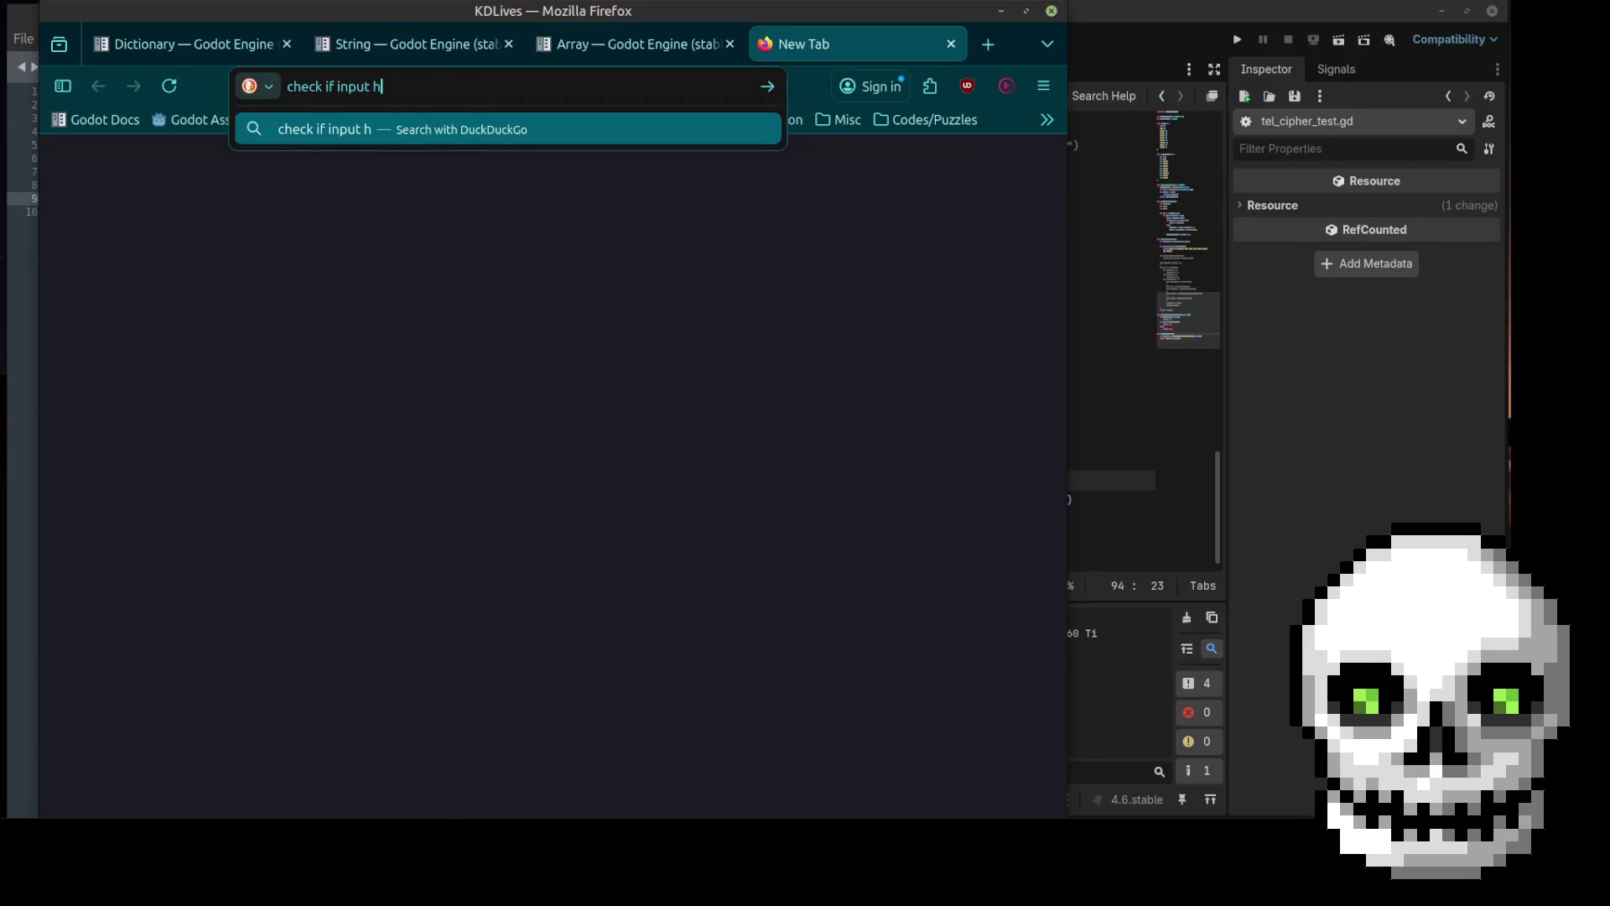
type("as number")
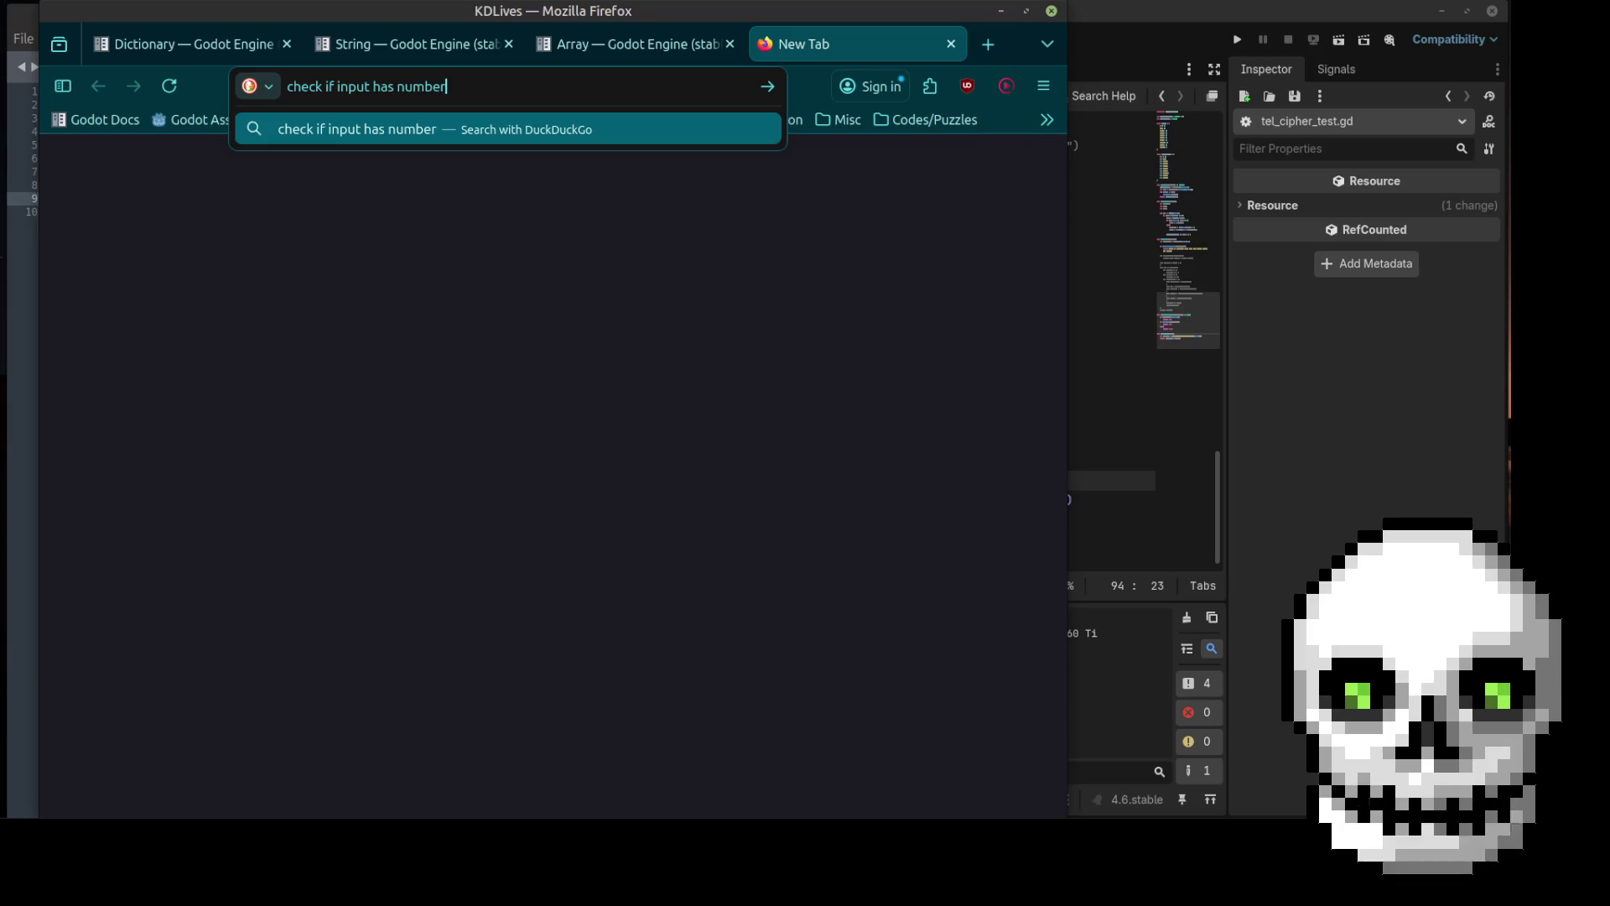
type(" godot")
key("Return")
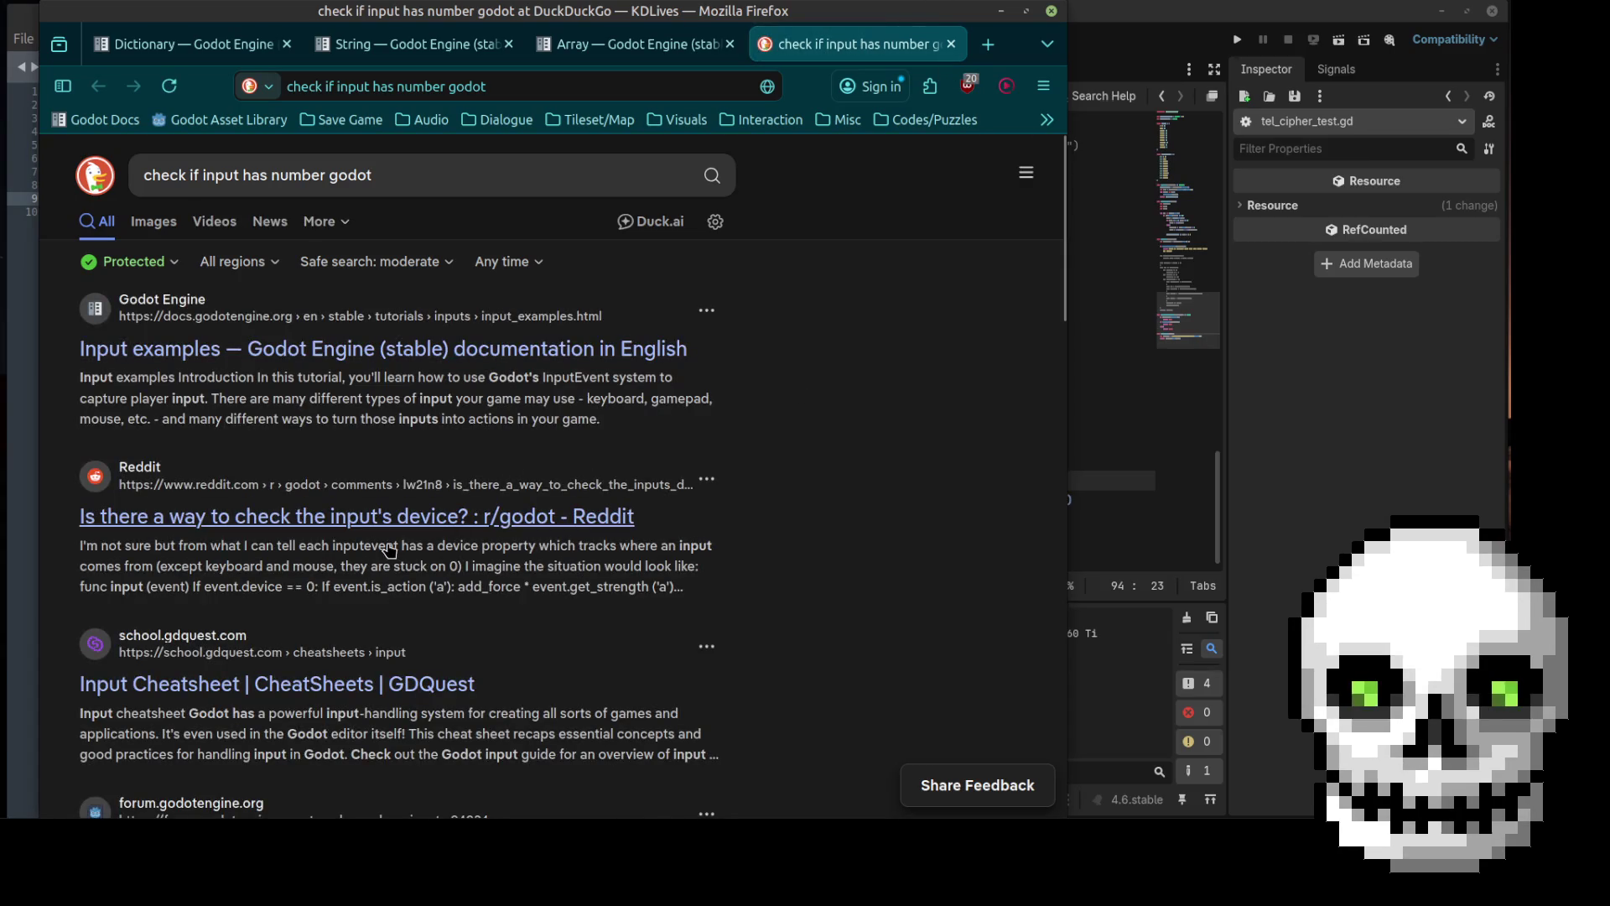
scroll(389, 421, "down", 3)
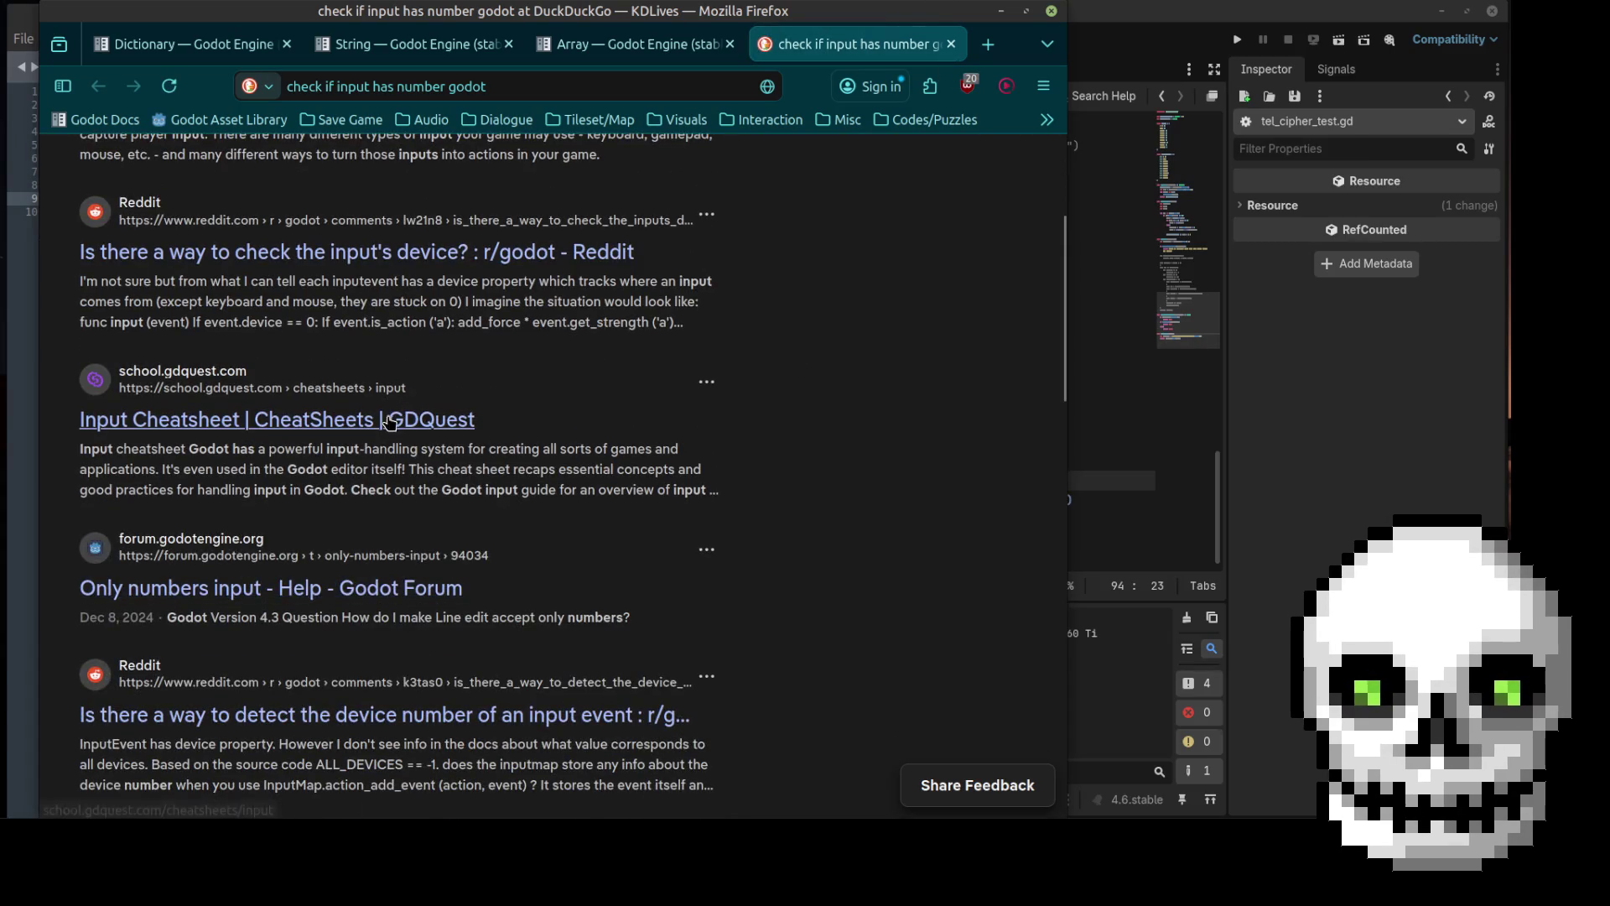
left_click(356, 604)
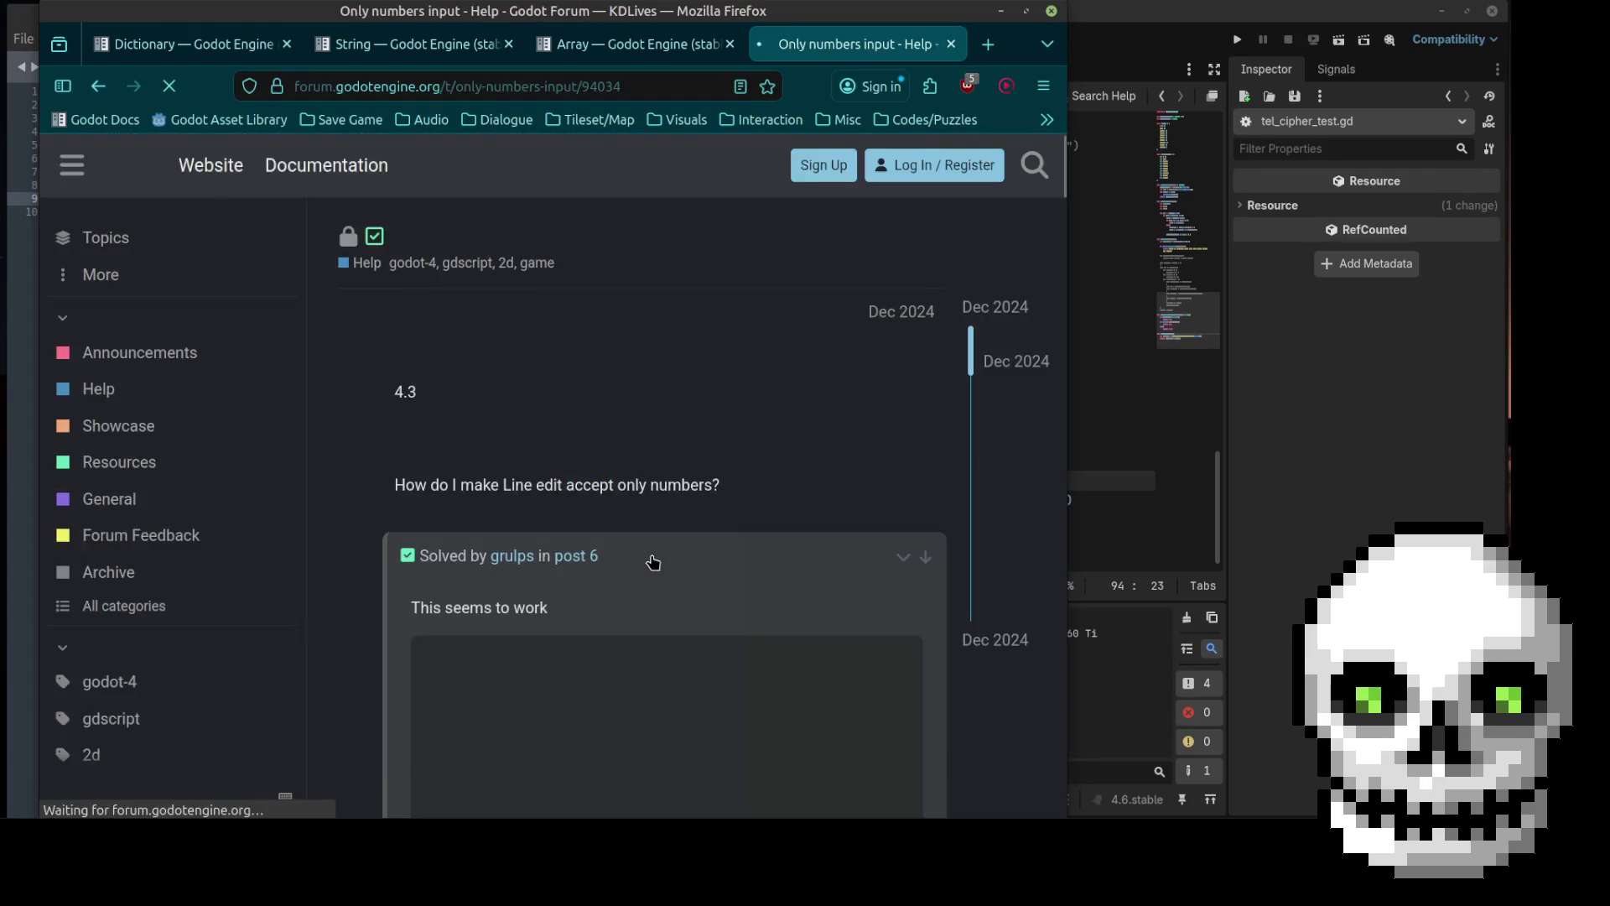
scroll(654, 562, "down", 3)
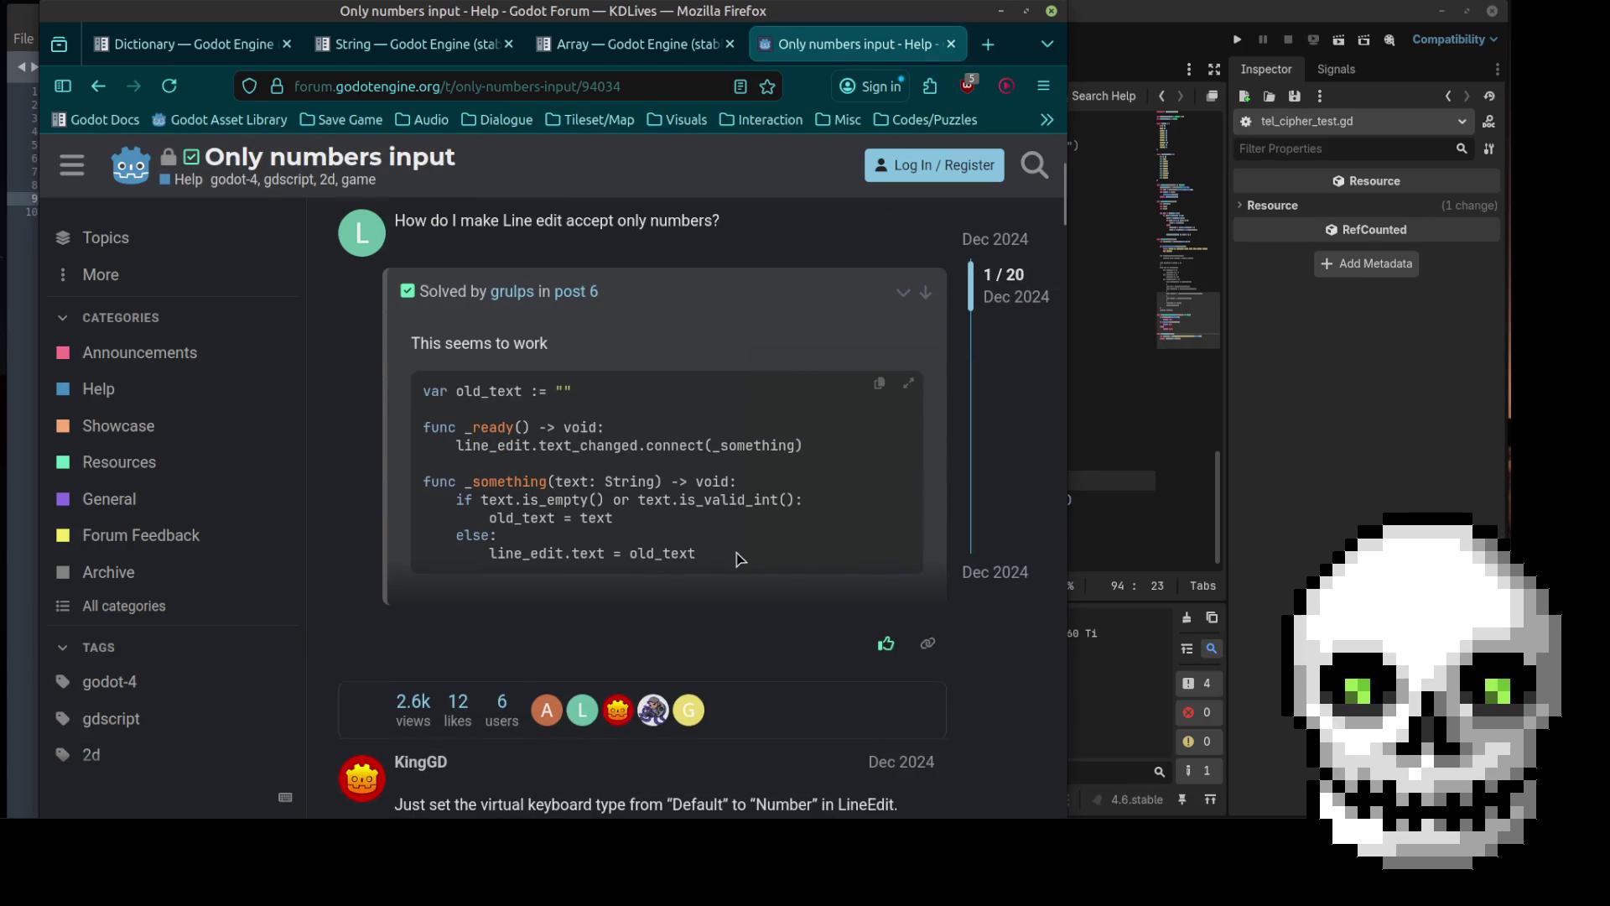
scroll(739, 559, "down", 2)
scroll(745, 511, "down", 3)
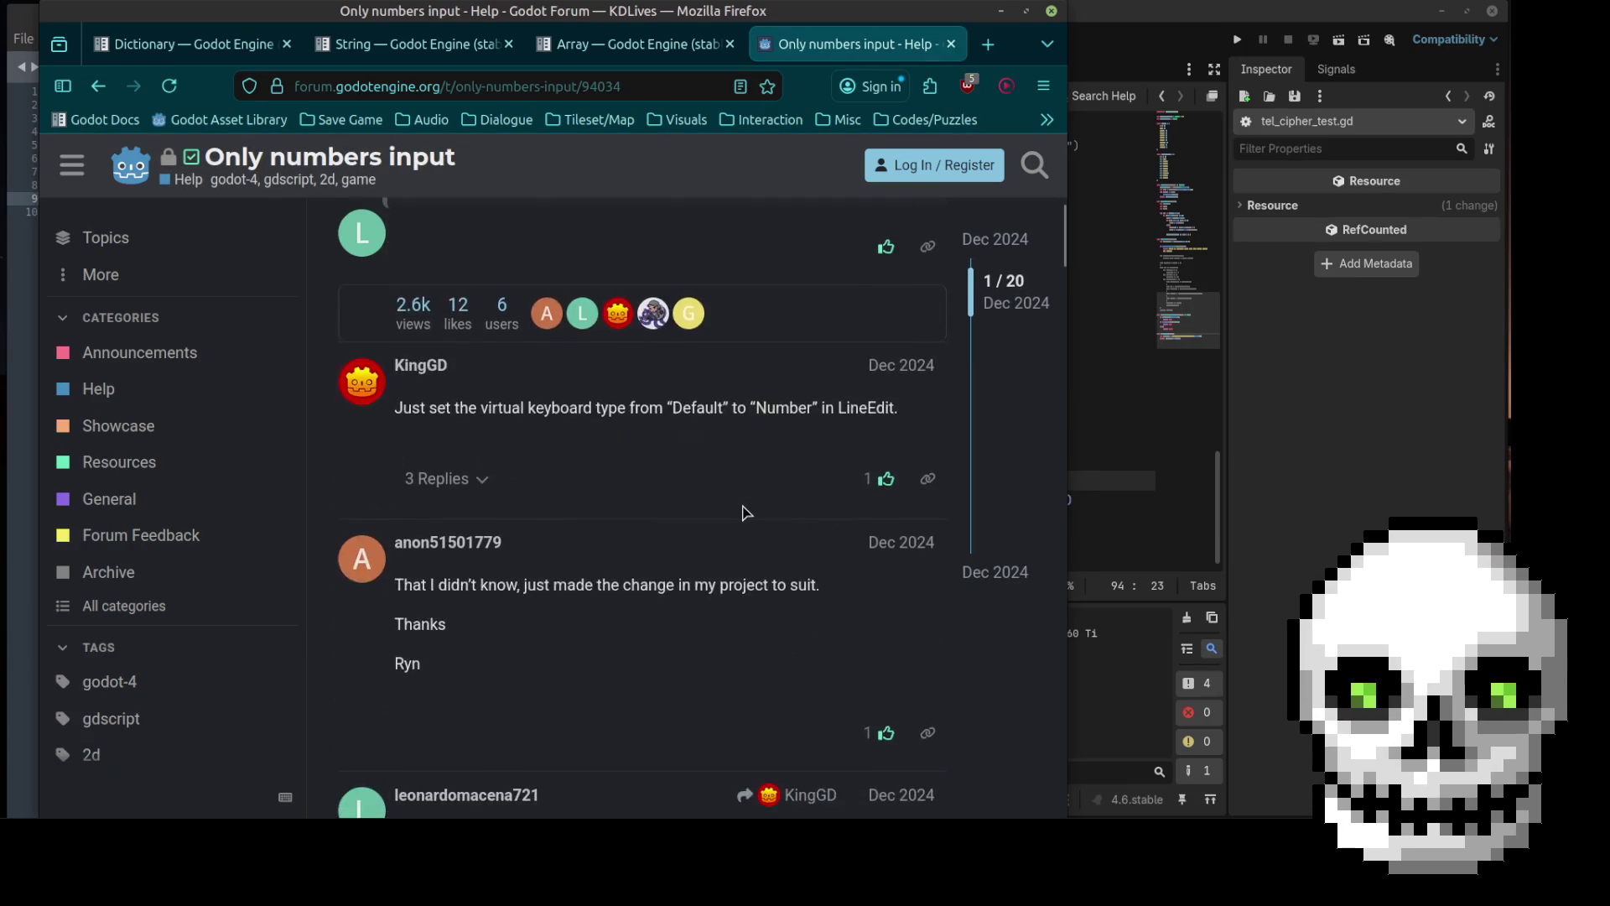
scroll(746, 511, "down", 10)
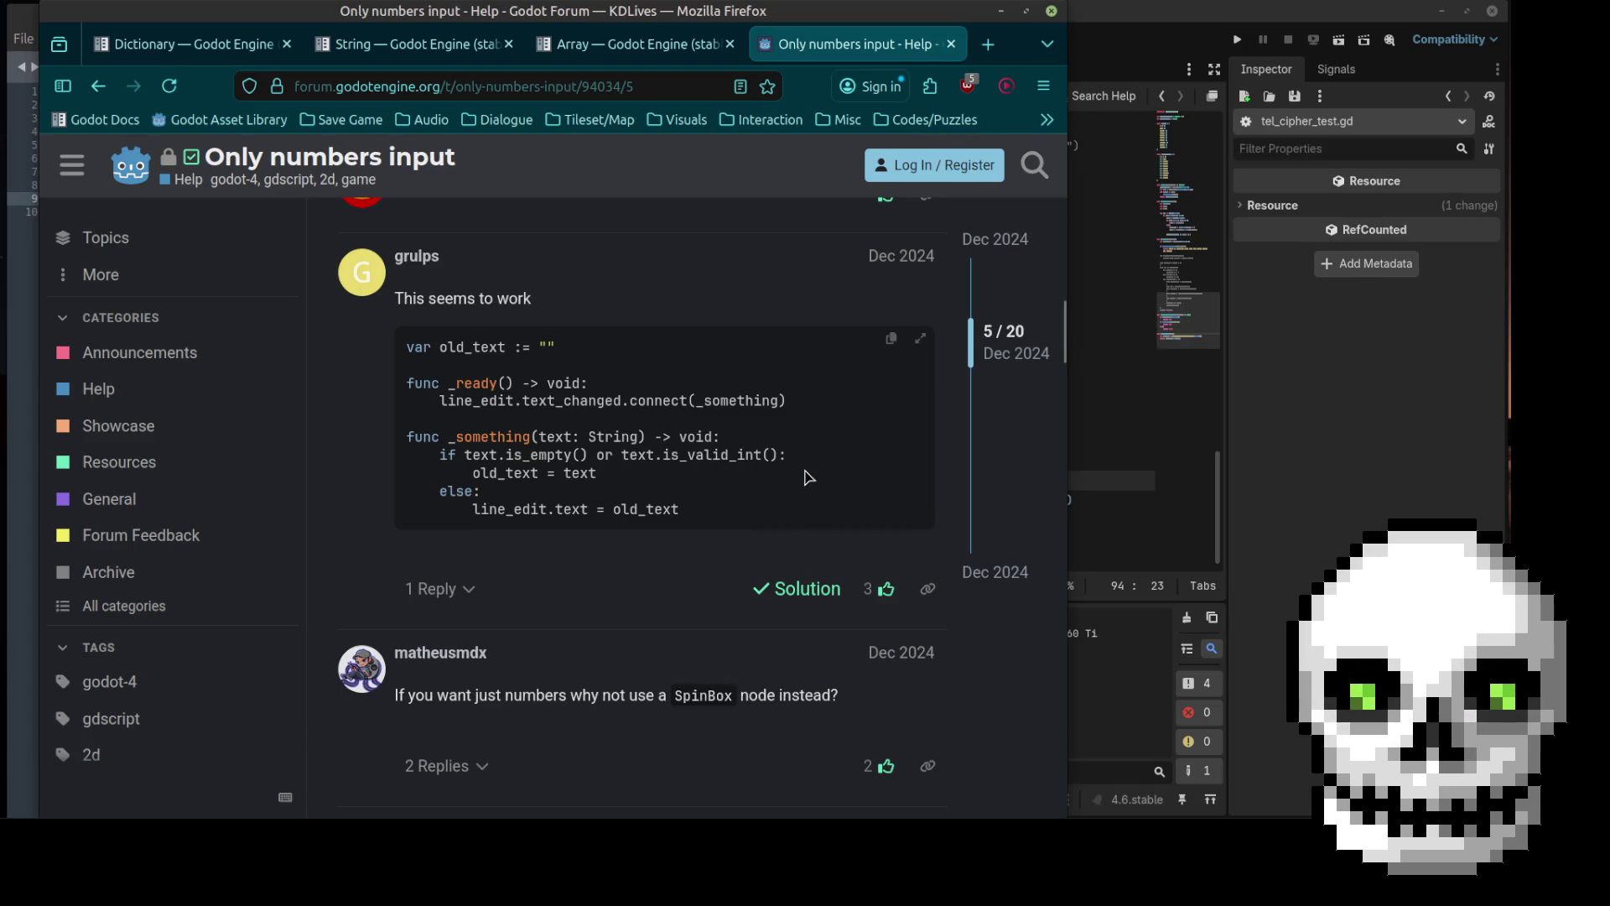
scroll(700, 478, "down", 3)
scroll(699, 478, "up", 3)
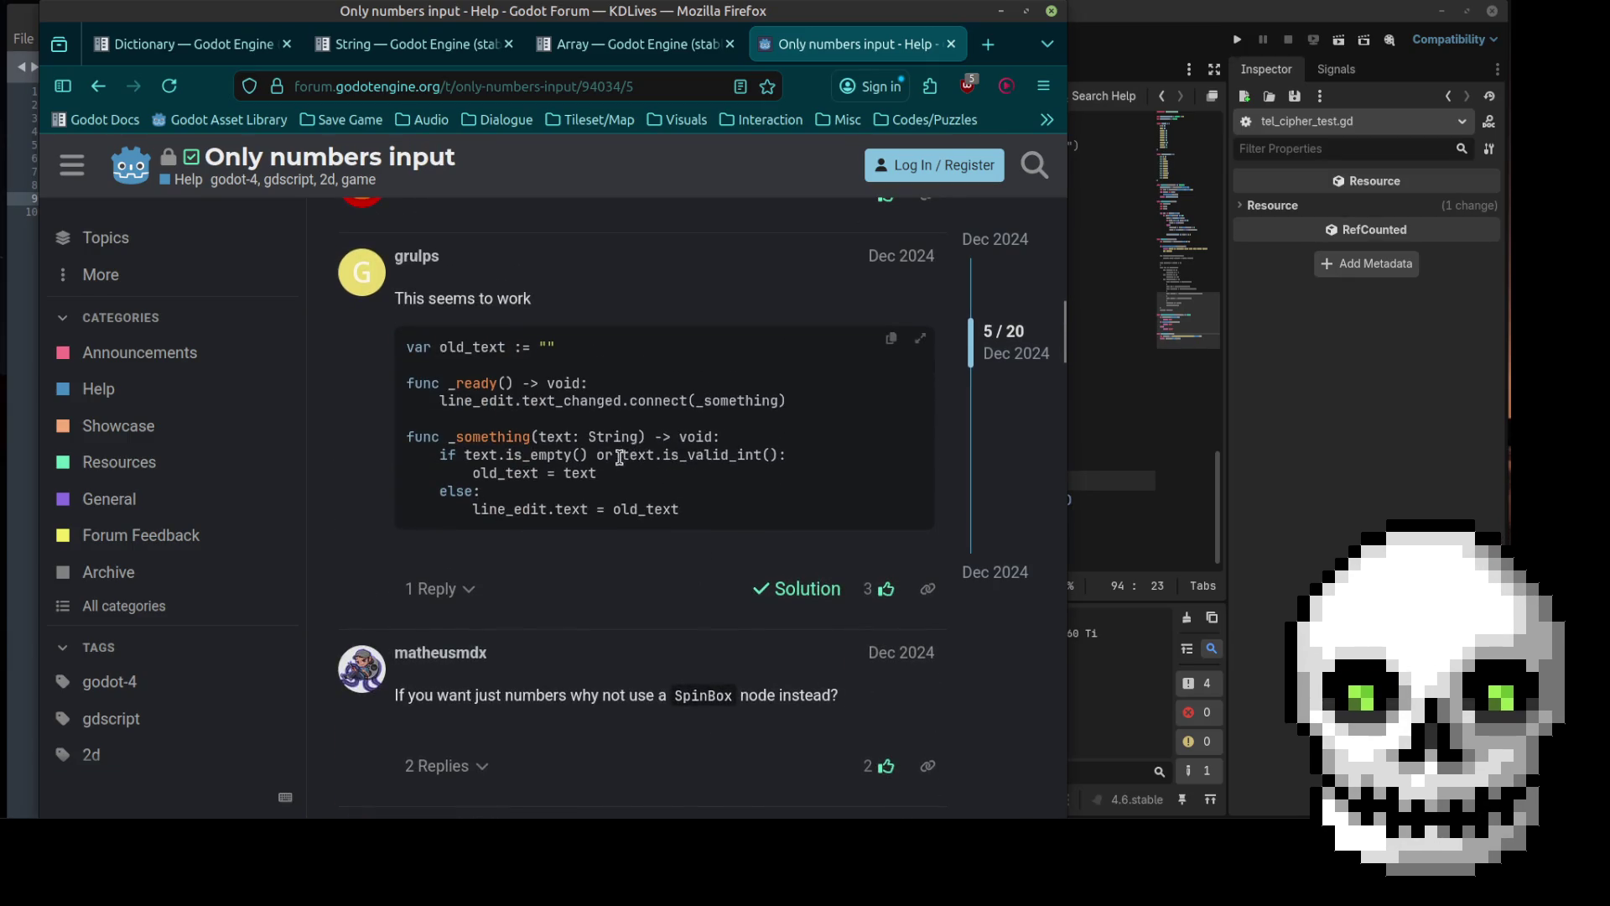
Step: Examine the thread's is_valid_int() solution code and the replies to it
left_click_drag(619, 454, 784, 459)
left_click(663, 456)
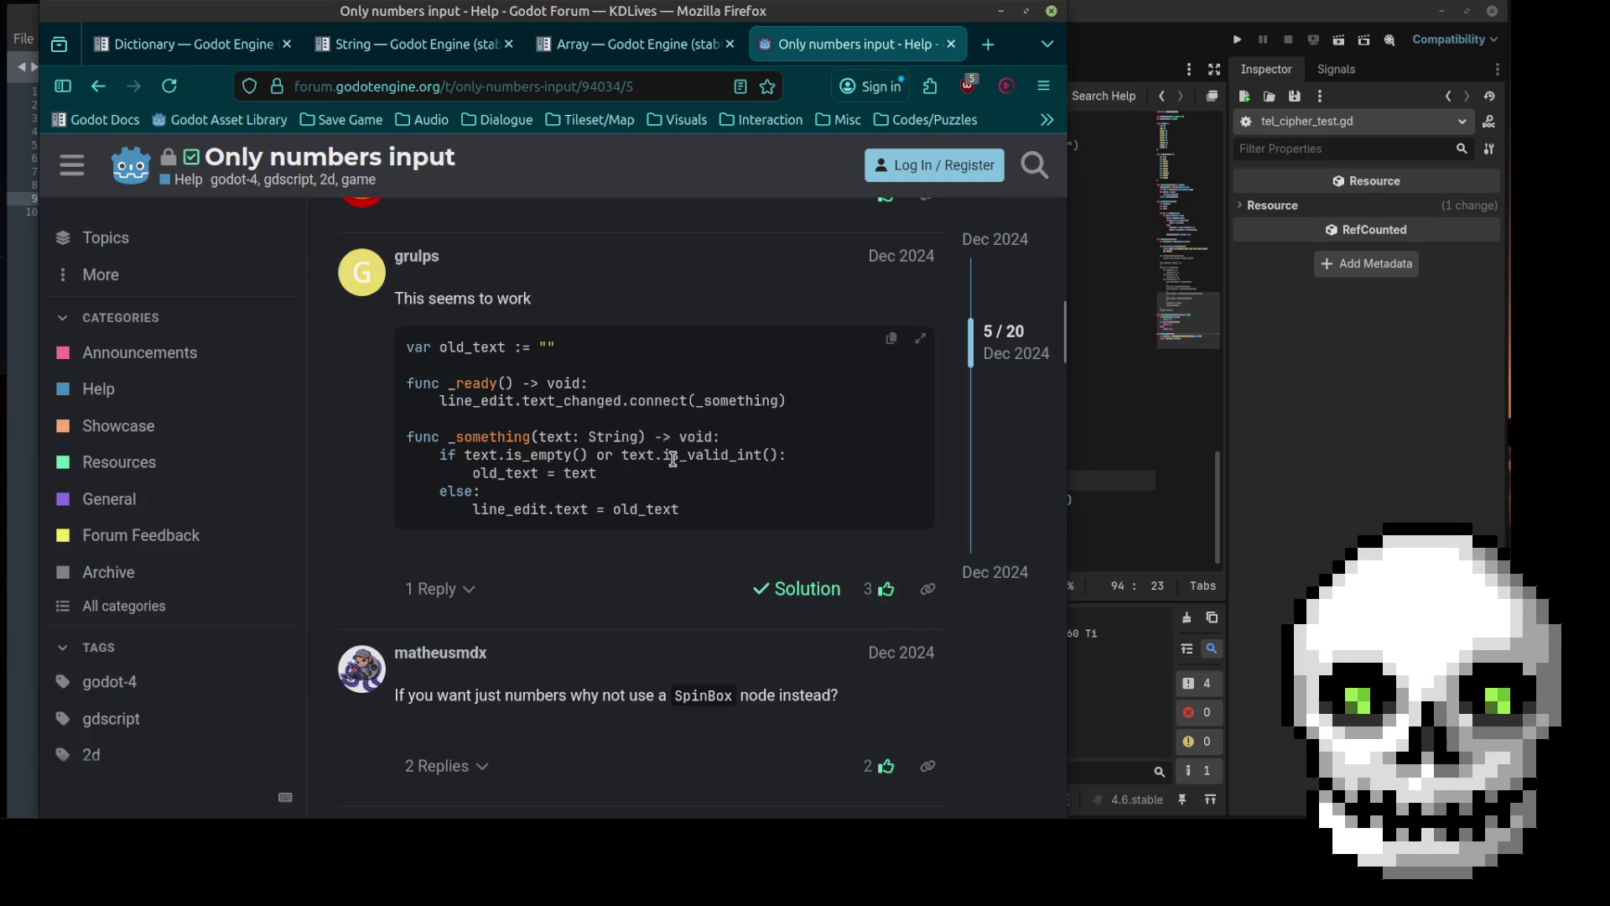
left_click_drag(662, 456, 781, 459)
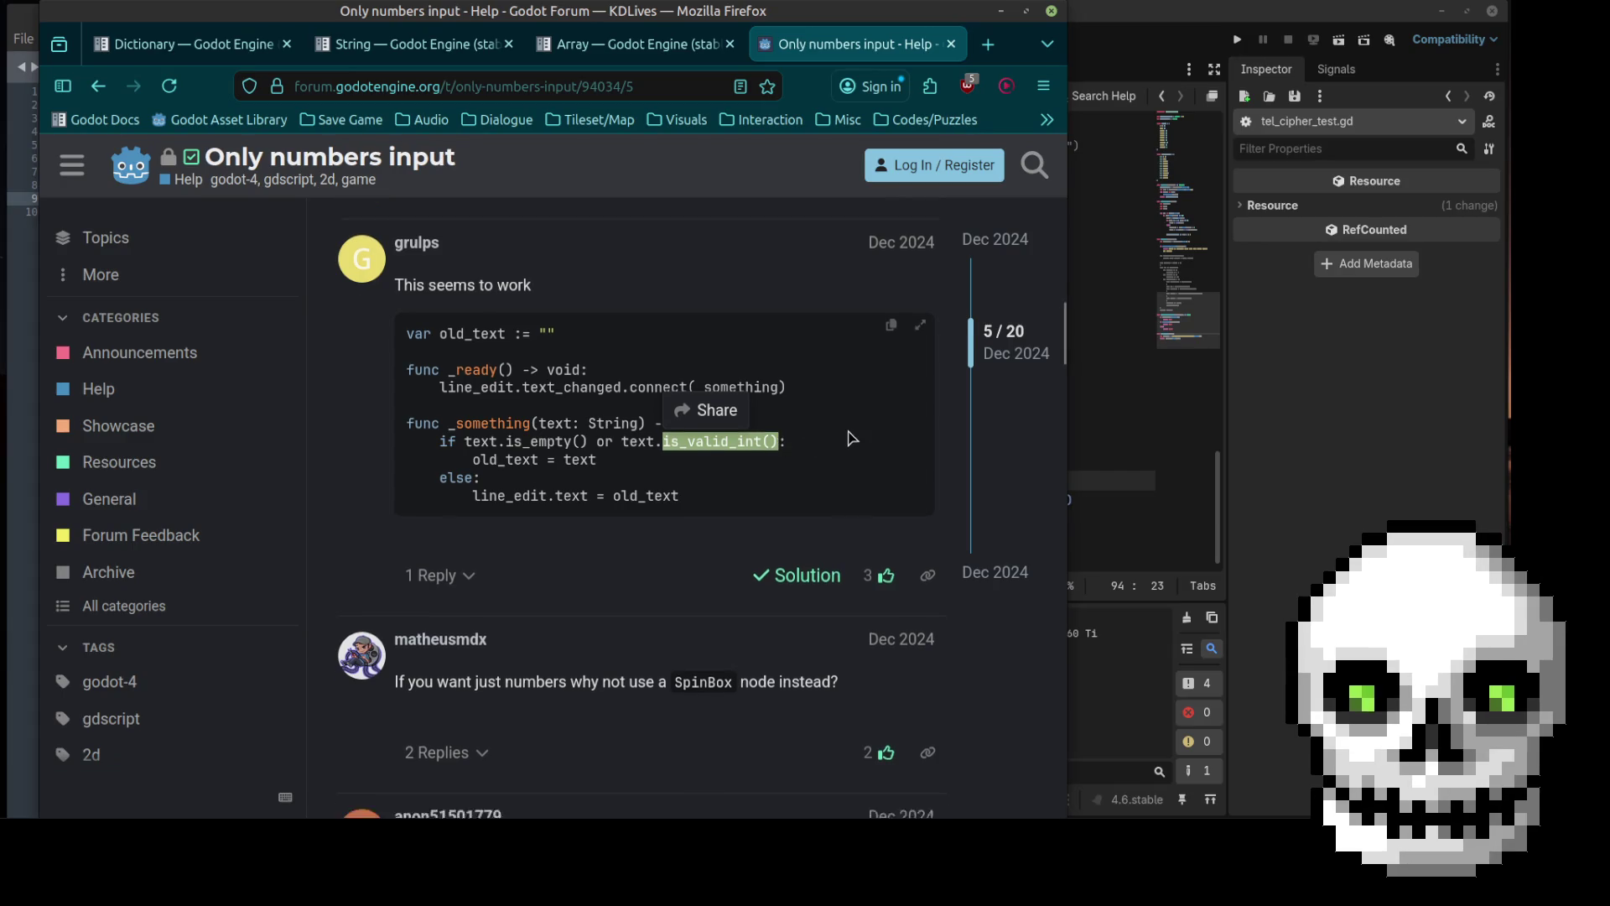
scroll(781, 459, "down", 2)
left_click(437, 460)
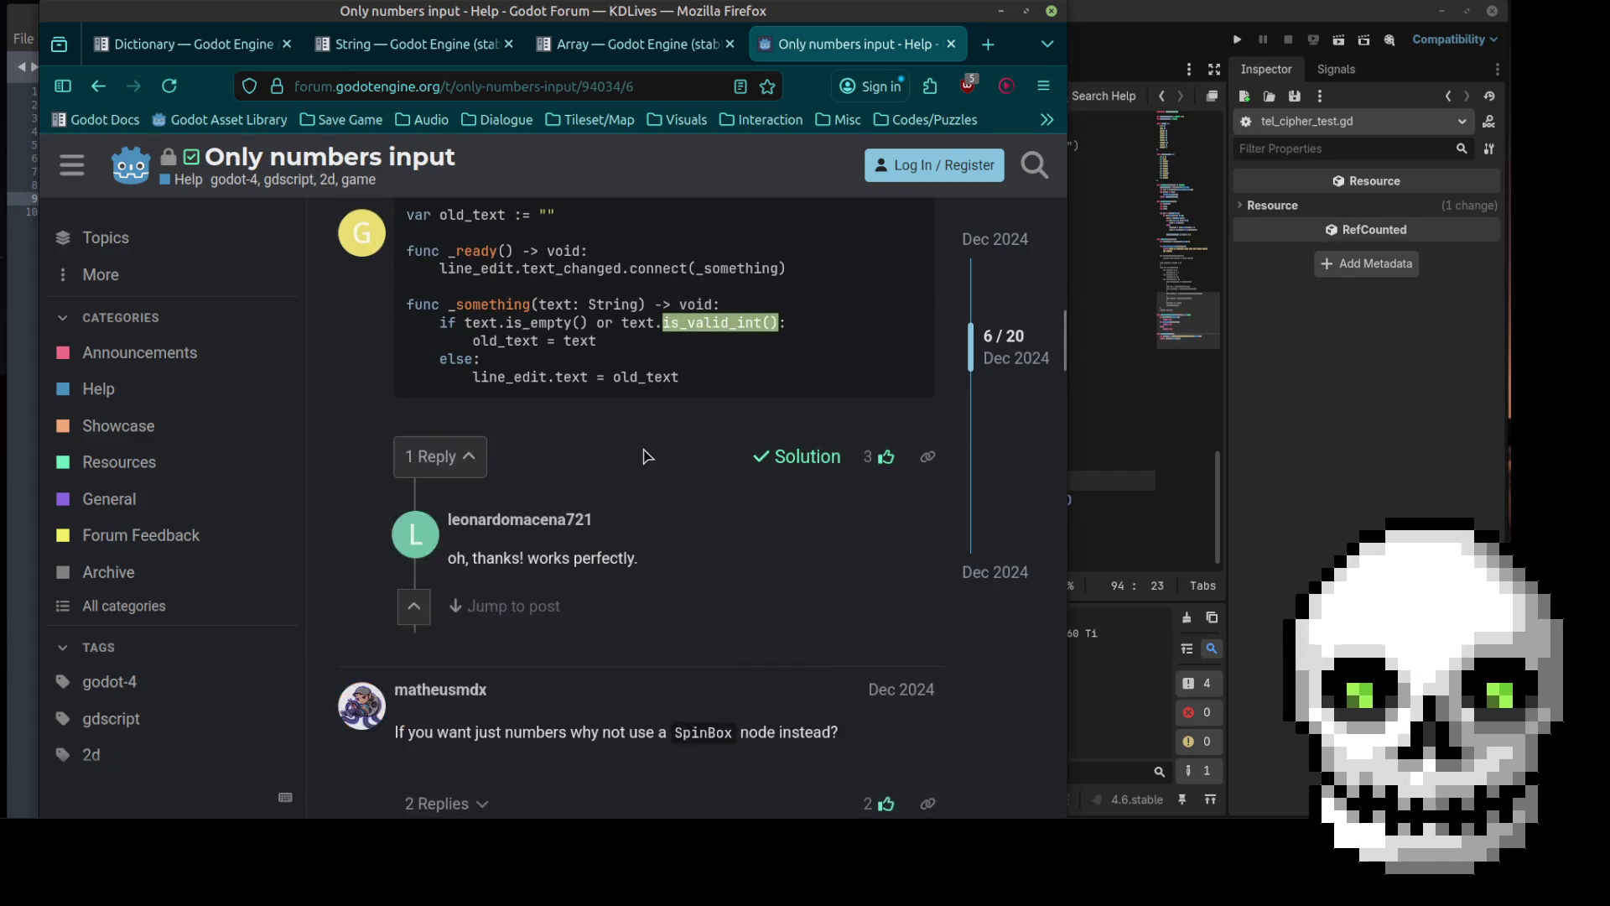
scroll(648, 451, "up", 2)
scroll(648, 451, "up", 15)
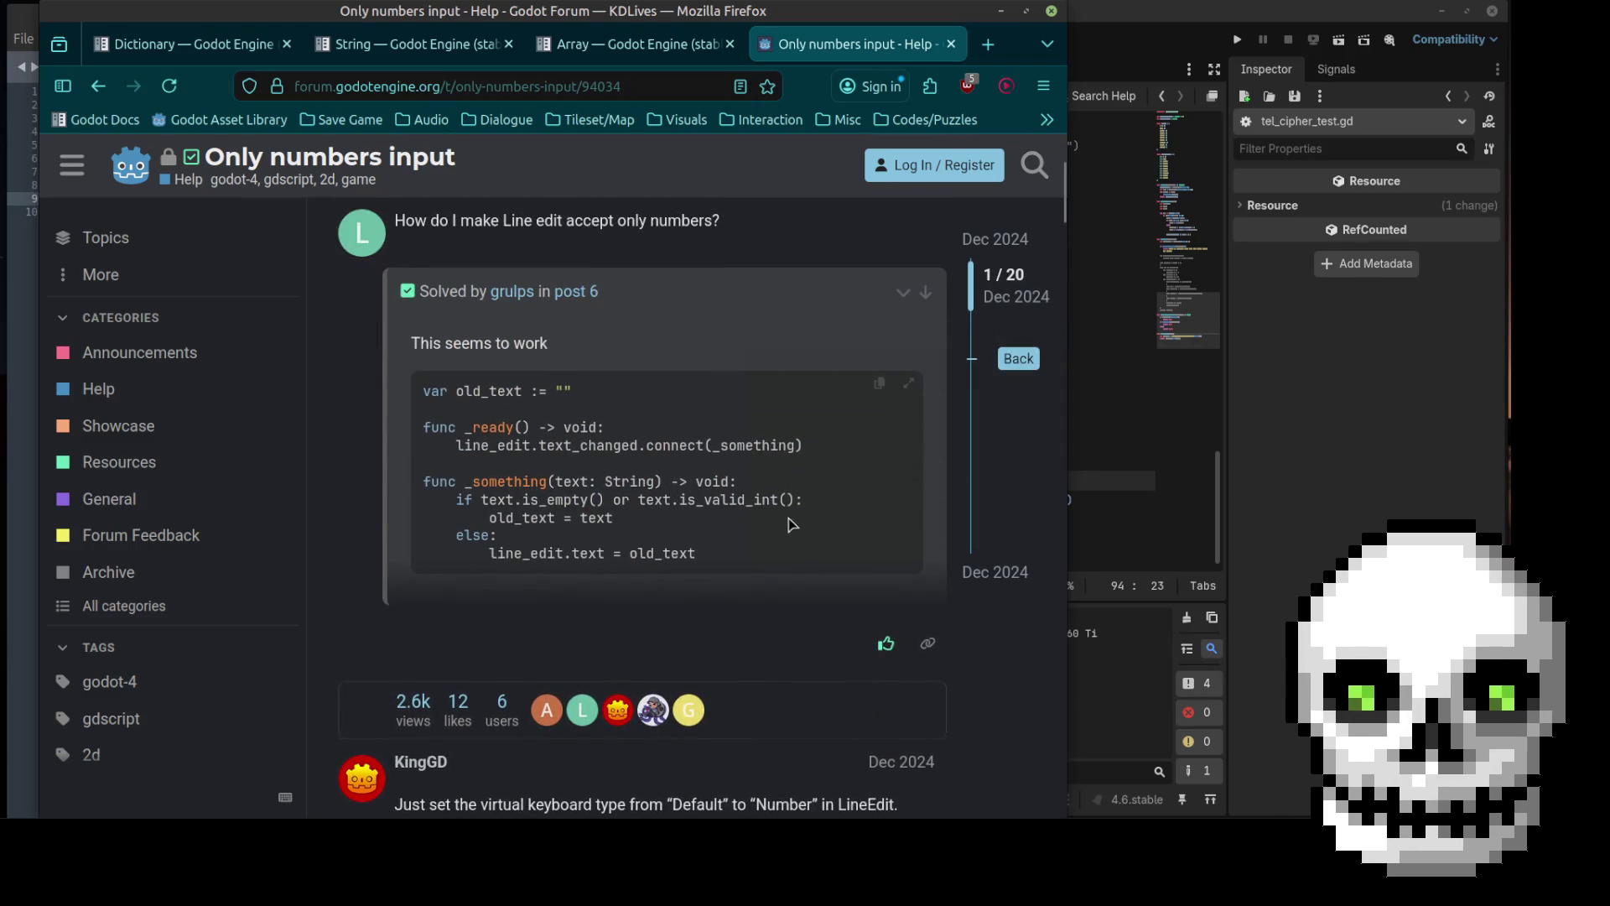
left_click(904, 387)
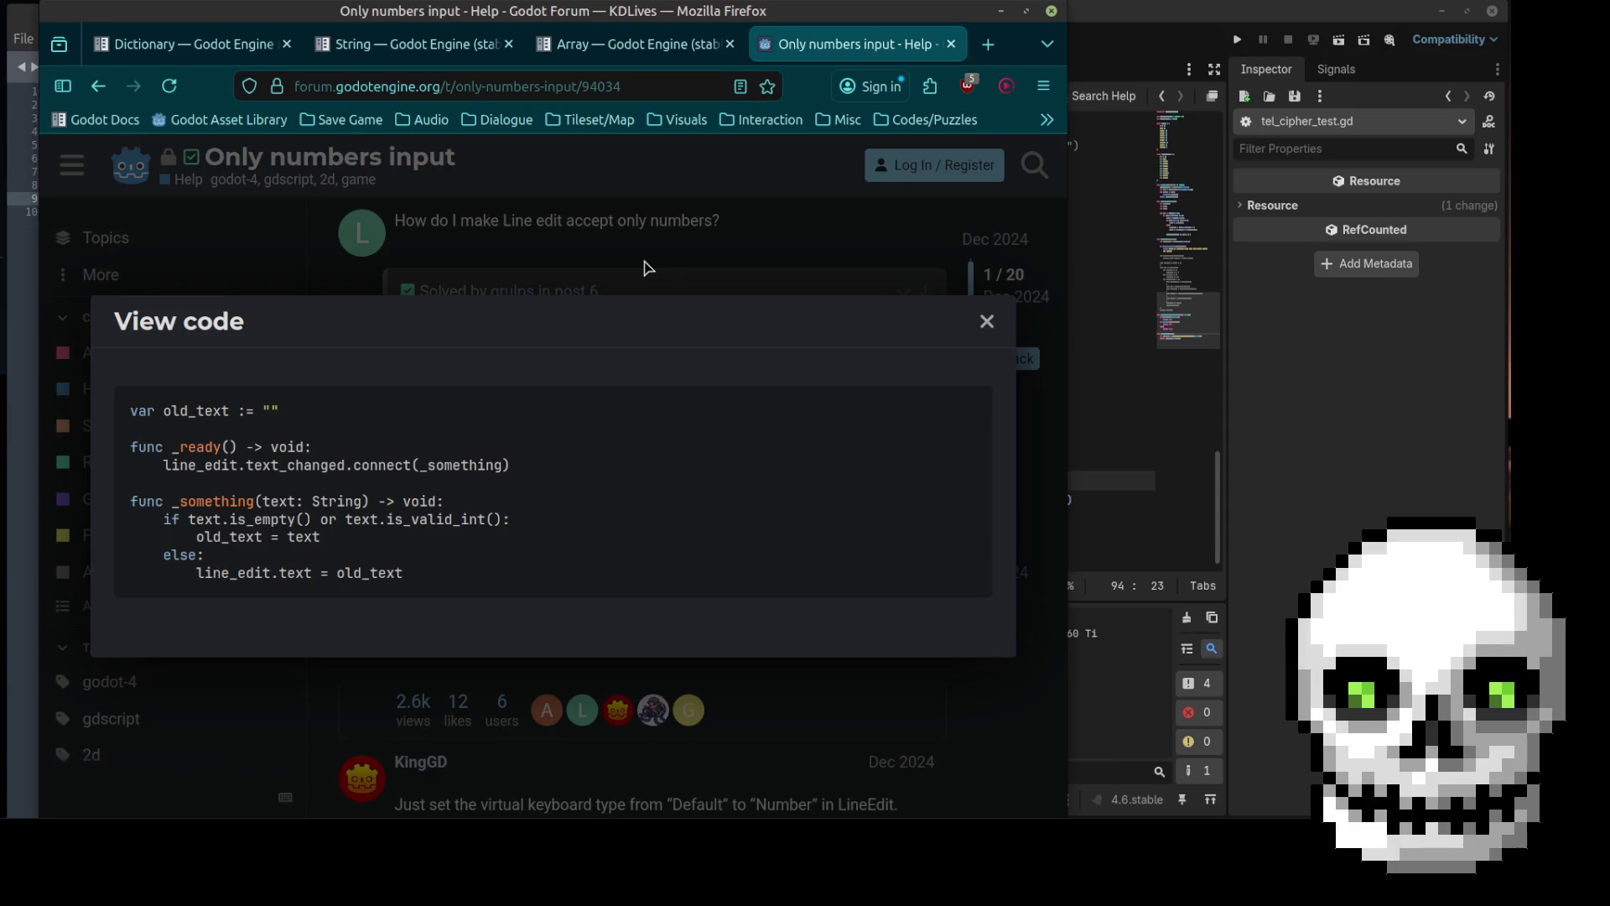
left_click(644, 267)
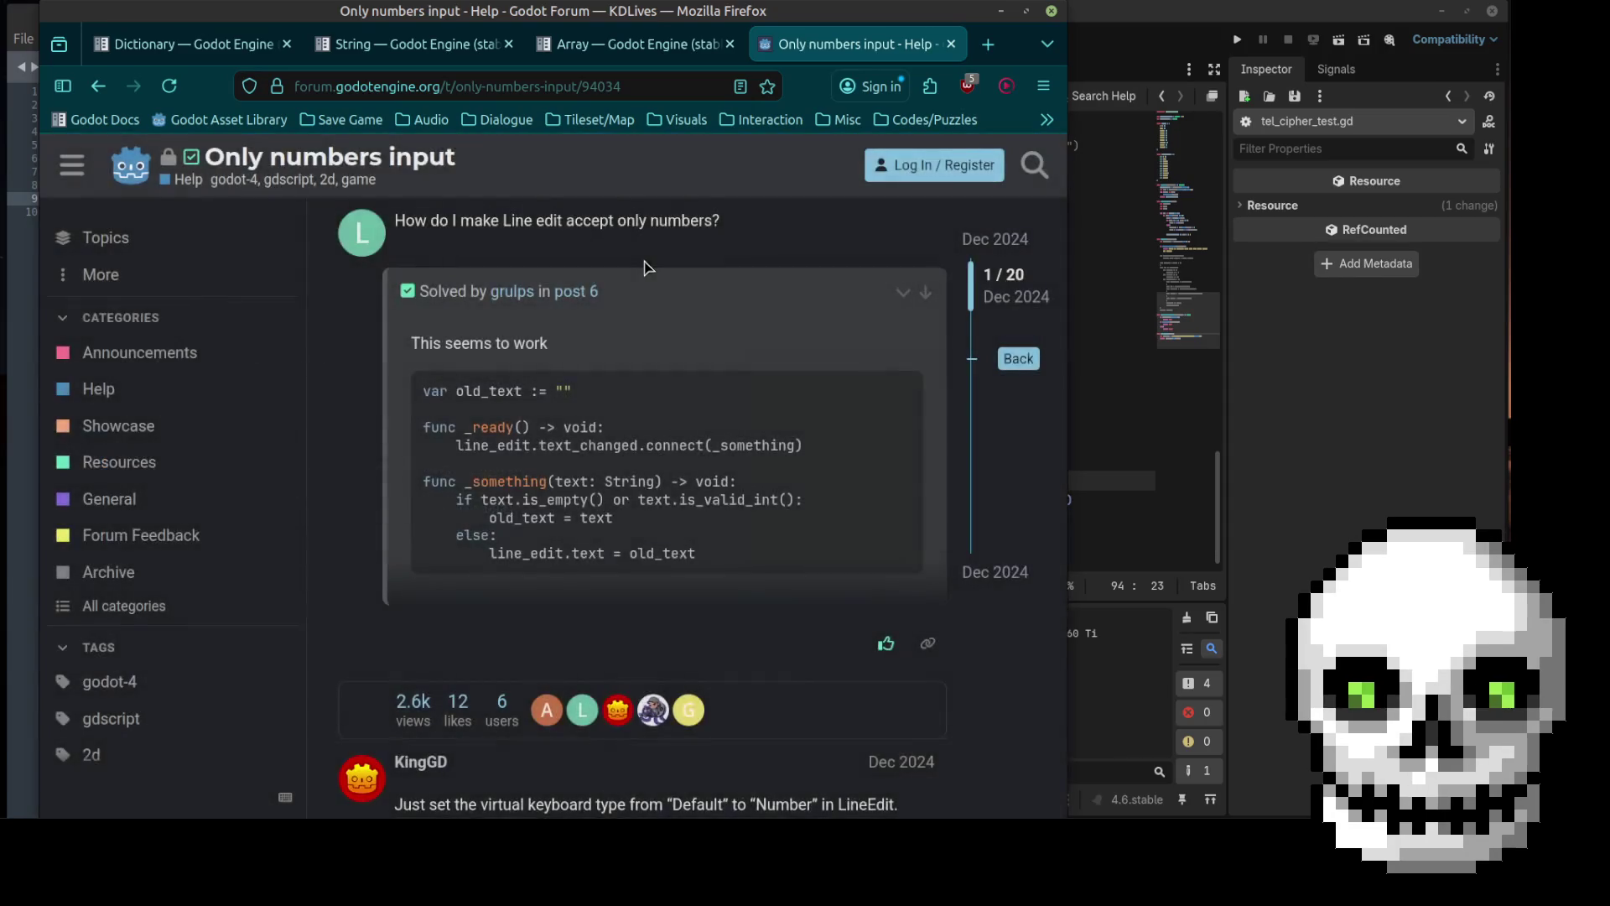
scroll(713, 541, "down", 10)
scroll(730, 541, "down", 6)
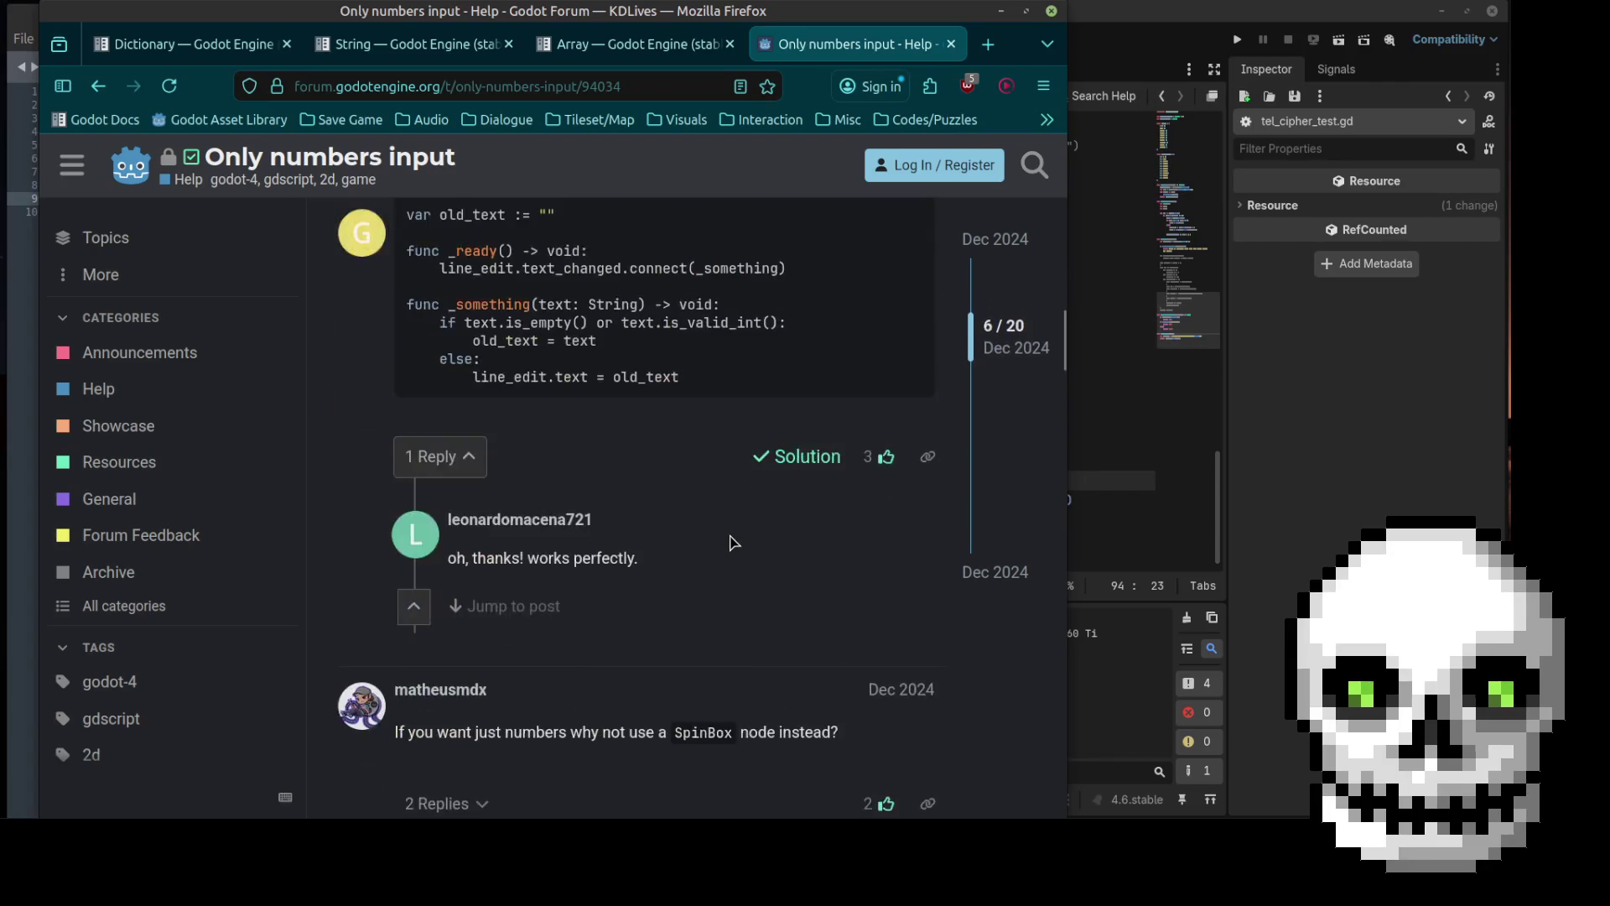
scroll(737, 545, "up", 2)
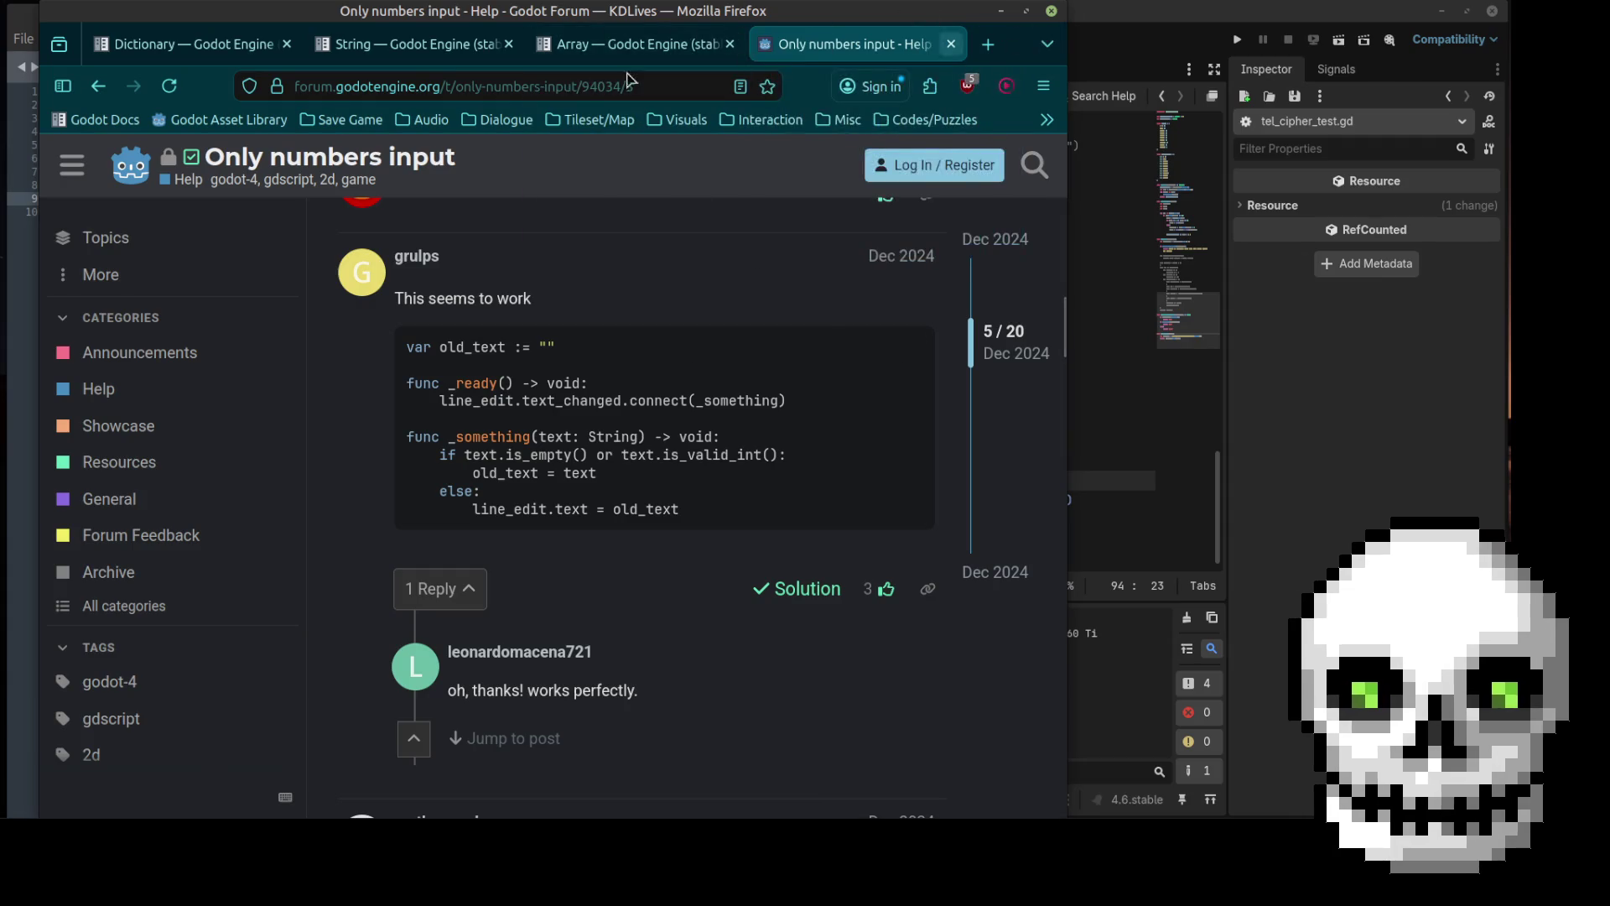
mouse_move(366, 57)
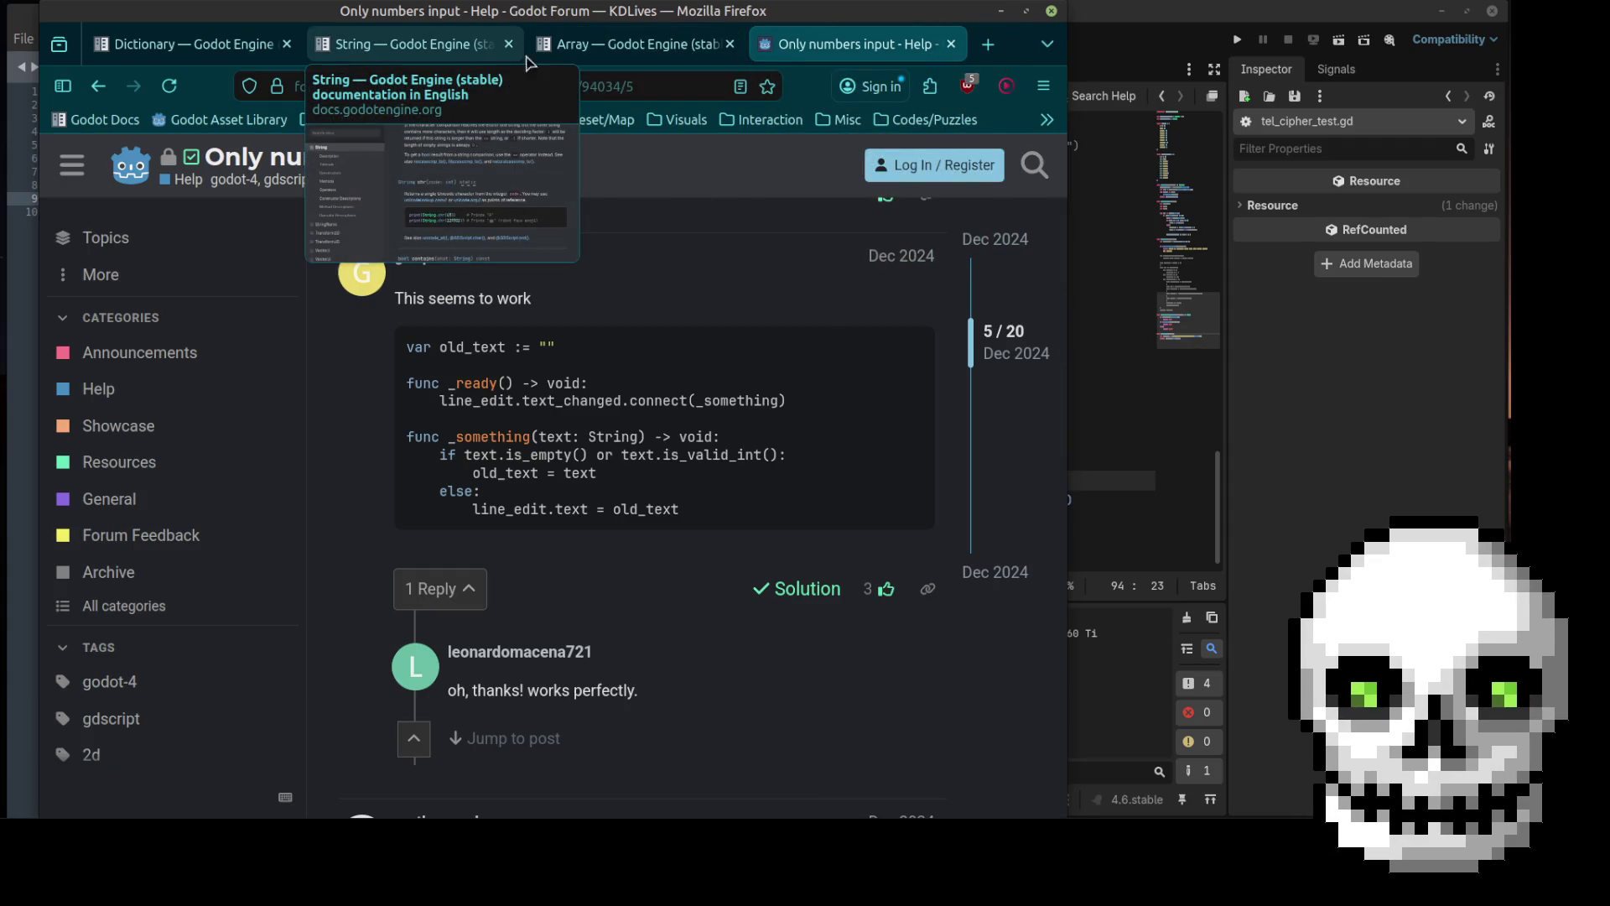
left_click(988, 44)
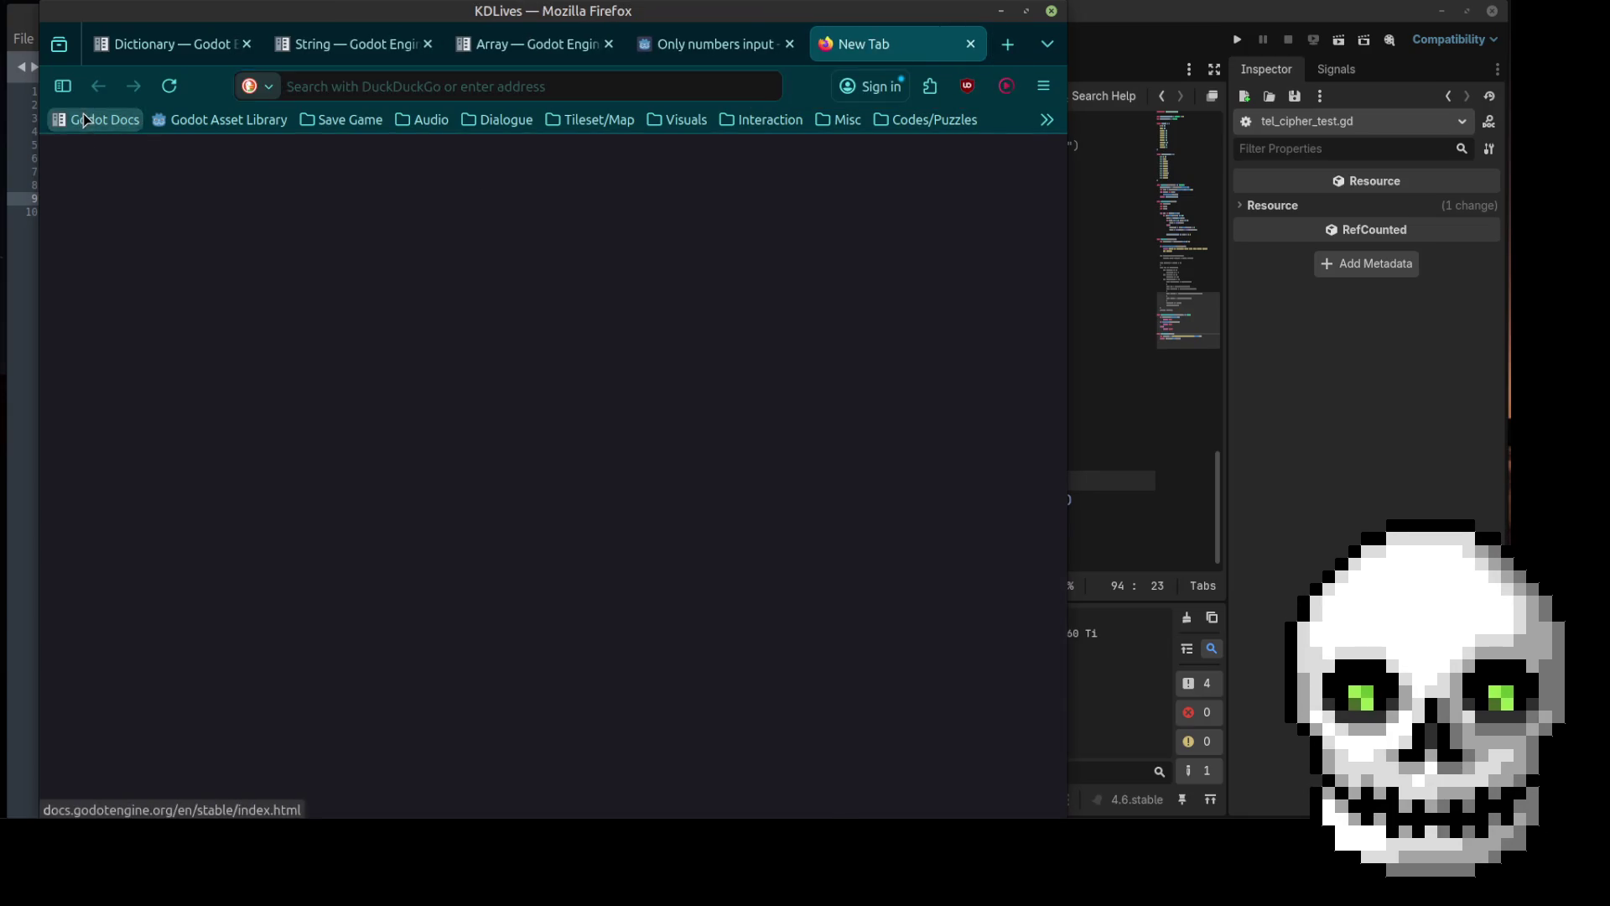
left_click(84, 118)
left_click(135, 243)
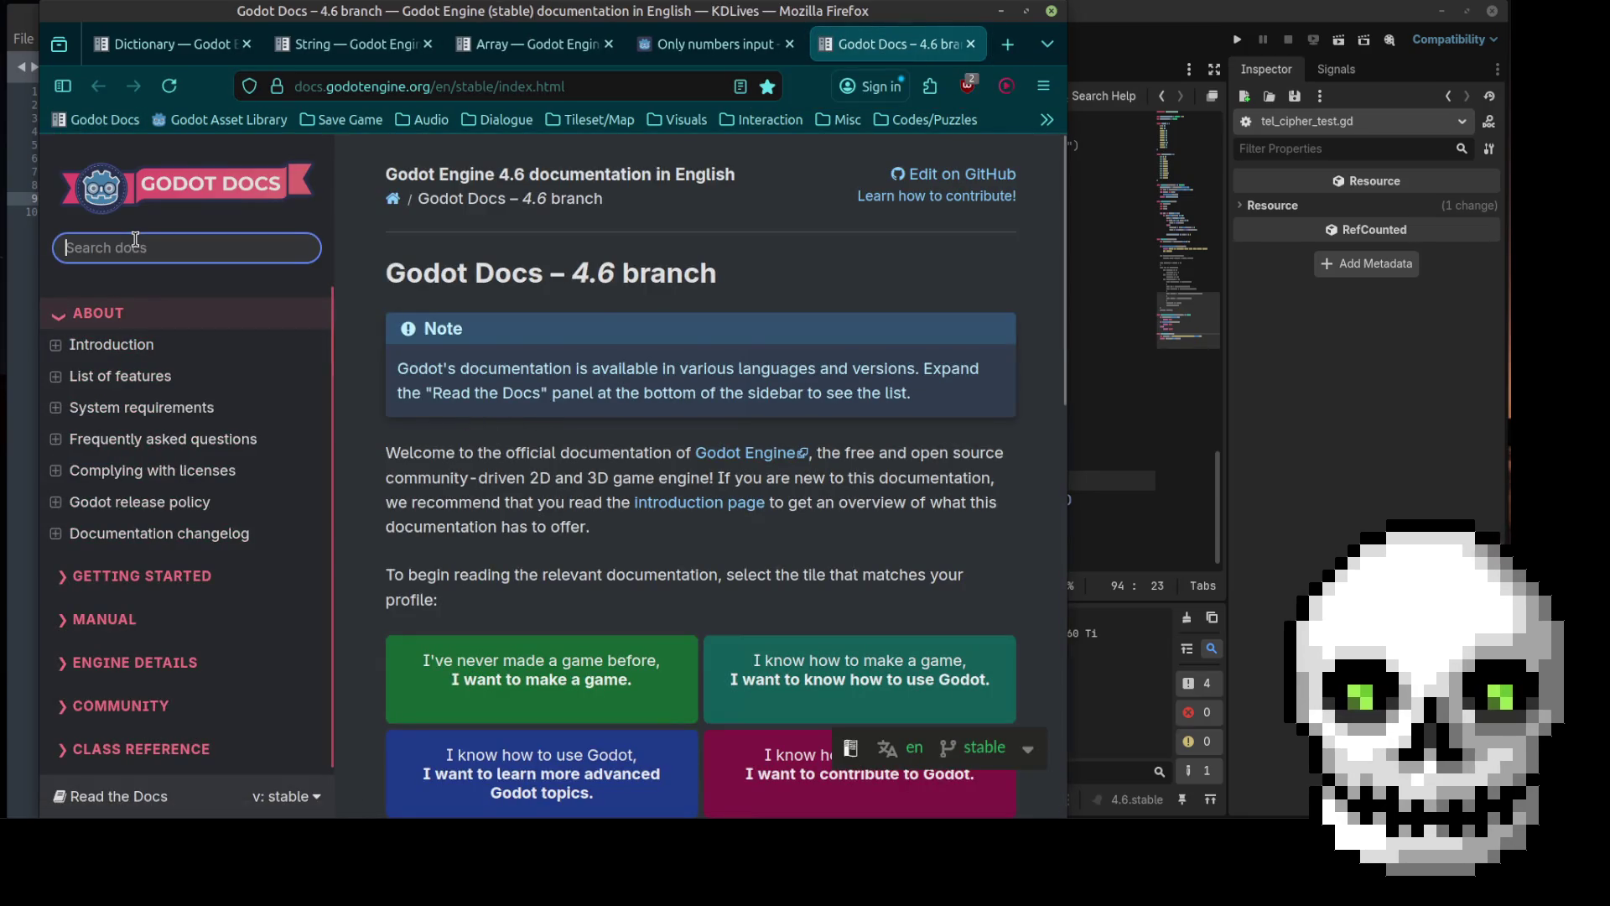
type("integer")
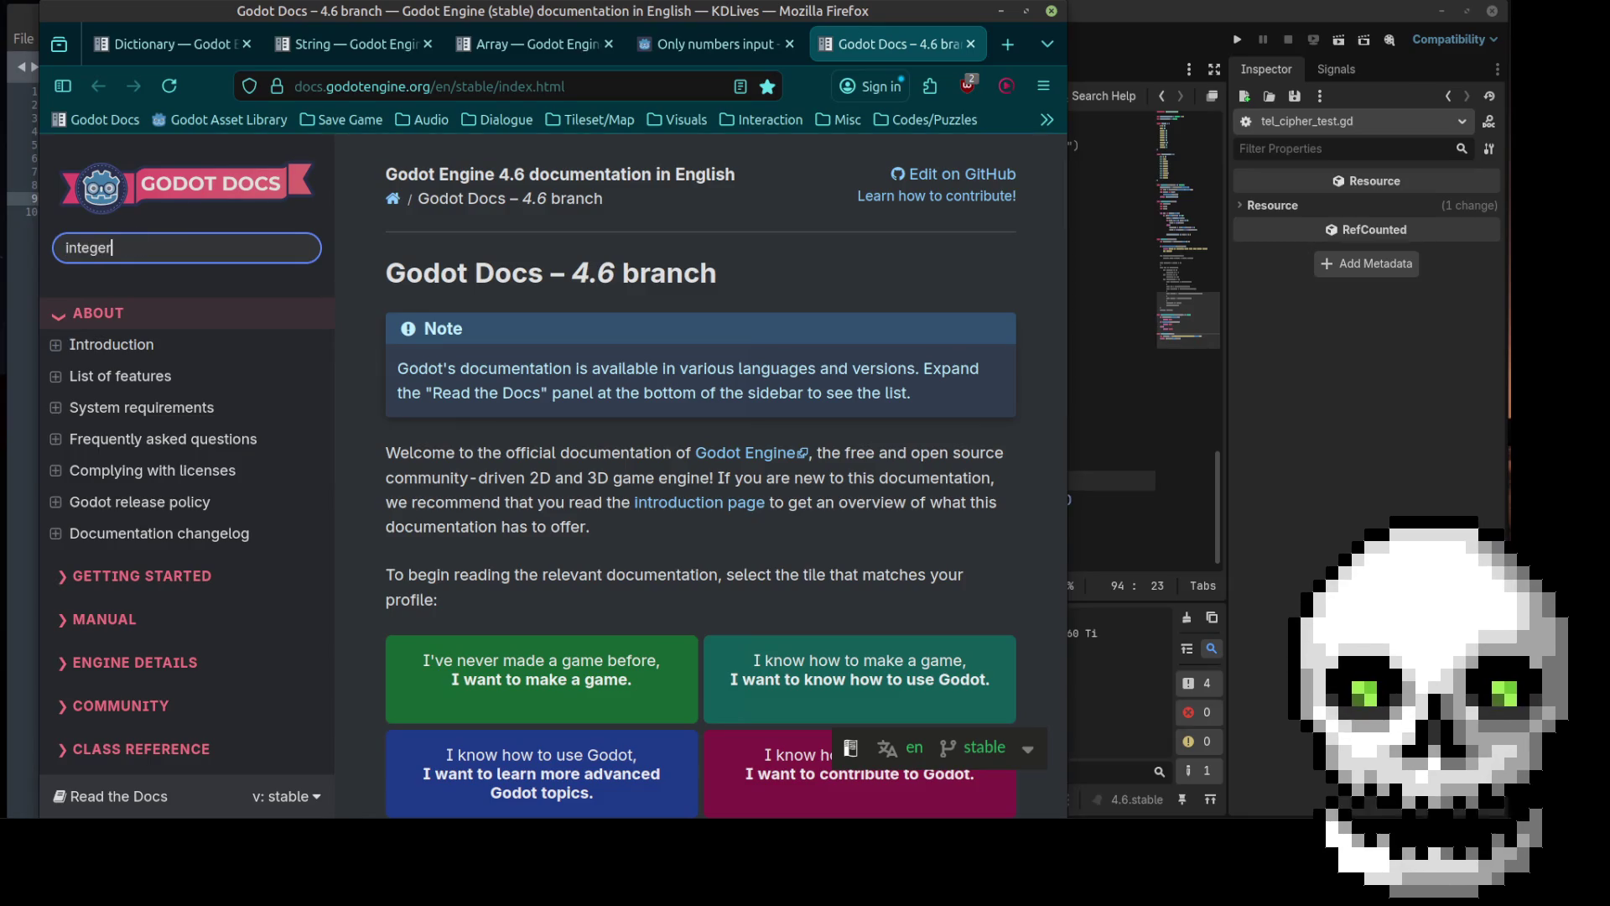
key("Return")
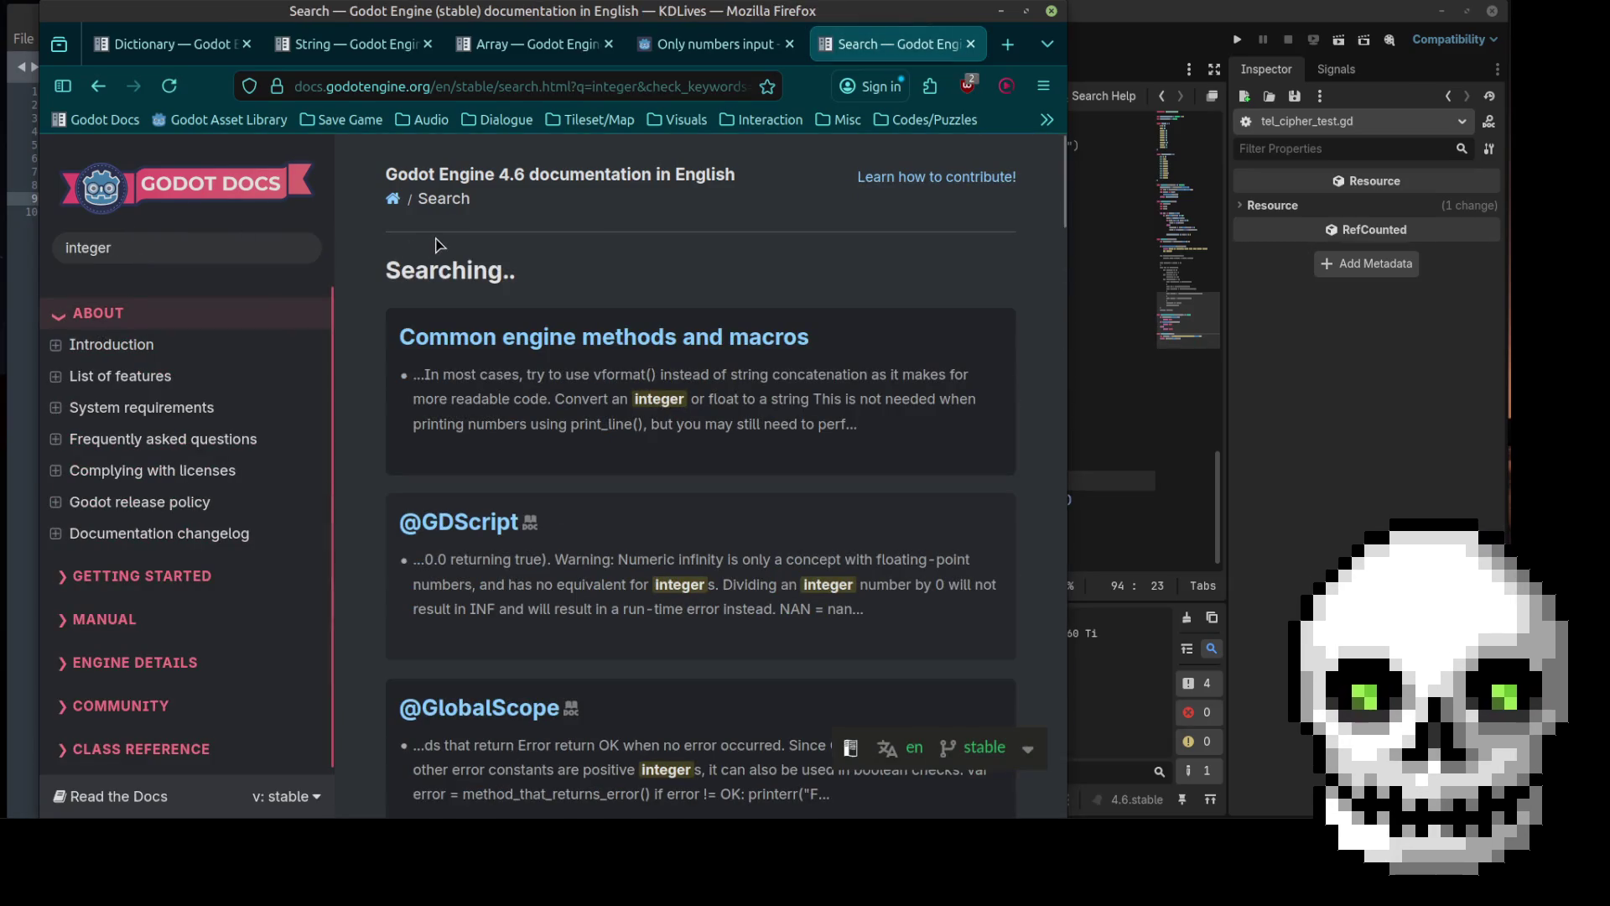
left_click(470, 522)
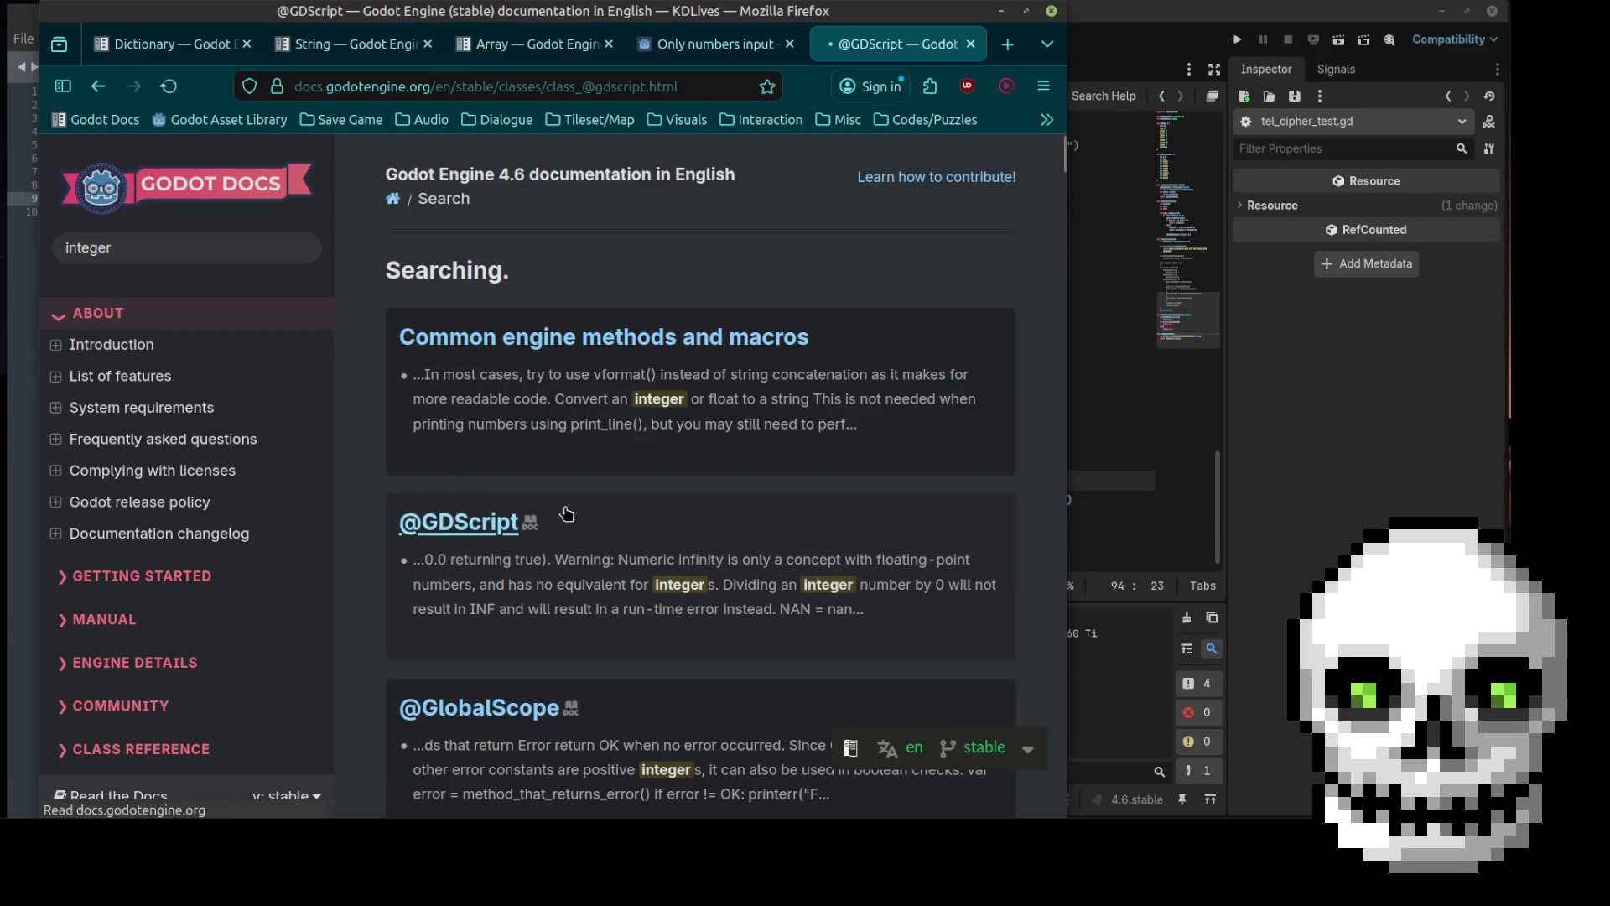
scroll(789, 449, "down", 10)
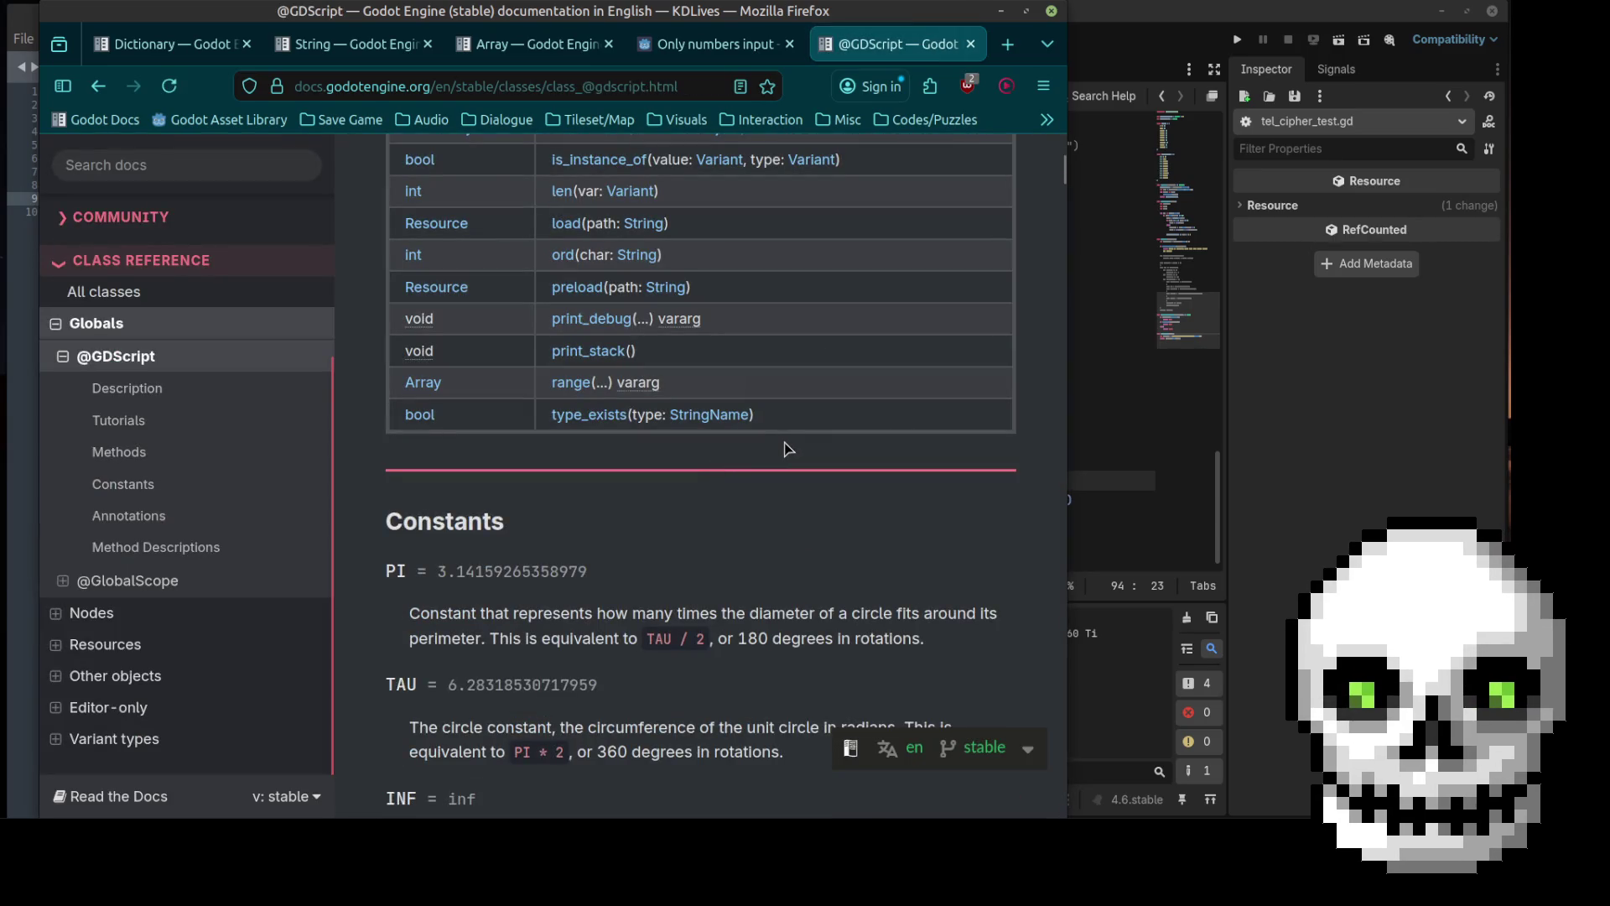
key("ctrl+f")
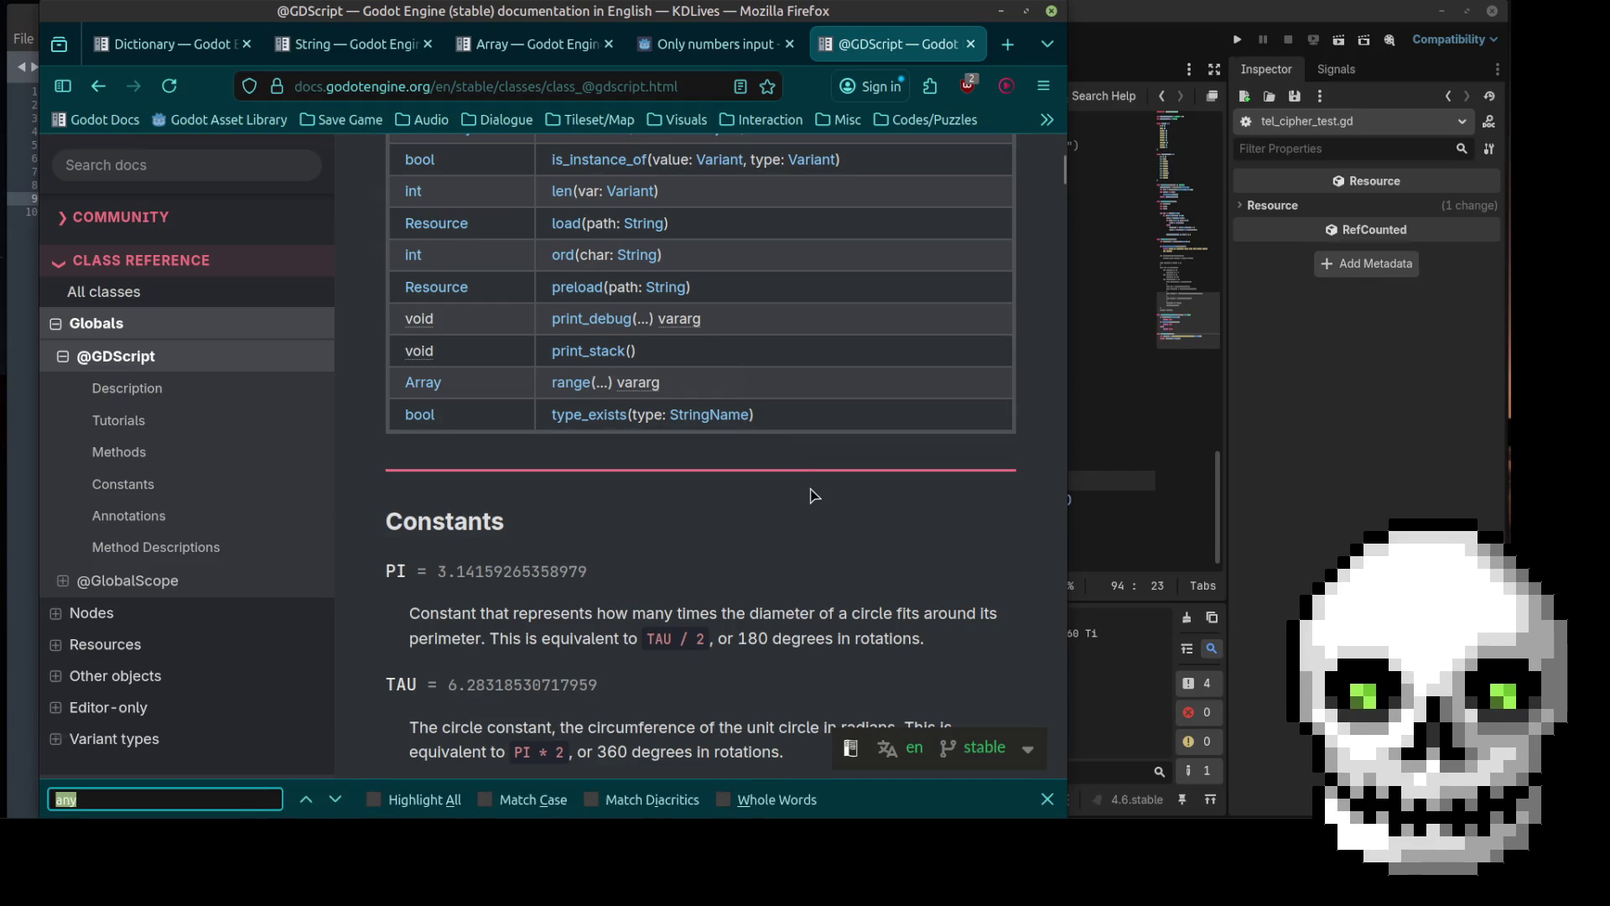
type("is_")
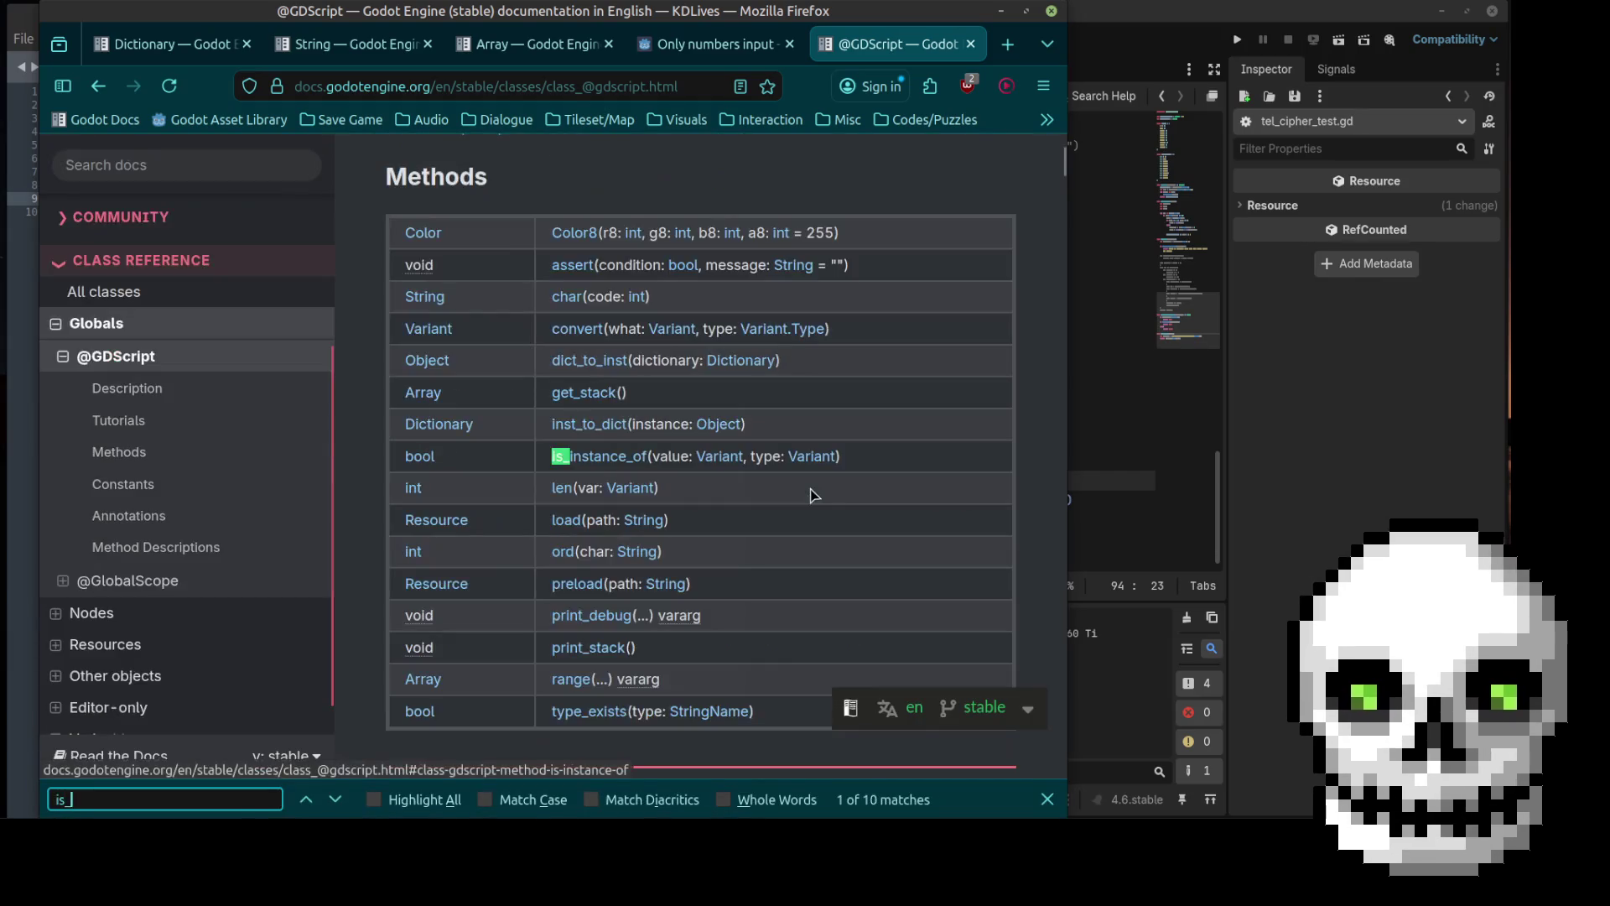
type("valud")
key("BackSpace")
key("BackSpace")
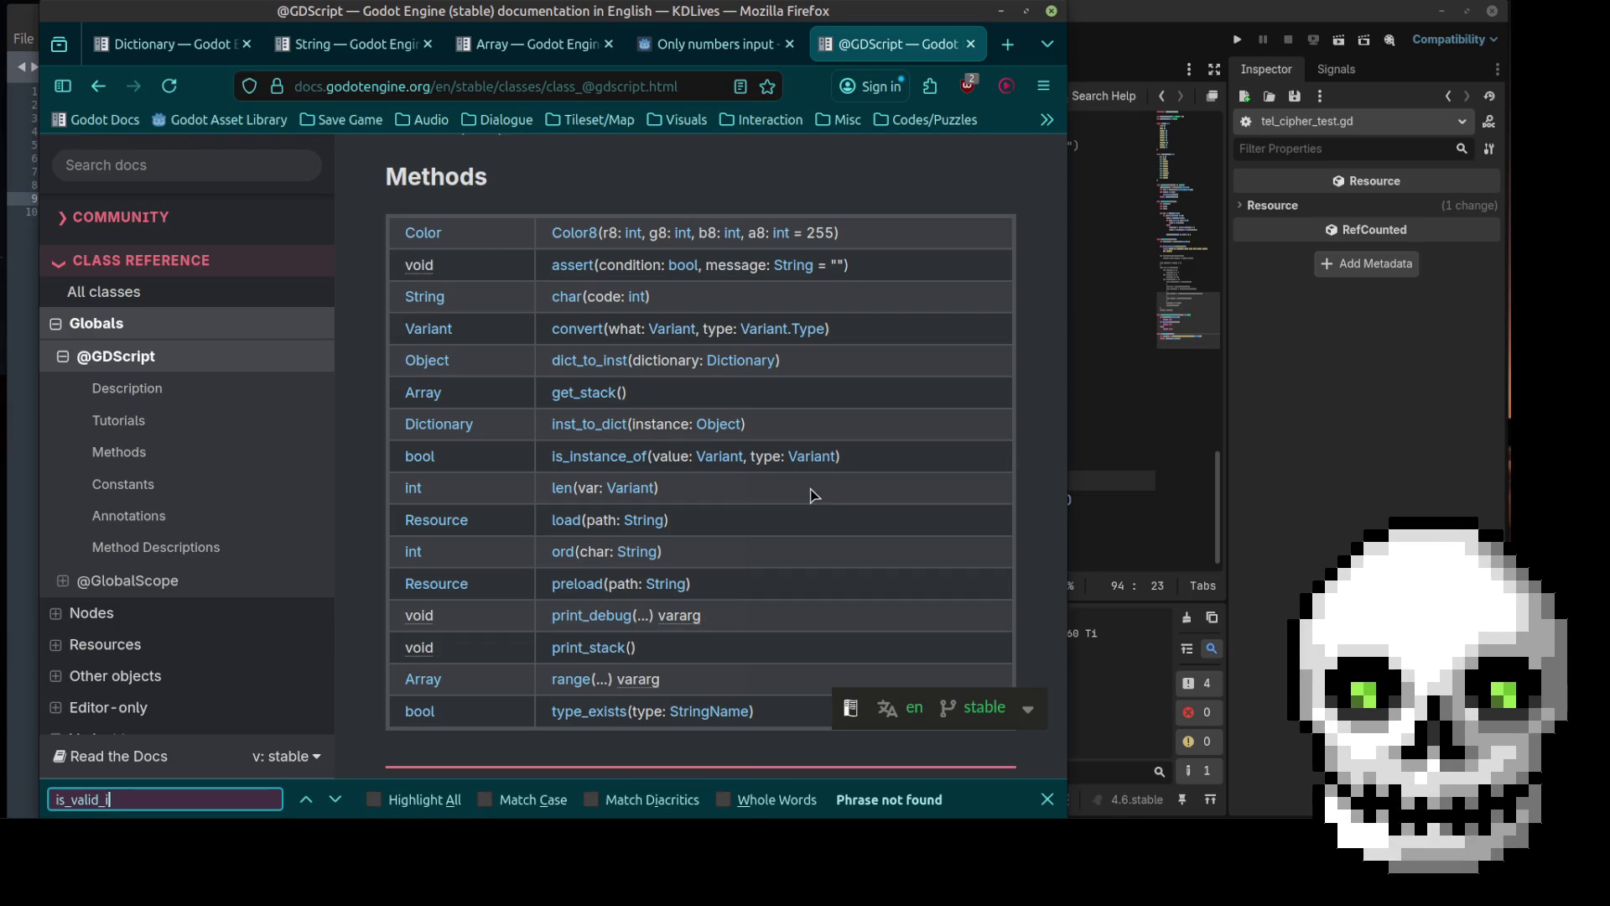
Step: Search the whole documentation for valid_int and open the String class reference
left_click(144, 164)
type("is_")
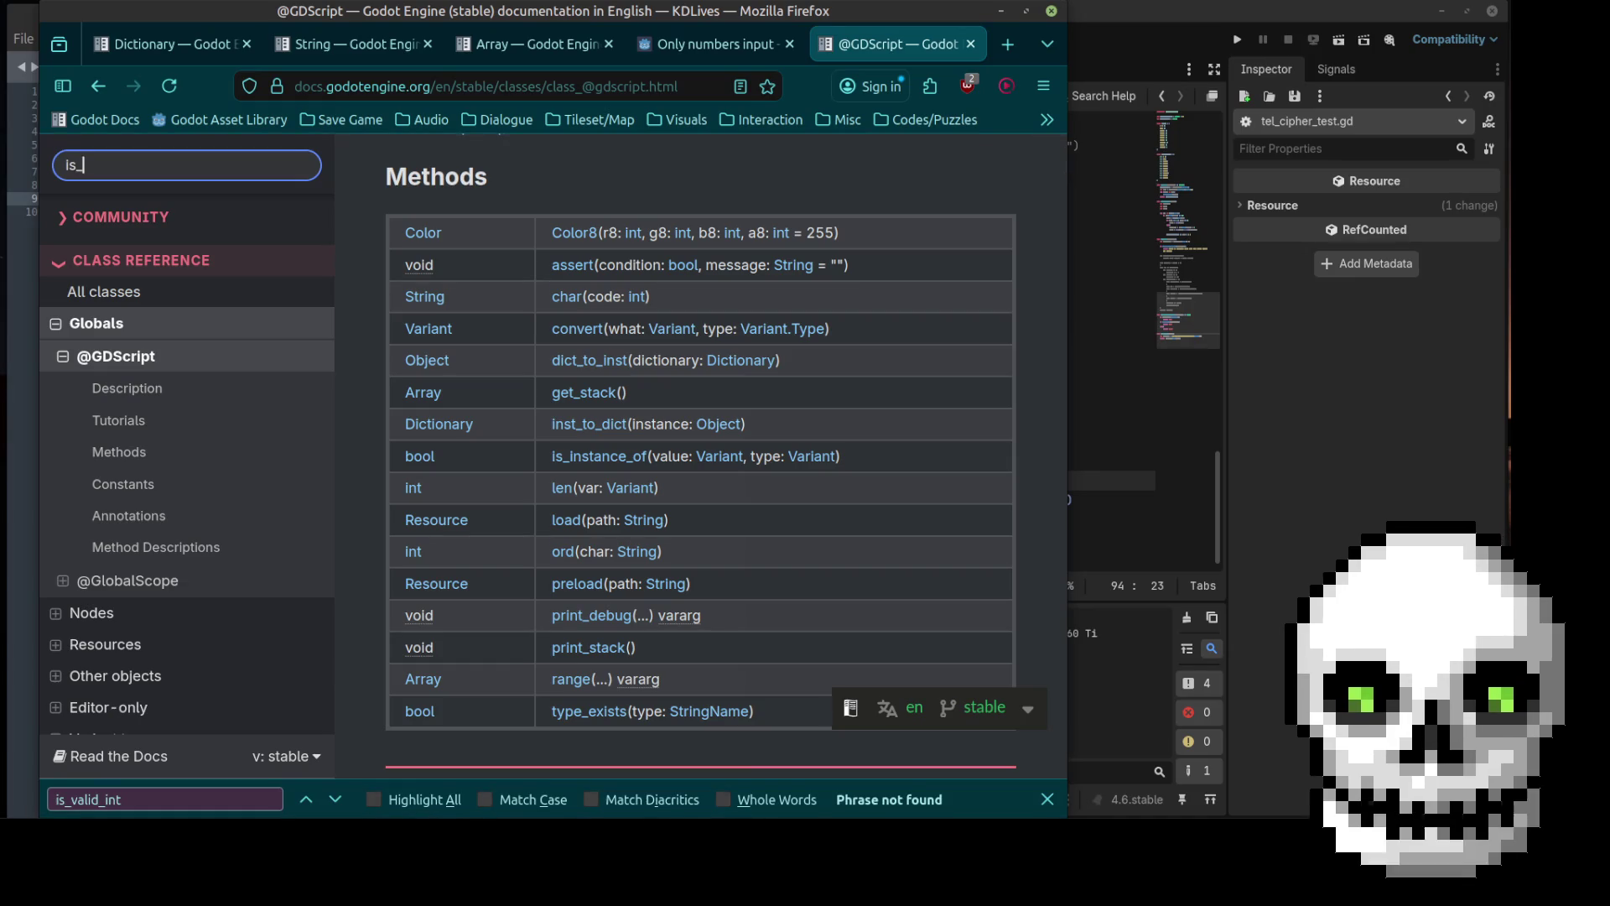
type("valid")
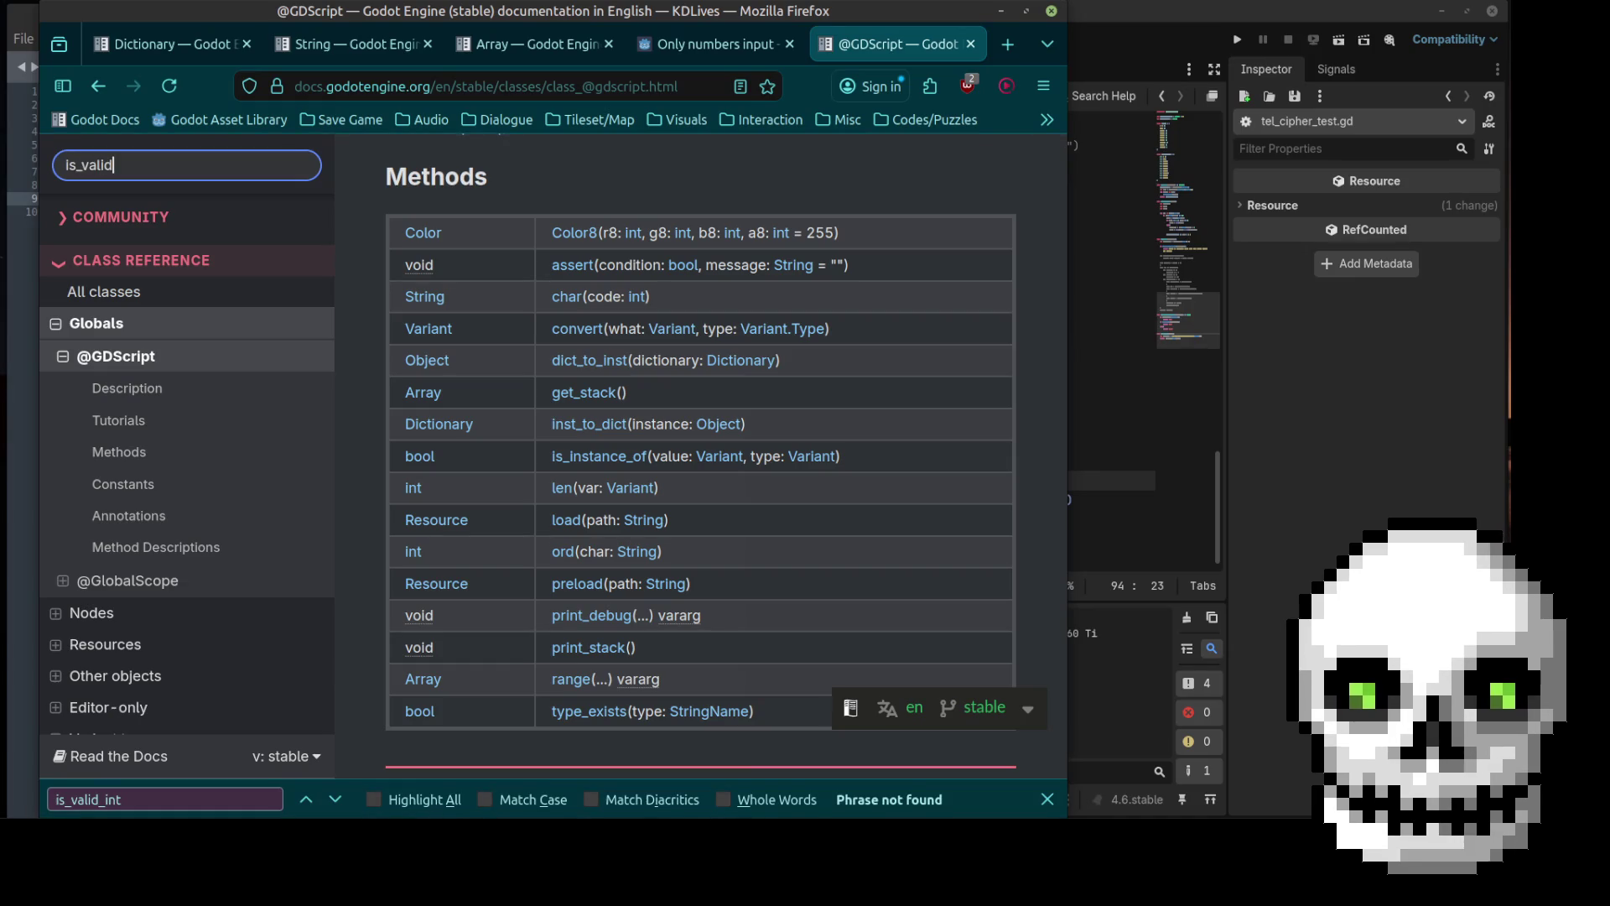
type("_int")
key("Return")
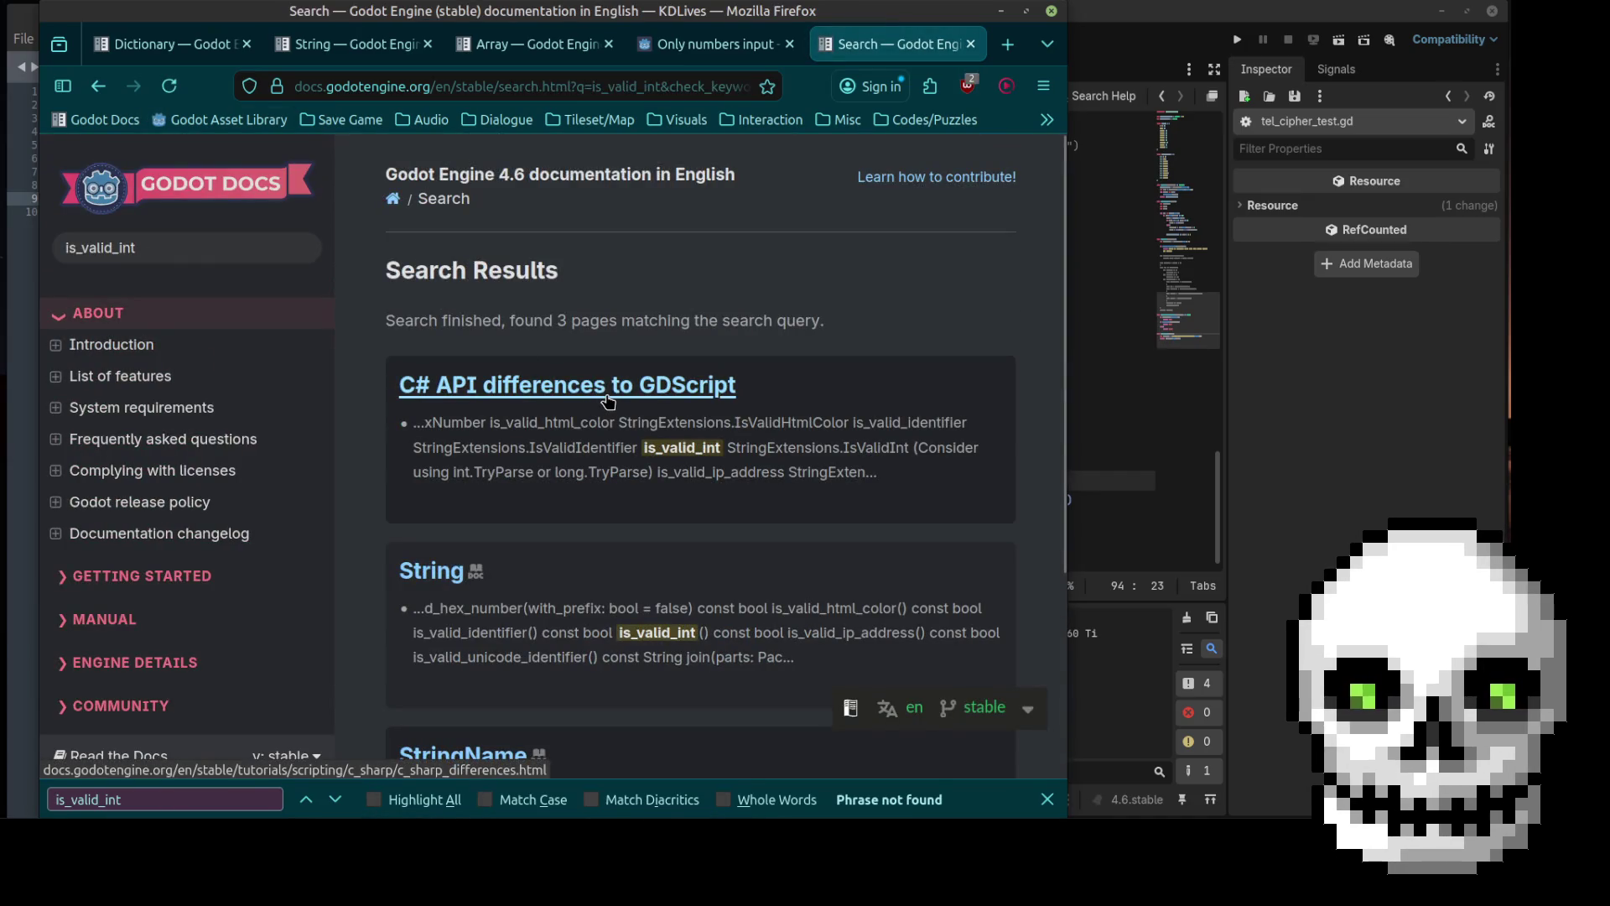
left_click(436, 572)
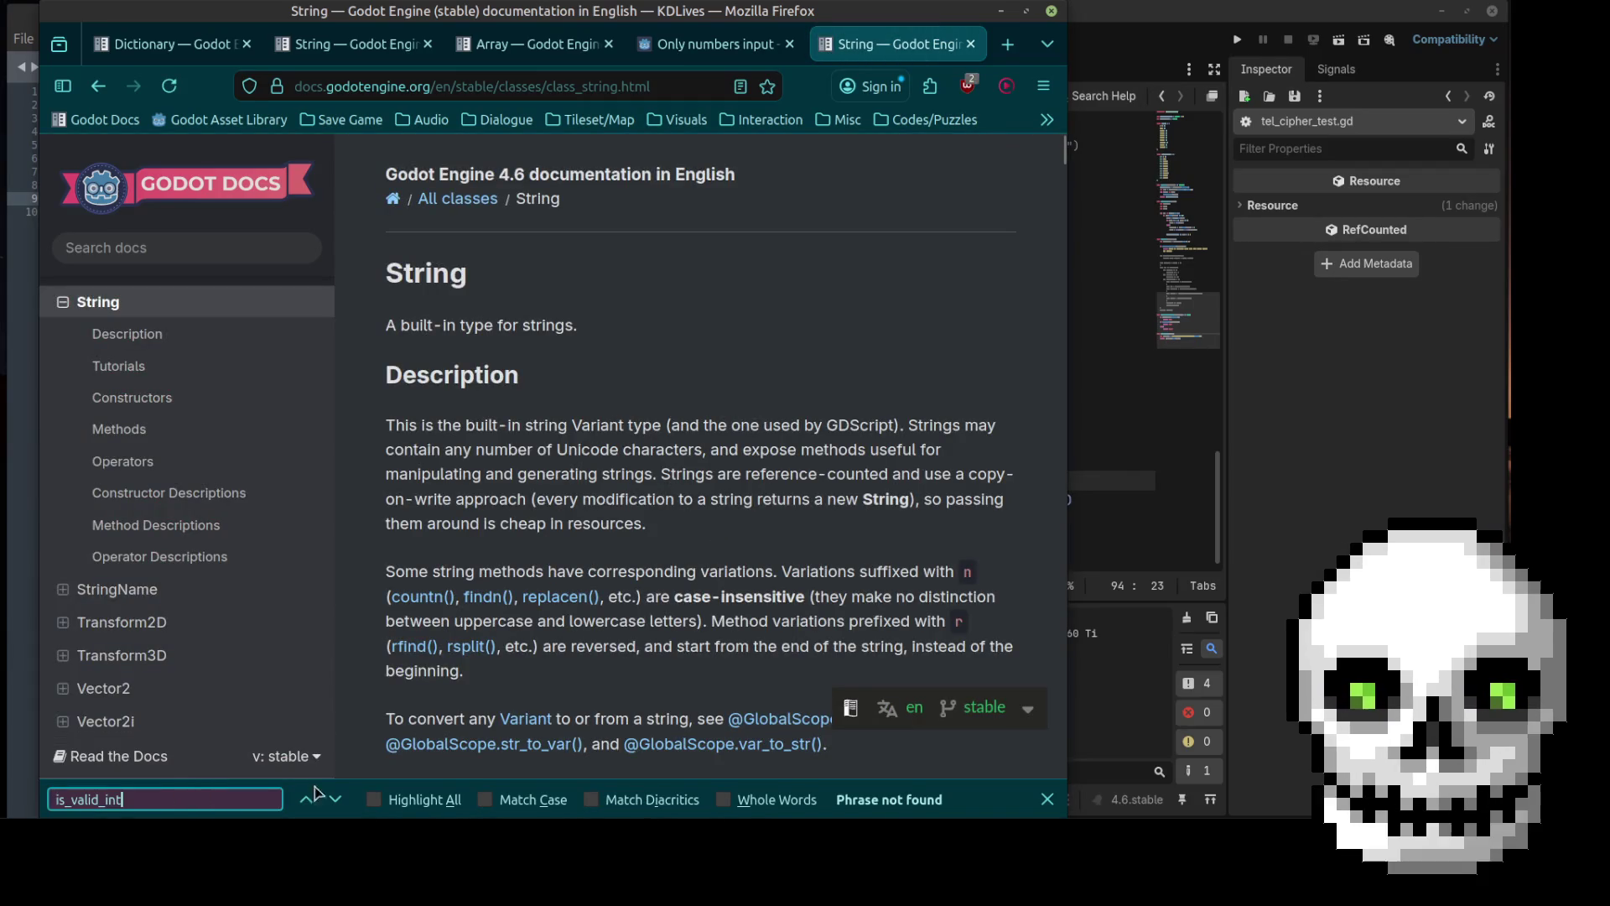
Step: Jump to the is_valid_int() description on the String page, read it, and return to the script
key("BackSpace")
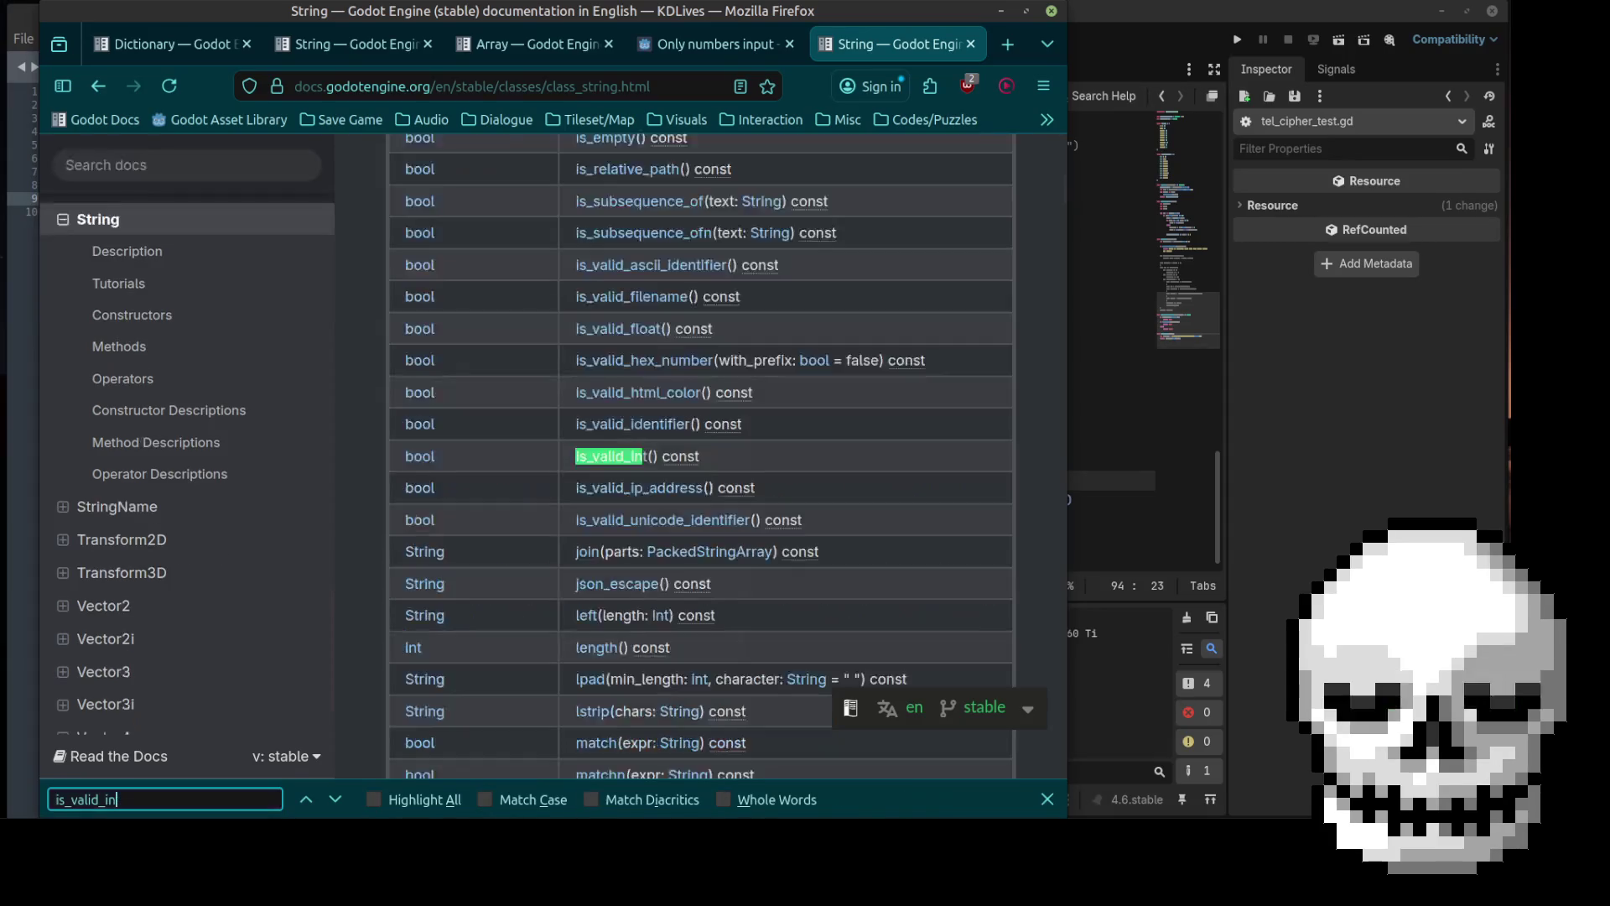
left_click(629, 457)
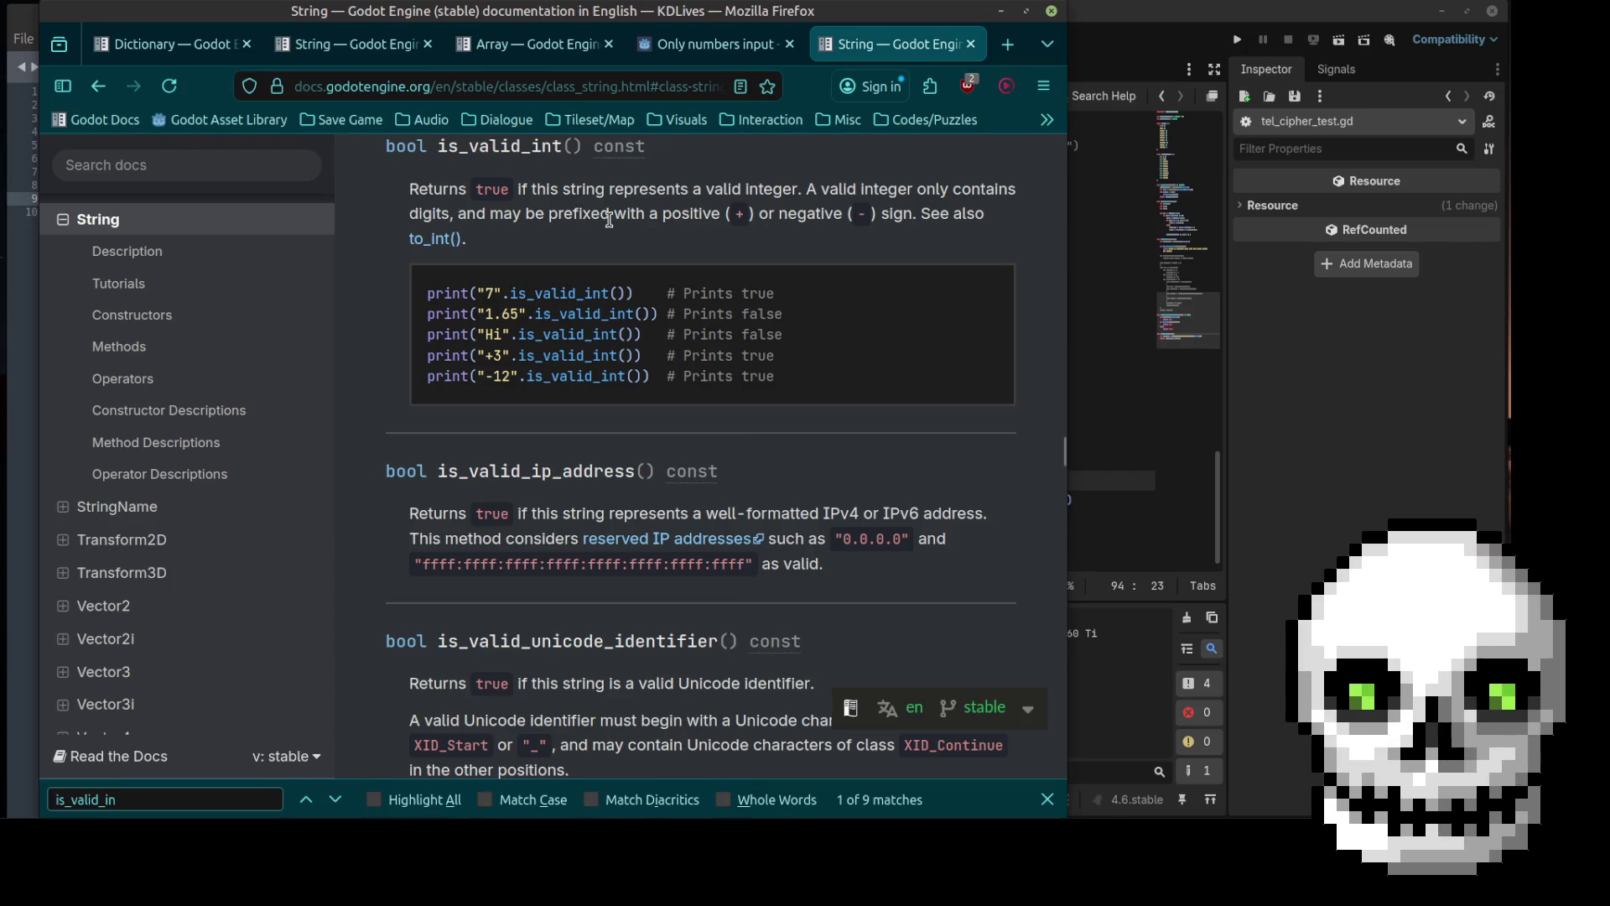
scroll(596, 253, "up", 5)
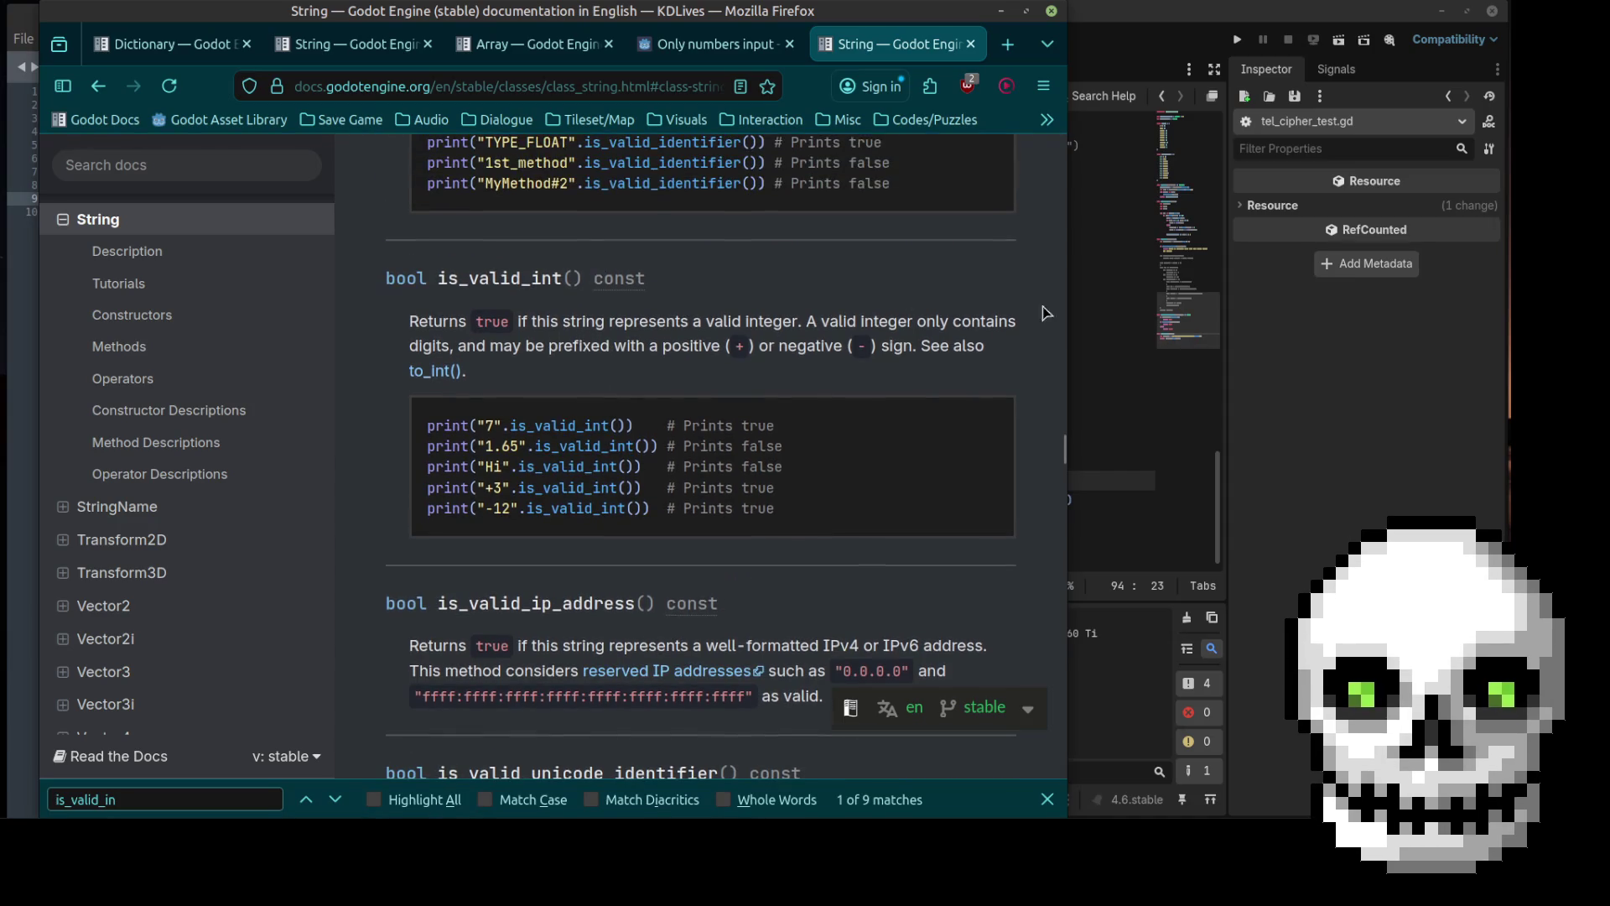
left_click(1114, 303)
left_click(1114, 303)
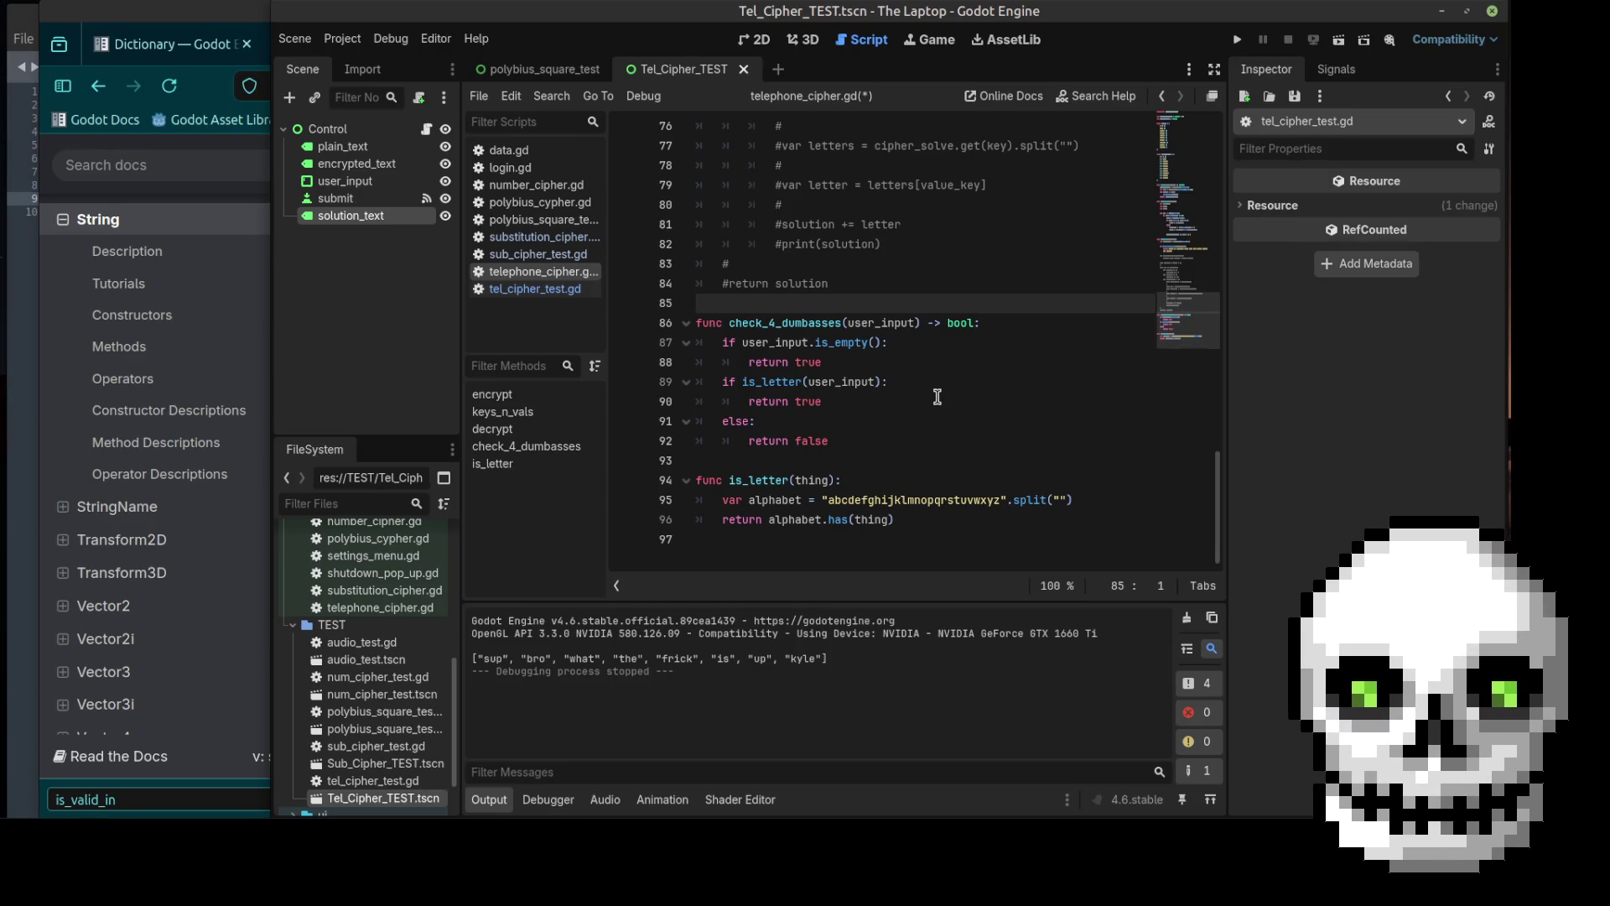
Step: Delete both body lines of the is_letter function
left_click(723, 500)
mouse_move(723, 500)
left_mouse_down()
mouse_move(914, 500)
mouse_move(929, 517)
left_mouse_up()
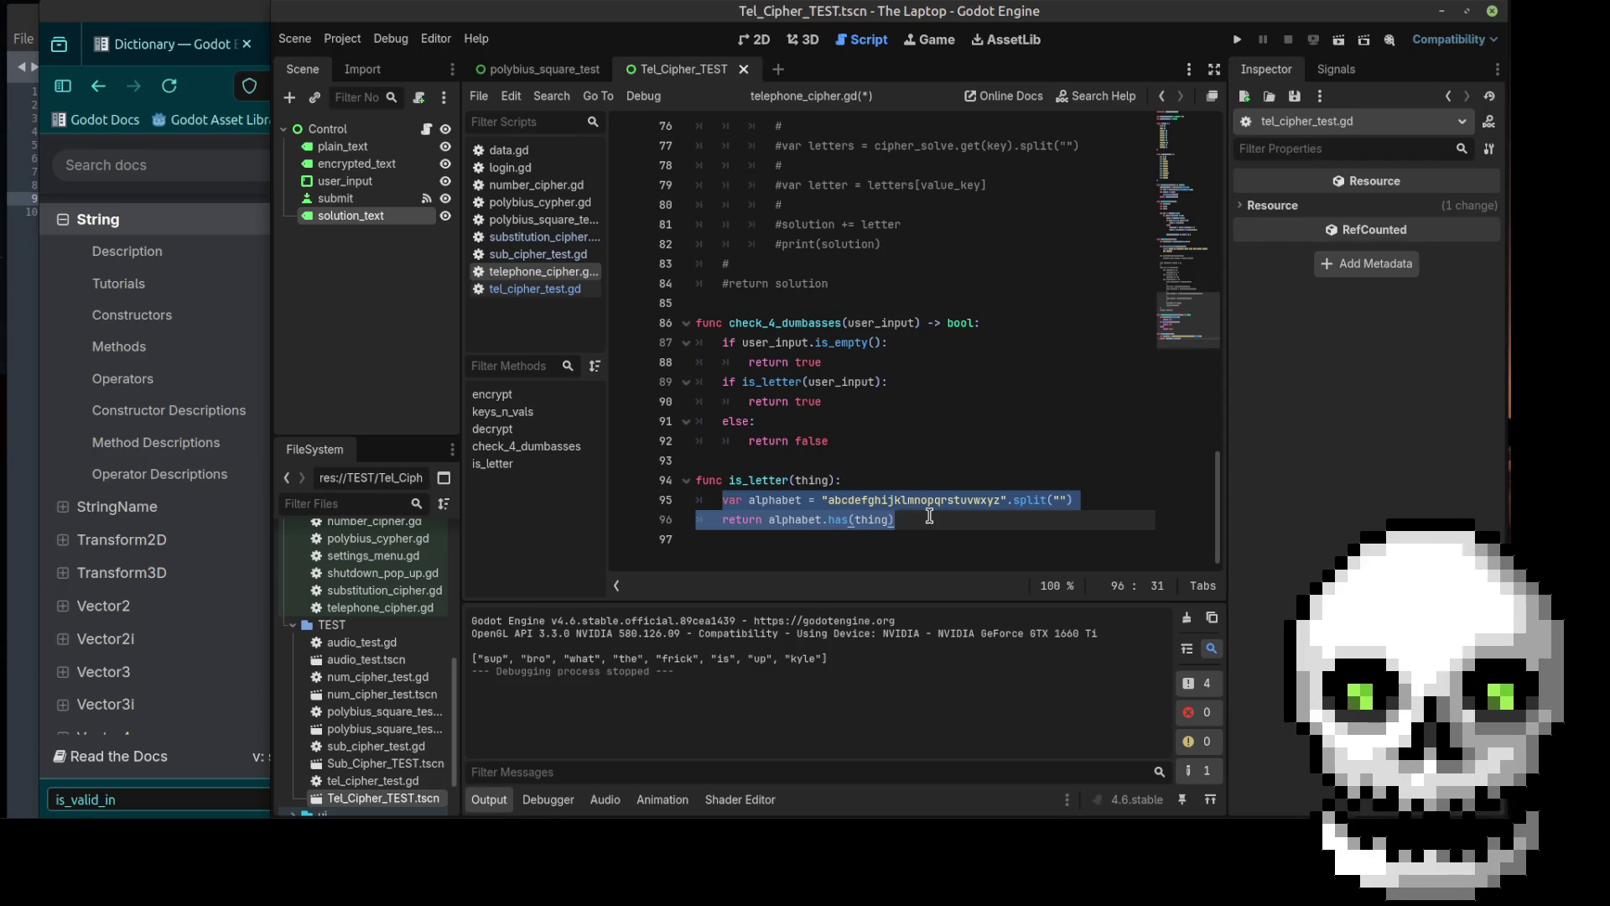
key("BackSpace")
type("if")
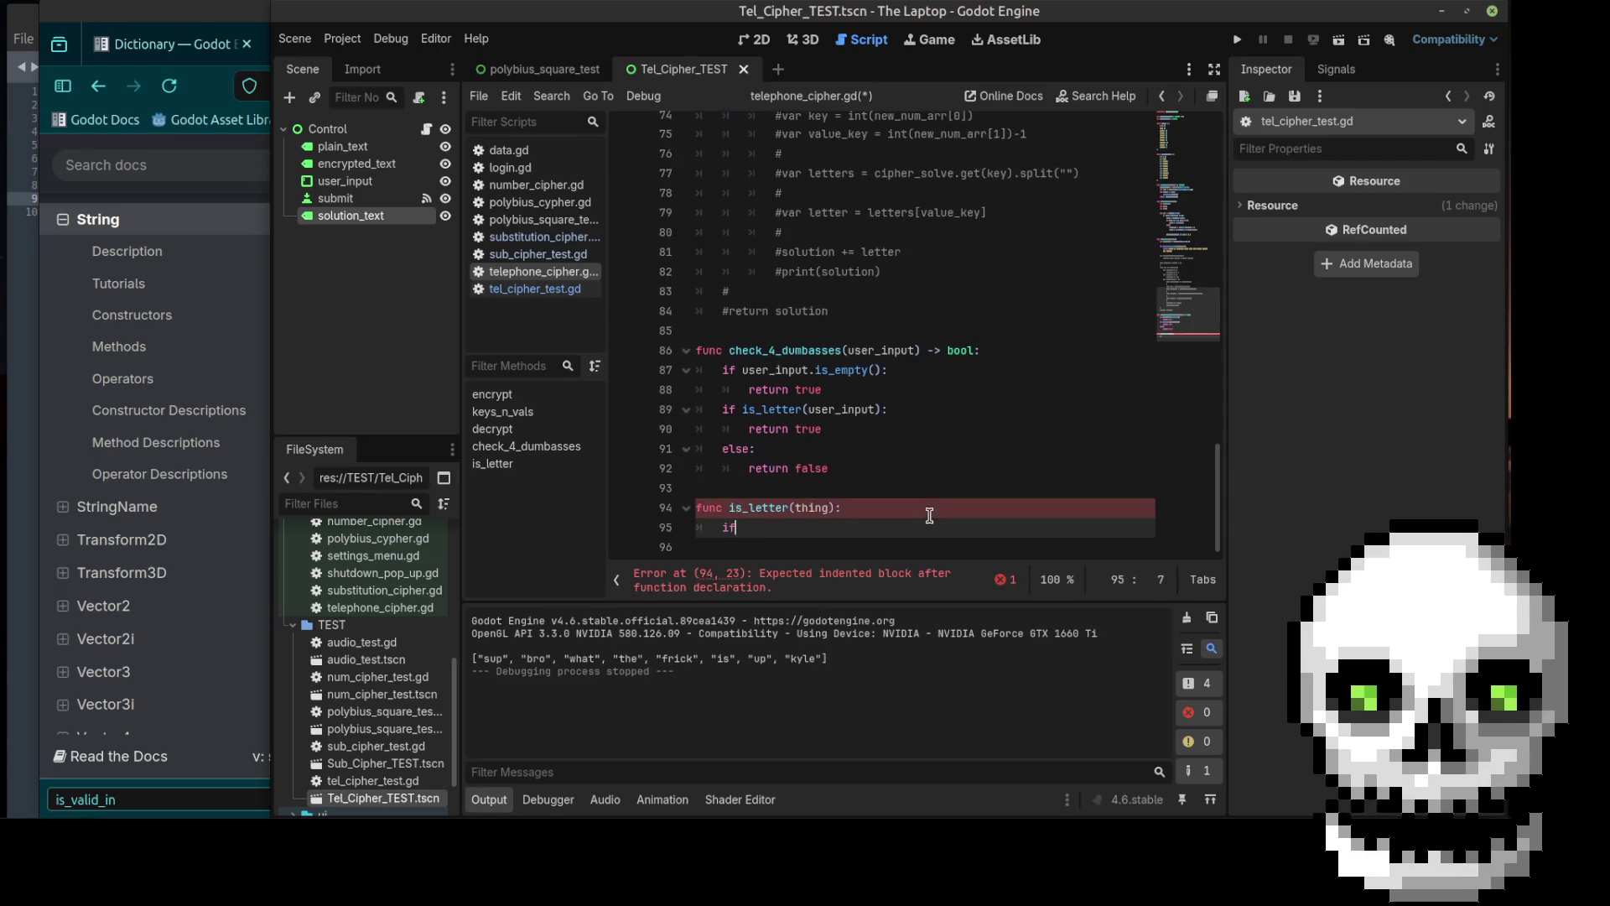
key("BackSpace")
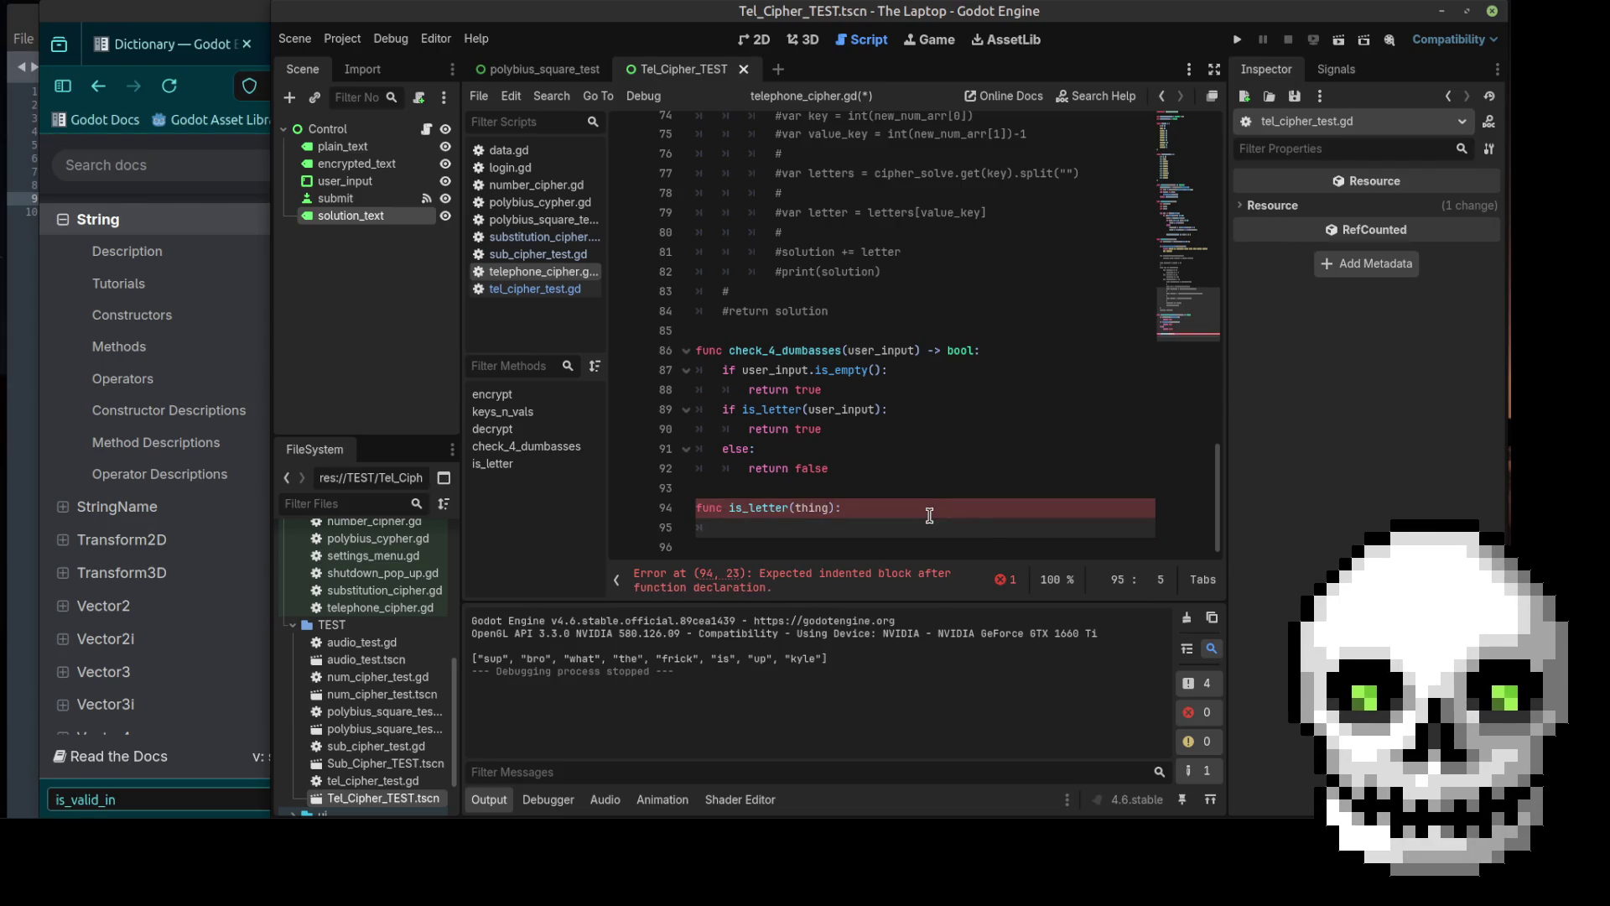
Step: After glancing at the String docs, add a new line after return true in check_4_dumbasses
left_click(201, 14)
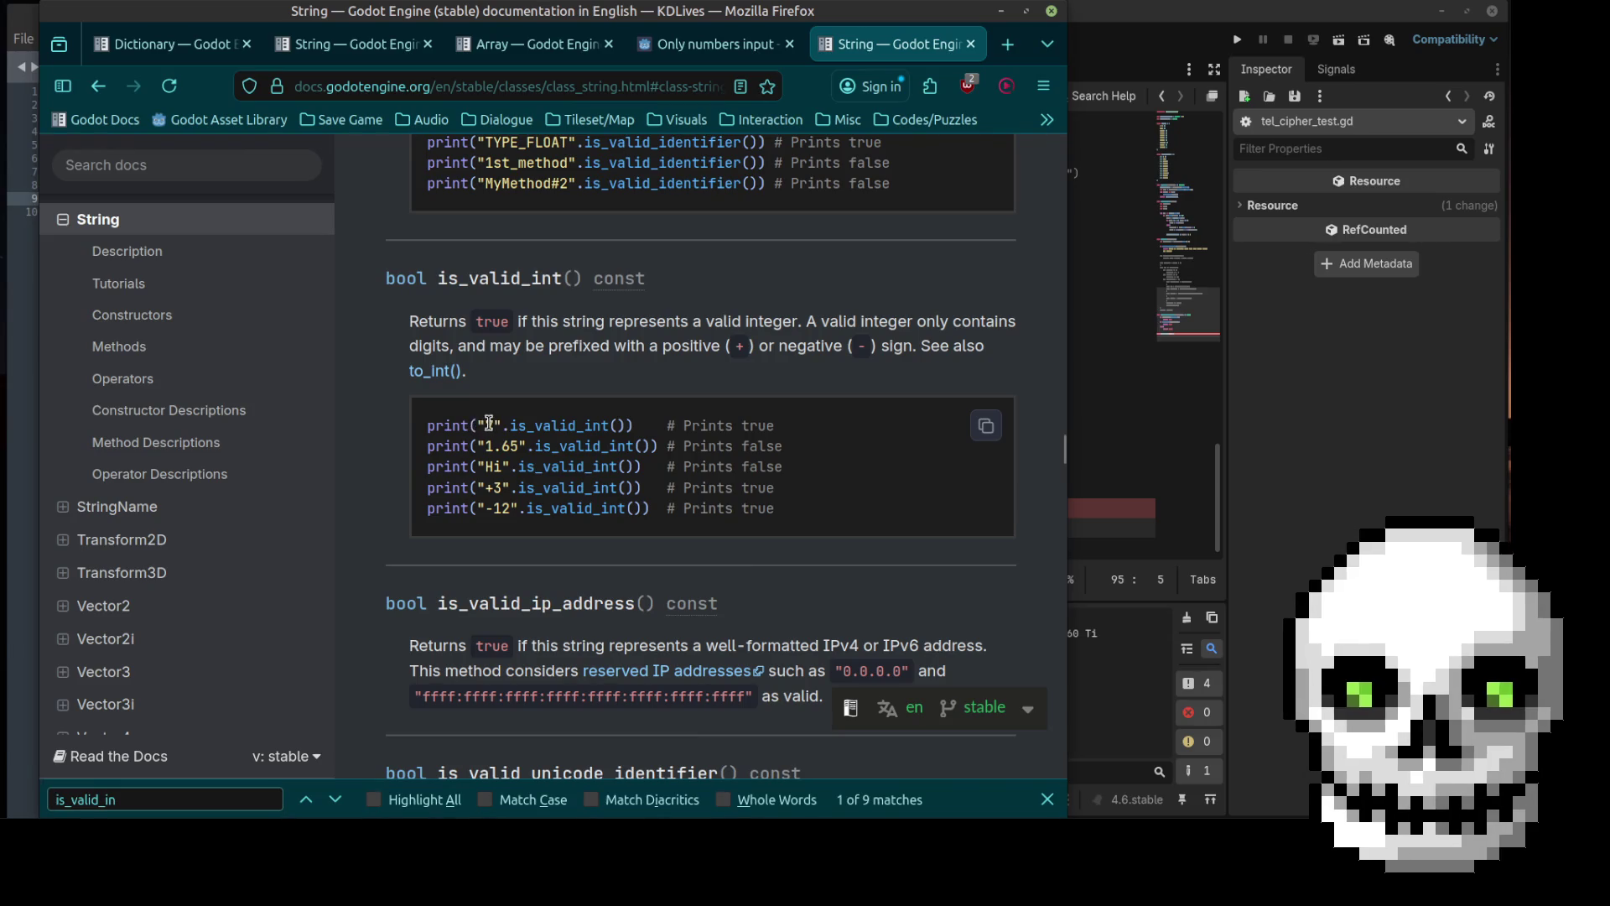
left_click(1084, 414)
left_click(750, 530)
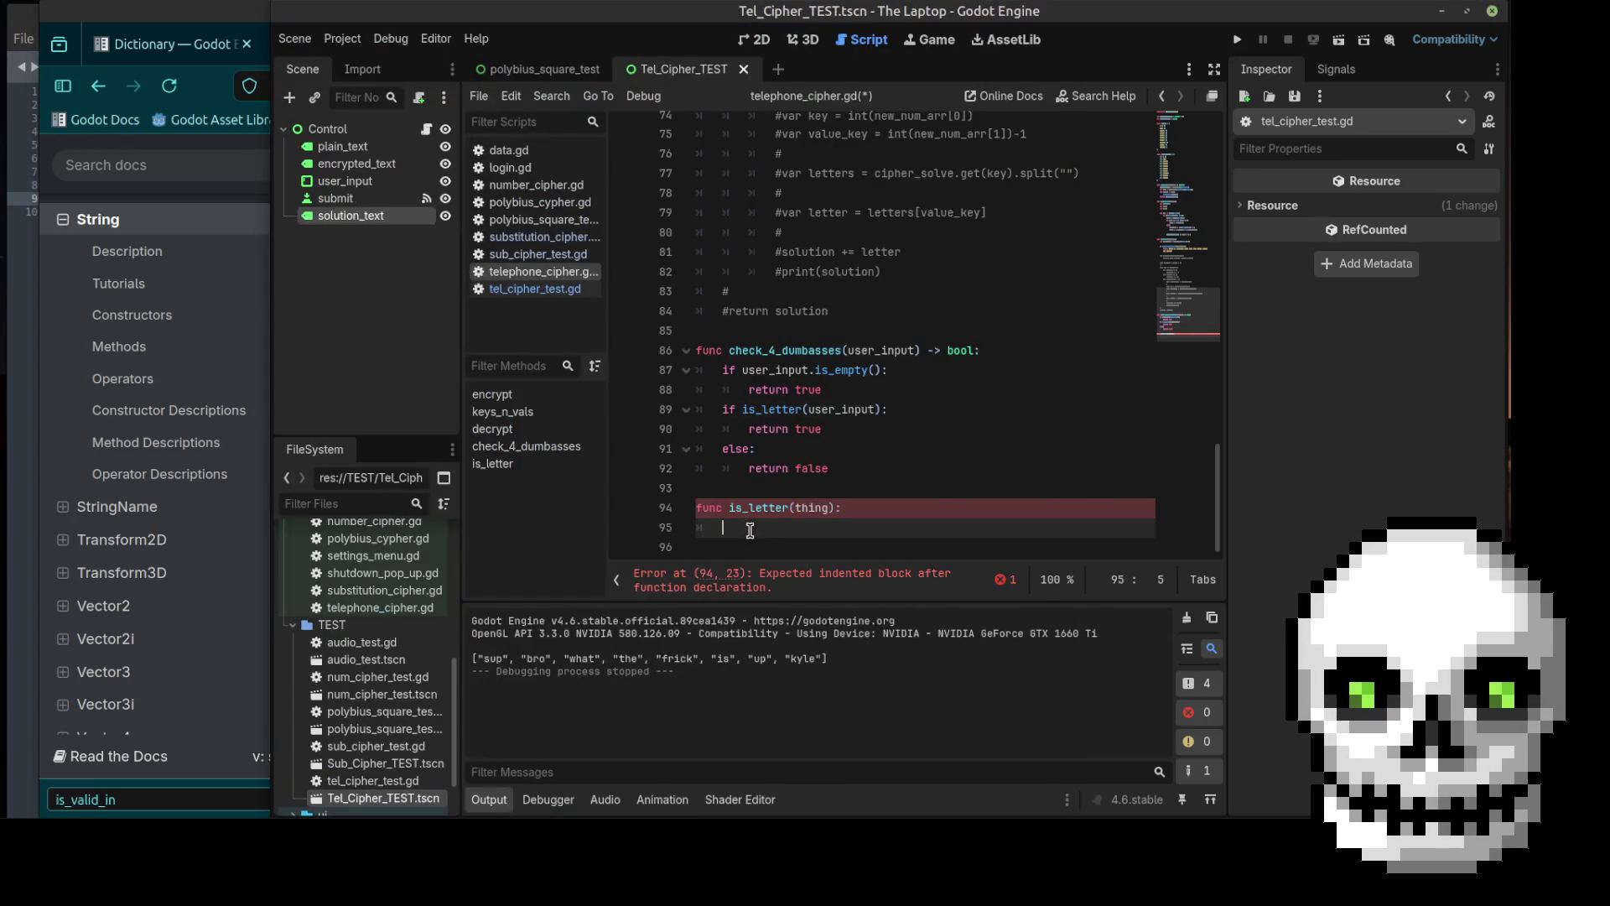
left_click(851, 392)
key("Return")
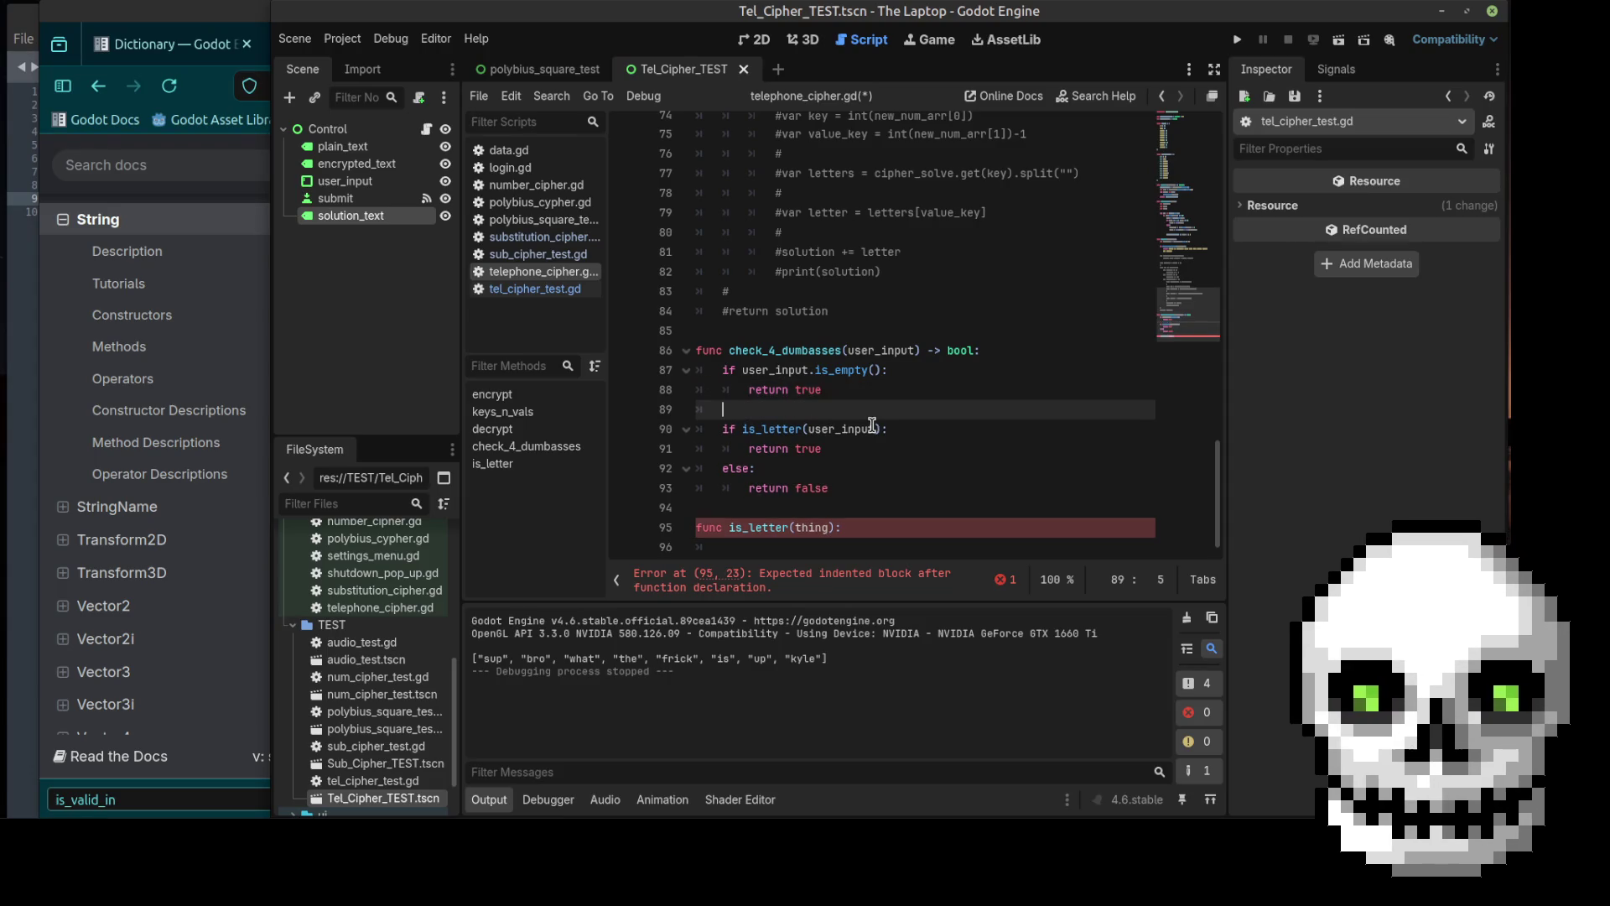
Step: Write a 'for i in user_input:' loop that calls is_letter(i) on each character
type("ea")
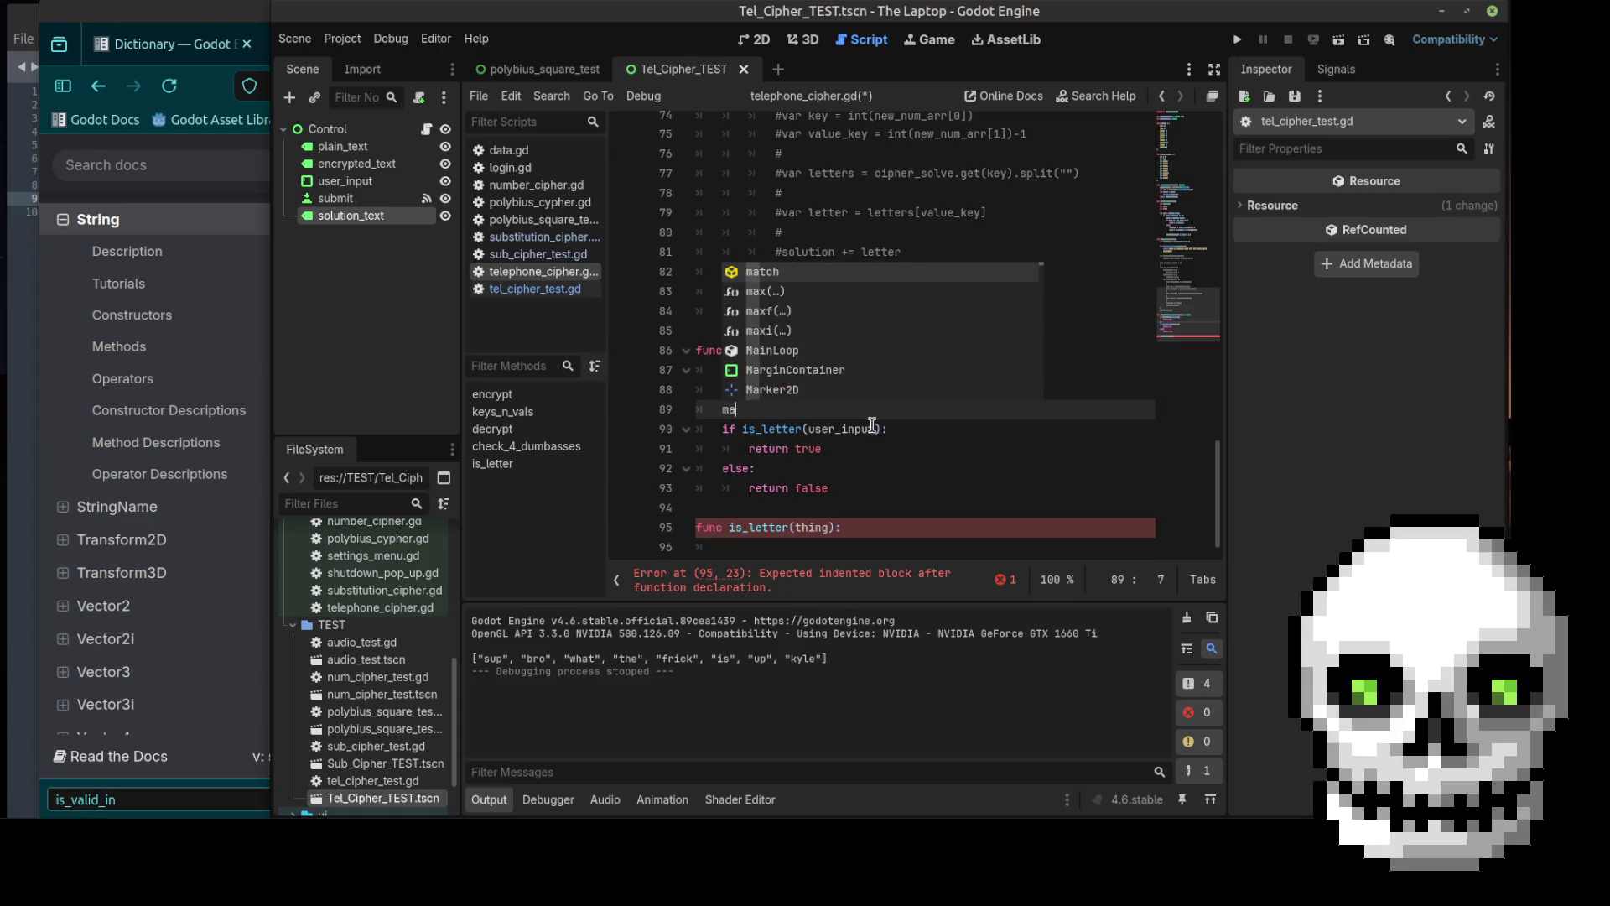
key("BackSpace")
key("BackSpace")
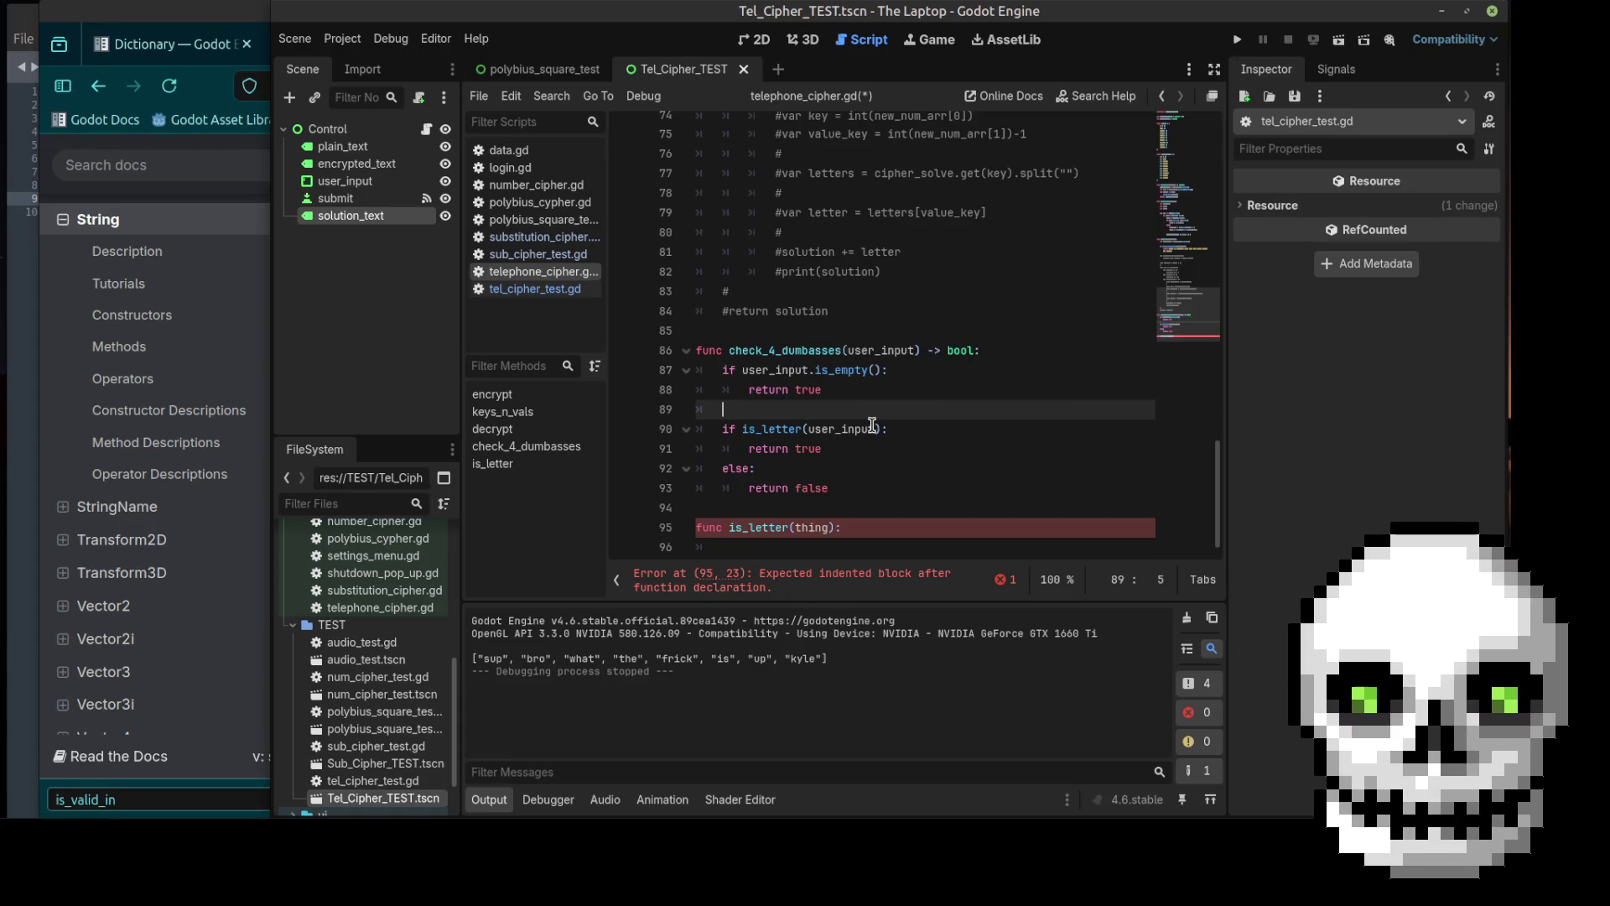
type("user")
key("Return")
type("map")
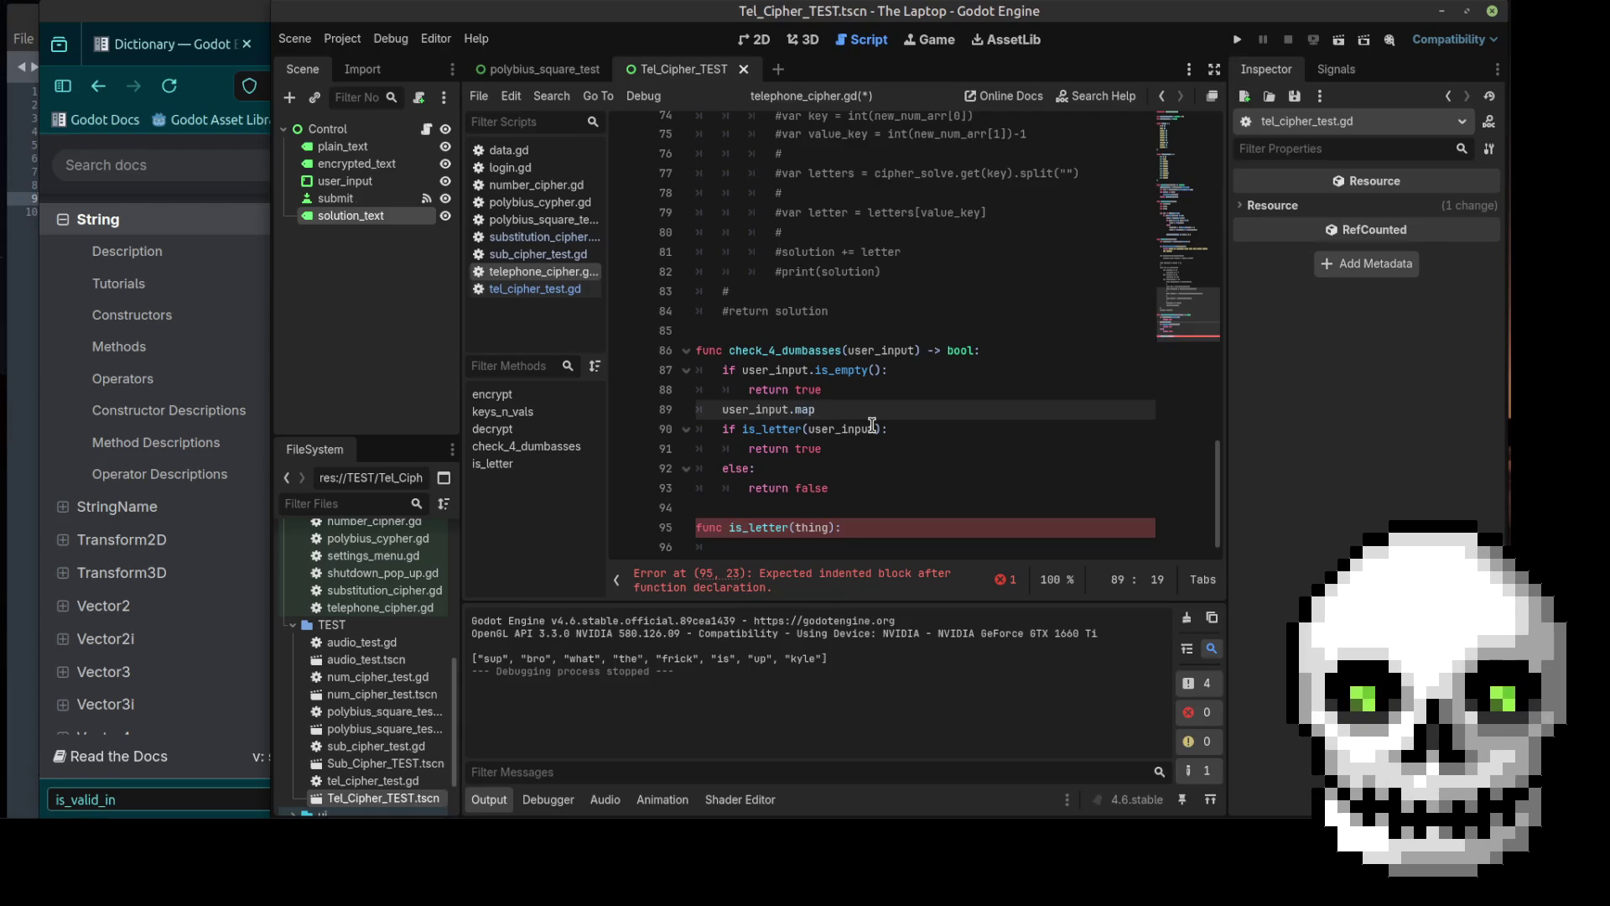
type("(")
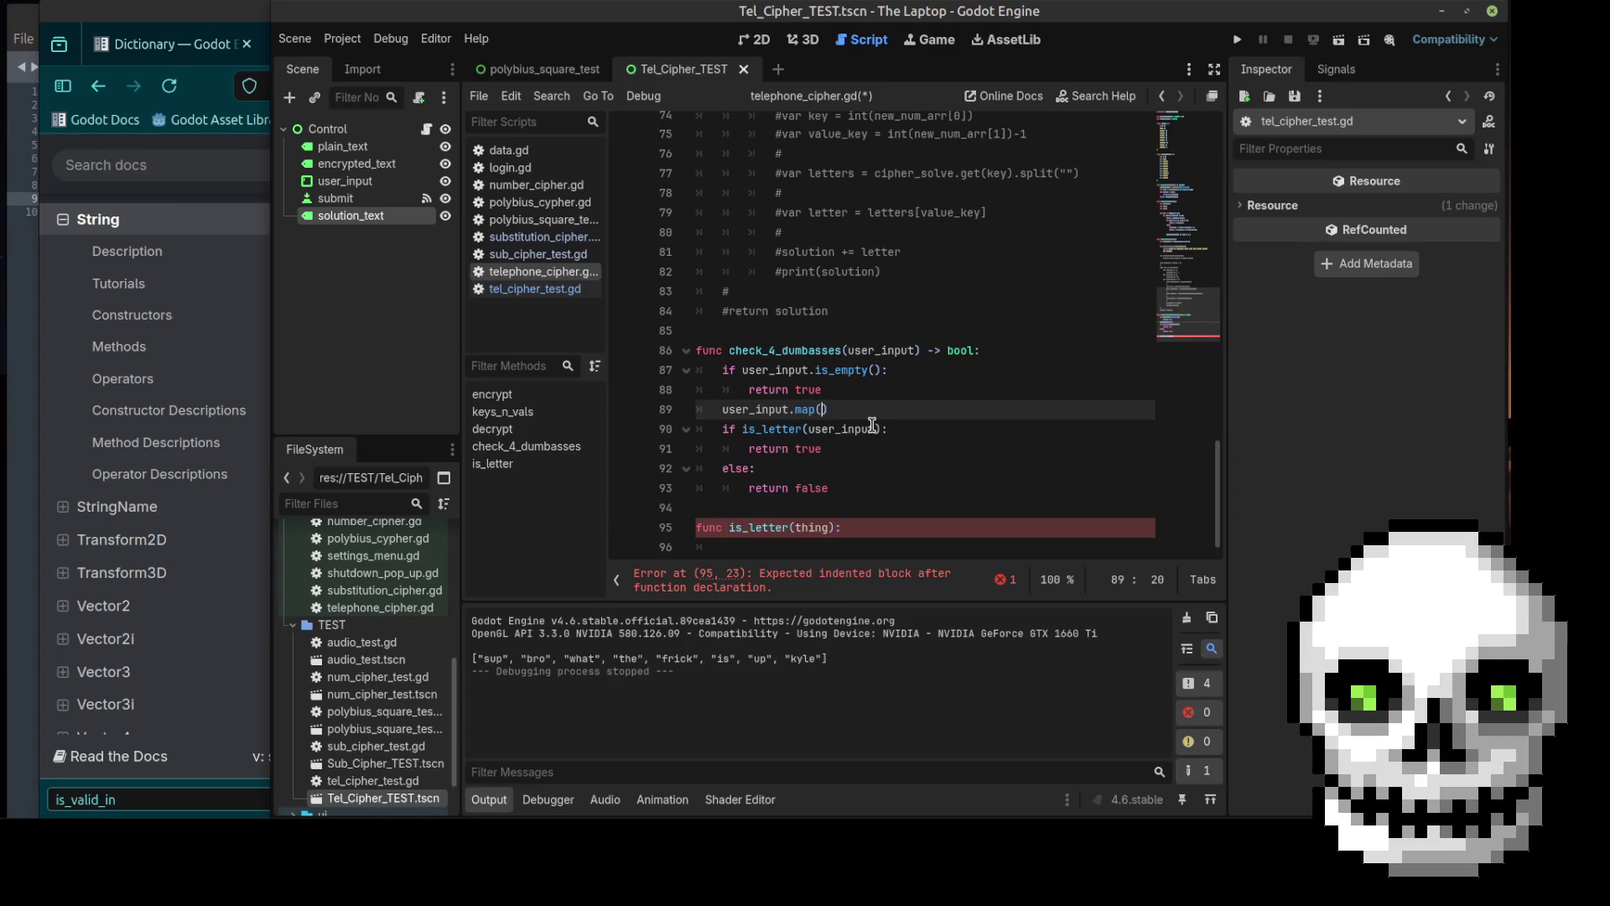
type("is")
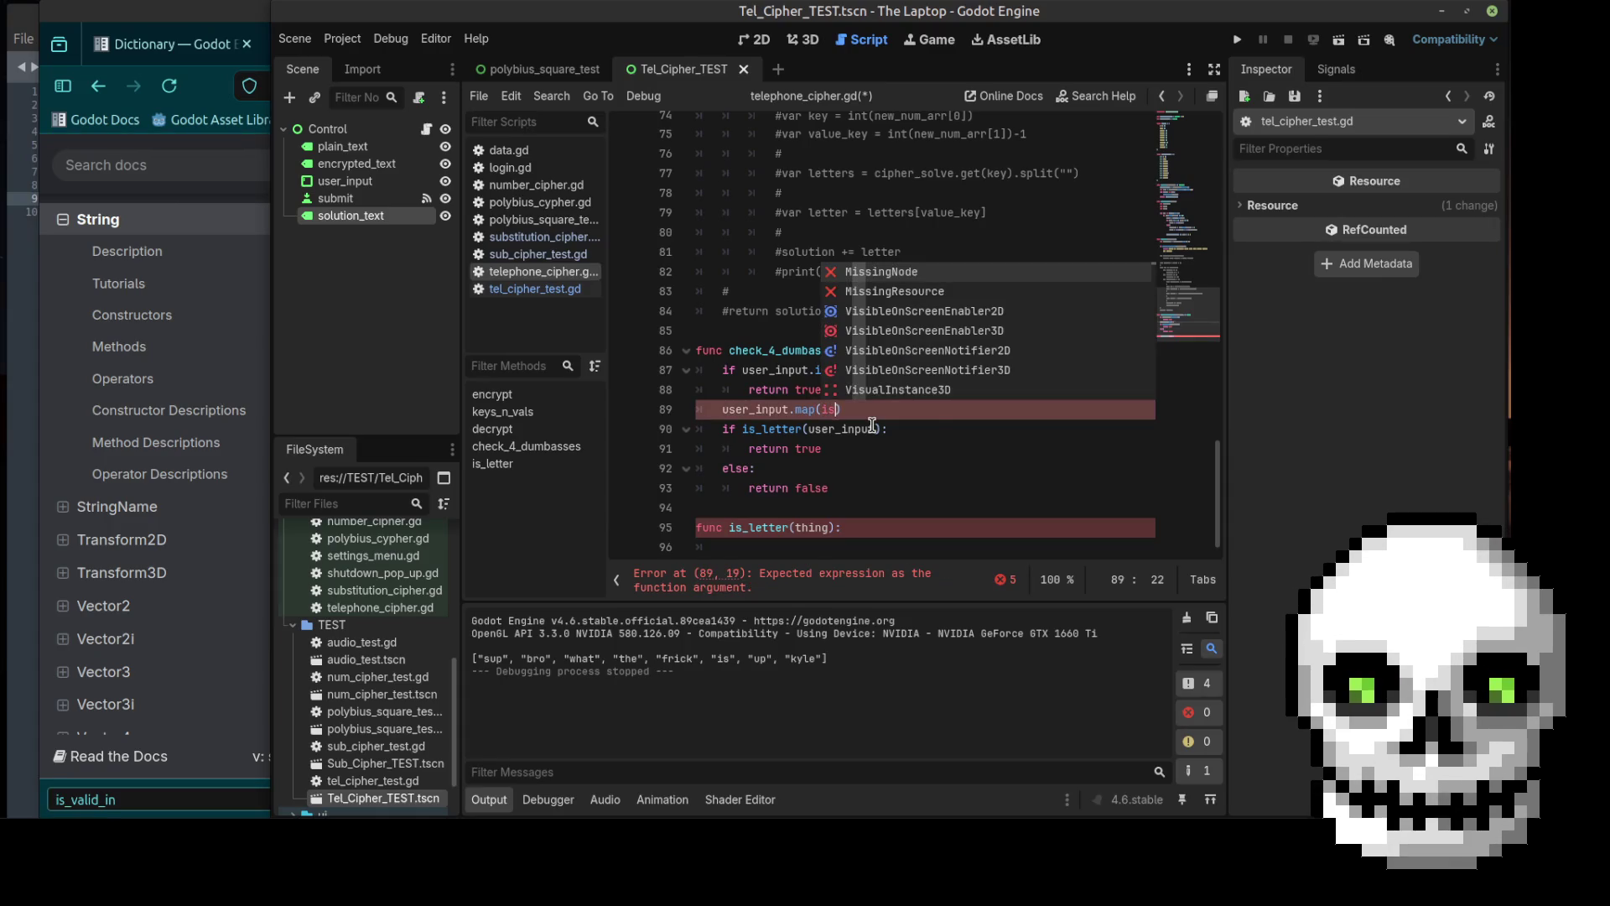
type("_letter")
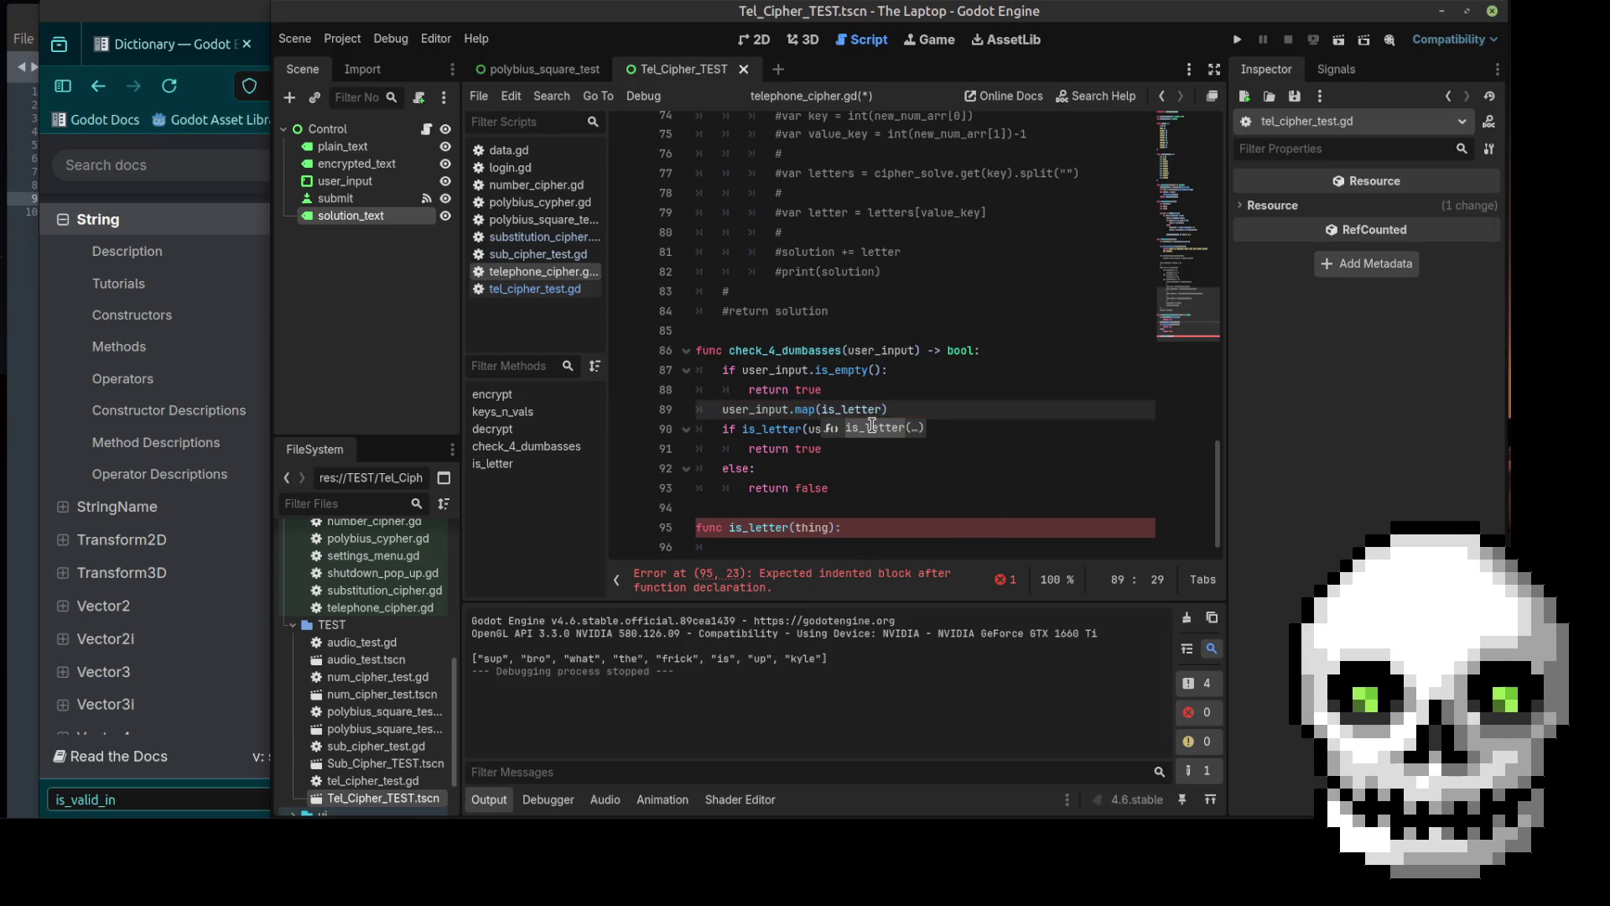
key("ctrl+shift+Left")
key("ctrl+shift+Left")
key("ctrl+shift+Left")
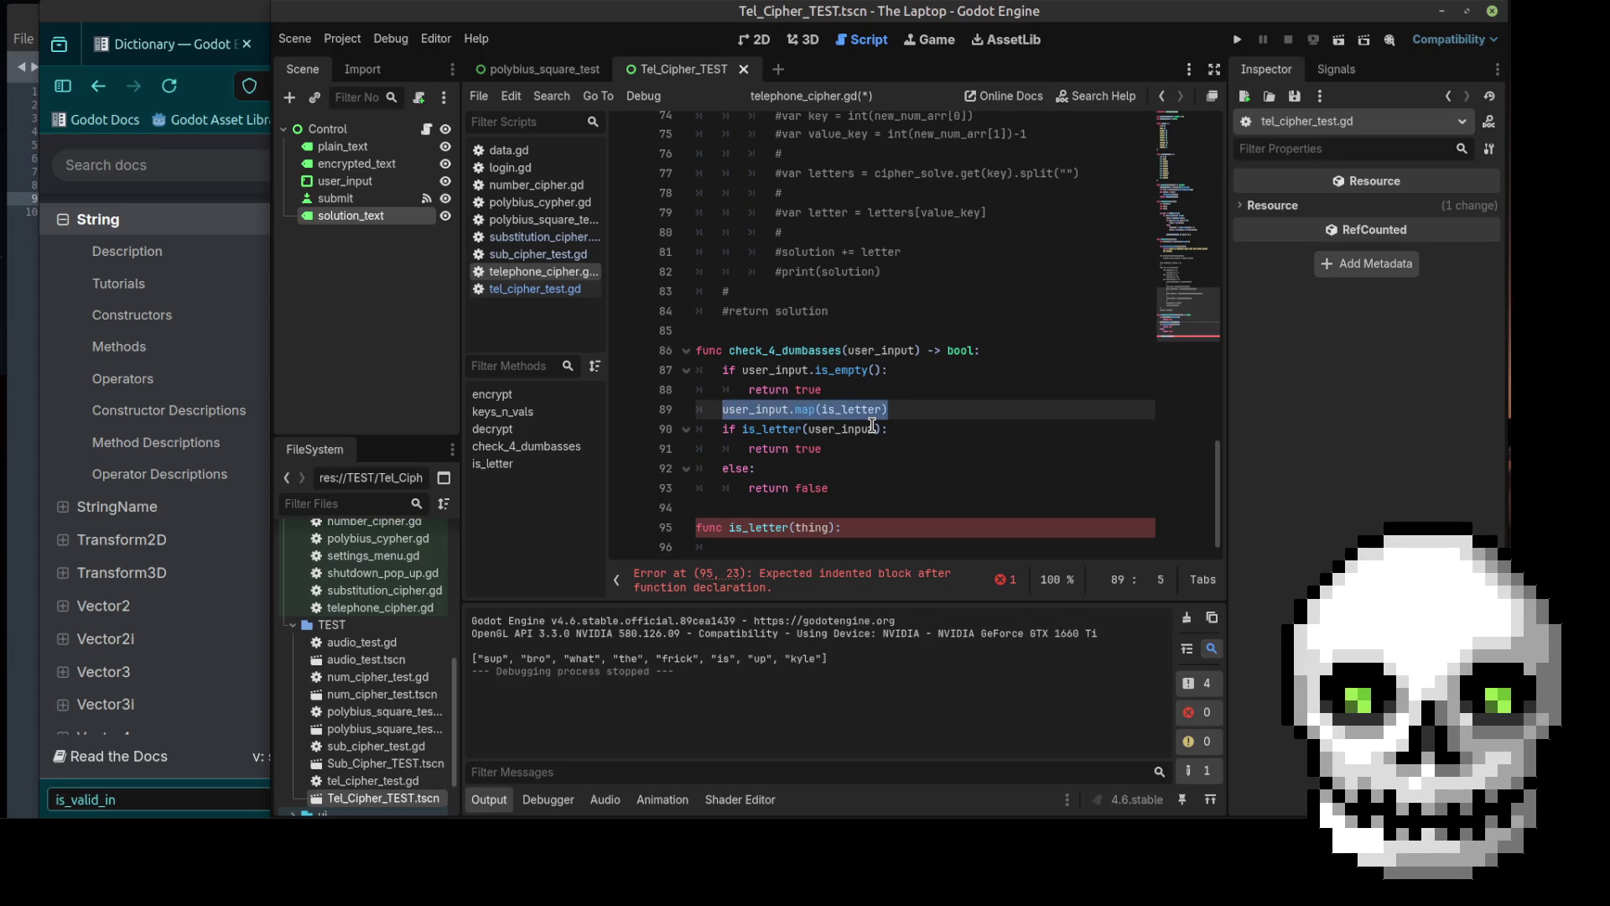
type("for")
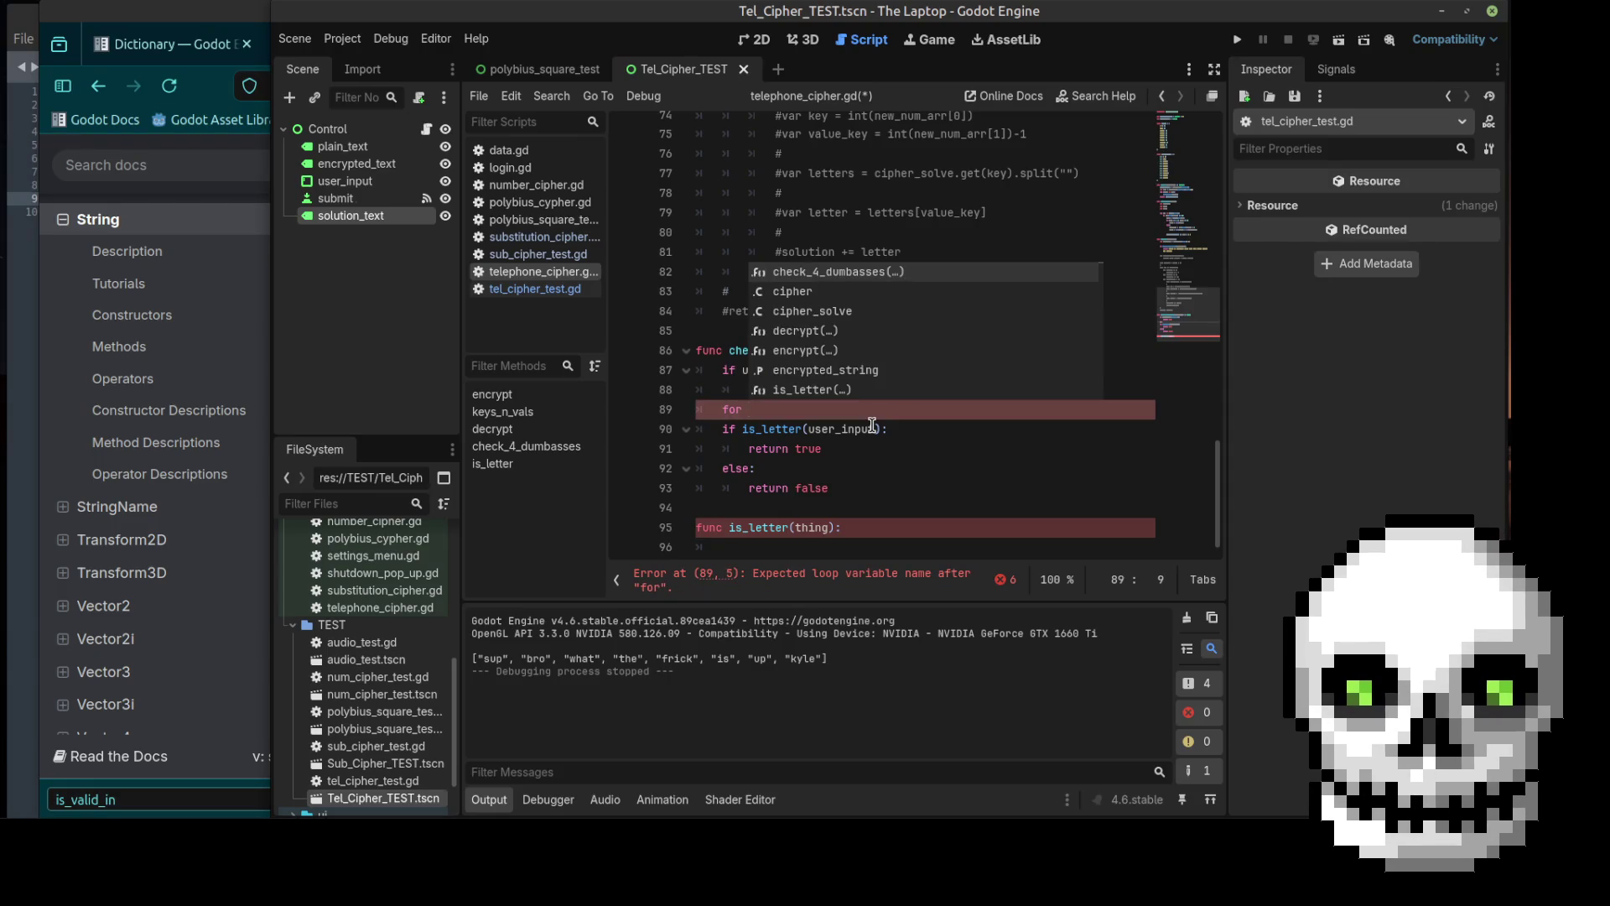
type("i in u")
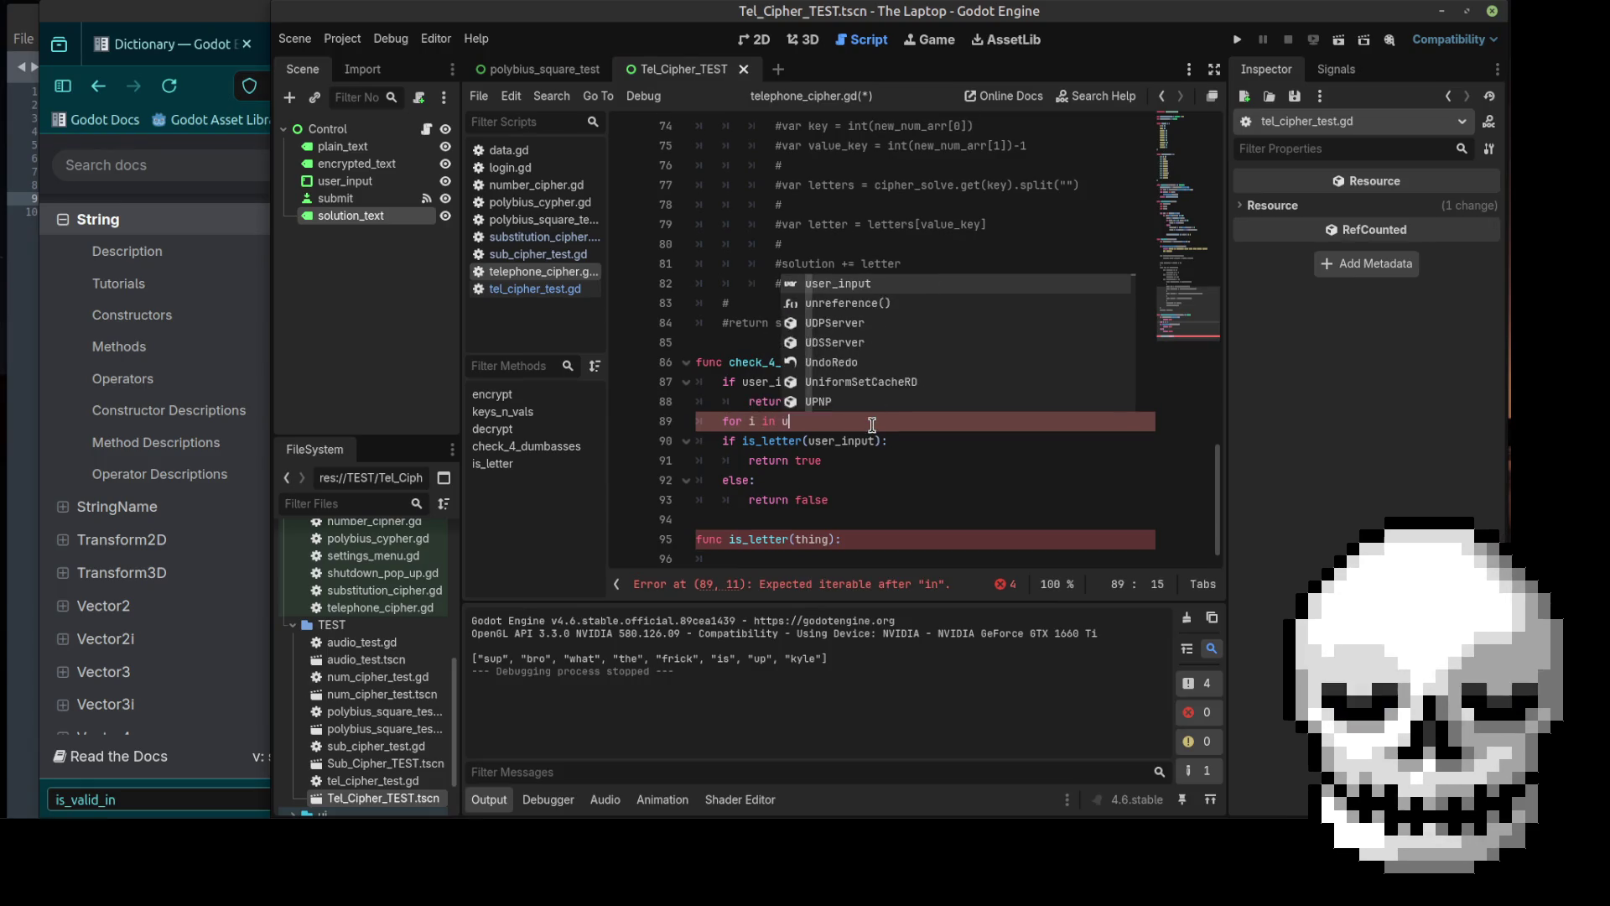
type("ser")
key("Return")
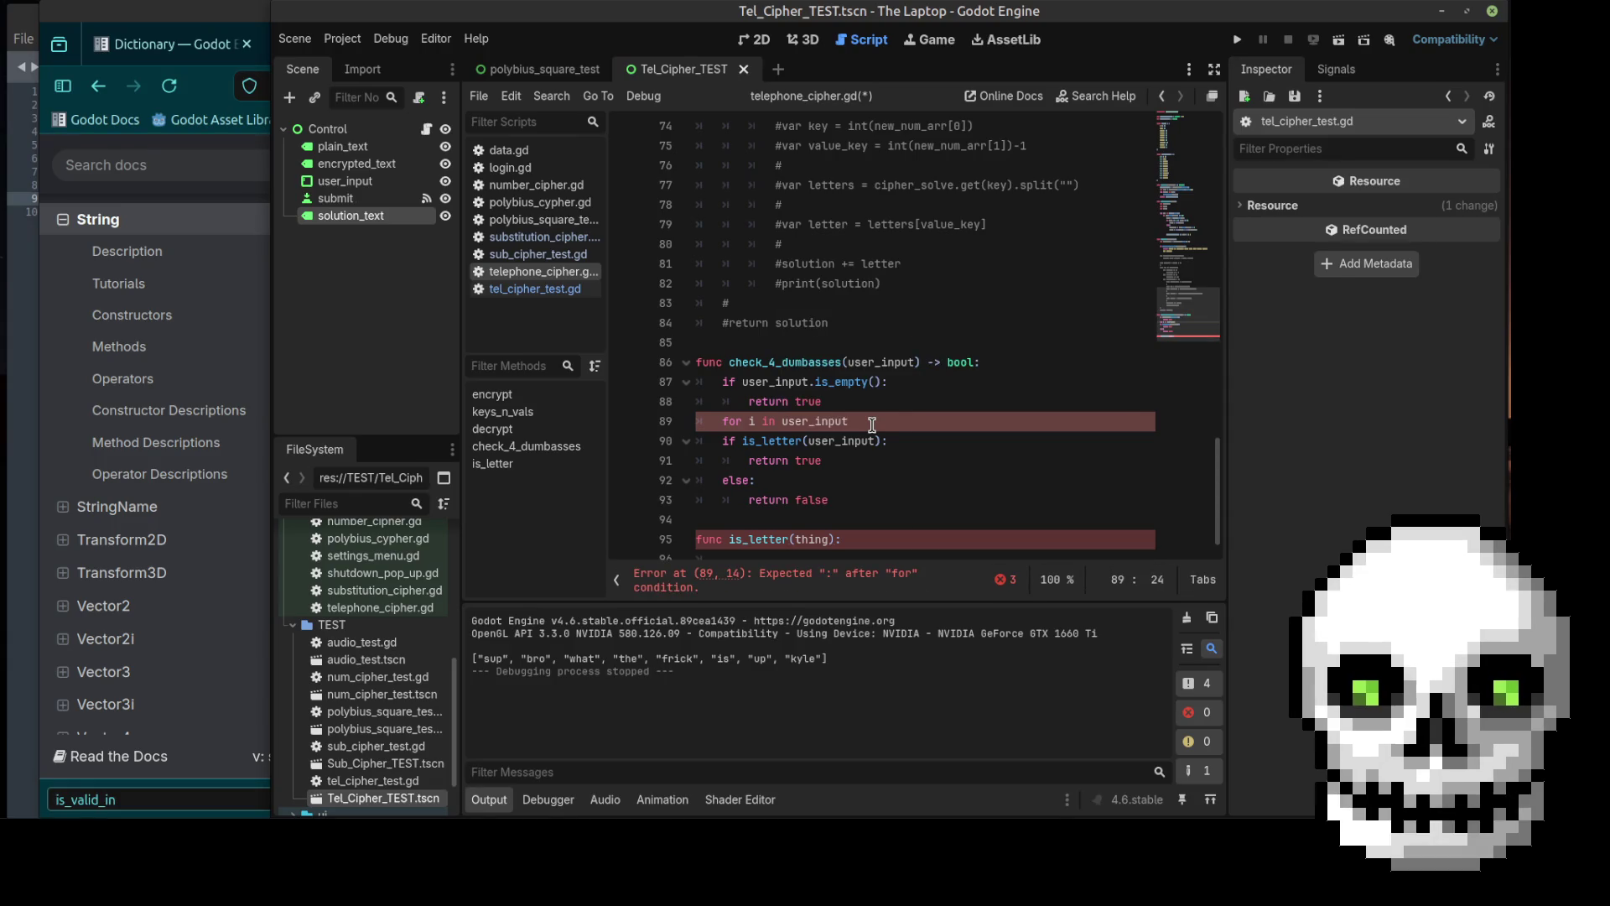
type(":")
key("Return")
type("is")
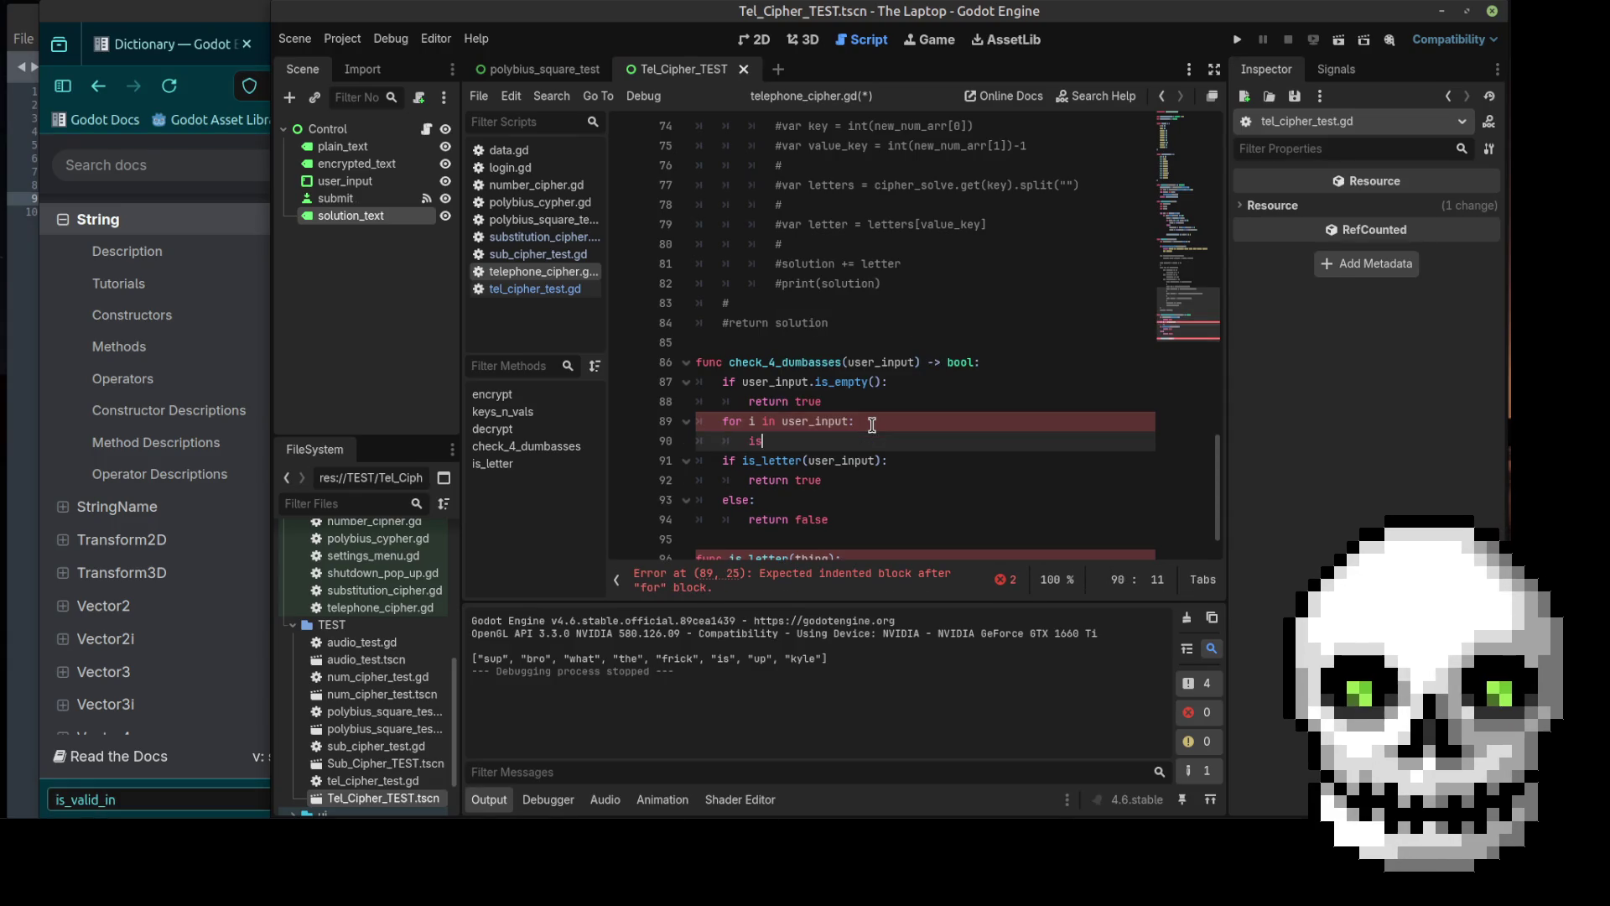
key("Return")
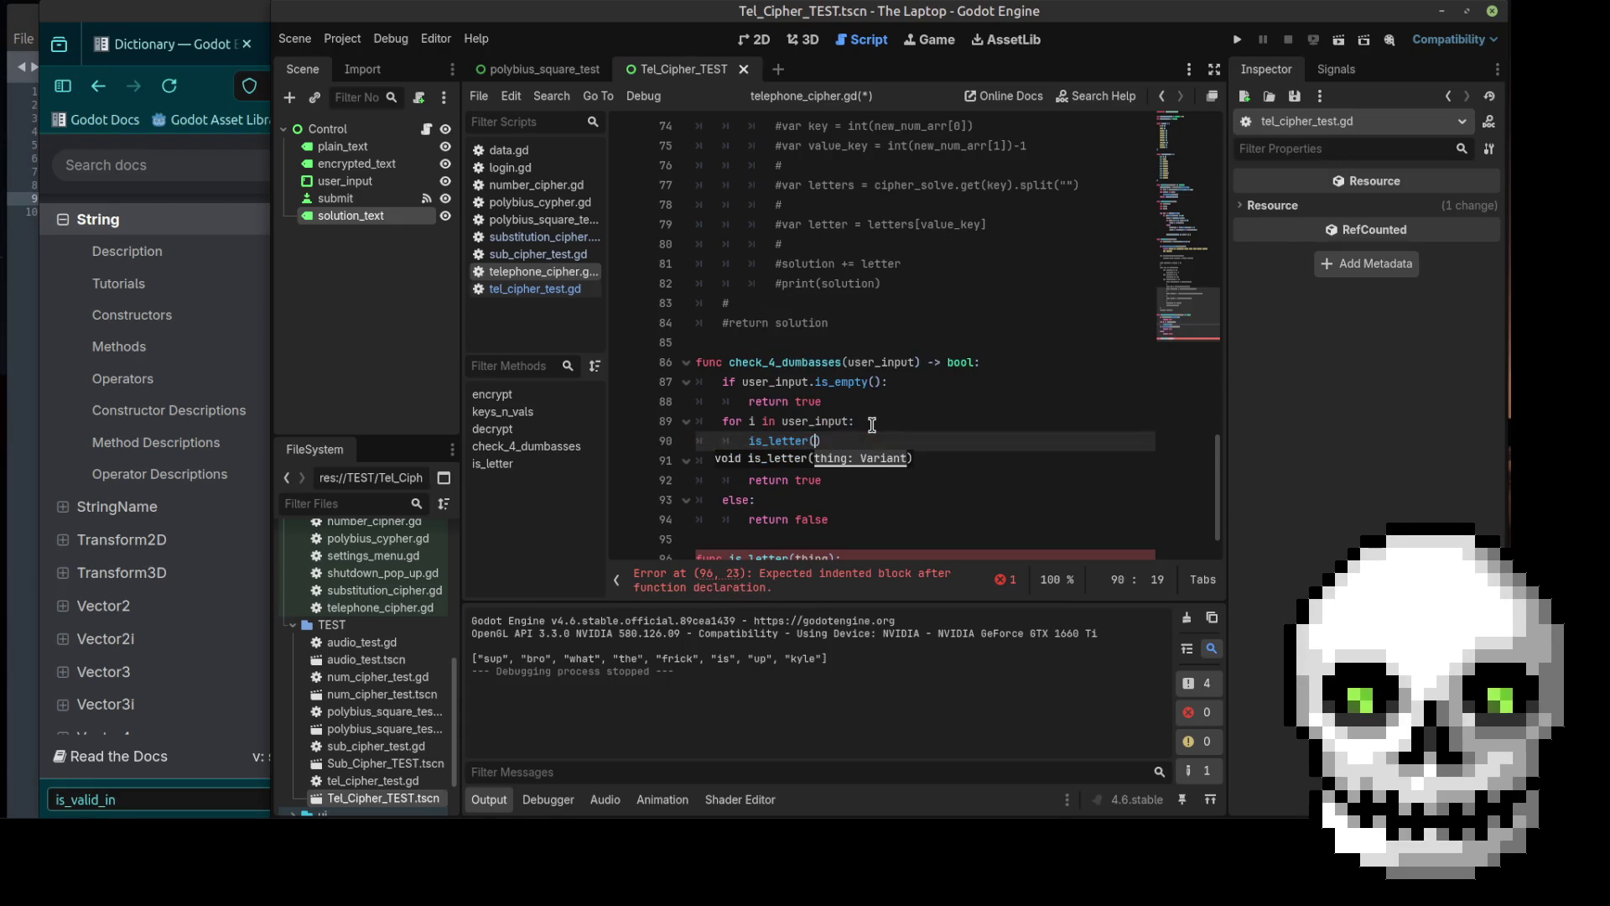
type("i")
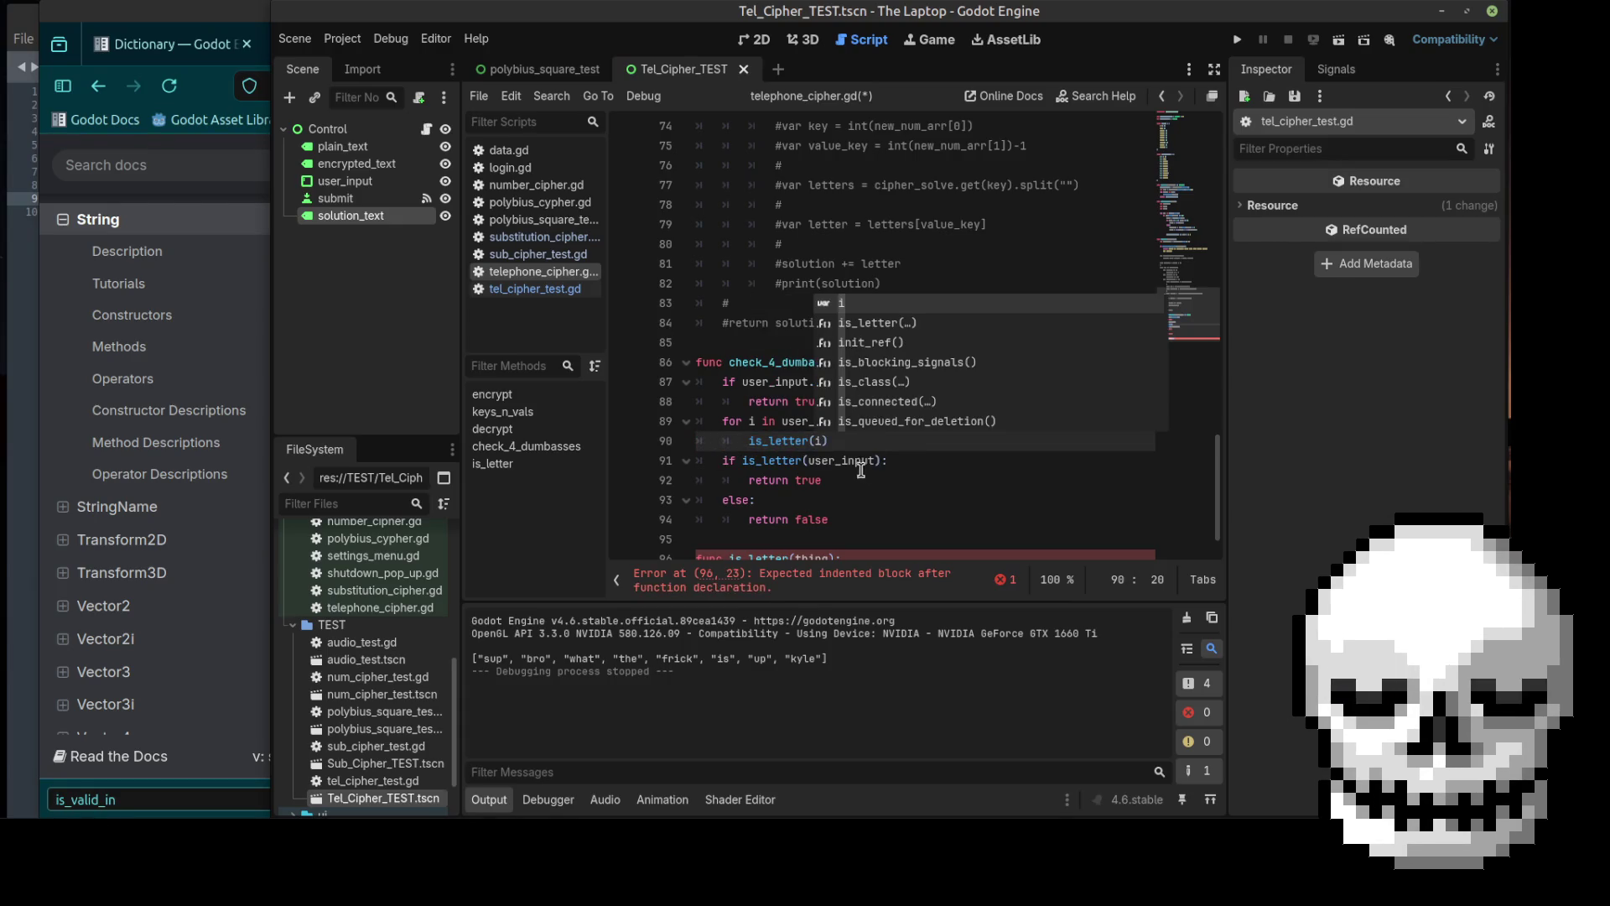
Step: Delete the old 'if is_letter(user_input): return true' lines and recheck the String docs
mouse_move(715, 461)
left_mouse_down()
mouse_move(889, 462)
mouse_move(846, 481)
left_mouse_up()
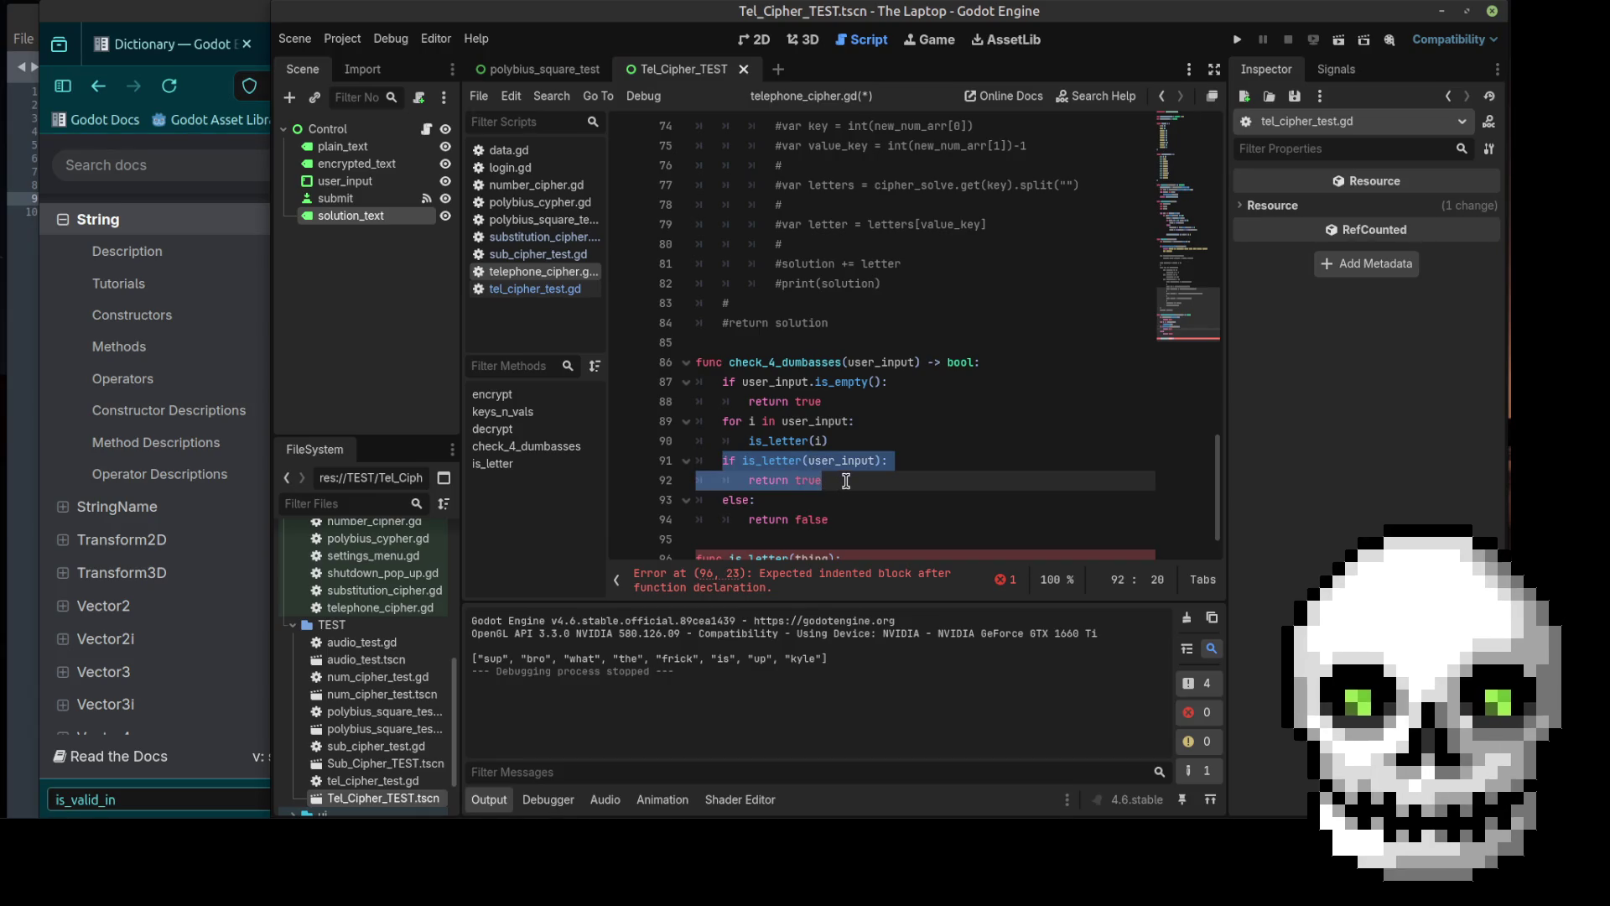
key("BackSpace")
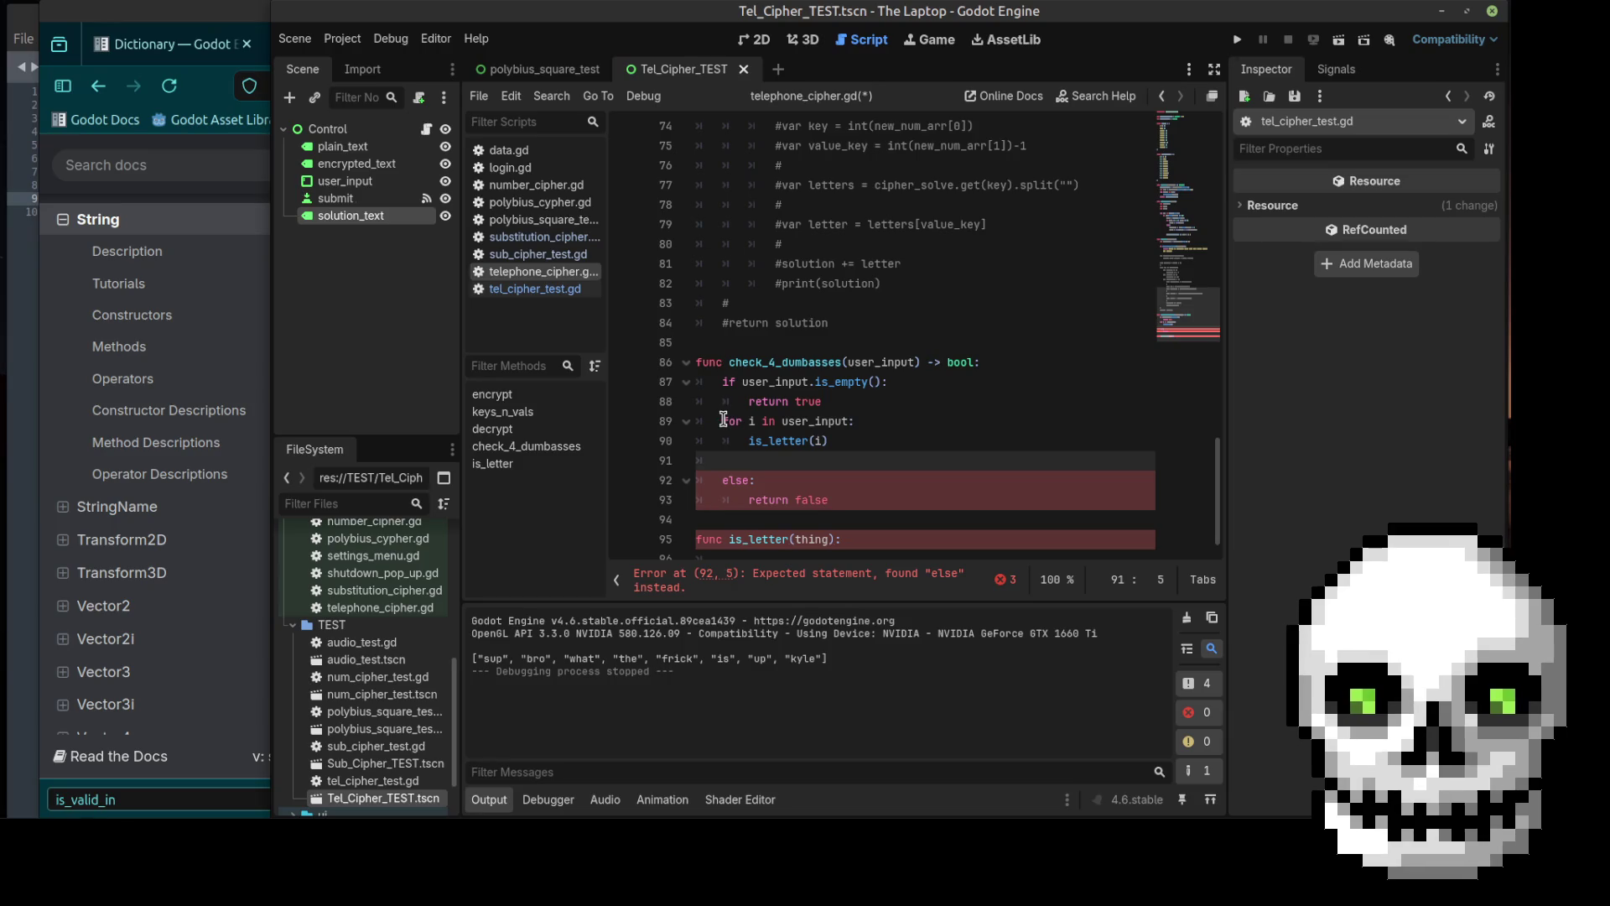
left_click(835, 441)
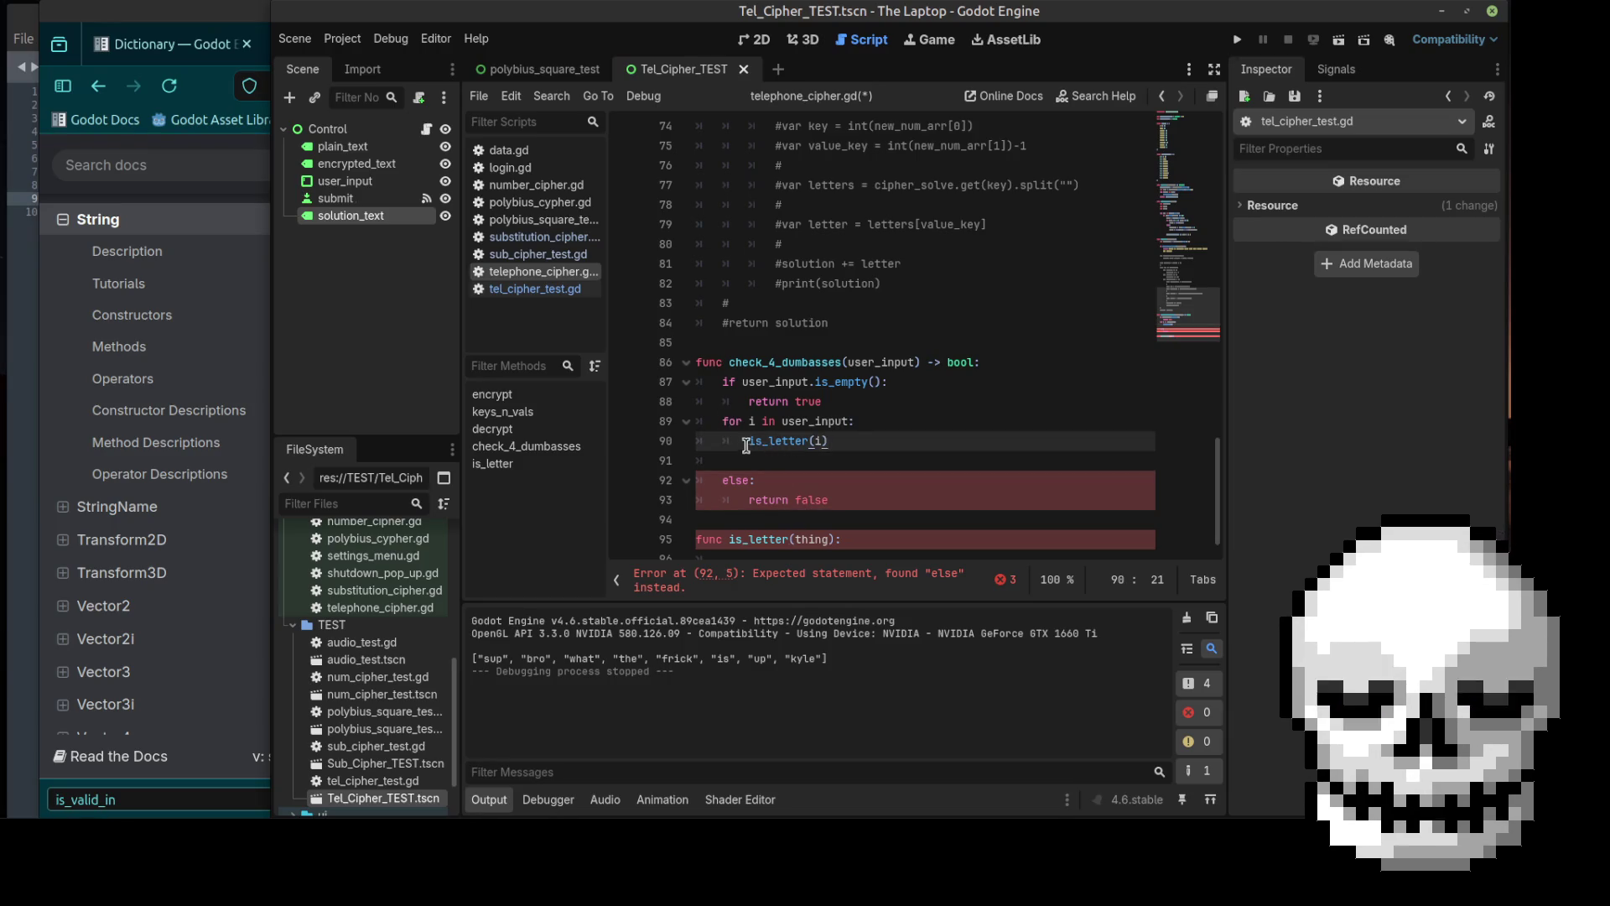
scroll(806, 461, "down", 1)
left_click(755, 529)
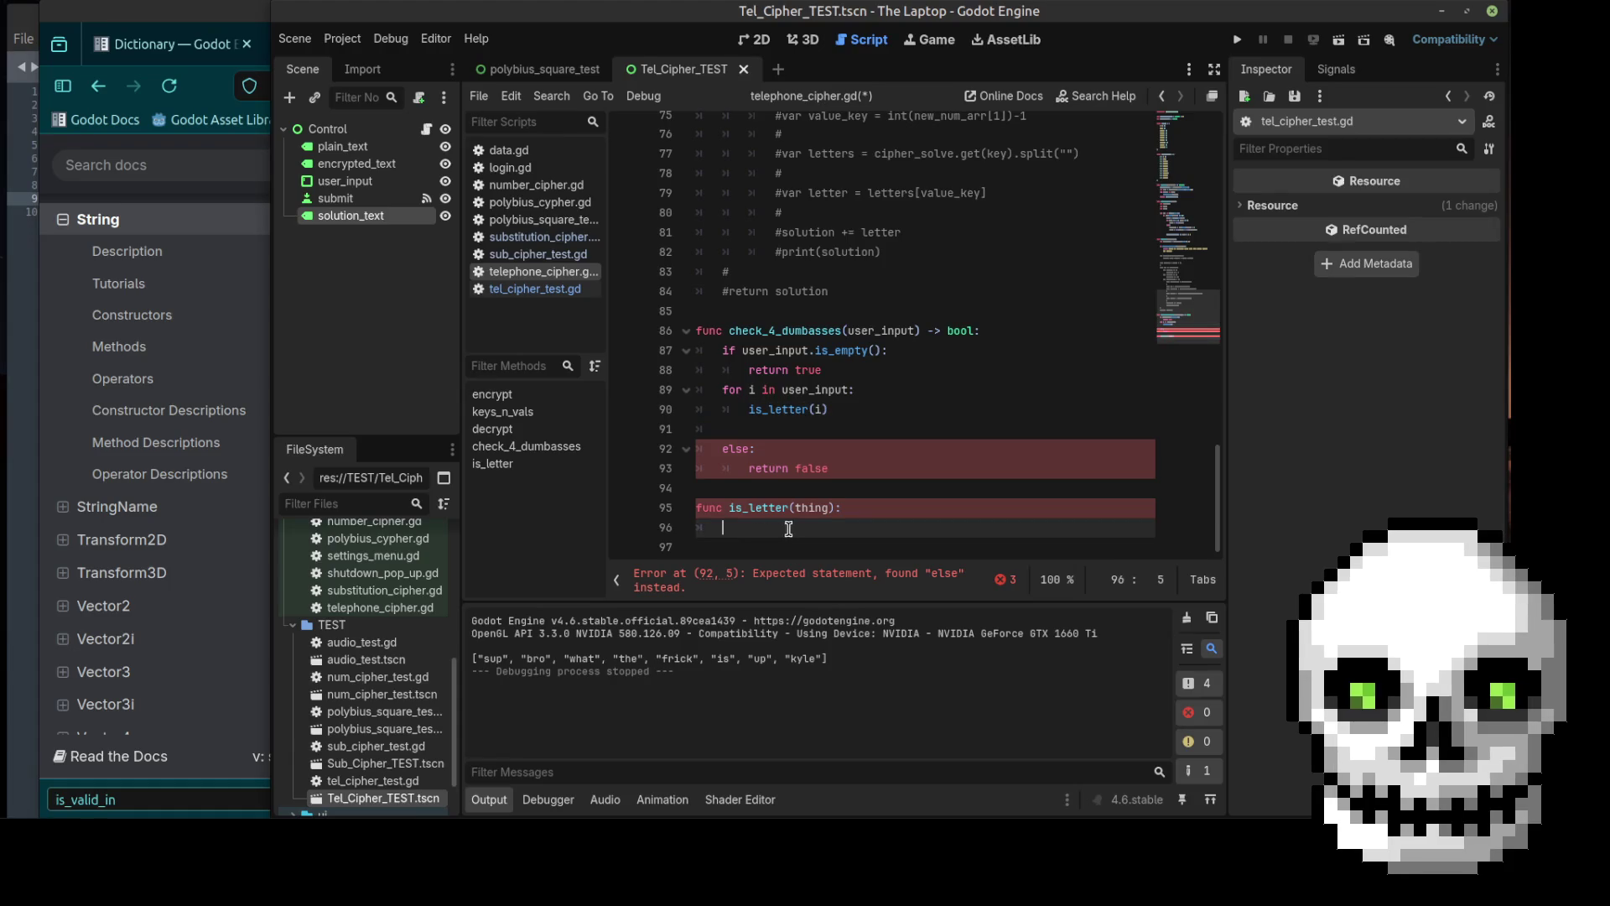
left_click(215, 10)
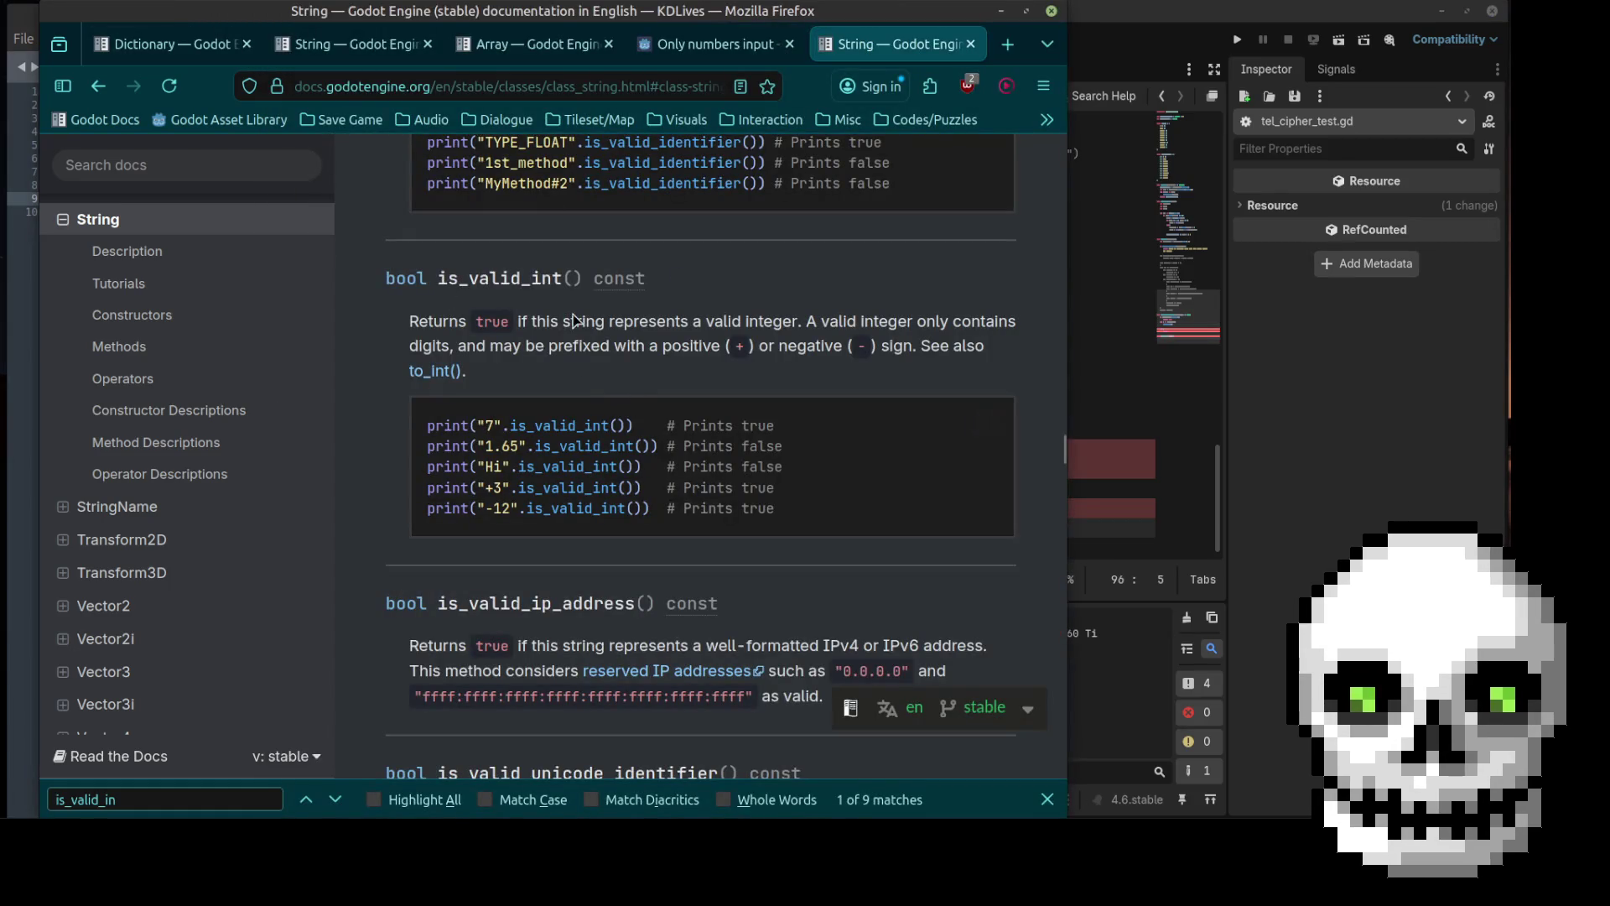
left_click(1120, 327)
left_click_drag(835, 409, 746, 407)
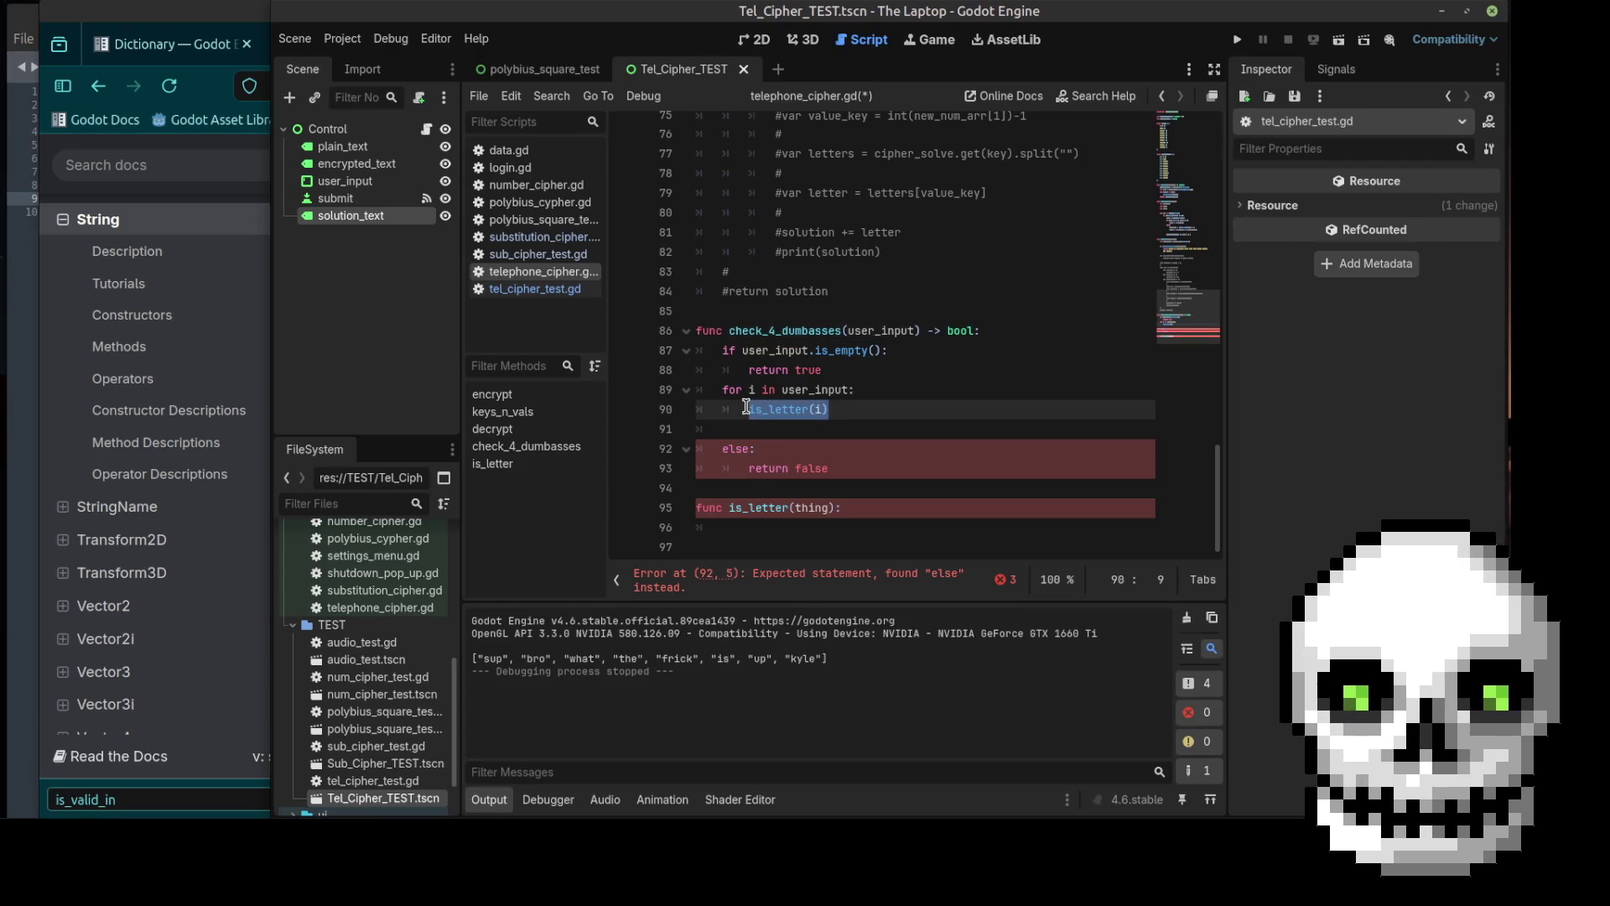
Step: Replace is_letter(i) in the loop with i.is_valid_int()
type("i.is")
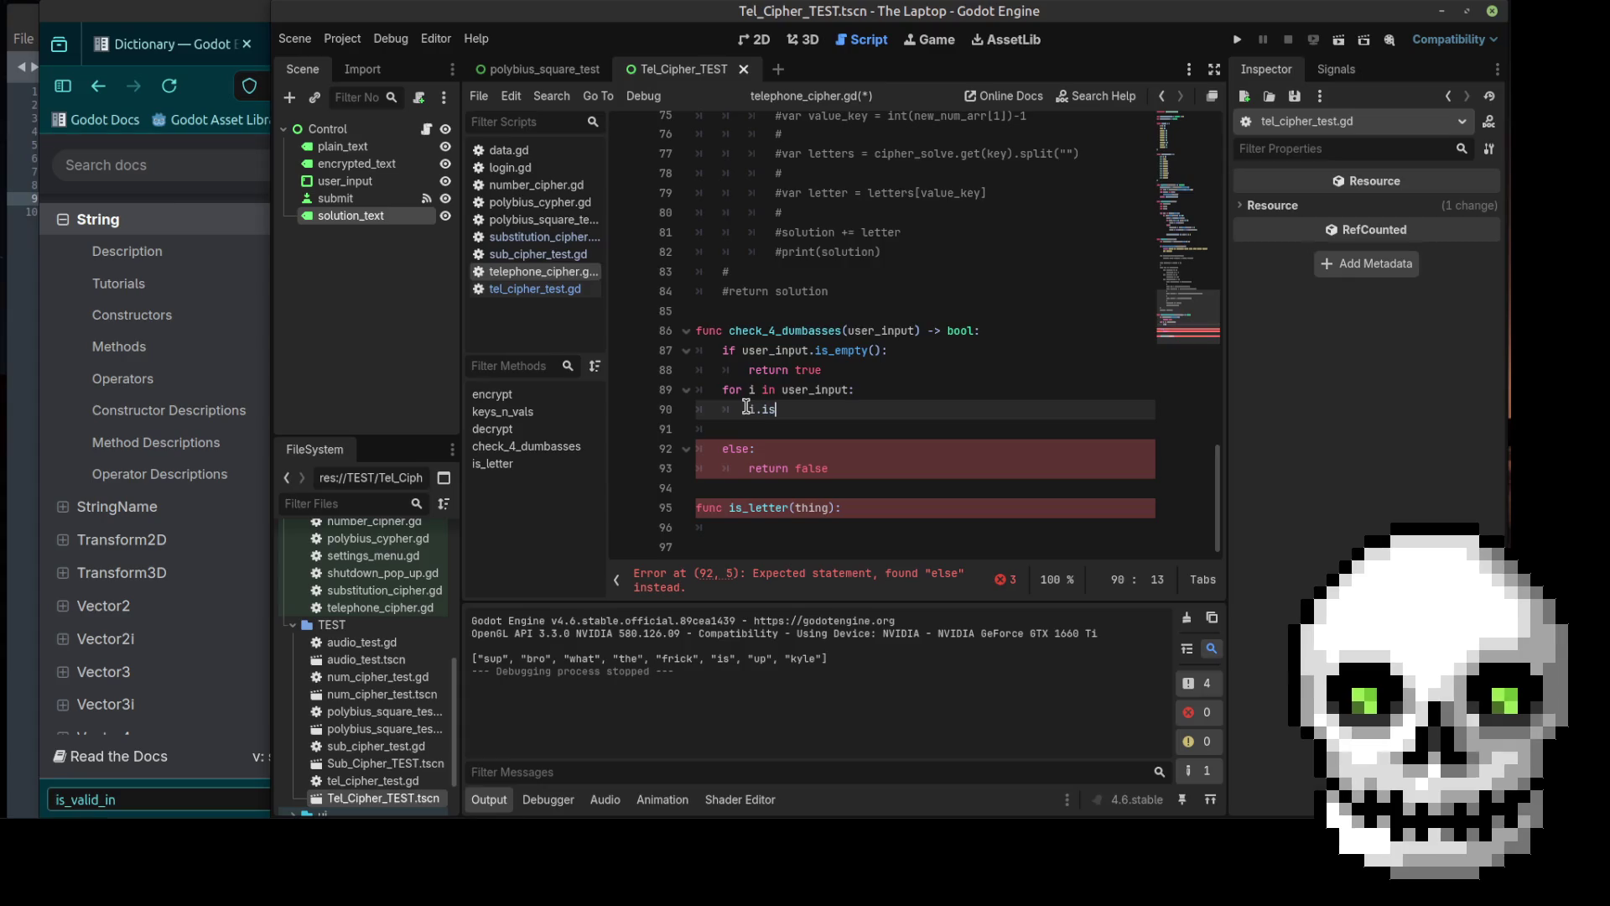
type("_va")
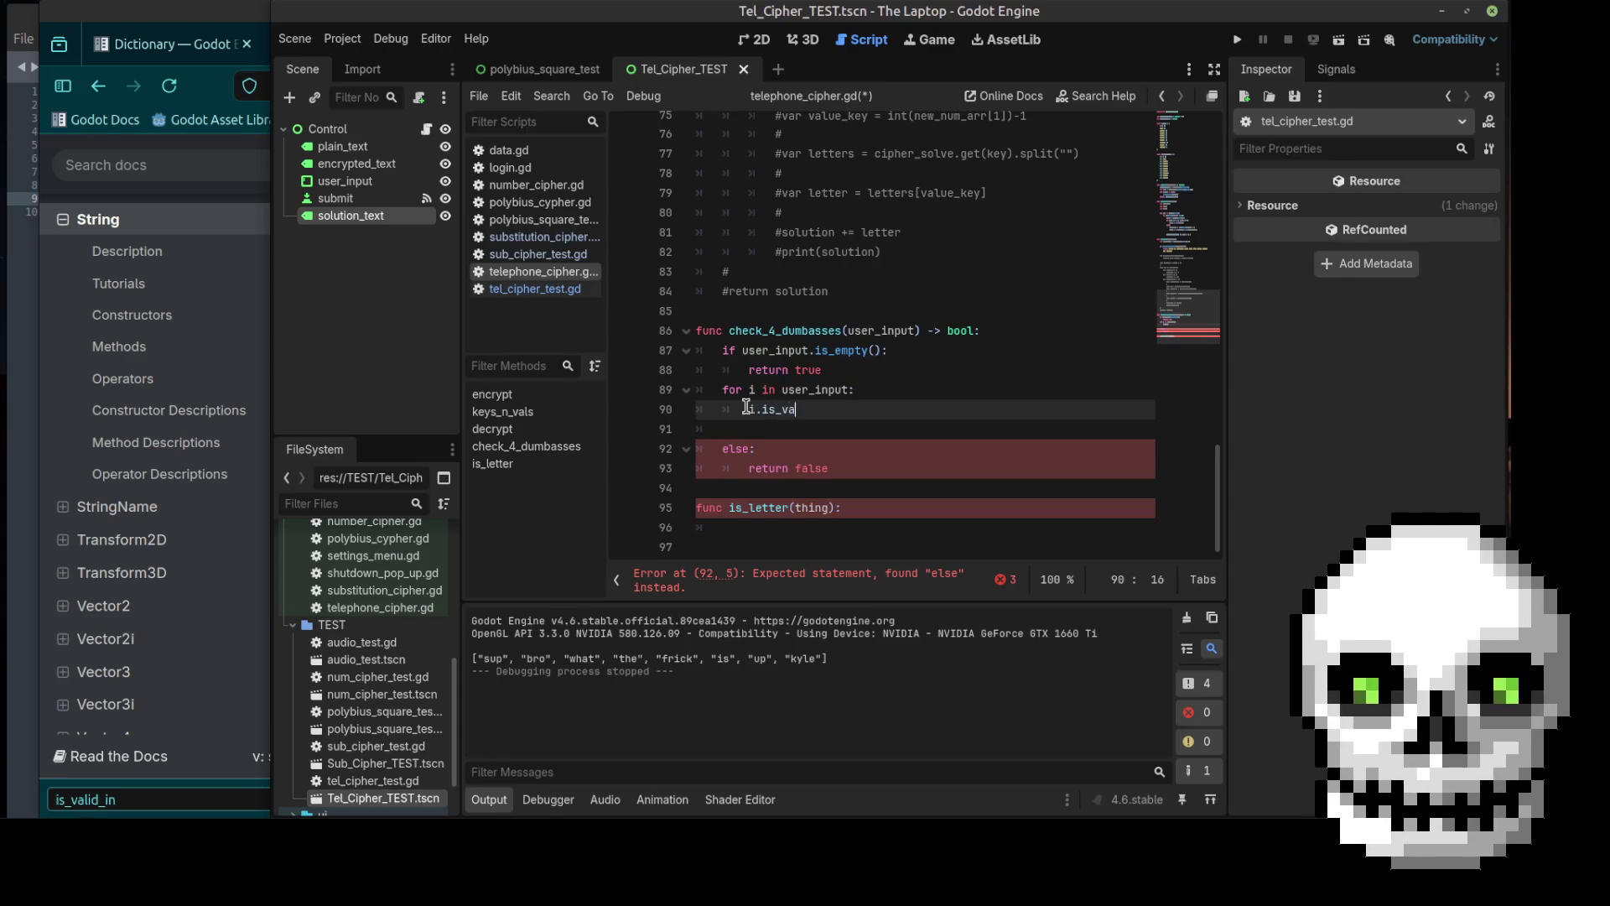
type("lid_int(")
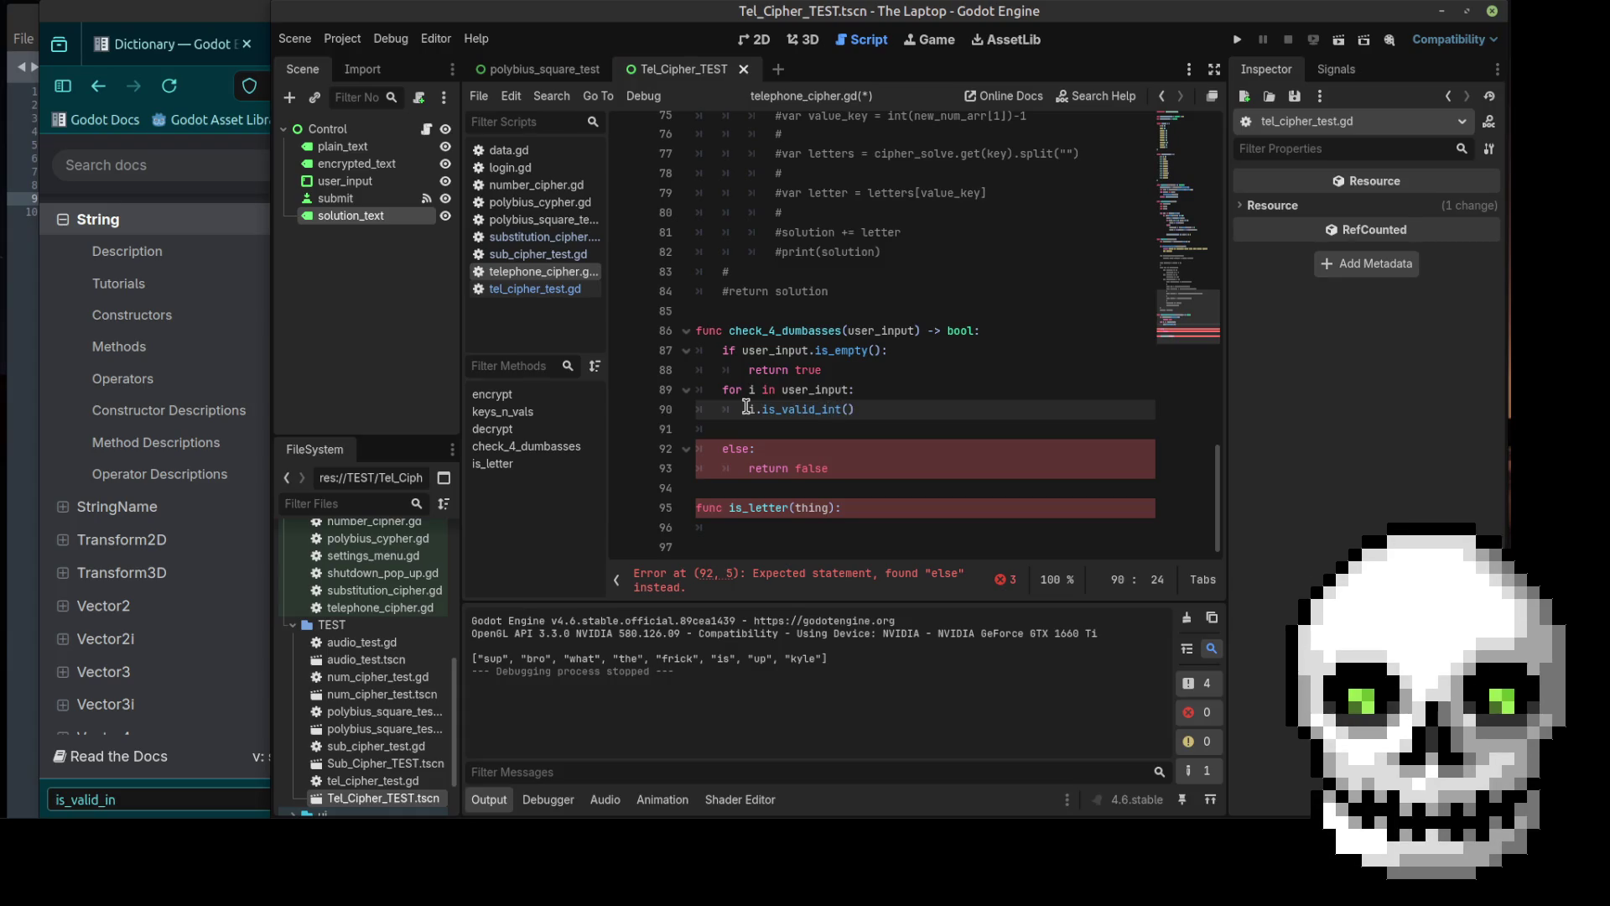
left_click(719, 387)
left_click_drag(719, 388, 860, 415)
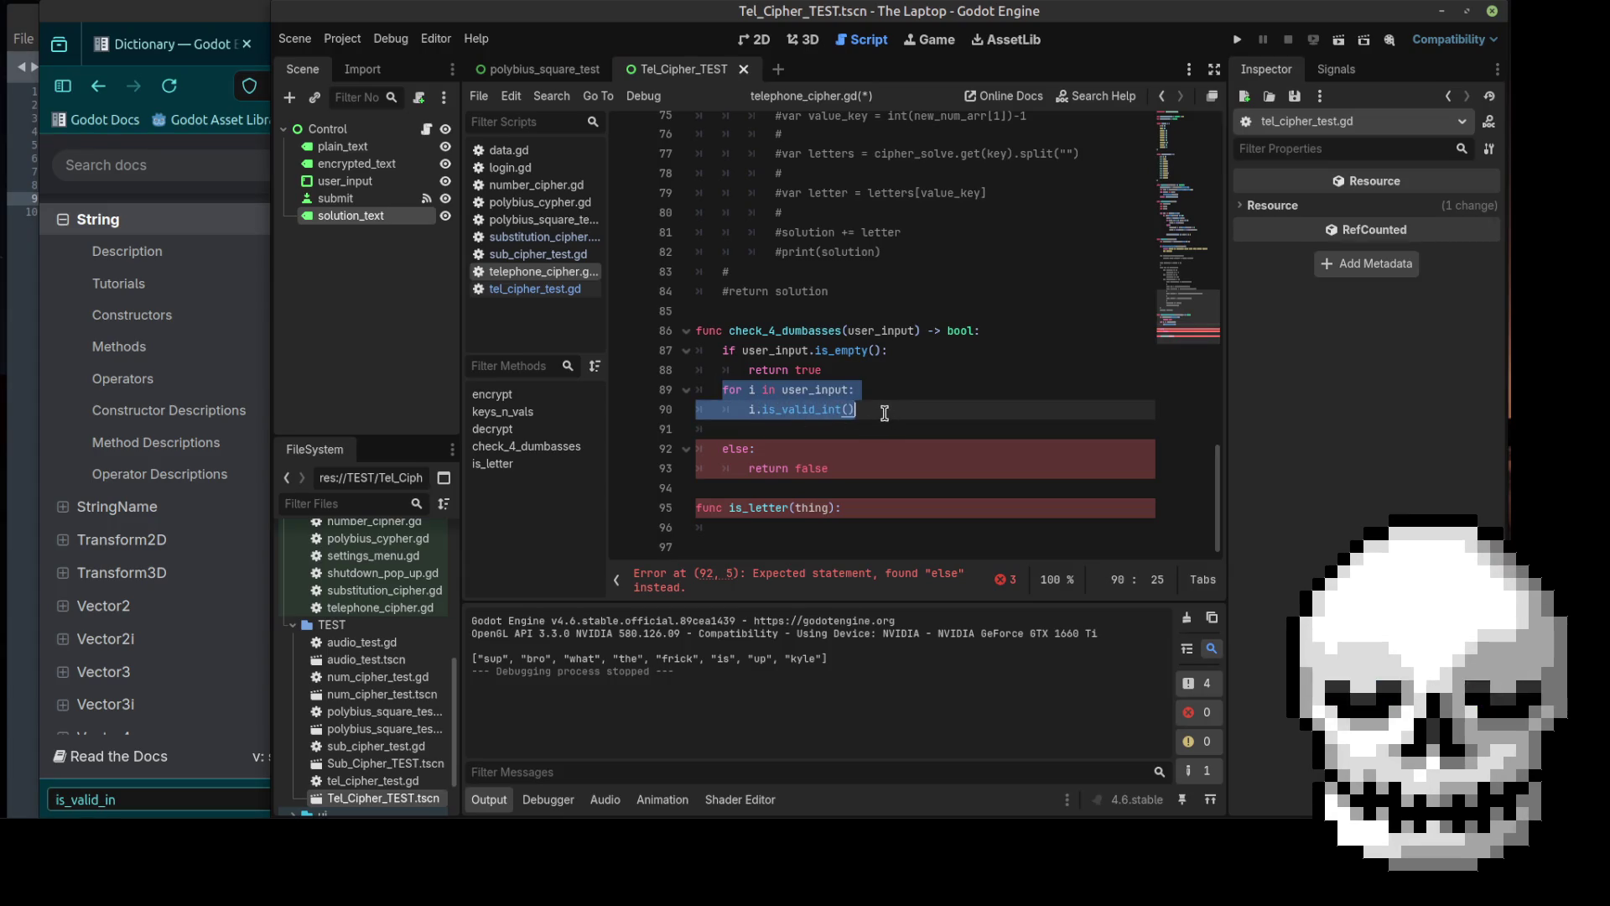
left_click(885, 412)
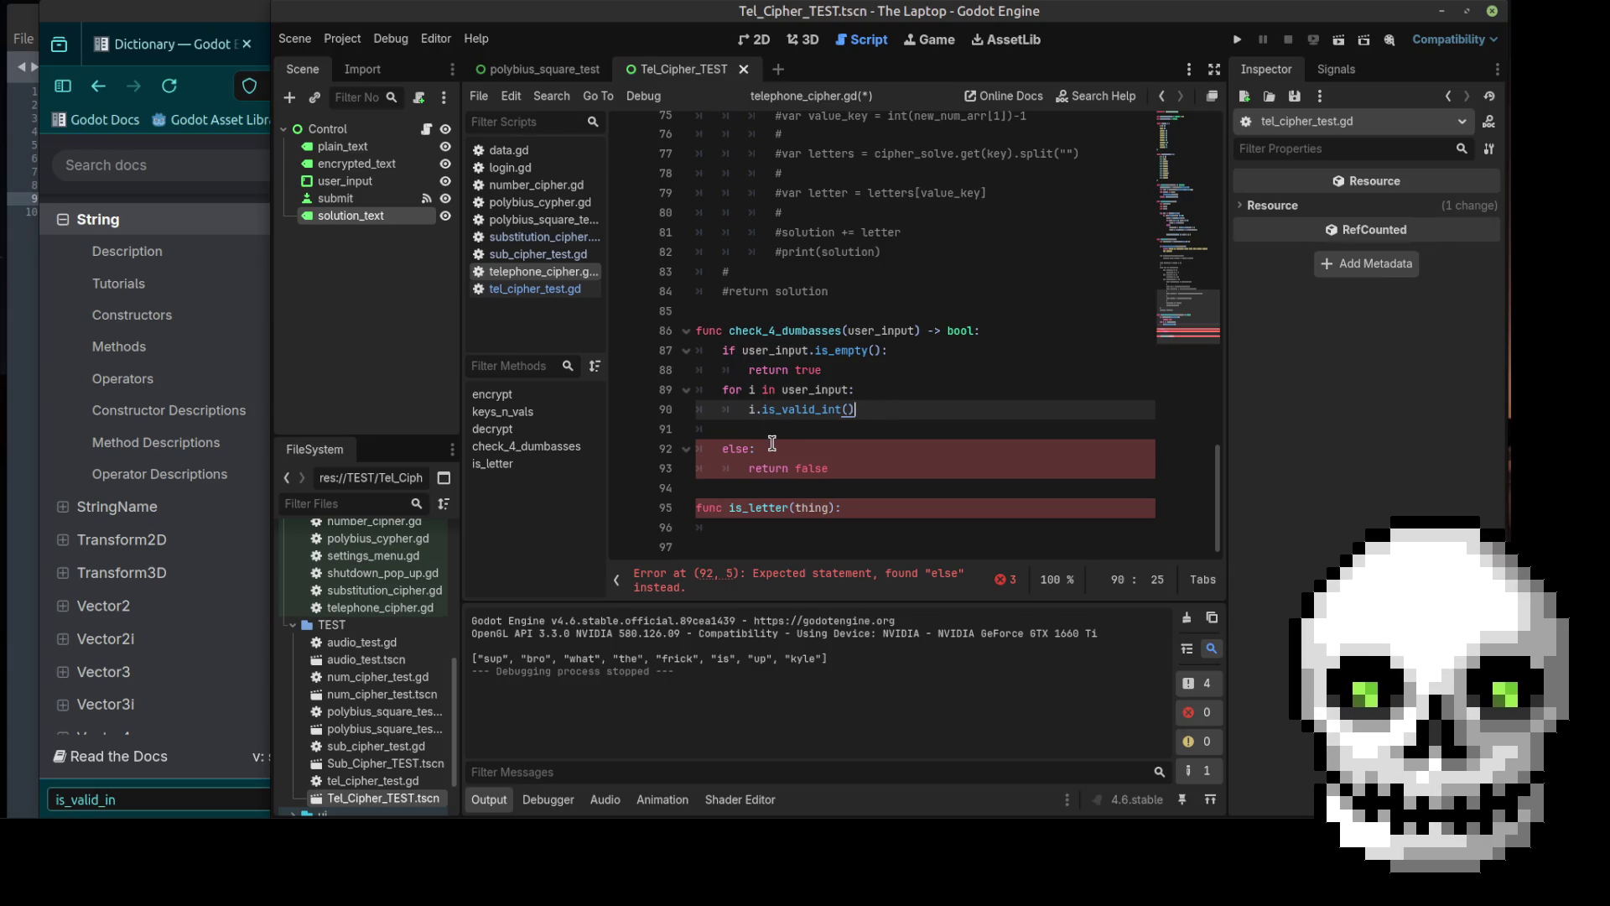
Step: Delete the 'else: return false' branch and the unused is_letter function declaration
left_click_drag(836, 468, 723, 450)
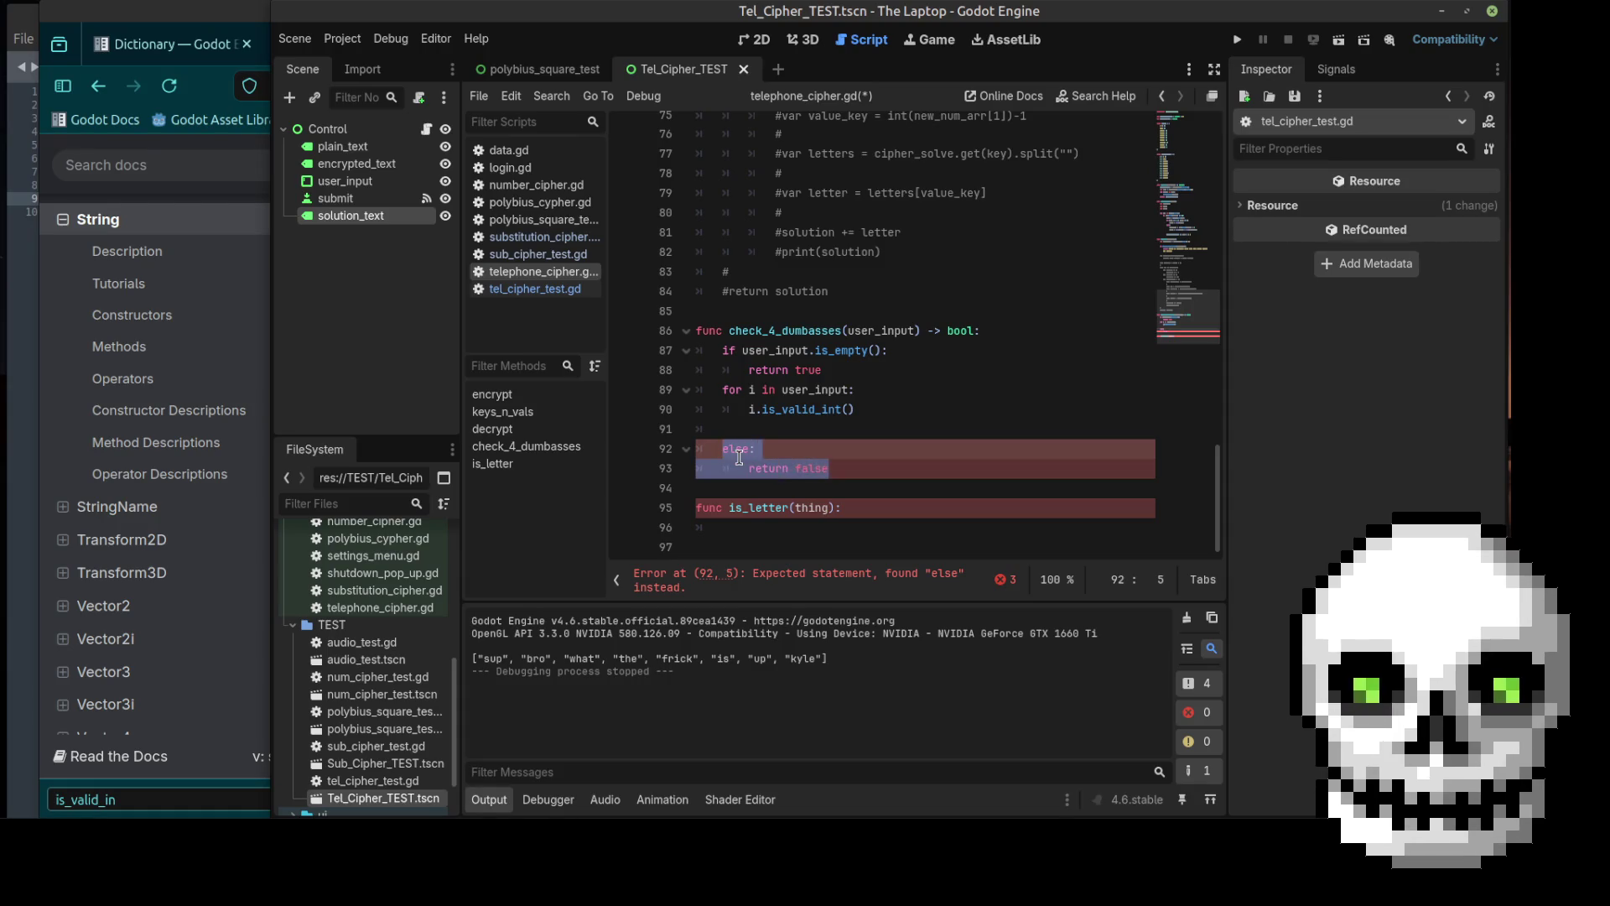
key("BackSpace")
key("BackSpace")
key("BackSpace")
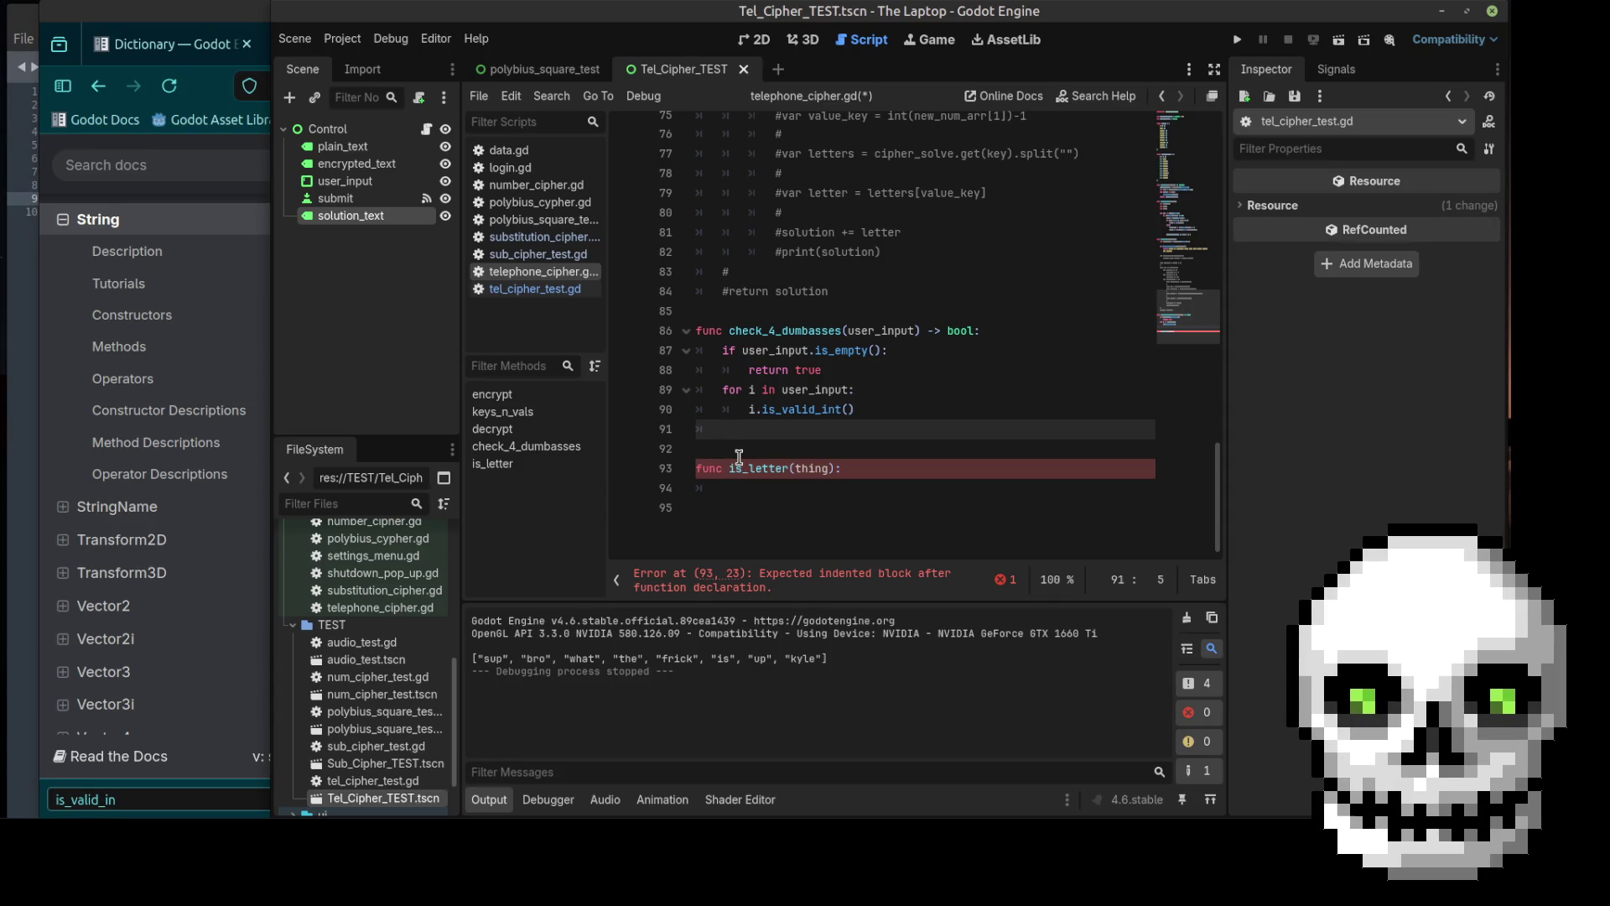
key("Return")
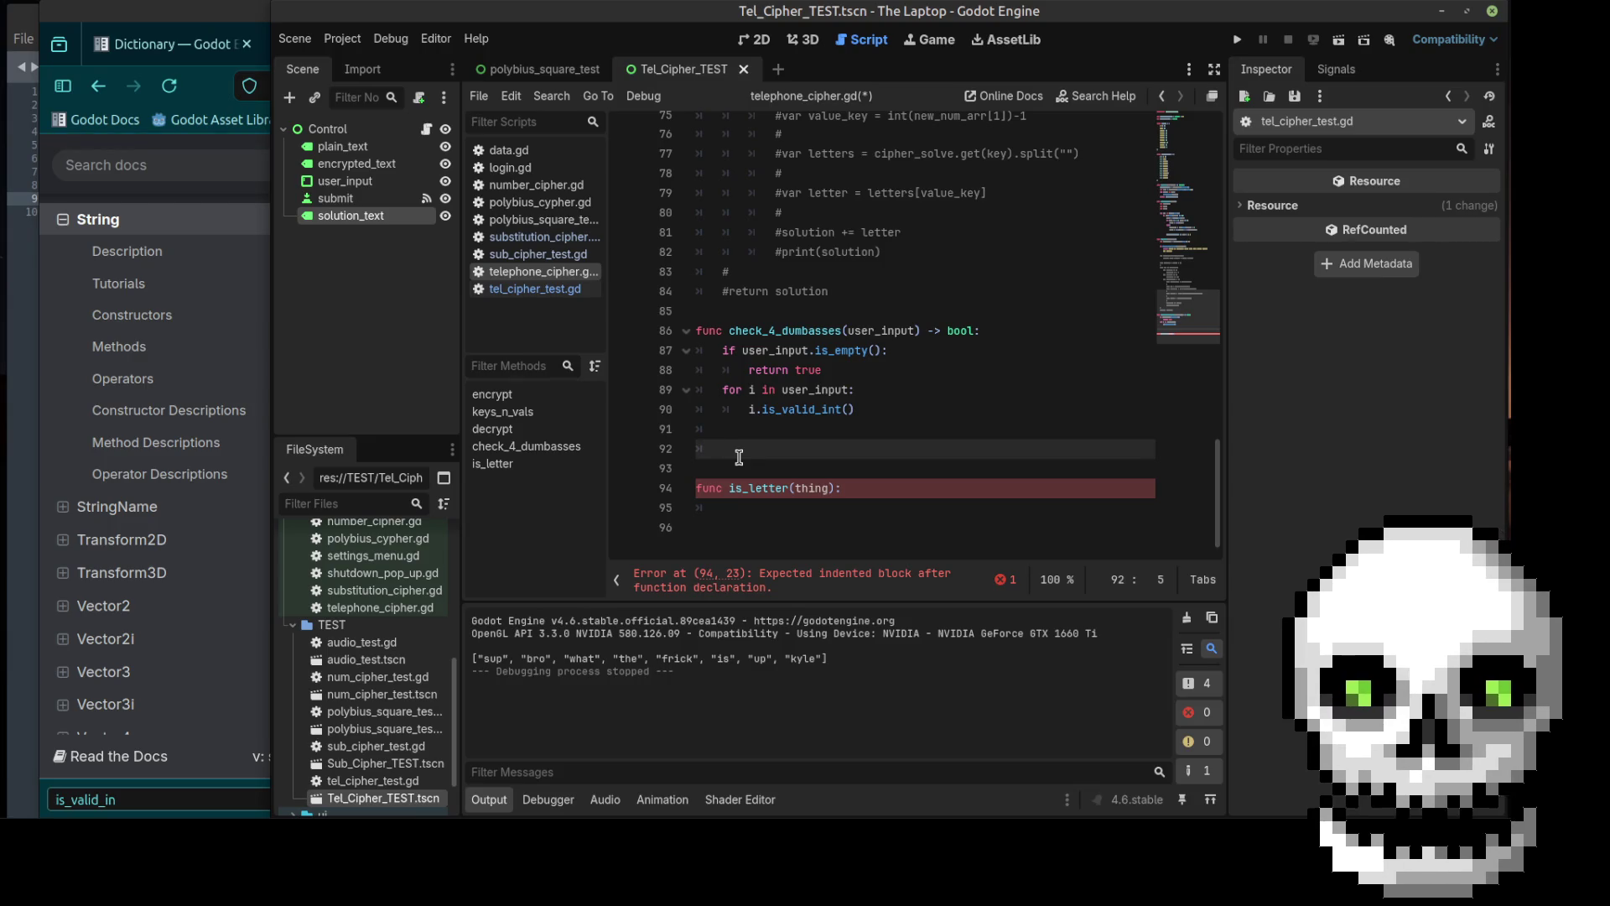
left_click_drag(854, 506, 691, 486)
key("BackSpace")
scroll(738, 451, "up", 1)
left_click(759, 480)
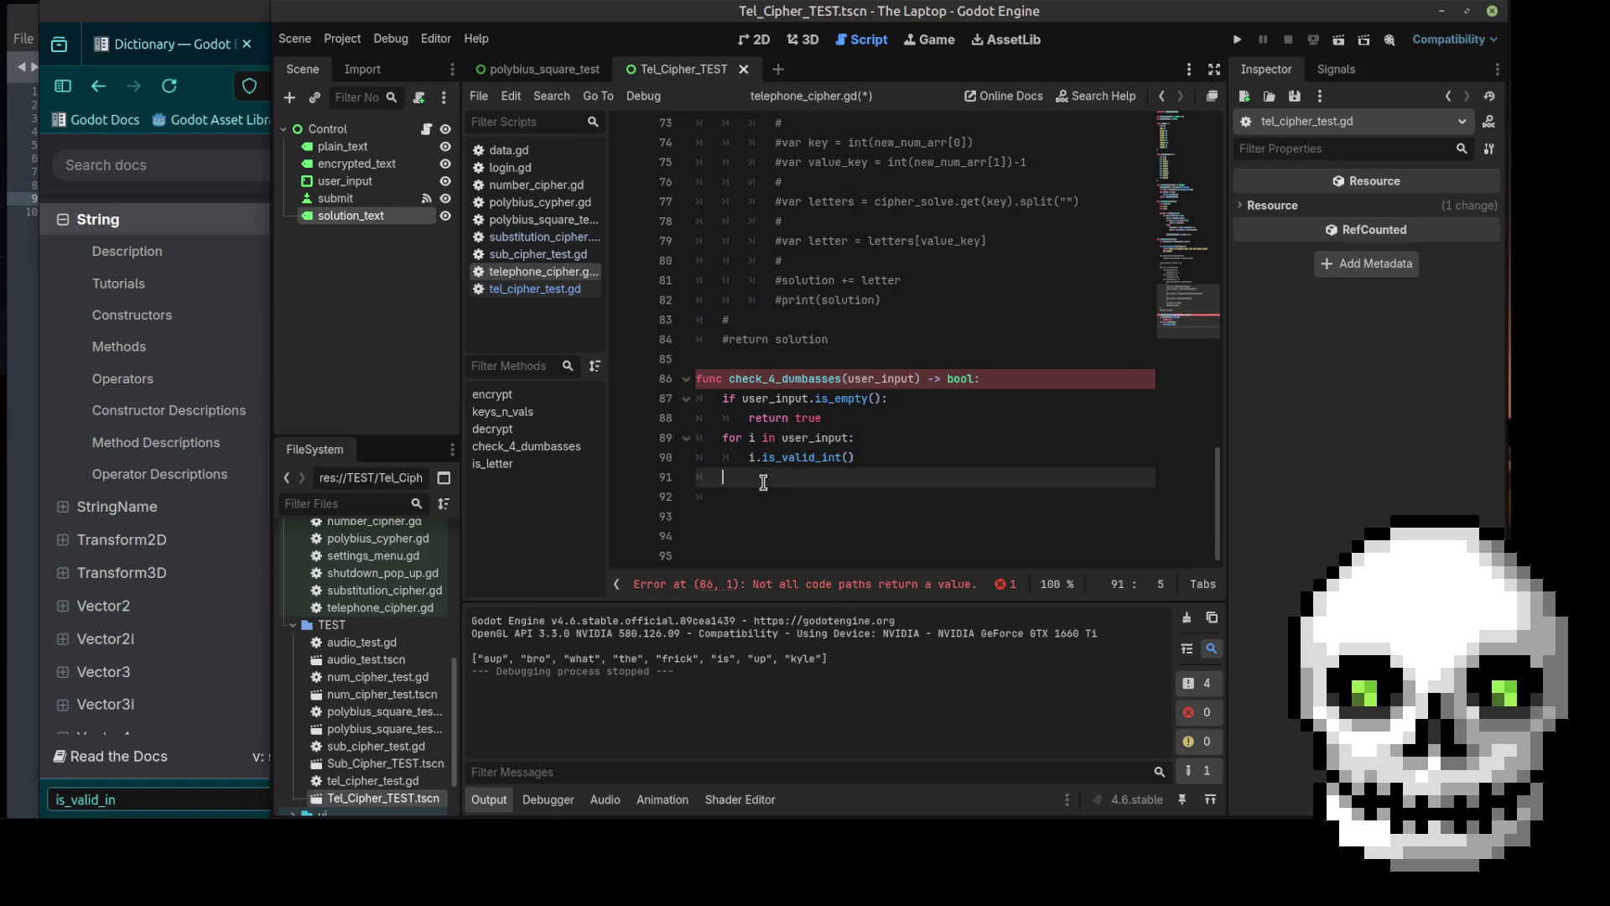
Step: In check_4_dumbasses' loop, add 'if !i.is_valid_int(): return true'
key("Return")
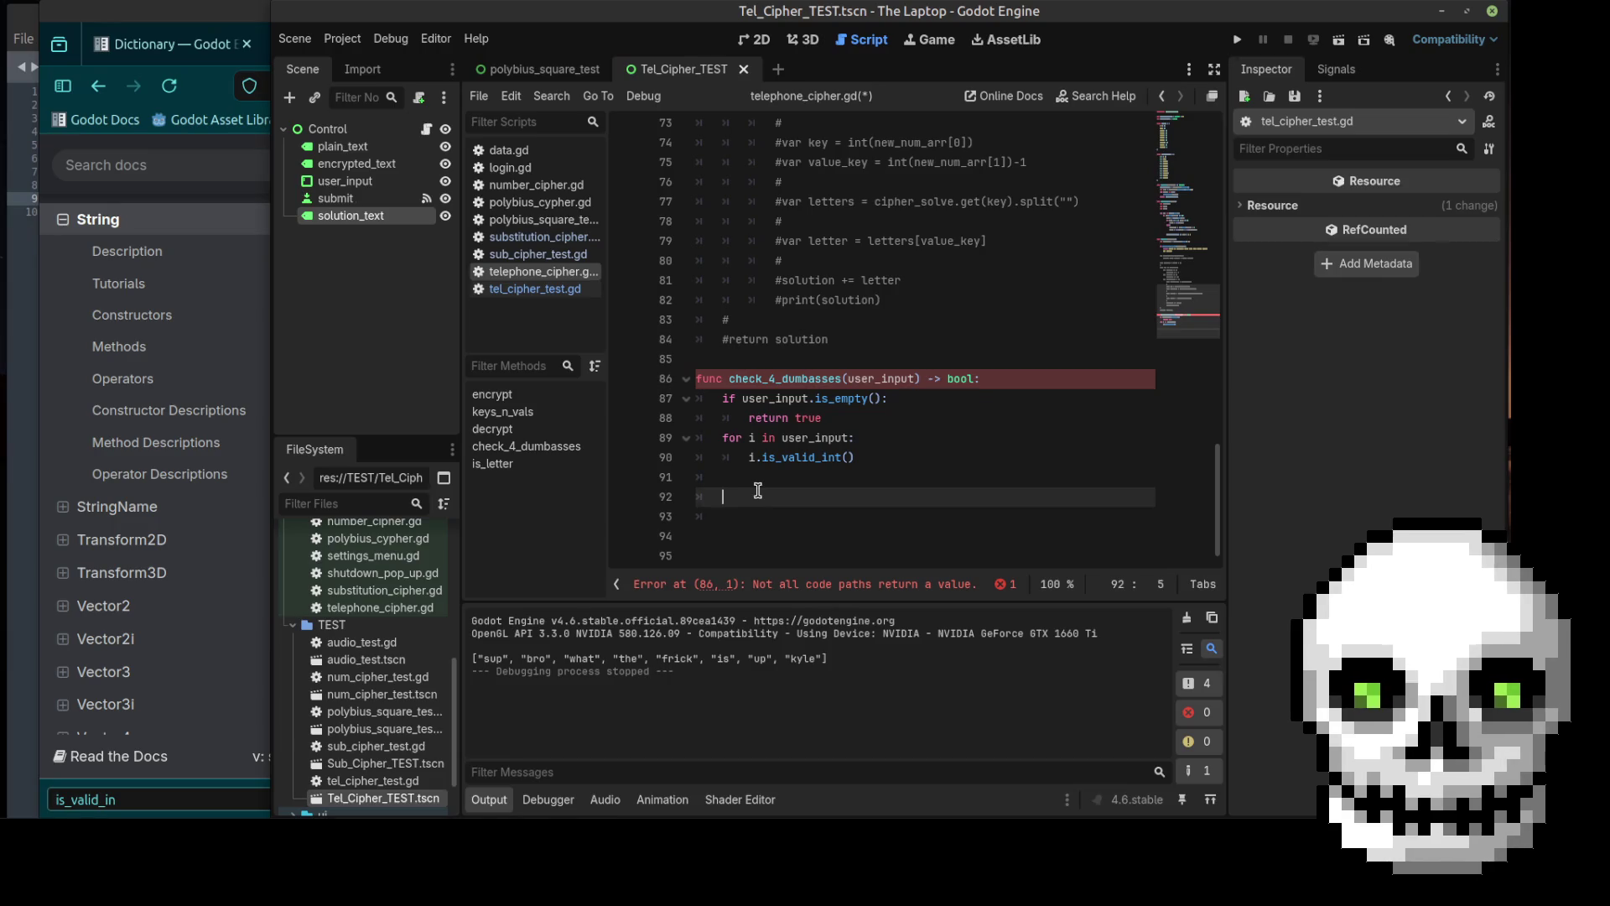
left_click(749, 457)
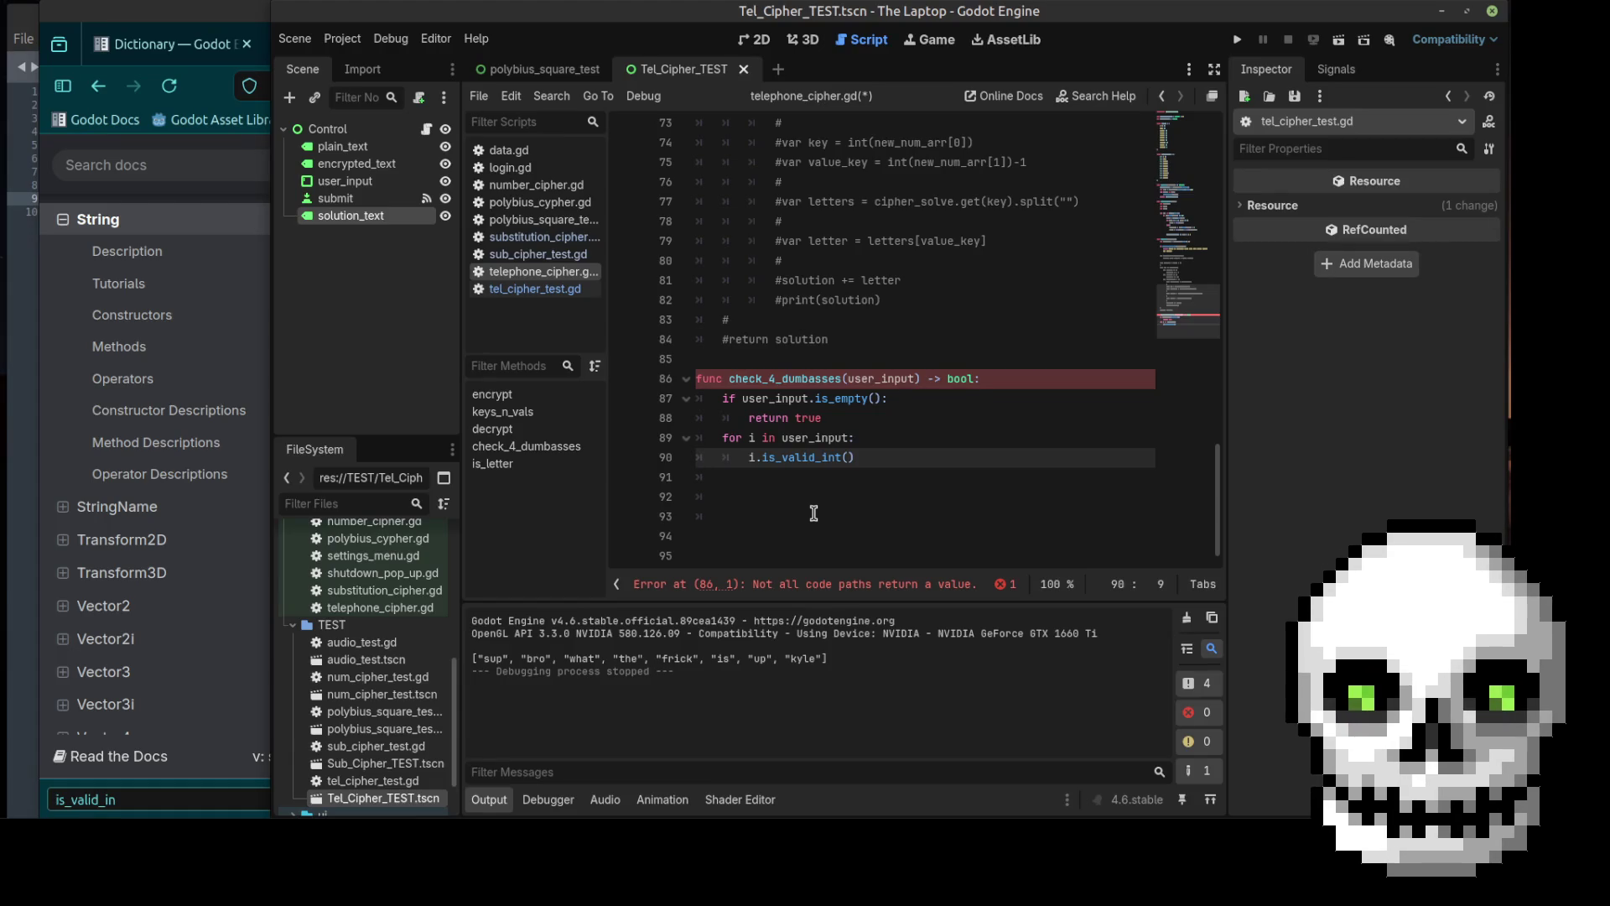
type("if")
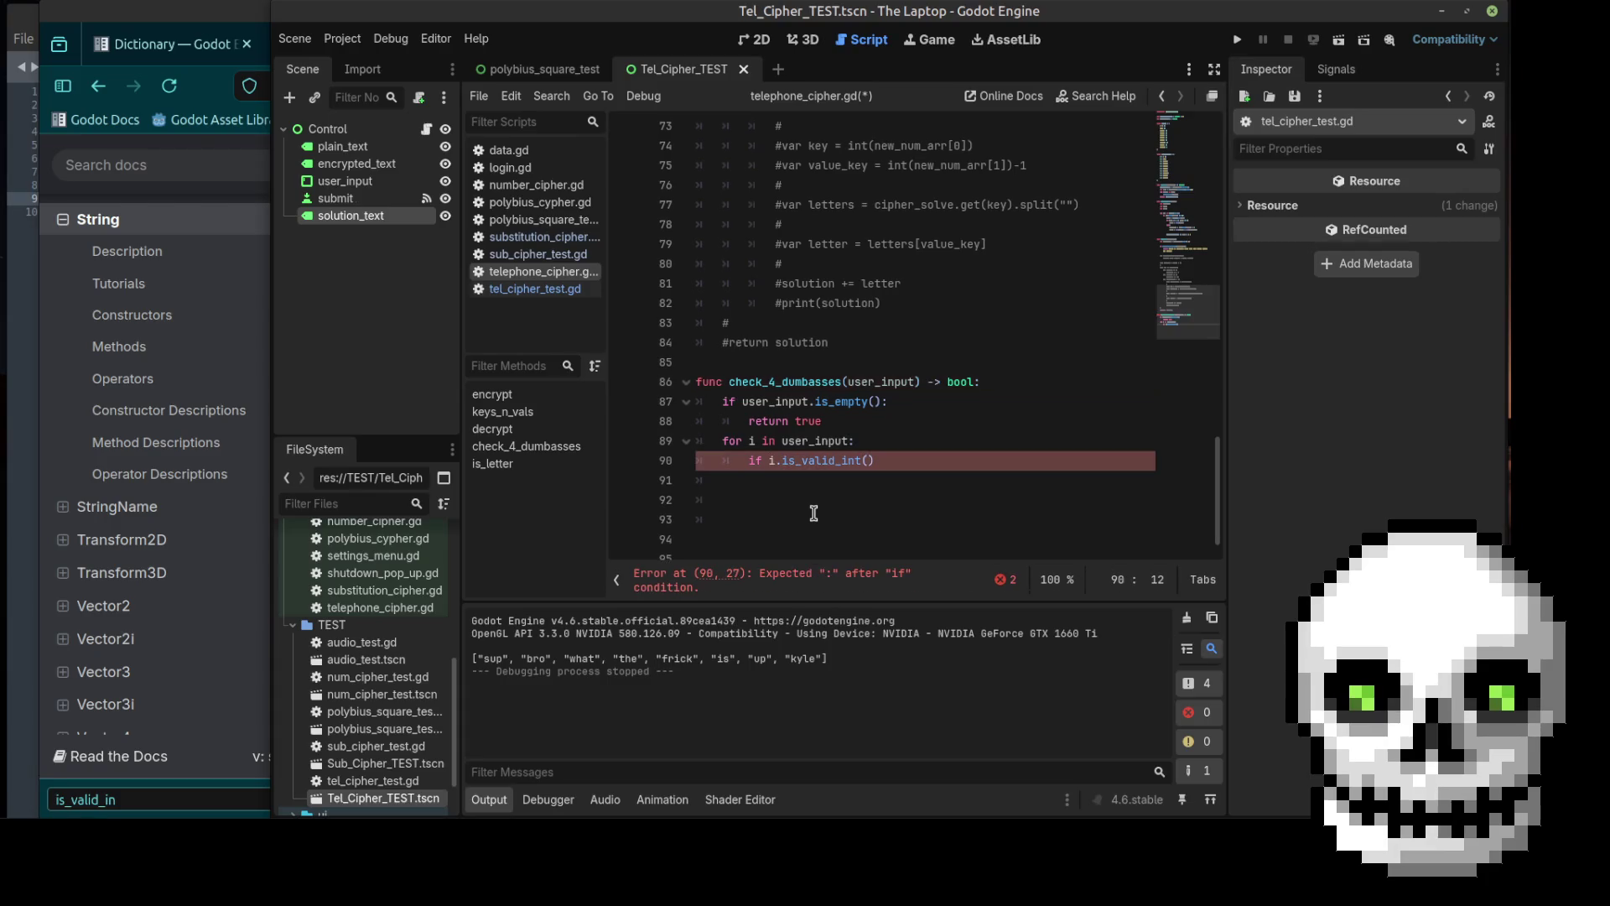
left_click(894, 461)
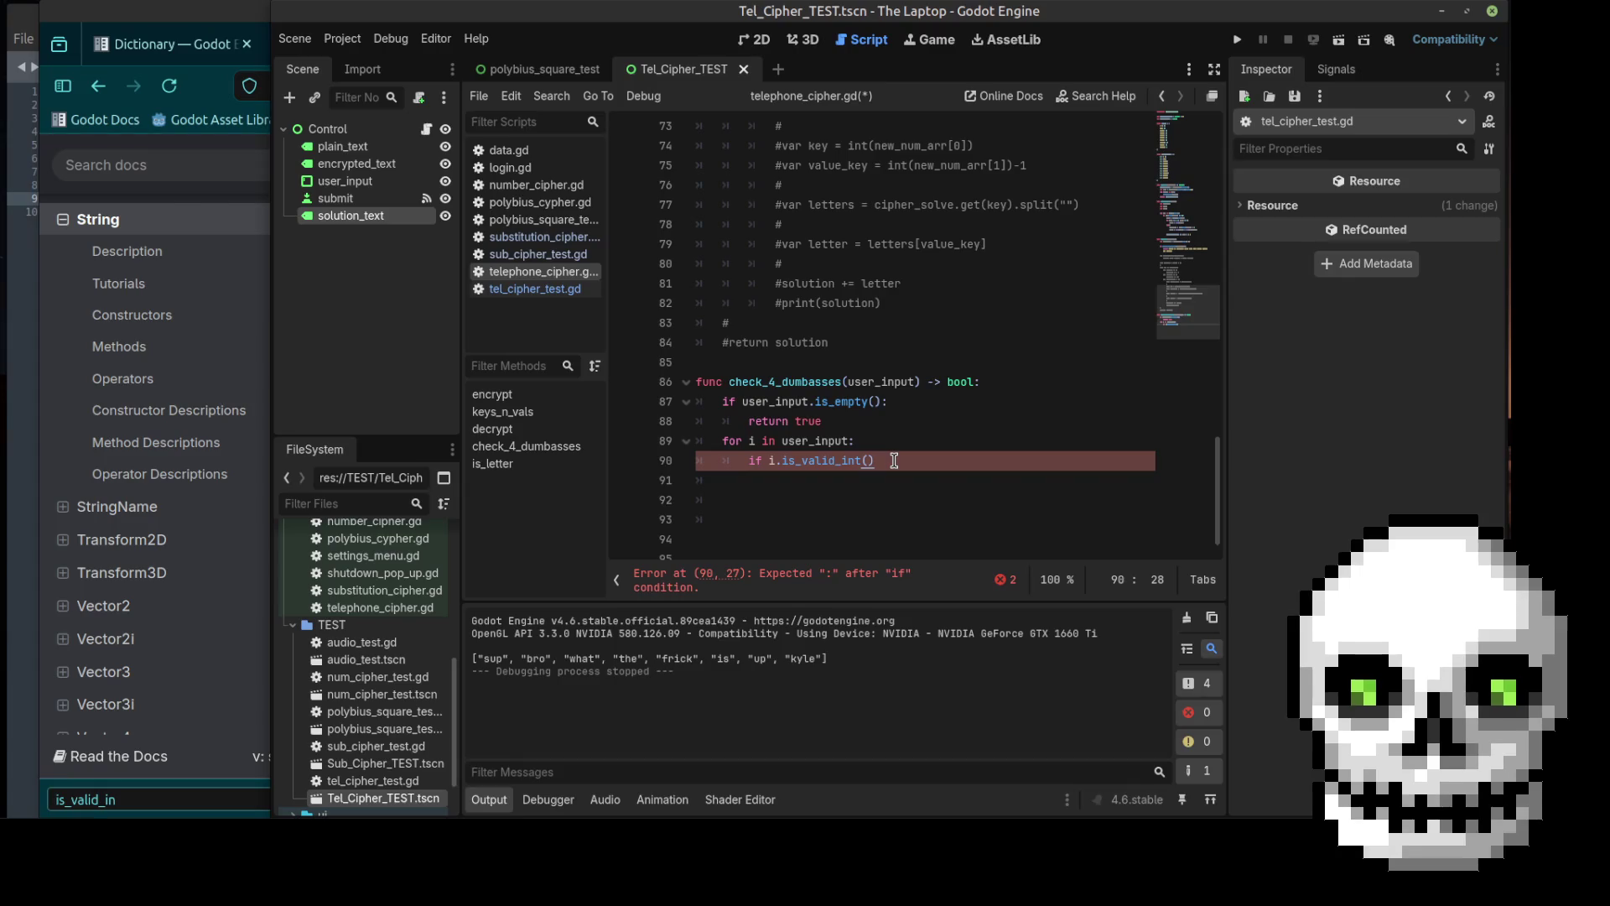
key("Left")
key("Left")
key("Left")
key("Left")
type("!")
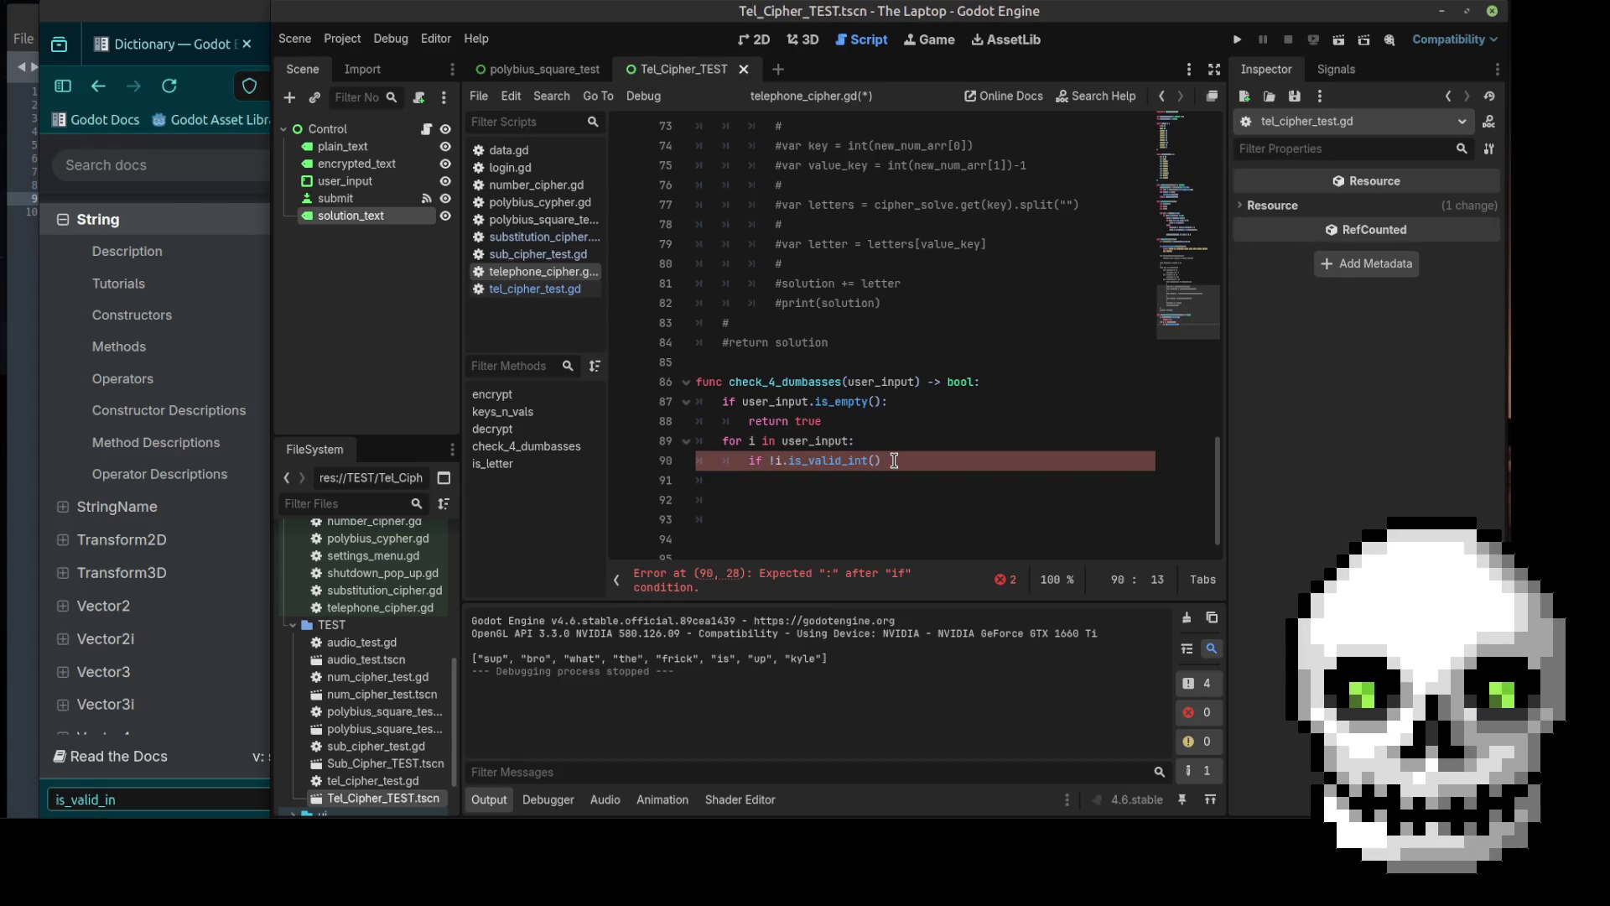
key("End")
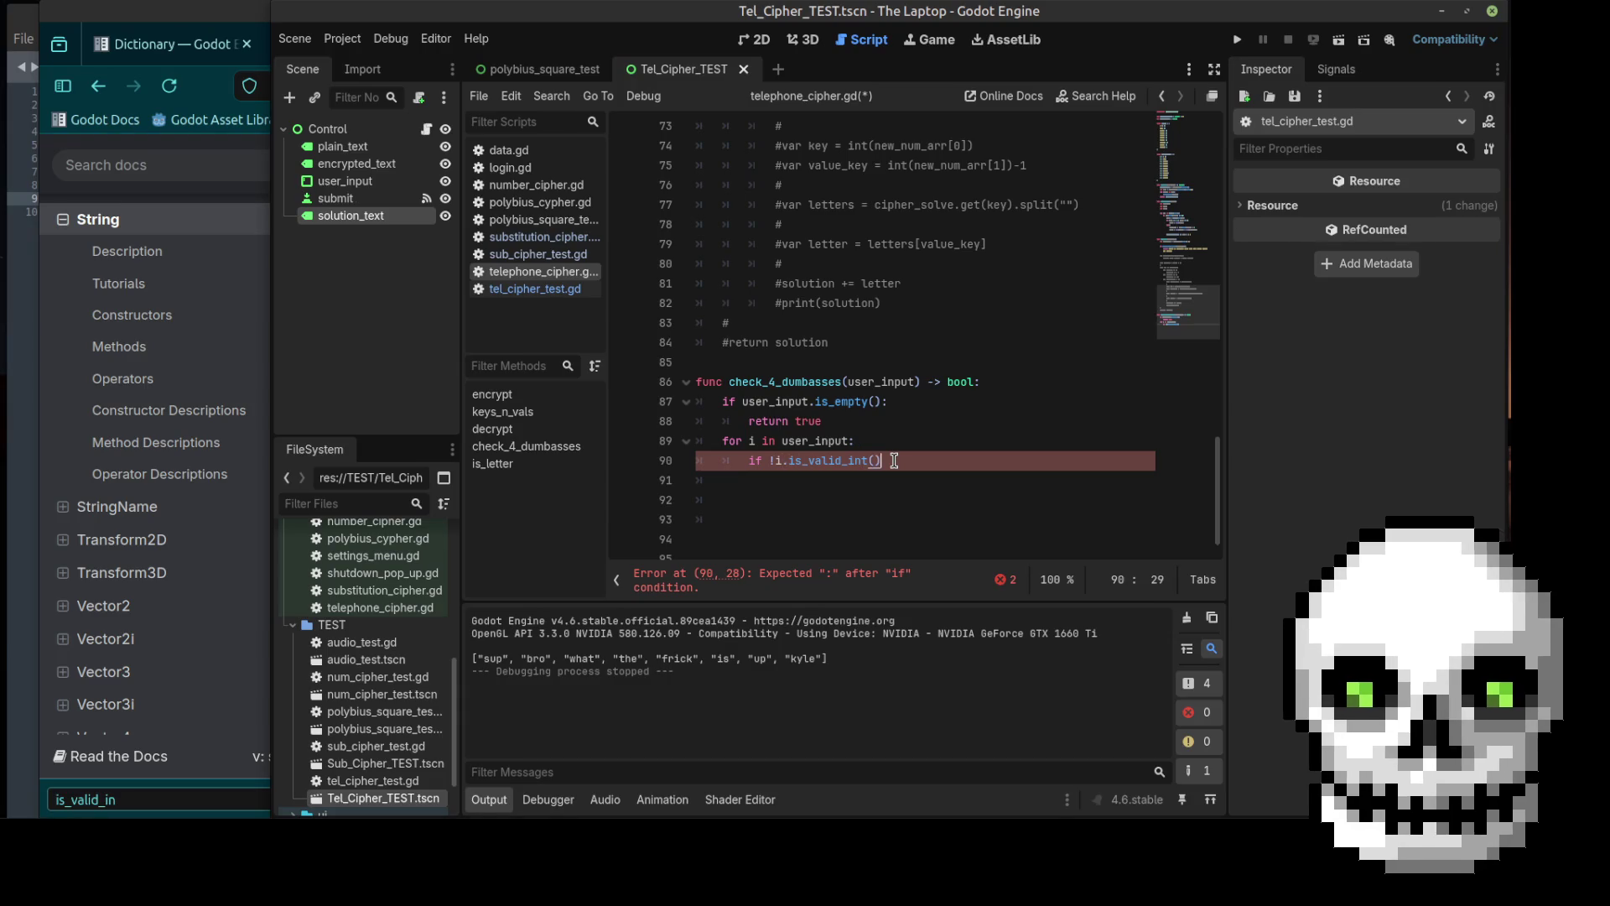
type(":")
key("Return")
type("re")
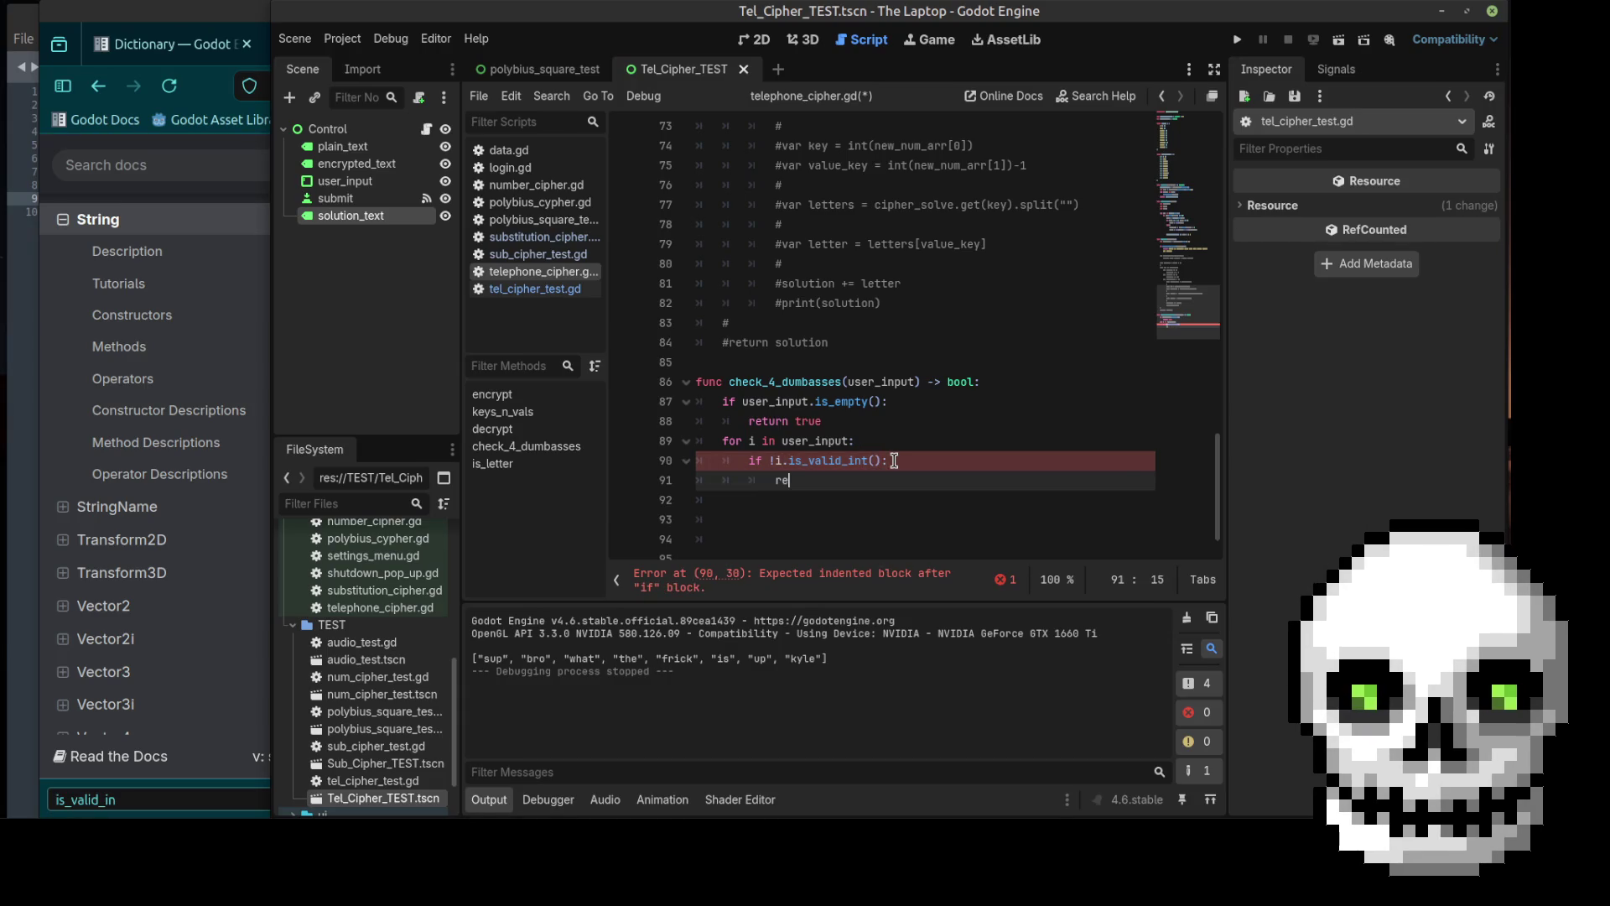
type("turn true")
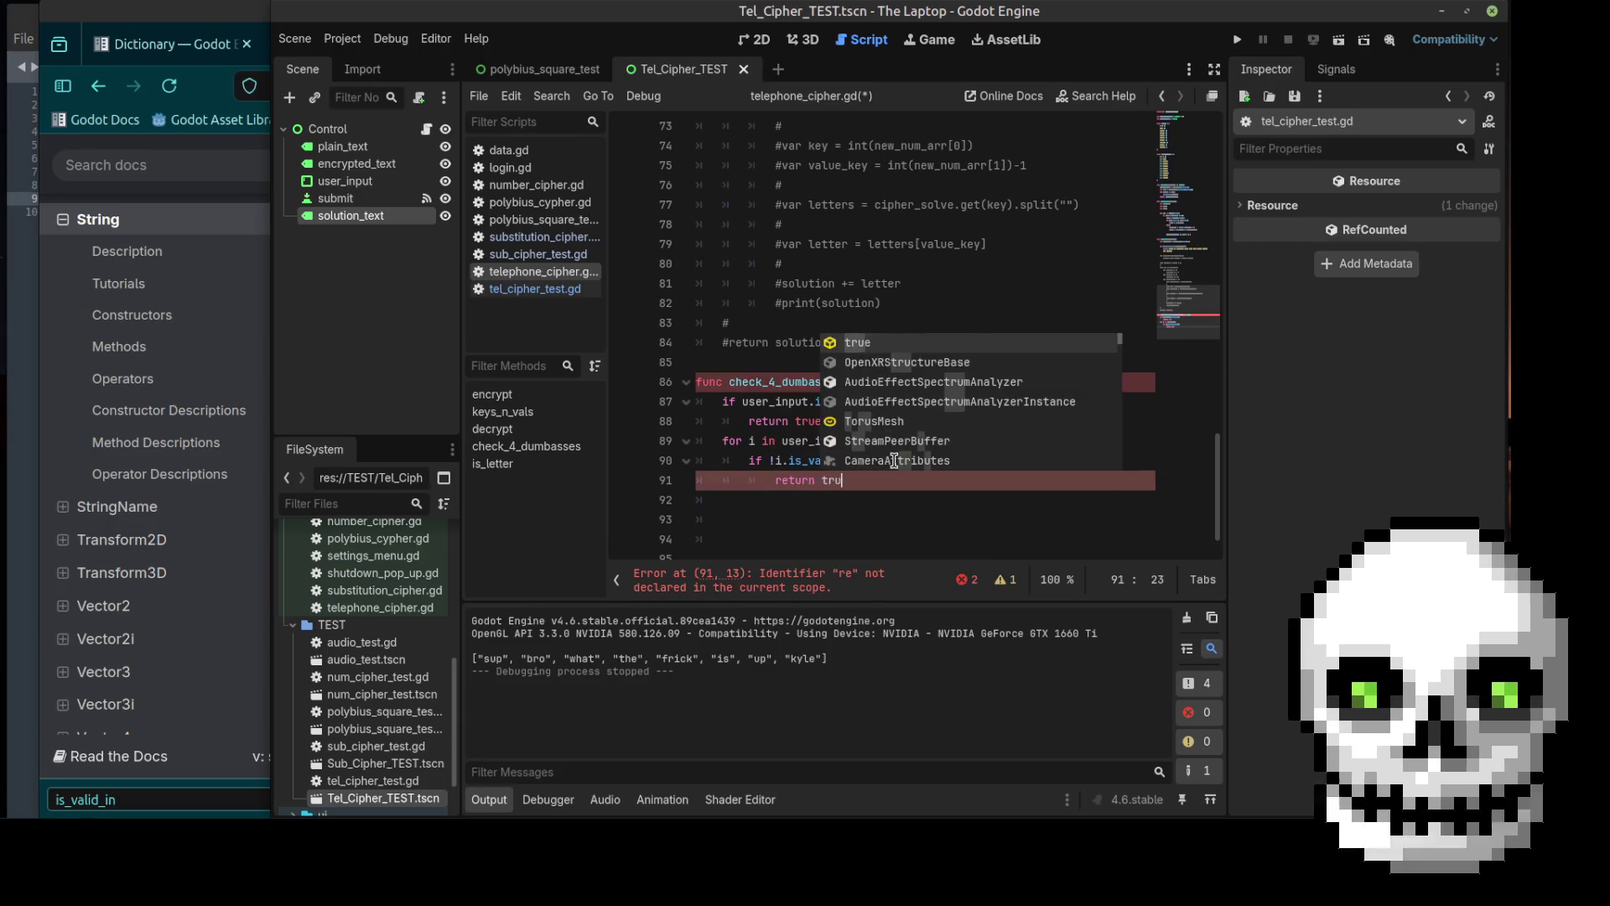
Step: End check_4_dumbasses with 'return false' after the loop
key("Return")
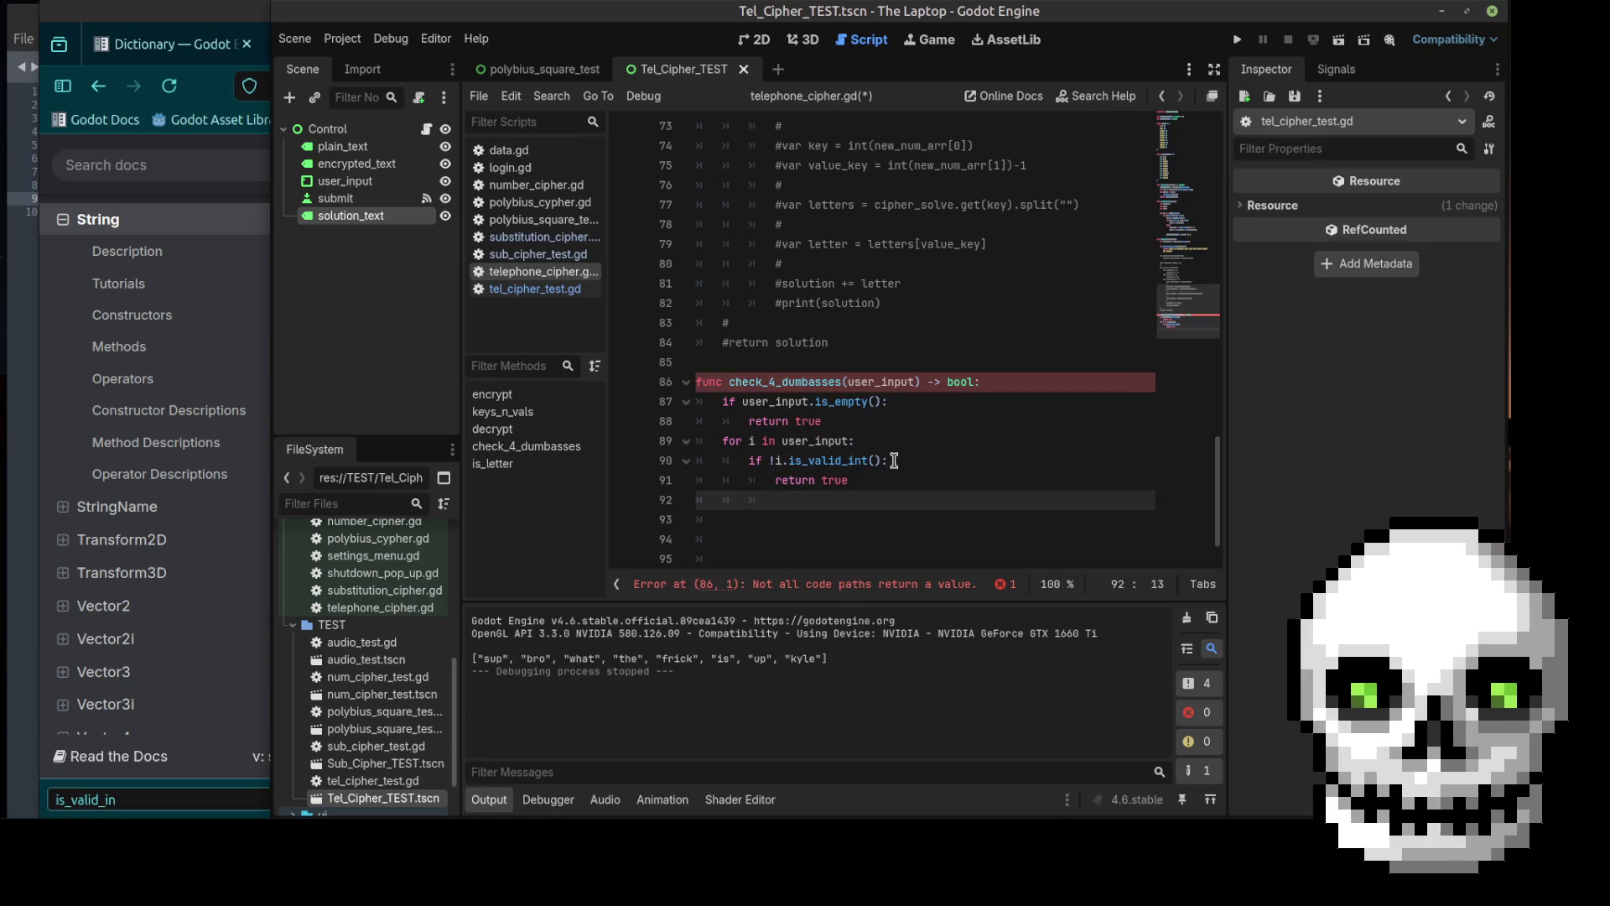
key("BackSpace")
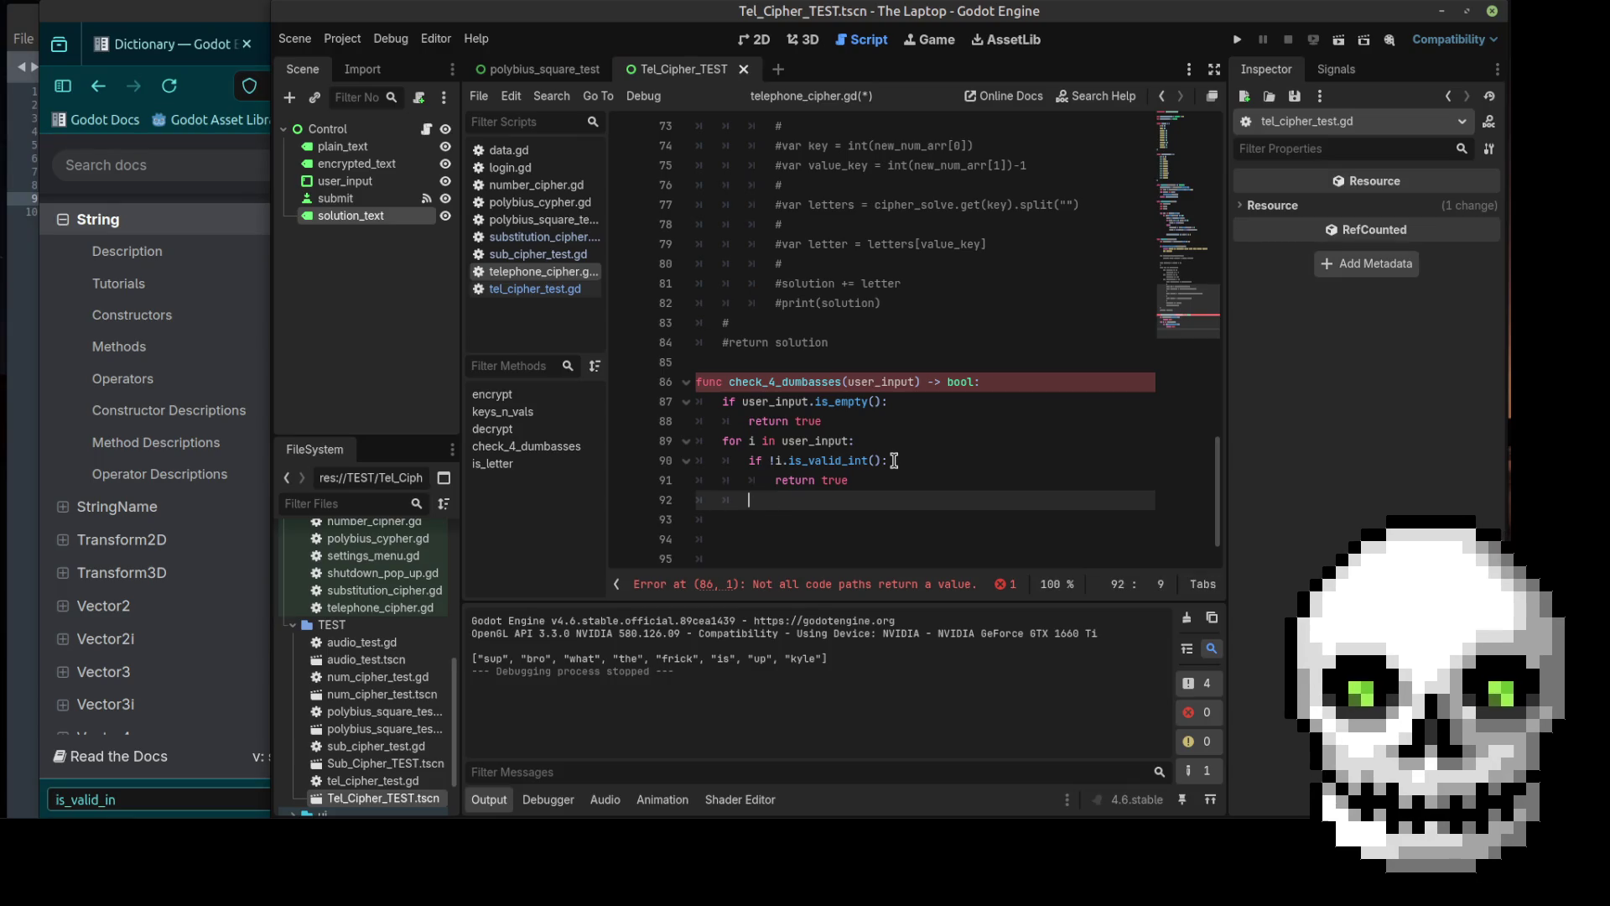
key("Return")
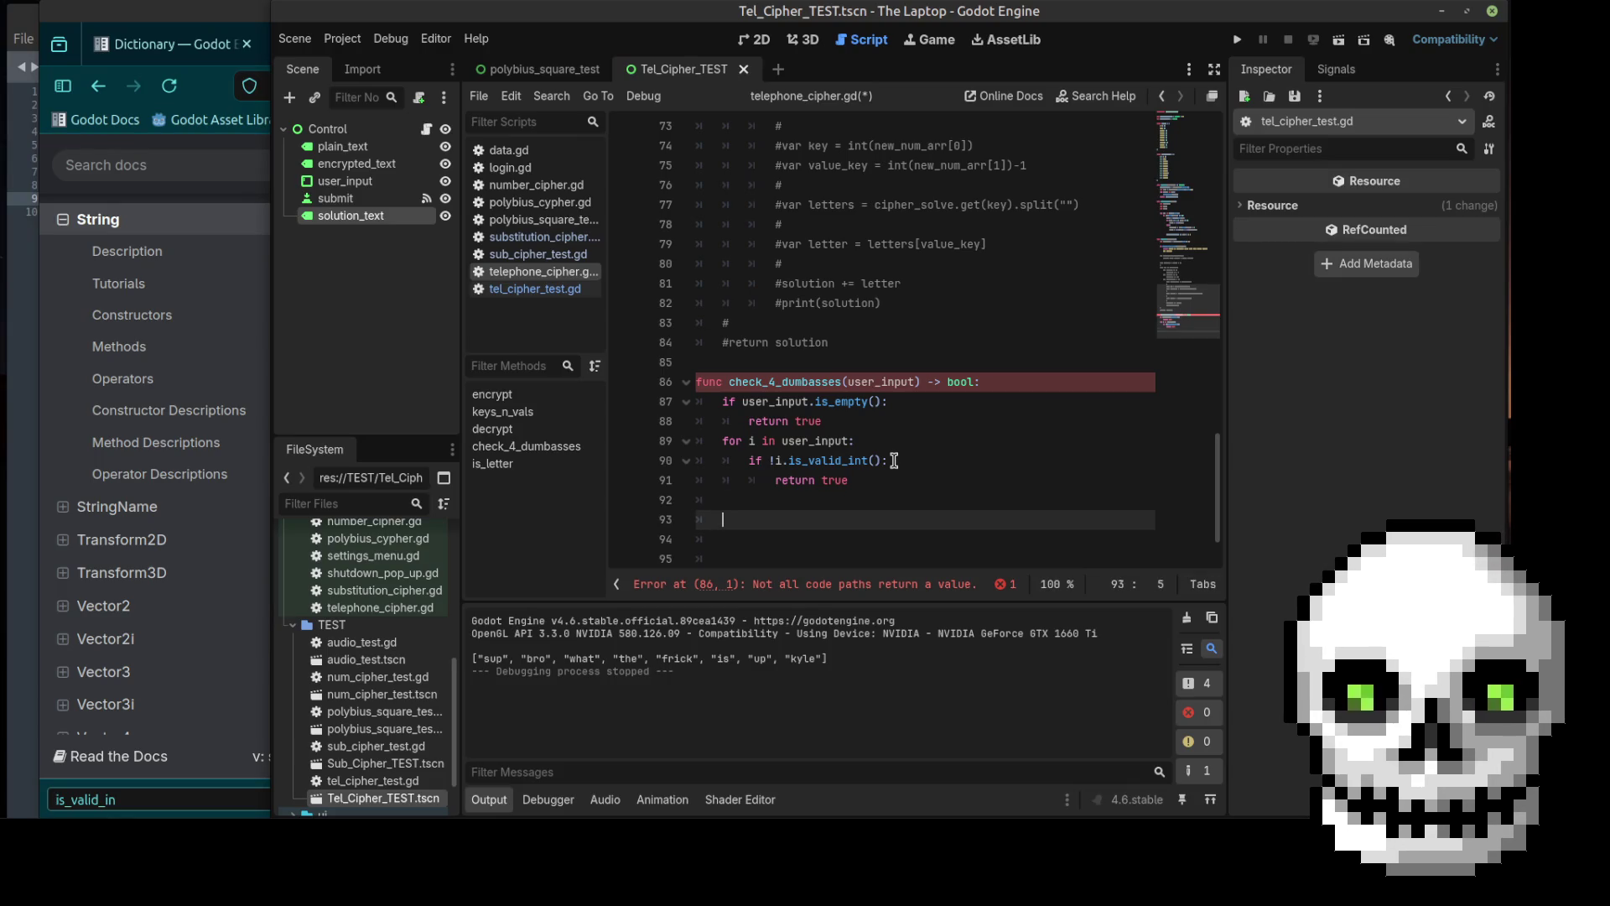
type("ret")
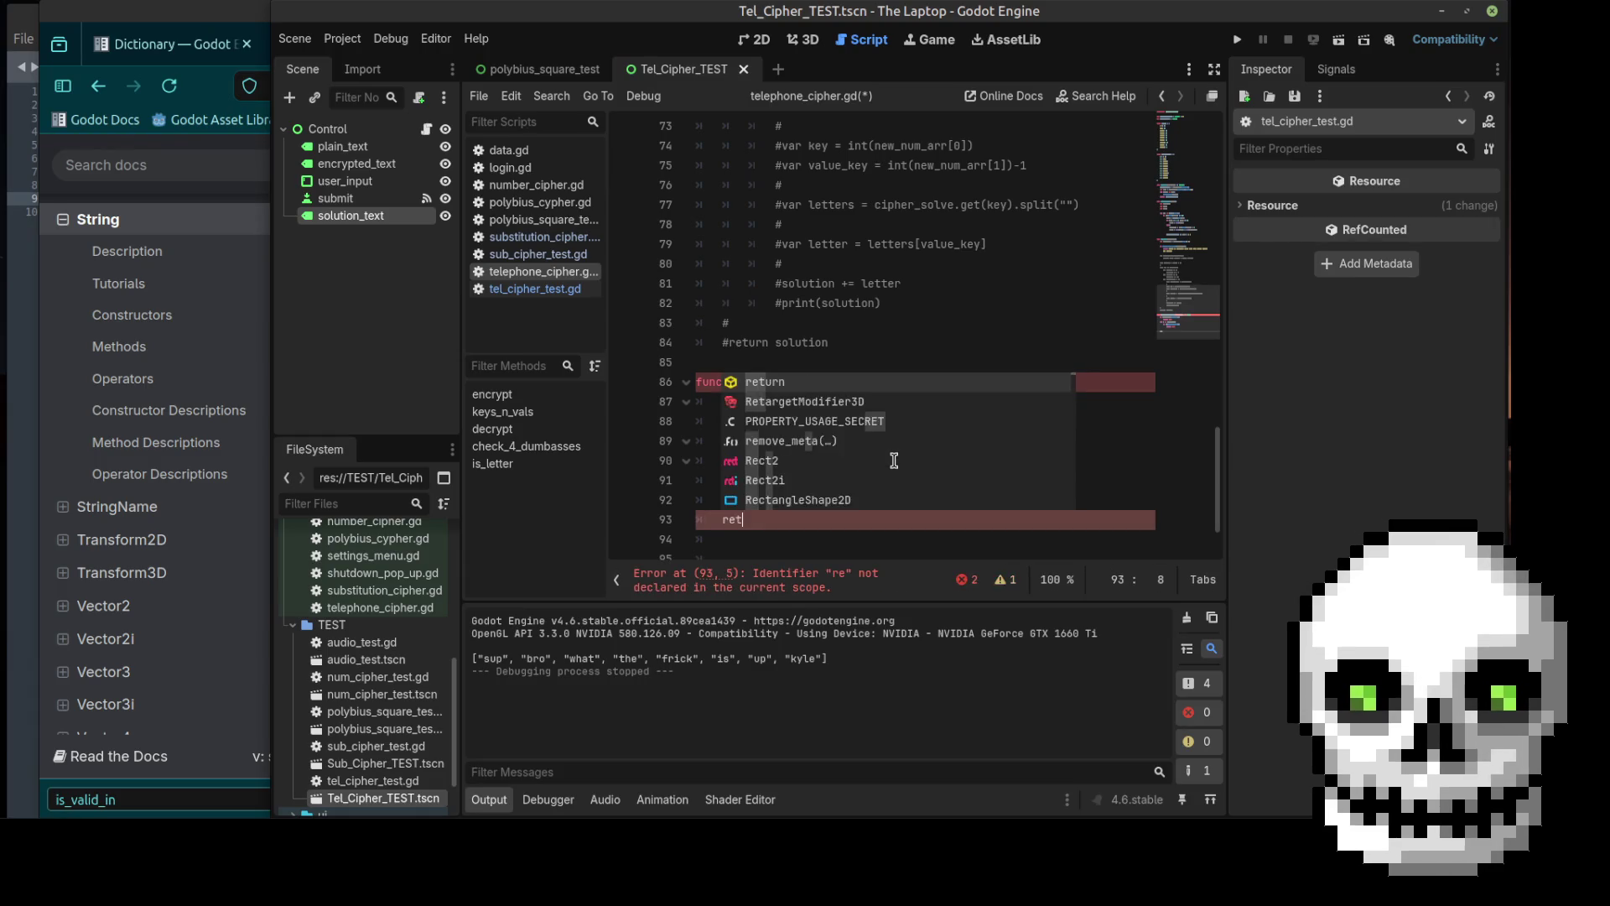
type("urn false")
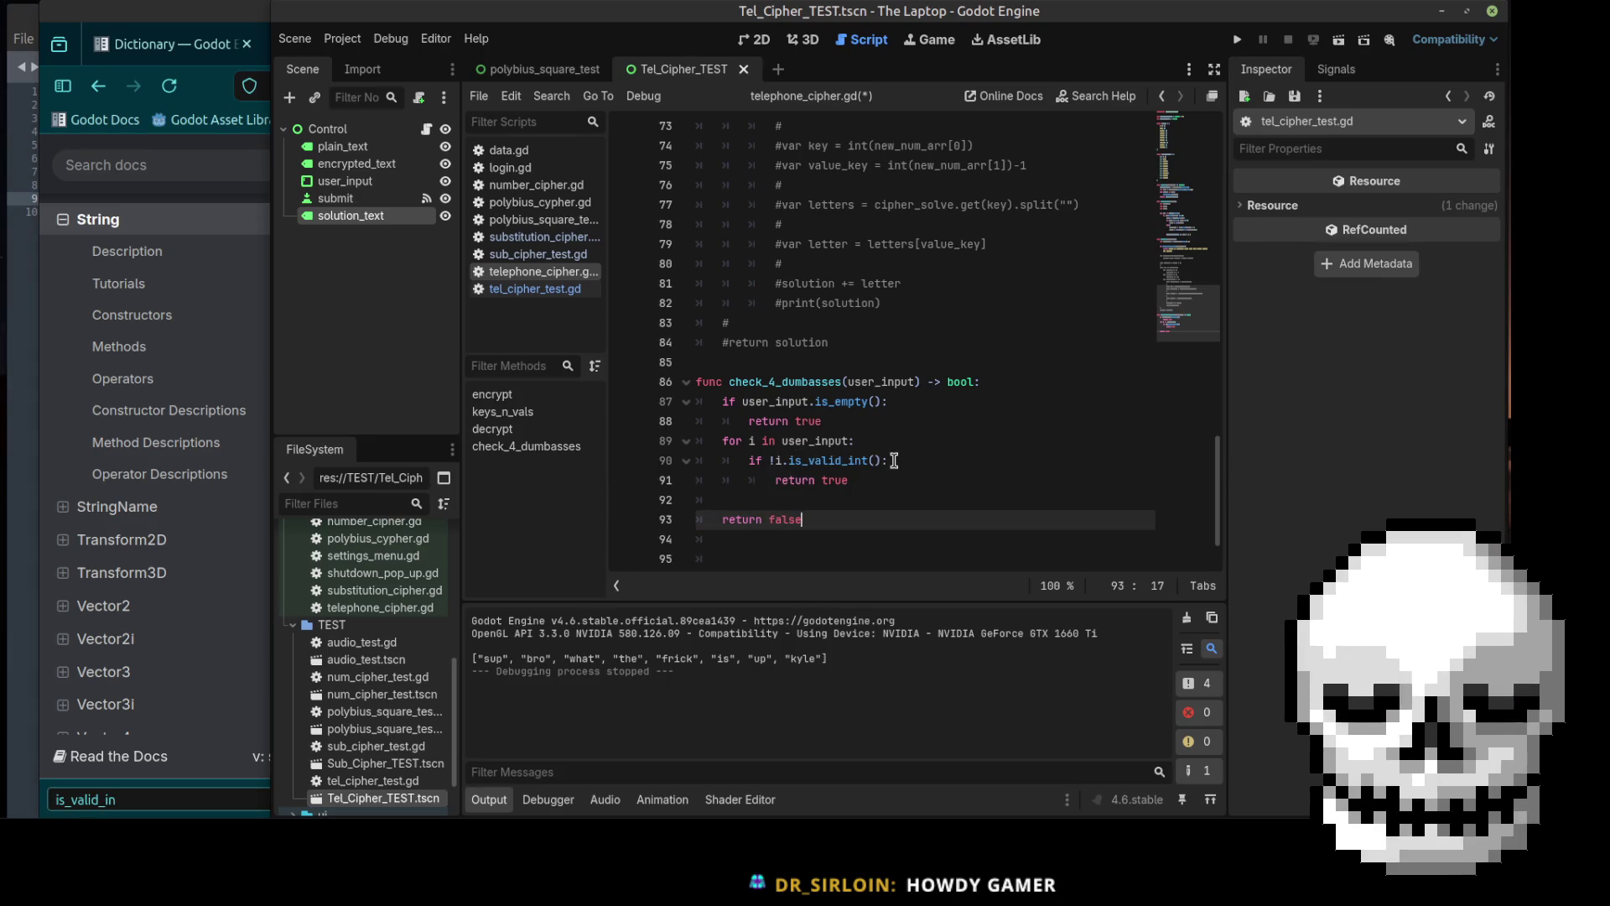
Step: Save telephone_cipher.gd and run the telephone cipher test scene
left_click(868, 499)
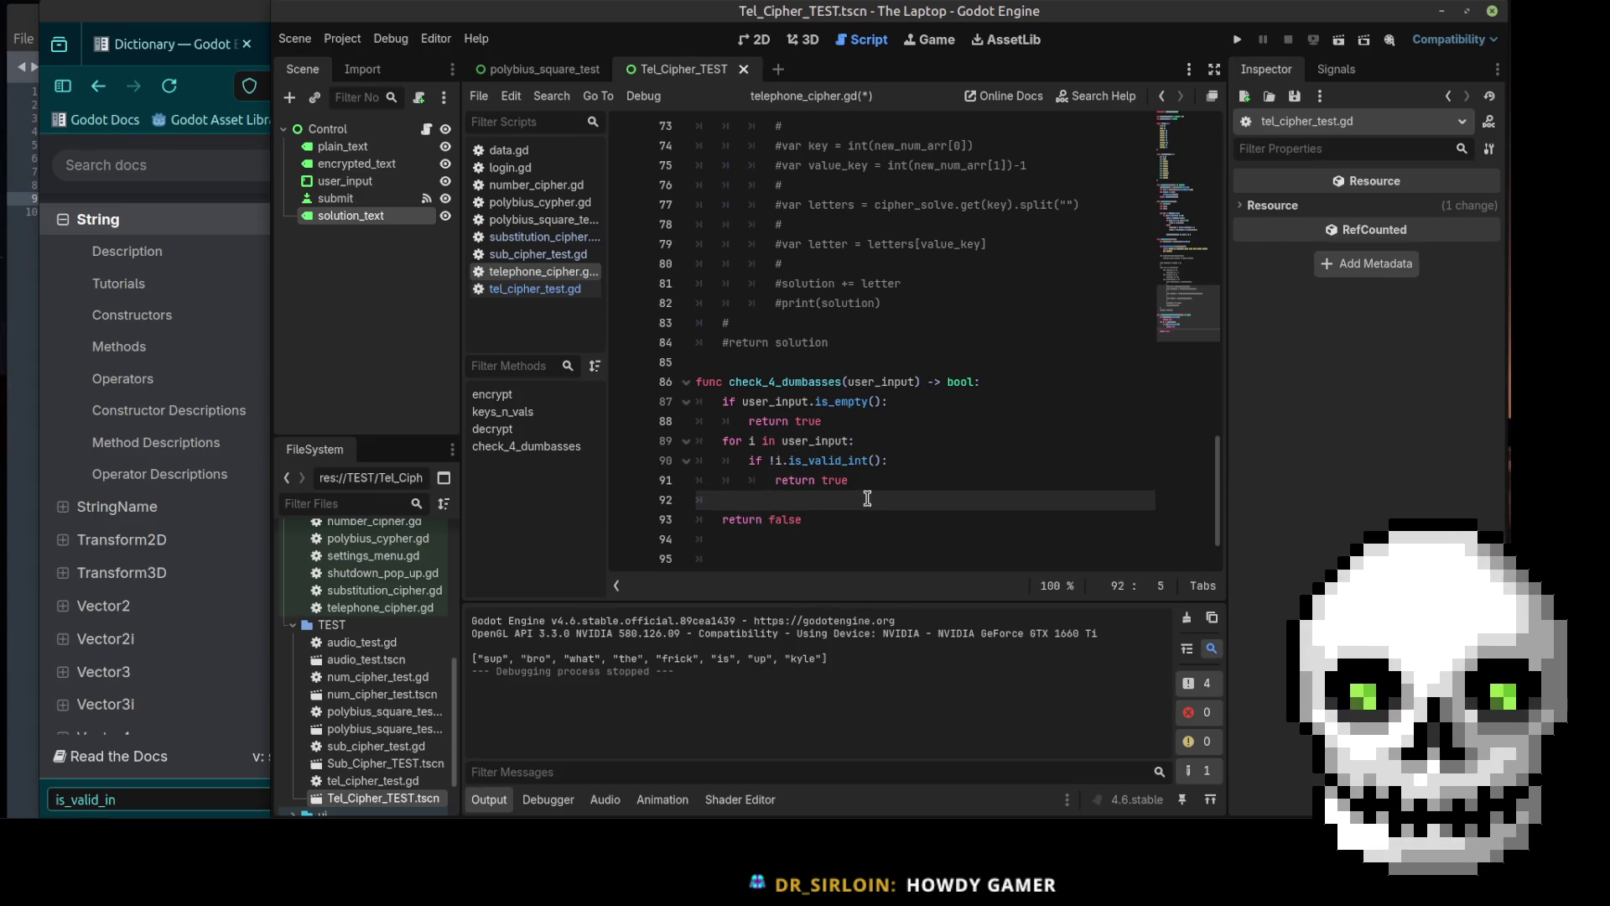
key("ctrl+s")
scroll(870, 419, "up", 7)
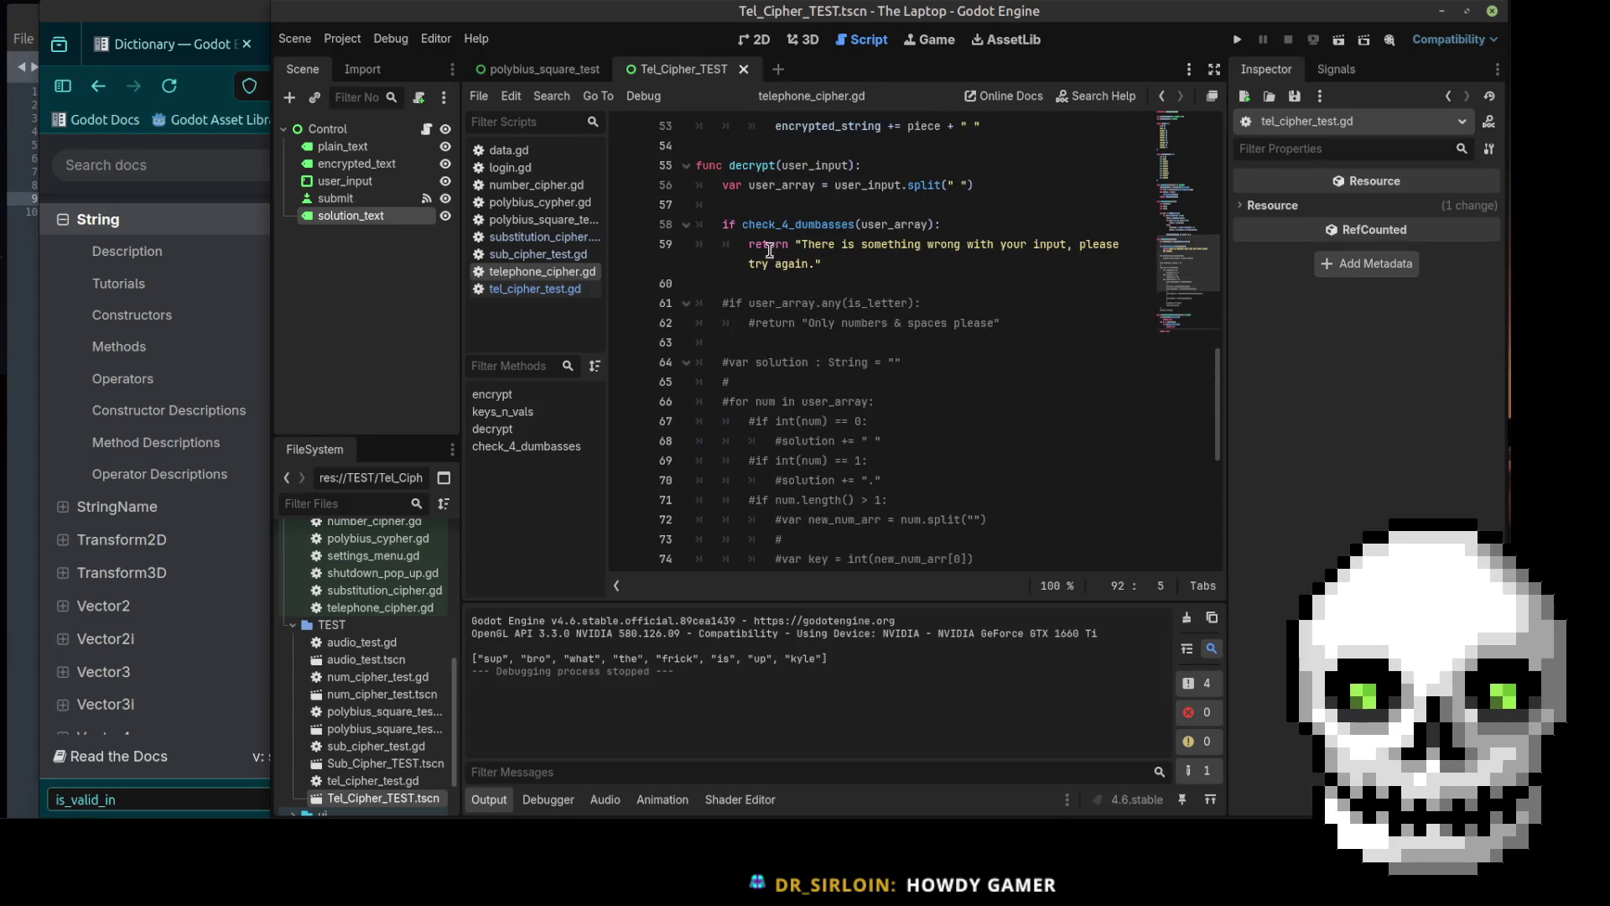
left_click(1340, 39)
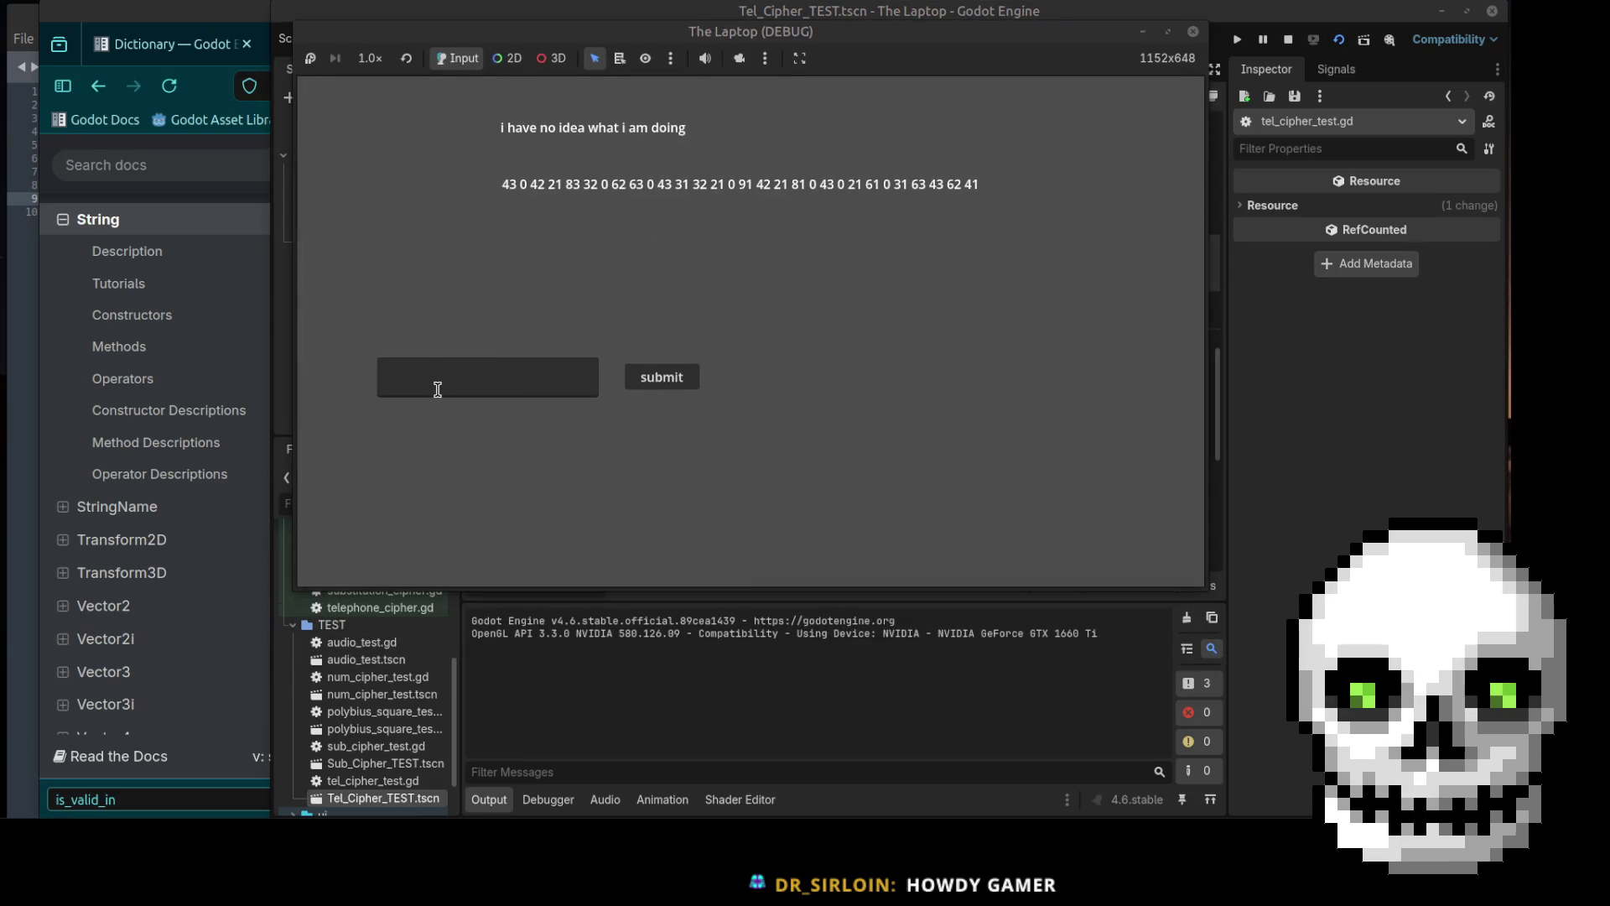
left_click(437, 387)
type("sup")
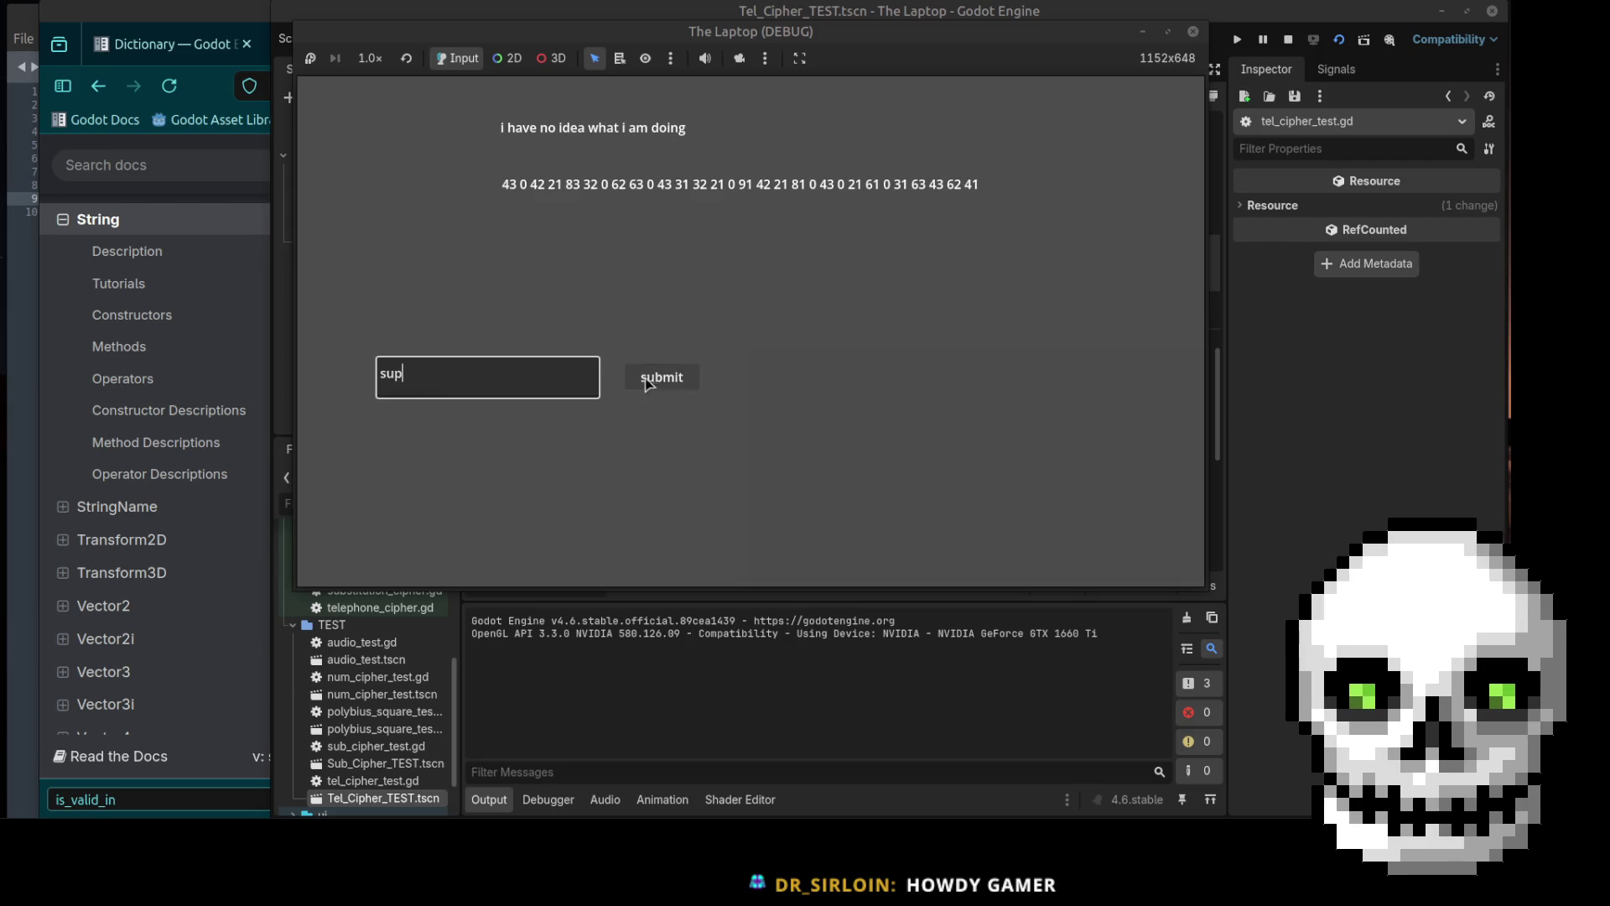
left_click(663, 382)
double_click(524, 375)
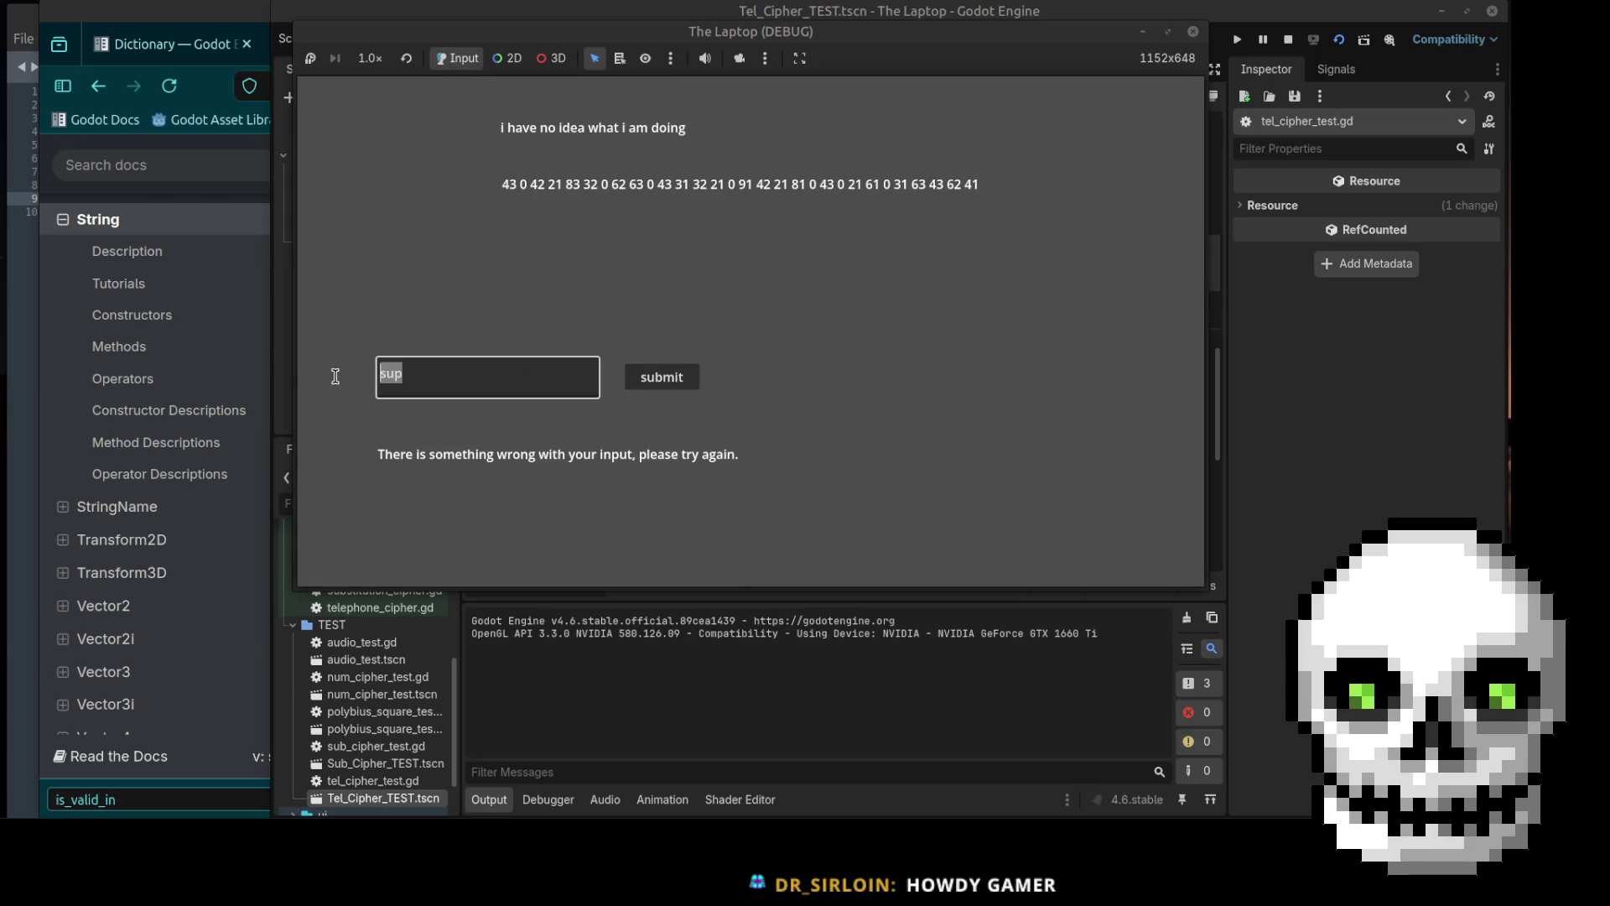
key("BackSpace")
left_click(637, 379)
left_click(525, 384)
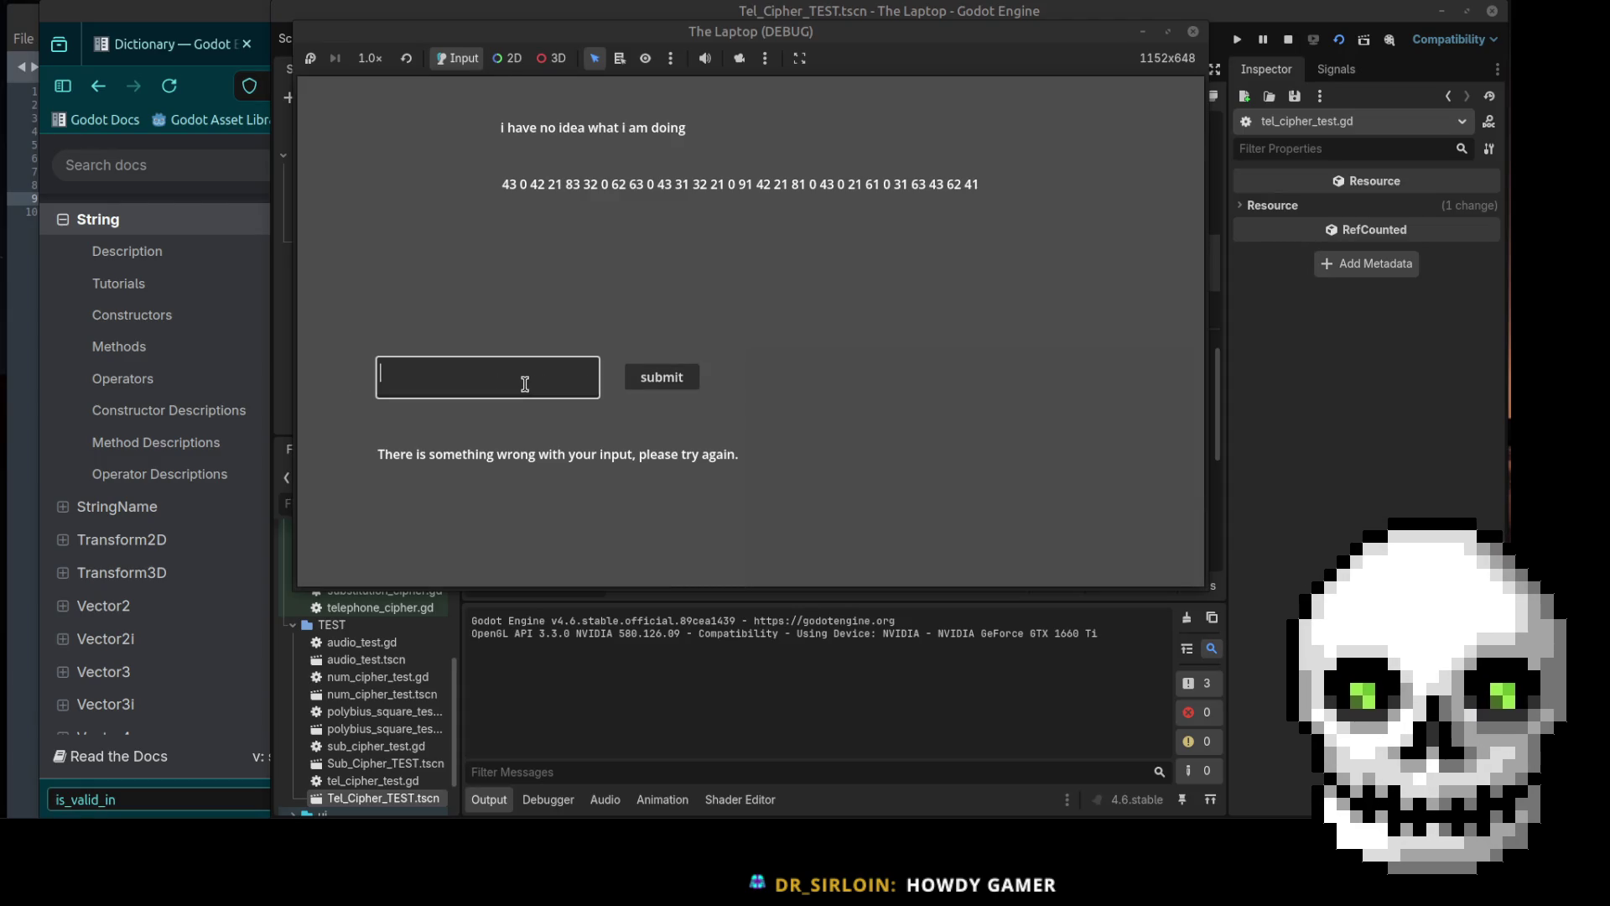
type("42")
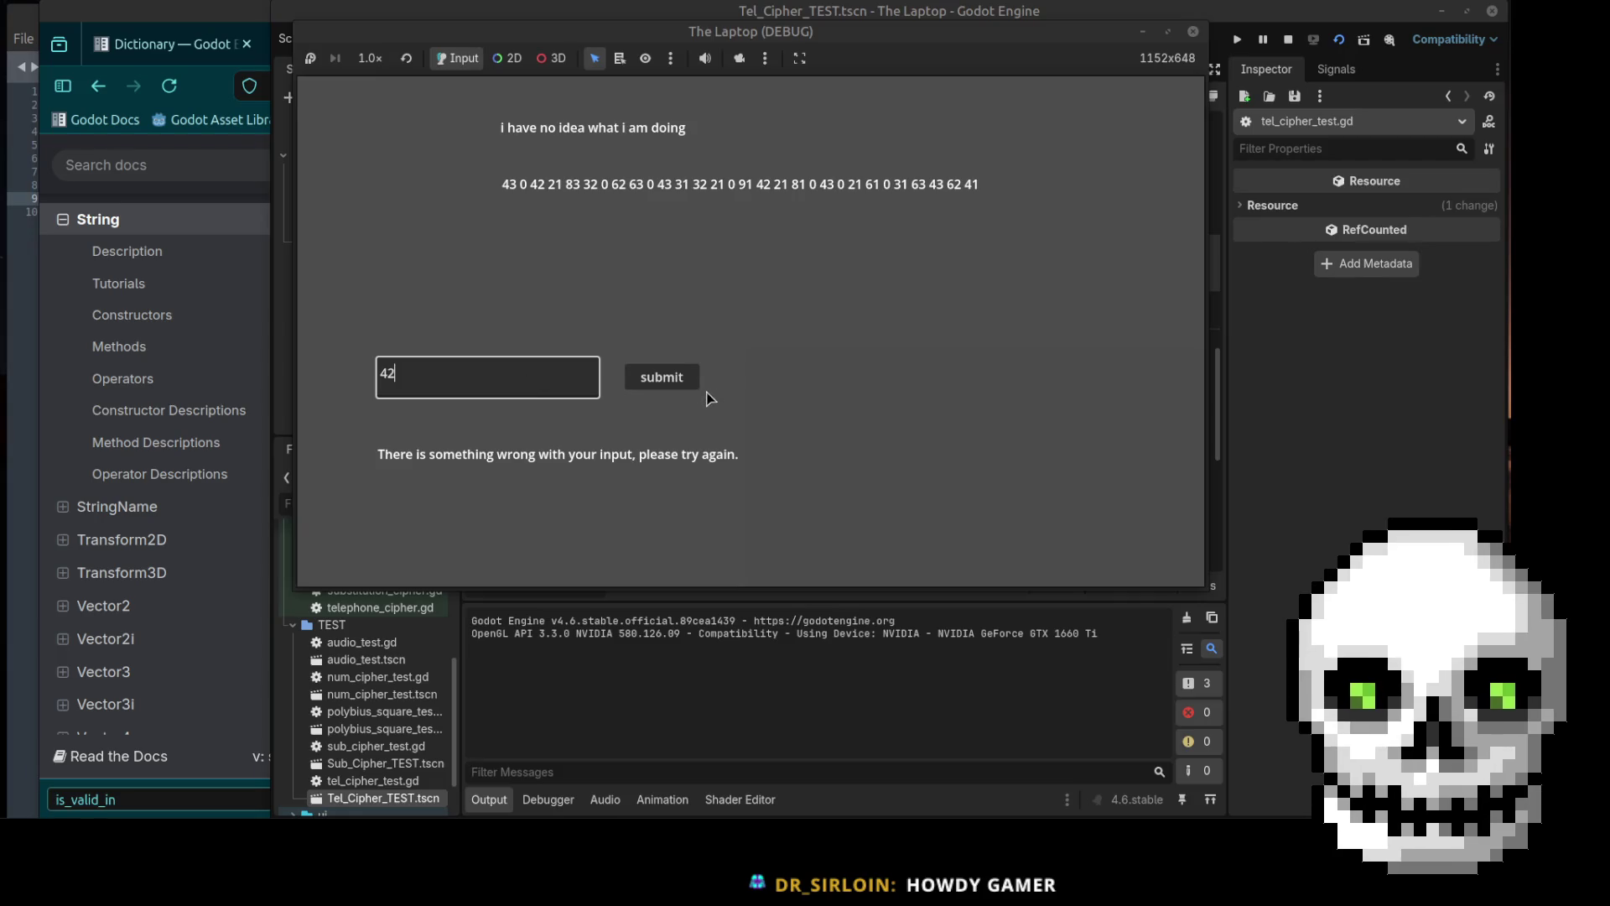
left_click(674, 380)
double_click(442, 374)
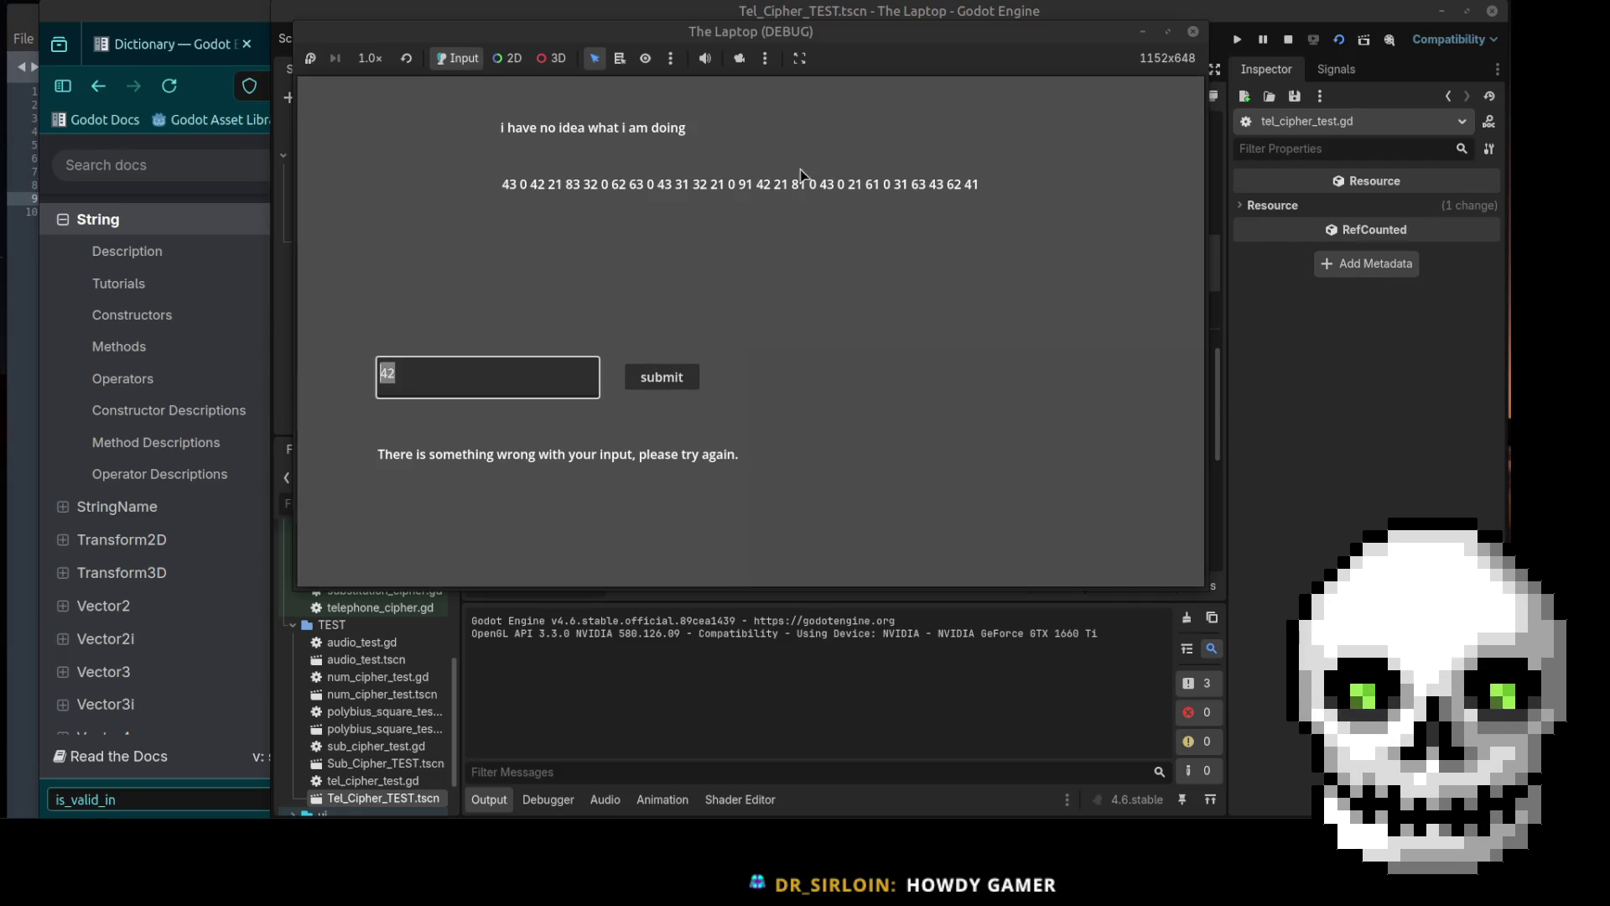
left_click(1188, 27)
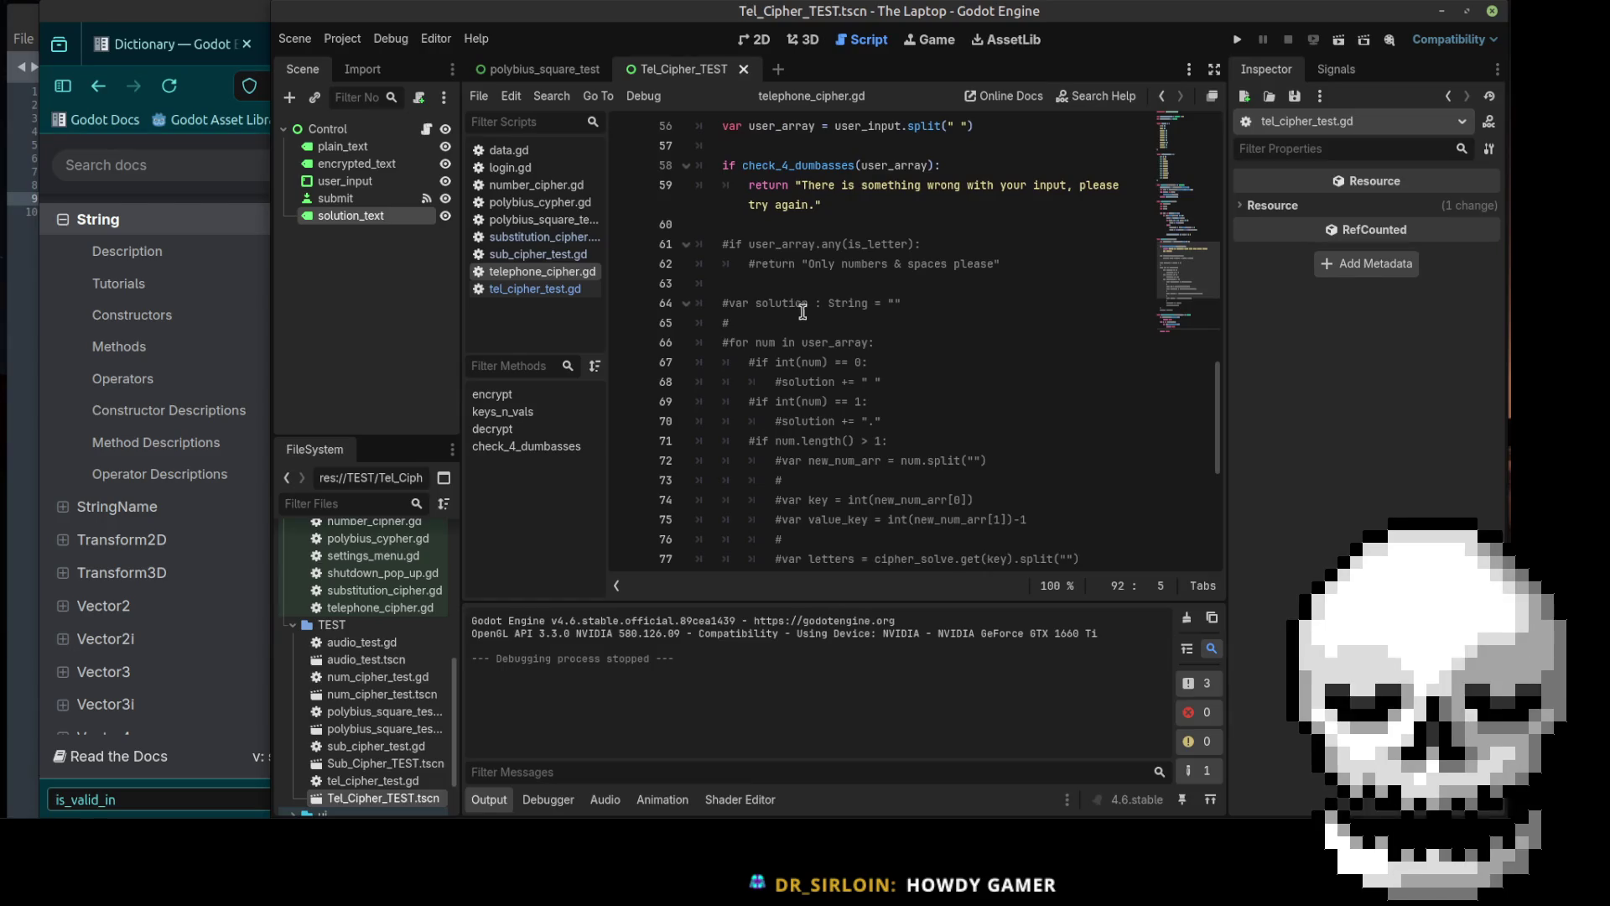
Step: Delete the commented-out is_letter check lines below the error return in decrypt
left_click(835, 267)
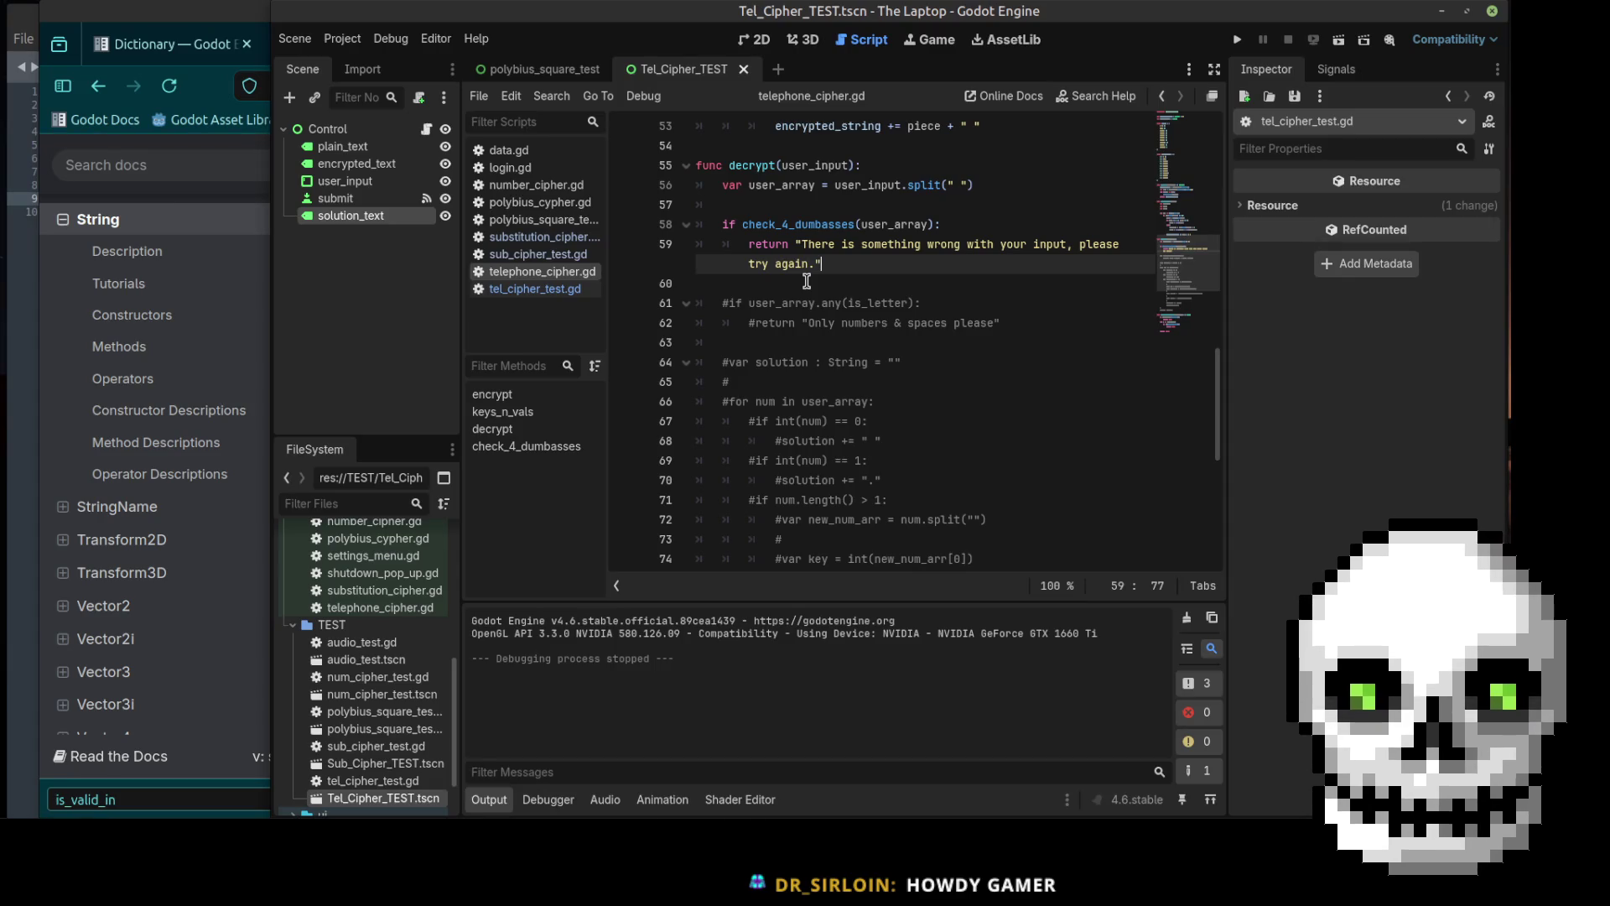
key("Return")
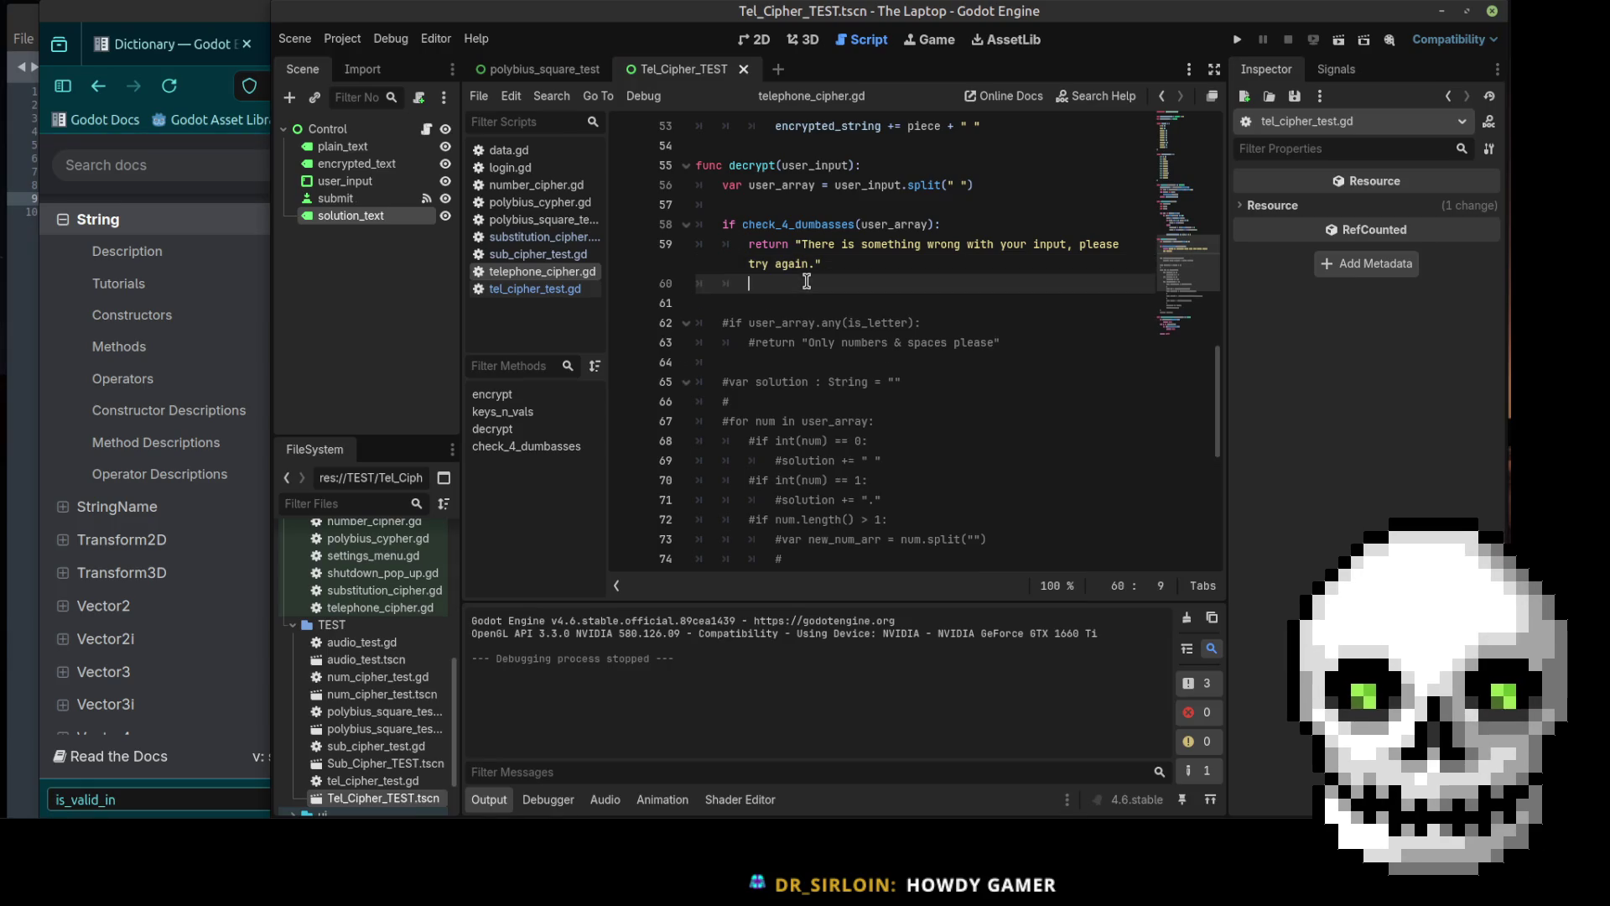
key("BackSpace")
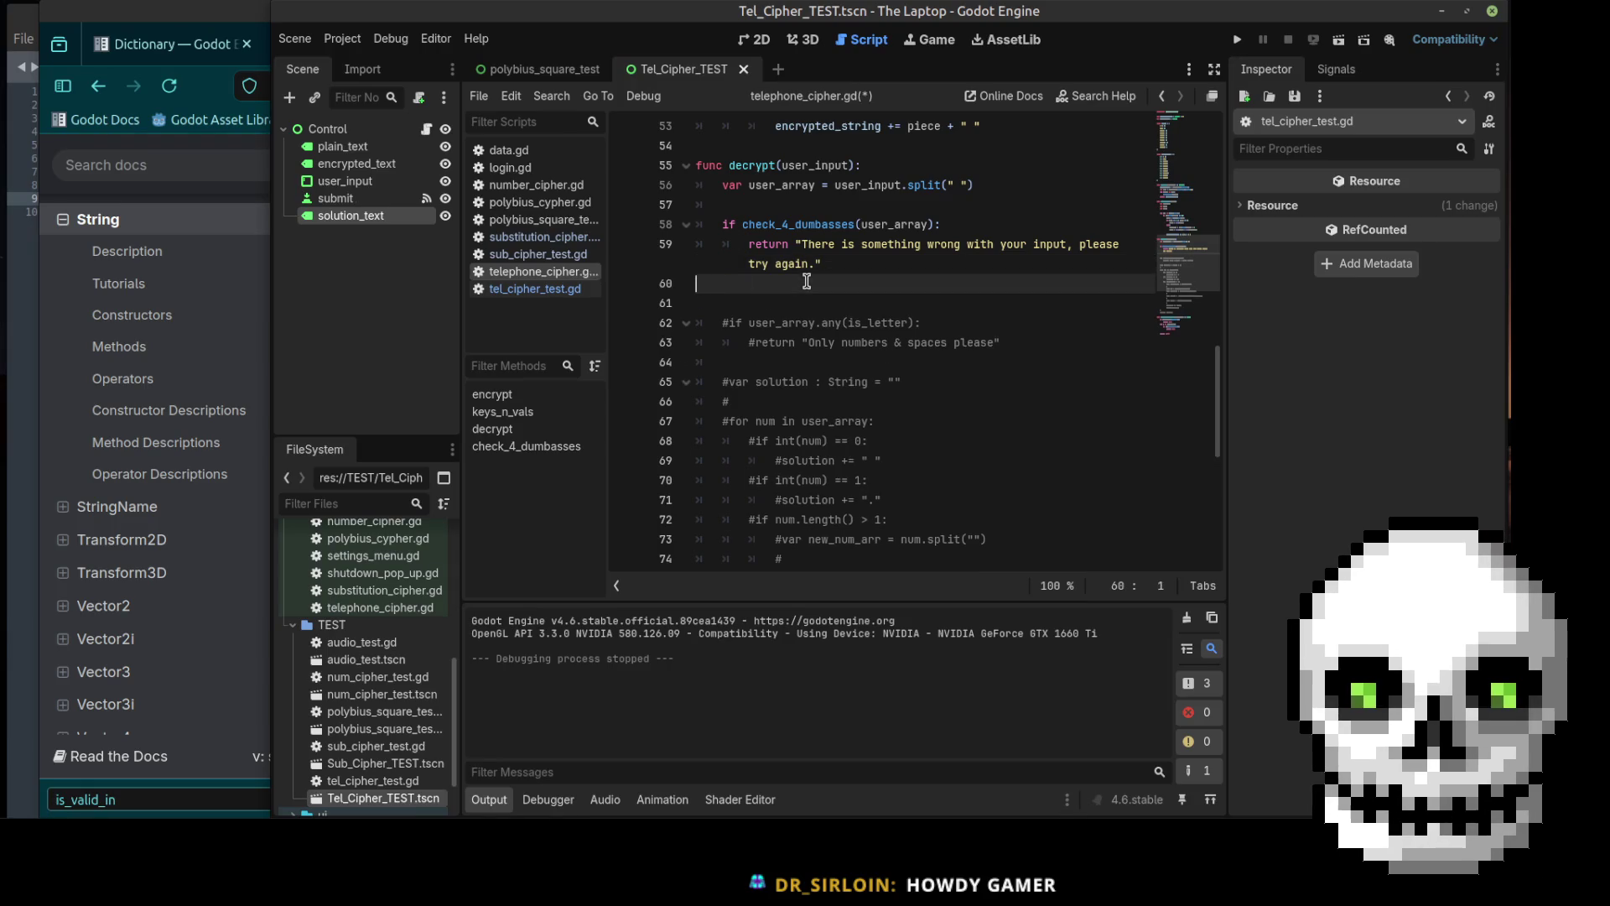
left_click_drag(762, 367, 715, 305)
key("BackSpace")
key("BackSpace")
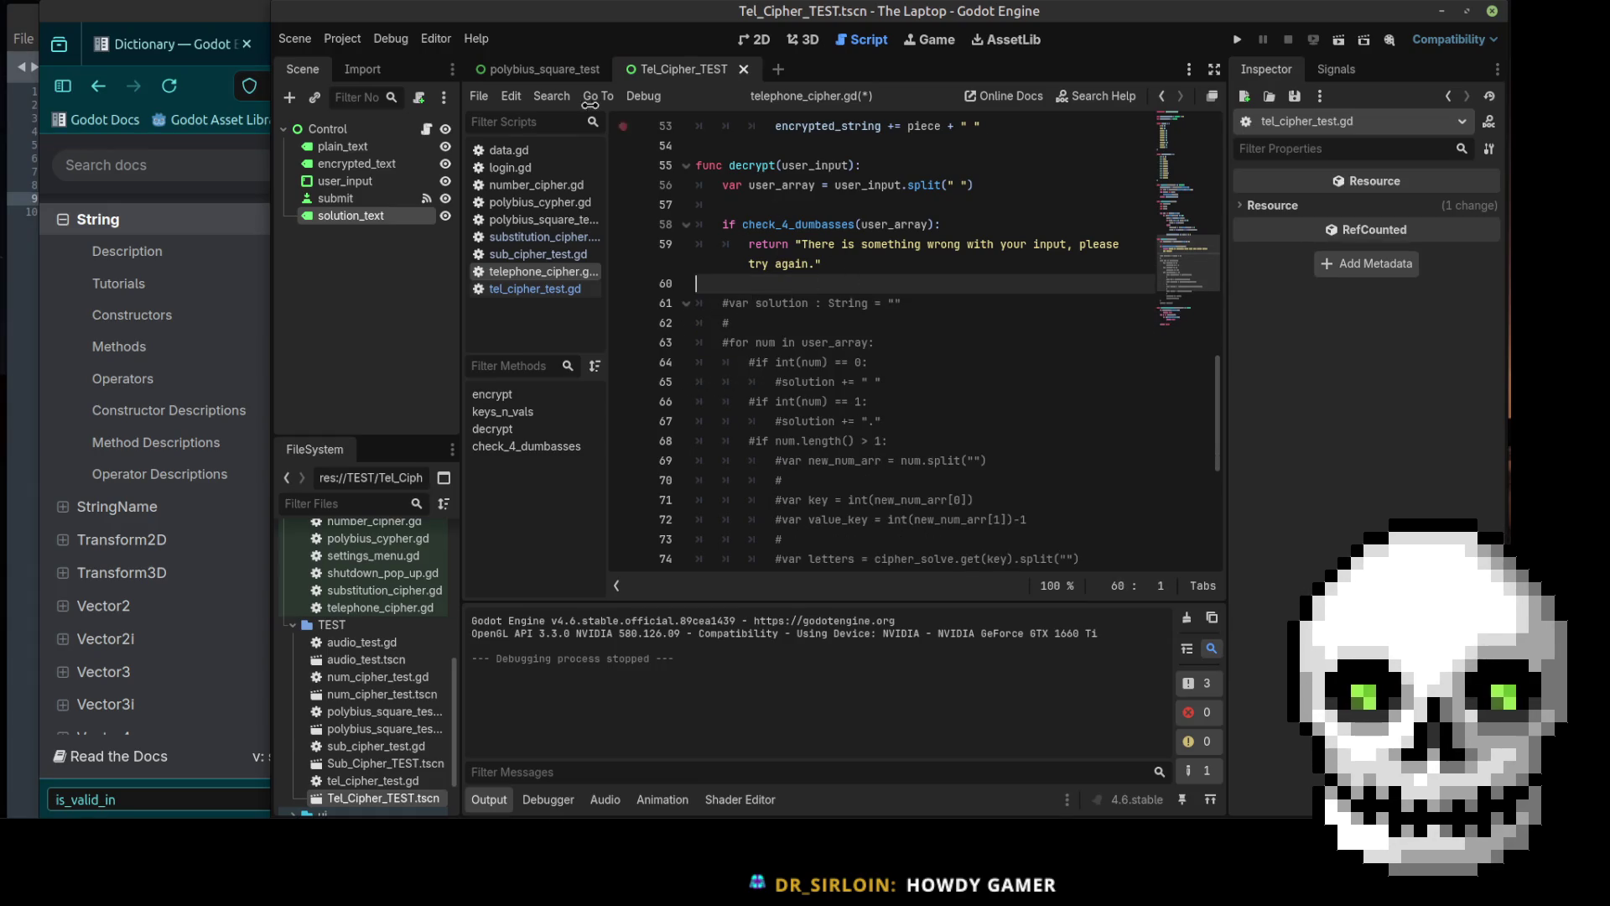
Step: Add a new line after the solution assignment in the Tel_Cipher_TEST submit handler
left_click(516, 70)
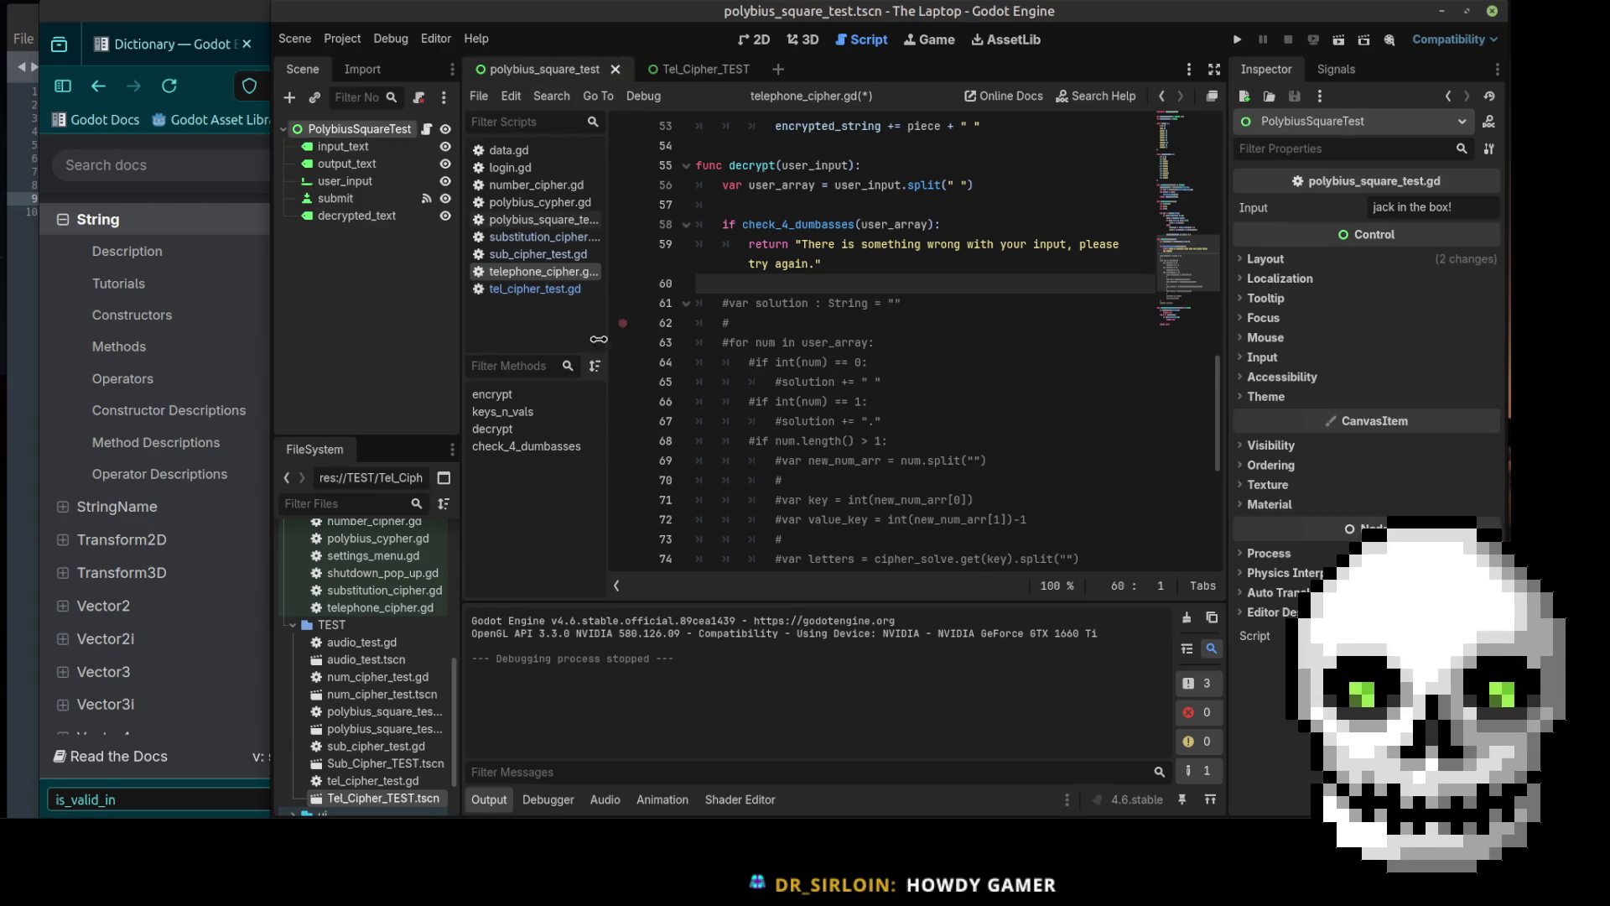
left_click(683, 70)
left_click(534, 289)
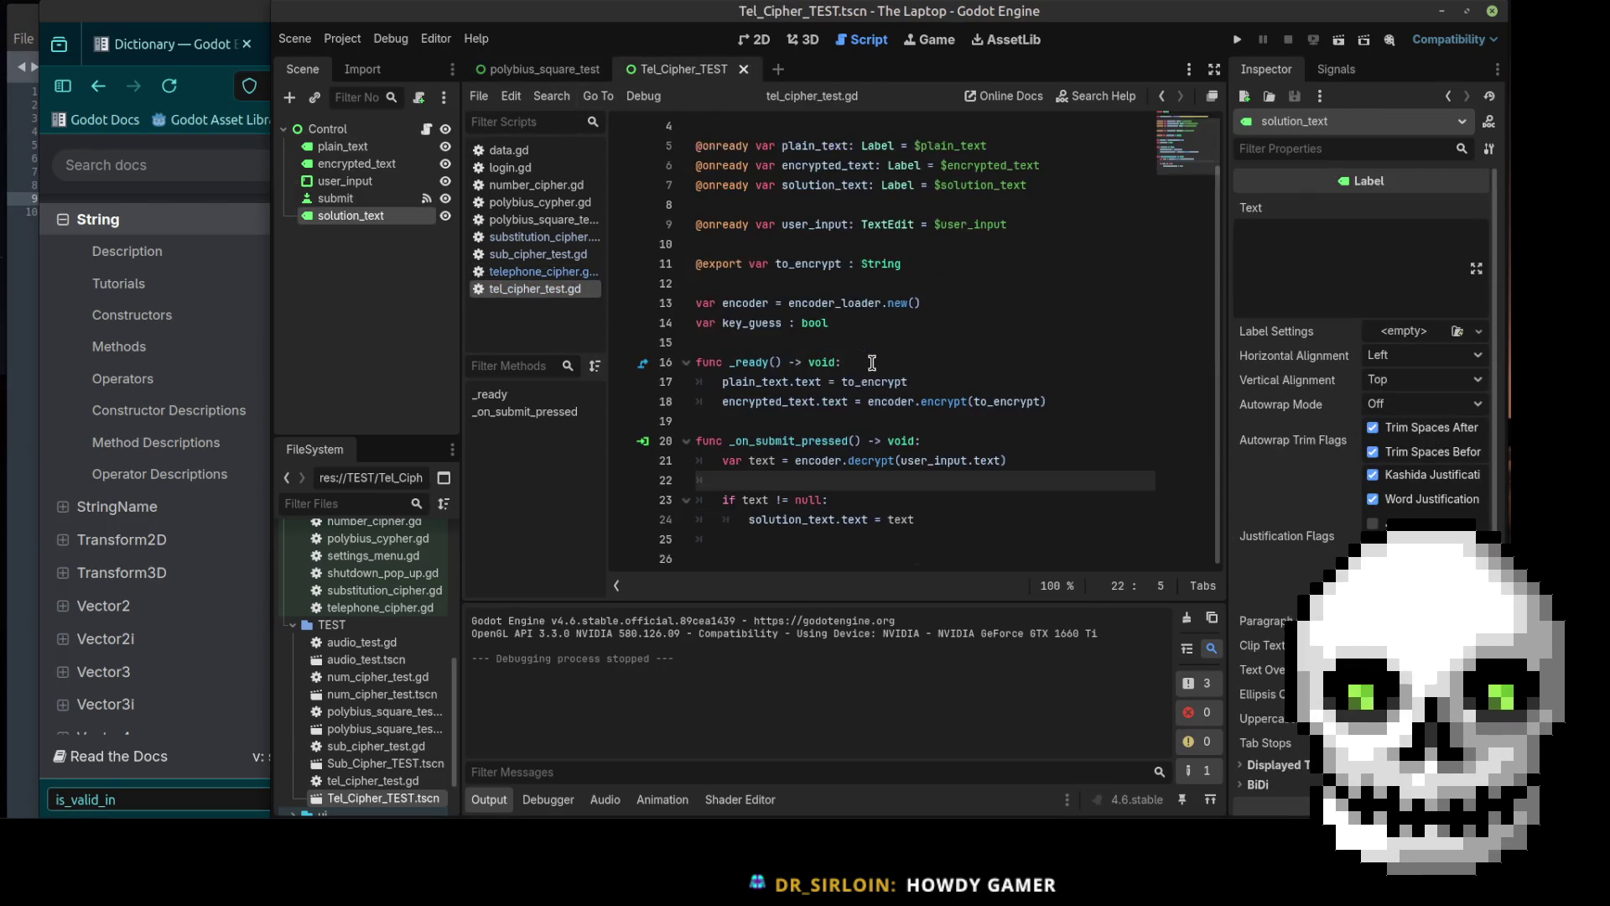
left_click(1015, 521)
left_click(912, 537)
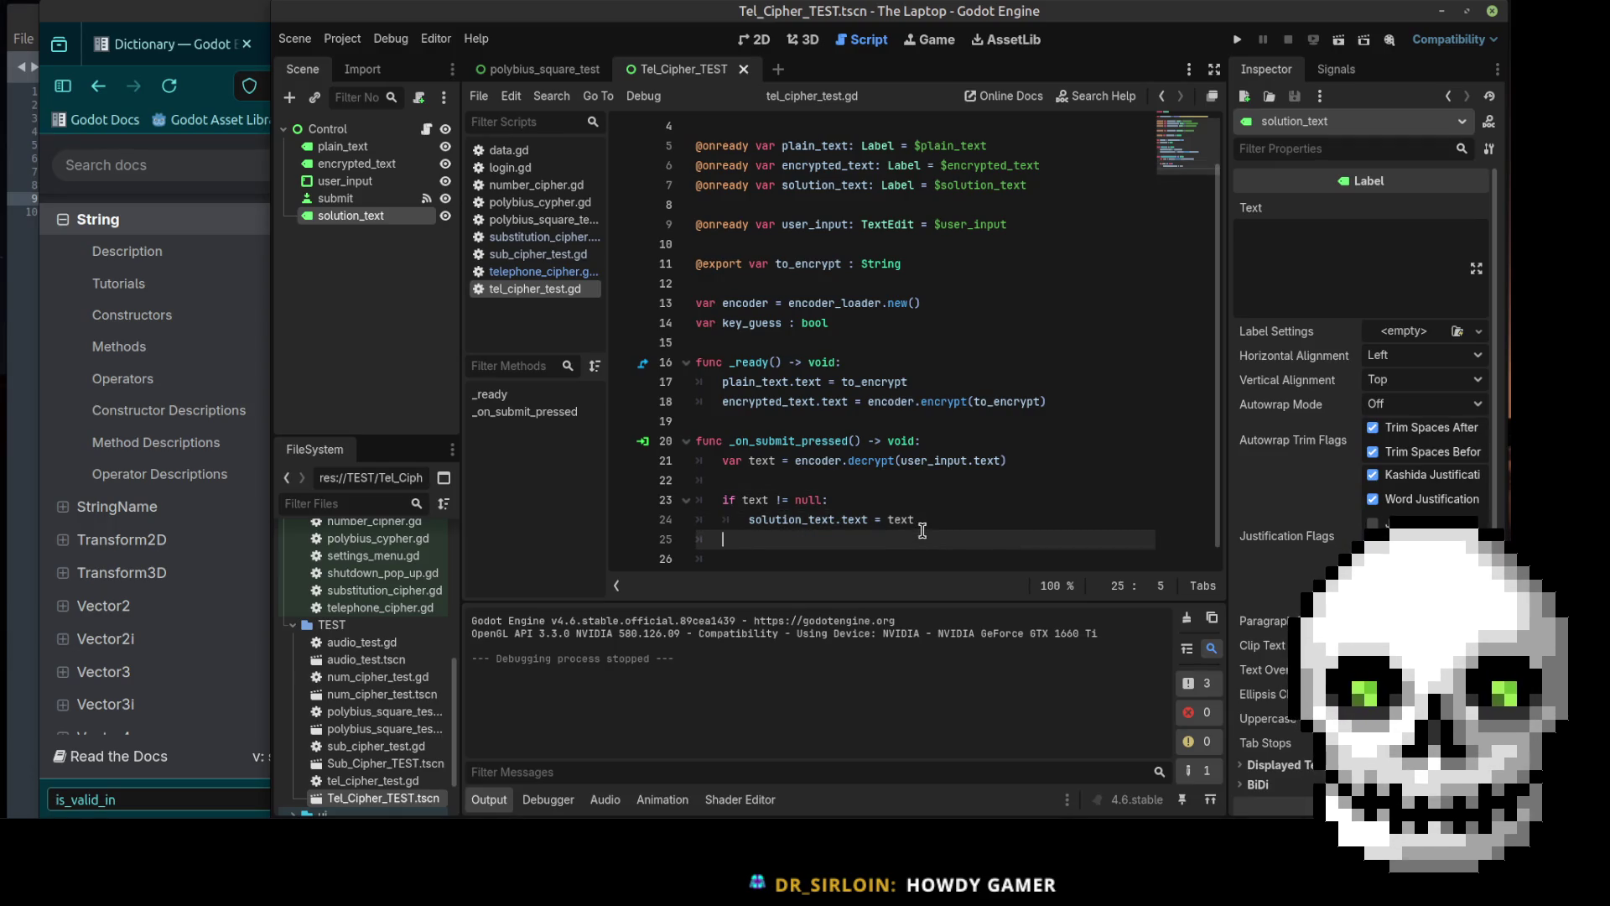
key("Return")
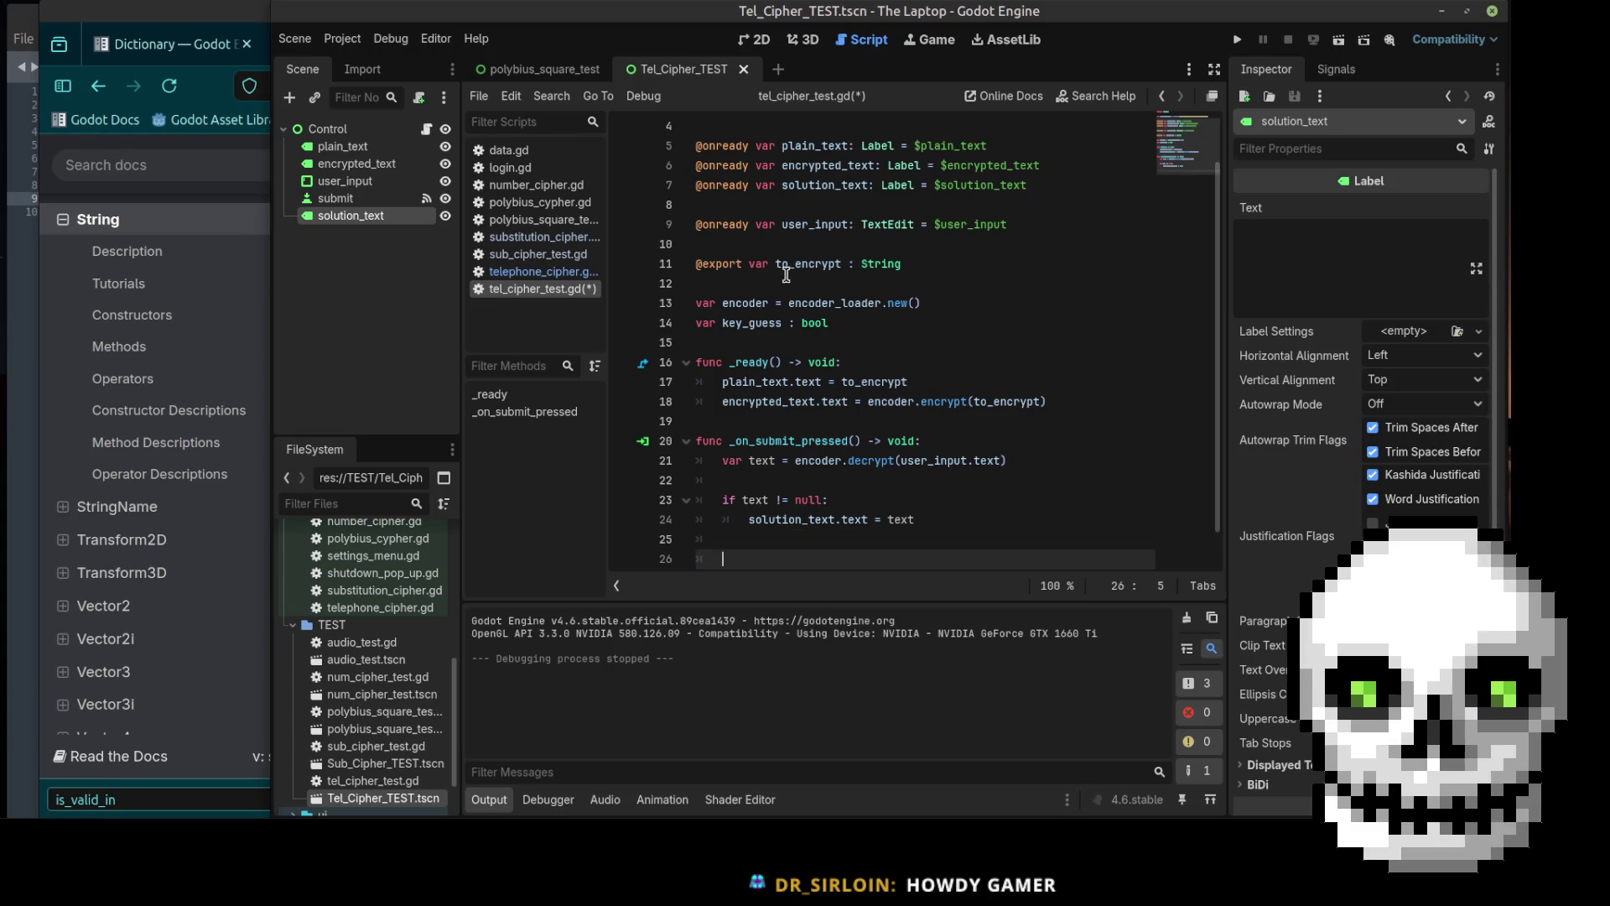
scroll(806, 294, "down", 1)
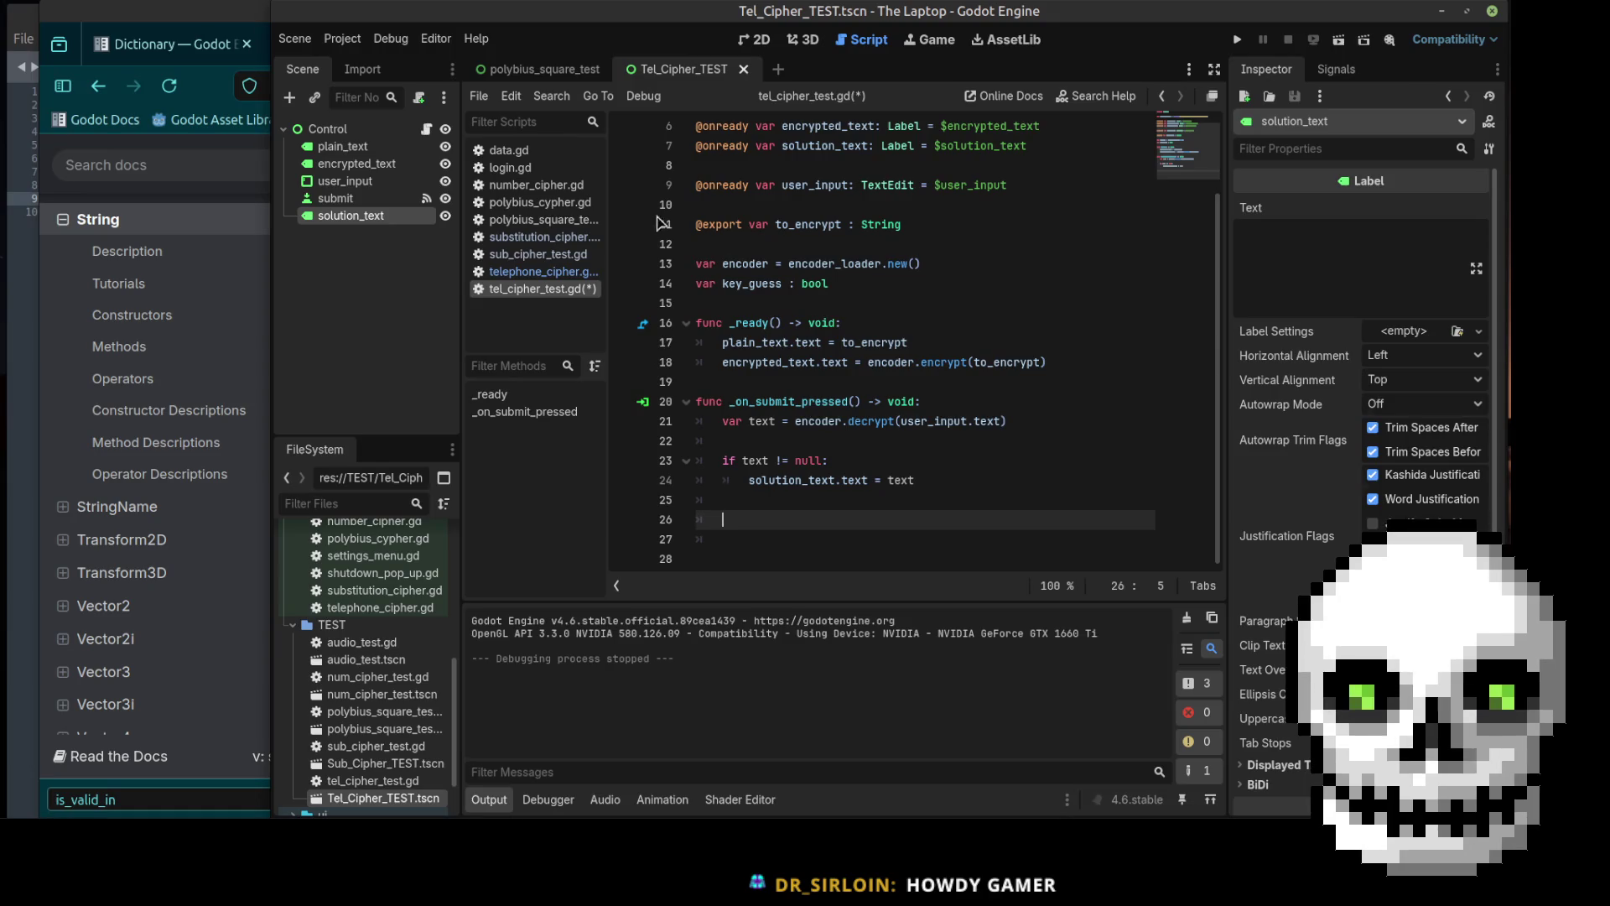
Step: Uncomment lines 61–82 of telephone_cipher.gd, save, and relaunch the test scene
left_click(536, 271)
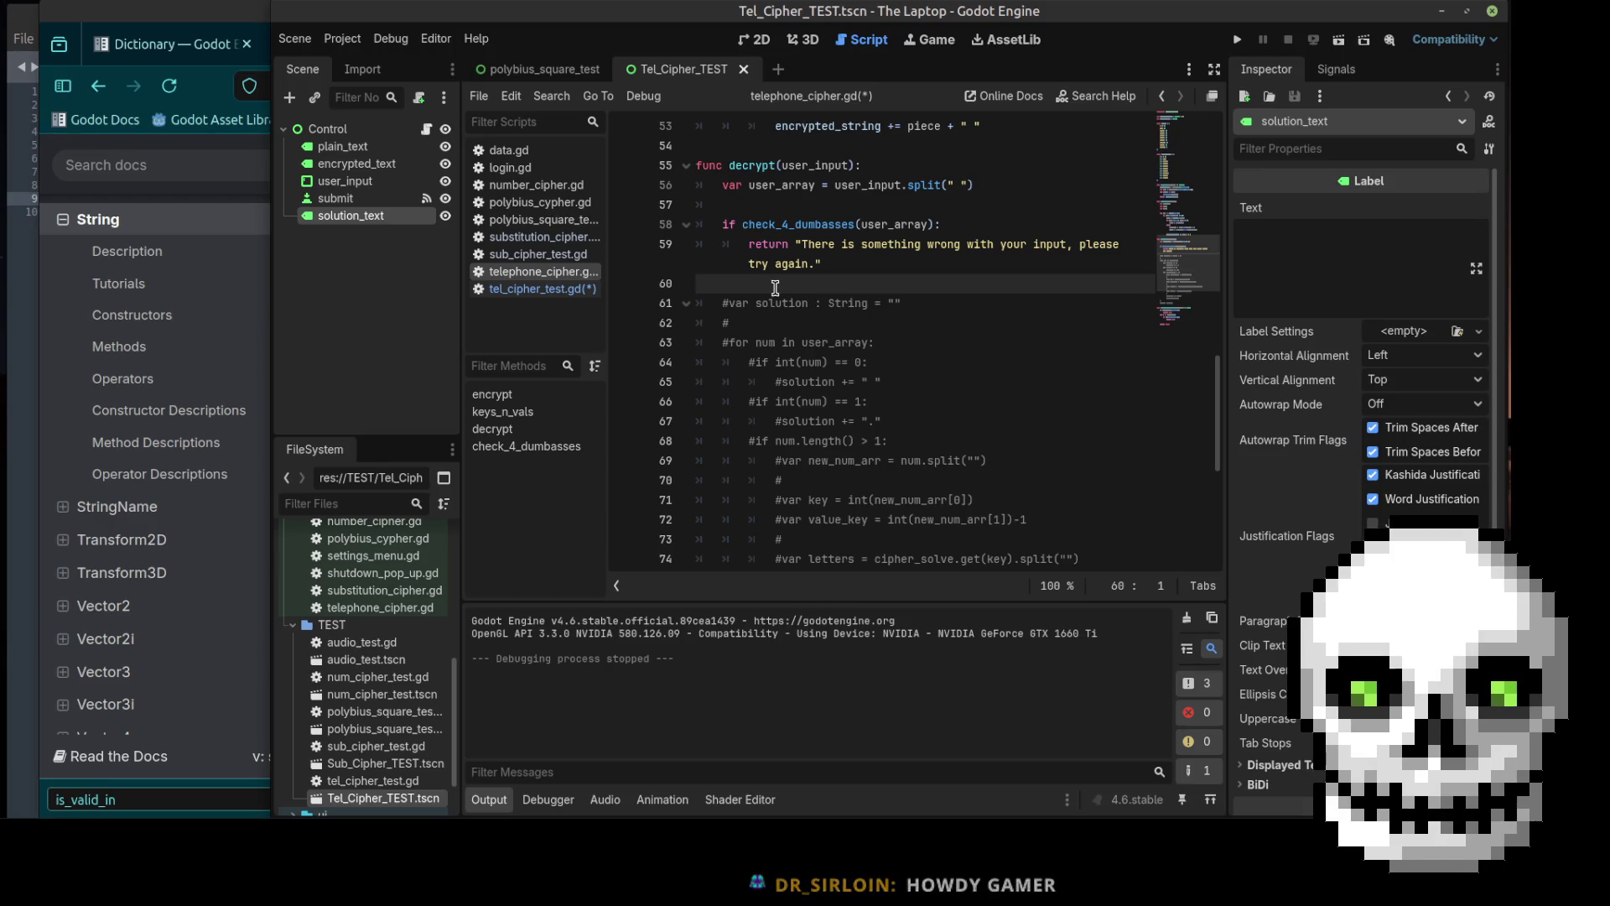
left_click(729, 303)
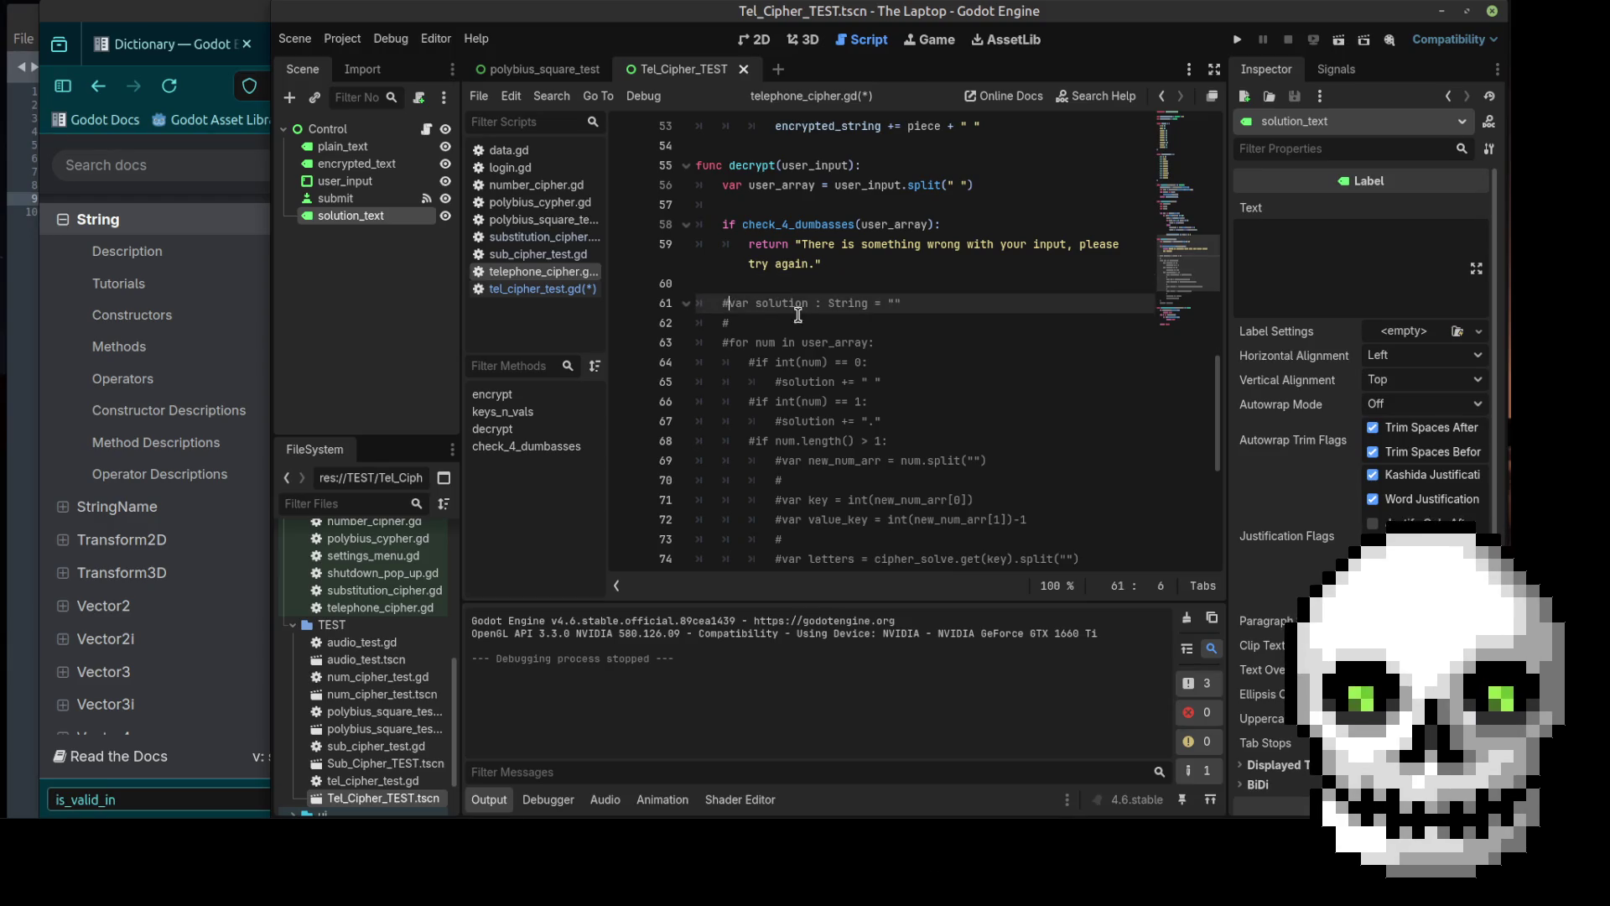
mouse_move(713, 297)
left_mouse_down()
mouse_move(831, 453)
mouse_move(866, 412)
left_mouse_up()
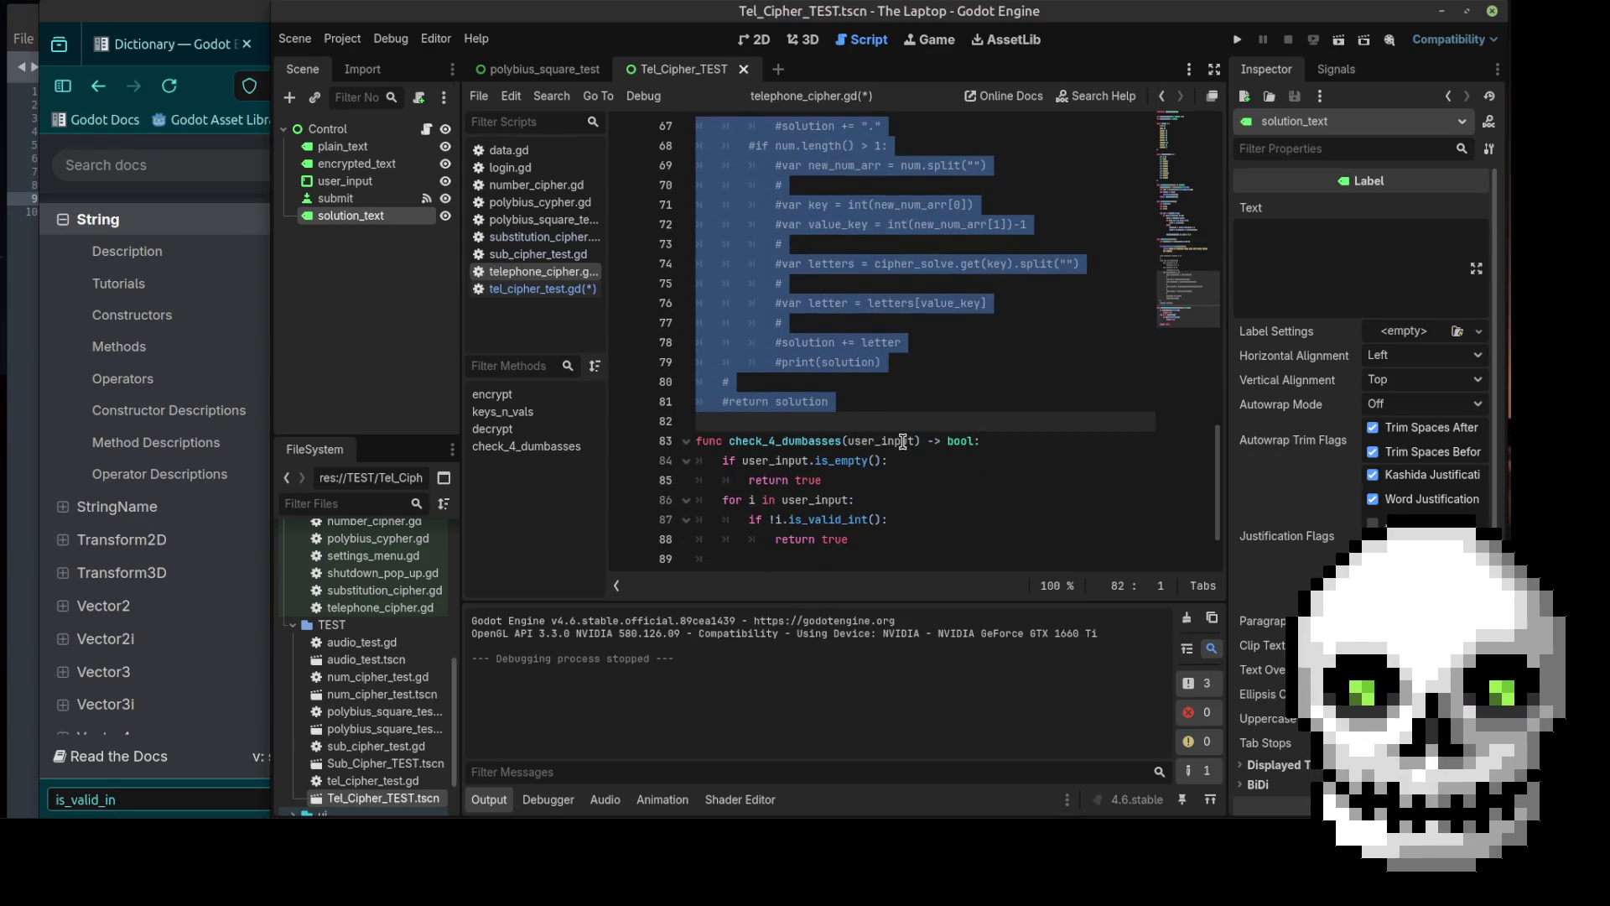
key("ctrl+k")
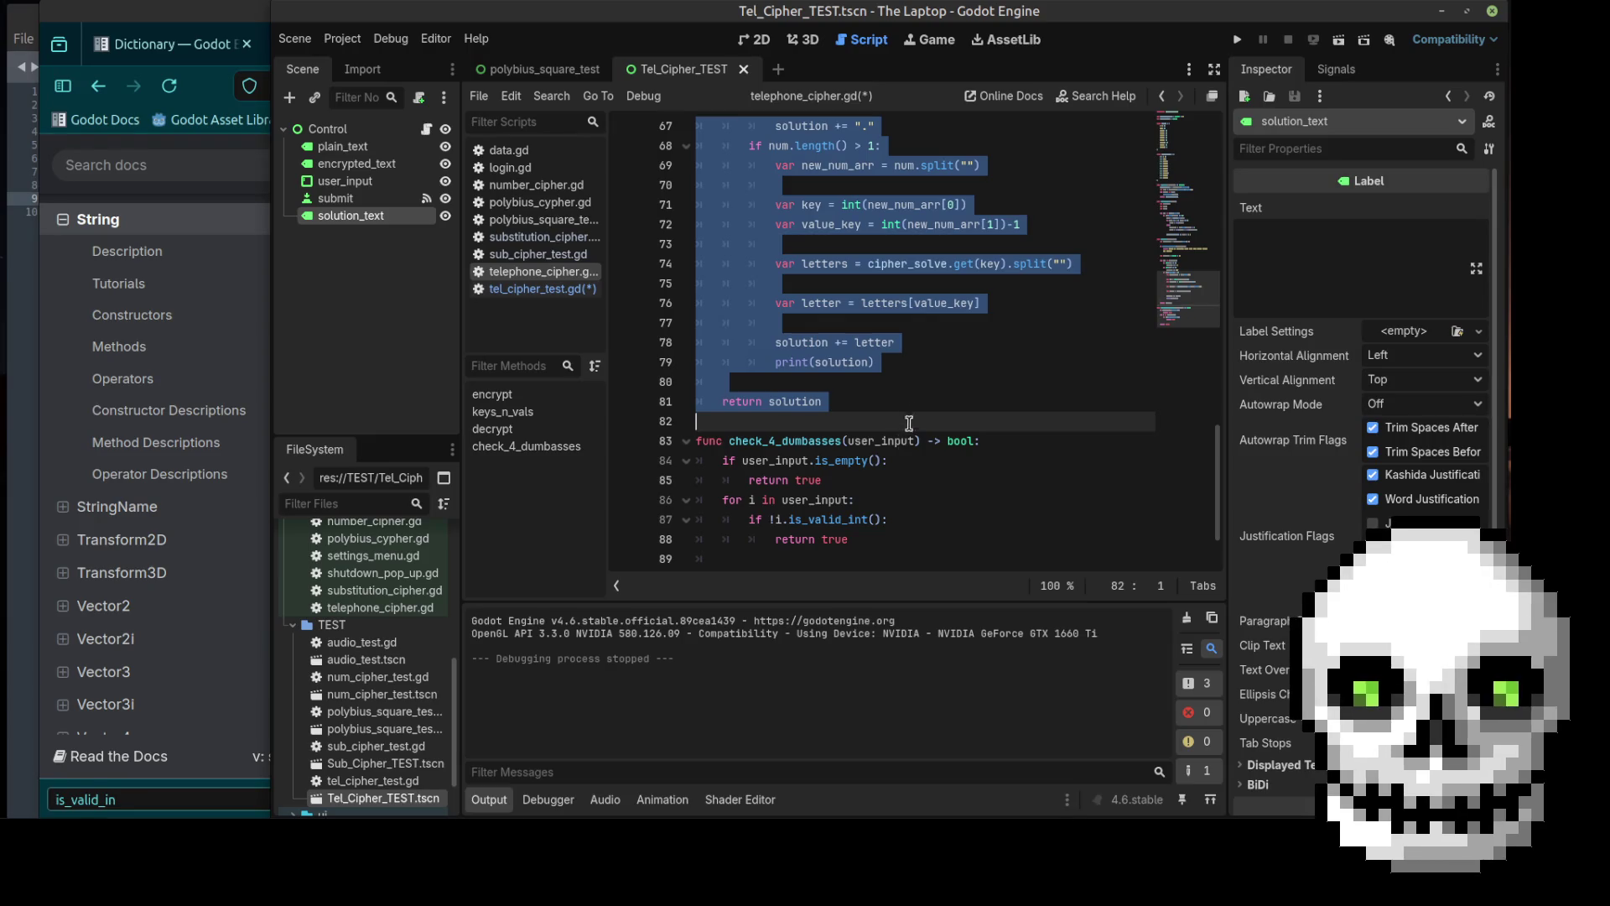
left_click(909, 420)
scroll(890, 358, "up", 8)
key("ctrl+s")
left_click(1340, 40)
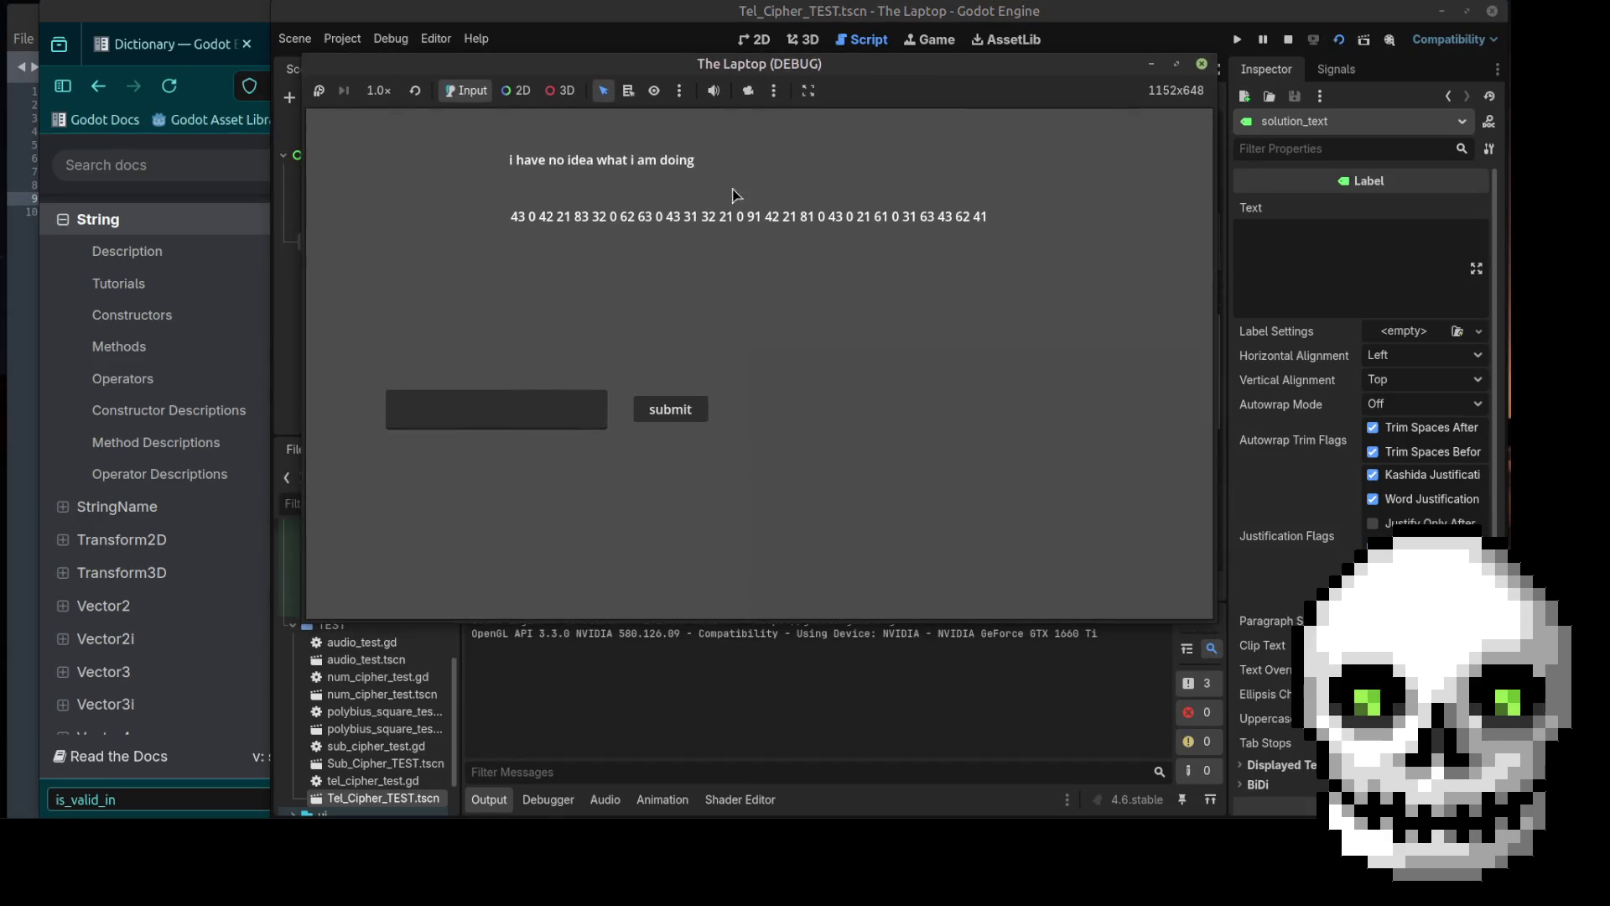
Step: In the running test scene, submit an empty answer, then the code 43
left_click(551, 407)
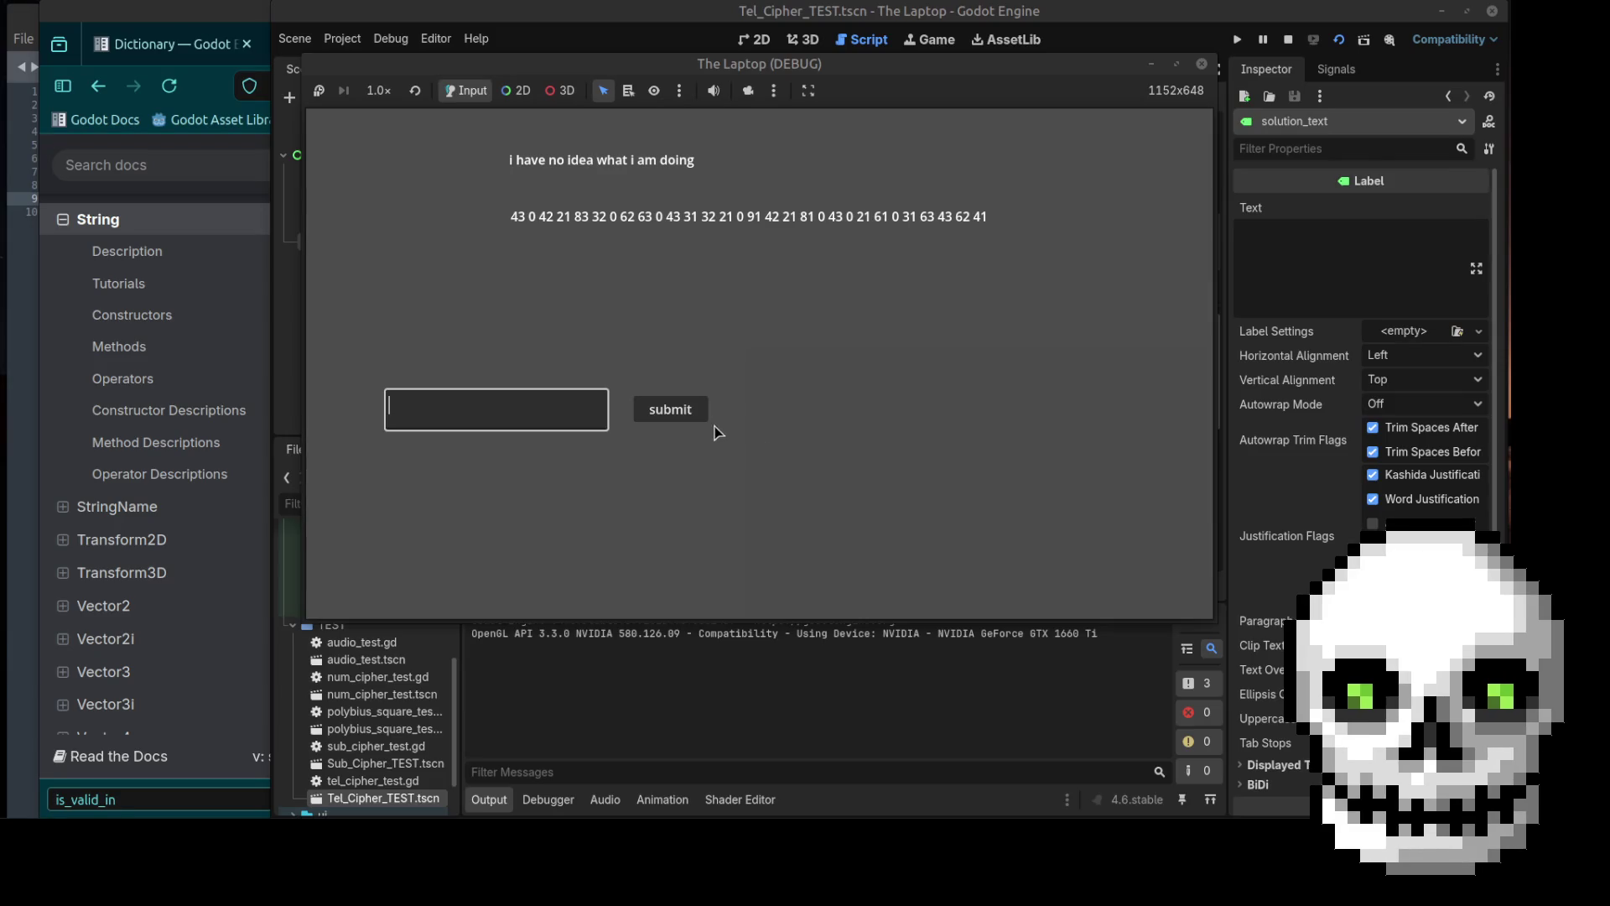
left_click(675, 411)
left_click(501, 411)
type("43")
left_click(664, 411)
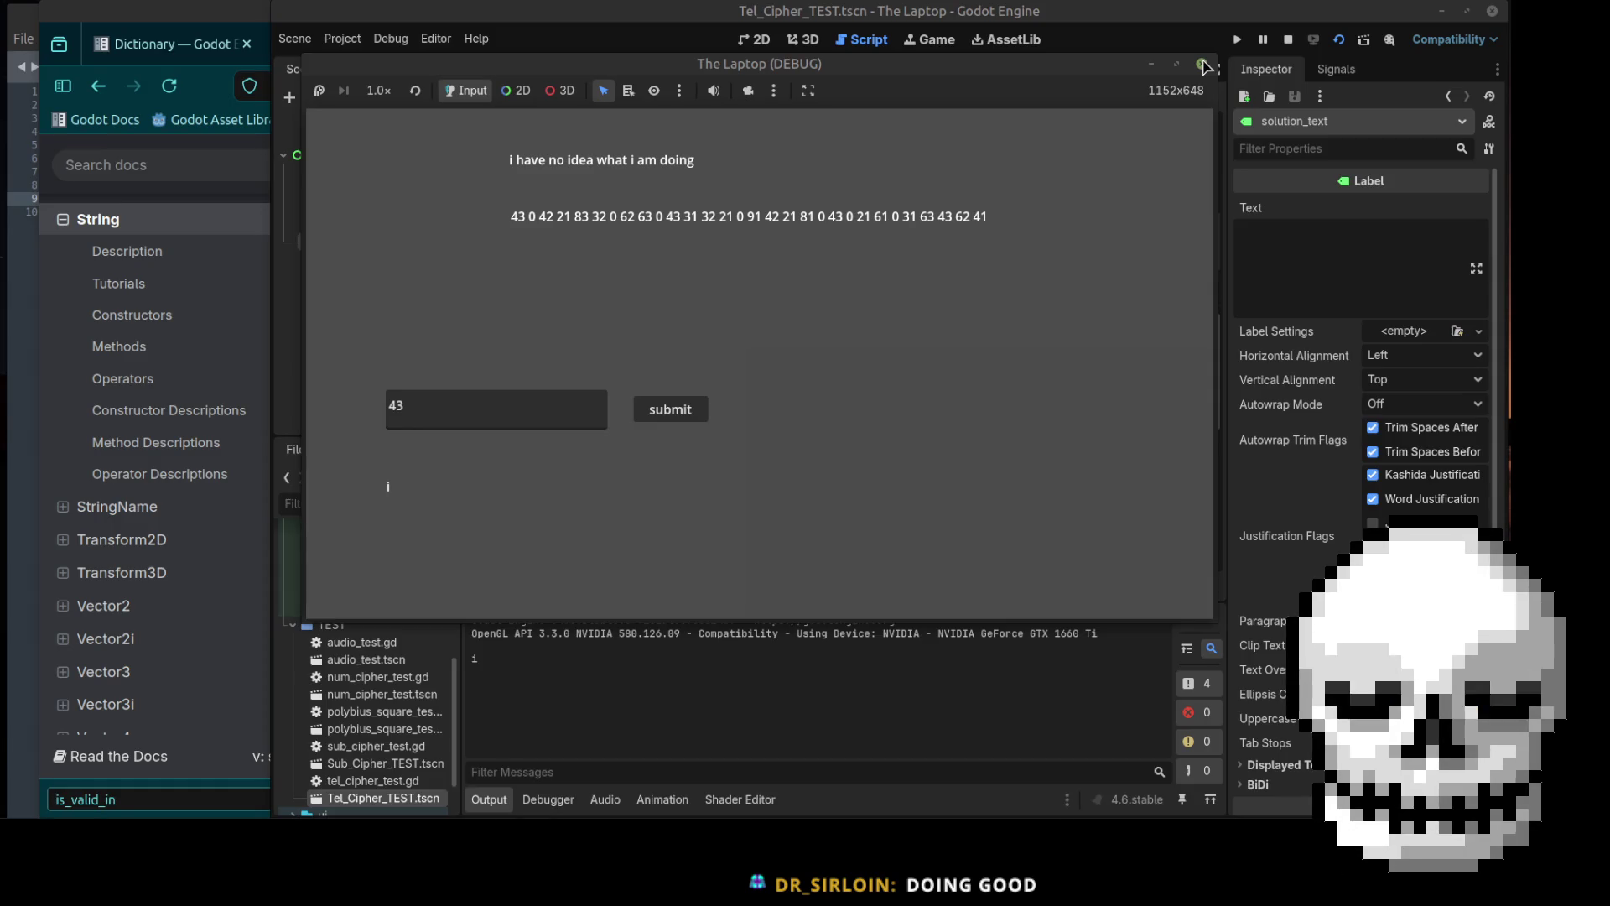
Step: Submit the unspaced code 430422183, then clear the answer field
left_click(481, 417)
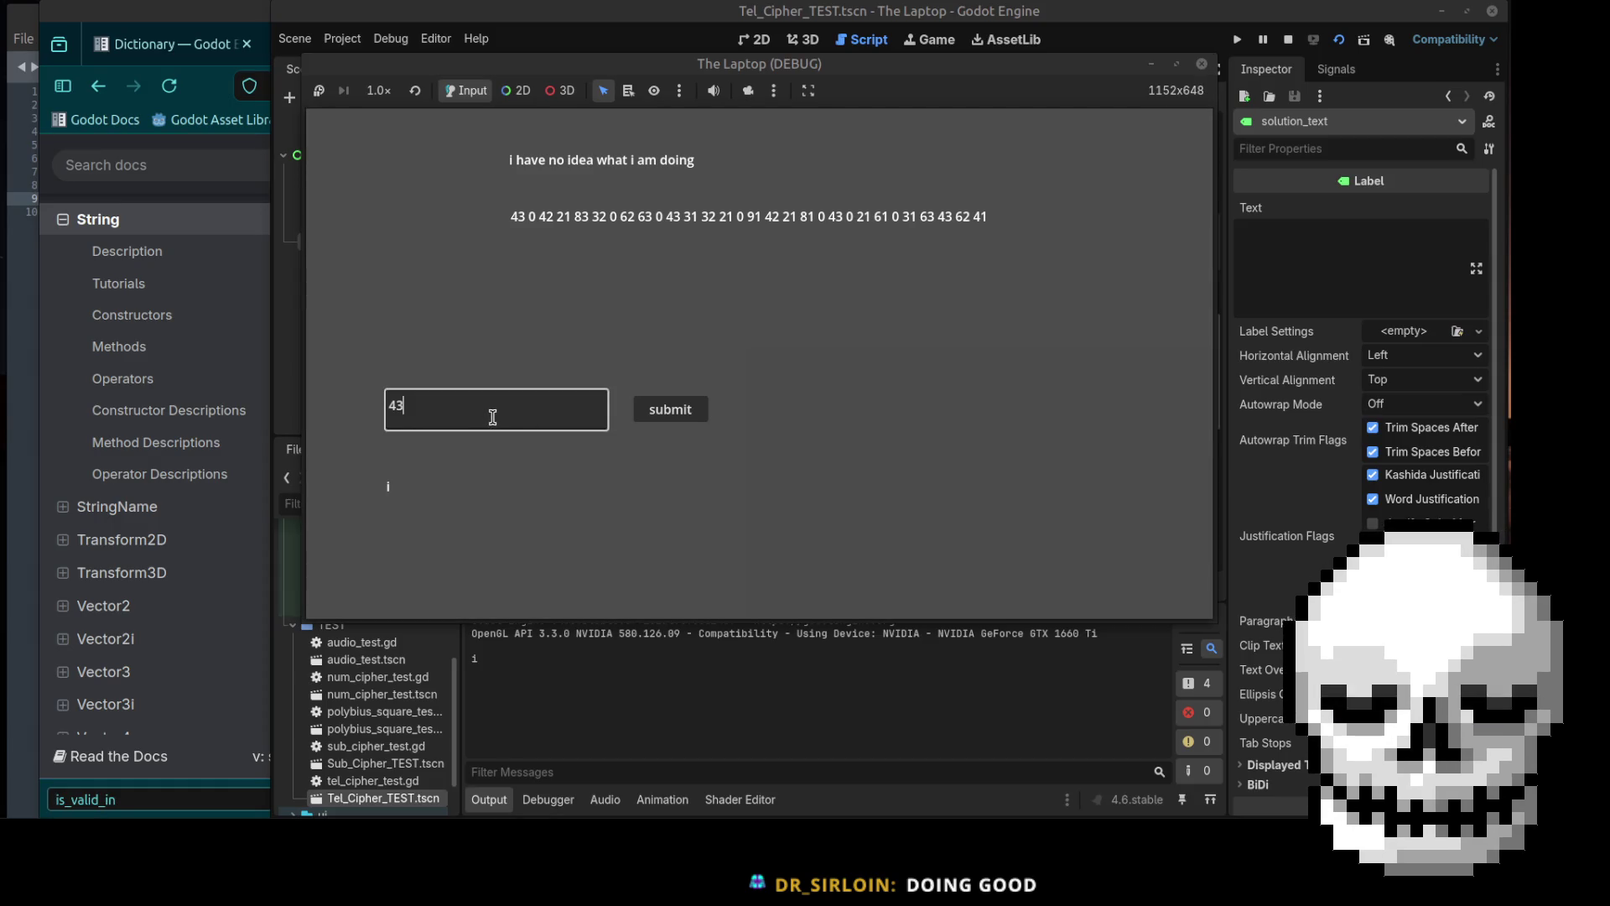
key("BackSpace")
key("BackSpace")
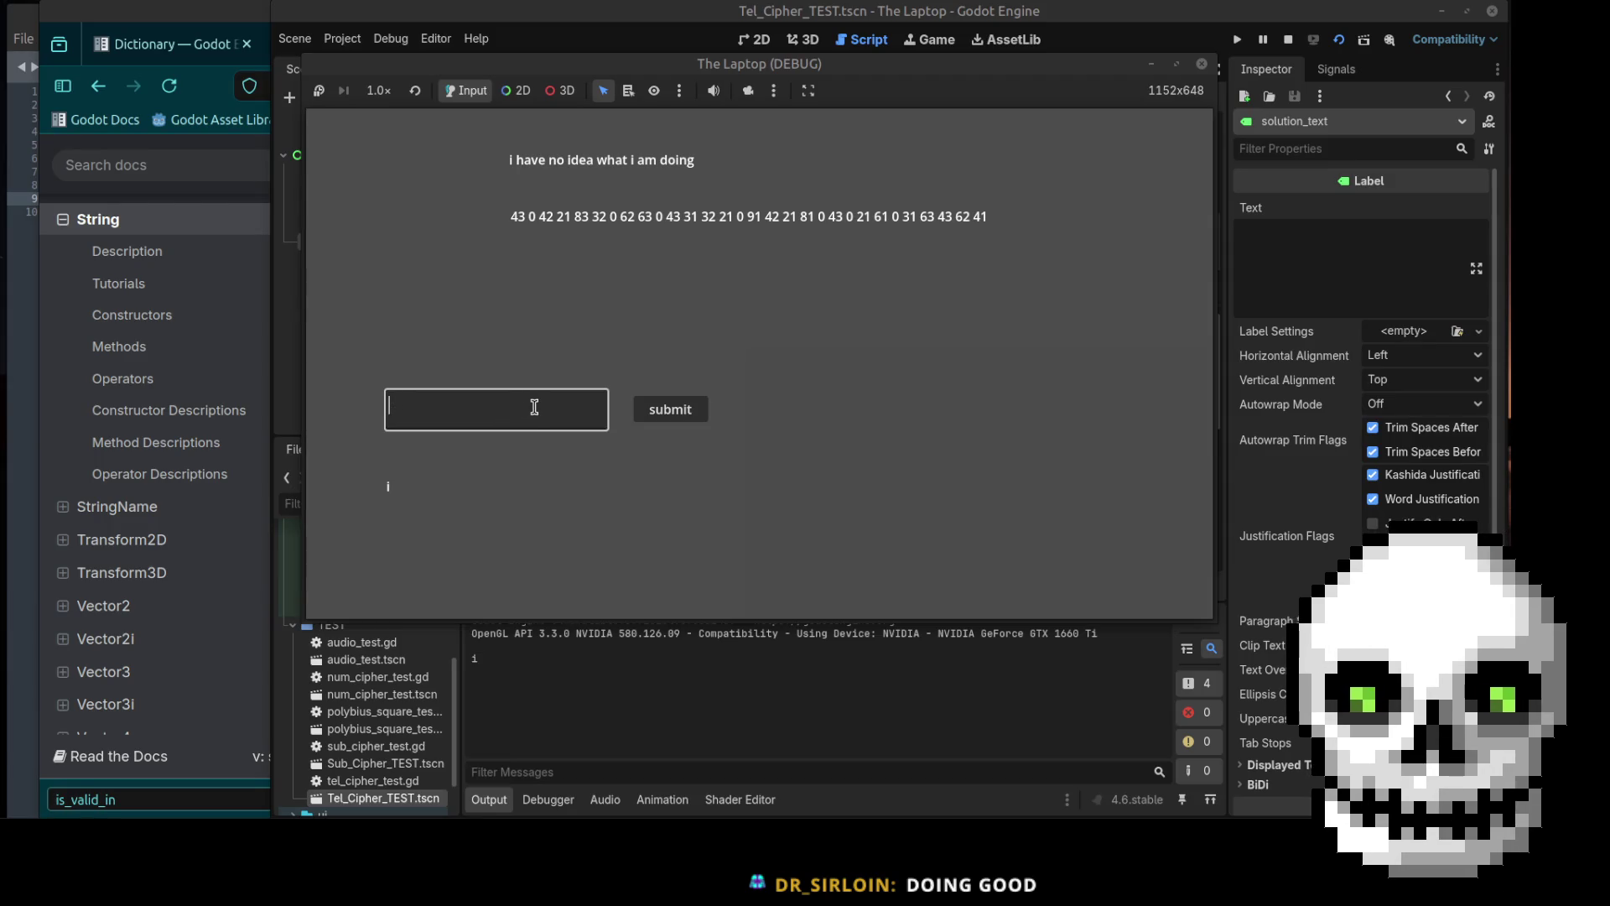
type("430")
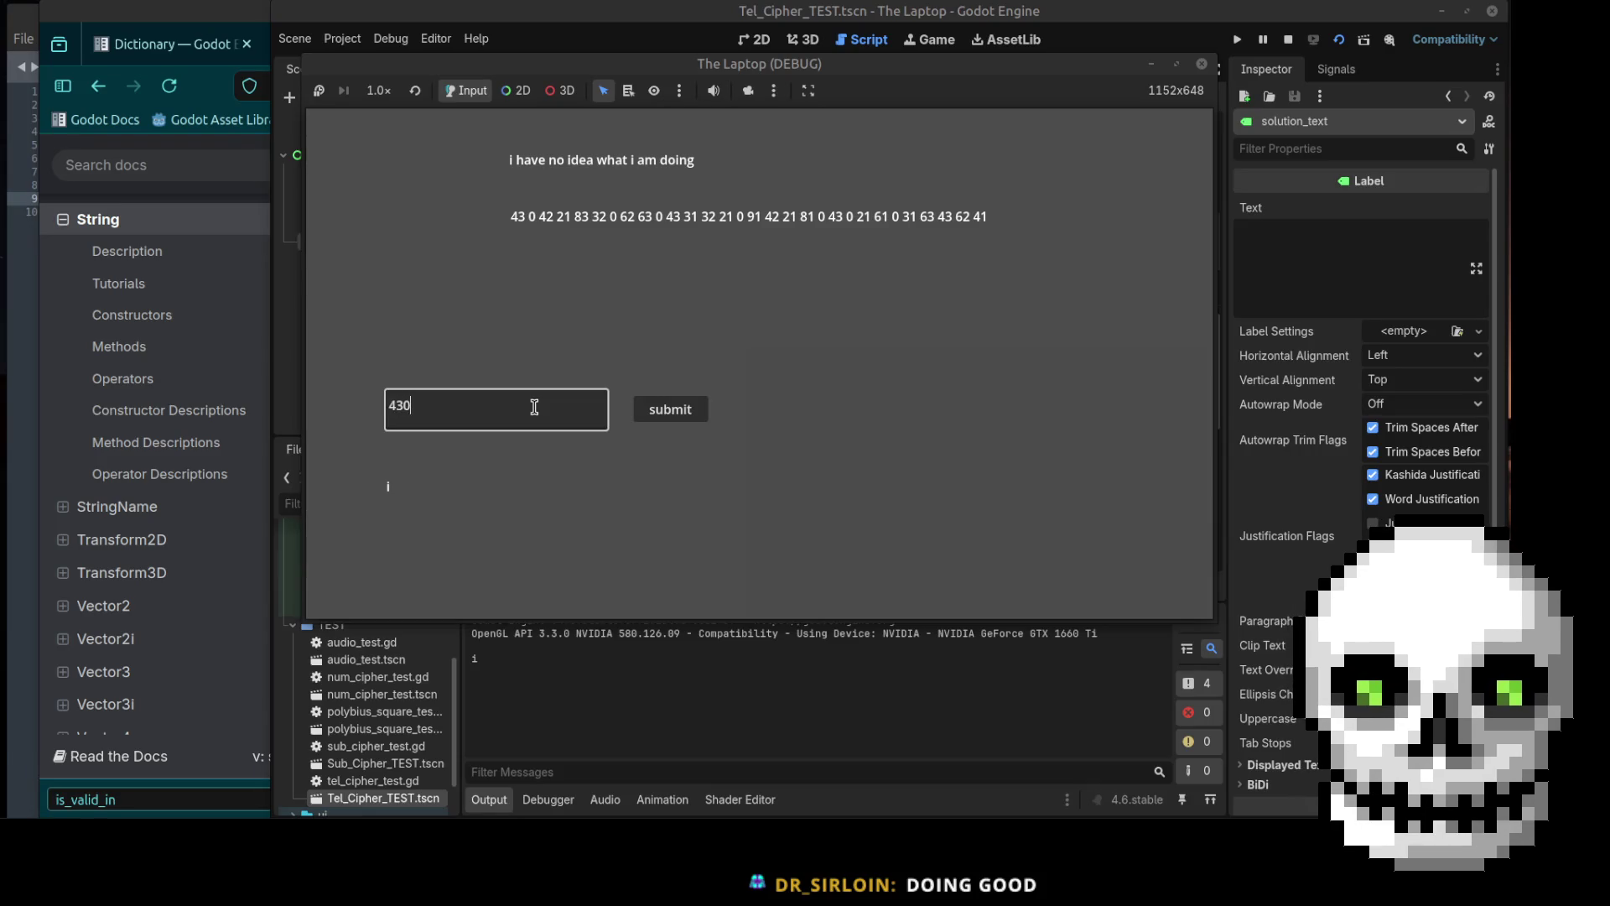
type("42")
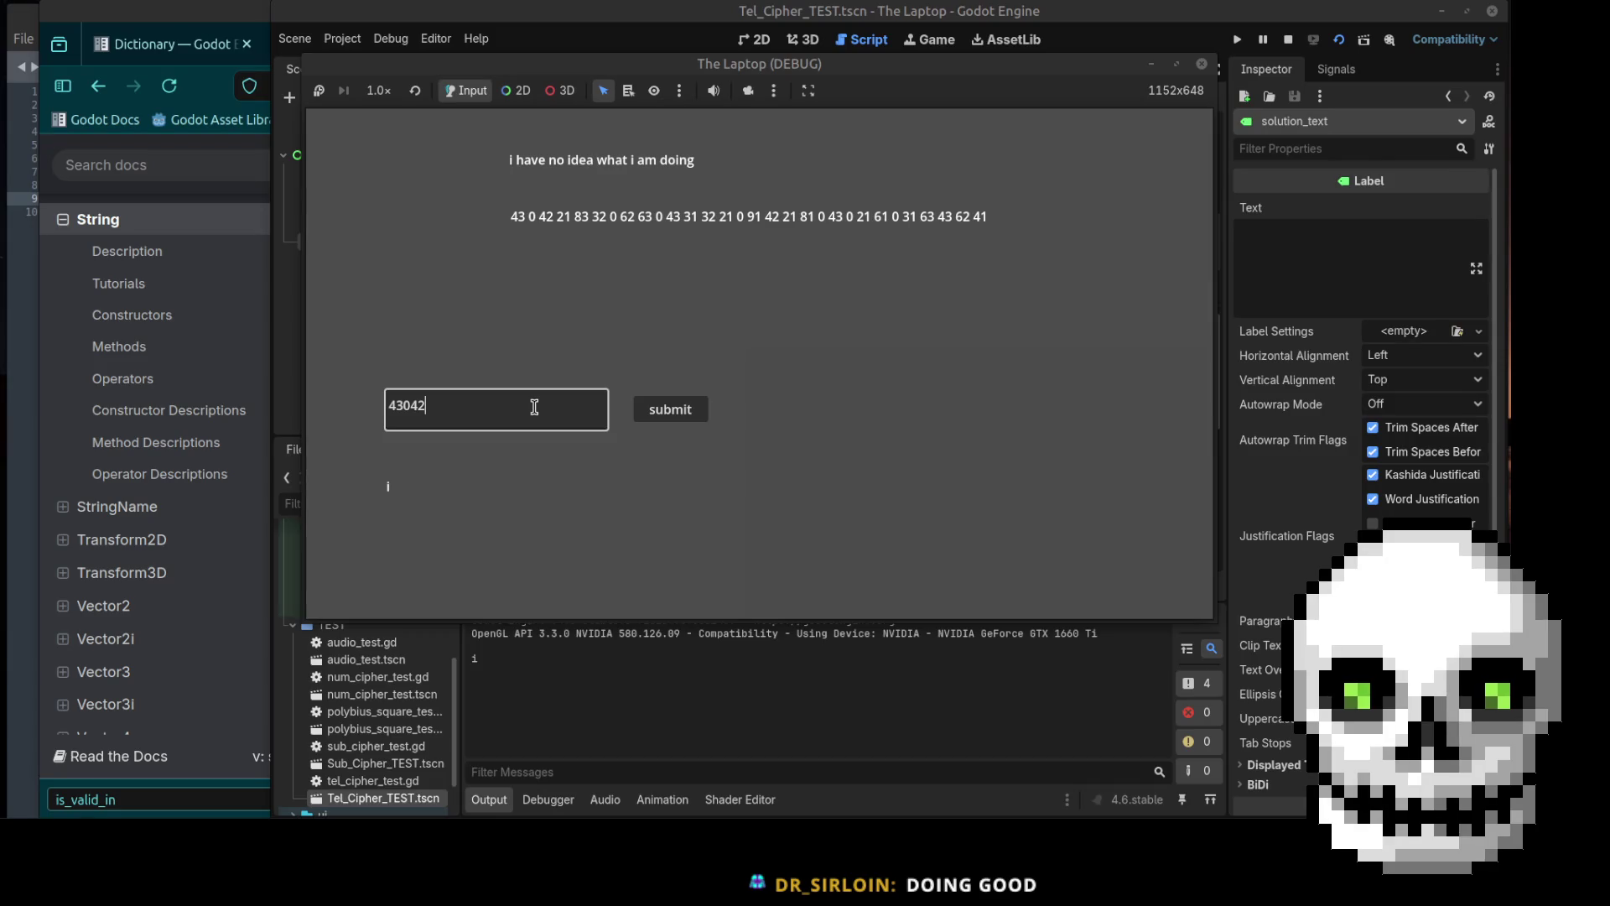
type("21")
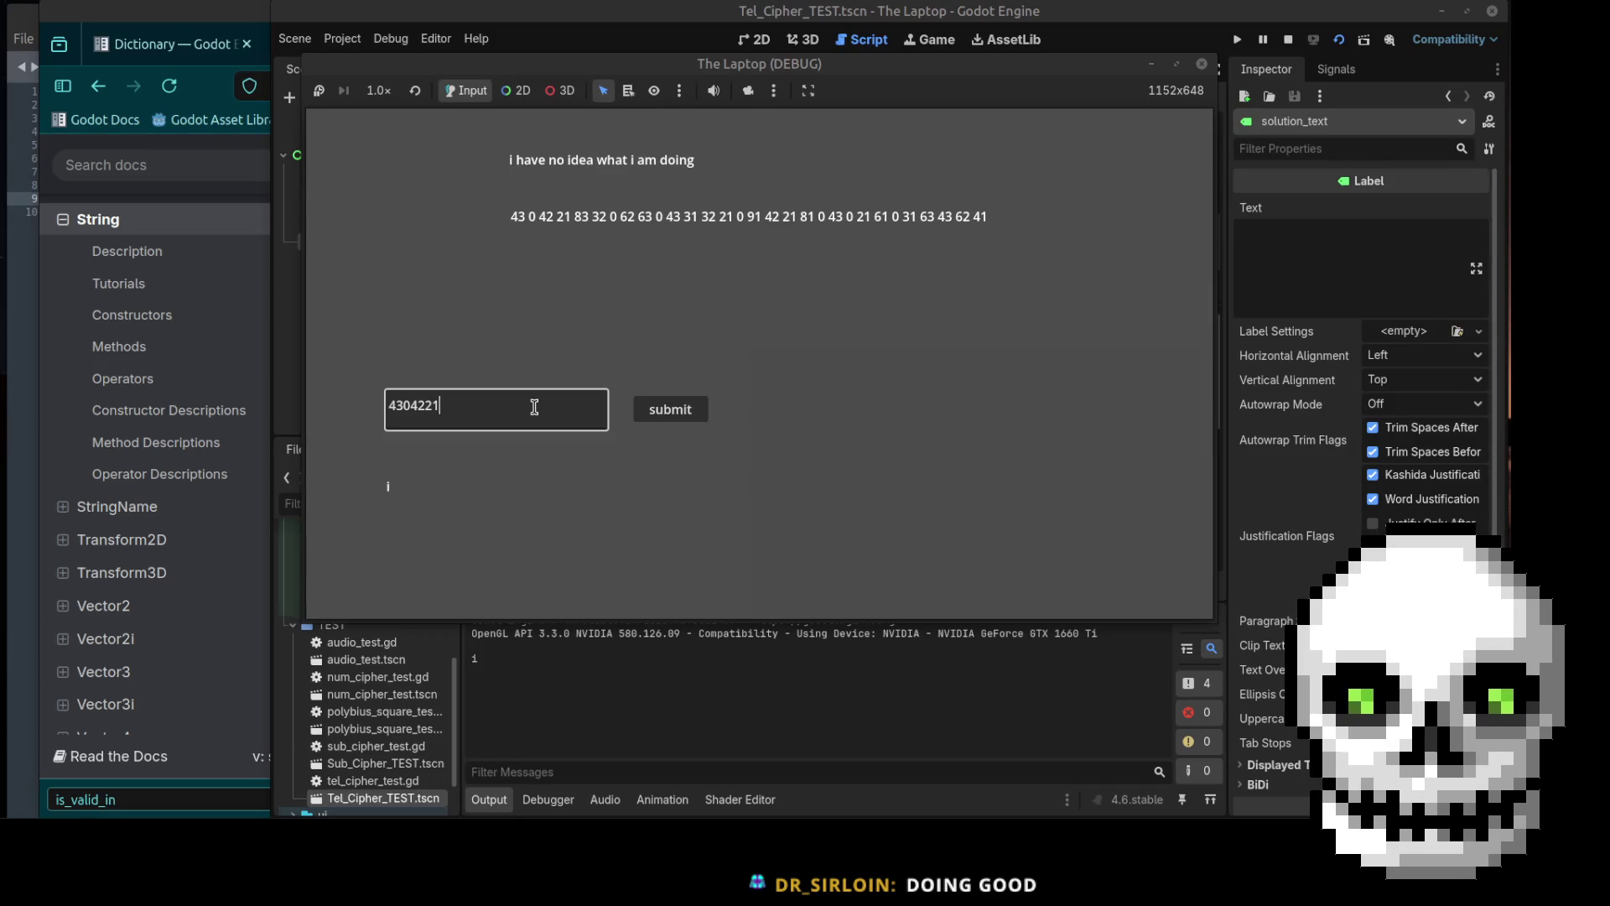
type("83")
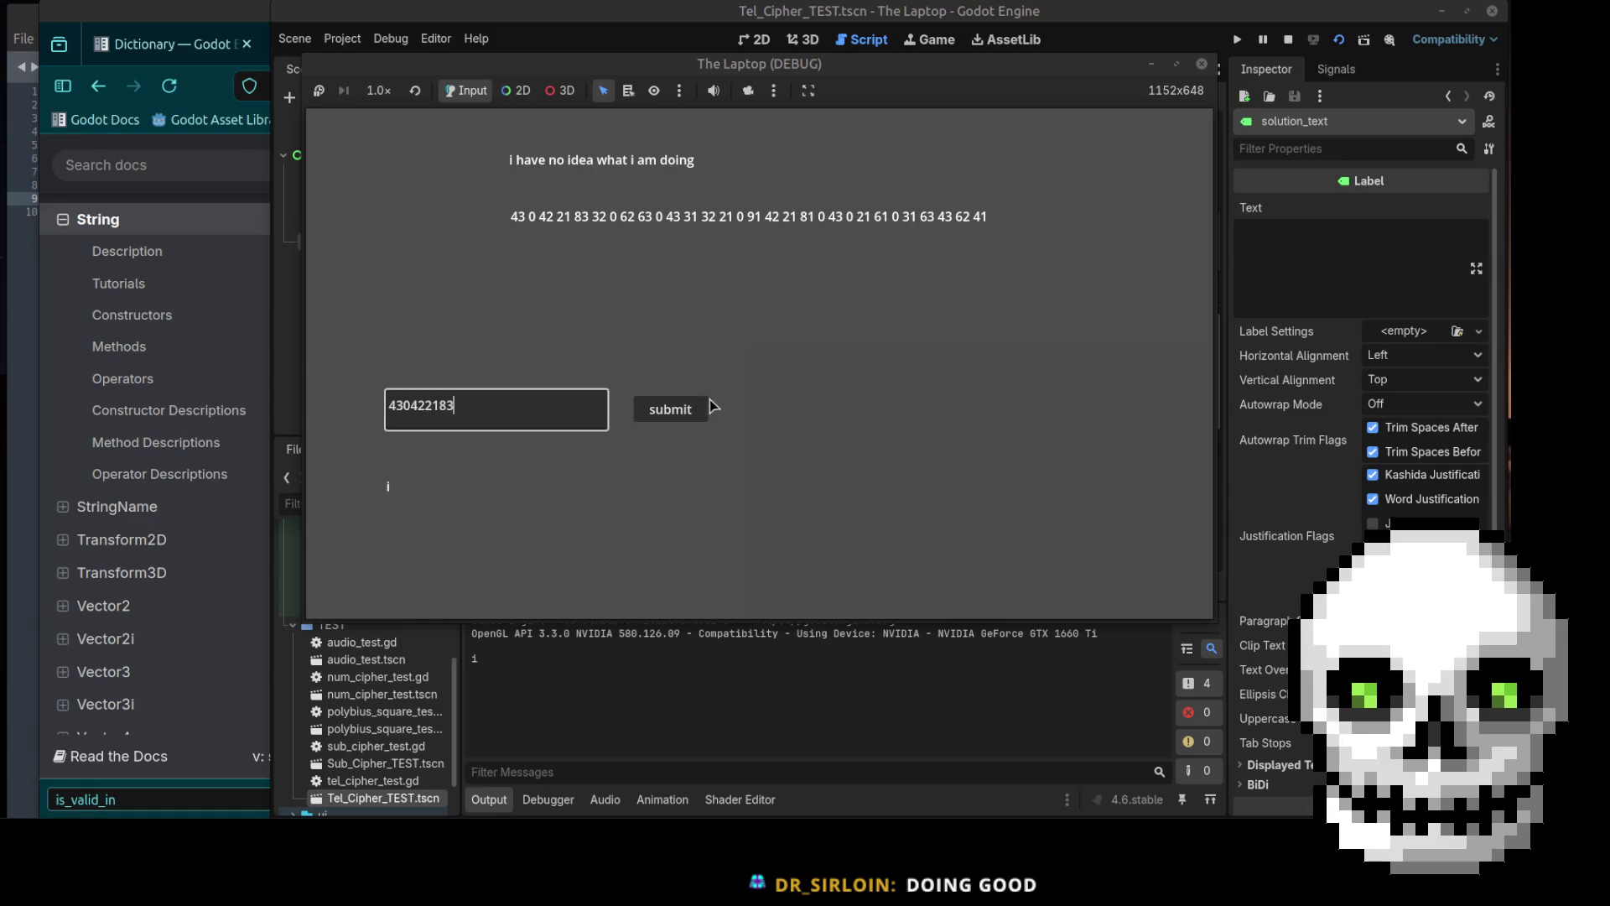
left_click(691, 411)
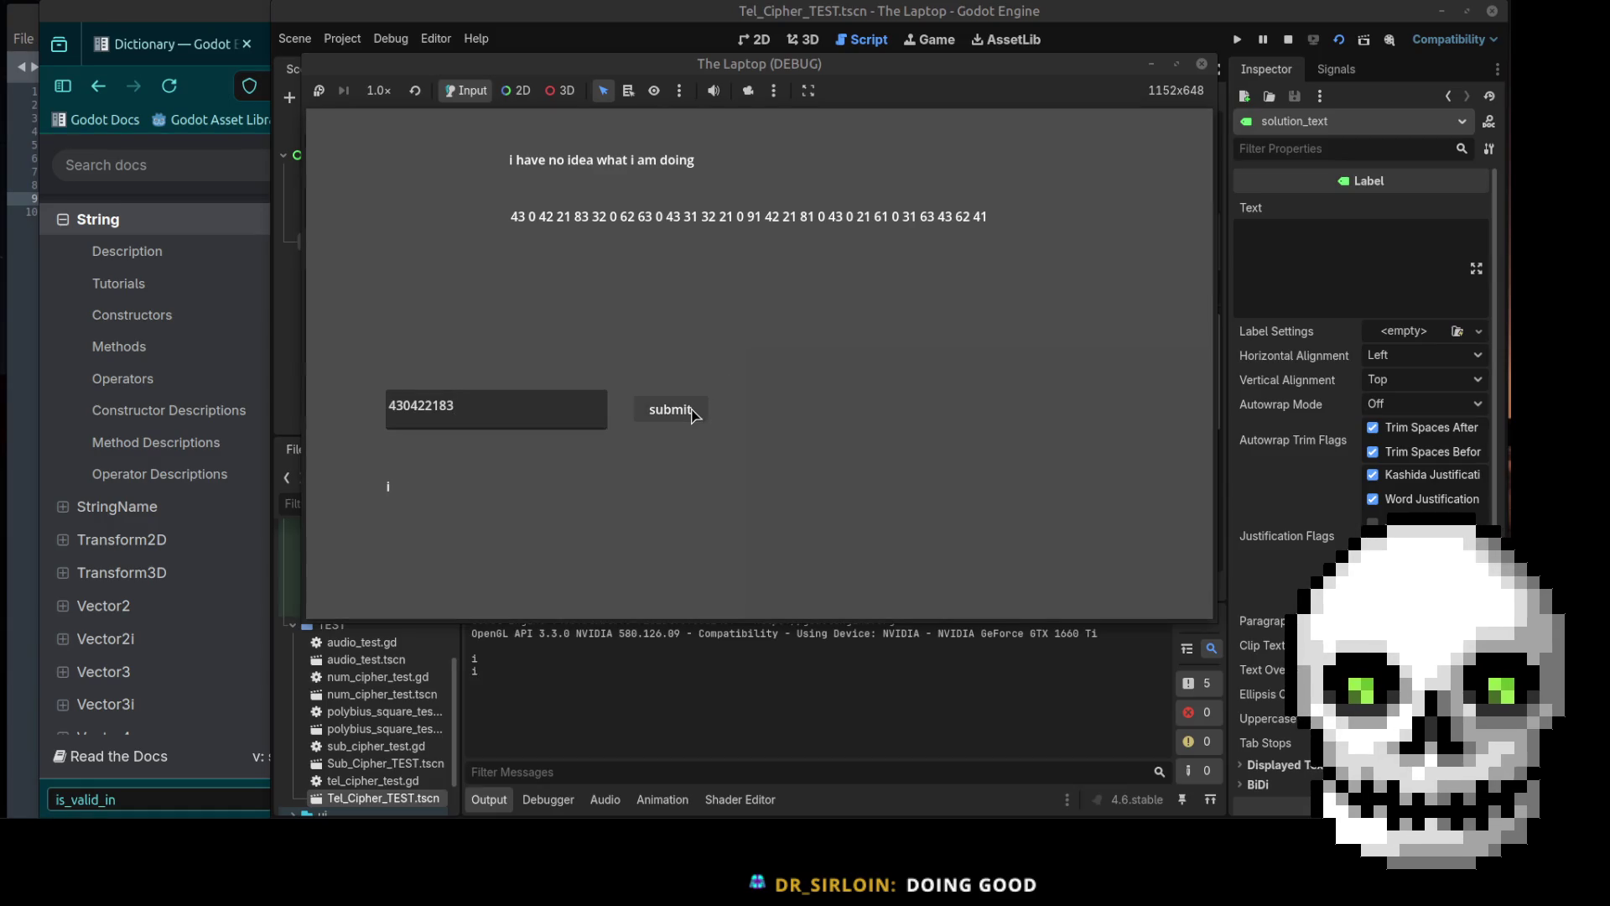
left_click_drag(456, 404, 285, 413)
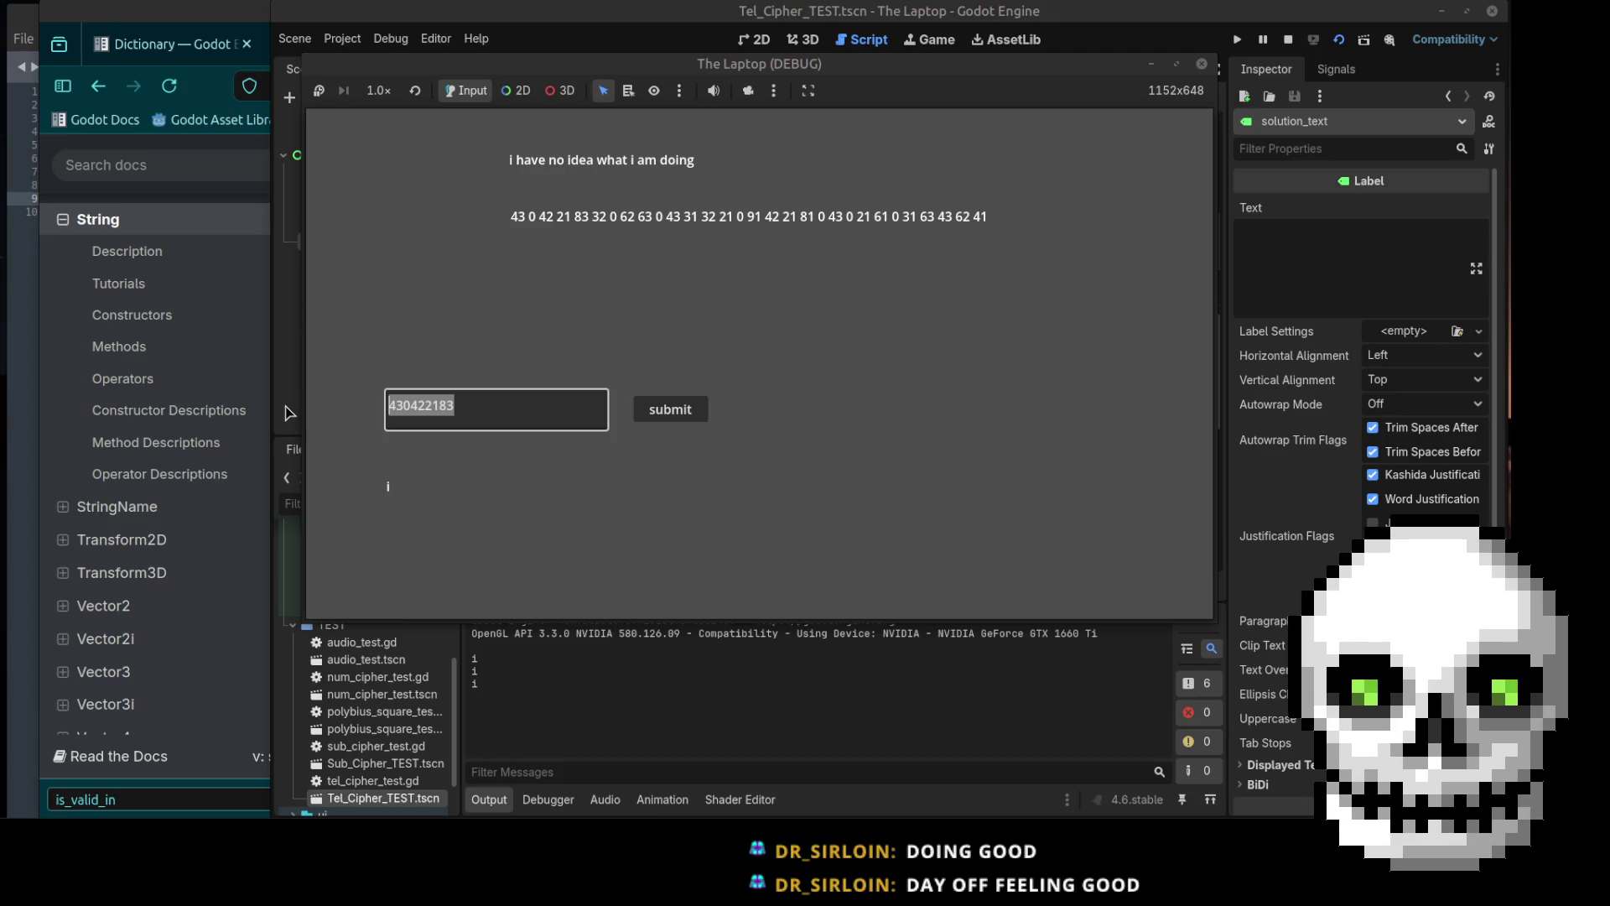
key("BackSpace")
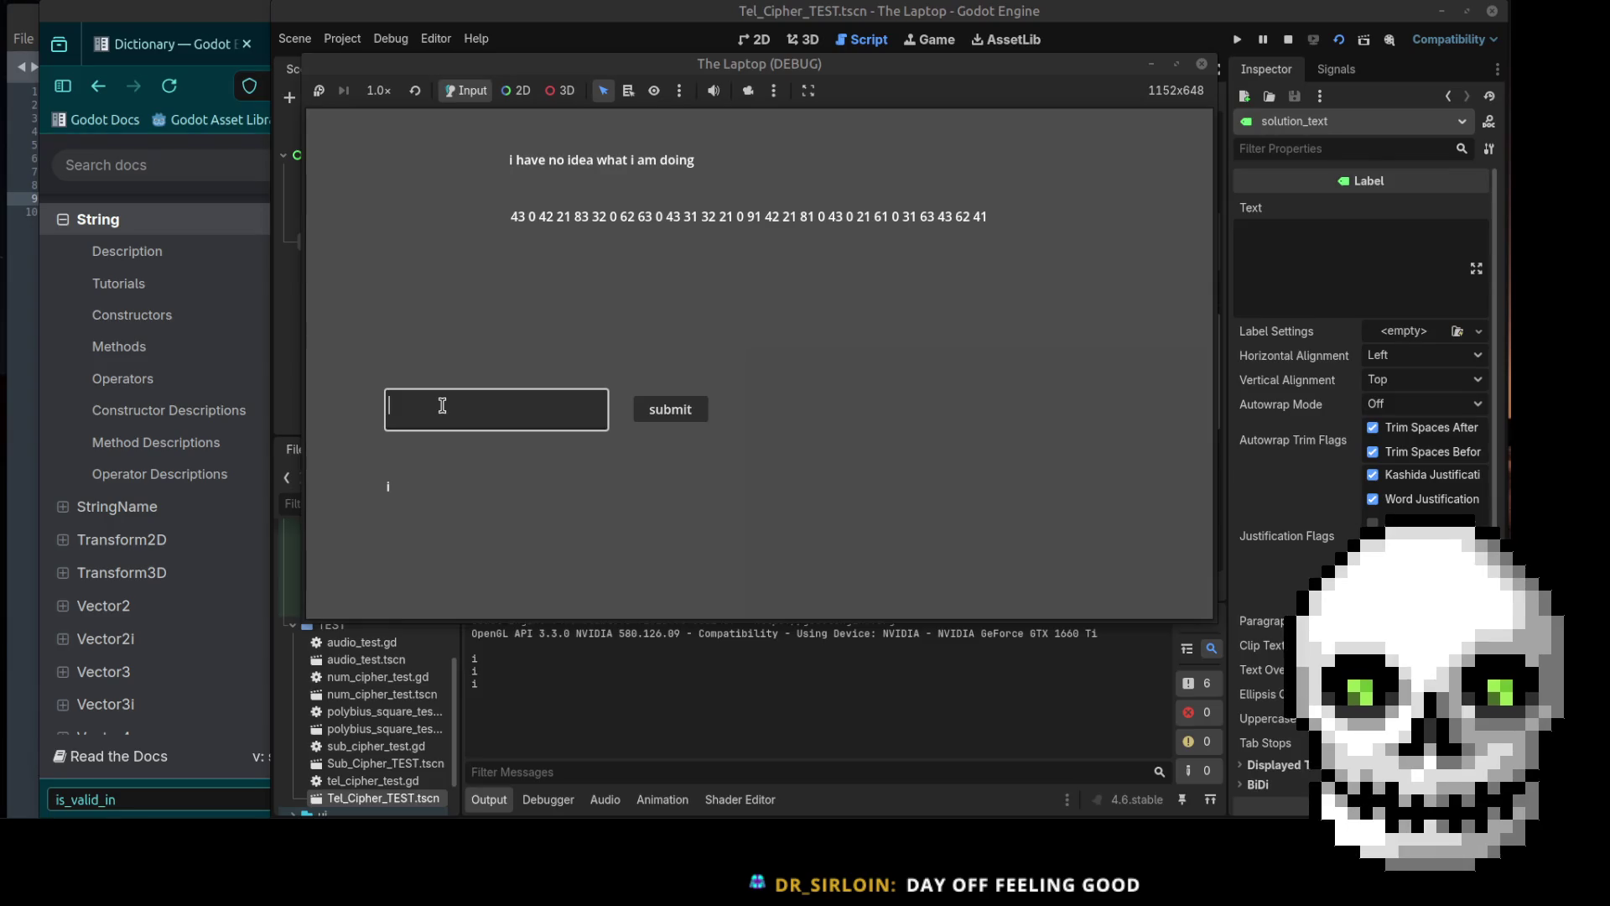
type("42")
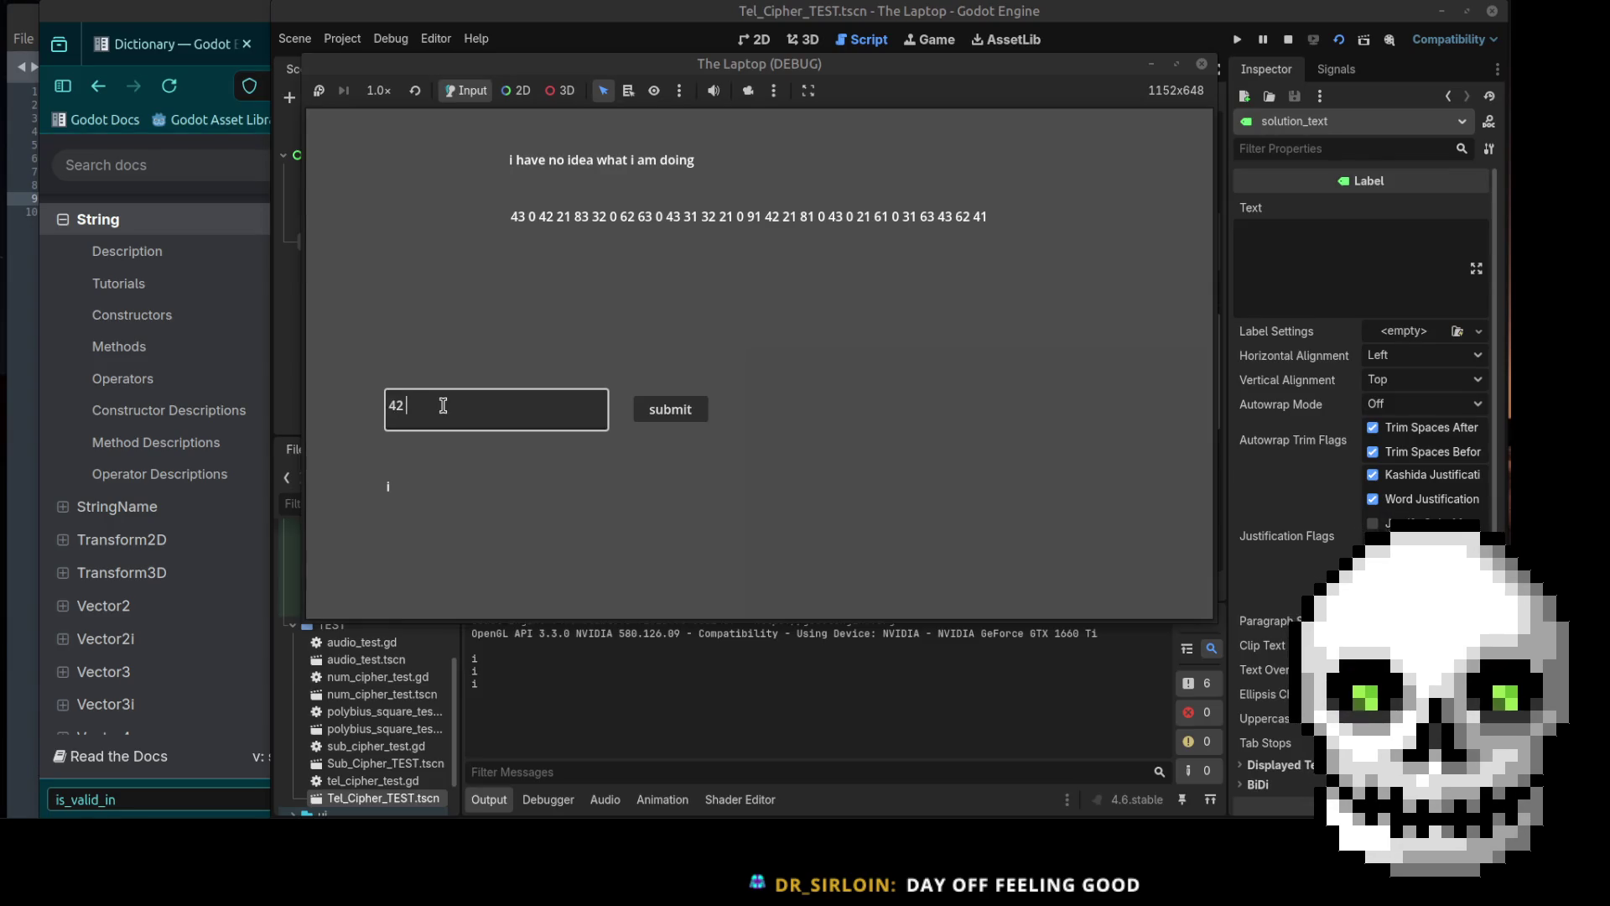
key("BackSpace")
type("3")
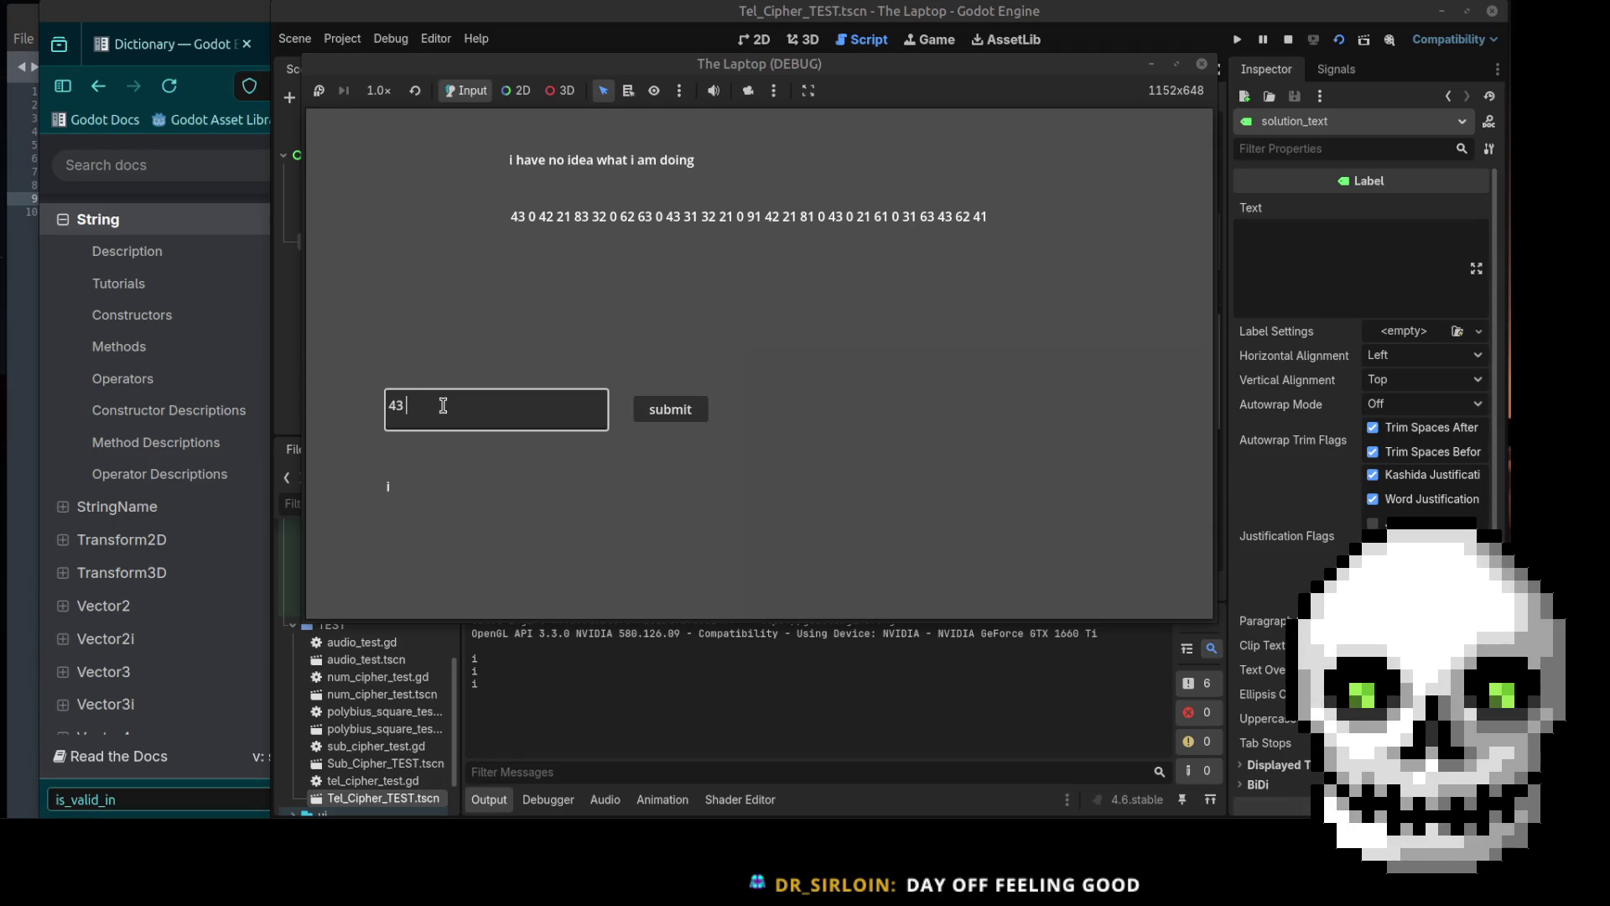
type(" 0 42 21 83 32")
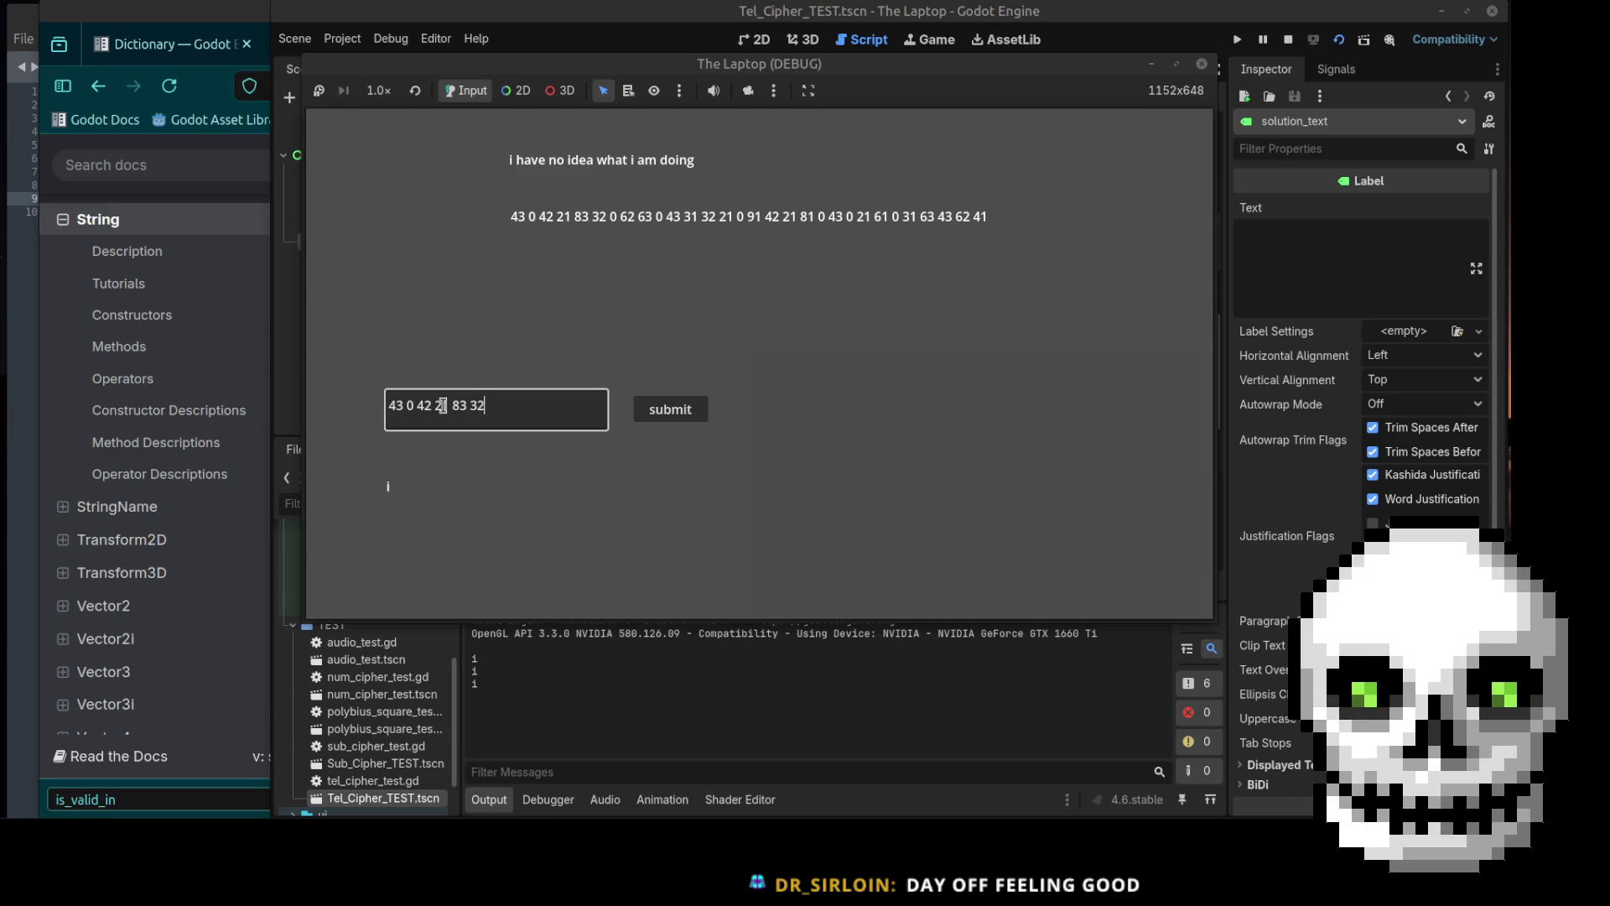
type(" 0")
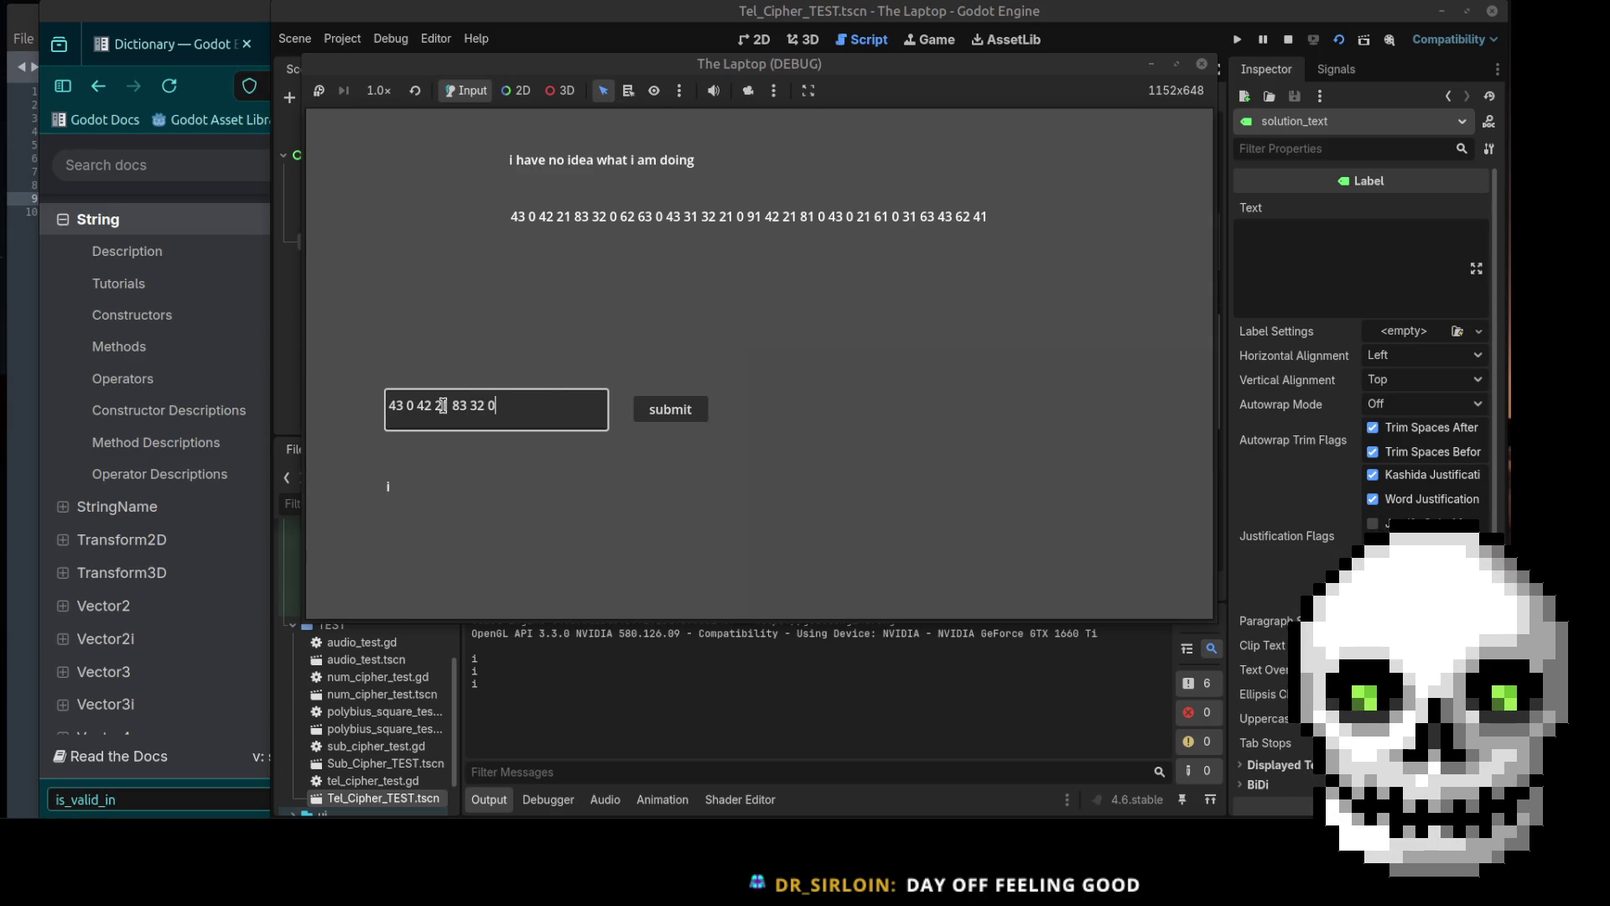
left_click(665, 420)
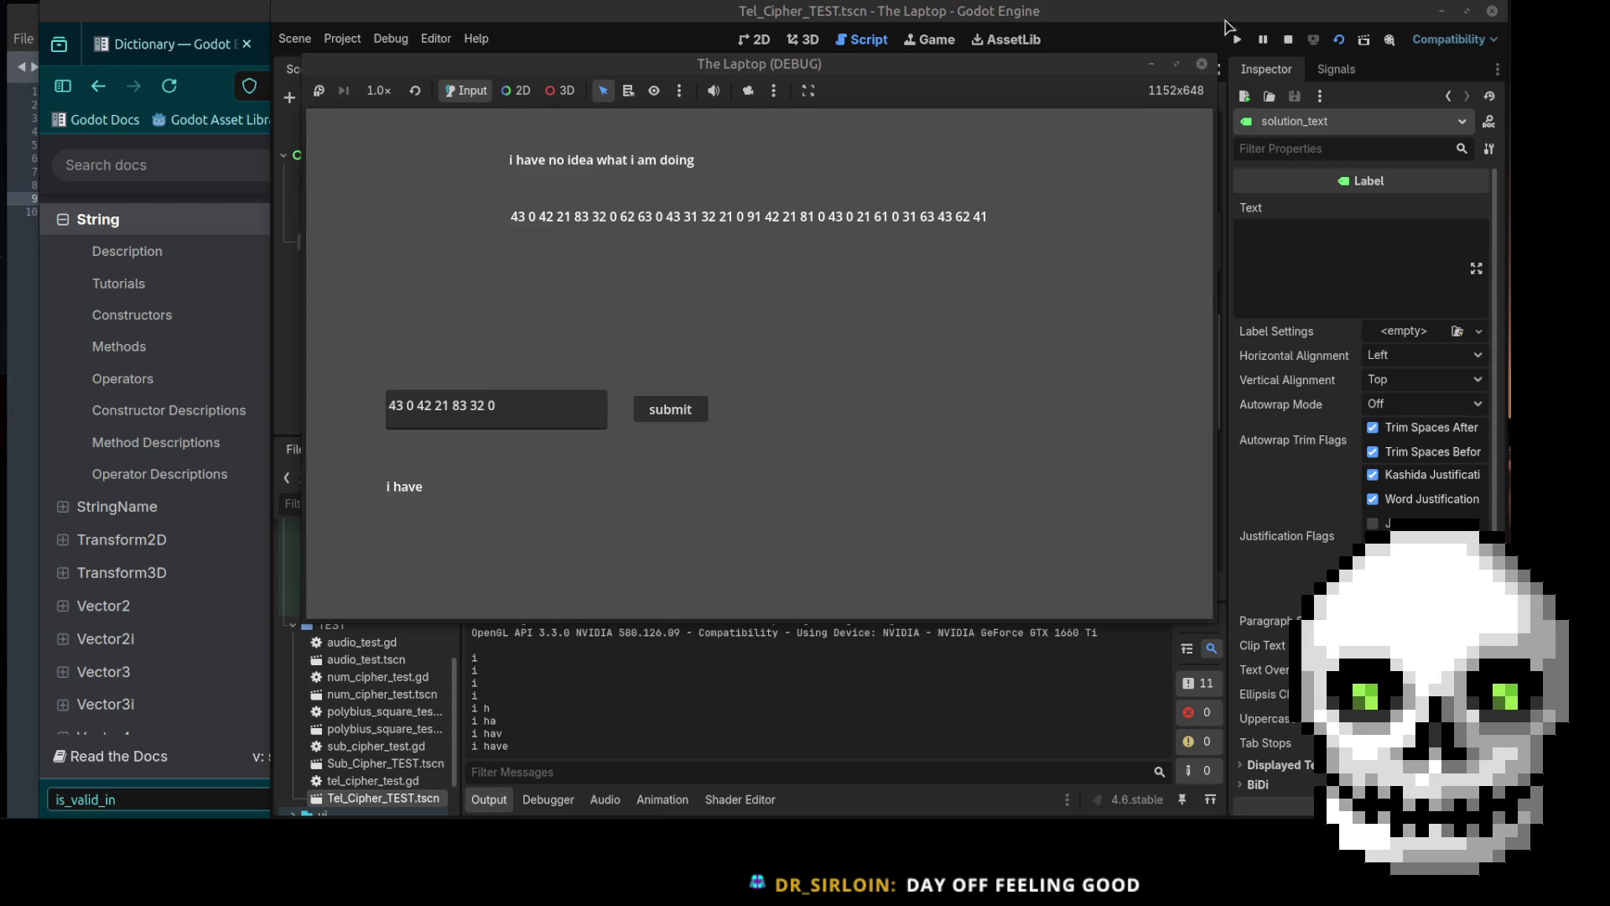
left_click(1202, 64)
Step: Delete the print(solution) line from decrypt
scroll(703, 453, "down", 7)
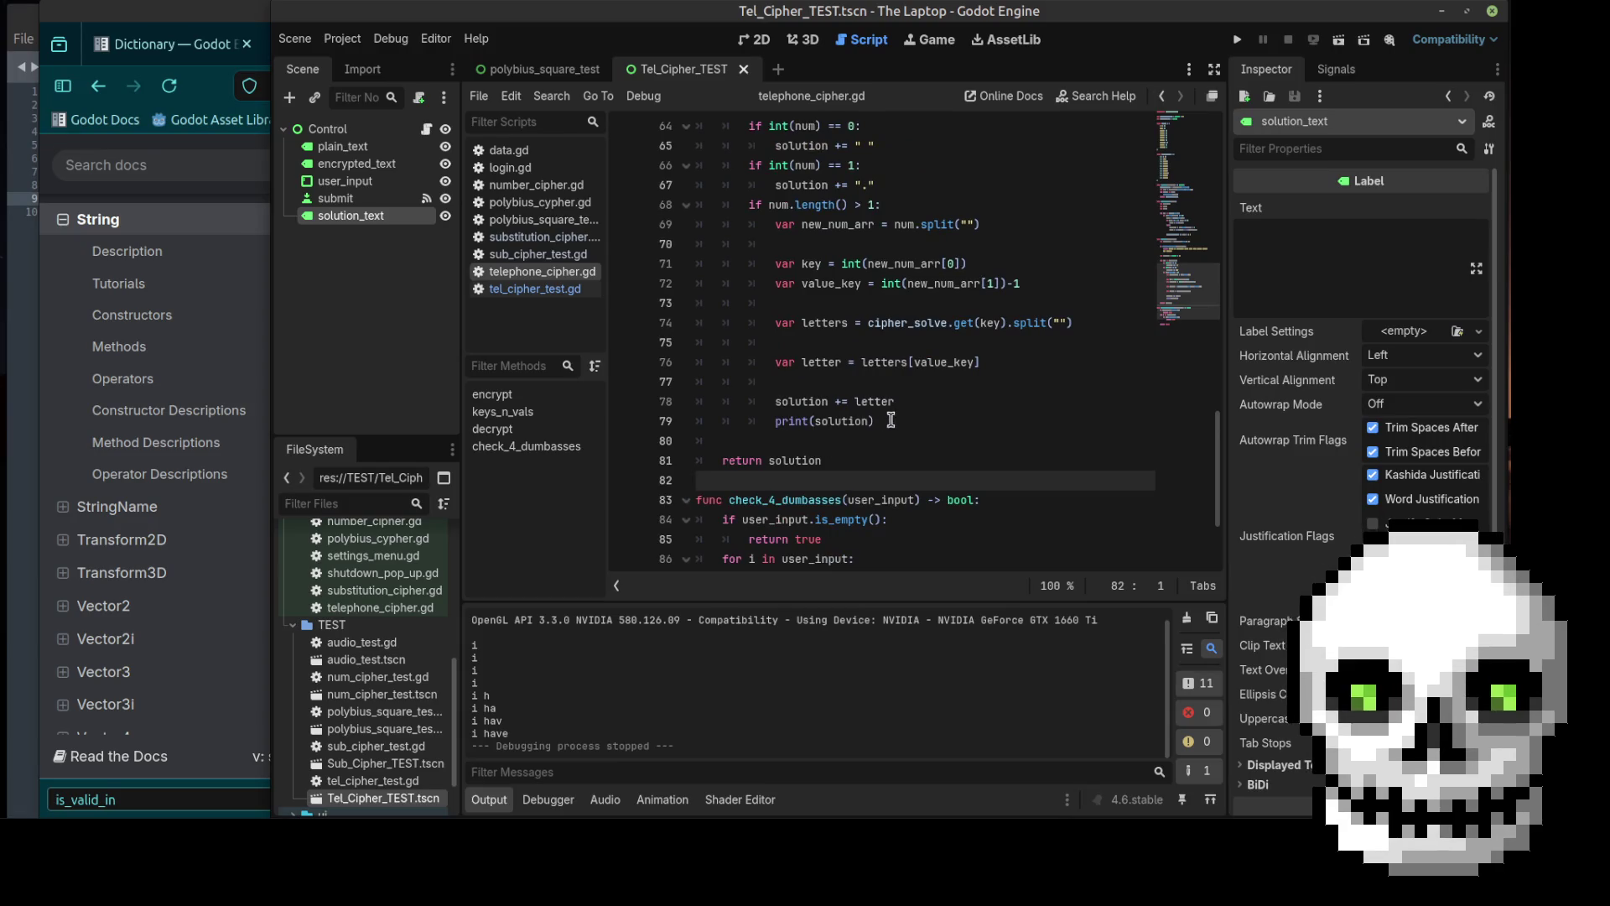
left_click(890, 421)
key("shift+Home")
key("shift+Home")
key("BackSpace")
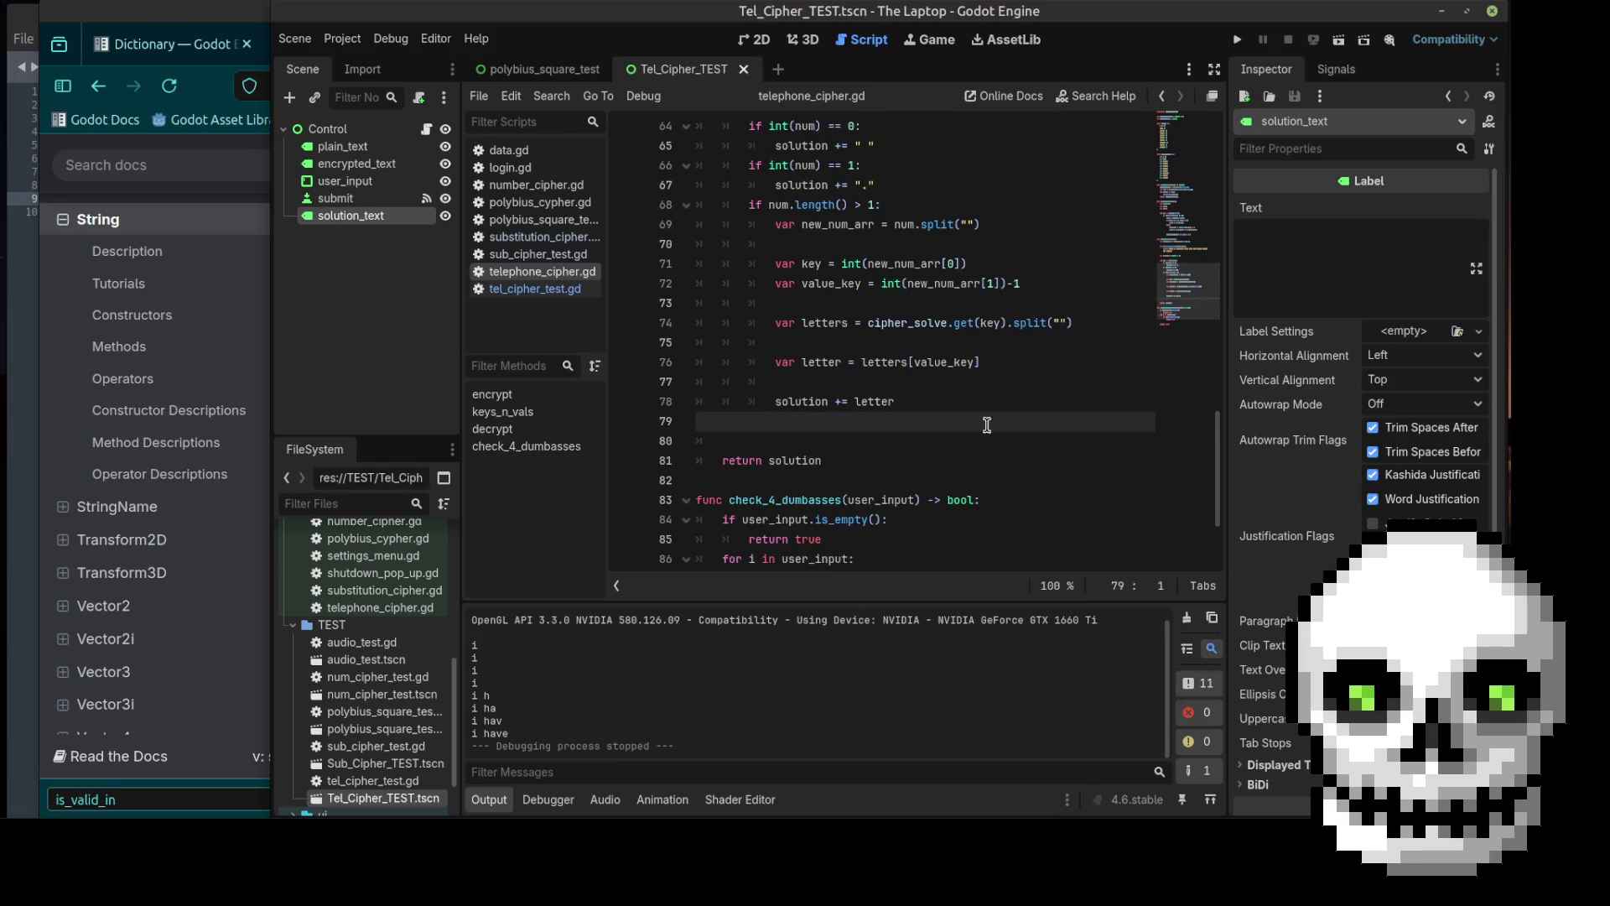
key("Tab")
Step: Add a new loop-level line after return true in check_4_dumbasses, discarding a user_input completion
scroll(749, 400, "up", 4)
scroll(749, 401, "up", 2)
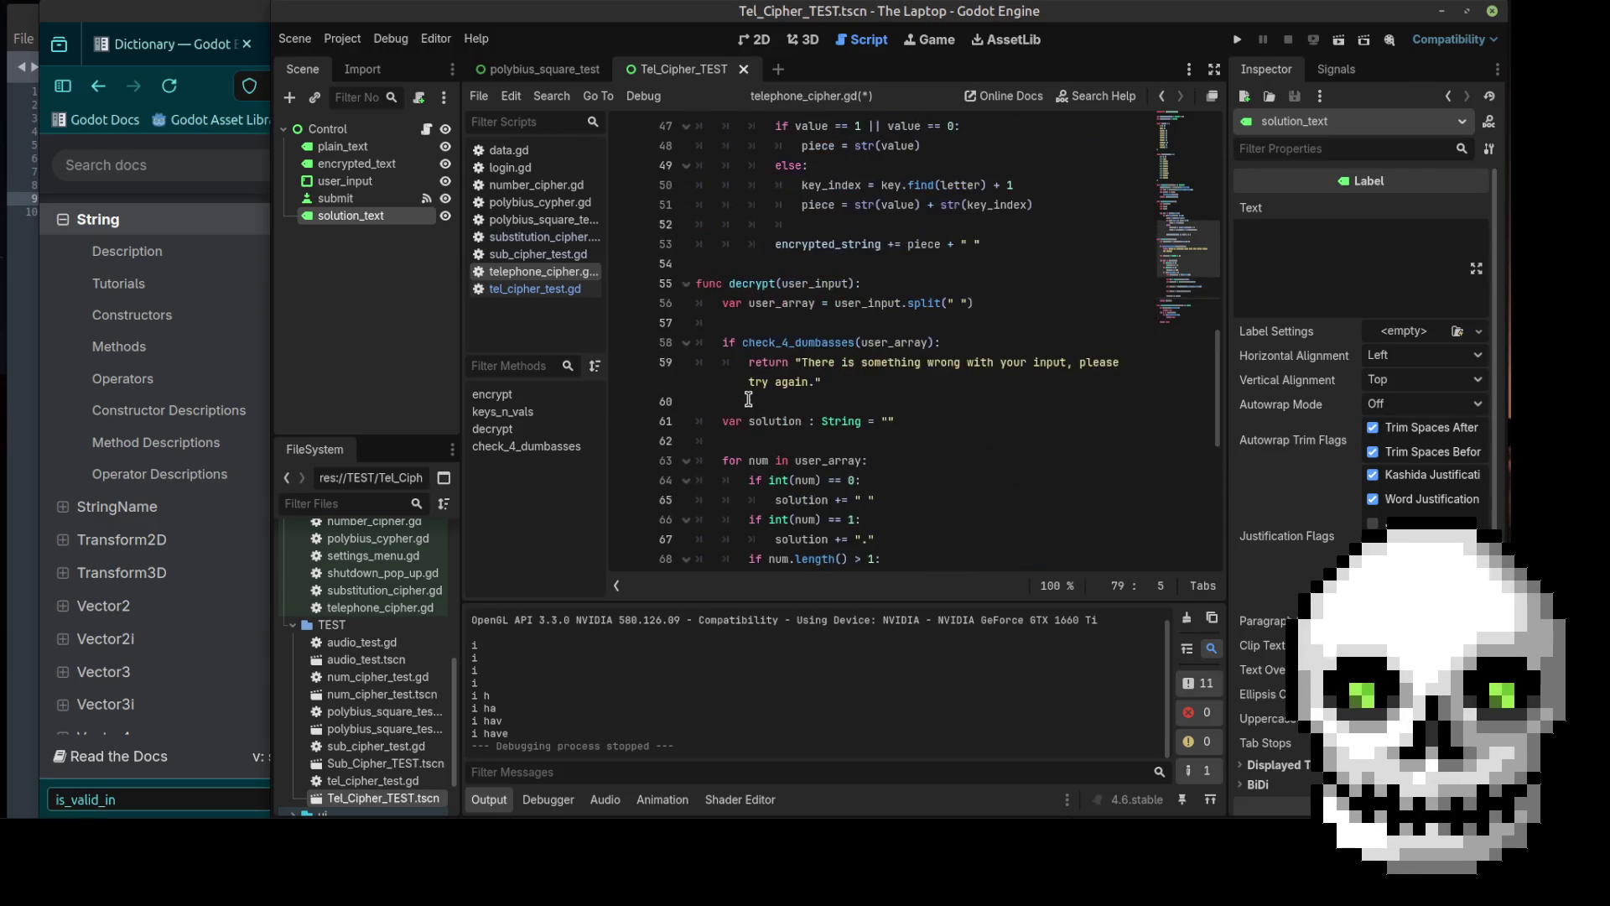
scroll(851, 400, "down", 8)
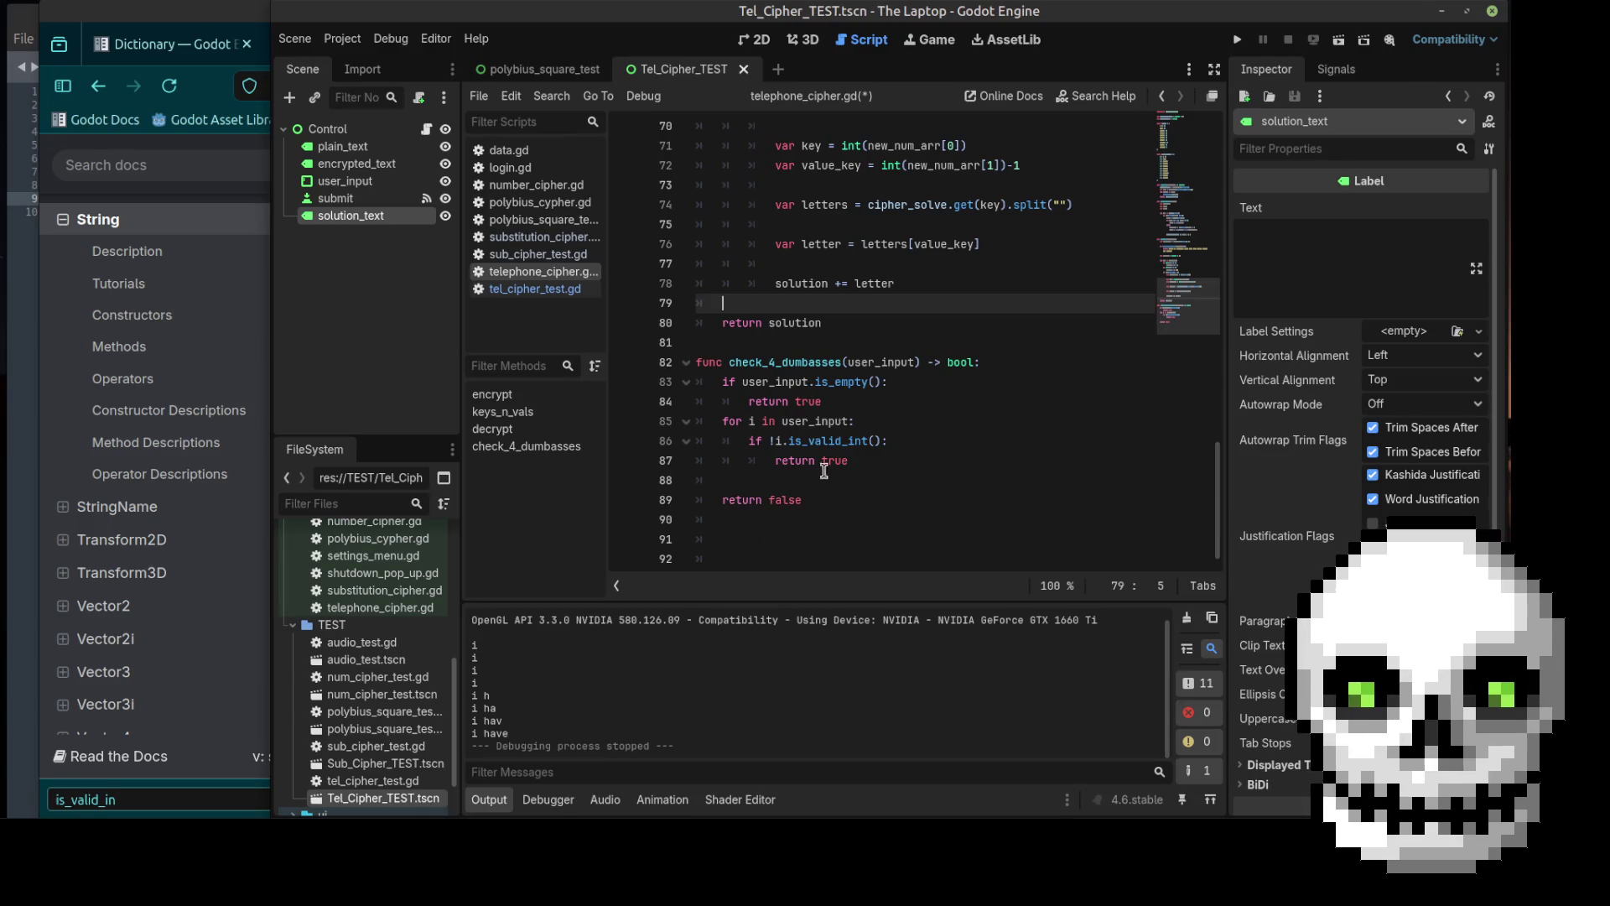
left_click(889, 461)
key("Return")
key("BackSpace")
type("if ")
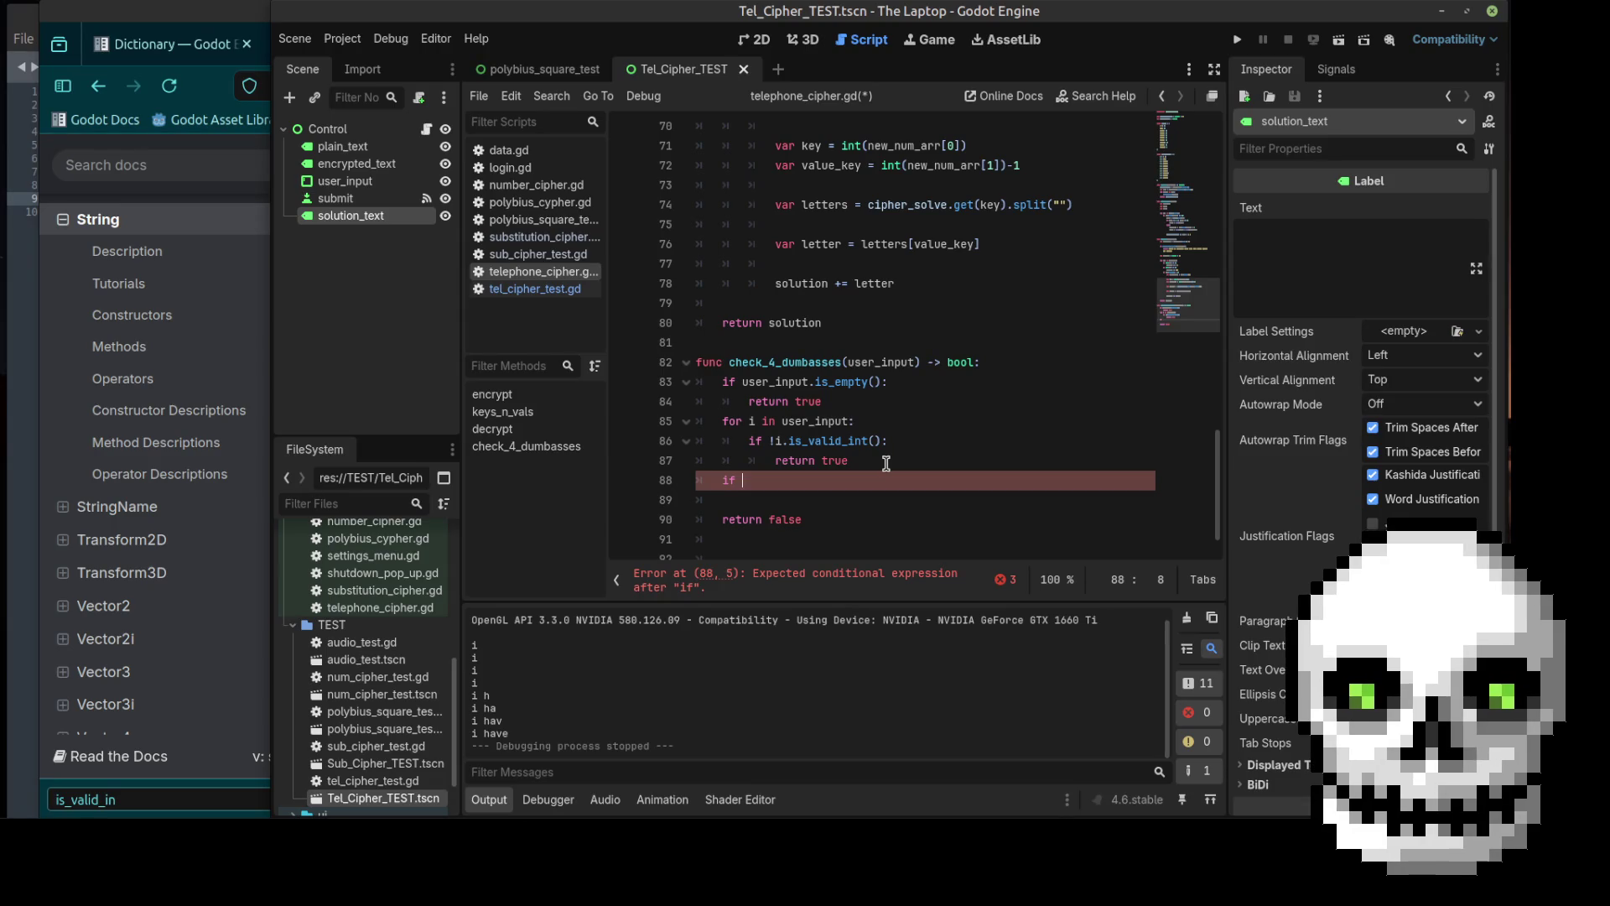
type("user")
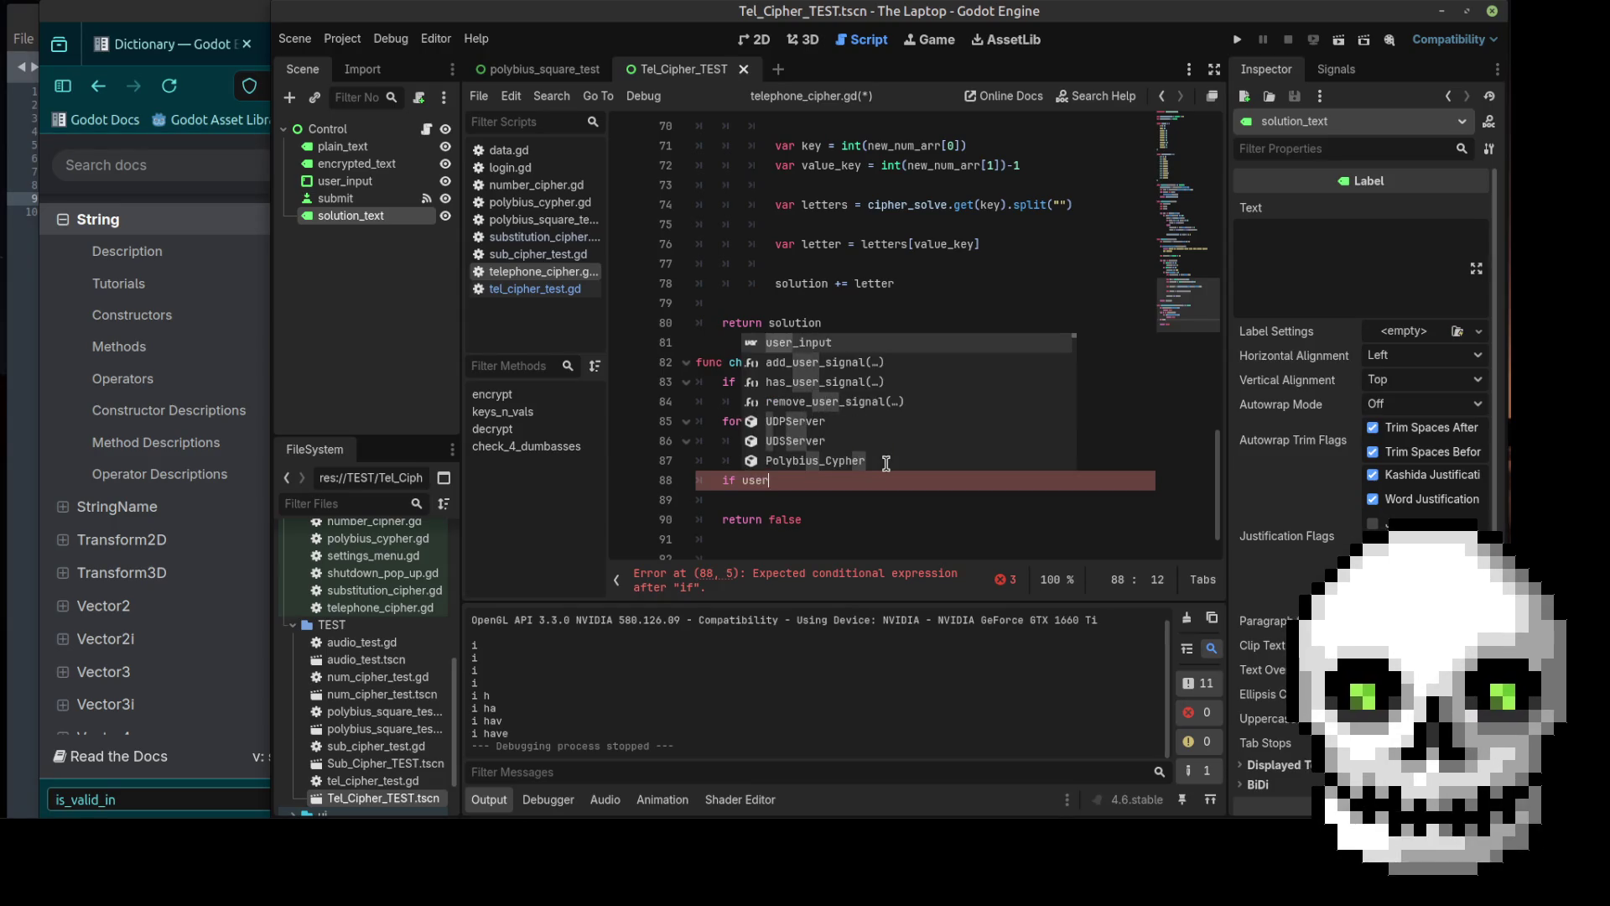
key("Return")
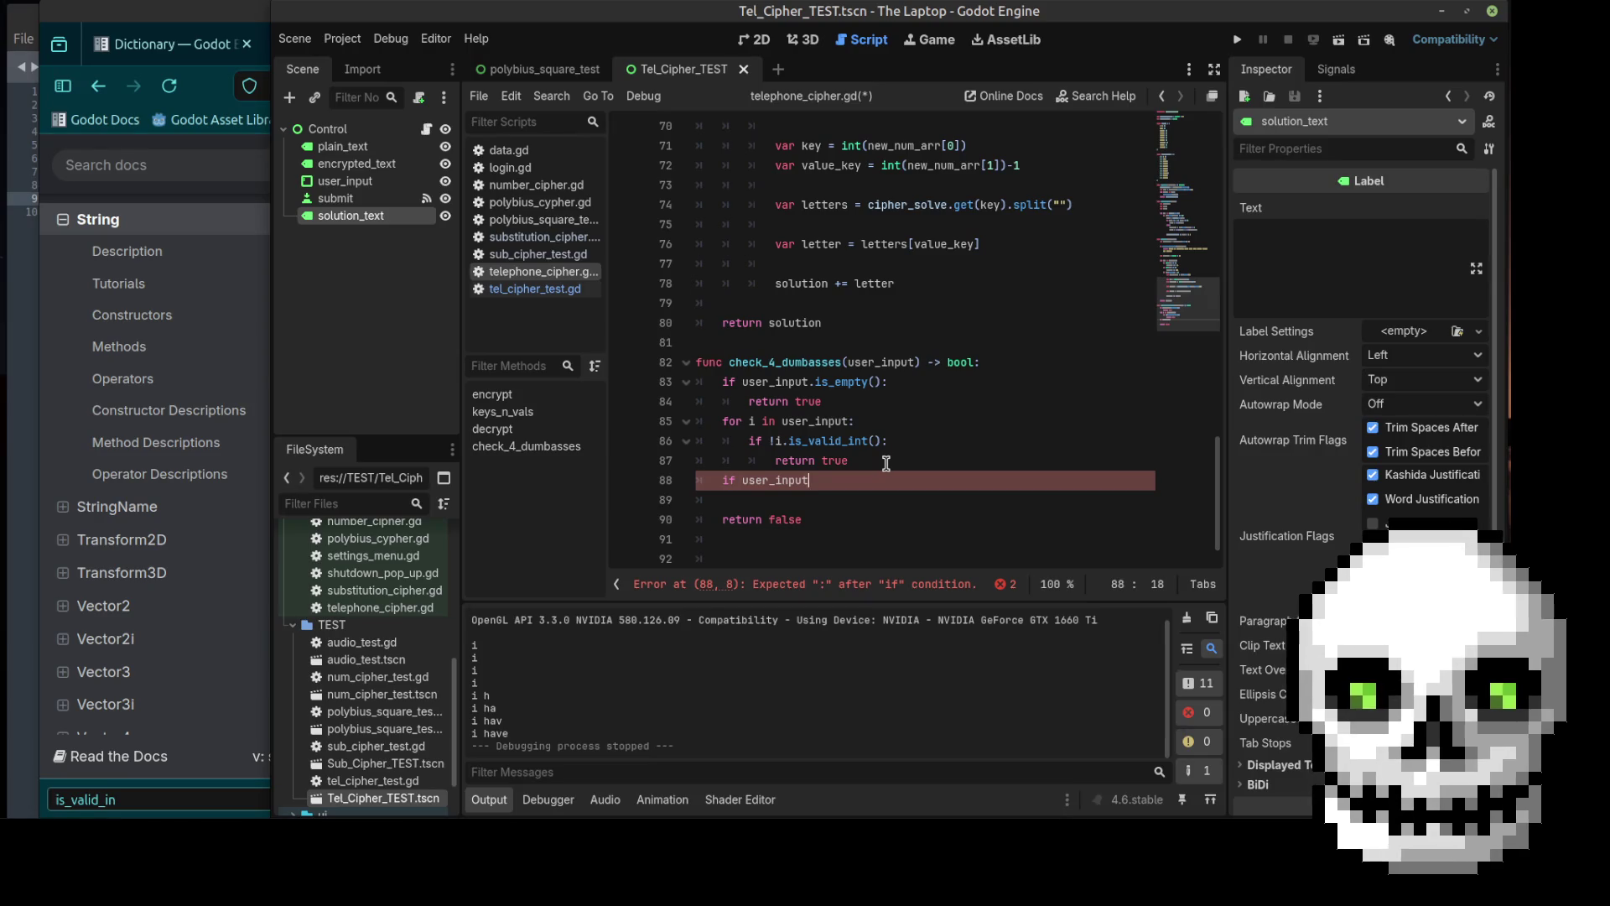
key("BackSpace")
key("BackSpace")
key("BackSpace")
key("BackSpace")
key("Tab")
key("Tab")
key("BackSpace")
Step: Write 'if i > 94: return true' on the new line
type("if i >")
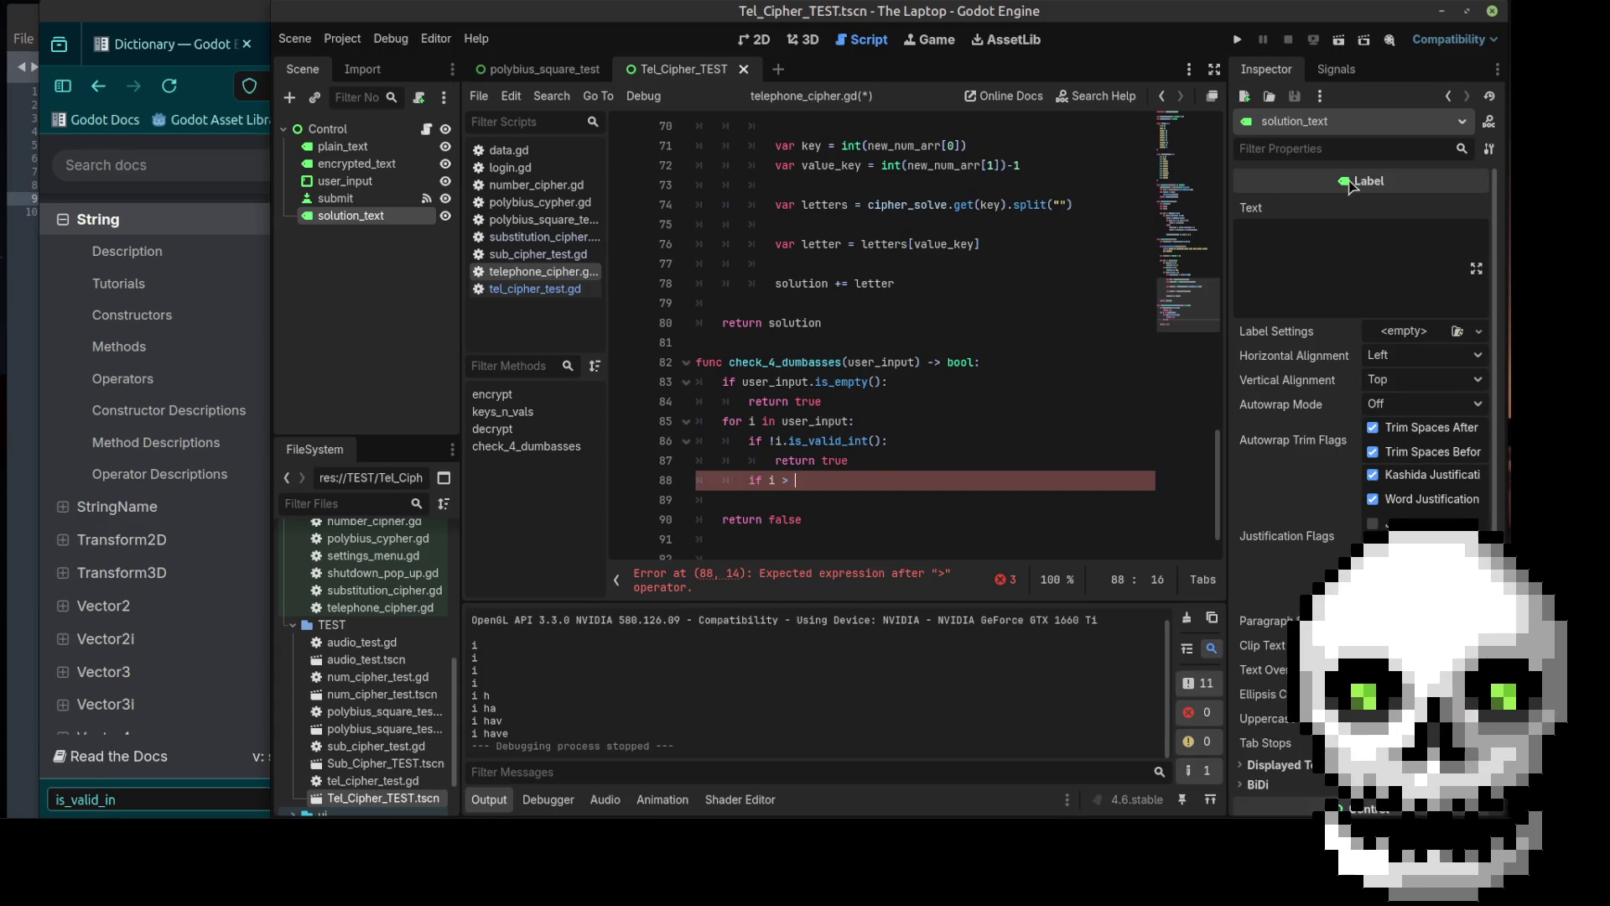
scroll(772, 302, "up", 15)
scroll(788, 282, "up", 1)
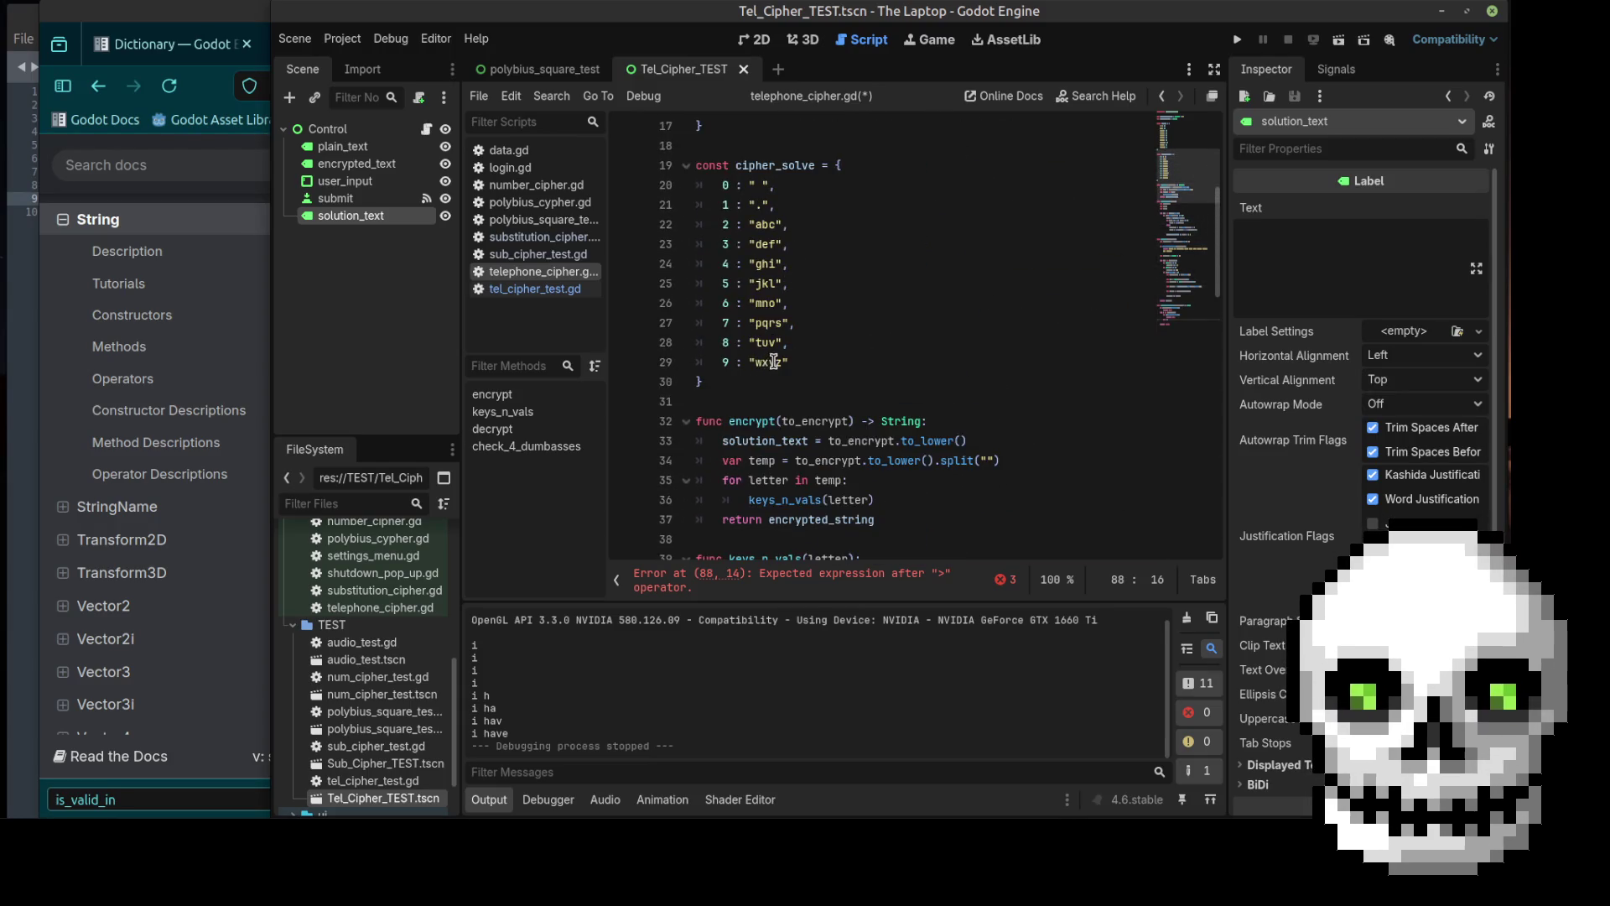
scroll(964, 348, "down", 12)
scroll(954, 383, "down", 5)
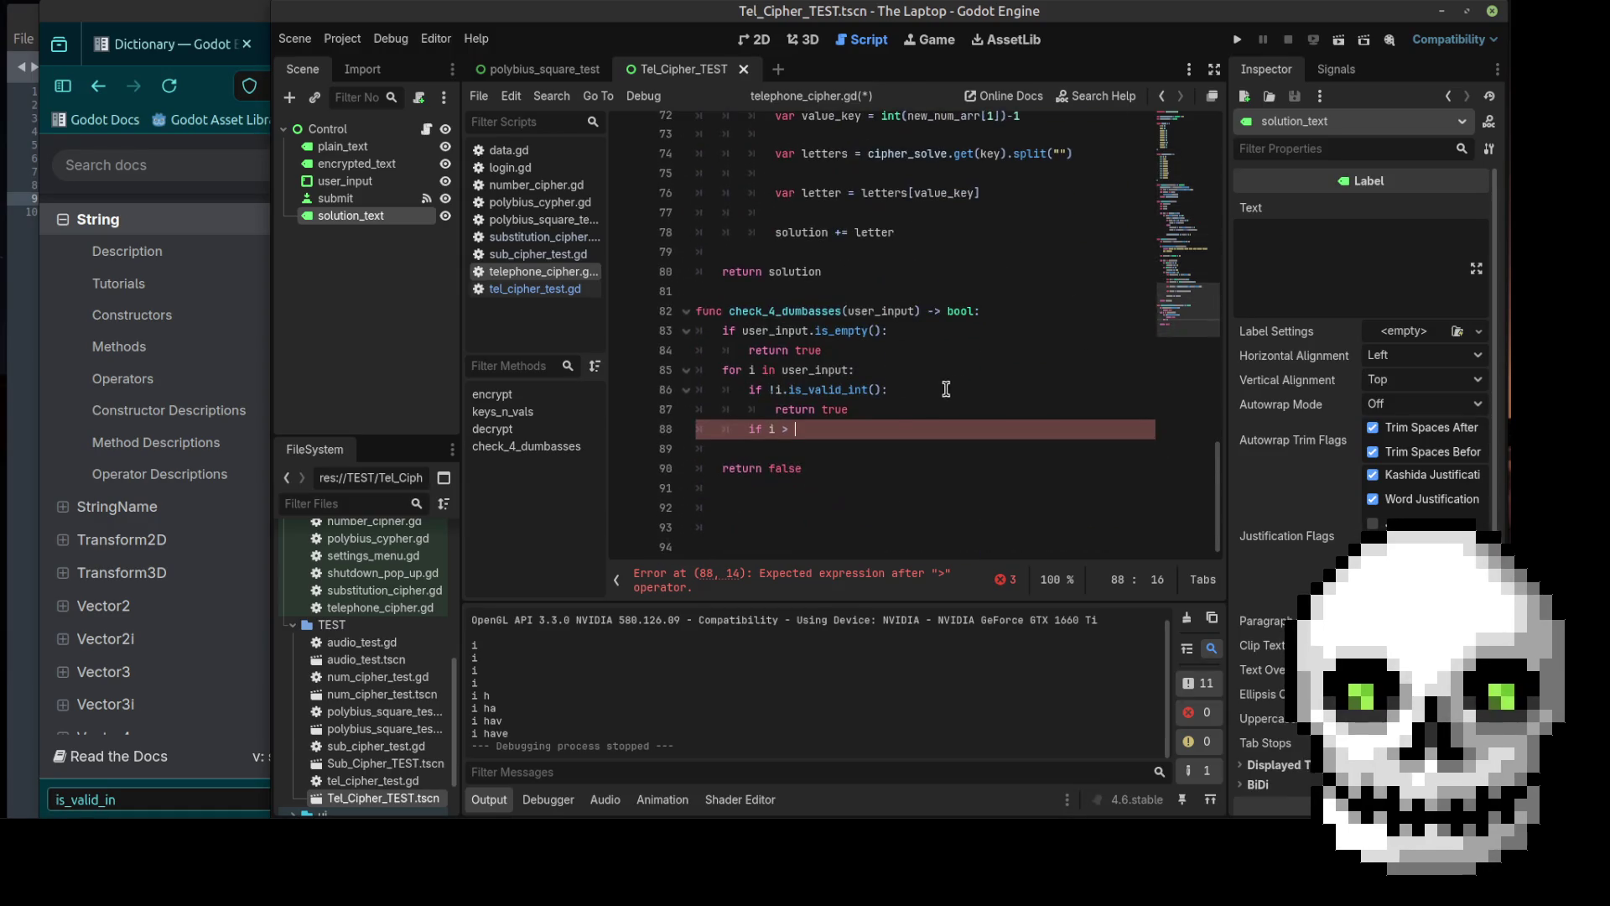
type("94")
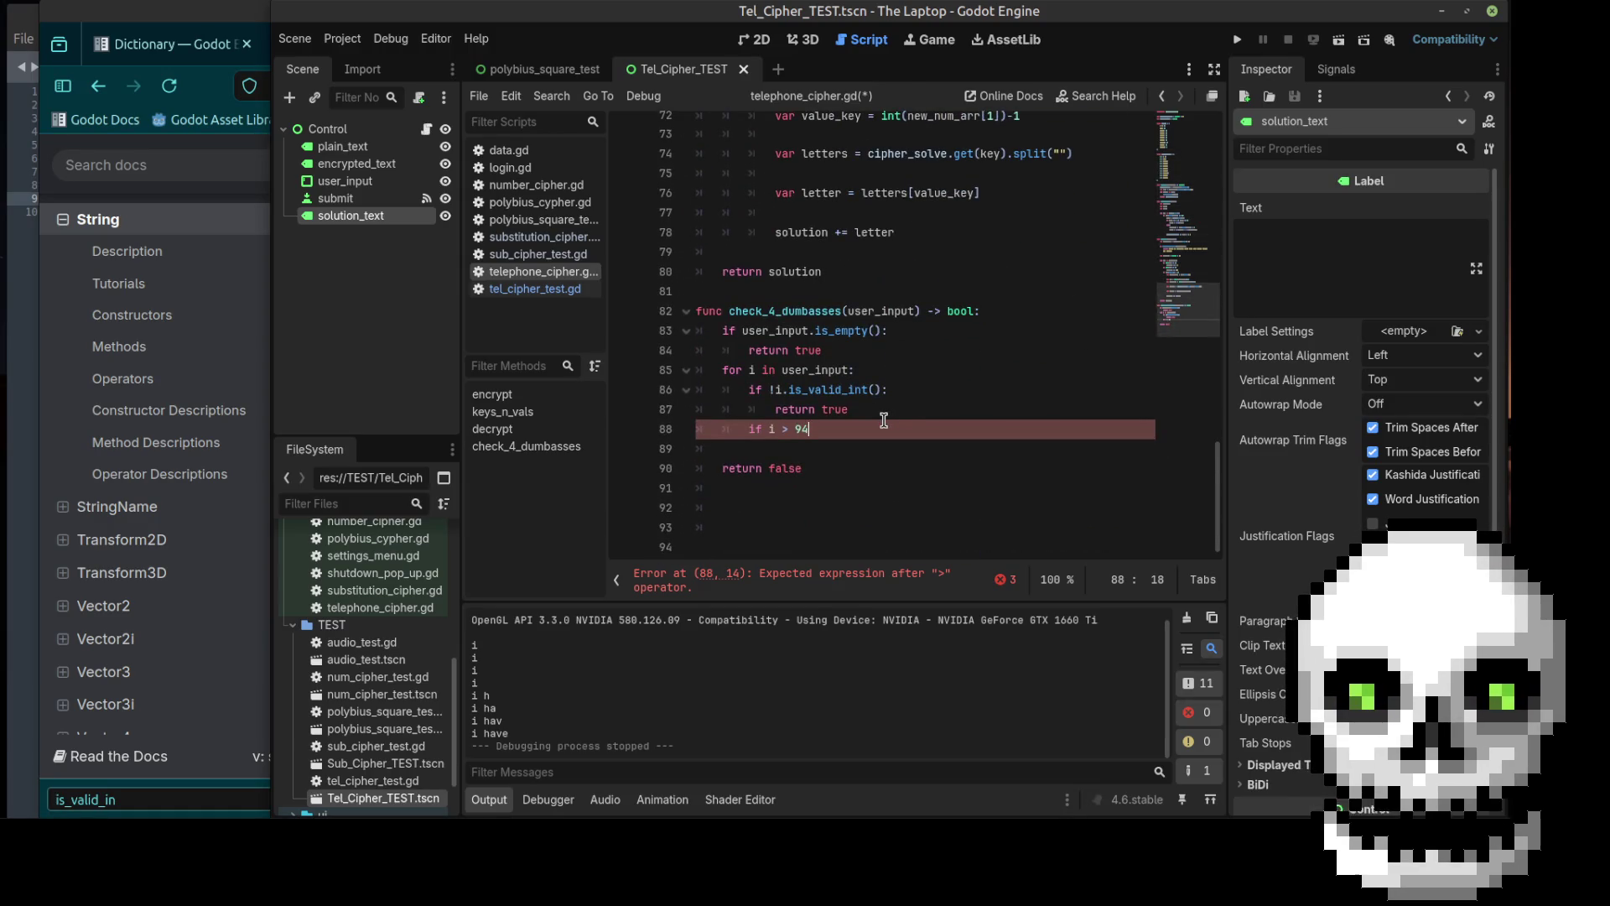
type(":")
key("Return")
type("return try")
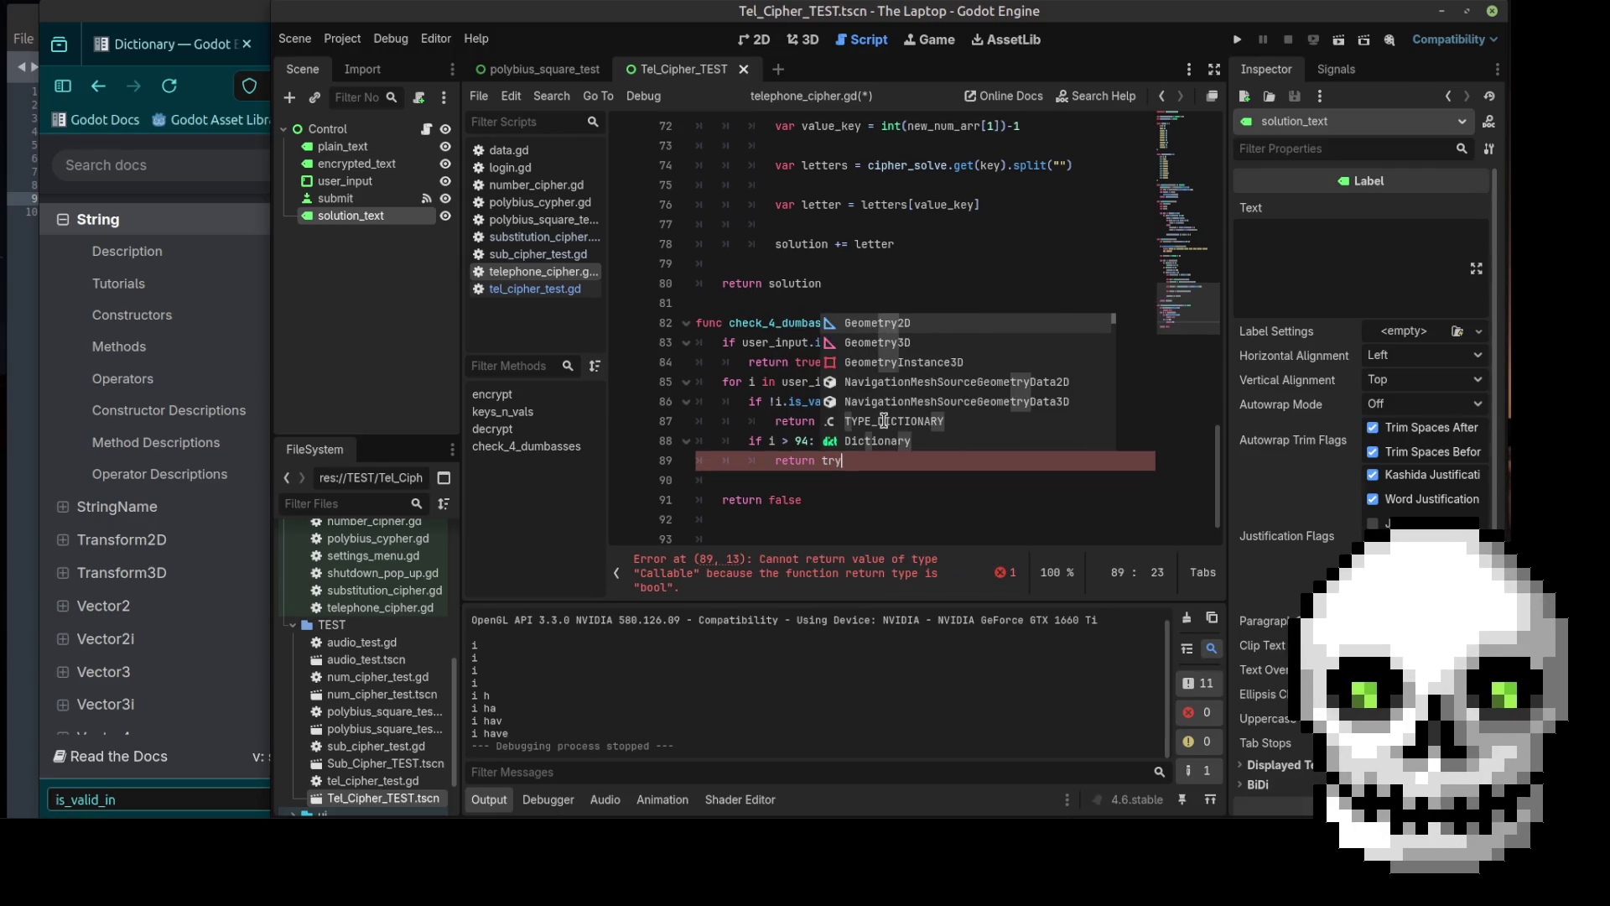
key("BackSpace")
type("ue")
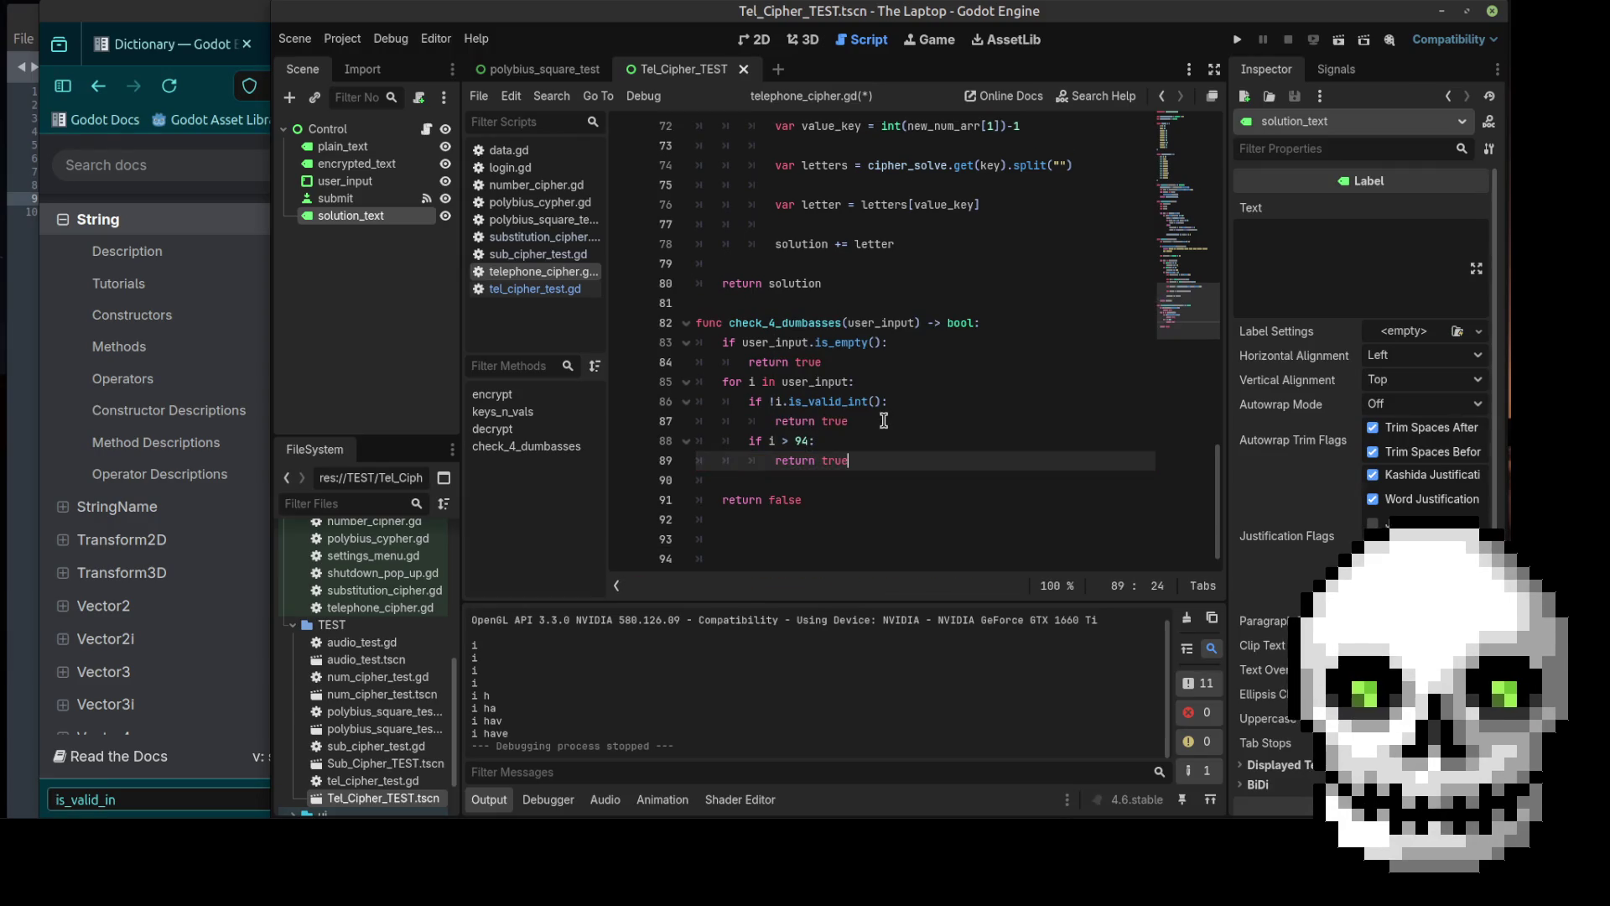
Step: Save telephone_cipher.gd and run the test scene again
left_click(883, 420)
key("ctrl+s")
left_click(1338, 40)
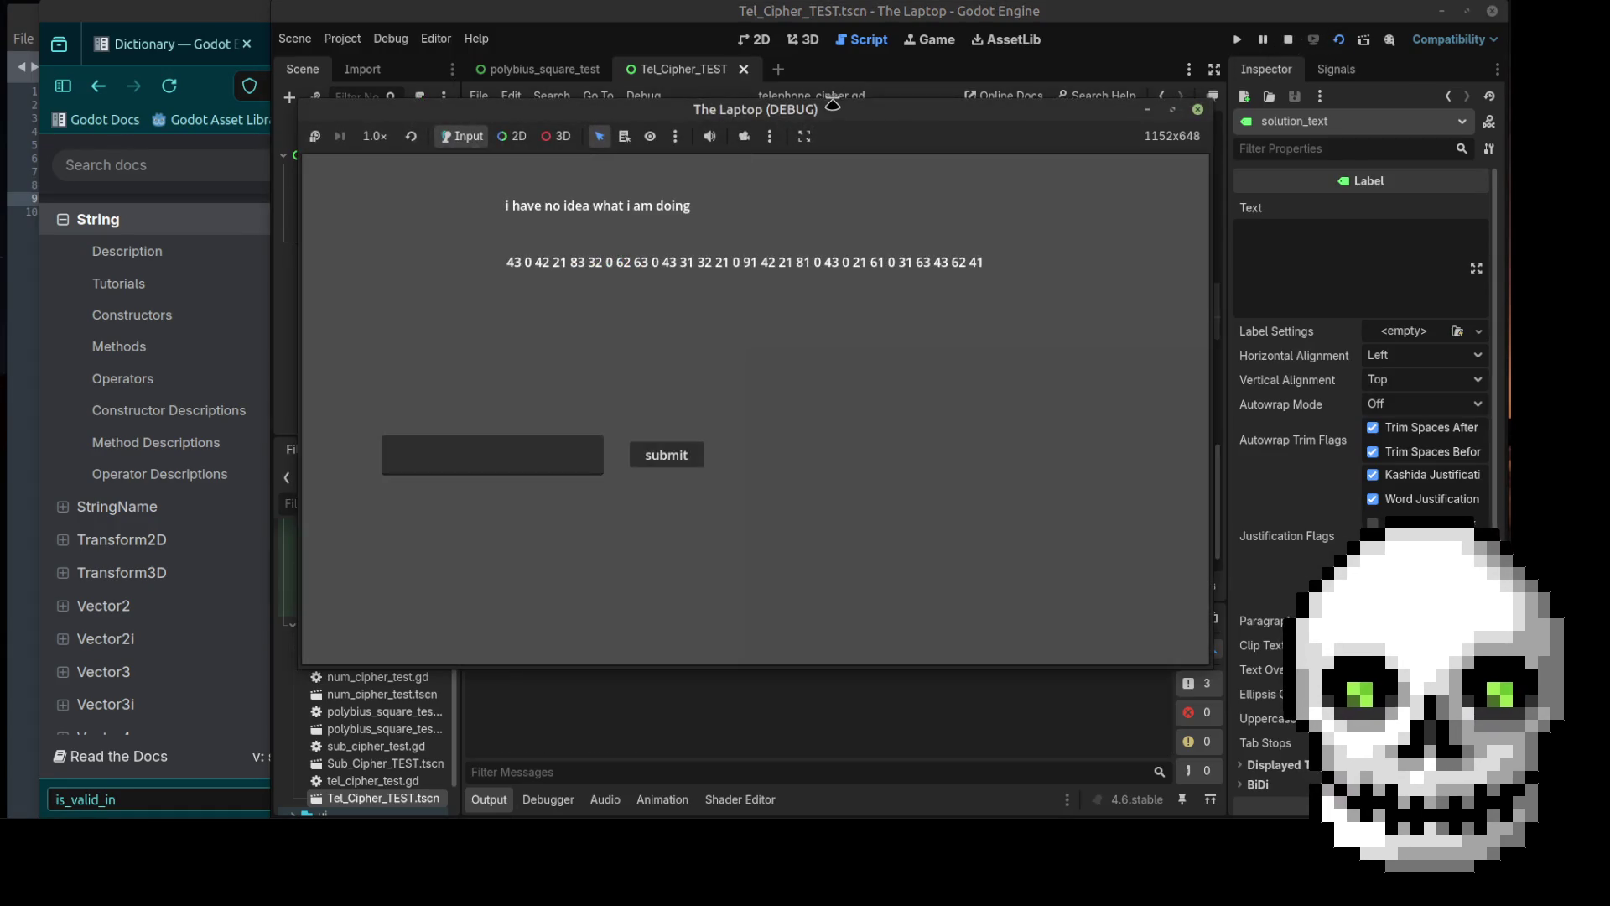
Step: Move the game window and submit code 42042, hitting the String-vs-int error
left_click_drag(833, 103, 878, 16)
left_click(537, 371)
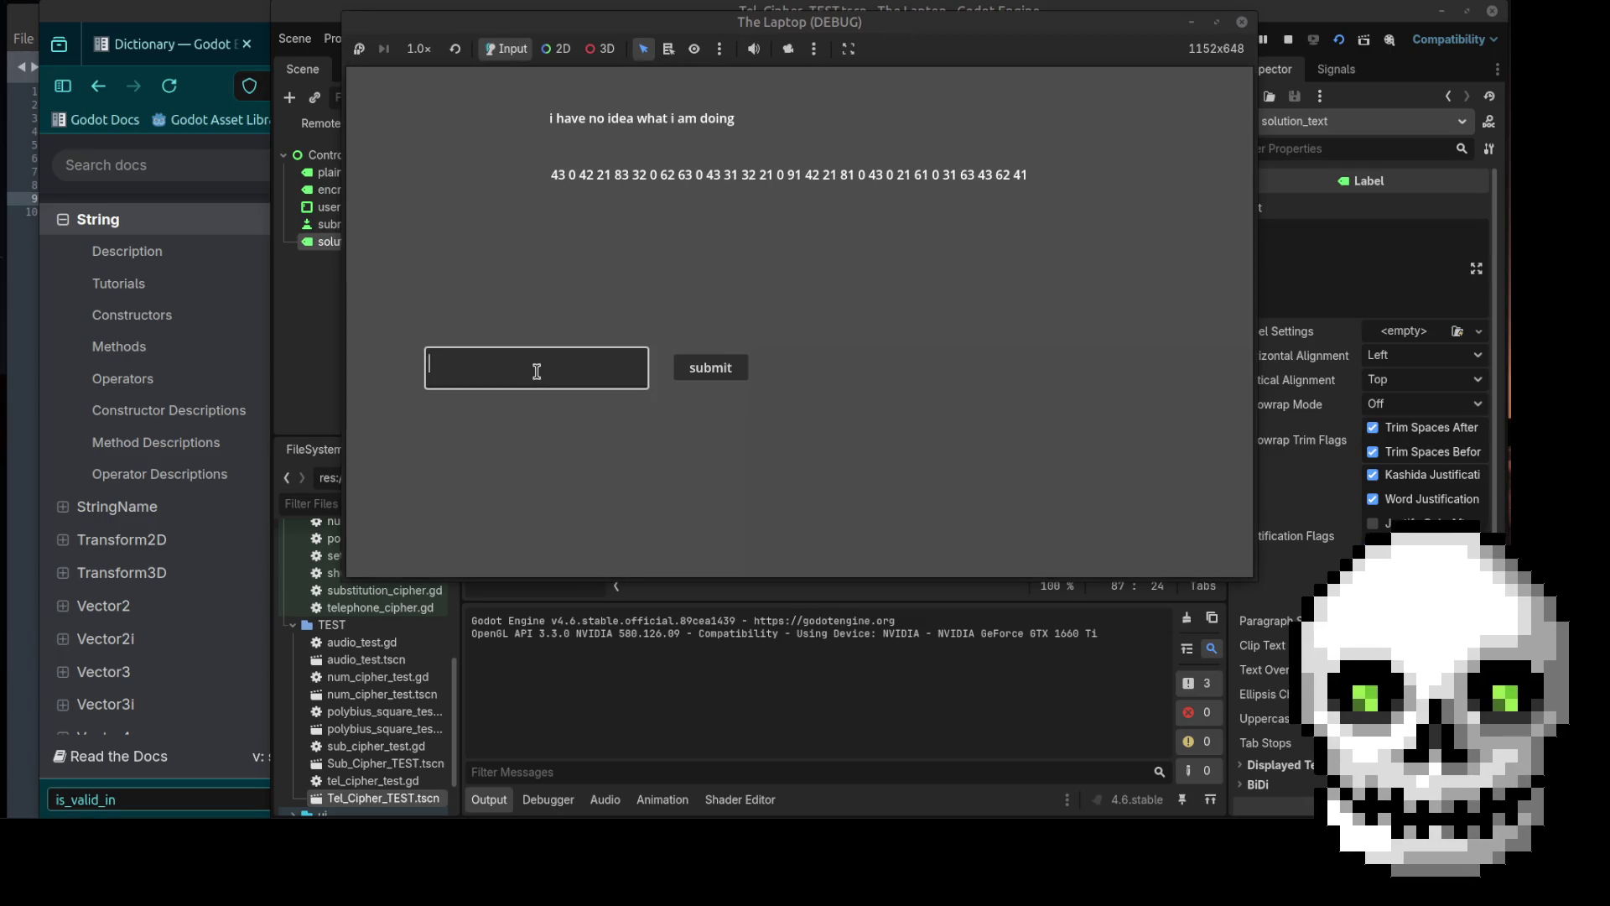
type("42")
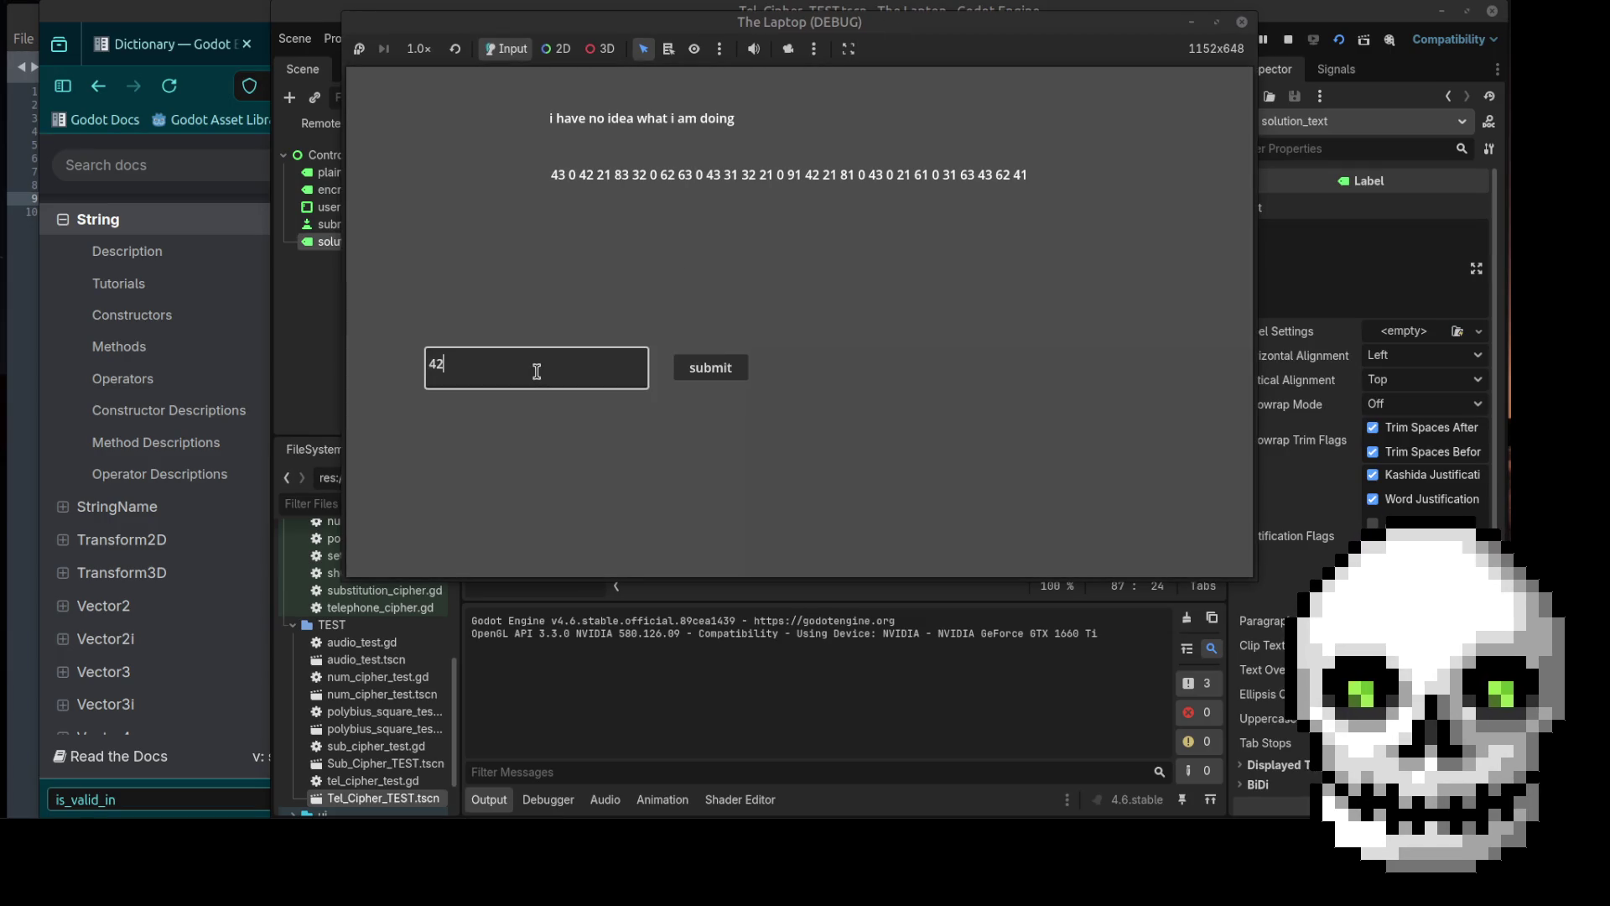
type("042")
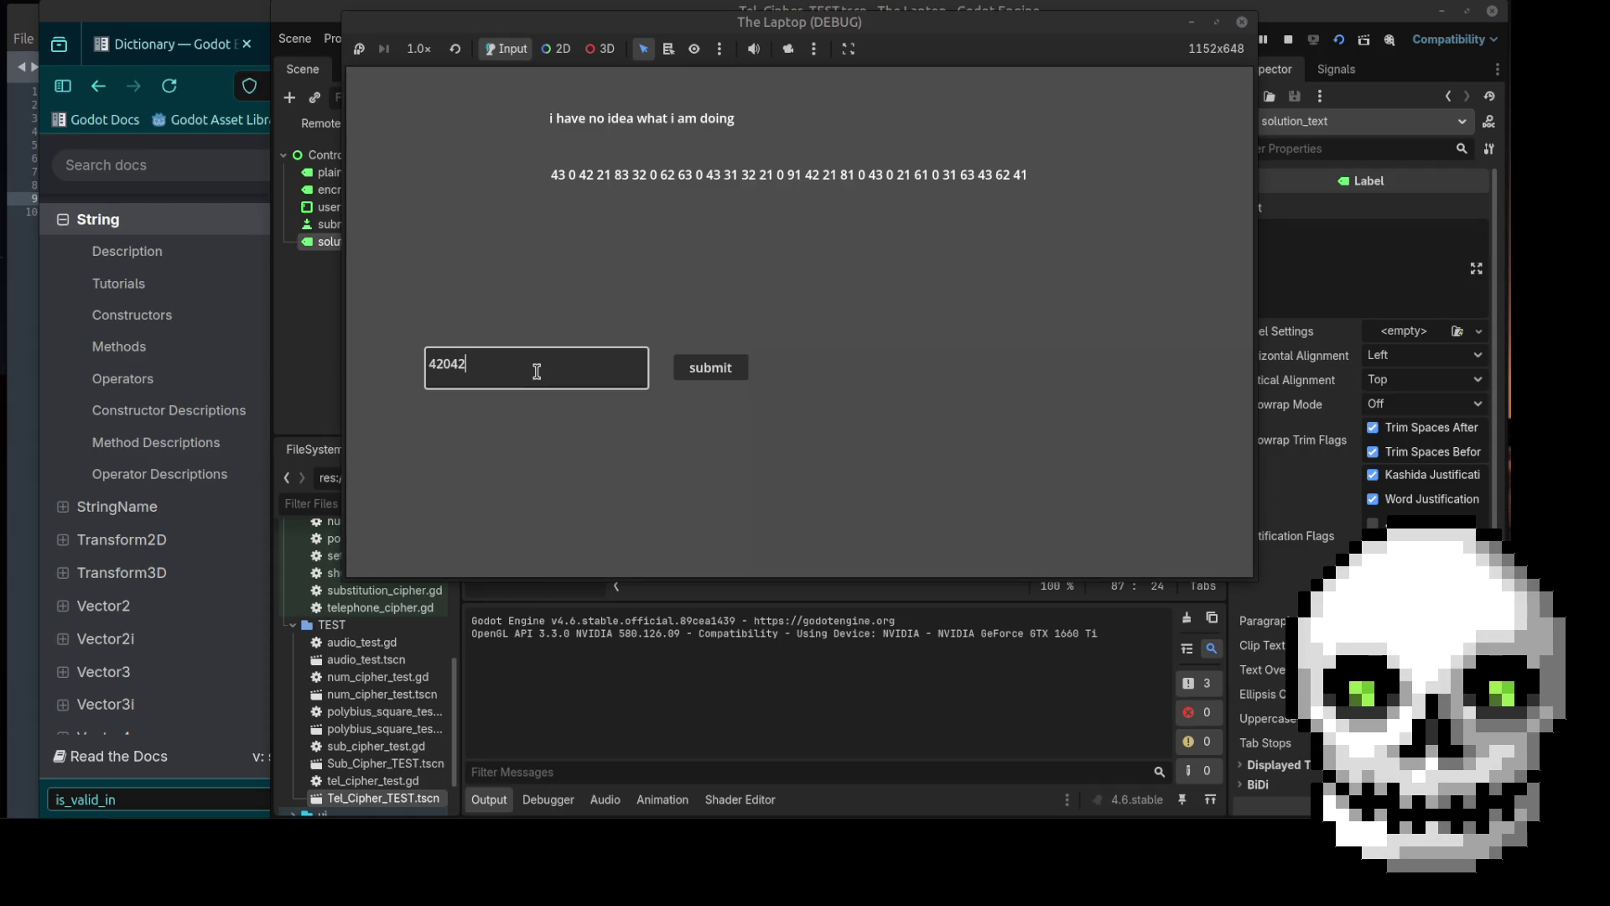
left_click(709, 369)
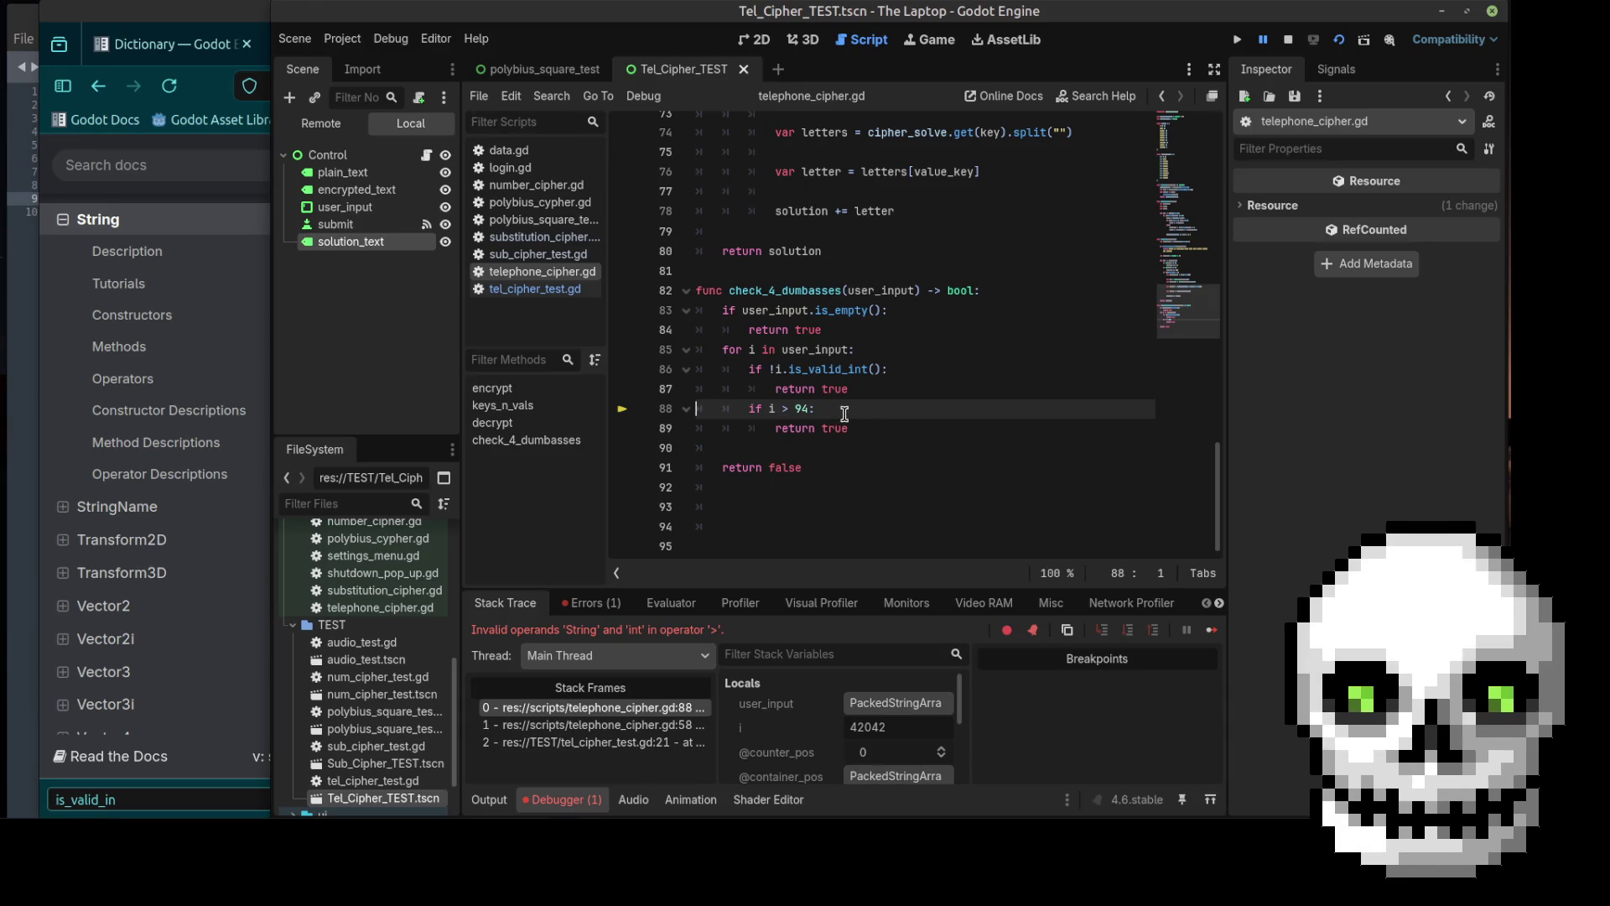
Step: Change line 88 to 'if int(i) > 94:' and save the script
left_click(775, 410)
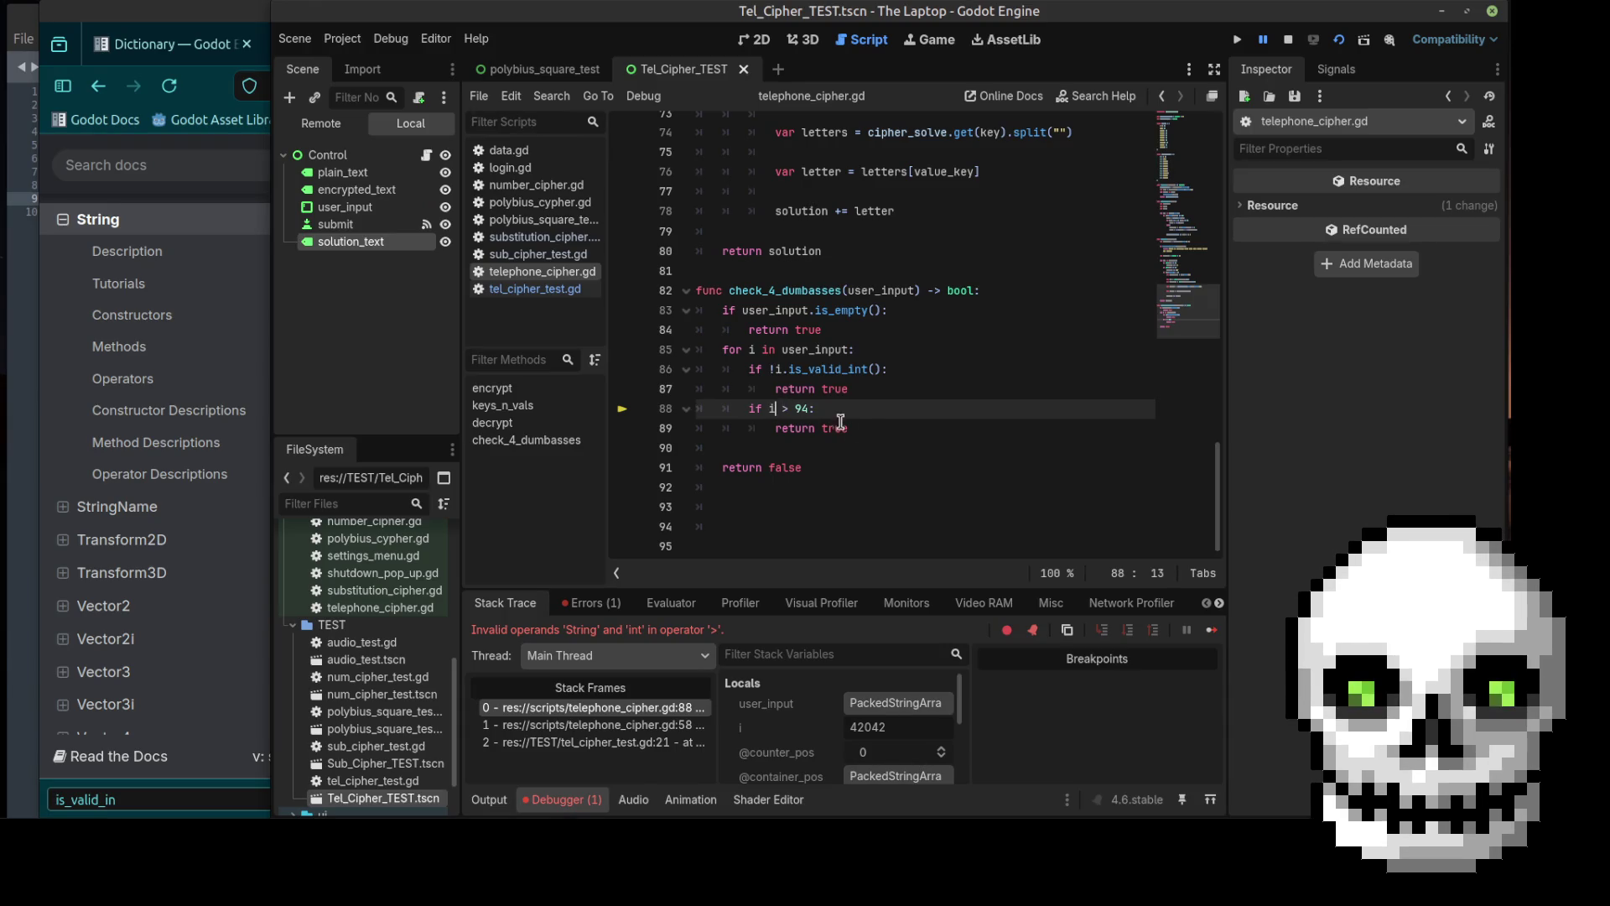
key("Left")
type("int(")
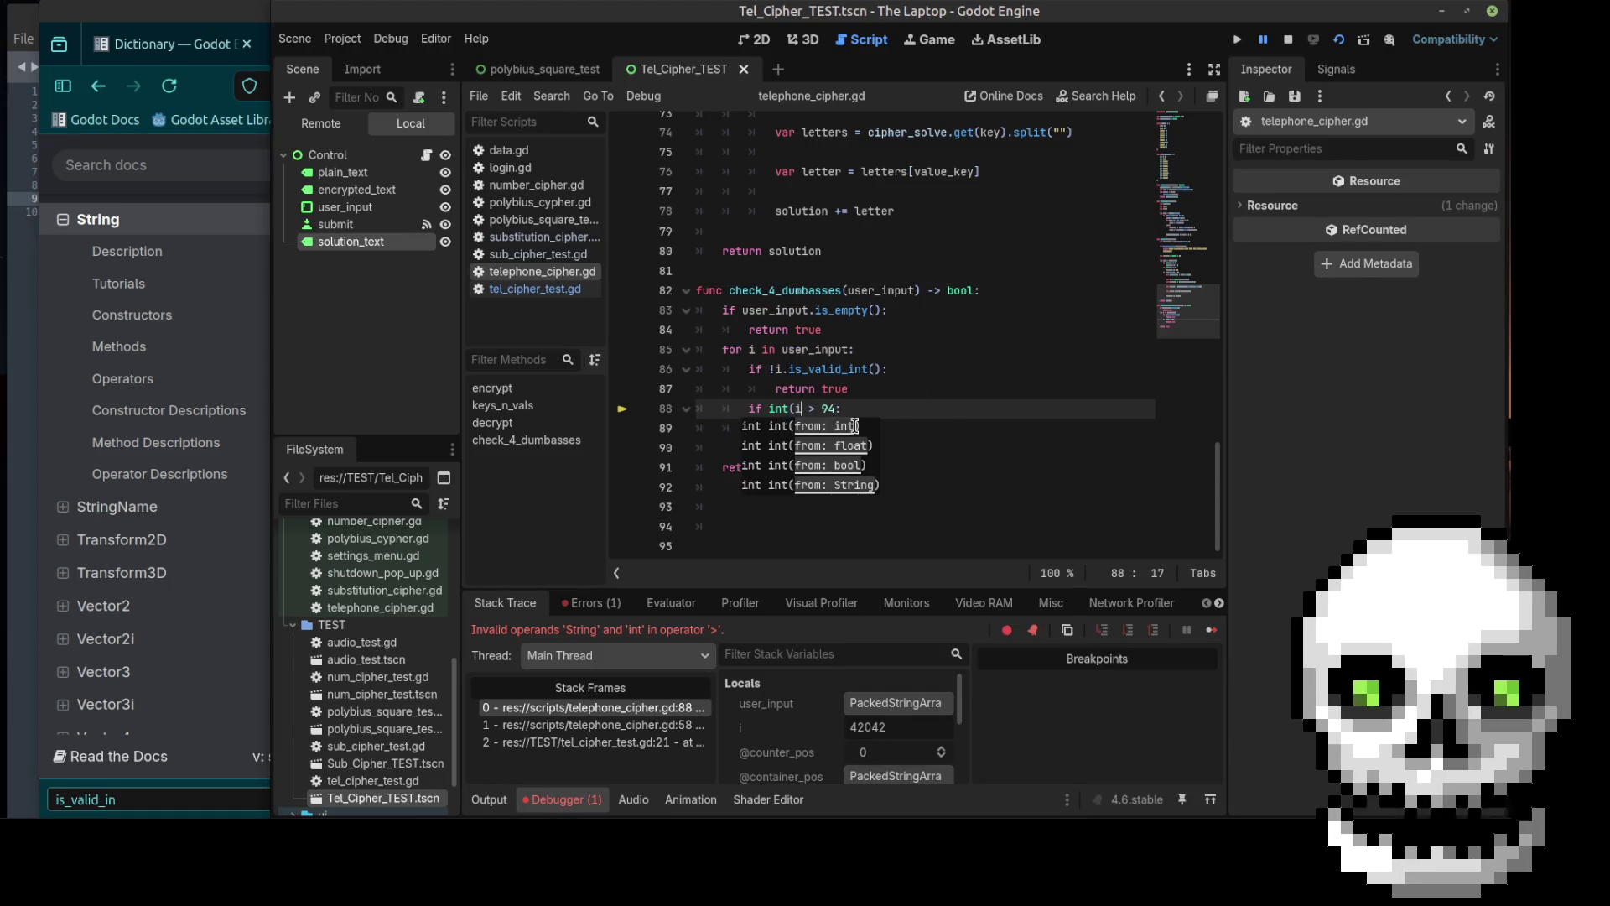
type(")")
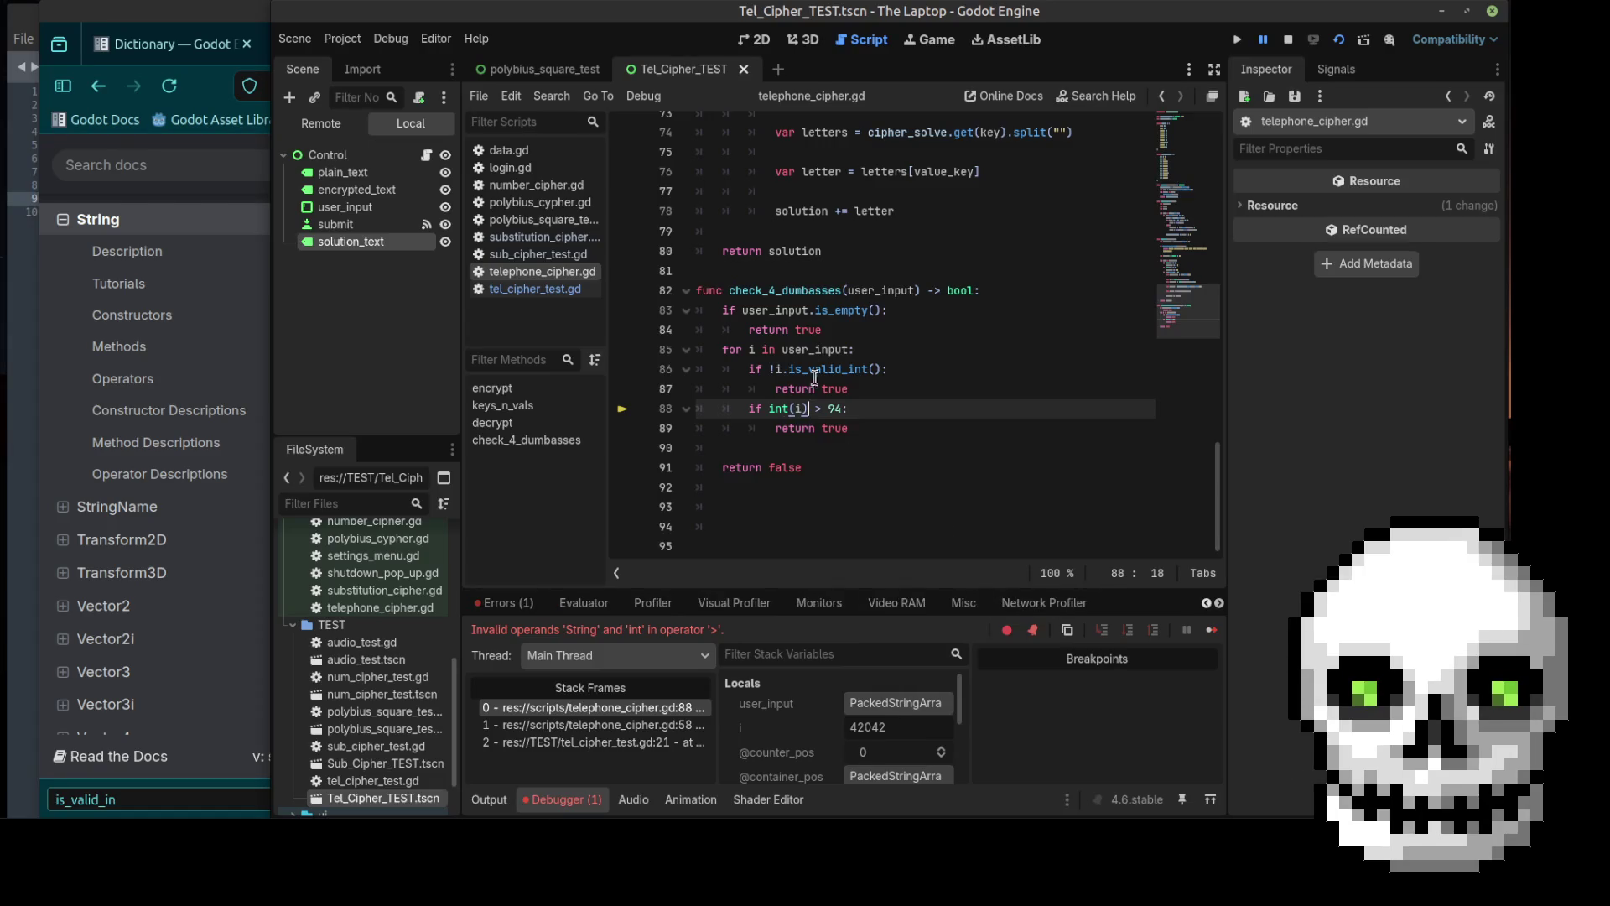
left_click(867, 336)
key("ctrl+s")
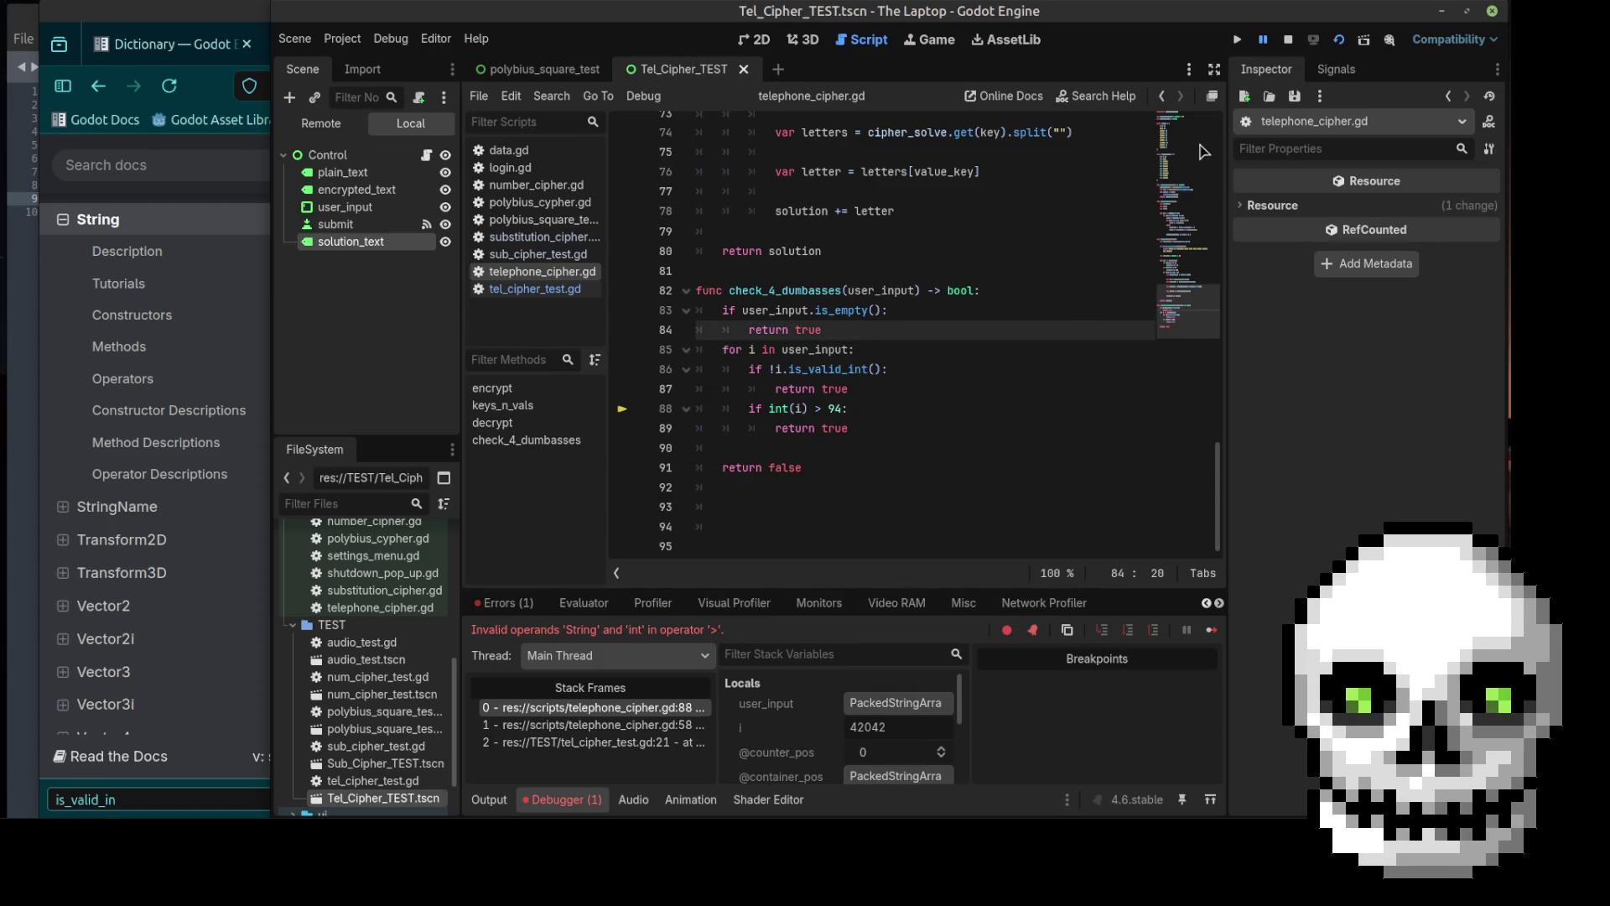
Step: Relaunch the test scene, move its window up, and focus the code input
left_click(1338, 42)
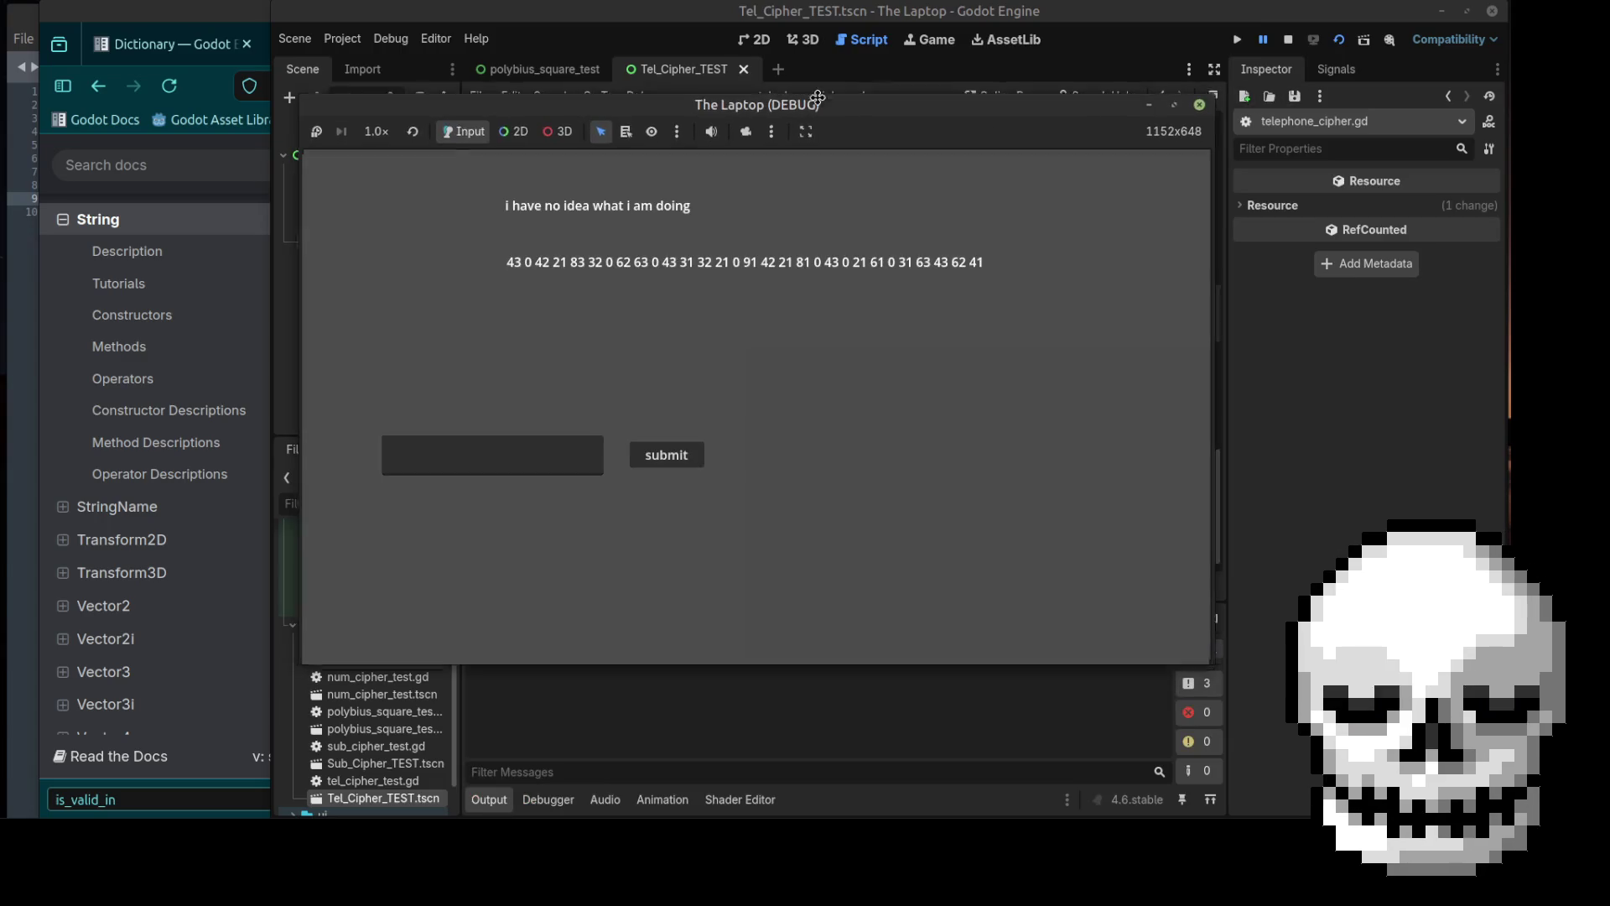
left_click_drag(818, 98, 822, 21)
left_click(554, 379)
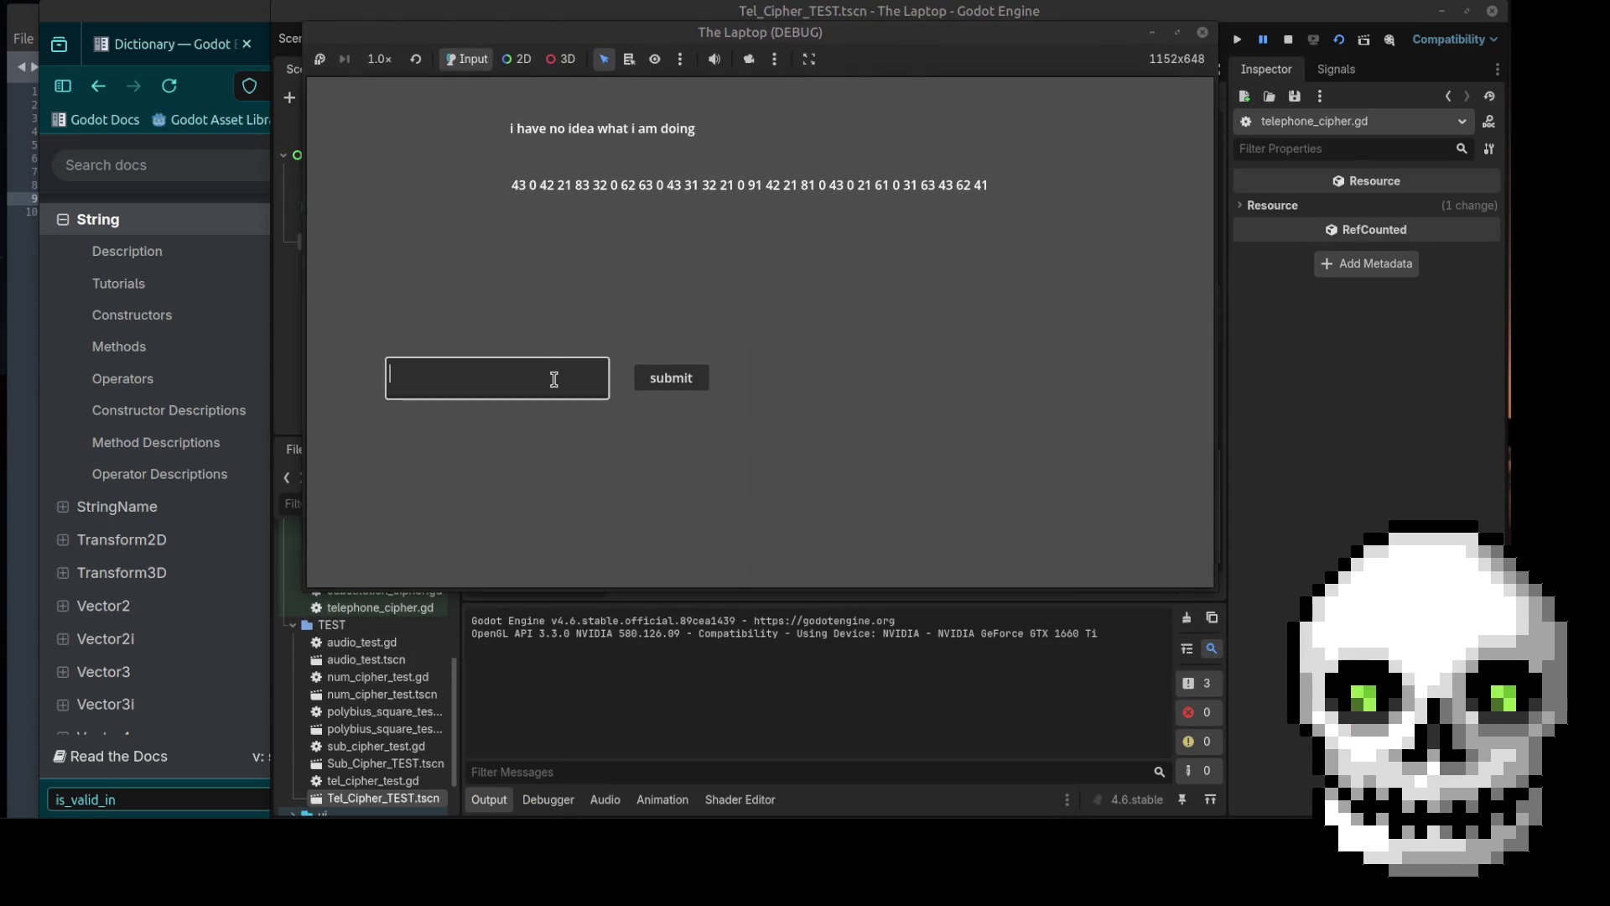
Step: Submit 43042 to see the input error message, erase it, and stop the game
type("43042")
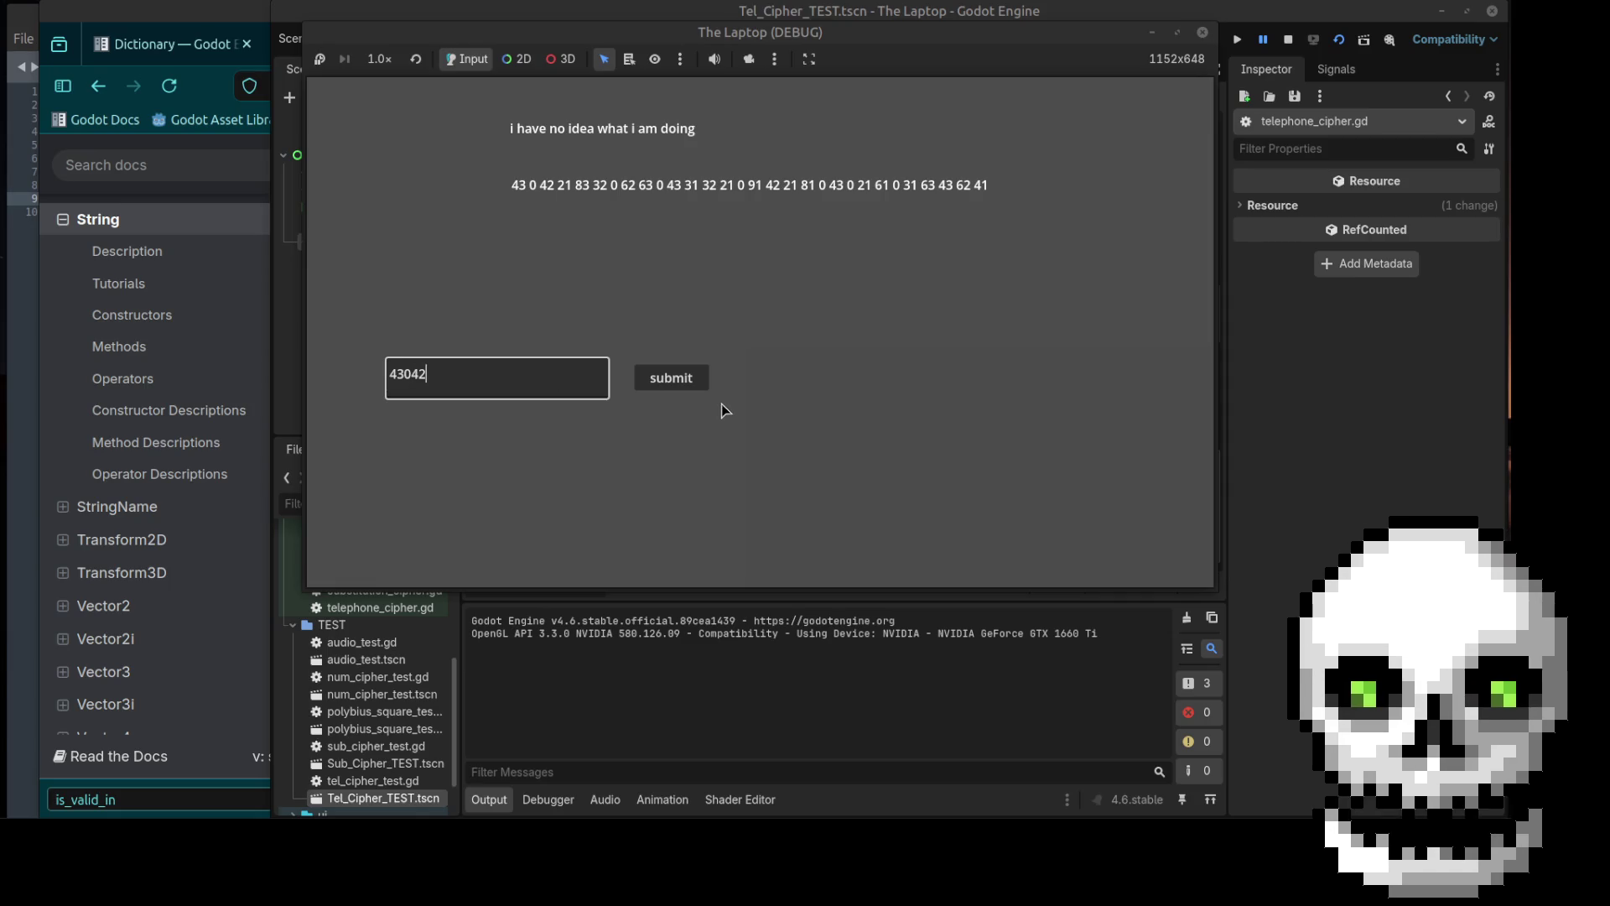
left_click(701, 379)
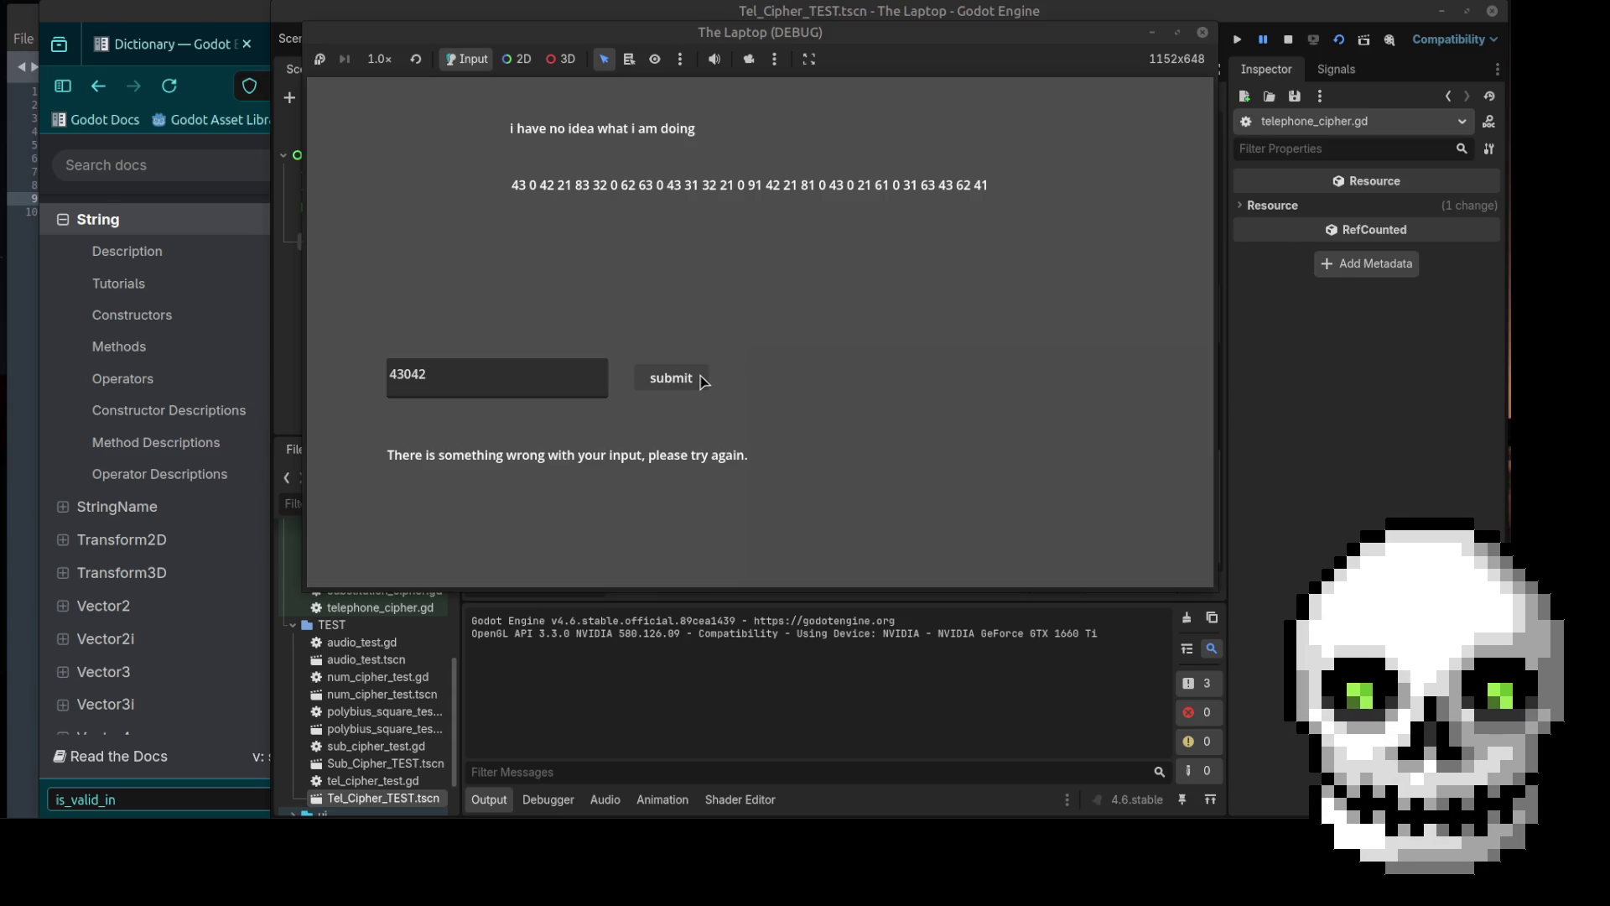
left_click(511, 370)
double_click(404, 361)
key("BackSpace")
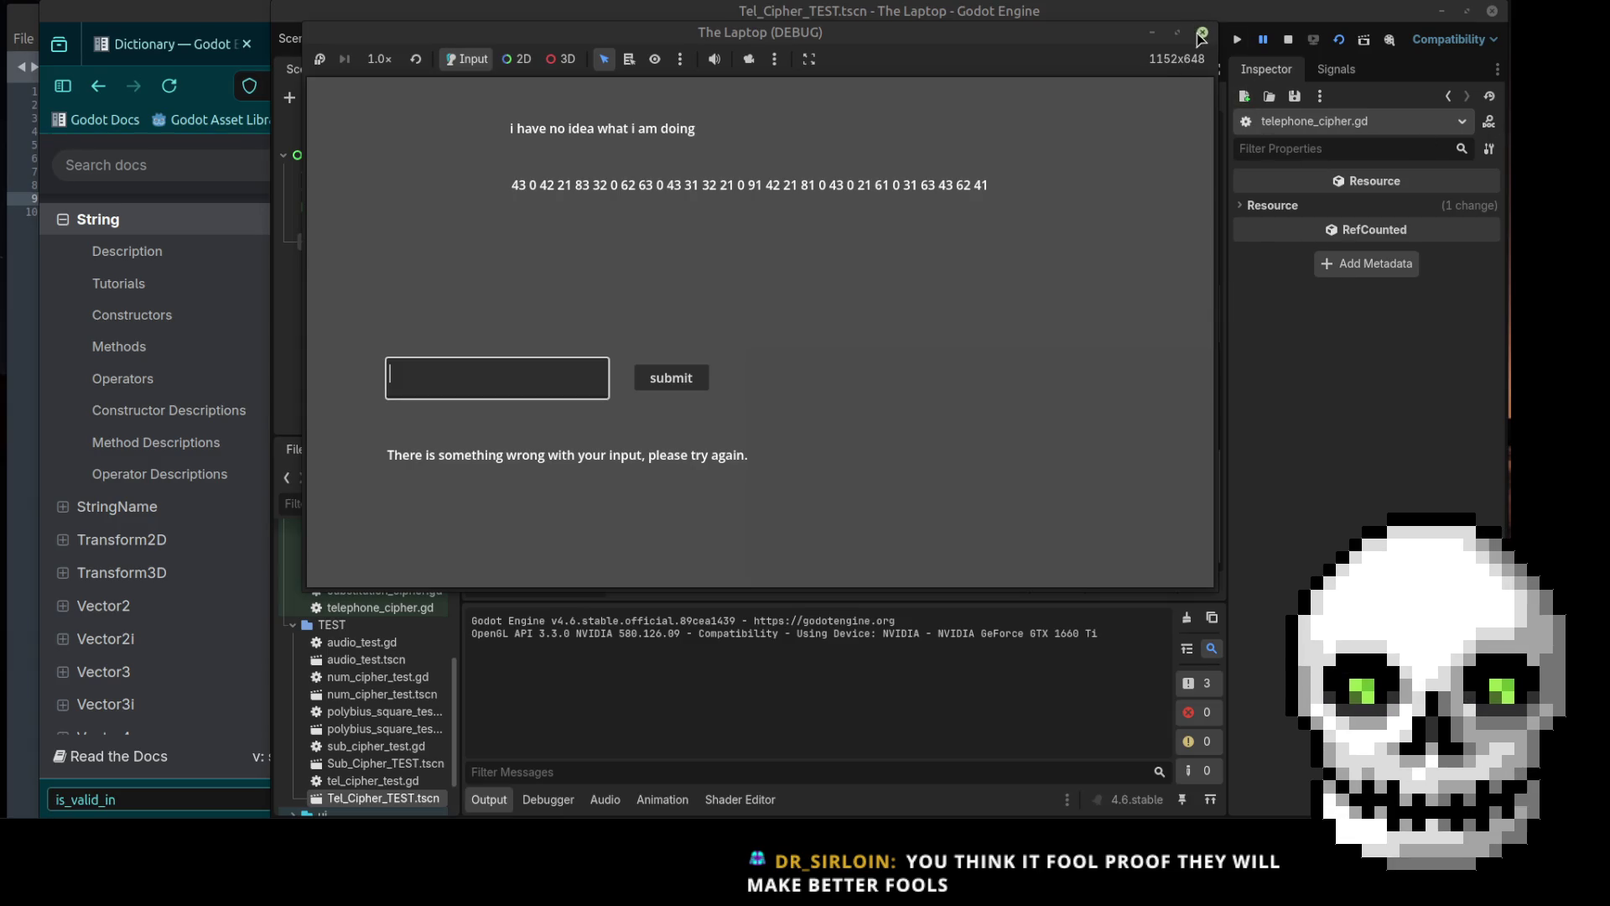
left_click(1201, 34)
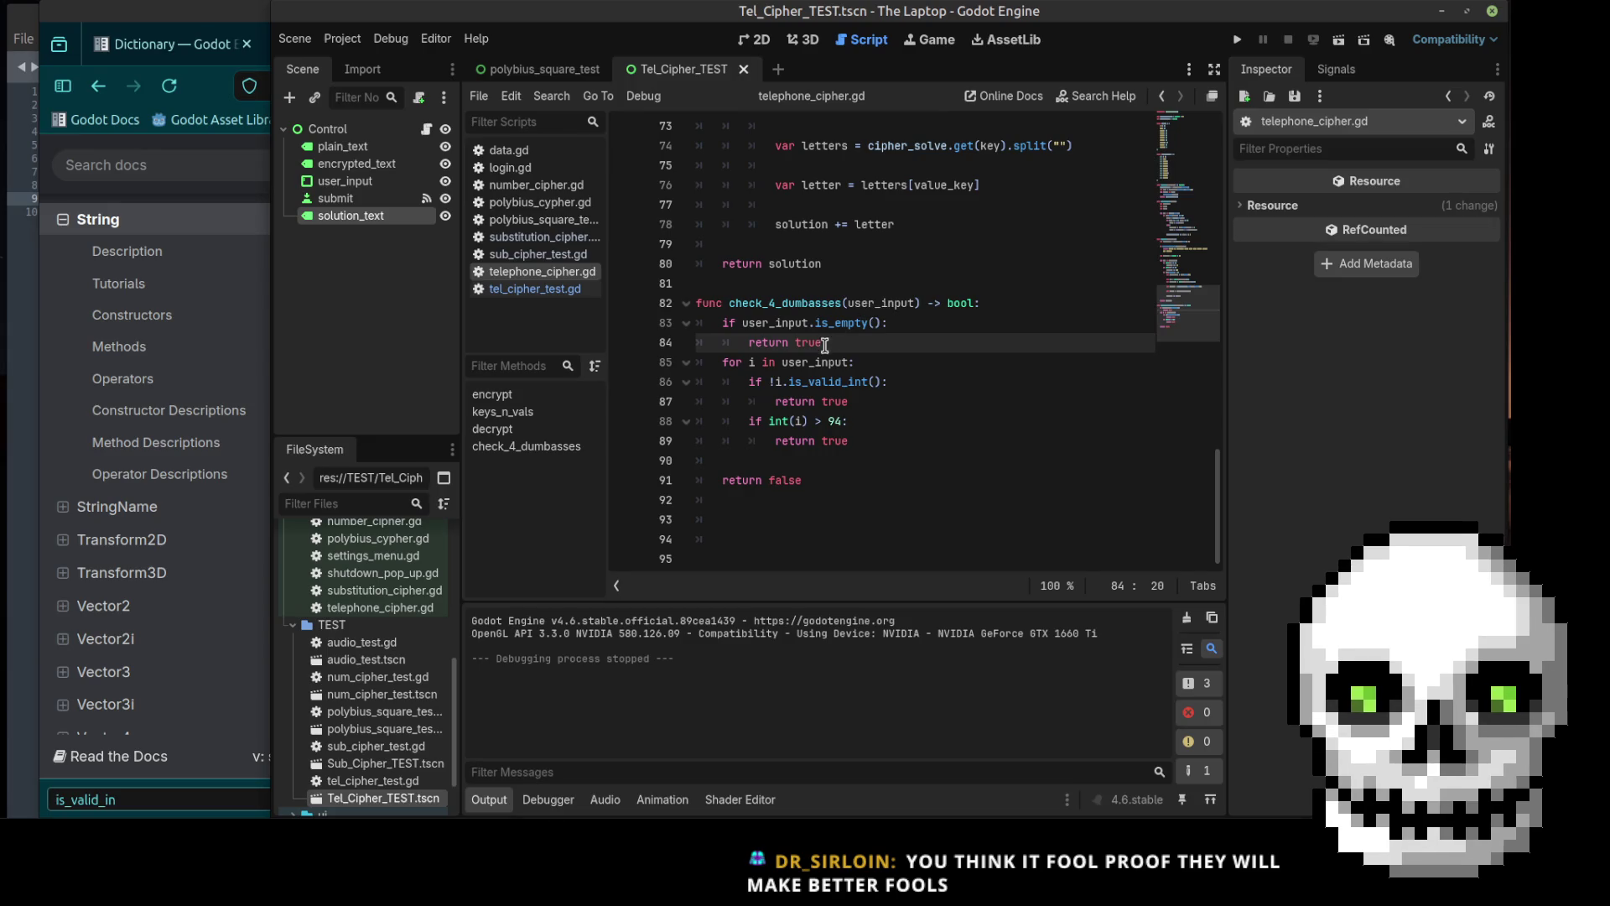
key("shift+Up")
key("shift+Home")
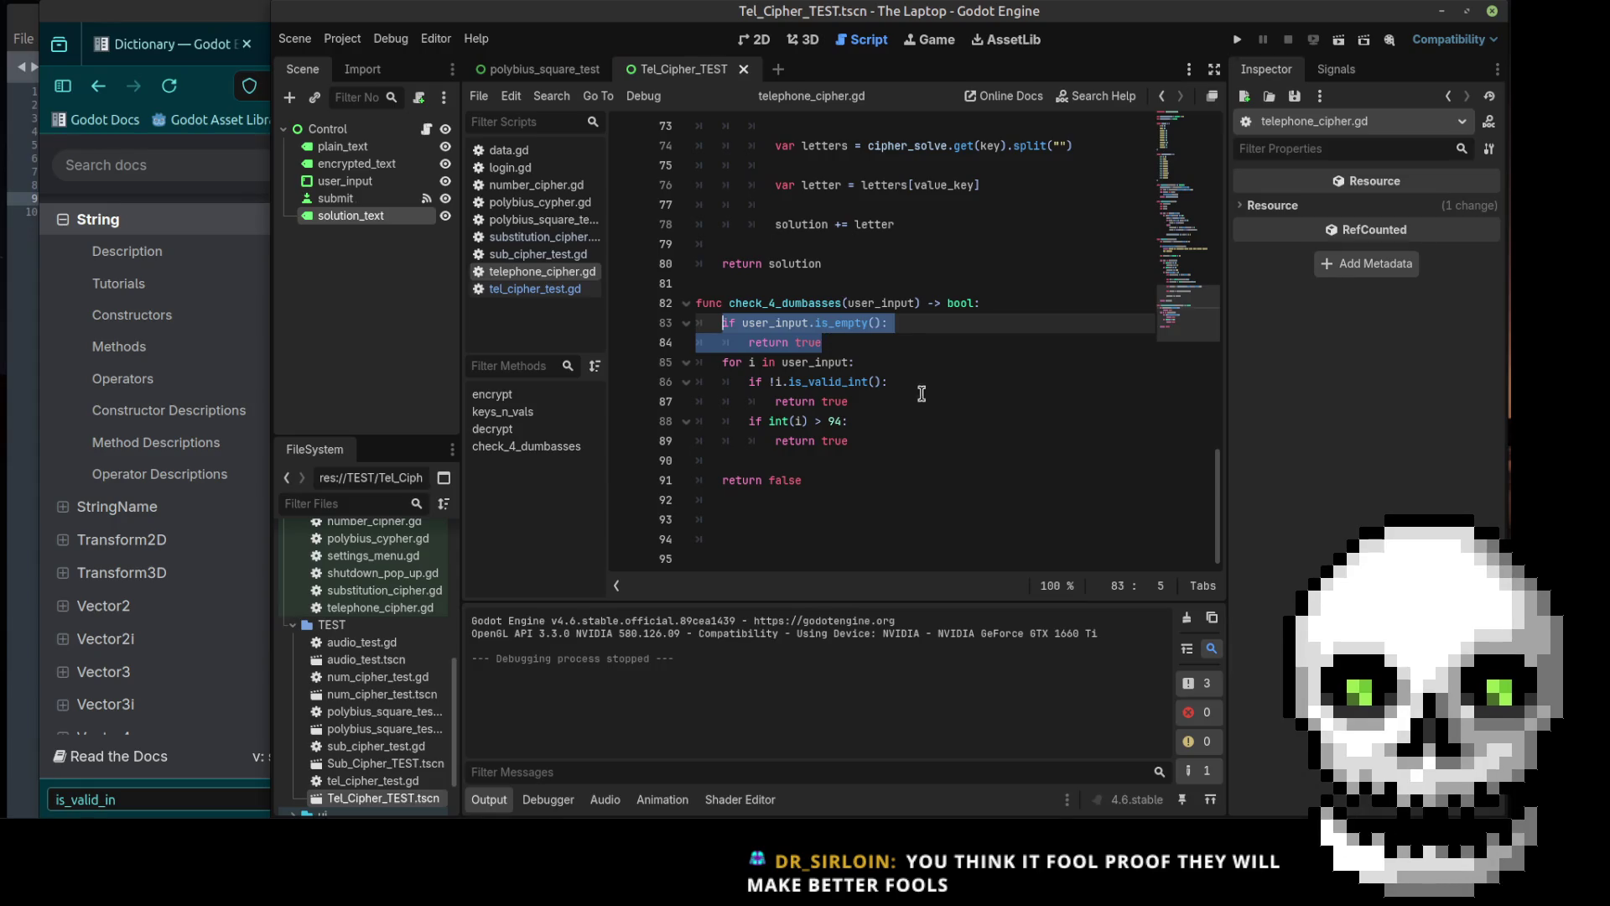
left_click_drag(904, 380, 716, 366)
left_click(843, 381)
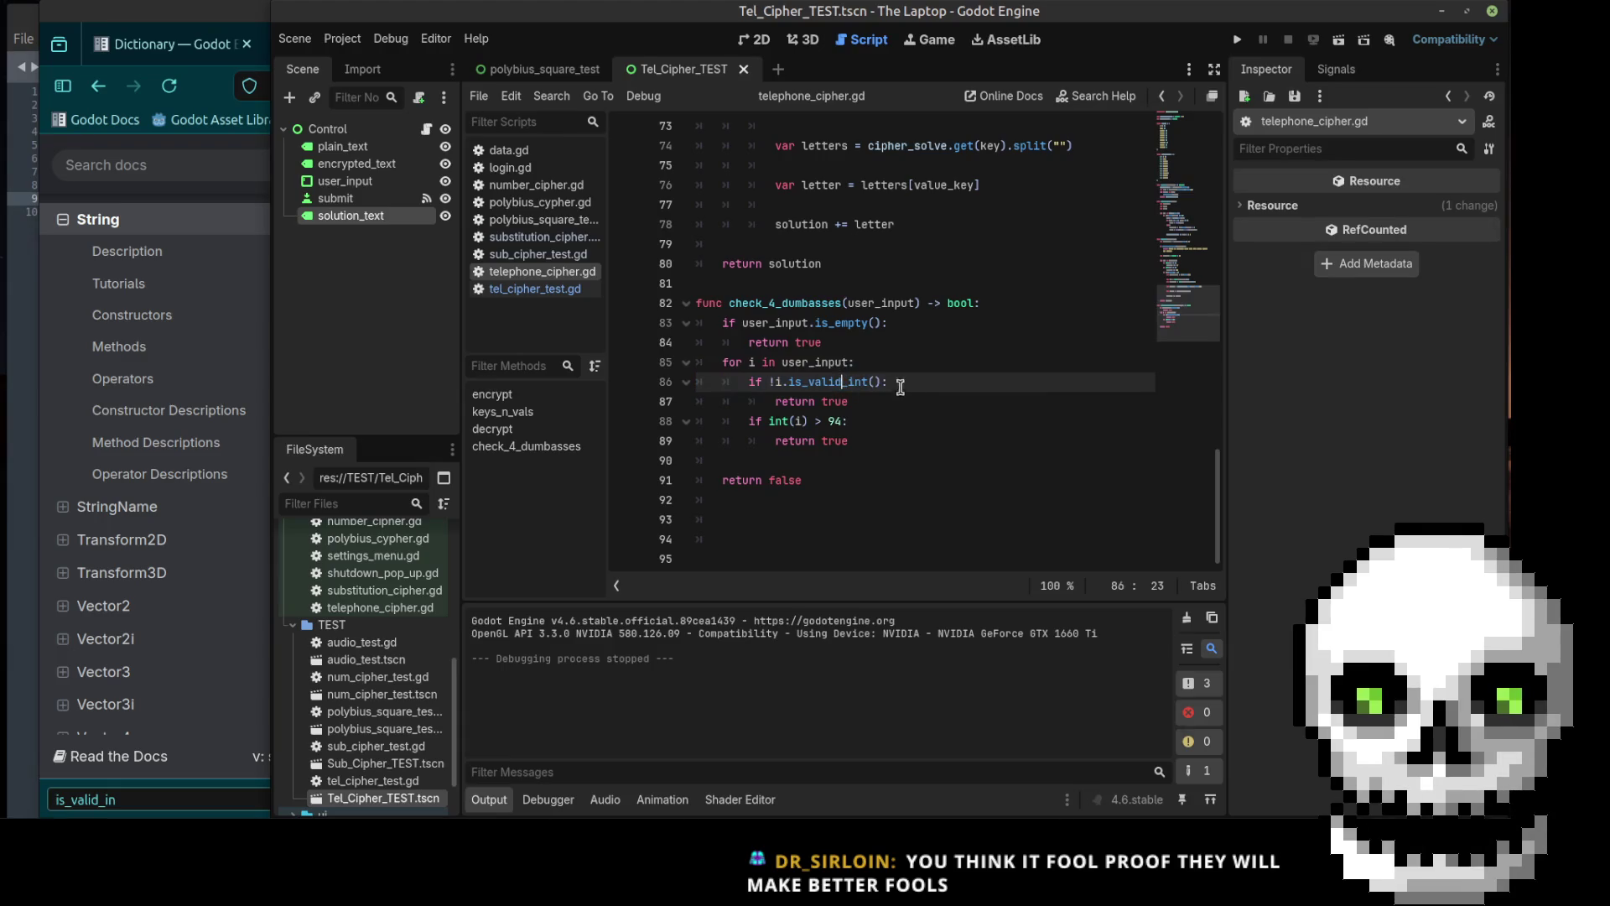
left_click_drag(850, 442, 752, 422)
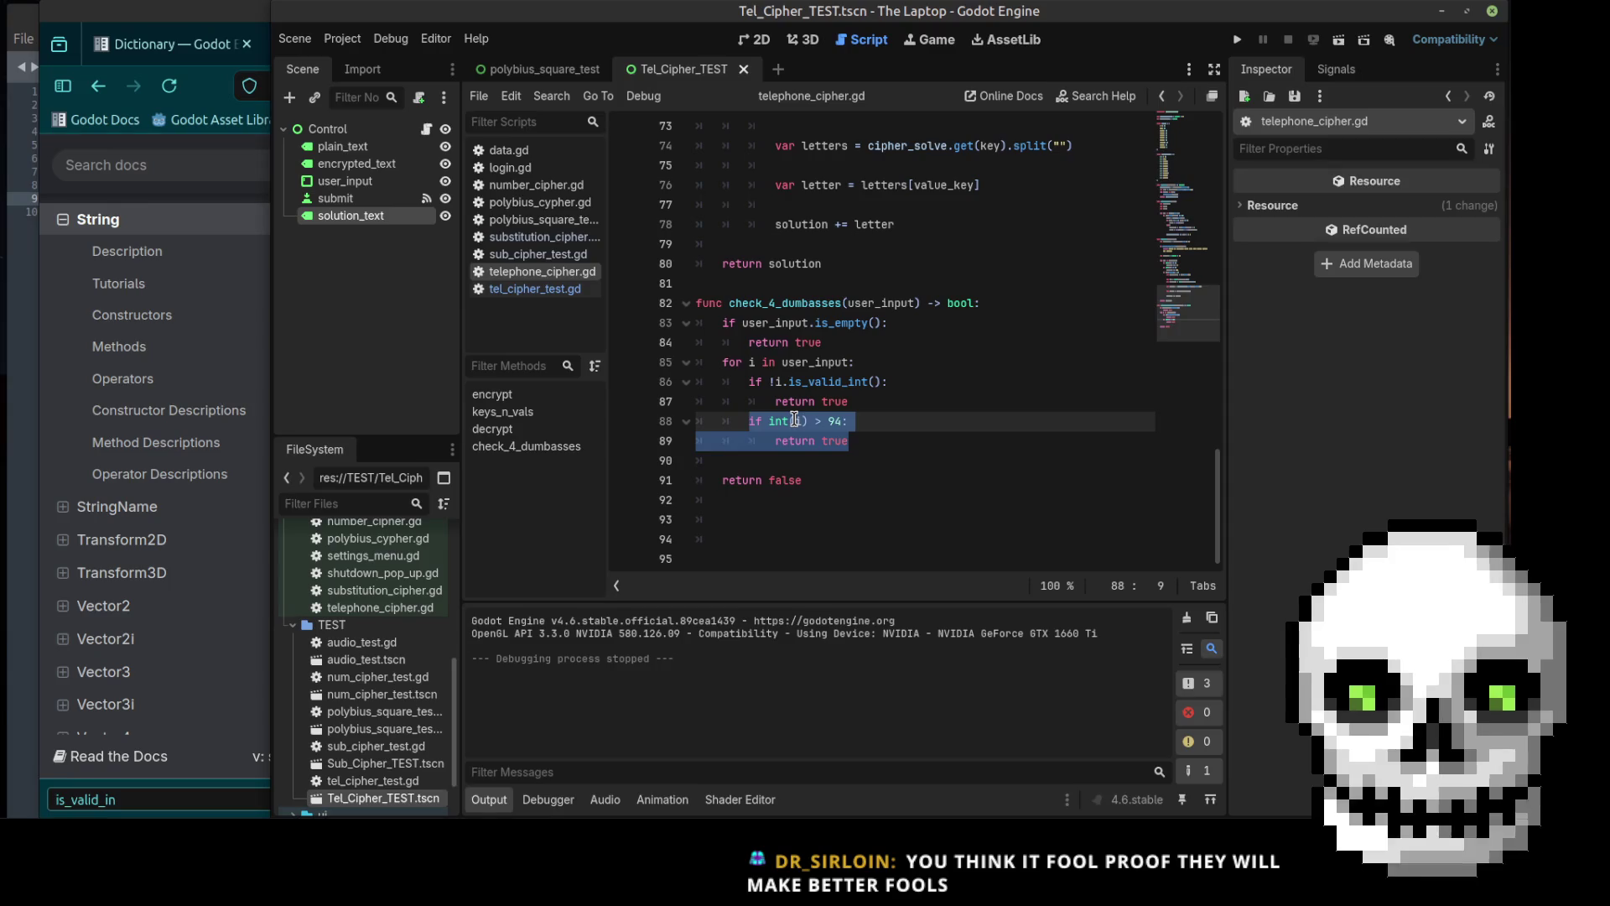
left_click(784, 468)
scroll(902, 471, "up", 10)
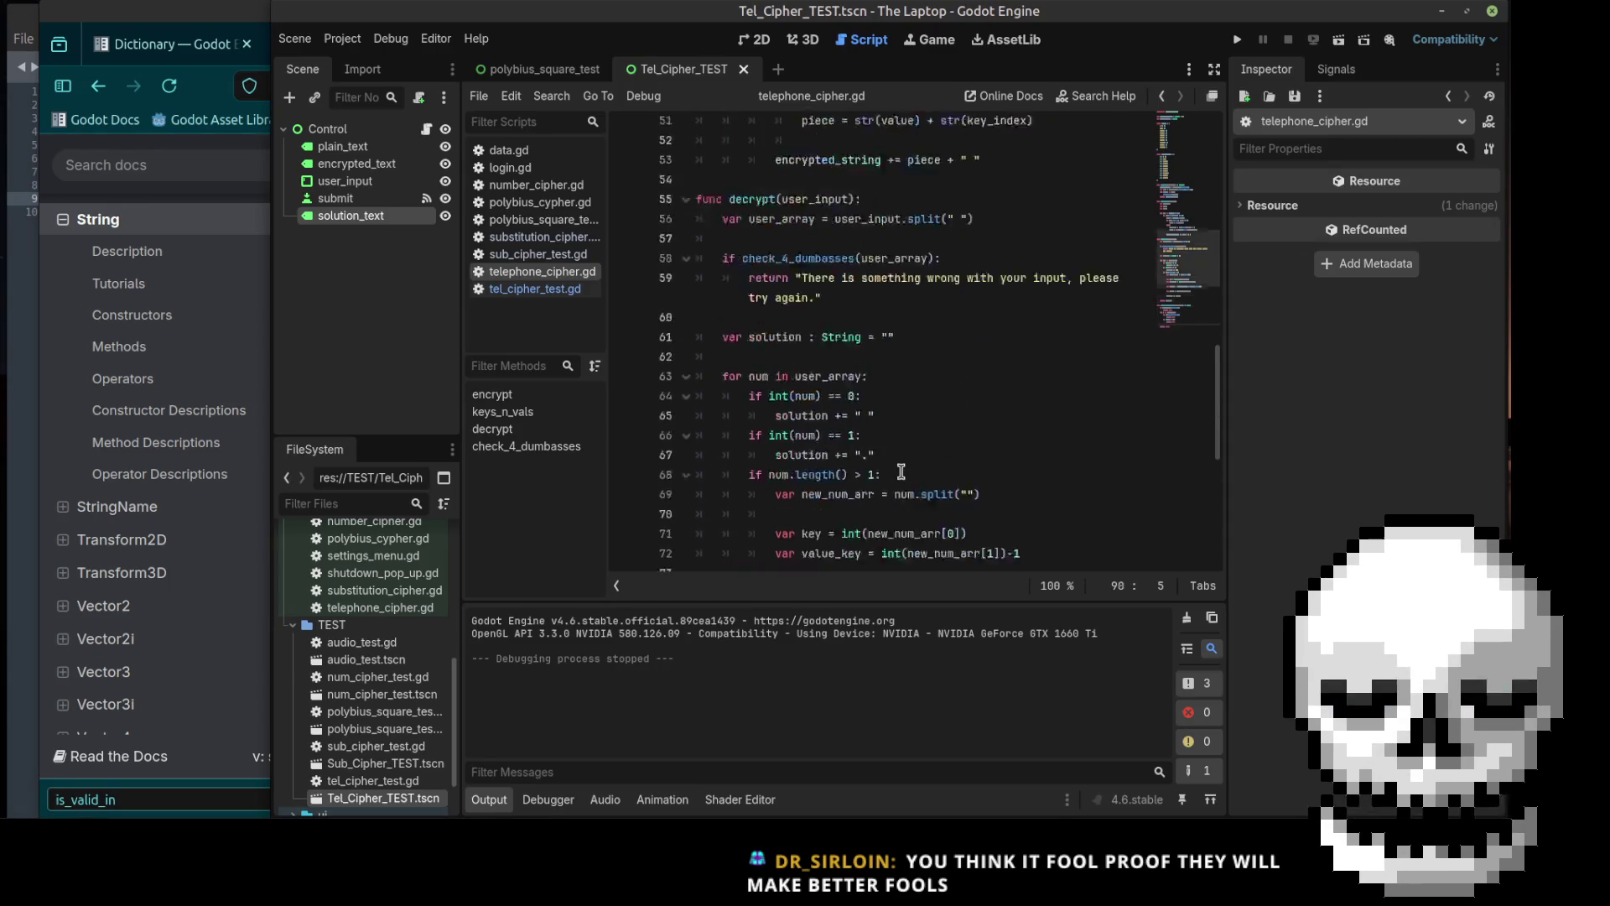
scroll(906, 461, "down", 7)
scroll(908, 453, "down", 3)
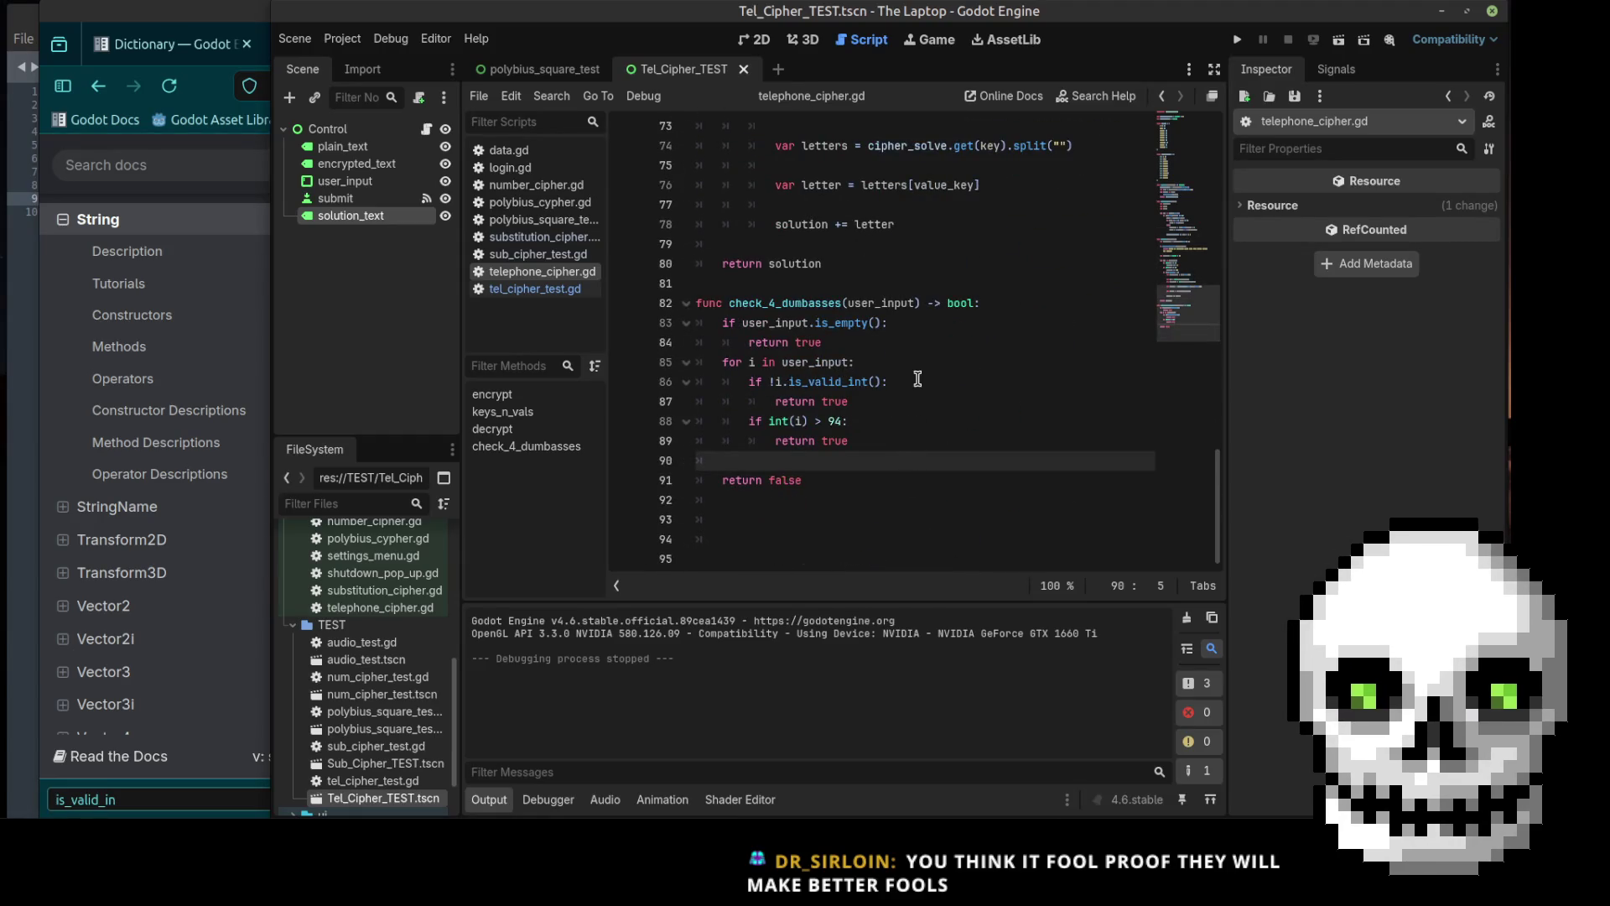
scroll(941, 411, "up", 1)
scroll(943, 414, "up", 1)
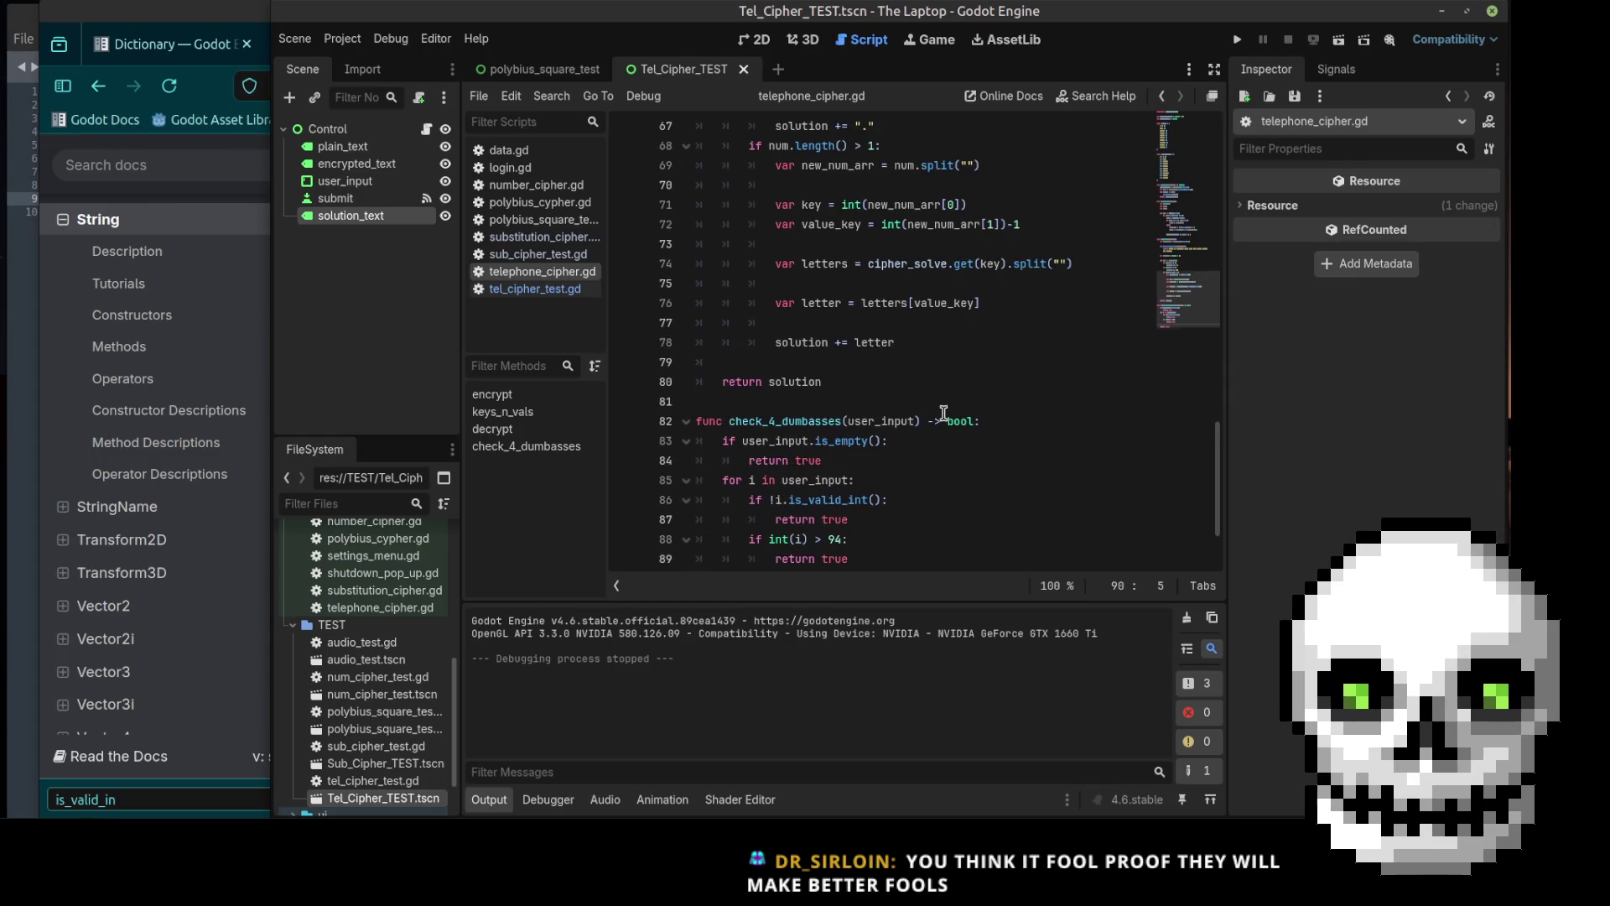
scroll(943, 413, "up", 7)
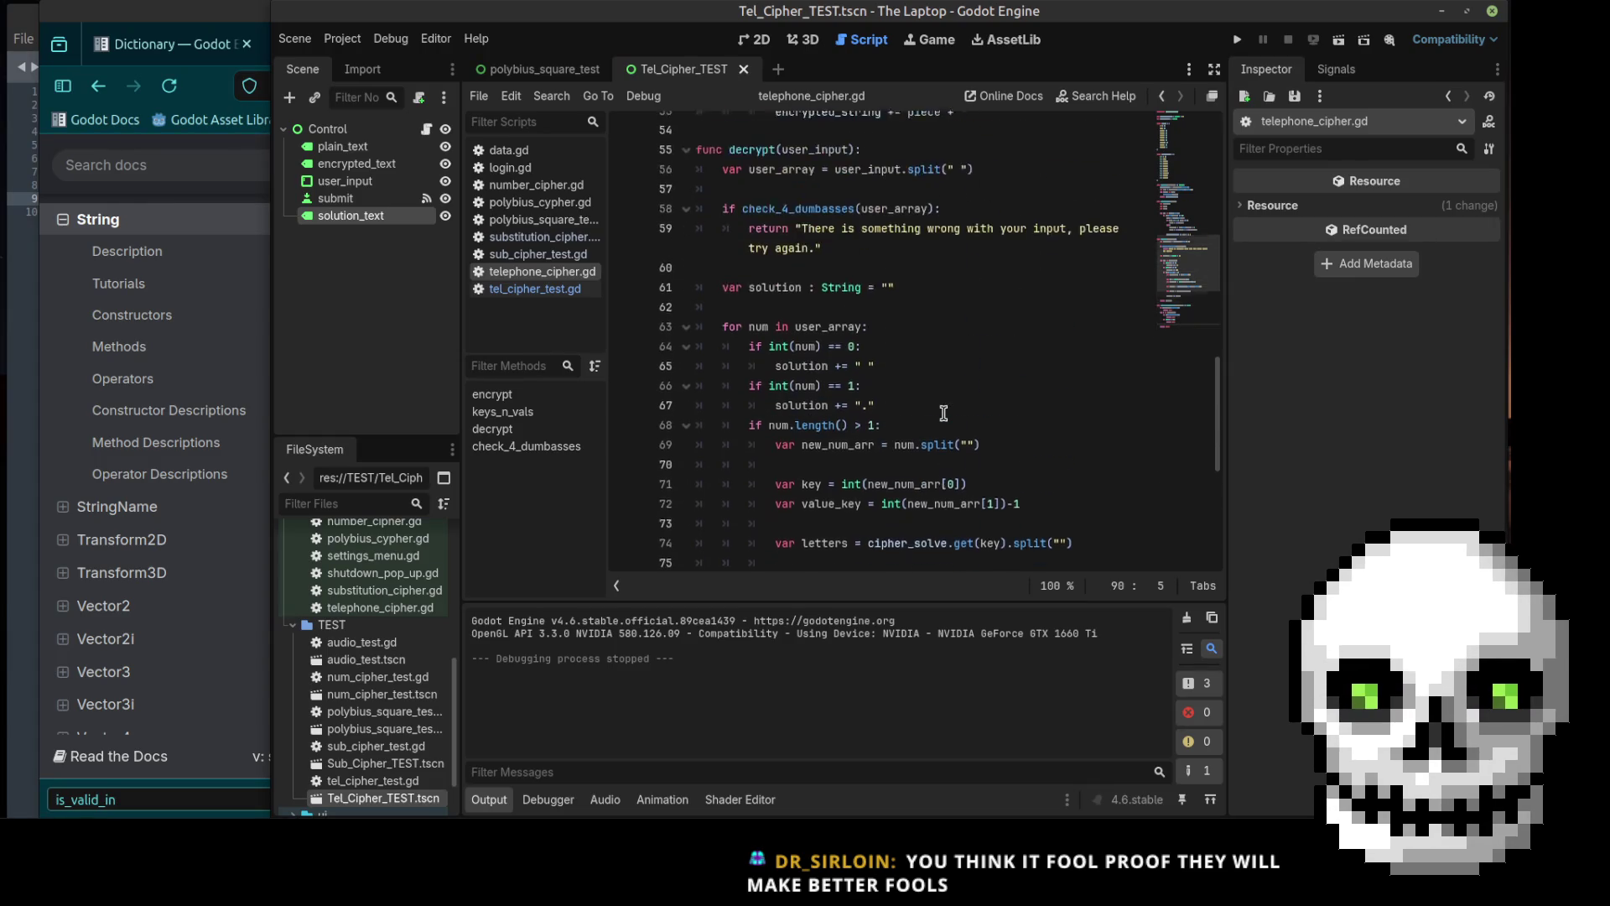
scroll(944, 414, "up", 1)
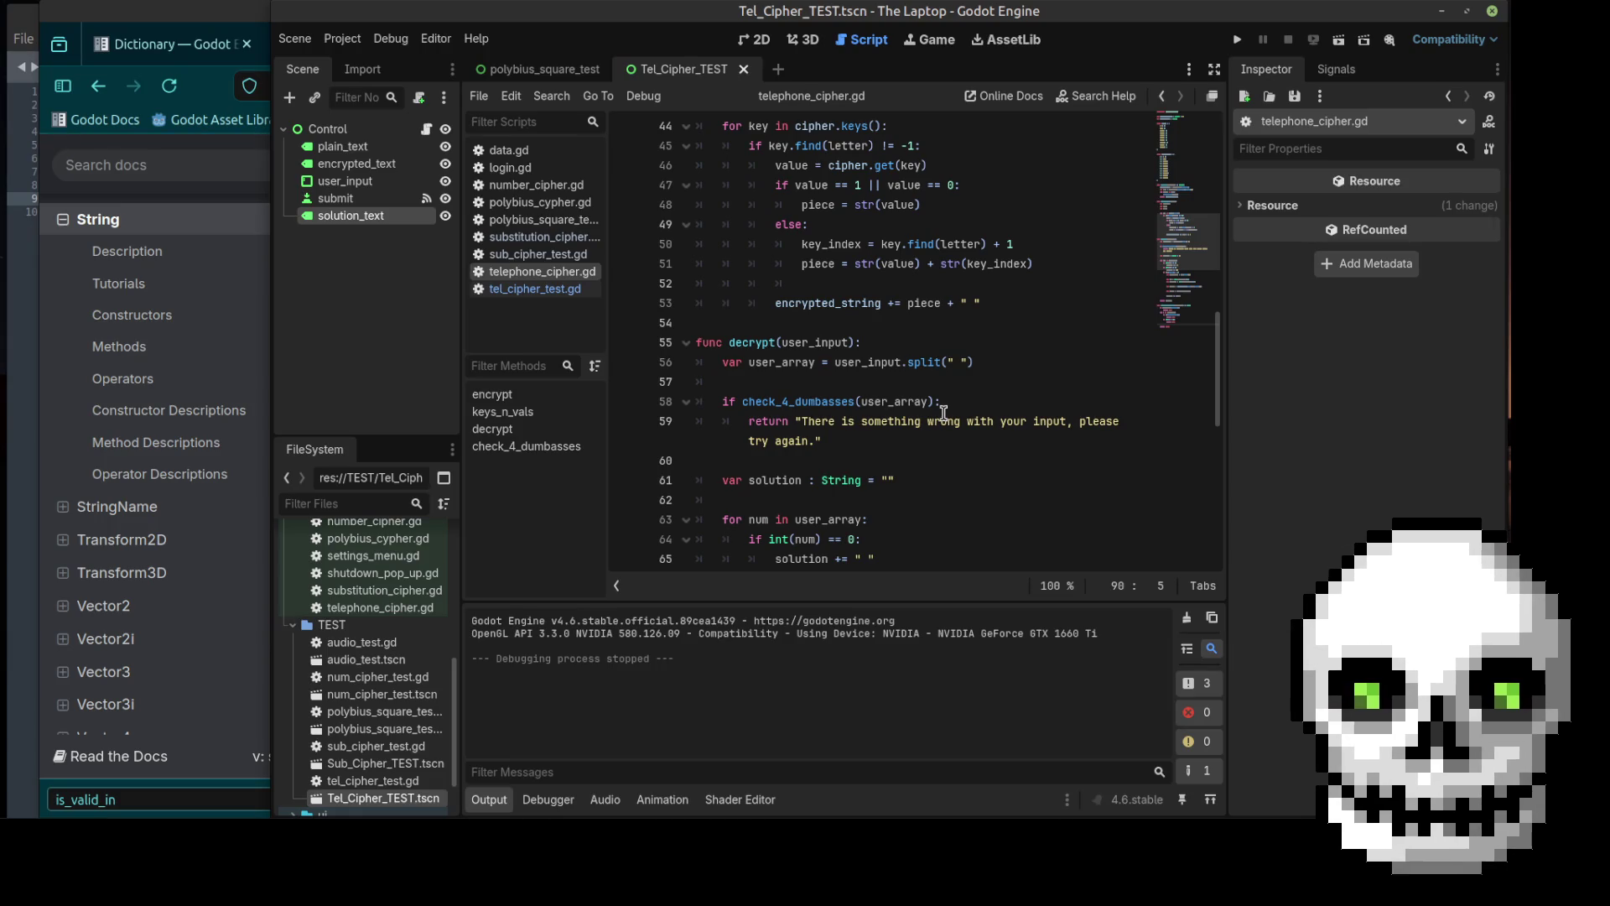
Step: Scroll through the current script and put the caret at the end of line 23
scroll(982, 401, "up", 4)
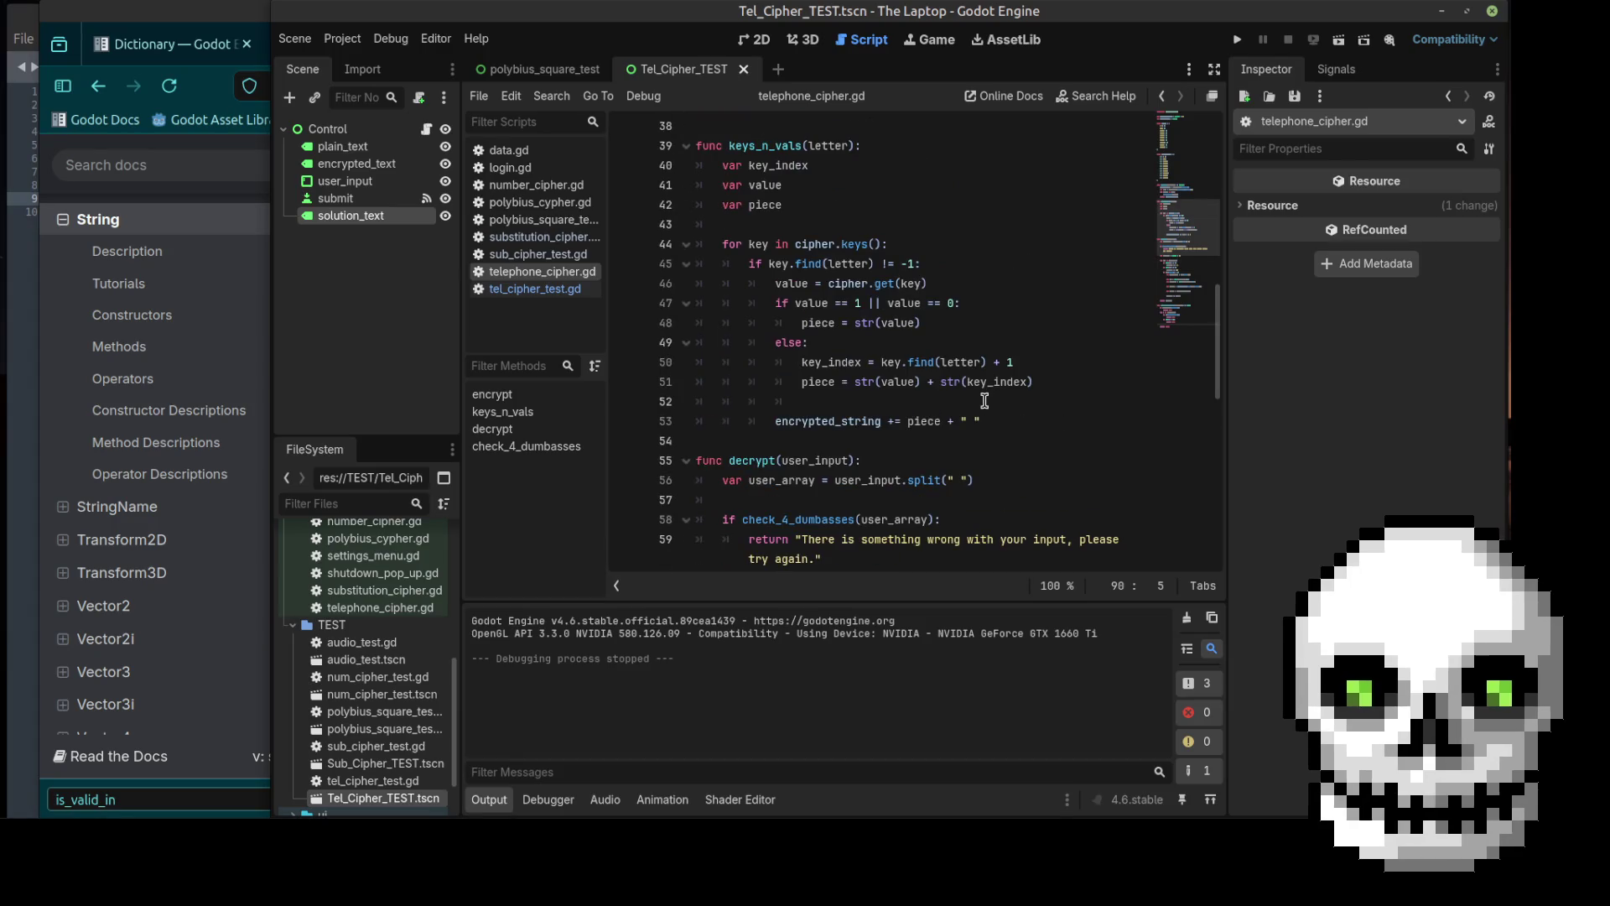
scroll(985, 401, "up", 10)
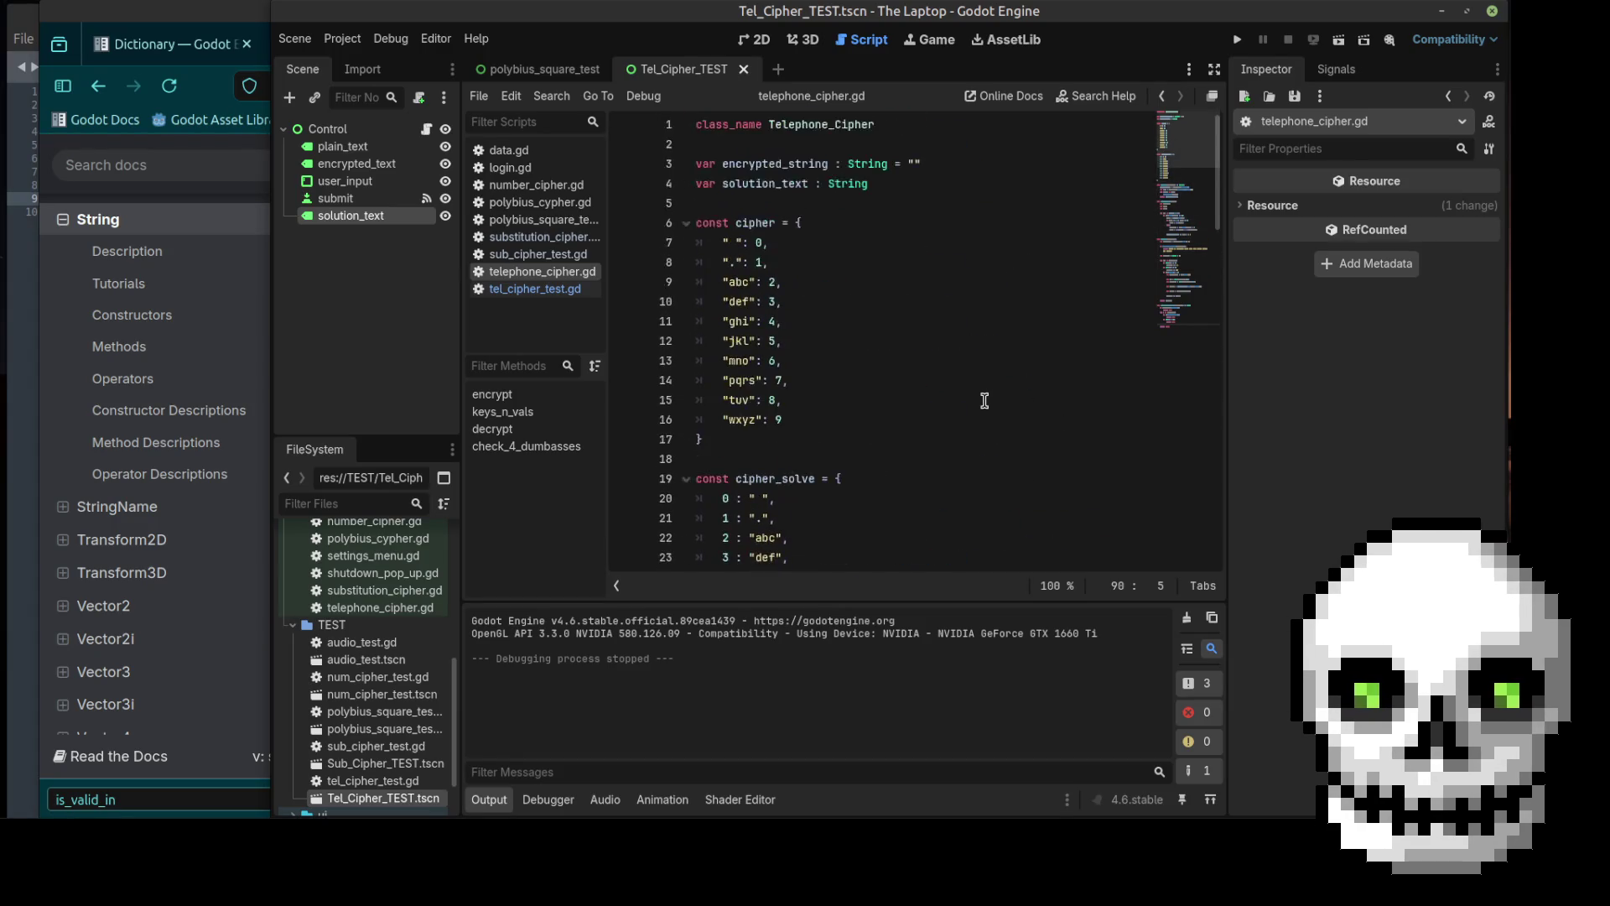
scroll(981, 402, "down", 5)
scroll(868, 420, "up", 5)
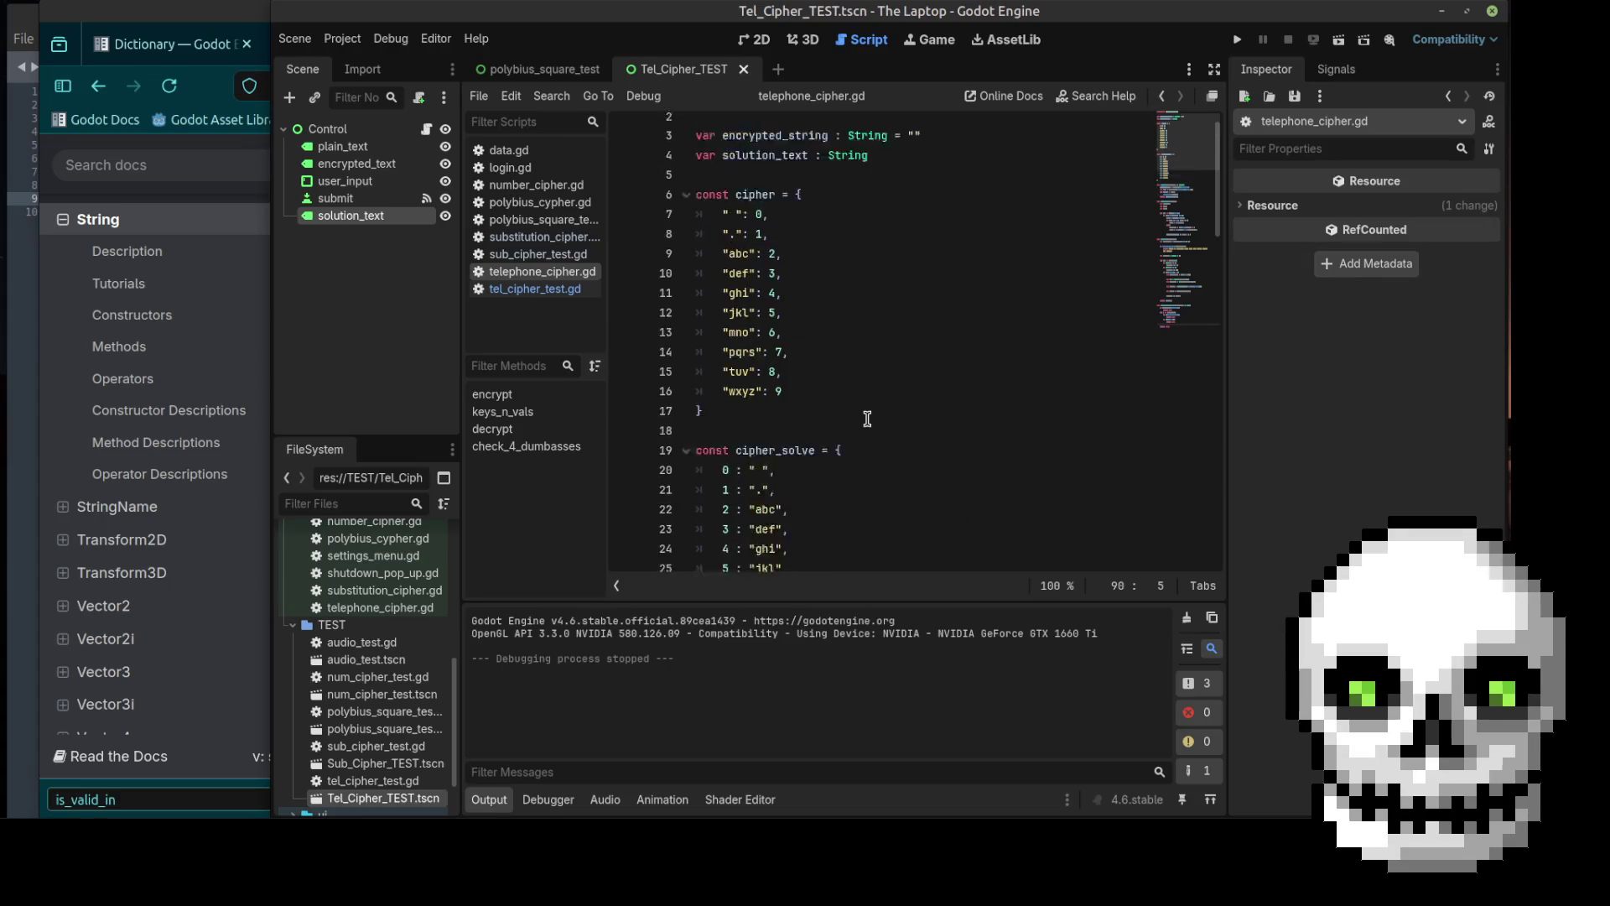
scroll(876, 394, "down", 1)
scroll(876, 387, "down", 2)
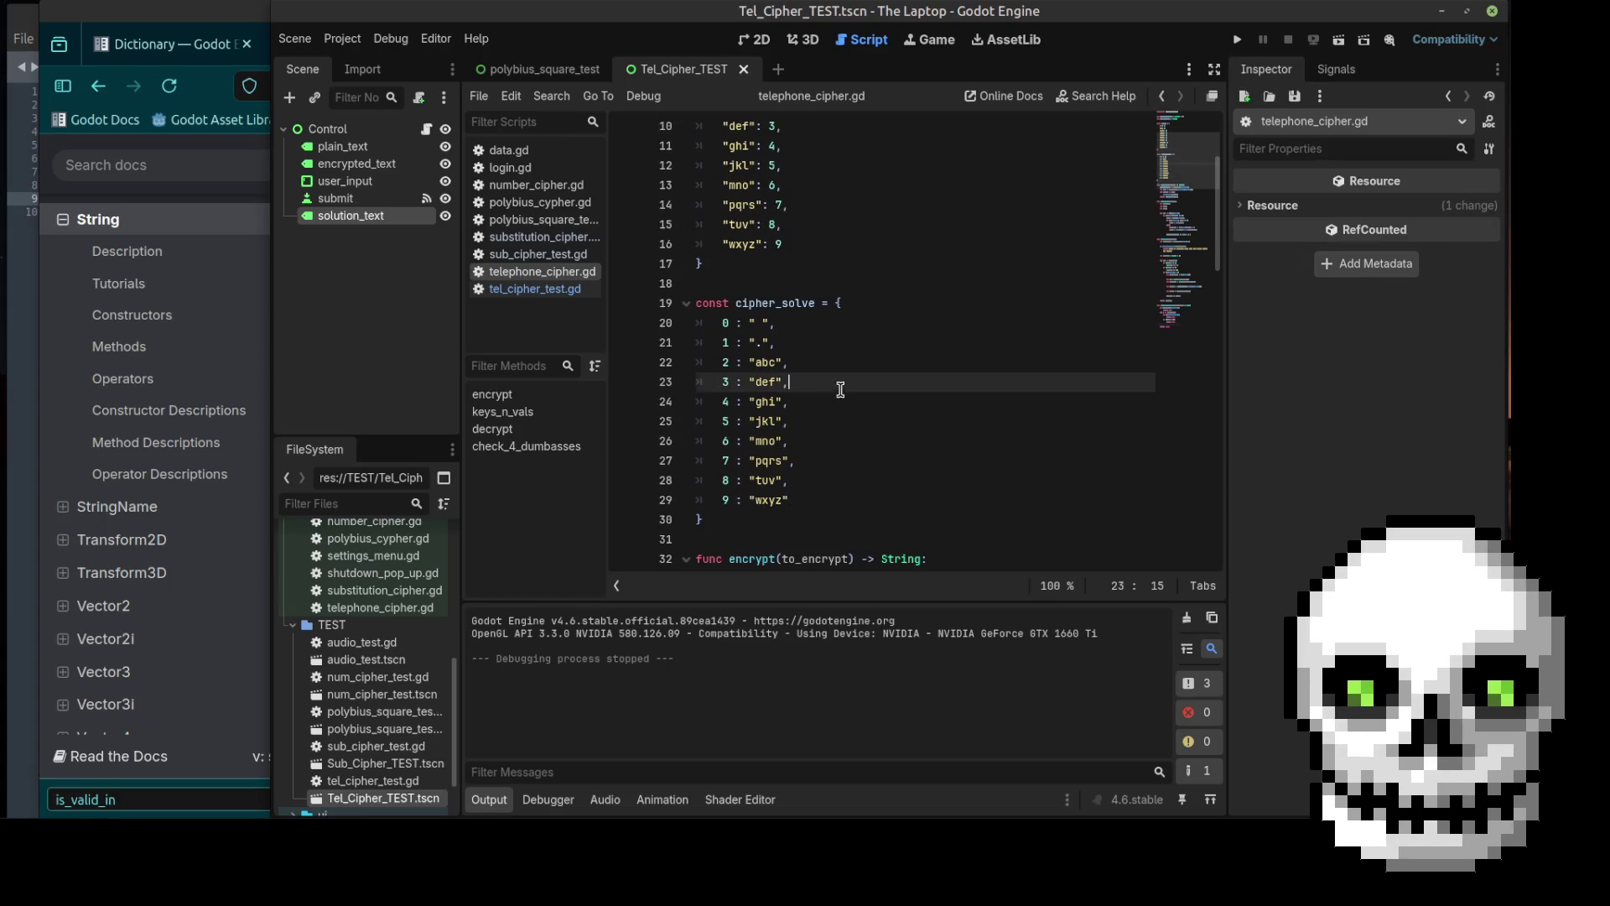
left_click(839, 383)
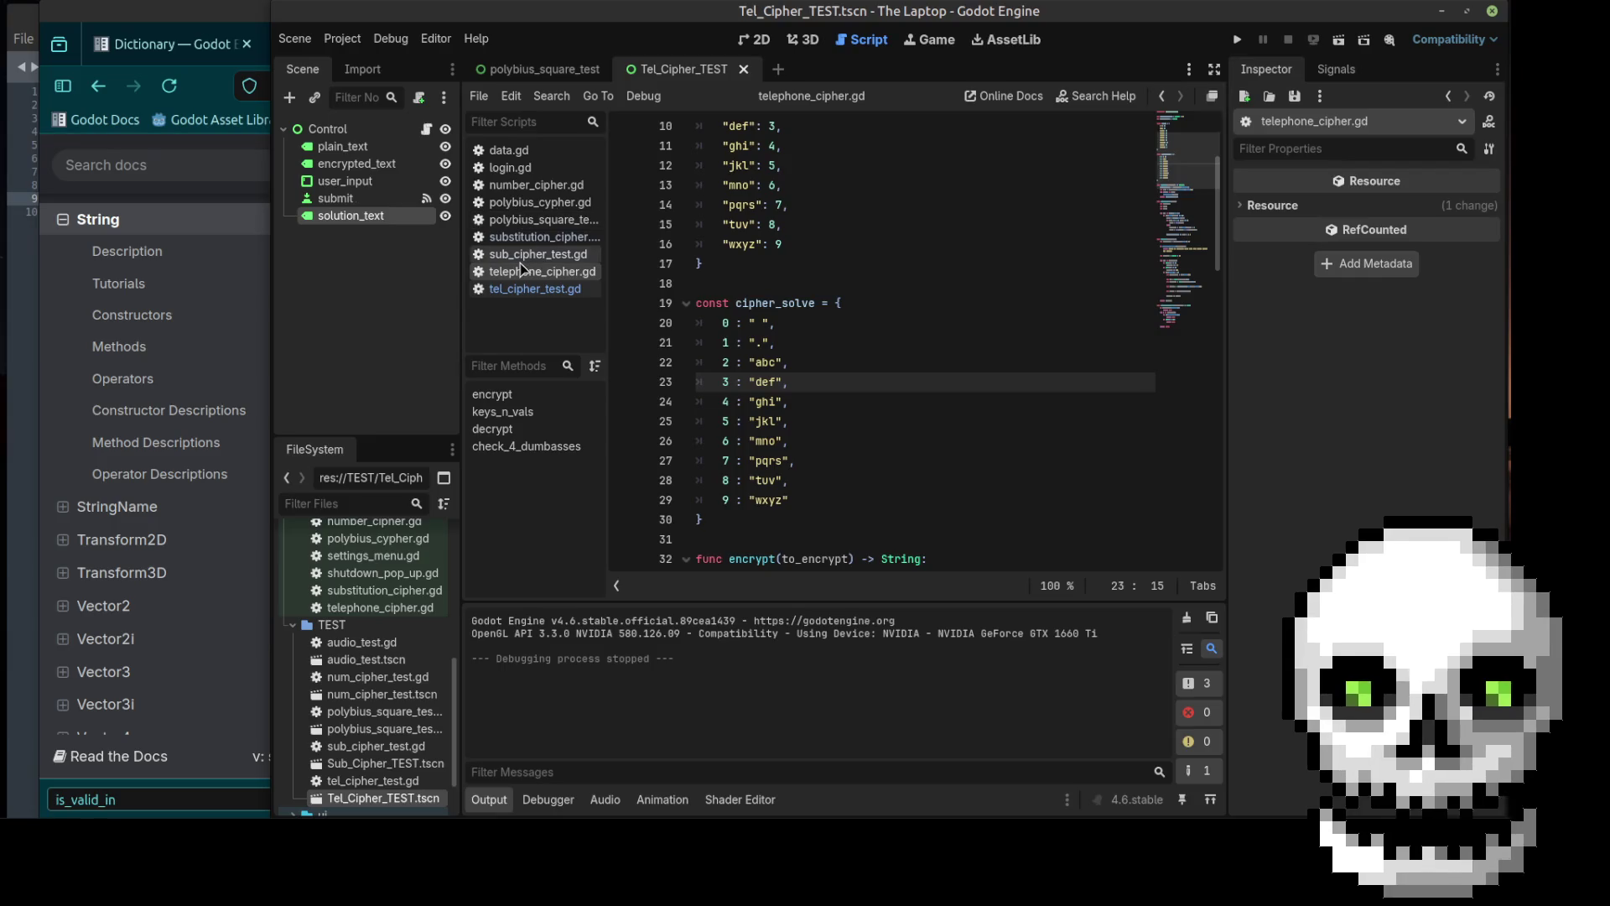
Step: Review polybius_cypher.gd, then close it from the Scripts list
left_click(534, 206)
scroll(867, 195, "up", 6)
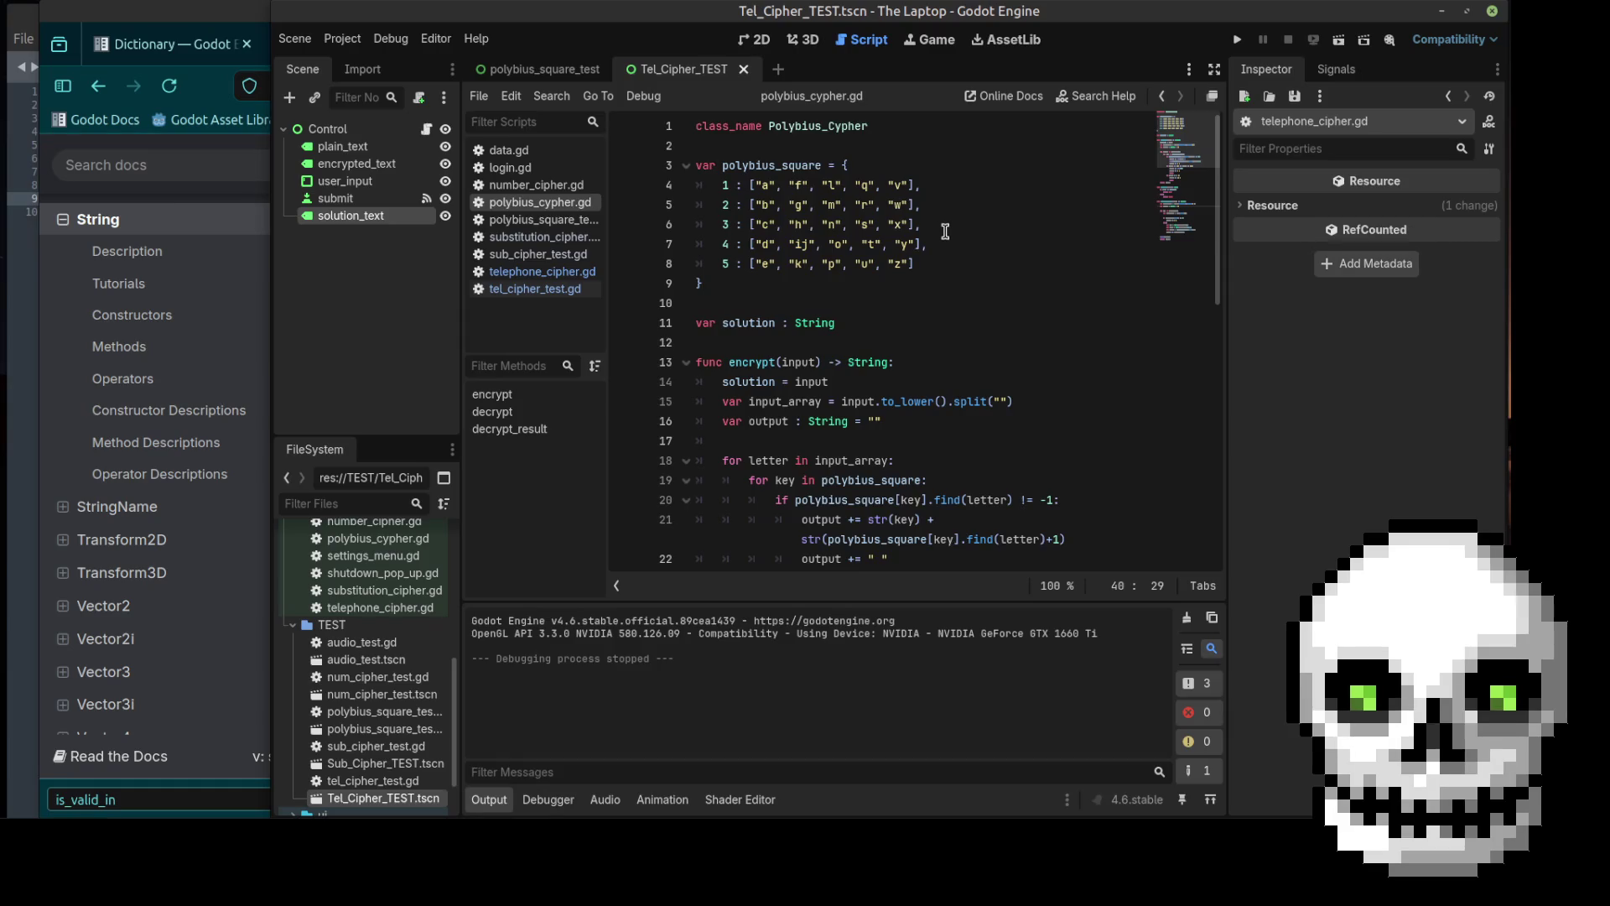
scroll(942, 236, "down", 8)
scroll(942, 235, "down", 2)
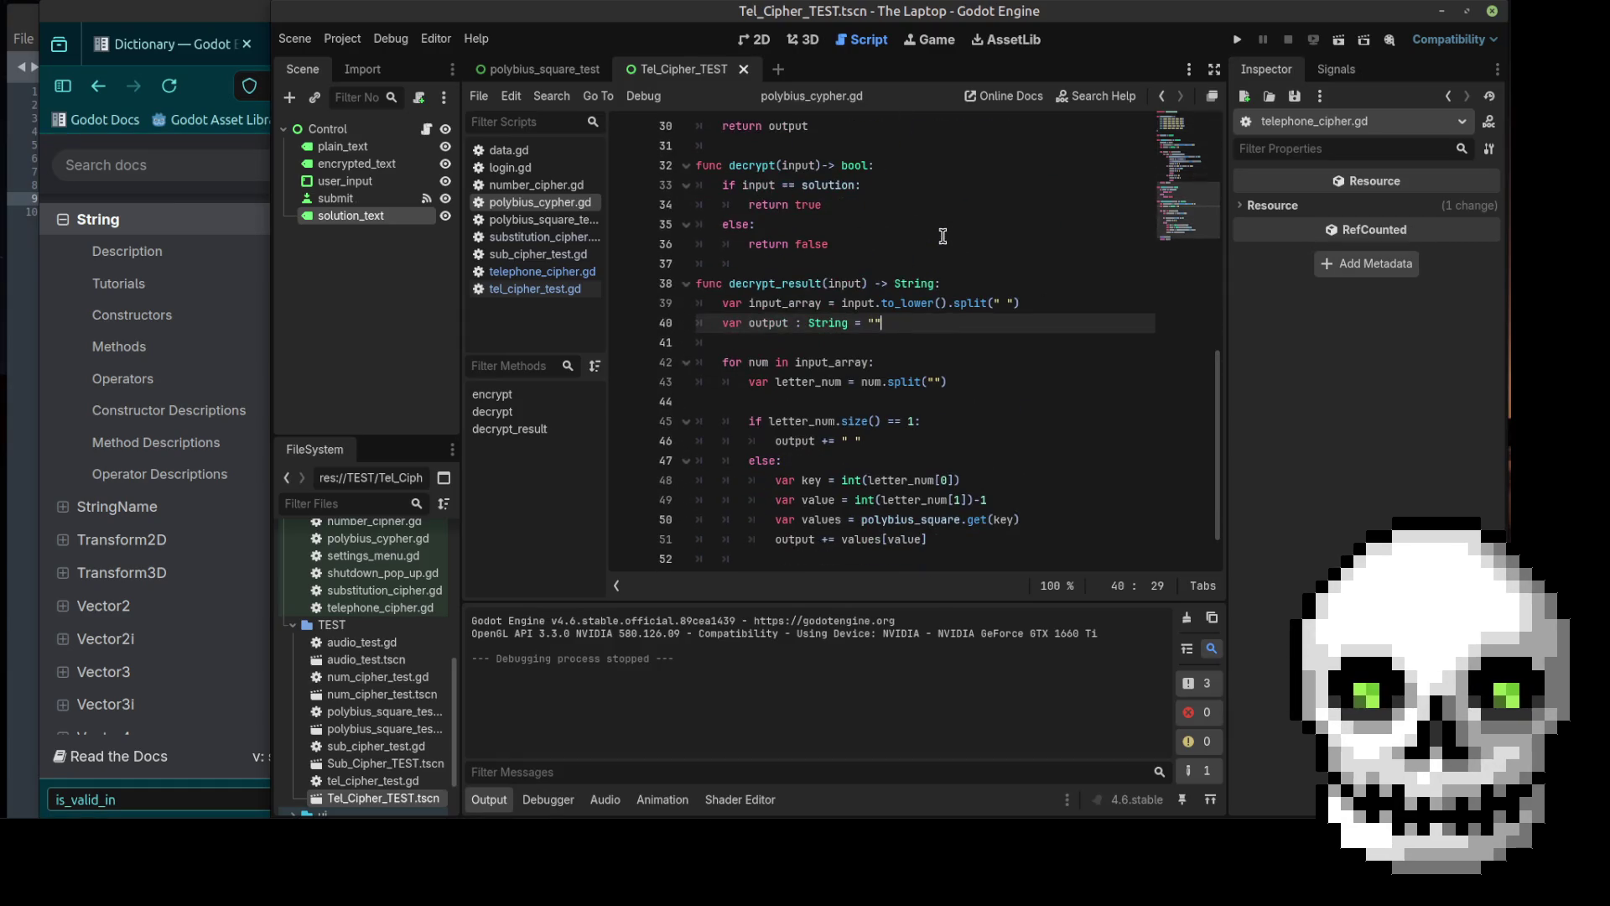
scroll(943, 236, "down", 1)
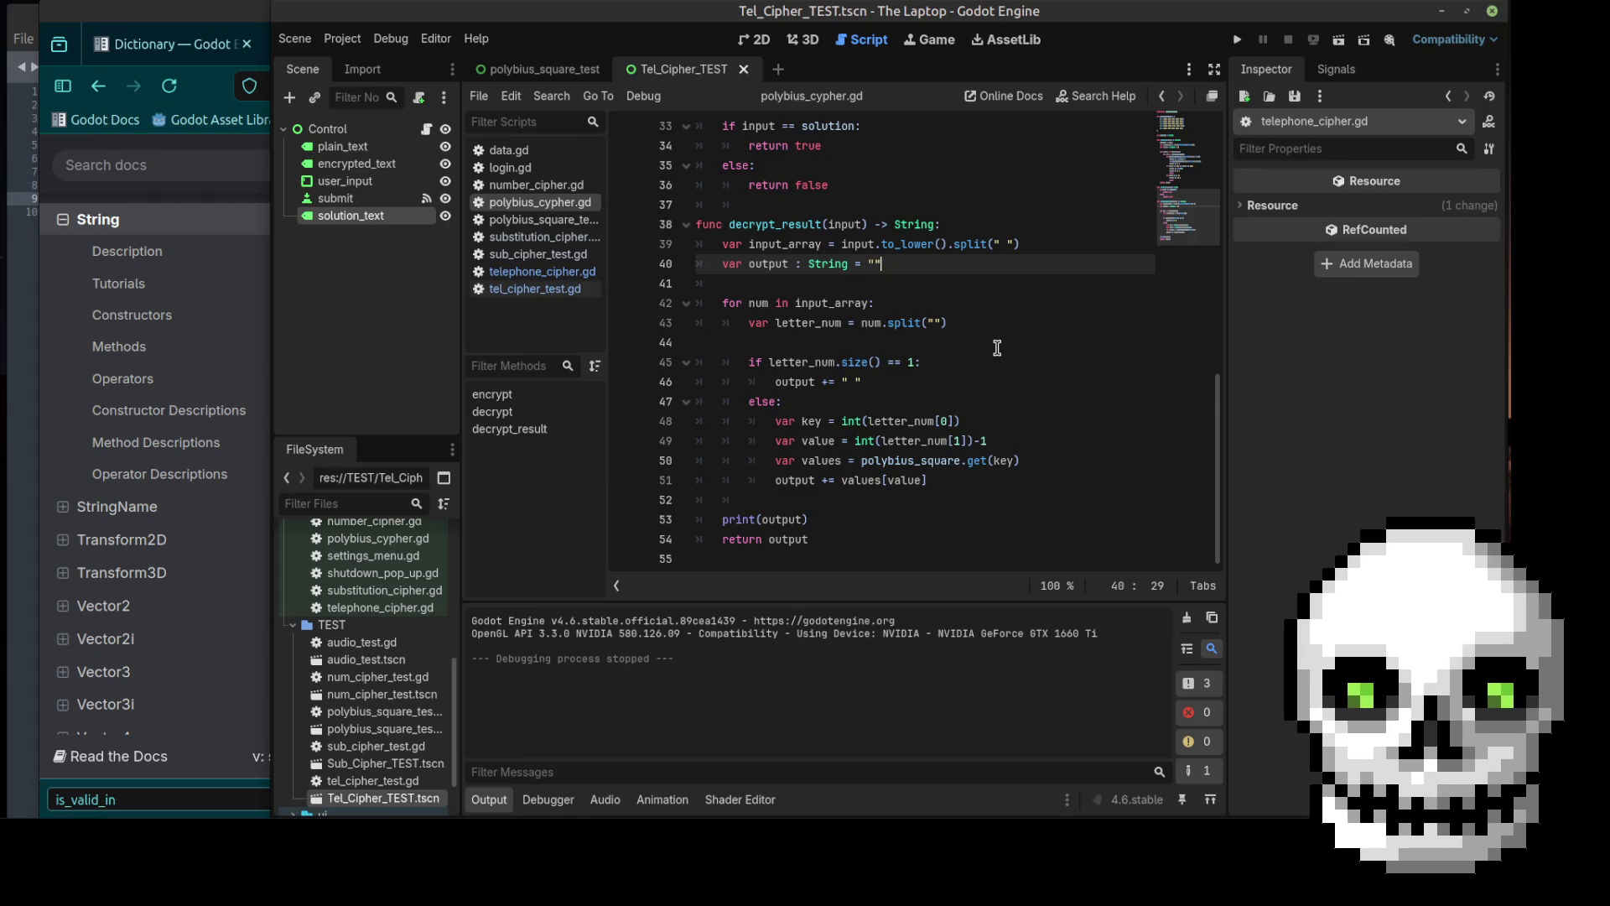
scroll(997, 347, "up", 10)
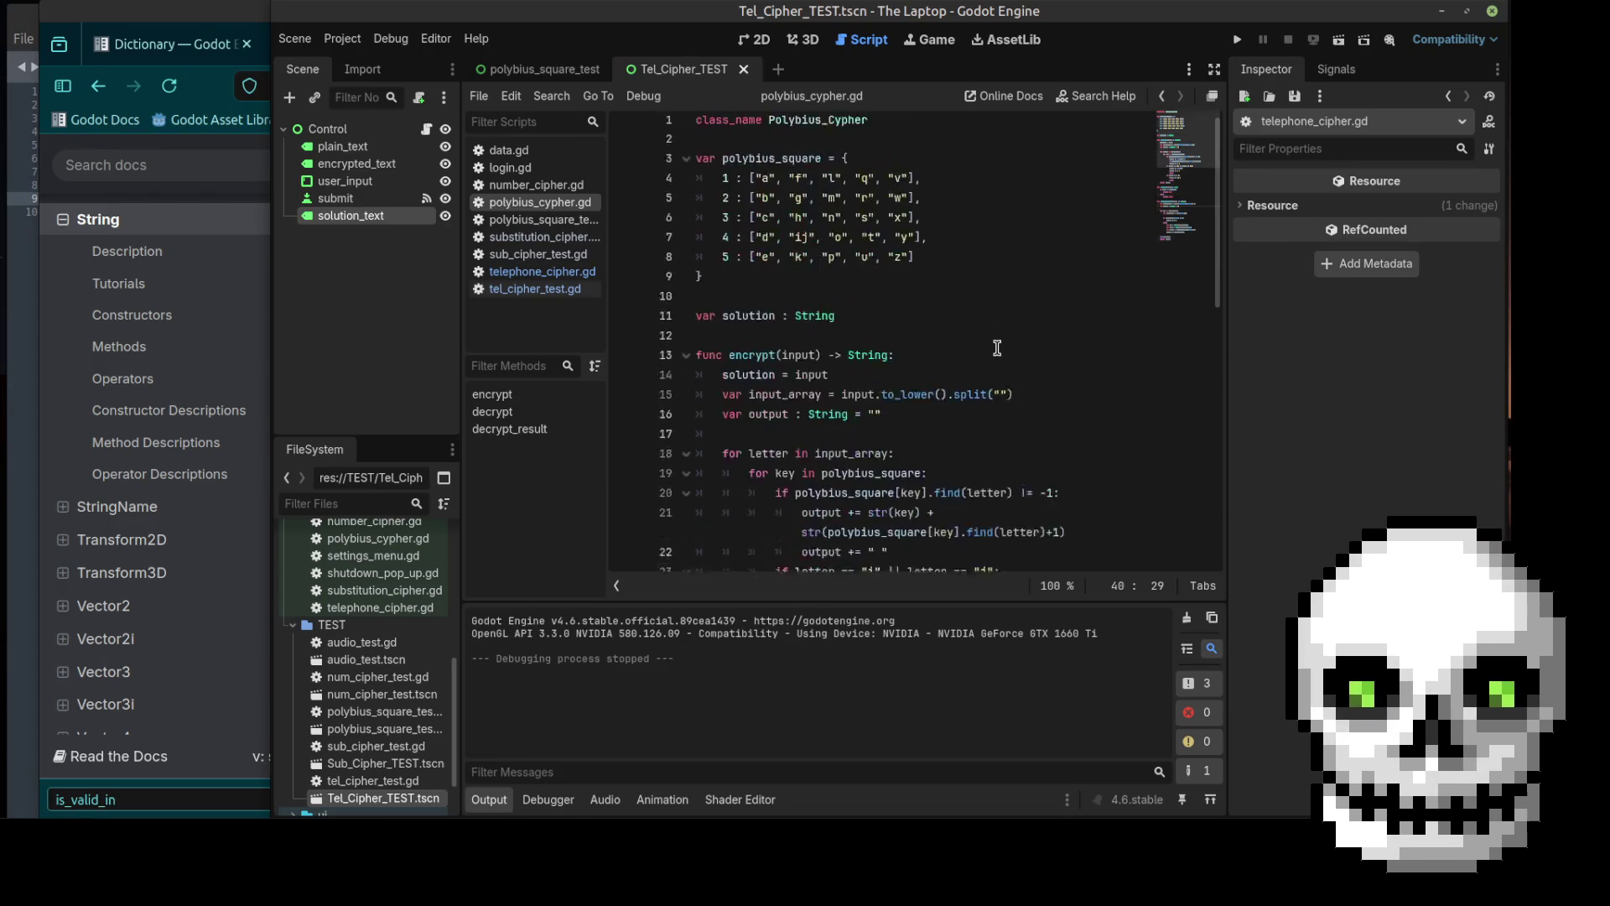
right_click(526, 204)
left_click(590, 256)
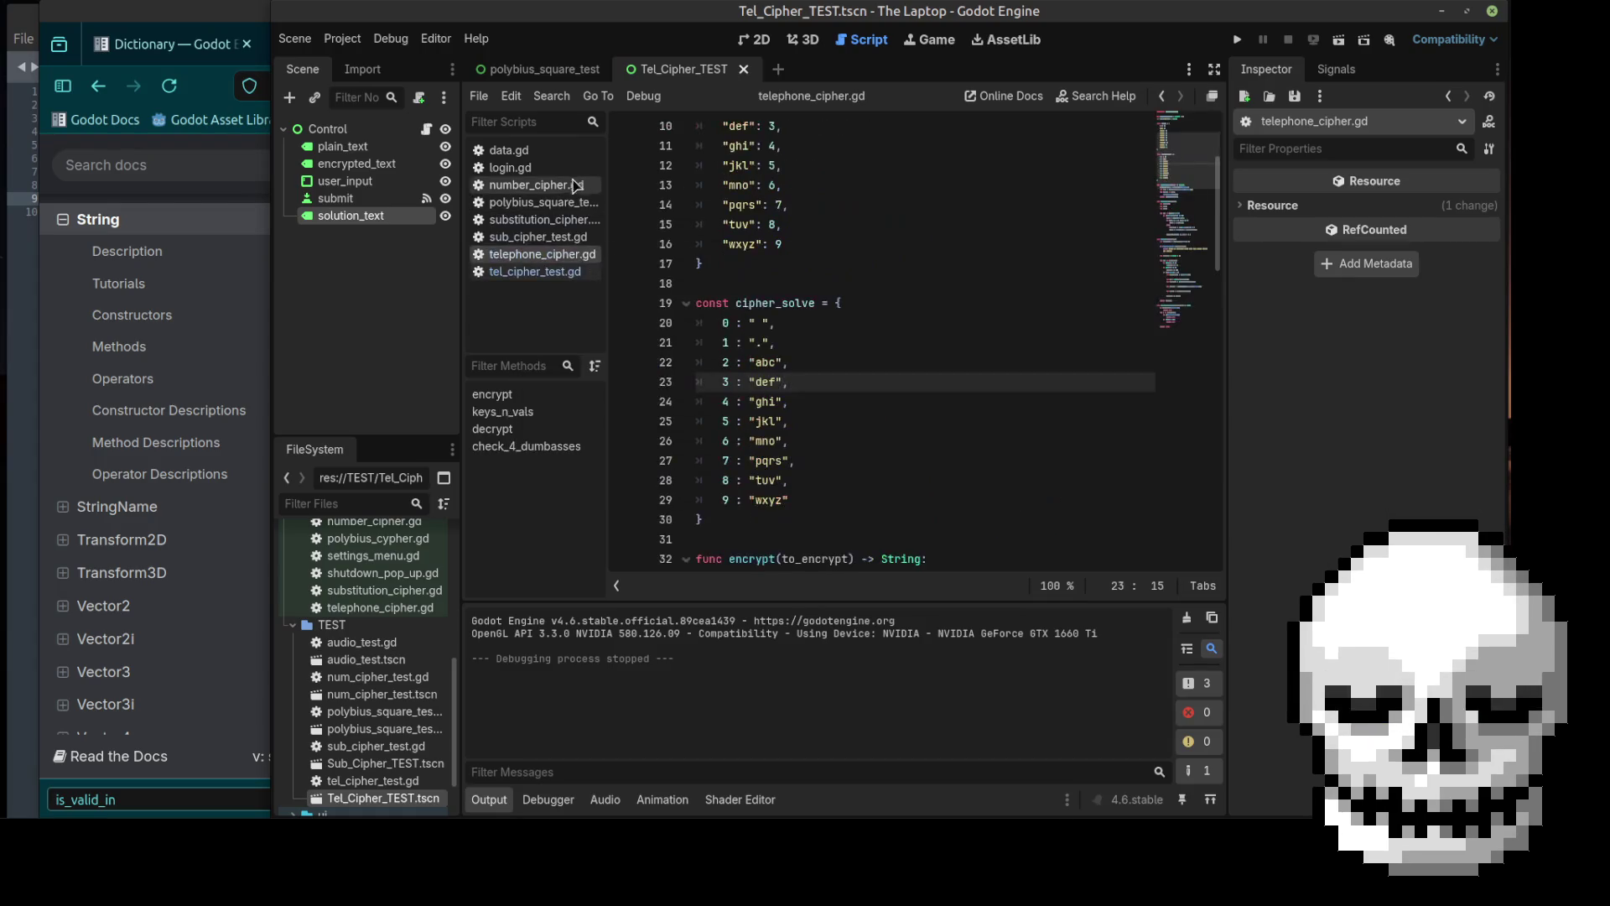
Step: Close data.gd and login.gd, then open tel_cipher_test.gd
right_click(558, 156)
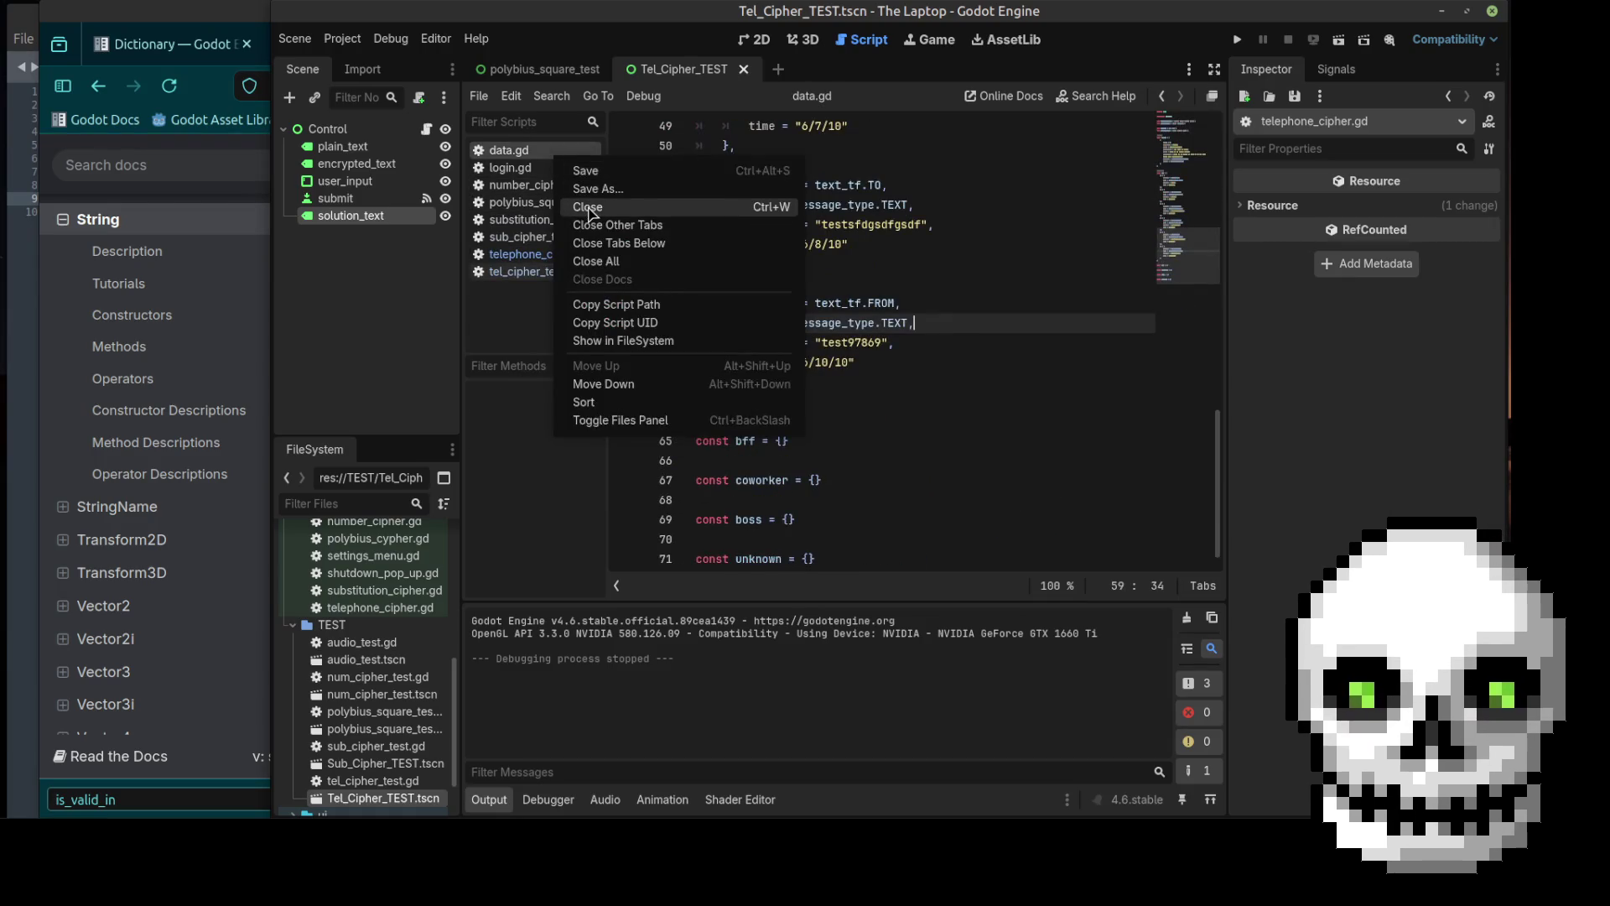
left_click(579, 207)
left_click(517, 156)
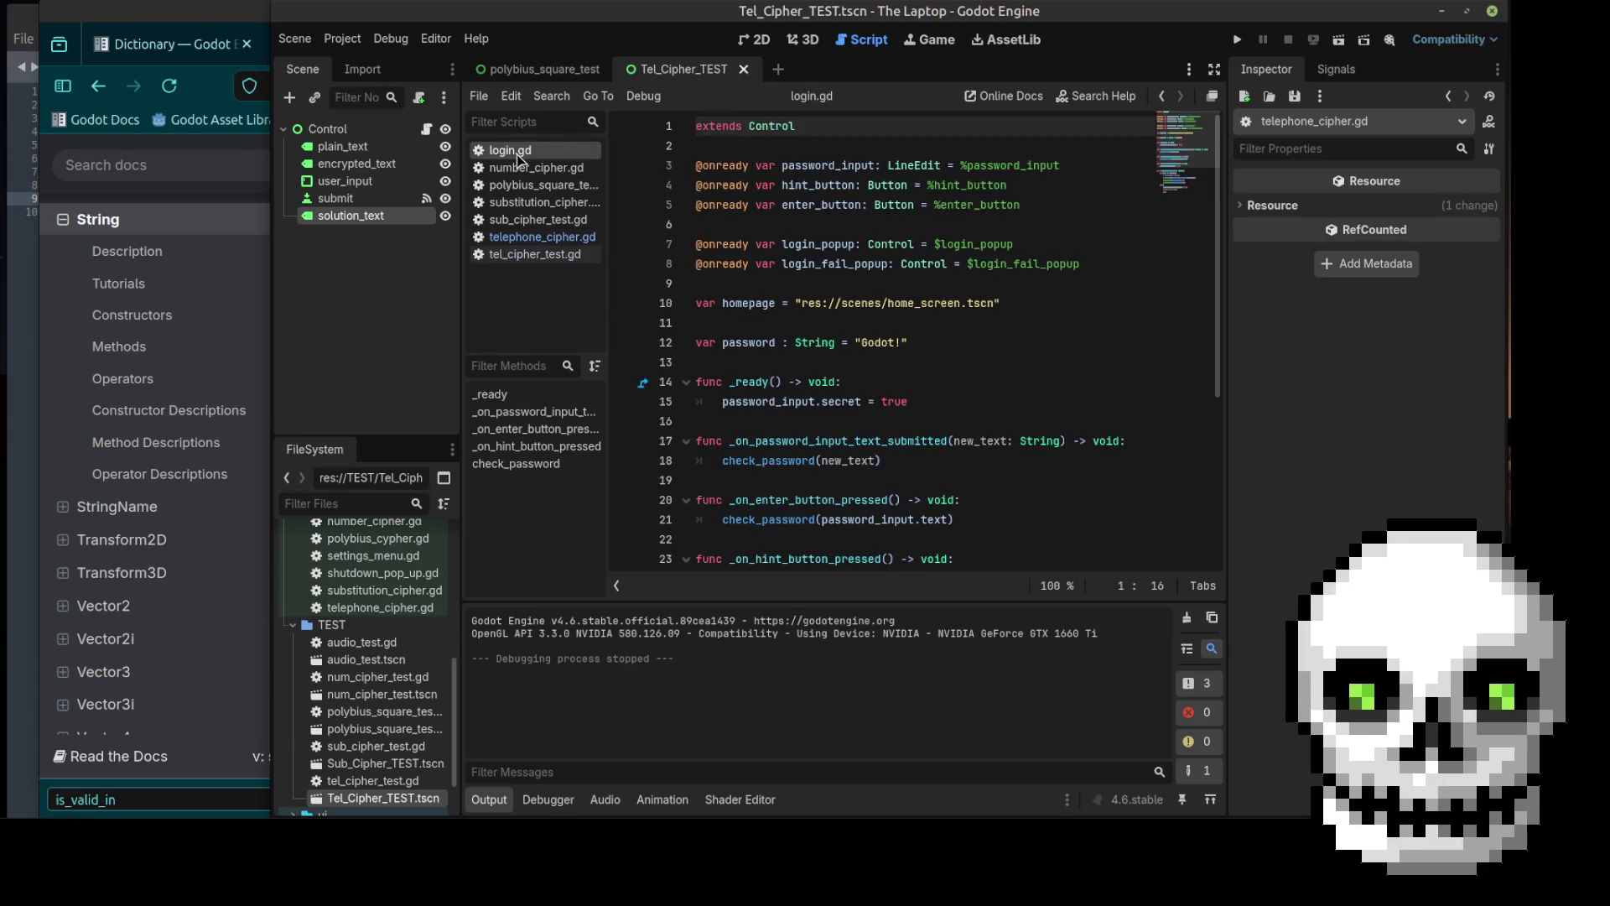
right_click(518, 156)
left_click(537, 205)
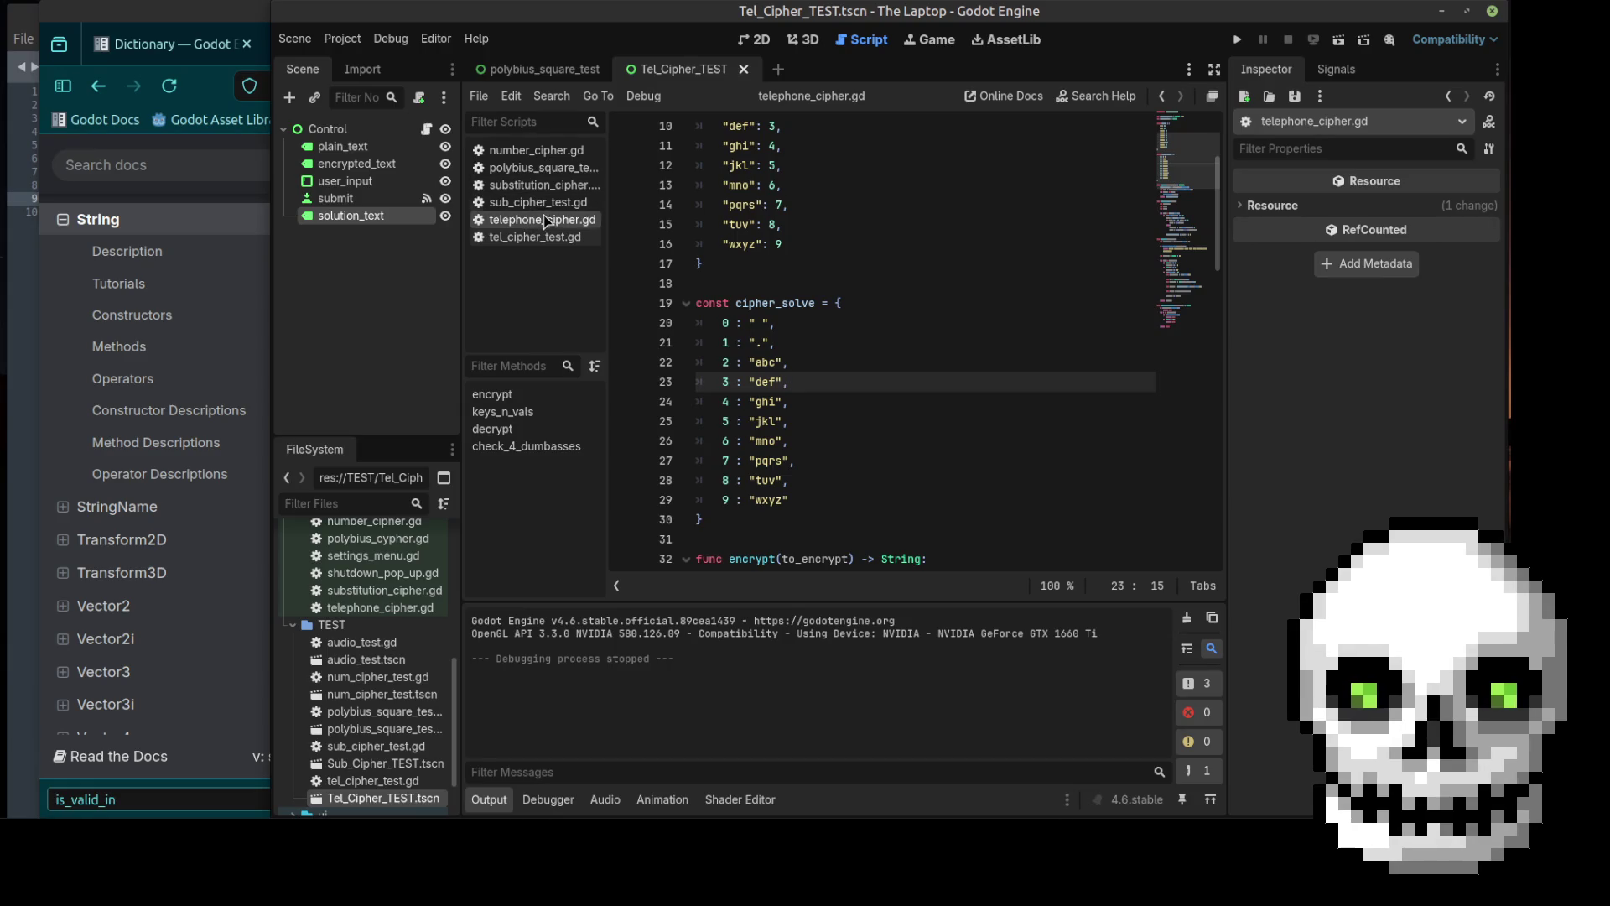
left_click(535, 236)
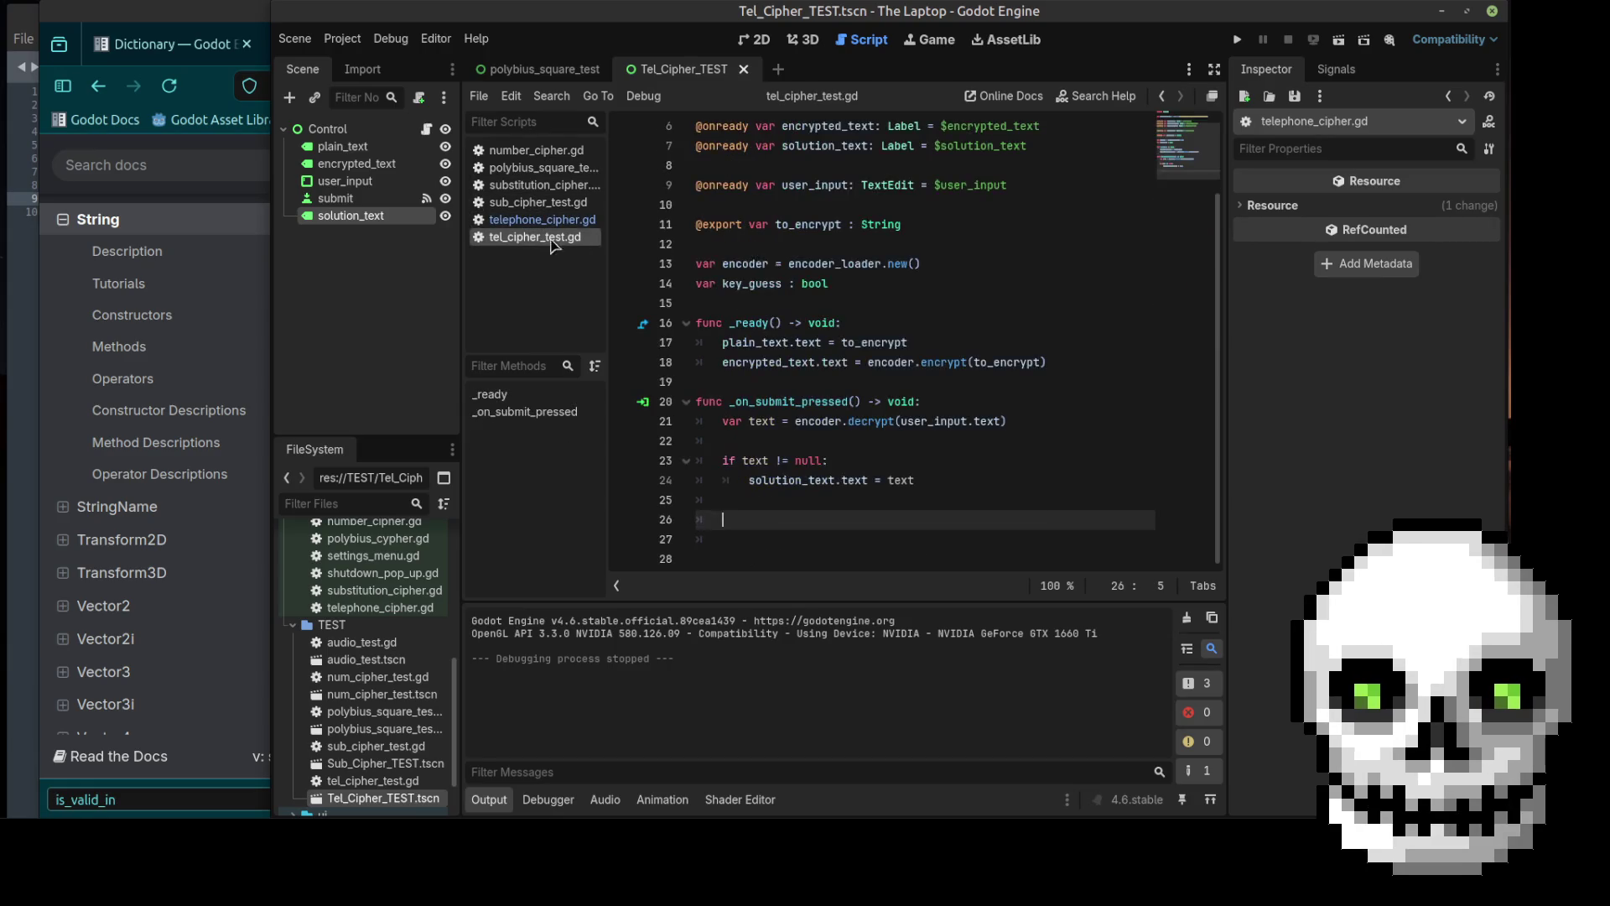
Step: Delete the trailing blank lines and discard the unfinished solution_text line after line 24
left_click(819, 541)
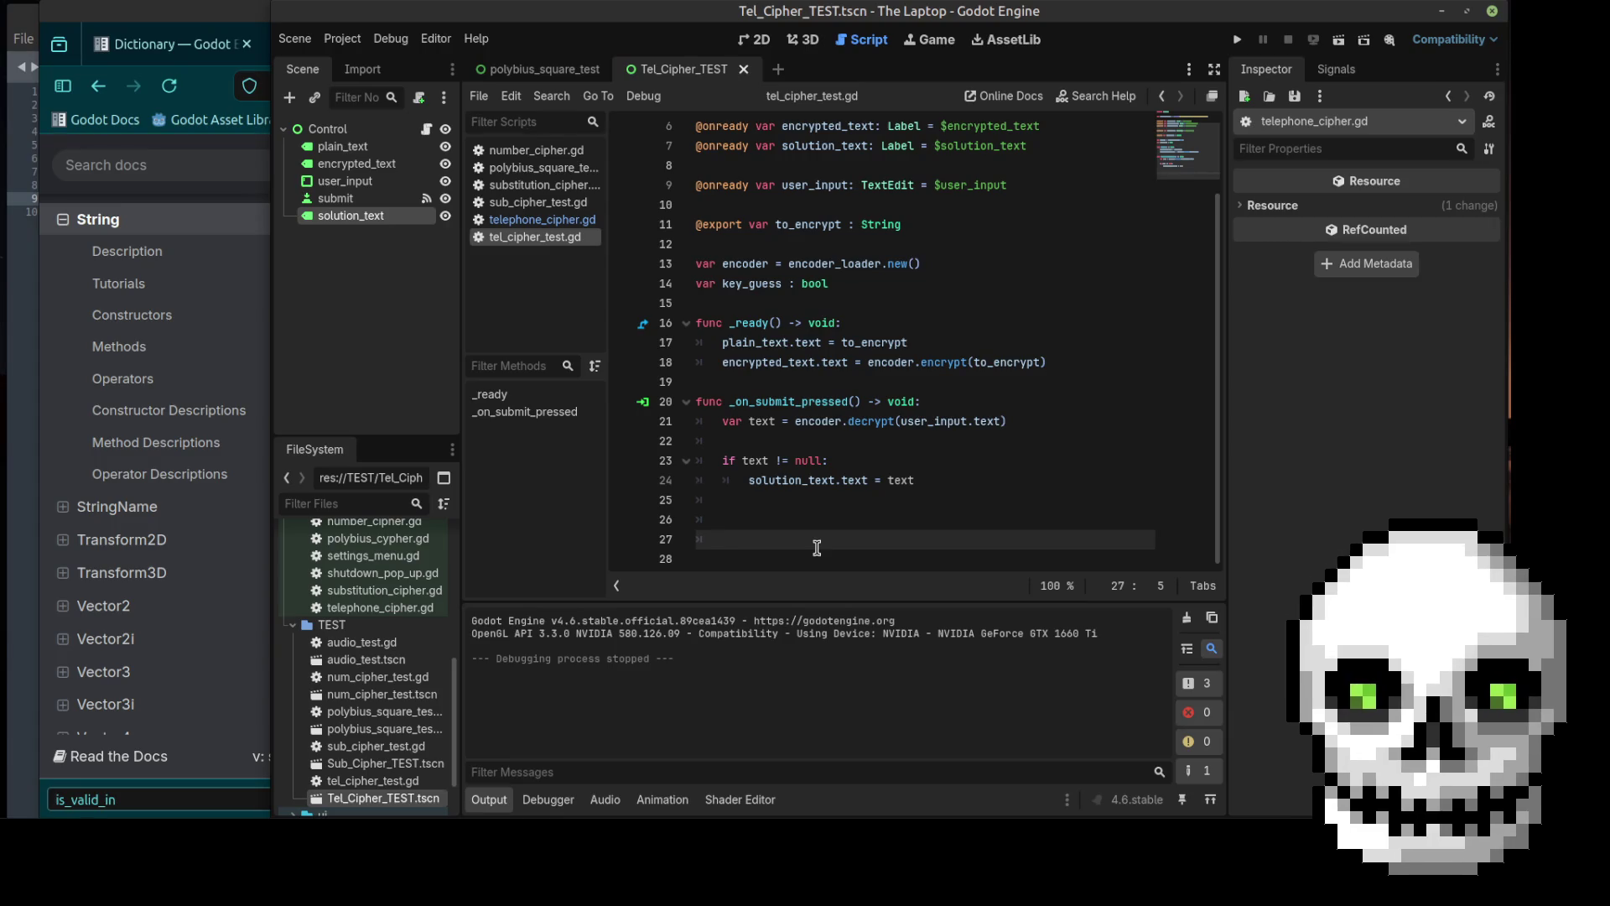
key("BackSpace")
key("BackSpace")
key("BackSpace")
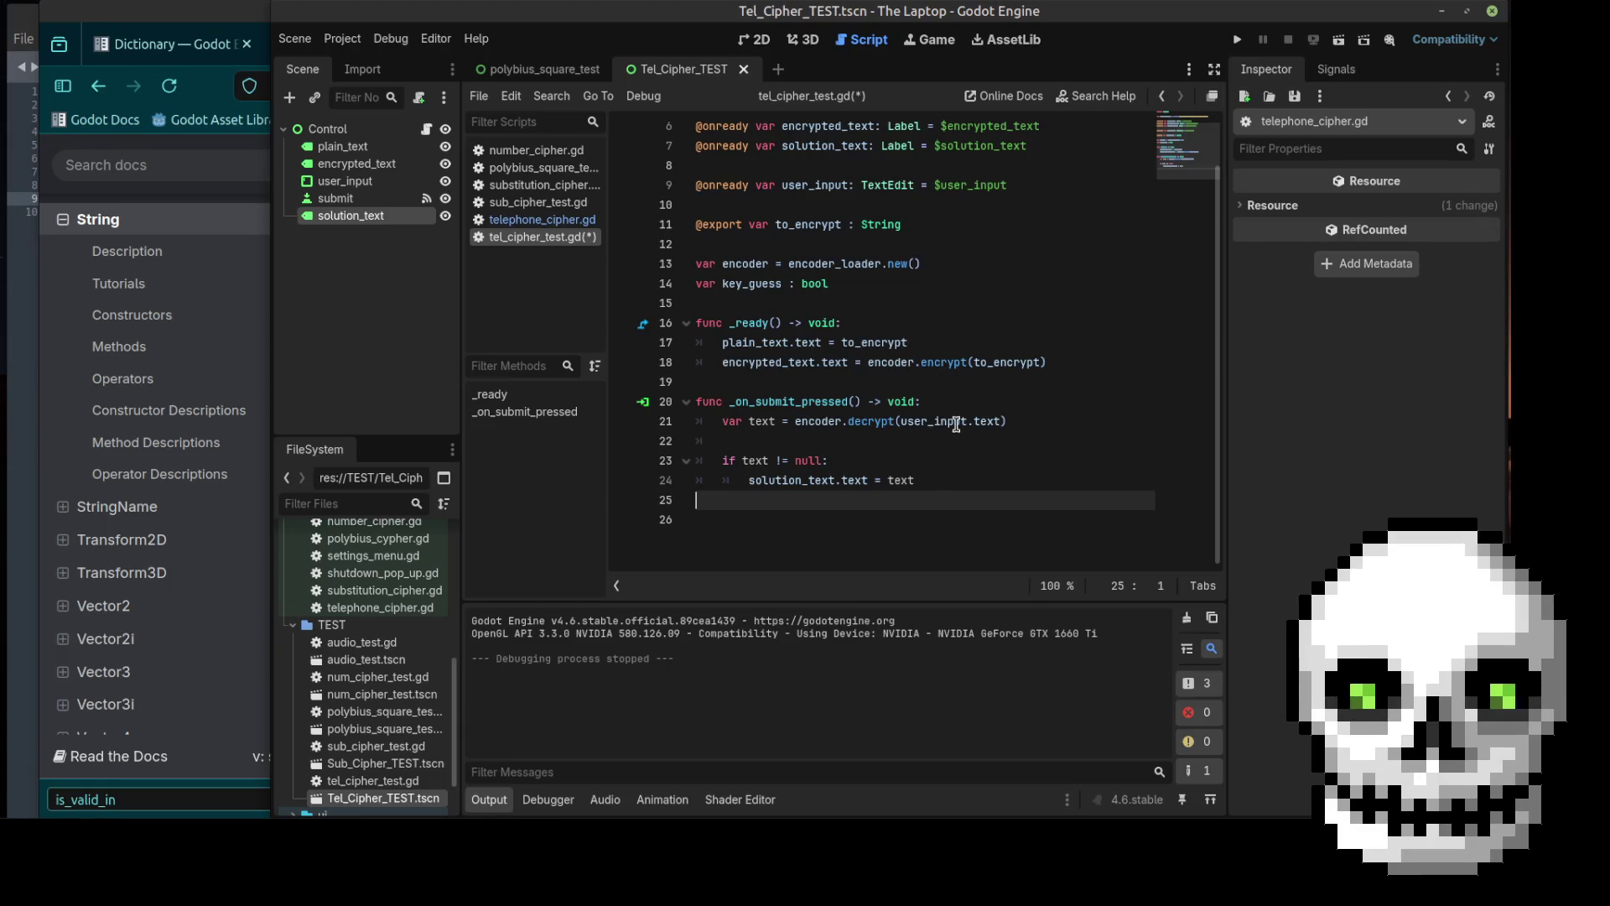
left_click(953, 478)
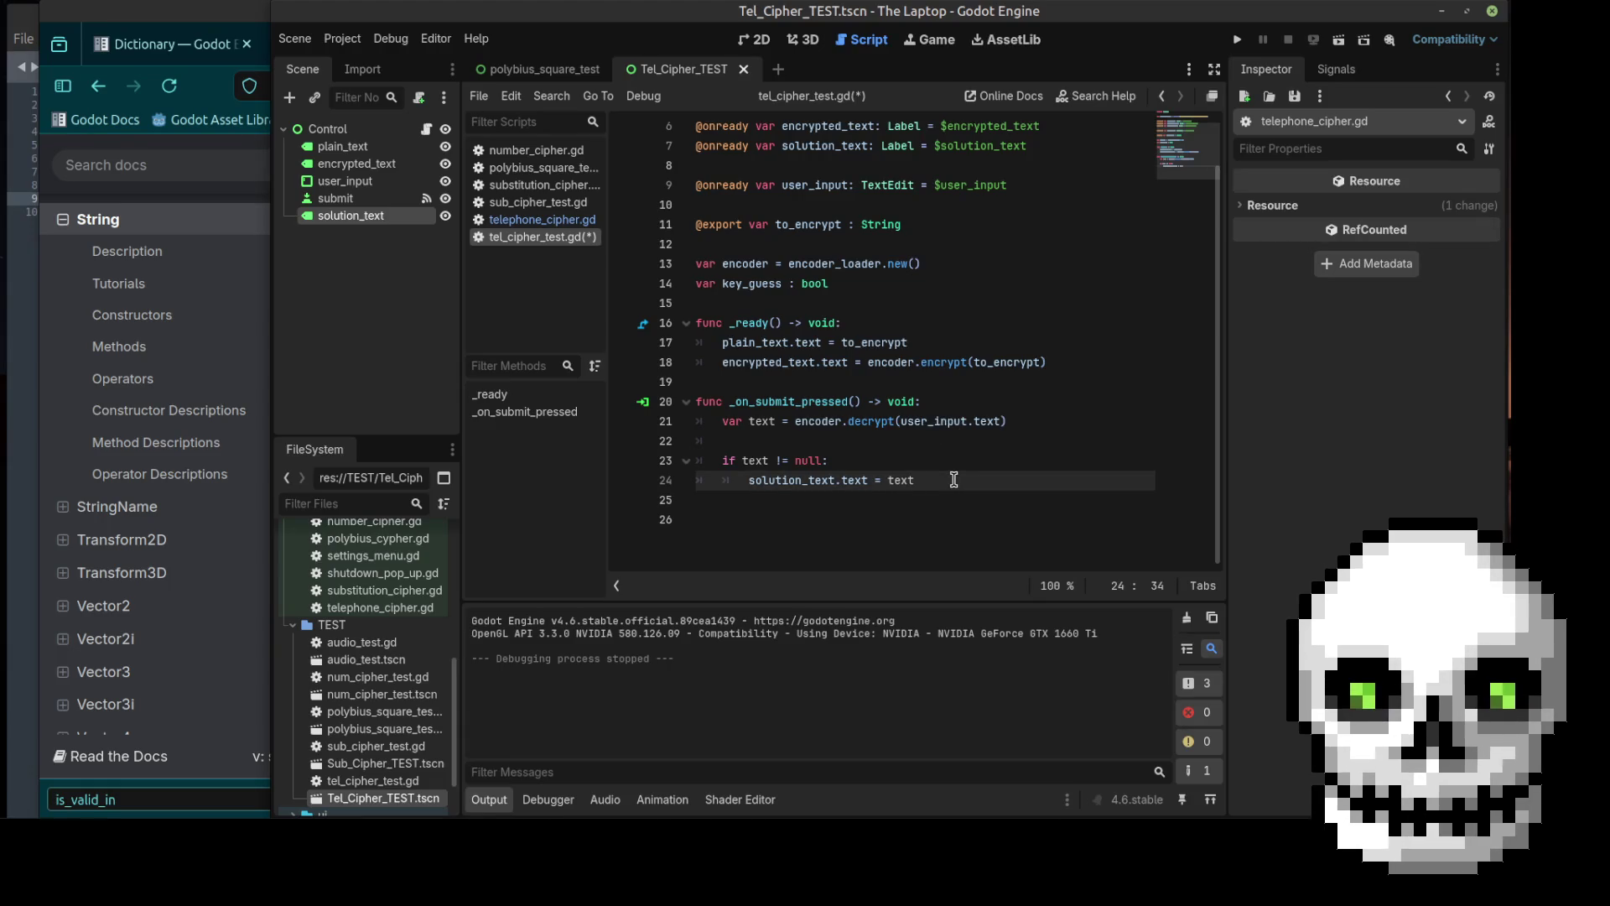
key("Return")
type("solution.")
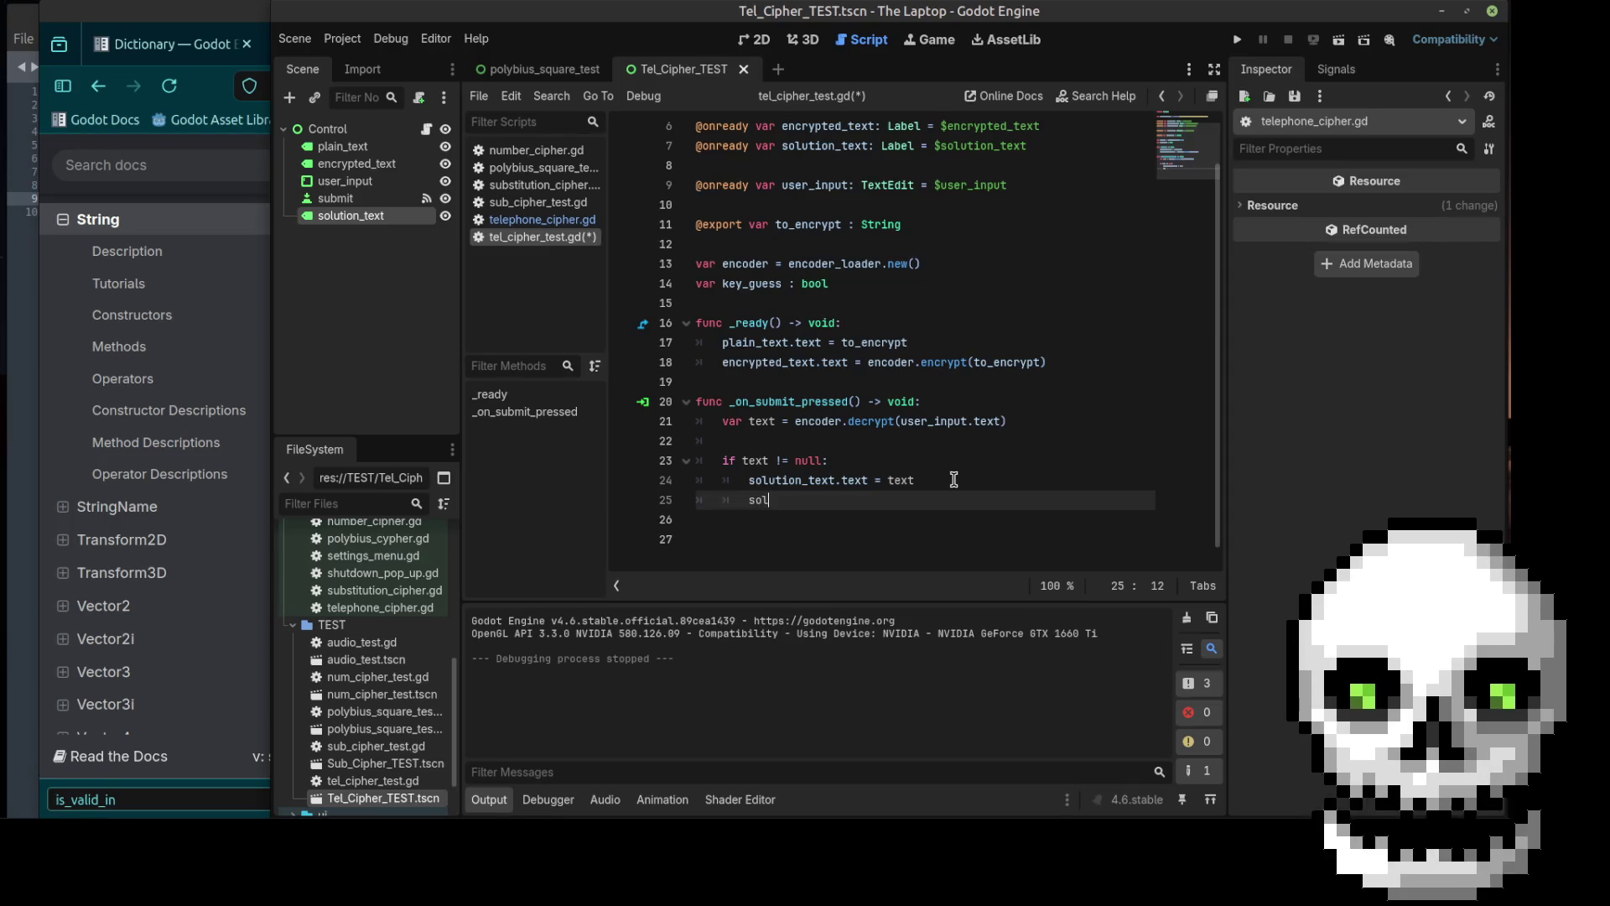
key("BackSpace")
type("_text.")
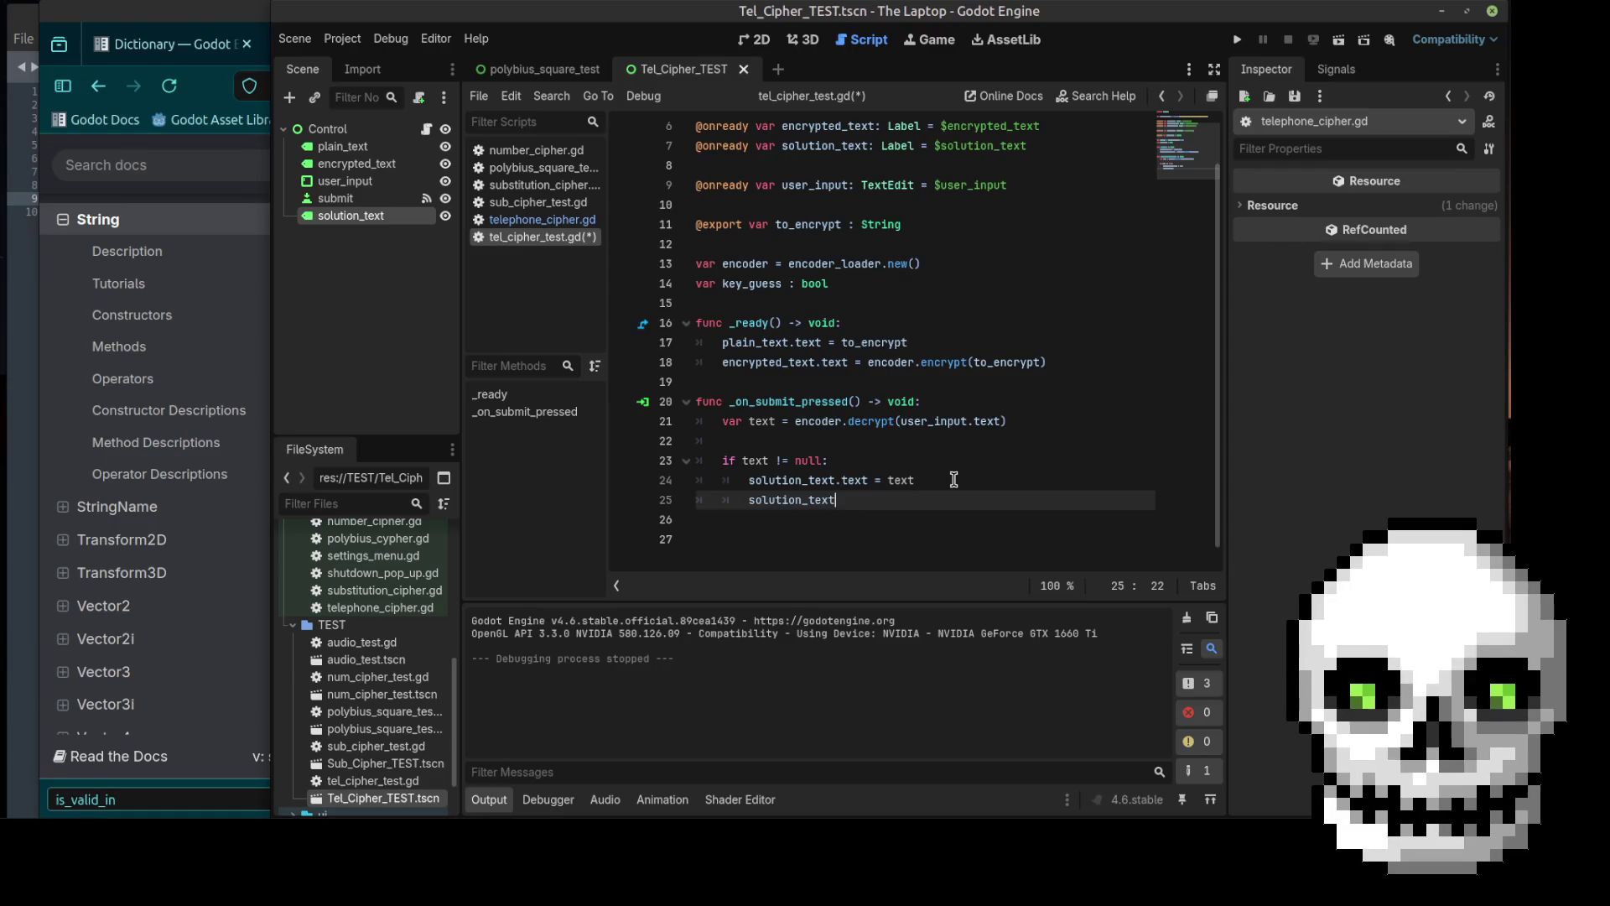
type("c")
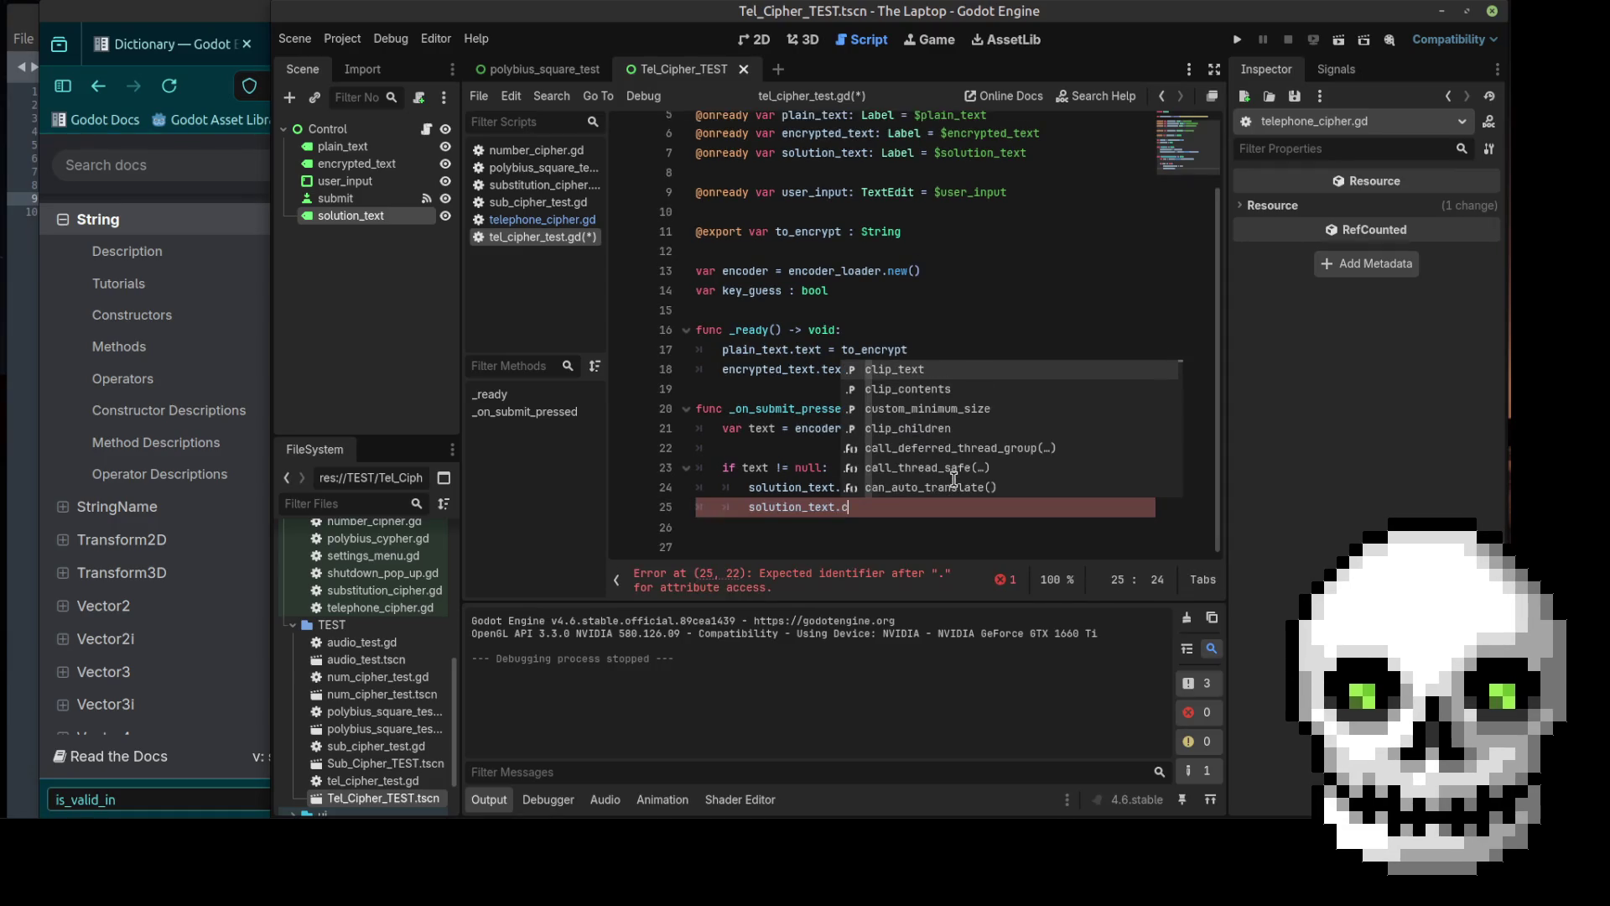
key("BackSpace")
type("th")
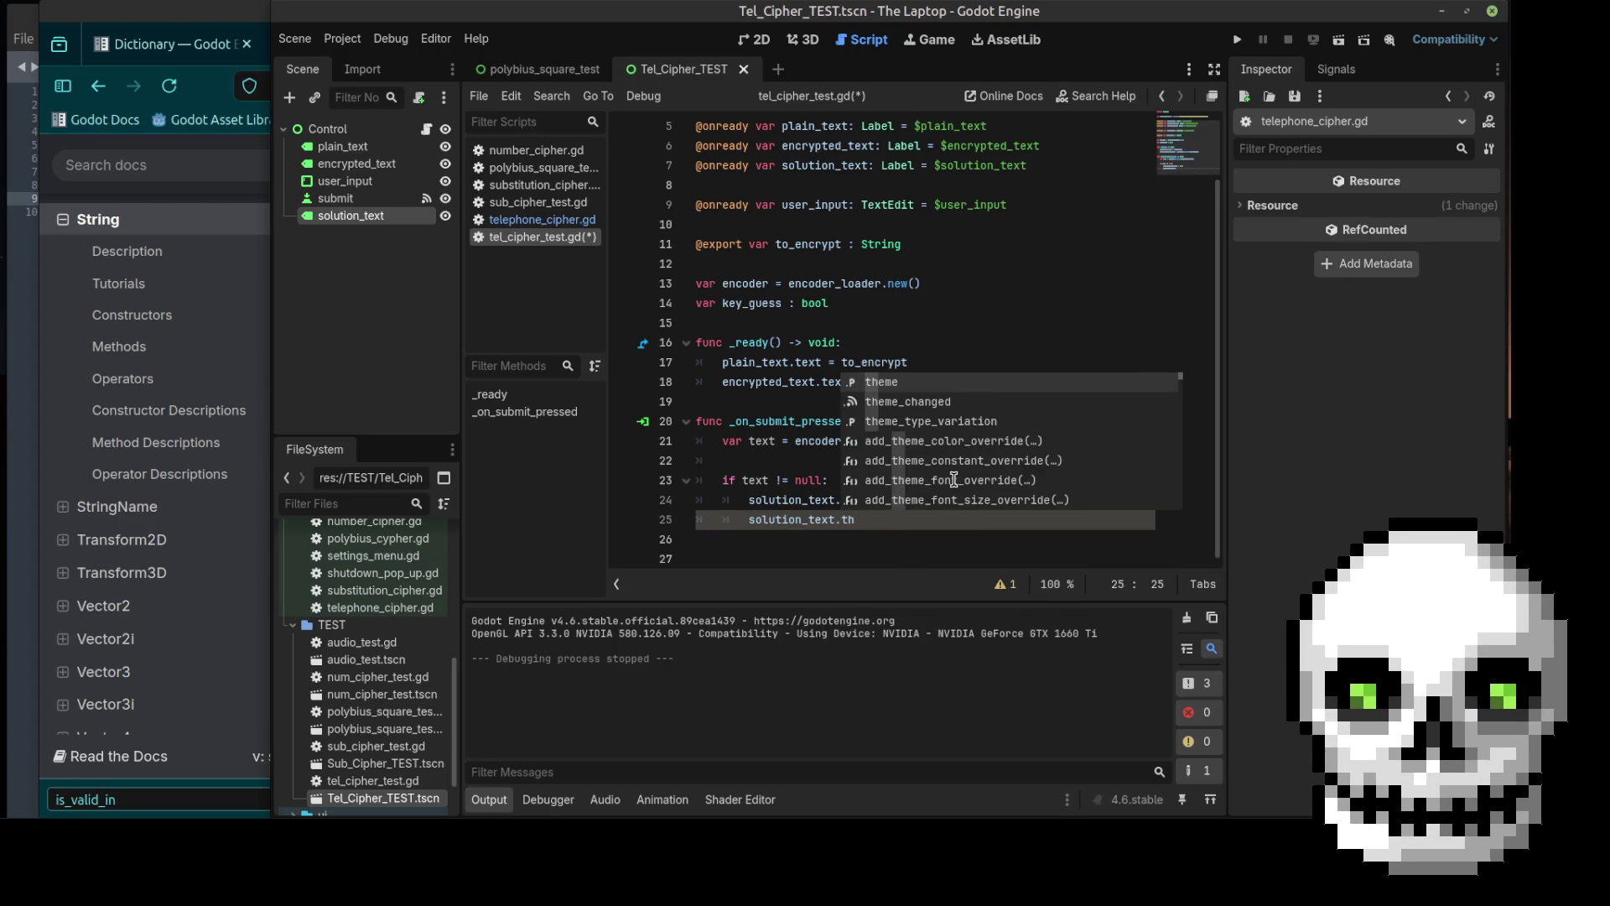
key("BackSpace")
key("BackSpace")
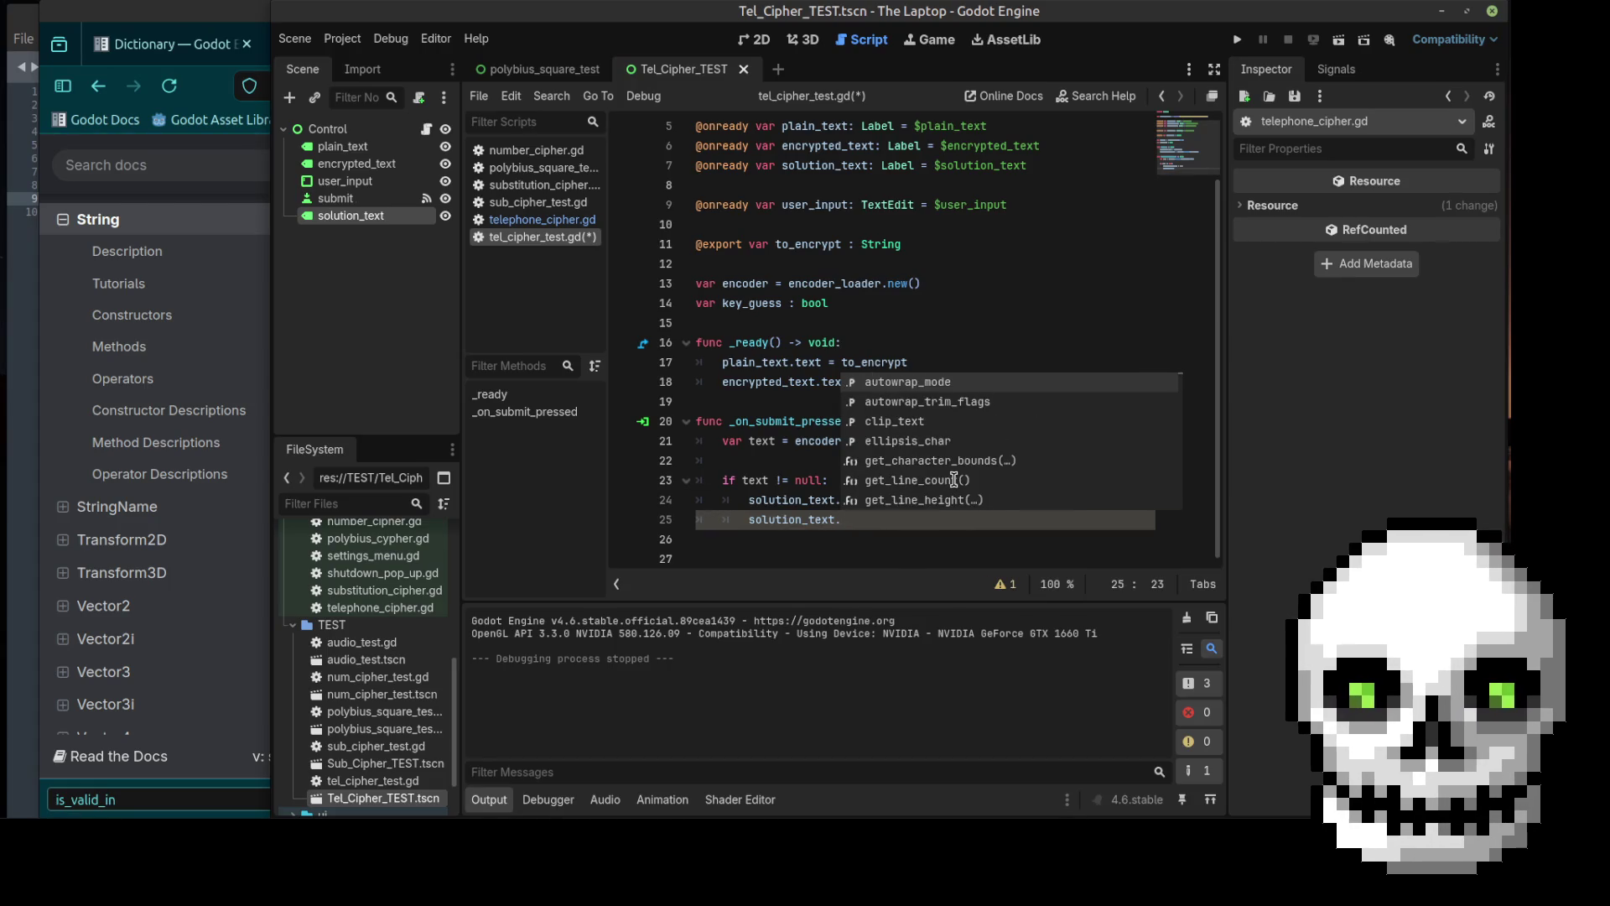
key("BackSpace")
key("BackSpace")
key("BackSpace")
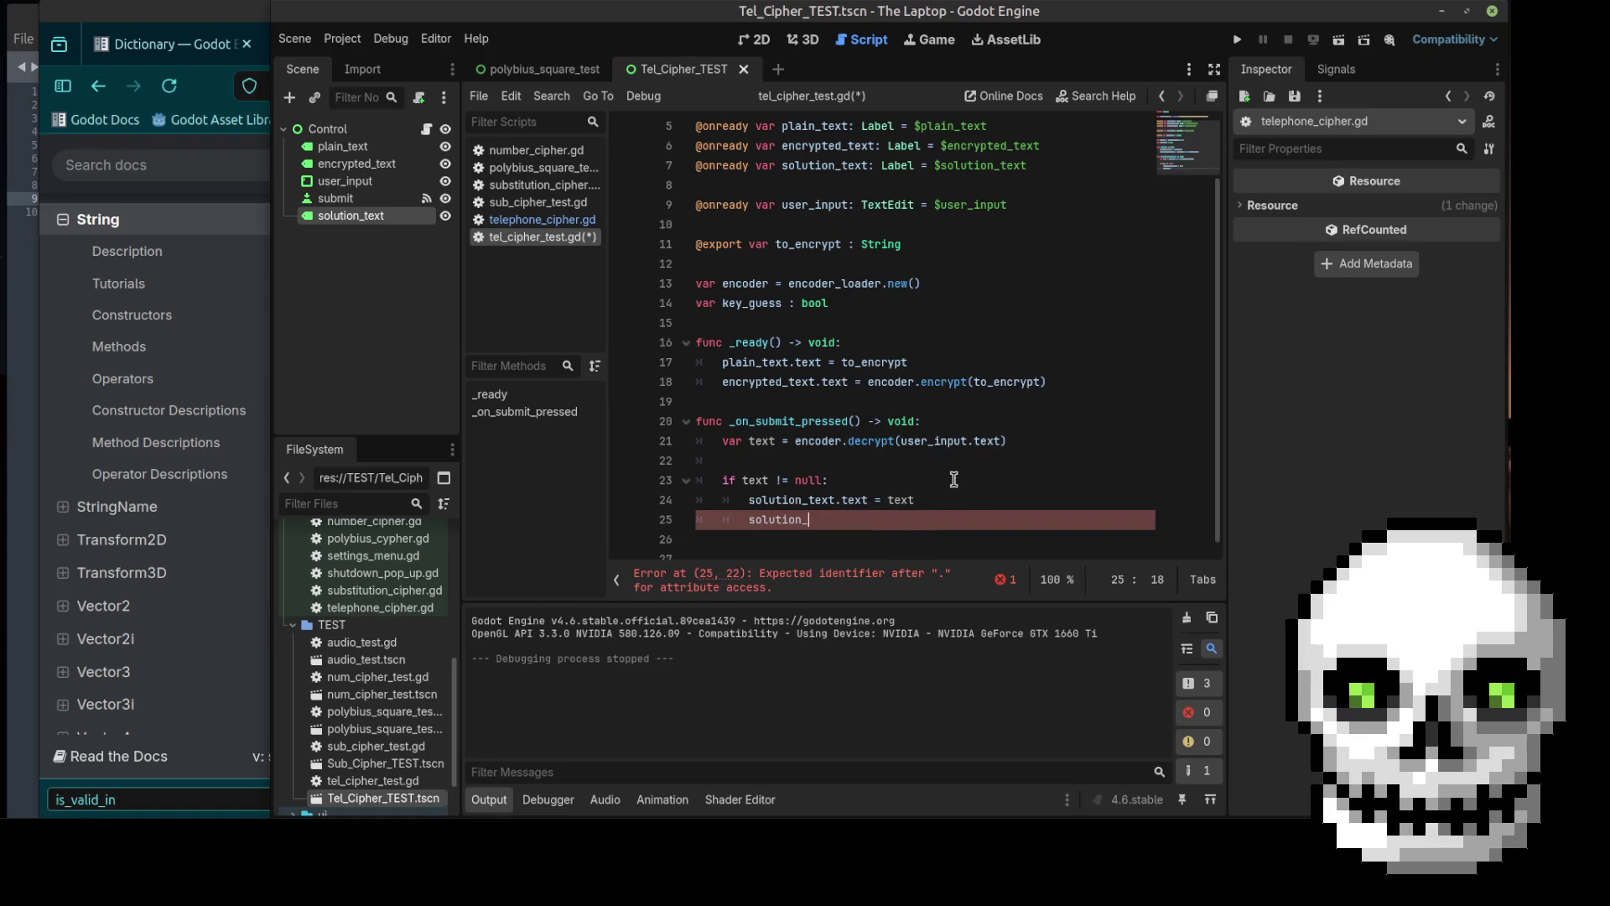
type("tex")
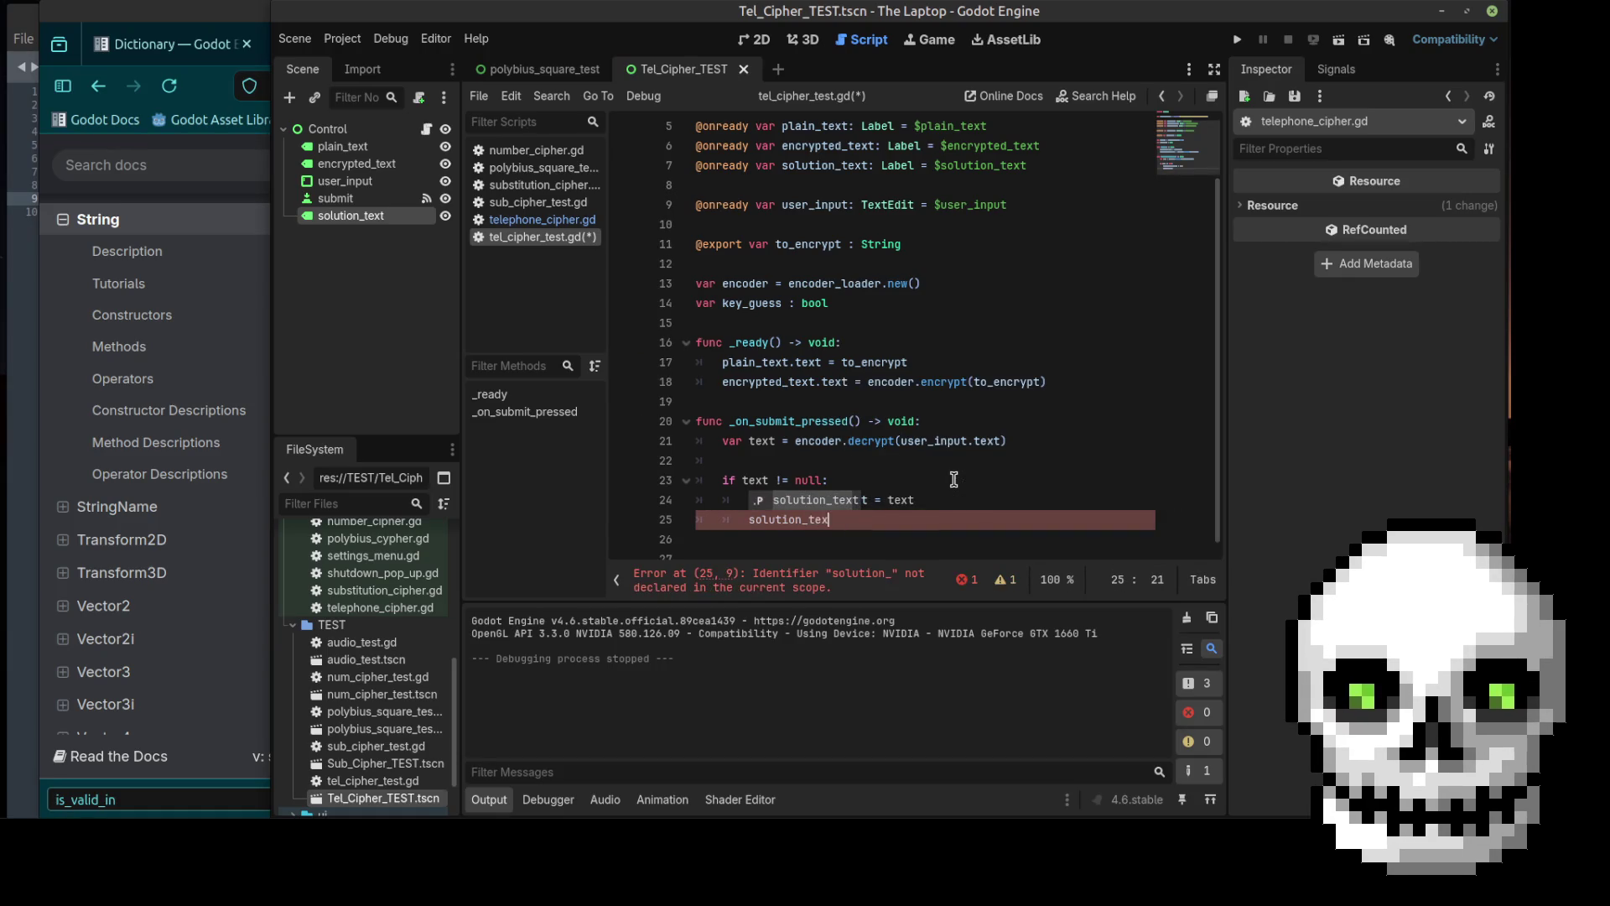
type("t.text")
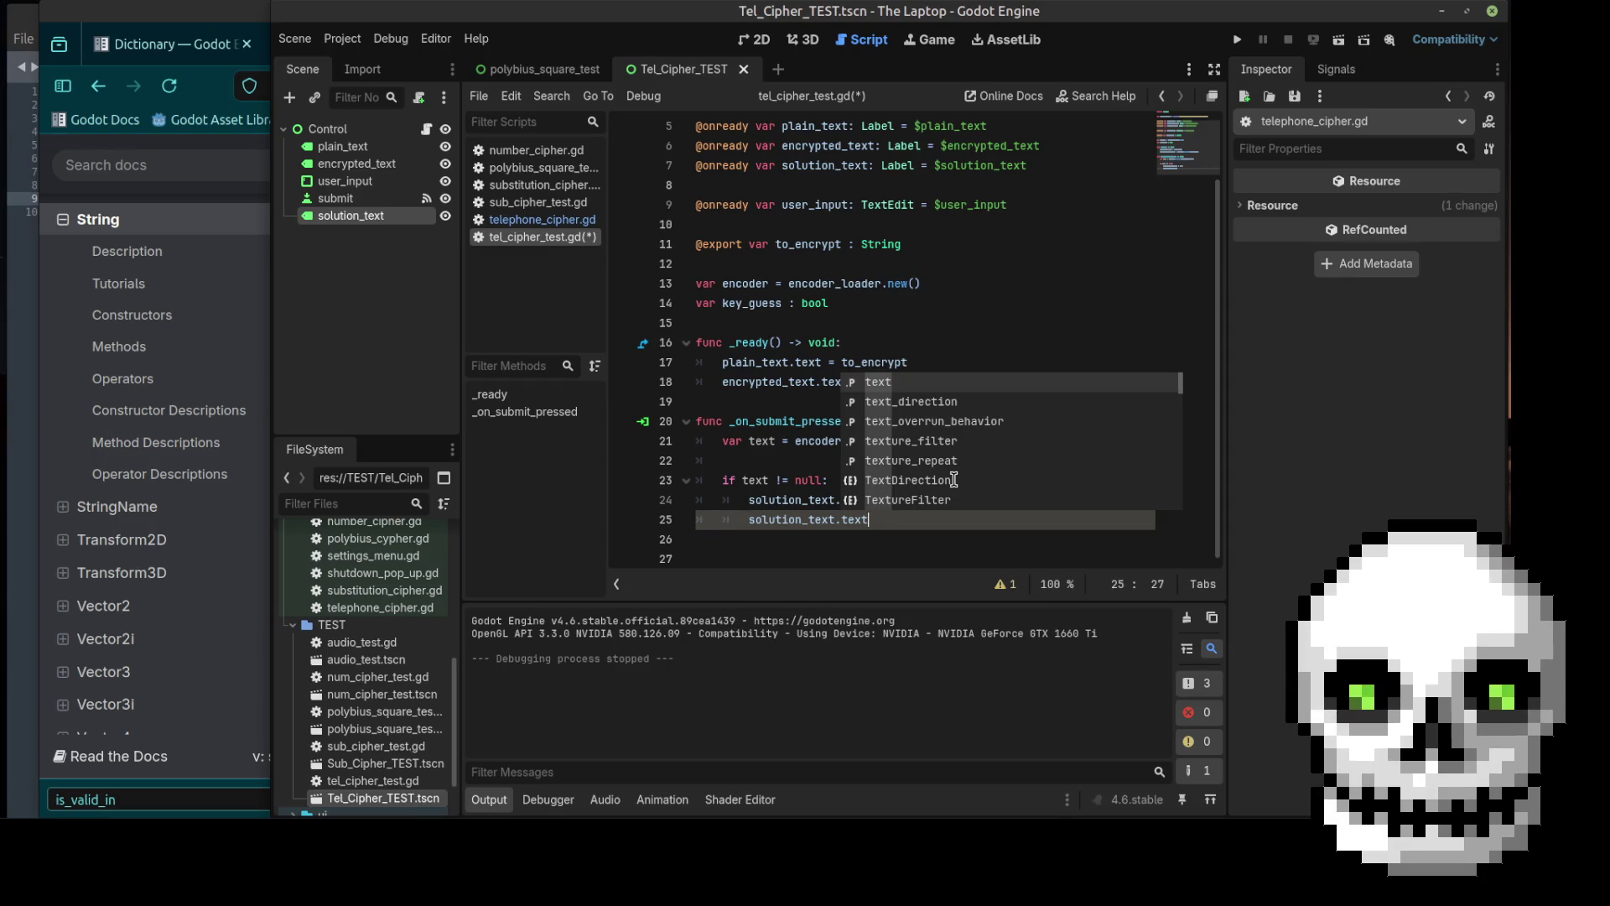
key("BackSpace")
key("BackSpace")
key("BackSpace")
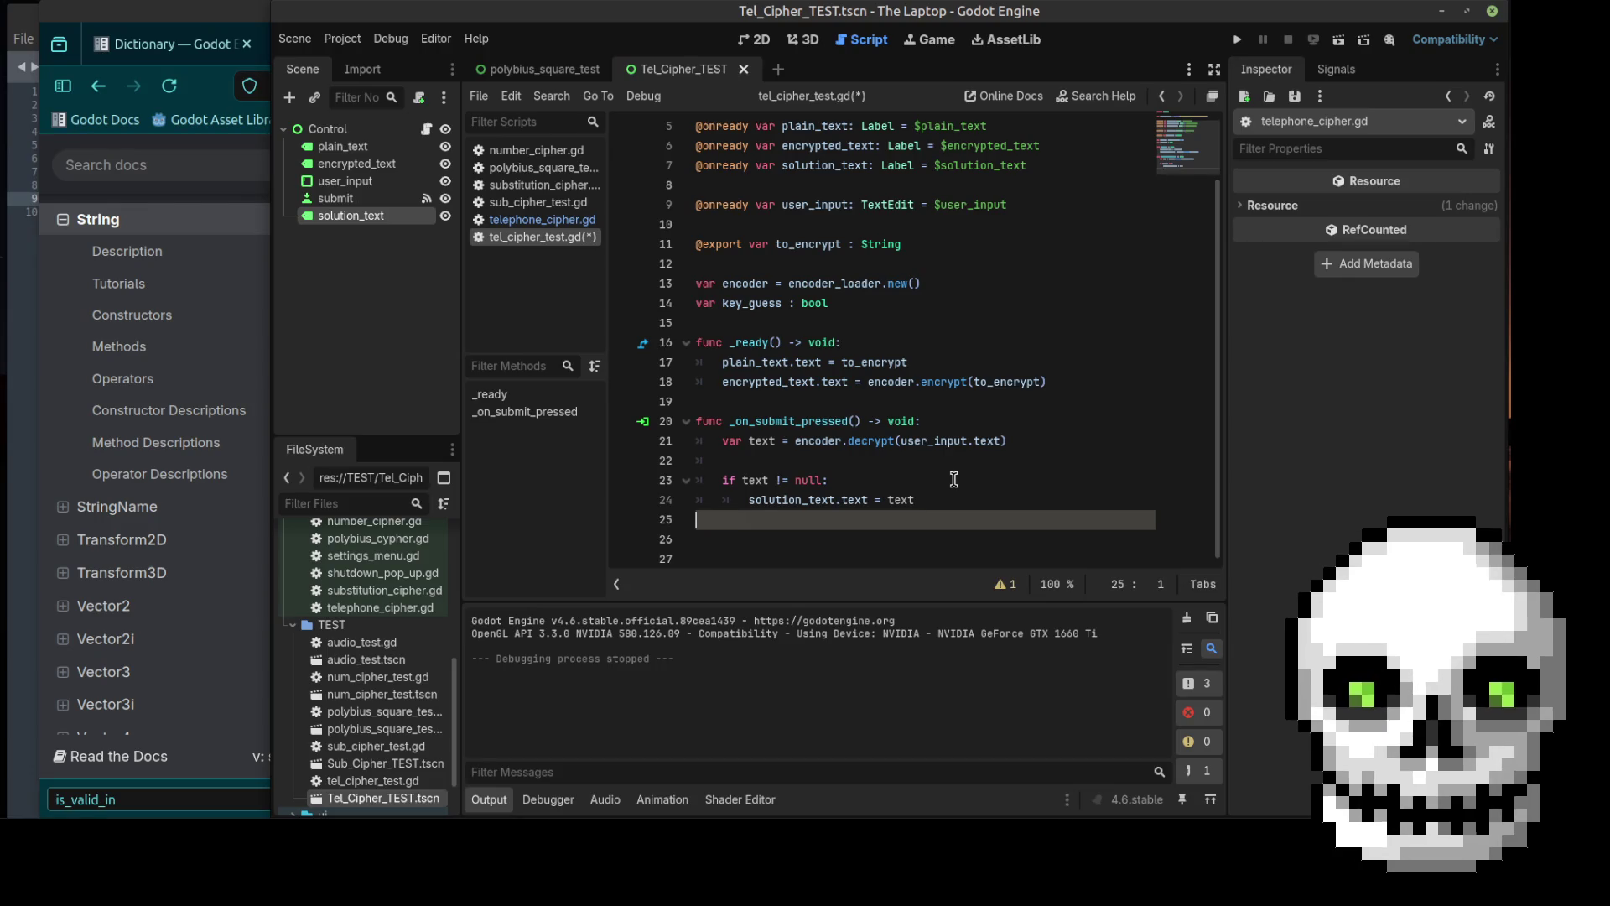
Step: Add solution_text.text = "" below the decrypt line 22, save the script, and run the scene
left_click(747, 461)
key("Return")
key("Up")
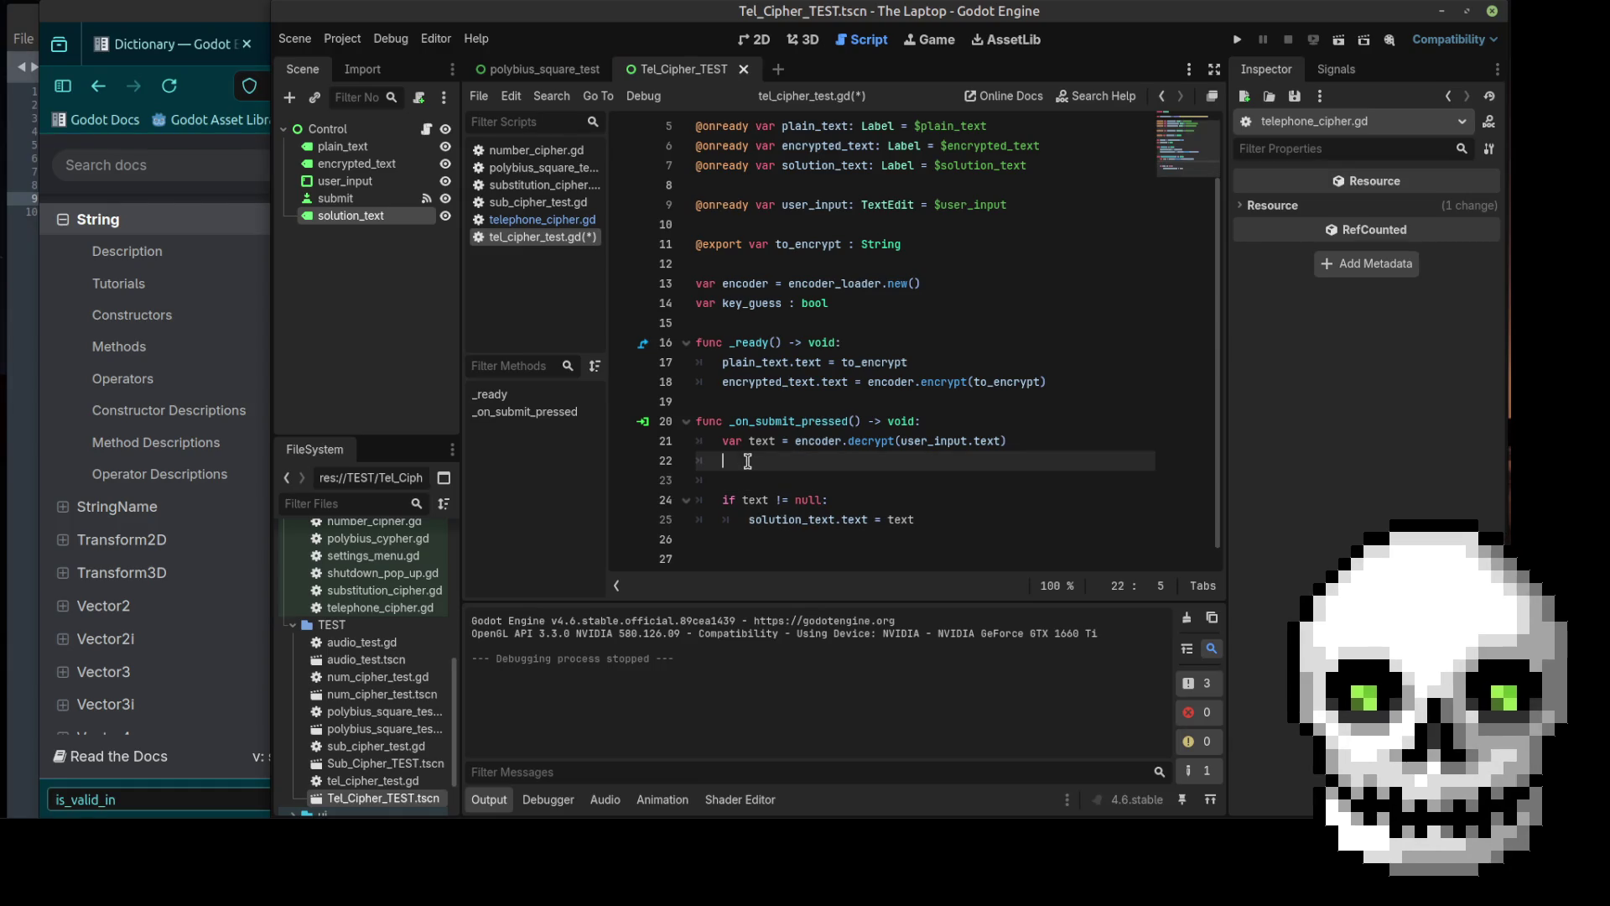
type("solution")
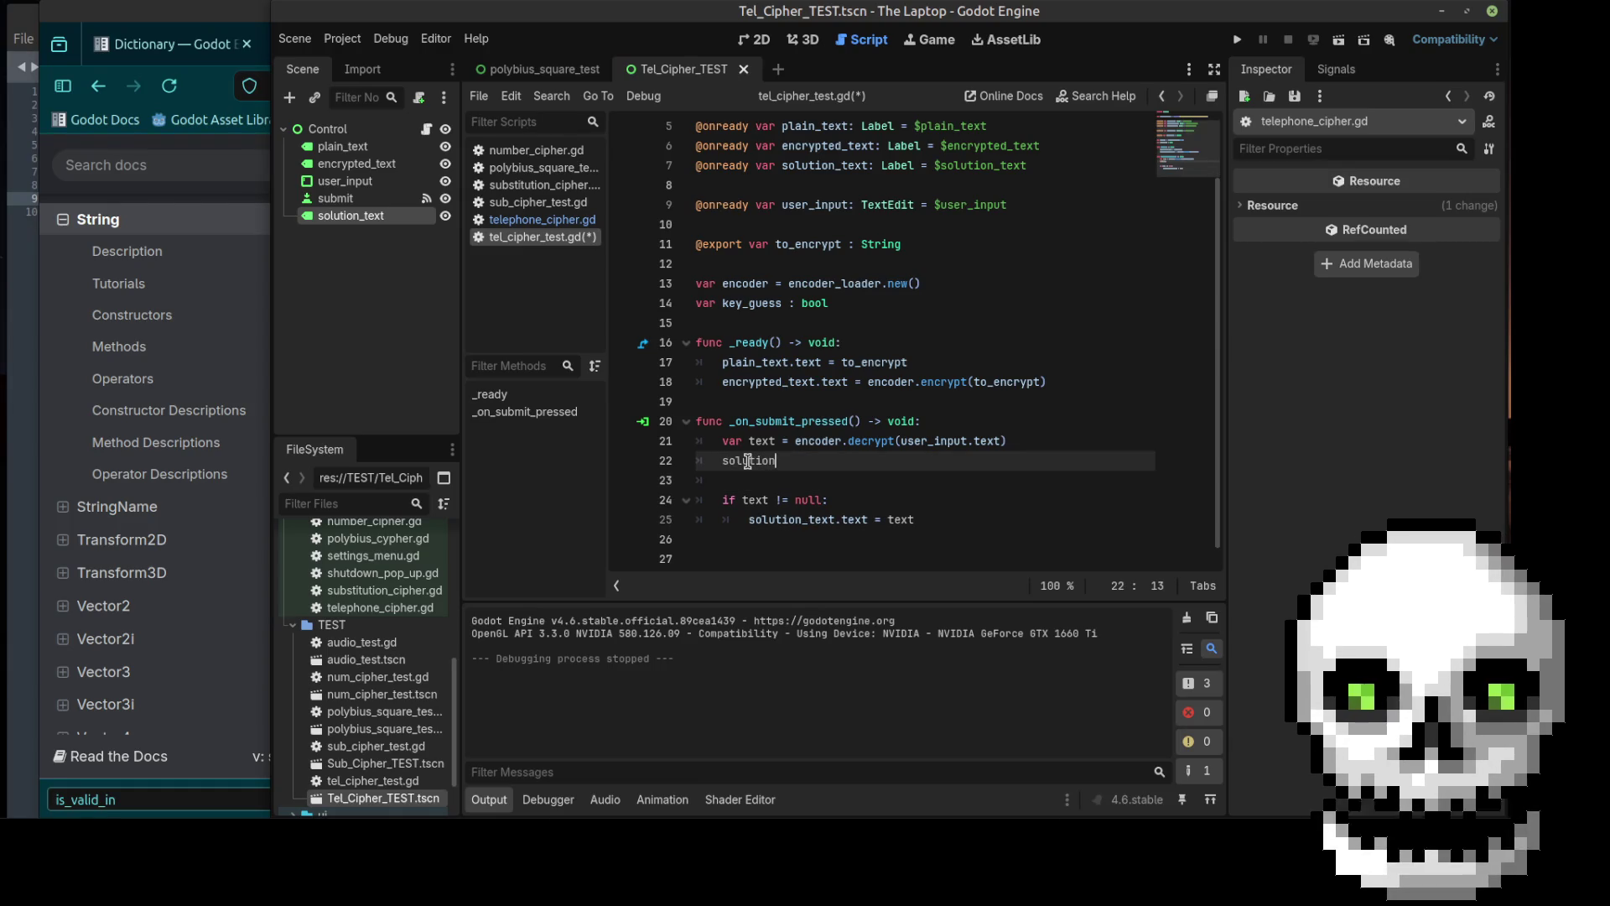
key("Return")
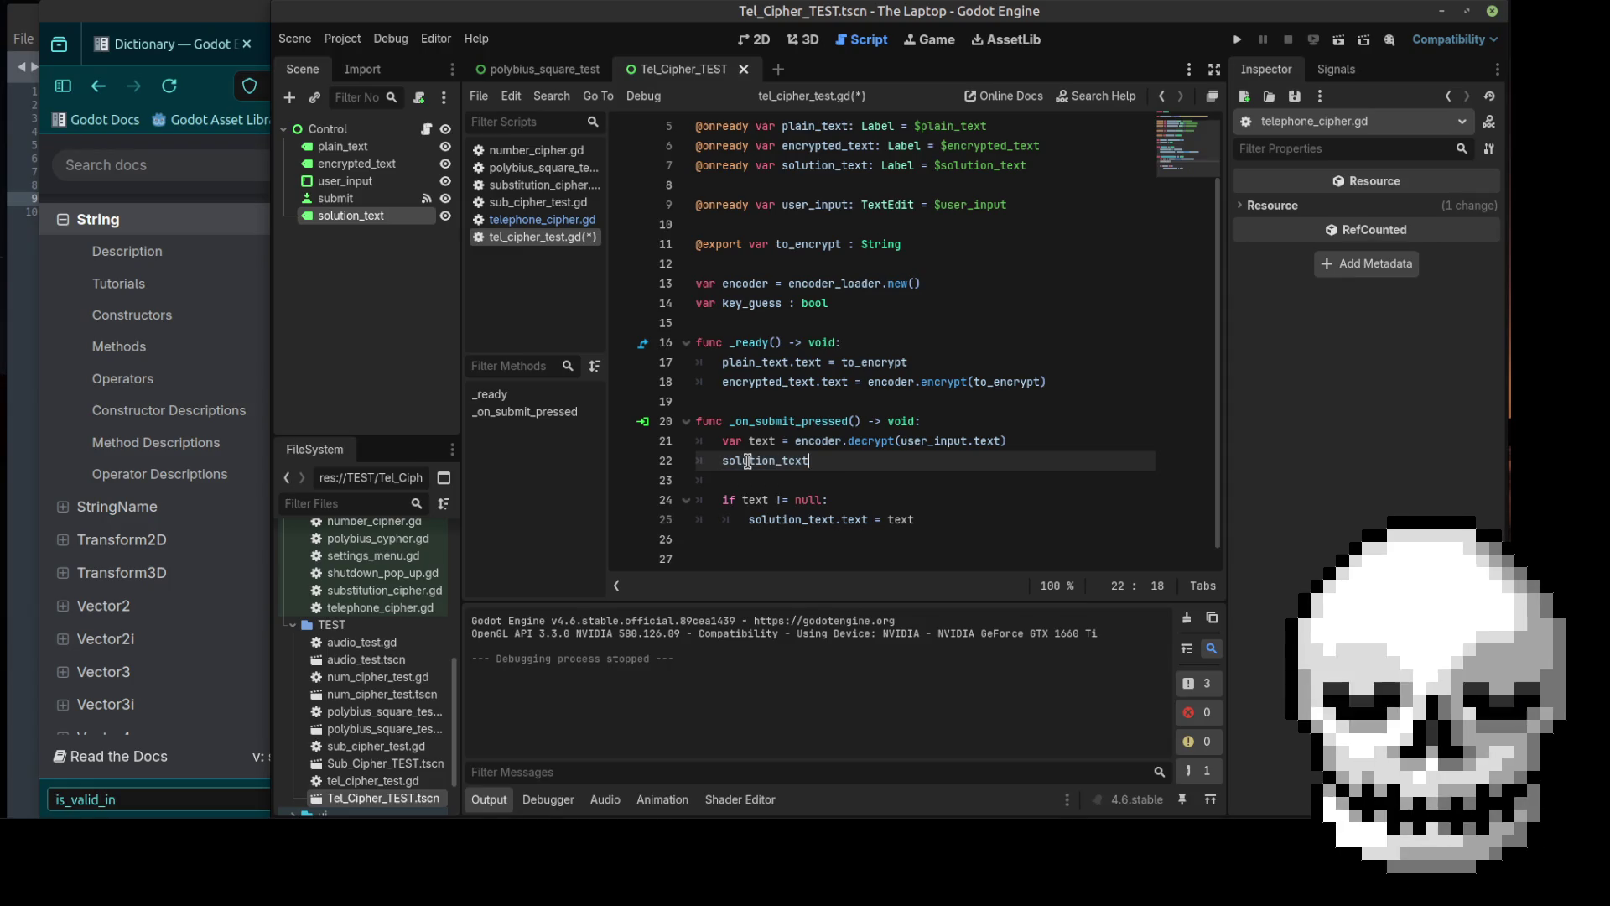
key("BackSpace")
key("BackSpace")
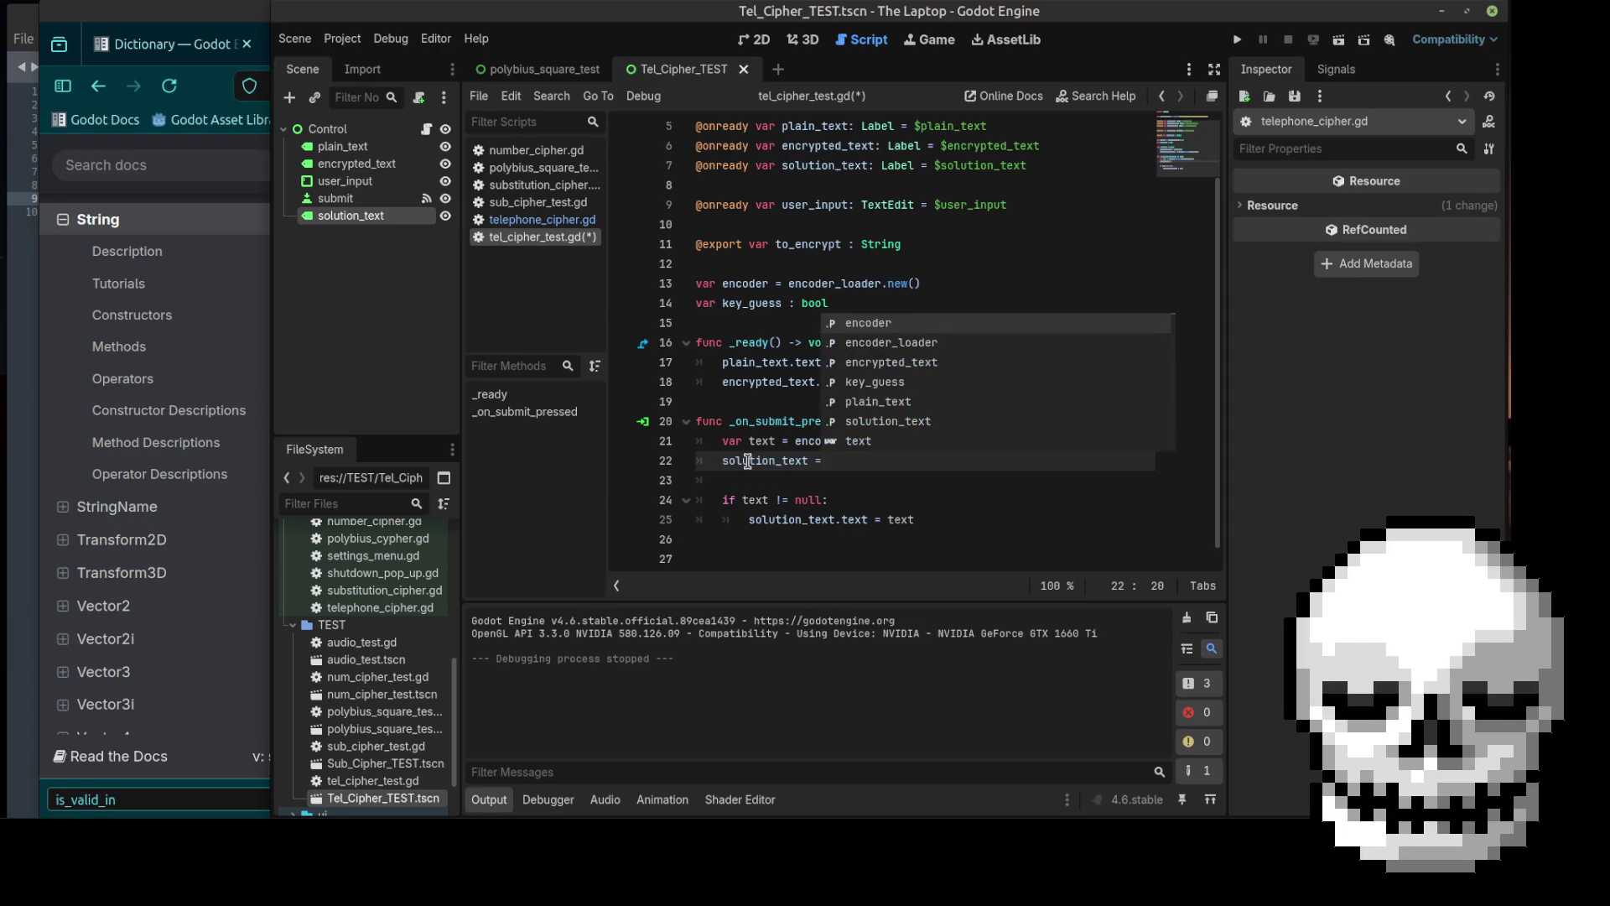
type(".t")
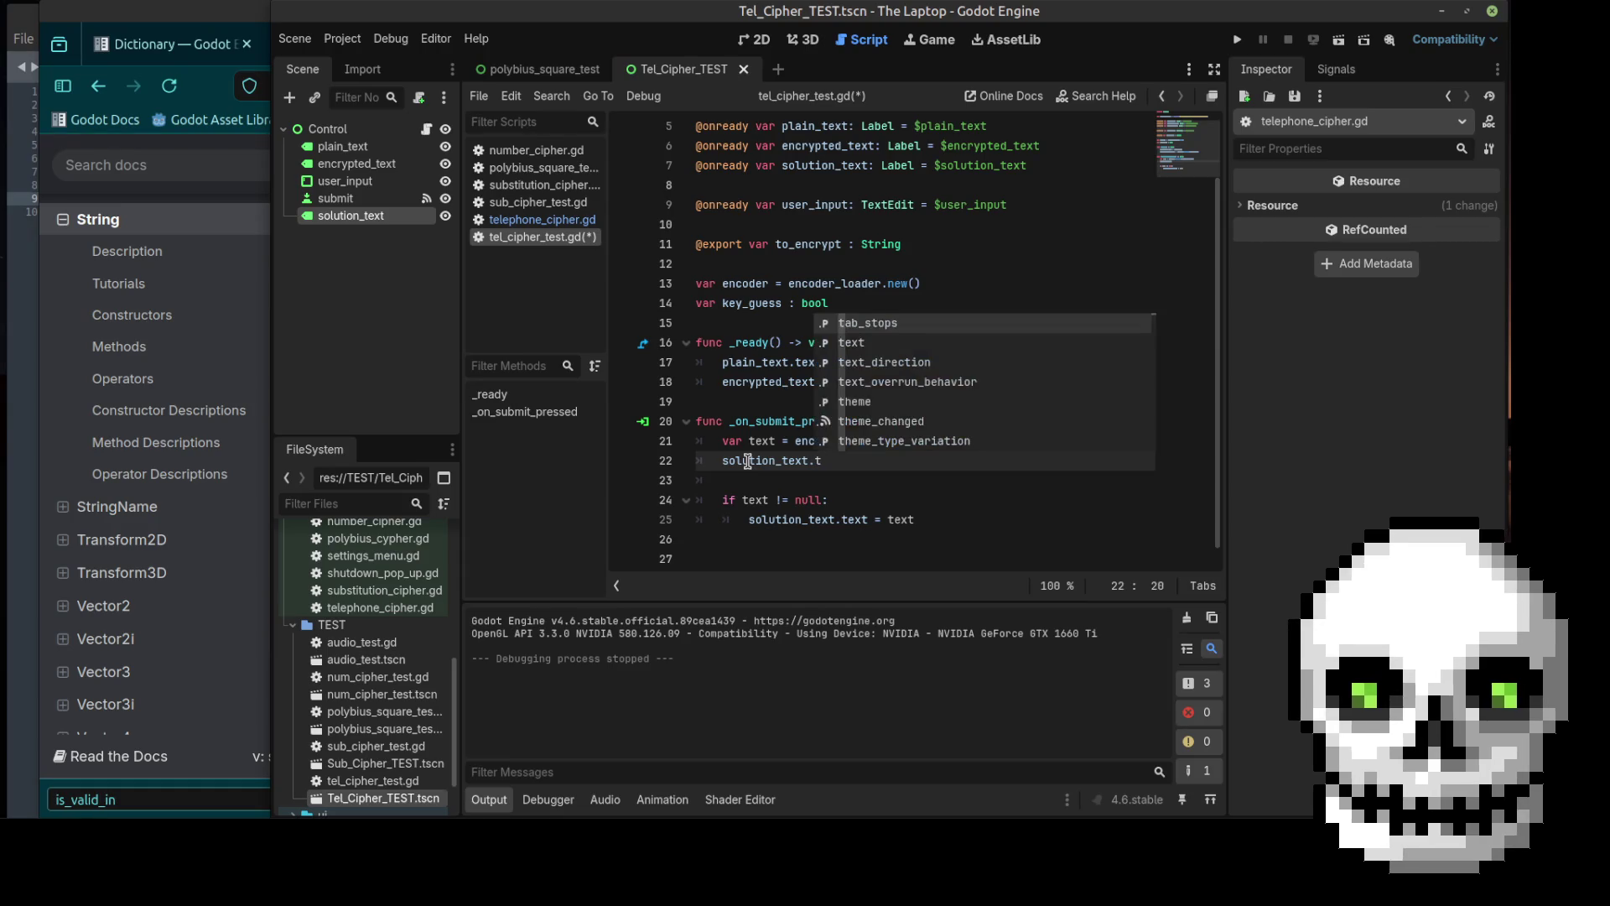
type("ext = \"")
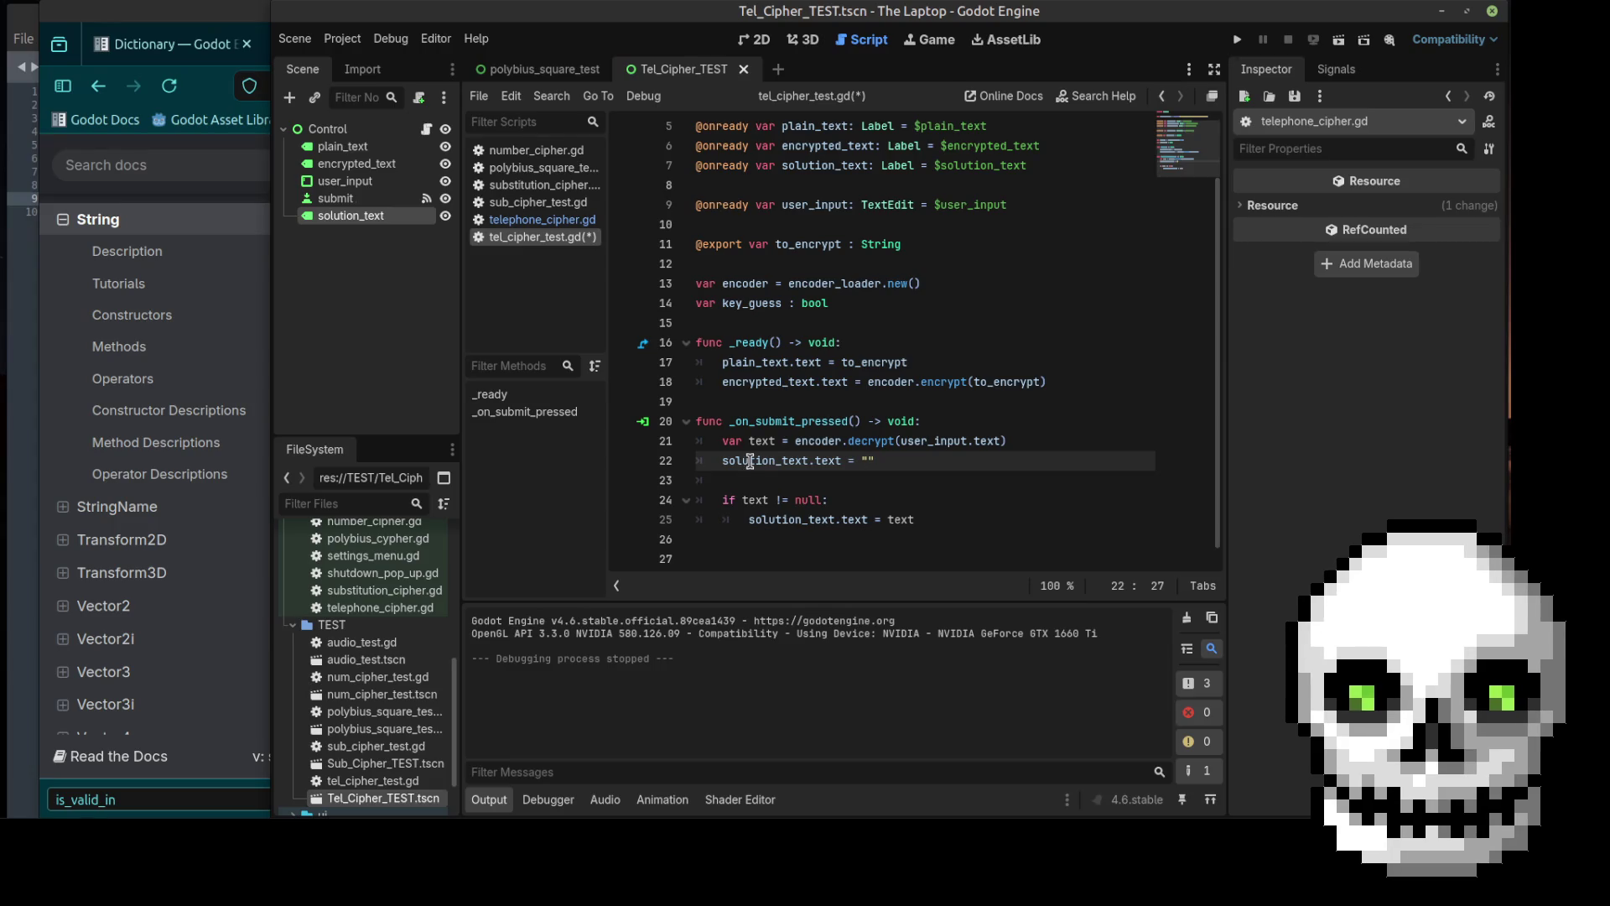
key("ctrl+s")
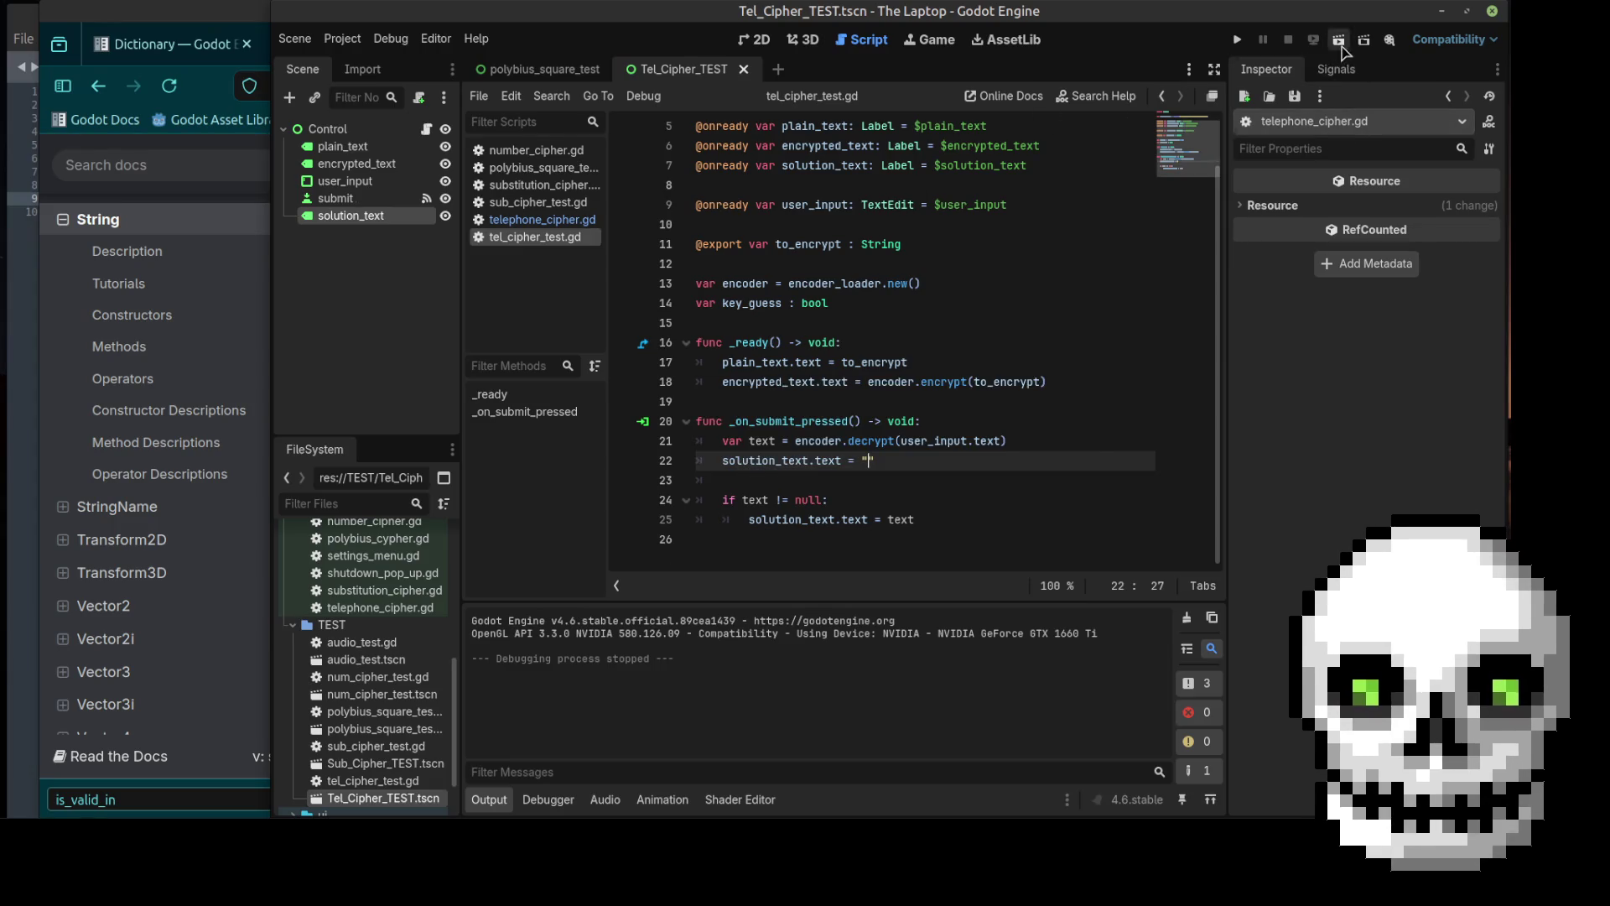
left_click(1338, 40)
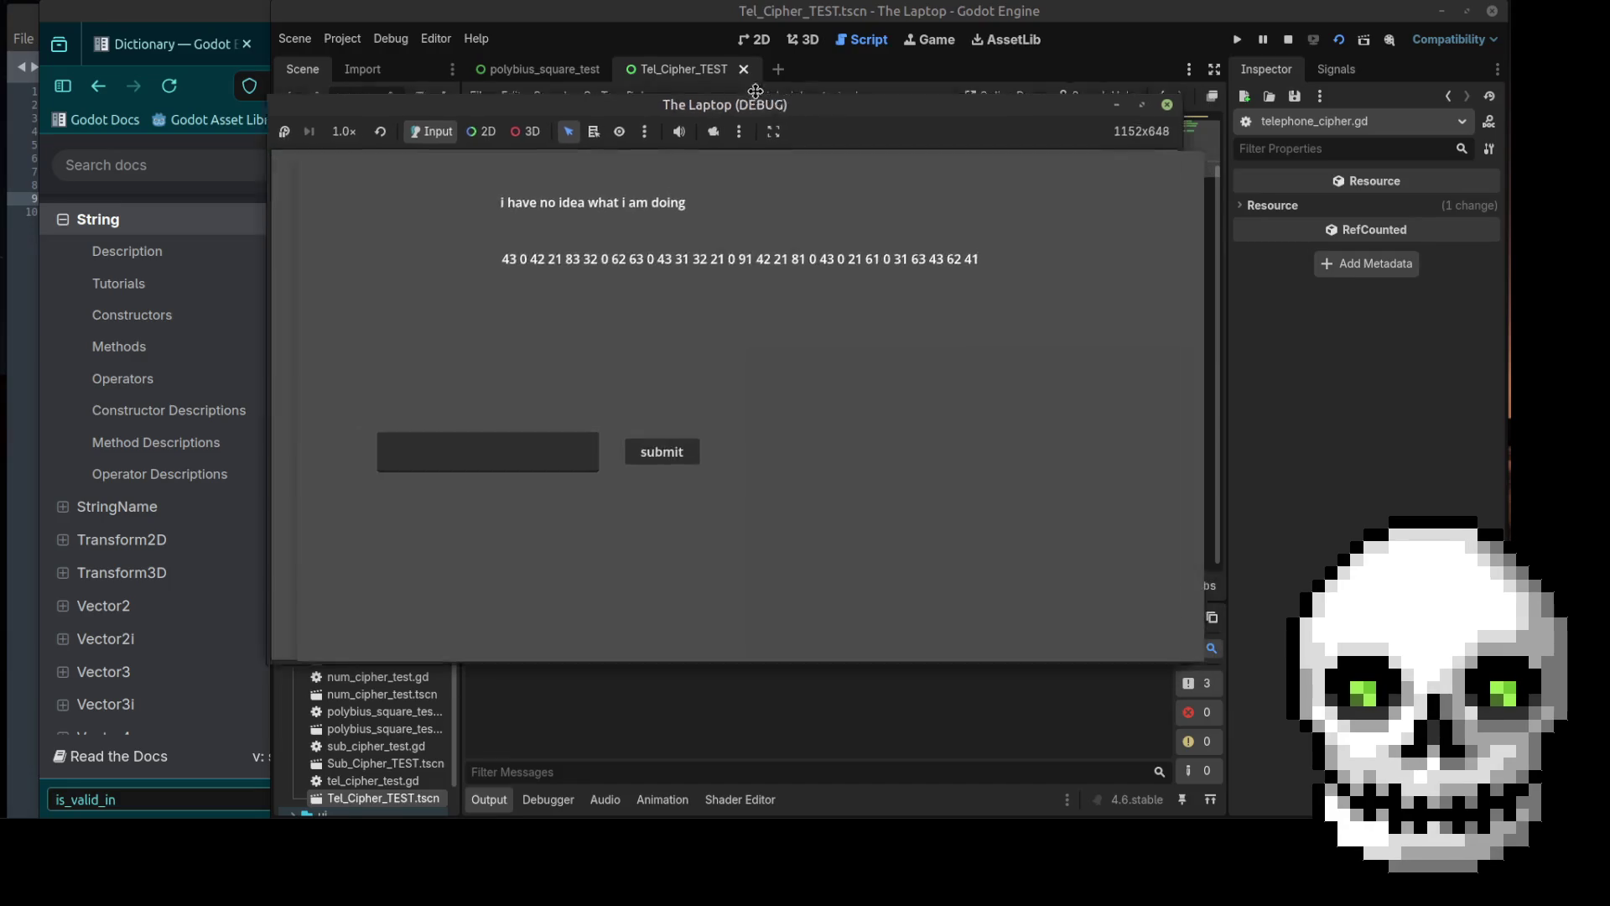
Step: Submit the codes asdf, 421351 and 43 in the running test scene to check the results
left_click(406, 366)
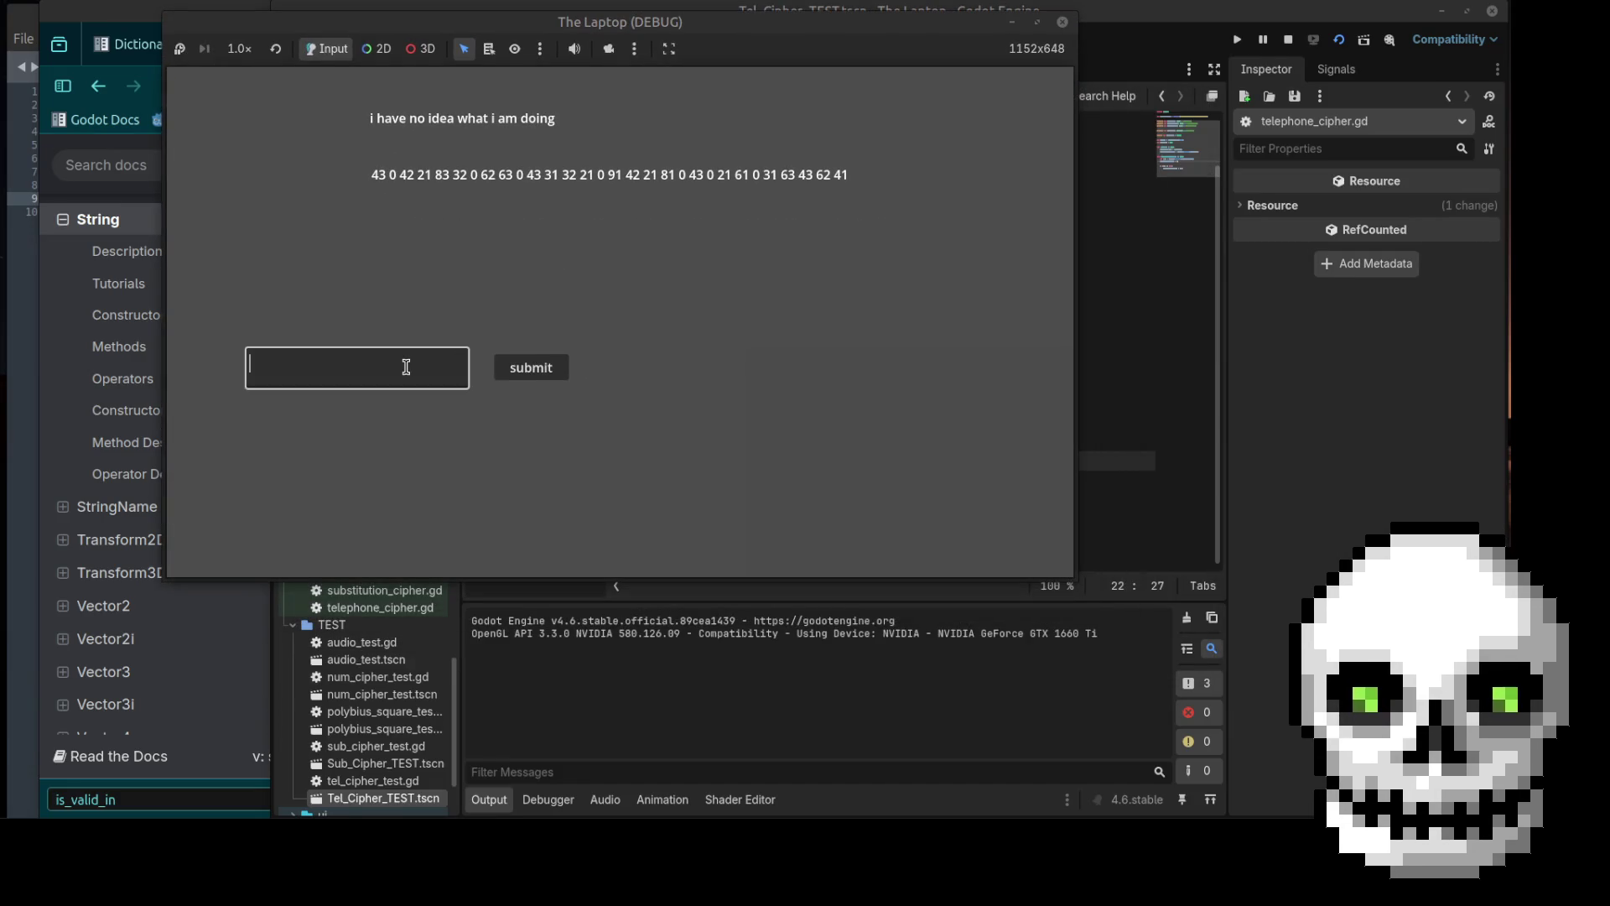
type("asdf")
left_click(531, 368)
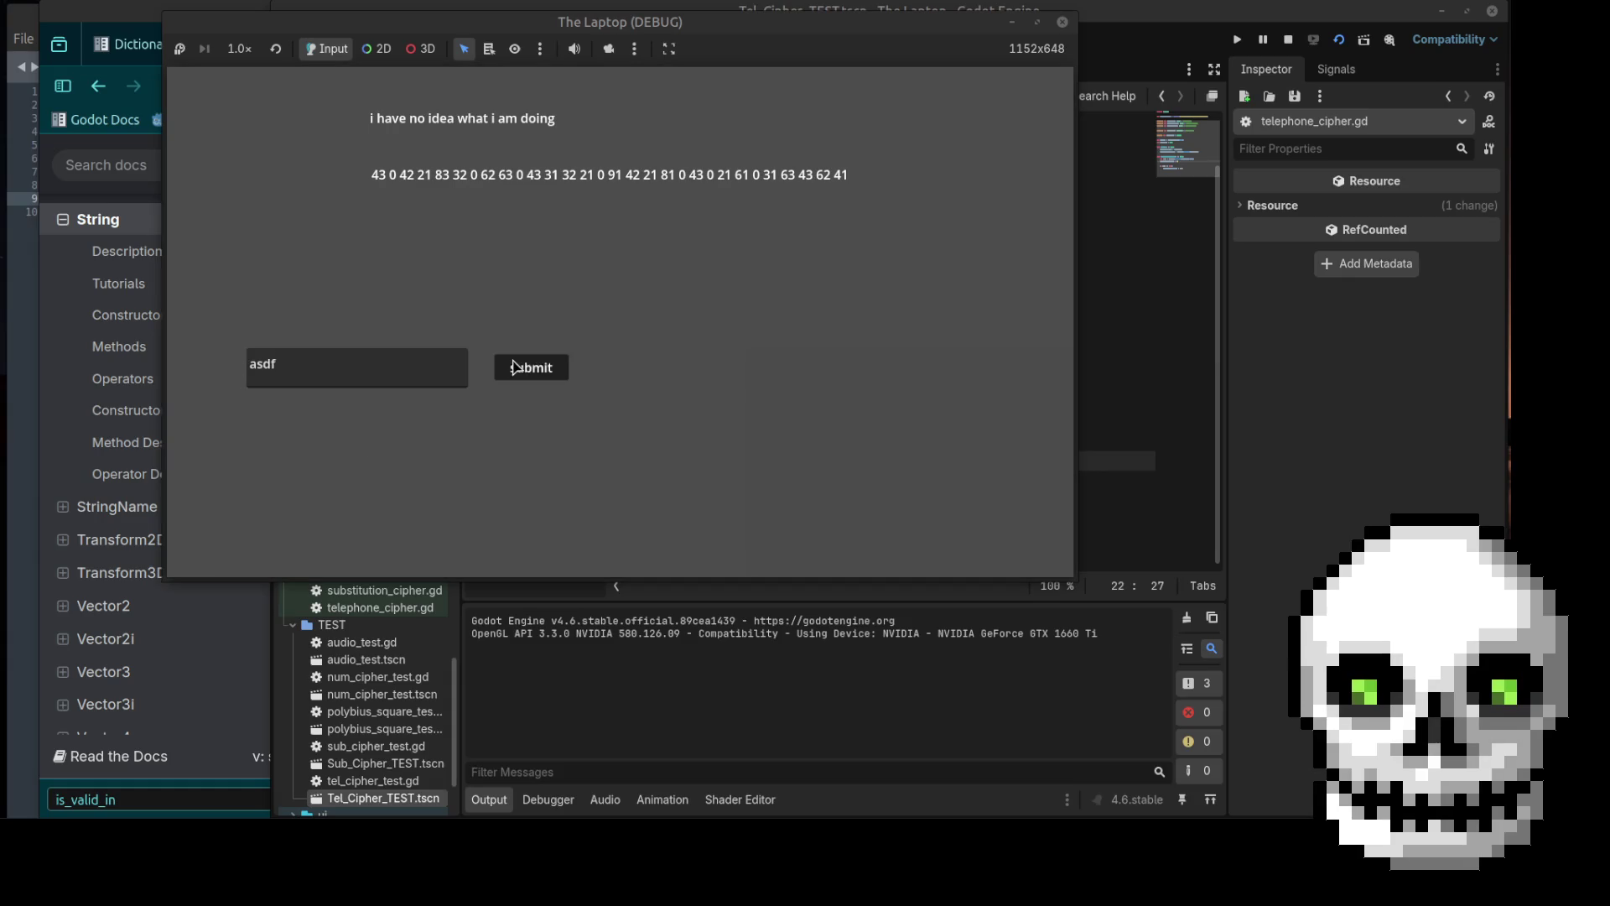
left_click(390, 372)
key("BackSpace")
key("BackSpace")
key("BackSpace")
type("421351")
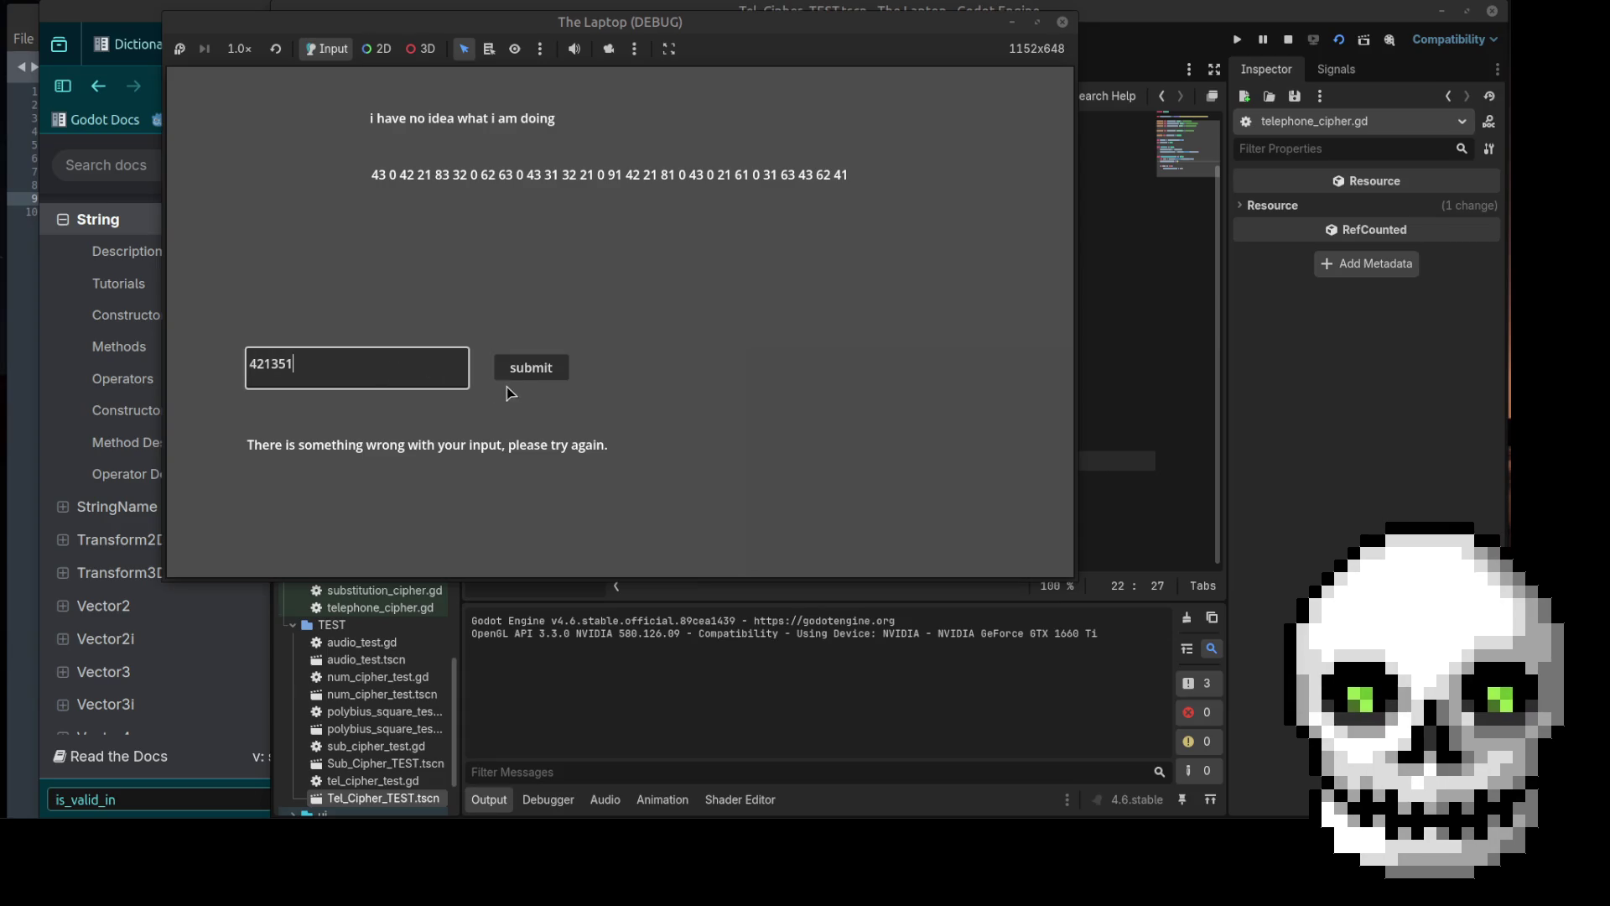
left_click(521, 370)
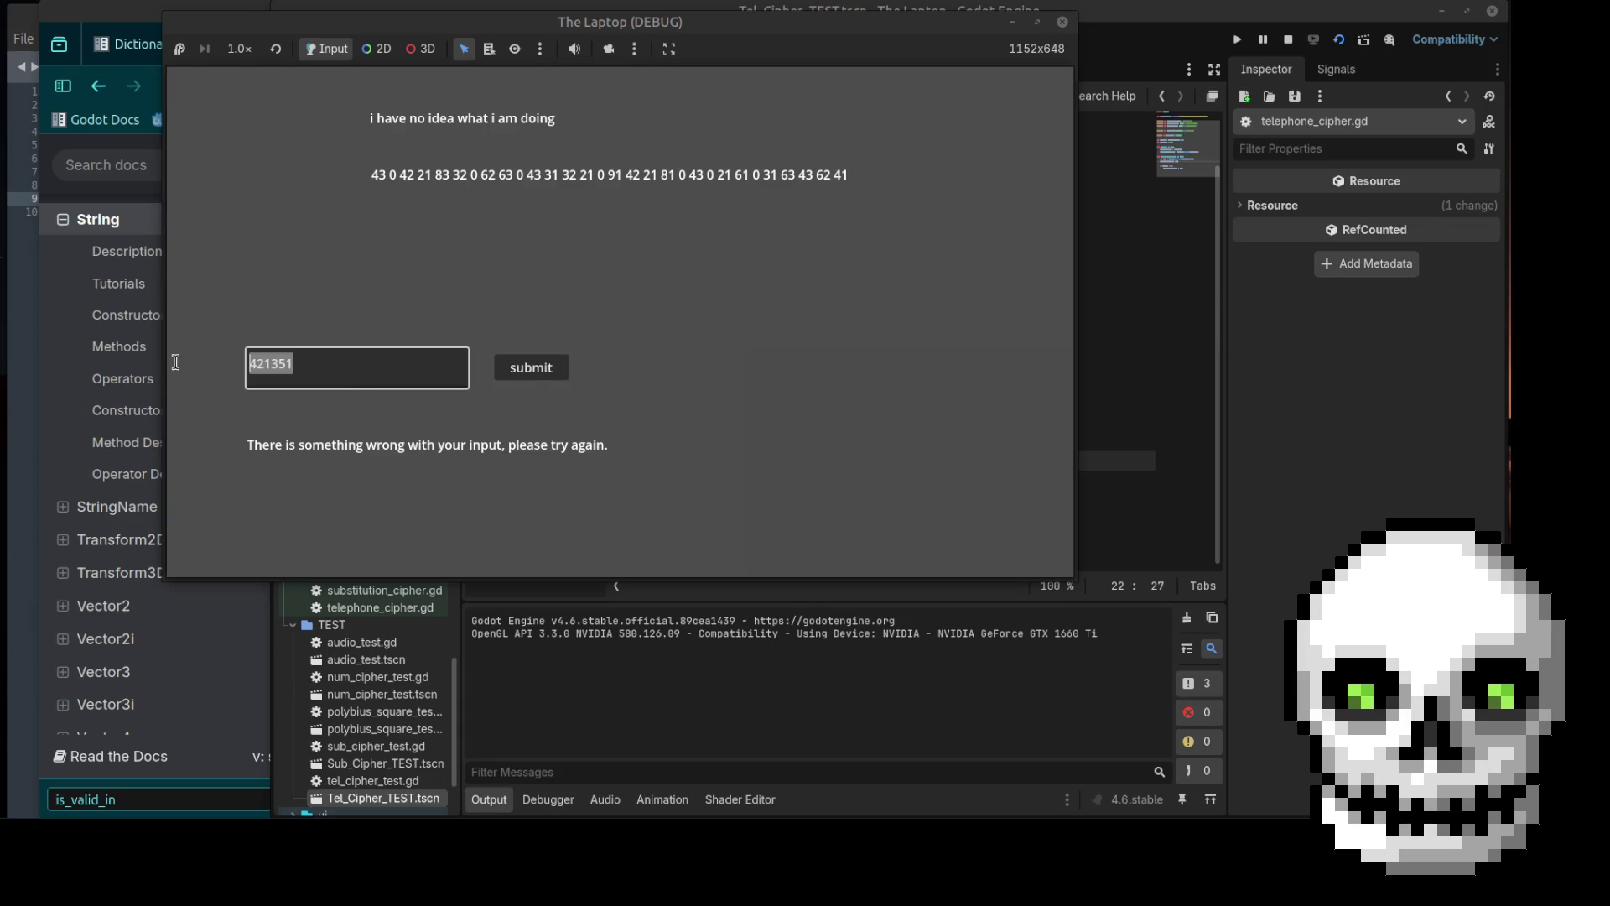
key("BackSpace")
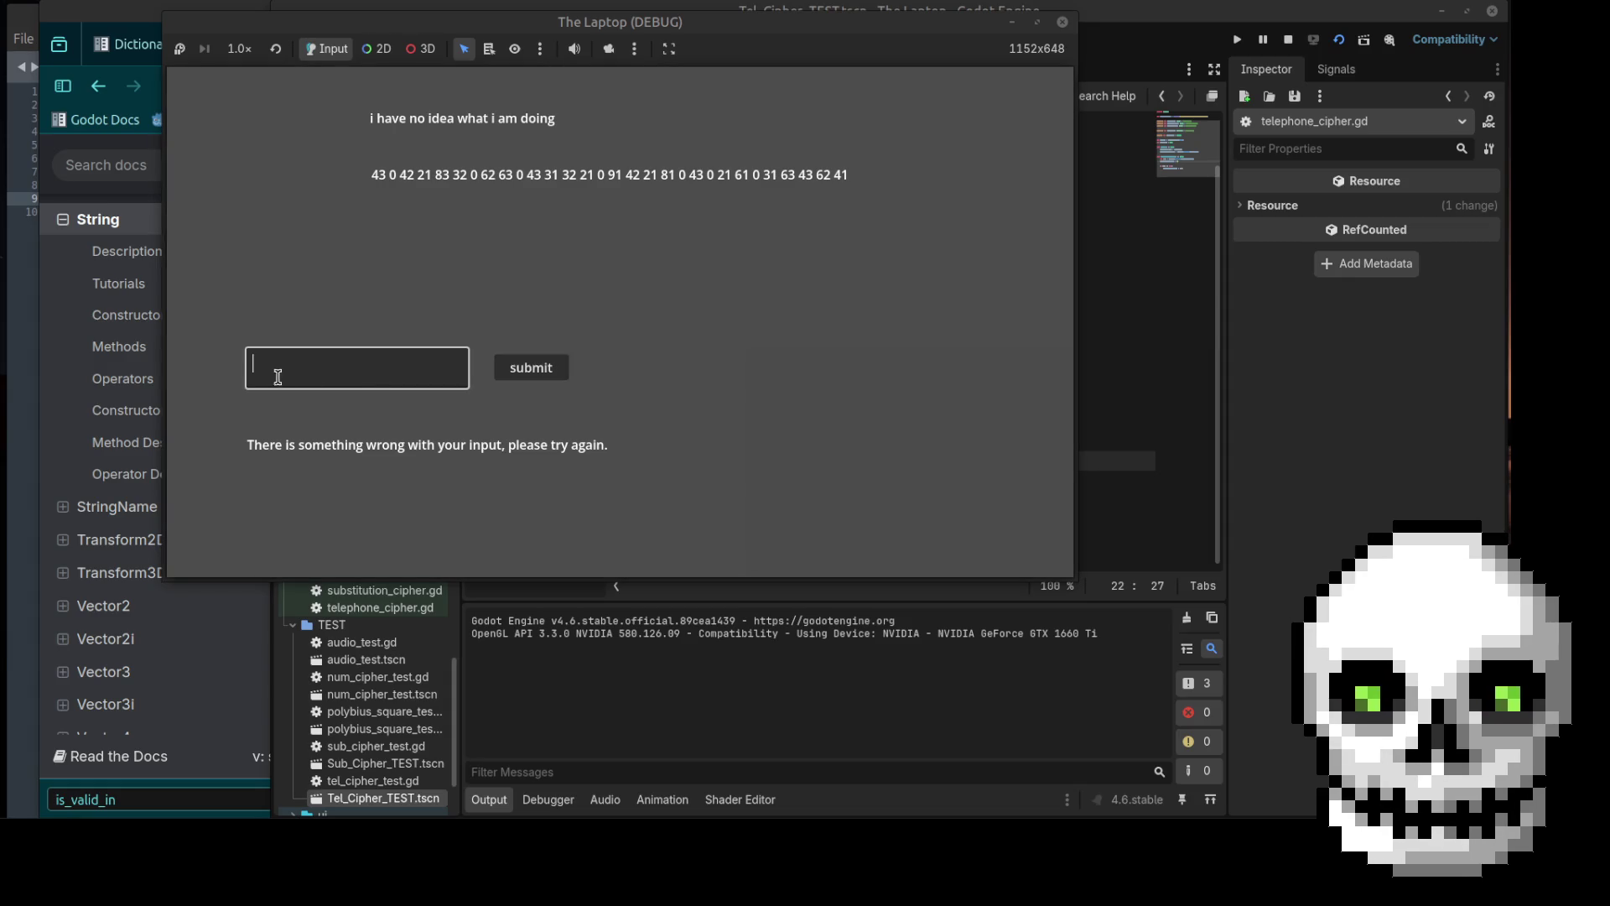
type("43")
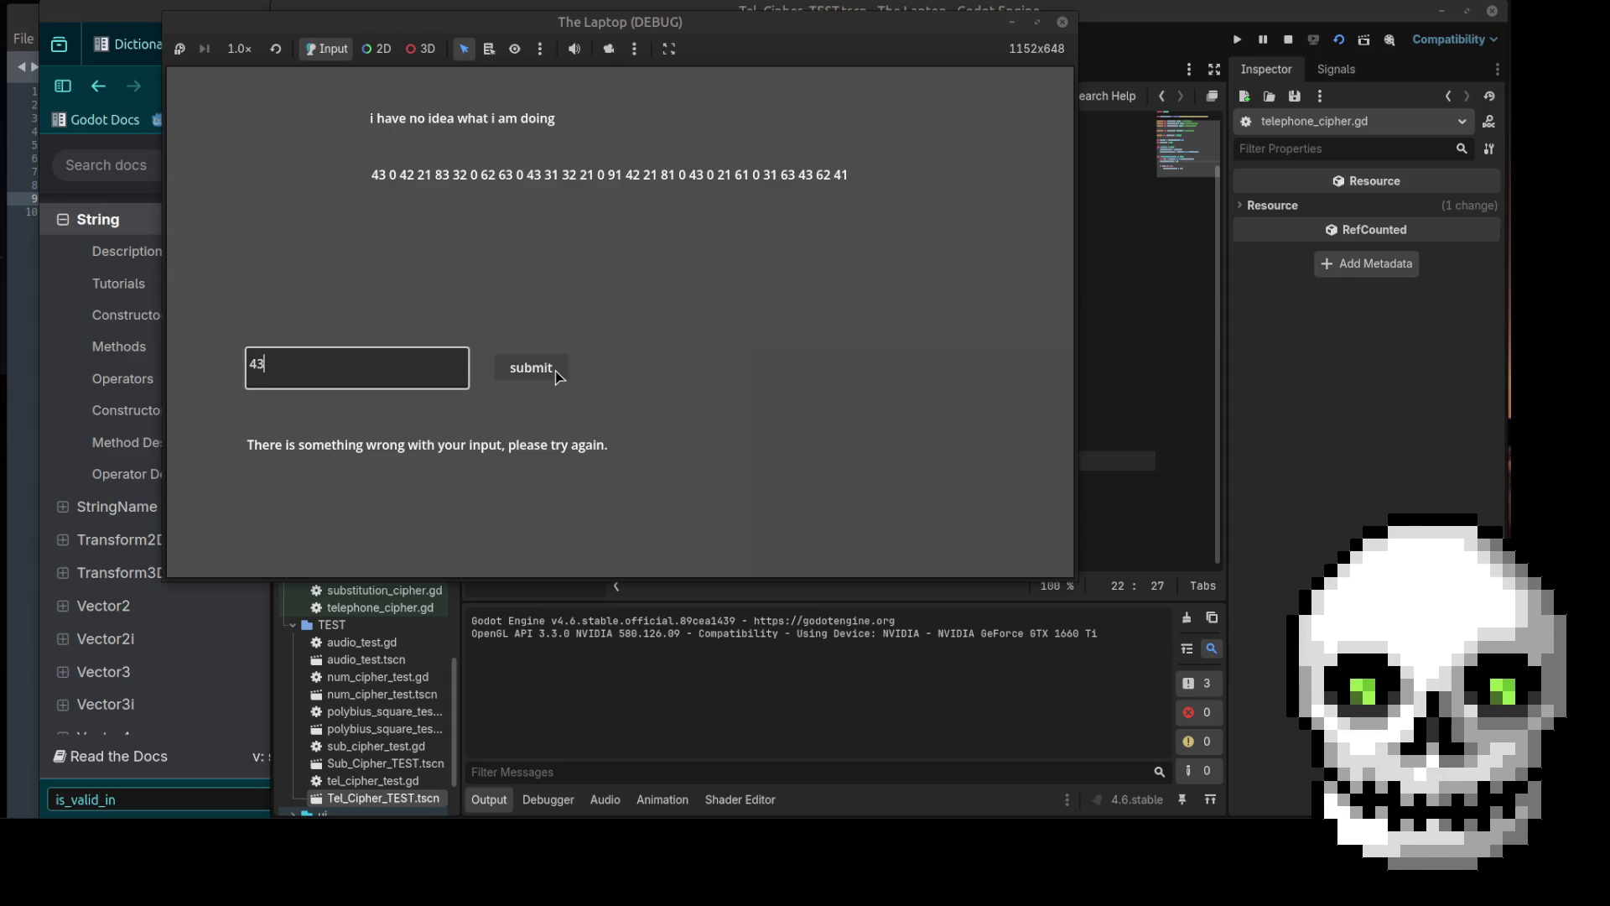
left_click(555, 371)
double_click(369, 374)
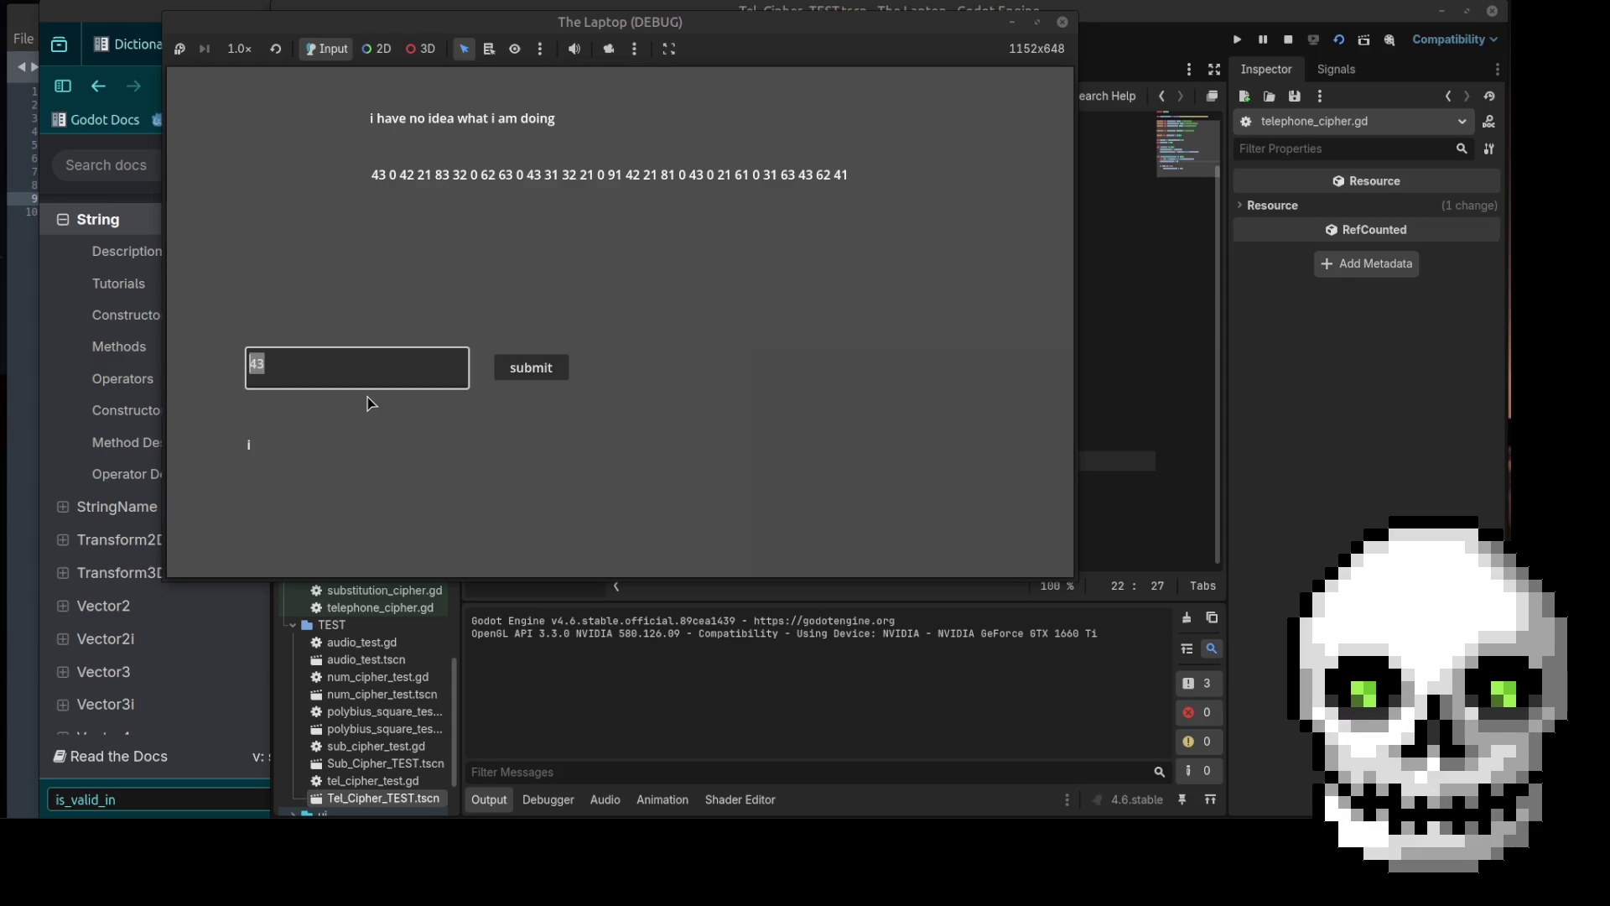
key("BackSpace")
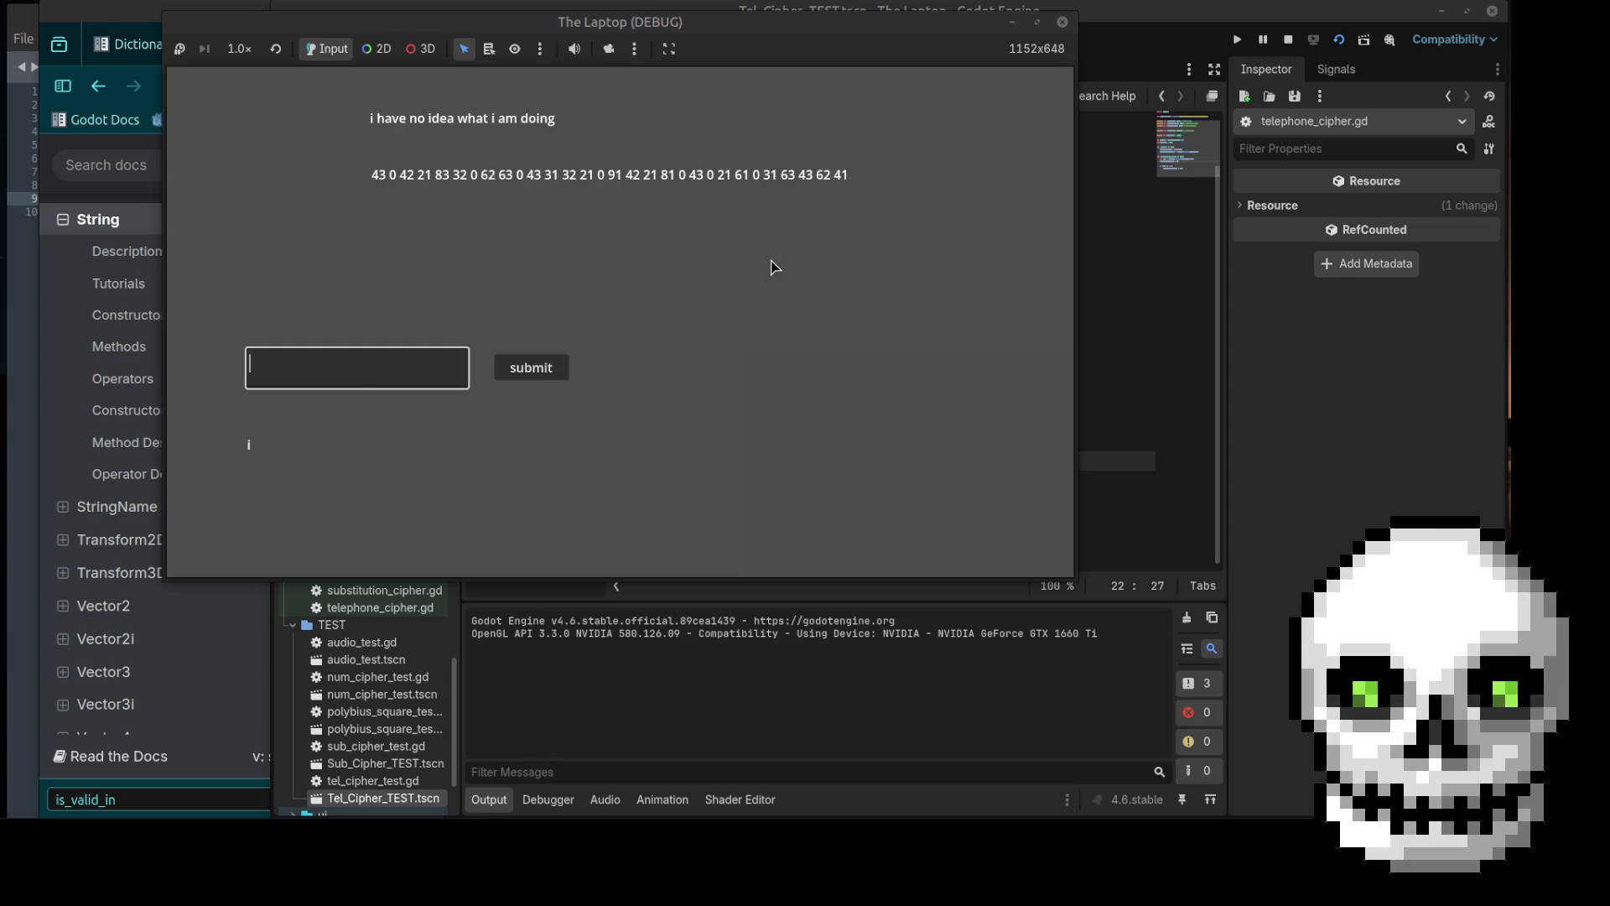
Step: Close the game window and delete the solution_text.text = "" line 22 from the script
left_click(1062, 22)
left_click_drag(901, 460, 720, 461)
key("BackSpace")
key("BackSpace")
key("BackSpace")
left_click(754, 461)
left_click(969, 525)
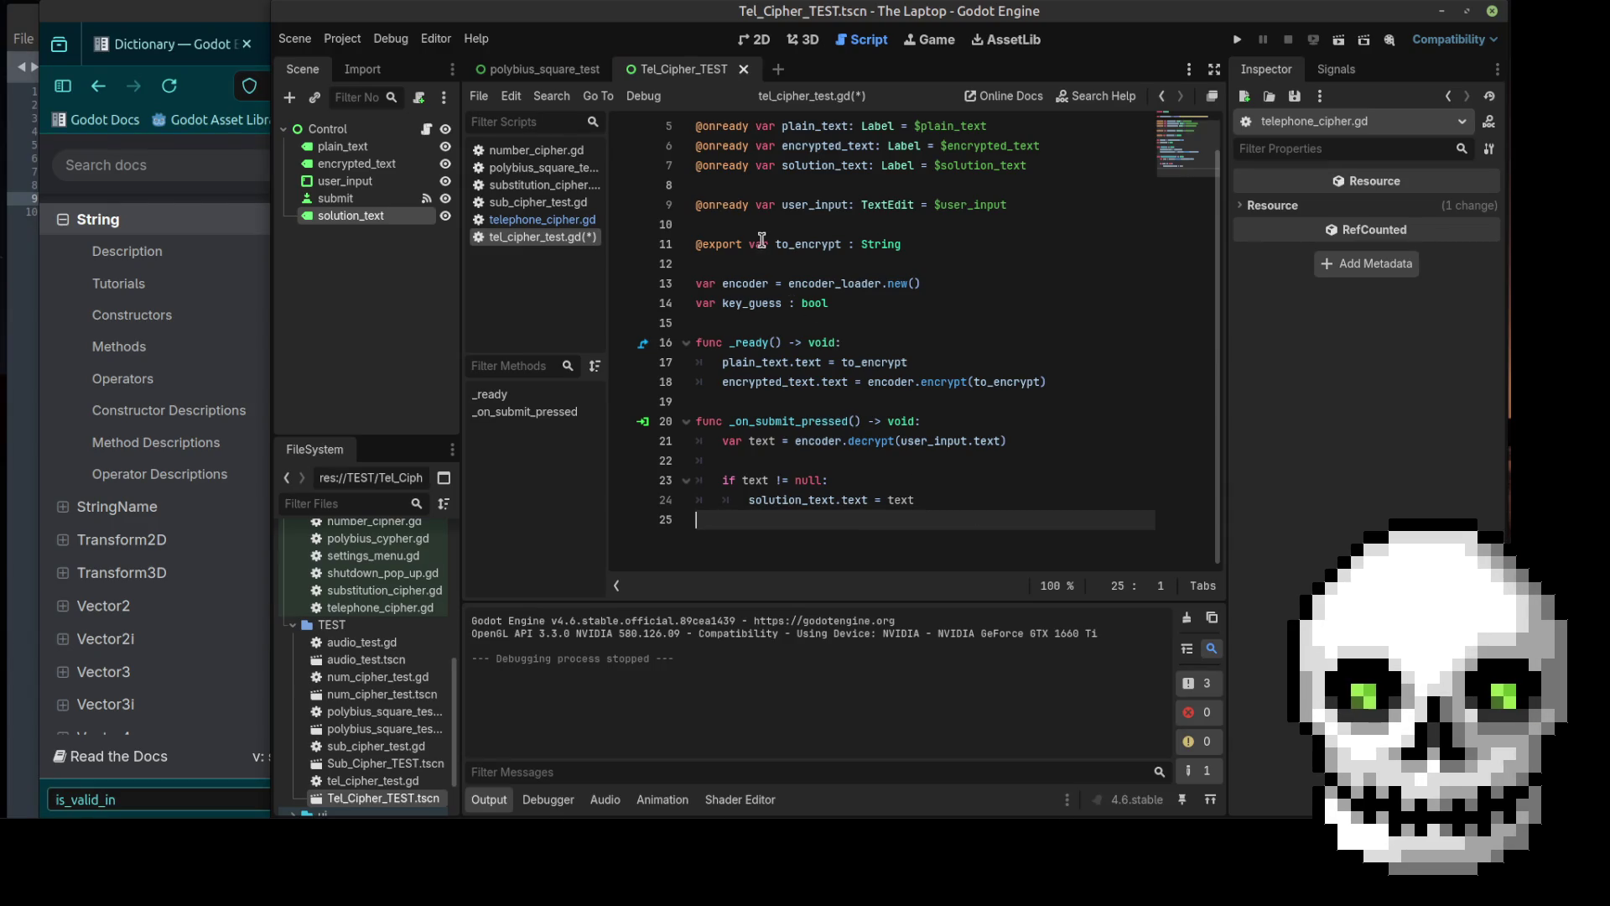
Step: Save tel_cipher_test.gd, then show telephone_cipher.gd at its decrypt function
key("ctrl+s")
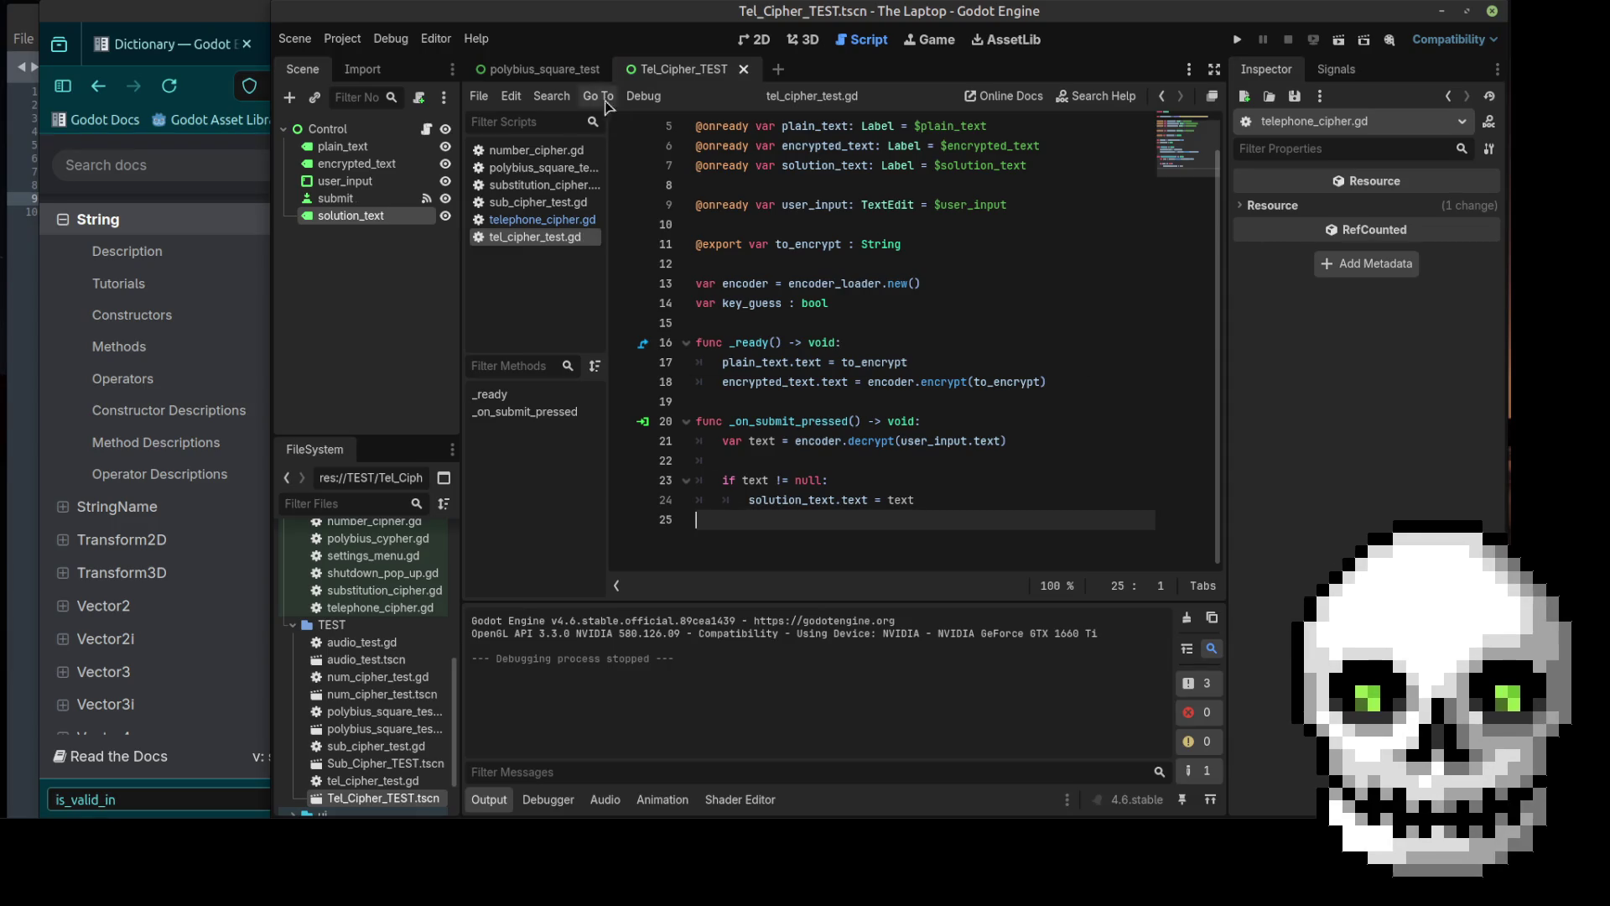
left_click(542, 219)
scroll(880, 317, "down", 12)
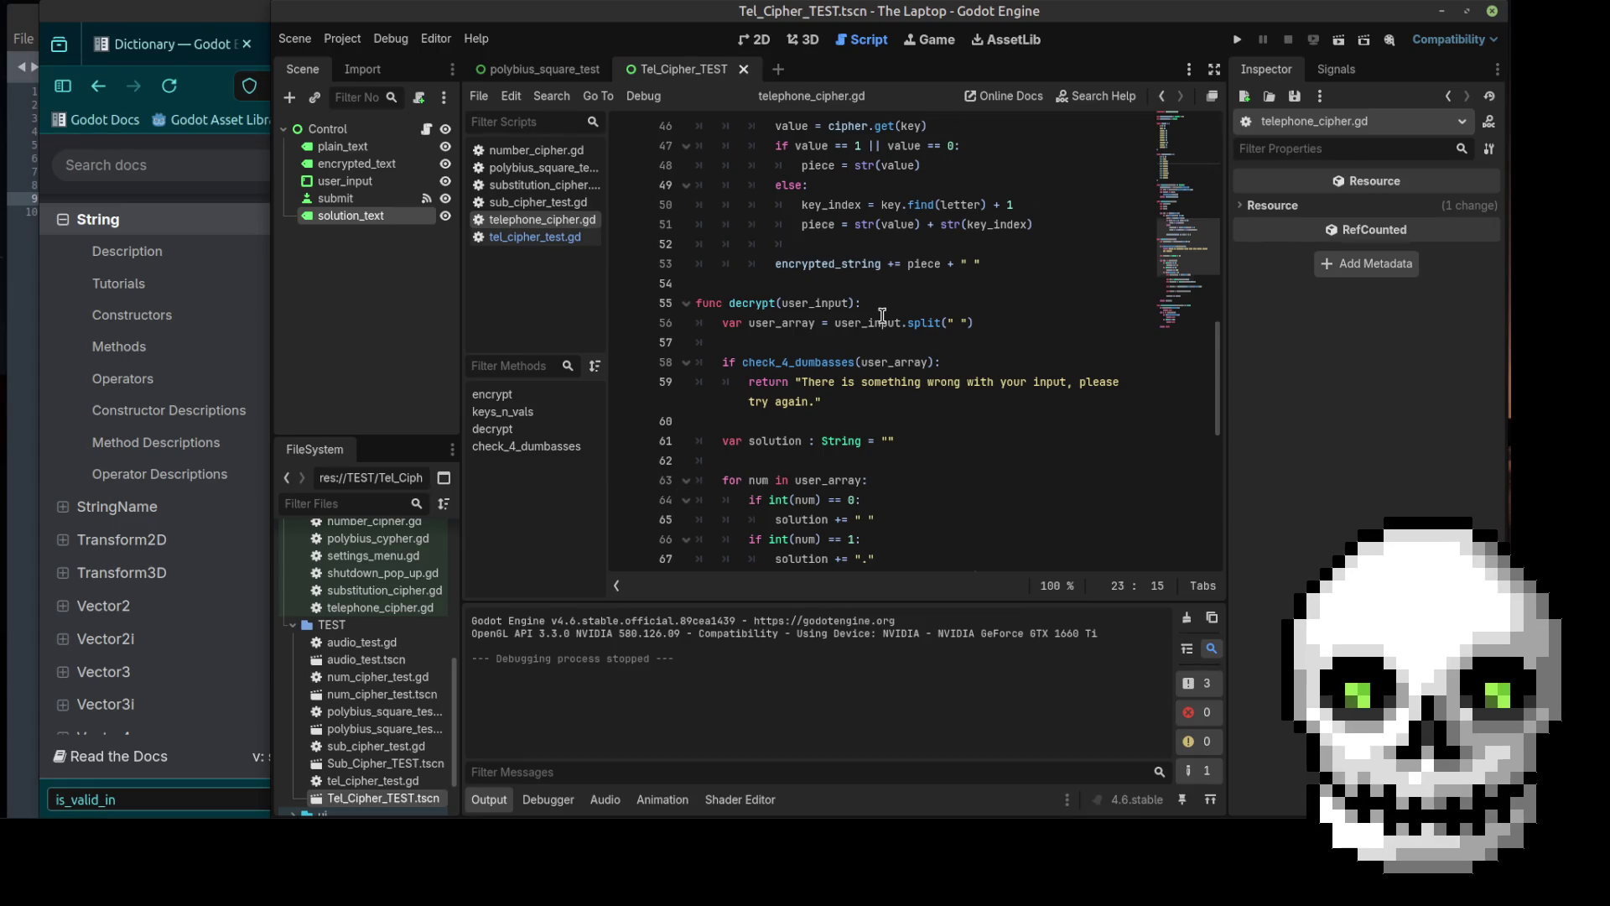
scroll(882, 315, "down", 1)
scroll(882, 315, "down", 7)
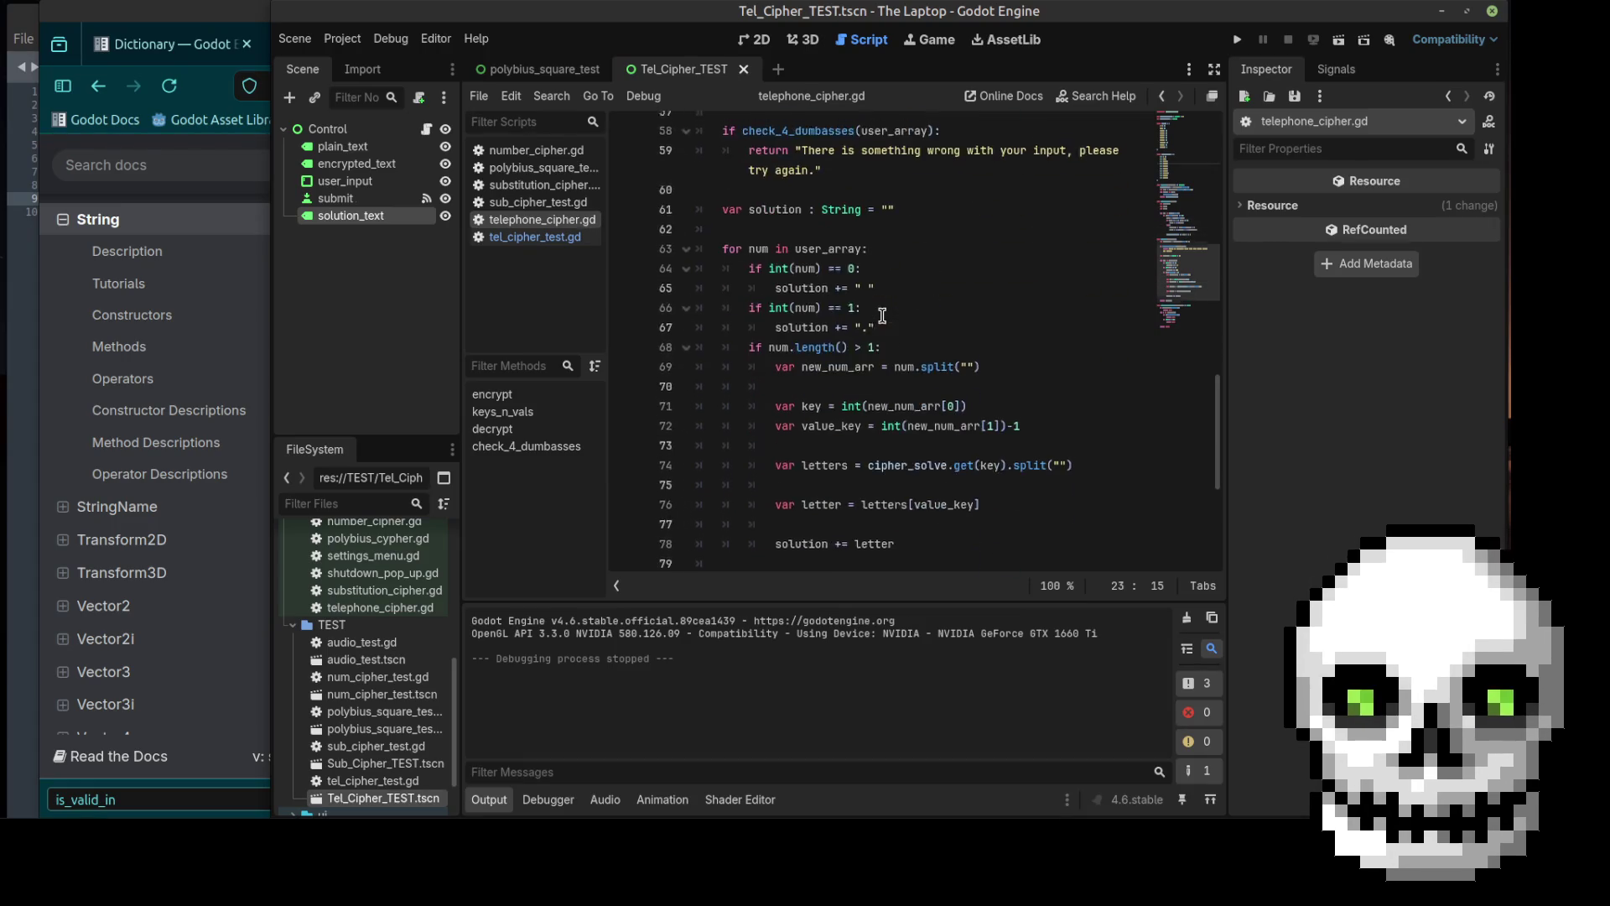
scroll(882, 315, "up", 5)
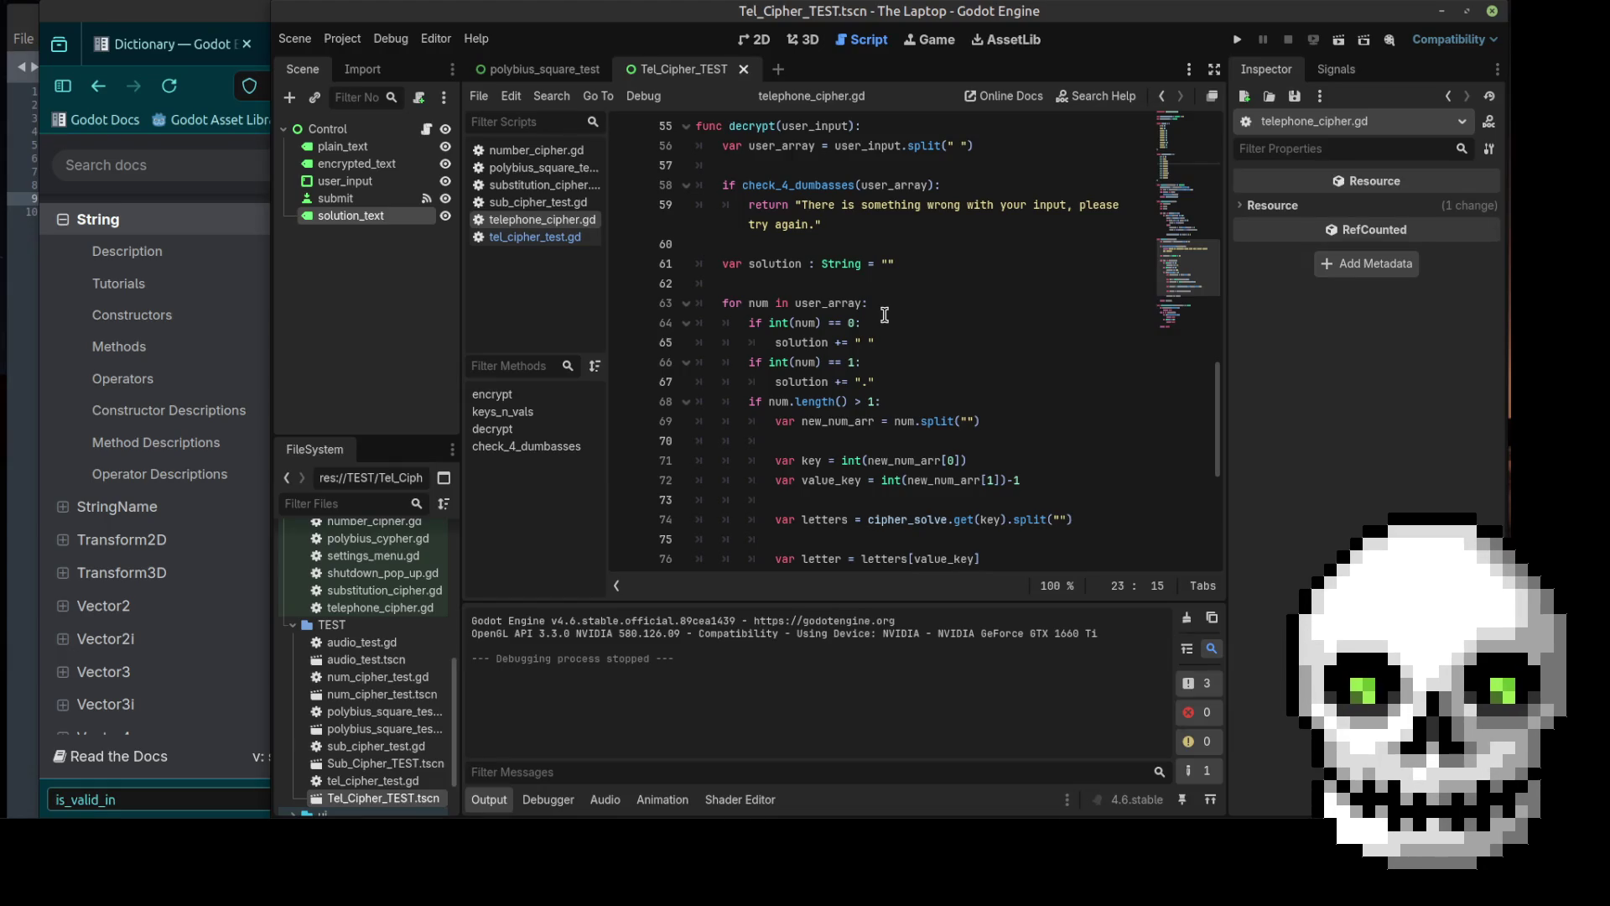
left_click(855, 128)
mouse_move(873, 146)
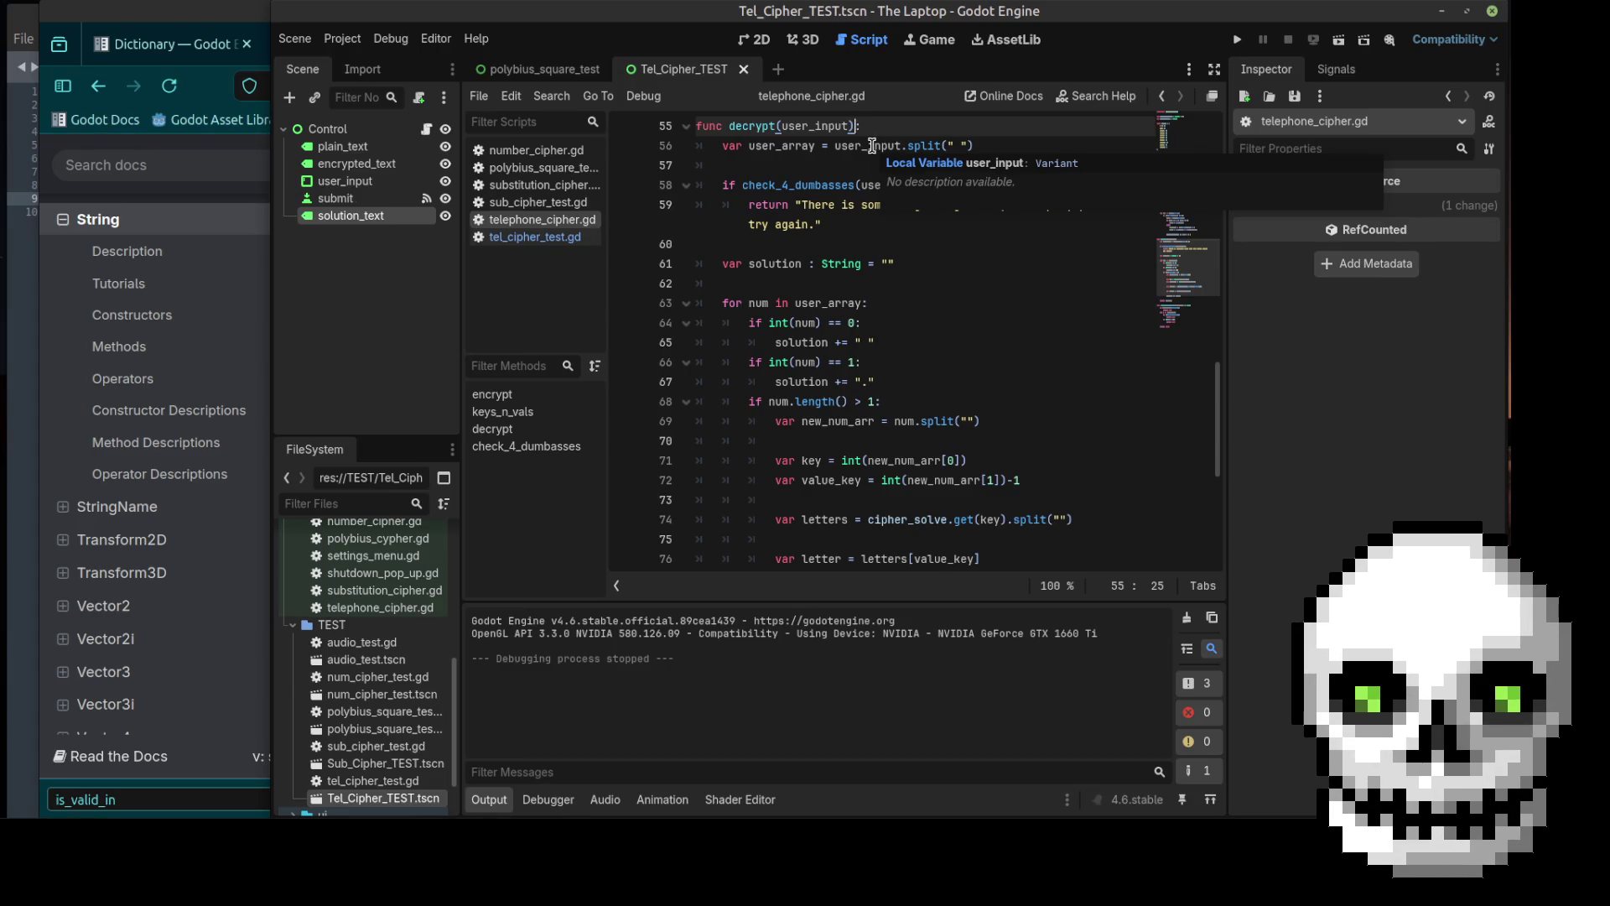
left_click(850, 234)
scroll(849, 234, "down", 5)
scroll(847, 276, "down", 2)
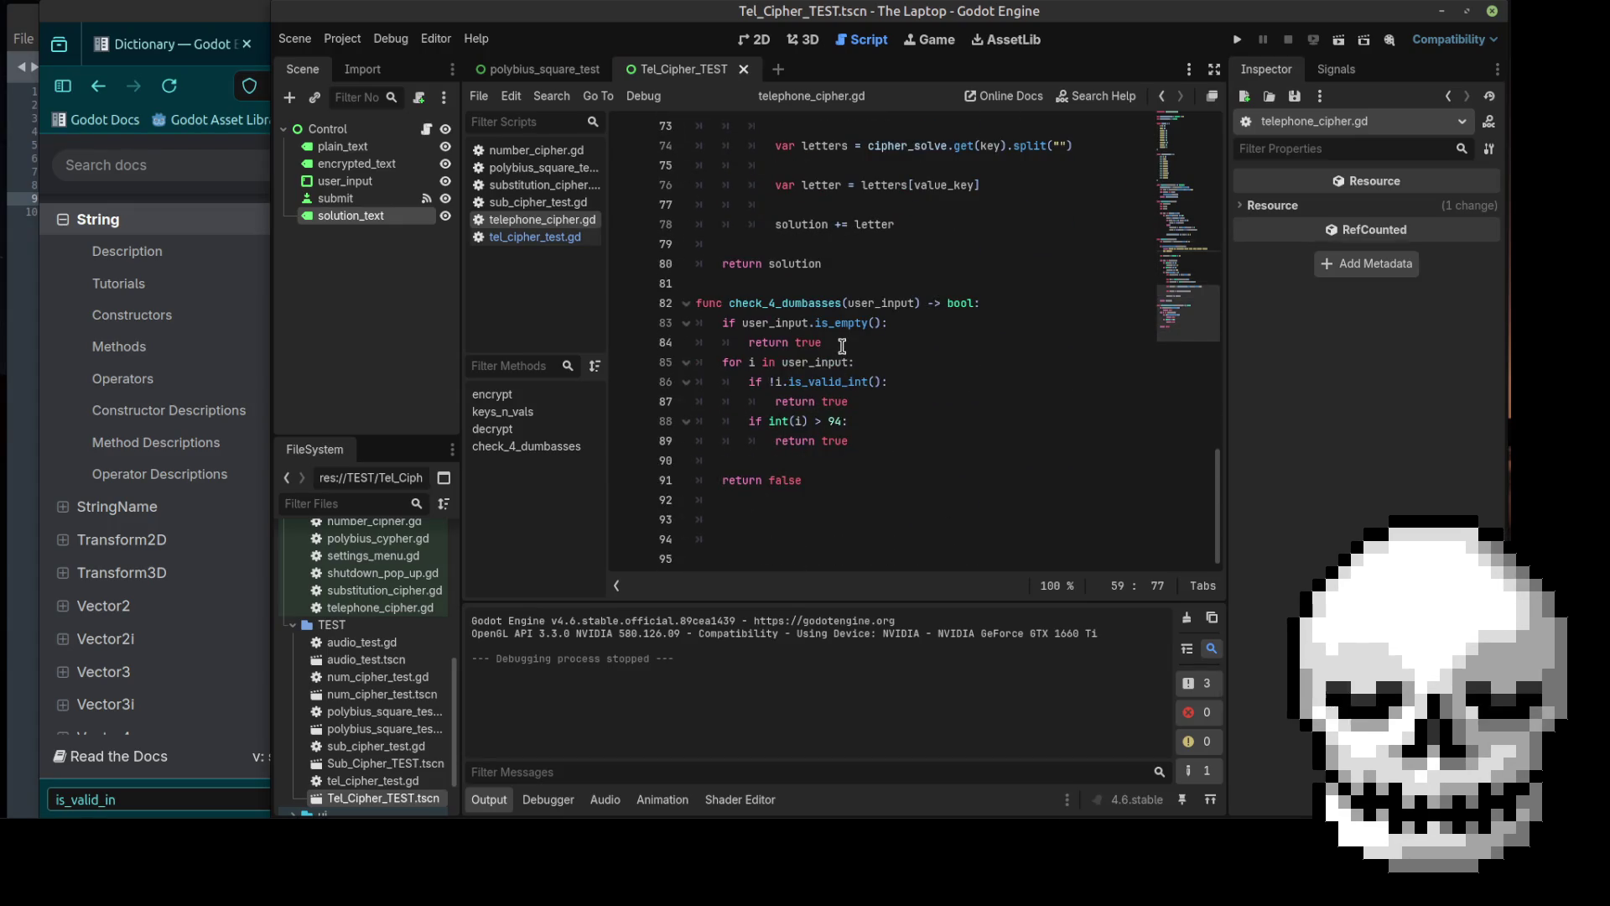
left_click(900, 323)
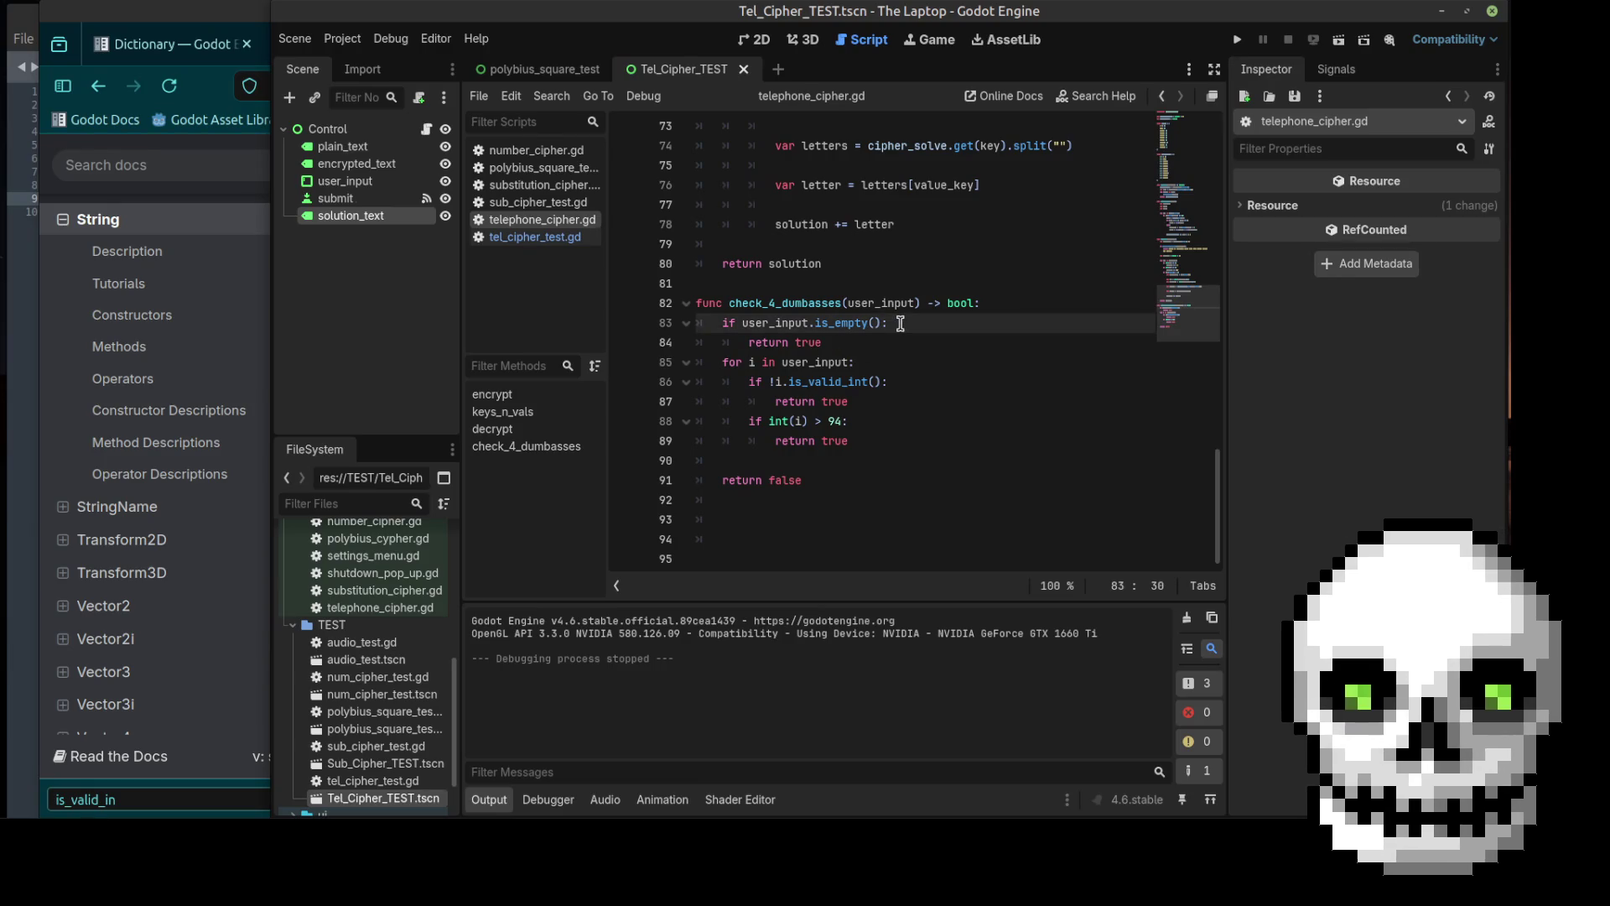
scroll(889, 314, "up", 7)
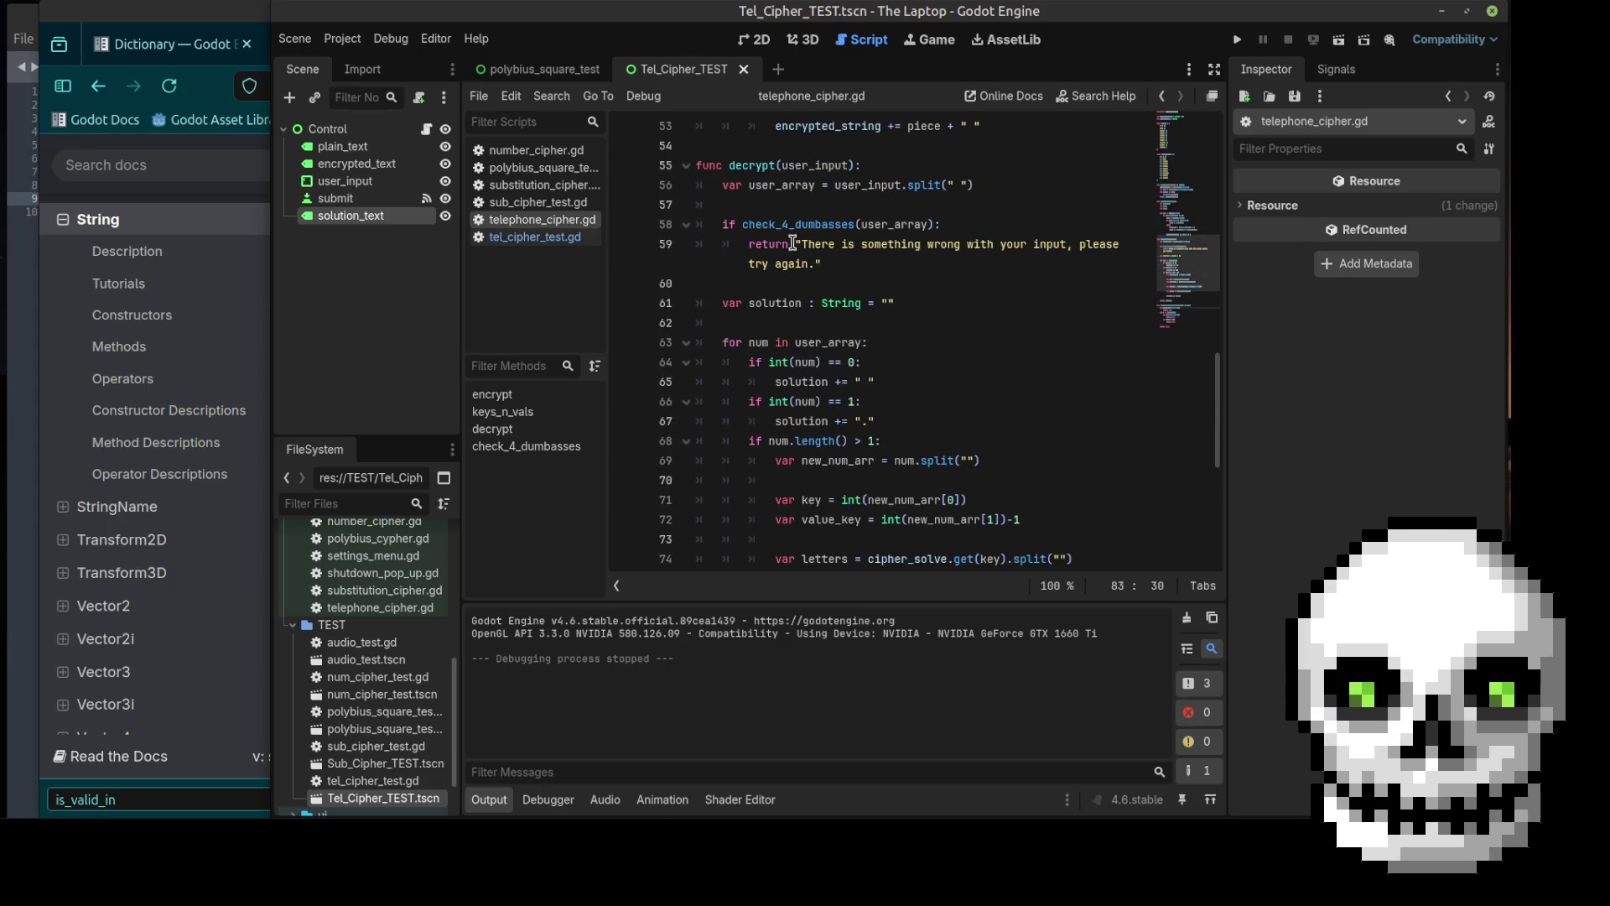
mouse_move(744, 224)
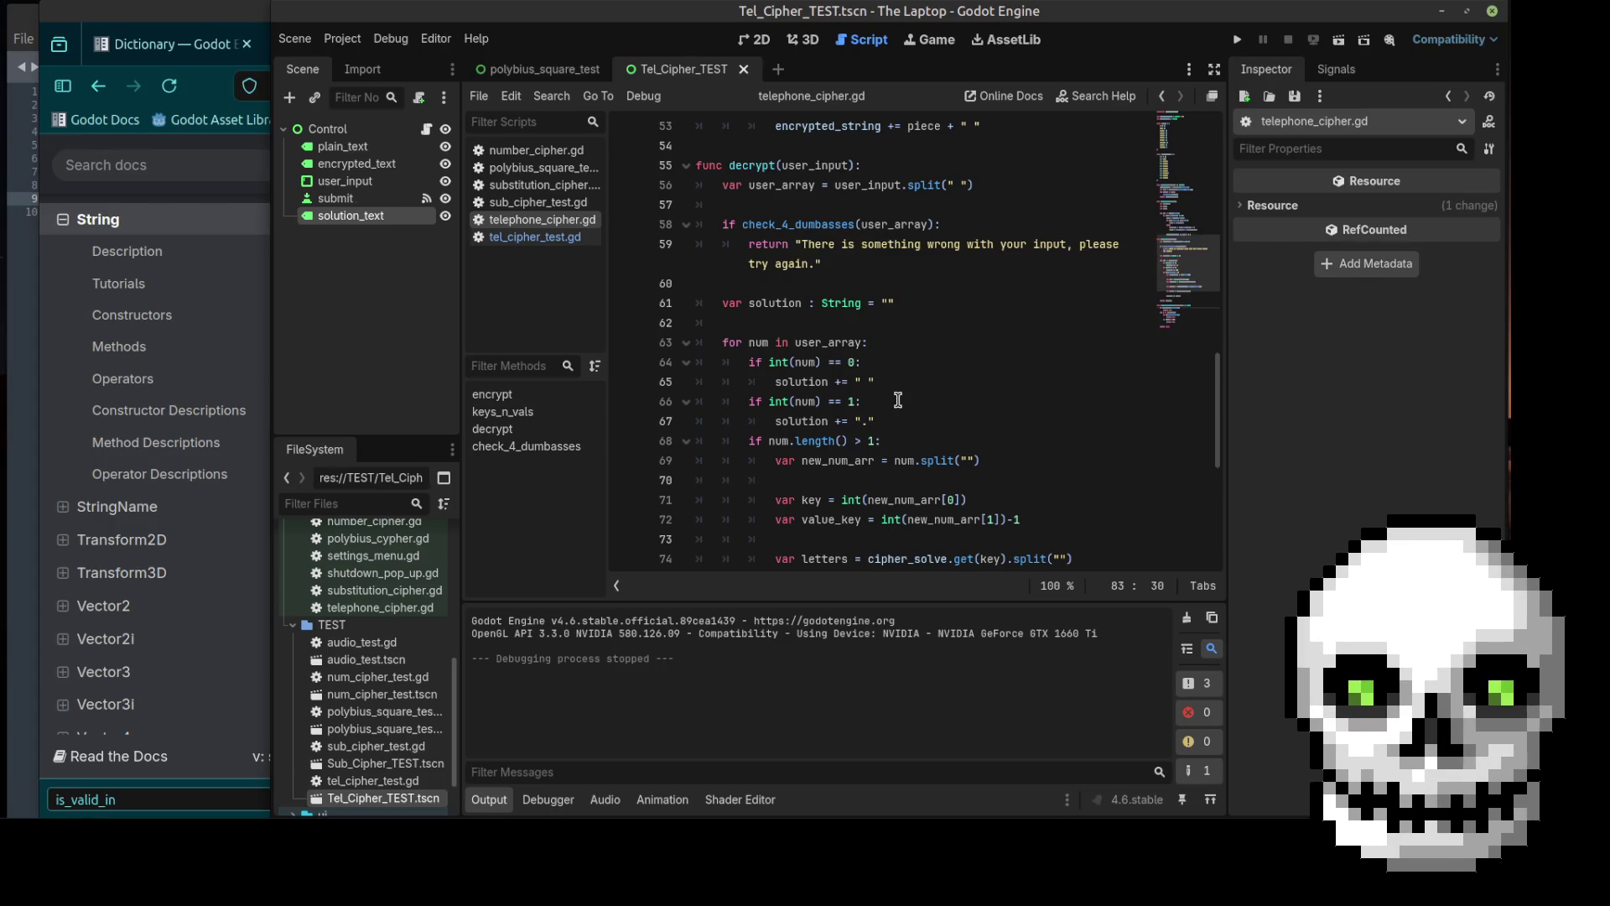
scroll(900, 395, "down", 5)
scroll(900, 395, "down", 1)
scroll(900, 395, "up", 3)
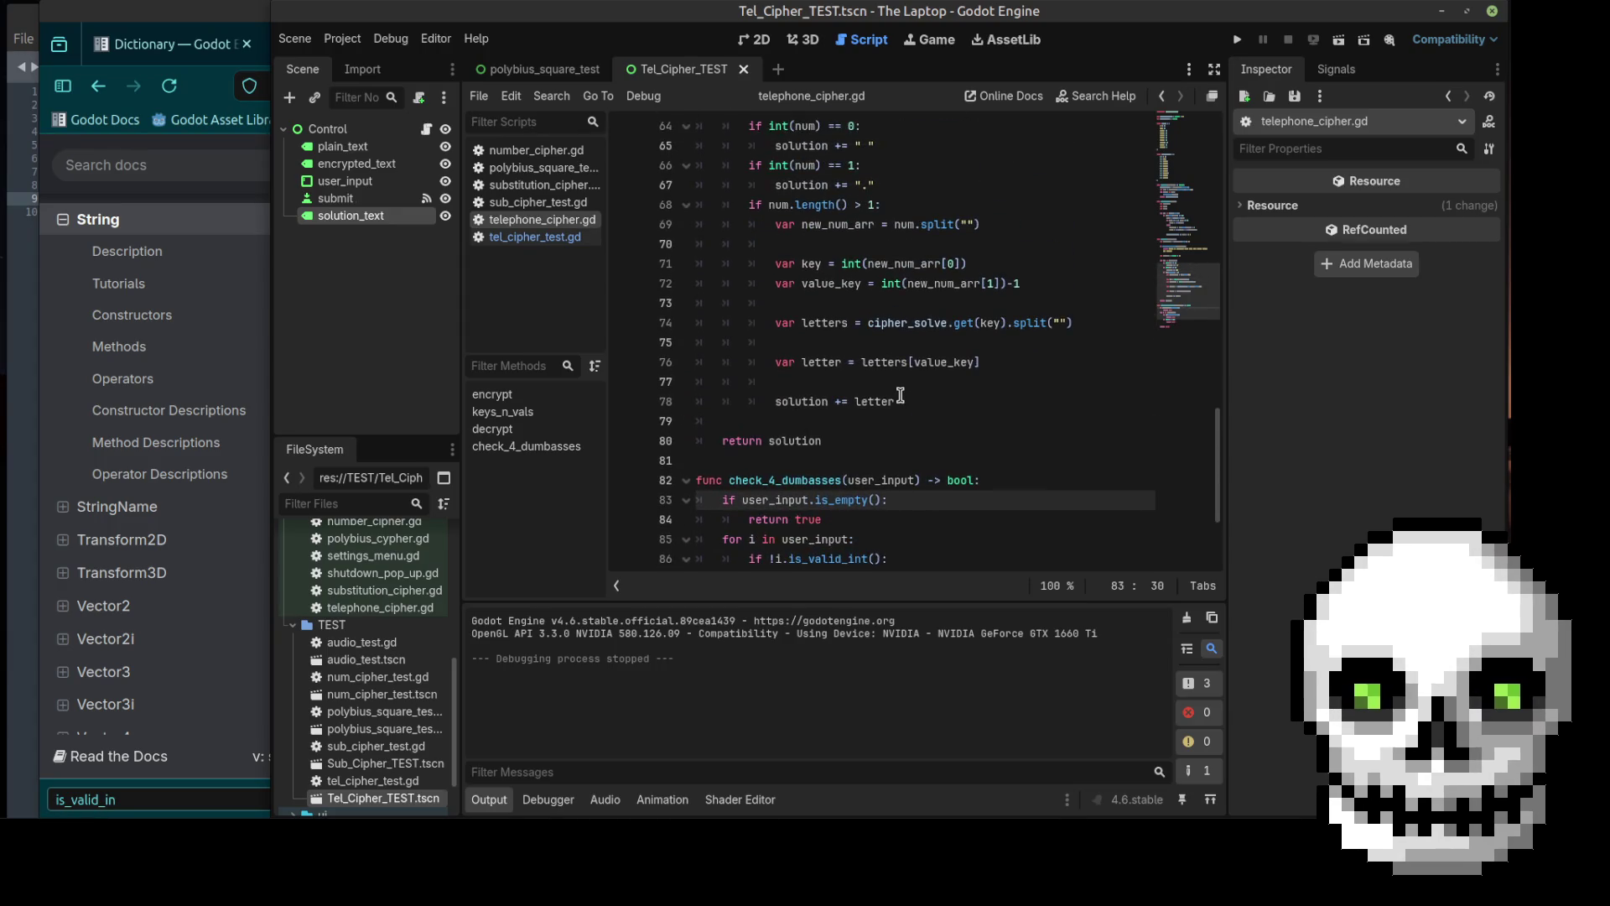
scroll(900, 395, "up", 4)
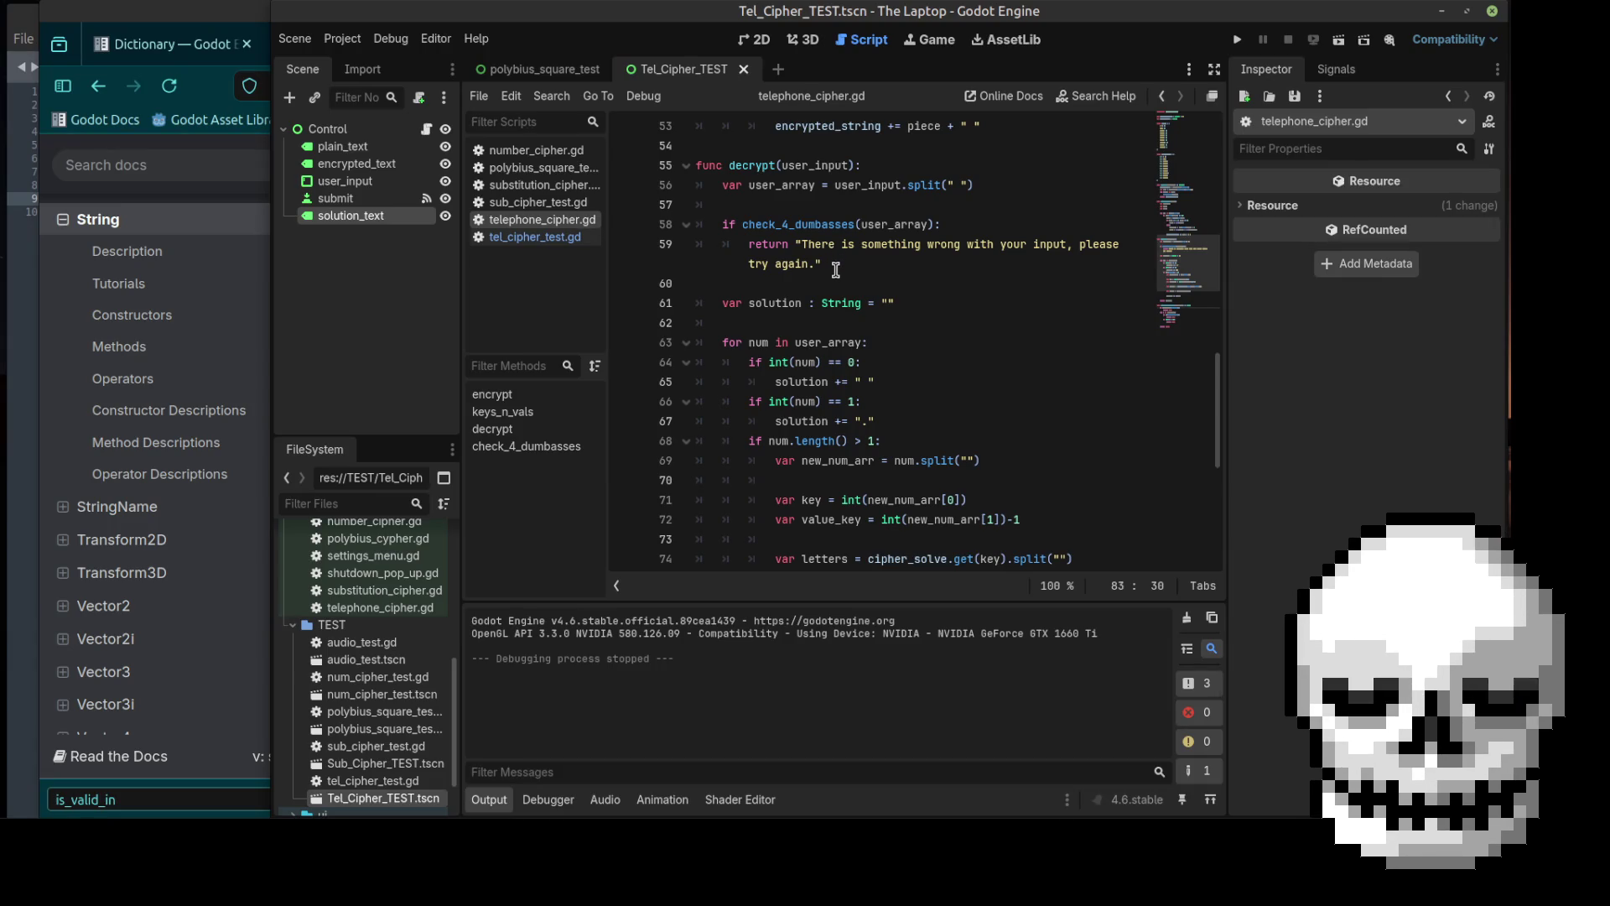
scroll(841, 264, "down", 1)
scroll(844, 264, "up", 1)
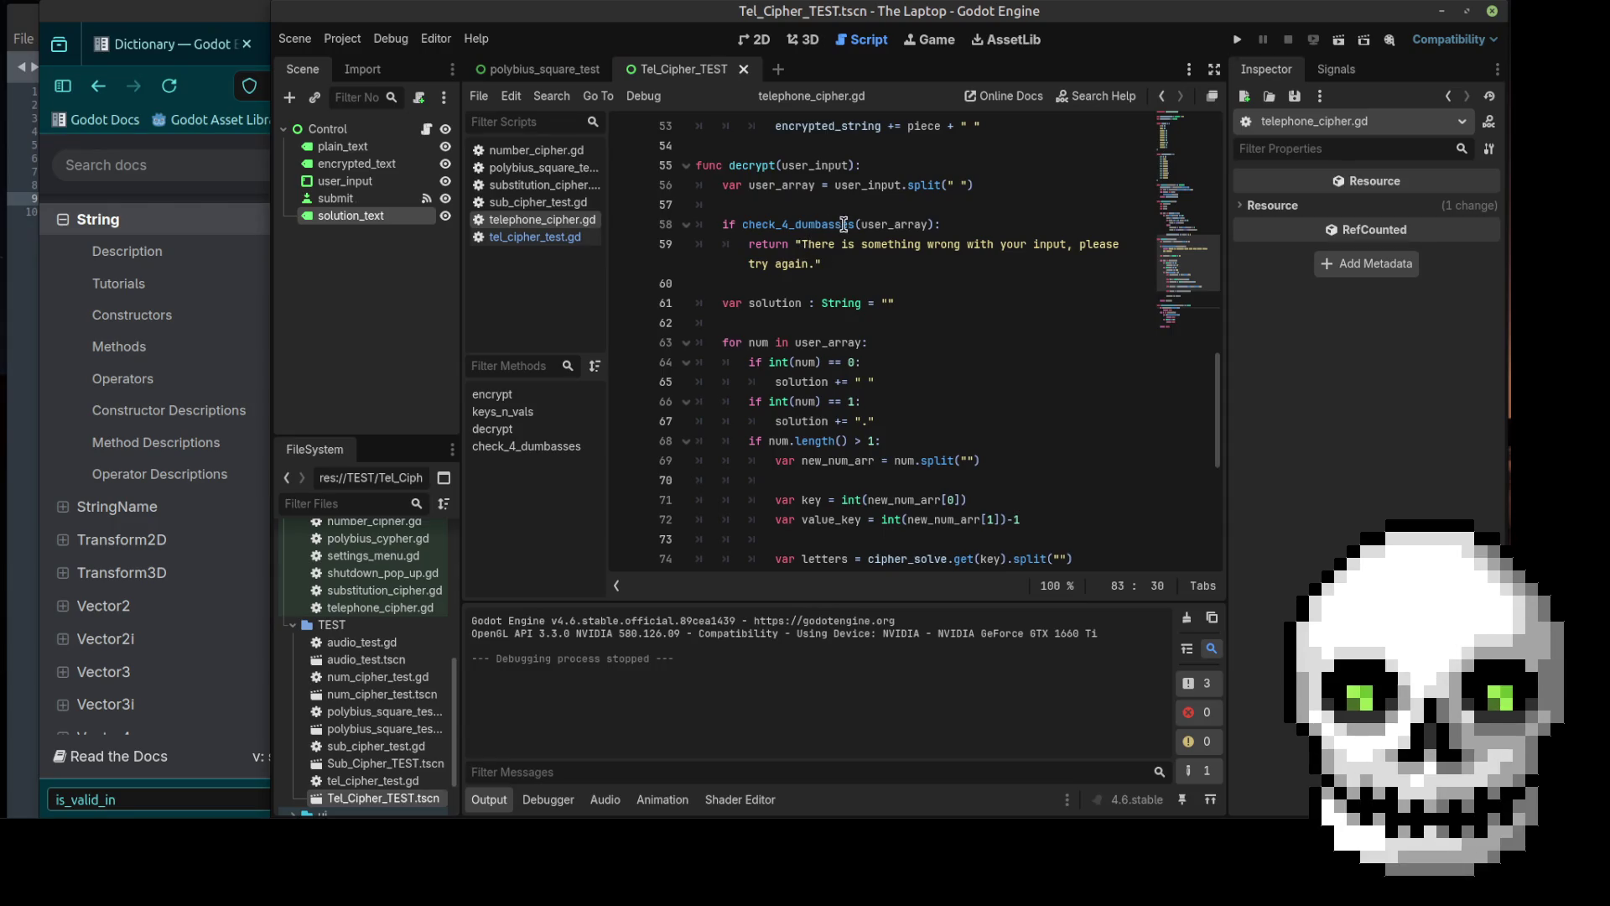
scroll(838, 322, "down", 5)
scroll(838, 322, "down", 2)
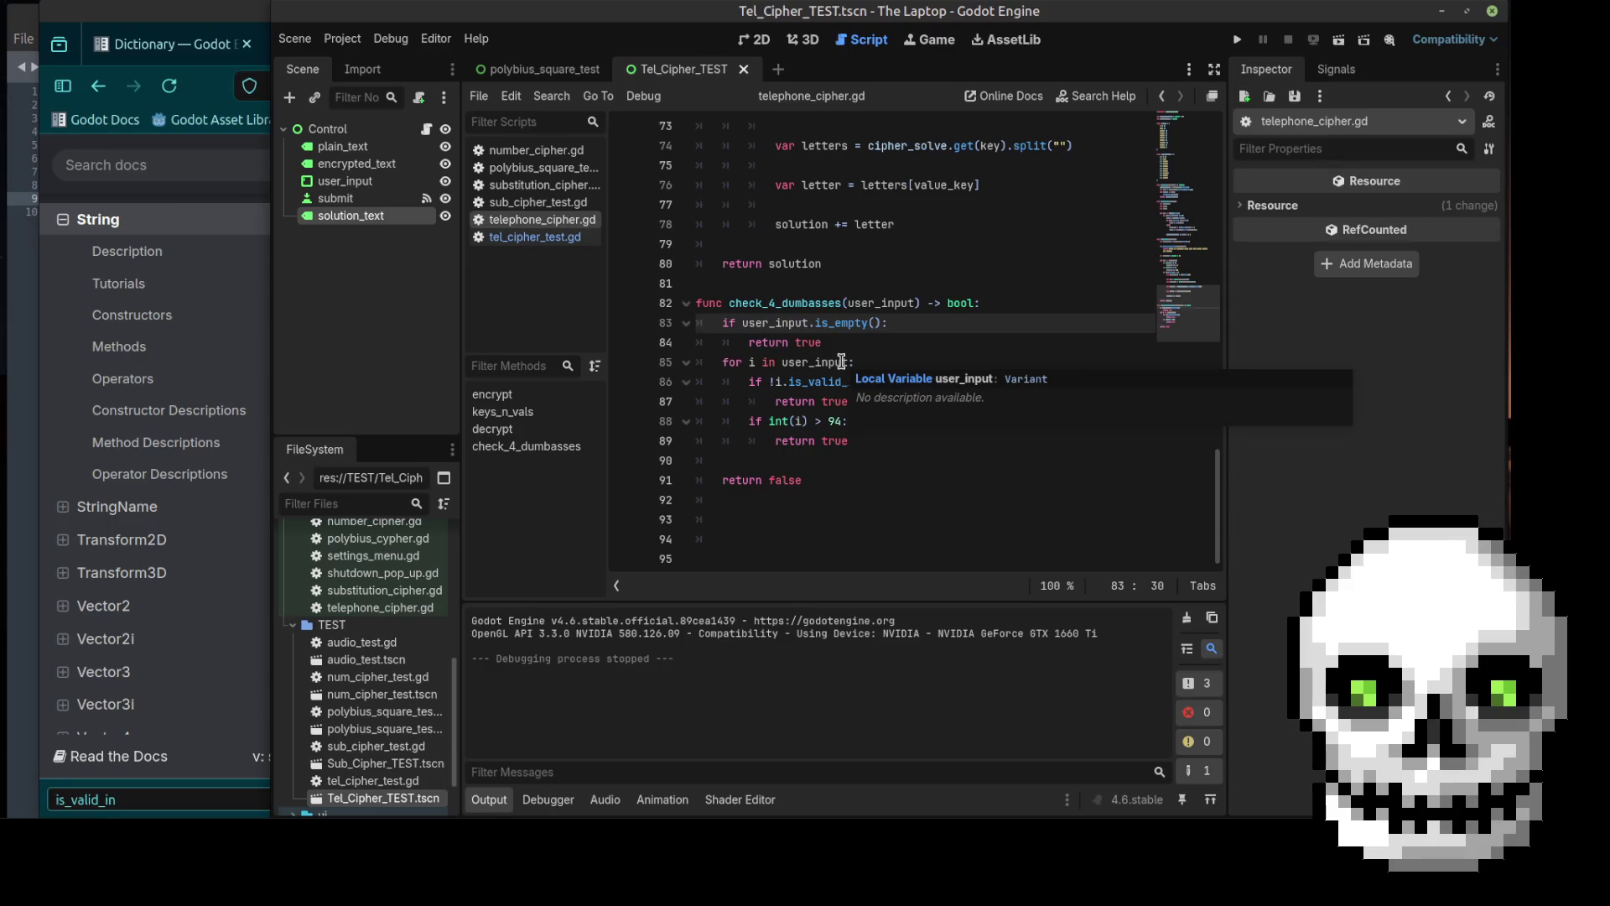
left_click(976, 303)
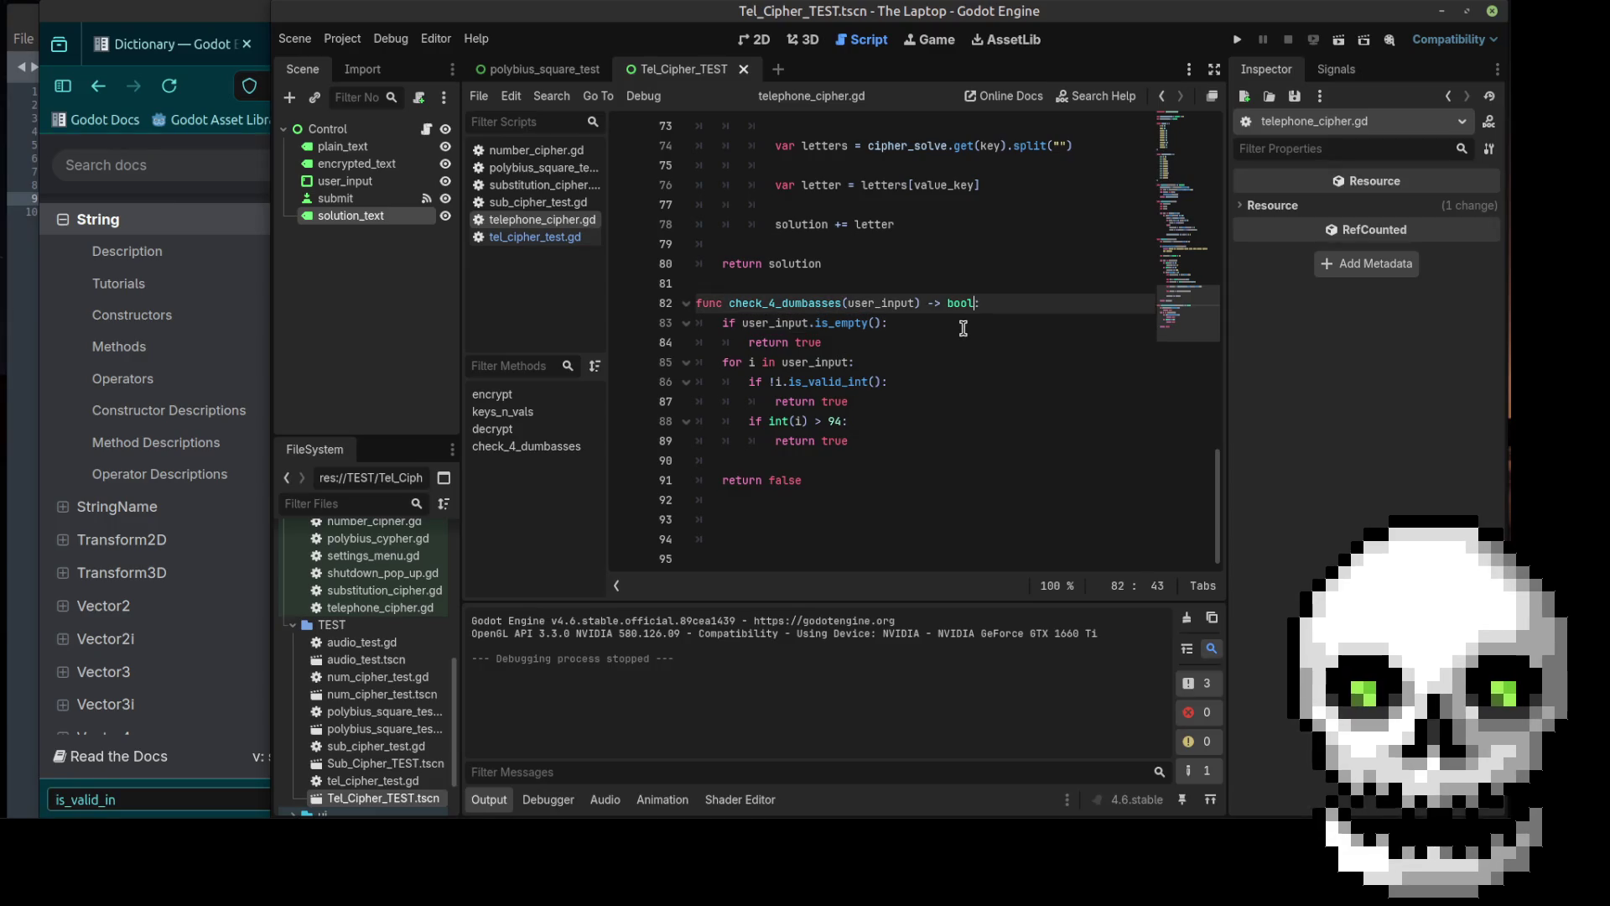
scroll(941, 370, "up", 9)
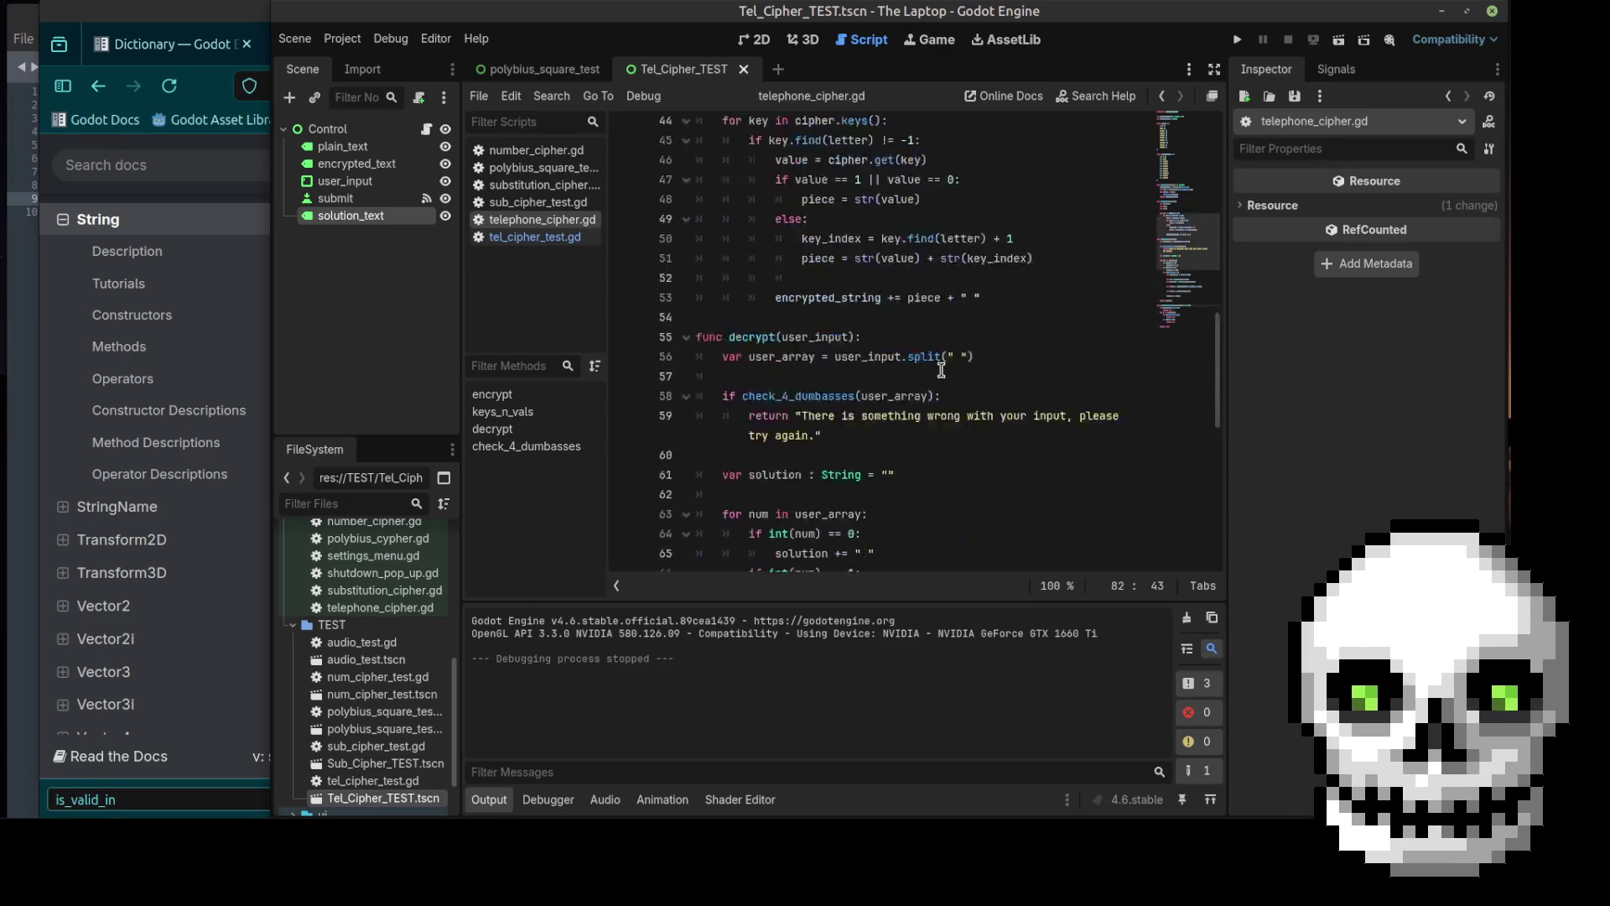
scroll(941, 370, "up", 13)
scroll(941, 370, "up", 1)
scroll(941, 370, "down", 2)
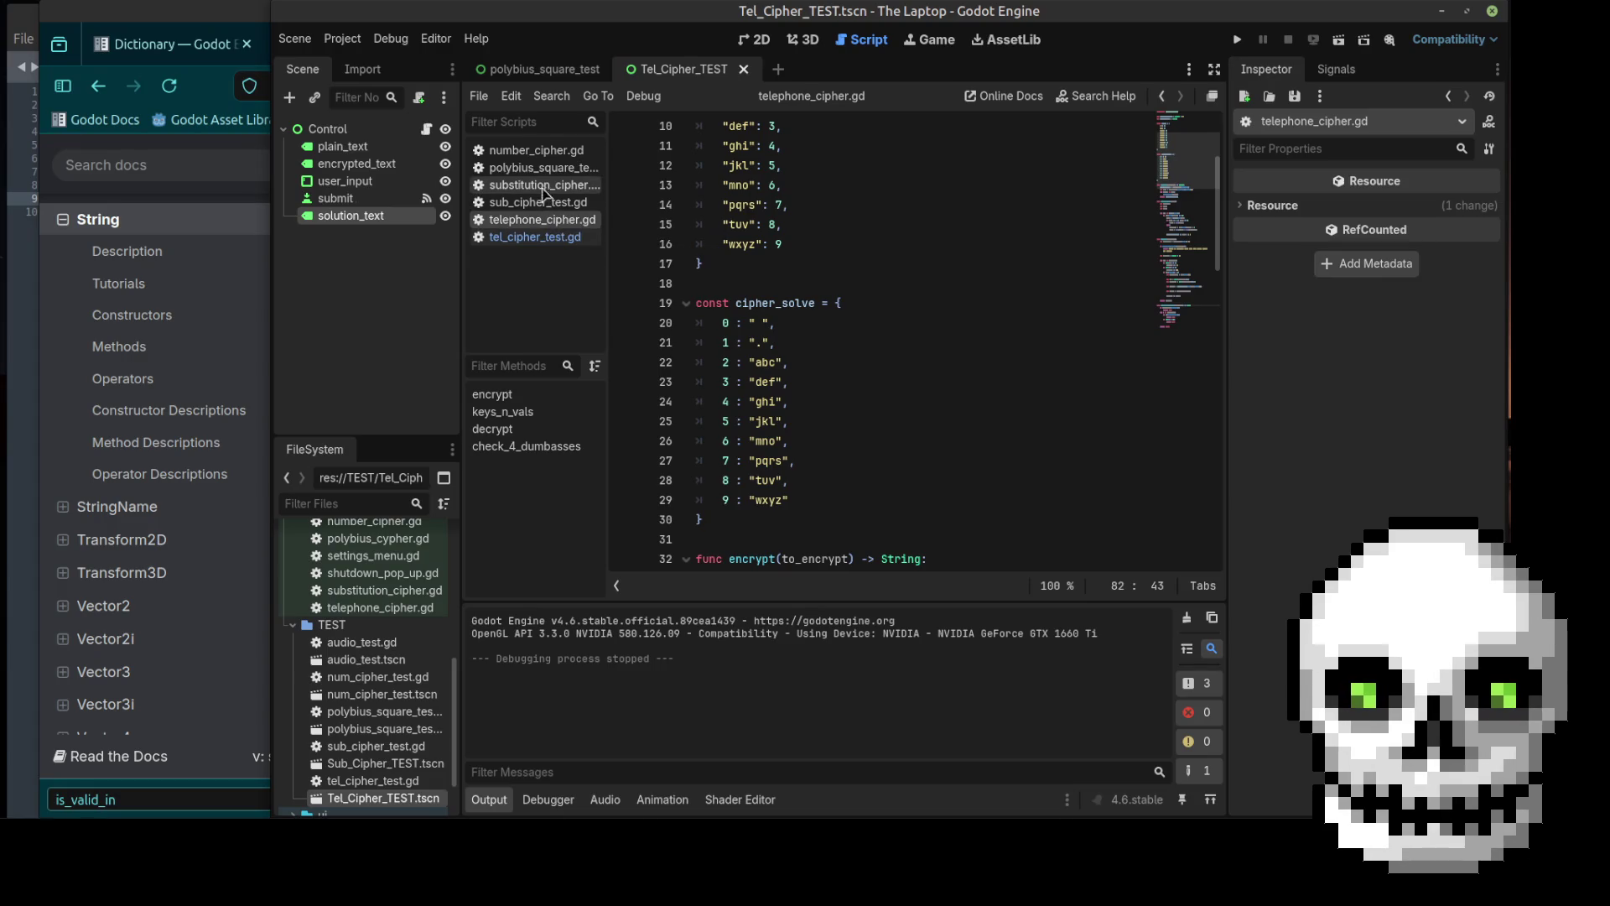
Step: Close polybius_square_test.gd in the script list, reopening it once and closing it again
left_click(546, 168)
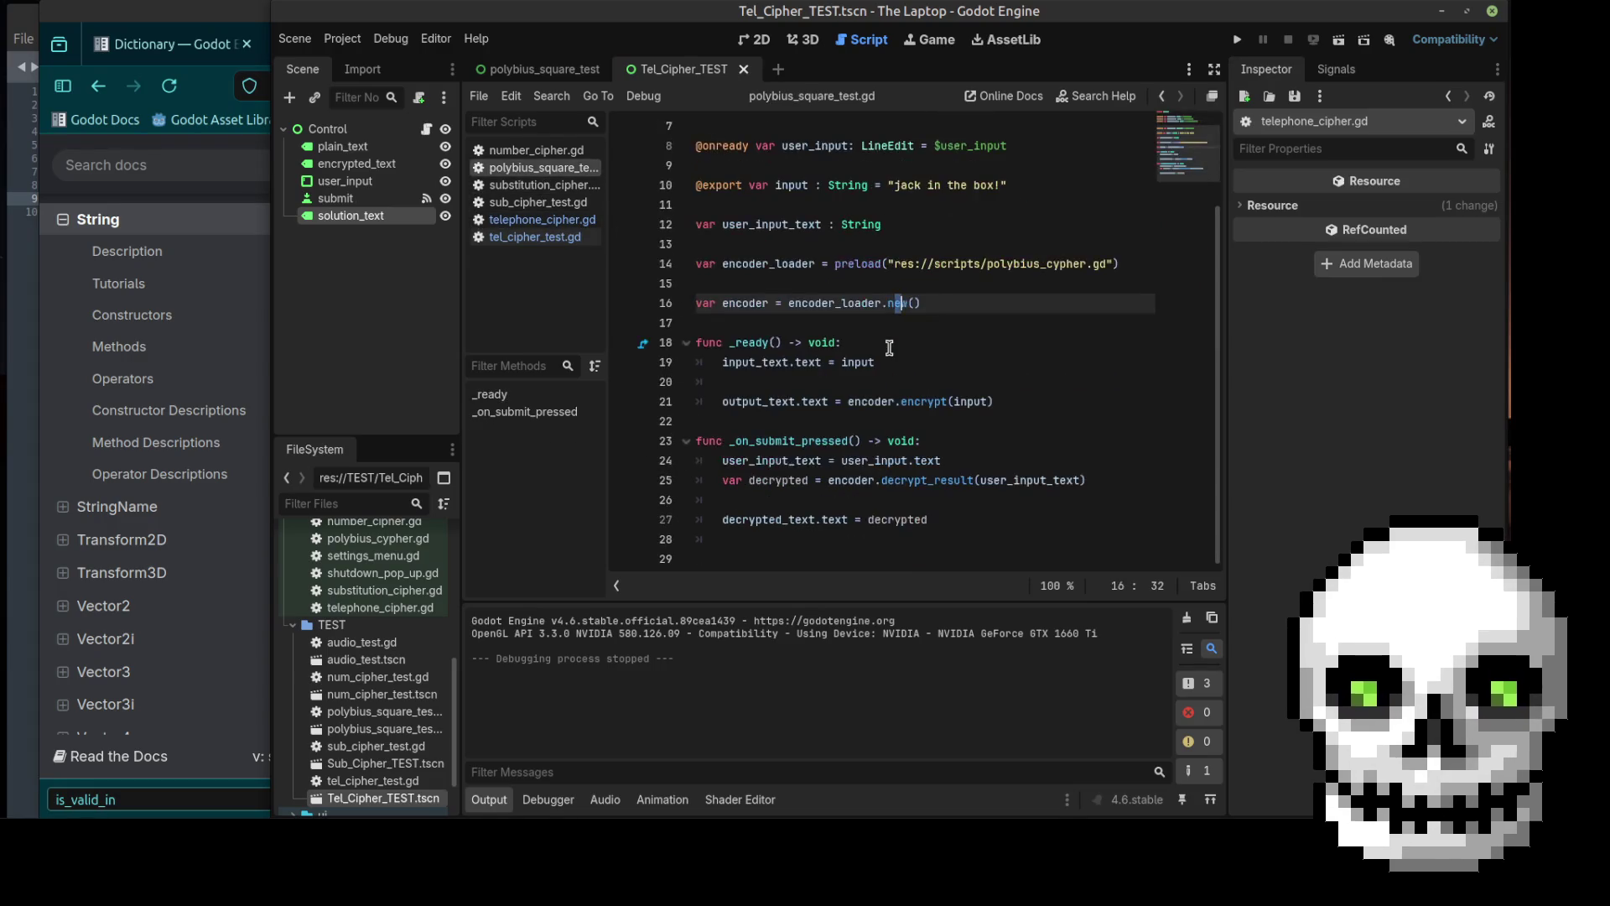
right_click(543, 172)
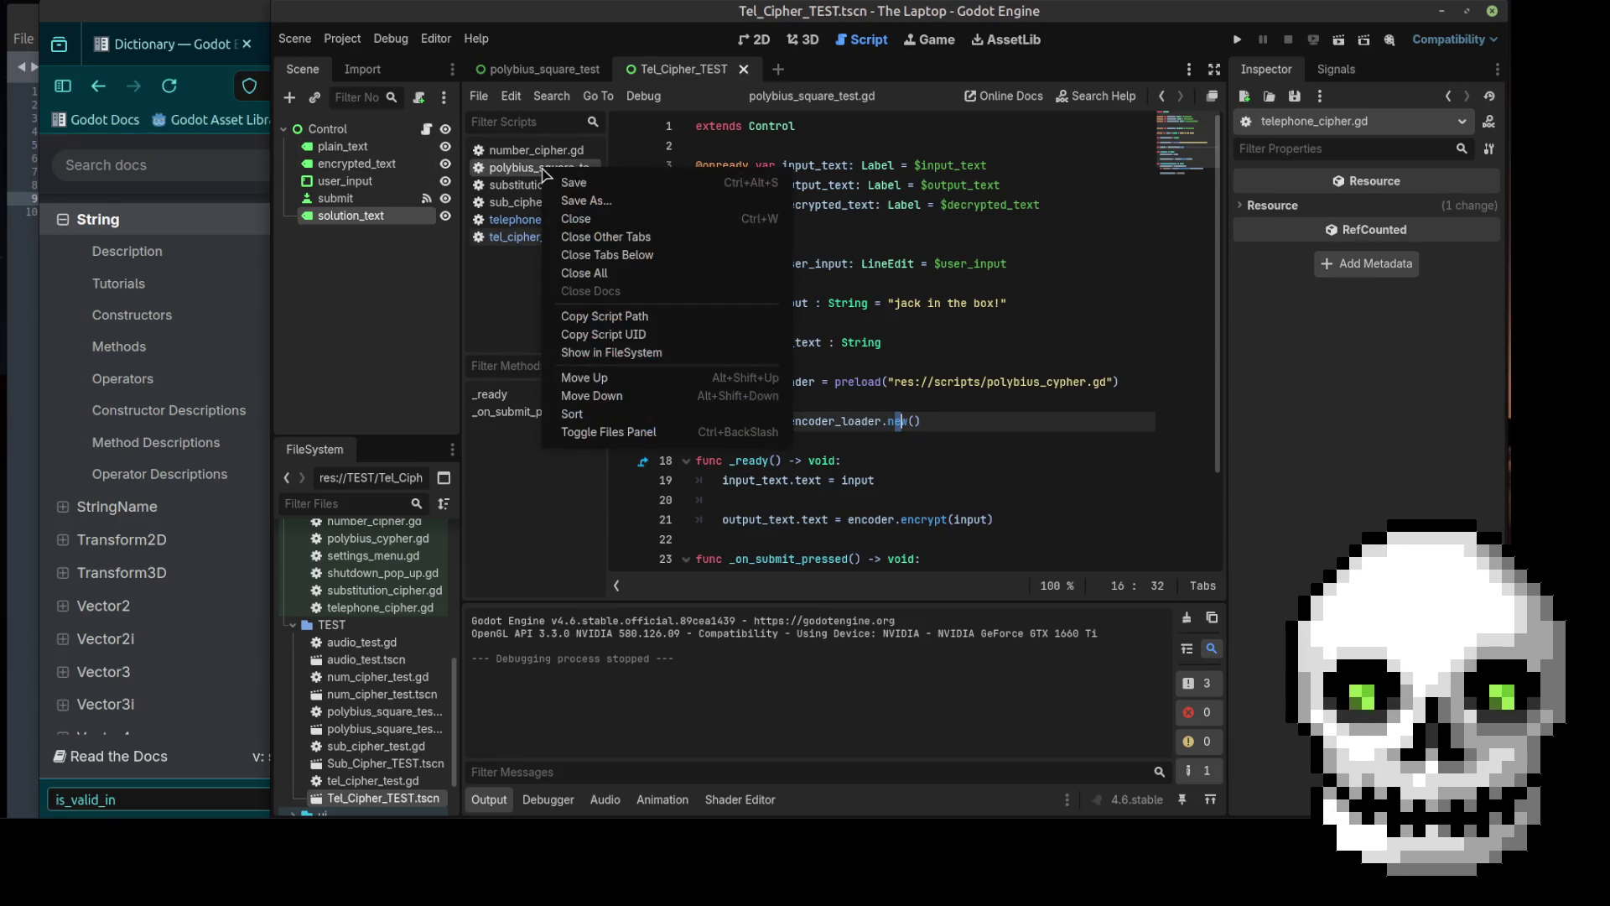
left_click(597, 222)
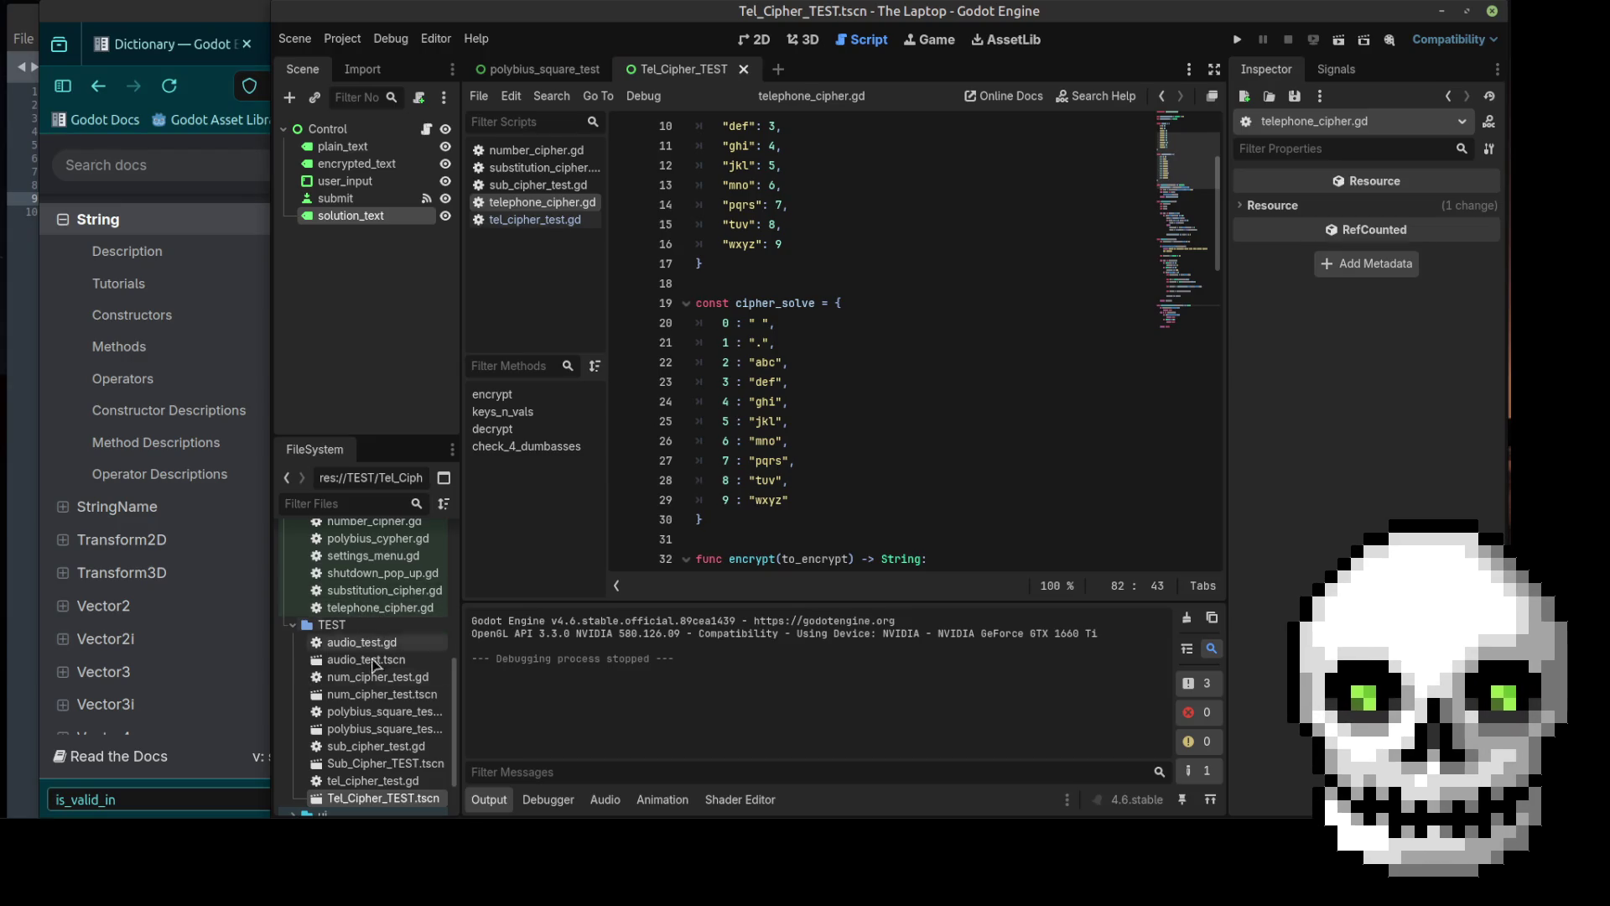
left_click(357, 717)
double_click(357, 717)
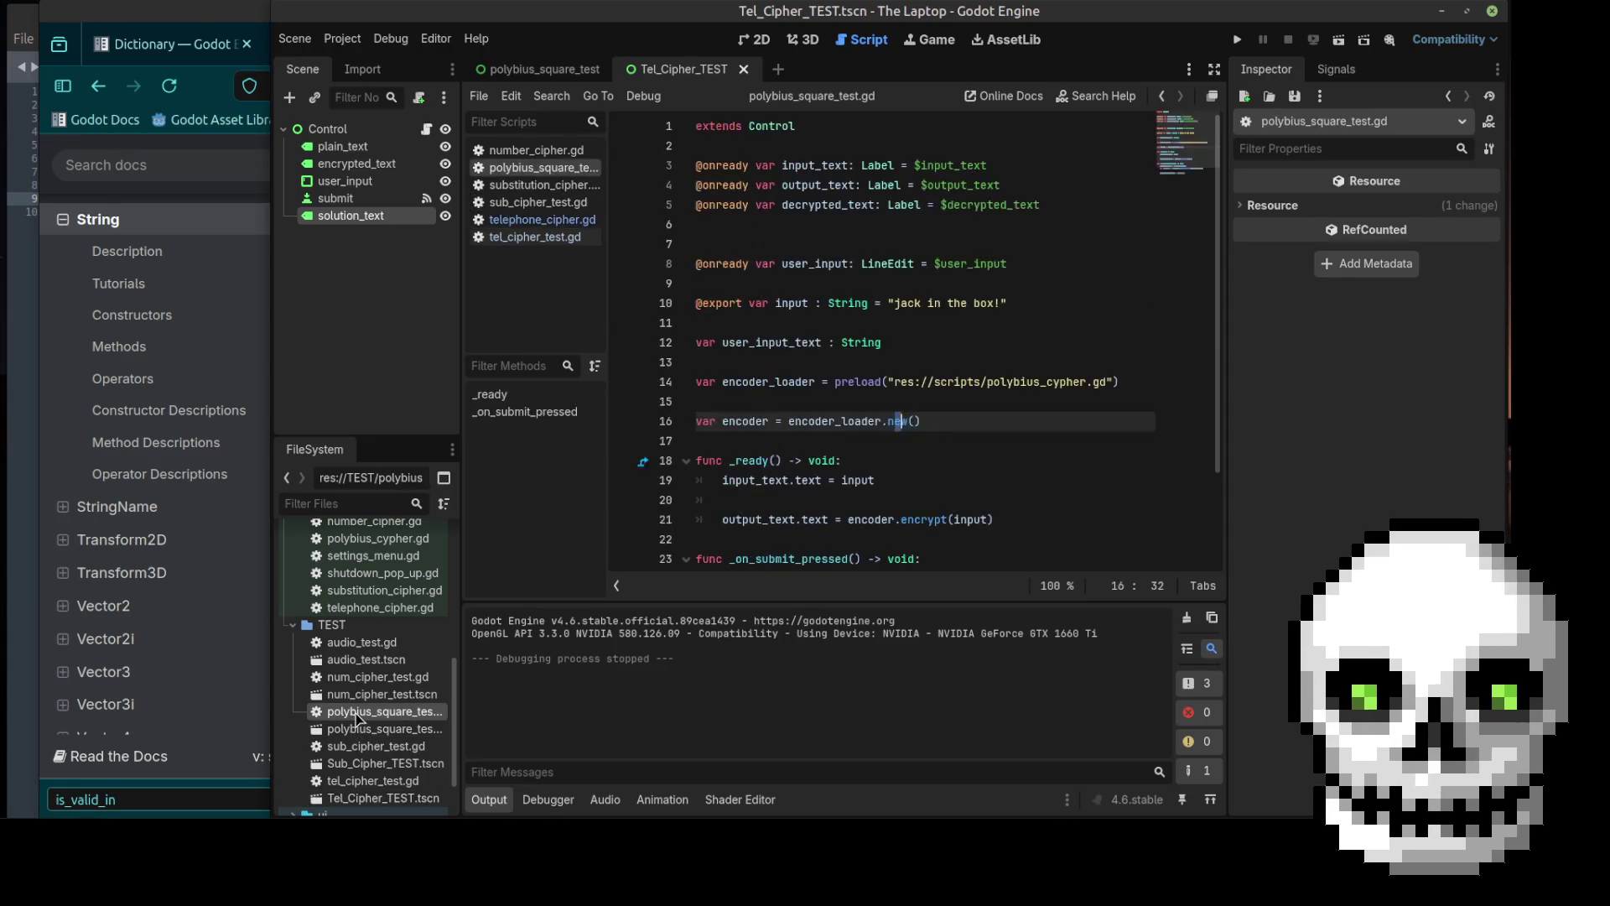
scroll(891, 393, "down", 3)
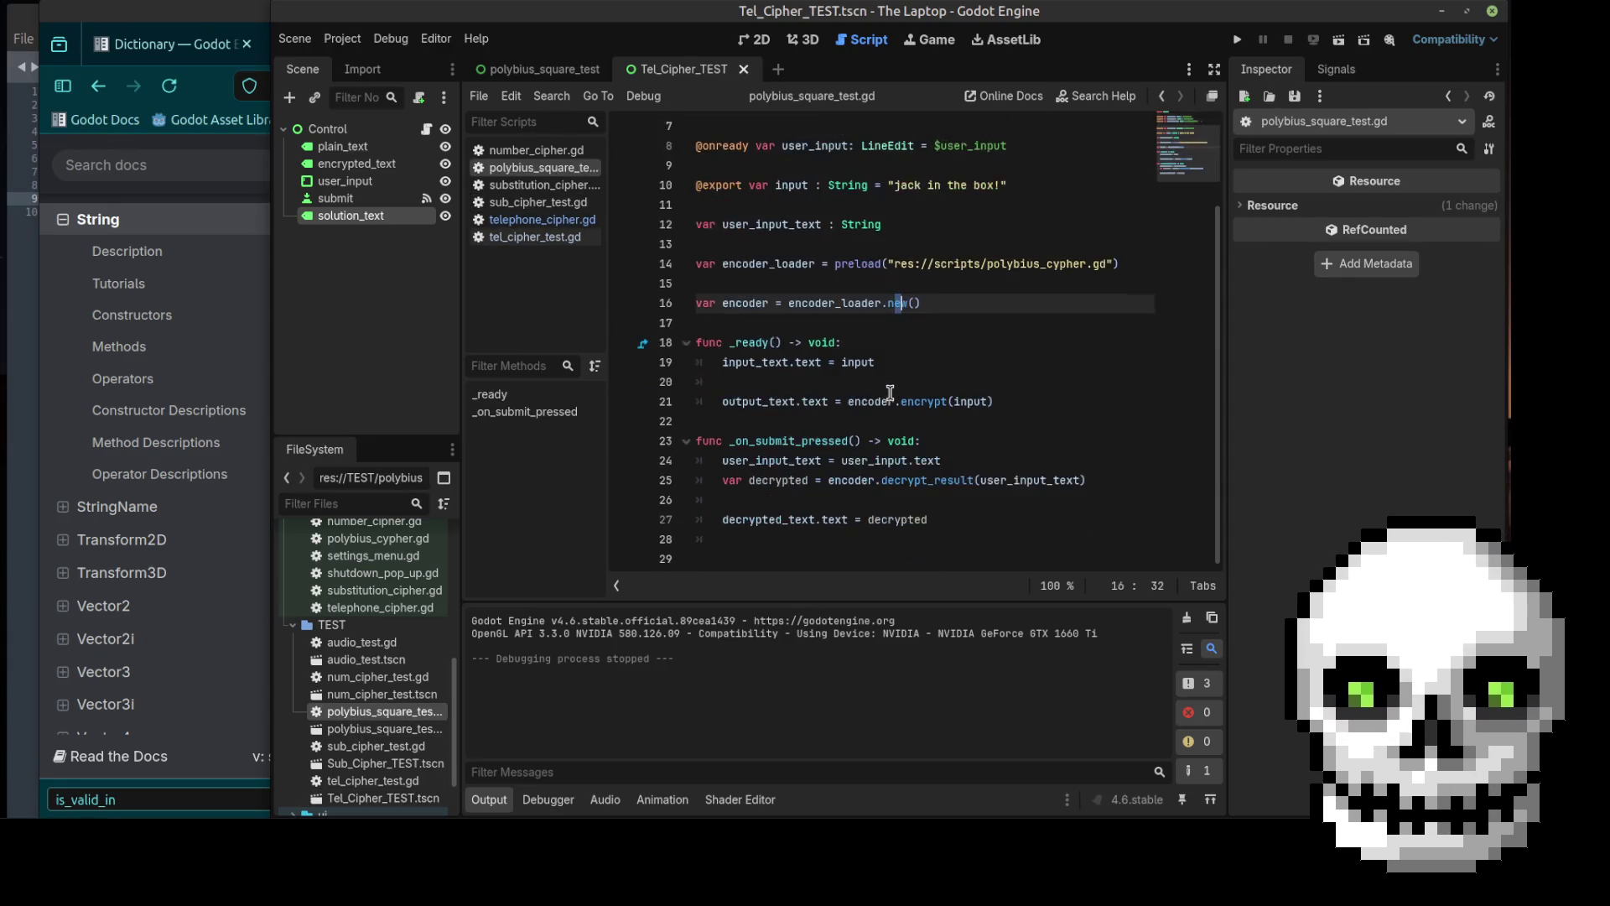
scroll(891, 393, "up", 3)
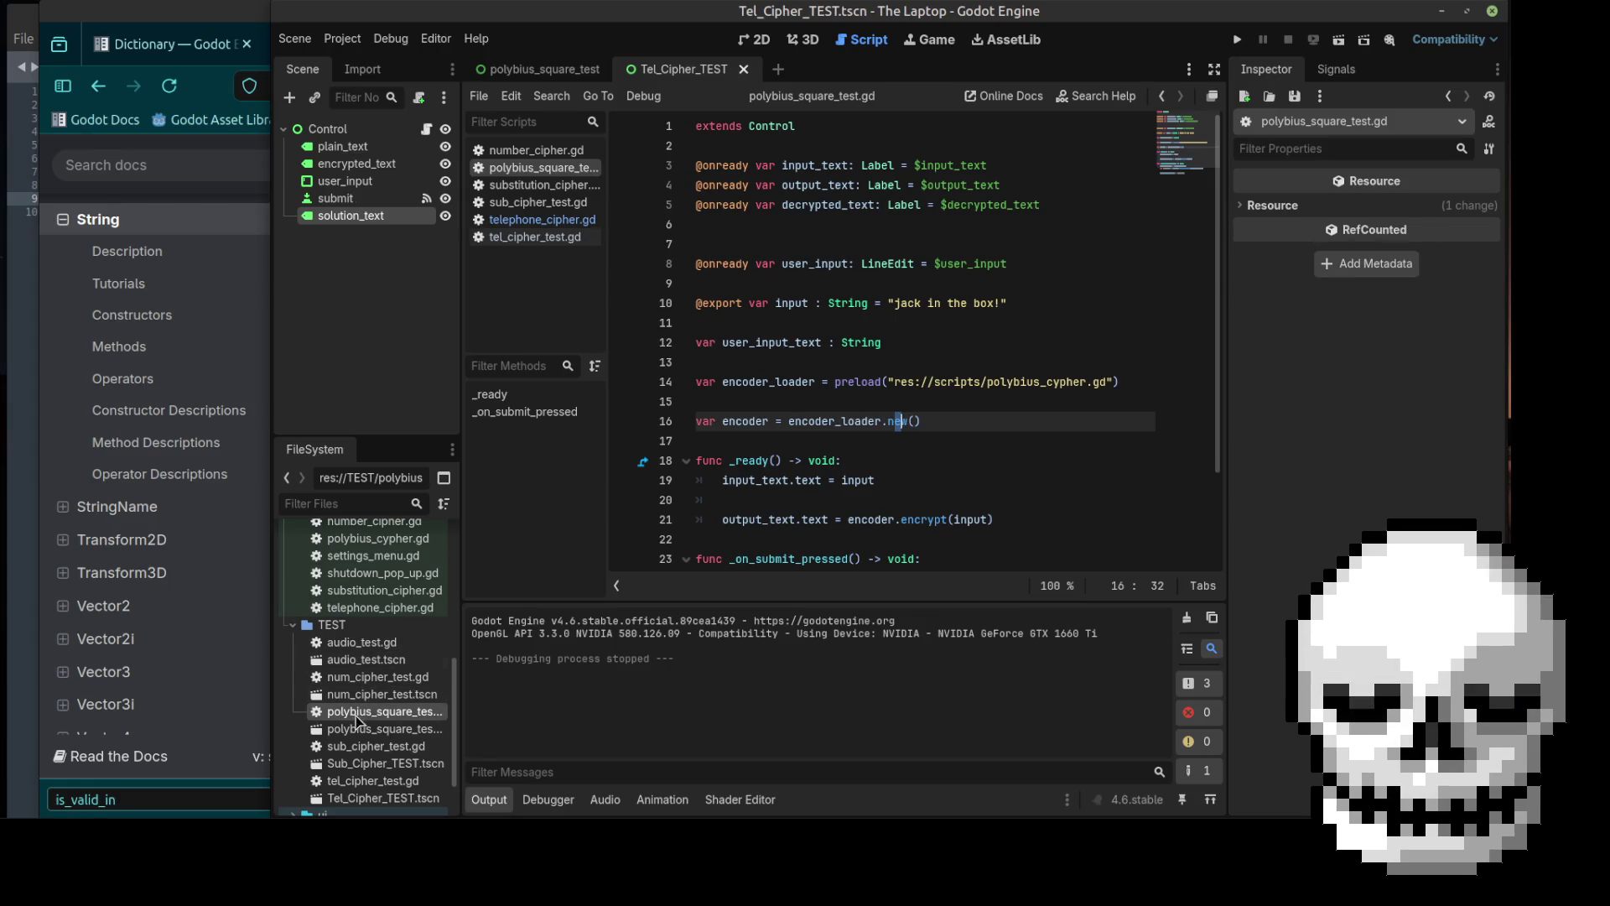
right_click(545, 171)
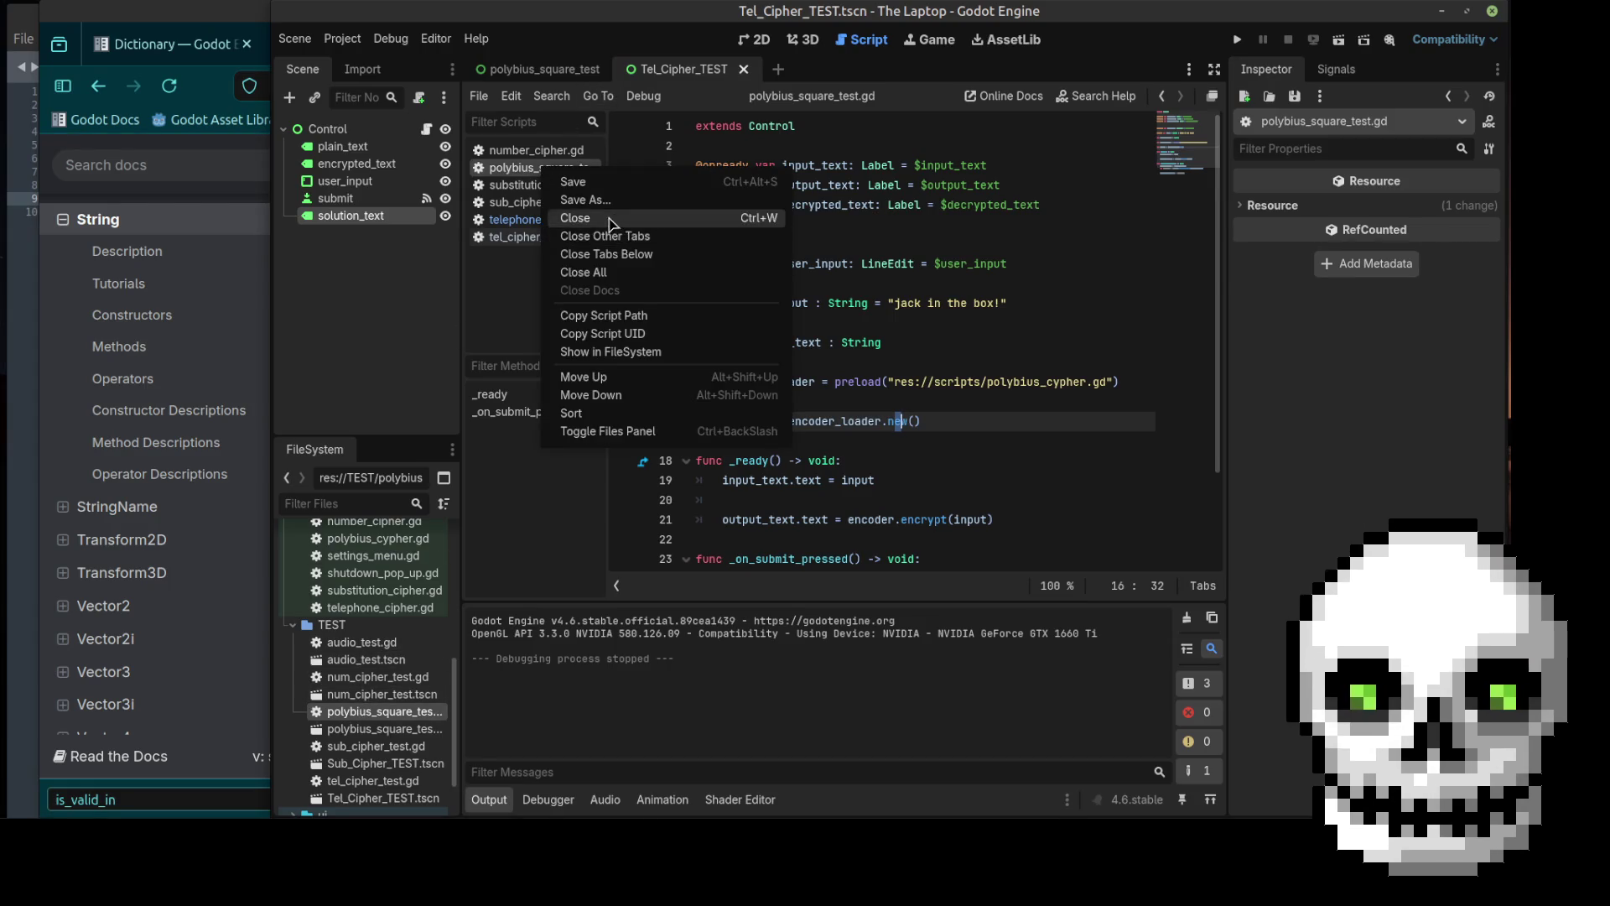
left_click(621, 221)
scroll(377, 587, "up", 2)
Step: Open polybius_cypher.gd from the project files, look over its square rows, then close it
double_click(382, 609)
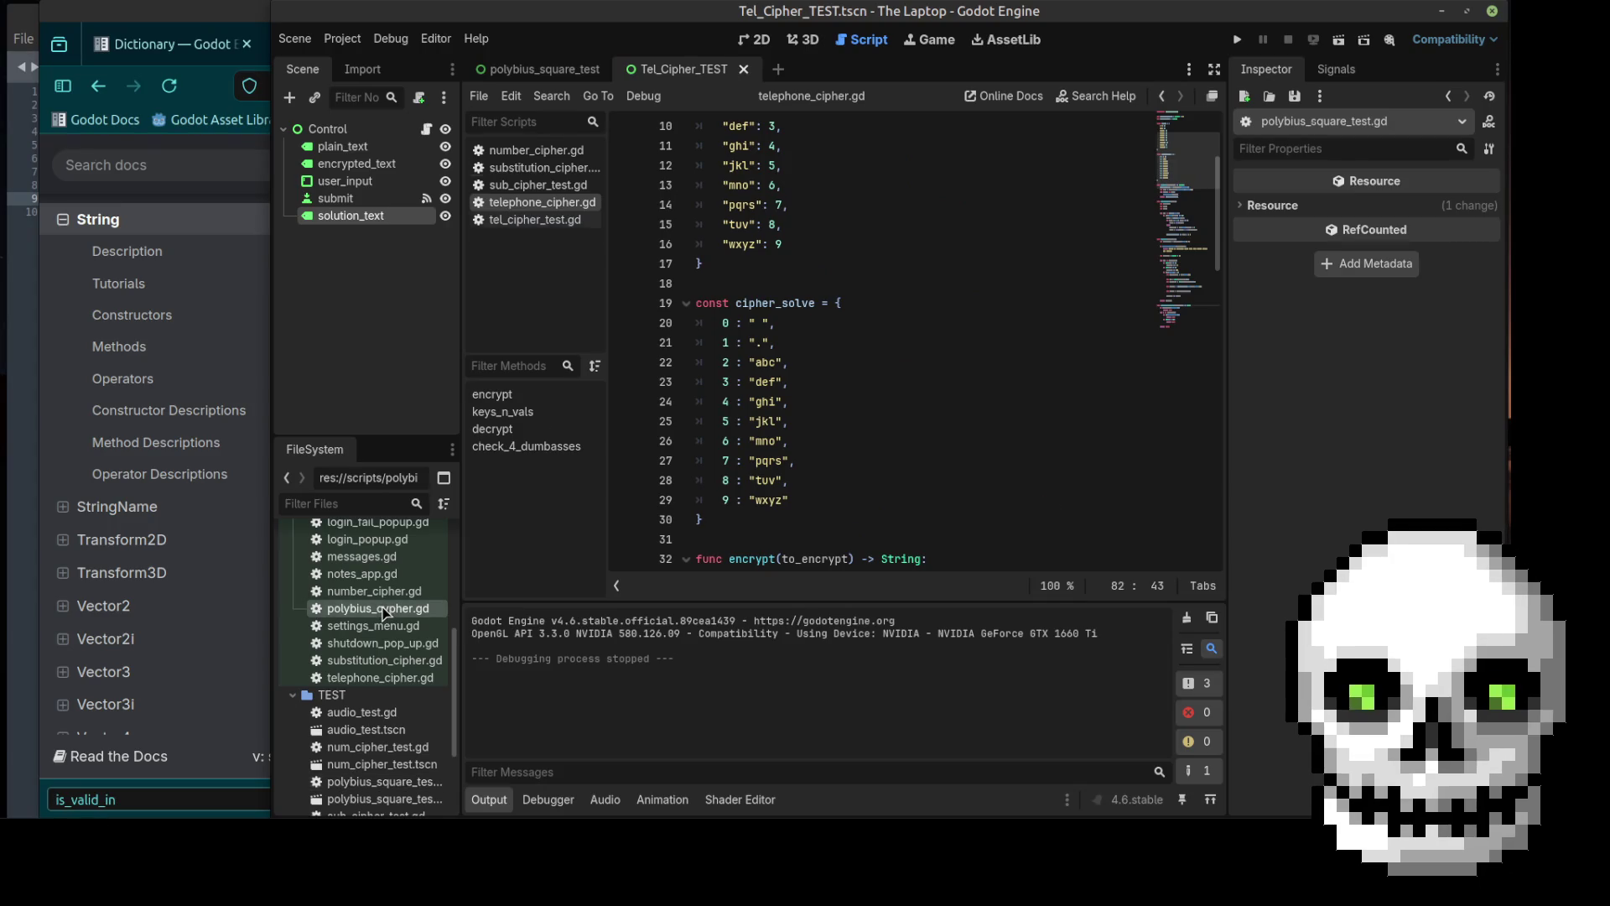
left_click_drag(914, 264, 697, 185)
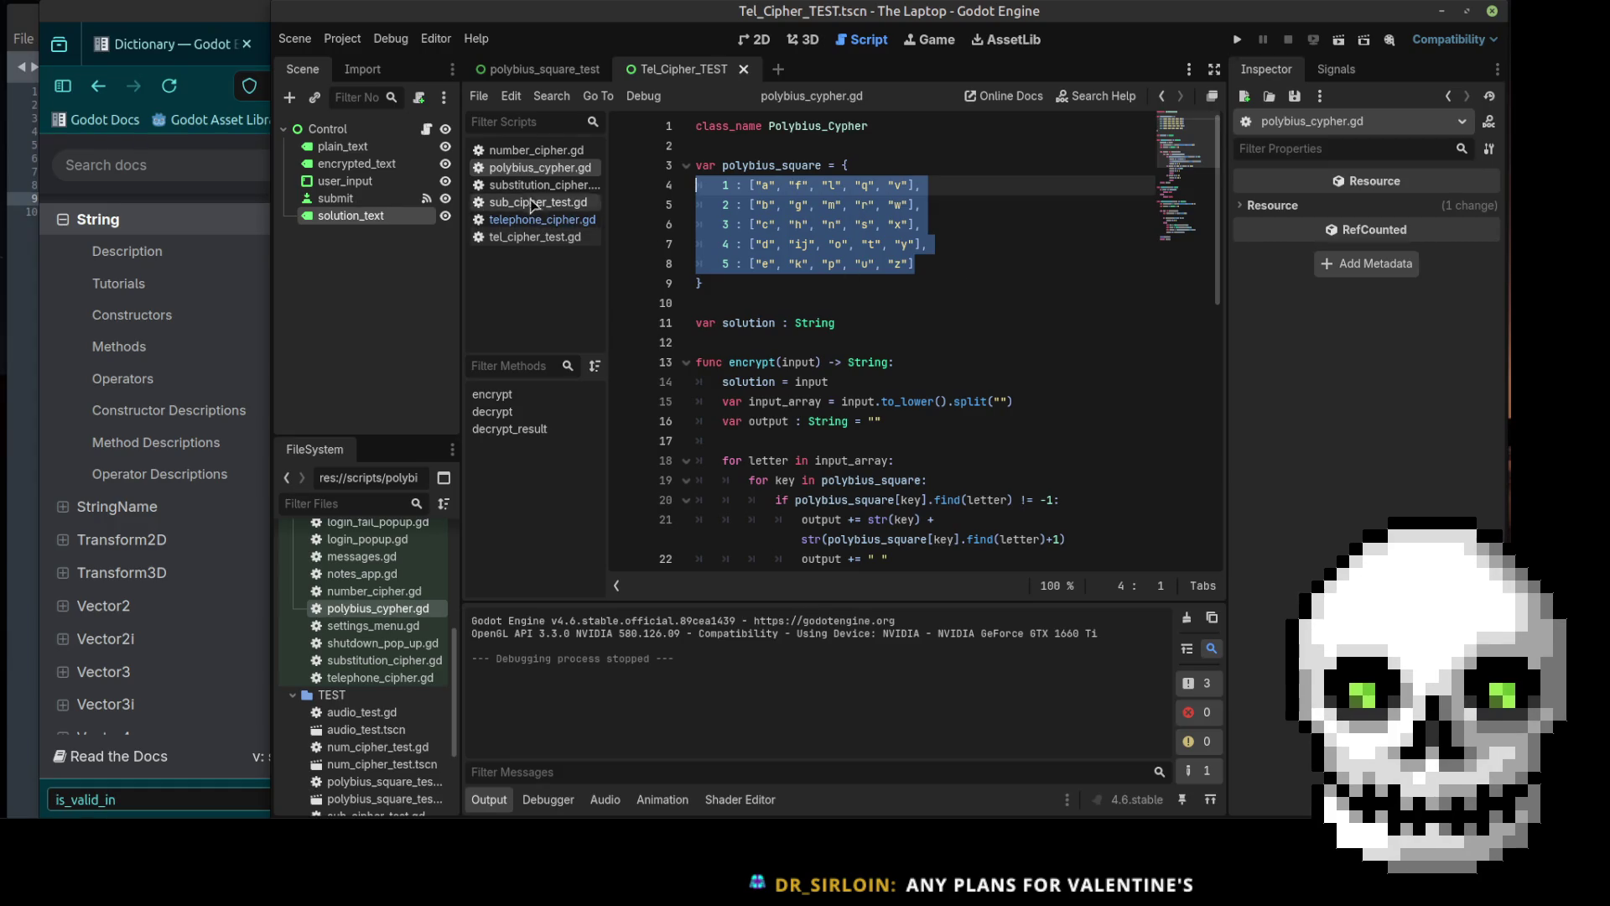
right_click(531, 169)
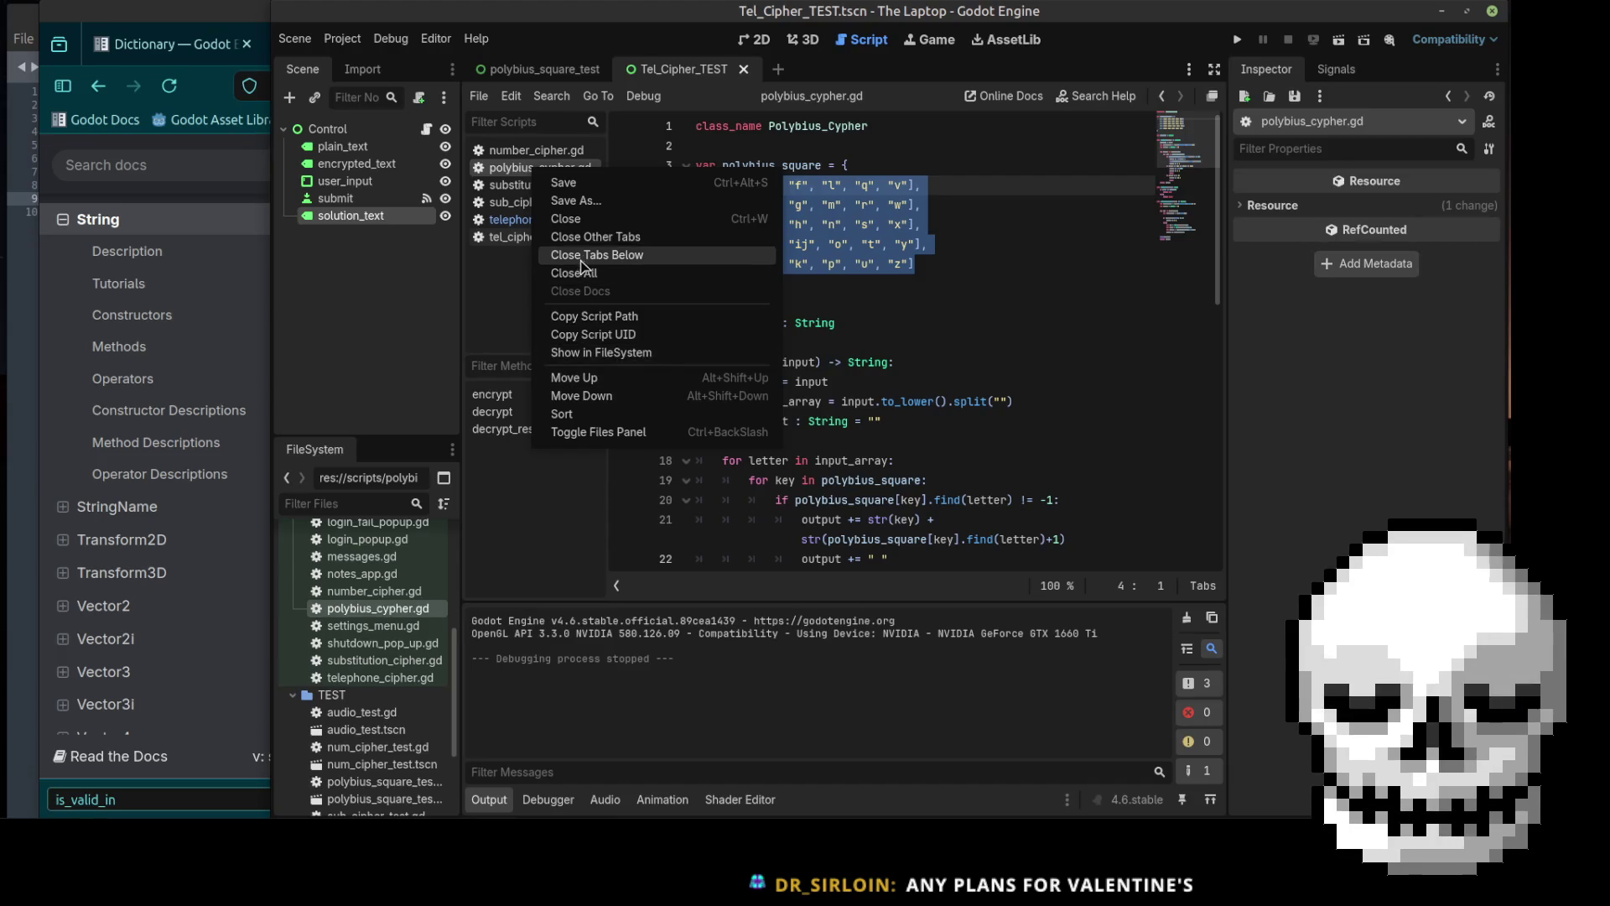
left_click(586, 220)
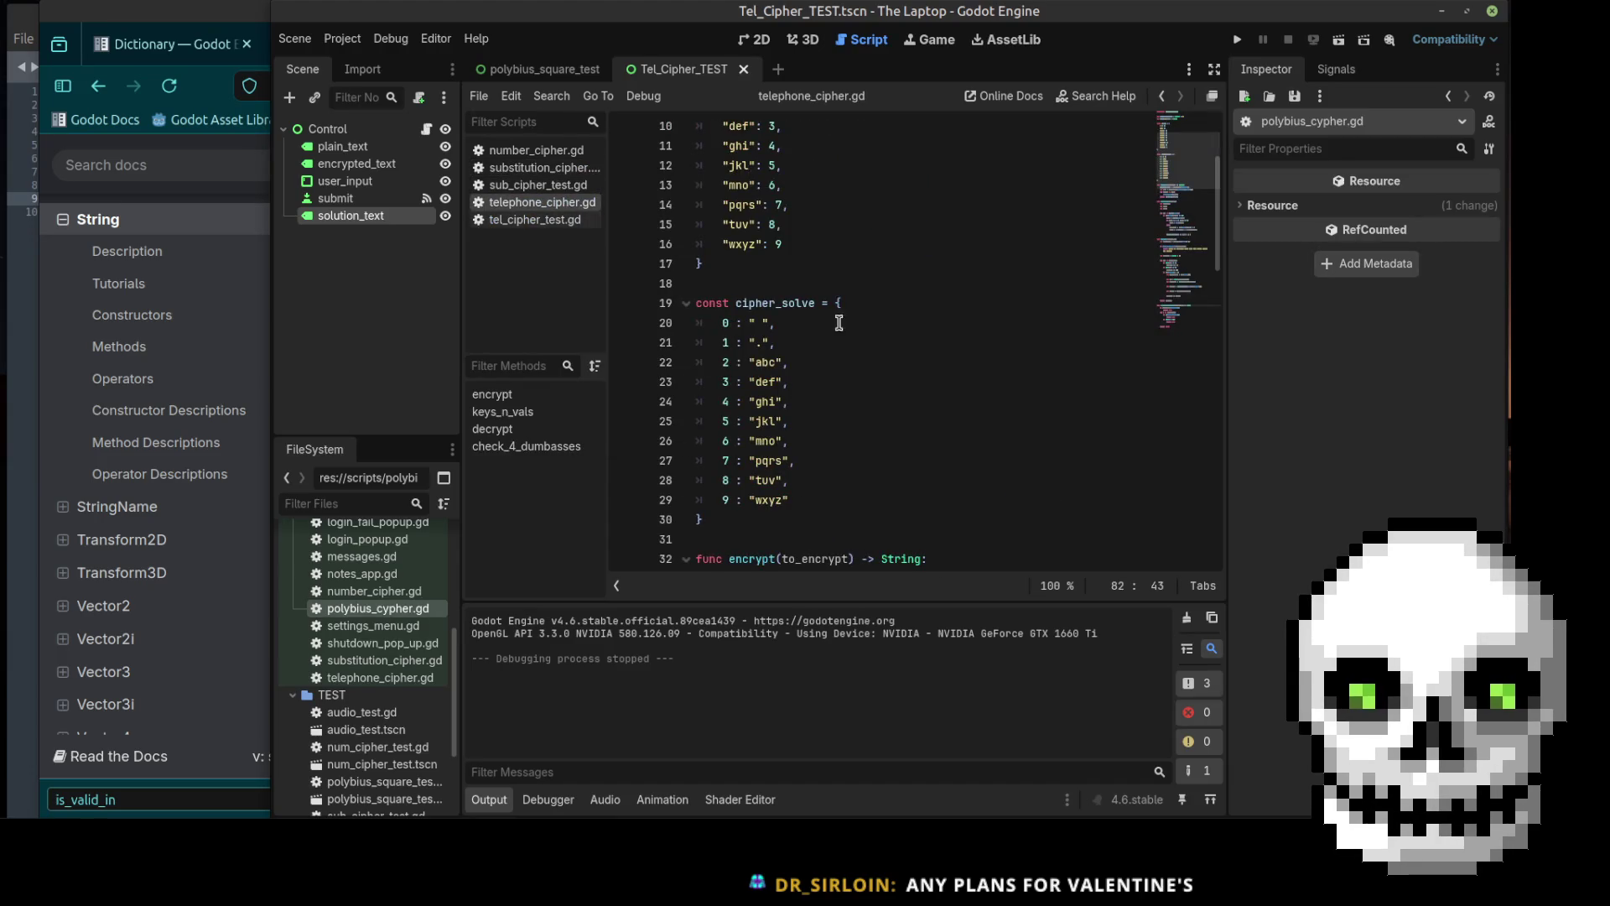
scroll(844, 330, "down", 18)
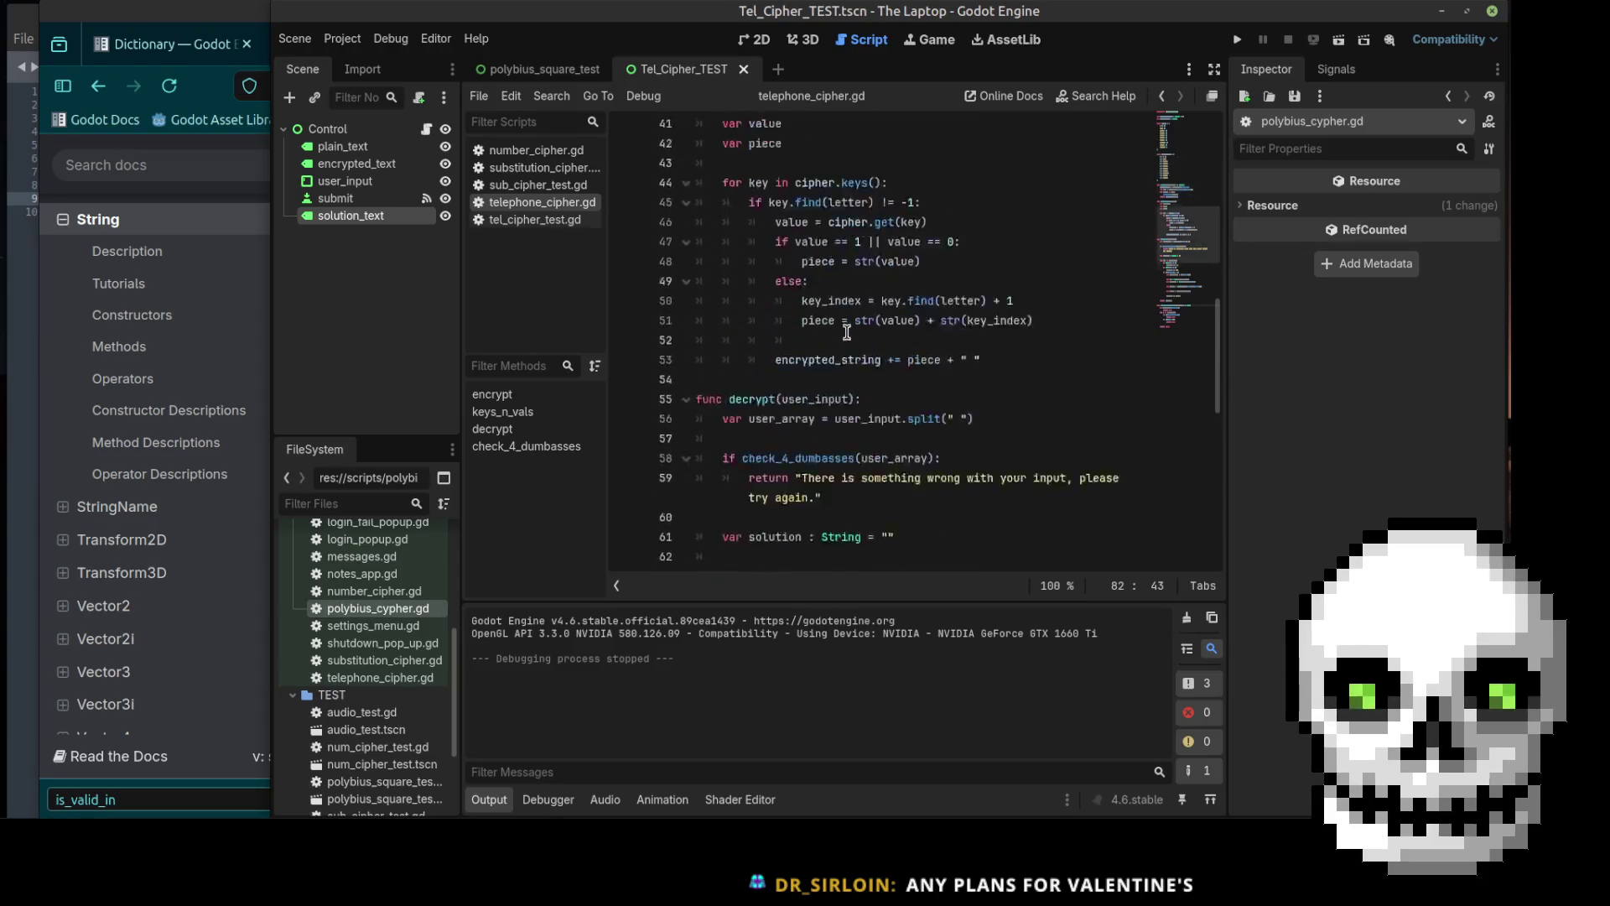
scroll(847, 332, "up", 18)
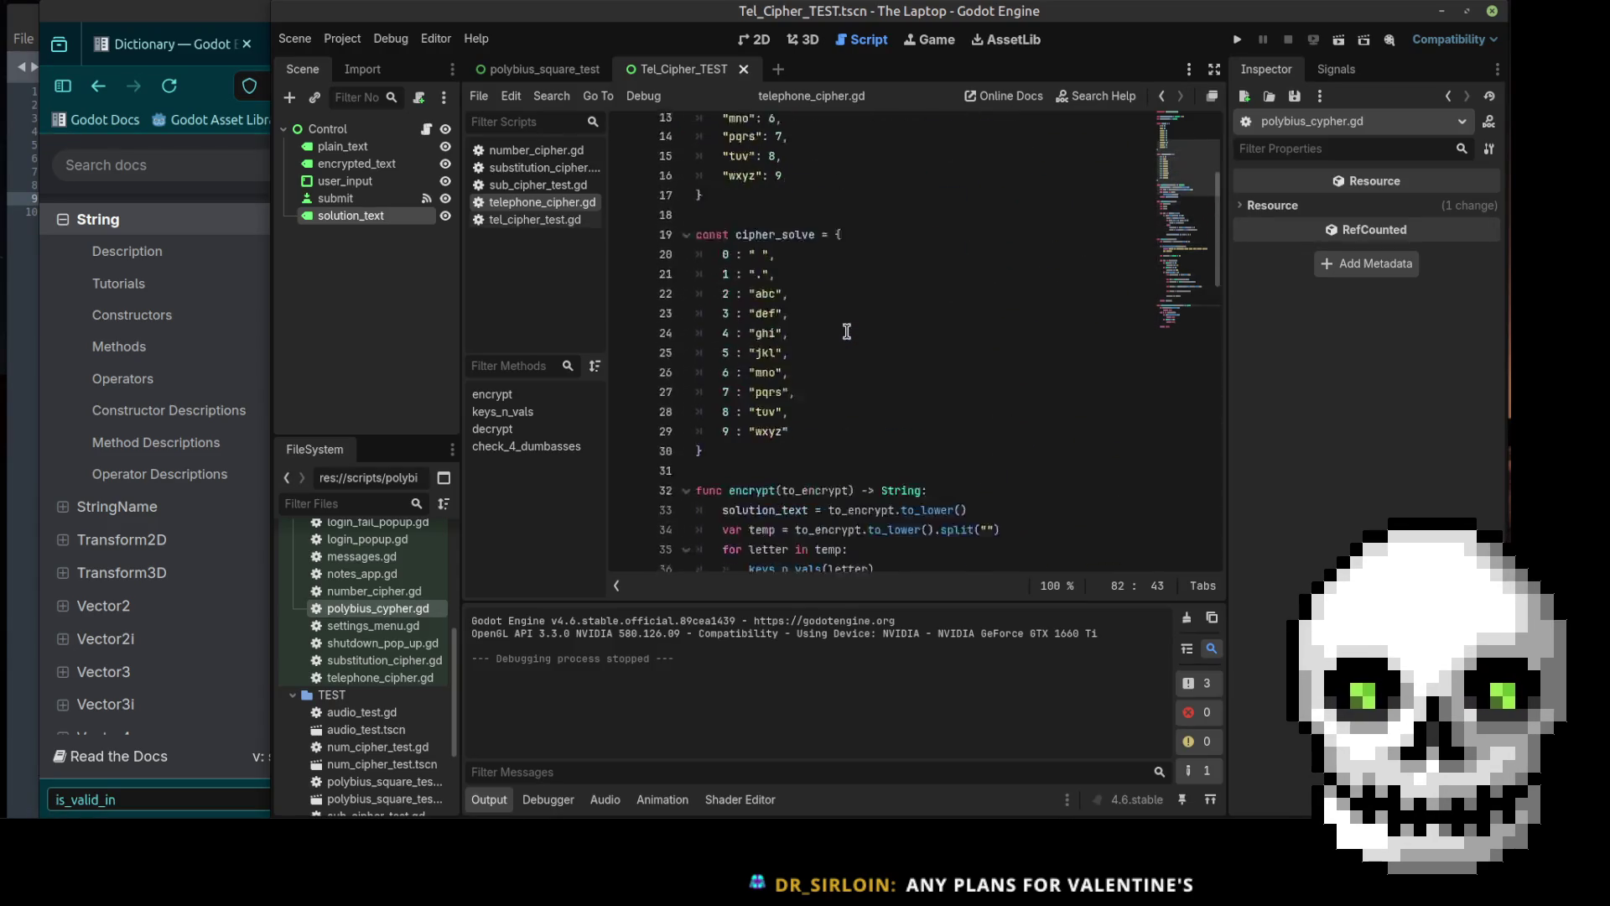
Step: Close telephone_cipher.gd and tel_cipher_test.gd, leaving number_cipher.gd showing
right_click(517, 205)
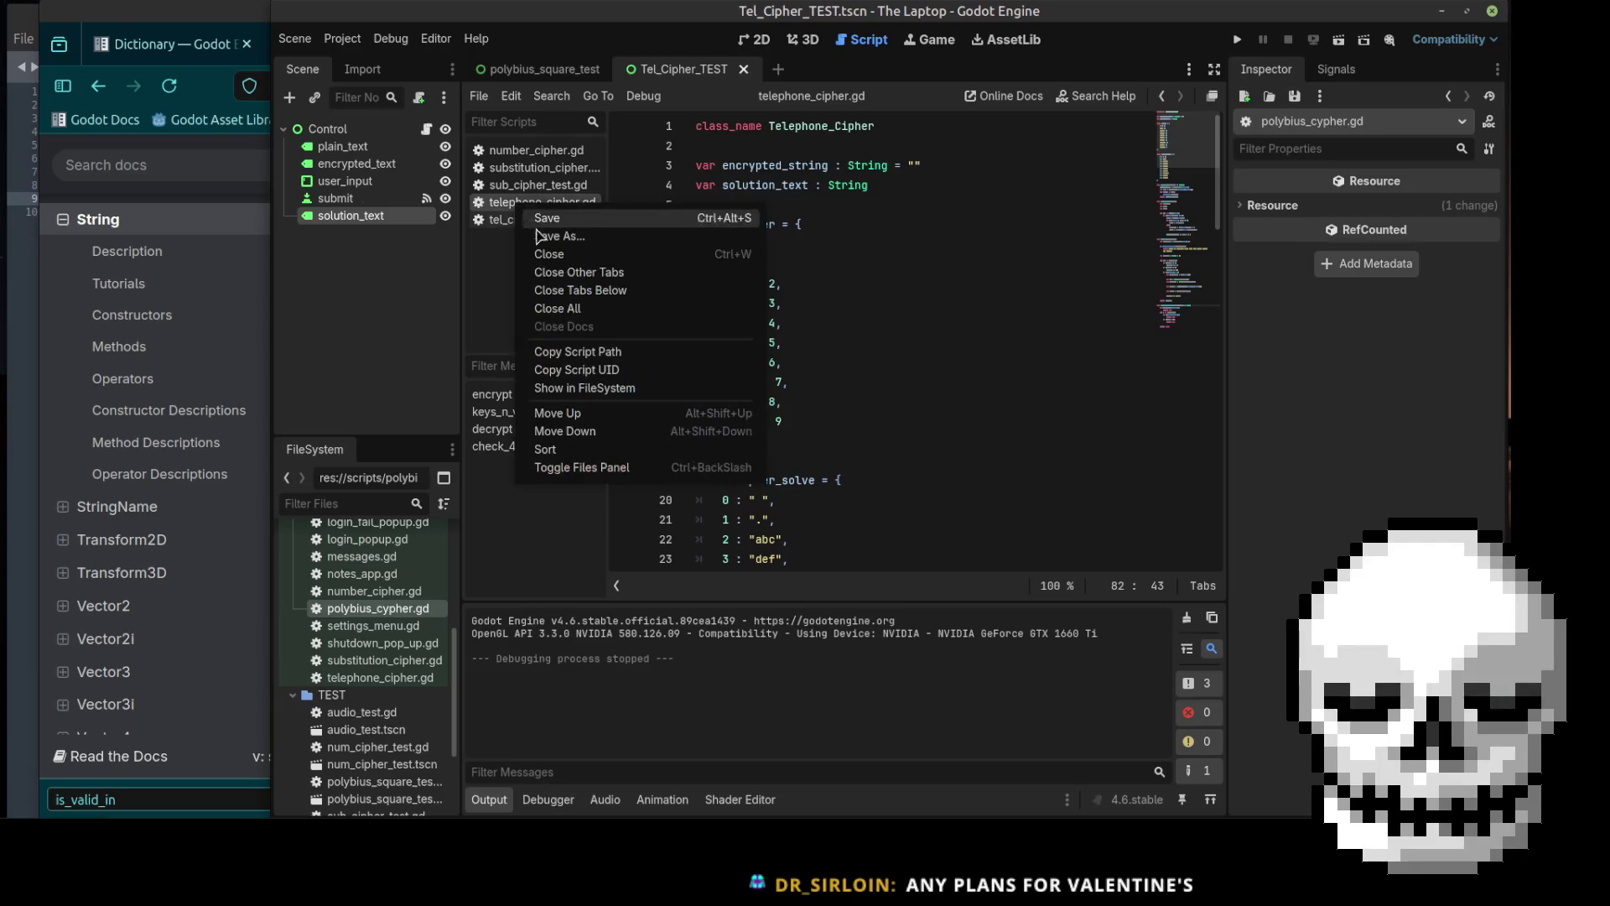
left_click(564, 255)
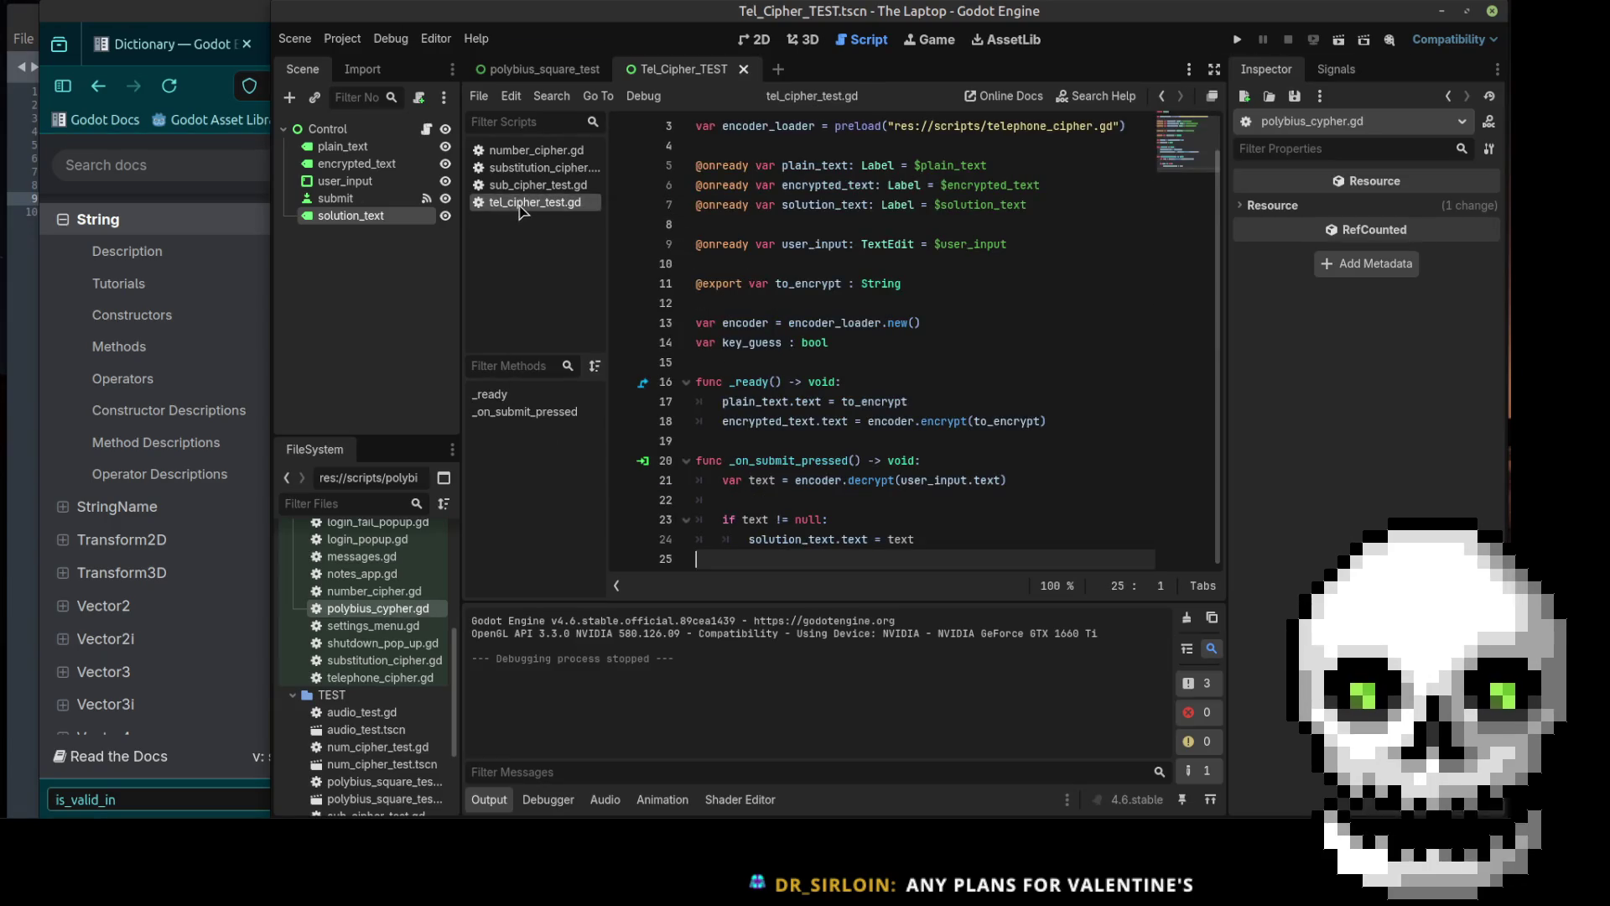
right_click(523, 205)
left_click(556, 256)
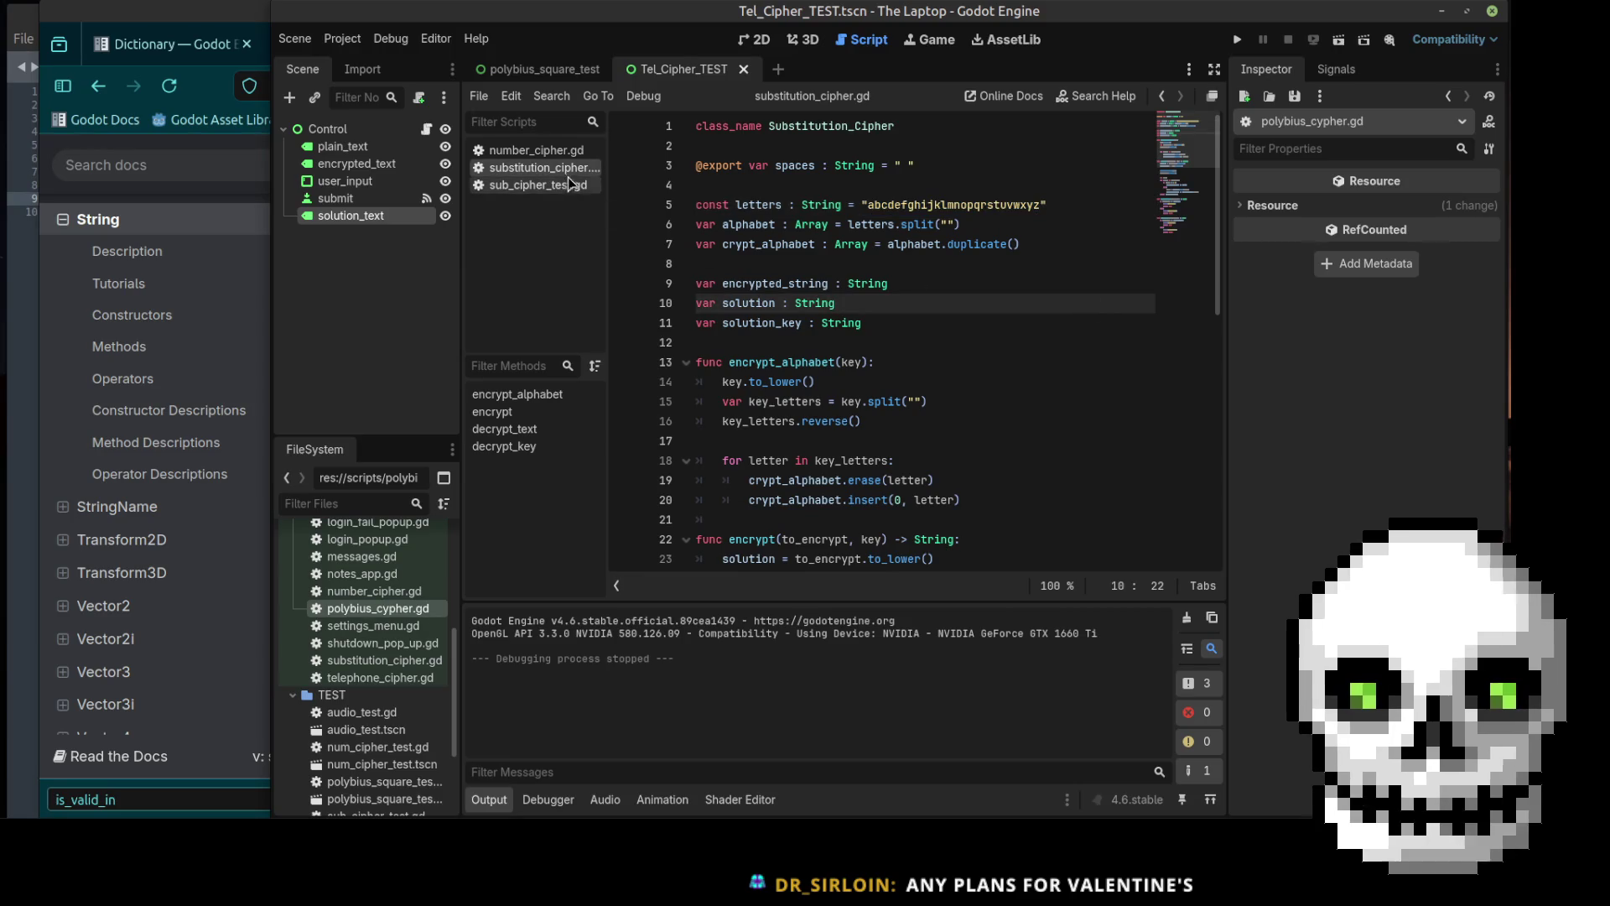
left_click(531, 151)
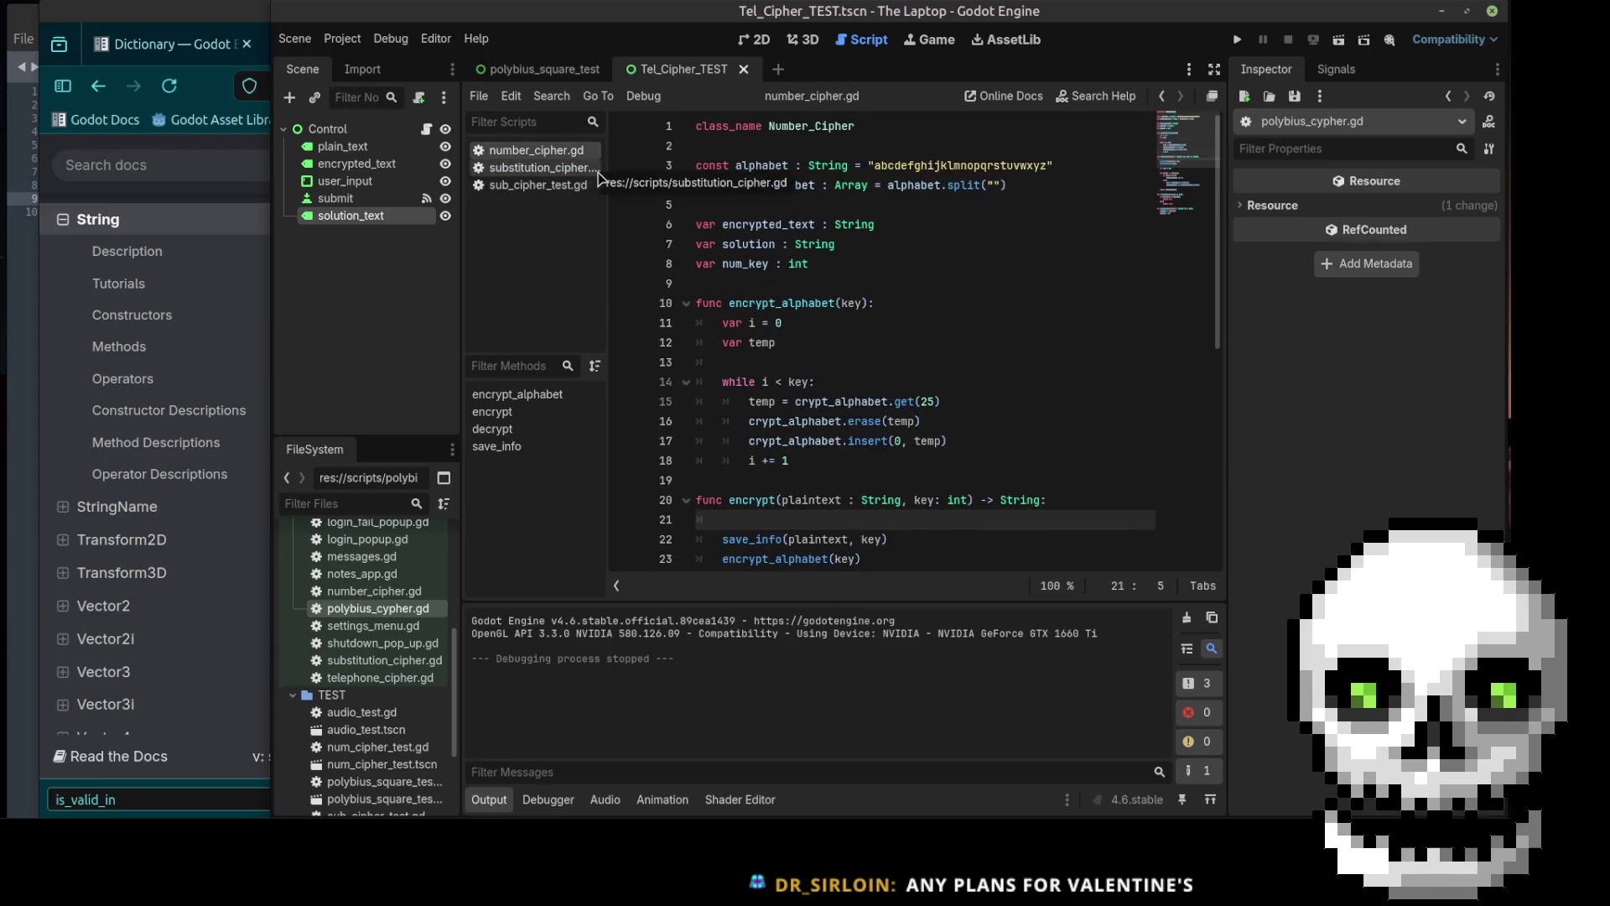
scroll(955, 314, "down", 2)
scroll(957, 312, "up", 3)
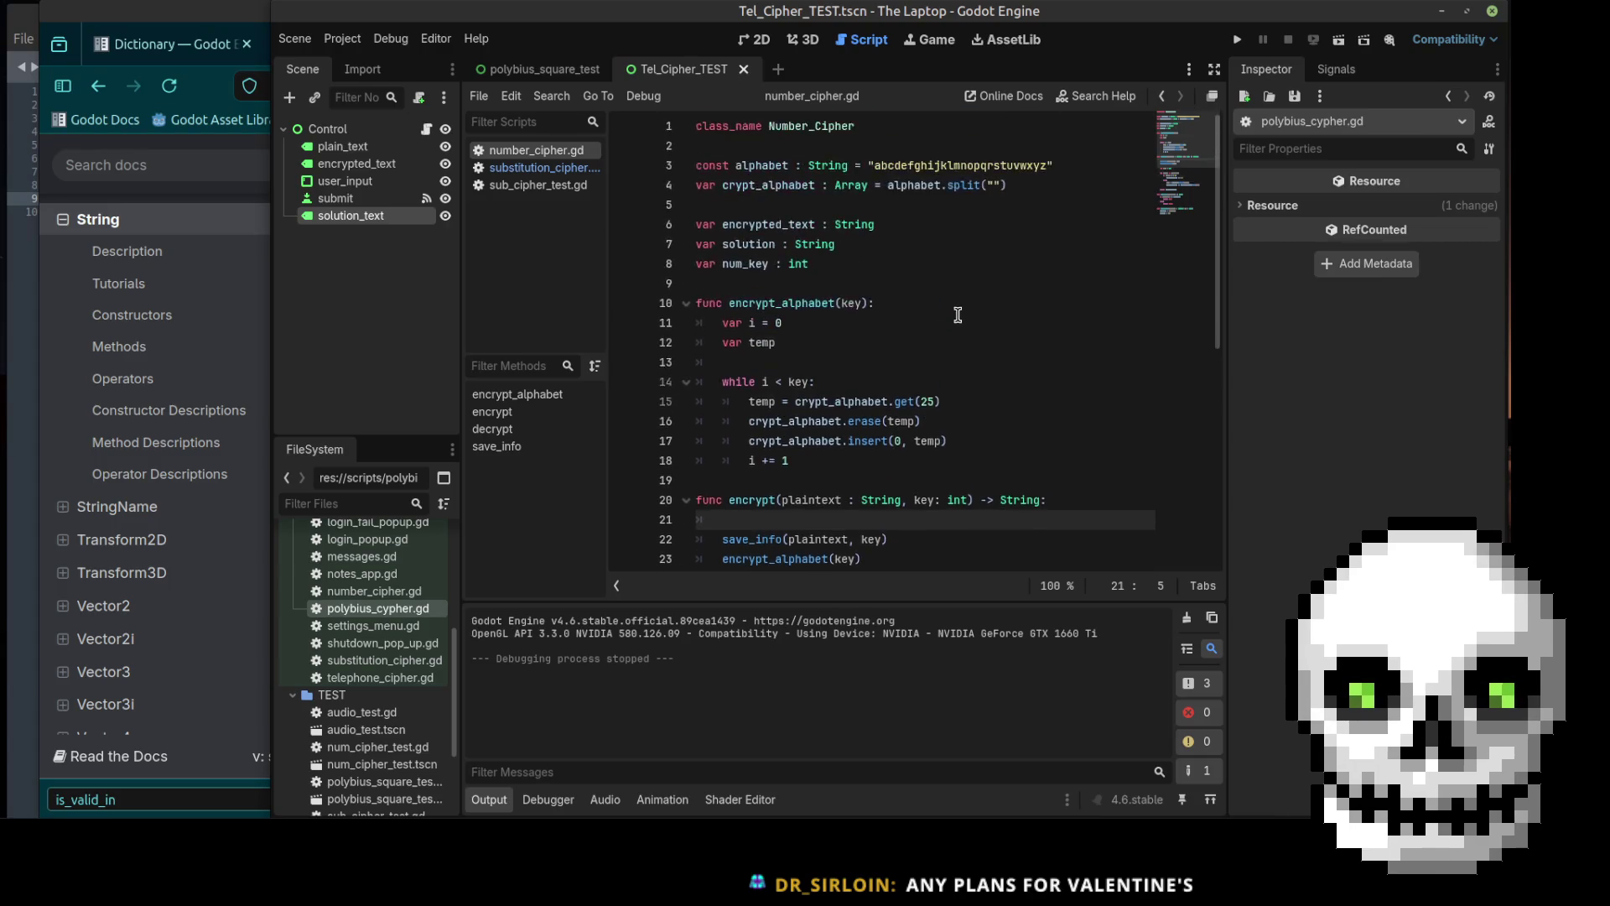
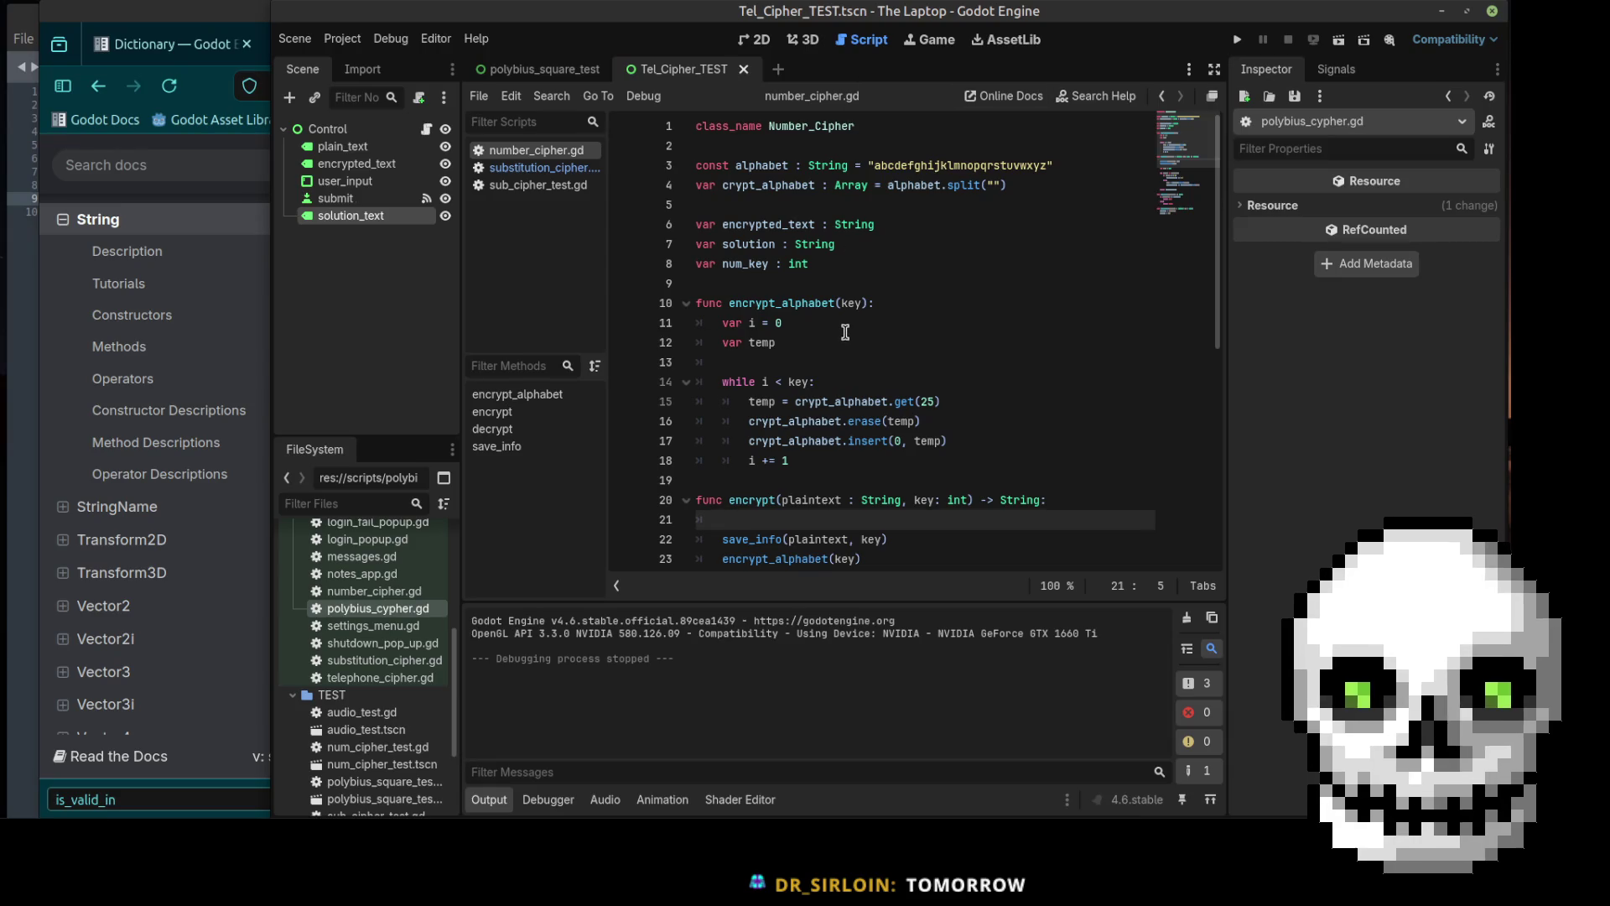
Step: Review number_cipher.gd, checking the encrypt_alphabet function and the return encrypted_text line
scroll(846, 329, "down", 7)
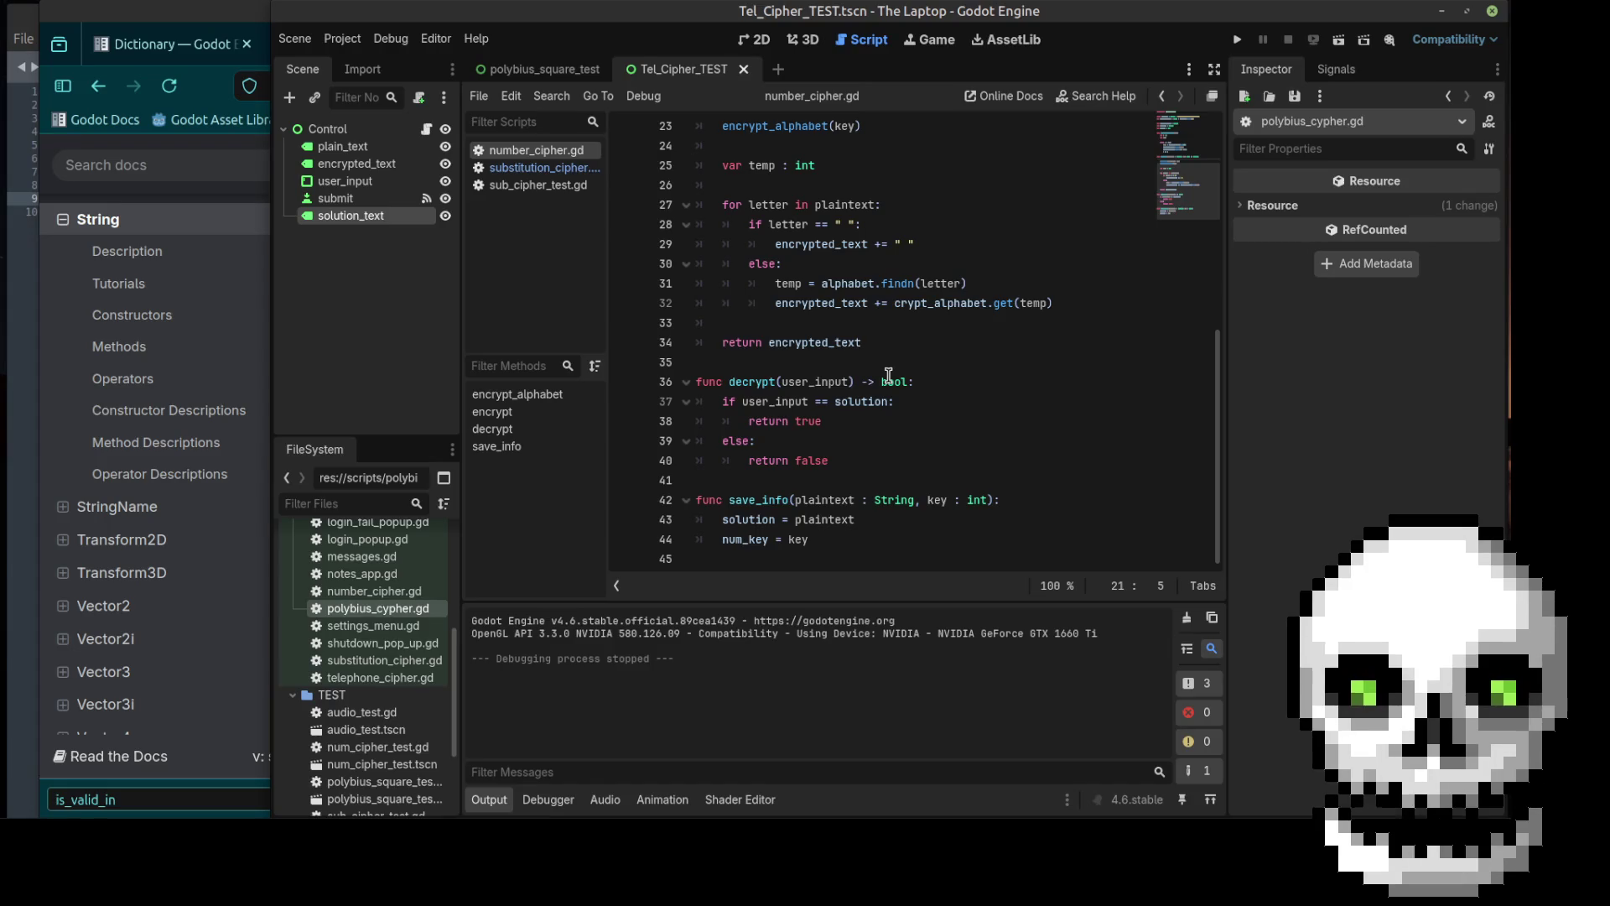
left_click(909, 344)
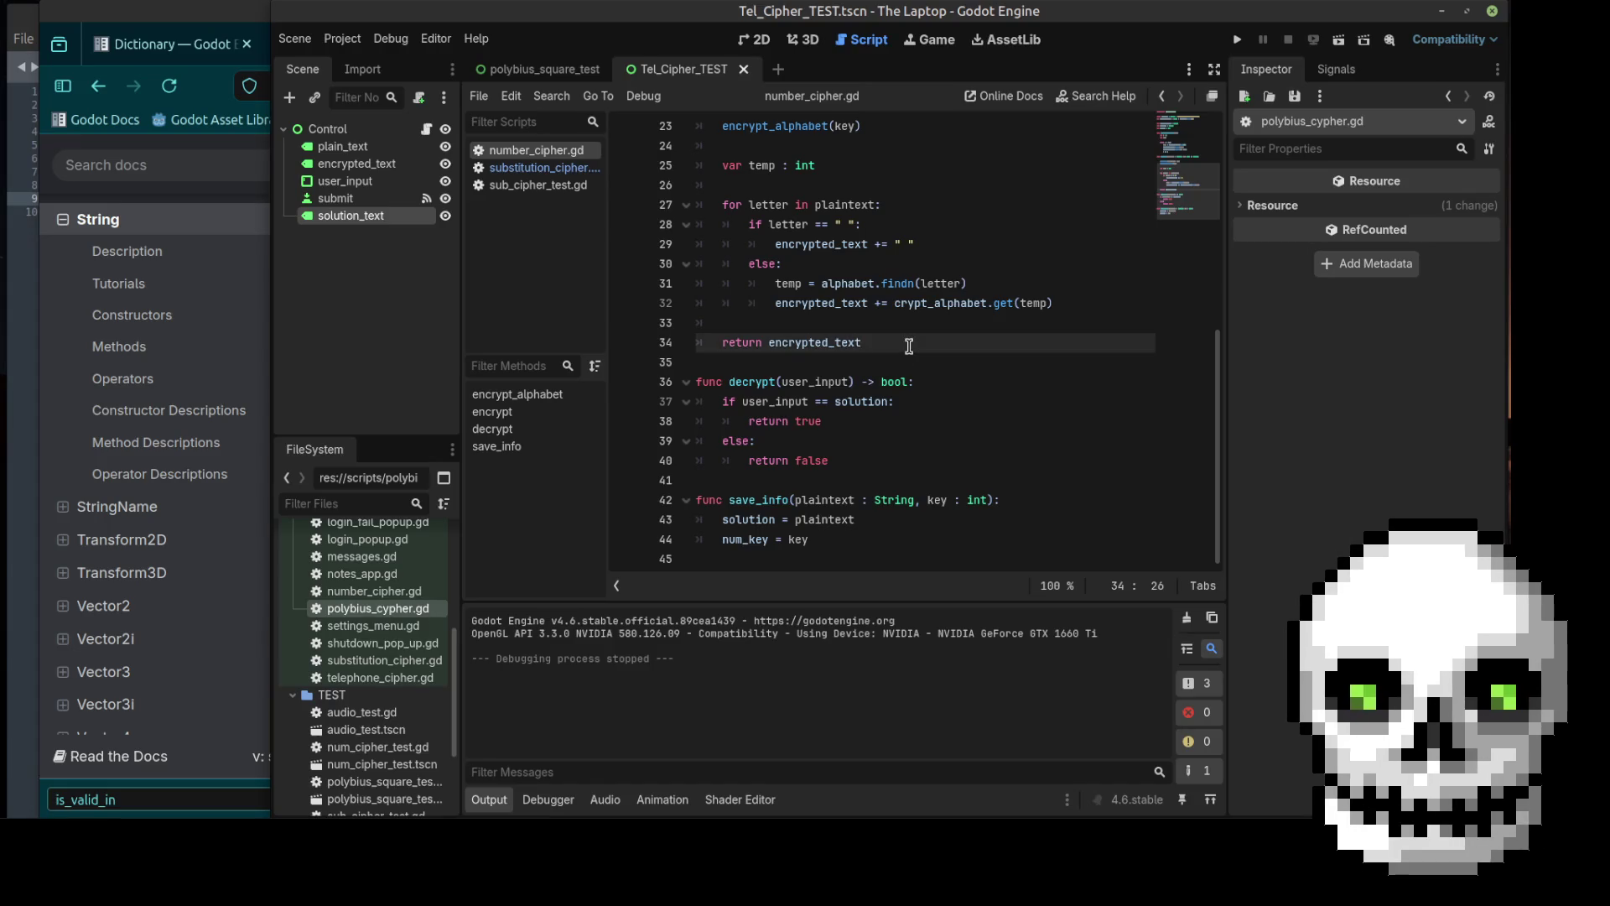
scroll(909, 344, "up", 7)
scroll(909, 344, "down", 7)
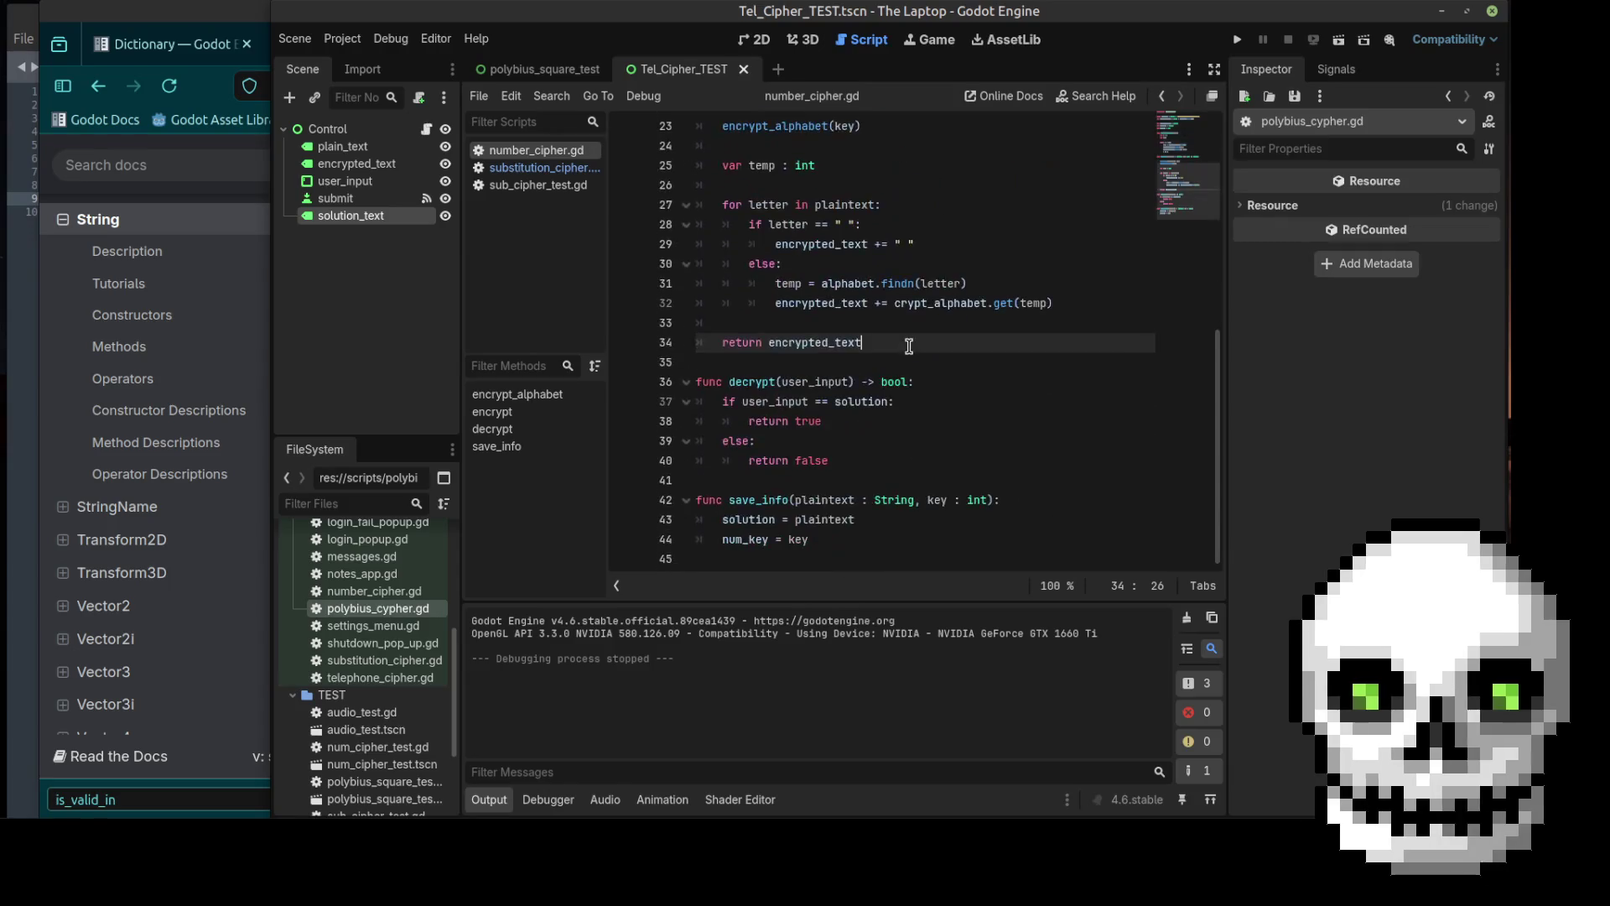
scroll(909, 347, "up", 7)
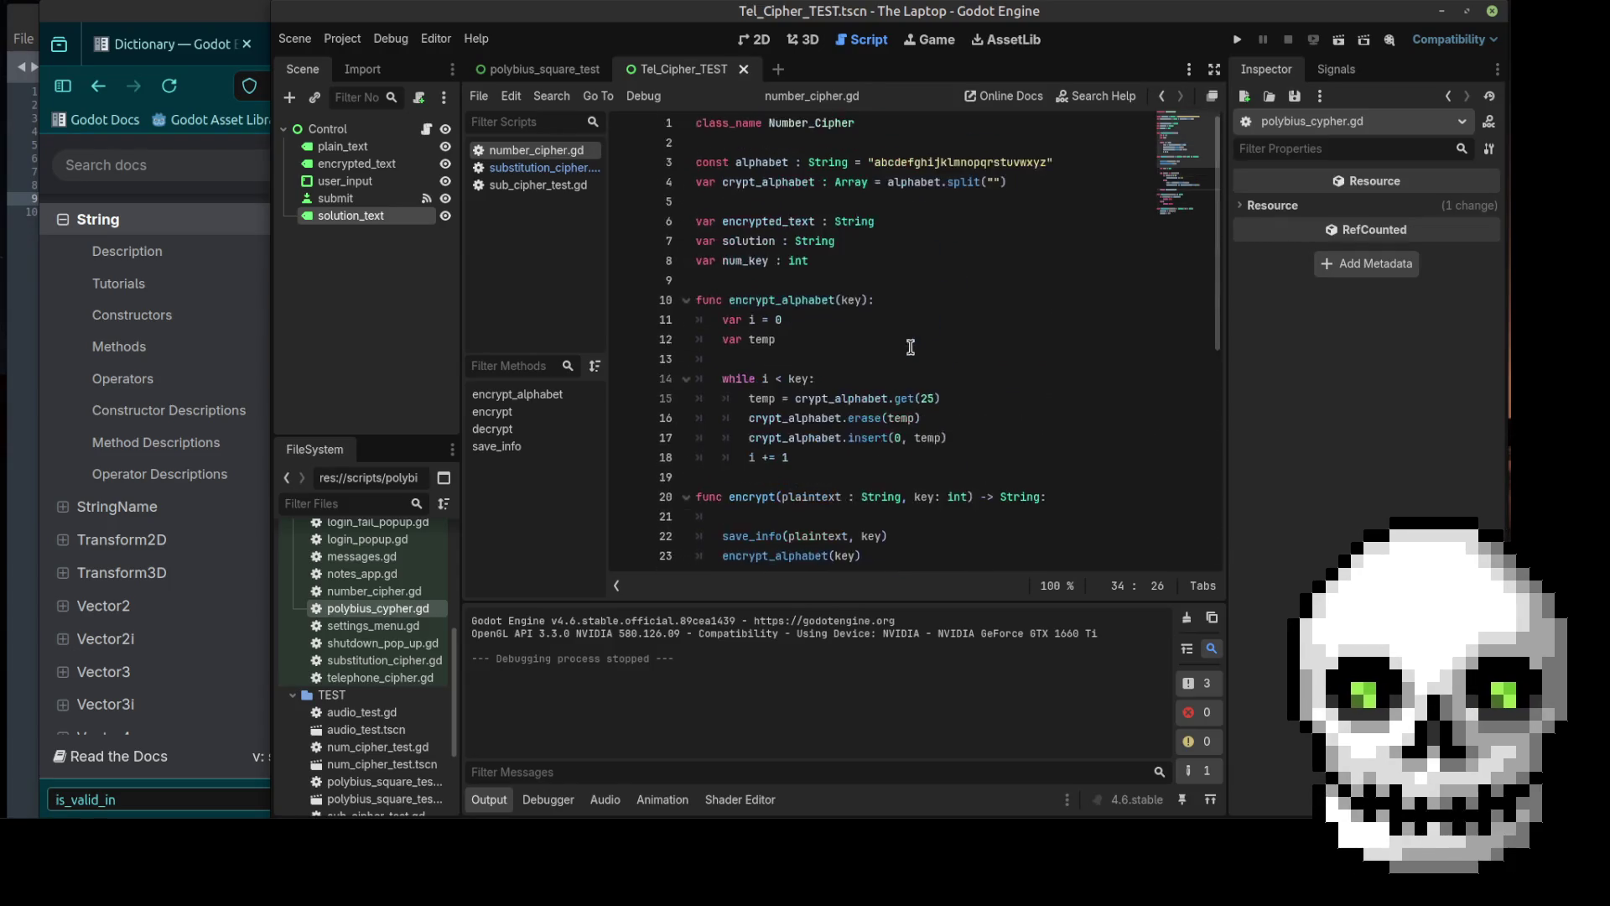
left_click(1022, 300)
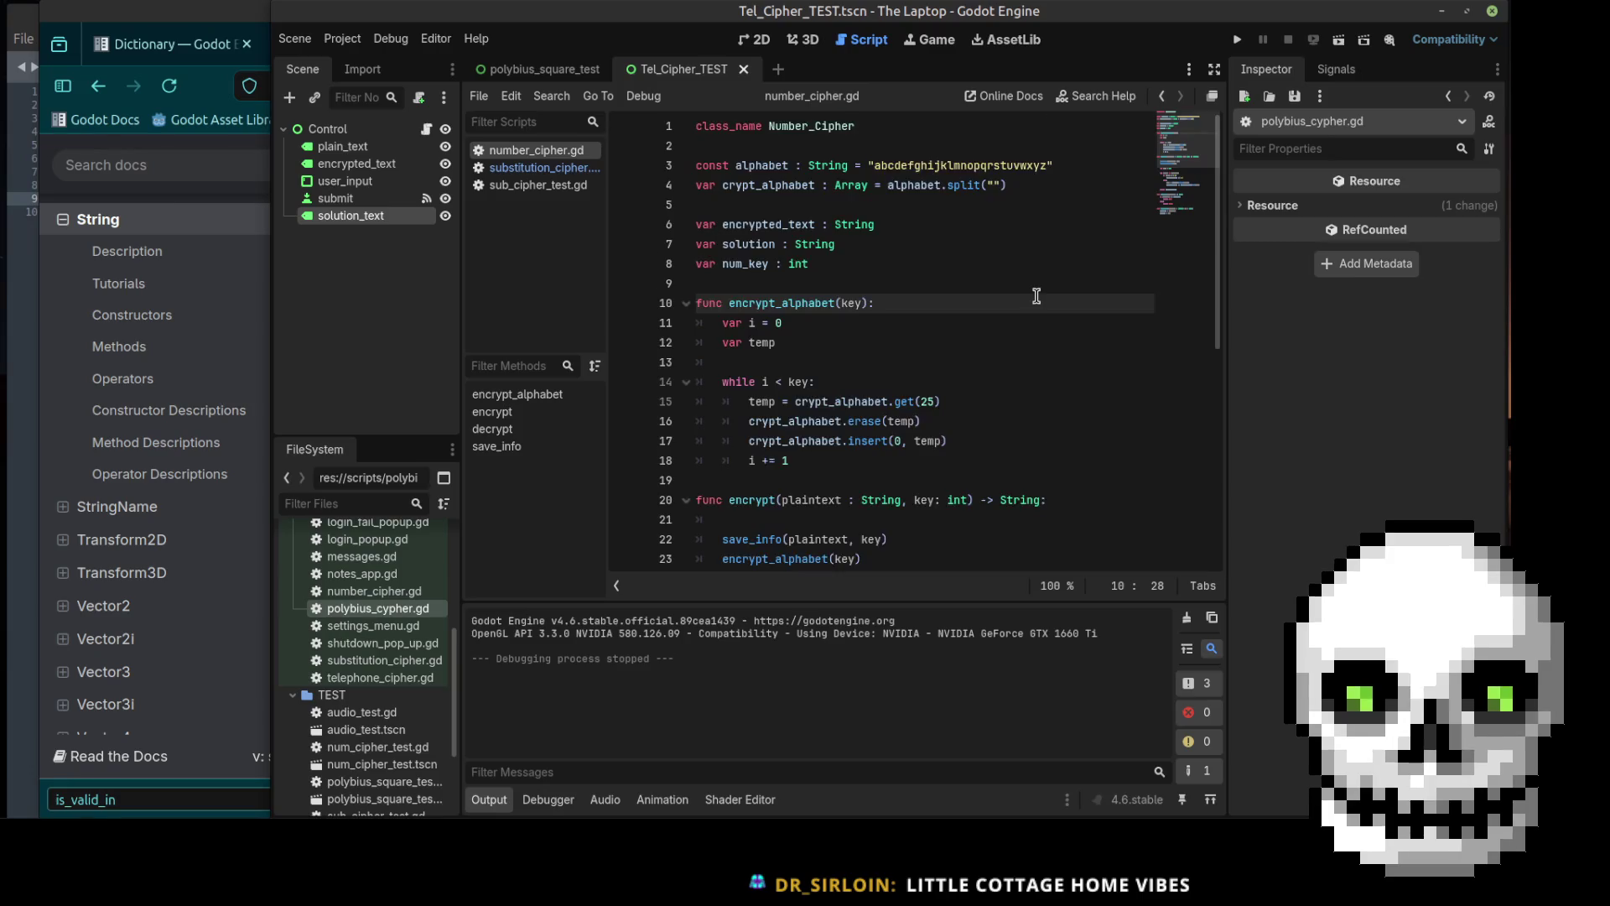
scroll(1032, 298, "down", 3)
scroll(953, 317, "down", 3)
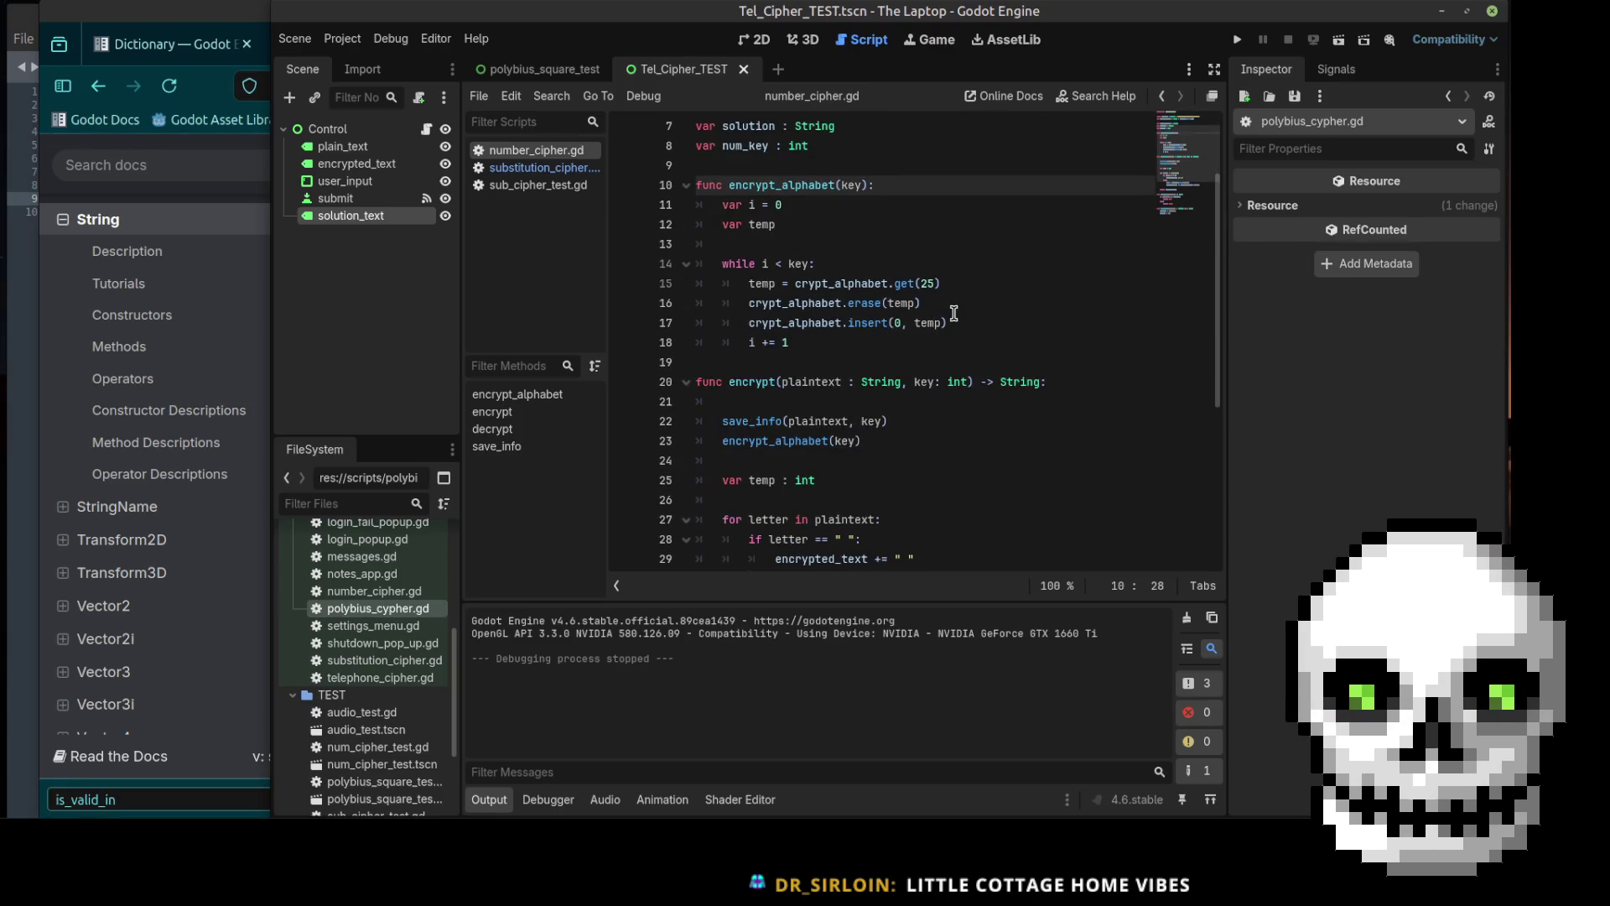
scroll(954, 313, "down", 3)
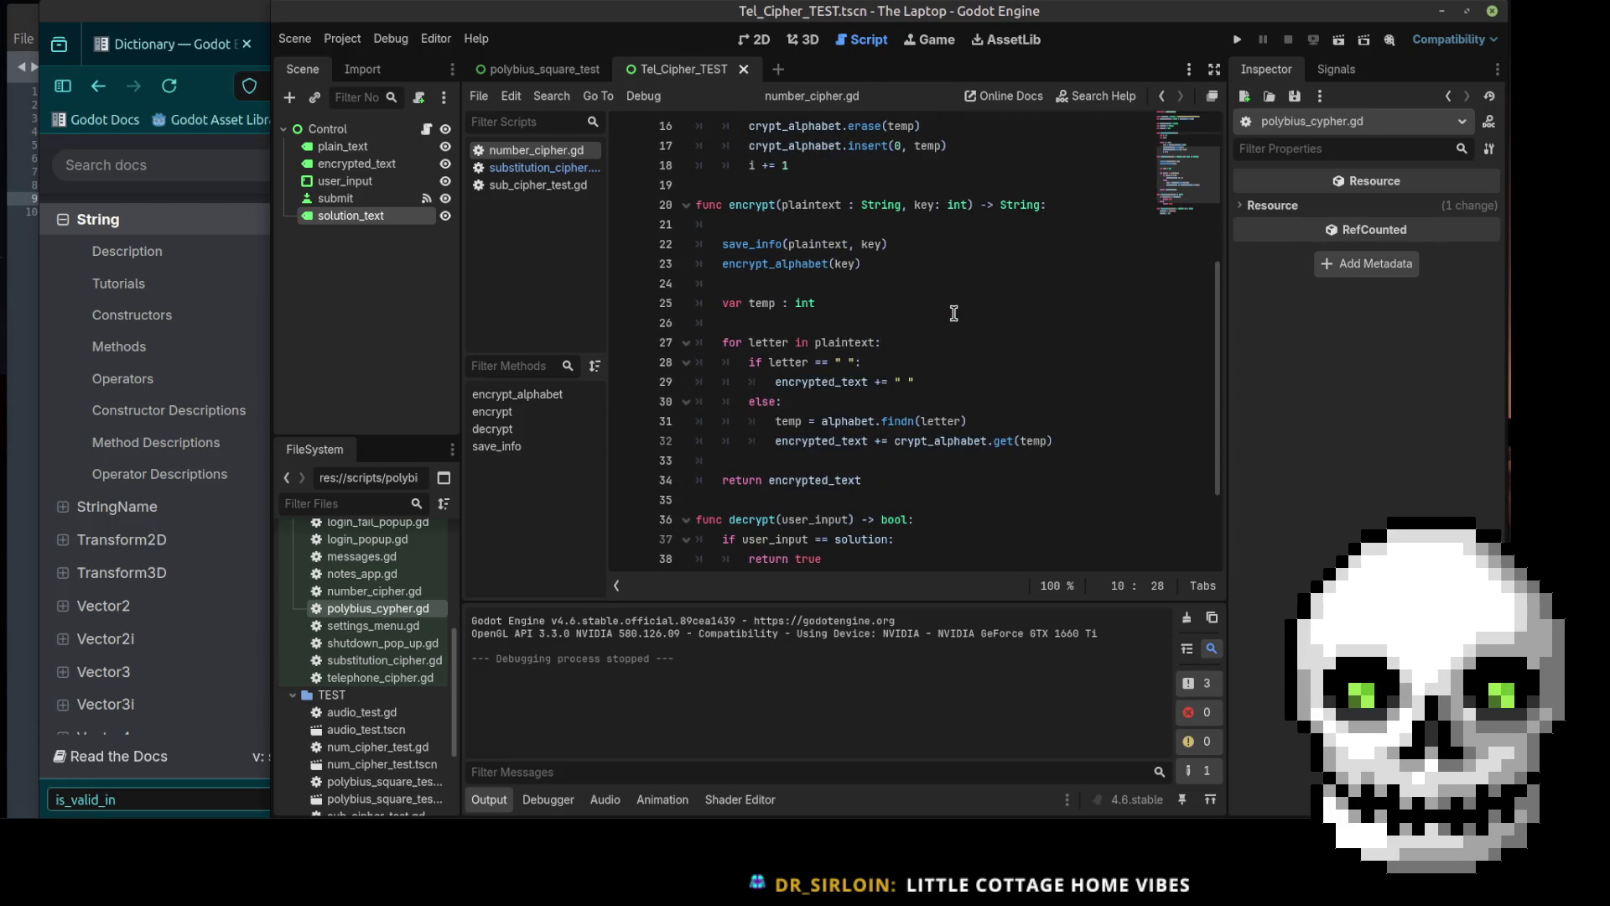
scroll(953, 313, "down", 3)
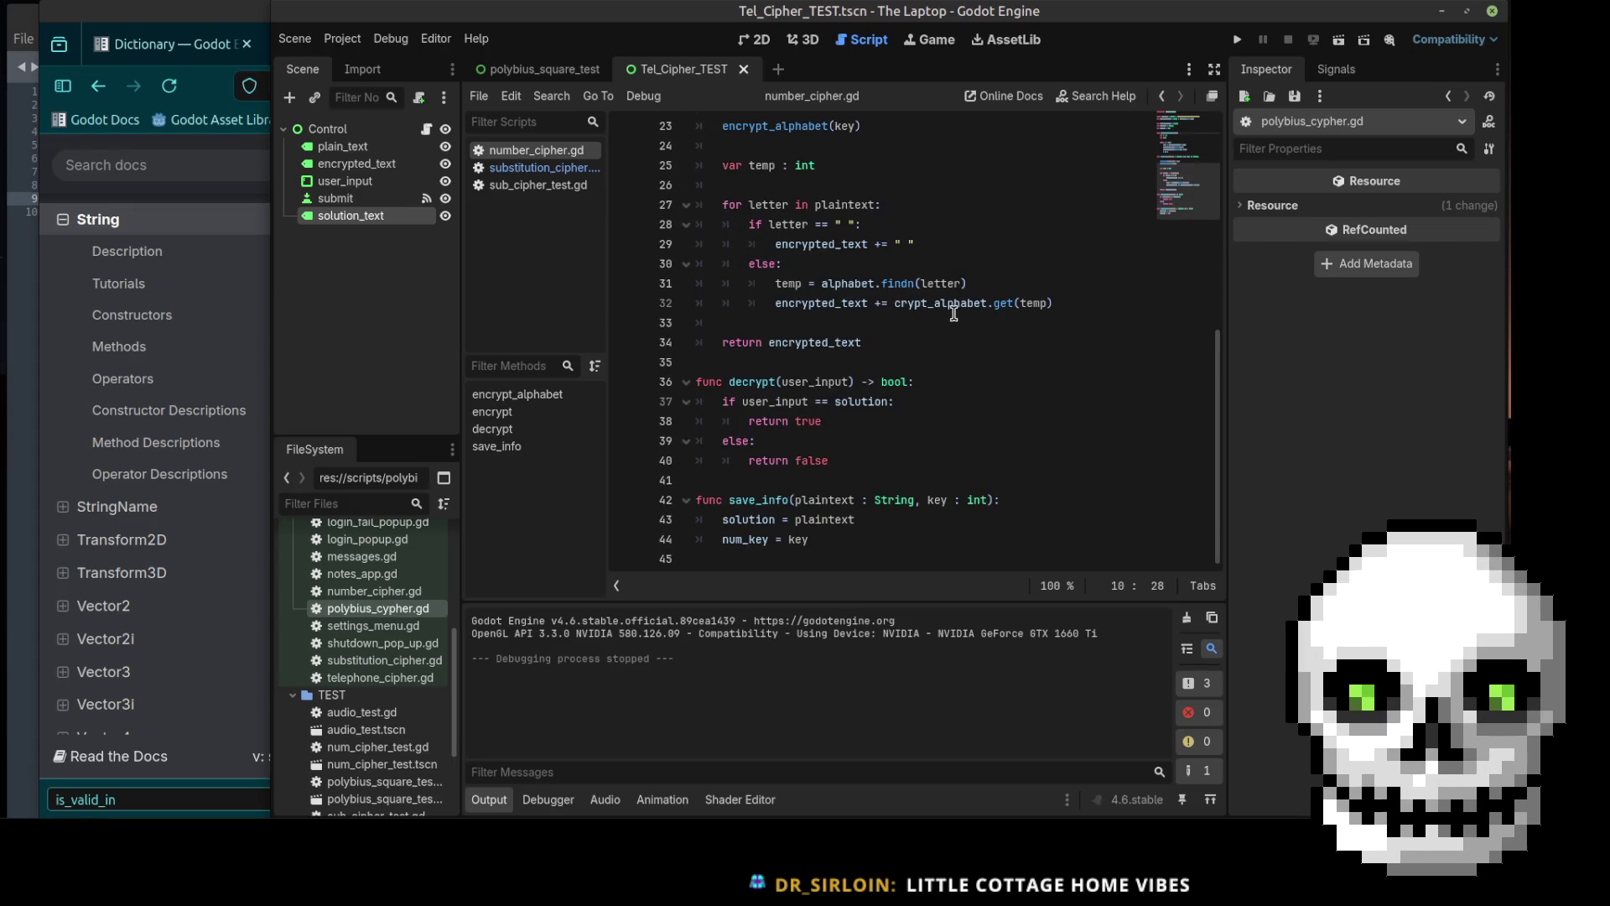
scroll(954, 311, "up", 7)
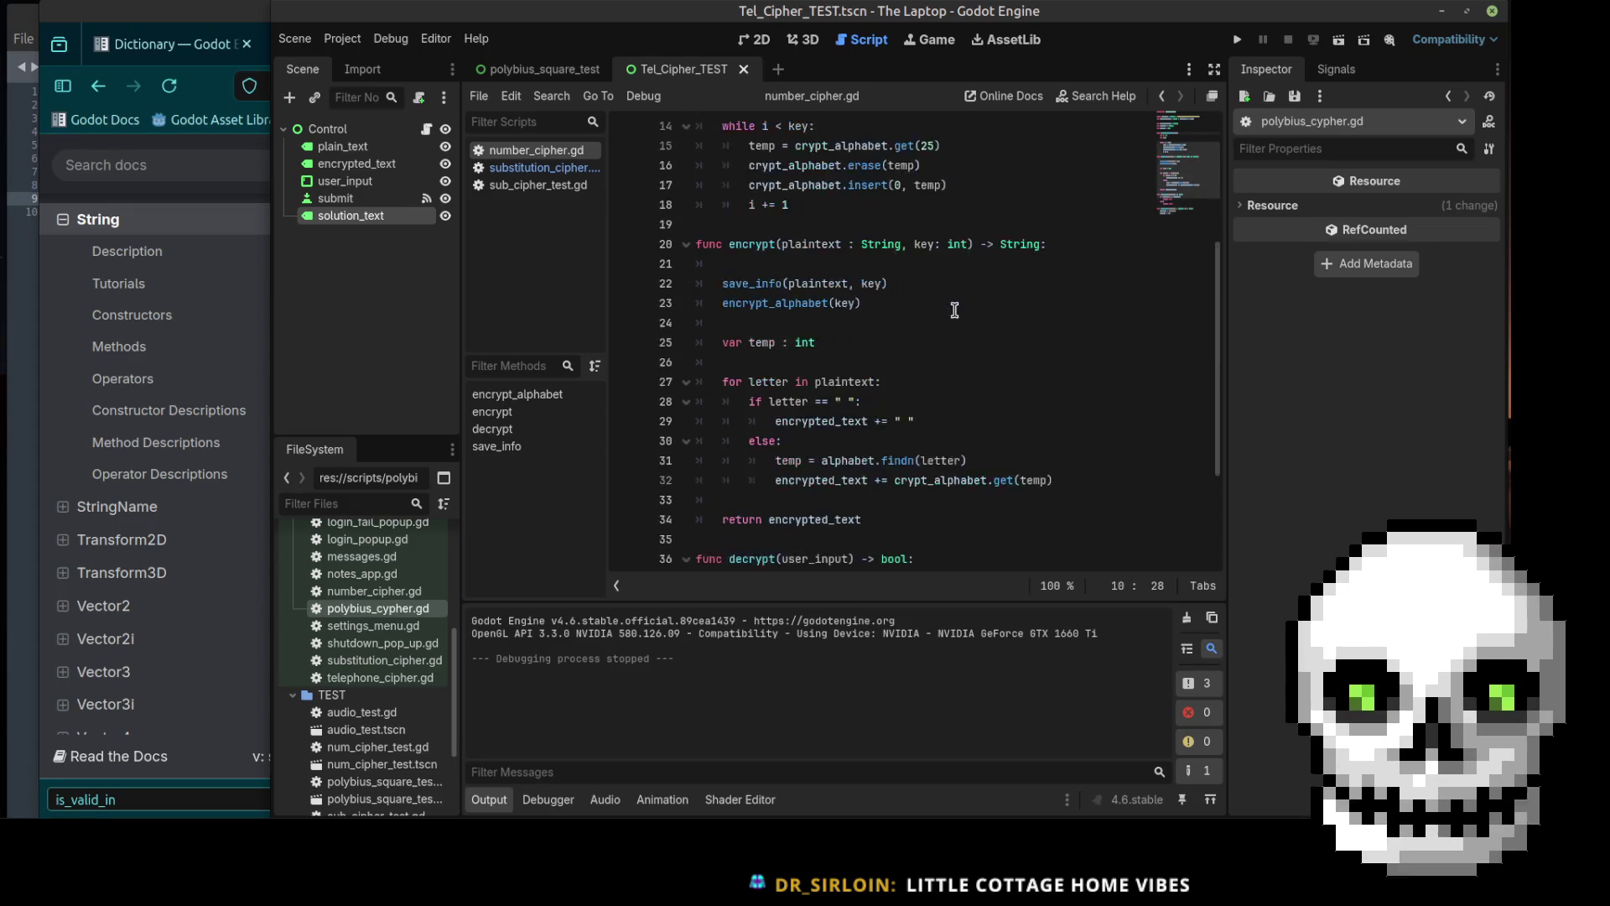
Step: Close the String is_valid_int docs tab and then the Firefox window
left_click(161, 10)
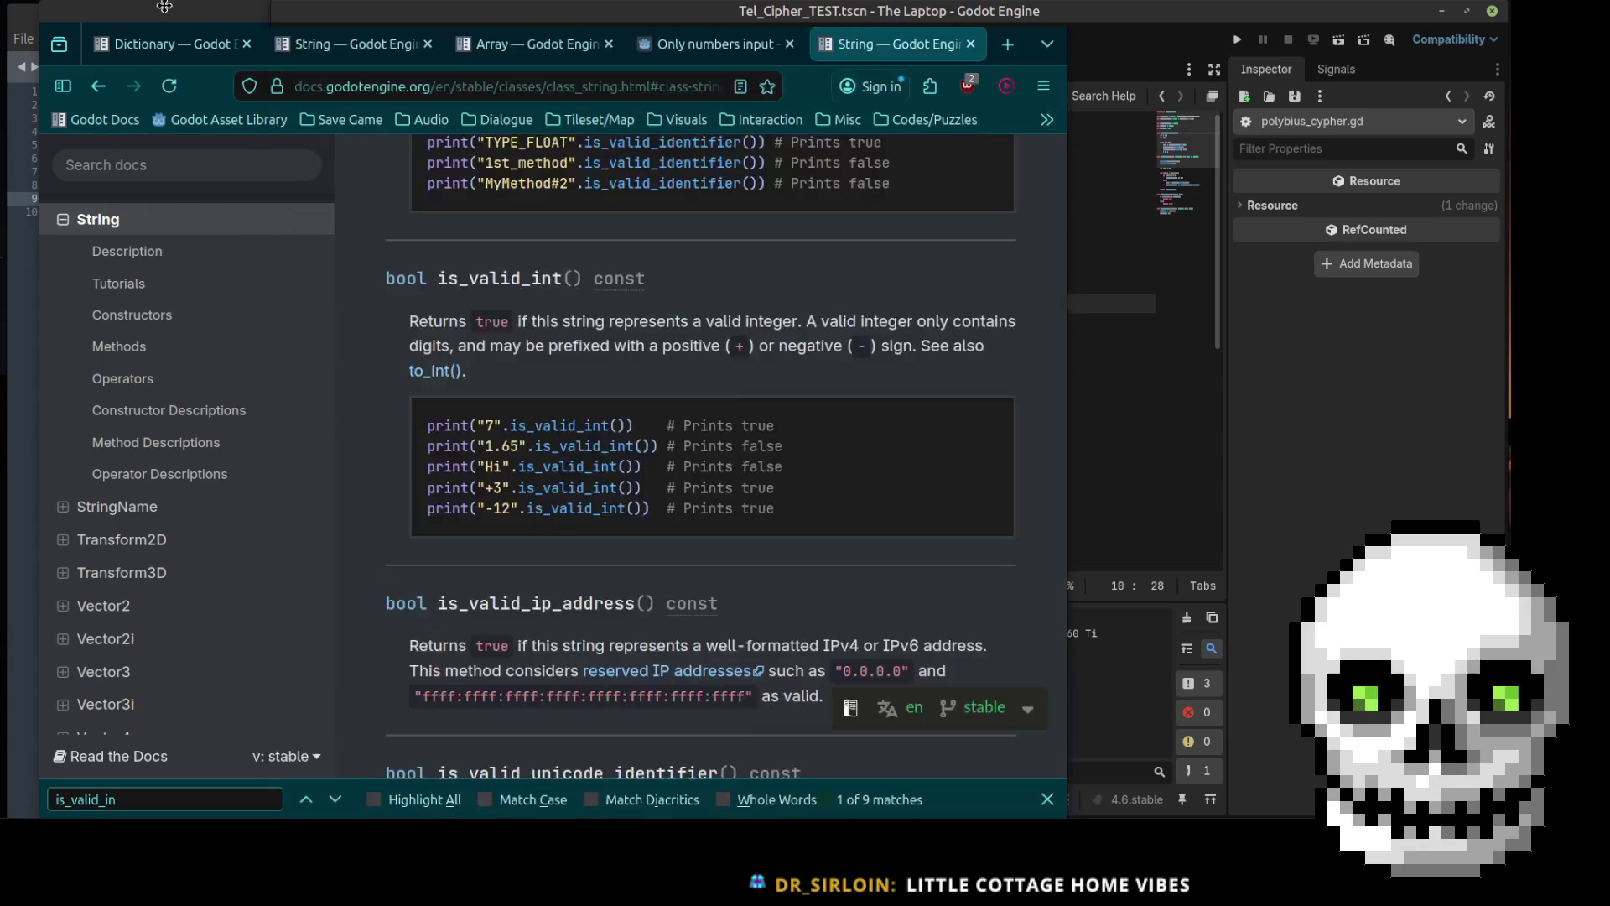
left_click(970, 43)
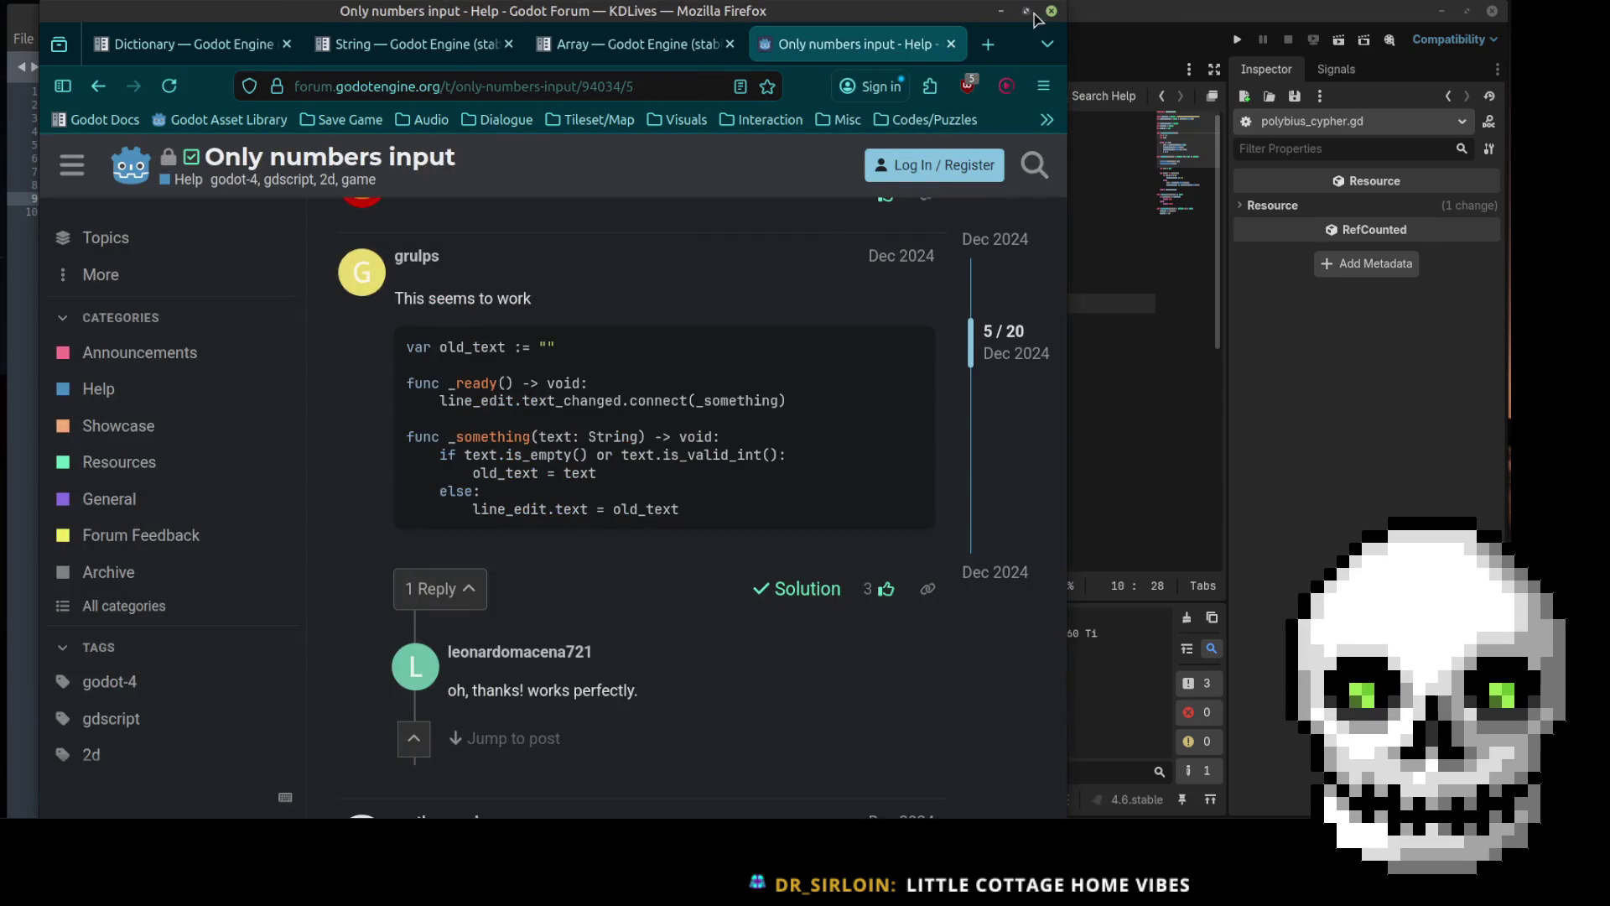
left_click(1051, 11)
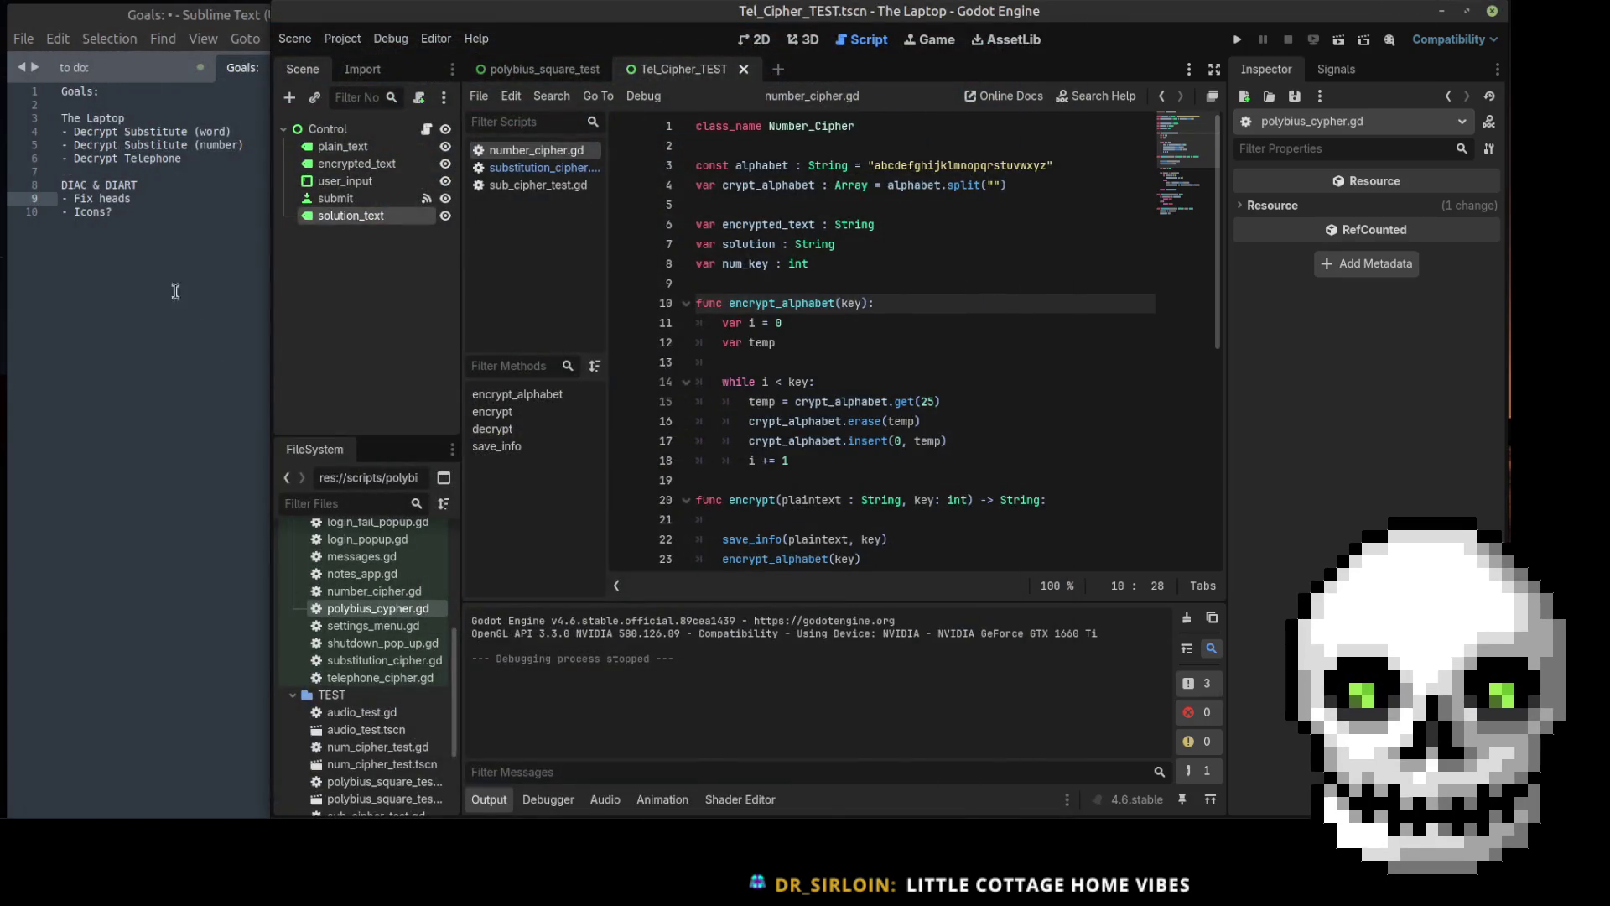
Step: Delete the '- Decrypt Telephone' line from the Goals note, select lines 8–9, and centre the window
left_click(201, 128)
left_click(248, 130)
left_click_drag(184, 159, 50, 163)
key("BackSpace")
key("BackSpace")
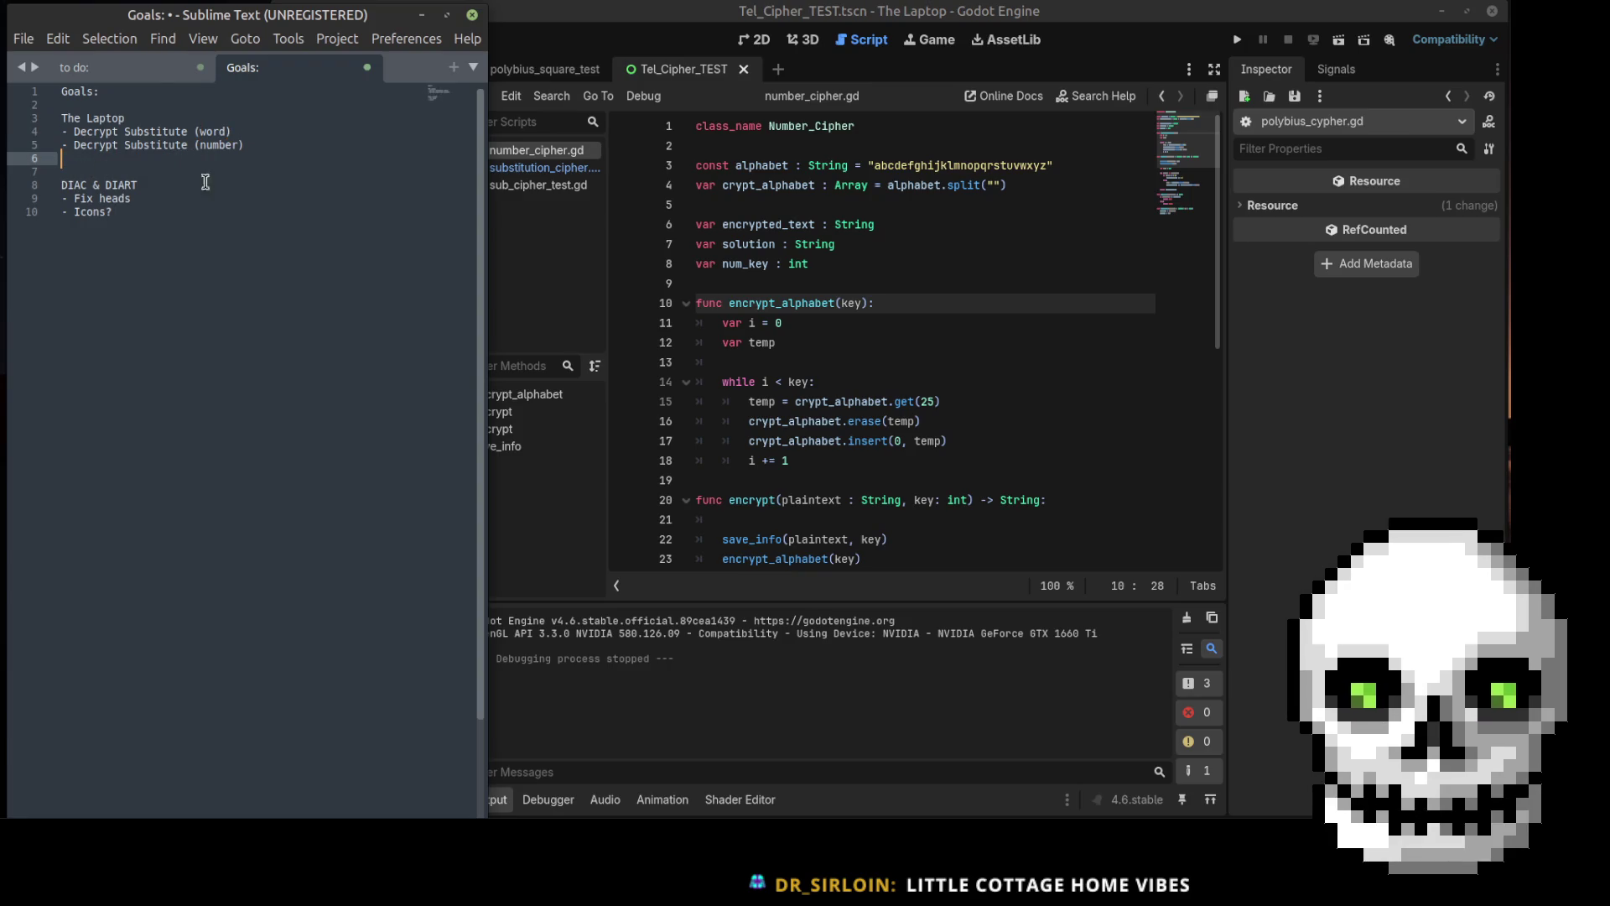
left_click_drag(151, 205, 59, 183)
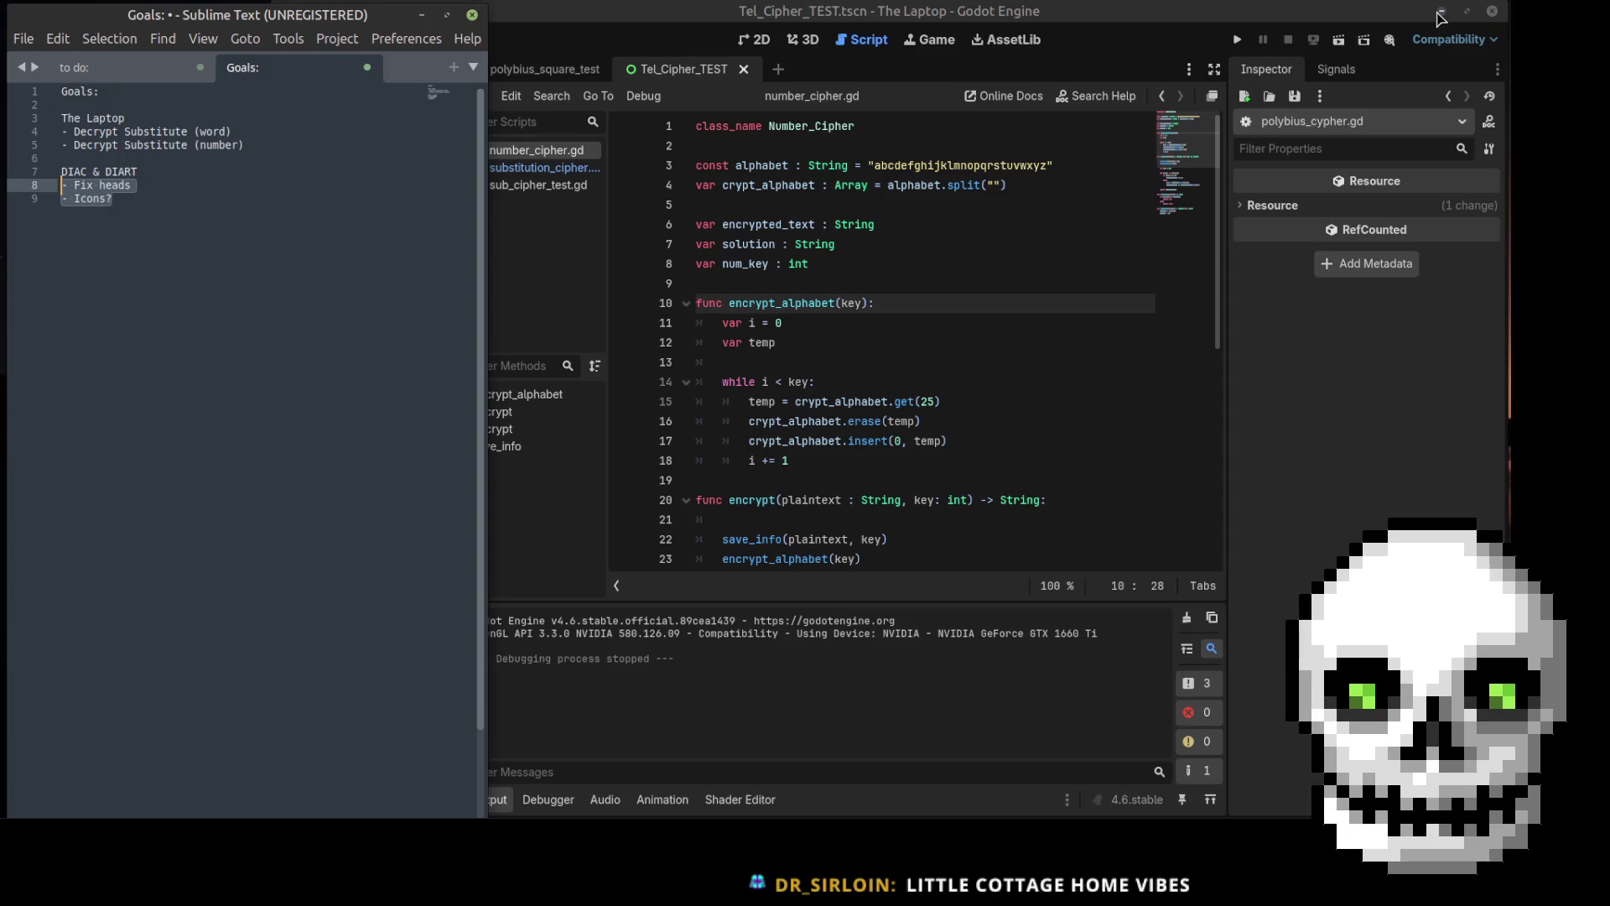
left_click_drag(168, 15, 801, 15)
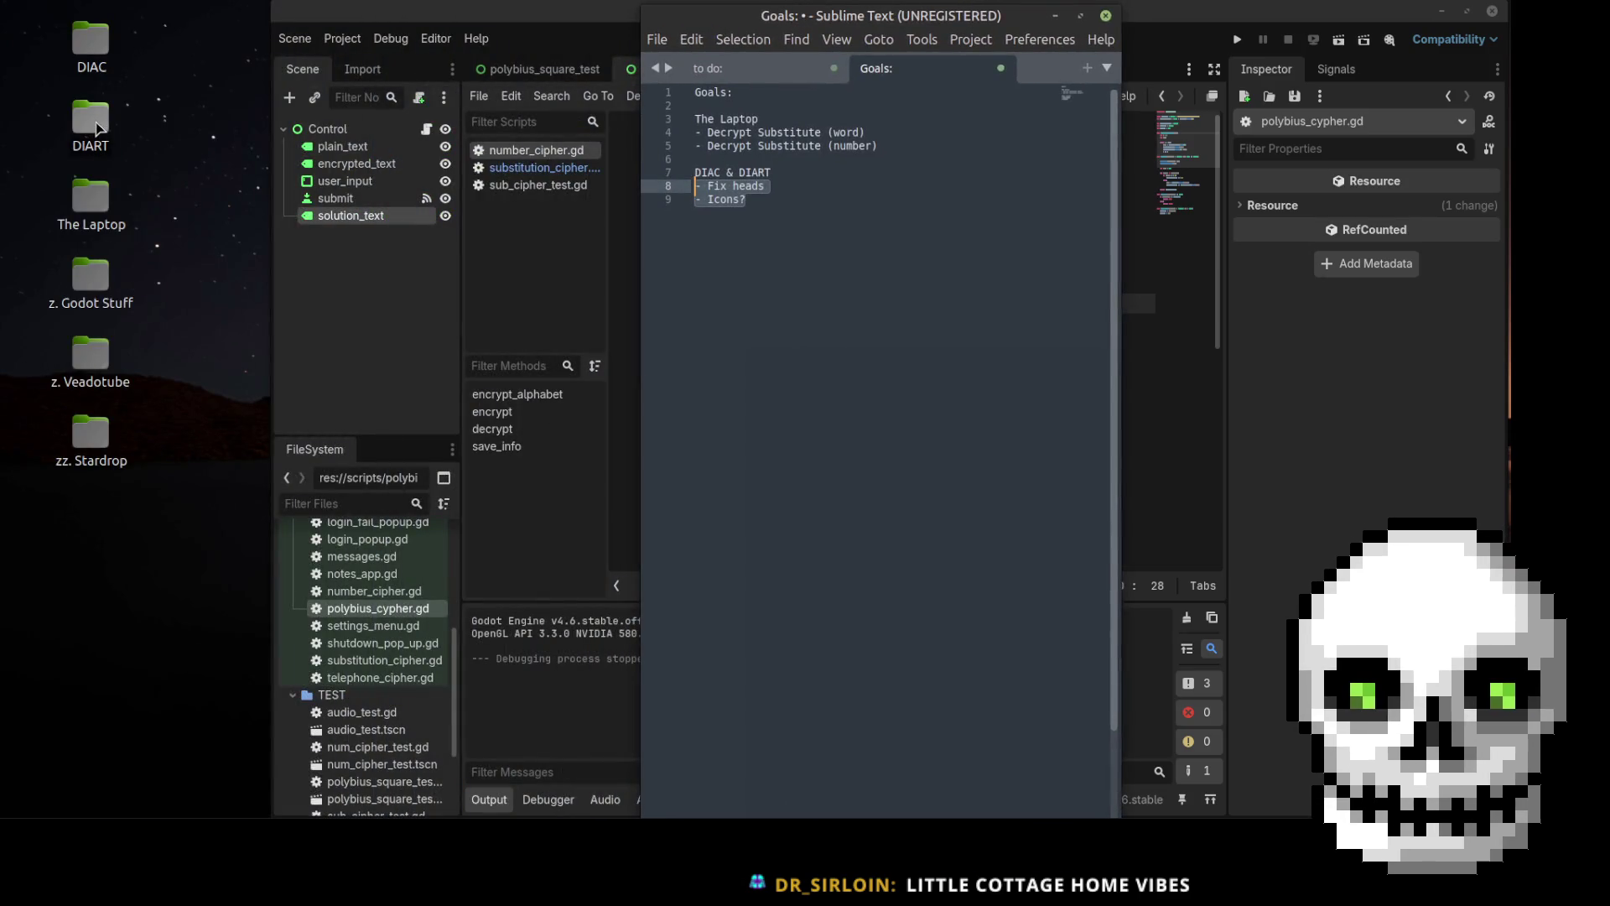
Step: Leave The Laptop project using Project > Quit to Project List
left_click(541, 17)
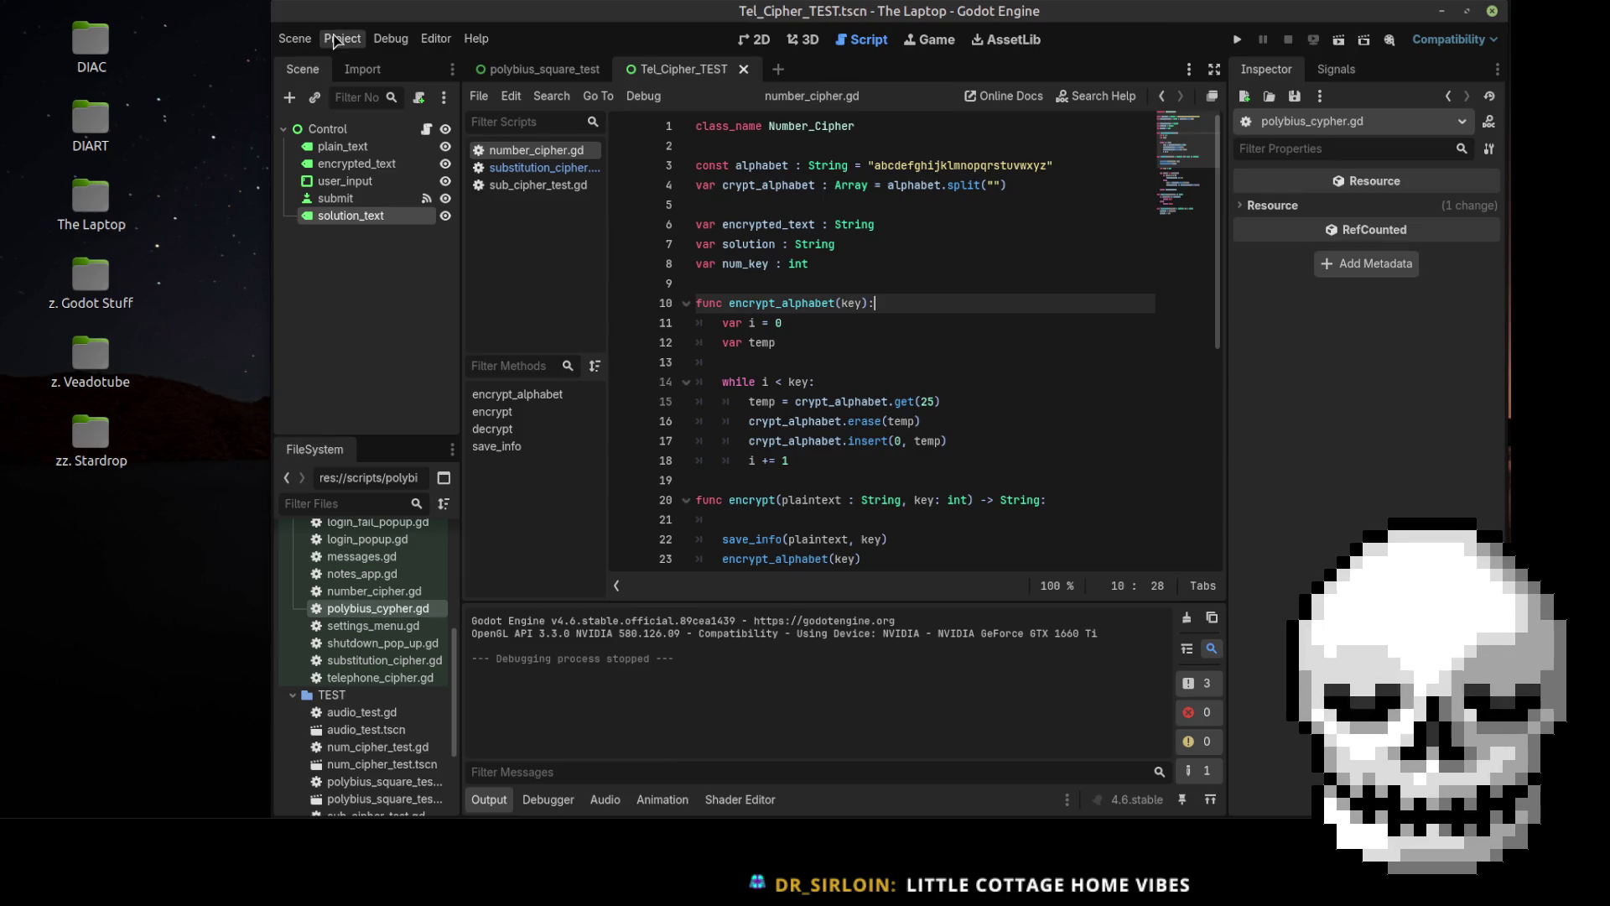
left_click(339, 38)
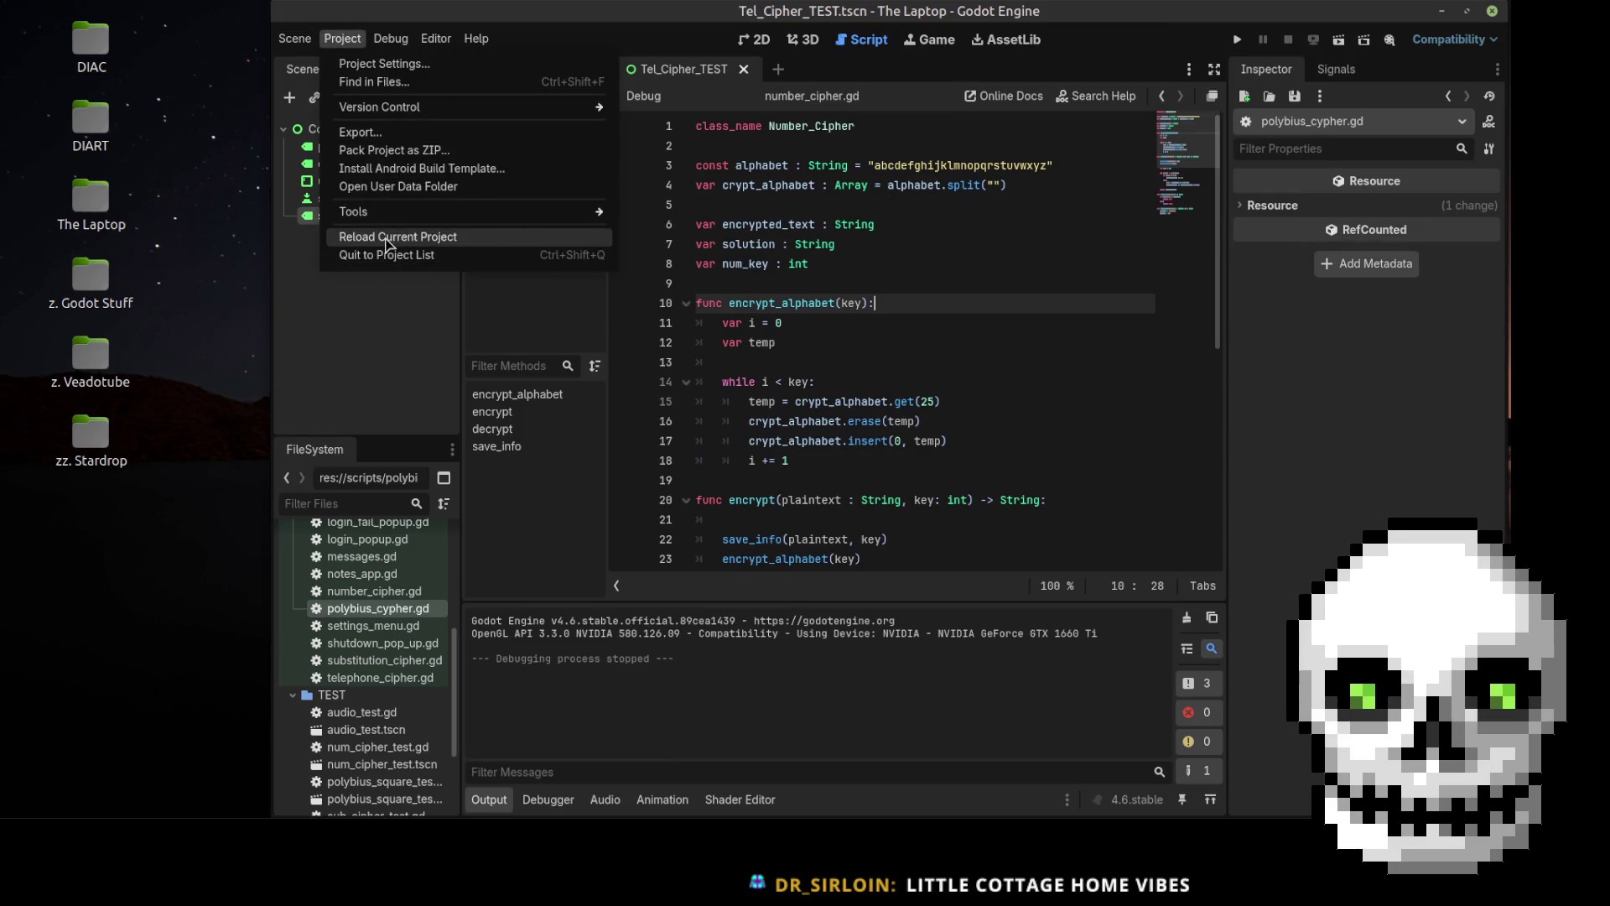
left_click(438, 255)
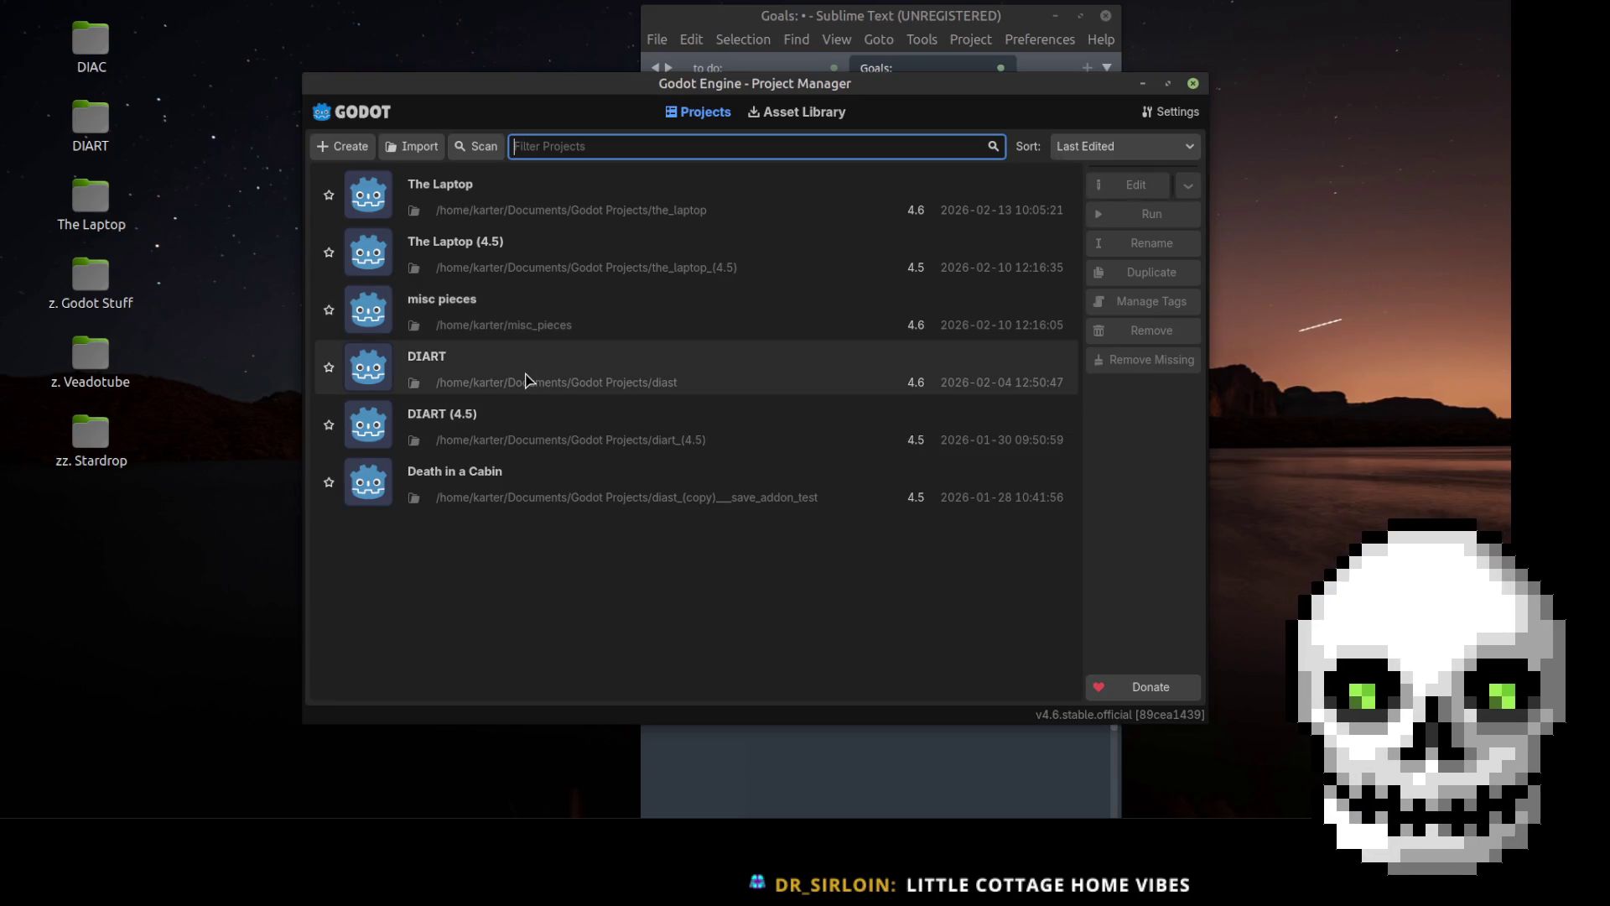
Step: Open the DIART project from the Project Manager list
left_click(526, 381)
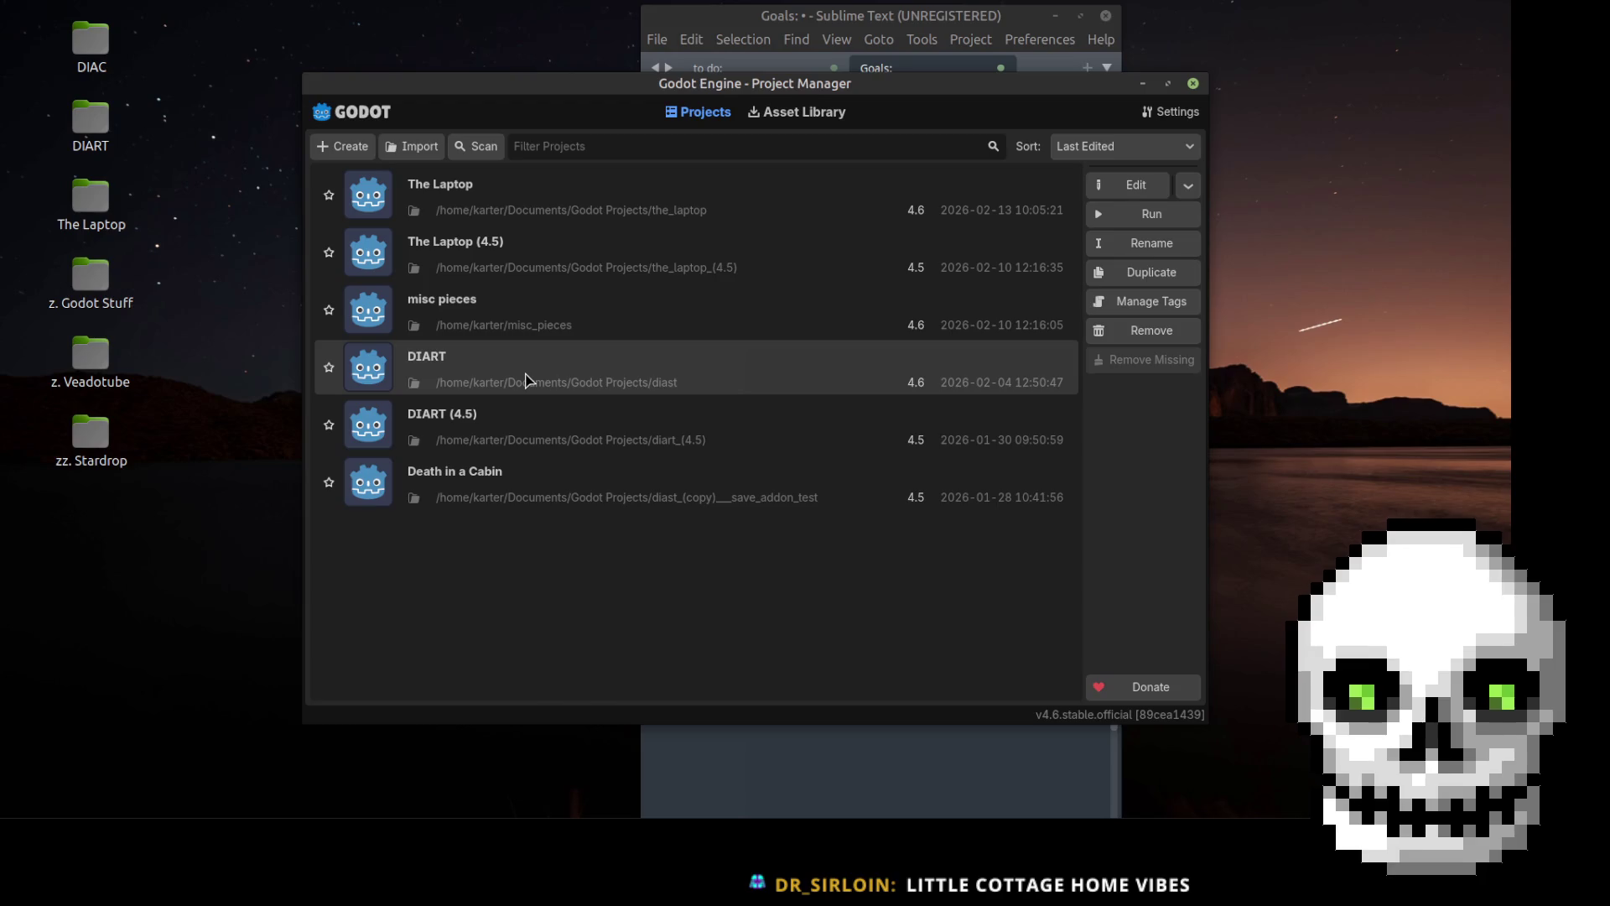
double_click(527, 381)
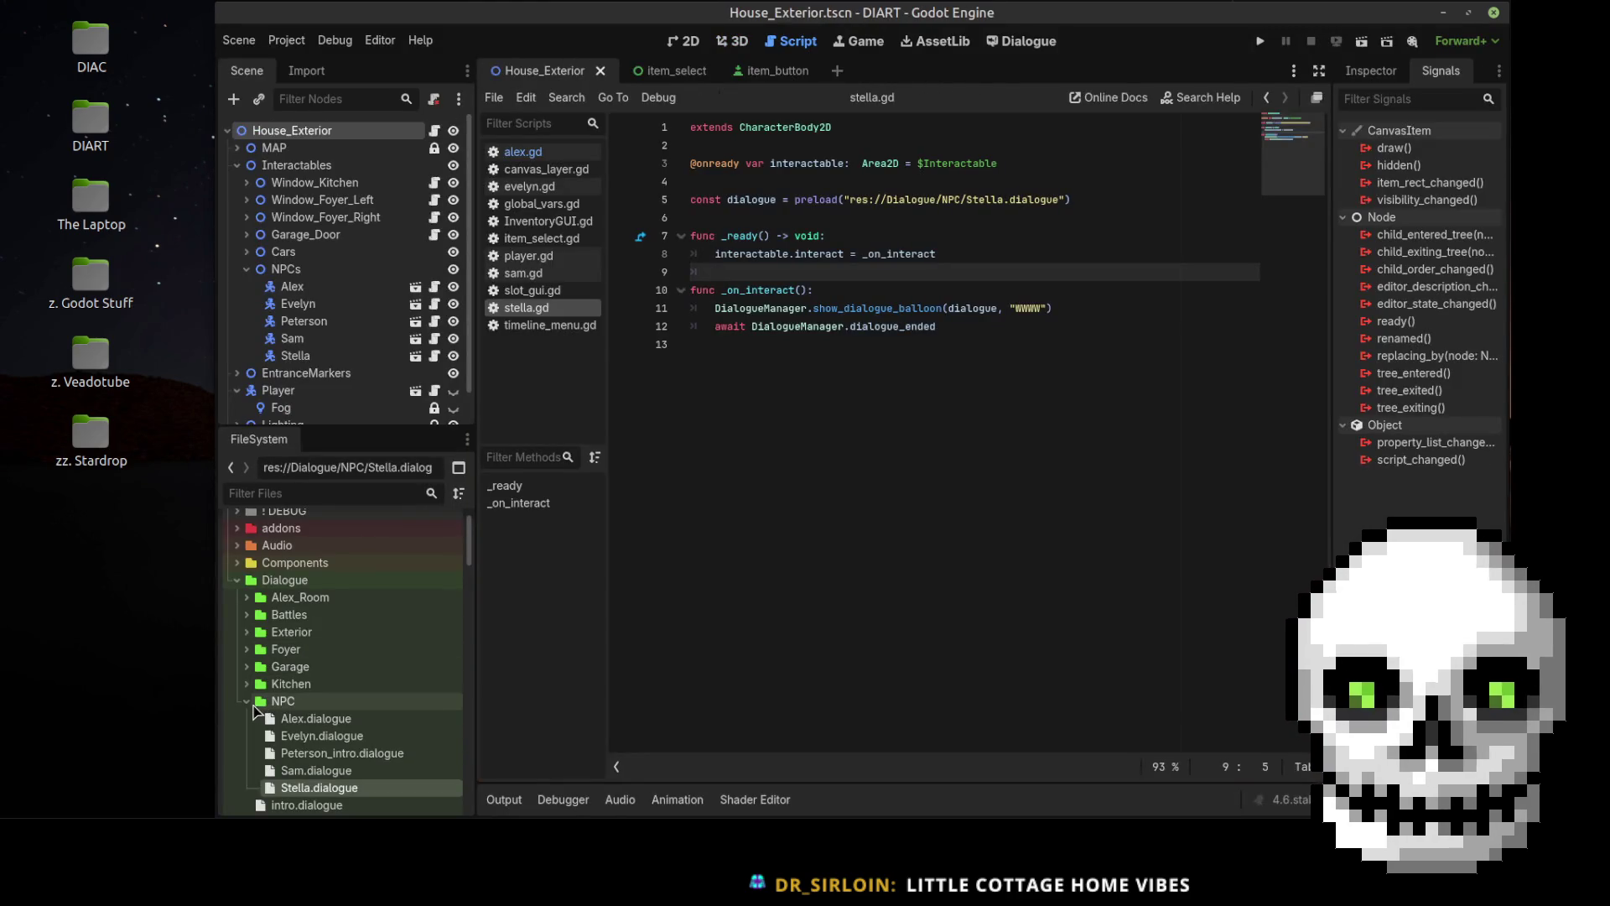
Step: Collapse the Dialogue, Scenes and Scripts folders, then show Visuals/Faces in the file manager
left_click(237, 580)
left_click(231, 617)
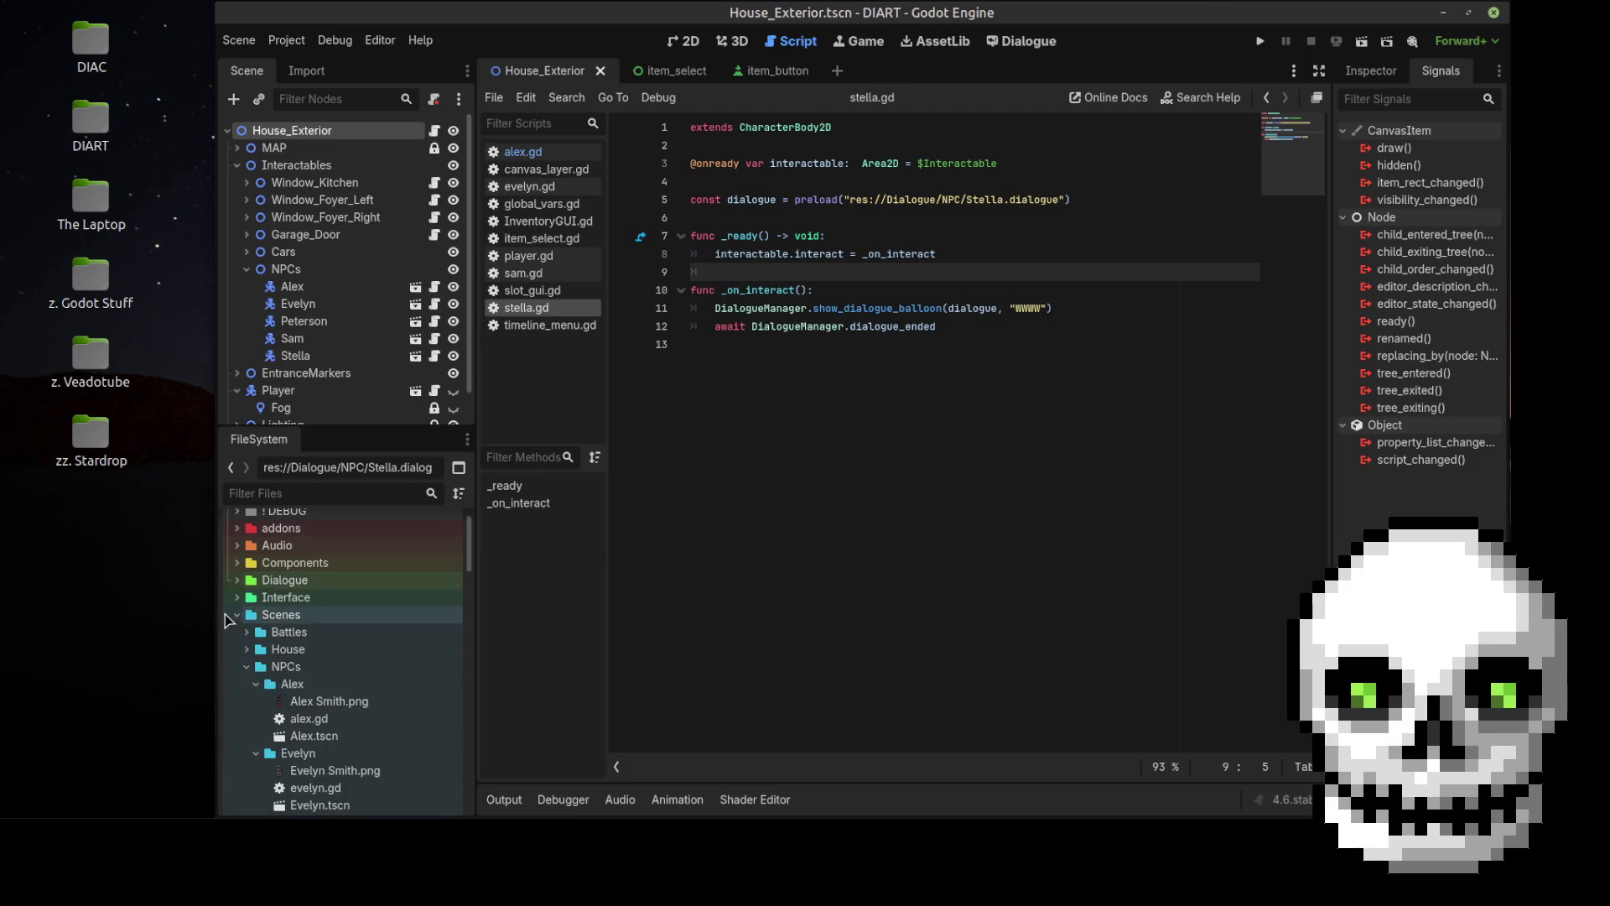
left_click(236, 615)
left_click(237, 633)
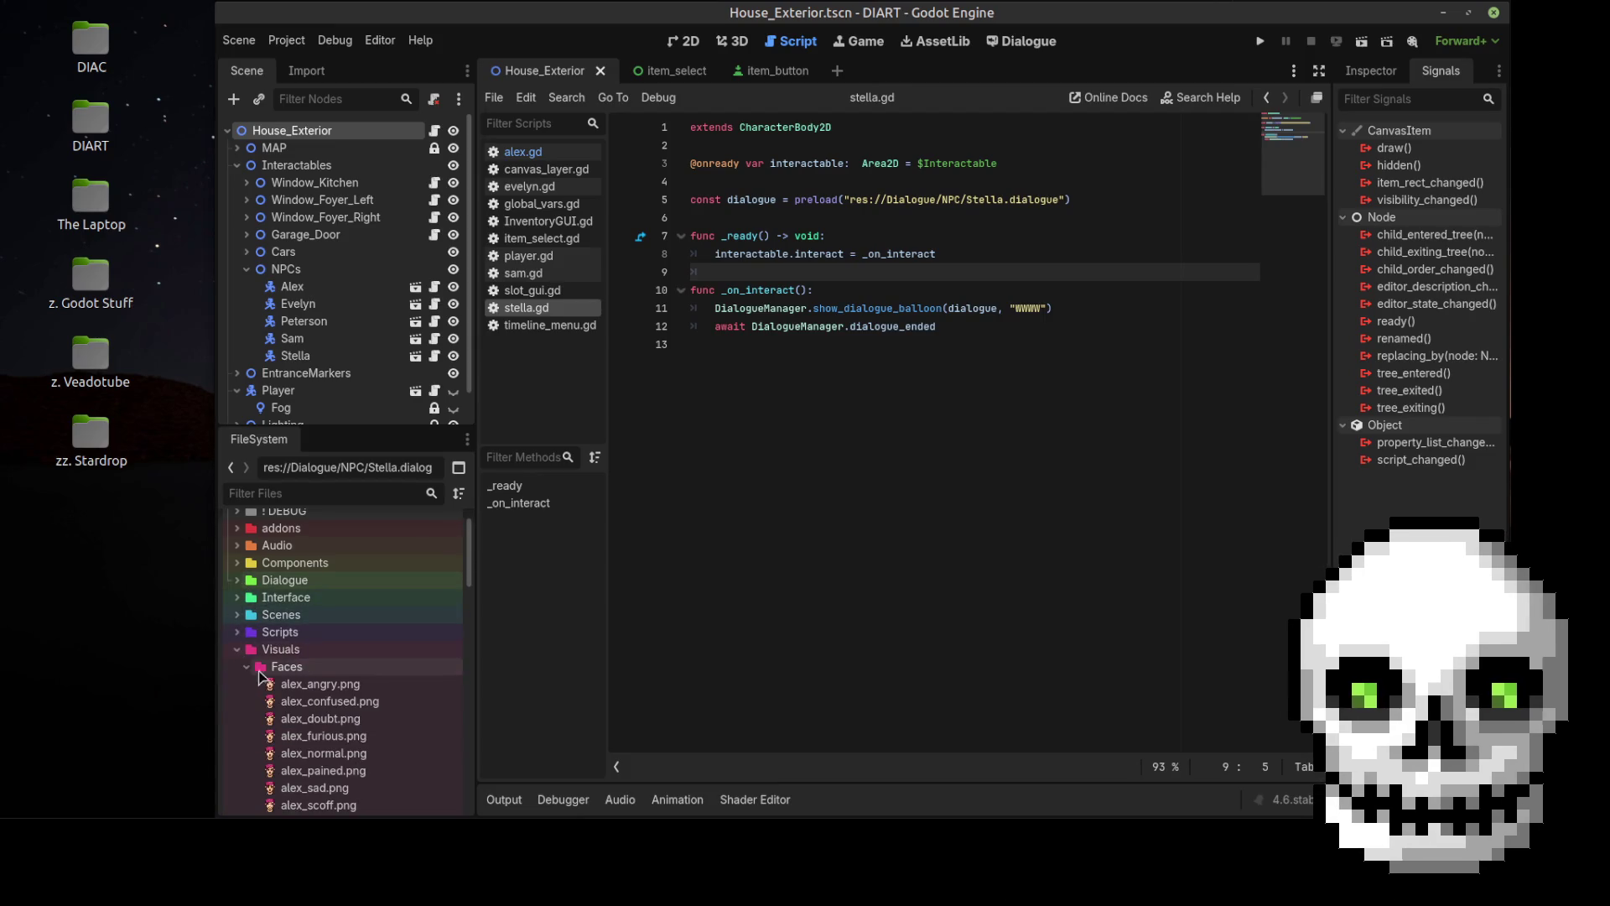
right_click(276, 667)
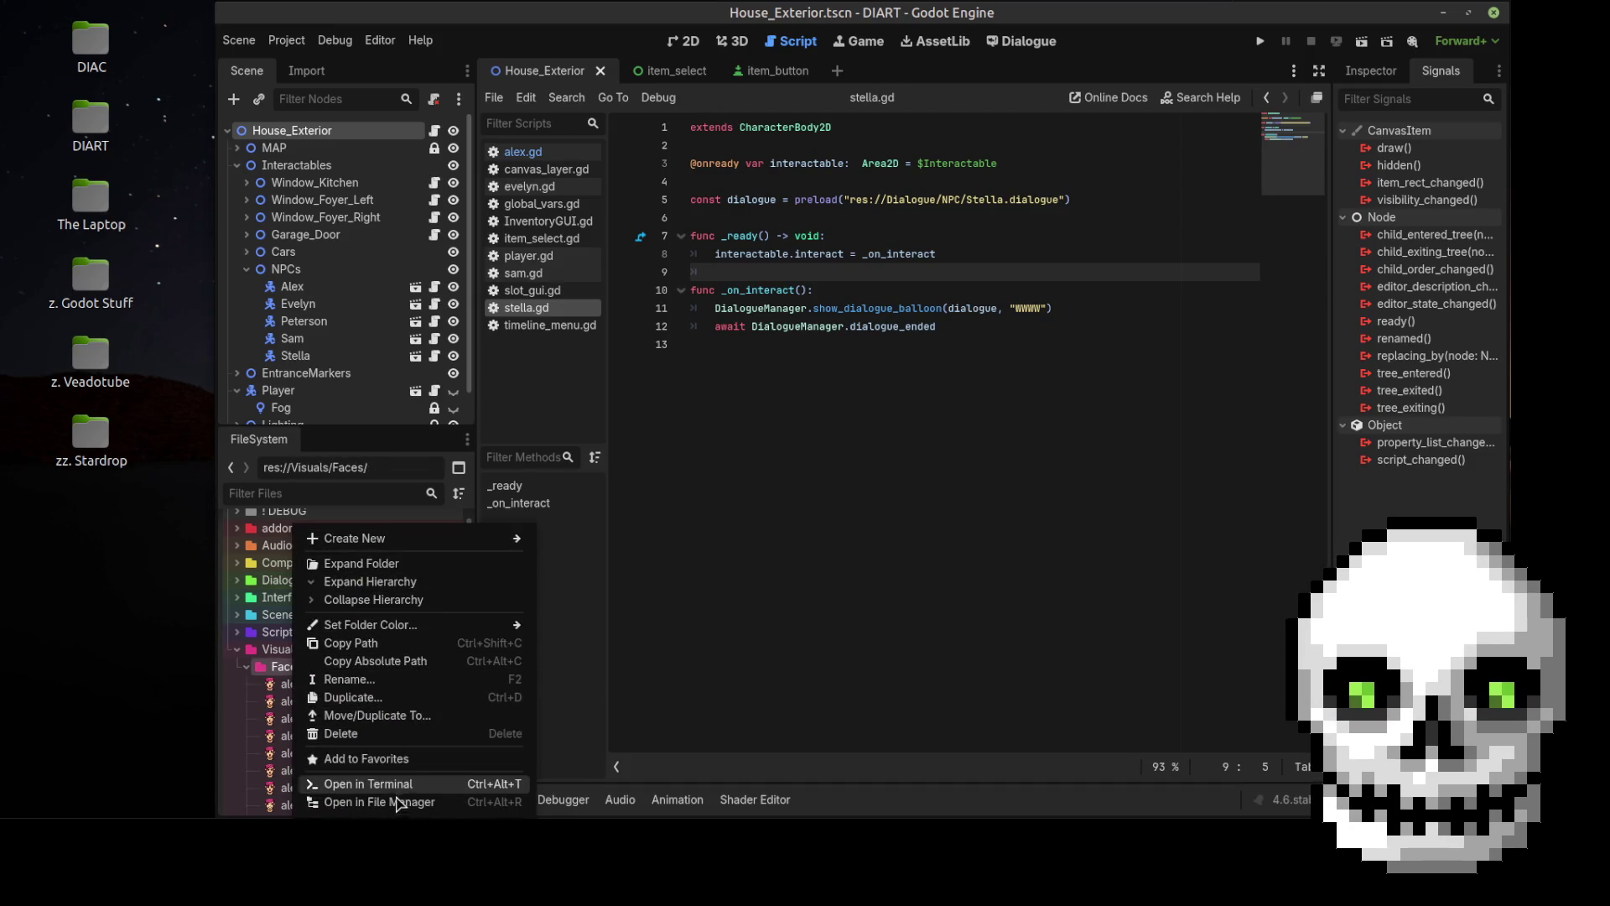
left_click(398, 802)
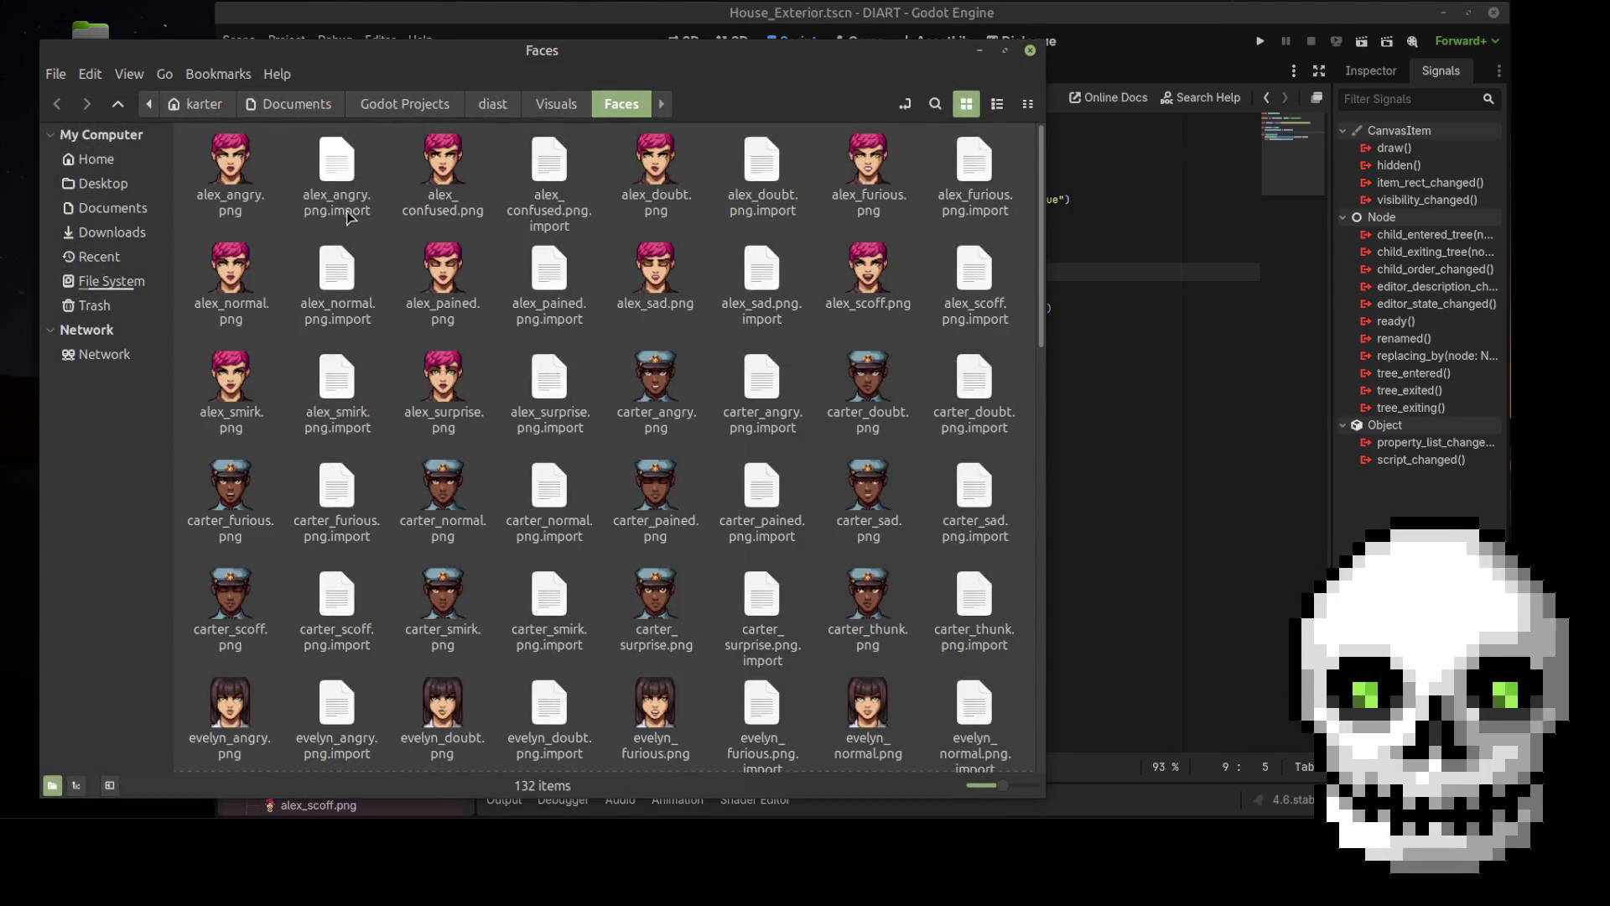
Step: Open alex_angry.png with GNU Image Manipulation Program via Open With
left_click(234, 178)
right_click(233, 178)
mouse_move(307, 220)
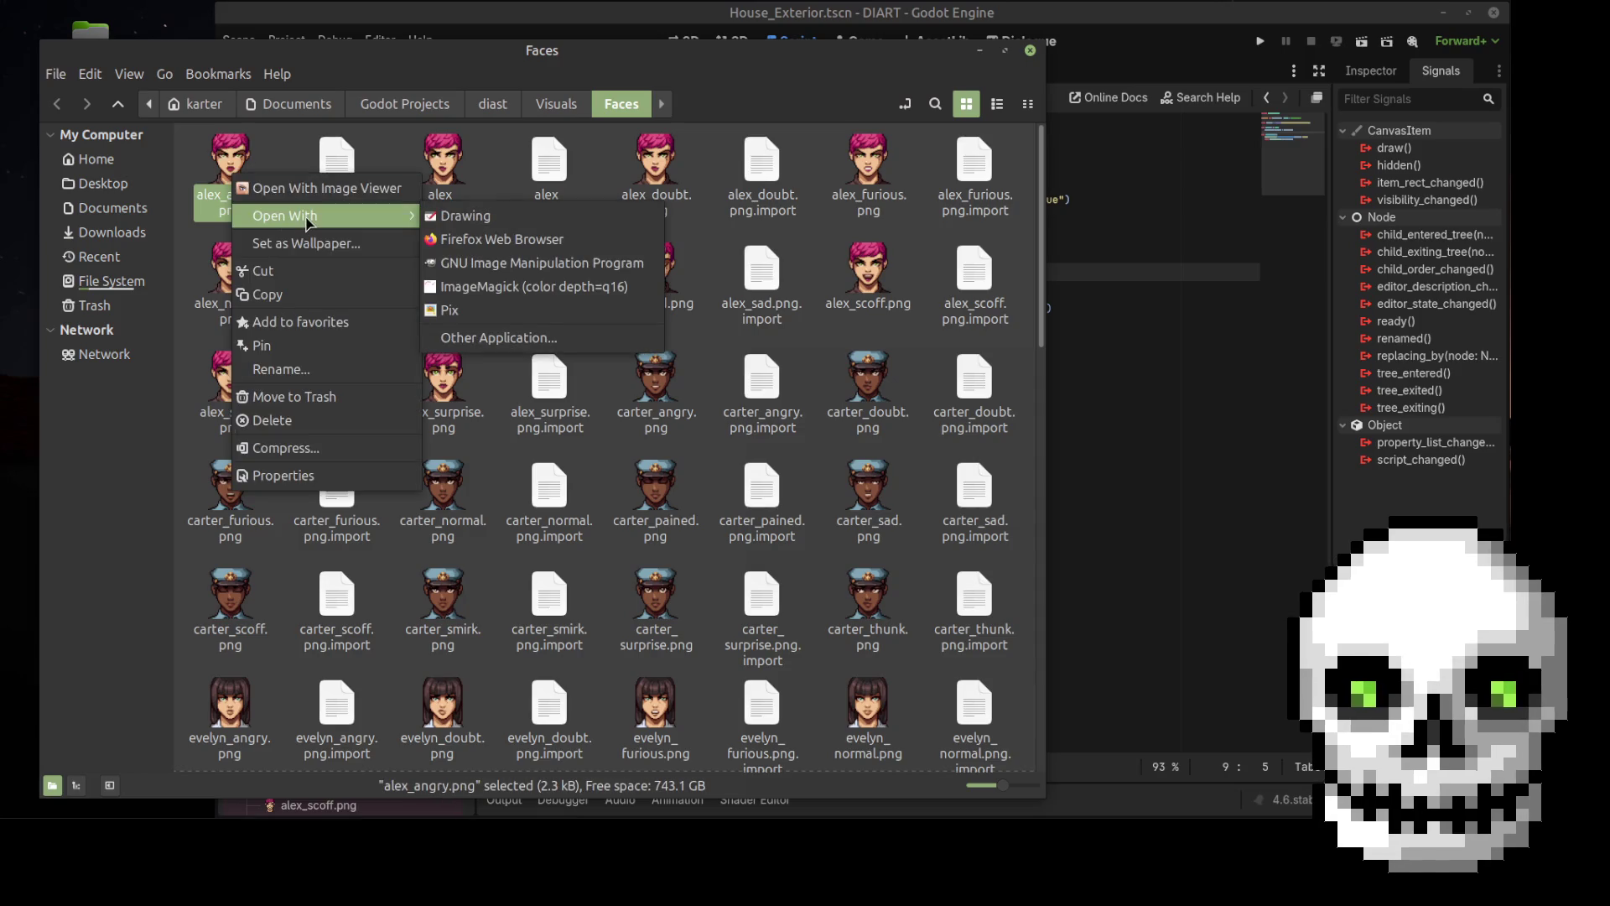
left_click(537, 262)
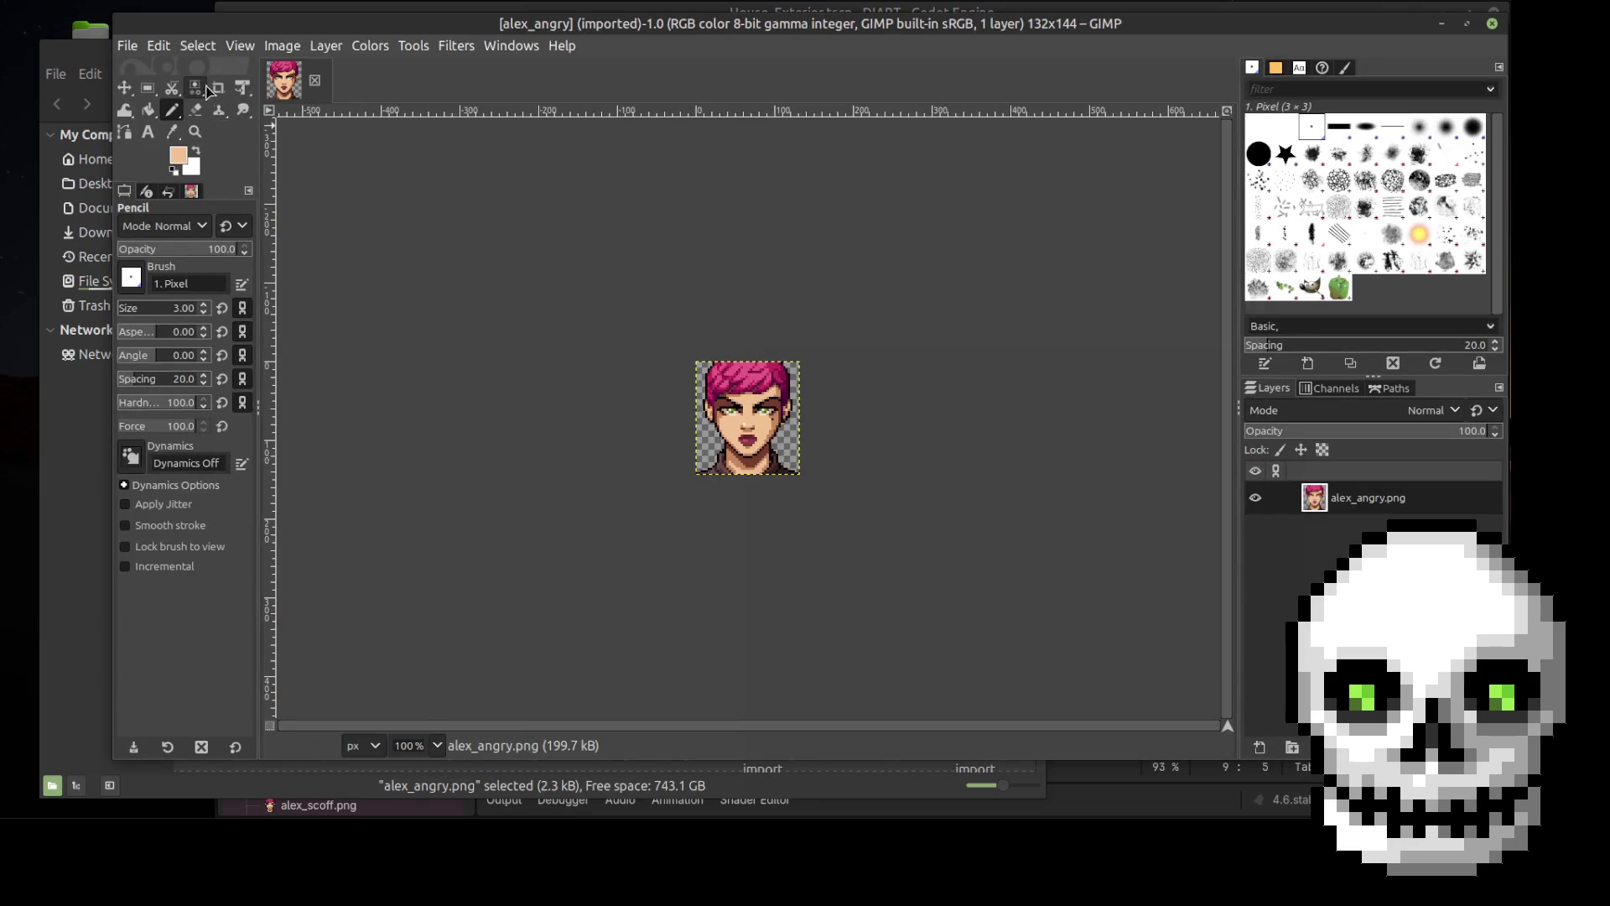
Step: Select the Crop tool and open the Set Image Canvas Size dialog for alex_angry
left_click(218, 87)
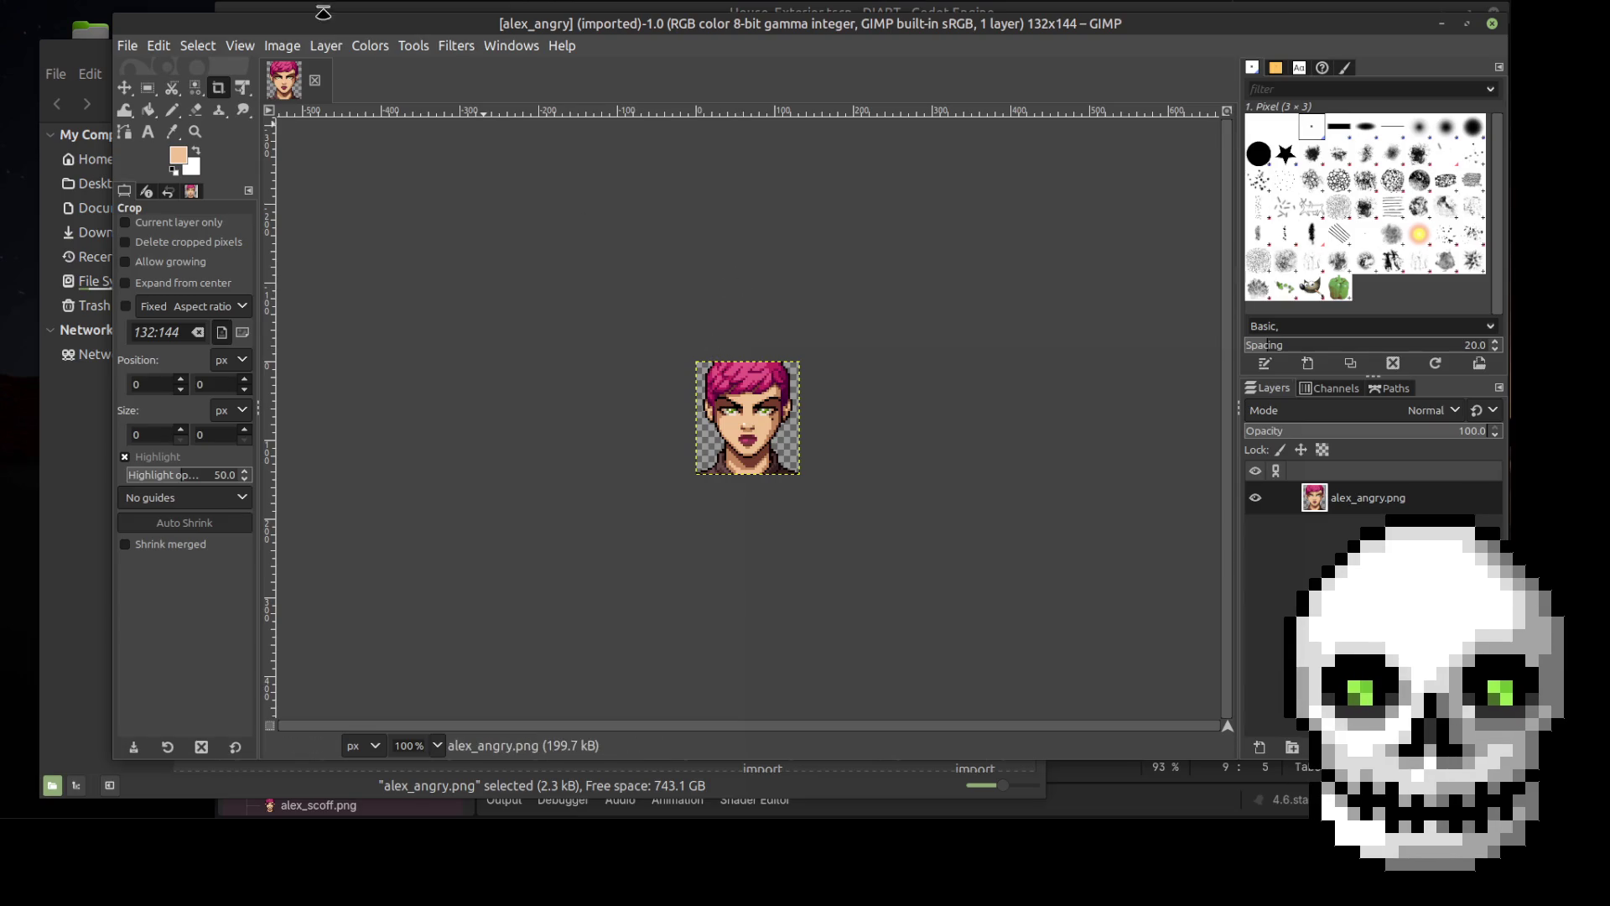
left_click(326, 45)
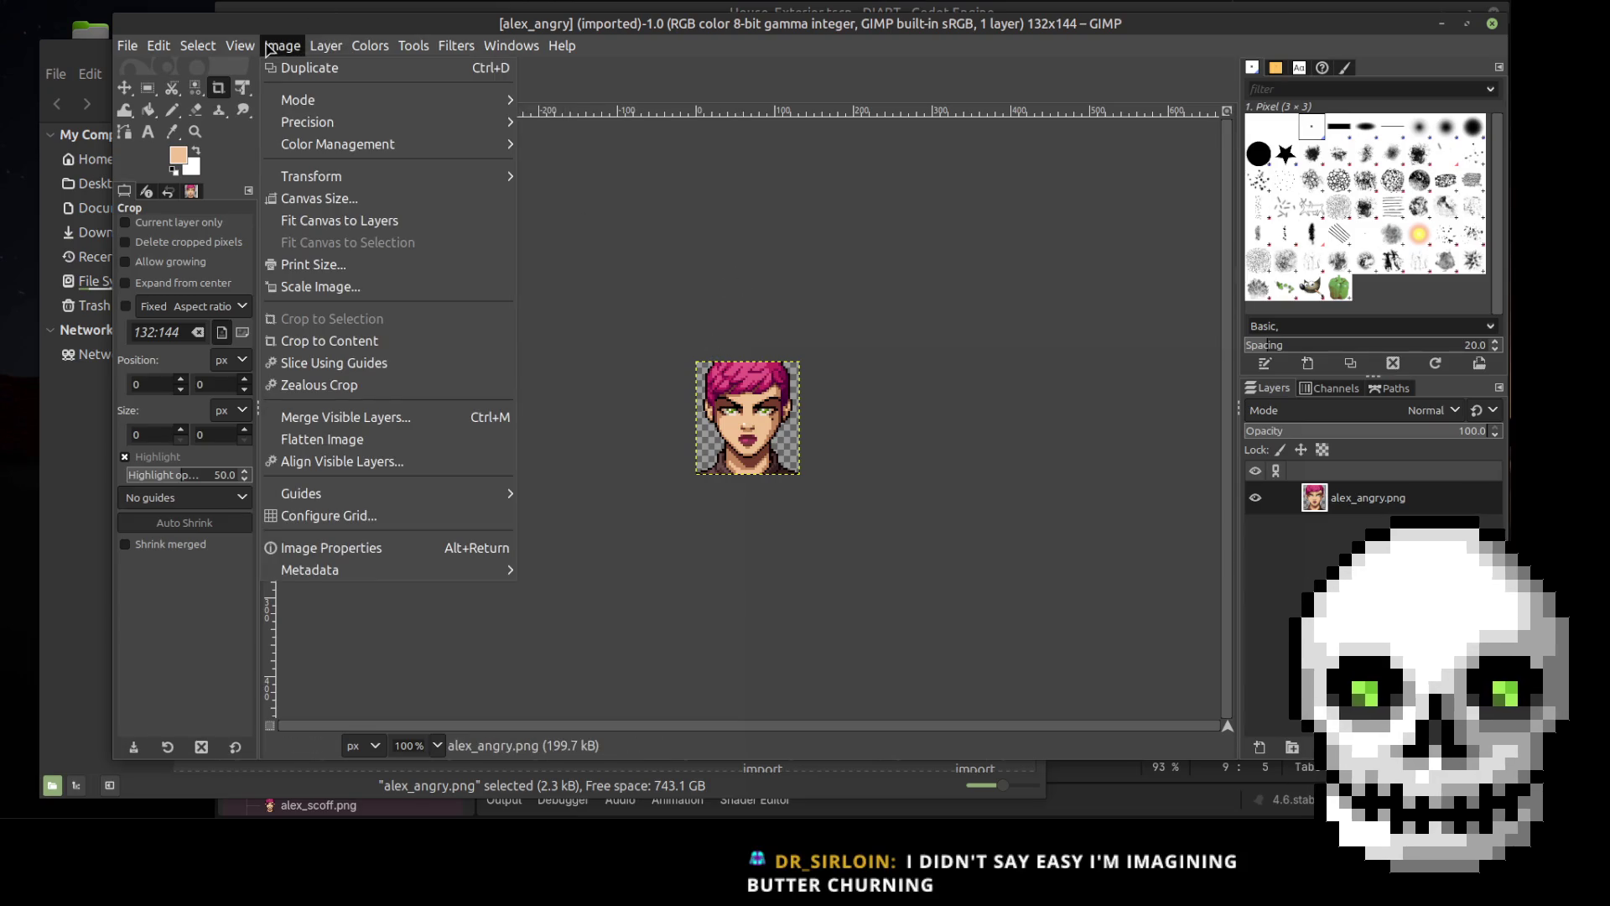
left_click(315, 198)
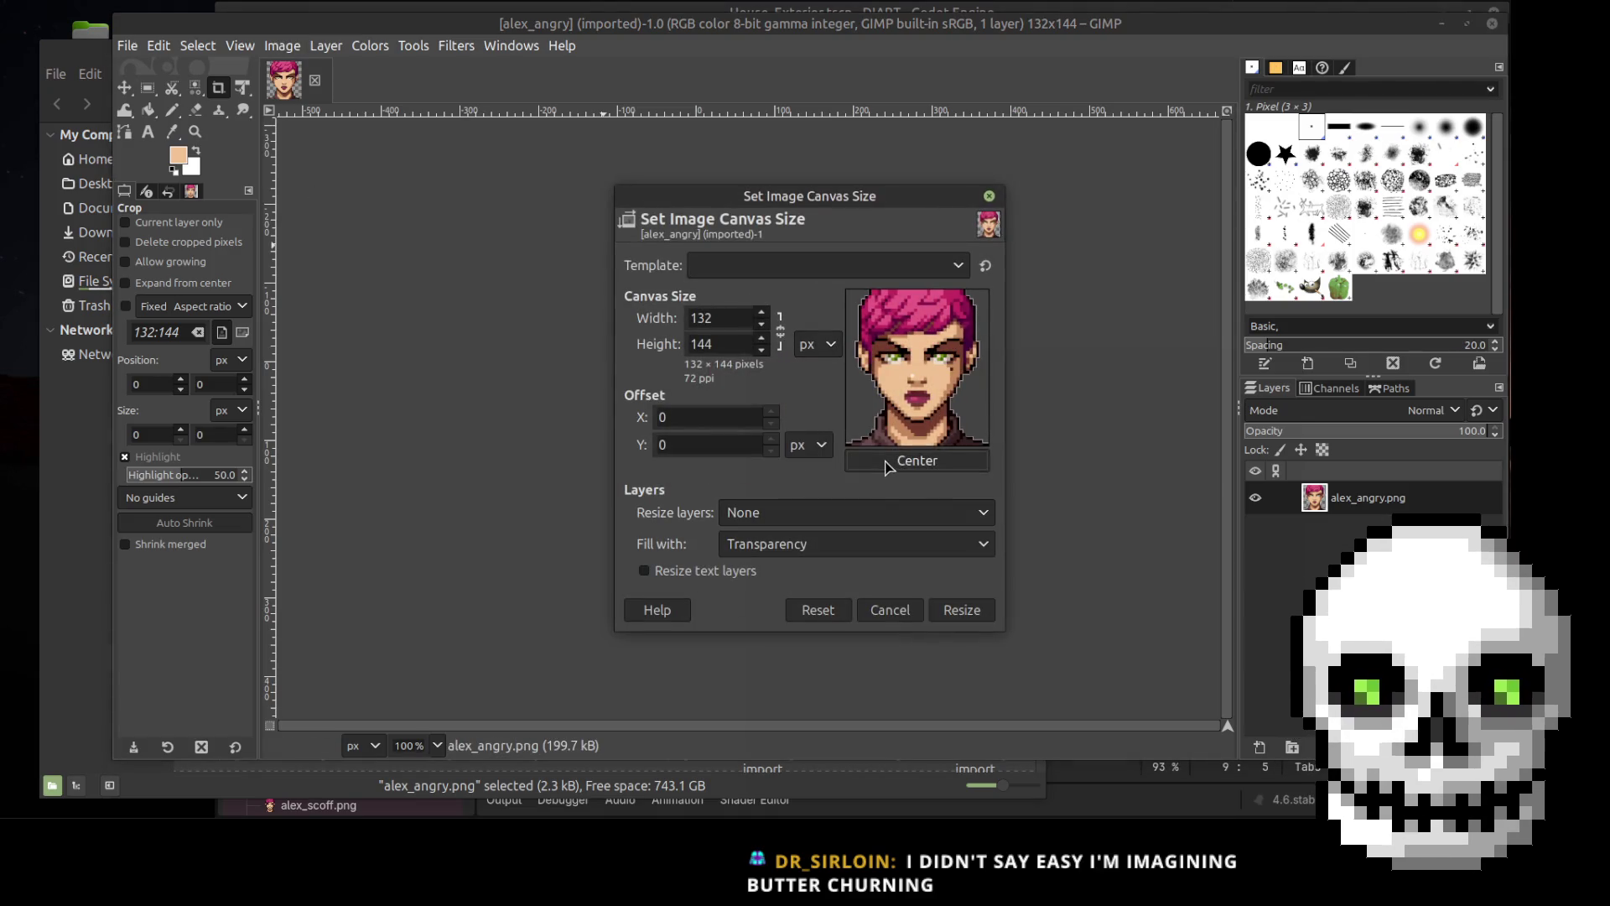
Step: Resize the canvas to 132 × 200 pixels with the portrait offset to the bottom (Offset Y 56)
double_click(689, 317)
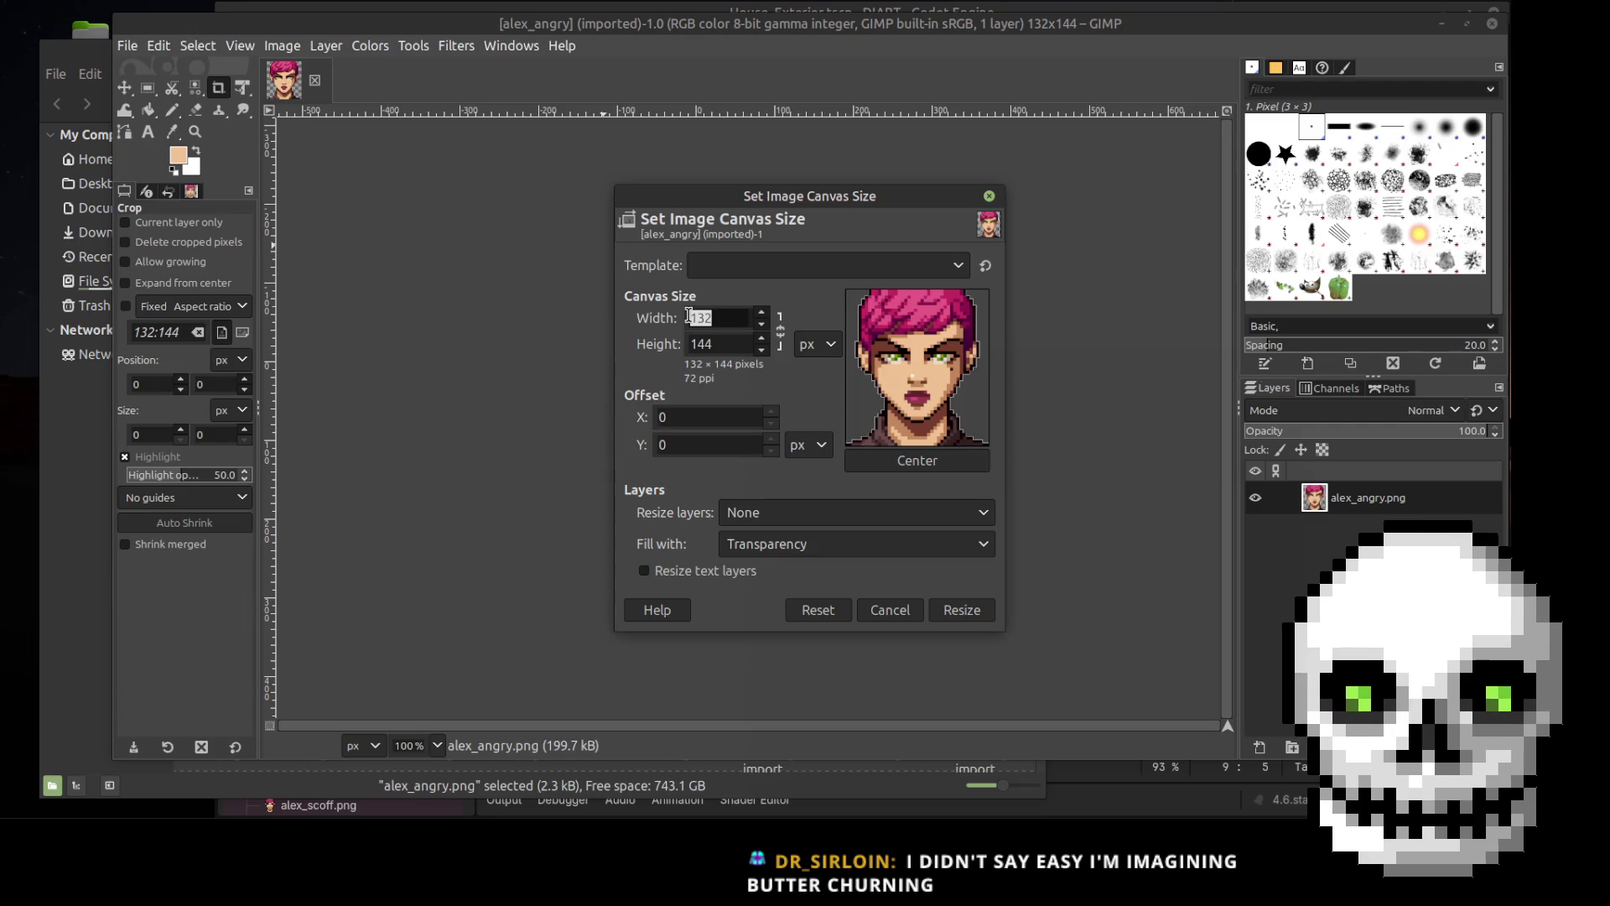
double_click(715, 341)
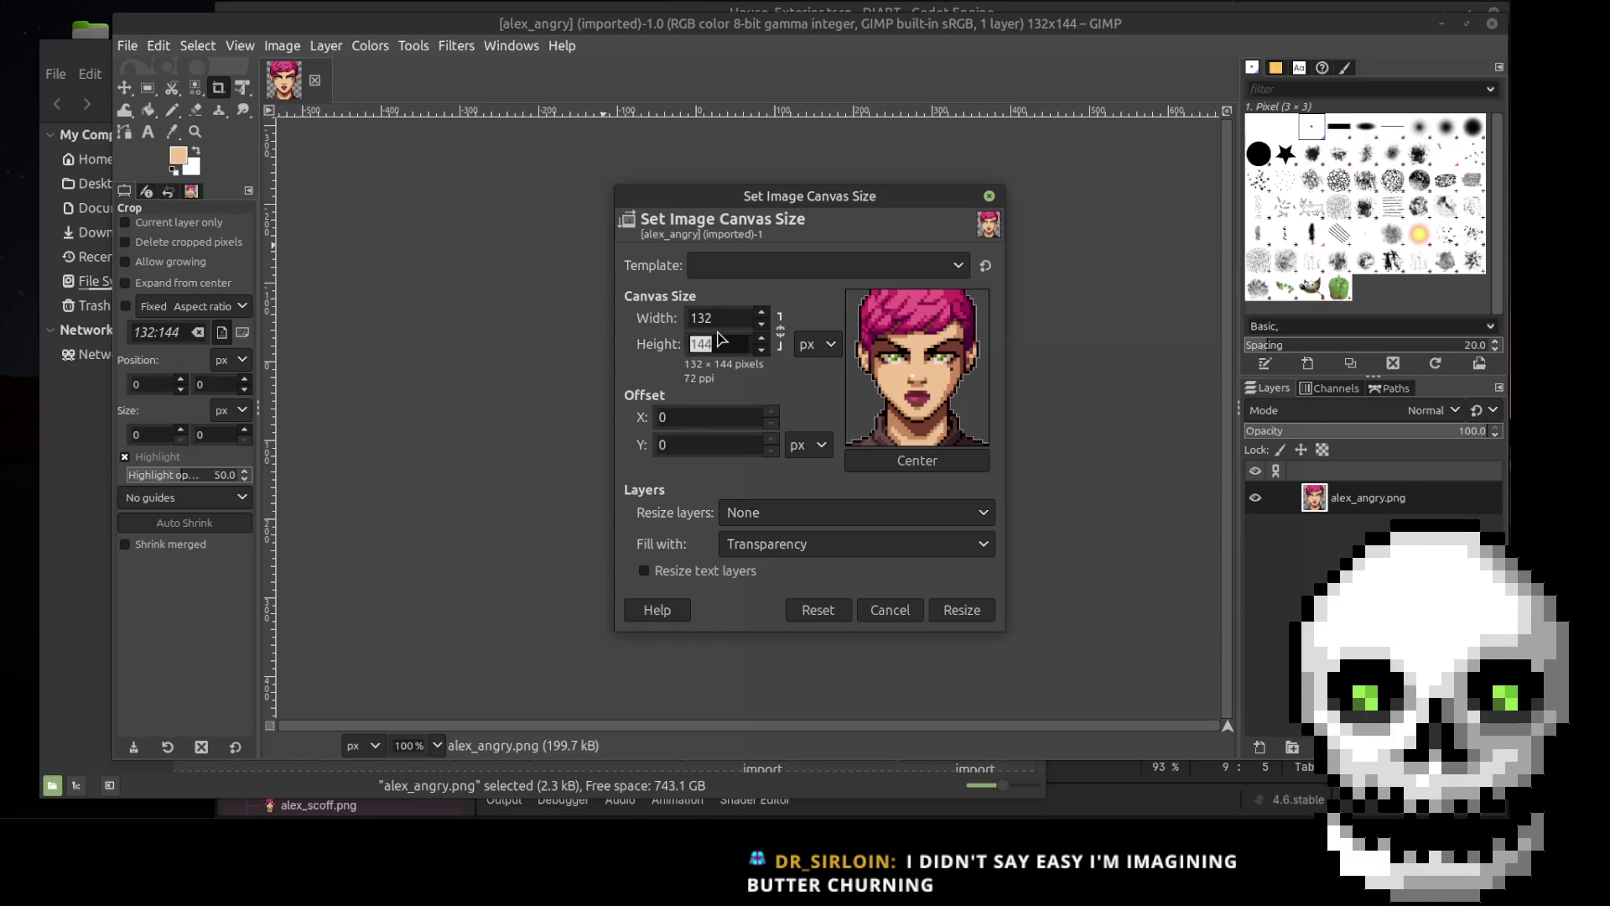
double_click(723, 317)
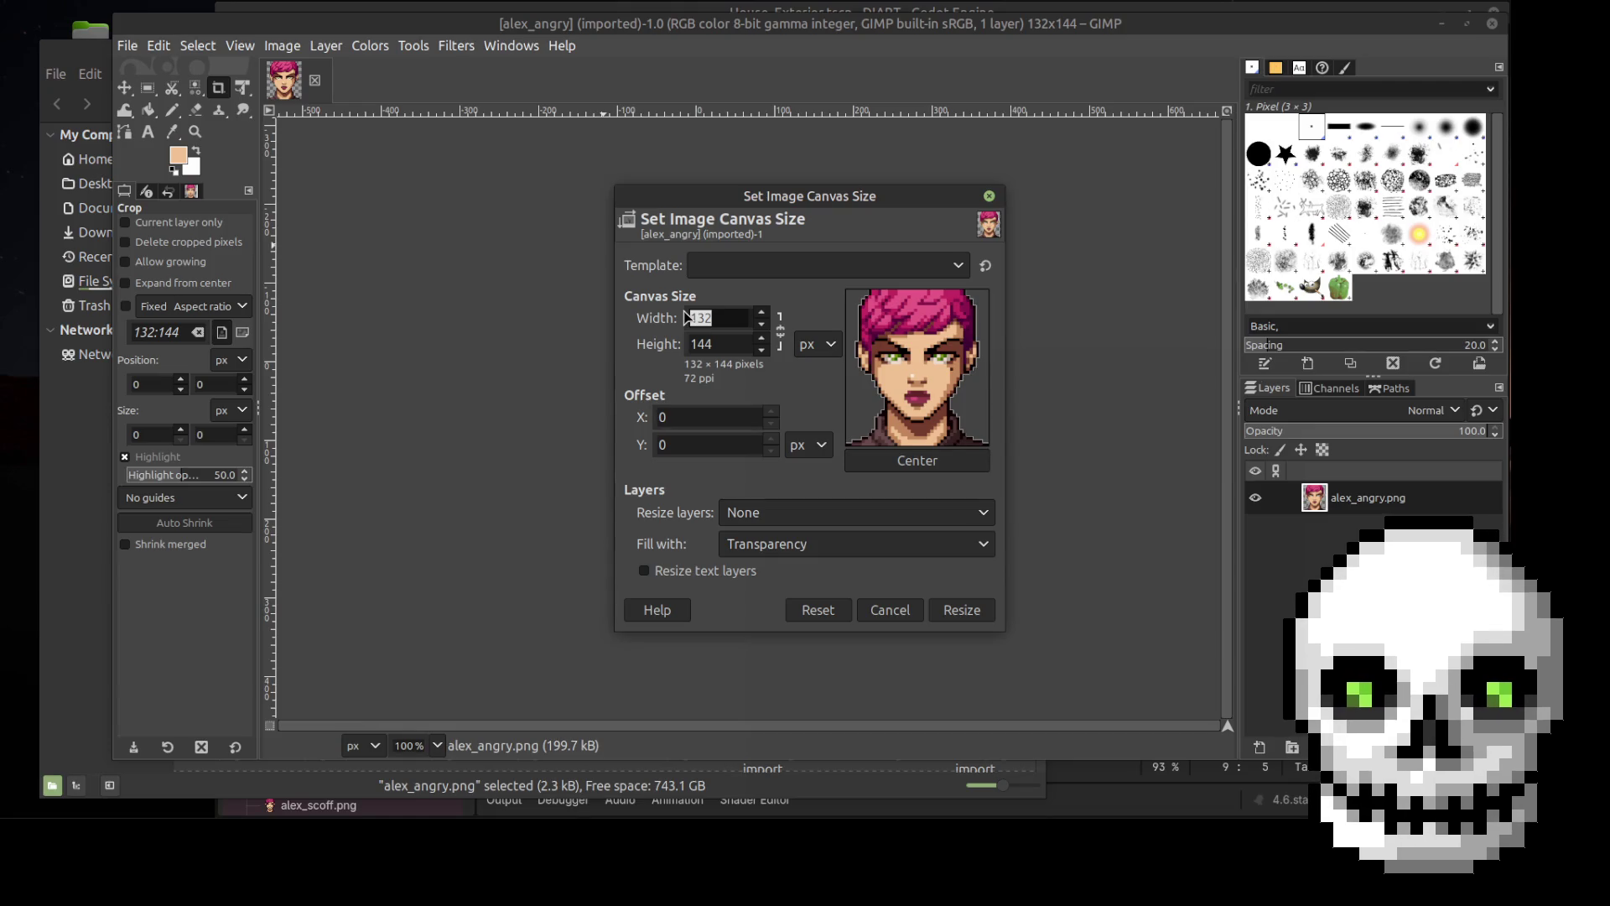
type("200")
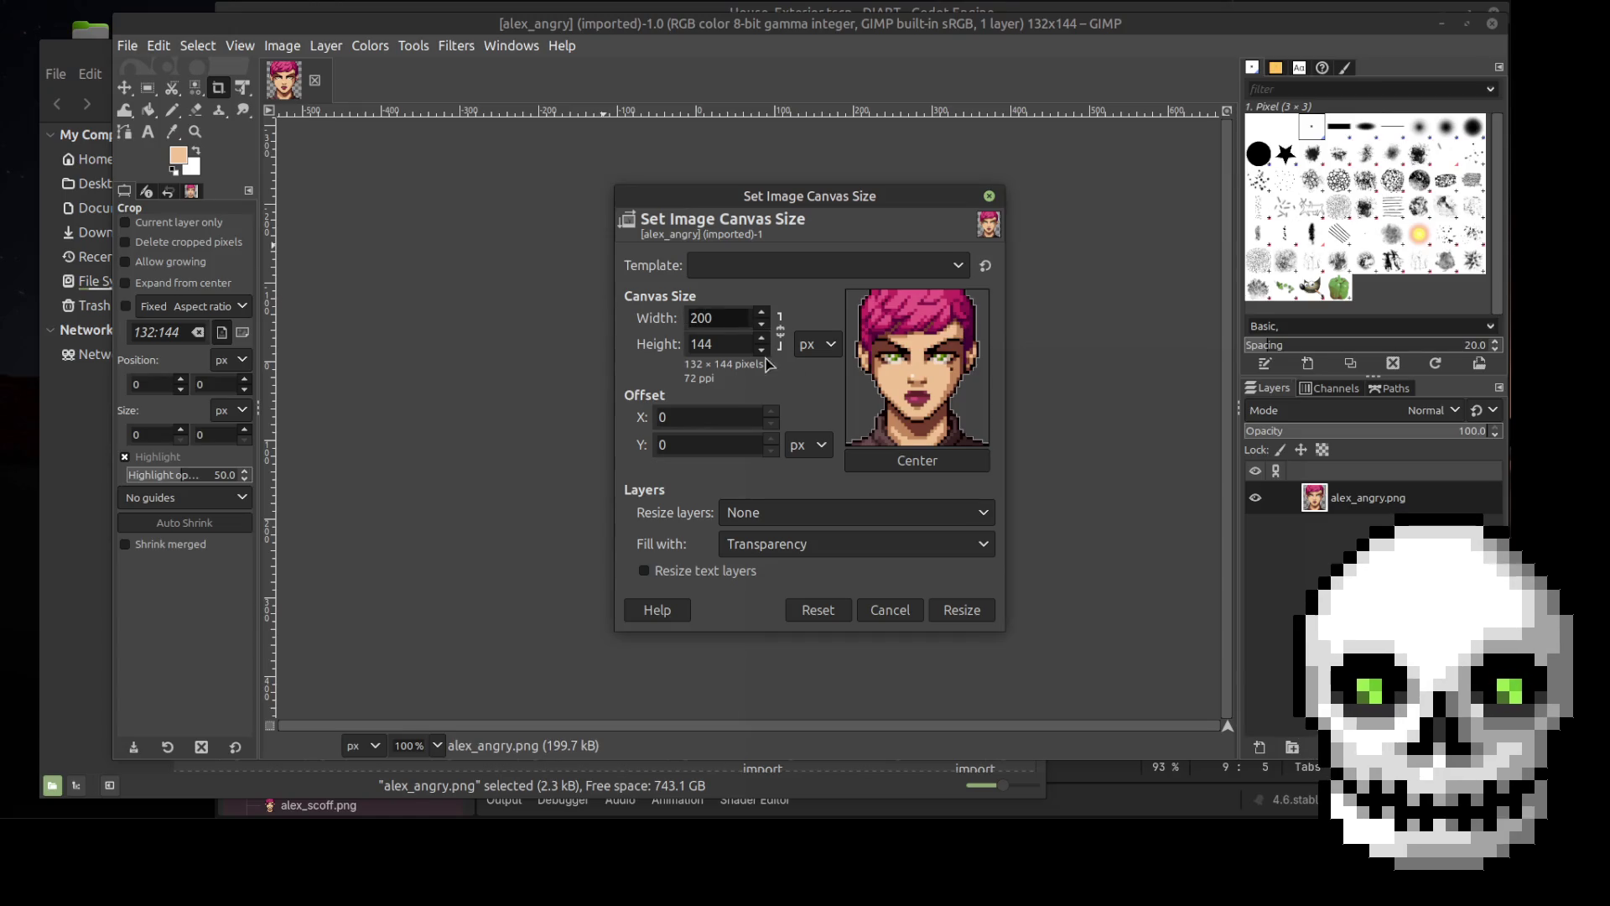
left_click(732, 344)
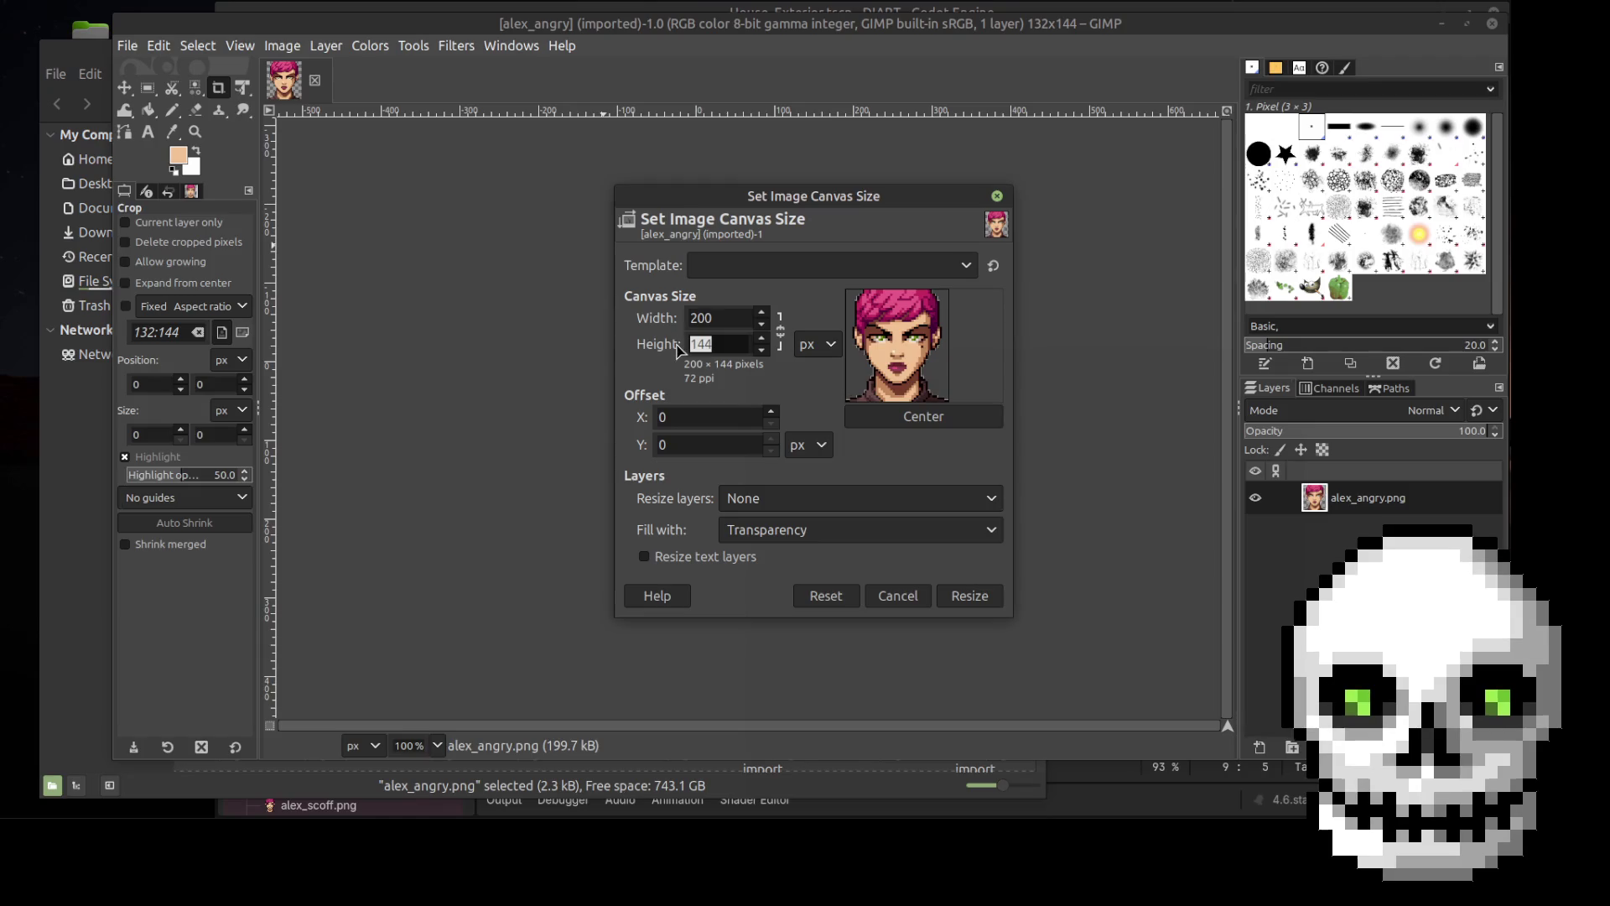
type("200")
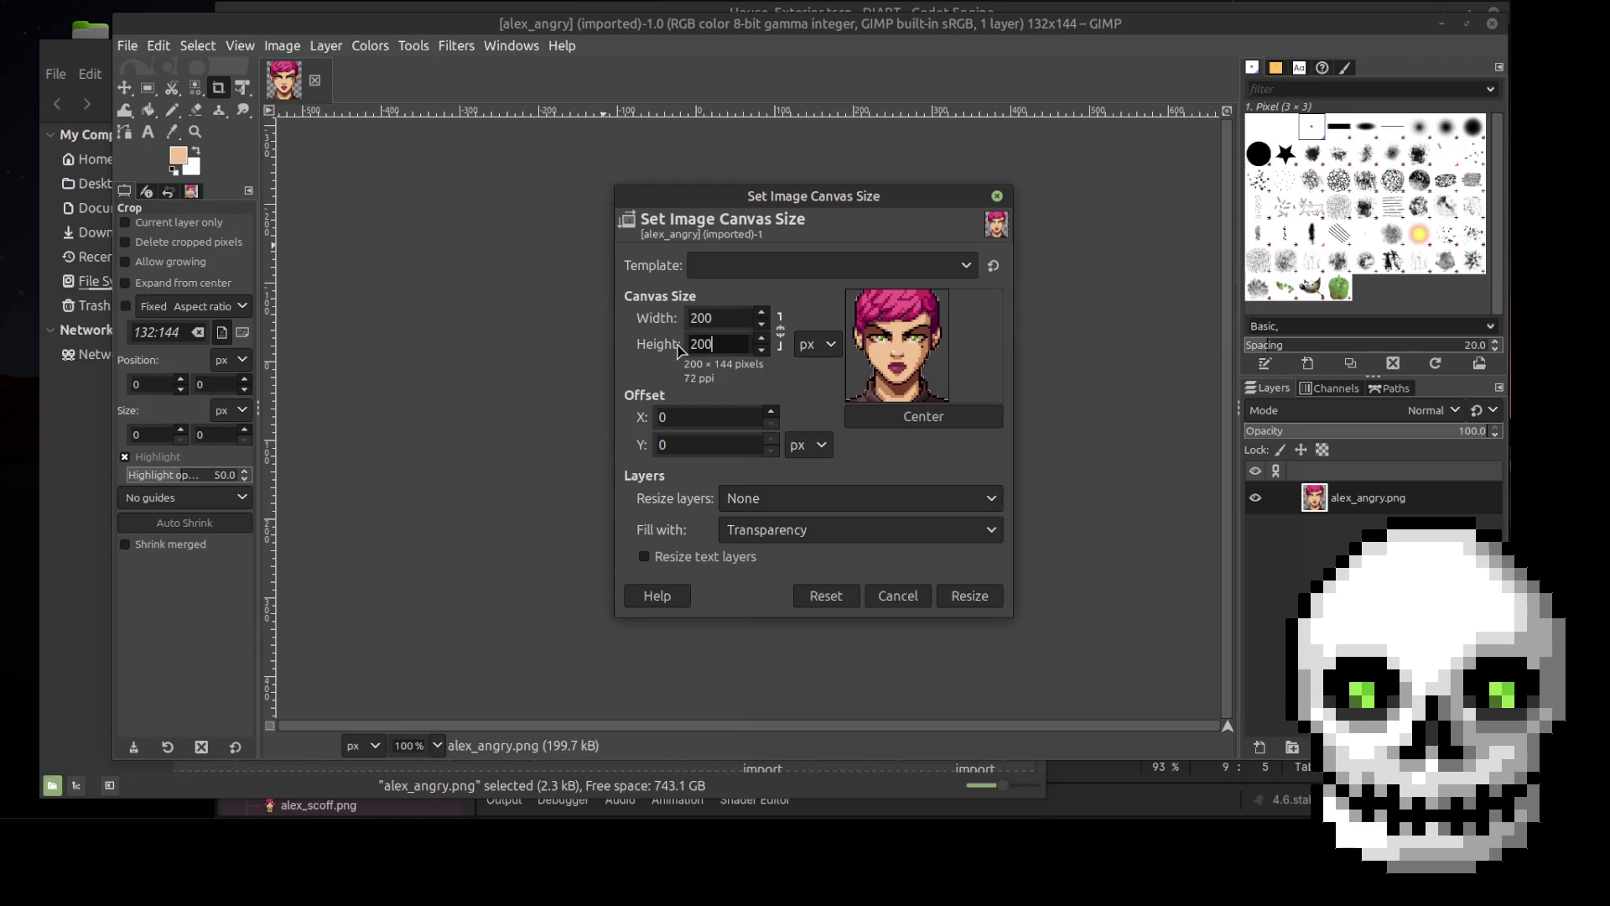
left_click(735, 317)
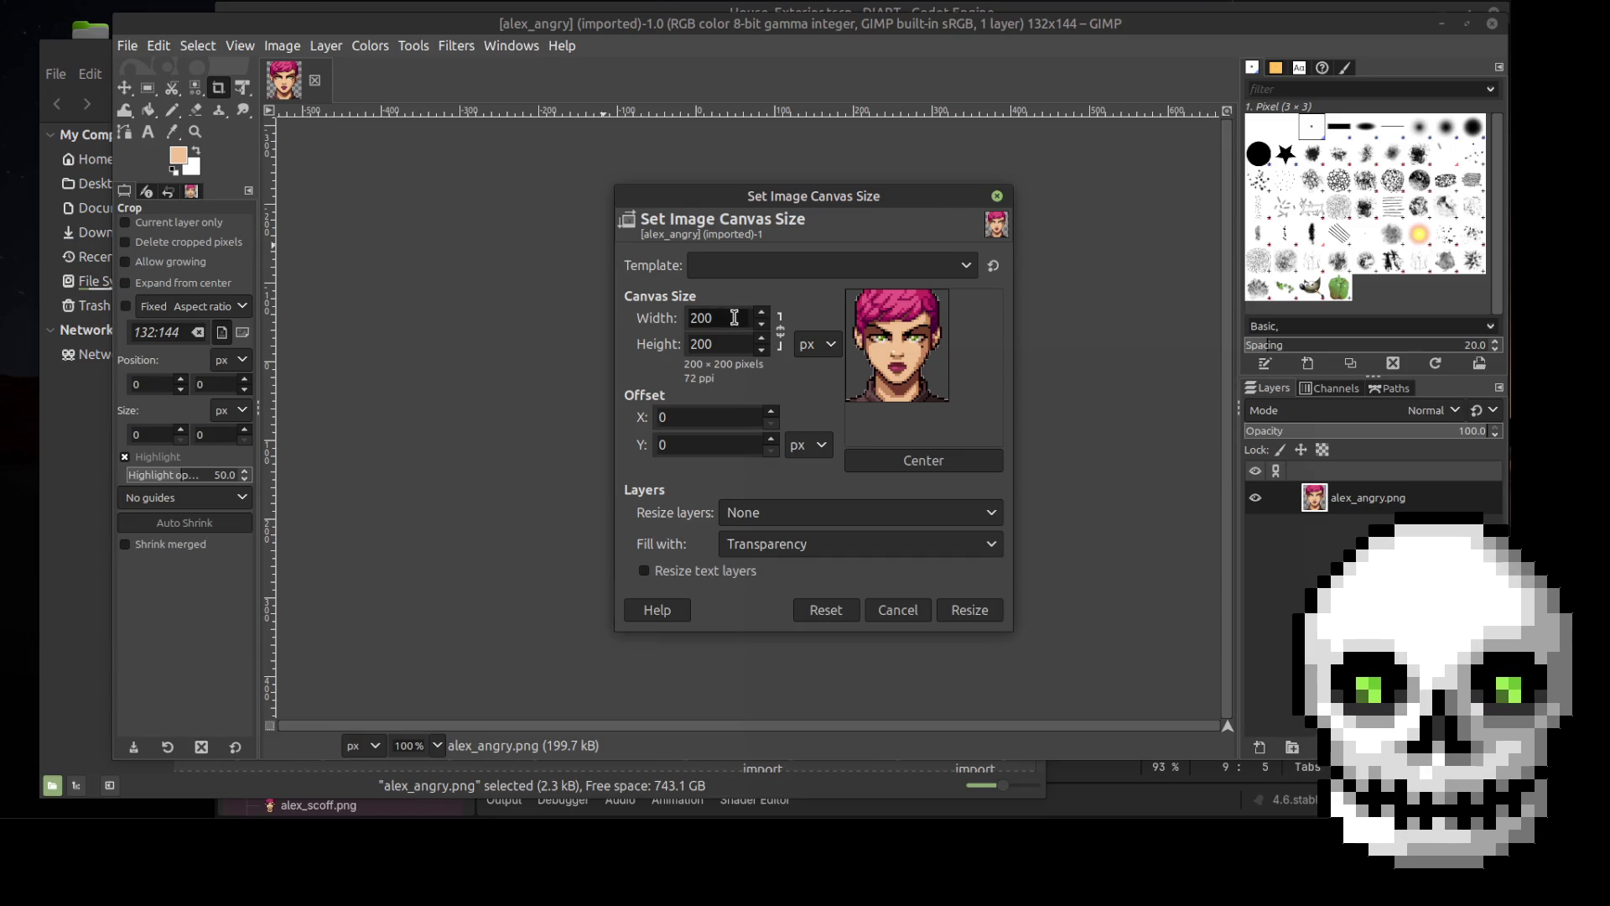
left_click_drag(734, 318, 666, 317)
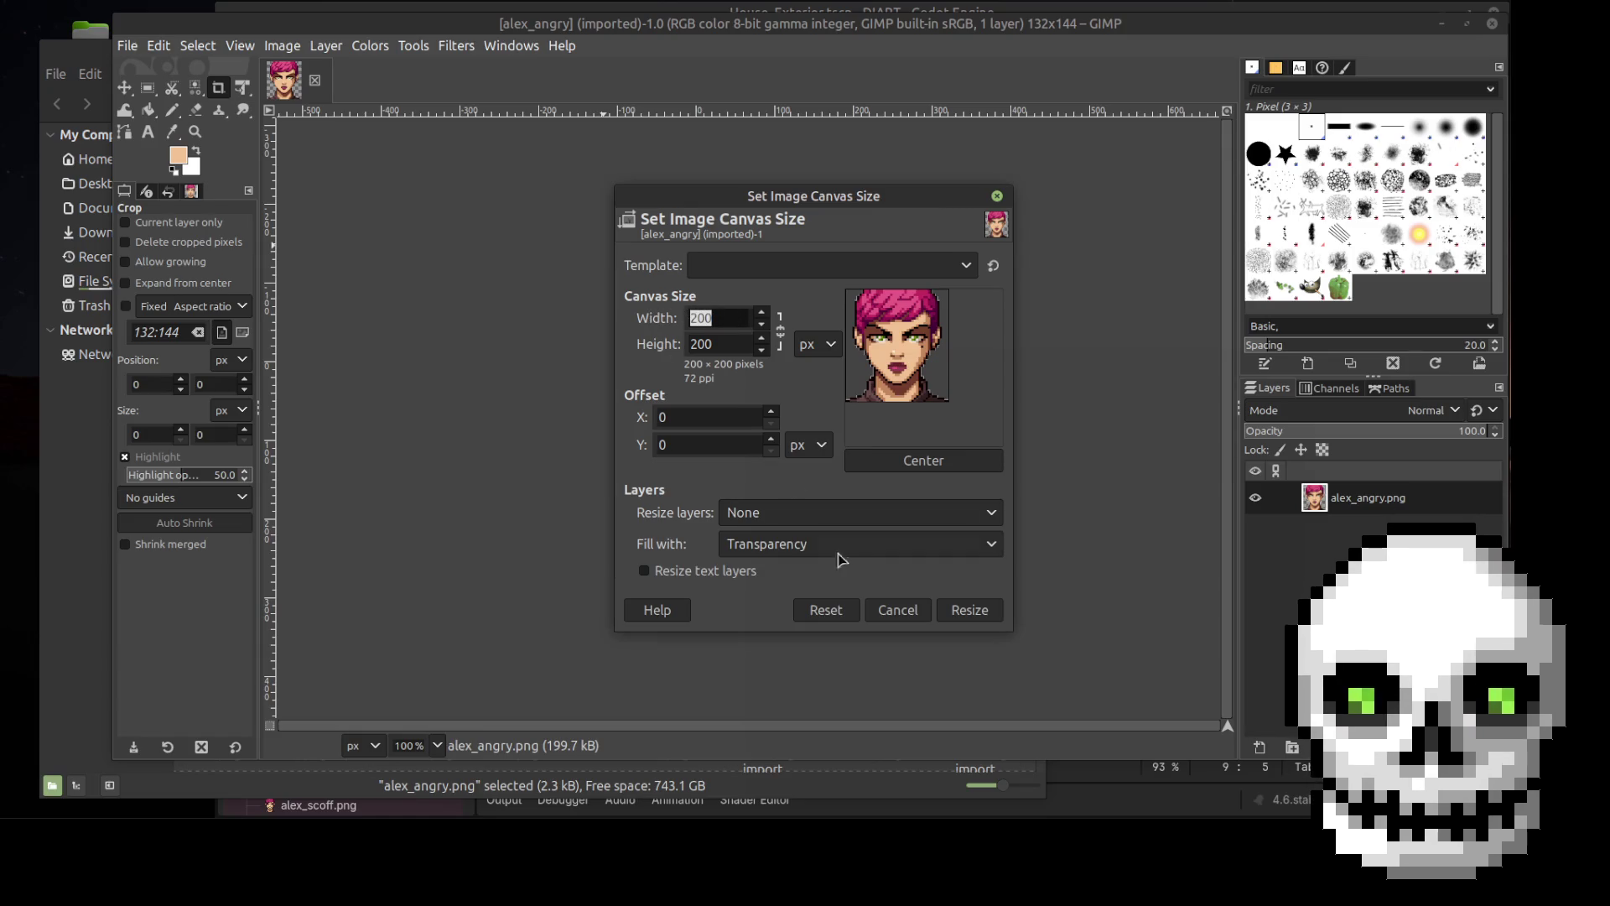
type("132")
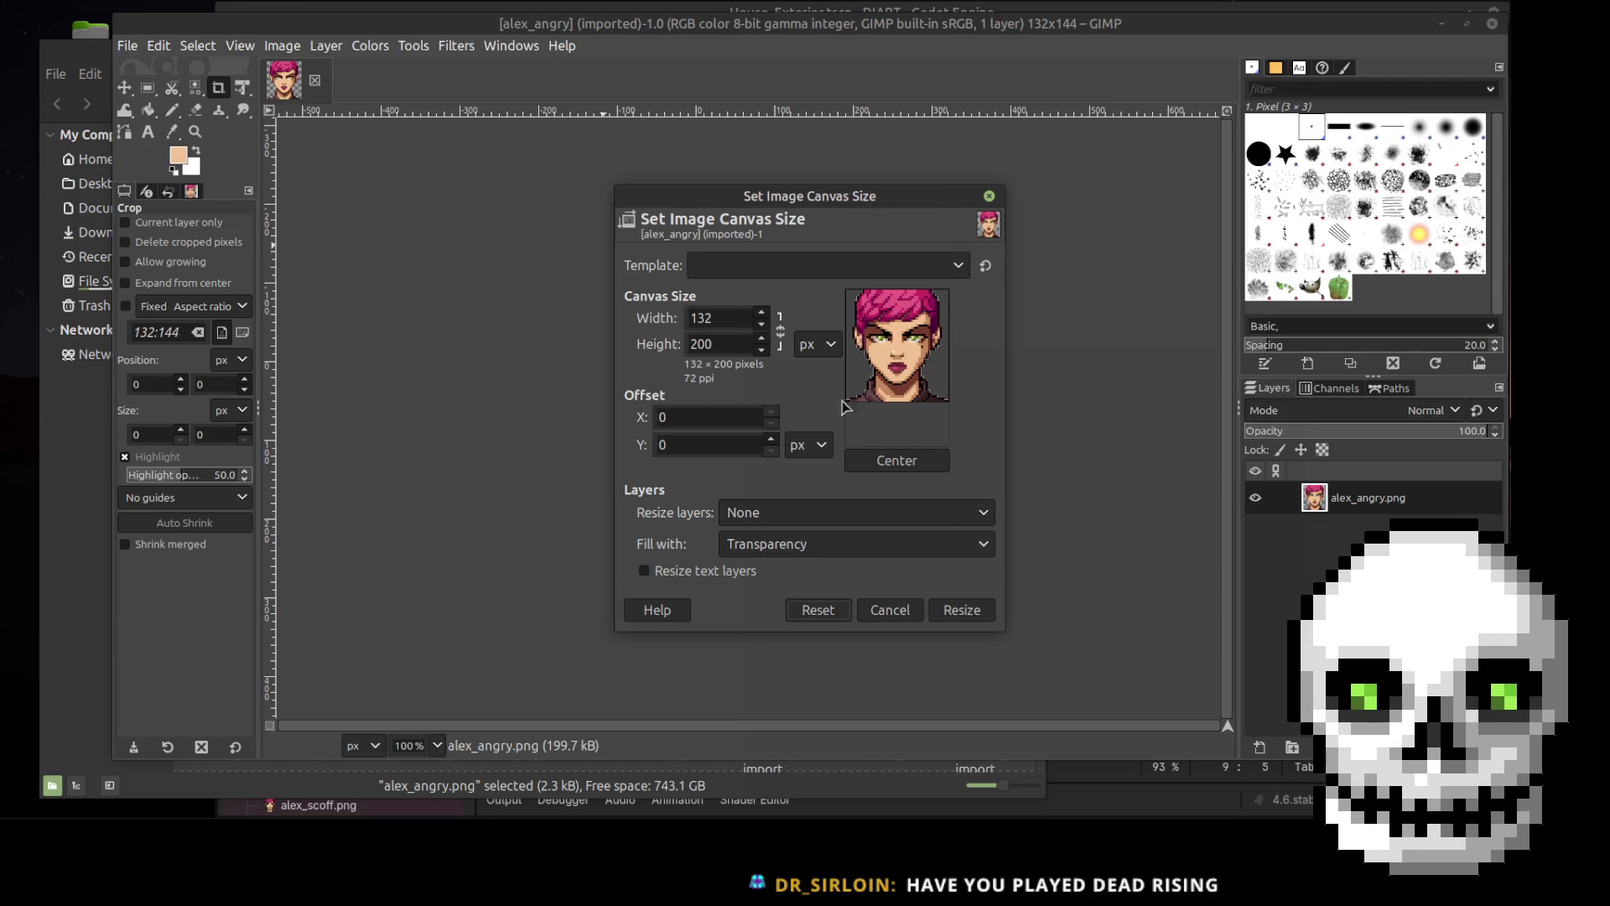
left_click_drag(892, 371, 892, 419)
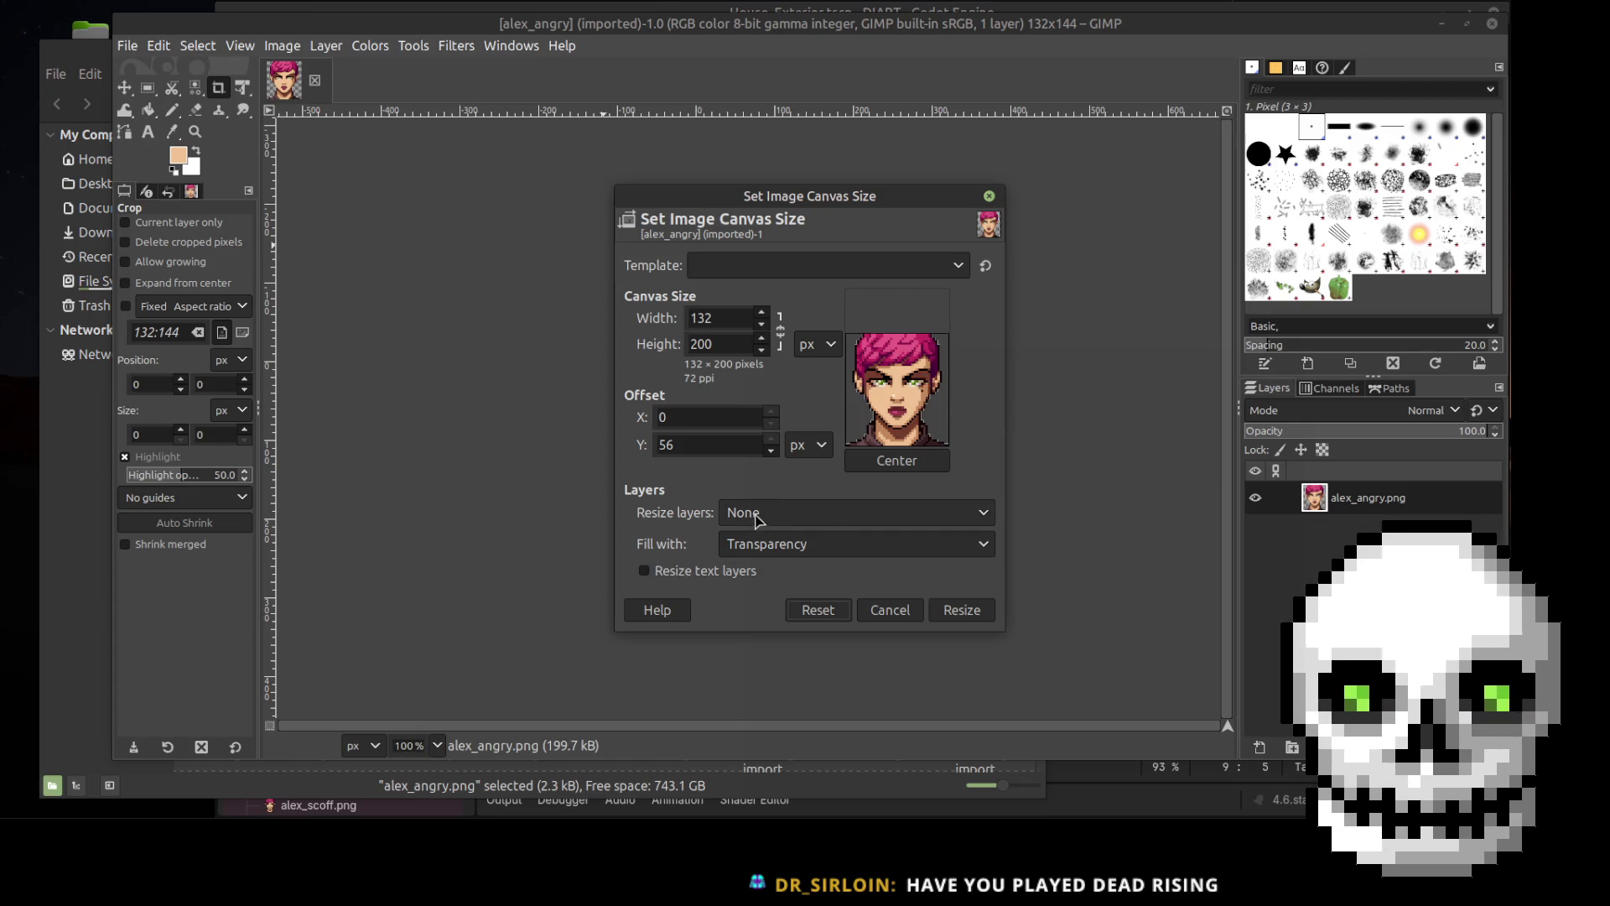
left_click(963, 611)
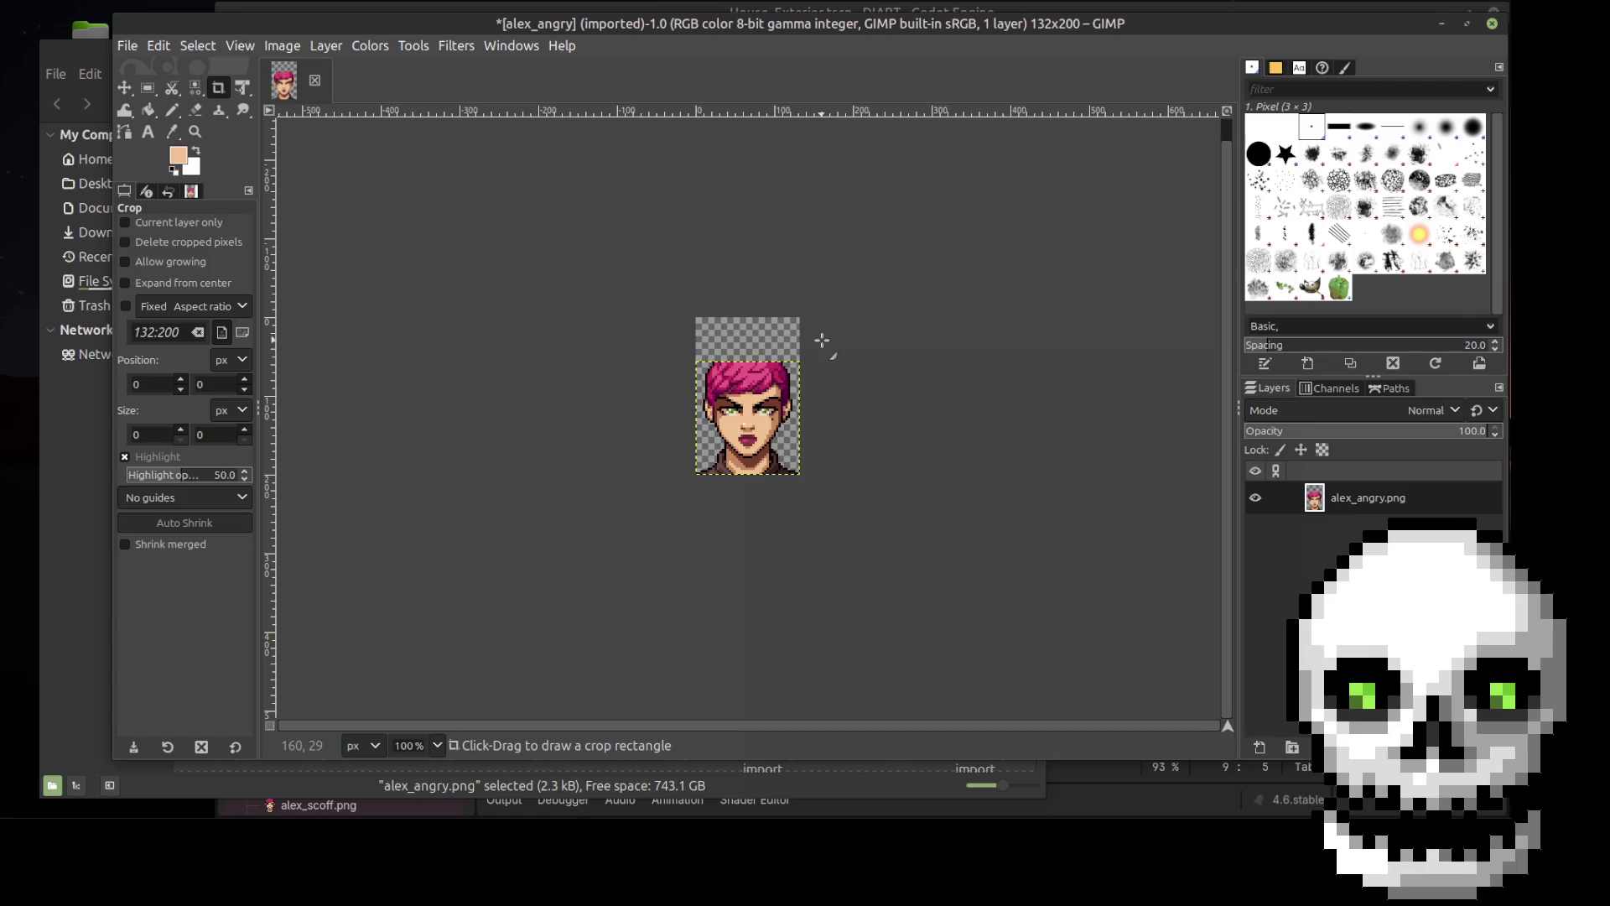
Step: Zoom in, pick the Pencil tool, and turn on View > Show Grid
scroll(881, 428, "up", 3, "ctrl")
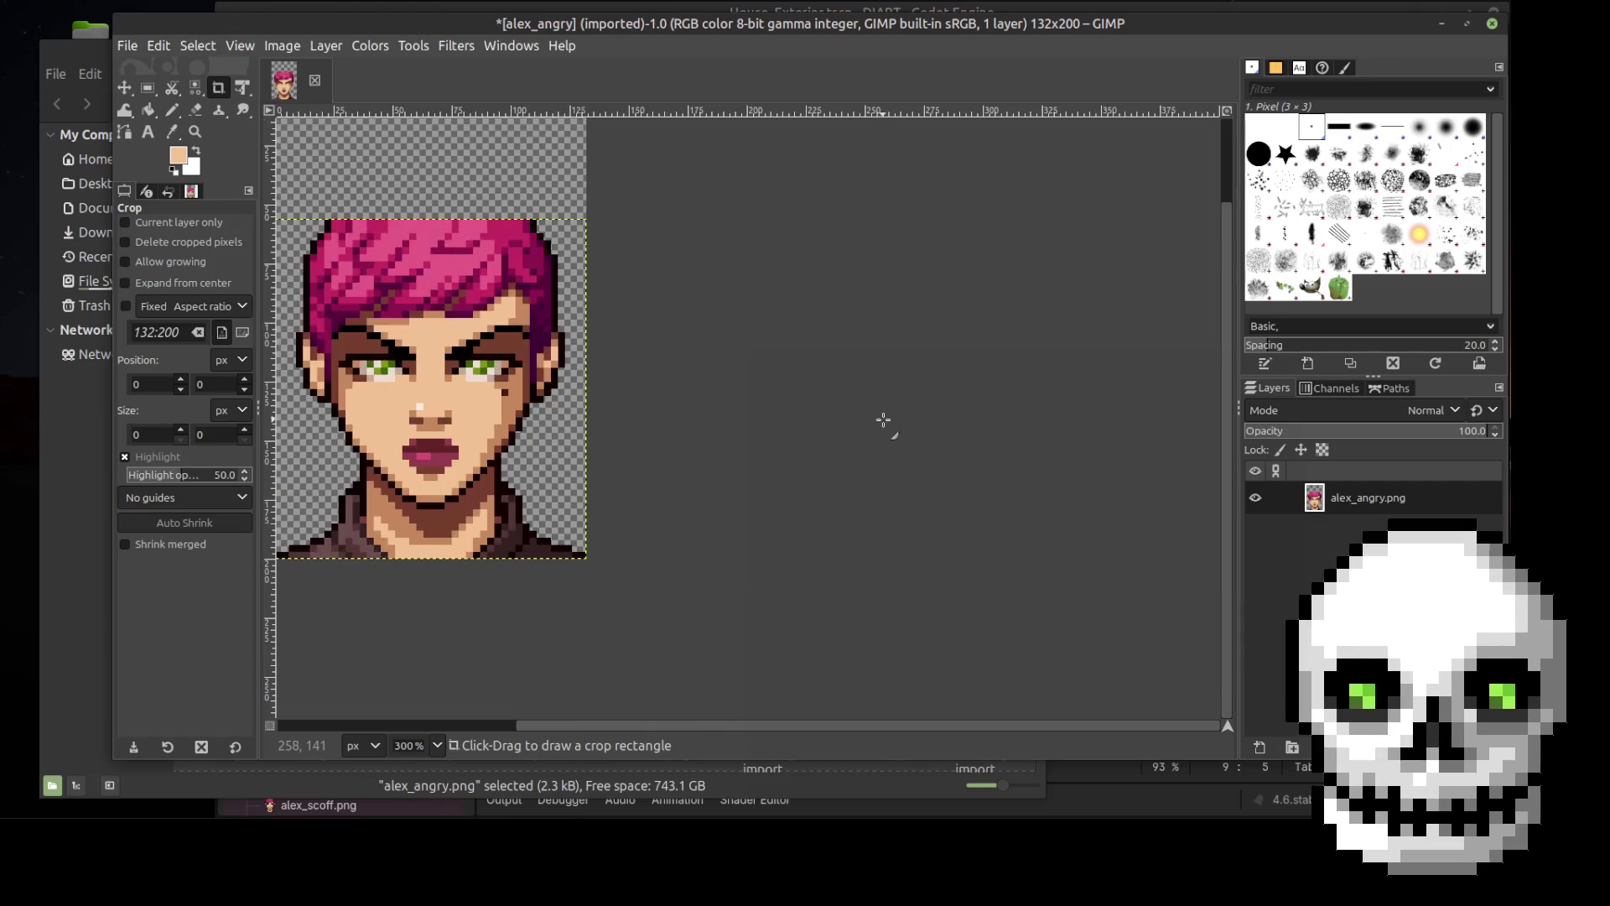
left_click_drag(701, 728, 513, 728)
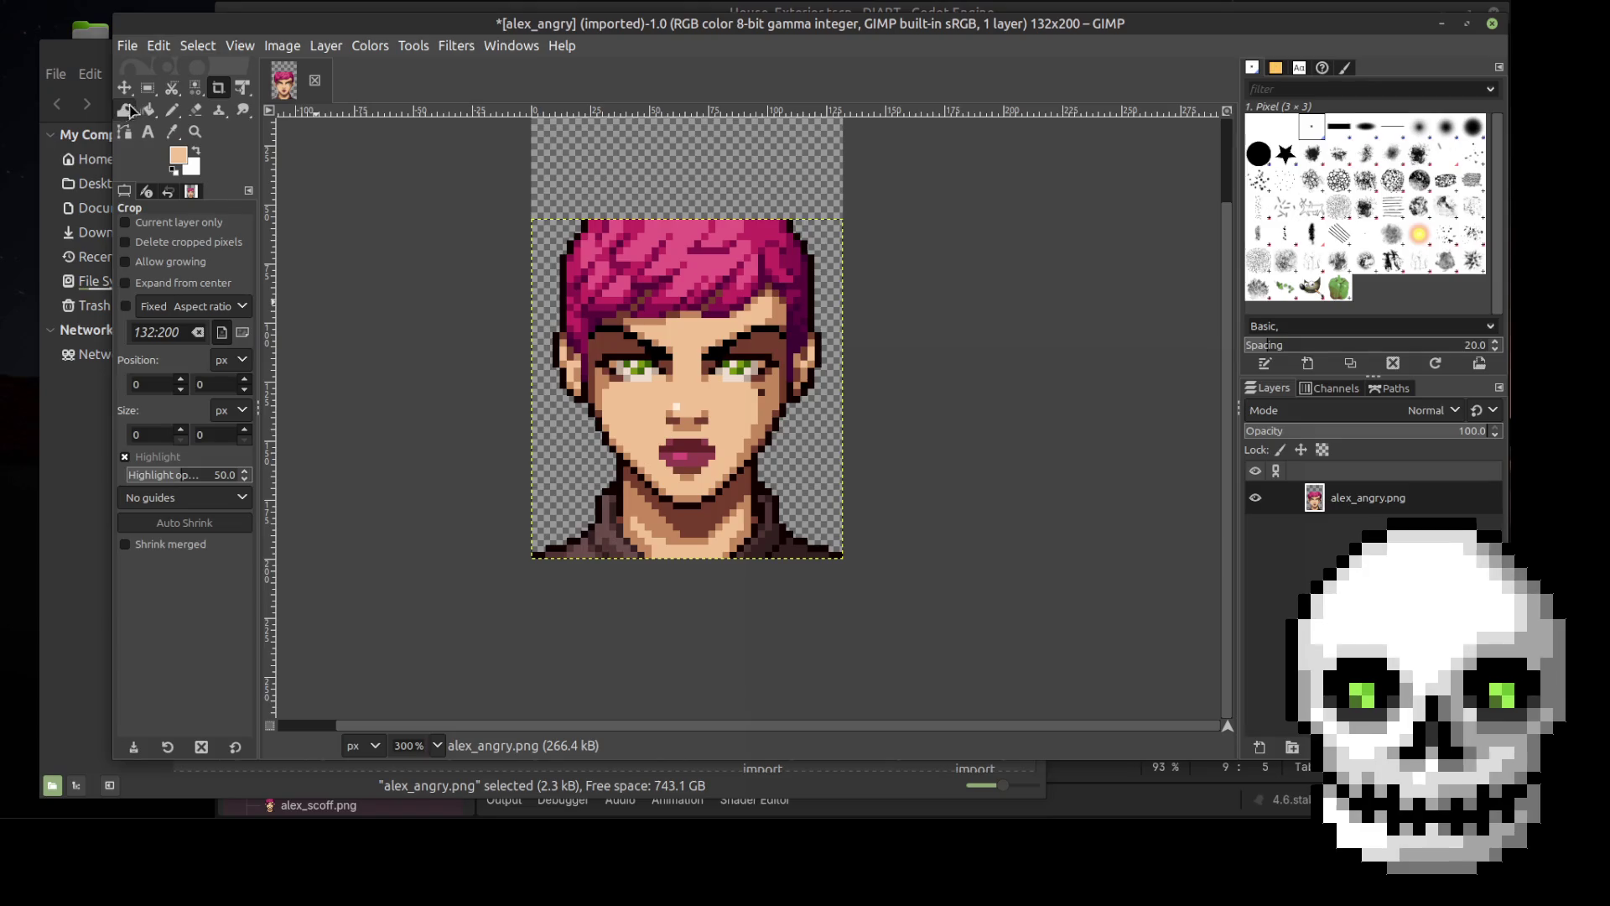
left_click(172, 110)
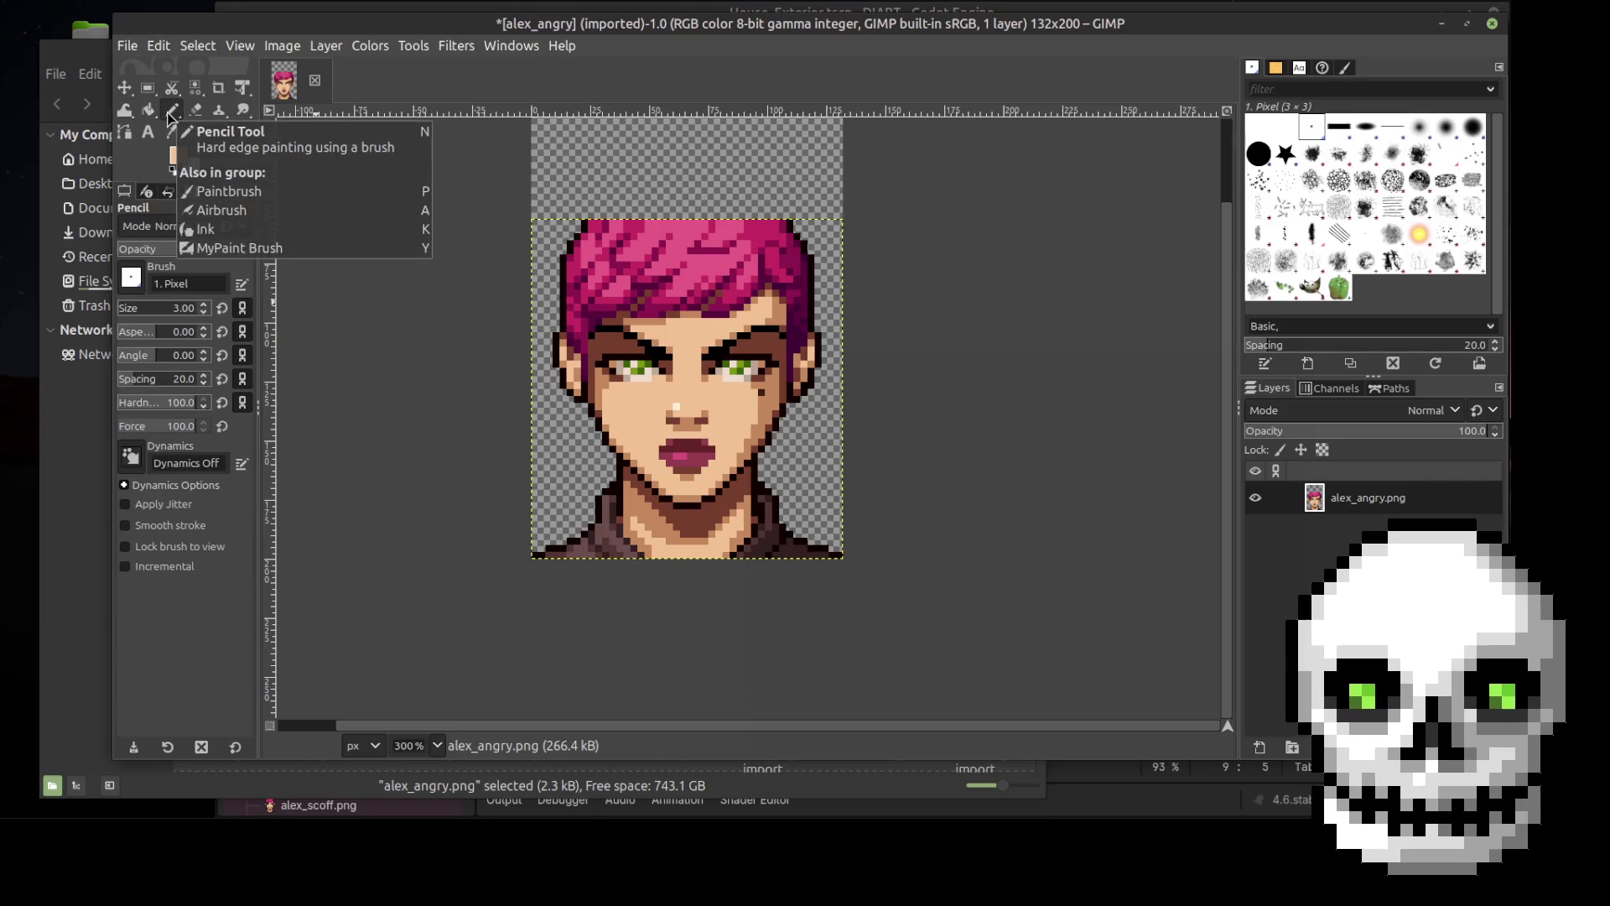
left_click(267, 48)
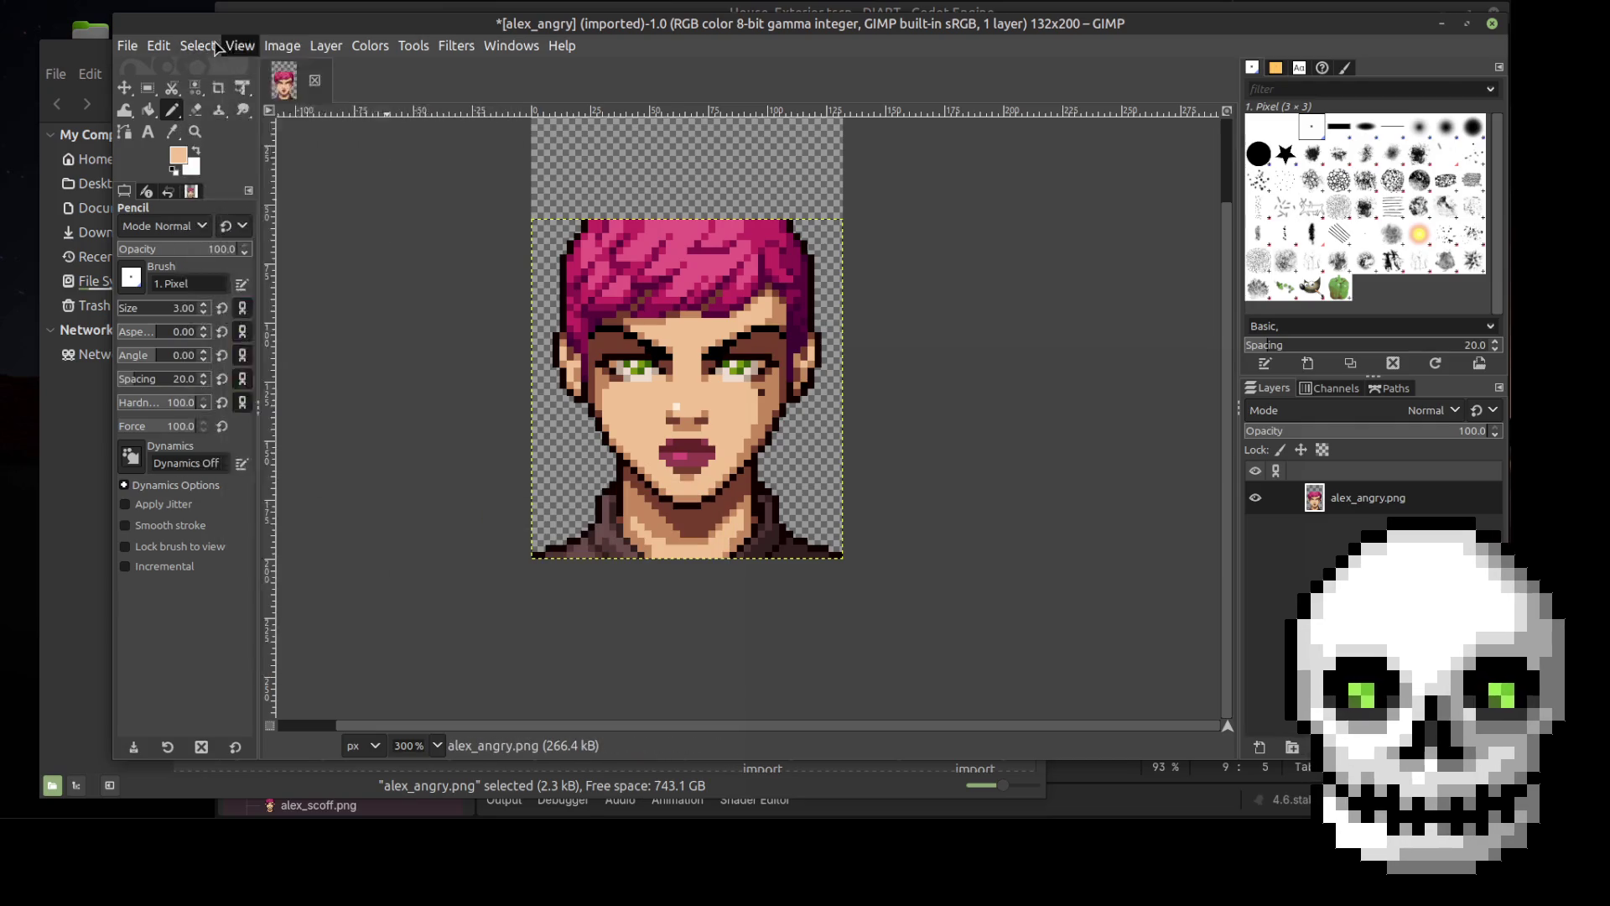
left_click(241, 45)
left_click(257, 430)
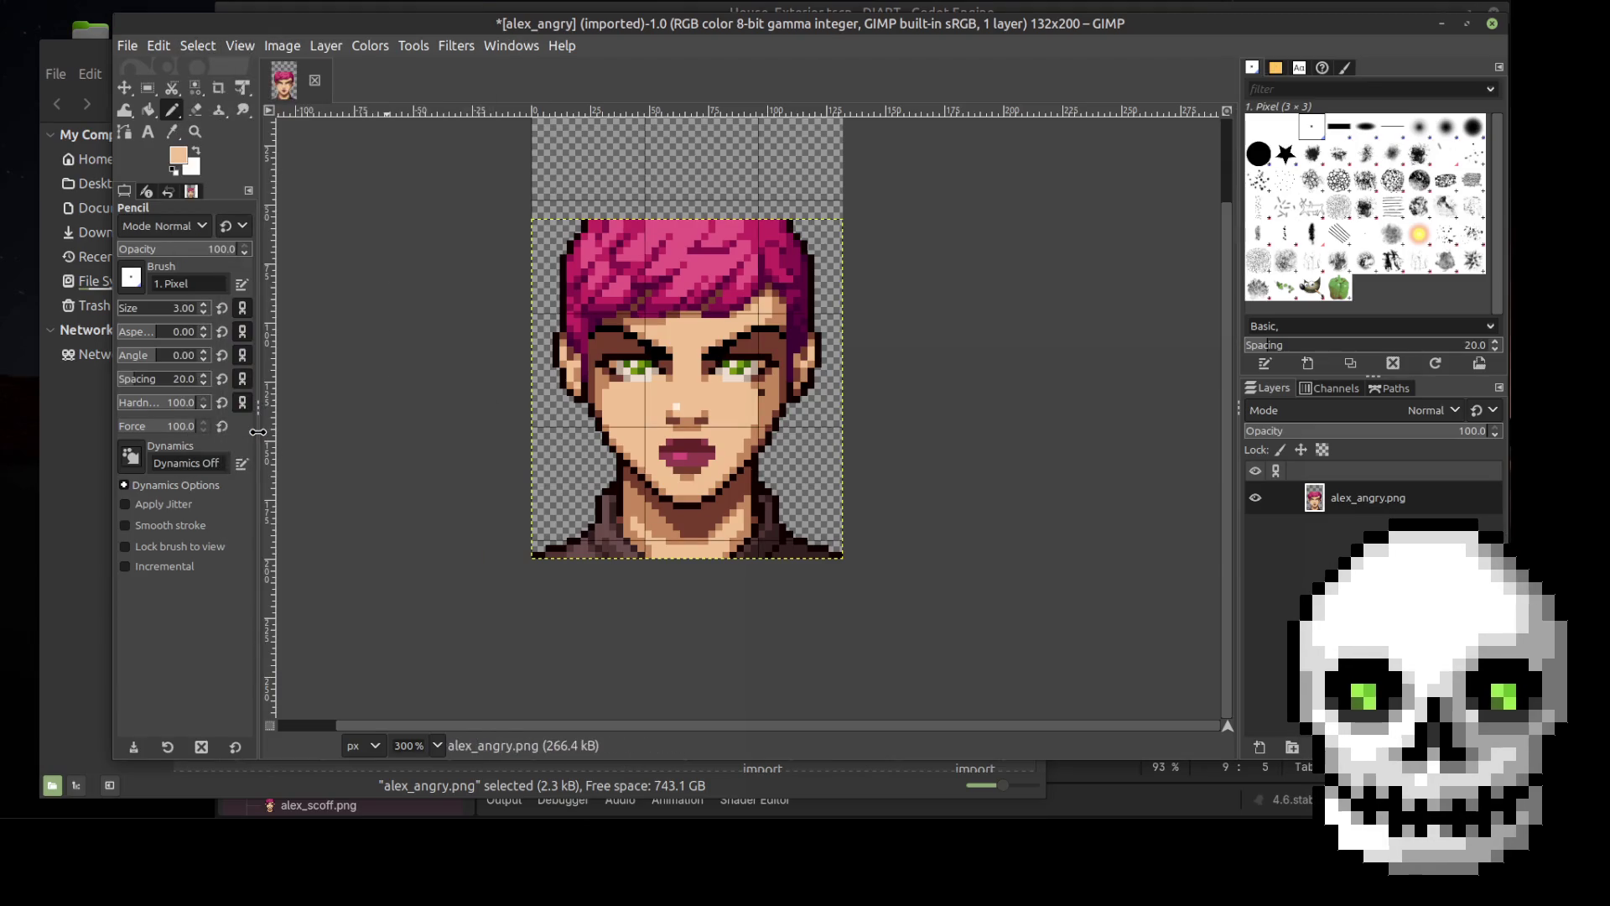
Step: Enable Snap to Grid and open the Configure Grid dialog
left_click(211, 49)
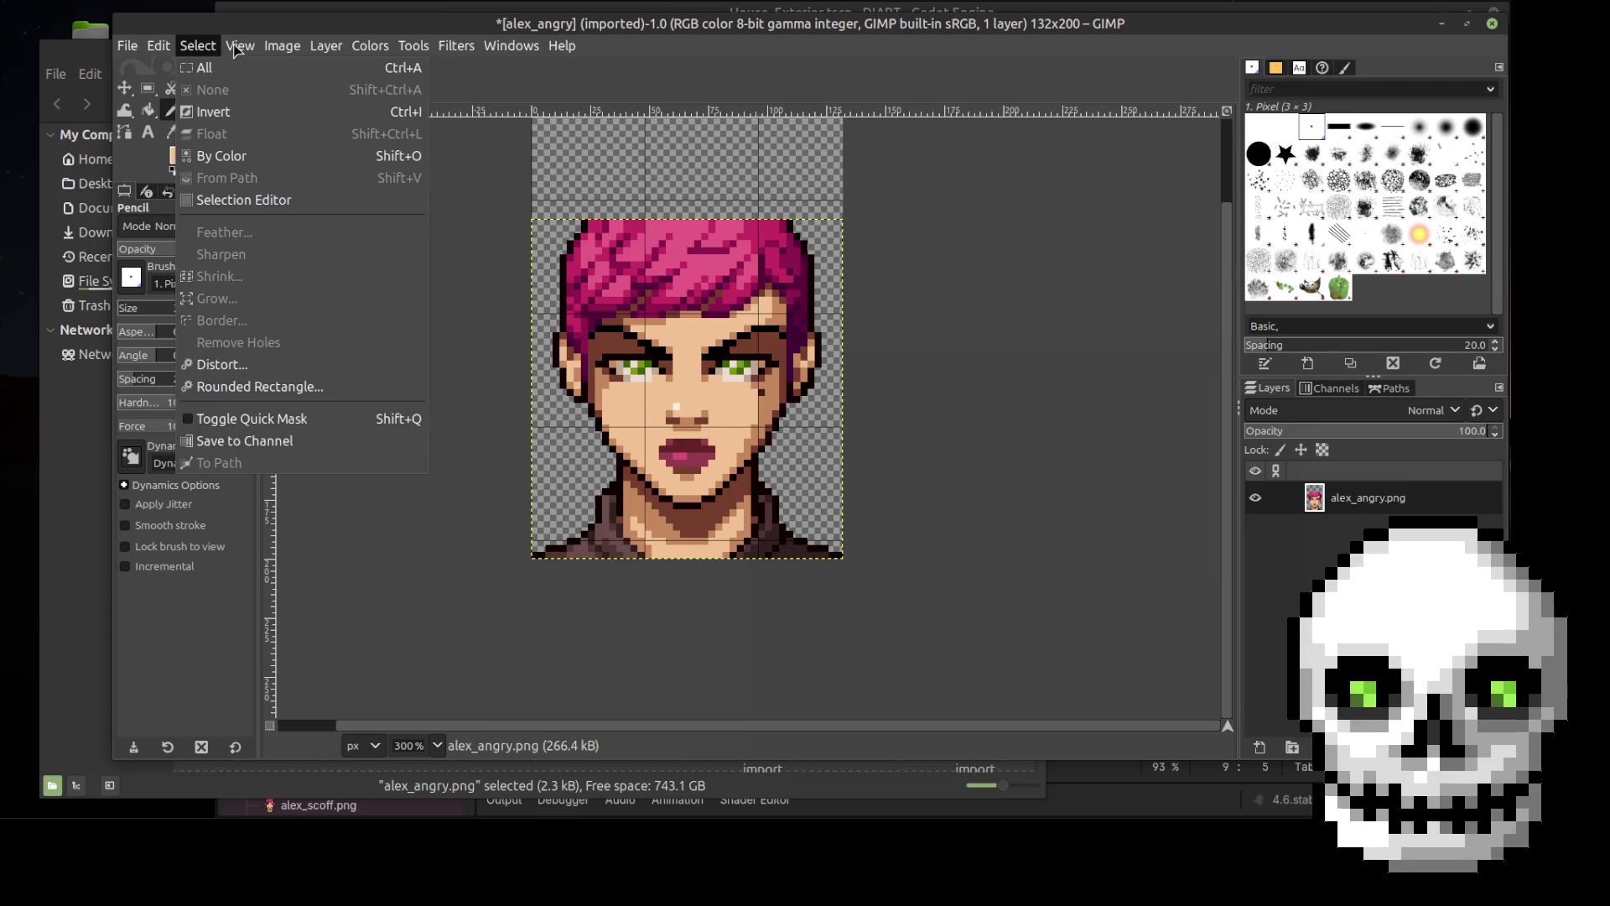
mouse_move(241, 47)
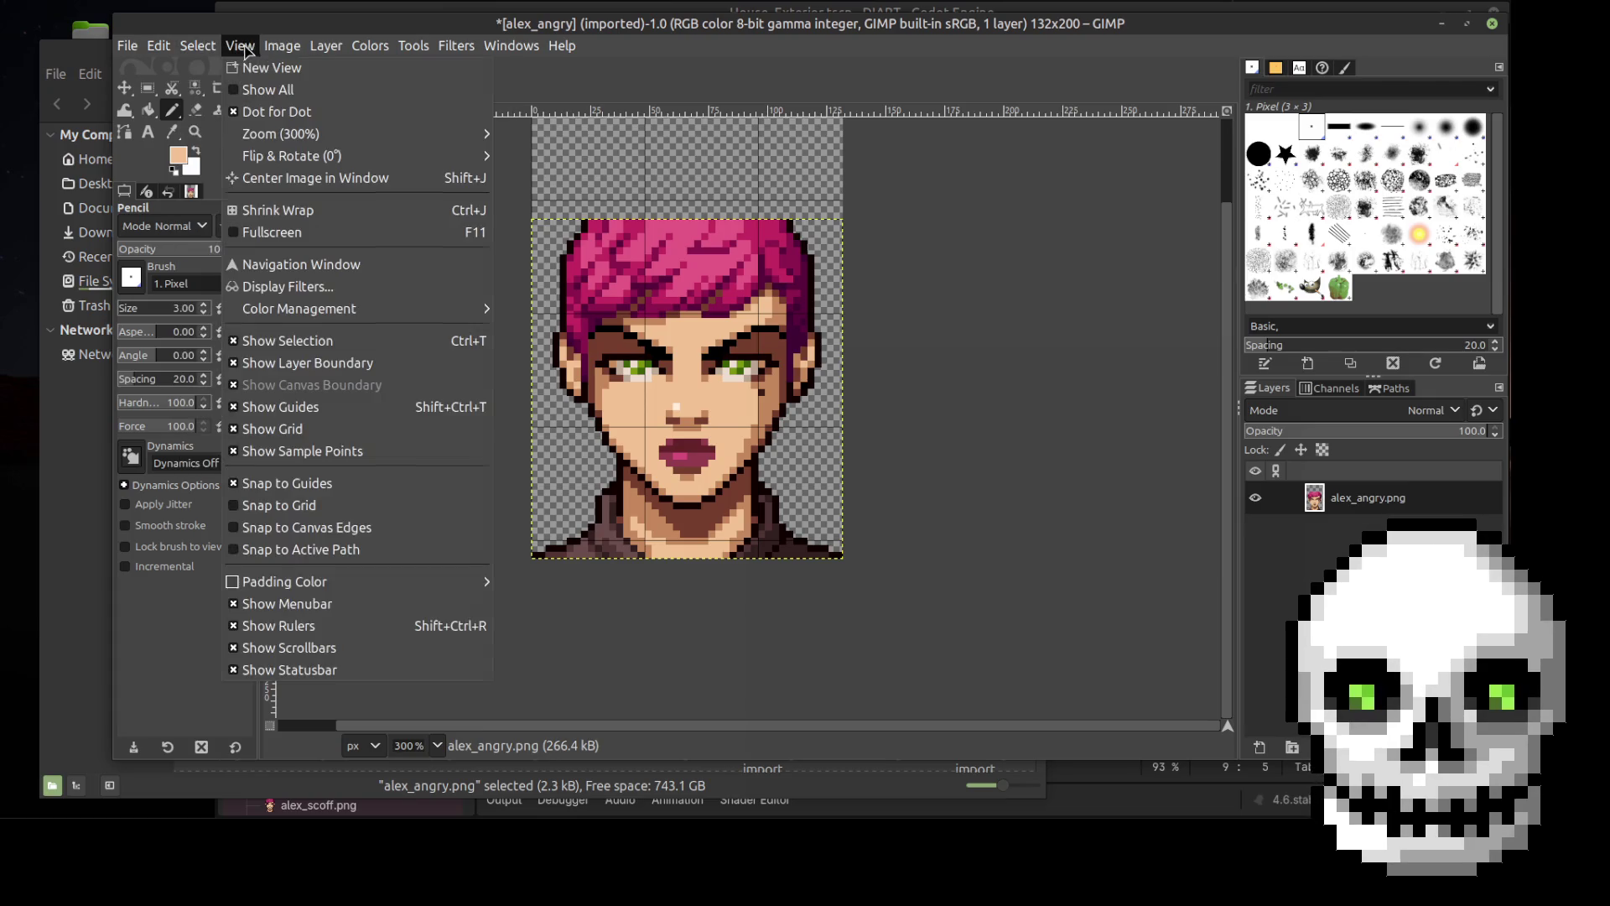
left_click(323, 510)
left_click(282, 45)
left_click(336, 513)
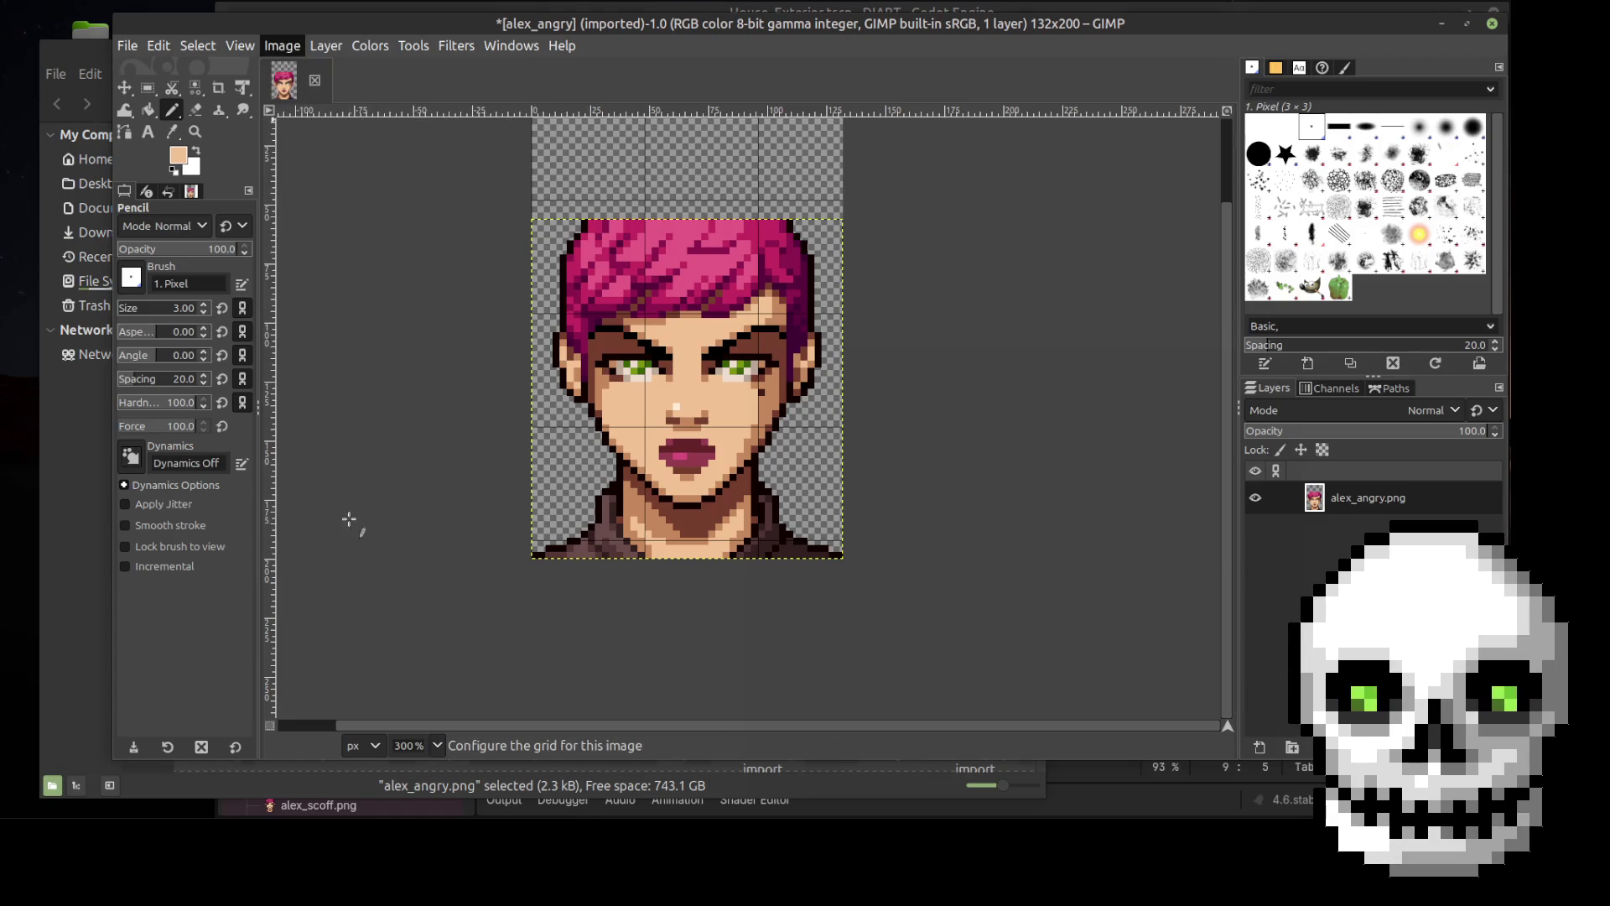
Step: Set the grid spacing to 3 pixels in both directions and confirm
double_click(687, 406)
type("3")
left_click(785, 406)
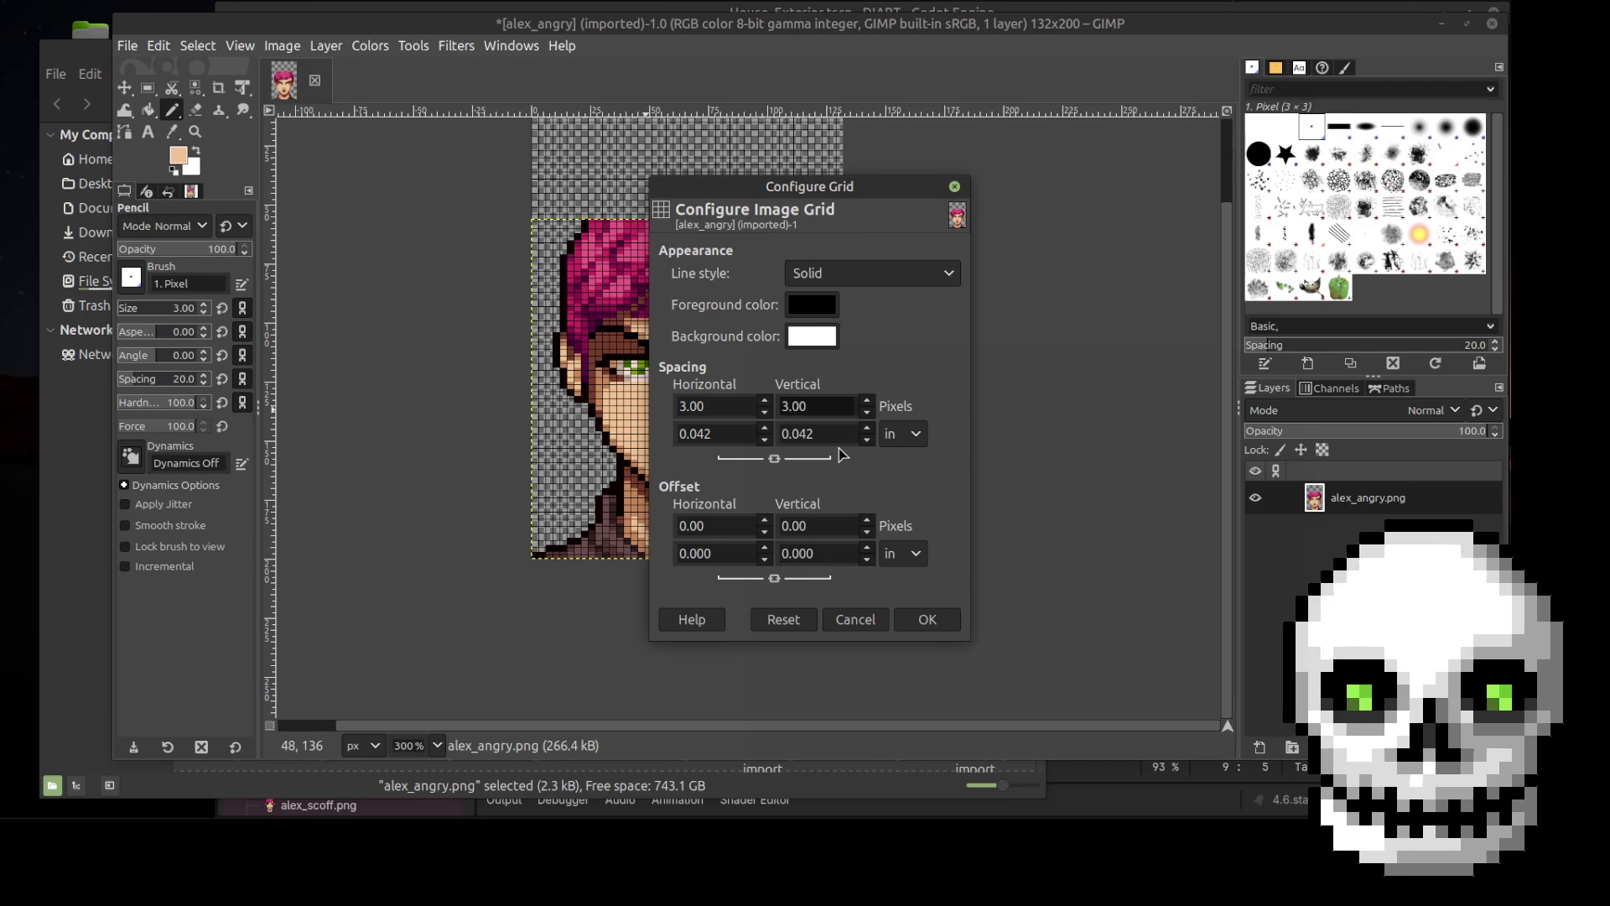
left_click(928, 619)
Step: Nudge the portrait layer up, return to the Pencil at 550% zoom, and begin a new layer
left_click(125, 87)
key("Up")
key("Up")
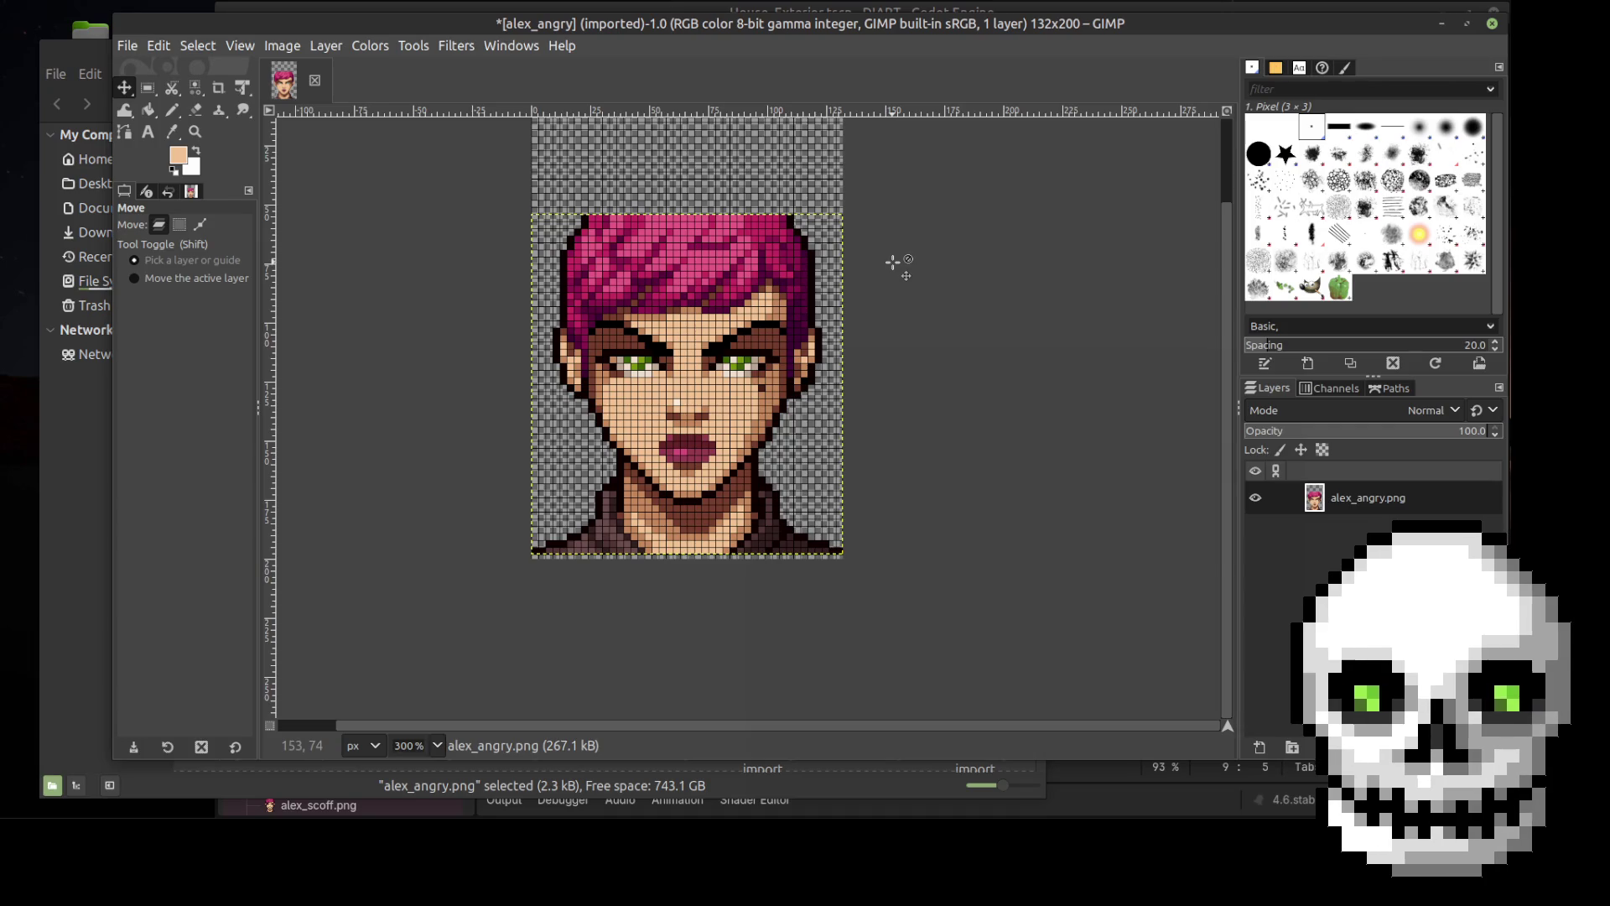
left_click(171, 110)
scroll(801, 276, "up", 2, "ctrl")
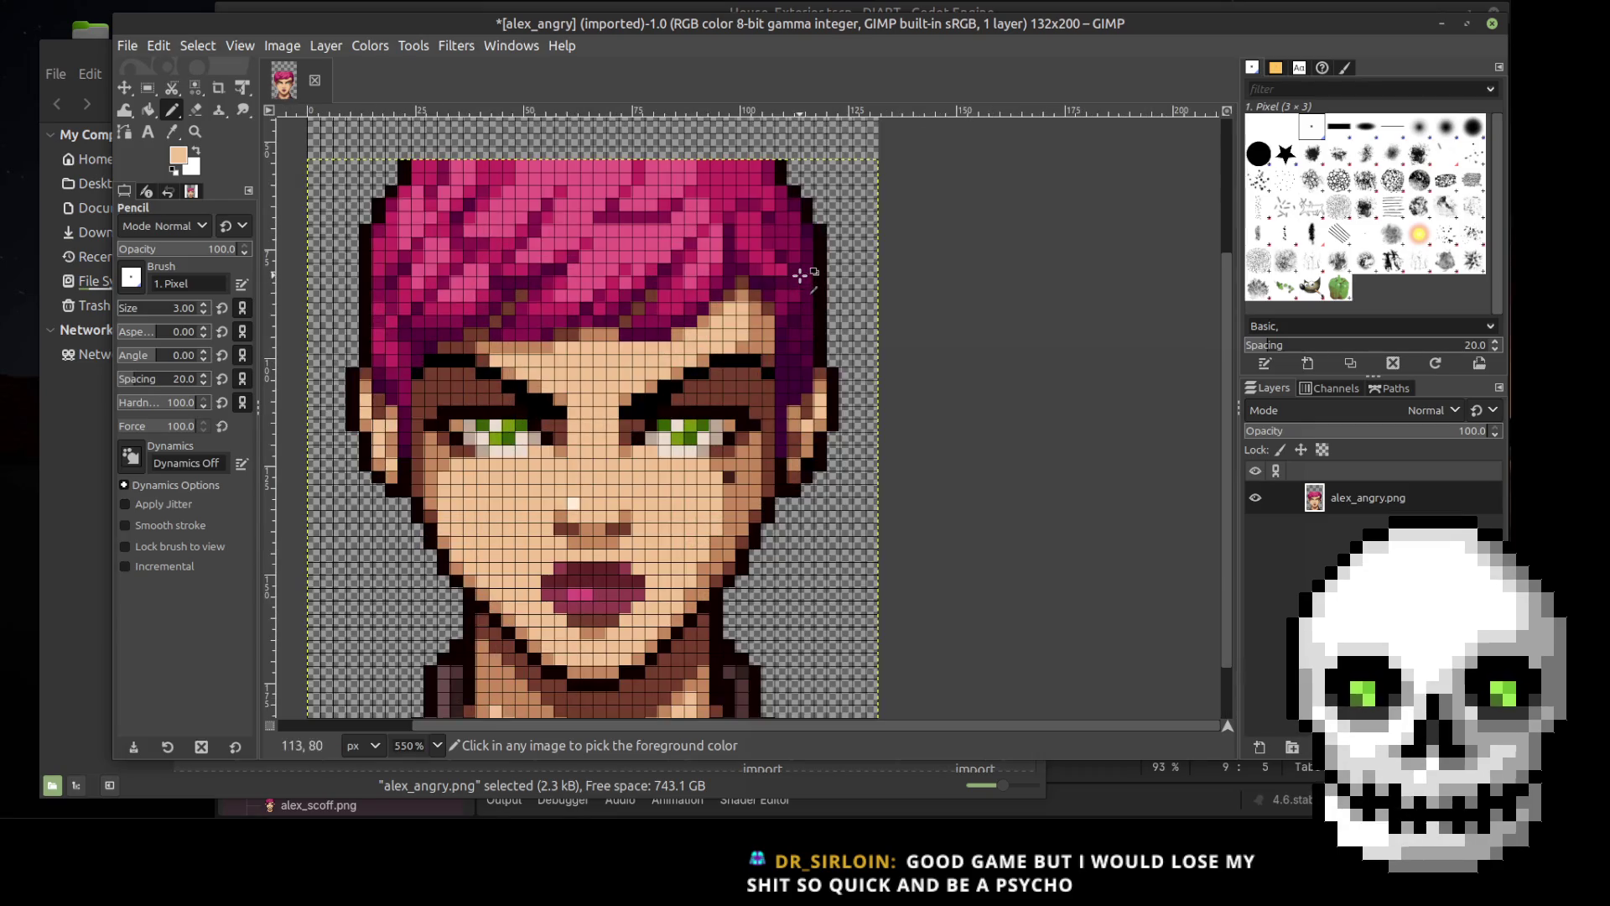
left_click_drag(1226, 408, 1219, 344)
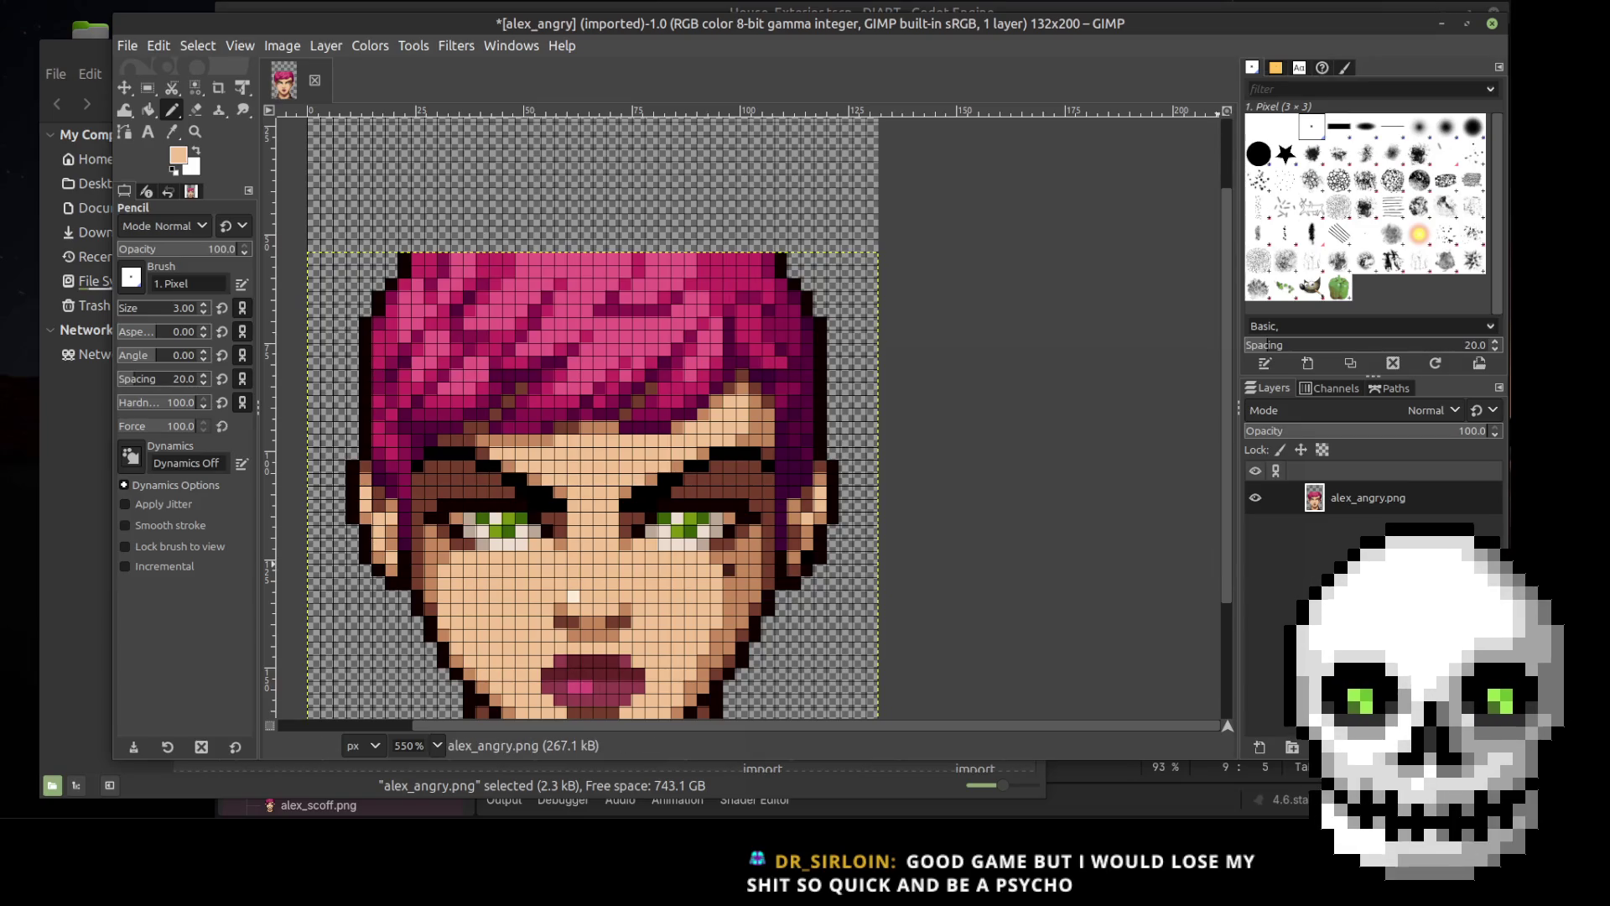
left_click(1260, 748)
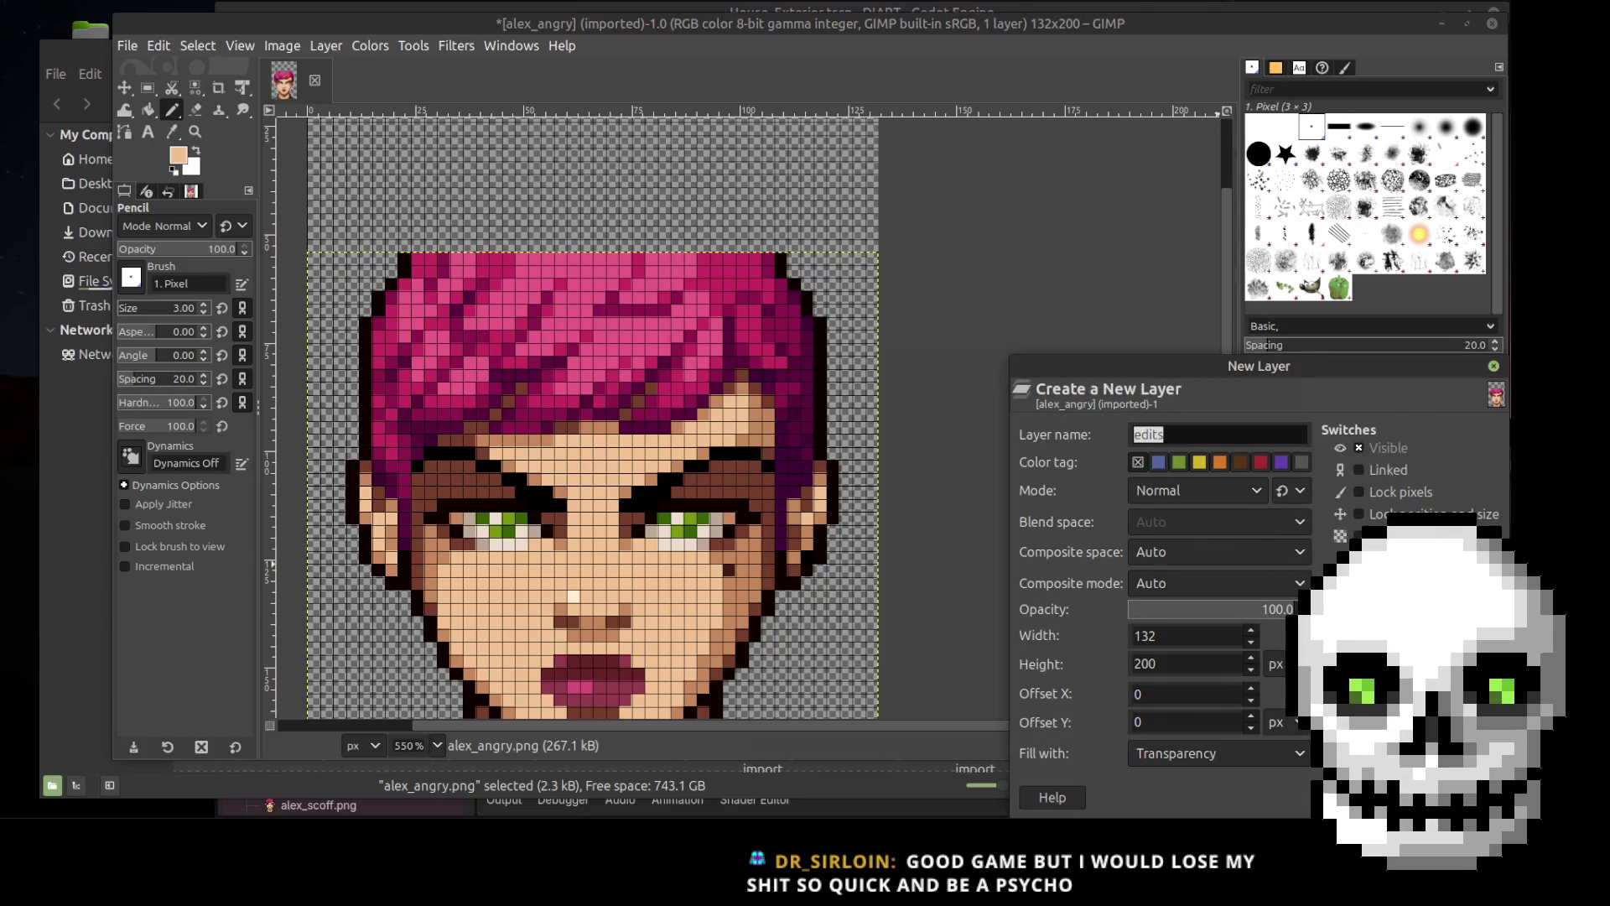
Step: Create the transparent 'edits' layer and pick the hair outline's black as the Pencil colour
key("Return")
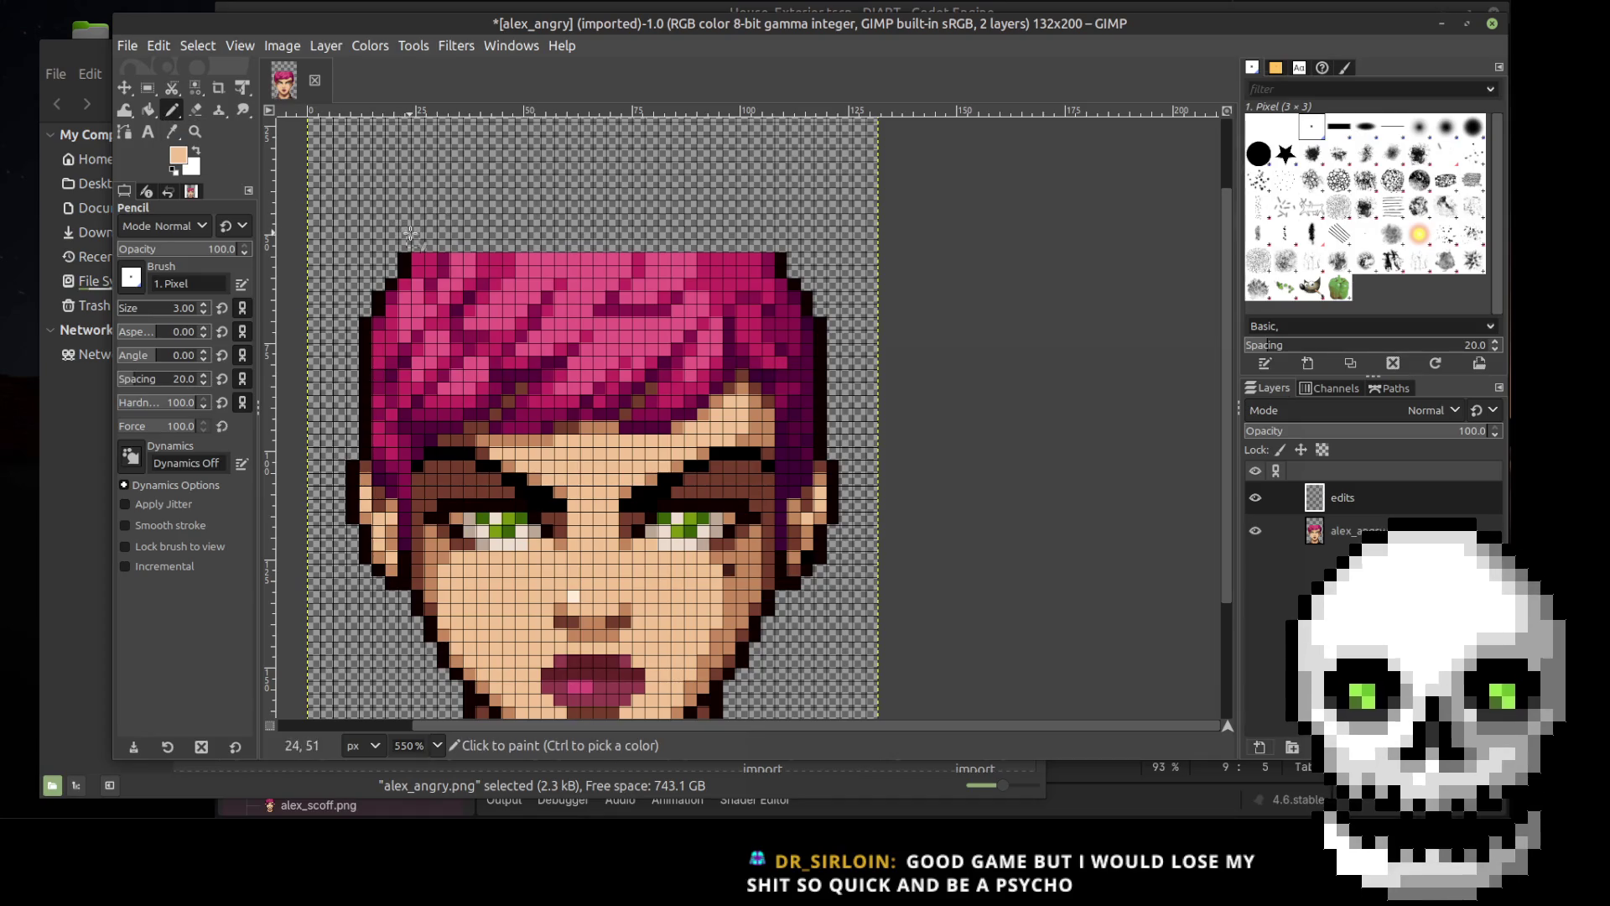
left_click(172, 132)
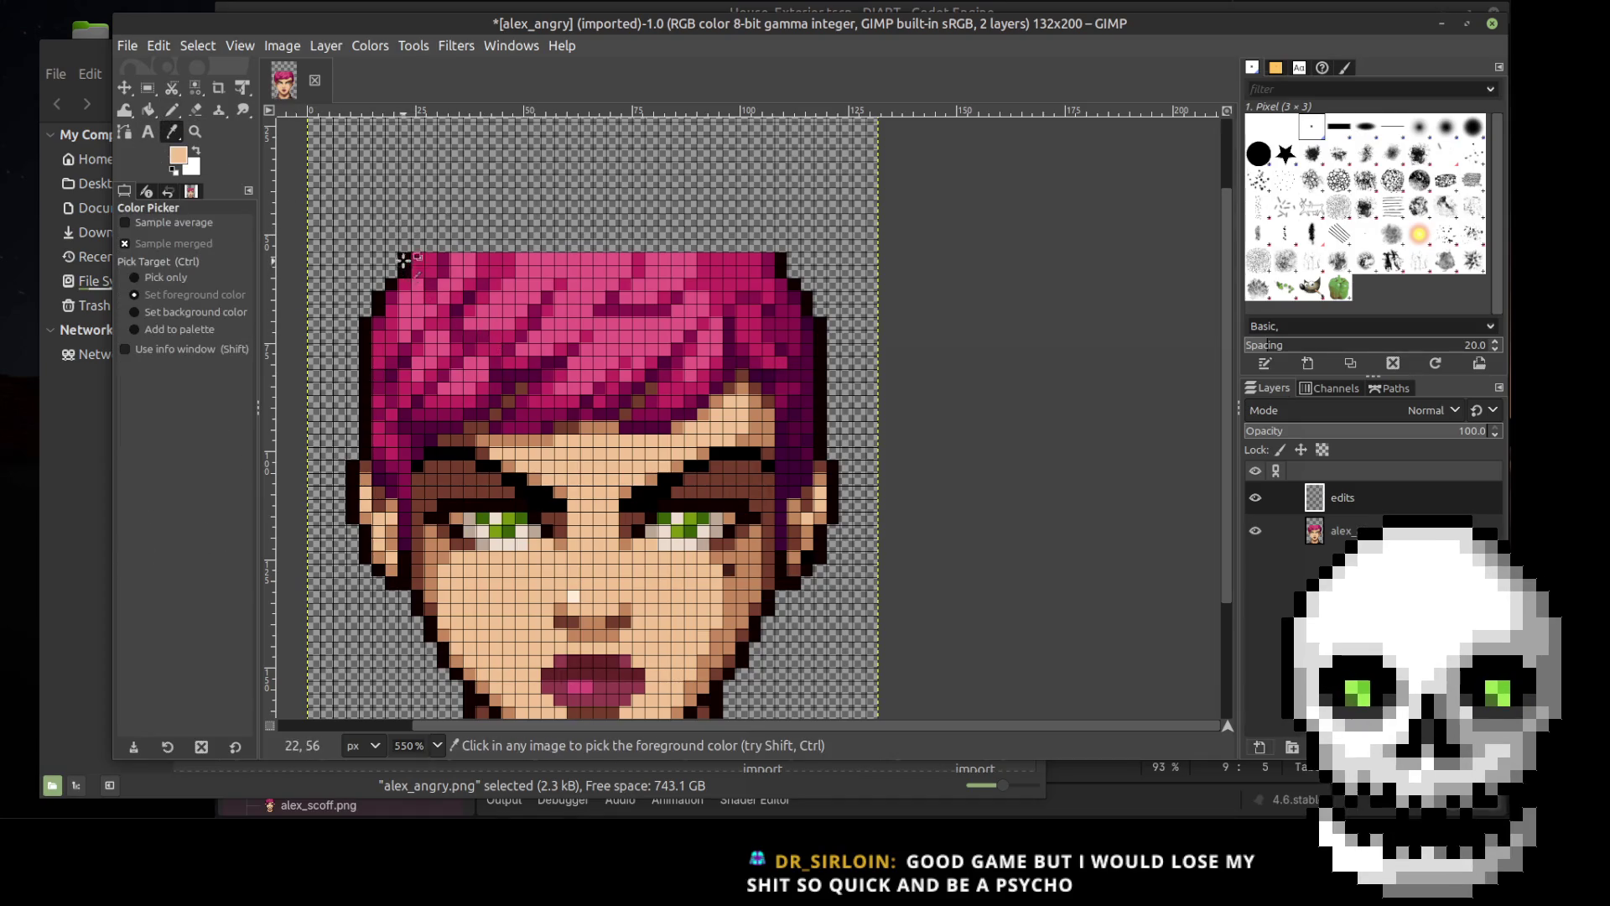
left_click(403, 255)
left_click(172, 110)
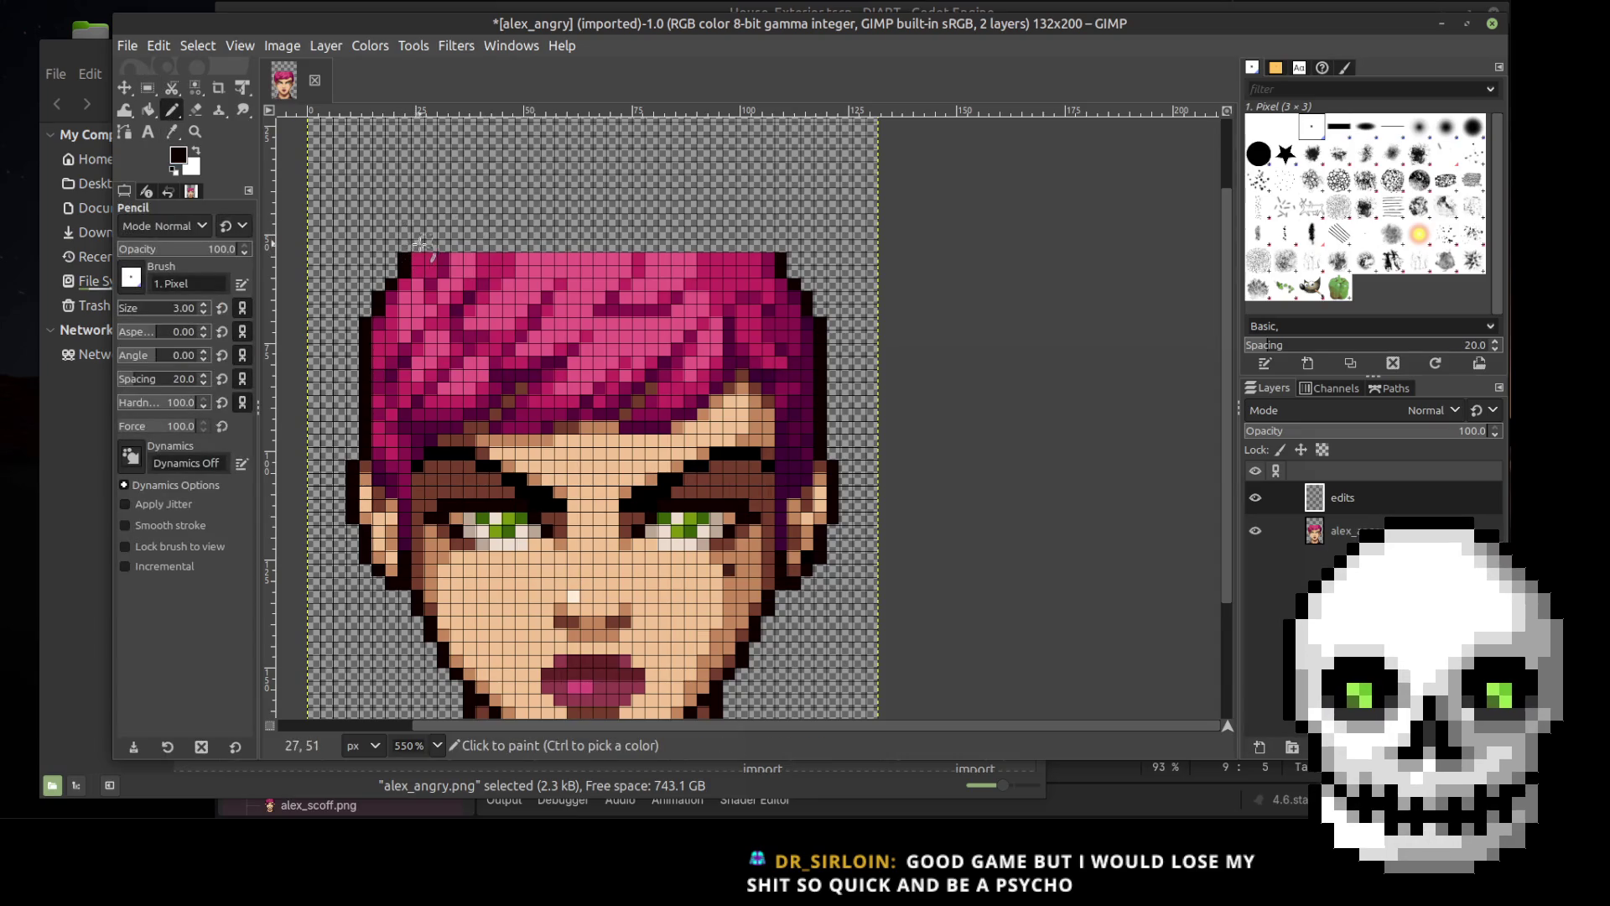
Step: Paint a first black outline pixel at the top-left edge of the hair
scroll(457, 260, "up", 2)
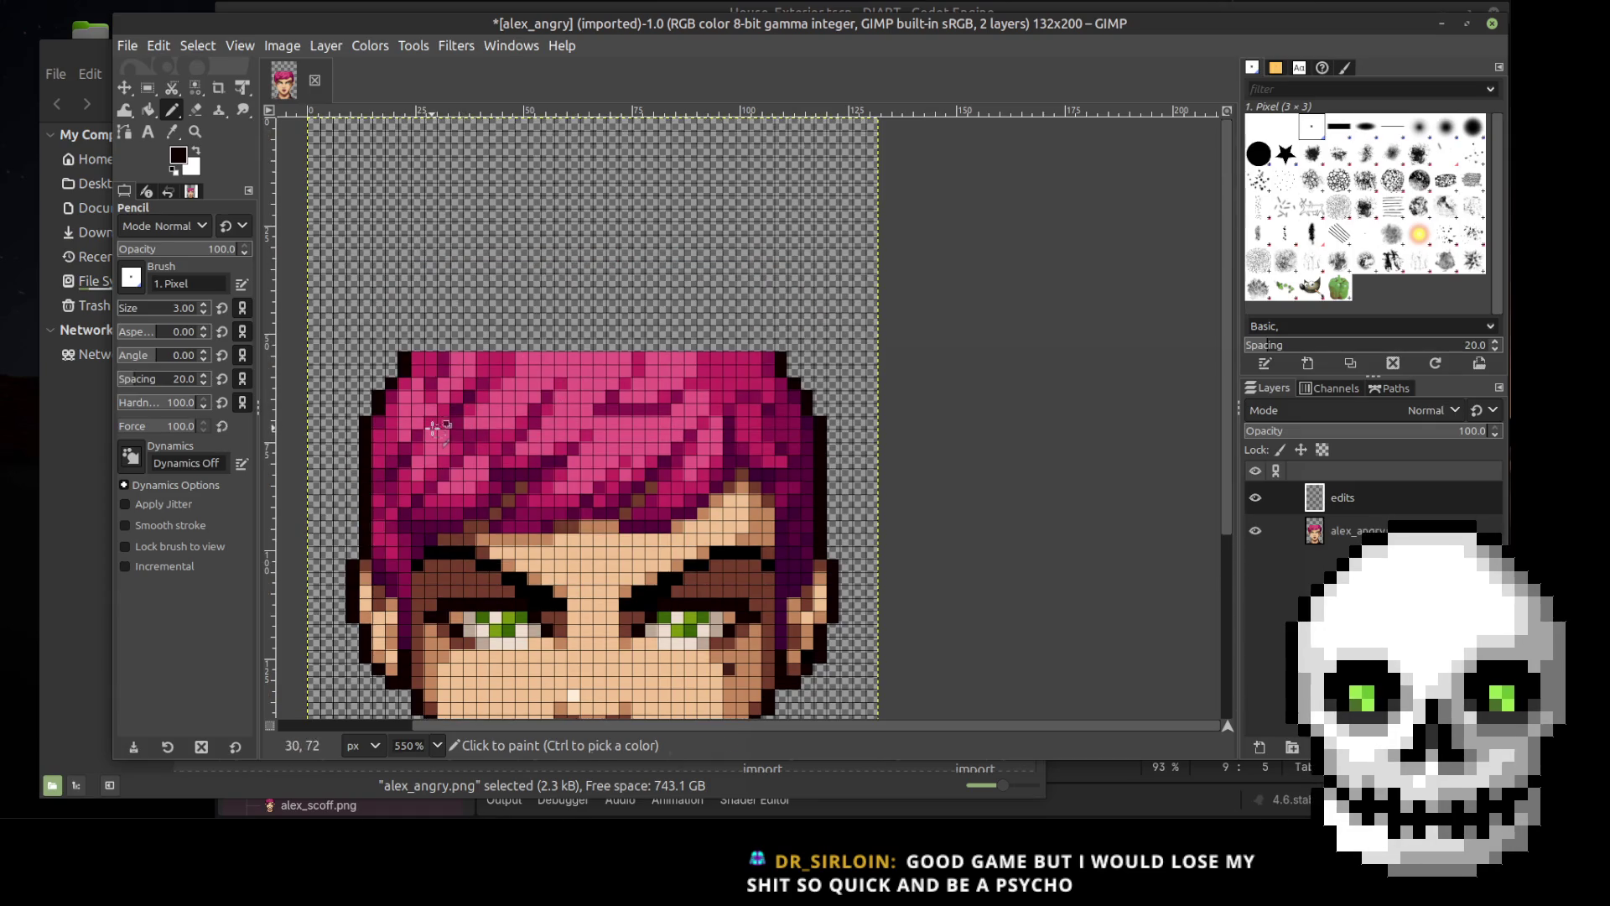
scroll(426, 428, "up", 1, "ctrl")
scroll(426, 428, "up", 2, "ctrl")
left_click(401, 184)
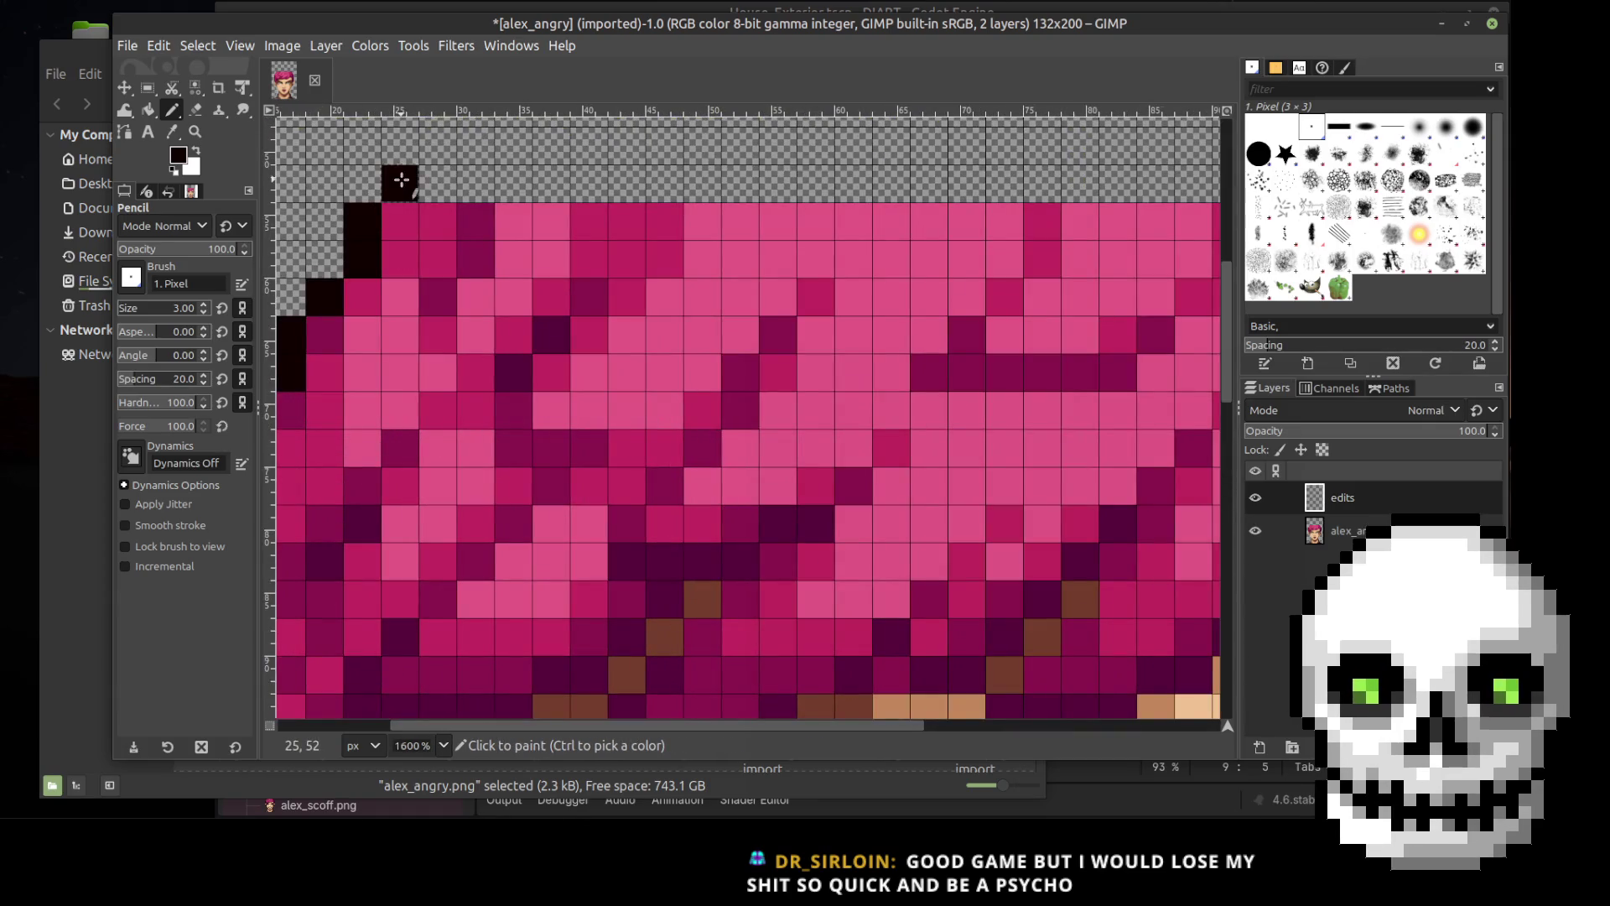
Step: Extend the left hair outline diagonally upward with black pixels
left_click(439, 146)
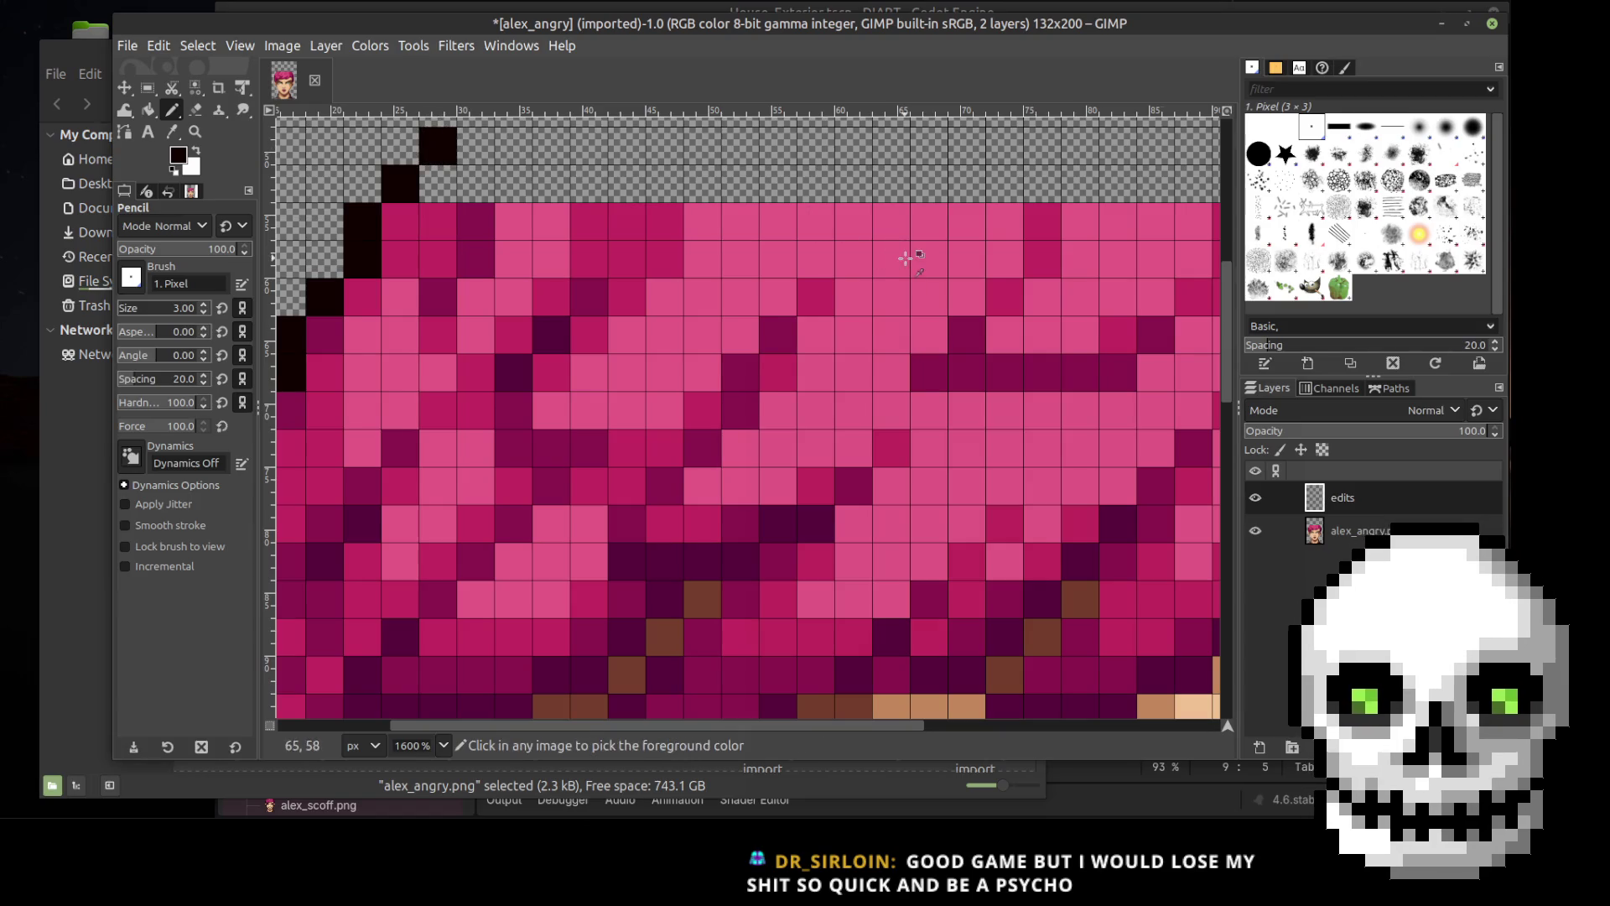
scroll(906, 259, "down", 1, "ctrl")
left_click(612, 156)
left_click(636, 130)
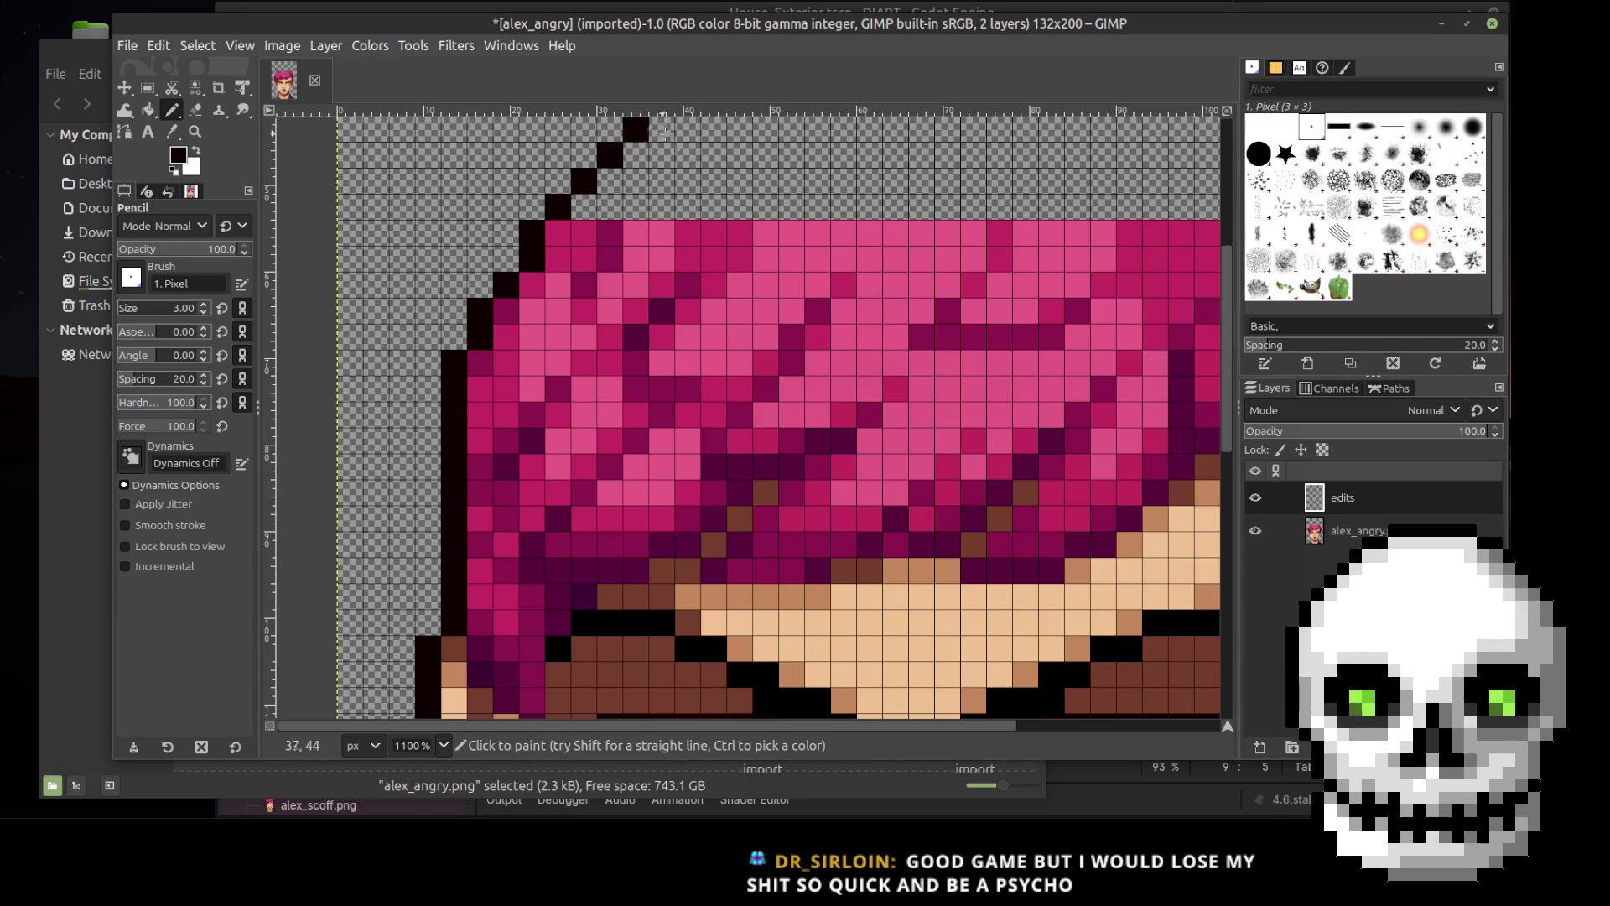
left_click_drag(856, 727, 894, 730)
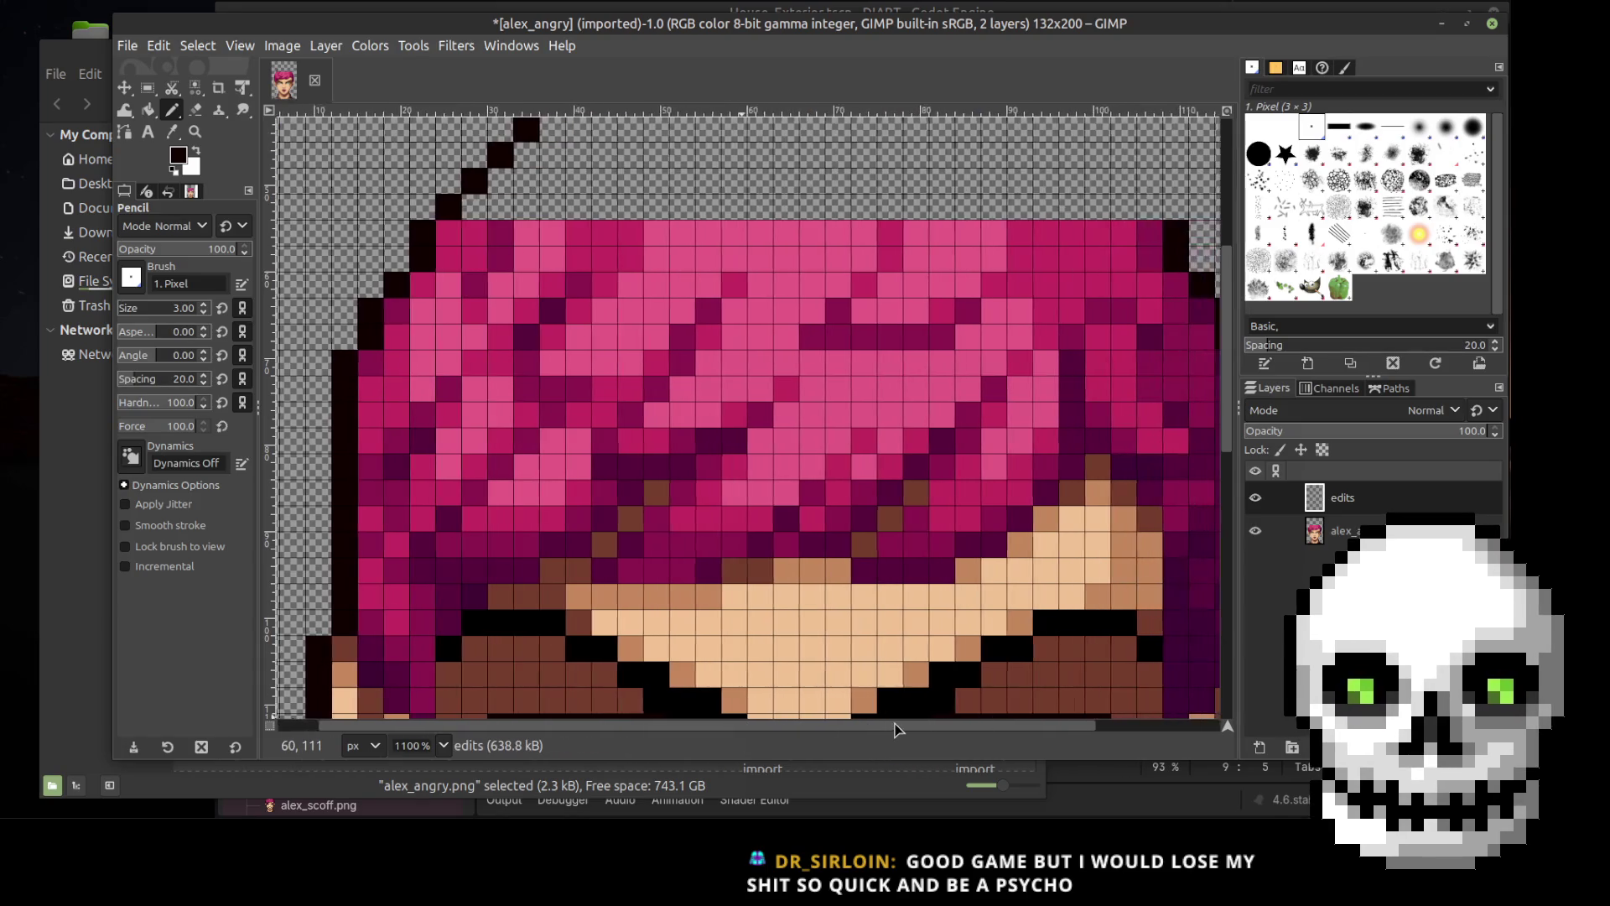
Step: Draw the right hair outline diagonally up and to the left in black
left_click(1150, 206)
left_click(1124, 180)
left_click(1098, 155)
left_click(1072, 128)
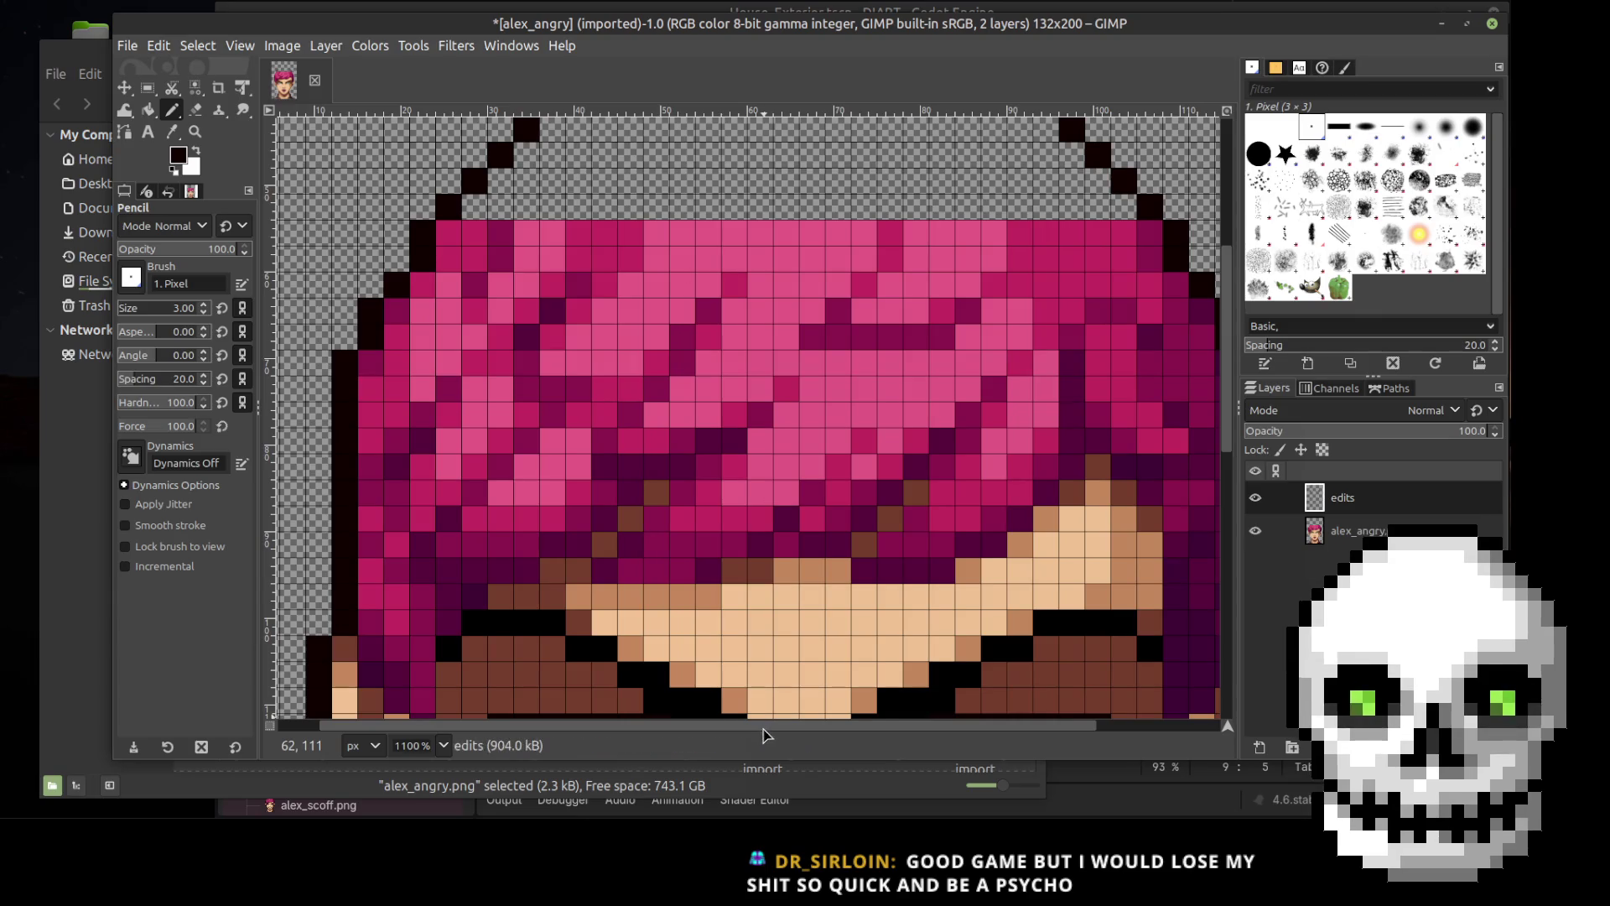
Step: Draw a straight black line across the top joining both diagonal sides
scroll(778, 731, "right", 1)
scroll(818, 503, "up", 3)
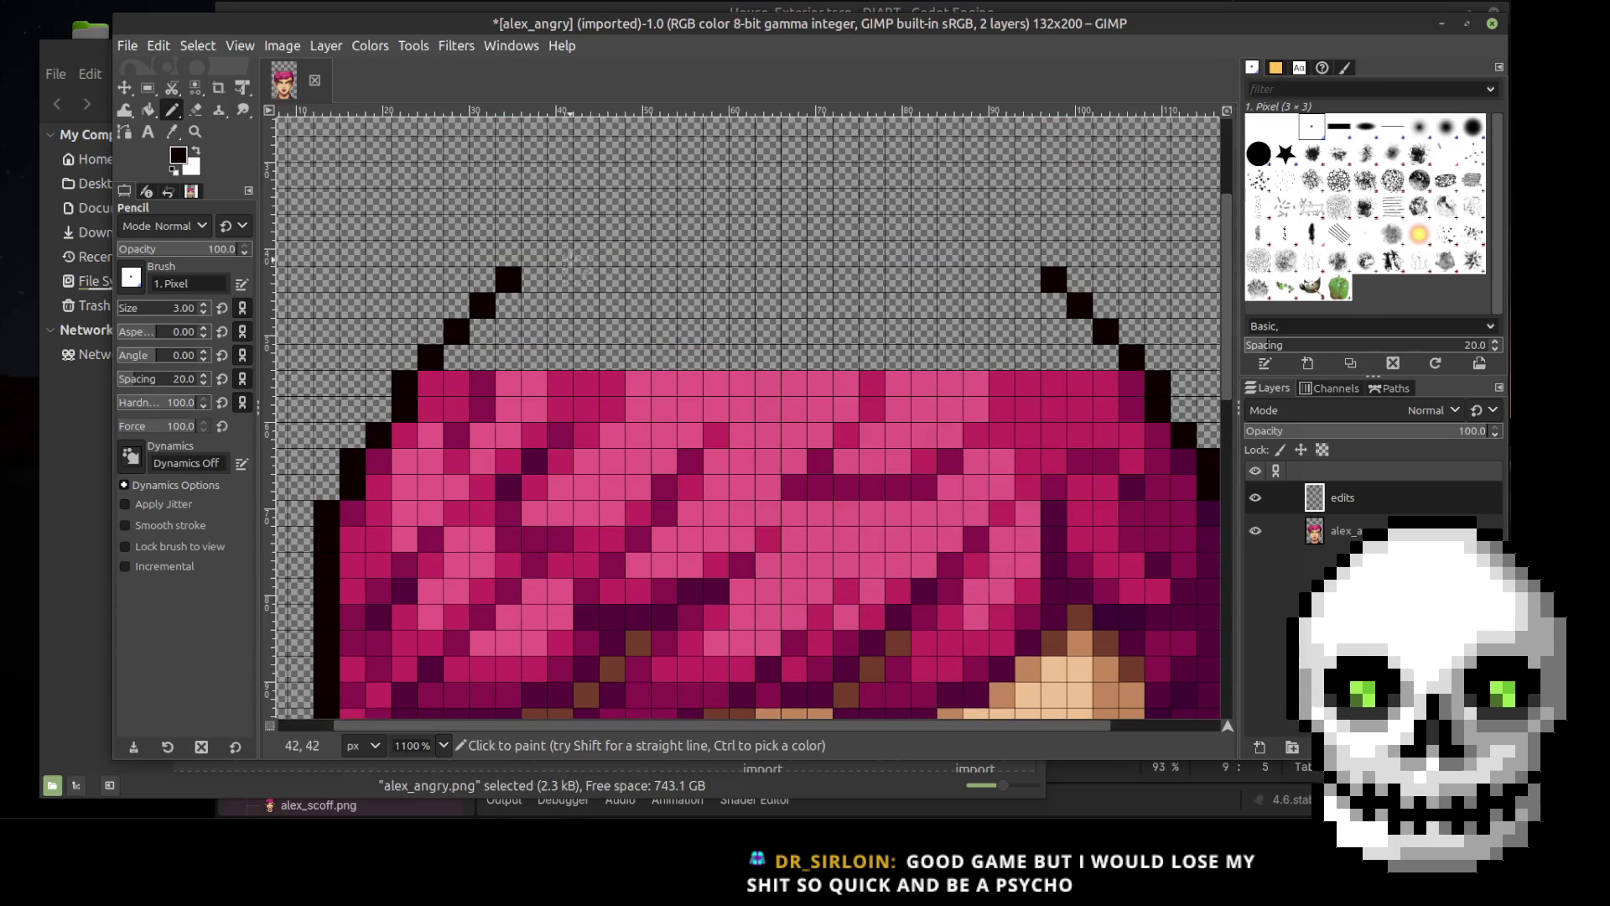
left_click(559, 252)
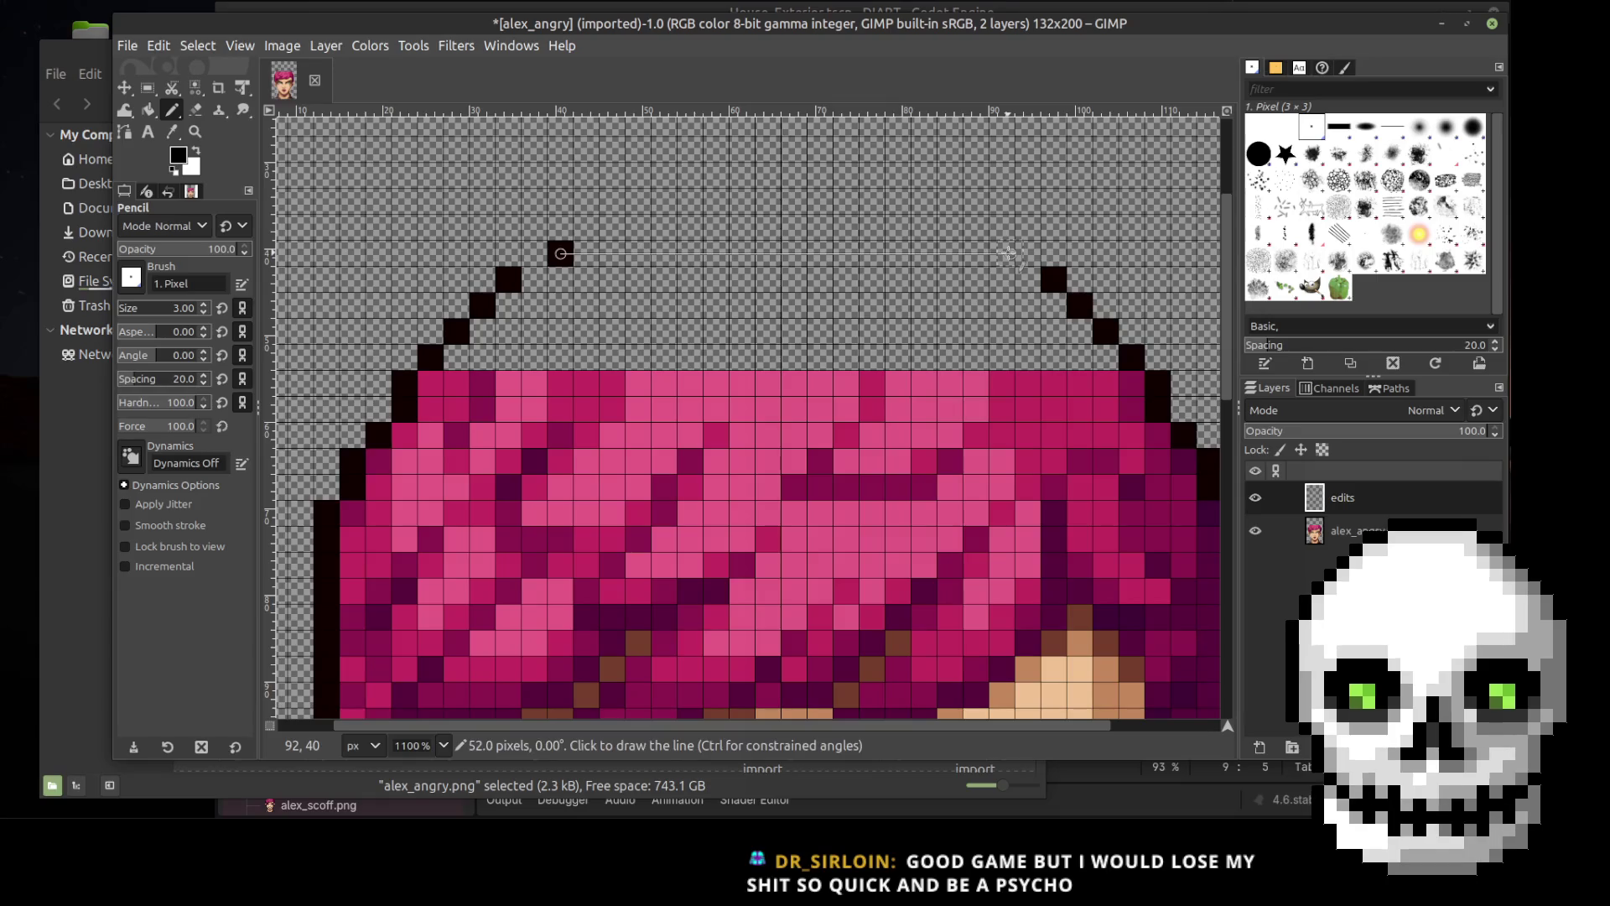
left_click(998, 254, "shift")
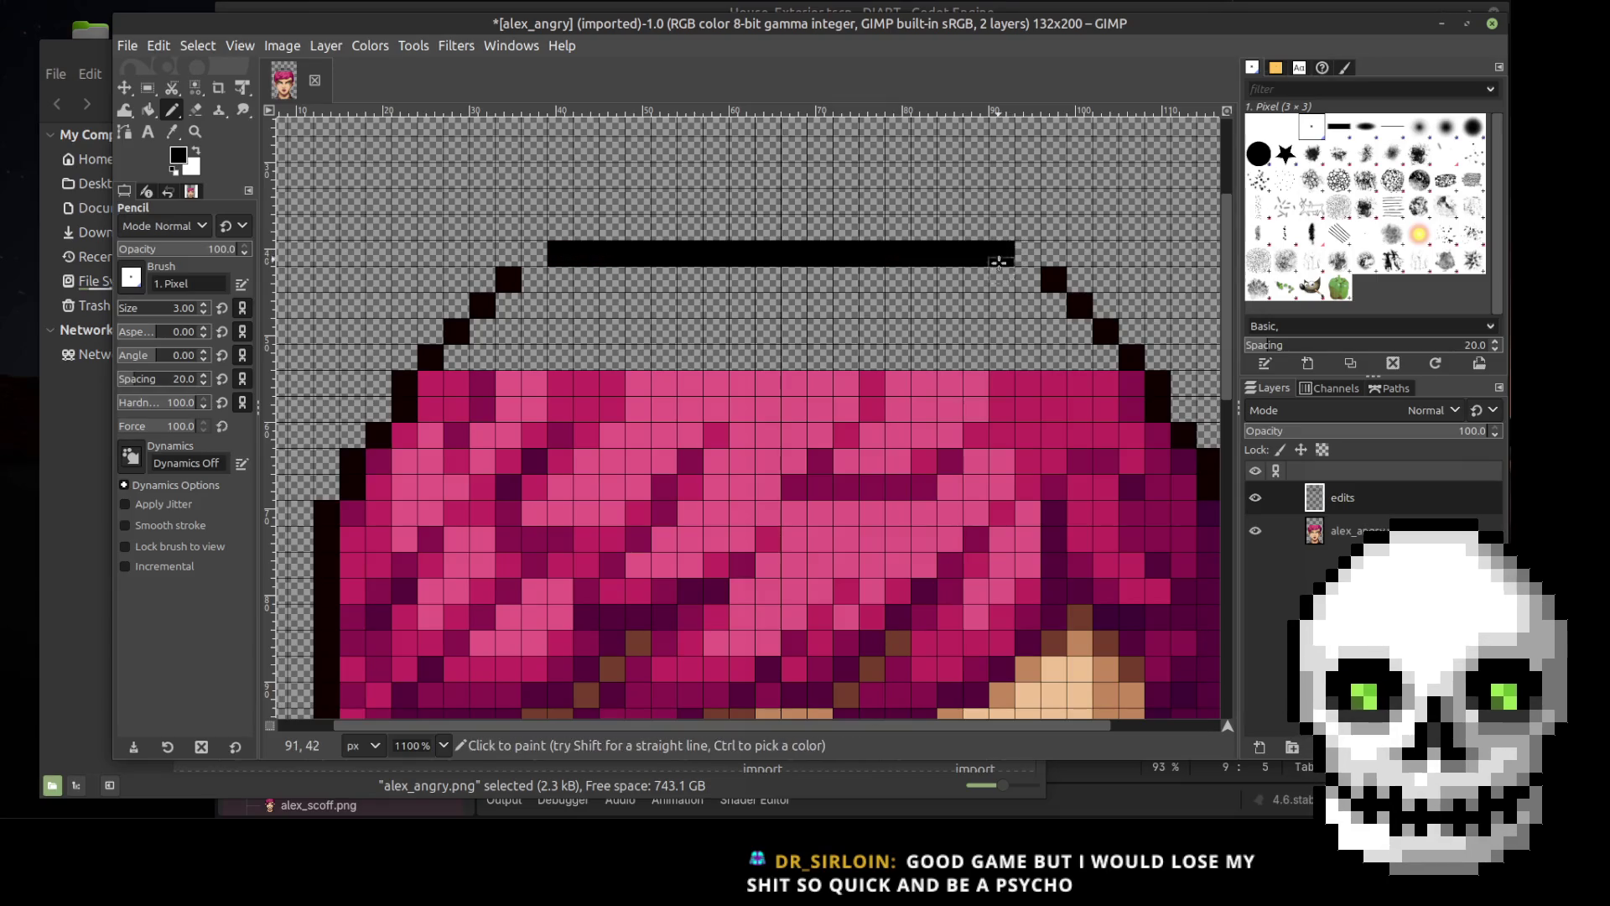
left_click(1026, 254)
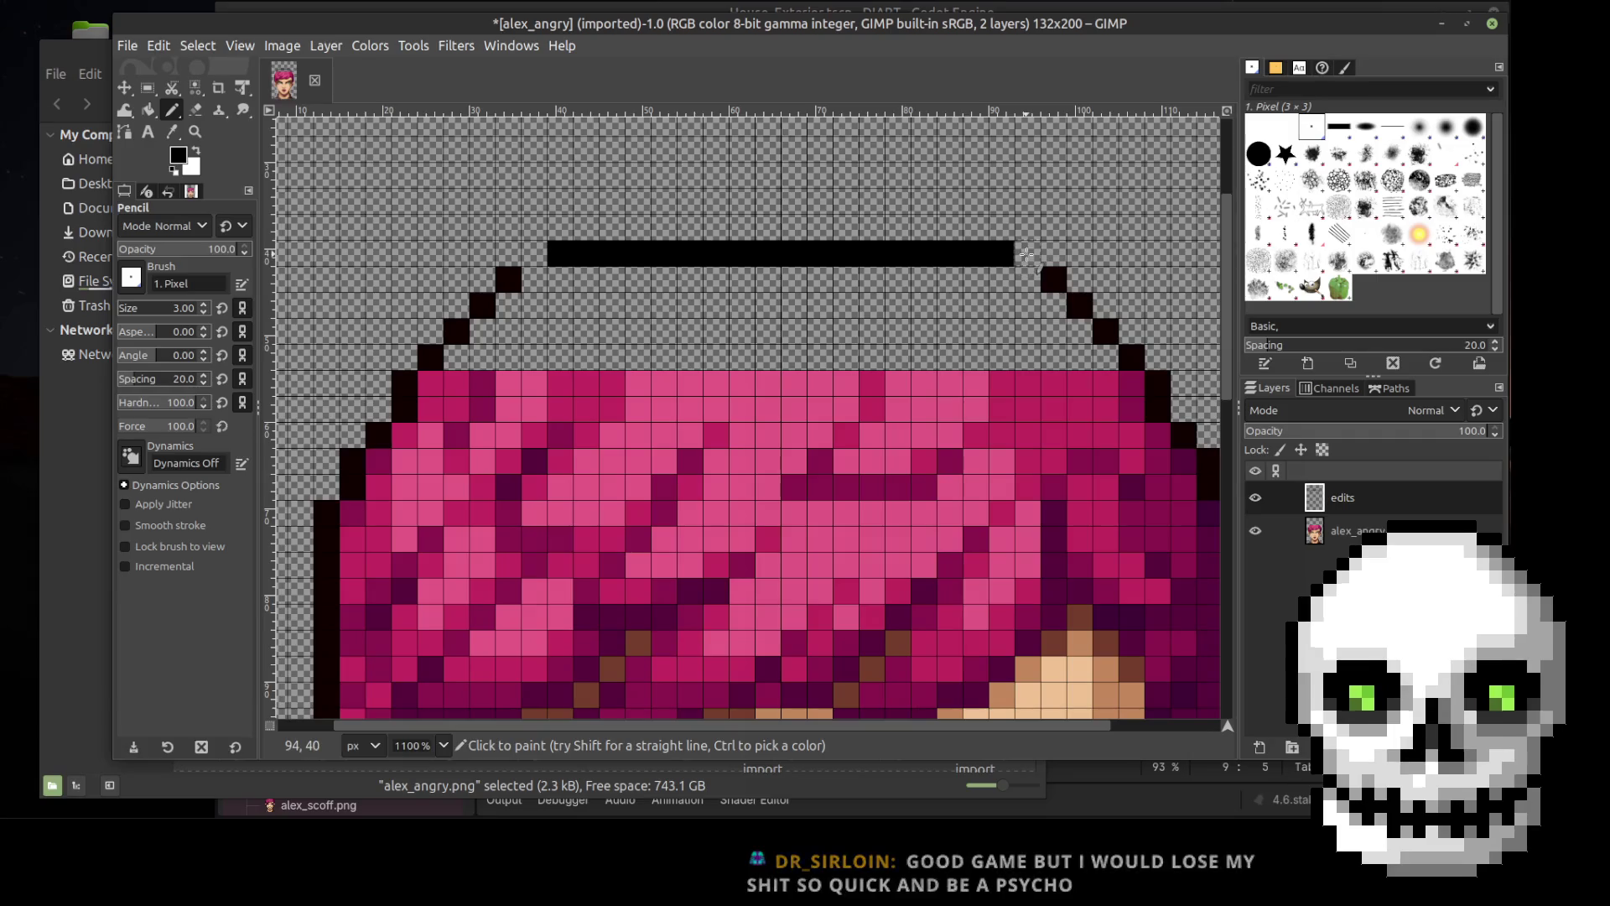
left_click(534, 254)
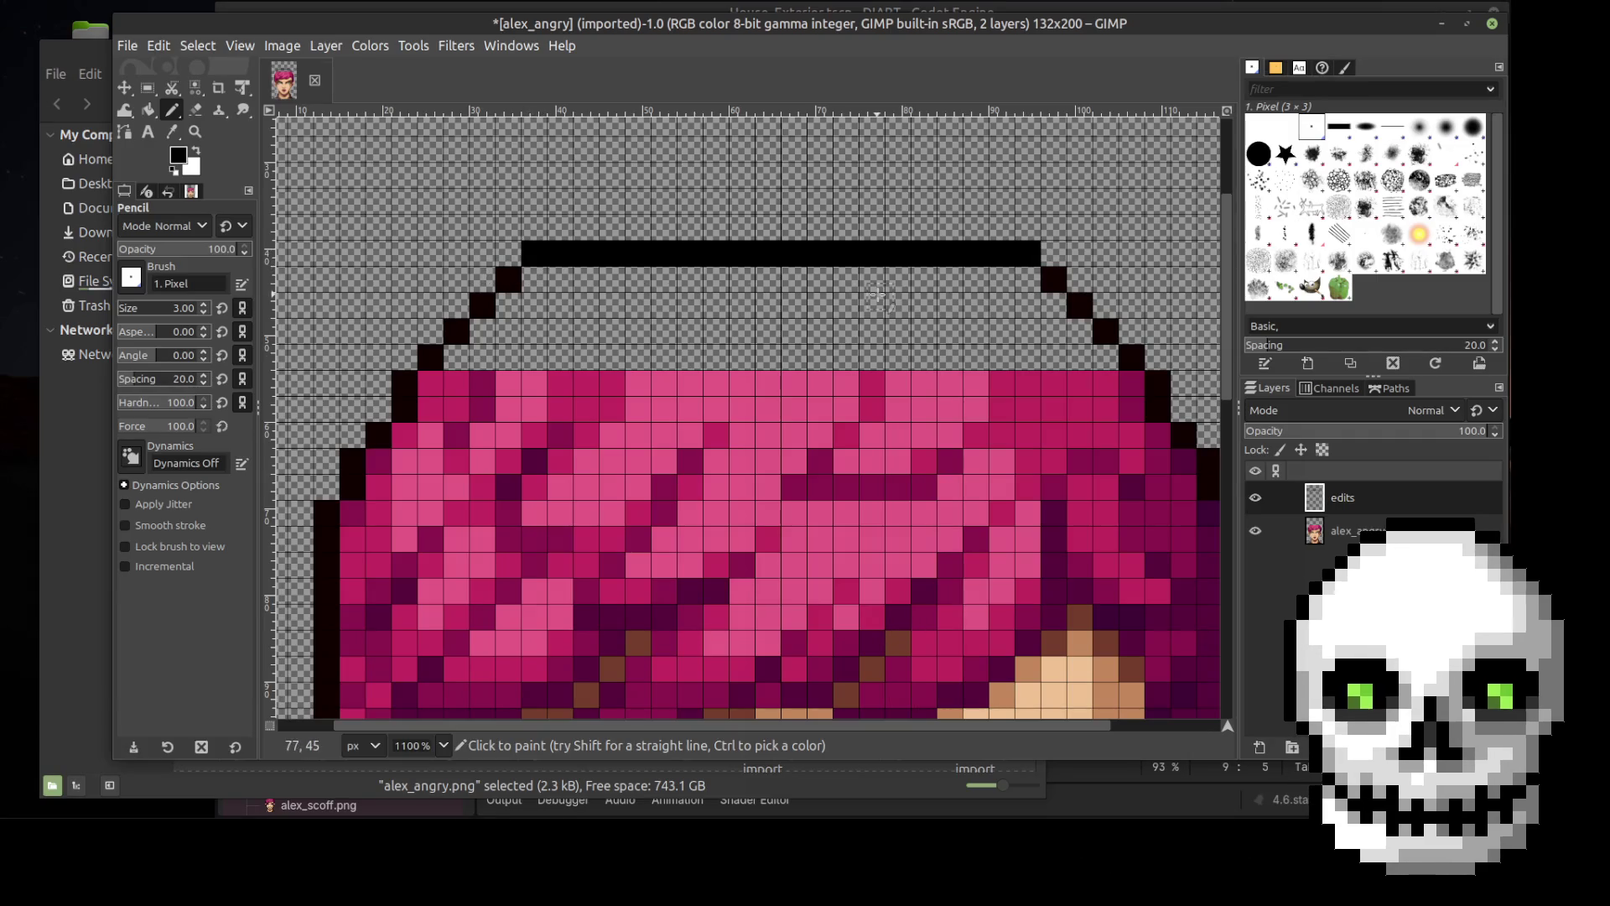
scroll(879, 295, "down", 3, "ctrl")
scroll(879, 294, "down", 1, "ctrl")
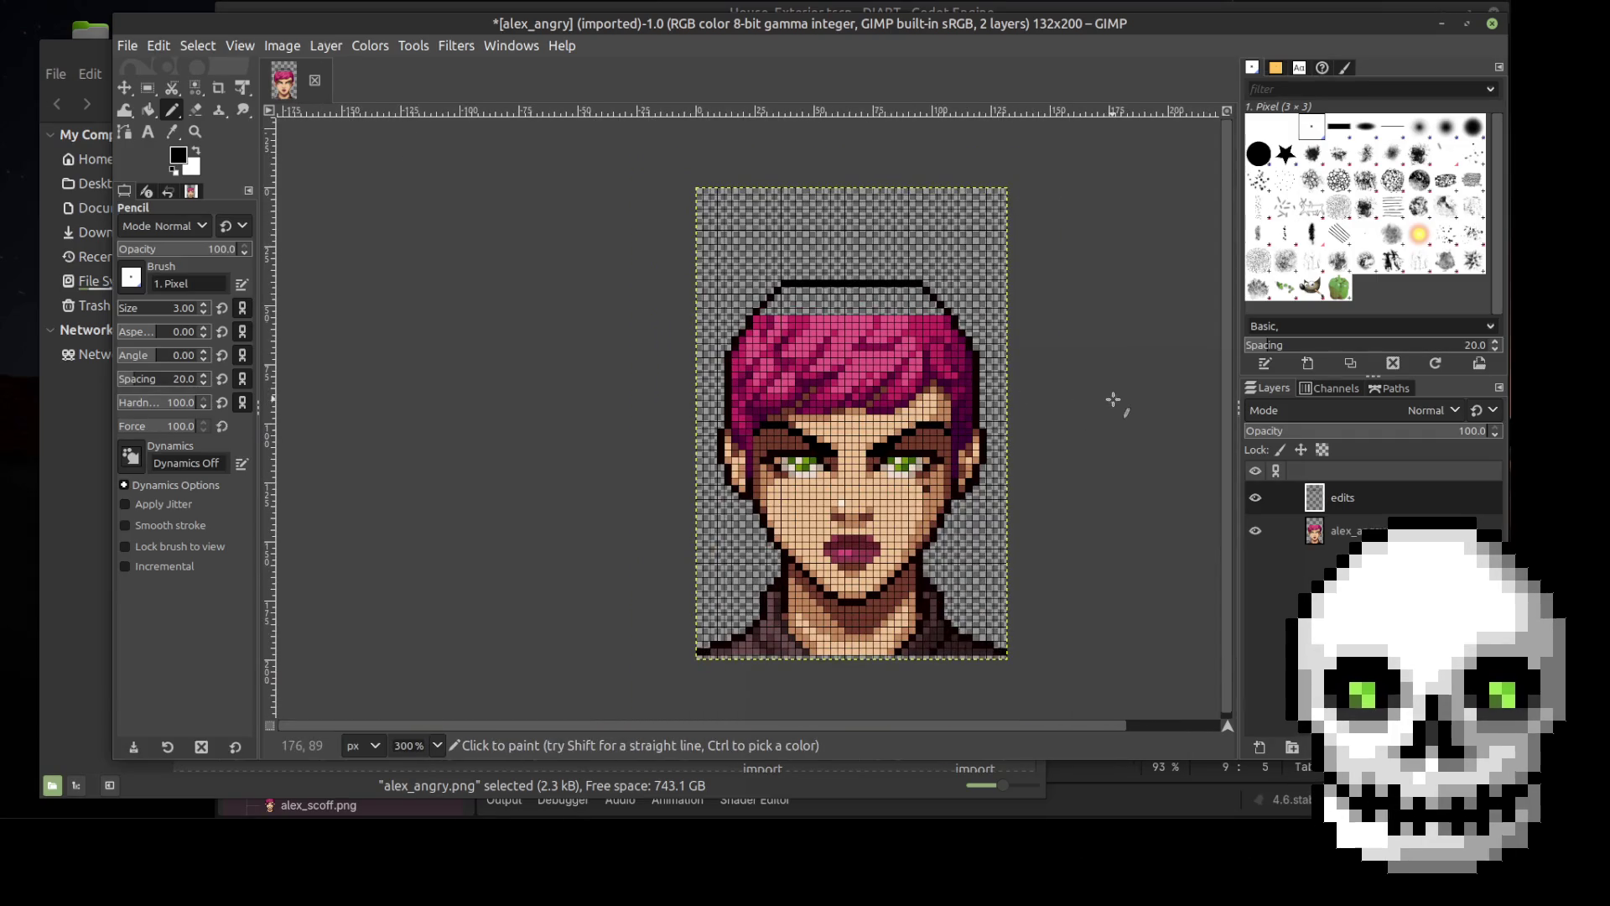
scroll(965, 428, "up", 2, "ctrl")
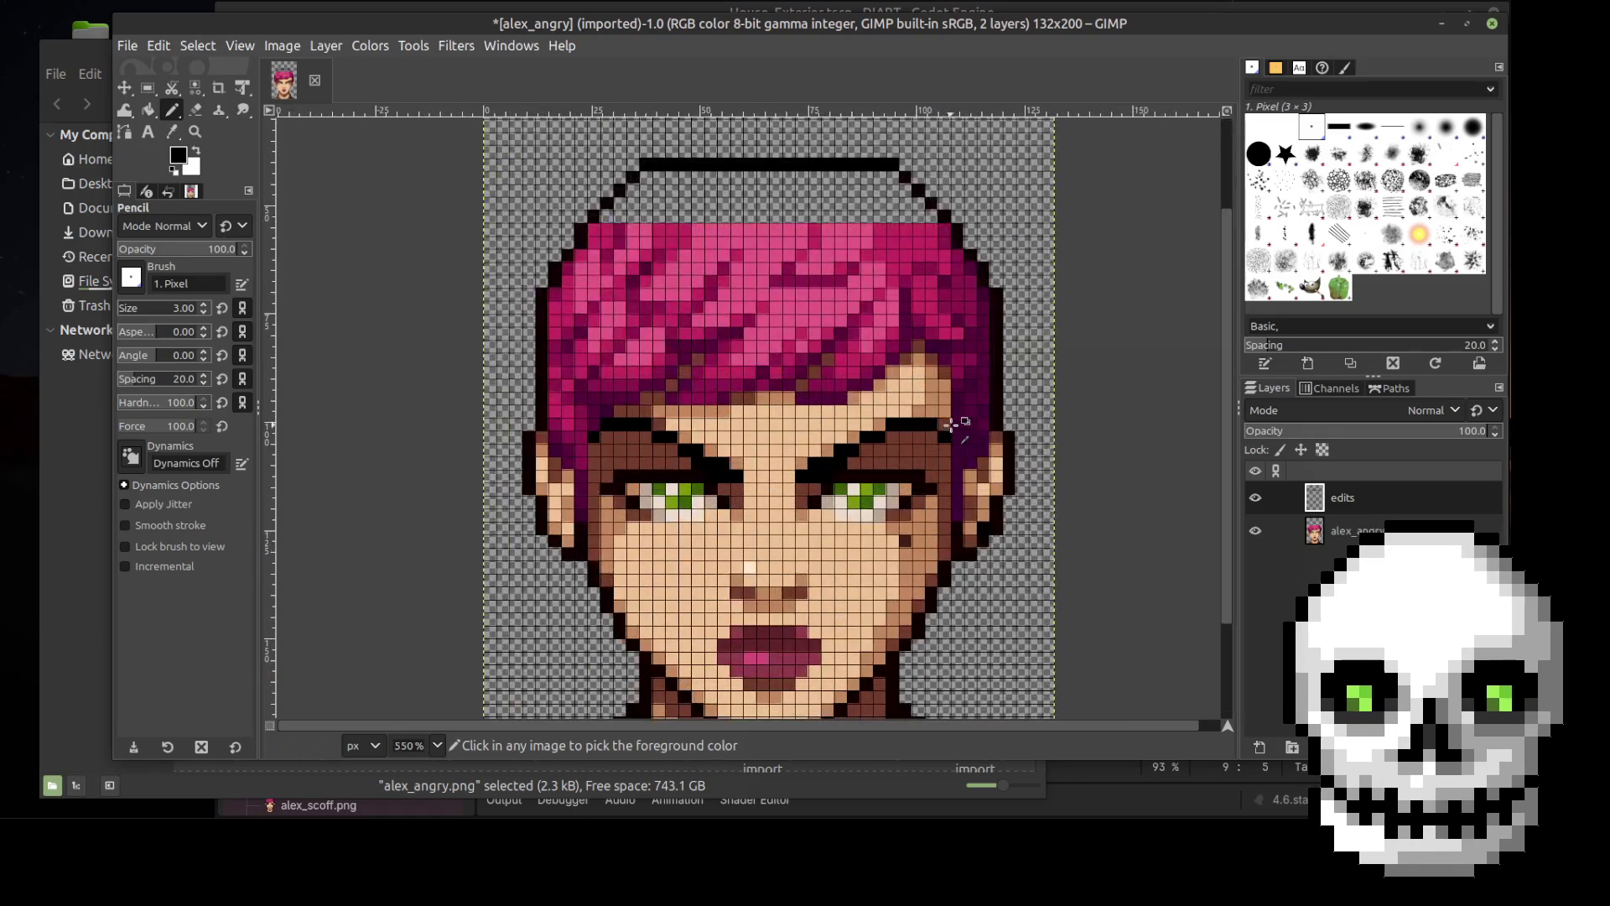
scroll(1006, 377, "up", 2)
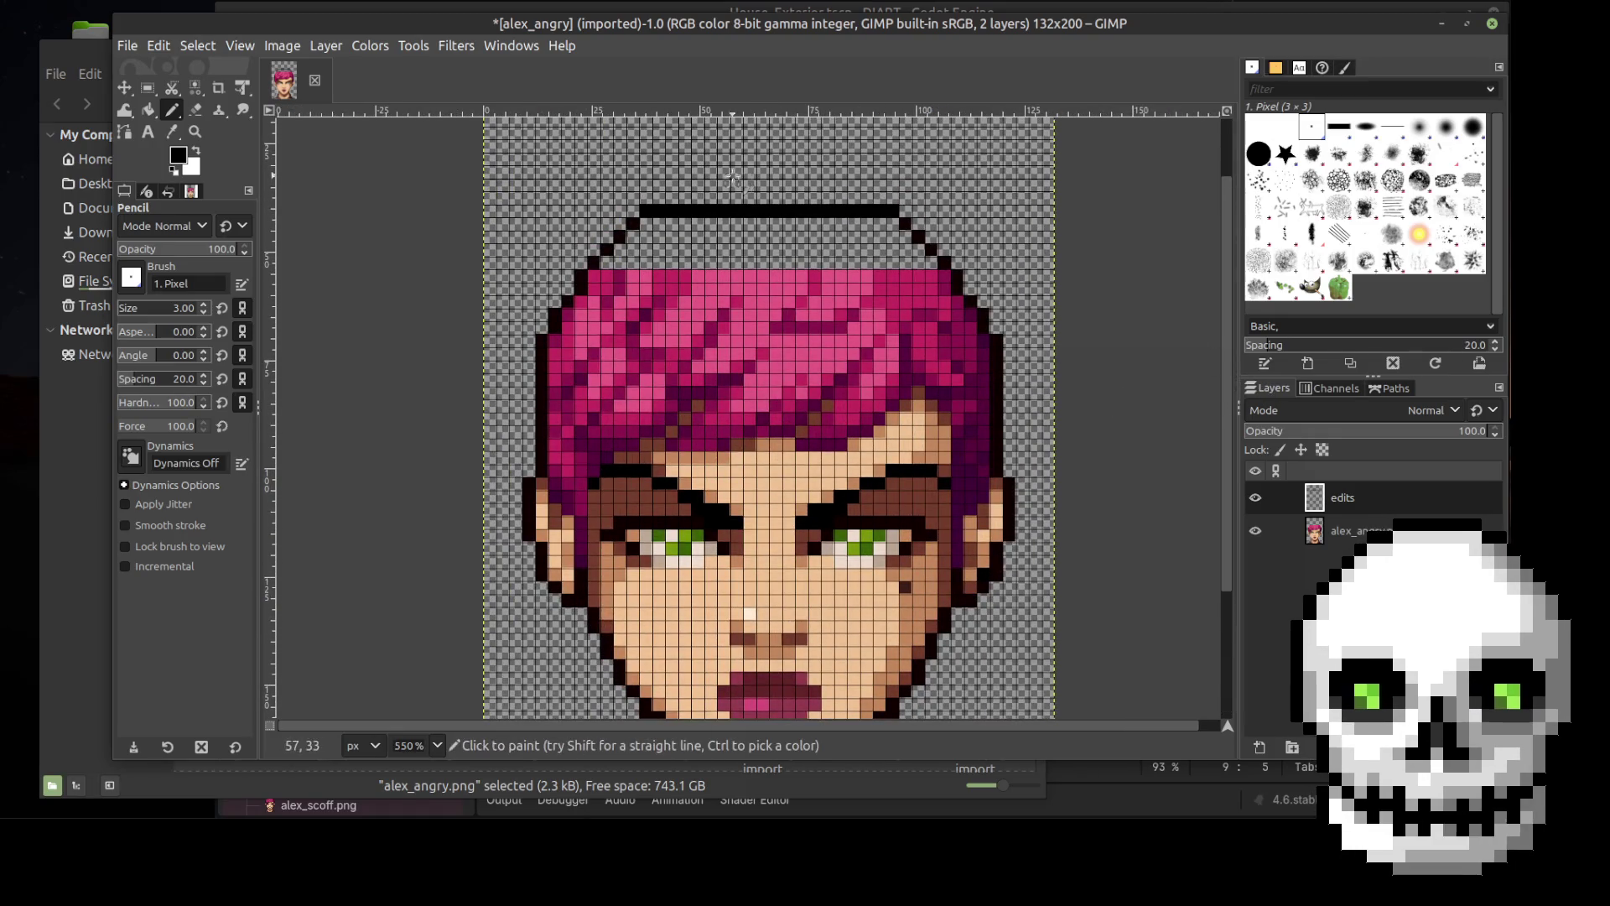
scroll(675, 197, "up", 1, "ctrl")
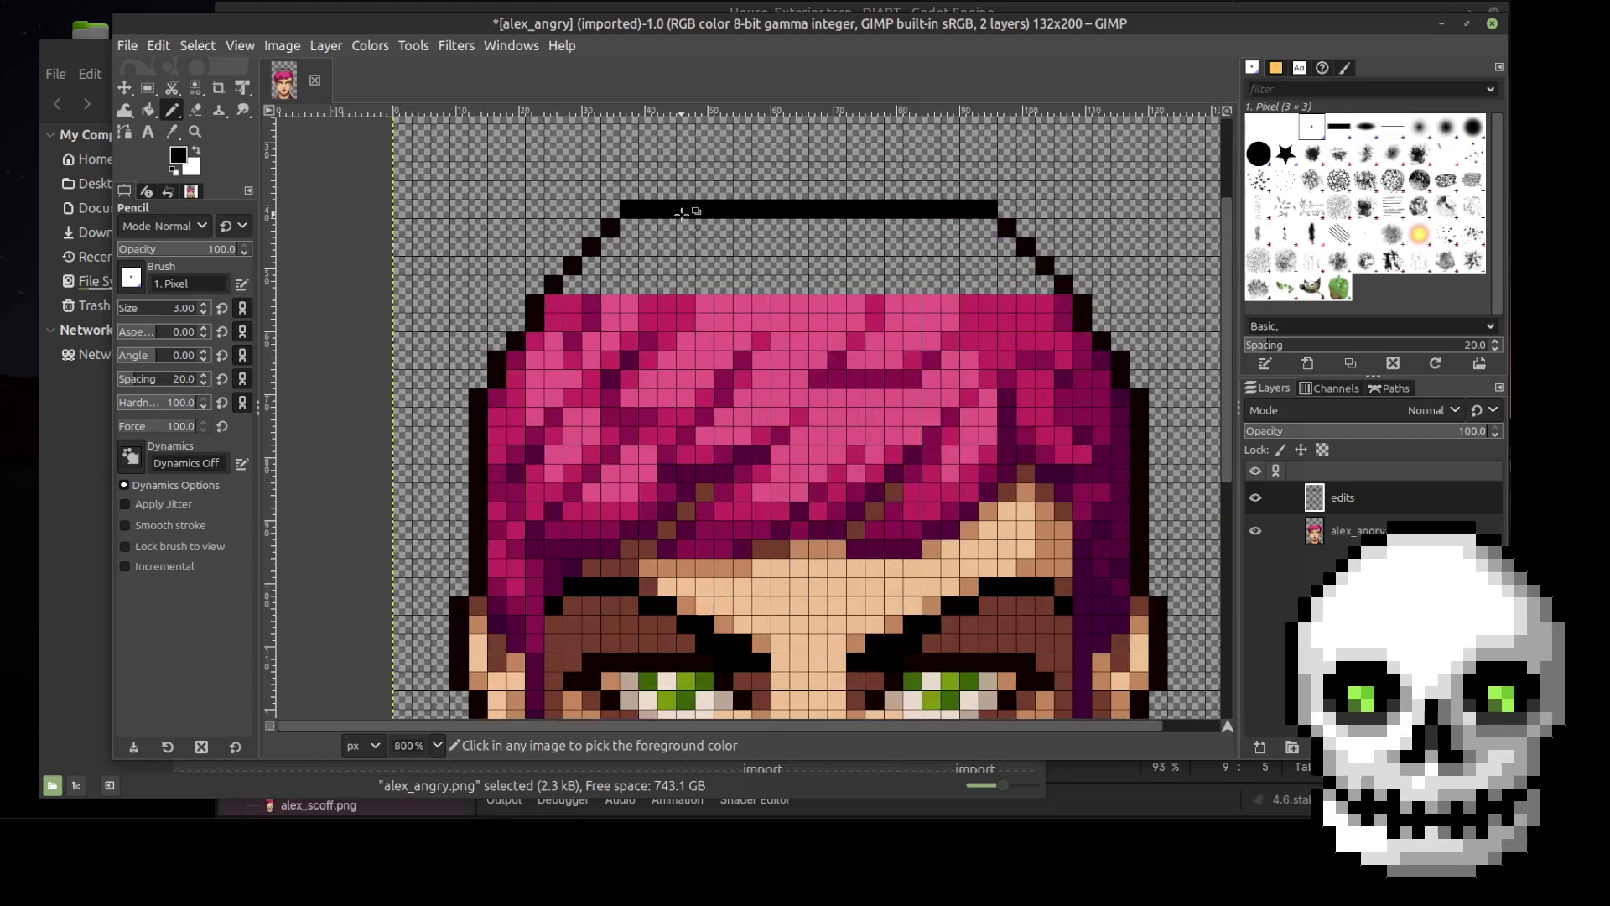
scroll(675, 203, "up", 1, "ctrl")
Step: Stack two more black rows above the top line to form a flat crown
left_click(662, 181)
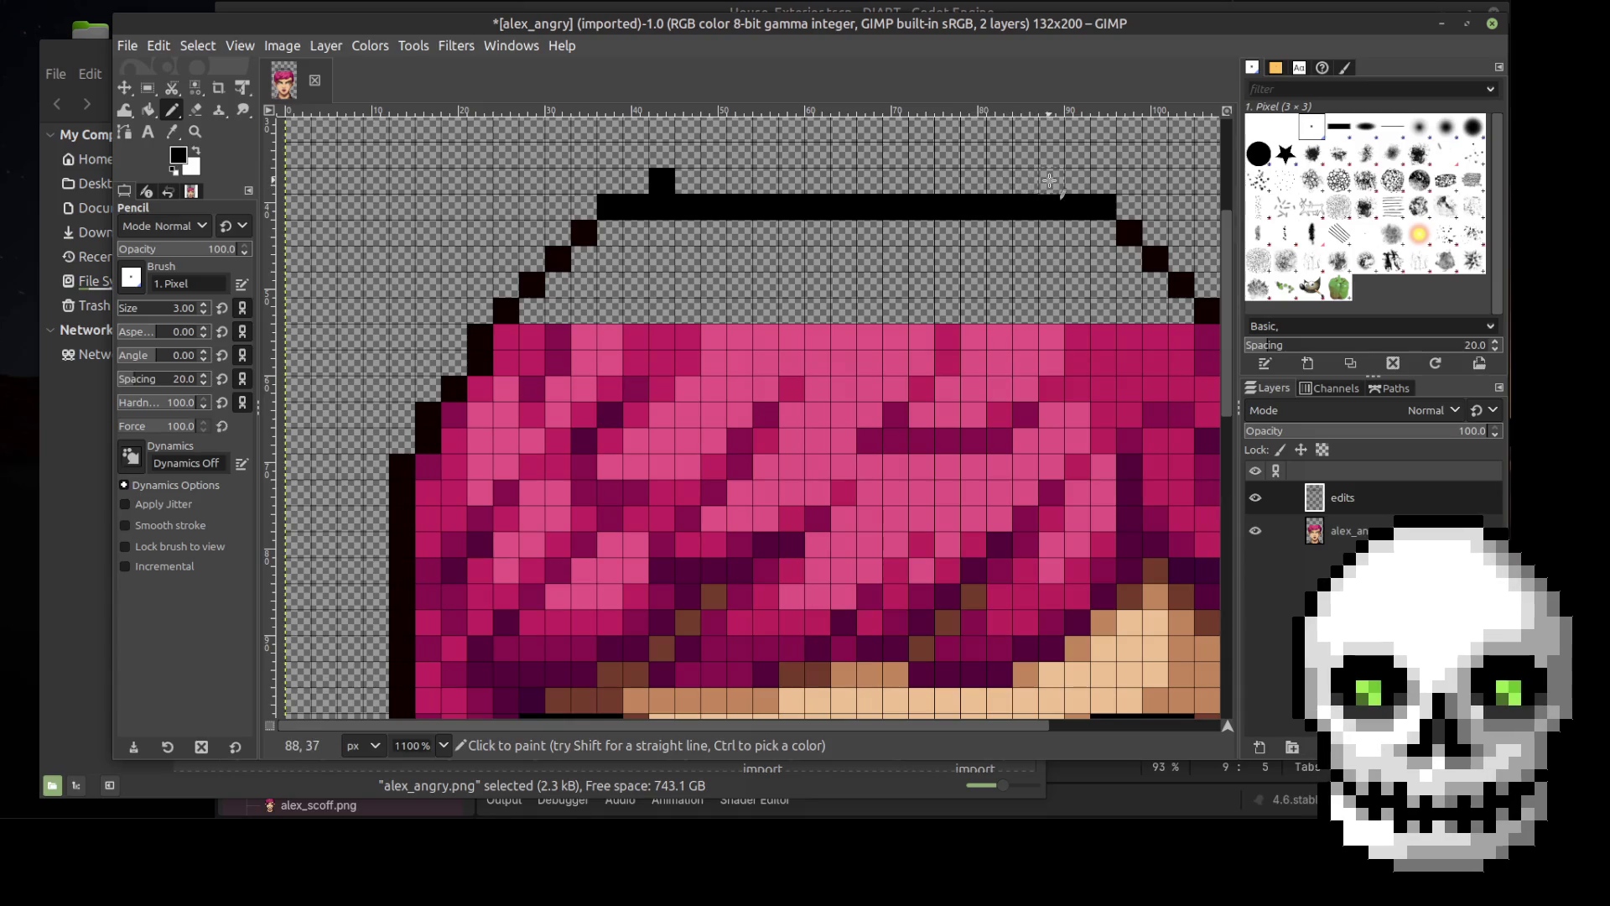
left_click(1049, 180, "shift")
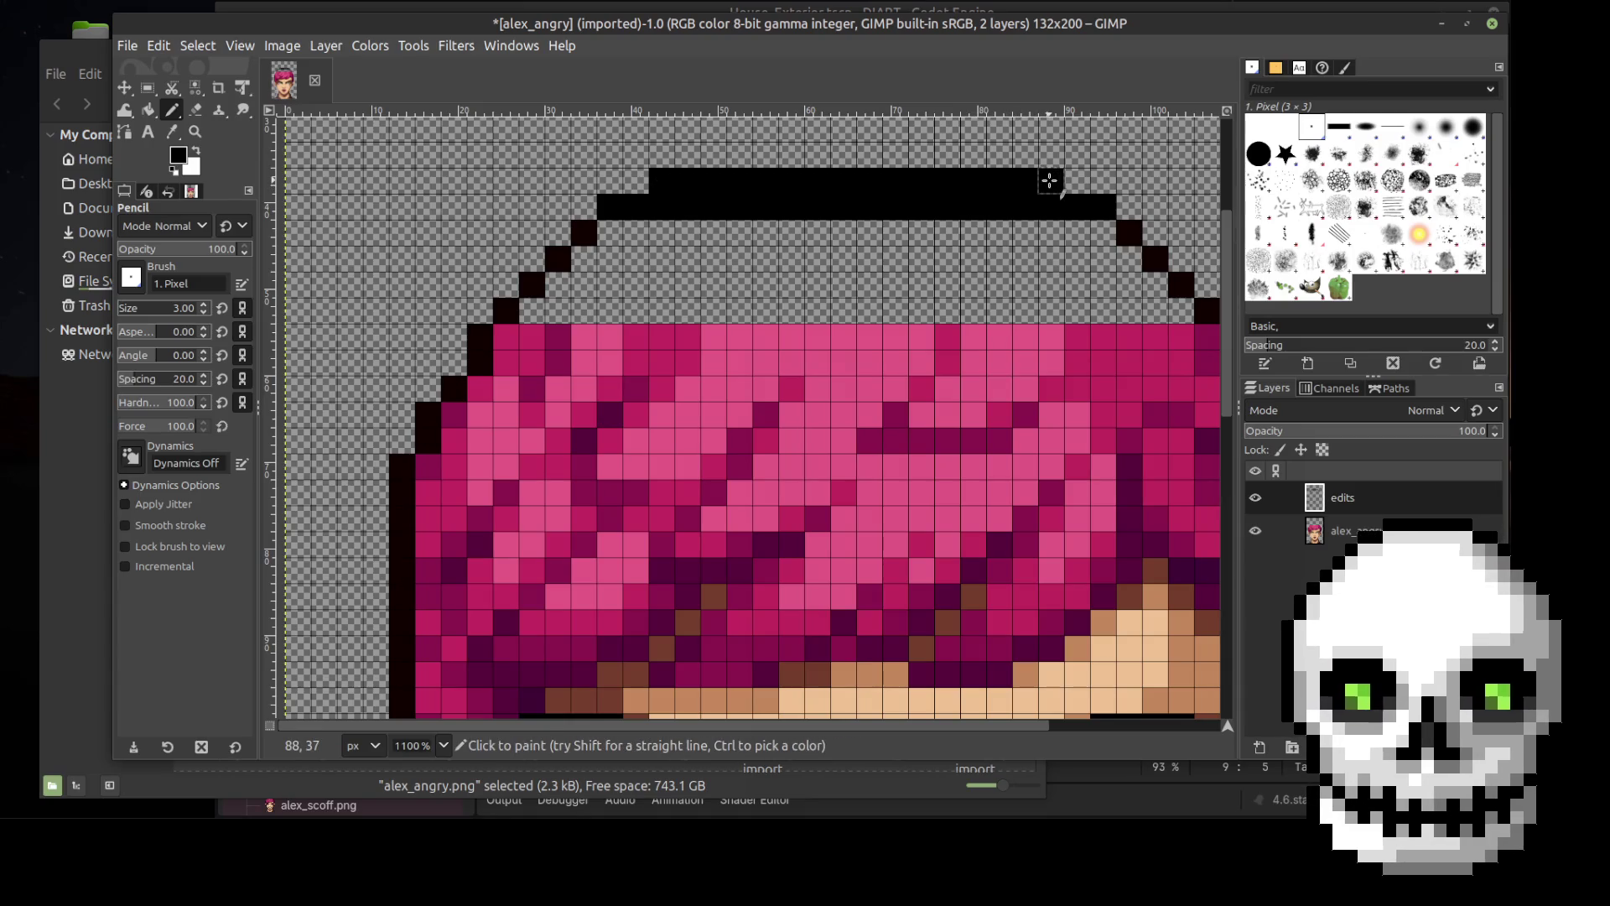
scroll(961, 238, "down", 2, "ctrl")
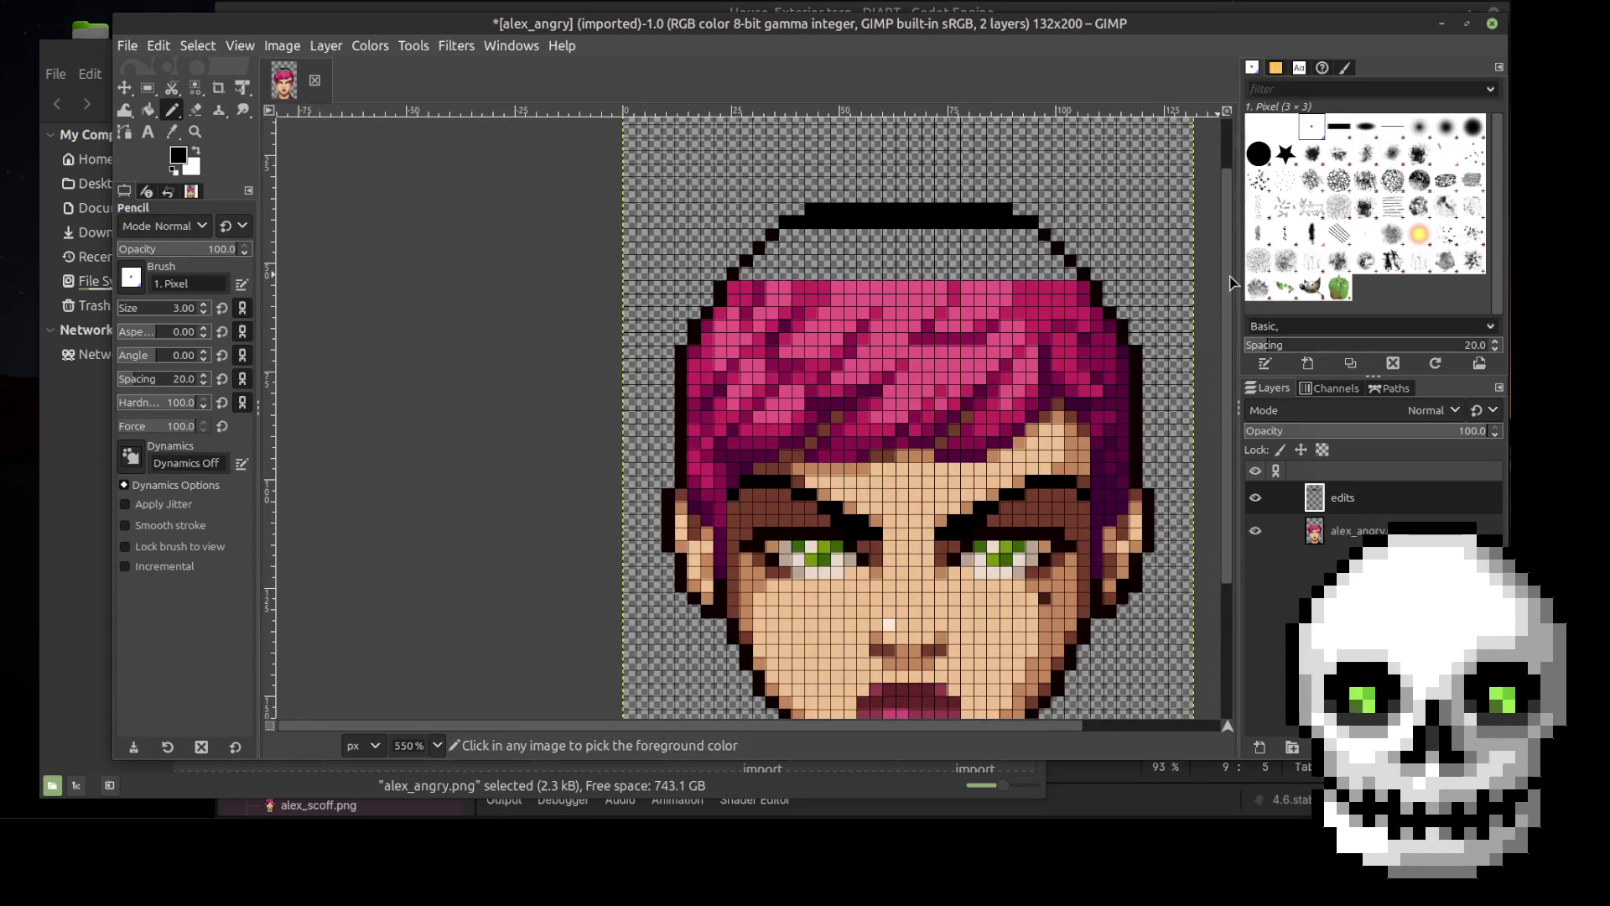
scroll(1208, 289, "up", 1)
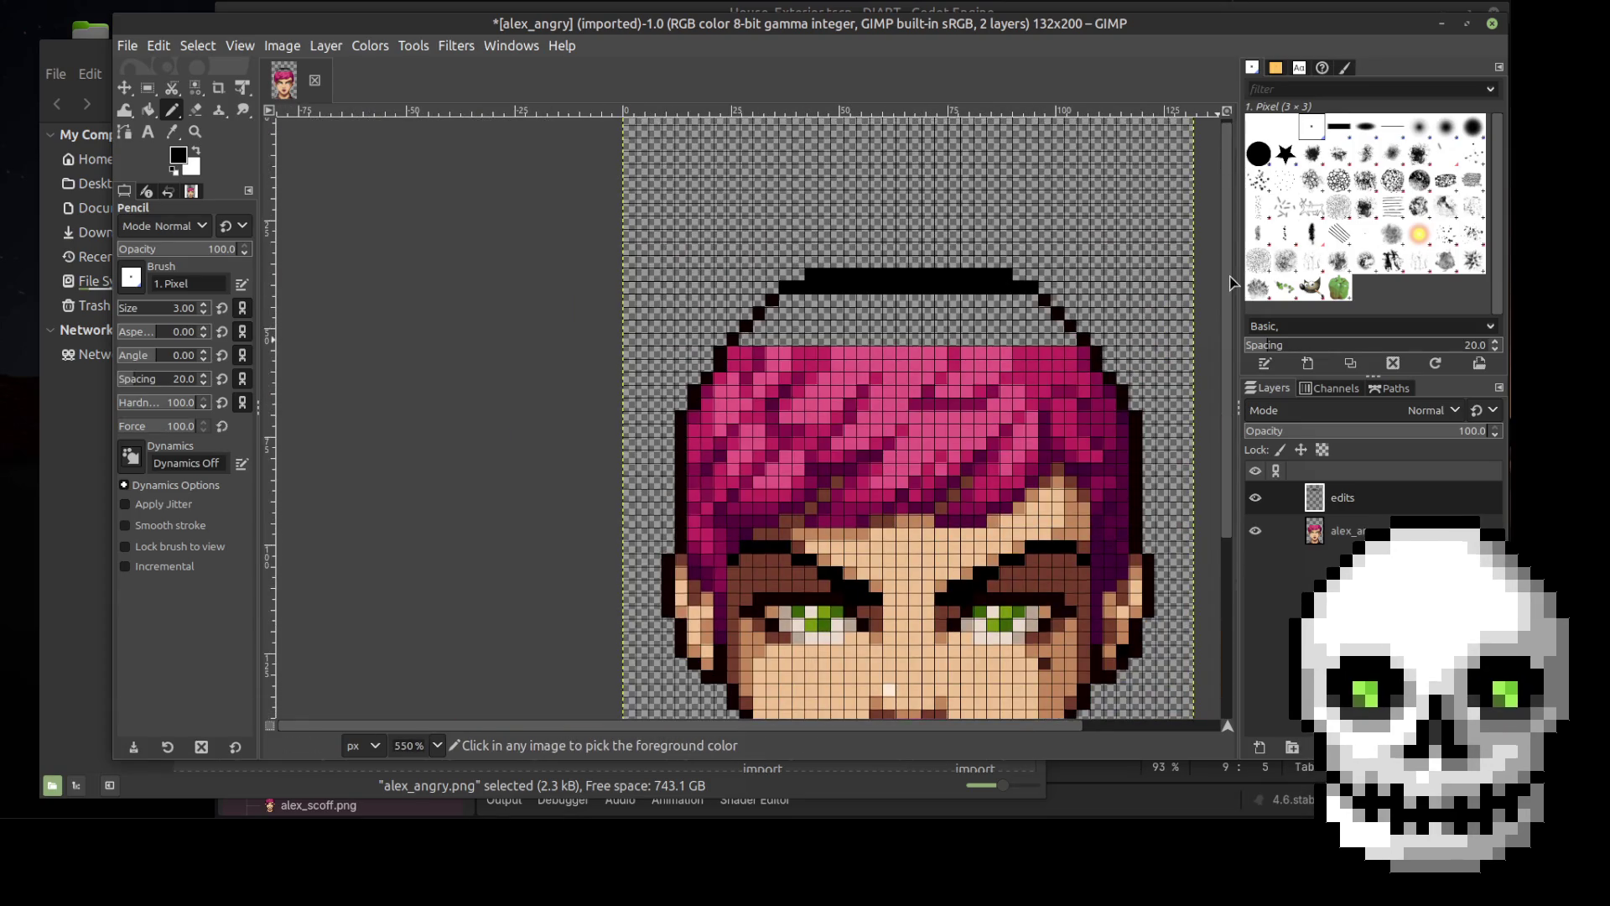
scroll(1195, 341, "up", 2, "ctrl")
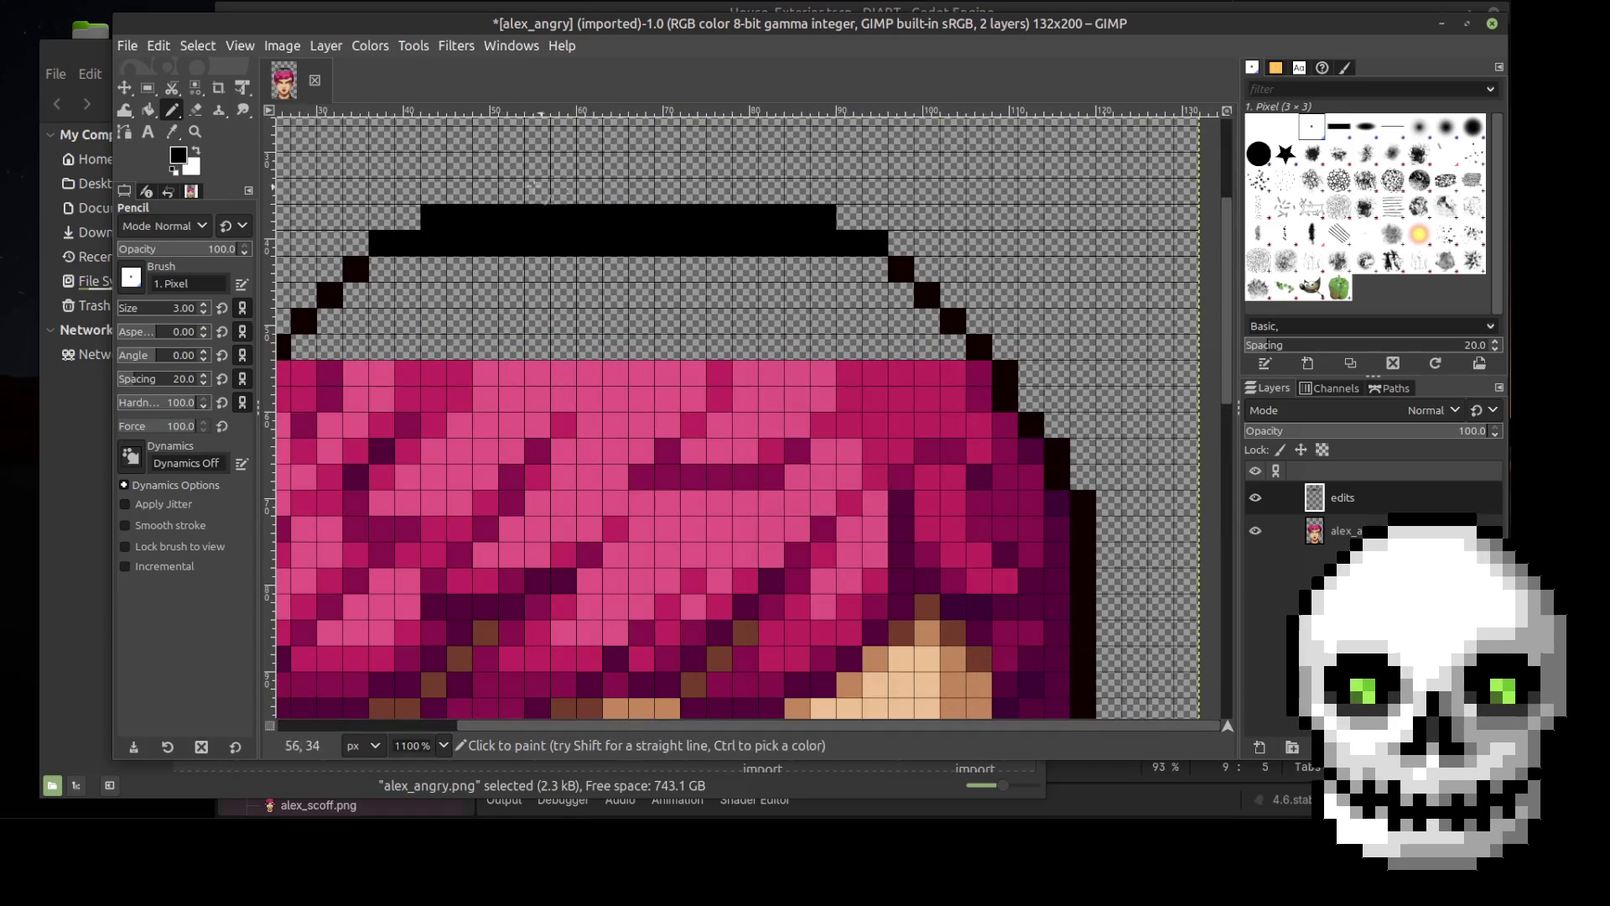
left_click(486, 191)
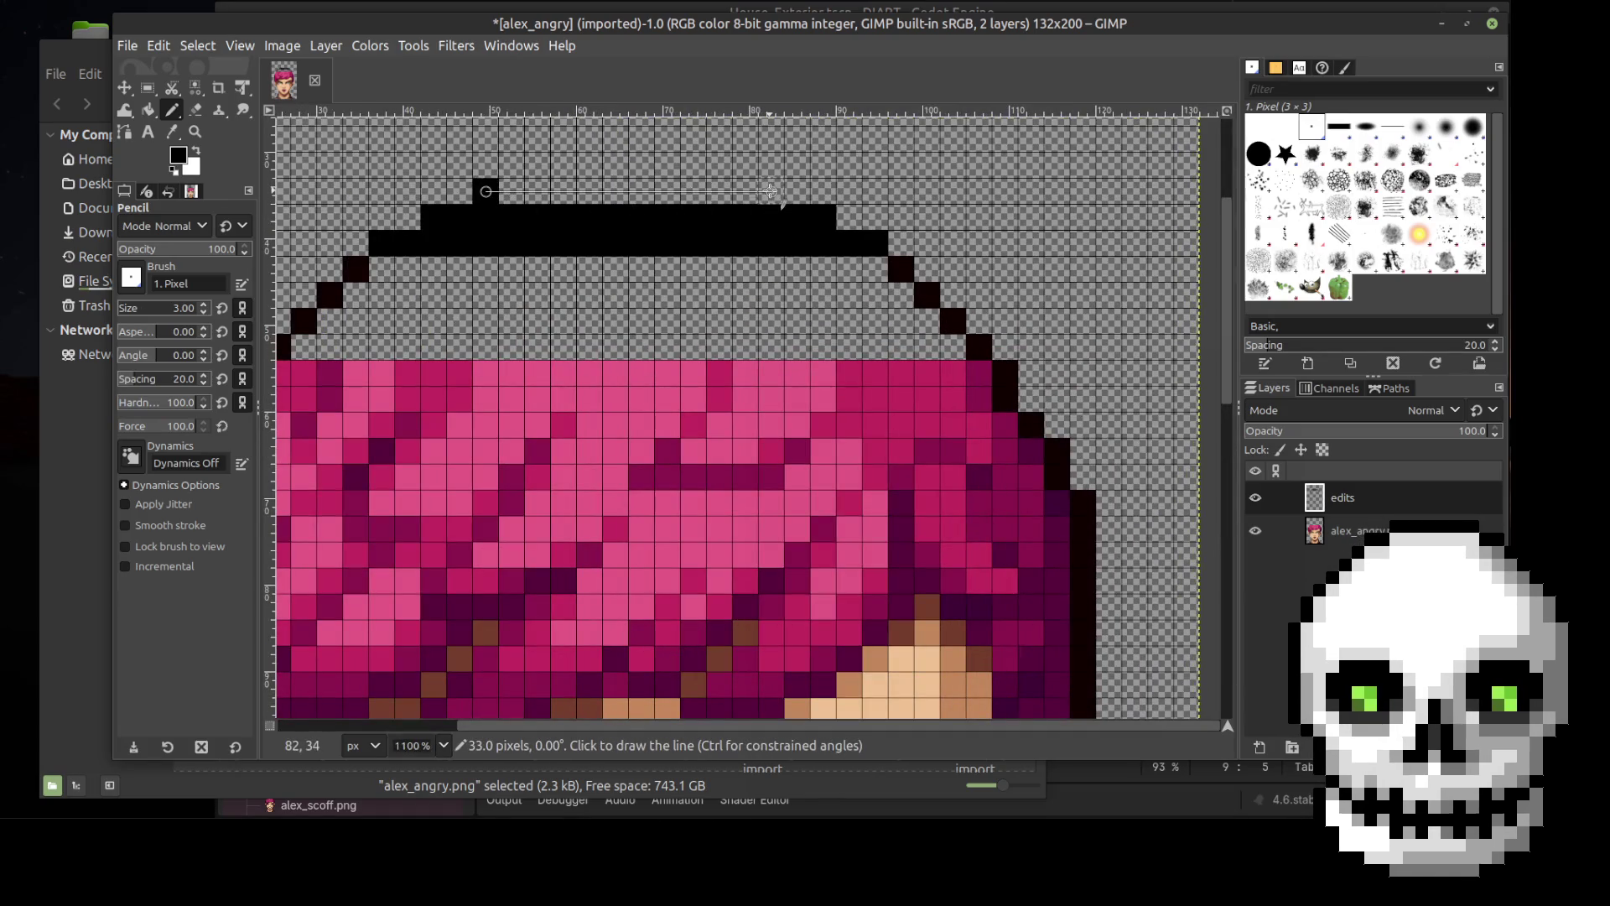
left_click(770, 191, "shift")
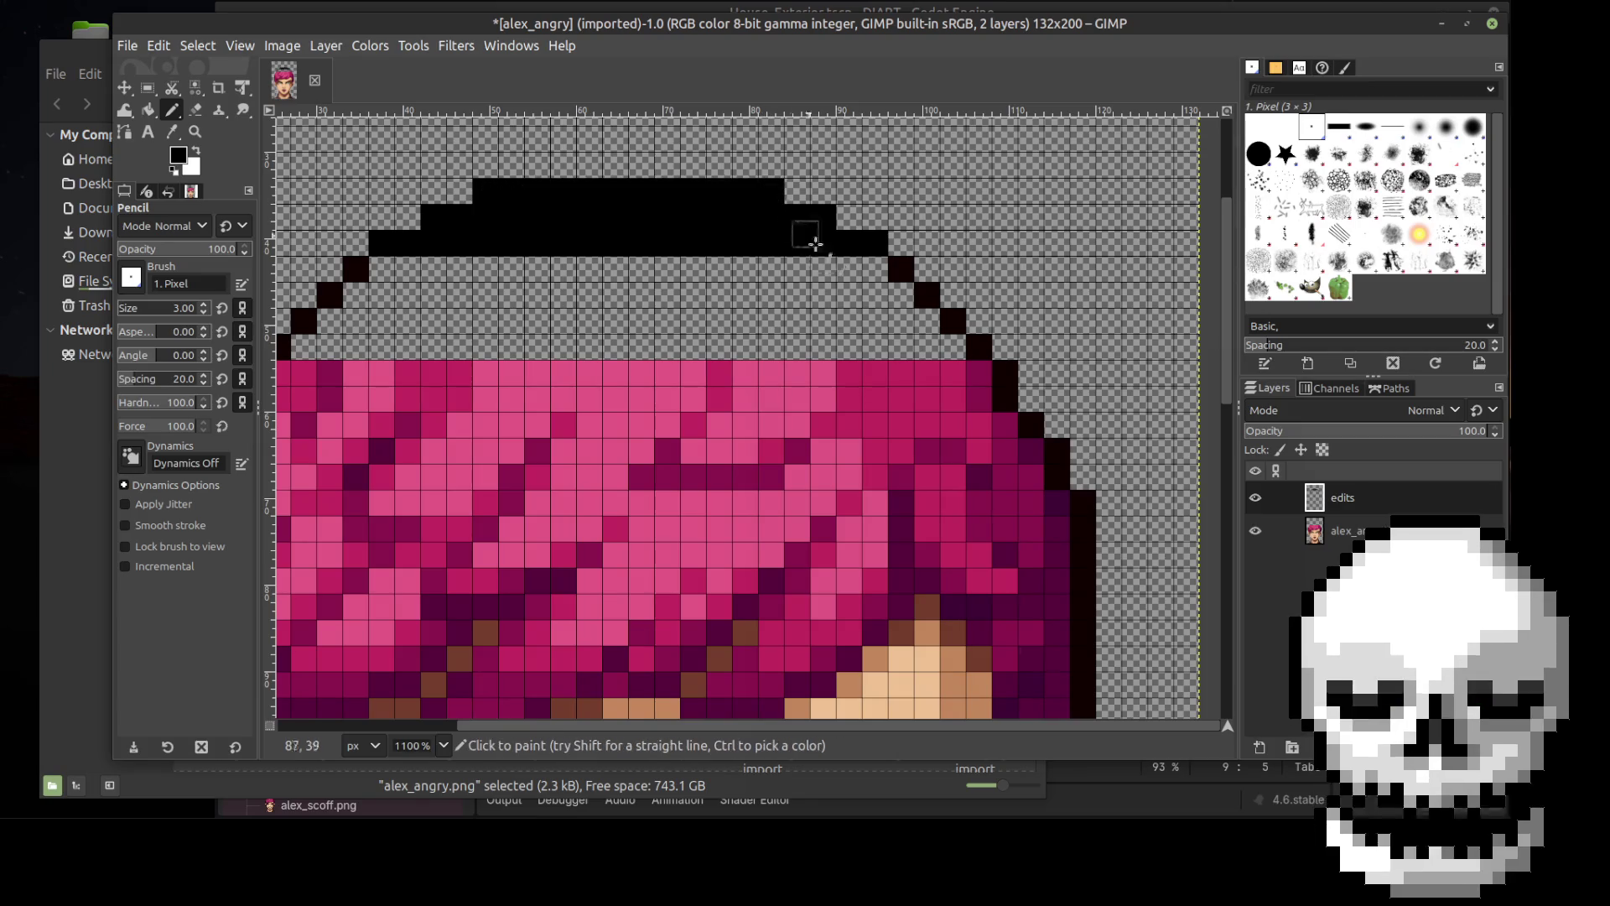
scroll(1174, 327, "down", 3, "ctrl")
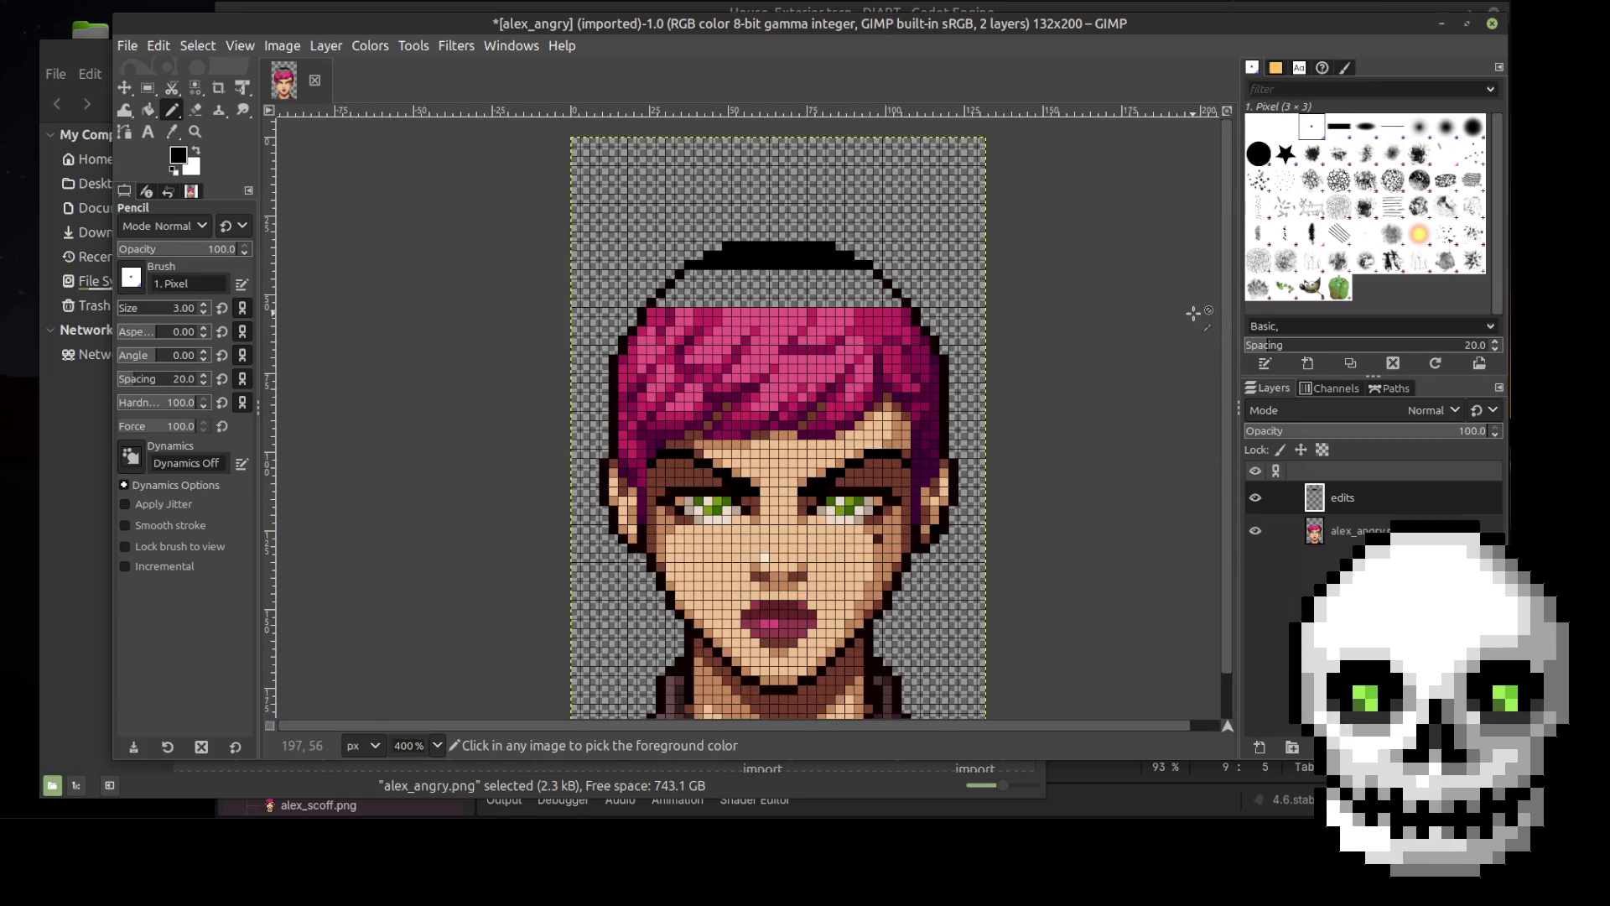
scroll(1078, 359, "up", 2, "ctrl")
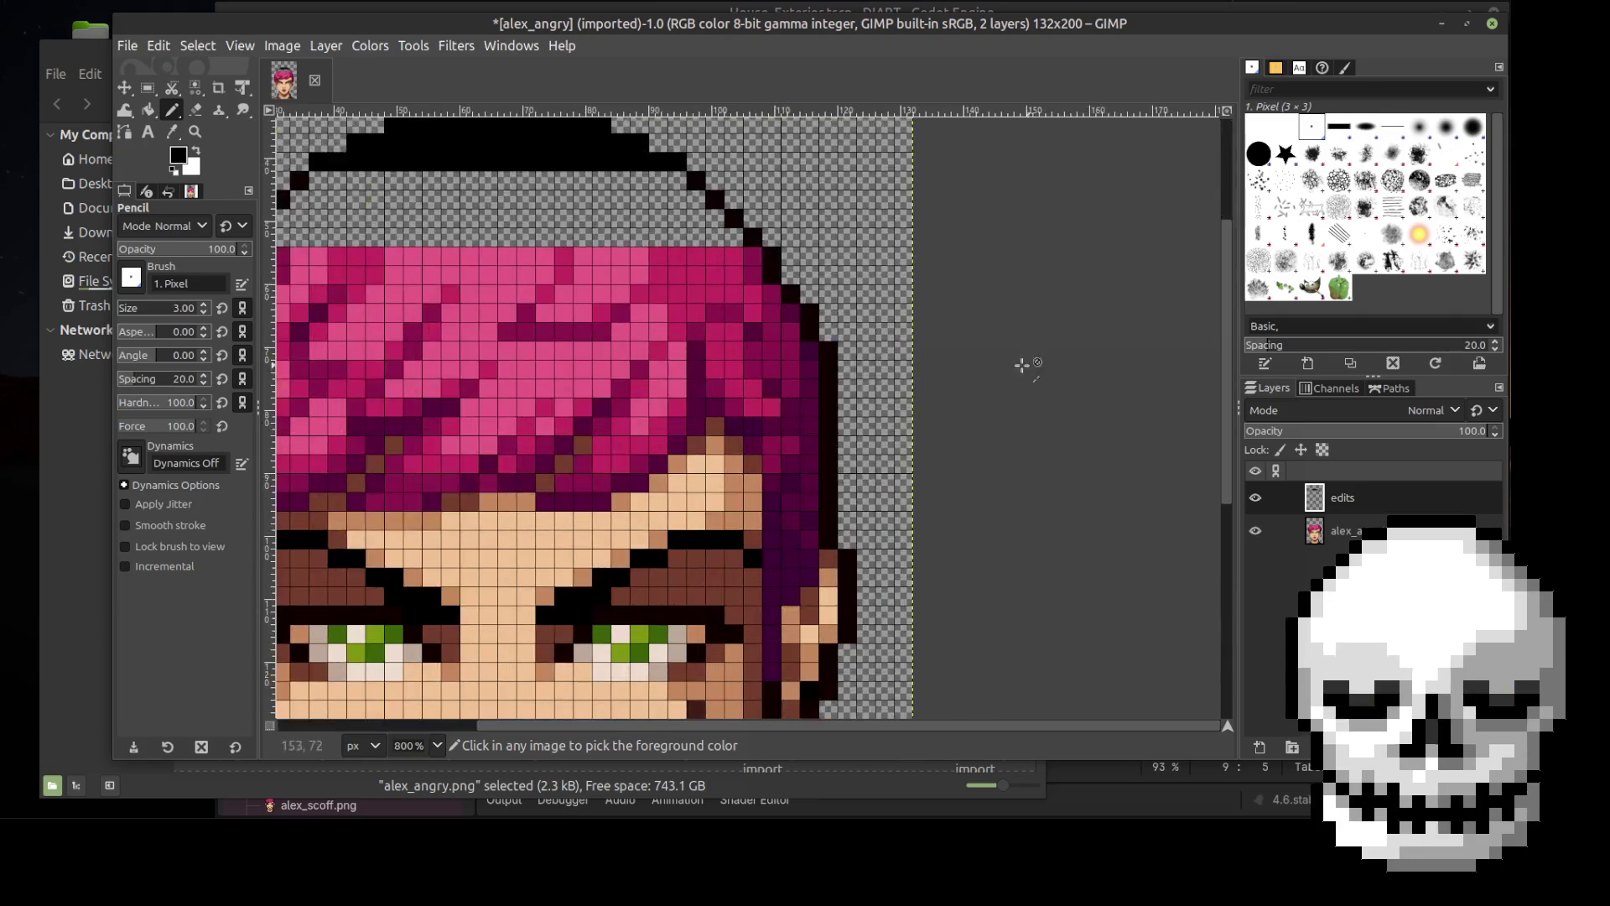
scroll(709, 713, "left", 5)
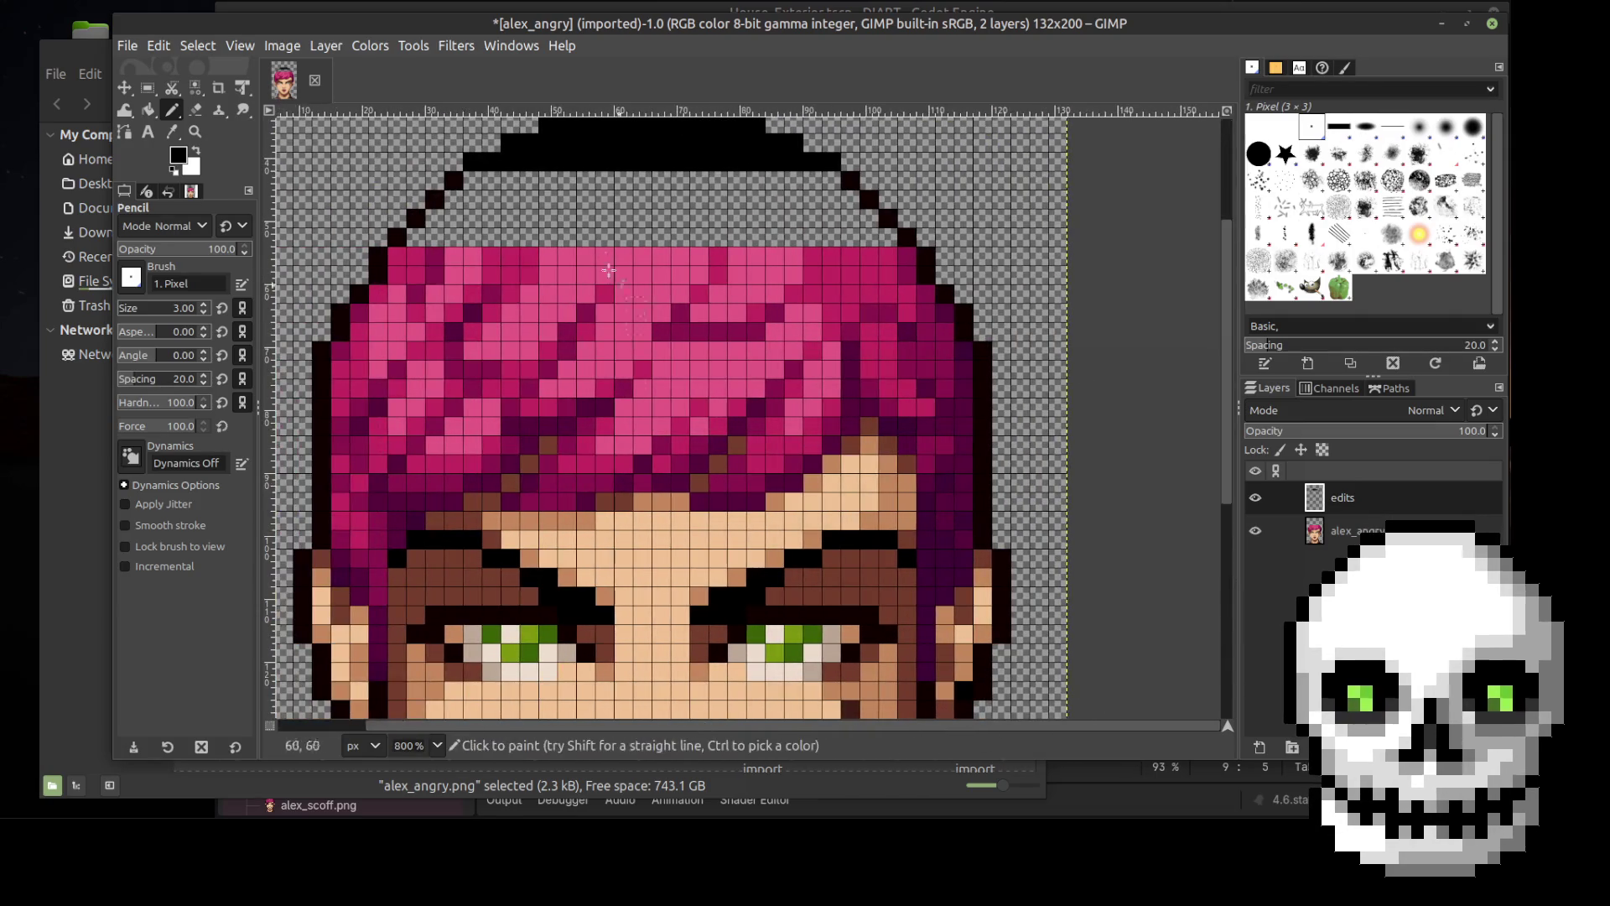
scroll(738, 267, "up", 1, "ctrl")
scroll(738, 267, "down", 1, "ctrl")
key("shift+e")
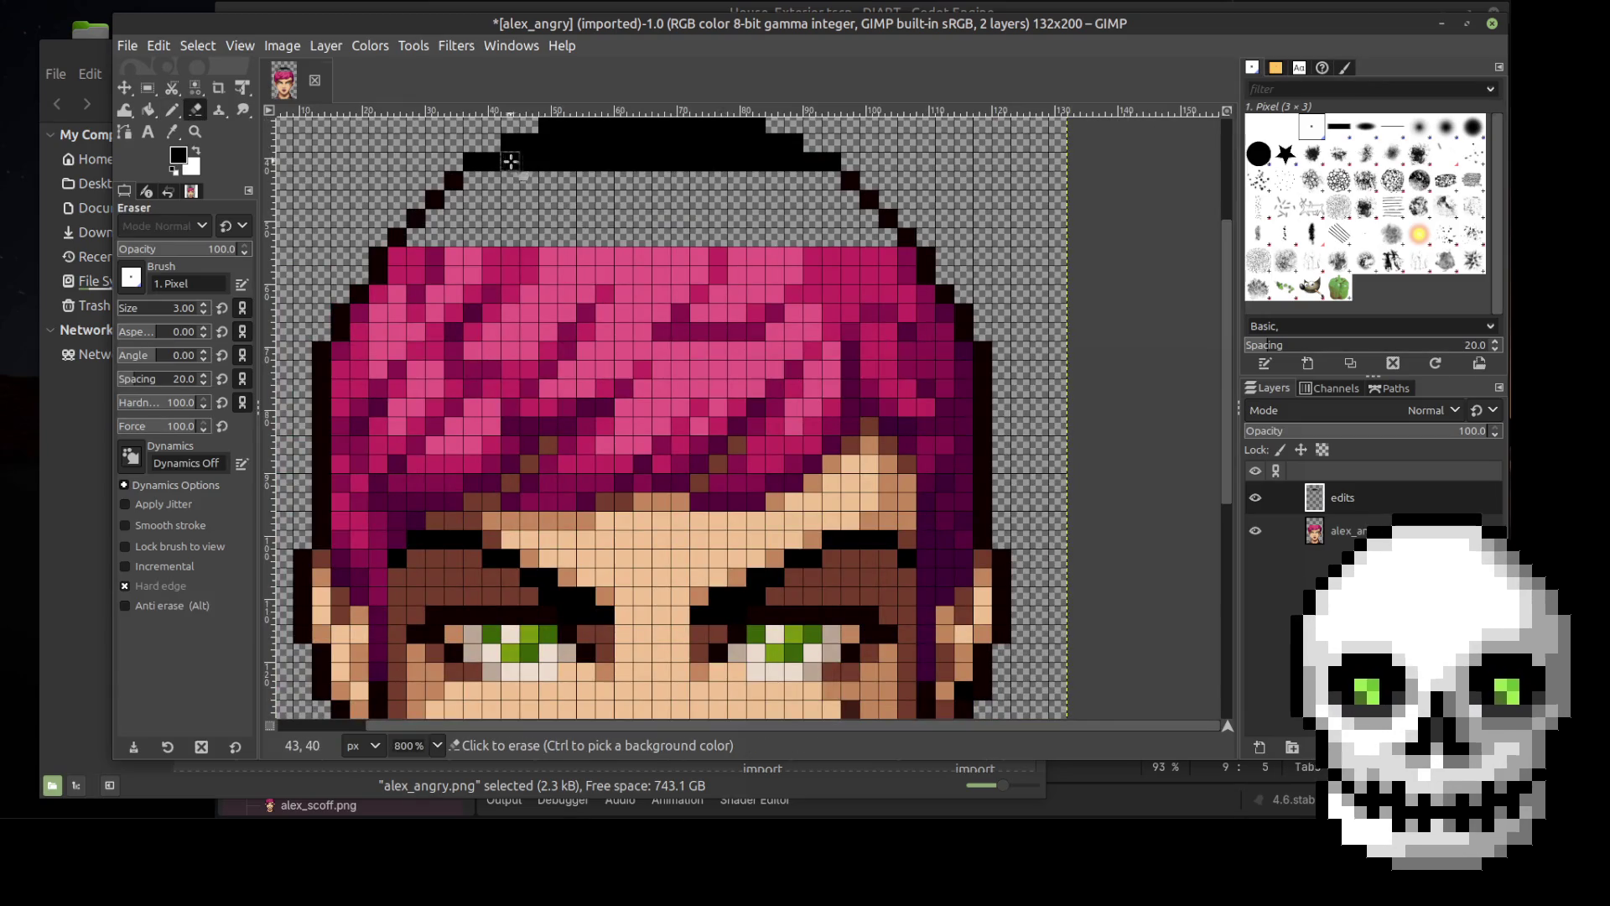
Step: Erase the extra black crown rows down to a one-pixel outline, then select the Color Picker
left_click(784, 161, "shift")
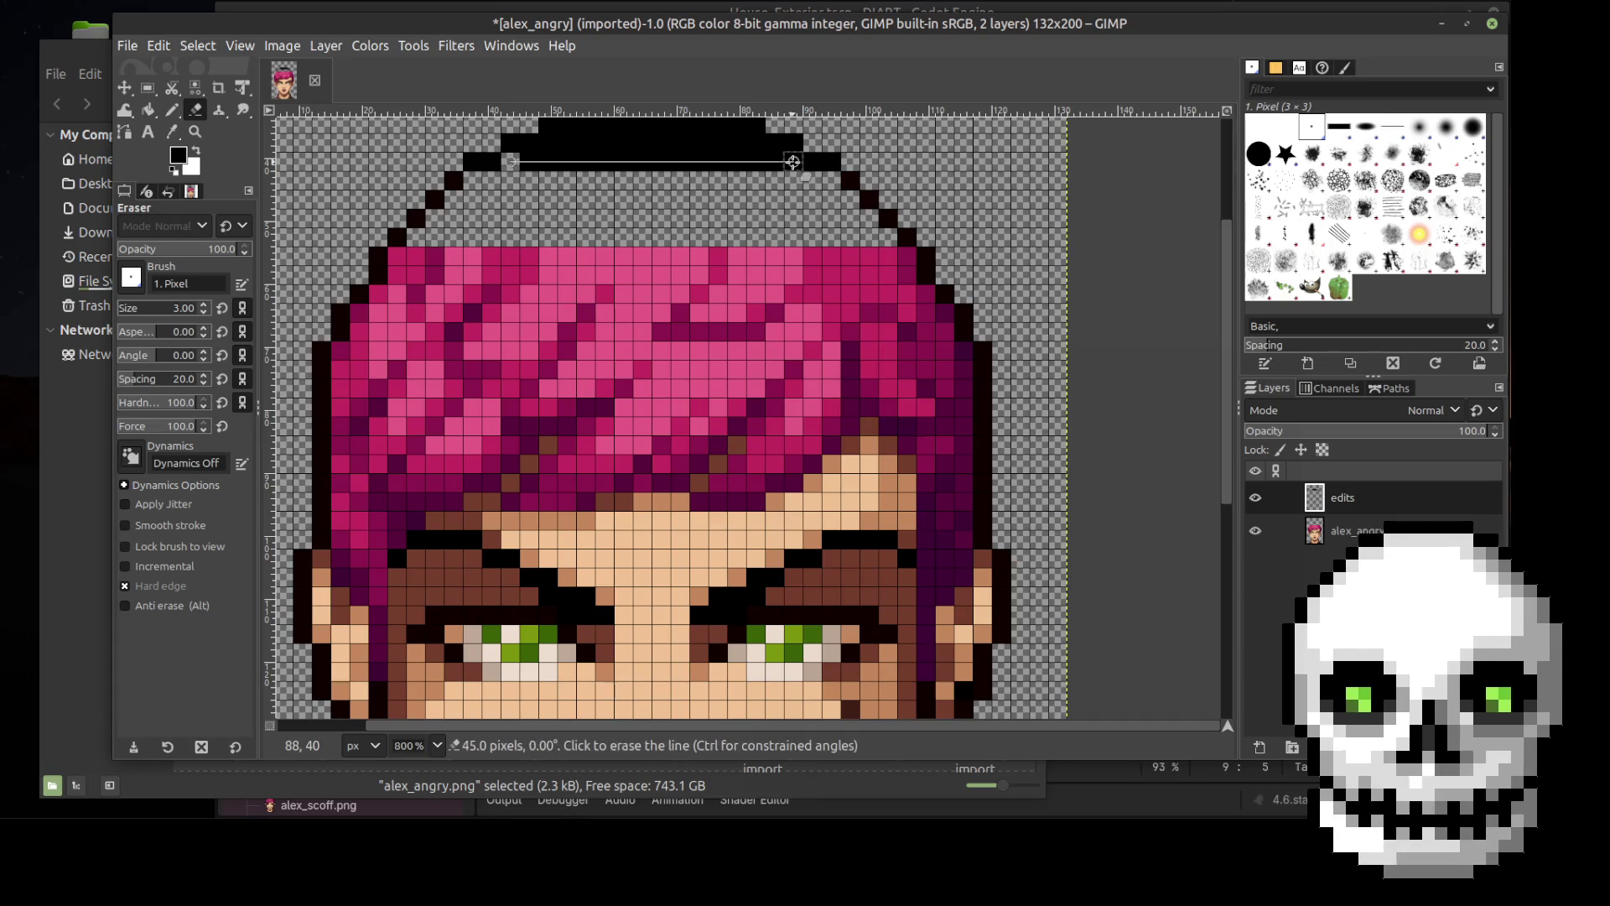
left_click(755, 142)
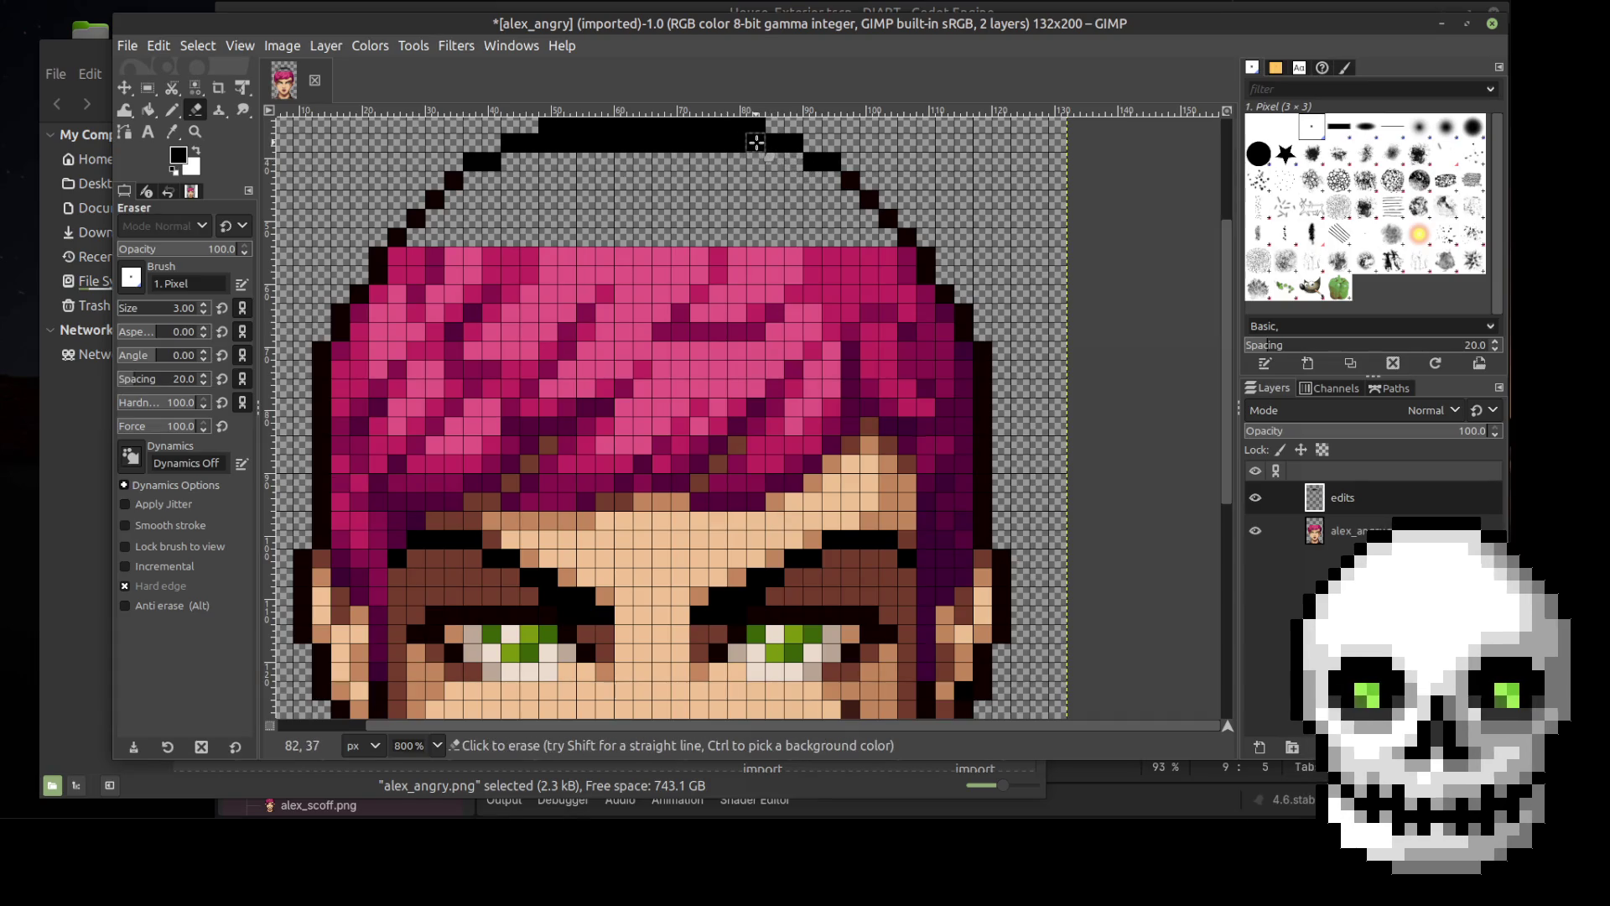
left_click(559, 154, "shift")
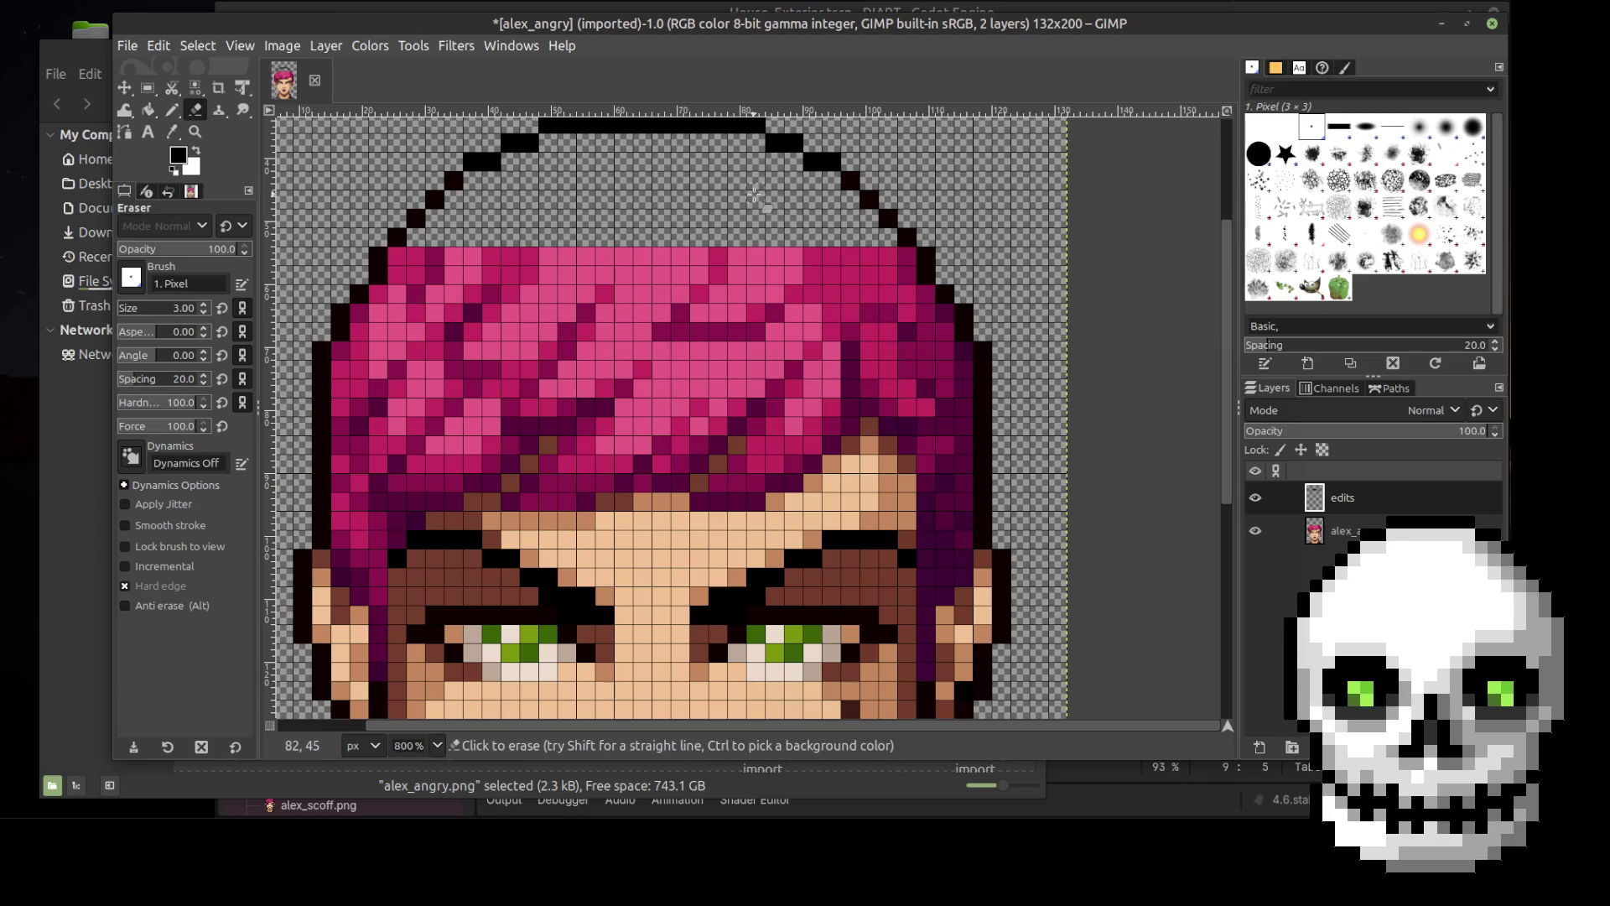
scroll(1094, 285, "down", 1)
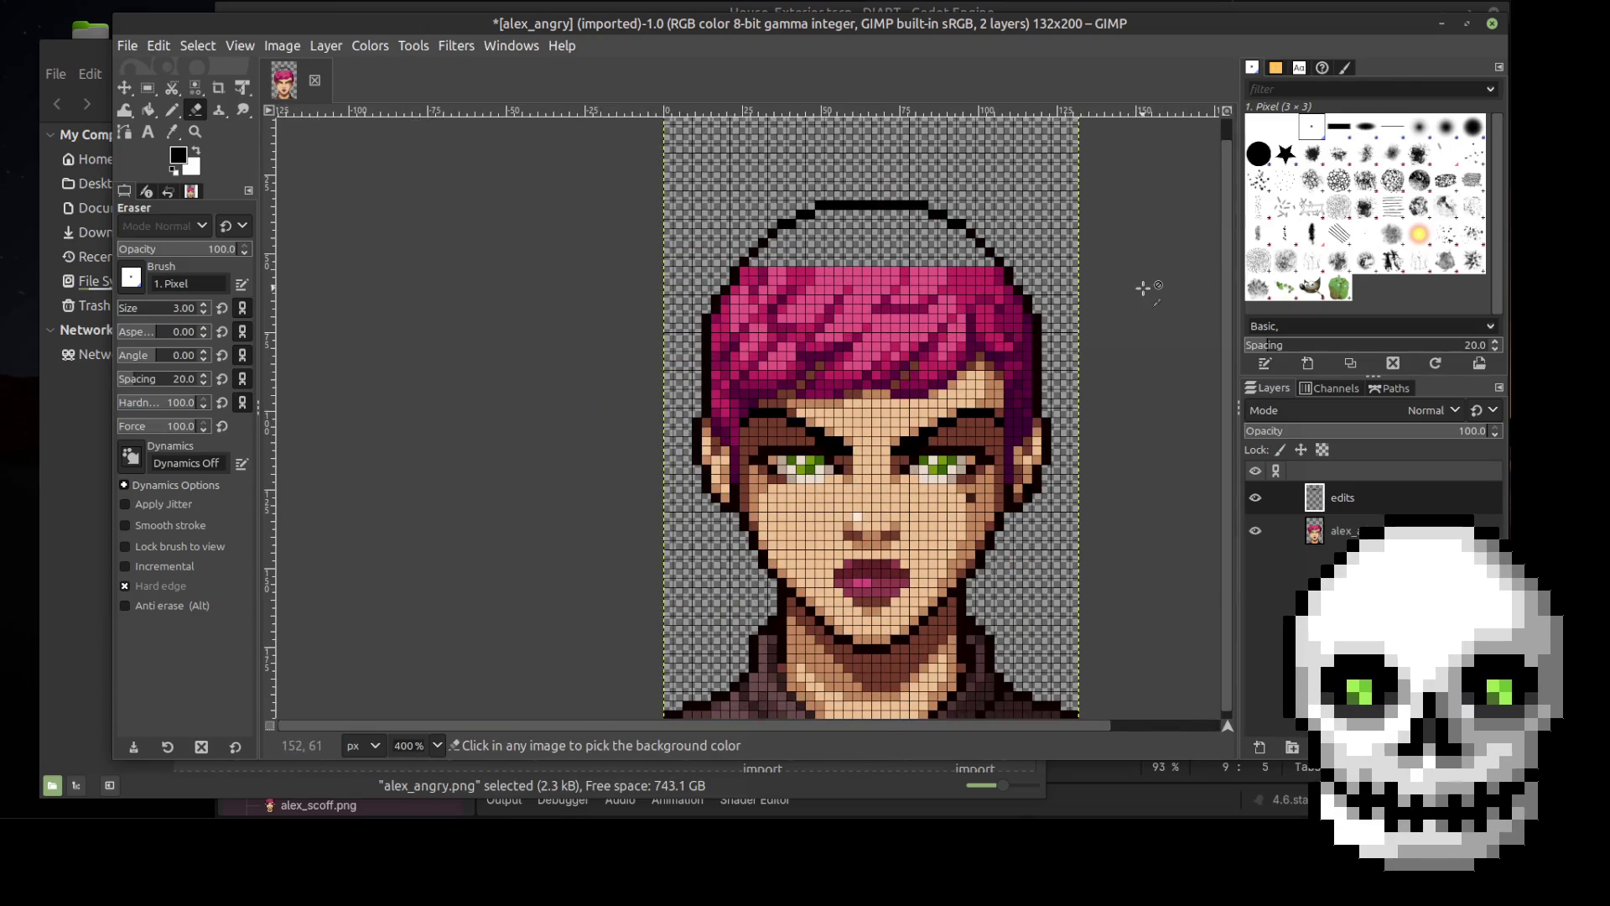
scroll(1142, 288, "up", 1)
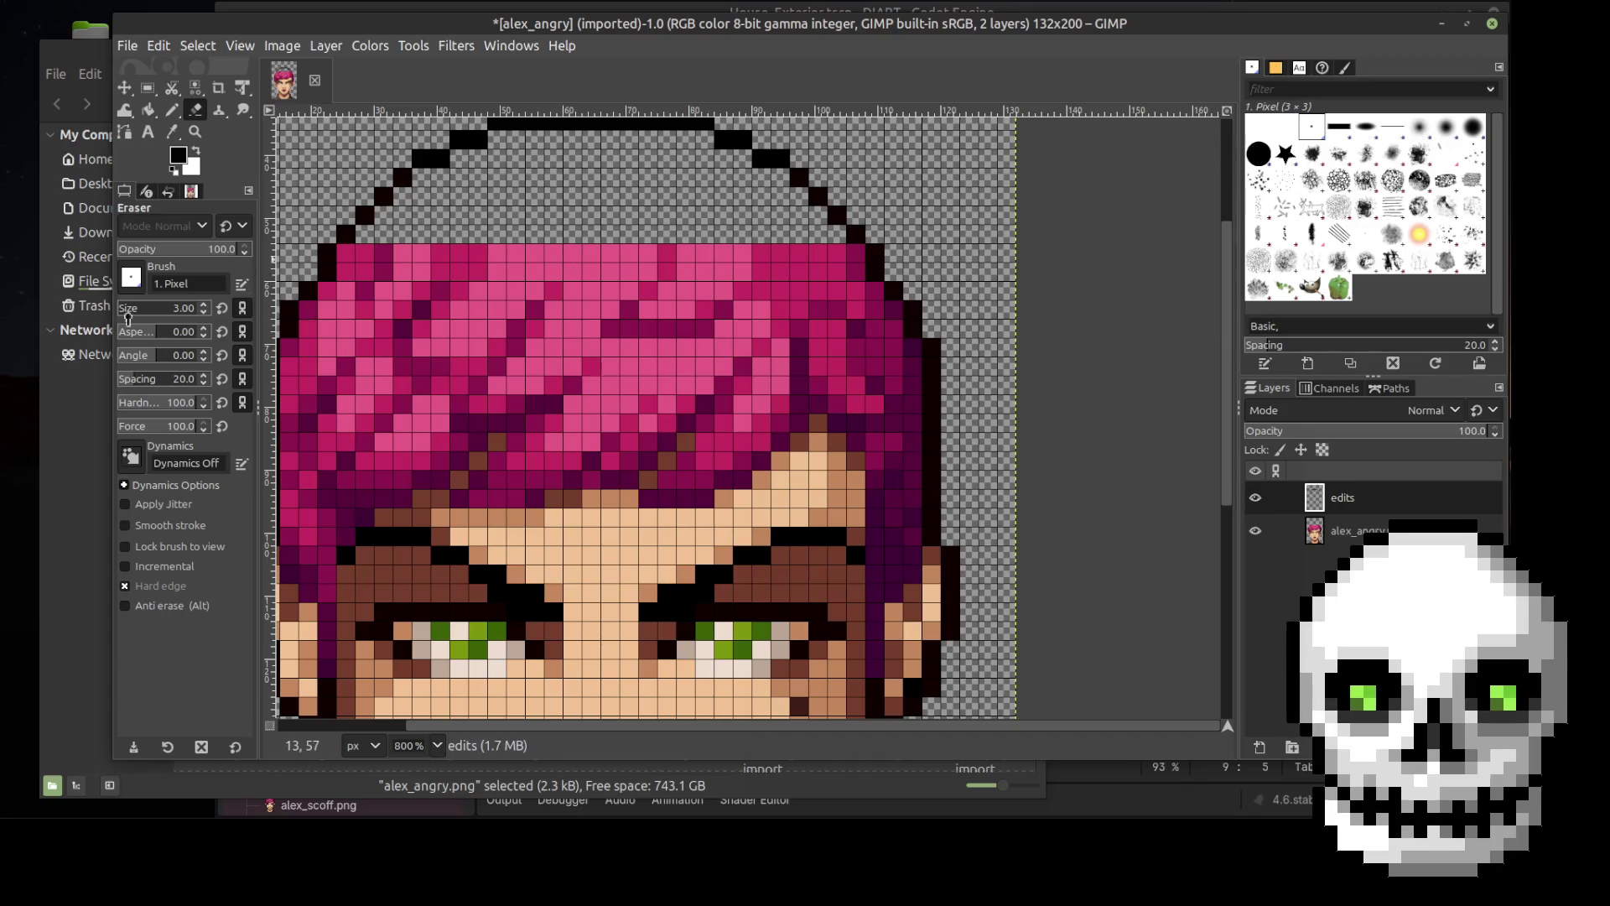
left_click(172, 131)
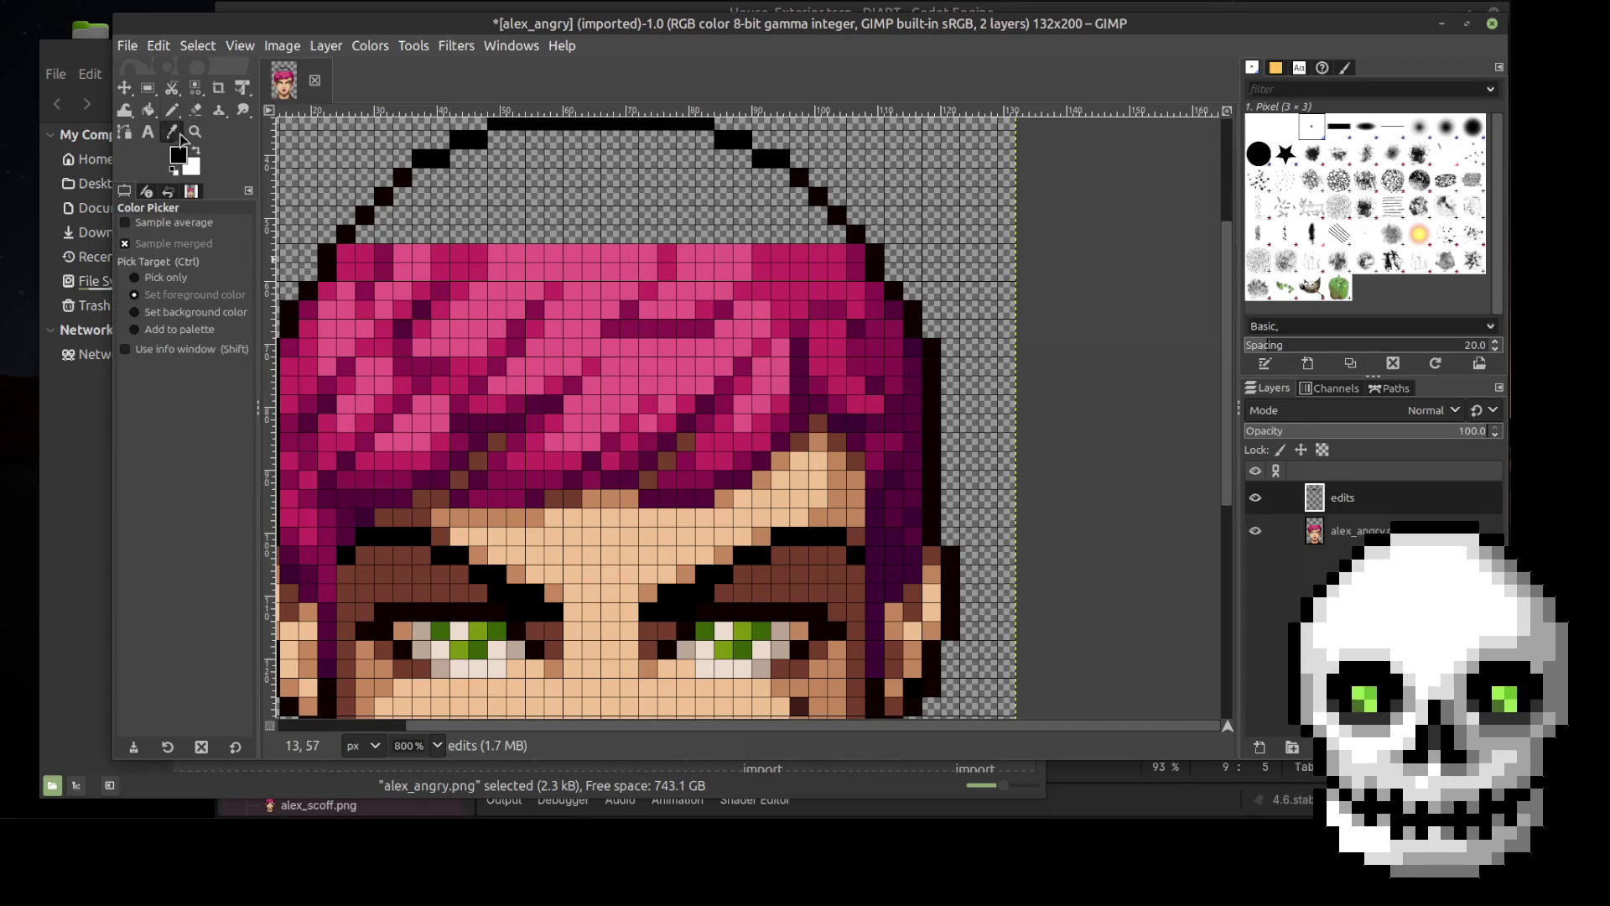
Step: Sample the deep magenta from the hair as foreground colour and return to the Pencil
left_click(864, 260)
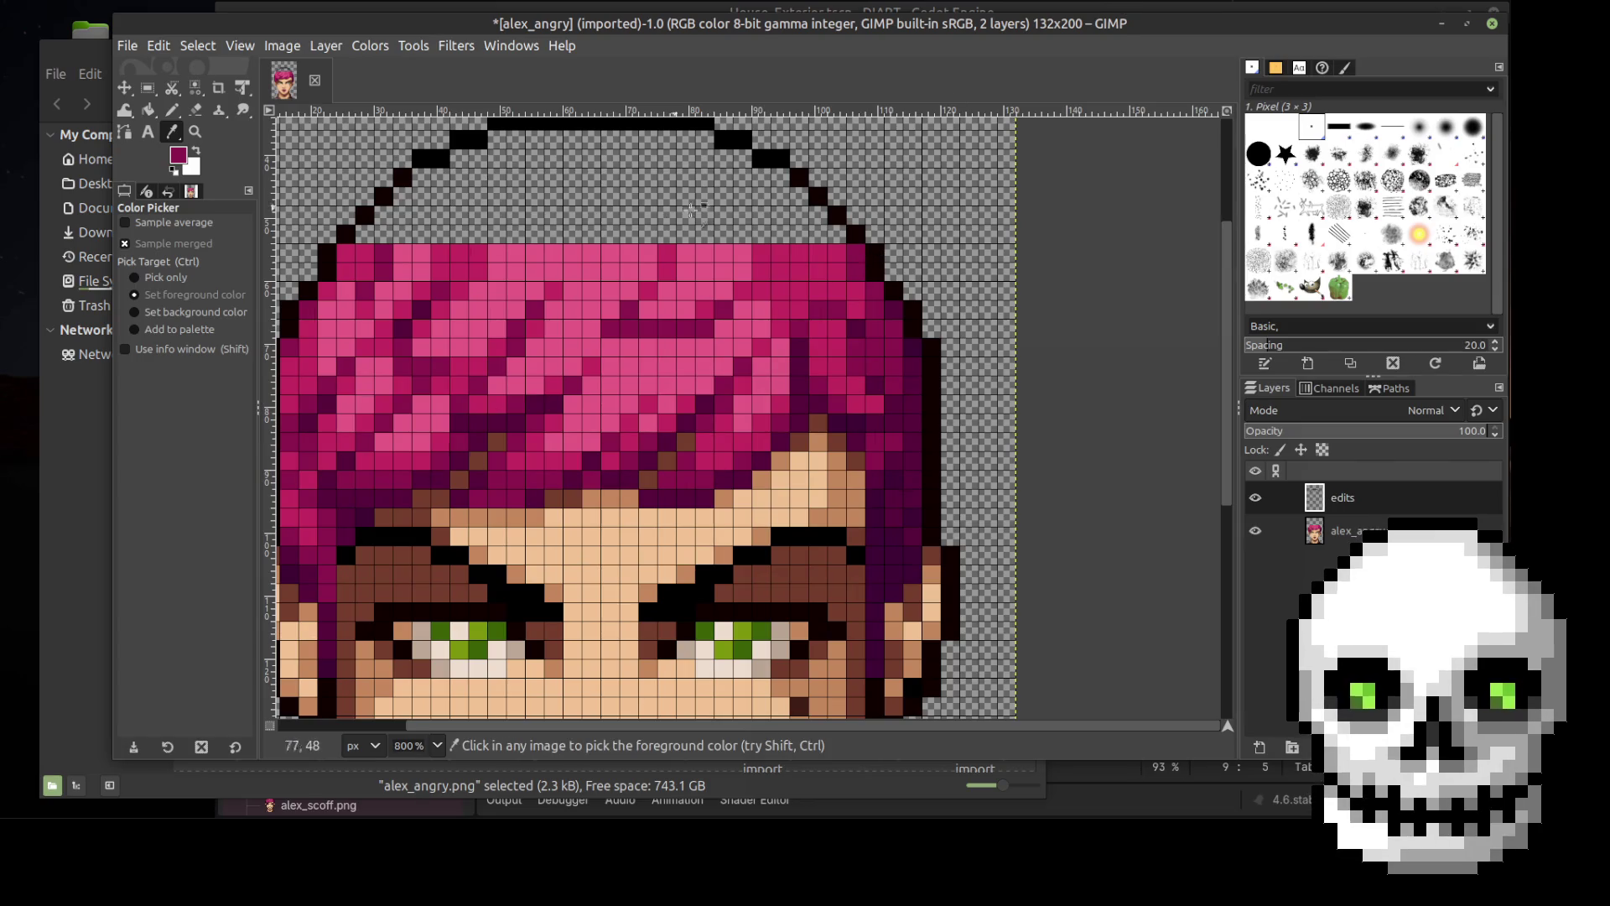
left_click(844, 232)
left_click(853, 250)
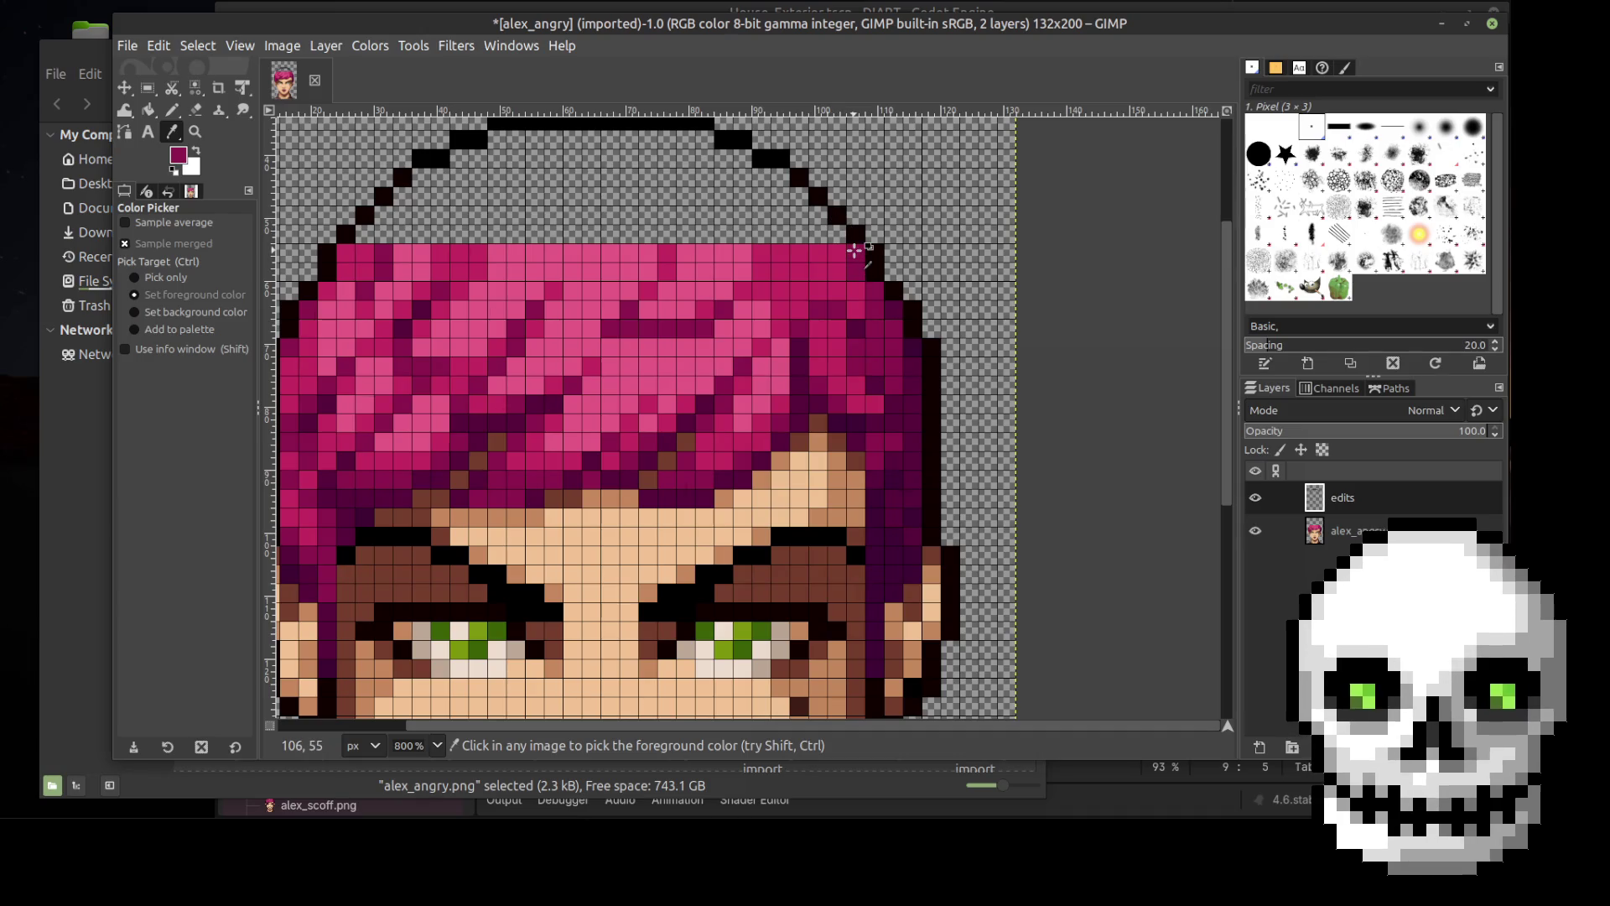
left_click(172, 110)
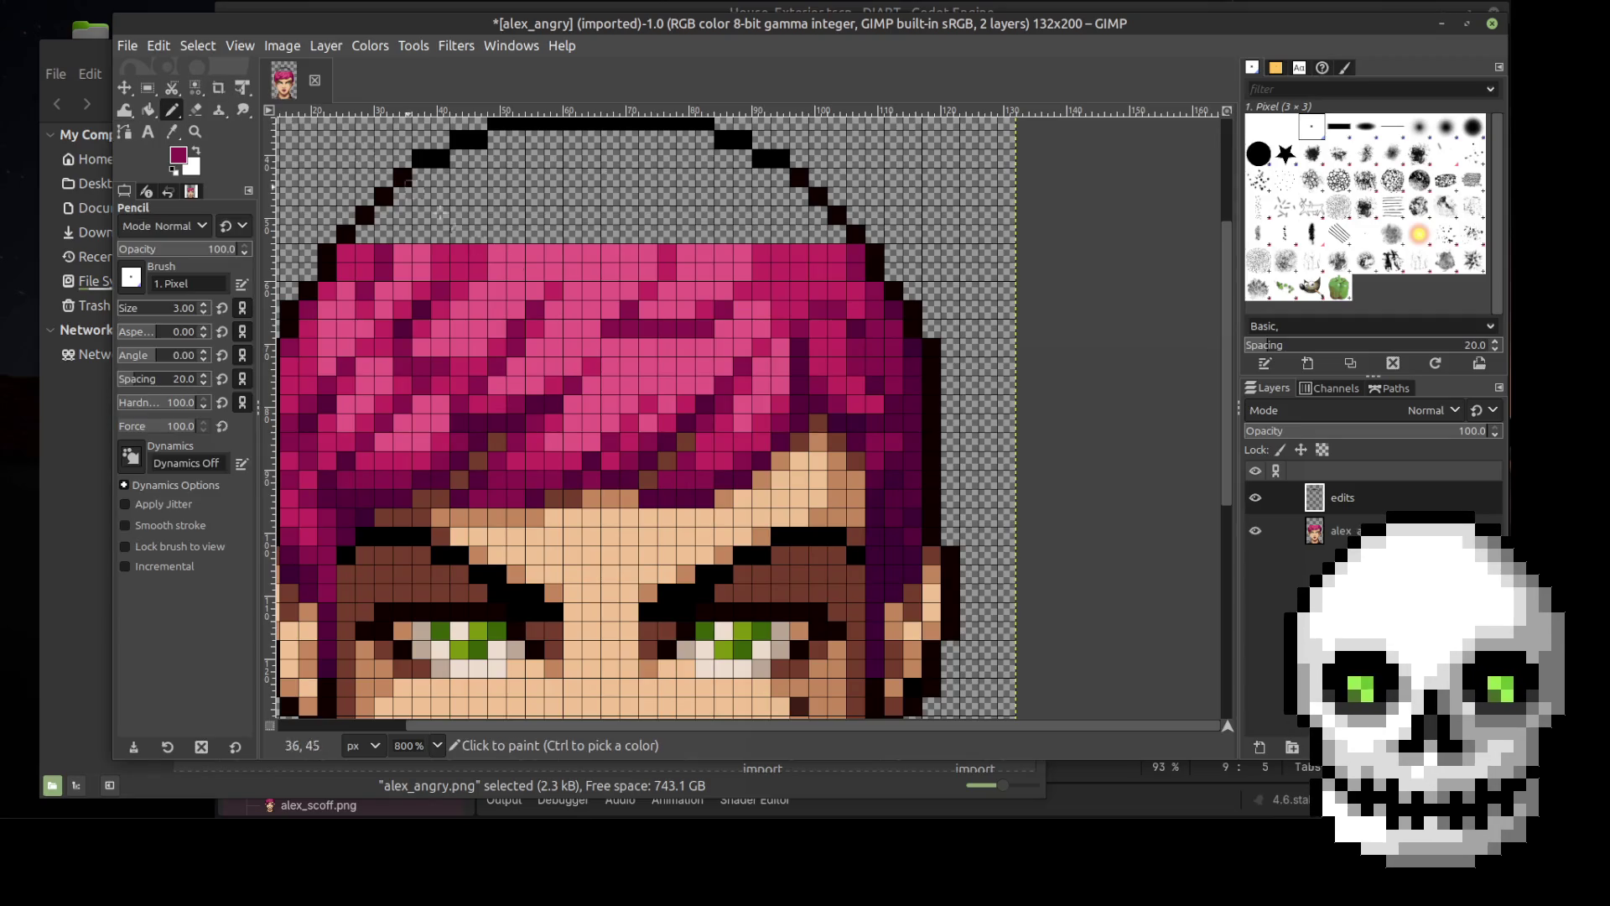
Step: Paint magenta pixels just inside the top-right part of the black outline
left_click(836, 238)
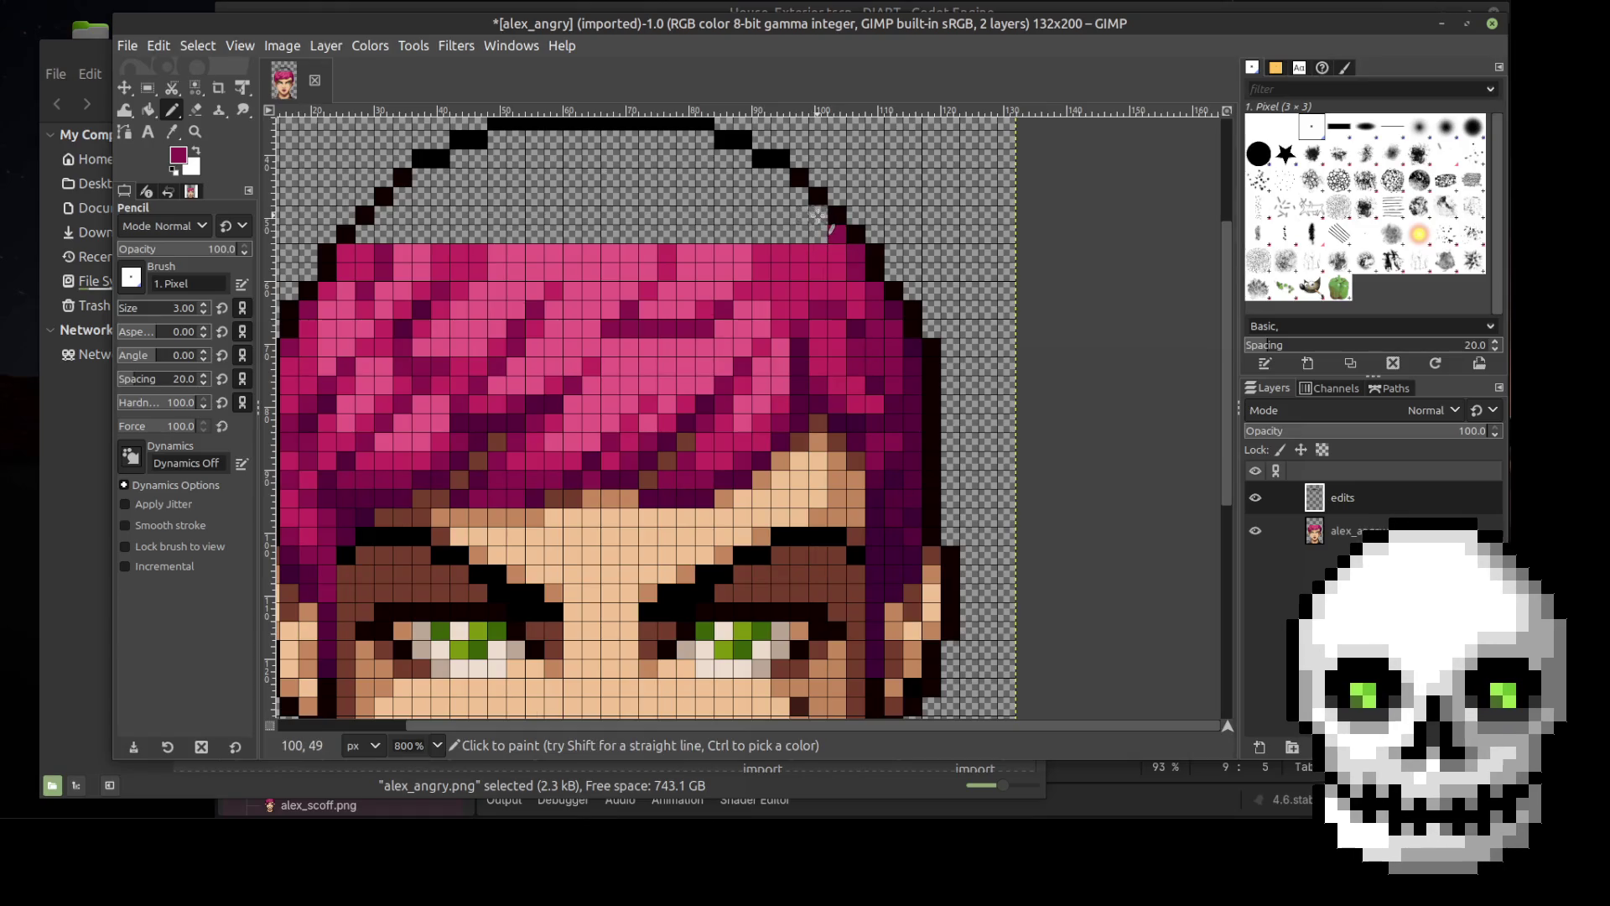
left_click(796, 194)
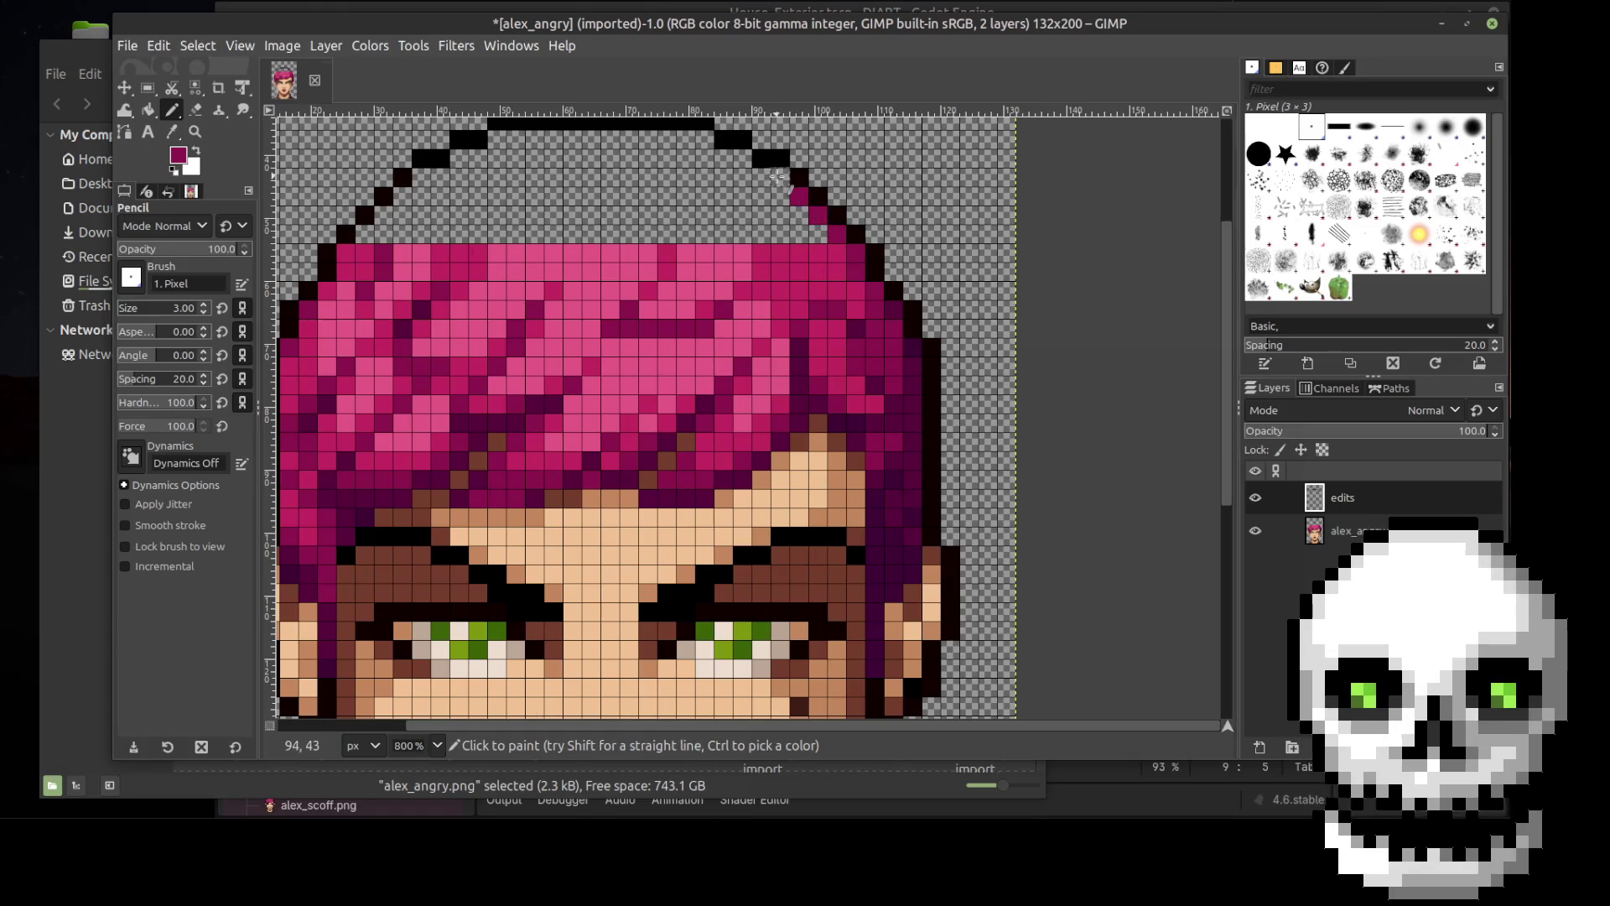
left_click(778, 176)
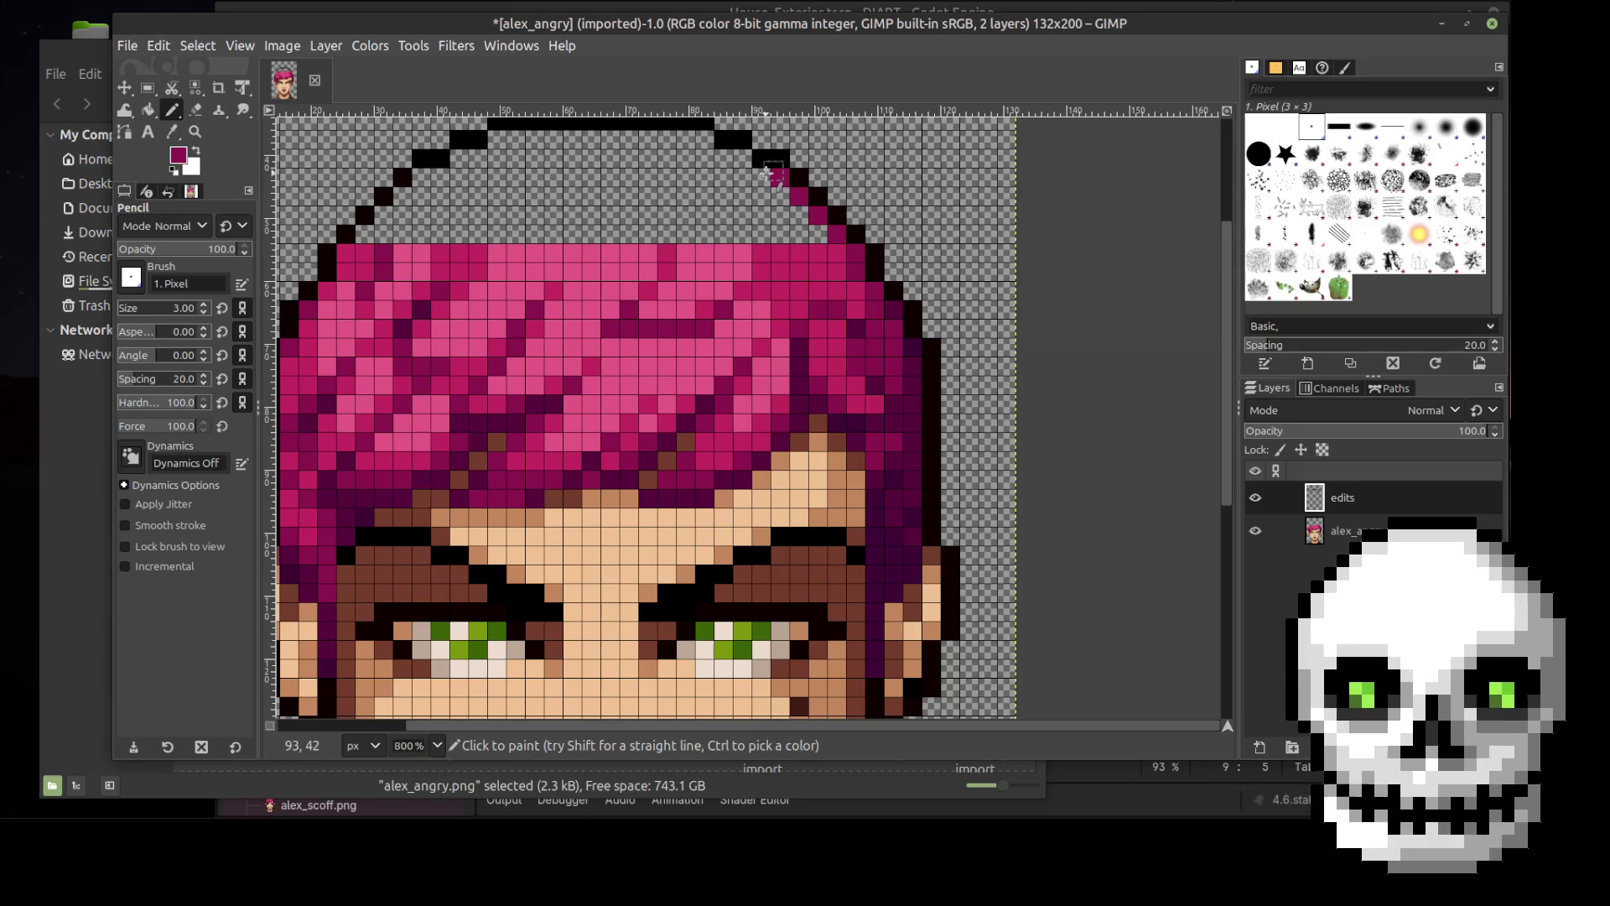
left_click(762, 177)
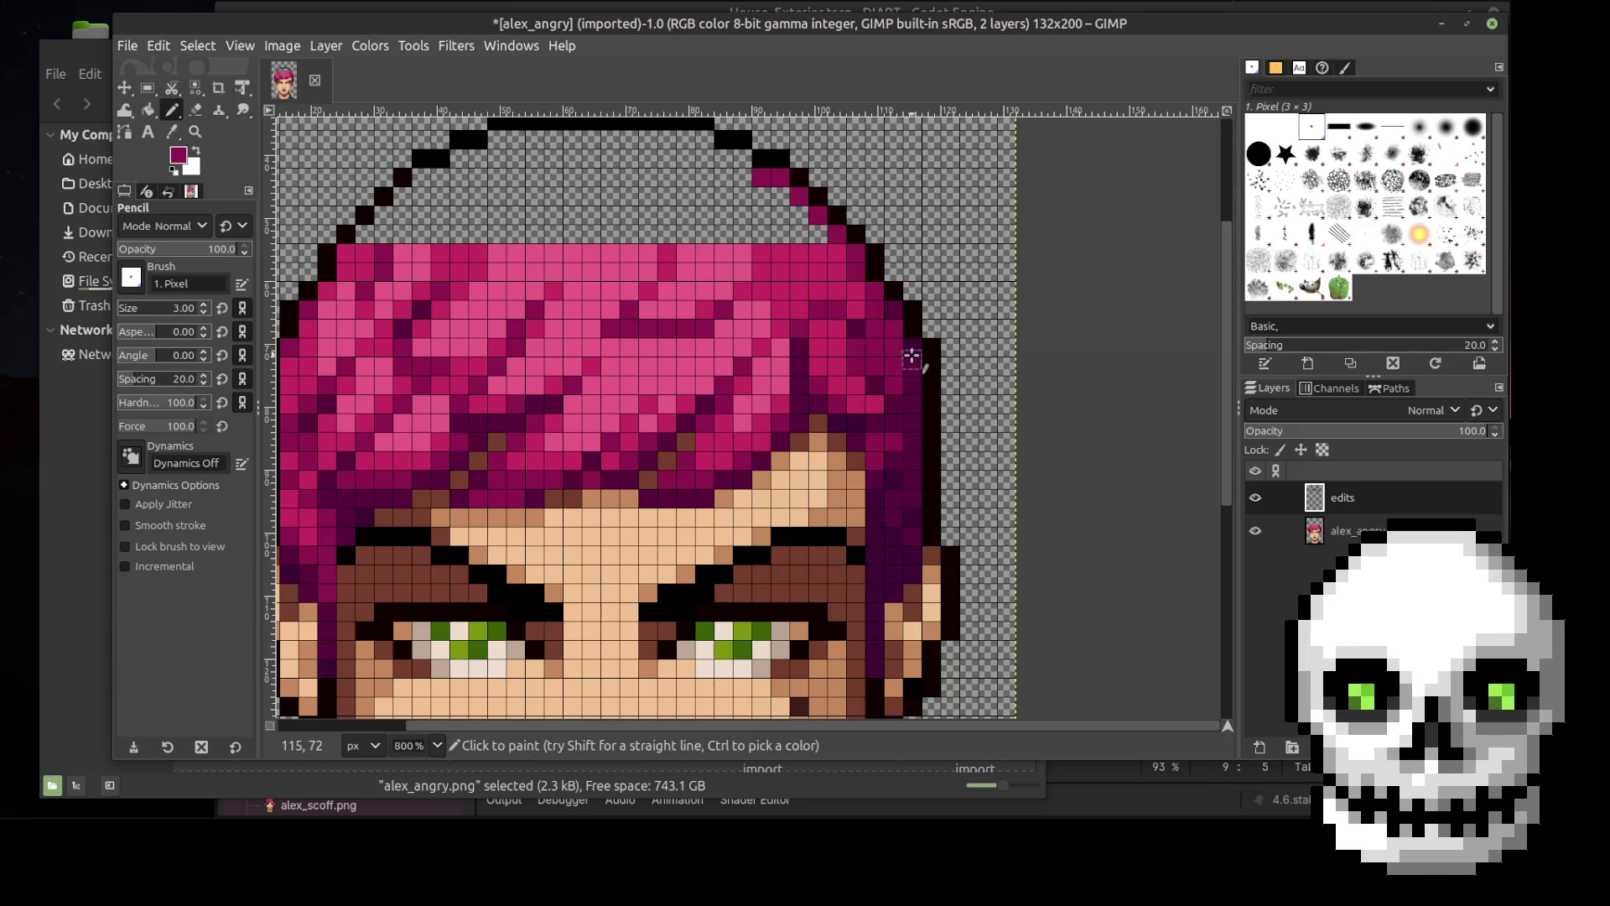
left_click(742, 159)
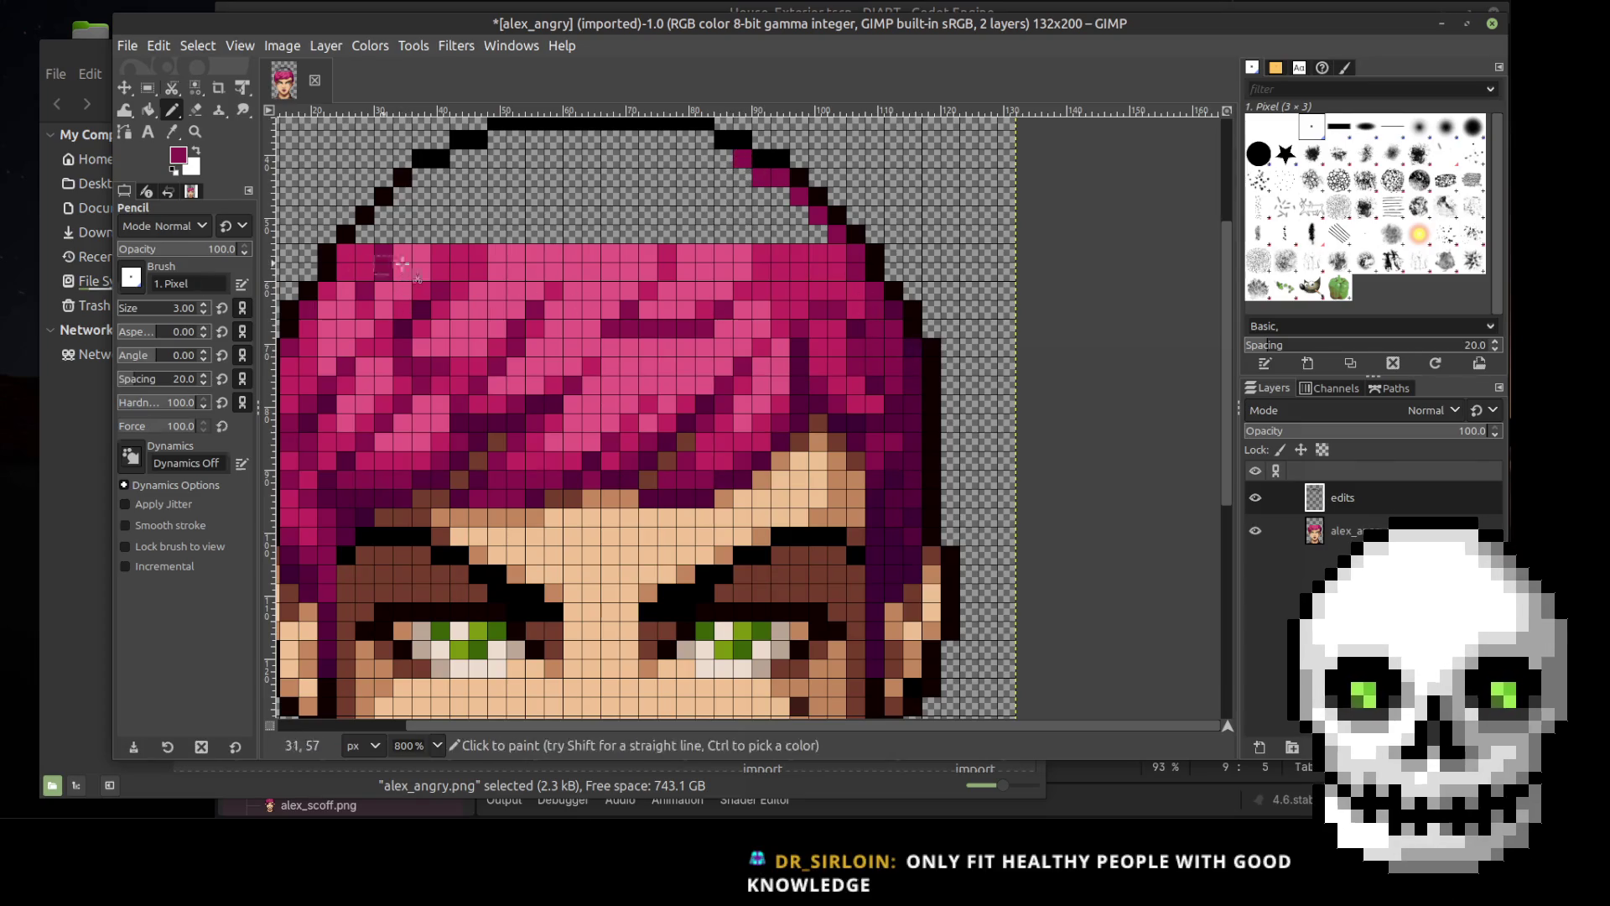
Step: Cancel a stray scissors selection and pick the bright pink from the hair
key("i")
left_click(362, 256)
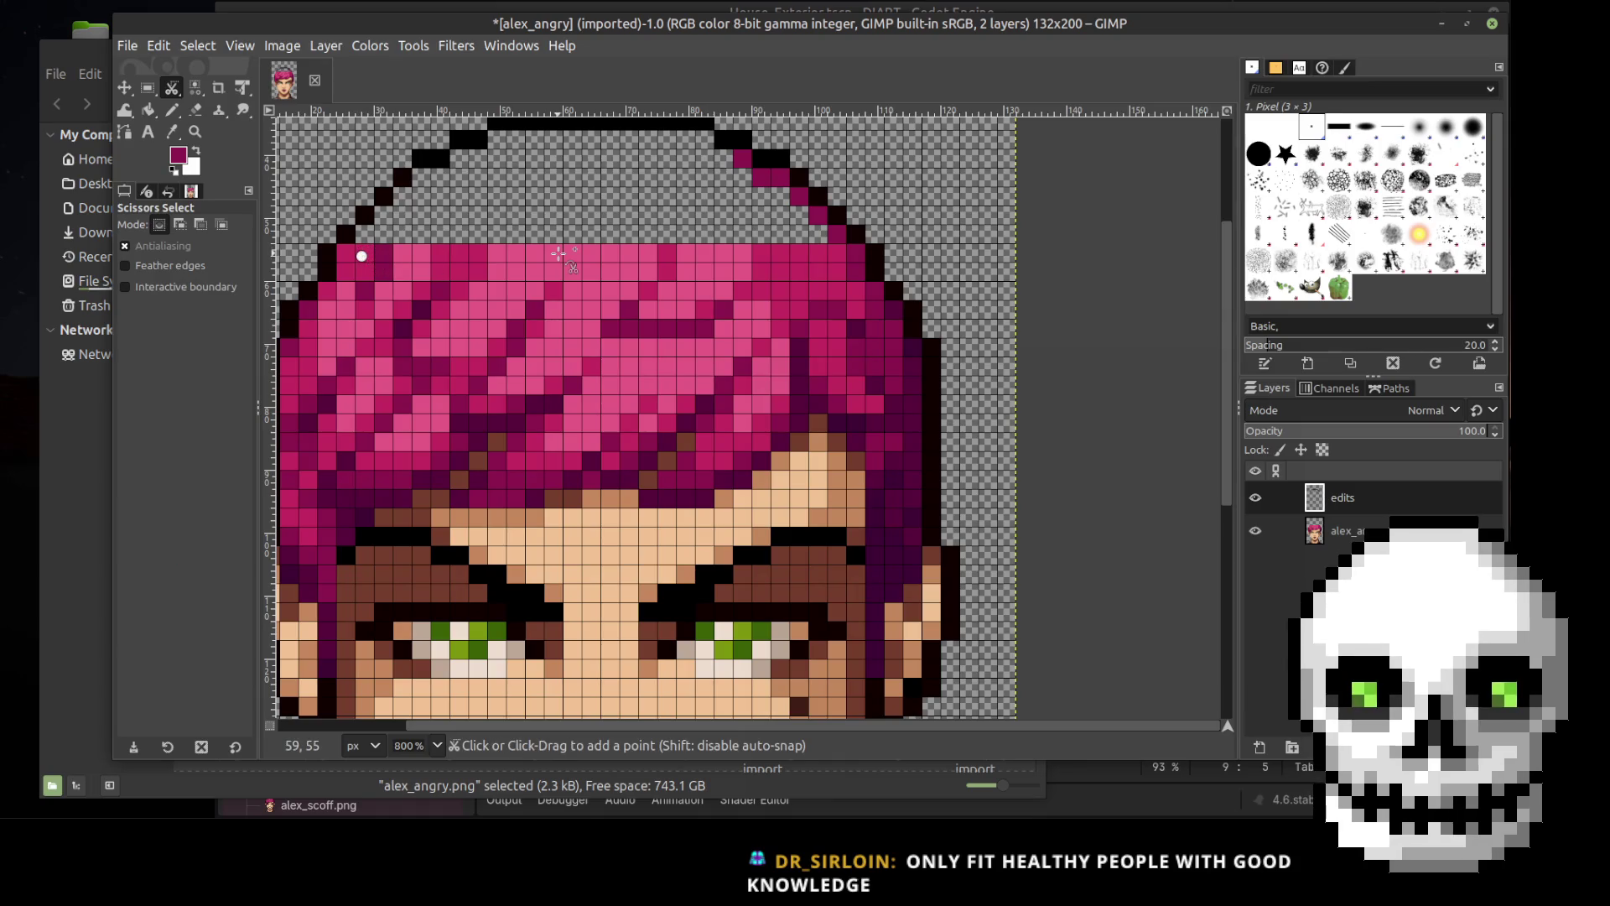
key("Escape")
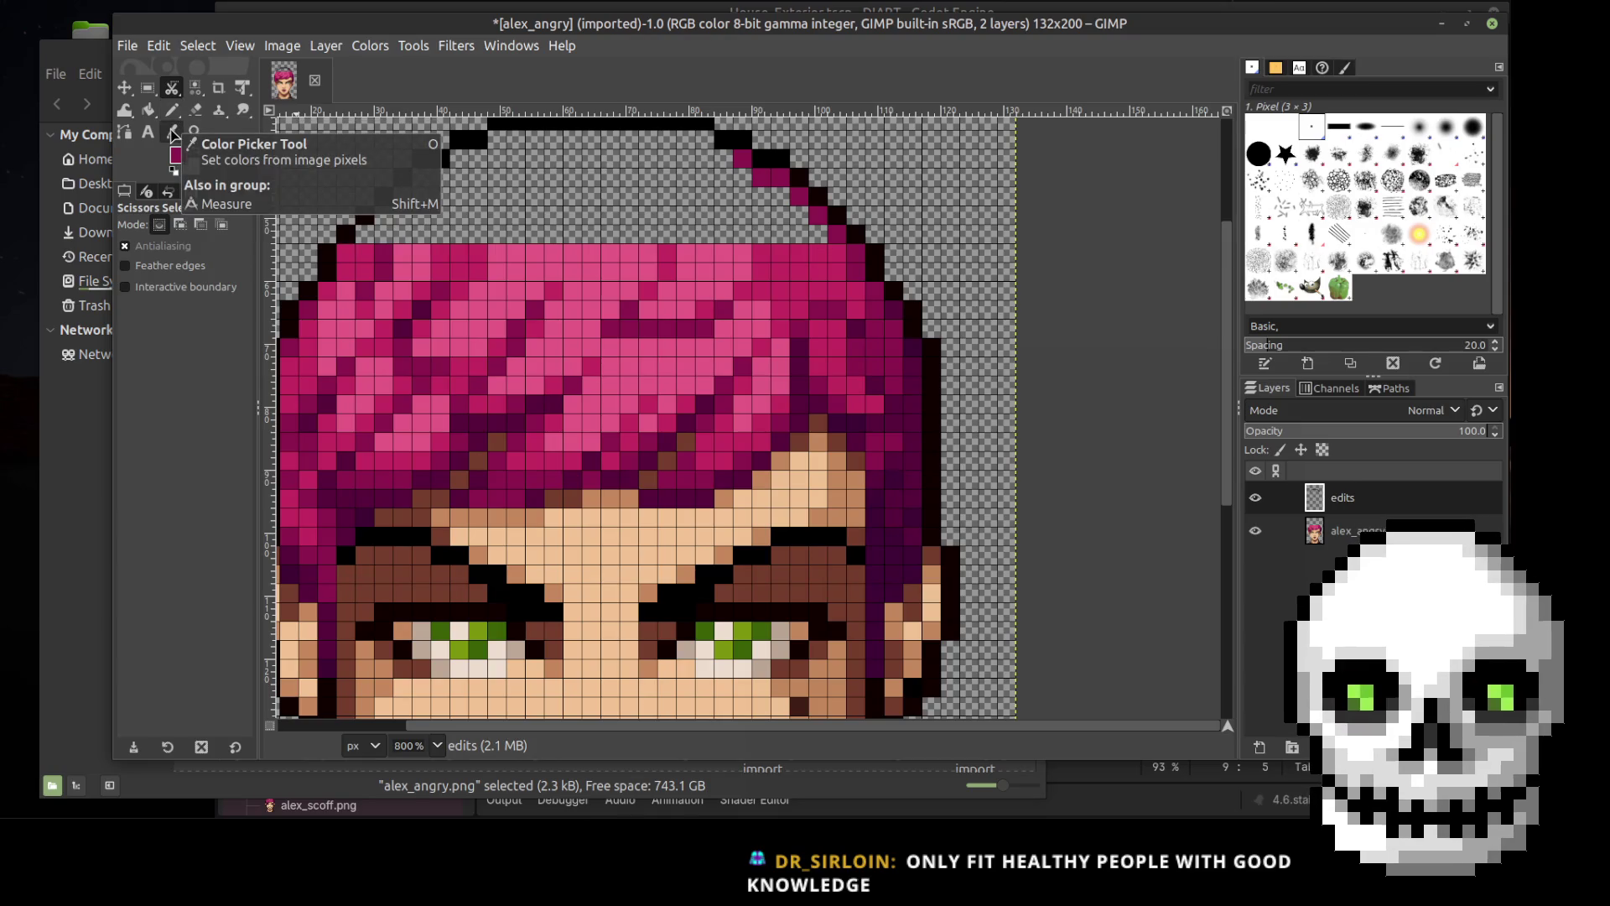
left_click(173, 134)
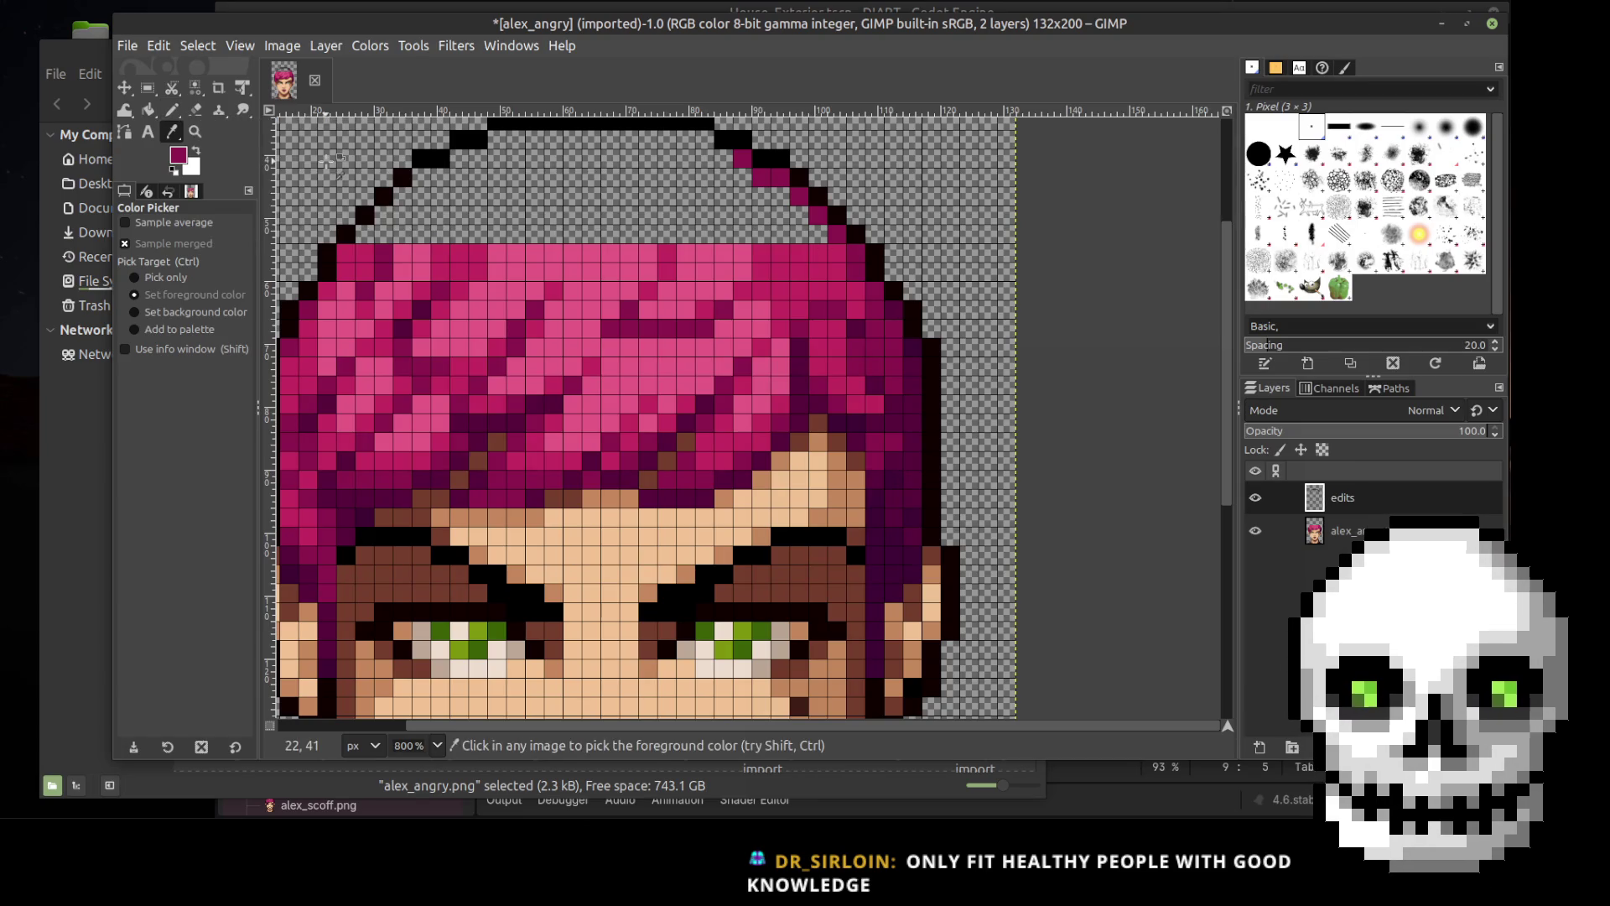
left_click(343, 251)
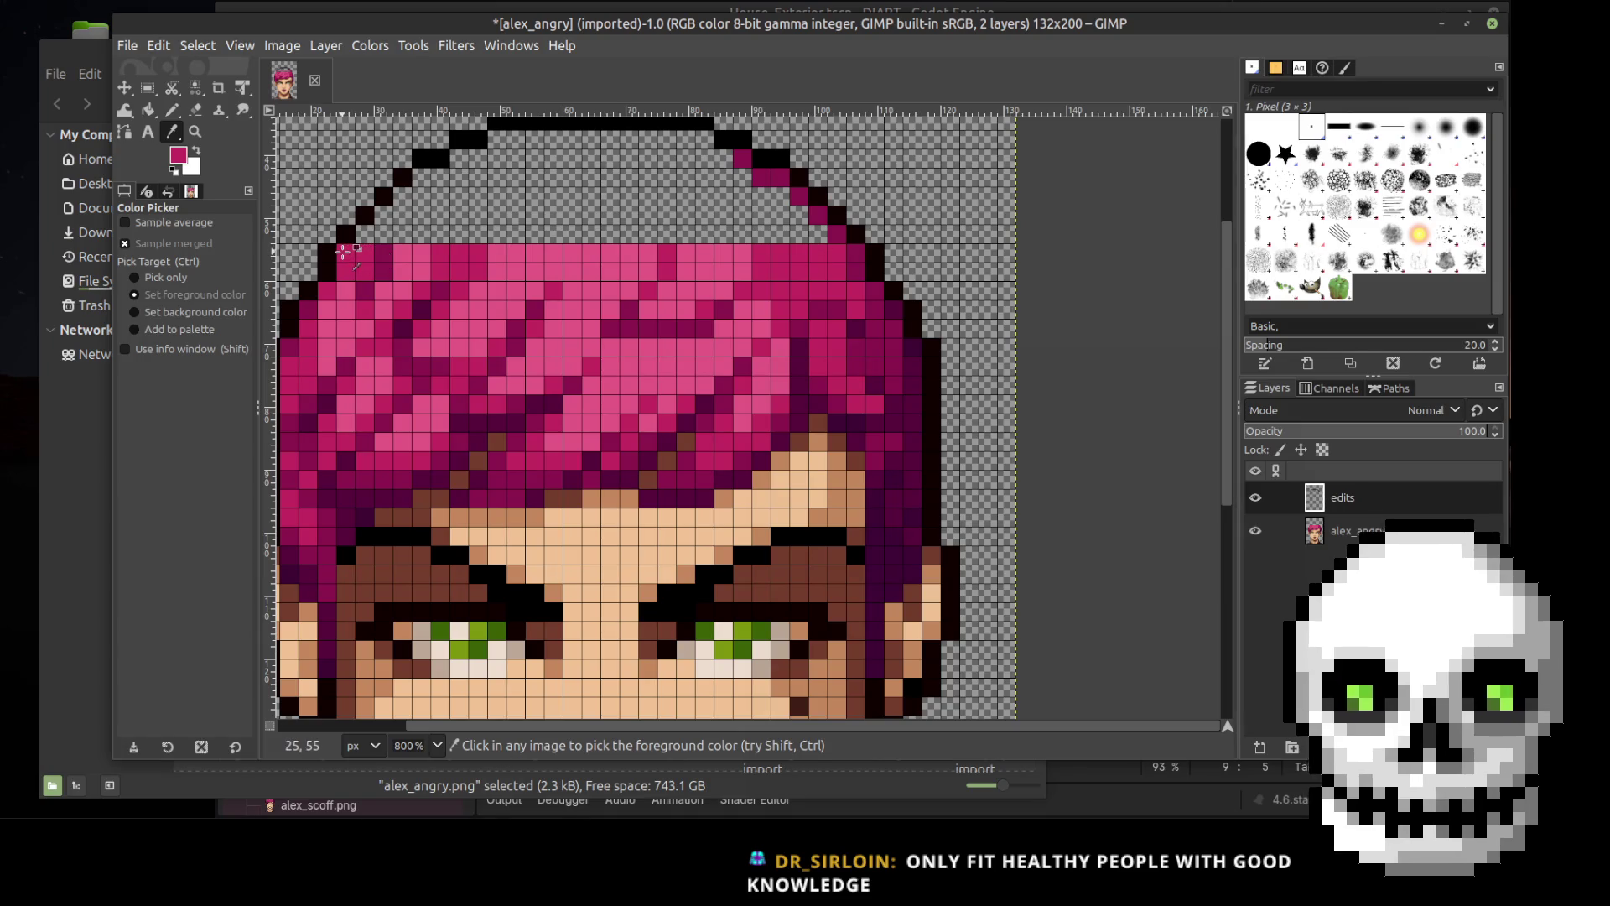
key("n")
Step: Paint bright pink pixels along the inside of the top-left outline, undoing one stray pixel
left_click(365, 234)
left_click(382, 214)
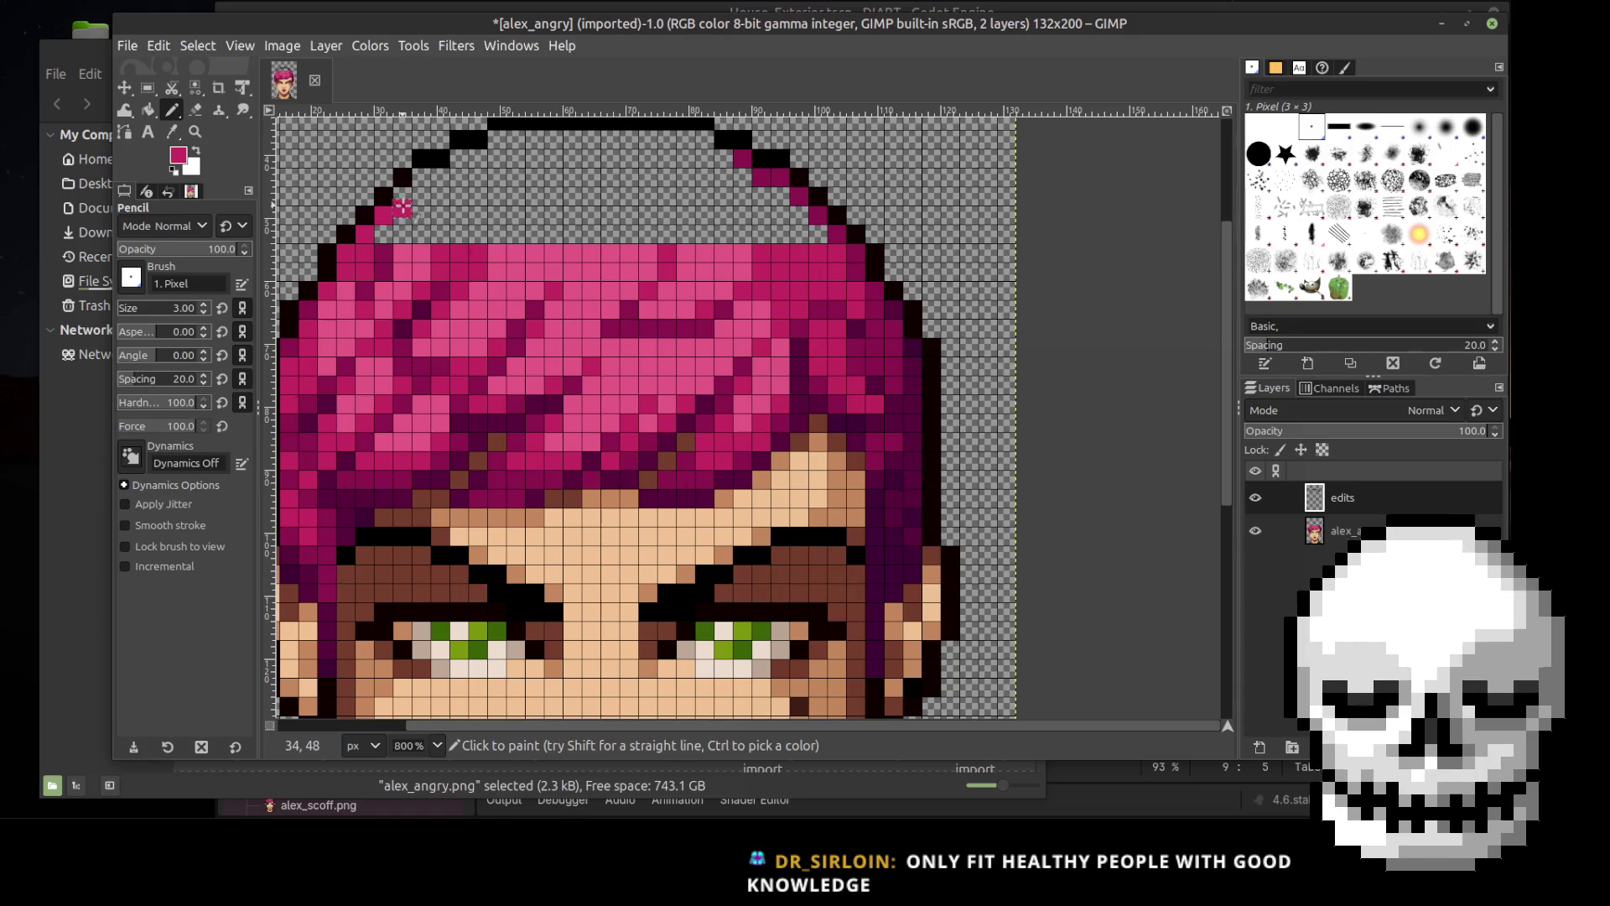
key("ctrl+z")
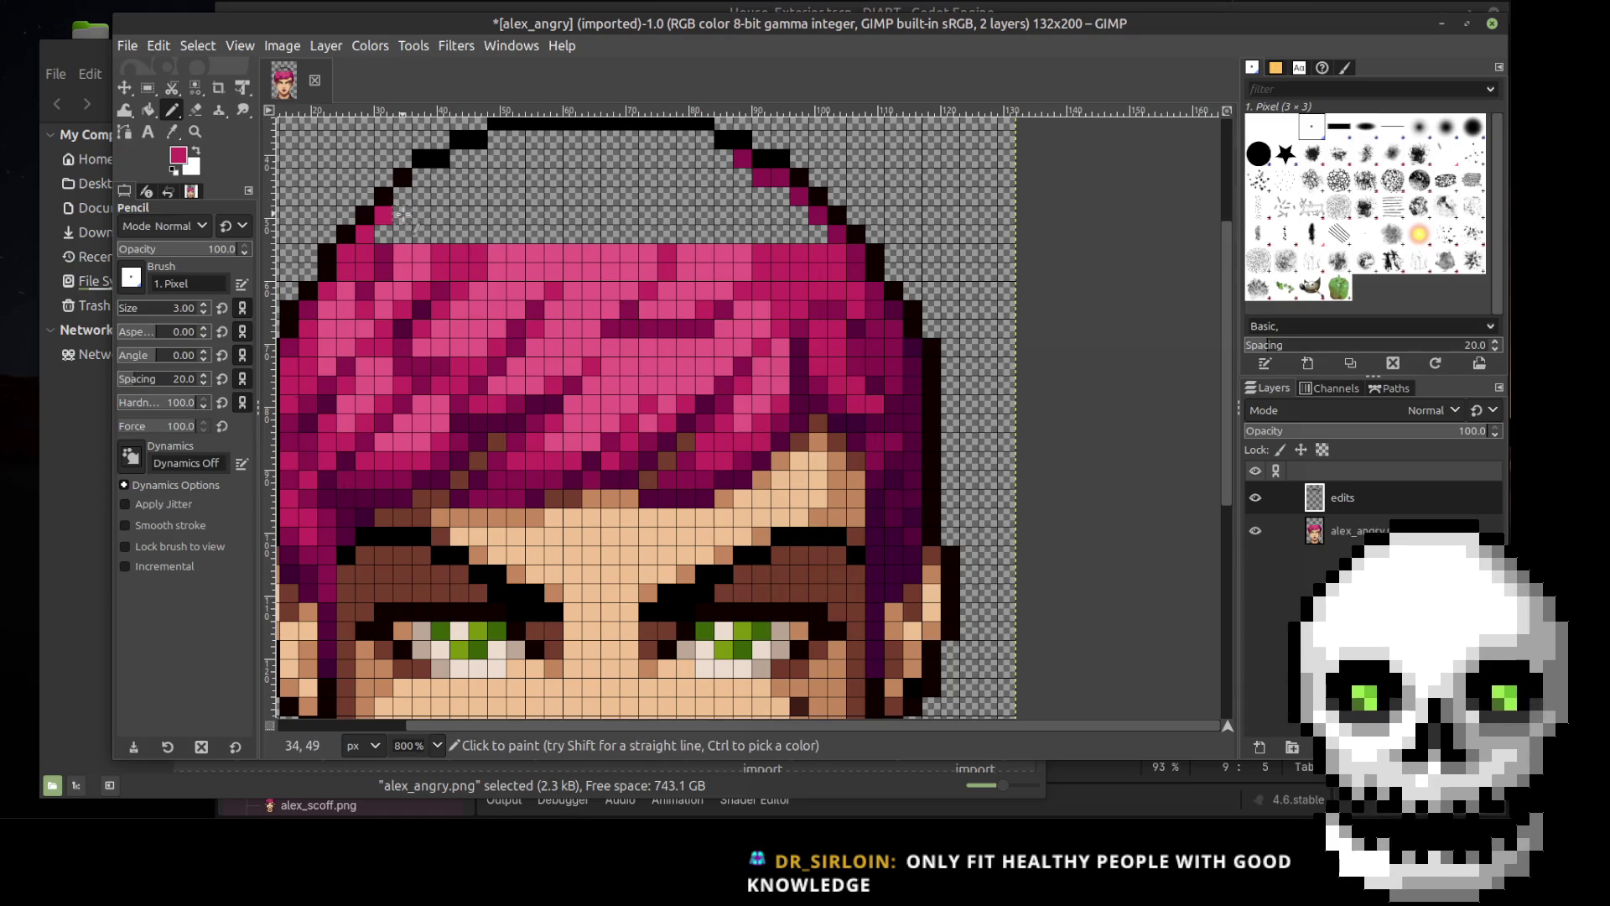
left_click(403, 196)
left_click(421, 177)
left_click(439, 176)
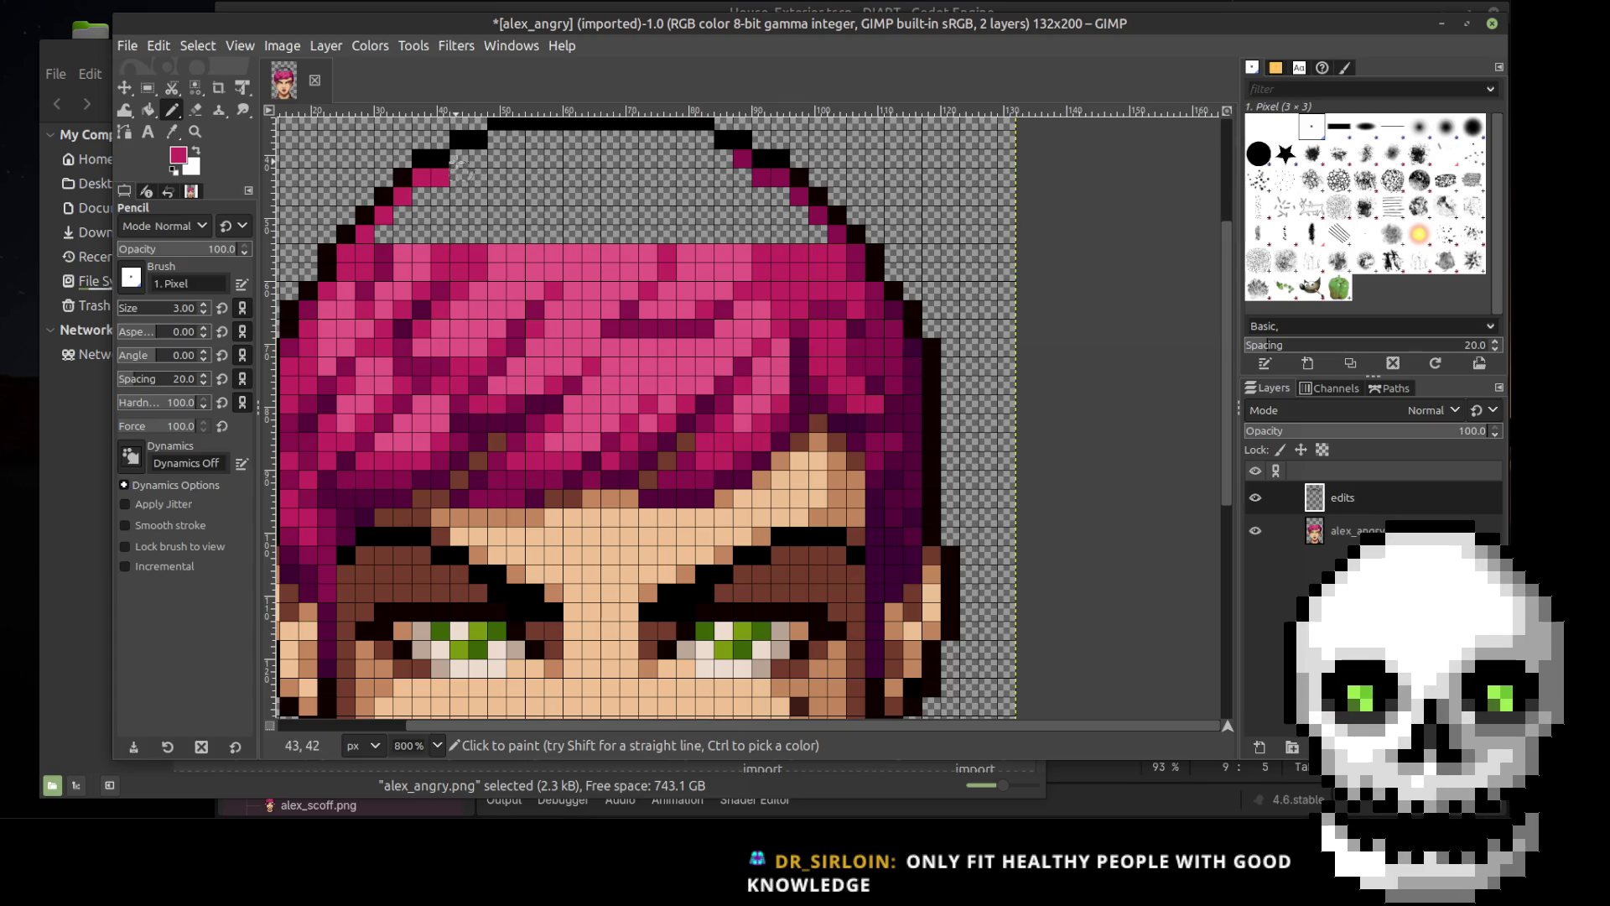
left_click(460, 157)
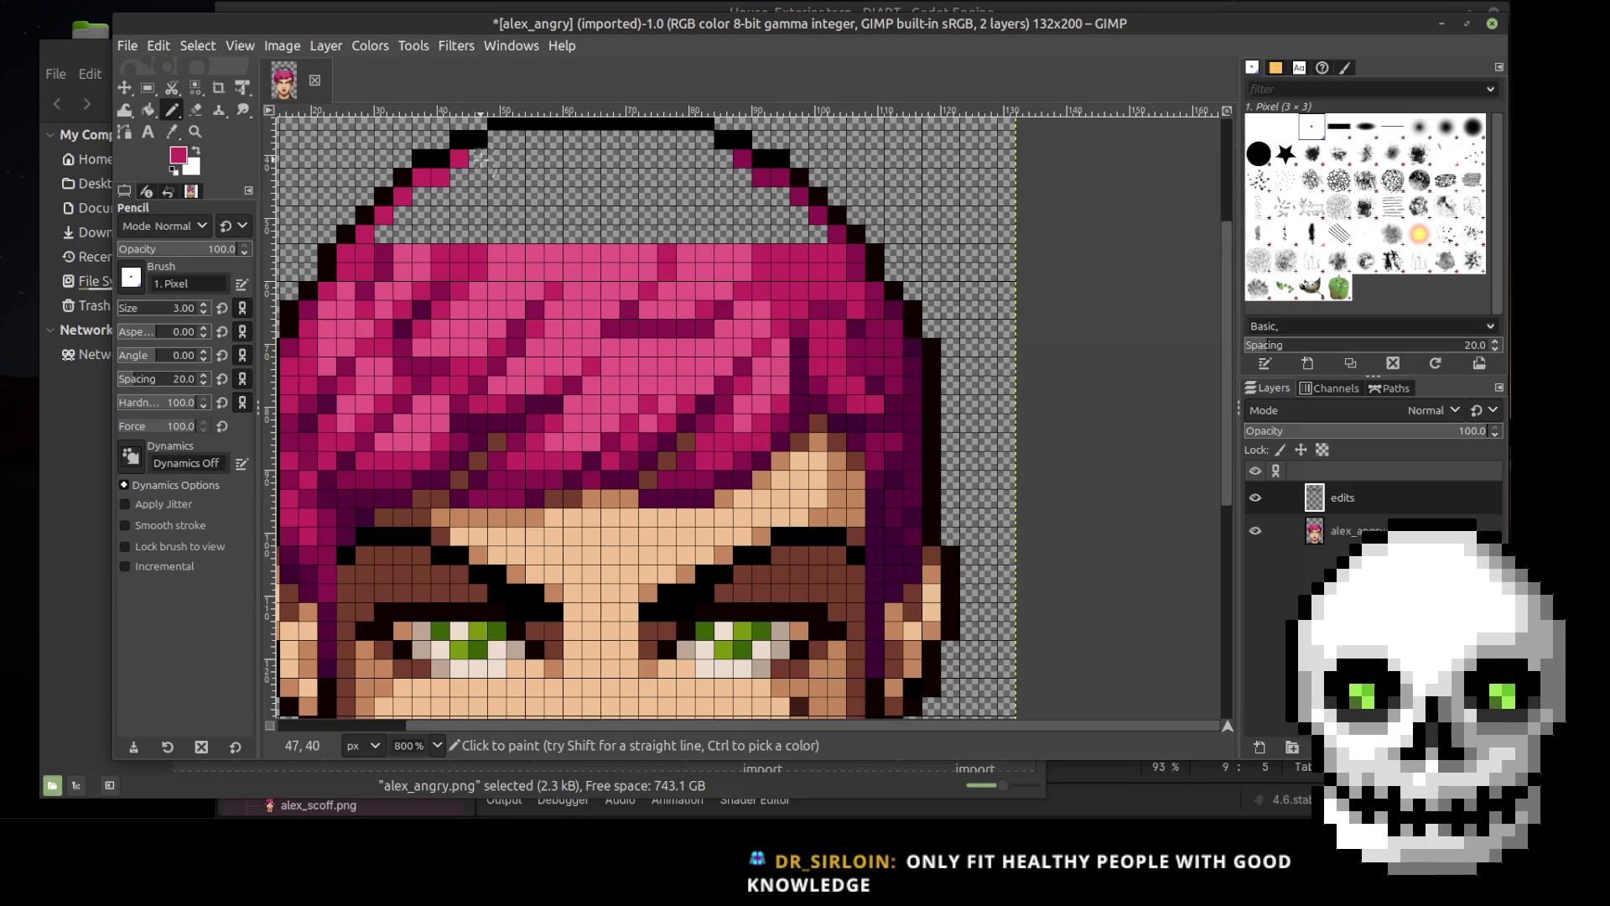
left_click(478, 158)
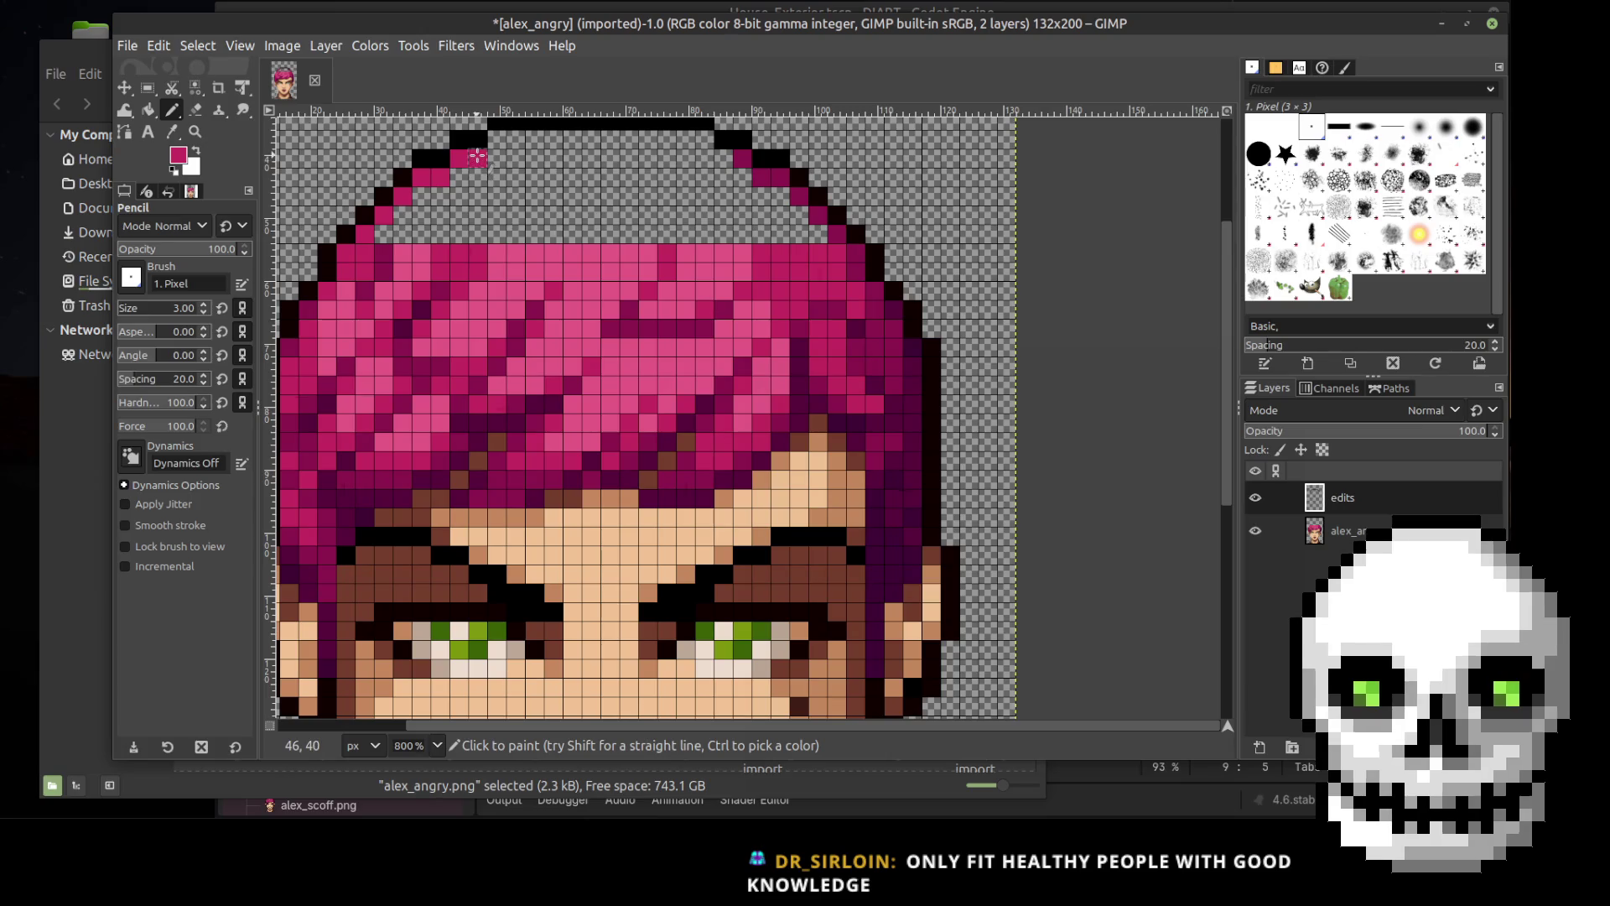
left_click(496, 139)
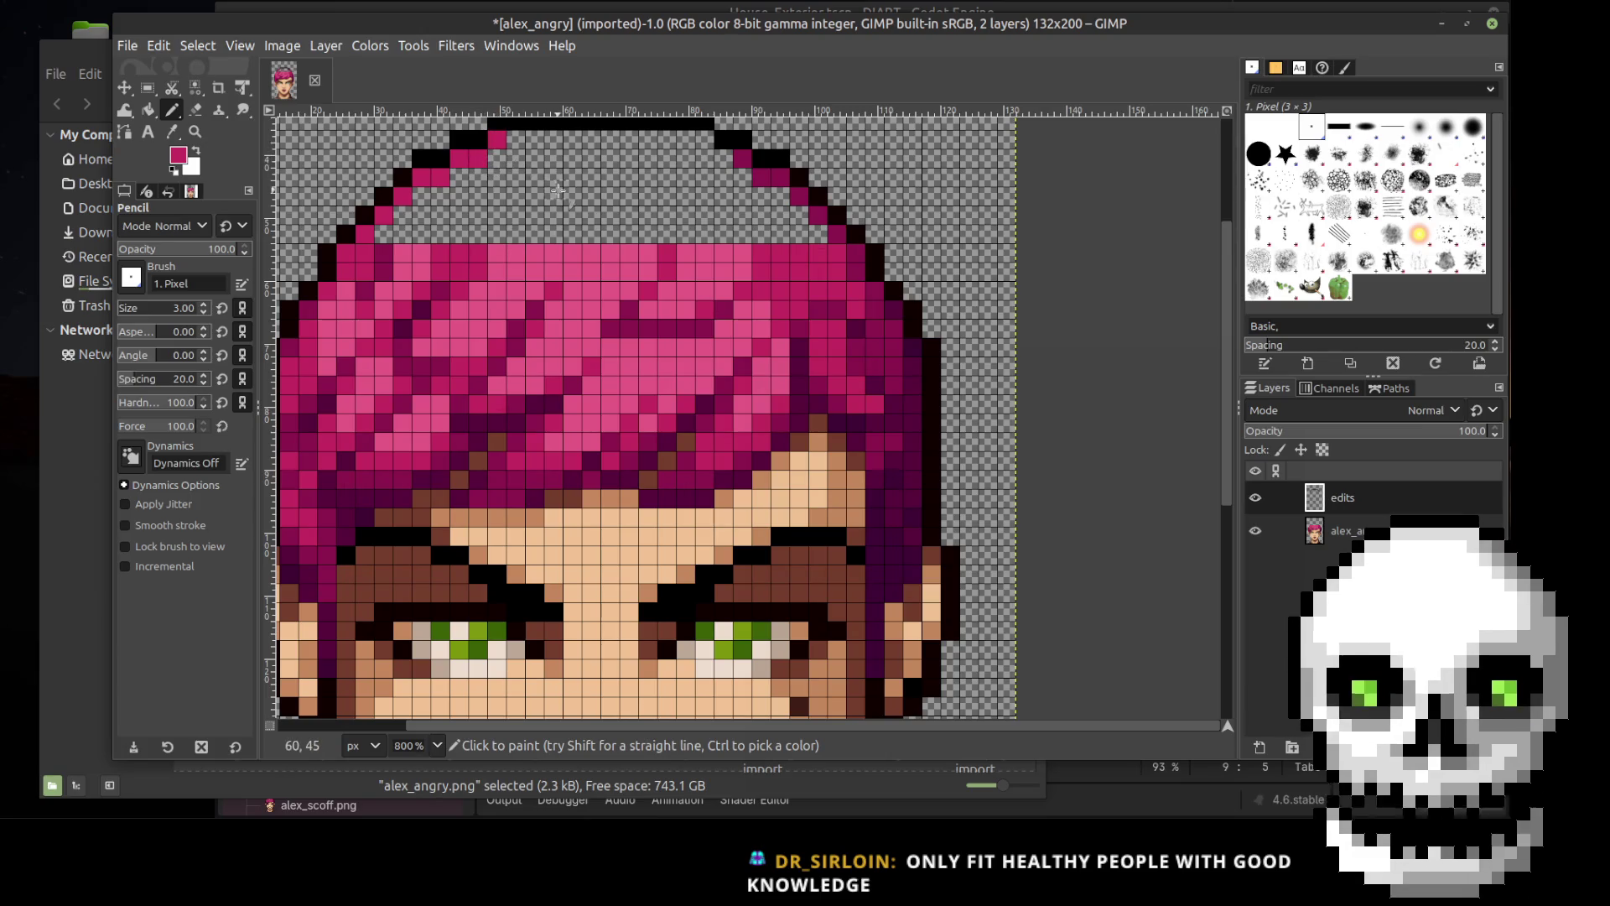
Step: Add pink pixels near the top-right outline and along the hair's top row
left_click(763, 232)
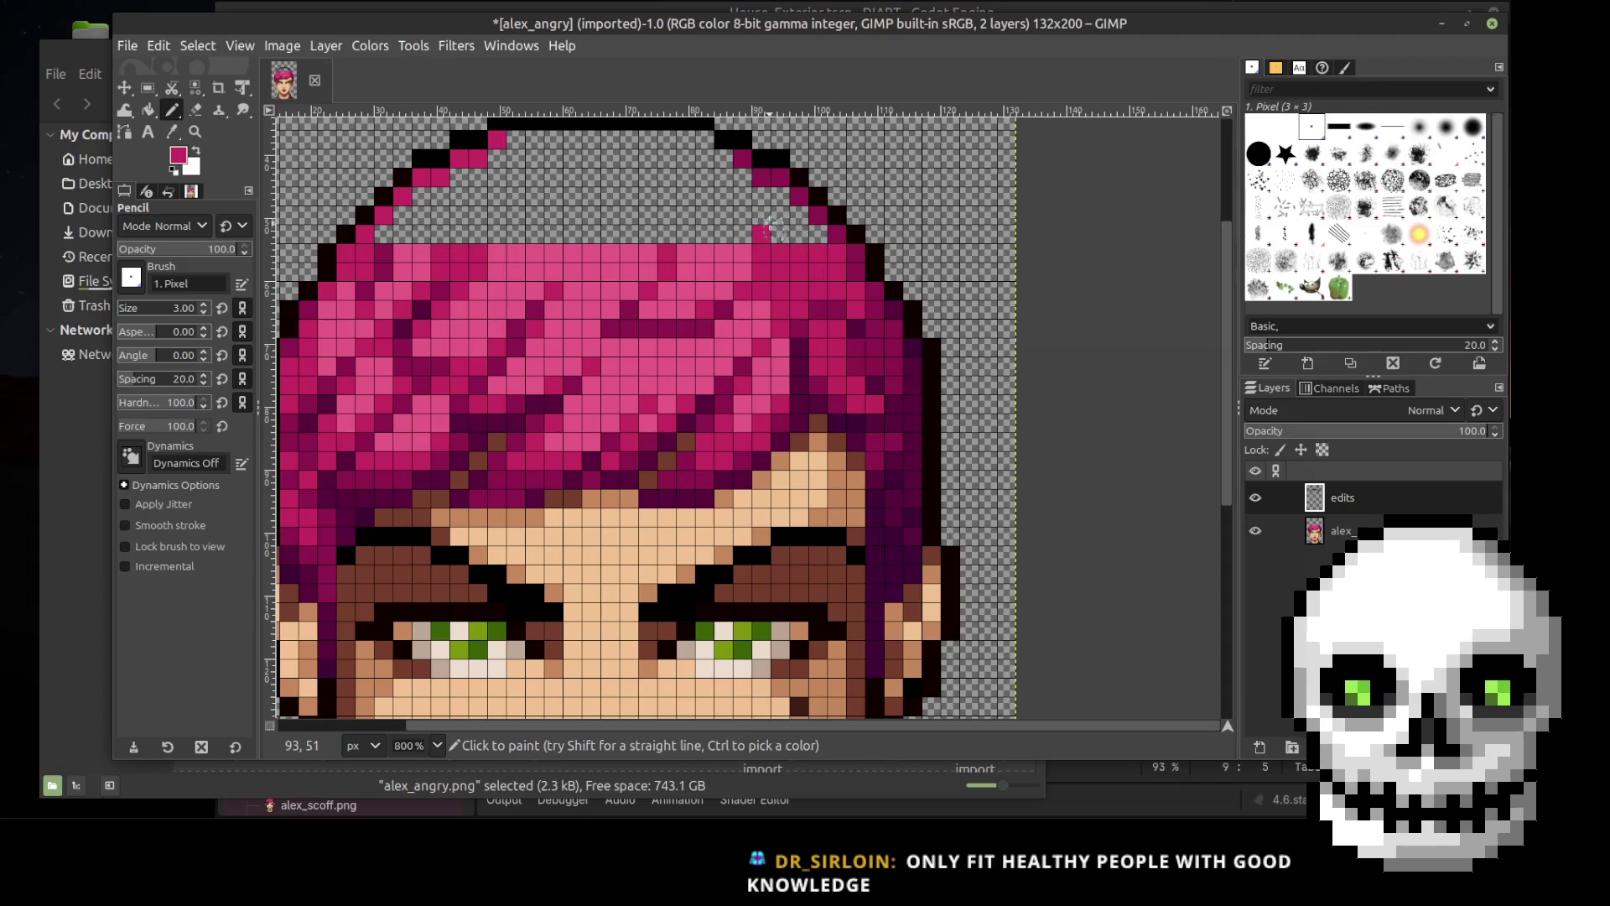
left_click(780, 215)
left_click(797, 215)
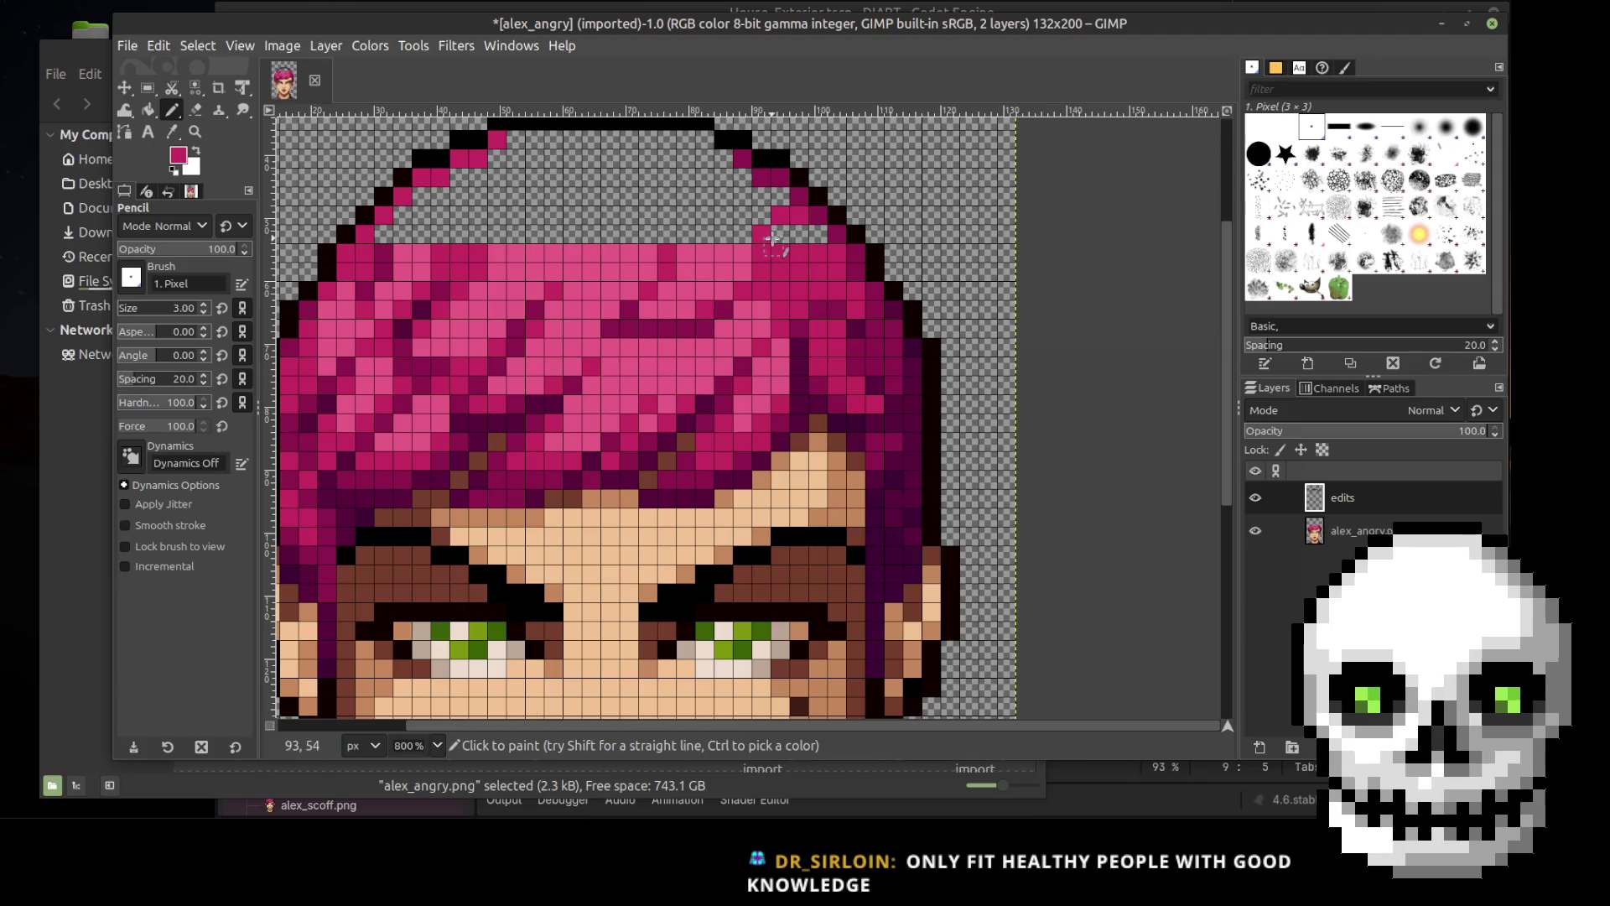
left_click_drag(779, 234, 818, 234)
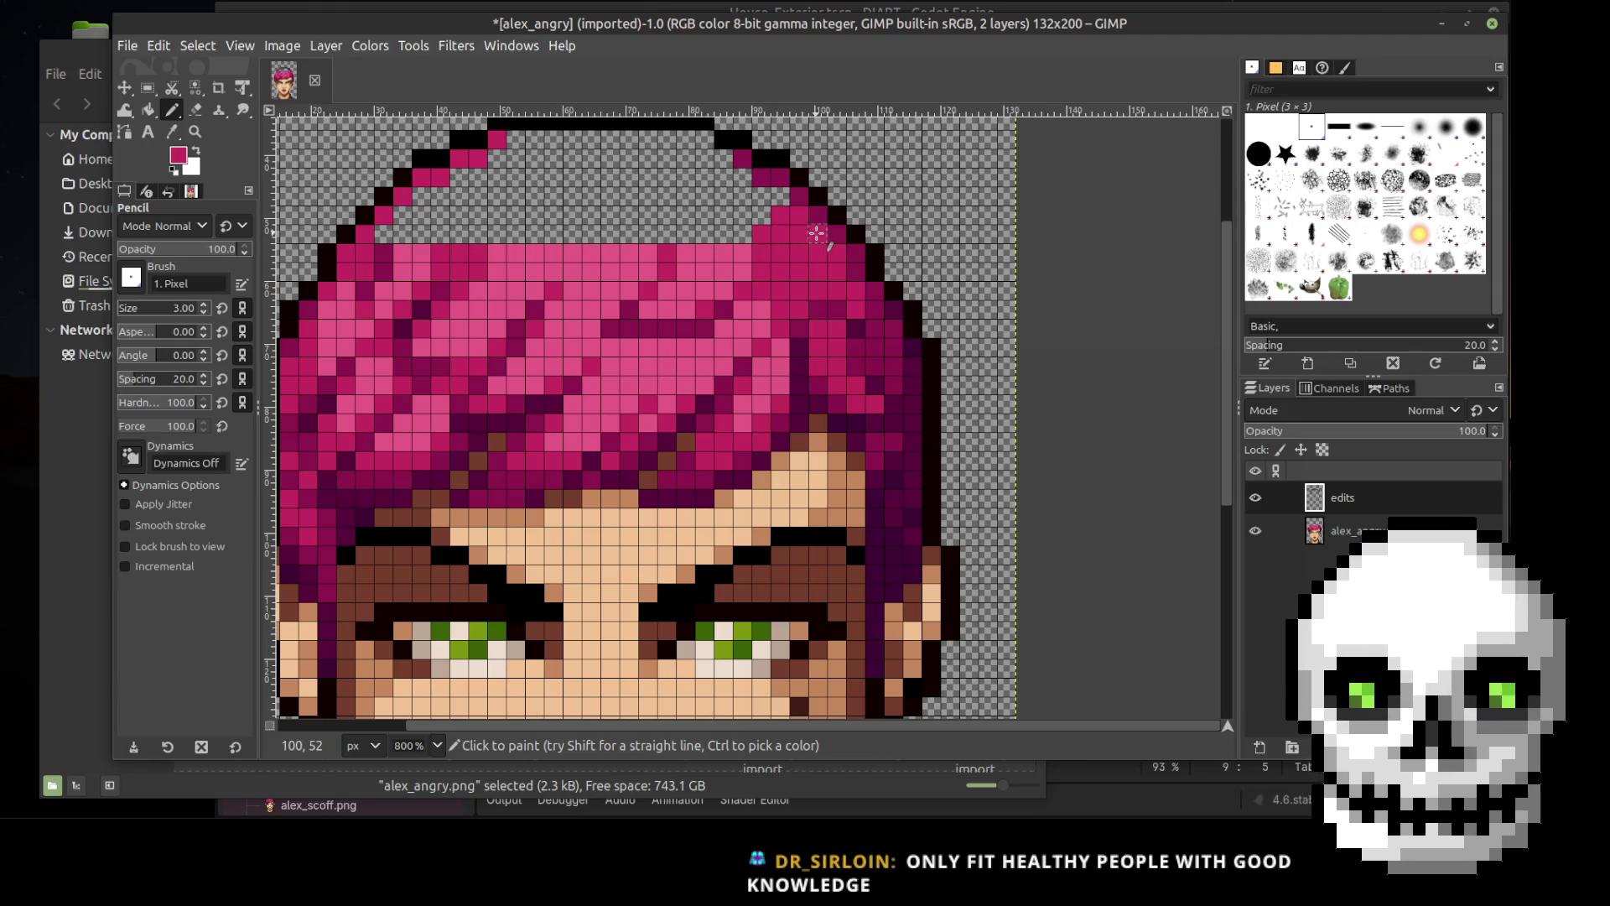
left_click(688, 234)
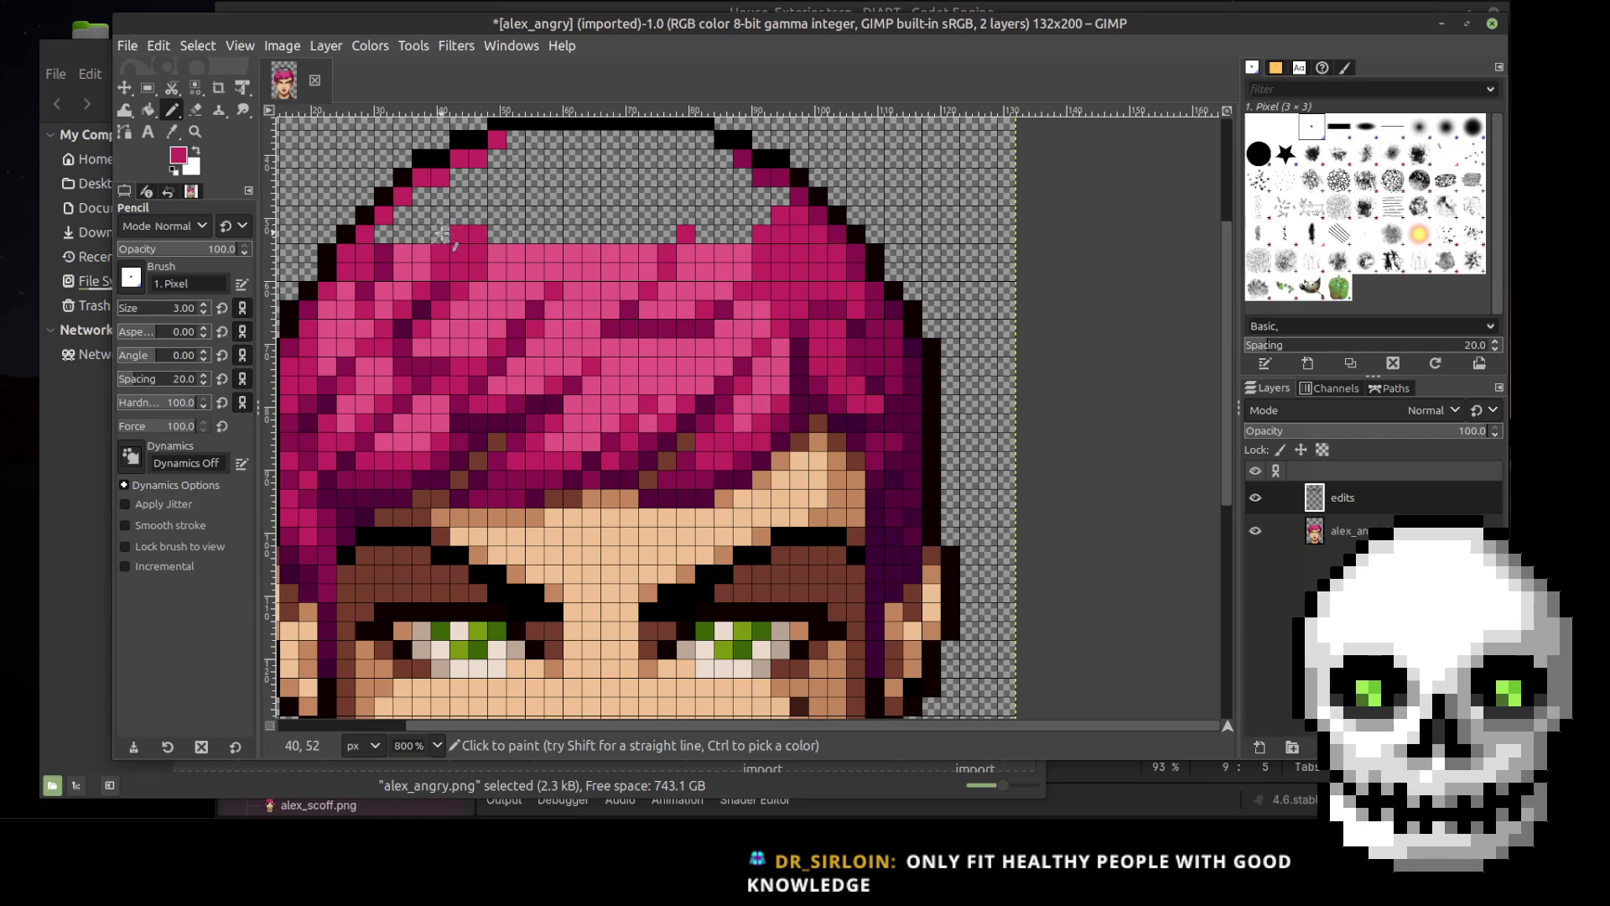
left_click_drag(496, 216, 478, 216)
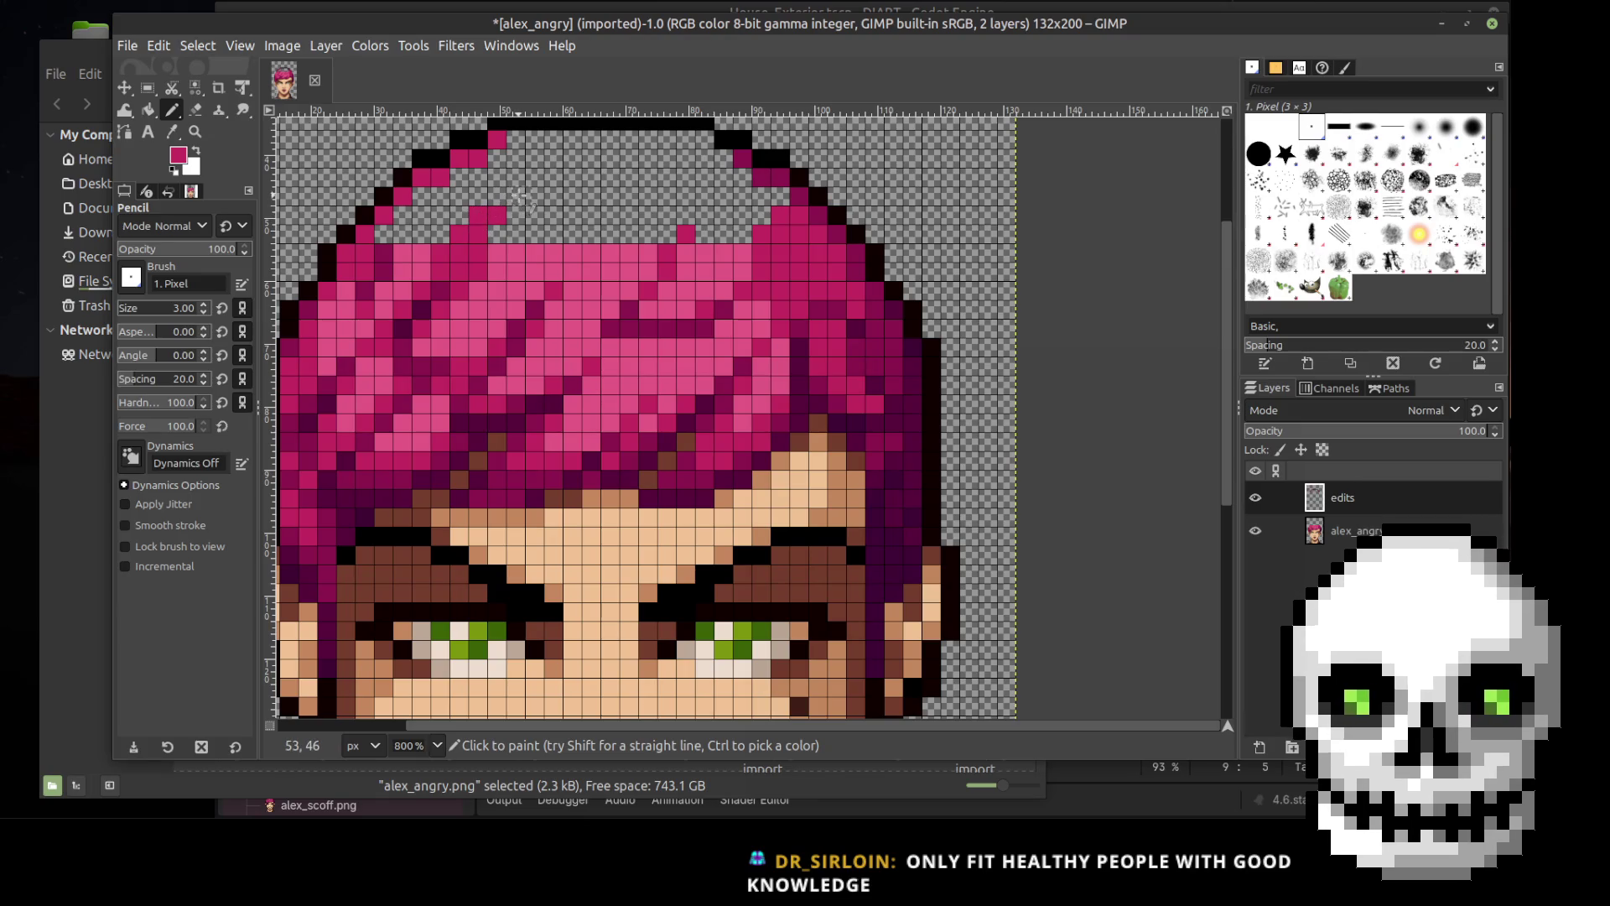
left_click(516, 196)
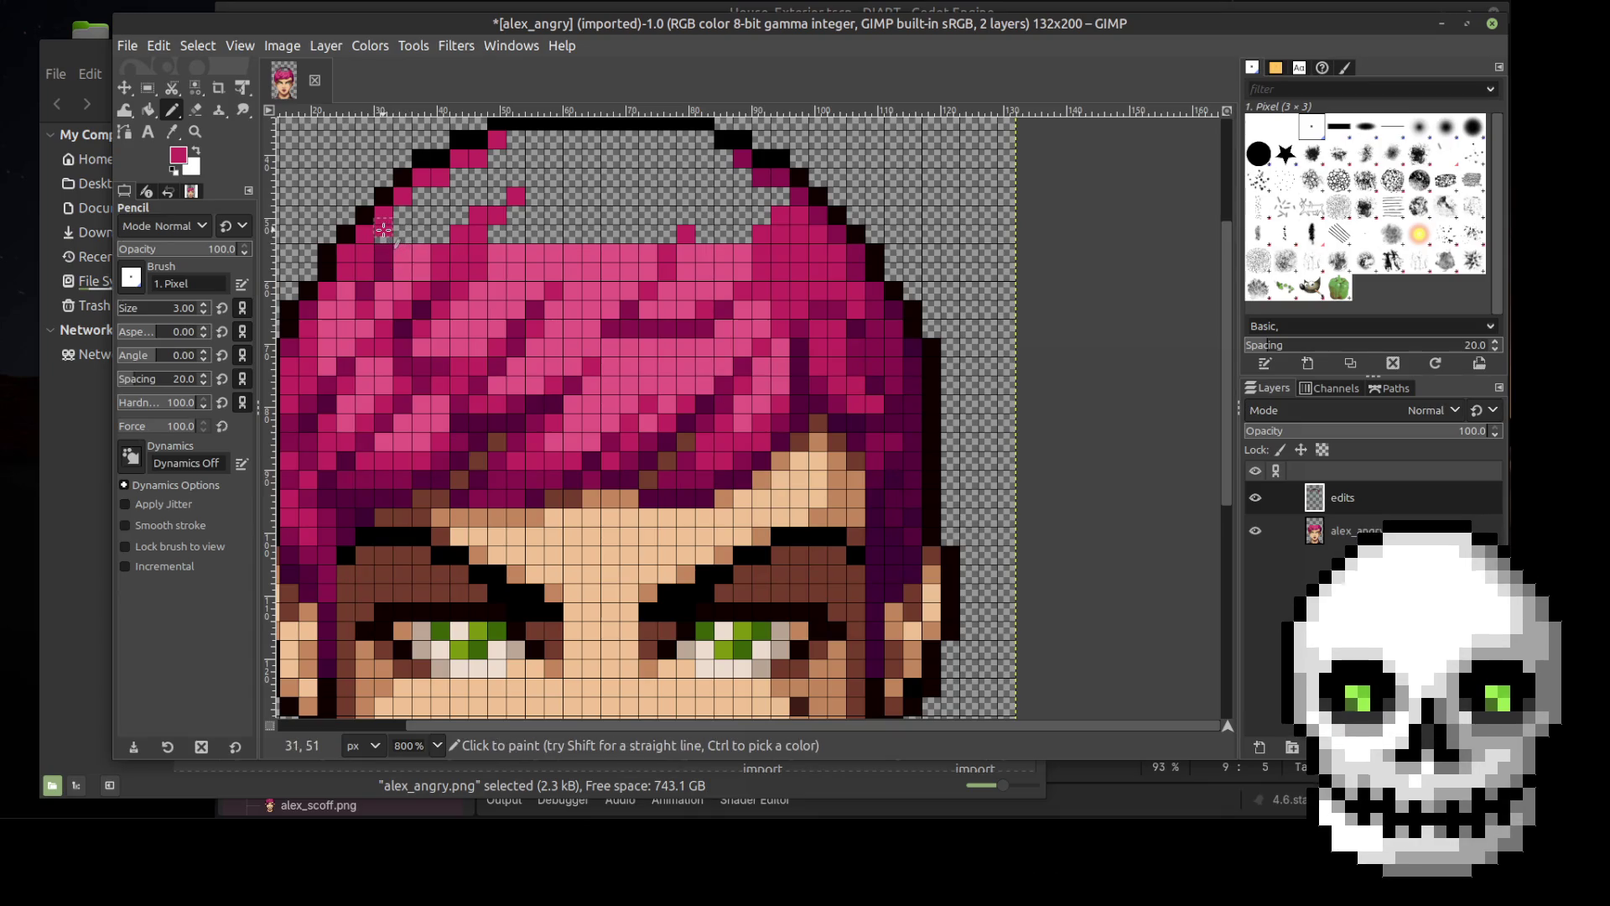
left_click(243, 46)
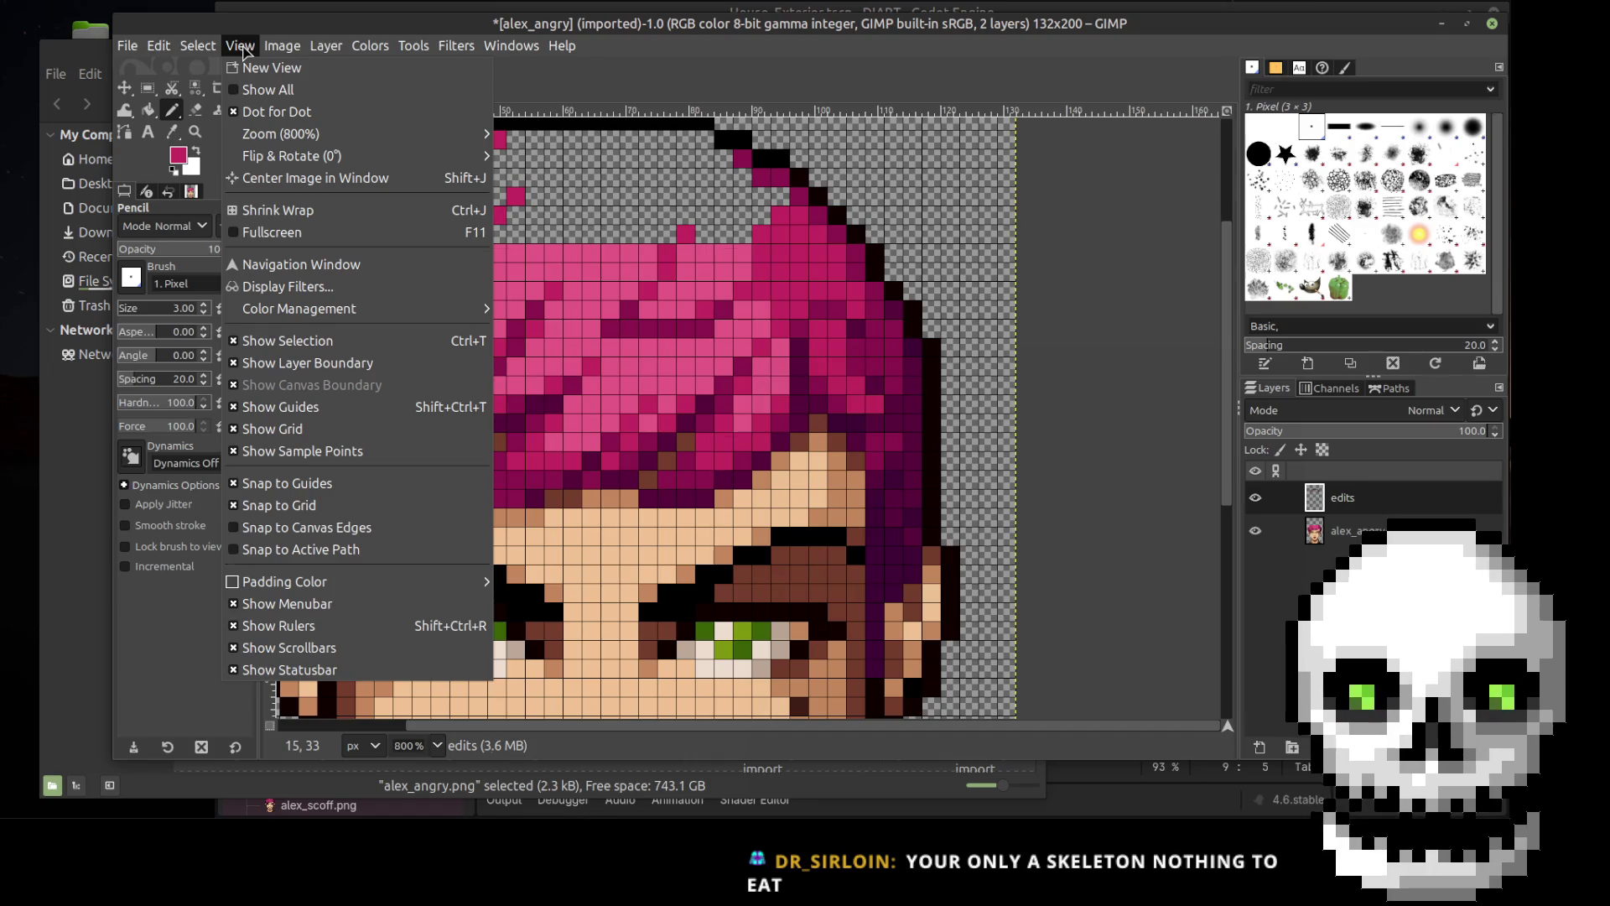
Step: Pick a lighter pink from the hair and draw a straight pink line across the top-edge gap
left_click(242, 47)
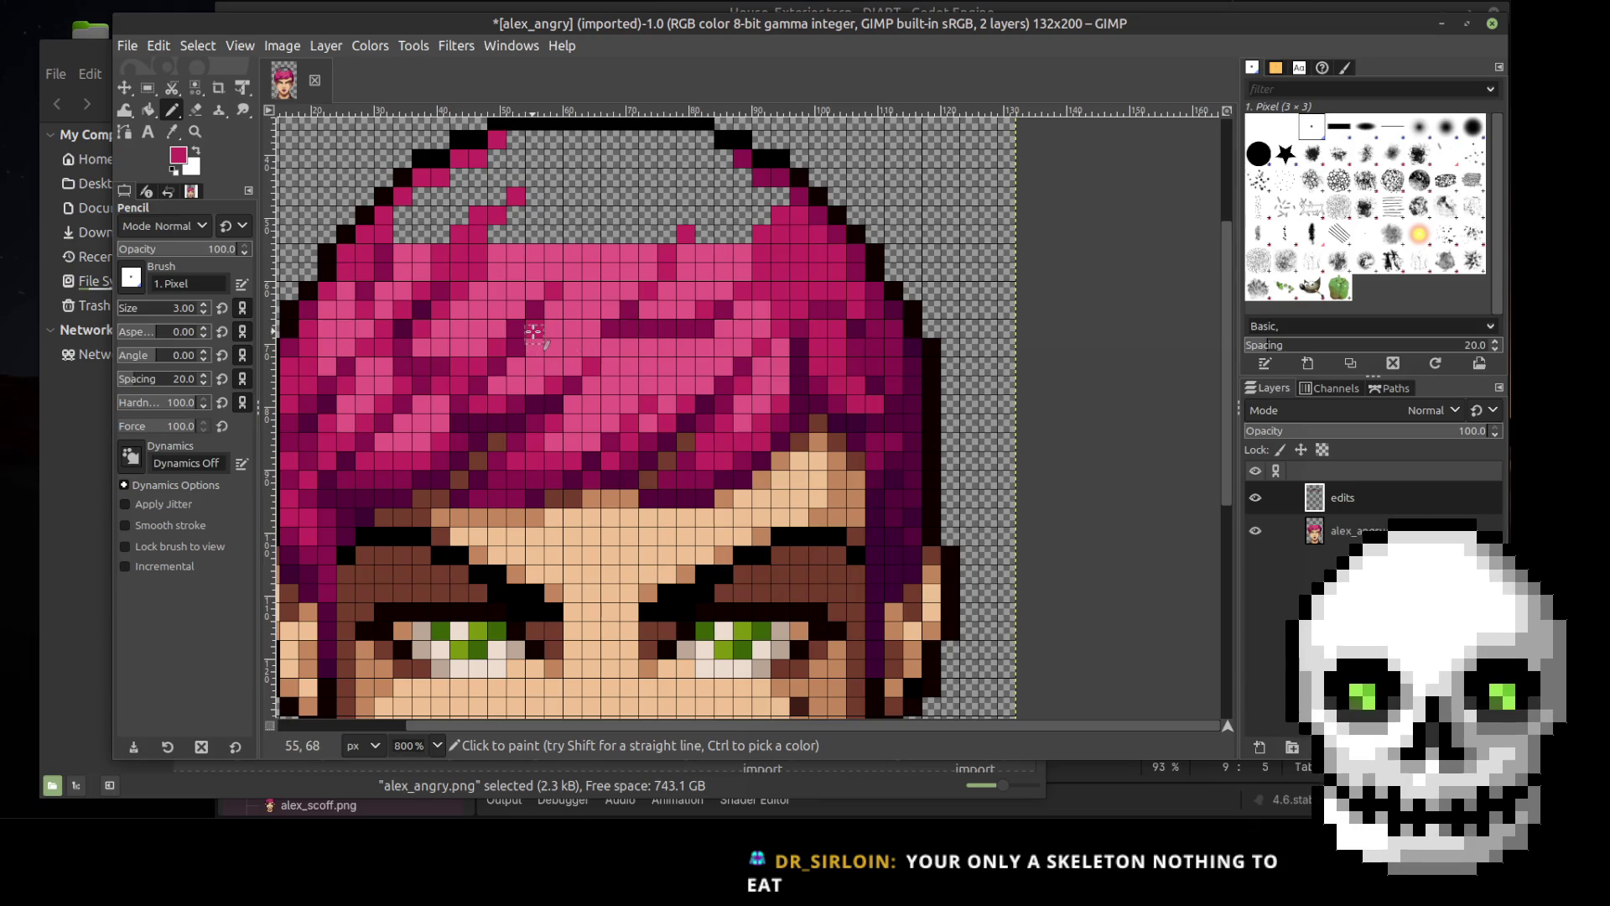
key("o")
left_click(597, 272)
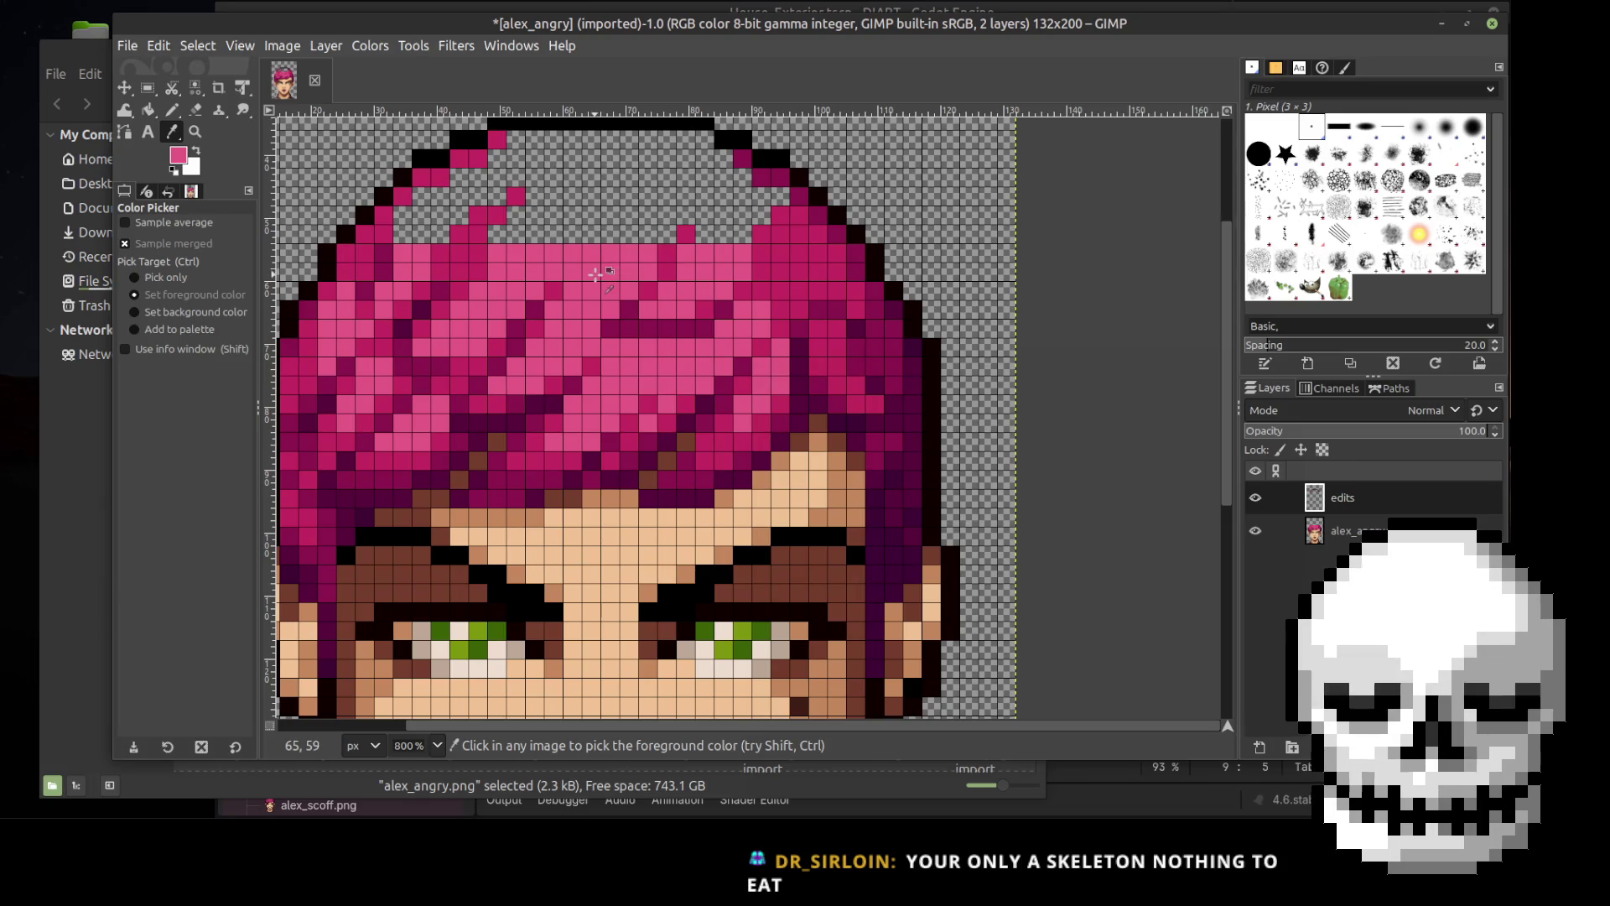
key("n")
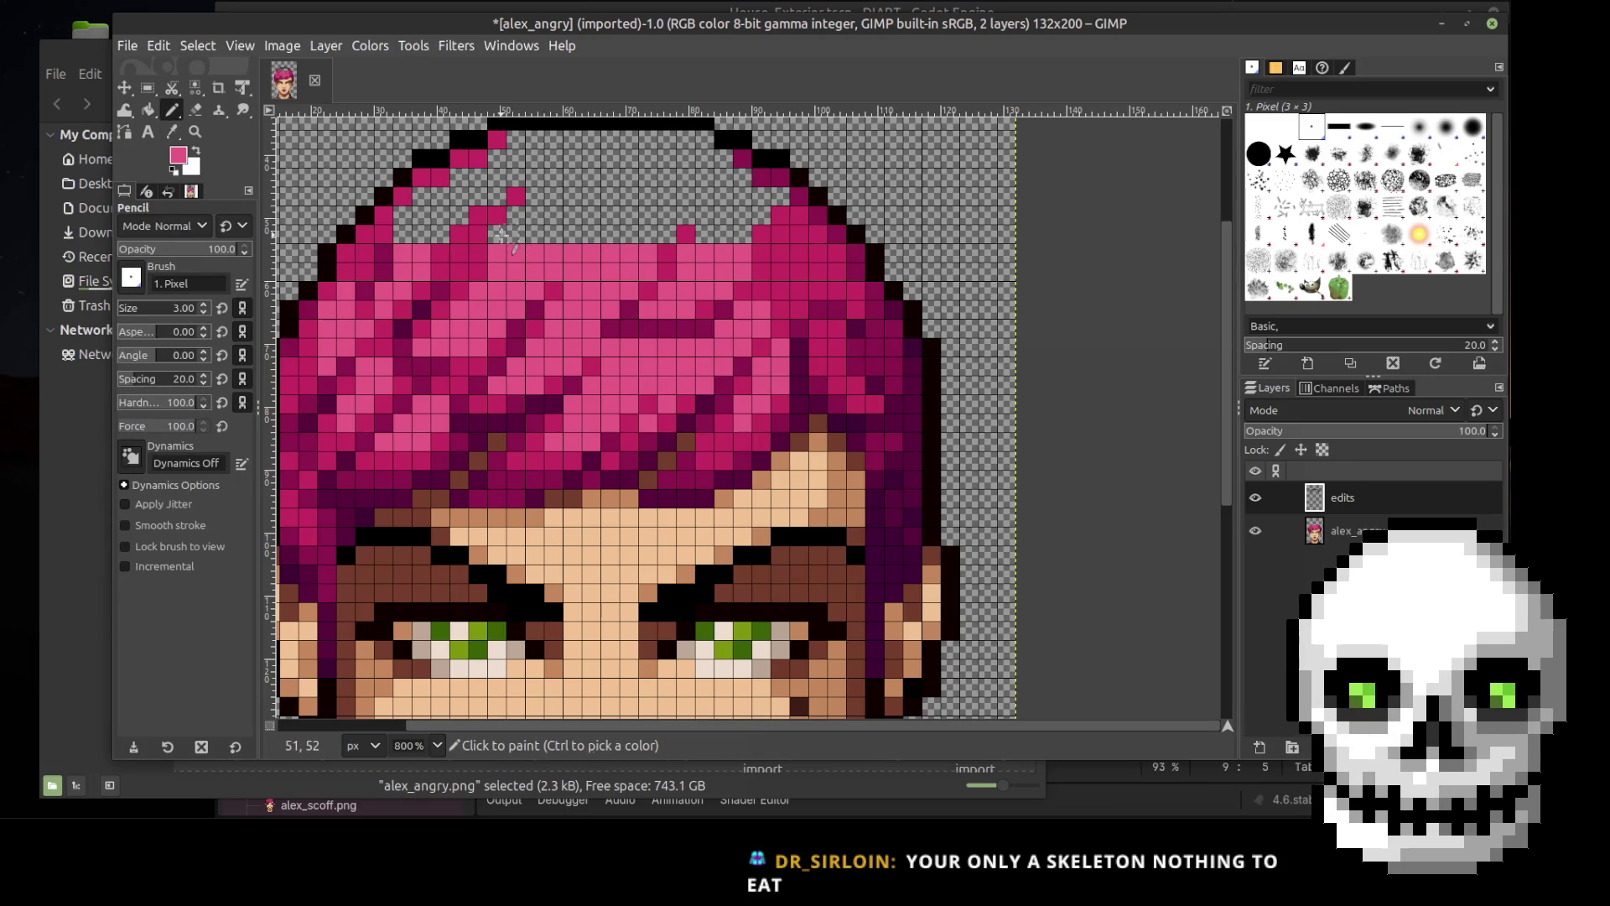
left_click(505, 234)
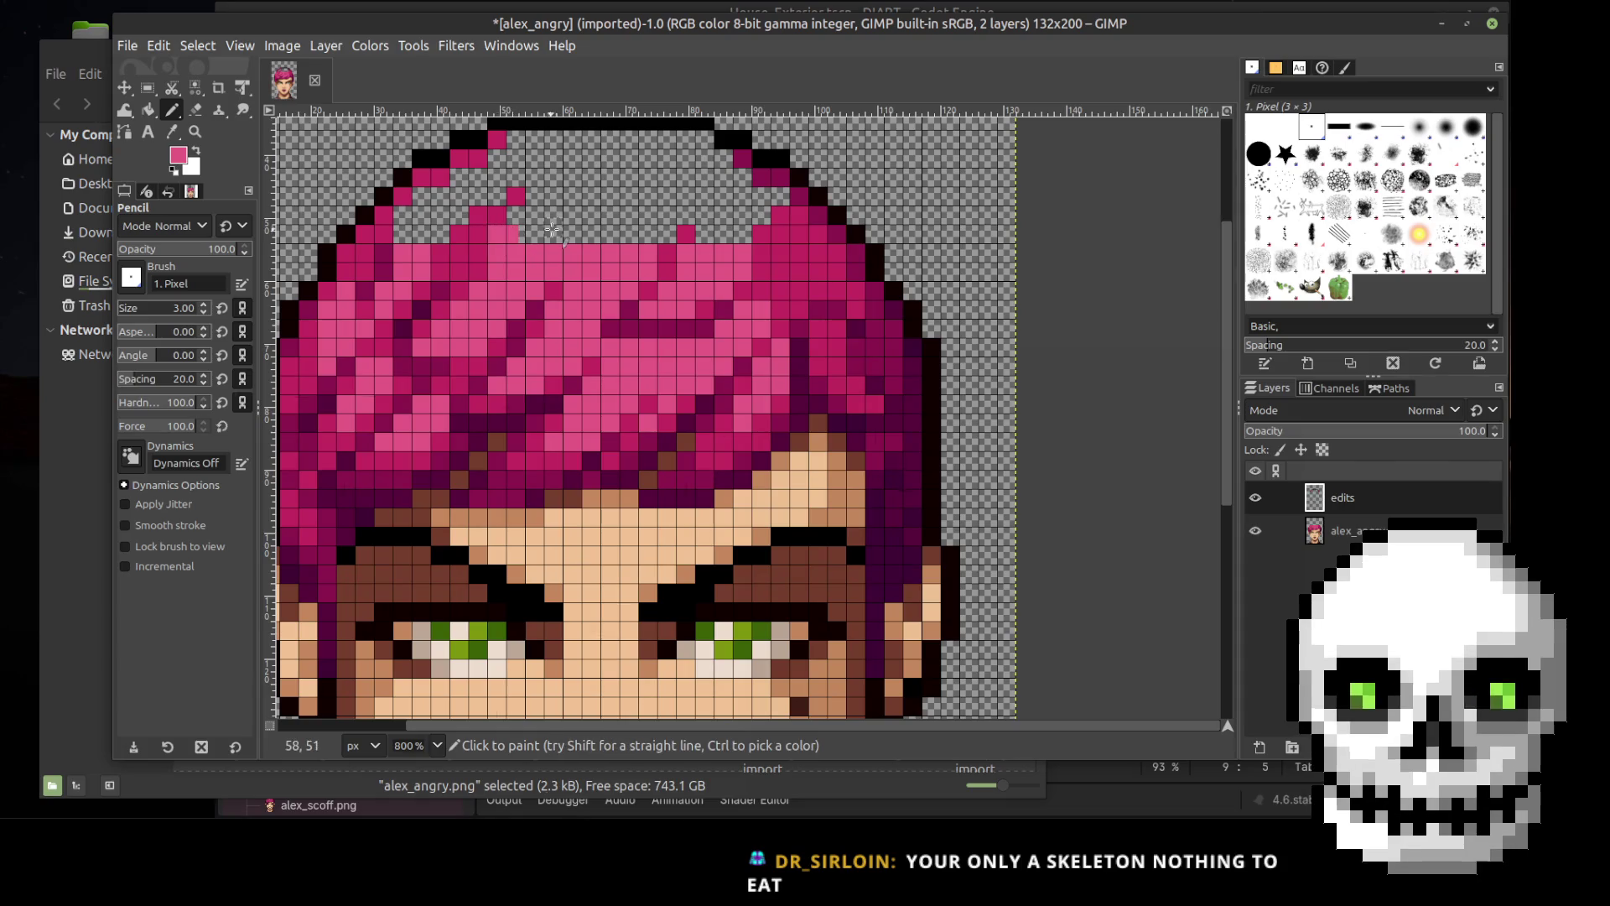
left_click(671, 235, "shift")
left_click(704, 235)
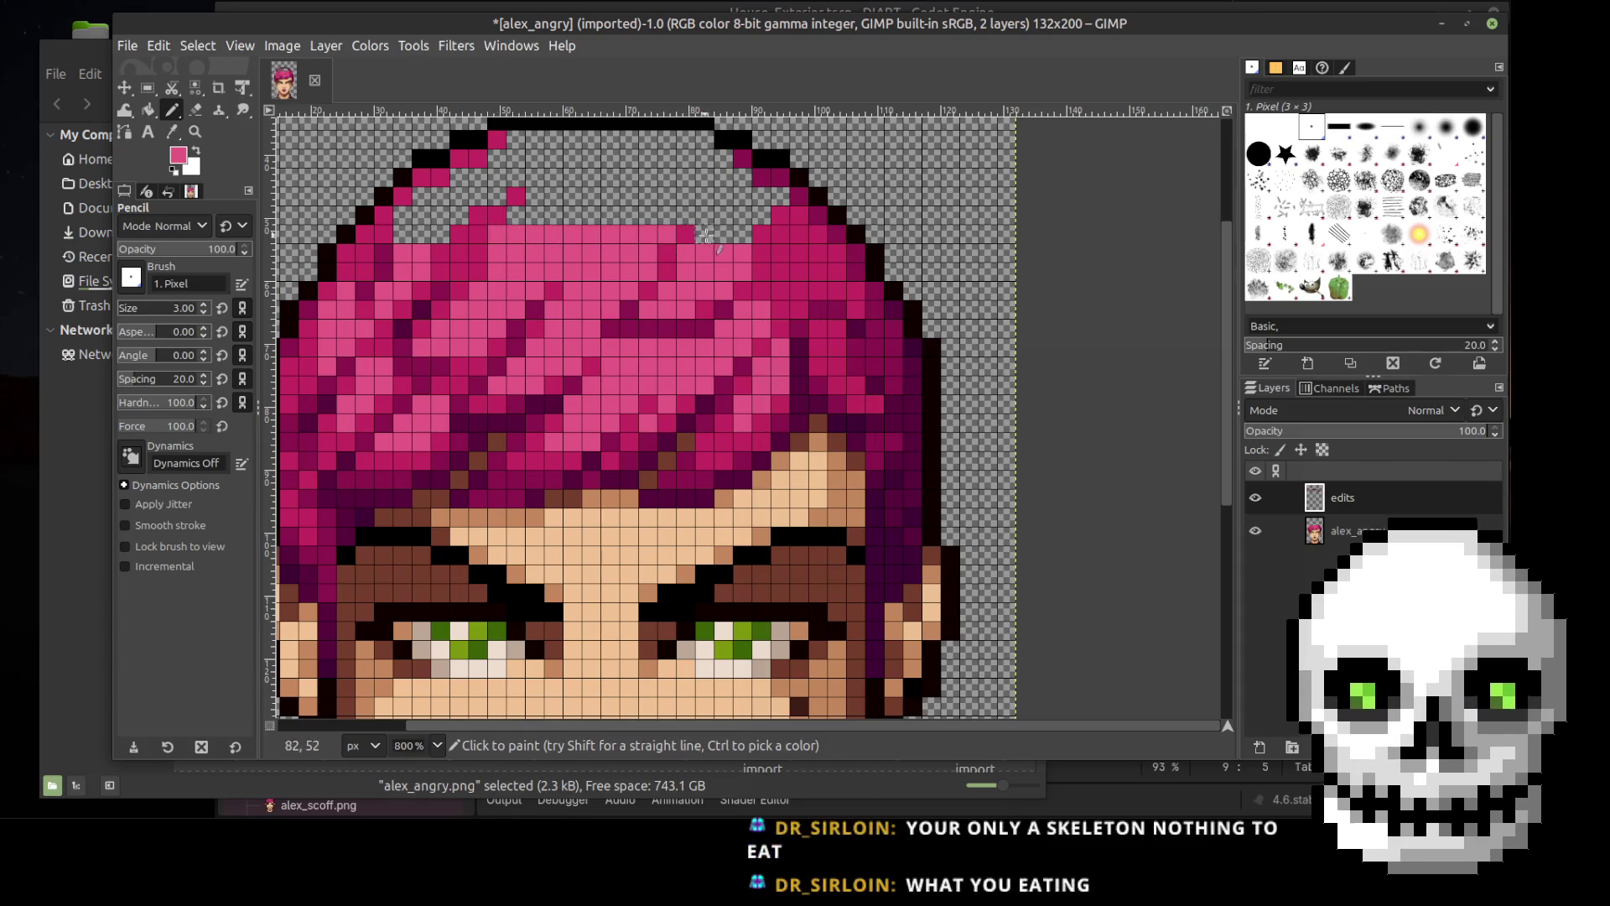
left_click(732, 234, "shift")
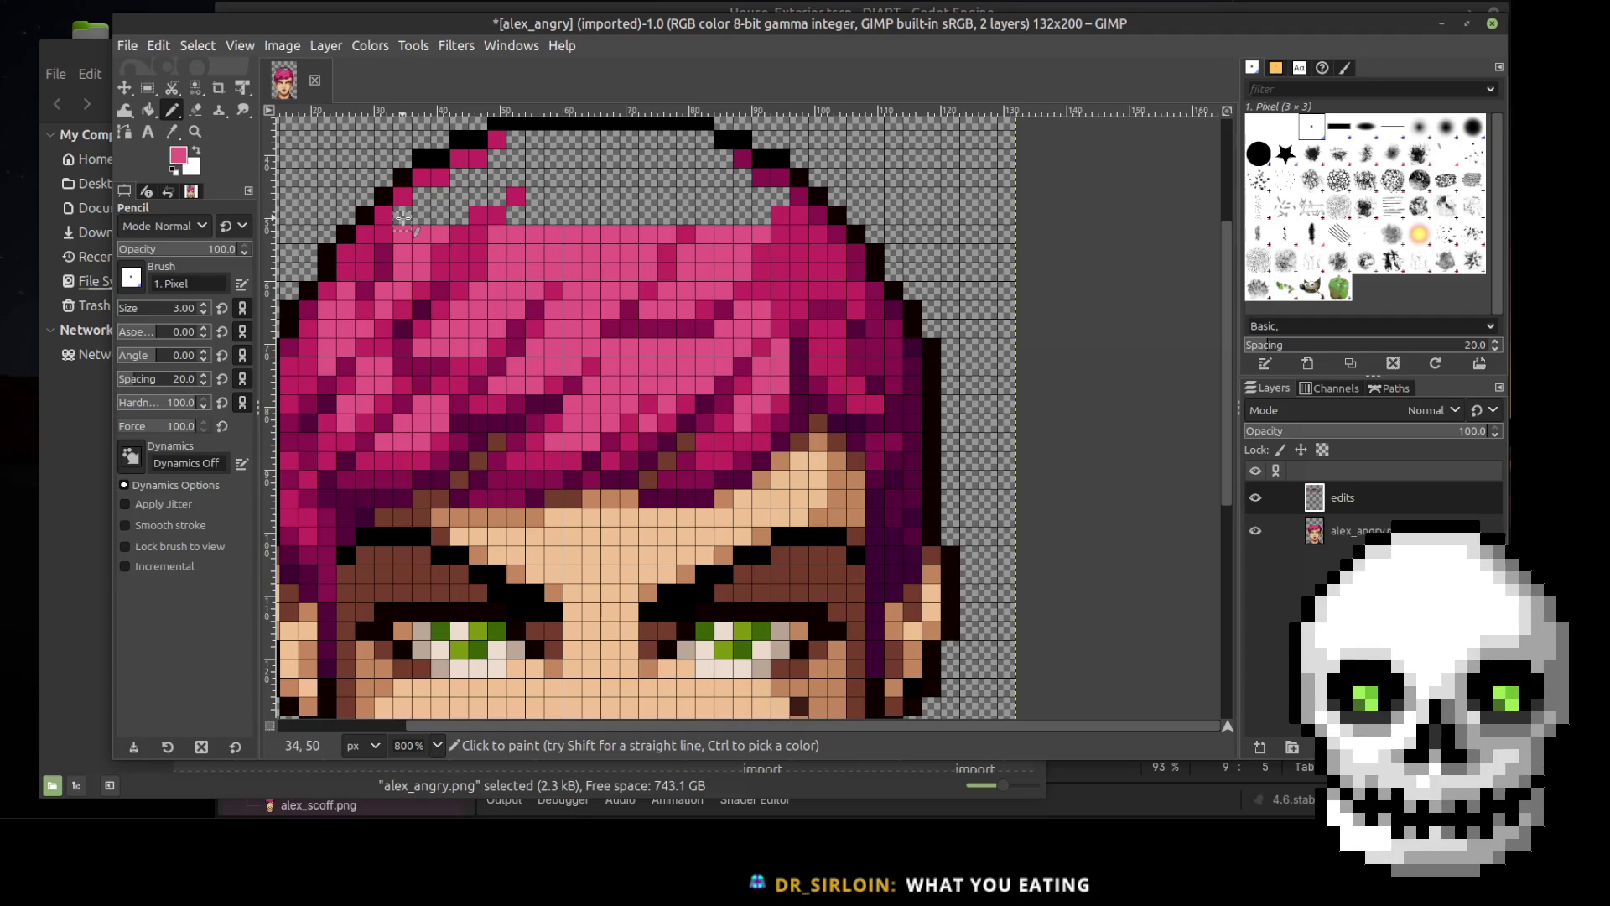
Step: Sample a darker magenta from the hair and paint one shading pixel in the upper hair
key("shift")
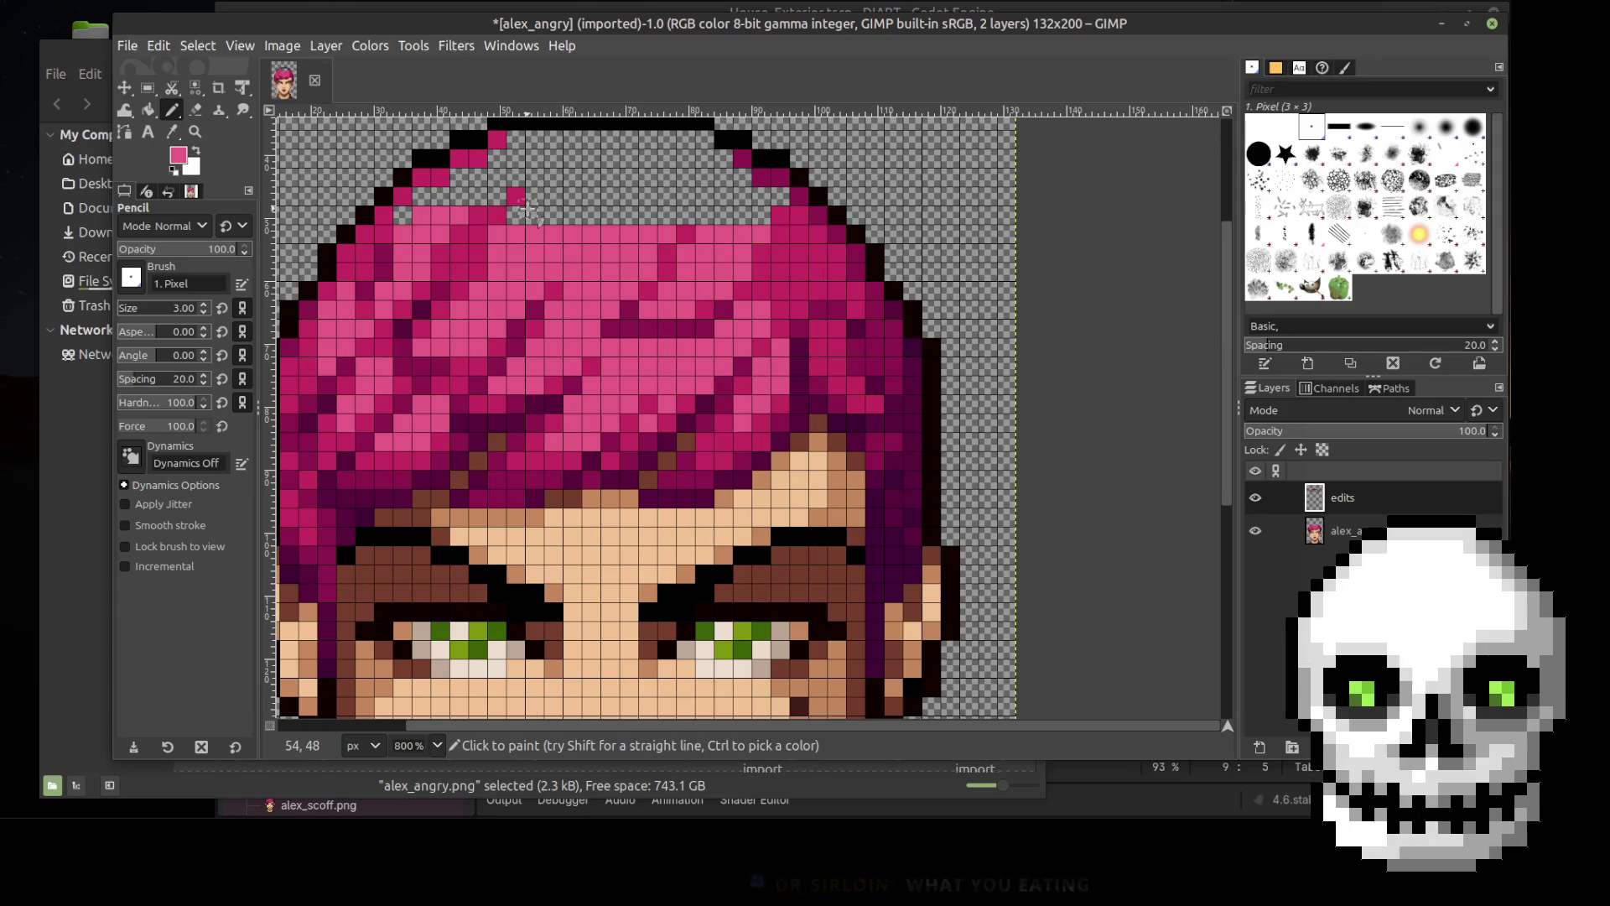
left_click(173, 131)
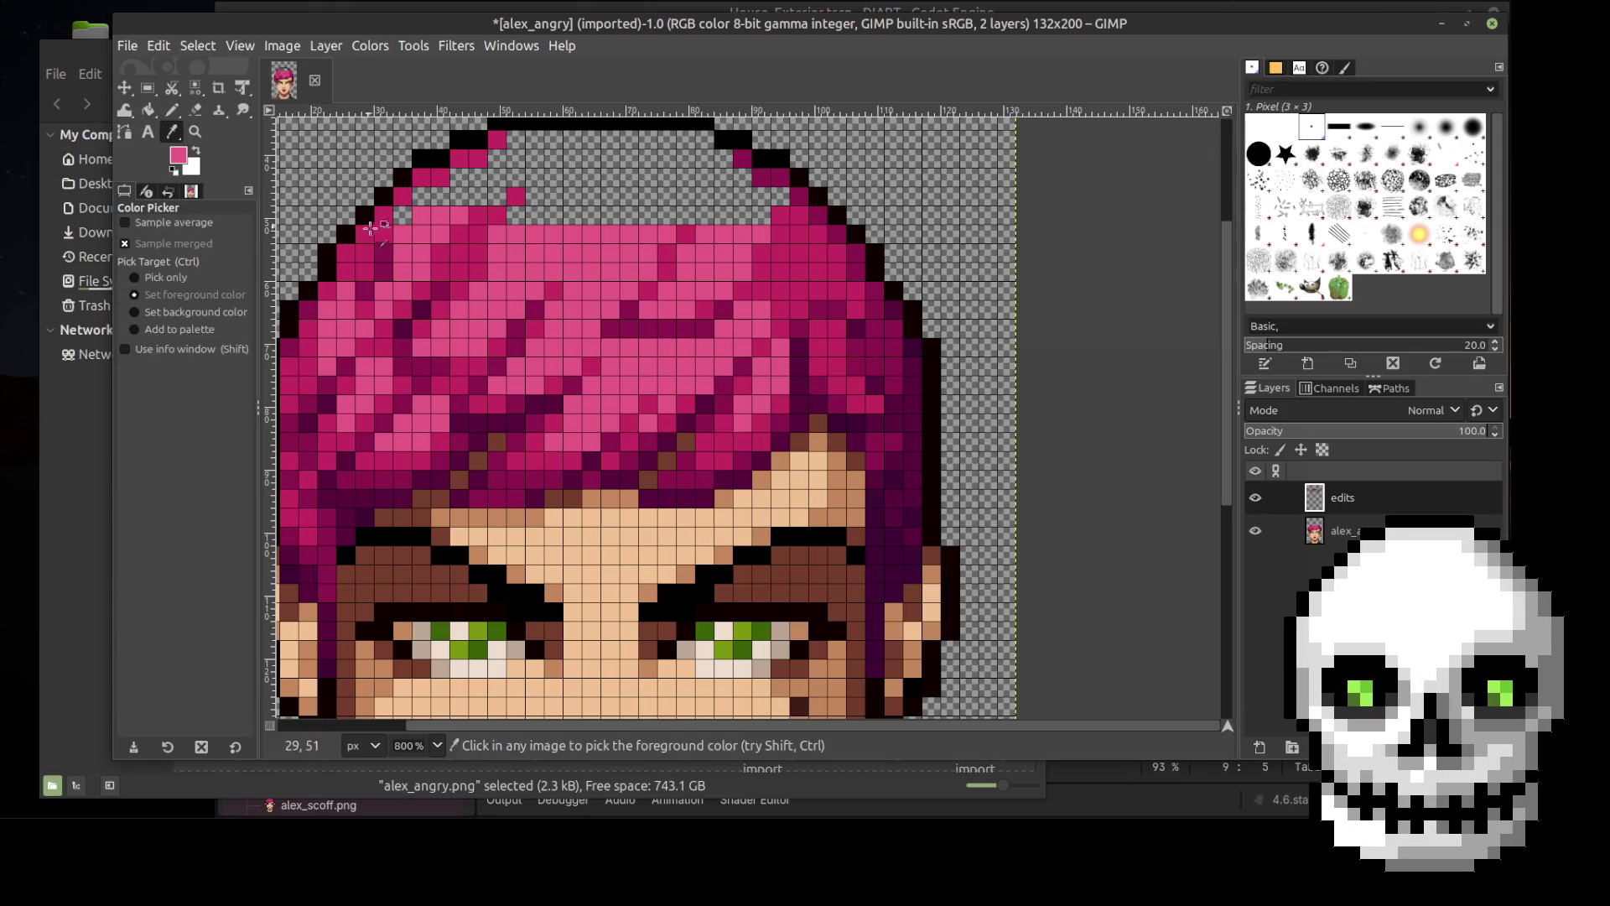
left_click(382, 253)
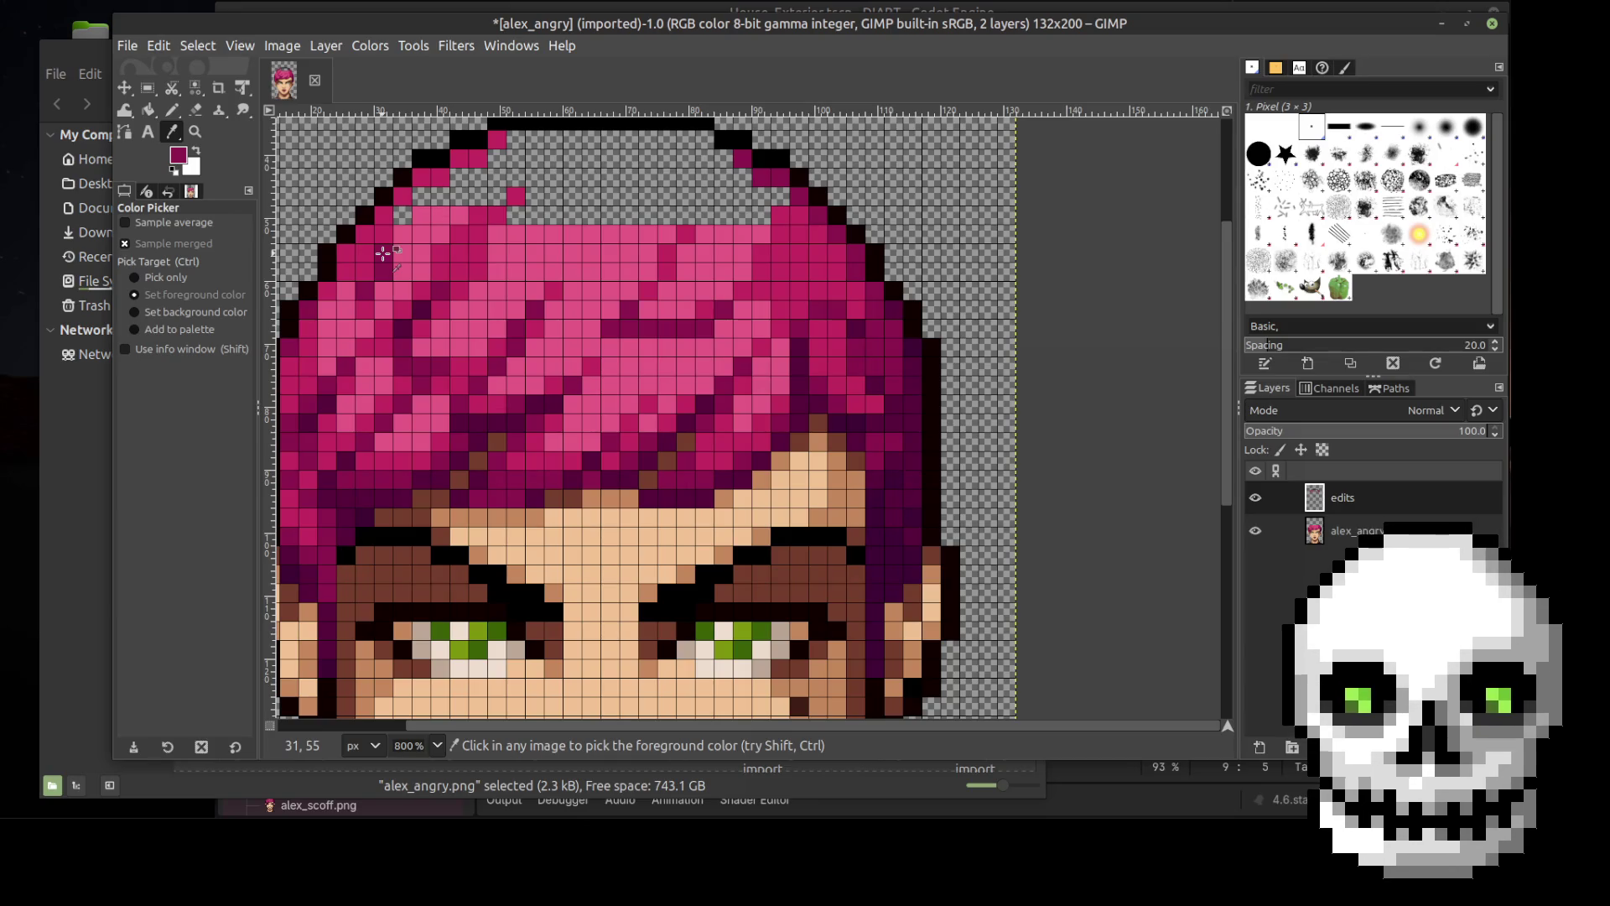
key("n")
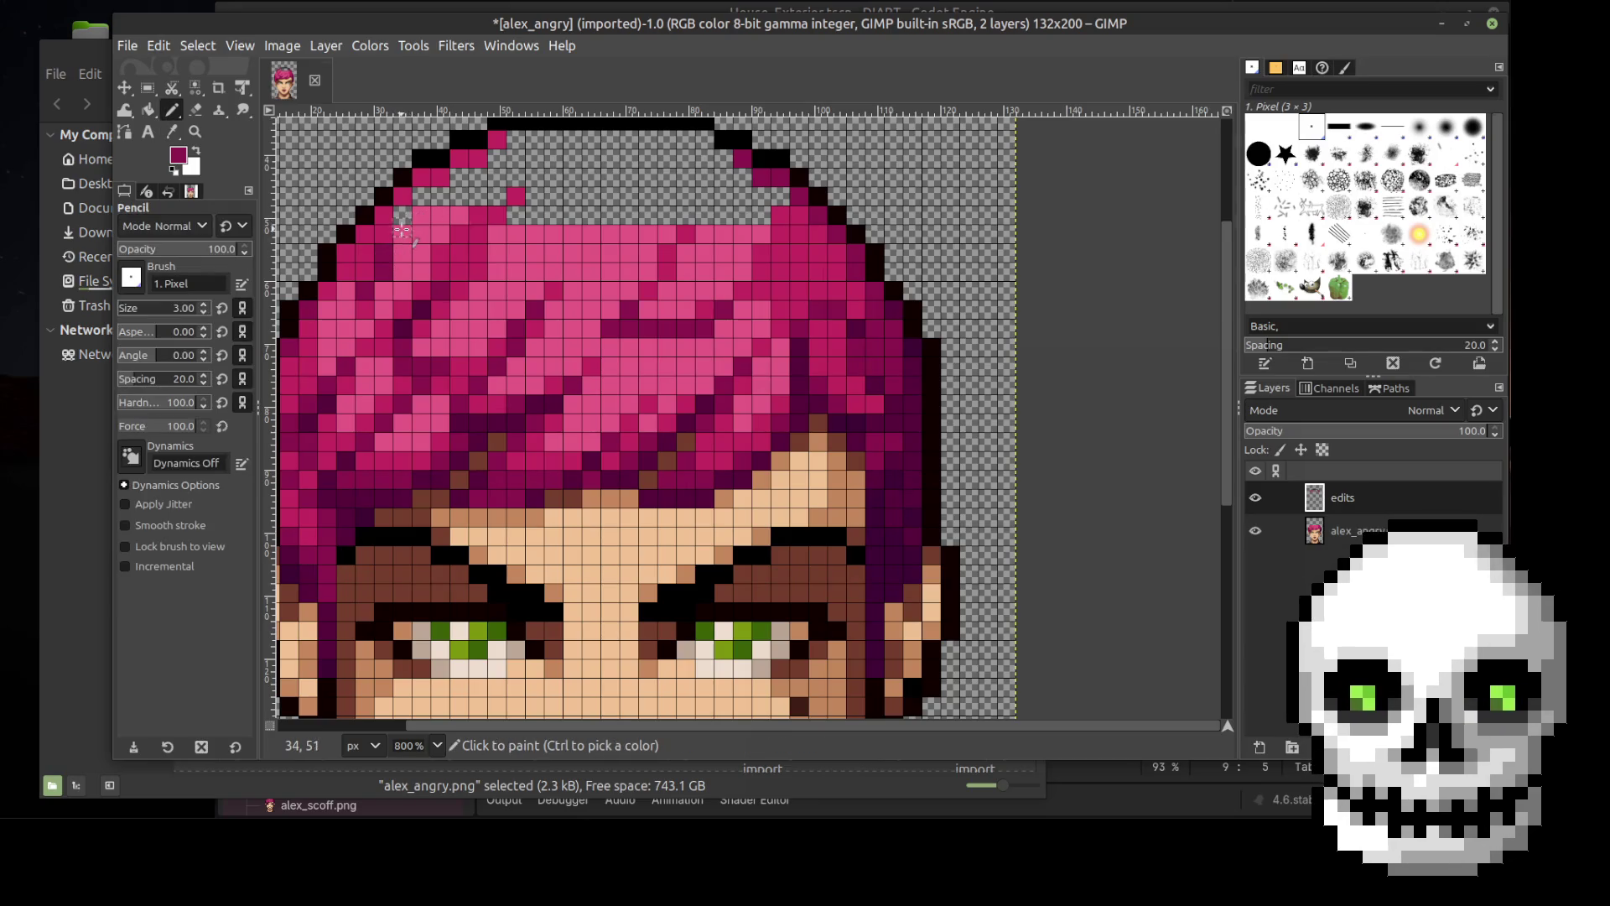
left_click(402, 214)
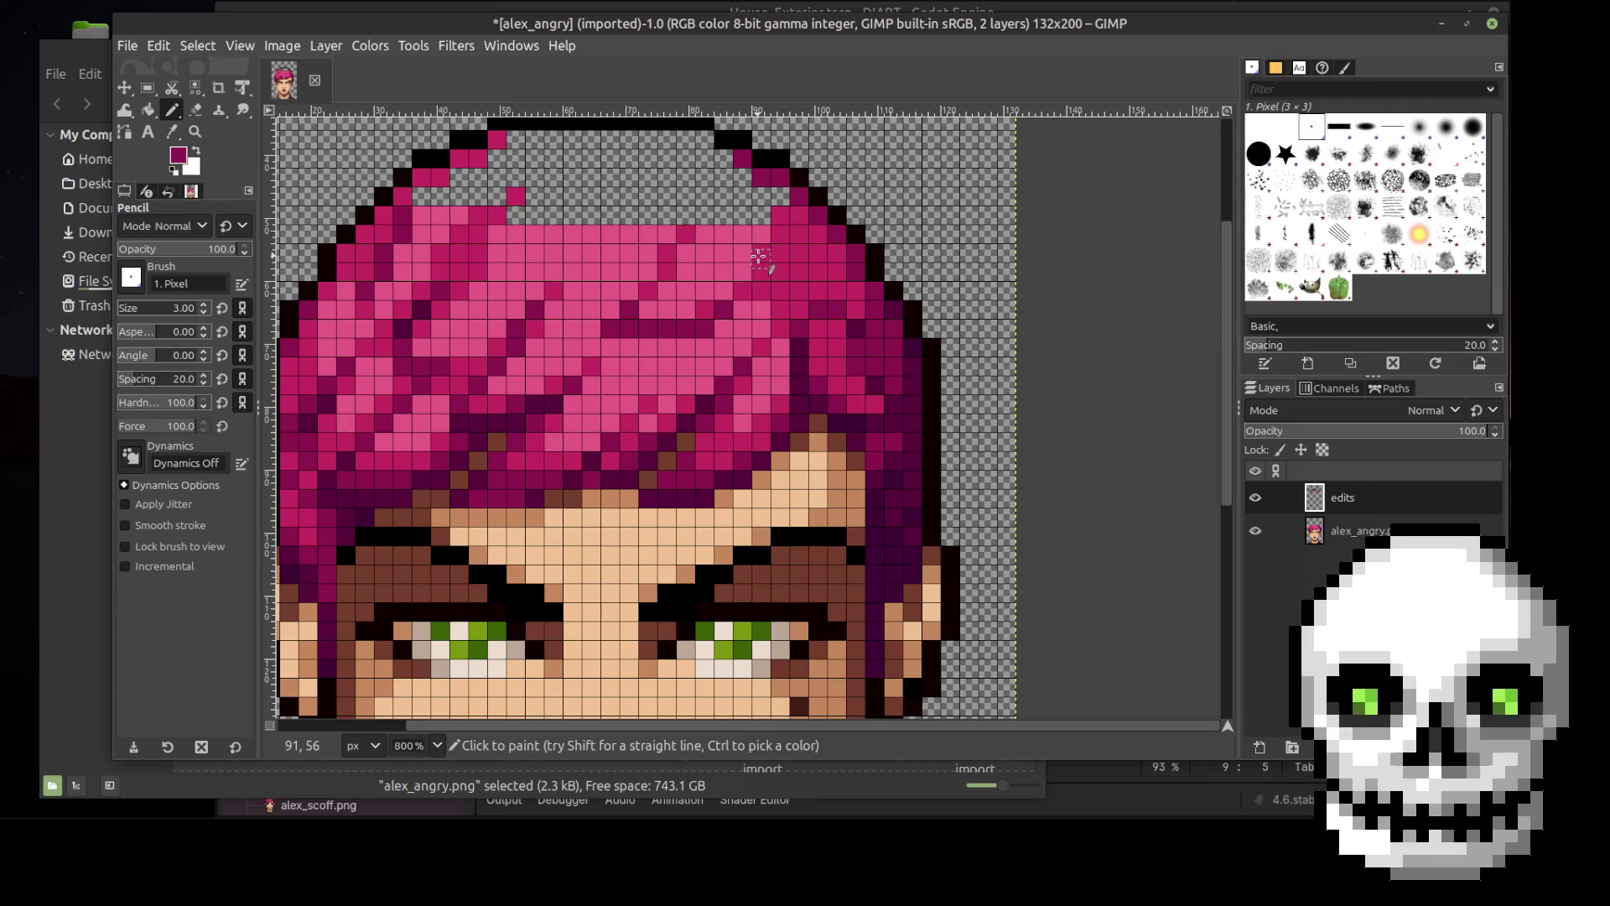
key("o")
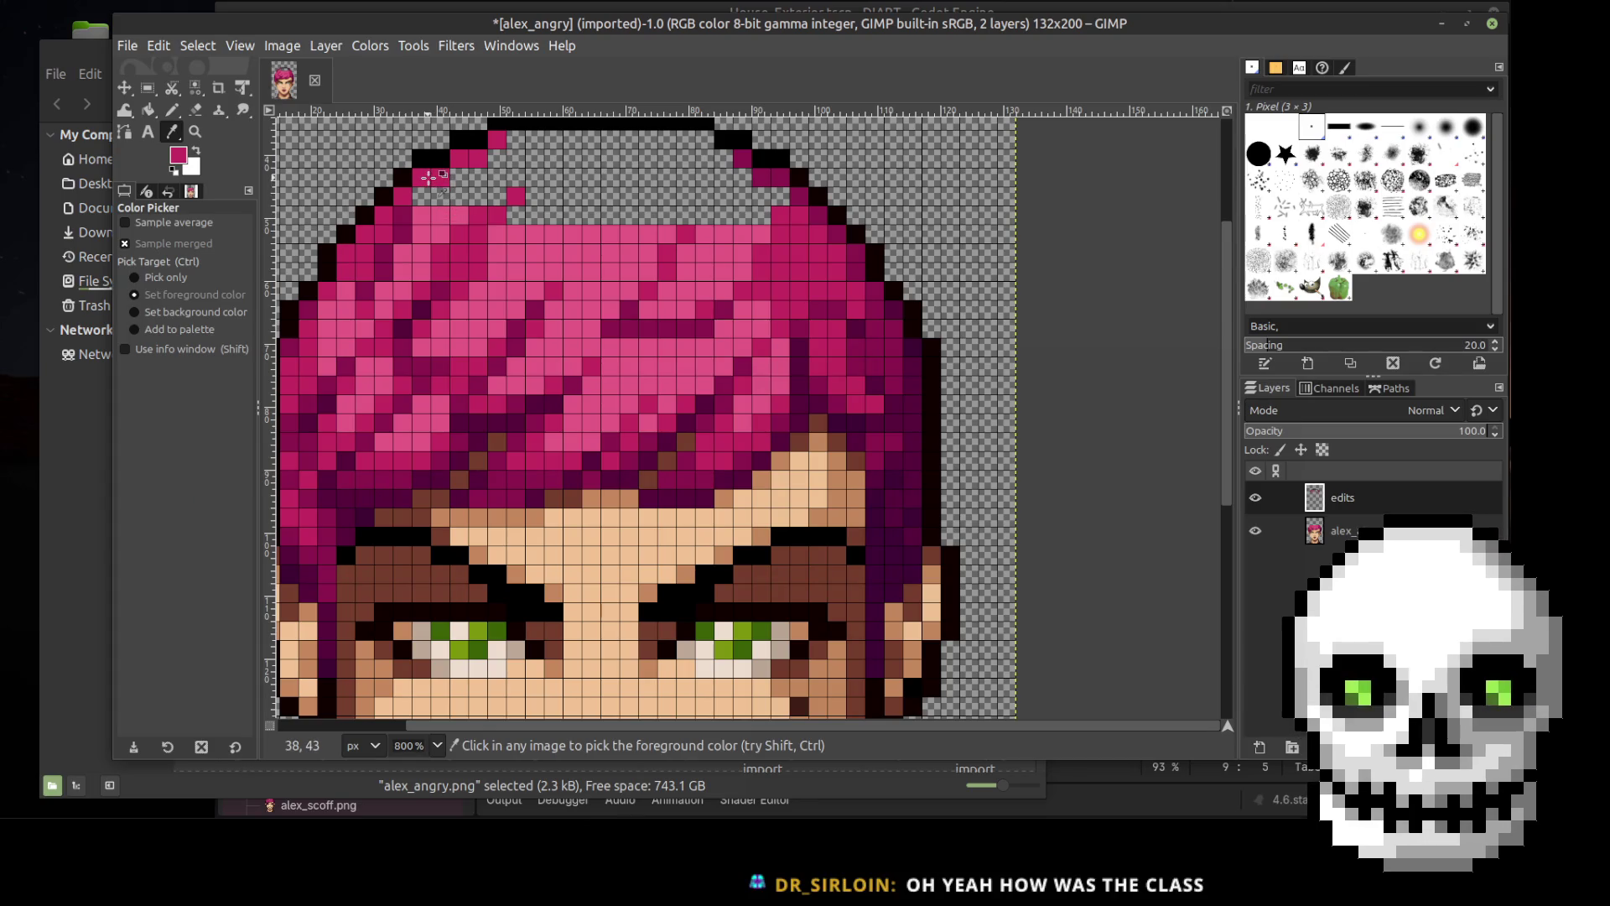
key("b")
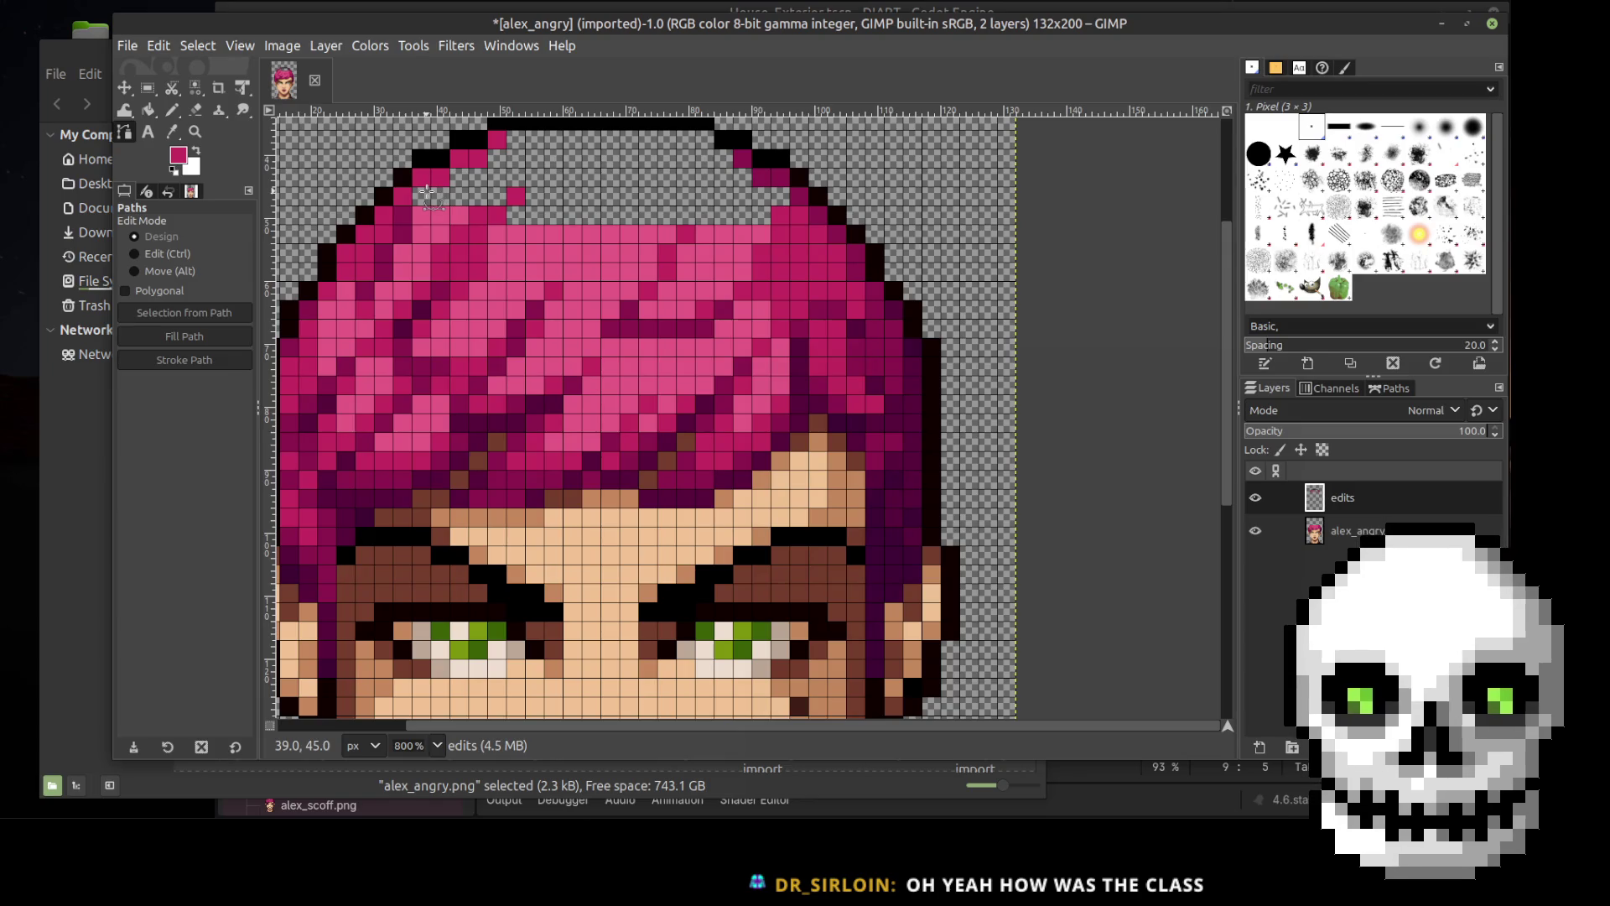
key("o")
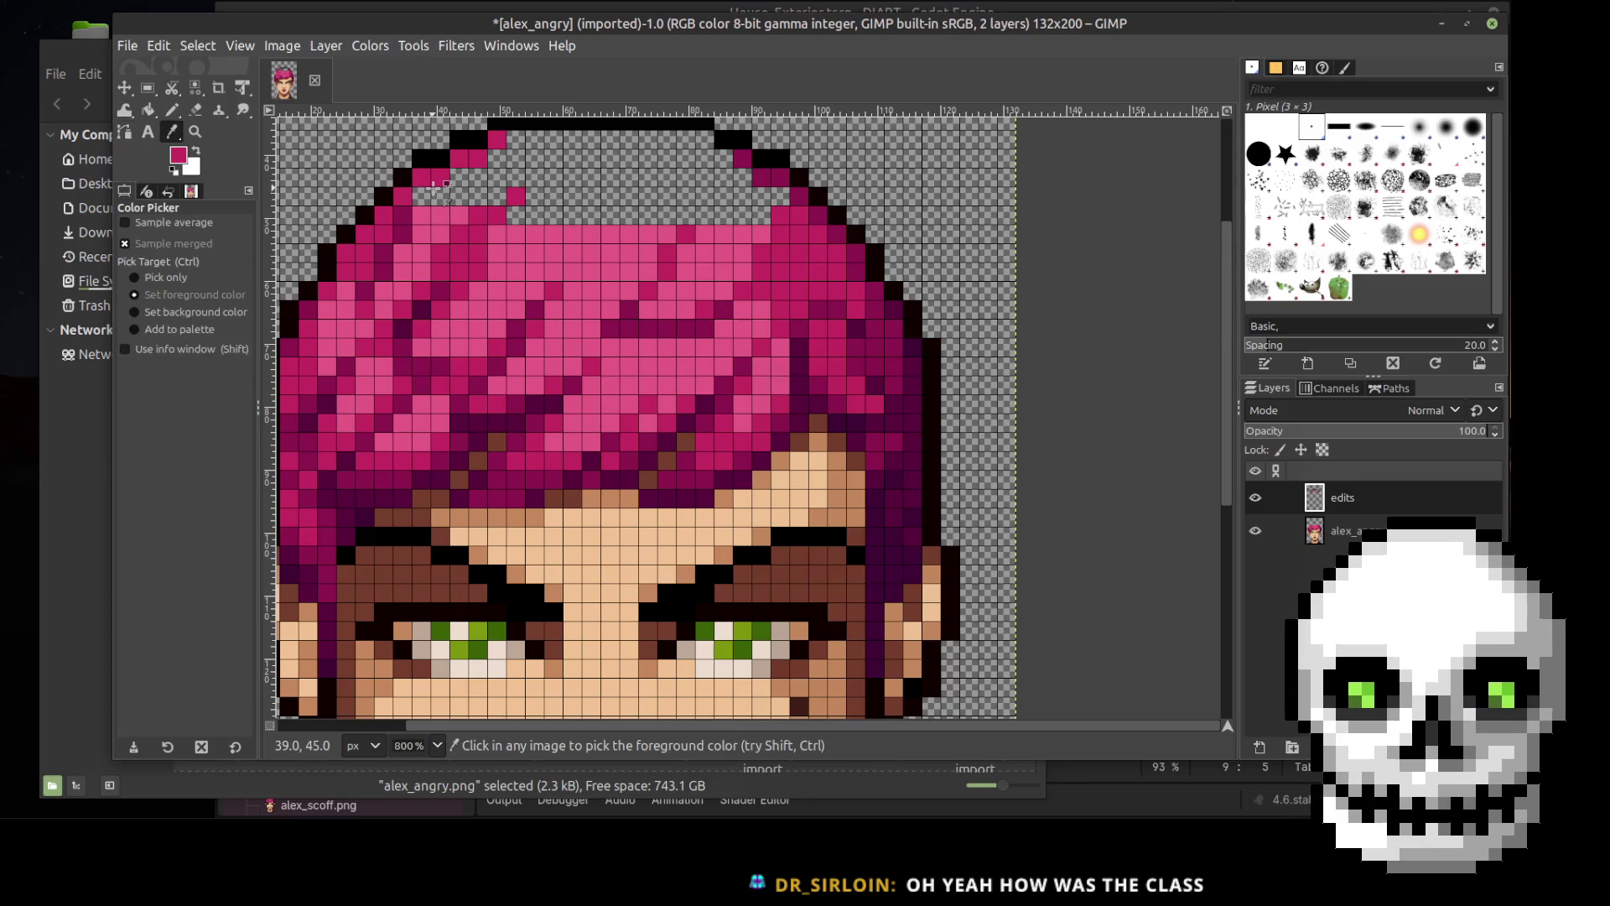
key("n")
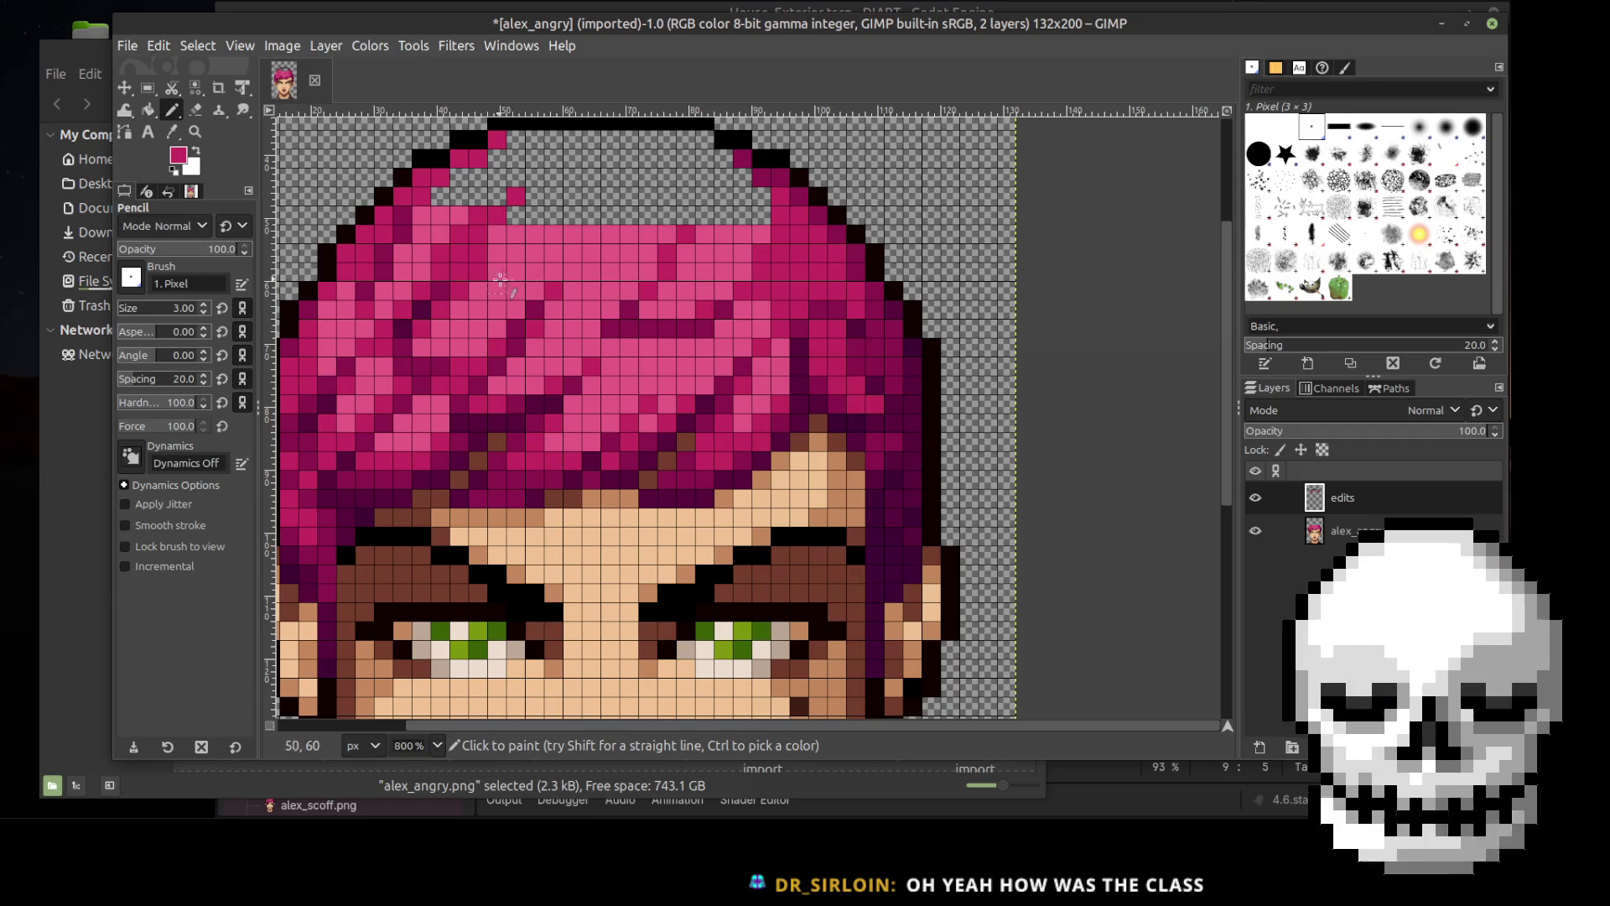
Step: Sample the lighter pink and paint a light pink pixel in the hair
key("o")
left_click(575, 250)
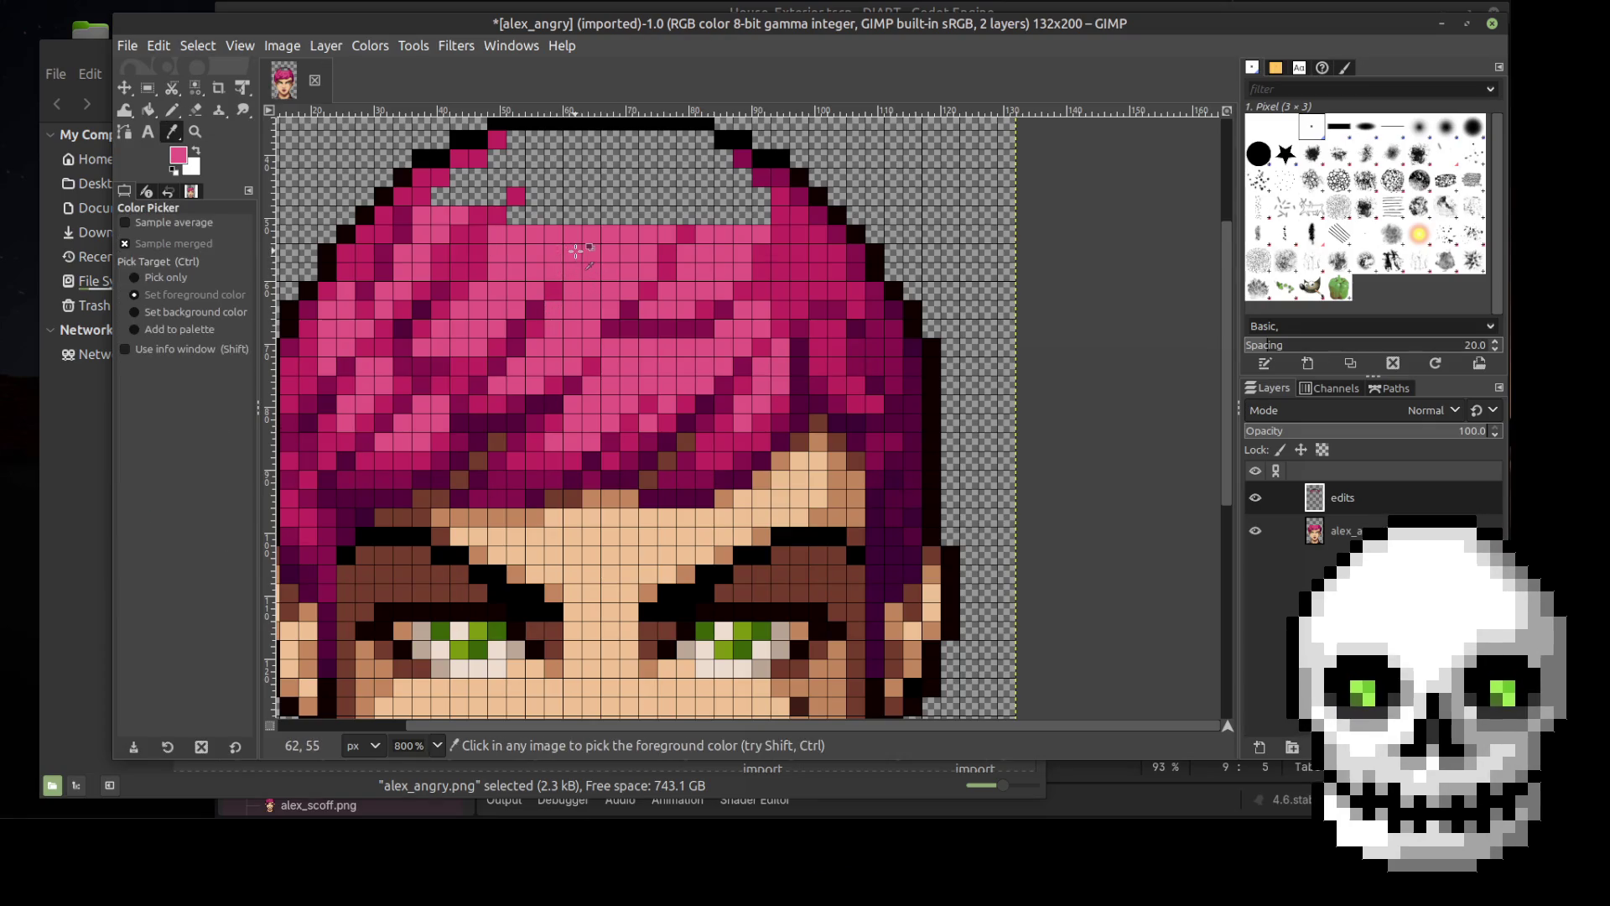
key("n")
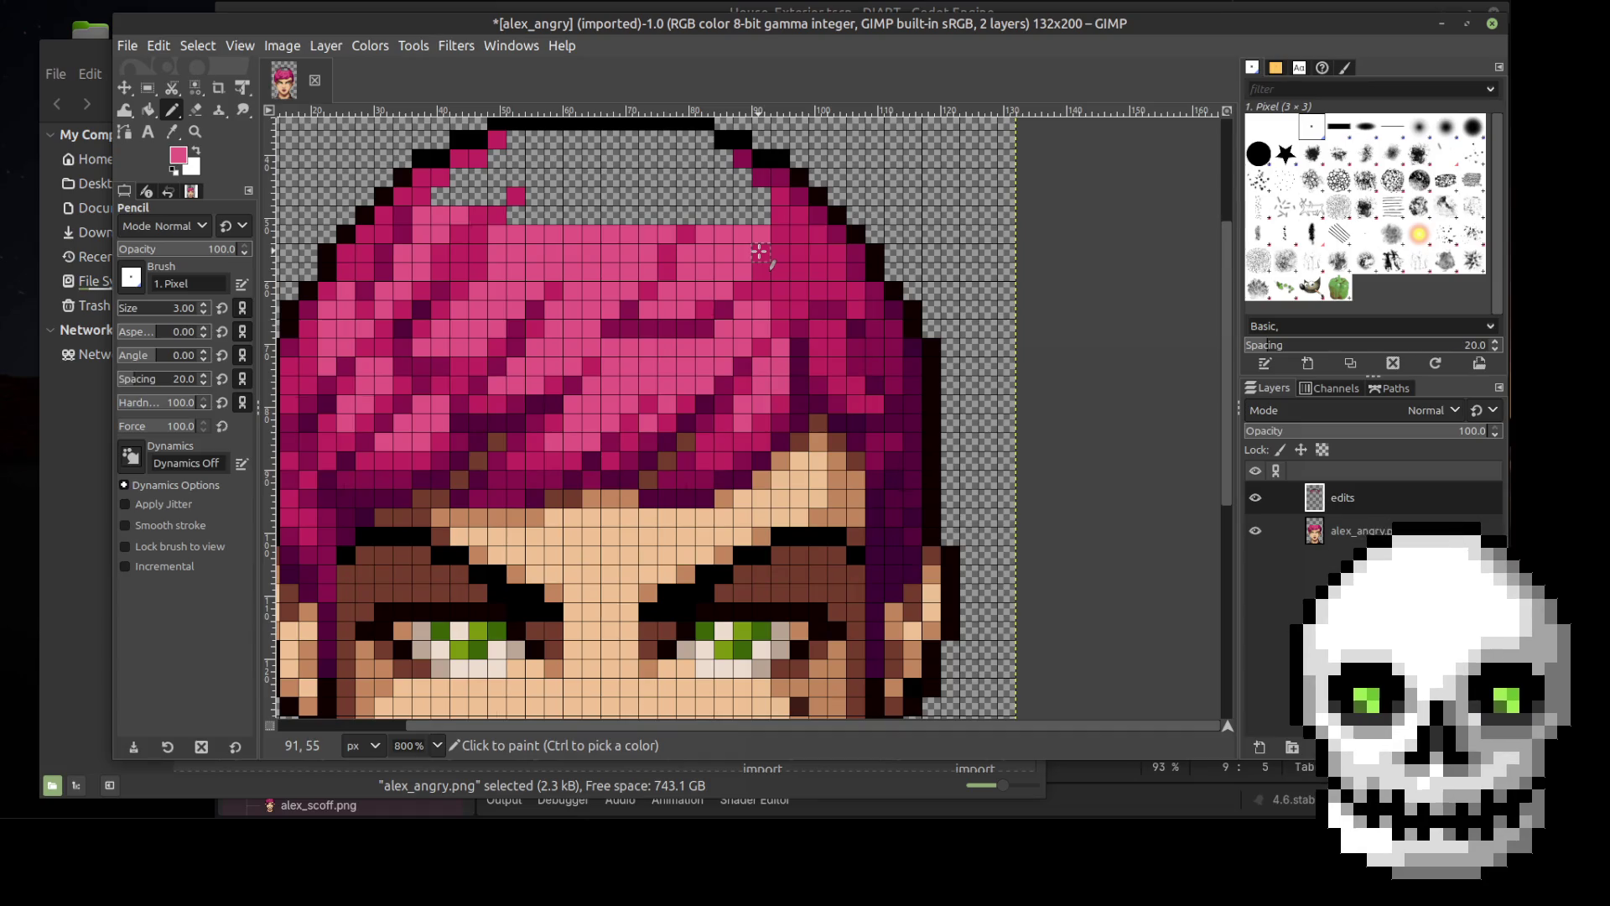
left_click(759, 252)
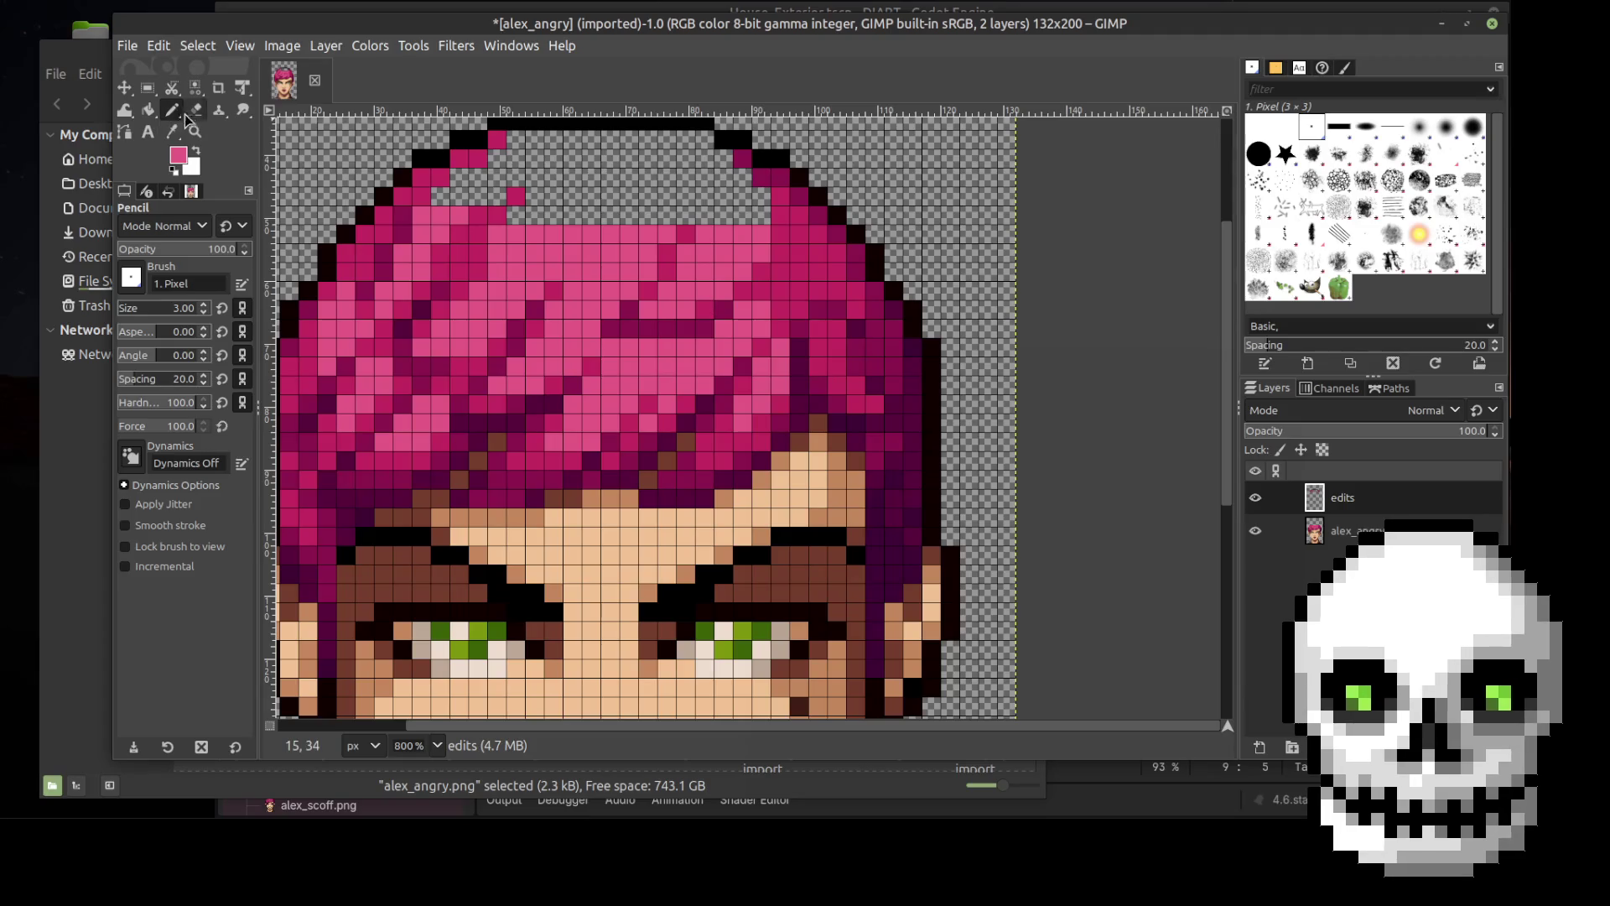
left_click(171, 87)
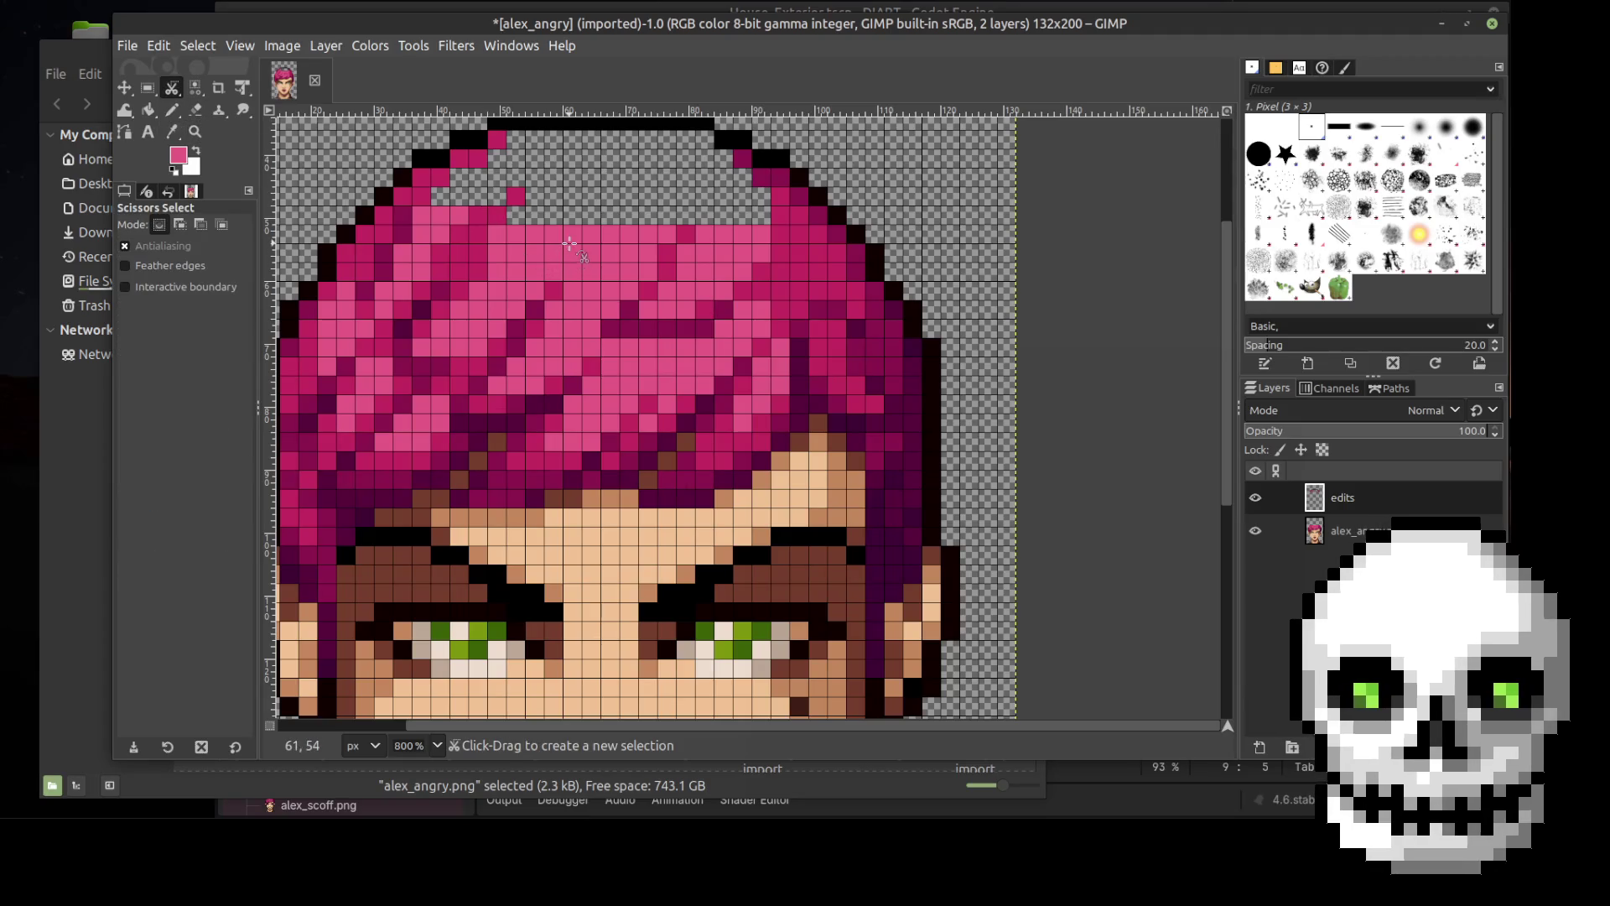
key("o")
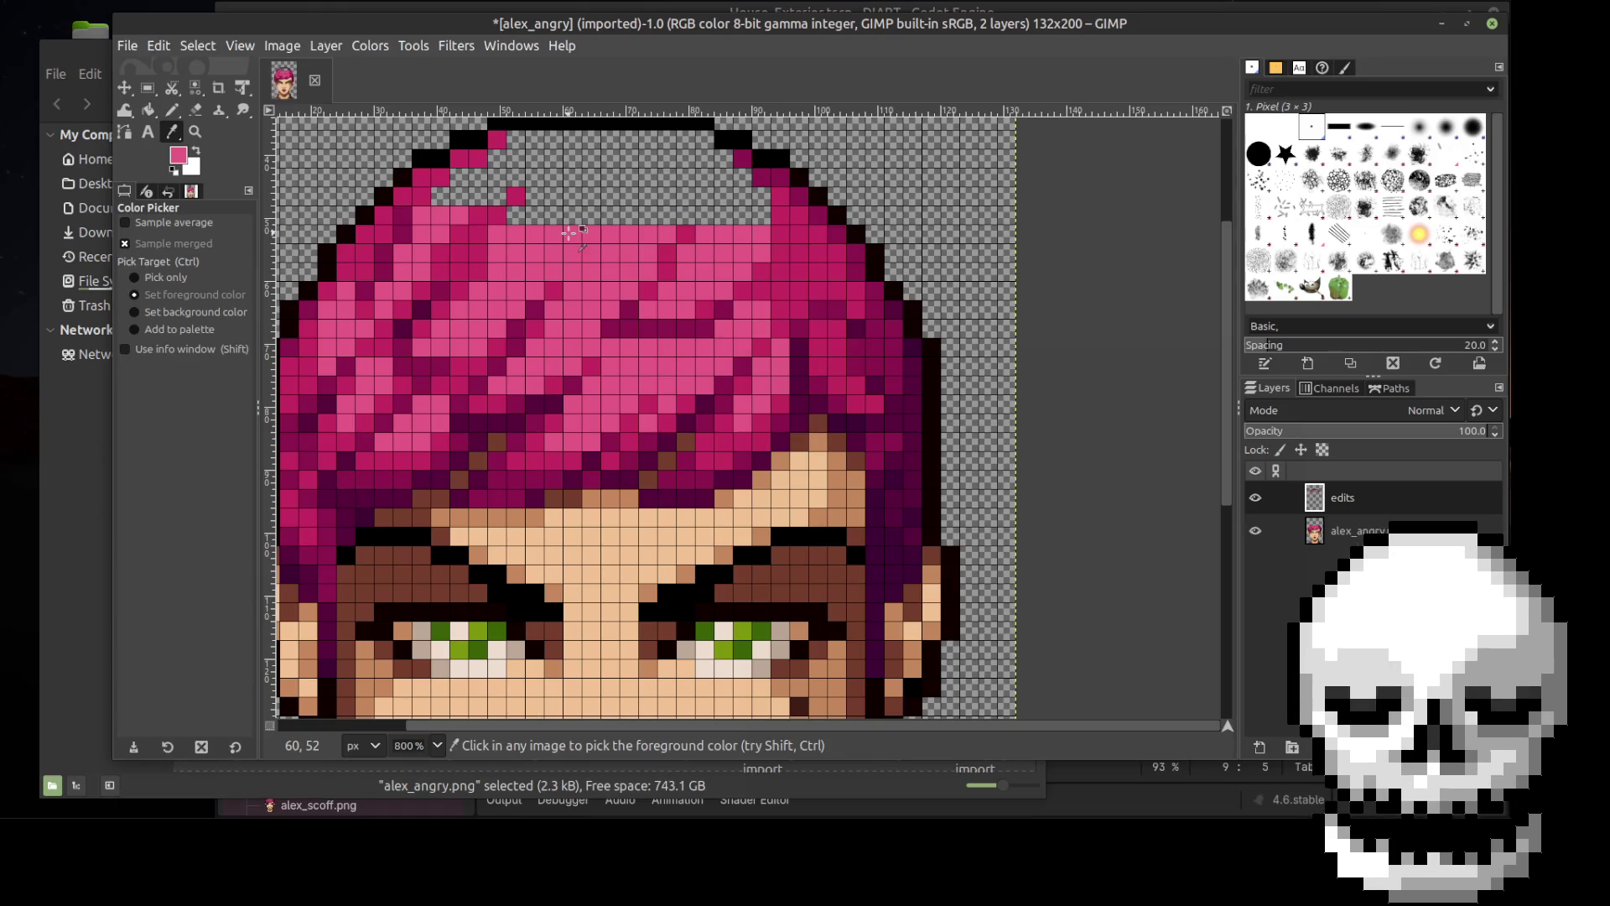
key("n")
Step: Fill the top hair row and the two rows under the outline with pink lines
left_click(516, 215)
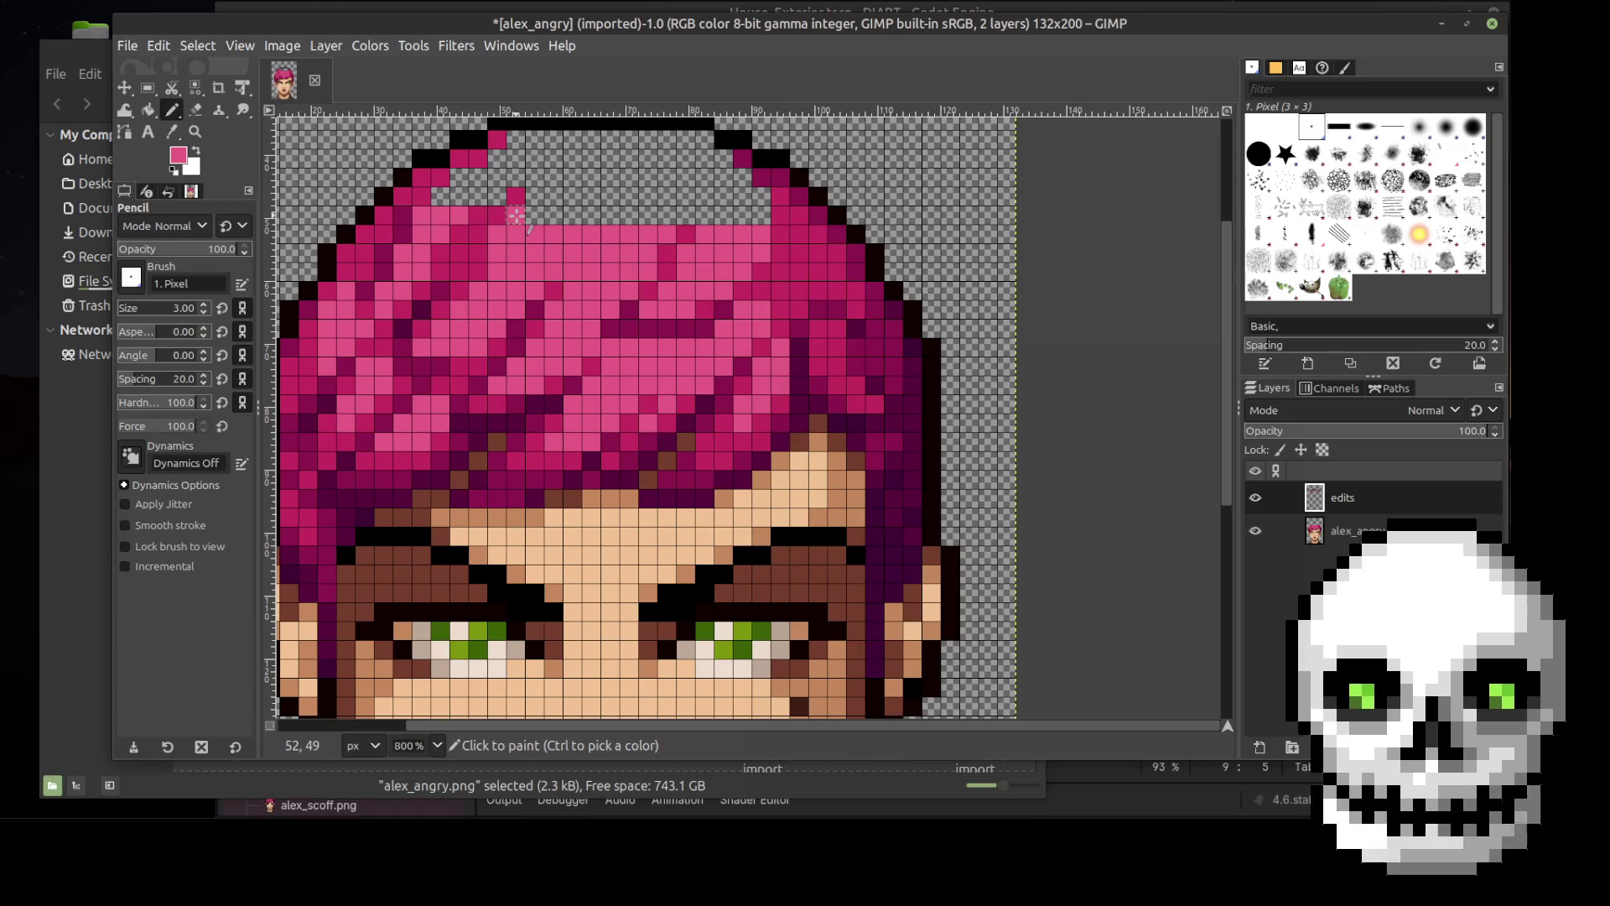
left_click(668, 216, "shift")
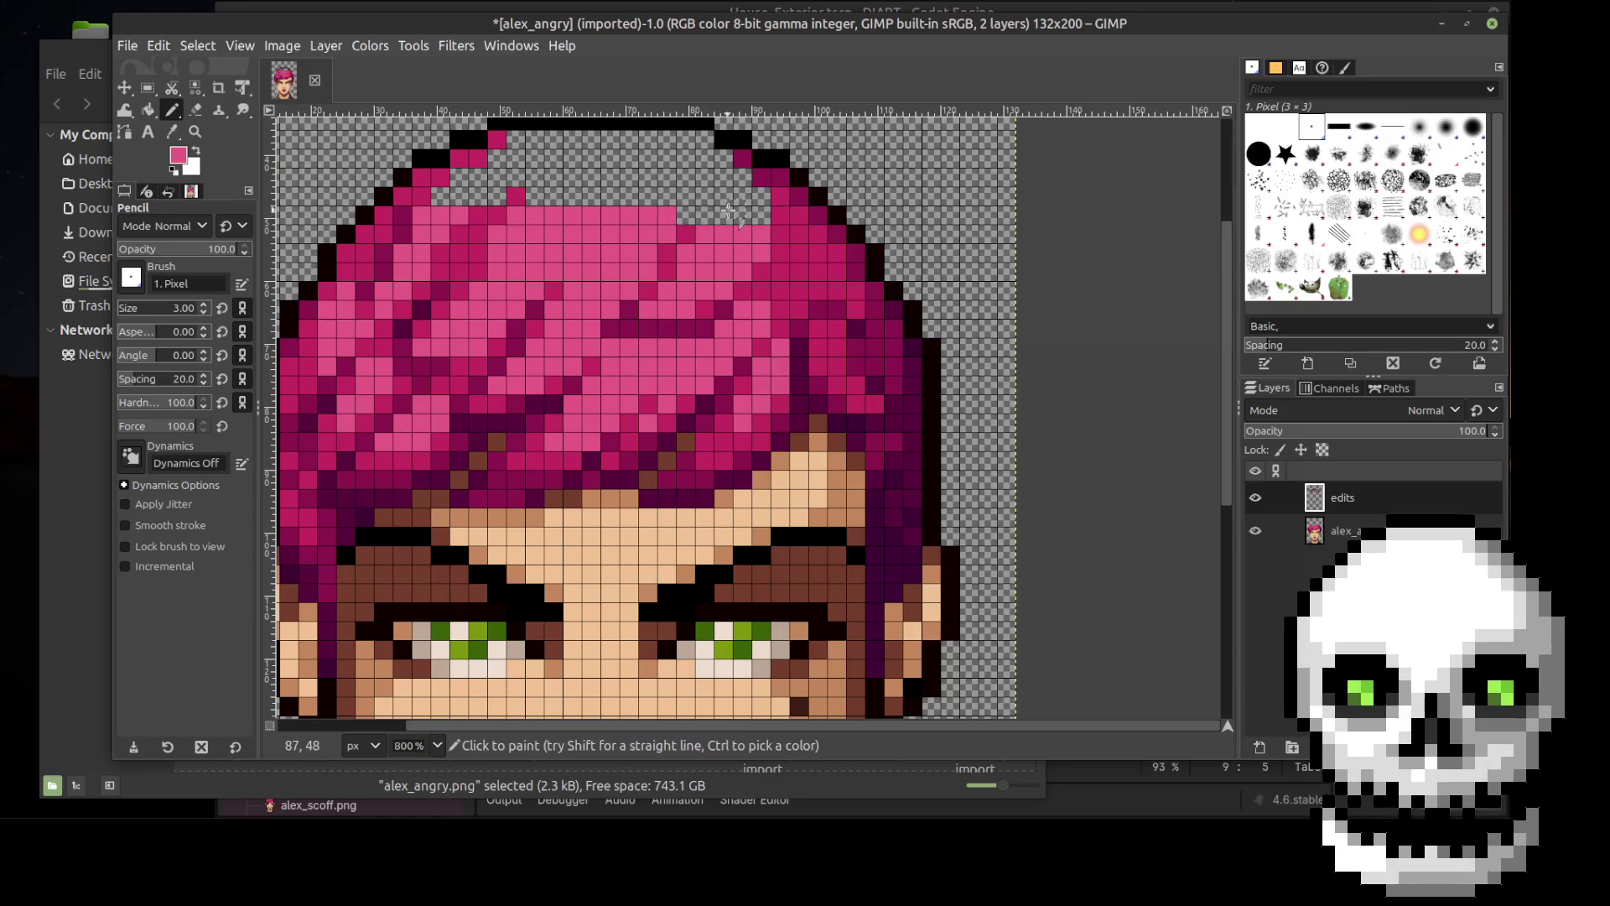
left_click(686, 214)
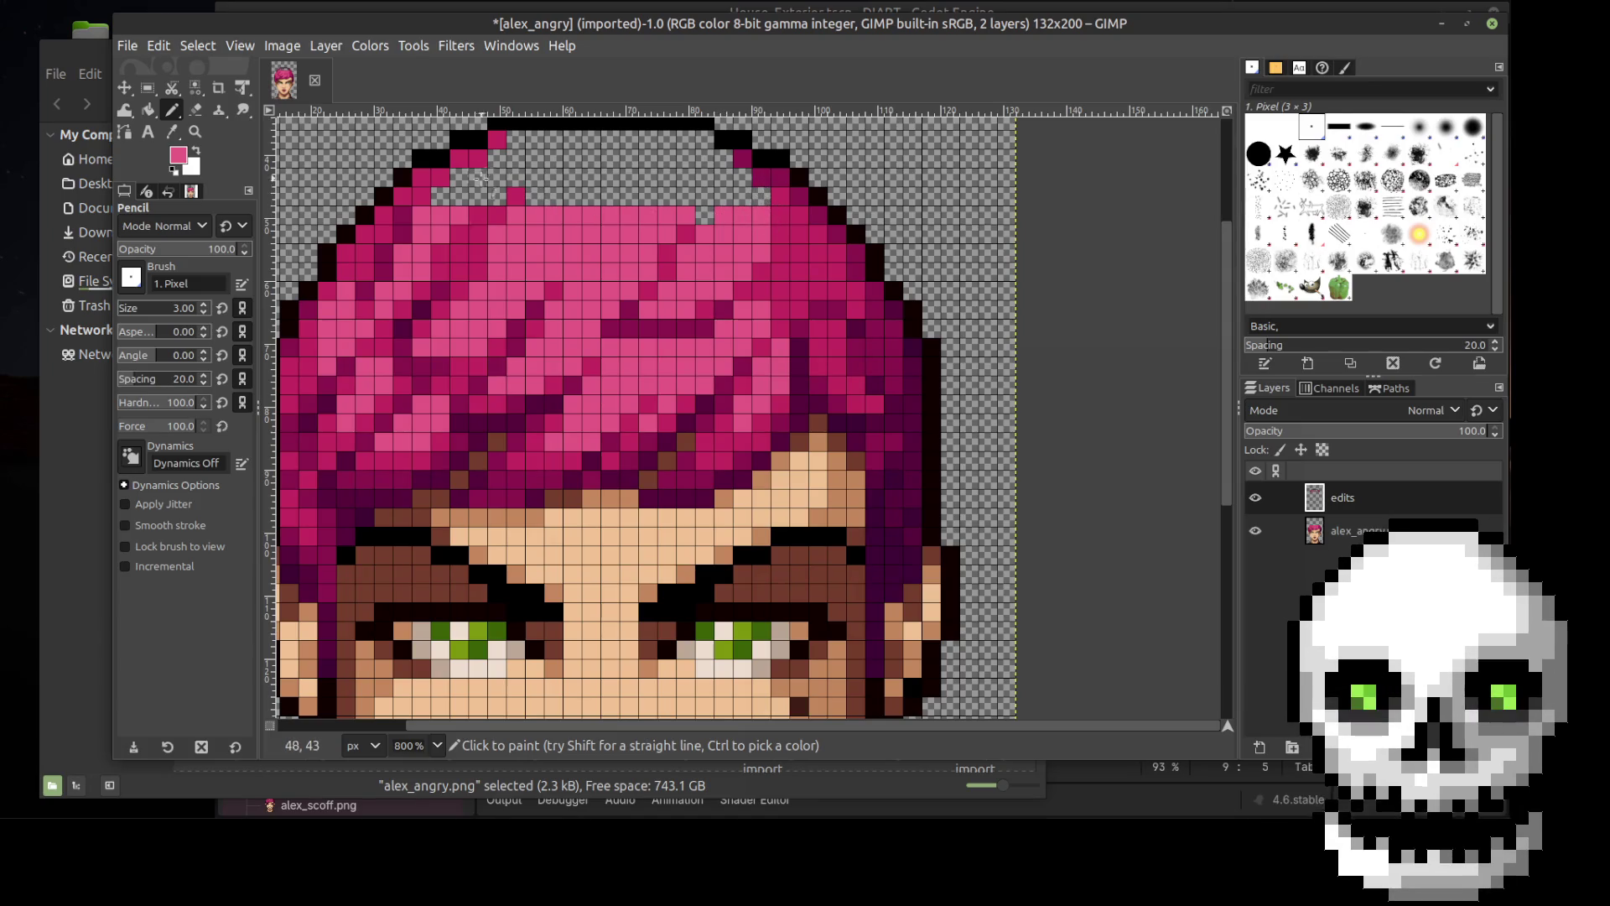
mouse_move(495, 197)
left_mouse_down()
mouse_move(438, 198)
mouse_move(501, 173)
left_mouse_up()
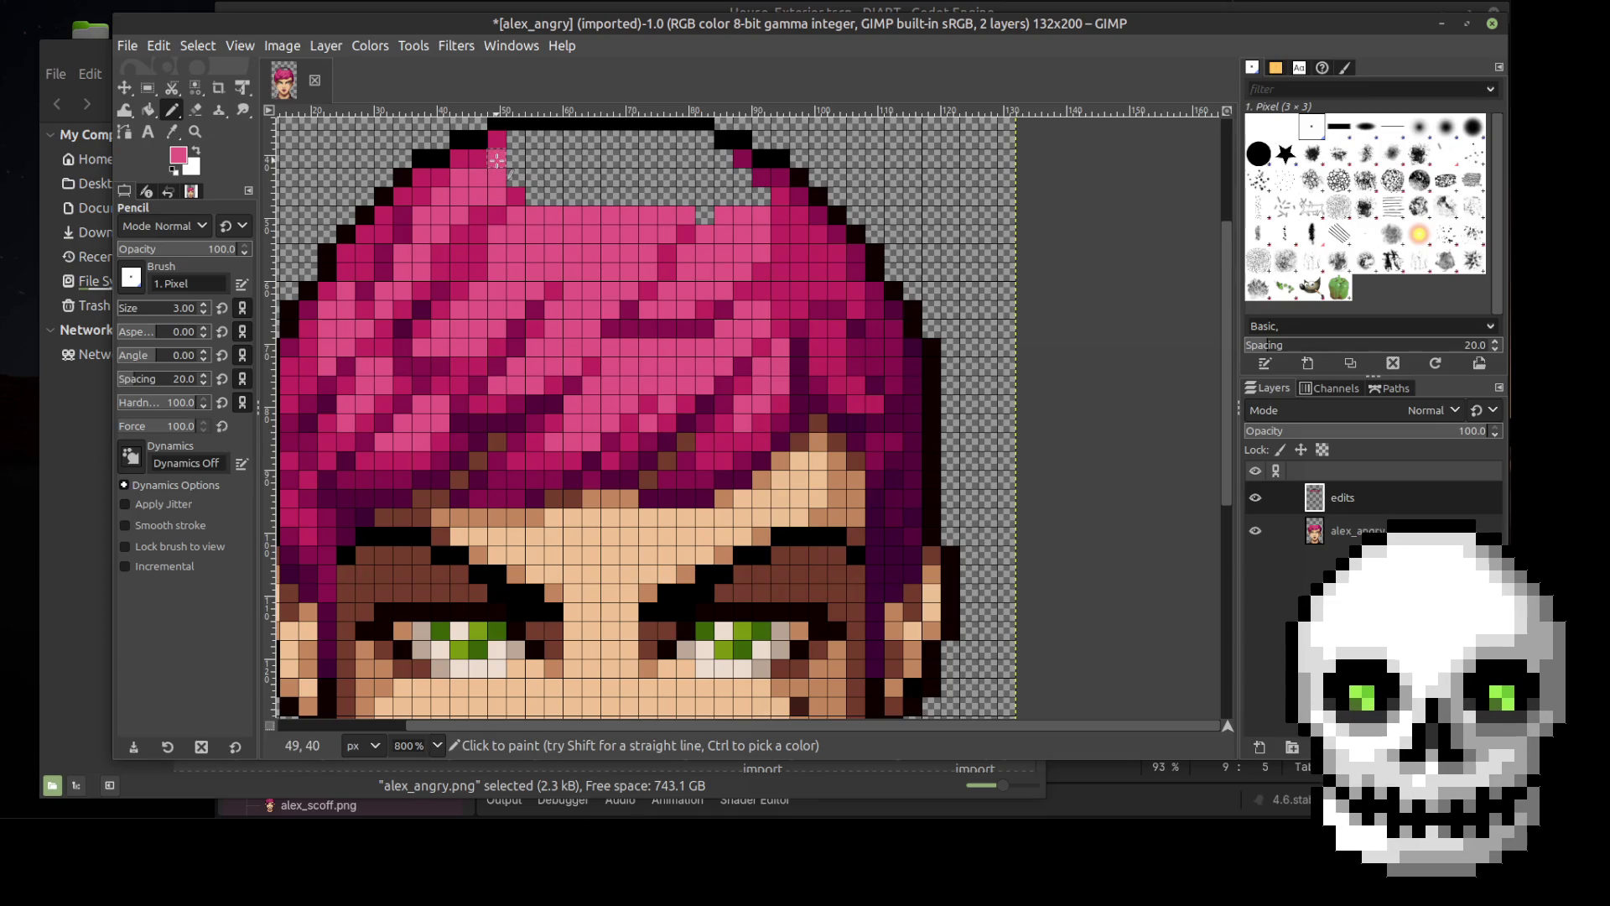
mouse_move(513, 139)
left_mouse_down()
mouse_move(713, 142)
mouse_move(663, 145)
left_mouse_up()
left_click_drag(517, 158, 719, 166)
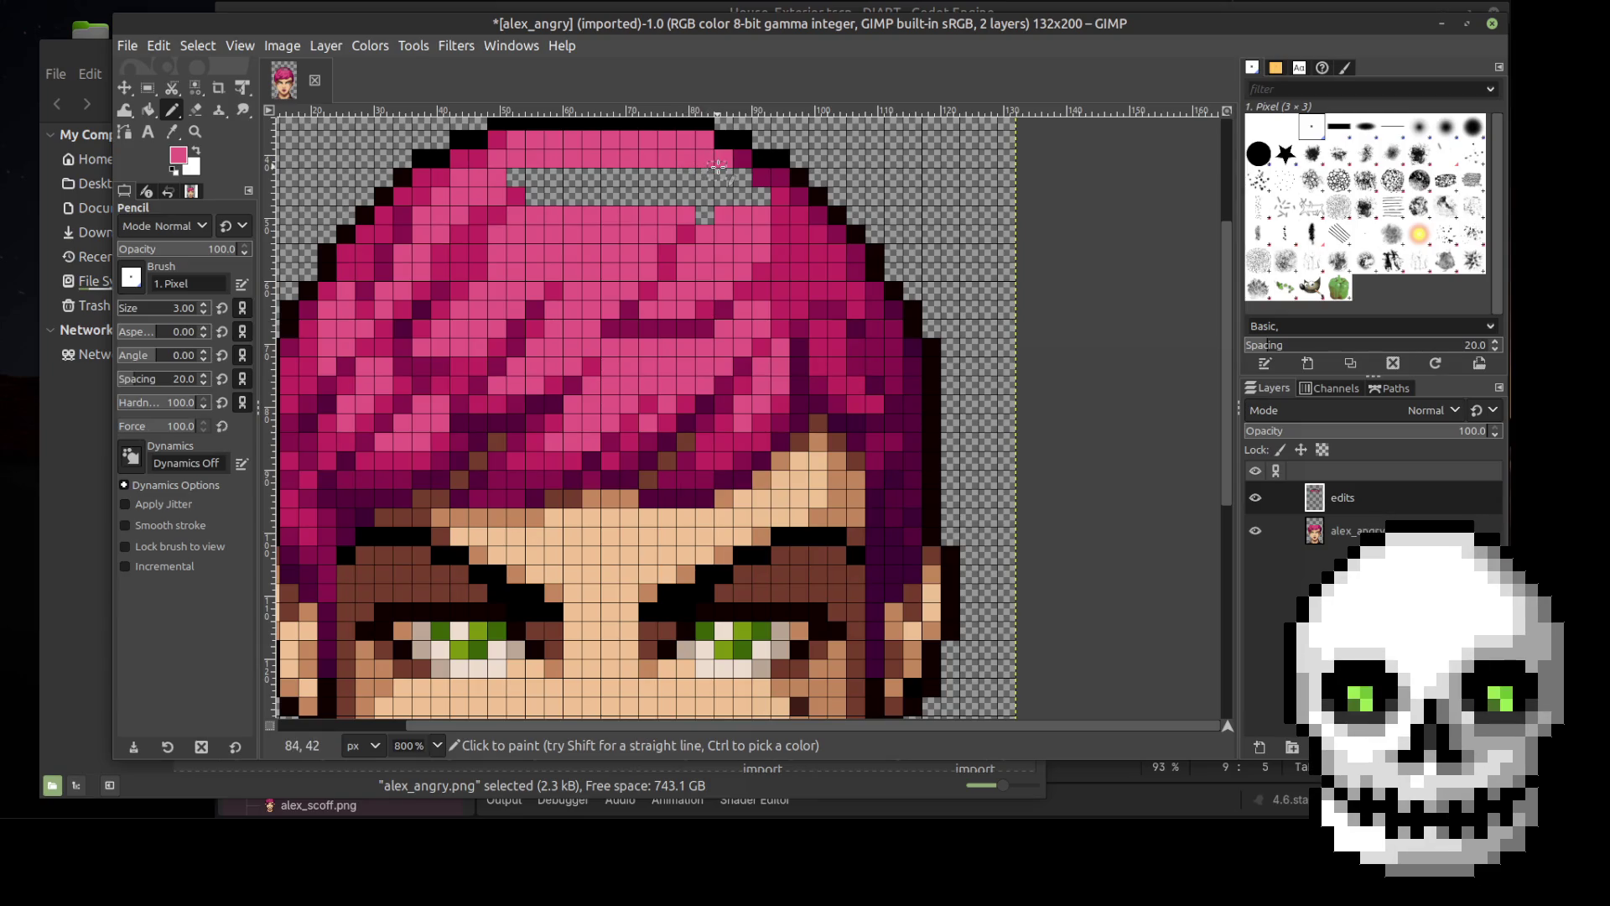
Step: Fill the last two empty hair rows with pink lines, recolour the stray grey pixel, and zoom out
left_click(515, 176, "shift")
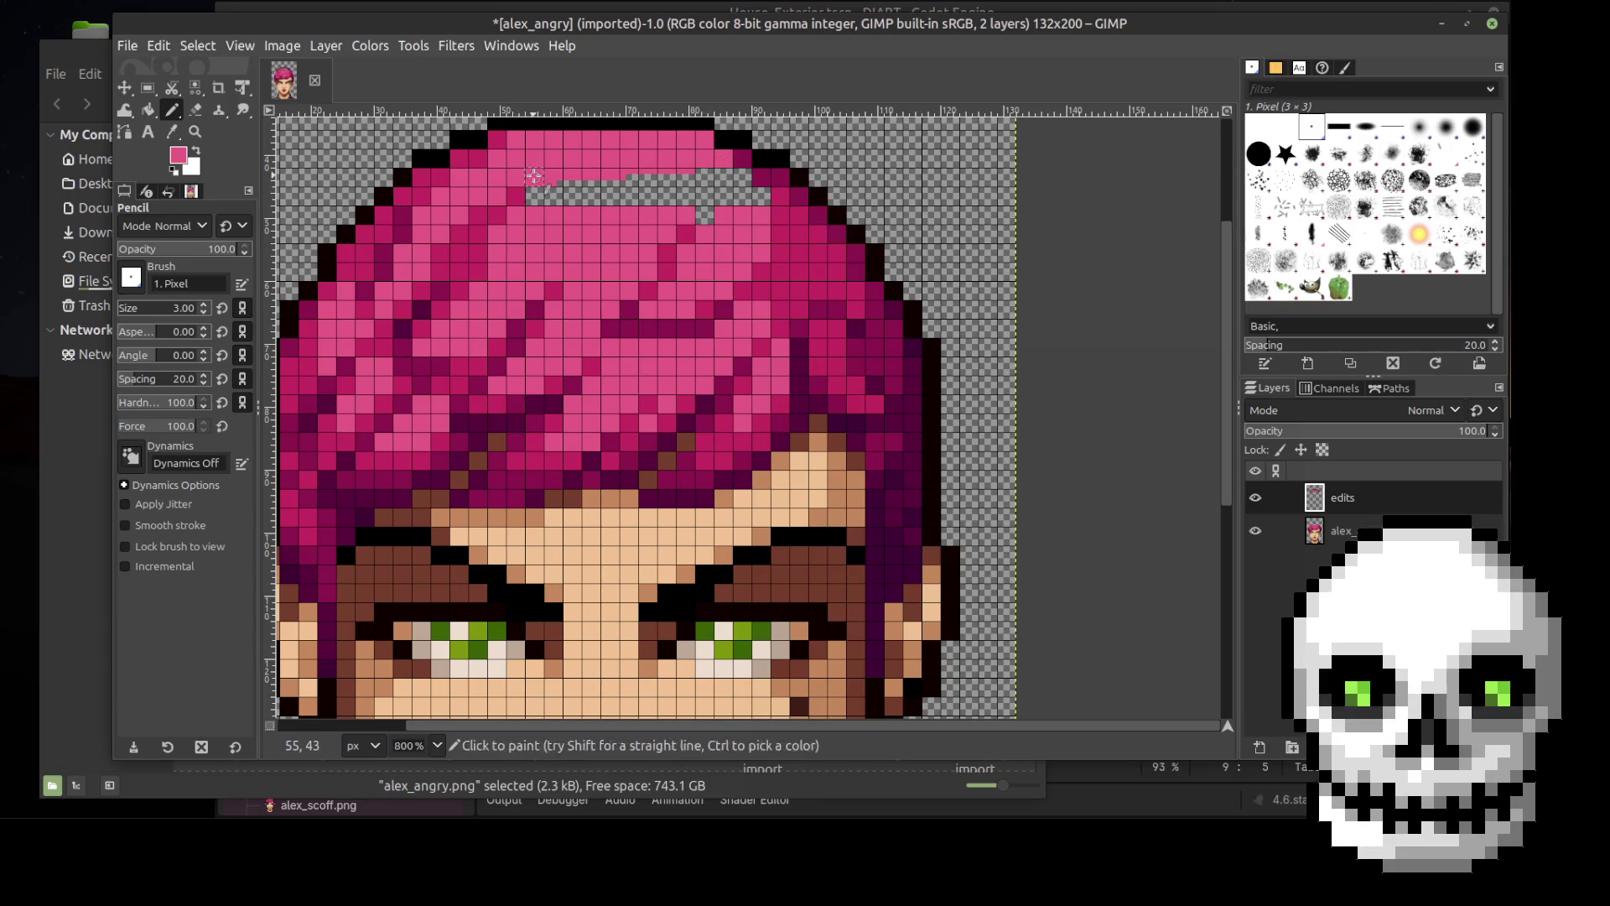
left_click(740, 177, "shift")
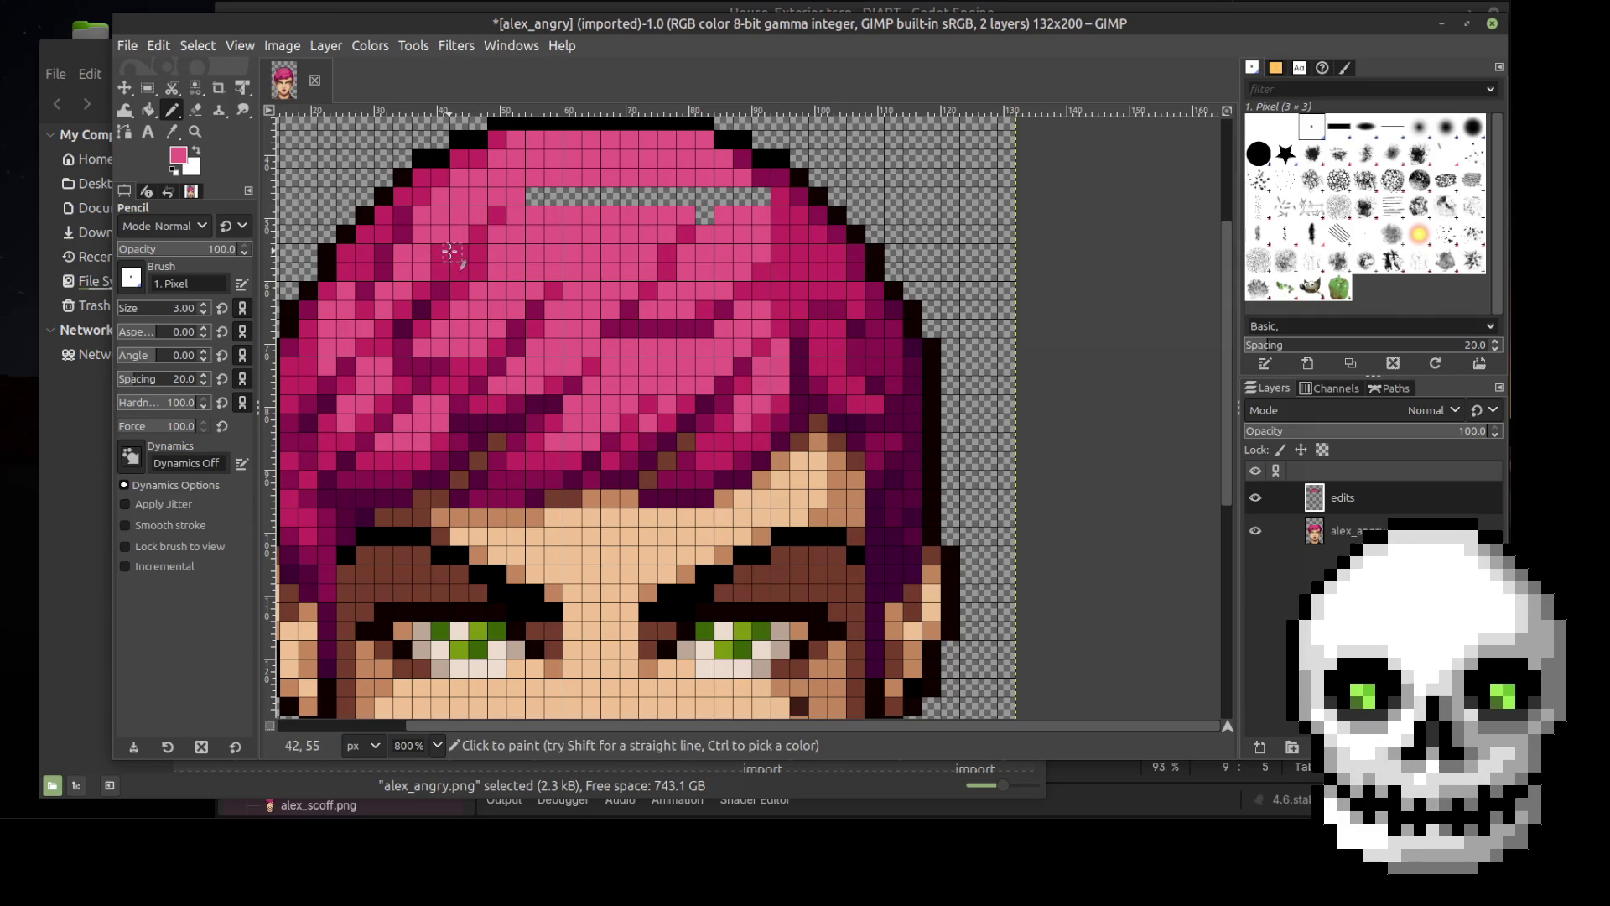
left_click(535, 196)
left_click(761, 196, "shift")
left_click(706, 215)
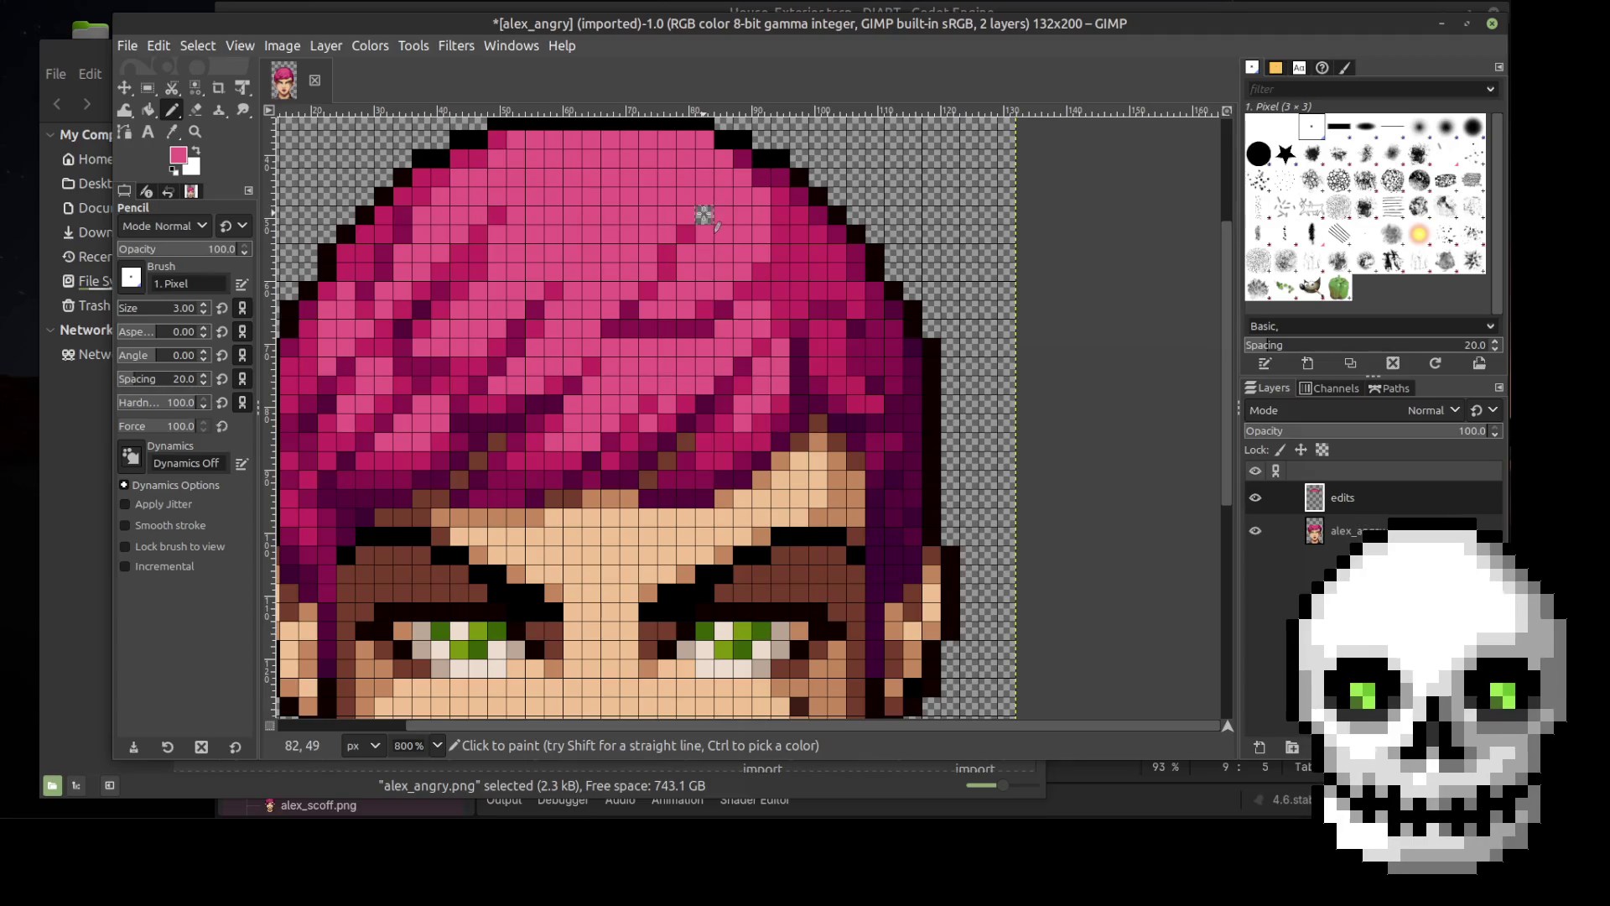
key("3")
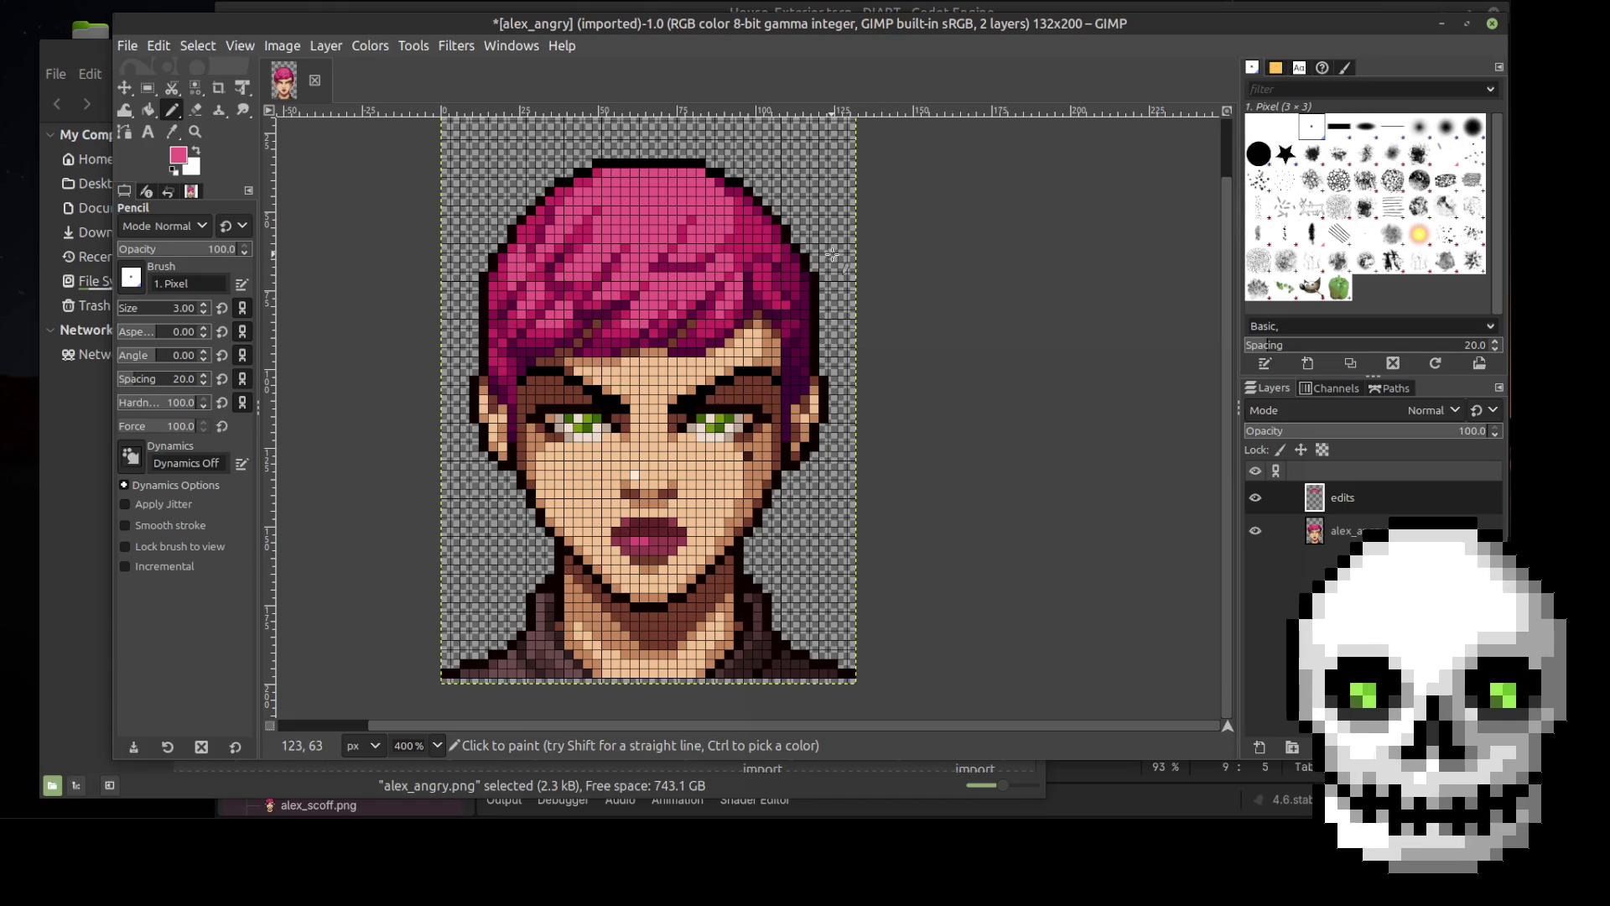
left_click(1256, 498)
left_click(1256, 499)
left_click(1255, 498)
left_click(1256, 498)
left_click(1255, 499)
left_click(1255, 498)
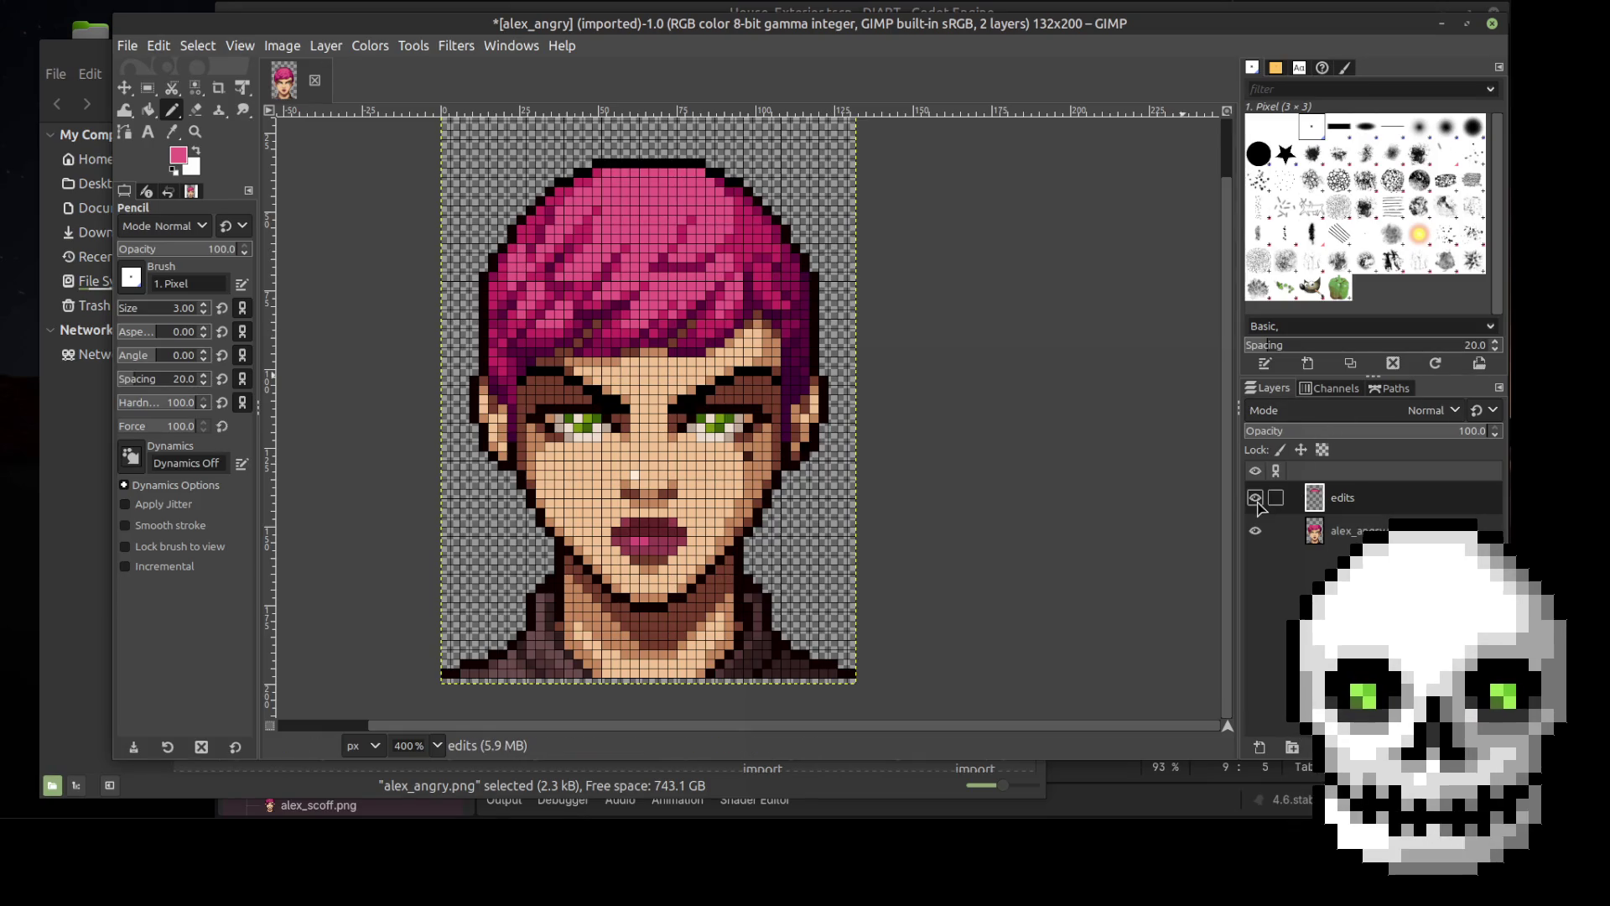